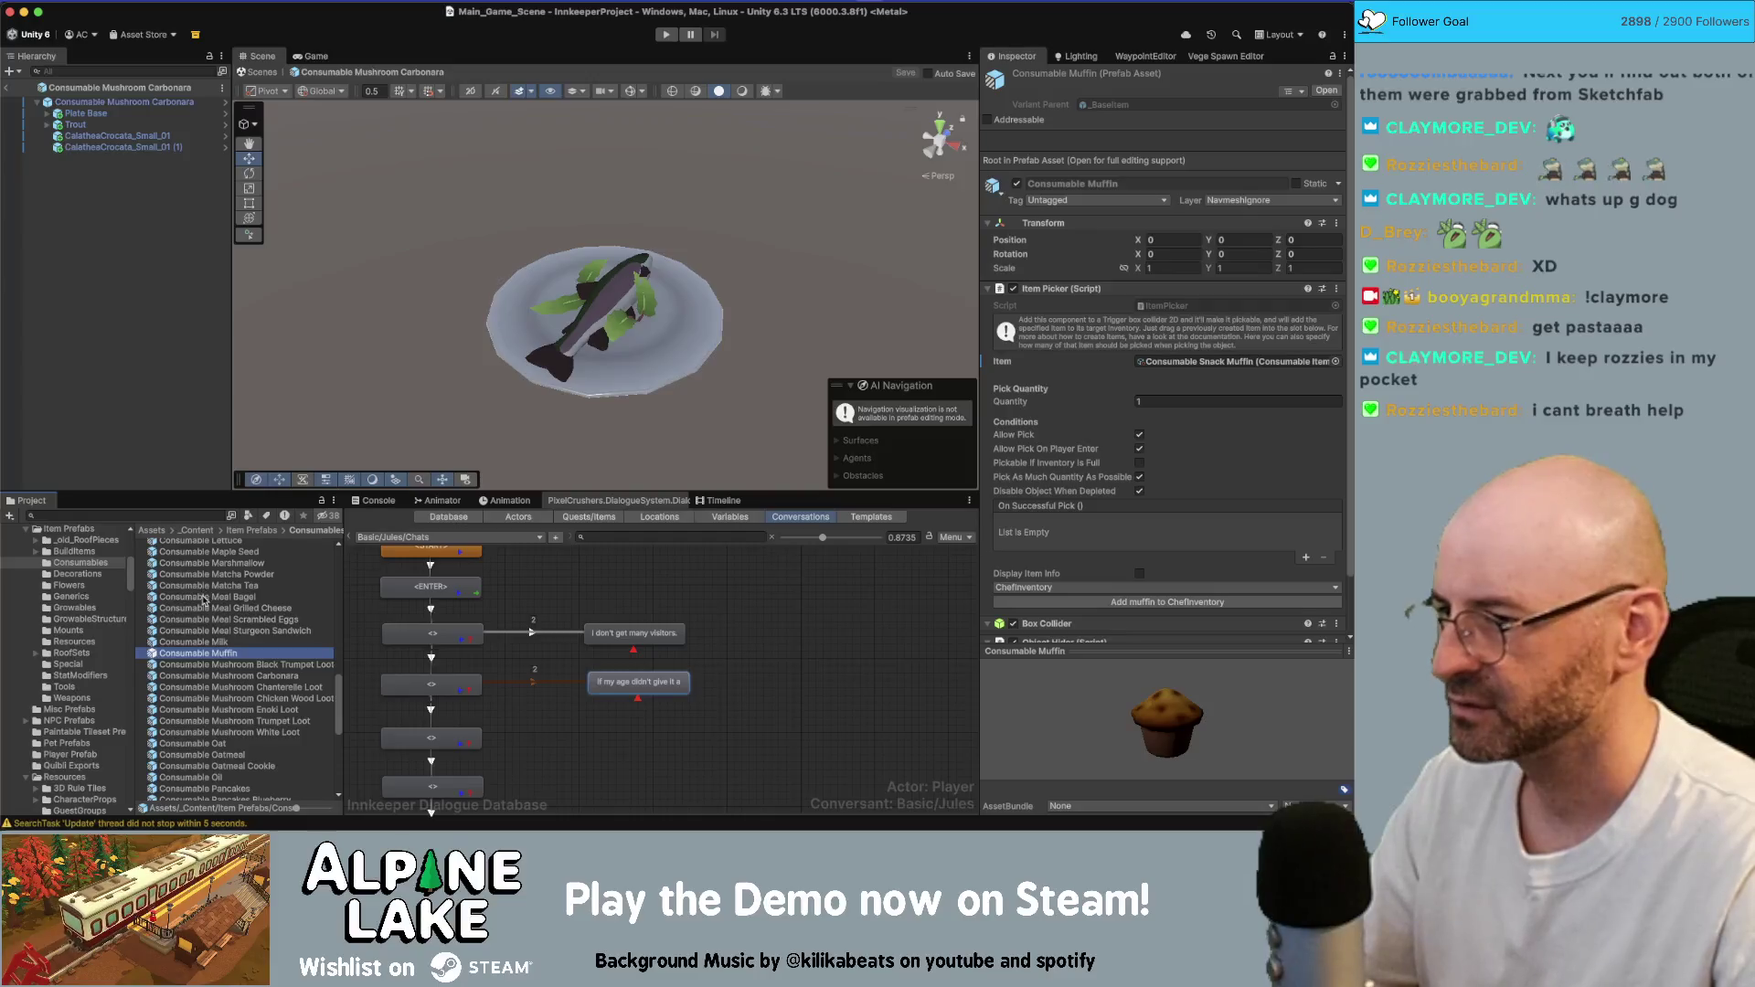
- Find the Consumable Oatmeal prefab in the Project window and open it for editing
left_click(243, 698)
scroll(279, 585, "down", 5)
left_click(263, 612)
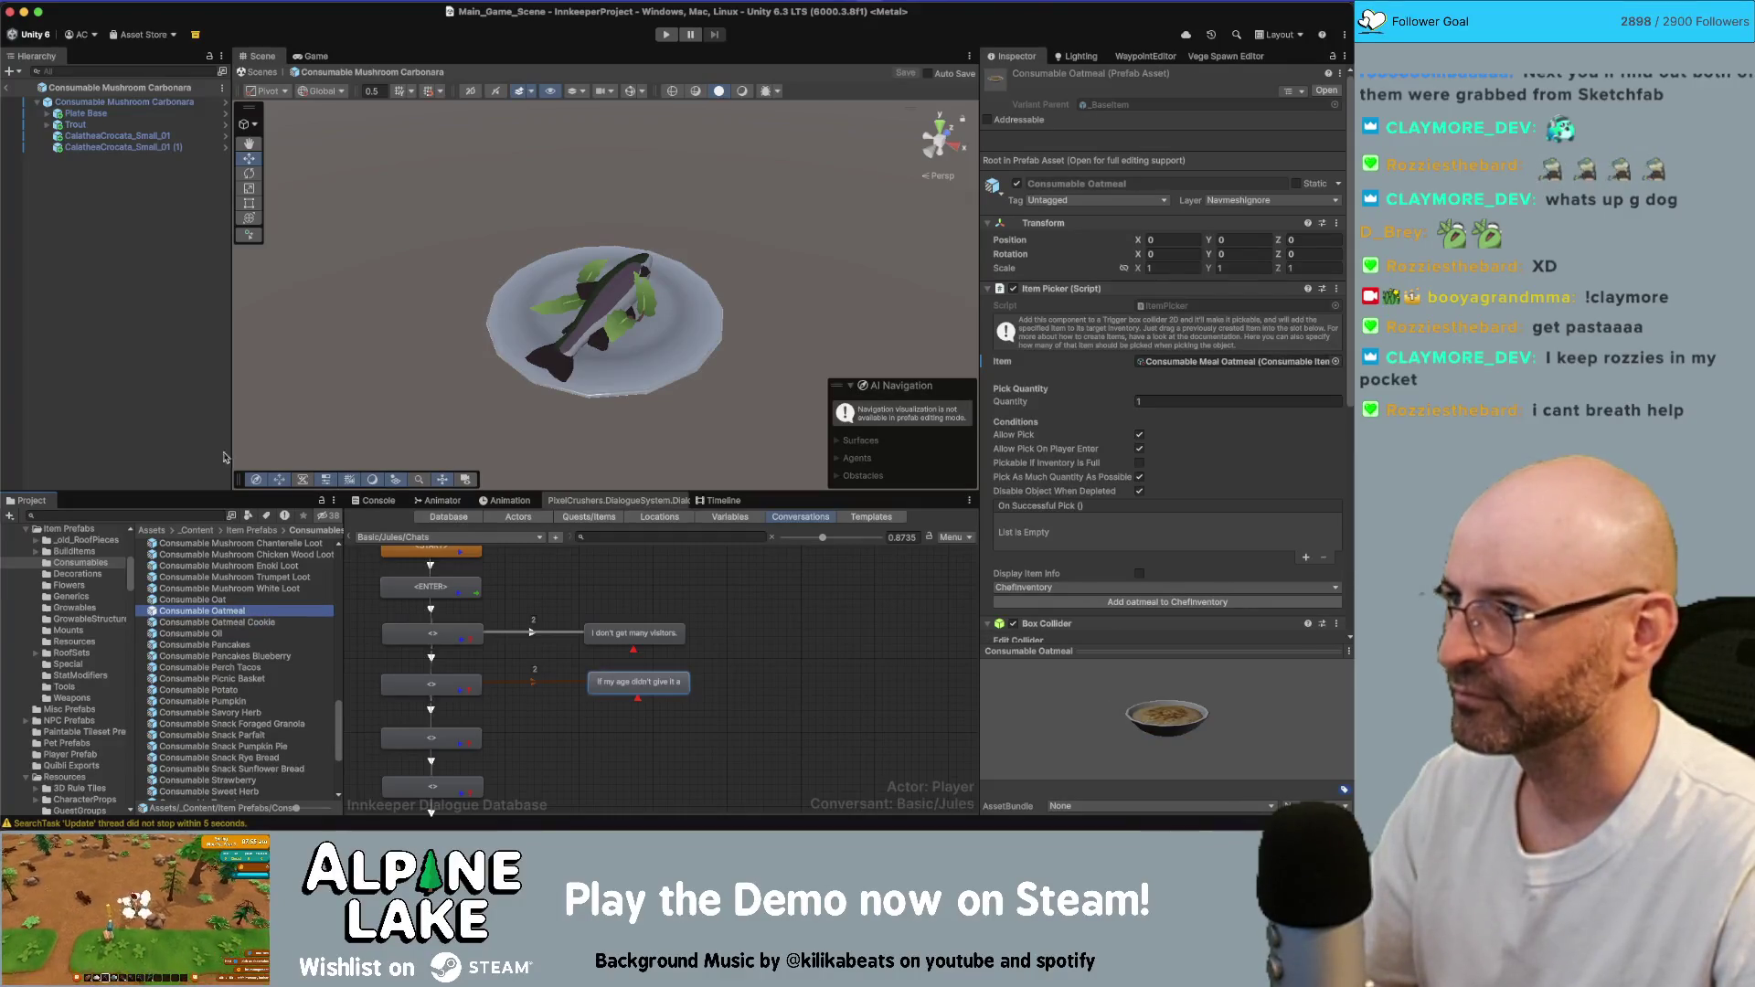
left_click(89, 113)
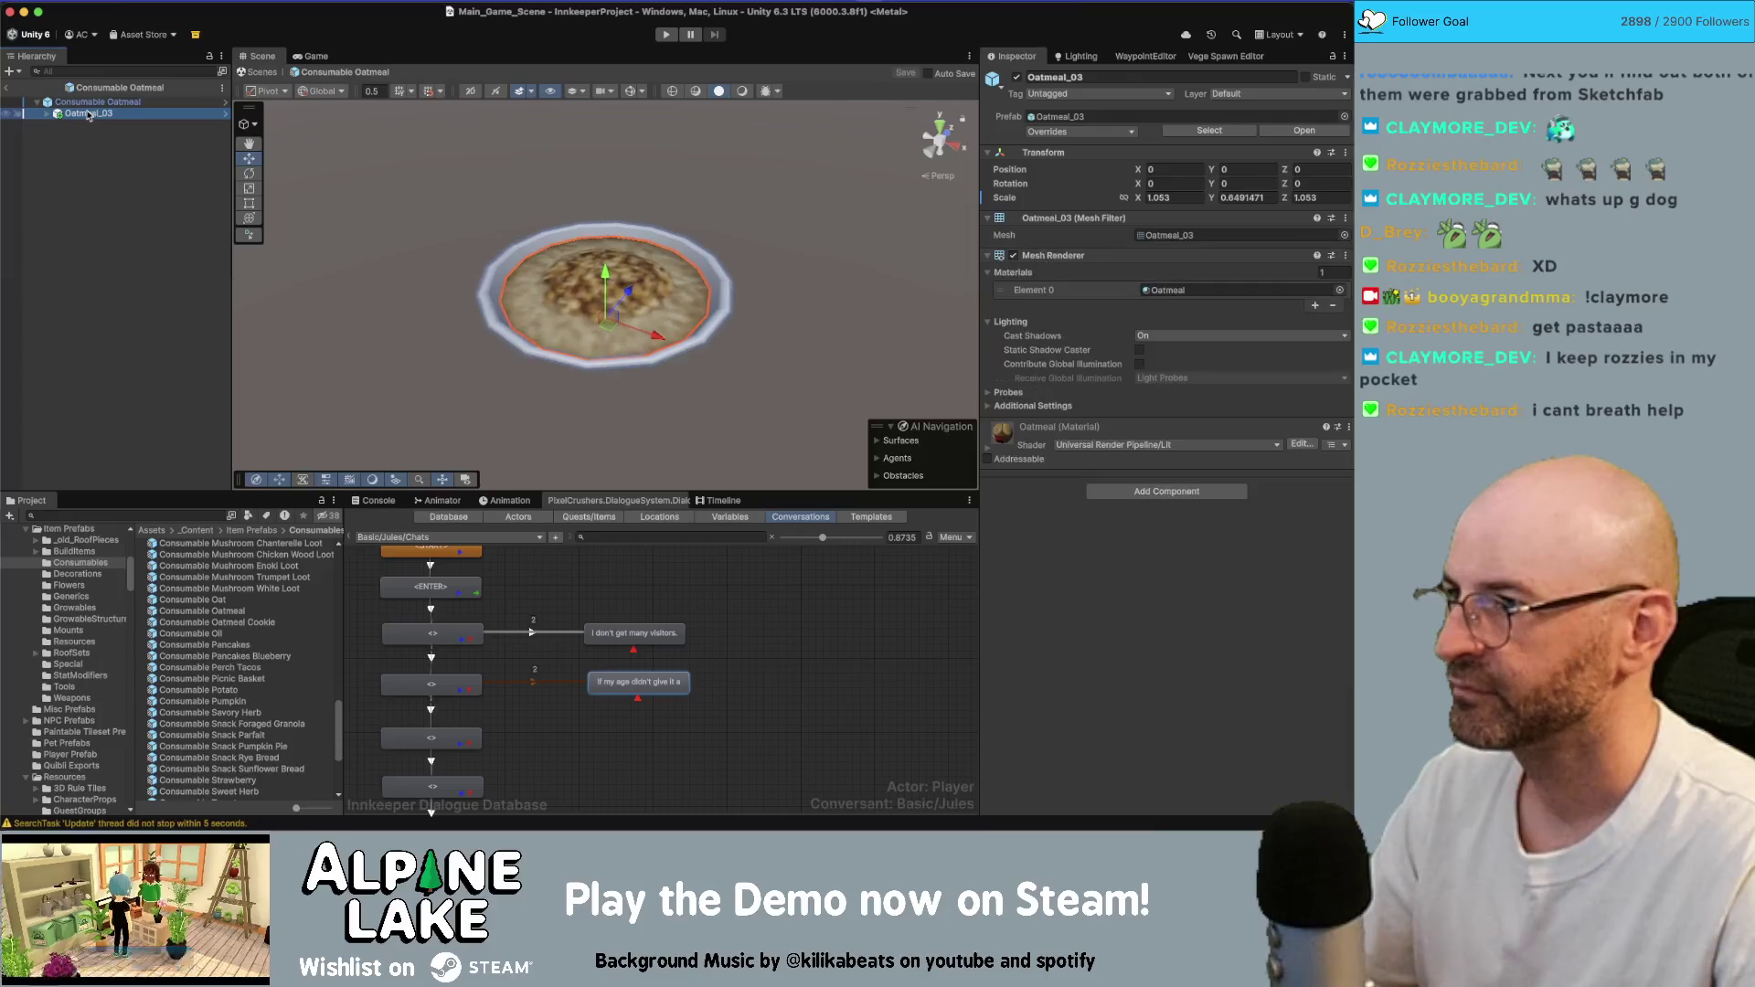
- Select the prefab's Bowl object and locate its Bowl mesh FBX in the project
left_click(80, 125)
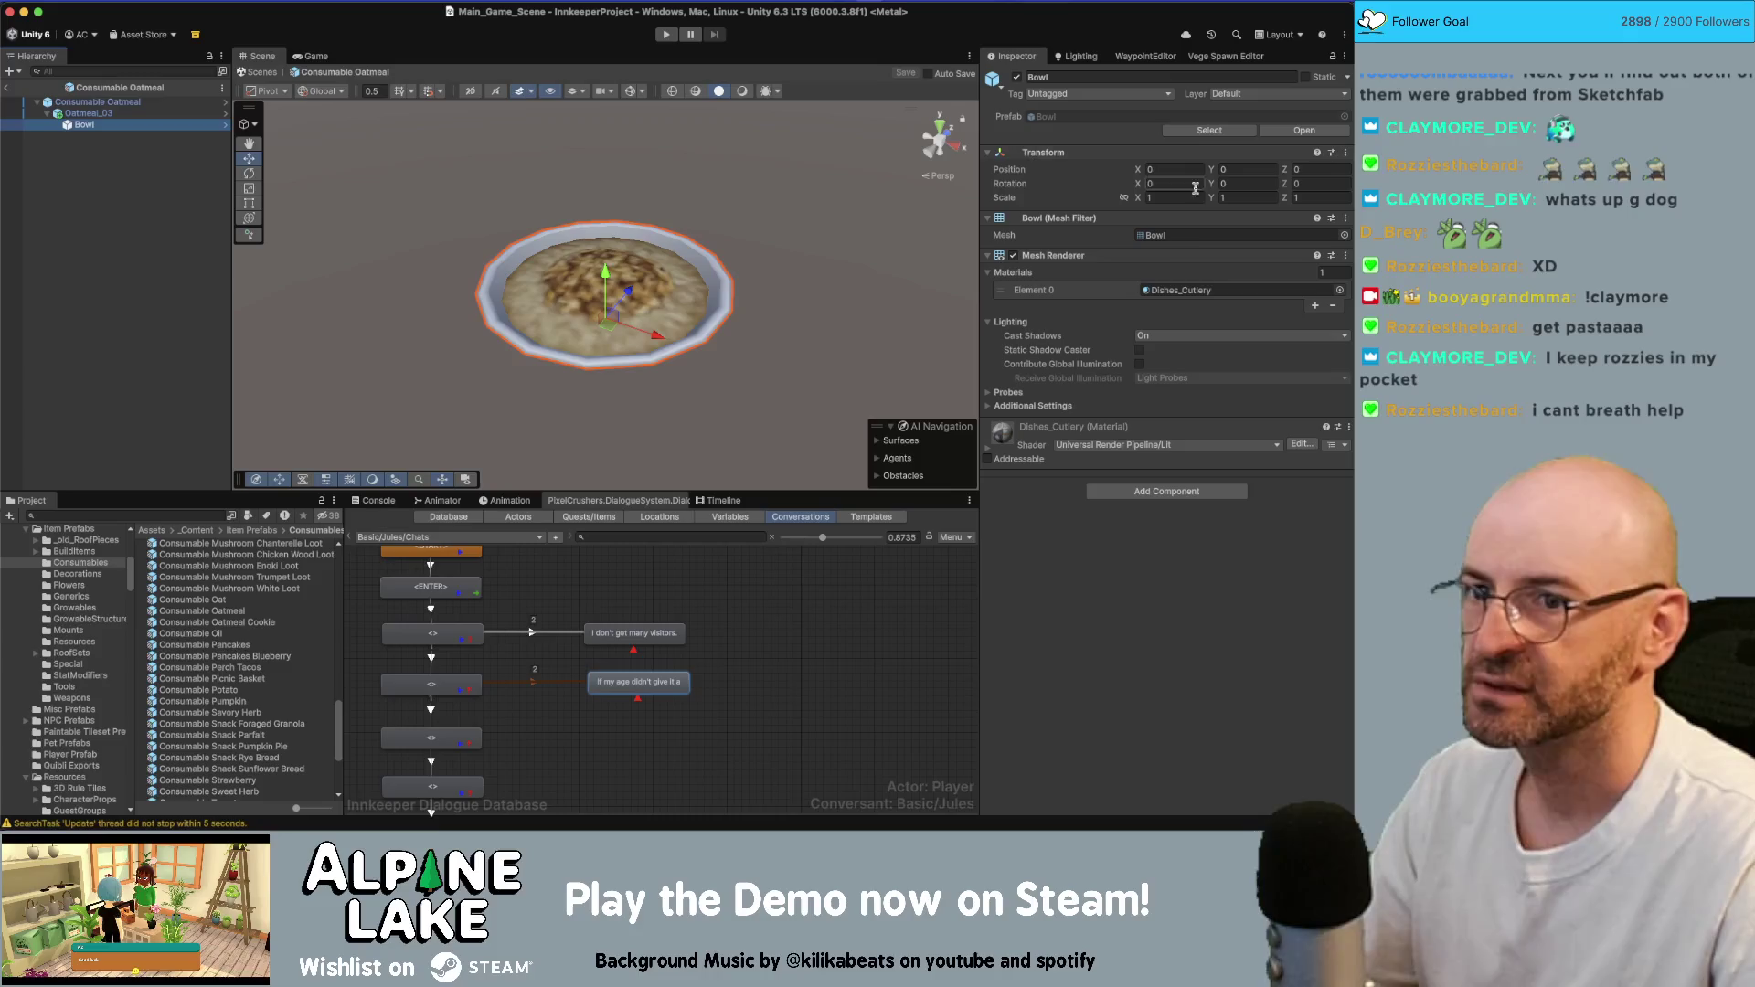
left_click(1188, 235)
left_click(233, 659)
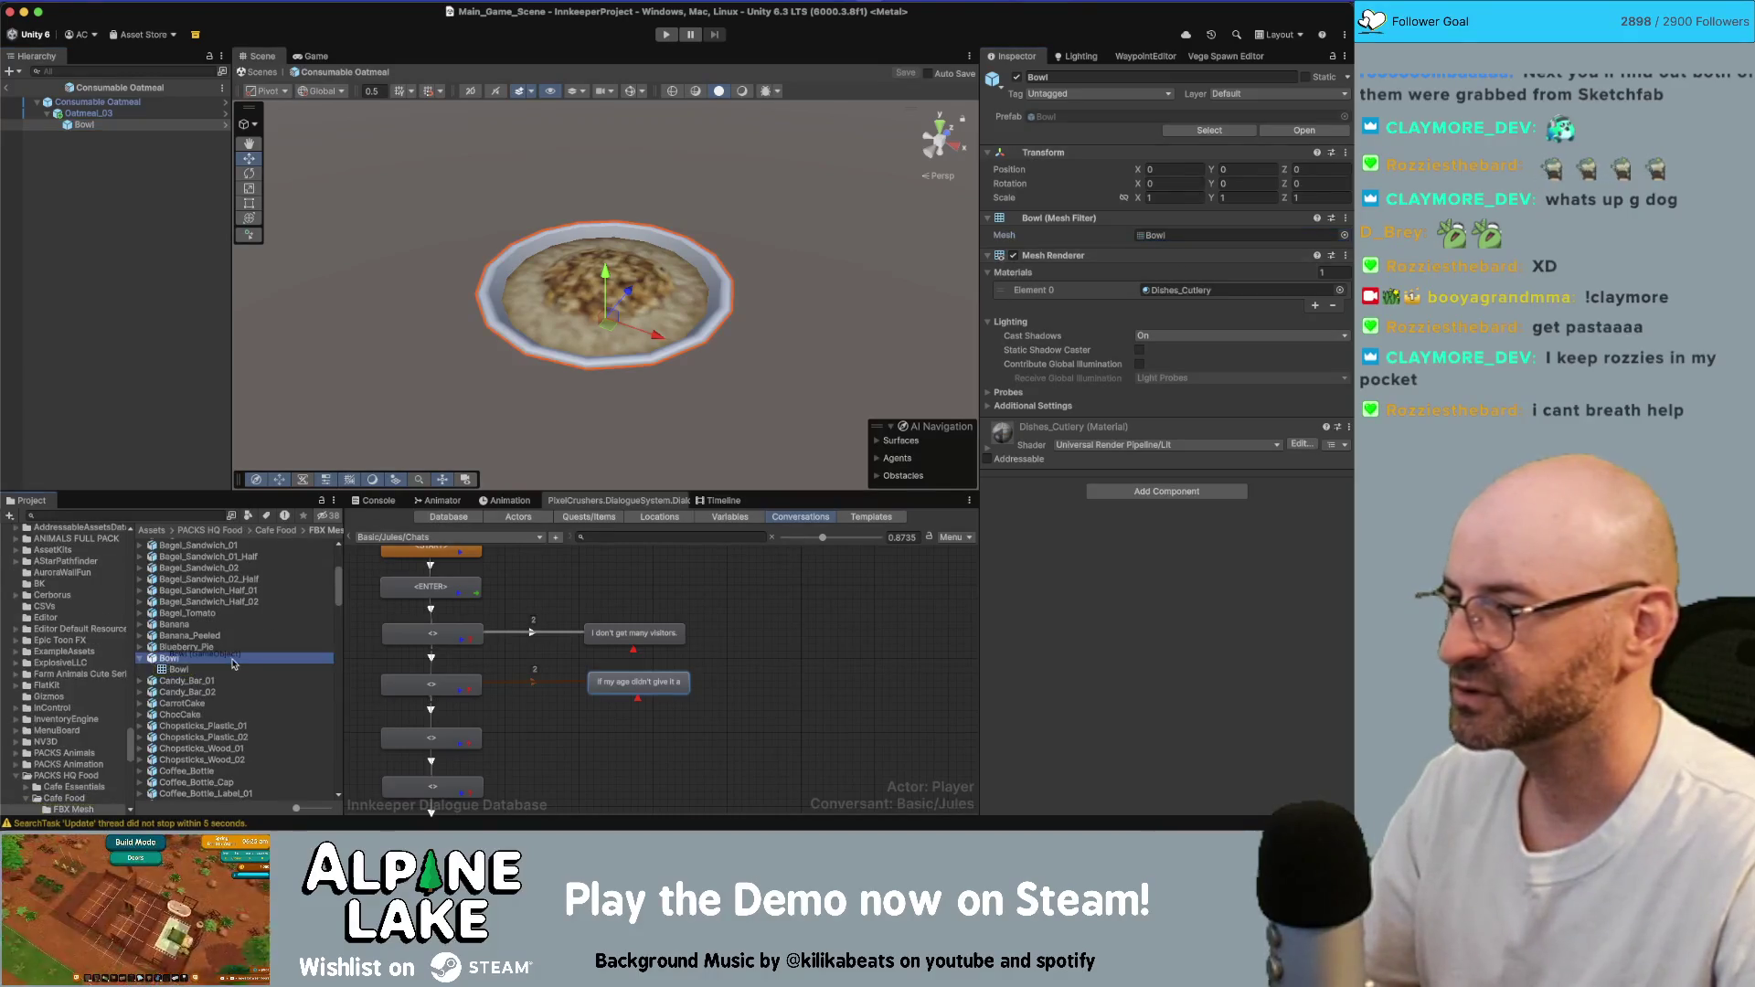
key("super+Tab")
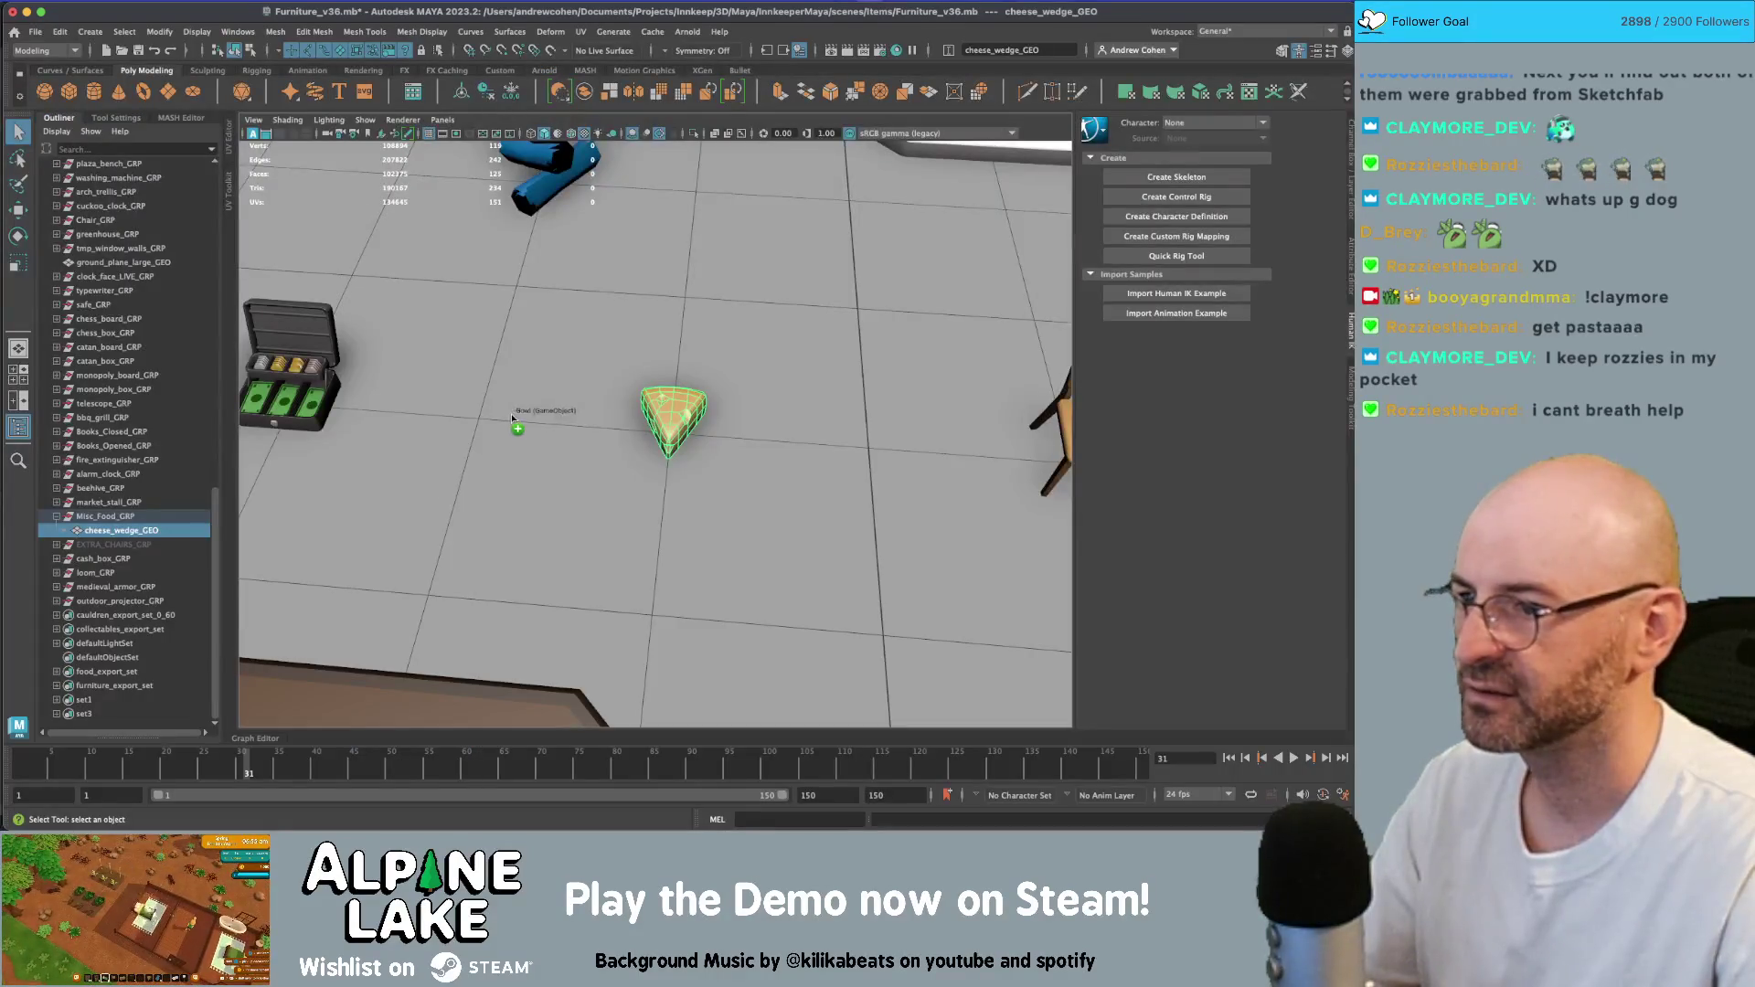
- Drag the Bowl FBX from Unity into the Maya furniture scene
left_click_drag(512, 418, 504, 411)
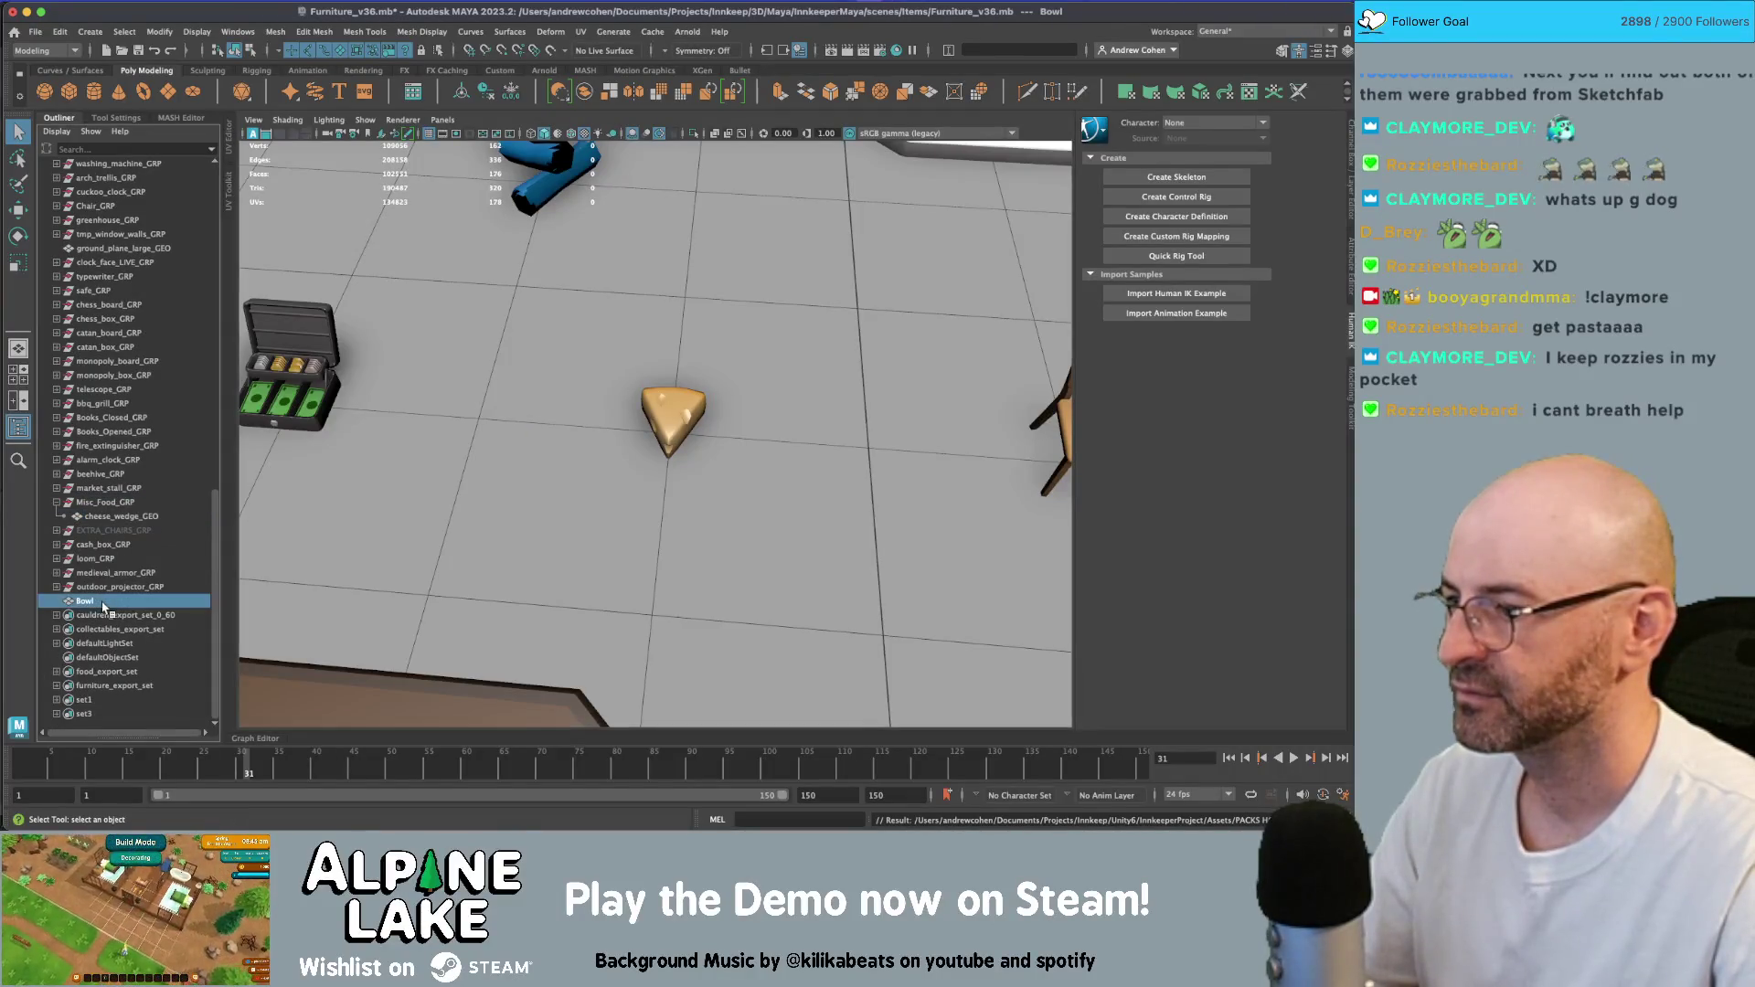
right_click_drag(658, 456, 524, 467, "ctrl")
right_click_drag(663, 460, 804, 444, "ctrl")
left_click(236, 50)
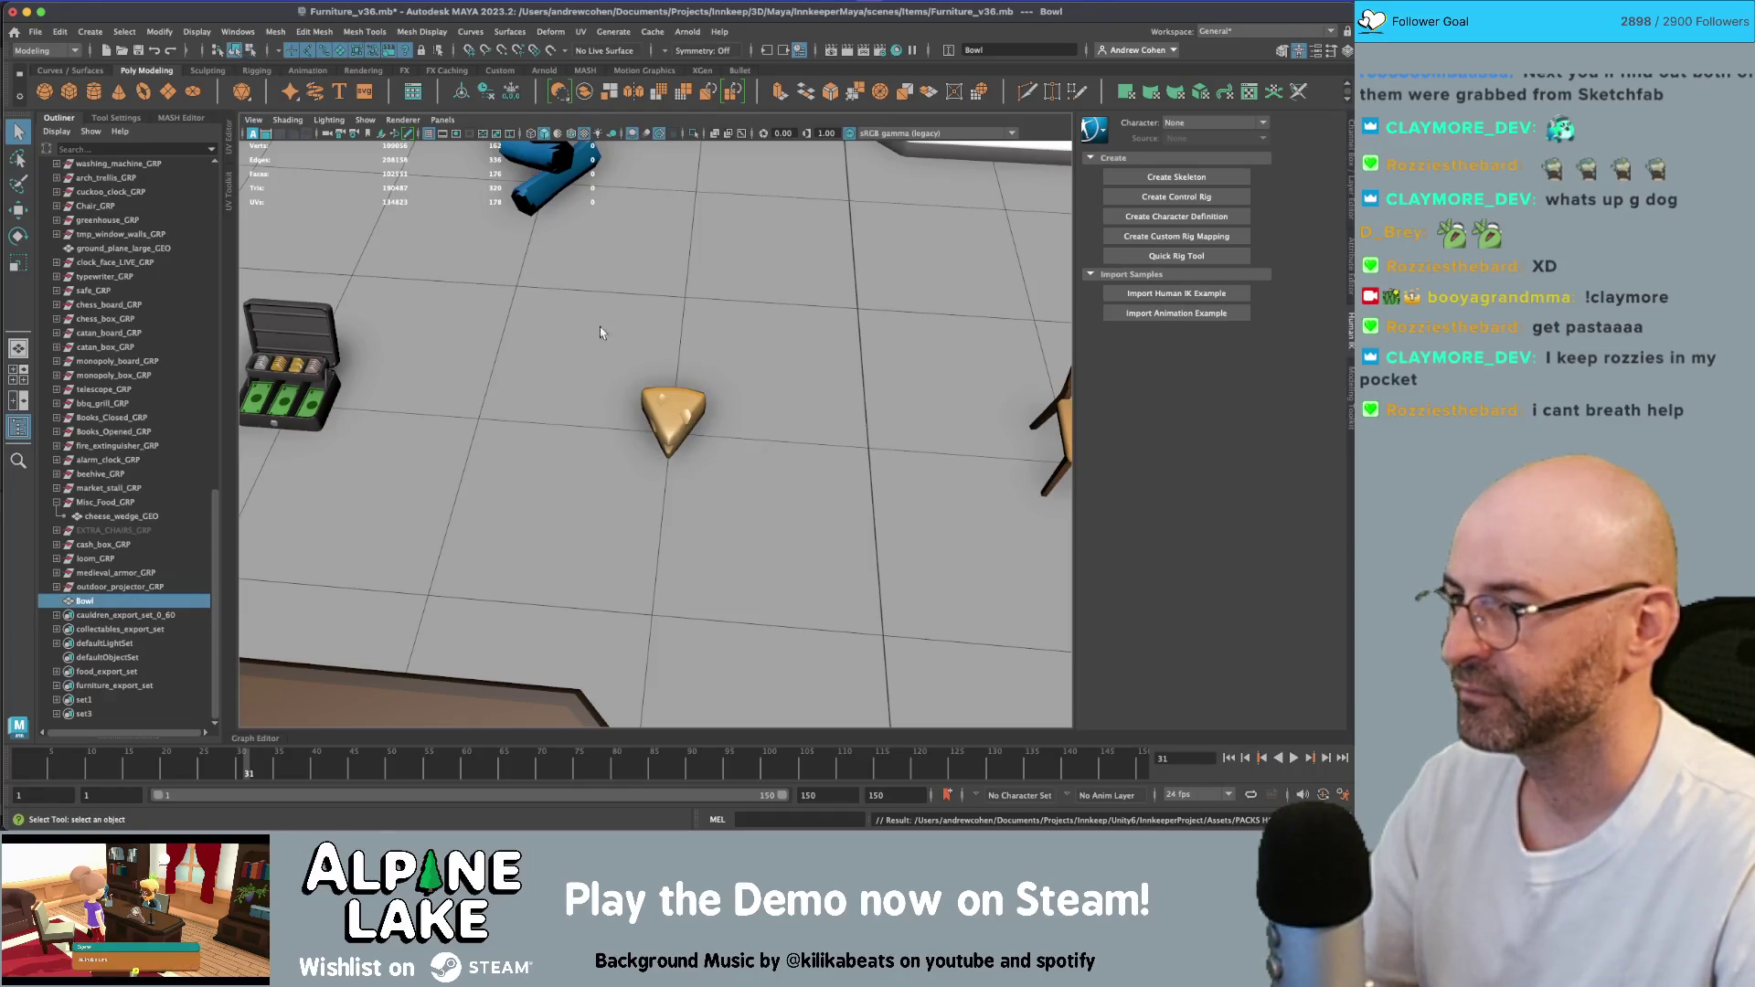
- Frame the imported Bowl and look it over beside the cheese wedge, then deselect it
key("f")
key("w")
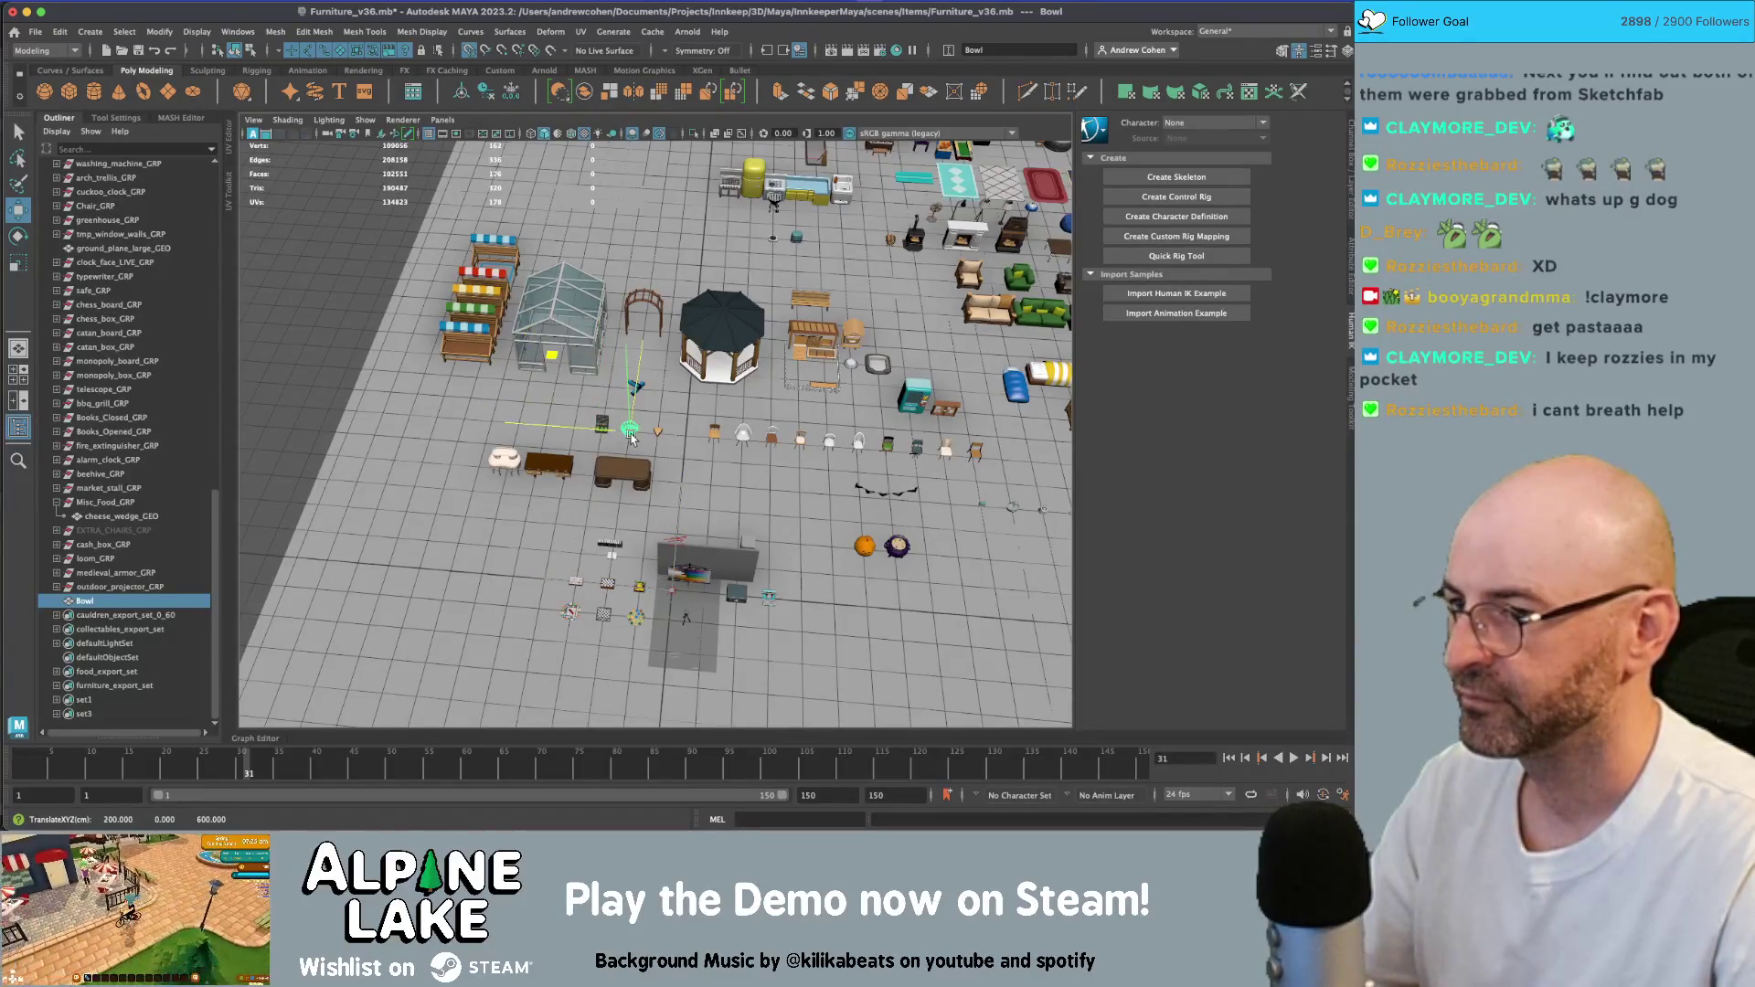
key("f")
left_click_drag(640, 442, 740, 373, "alt")
key("f")
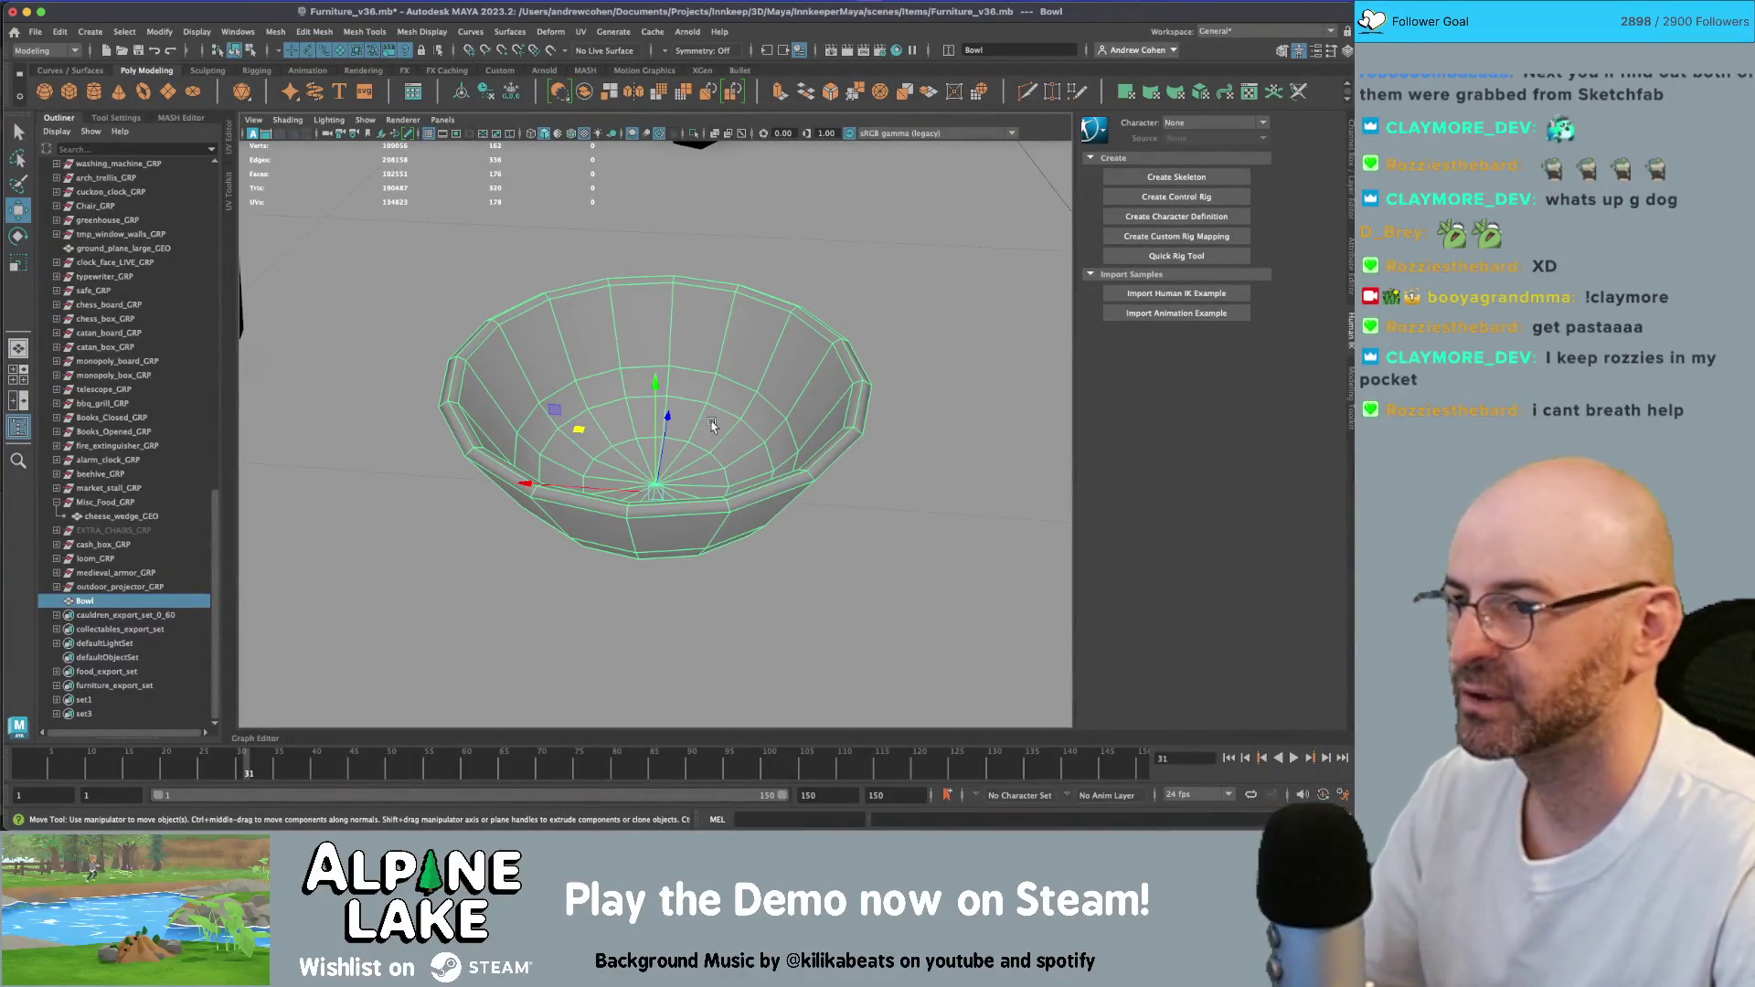
mouse_move(720, 419)
left_mouse_down("alt")
mouse_move(765, 429)
mouse_move(807, 376)
mouse_move(870, 381)
mouse_move(815, 408)
mouse_move(750, 392)
mouse_move(764, 365)
mouse_move(731, 468)
mouse_move(638, 405)
left_mouse_up("alt")
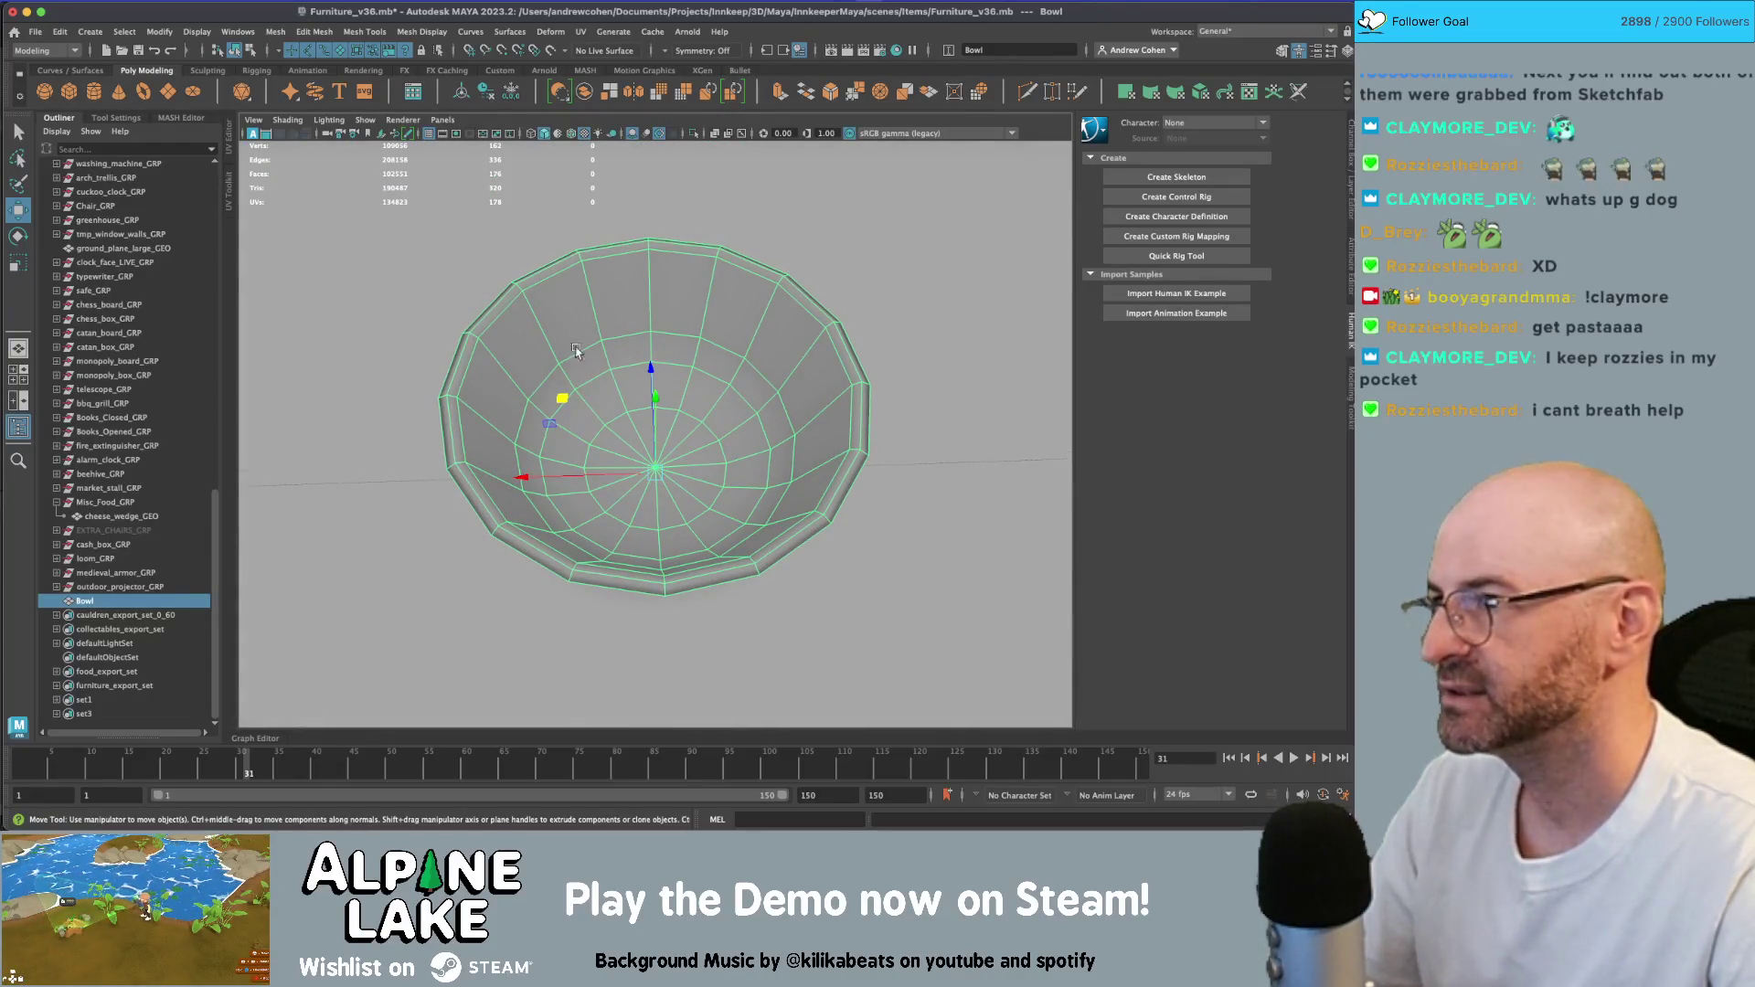
scroll(638, 319, "down", 5)
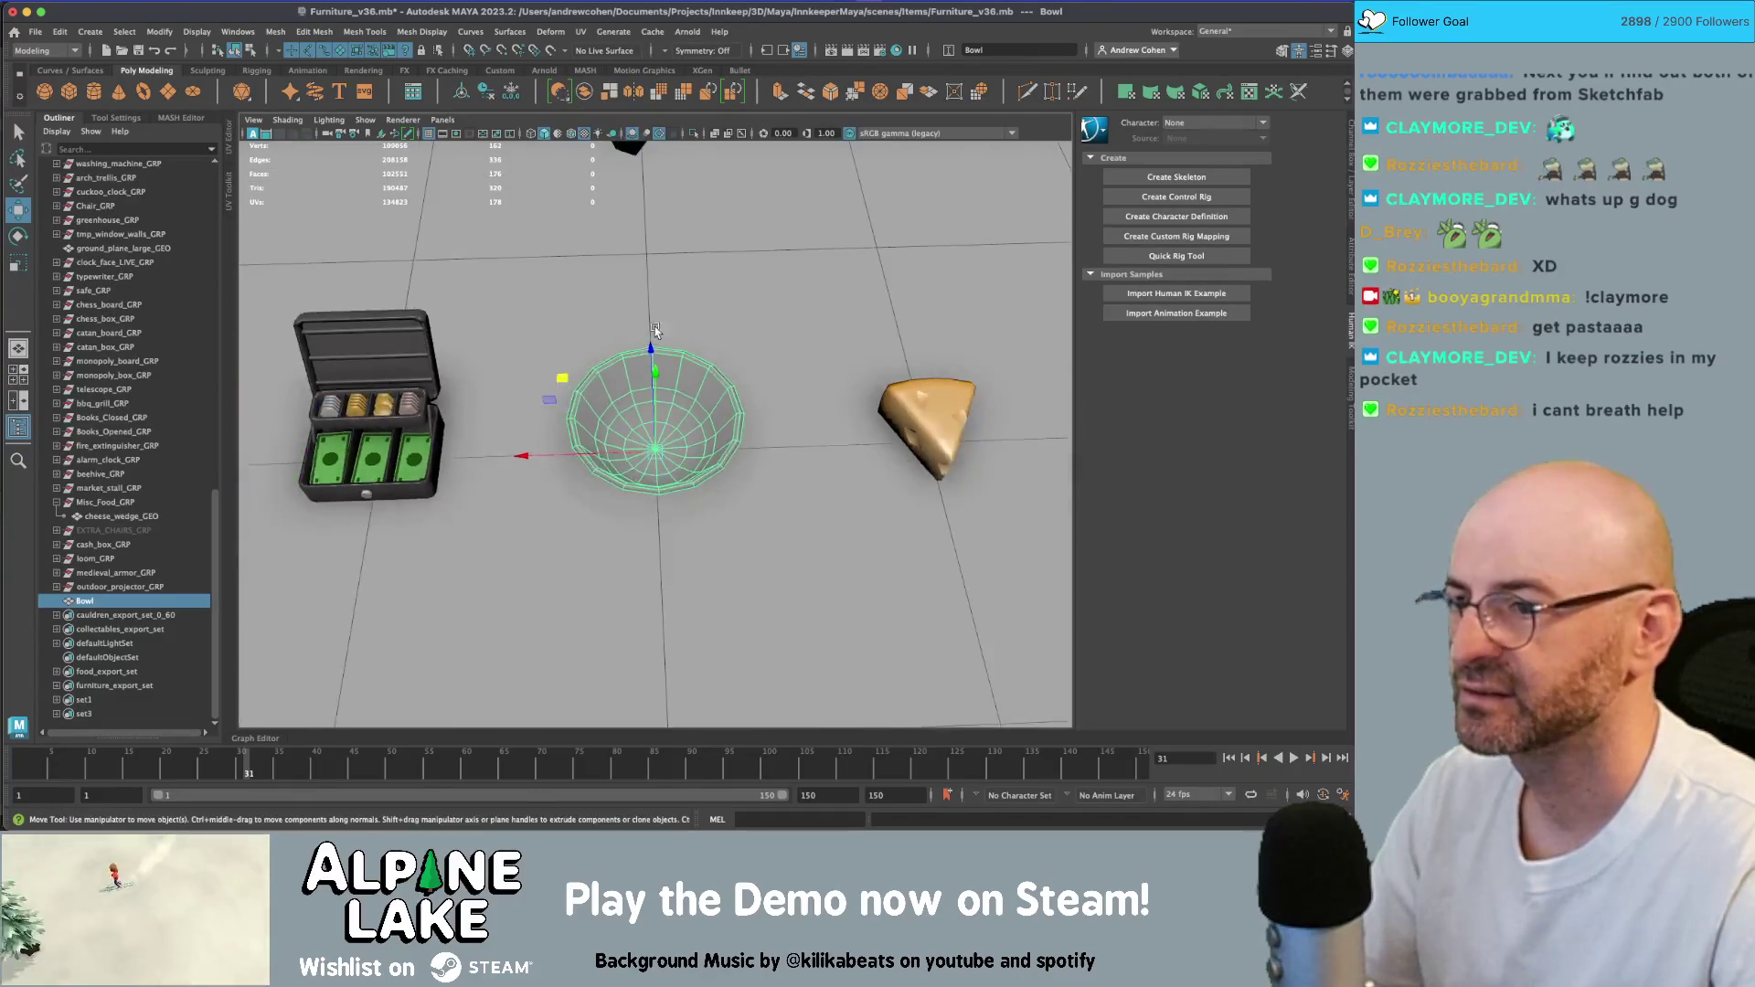
left_click_drag(695, 348, 766, 322, "alt")
key("q")
left_click(720, 358)
left_click_drag(640, 360, 534, 359, "alt")
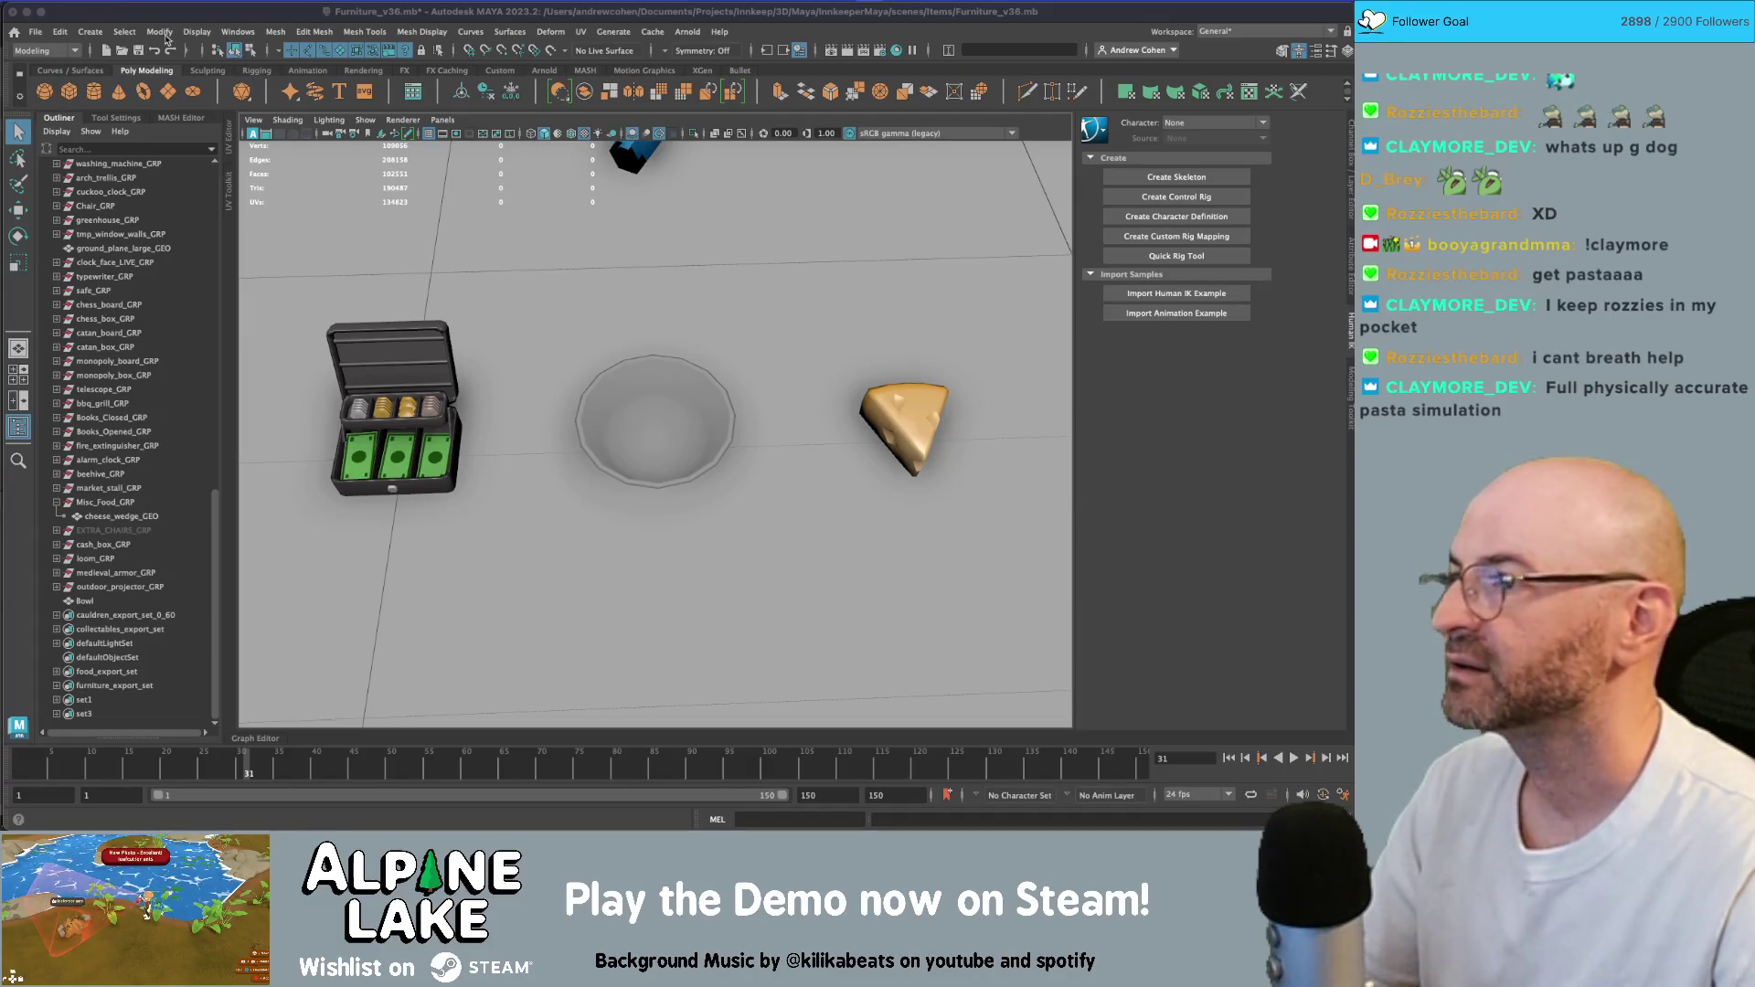
- Activate the CV Curve Tool from the Curves / Surfaces set
left_click(73, 71)
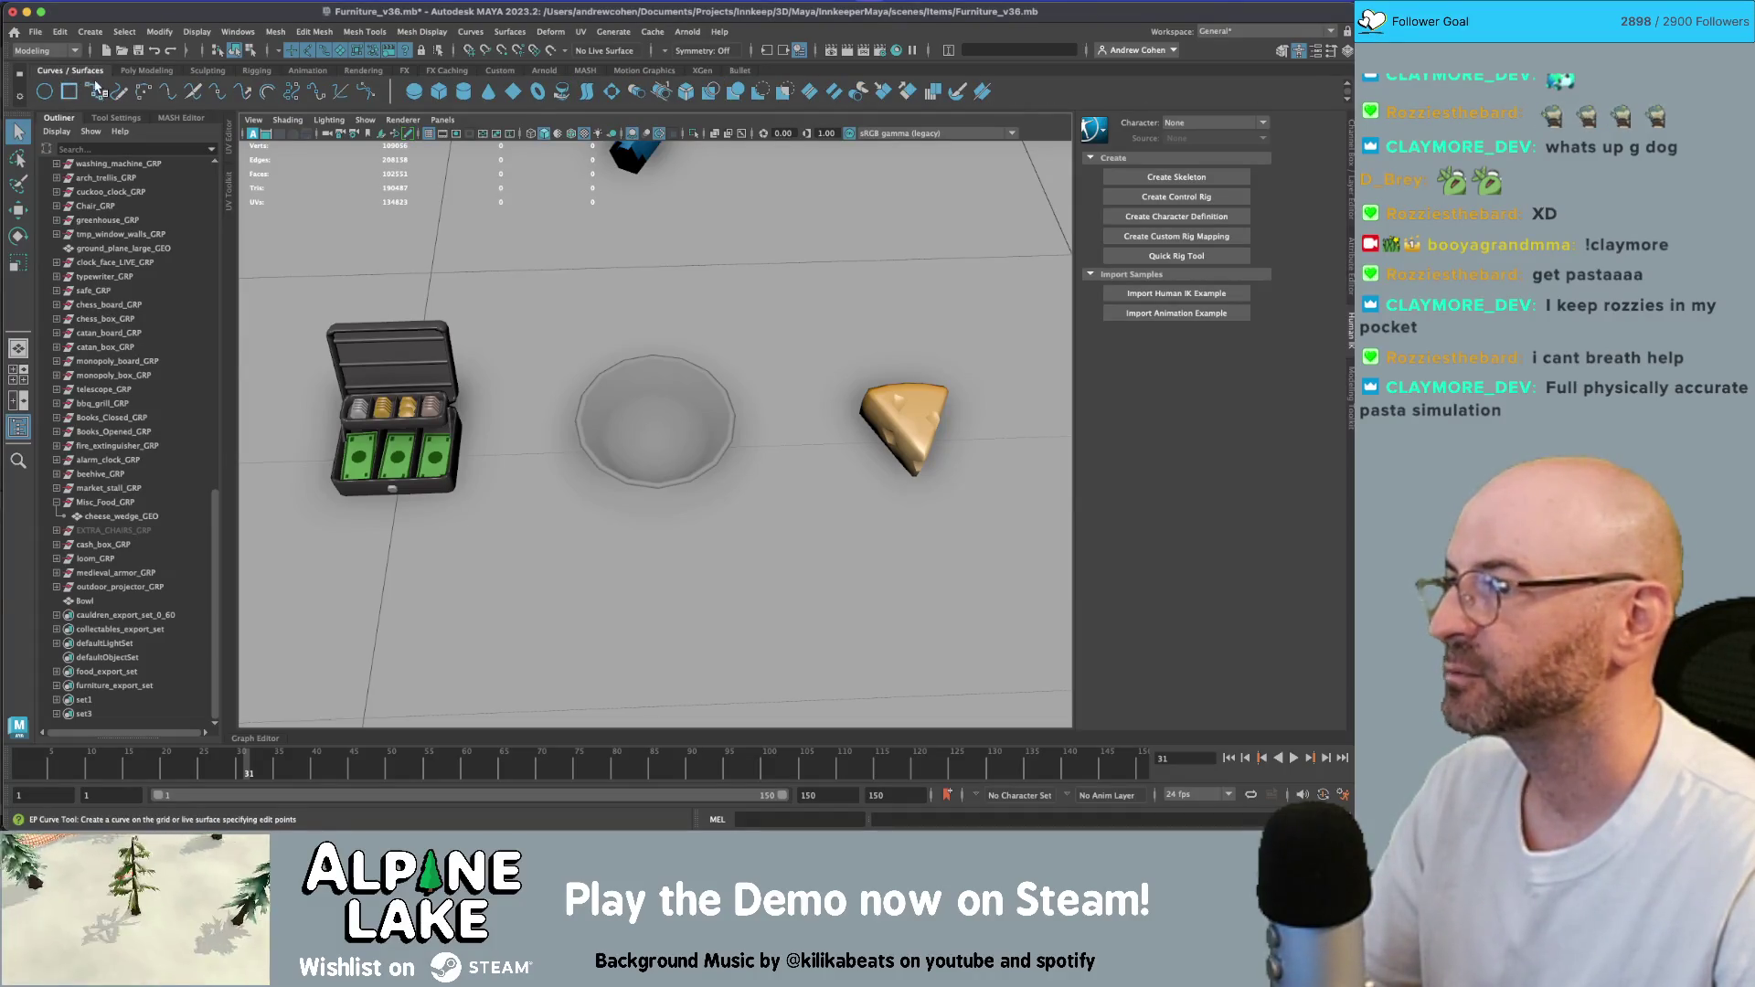
left_click(91, 32)
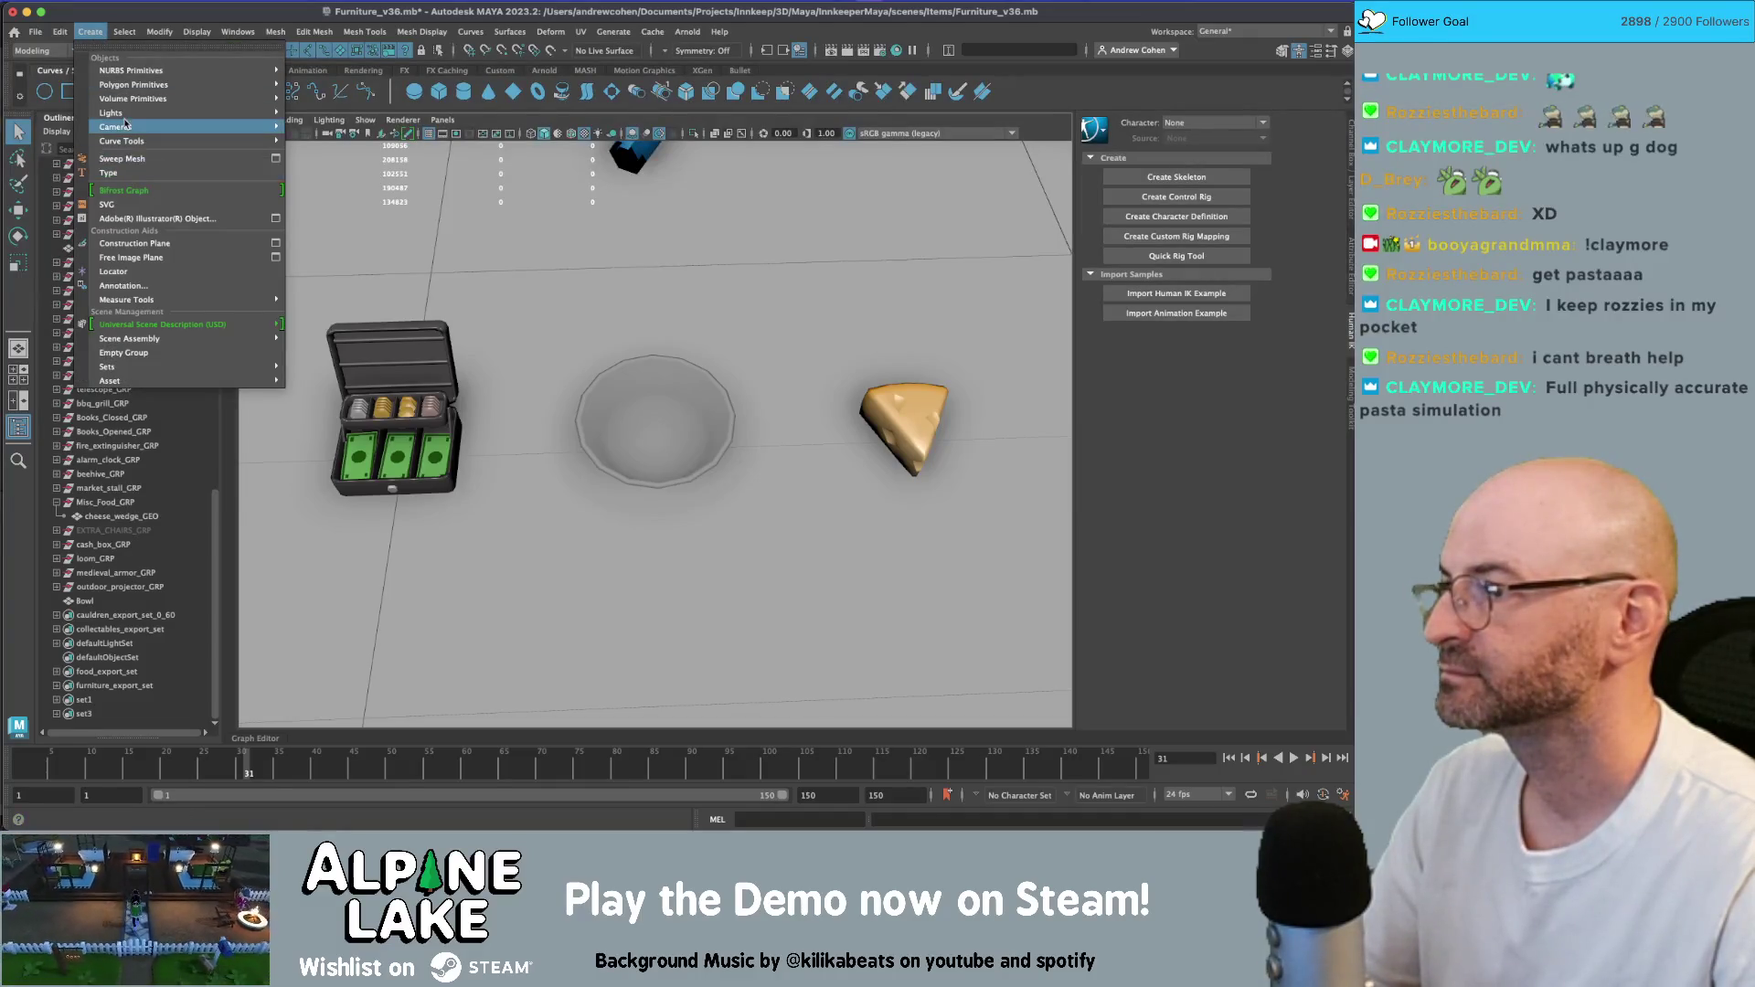
mouse_move(123, 141)
left_click(361, 147)
- Maximize the side orthographic view and zoom in on the machine
key("space")
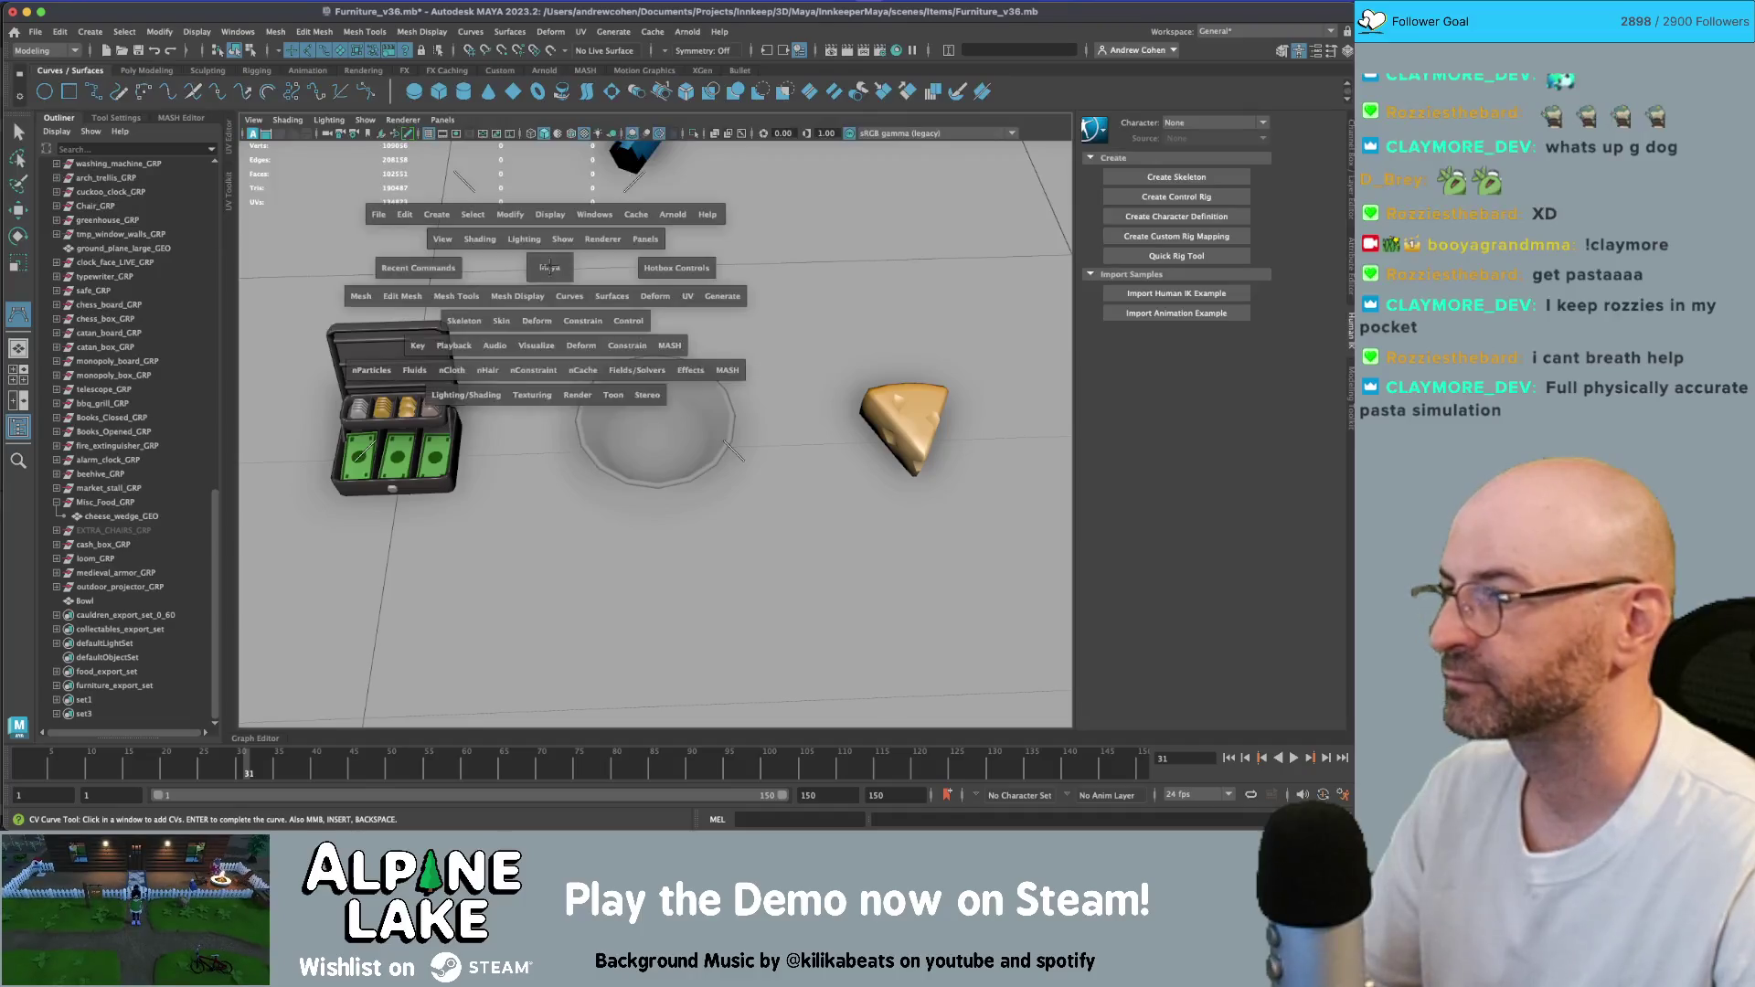
key("space")
key("space")
key("space")
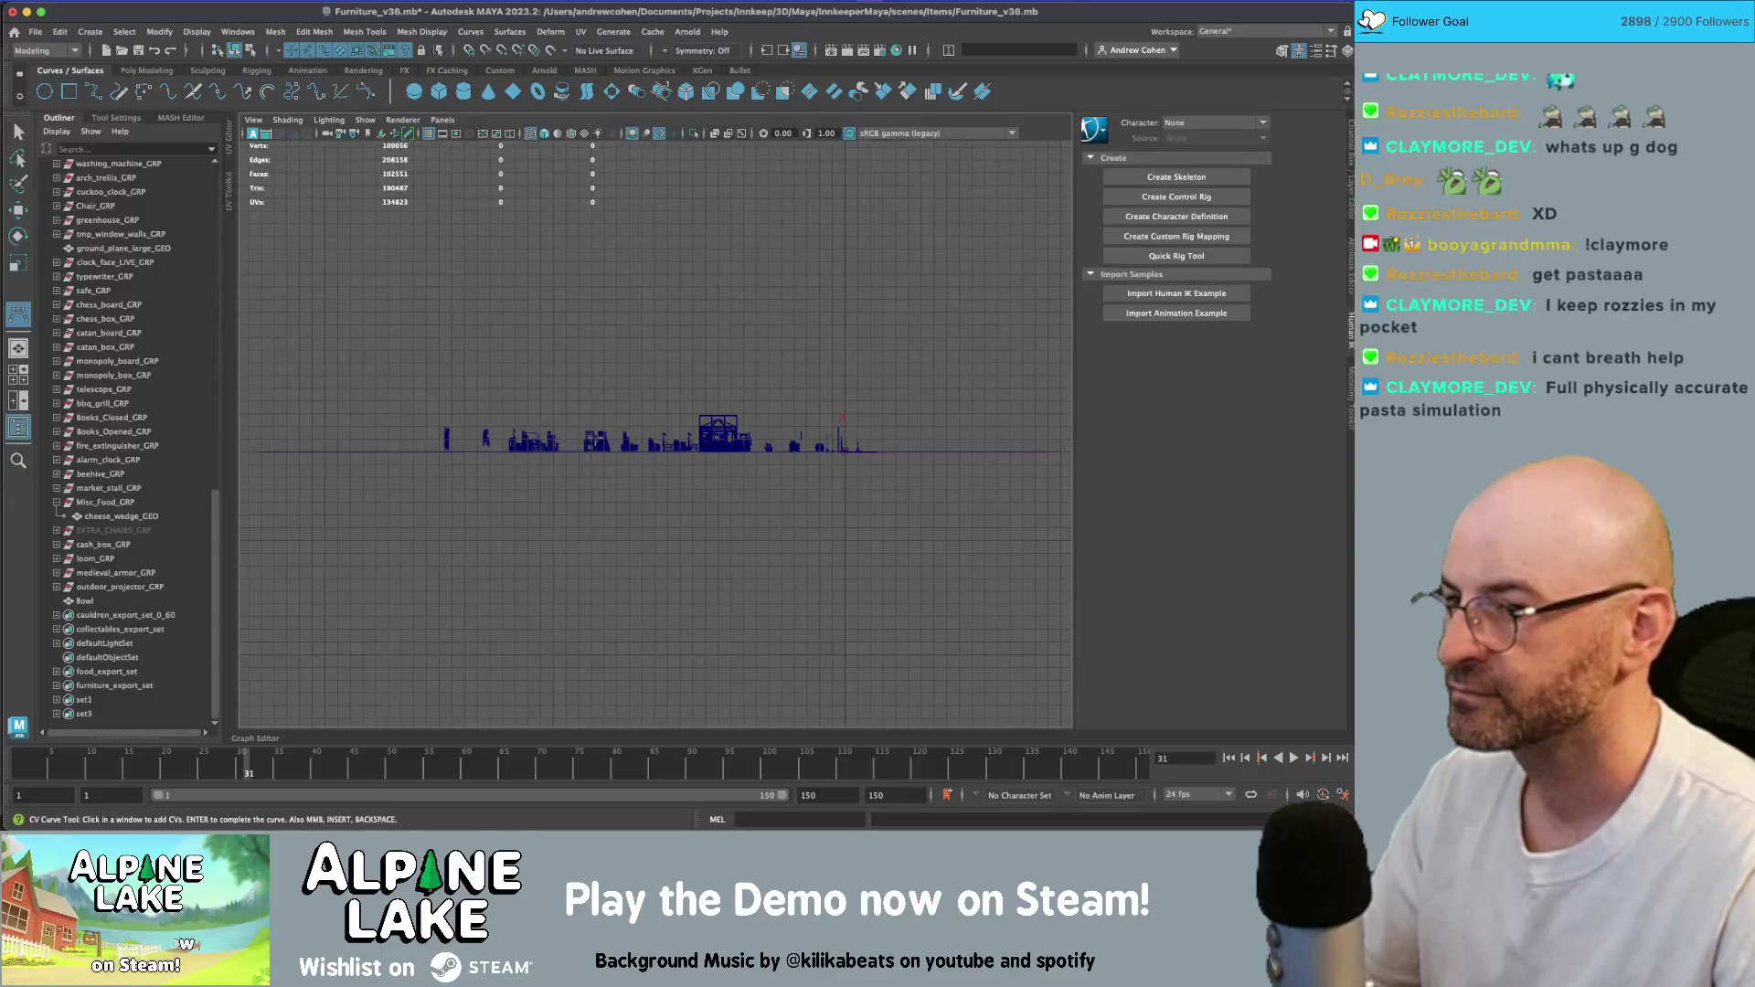
scroll(912, 471, "up", 10)
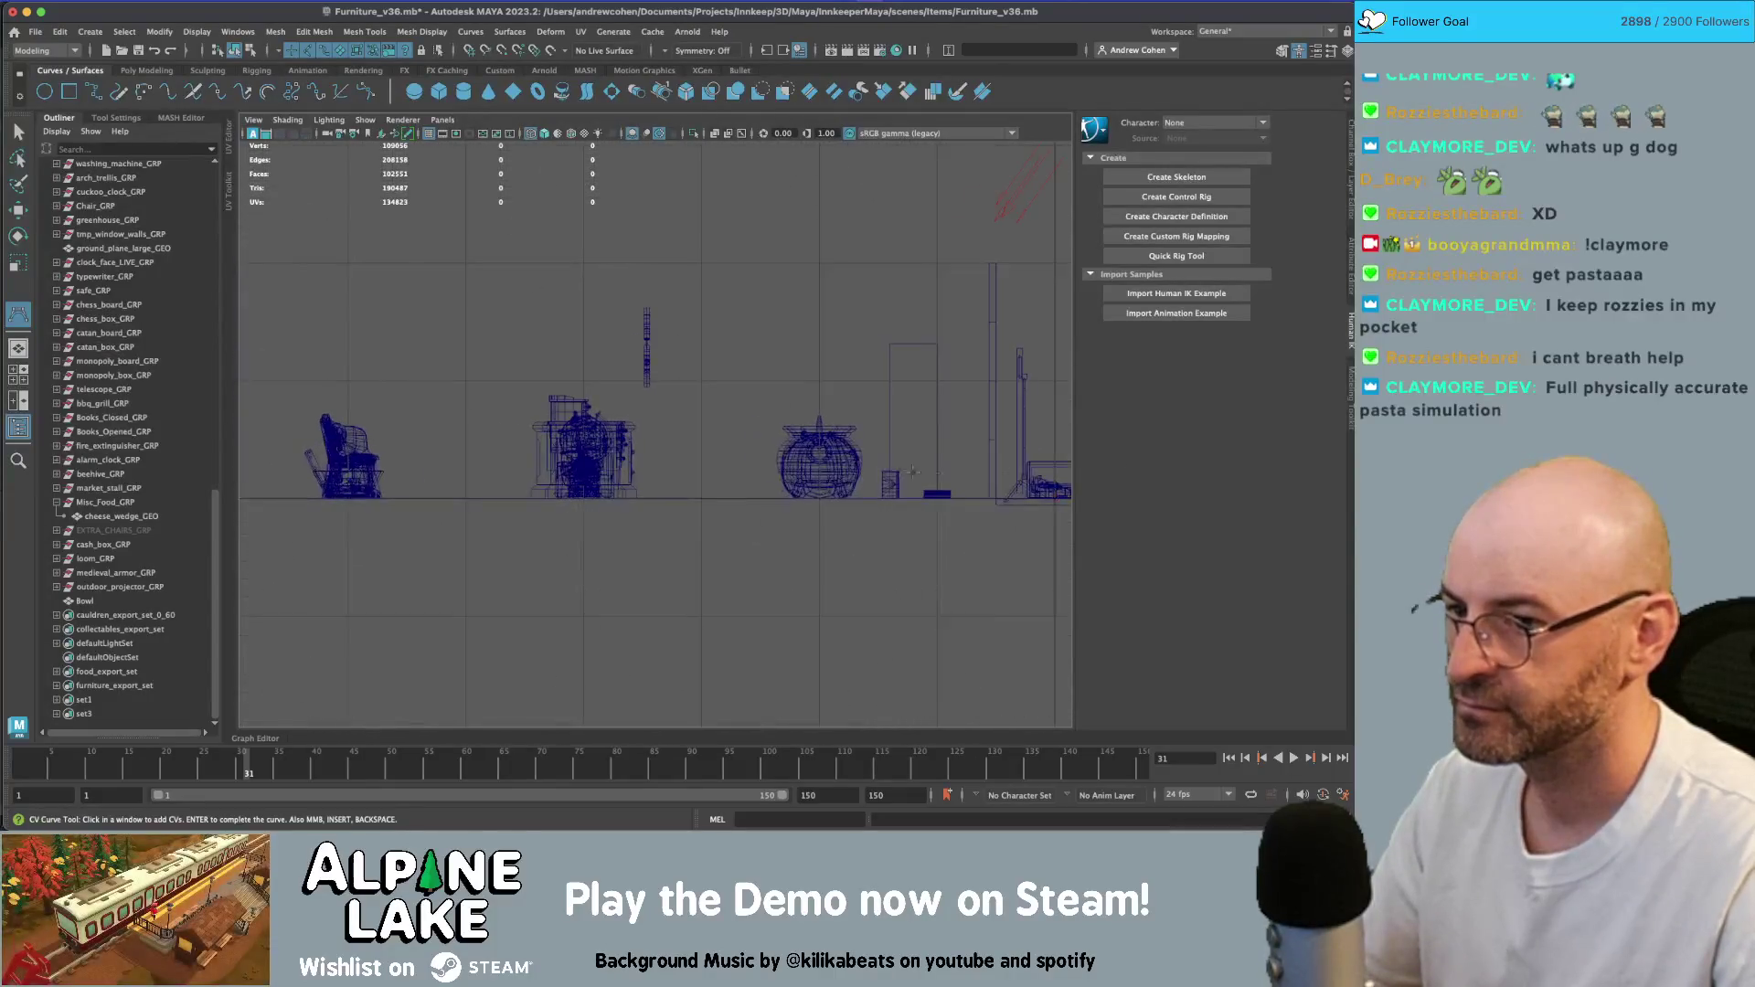
middle_click_drag(913, 471, 530, 461, "alt")
scroll(731, 466, "up", 5)
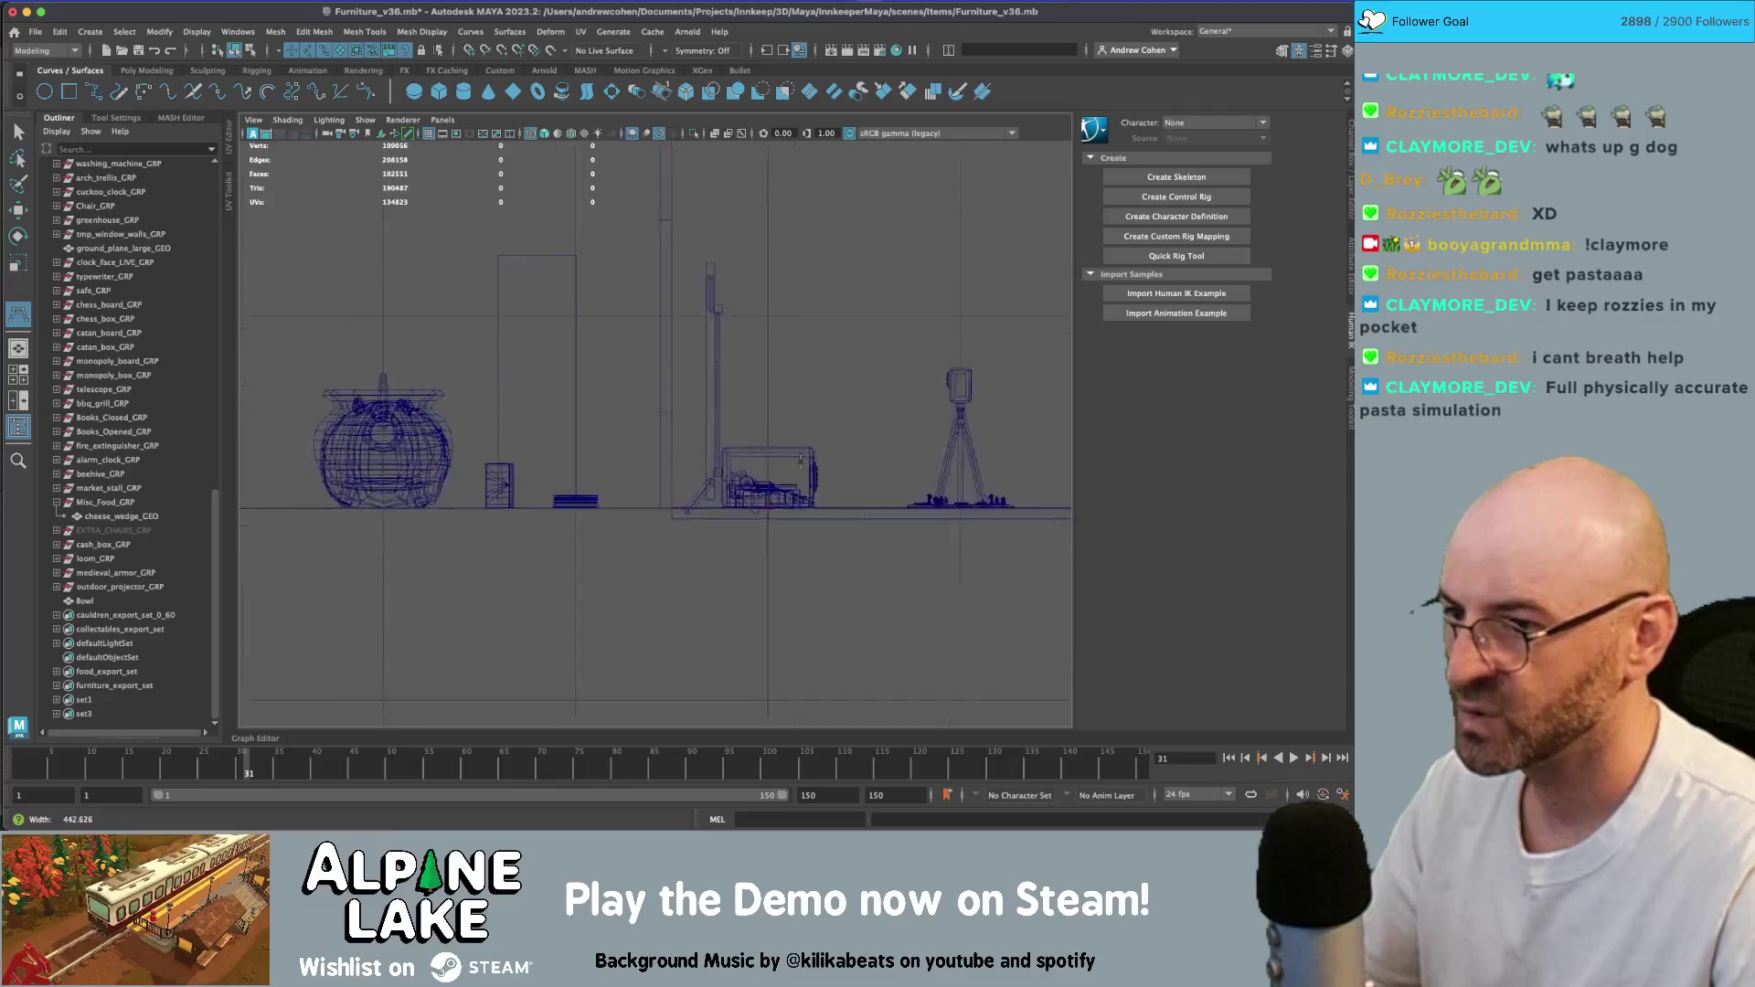
mouse_move(800, 459)
middle_mouse_down("alt")
mouse_move(658, 456)
mouse_move(992, 439)
mouse_move(939, 463)
mouse_move(859, 427)
mouse_move(761, 436)
middle_mouse_up("alt")
scroll(659, 455, "down", 3)
scroll(658, 455, "up", 3)
scroll(992, 439, "up", 4)
scroll(939, 463, "up", 3)
scroll(860, 430, "down", 5)
scroll(761, 436, "up", 5)
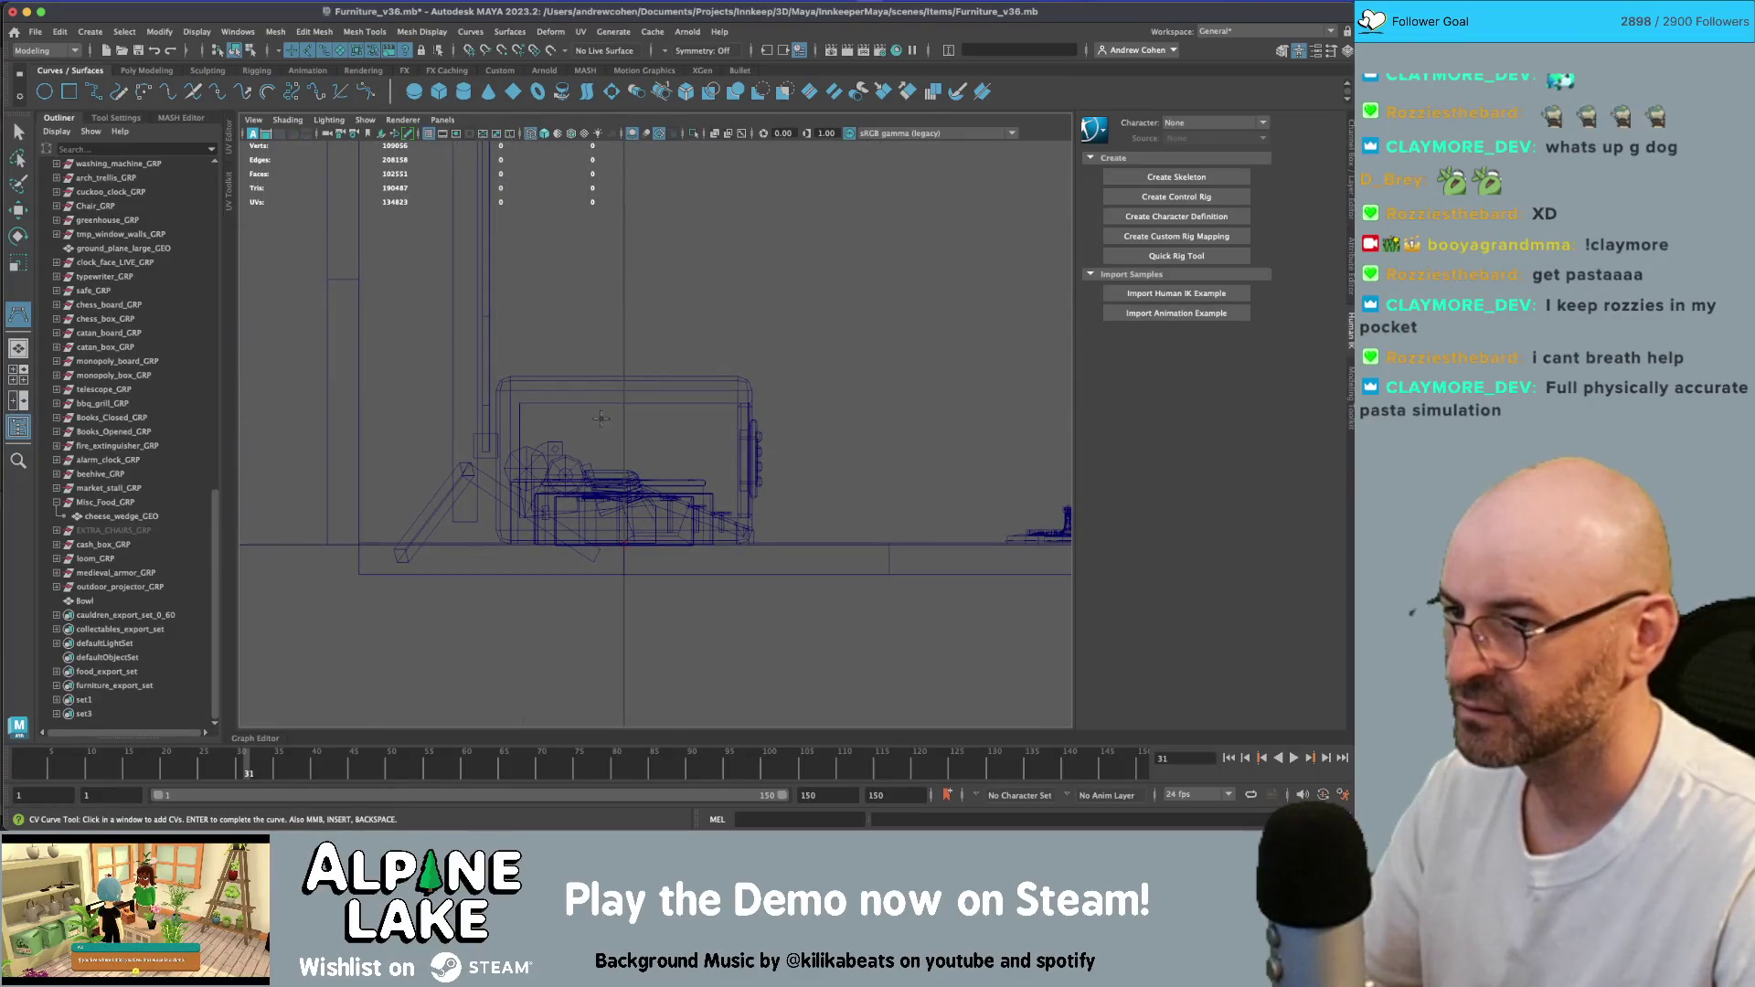
- Draw a three-point vertical CV curve for the first noodle strand
left_click(616, 276)
left_click(617, 324)
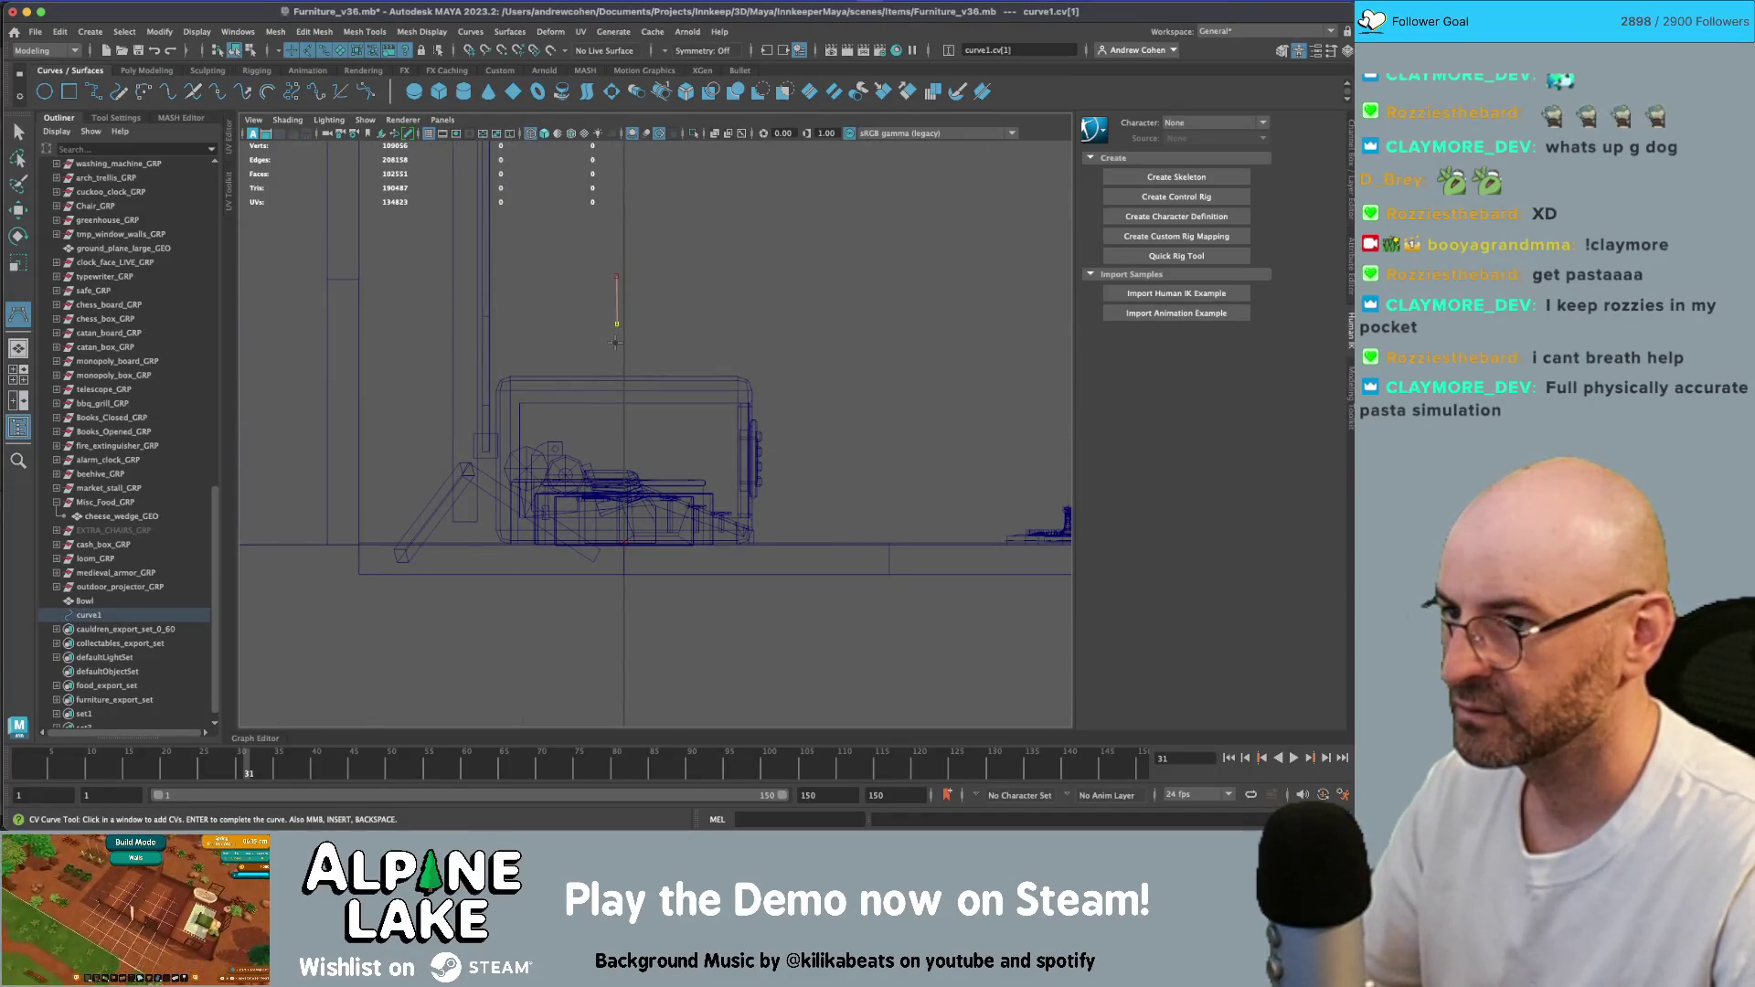
left_click(616, 421)
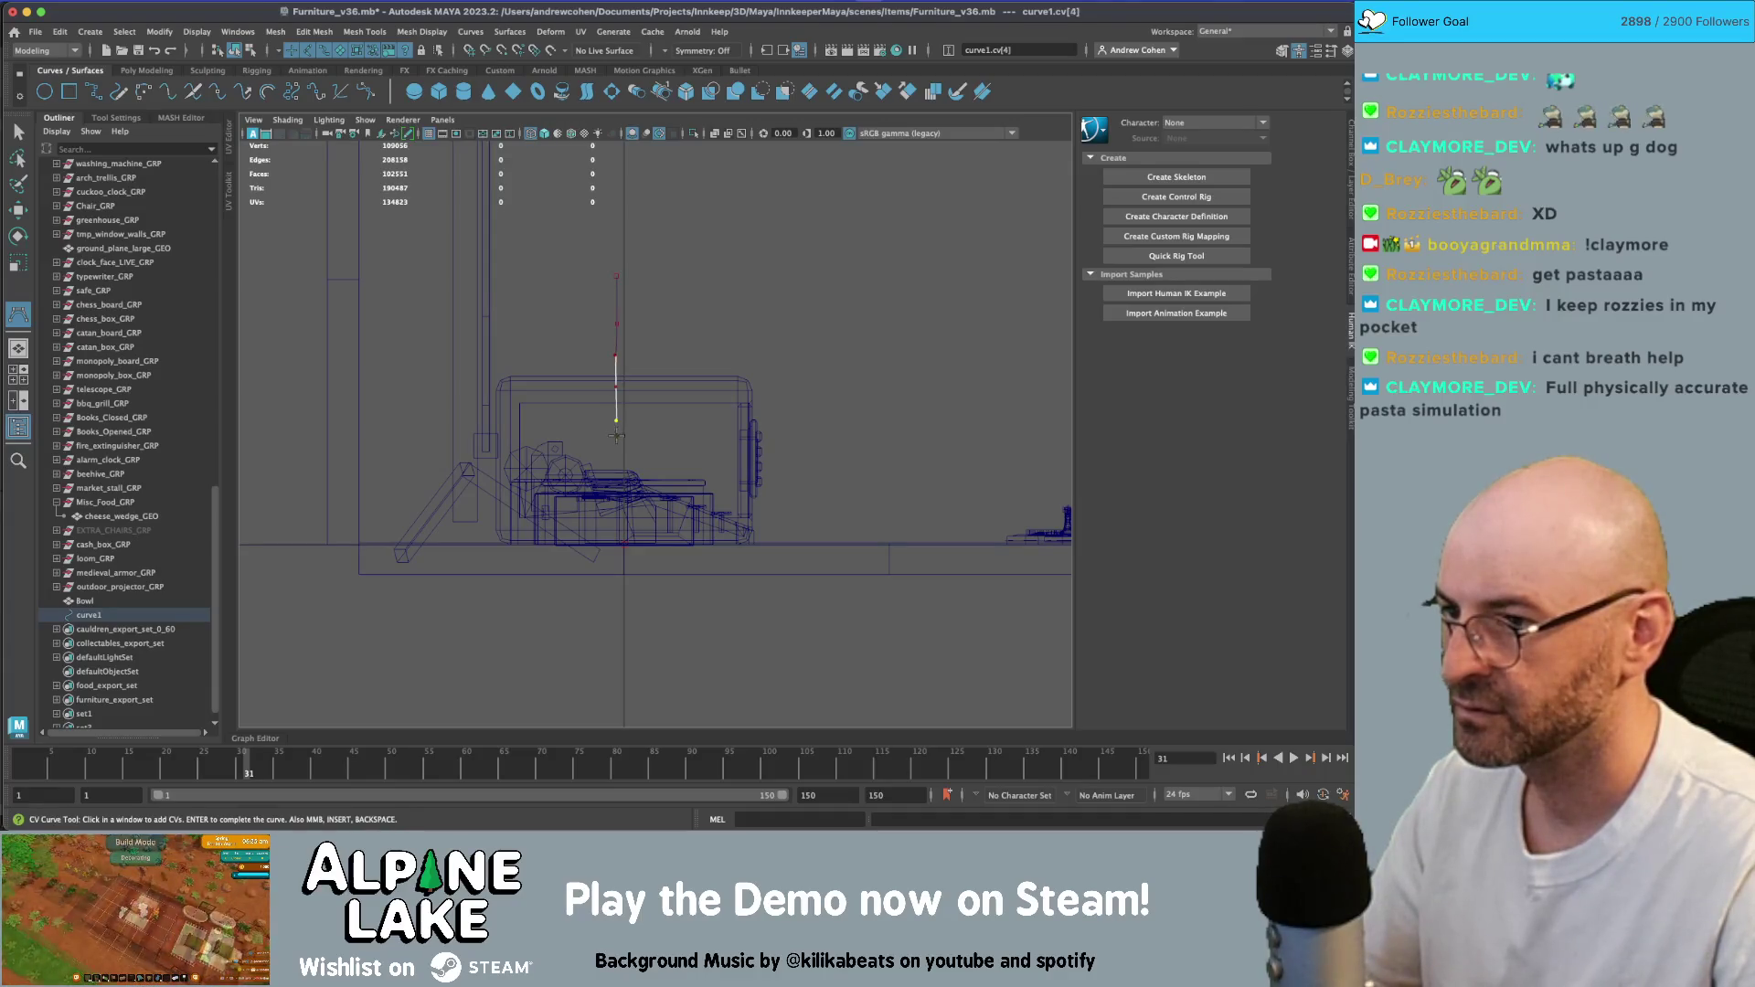
key("Return")
- Maximize the perspective view and toggle curve display in the viewport
key("q")
key("space")
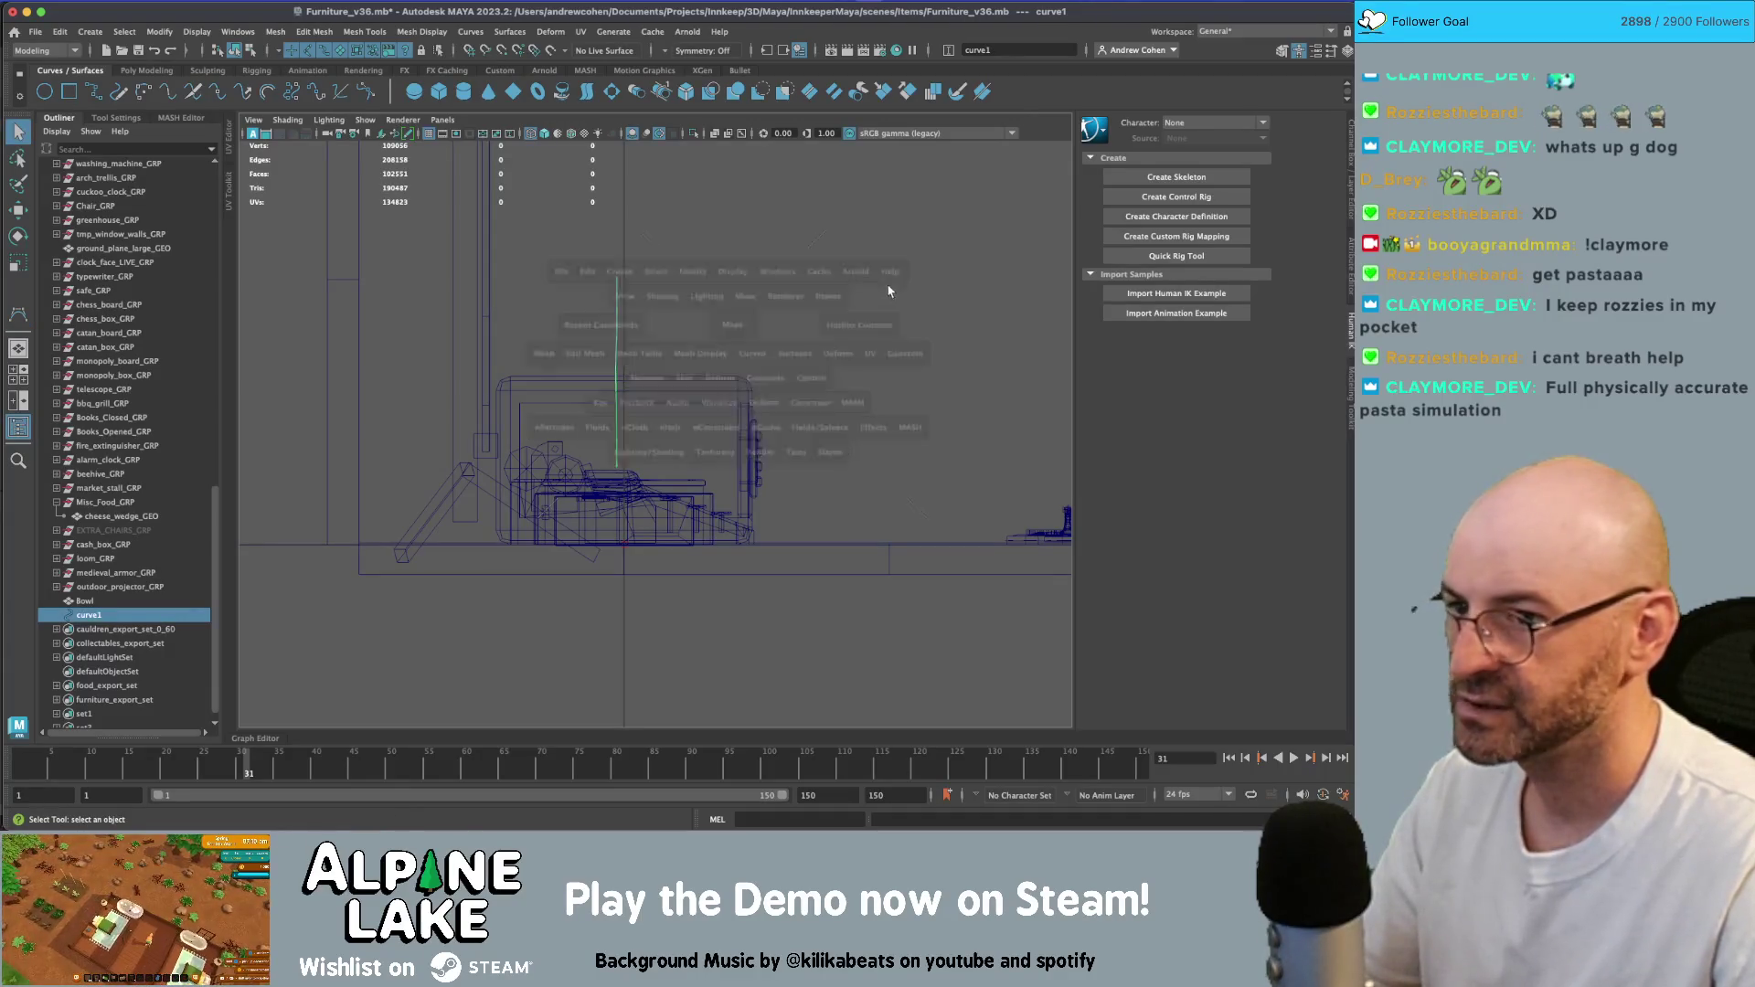
key("space")
mouse_move(815, 298)
left_mouse_down("alt")
mouse_move(689, 332)
mouse_move(667, 384)
mouse_move(707, 353)
mouse_move(640, 356)
left_mouse_up("alt")
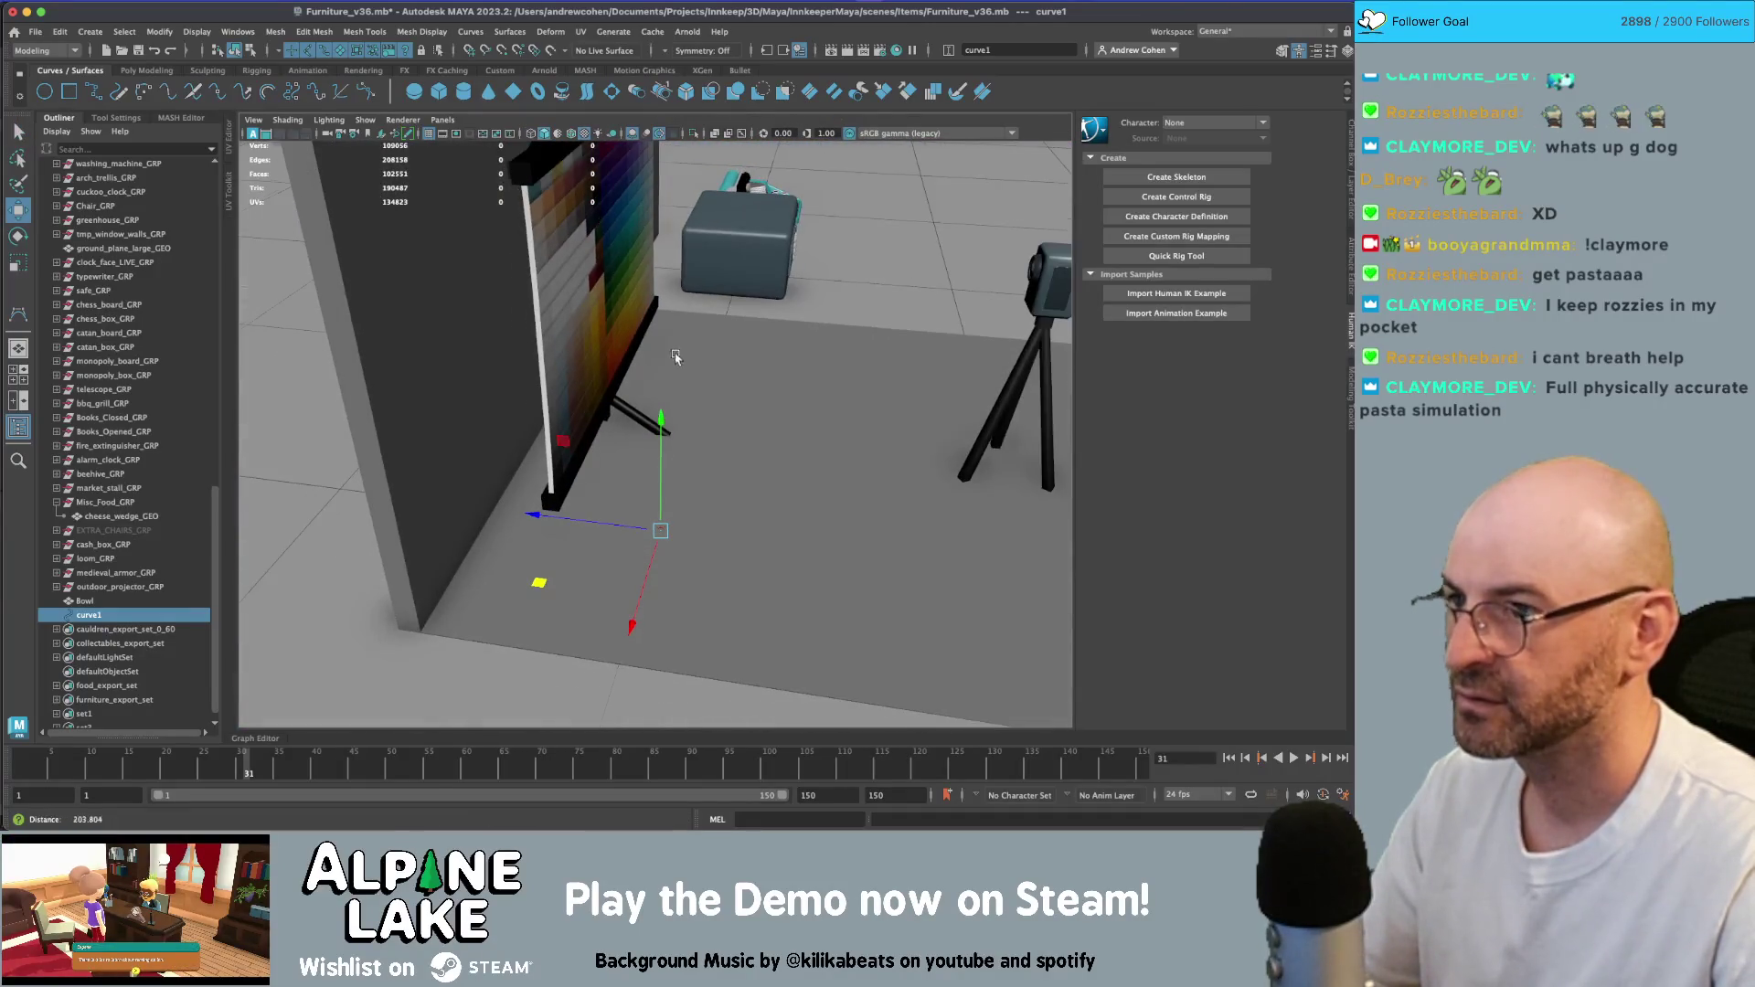
left_click(365, 120)
left_click(385, 210)
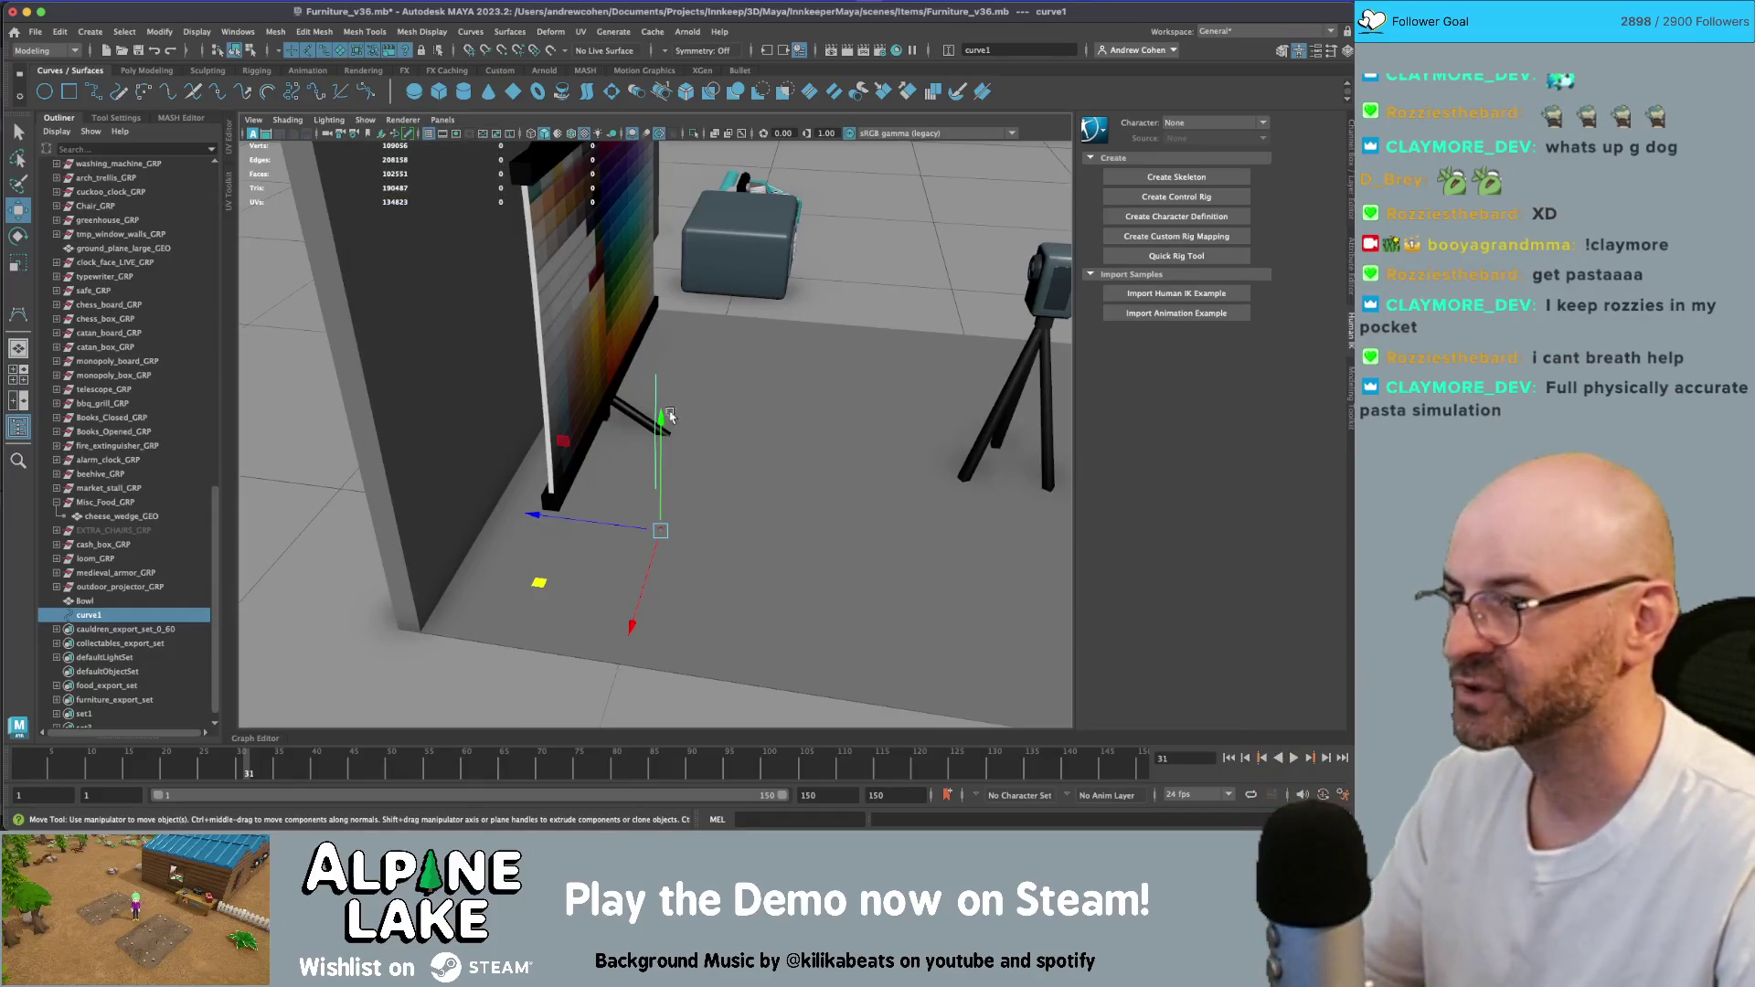
left_click_drag(686, 458, 631, 485, "alt")
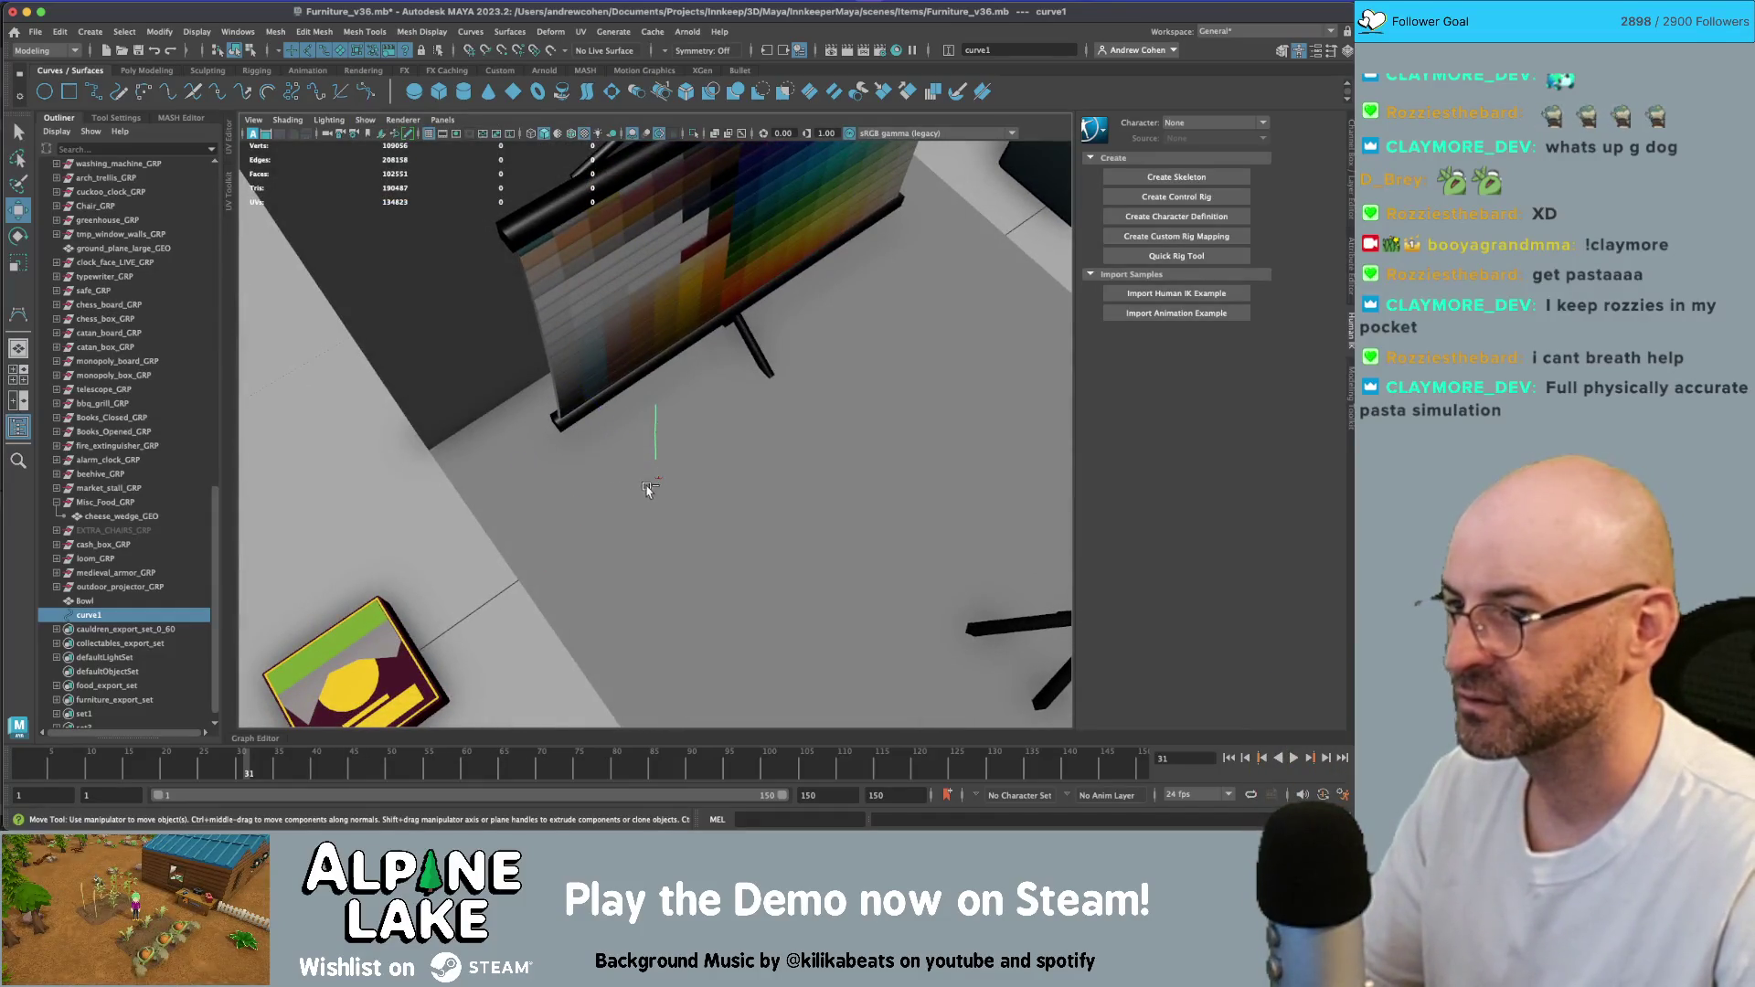
- Raise the curve to height 32.643 and duplicate it into several offset copies
left_click_drag(637, 418, 640, 453)
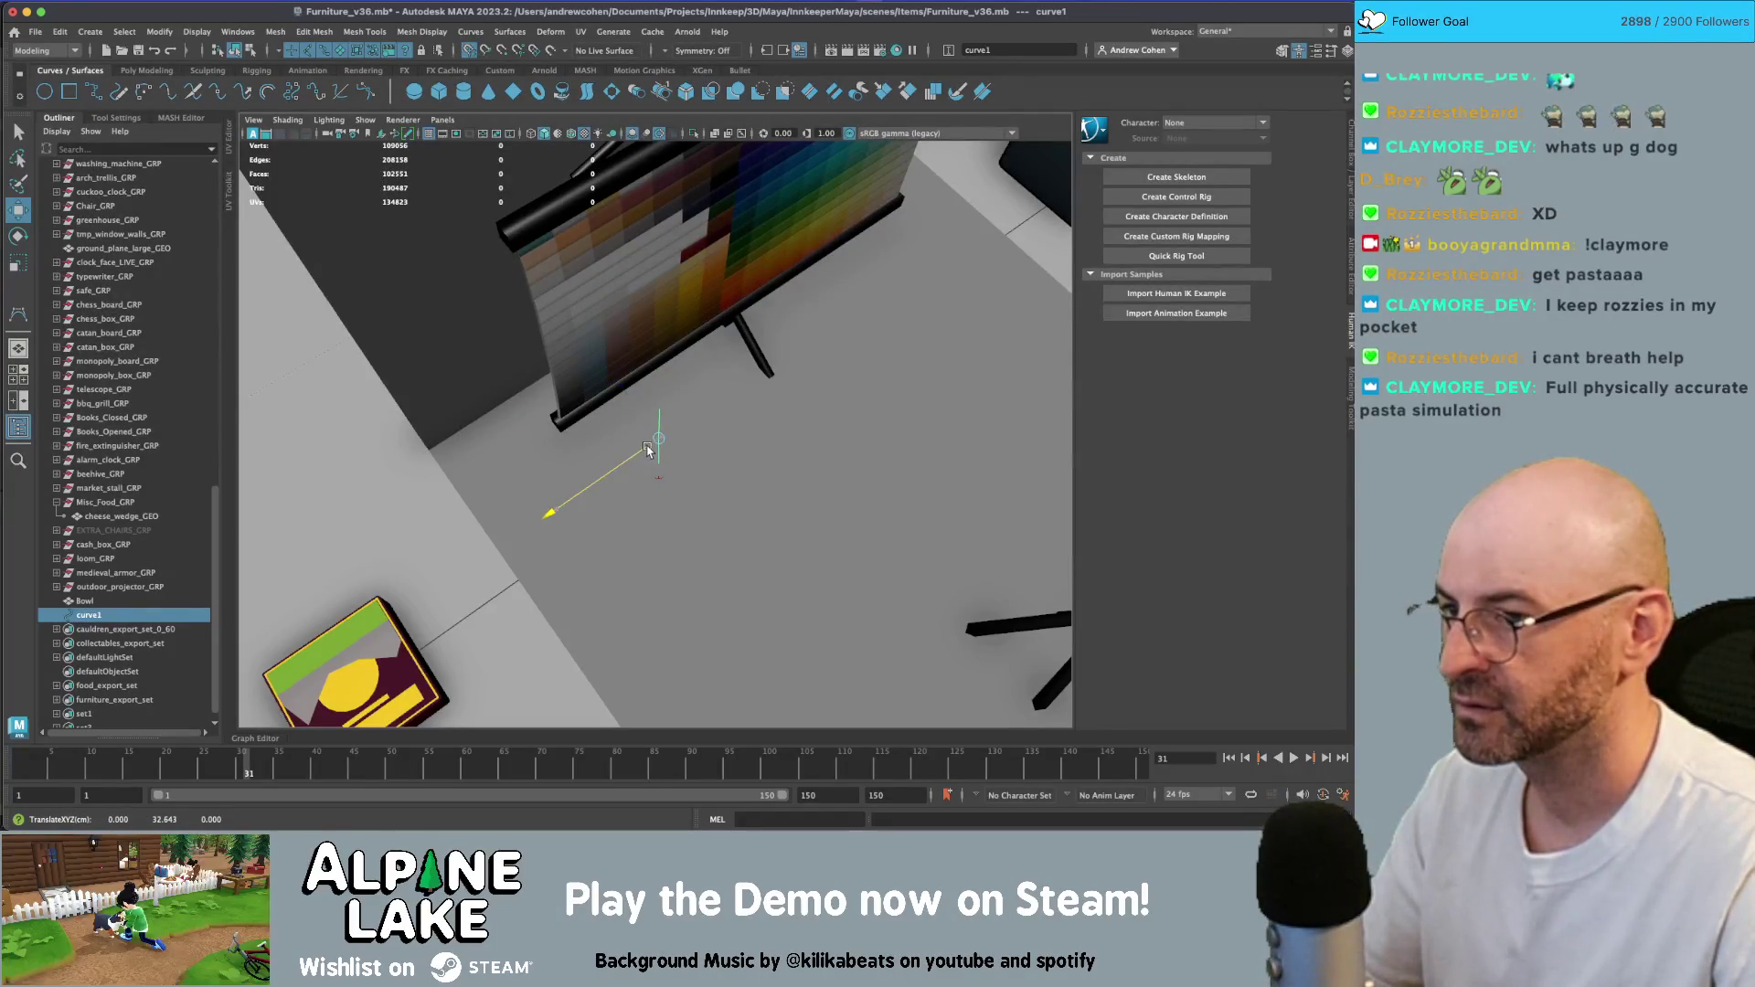
left_click_drag(692, 453, 655, 439, "alt")
key("ctrl+d")
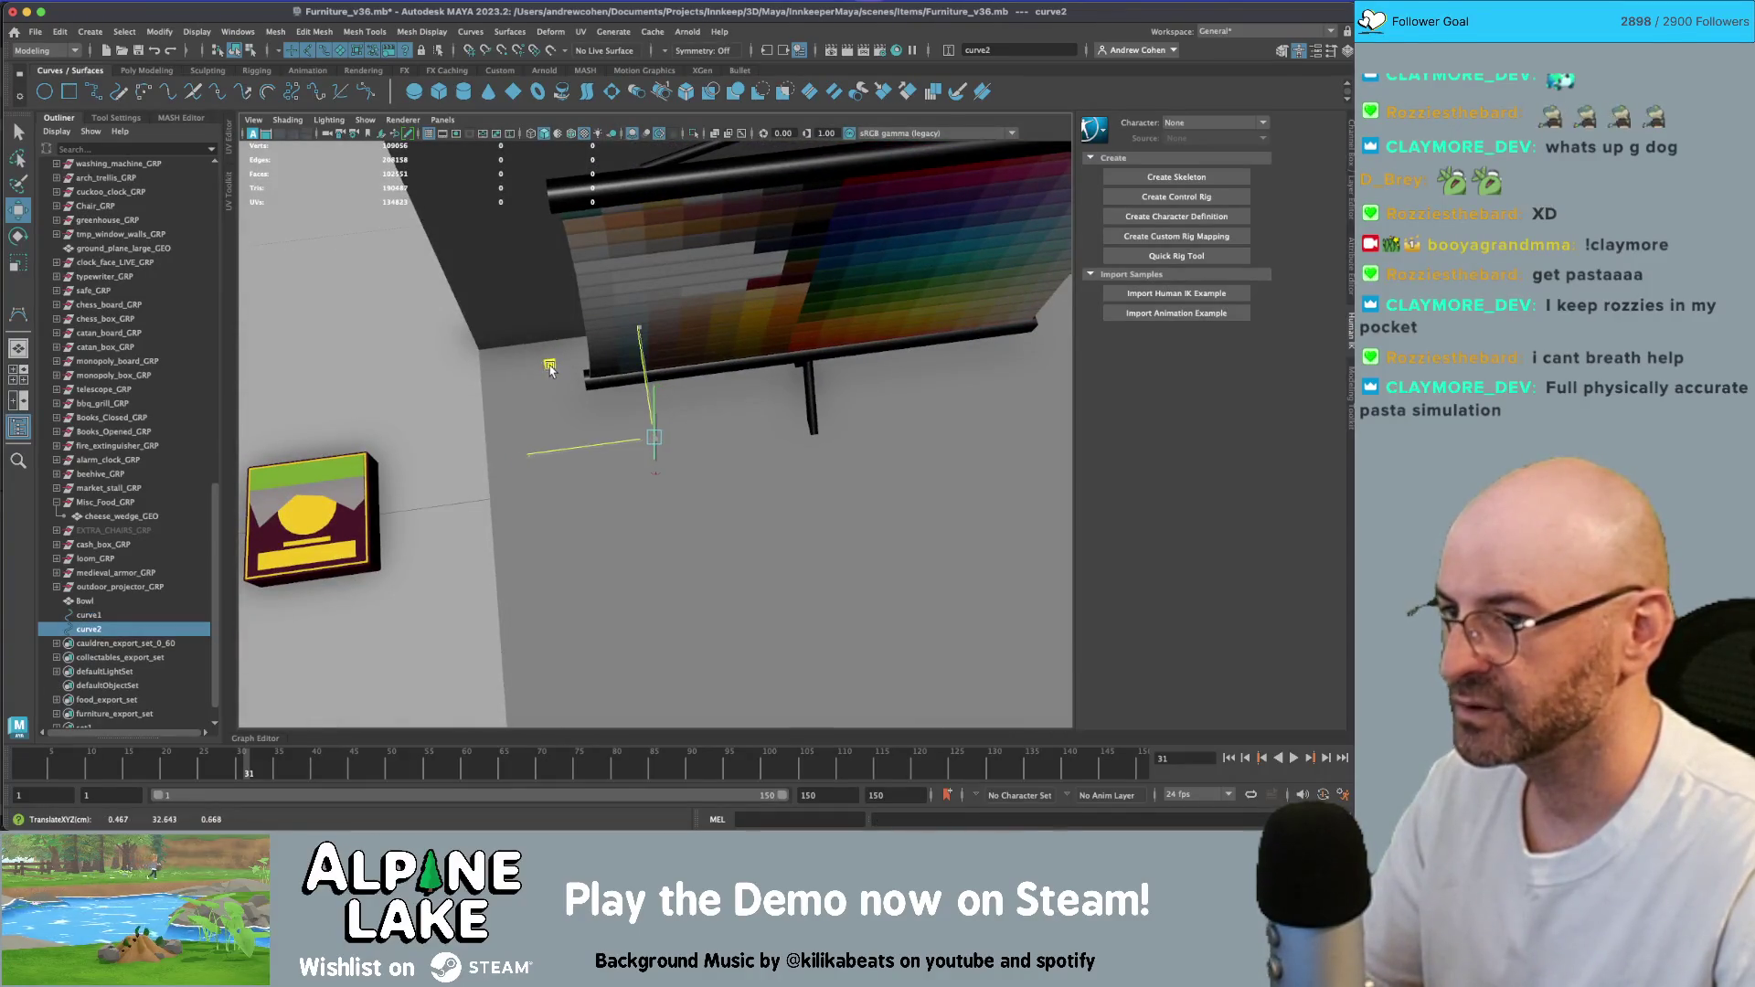
left_click_drag(548, 366, 561, 365, "alt")
key("ctrl+d")
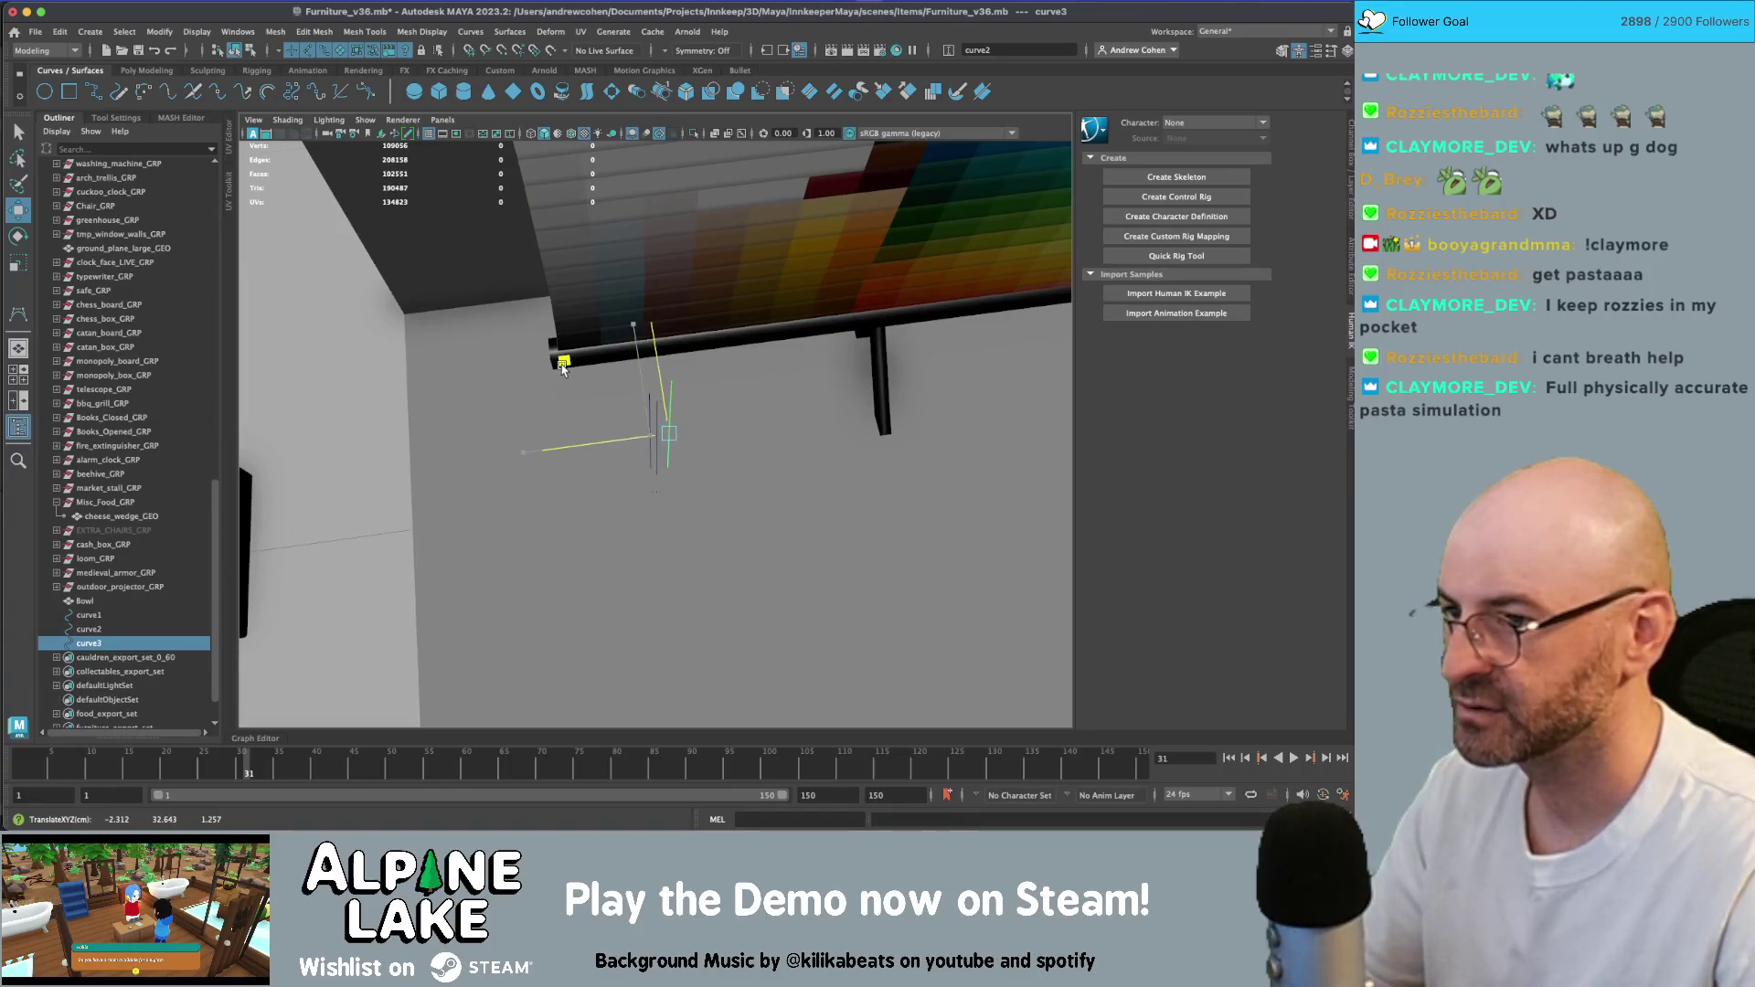
key("ctrl+d")
middle_click_drag(555, 365, 560, 385)
key("ctrl+d")
key("ctrl+d")
mouse_move(629, 407)
left_mouse_down("alt")
mouse_move(686, 395)
mouse_move(665, 407)
left_mouse_up("alt")
- Shift curve4 slightly right and duplicate it into extra noodle strands
key("q")
left_click(665, 406)
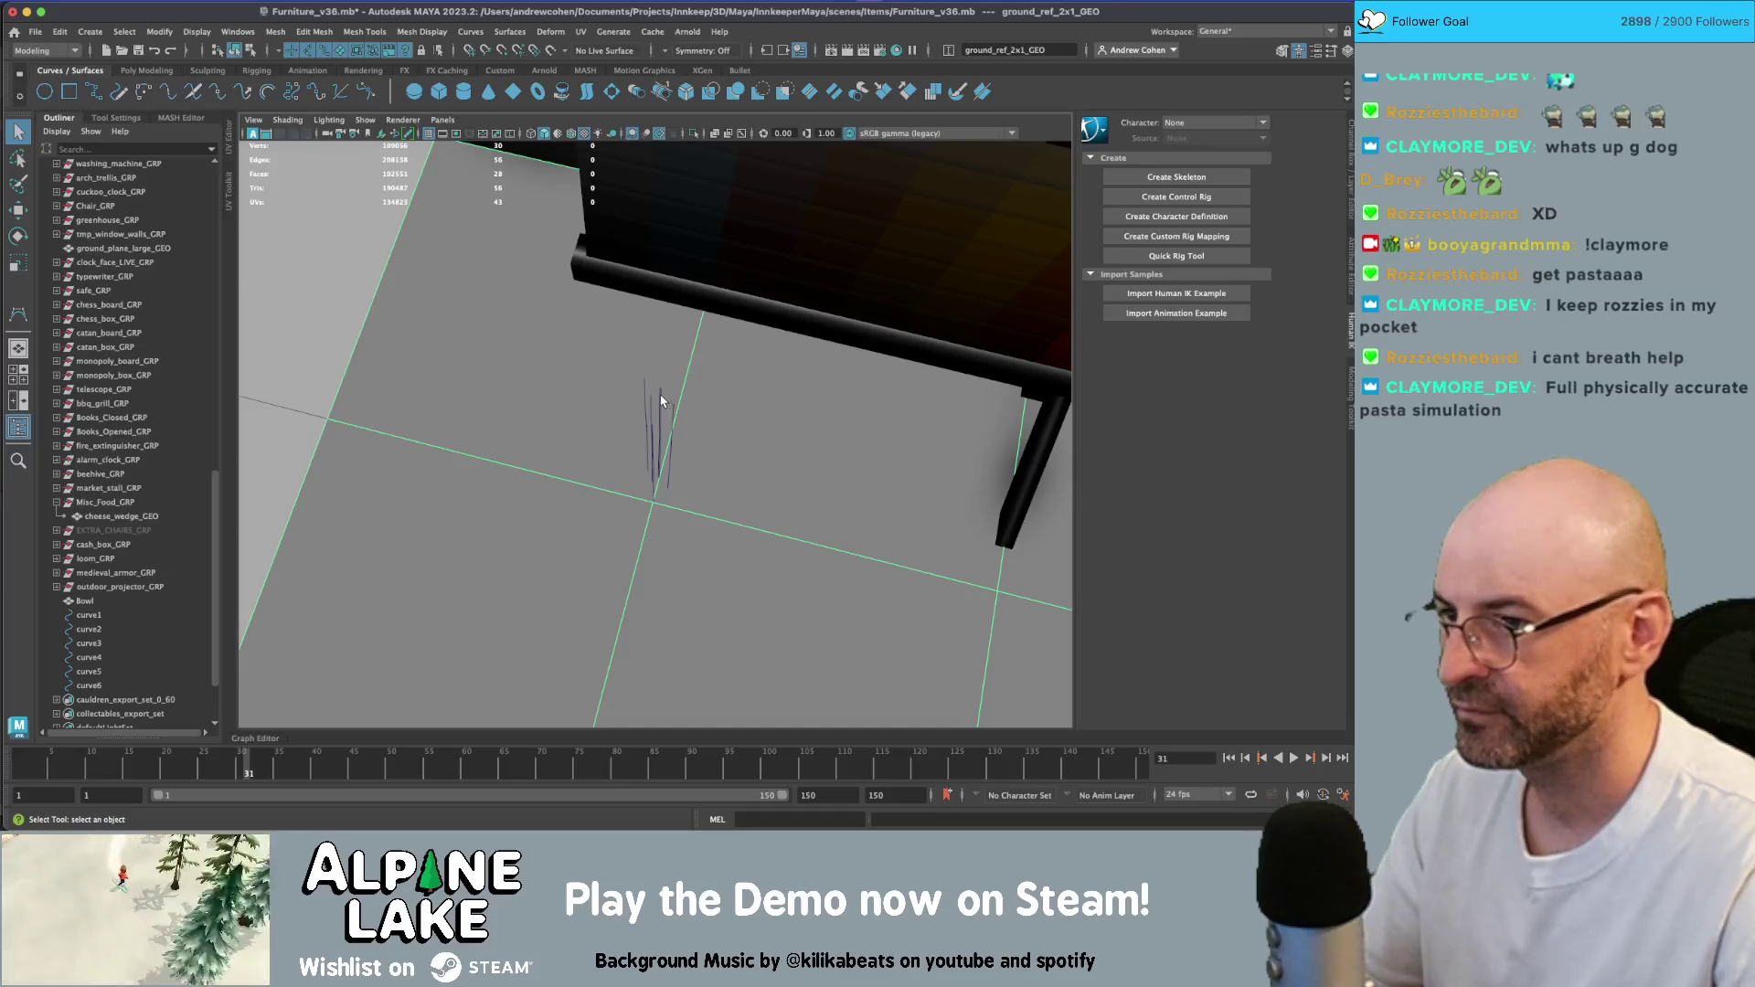
left_click(663, 408)
key("w")
mouse_move(595, 342)
left_mouse_down()
mouse_move(568, 348)
mouse_move(571, 371)
mouse_move(799, 311)
mouse_move(715, 261)
mouse_move(651, 322)
left_mouse_up()
key("ctrl+d")
key("ctrl+d")
key("ctrl+d")
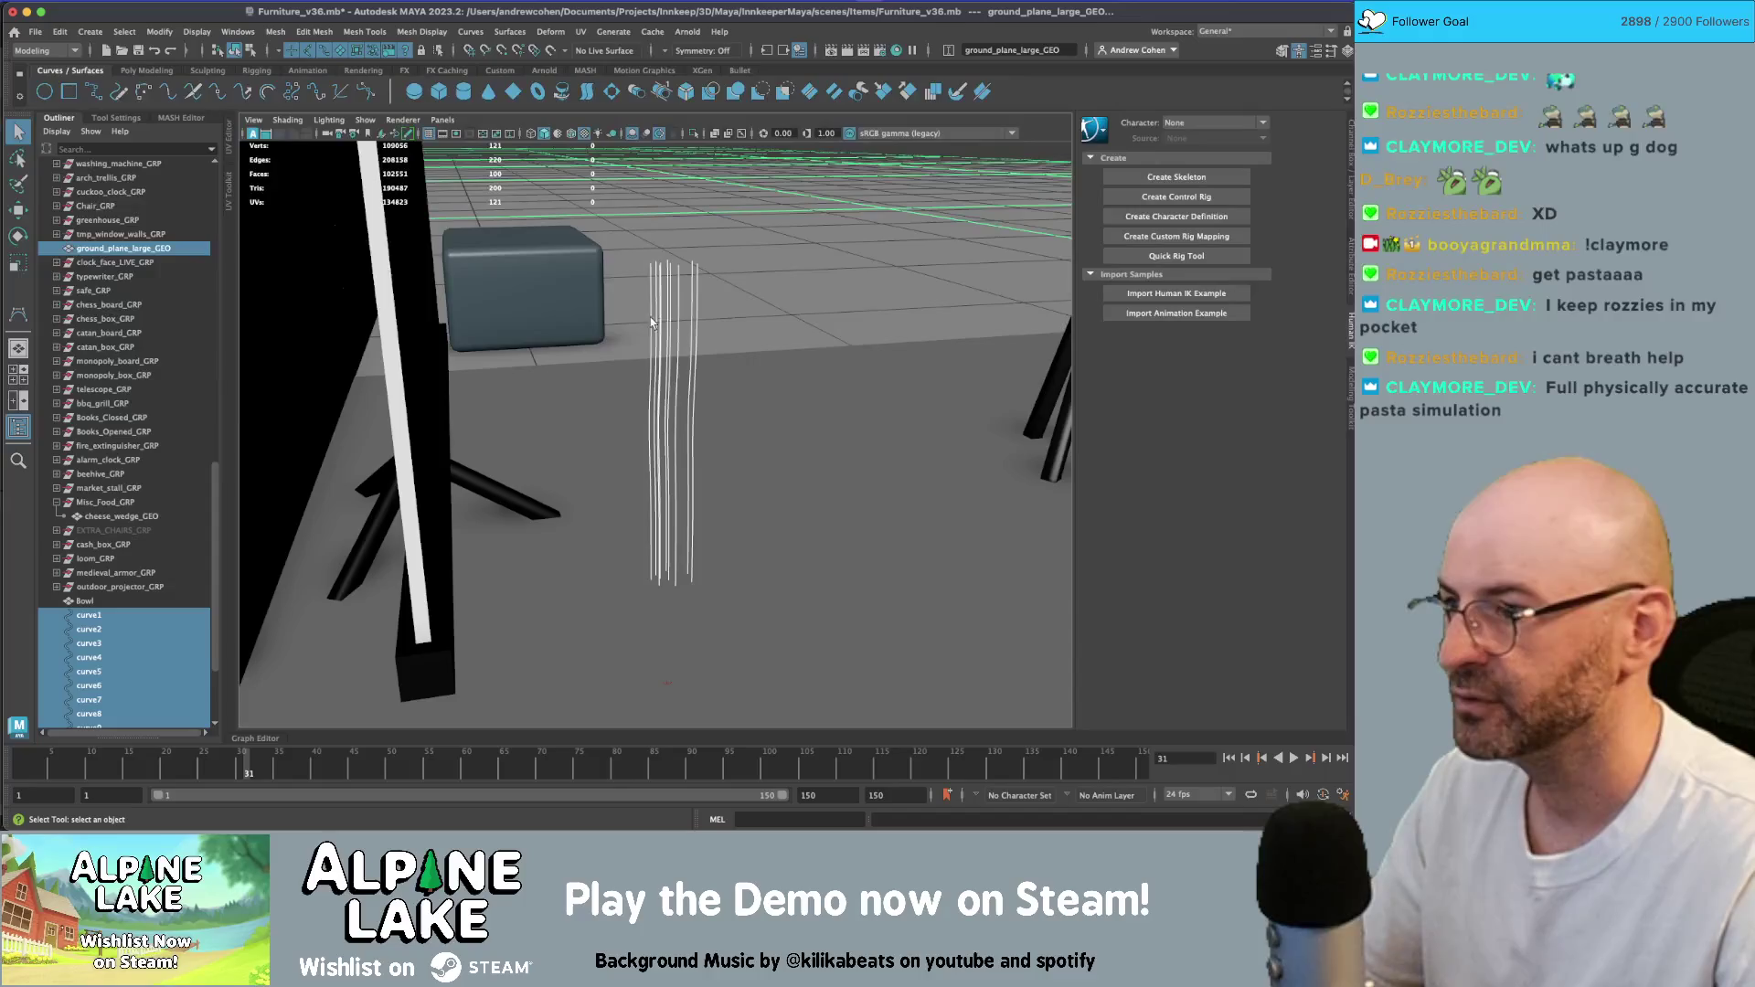
- Lower the Bowl onto the ground plane at TranslateY 0
left_click(138, 615)
scroll(136, 585, "down", 3)
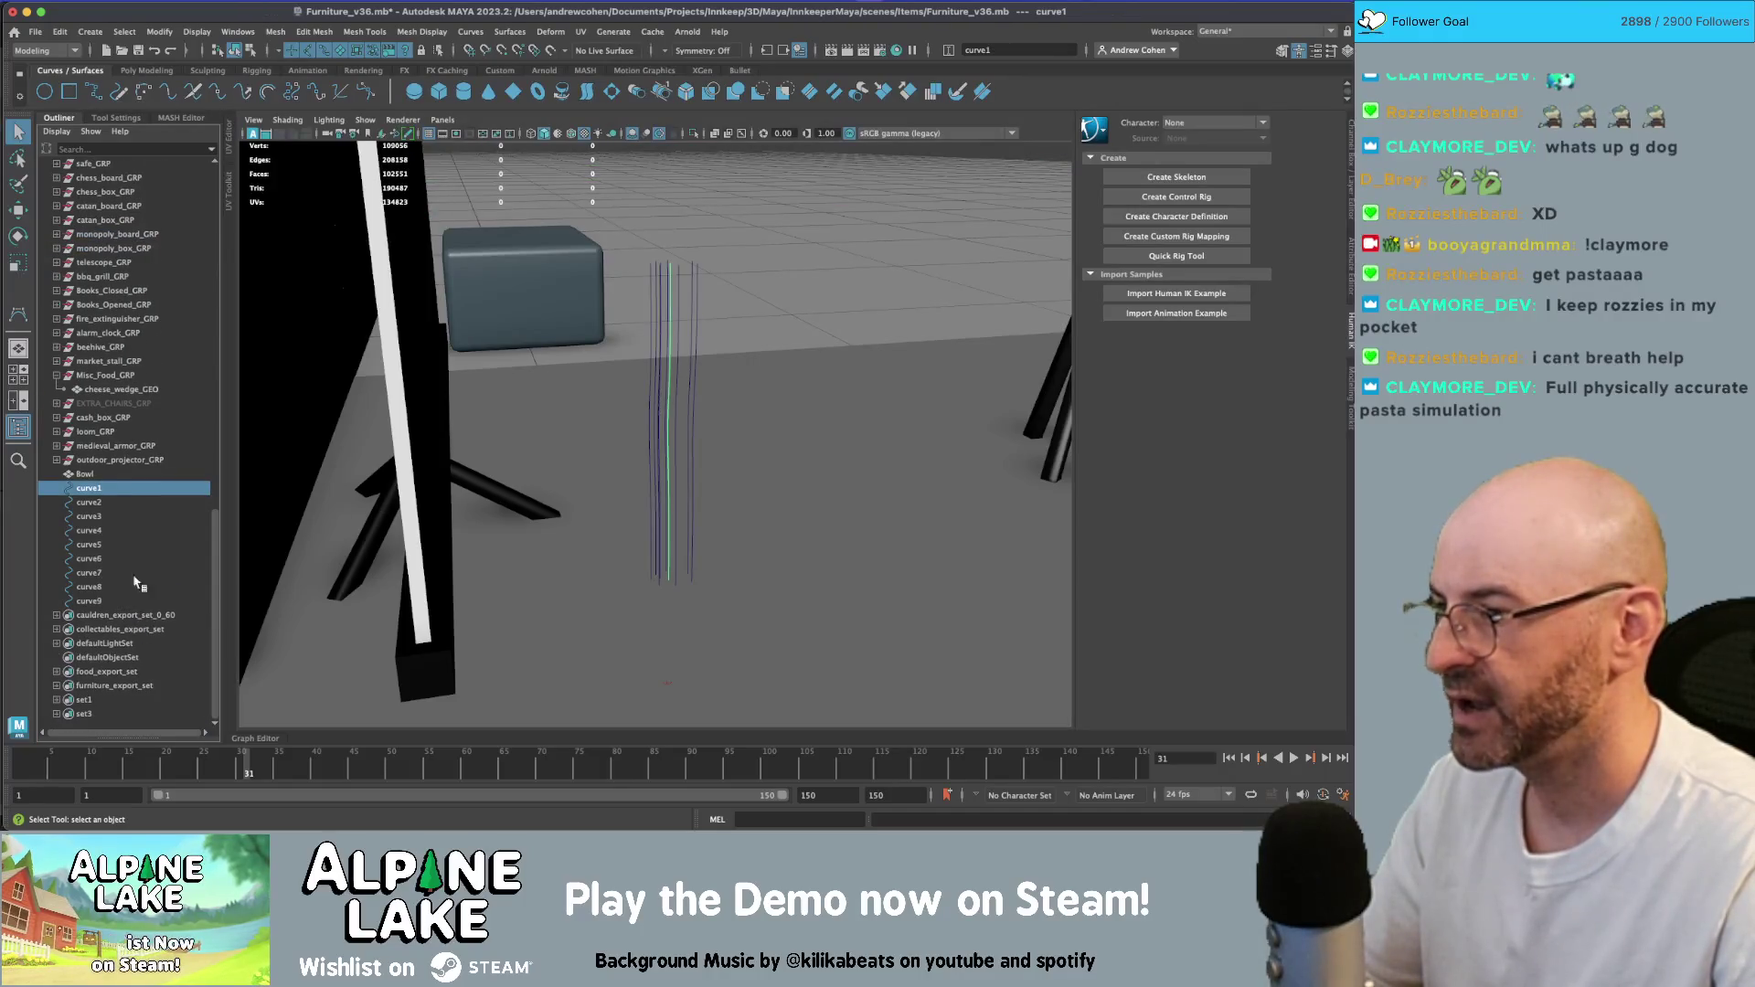
left_click(119, 474)
key("w")
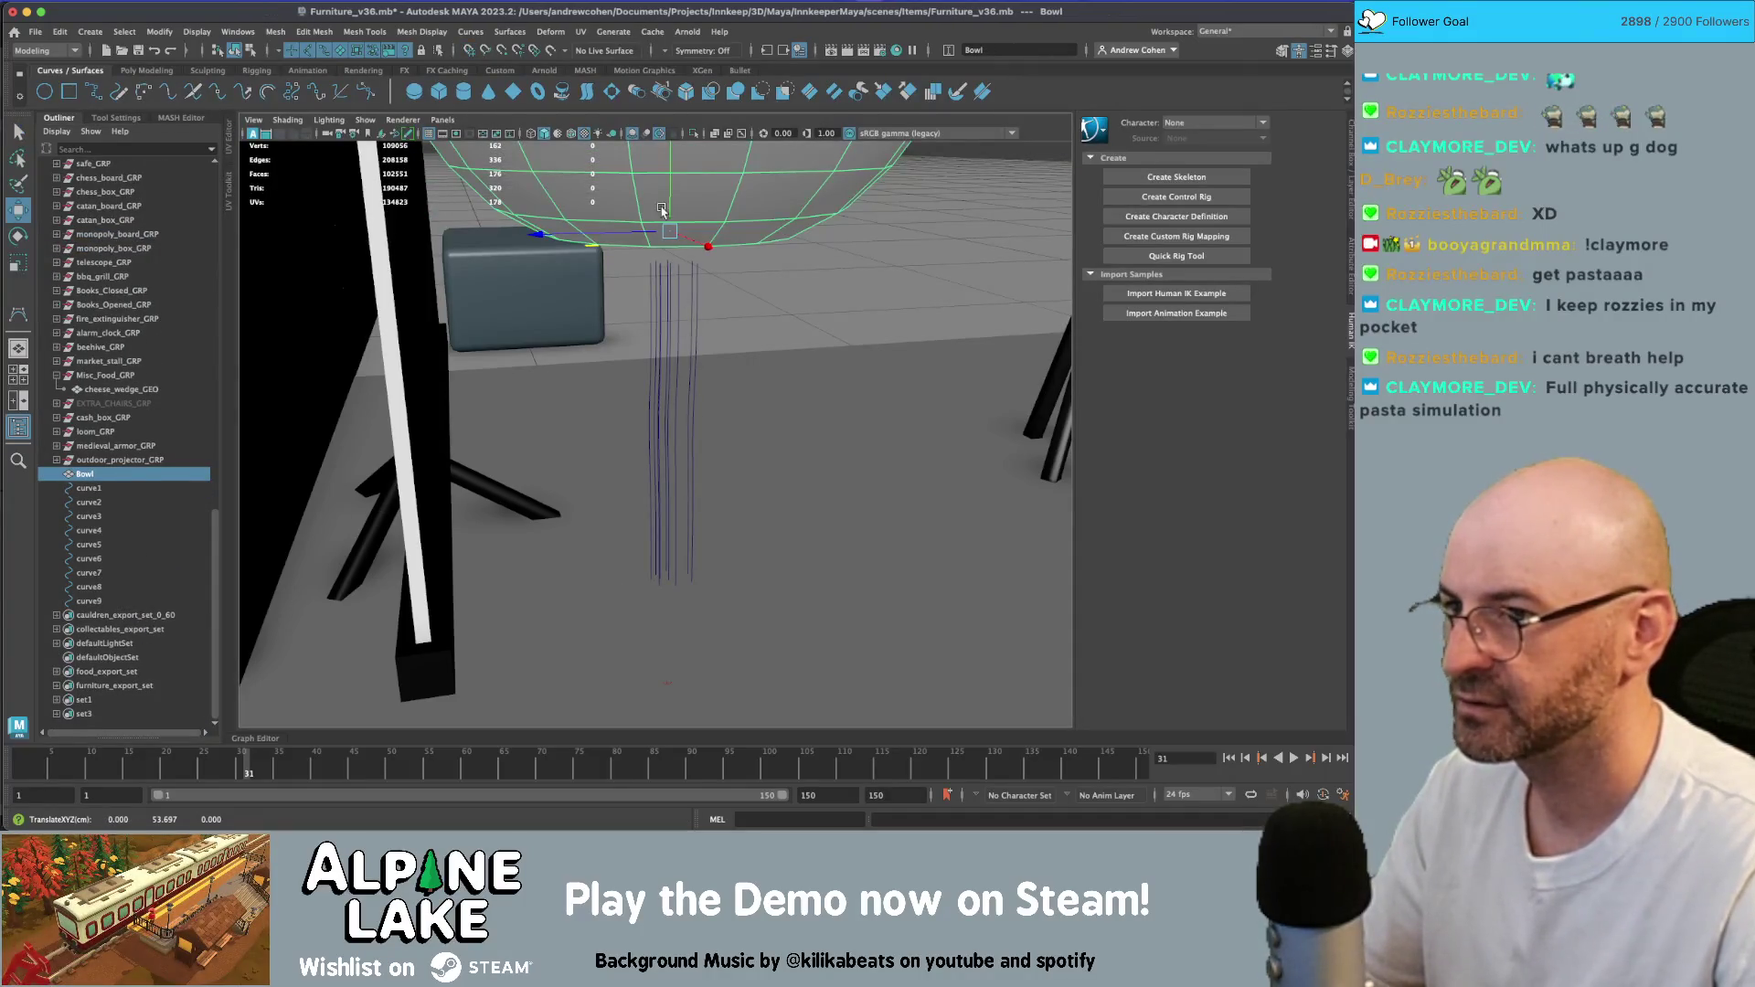
mouse_move(668, 227)
left_mouse_down()
mouse_move(672, 555)
mouse_move(778, 576)
left_mouse_up()
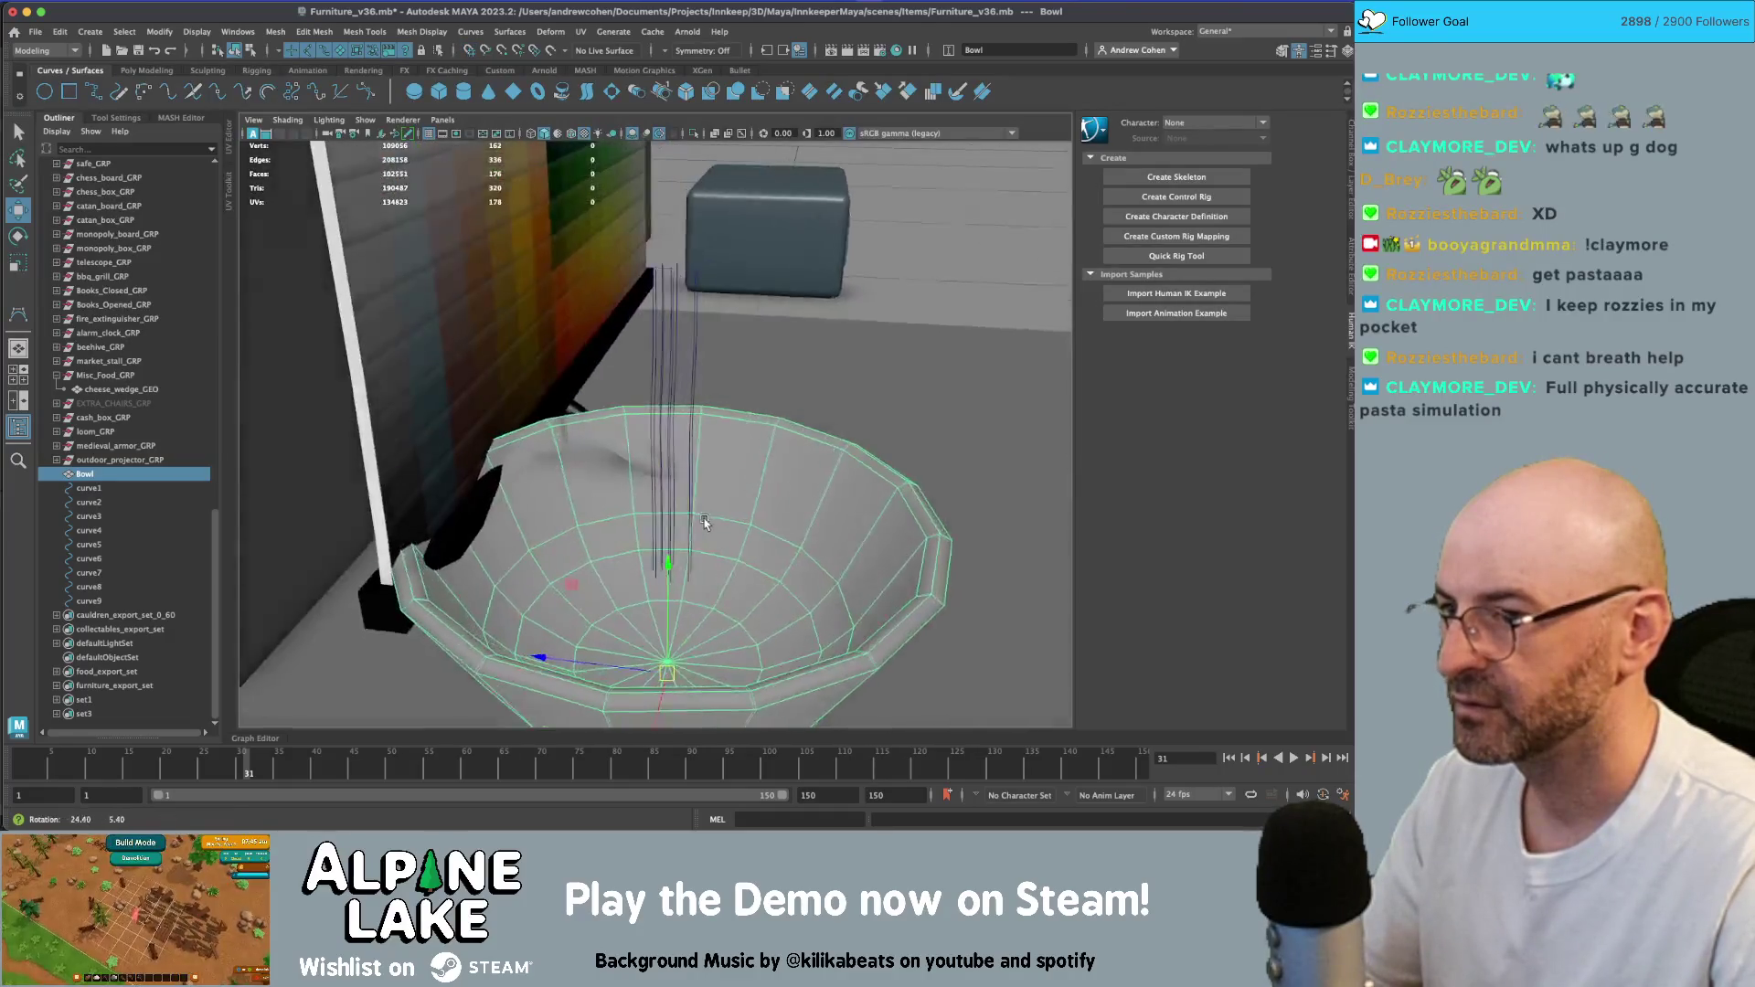
- Isolate the bowl and curves in shaded view and select the noodle curves
left_click(100, 601, "shift")
key("ctrl+1")
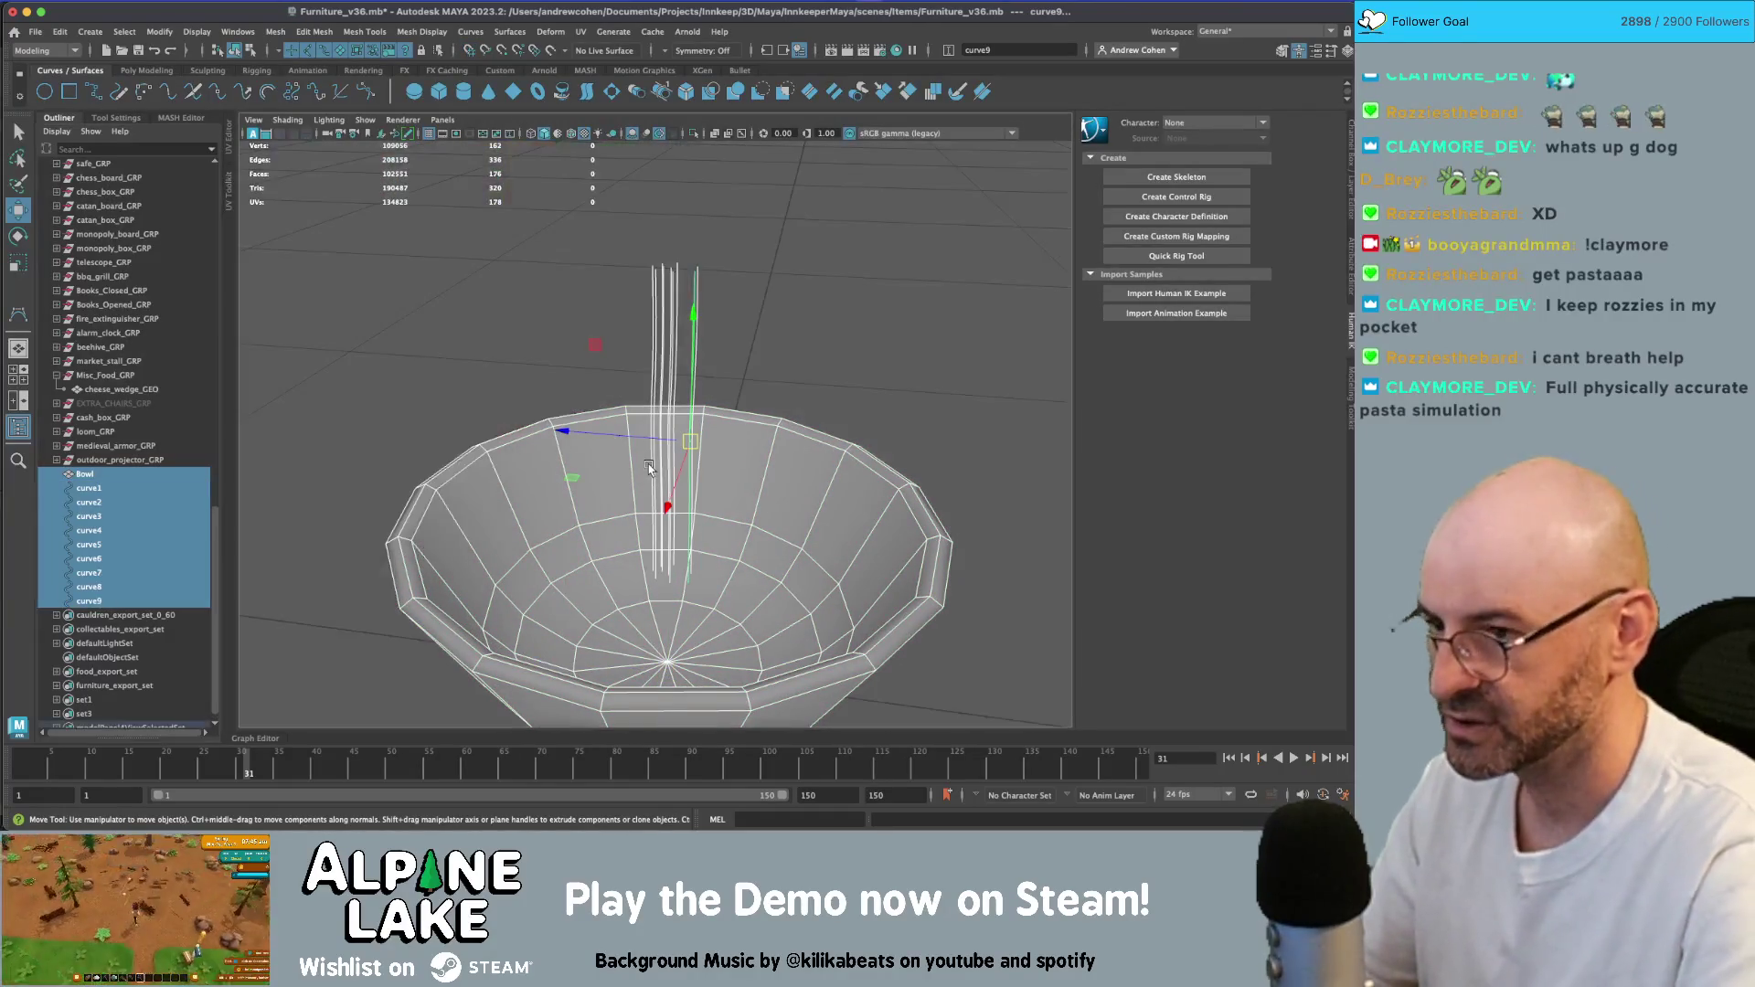
key("q")
left_click_drag(592, 217, 733, 311)
key("5")
left_click_drag(579, 360, 677, 356, "alt")
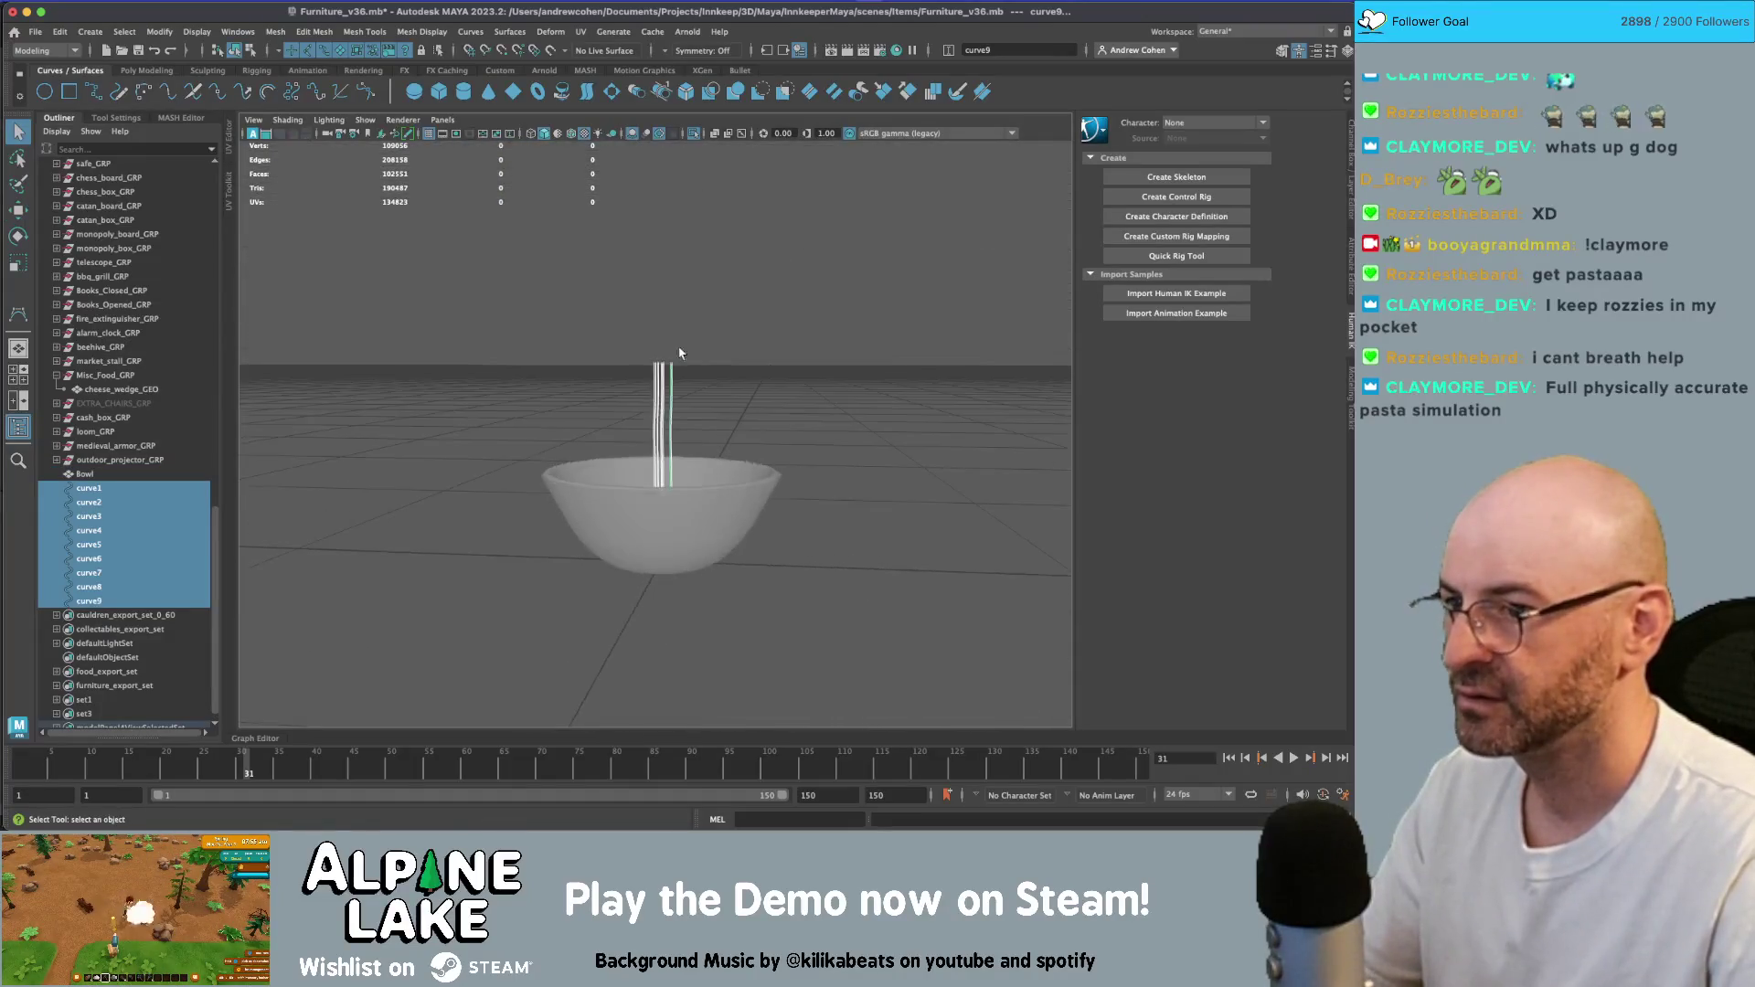
- Move and scale the noodle curves shorter over the bowl's centre
key("w")
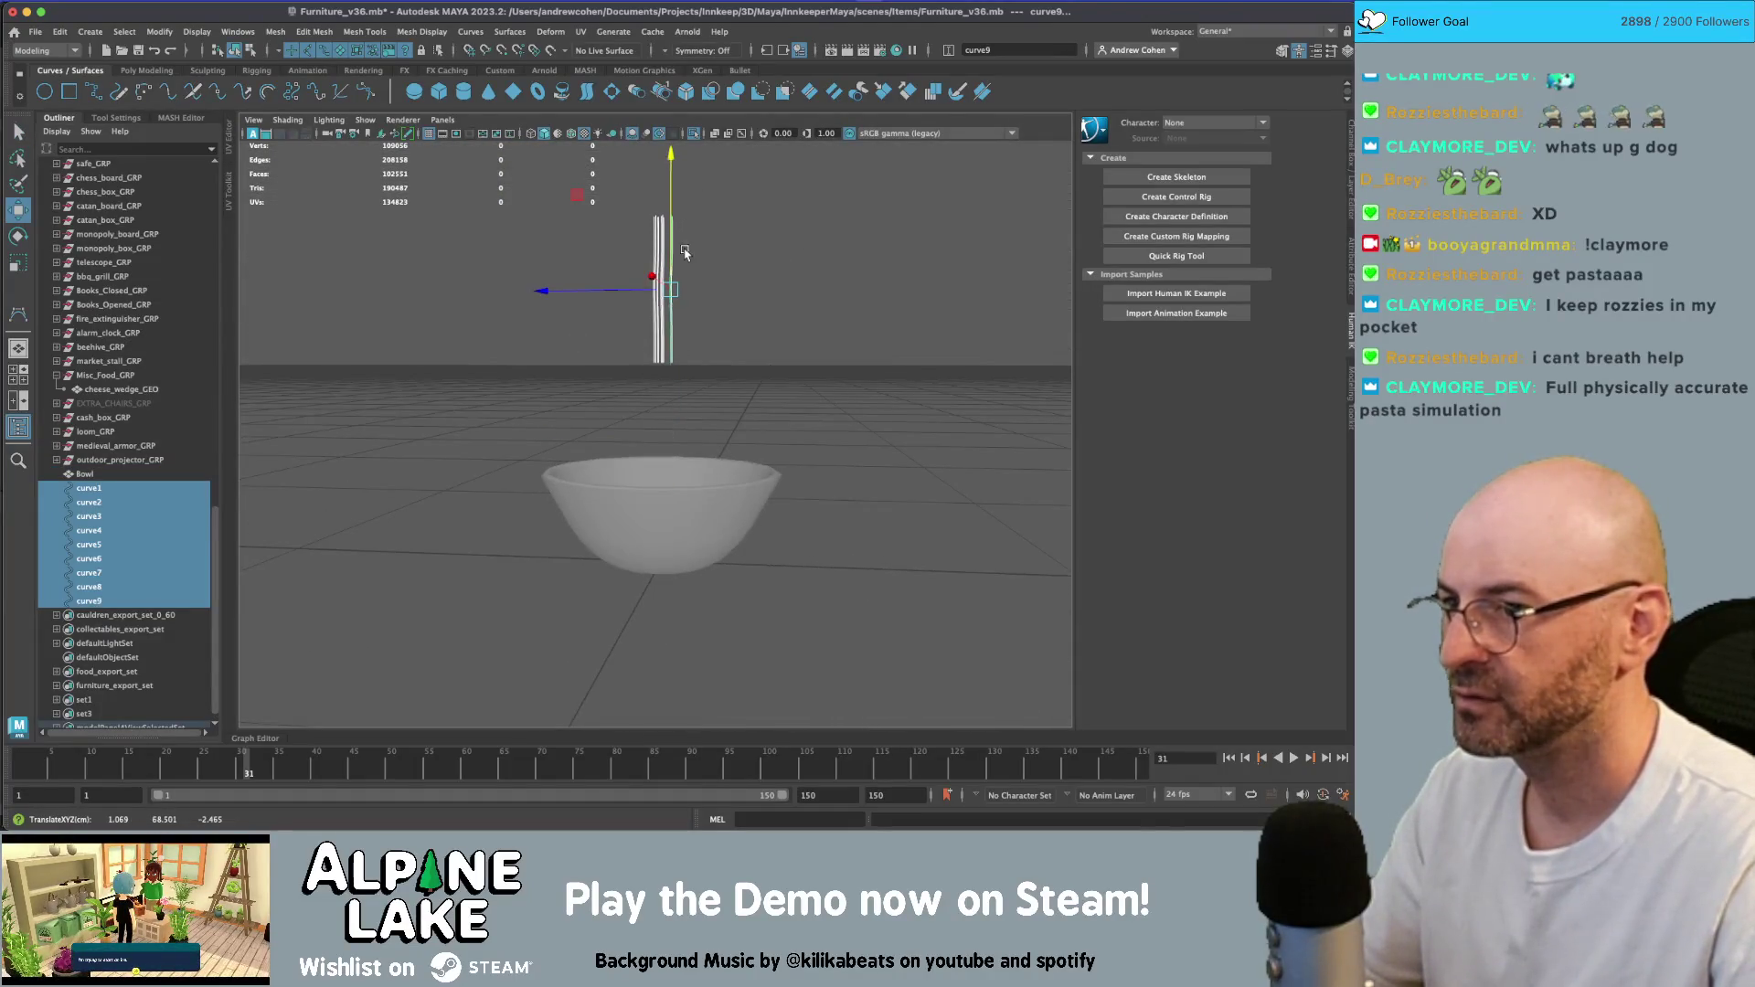
mouse_move(686, 256)
left_mouse_down("alt")
mouse_move(673, 315)
mouse_move(768, 286)
mouse_move(690, 290)
mouse_move(711, 290)
left_mouse_up("alt")
key("r")
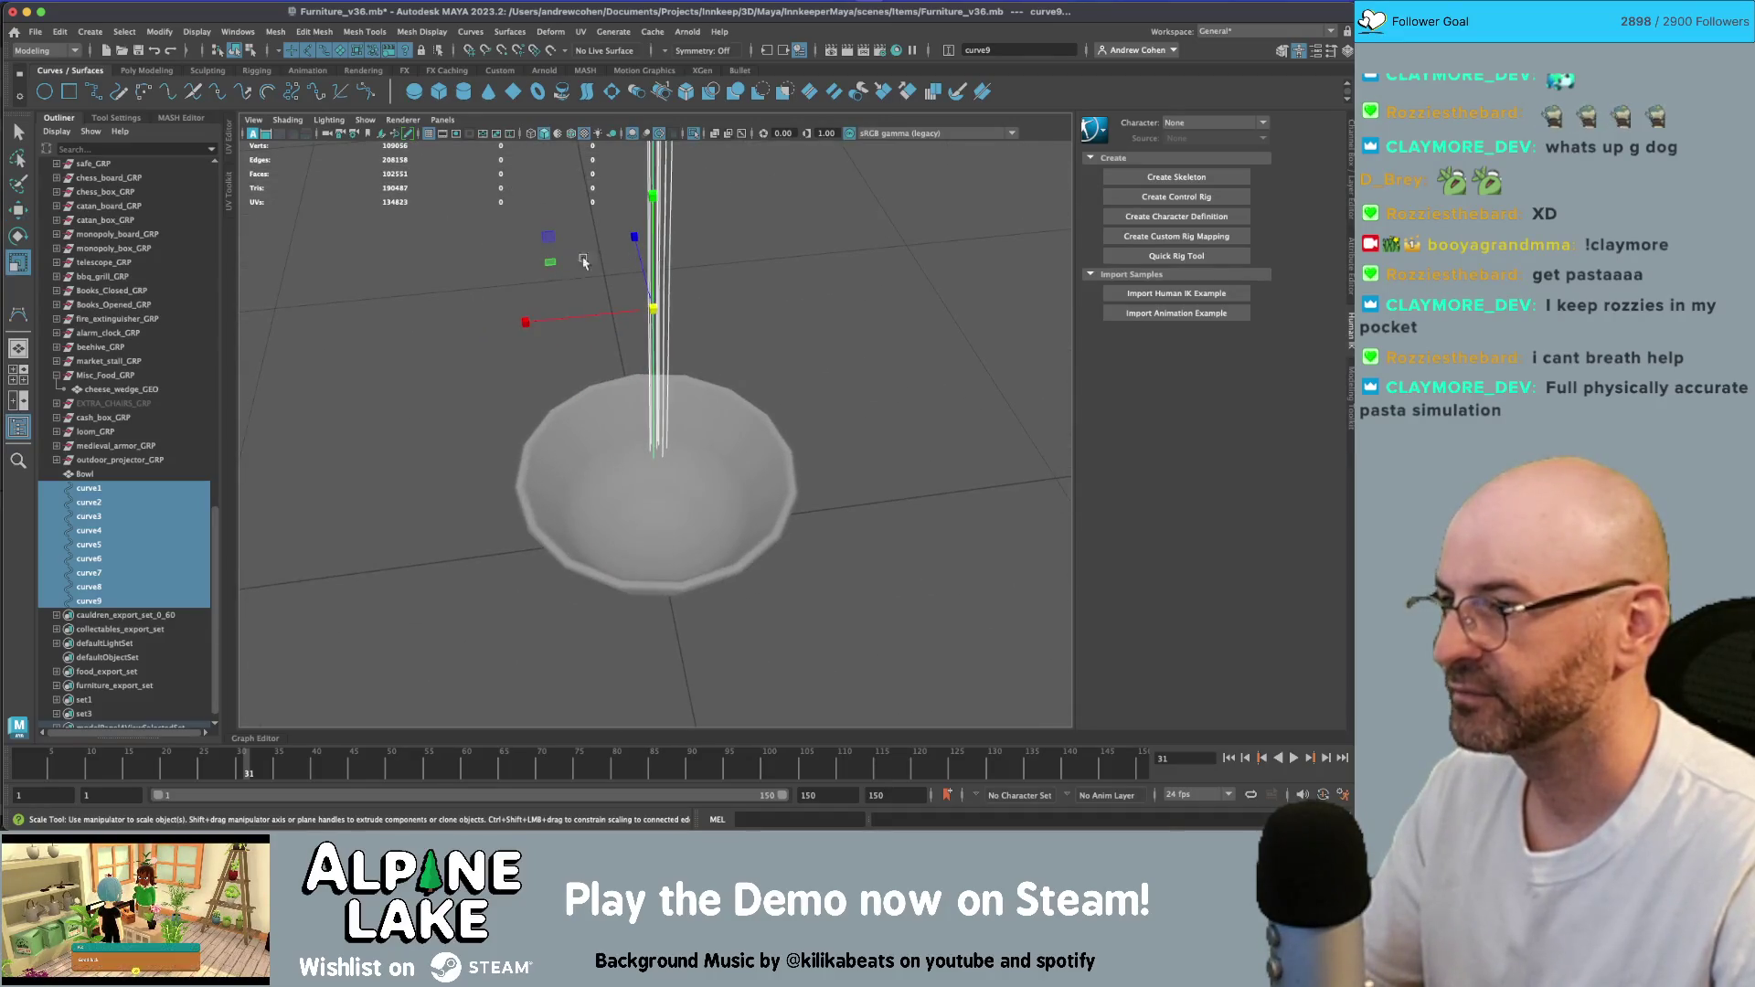
left_click_drag(583, 262, 641, 293, "alt")
left_click(782, 201)
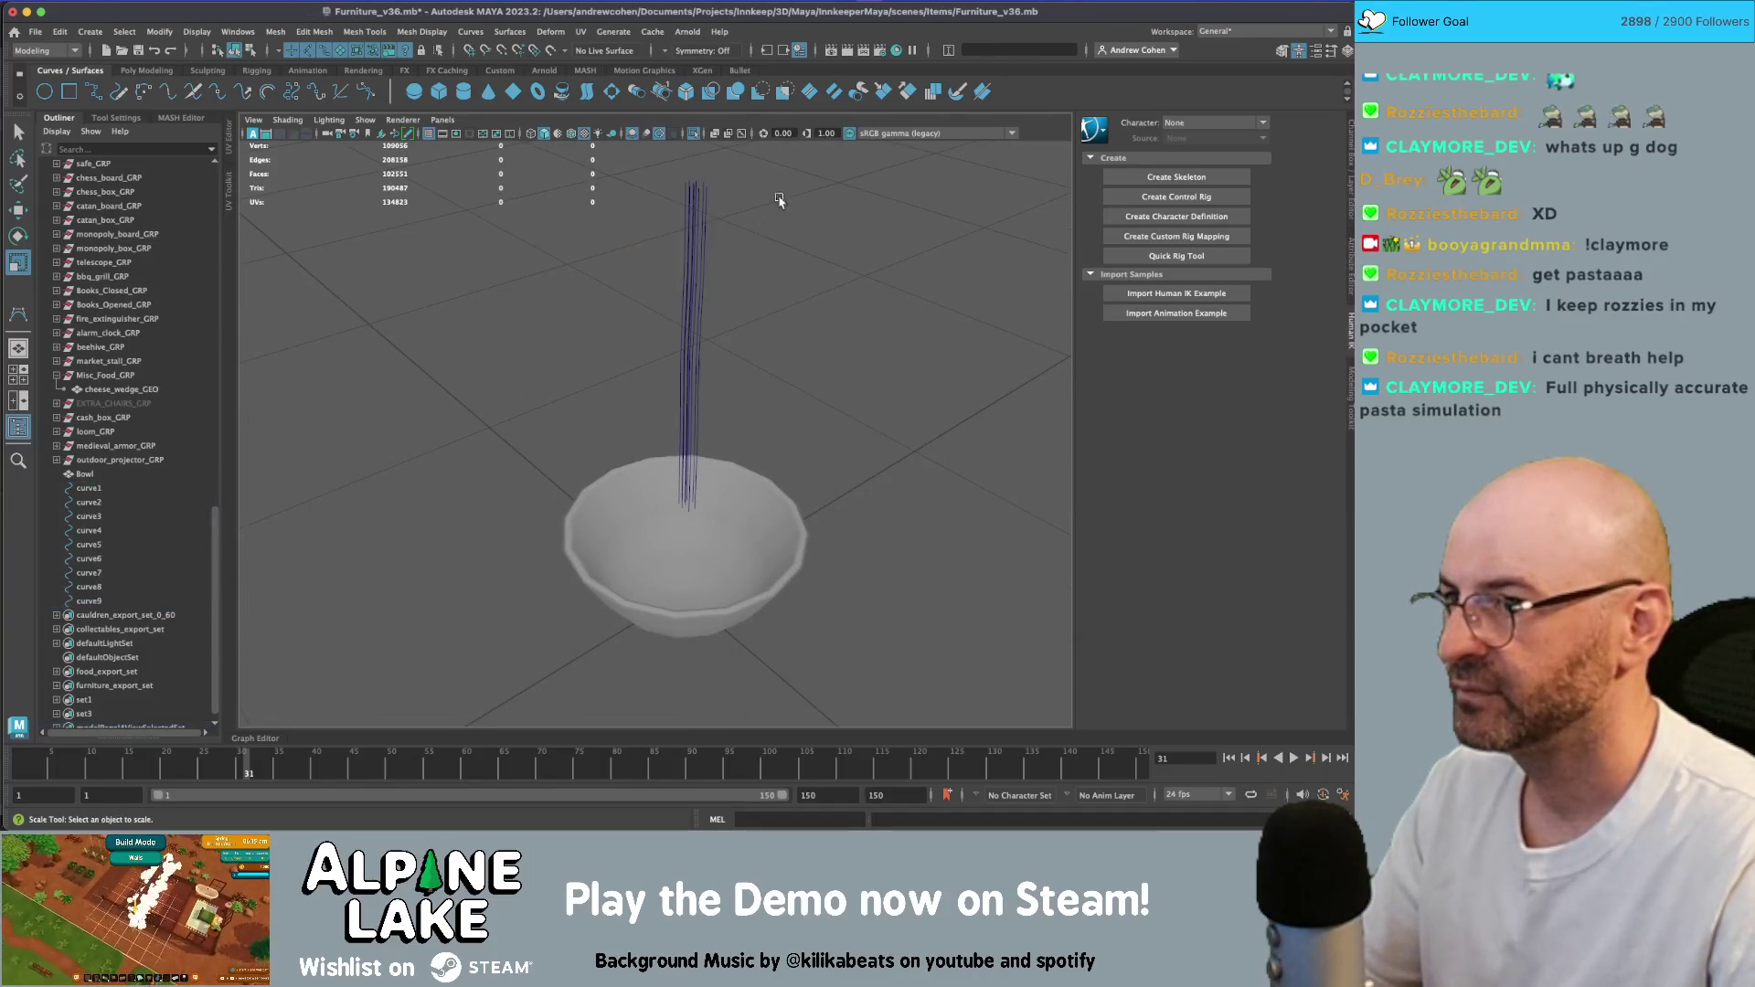
key("z")
left_click_drag(685, 204, 756, 259, "alt")
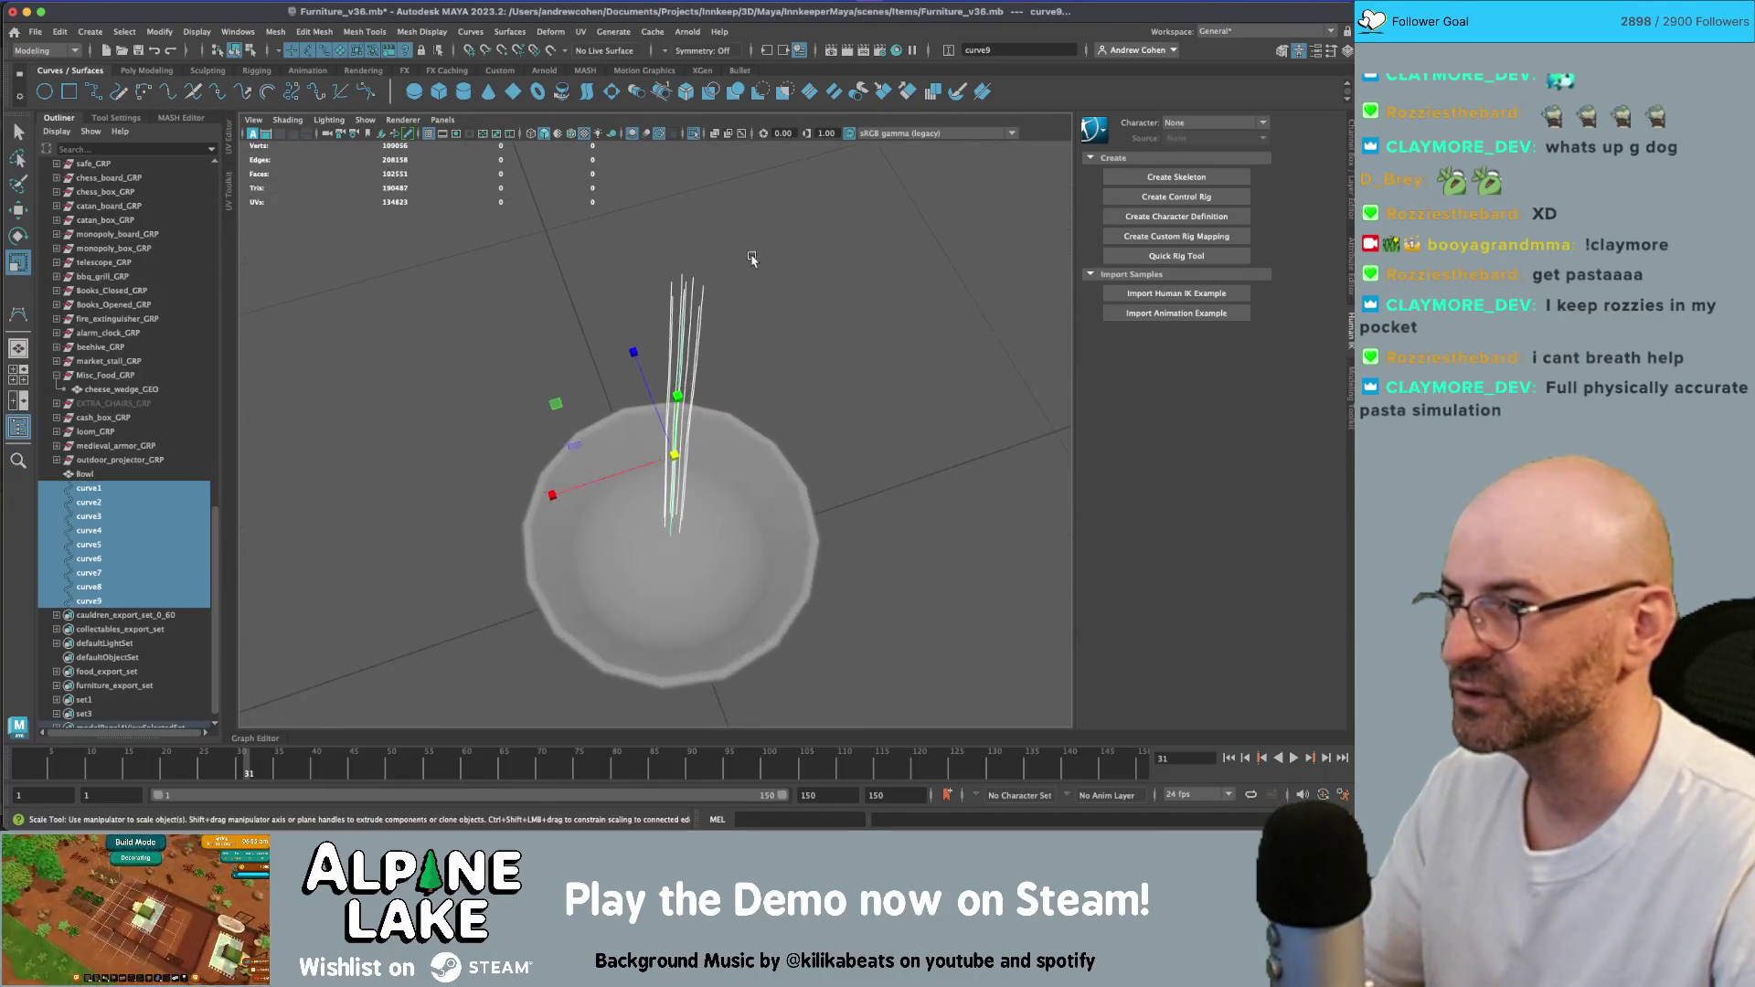
- Move curve3 left so the curves fan slightly apart over the bowl
key("q")
left_click(688, 302)
left_click(682, 371)
key("w")
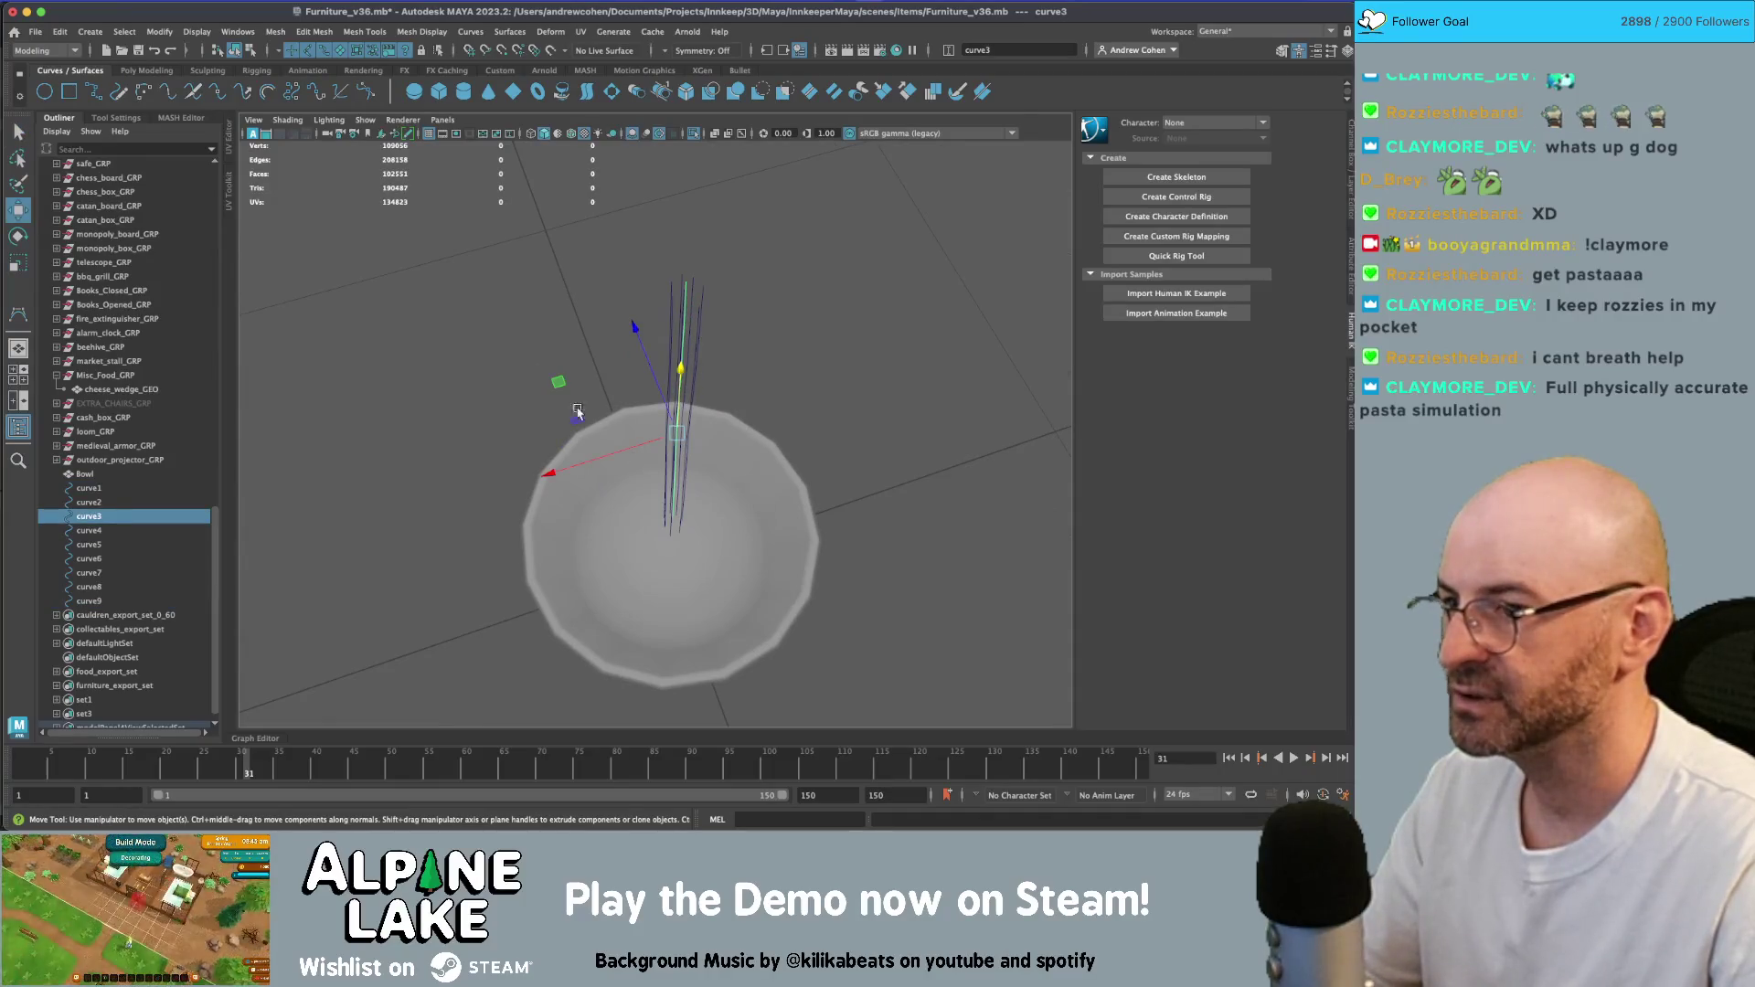
left_click_drag(558, 384, 539, 384)
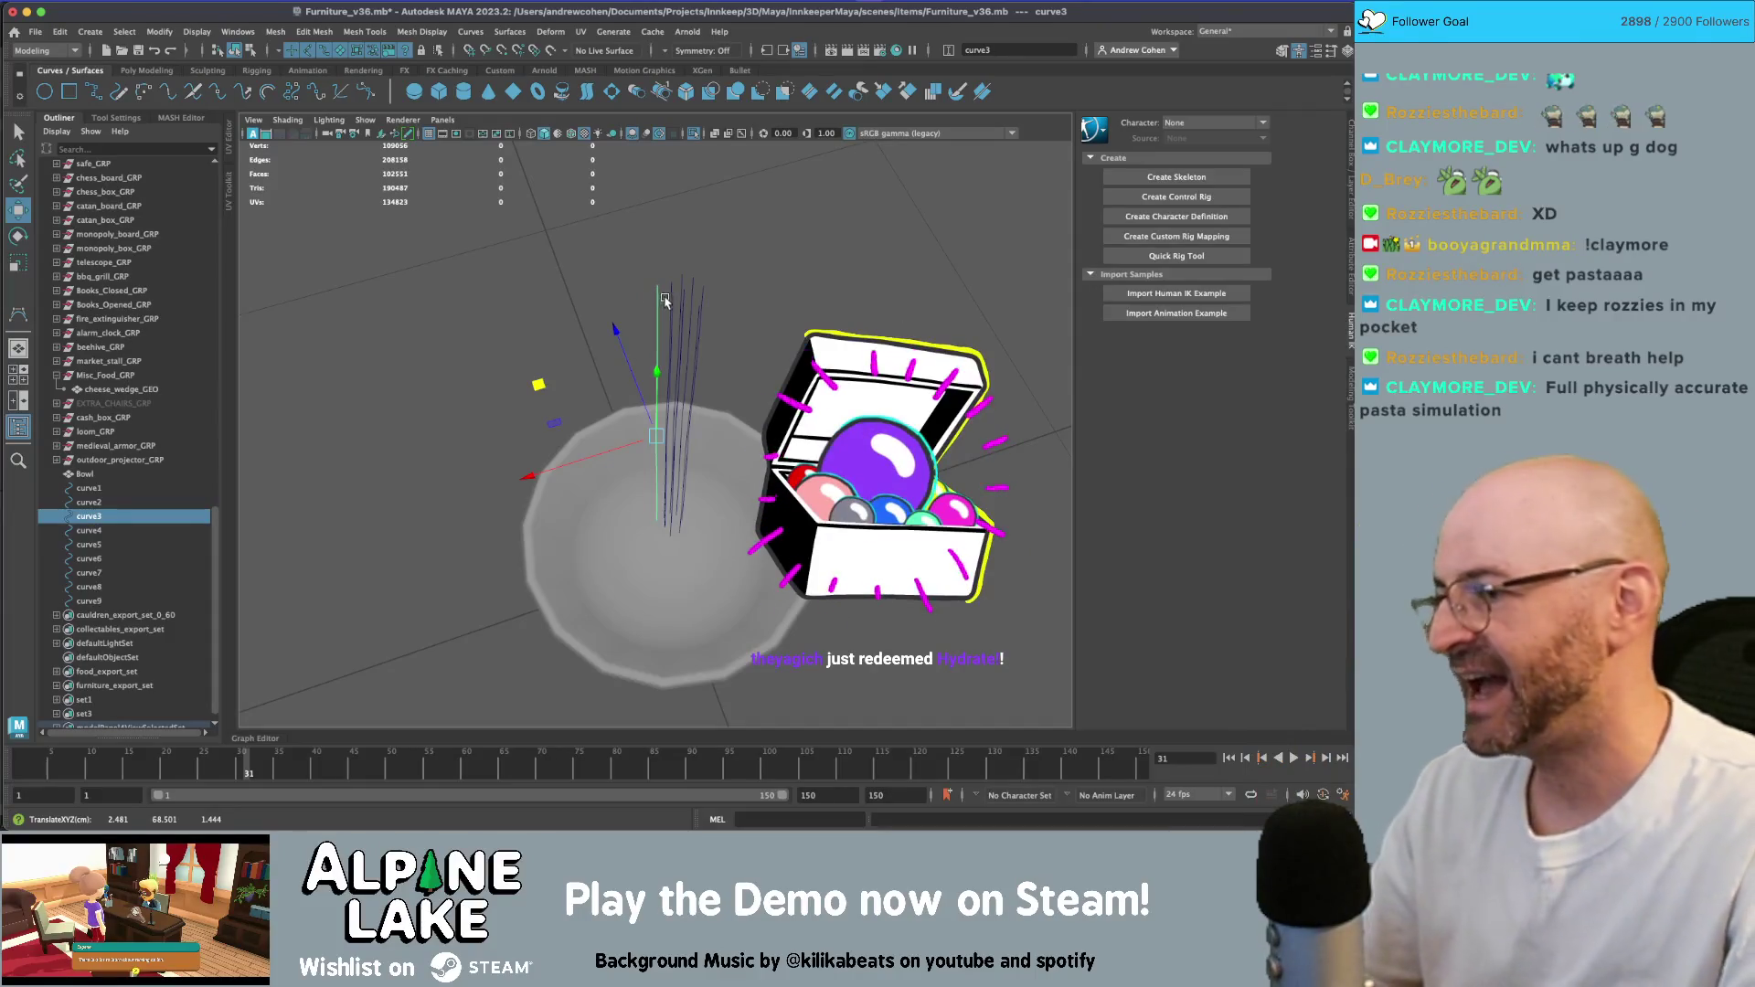
mouse_move(665, 301)
left_mouse_down("alt")
mouse_move(836, 219)
mouse_move(668, 227)
mouse_move(621, 307)
mouse_move(608, 291)
left_mouse_up("alt")
key("q")
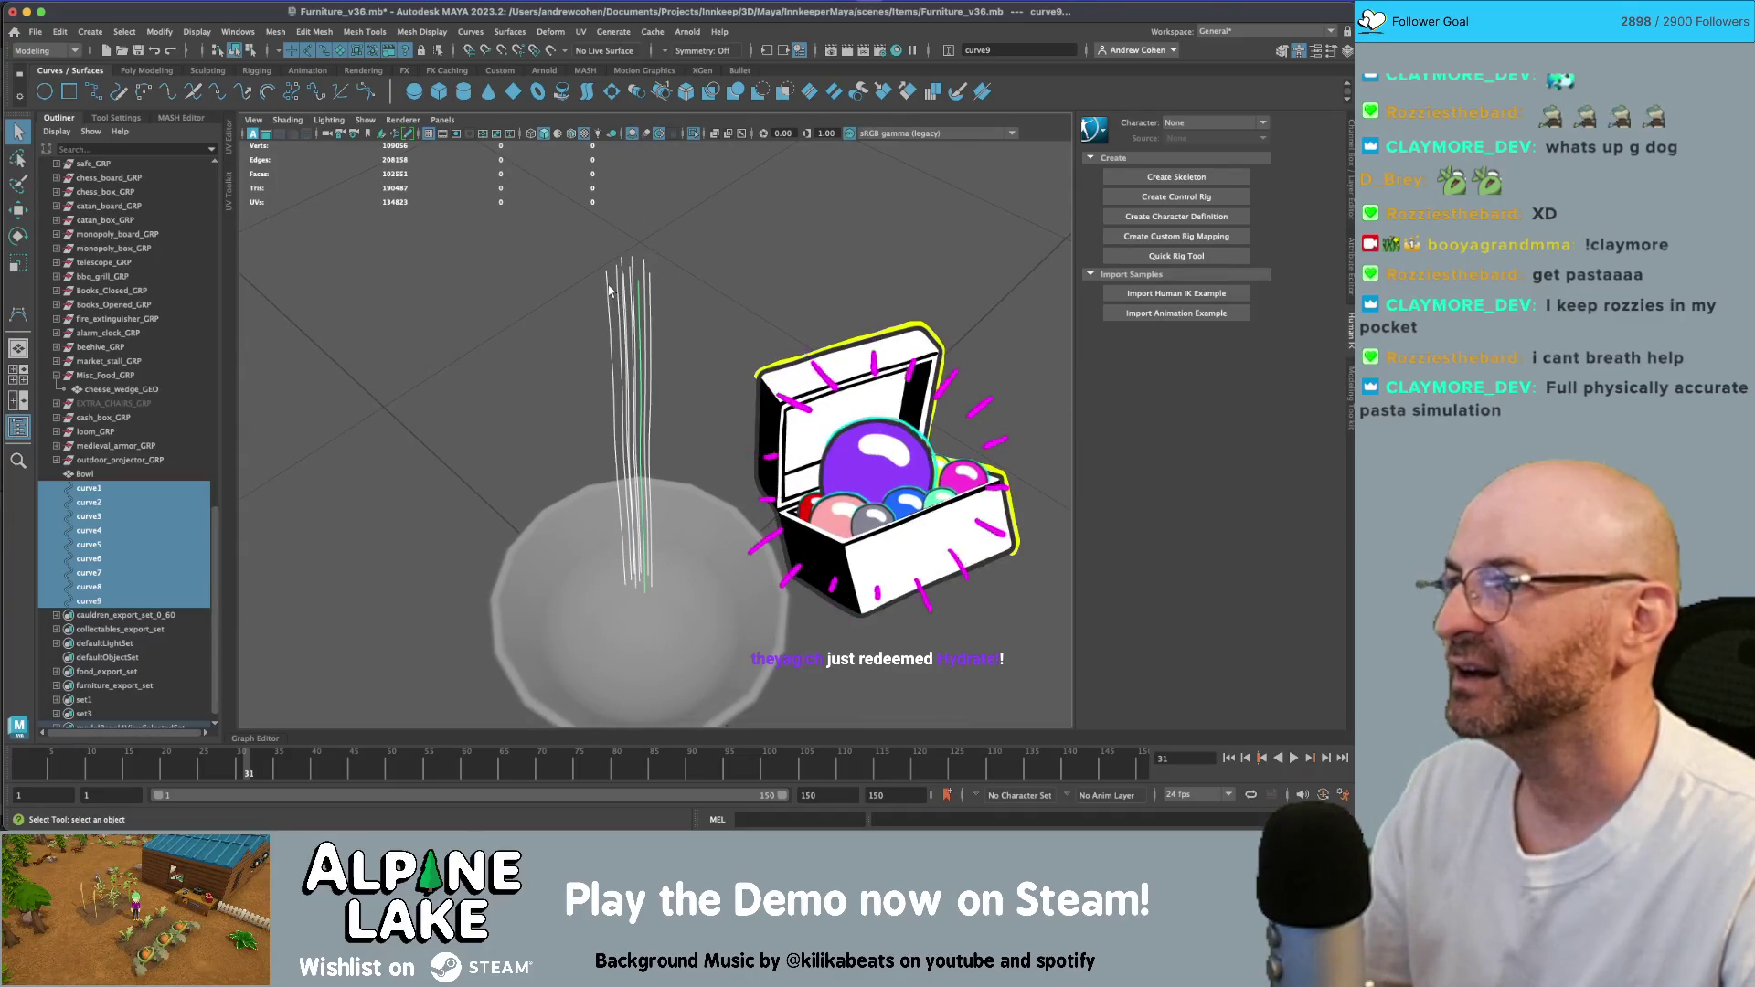
- Save the scene and switch the menu set from Modeling to FX
key("ctrl+s")
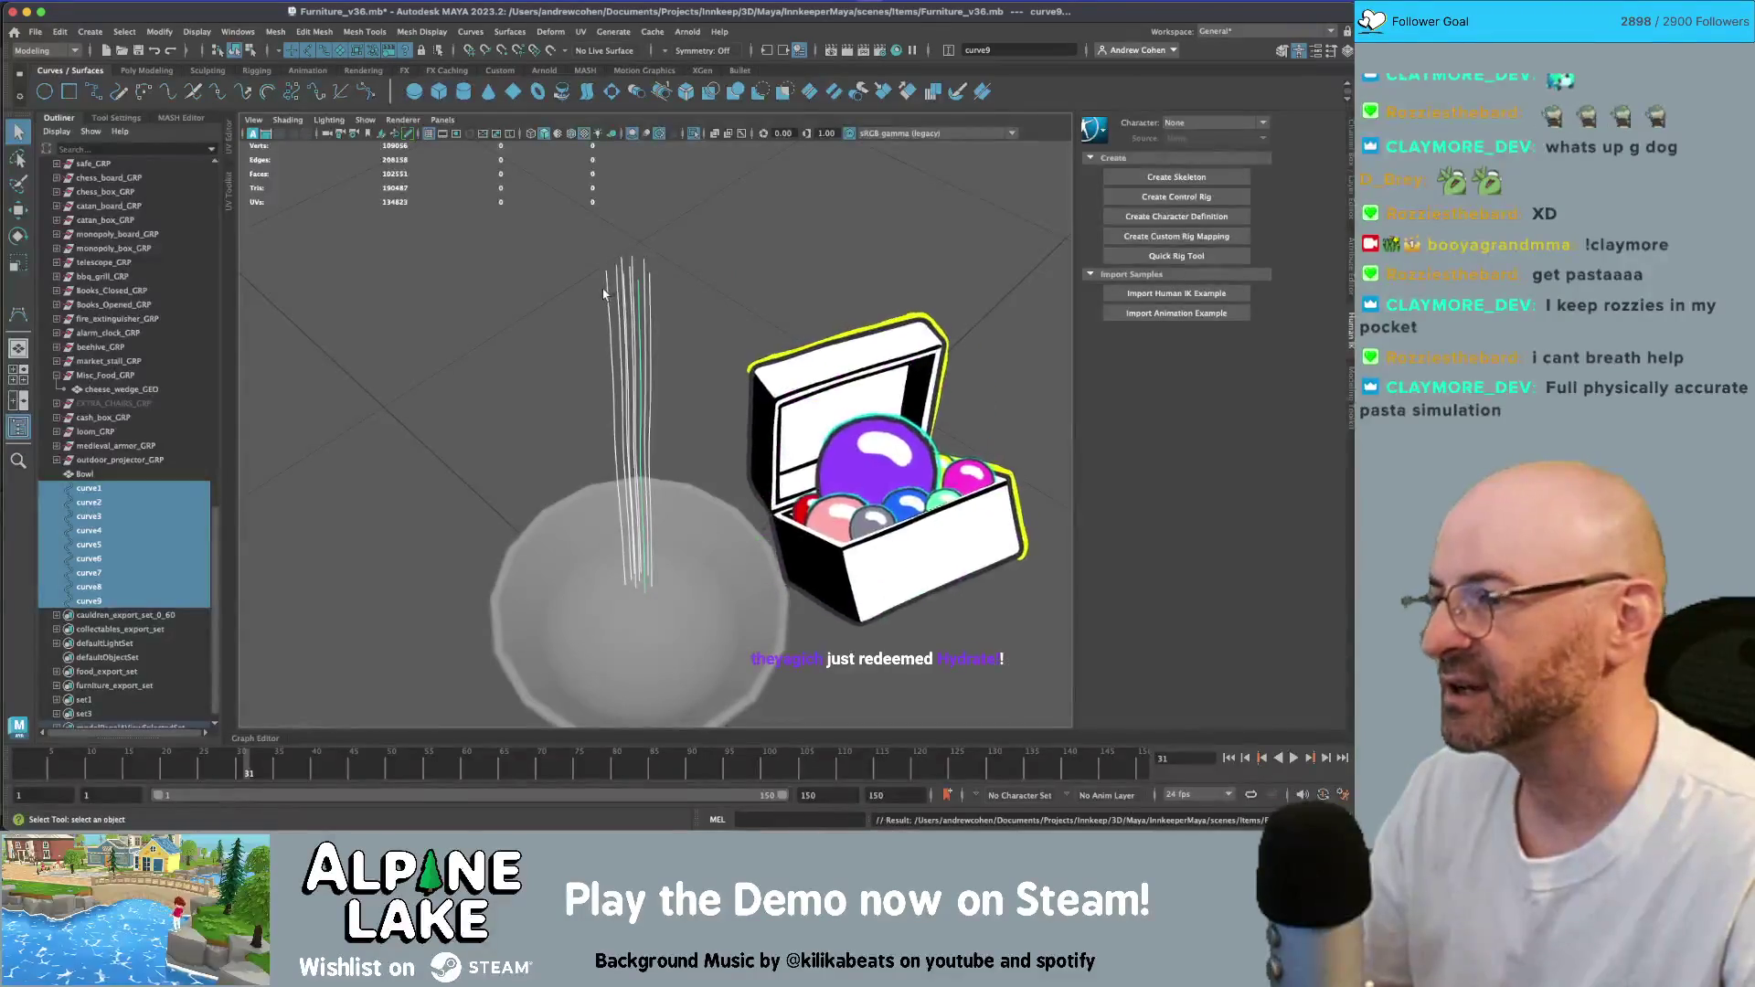
left_click(46, 51)
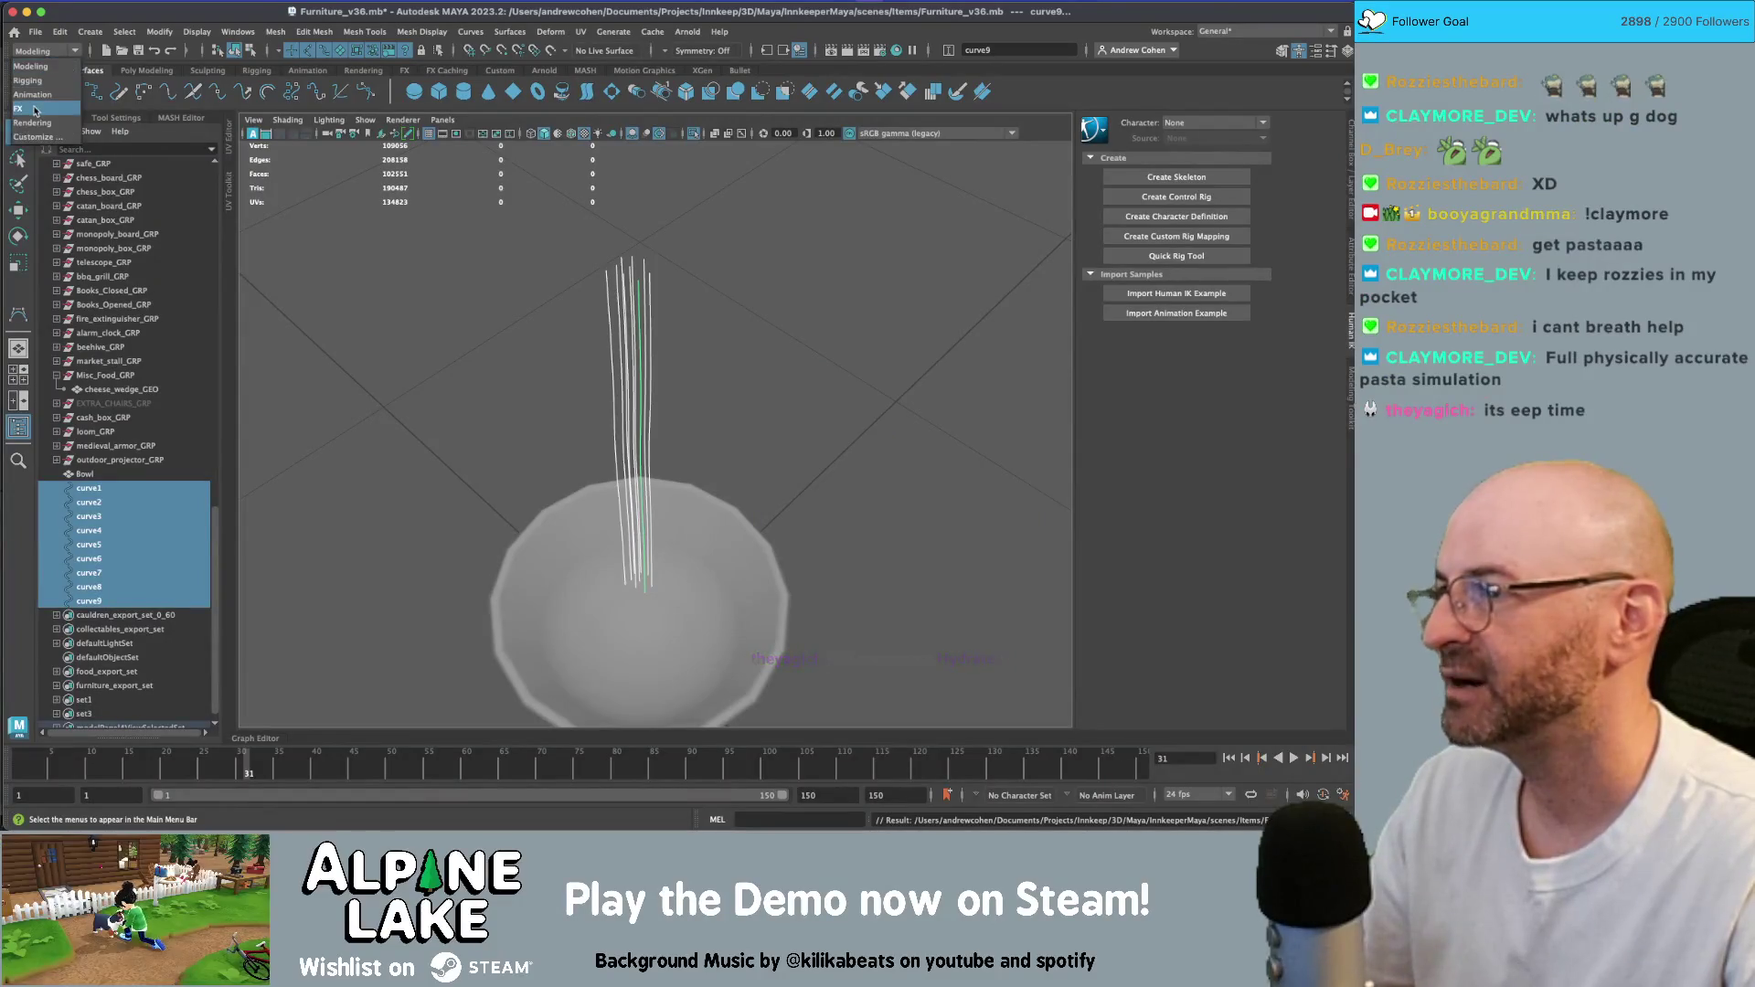
left_click(41, 107)
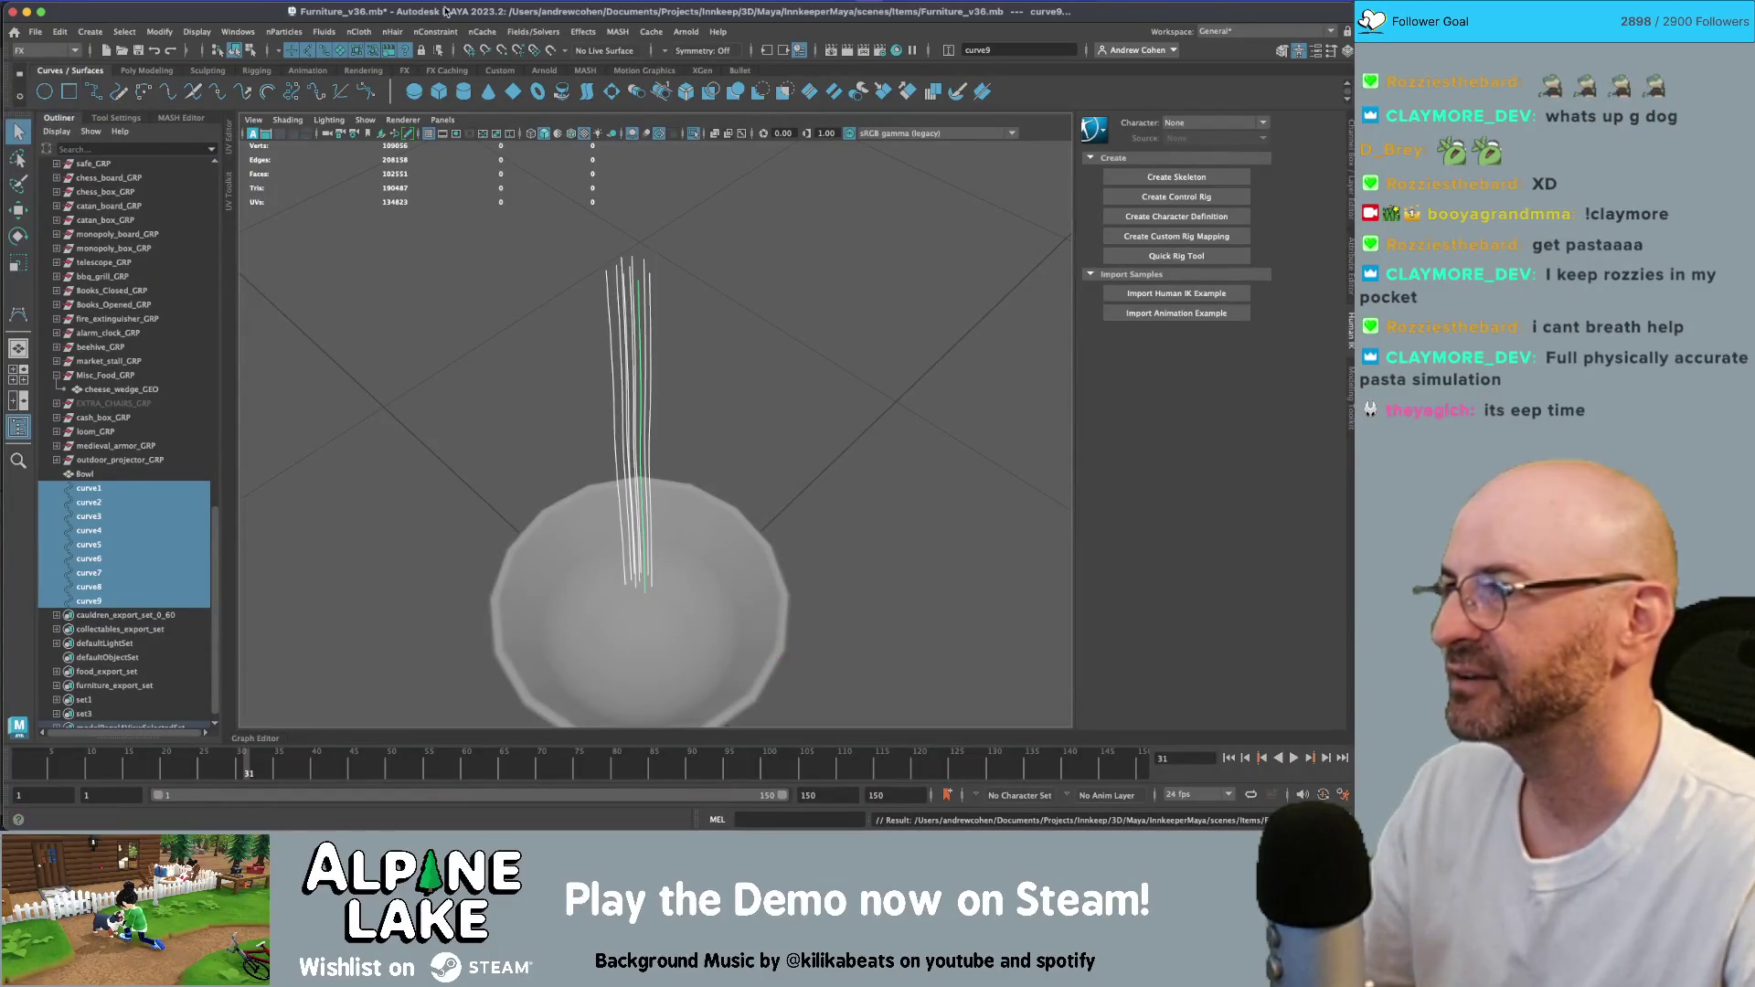
- Browse the nHair and nCloth menus to reach Make Selected Curves Dynamic
left_click(396, 32)
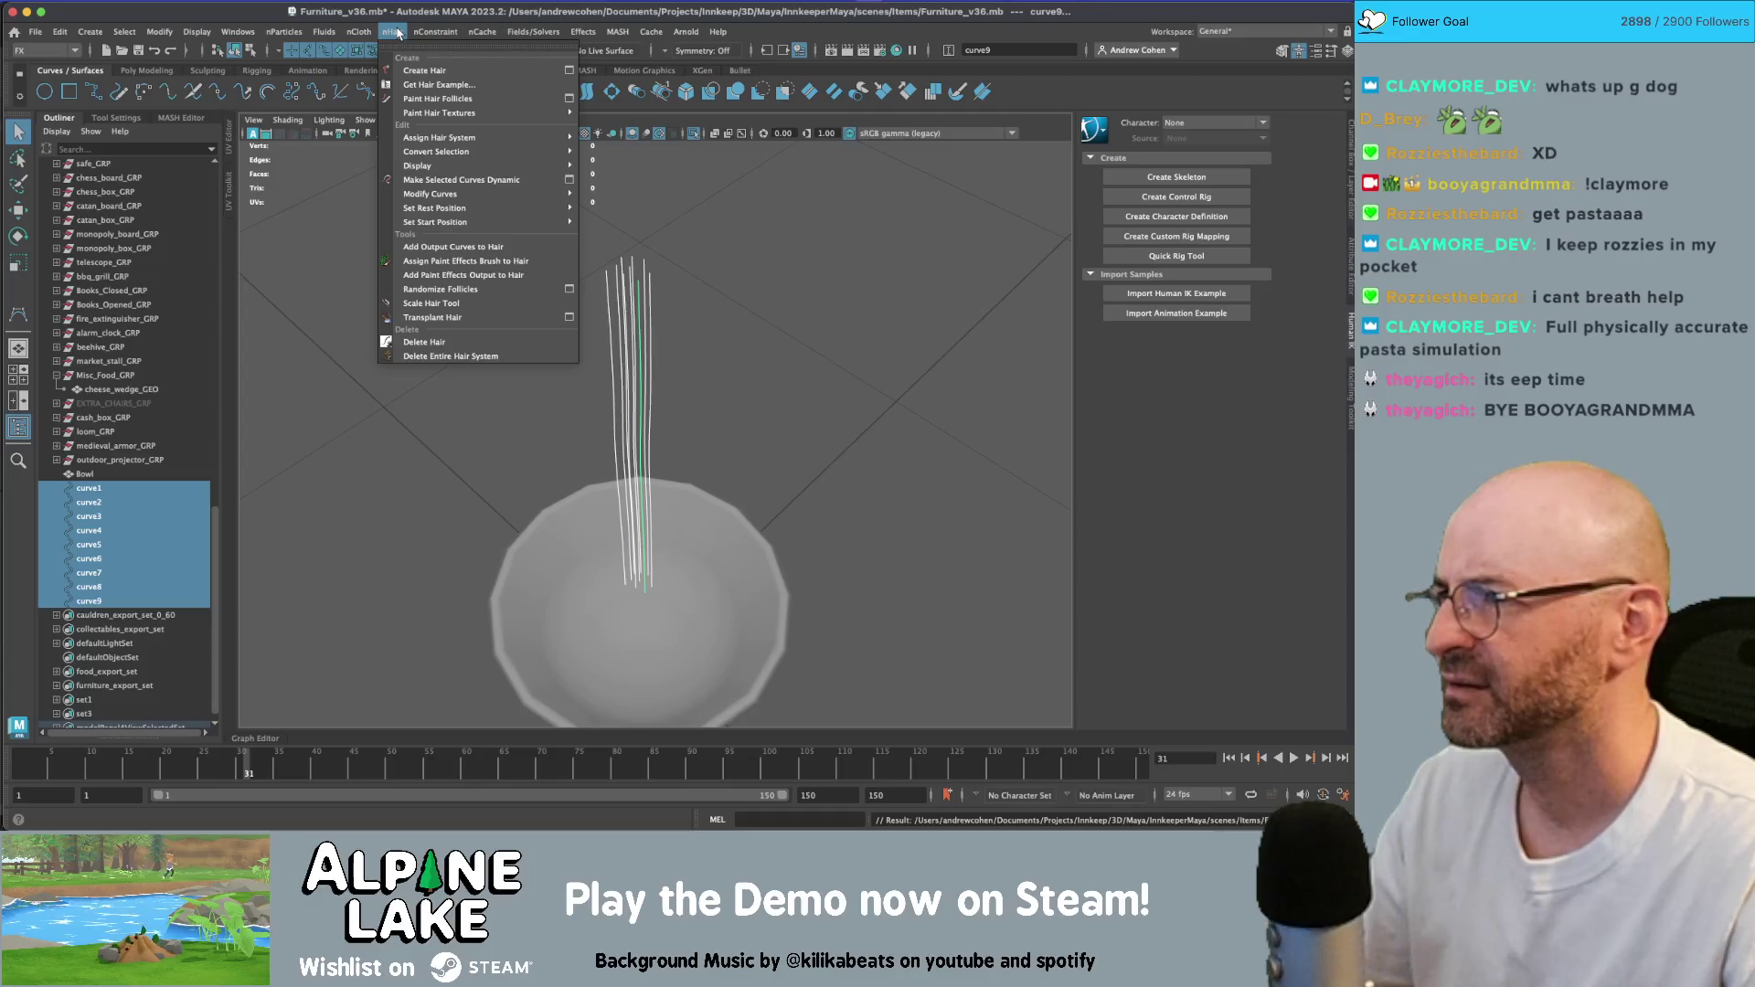
left_click(395, 33)
left_click(359, 33)
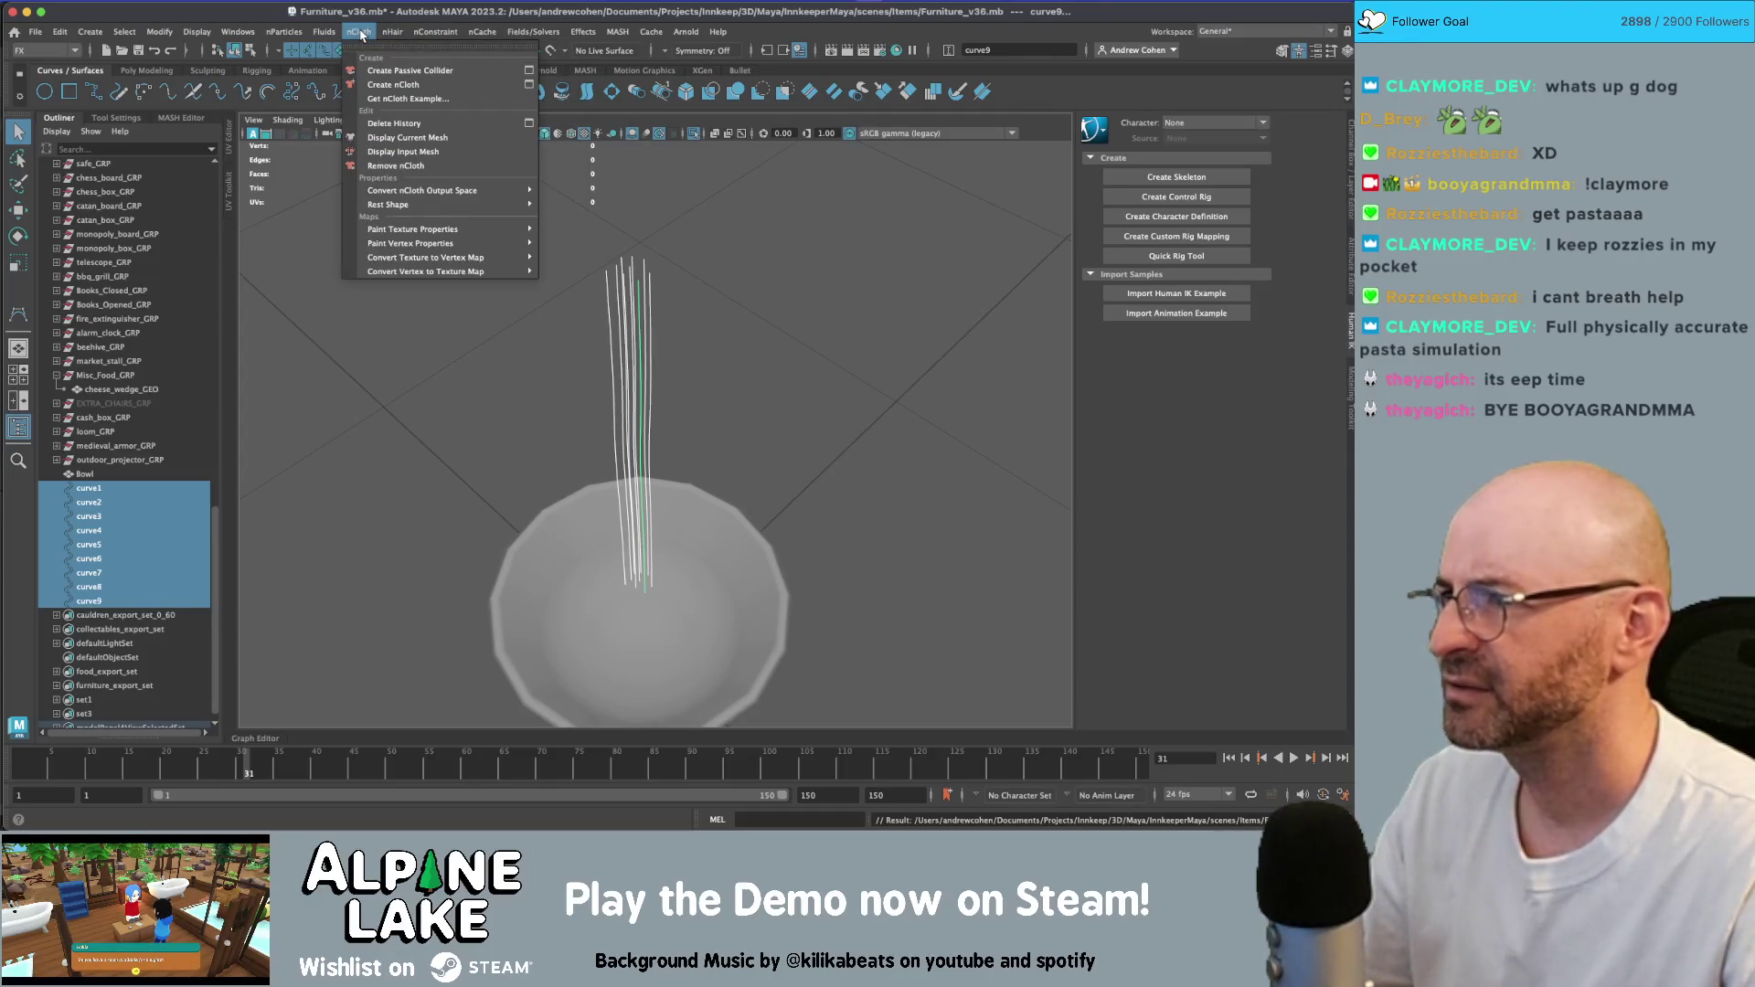
left_click(359, 33)
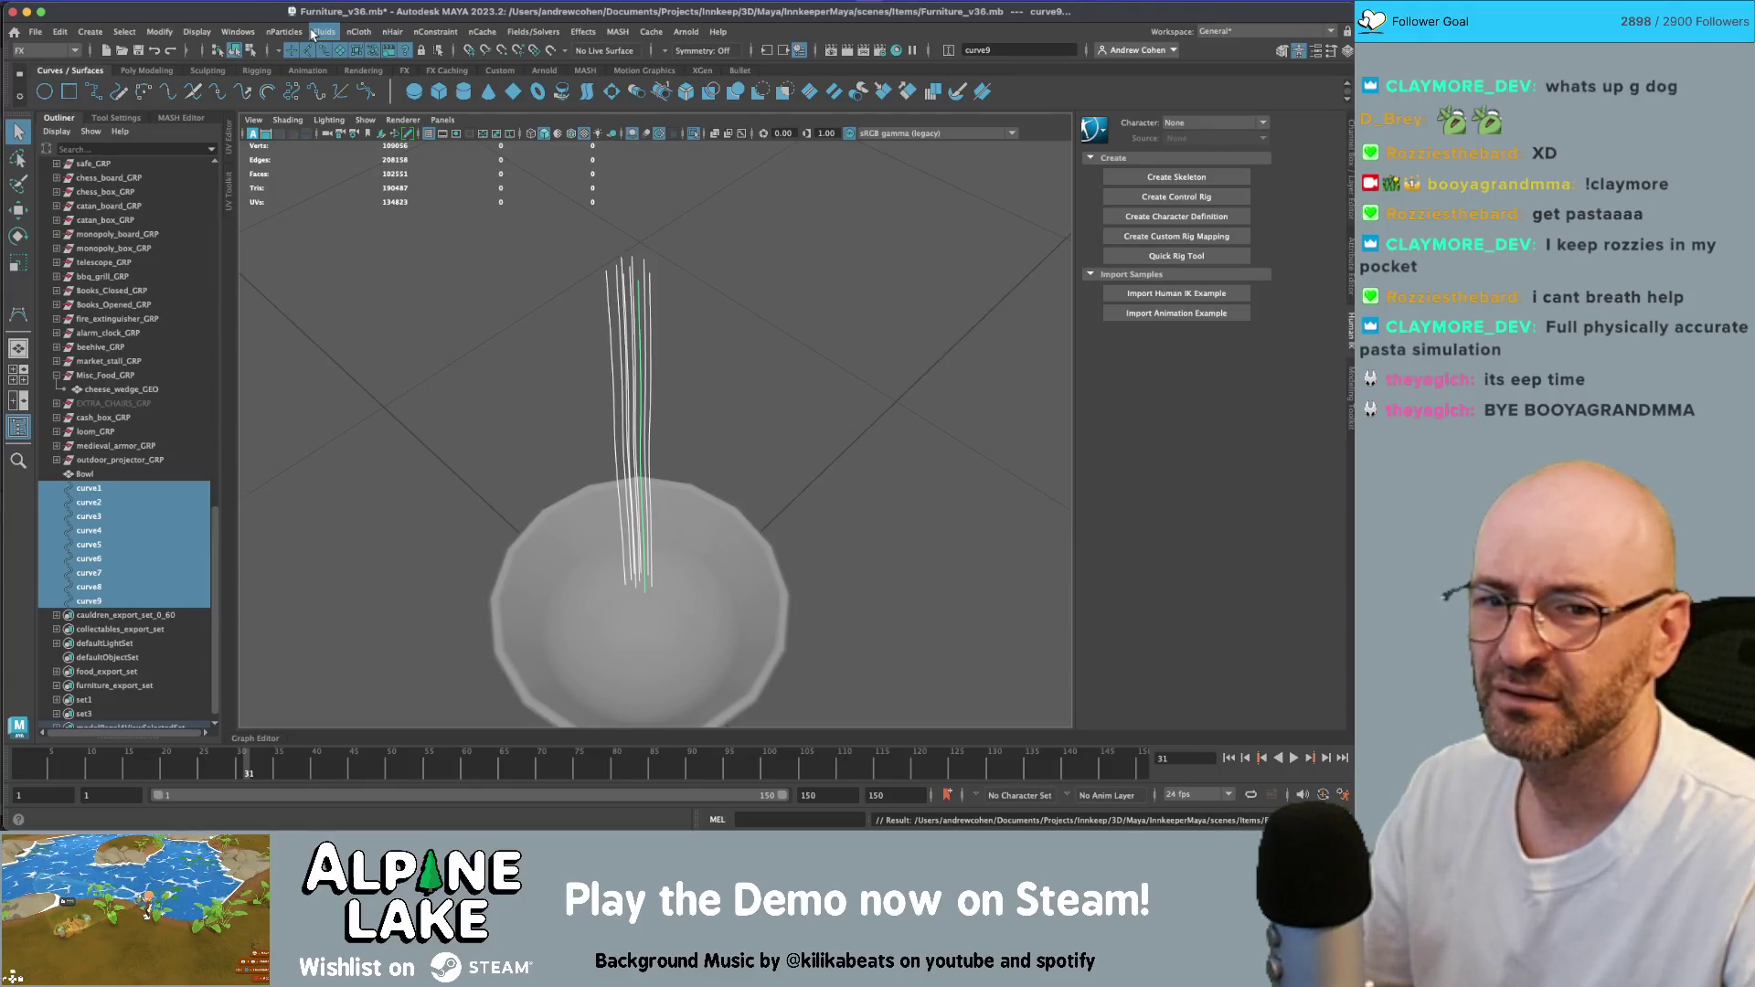
left_click(395, 32)
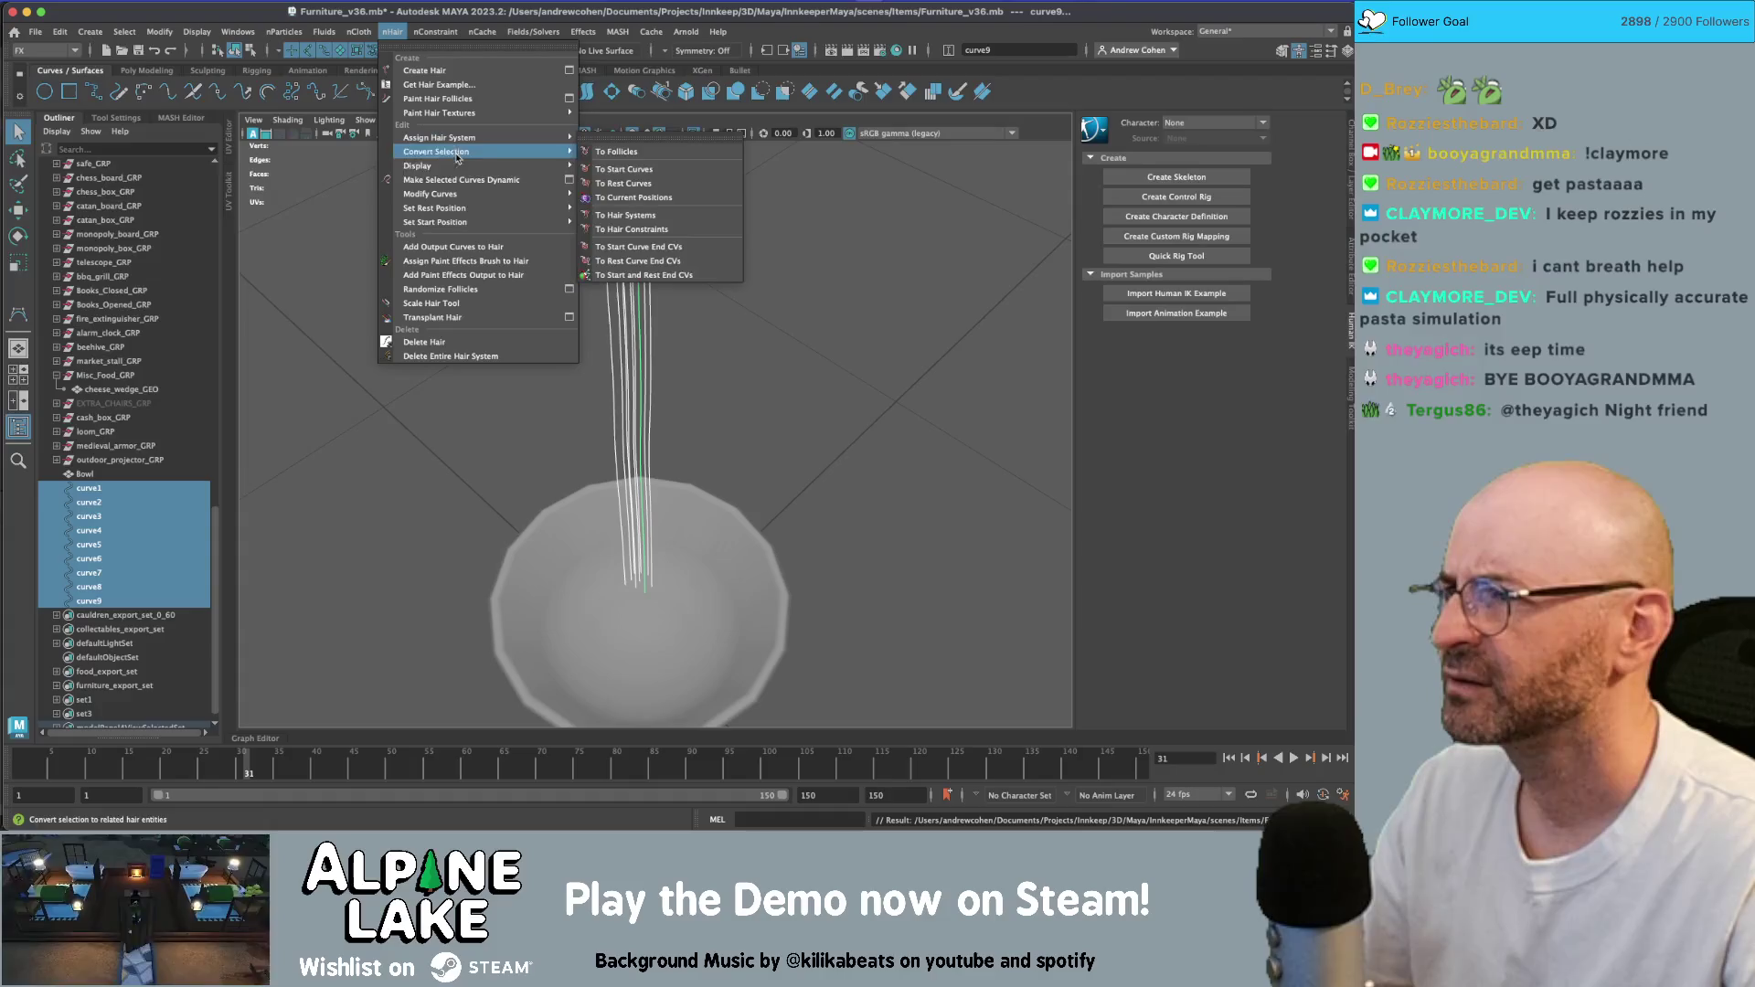
mouse_move(471, 199)
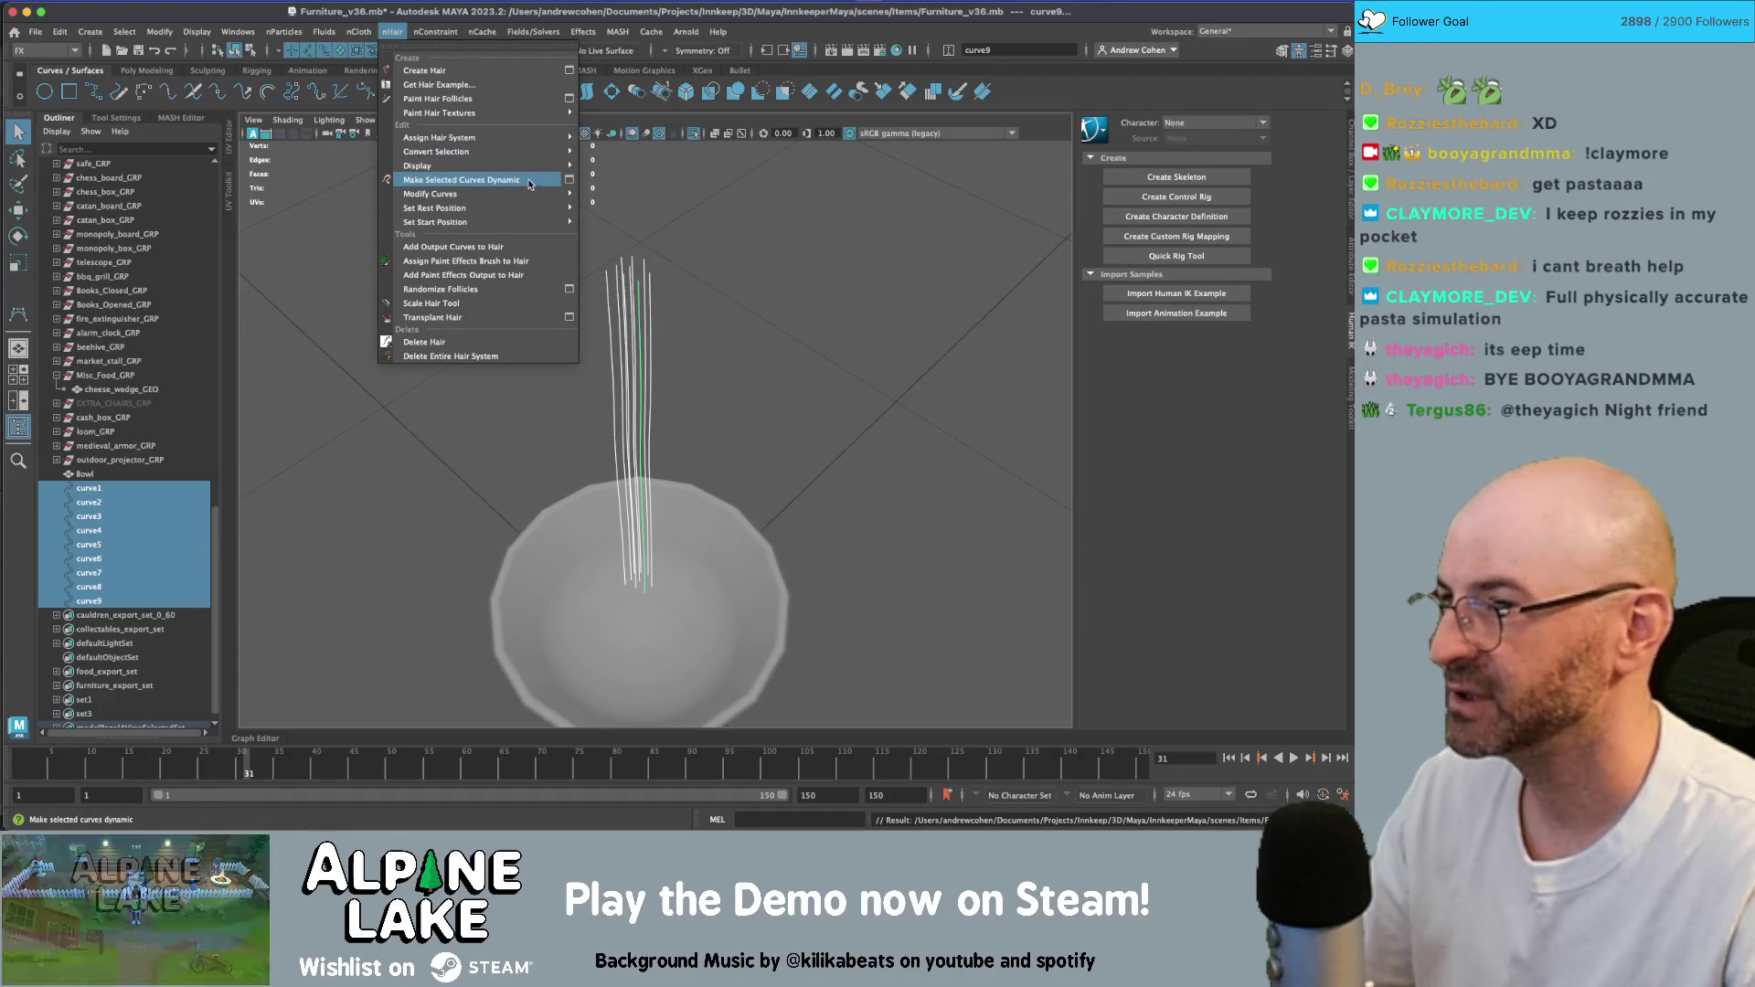
- Make the curves dynamic with NURBS curve output and Collide With Mesh on, then select Bowl
left_click(569, 181)
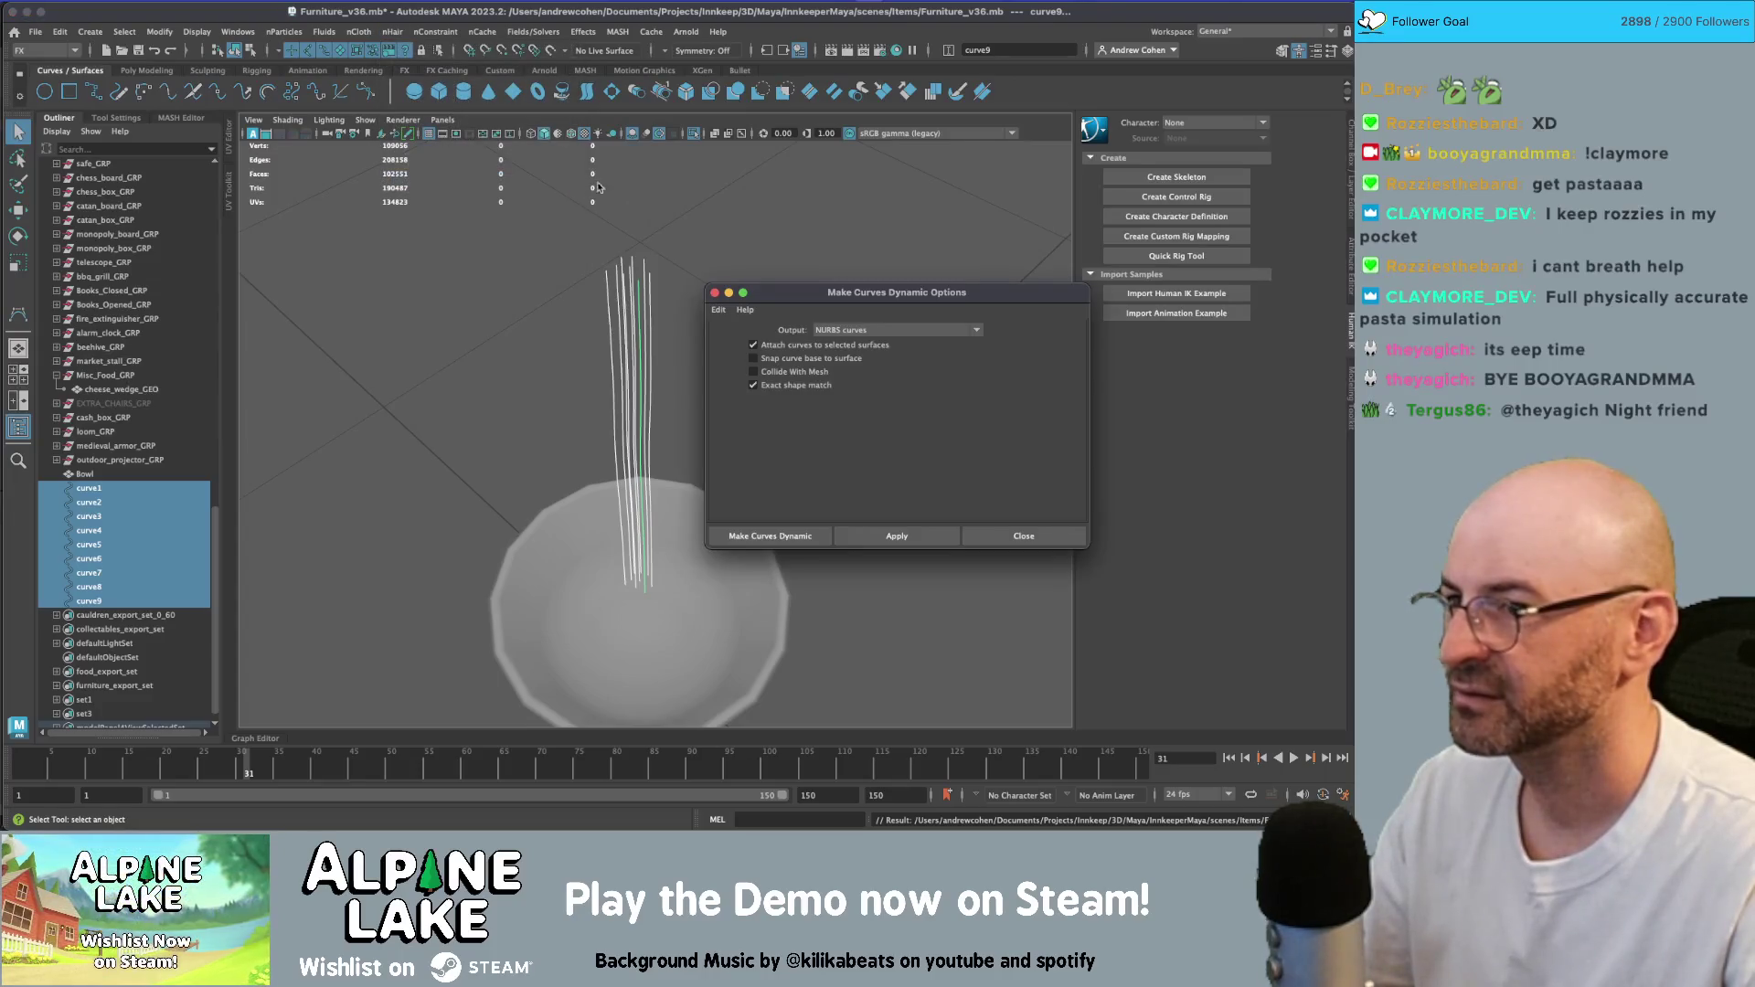
left_click(862, 331)
left_click(862, 333)
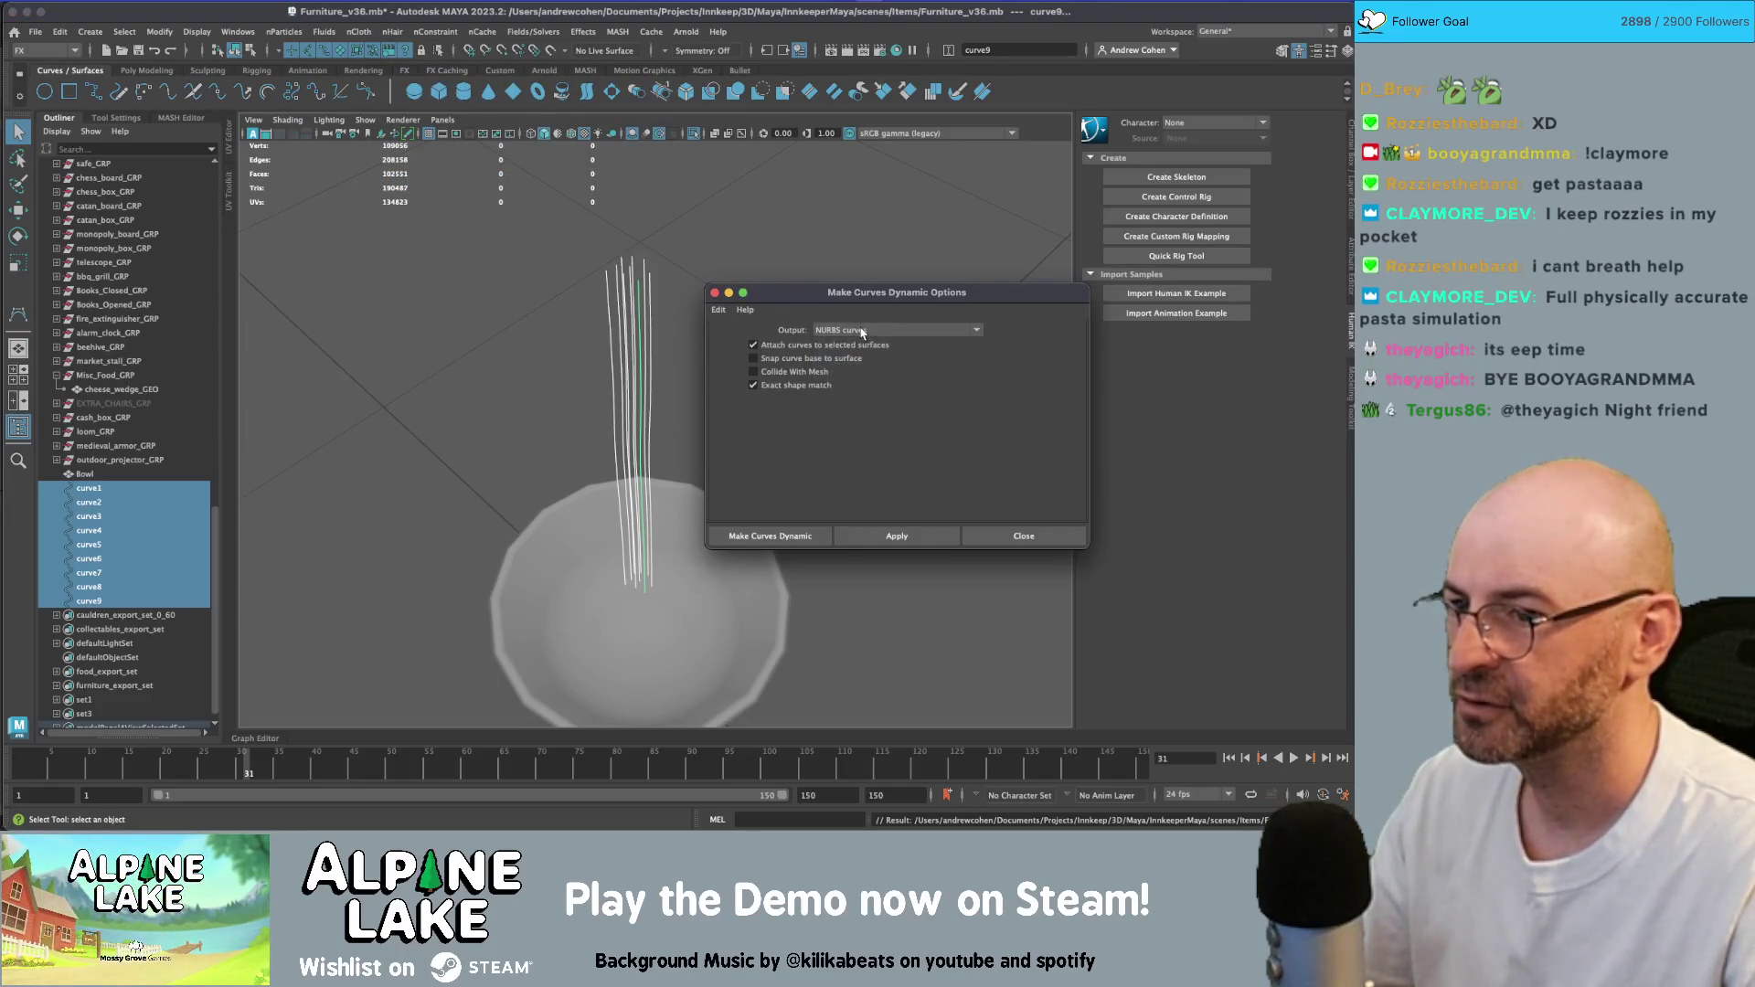
left_click(813, 371)
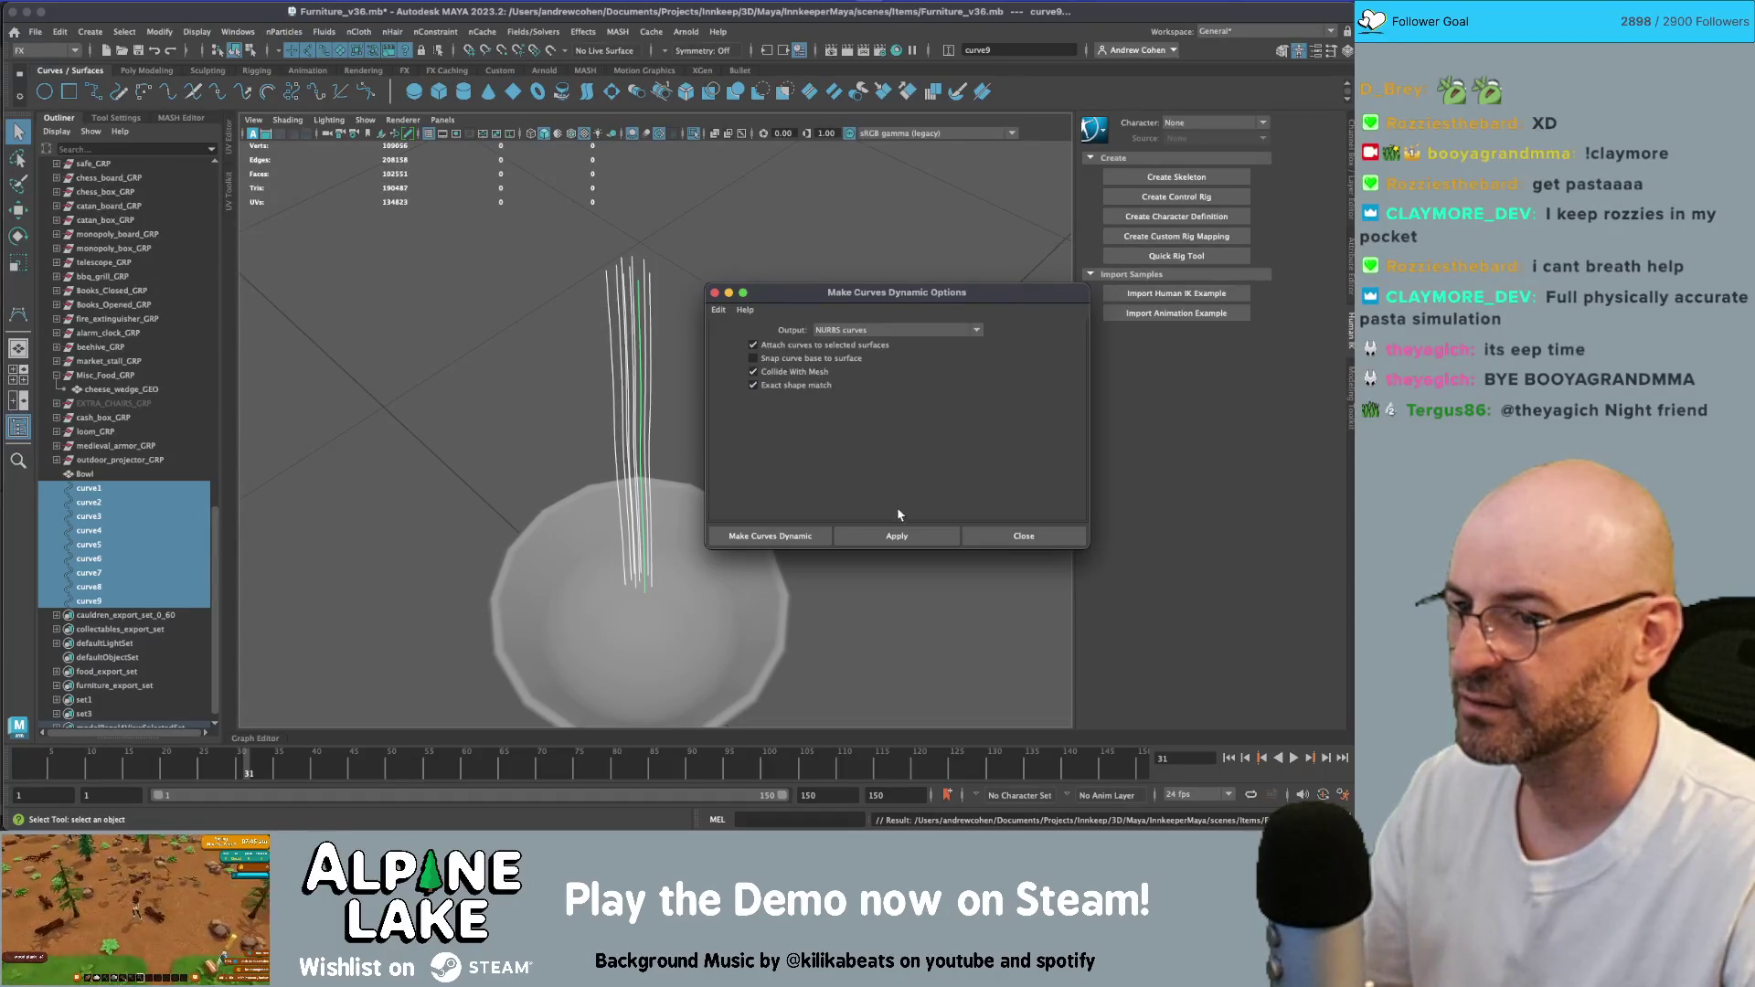
left_click(902, 535)
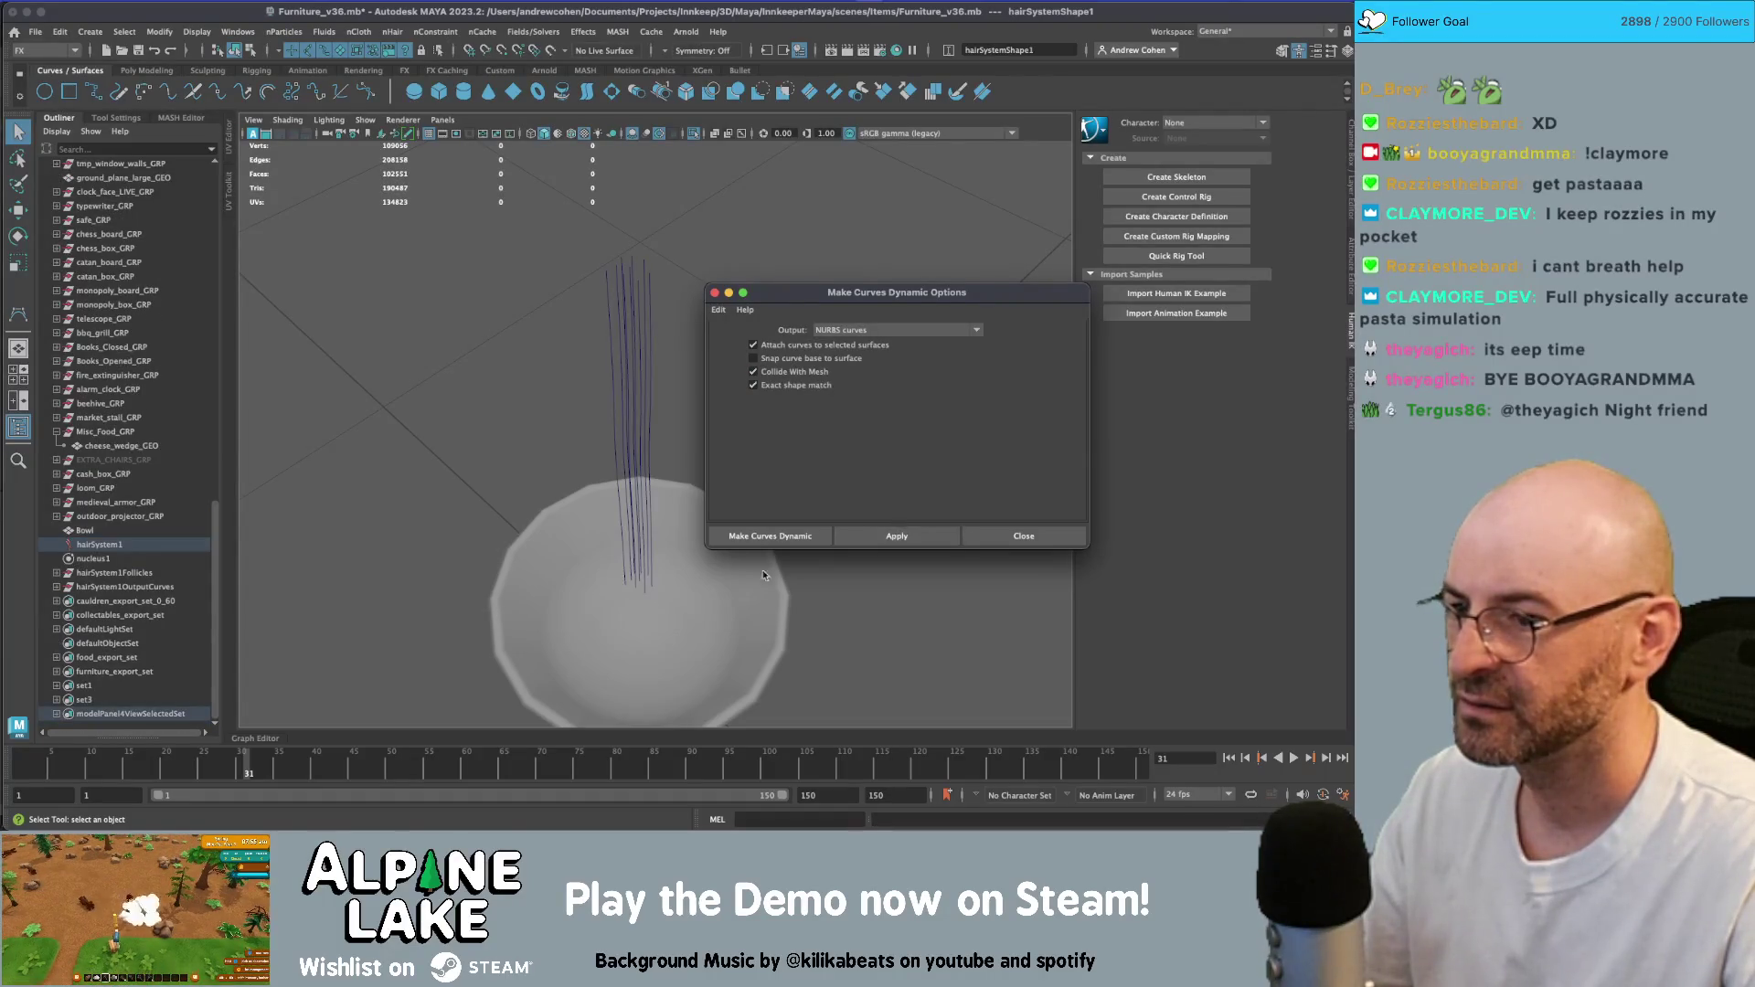
left_click(726, 603)
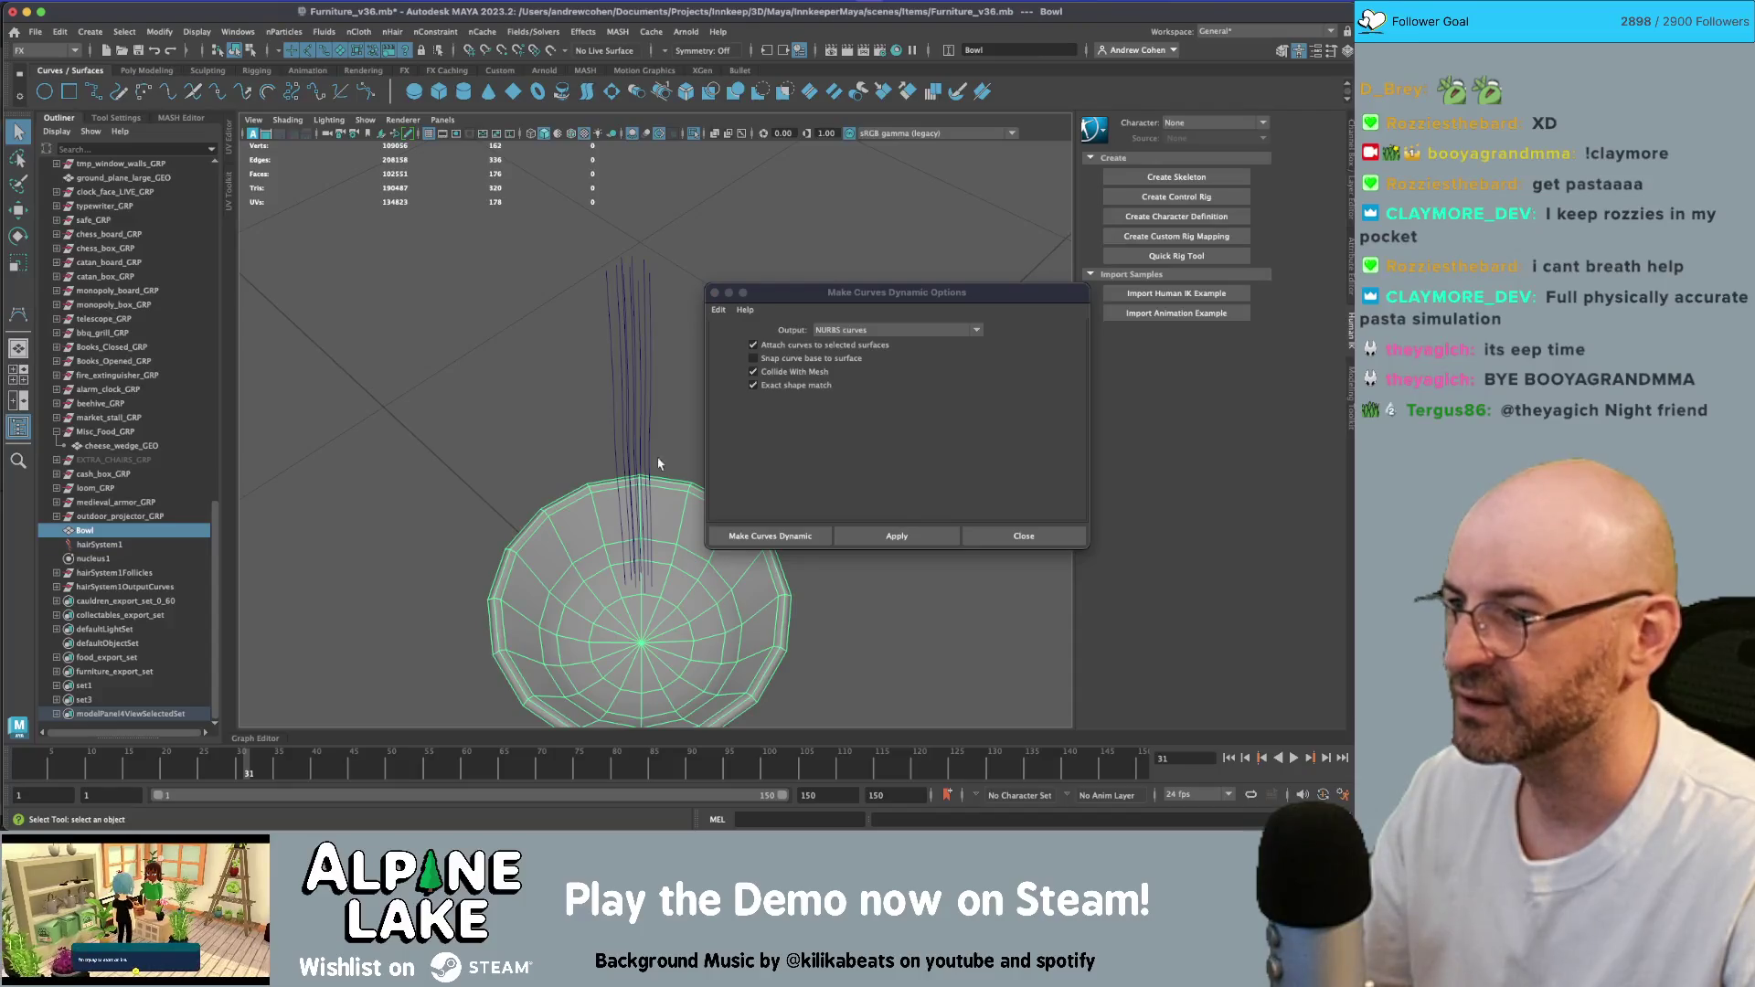
- Make the Bowl an nCloth passive collider and close the Make Curves Dynamic options
left_click(389, 33)
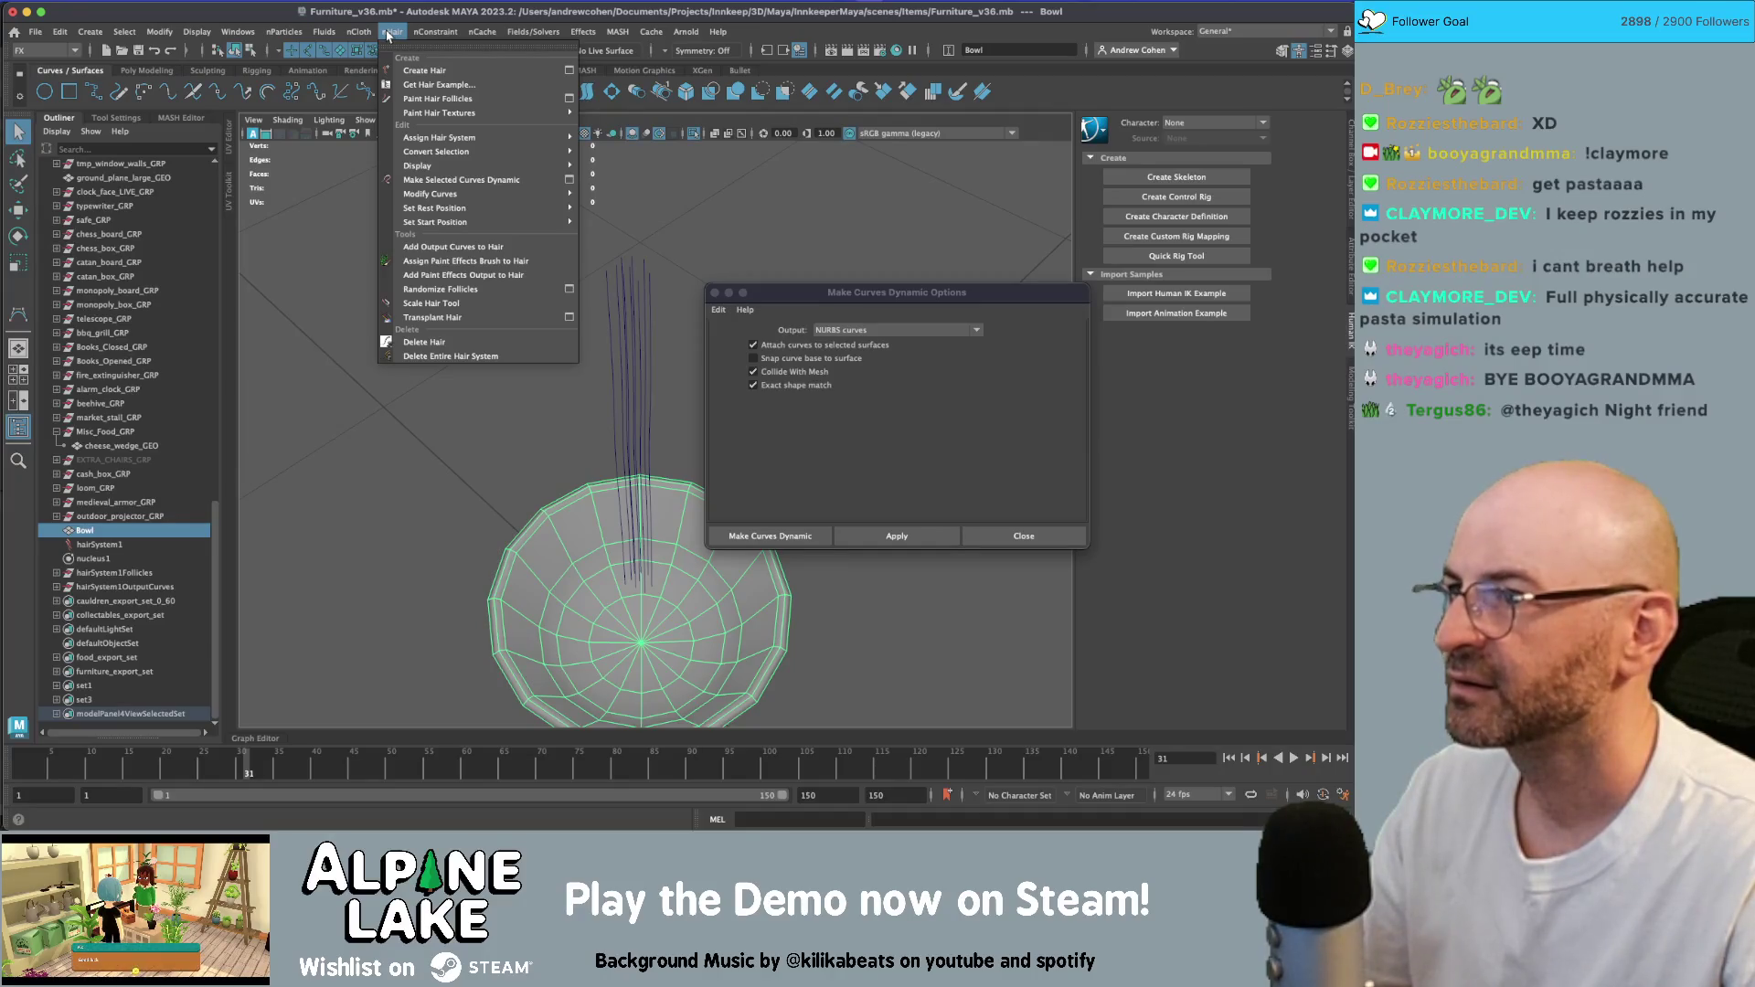
mouse_move(371, 33)
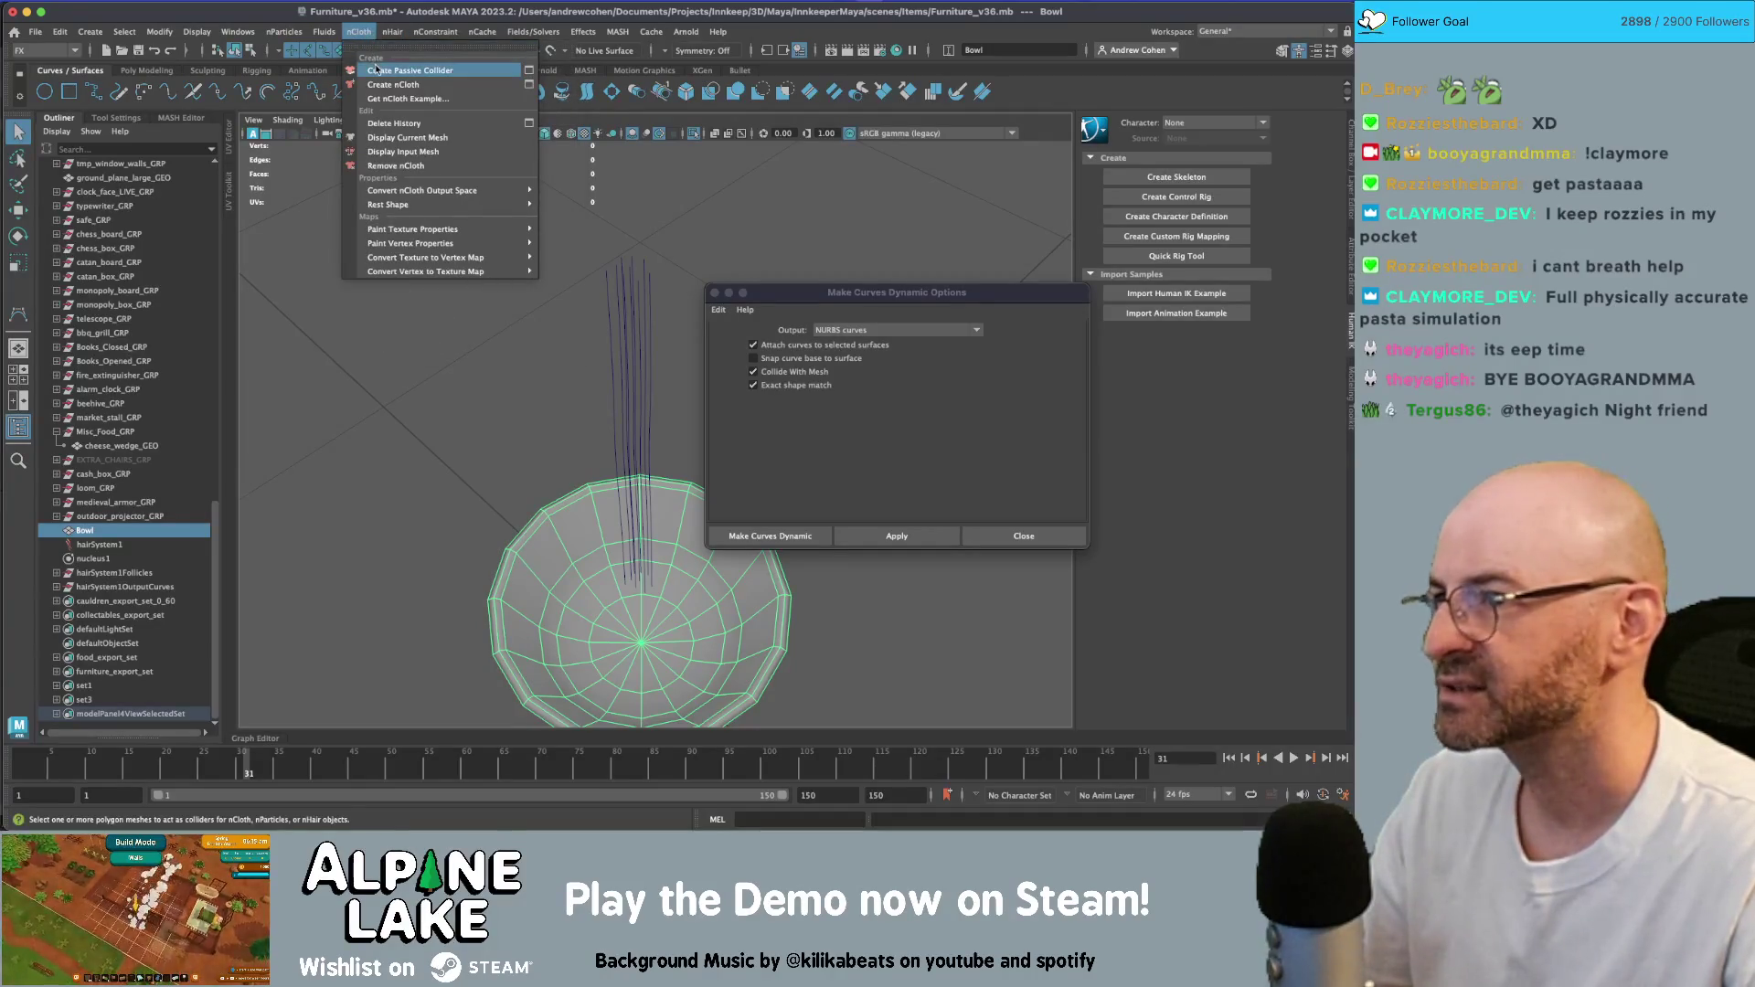
left_click(412, 73)
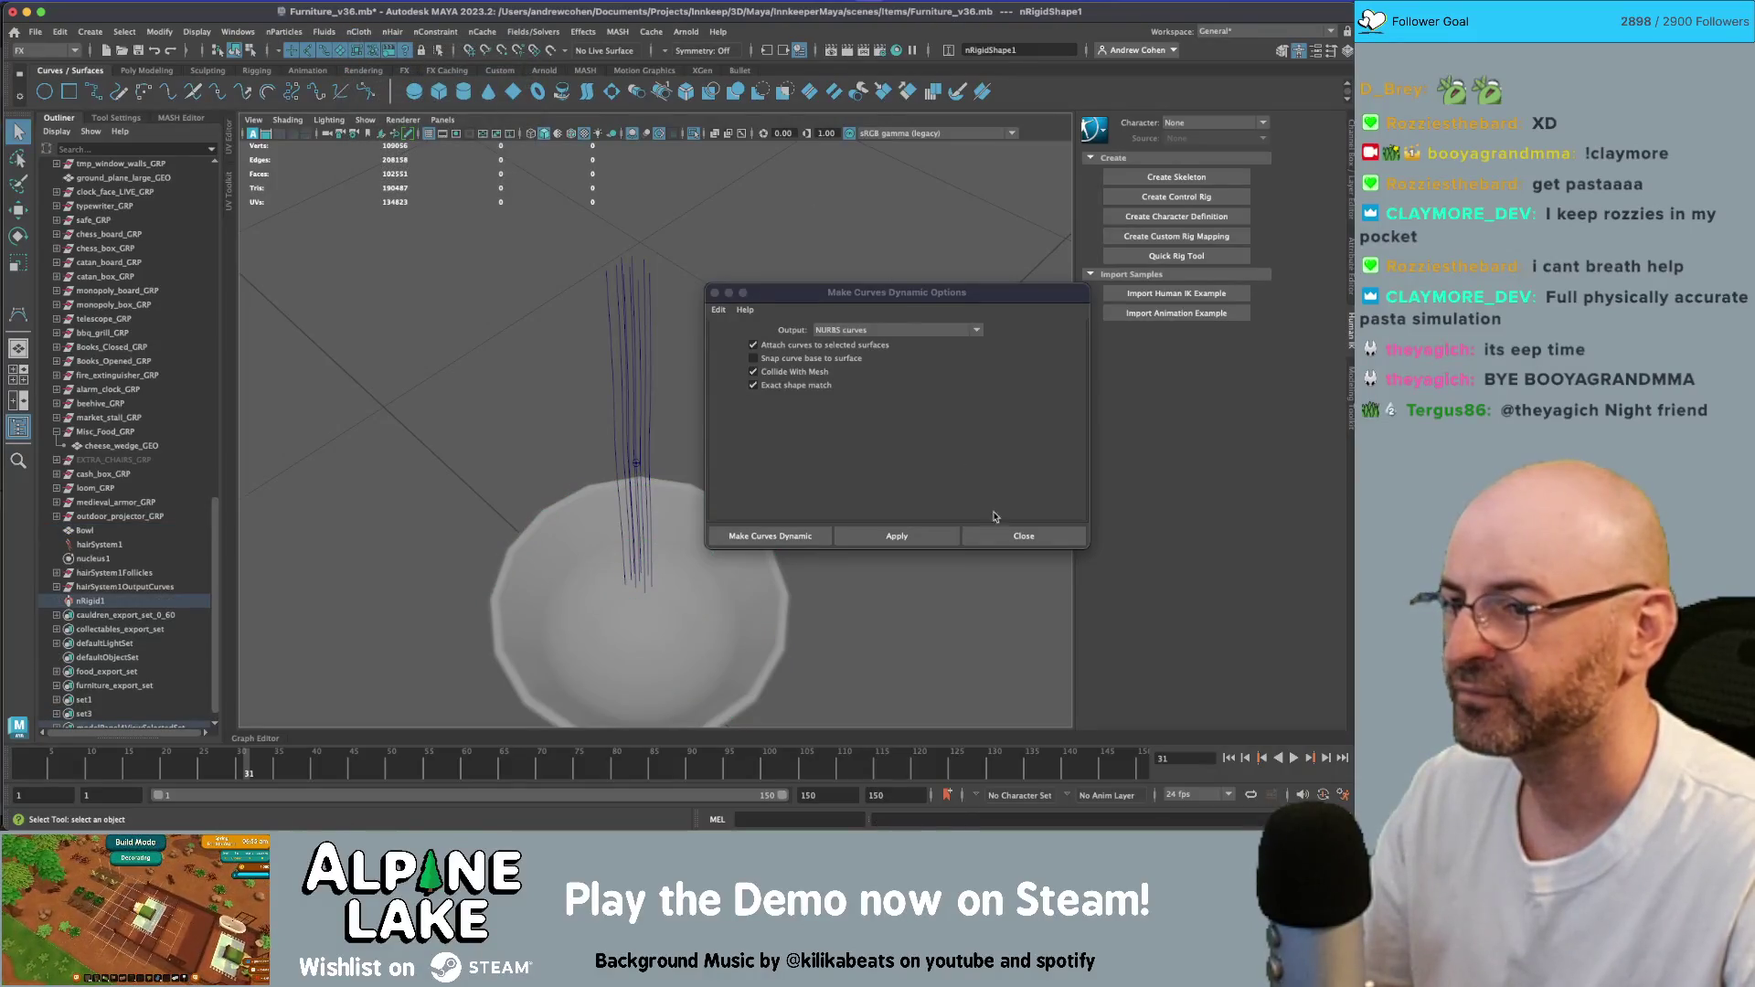
left_click(1023, 536)
- Rewind and play the simulation briefly, then select the bowl's collider node
left_click(1231, 758)
left_click(1295, 758)
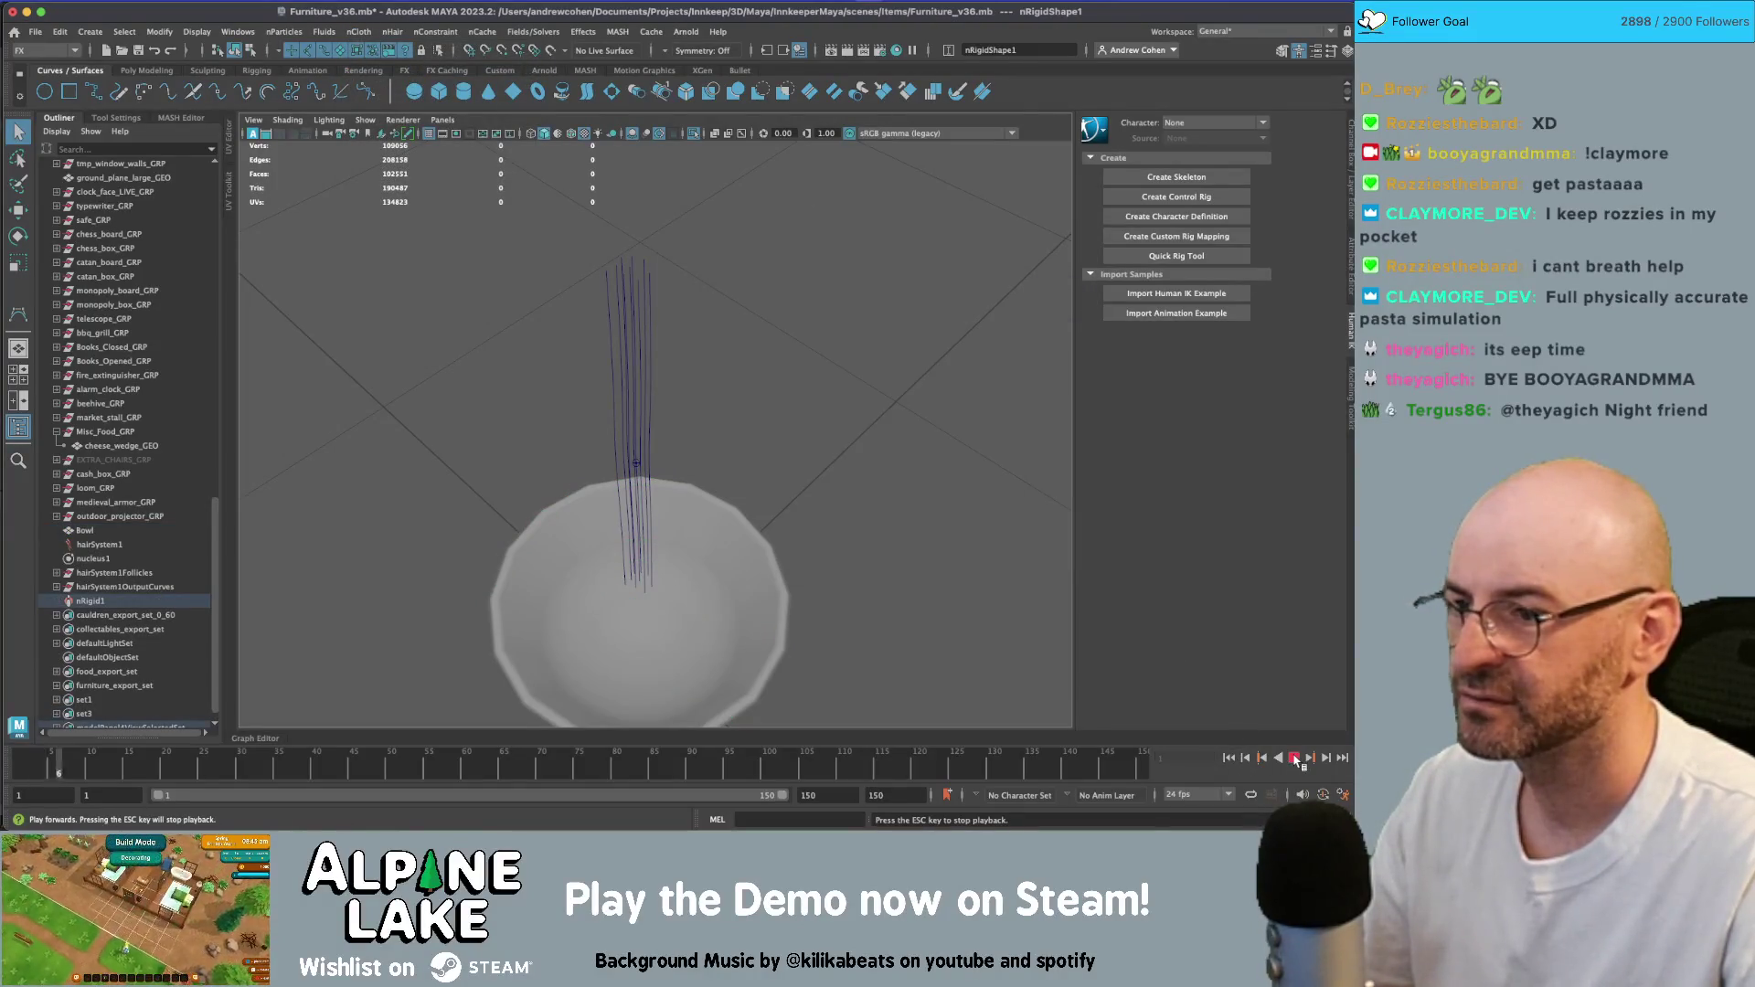
left_click(1295, 758)
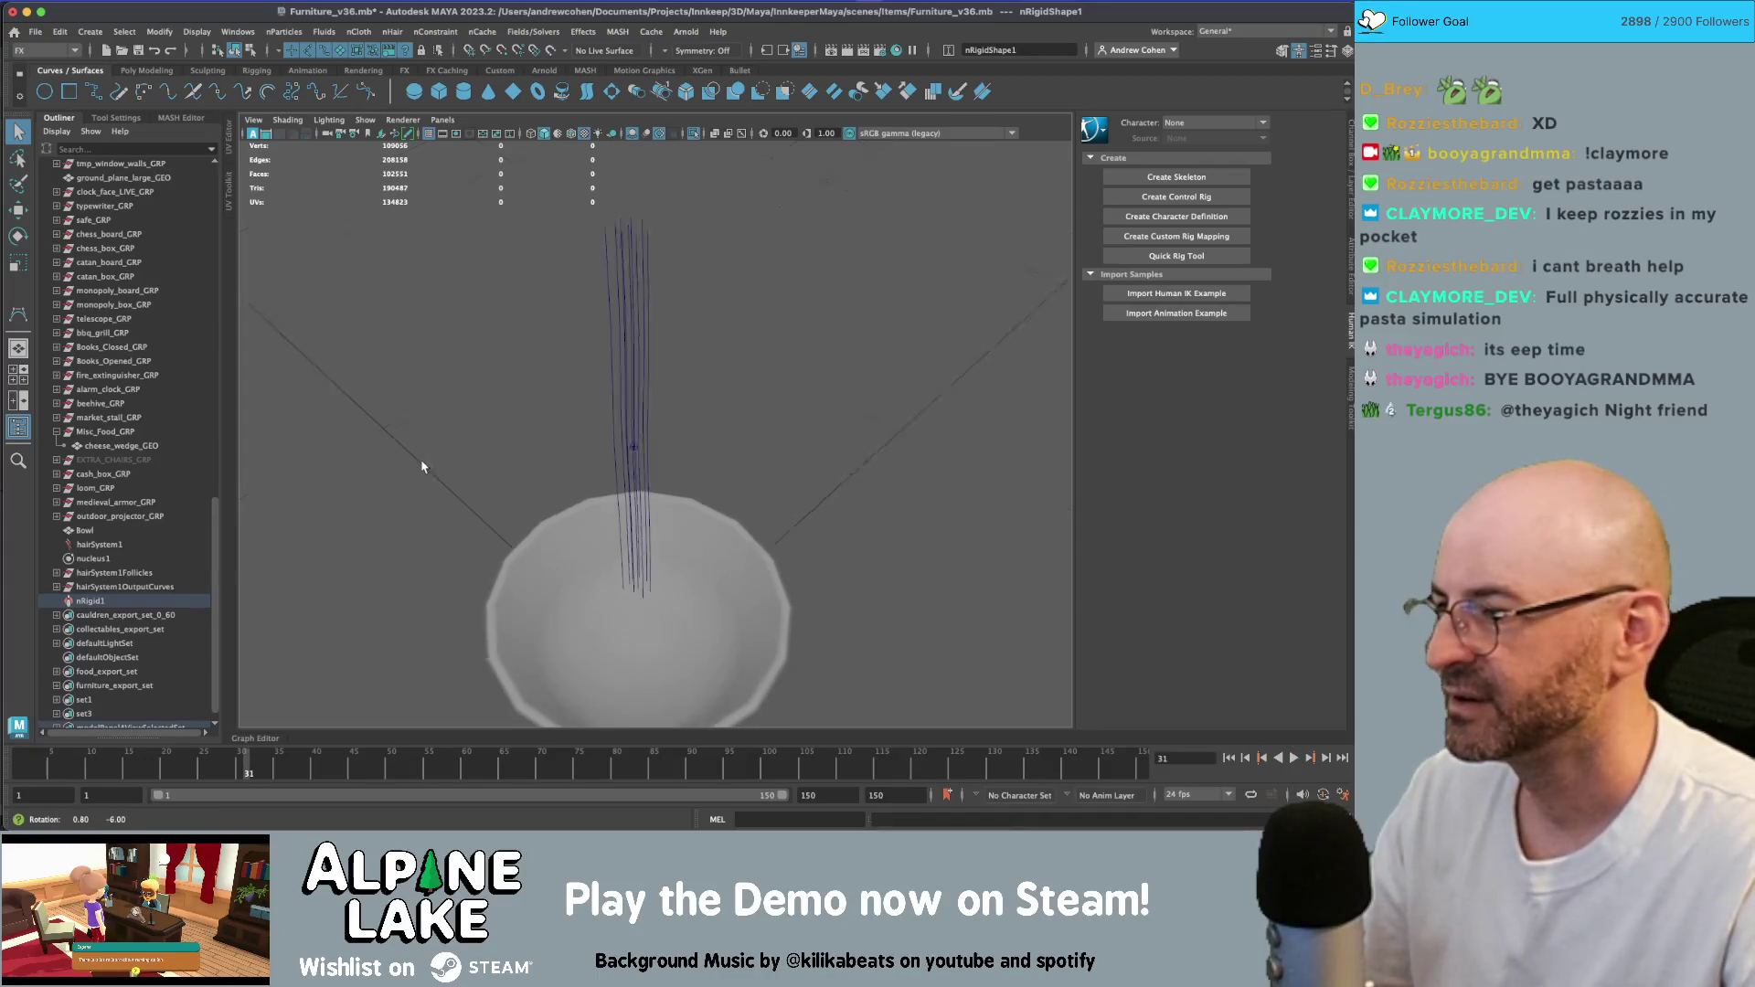
left_click(88, 602)
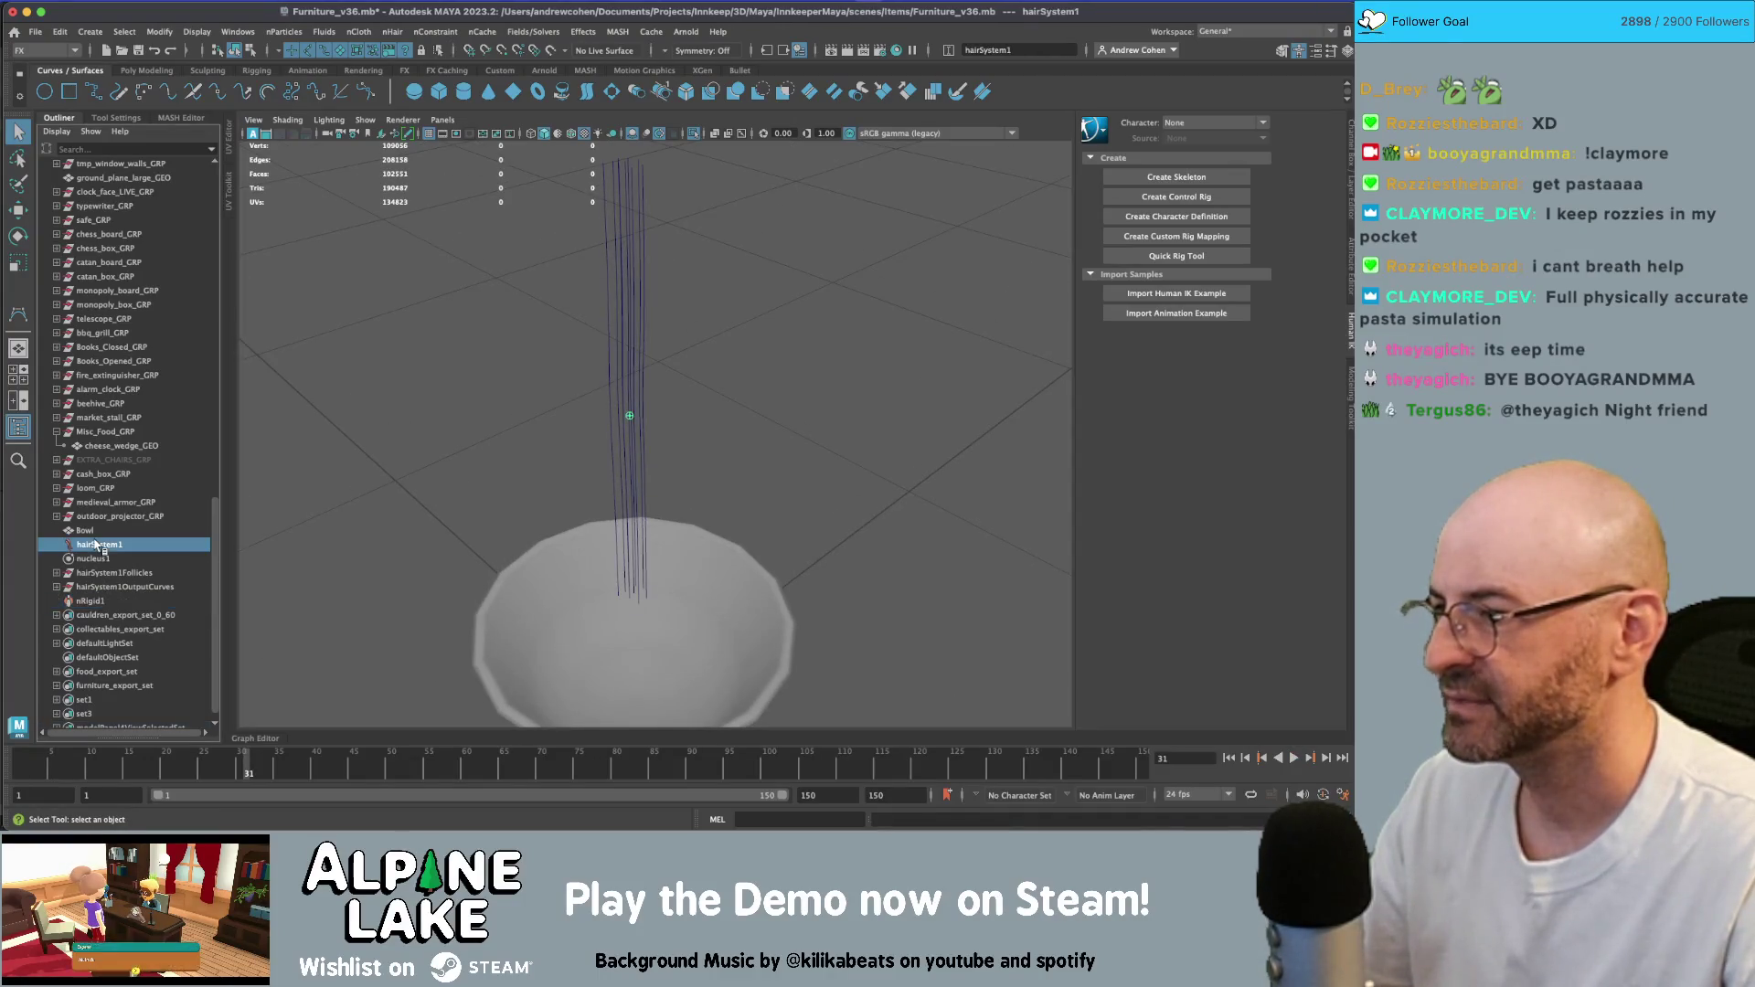
- Inspect hairSystem1 and nucleus1 settings in the Attribute Editor and return to frame 1
left_click(97, 544)
key("ctrl+a")
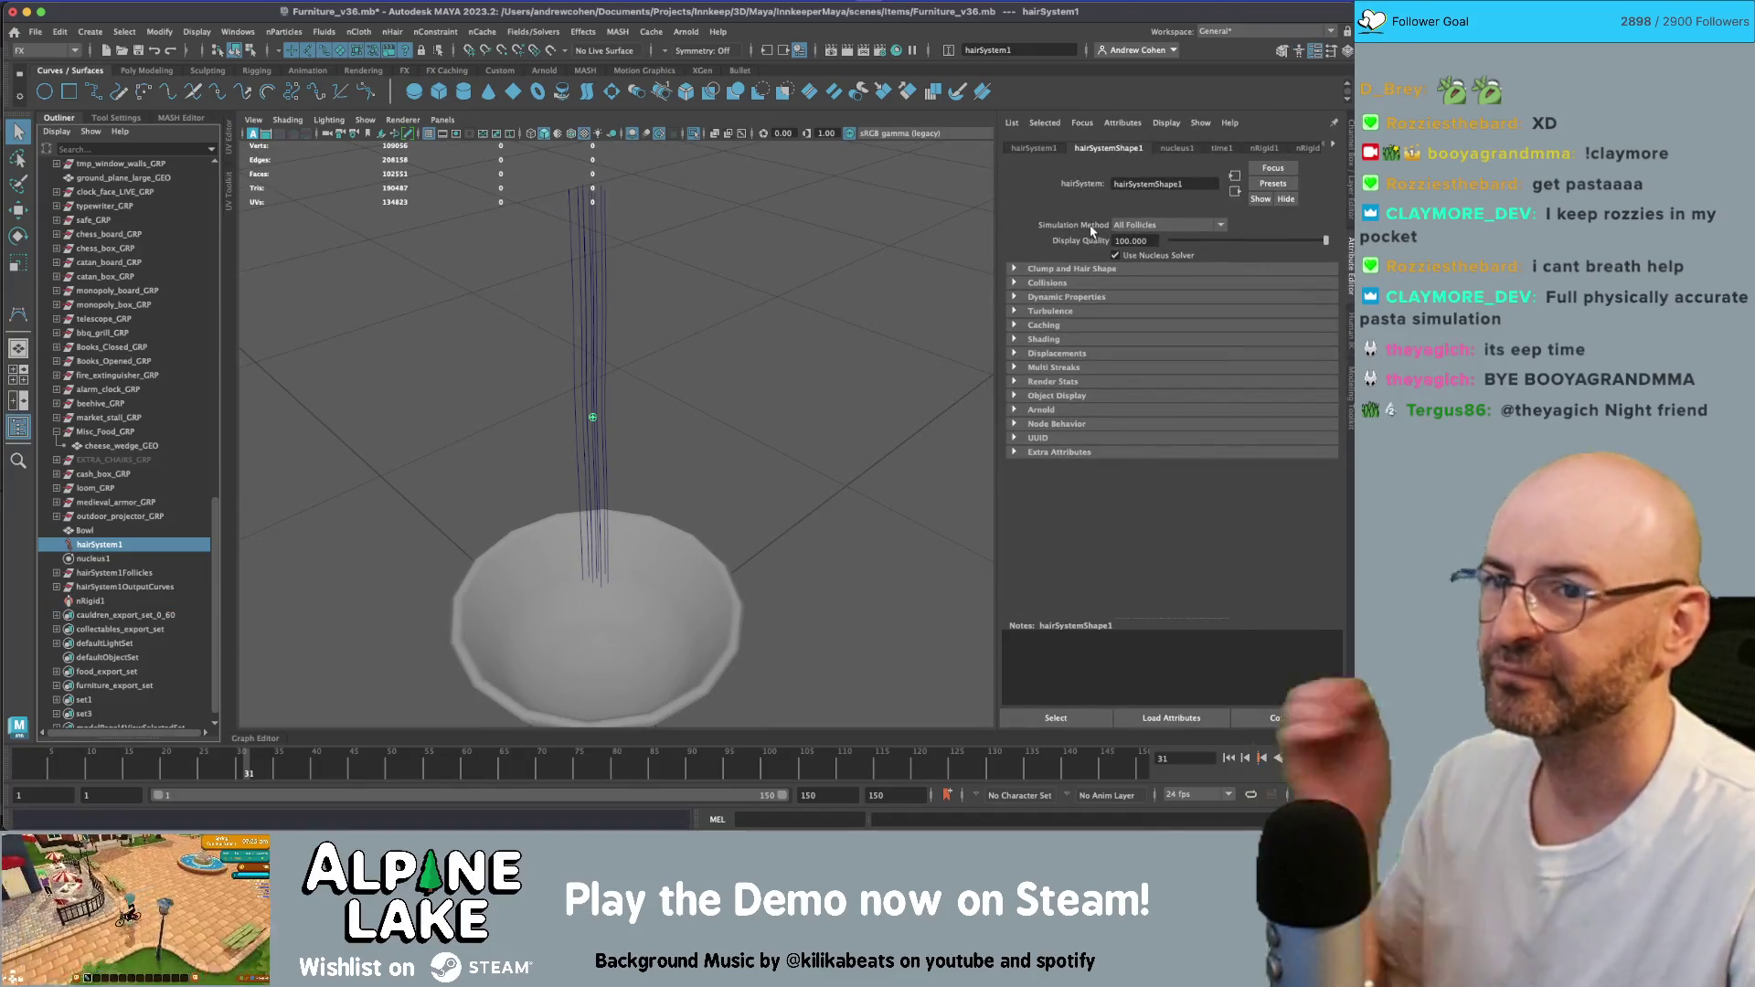
left_click(1175, 148)
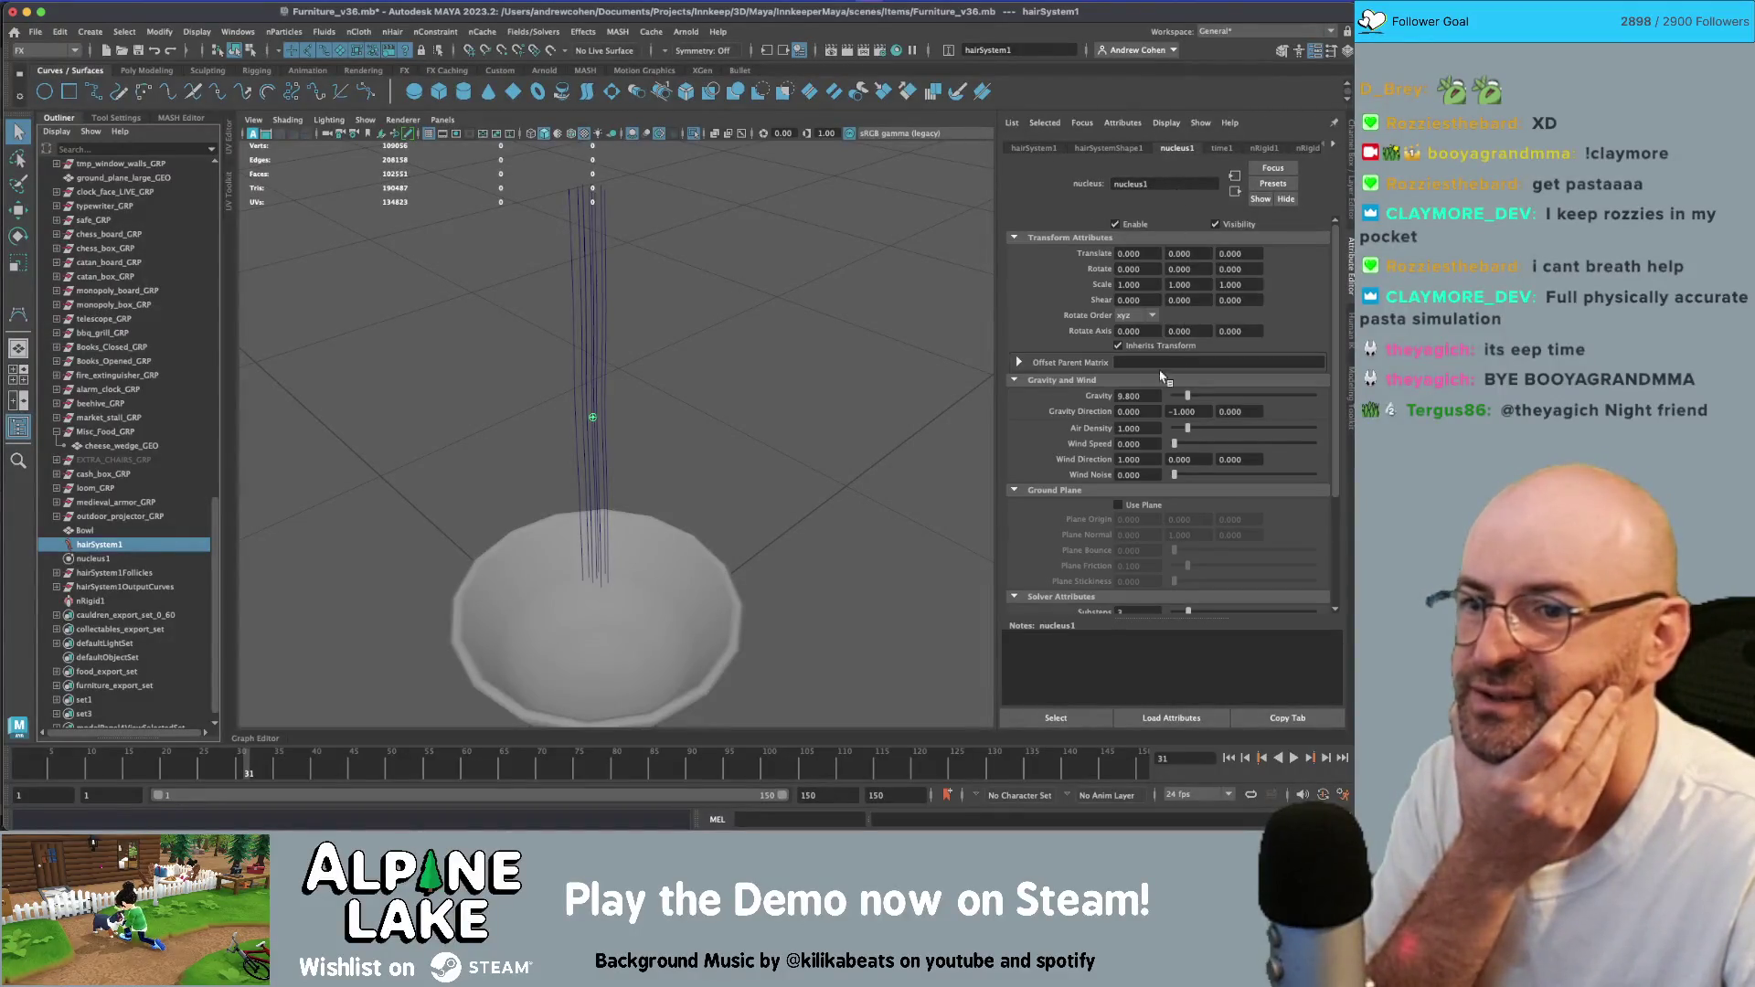
left_click(1112, 148)
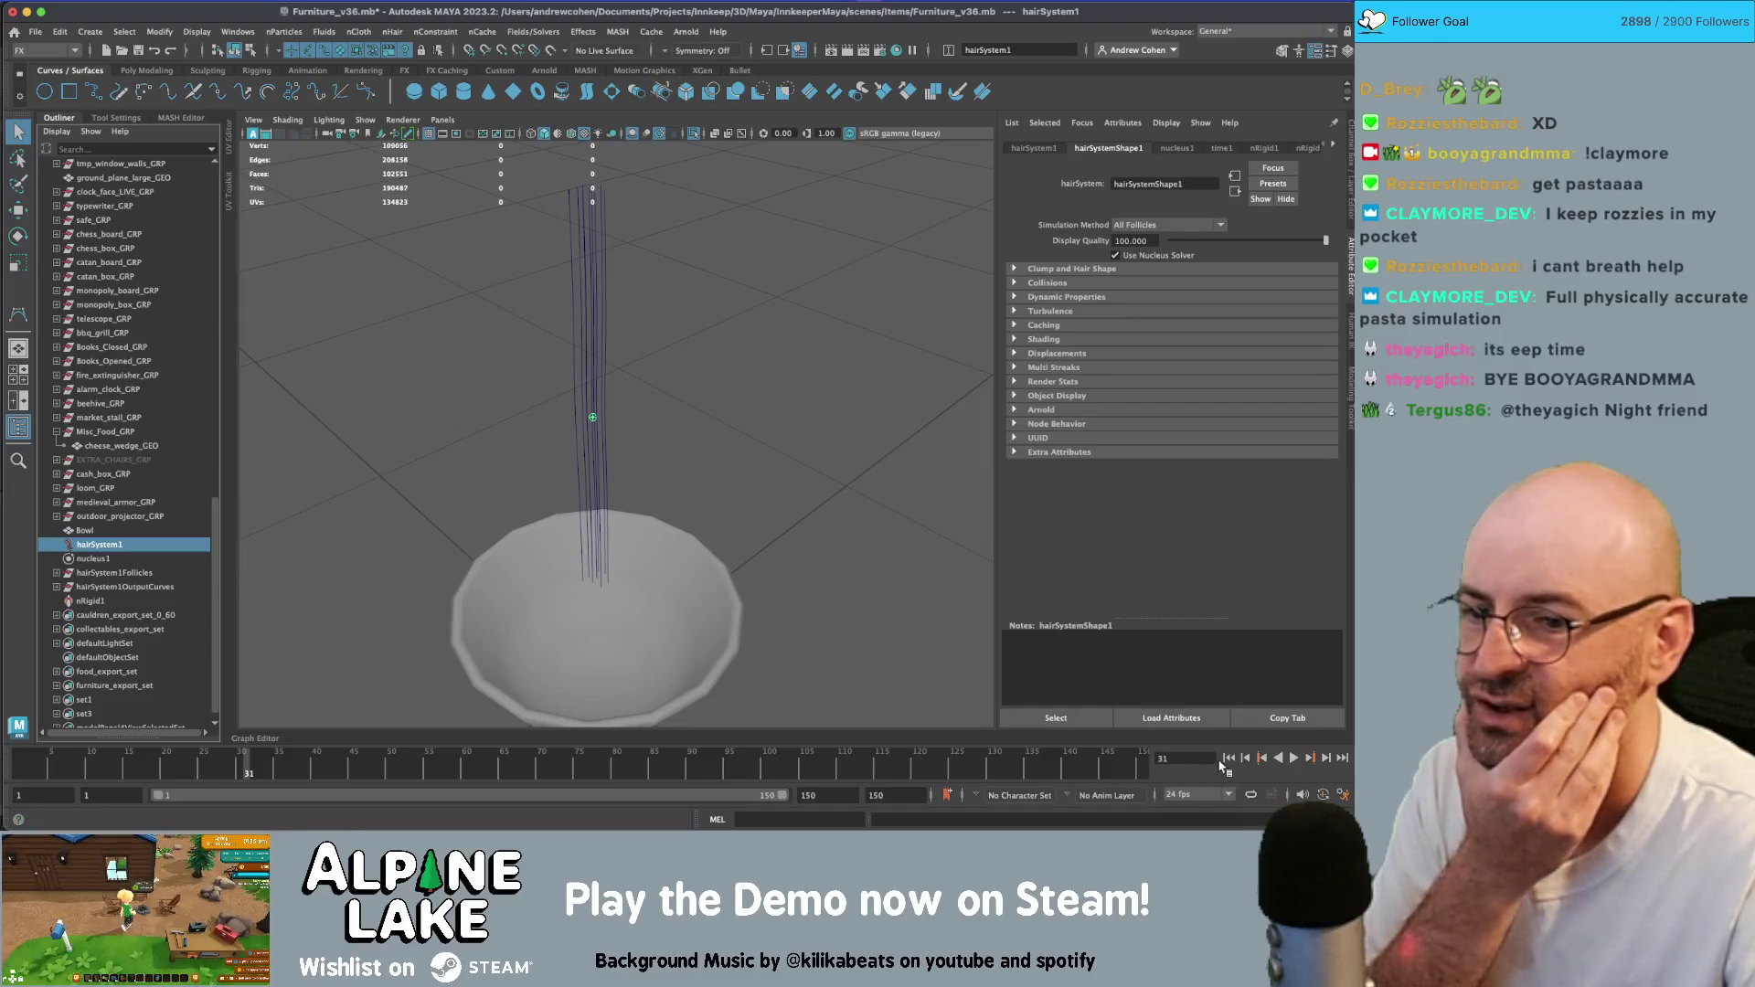
left_click(1230, 758)
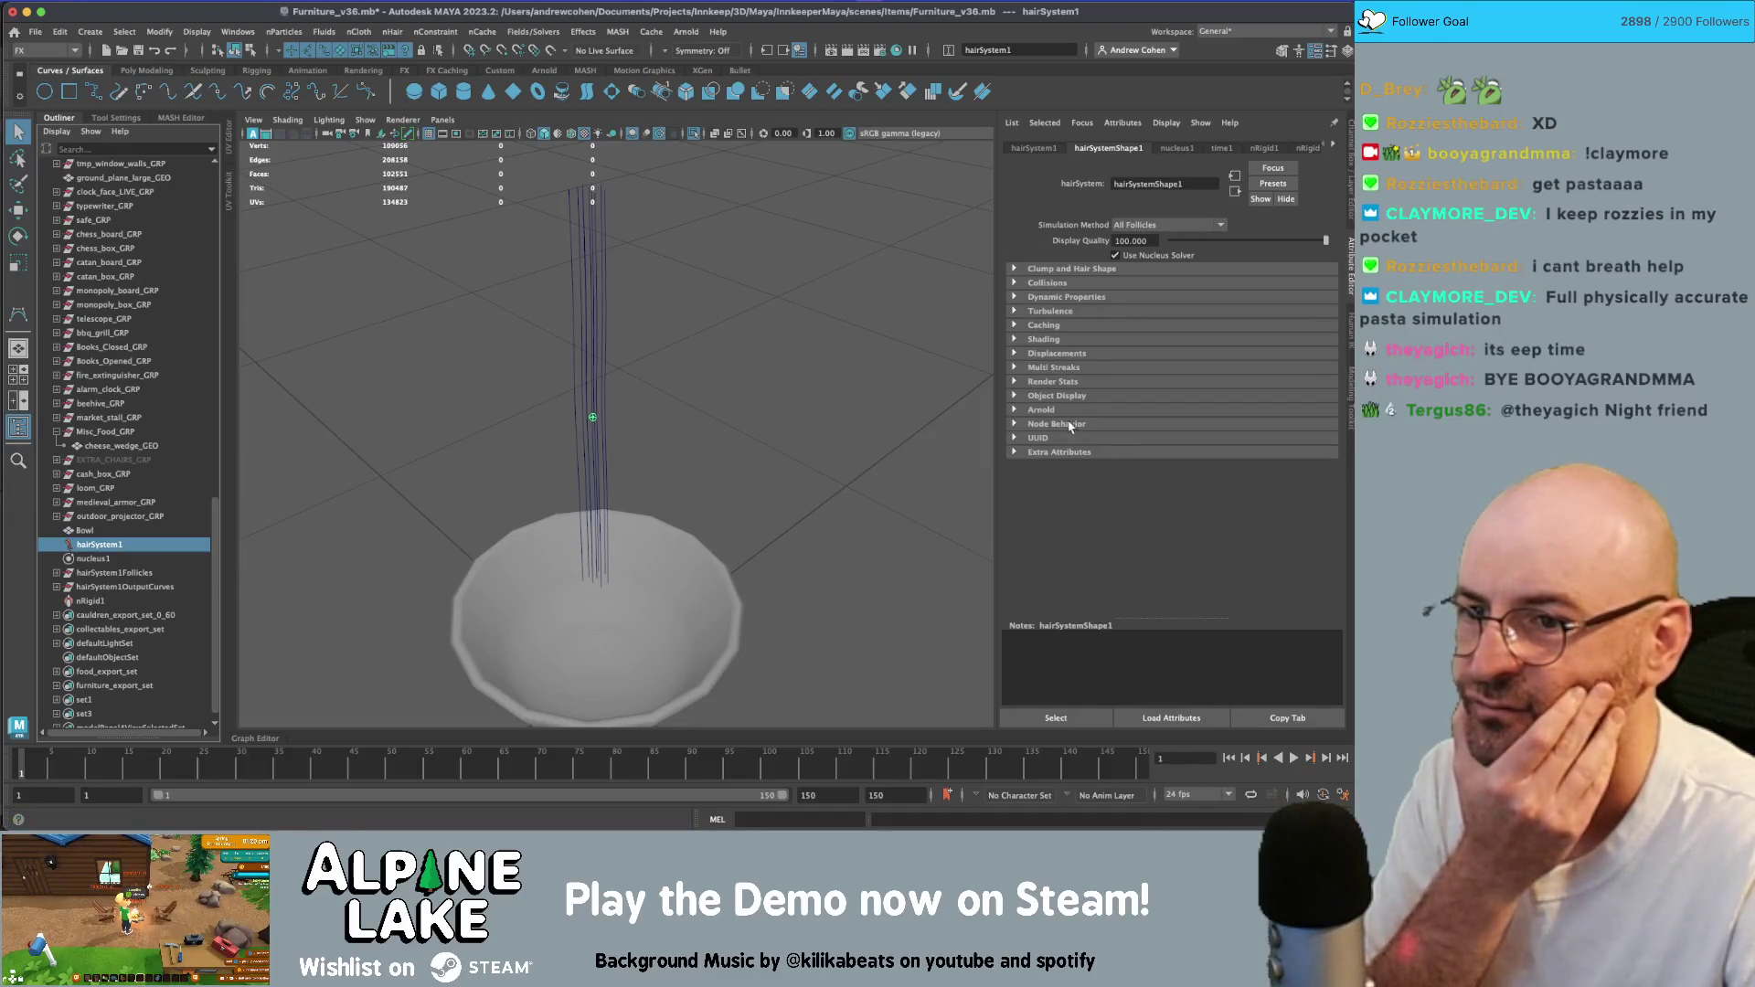
- Review the nucleus time settings and nRigid1 tab, then delete hairSystem1
left_click(1173, 148)
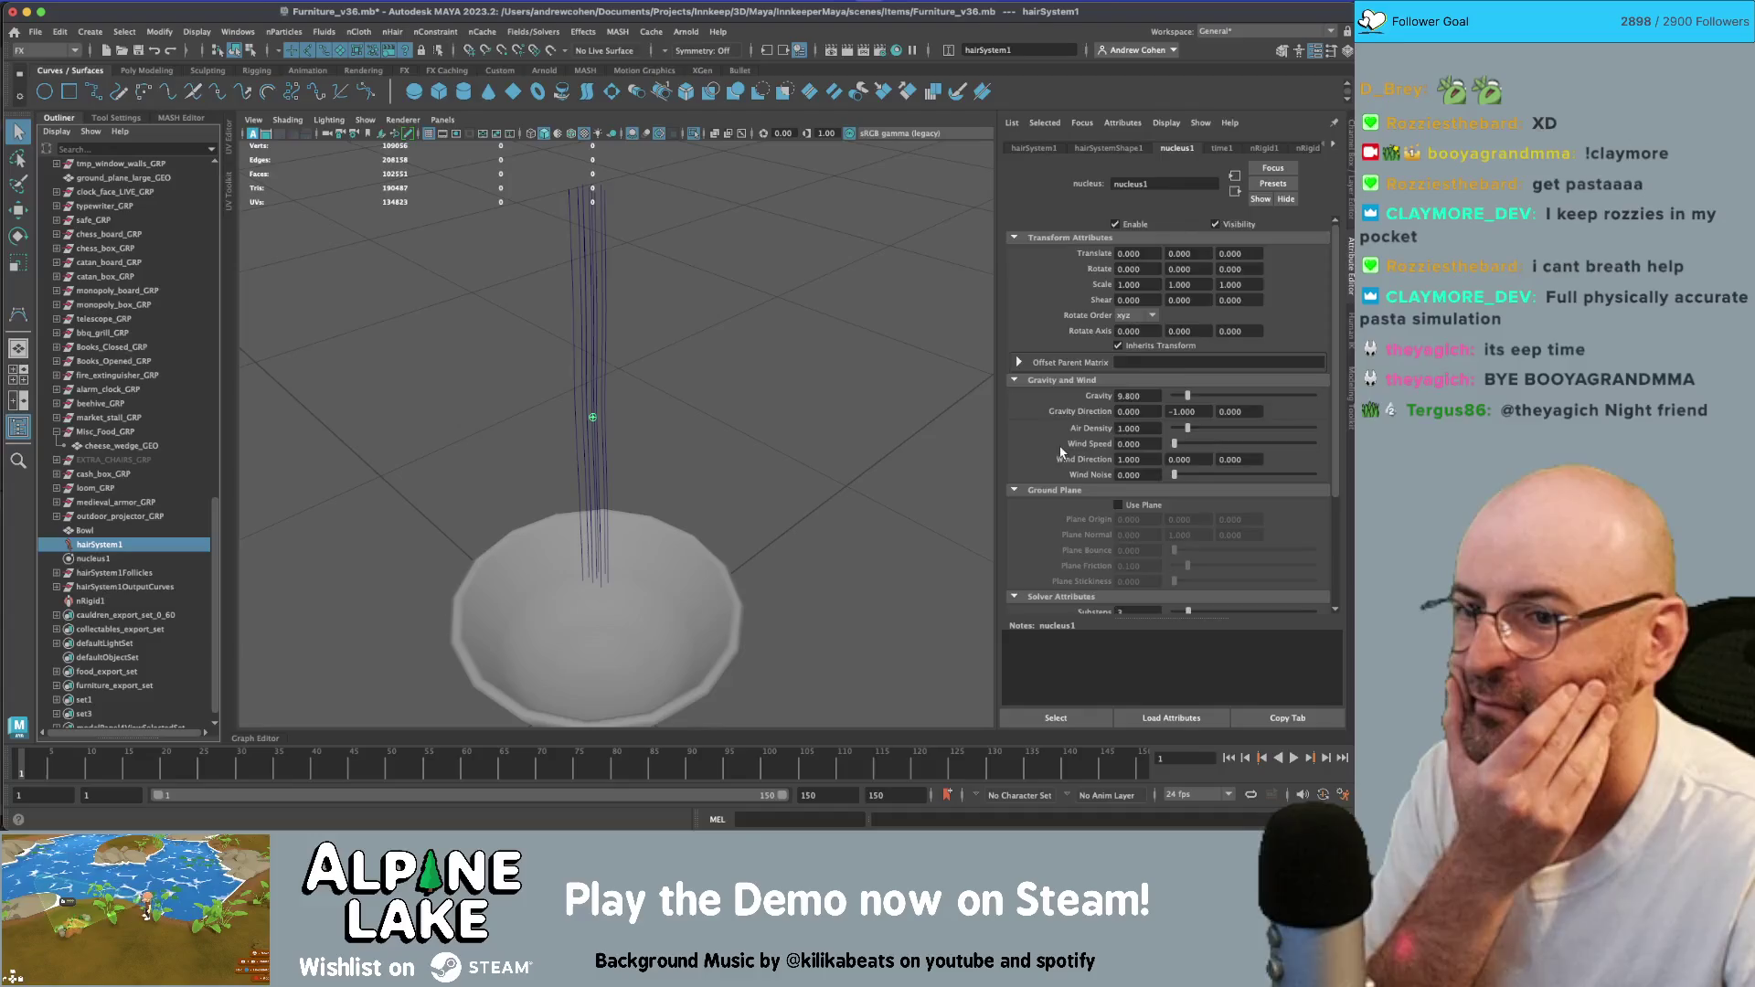
scroll(1061, 452, "down", 3)
left_click(1059, 533)
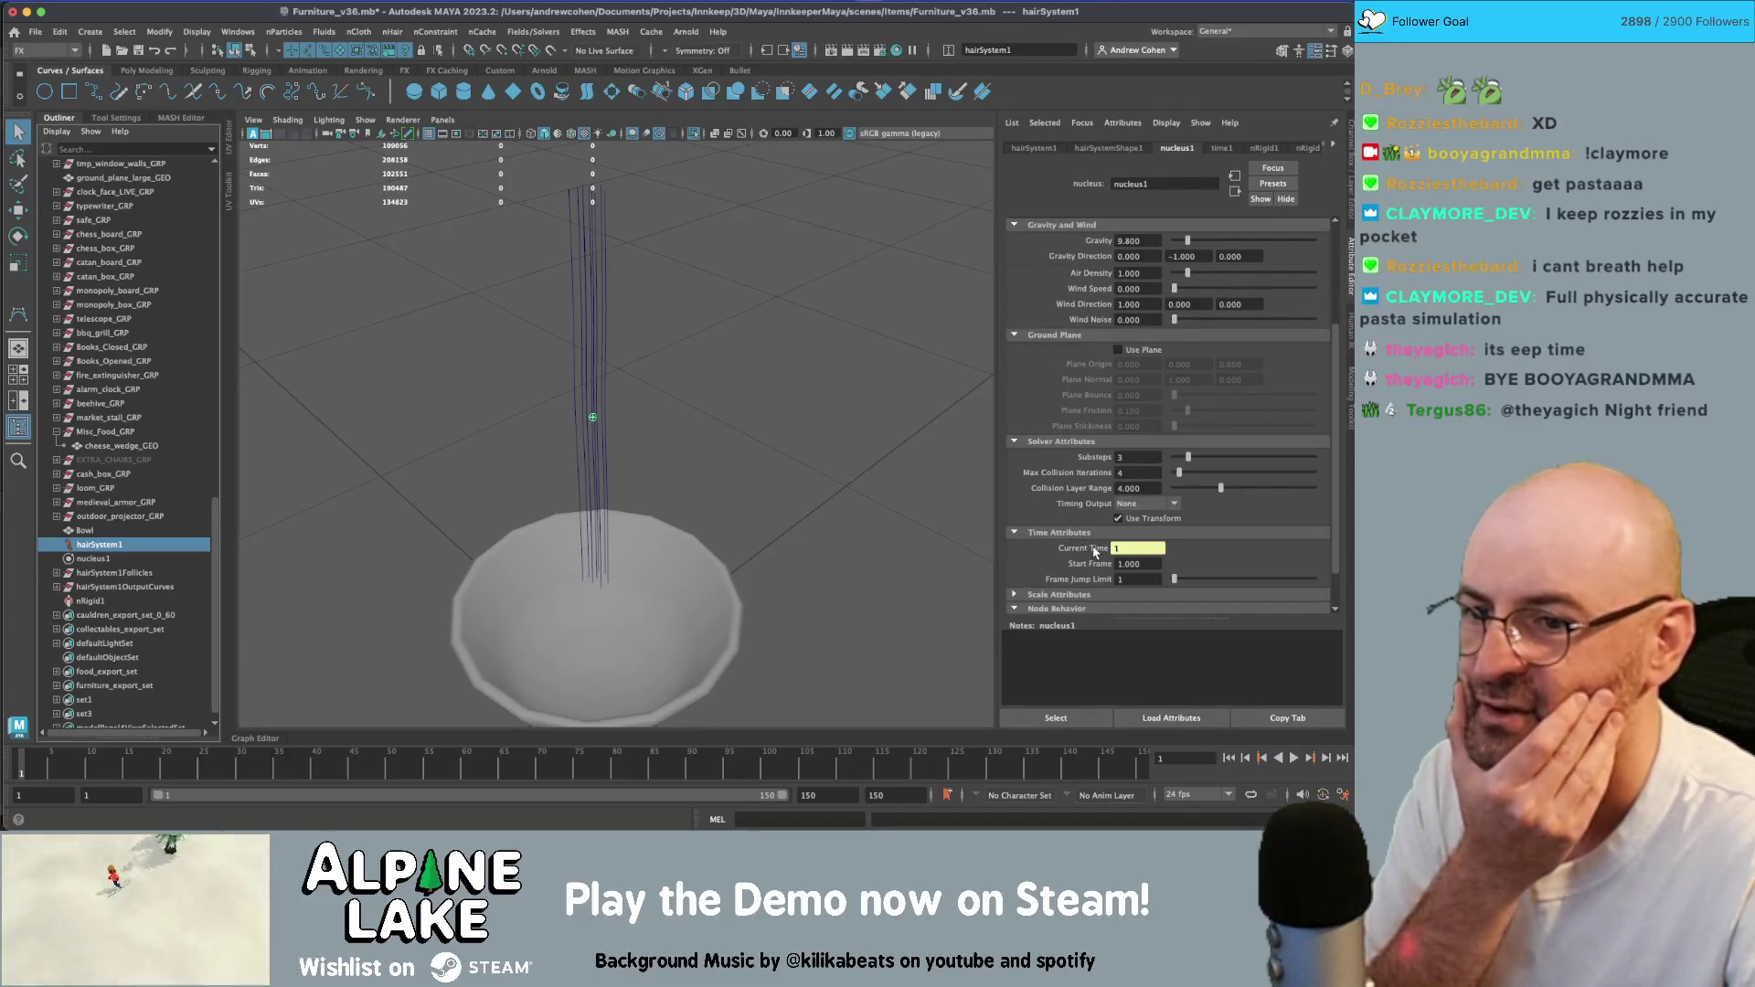
scroll(1102, 544, "up", 3)
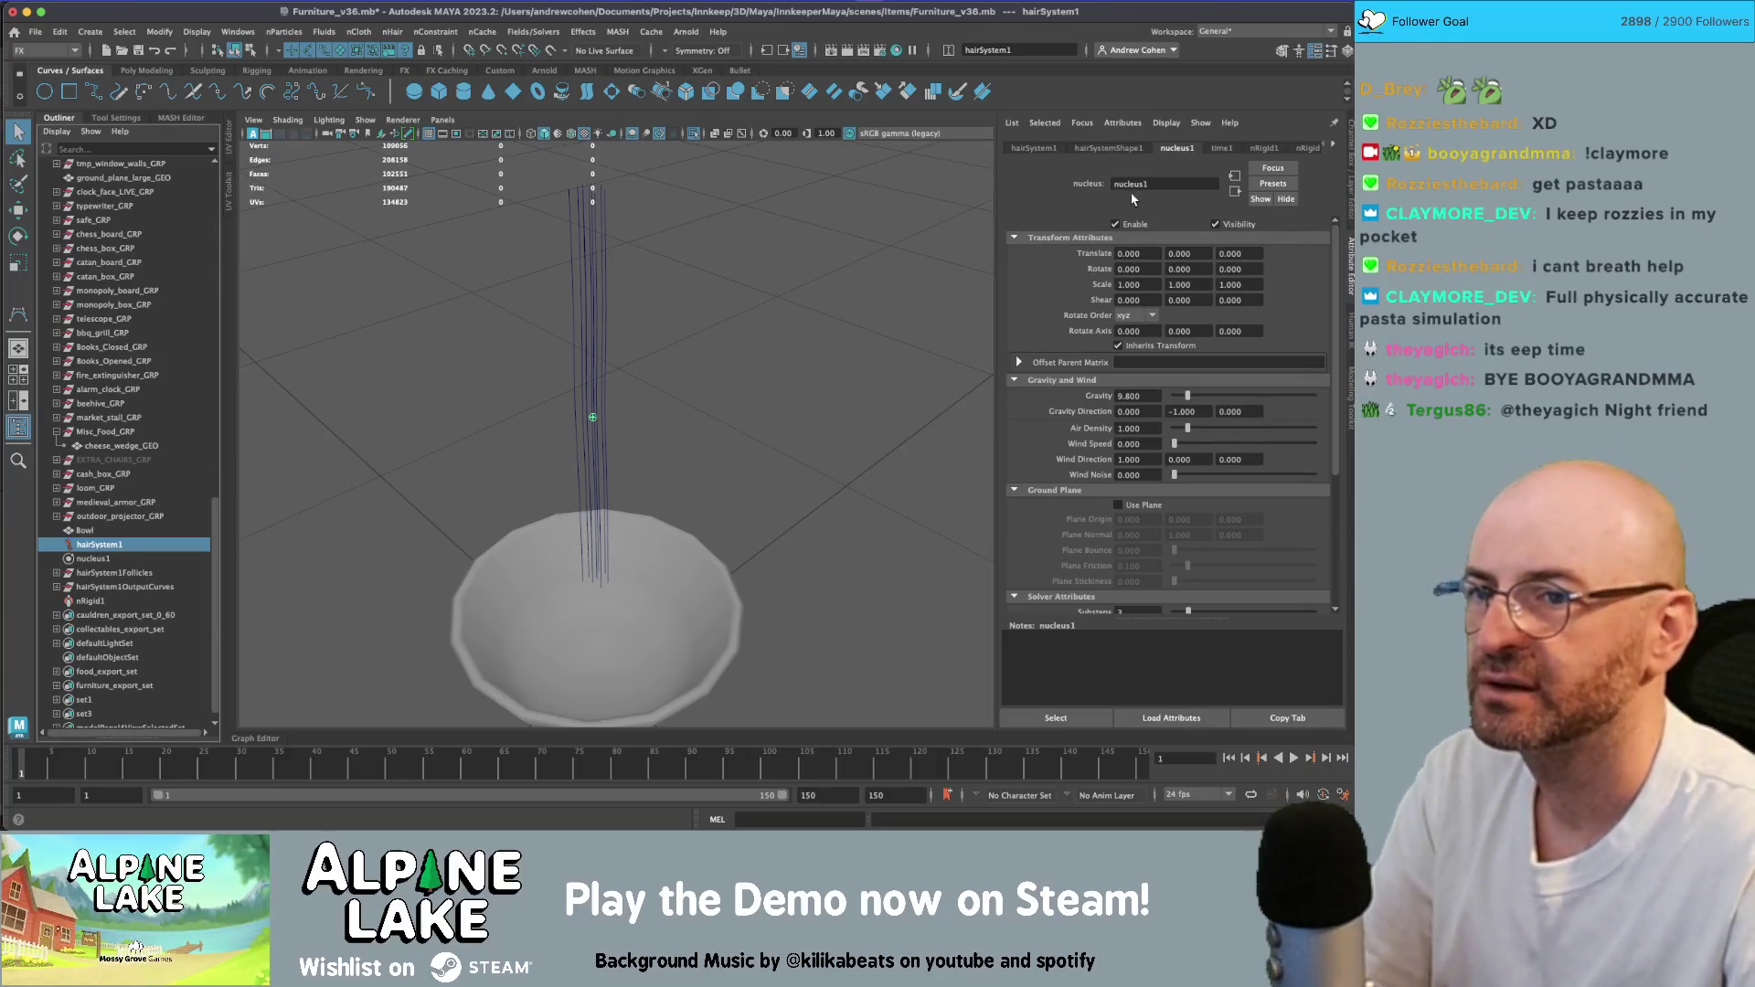
left_click(1257, 149)
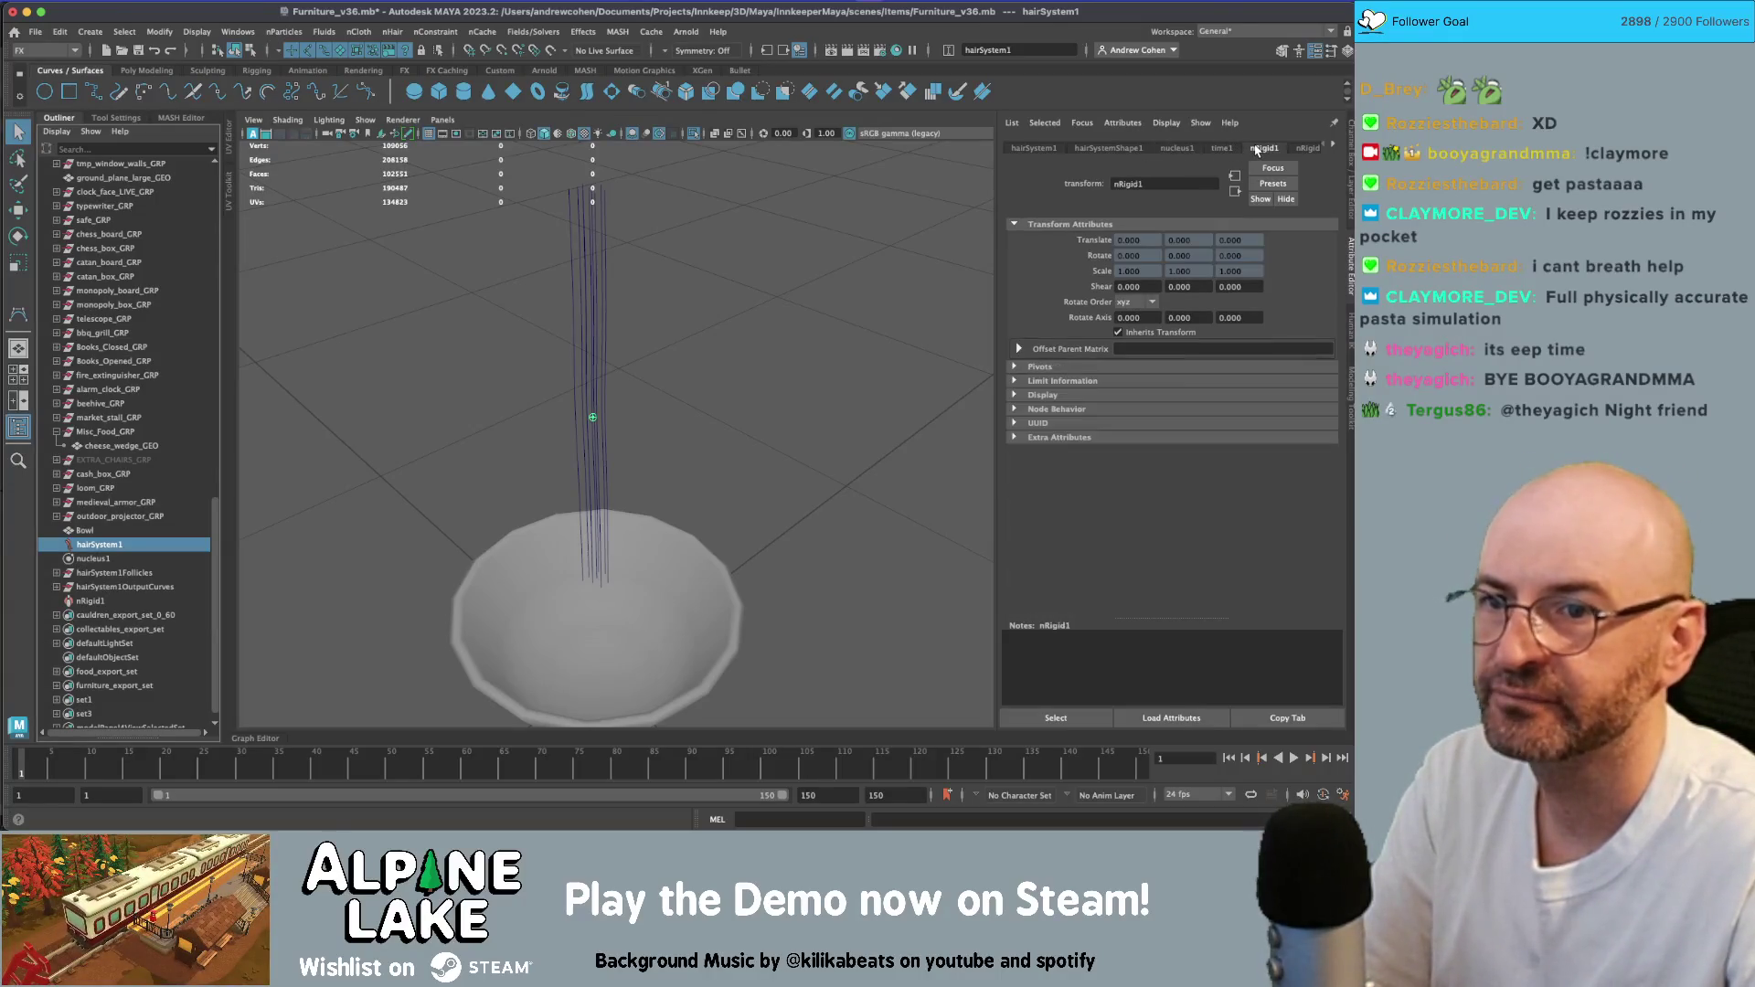
left_click(1120, 149)
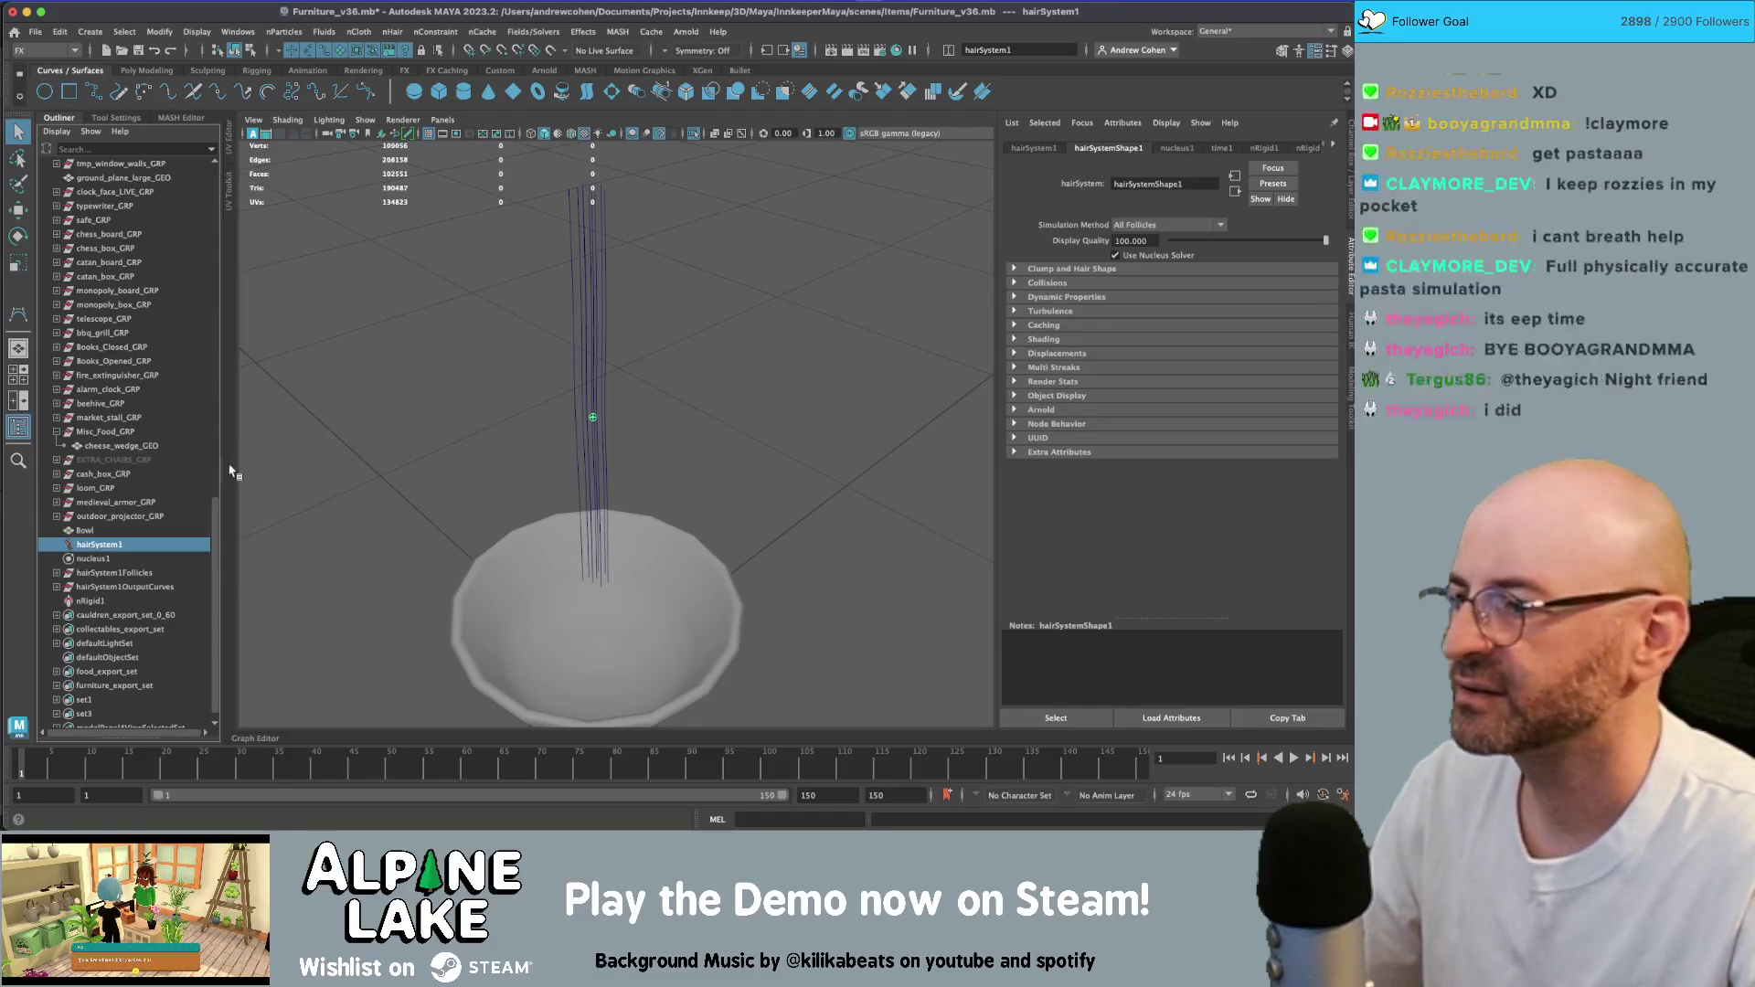
key("Delete")
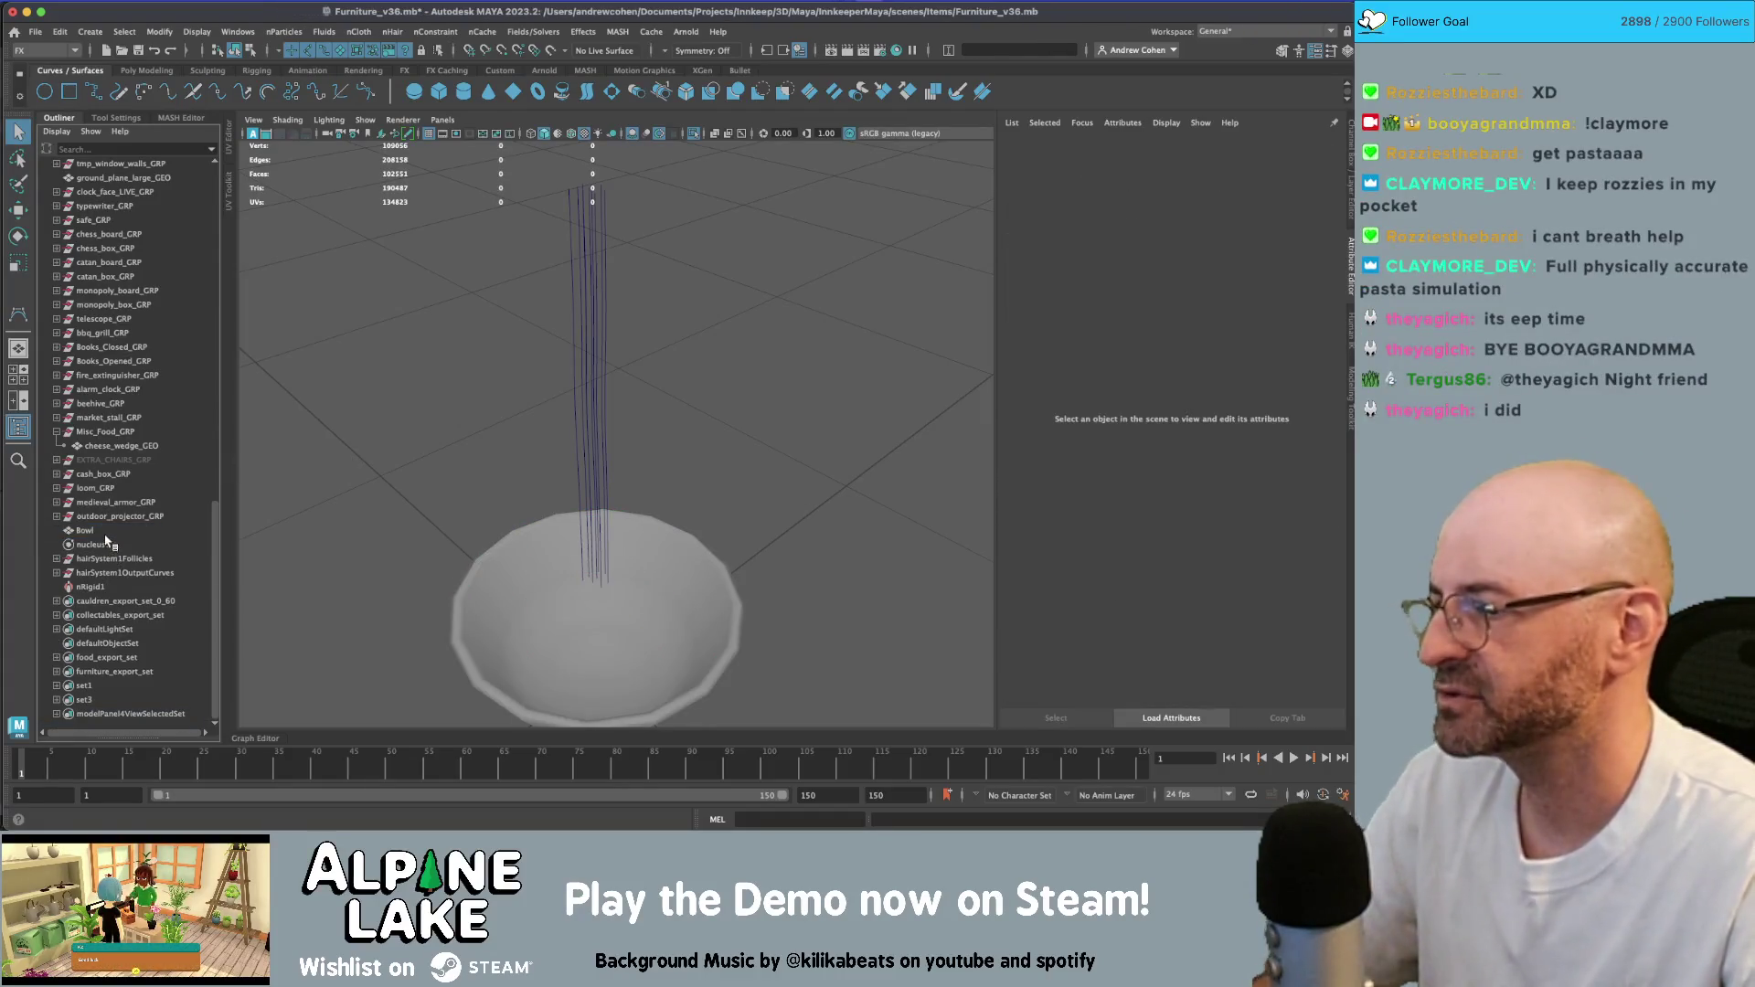
- Unparent the noodle curves from their follicles and delete the empty hairSystem1Follicles group
left_click_drag(570, 408, 648, 359)
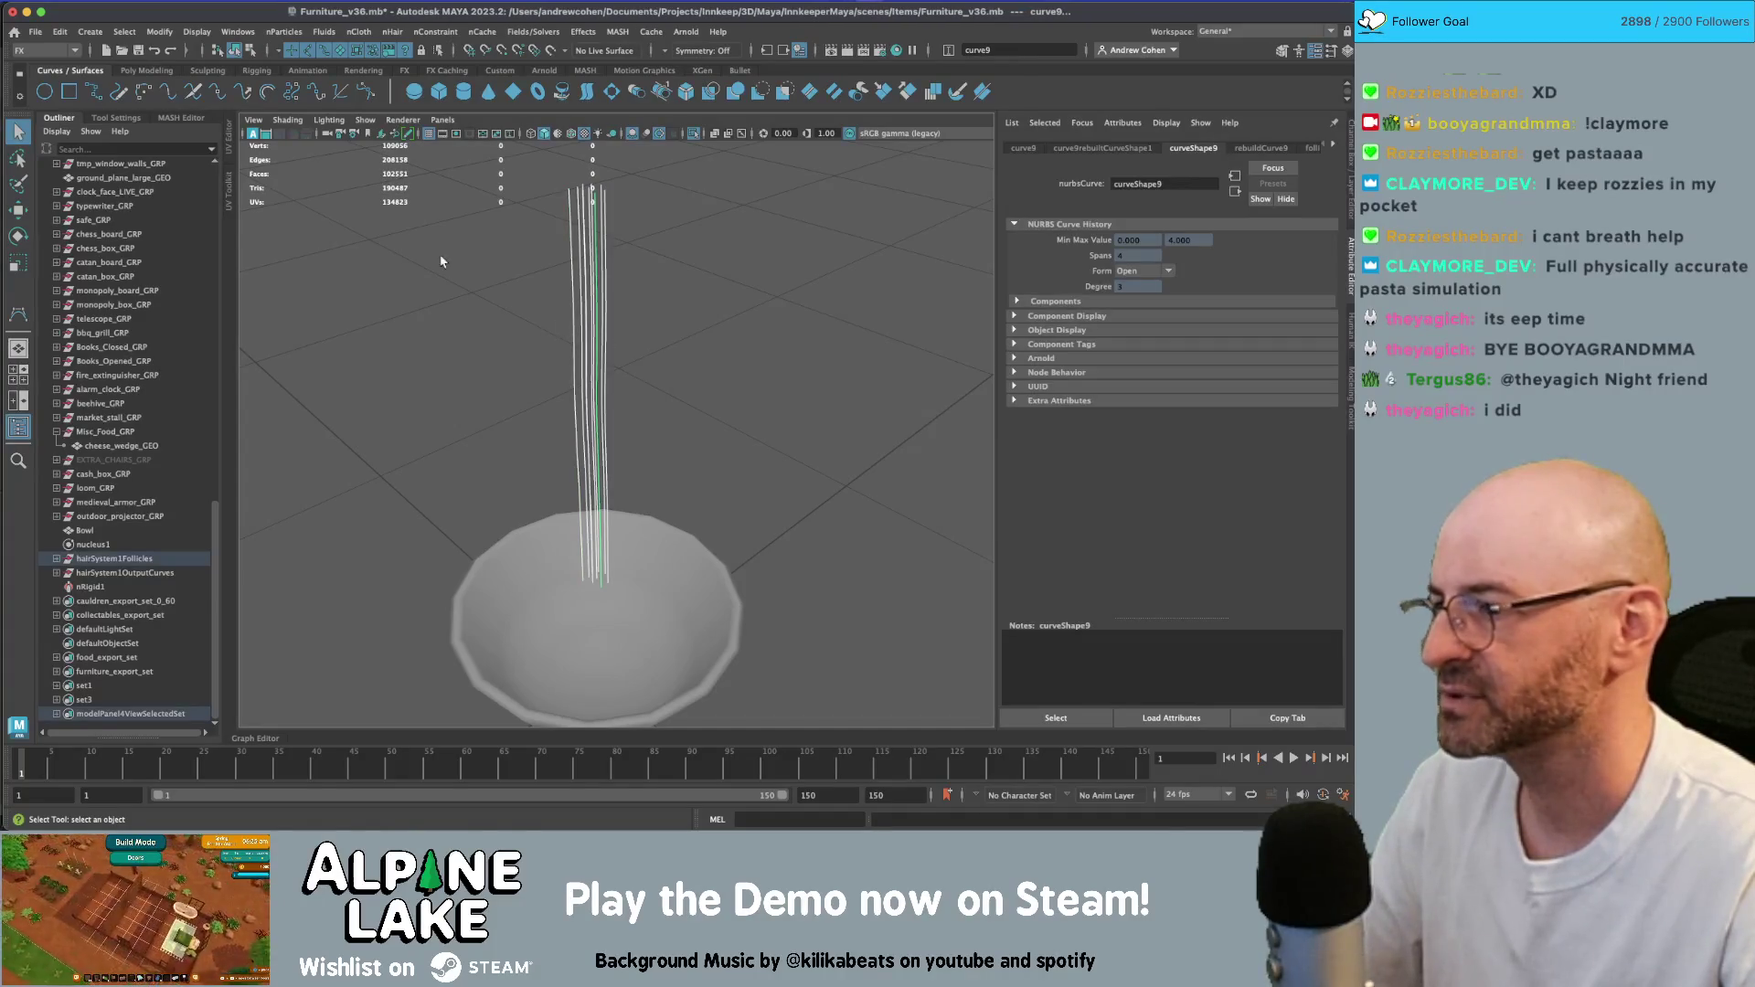
left_click(56, 559)
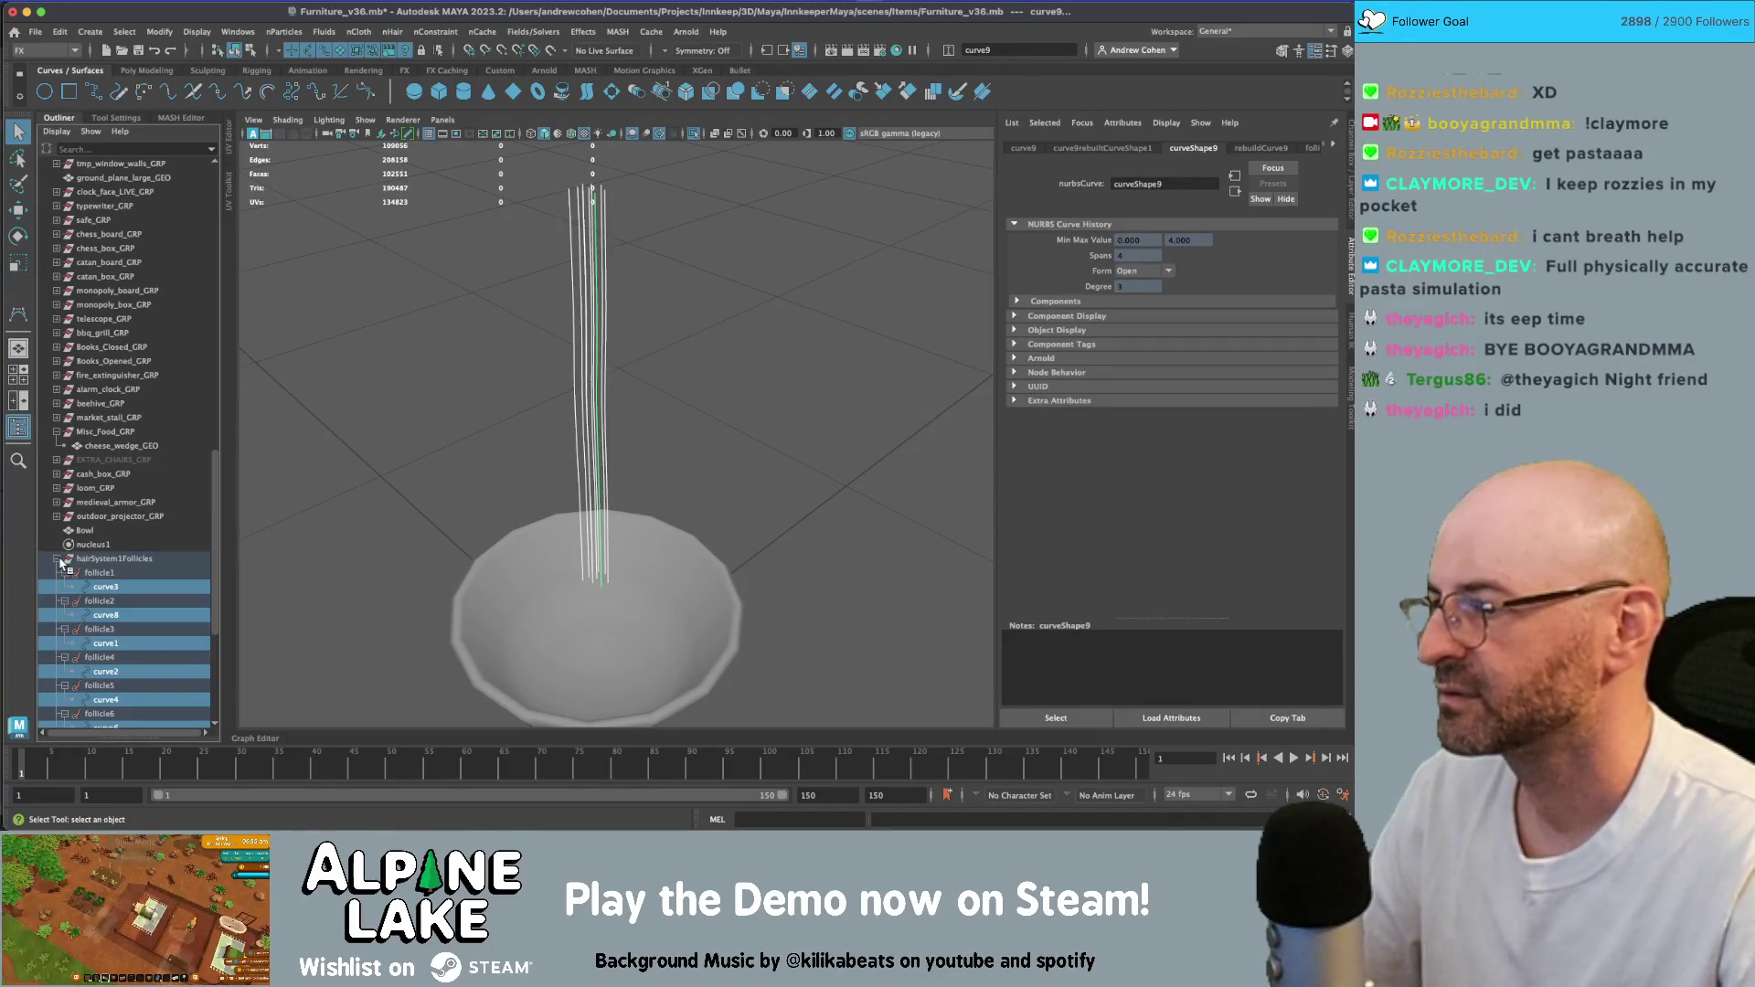
key("shift+p")
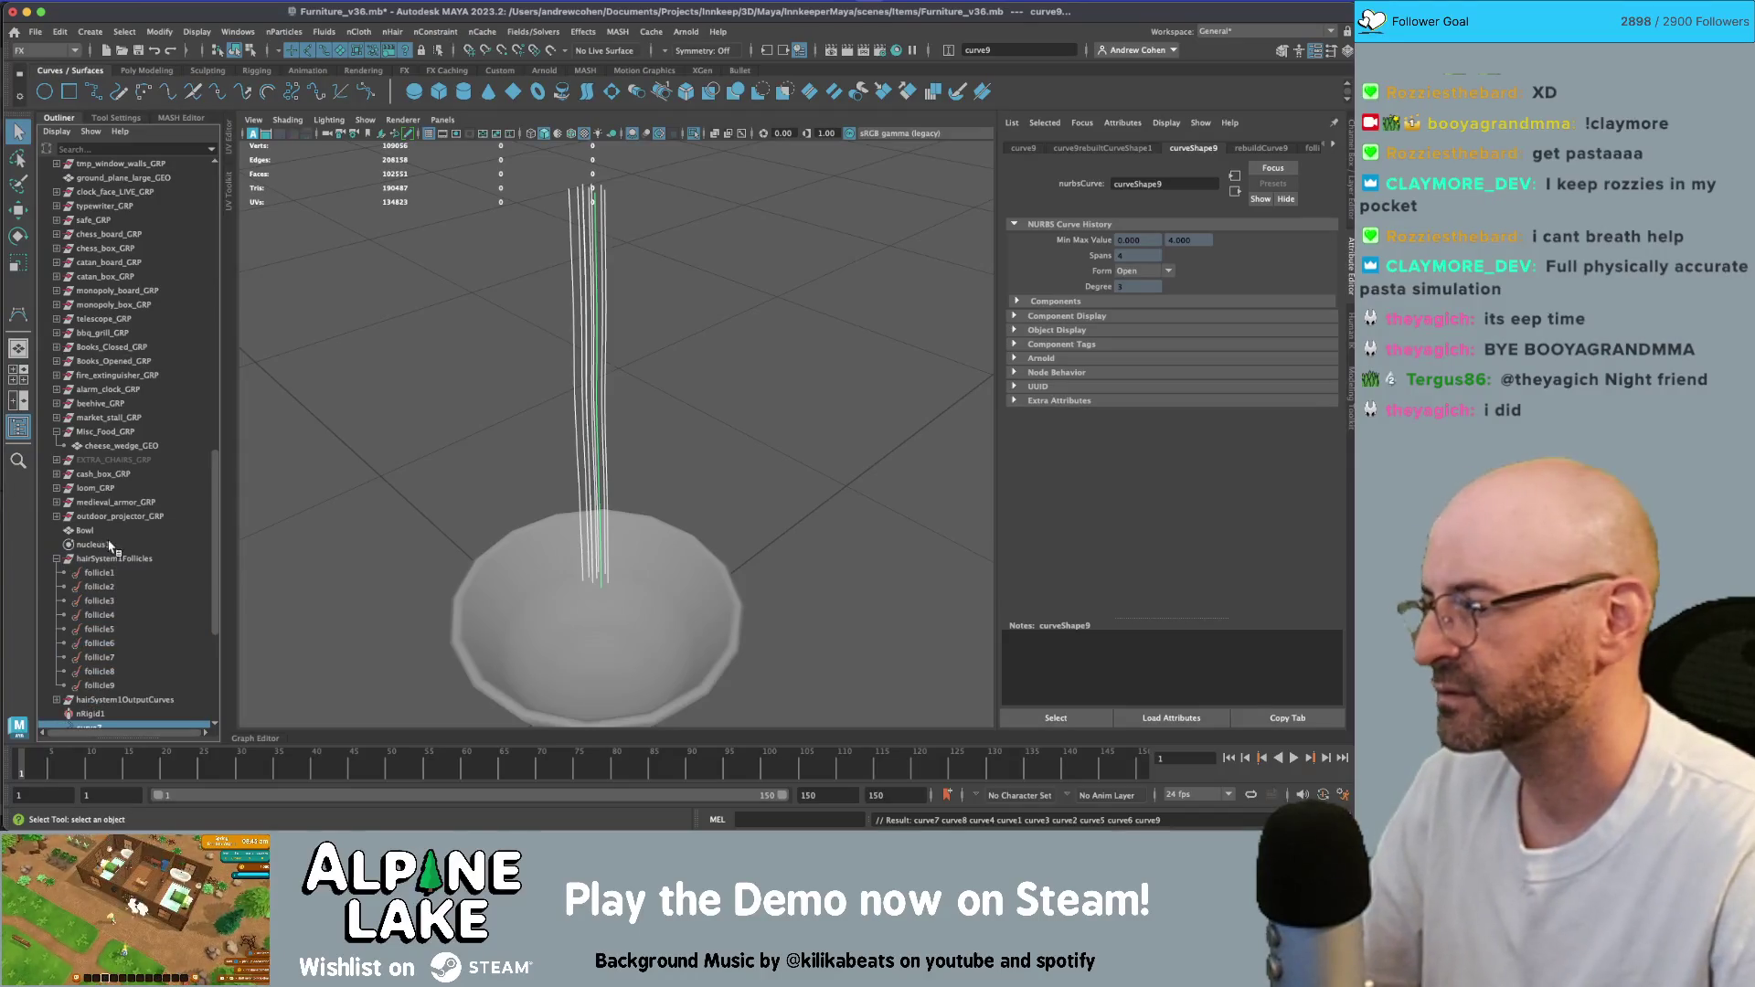
left_click(110, 559)
key("Delete")
- Select the loose curves curve7 through curve9
left_click(95, 574)
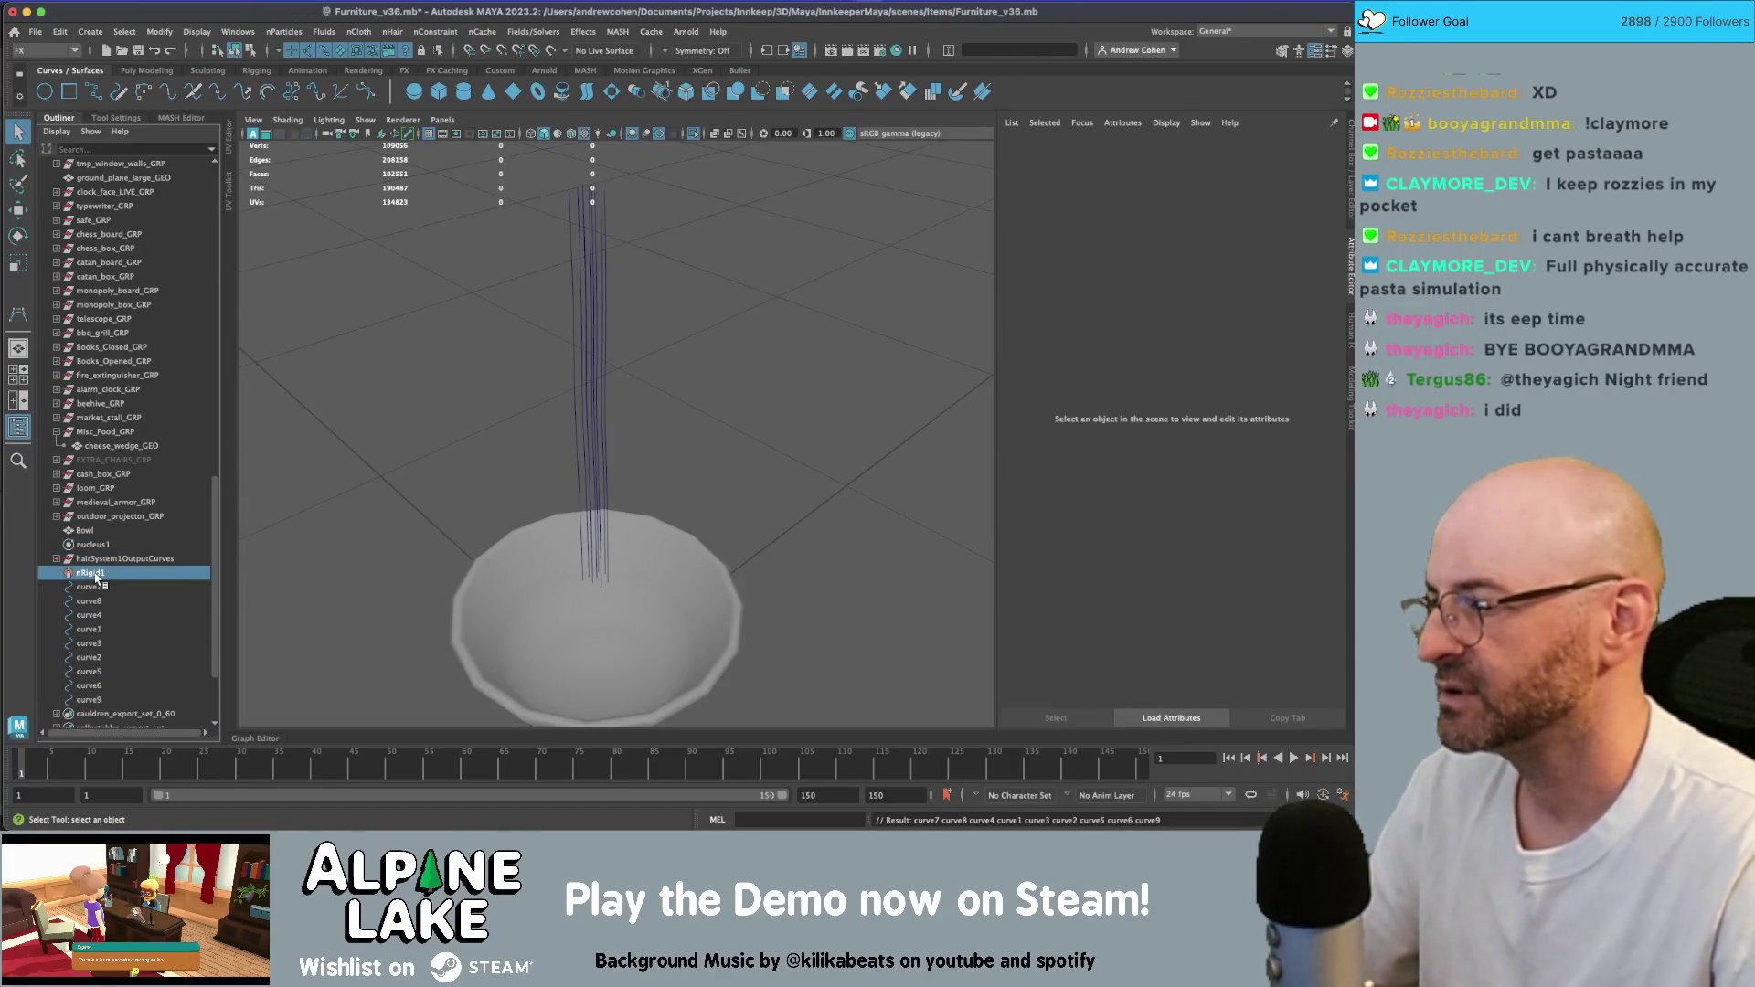
left_click(91, 586)
left_click(101, 700, "shift")
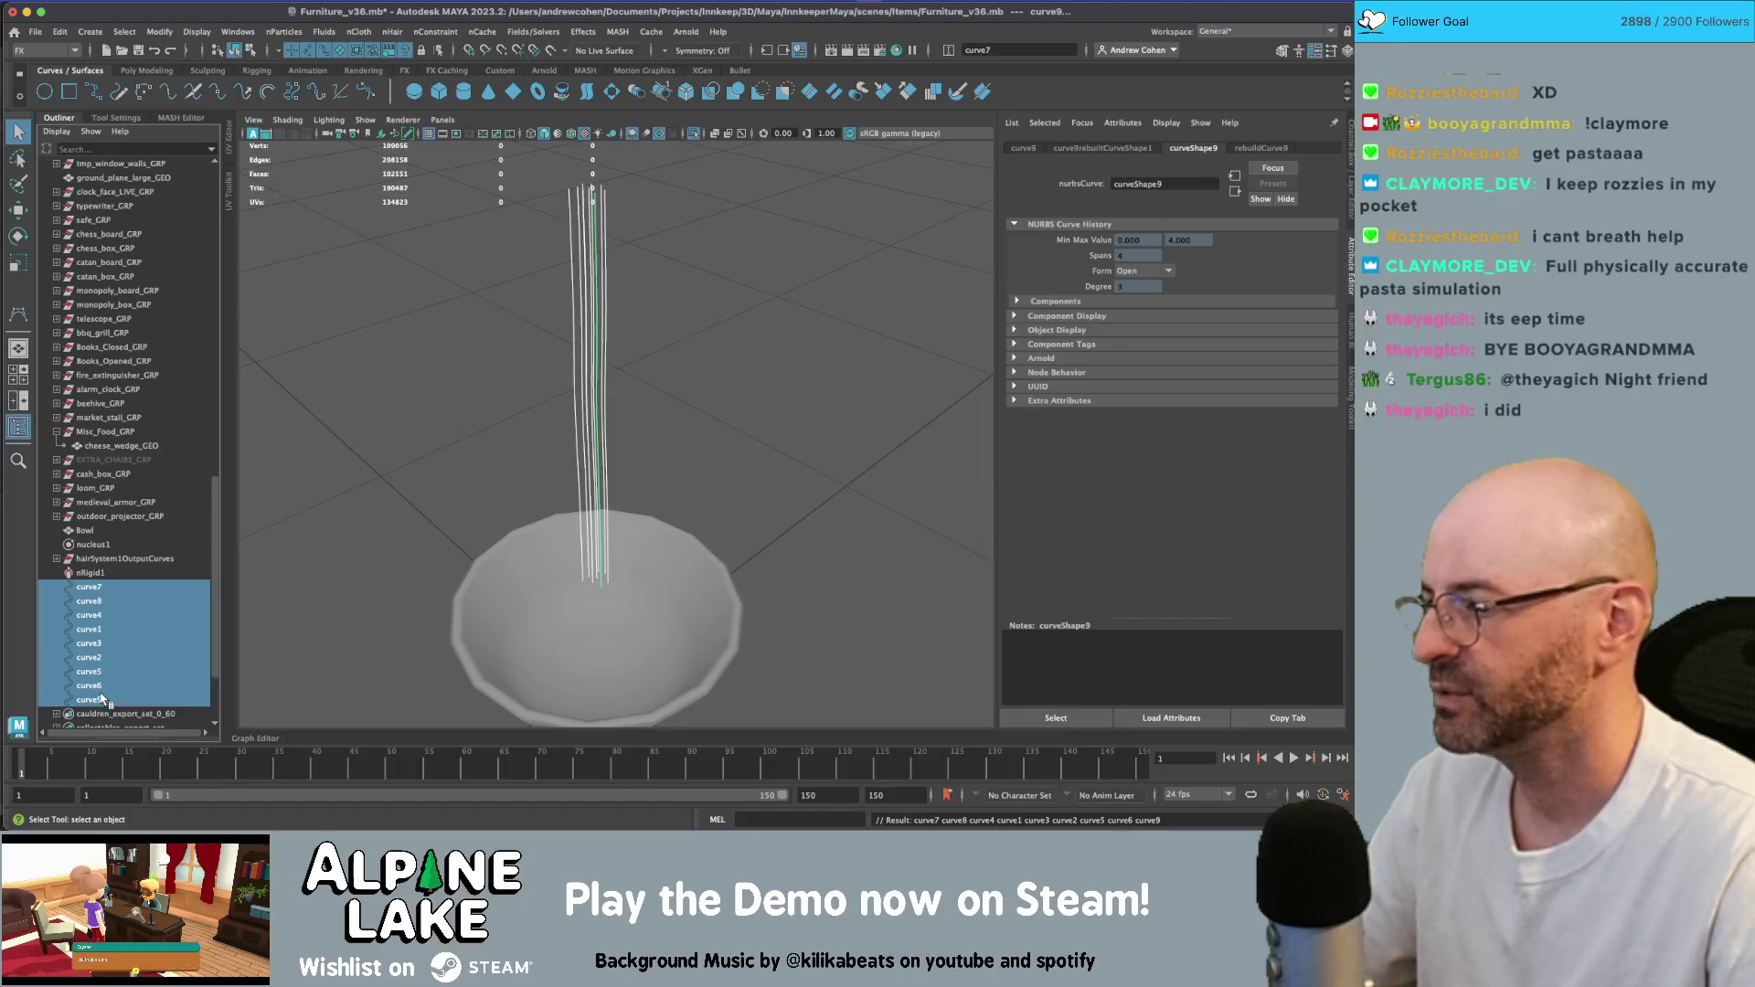
left_click(283, 31)
mouse_move(340, 33)
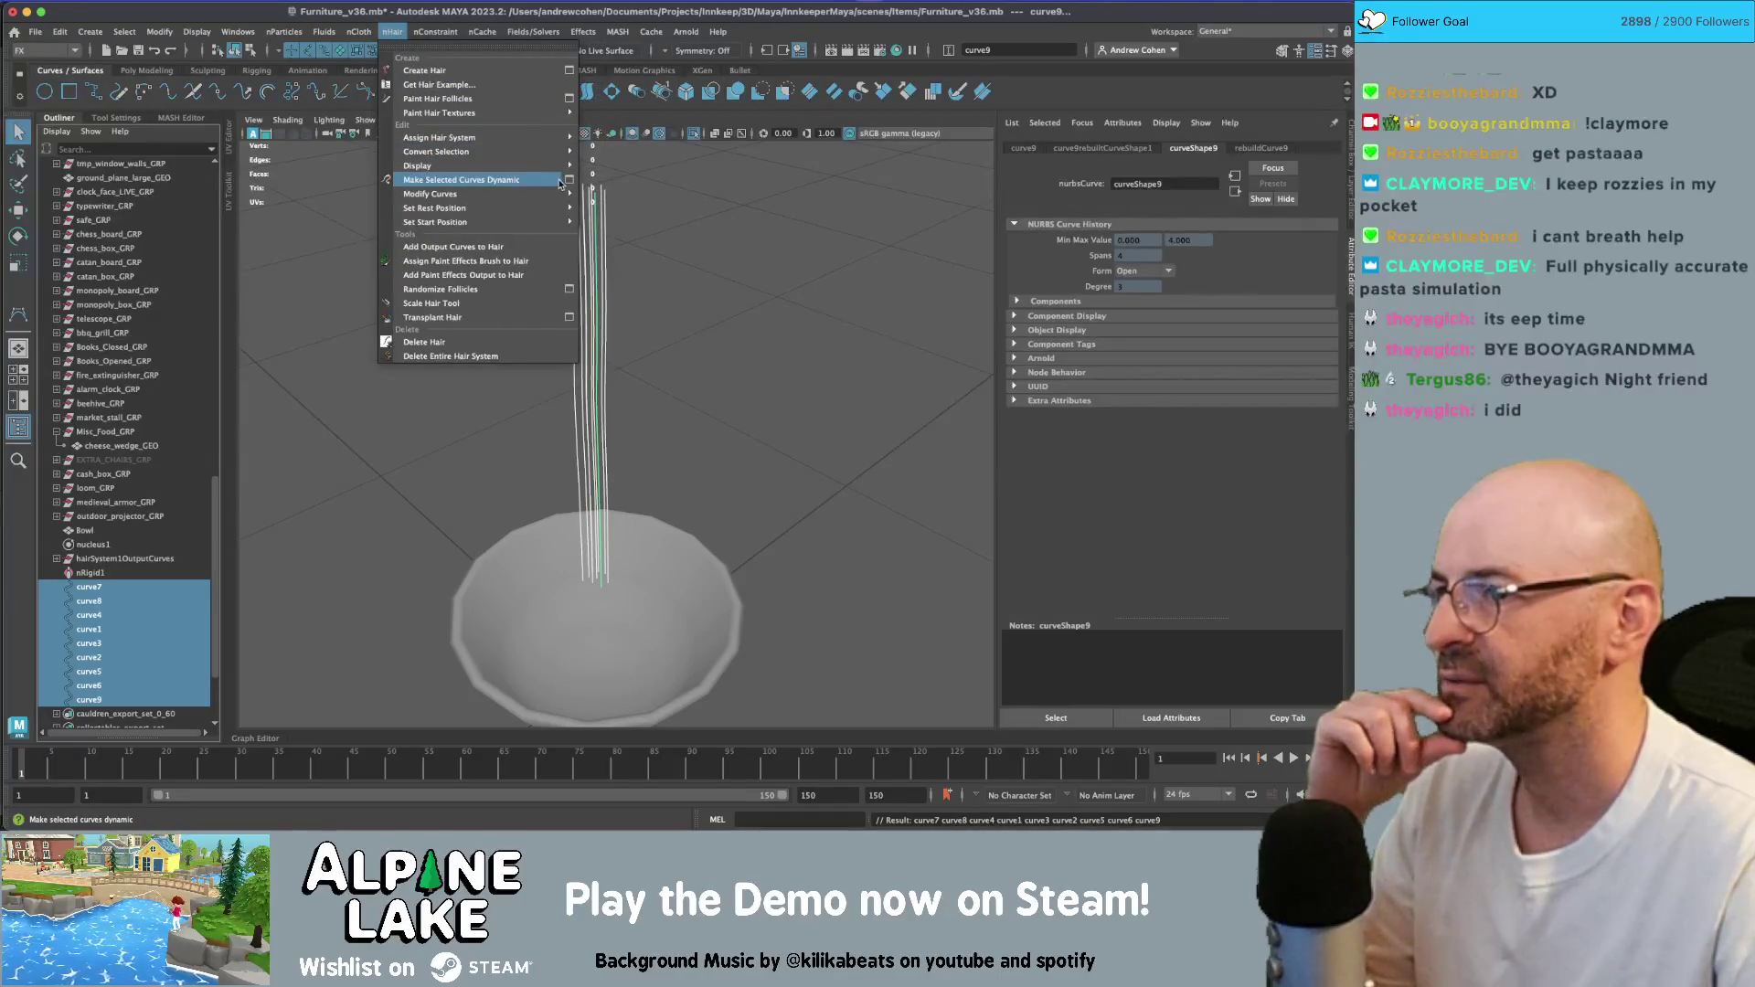
- Make the nine curves dynamic as hairSystem2, with surface attachment off and Exact shape match on
left_click(570, 181)
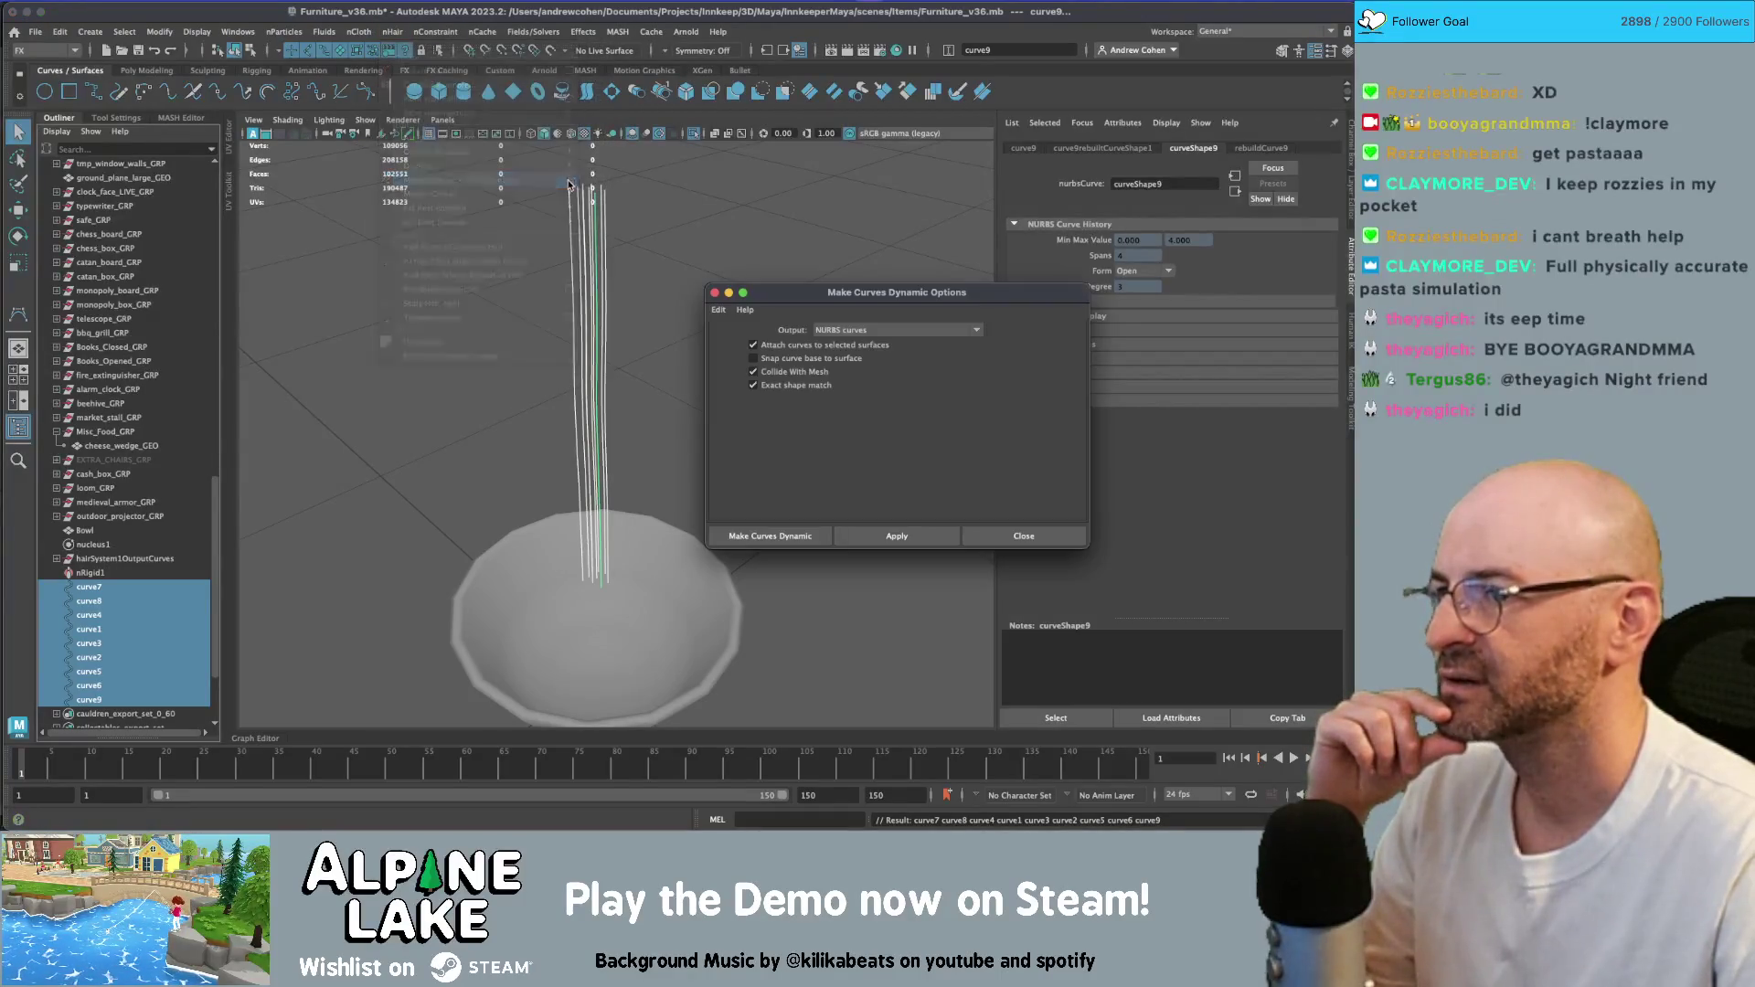
left_click(809, 347)
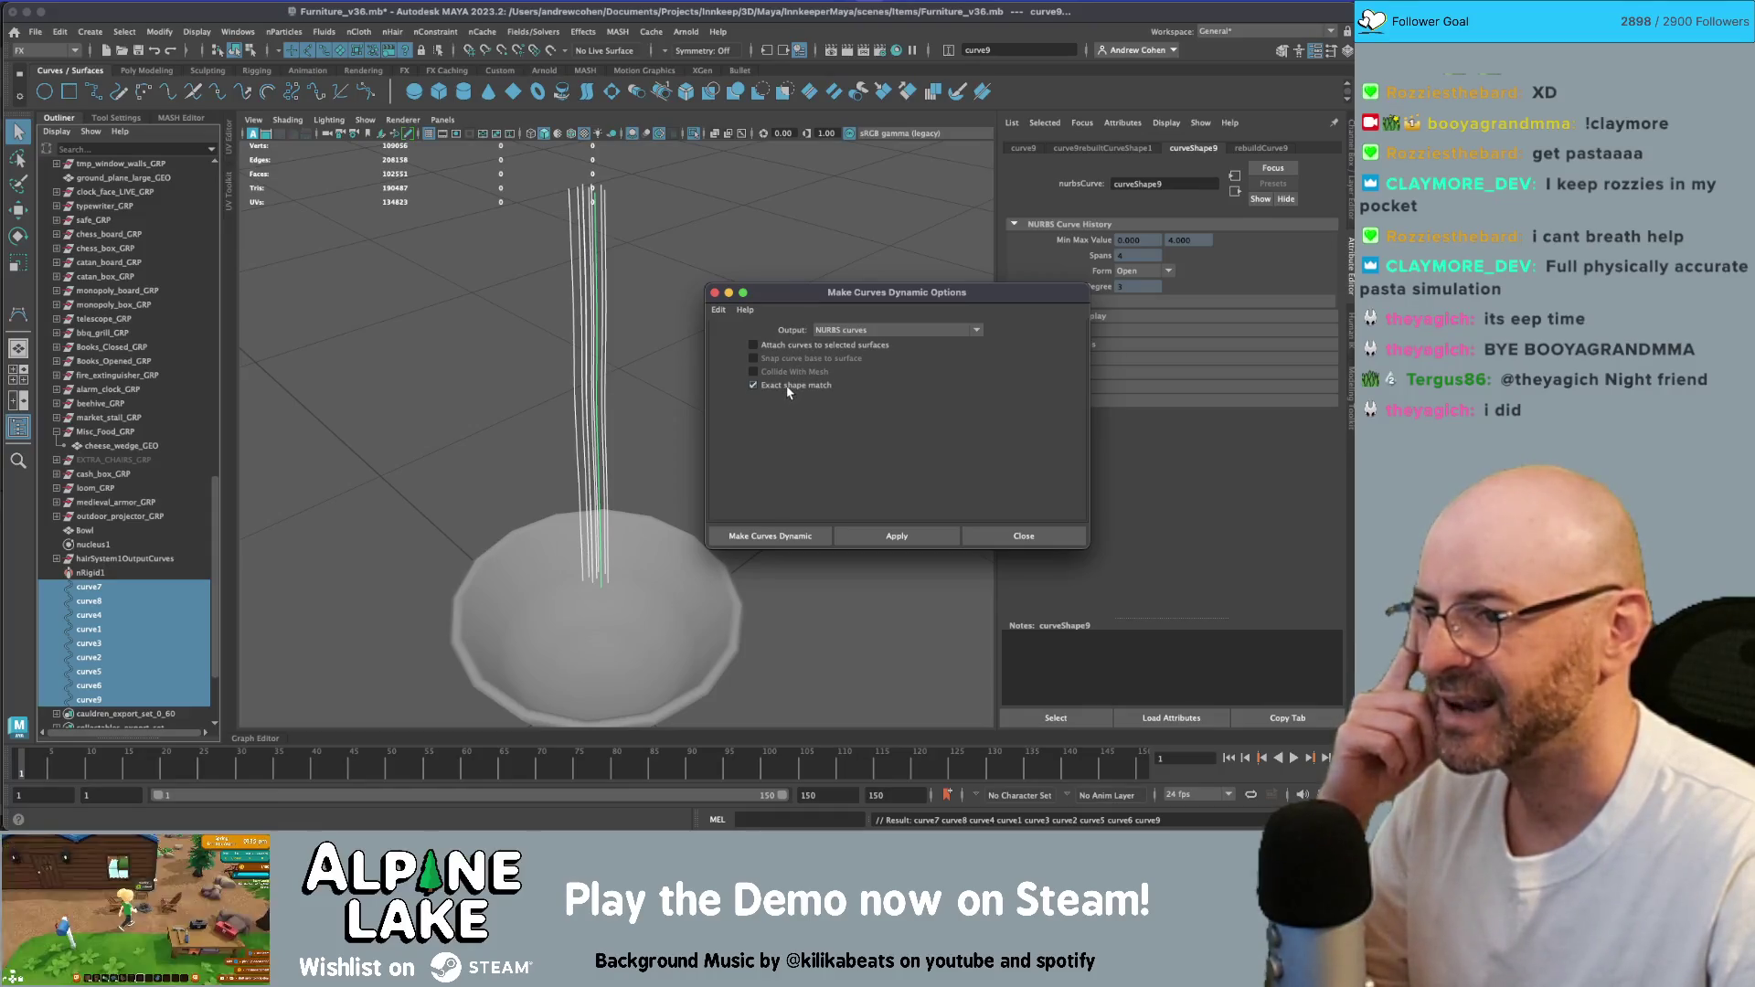
left_click(794, 386)
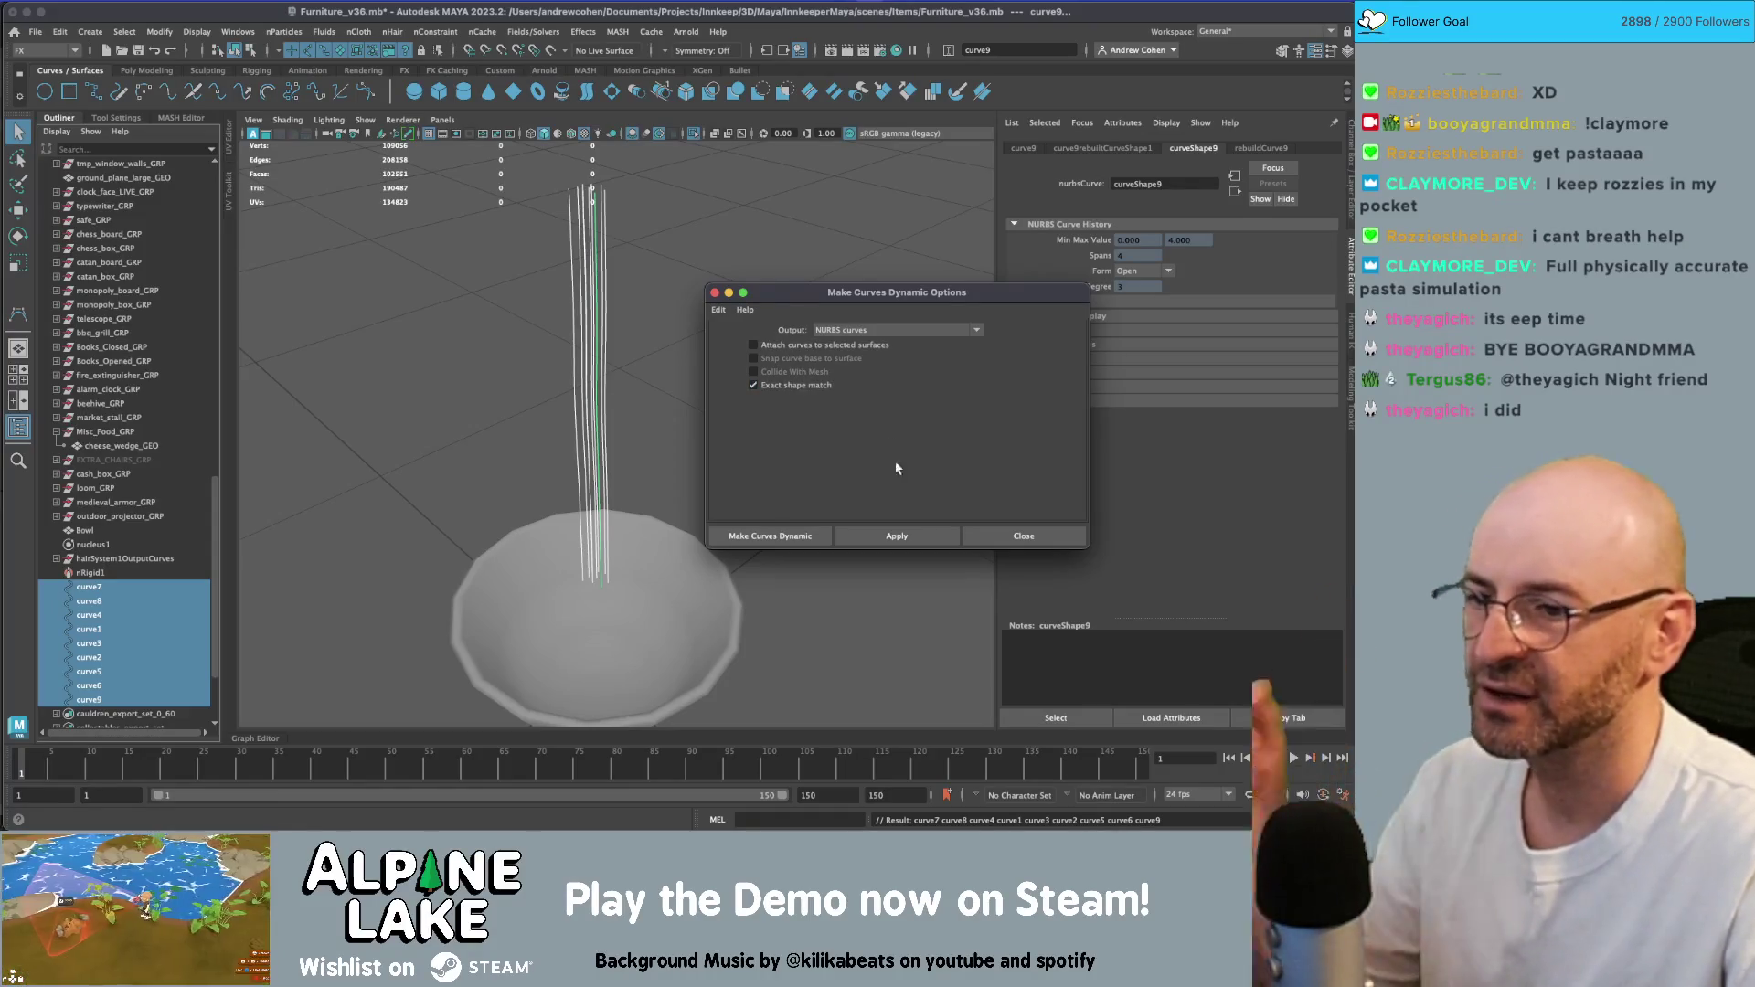
left_click(895, 535)
left_click(989, 536)
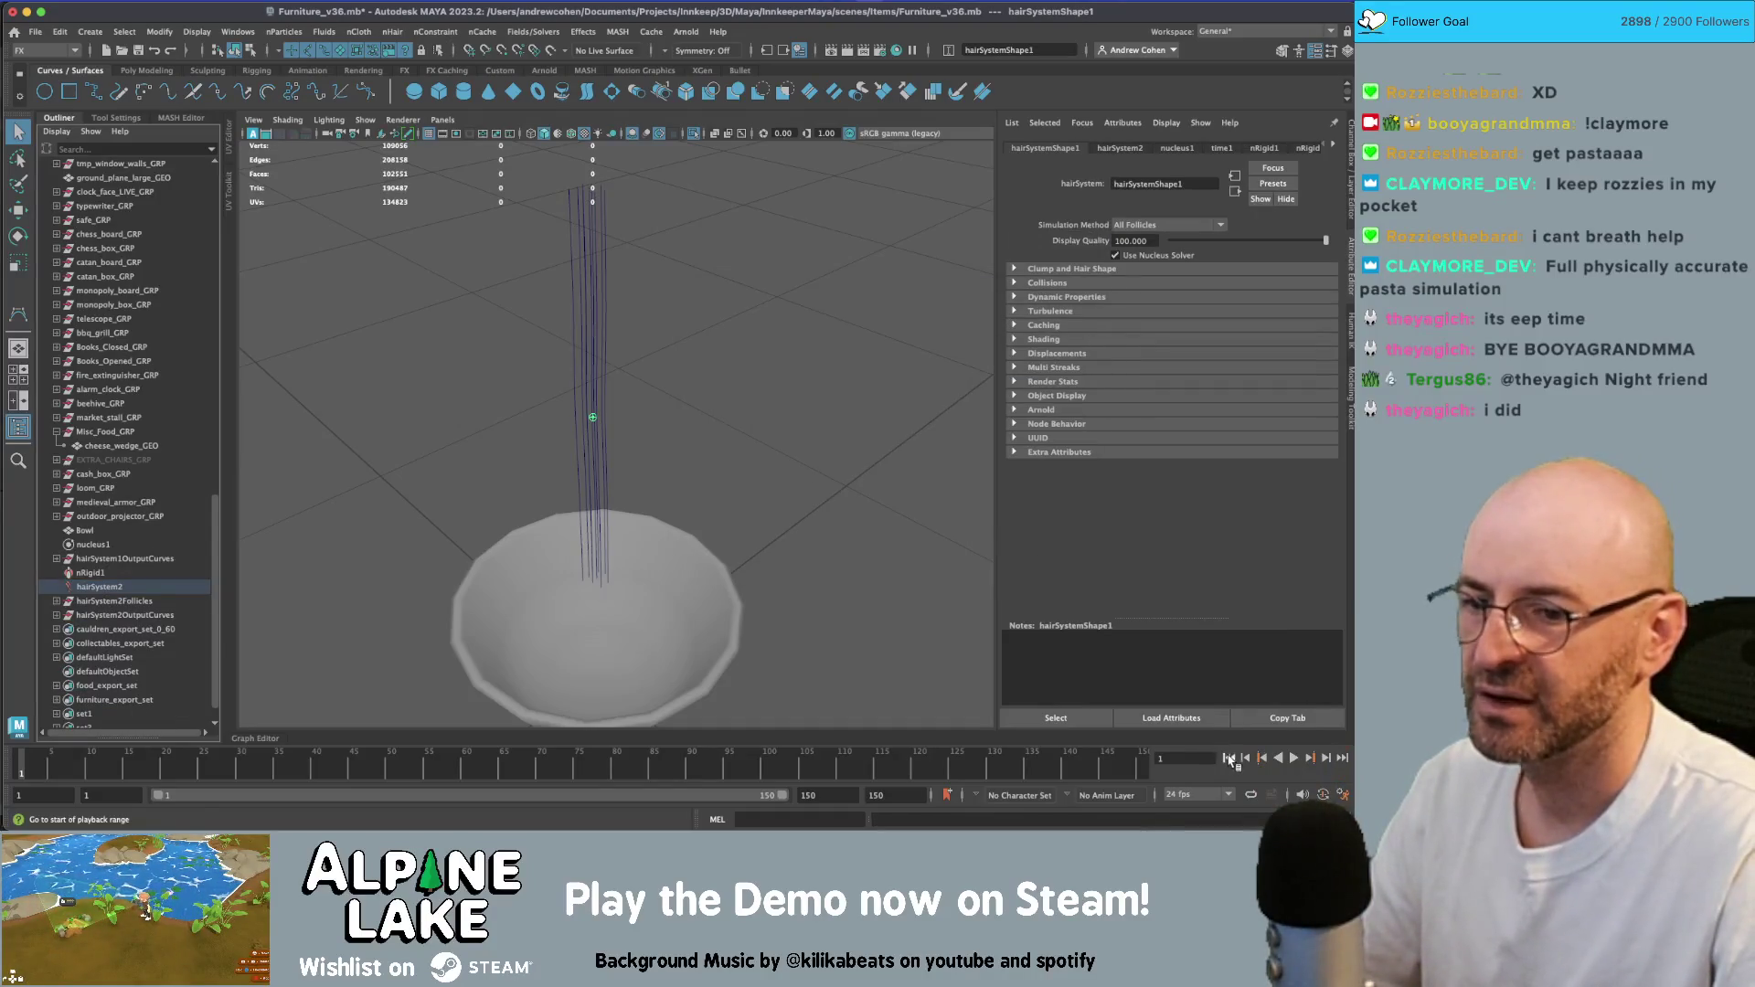
- After a quick preview, undo the stray edit and raise nucleus1 gravity to 95.939
left_click(1294, 758)
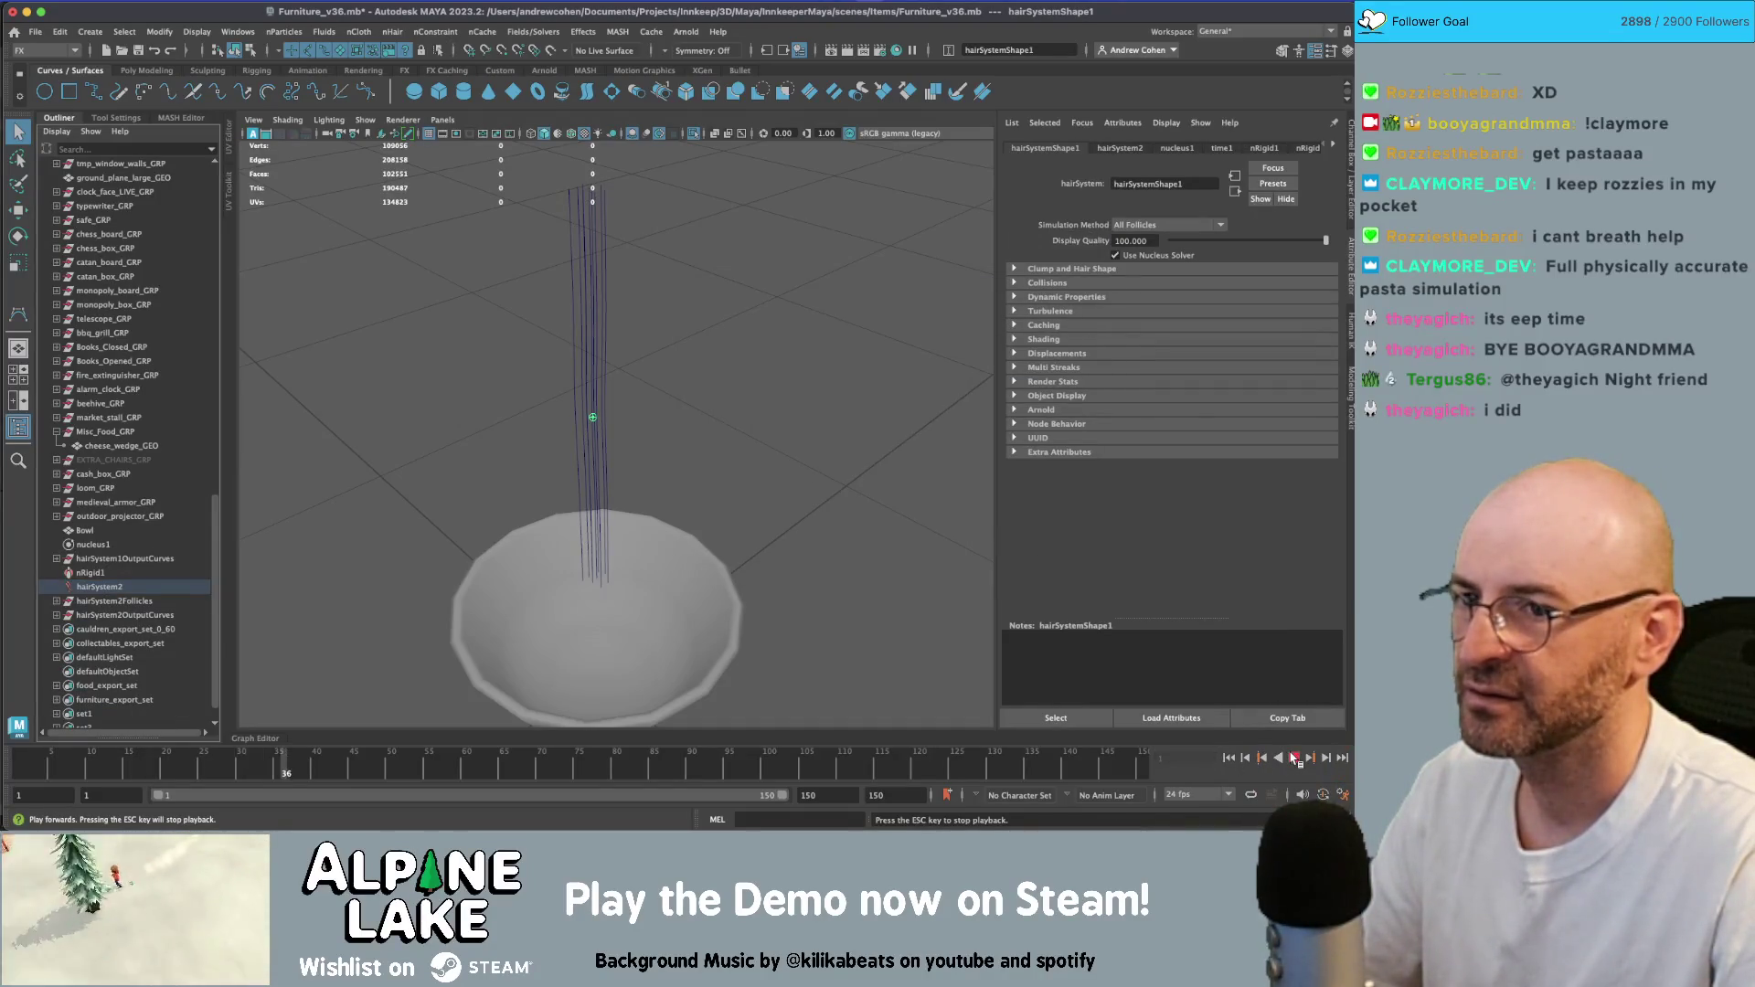
left_click(1294, 758)
left_click(1178, 148)
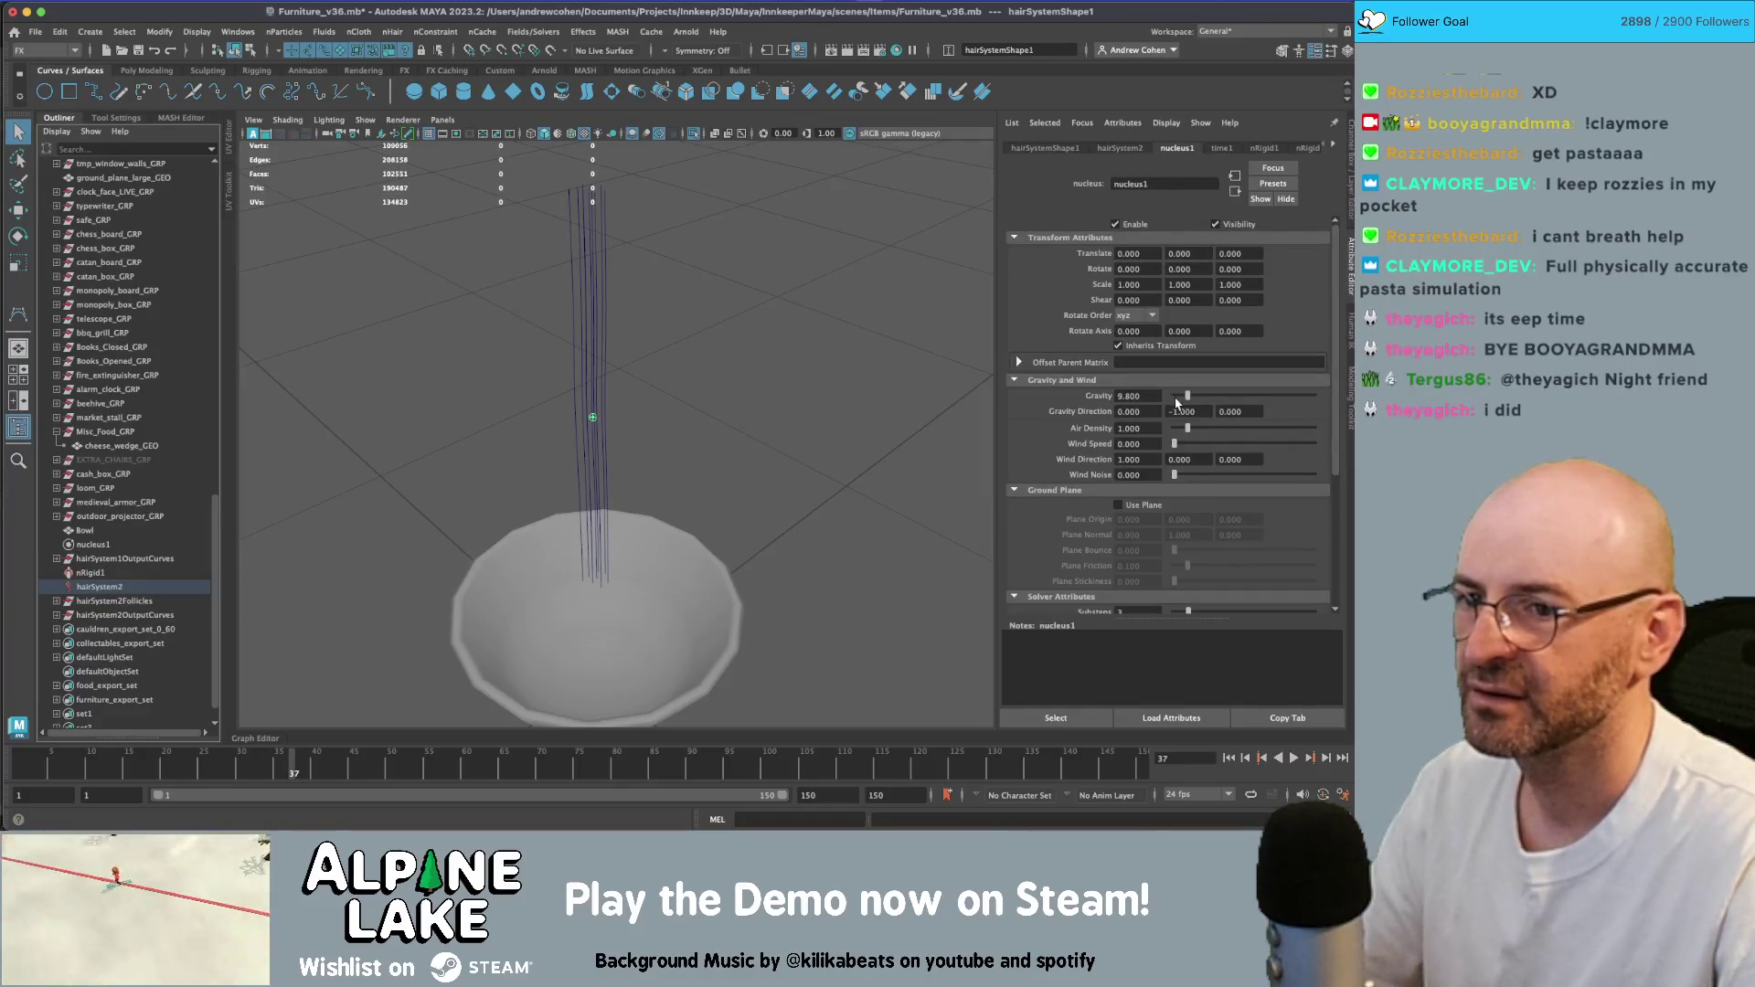
key("ctrl+z")
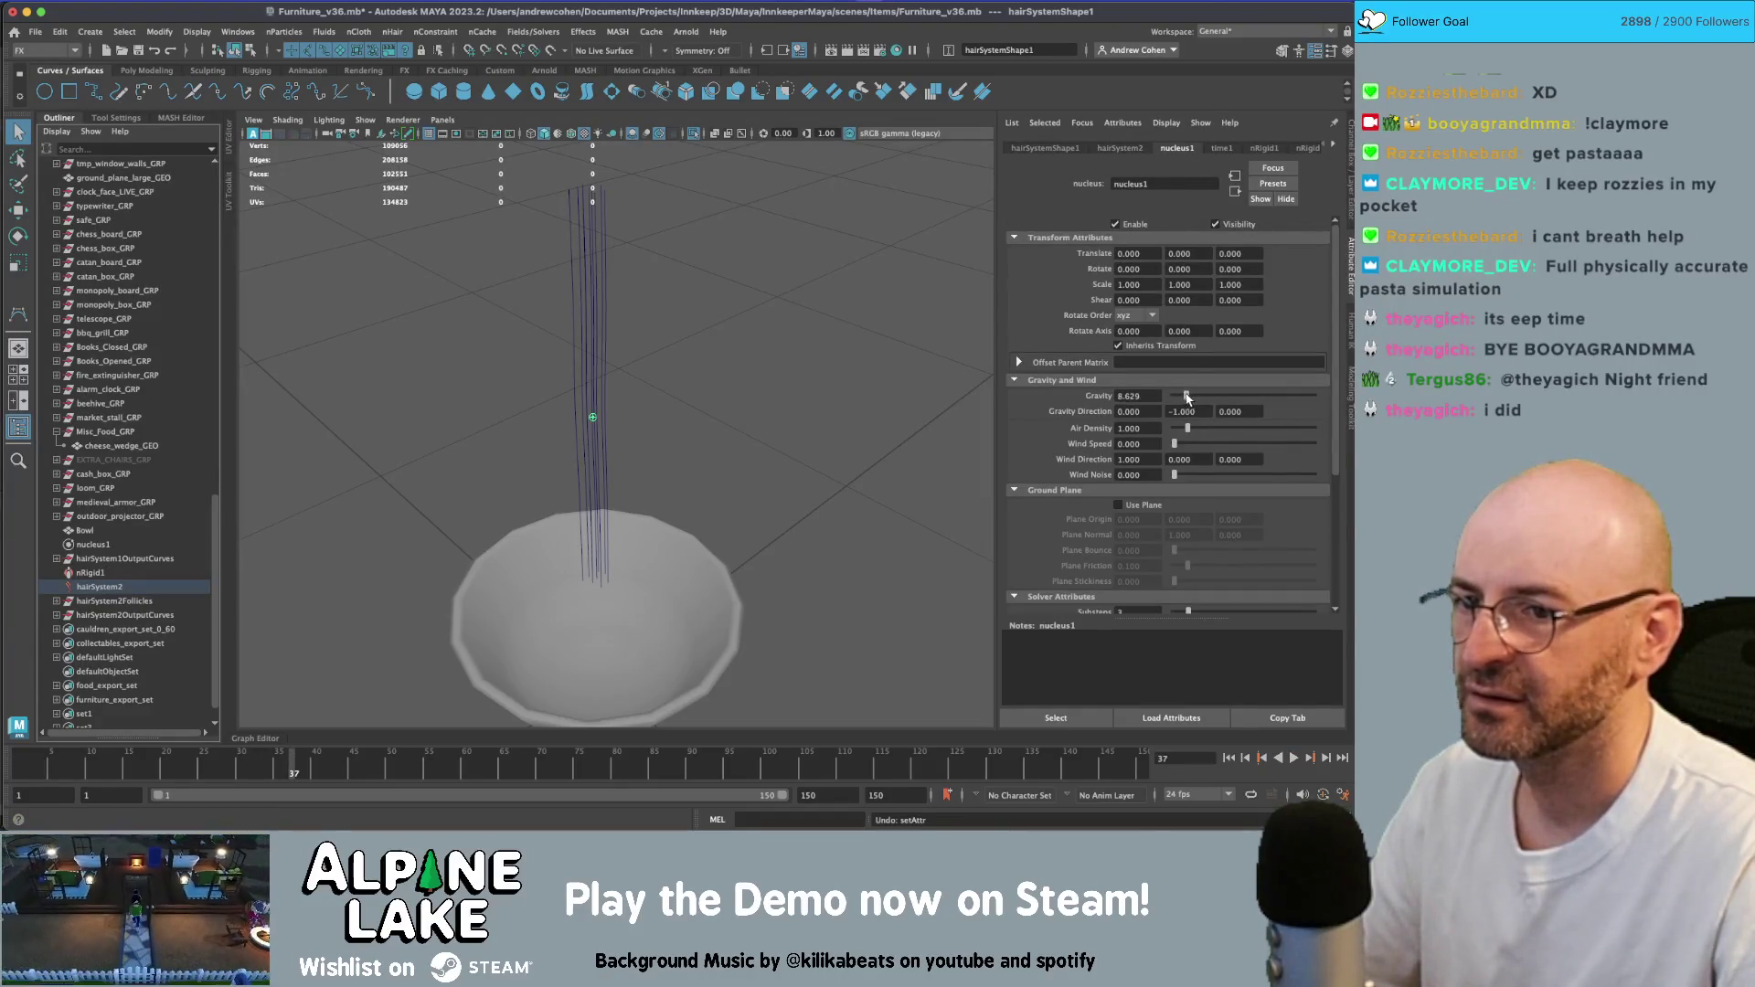
left_click_drag(1187, 398, 1307, 396)
- Replay the simulation from the start with the stronger gravity, then rewind to frame 1
left_click(1229, 758)
left_click(1294, 758)
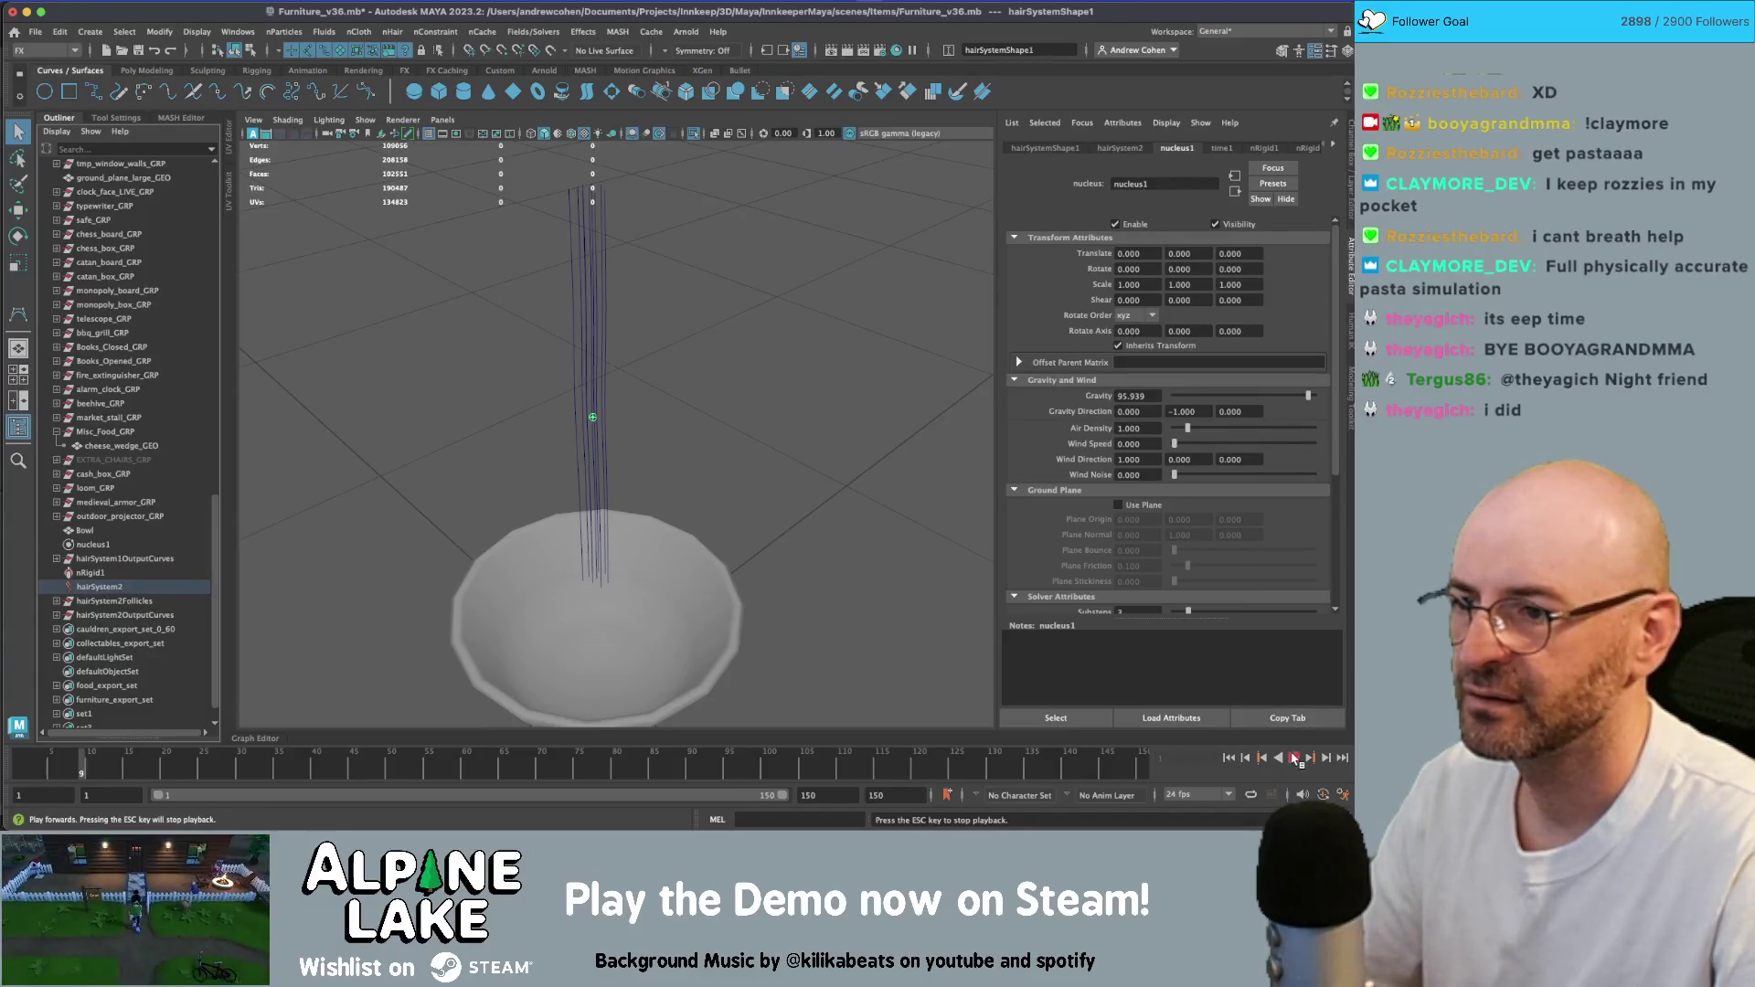
left_click(1293, 758)
left_click(1229, 758)
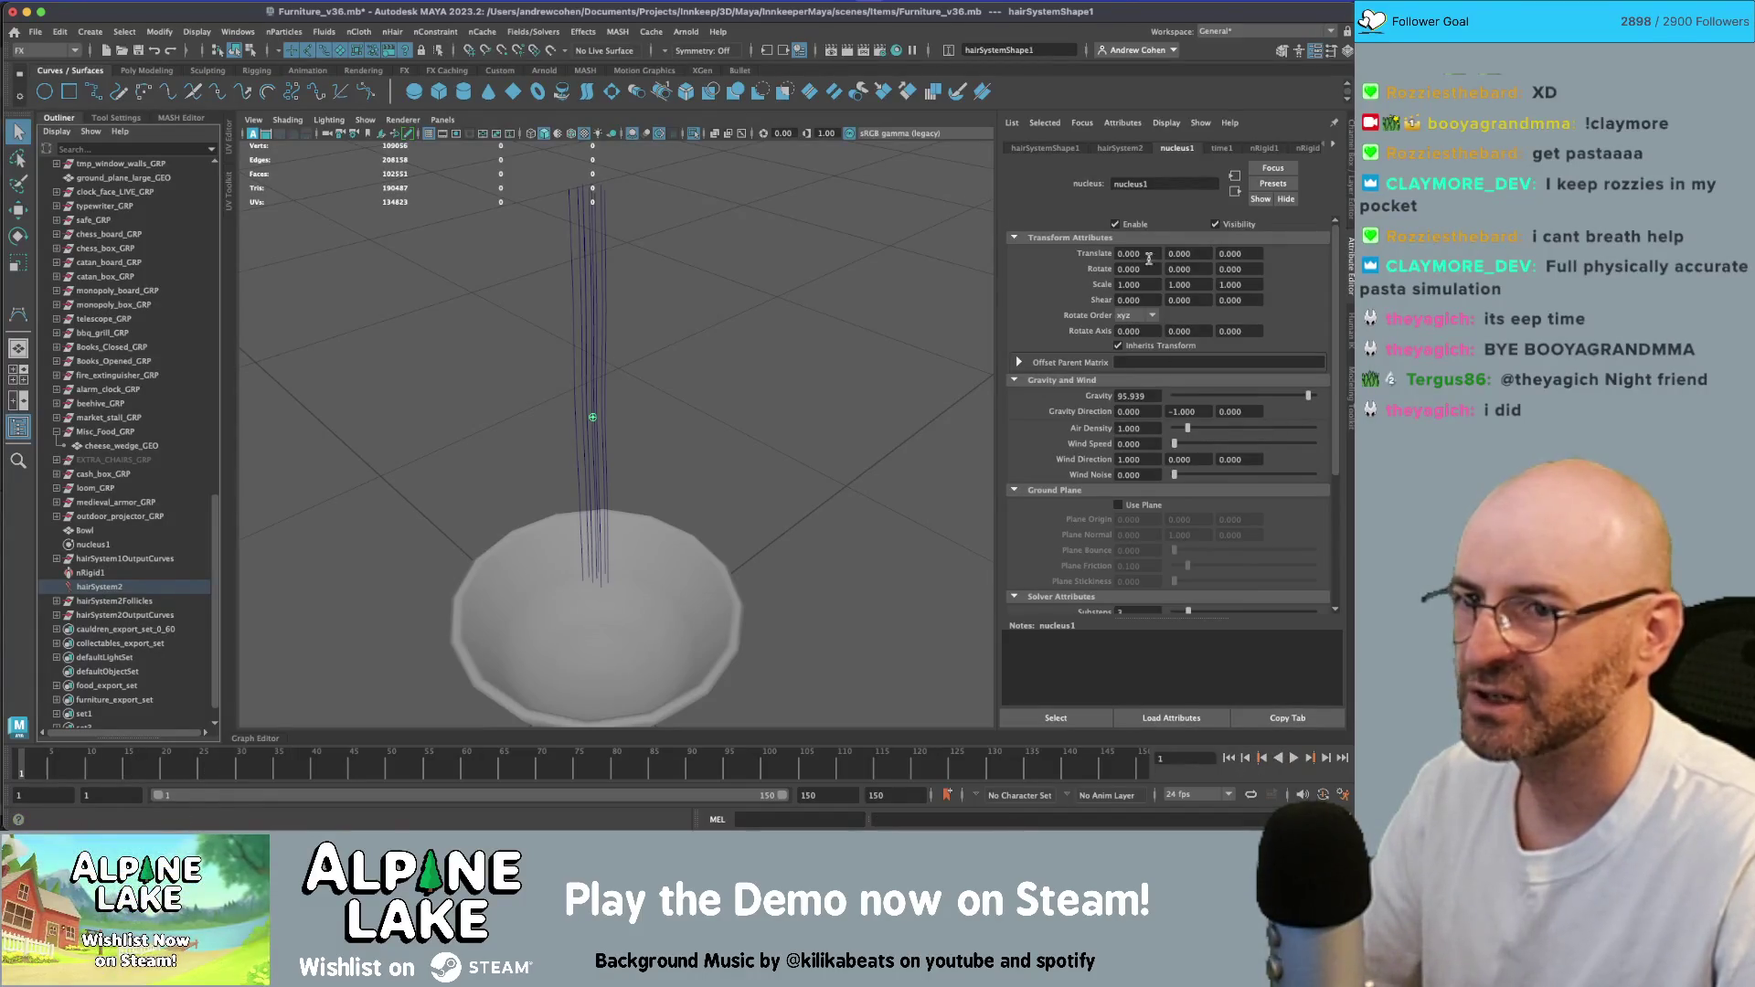
- Set hairSystemShape1's Turbulence Intensity to 1.0
left_click(1118, 150)
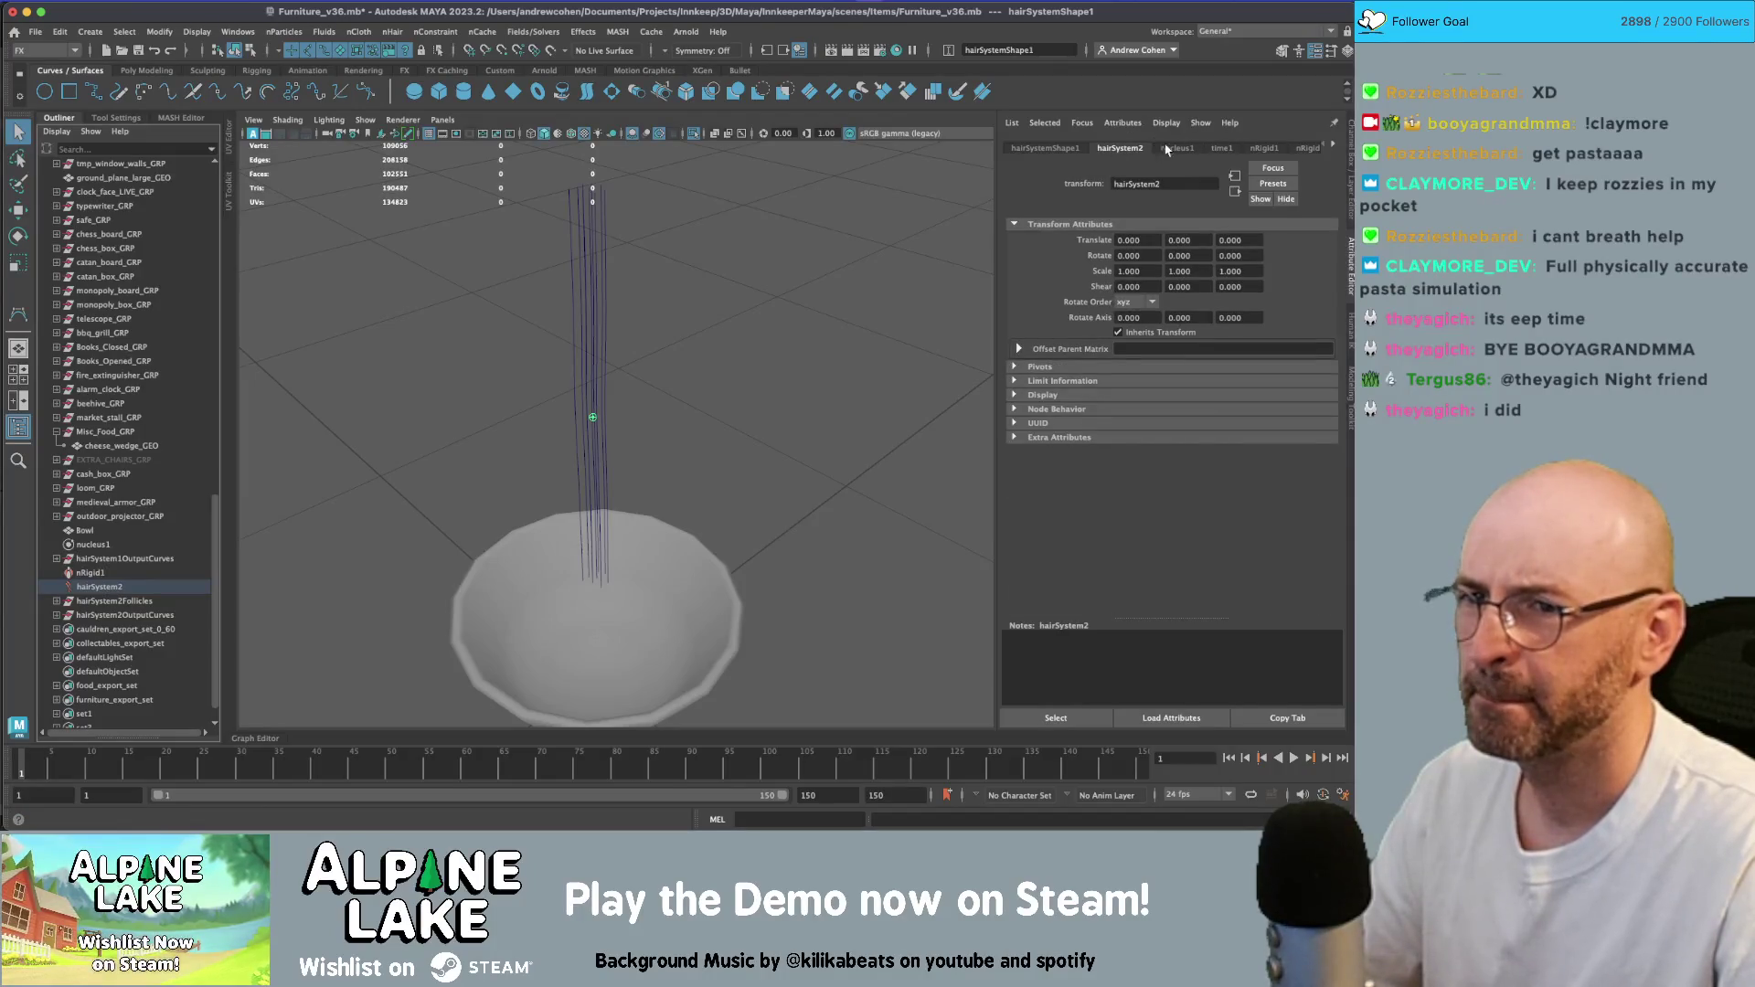
left_click(1056, 149)
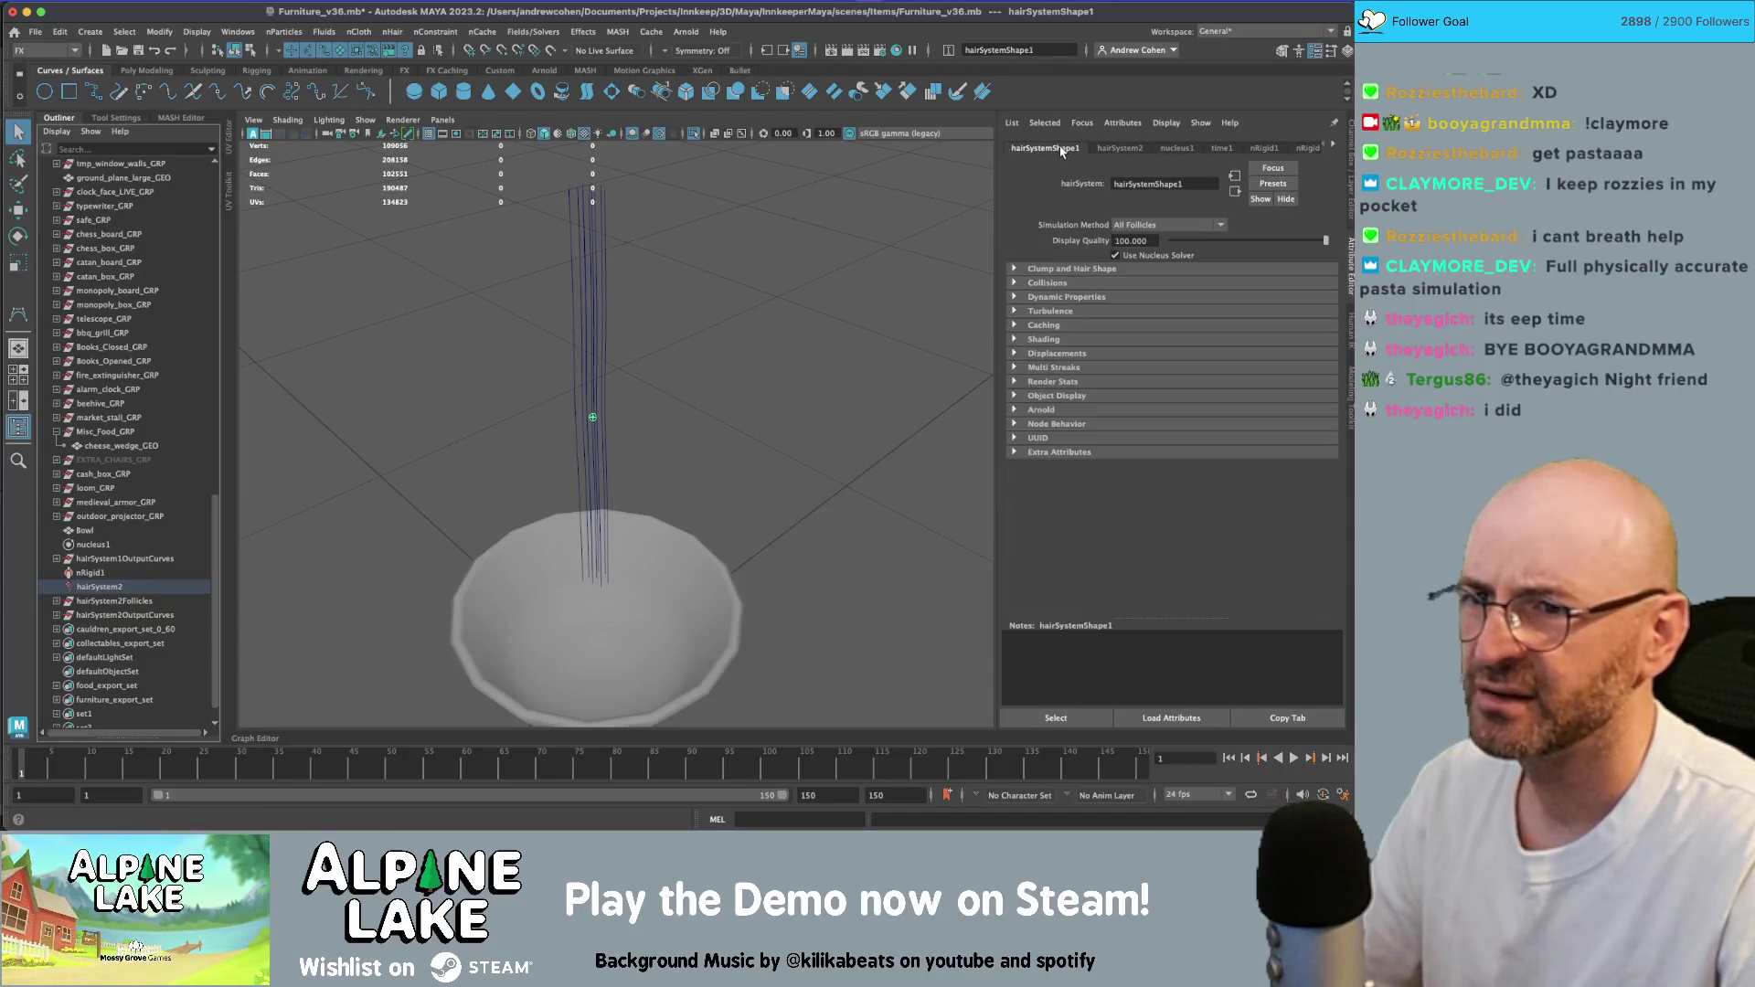
left_click(1059, 310)
left_click_drag(1200, 328, 1254, 328)
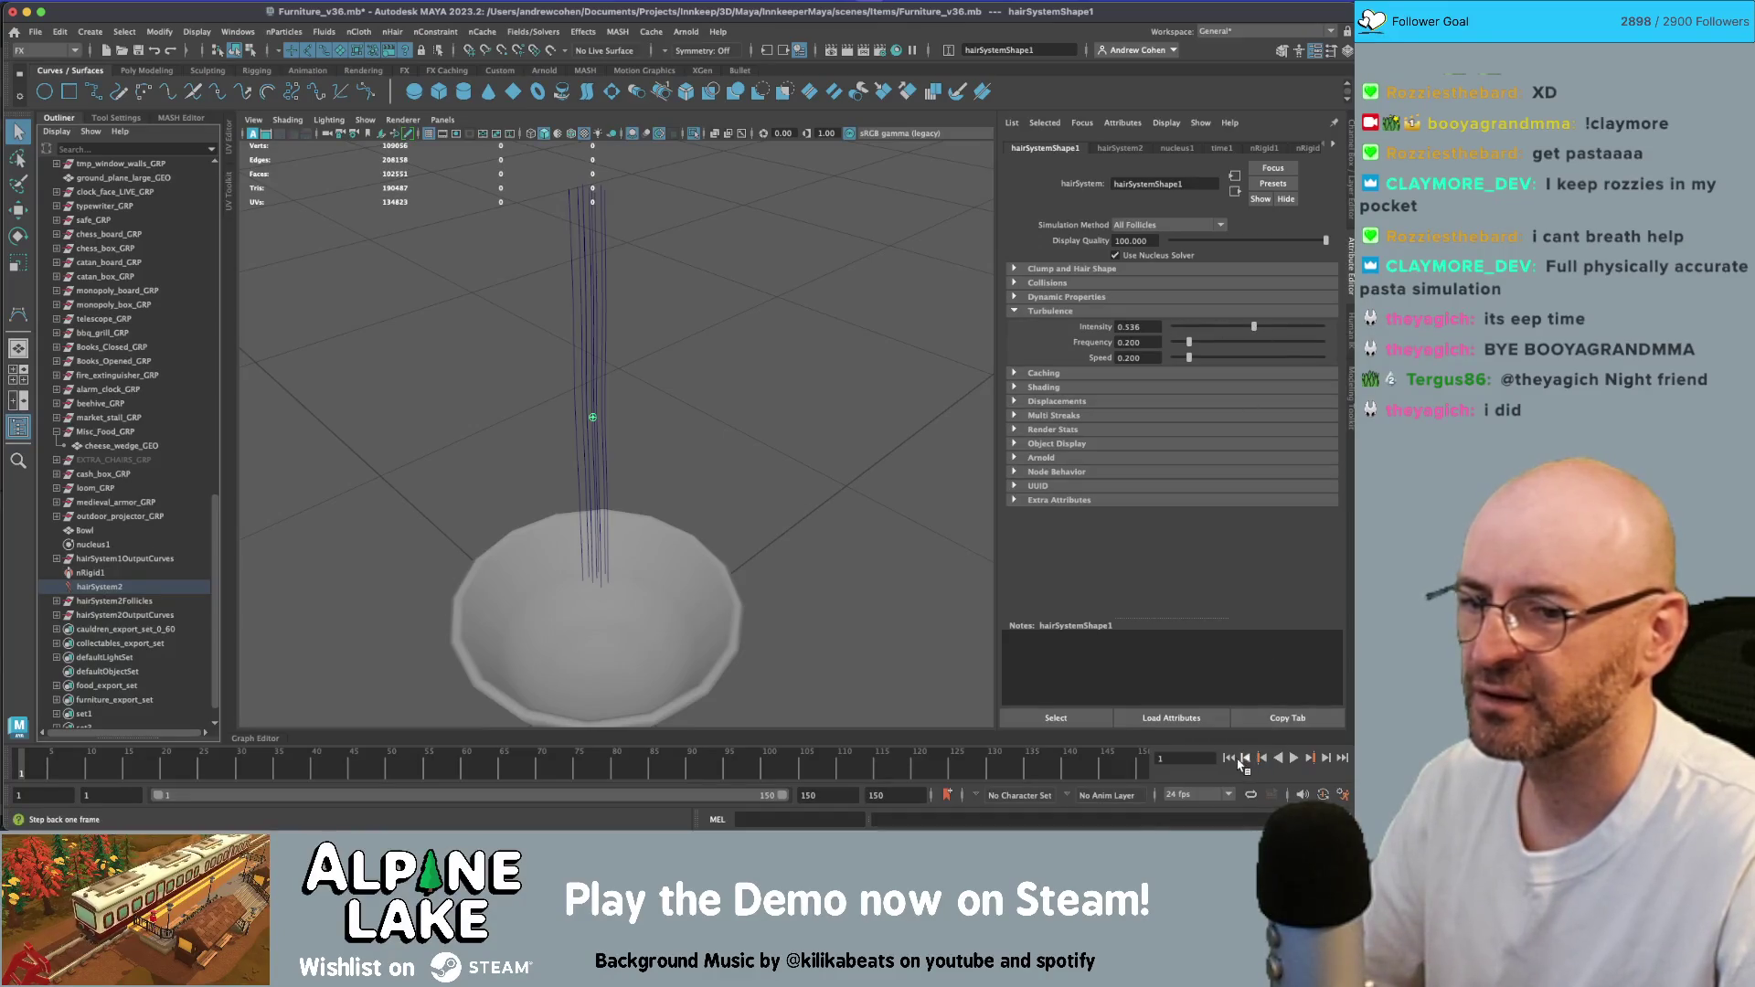
- Preview the turbulent noodle simulation from the start, stopping at frame 59
left_click(1295, 757)
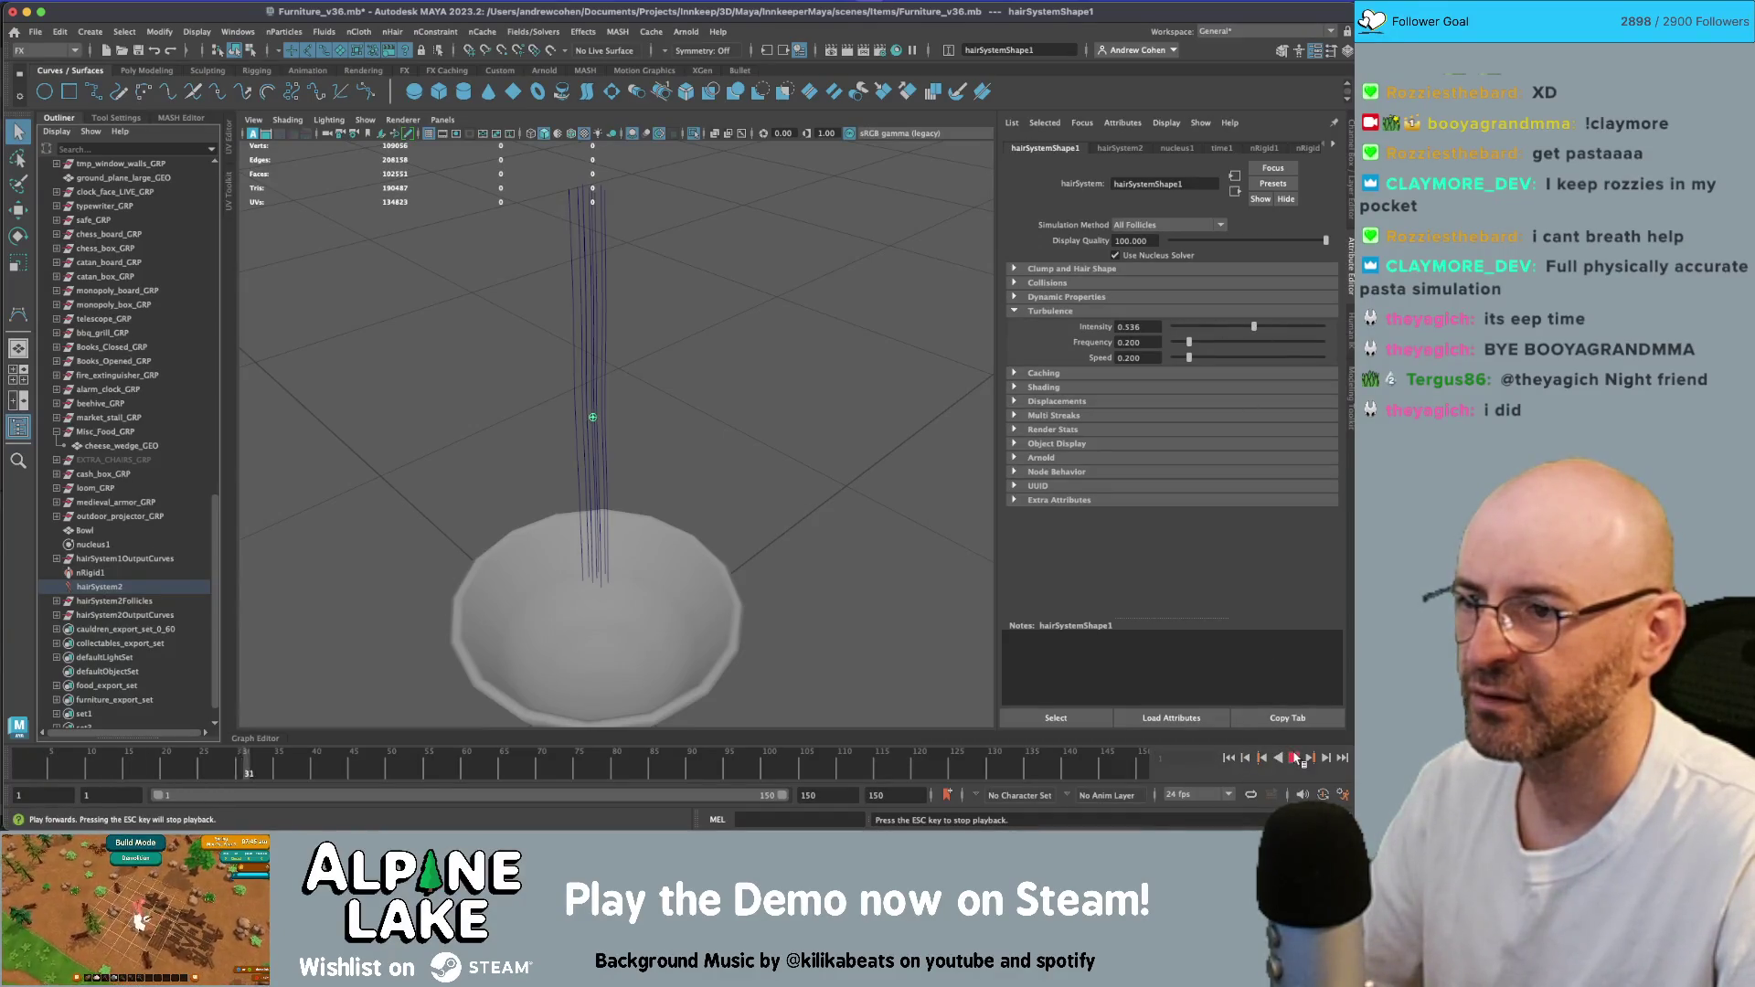
key("Escape")
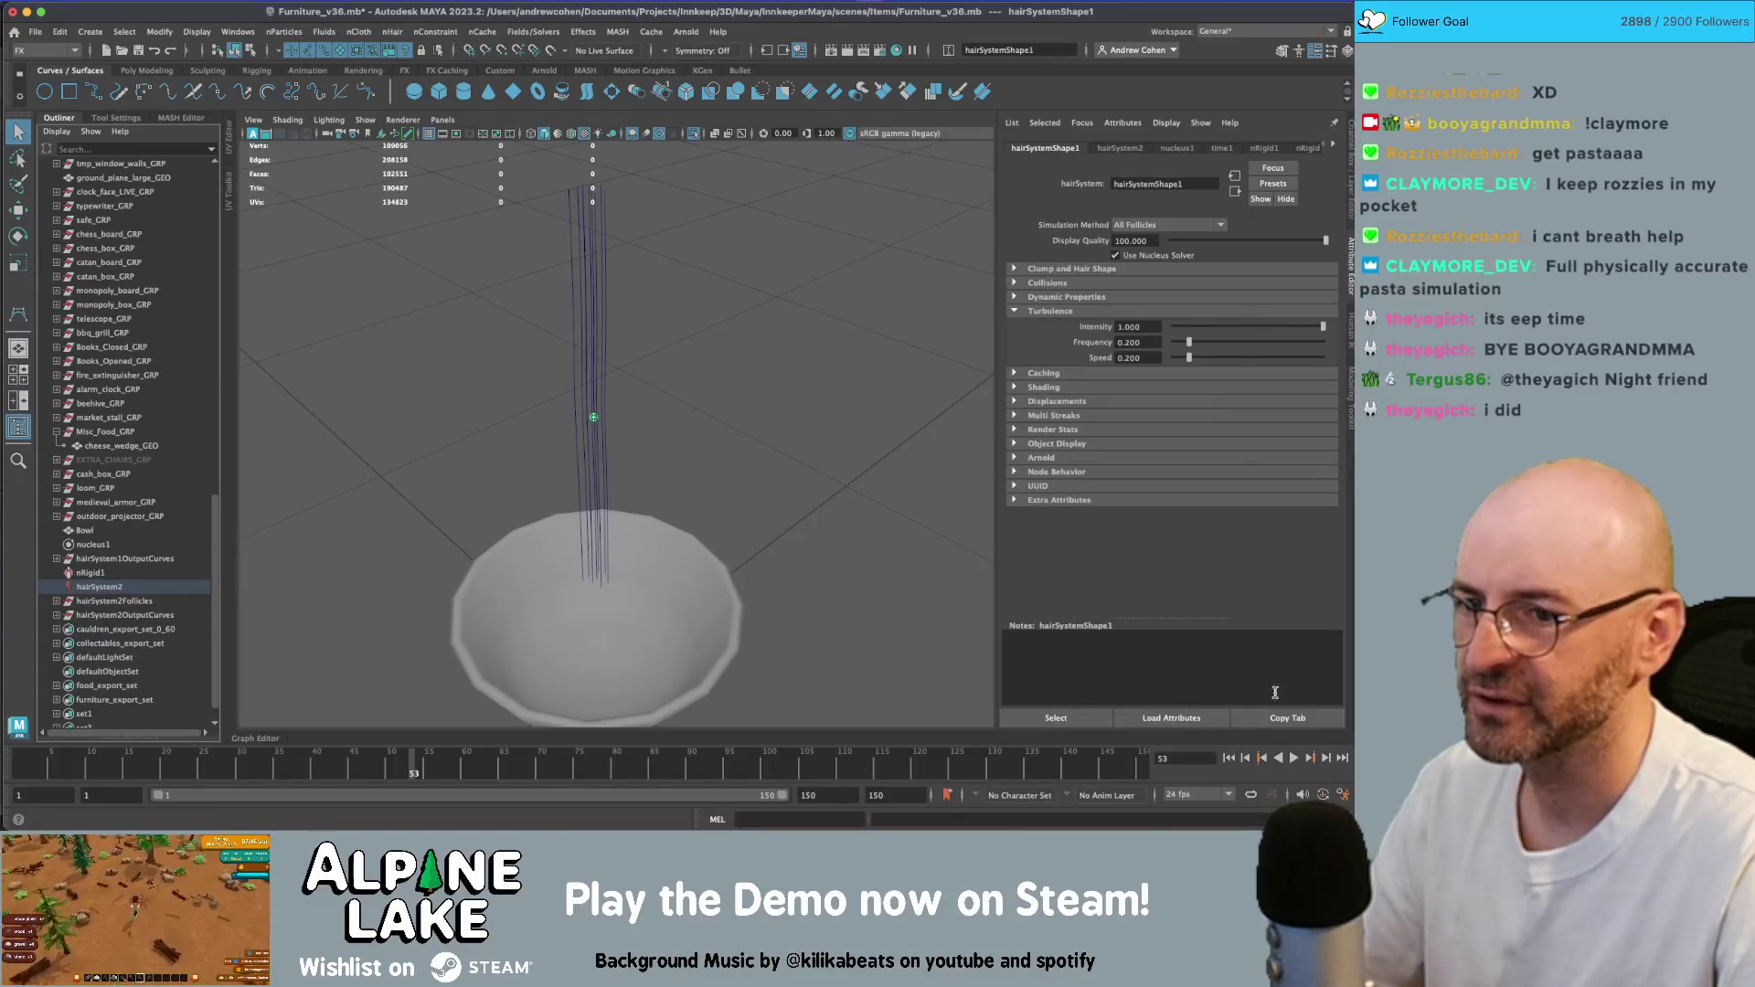
left_click(1228, 758)
left_click(1295, 758)
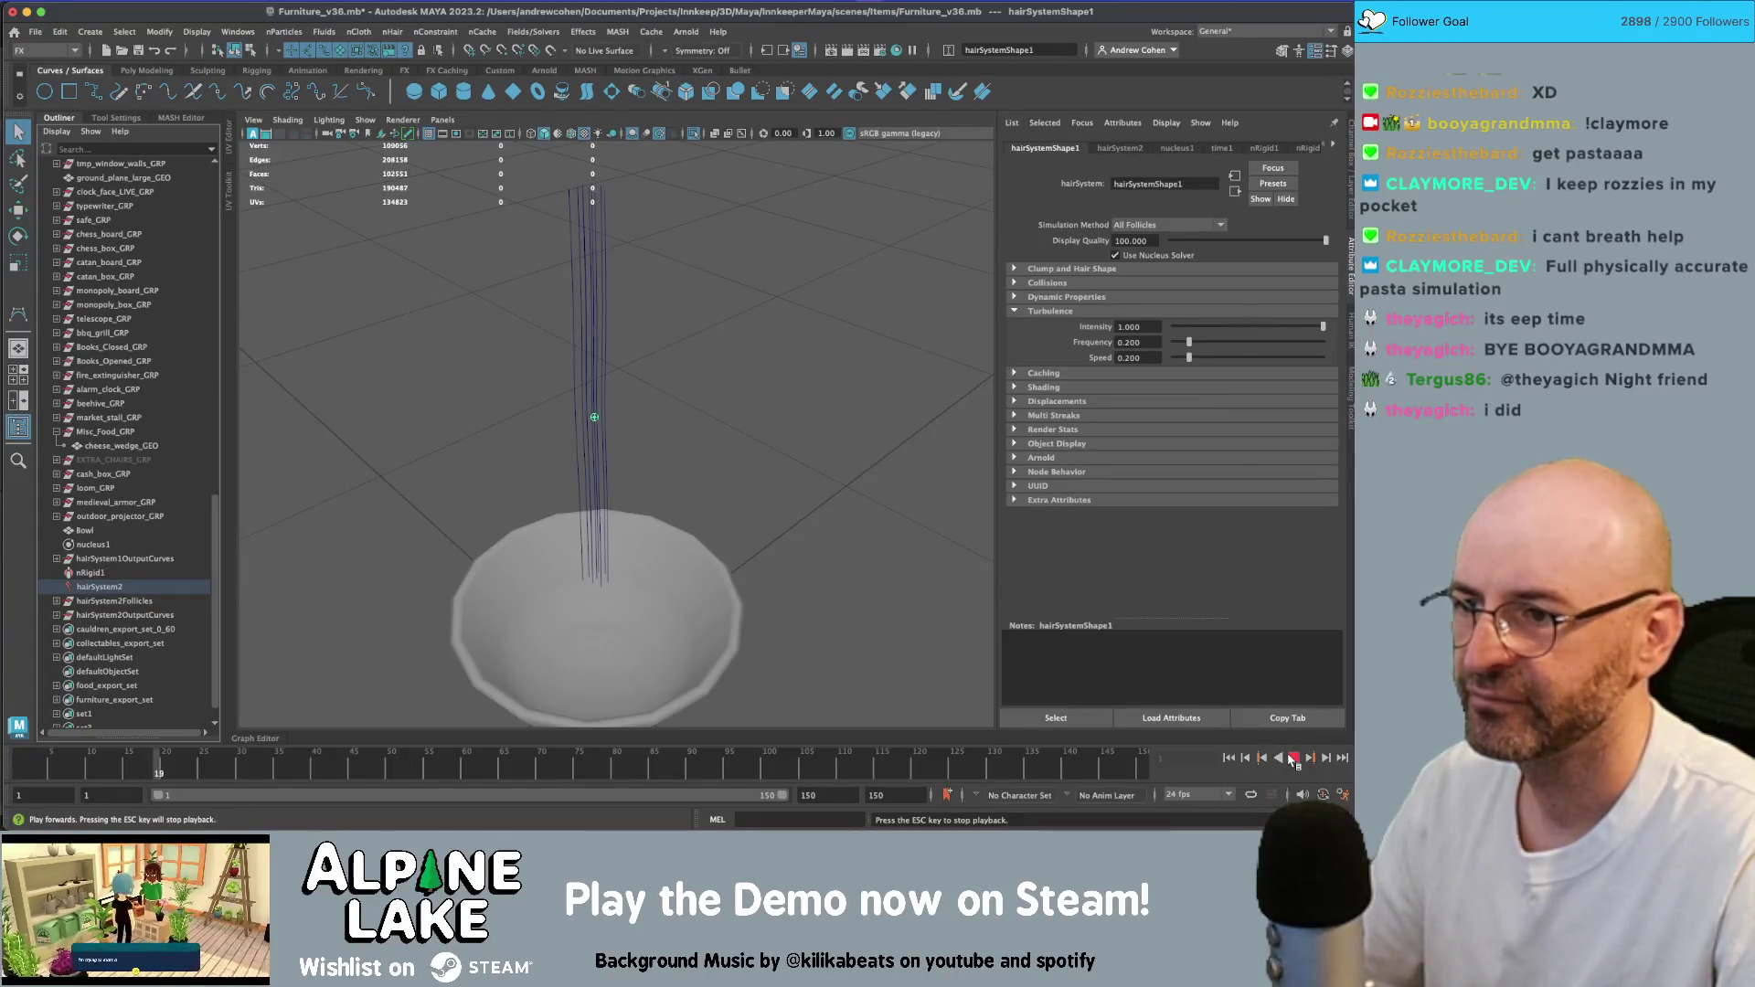
key("Escape")
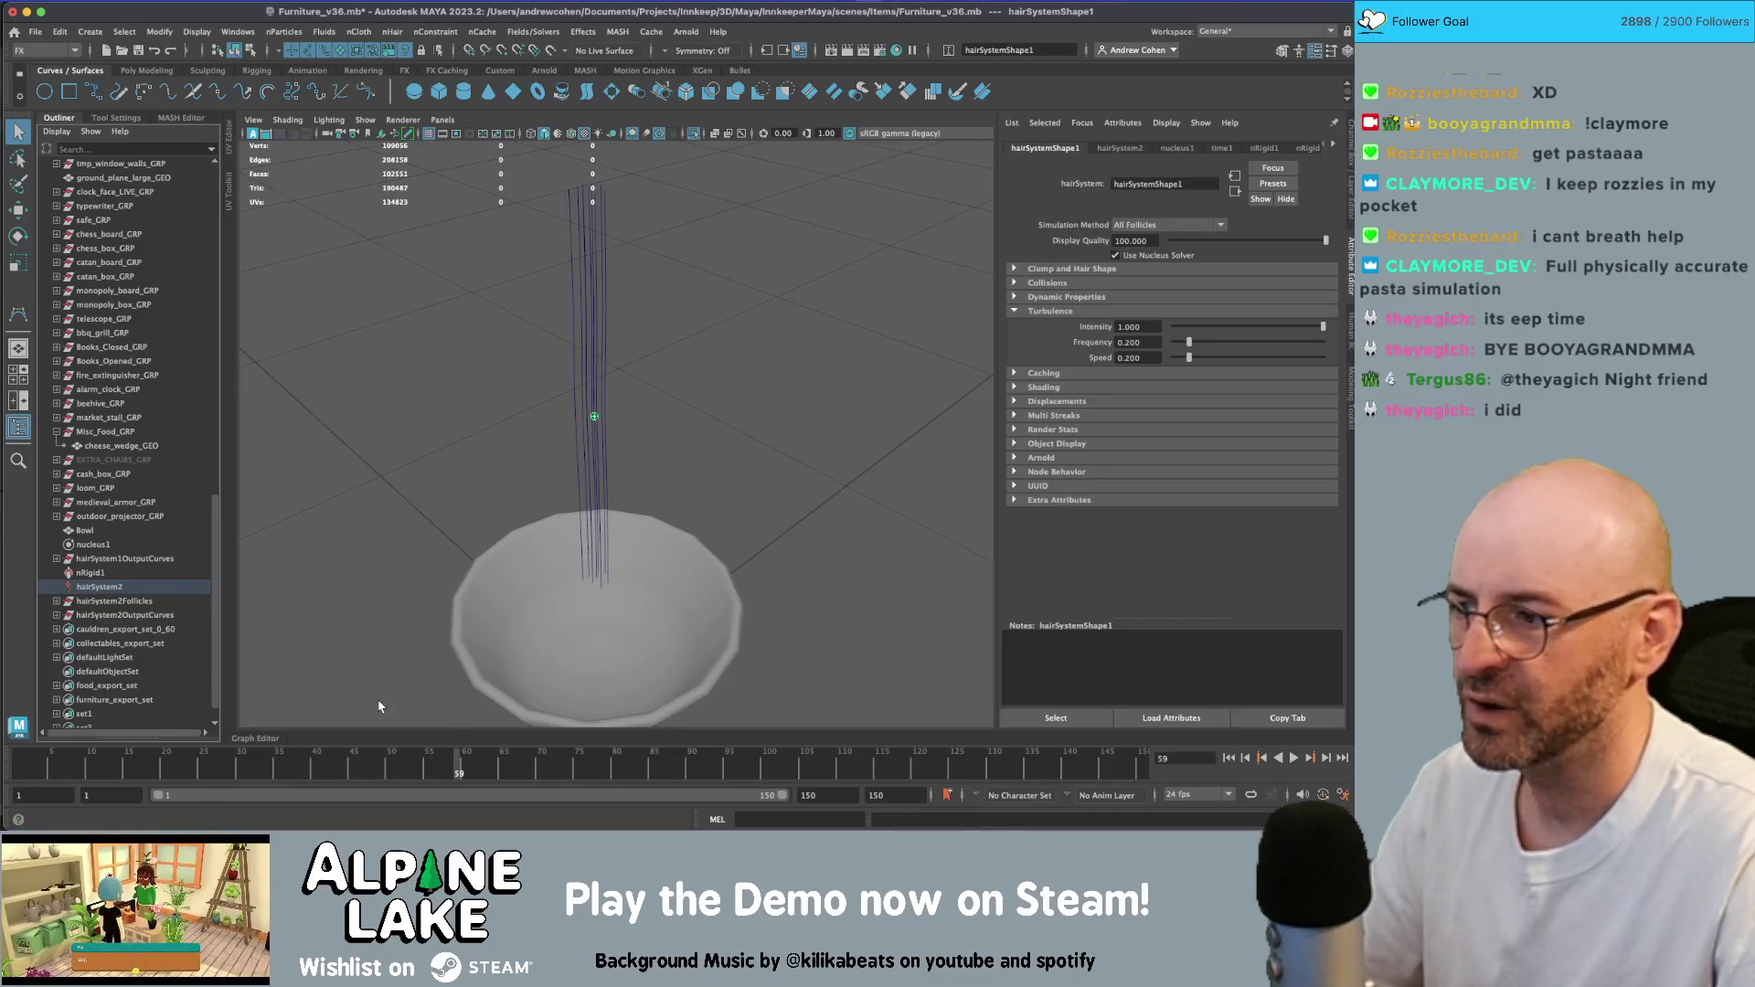
- Select follicle1–follicle9, set their Point Lock to No Attach, and test-play the simulation
left_click(57, 602)
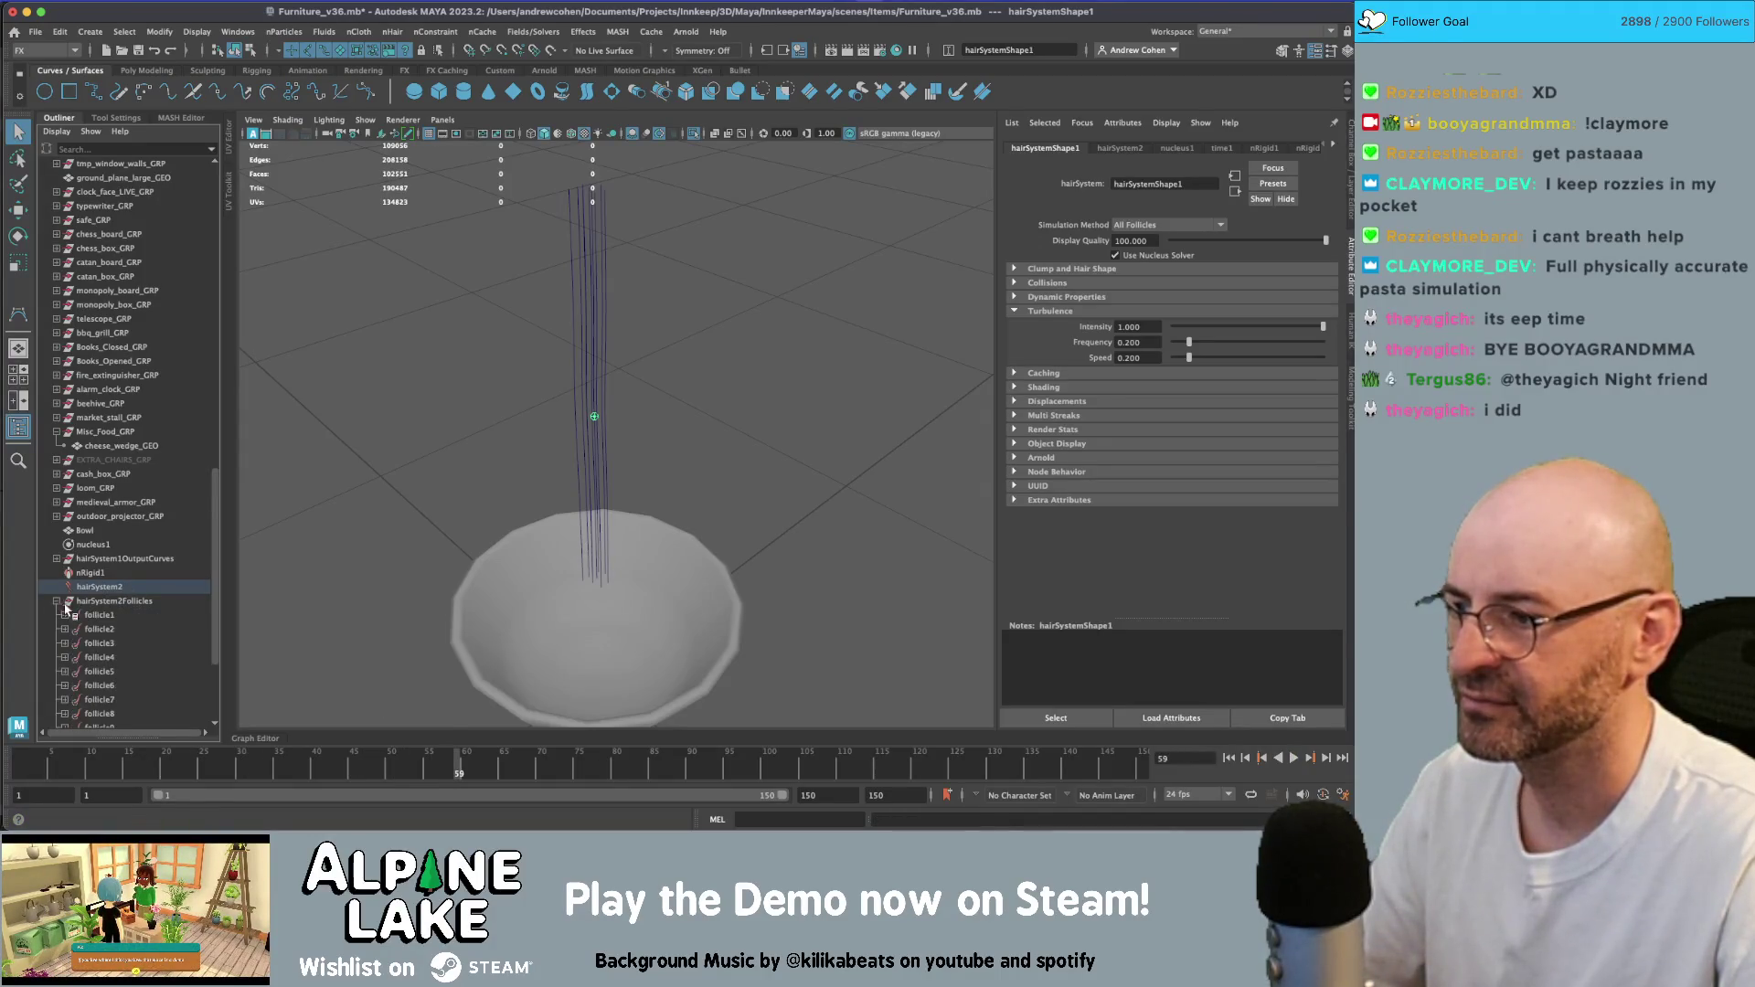
left_click(99, 615)
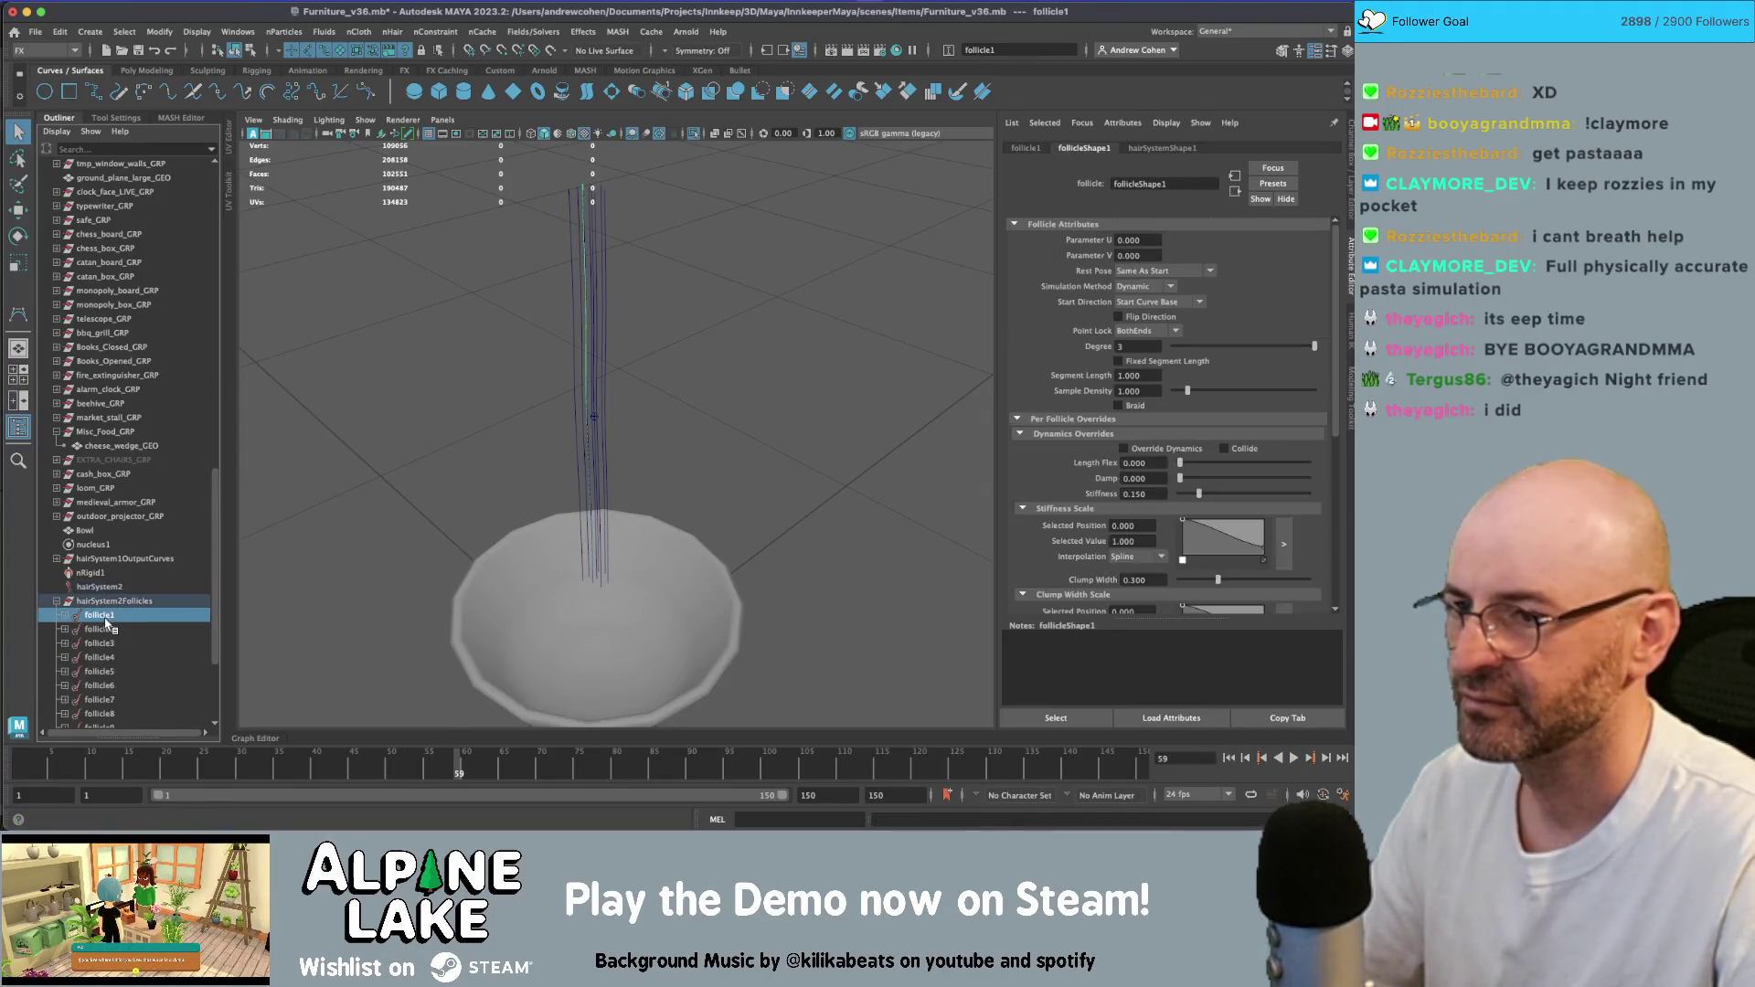
scroll(100, 594, "down", 5)
left_click(98, 573, "shift")
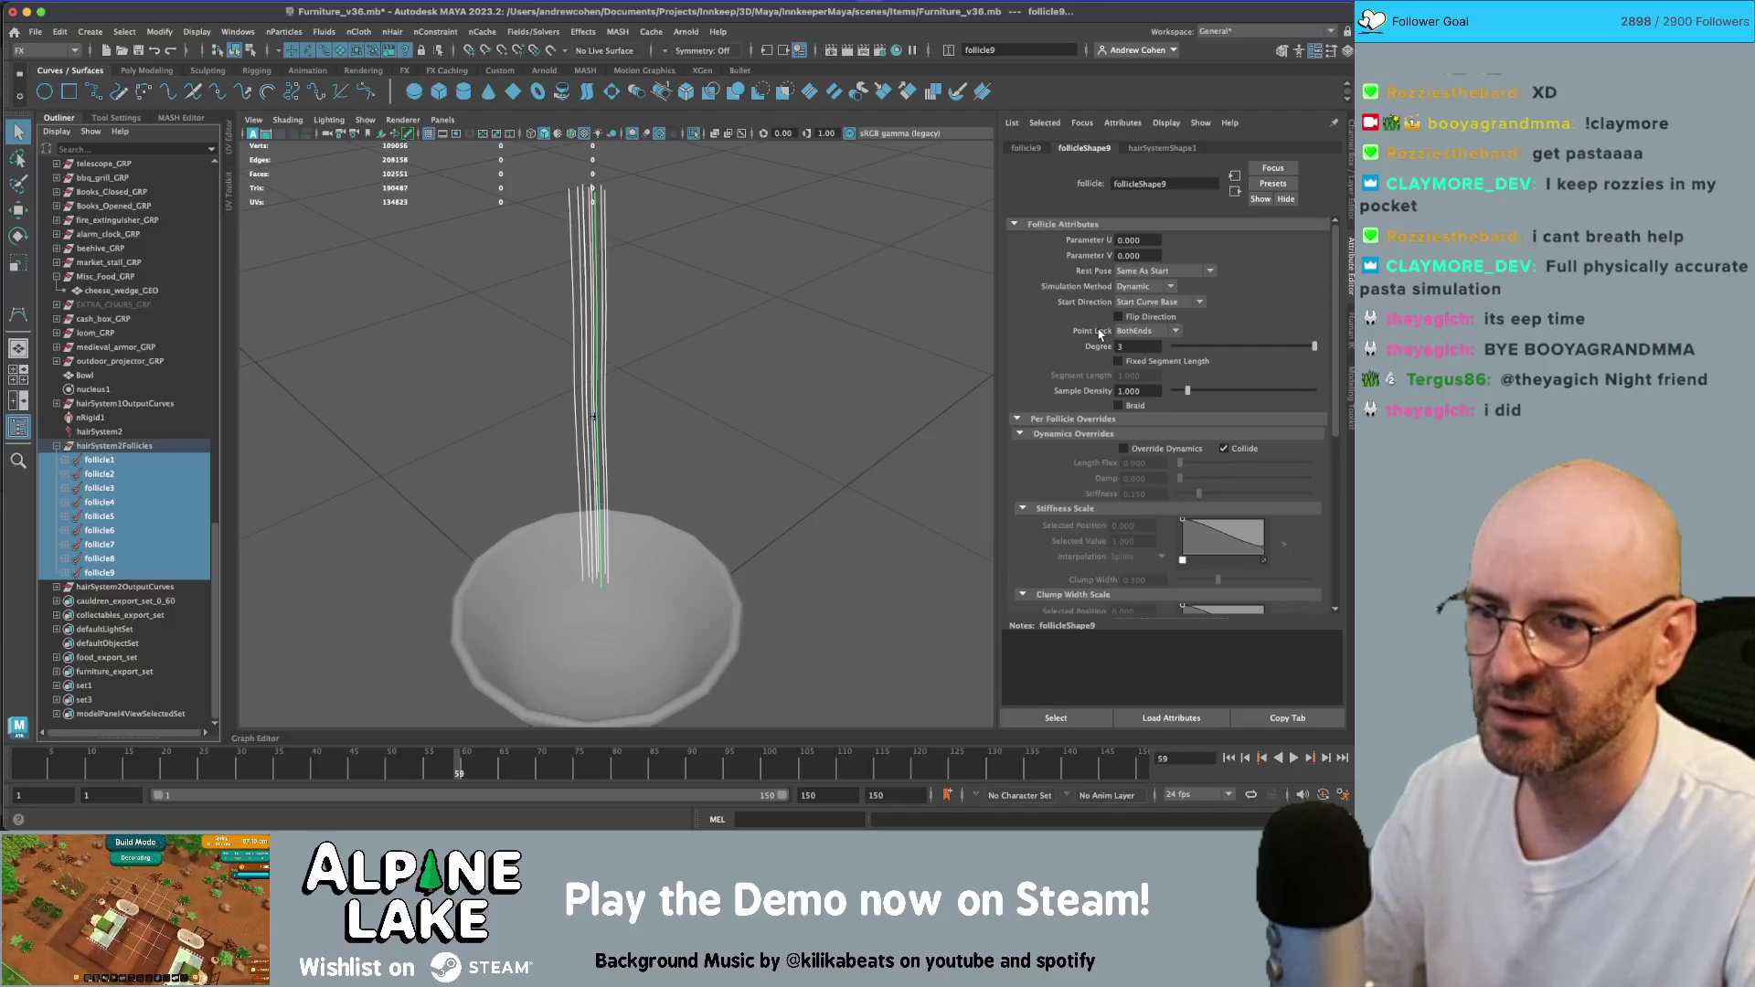
left_click(1148, 331)
left_click(1143, 338)
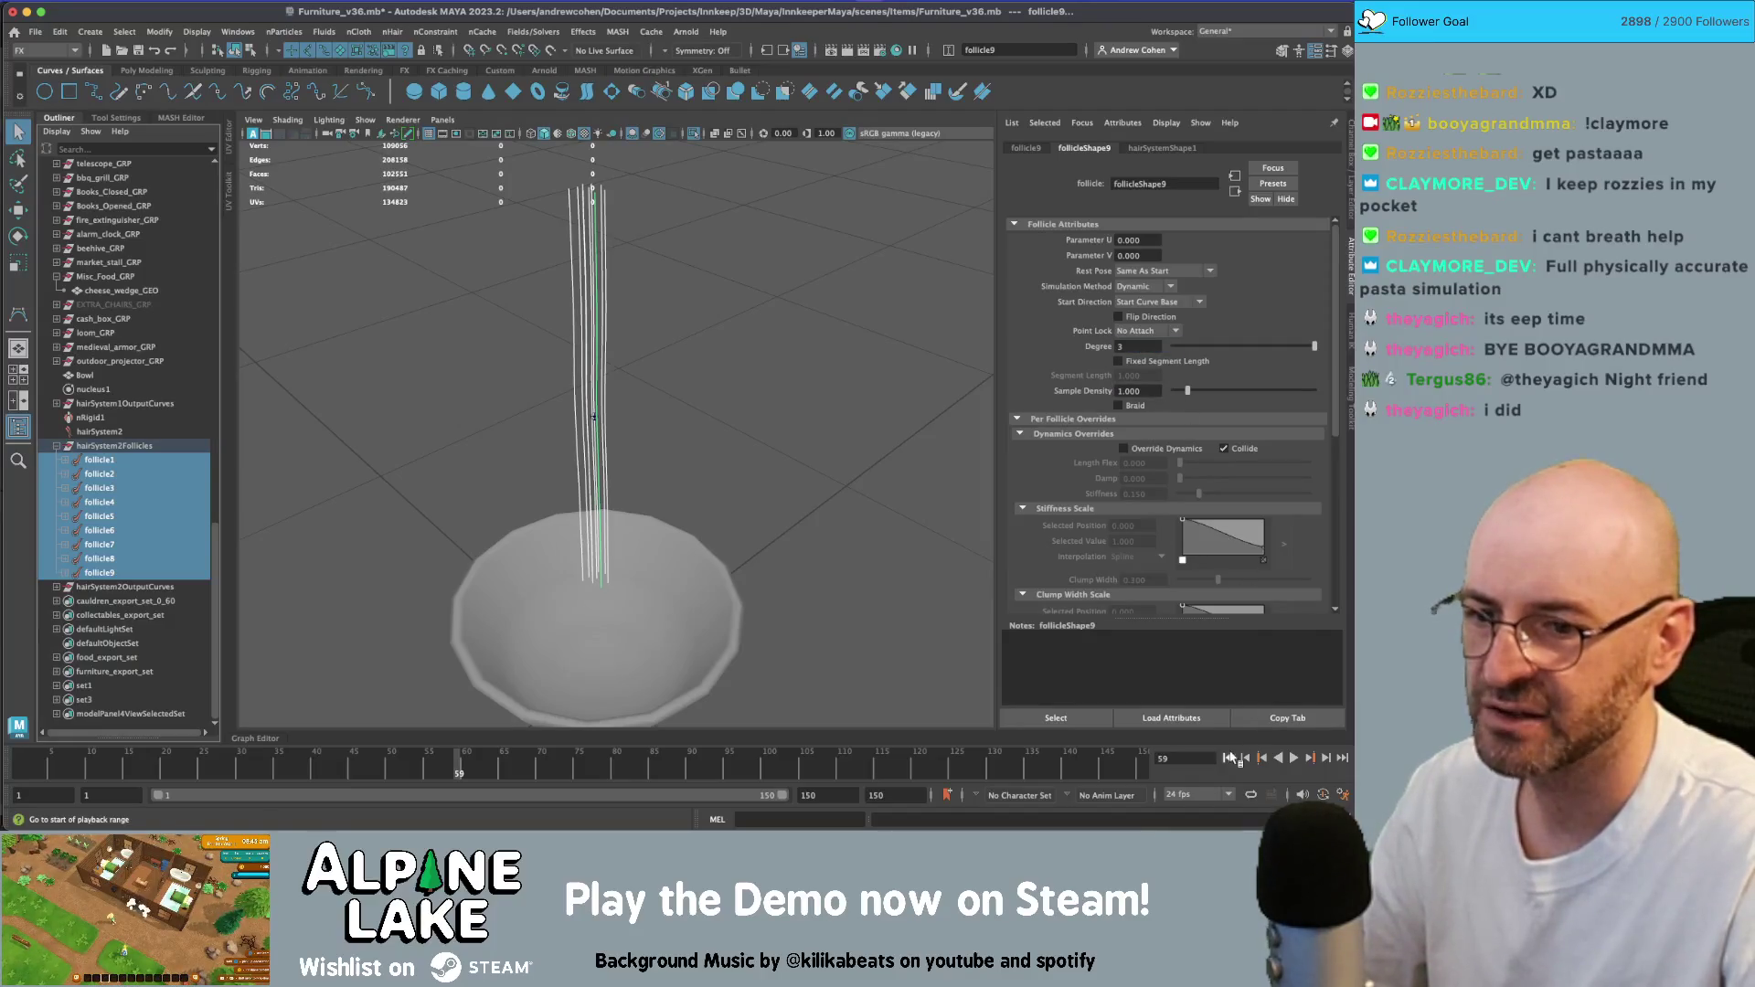
left_click(1294, 758)
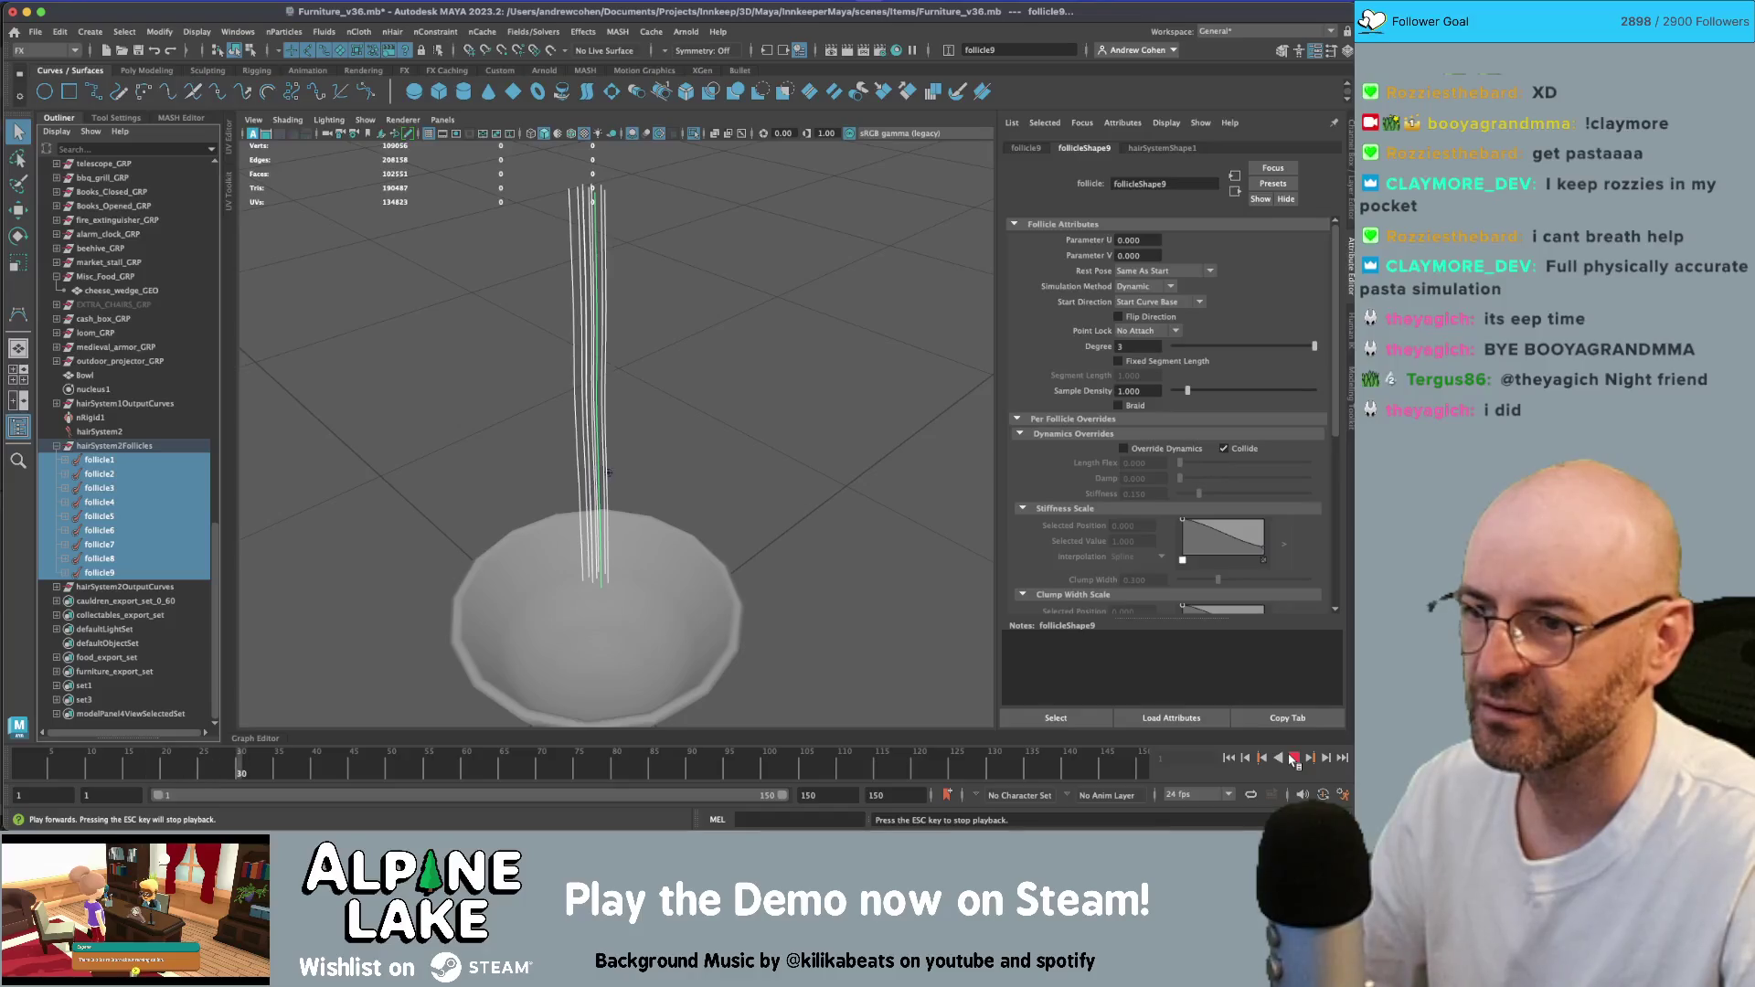
left_click(1294, 759)
left_click(1228, 758)
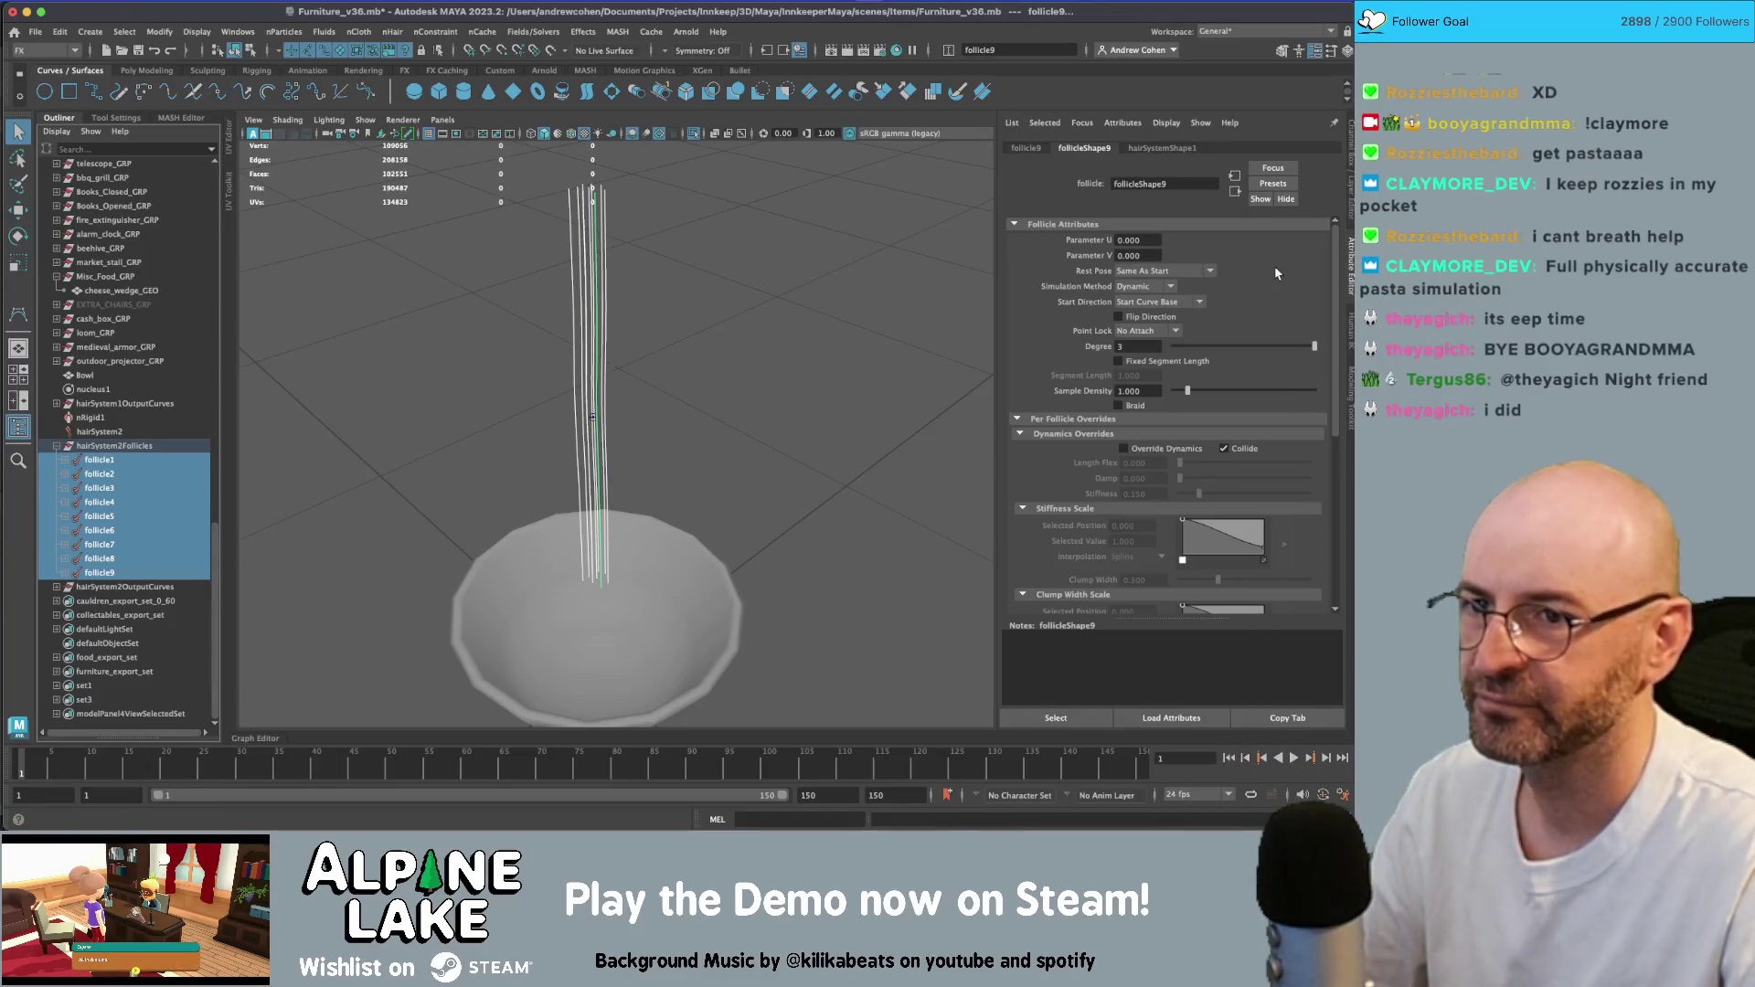
- Confirm the follicles use No Attach, Dynamic method and Start Curve Base direction, then play
key("ctrl+a")
left_click(1300, 335)
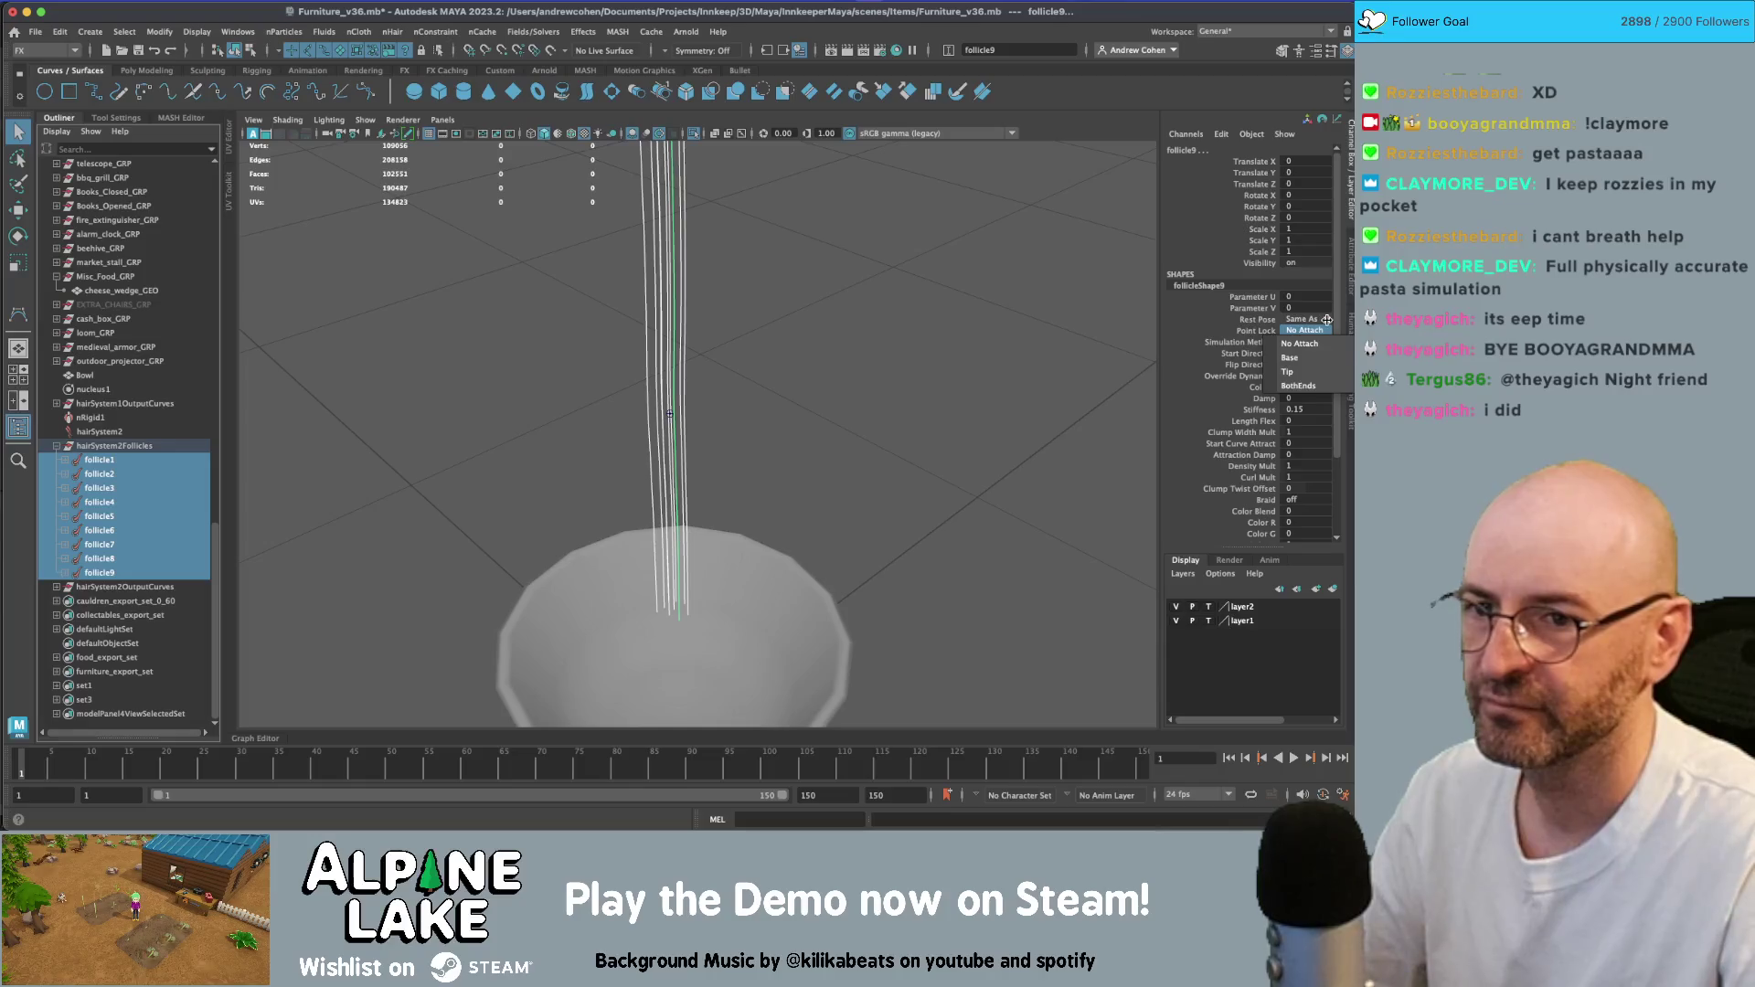
left_click(1310, 334)
left_click(1311, 319)
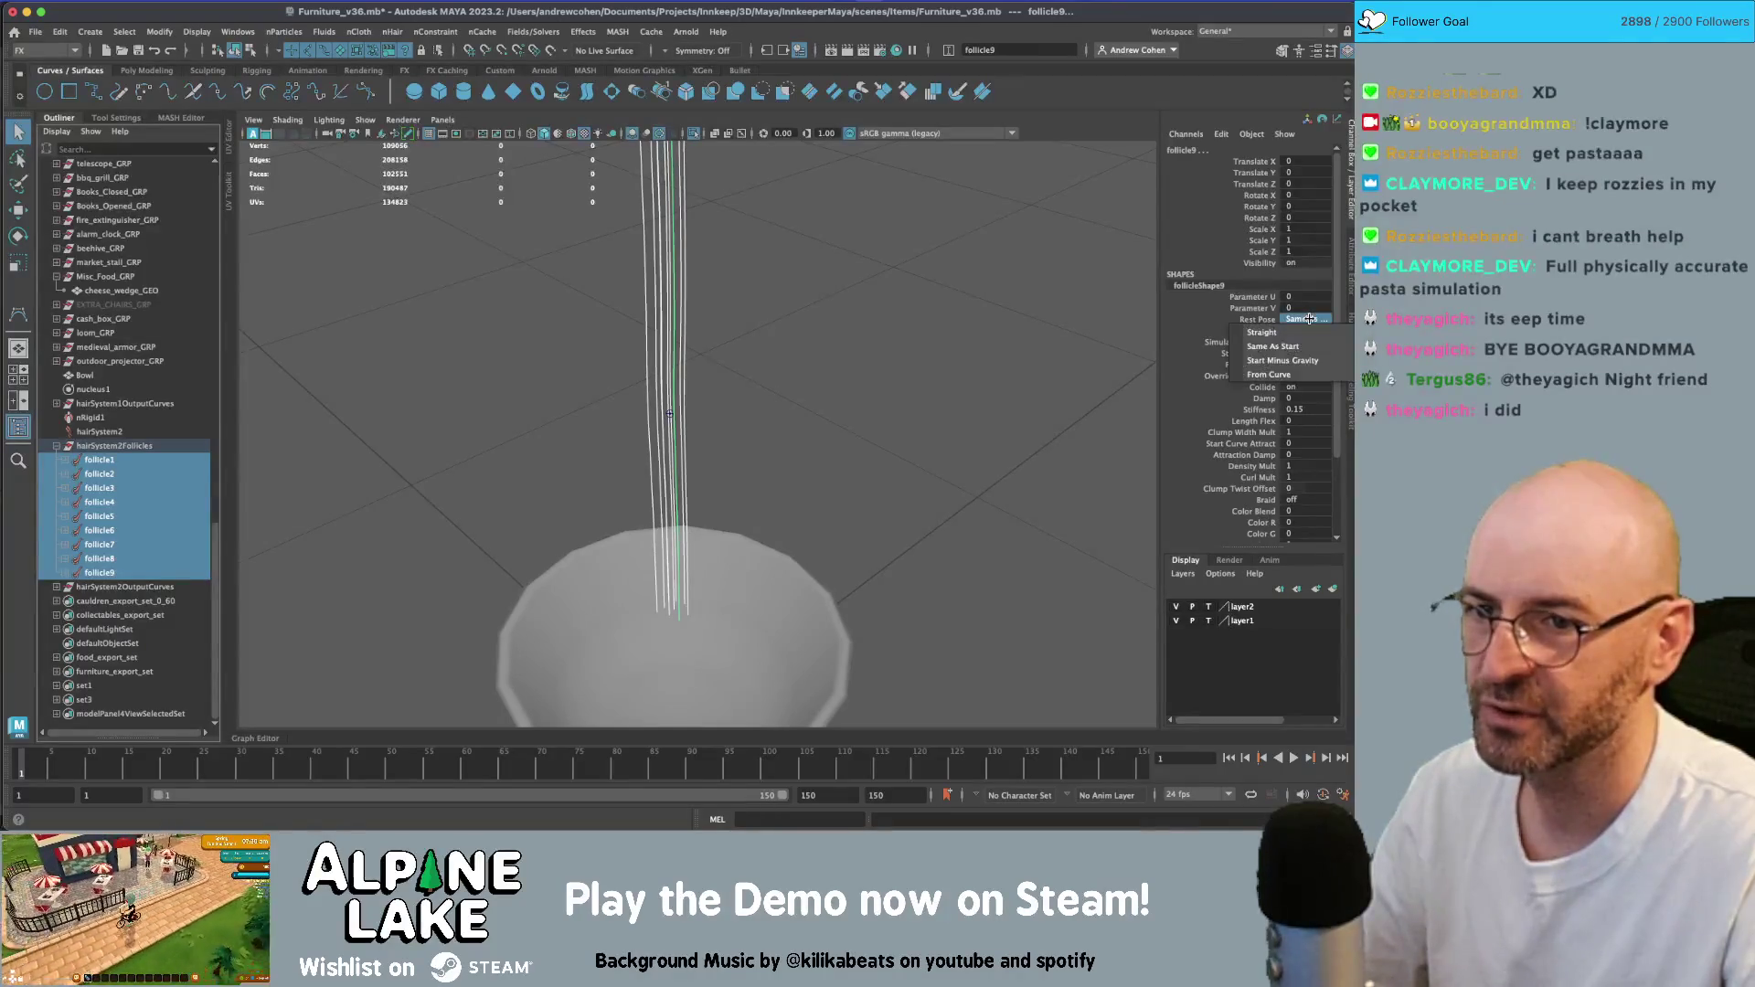
left_click(1316, 341)
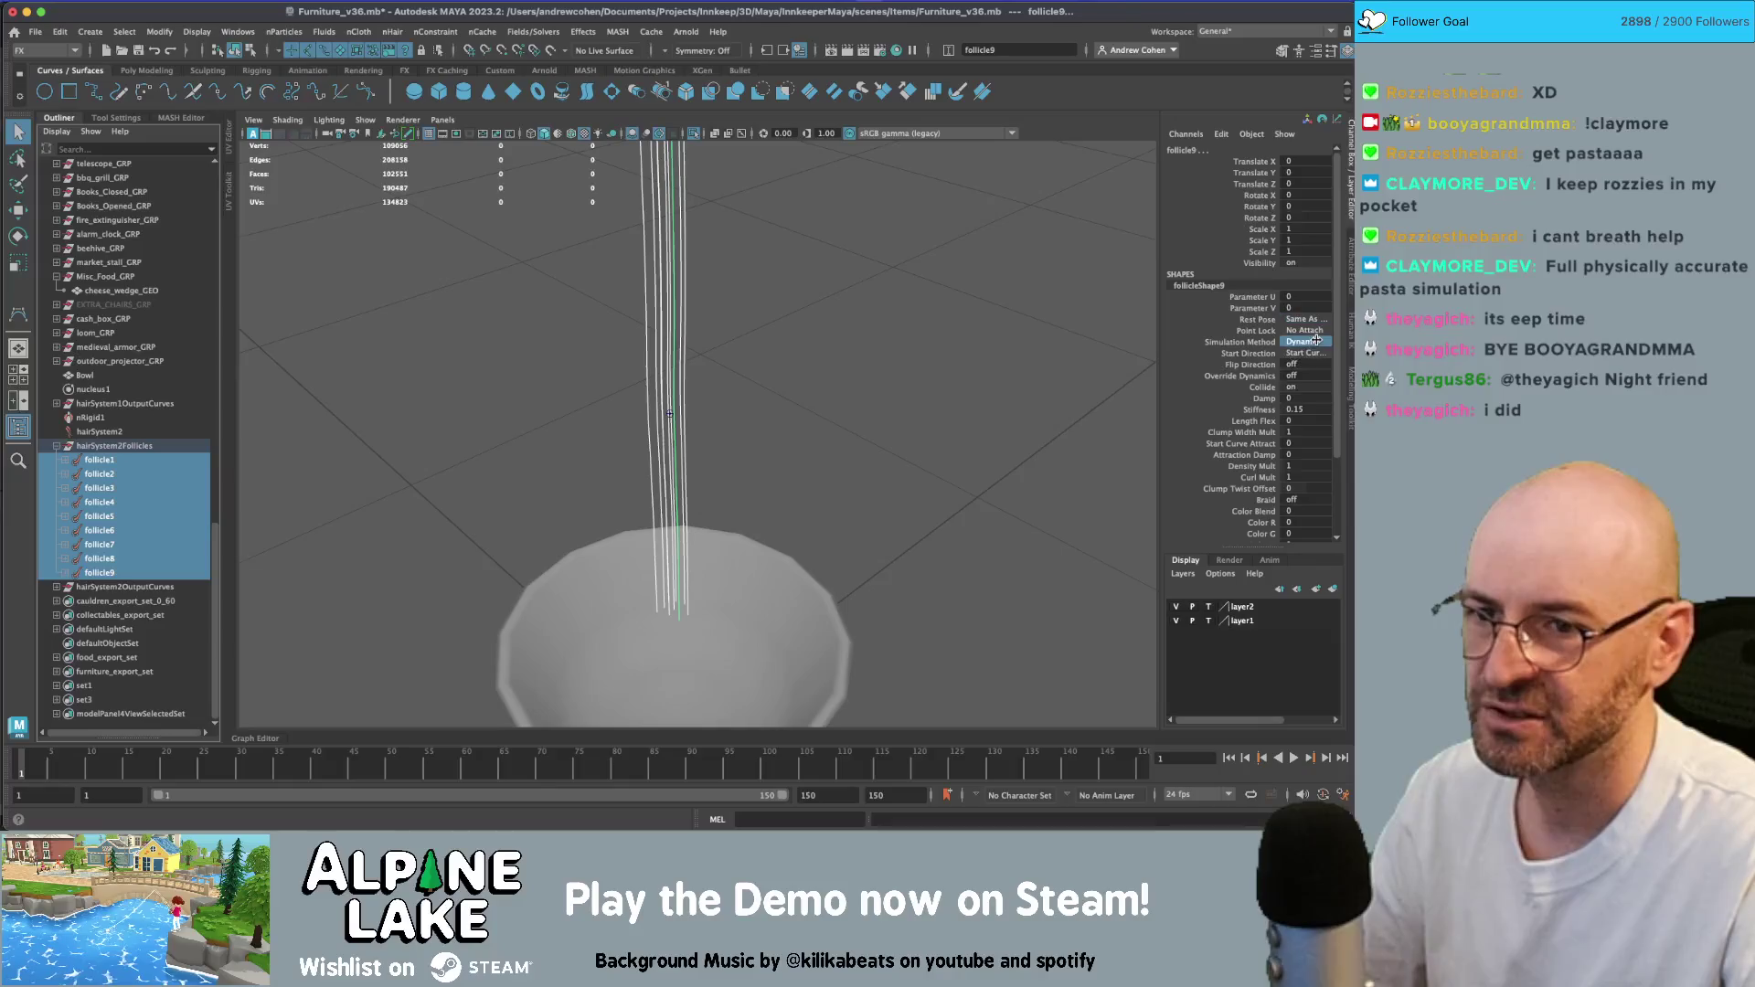
left_click(1316, 341)
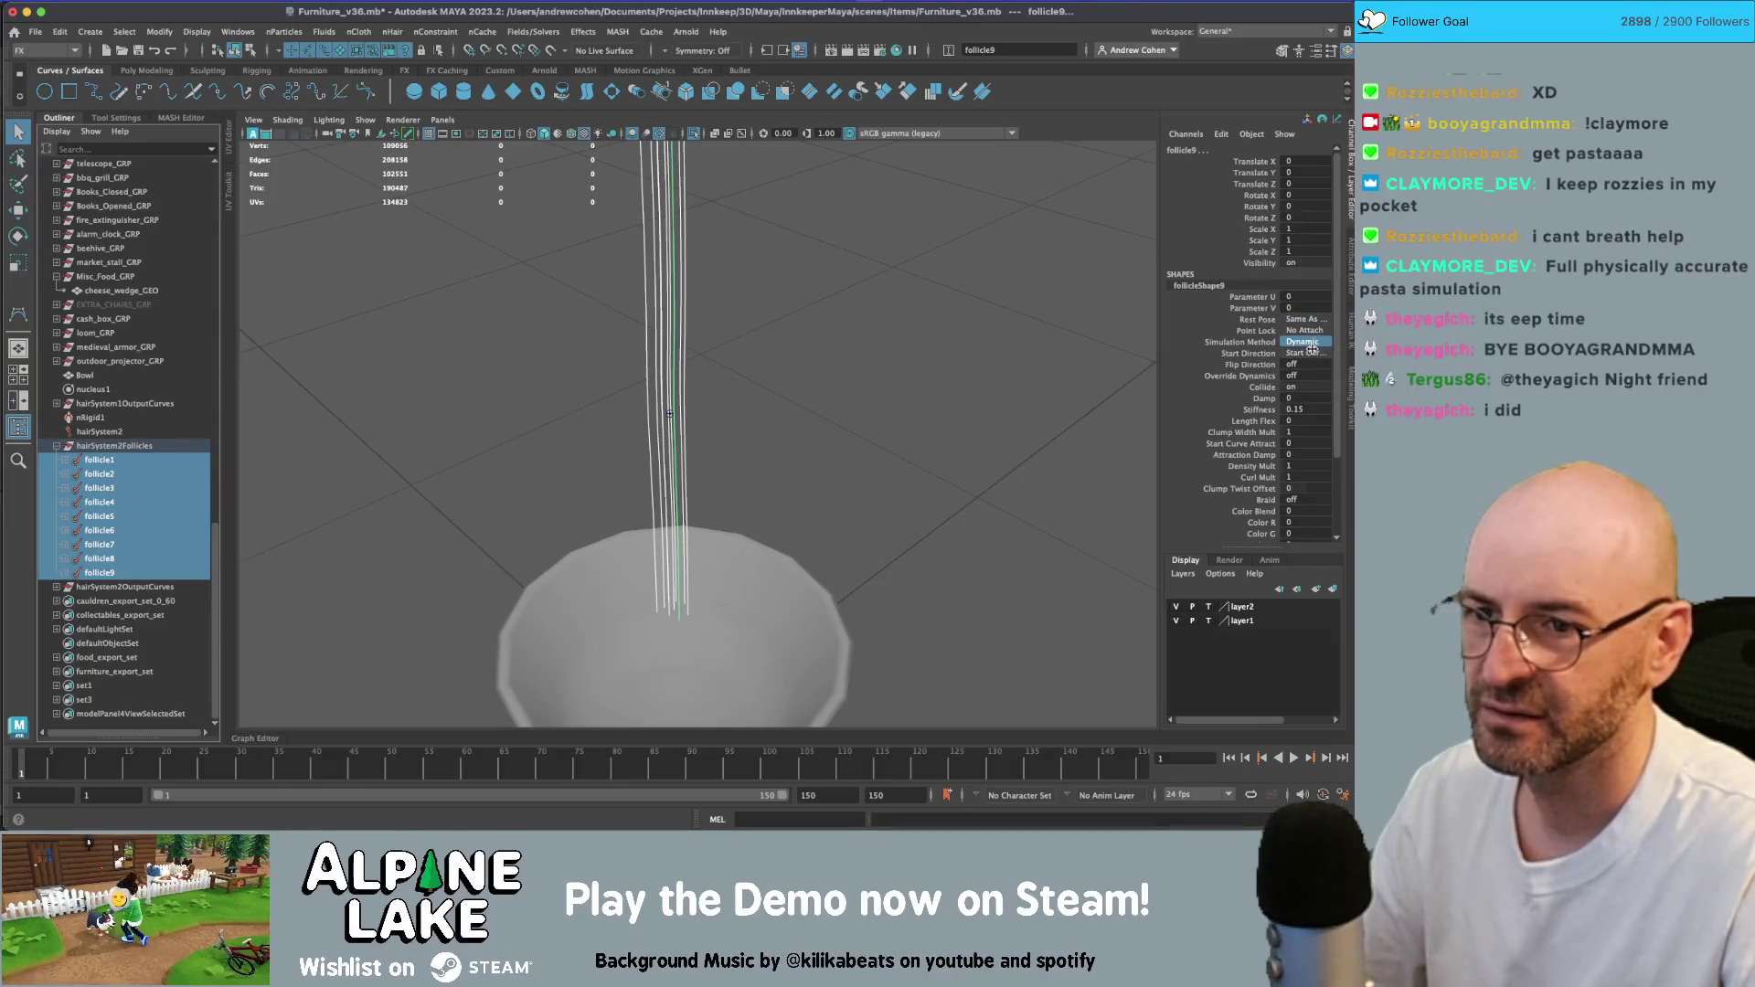
left_click(1320, 352)
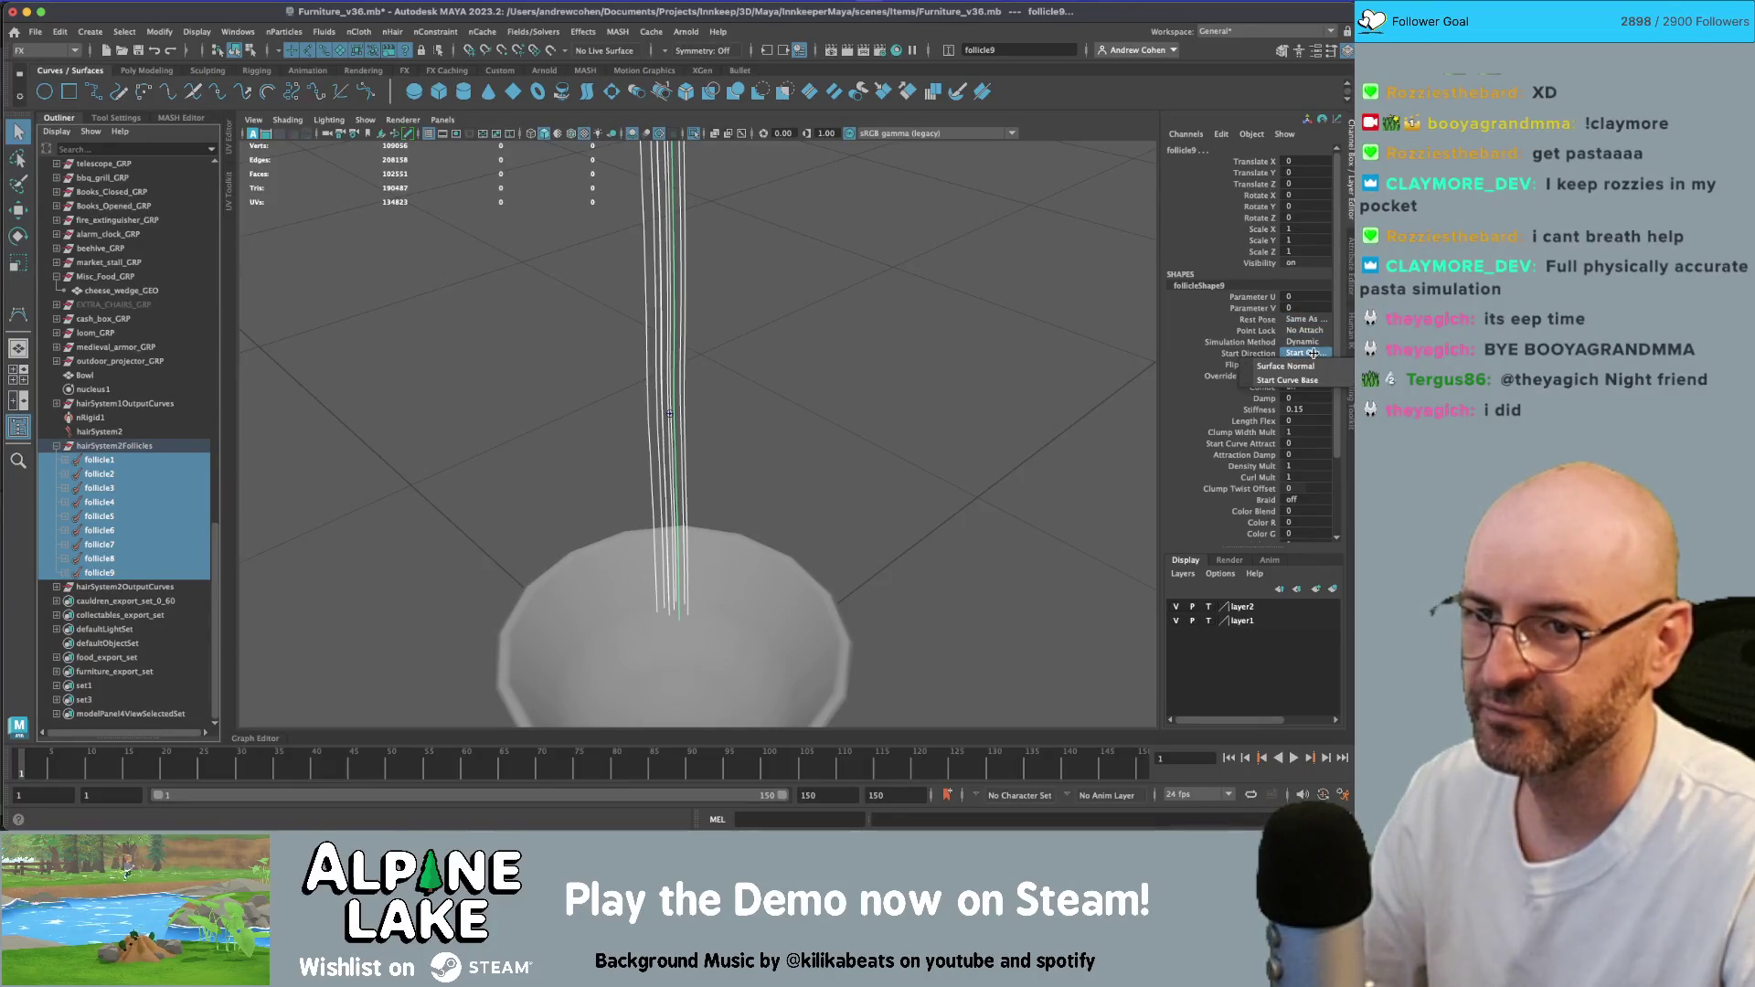
left_click(1314, 353)
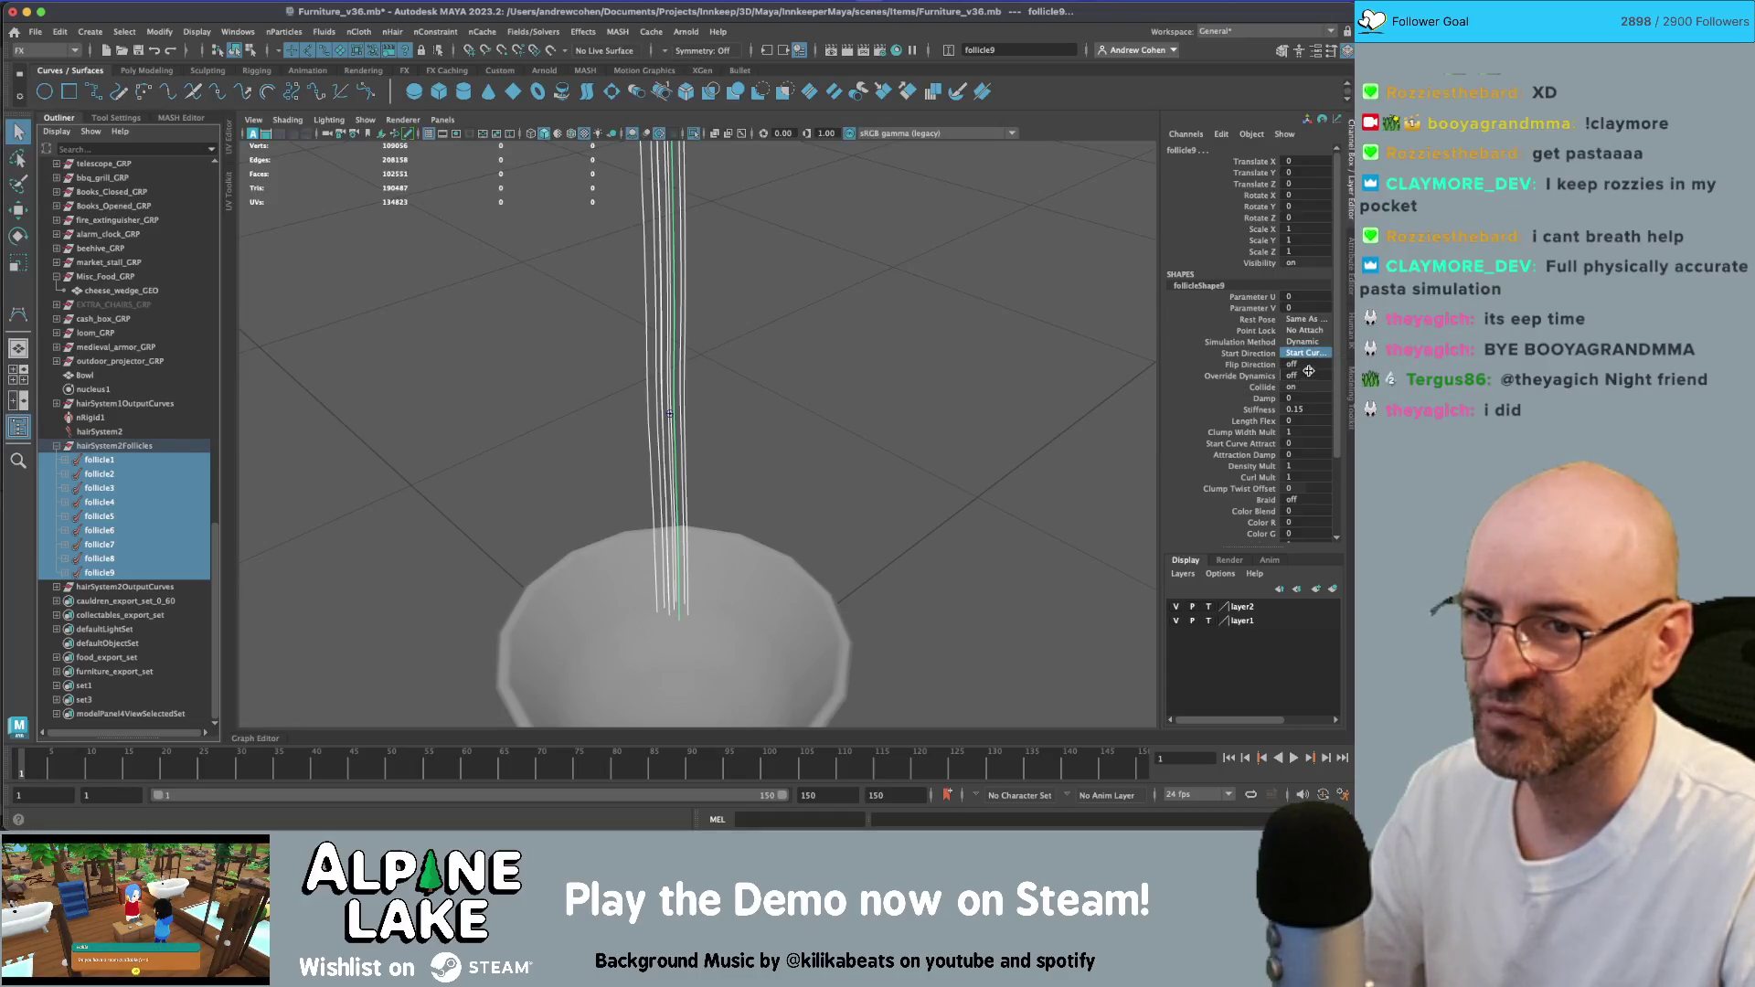
left_click(1295, 758)
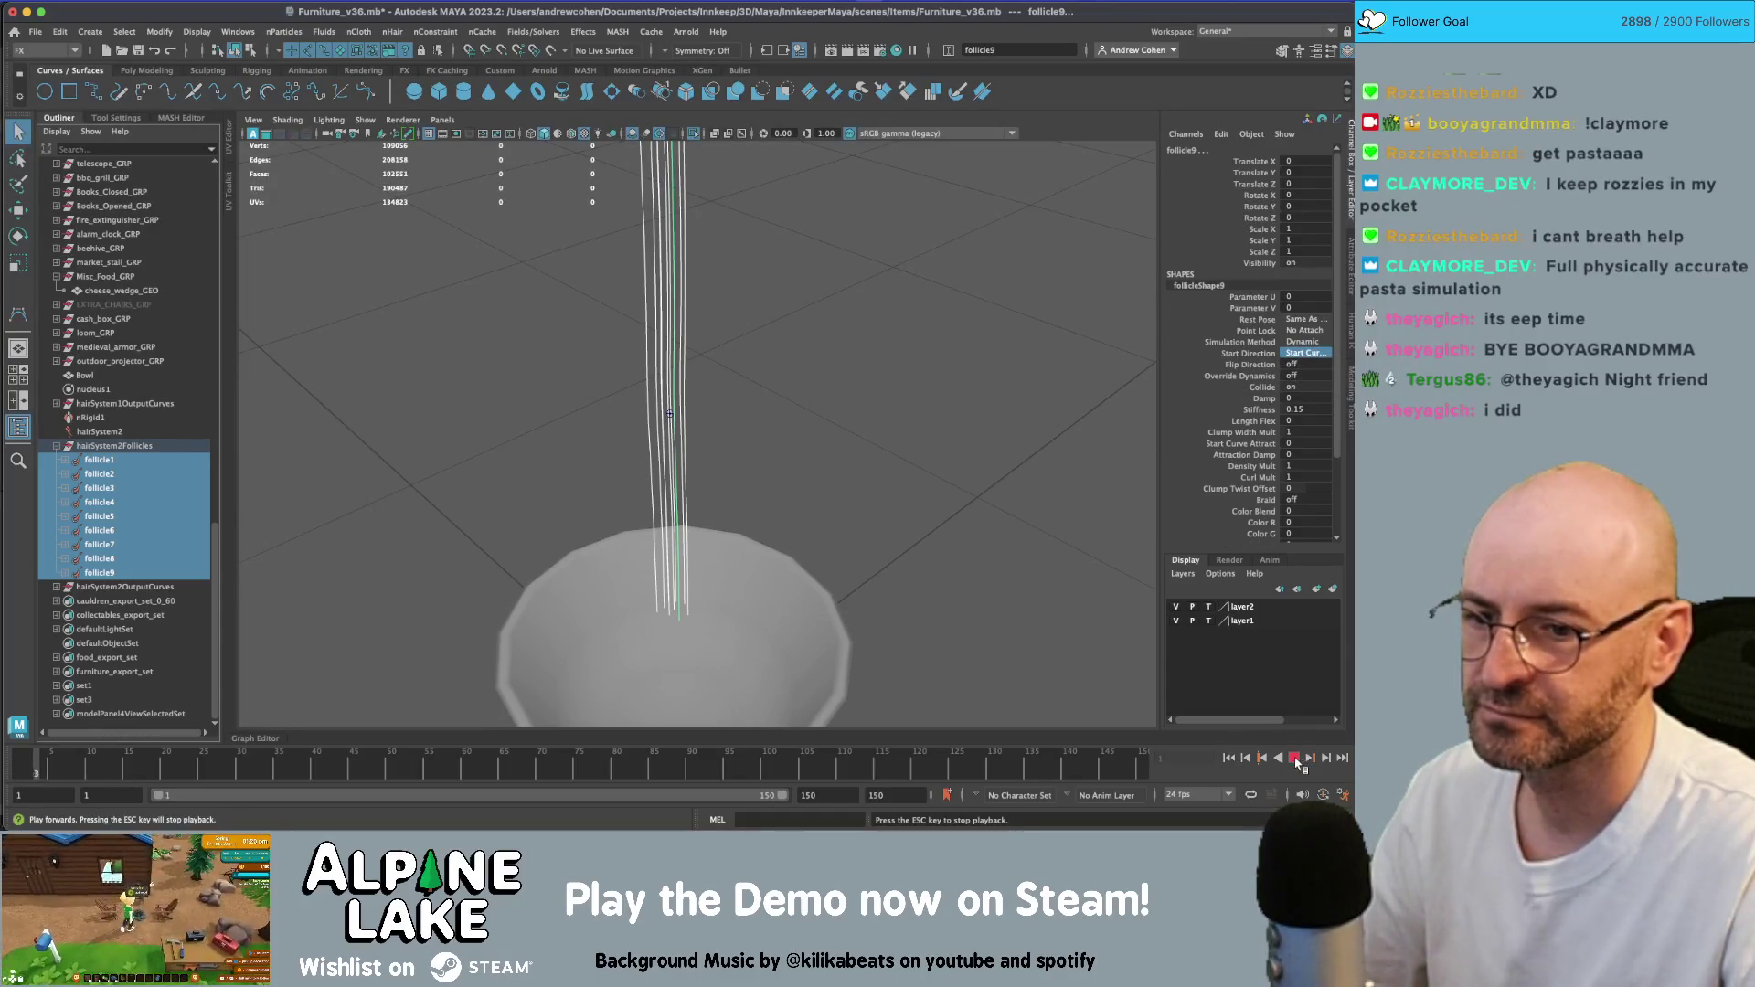
- Pull the view back to see the whole bowl and replay the simulation from the start
left_click_drag(839, 489, 1063, 702, "alt")
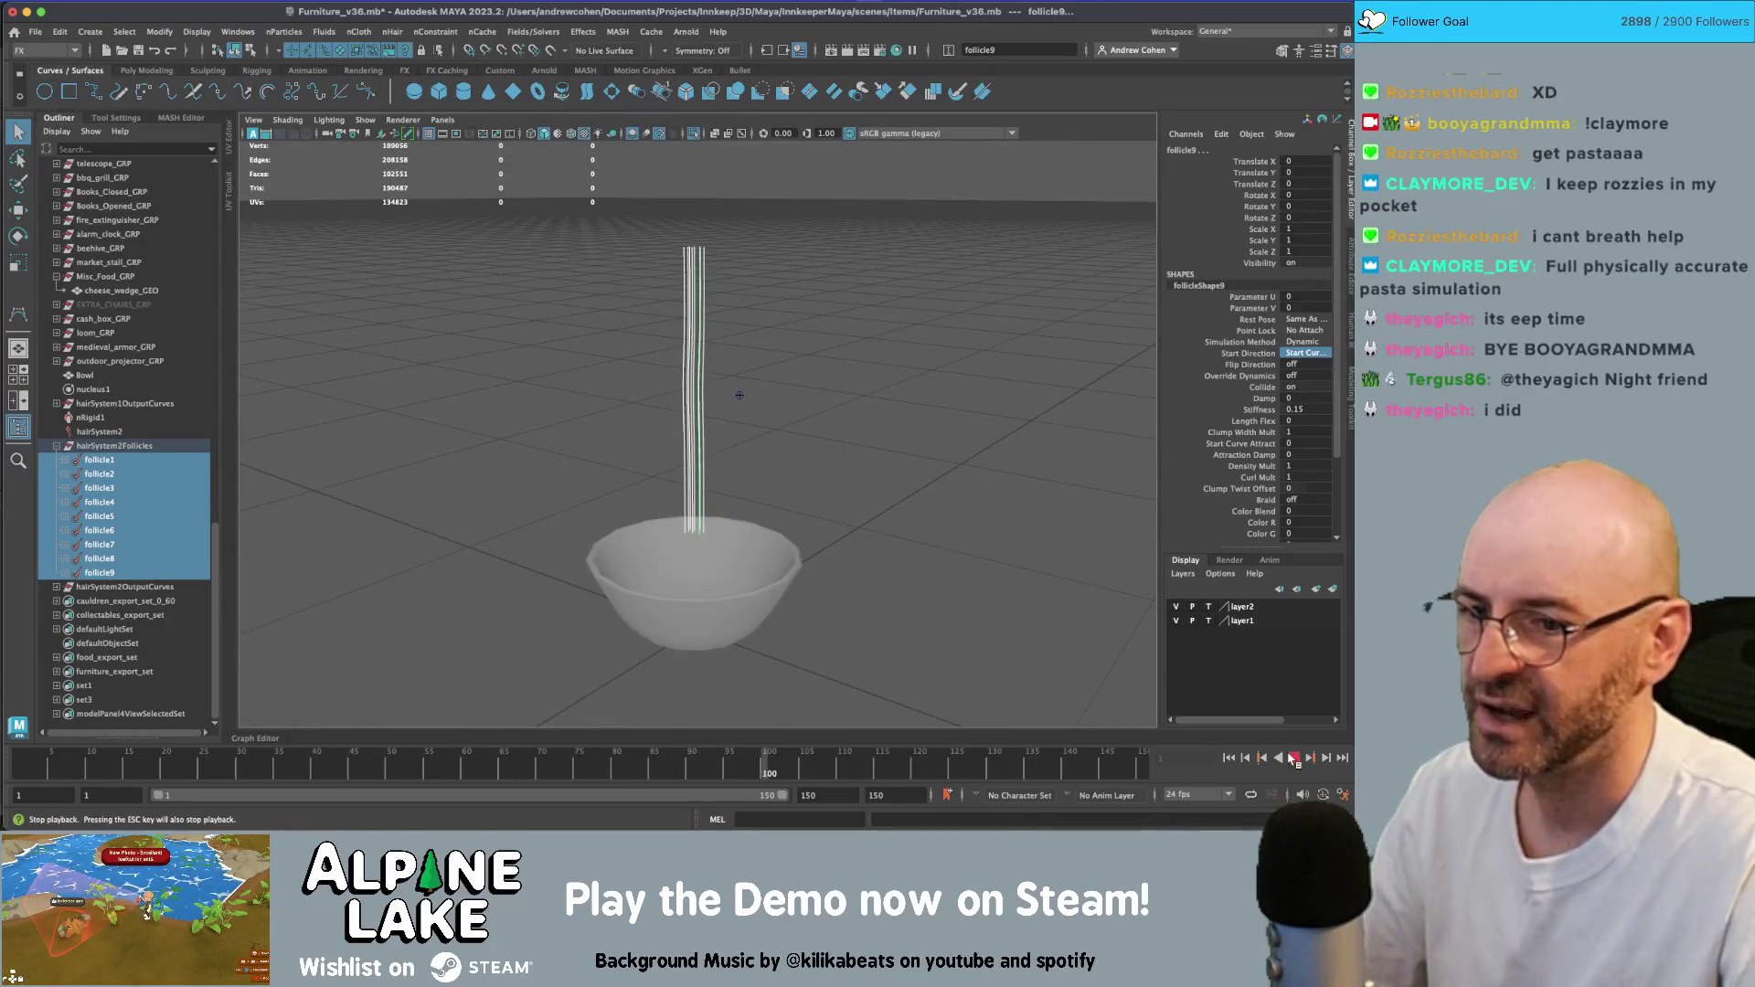
key("Escape")
left_click(366, 120)
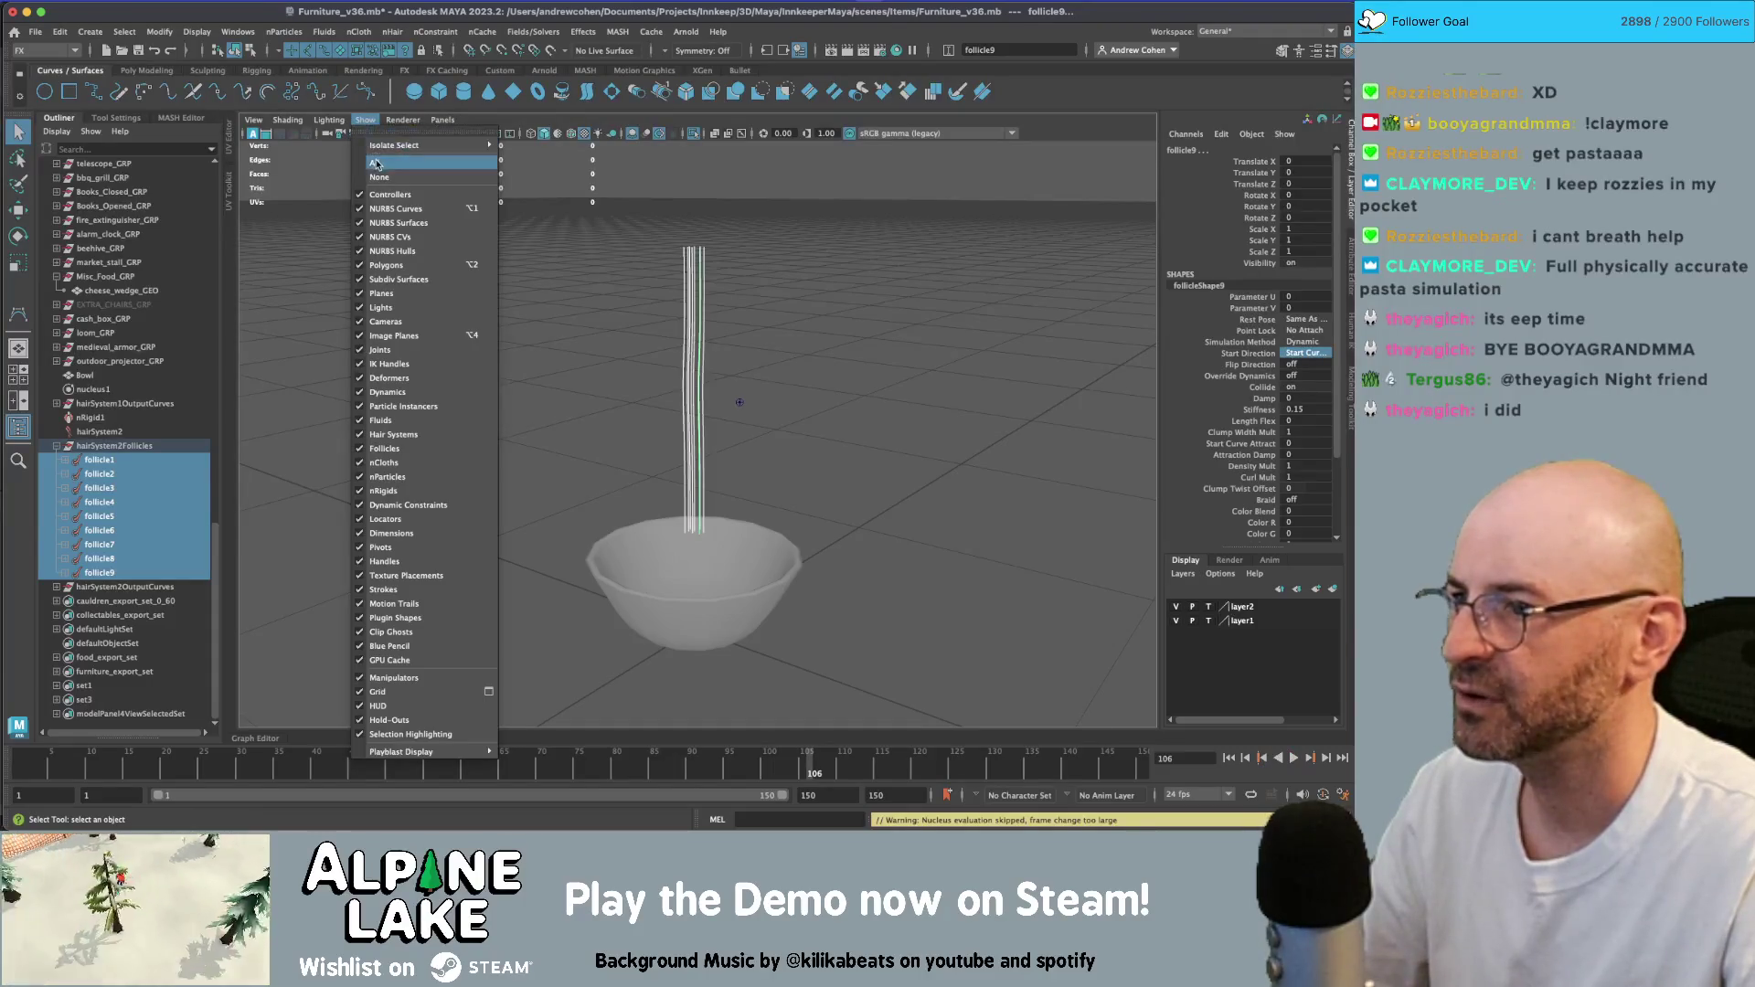
key("Escape")
left_click(1240, 760)
left_click(1228, 758)
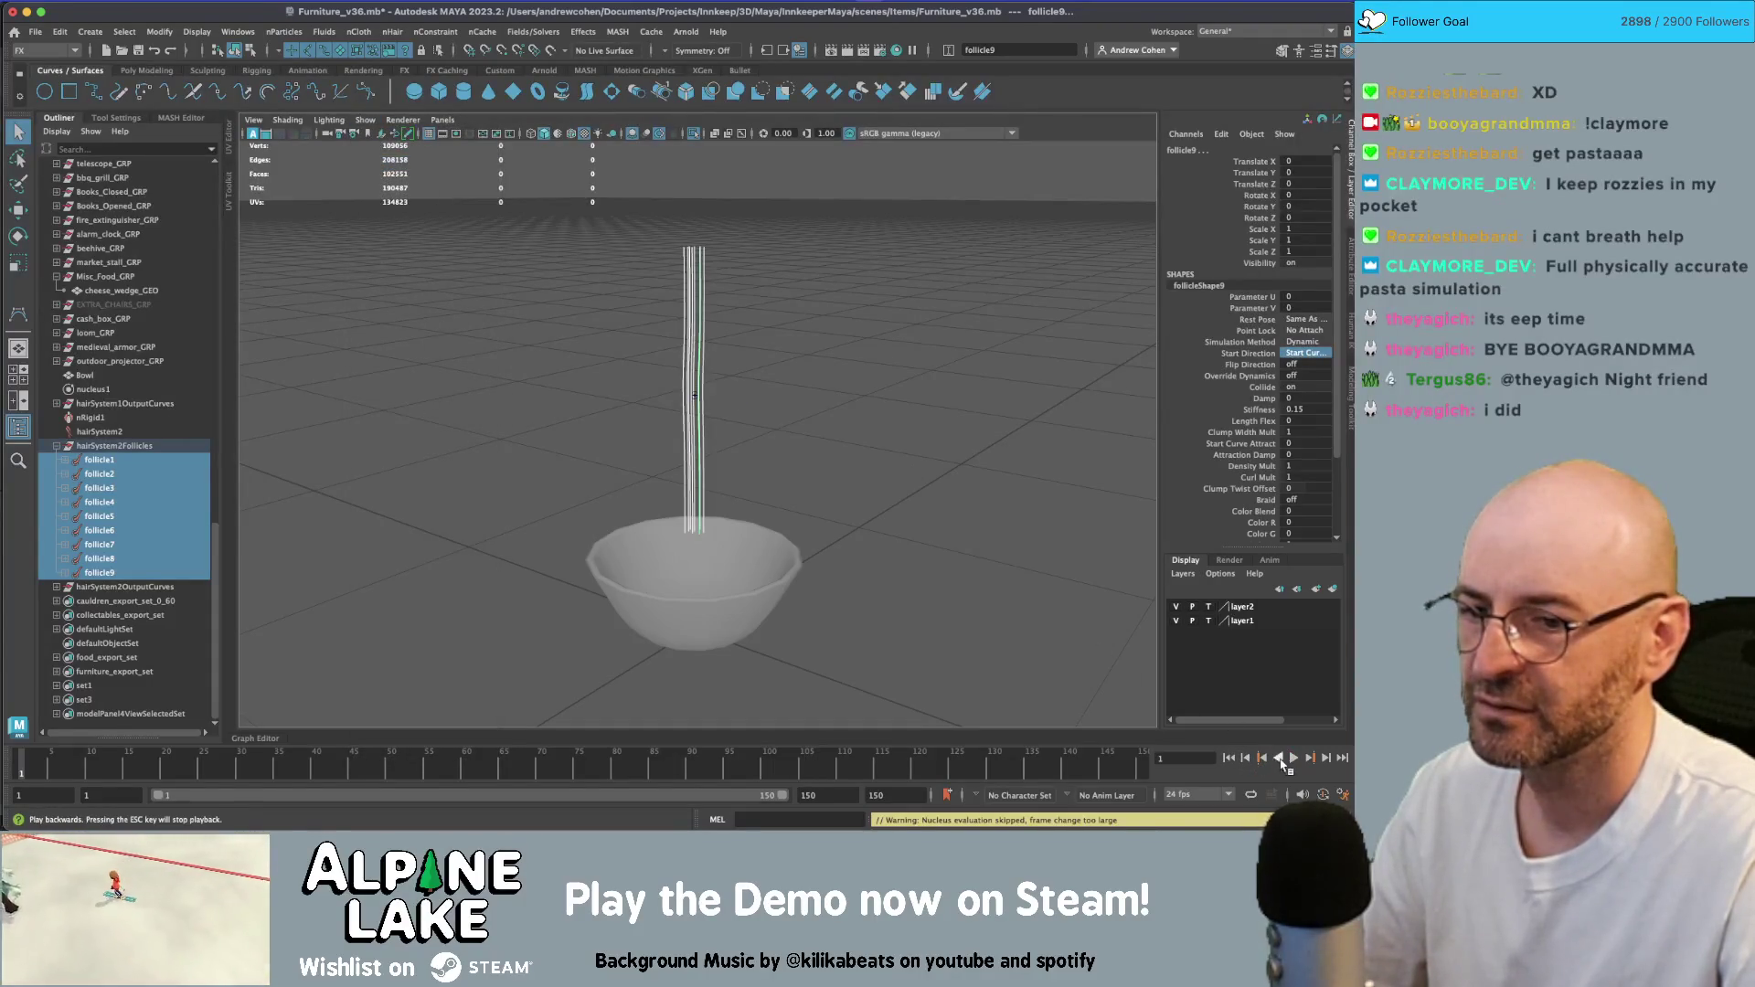
left_click(1293, 758)
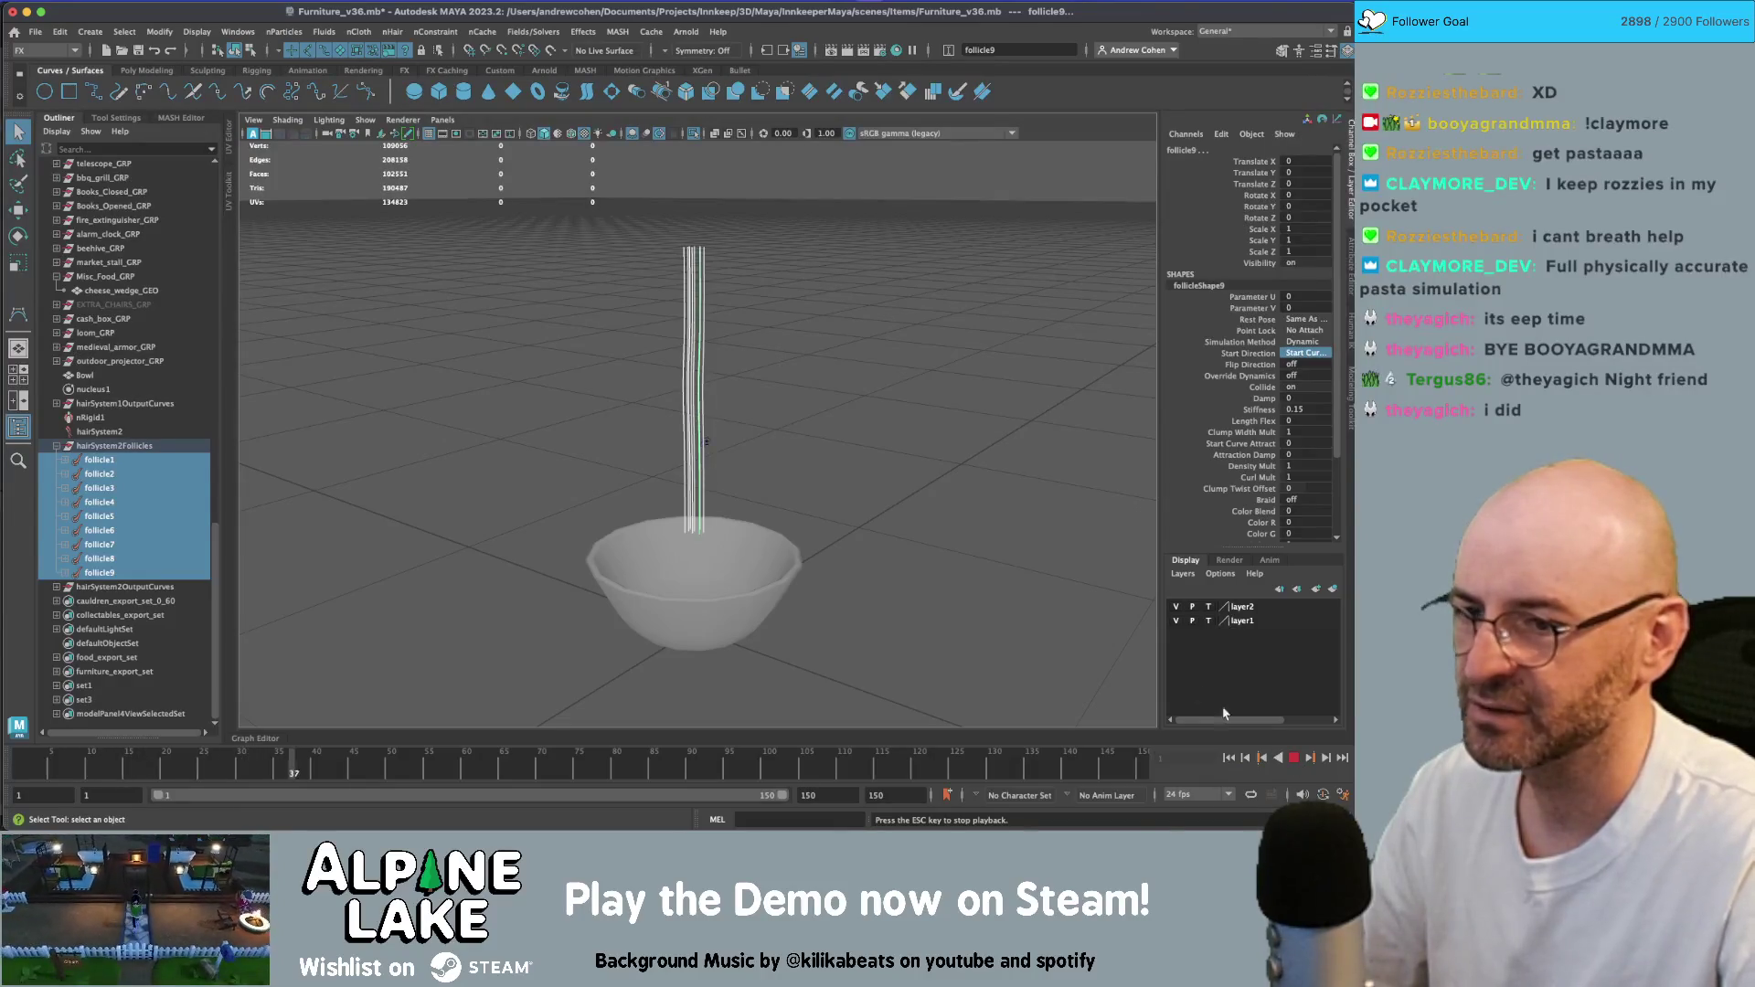
left_click(1294, 758)
- Select hairSystem2, replay the simulation once more, and show its hairSystemShape1 attributes
left_click(695, 402)
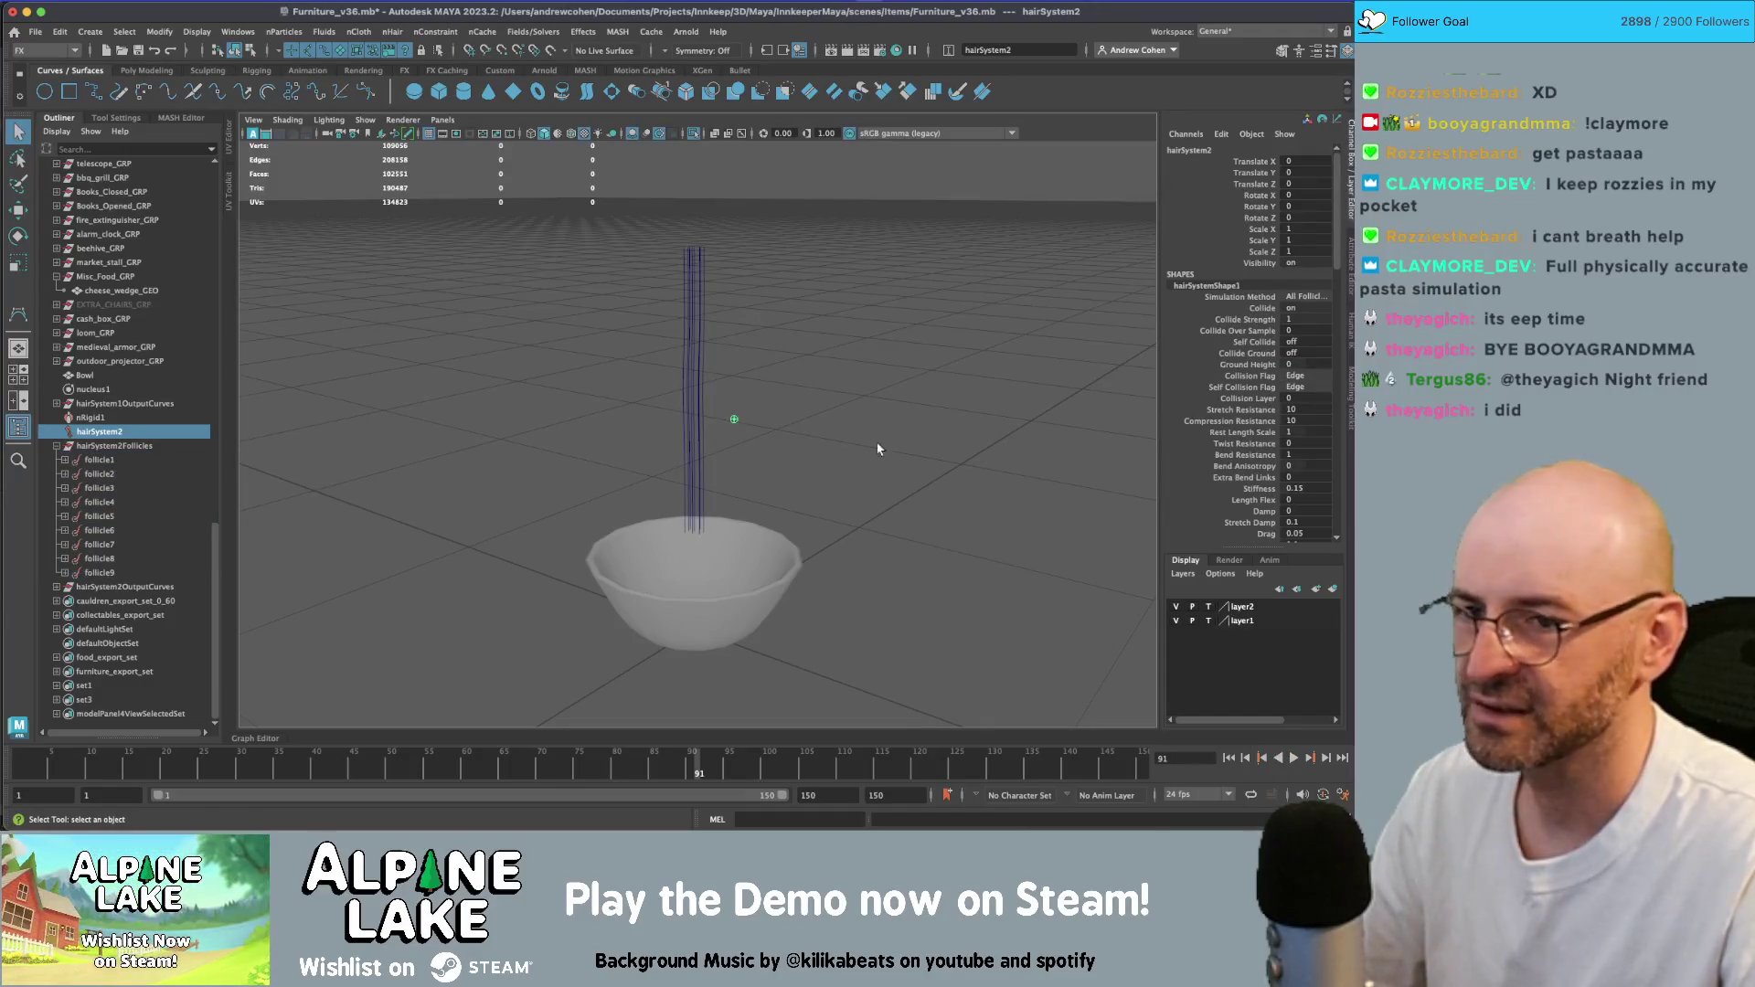
left_click(1230, 758)
left_click(1295, 758)
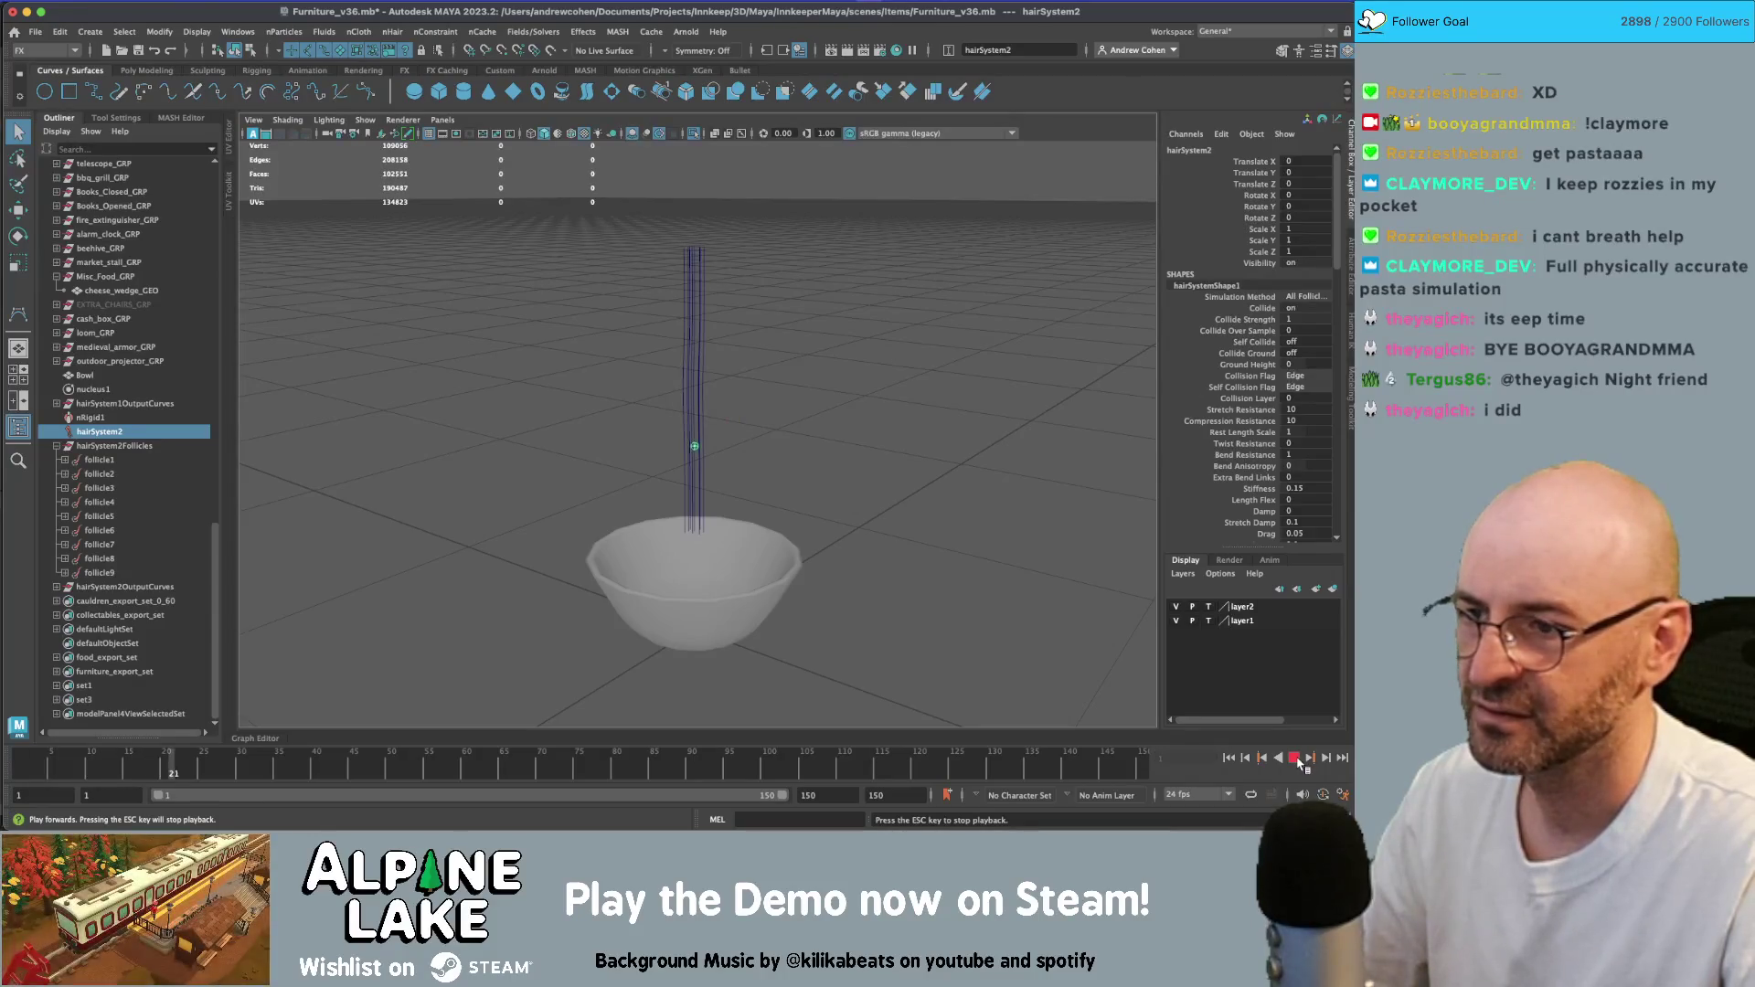
left_click(1295, 758)
left_click(1230, 758)
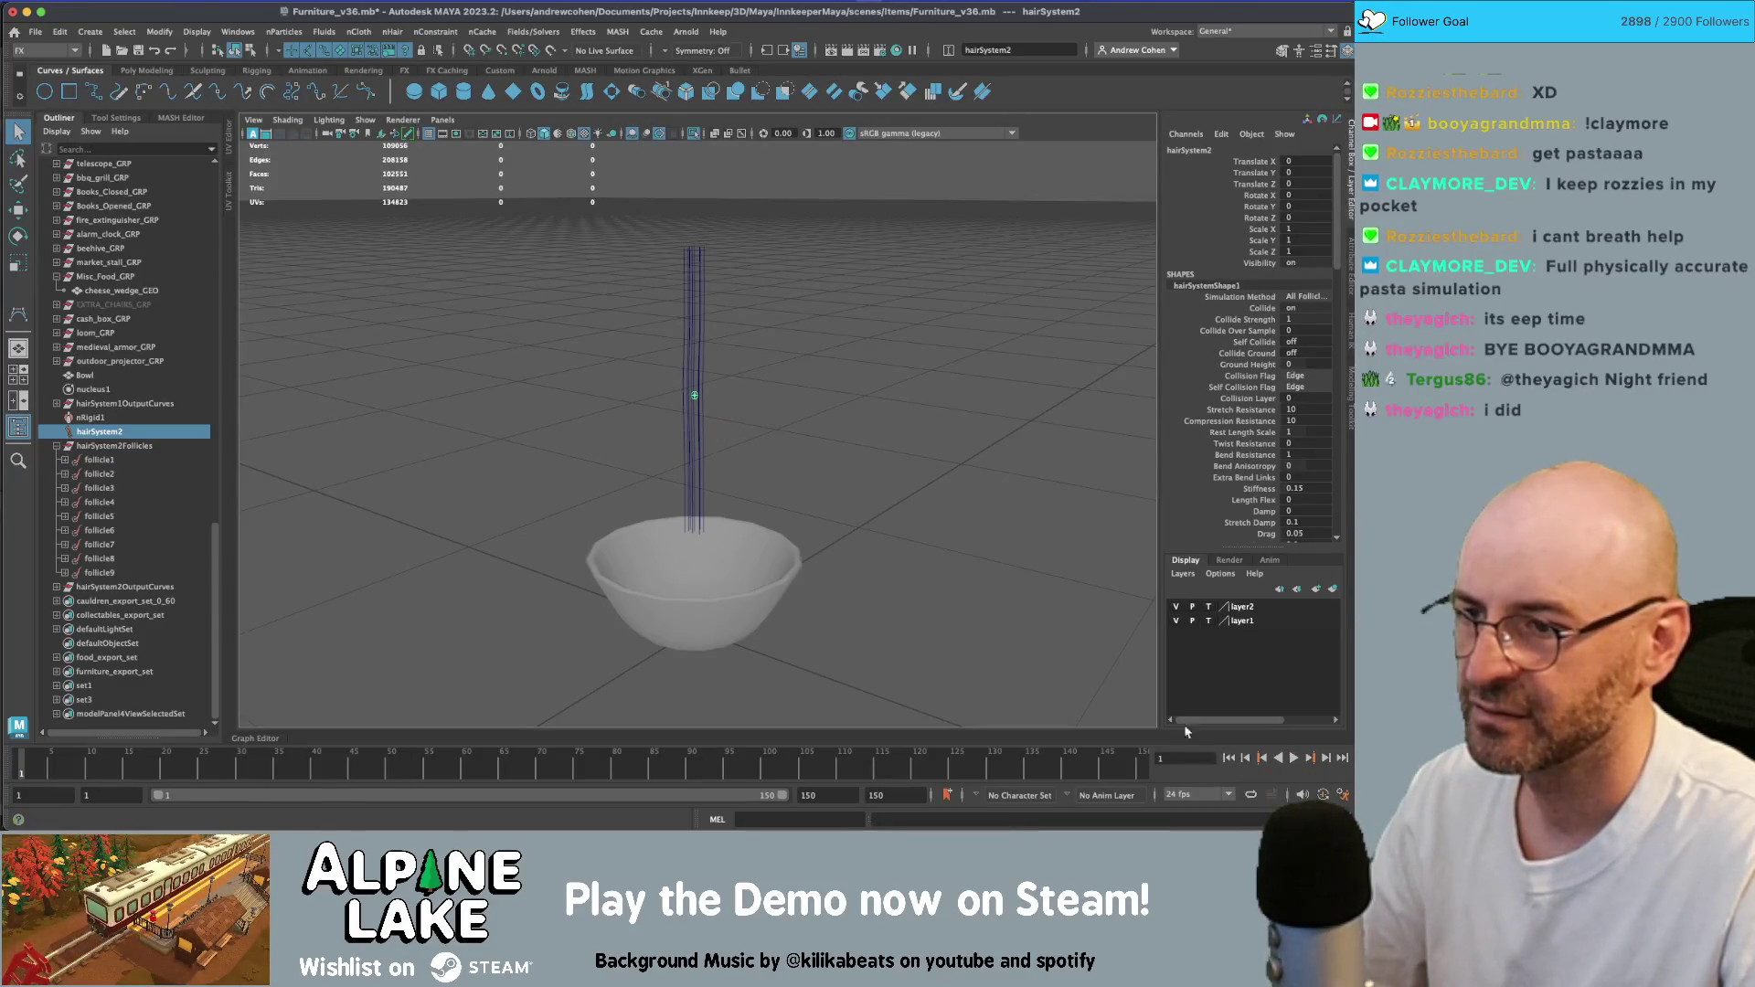
key("ctrl+a")
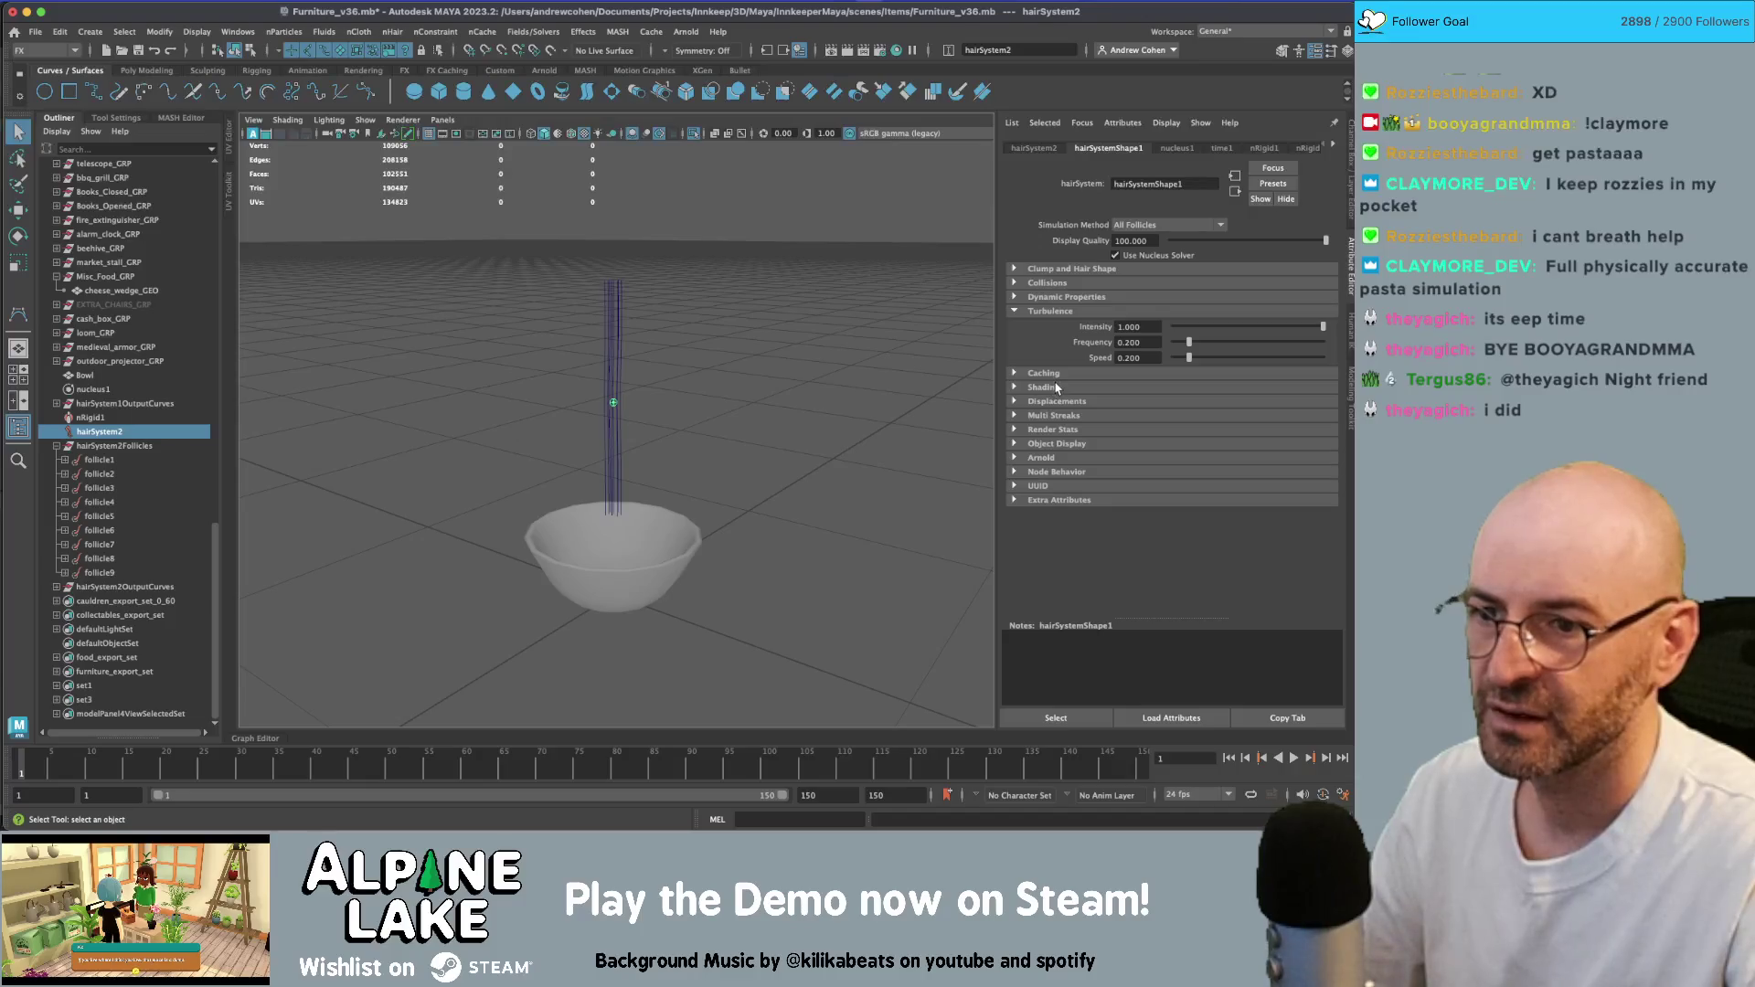
- Expand and collapse the hair system's dynamic properties and Collisions sections
left_click(1077, 298)
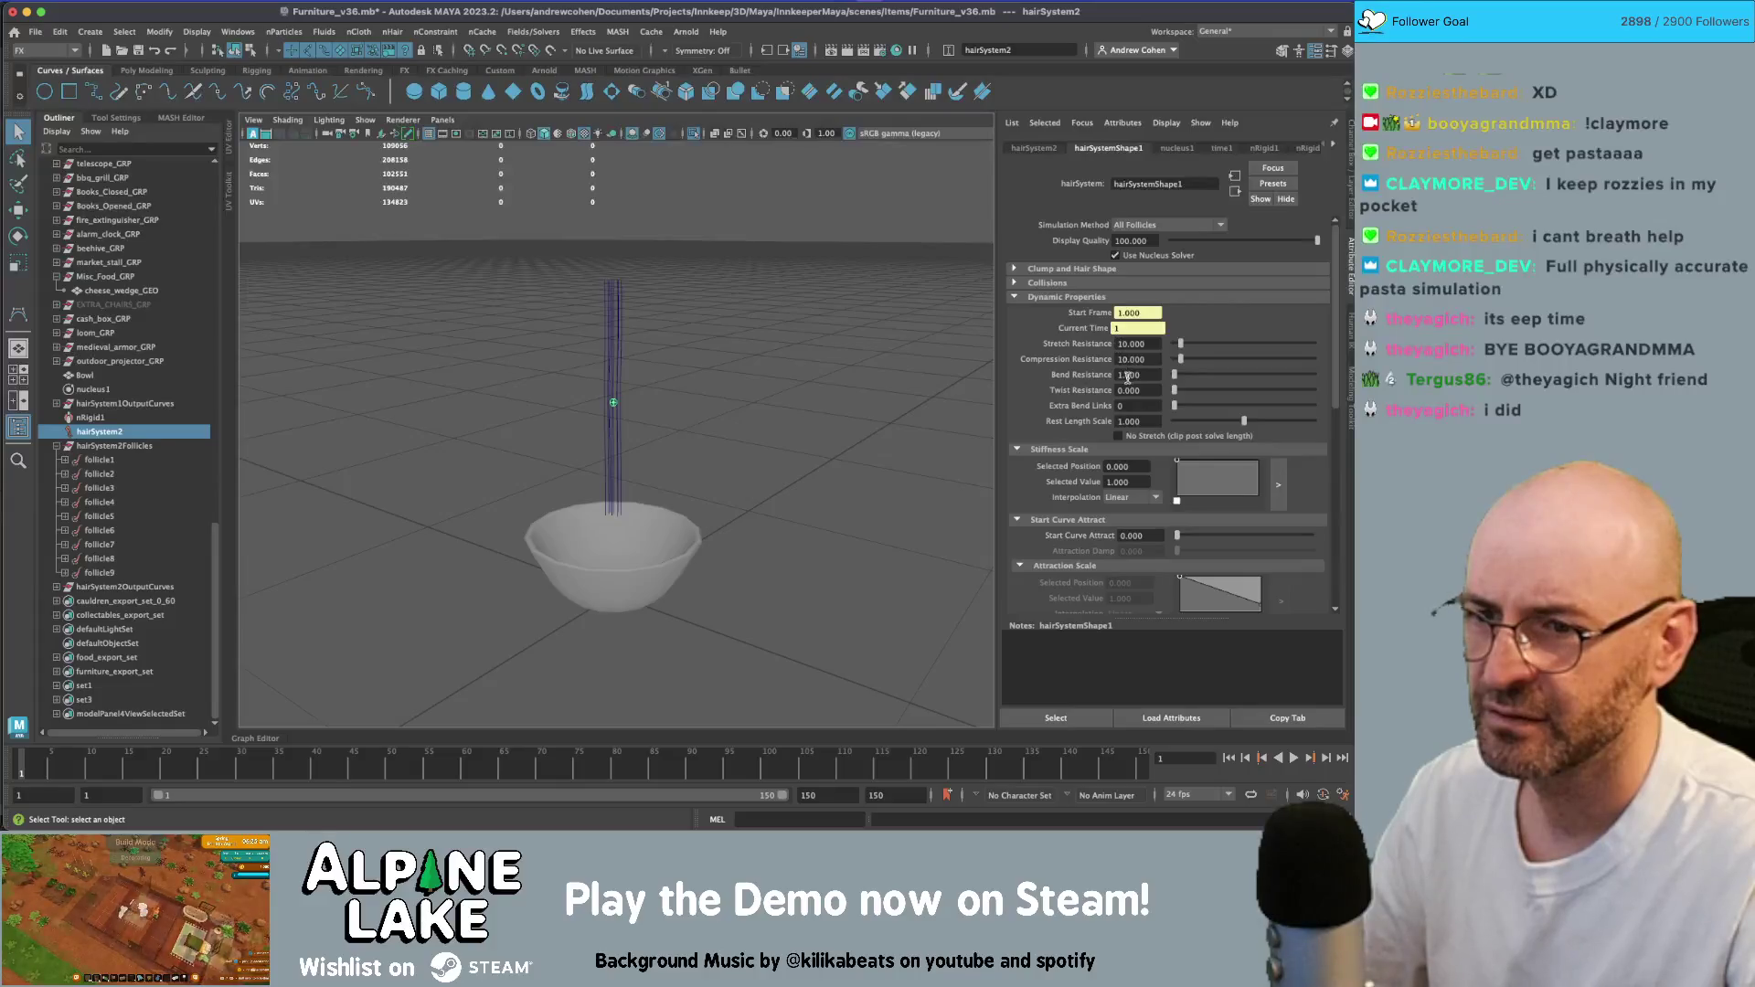
left_click(1080, 298)
left_click(1071, 284)
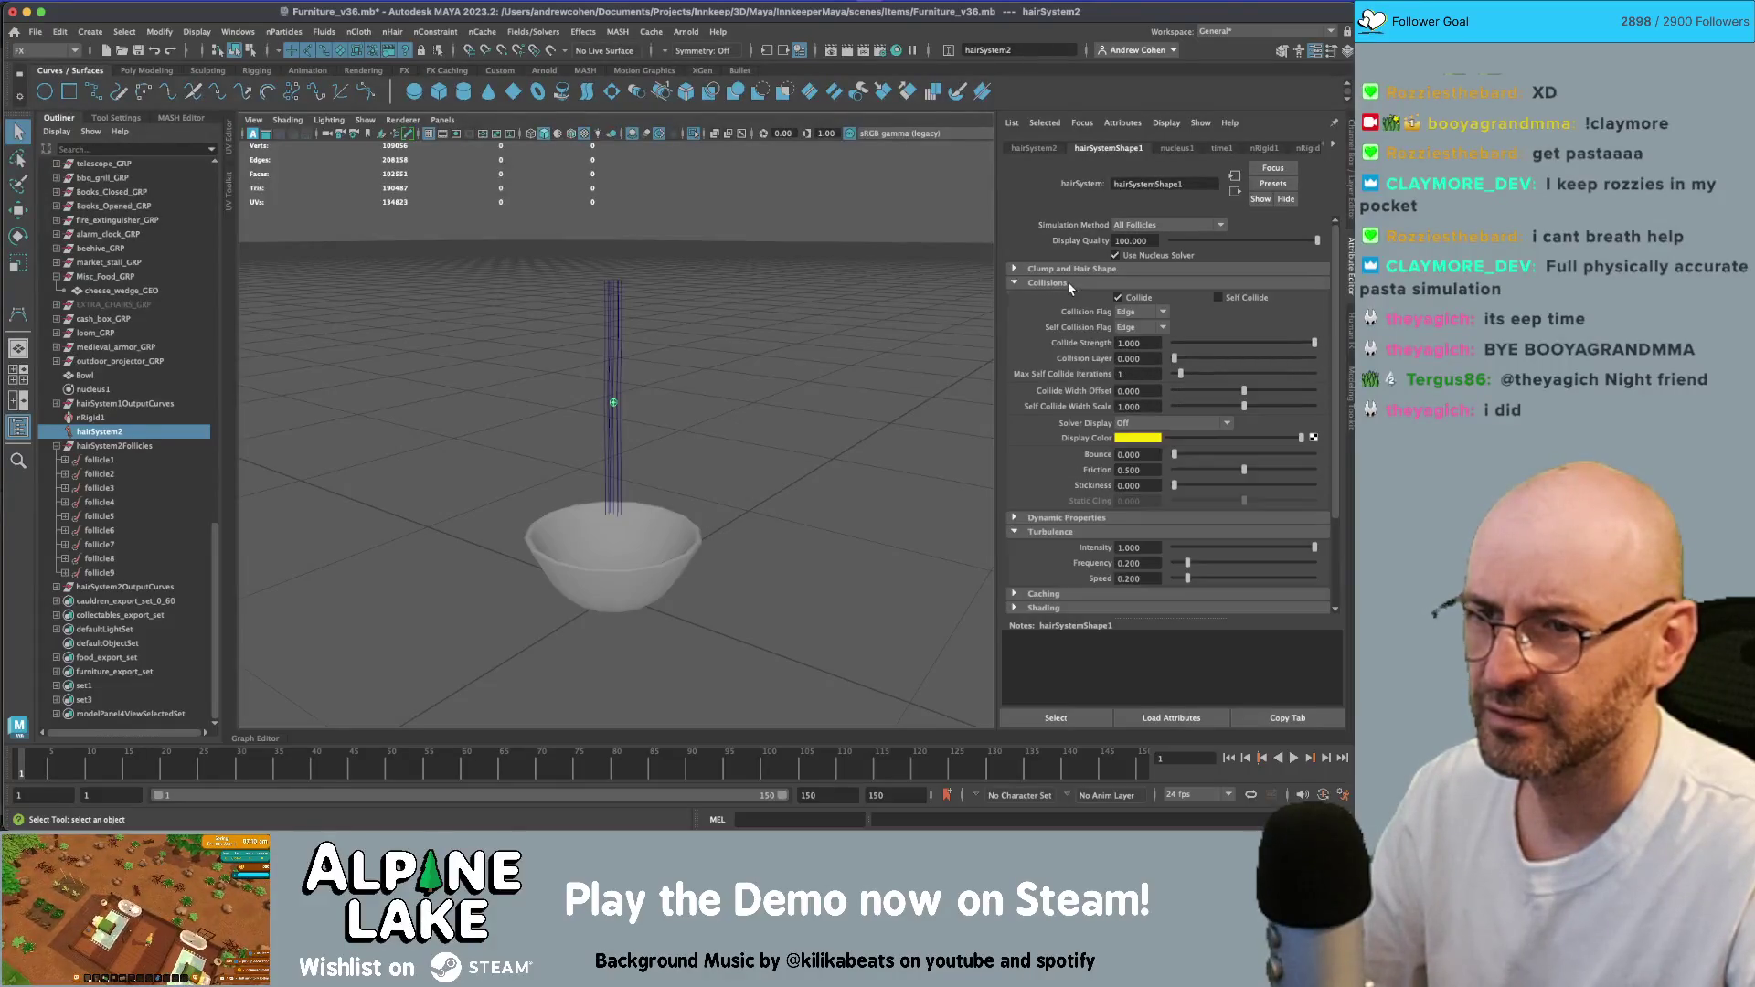
left_click(1070, 284)
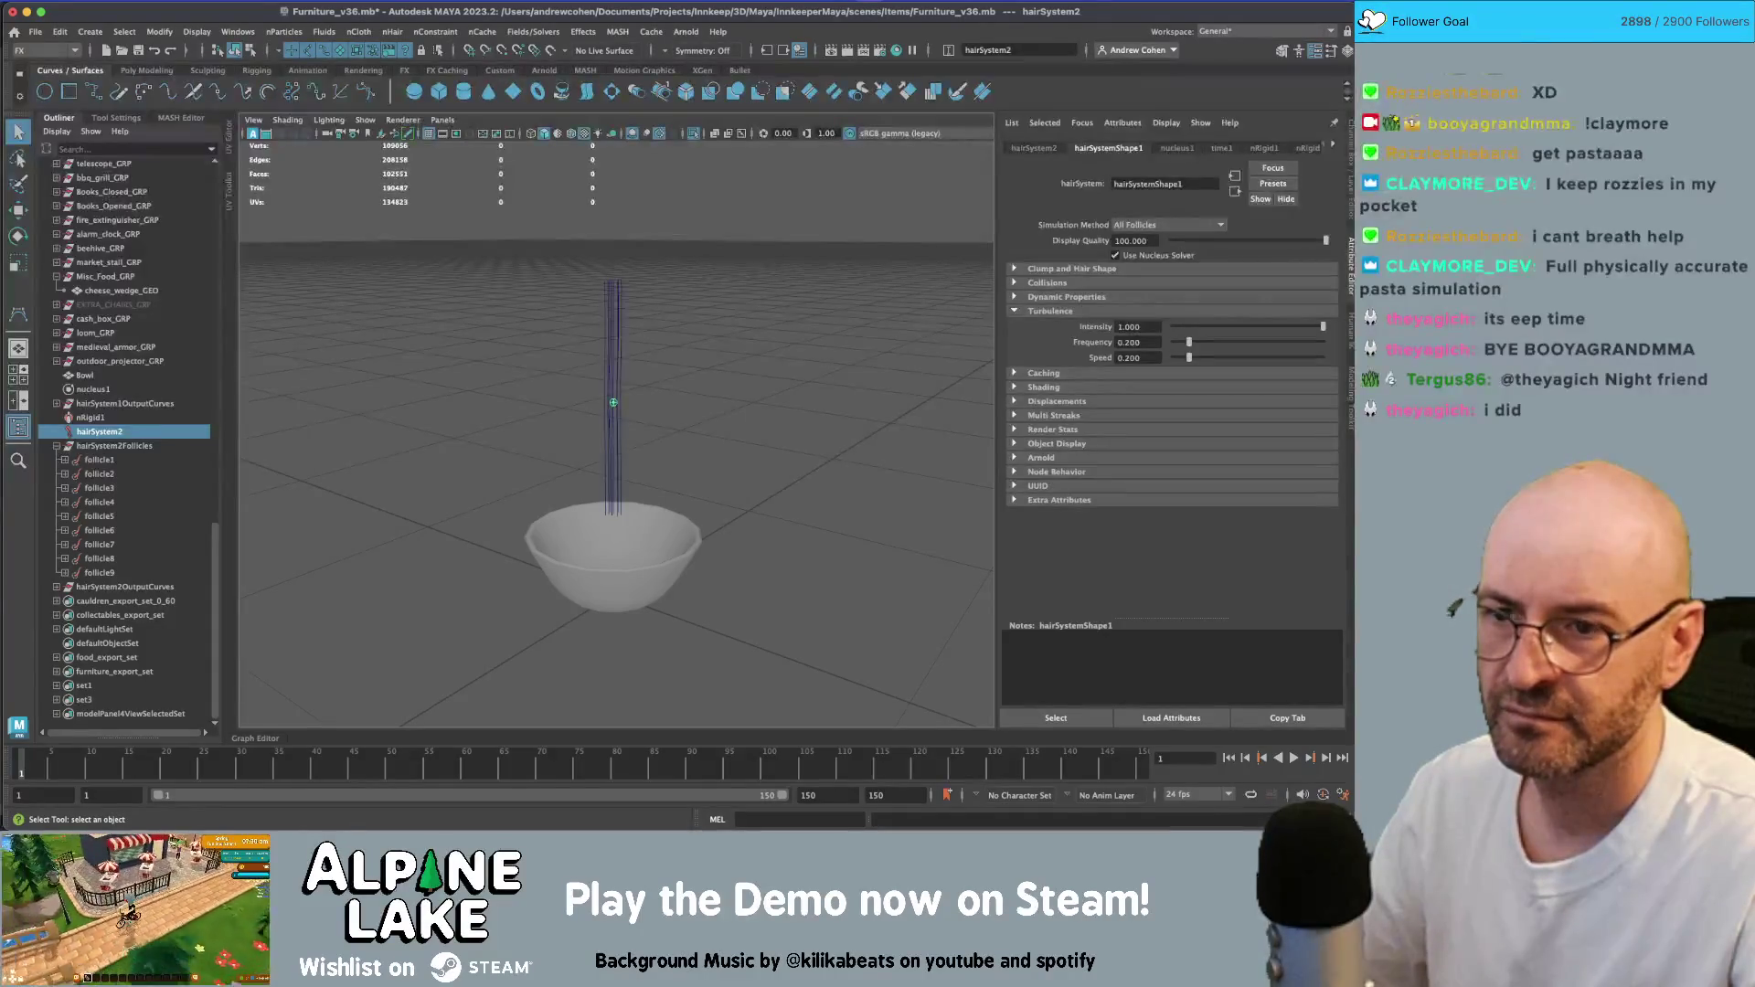
- Check nucleus1's gravity and wind, test-play to frame 39, and rewind to frame 1
left_click(1177, 148)
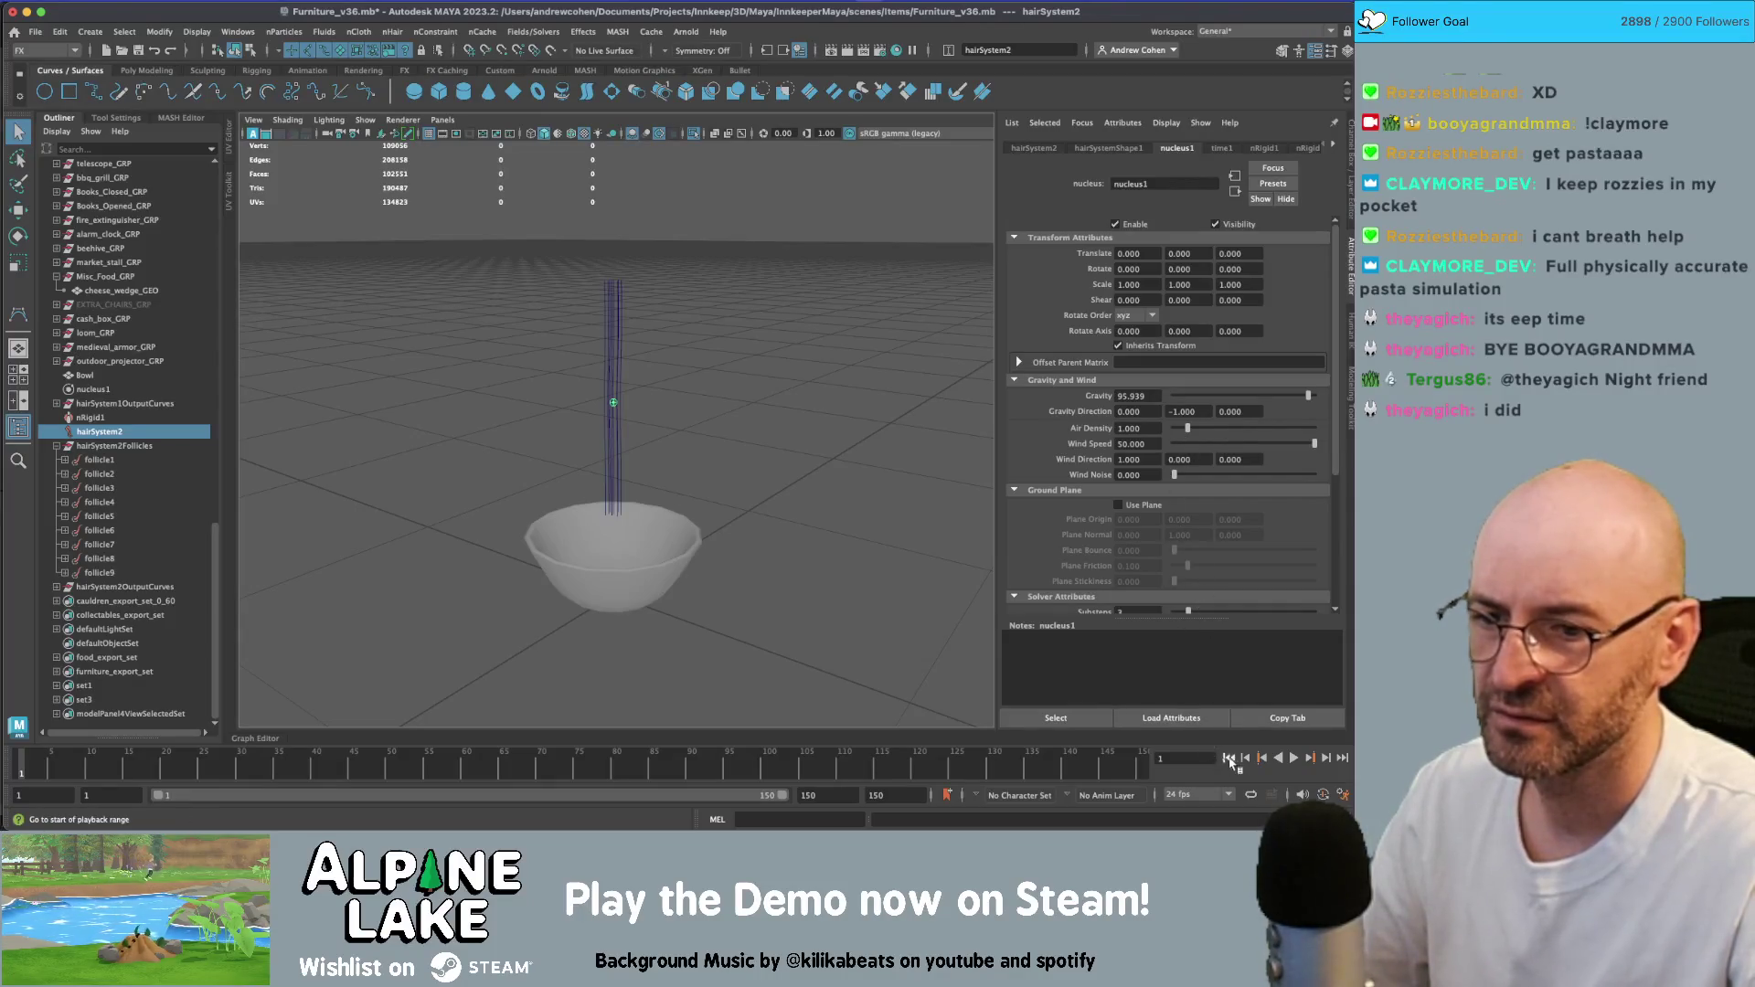
left_click(1293, 760)
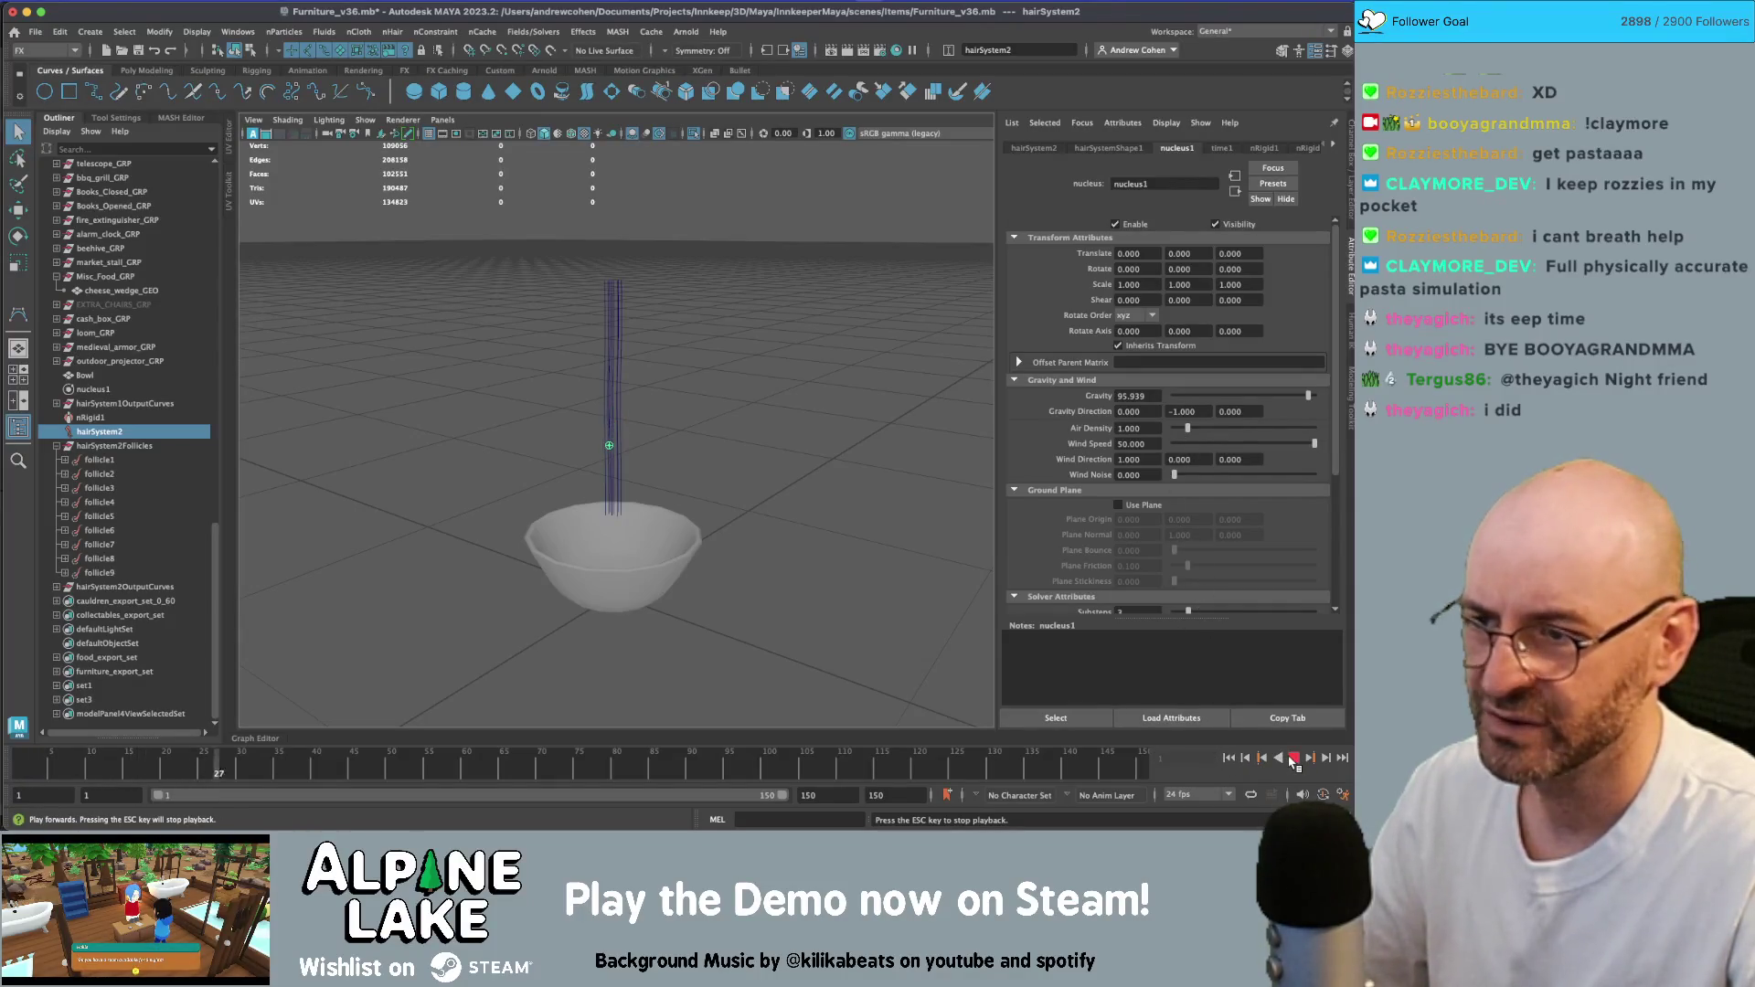
left_click(1293, 760)
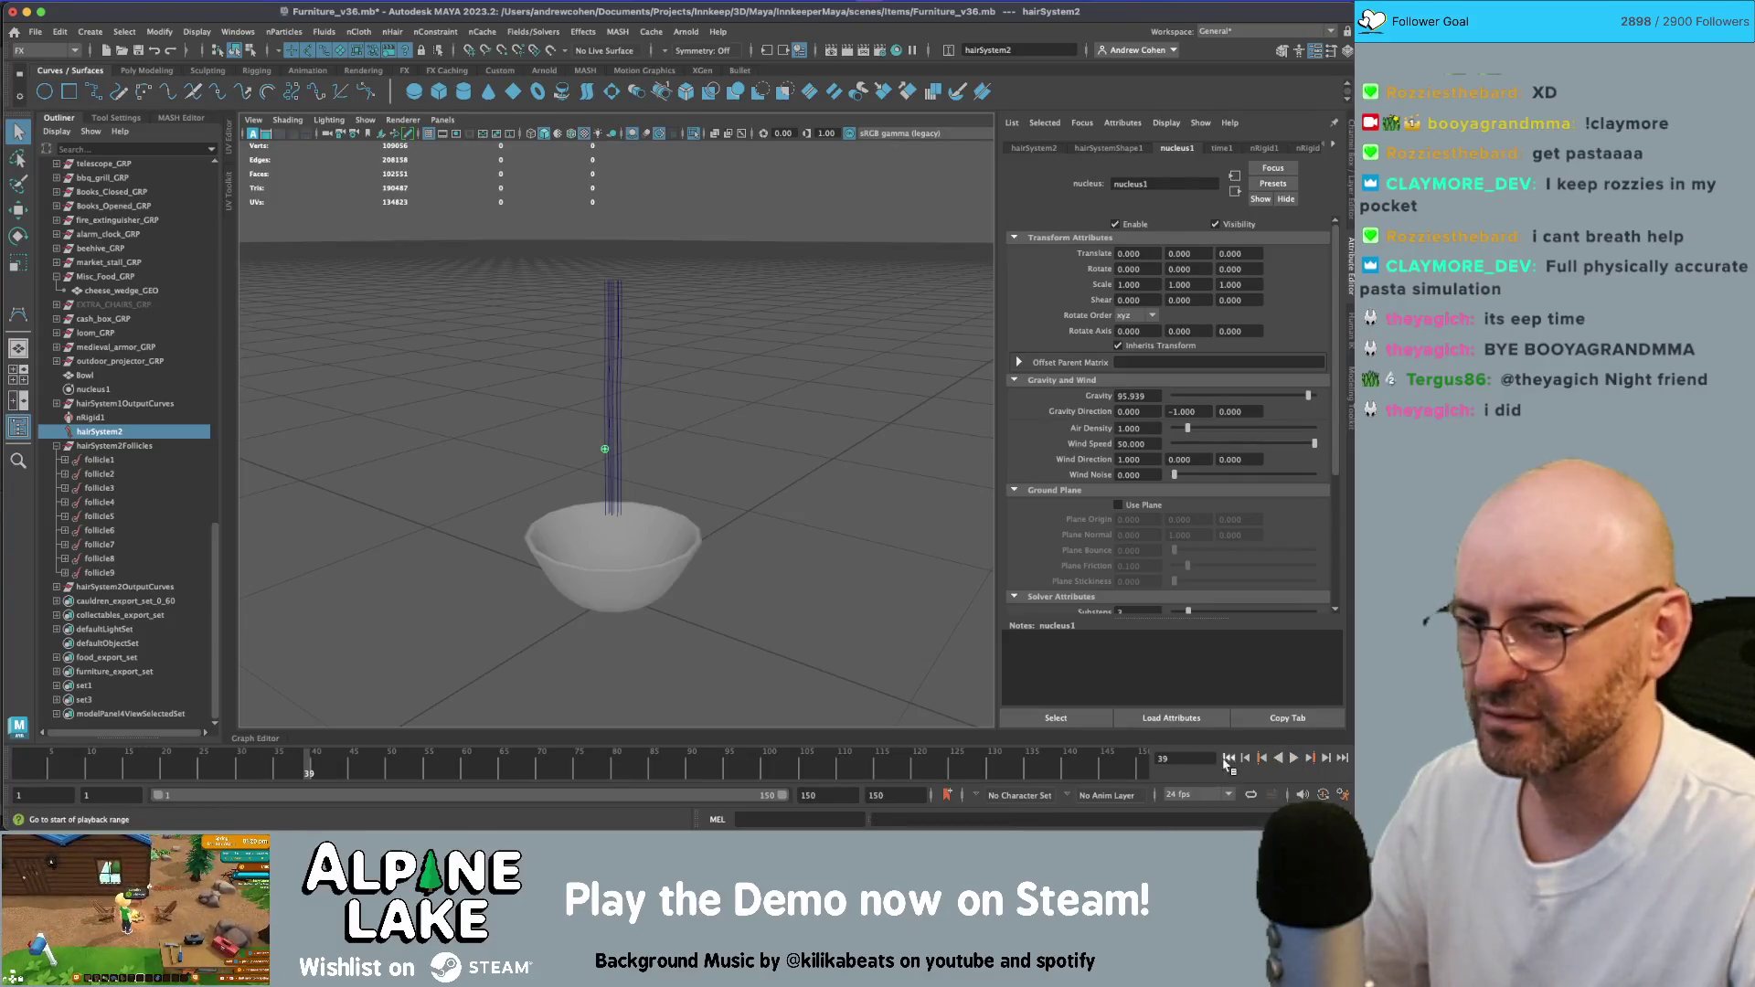
left_click(1229, 758)
scroll(773, 431, "up", 3)
- Select the hair strands above the bowl and pick out follicle1–follicle9 in the Outliner
left_click(611, 411)
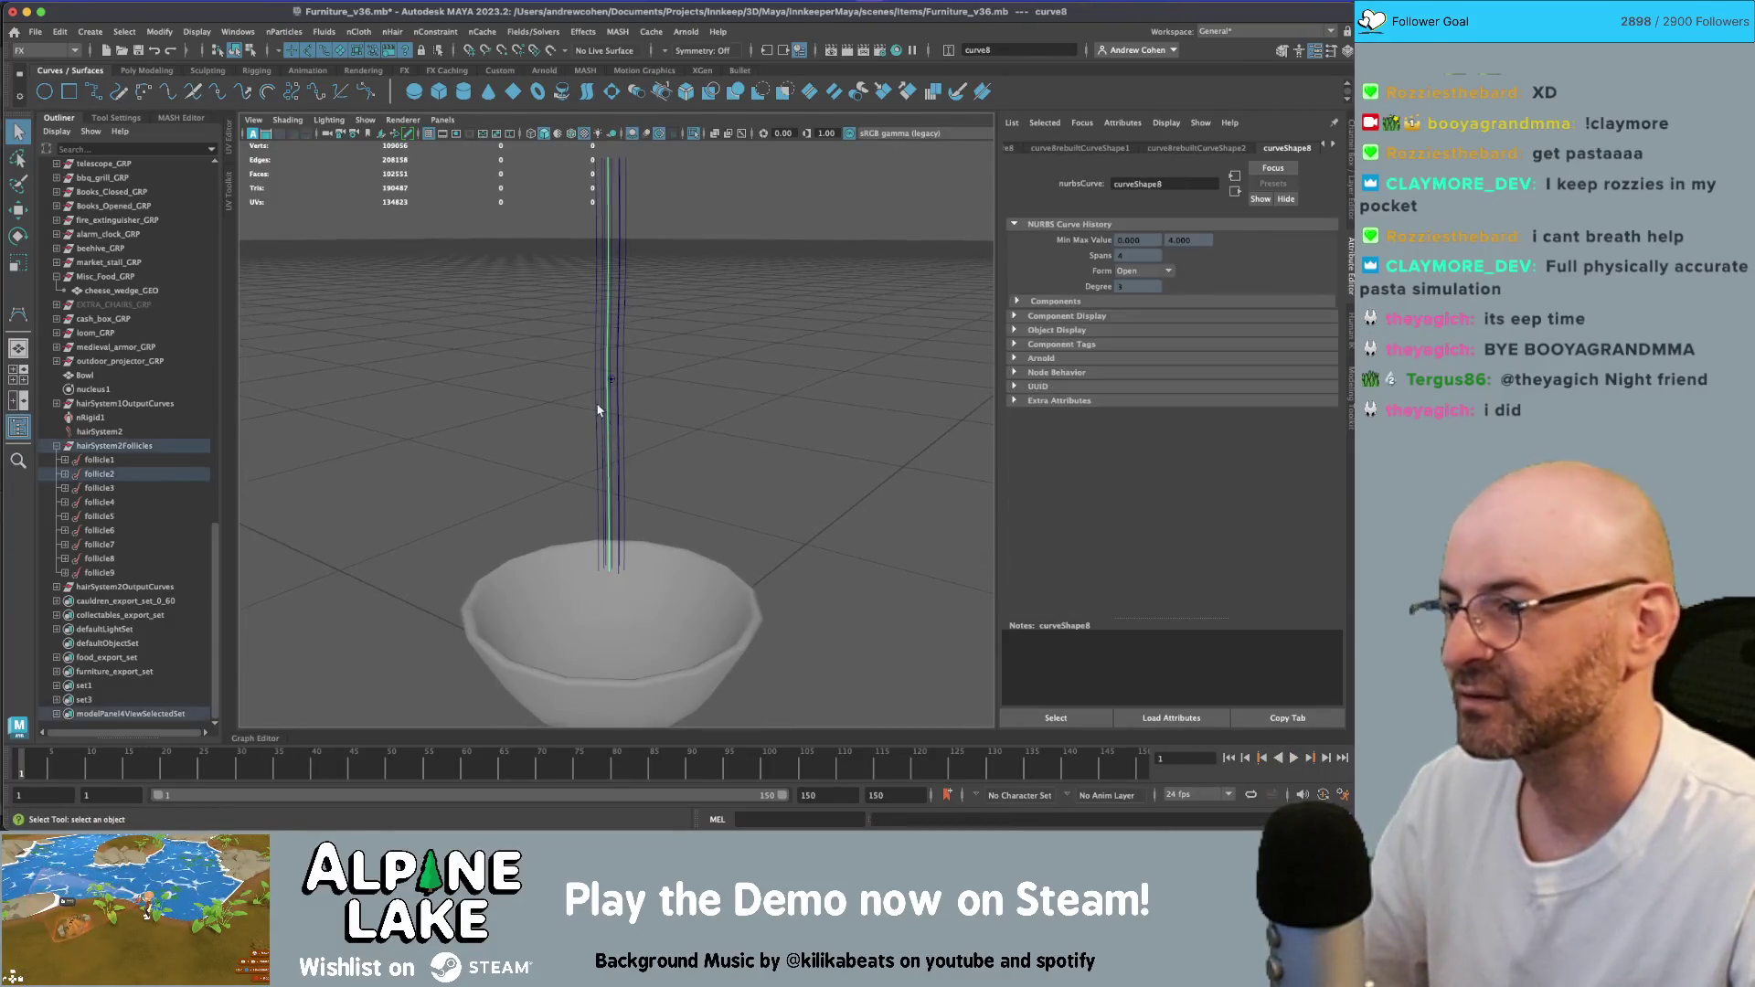
left_click_drag(578, 404, 640, 445)
left_click(1180, 148)
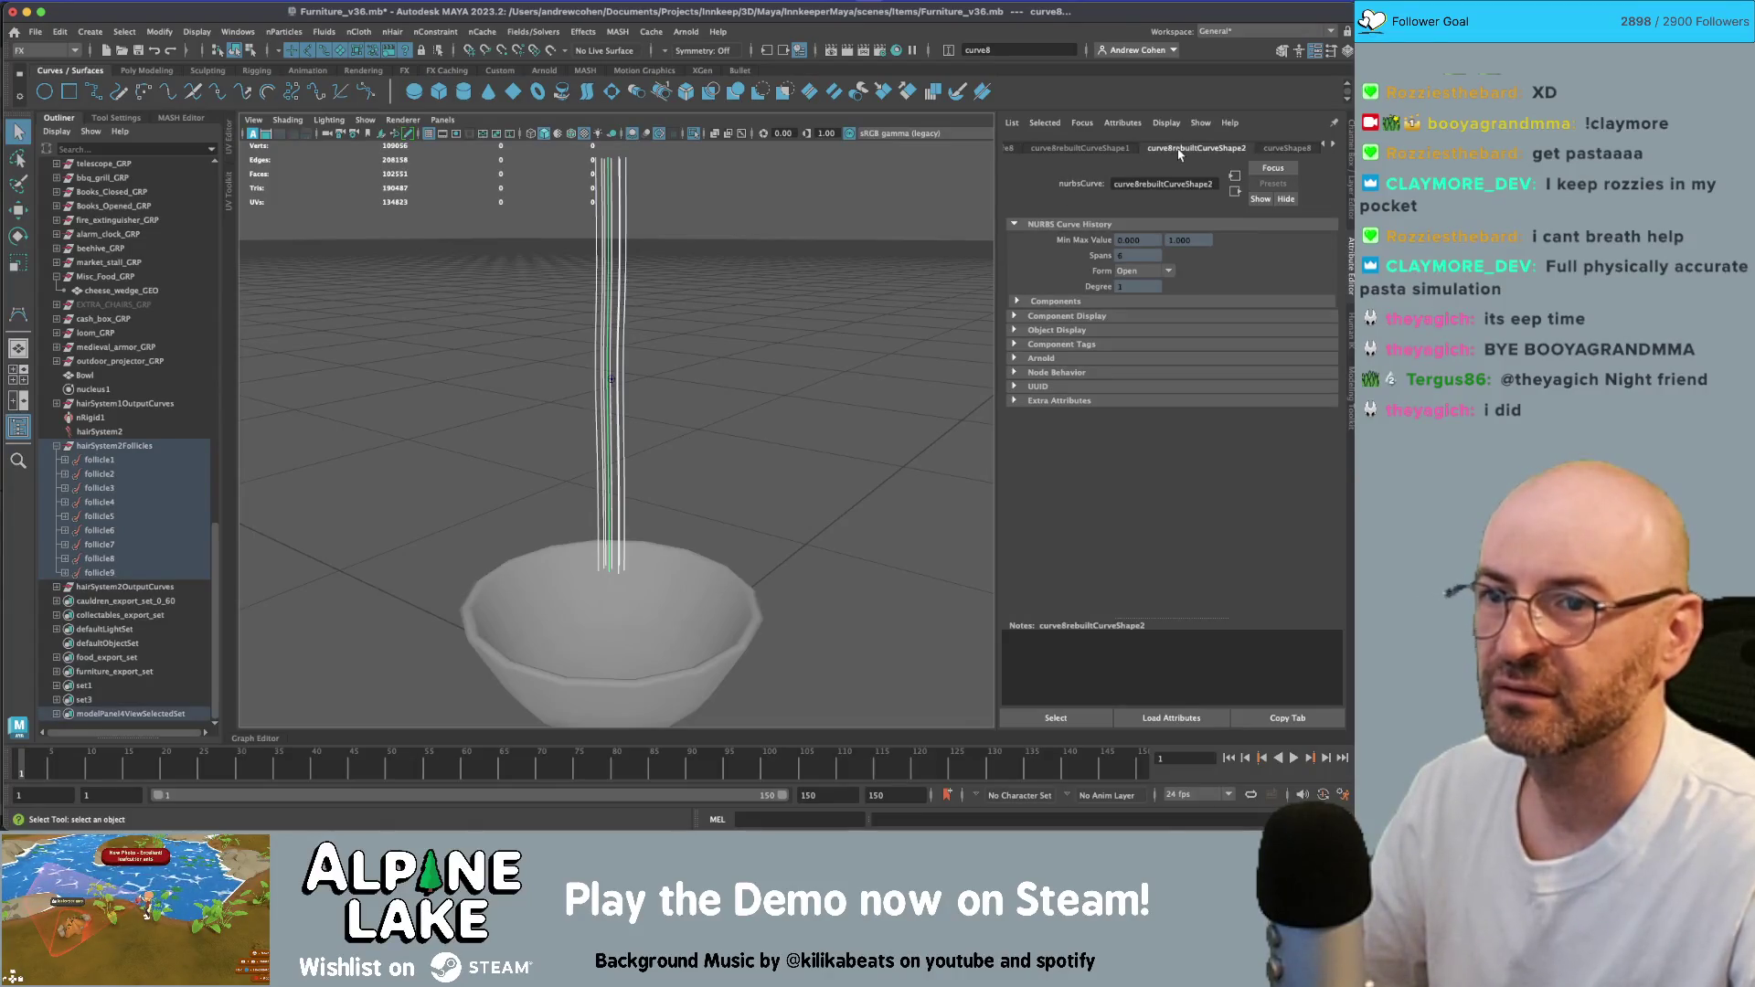
left_click(100, 460)
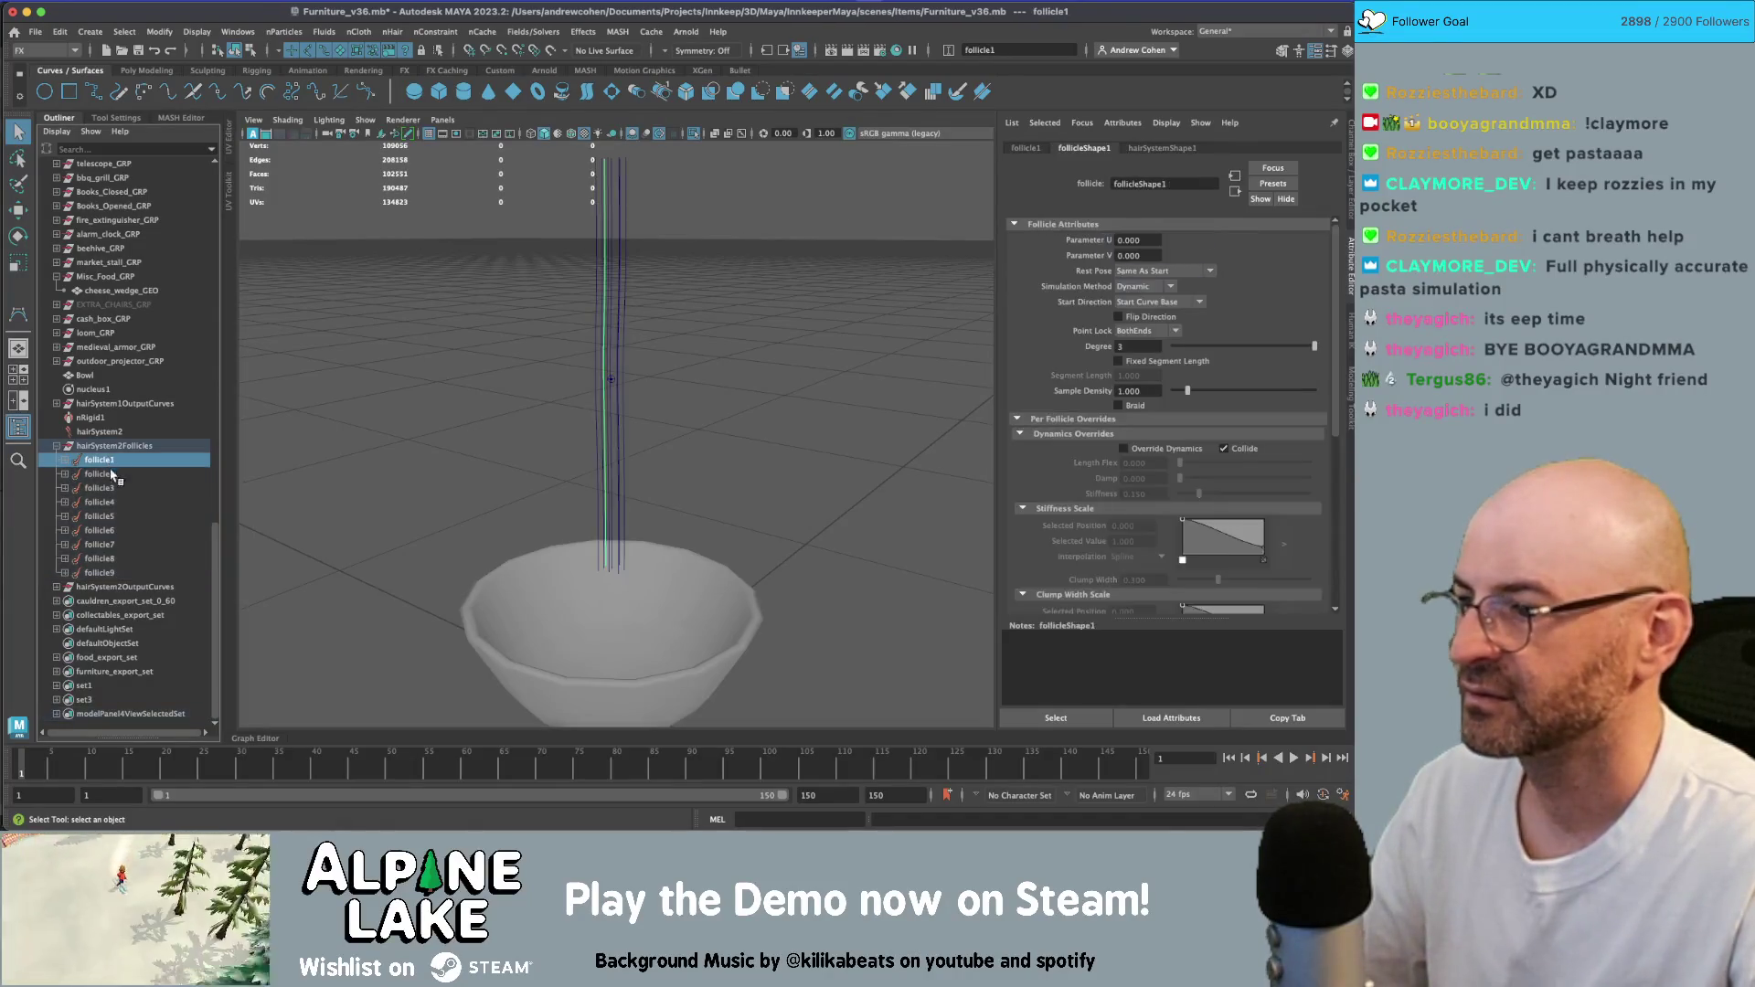
left_click(110, 572, "shift")
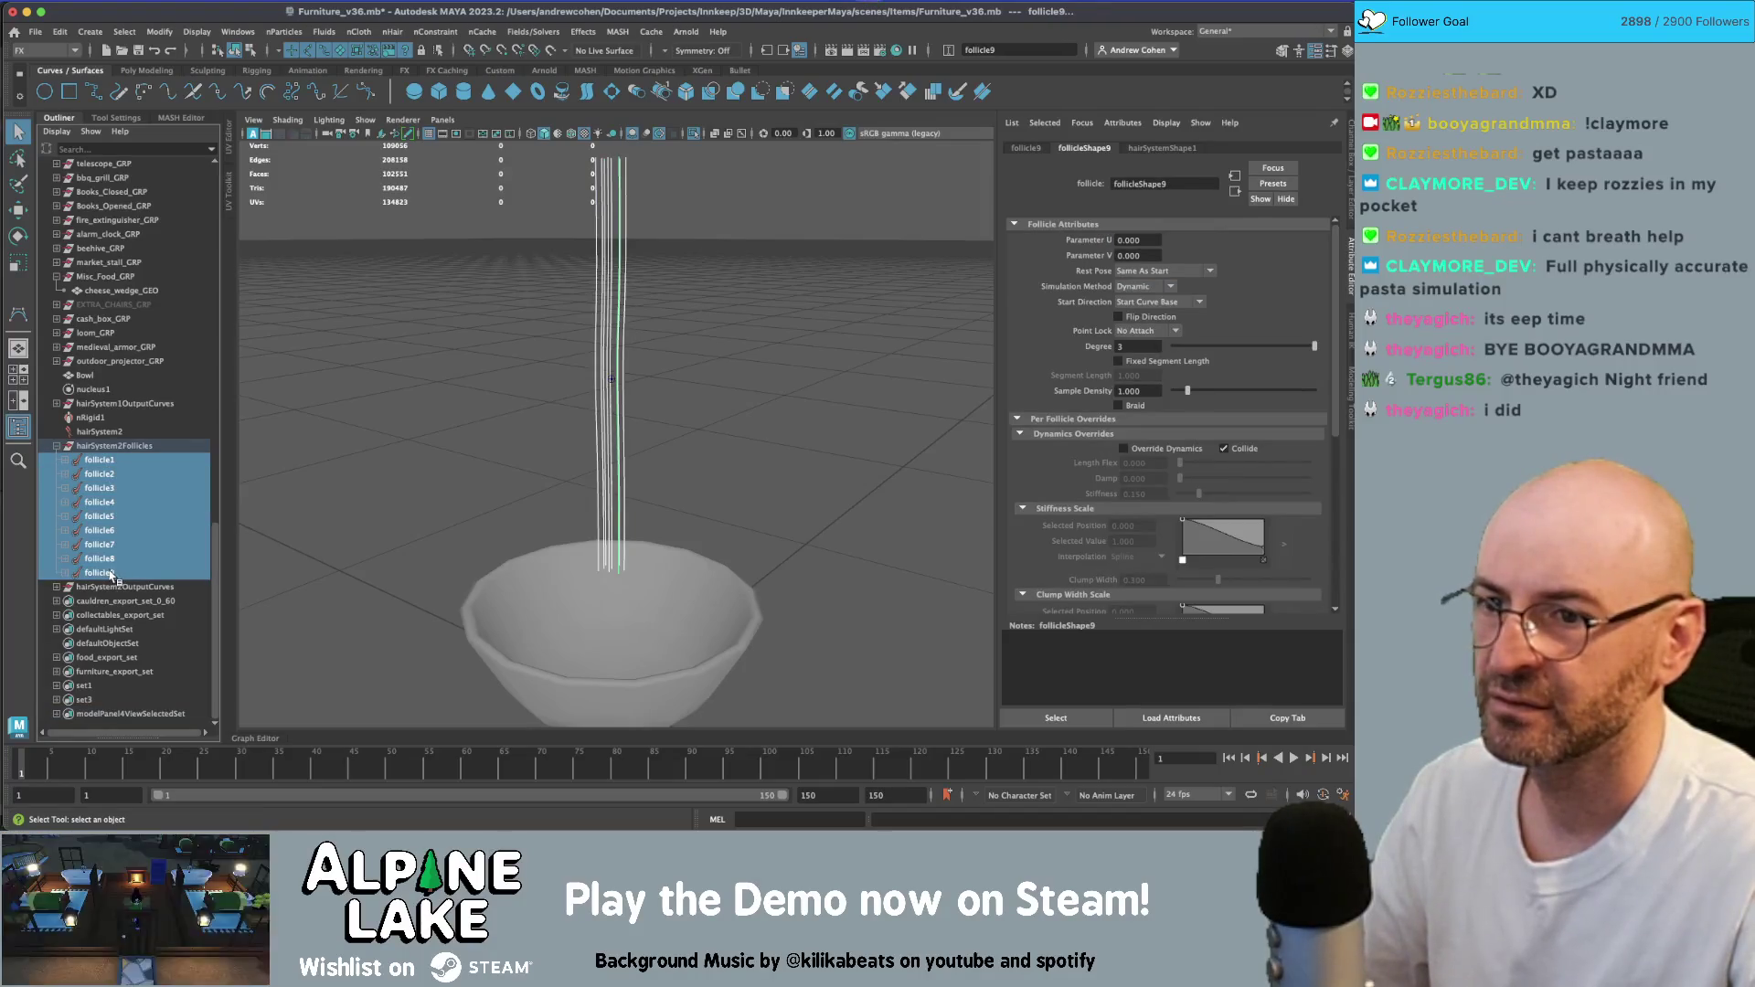
left_click(100, 530)
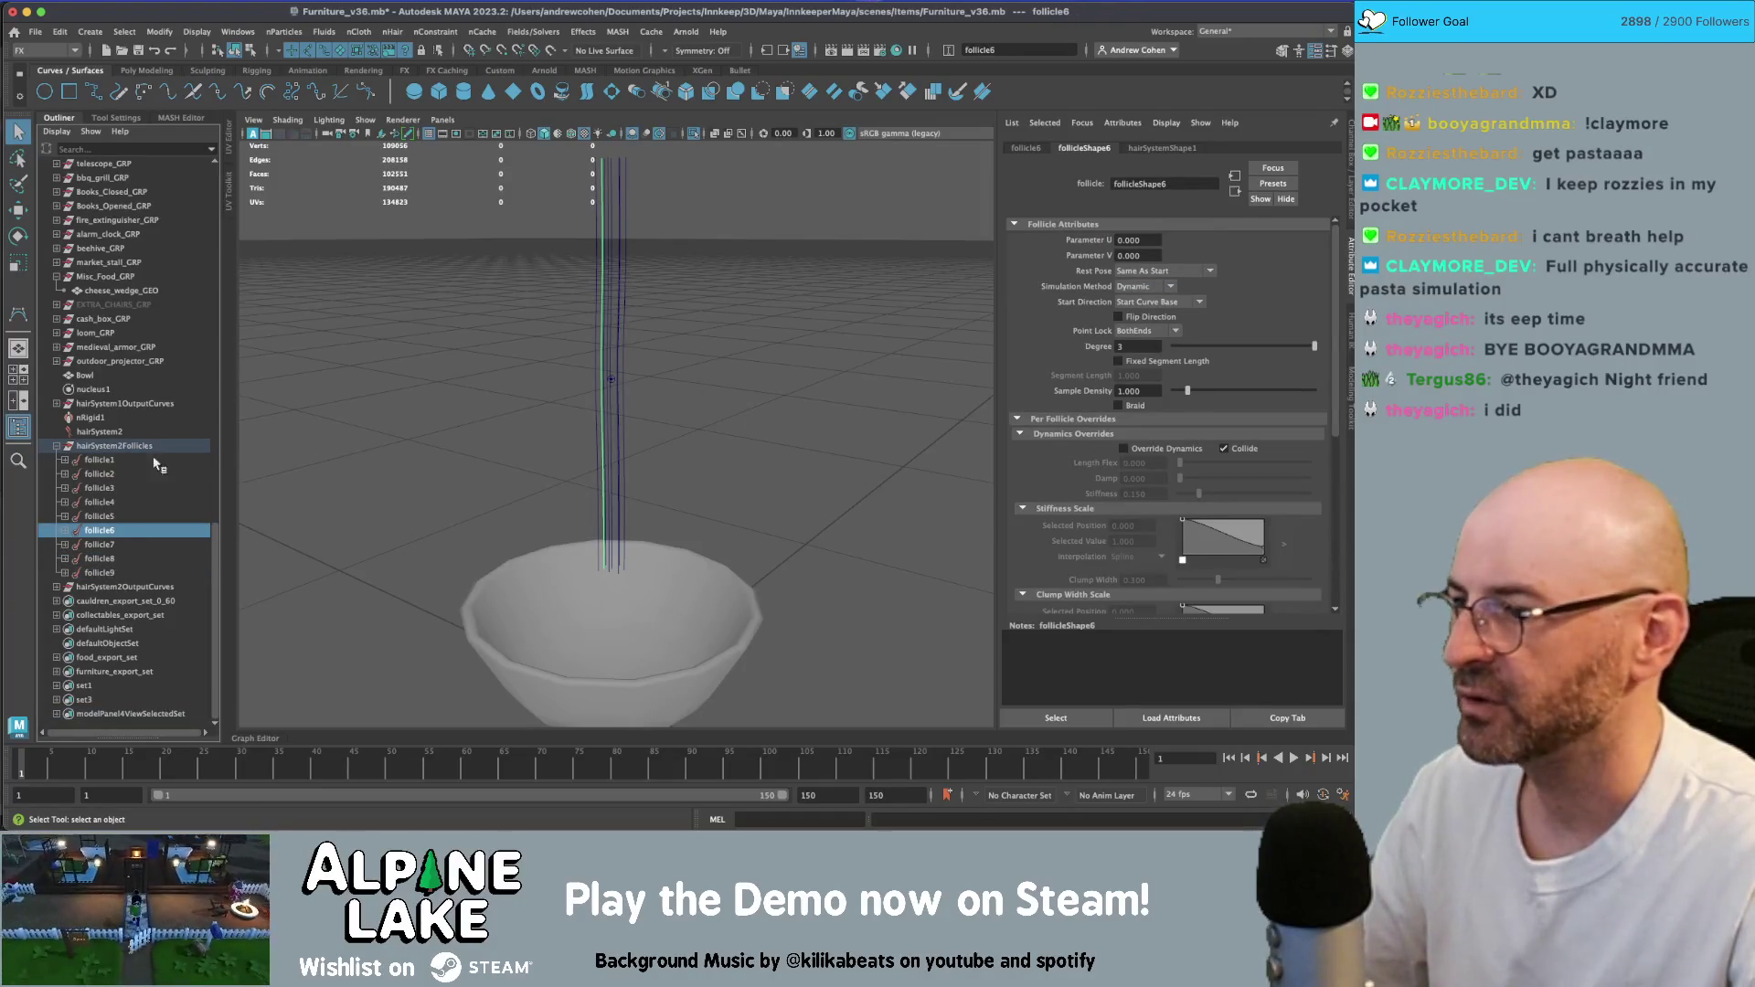
- Set Point Lock to No Attach on follicle1 through follicle5
left_click(100, 460)
left_click(1169, 332)
left_click(1163, 348)
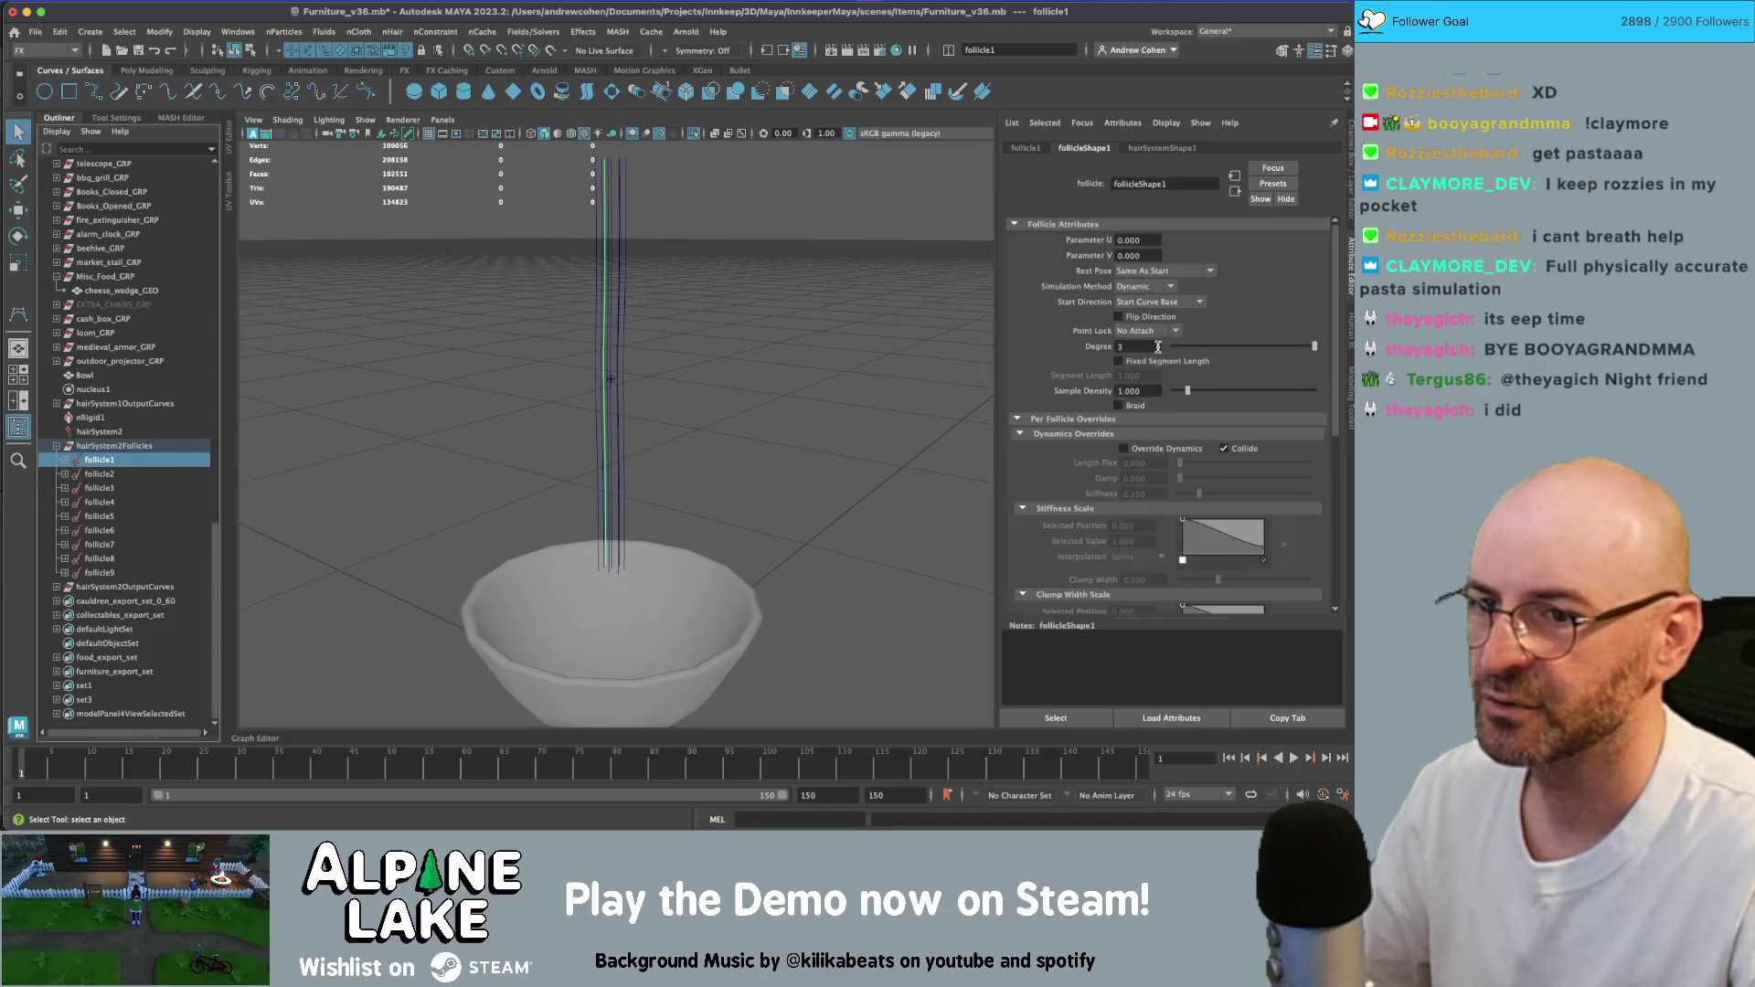
left_click(179, 474)
left_click(1148, 341)
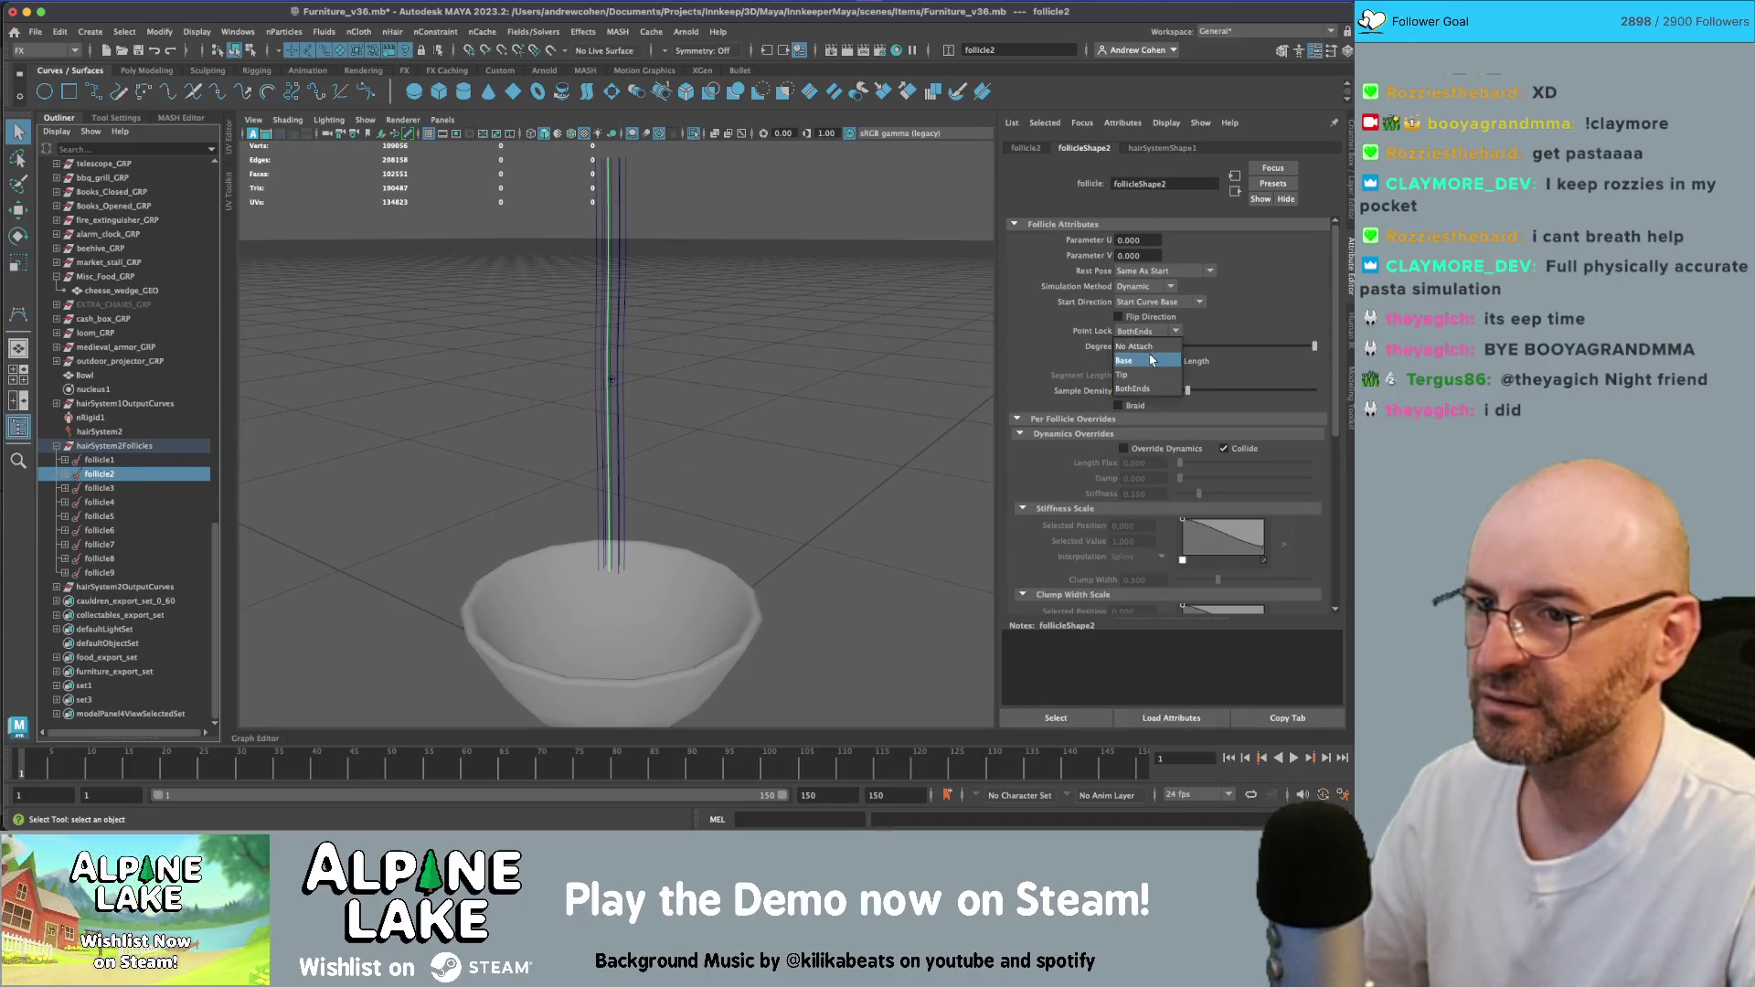
left_click(1147, 334)
left_click(111, 491)
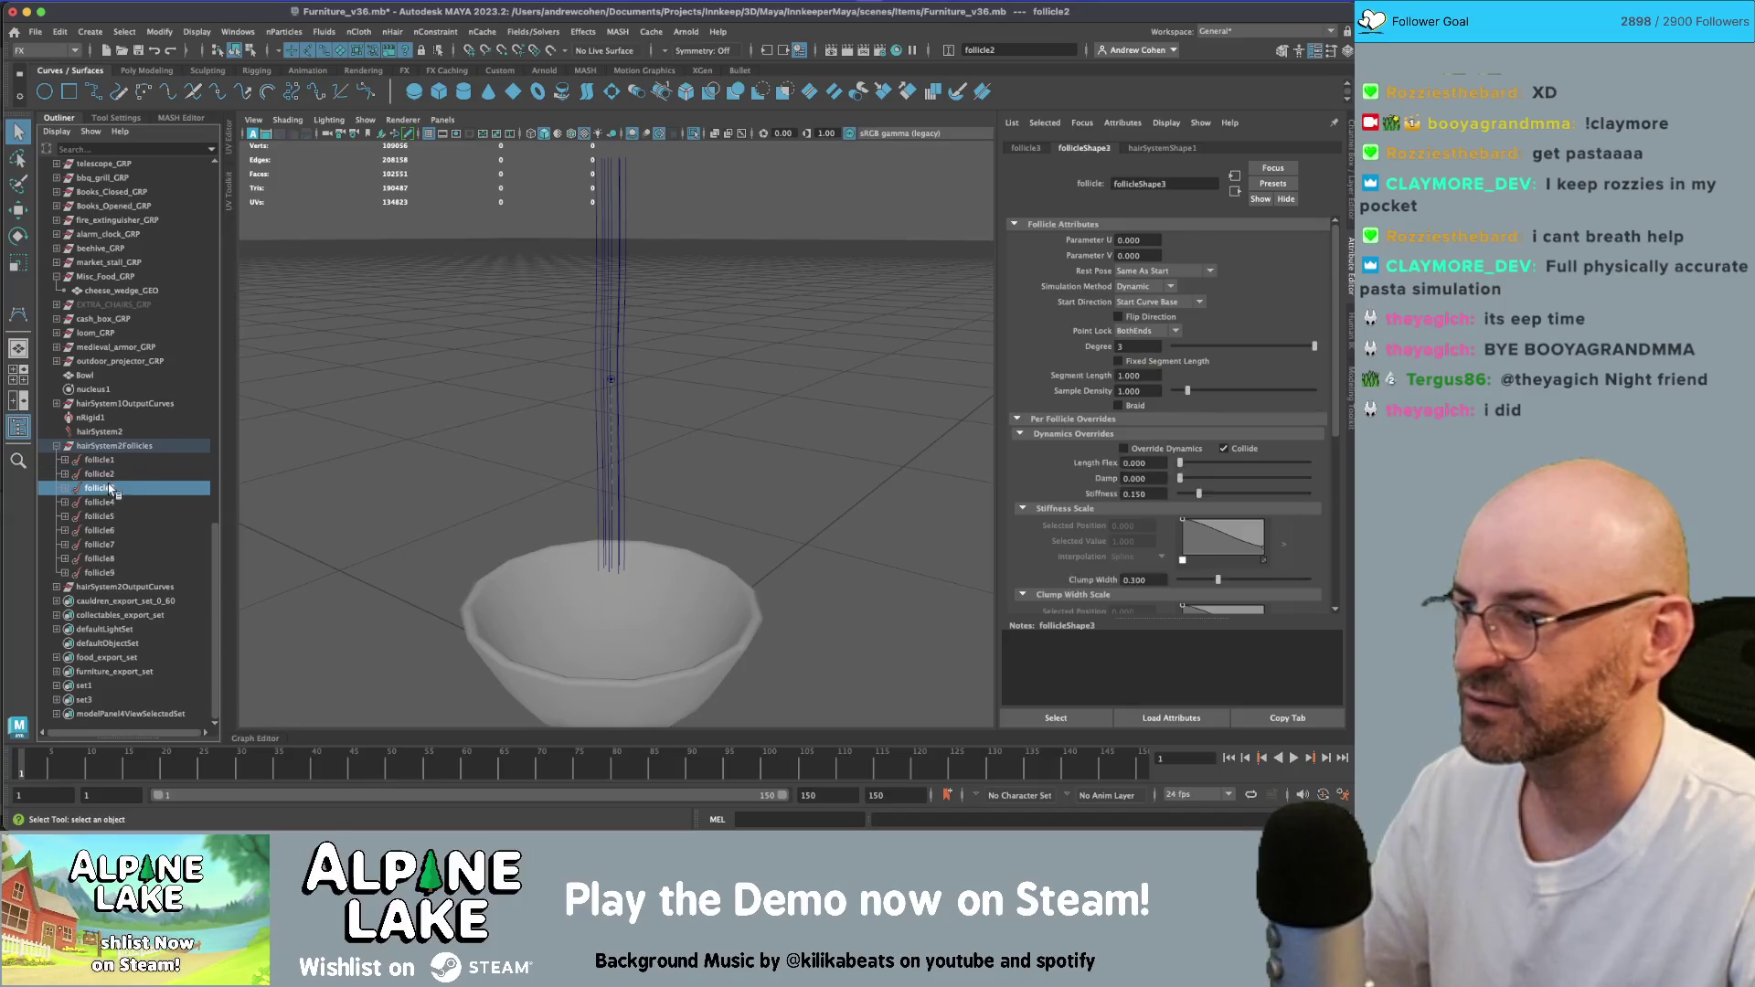
left_click(1147, 331)
left_click(1141, 352)
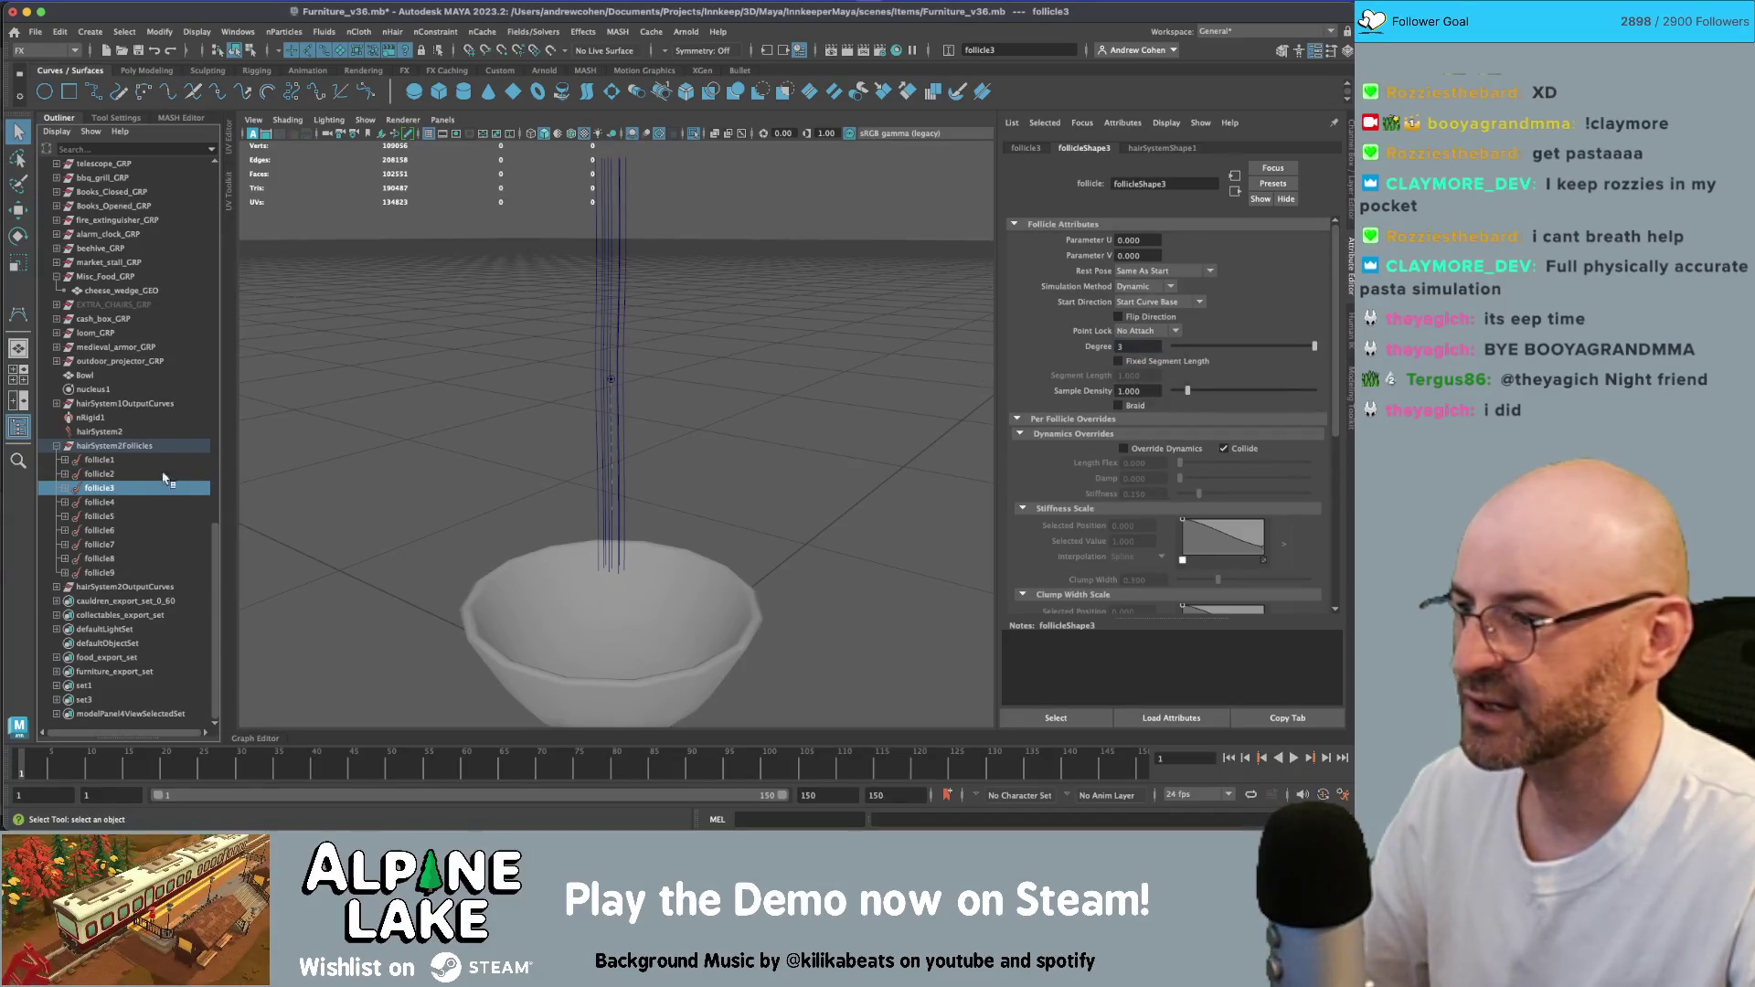
left_click(140, 503)
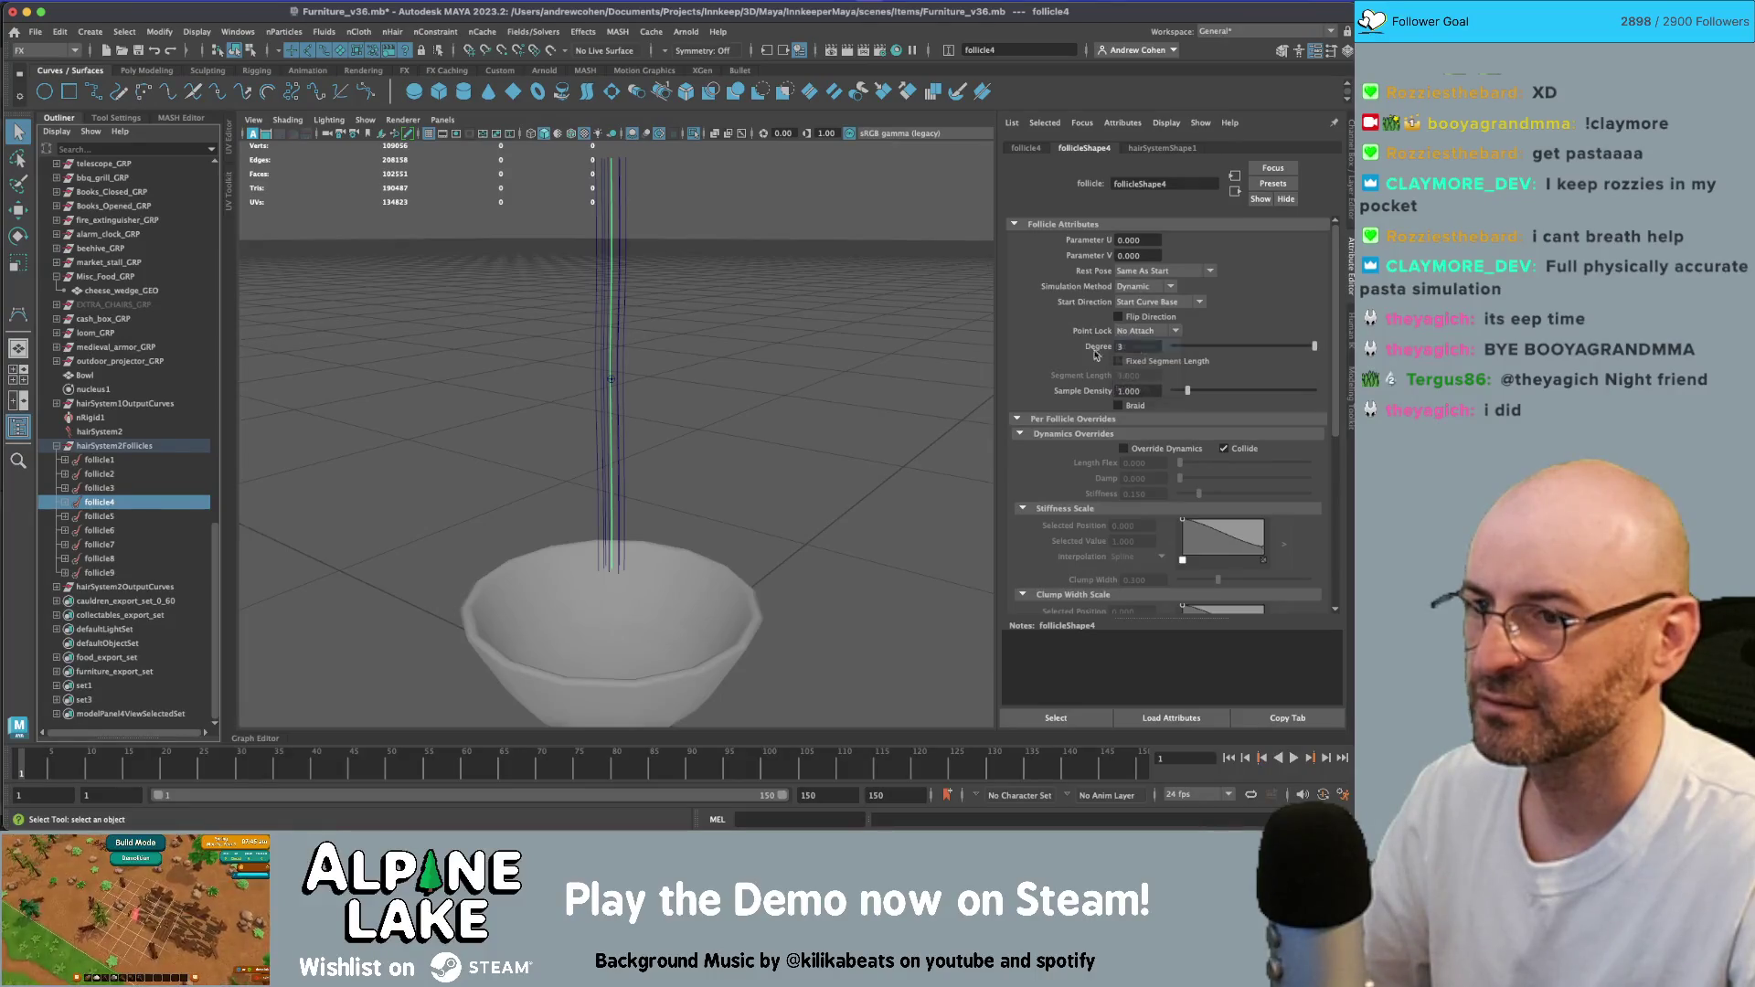
left_click(99, 517)
left_click(1148, 331)
left_click(1140, 352)
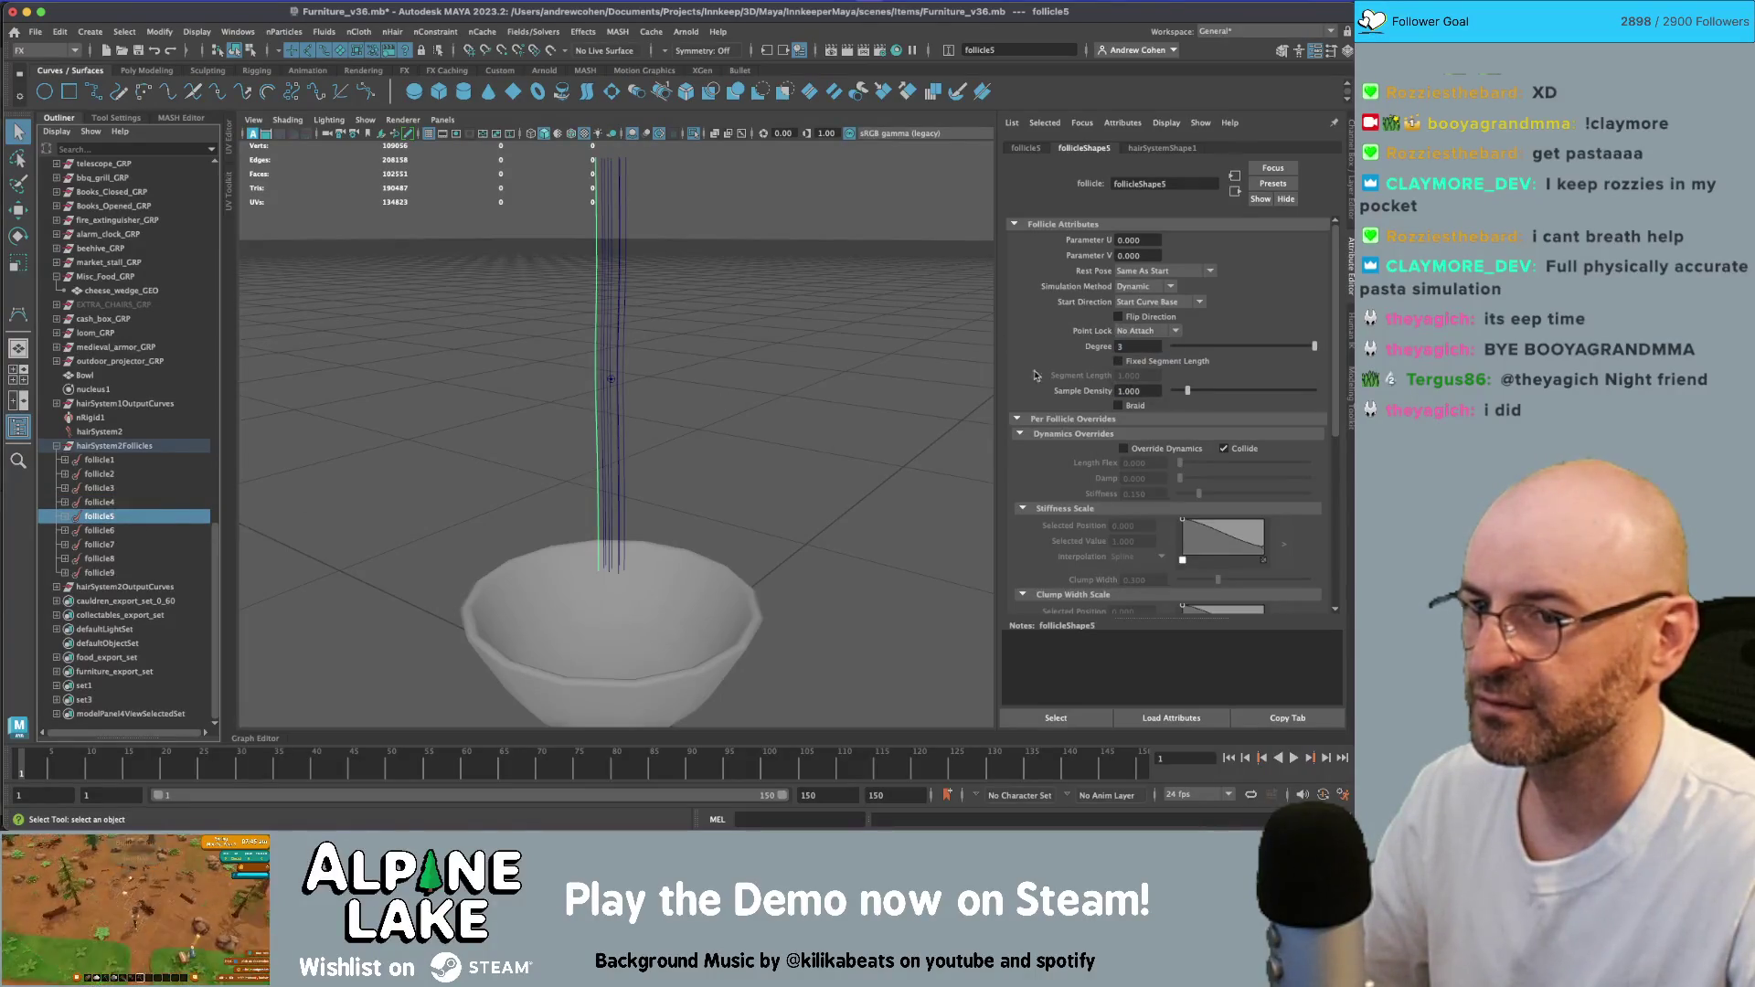
- Set Point Lock to No Attach on follicle6 through follicle9
left_click(137, 531)
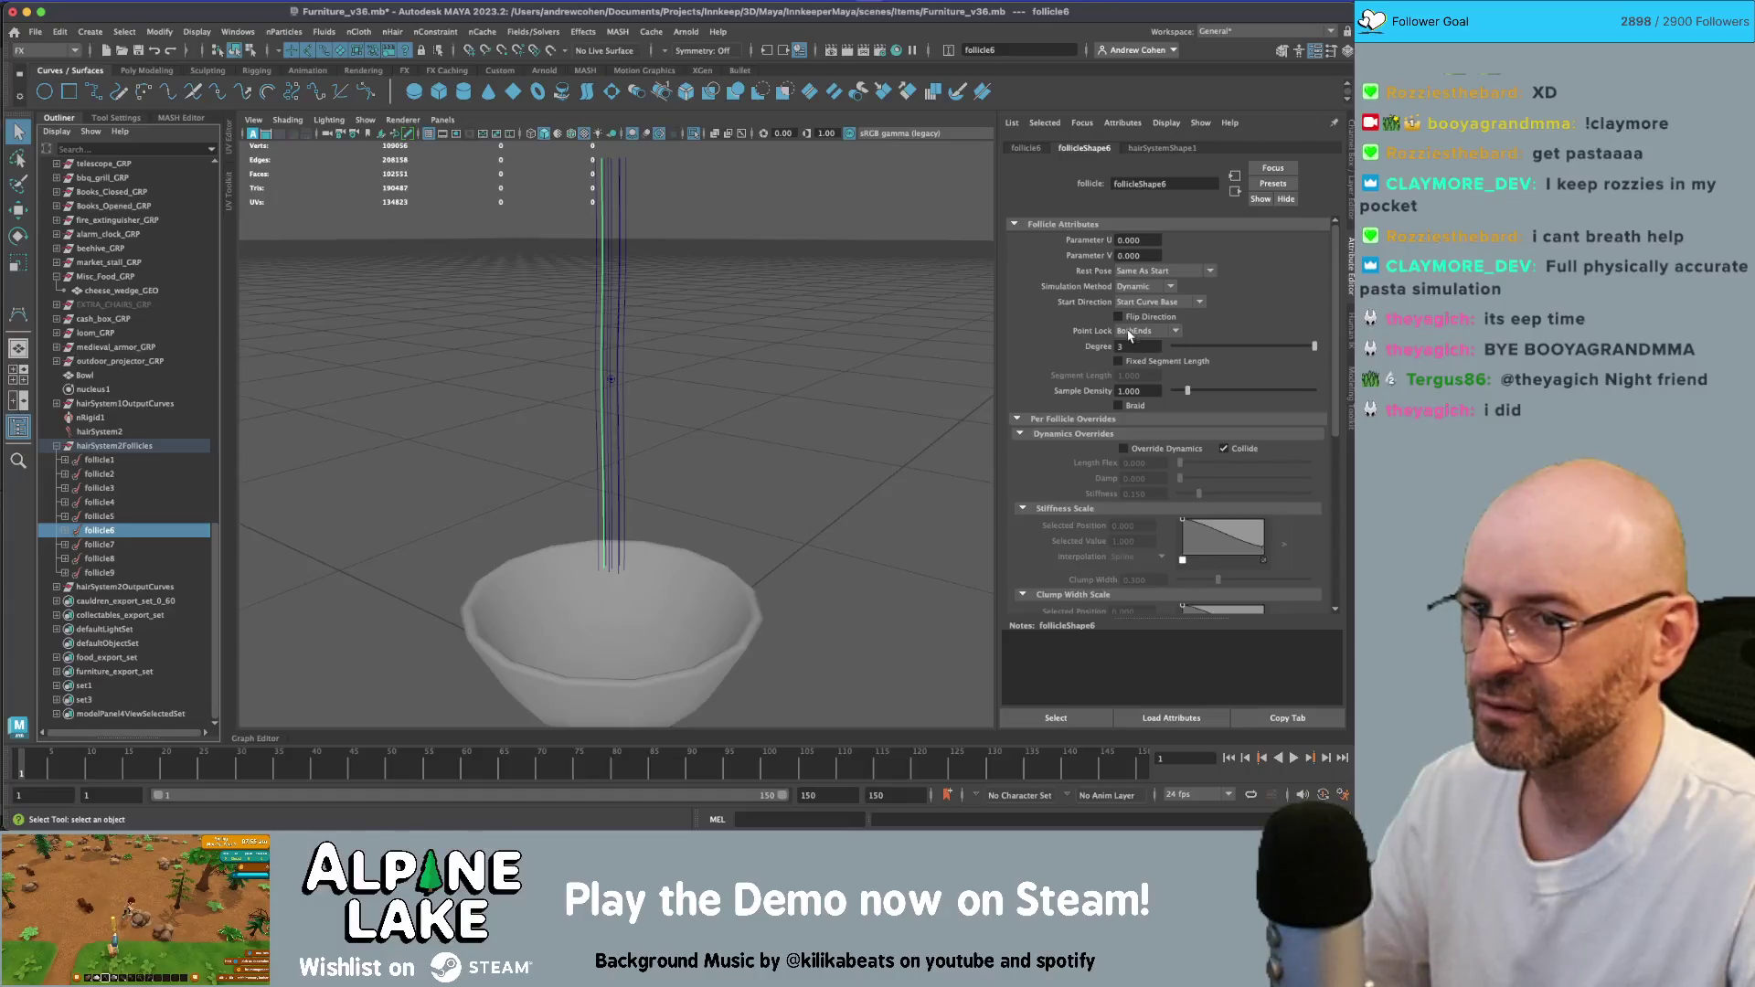
left_click(151, 545)
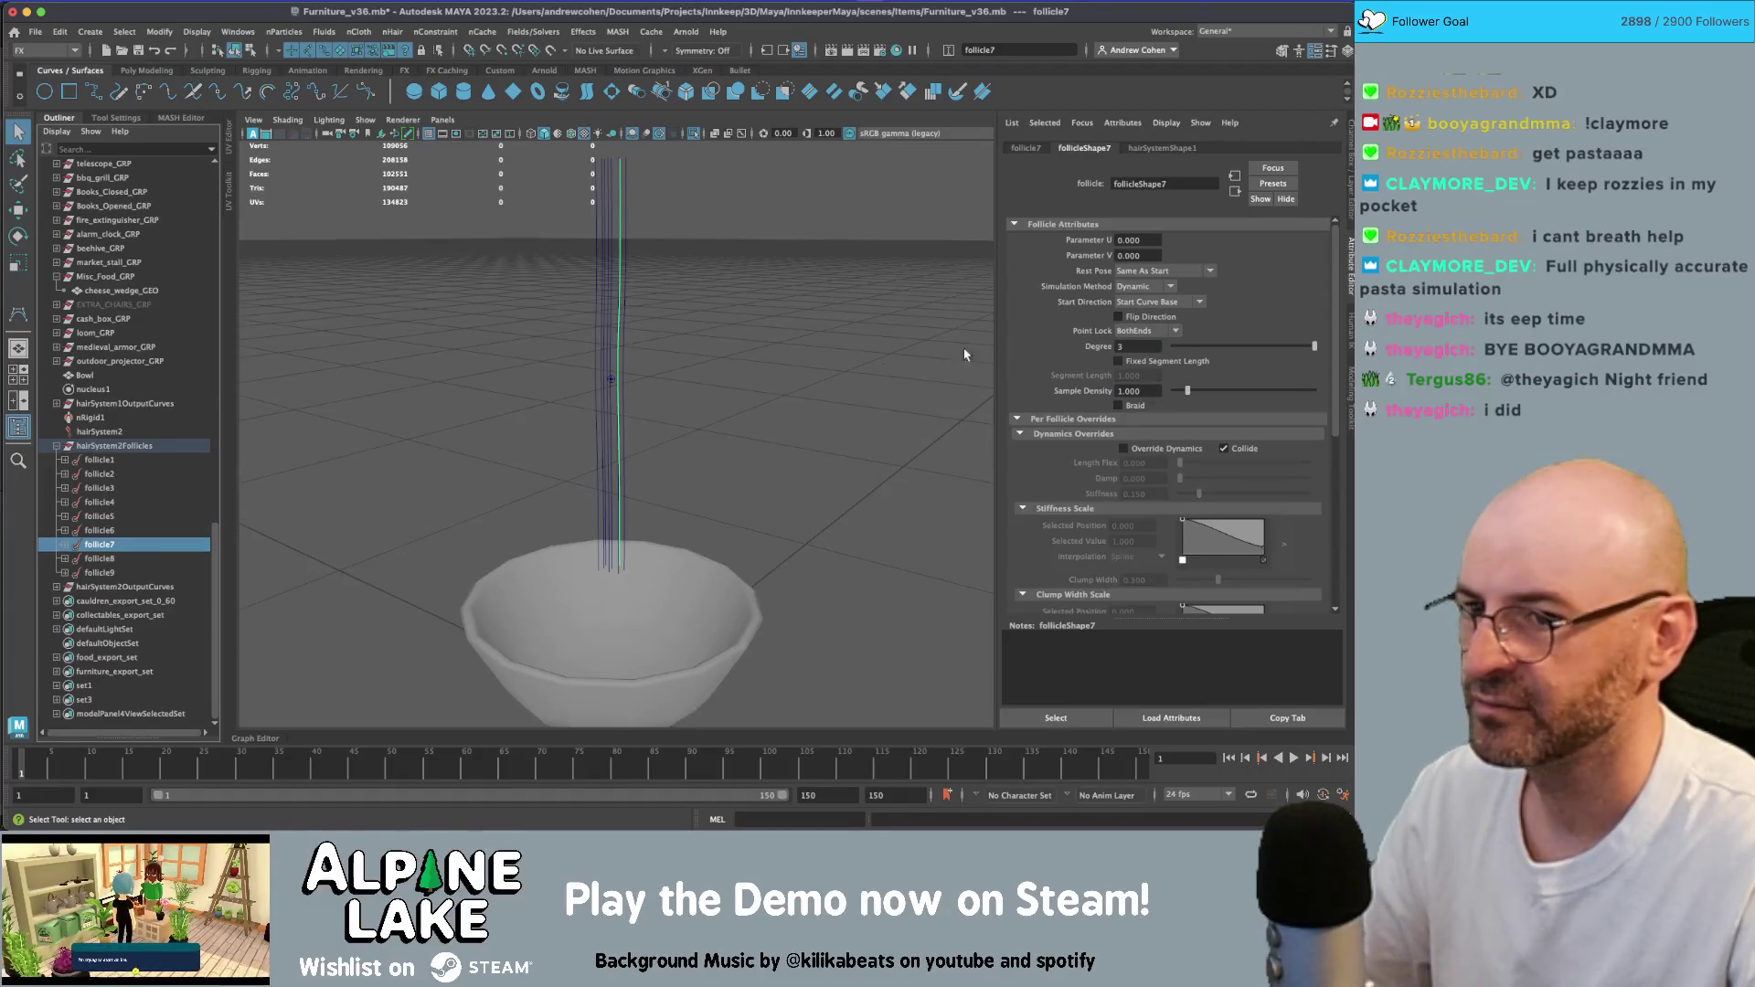
left_click(1143, 331)
left_click(1138, 394)
left_click(99, 559, "ctrl")
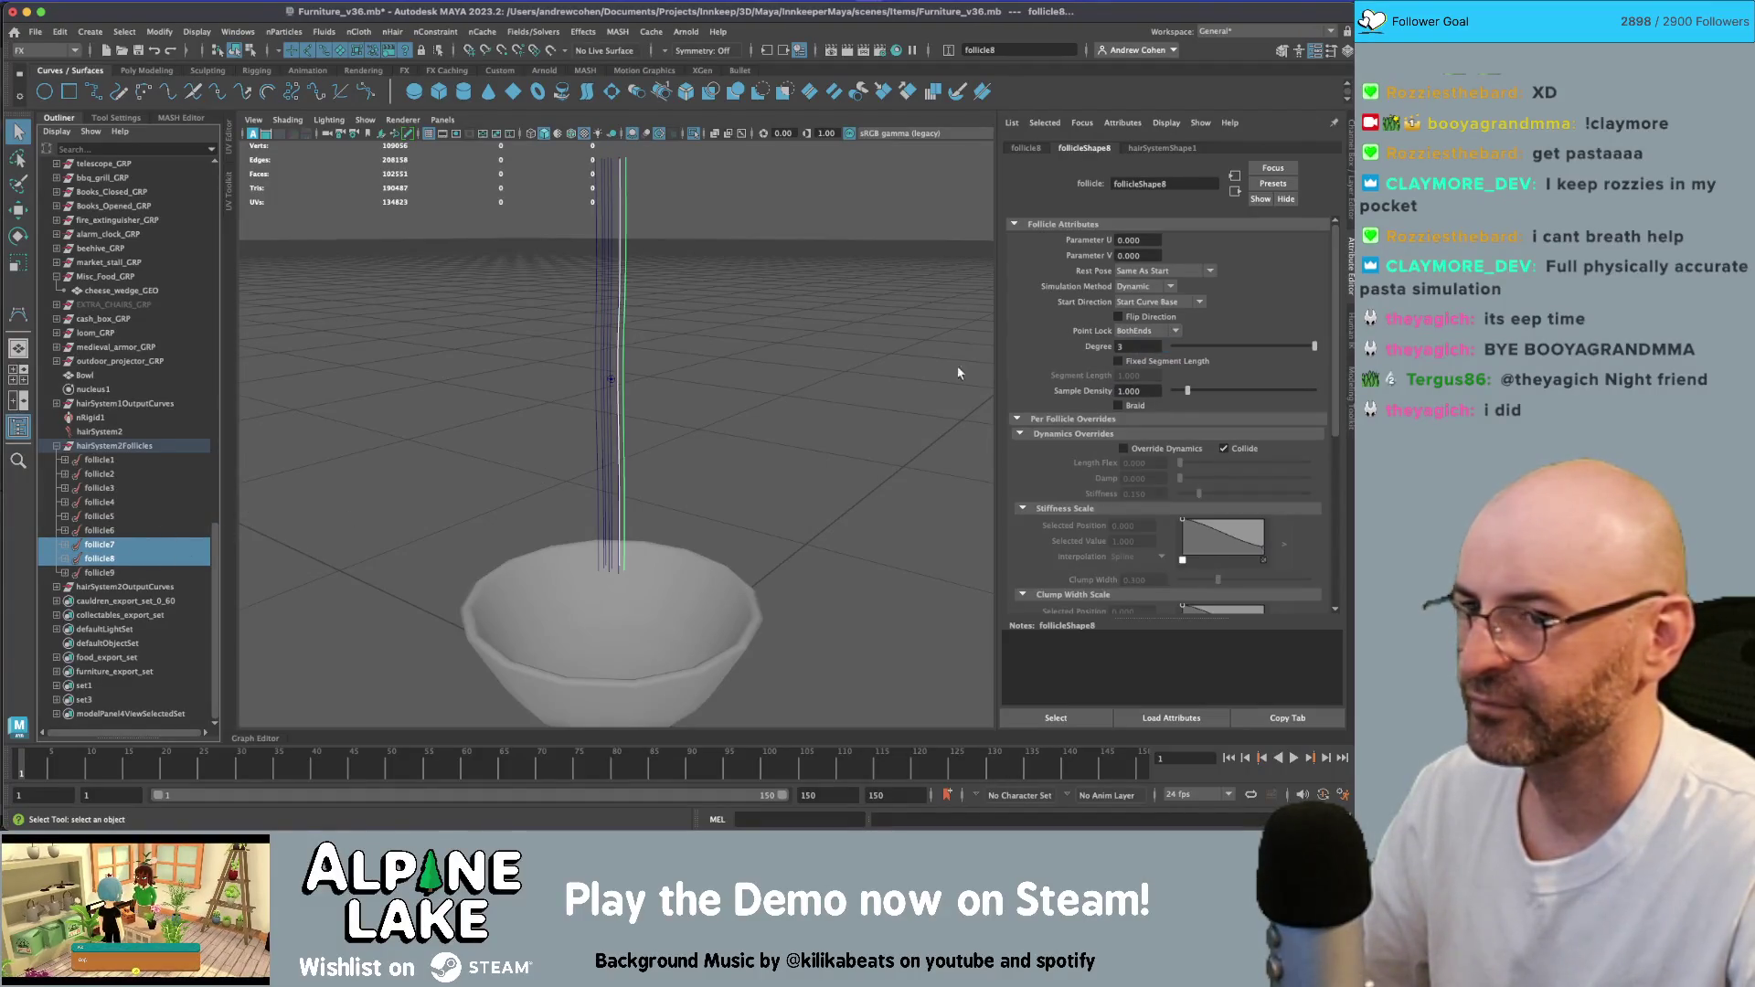
left_click(362, 482)
left_click(99, 559)
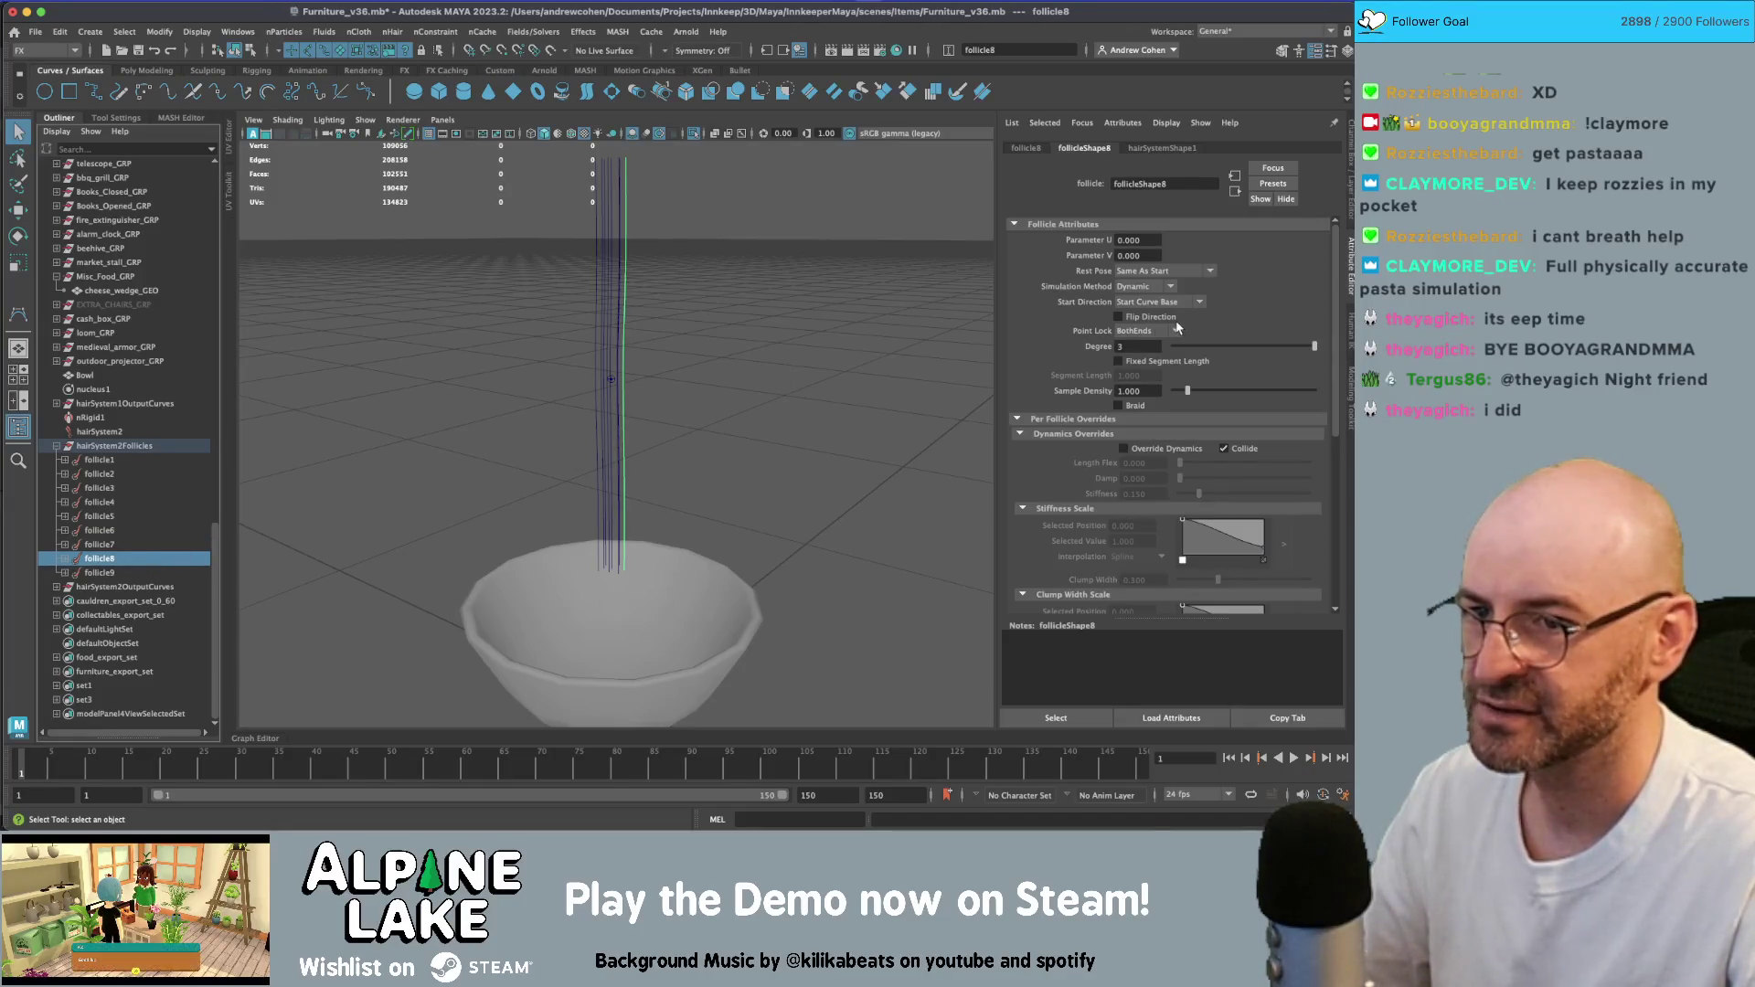
left_click(1176, 330)
left_click(1139, 332)
left_click(113, 574)
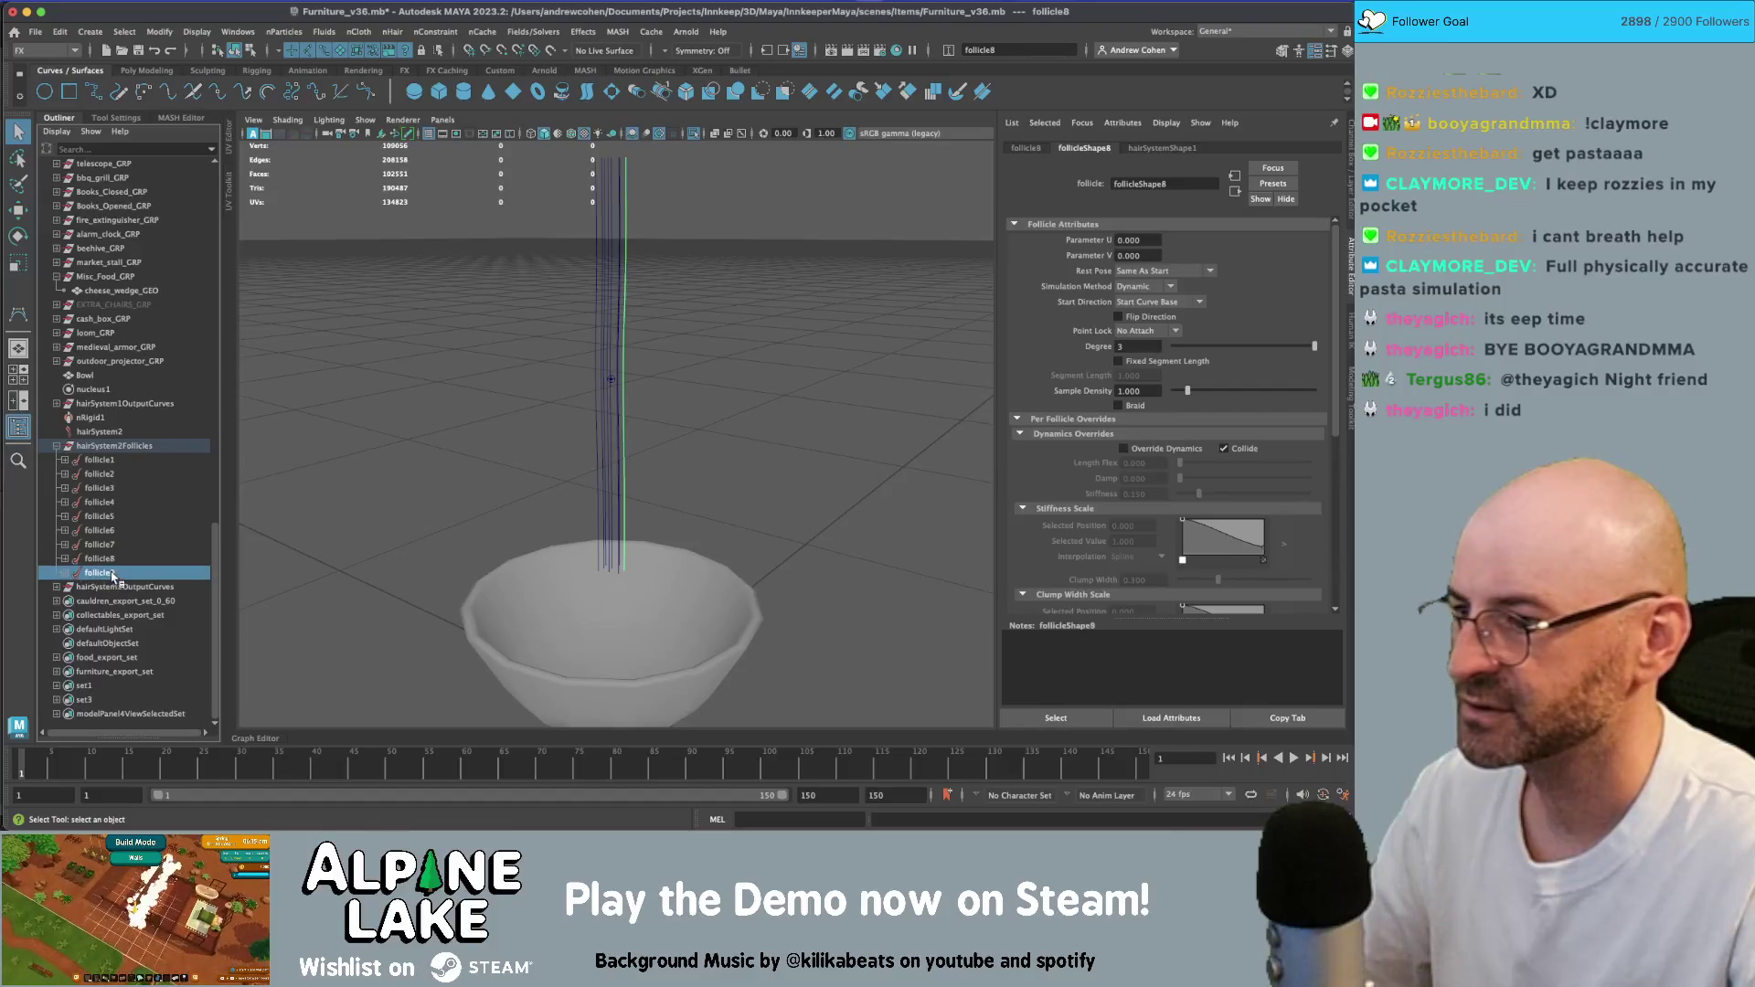
left_click(1176, 330)
left_click(1138, 331)
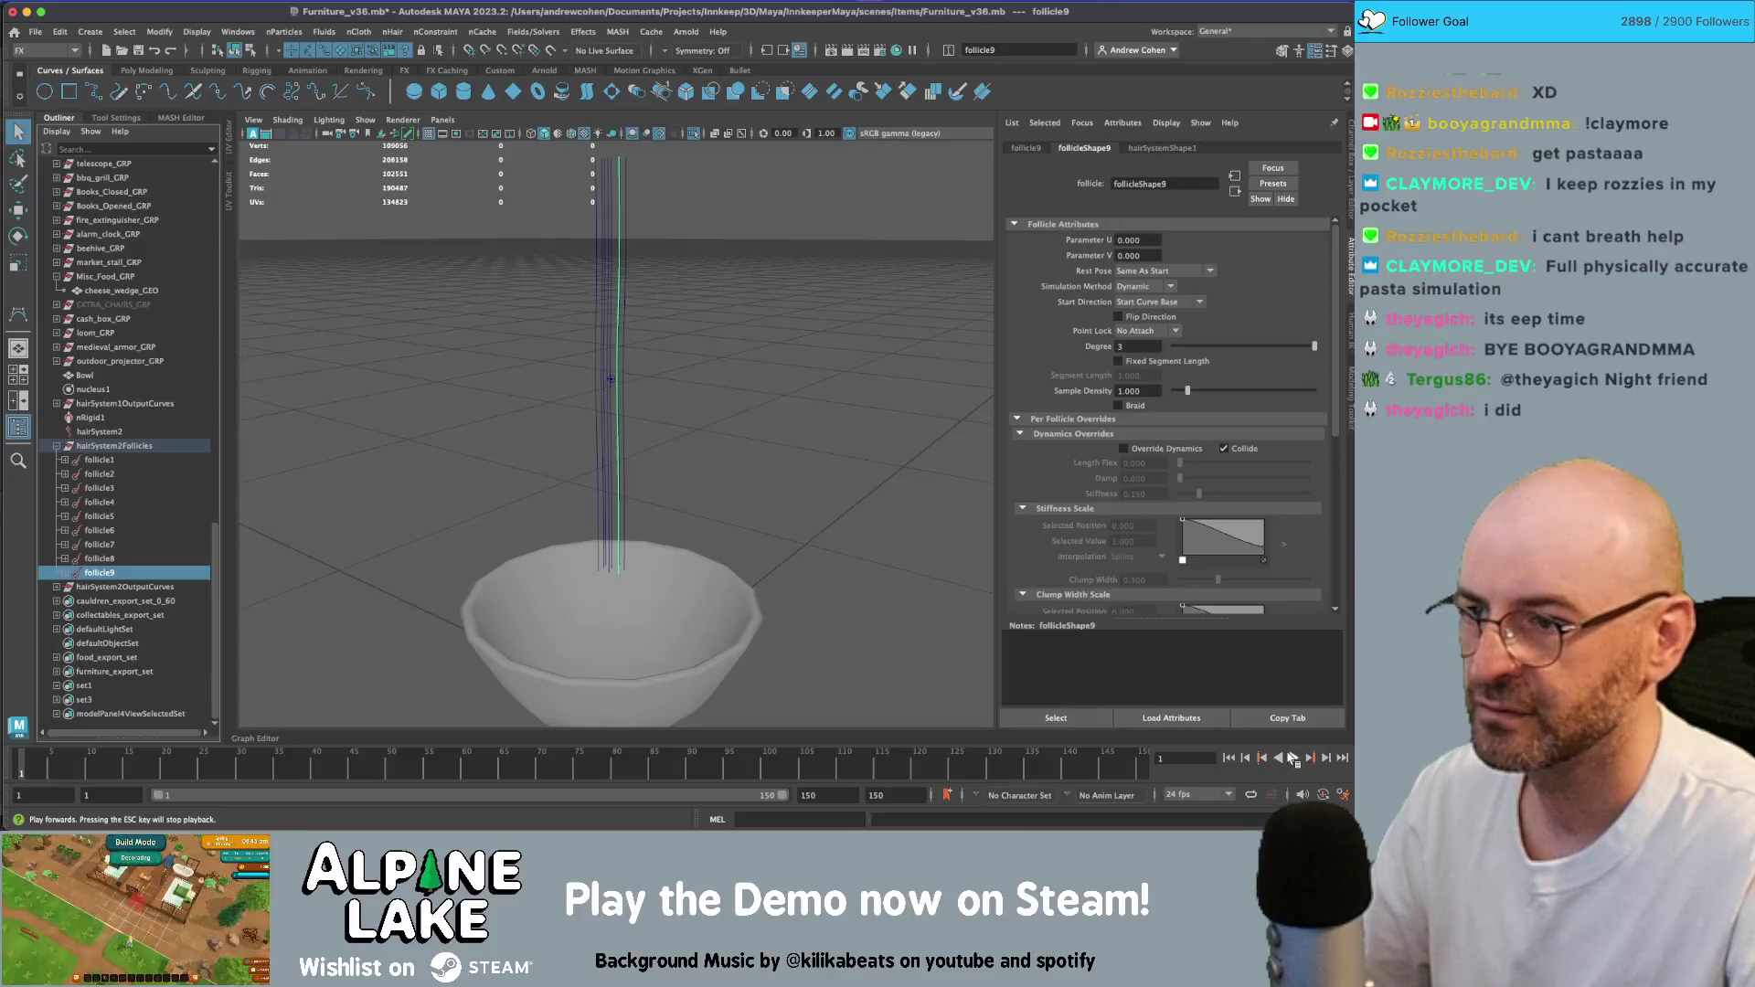
- Test-play the freed strands, rewind to frame 1, then select and clear hairSystem2Follicles
left_click(1291, 758)
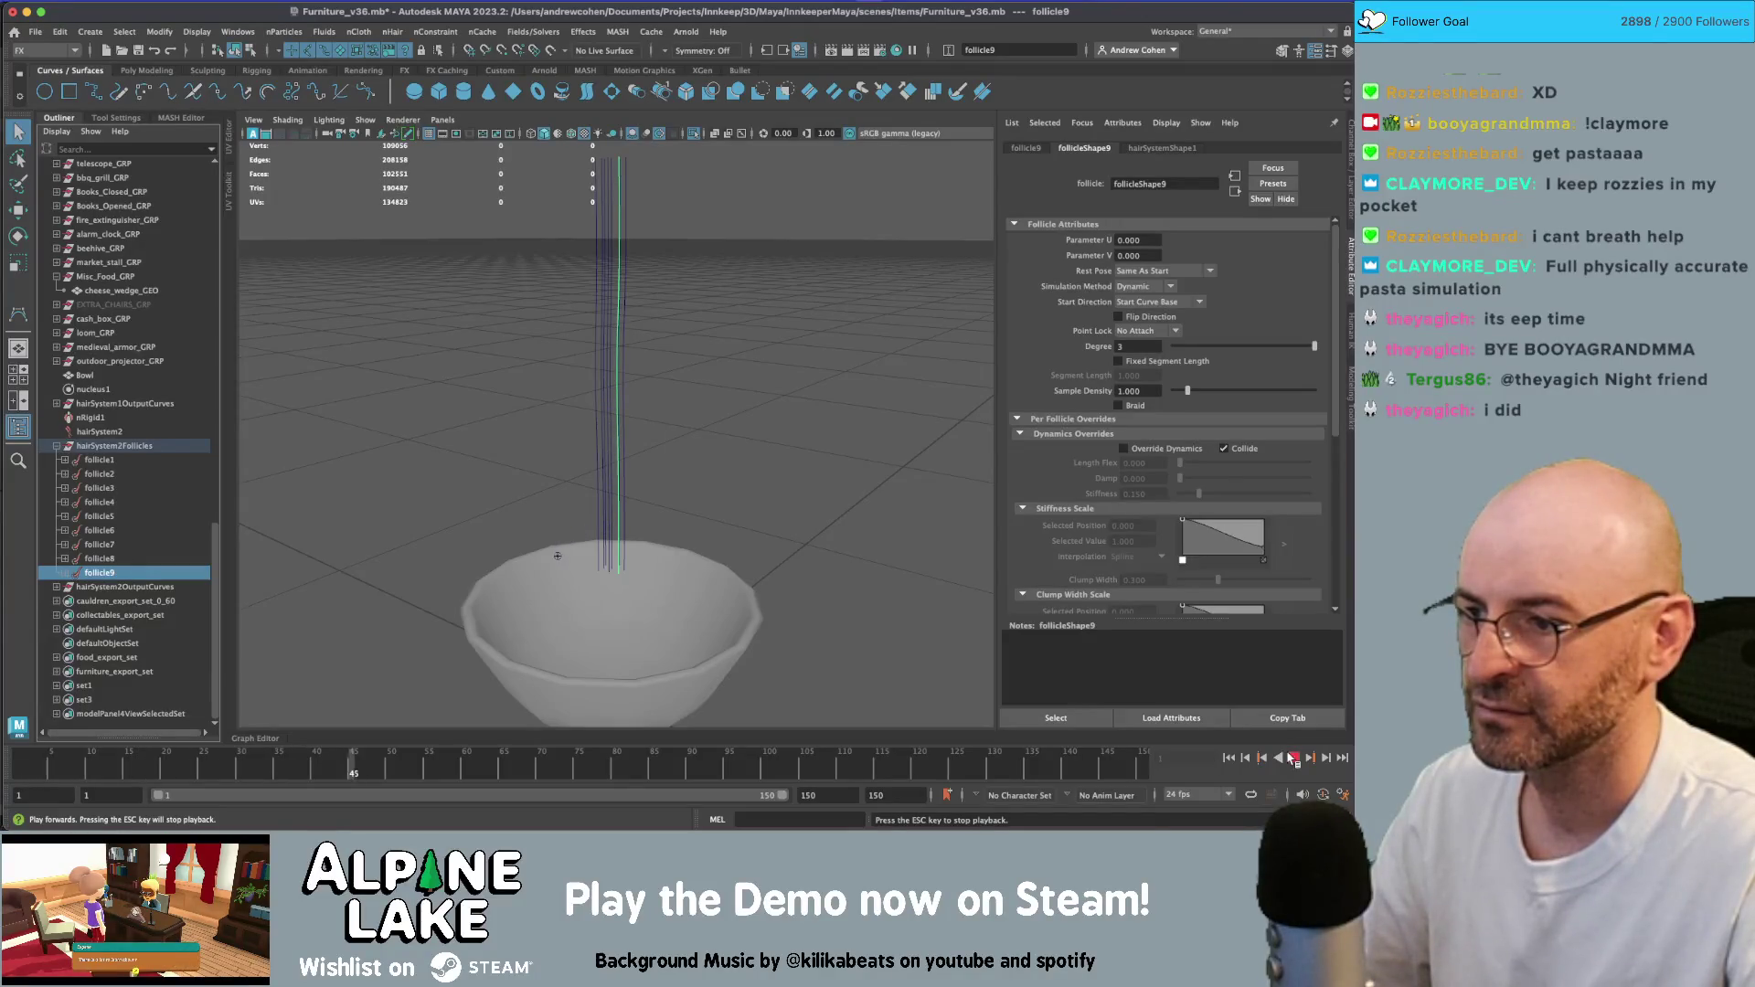
left_click(1293, 758)
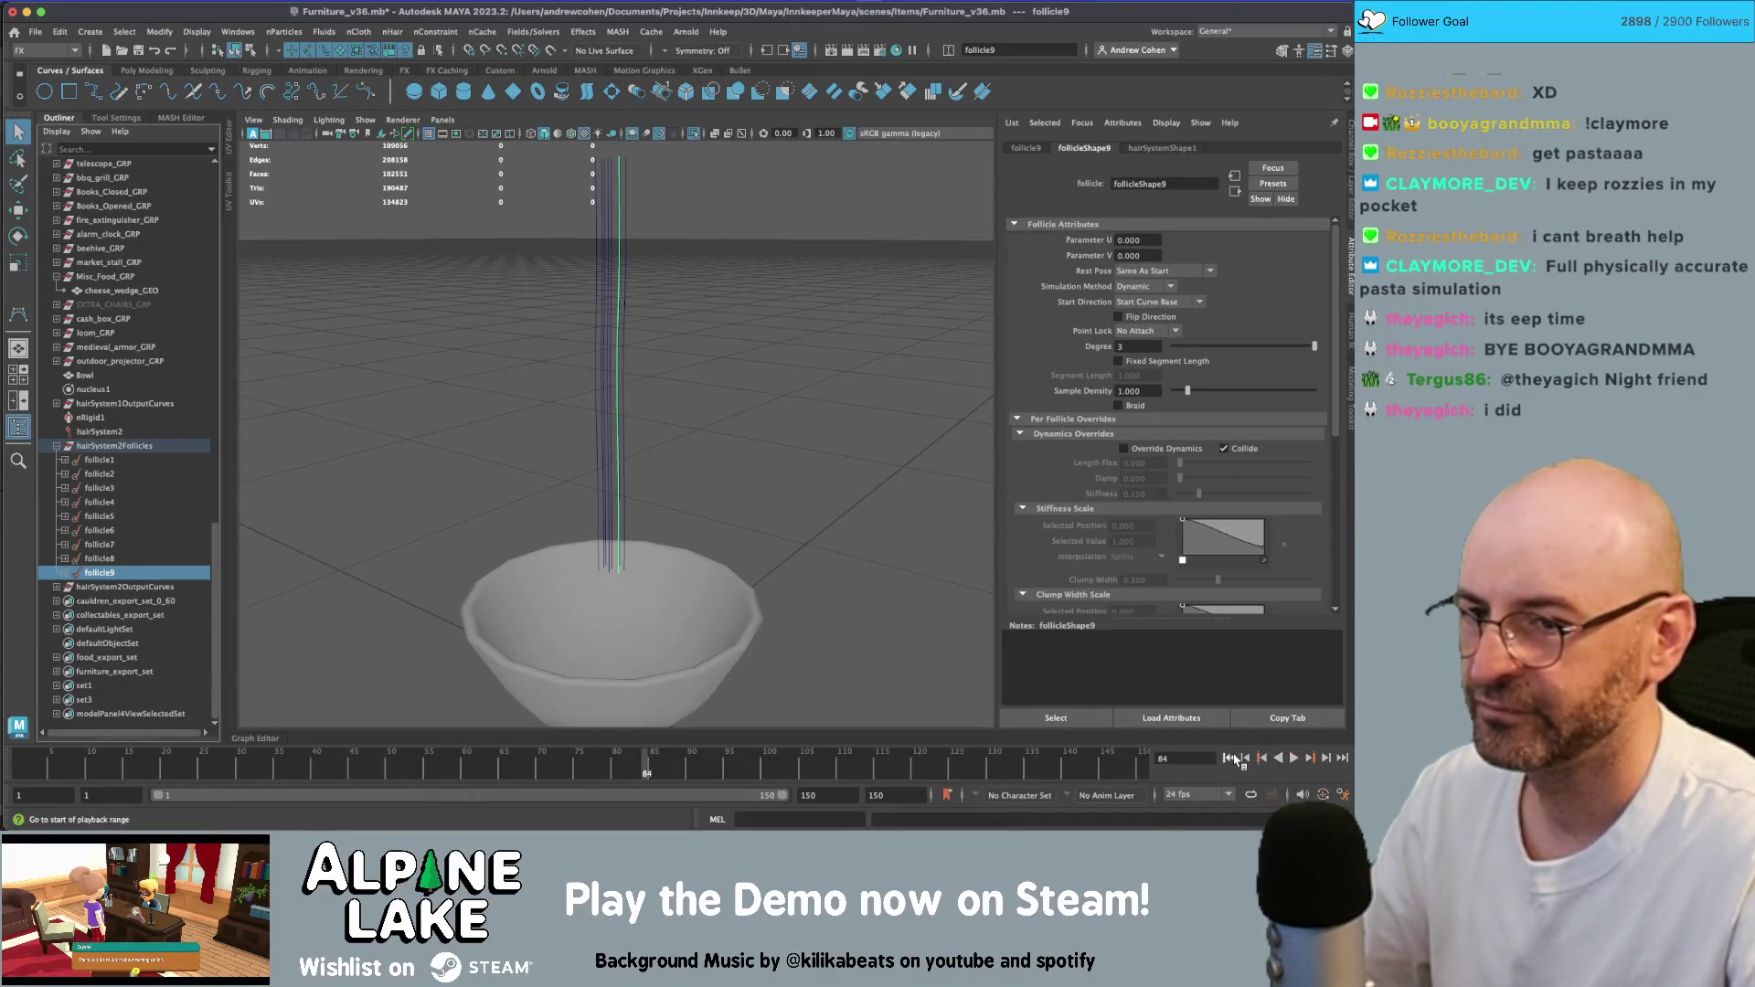
left_click(1229, 758)
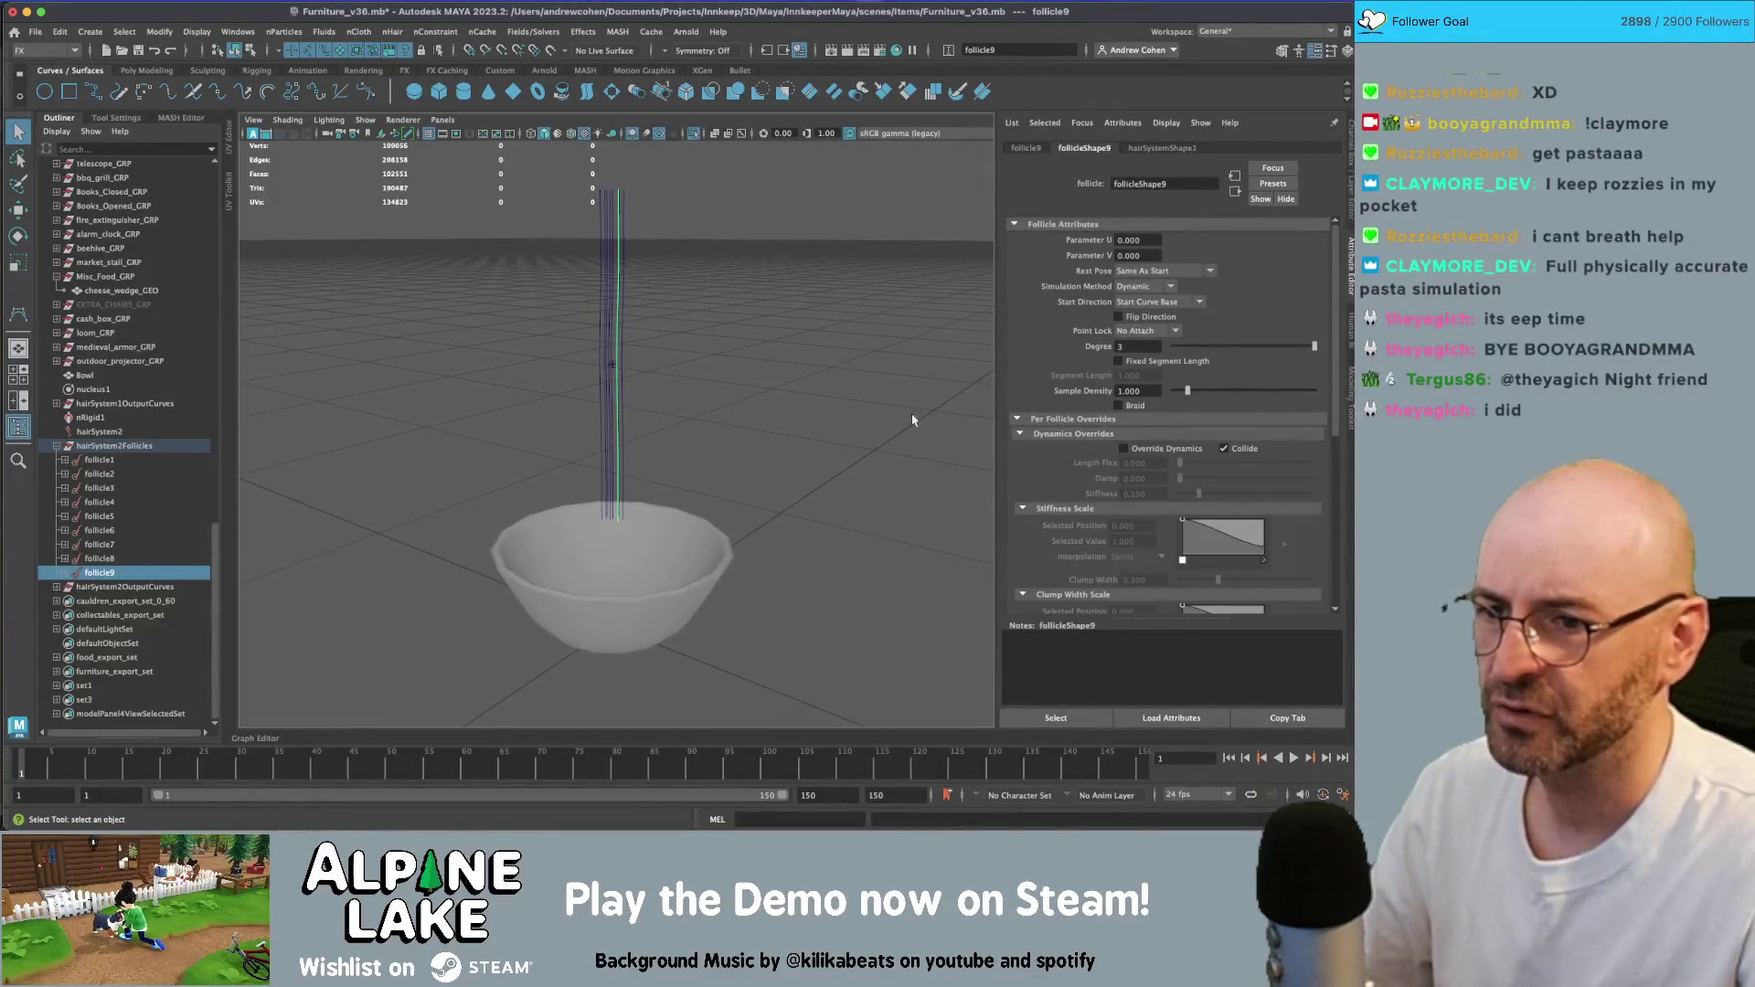
scroll(1158, 500, "down", 2)
scroll(1139, 475, "down", 5)
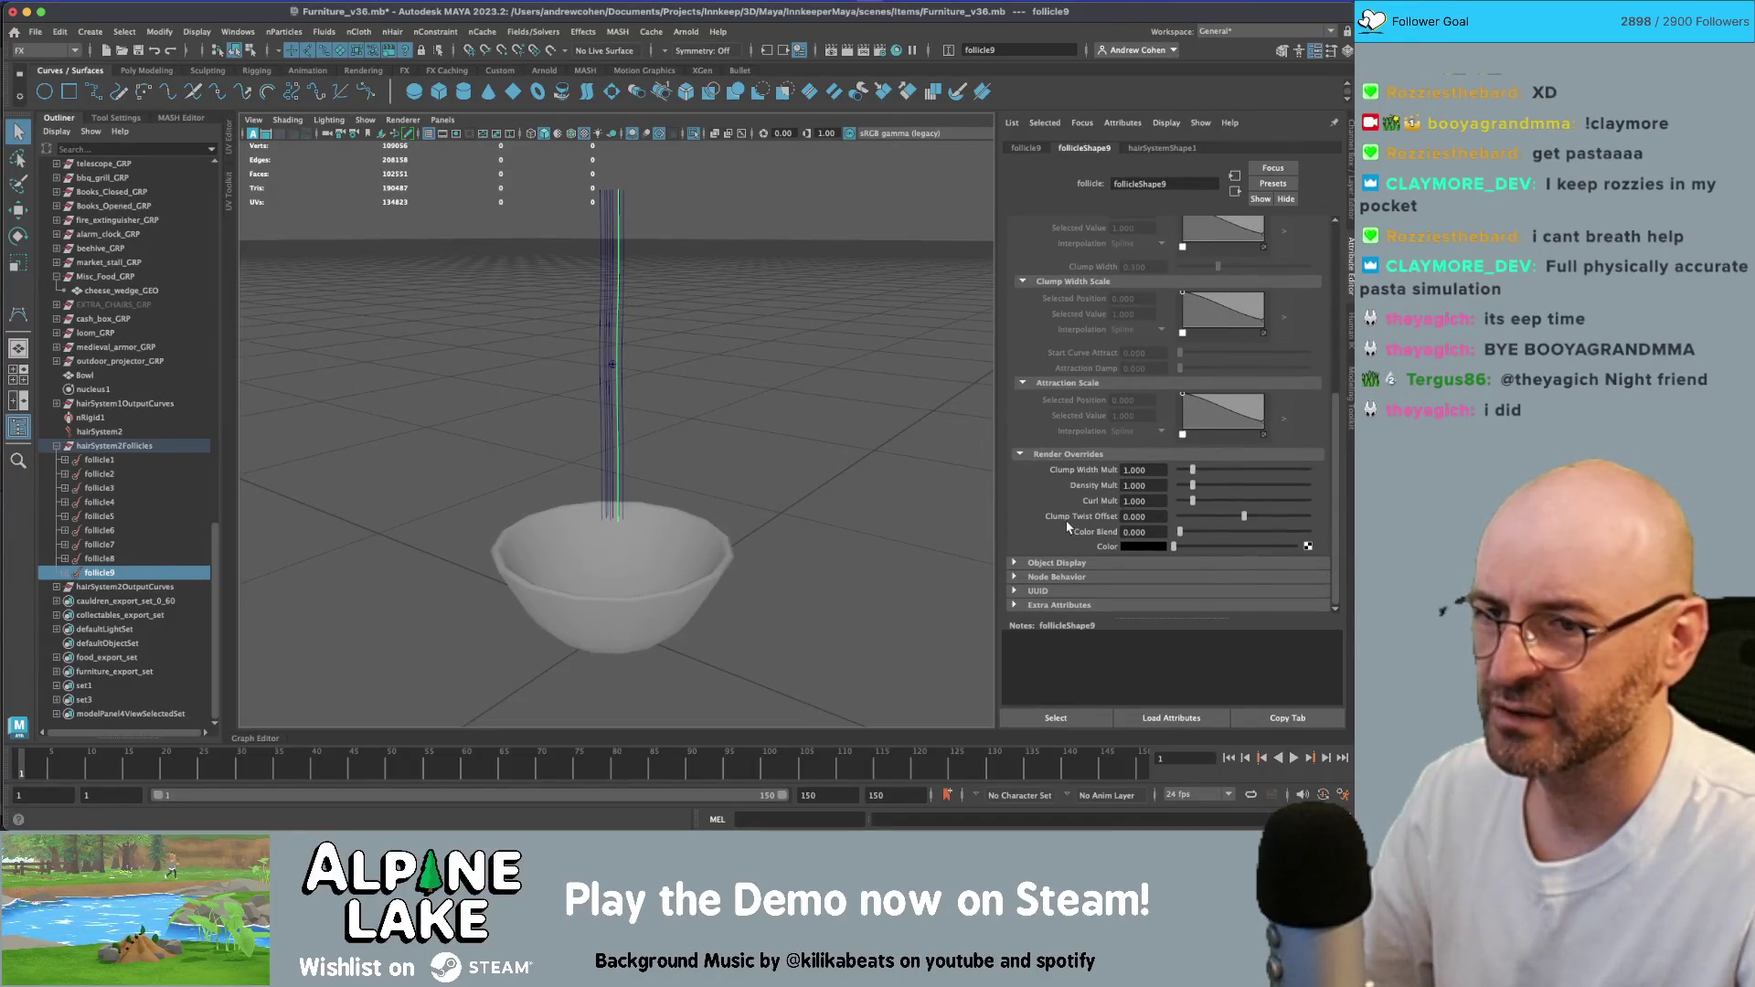
scroll(1070, 493, "up", 7)
left_click(137, 449)
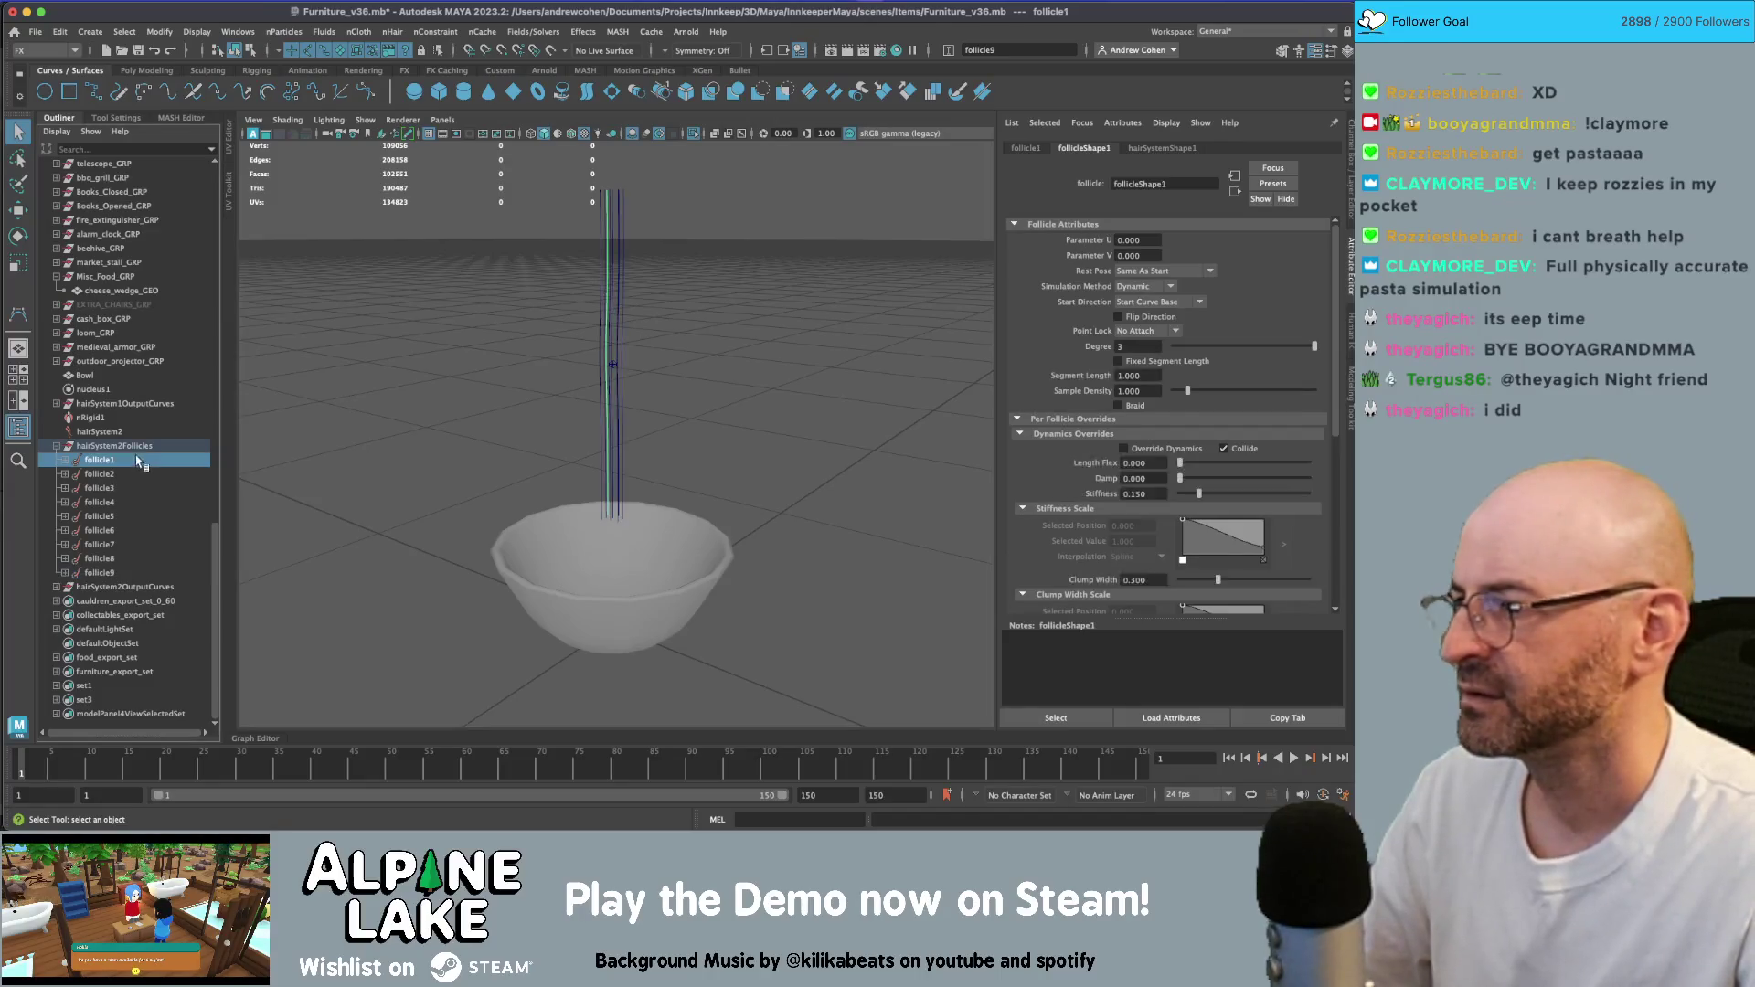
left_click(137, 450, "ctrl")
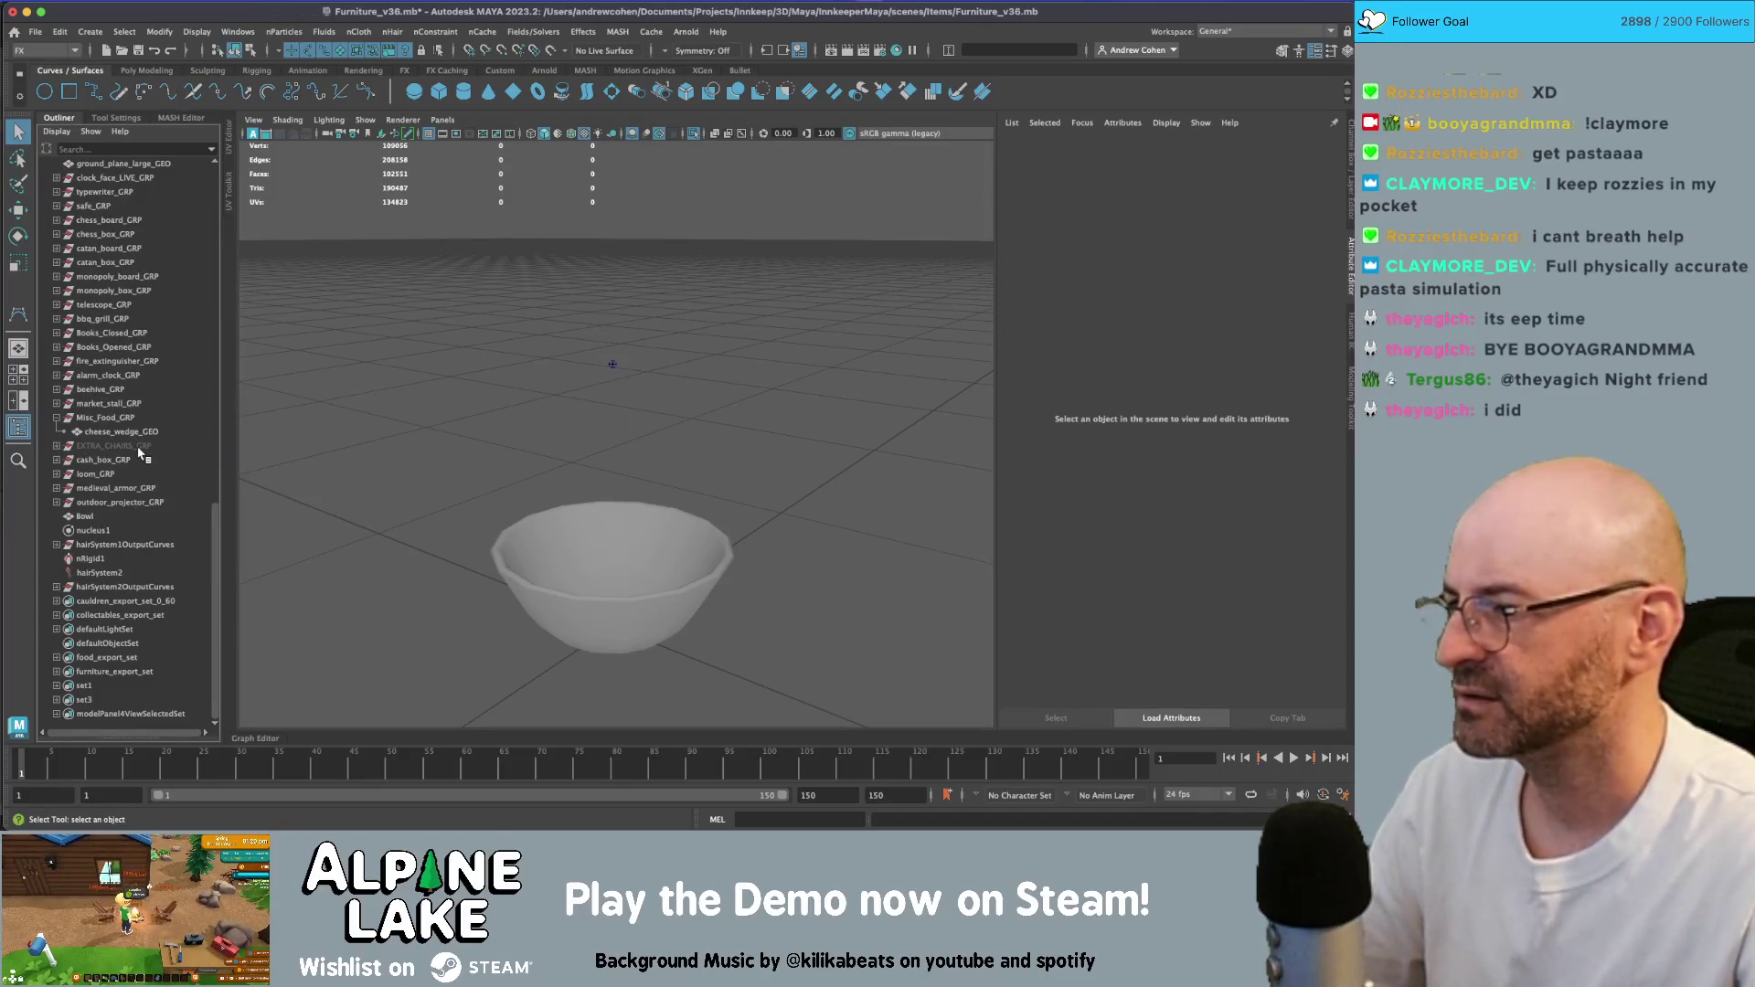
- Unparent the hair curves to world and delete hairSystem2's Follicles and OutputCurves groups
left_click(137, 450)
scroll(138, 450, "up", 3)
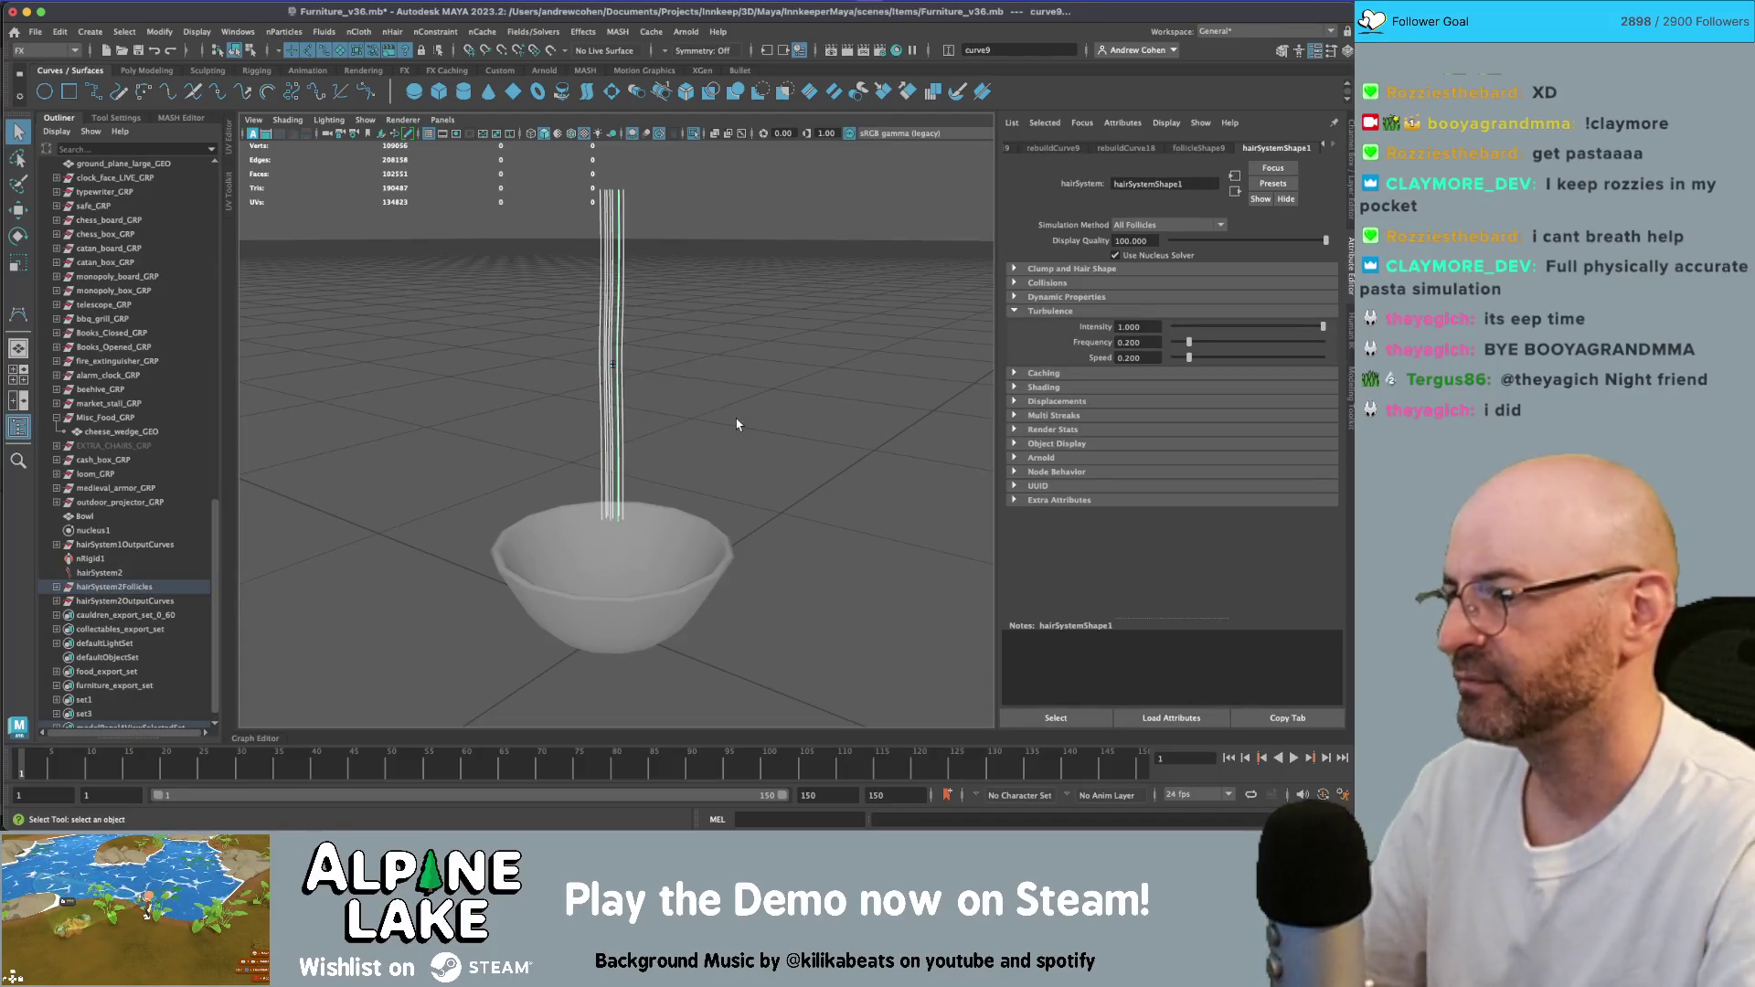
key("shift+p")
left_click(114, 586)
left_click(125, 601, "shift")
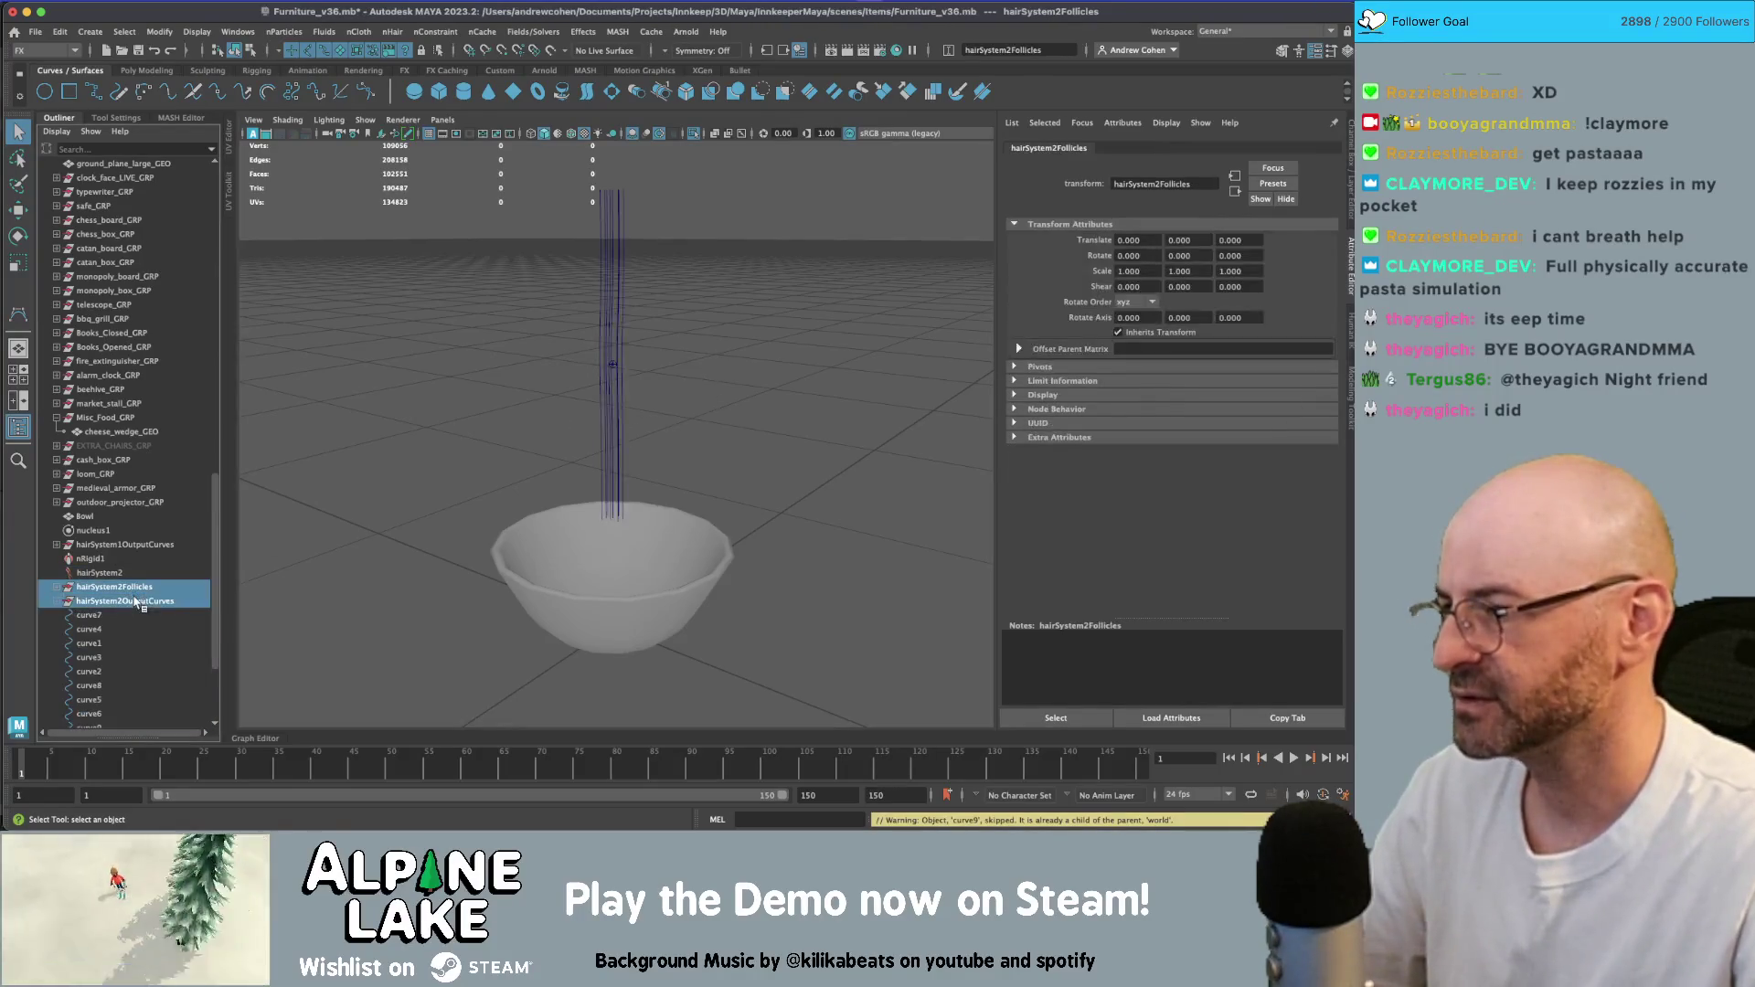
key("Delete")
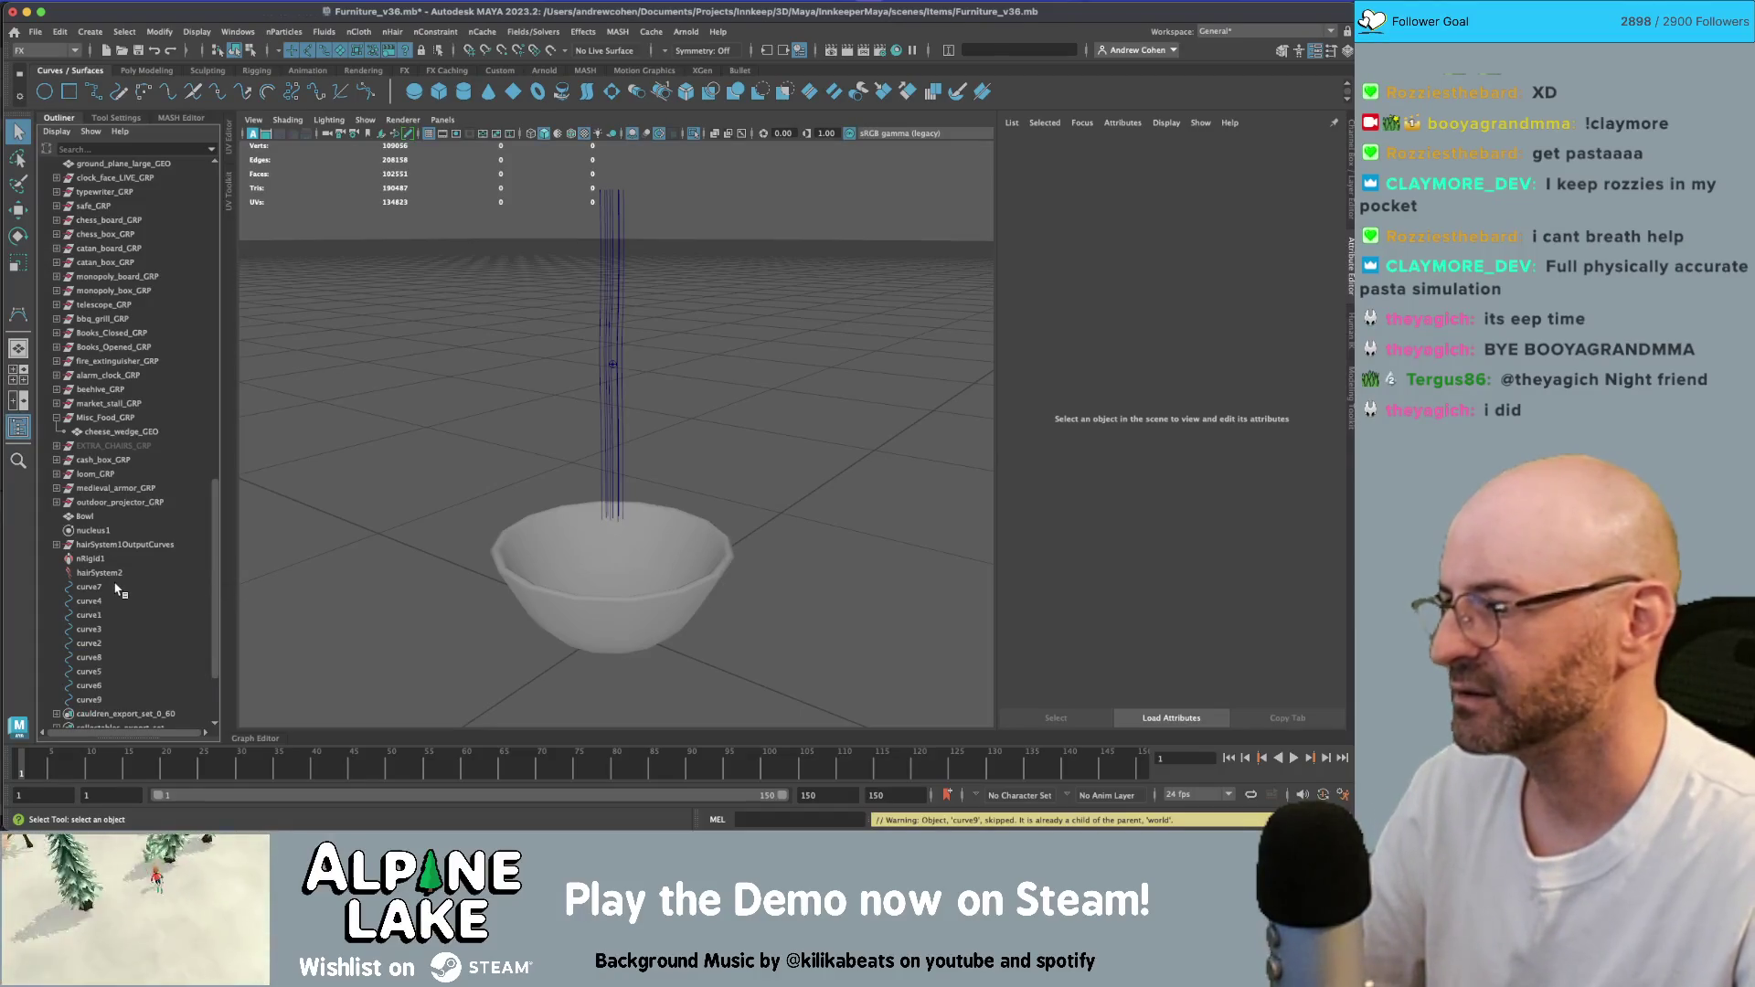
- Delete hairSystem1OutputCurves and its output curves curve10–curve18
left_click(117, 545)
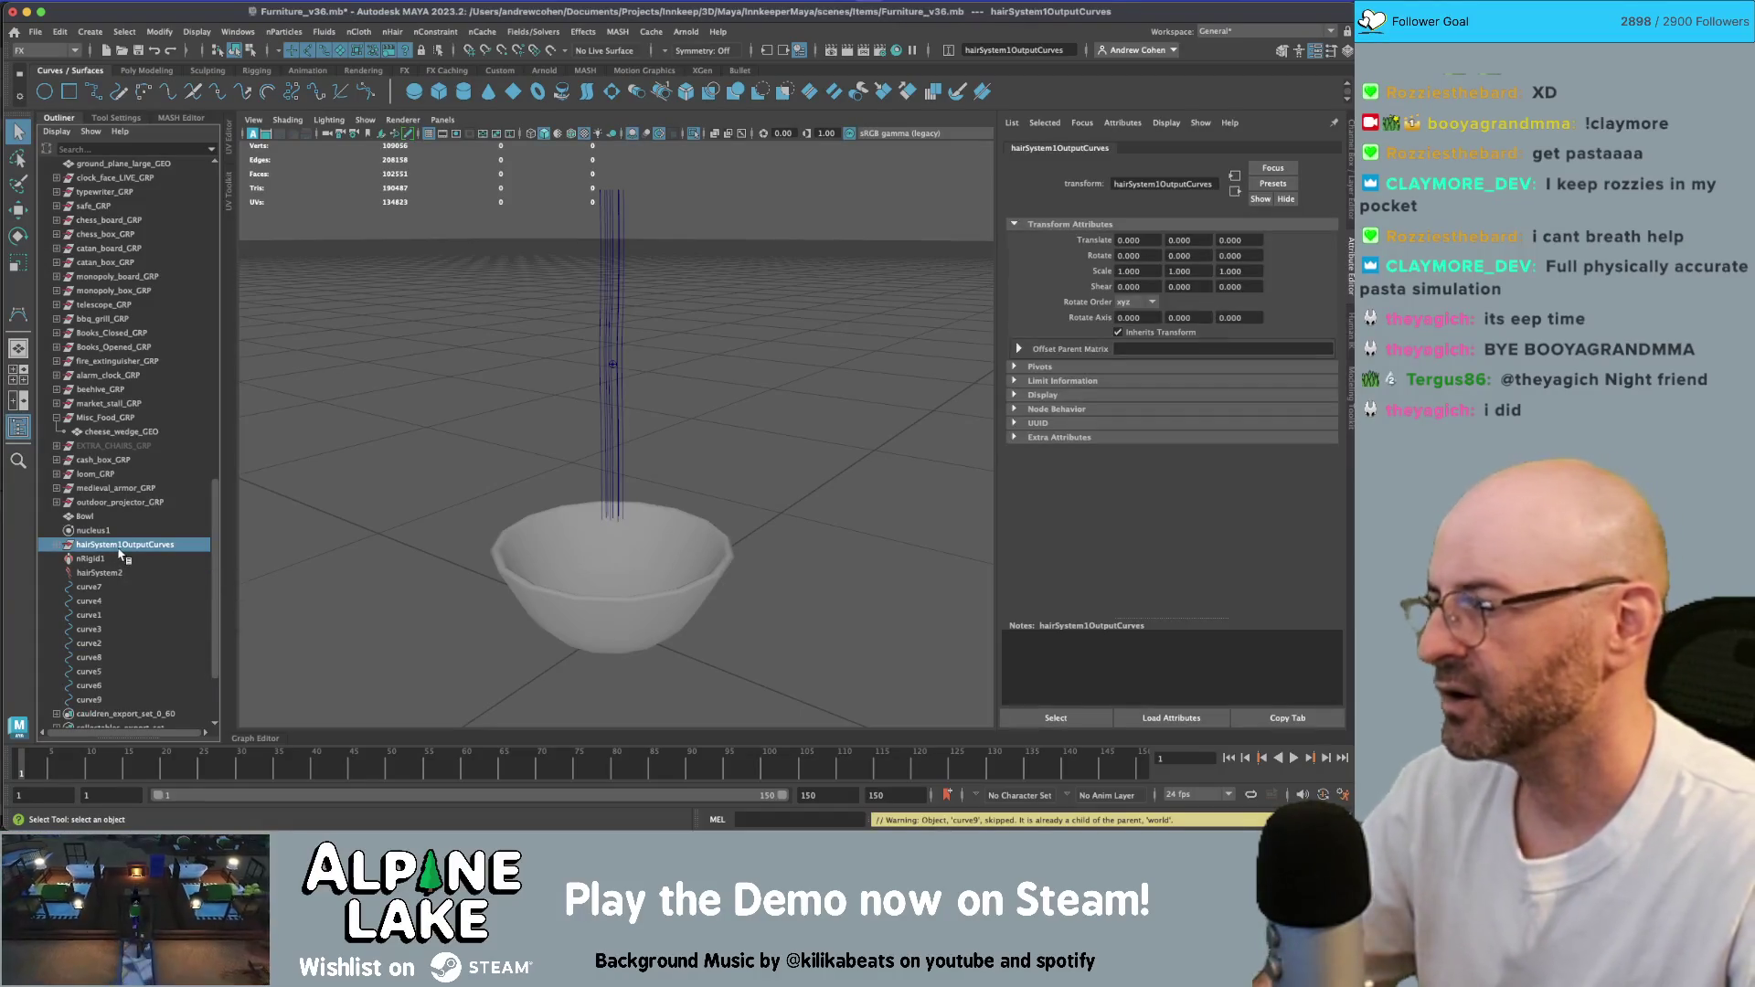
left_click(56, 545)
left_click(98, 558)
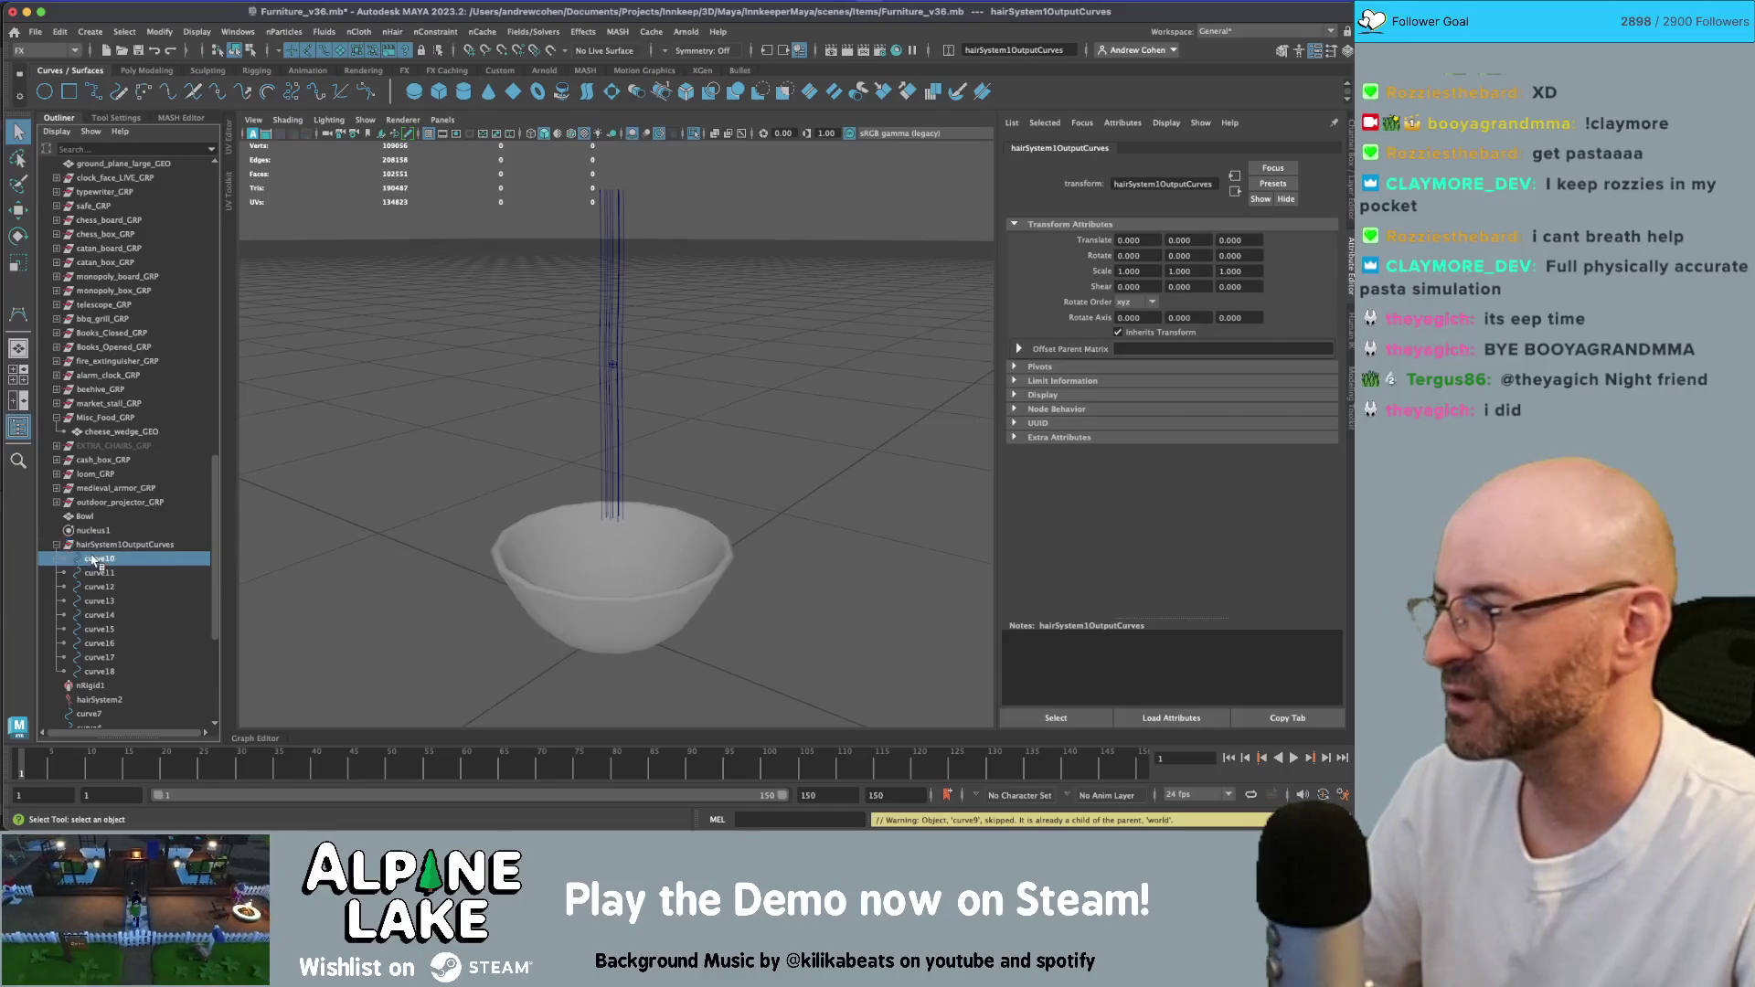
left_click(103, 658, "shift")
key("Delete")
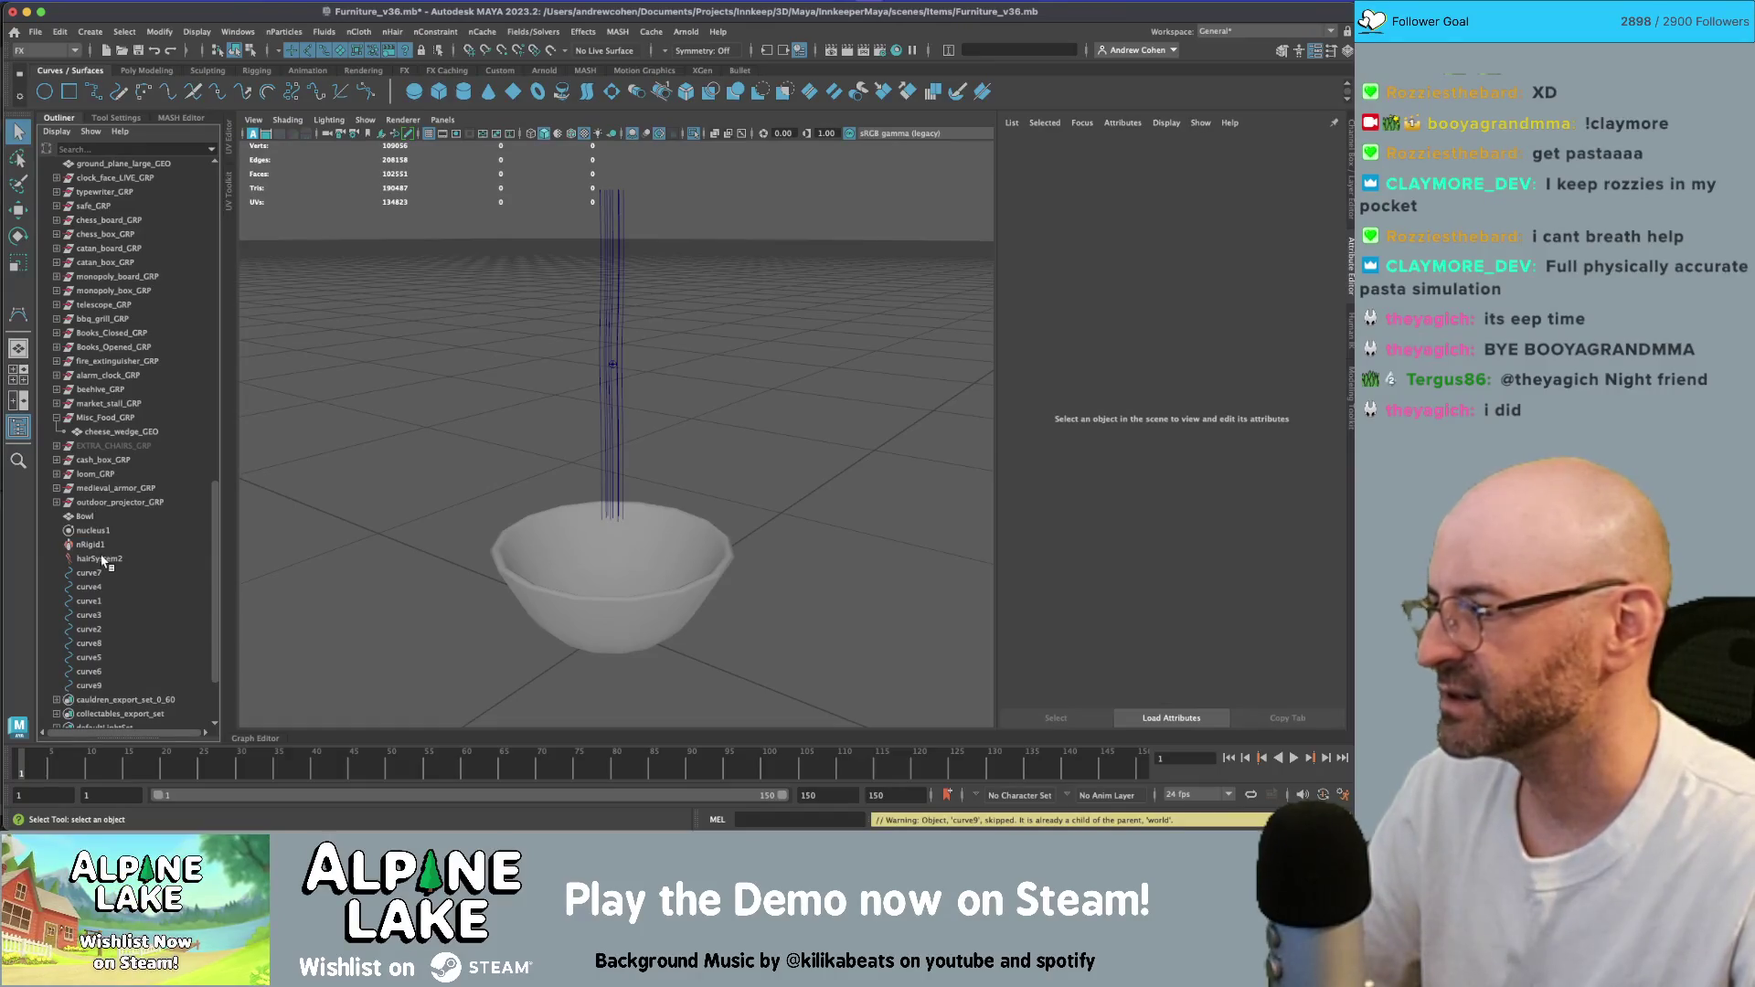
- Delete the leftover hairSystem2 node and select the nine original curves curve1–curve9
left_click(104, 559)
key("Delete")
left_click(103, 560)
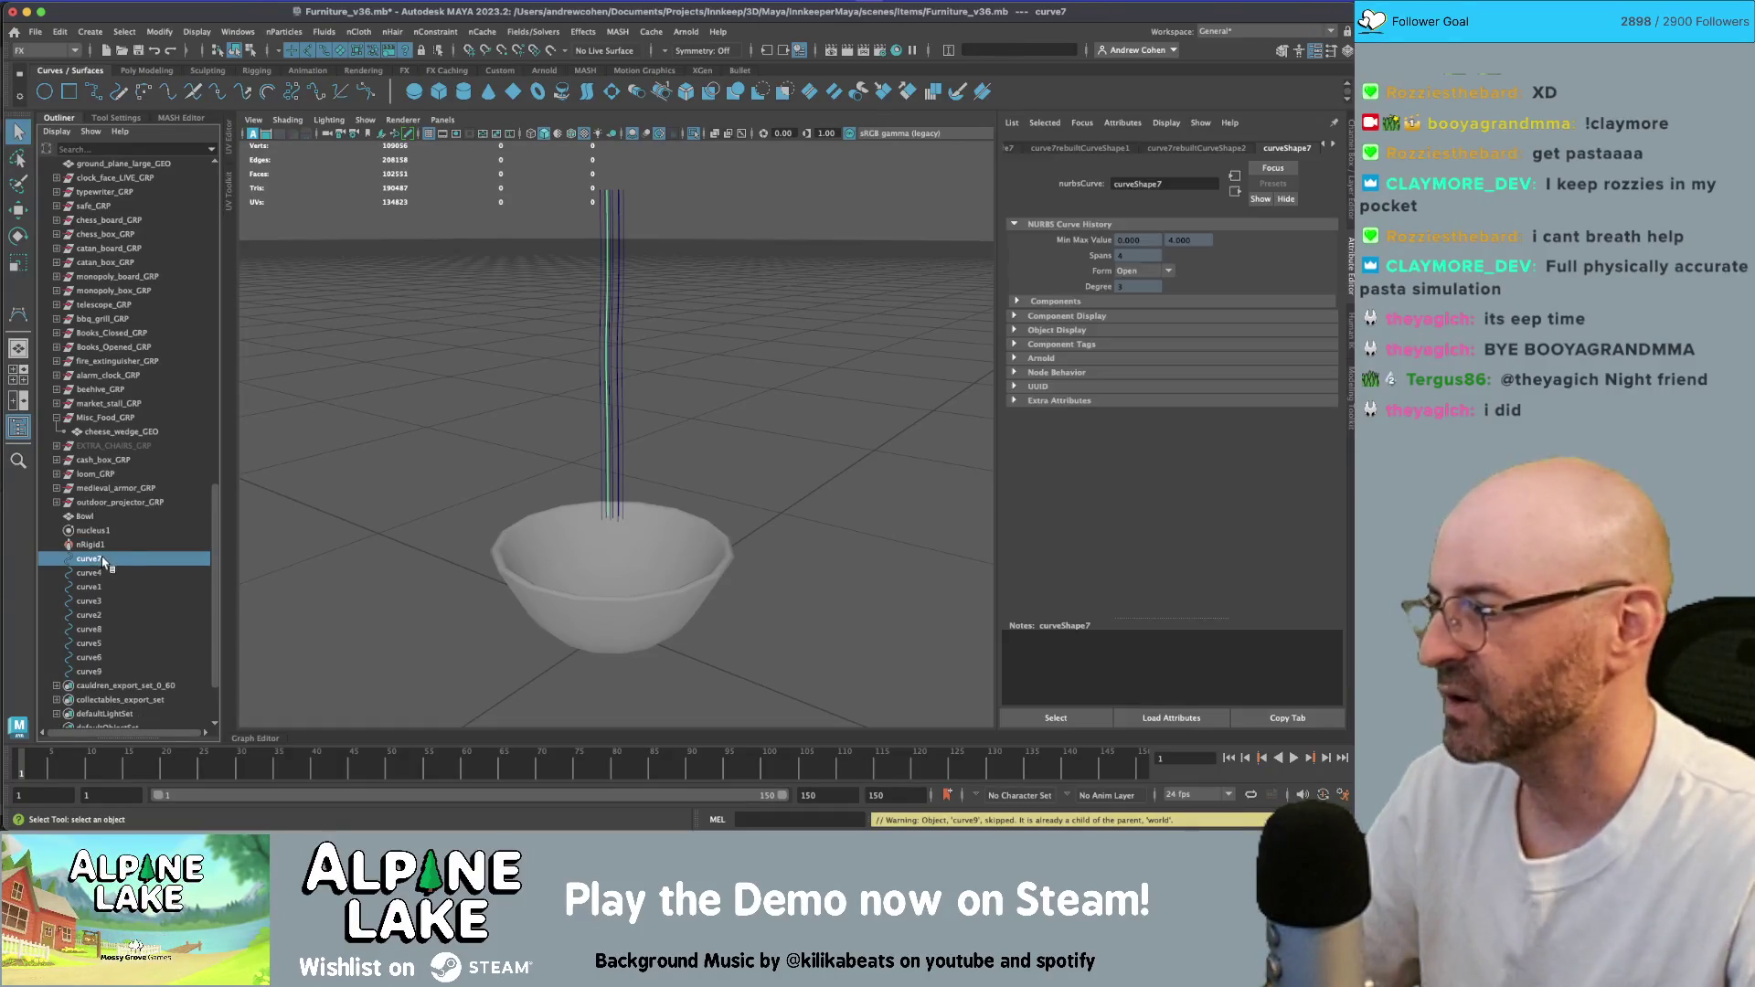
left_click(106, 670, "shift")
left_click(434, 31)
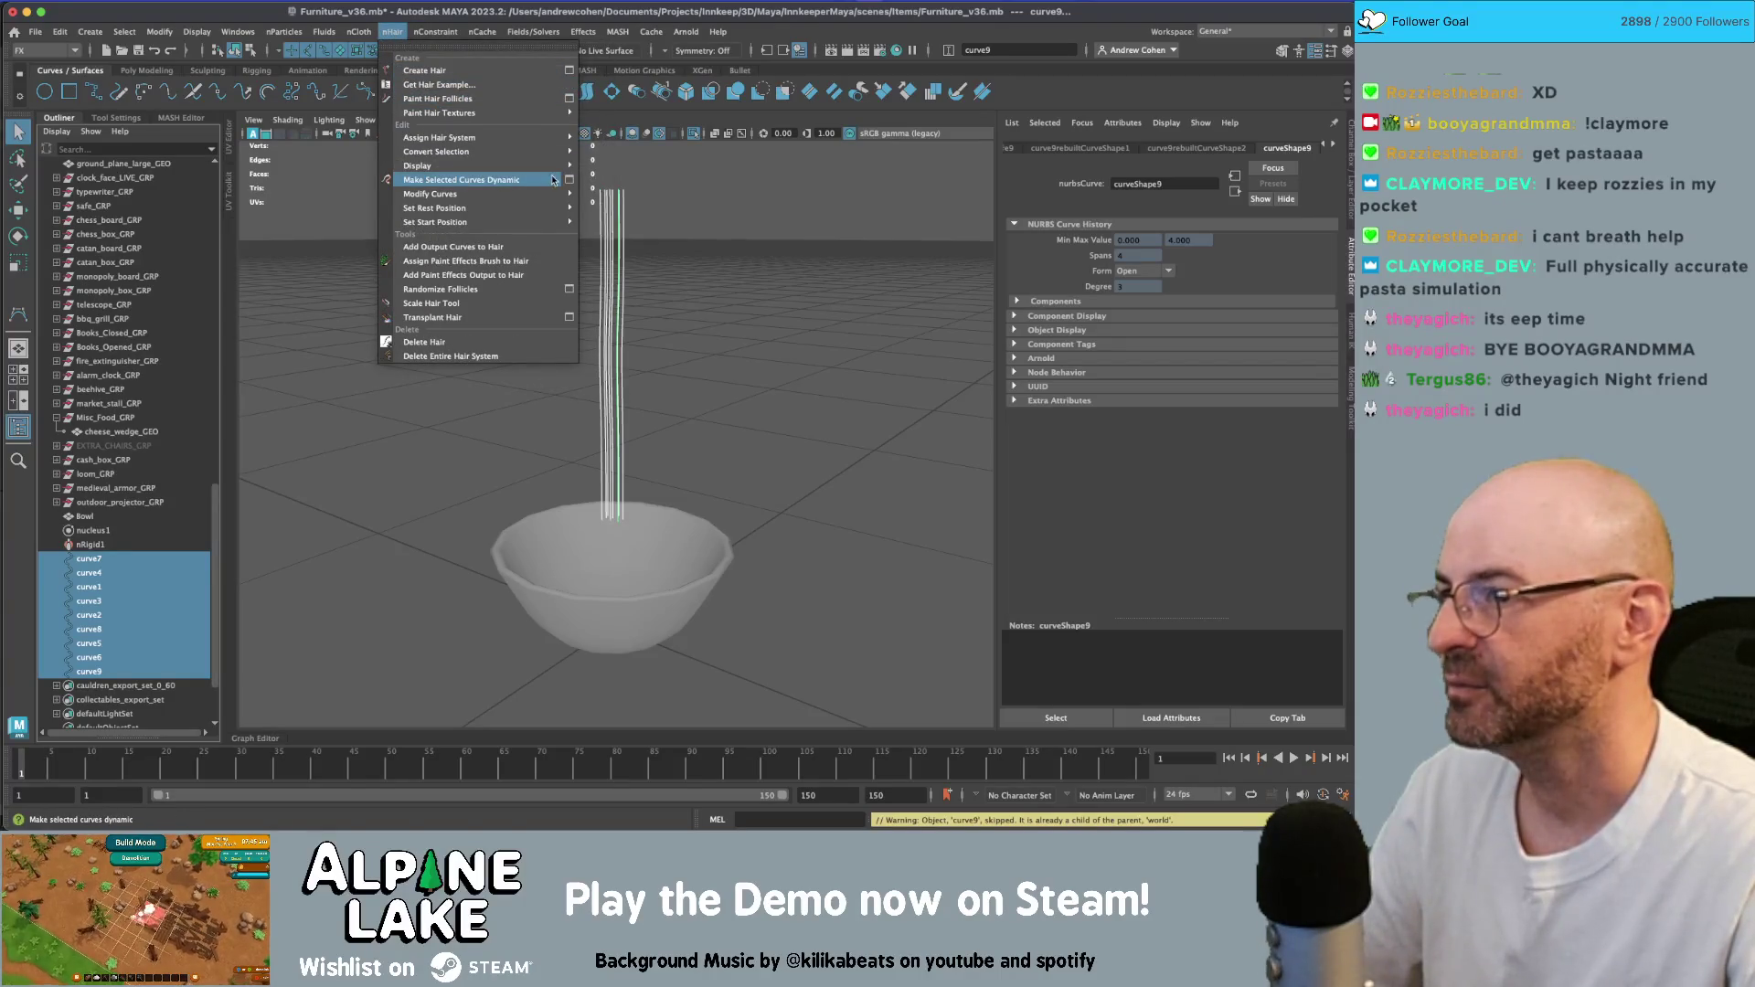
- Make curve1–curve9 dynamic, hide hairSystem1Follicles, and select output curves curve10–curve18
left_click(514, 182)
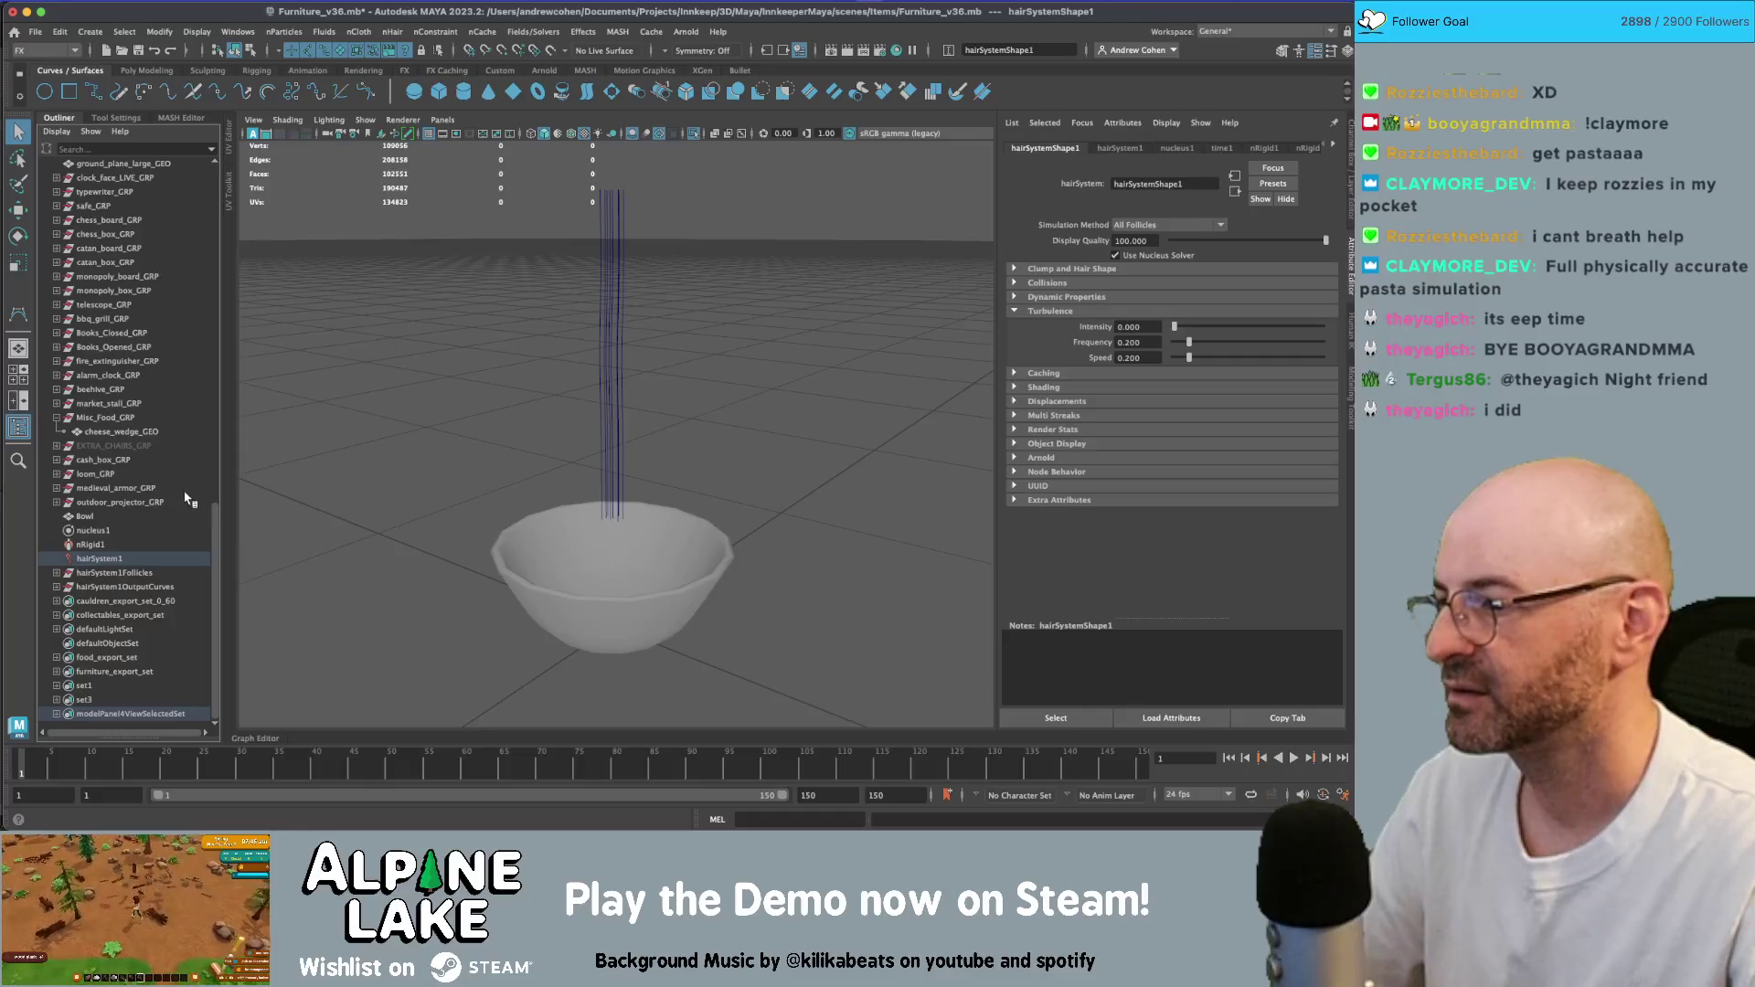
left_click(128, 575)
key("ctrl+h")
left_click(128, 587)
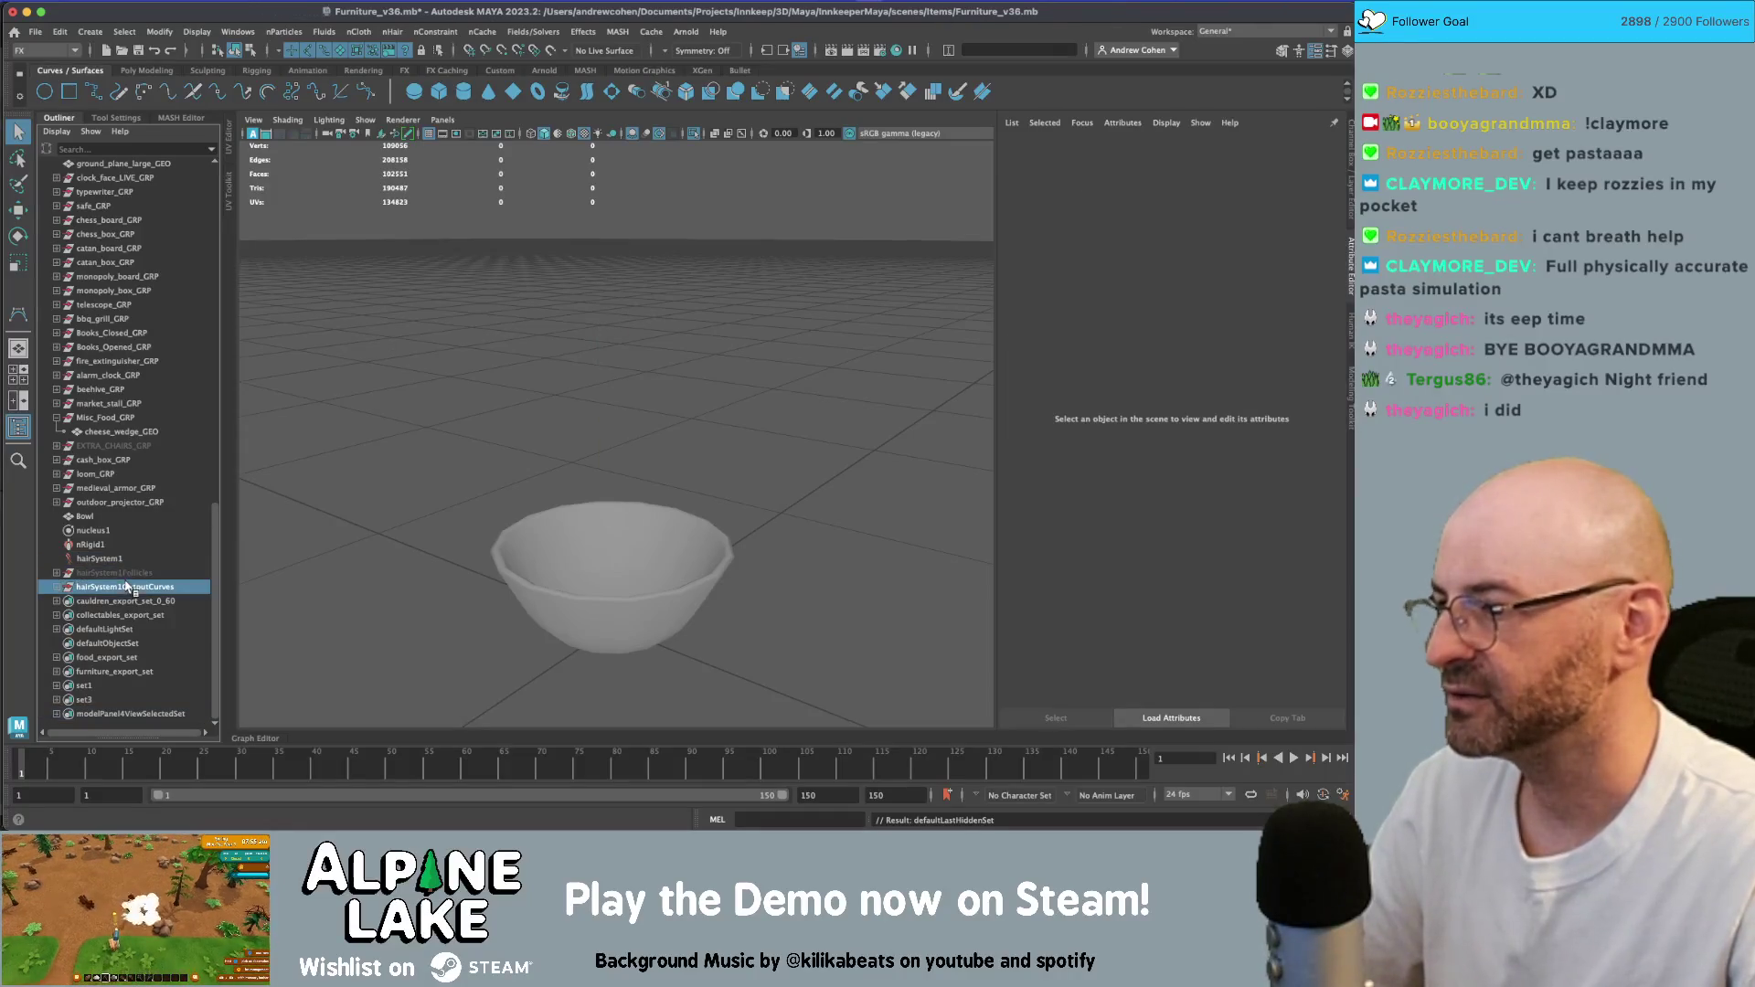
left_click(57, 587)
left_click(99, 600)
left_click(100, 714, "shift")
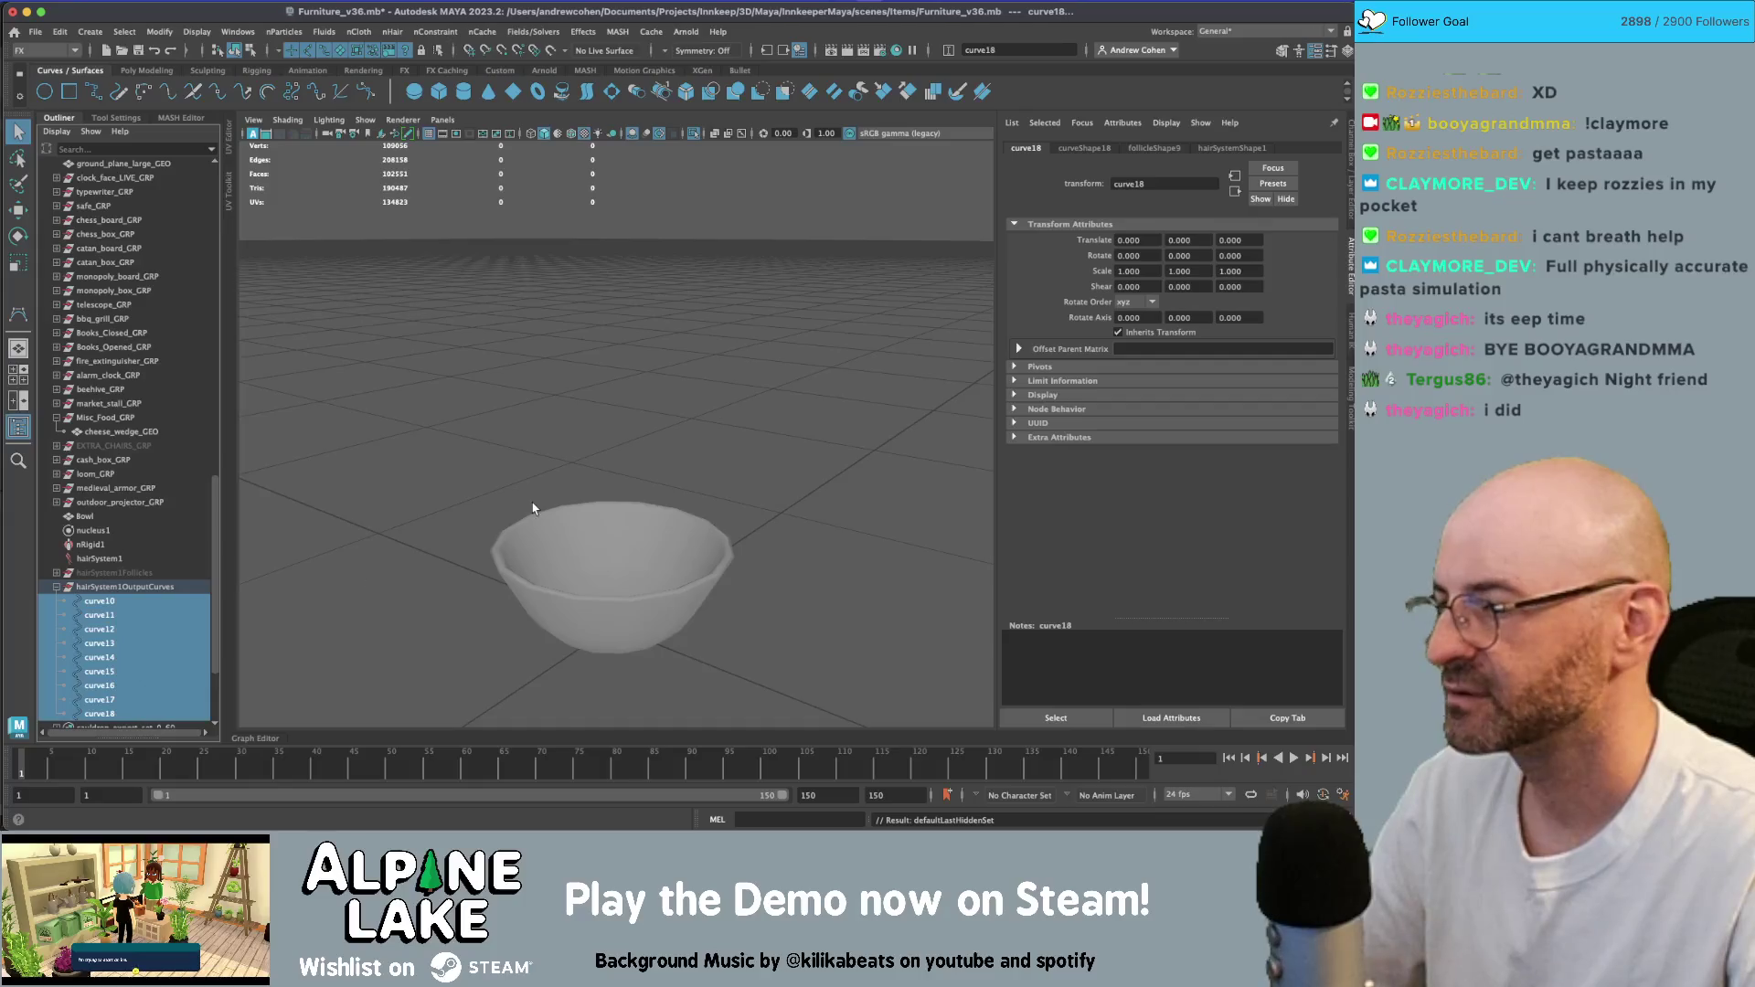
- Inspect the bowl in wireframe, then unhide all objects and return to smooth shading
mouse_move(533, 508)
left_mouse_down("alt")
mouse_move(530, 494)
mouse_move(607, 467)
mouse_move(540, 430)
mouse_move(464, 435)
left_mouse_up("alt")
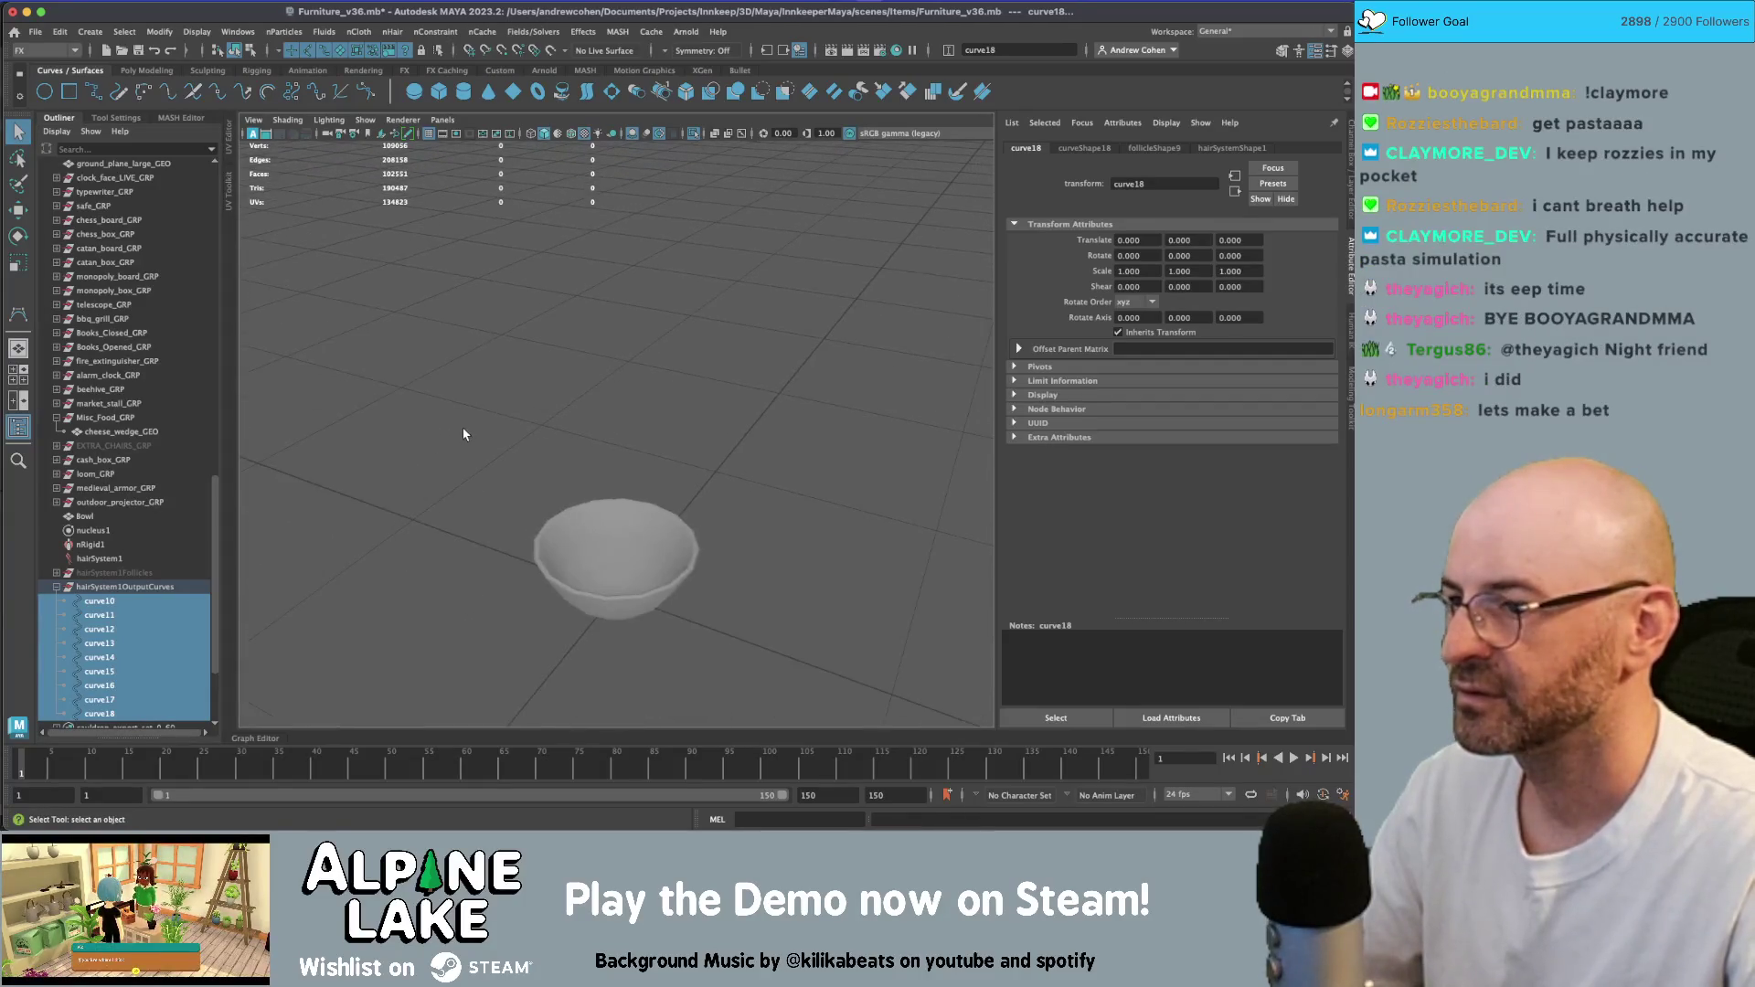
key("4")
scroll(631, 338, "down", 2)
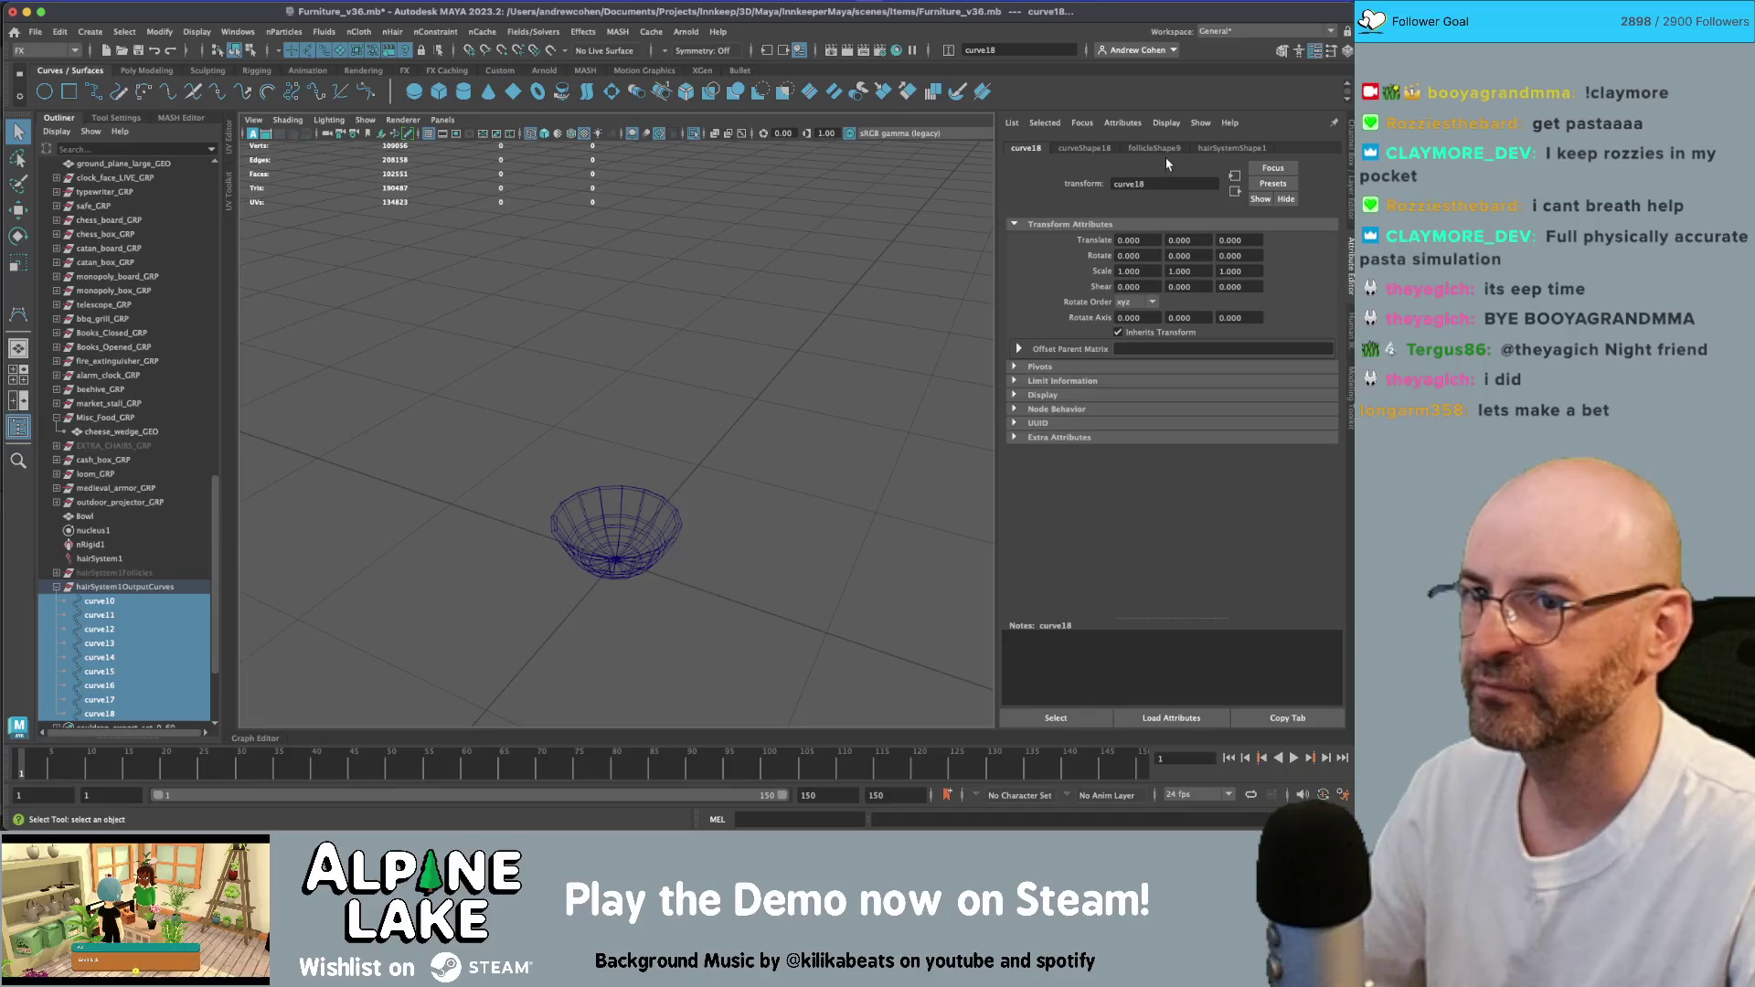
left_click(366, 119)
left_click(376, 126)
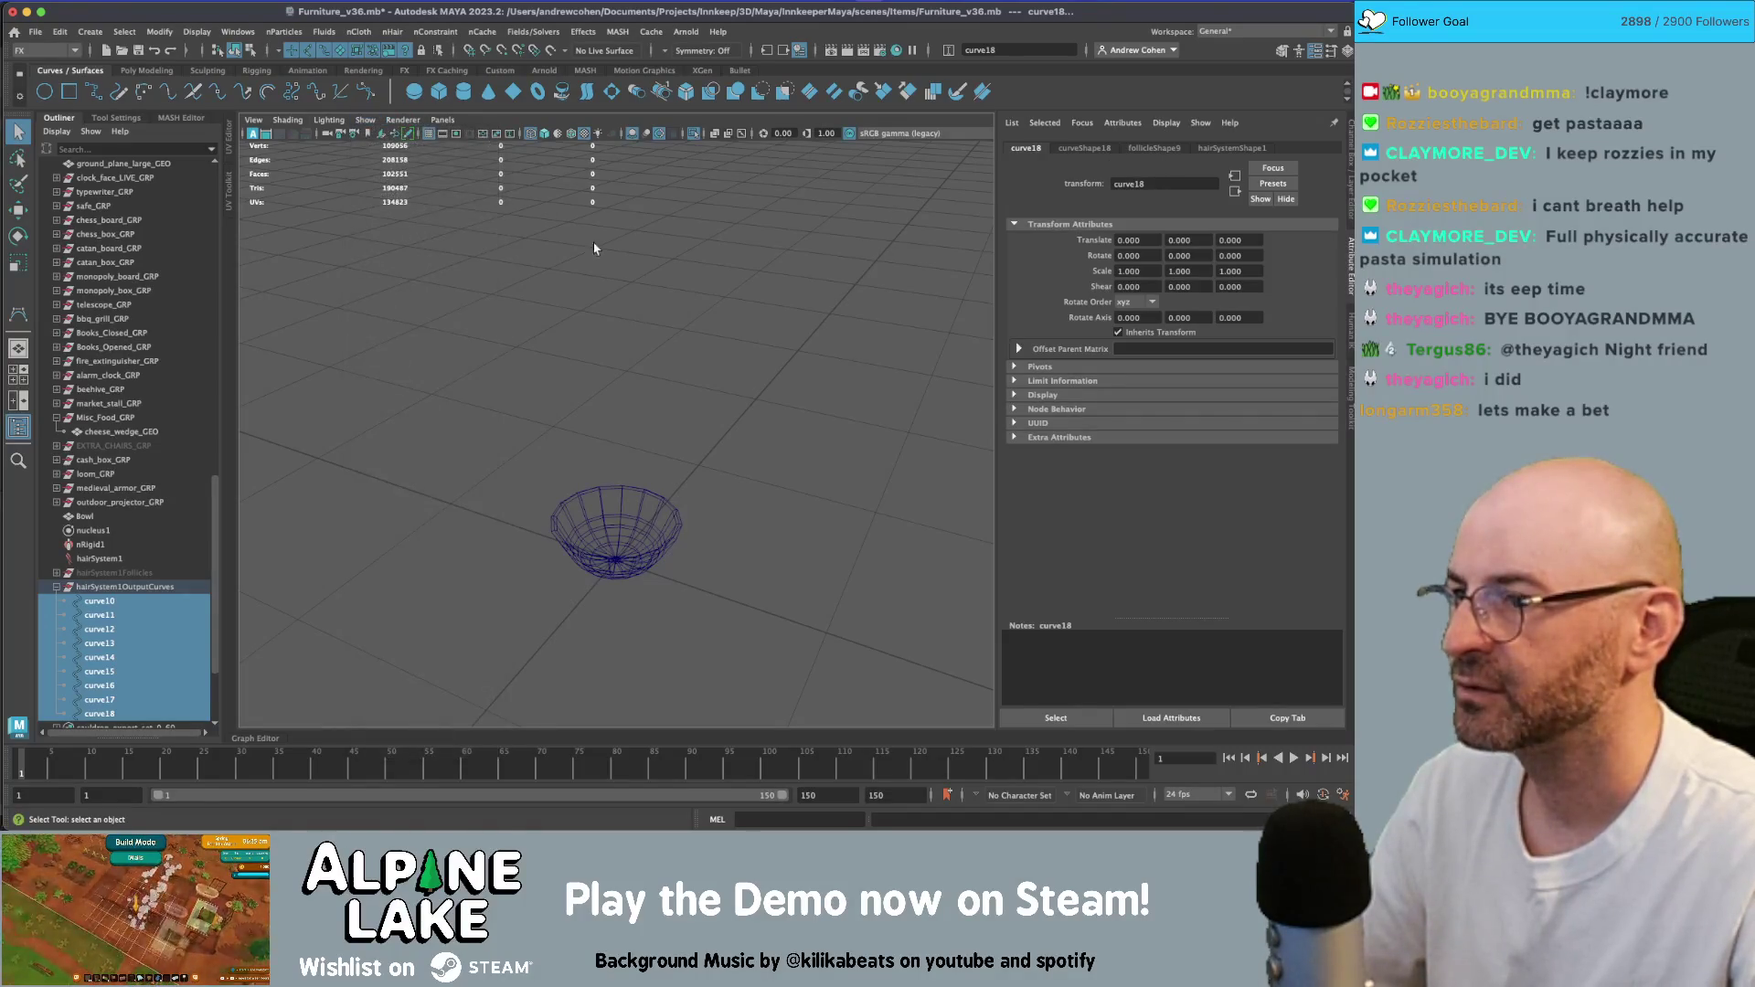
left_click(647, 279)
key("ctrl+1")
left_click_drag(647, 278, 722, 365, "alt")
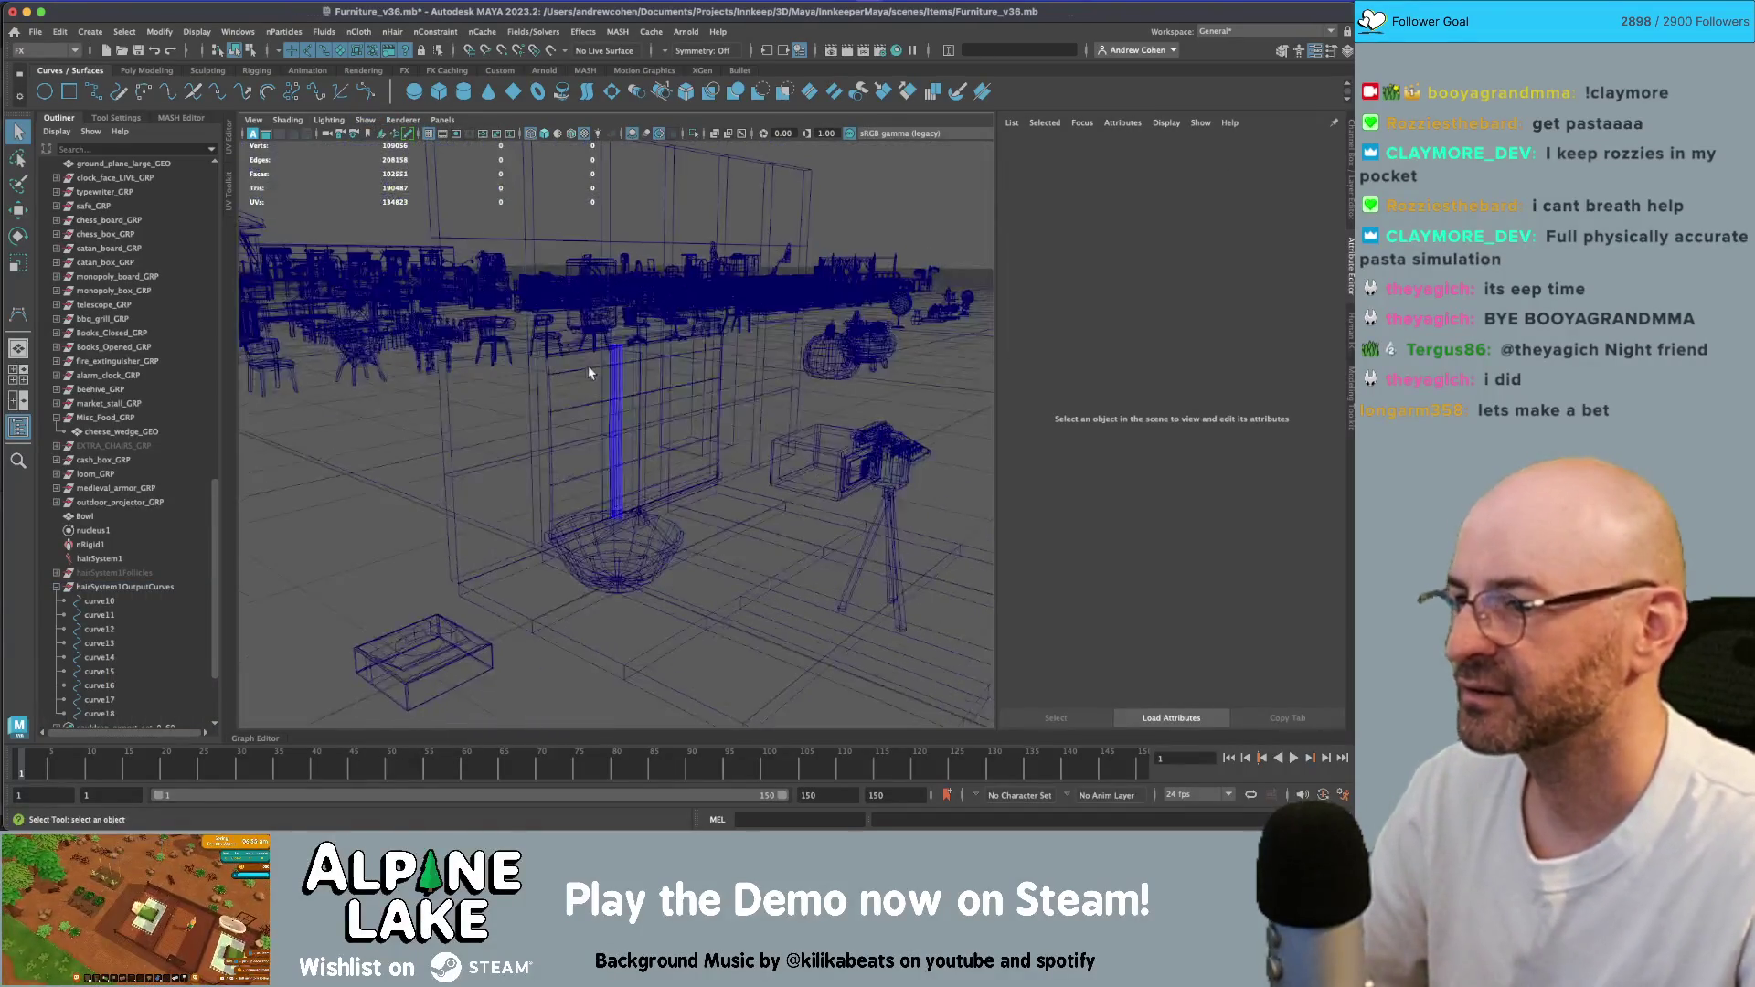
key("5")
scroll(801, 452, "up", 3)
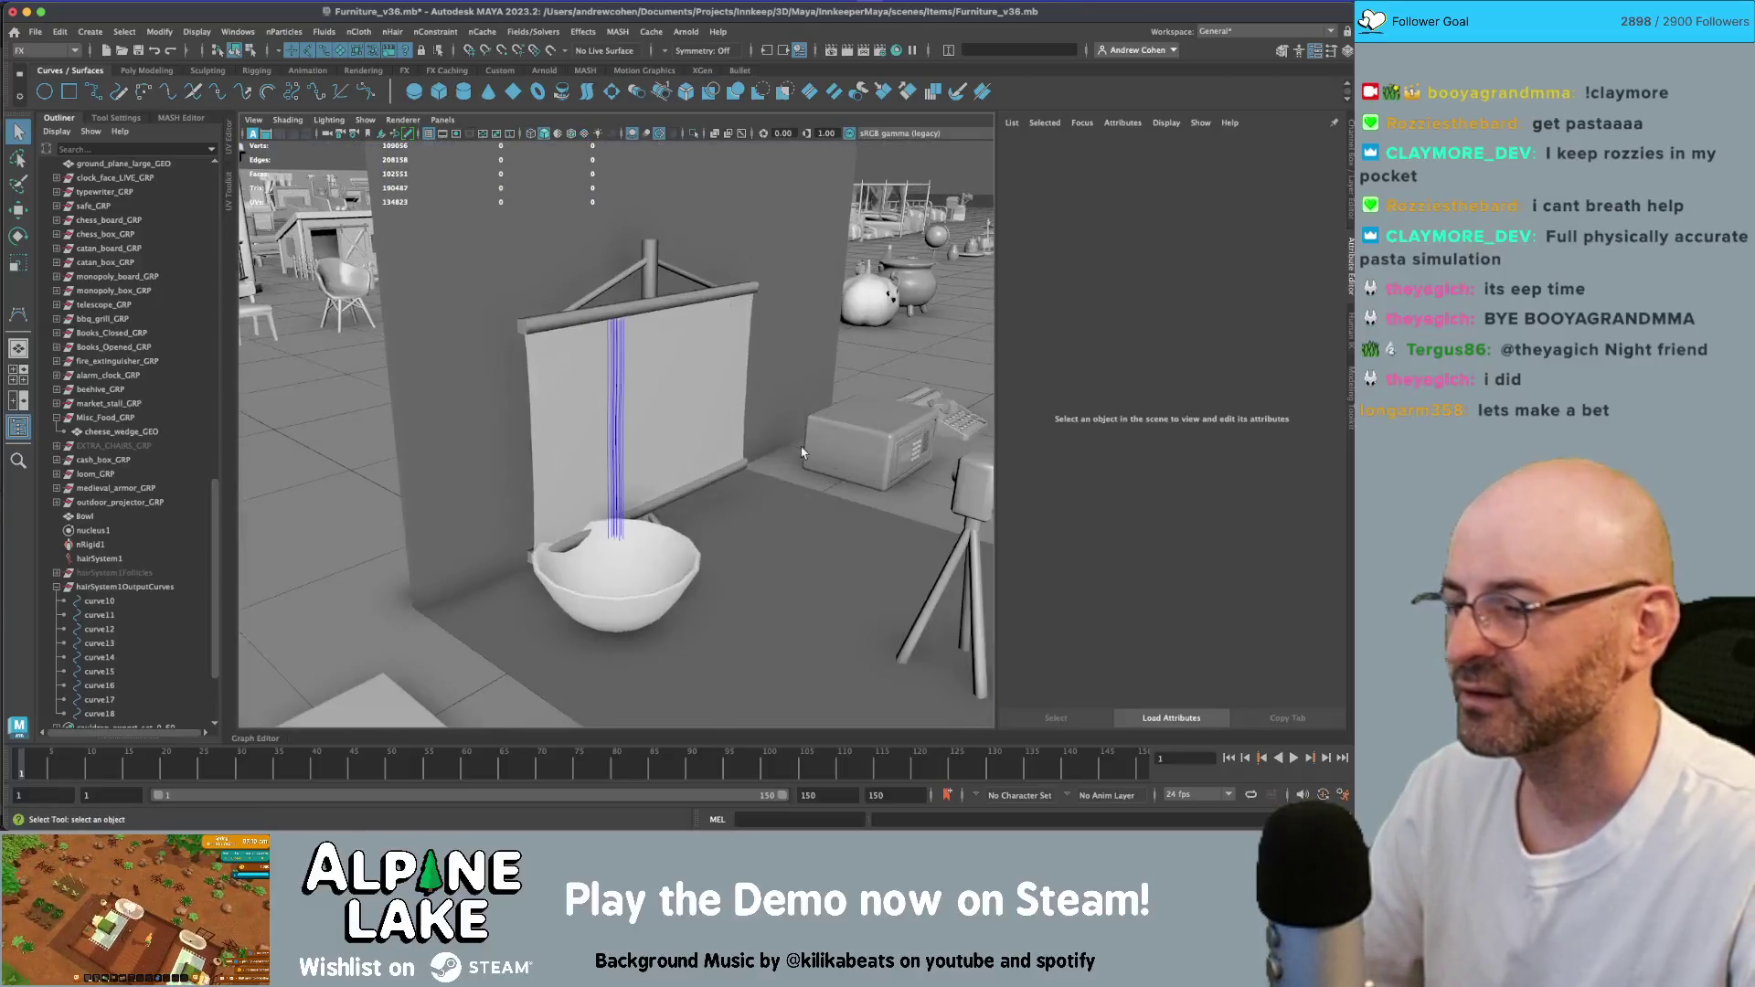
- Test-play the hair simulation briefly, then stop it
left_click(1294, 759)
key("Escape")
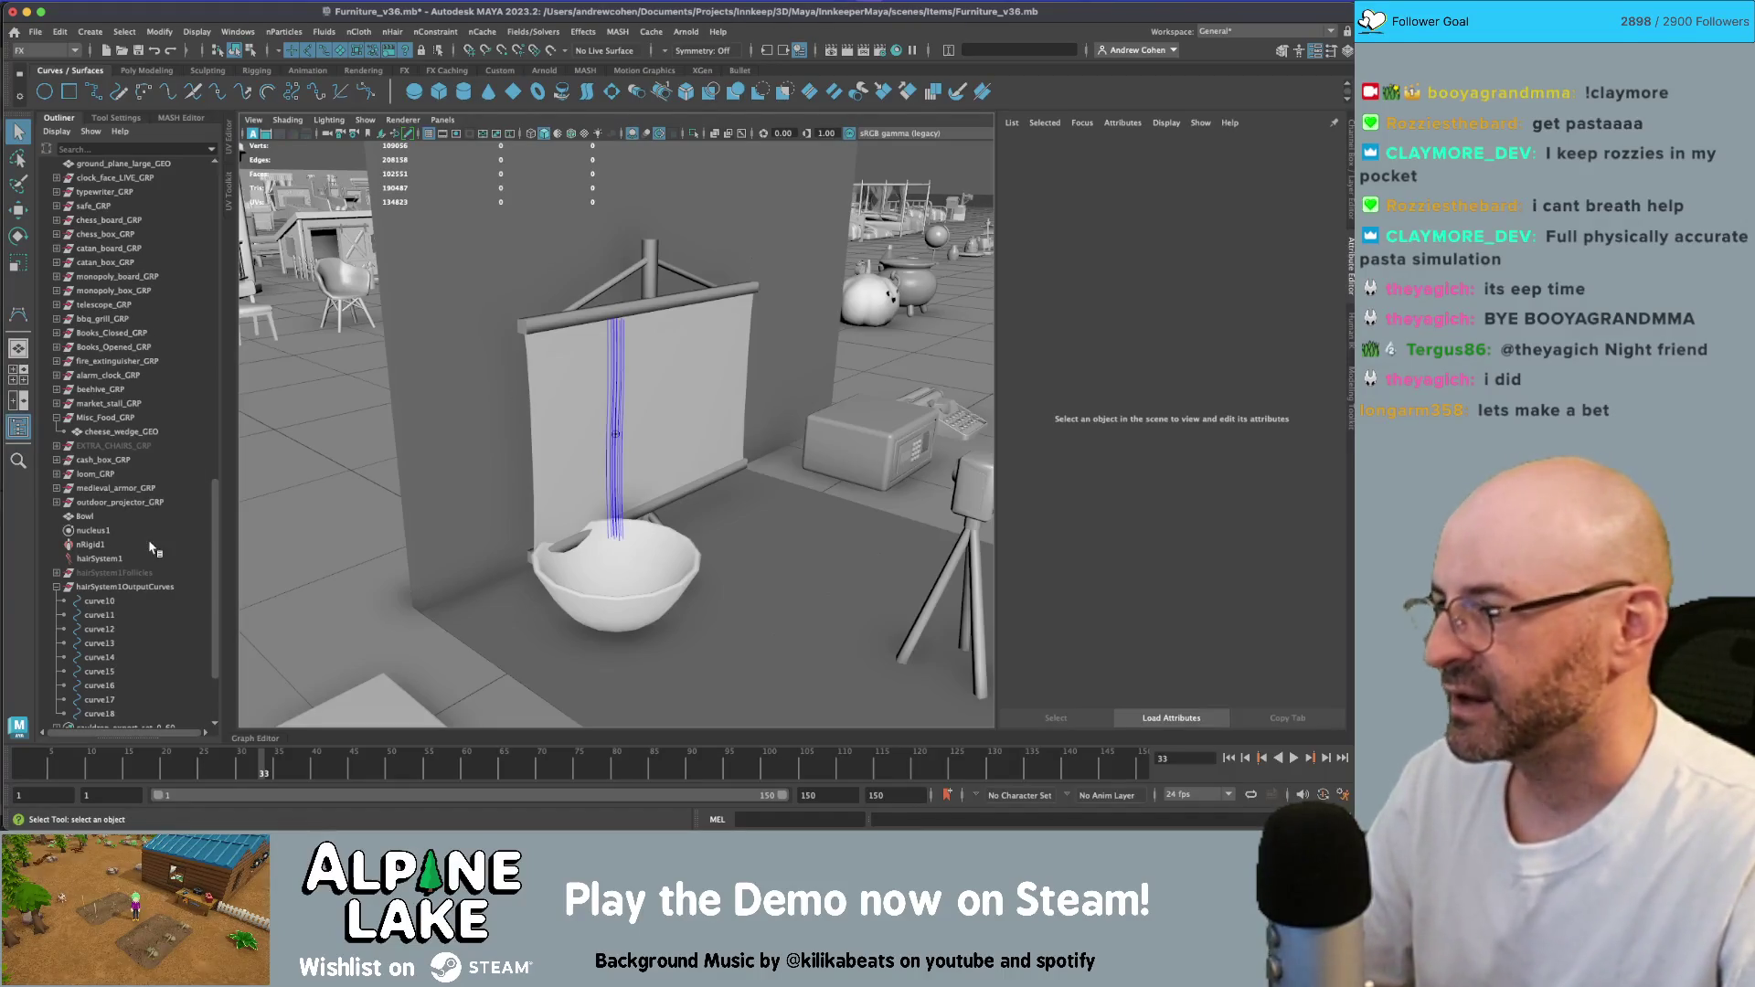
left_click(56, 587)
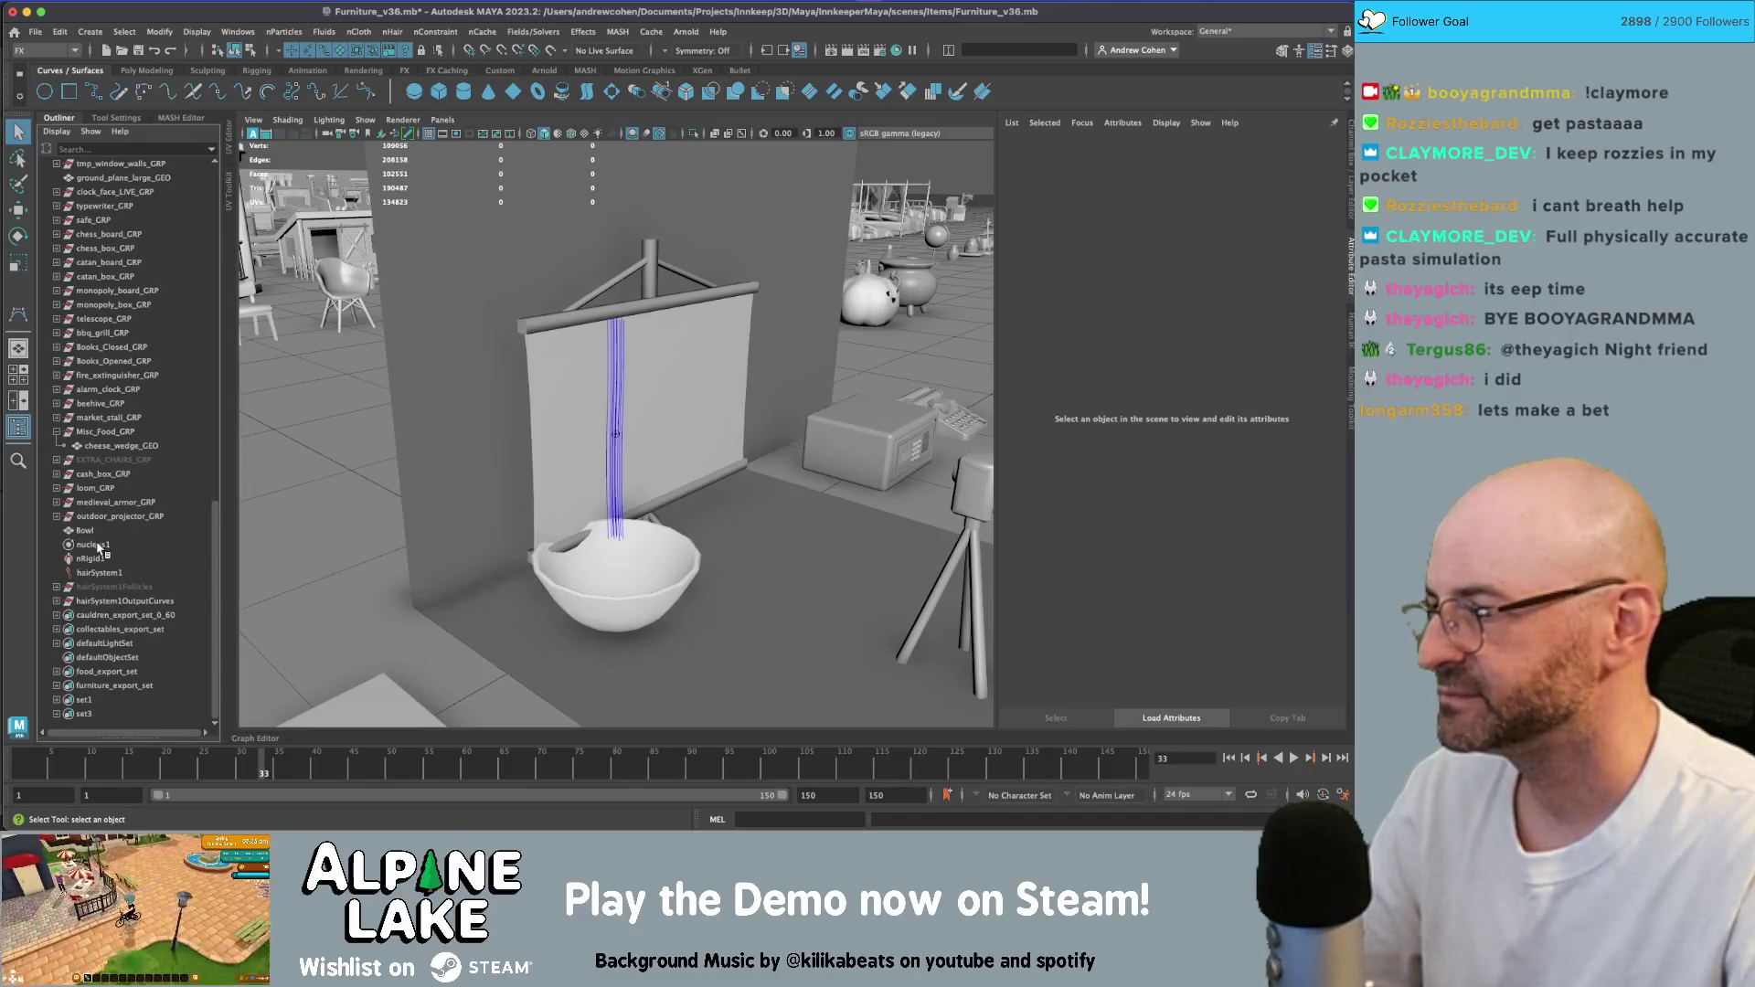
- Move outdoor_projector_GRP away from the bowl to -400, 0, 400, then select hairSystem1
left_click(599, 391)
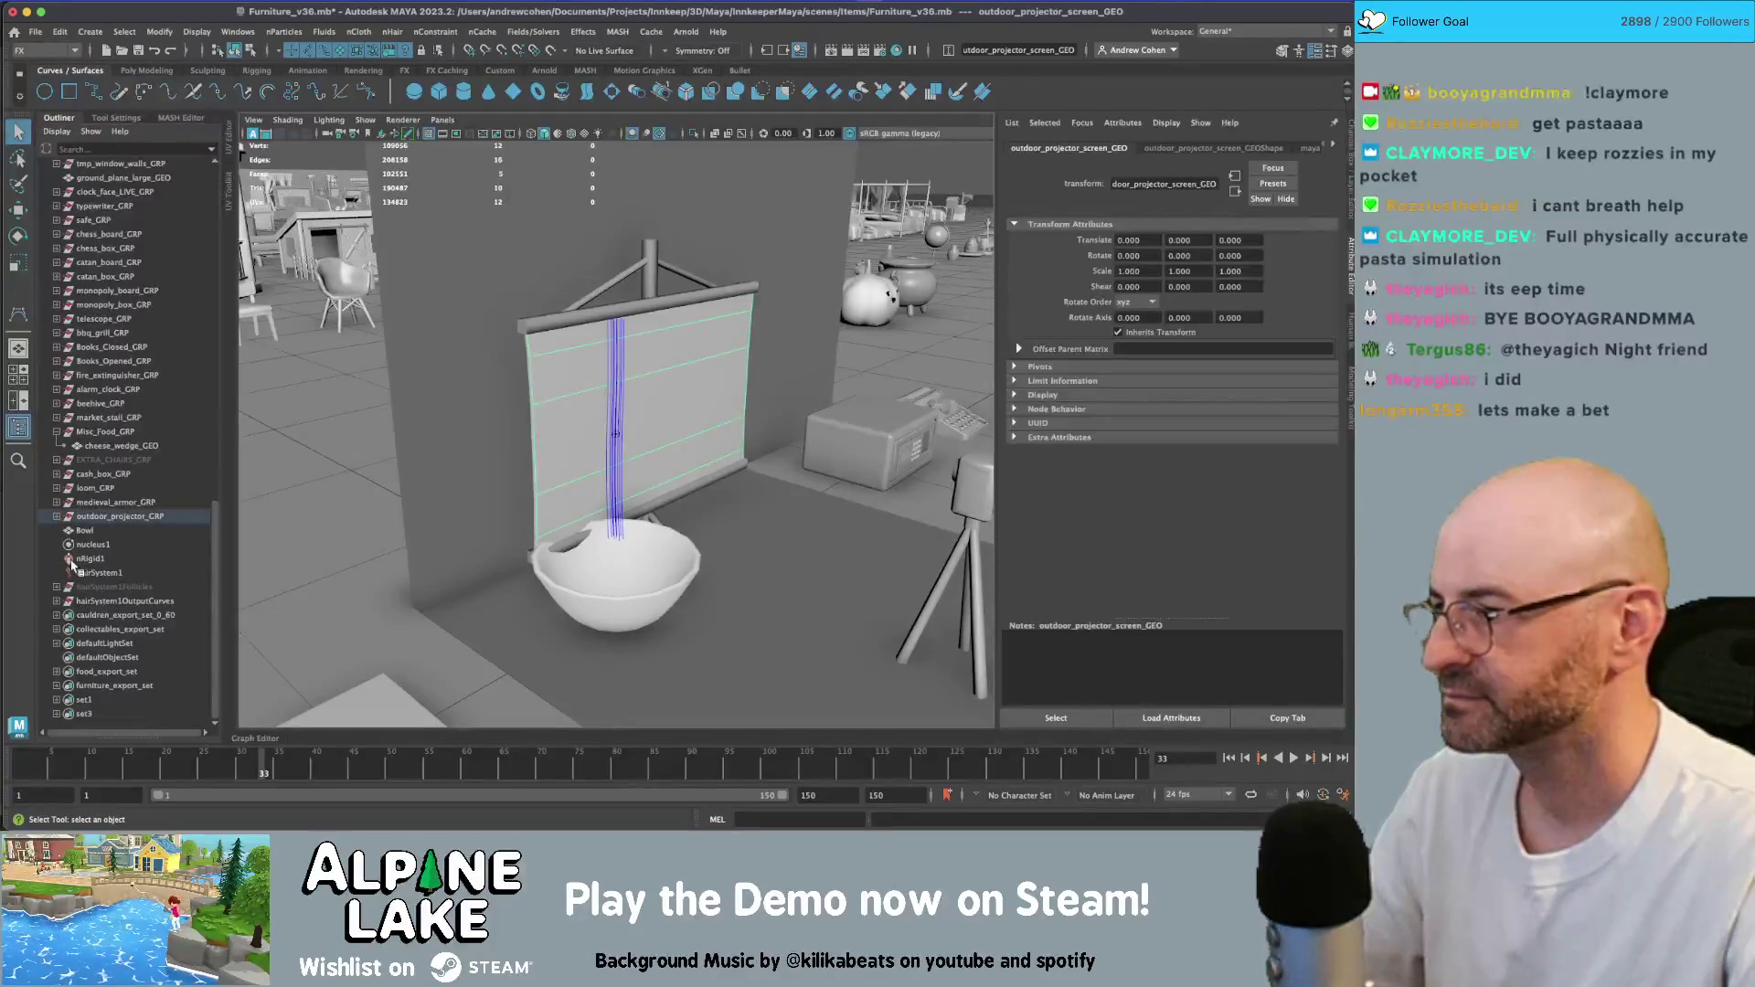
left_click_drag(599, 393, 613, 462, "alt")
key("w")
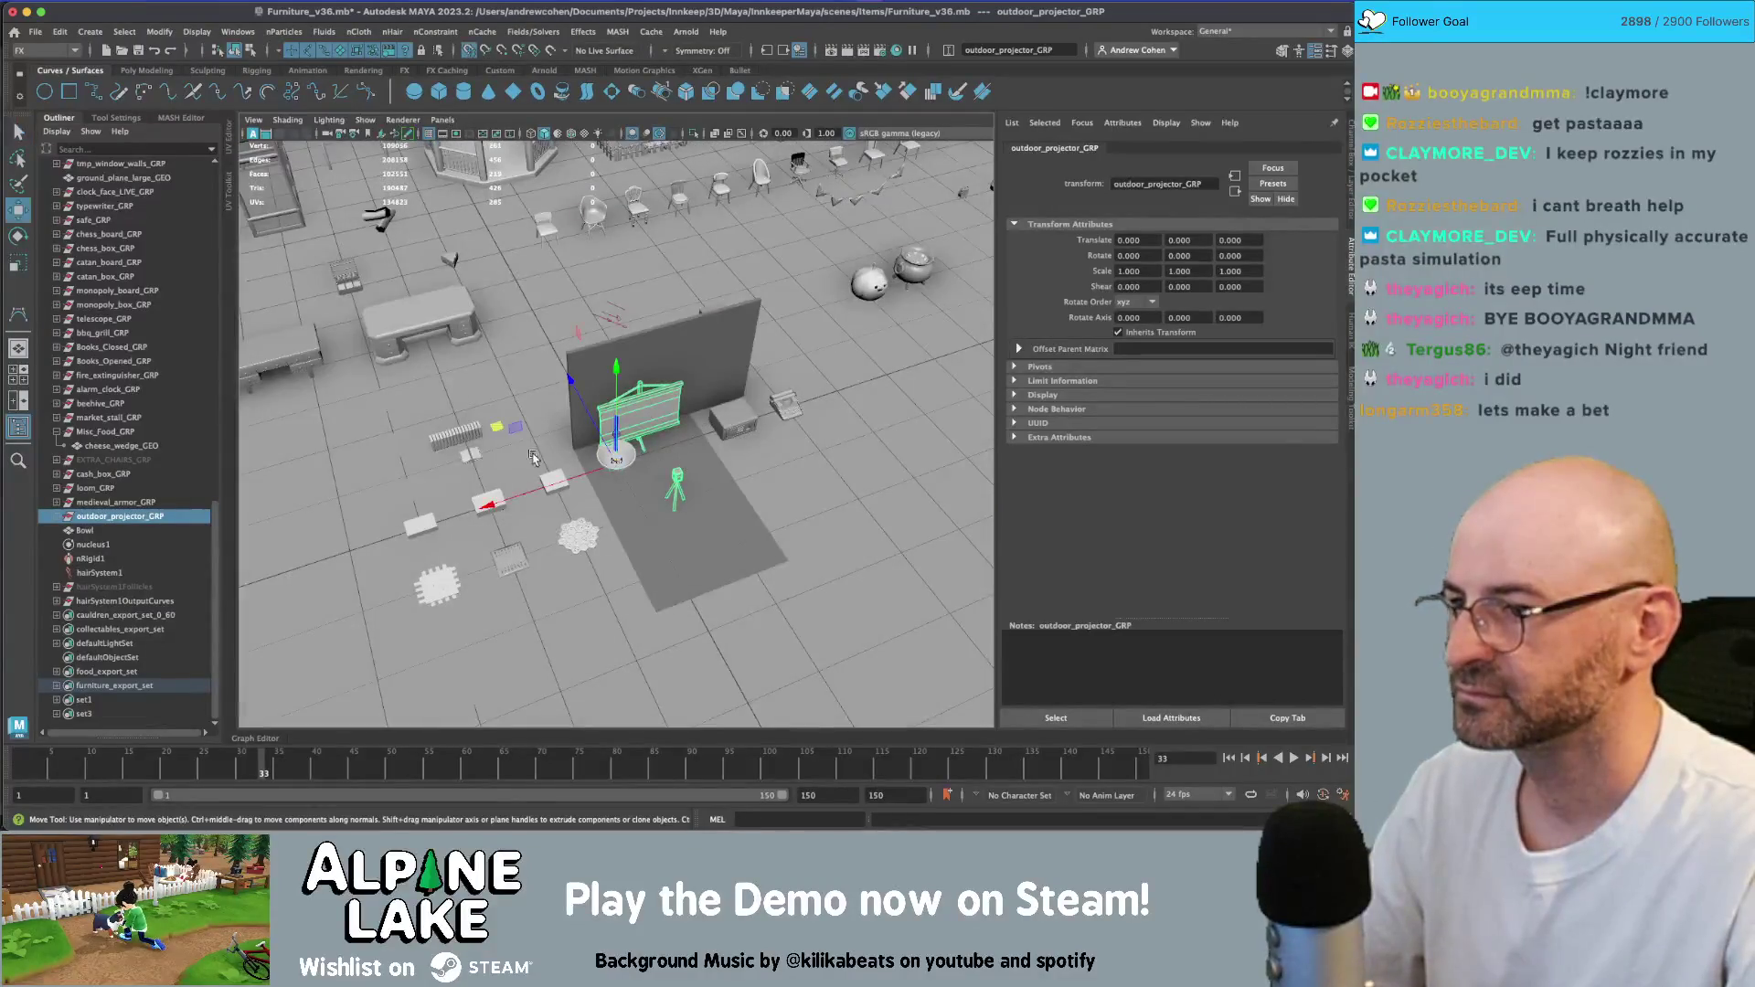
left_click_drag(500, 429, 606, 237)
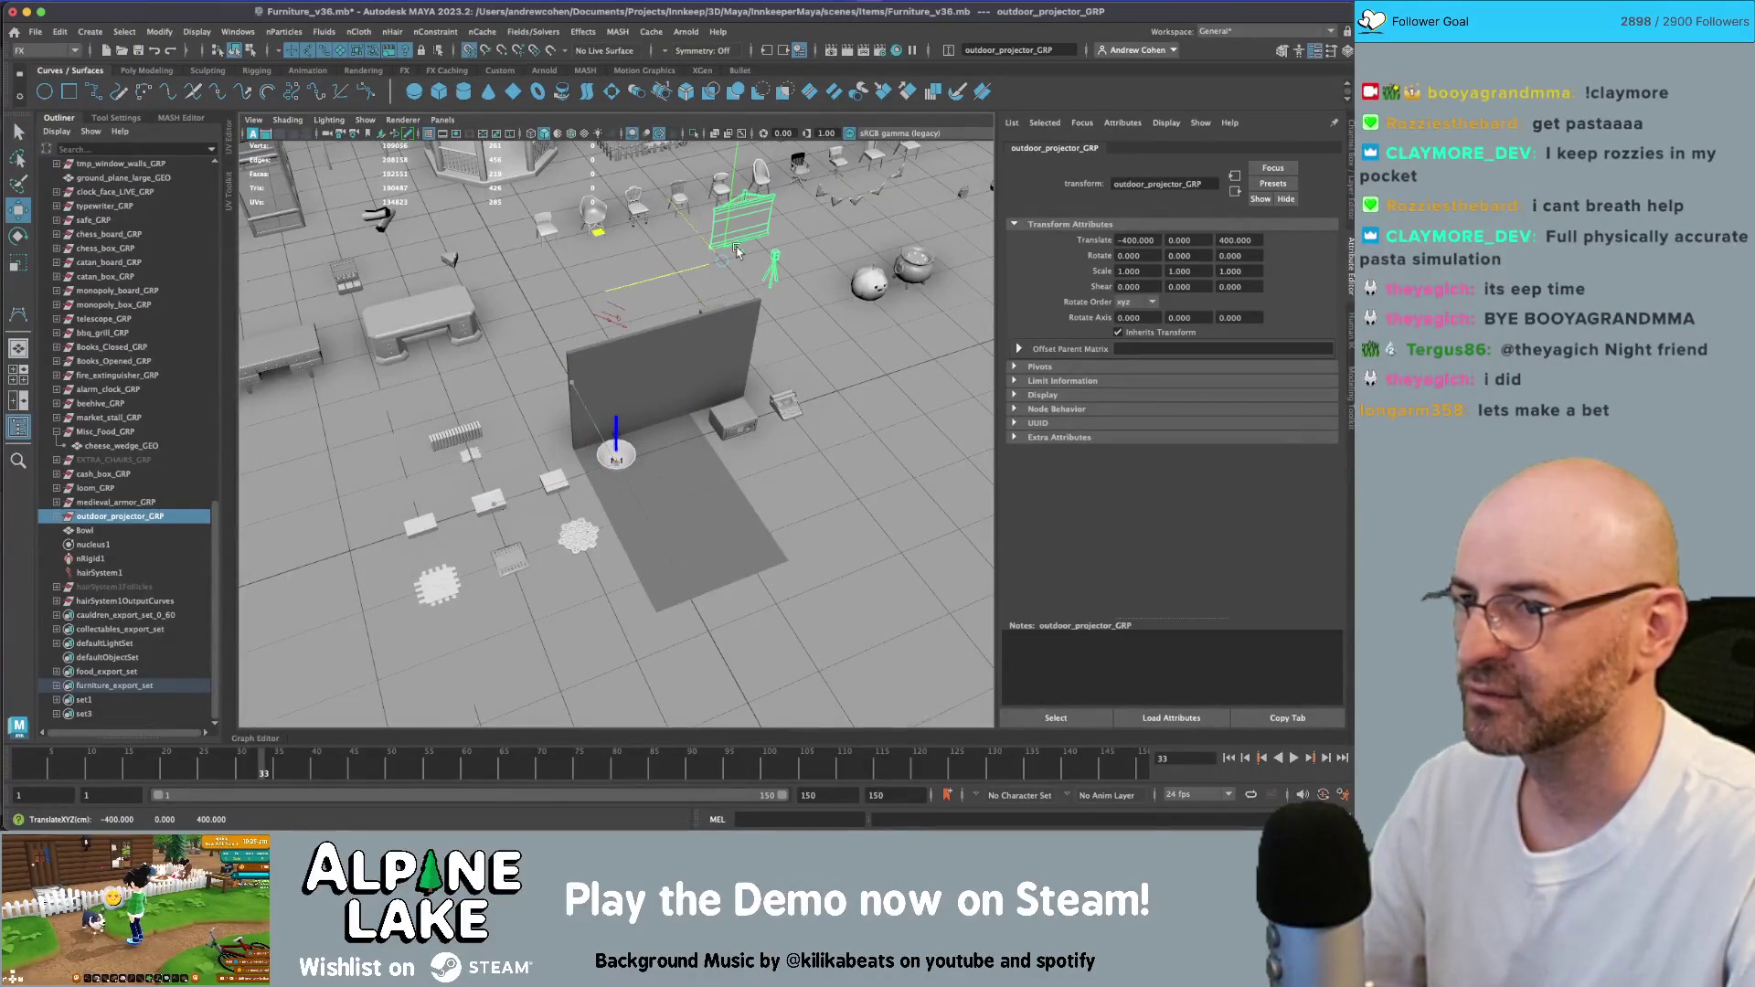
left_click(135, 534)
left_click(99, 572)
- Set Point Lock to No Attach on all nine follicles, follicle1 through follicle9
key("f")
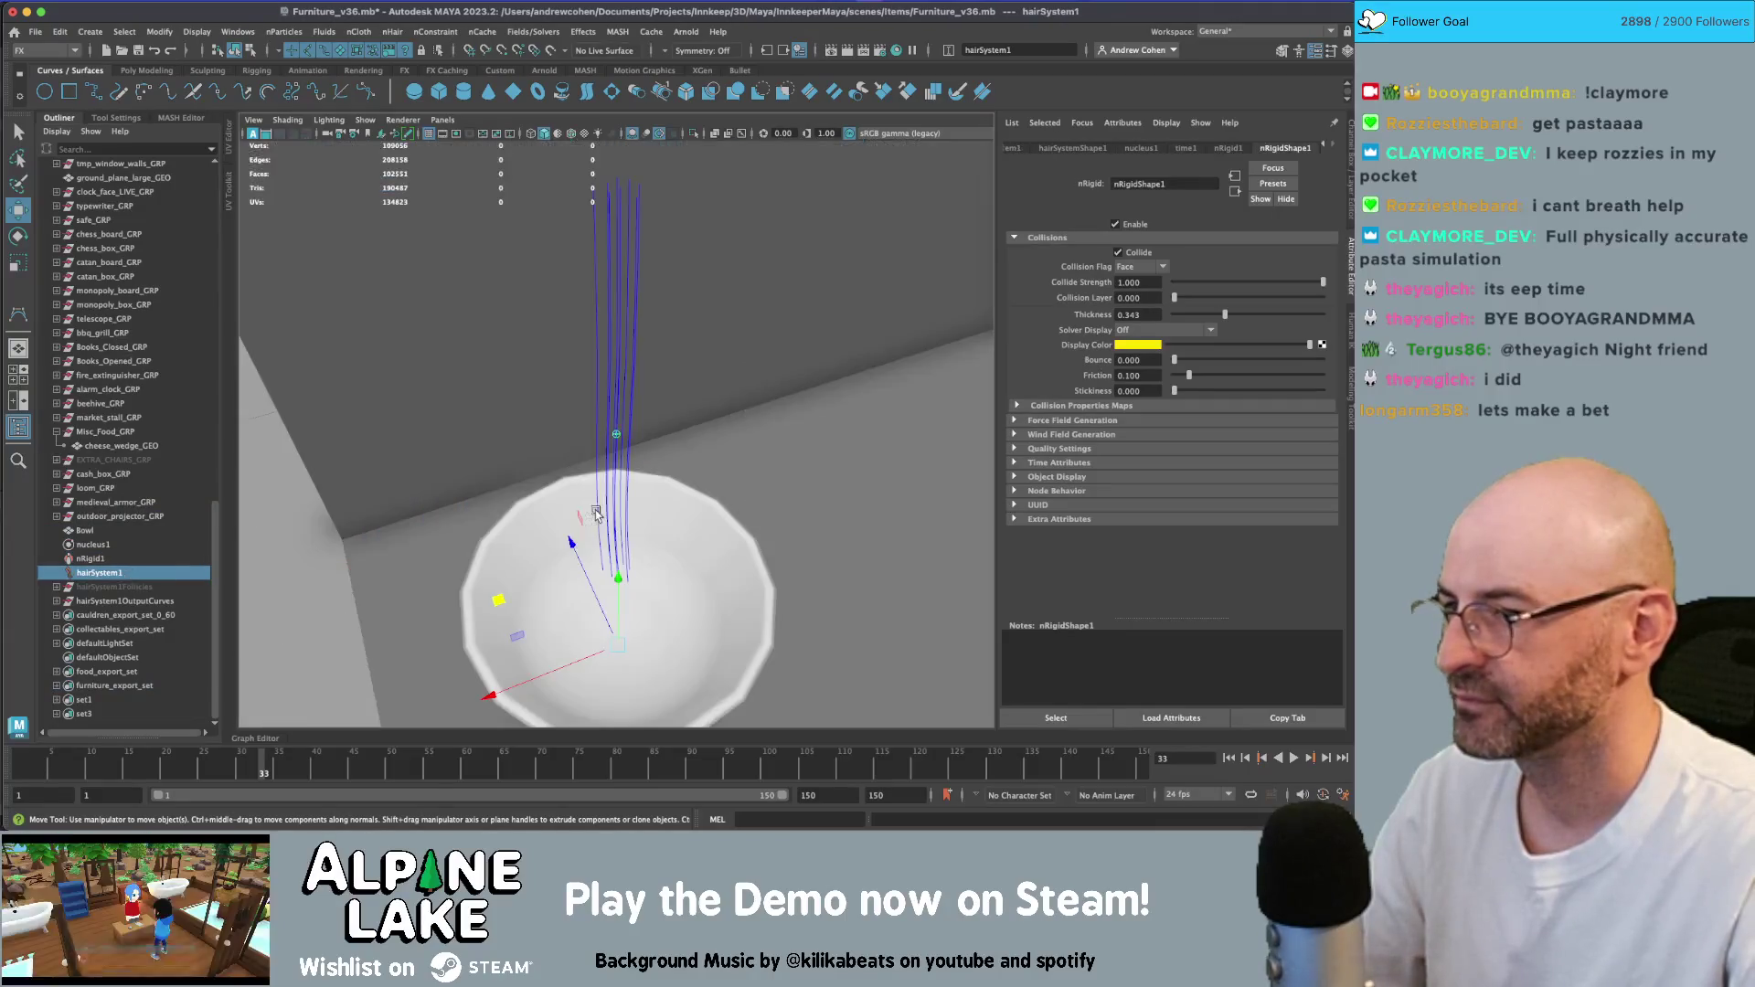
scroll(619, 441, "down", 5)
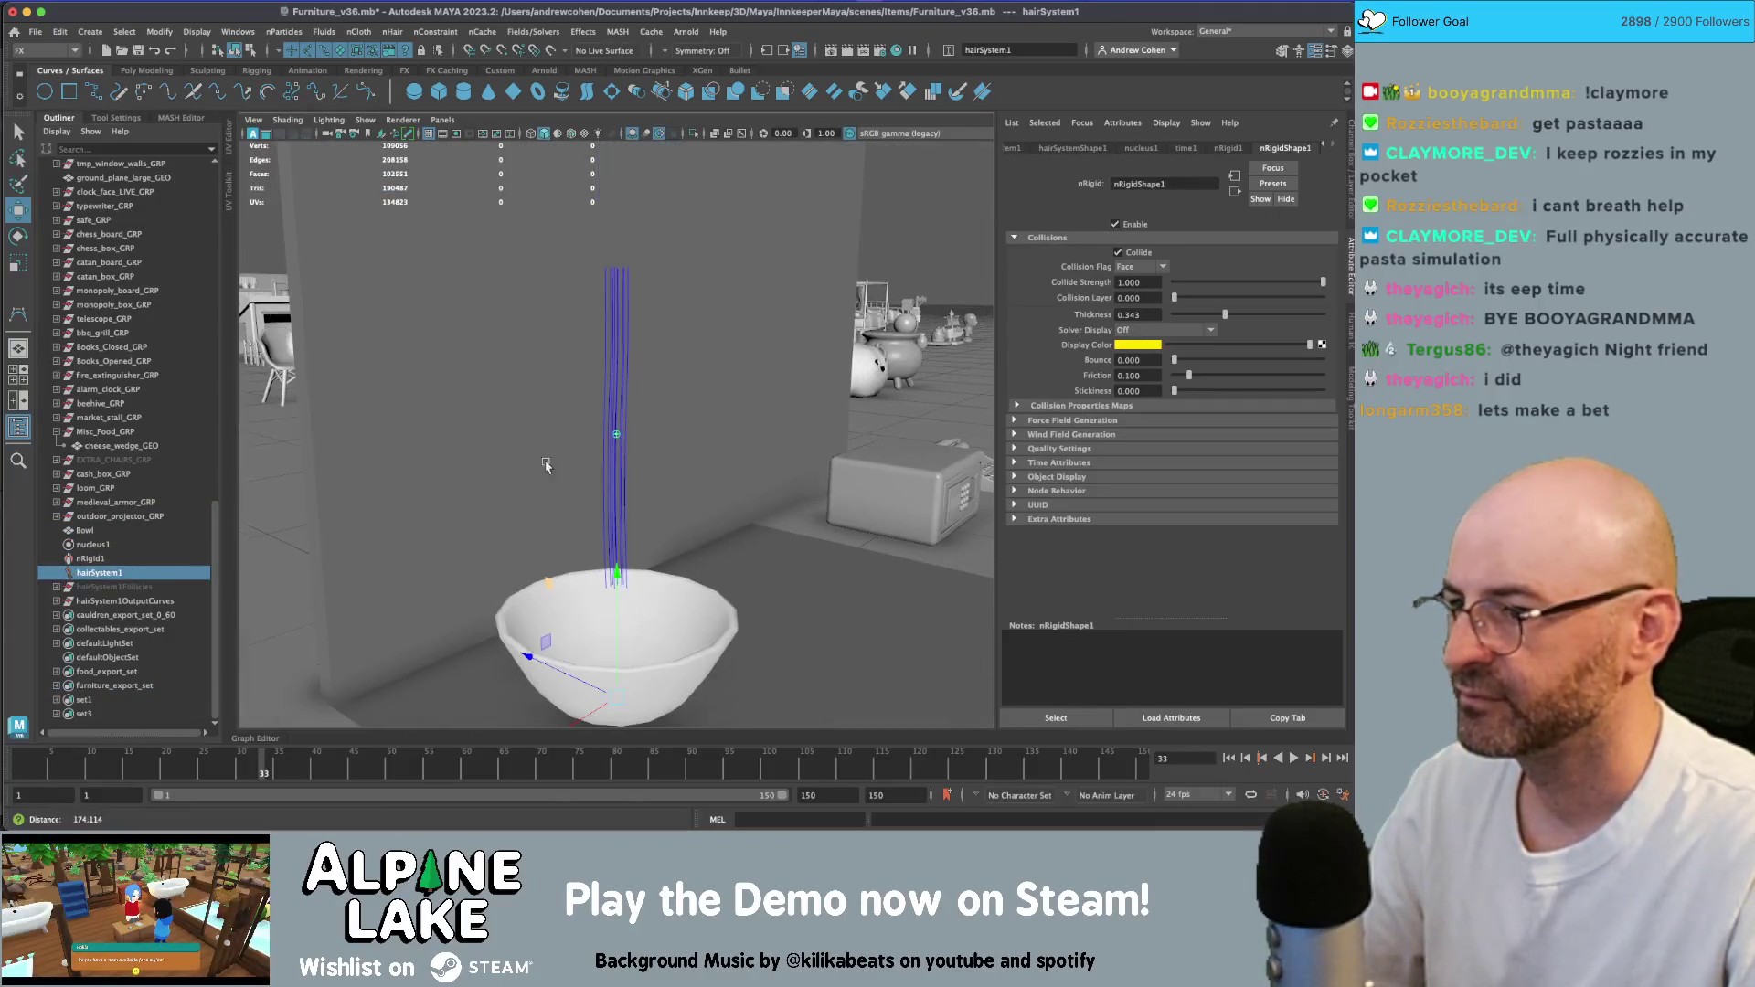
left_click(57, 601)
left_click(56, 600)
left_click(57, 586)
left_click(97, 600)
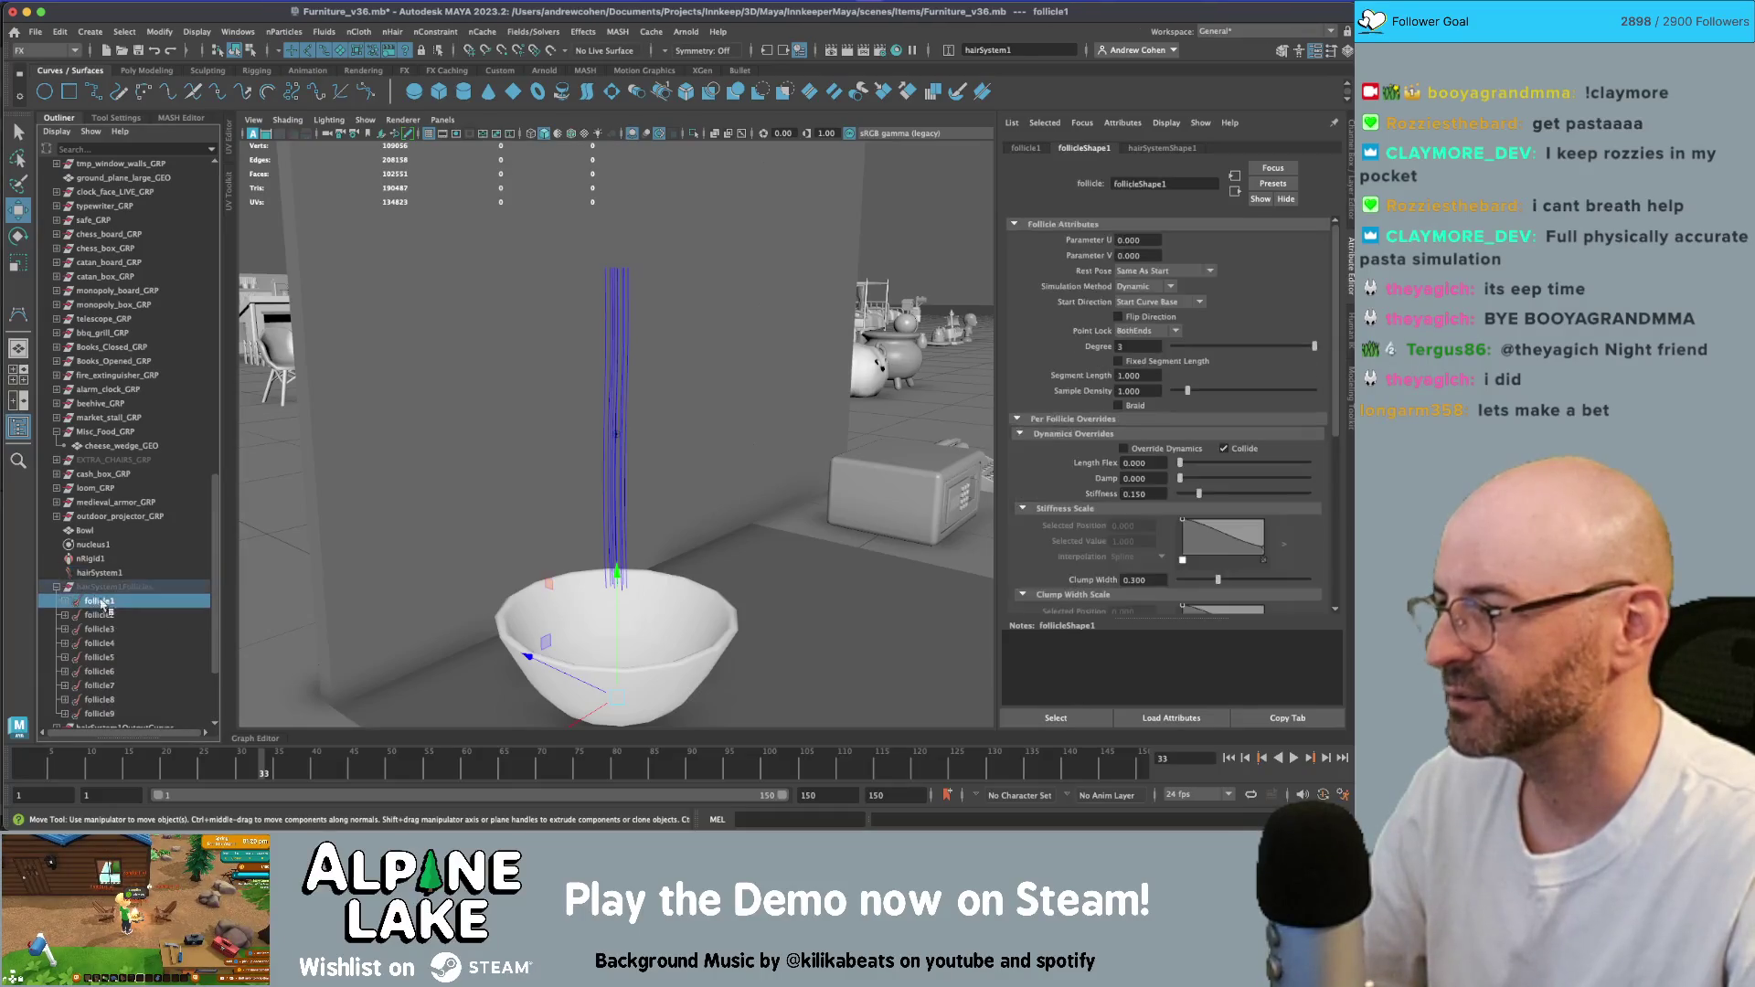
left_click(101, 714, "shift")
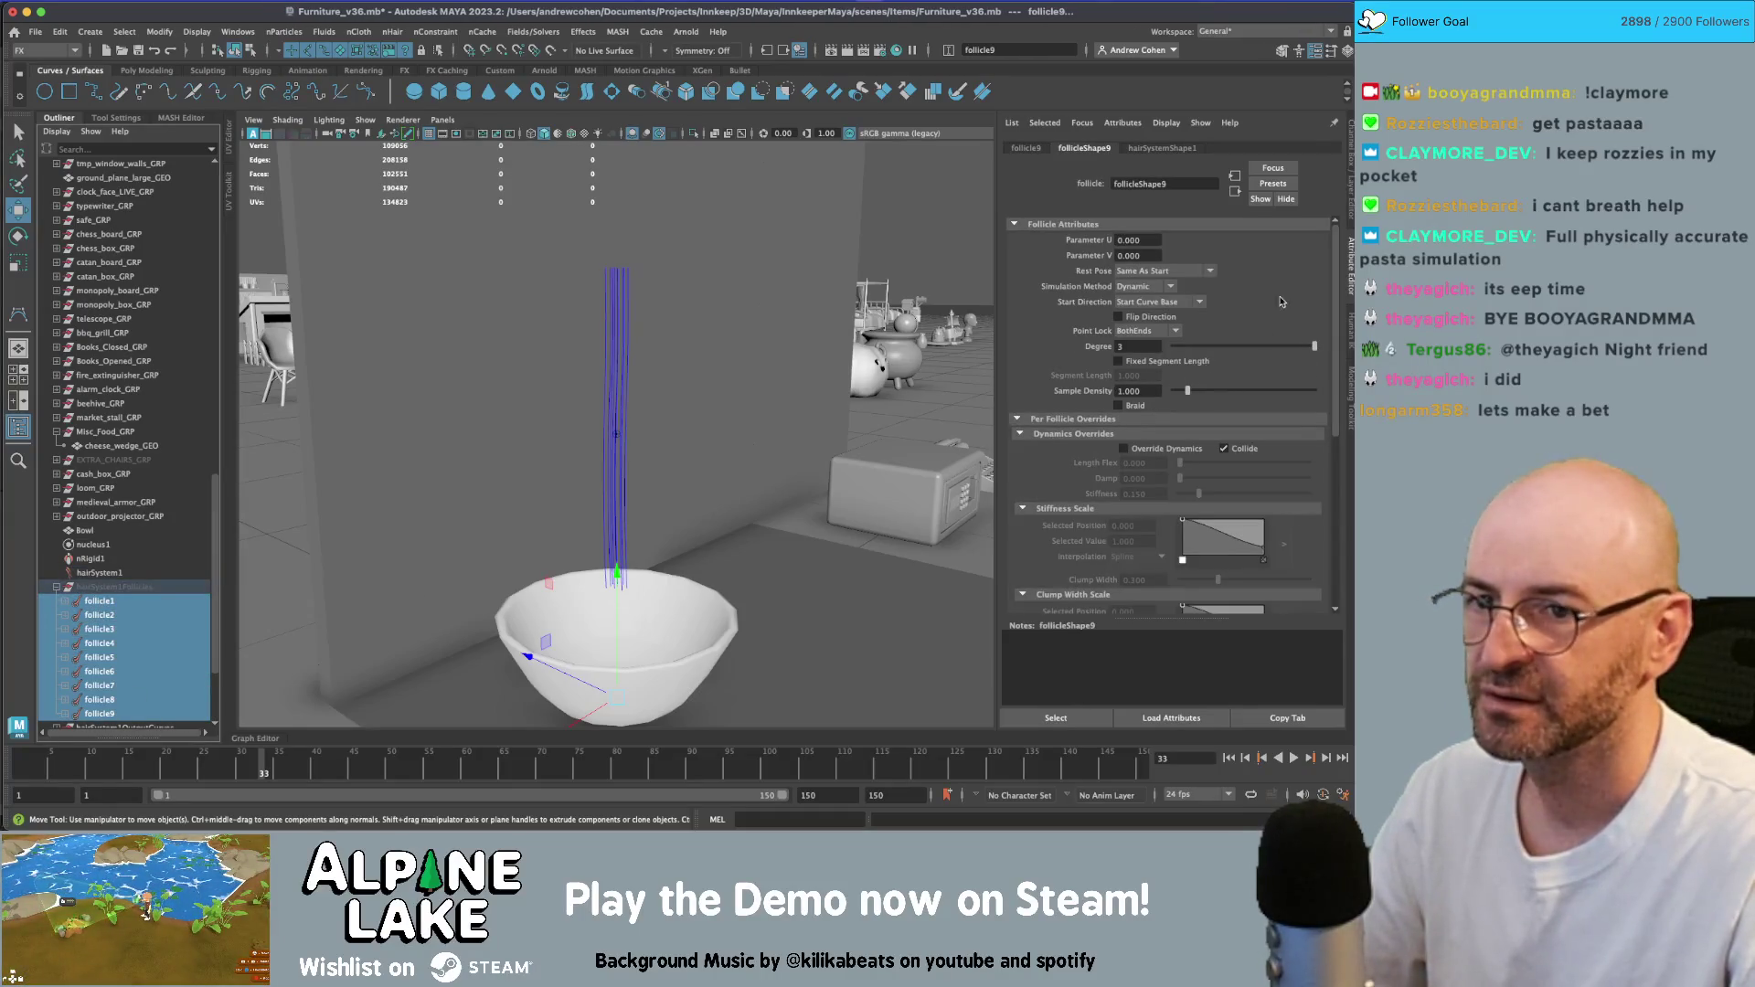
key("ctrl+a")
left_click(1308, 330)
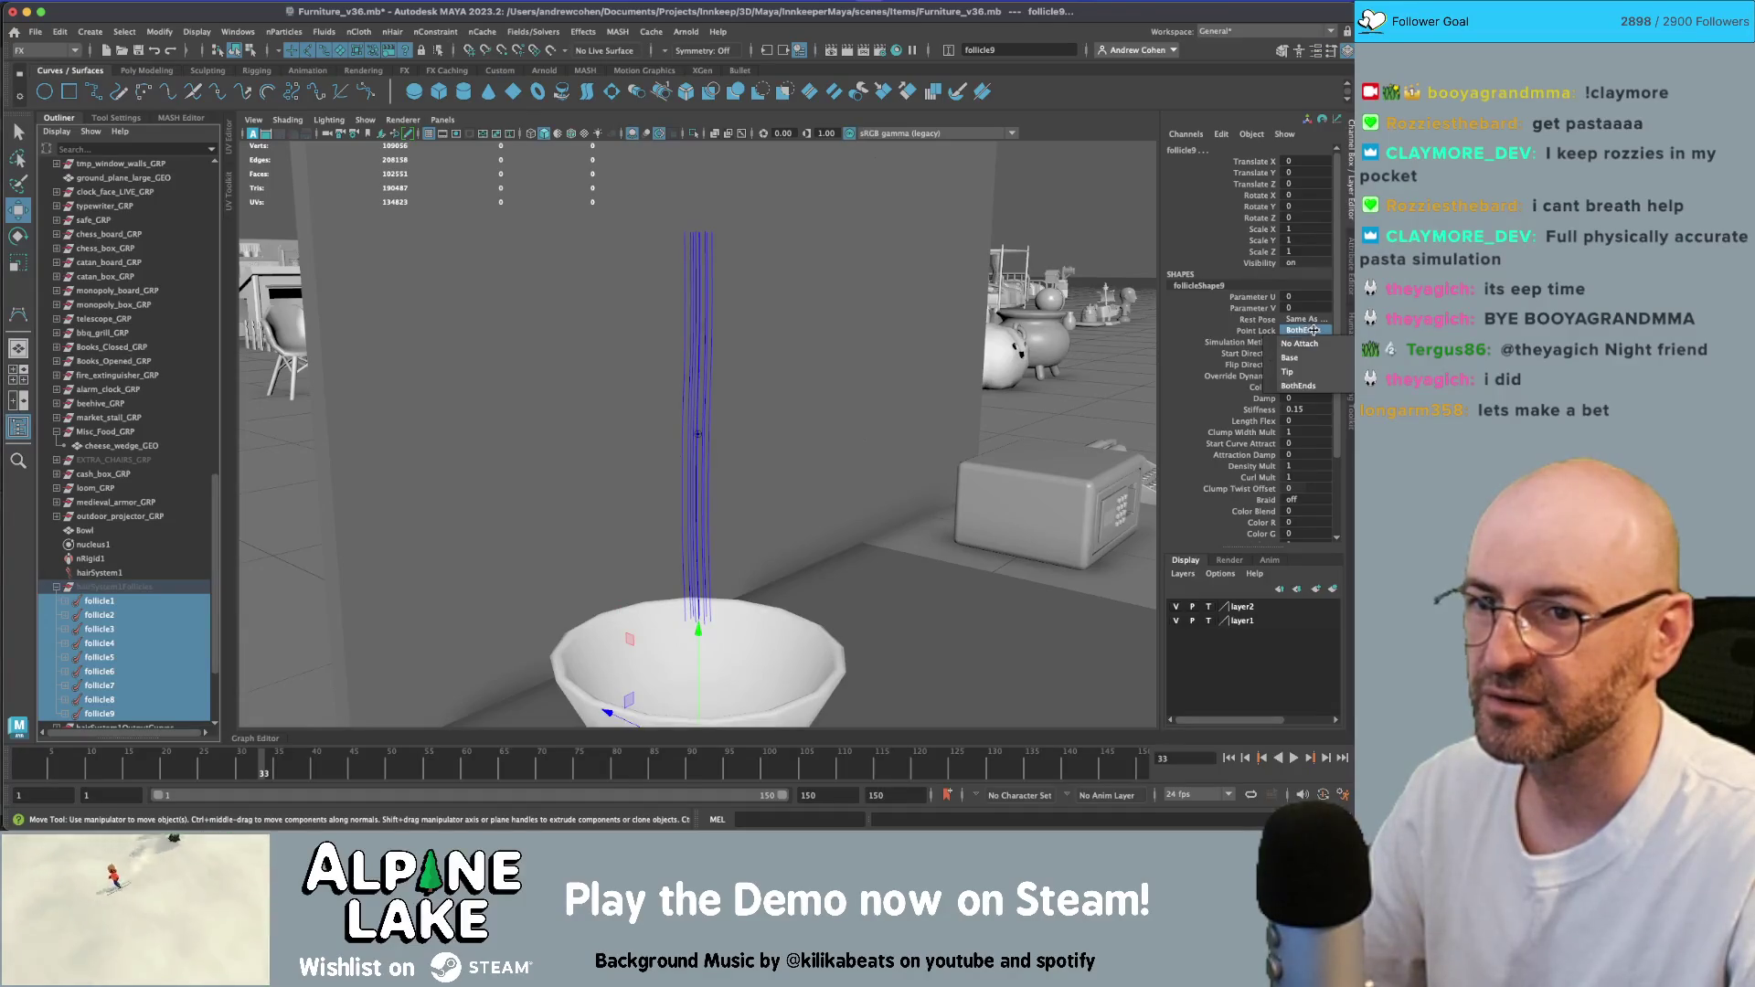
left_click(1303, 335)
- Replay the simulation from the start and stop at frame 71 as the noodles drape
left_click(1230, 759)
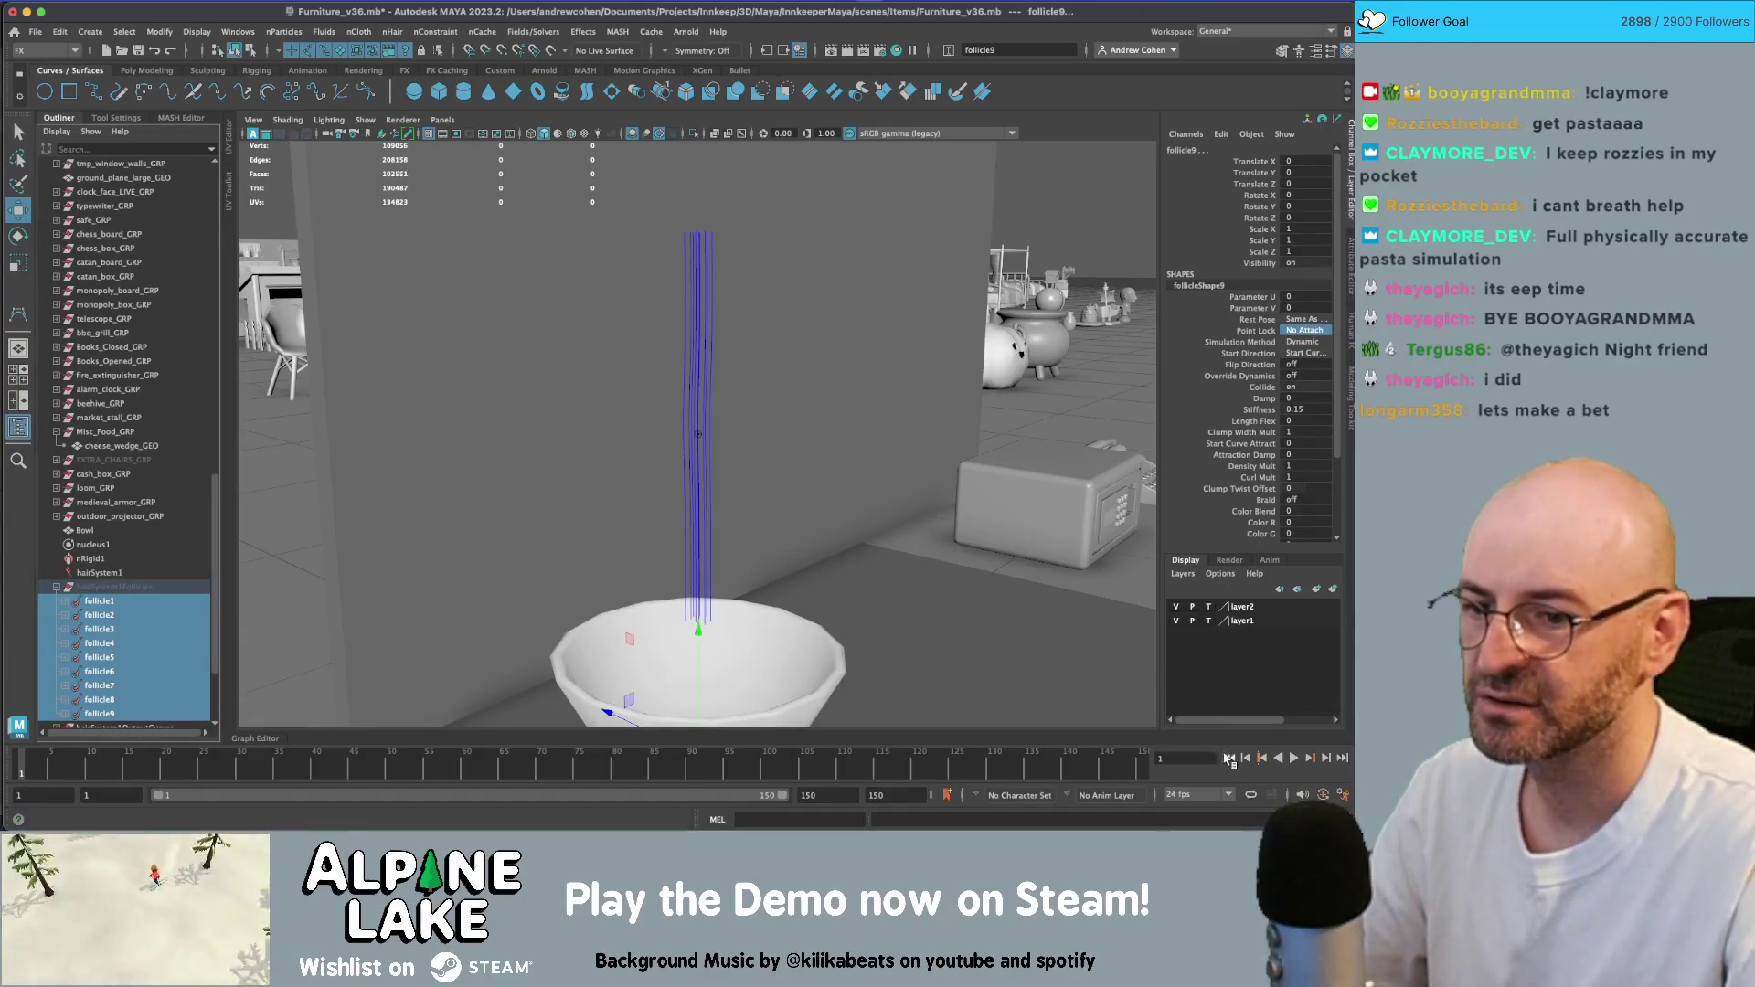
left_click(1297, 759)
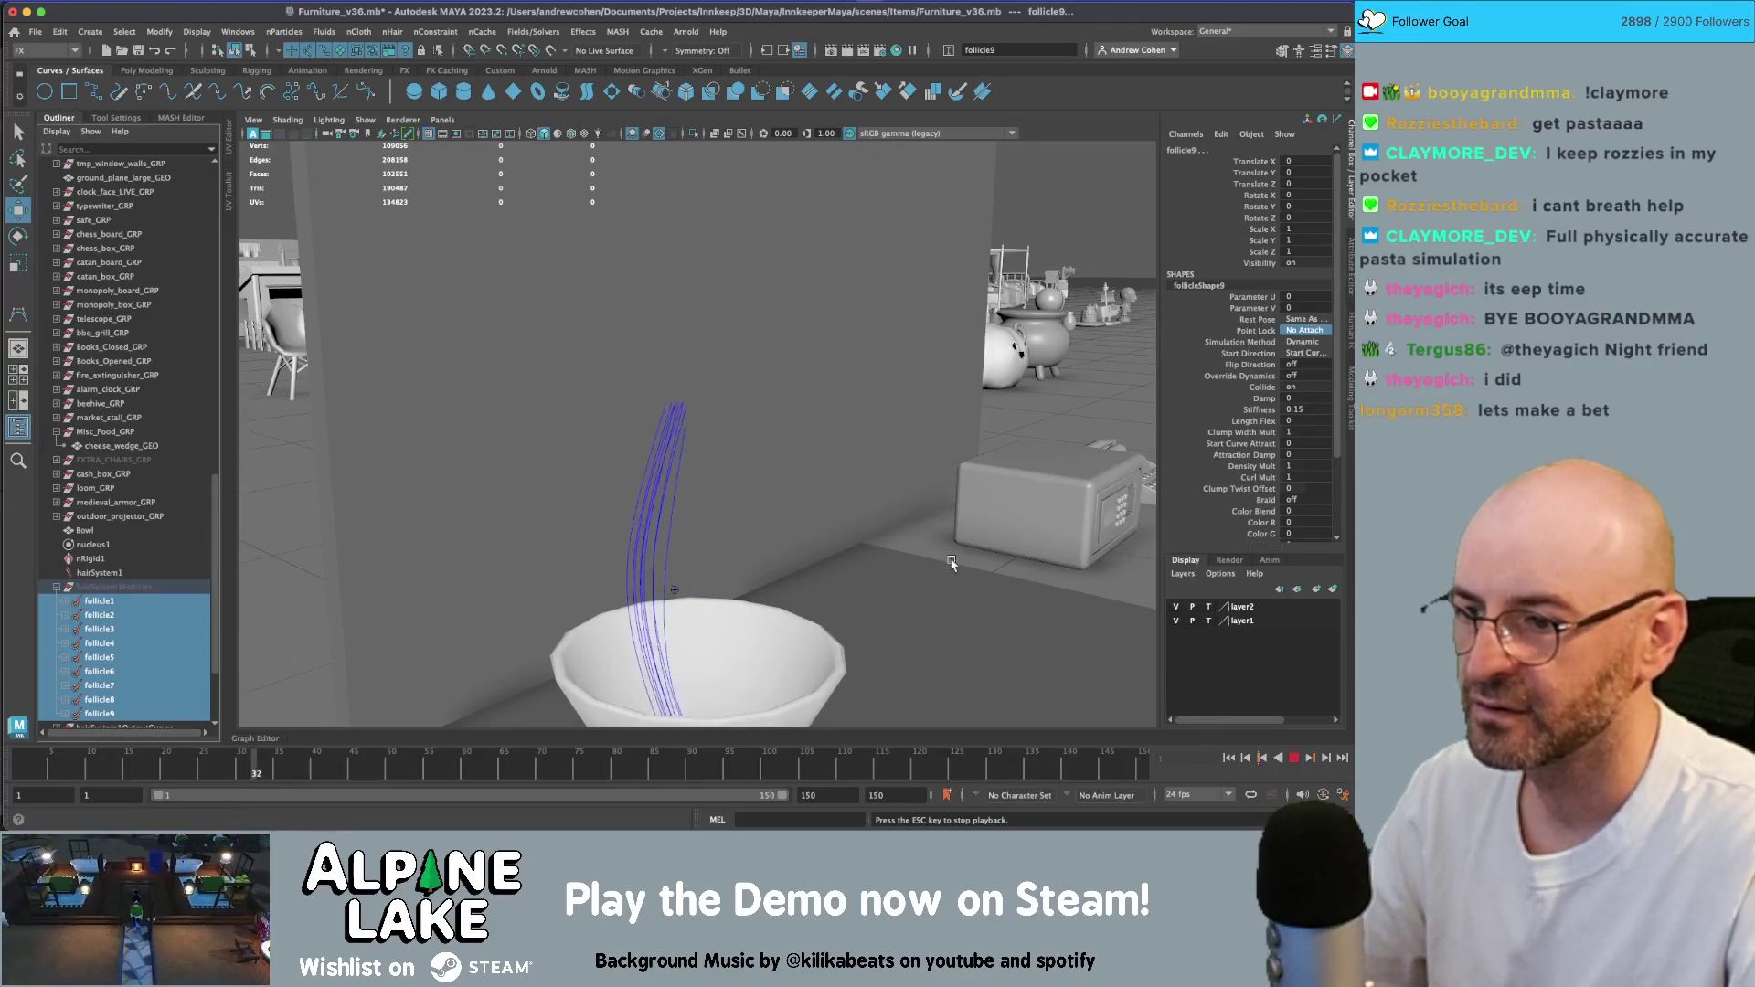
mouse_move(814, 530)
left_mouse_down("alt")
mouse_move(796, 463)
mouse_move(777, 512)
mouse_move(748, 437)
mouse_move(764, 408)
mouse_move(756, 427)
mouse_move(844, 456)
mouse_move(747, 439)
mouse_move(855, 448)
left_mouse_up("alt")
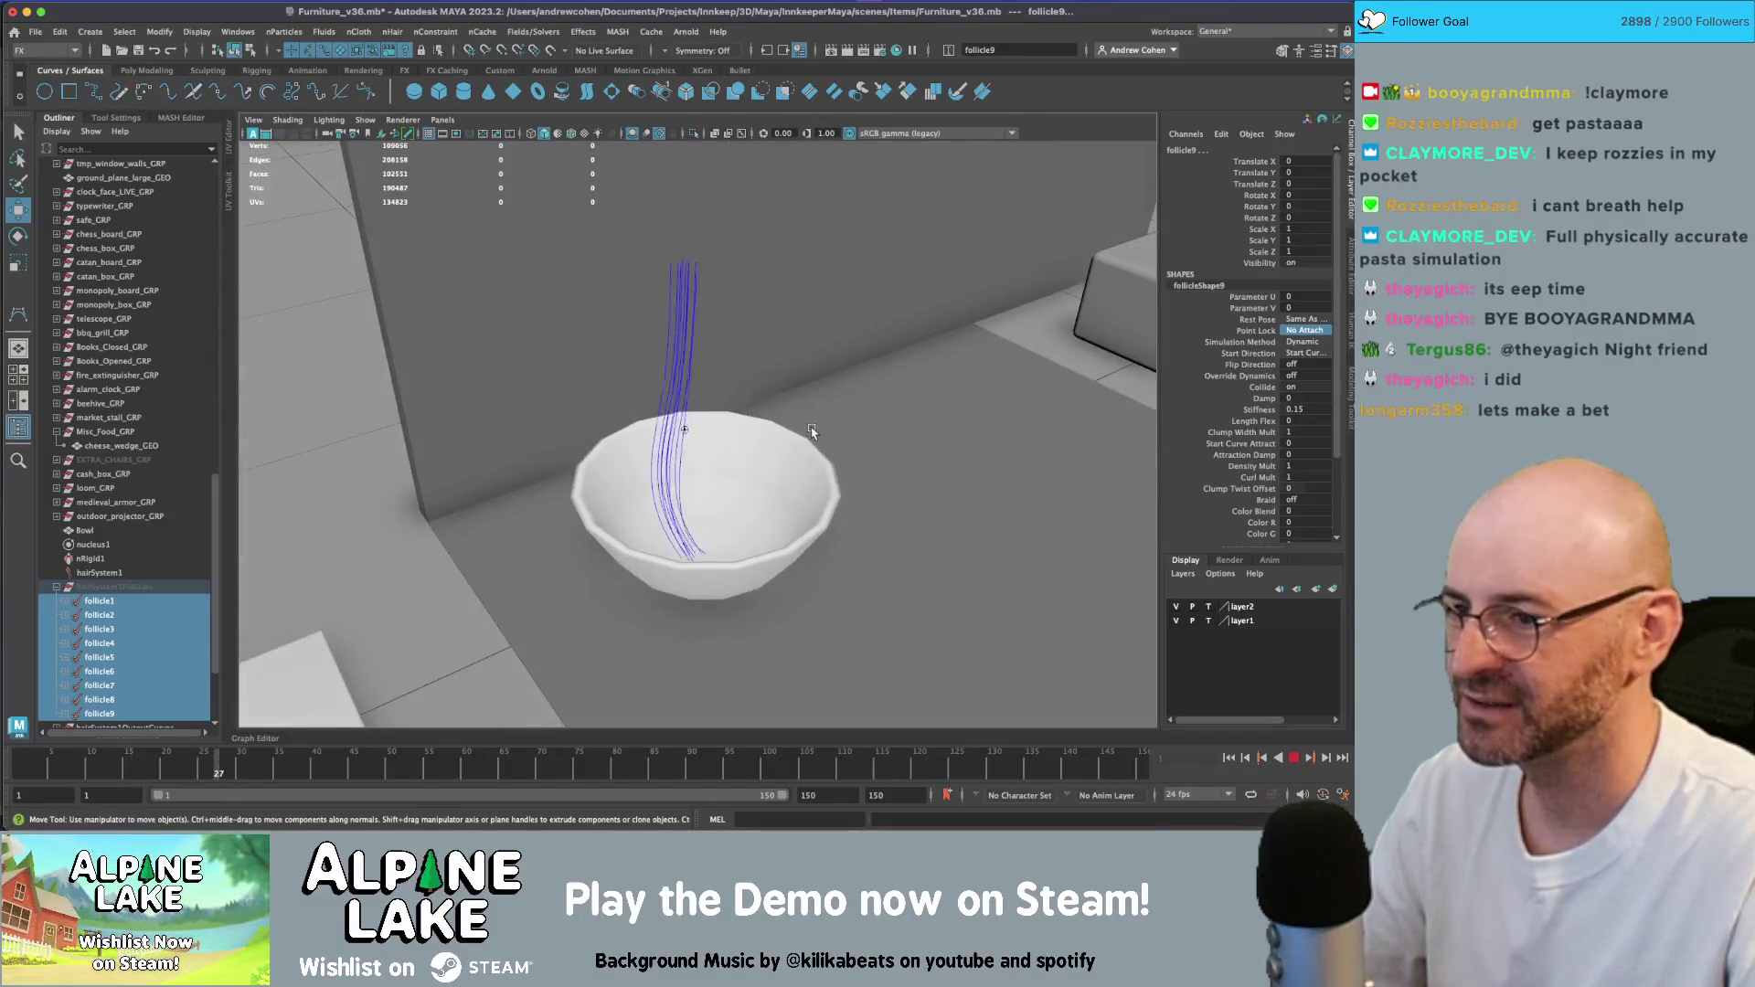
key("Escape")
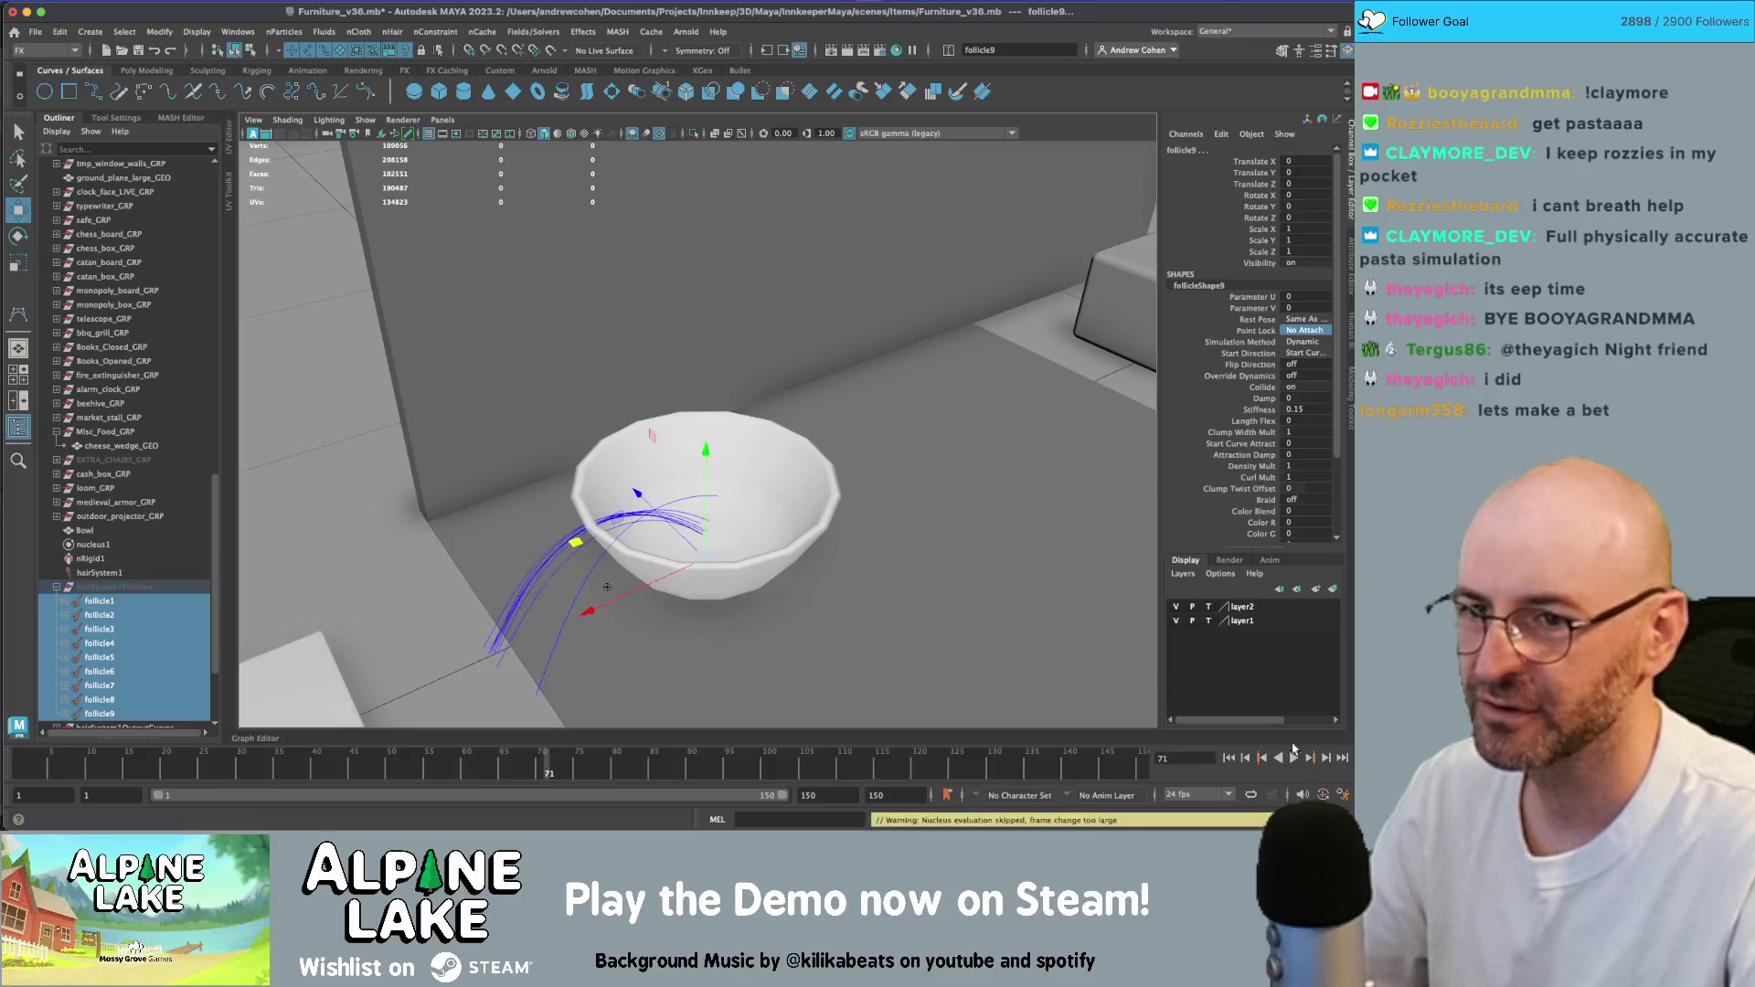
left_click(99, 573)
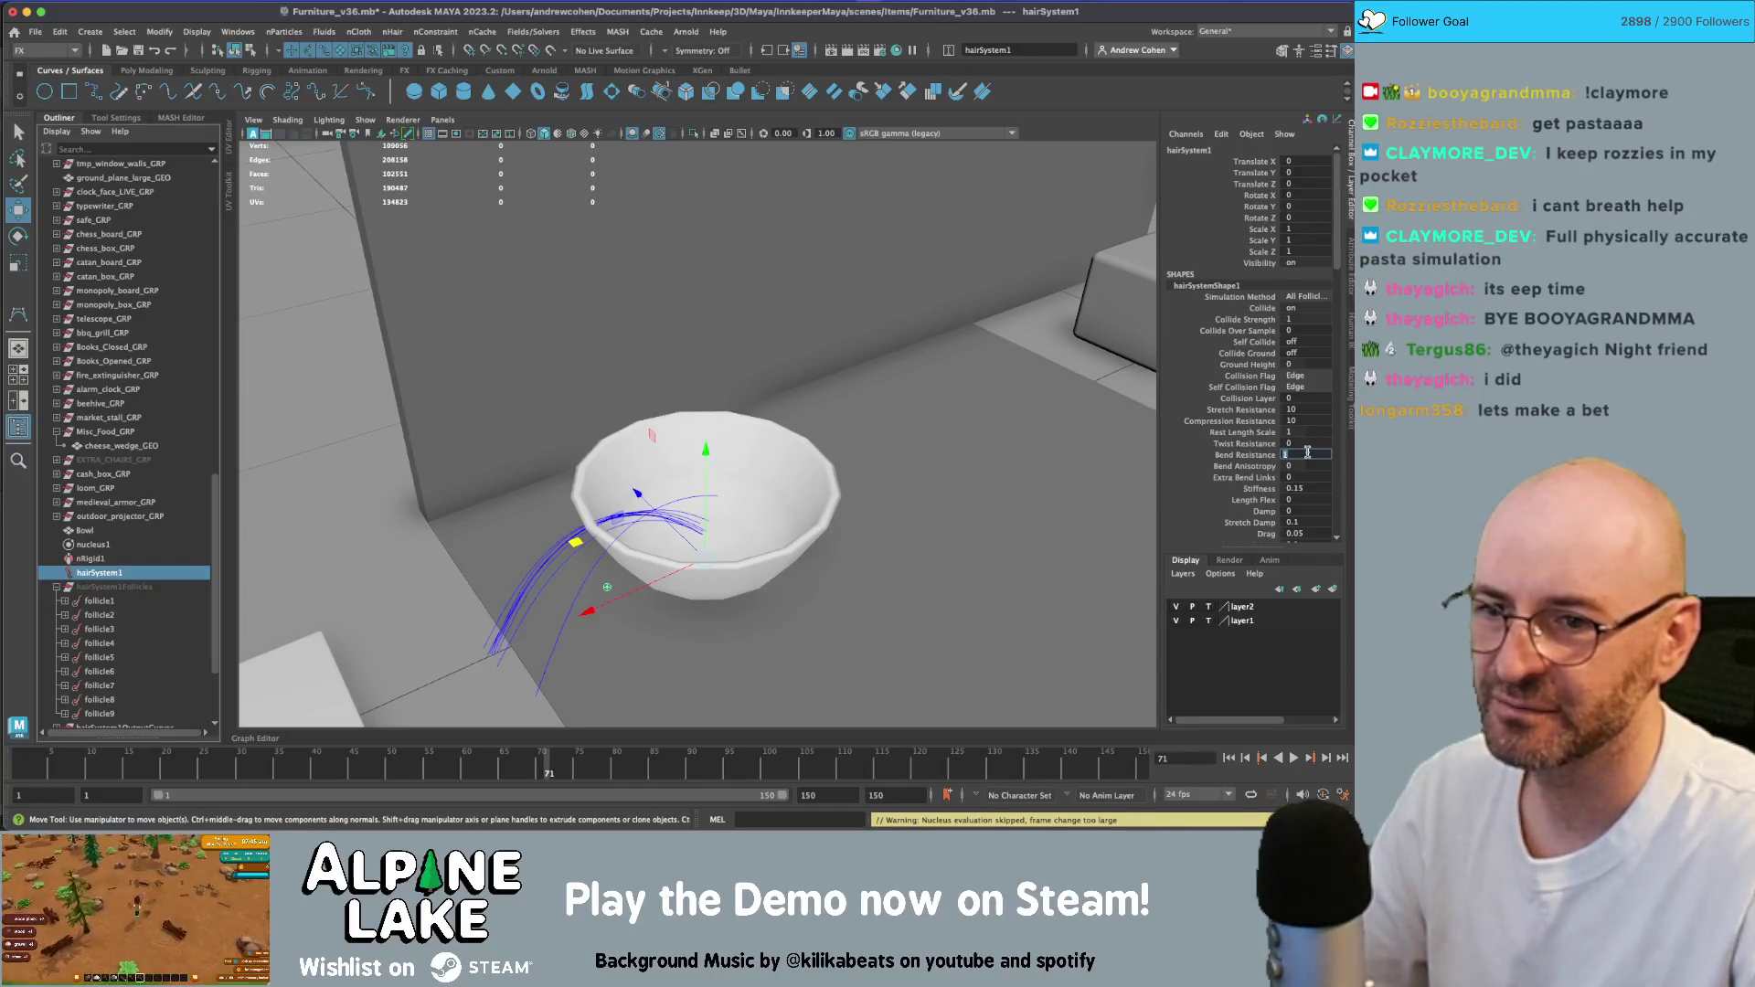
- Set Bend Resistance to 0.1 and test-play the simulation from frame 1
type("0.1")
key("Return")
left_click(1233, 760)
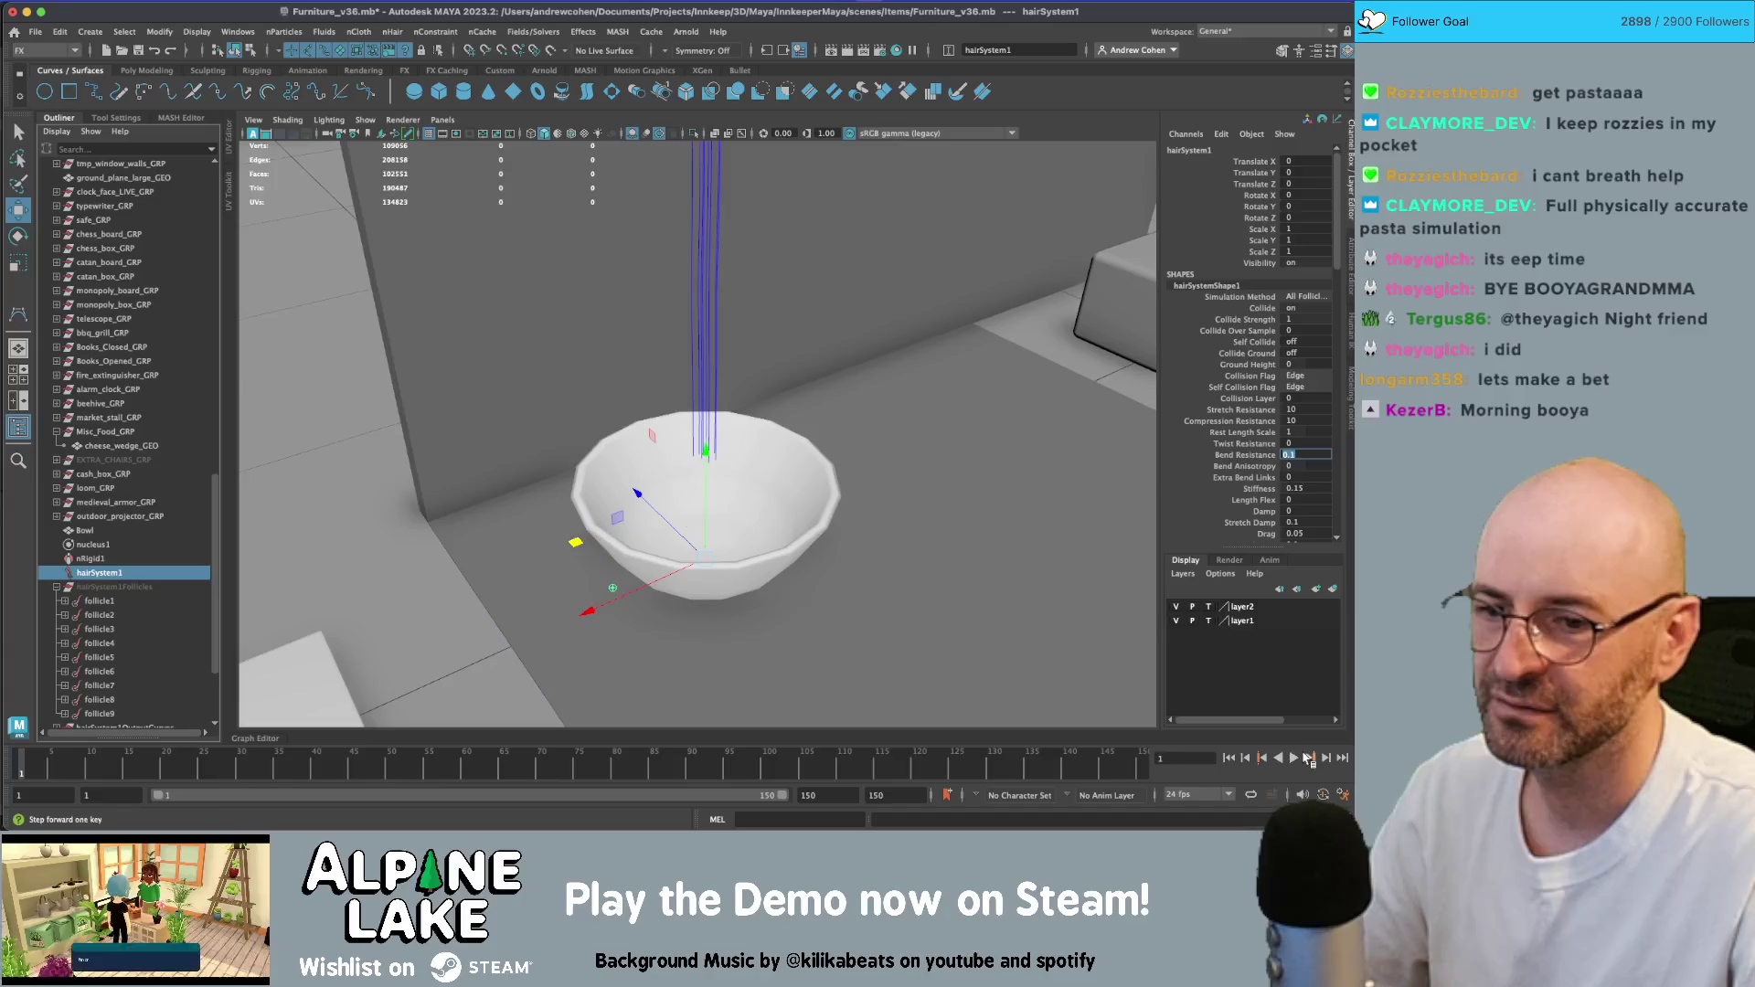
left_click(1294, 759)
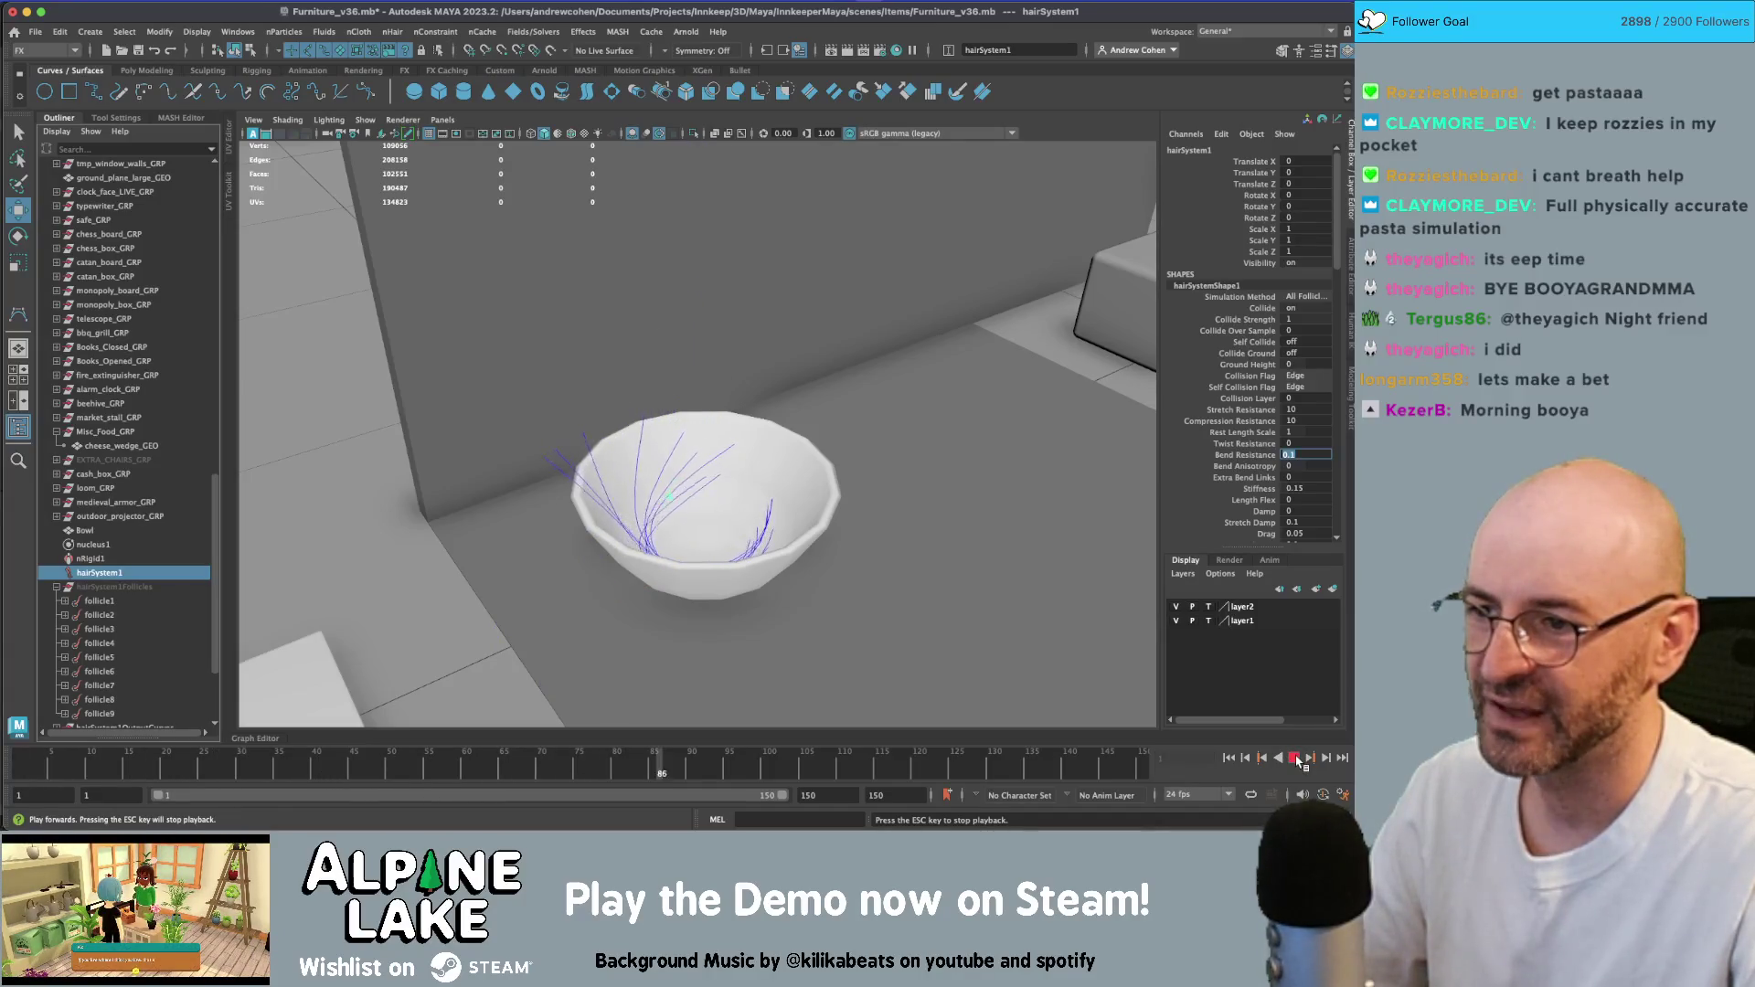
left_click(1295, 758)
mouse_move(775, 448)
left_mouse_down("alt")
mouse_move(779, 475)
mouse_move(793, 458)
left_mouse_up("alt")
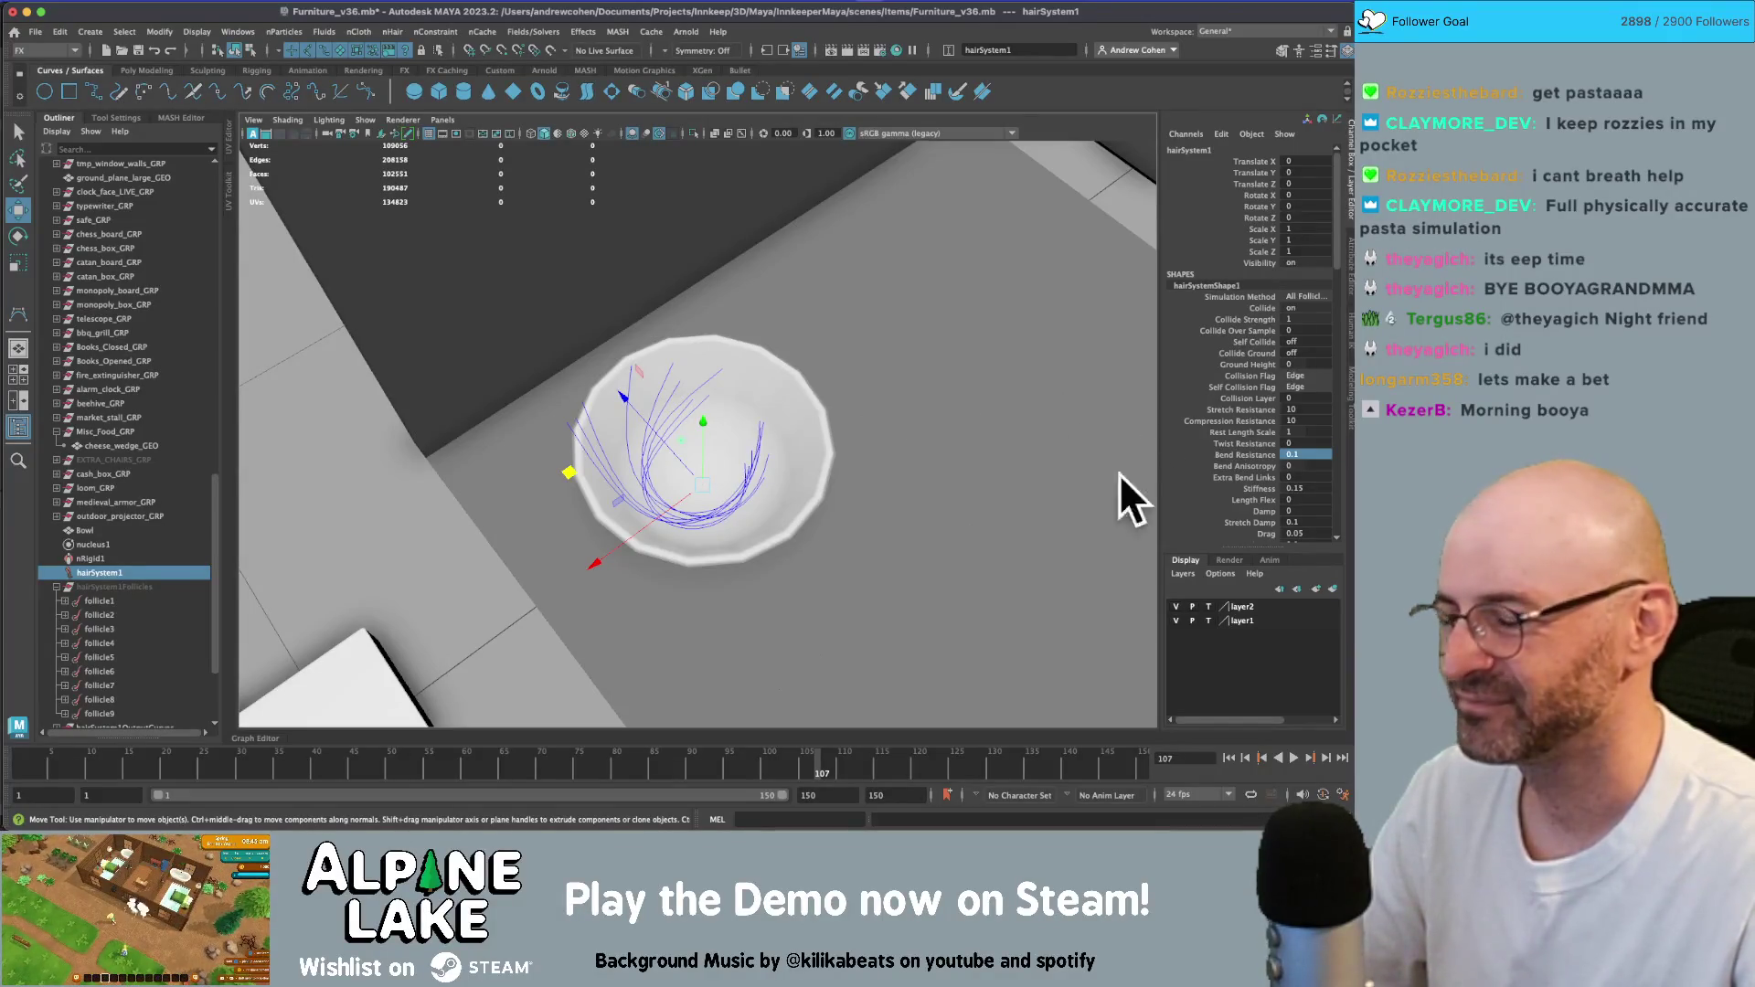
- Lower Bend Resistance to 0.01 and replay the simulation
left_click(1229, 759)
double_click(1328, 451)
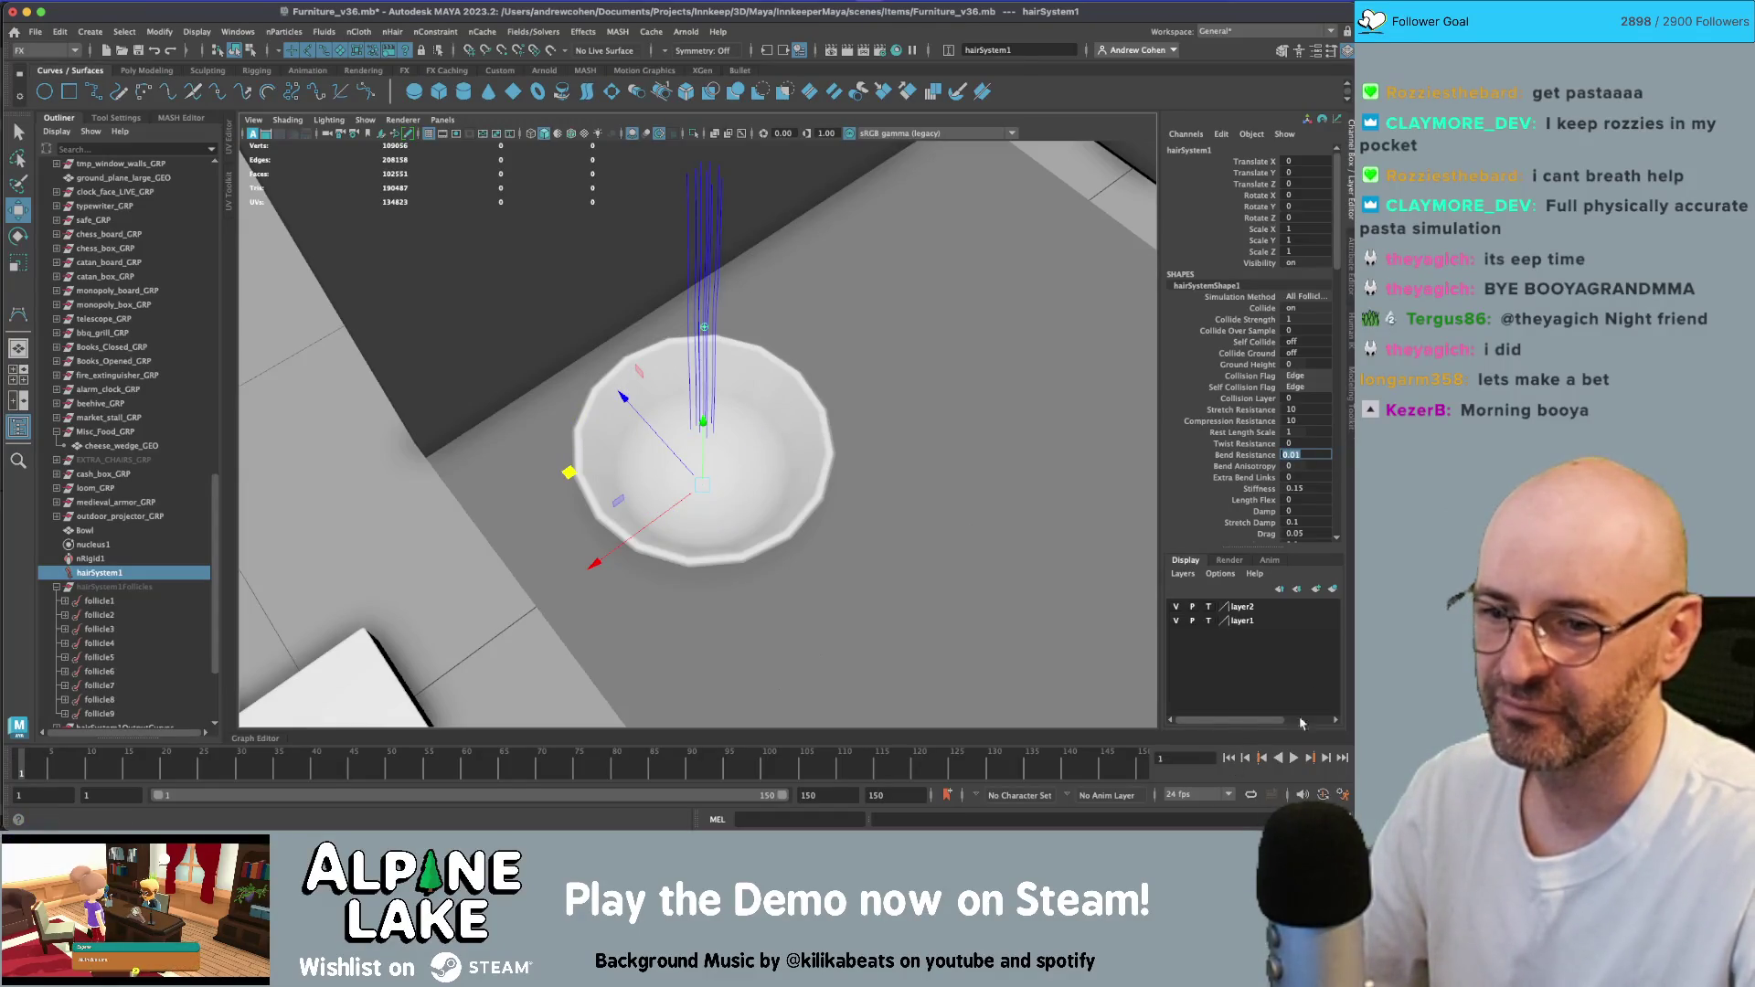
left_click(1295, 759)
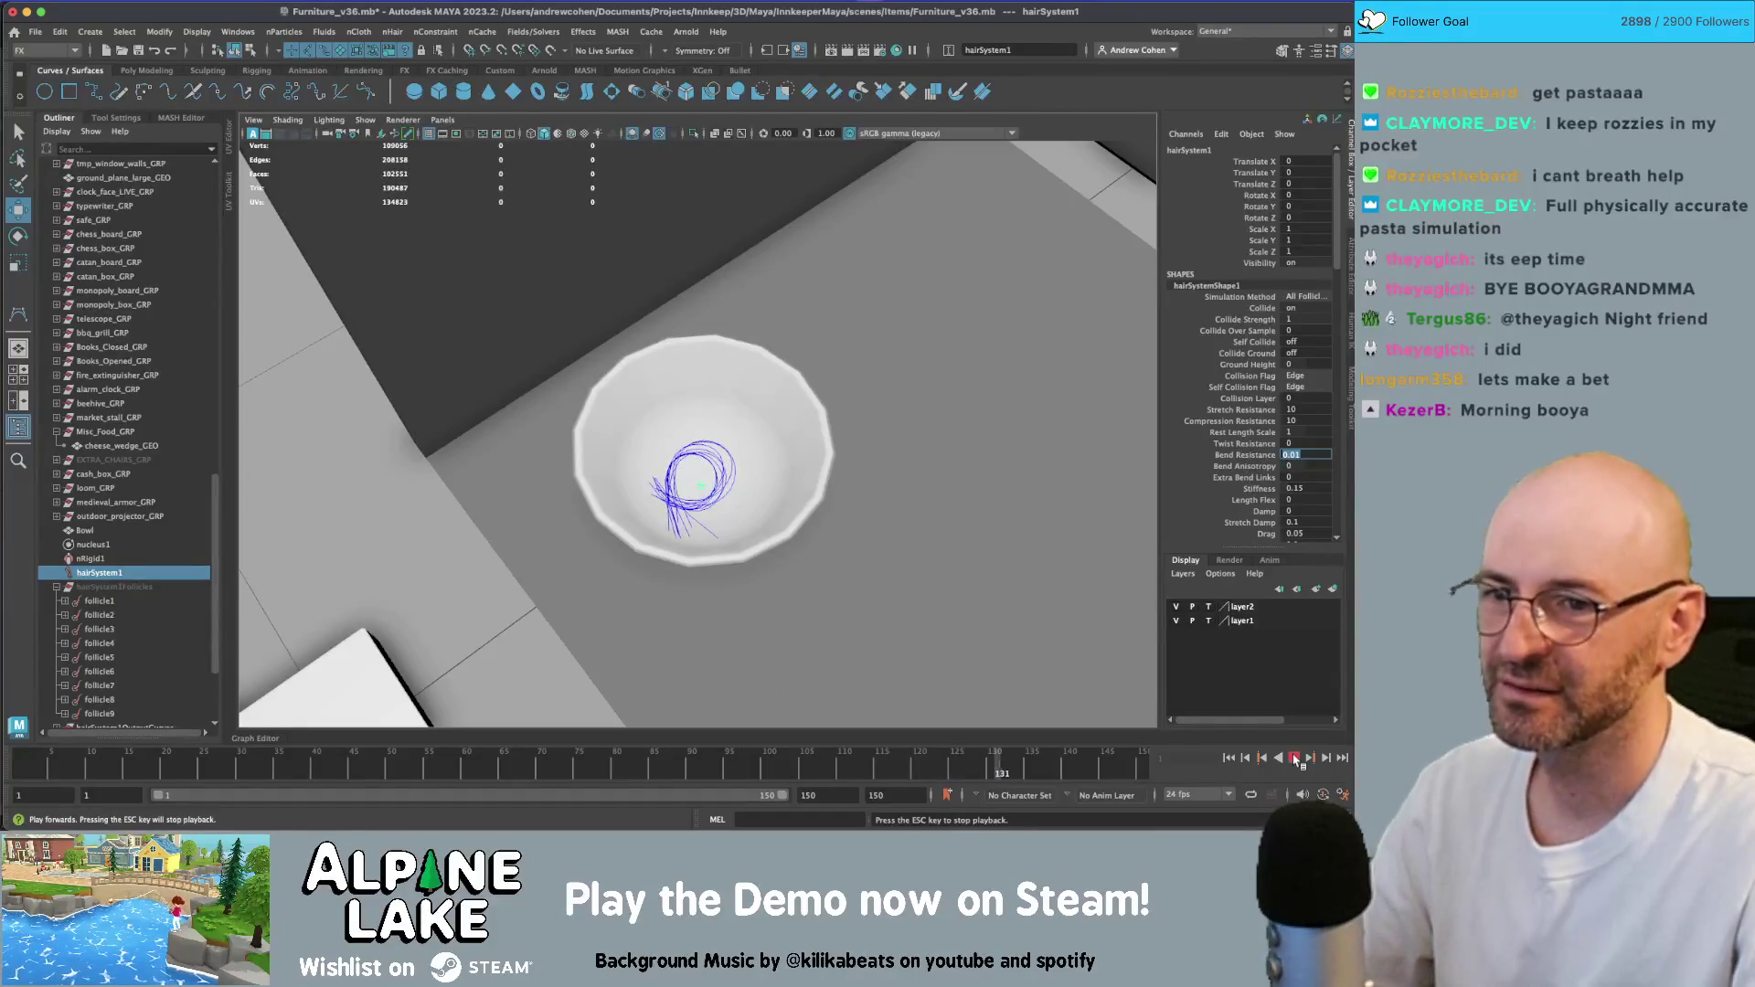
key("Escape")
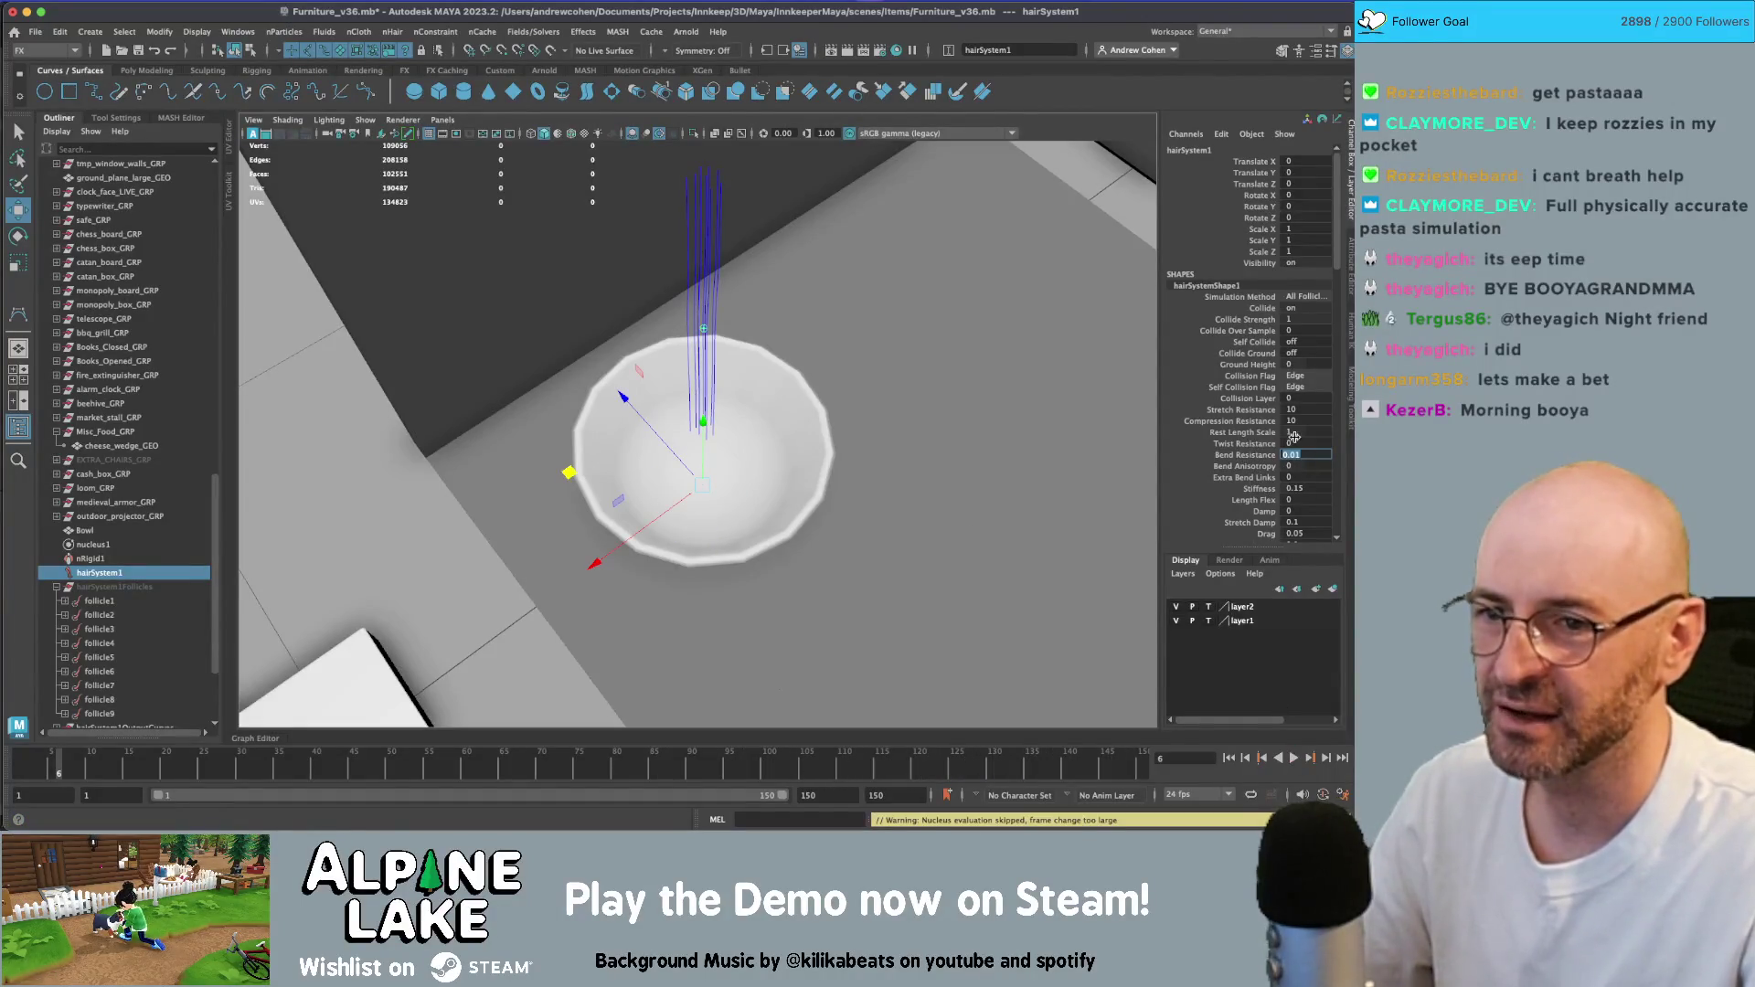
- Set Stretch Resistance to 1, then replay and rewind to inspect the coiled noodles
left_click(1312, 408)
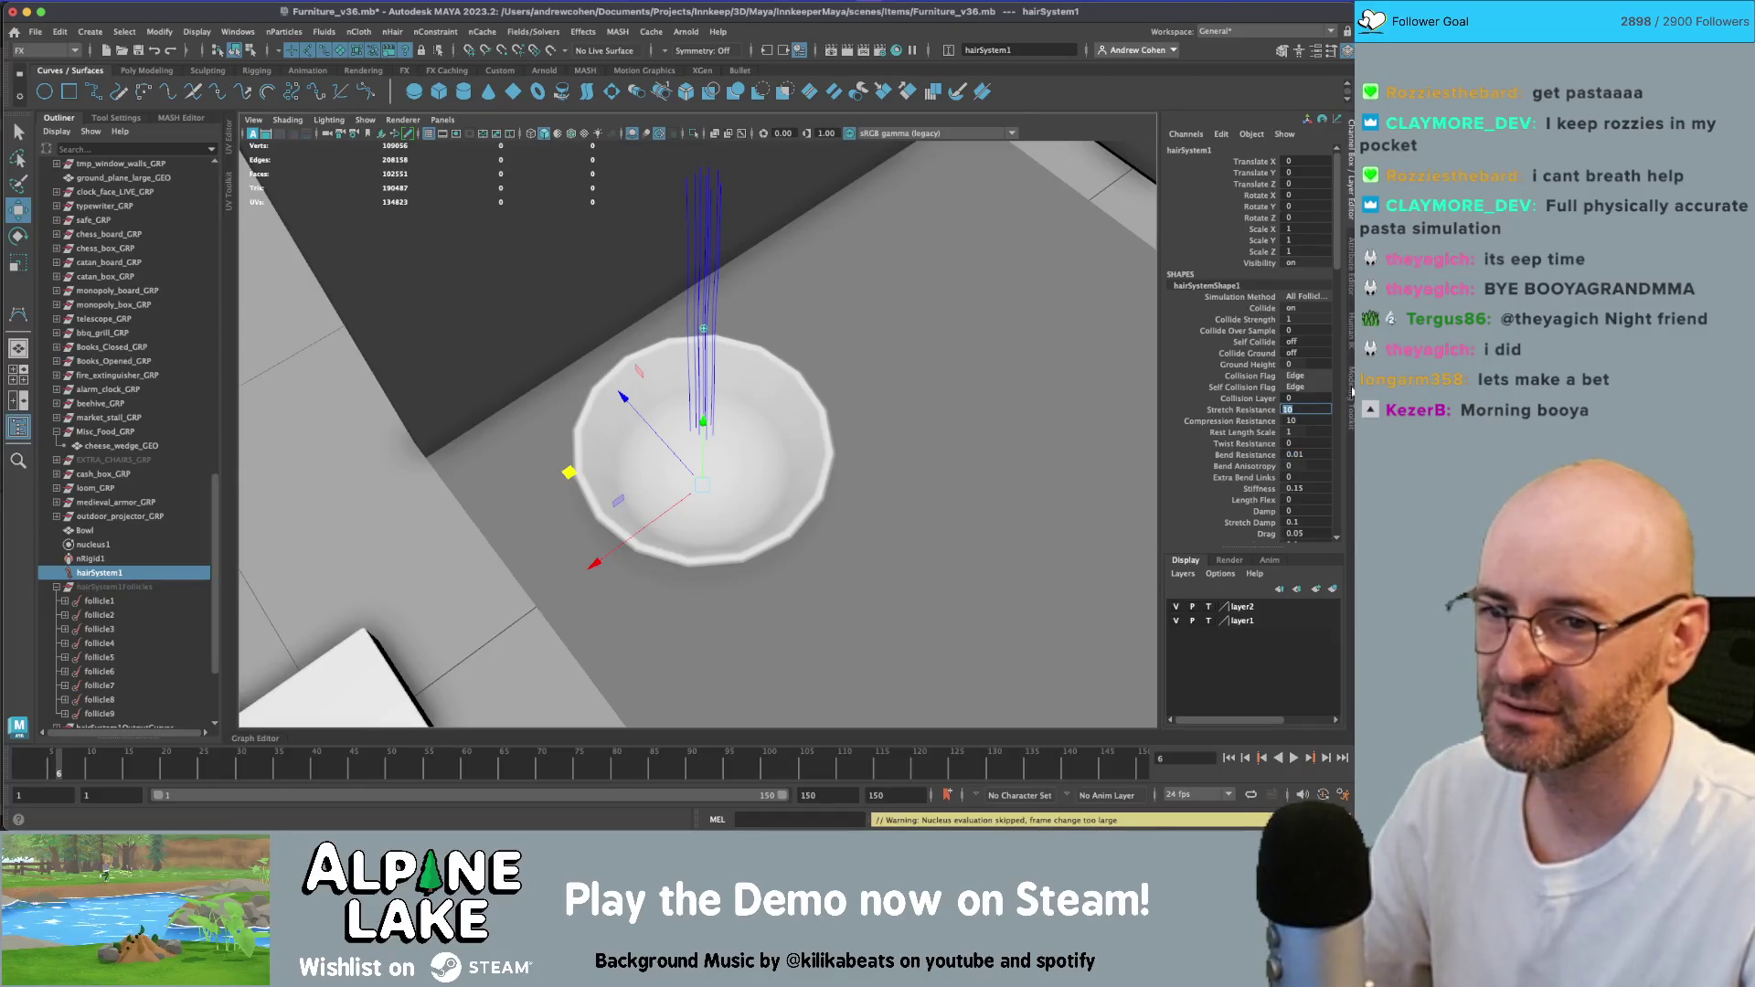
key("Tab")
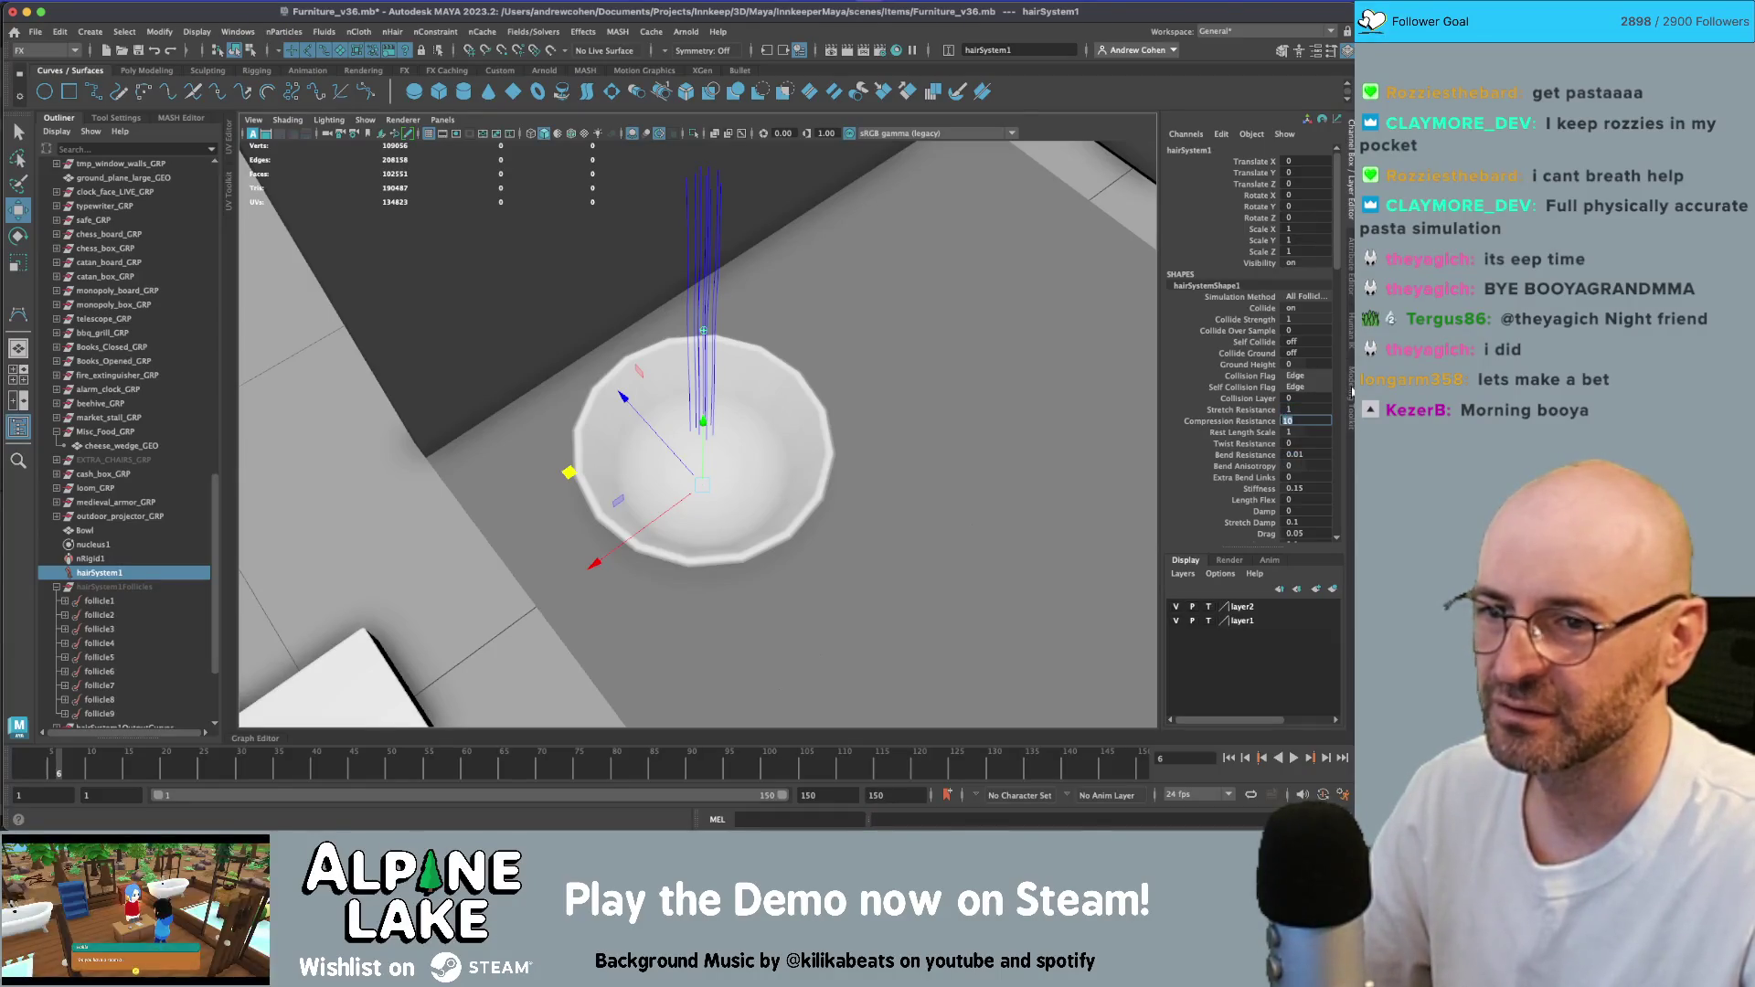
left_click(1313, 318)
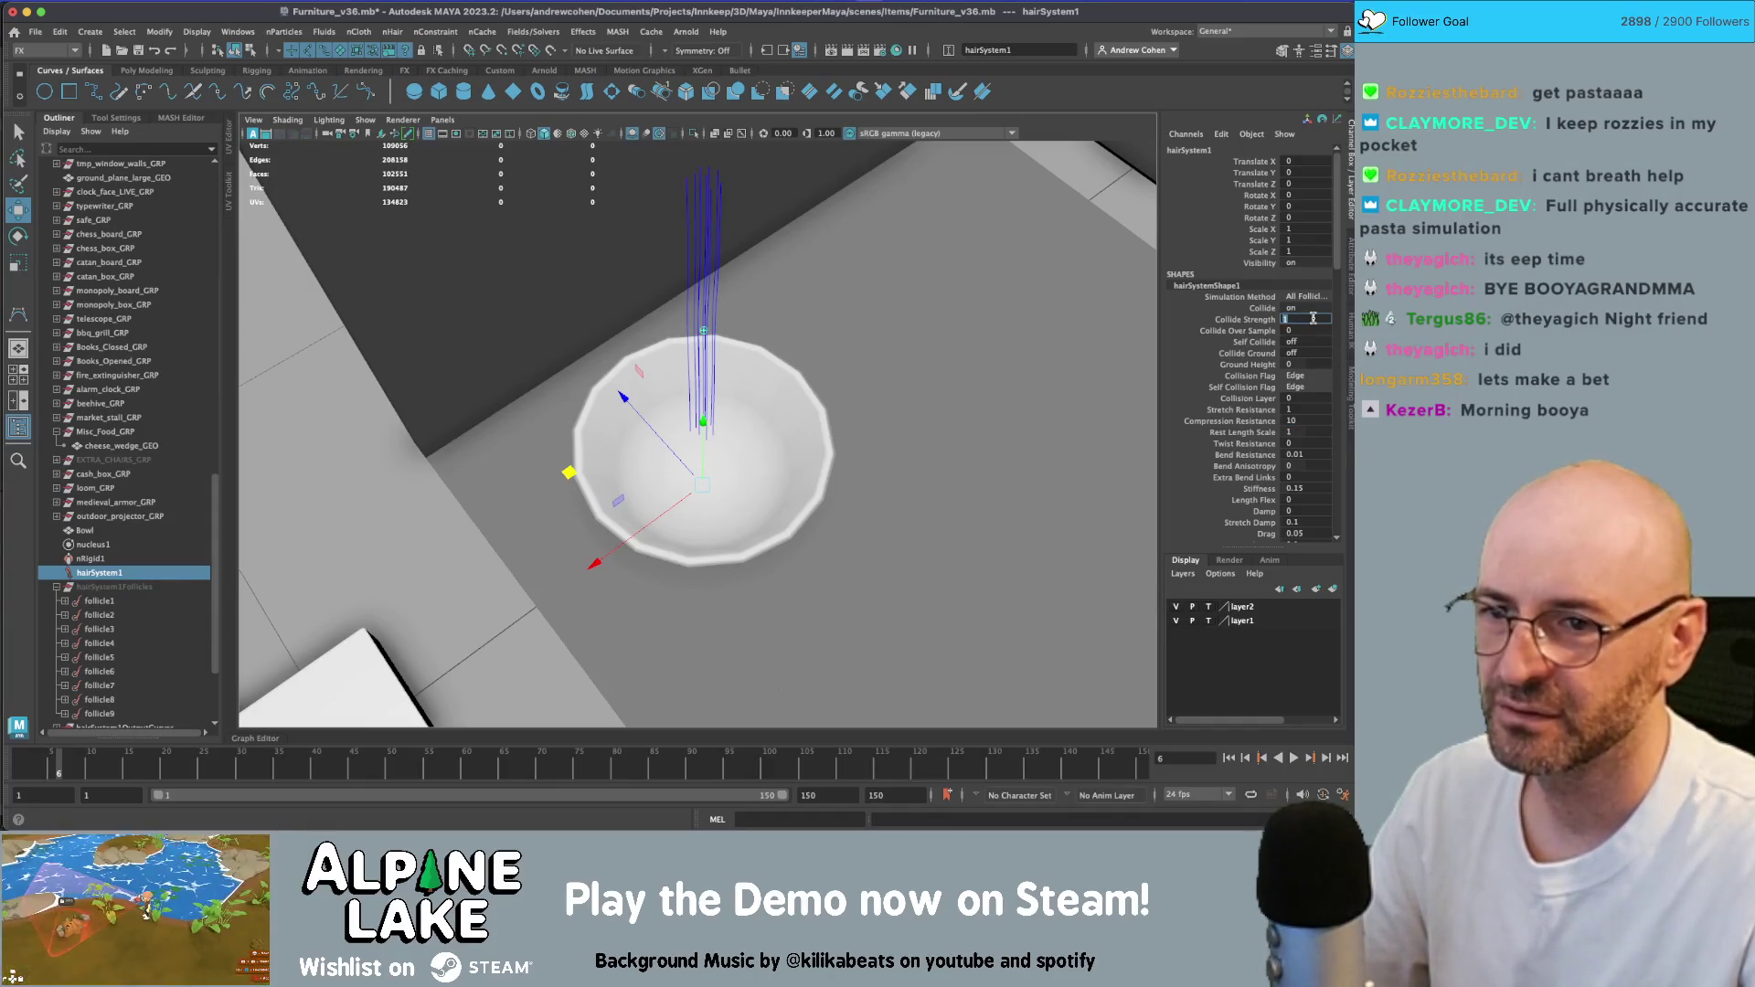
scroll(1315, 443, "down", 2)
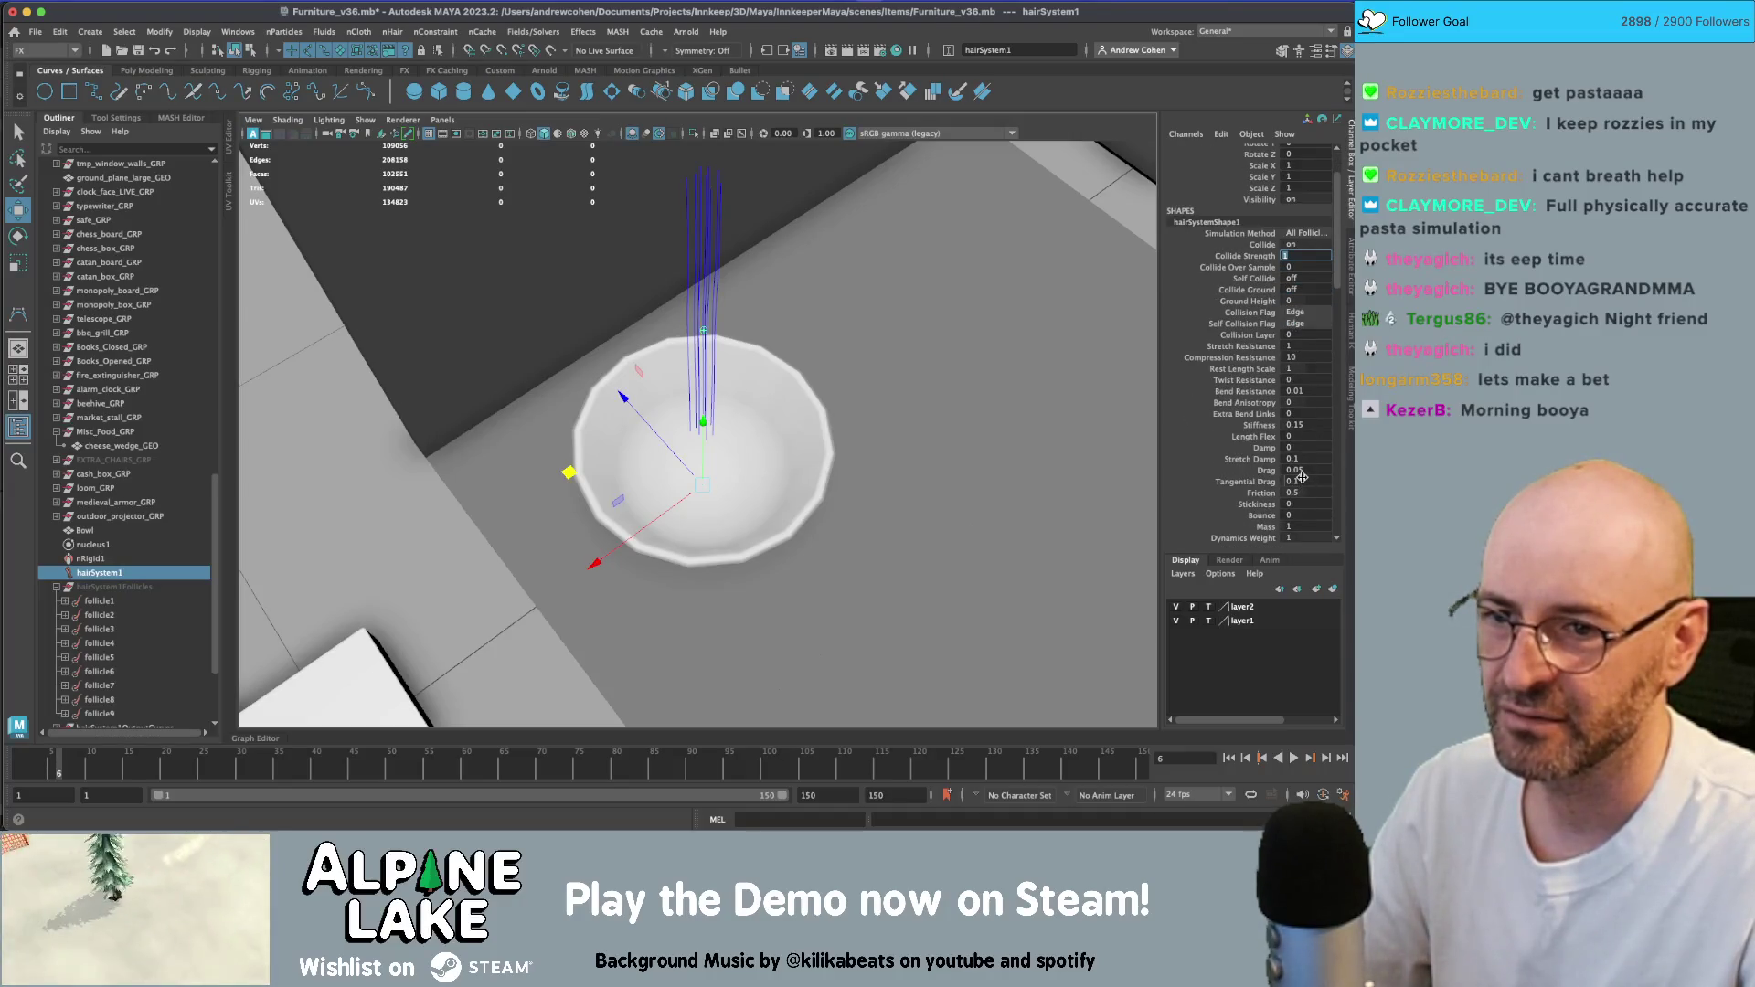
scroll(1302, 477, "down", 2)
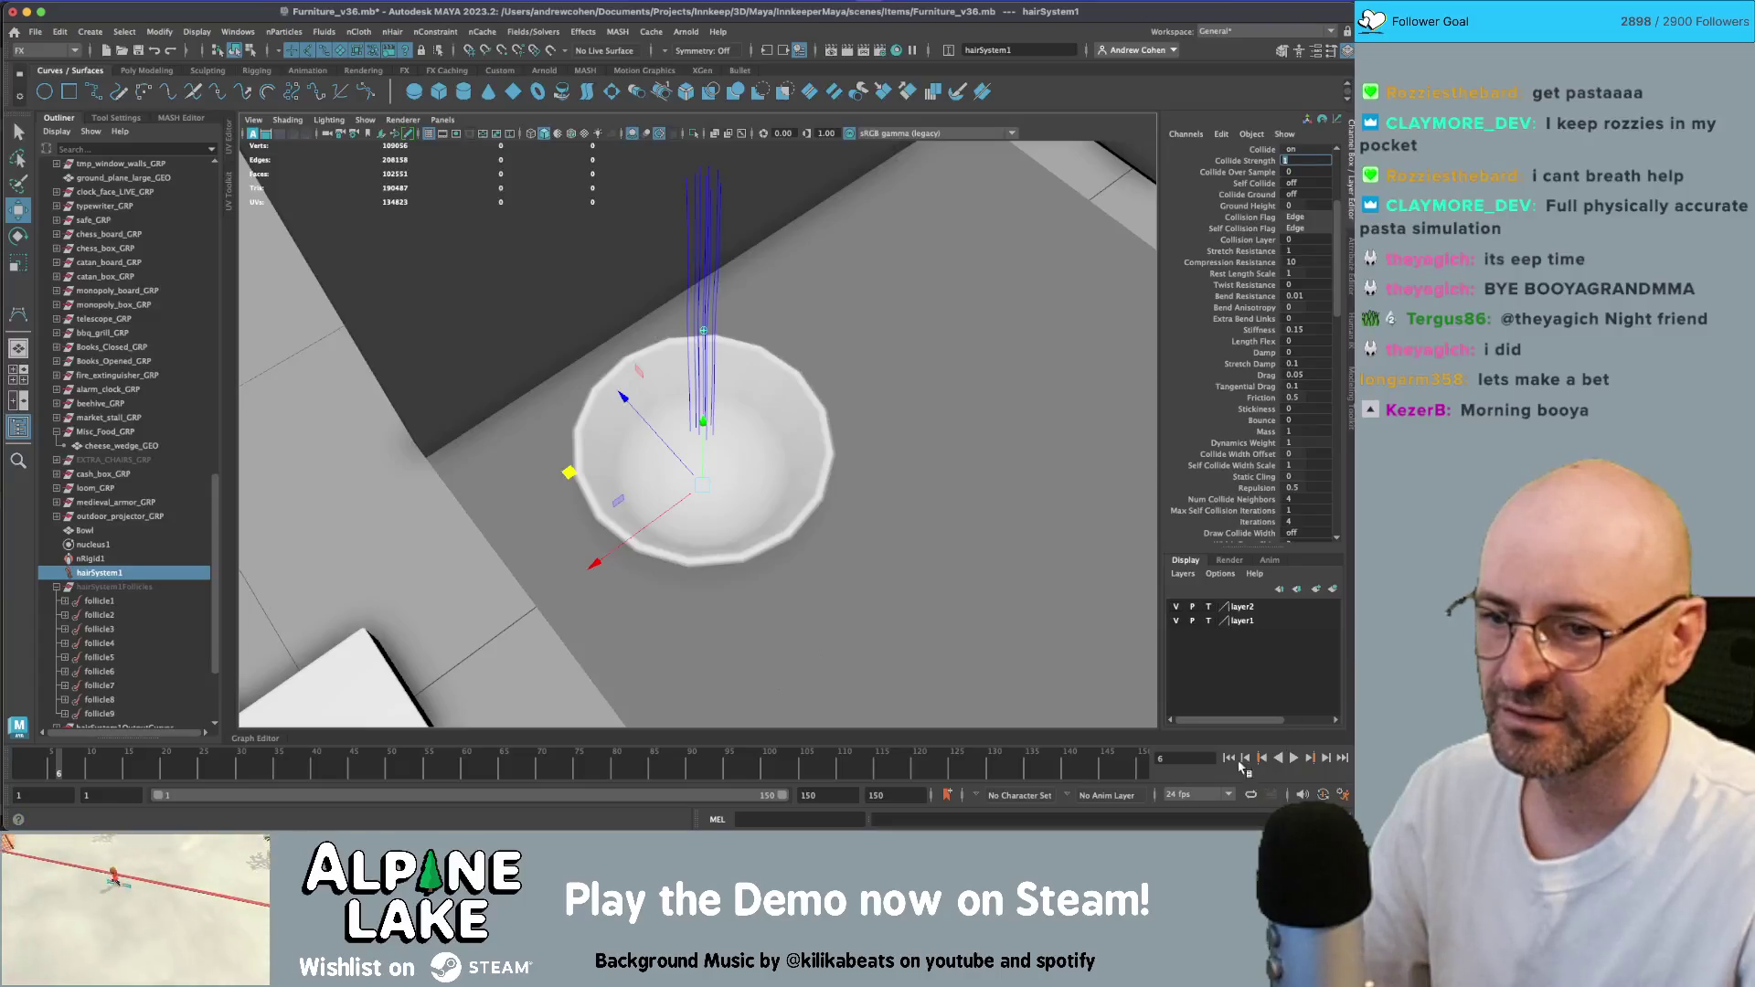
left_click(1294, 758)
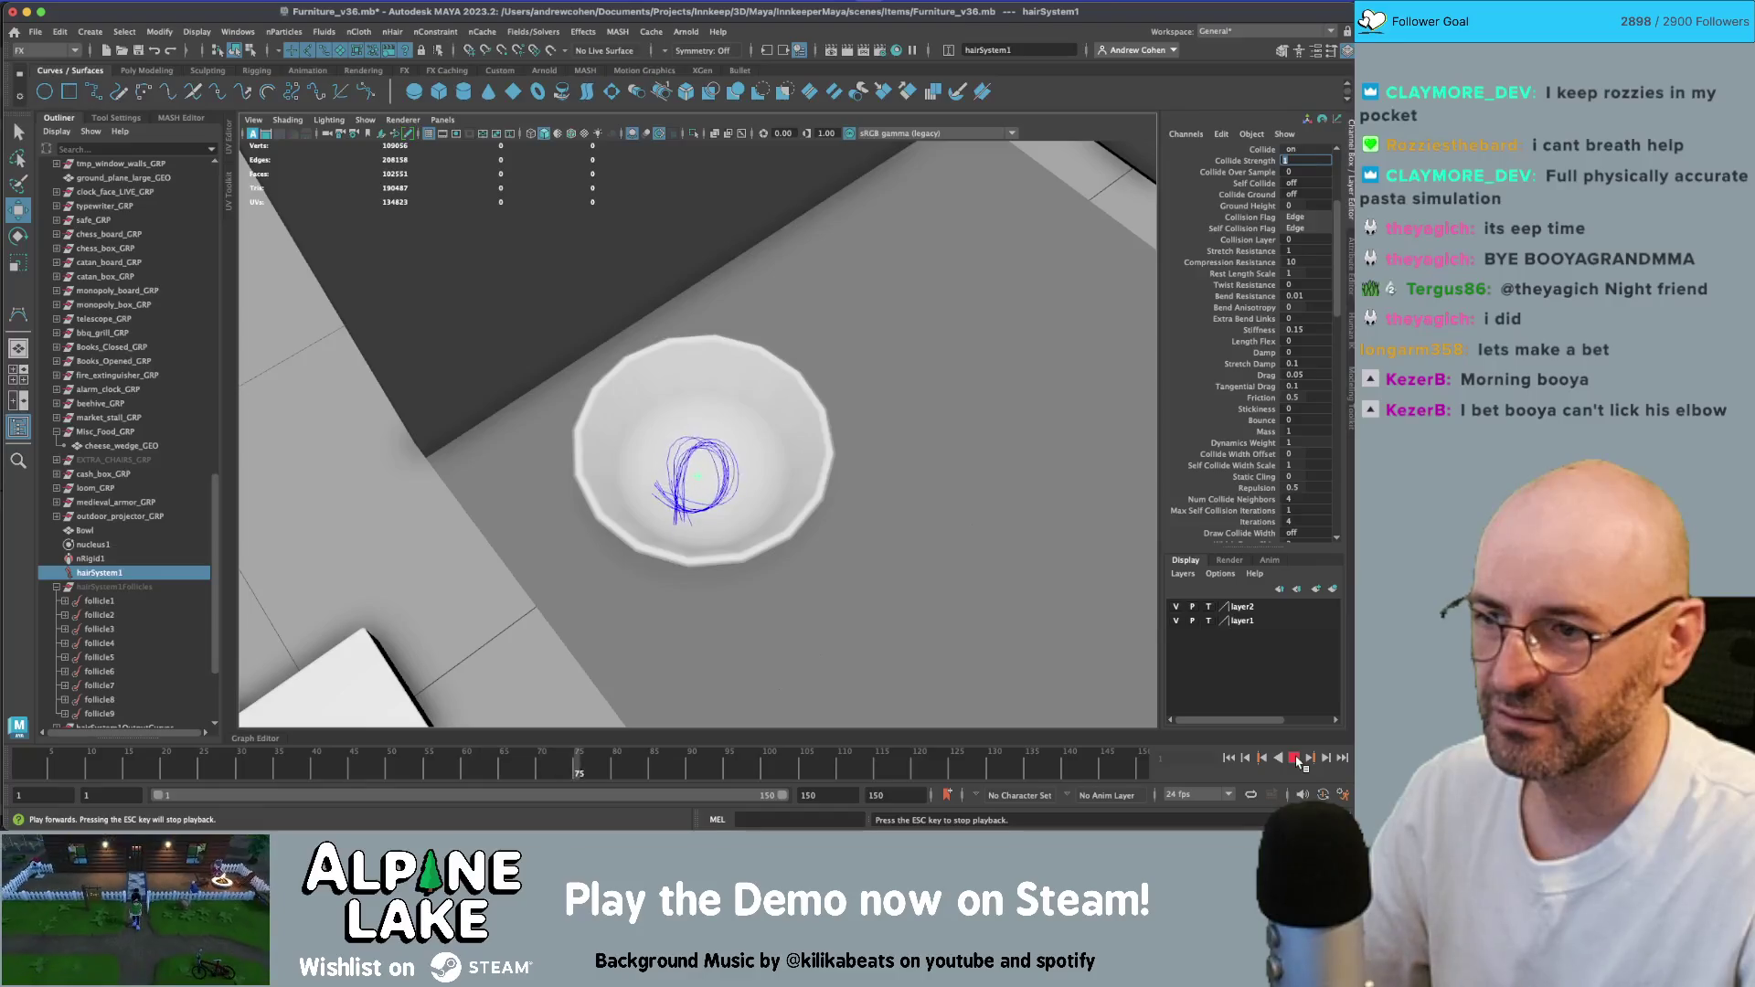
left_click(1294, 758)
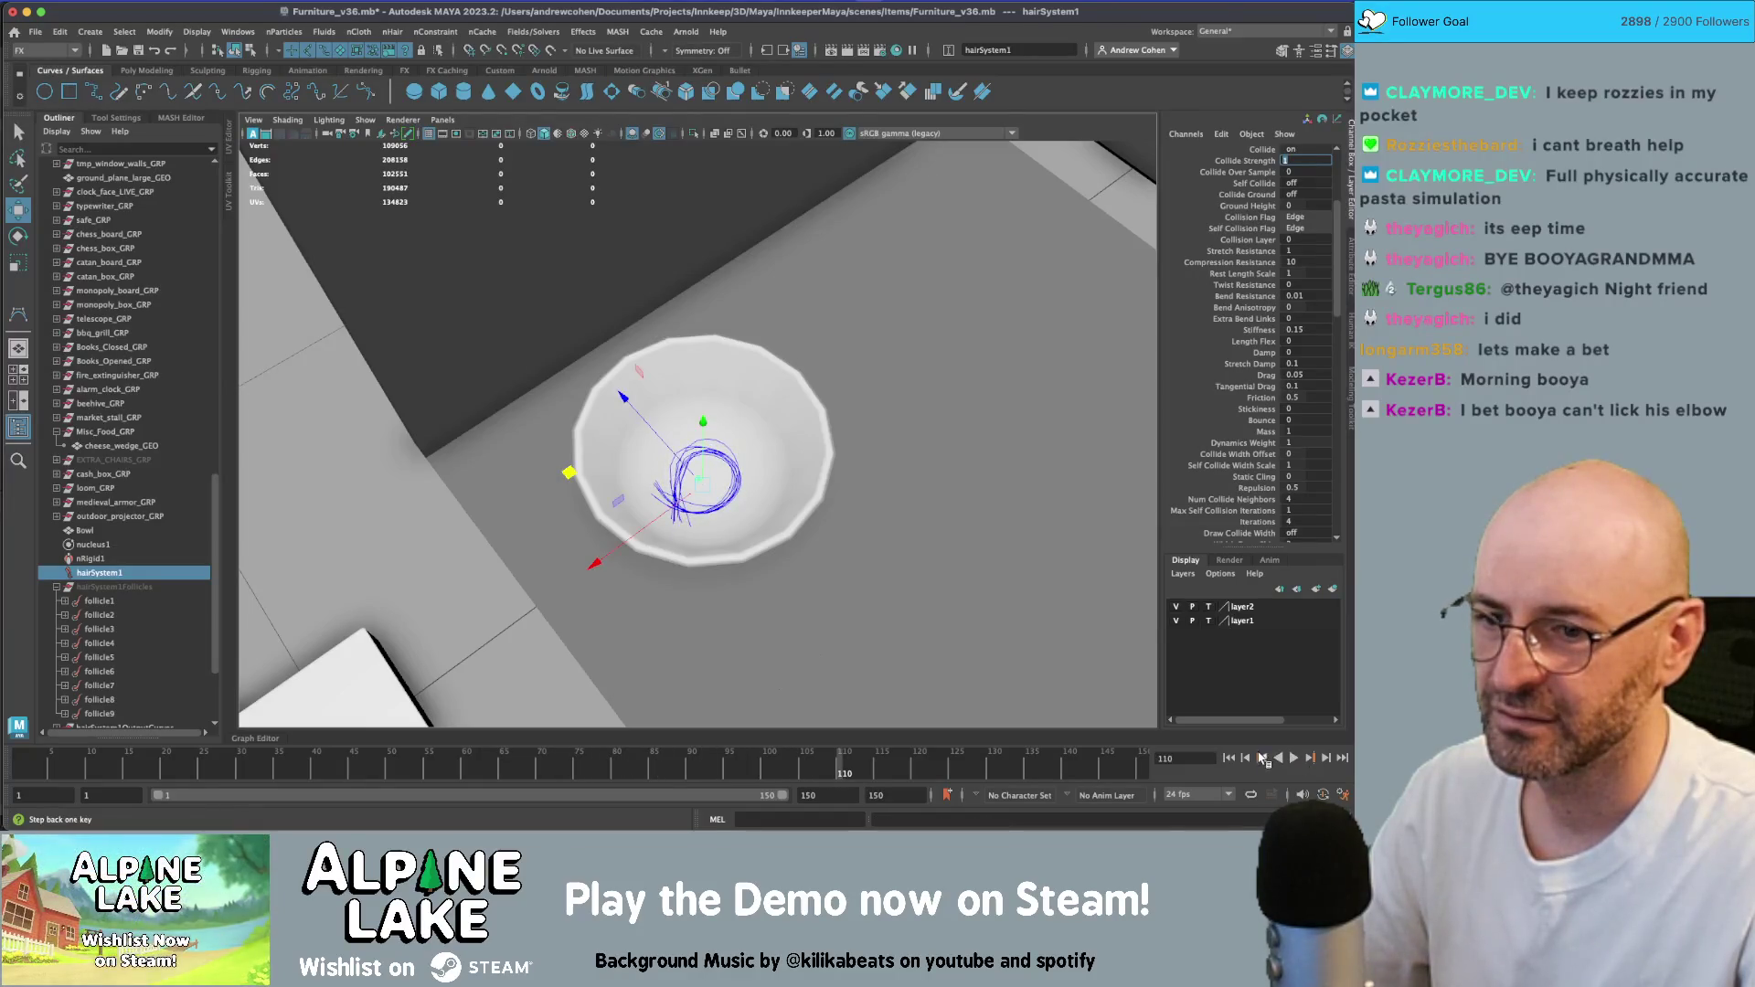
left_click(1229, 758)
scroll(1251, 421, "up", 3)
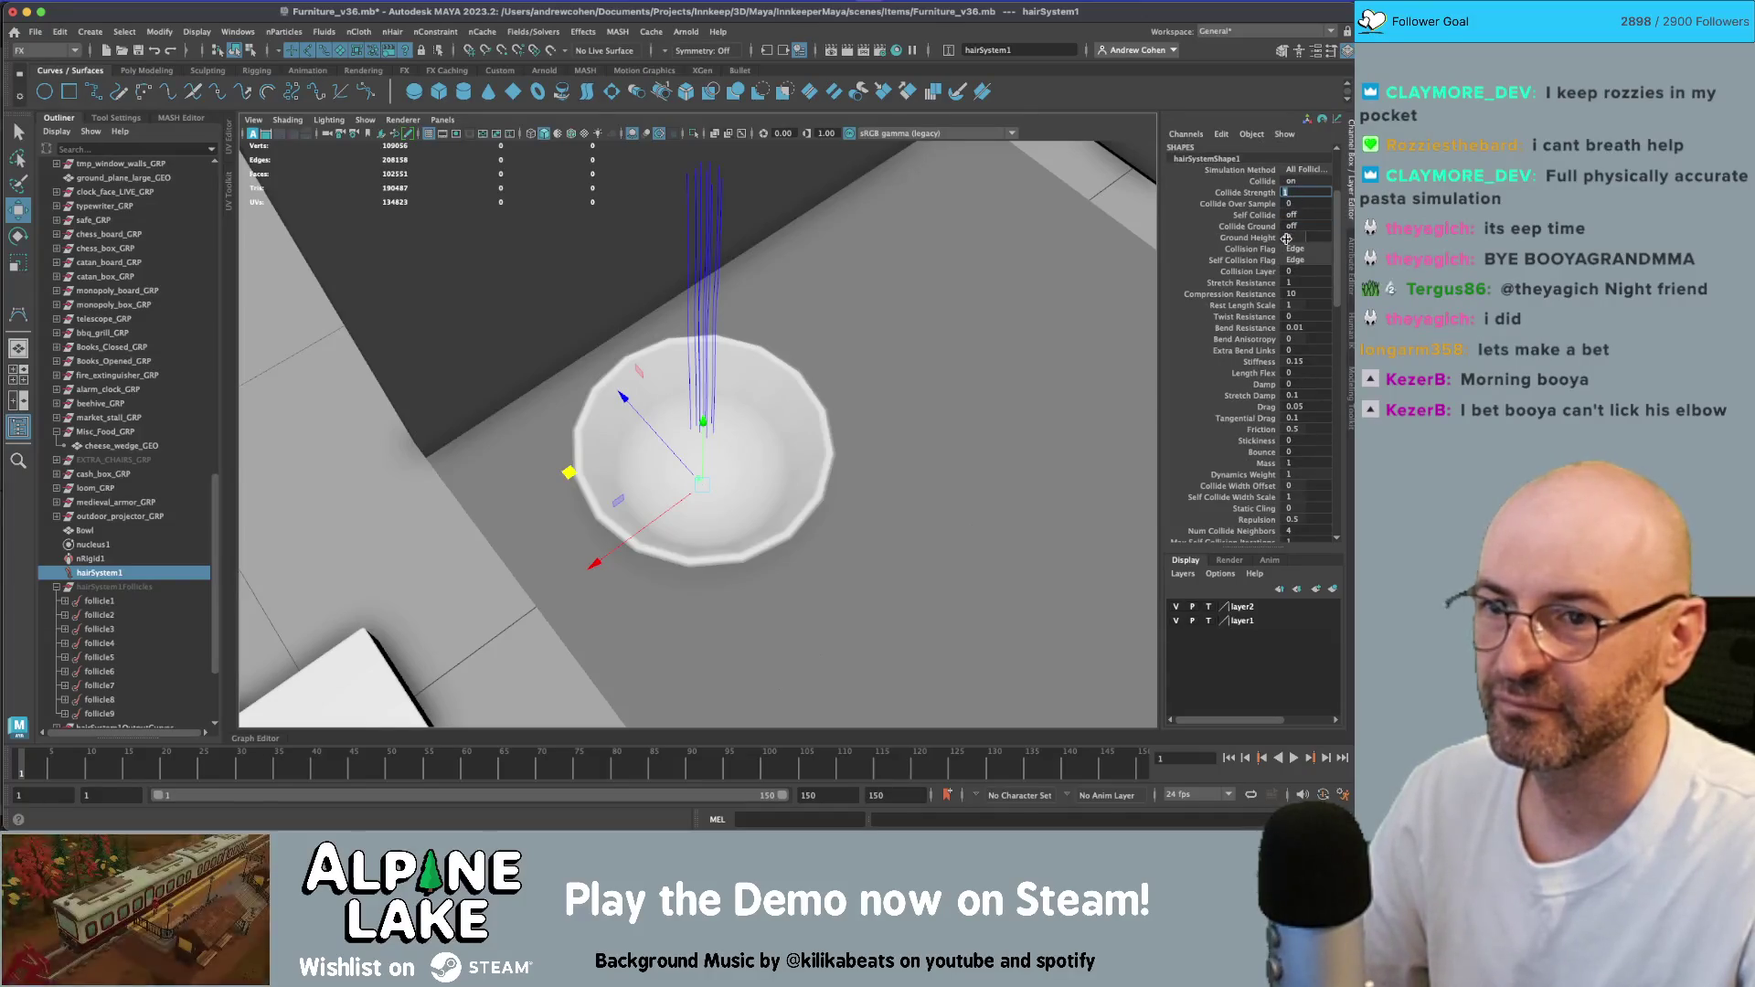
- Set Collide Width Offset to 1 in the Collisions section and replay the simulation
key("ctrl+a")
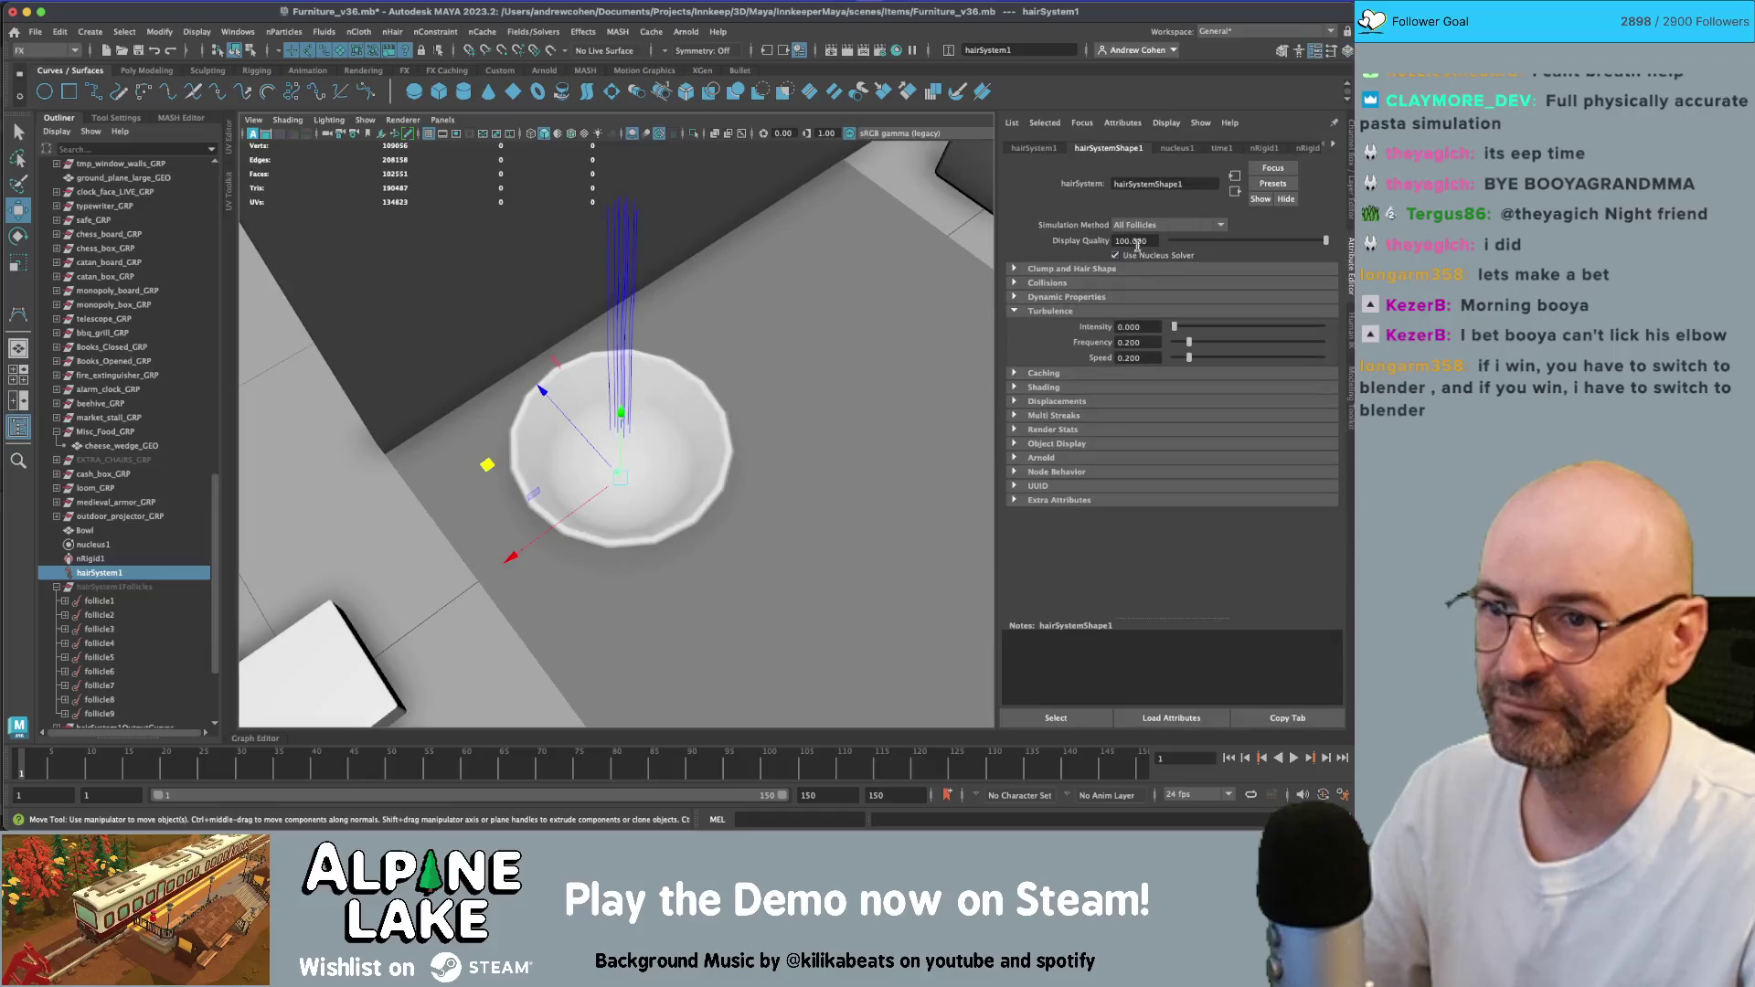
left_click(1048, 282)
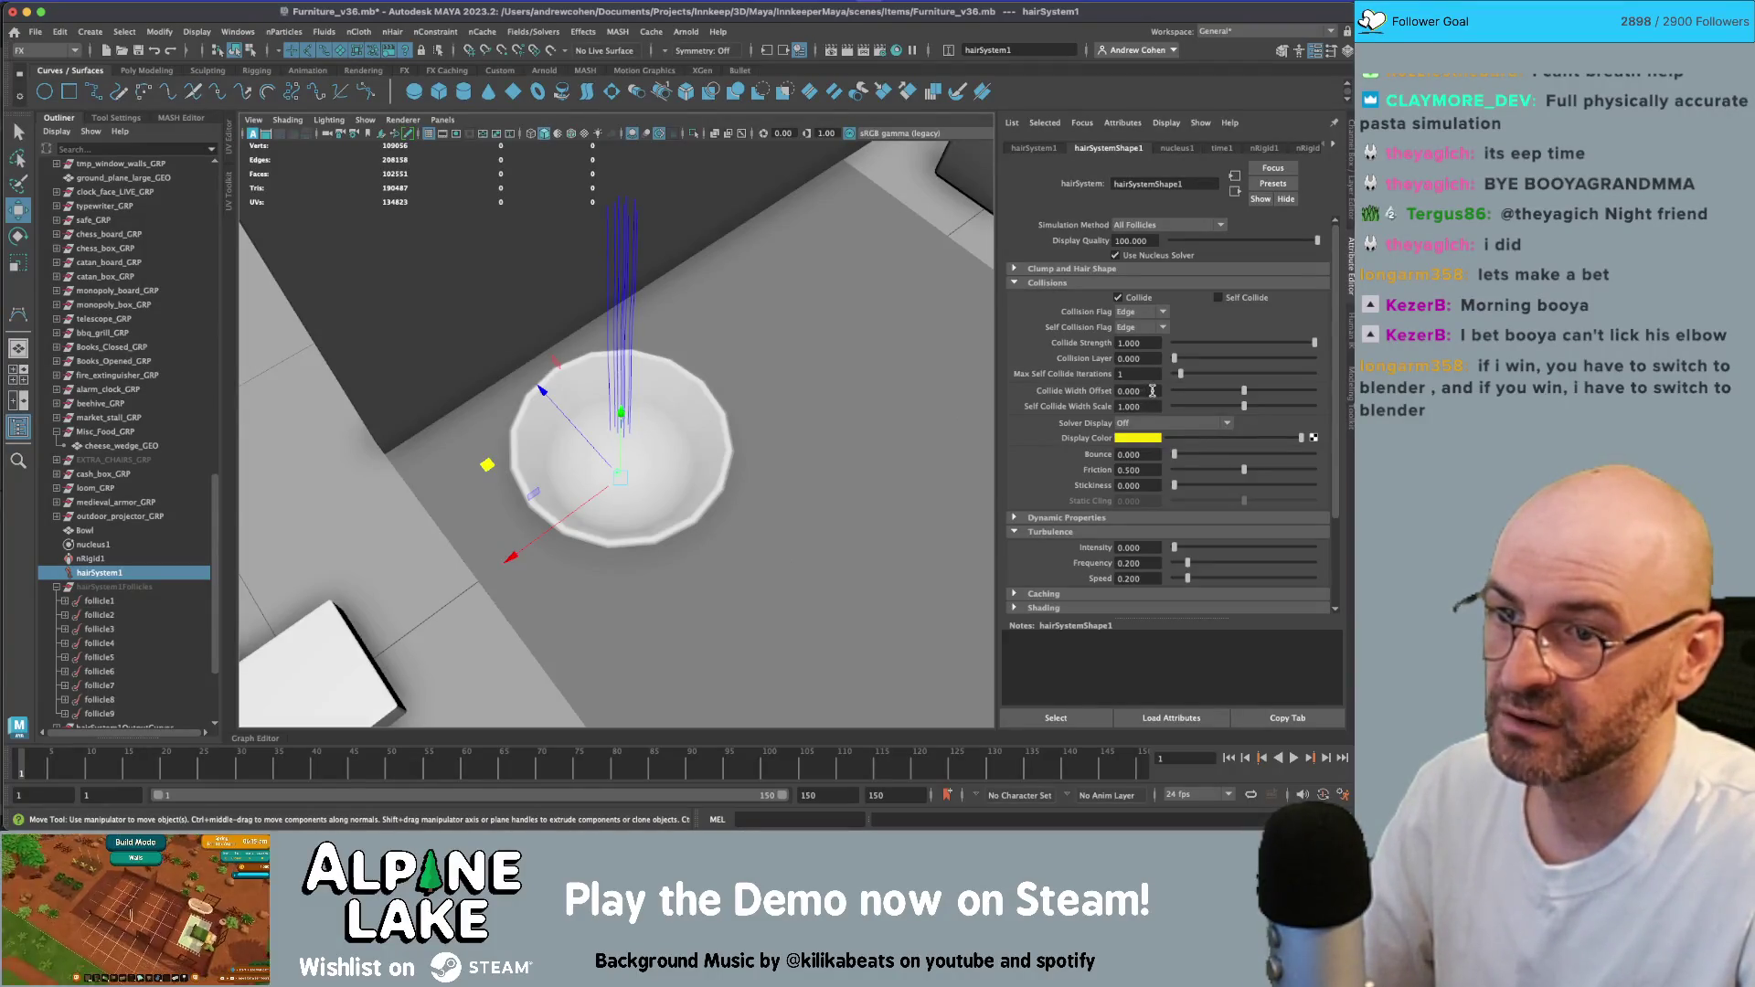
left_click(1152, 390)
type("1.000")
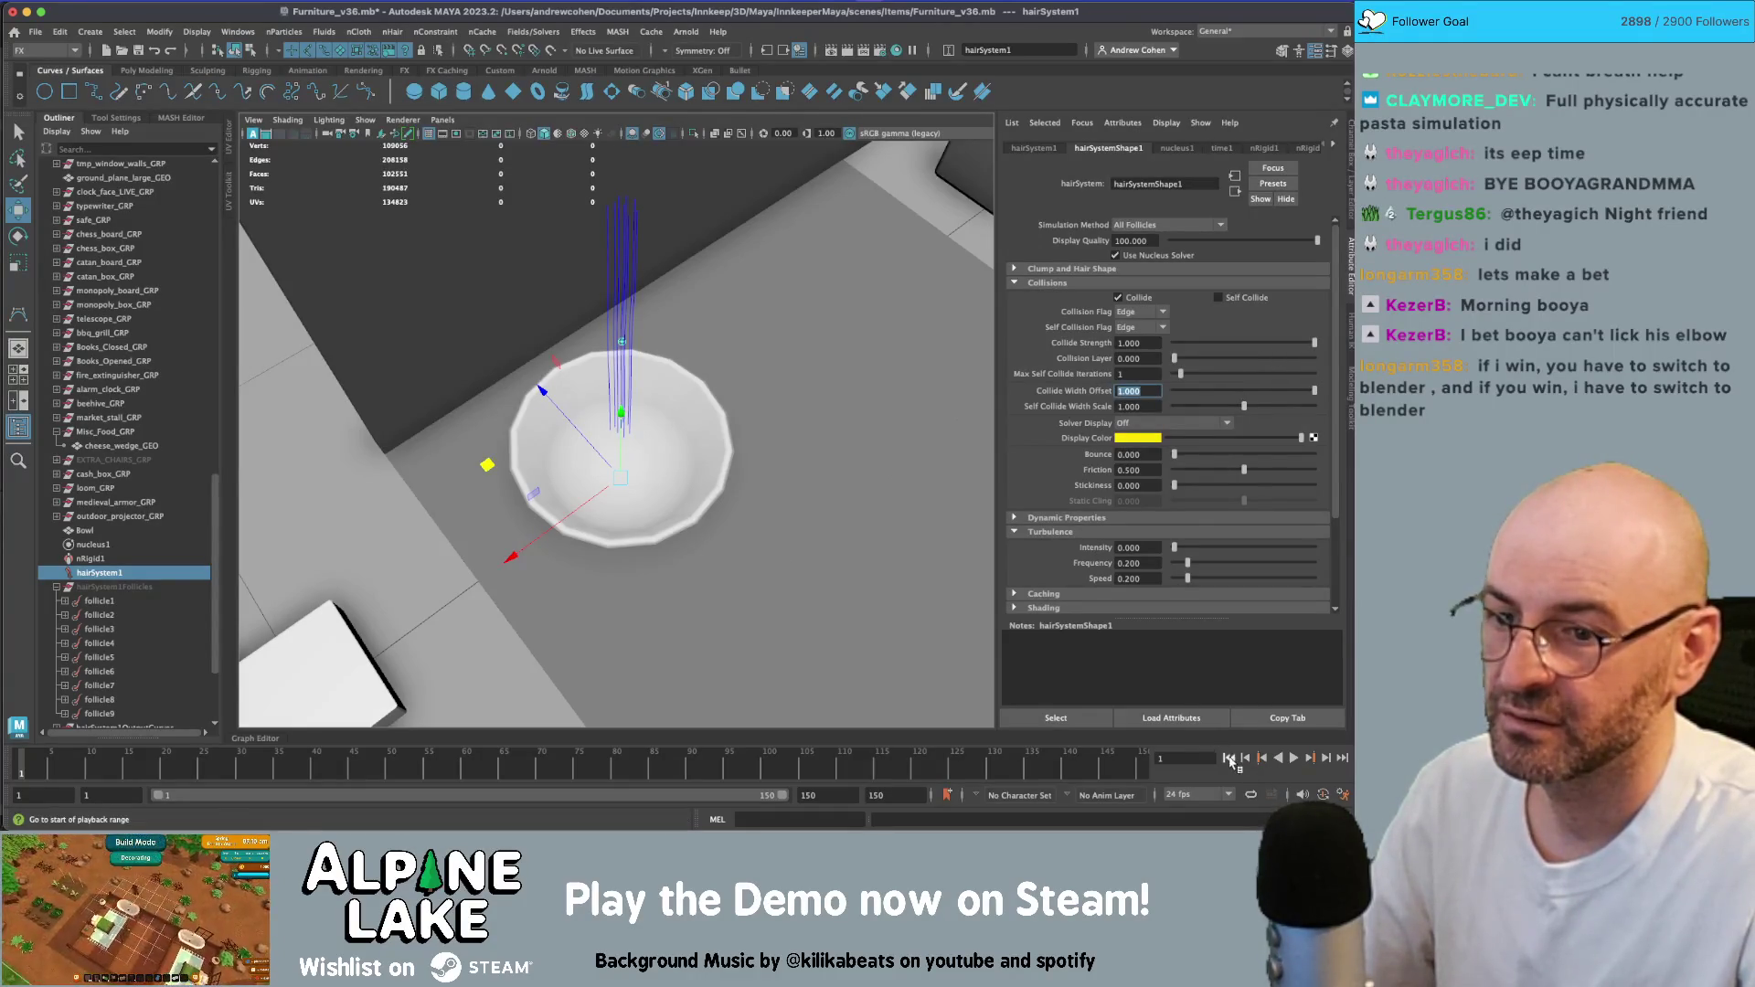
left_click(1294, 759)
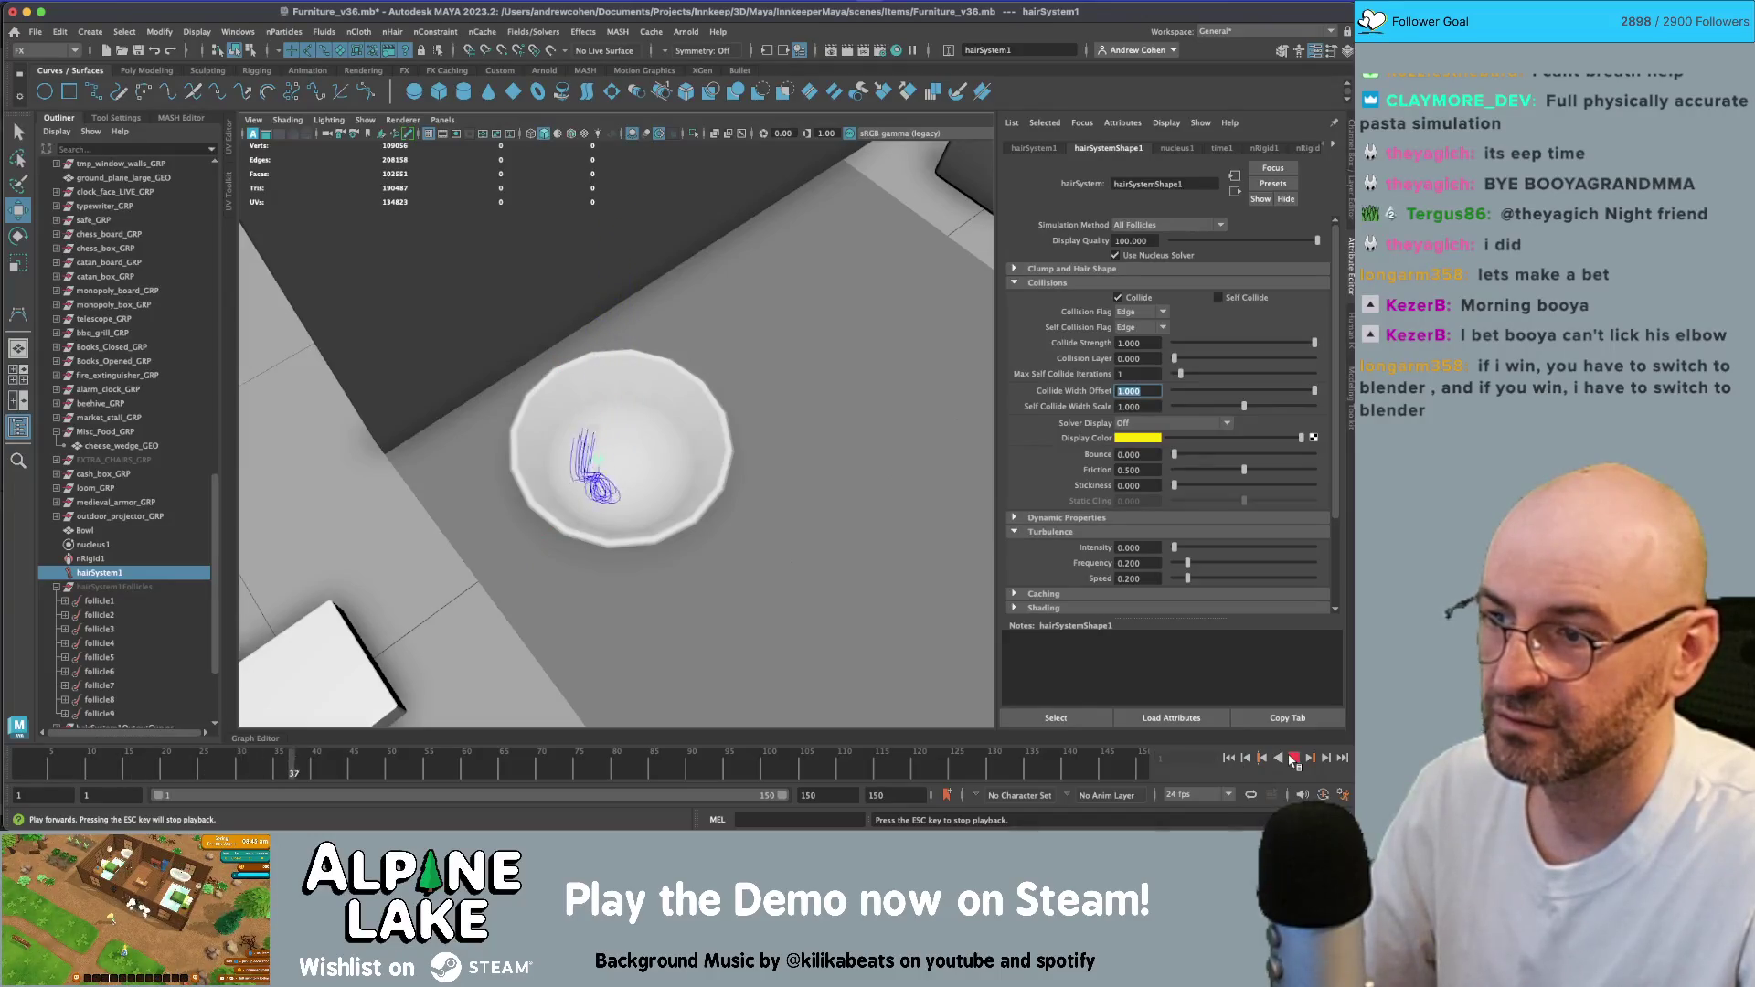
left_click(1239, 764)
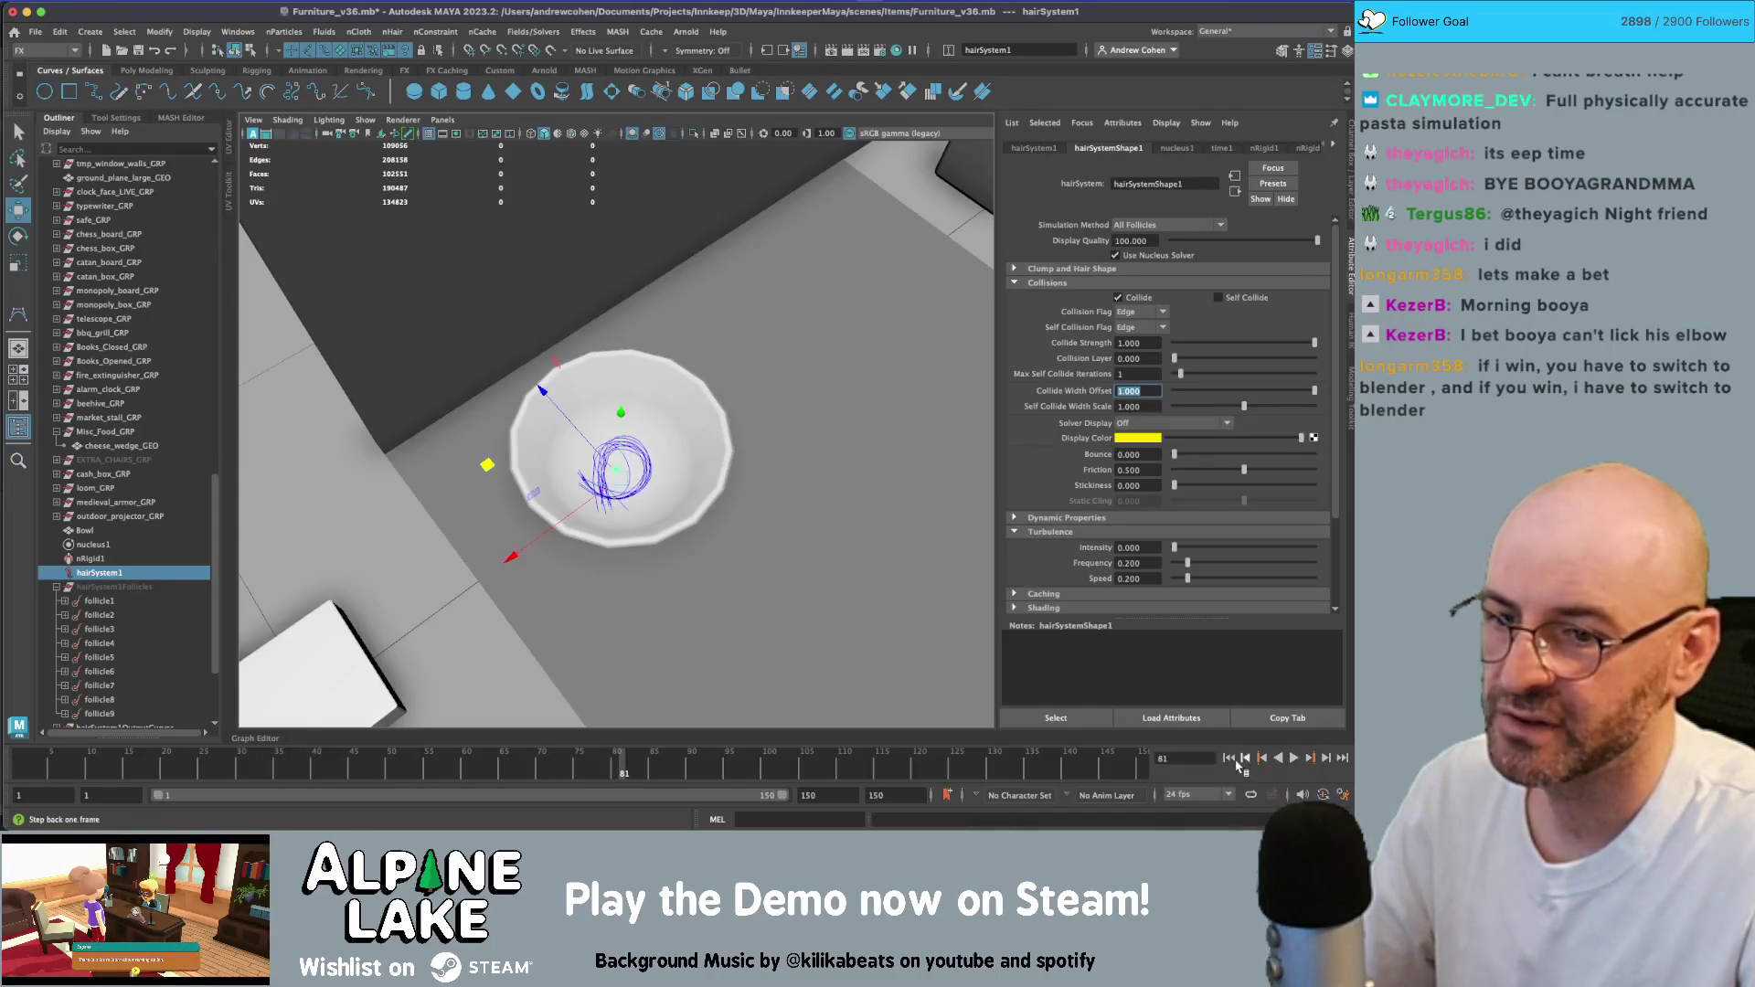
left_click(1230, 758)
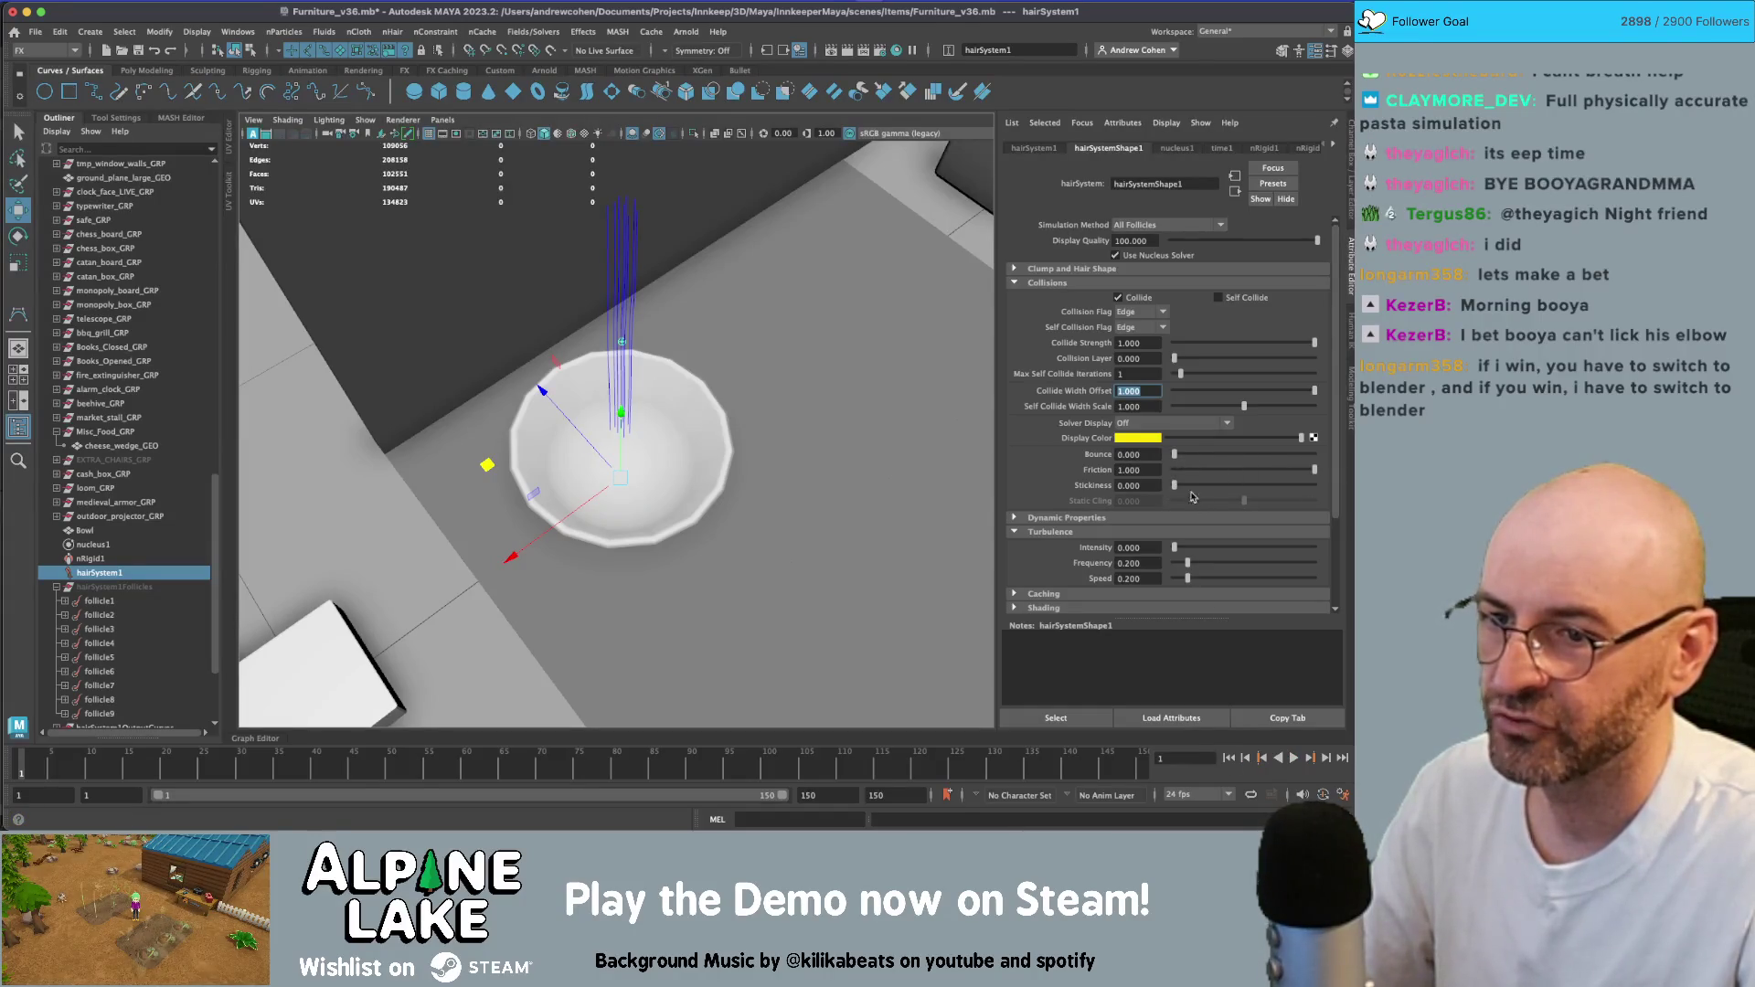
left_click(1296, 759)
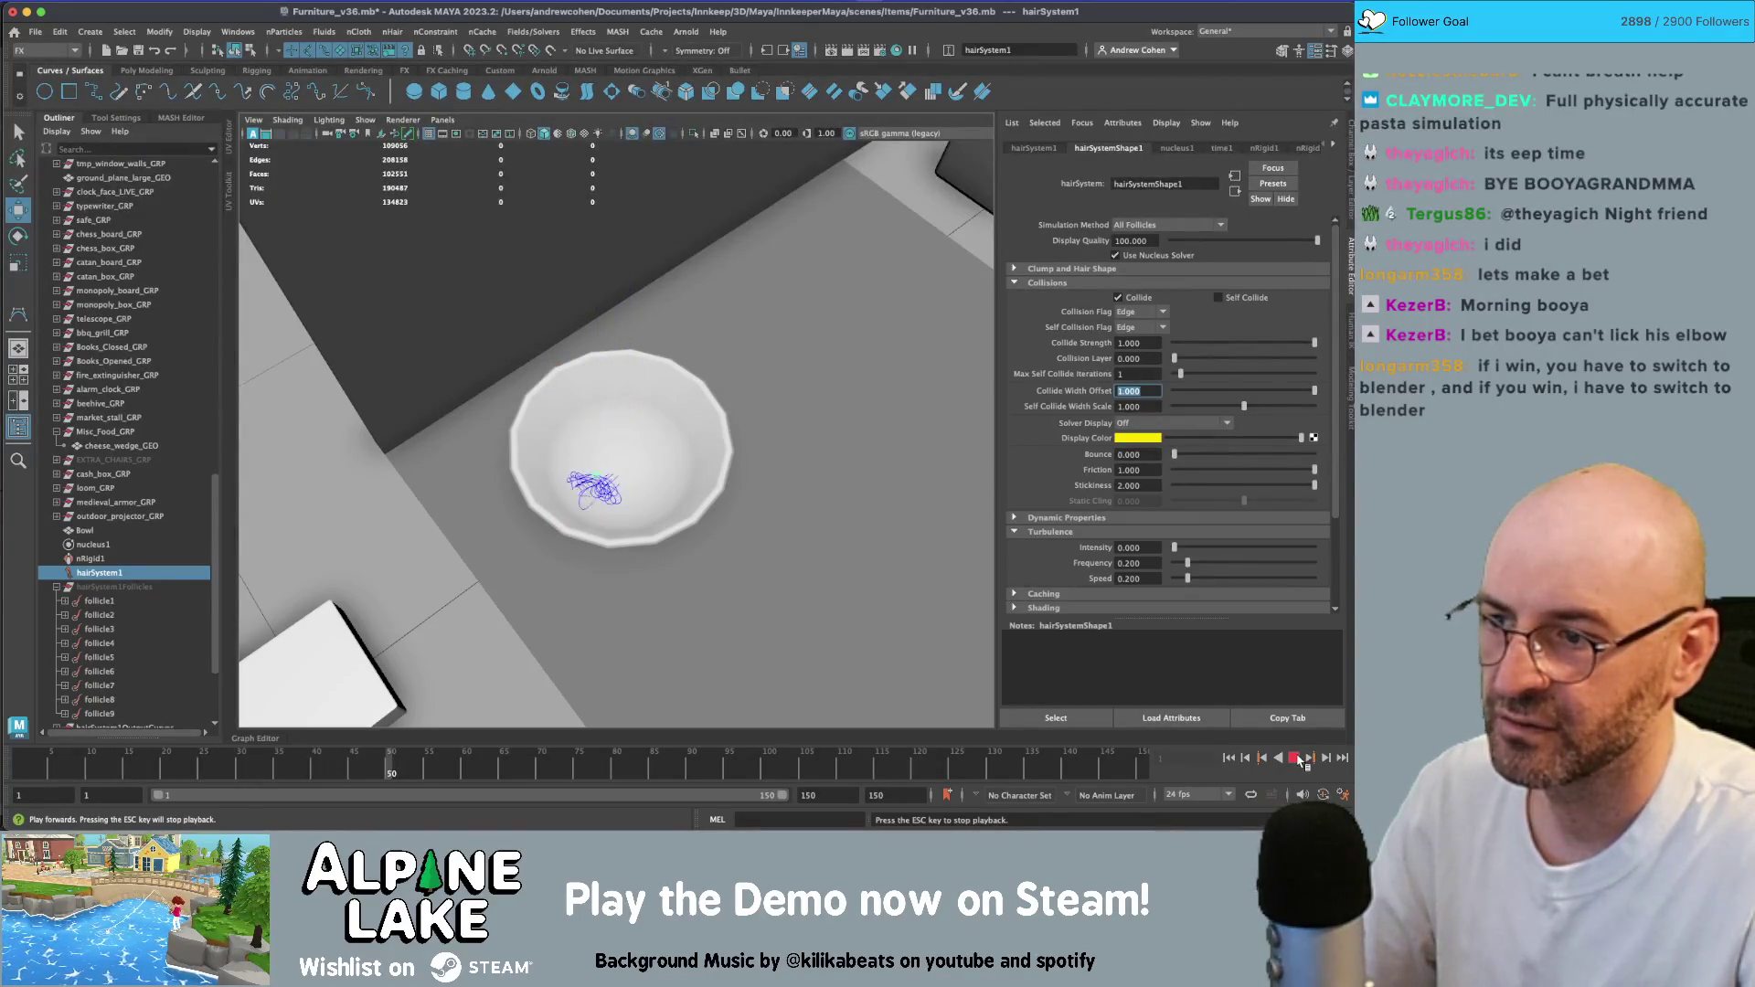
- Lower Friction to 0.128 and Stickiness to 0, then replay to test
left_click(1269, 471)
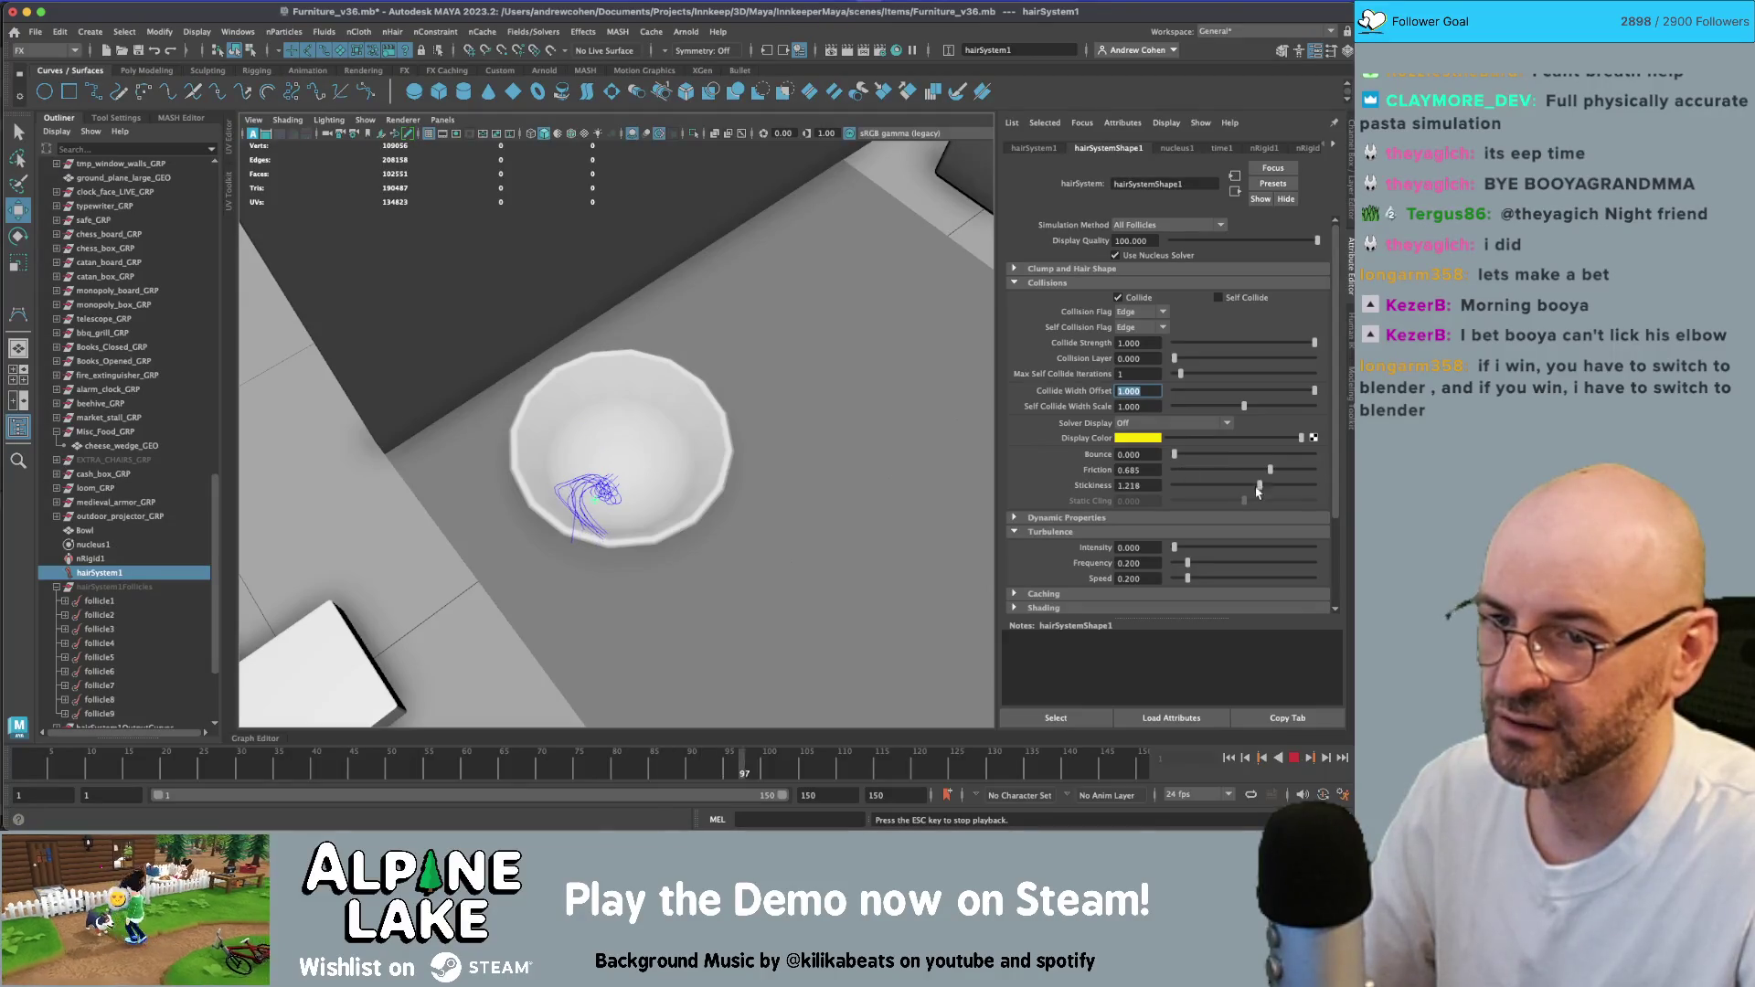
left_click(1251, 486)
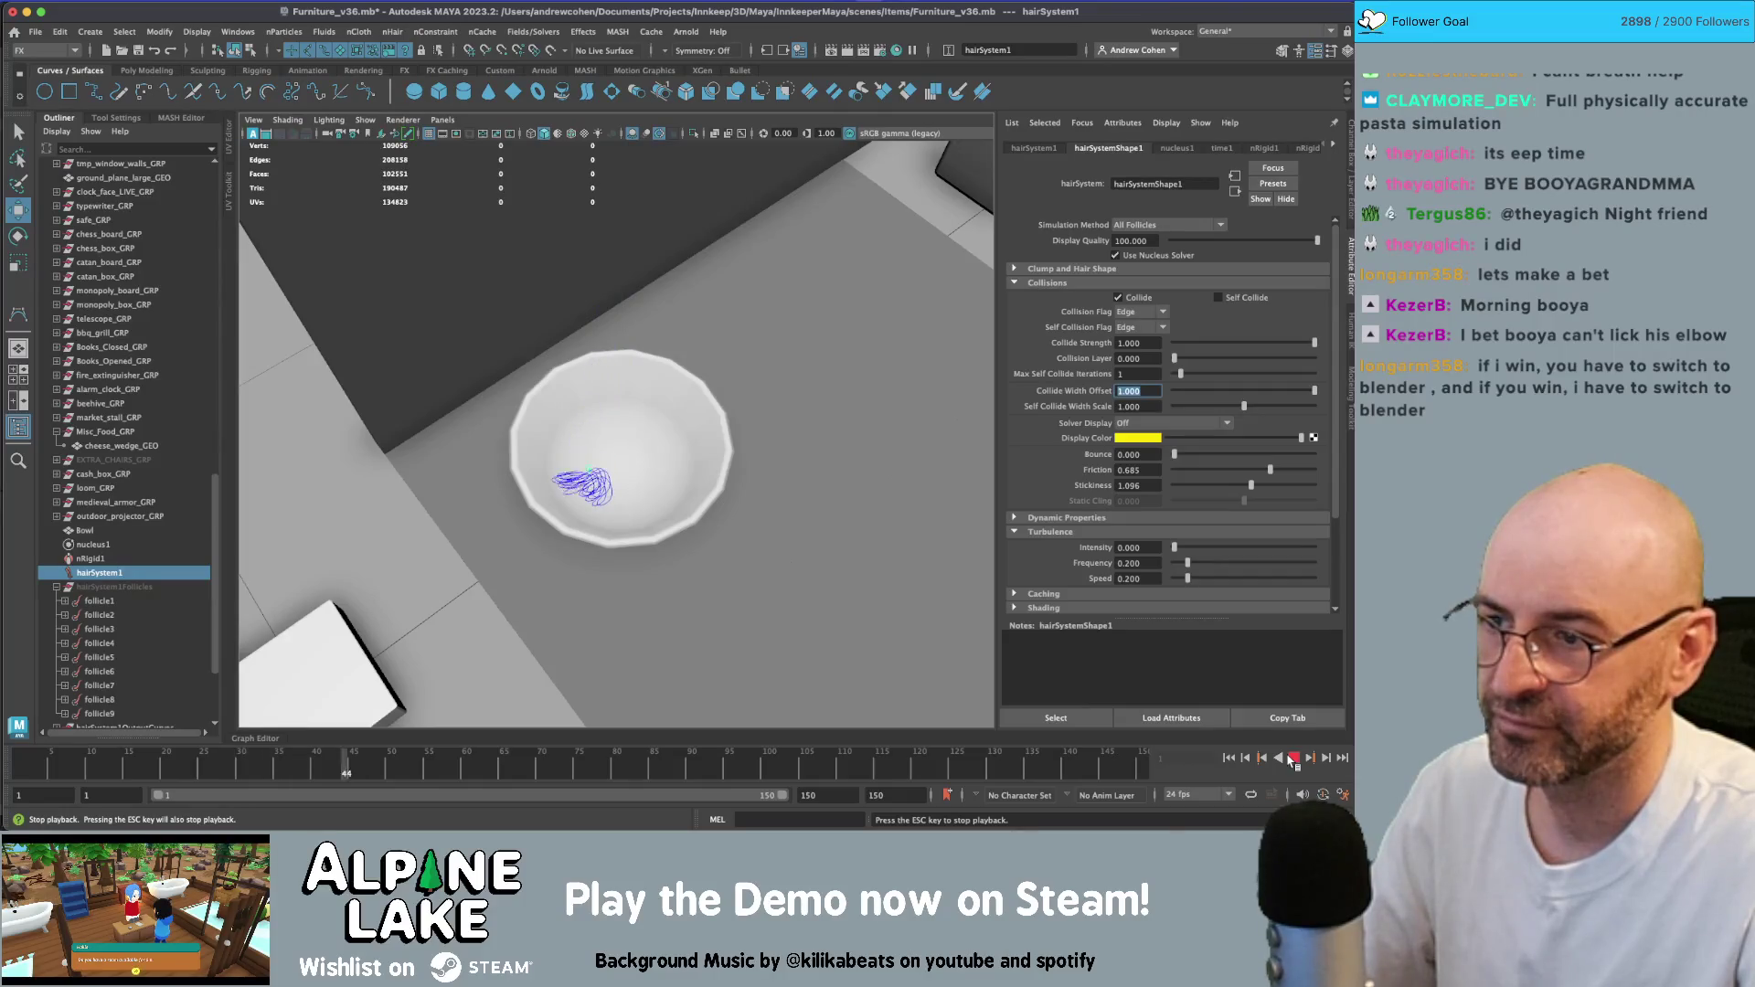
left_click(1292, 758)
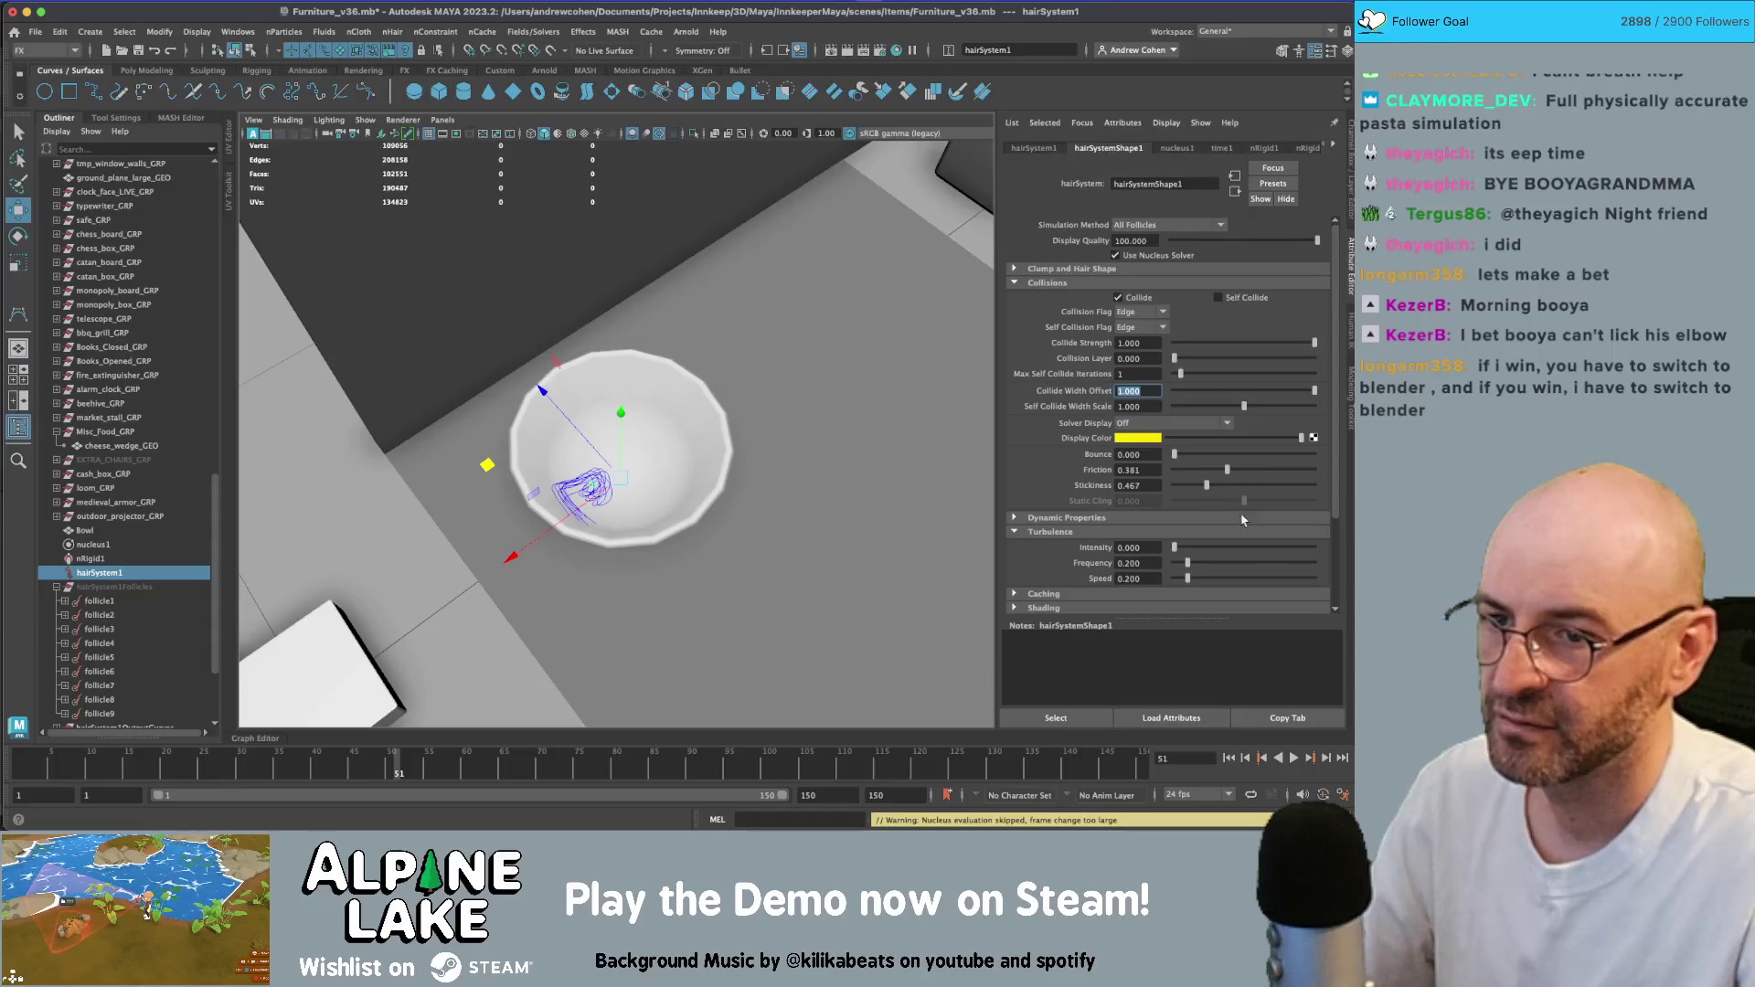
left_click(1229, 758)
left_click(1293, 758)
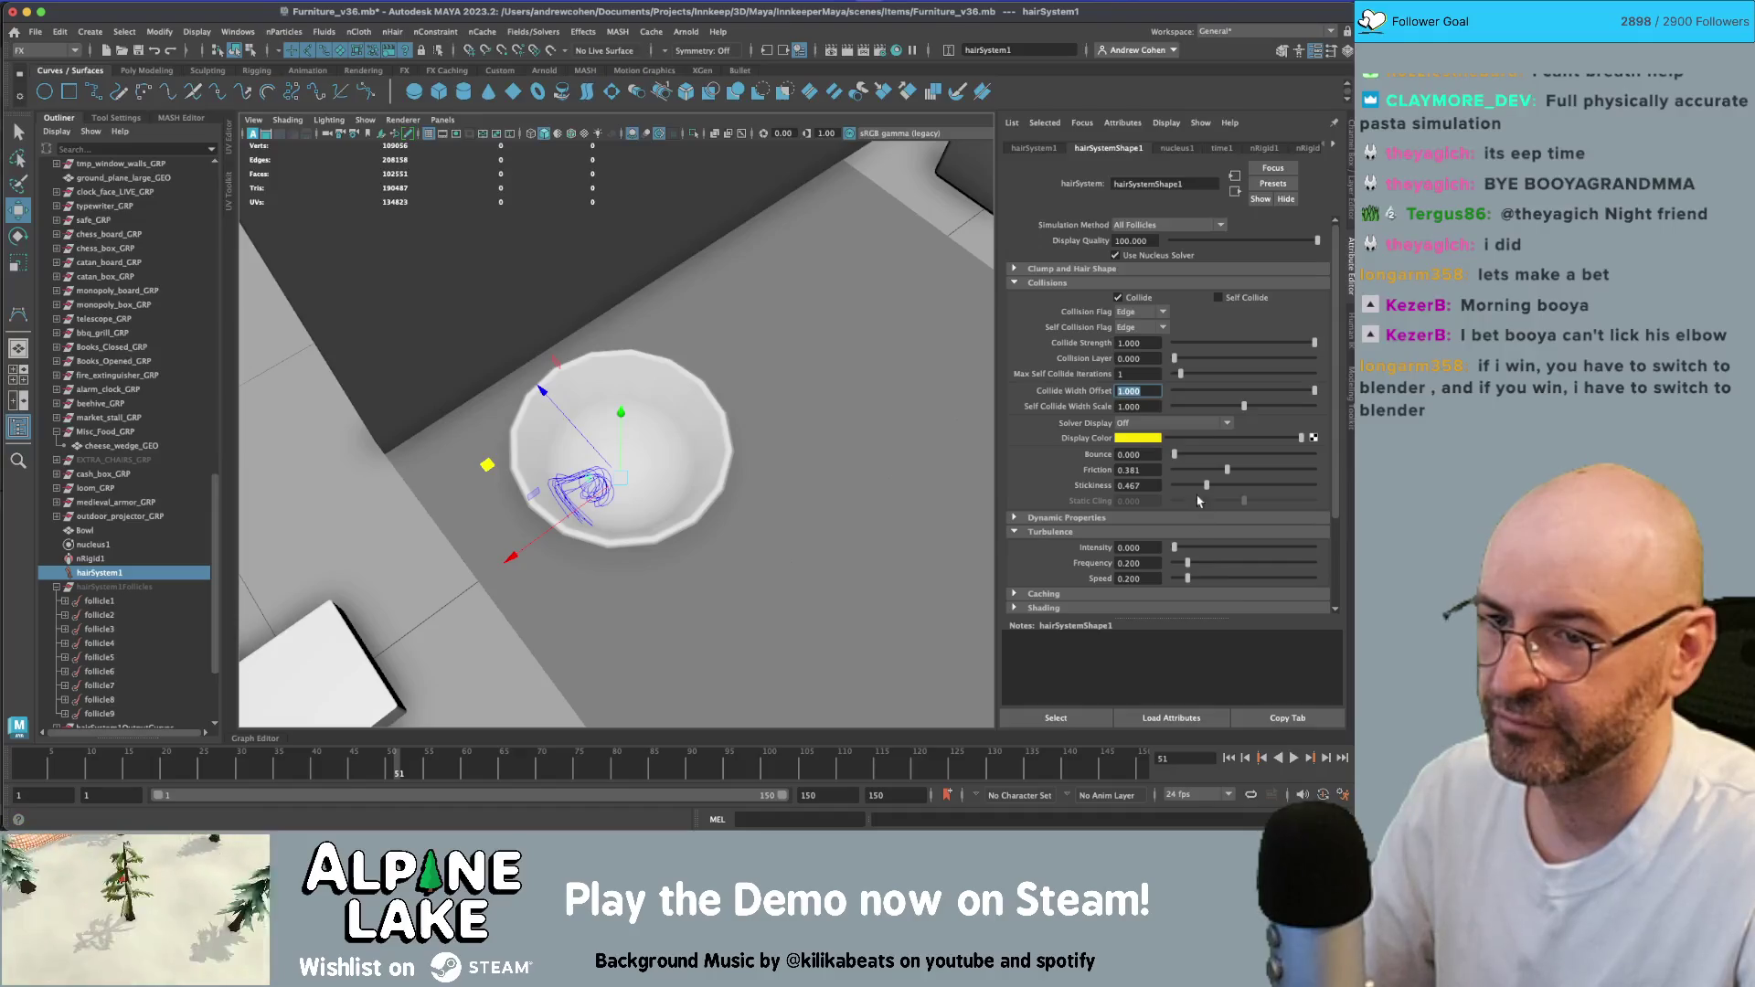
left_click(1184, 423)
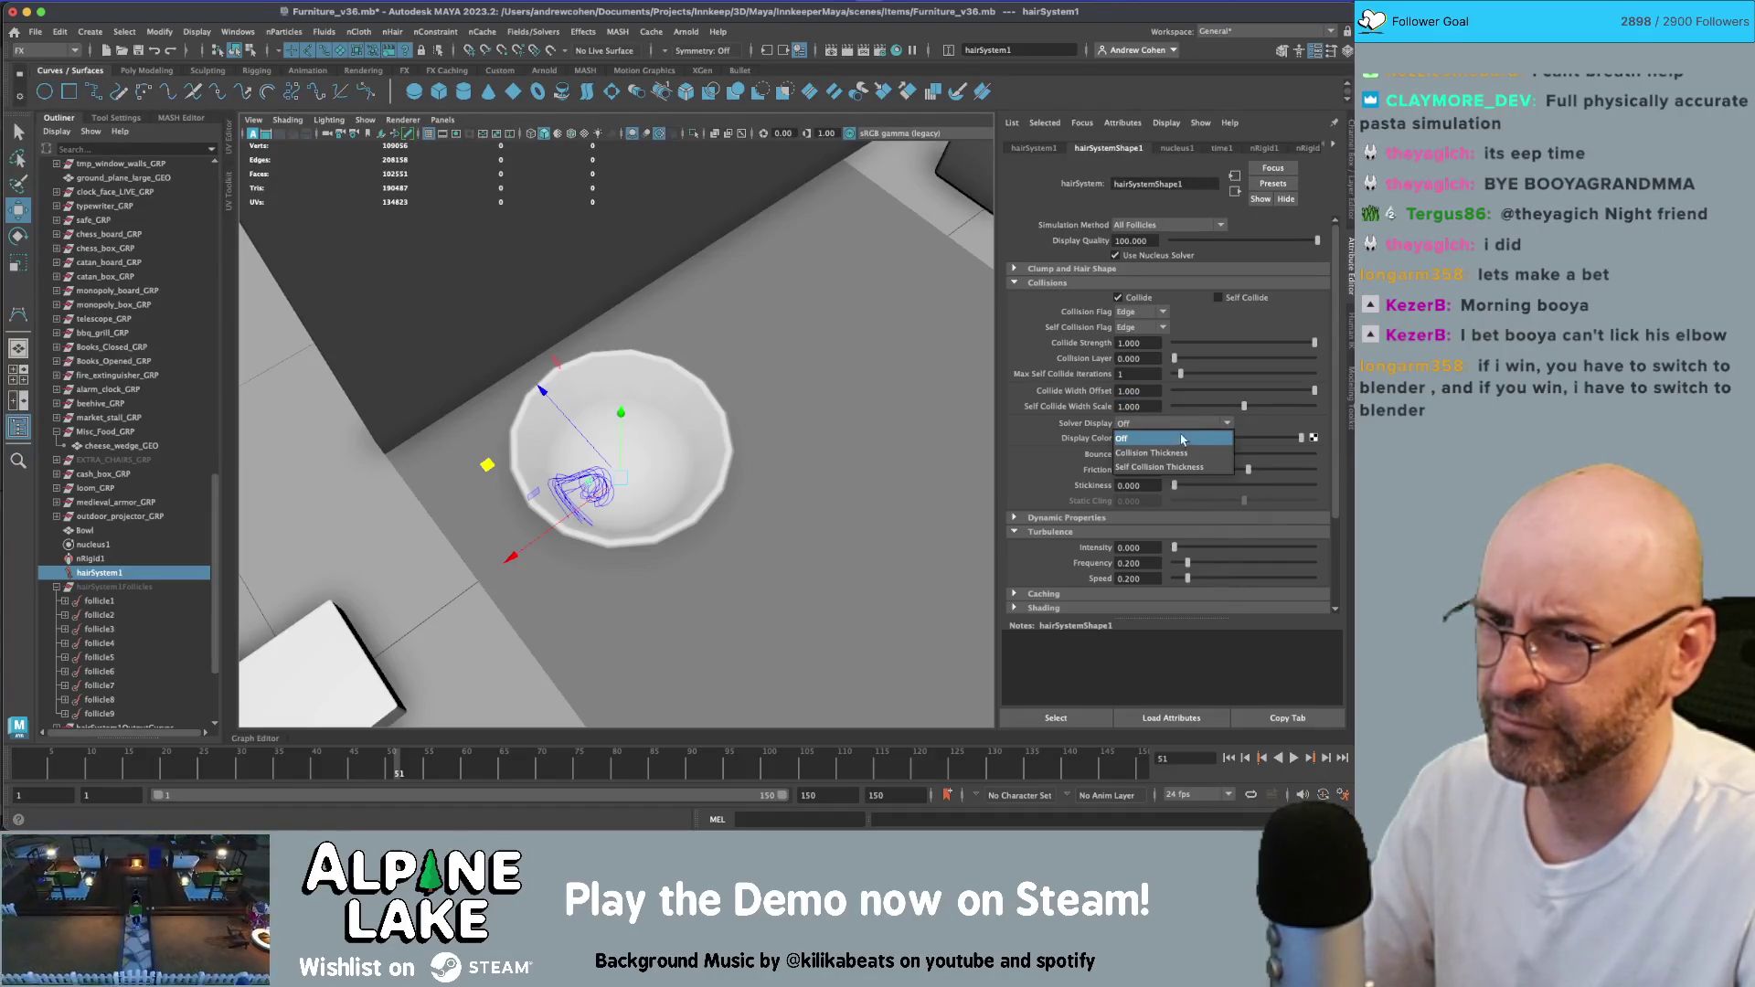
- Display the hair's collision thickness and set Collide Width Offset to 1.1
left_click(1180, 448)
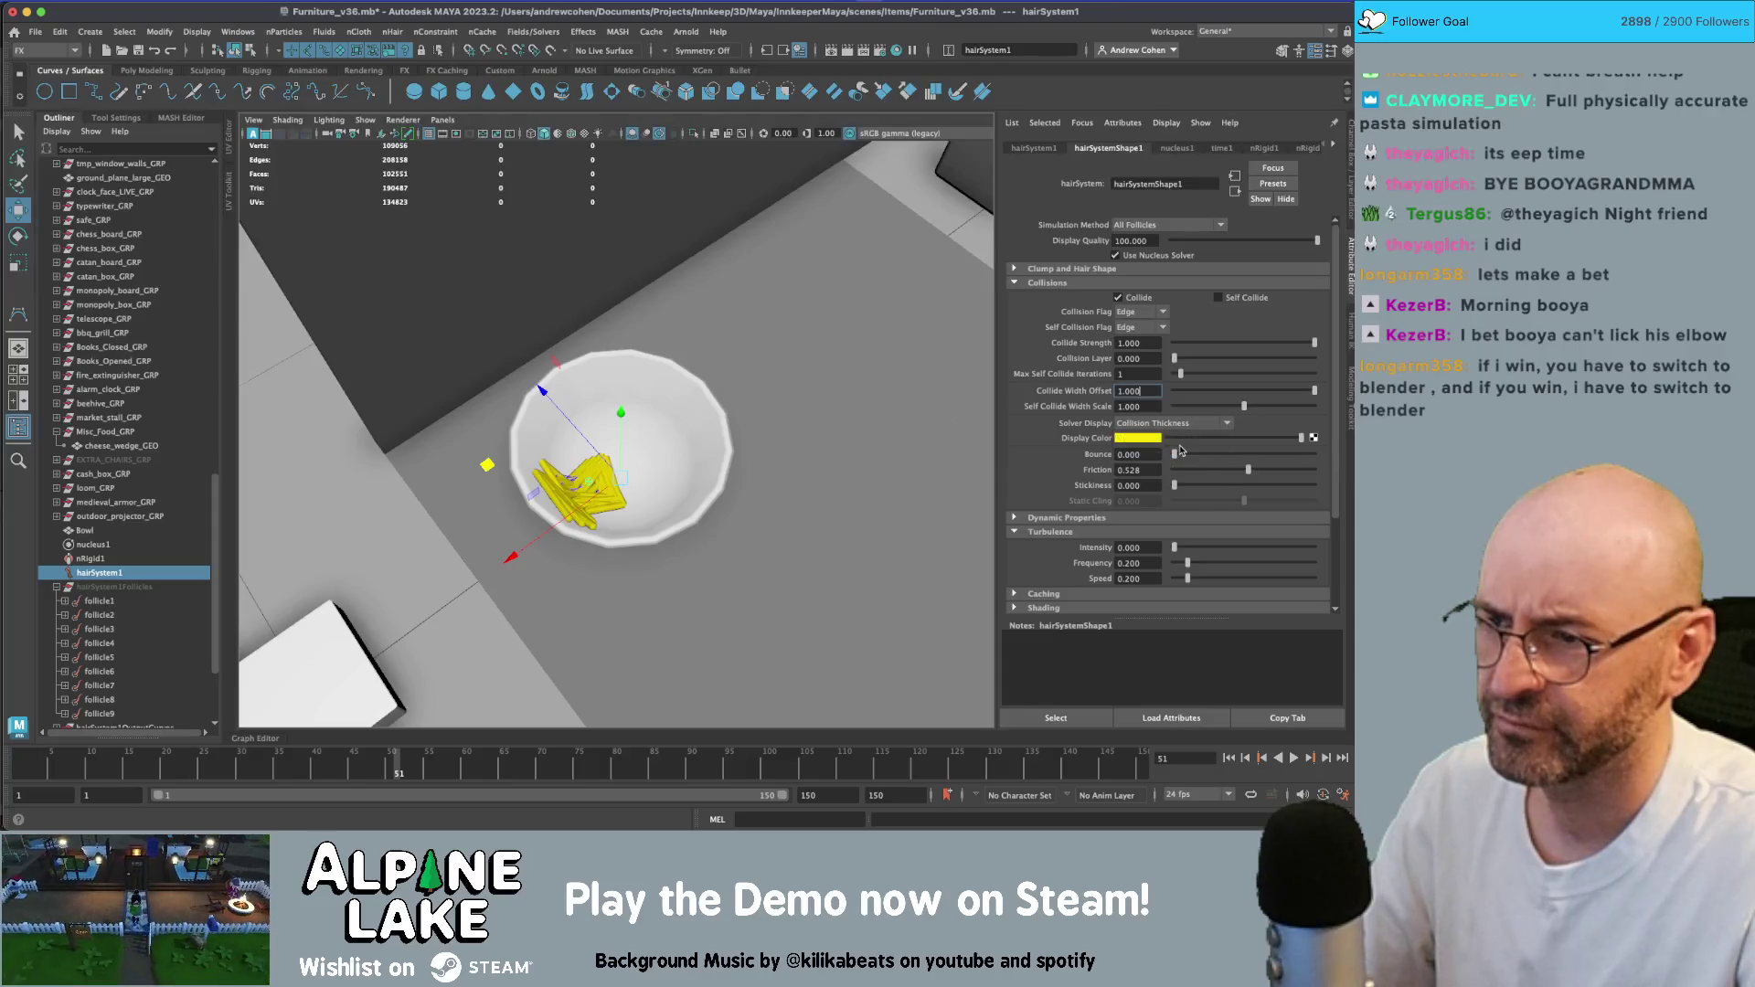
left_click(1233, 759)
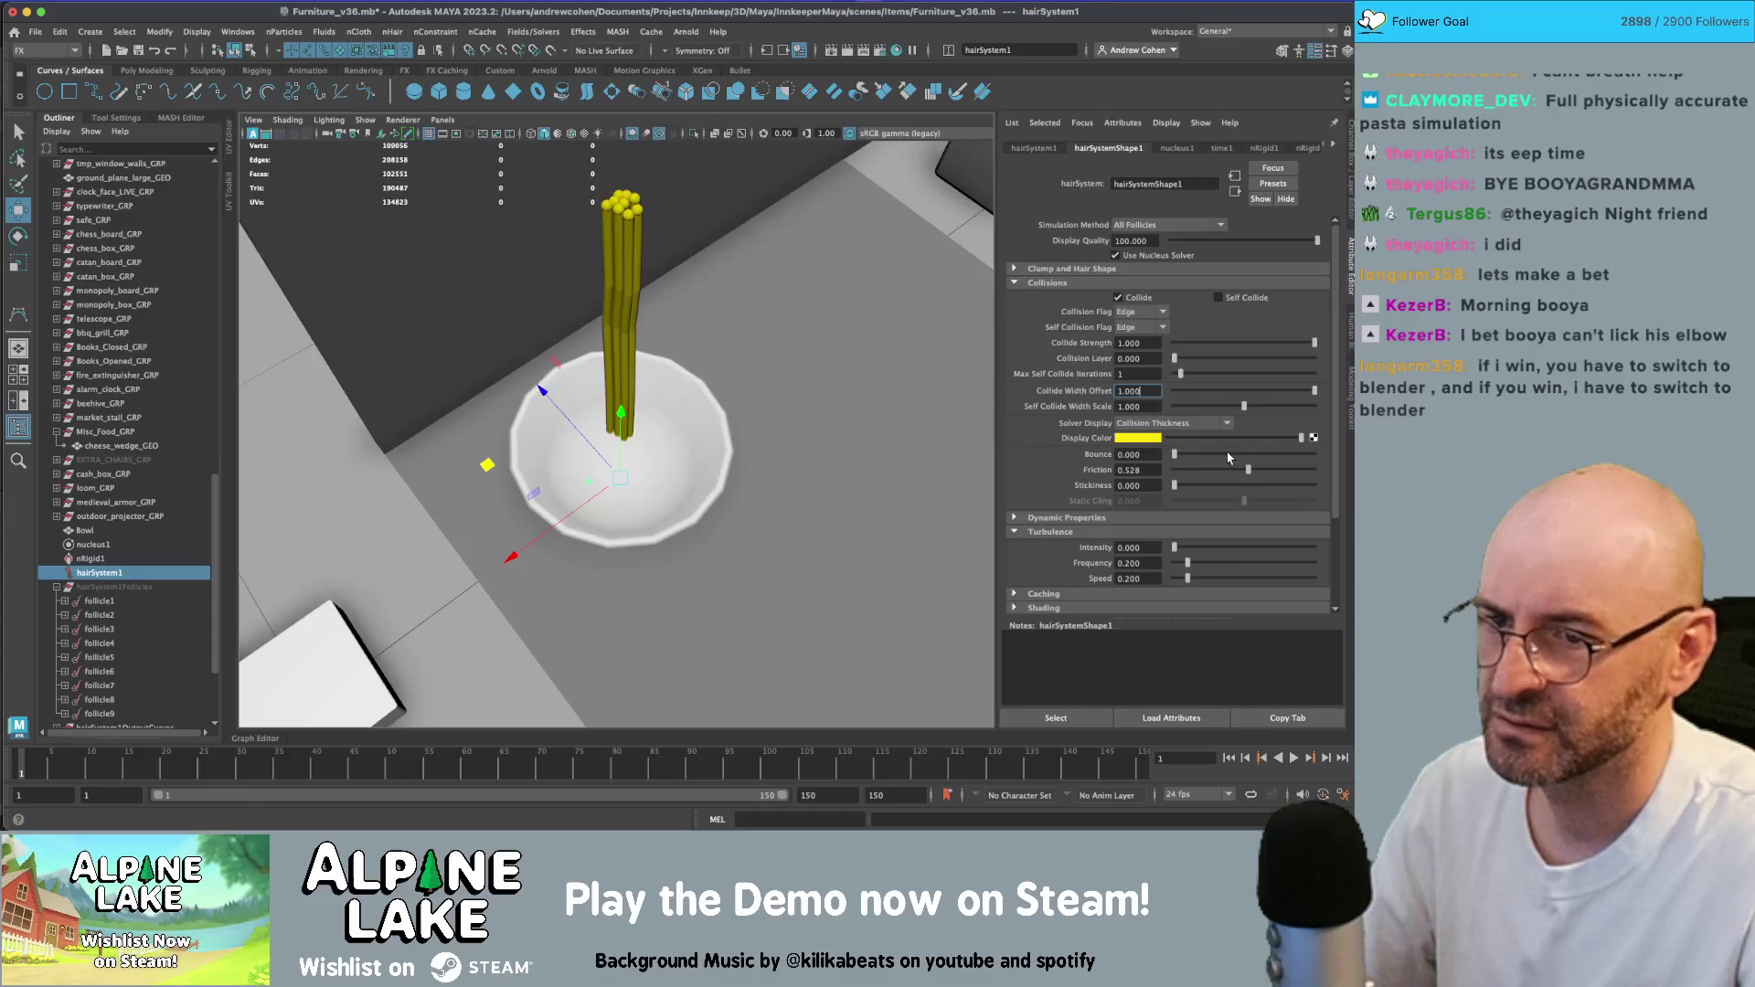
type("1.1")
key("Return")
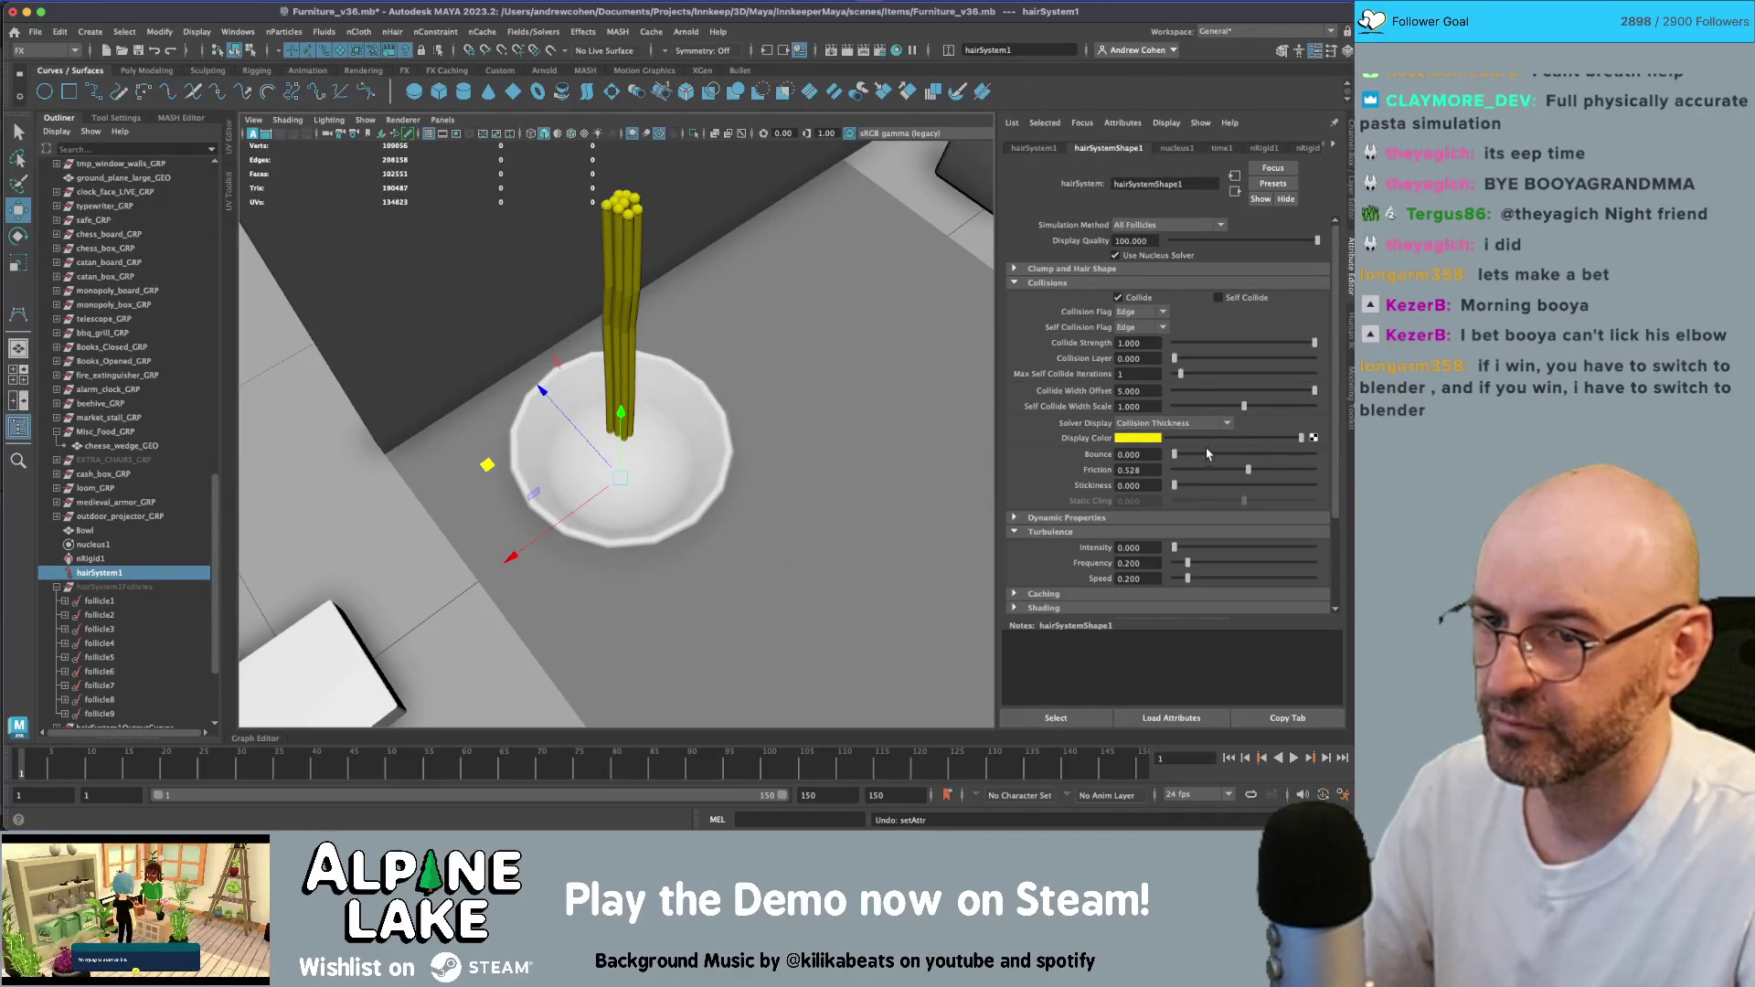
- Keep Self Collision Flag at Edge, collapse Turbulence and expand Dynamic Properties
left_click(1159, 328)
left_click(1240, 332)
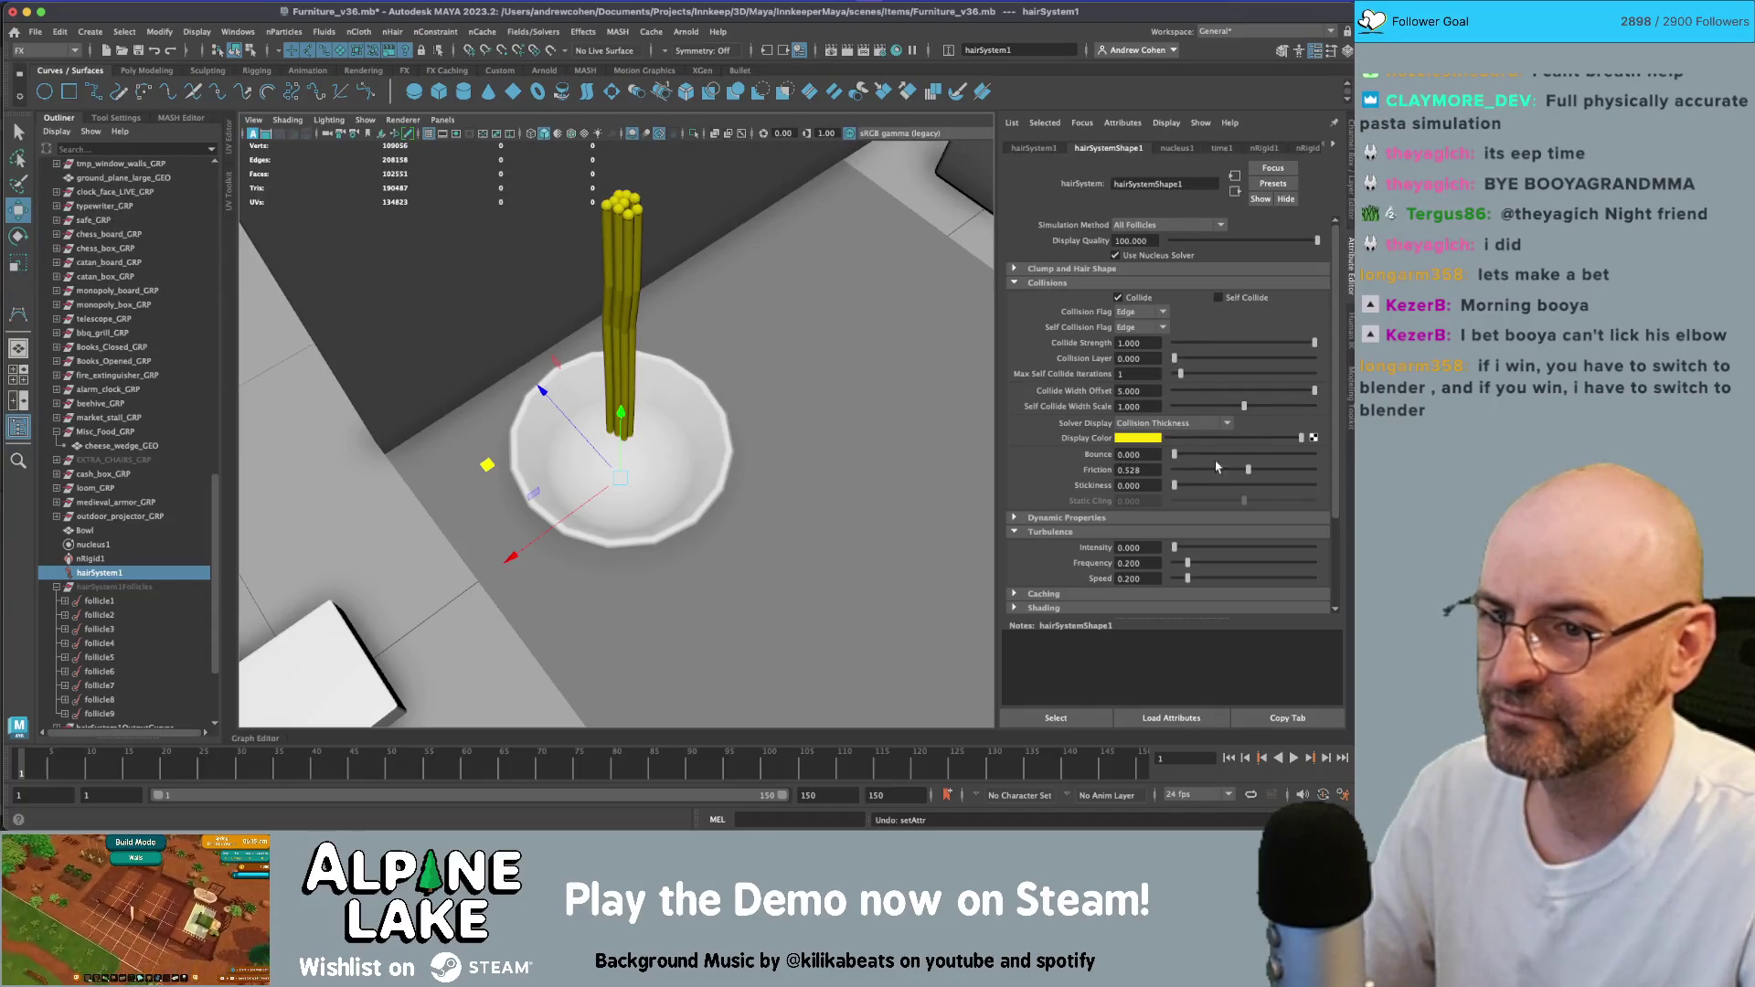
left_click(1137, 535)
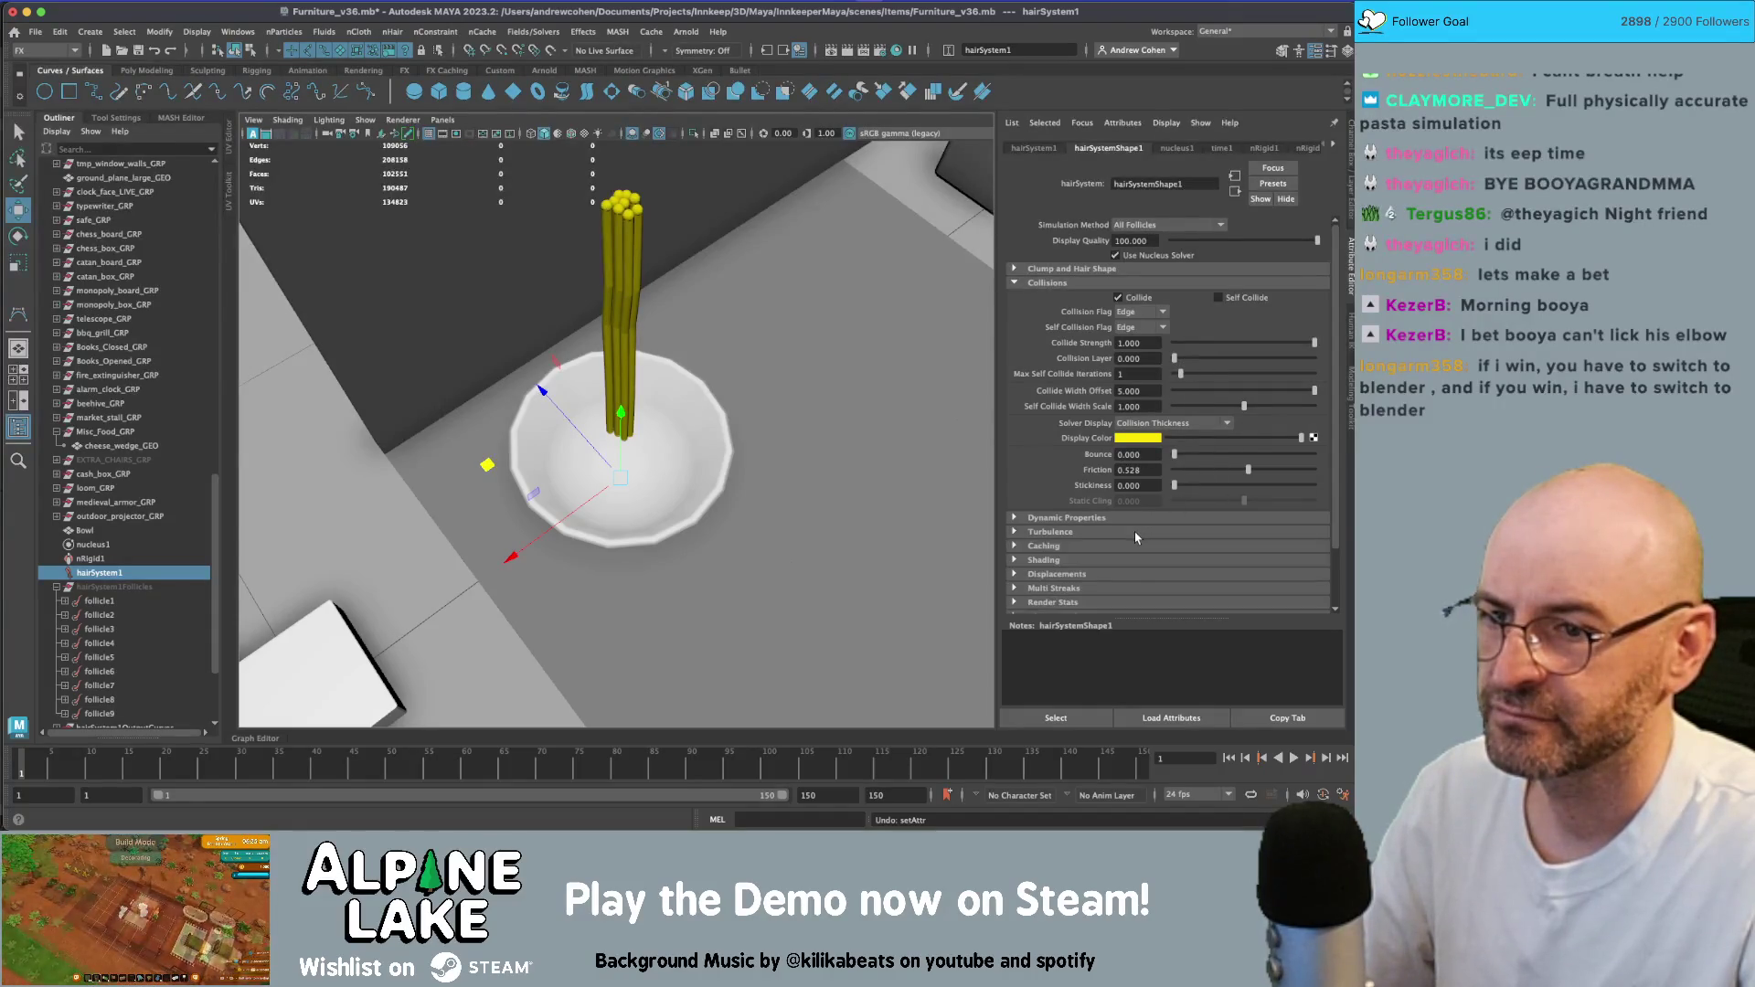
left_click(1137, 520)
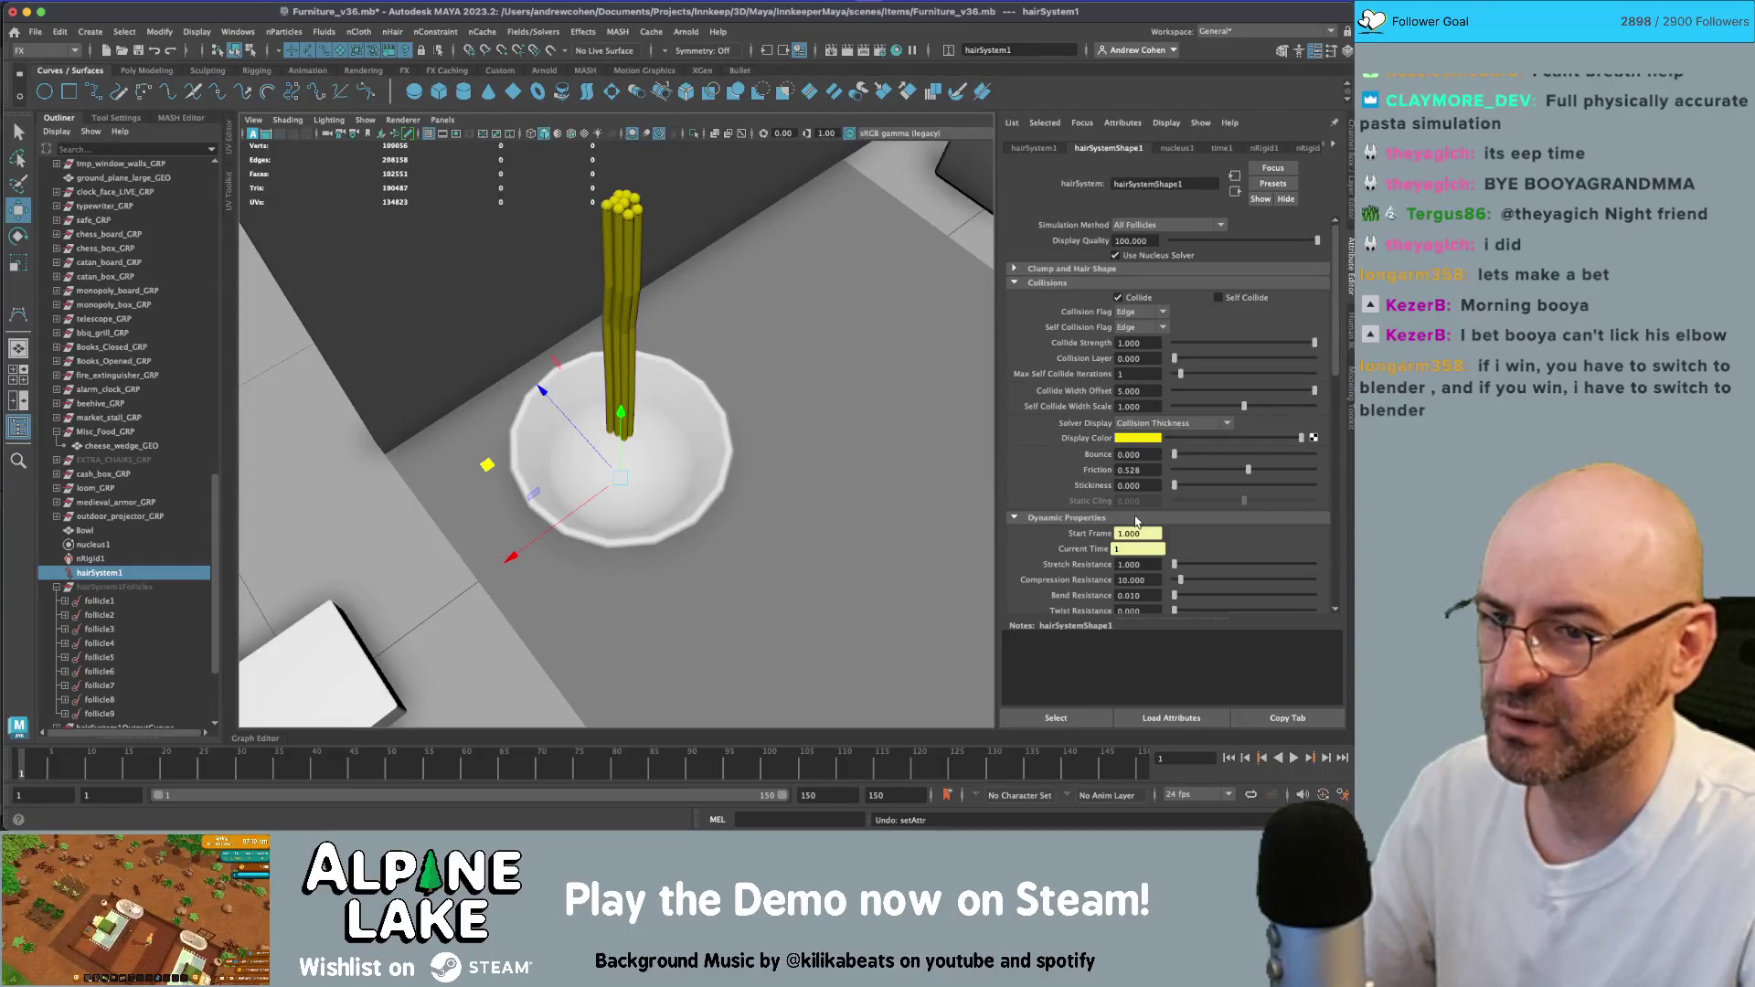
- Set Compression Resistance to 1 and replay the simulation
scroll(1152, 520, "down", 3)
double_click(1159, 497)
type("1")
key("Tab")
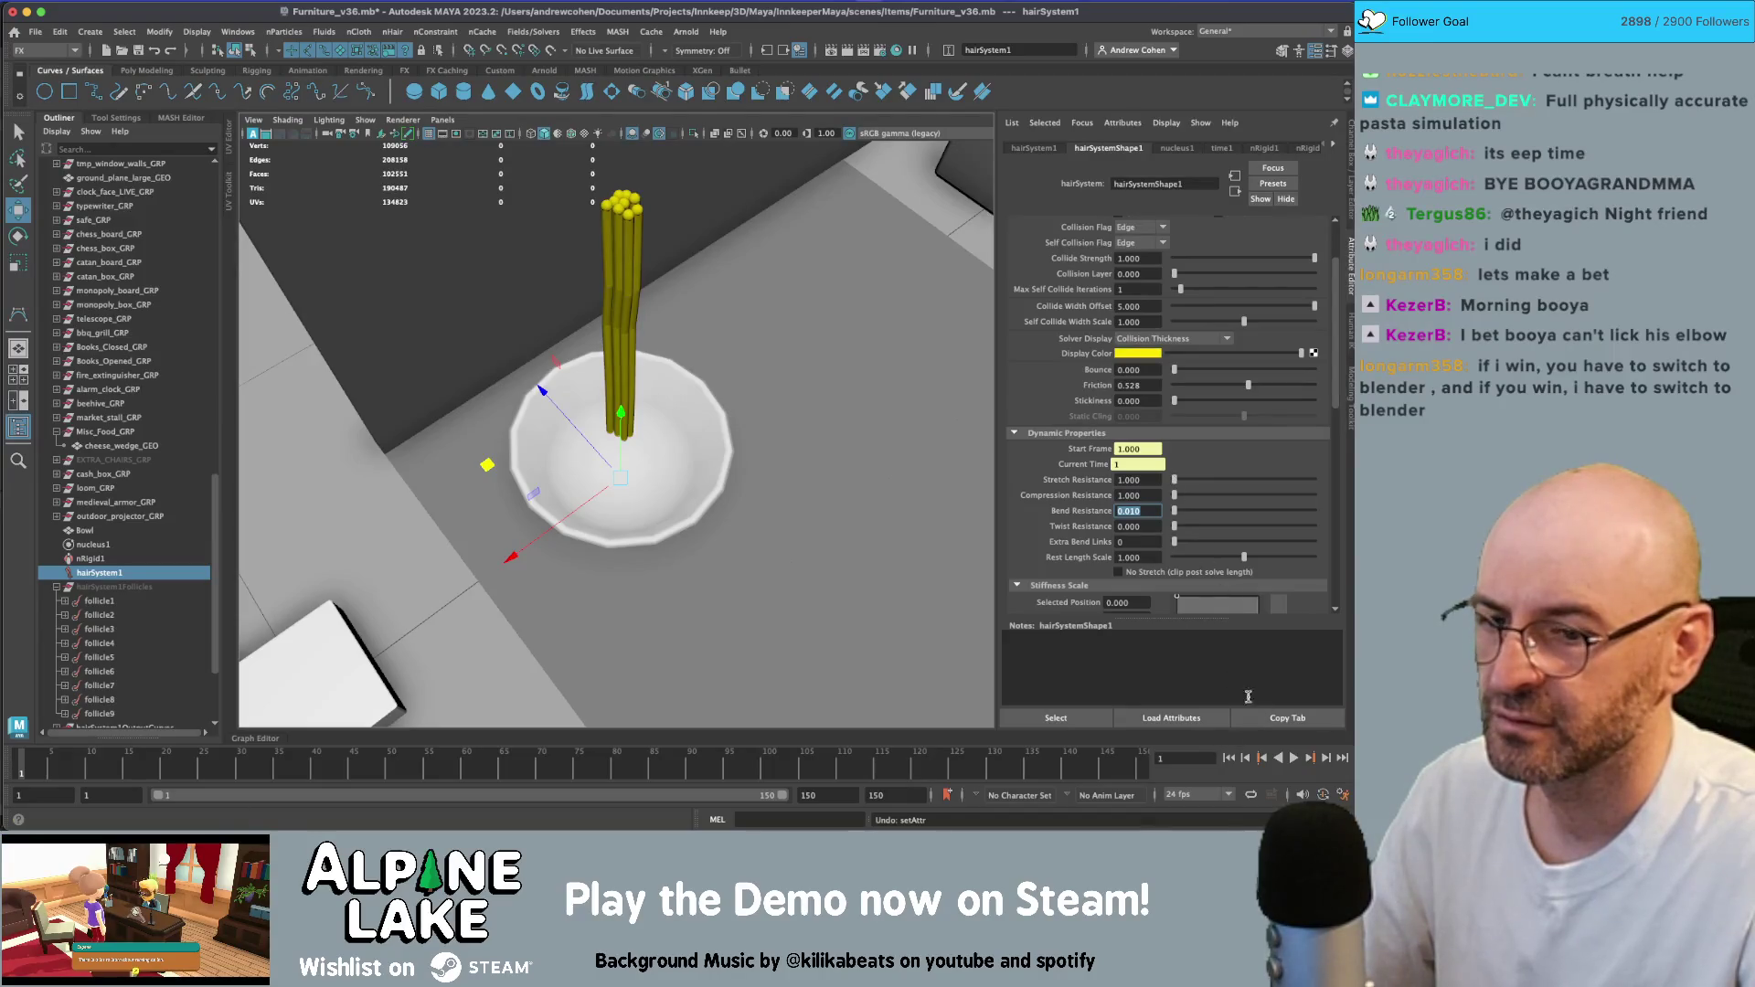
left_click(1292, 758)
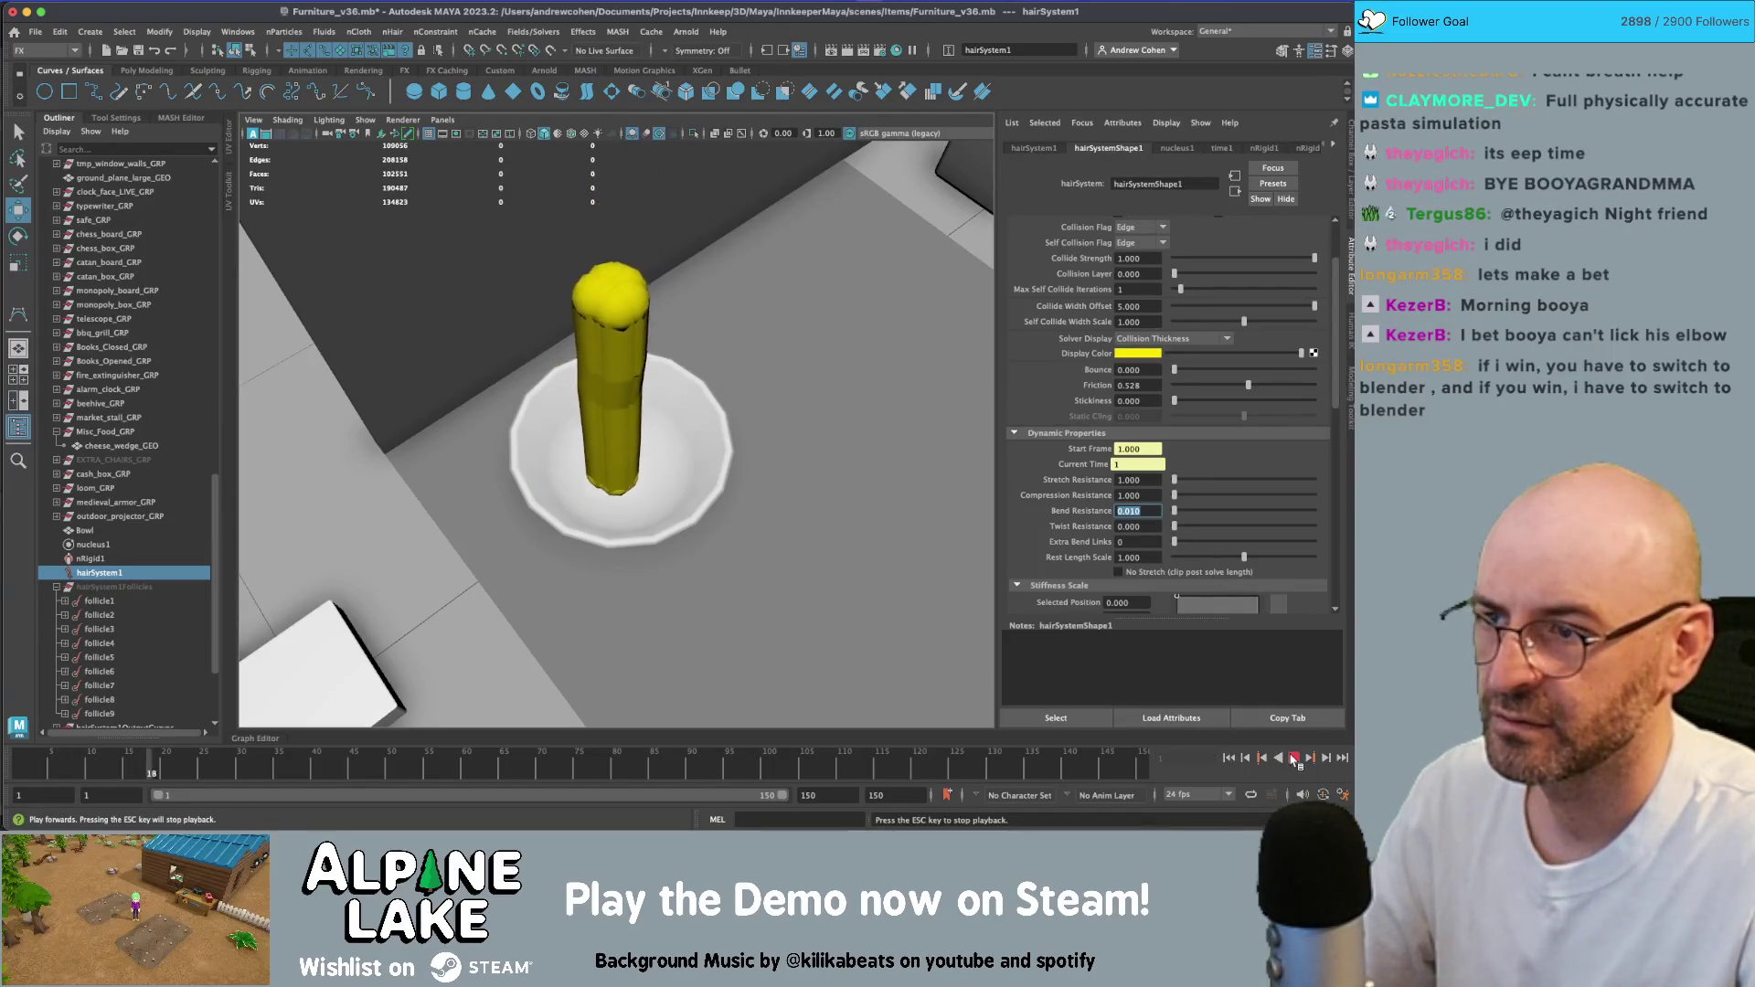
left_click(1293, 758)
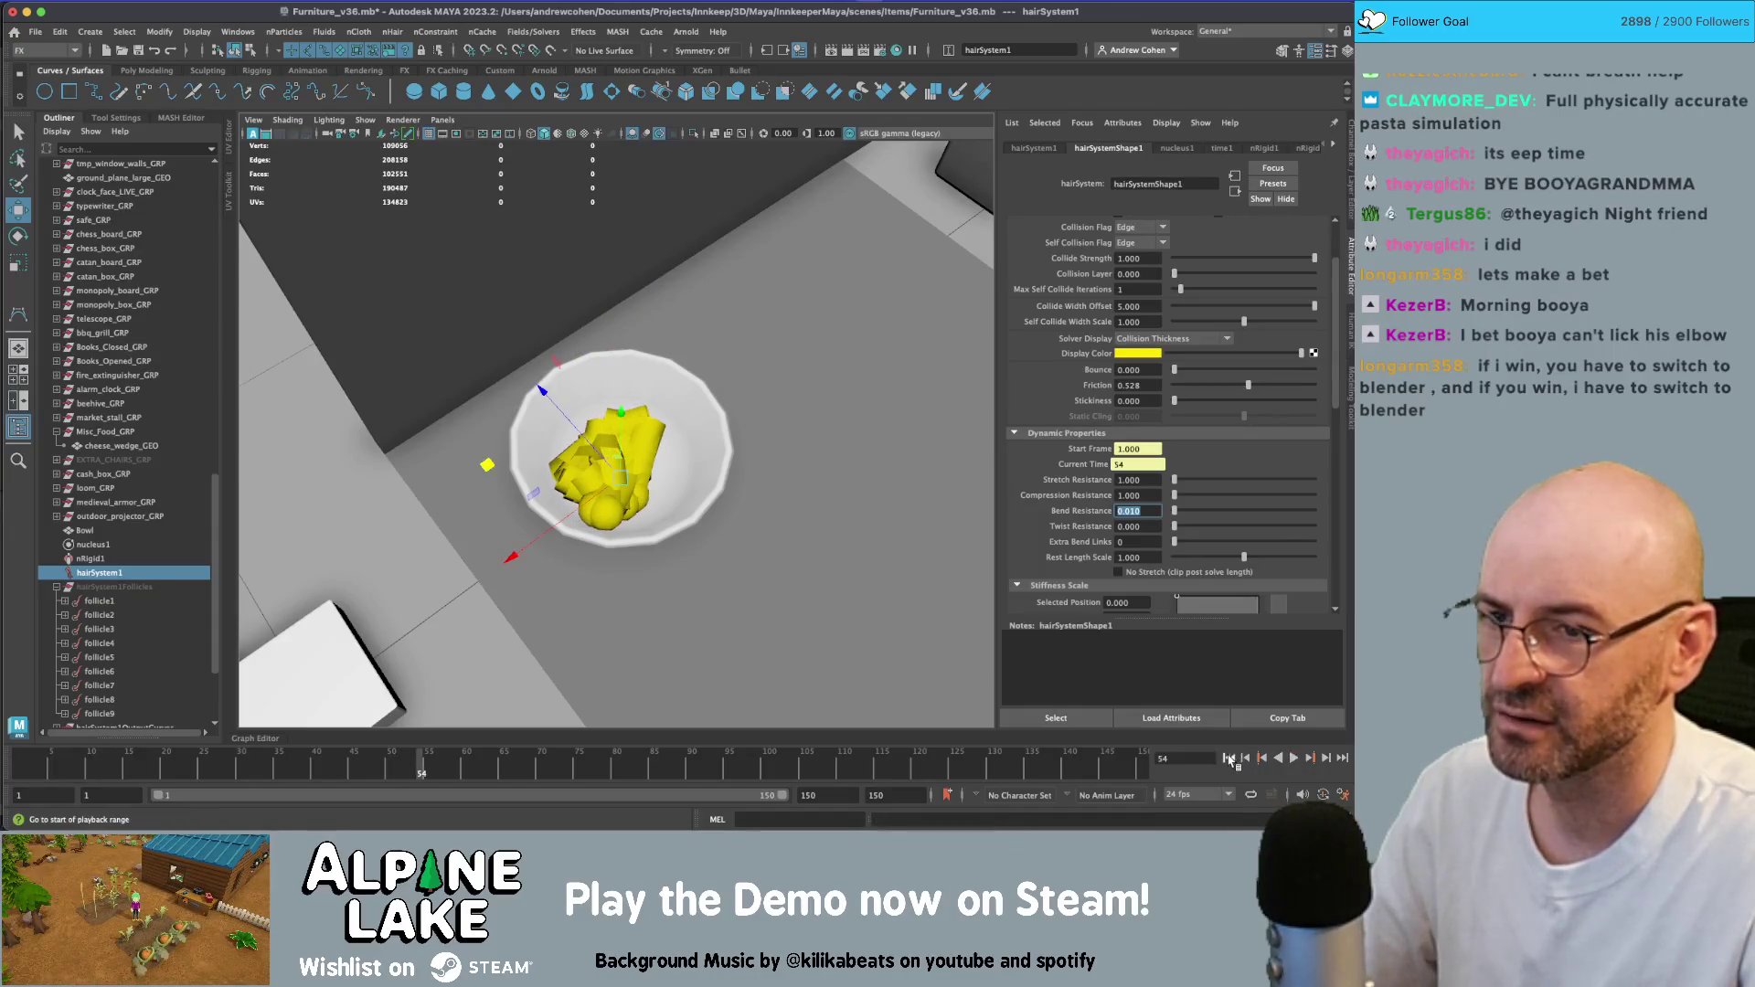
left_click(1229, 758)
scroll(1208, 462, "up", 2)
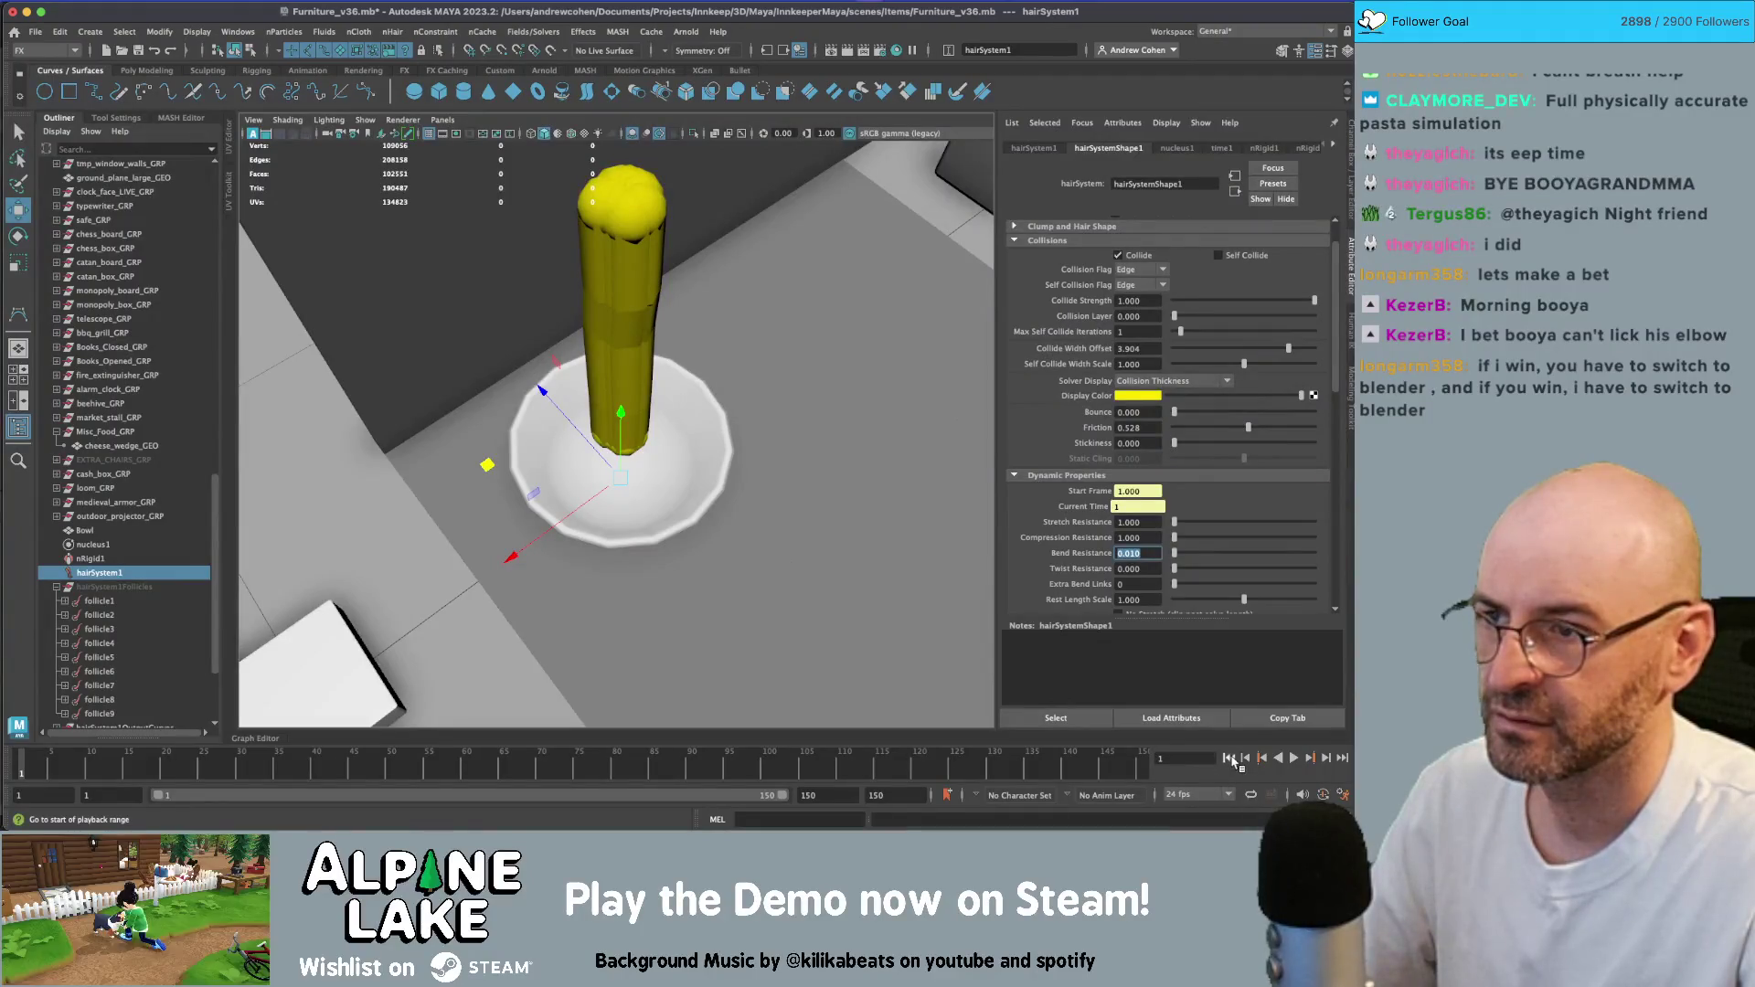
left_click(1293, 757)
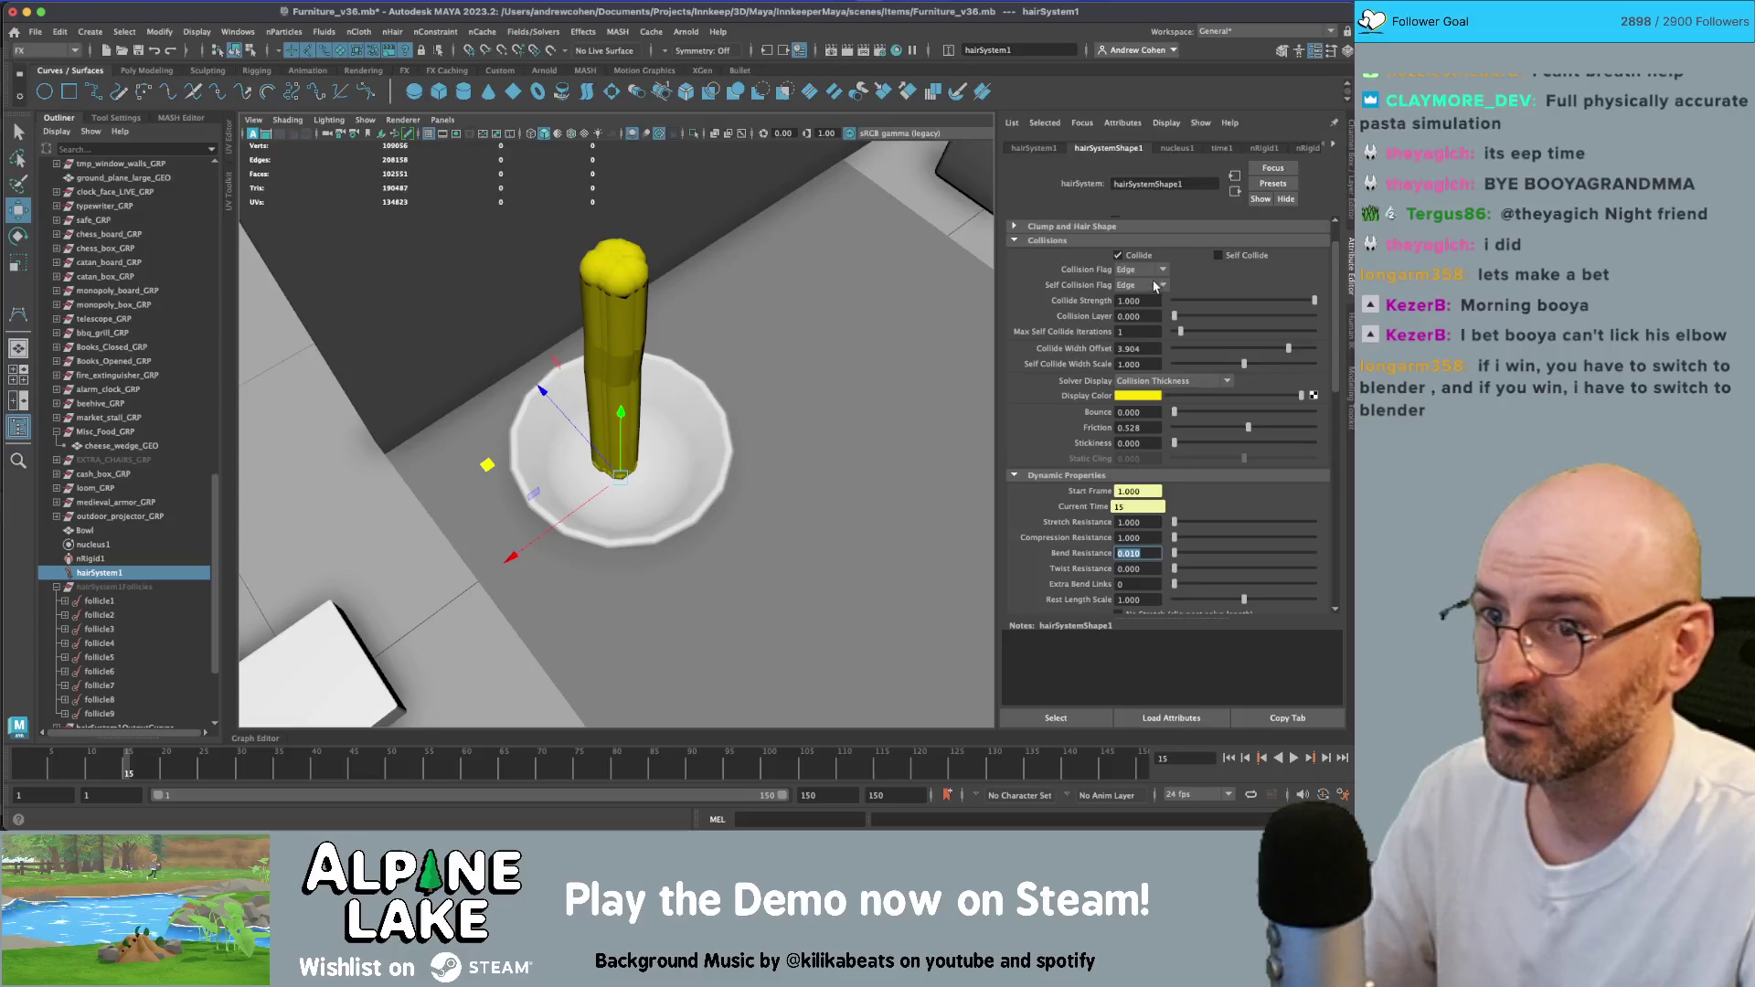
- Enable Self Collide and replay the simulation to frame 111
left_click(1218, 257)
left_click(1230, 759)
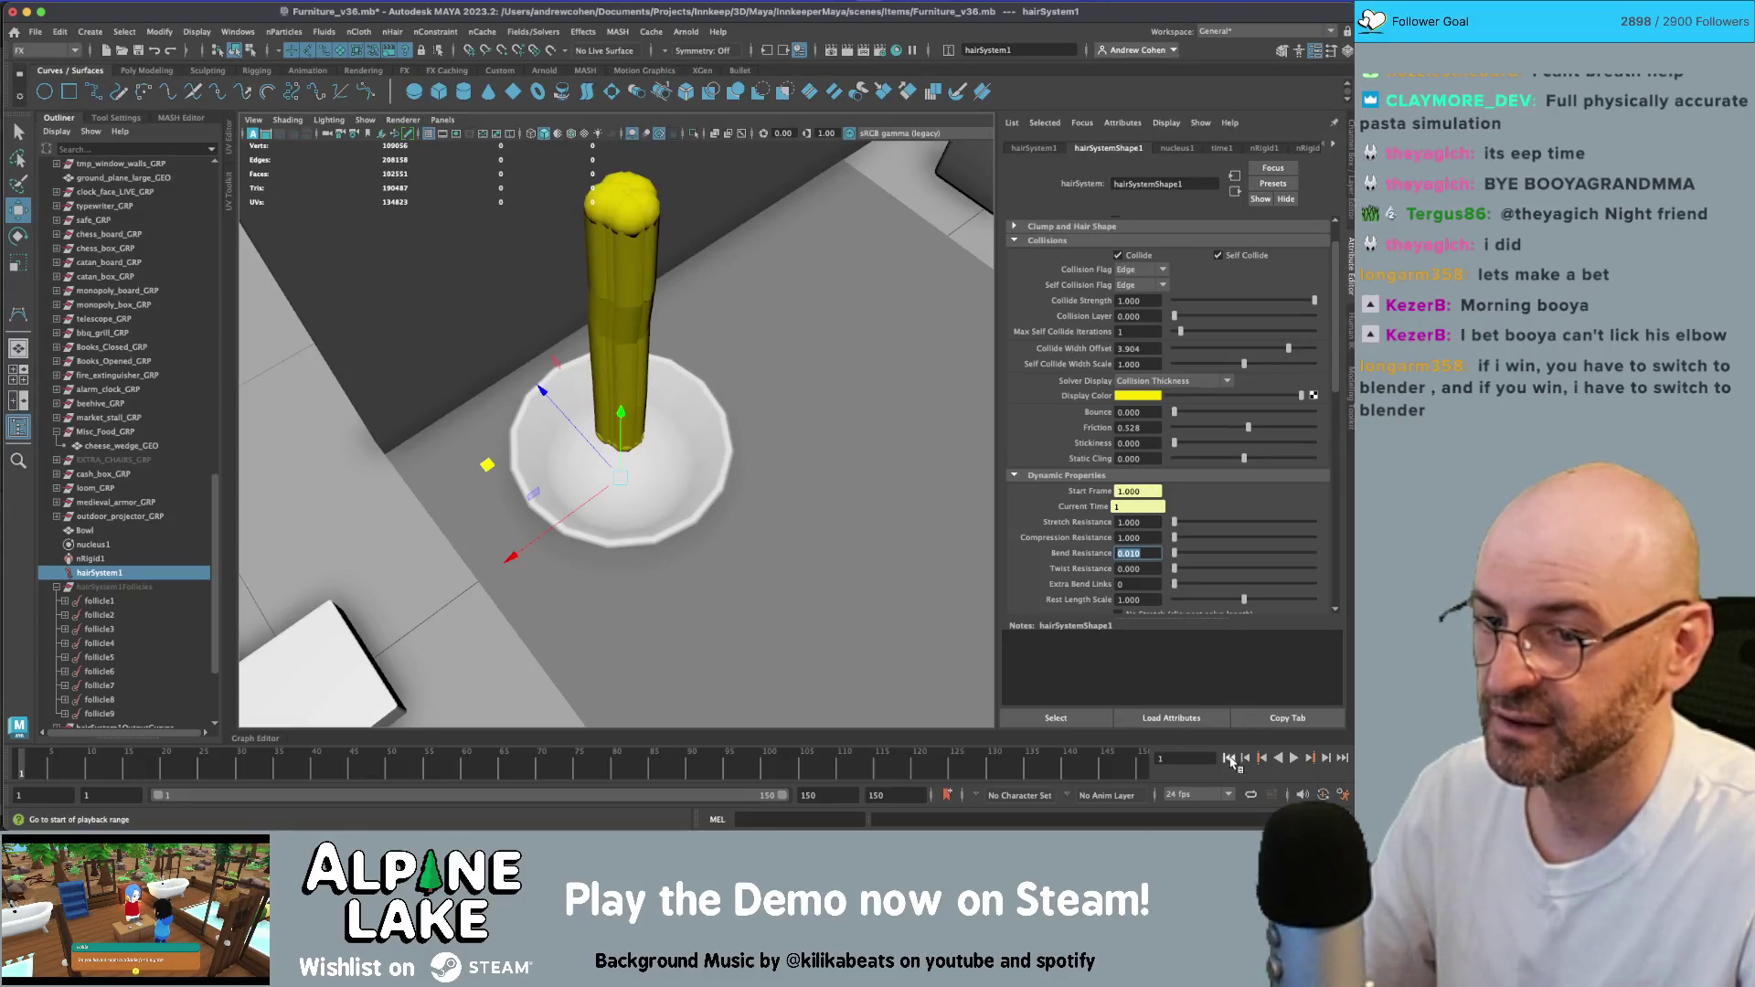
left_click(1296, 760)
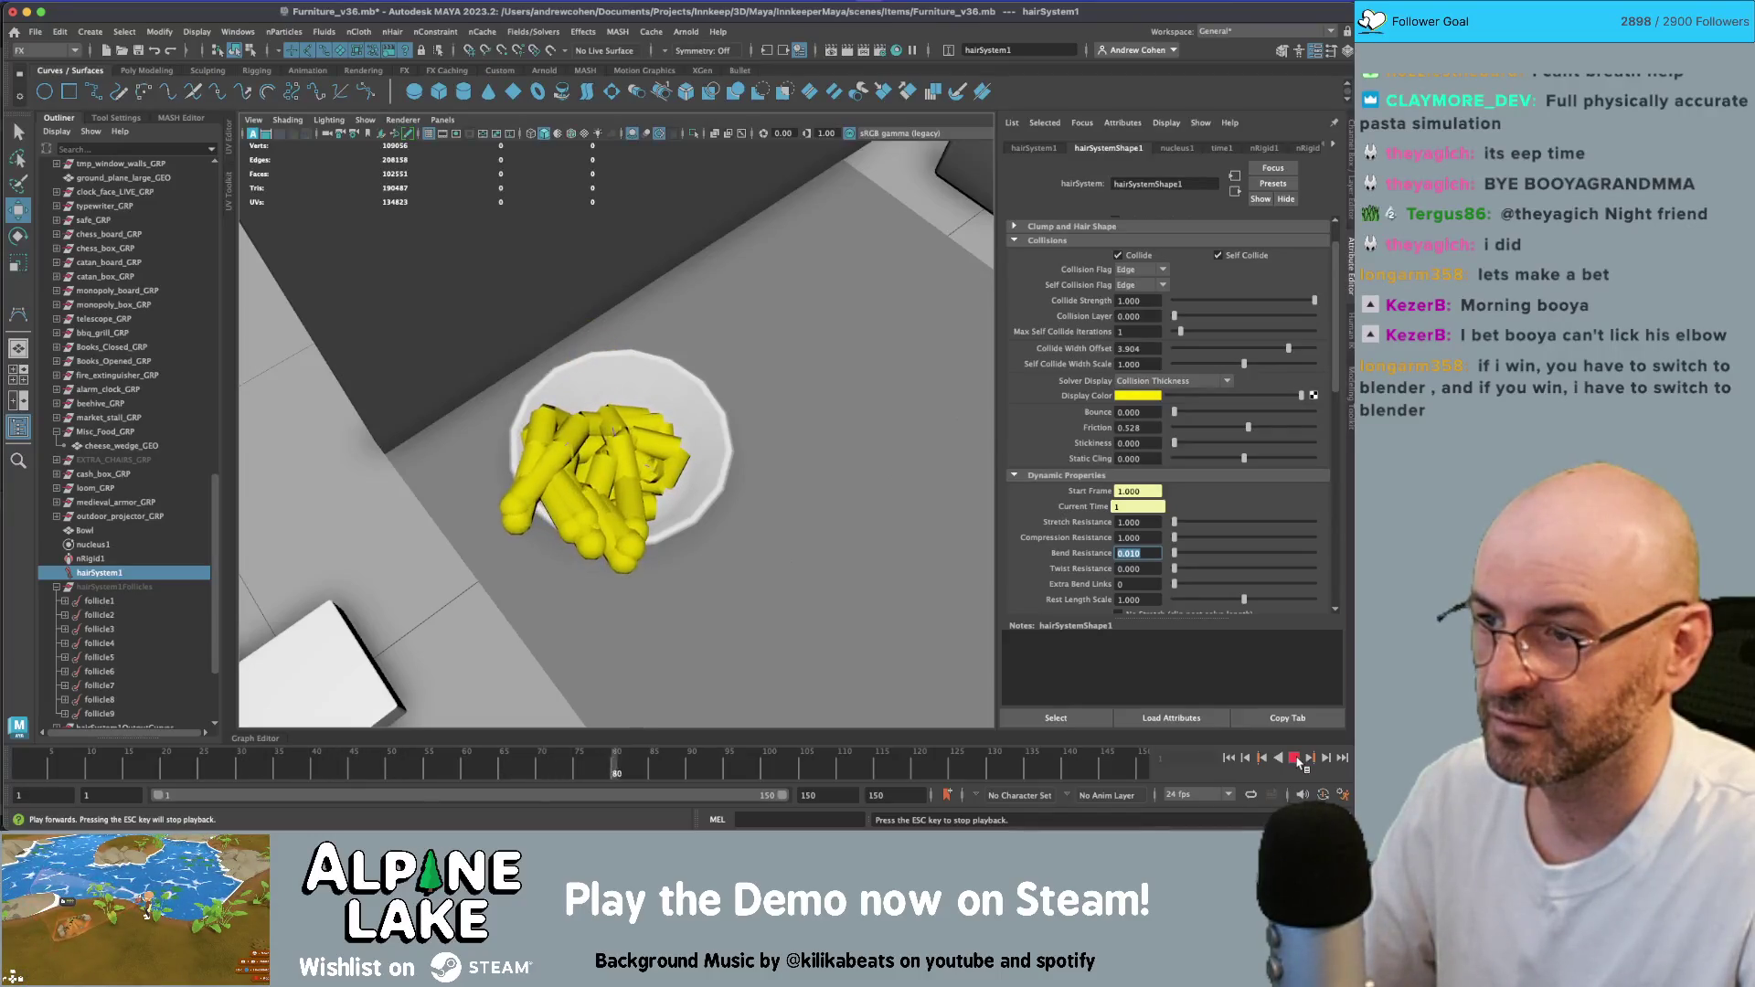
left_click(1295, 759)
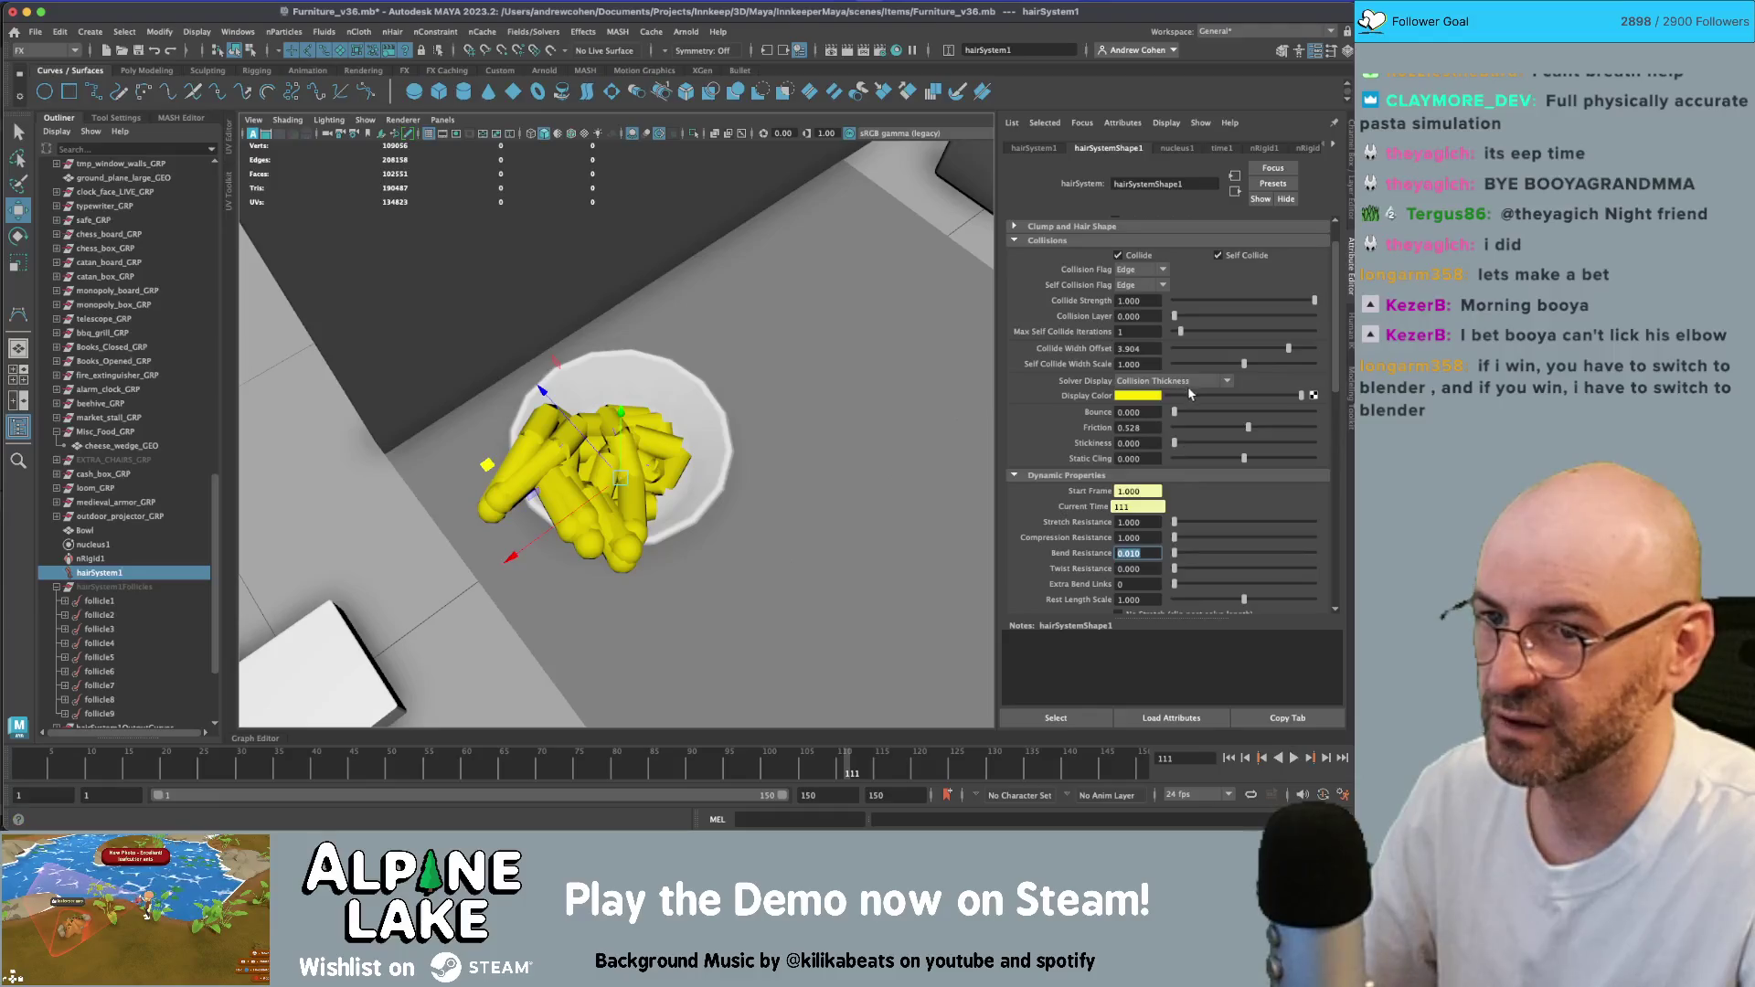
- Turn Solver Display off, set Collide Width Offset to 2, then replay and rewind
left_click(1189, 382)
left_click(1191, 396)
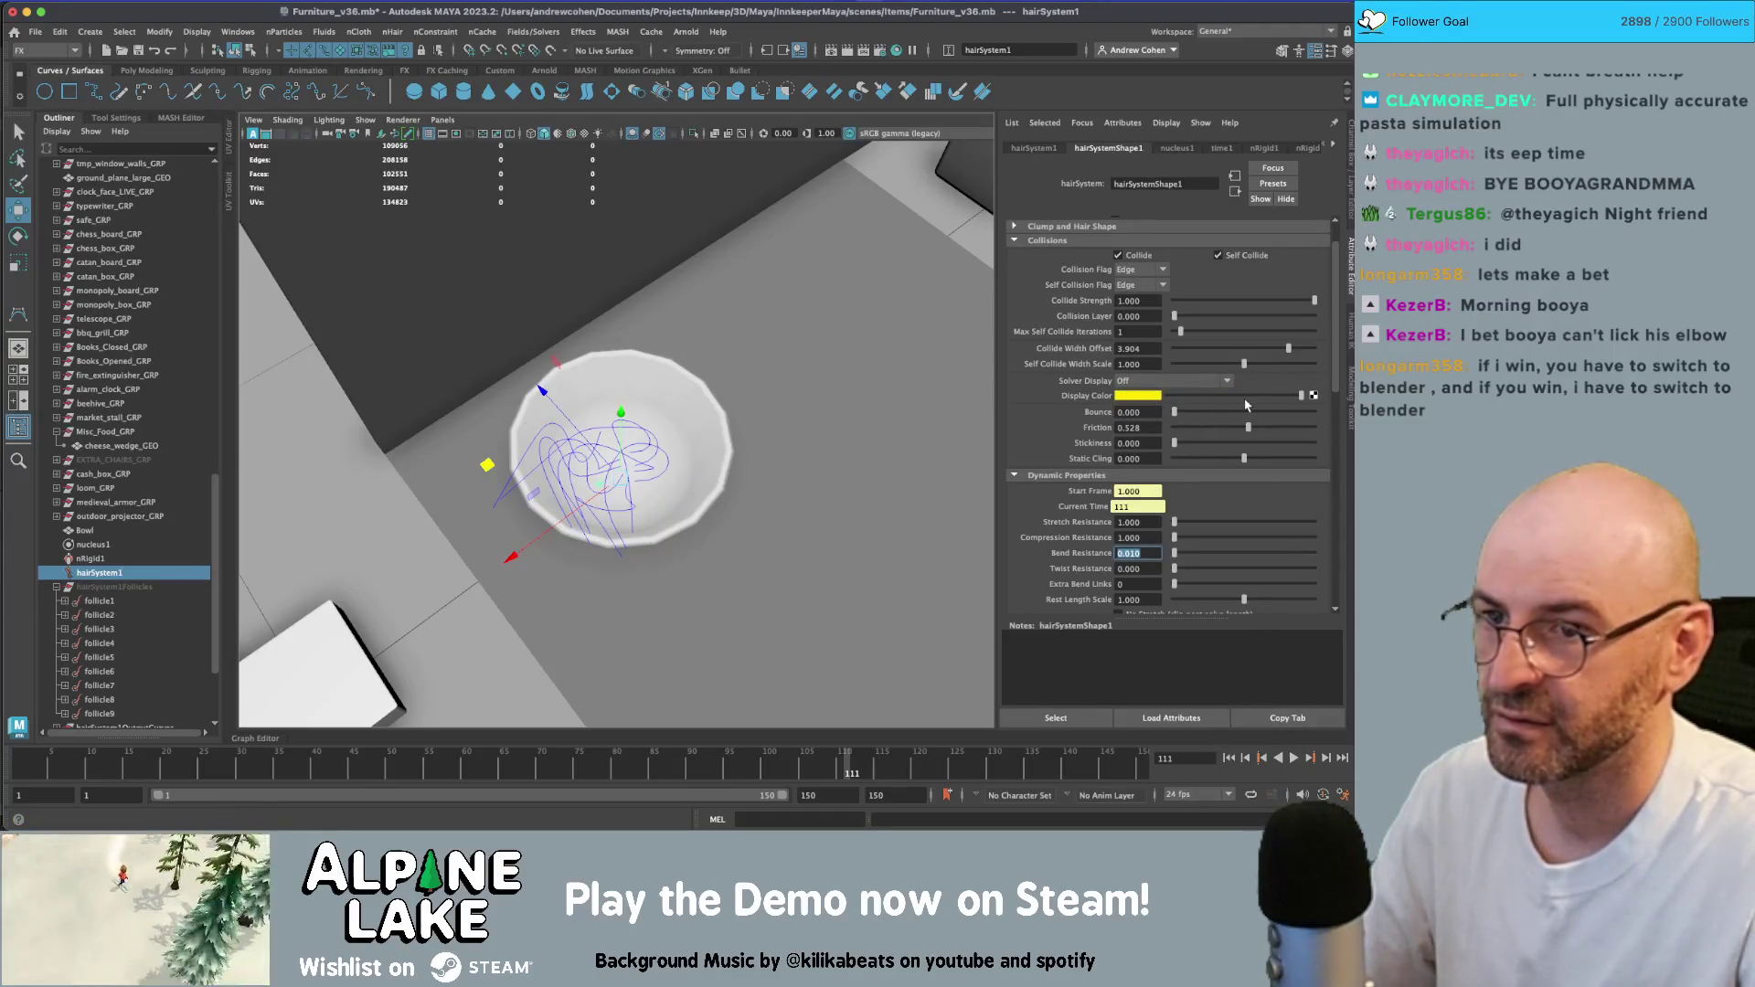
left_click(1139, 350)
type("2")
key("Tab")
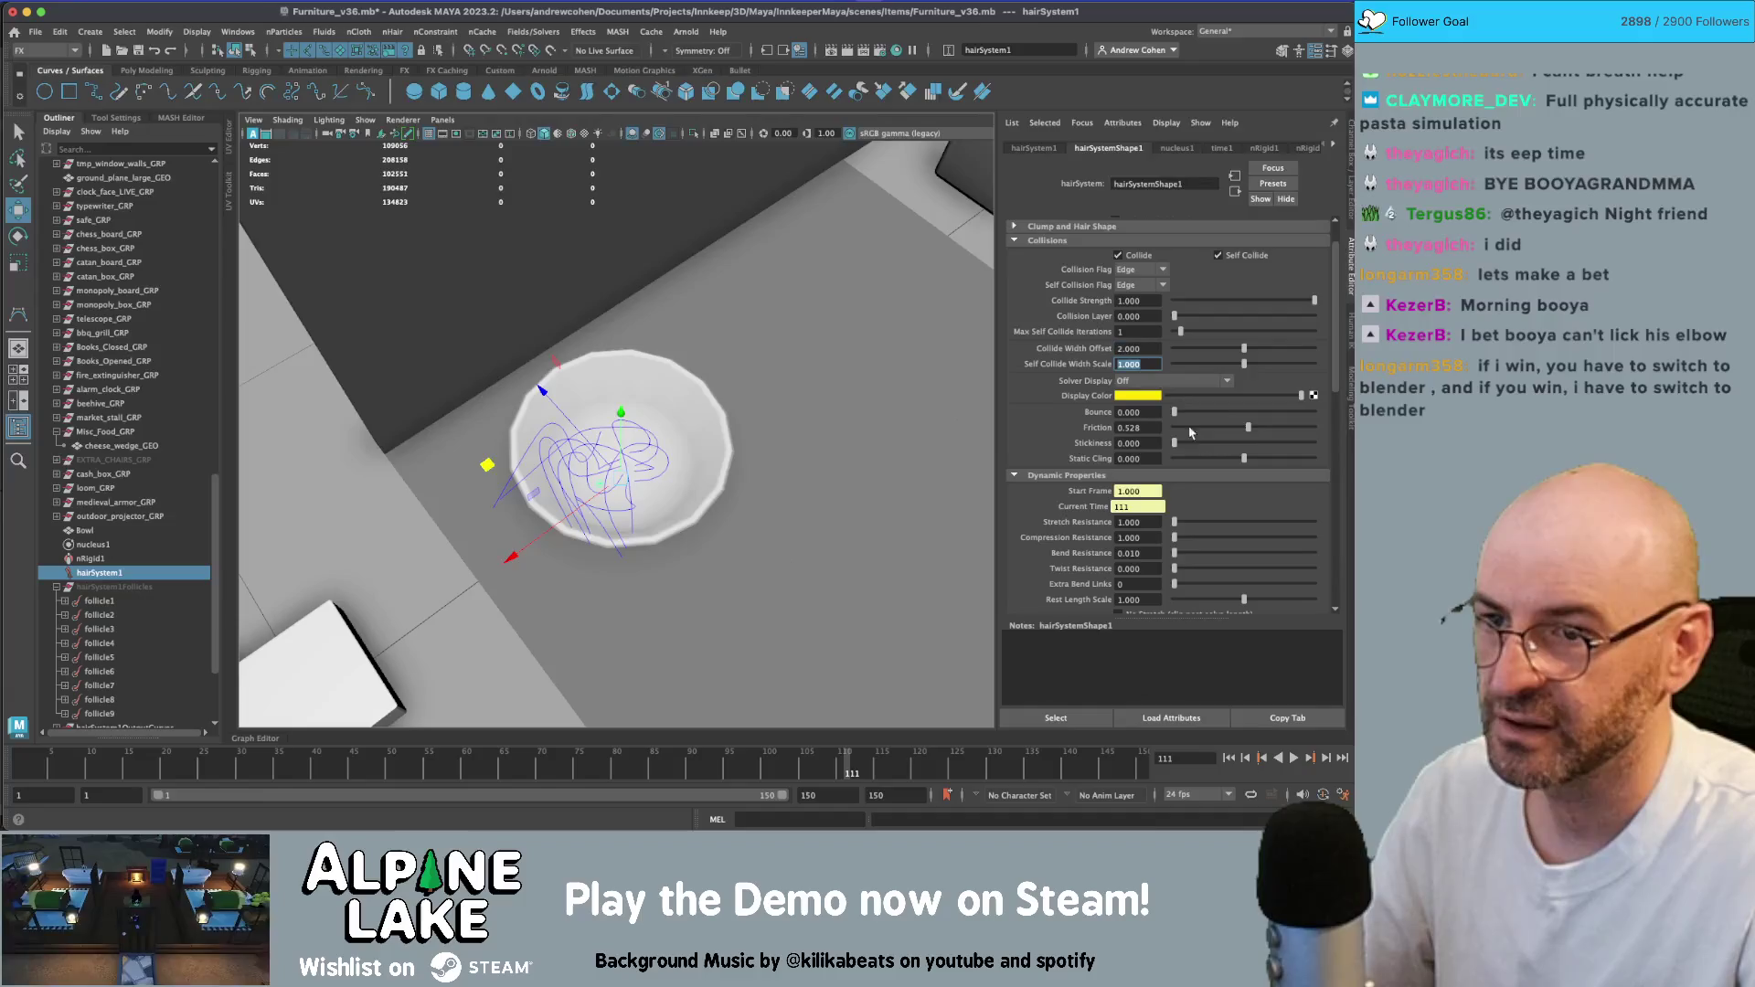
left_click(1228, 758)
left_click(1294, 758)
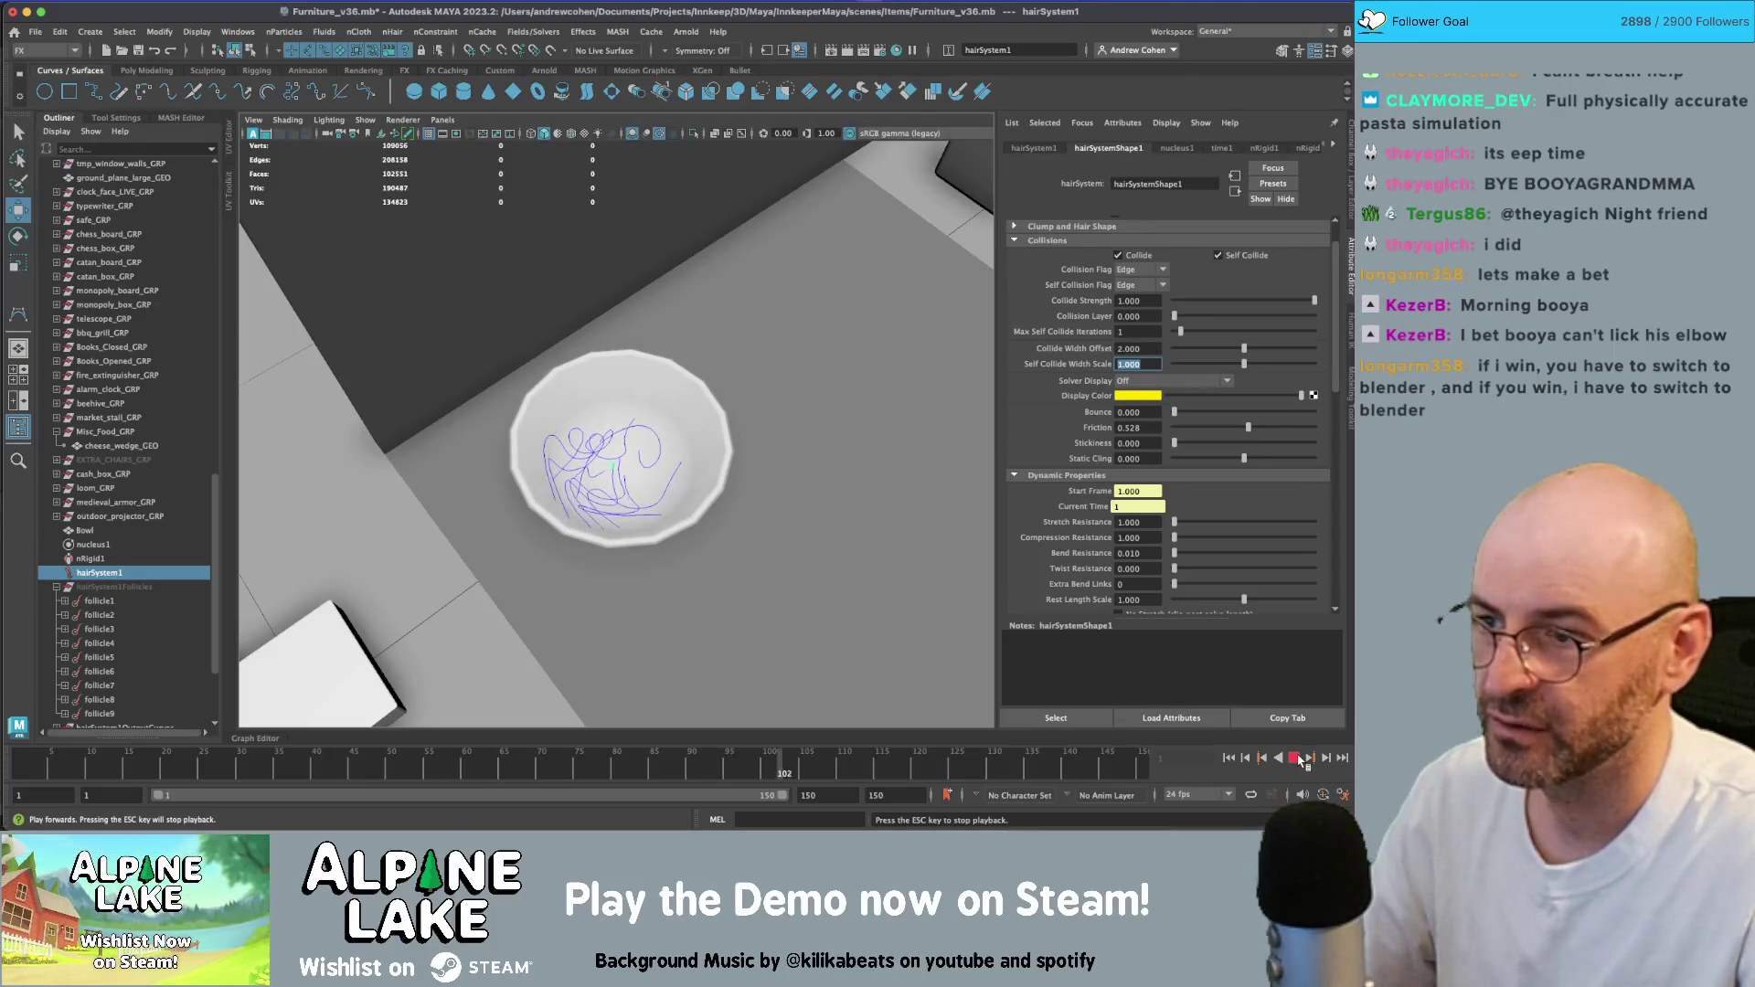
left_click(1303, 759)
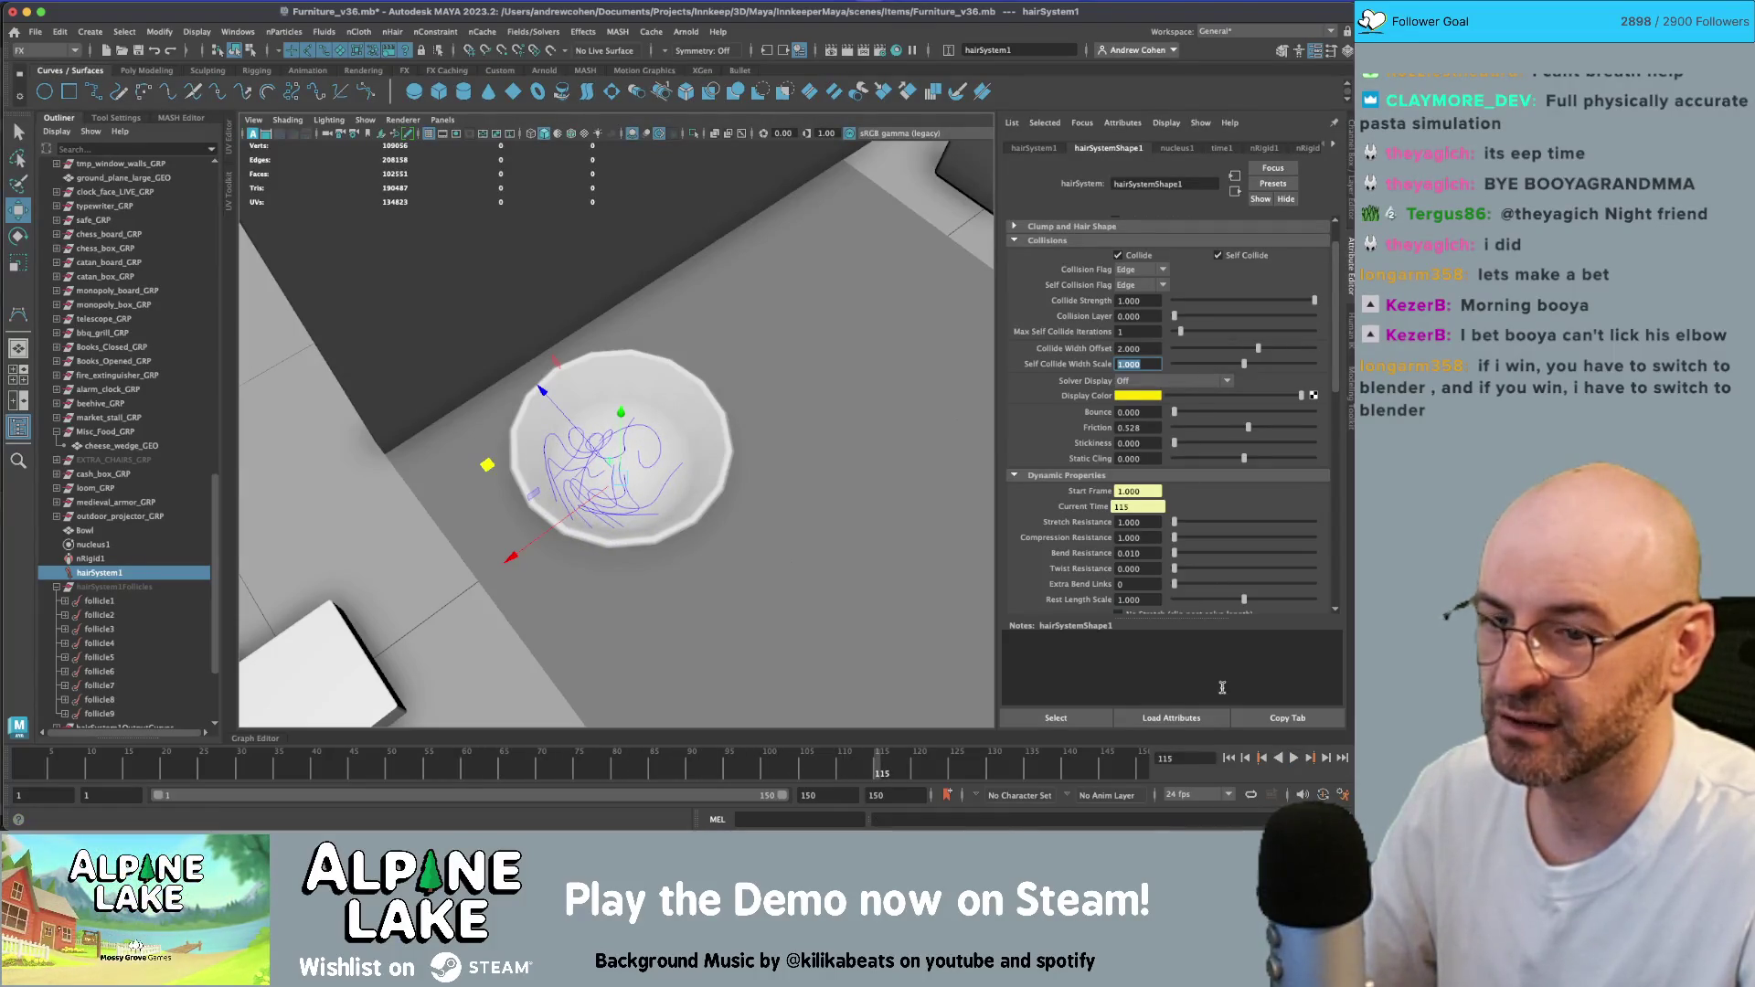
left_click(1229, 758)
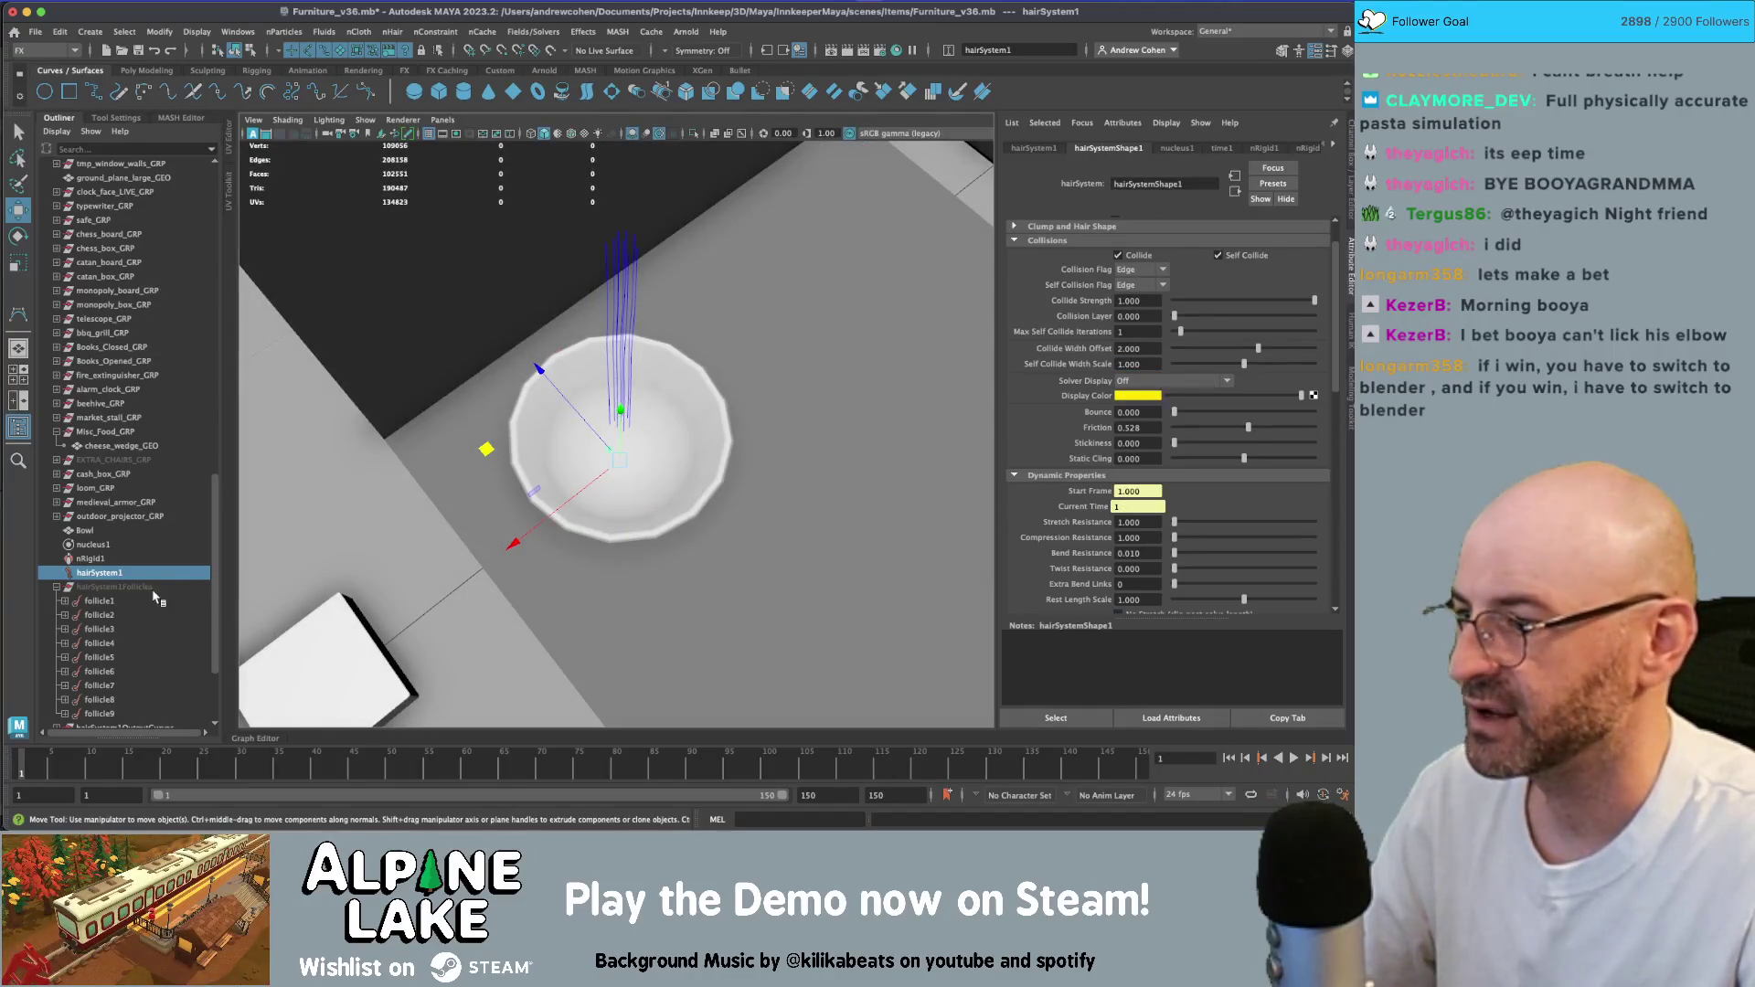
- Shift curve1 sideways in the bowl, undoing an accidental reparent under hairSystem1Follicles
left_click(98, 600)
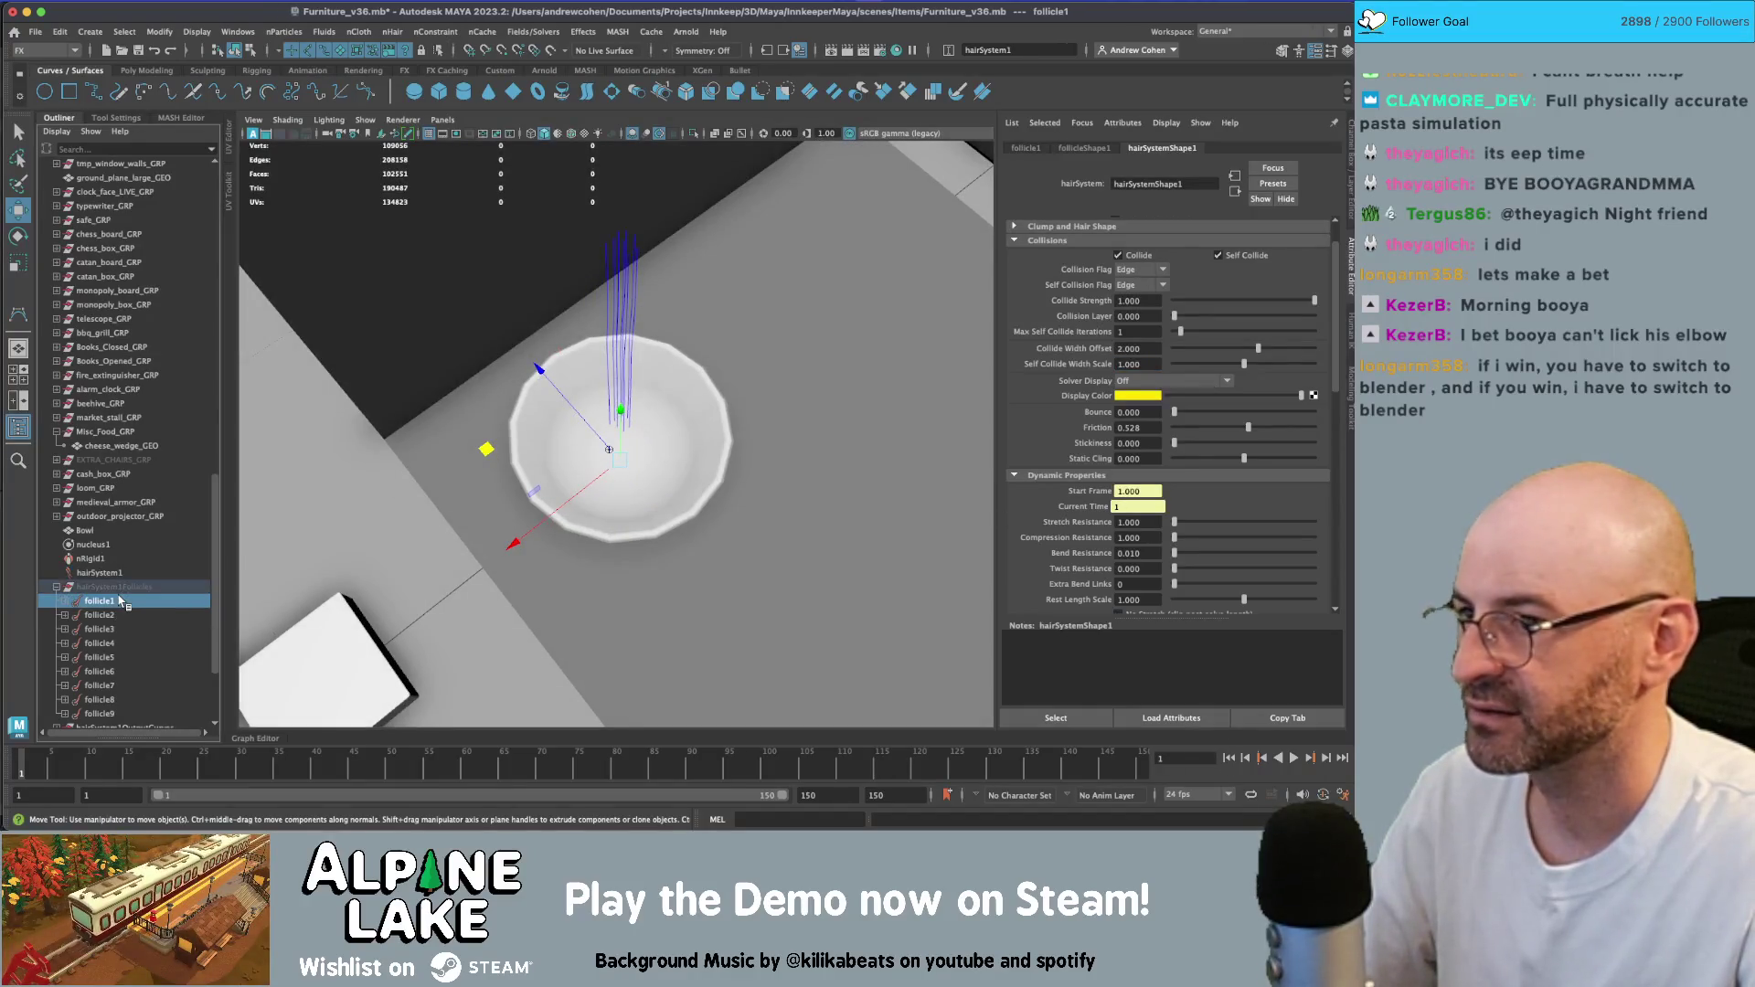
left_click(64, 629)
left_click(105, 643)
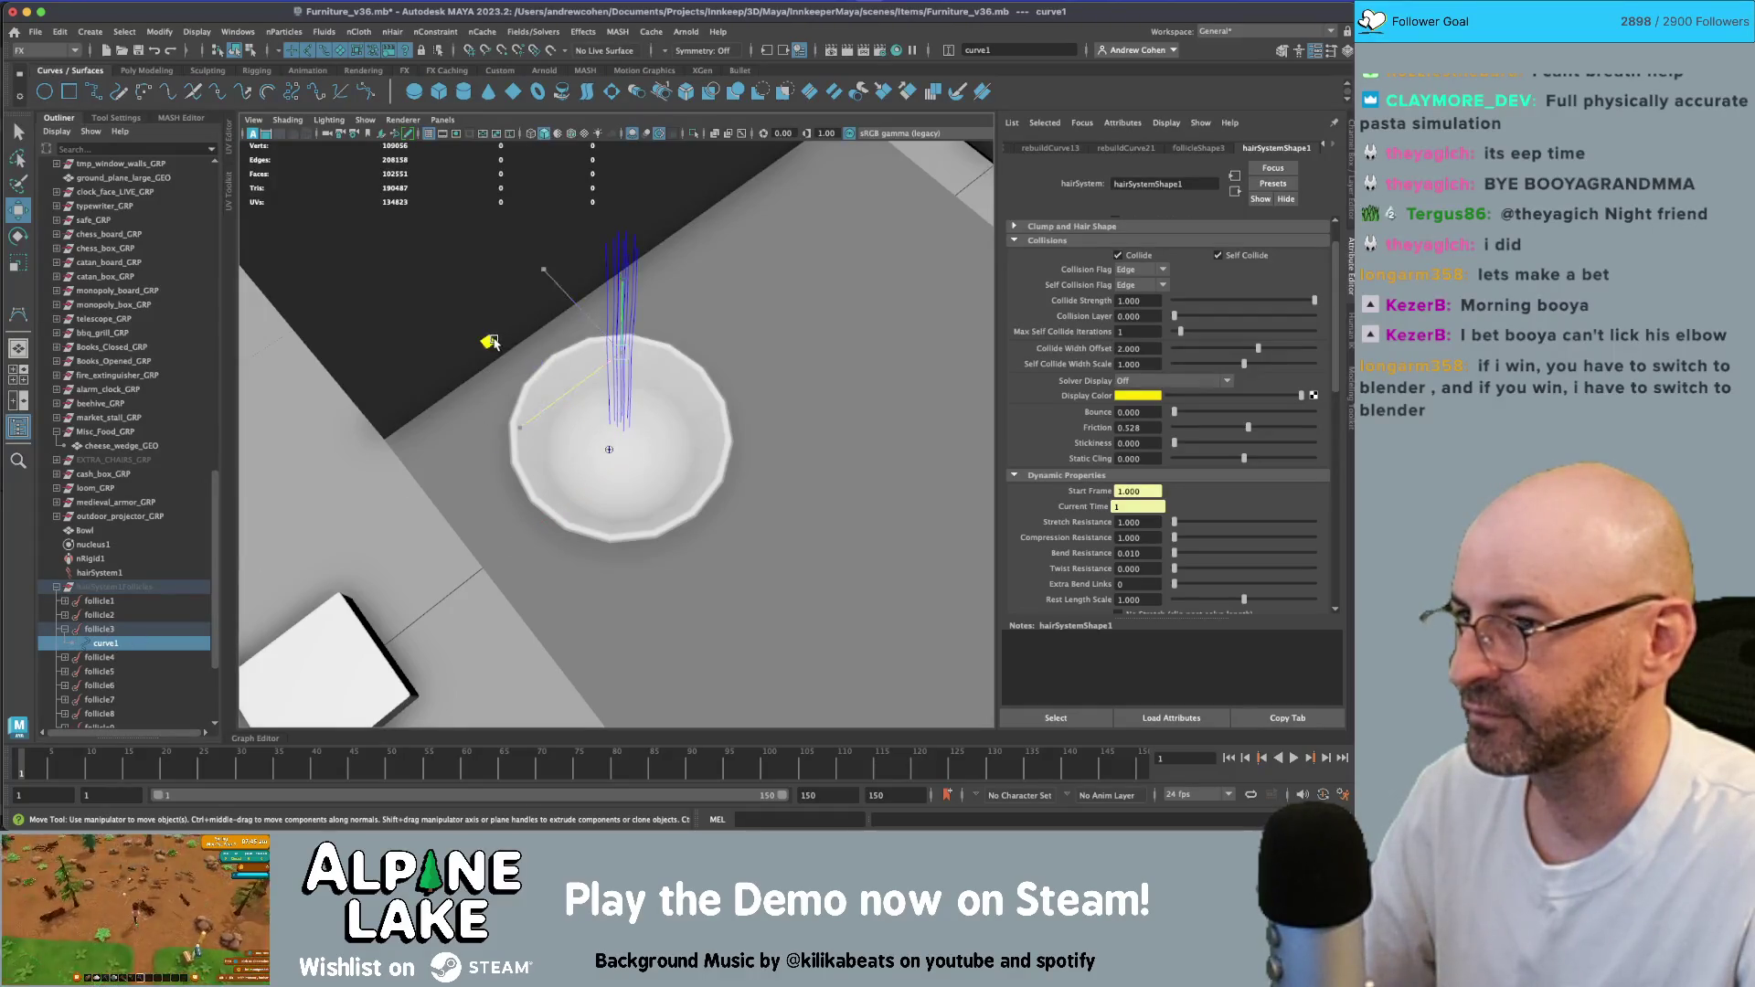
left_click_drag(491, 342, 447, 339)
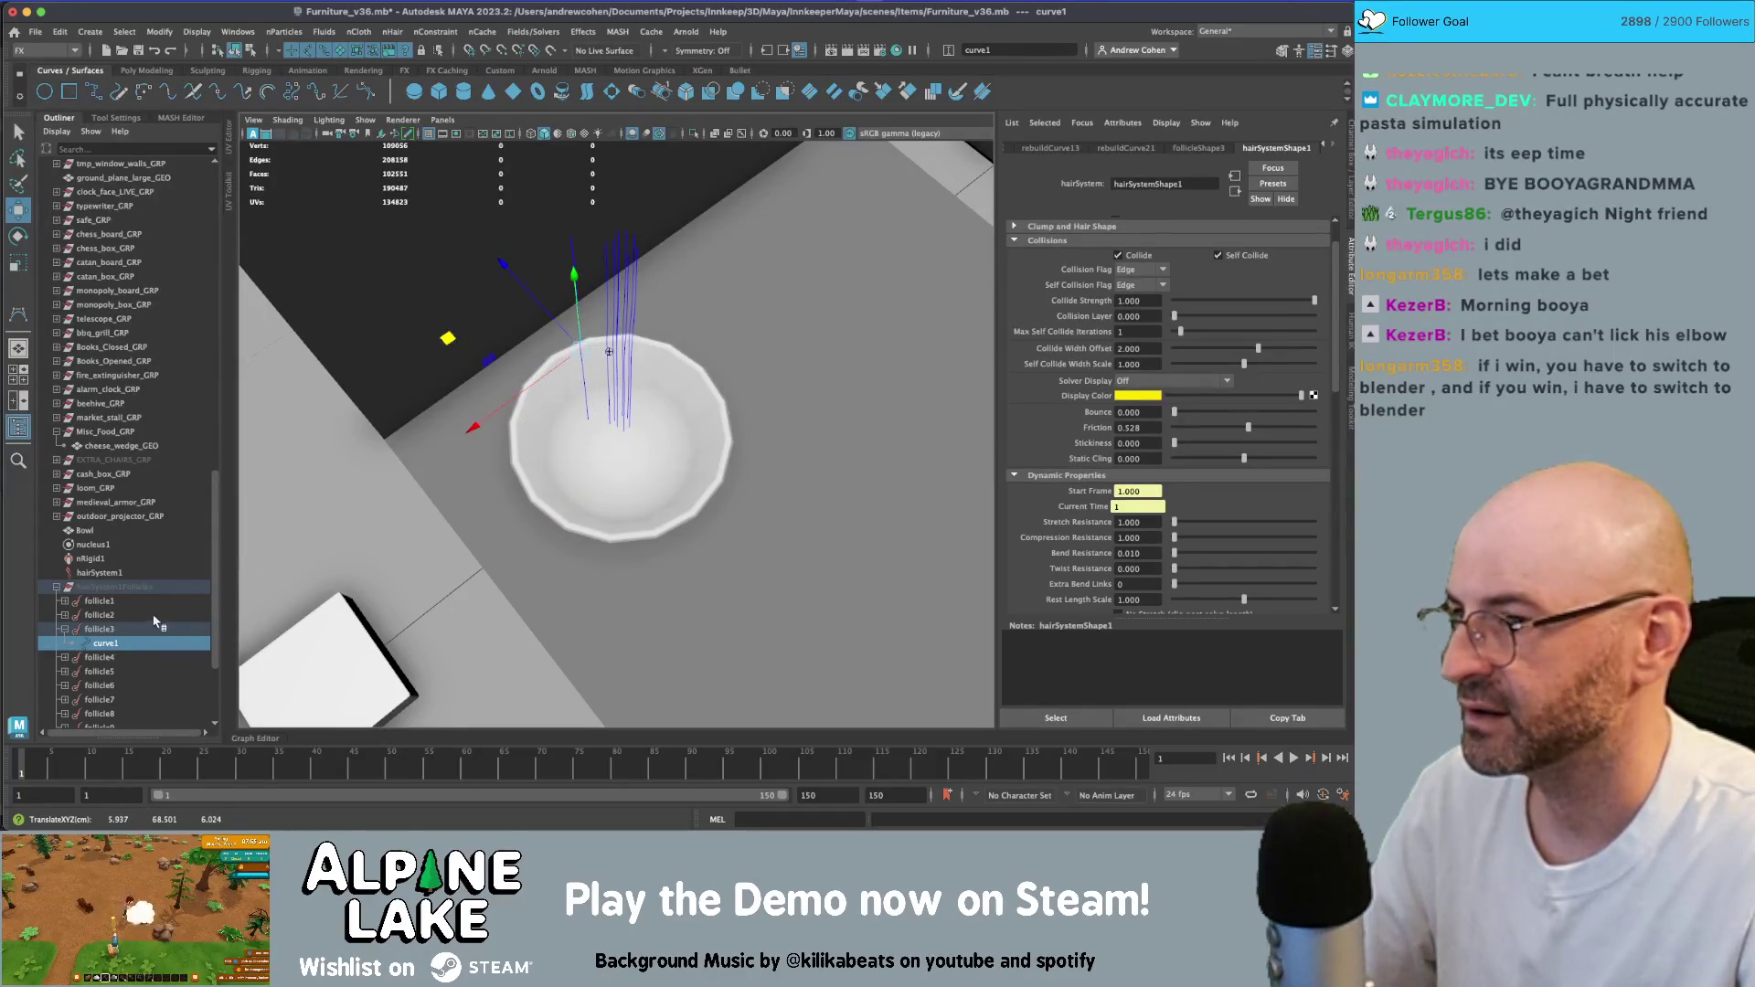
double_click(122, 588)
left_click_drag(83, 593, 58, 592)
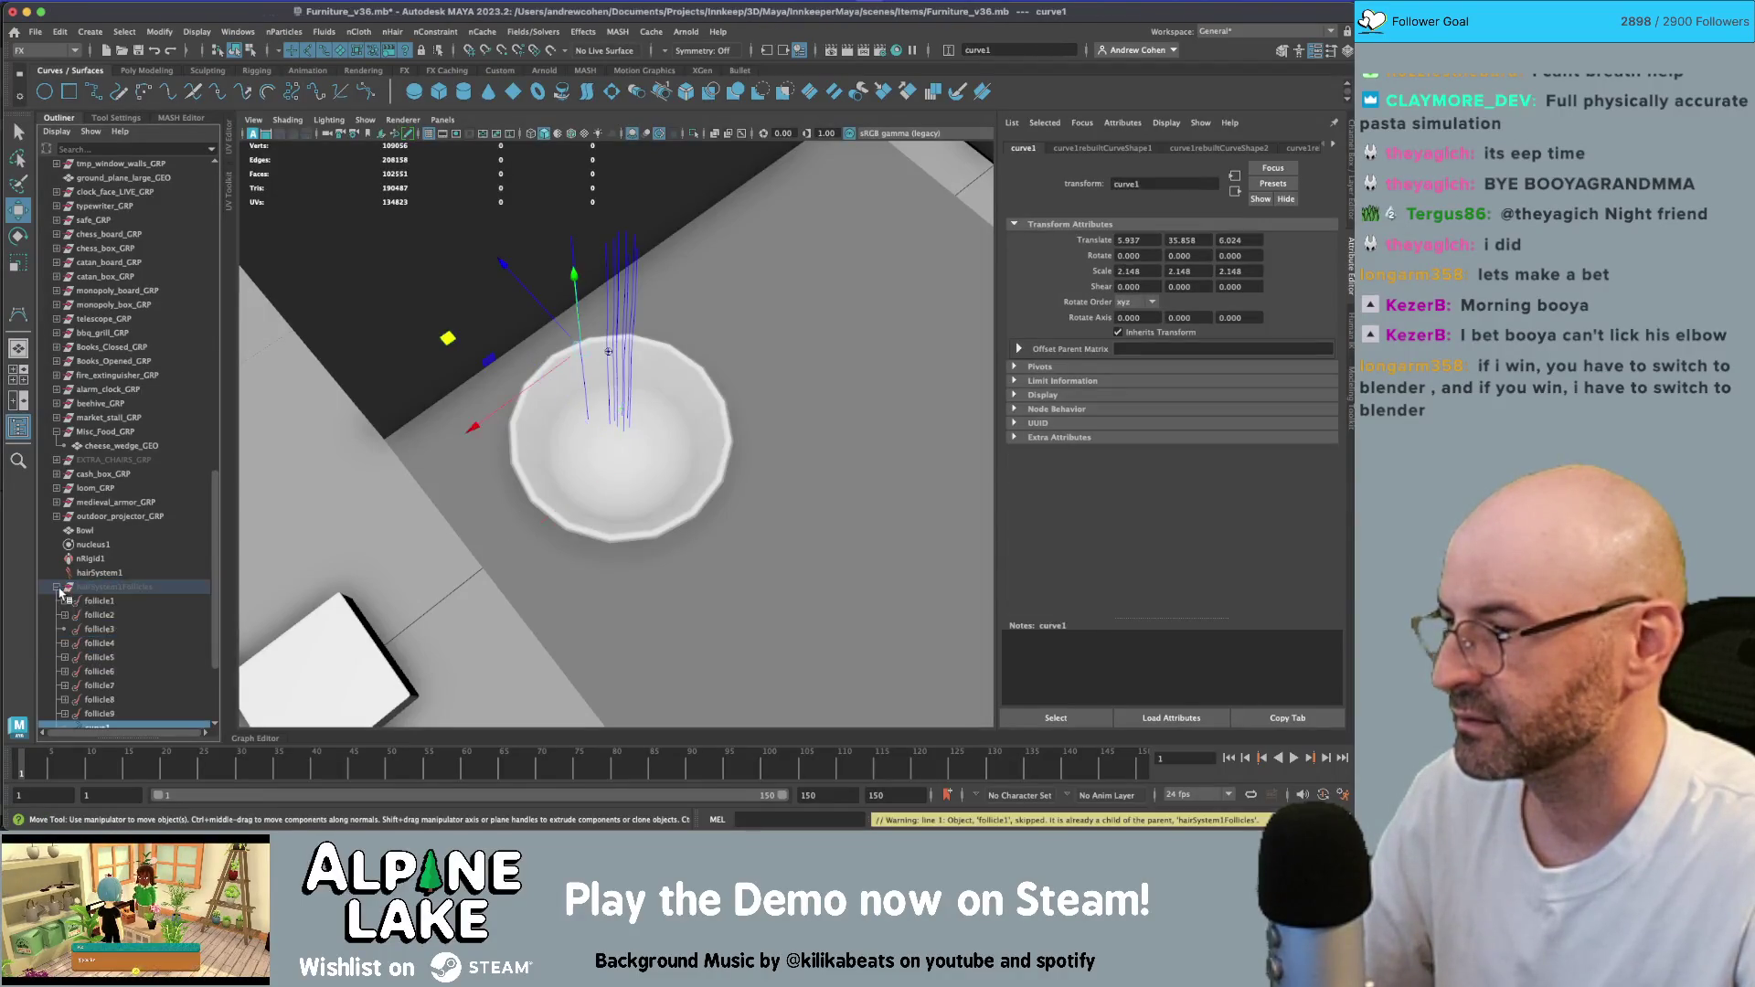
key("ctrl+z")
key("ctrl+z")
key("ctrl+z")
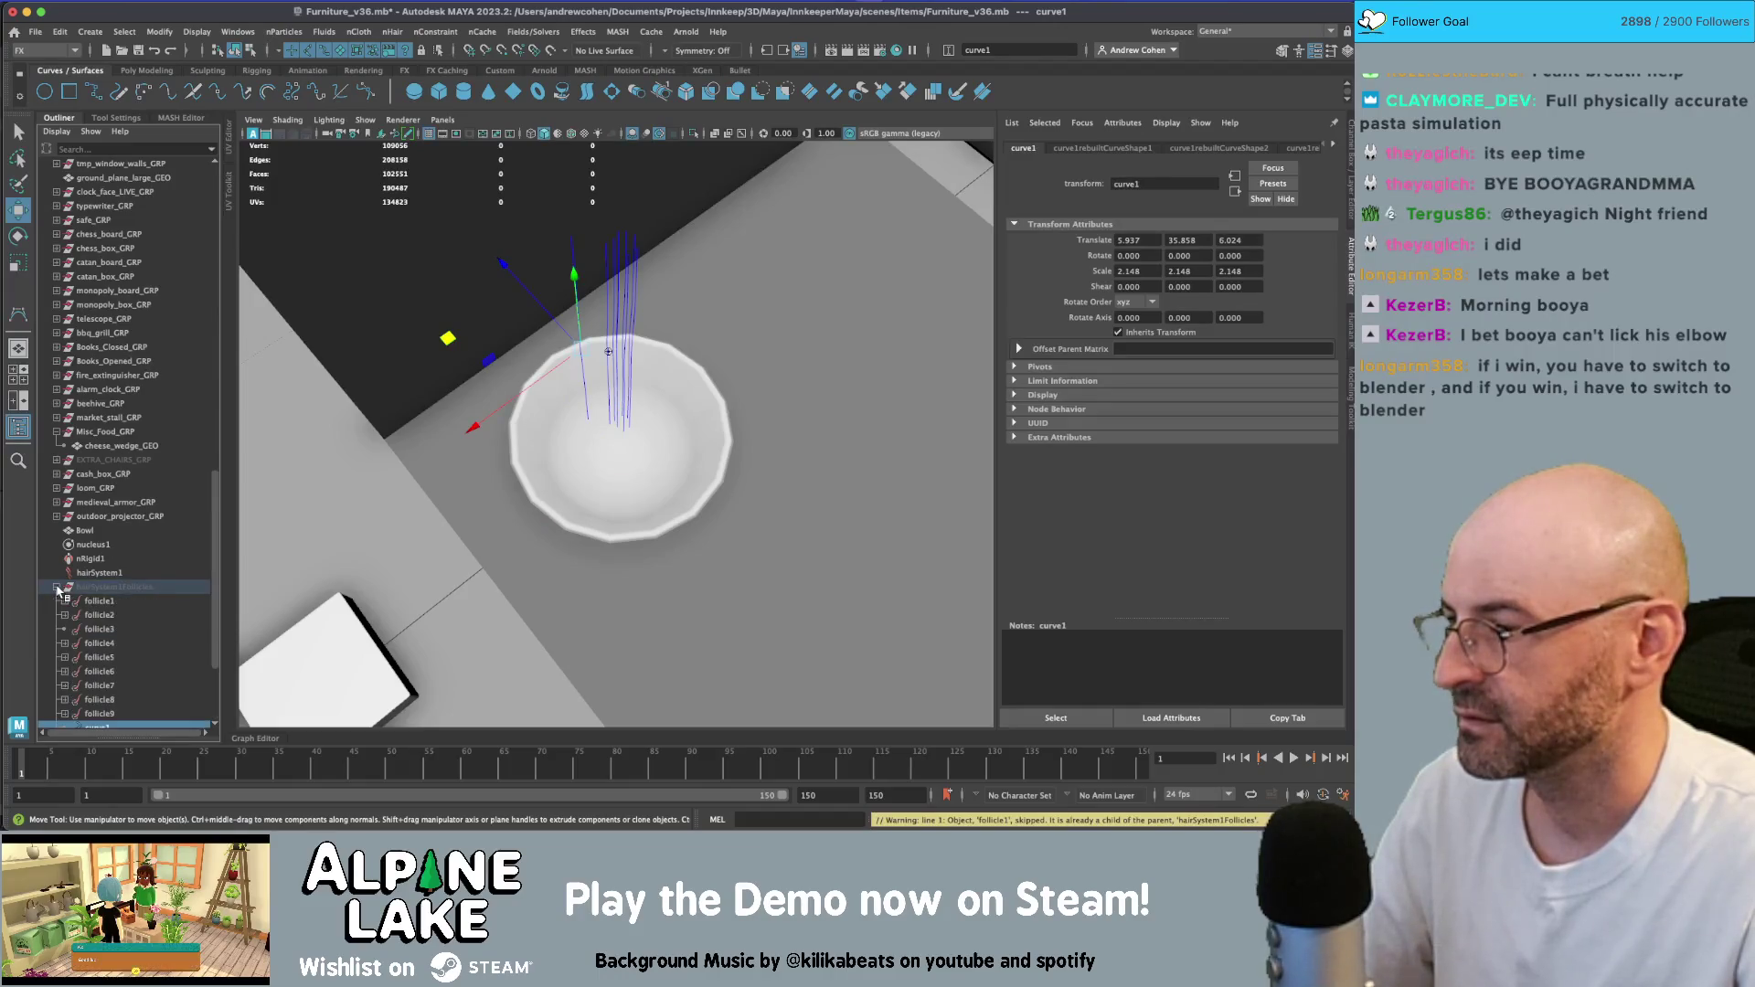
left_click(58, 590)
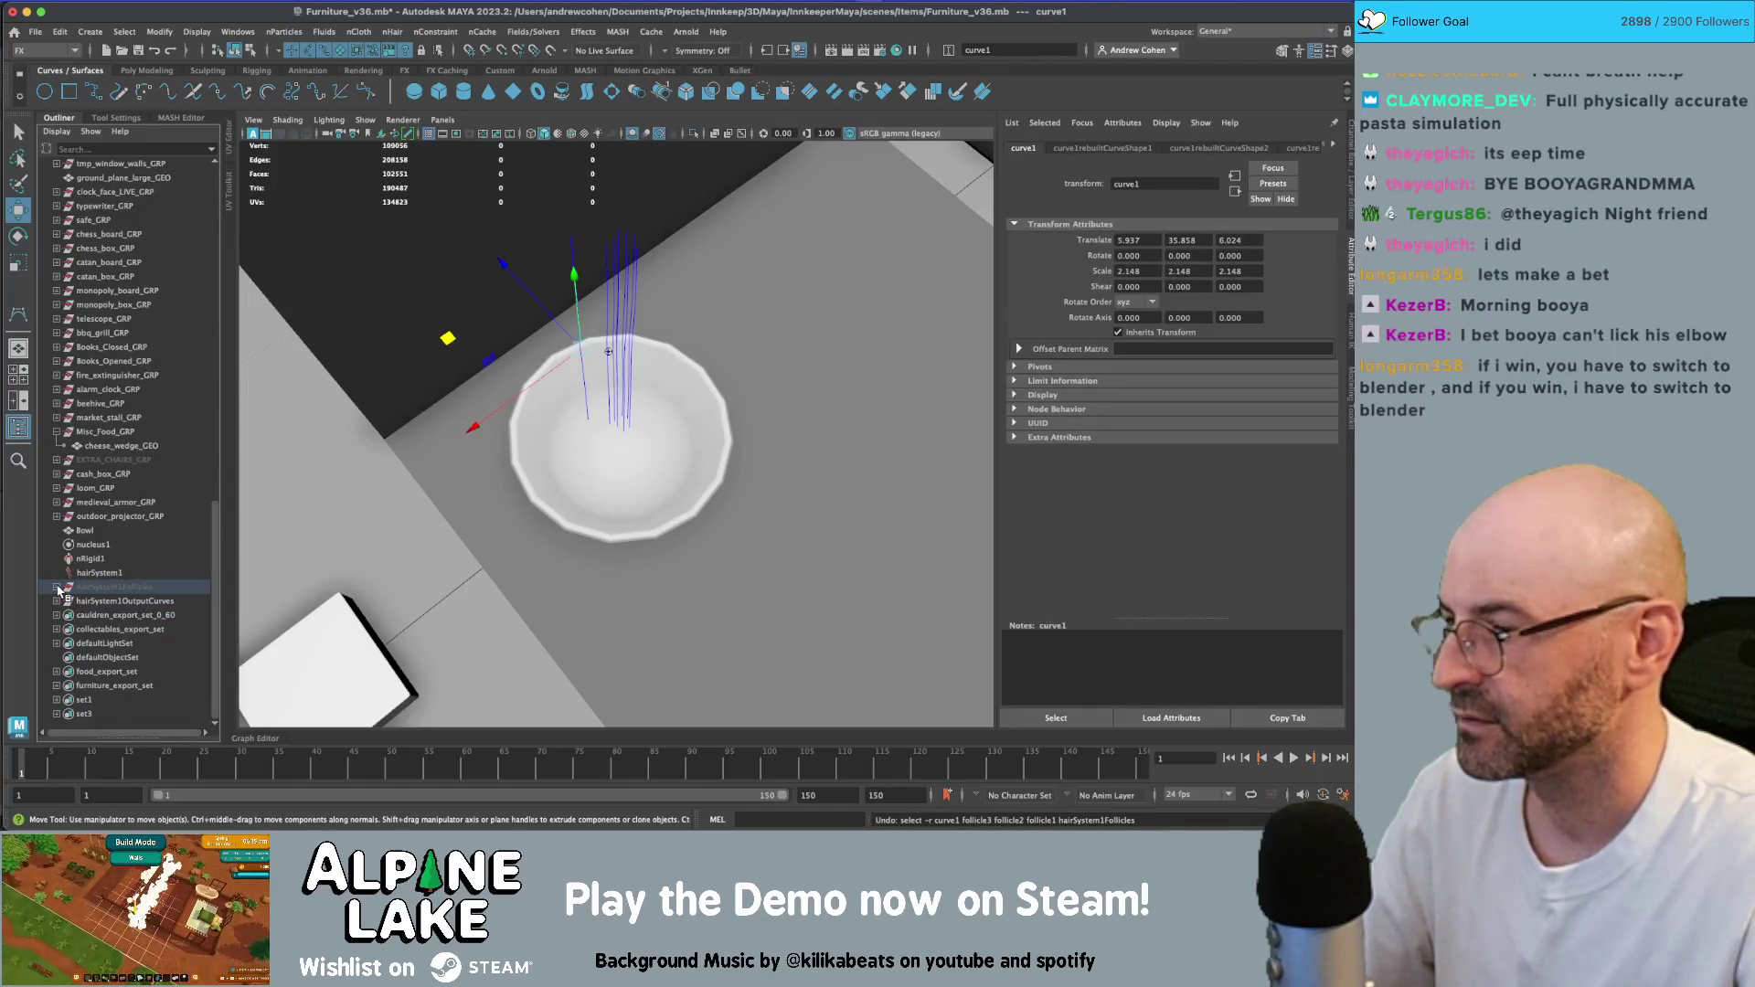
left_click(57, 590)
left_click(58, 590)
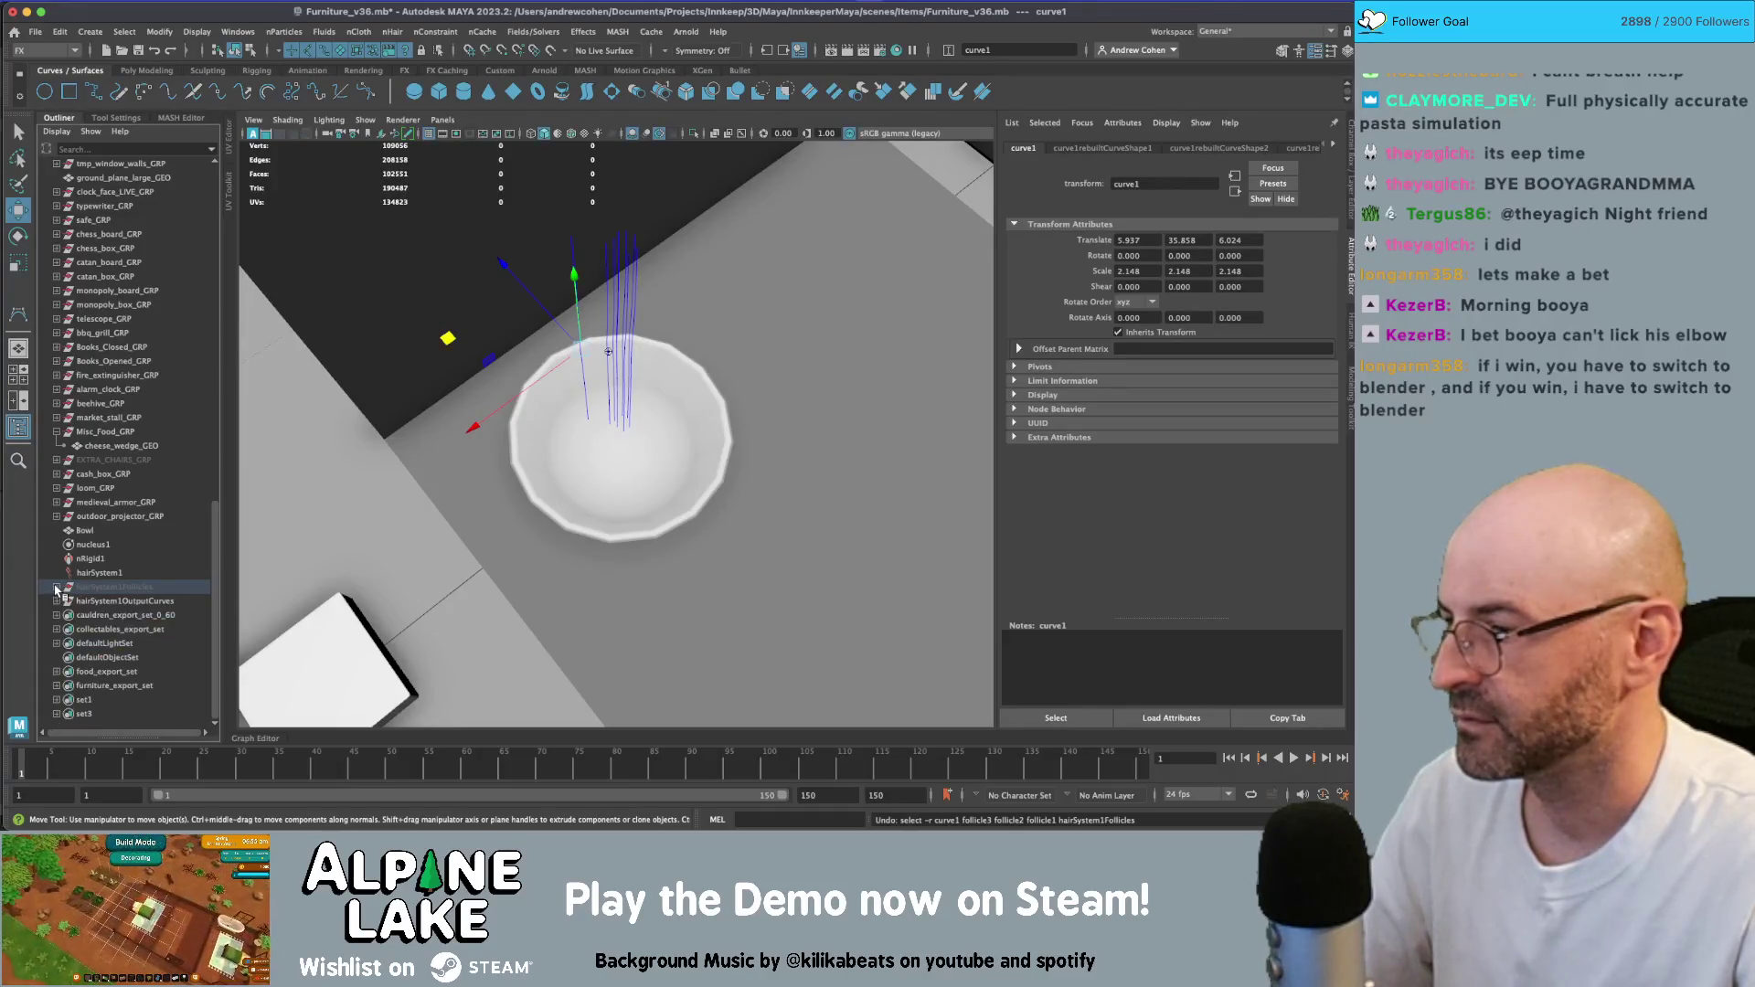
left_click(57, 589, "shift")
- Move curve7 into the bowl centre and curve4 to another spot in the bowl
left_click(575, 395)
left_click_drag(574, 395, 494, 384, "alt")
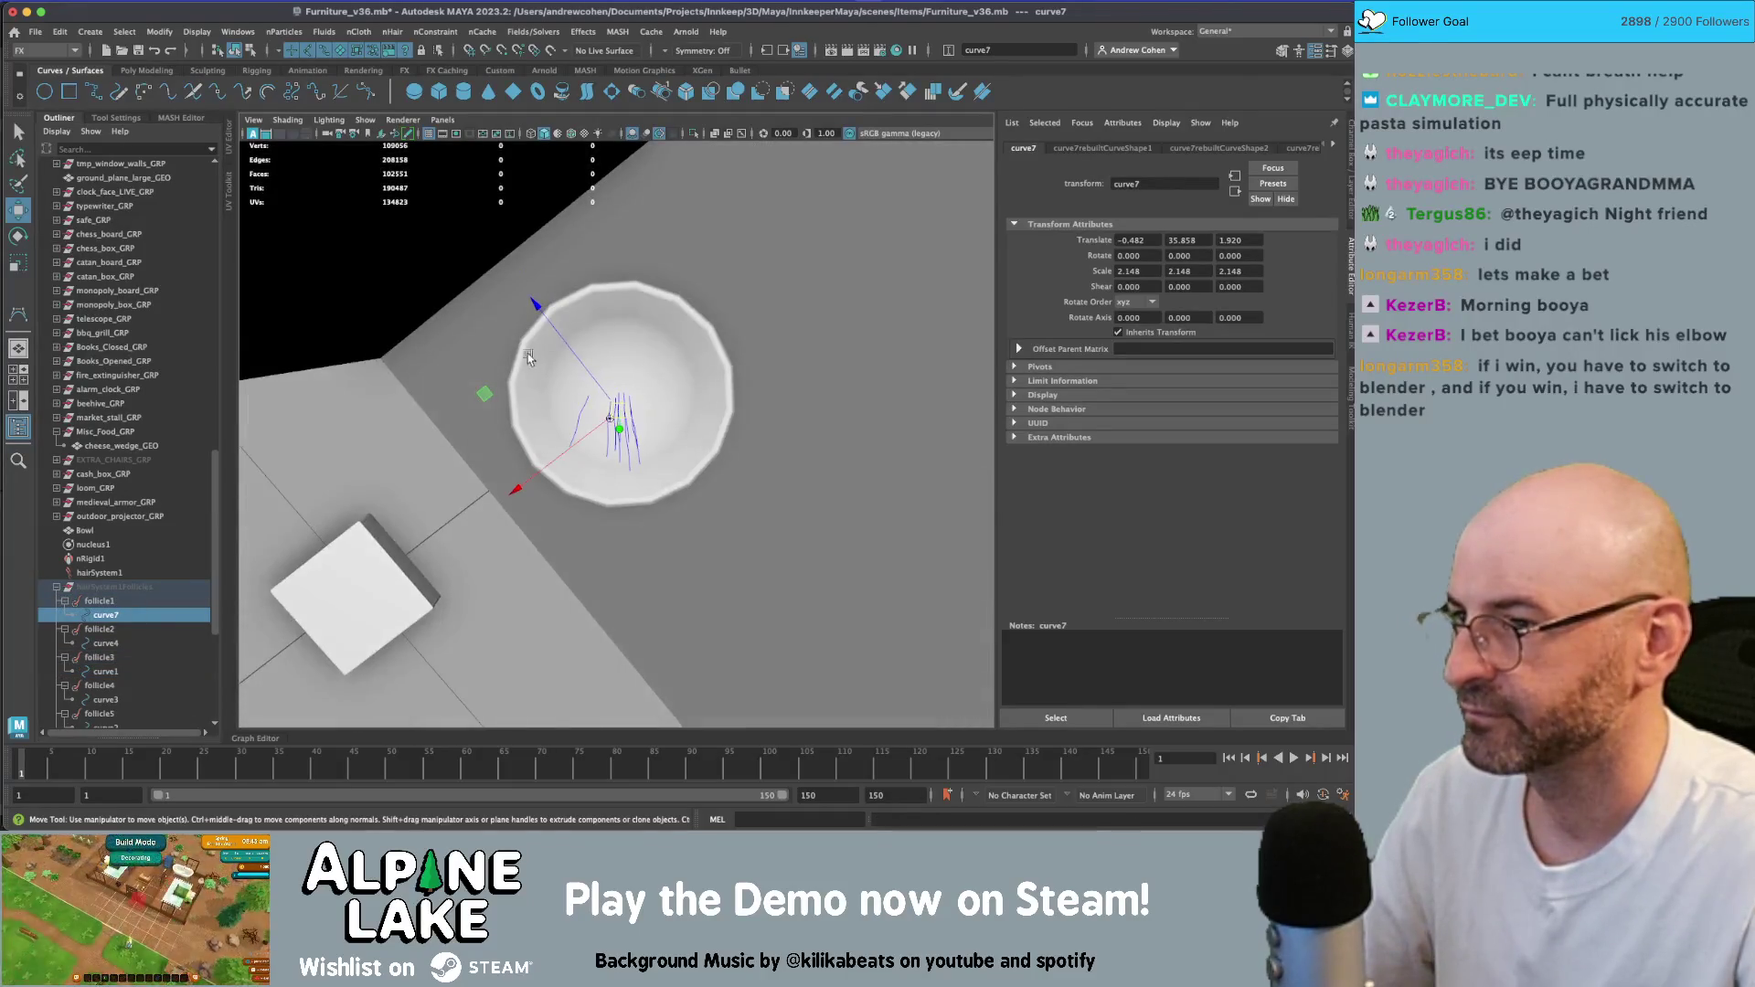
middle_click_drag(493, 366, 543, 397)
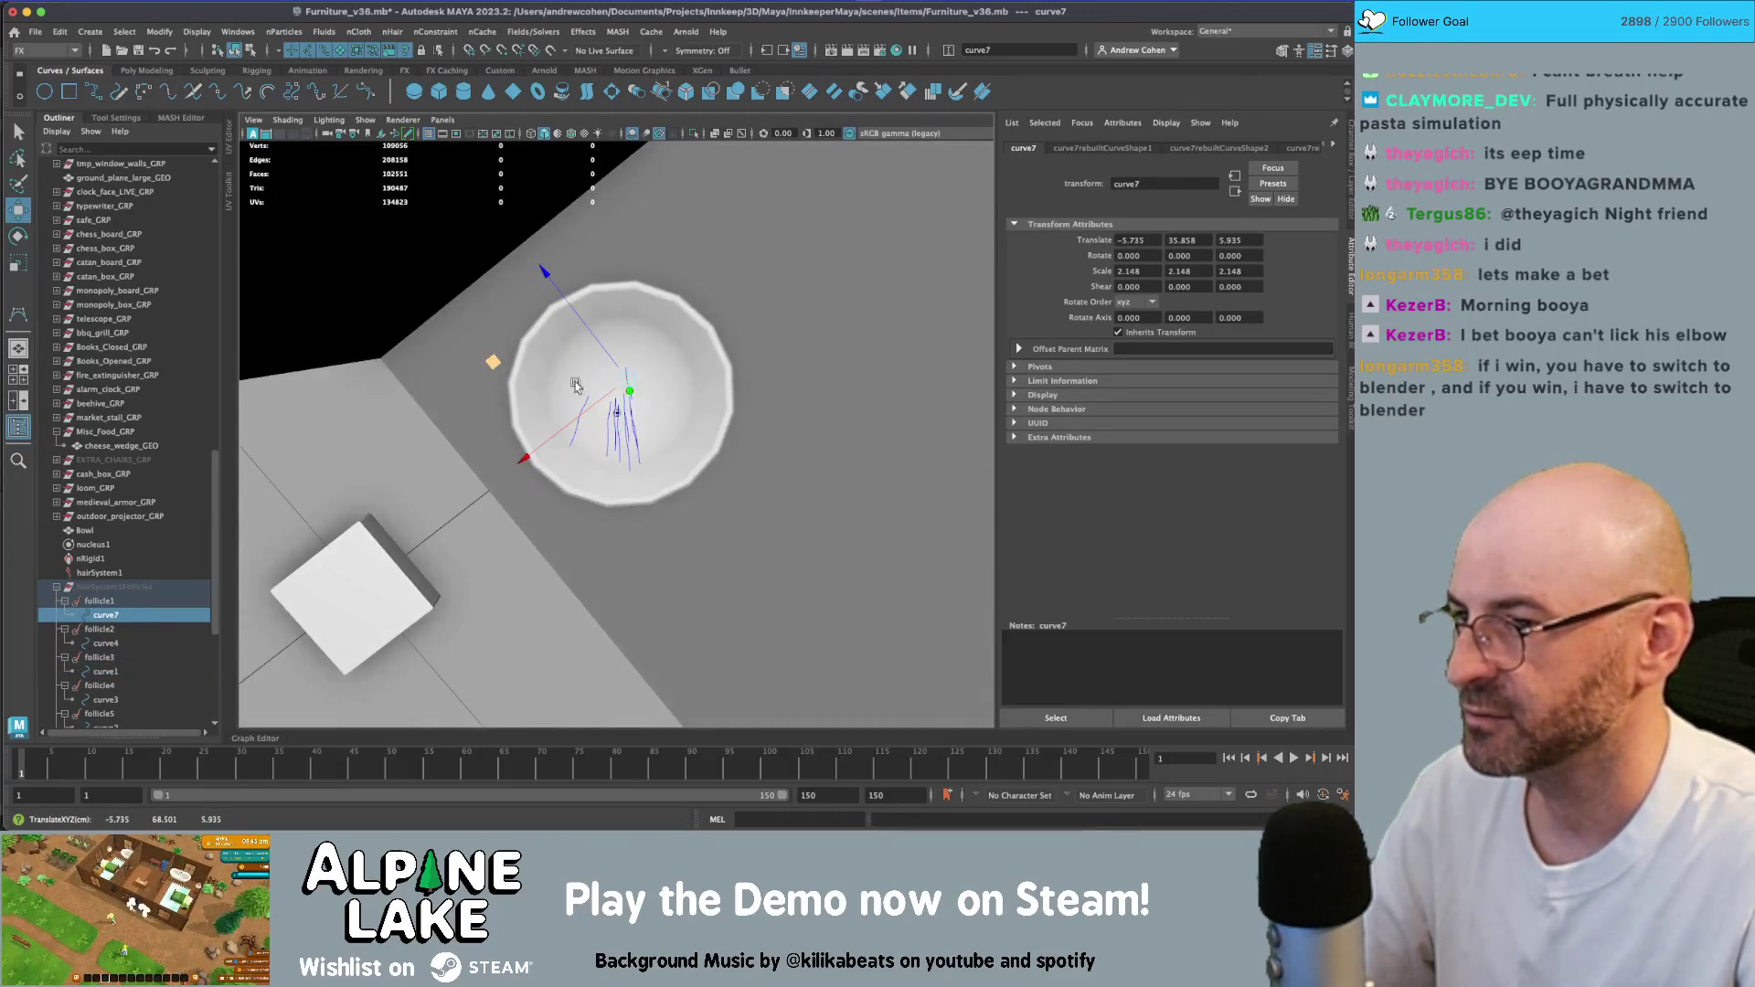
left_click(128, 643)
mouse_move(275, 594)
left_mouse_down("alt")
mouse_move(445, 456)
mouse_move(482, 361)
left_mouse_up("alt")
mouse_move(484, 363)
middle_mouse_down()
mouse_move(506, 352)
mouse_move(443, 364)
mouse_move(465, 397)
mouse_move(448, 402)
mouse_move(482, 388)
mouse_move(476, 412)
mouse_move(518, 404)
mouse_move(464, 355)
middle_mouse_up()
- Reposition curve1, curve3, curve2, curve5, curve6 and curve9 in turn around the bowl
left_click(128, 672)
left_click(101, 700)
scroll(138, 665, "down", 5)
left_click(120, 504)
left_click(106, 559)
left_click(126, 588)
left_click(106, 615)
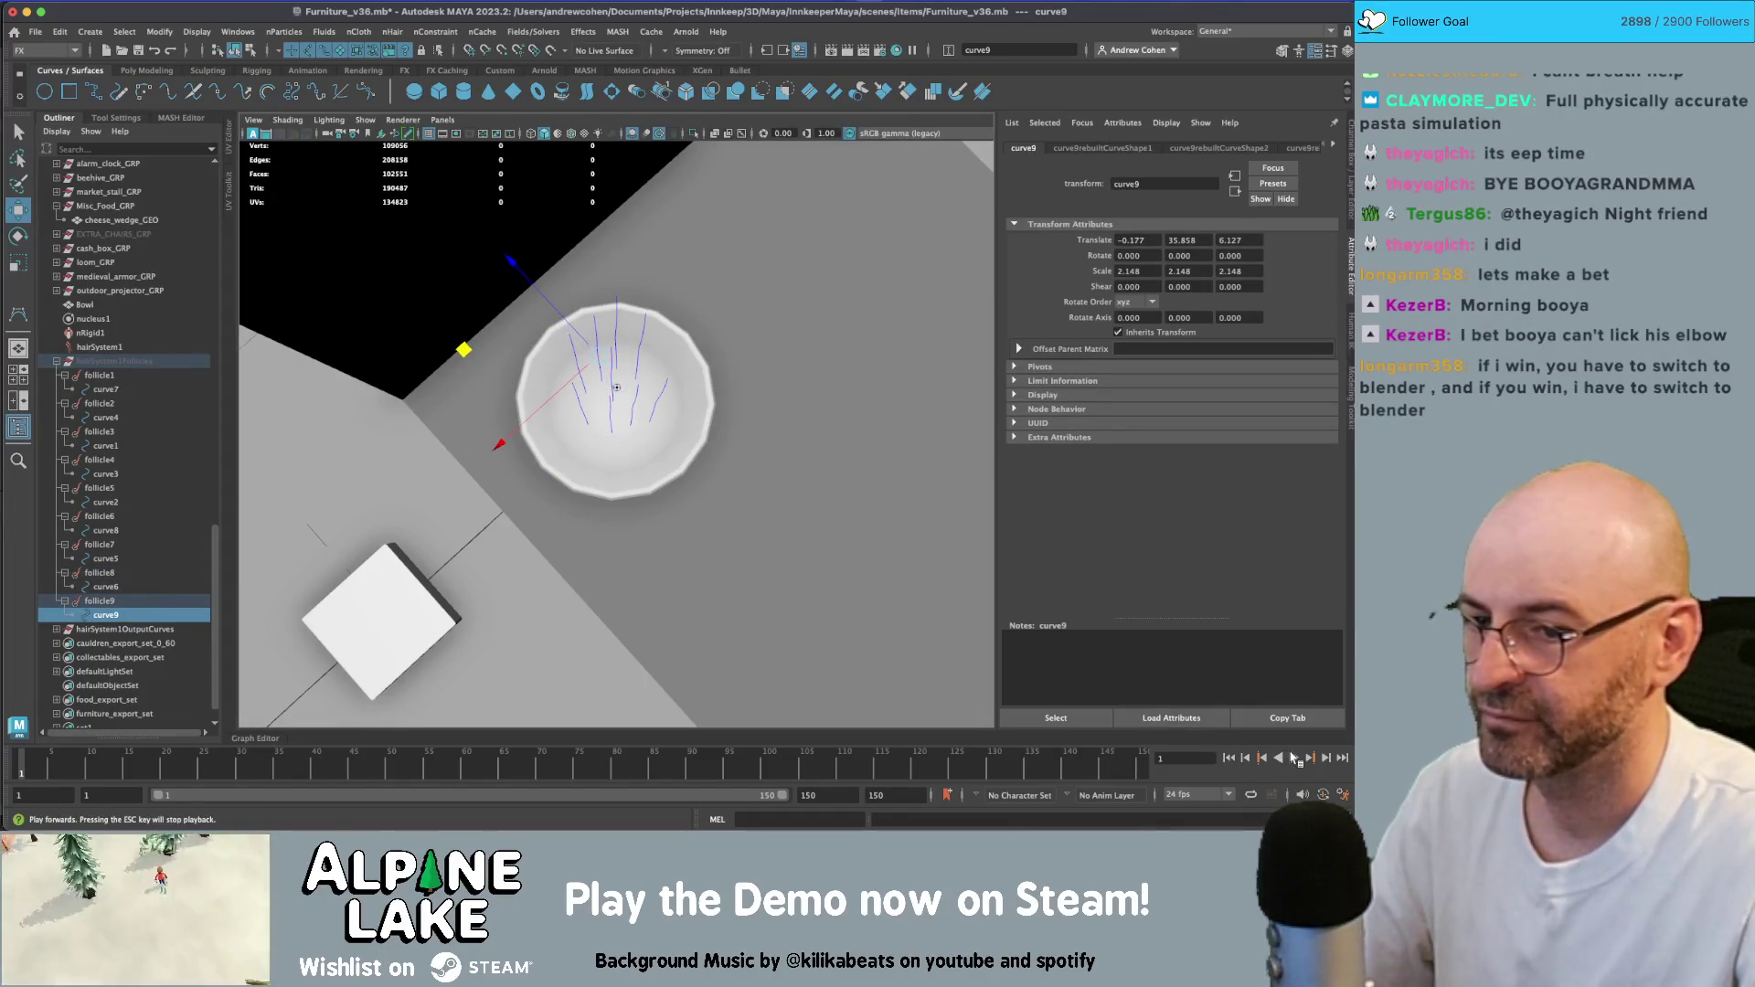
- Play the simulation with the spread-out curves and orbit closer to the bowl
left_click(1293, 760)
mouse_move(695, 475)
left_mouse_down("alt")
mouse_move(796, 432)
mouse_move(745, 400)
left_mouse_up("alt")
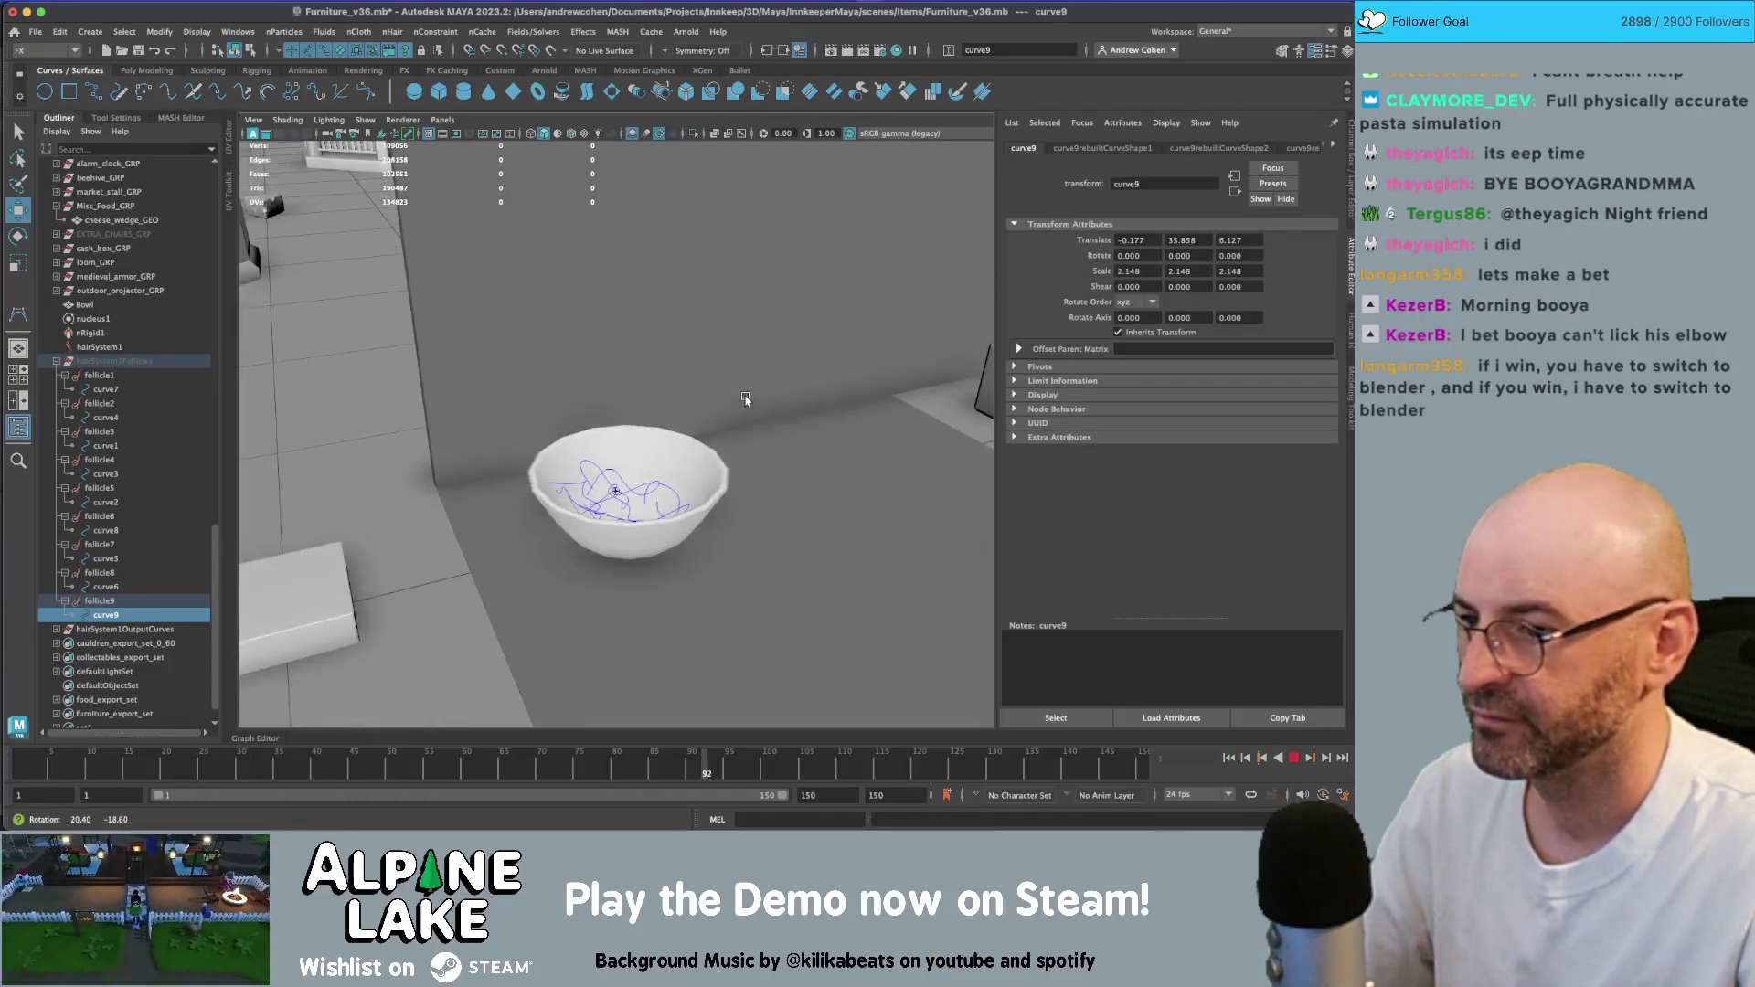
right_click_drag(745, 400, 635, 467, "alt")
key("Escape")
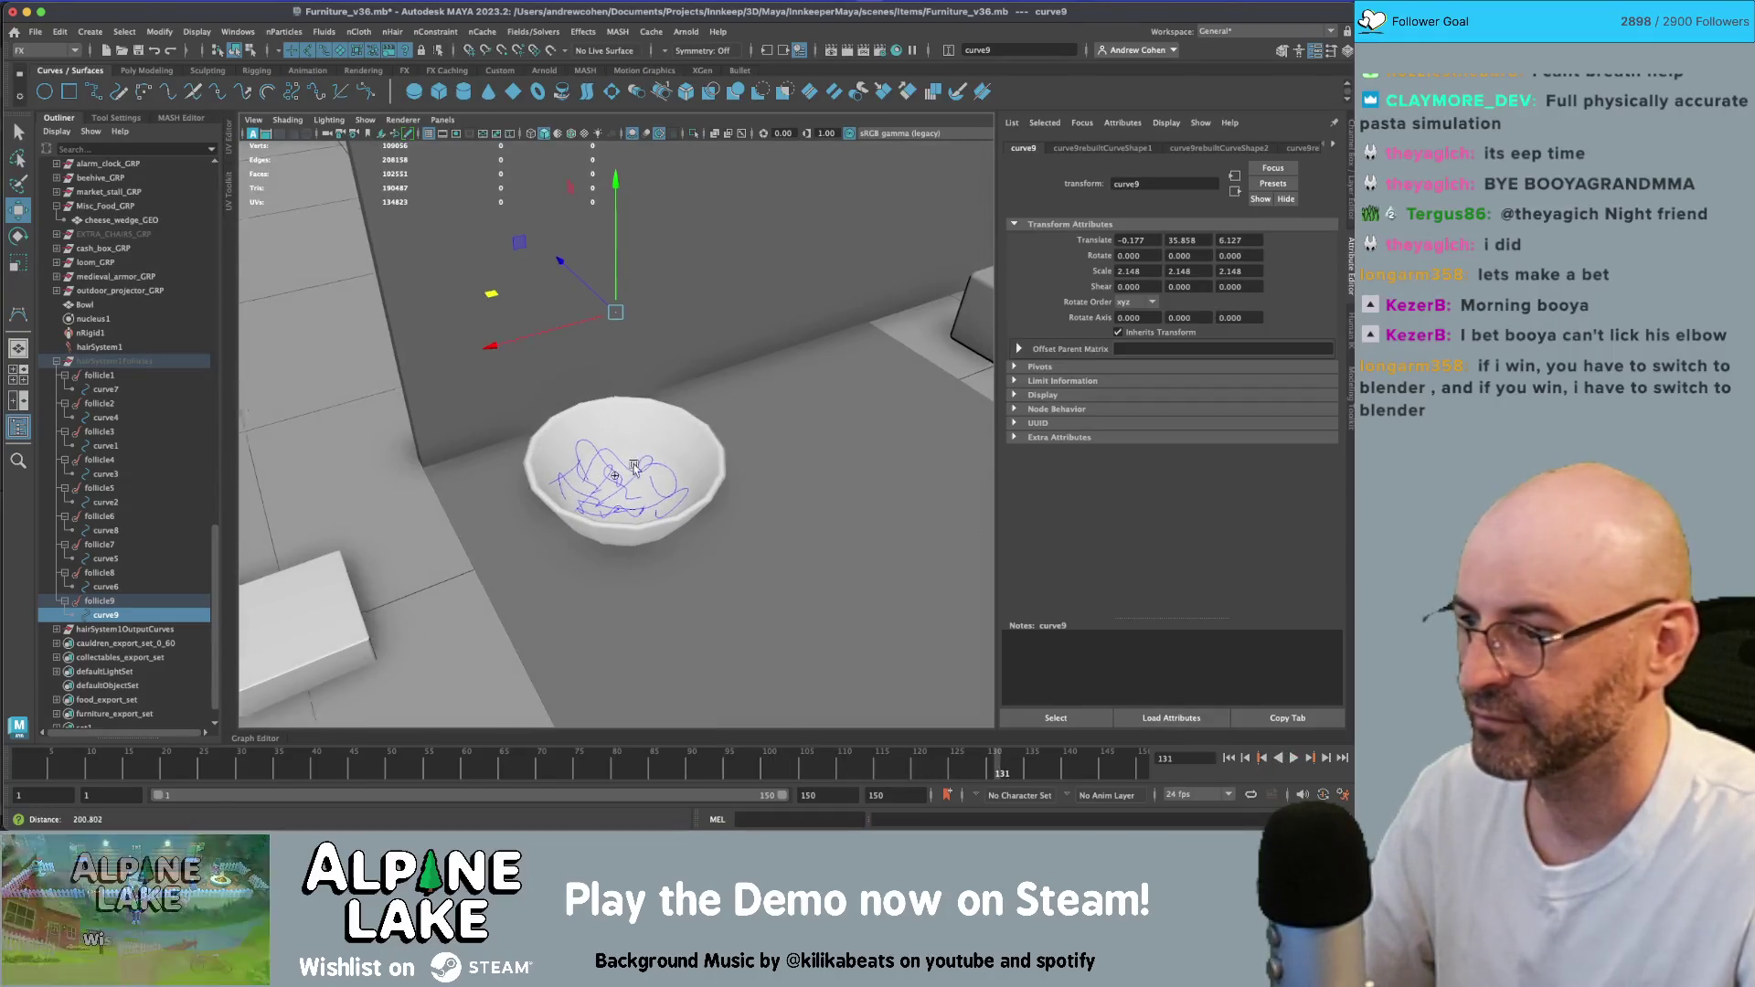
scroll(635, 467, "up", 2)
scroll(87, 635, "down", 1)
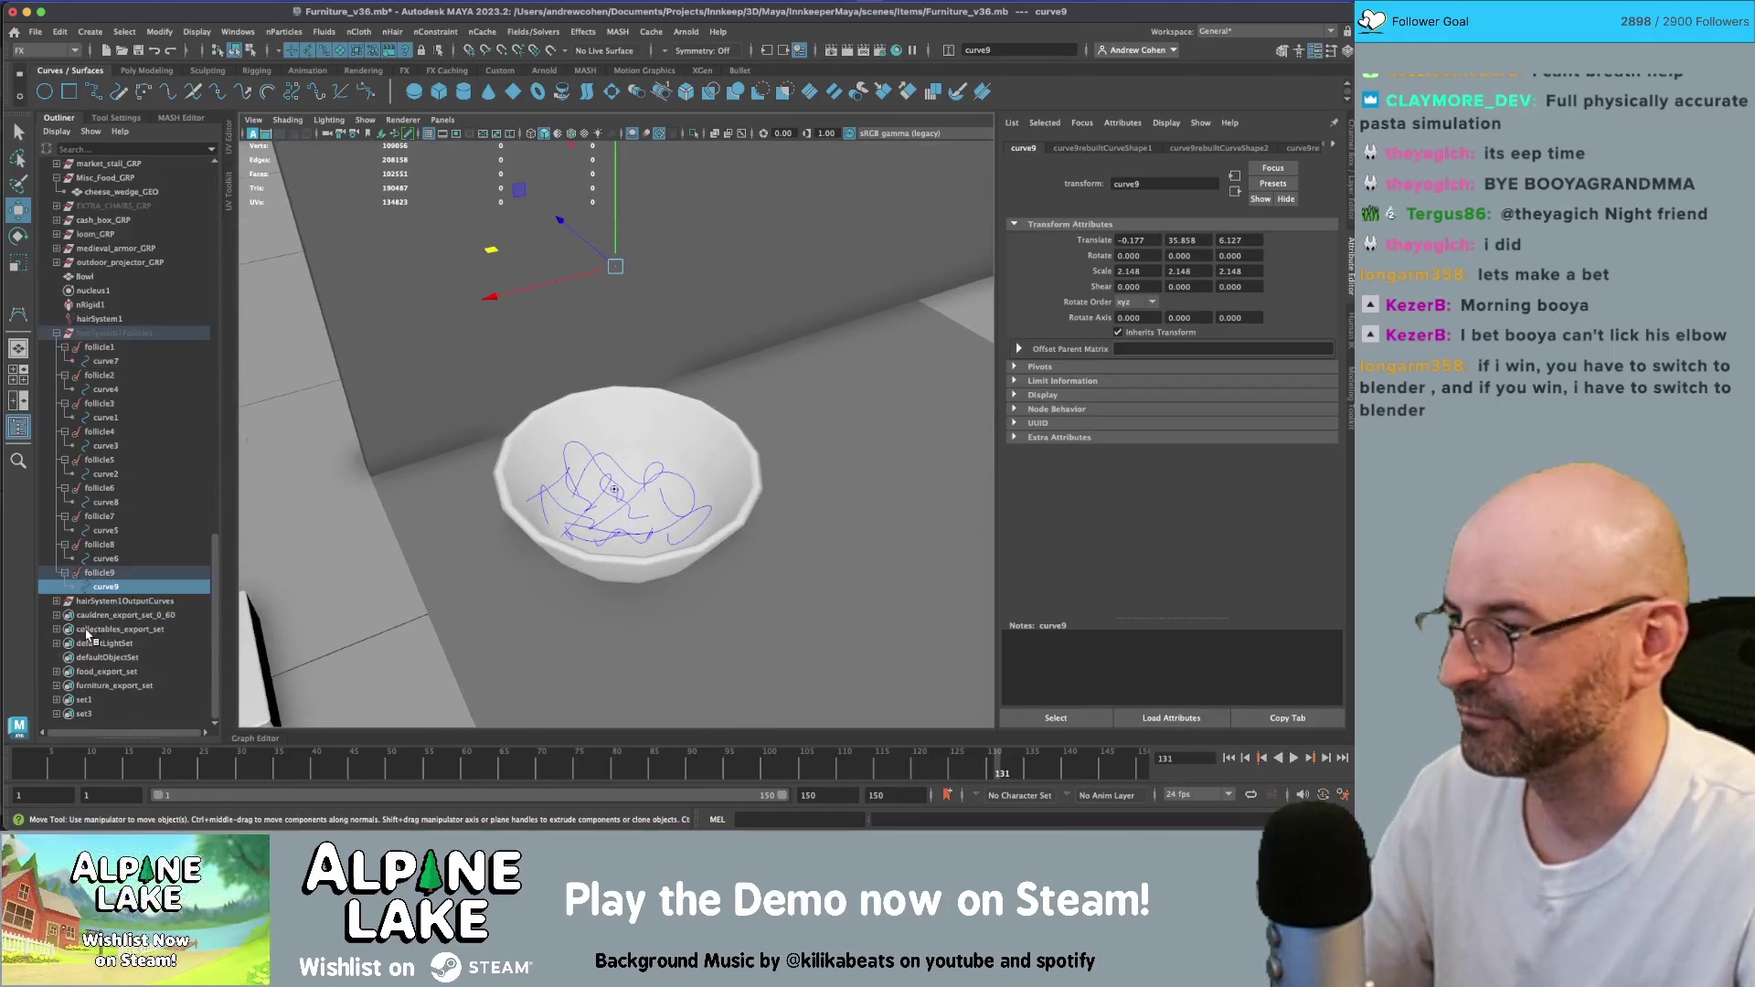
- Expand hairSystem1OutputCurves and select curve10
left_click(58, 602)
left_click(100, 616)
scroll(114, 613, "down", 3)
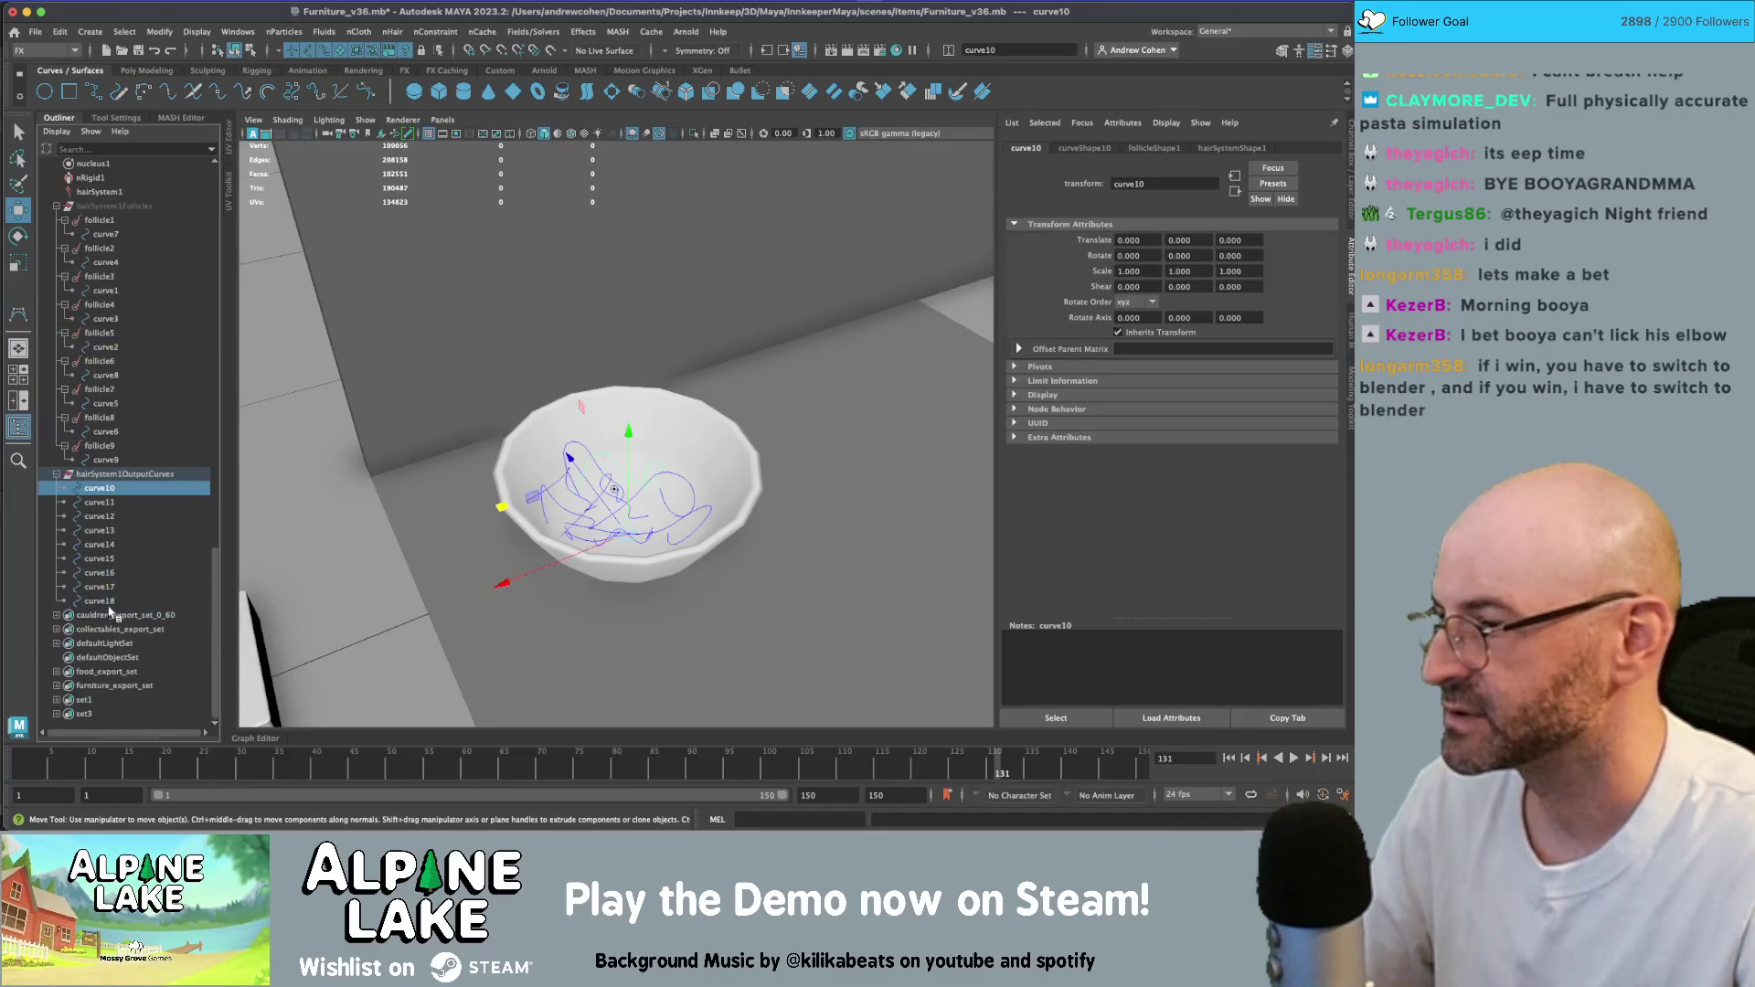
left_click(124, 32)
- Apply Sweep Mesh to curve10, then repeat it on curve11 through curve18
mouse_move(89, 32)
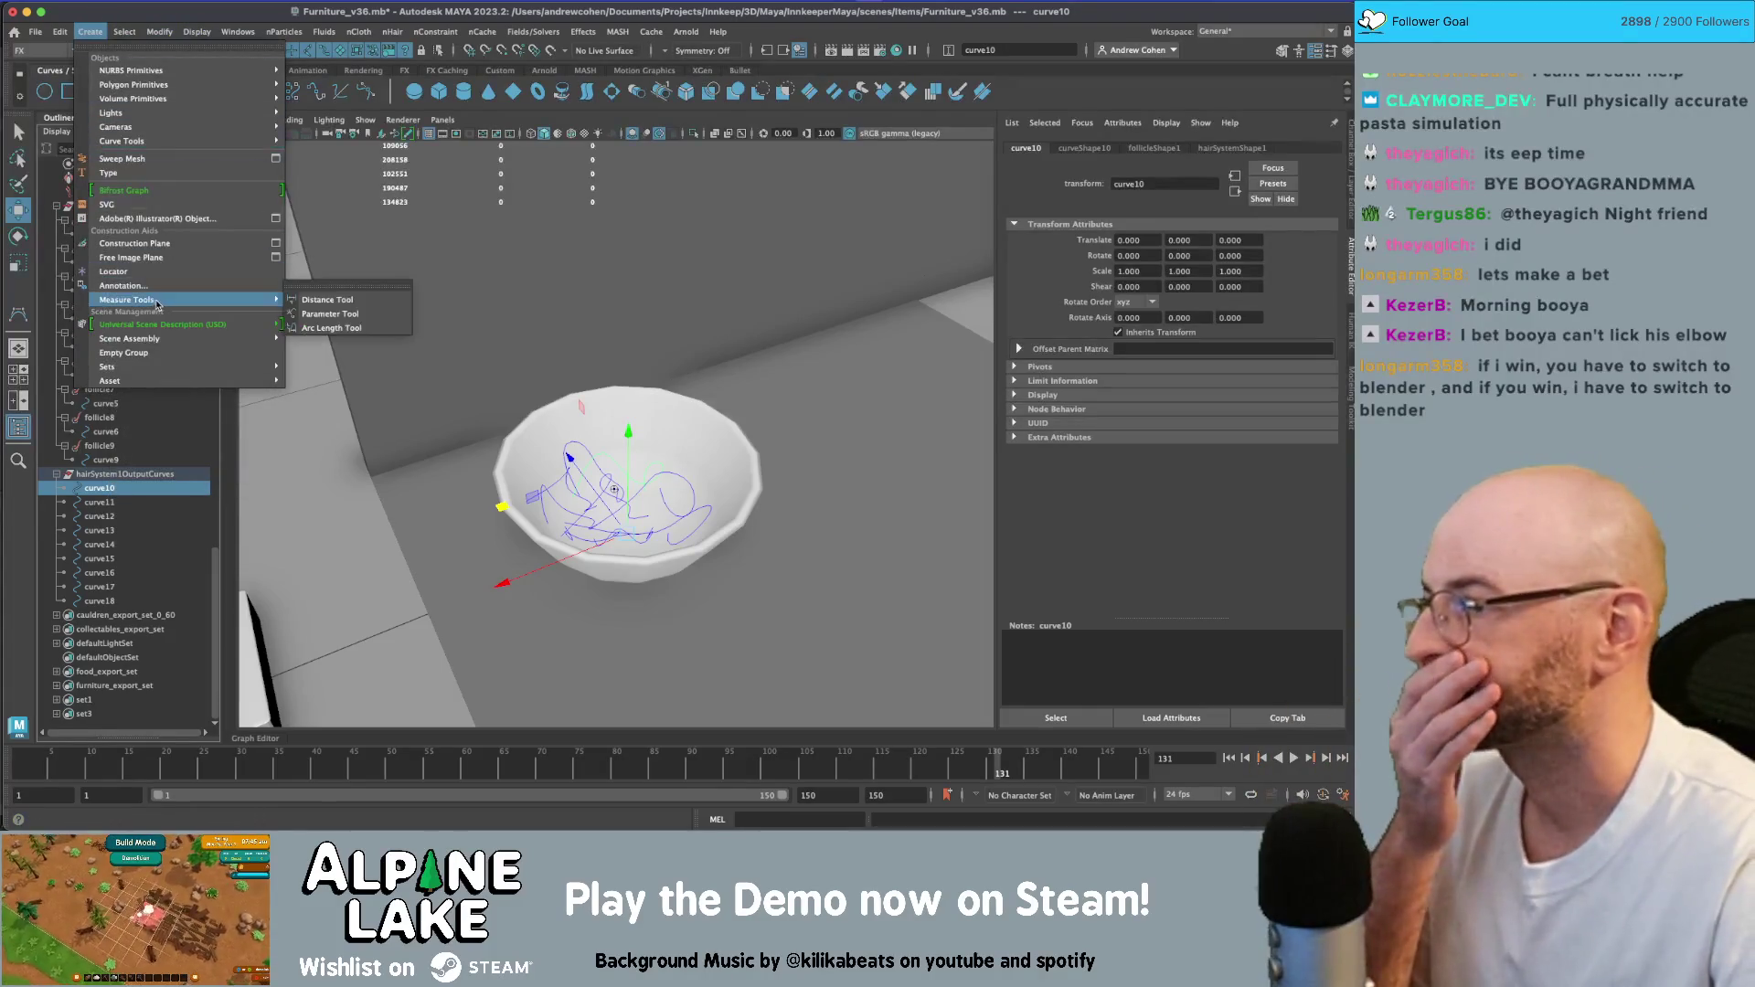
left_click(169, 160)
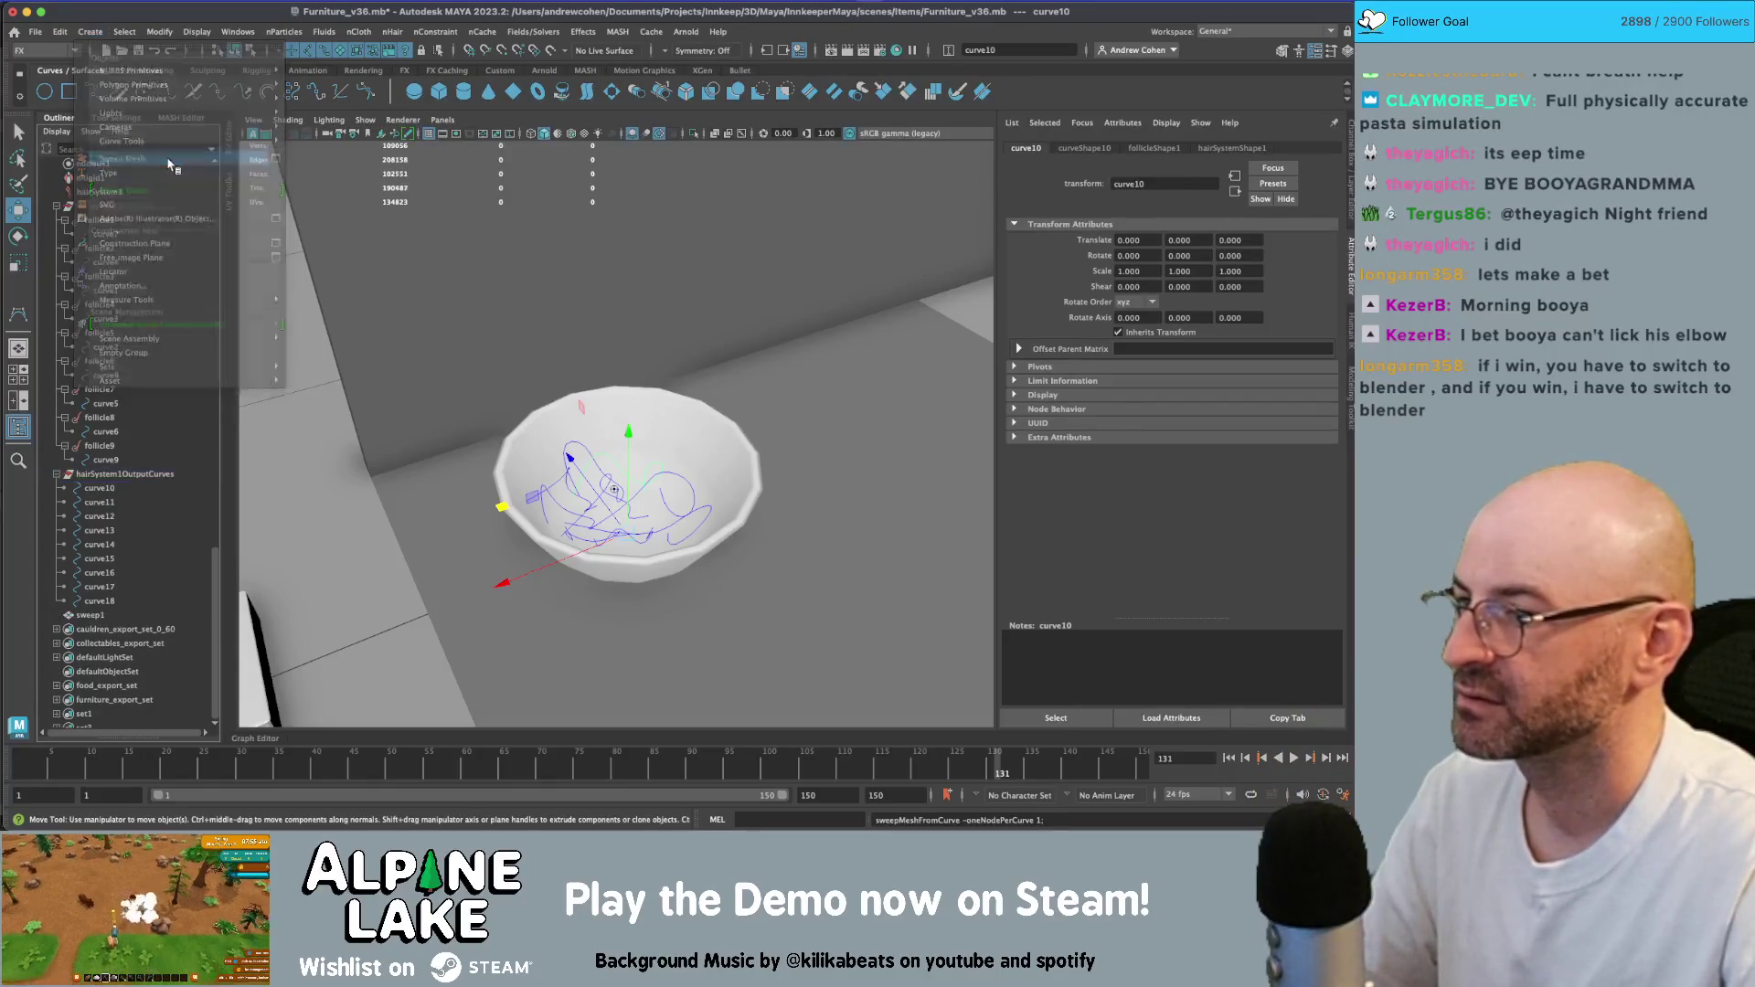
left_click(99, 502)
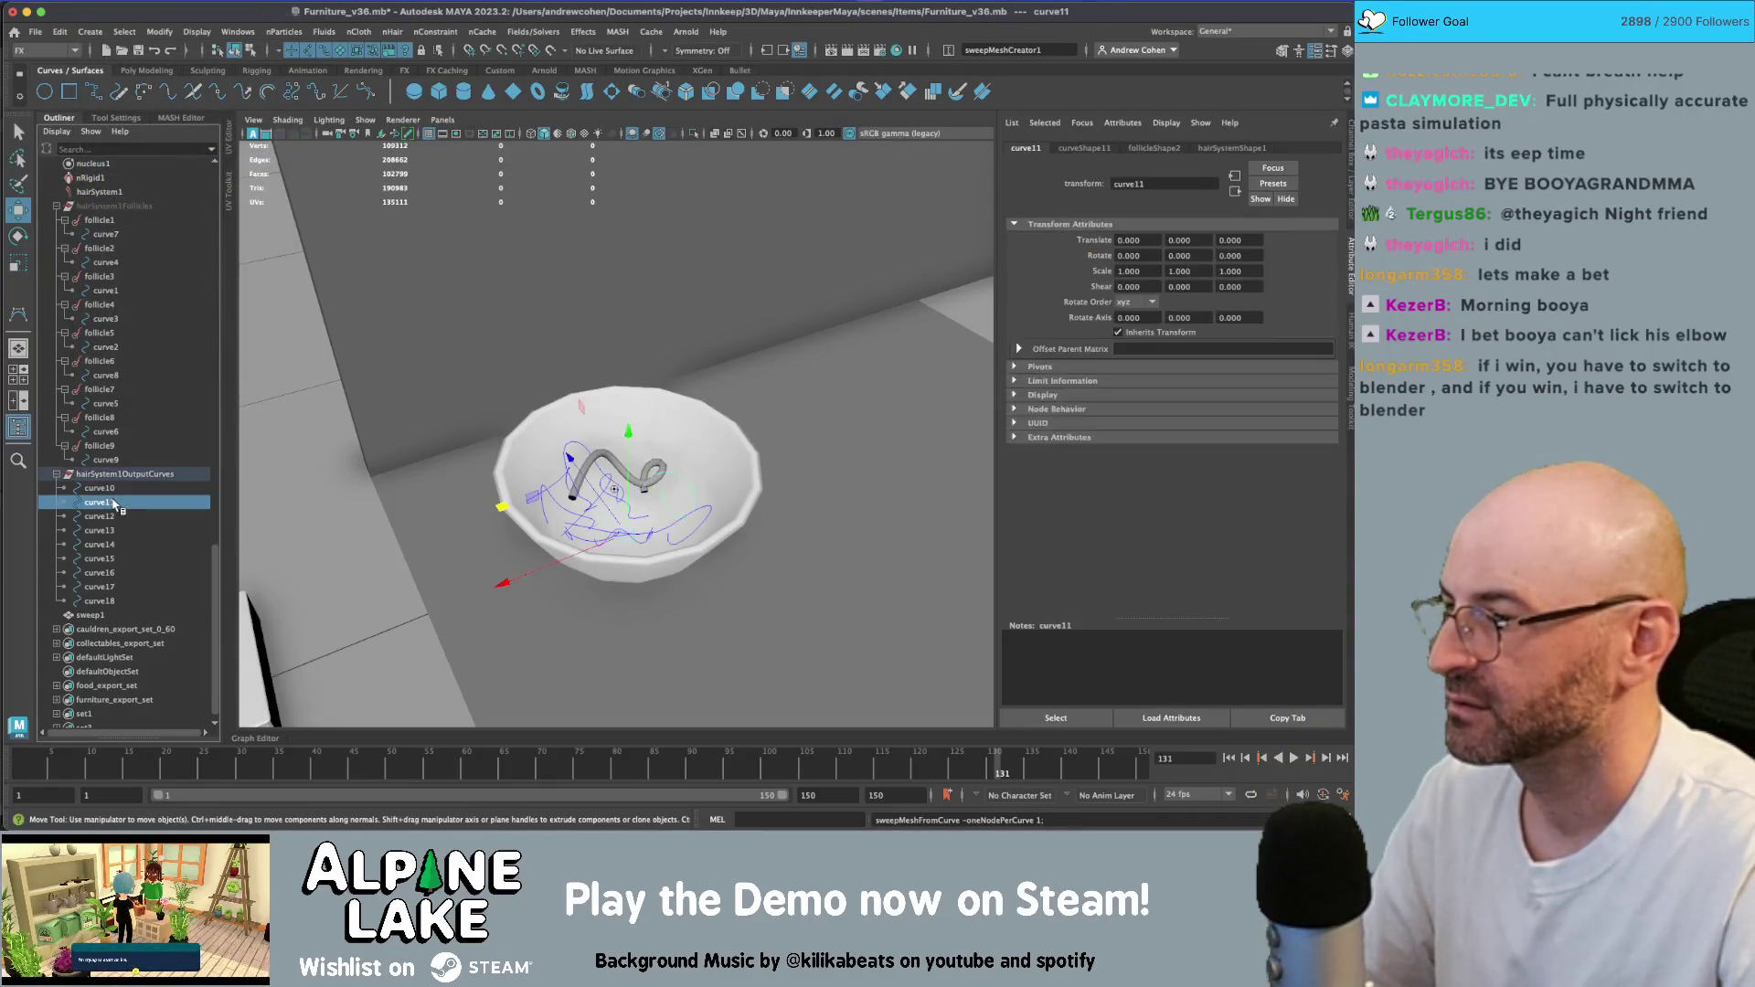
left_click(99, 600, "shift")
key("g")
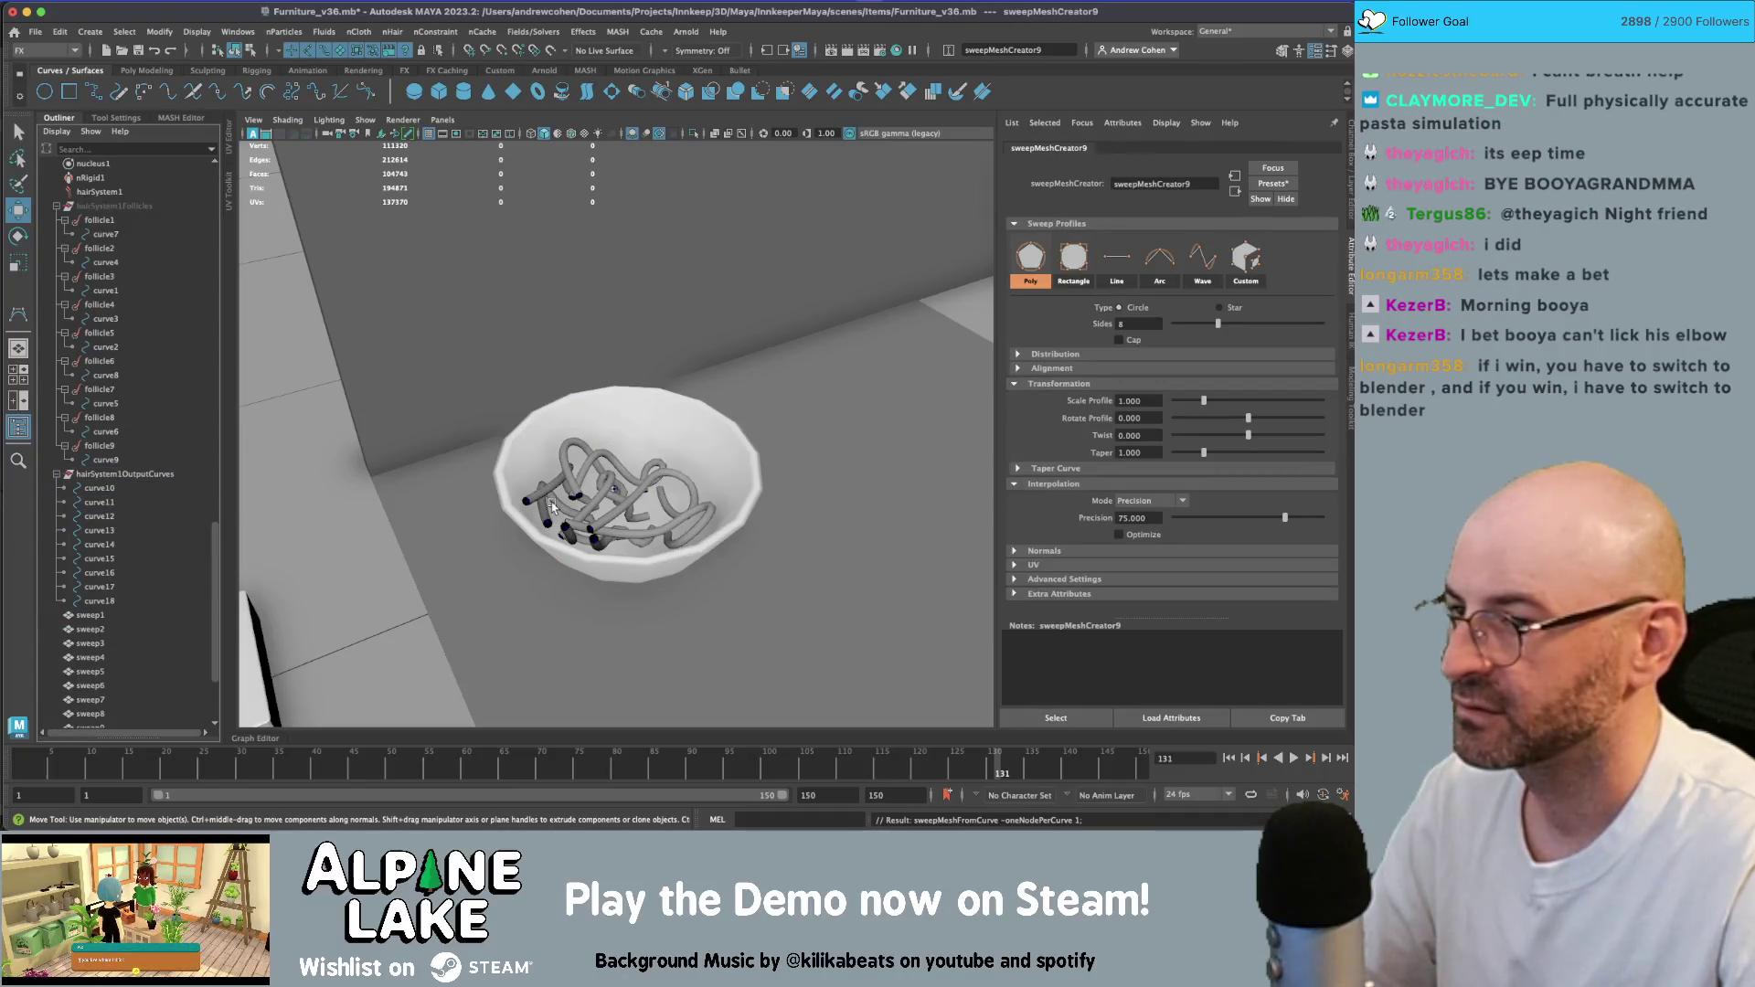
- Replay the simulation from the start, stop at frame 85, and zoom in on the noodles
left_click_drag(552, 509, 576, 501, "alt")
left_click(1232, 759)
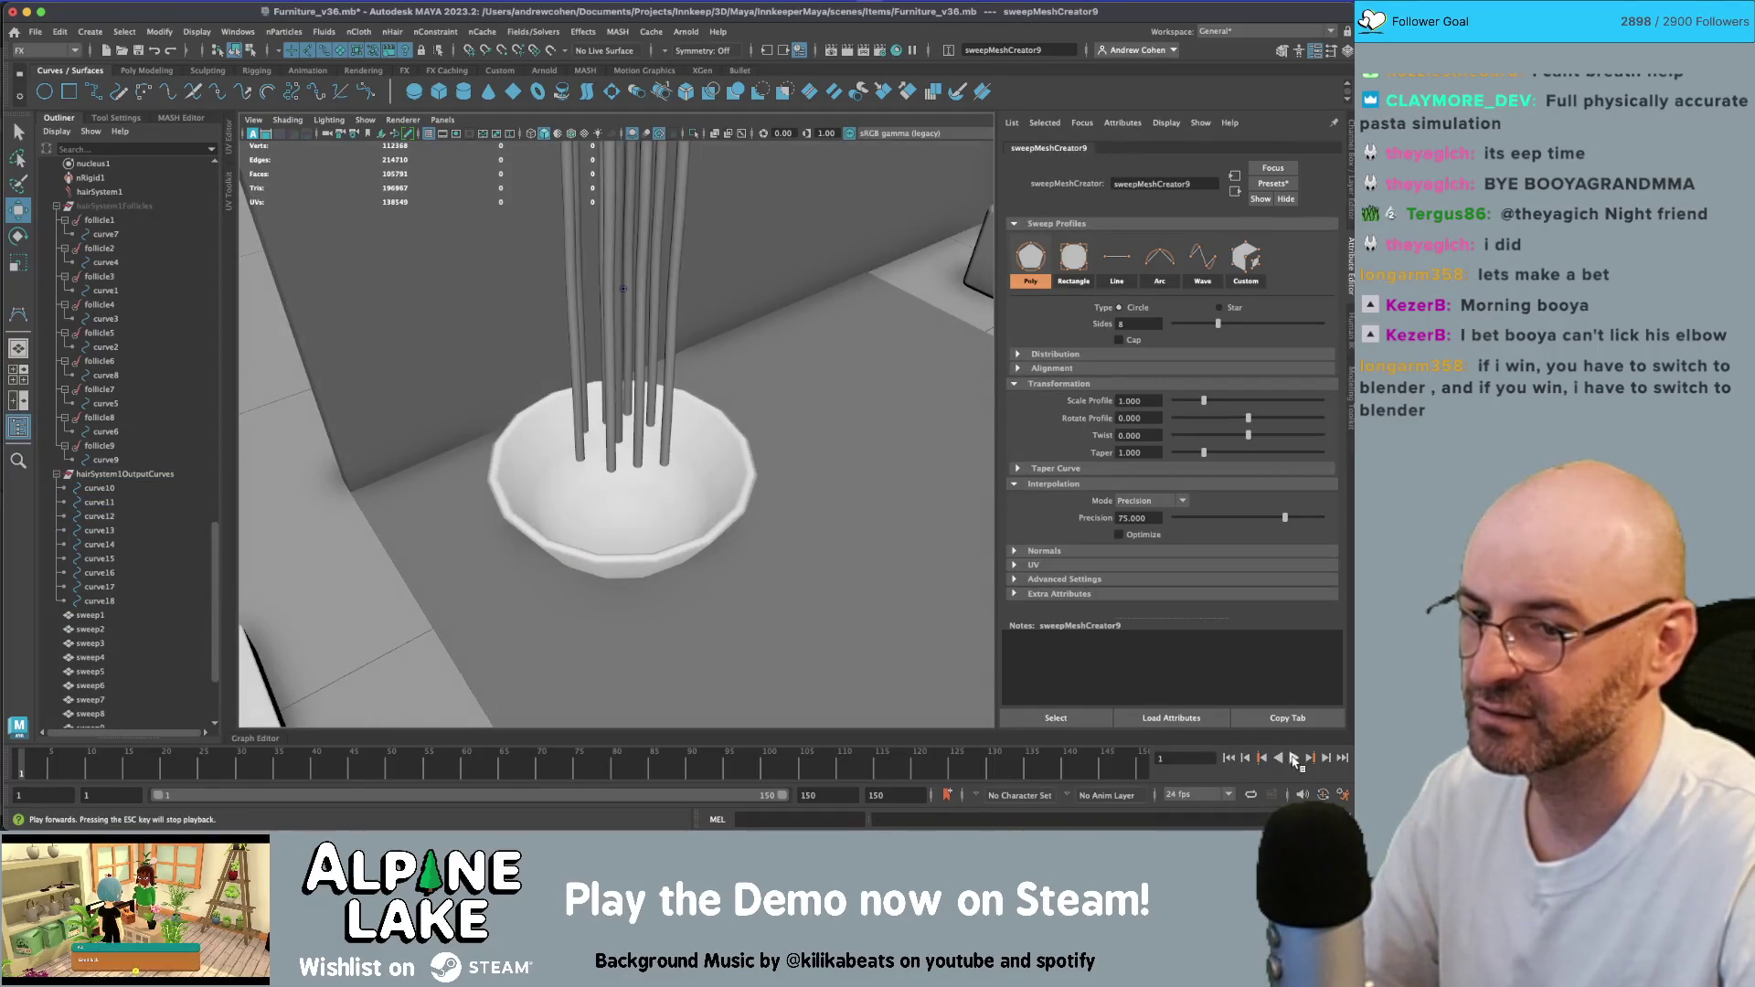
left_click(1294, 759)
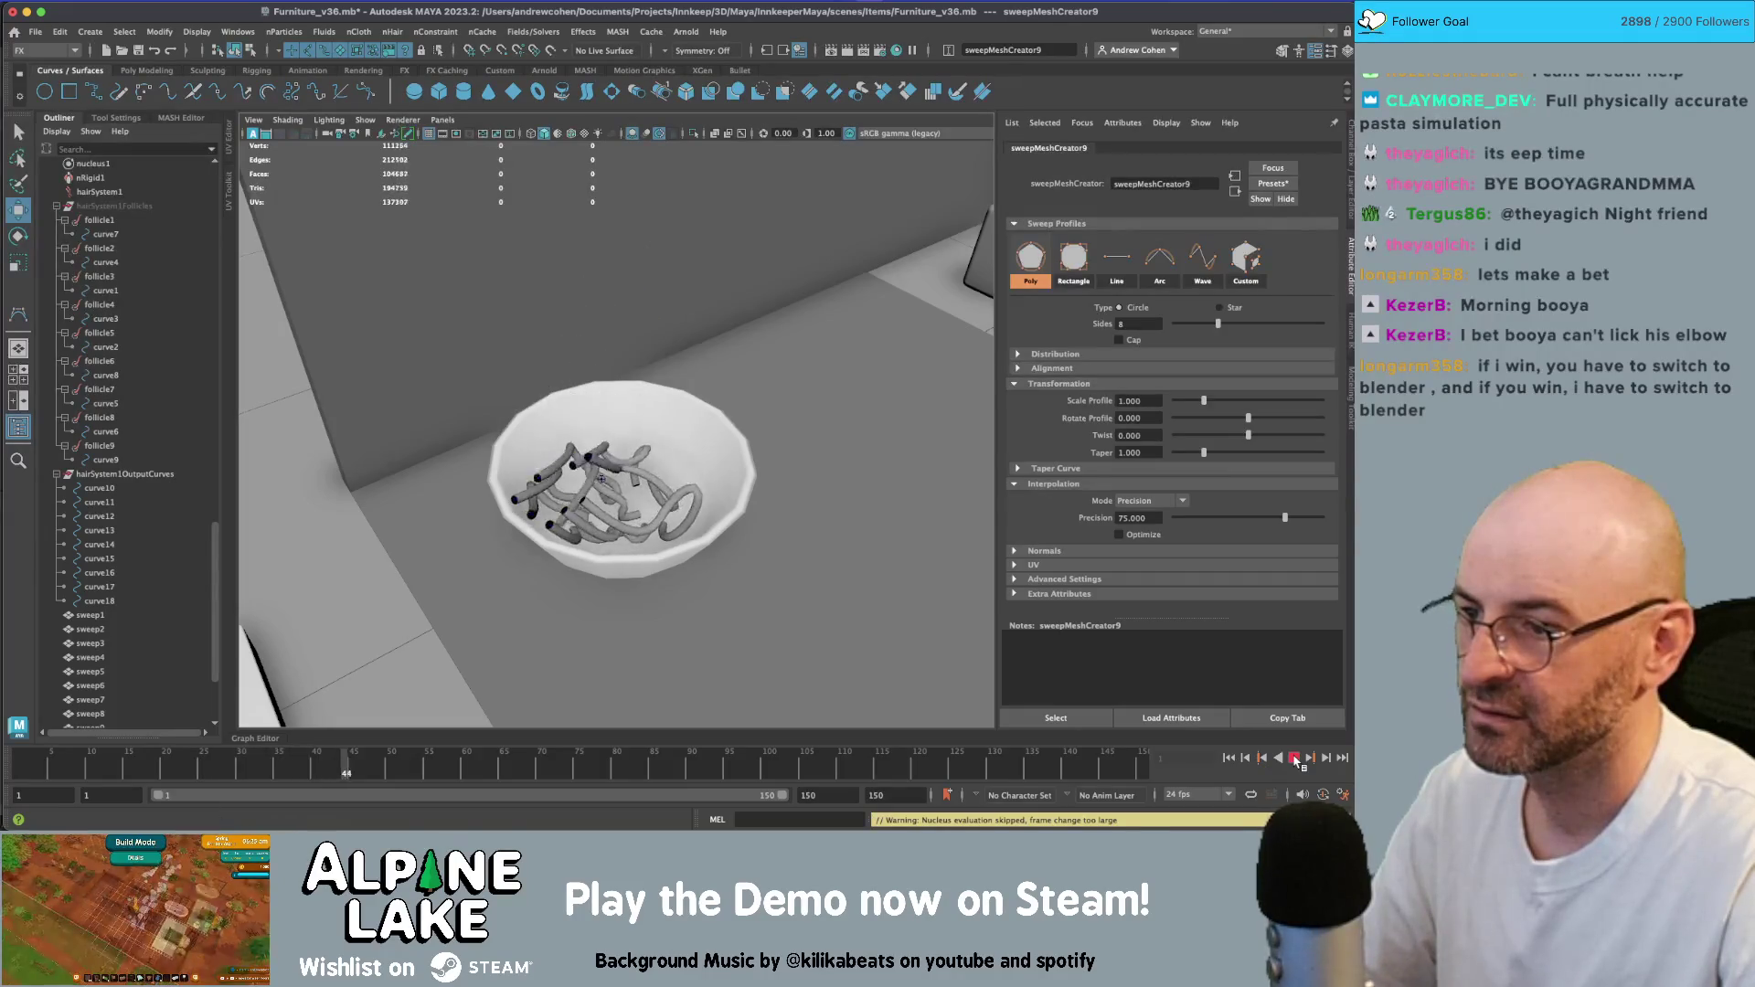
left_click(1297, 759)
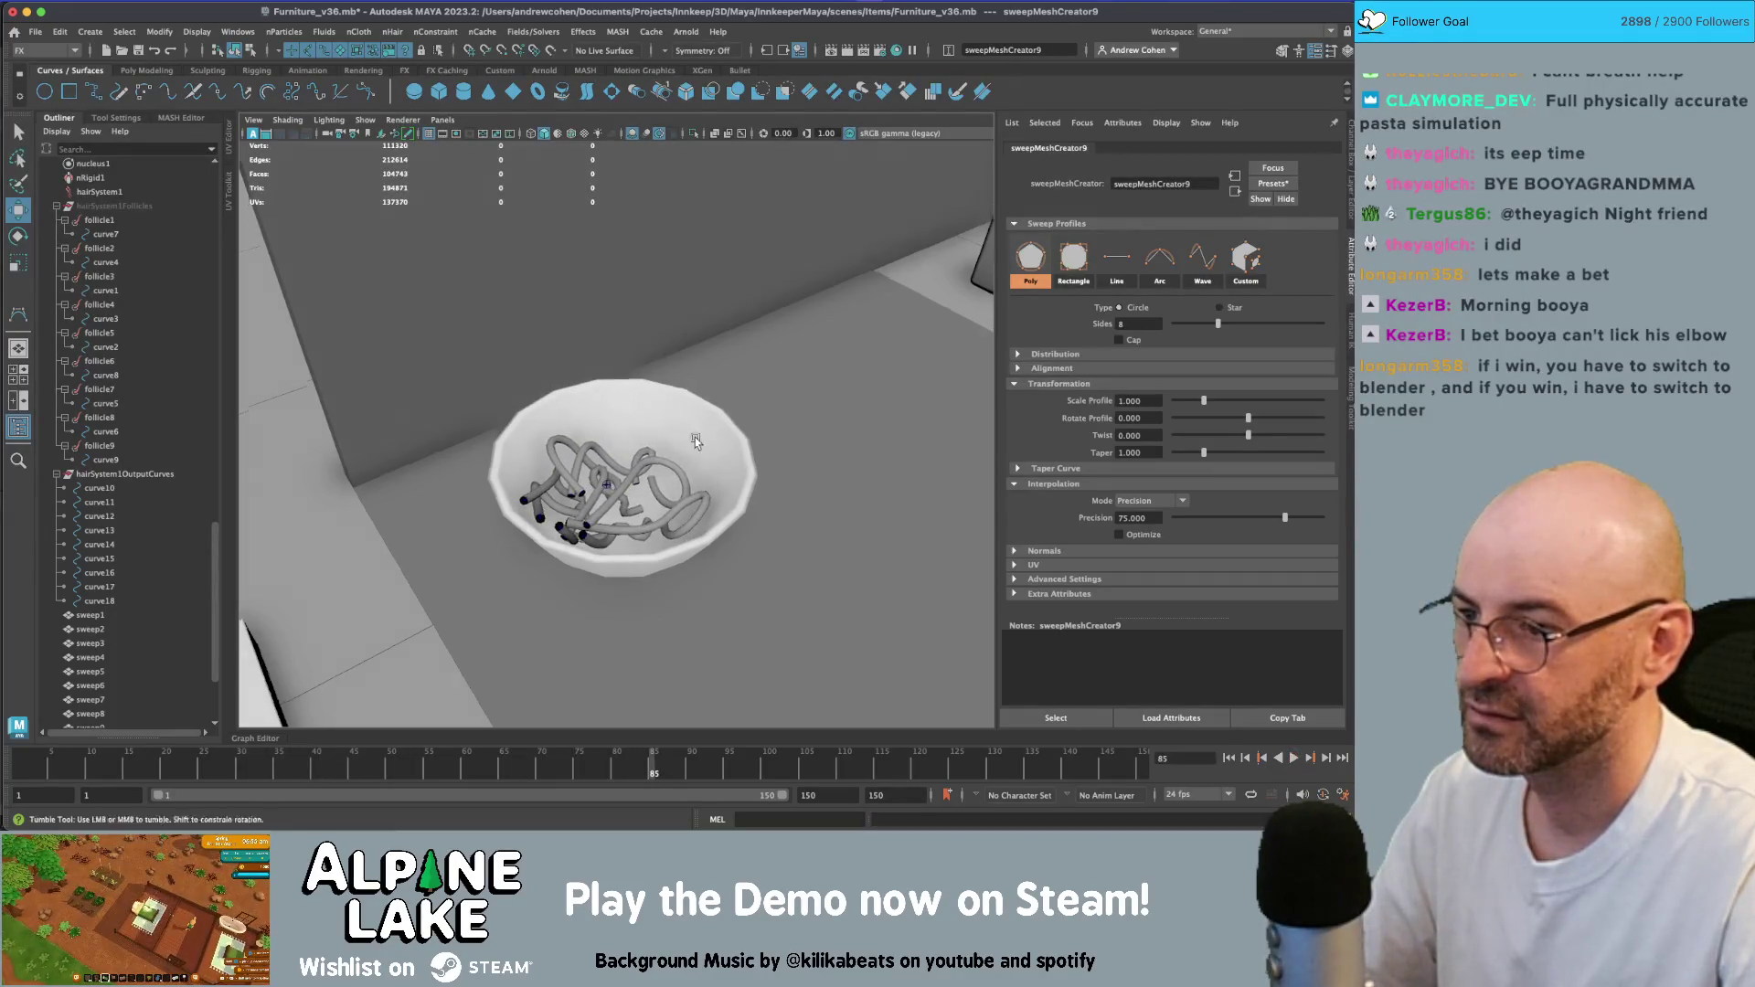
mouse_move(640, 476)
left_mouse_down("alt")
mouse_move(695, 439)
mouse_move(754, 468)
left_mouse_up("alt")
right_click_drag(753, 468, 637, 448, "alt")
scroll(637, 448, "up", 2)
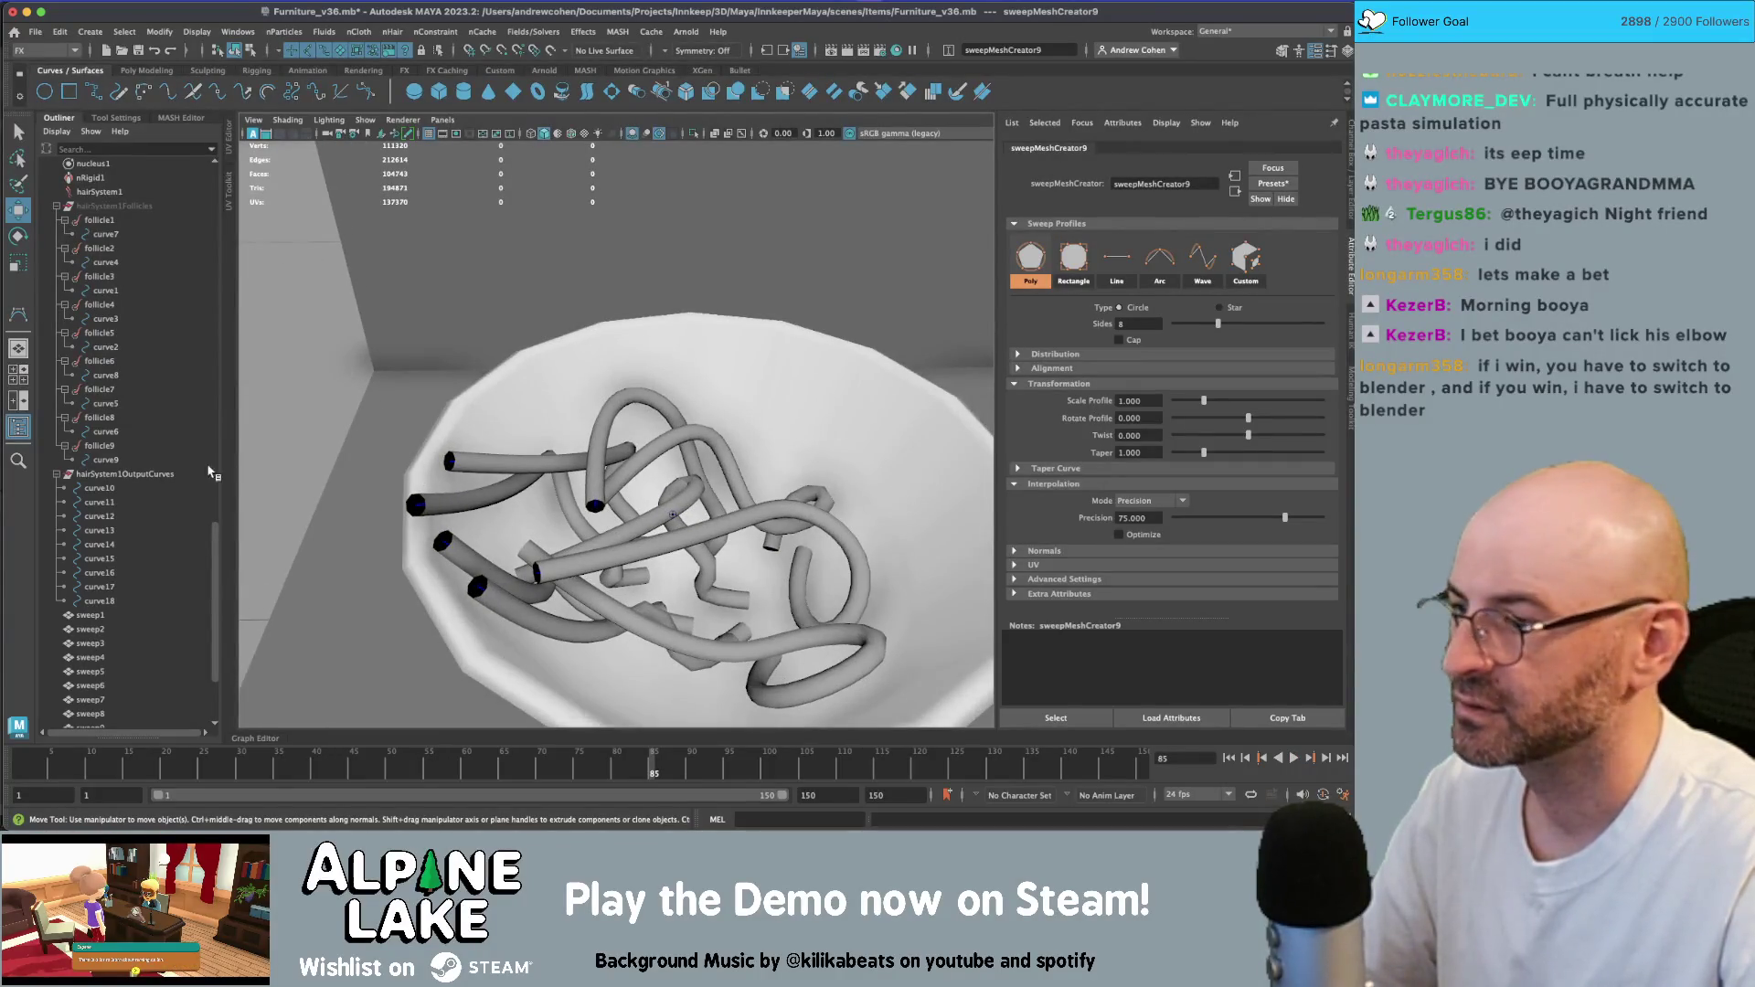
- Select noodle tubes sweep1 through sweep9 and expand their sweep creation inputs in the Channel Box
left_click(100, 620)
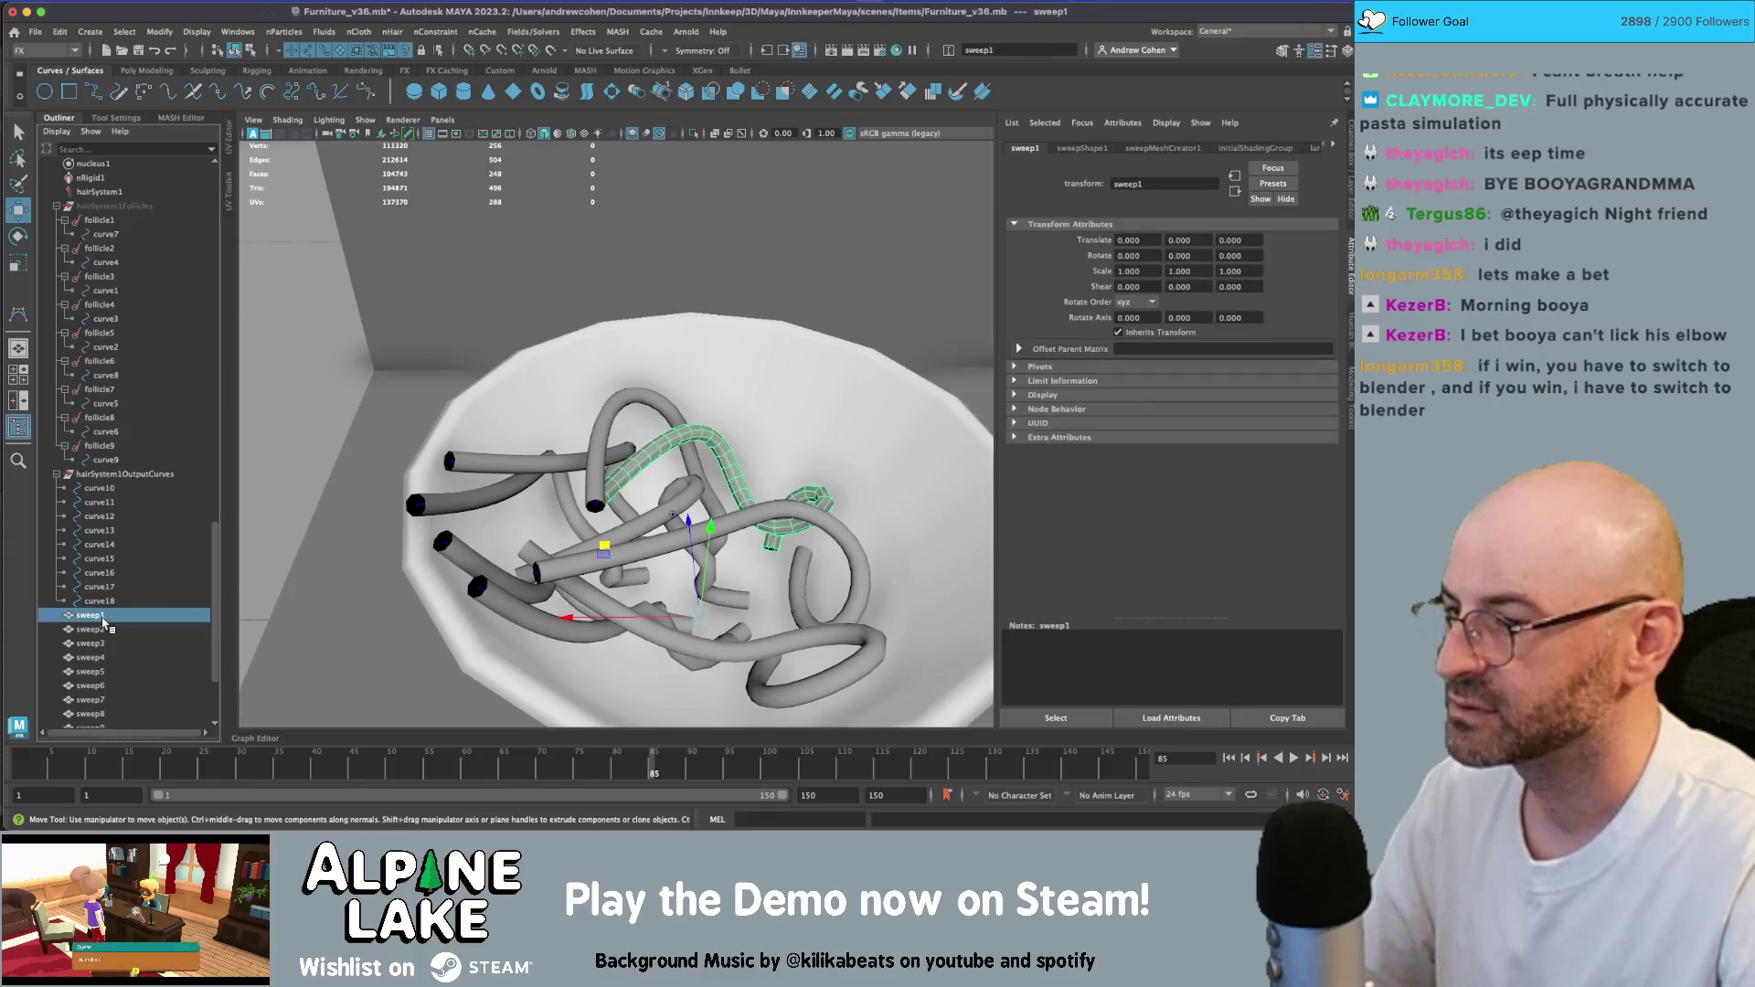
scroll(101, 620, "down", 3)
left_click(91, 601, "shift")
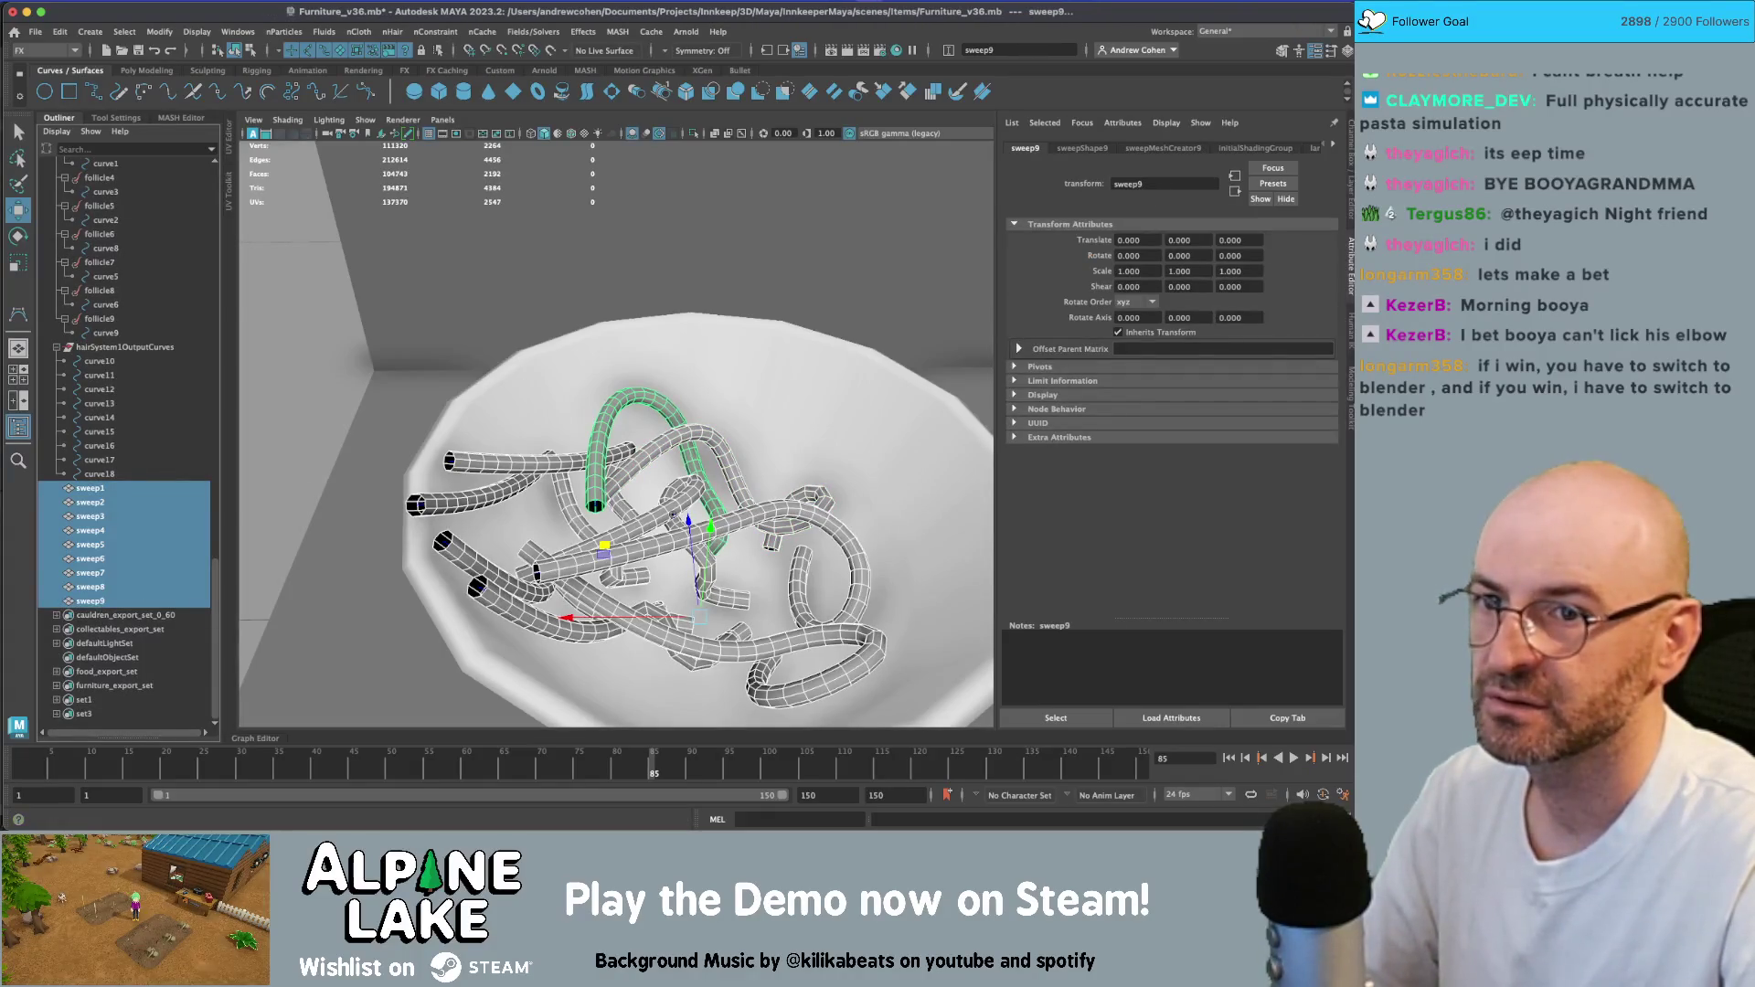
key("ctrl+a")
left_click(1245, 310)
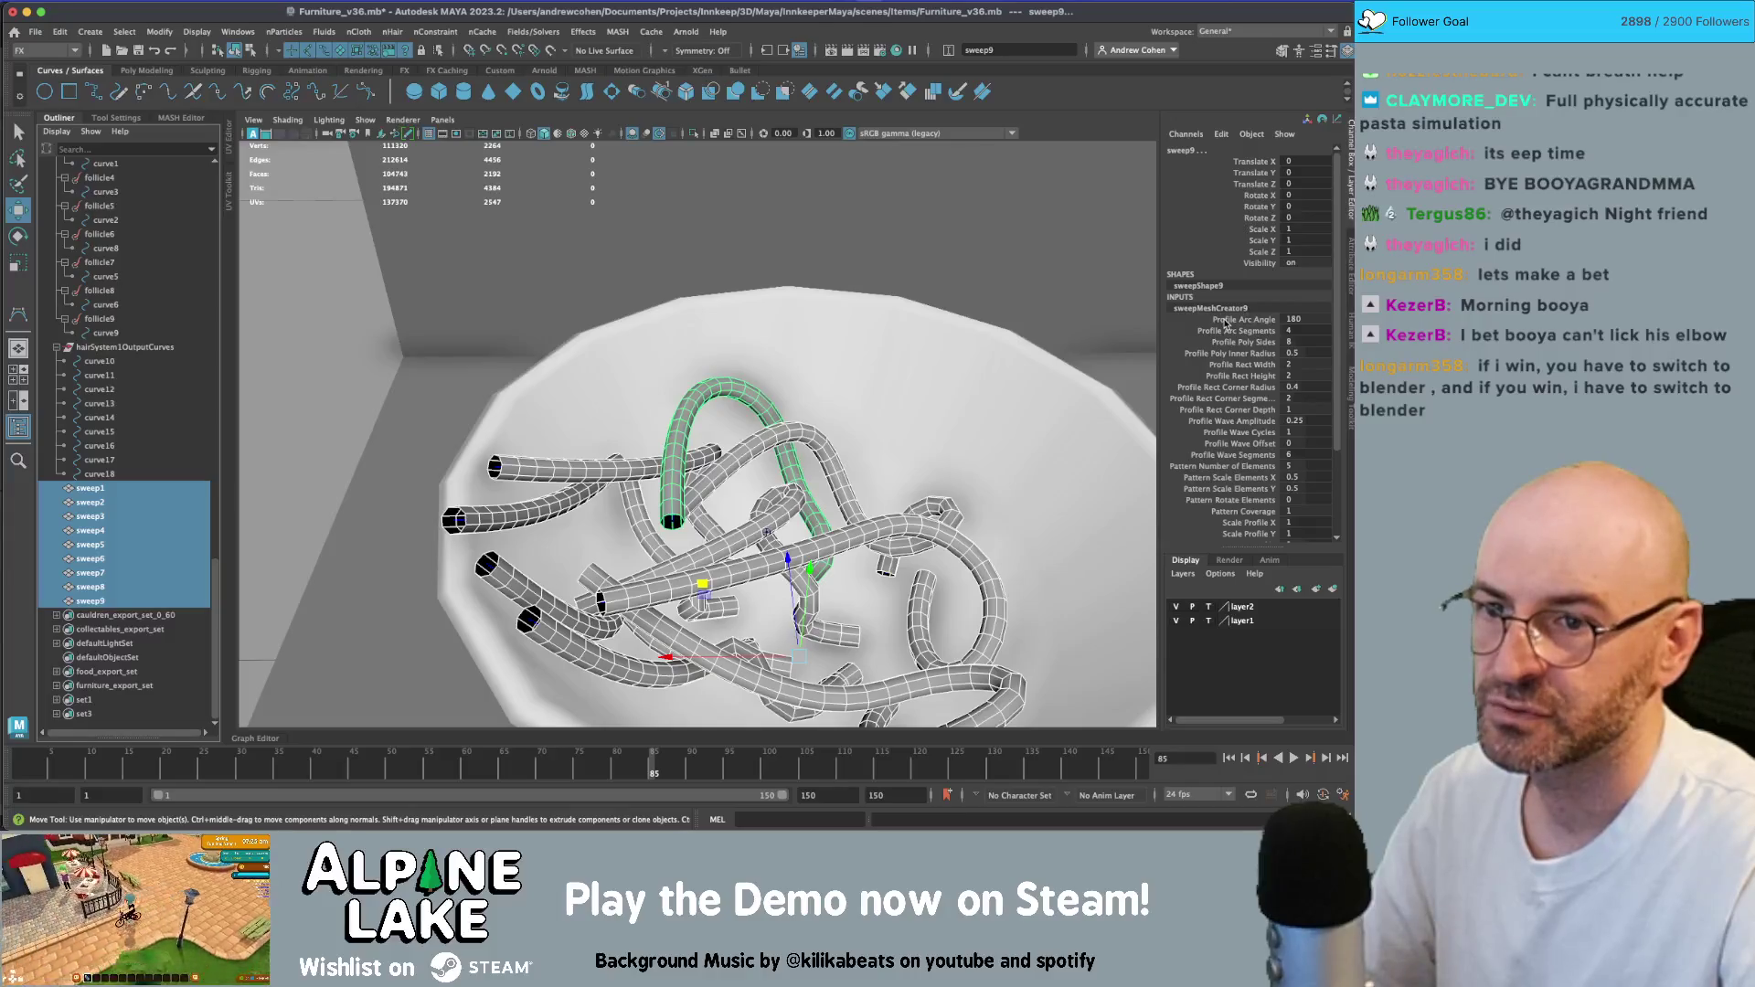
scroll(1281, 334, "down", 4)
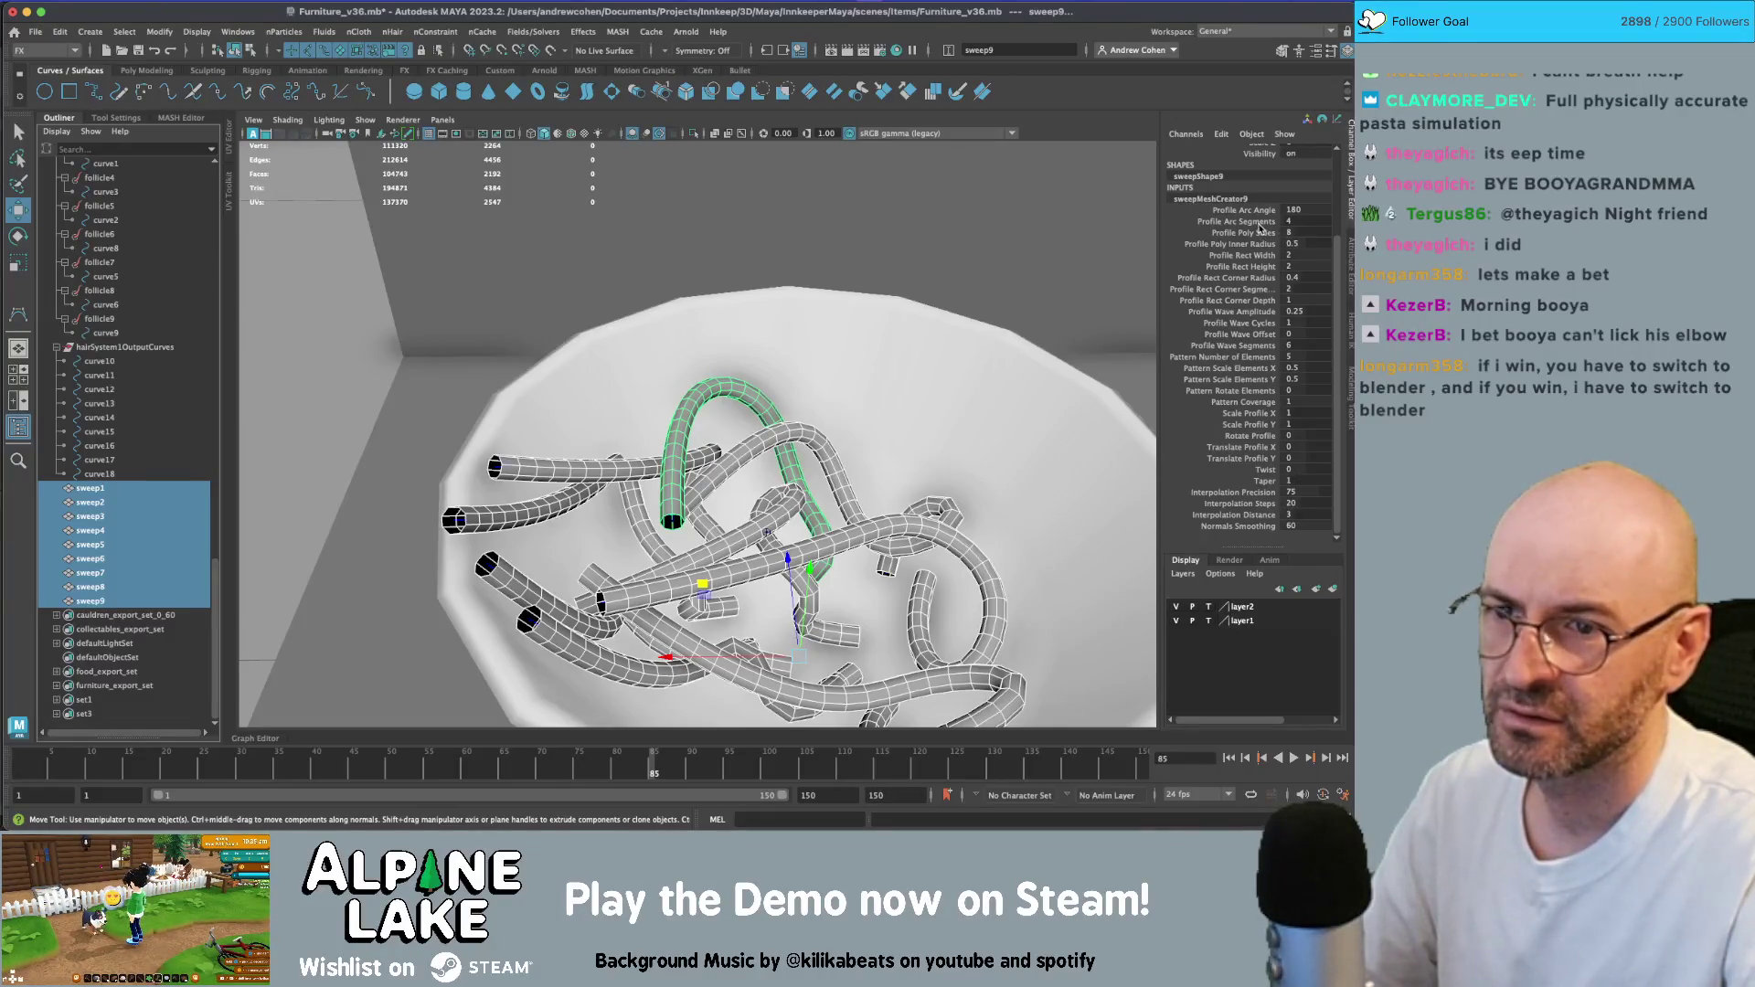
- Rewind to frame 1 and set Profile Poly Sides to 4 so the tubes become square
type("4")
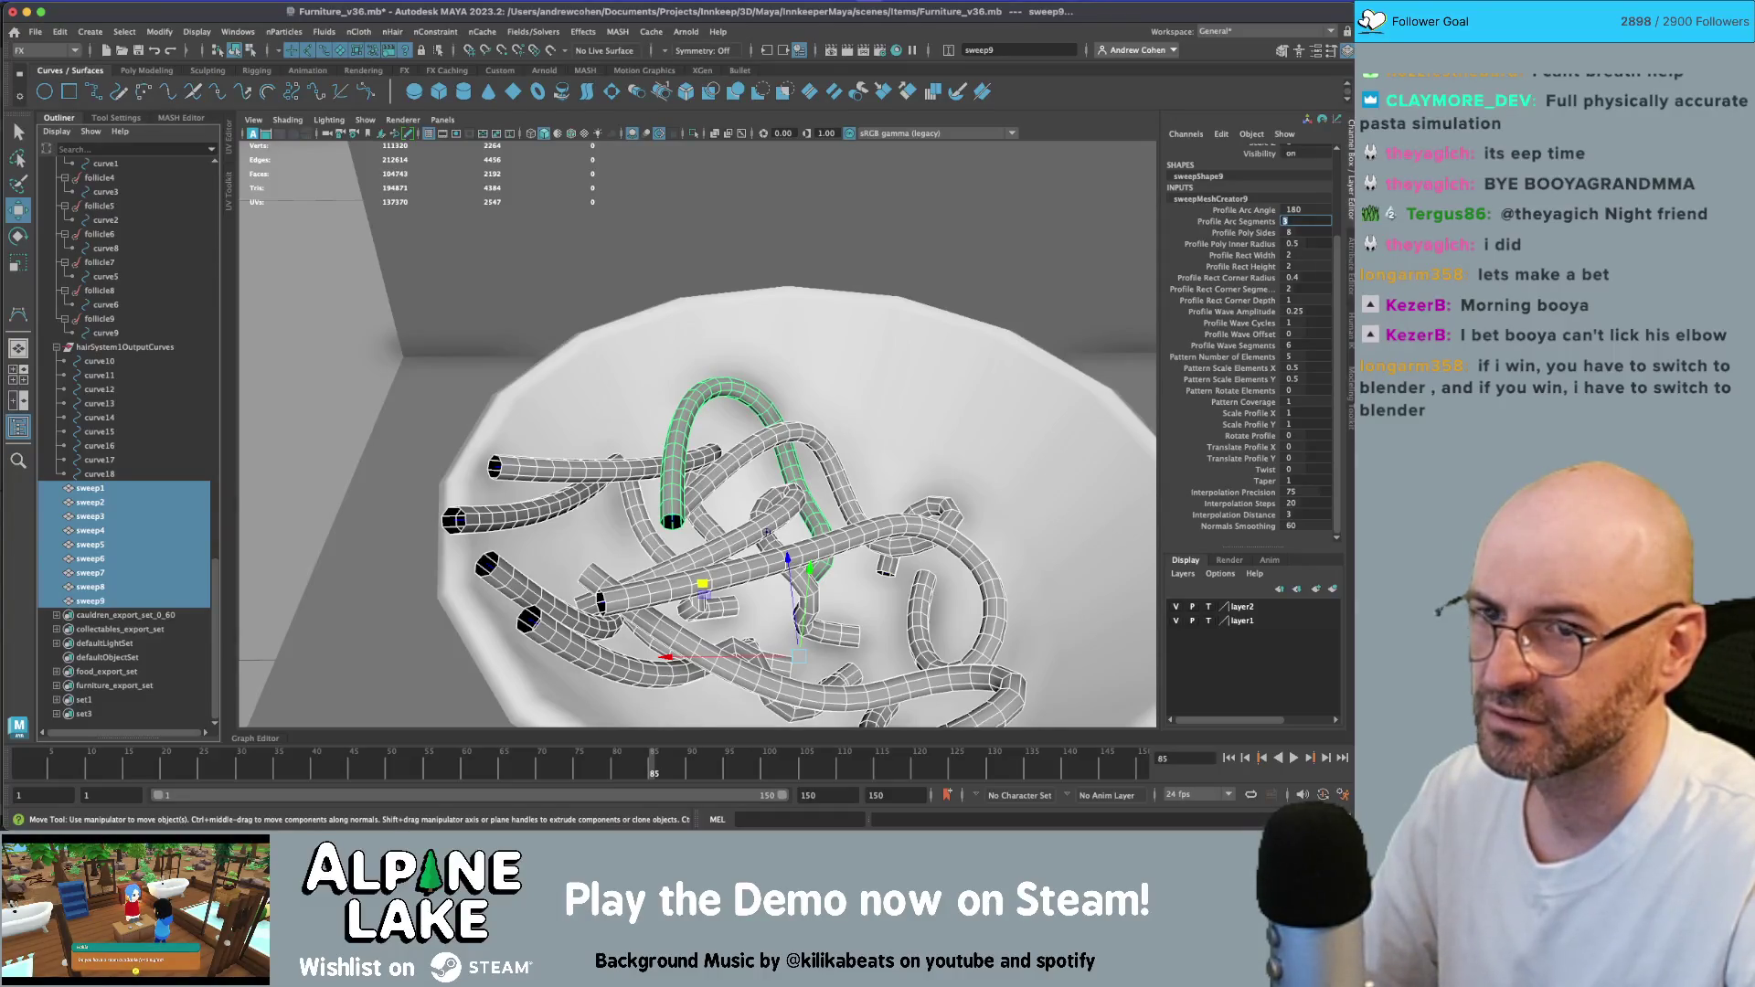
left_click(1229, 758)
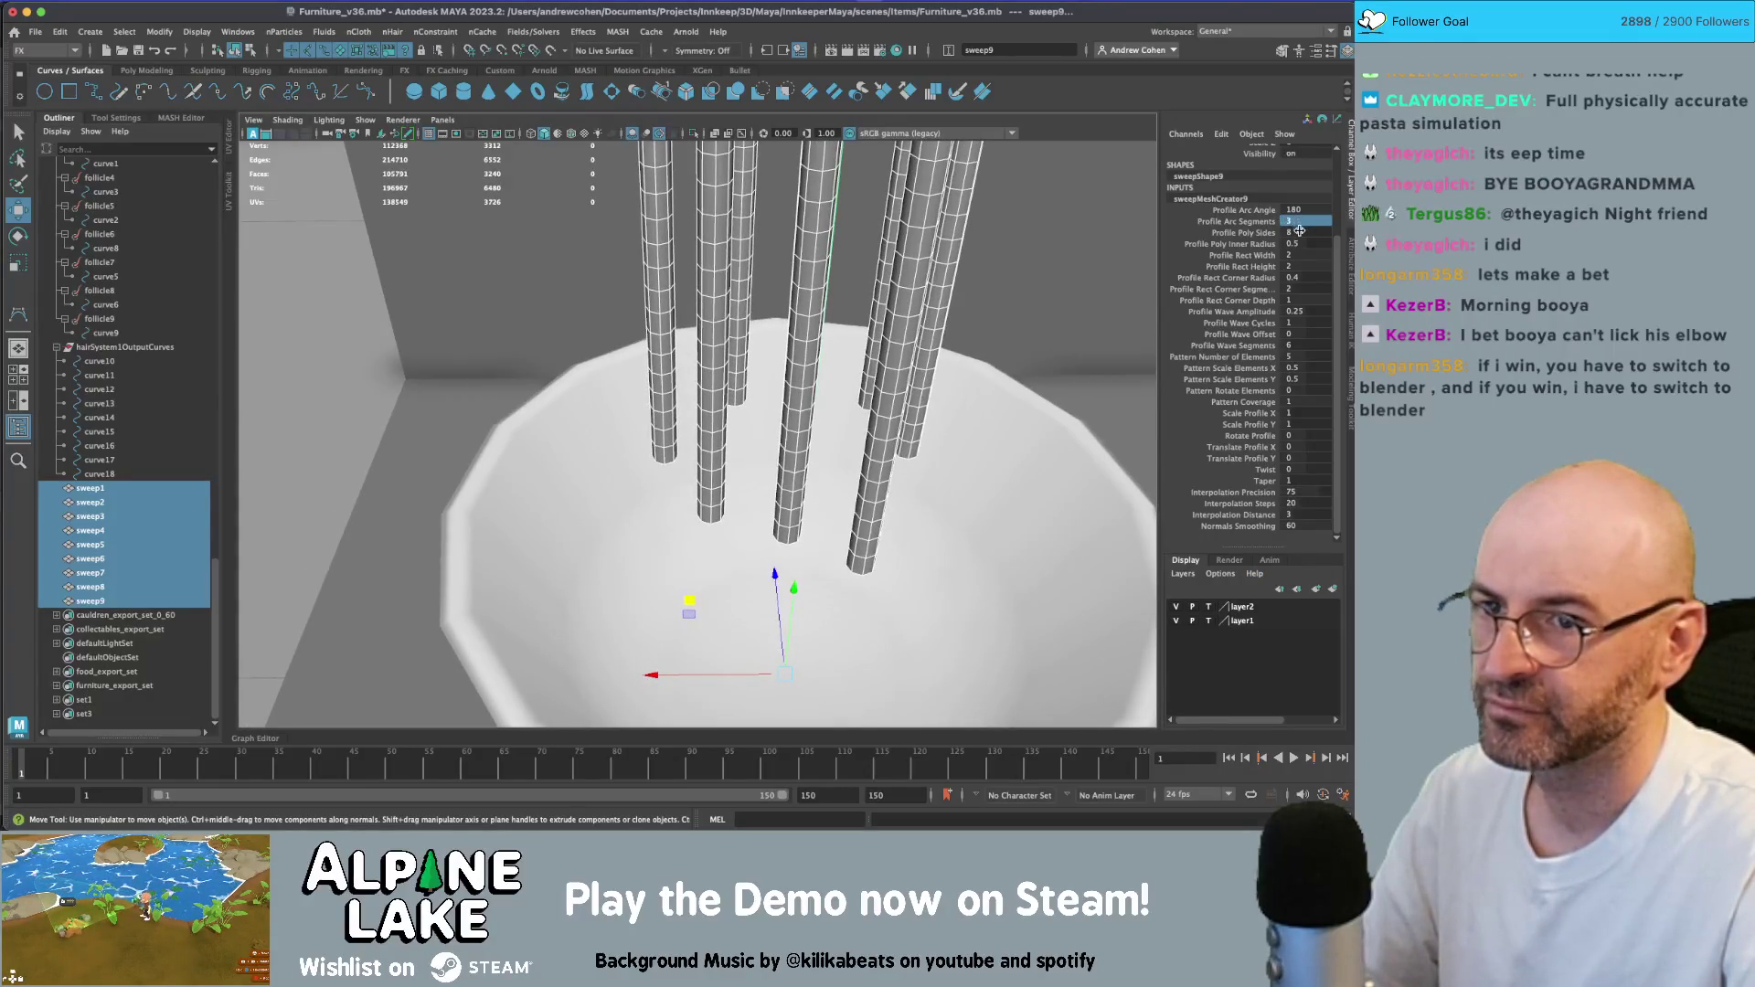
left_click(1301, 232)
type("4")
key("Return")
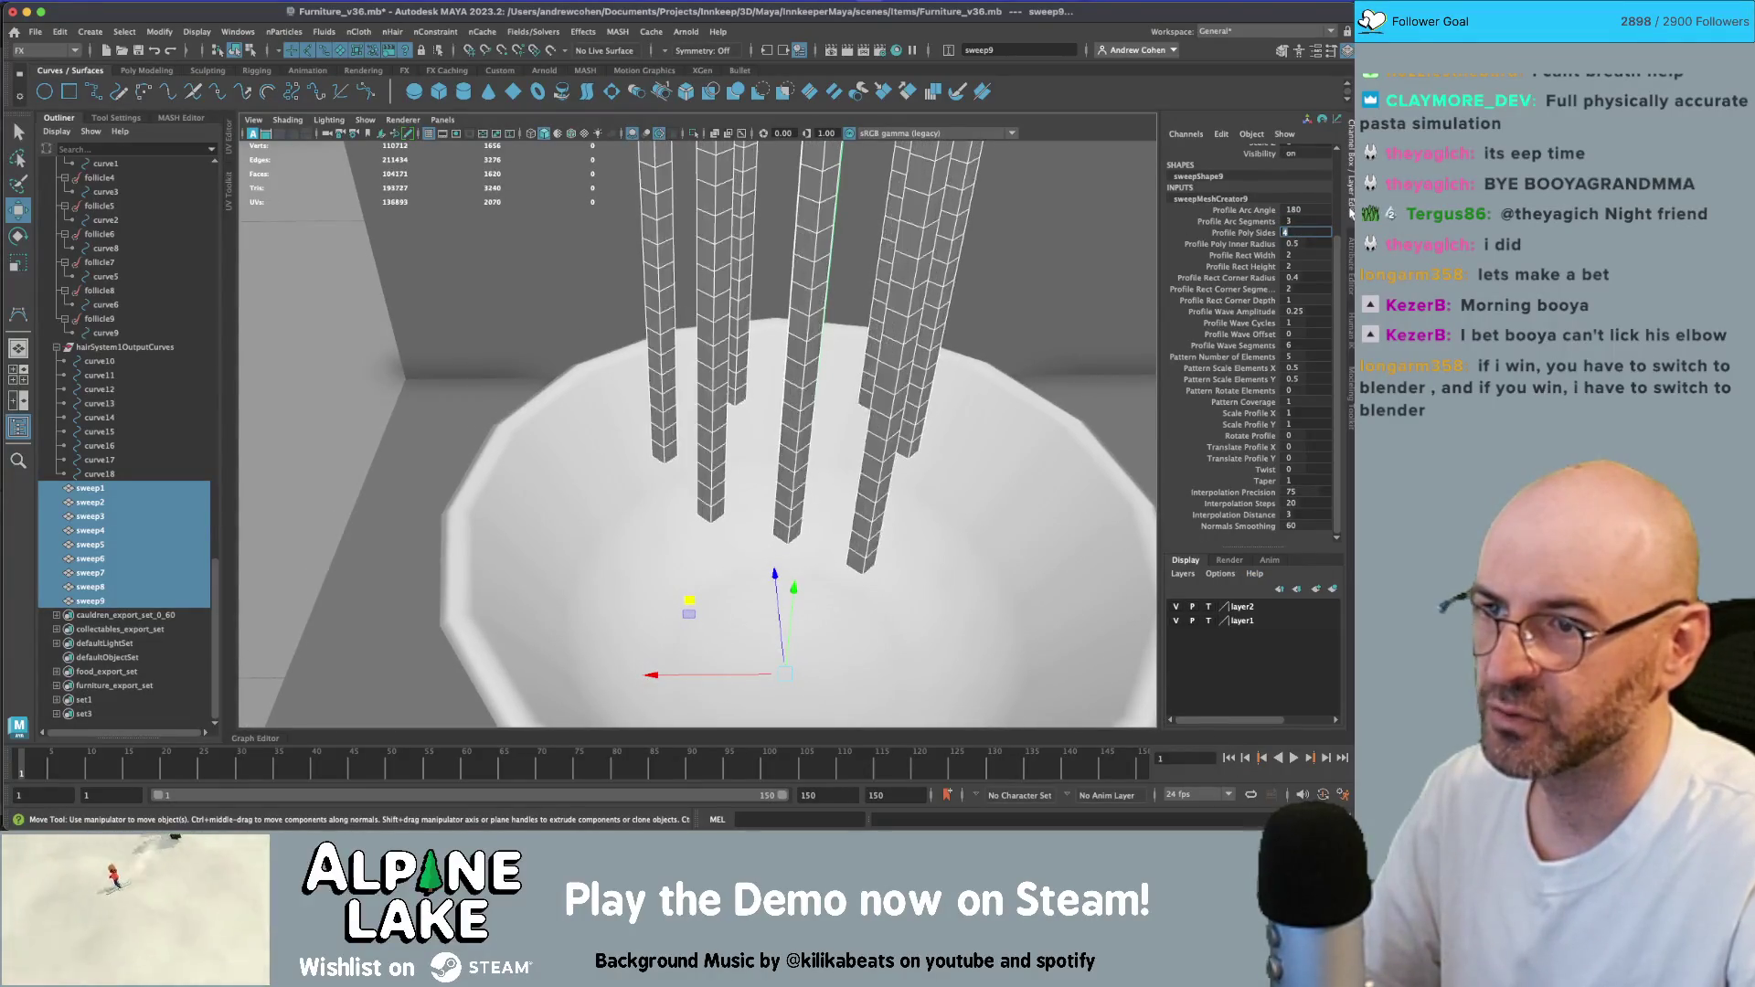
- Replay the simulation to frame 90 from a level side view to watch the square noodles fall
left_click_drag(914, 274, 850, 347, "alt")
mouse_move(850, 348)
middle_mouse_down("alt")
mouse_move(810, 321)
mouse_move(838, 339)
middle_mouse_up("alt")
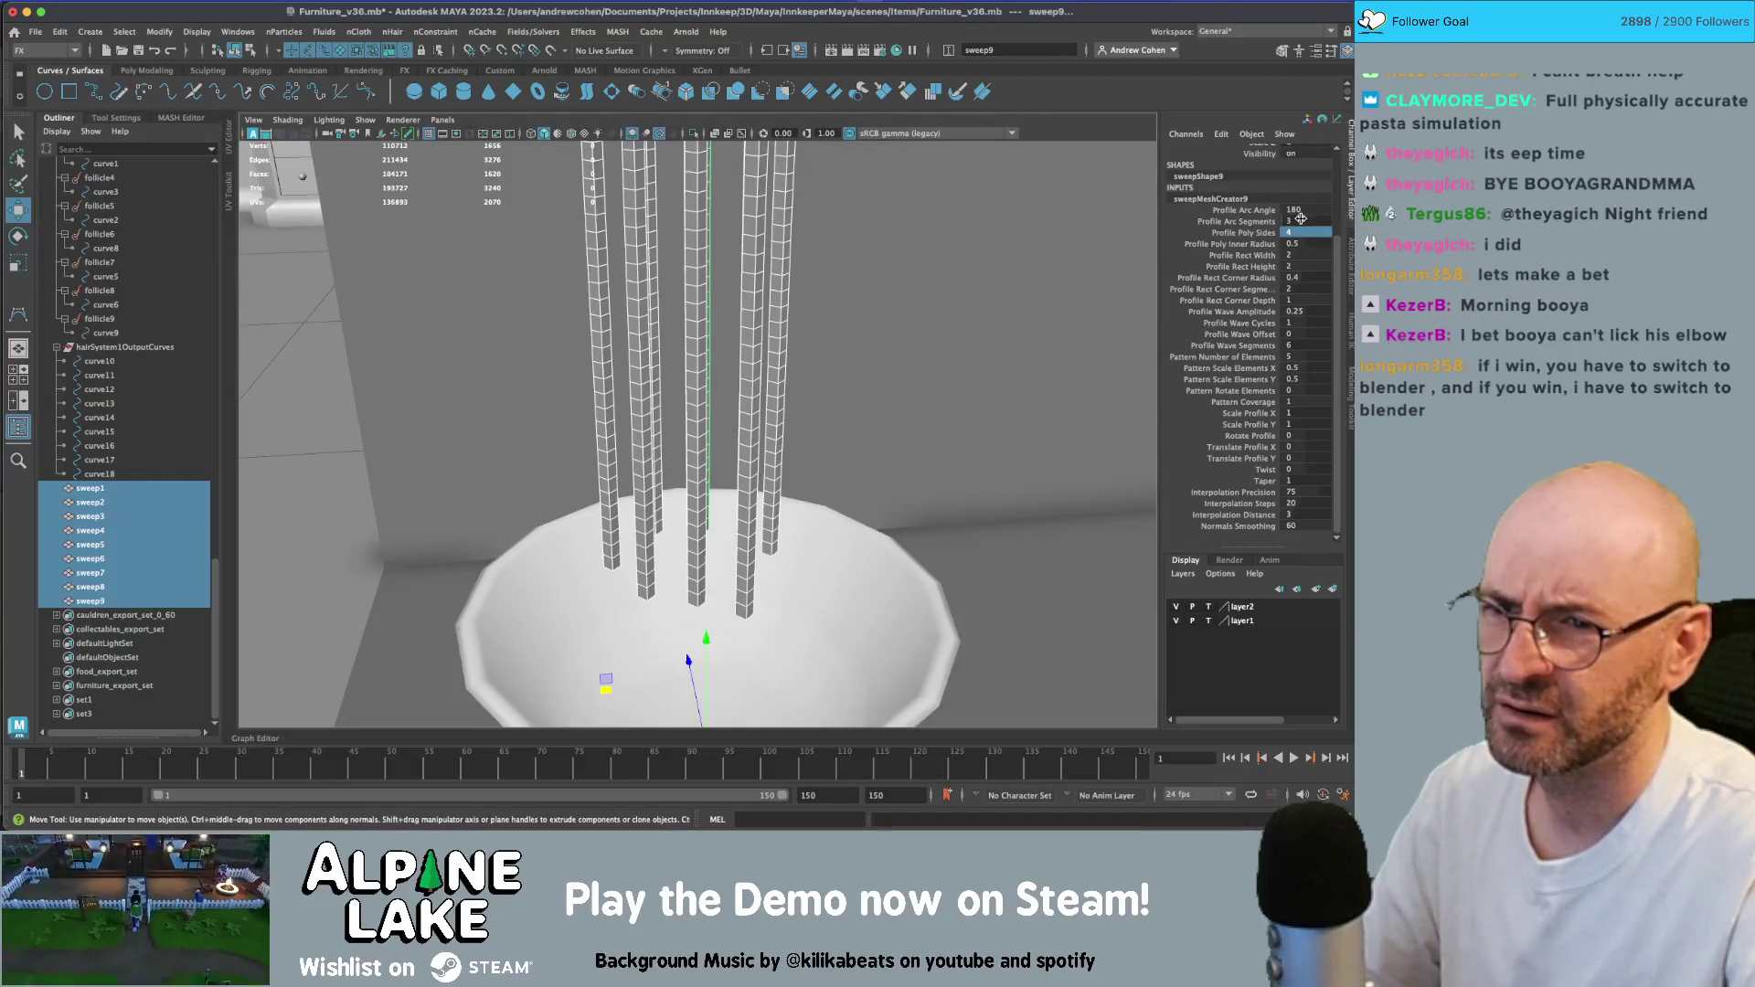
left_click(1301, 220)
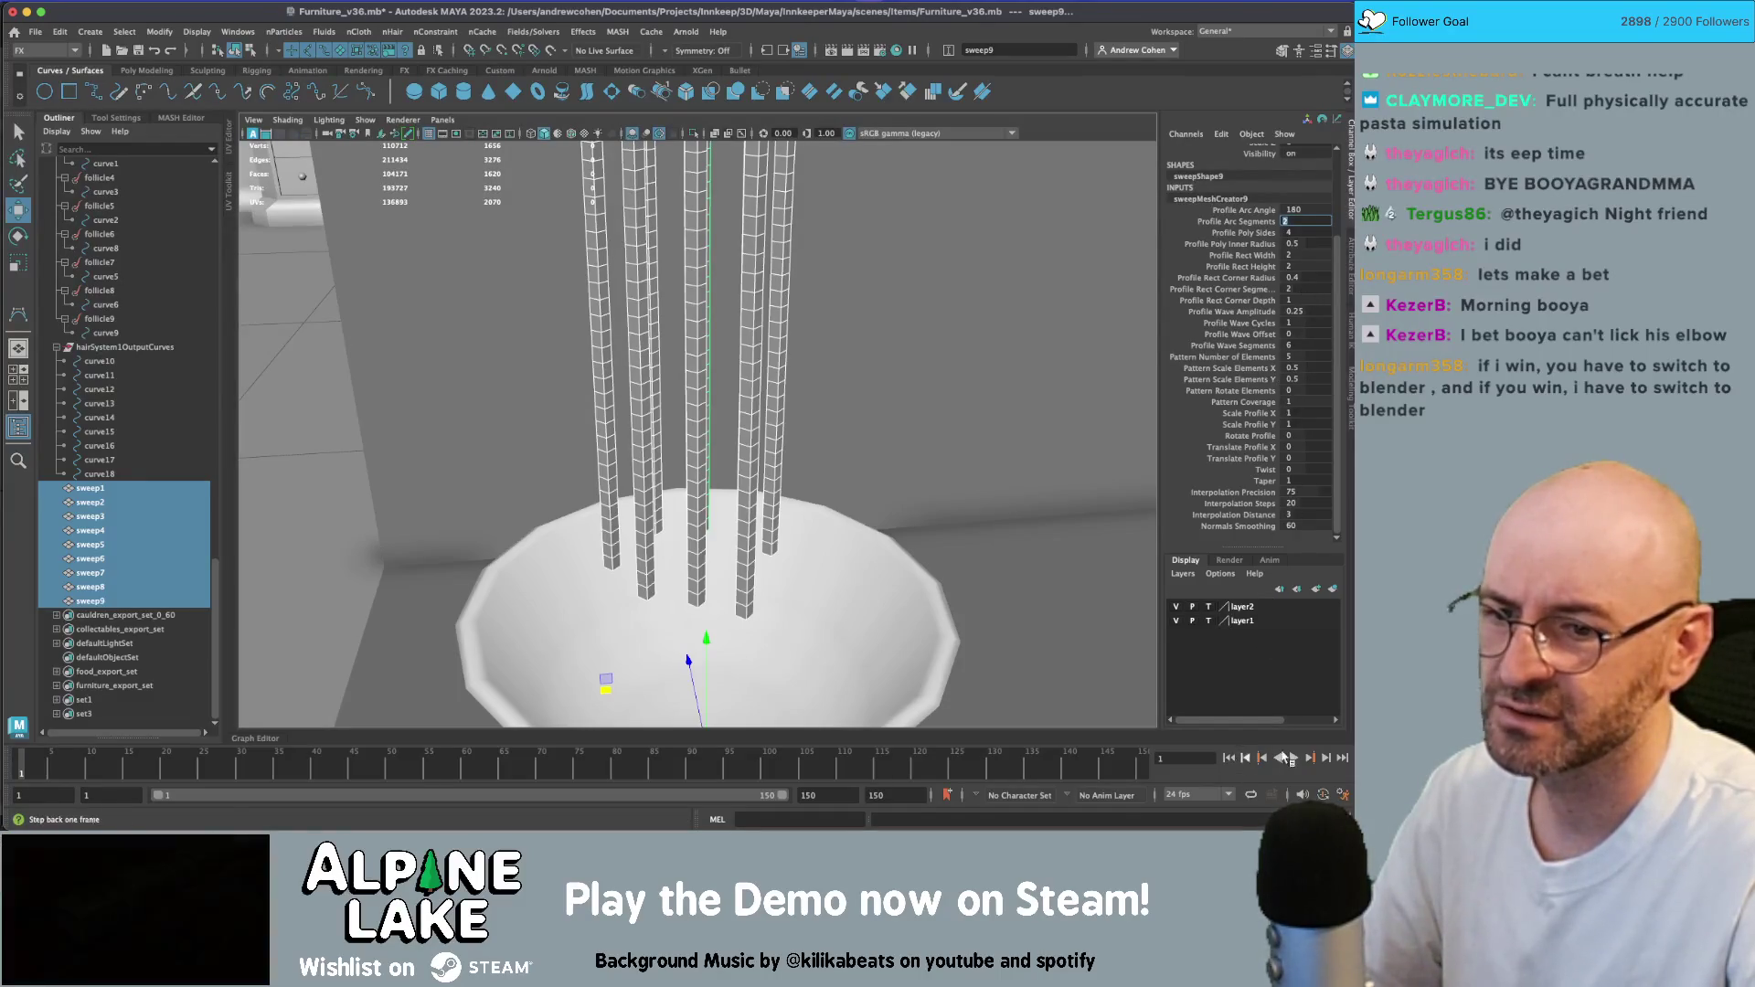
left_click(1298, 760)
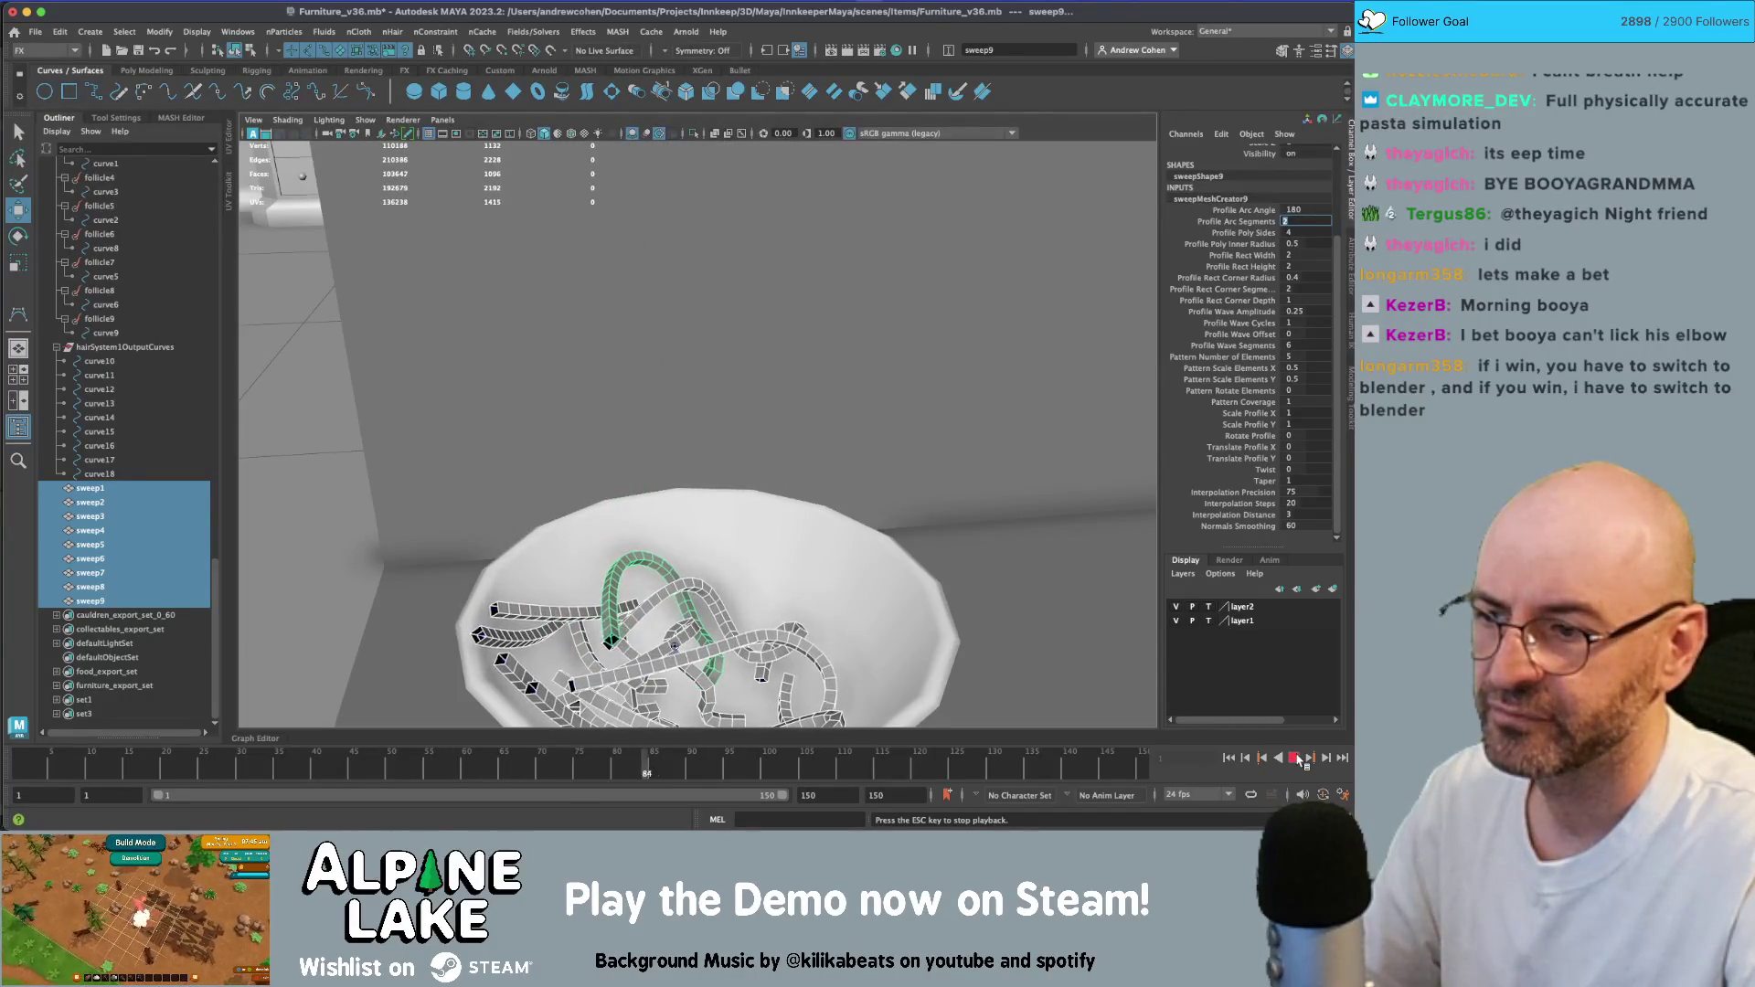
key("Escape")
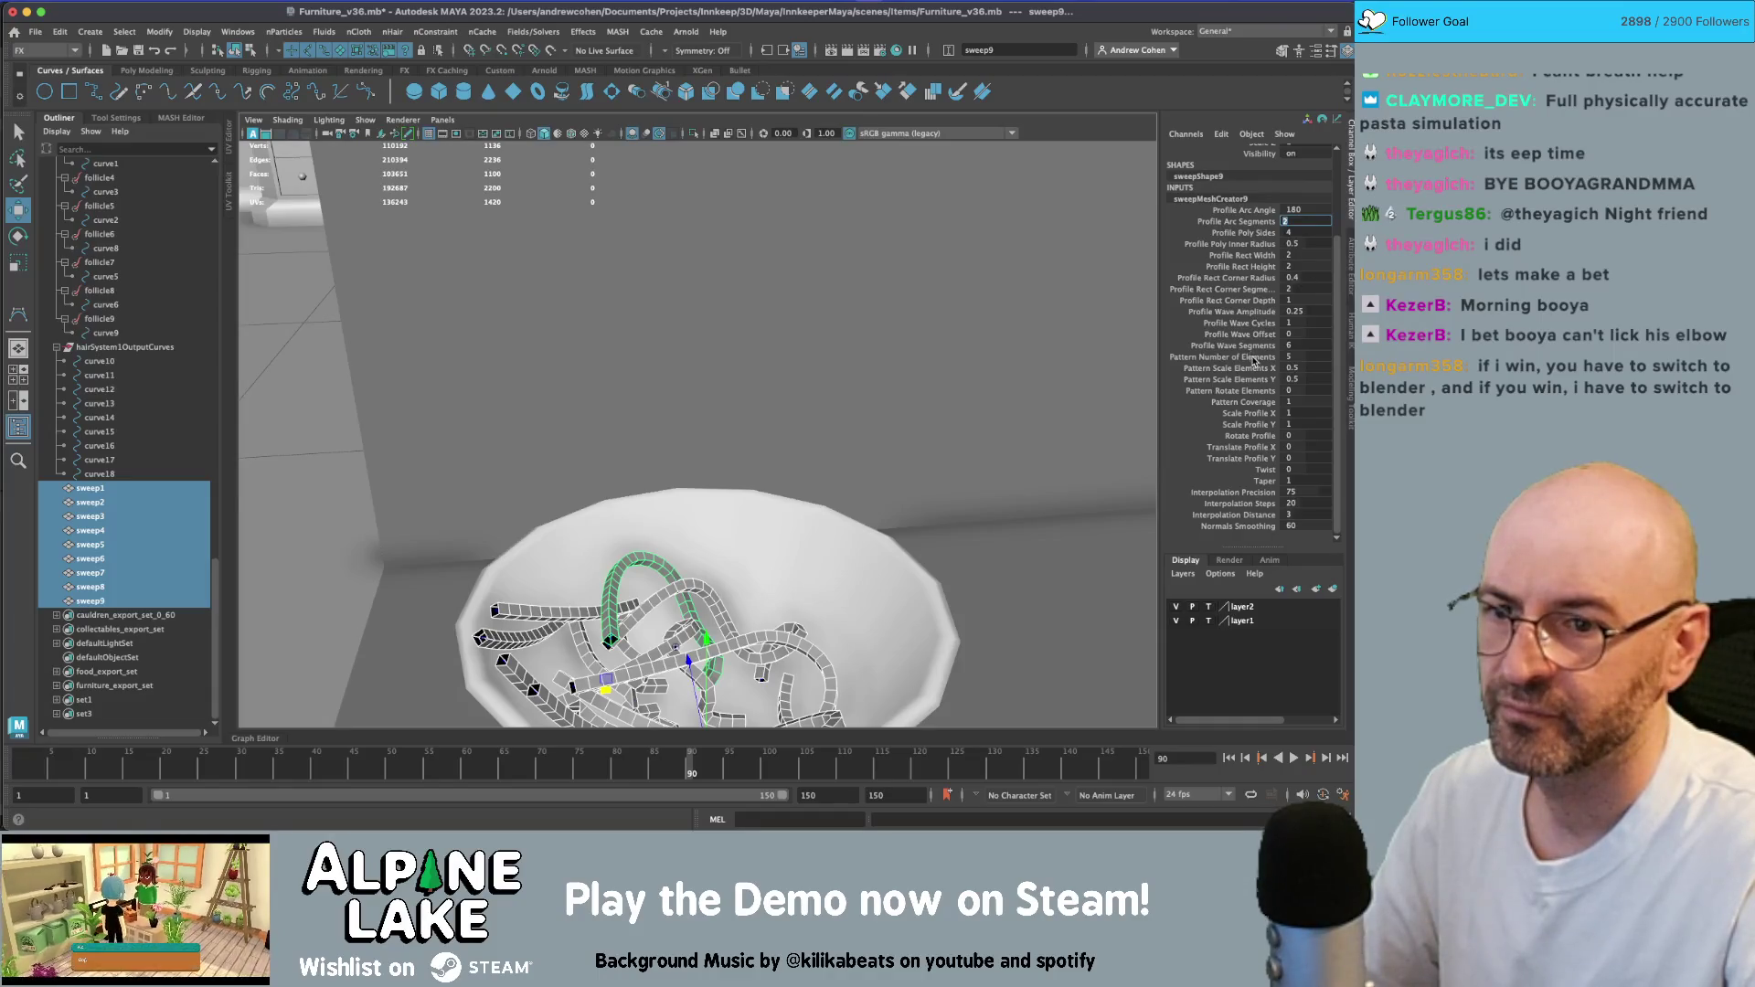
key("ctrl+a")
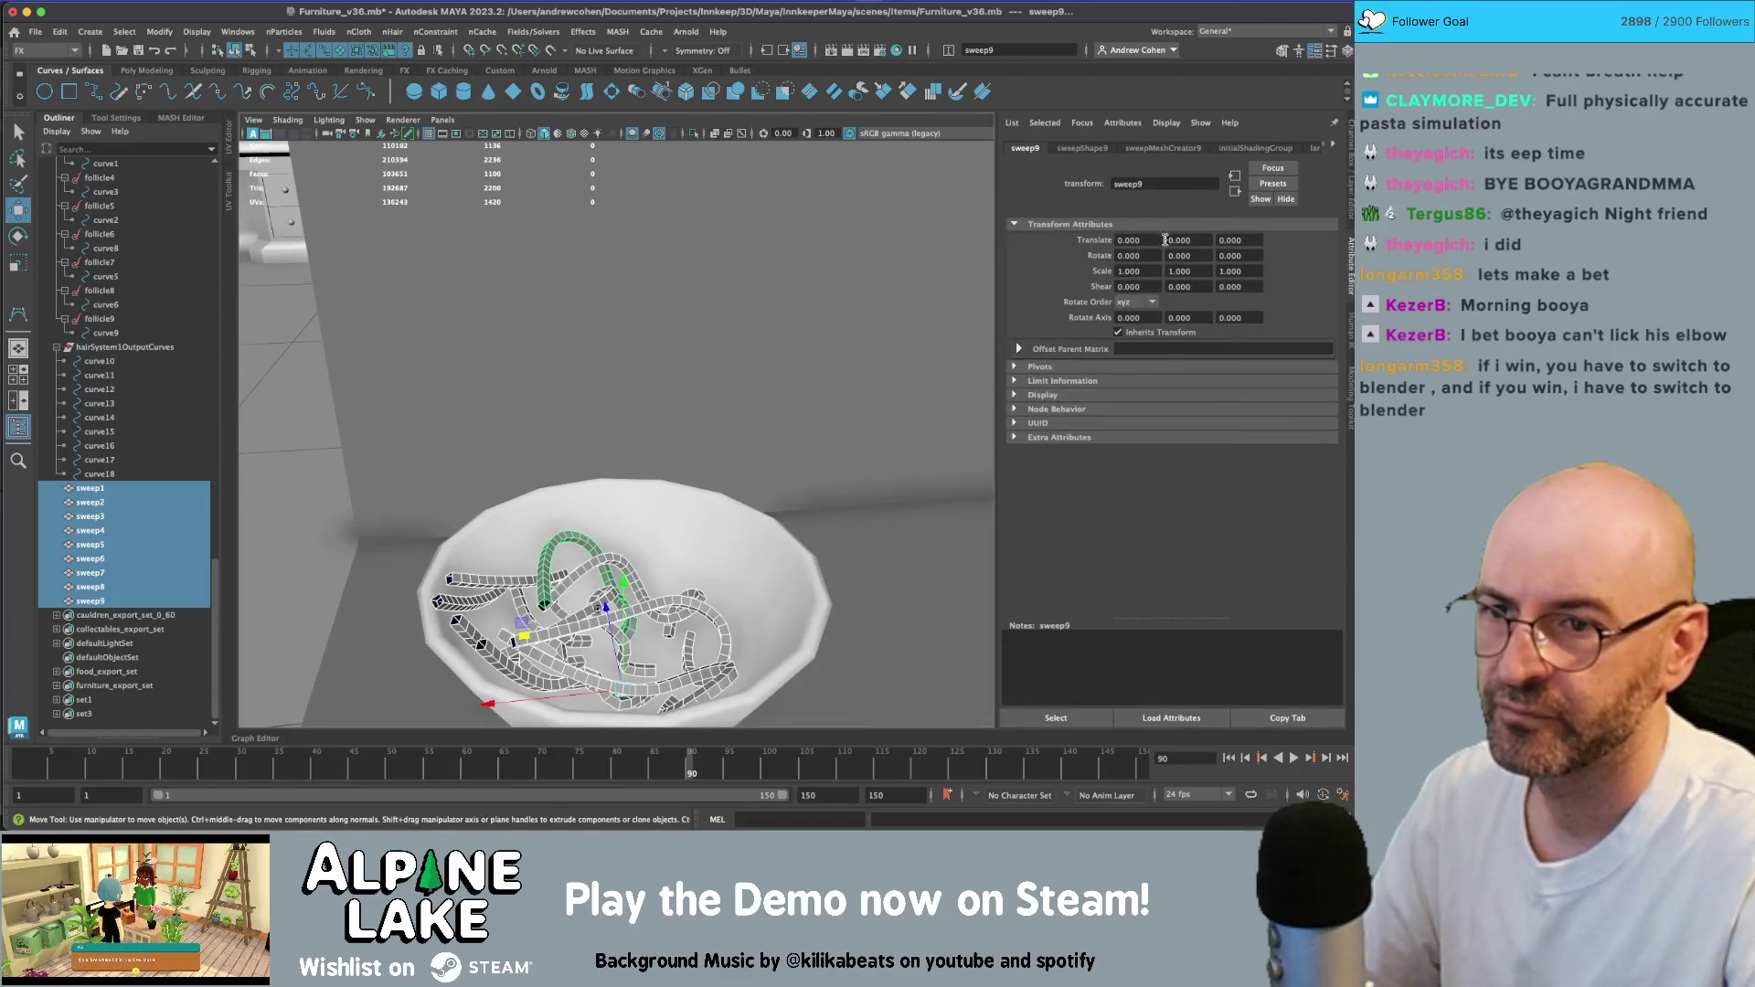
- Check sweepMeshCreator9's profile settings, then return to the Channel Box showing Poly Sides 4 and Arc Segments 2
left_click(1110, 150)
left_click(1141, 150)
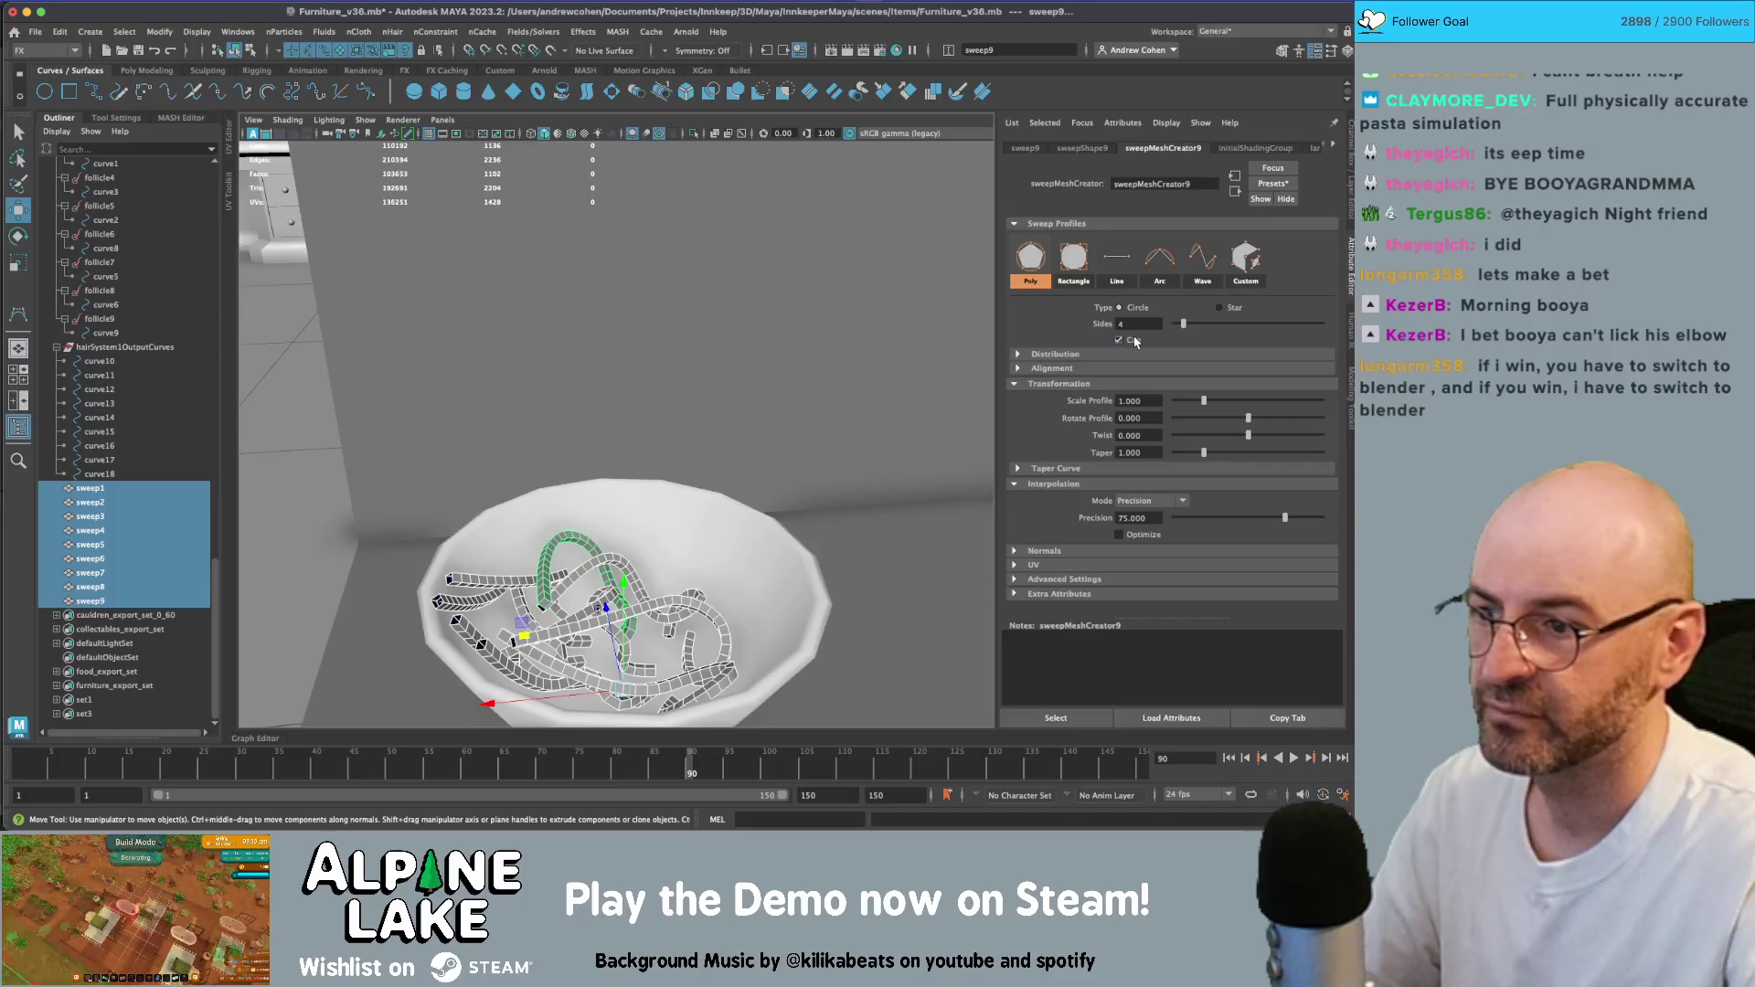
key("ctrl+a")
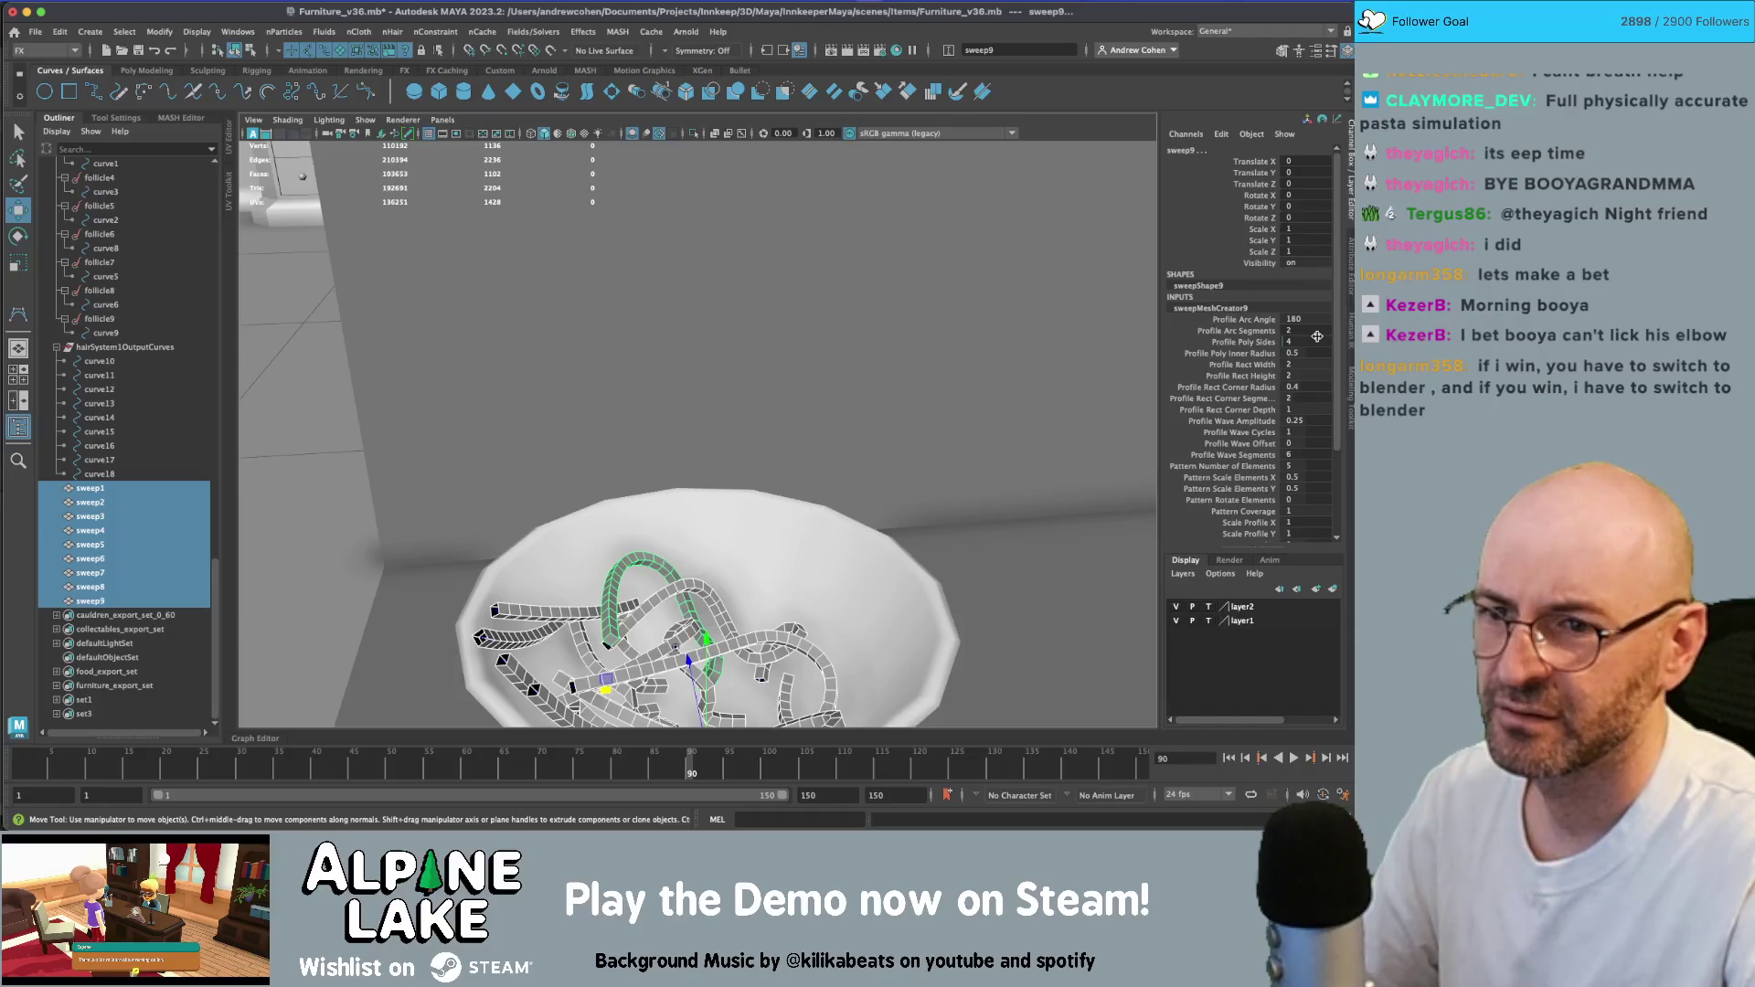
scroll(1315, 352, "down", 4)
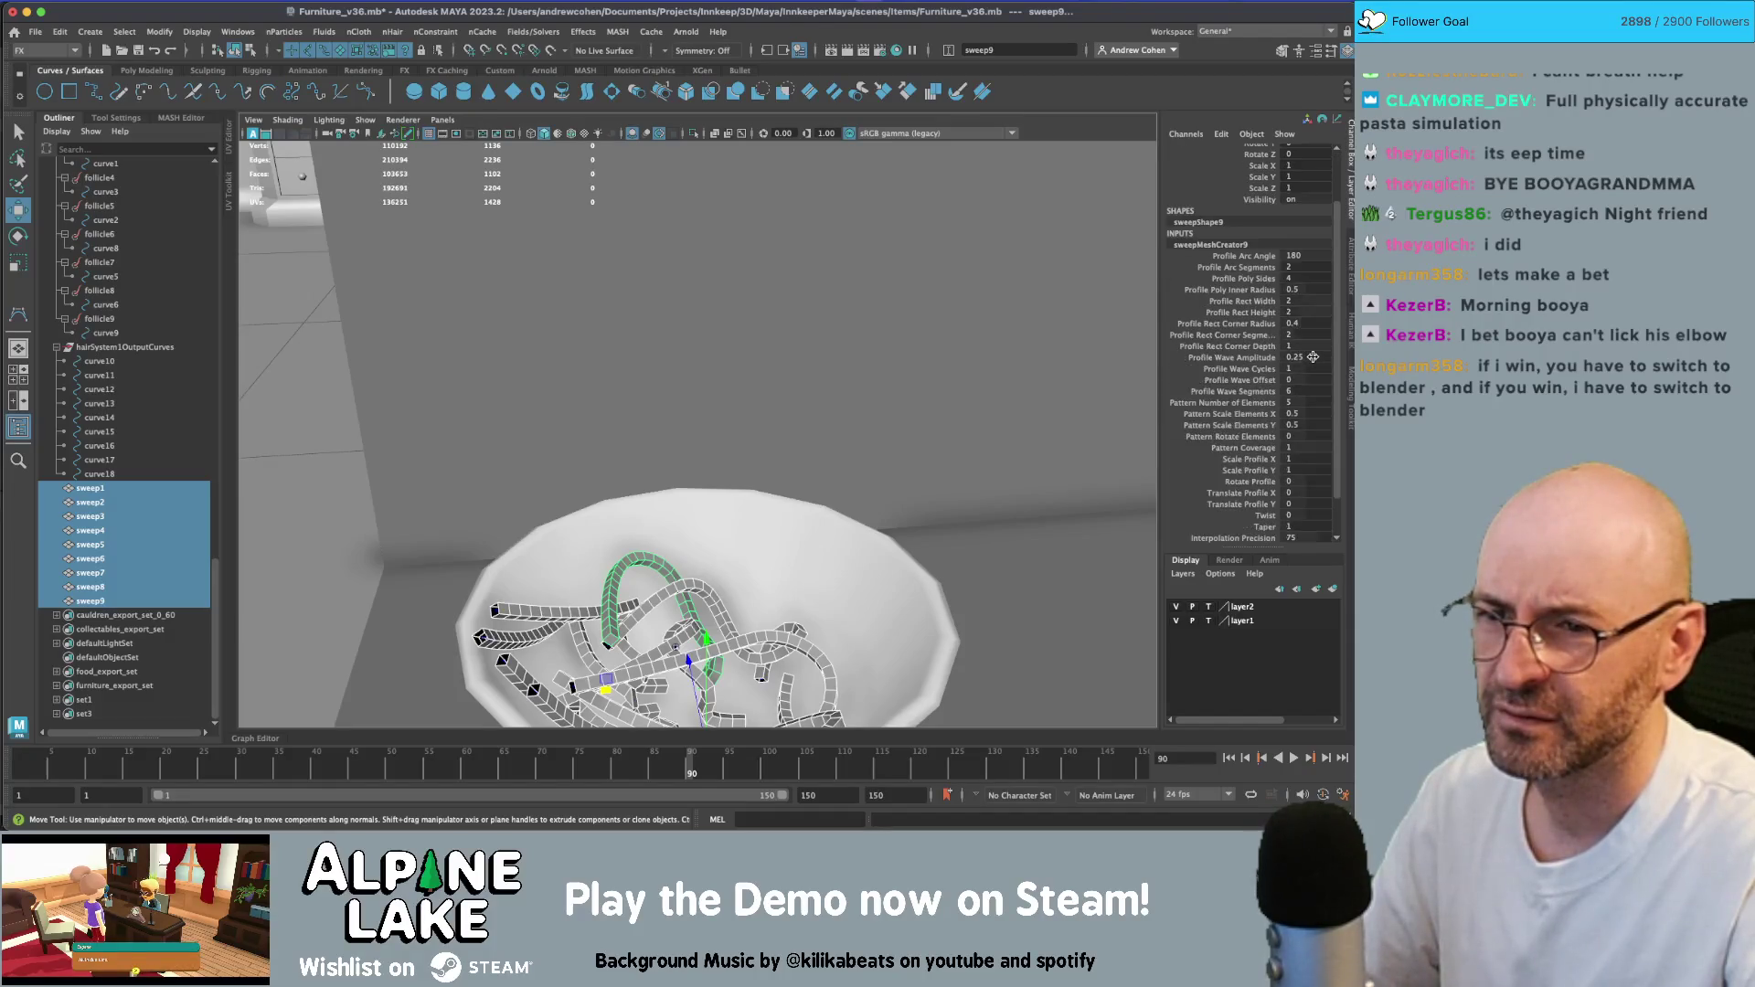
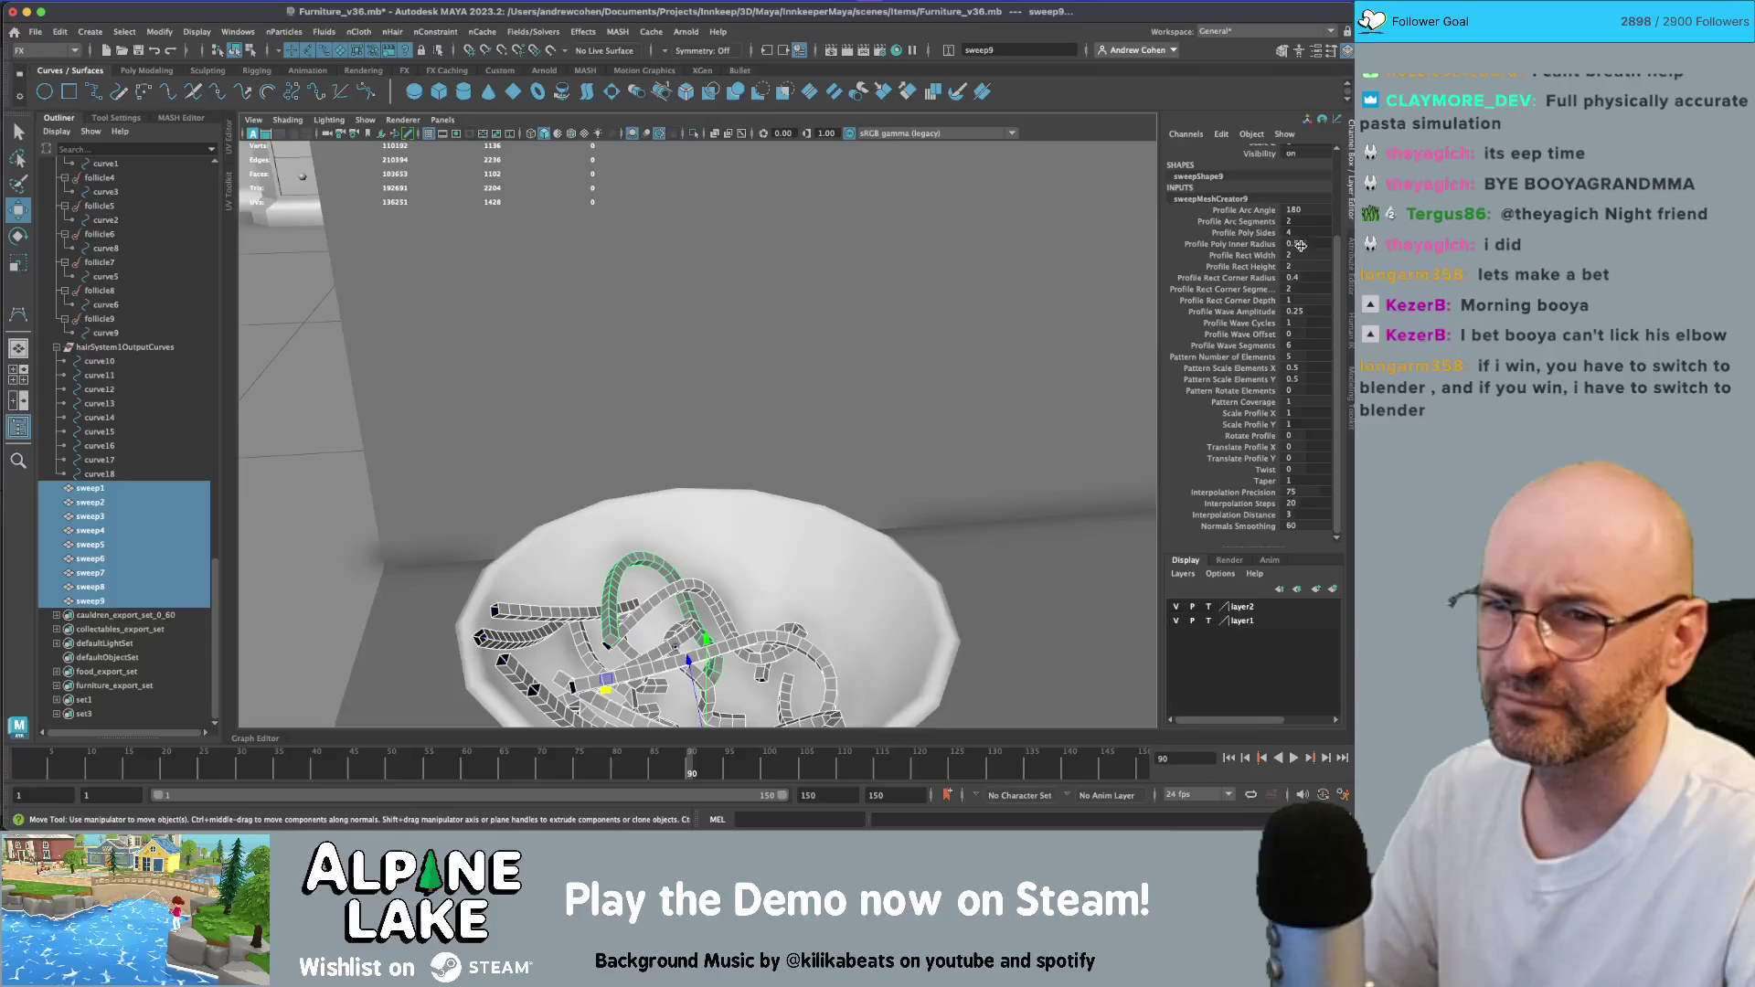
- Review the Channel Box settings of the sweep1 through sweep5 noodles
key("ctrl+a")
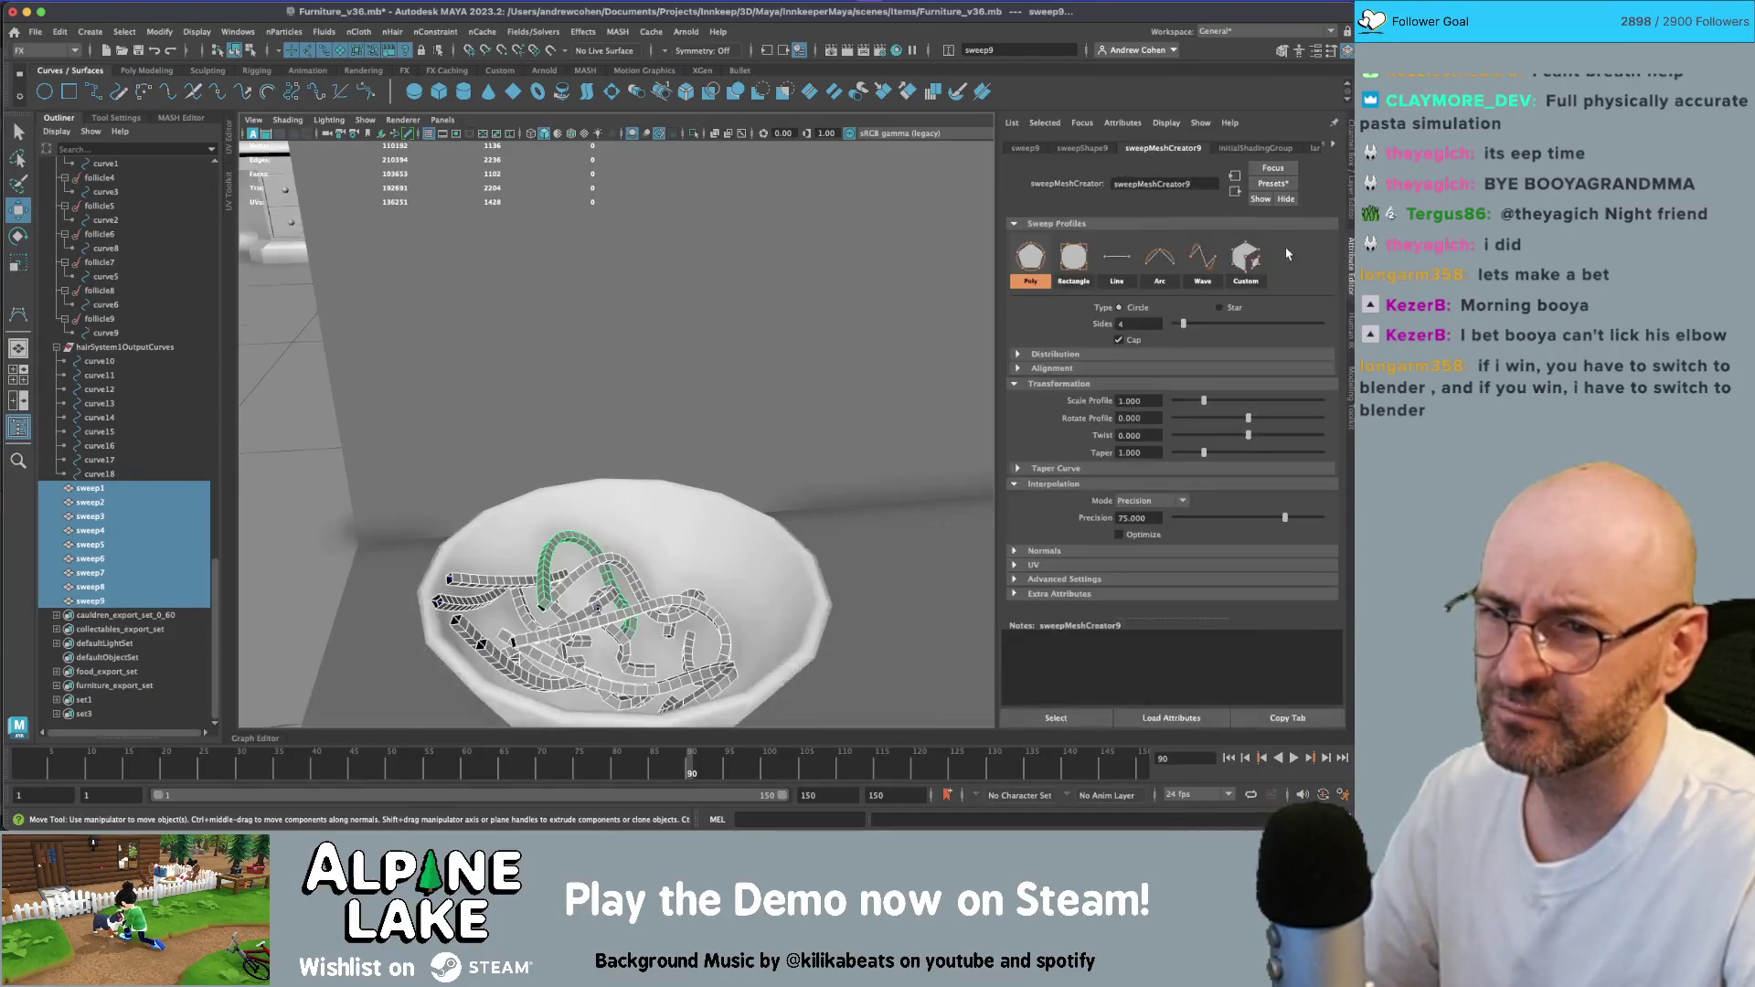
left_click(659, 611)
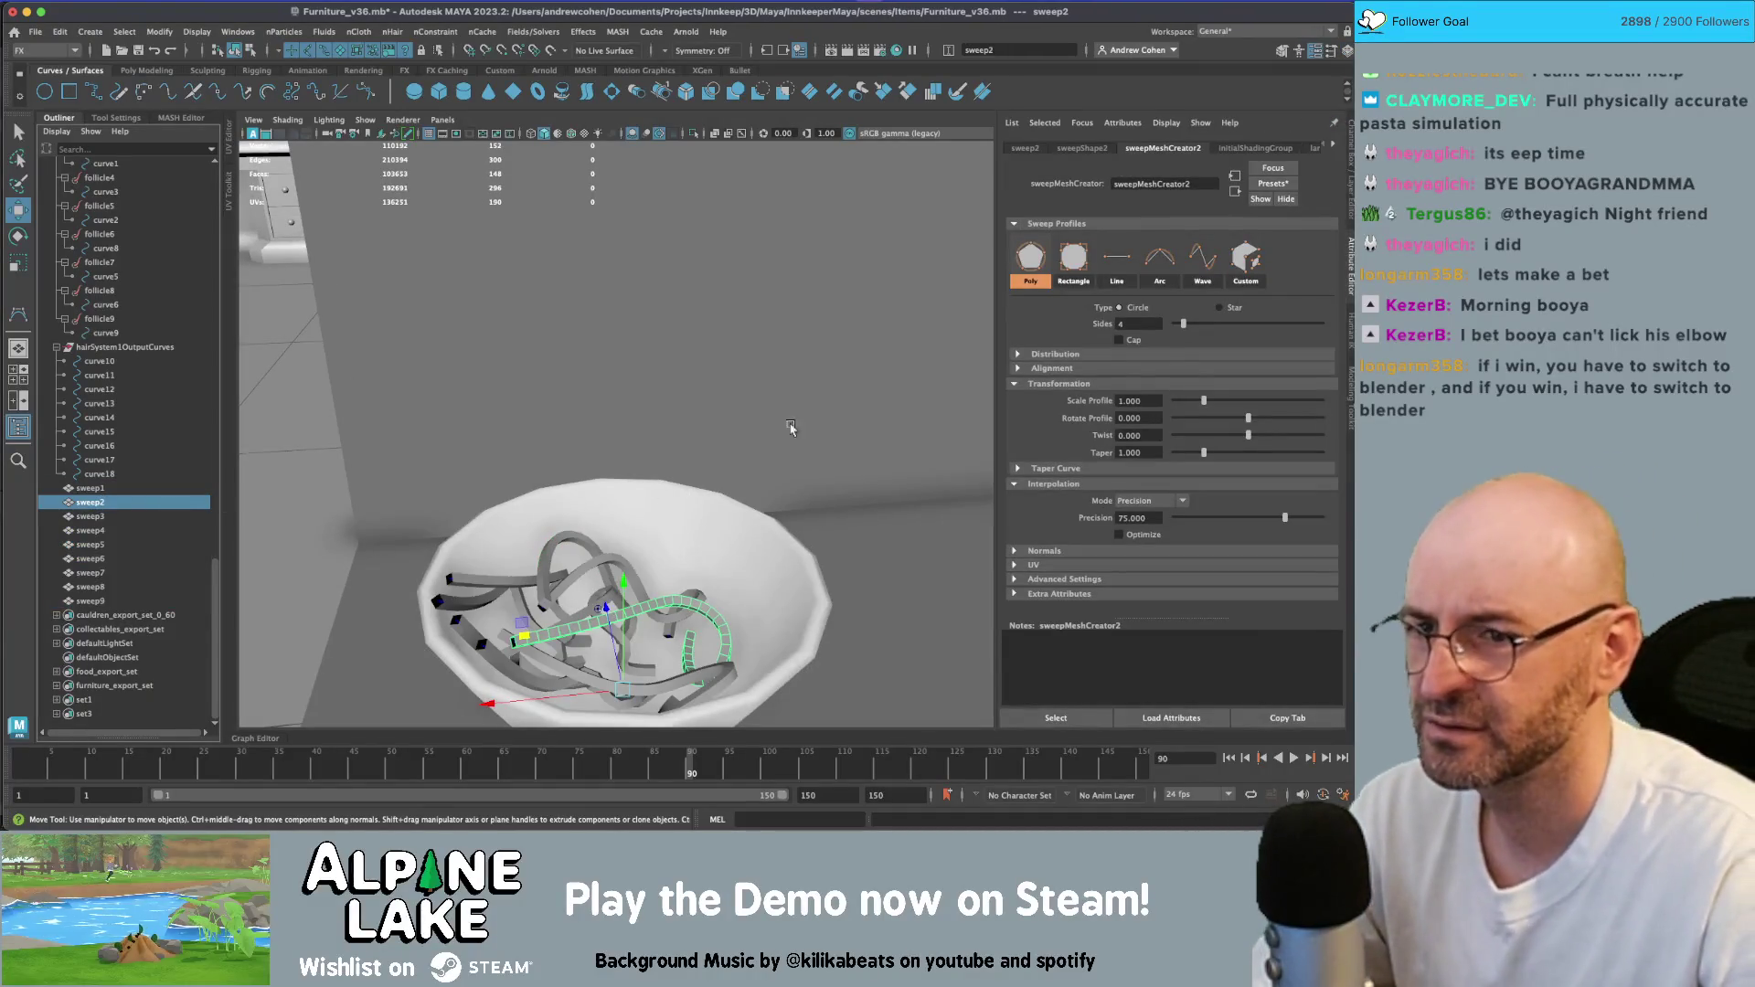
left_click(146, 491)
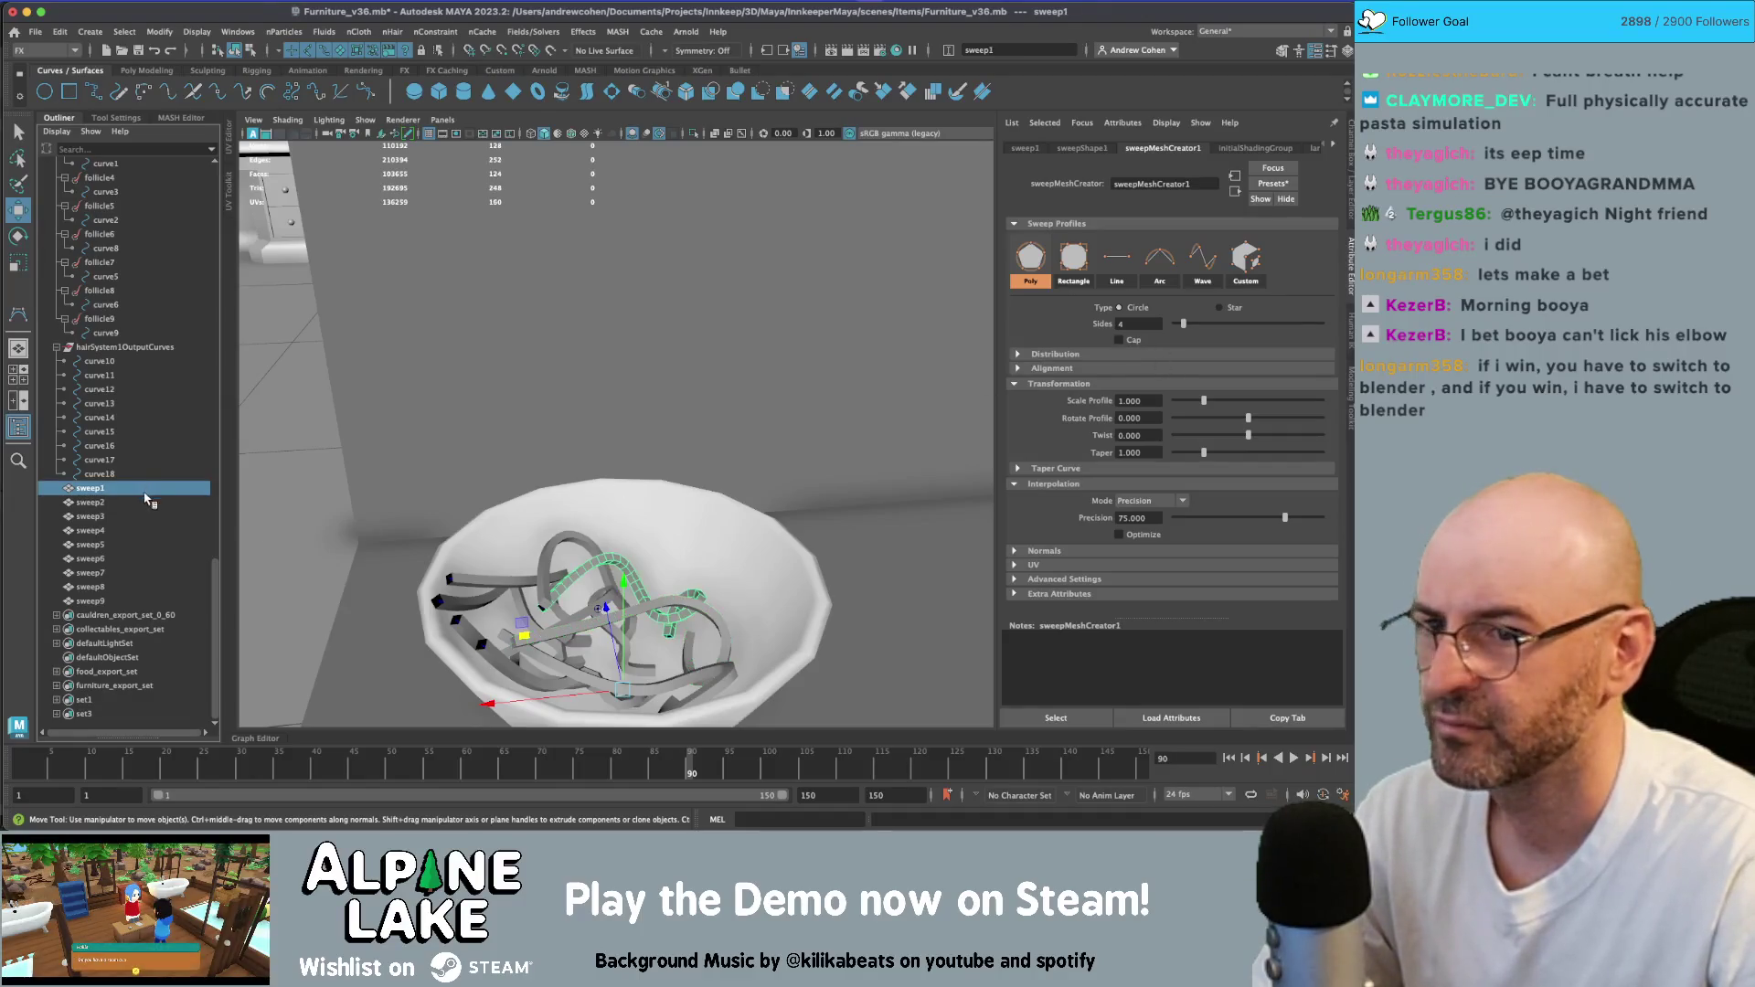
left_click(137, 503)
left_click(138, 516)
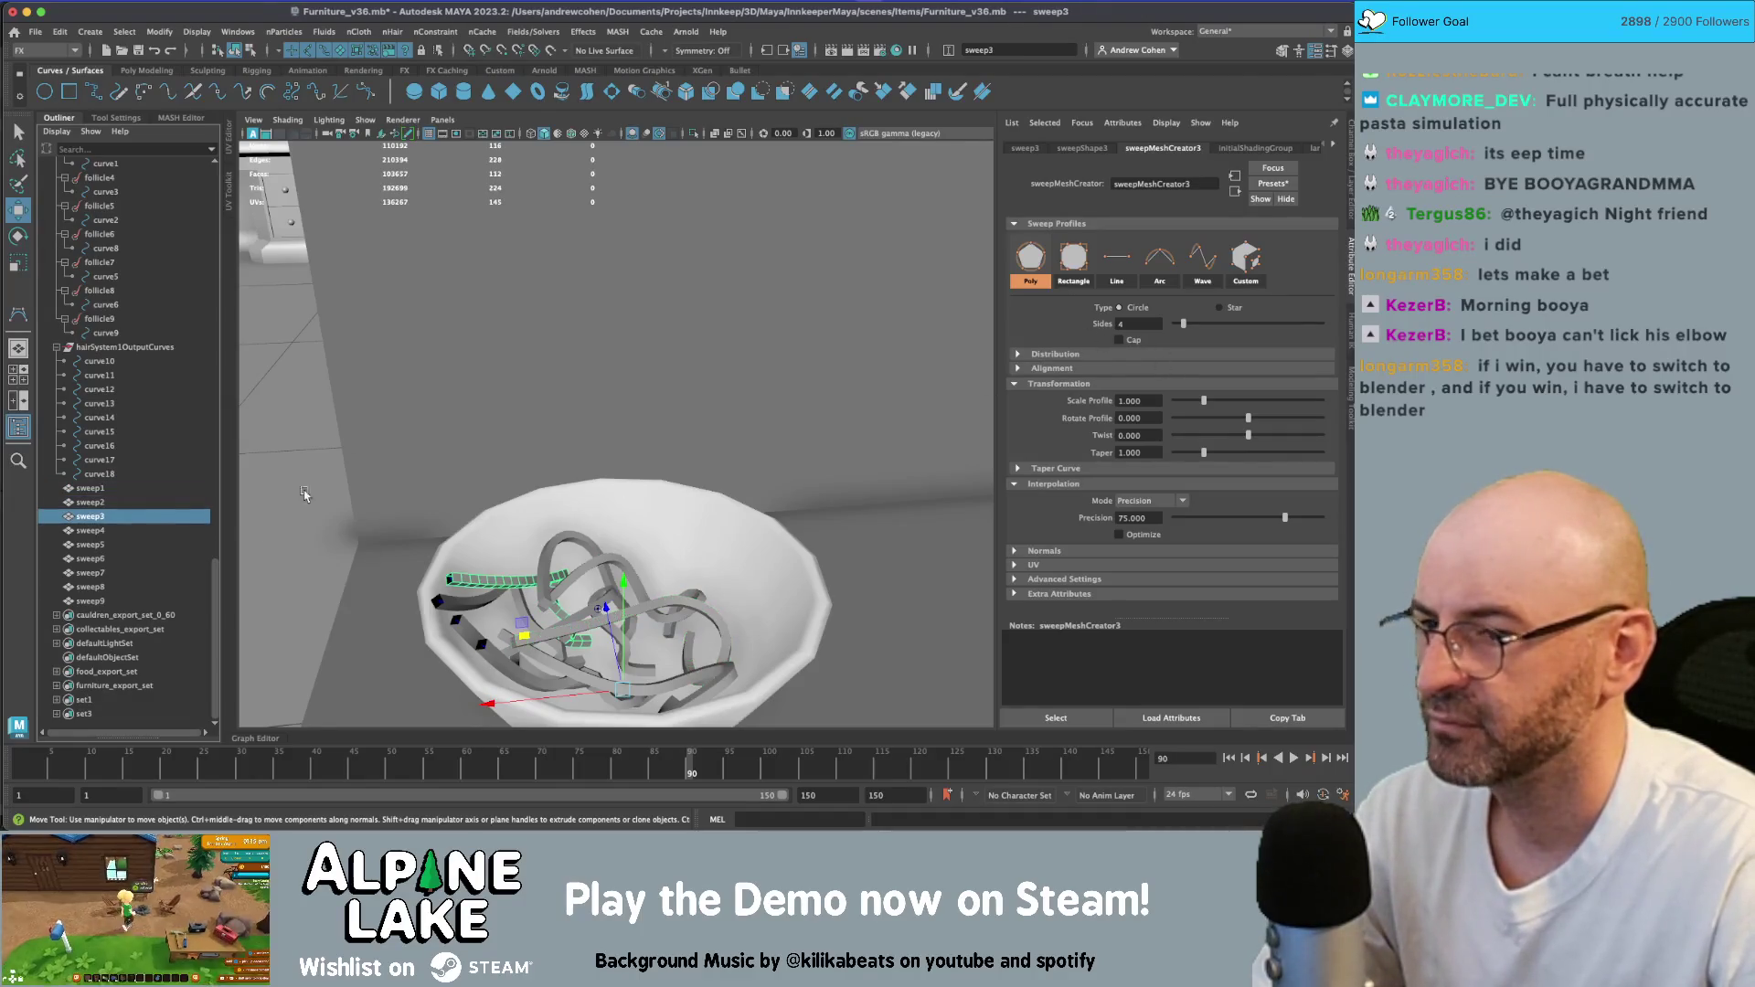
left_click(100, 531)
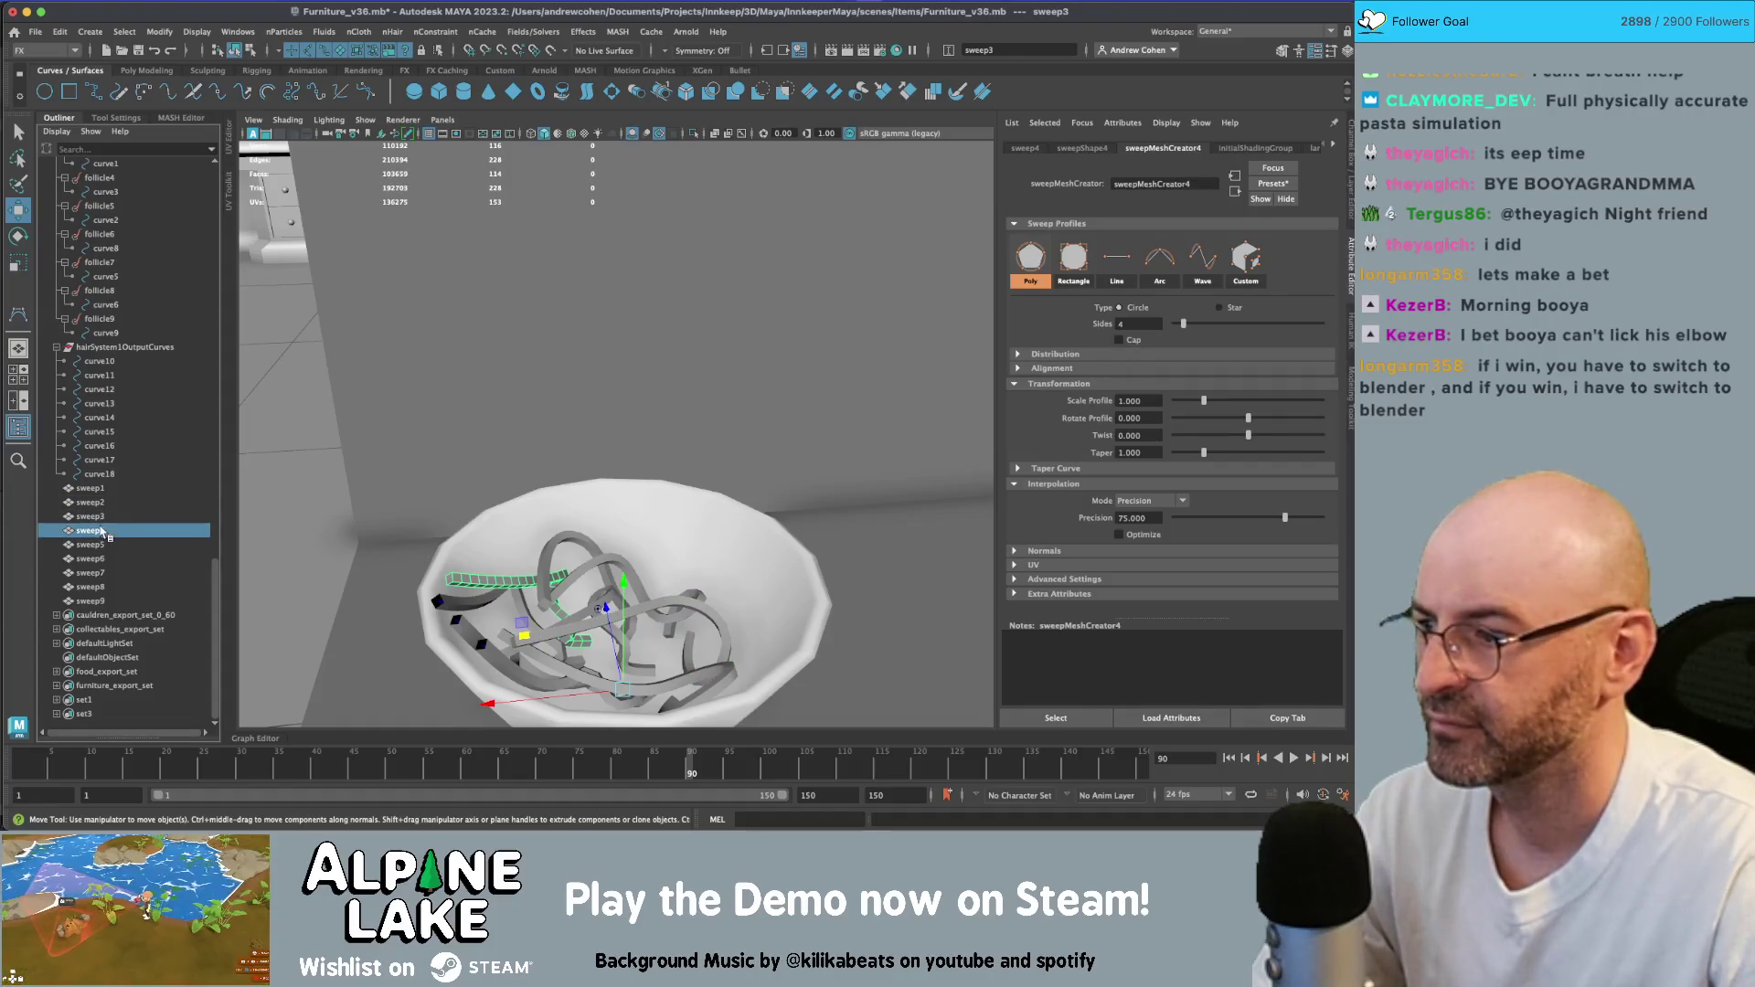
left_click(174, 545)
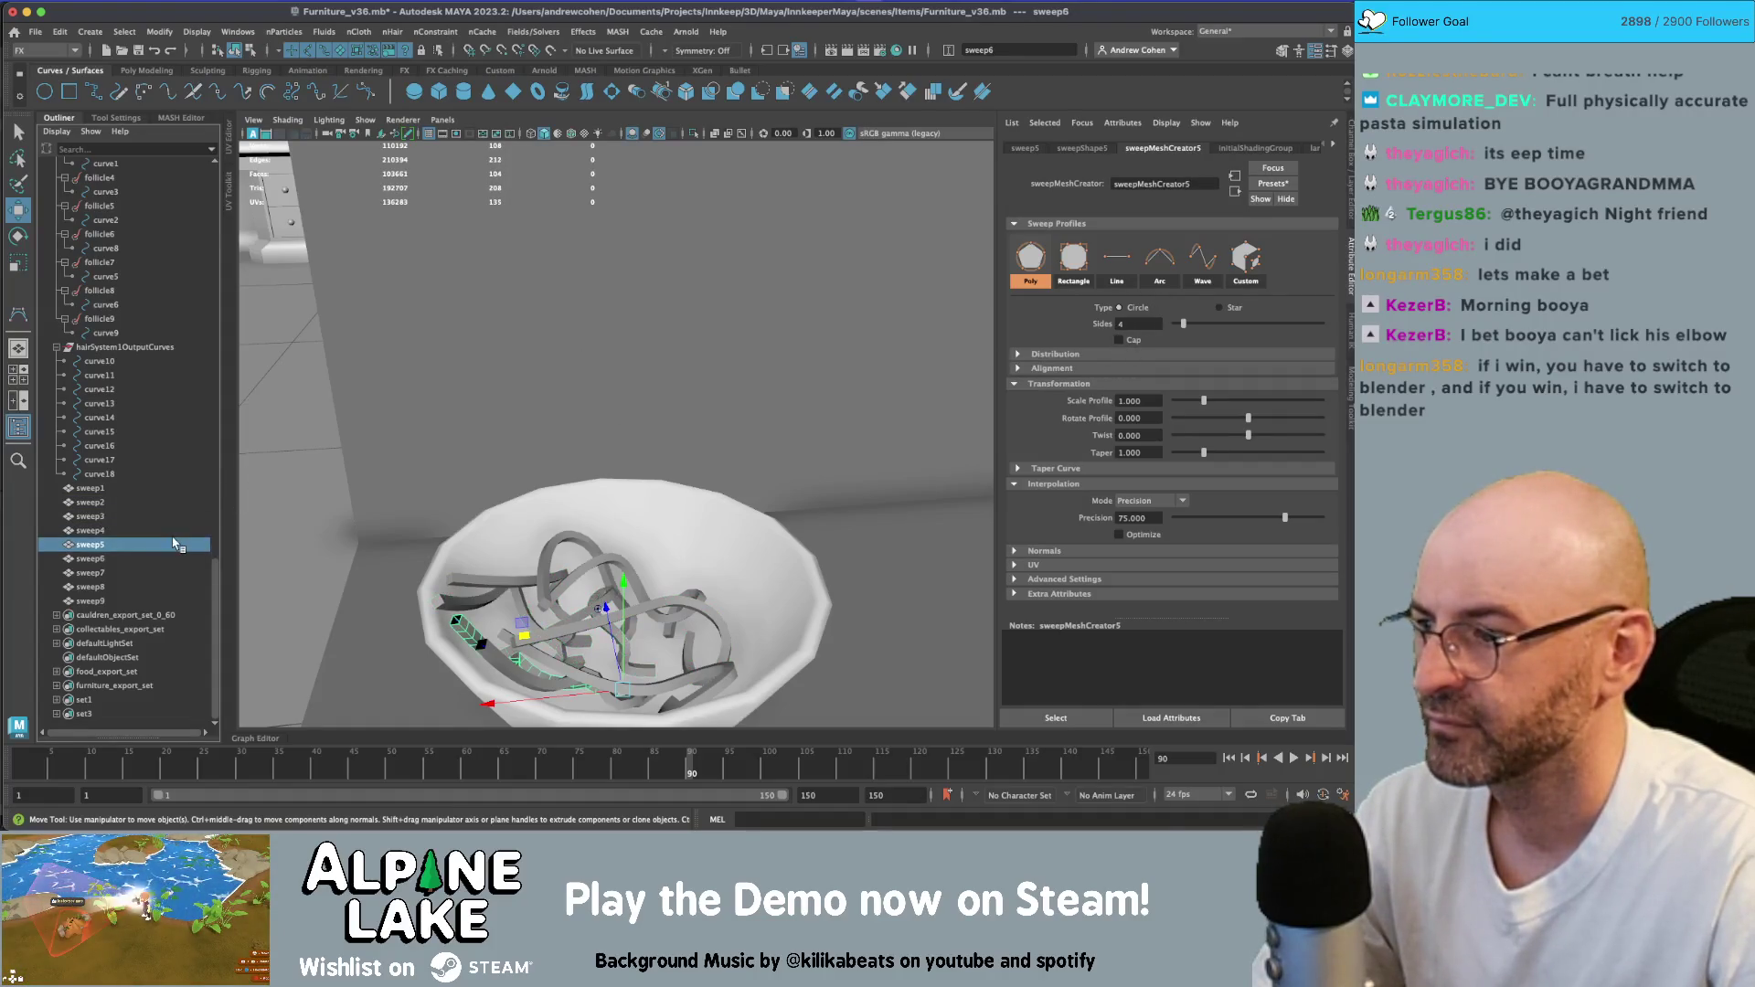
- Check the sweep6 to sweep9 noodles, then select all nine sweeps together
key("Down")
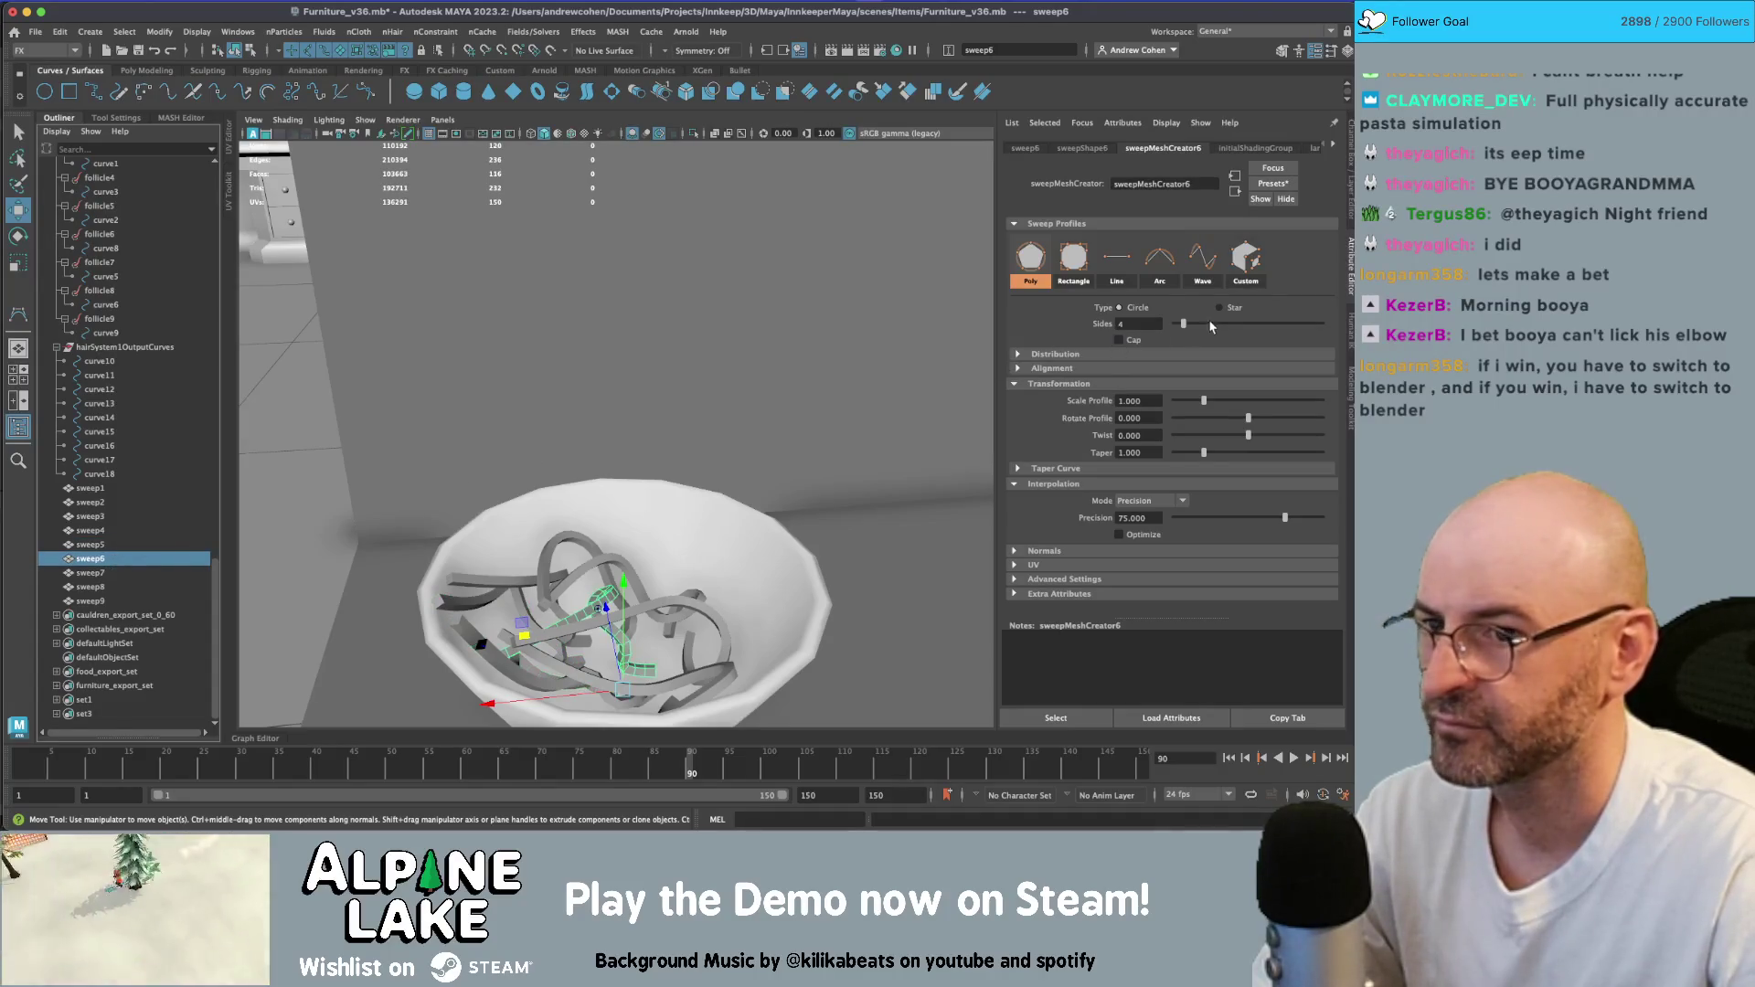
key("Down")
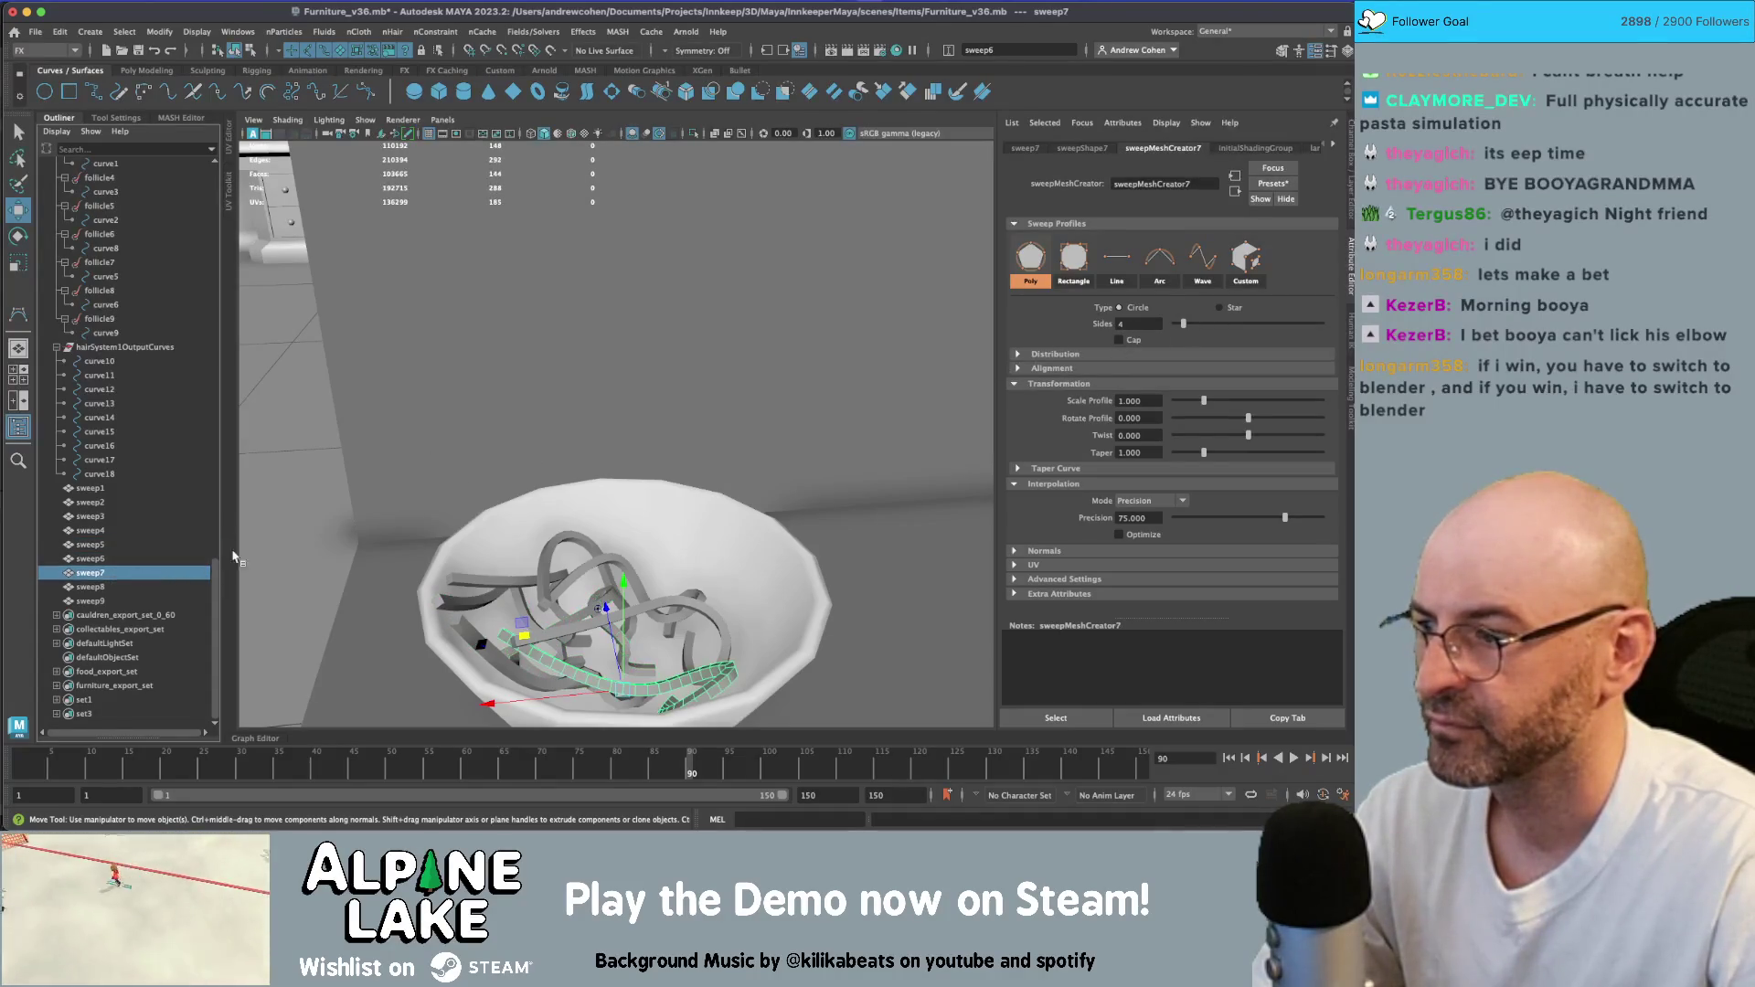
key("Down")
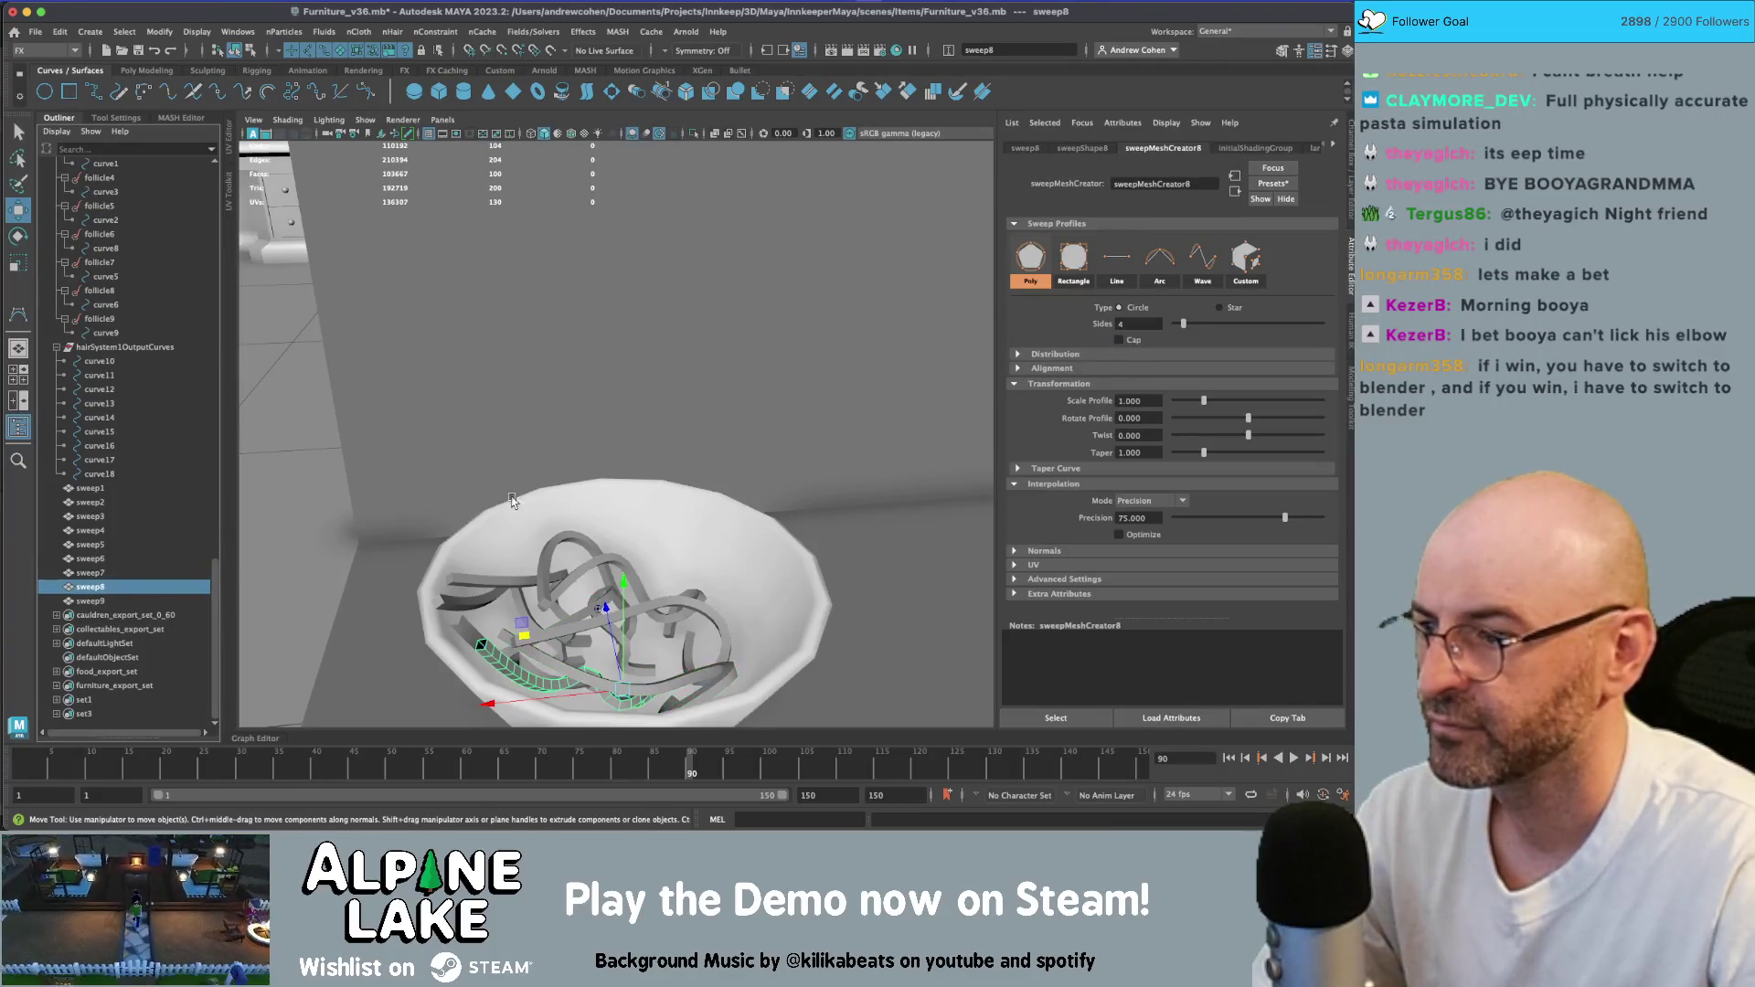
key("Down")
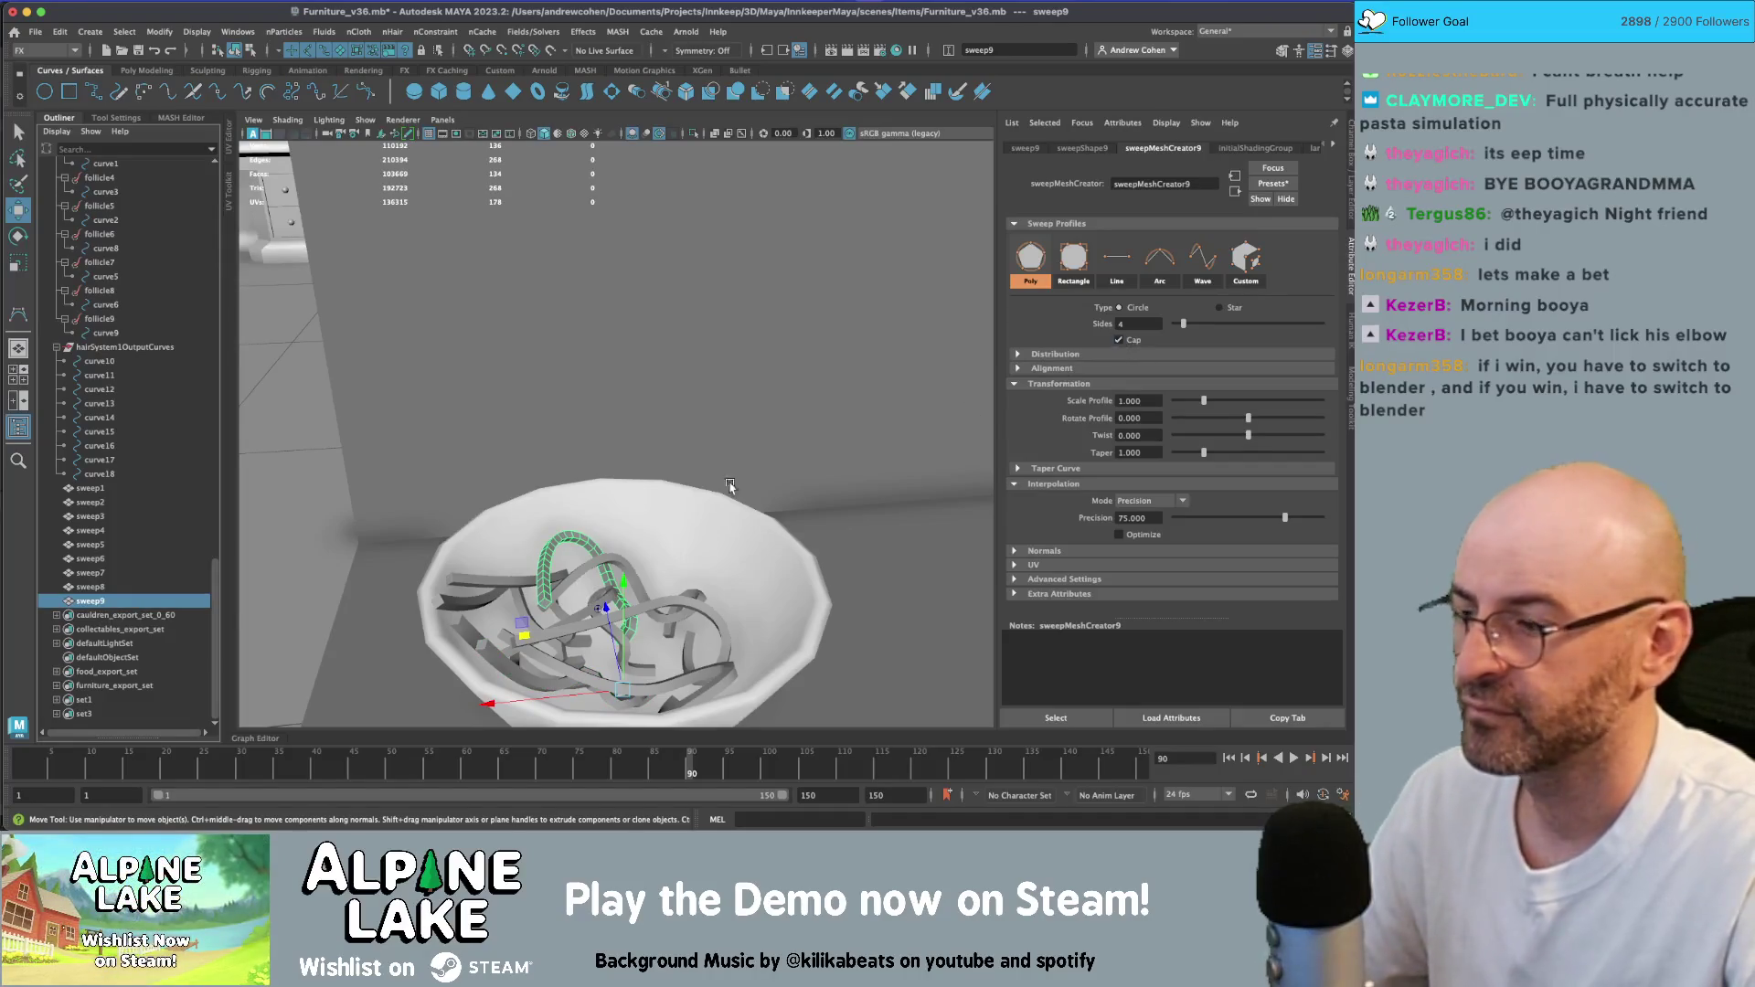
left_click(148, 591)
left_click(153, 560)
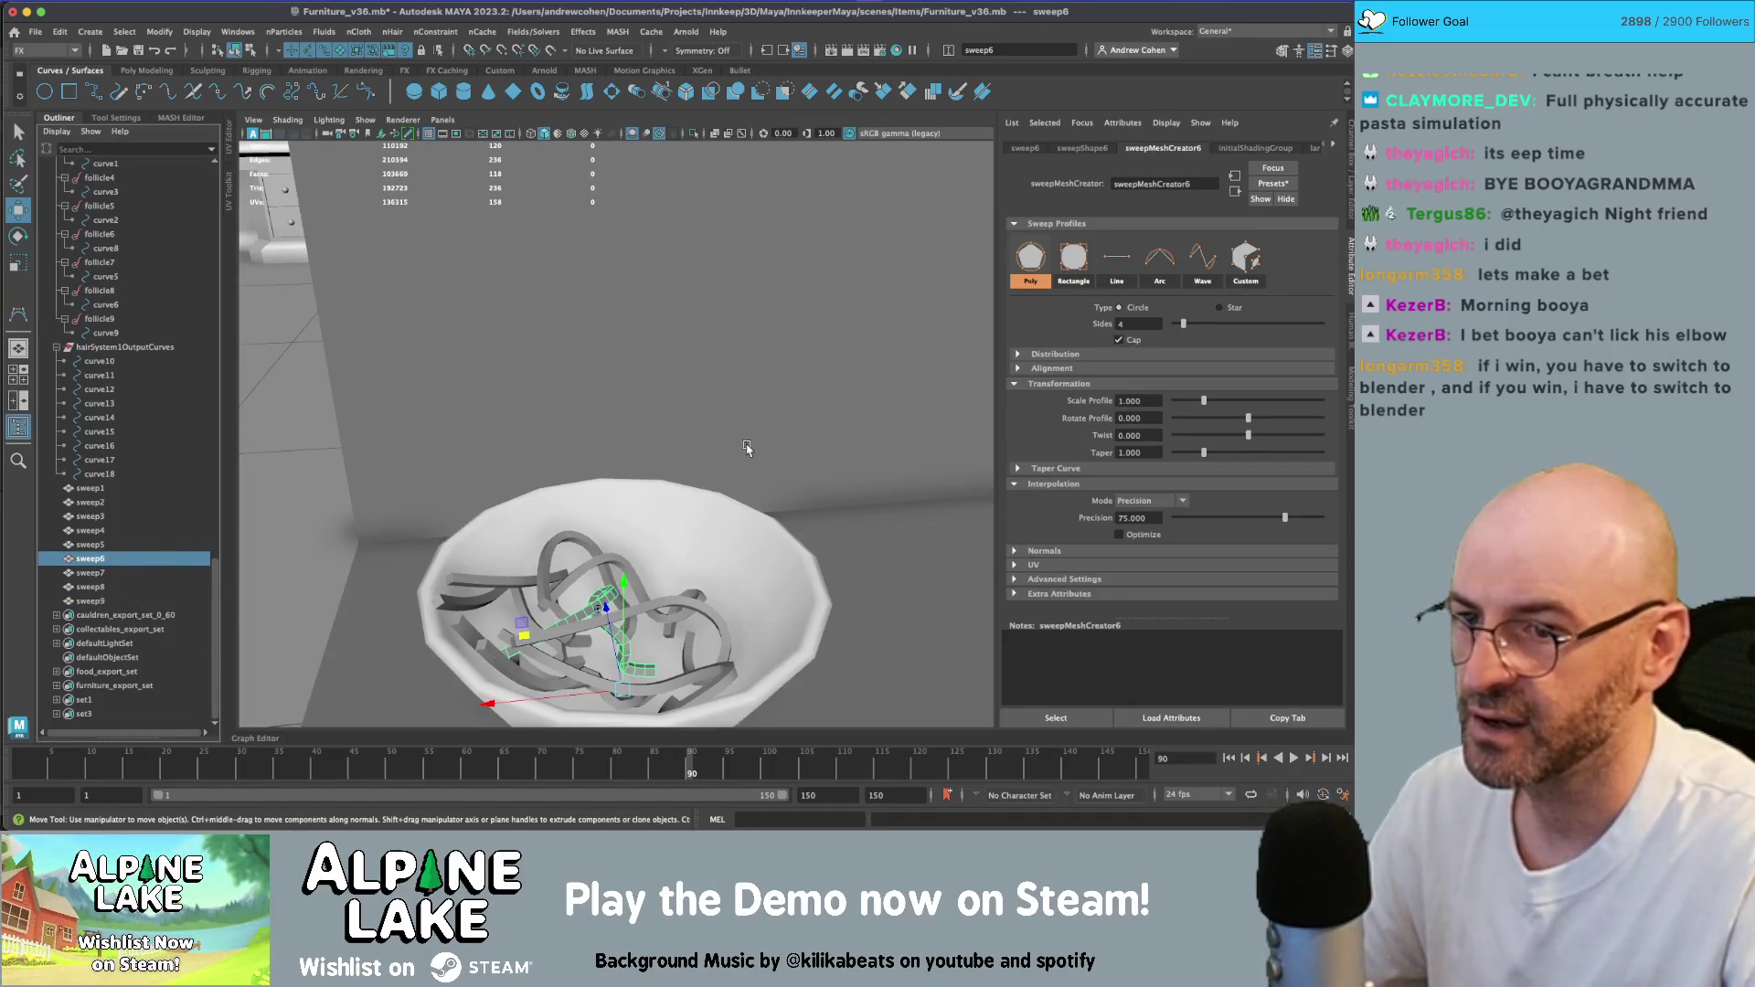
left_click(90, 489)
left_click(89, 601, "shift")
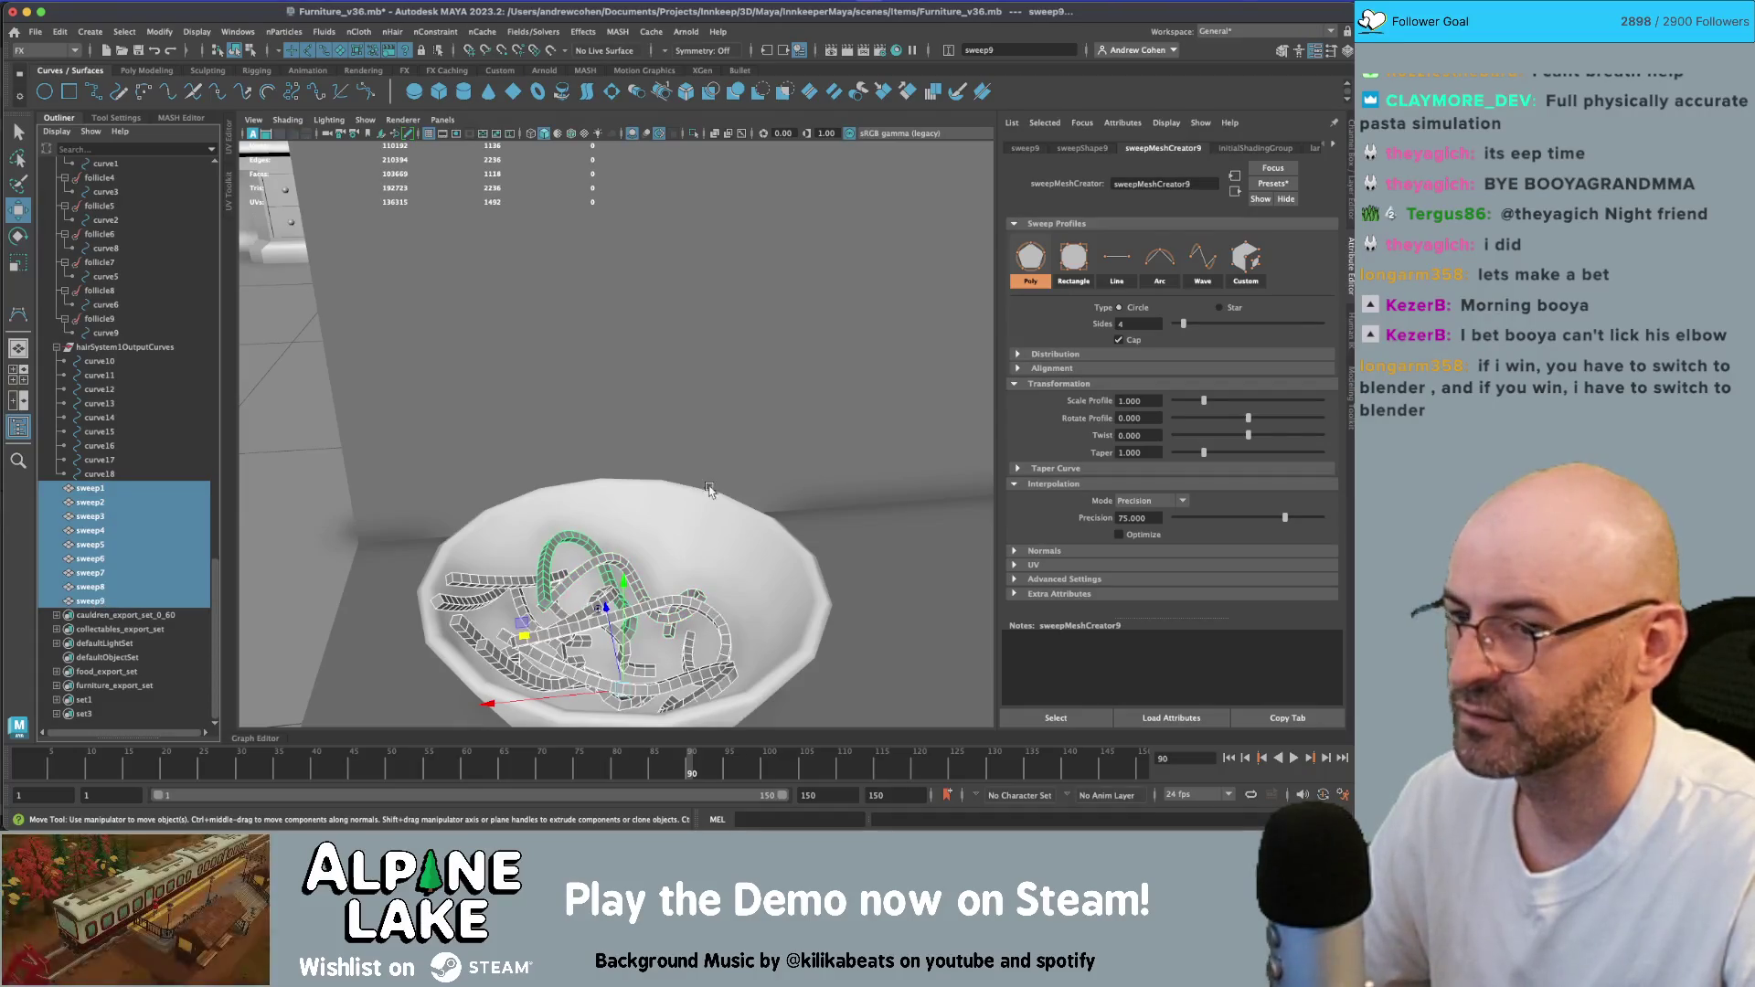
- Set sweepMeshCreator Scale Profile X to 2 and Scale Profile Y to 1.5 on all nine sweeps
key("ctrl+a")
left_click(1238, 311)
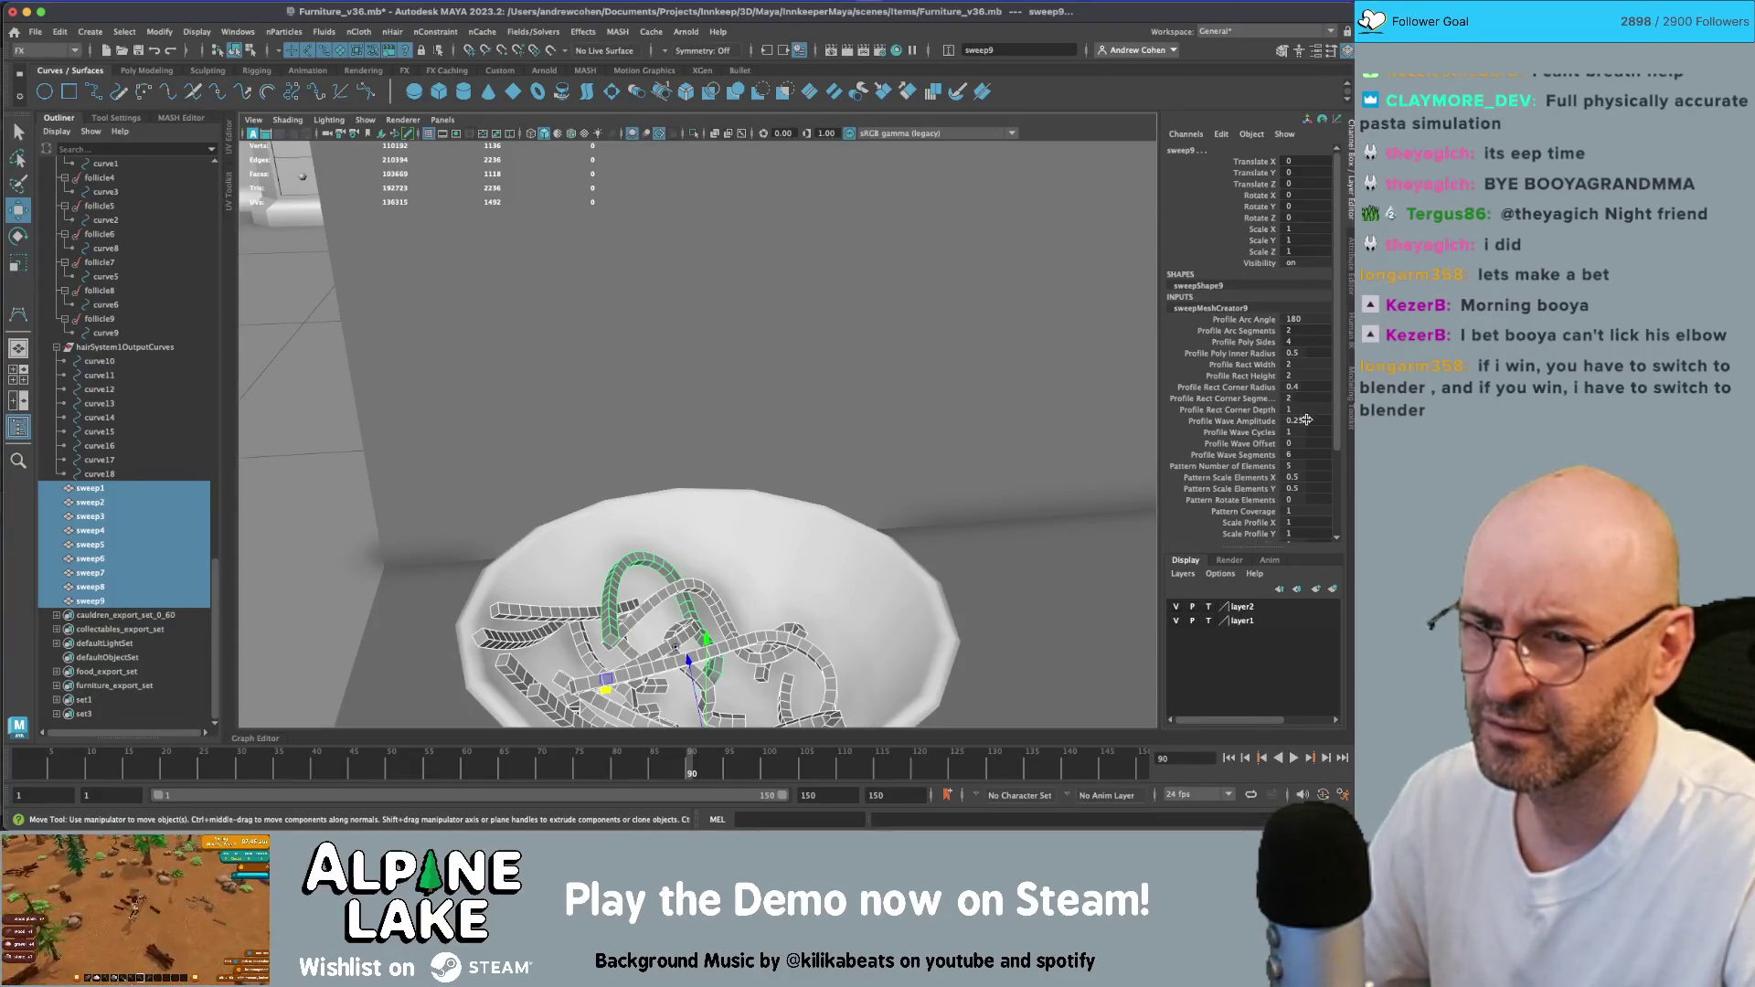
scroll(1307, 423, "down", 2)
scroll(1306, 430, "down", 5)
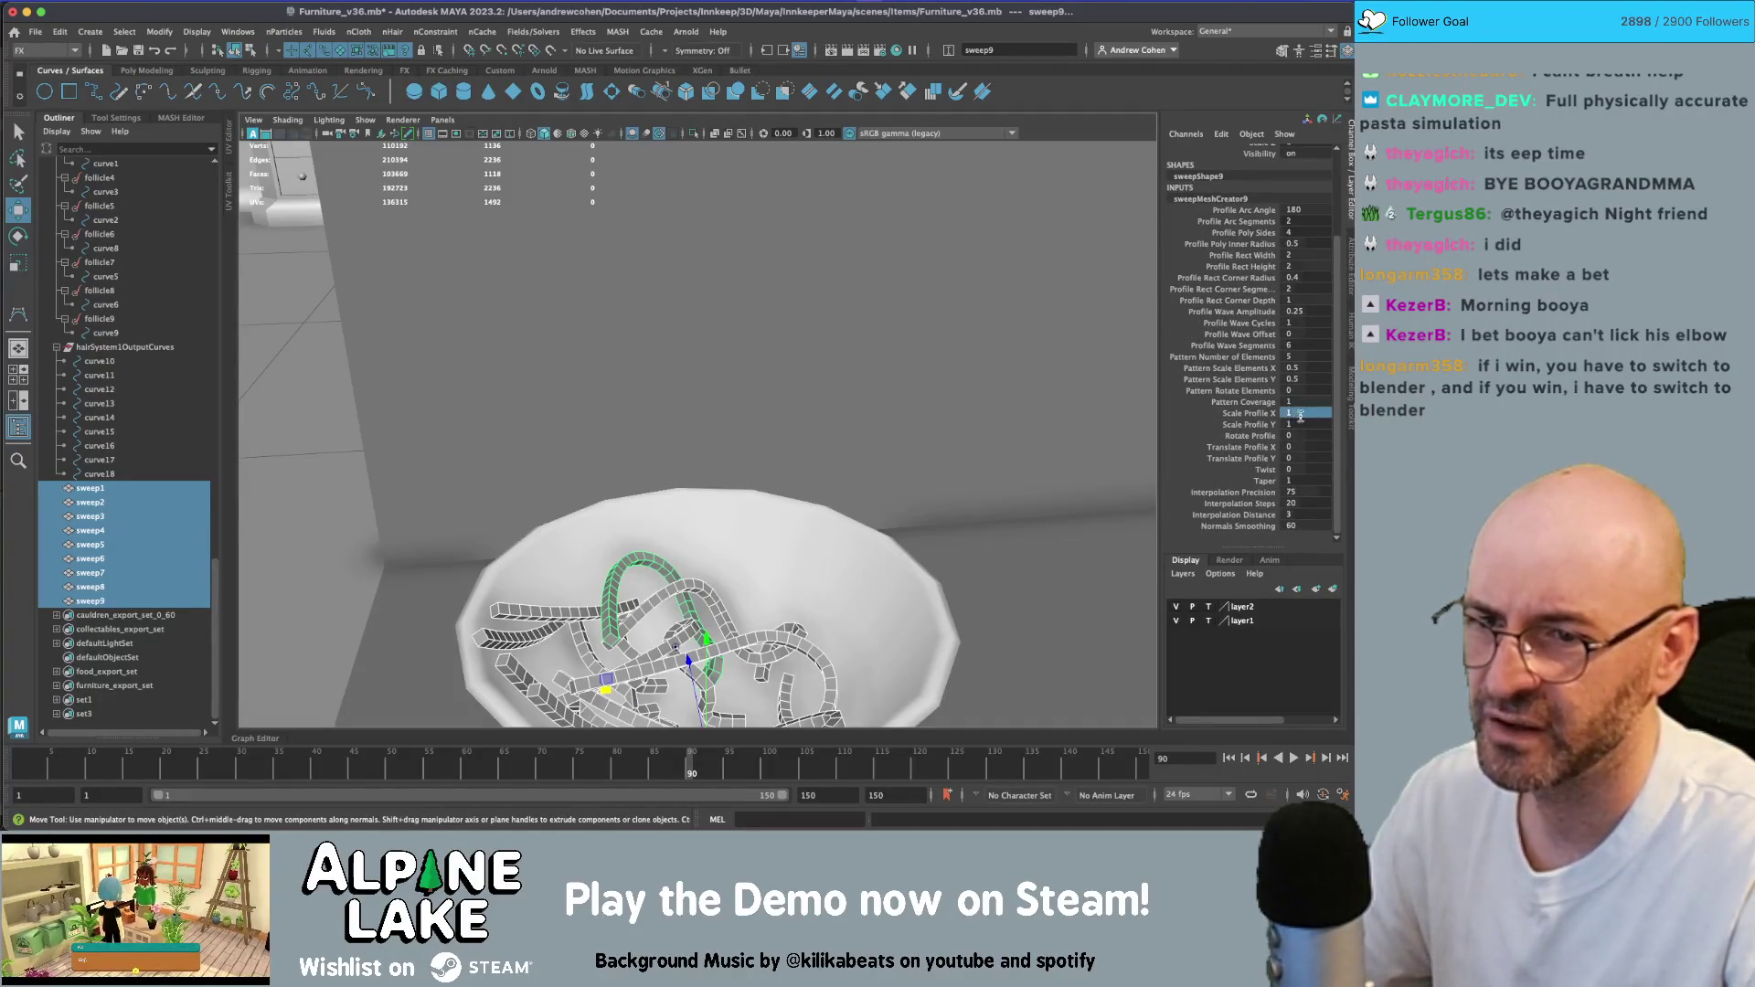
double_click(1300, 416)
key("Tab")
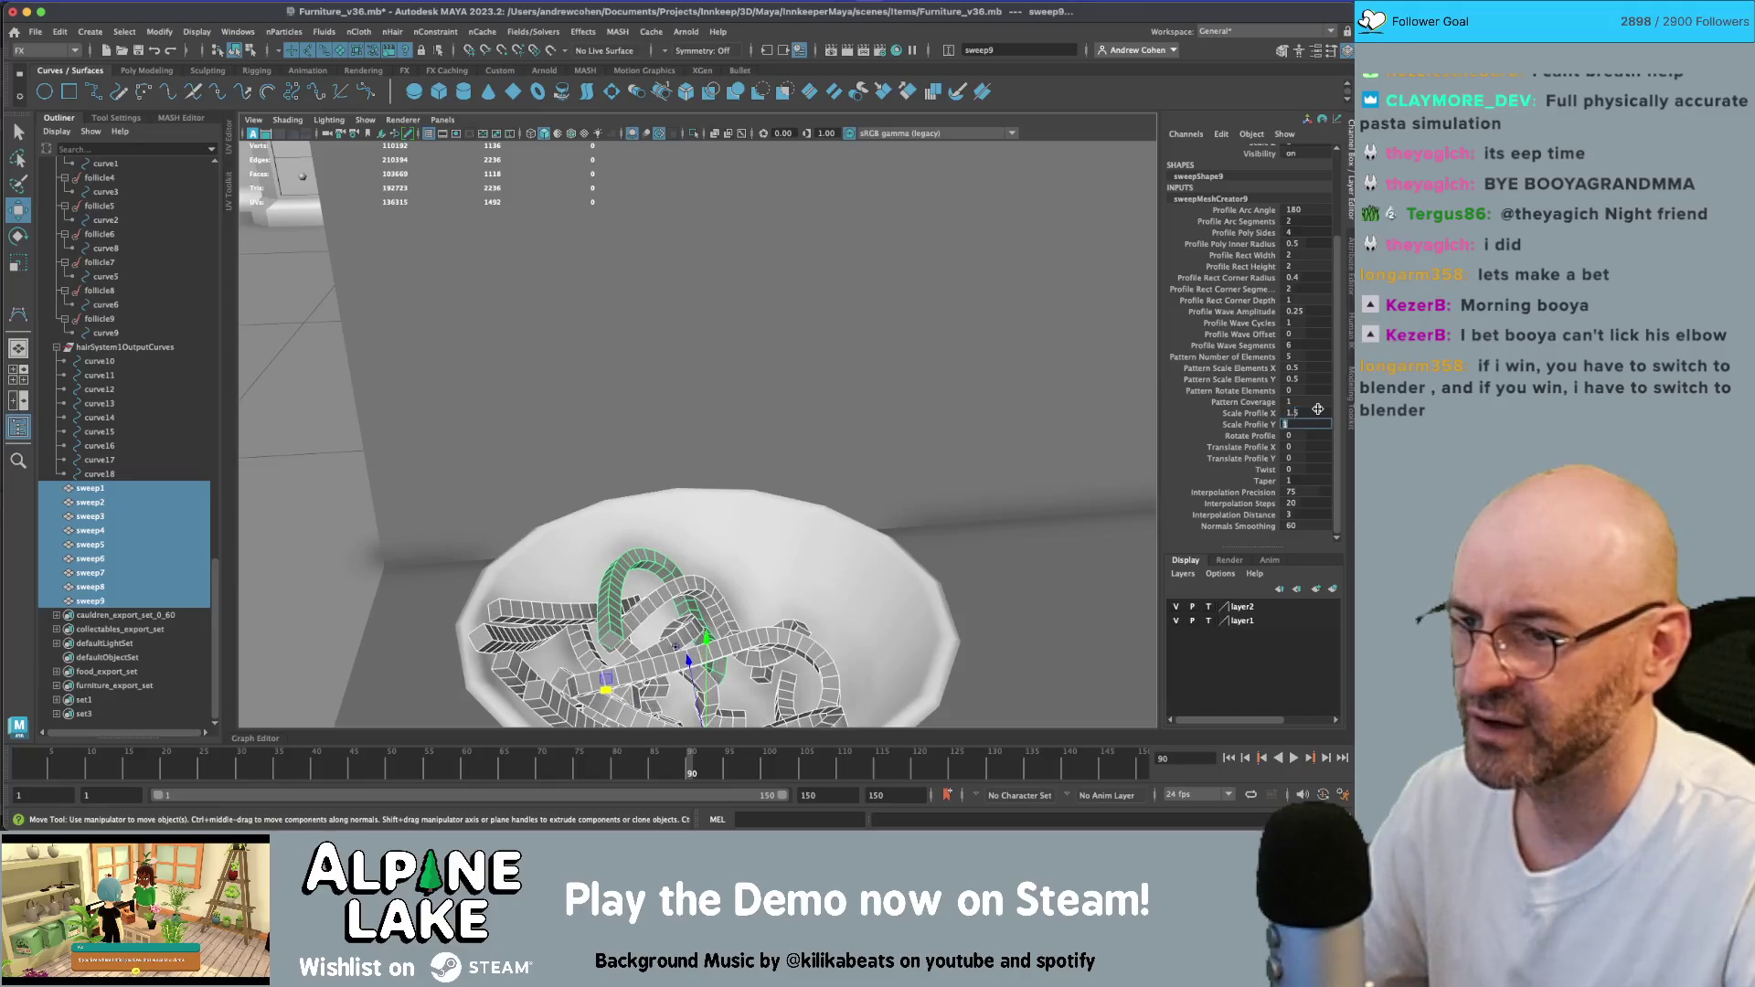
left_click(1313, 412)
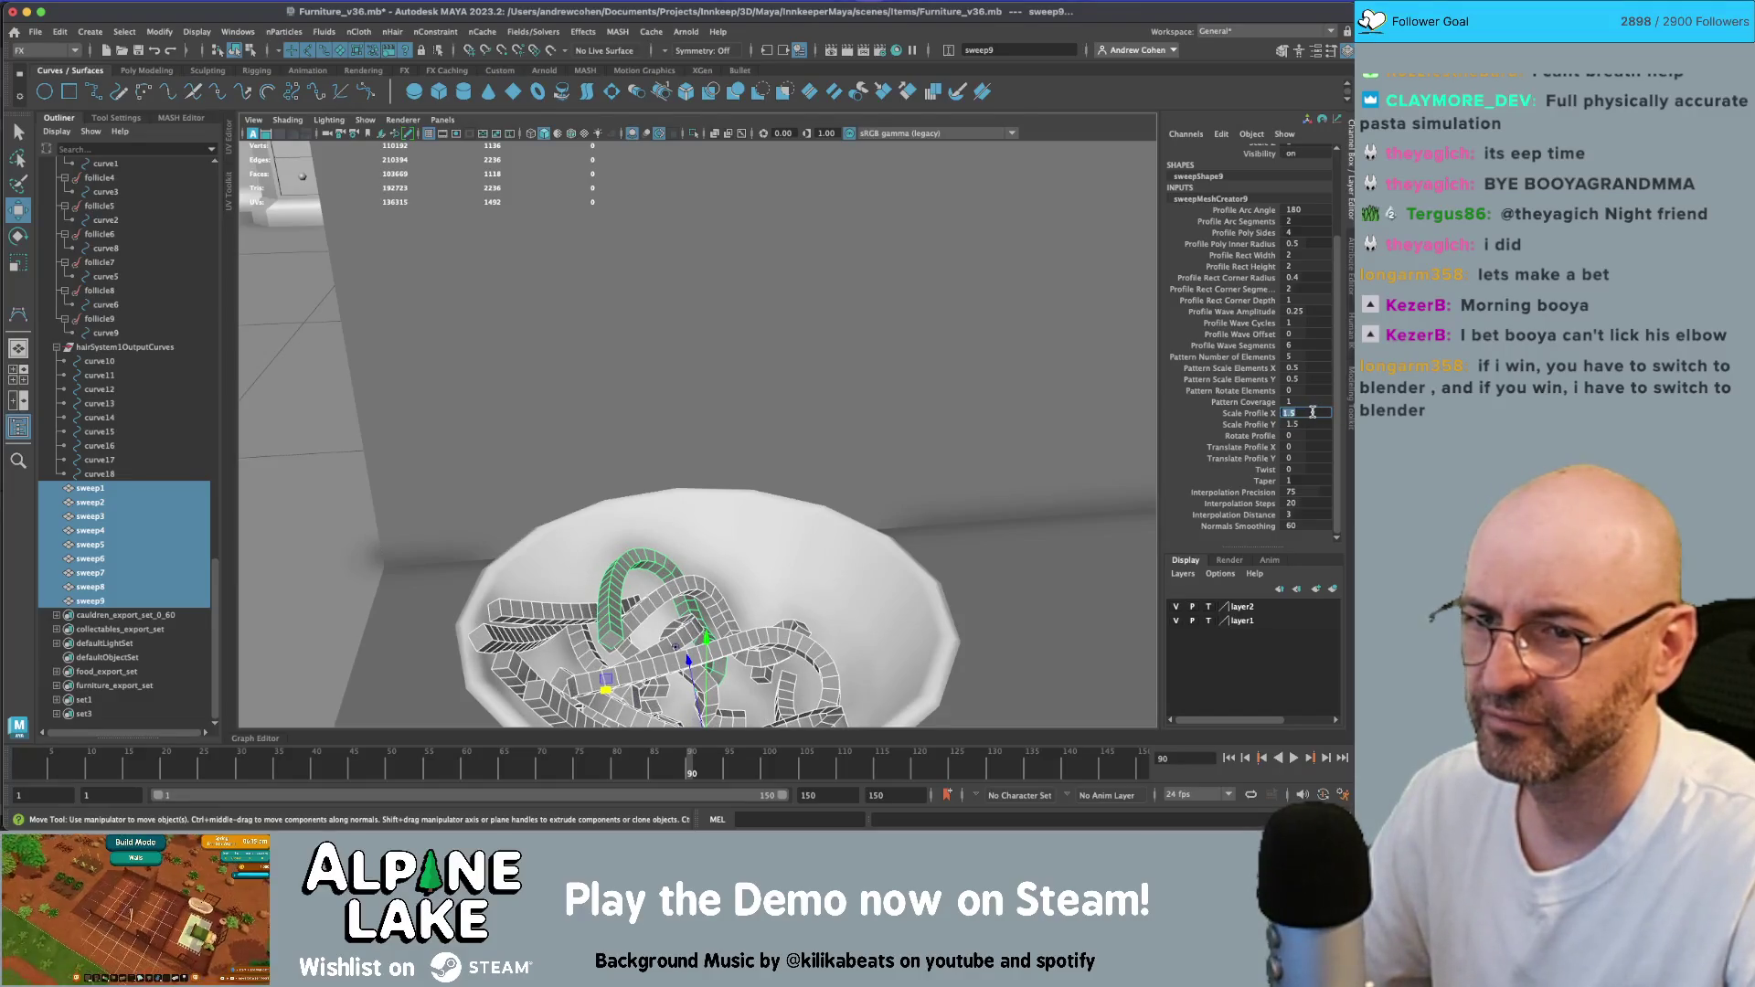
type("2")
key("Return")
left_click_drag(867, 398, 835, 471, "alt")
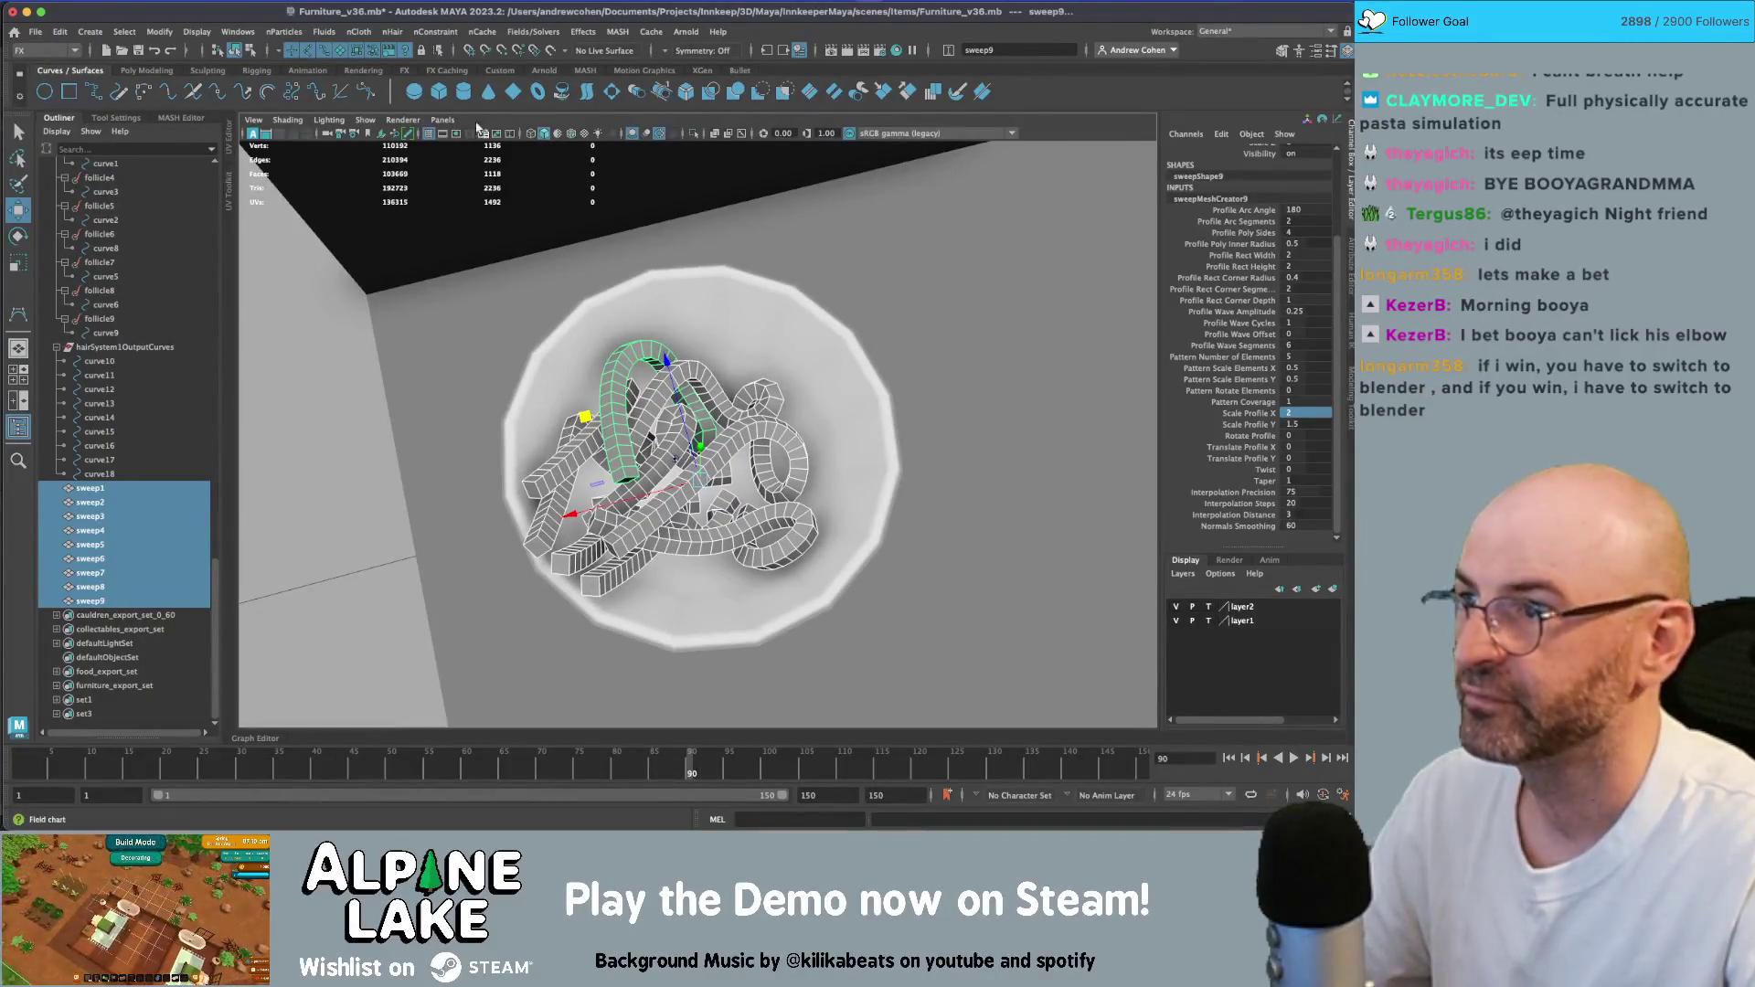
- In the Modeling menu set, apply Mesh Display > Soften Edge to the noodle tubes
left_click(73, 51)
left_click(33, 66)
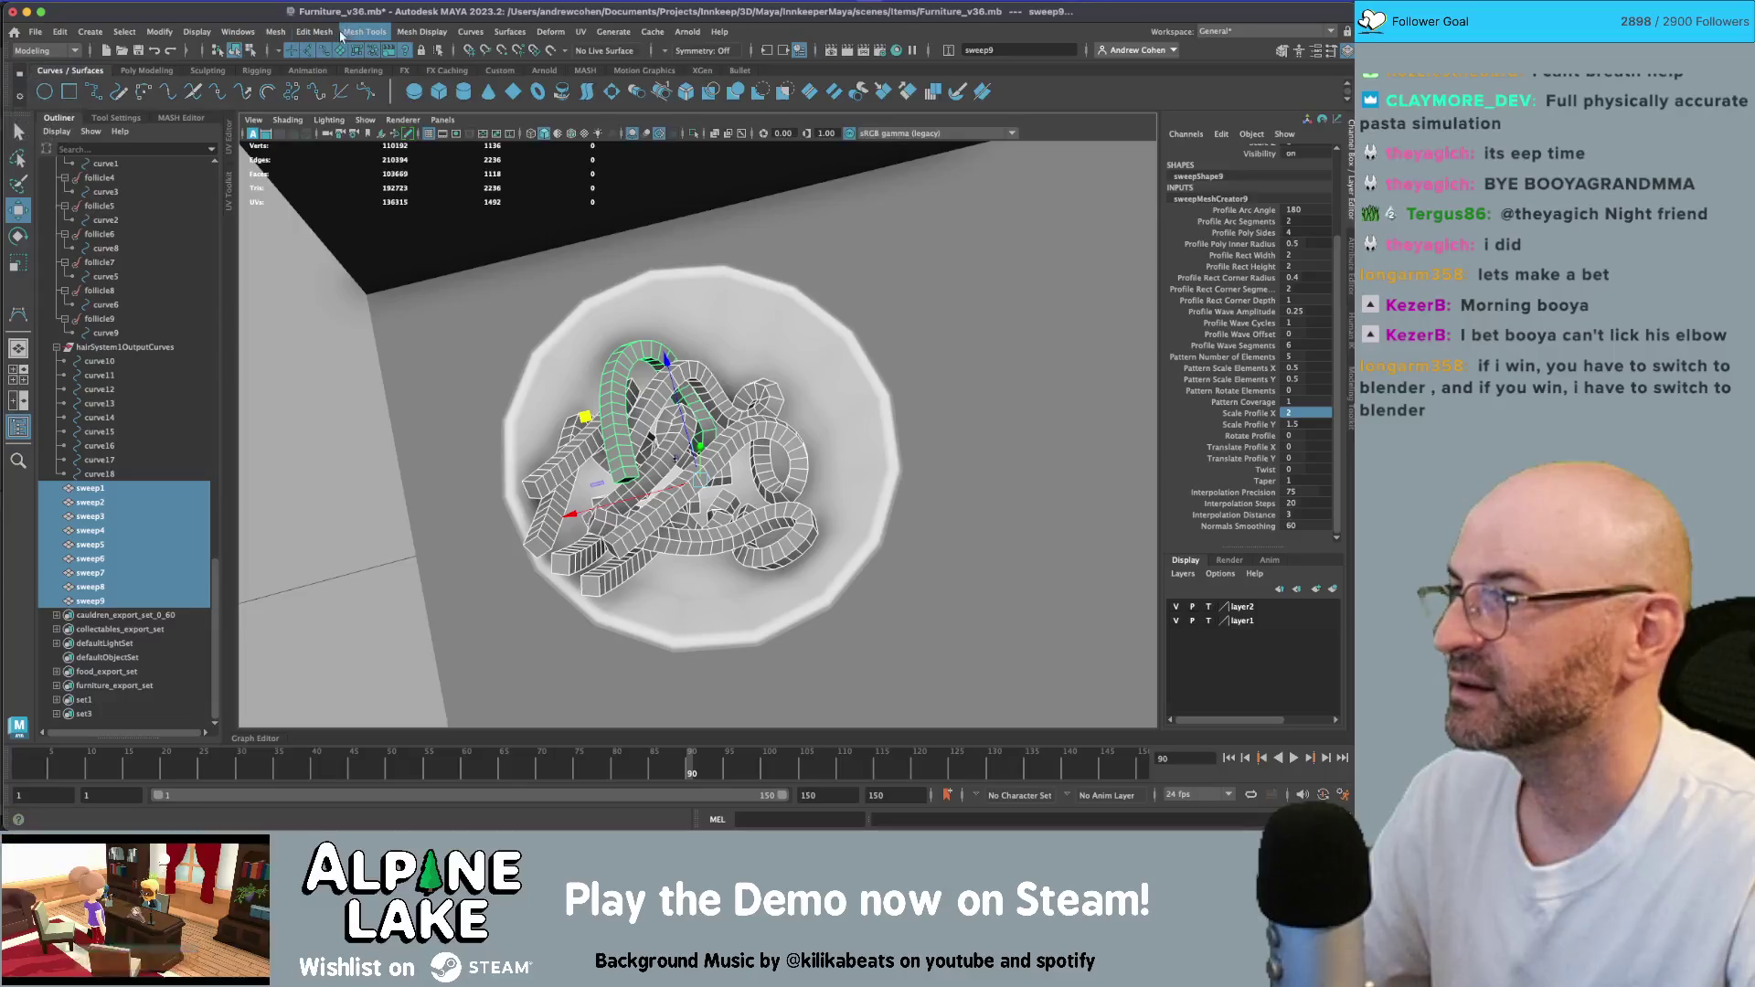
left_click(365, 32)
mouse_move(448, 32)
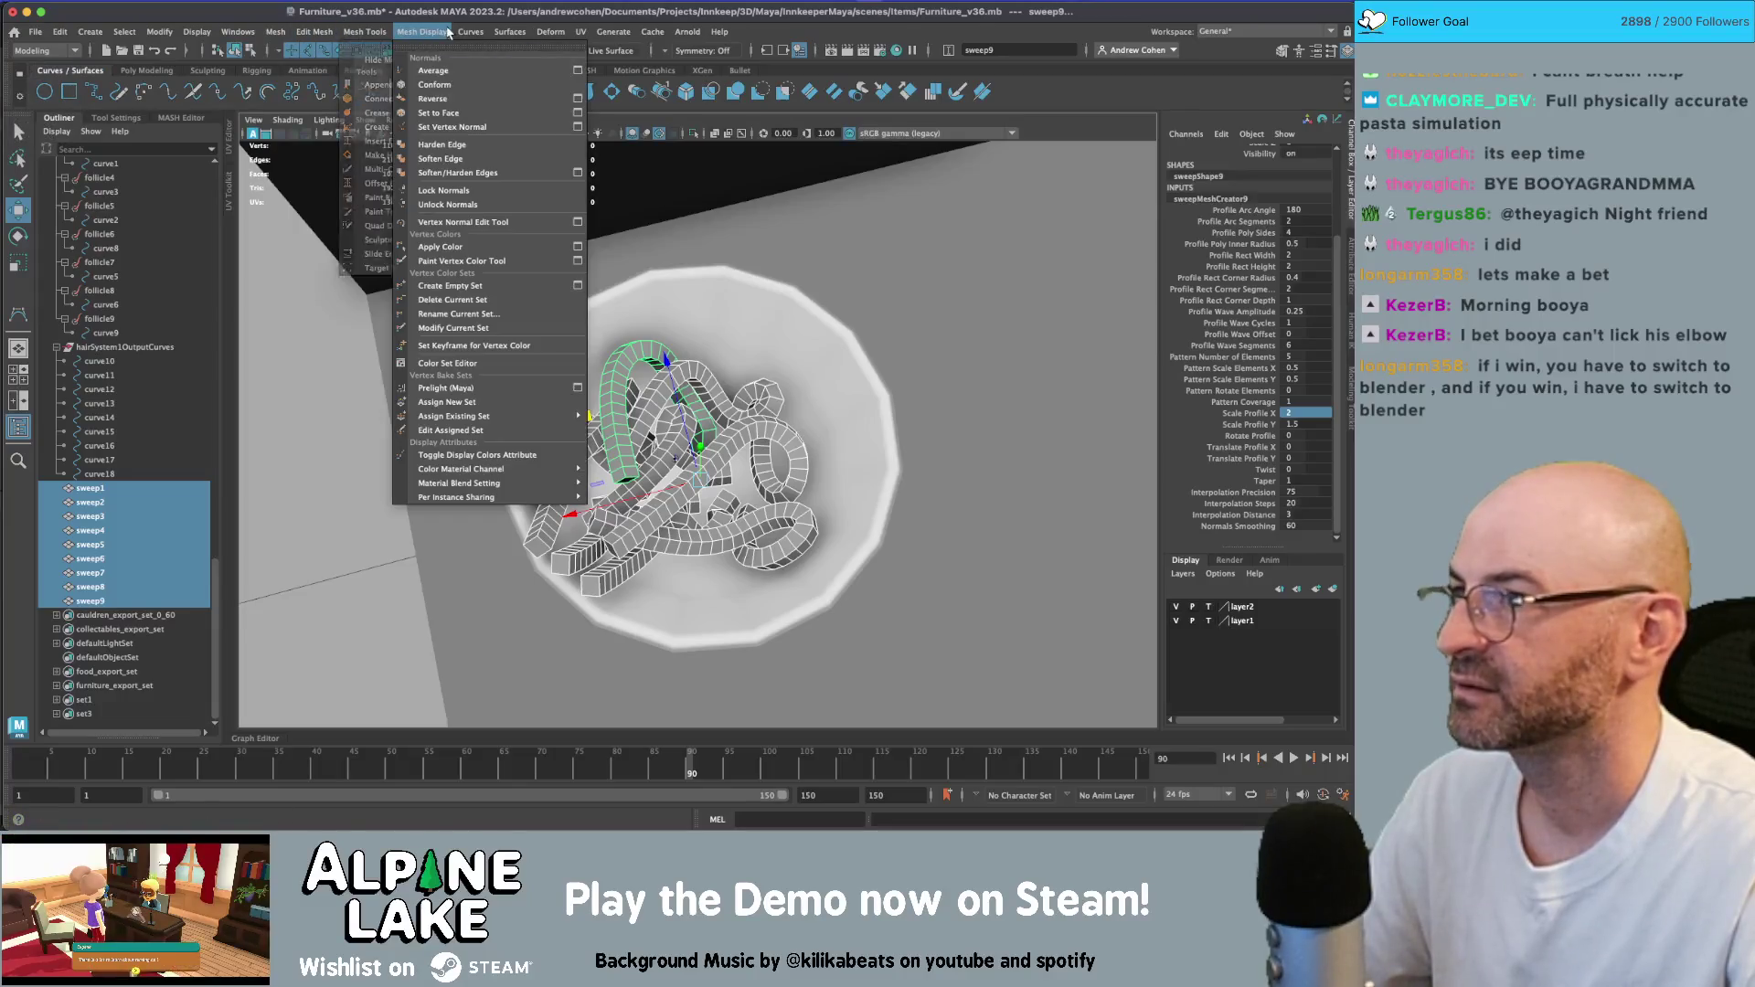
left_click(467, 161)
- Replay the noodle drop to about frame 69, rewind to frame 1, then select curve5 for rotating
mouse_move(839, 446)
left_mouse_down("alt")
mouse_move(823, 333)
mouse_move(841, 384)
left_mouse_up("alt")
key("q")
left_click(841, 384)
right_click_drag(841, 384, 858, 428, "alt")
left_click_drag(858, 427, 864, 553, "alt")
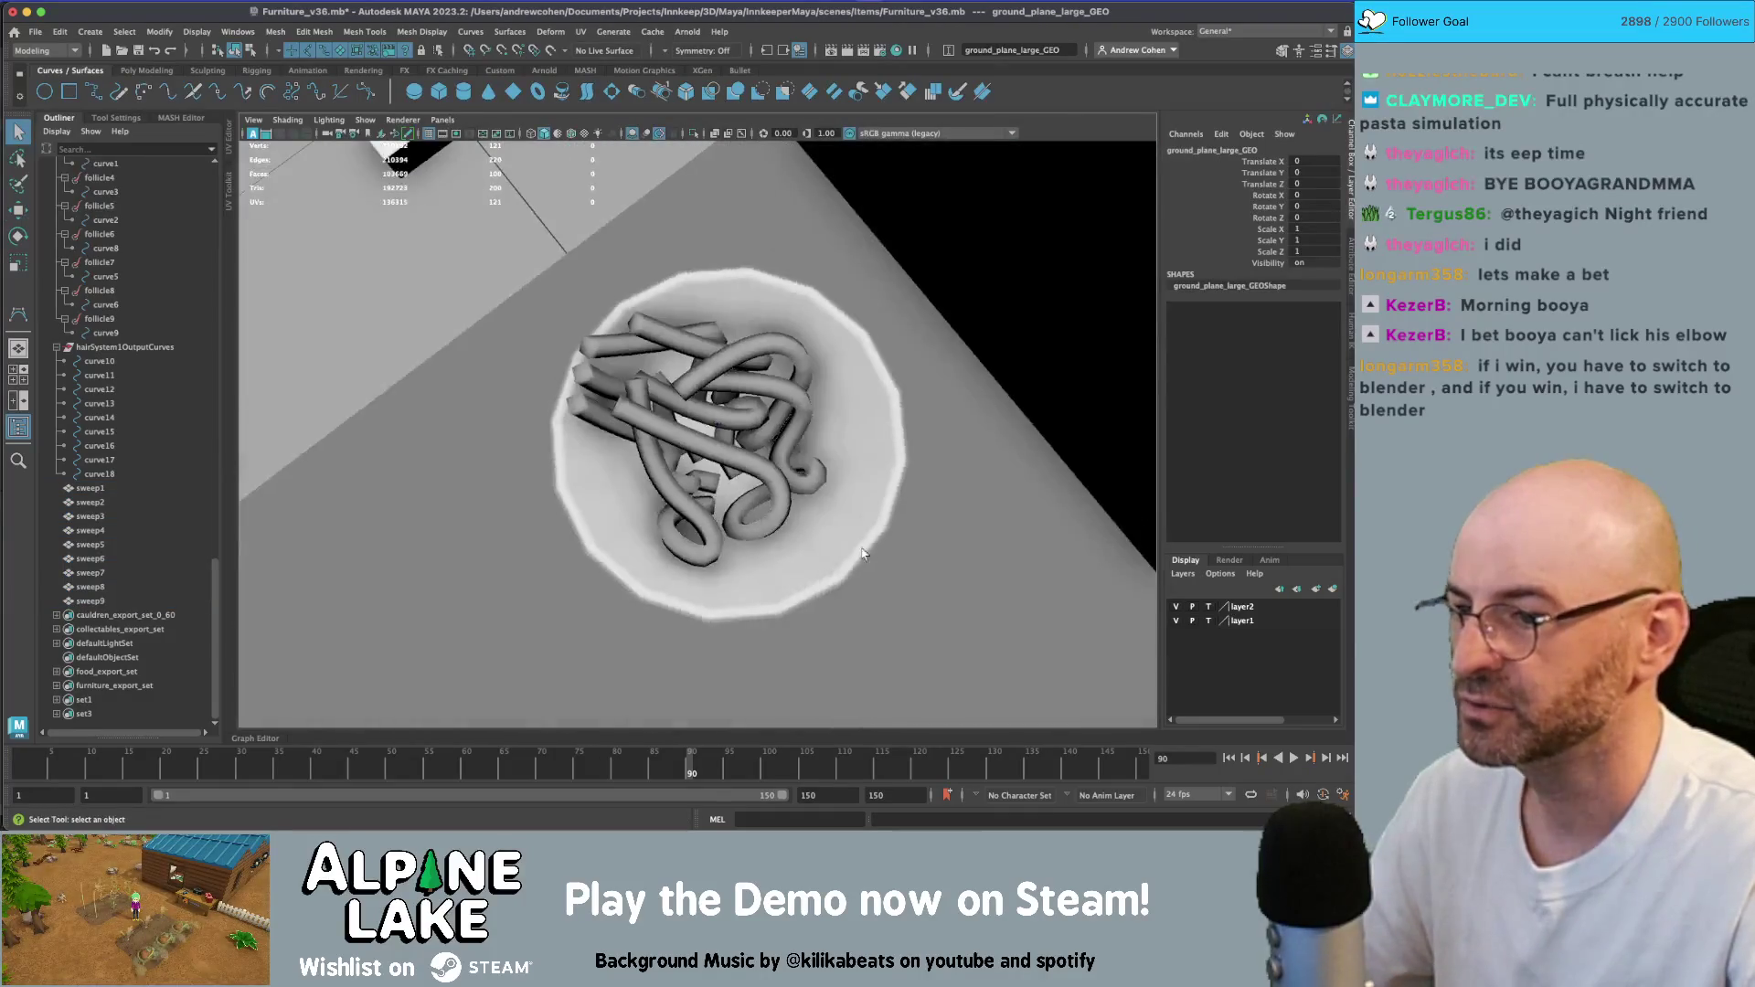
left_click(1229, 758)
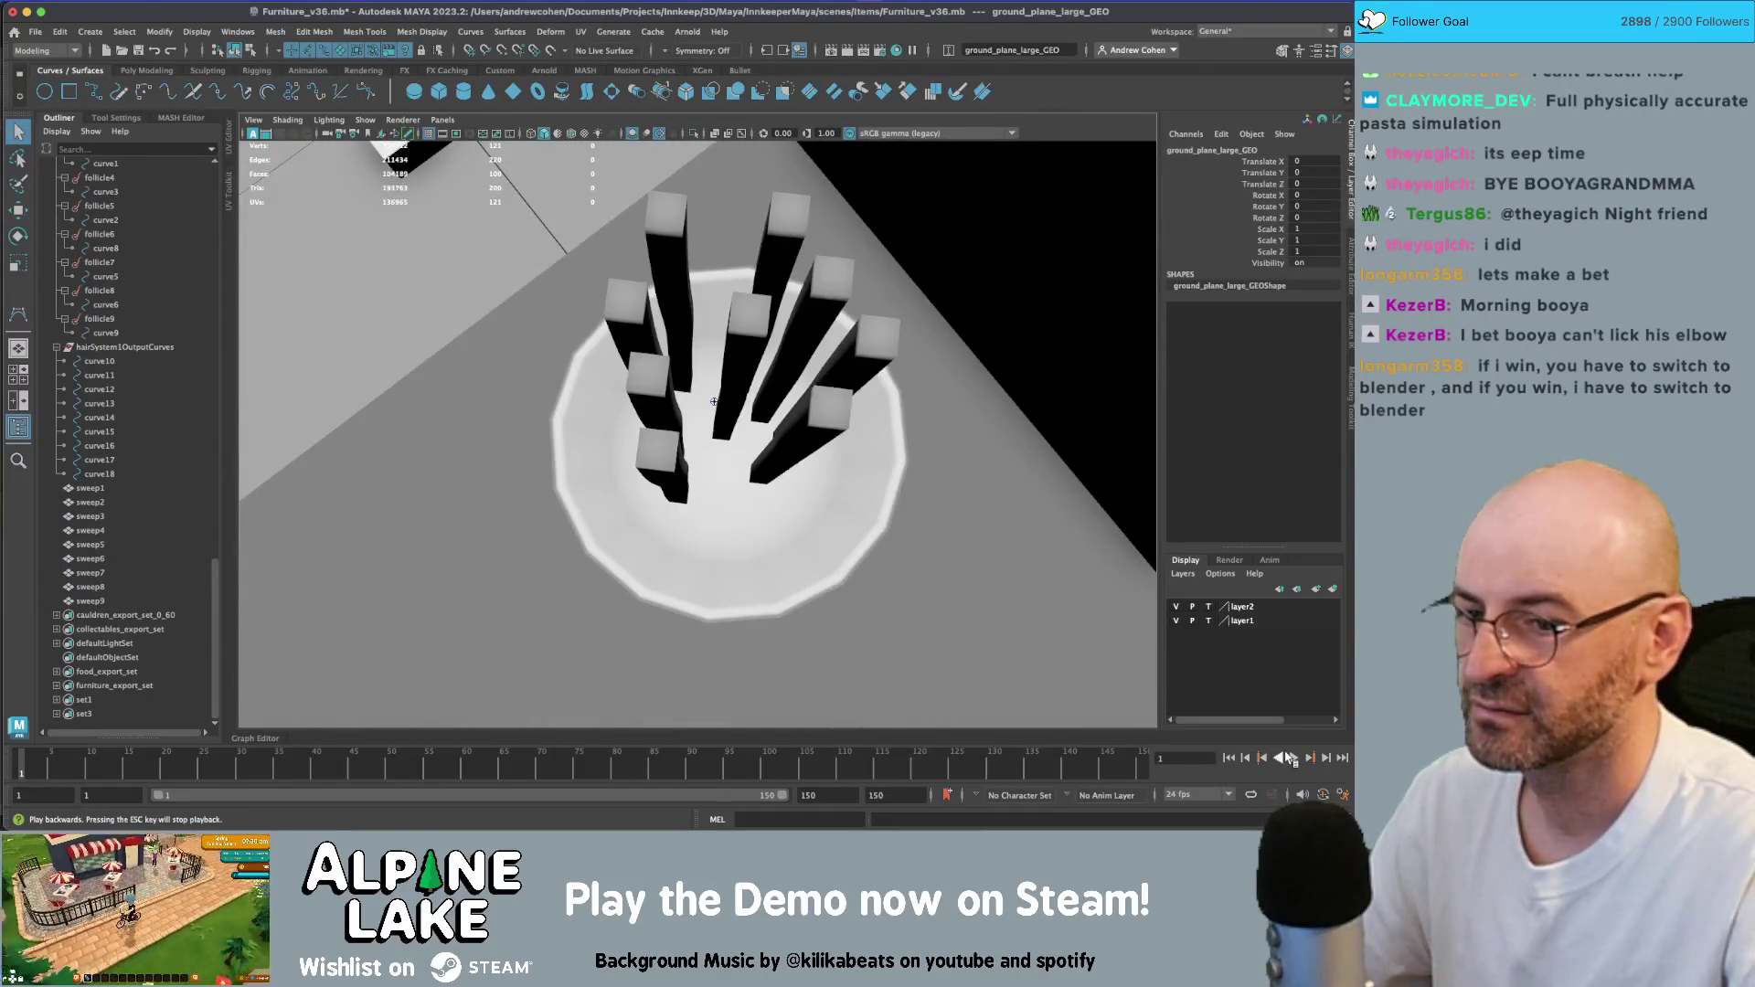
left_click(1295, 758)
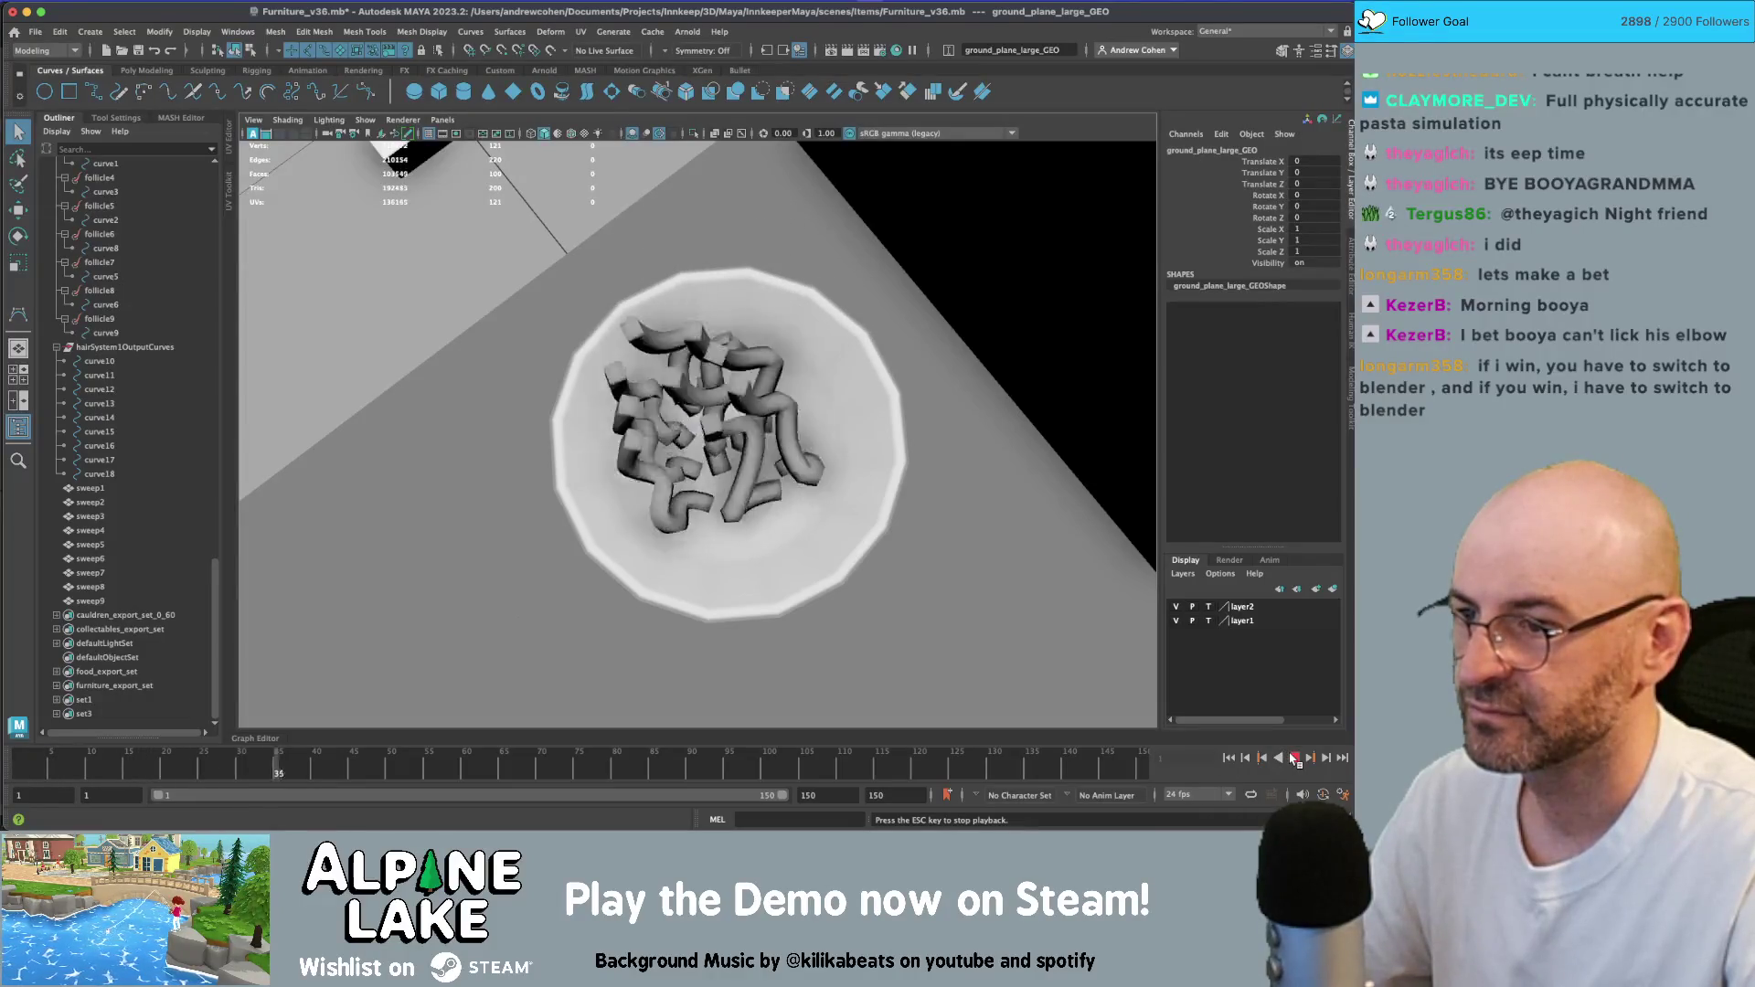
left_click(1295, 757)
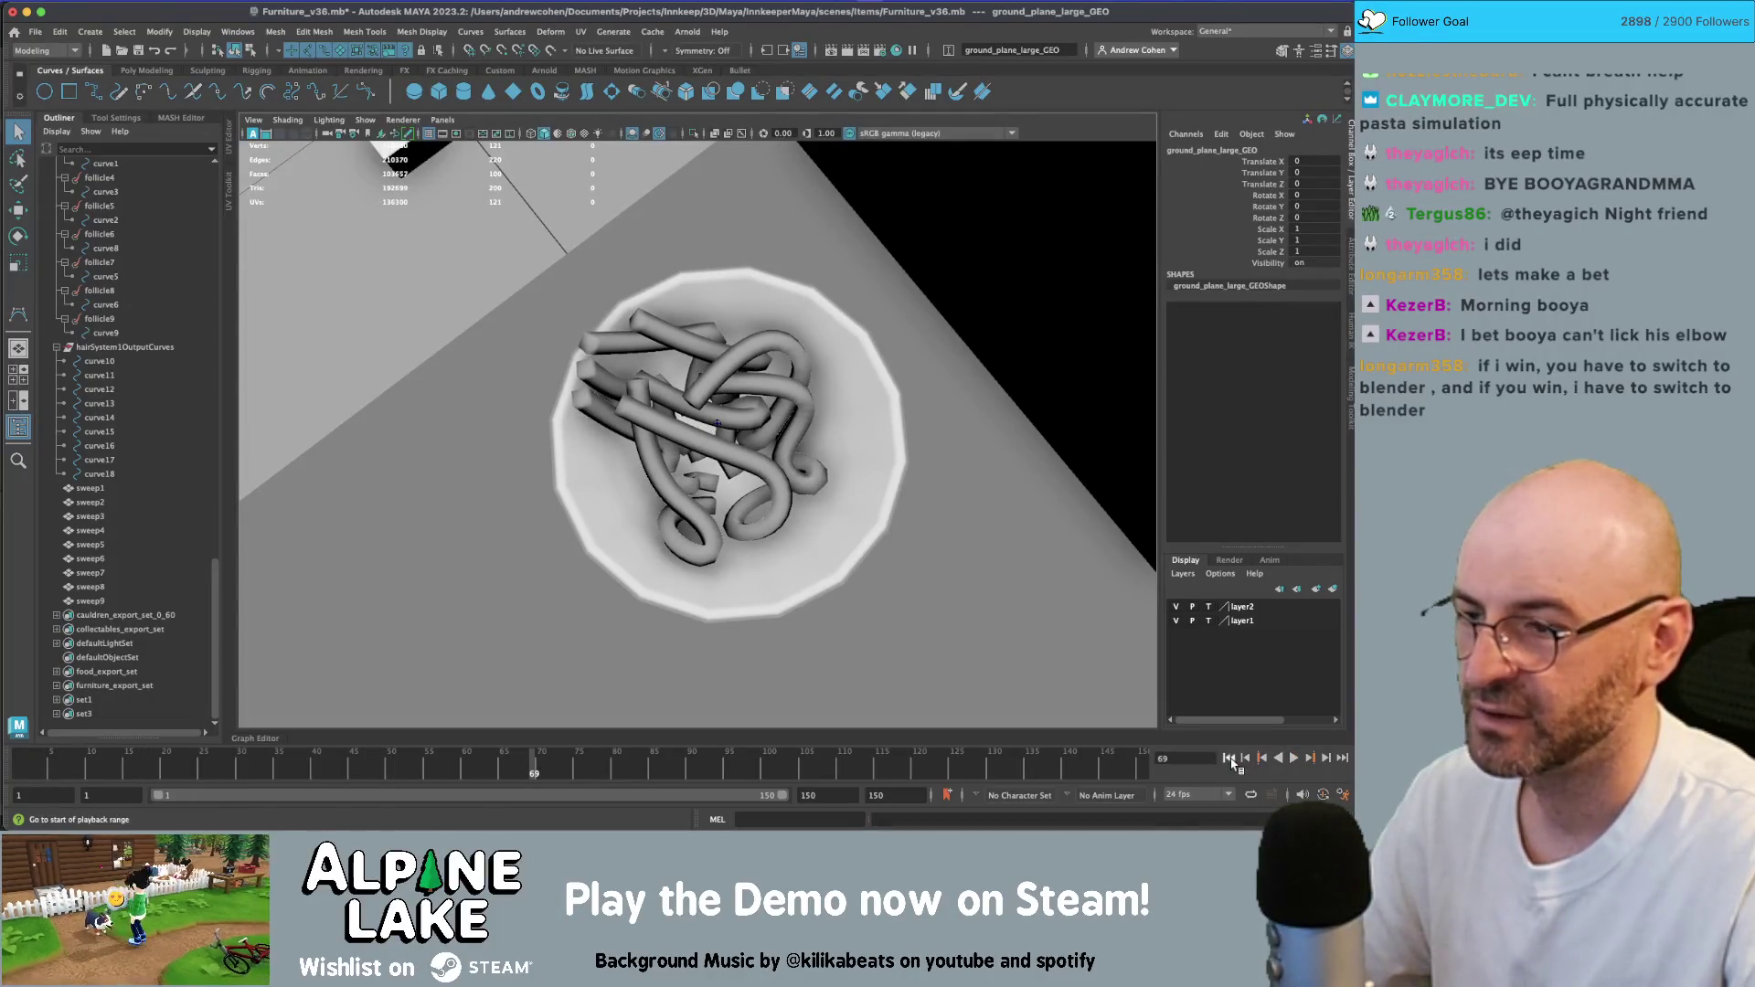
left_click(1229, 758)
mouse_move(820, 457)
left_mouse_down("alt")
mouse_move(618, 420)
mouse_move(768, 331)
mouse_move(767, 355)
left_mouse_up("alt")
left_click(105, 276)
key("e")
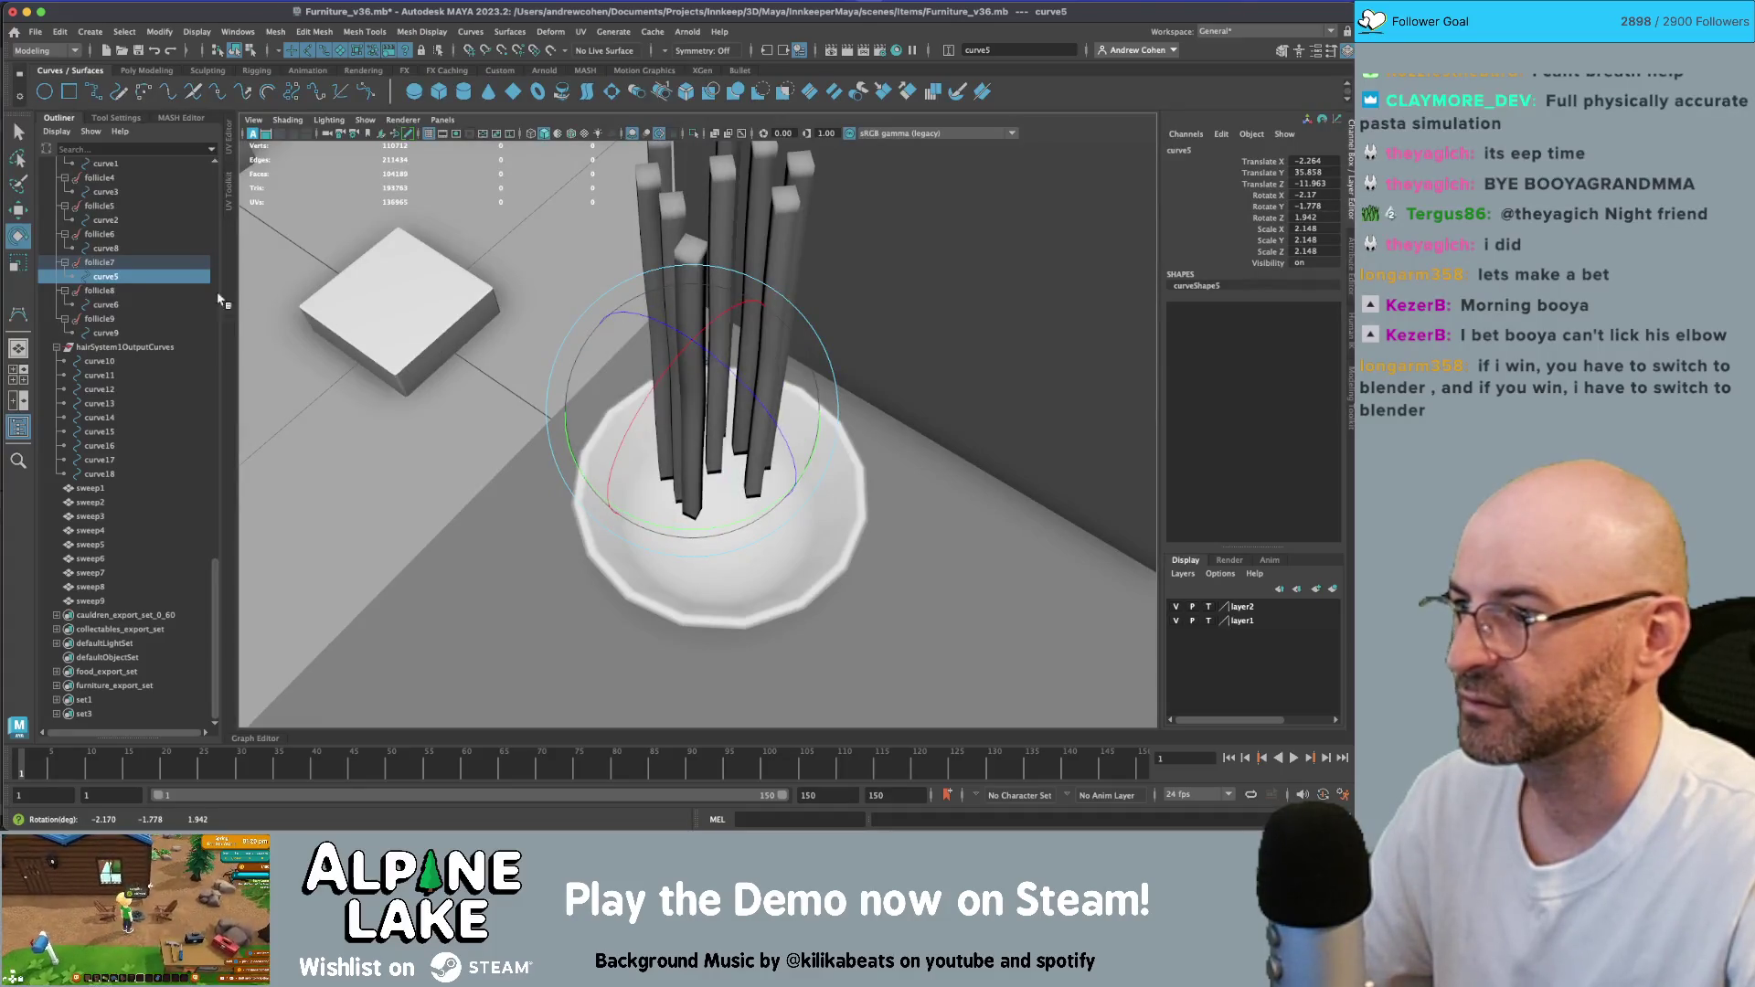
- Tilt the curve8, curve2, curve3, curve1 and curve7 noodle columns slightly
left_click(105, 248)
left_click_drag(594, 359, 544, 344)
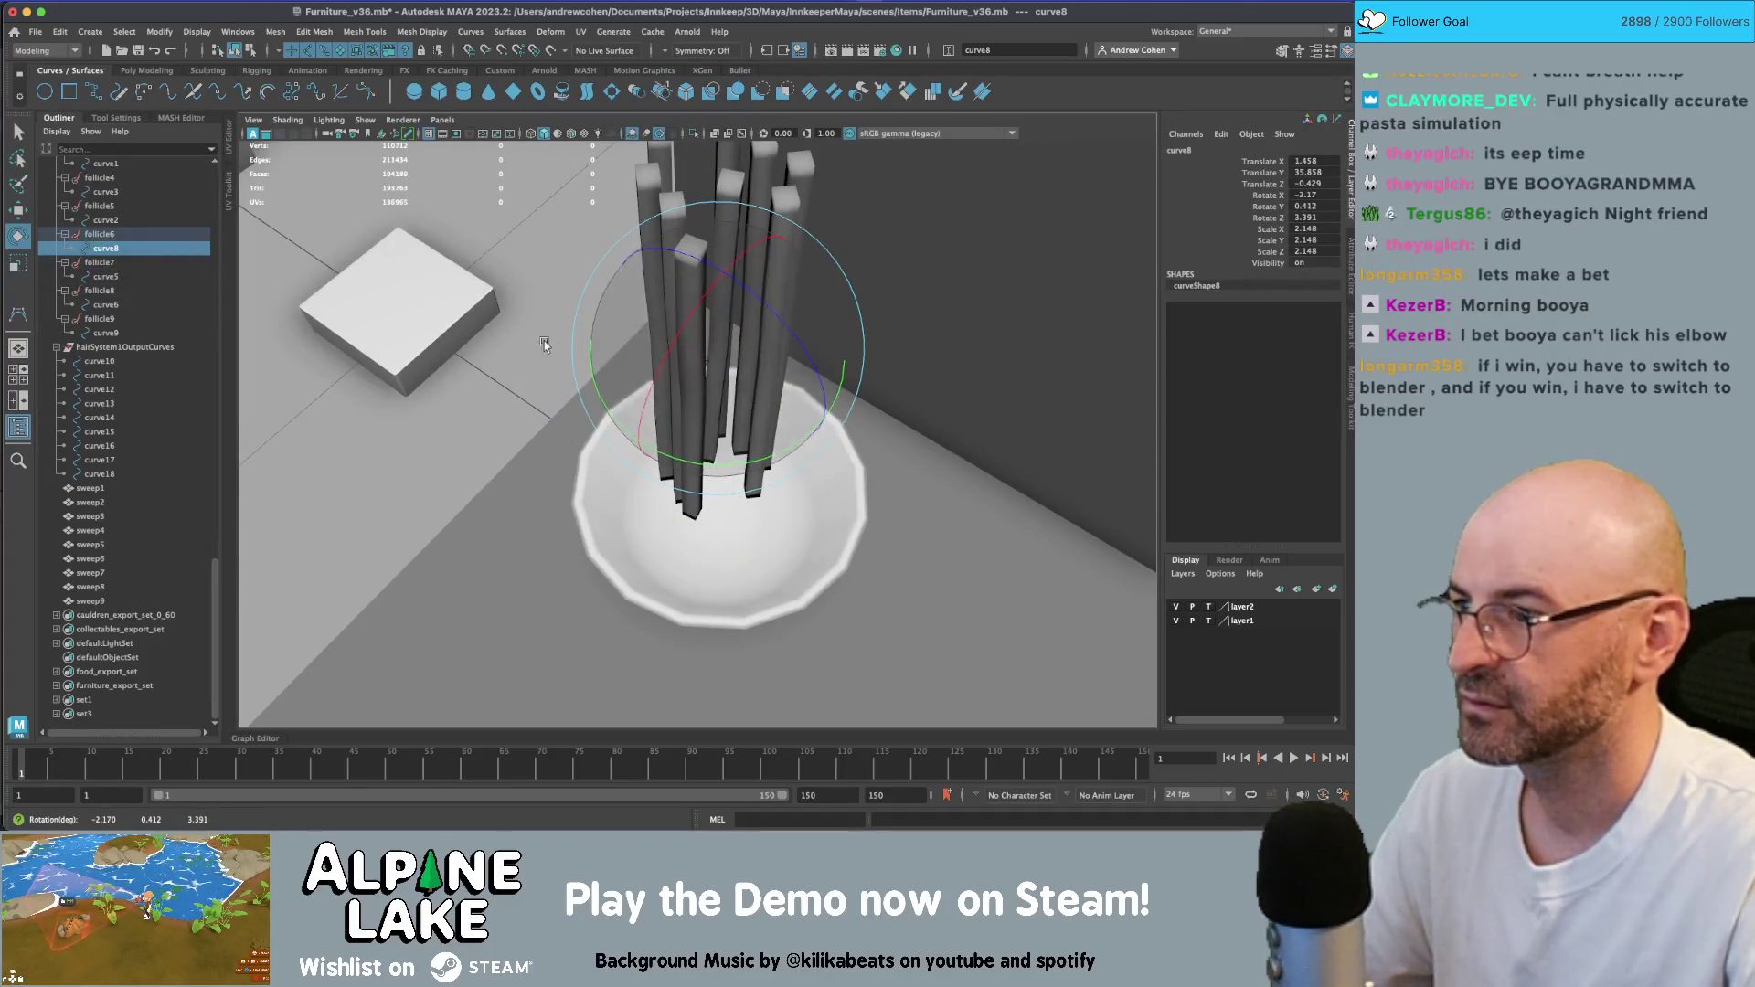
left_click(139, 220)
left_click_drag(745, 311, 725, 312)
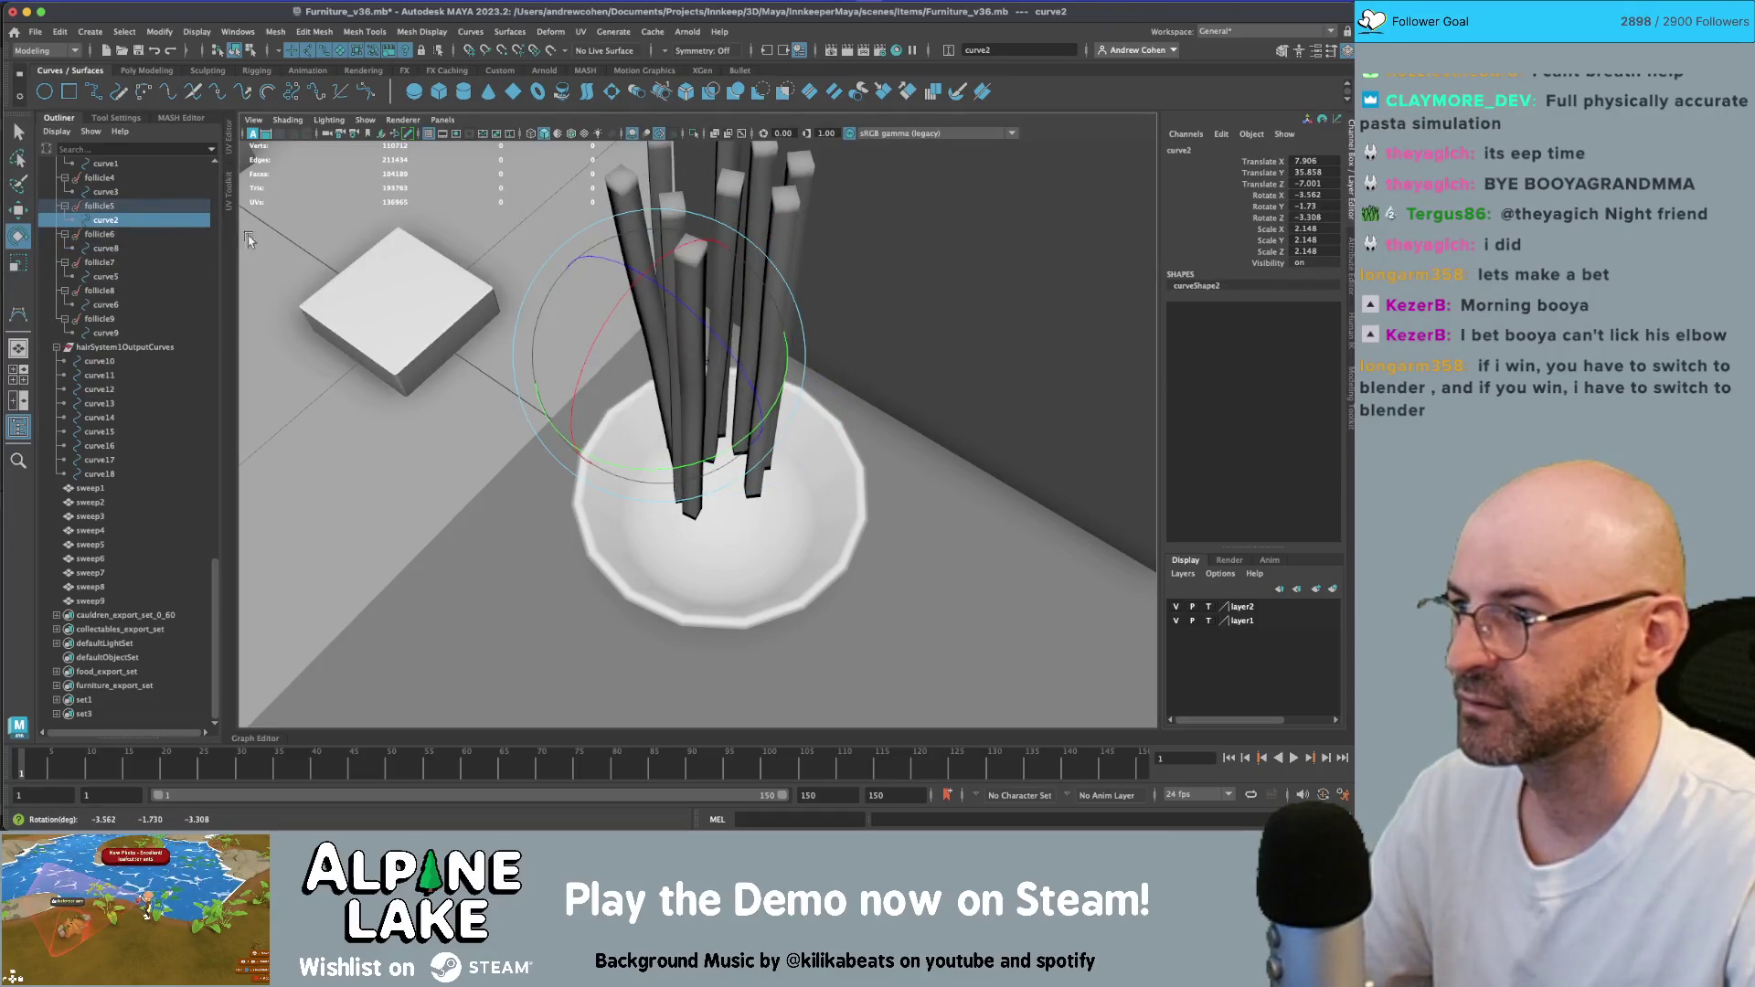
left_click(183, 192)
left_click_drag(585, 239, 238, 176)
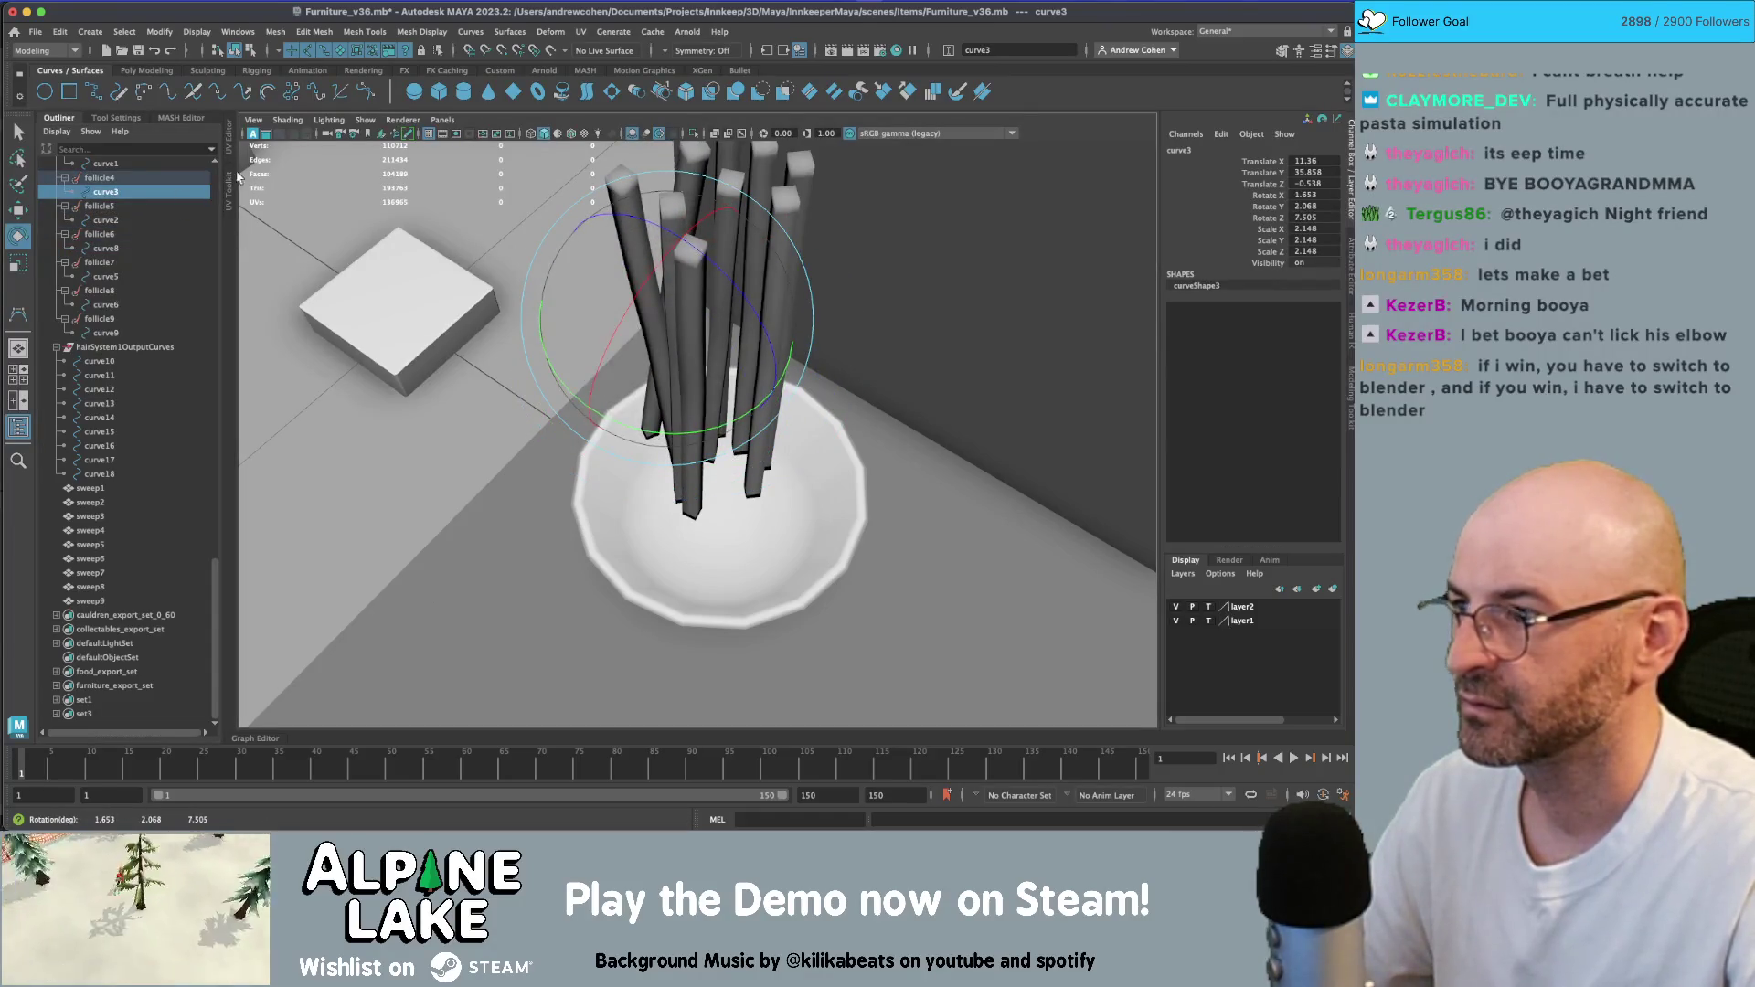
left_click(105, 163)
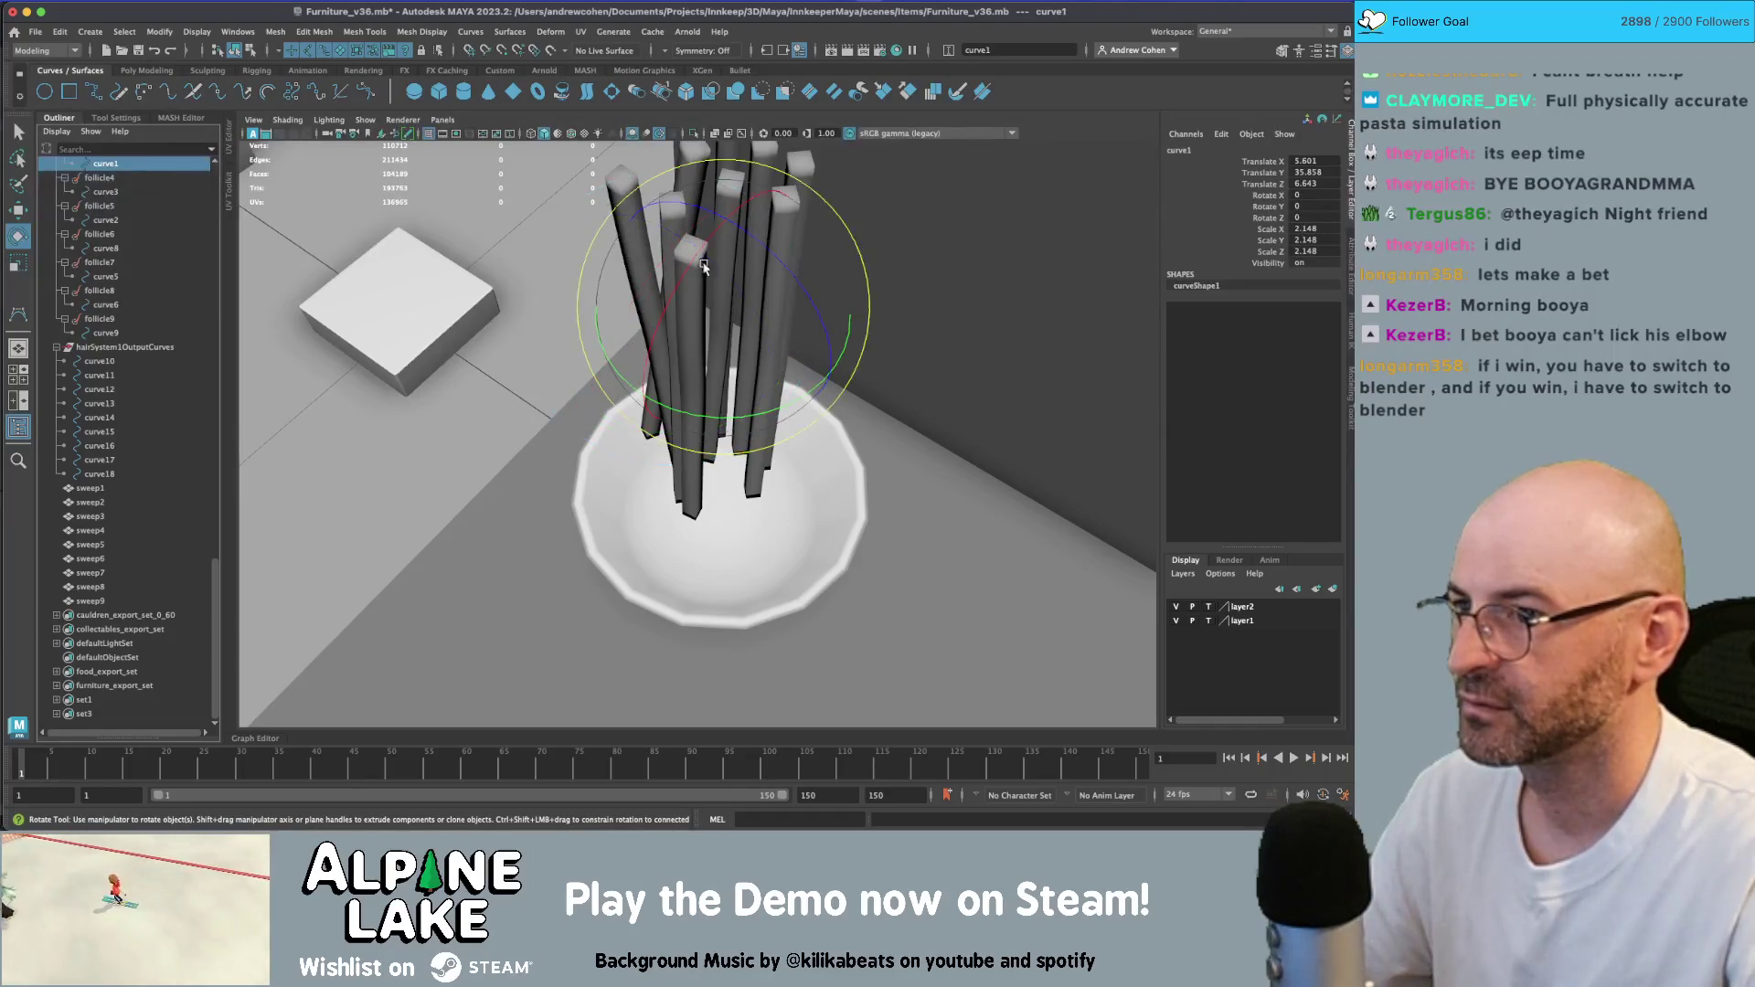
left_click_drag(704, 266, 726, 279)
left_click_drag(732, 365, 740, 402, "alt")
scroll(116, 235, "up", 5)
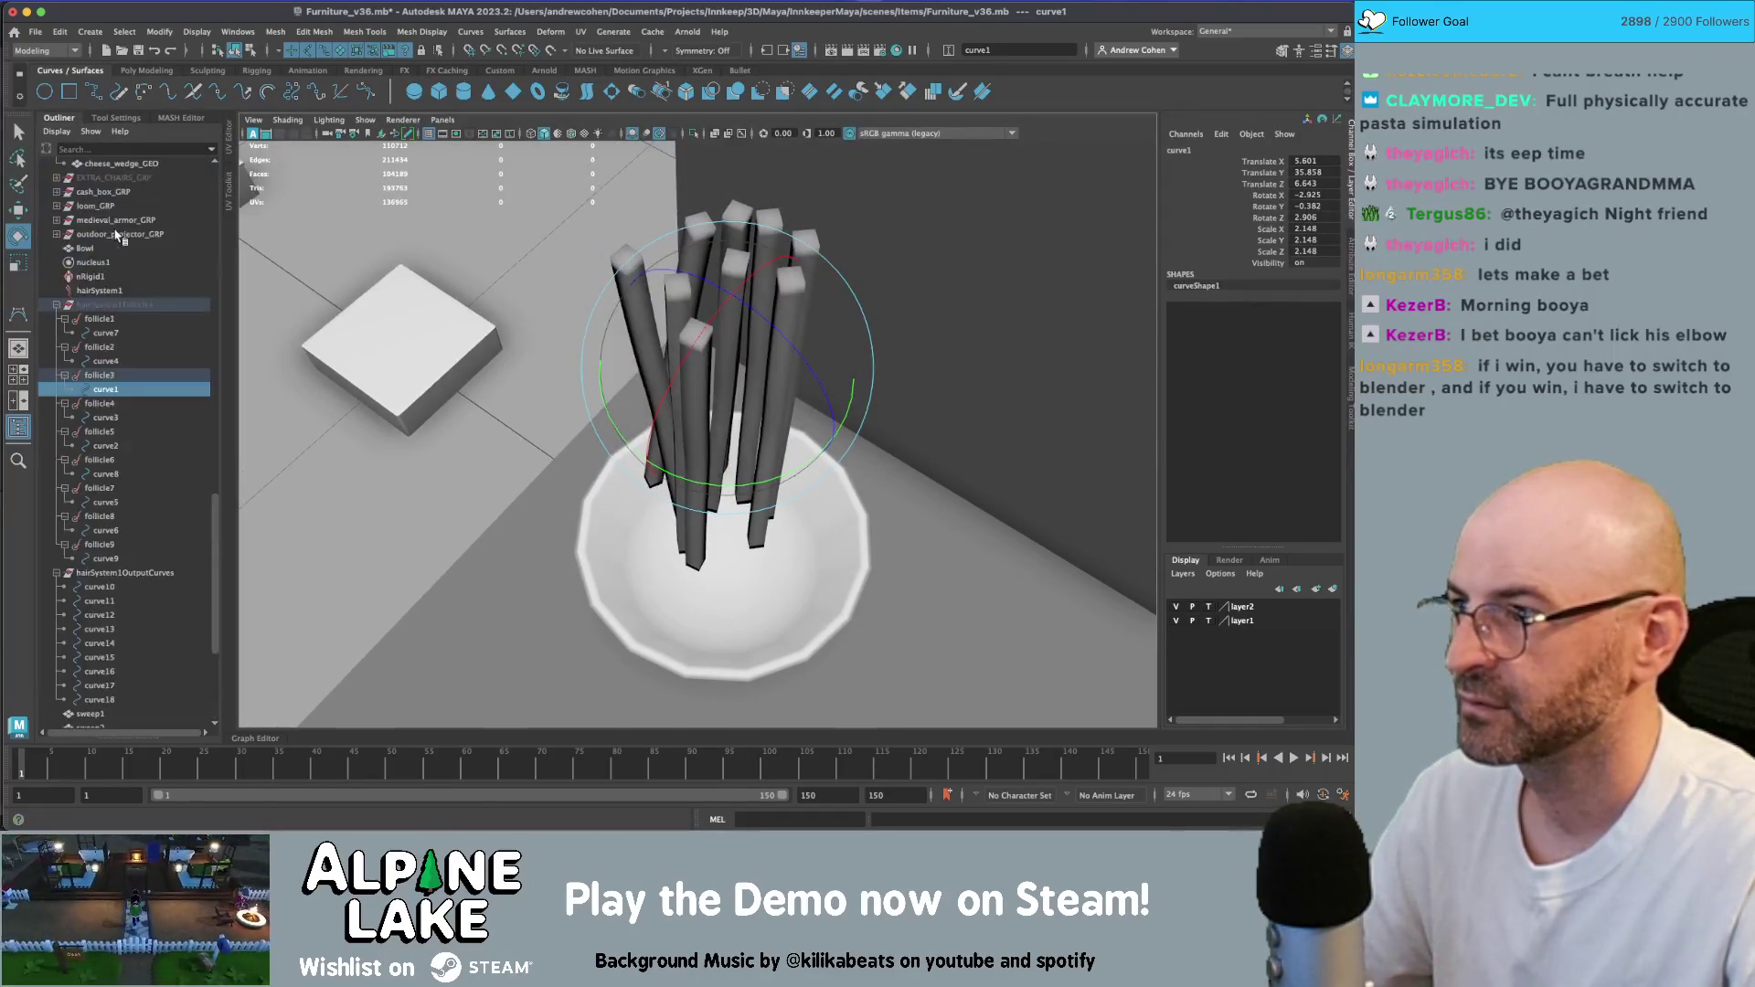
scroll(116, 235, "up", 3)
left_click(105, 445)
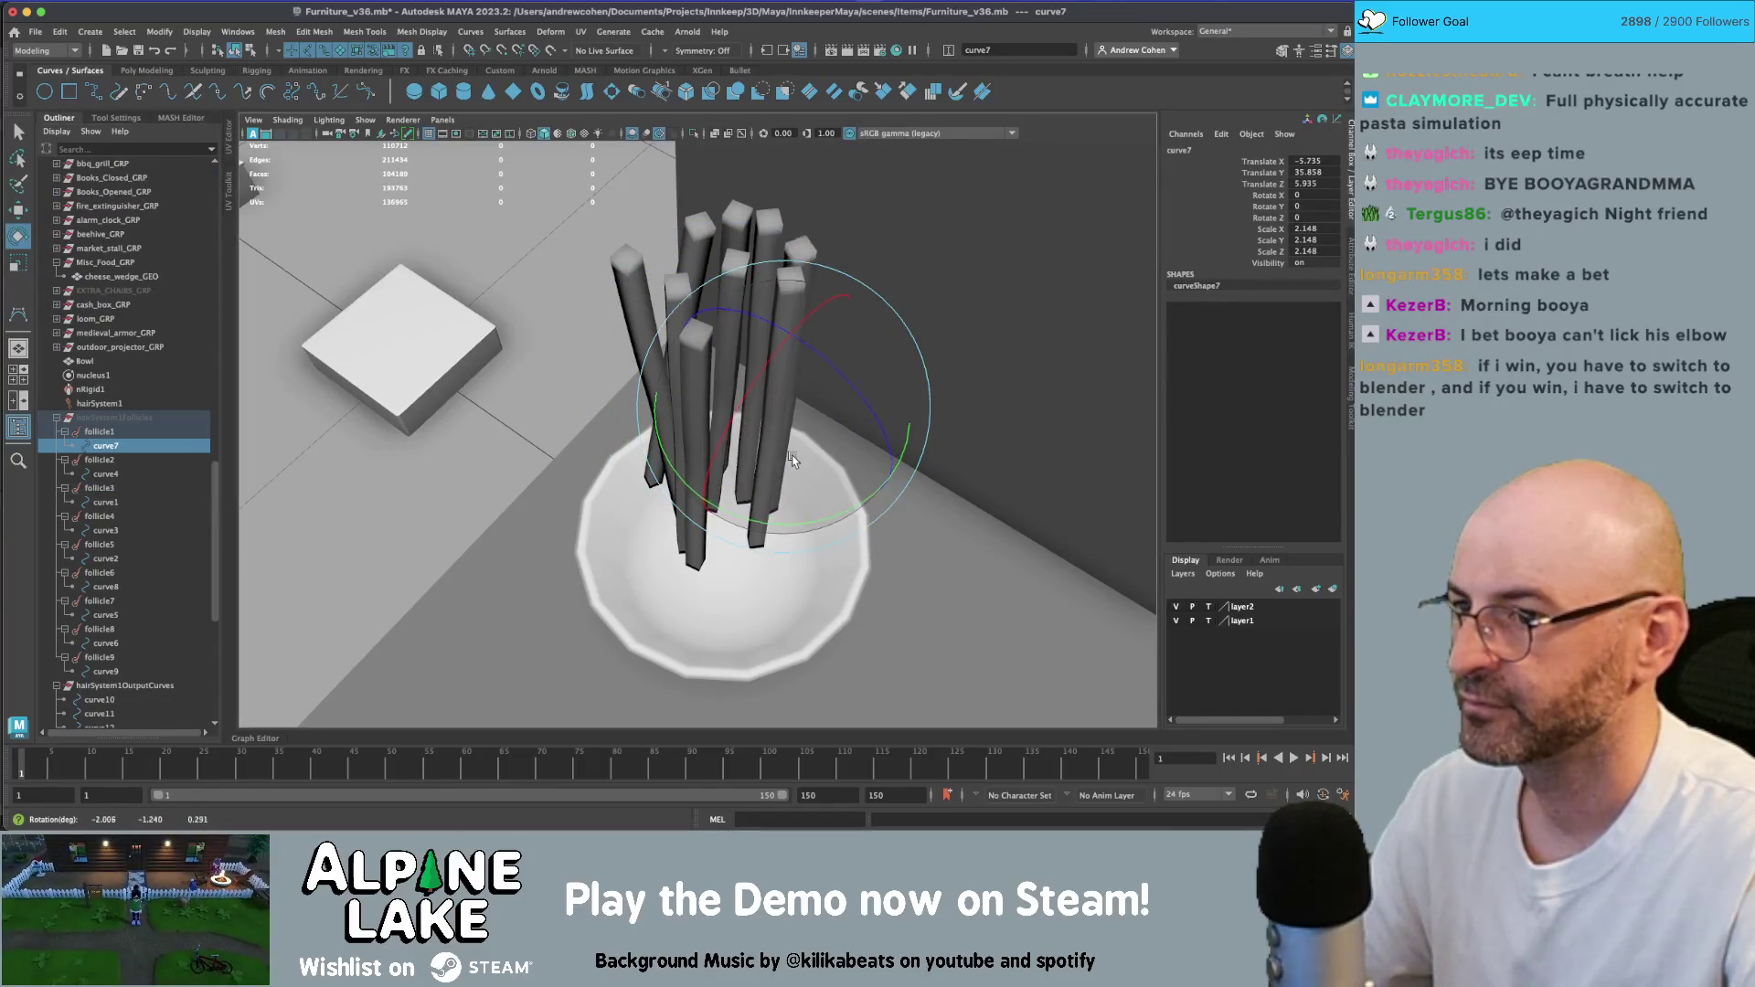
left_click_drag(777, 430, 1011, 543)
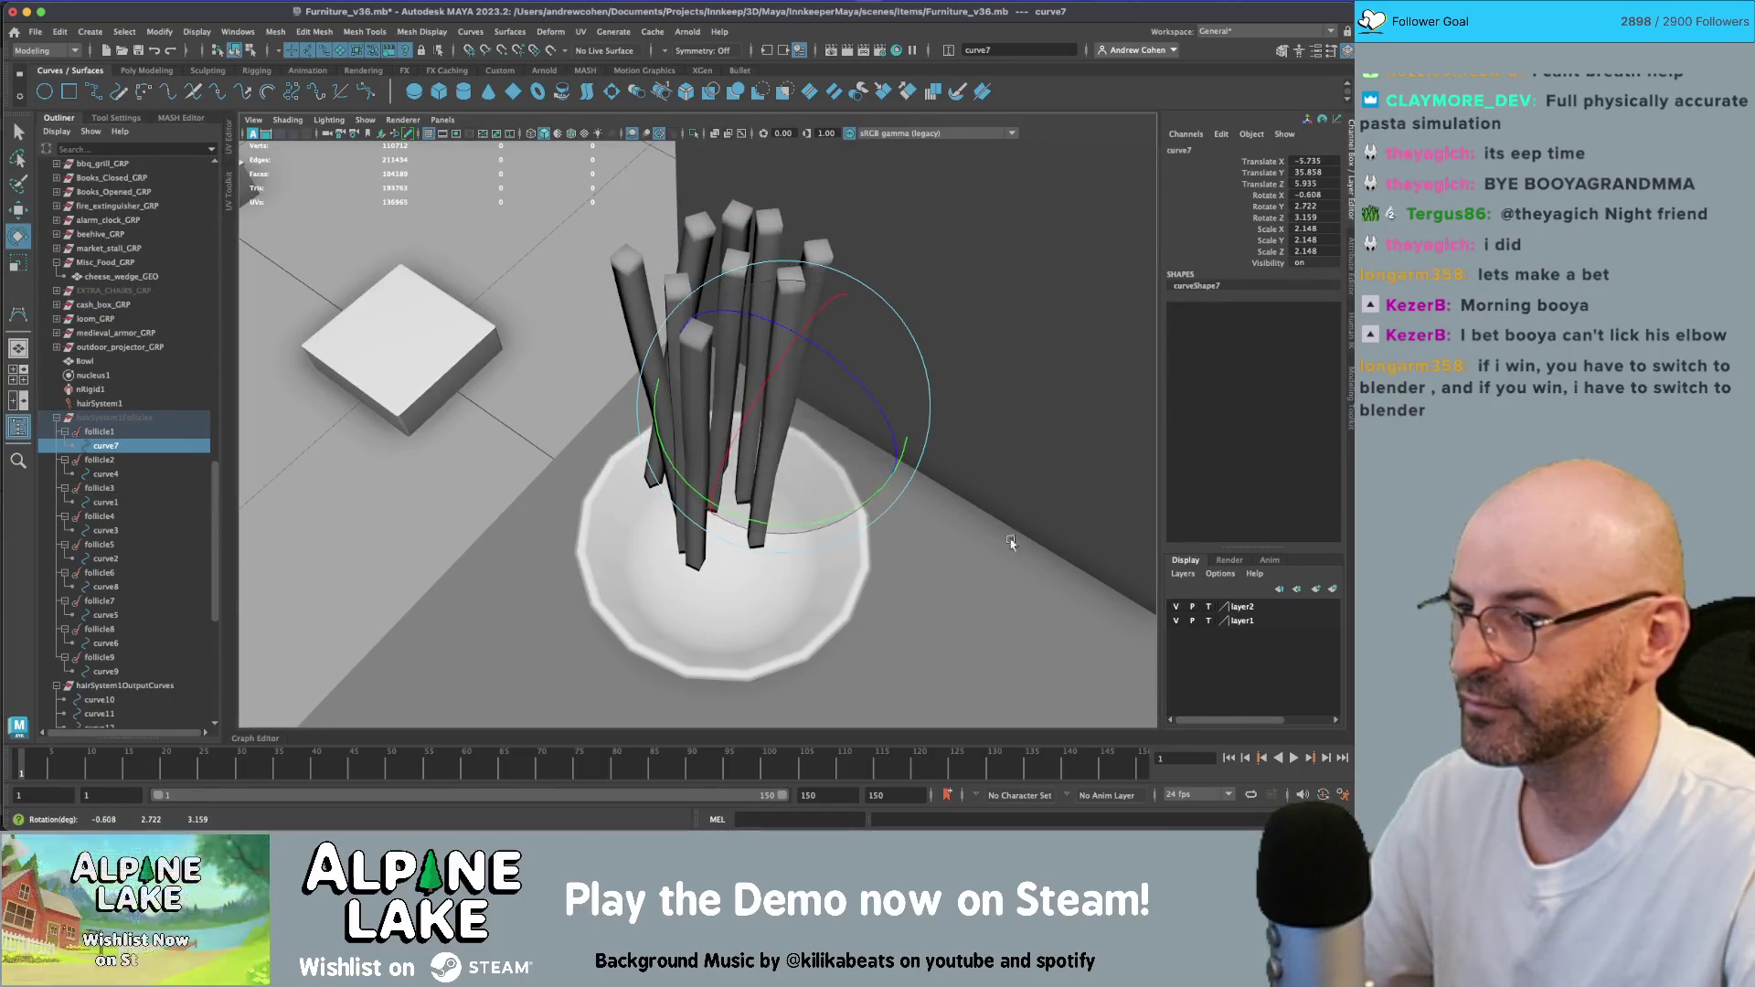
- Play the nHair simulation to watch the strands drop, then stop and rewind
left_click(1293, 758)
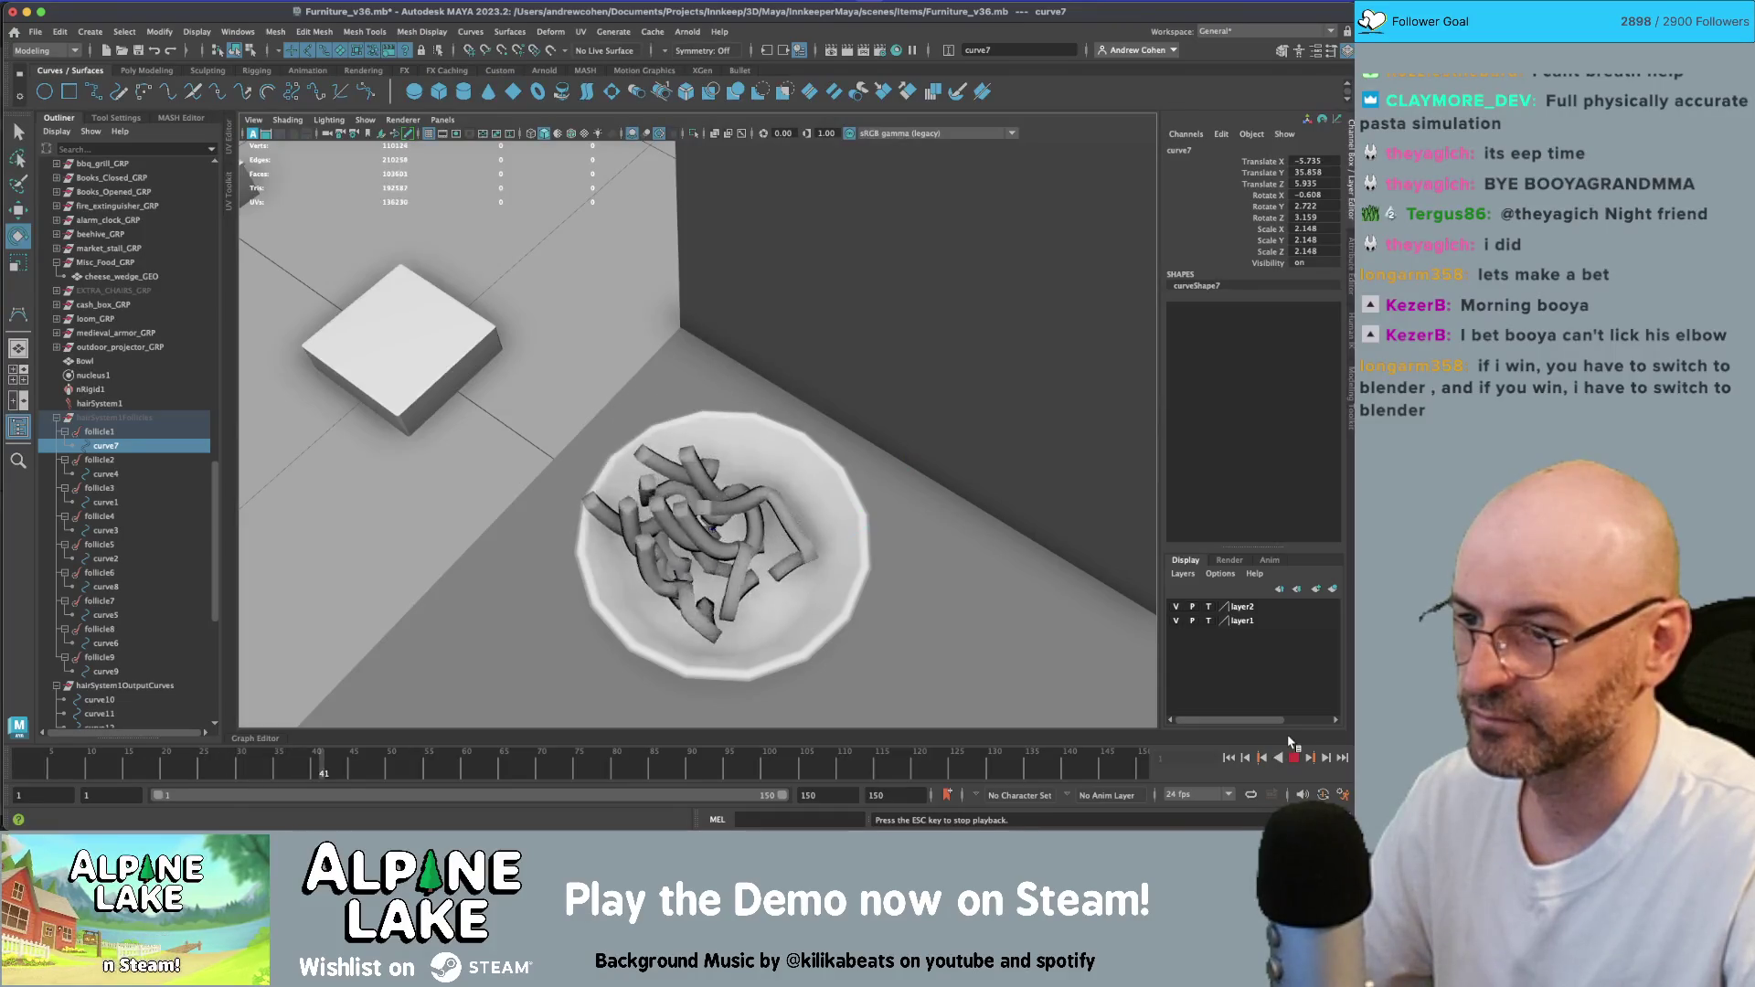
left_click_drag(928, 627, 1006, 659, "alt")
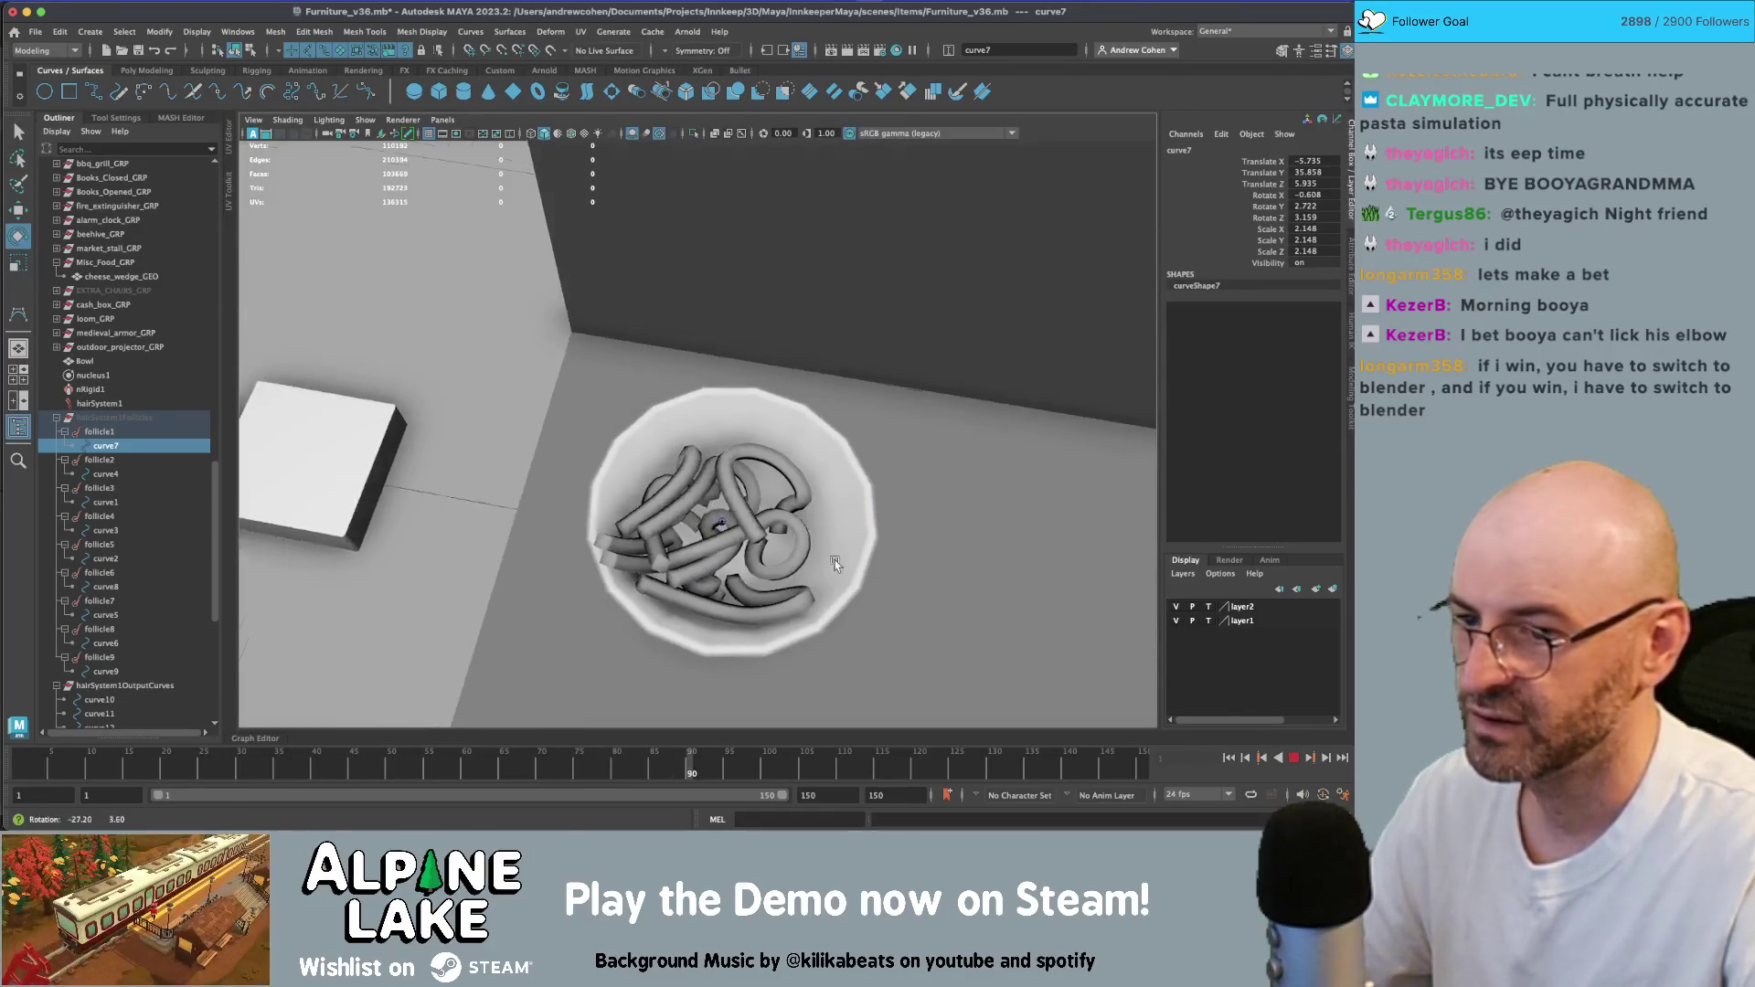
left_click(1293, 758)
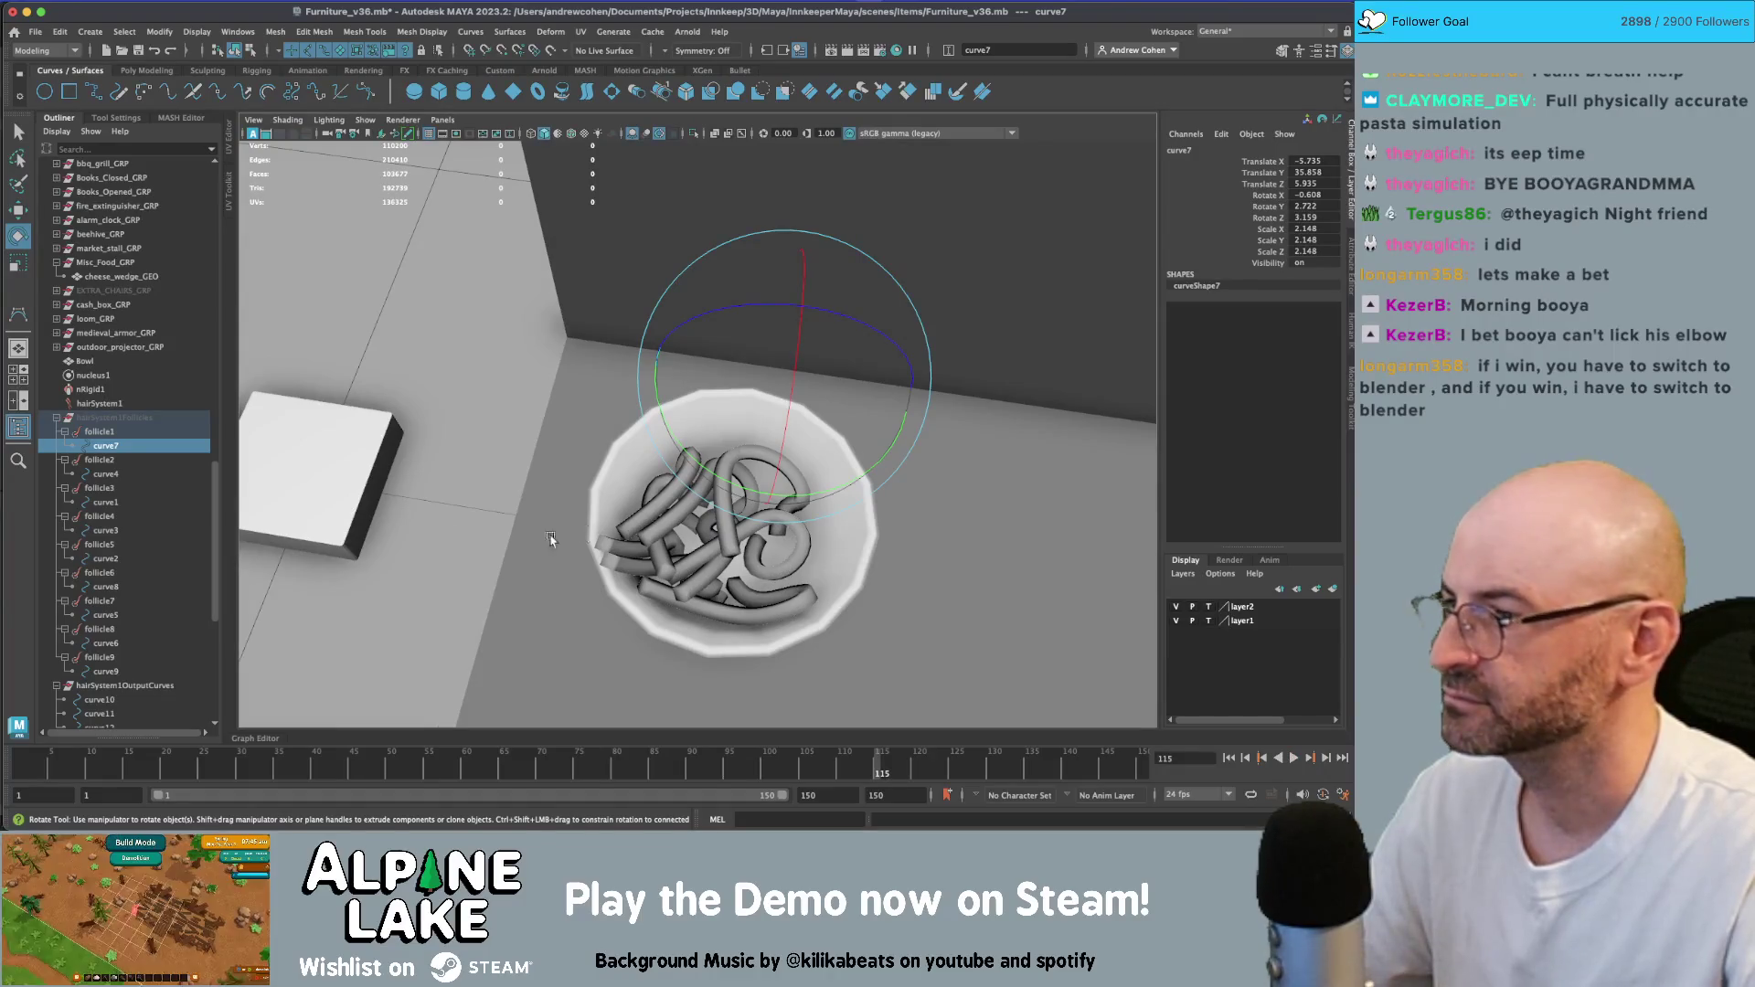
left_click(1231, 758)
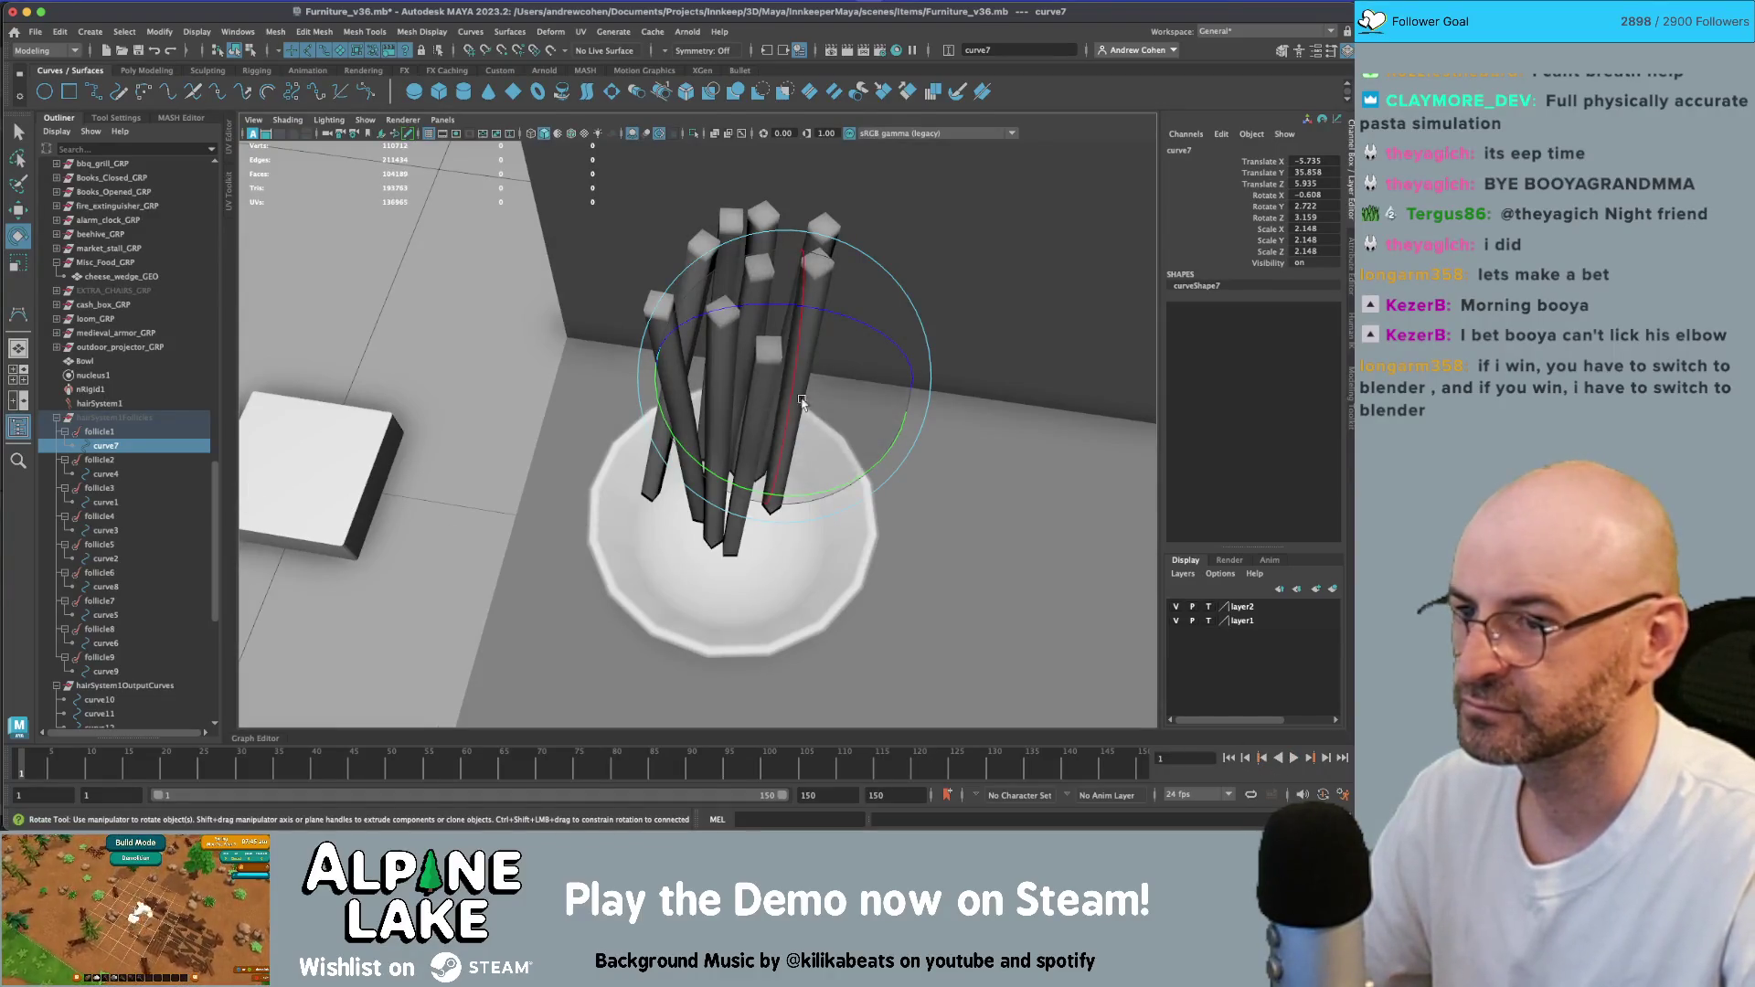
- Tilt the selected strand again, replay the drop, and rewind to frame 1
left_click_drag(827, 395, 847, 413)
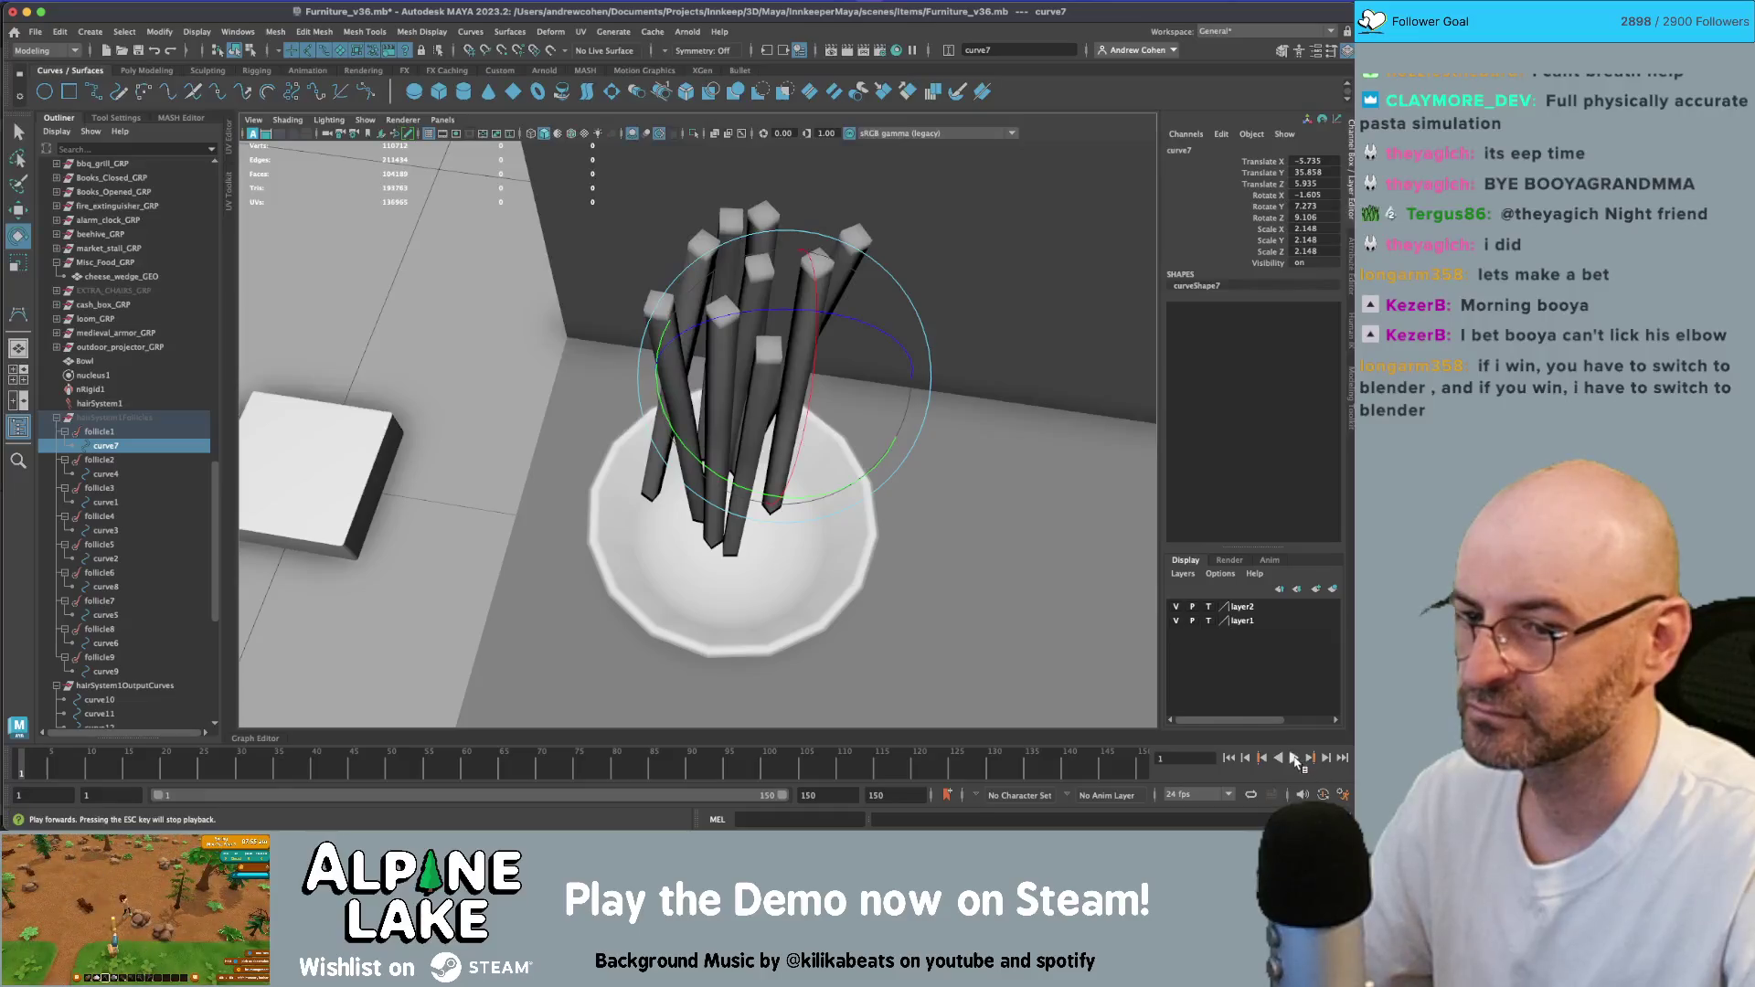
left_click(1294, 758)
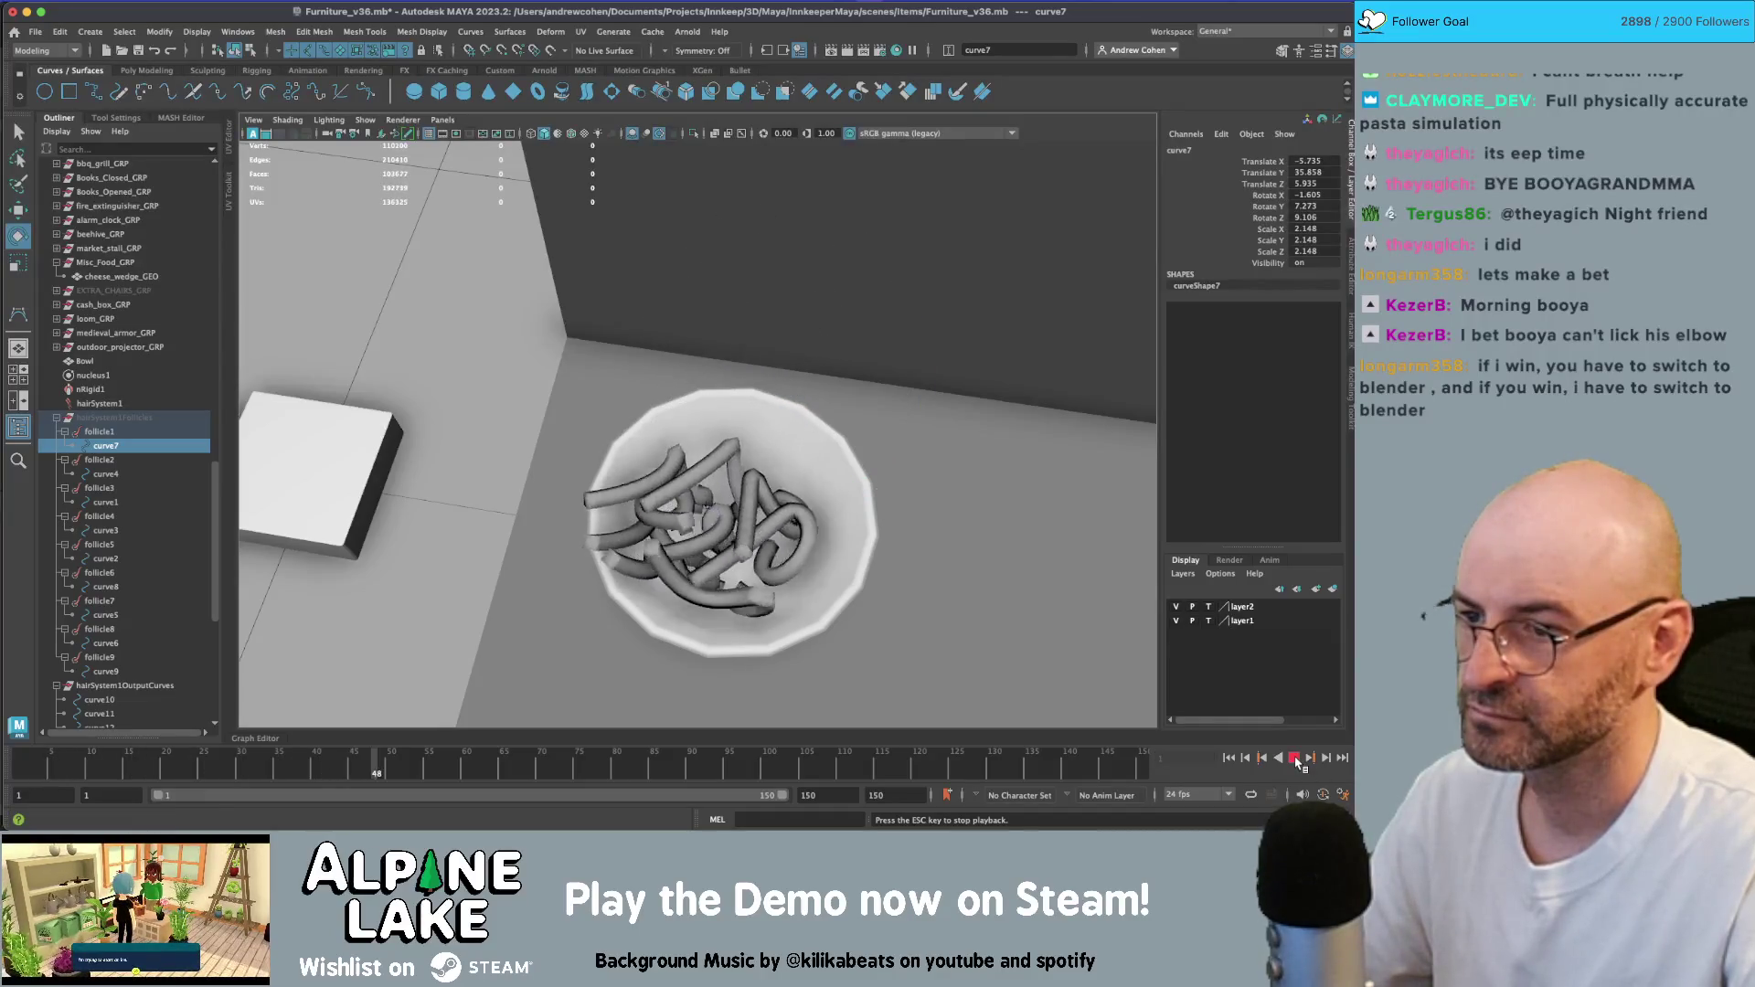
left_click(1294, 758)
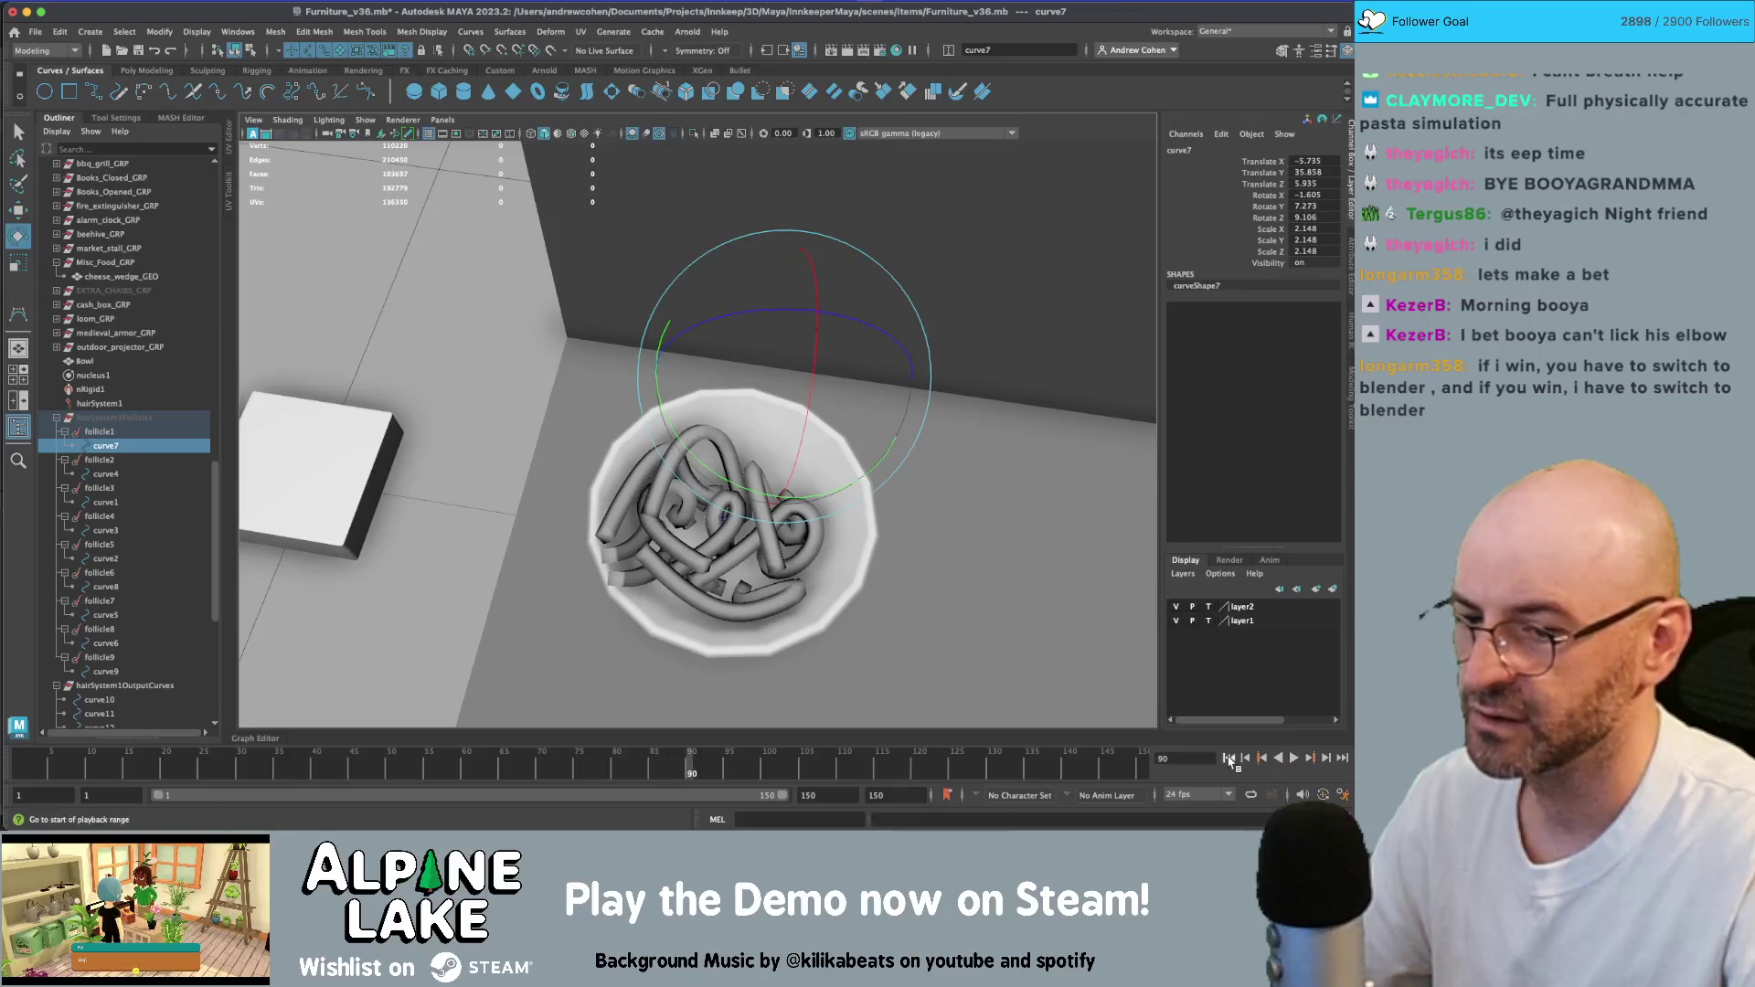
left_click(1229, 759)
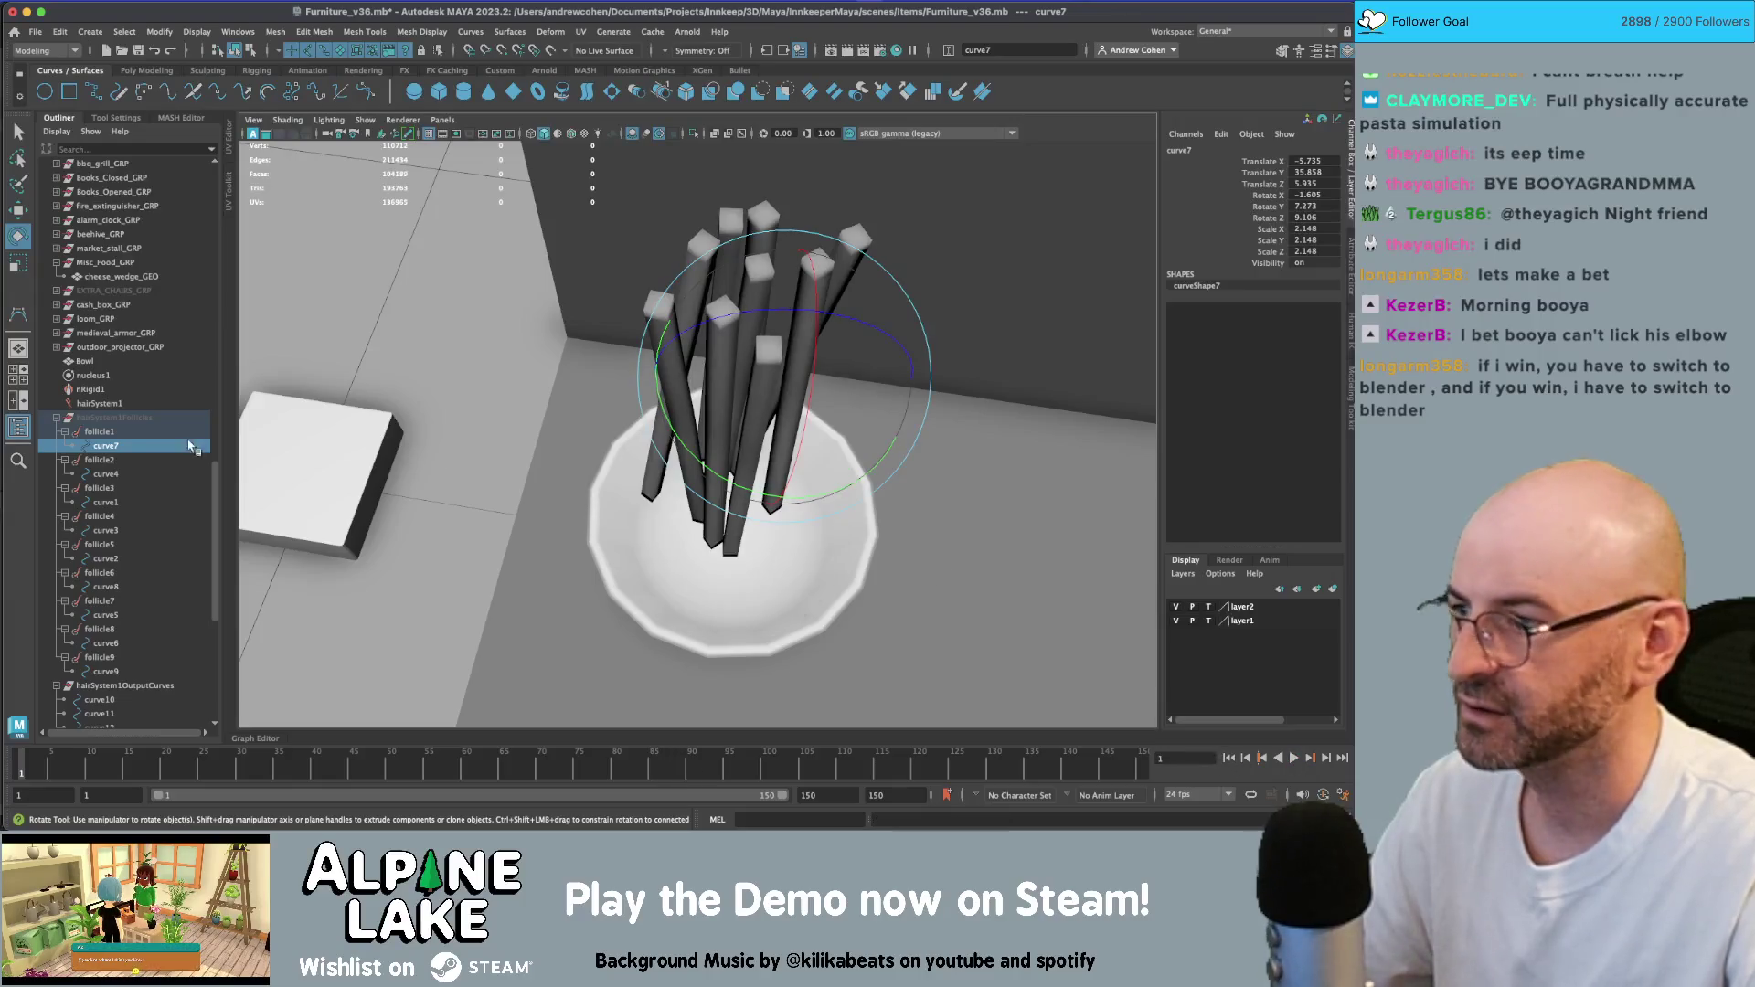
- Tilt curve1, move and rotate curve5 down and outward, then test and rewind the simulation
left_click(105, 502)
left_click_drag(718, 274, 761, 390)
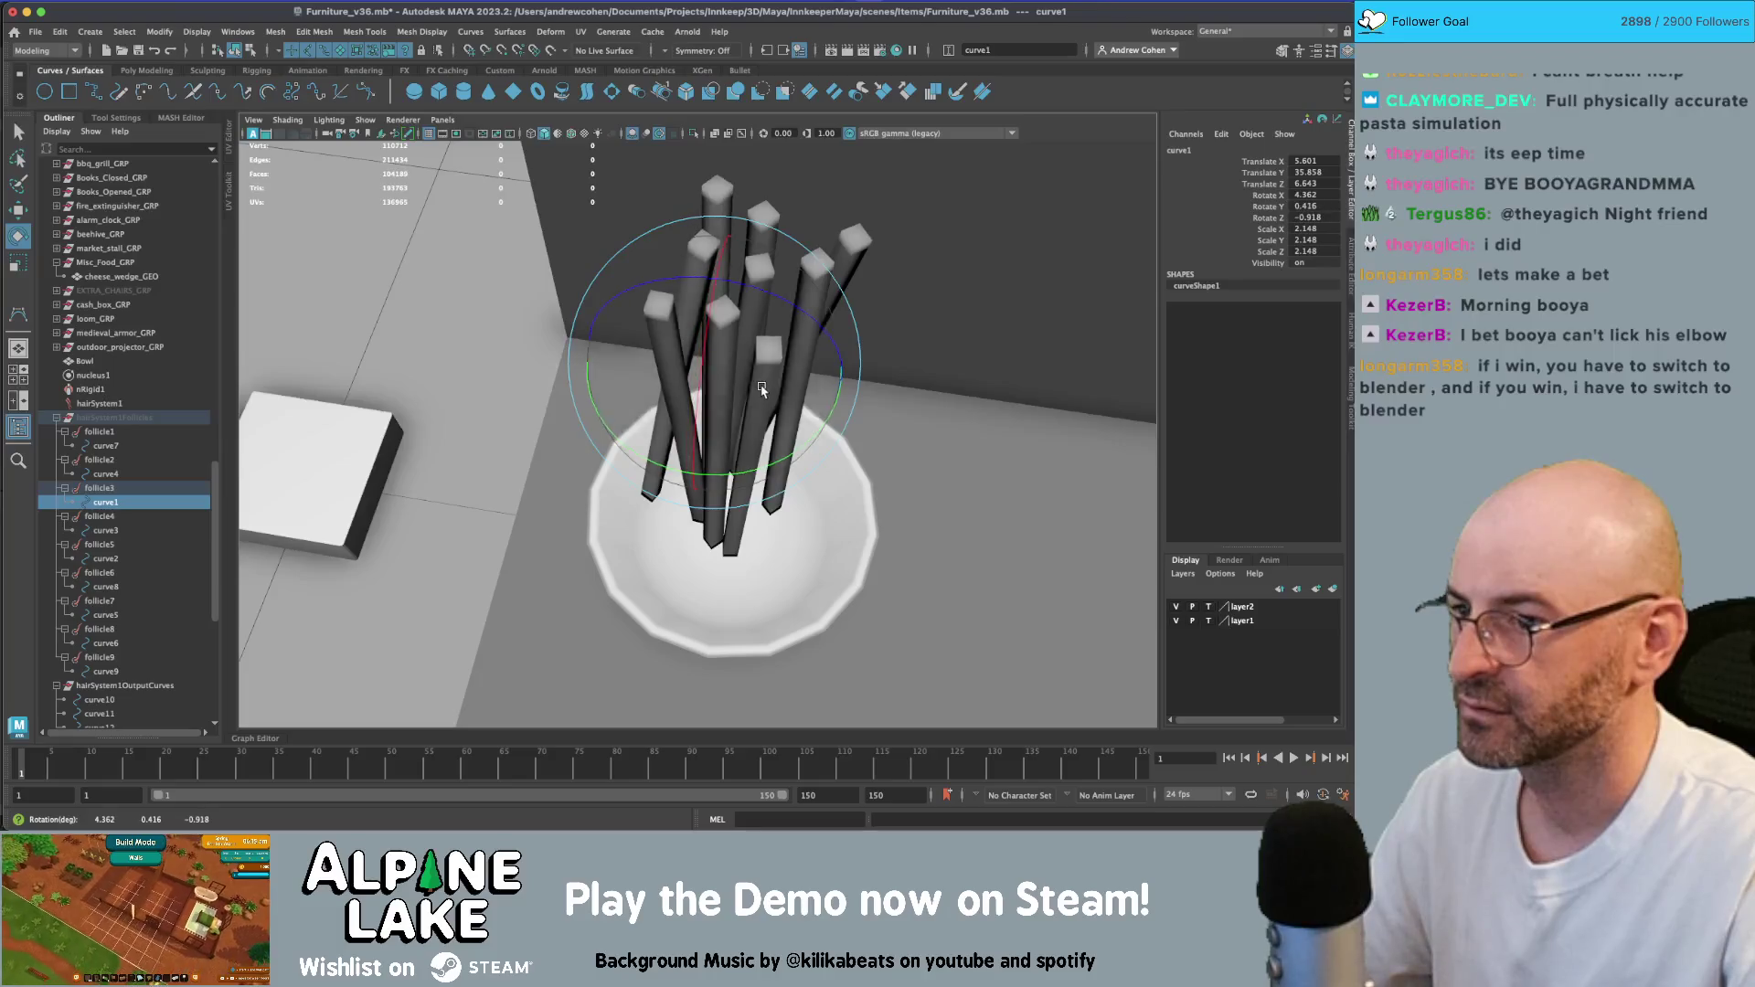
left_click(119, 614)
key("w")
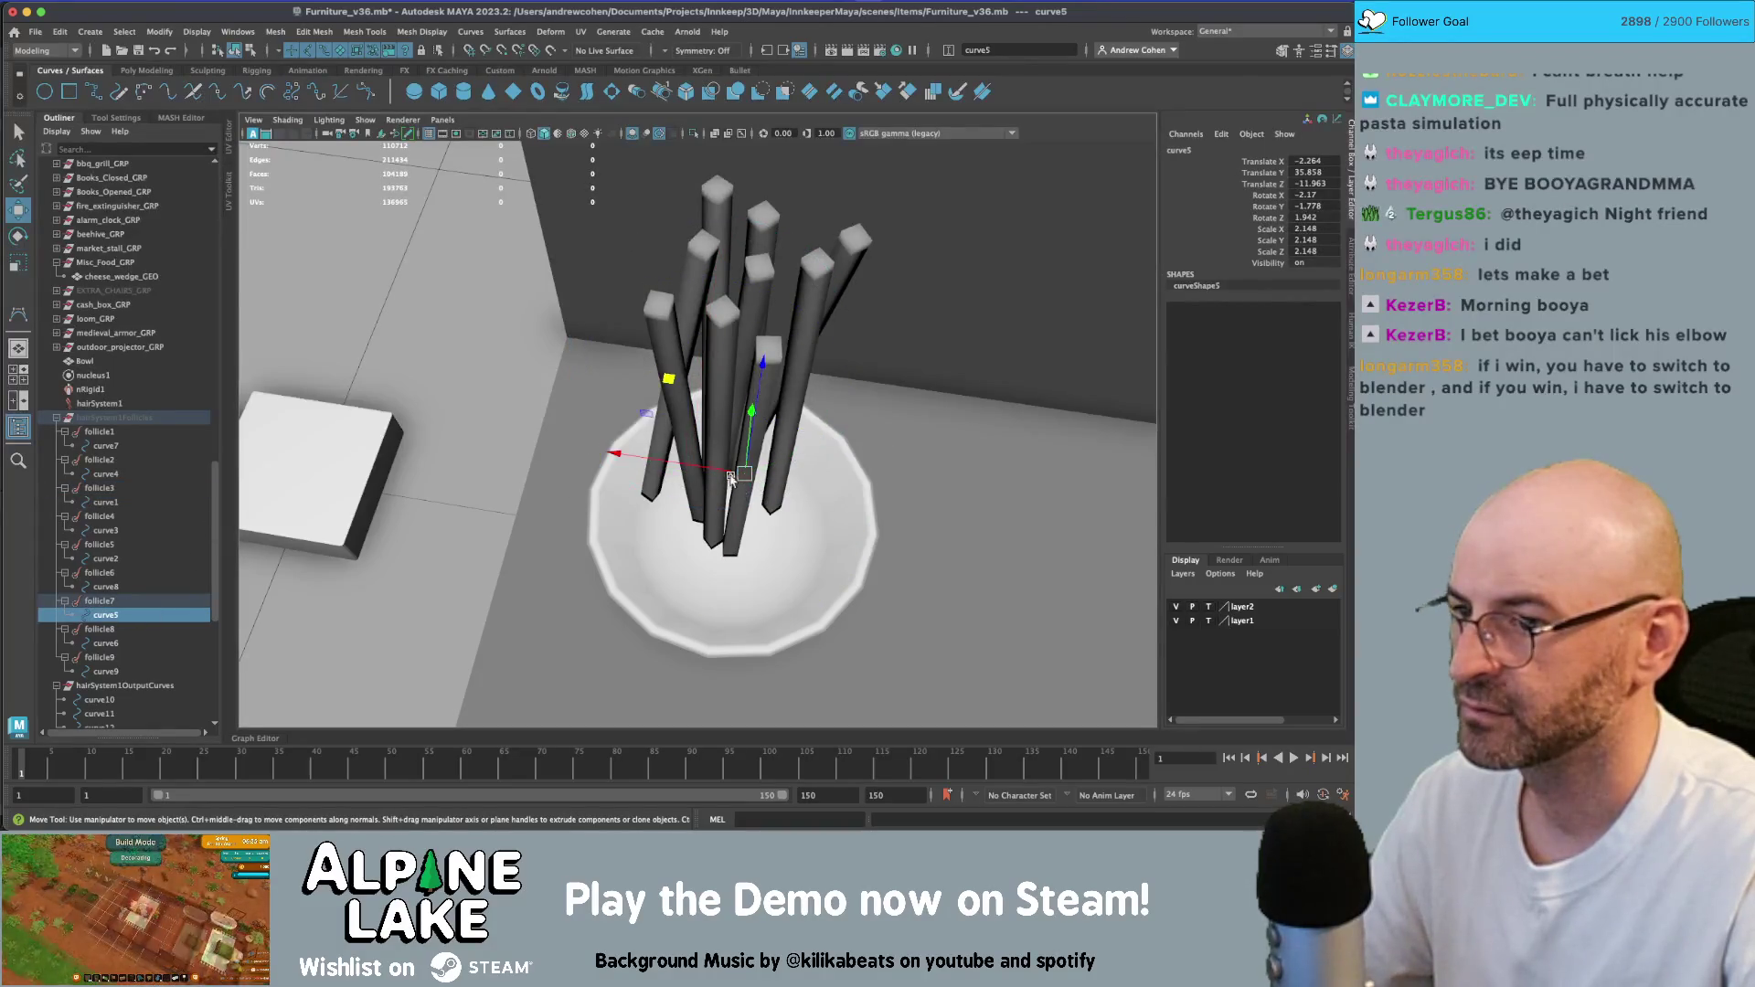
left_click_drag(668, 384, 751, 513)
key("e")
left_click(1294, 758)
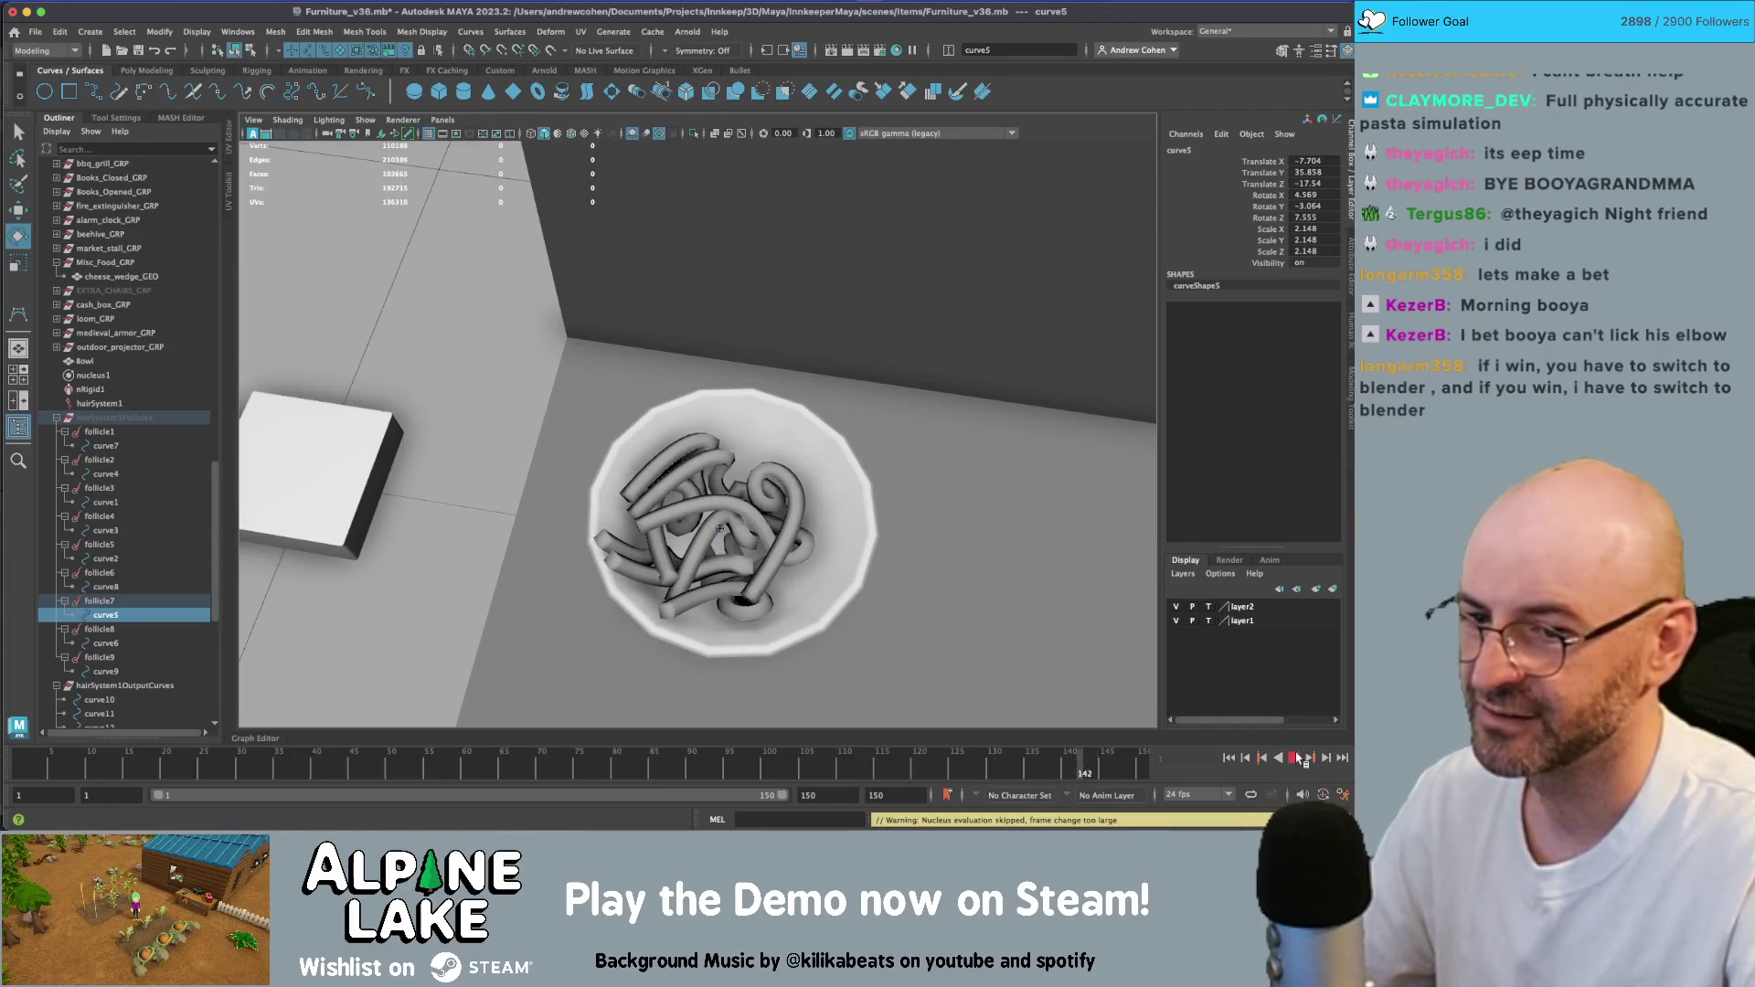
mouse_move(865, 561)
left_mouse_down("alt")
mouse_move(979, 490)
mouse_move(999, 529)
mouse_move(992, 577)
left_mouse_up("alt")
left_click(1229, 758)
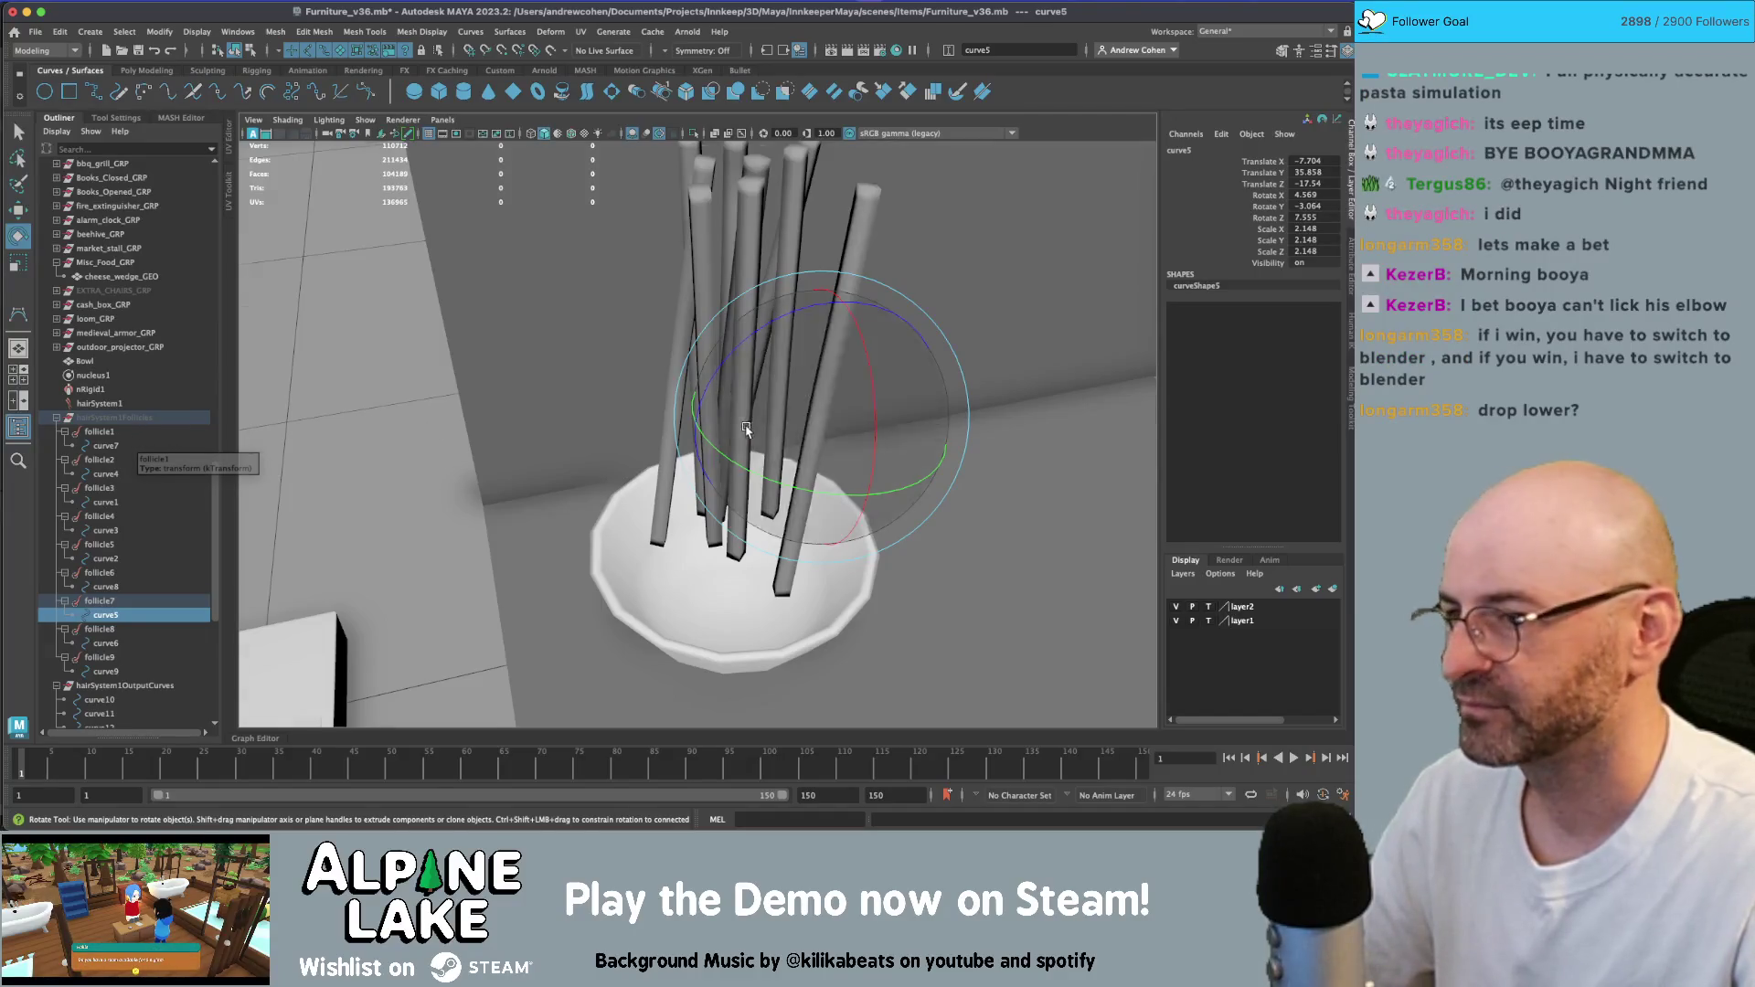
- Select all nine curves and lower them closer to the bowl, curve9 to Translate Y 20.135
left_click(112, 446)
left_click(112, 473, "ctrl")
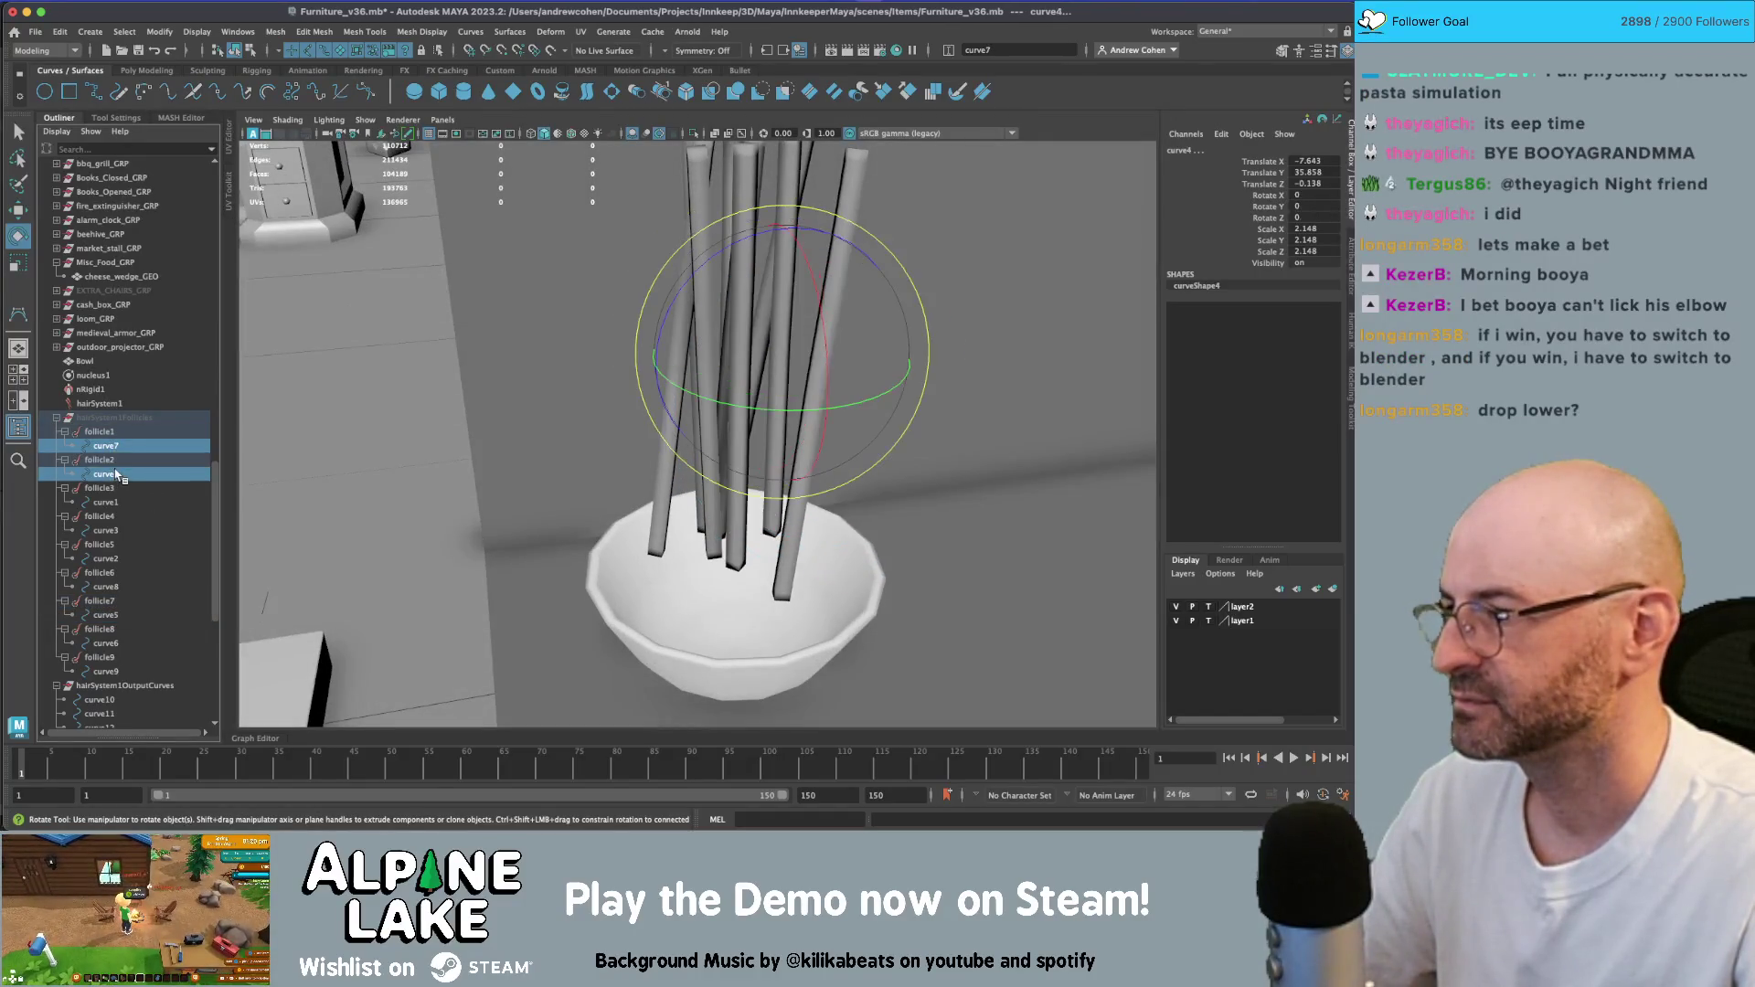
left_click(112, 502, "ctrl")
left_click(108, 530, "ctrl")
left_click(108, 559, "ctrl")
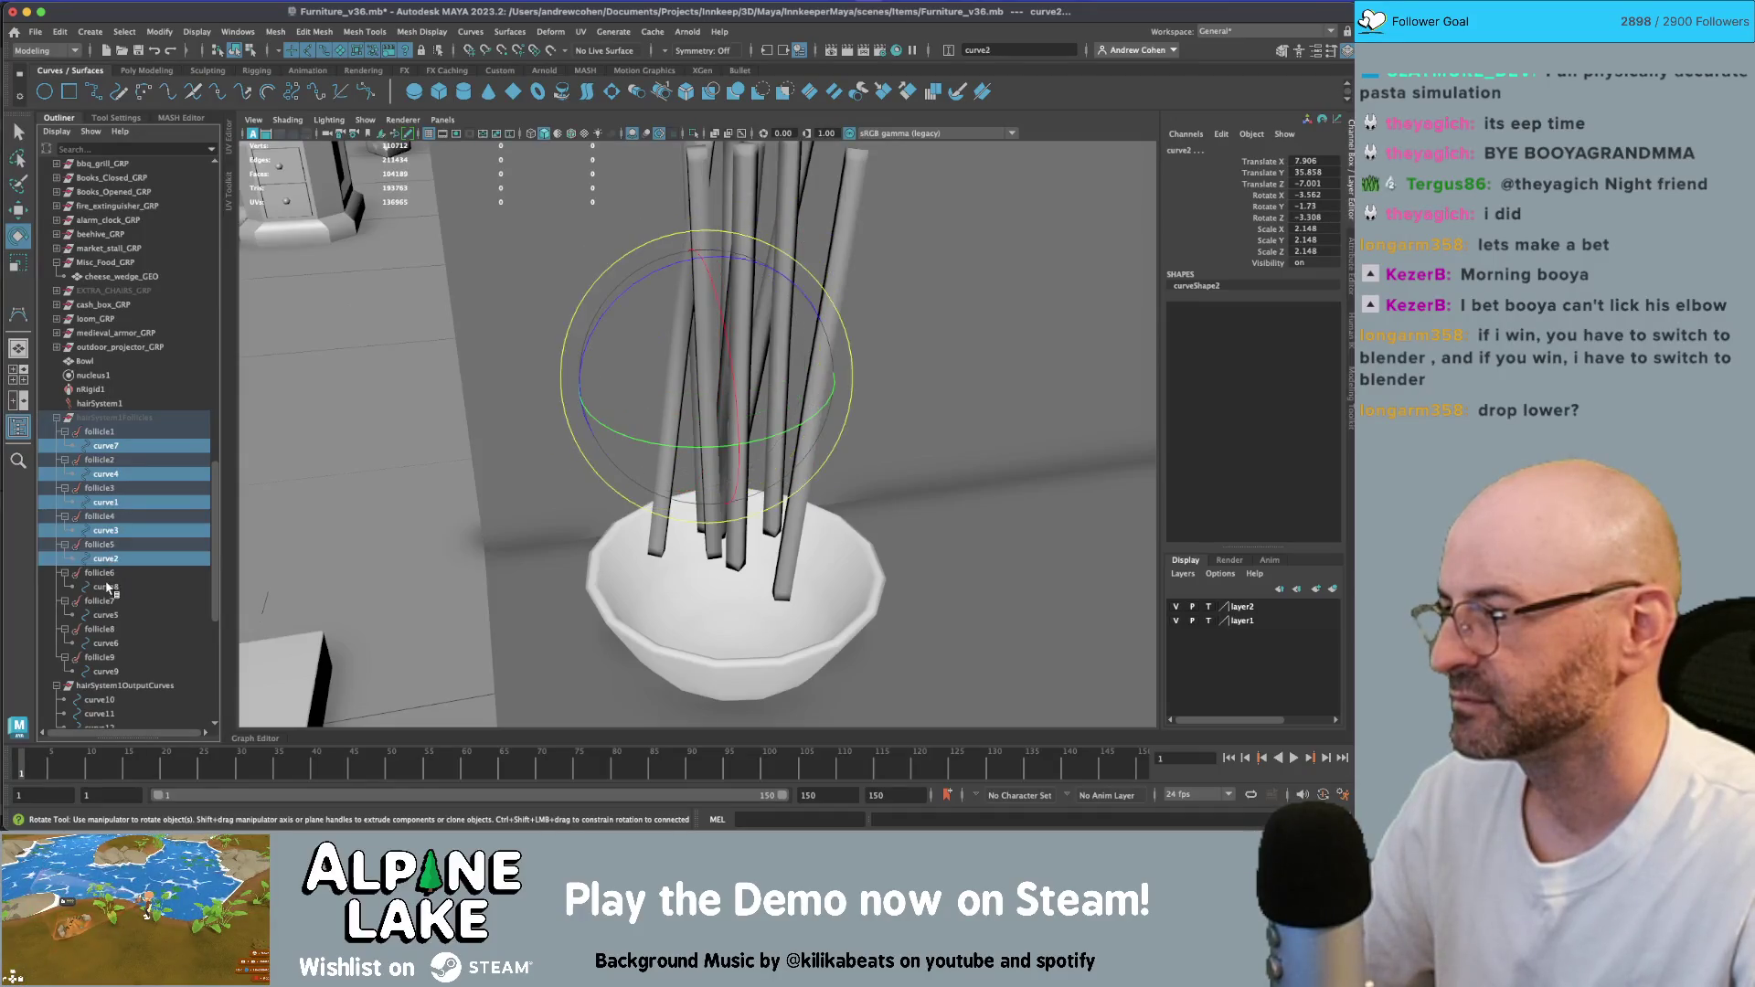
left_click(108, 587, "ctrl")
left_click(108, 616, "ctrl")
left_click(108, 643, "ctrl")
left_click(108, 671, "ctrl")
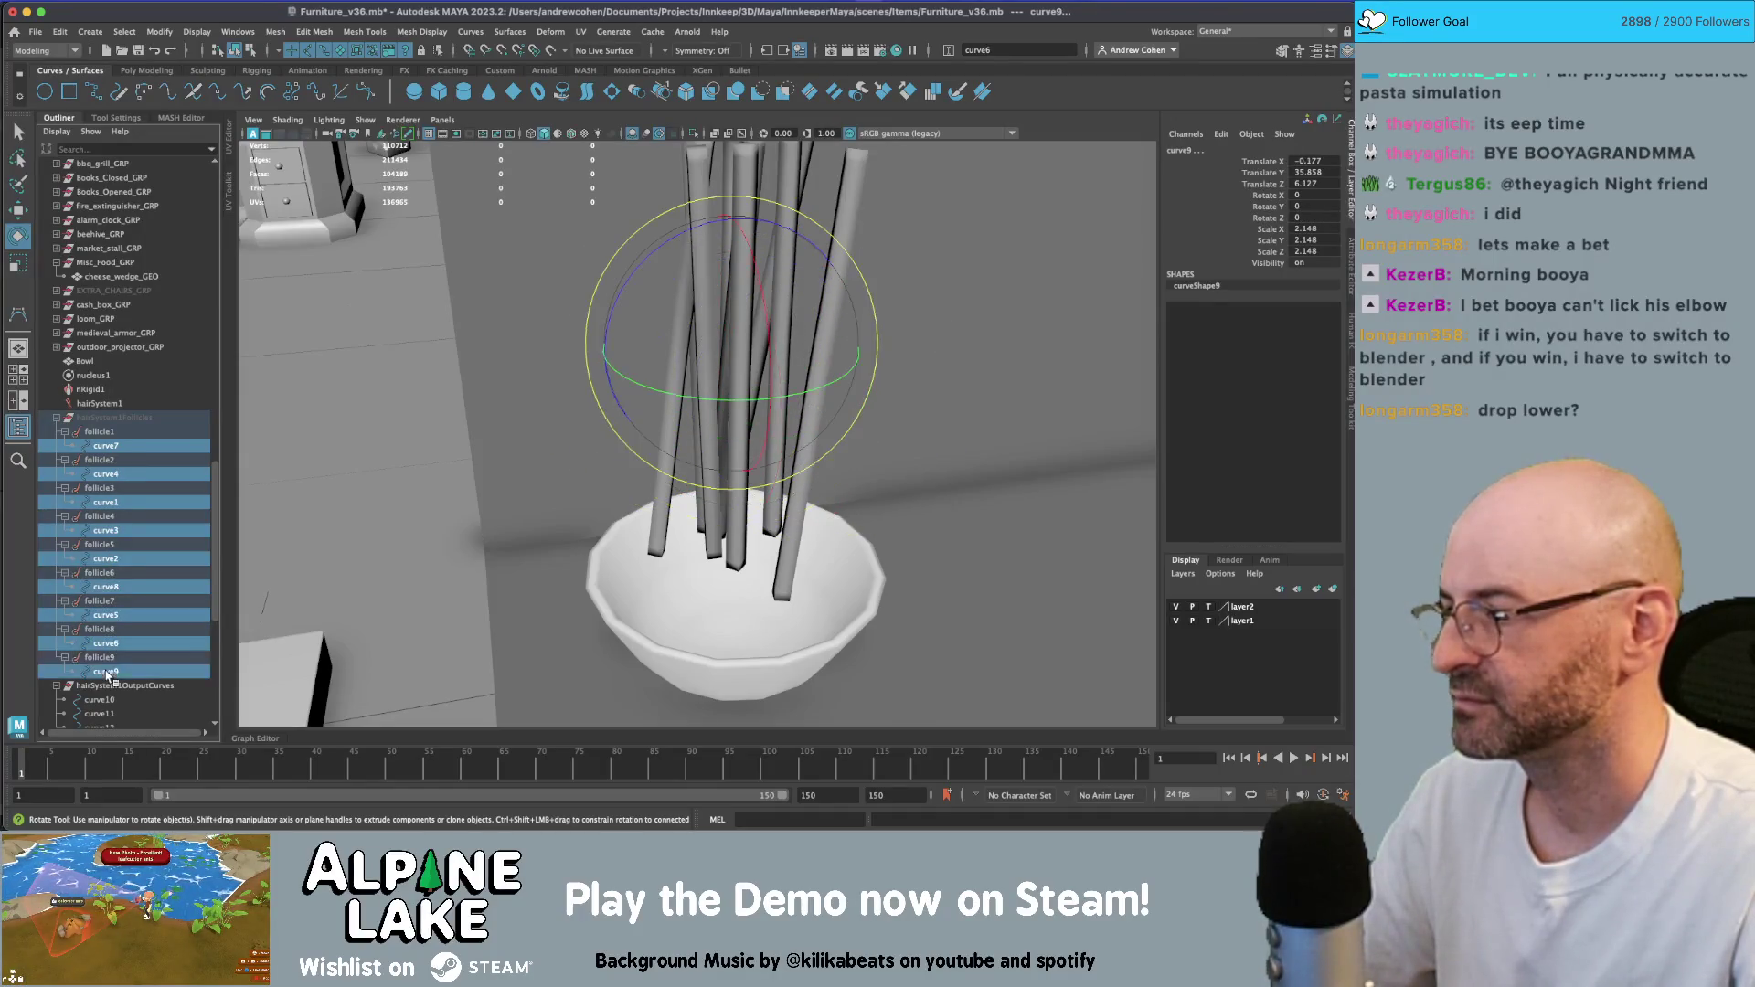
key("w")
mouse_move(713, 411)
left_mouse_down("alt")
mouse_move(719, 317)
mouse_move(722, 399)
mouse_move(823, 512)
left_mouse_up("alt")
- Play the simulation to watch the pasta fall, rewind, and select hairSystem1
left_click(1295, 759)
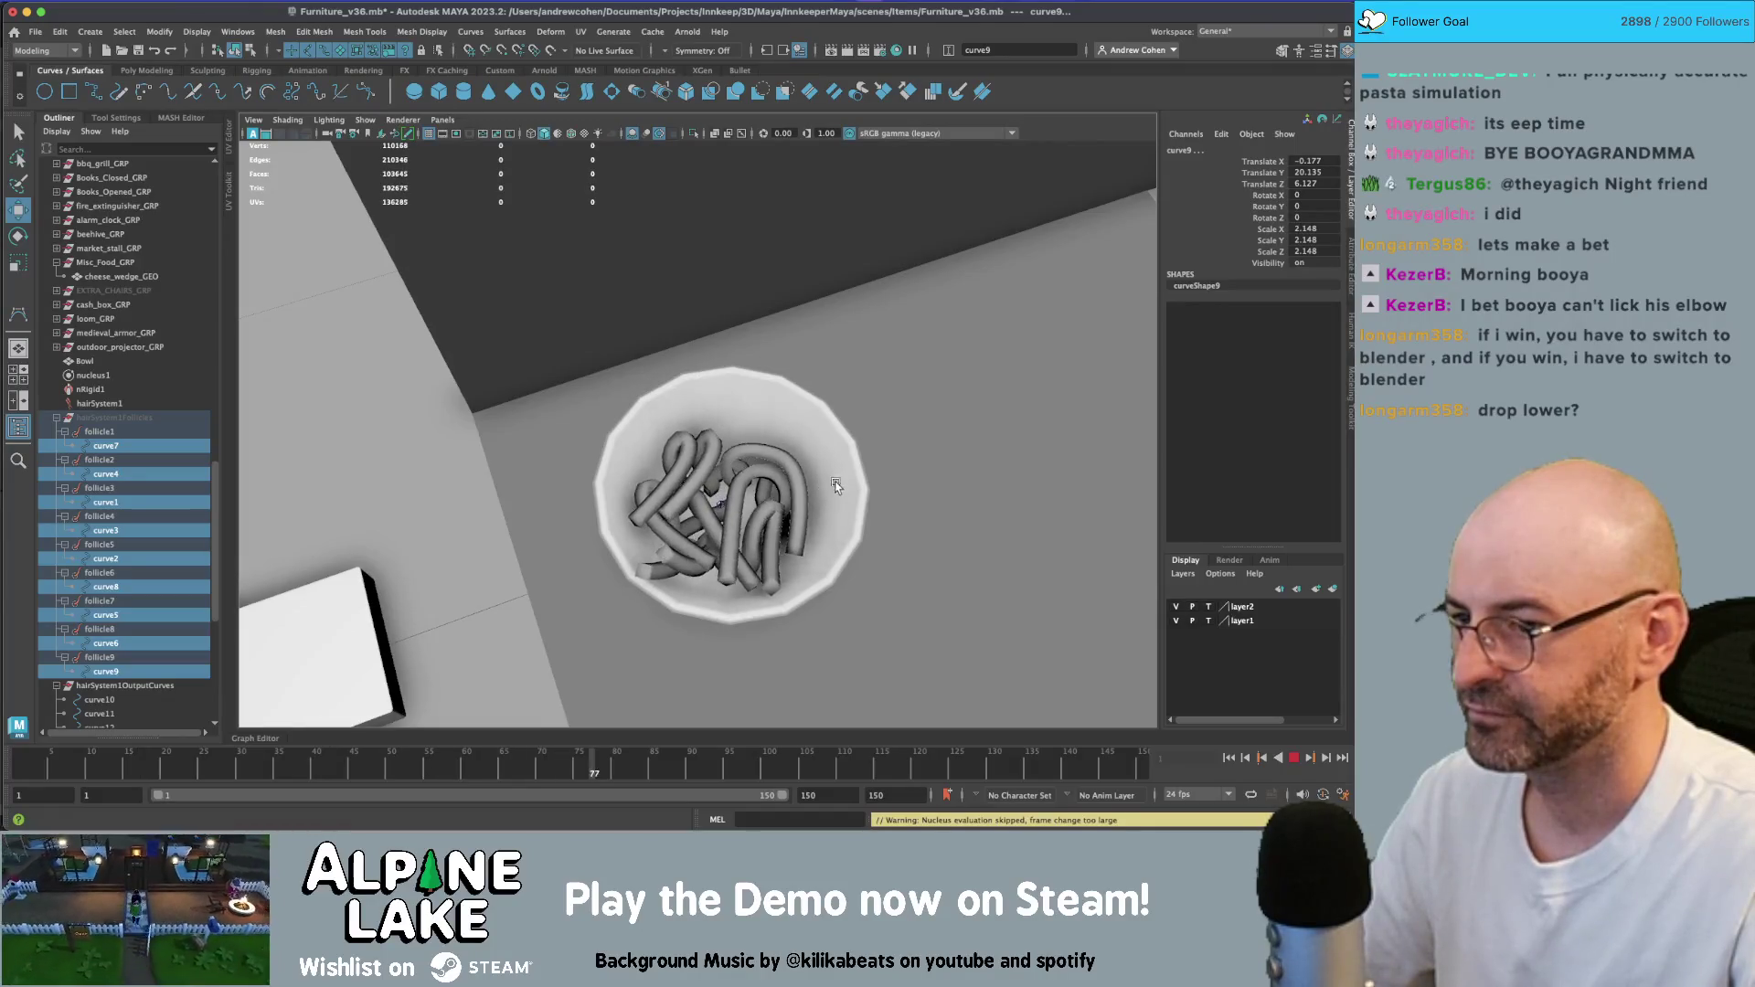
left_click(1294, 759)
left_click(1229, 757)
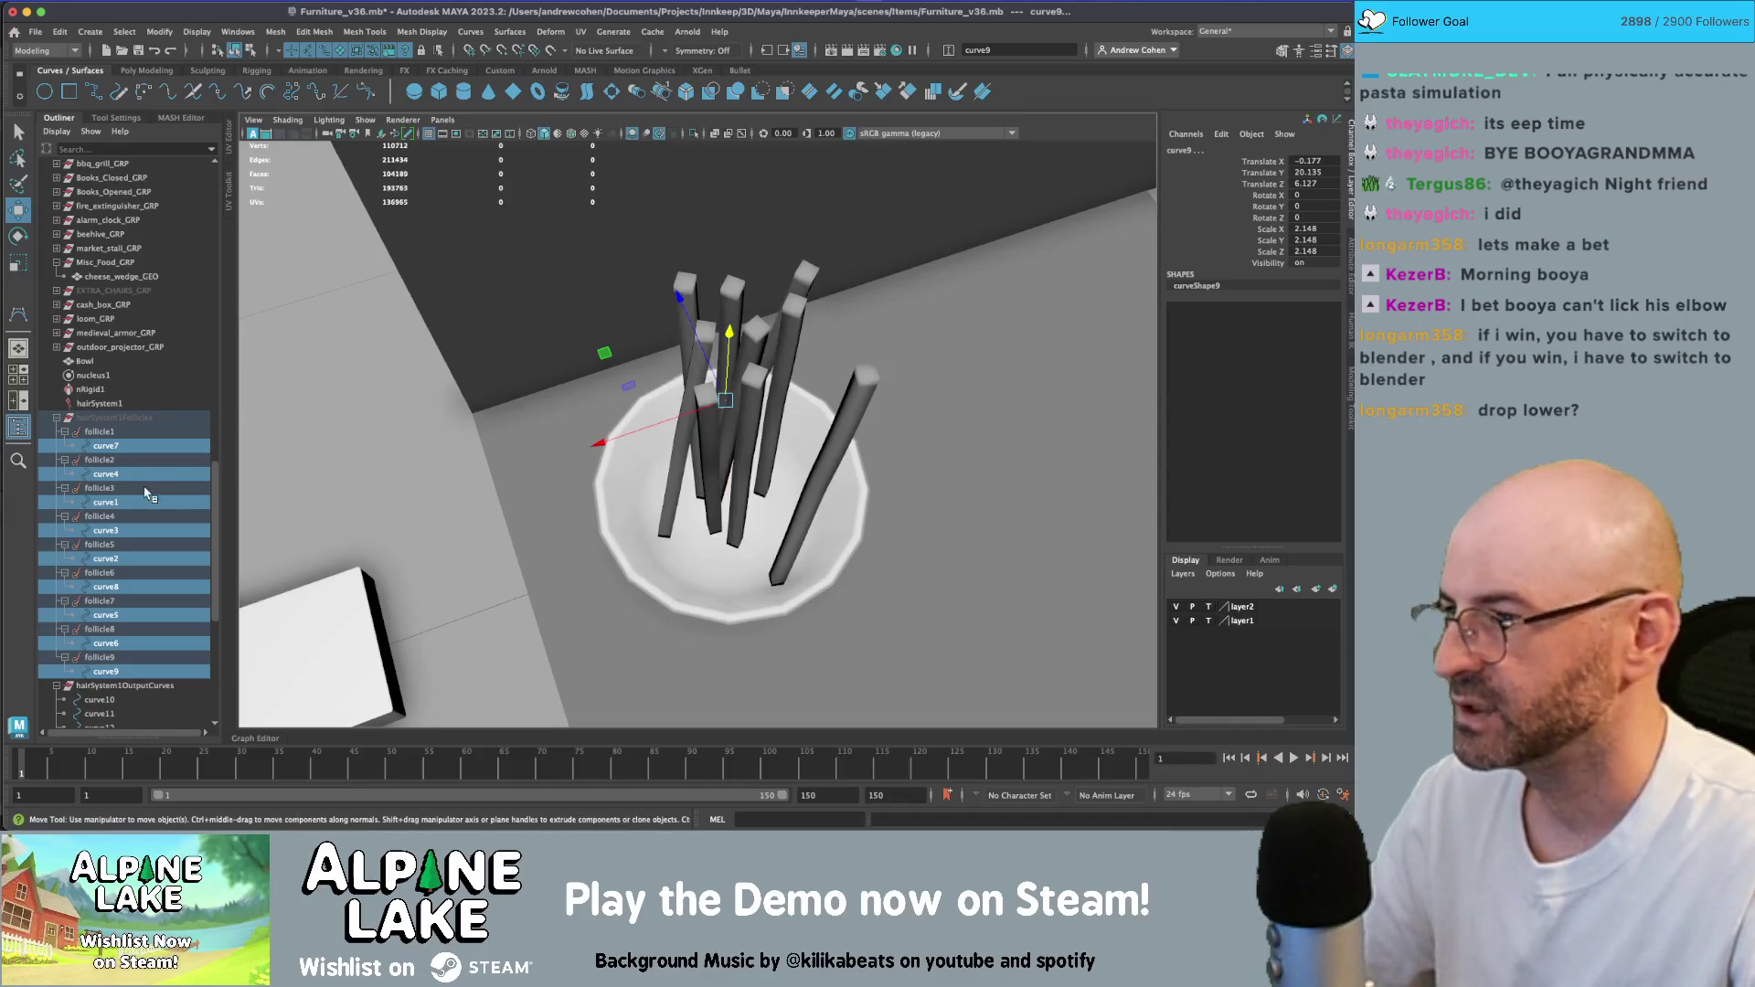
scroll(152, 487, "down", 5)
scroll(126, 402, "up", 8)
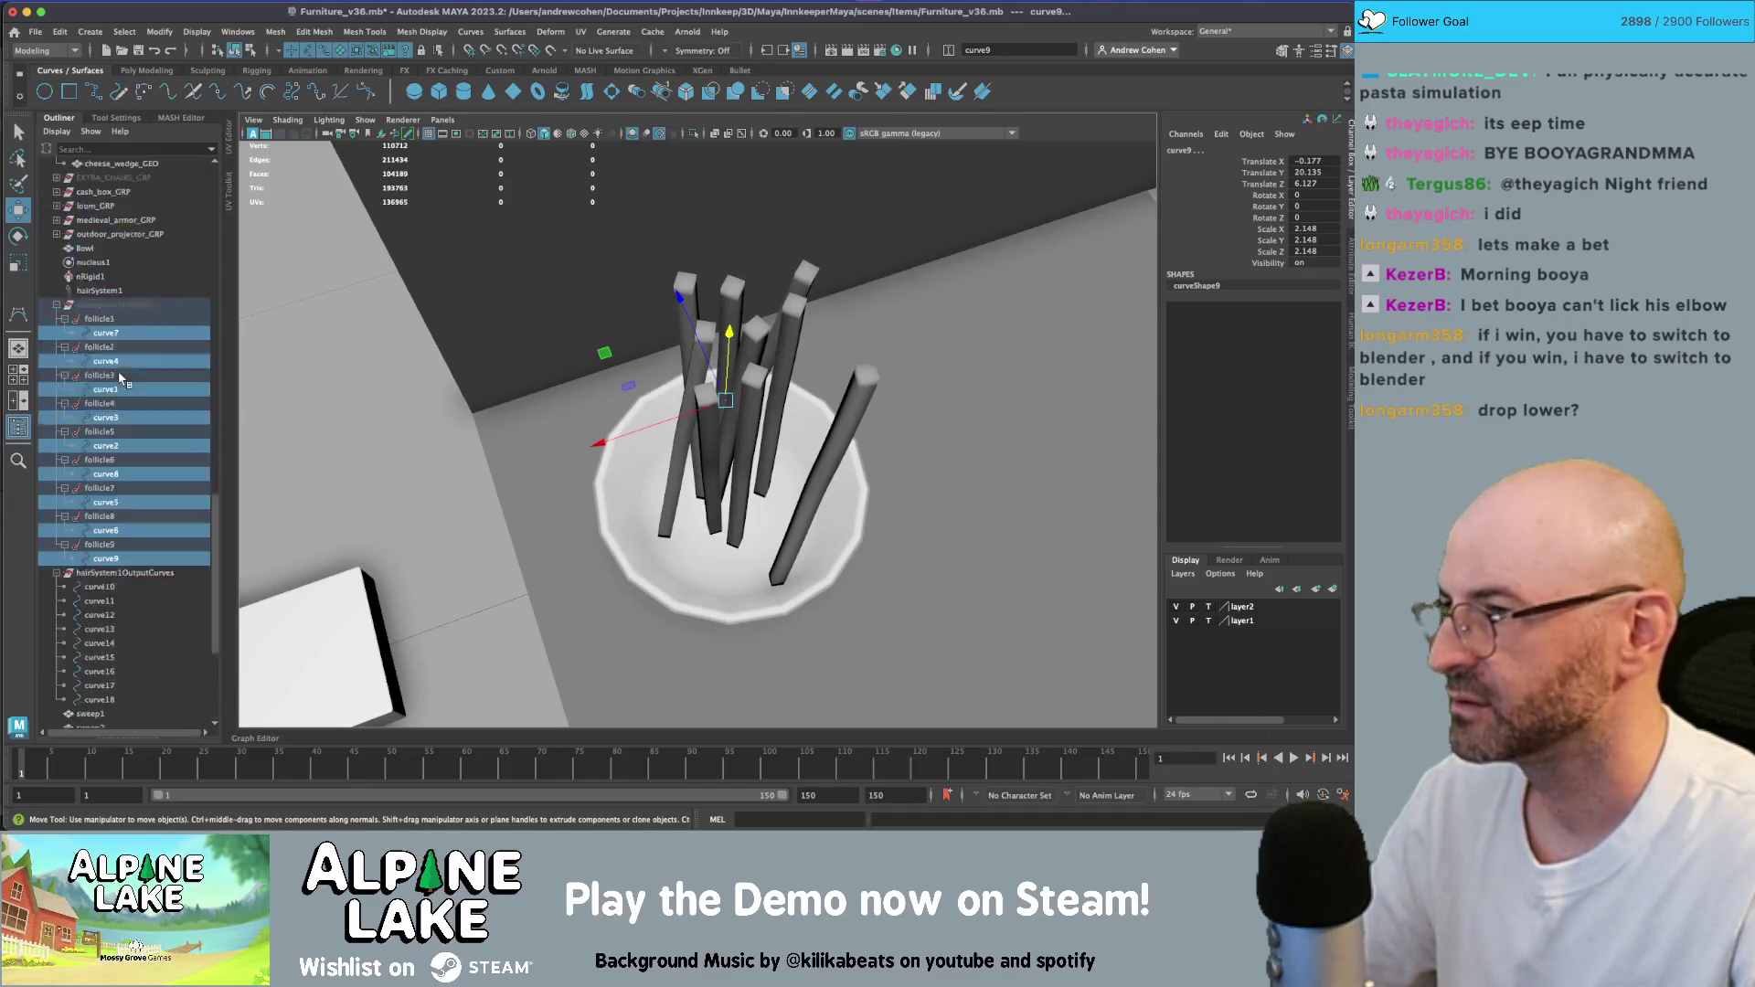
left_click(125, 403)
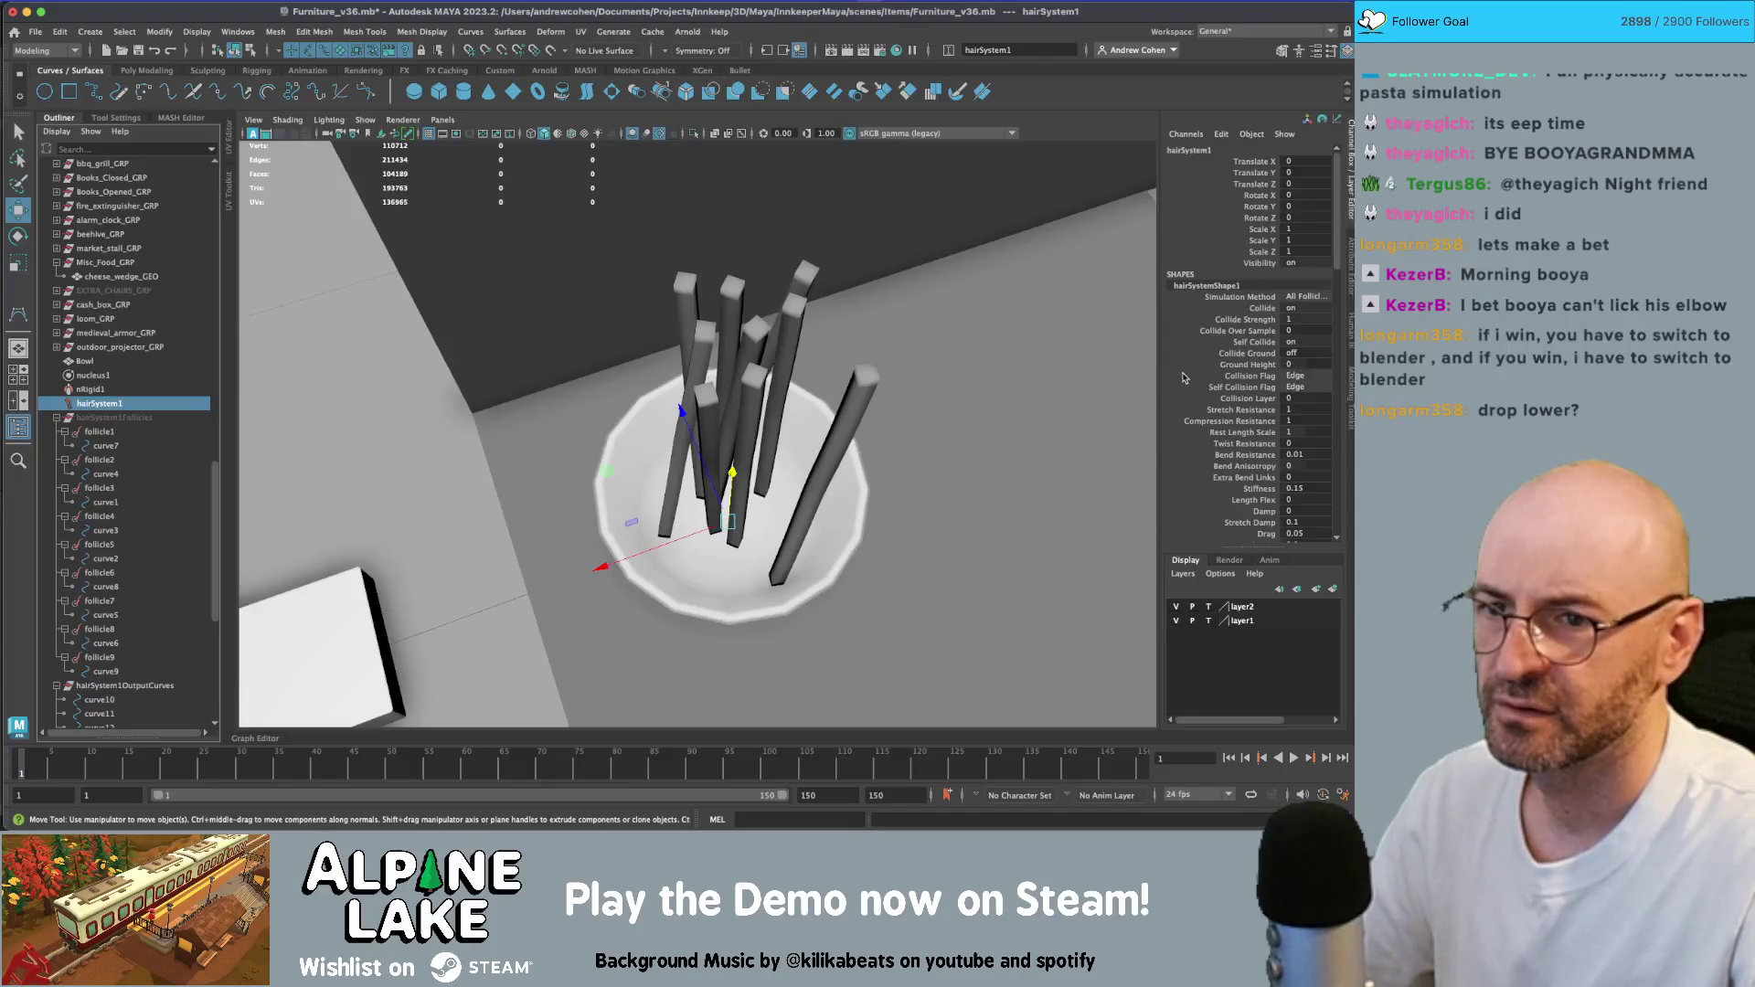
- Adjust hairSystemShape1 Stretch, Compression and Bend Resistance (Bend 0.005) and test the simulation
key("ctrl+a")
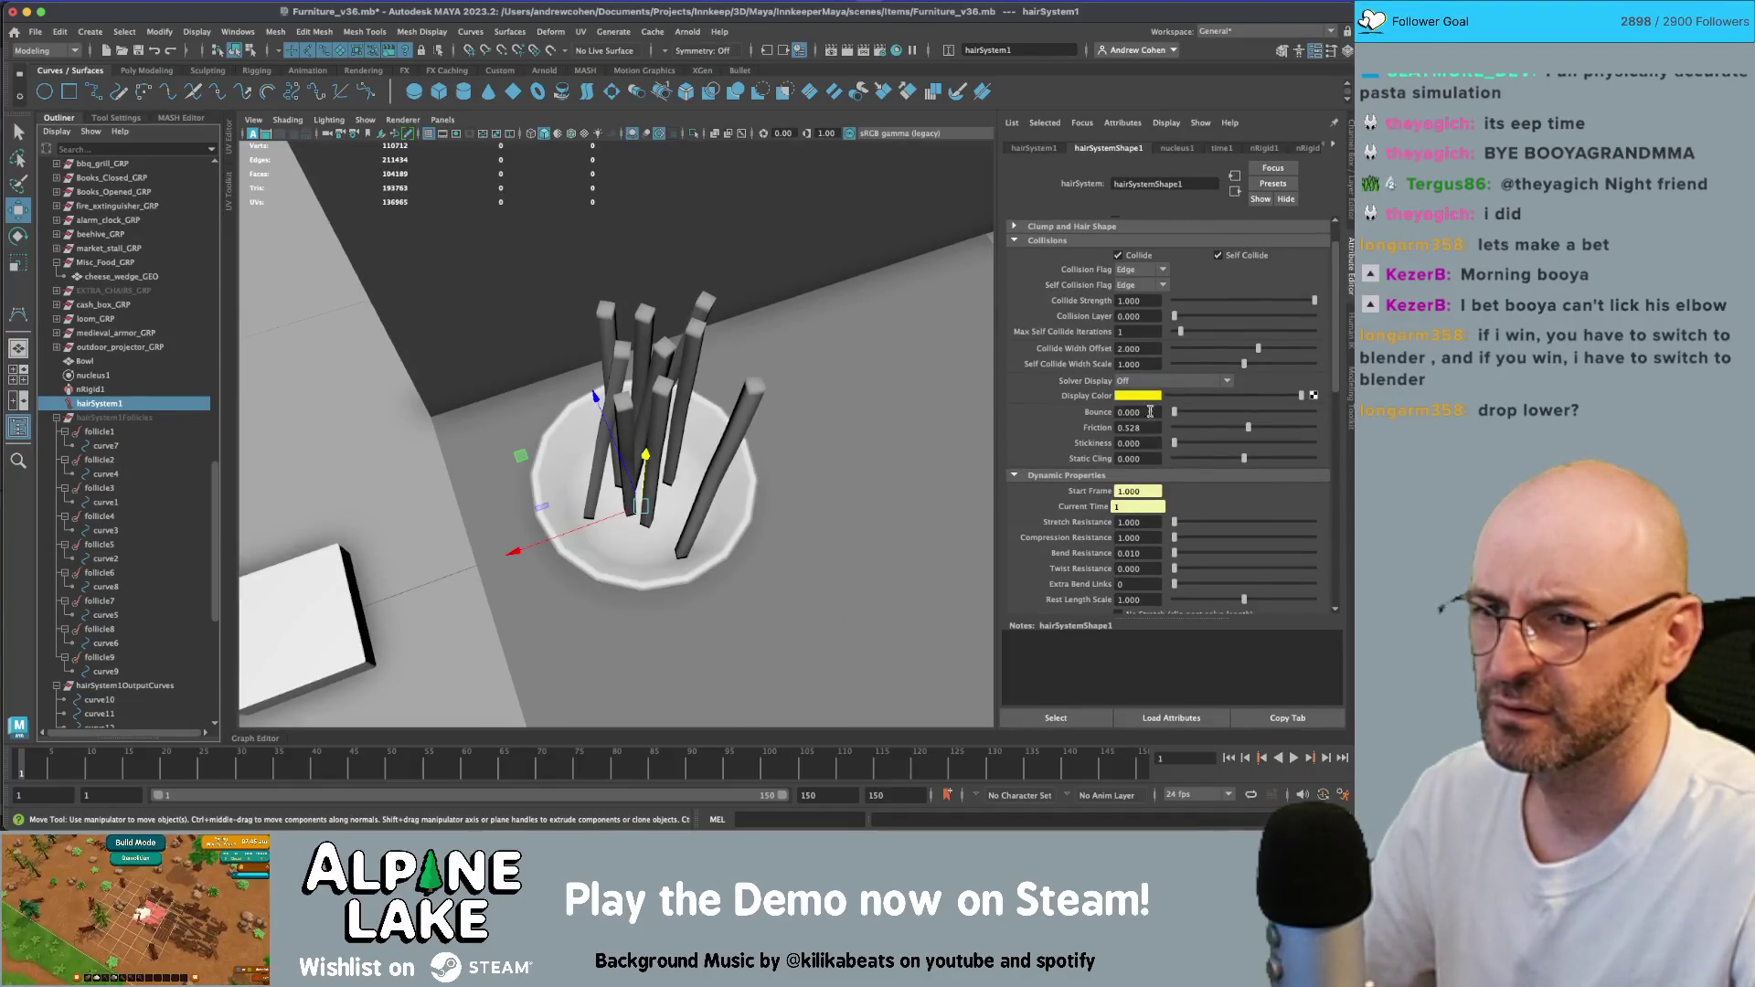
scroll(1182, 475, "down", 1)
double_click(1147, 513)
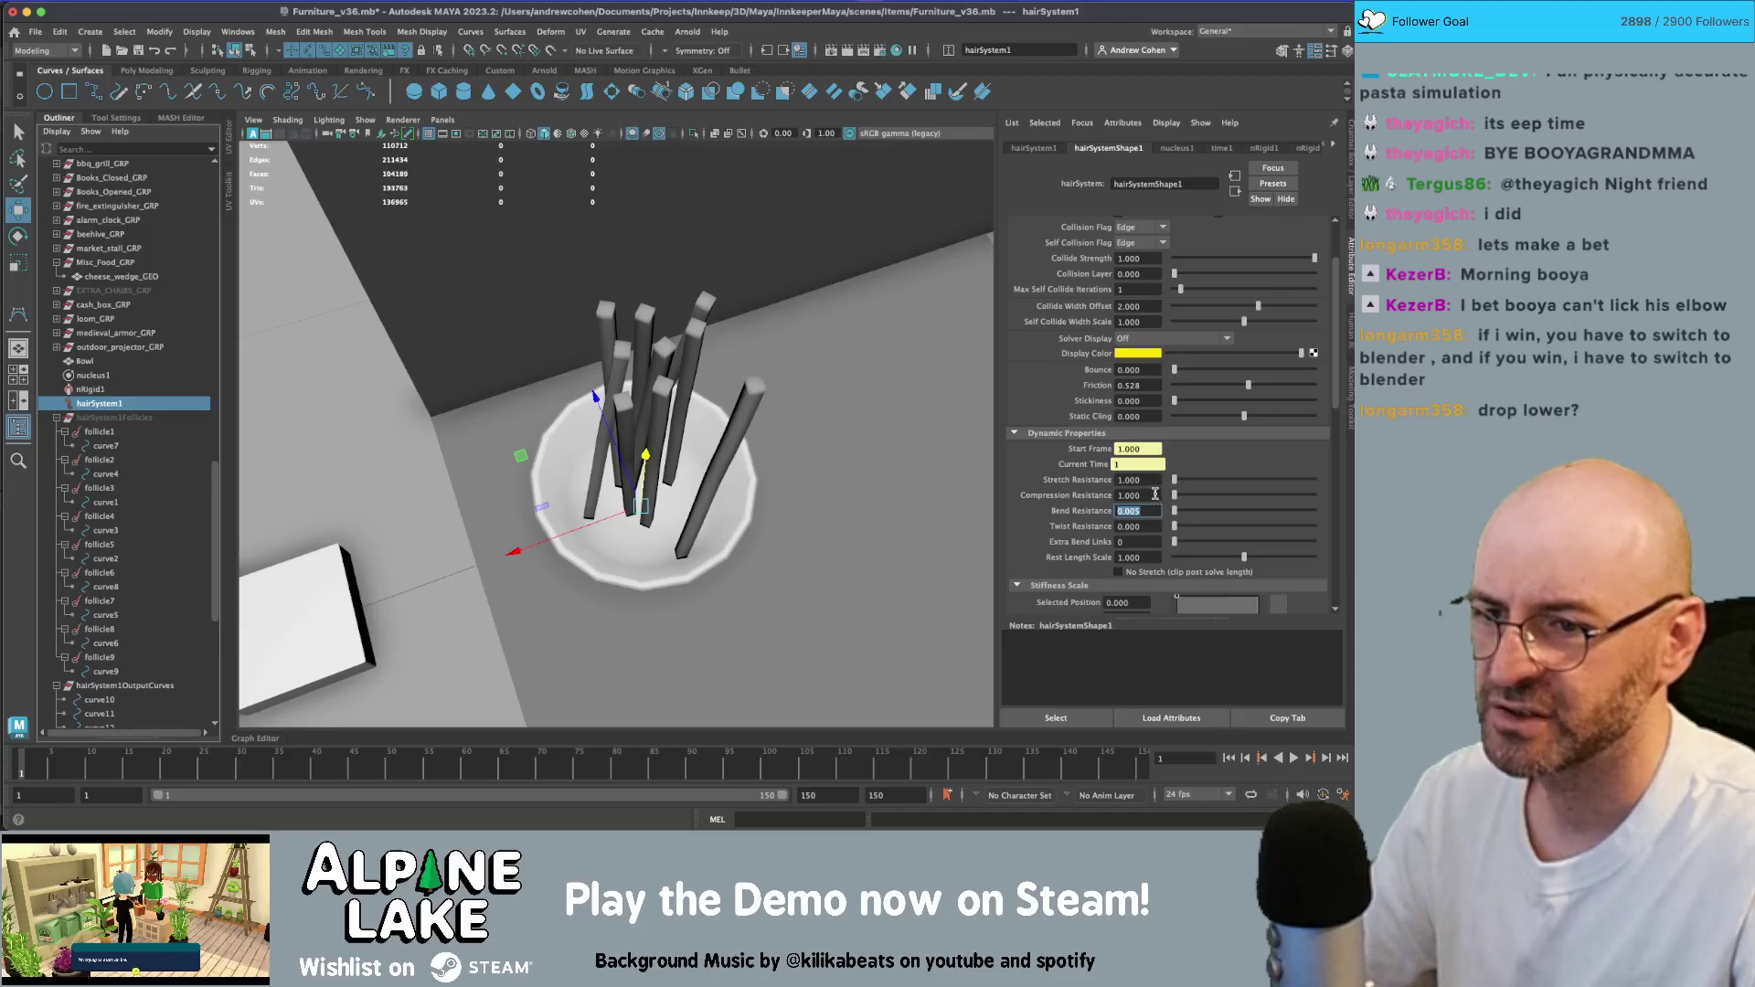
double_click(1155, 495)
type("10.000")
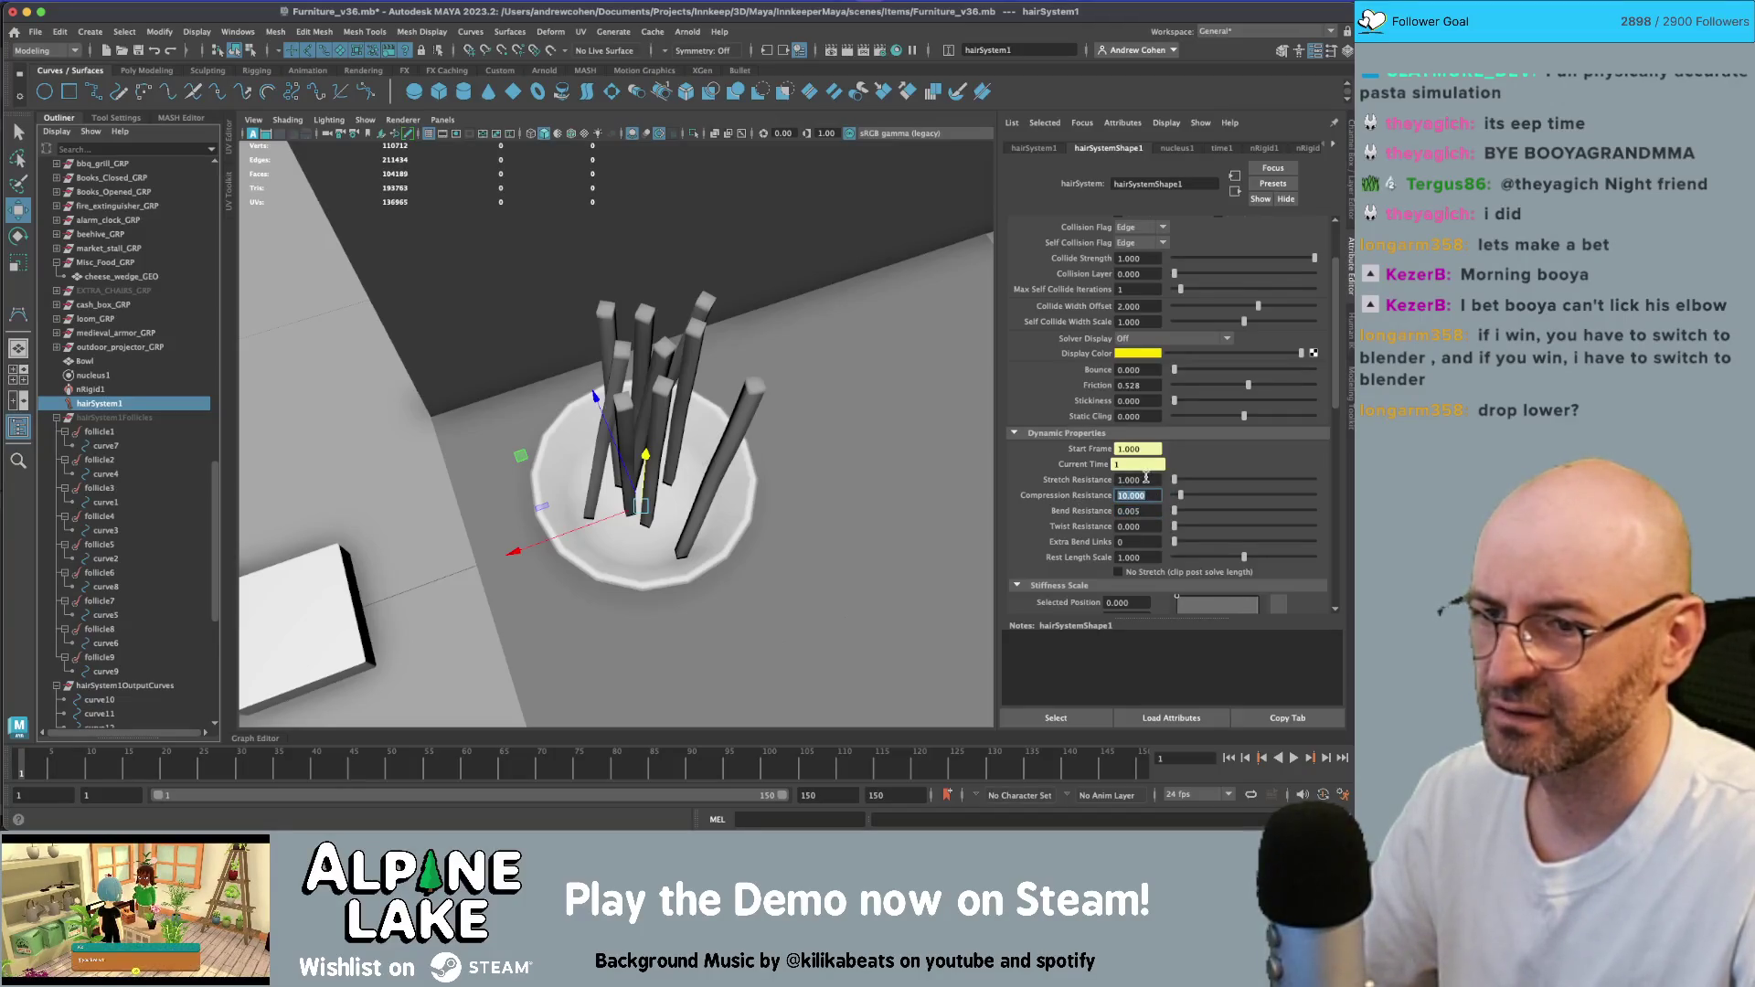
double_click(1148, 479)
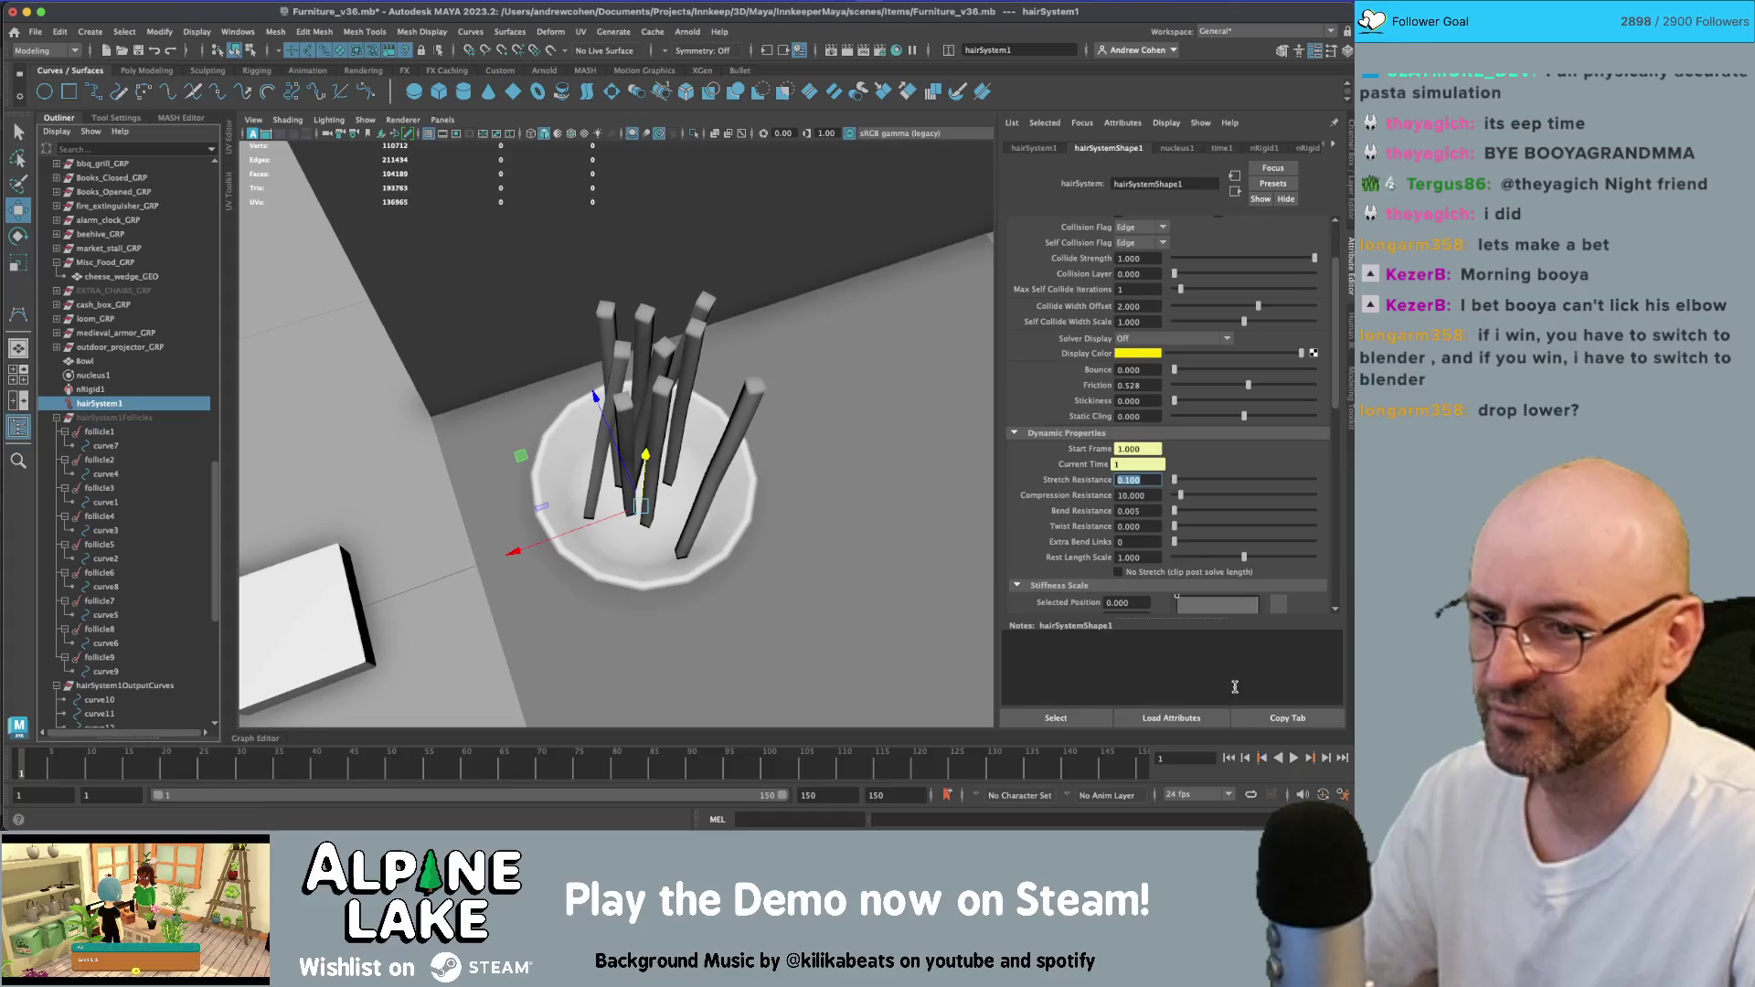
left_click(1297, 760)
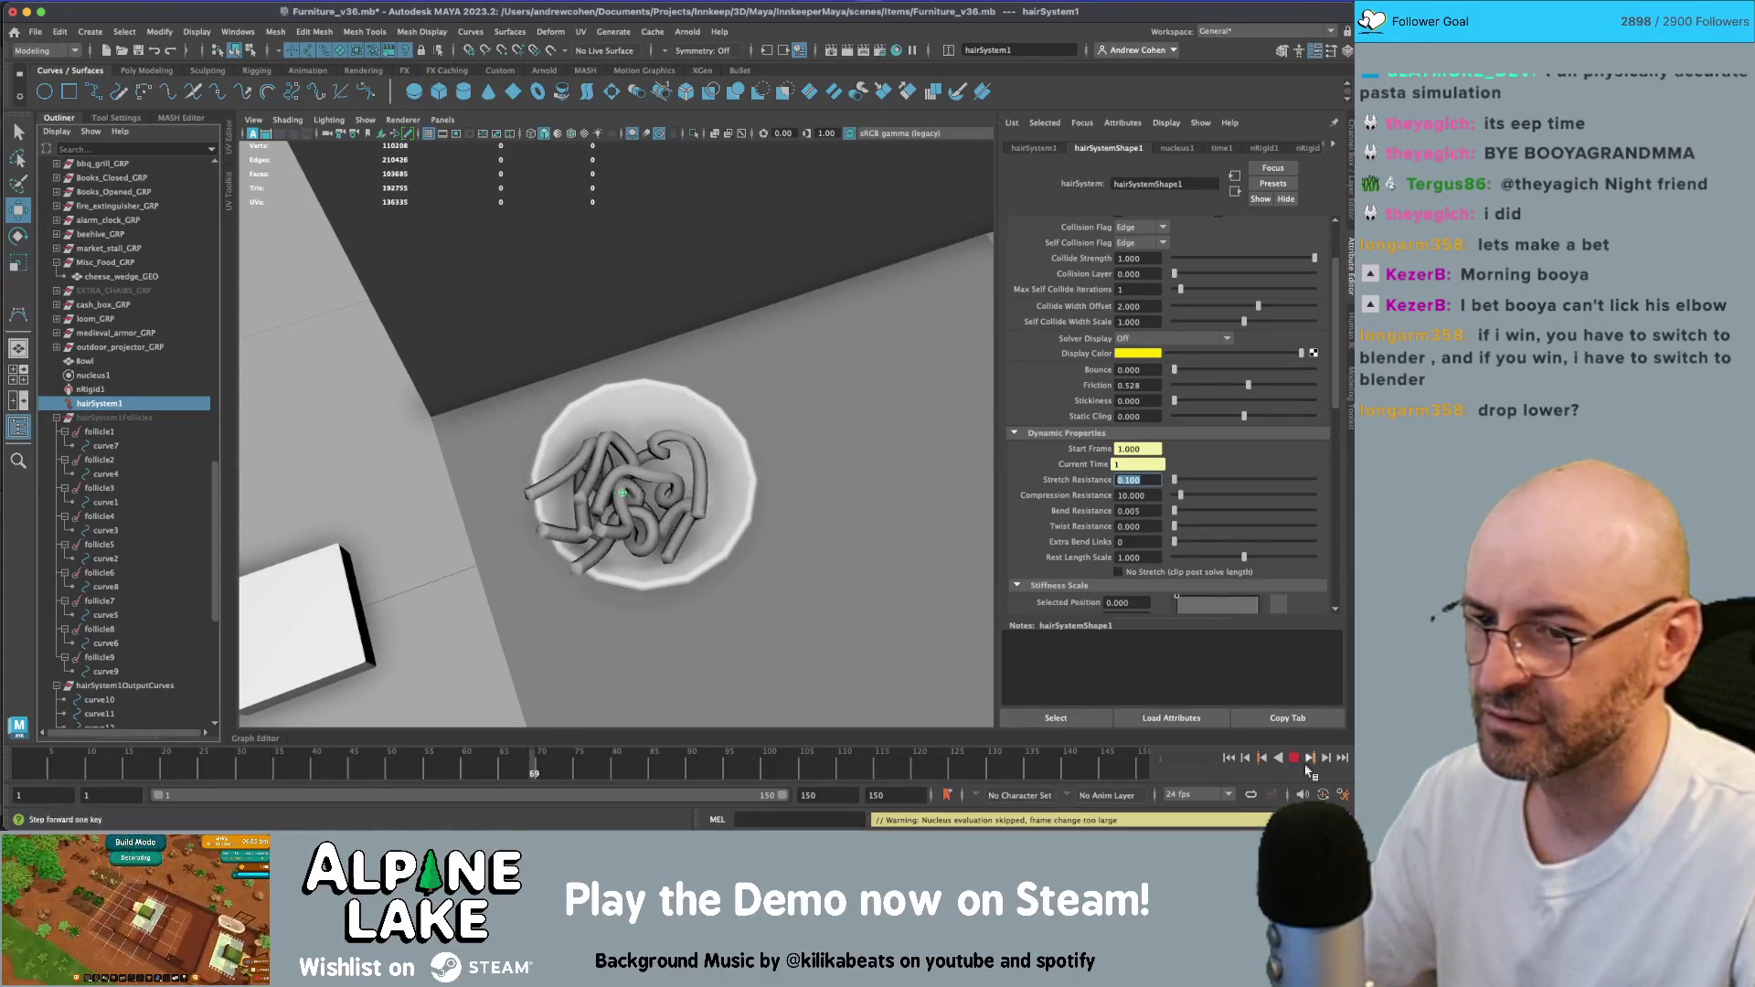
key("Escape")
- Set Compression Resistance to 0.11 and replay the simulation from frame 1 to test it
double_click(1150, 496)
type("0.11")
key("Return")
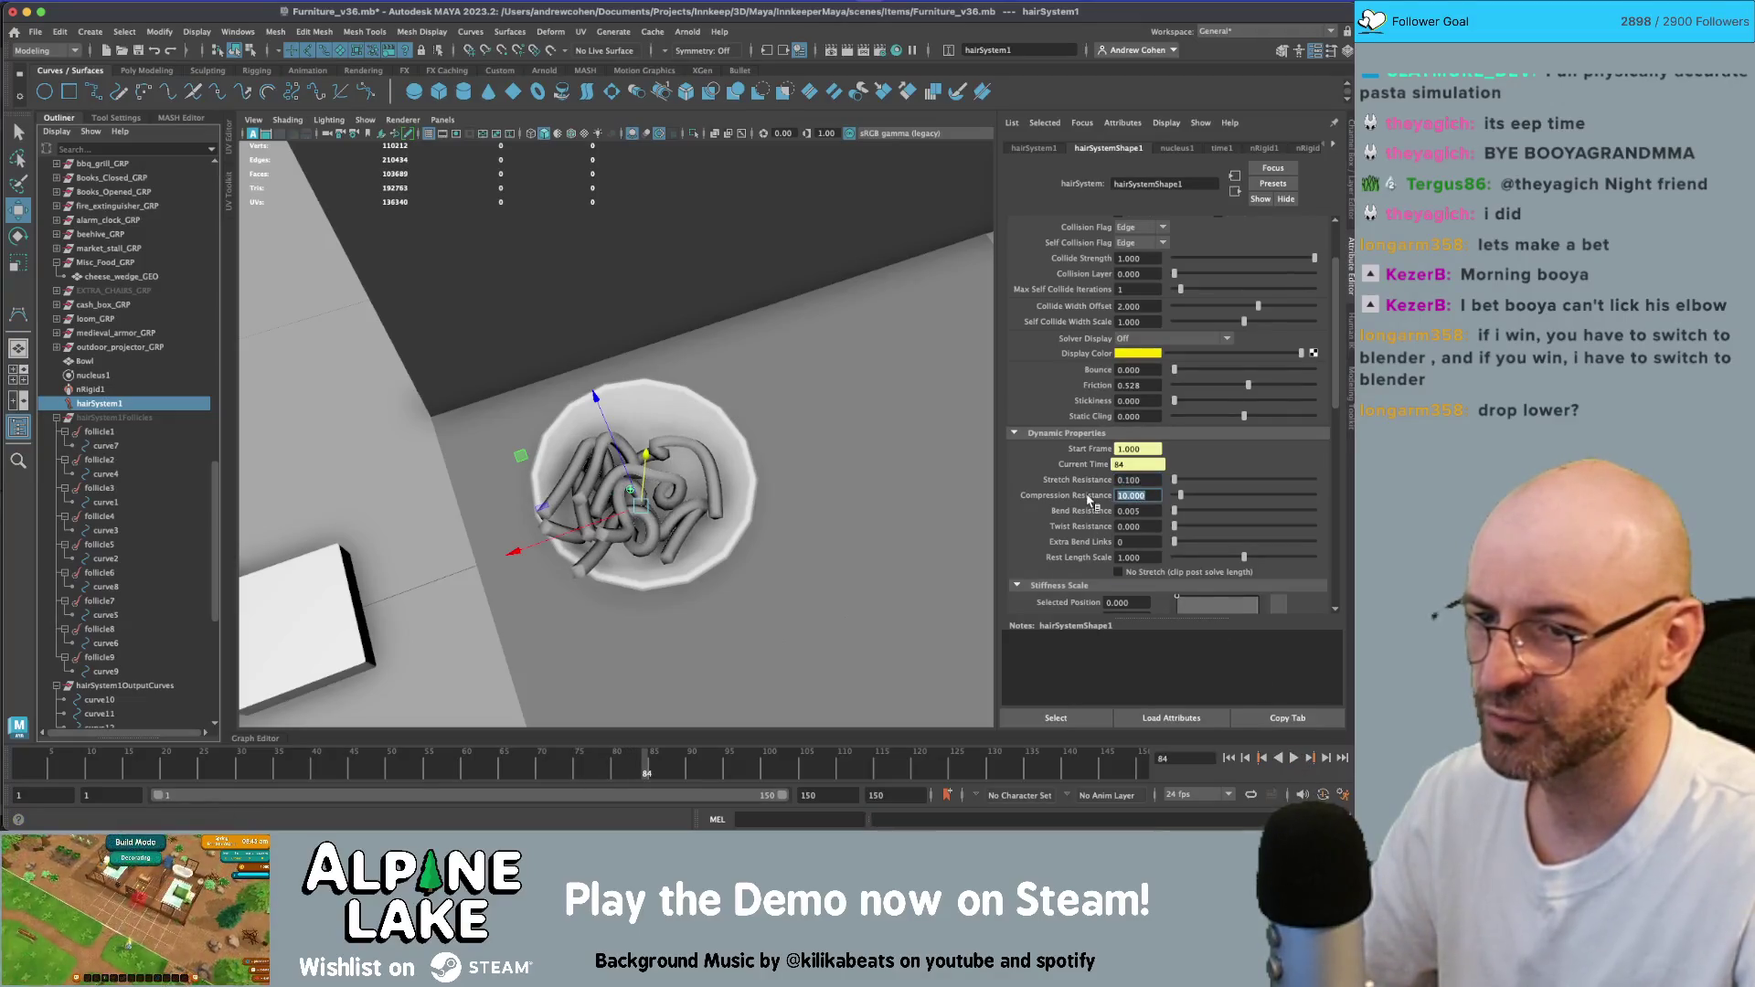
left_click(1230, 758)
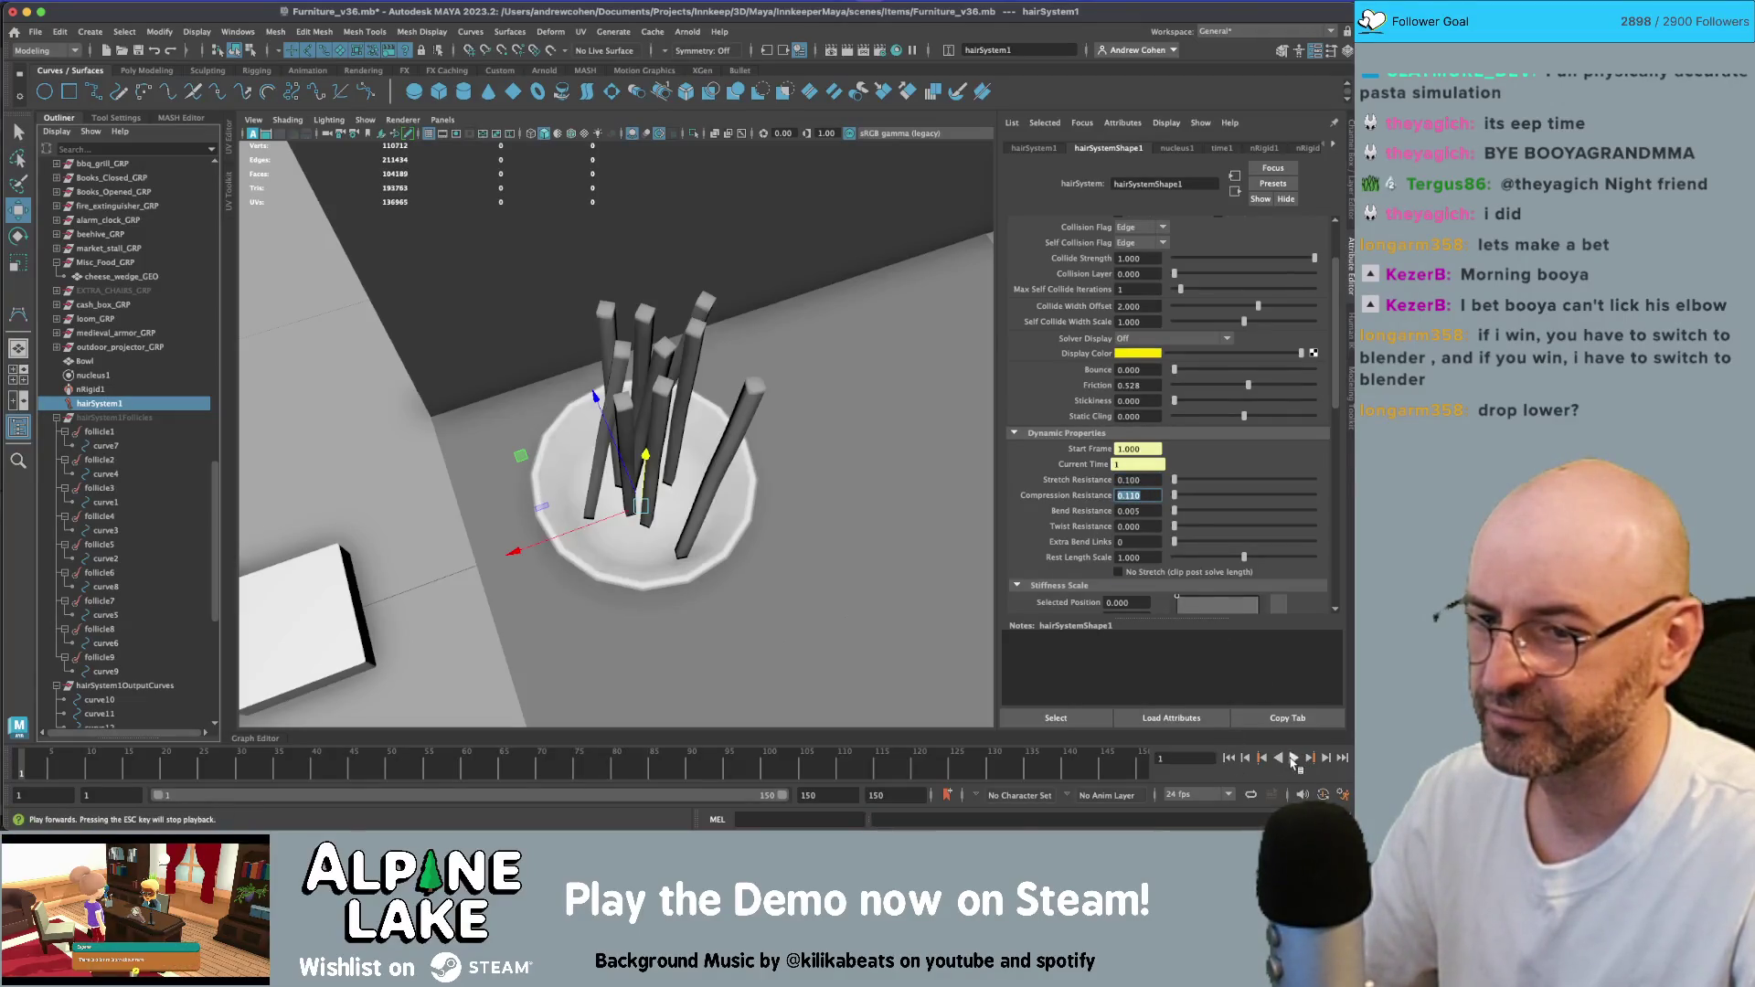
left_click(1295, 758)
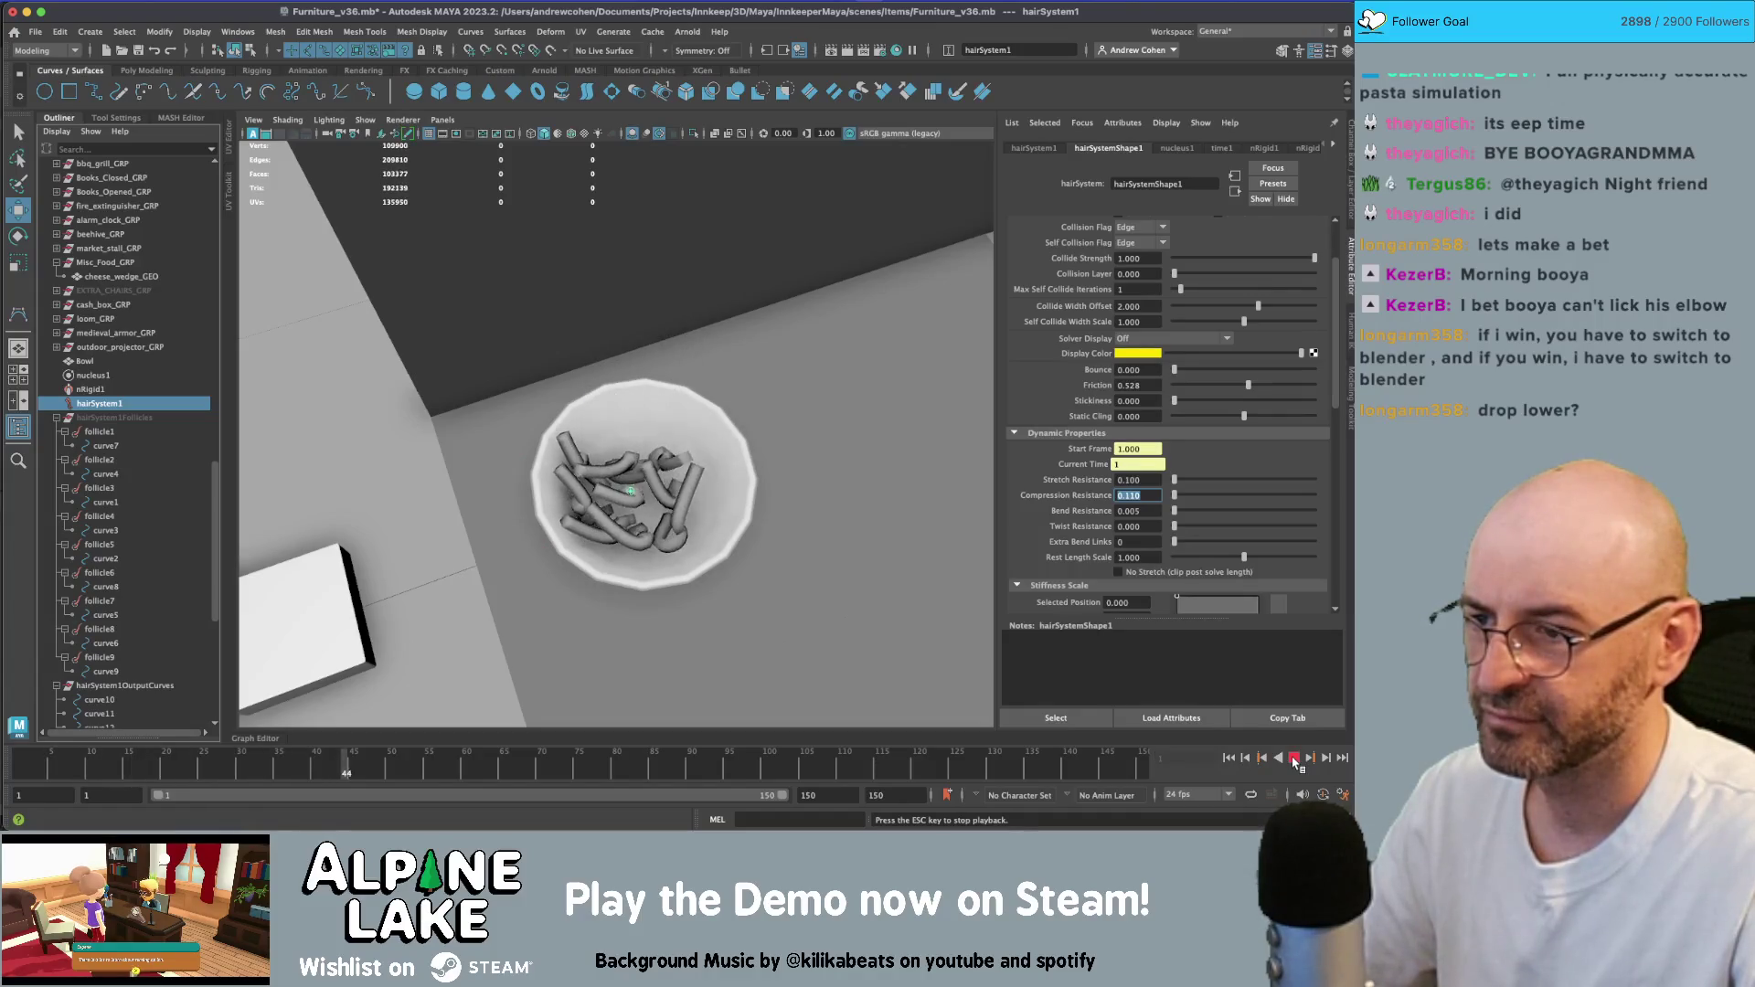
key("Escape")
double_click(1147, 495)
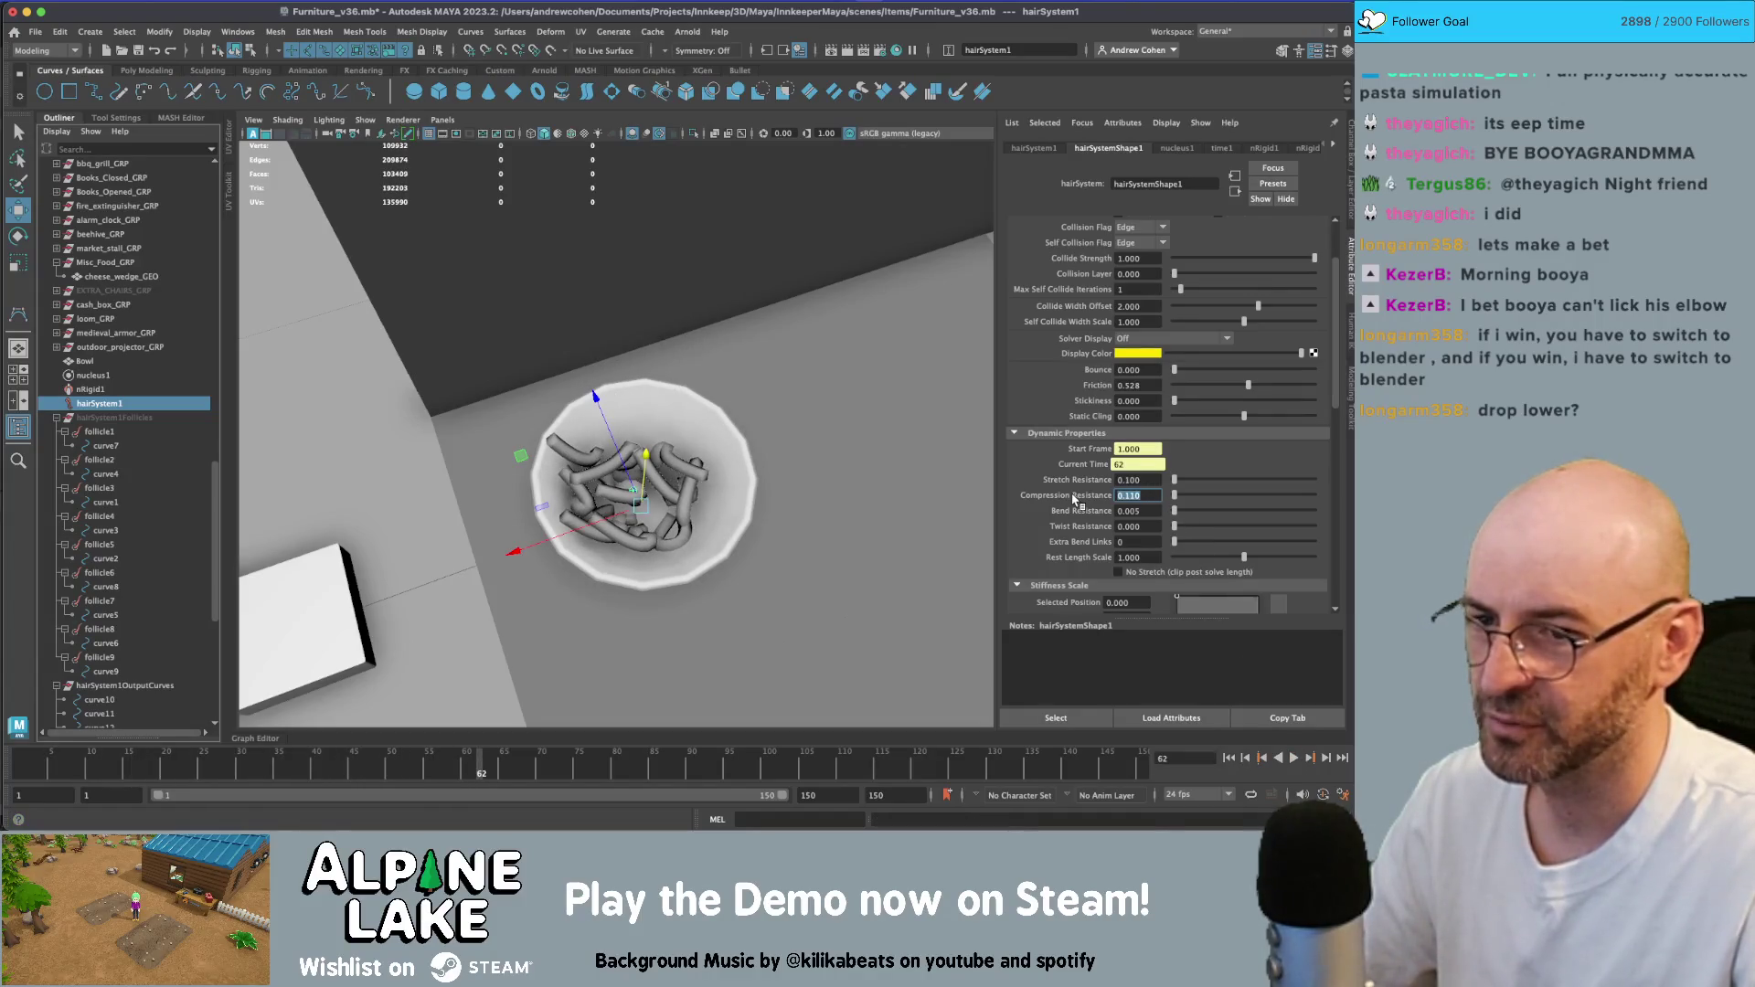
type("0.500")
left_click(1230, 758)
left_click(1295, 758)
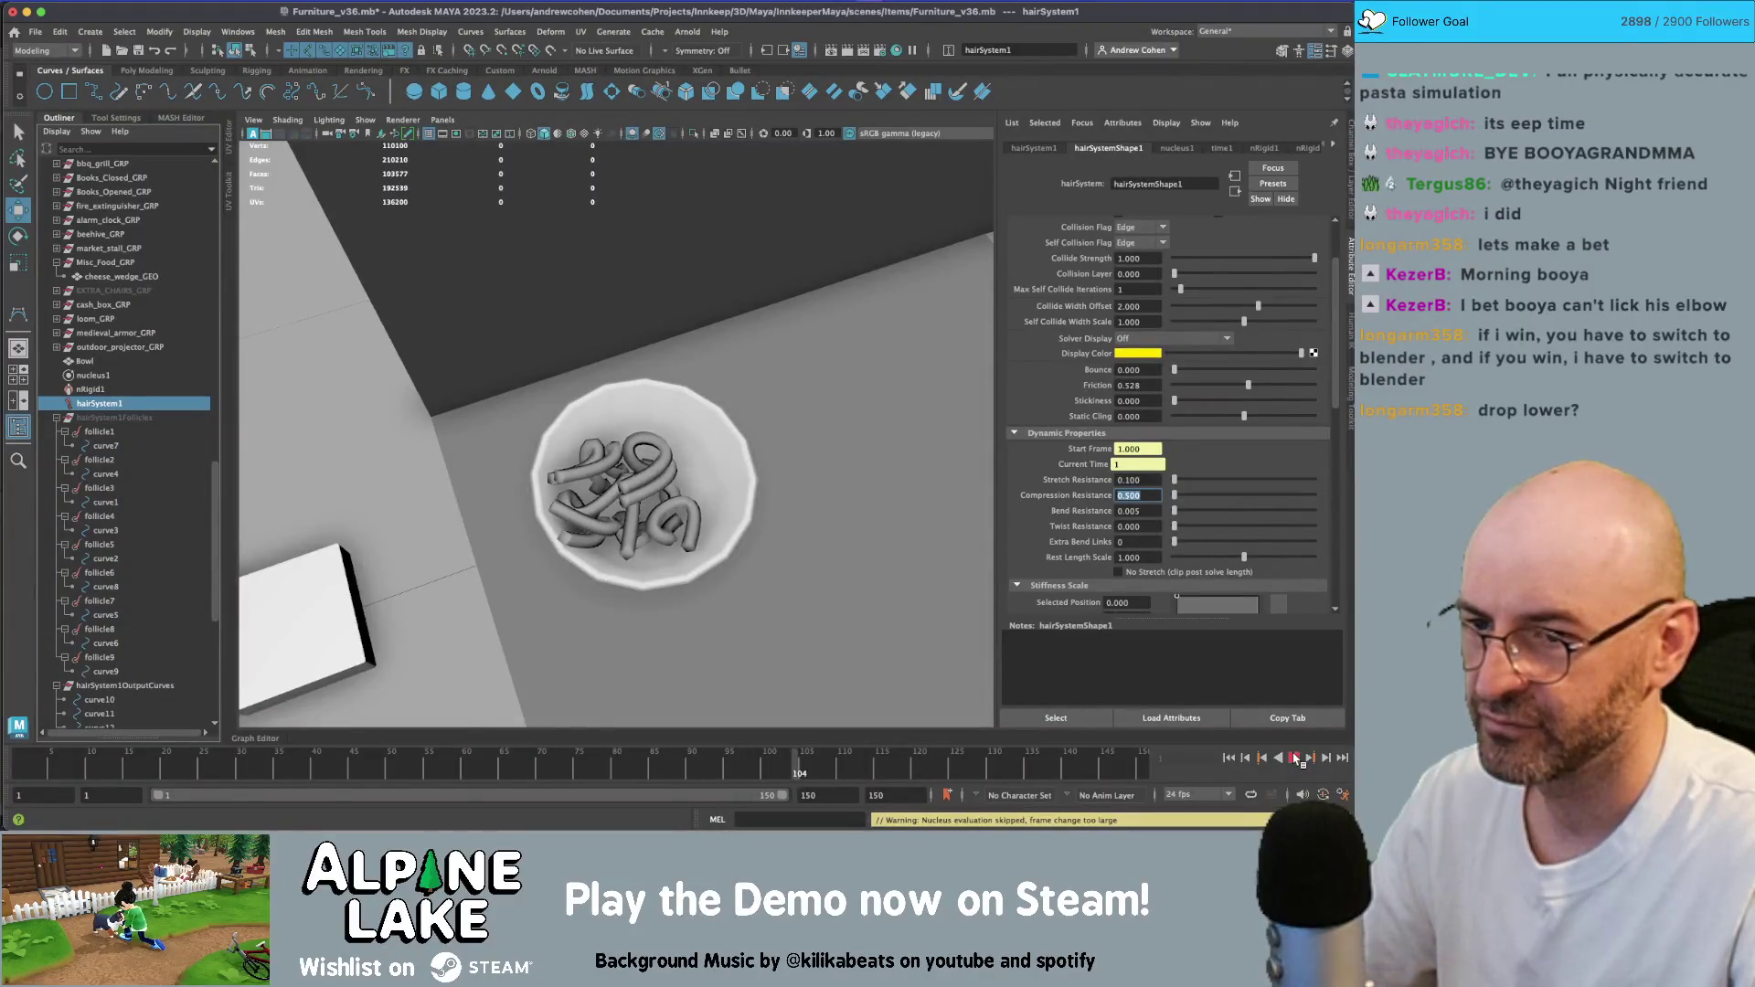
left_click(1294, 758)
- Set Compression Resistance to 1 and Friction to 0, replaying the simulation from the start
type("1")
key("Tab")
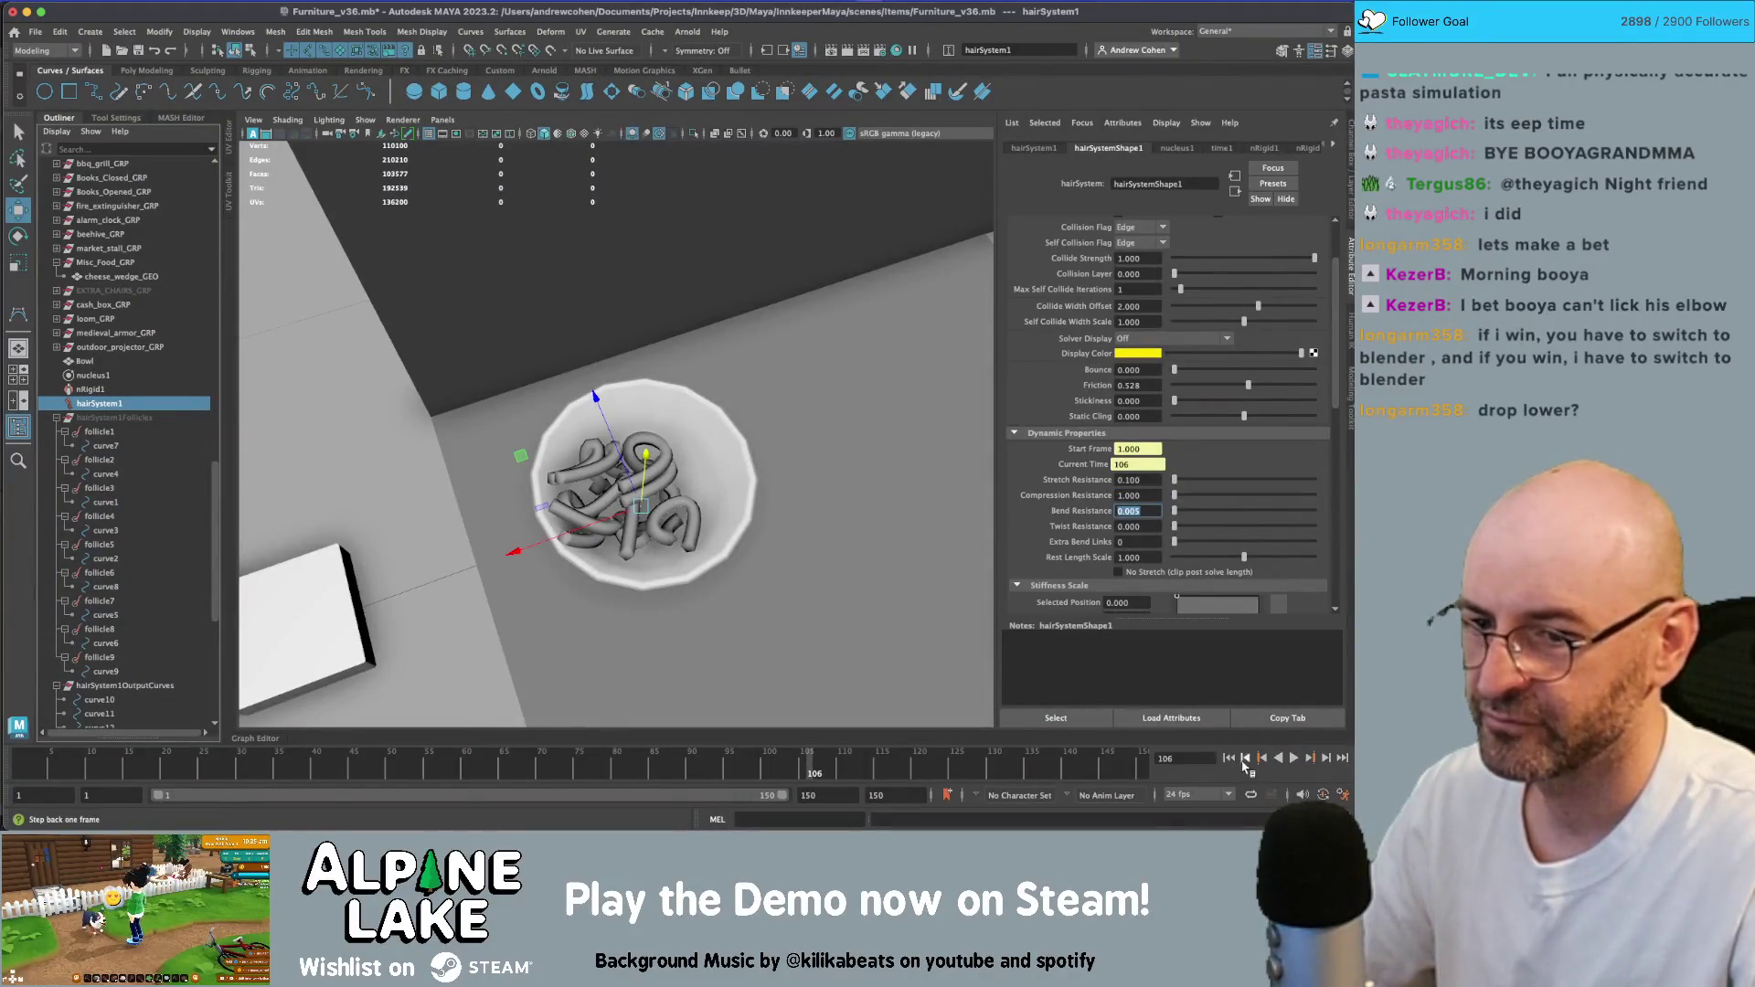
left_click(1230, 758)
left_click(1296, 758)
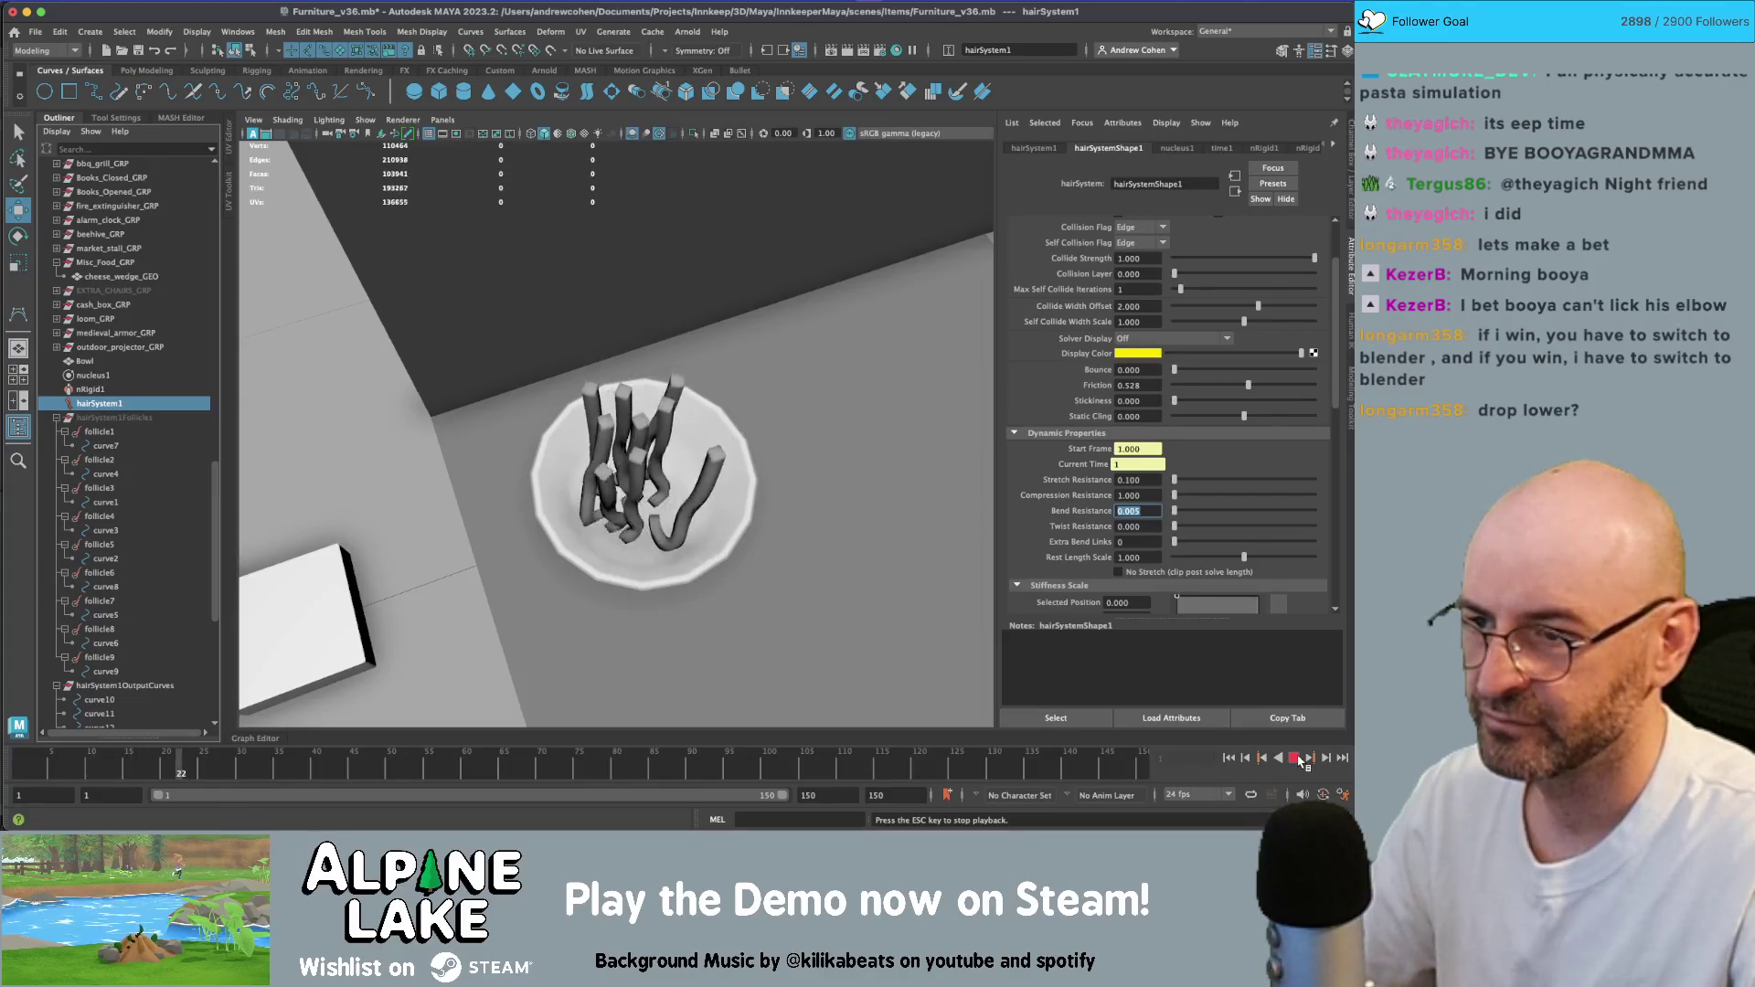
key("Escape")
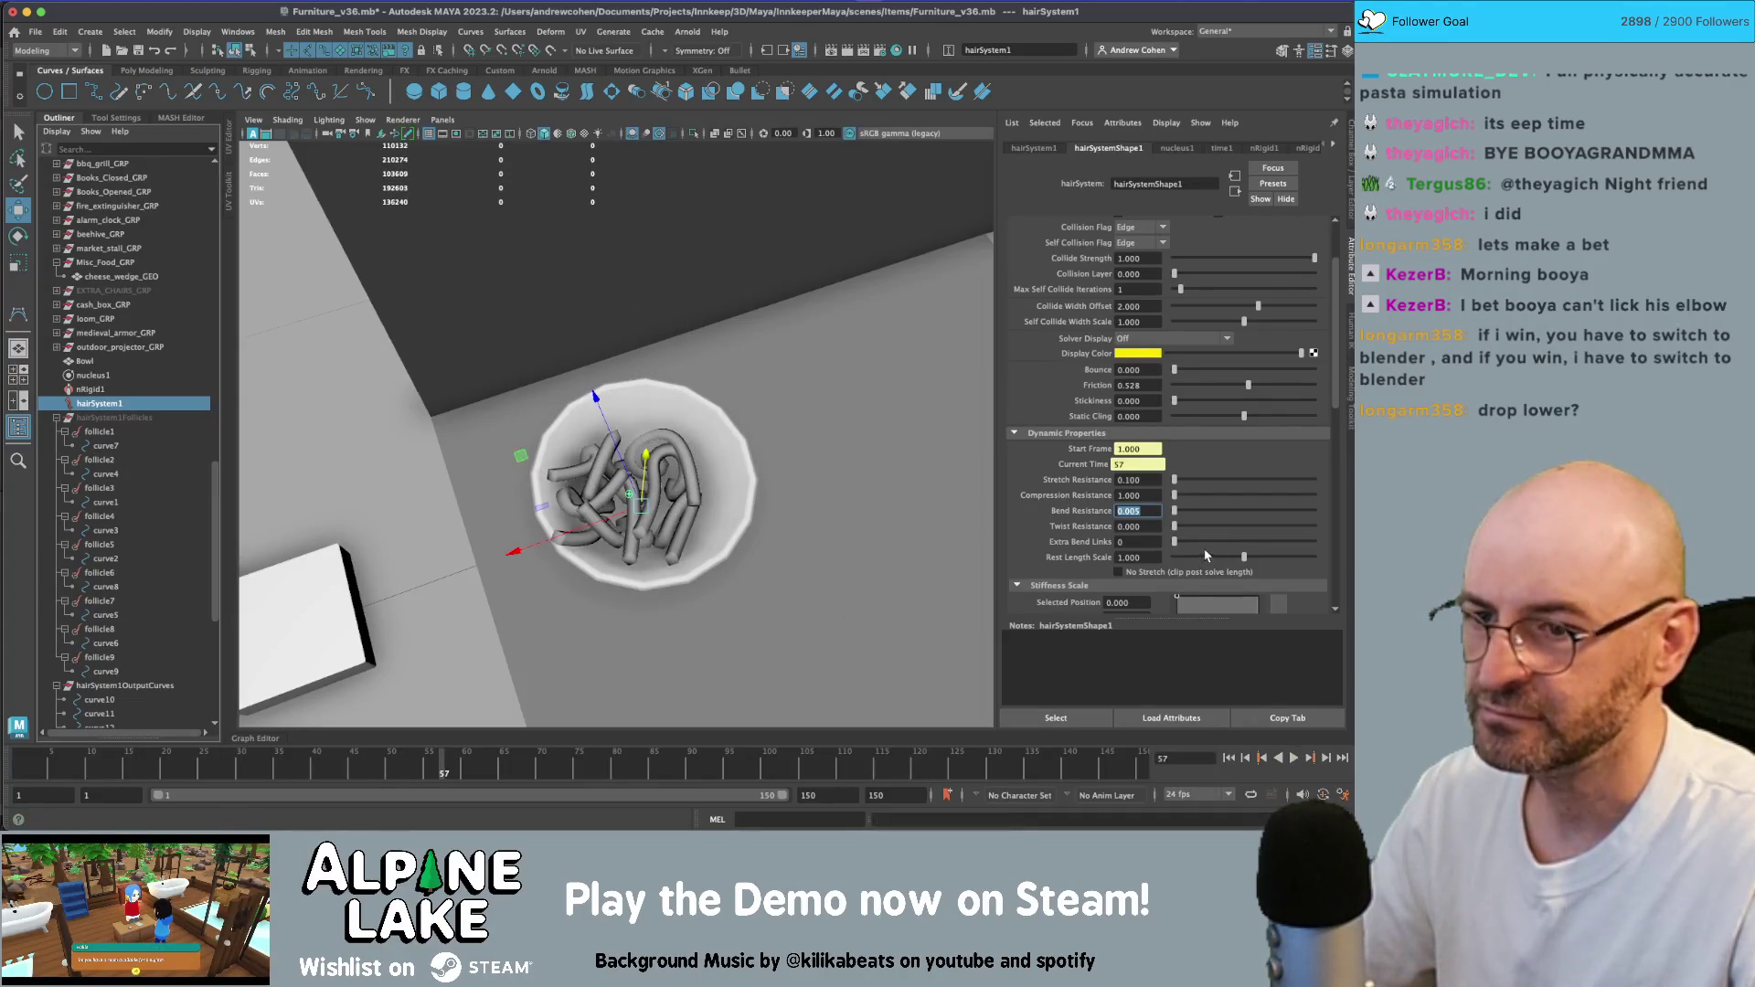
left_click(1175, 385)
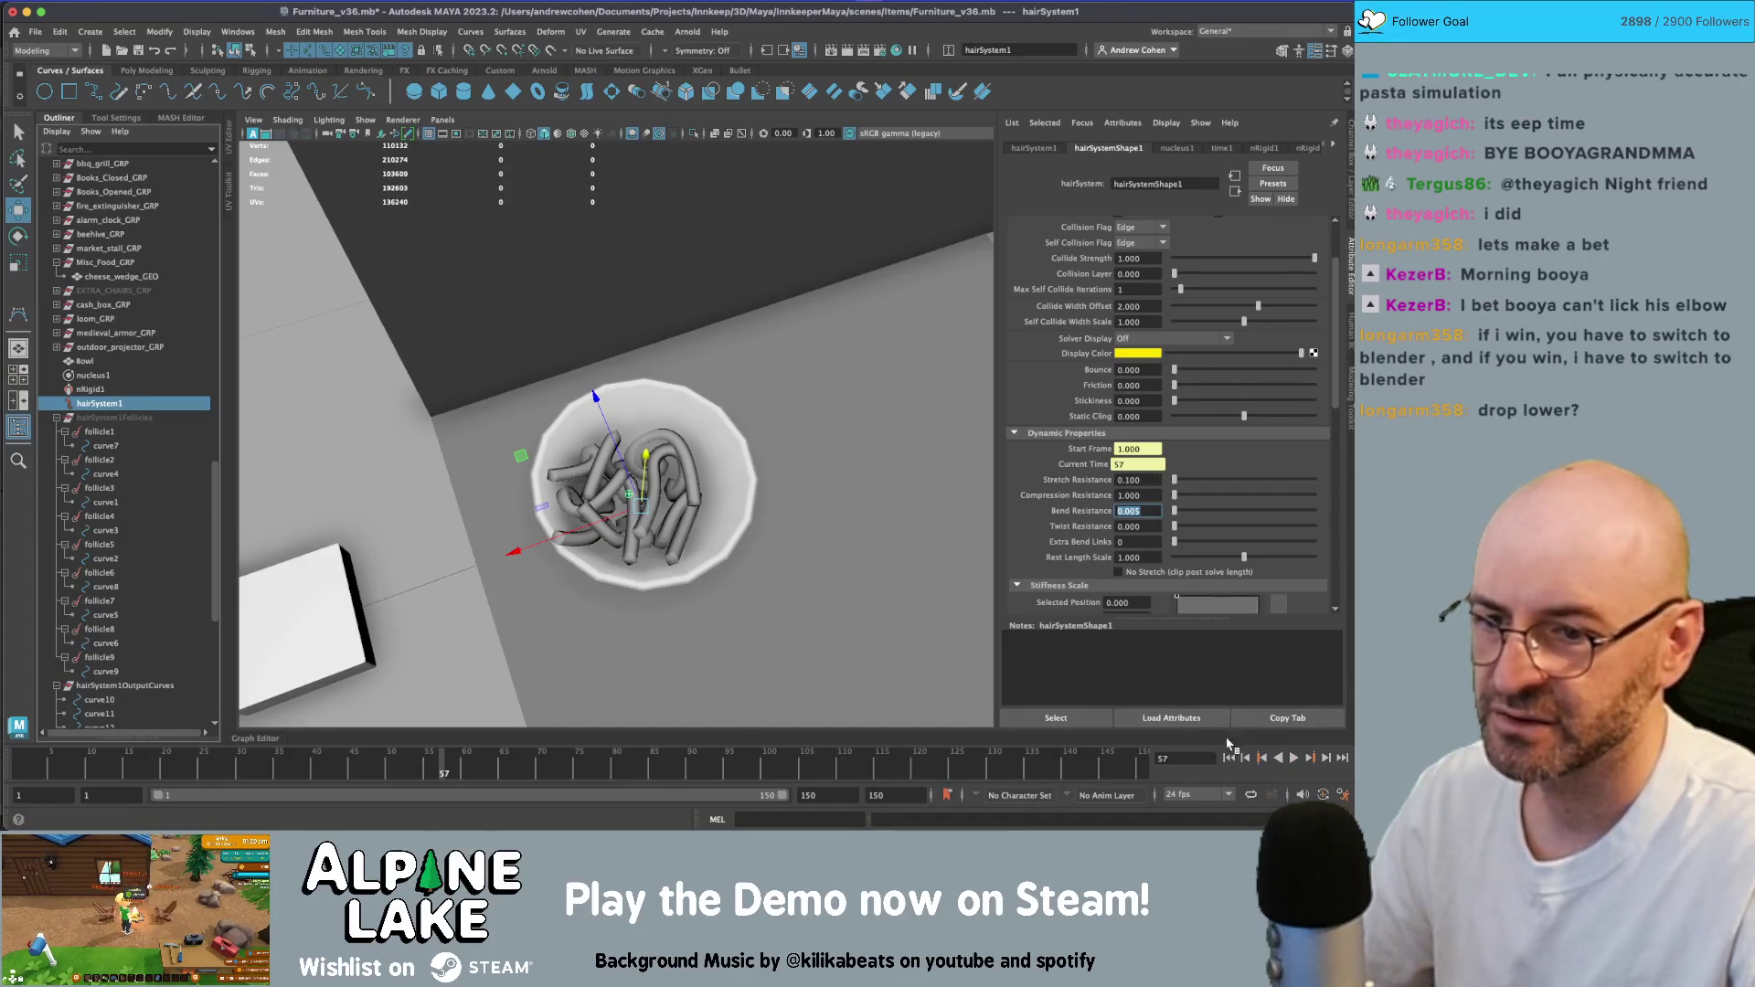
left_click(1230, 758)
left_click(1296, 758)
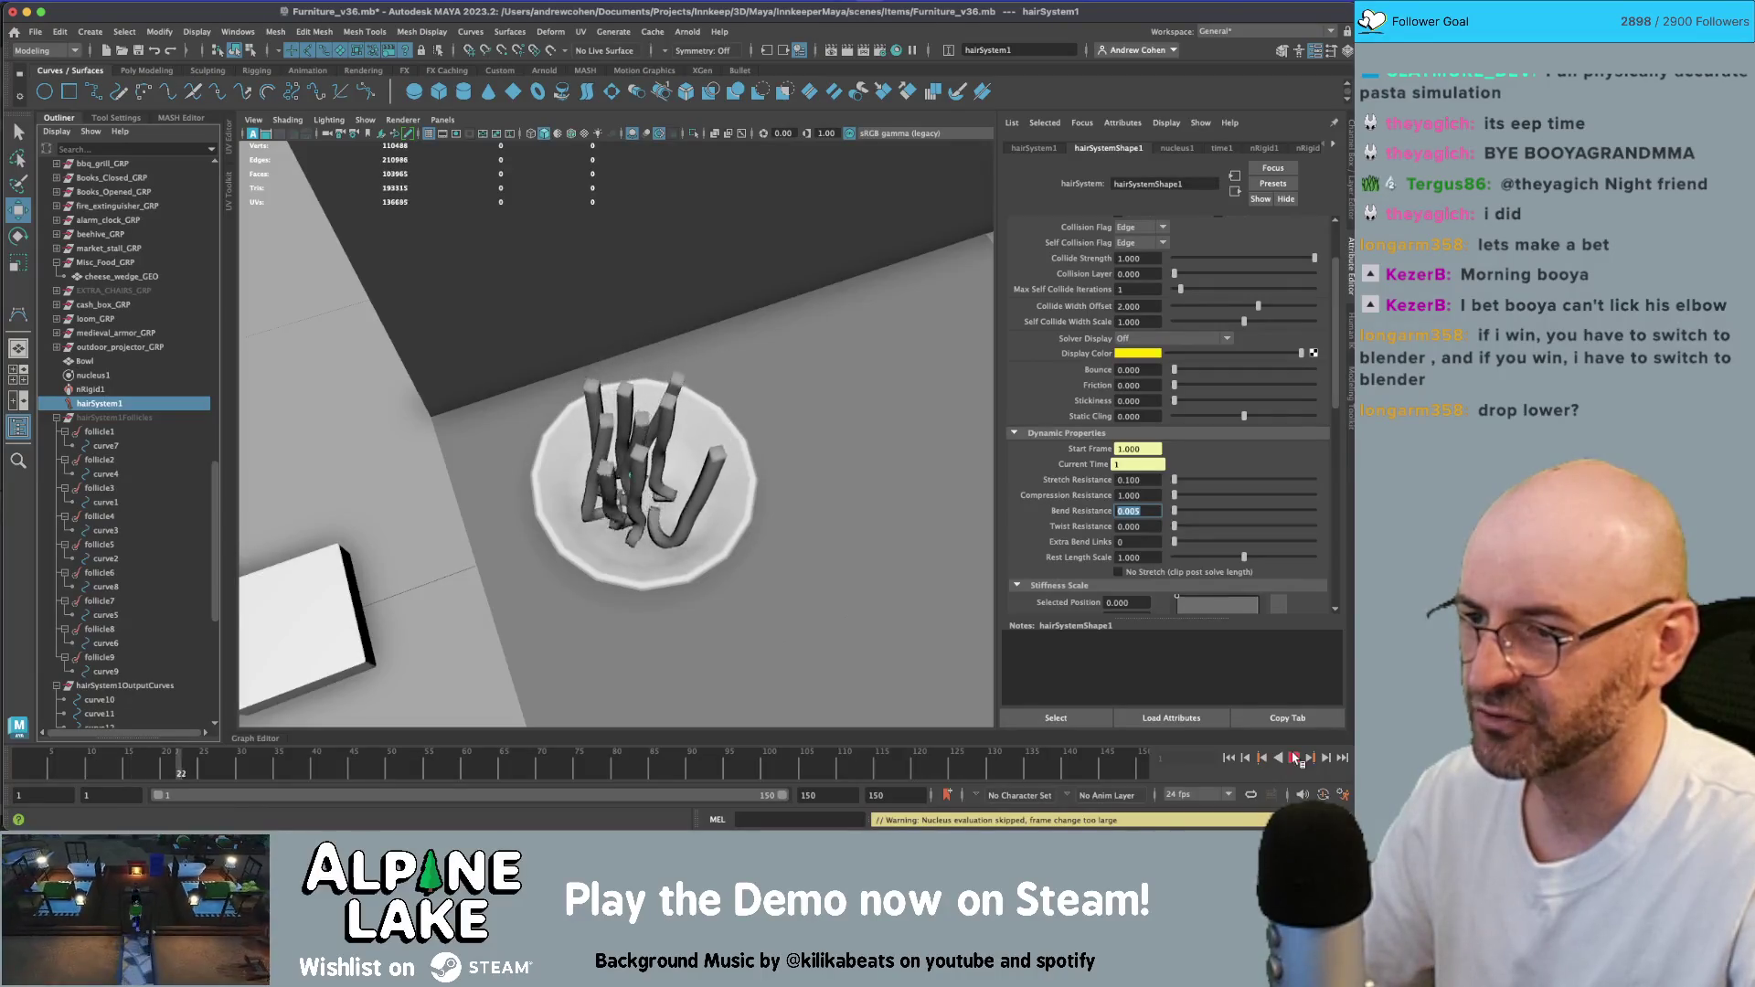
- Raise hair Friction to 0.036 and replay the simulation up to frame 76
left_click(1296, 759)
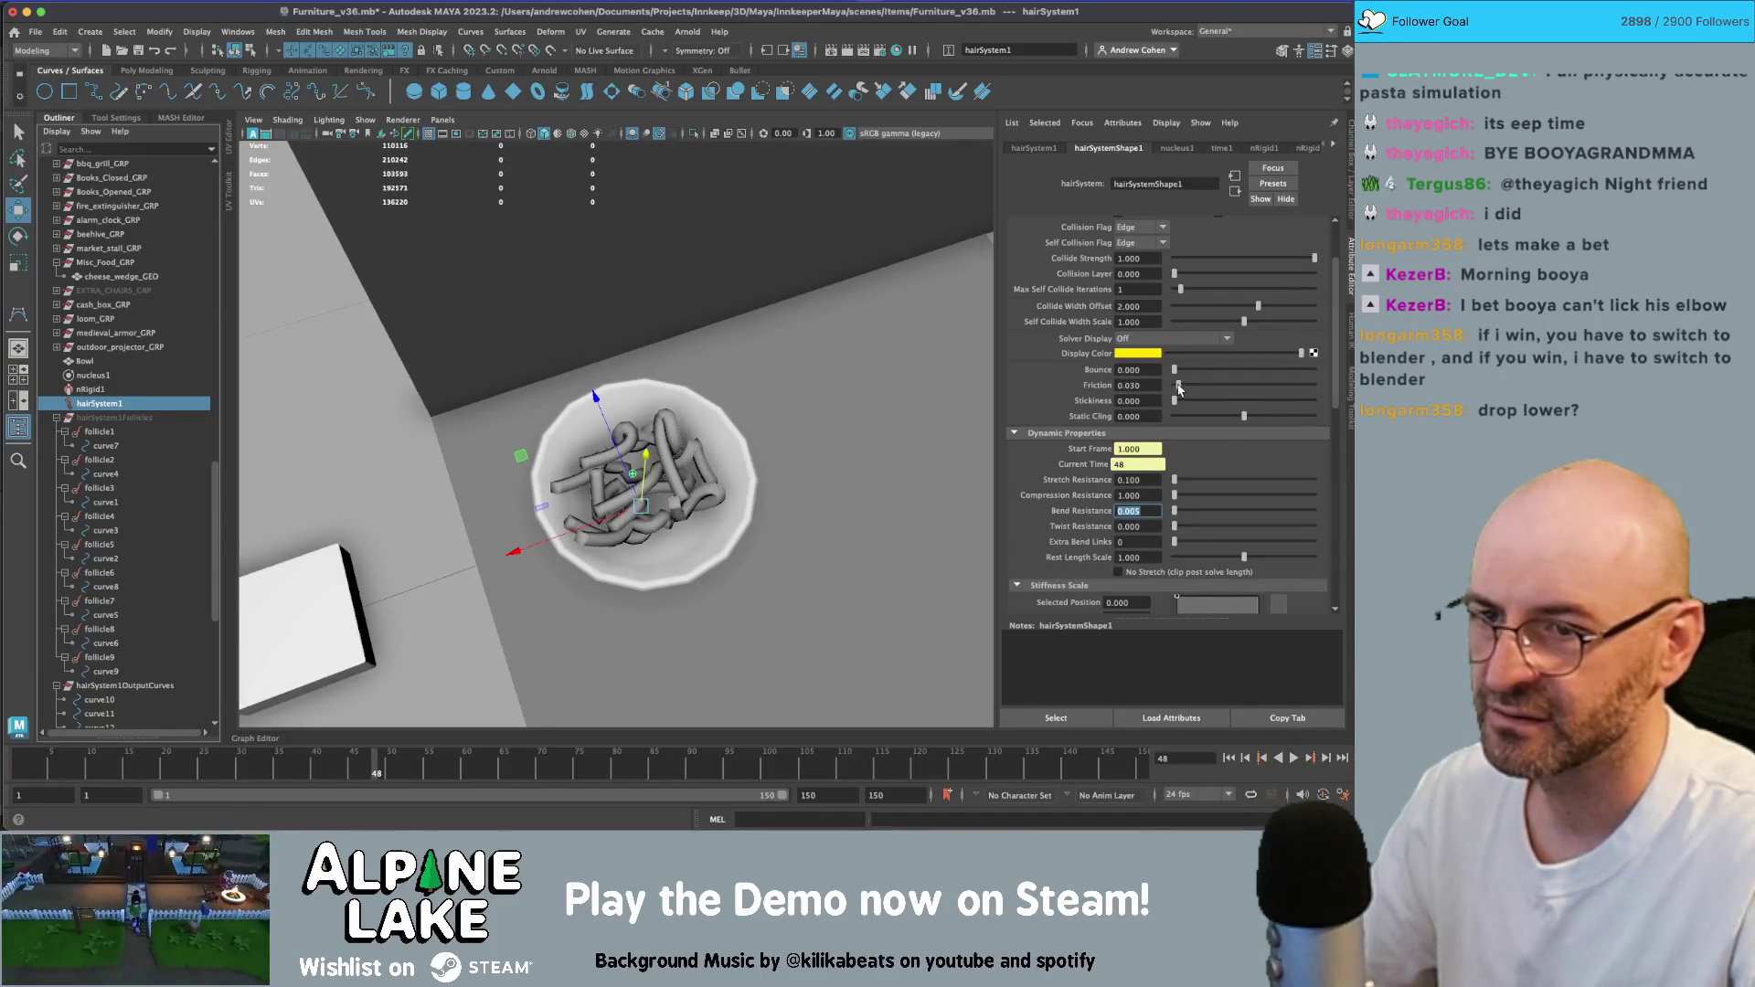
left_click_drag(1178, 388, 1180, 387)
left_click(1228, 758)
left_click(1295, 759)
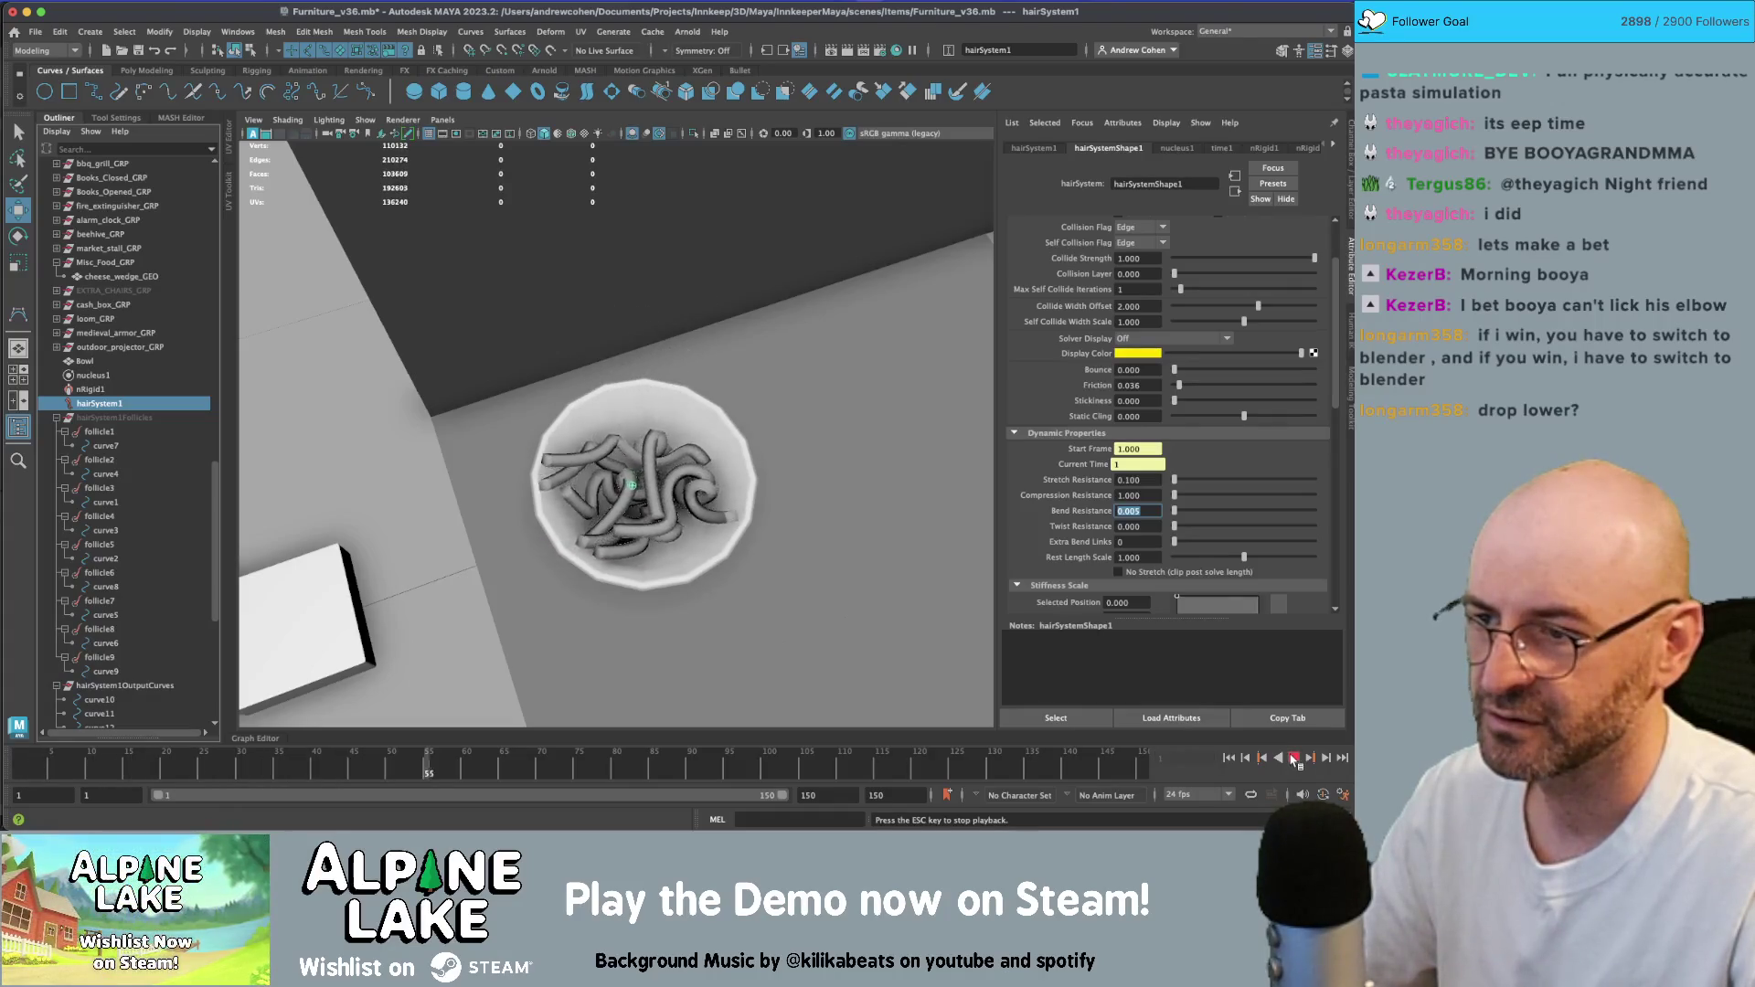
left_click(1295, 759)
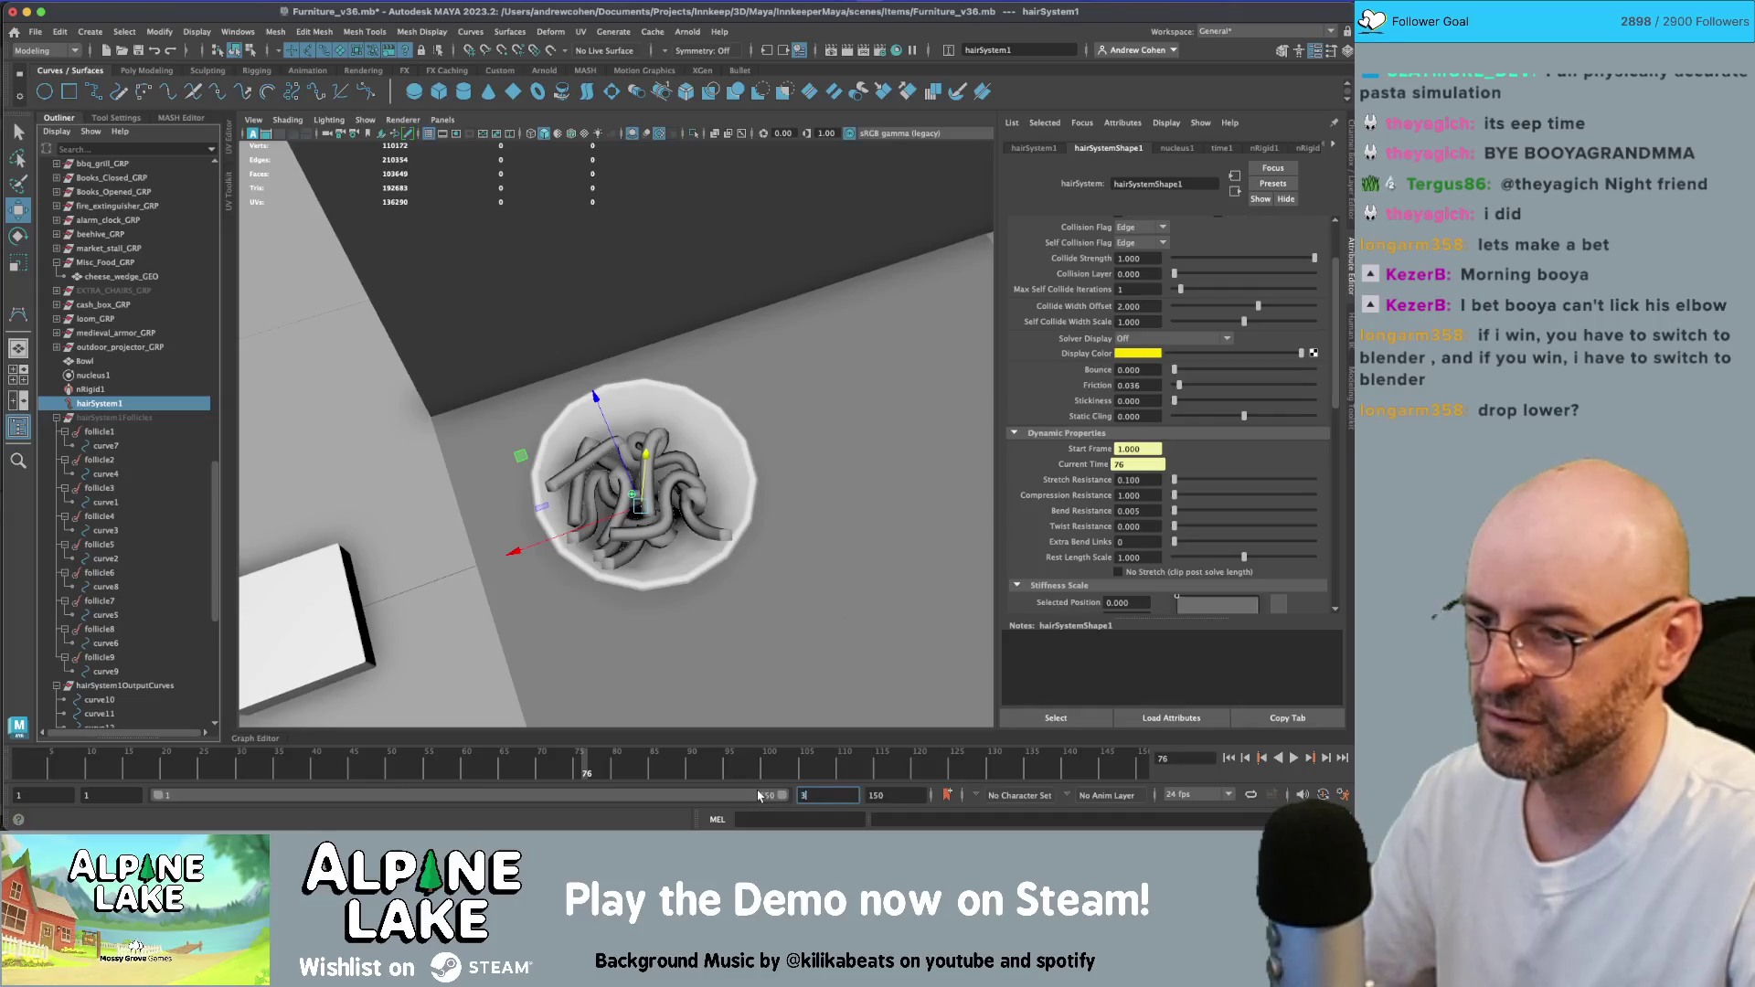
- Extend the end frame to 300 and play until the noodles settle around frame 236
type("00")
key("Return")
left_click(1294, 759)
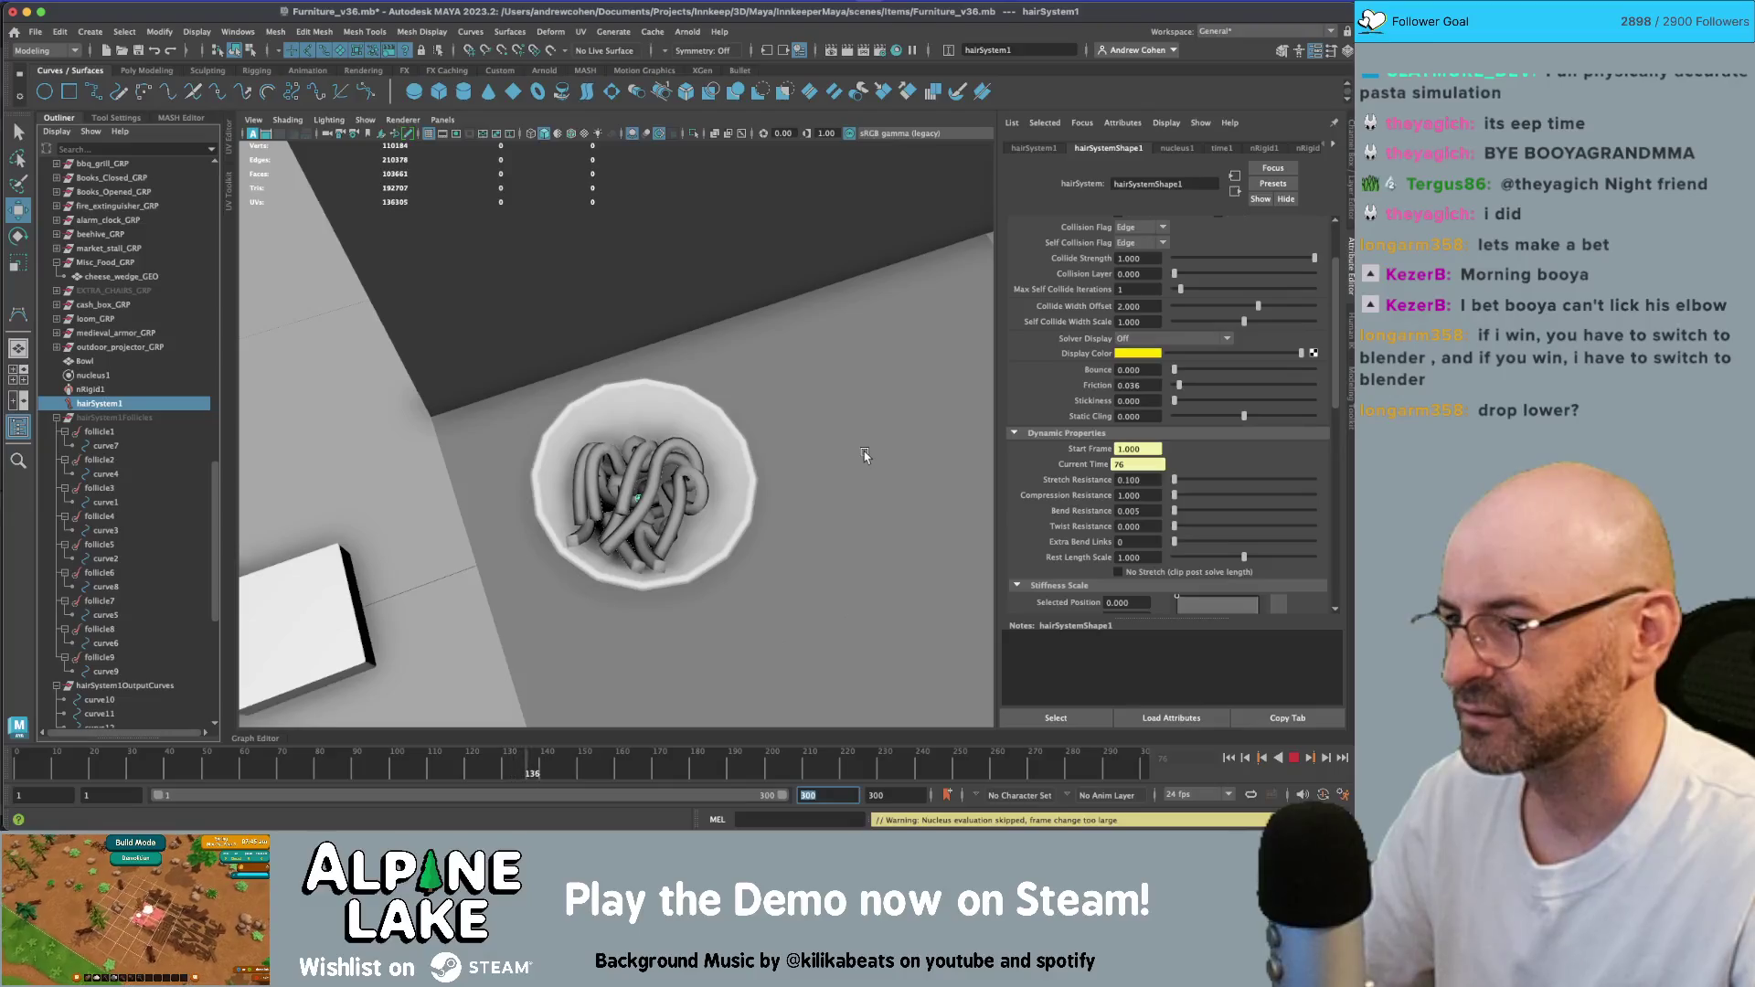
mouse_move(865, 455)
left_mouse_down("alt")
mouse_move(893, 420)
mouse_move(811, 443)
left_mouse_up("alt")
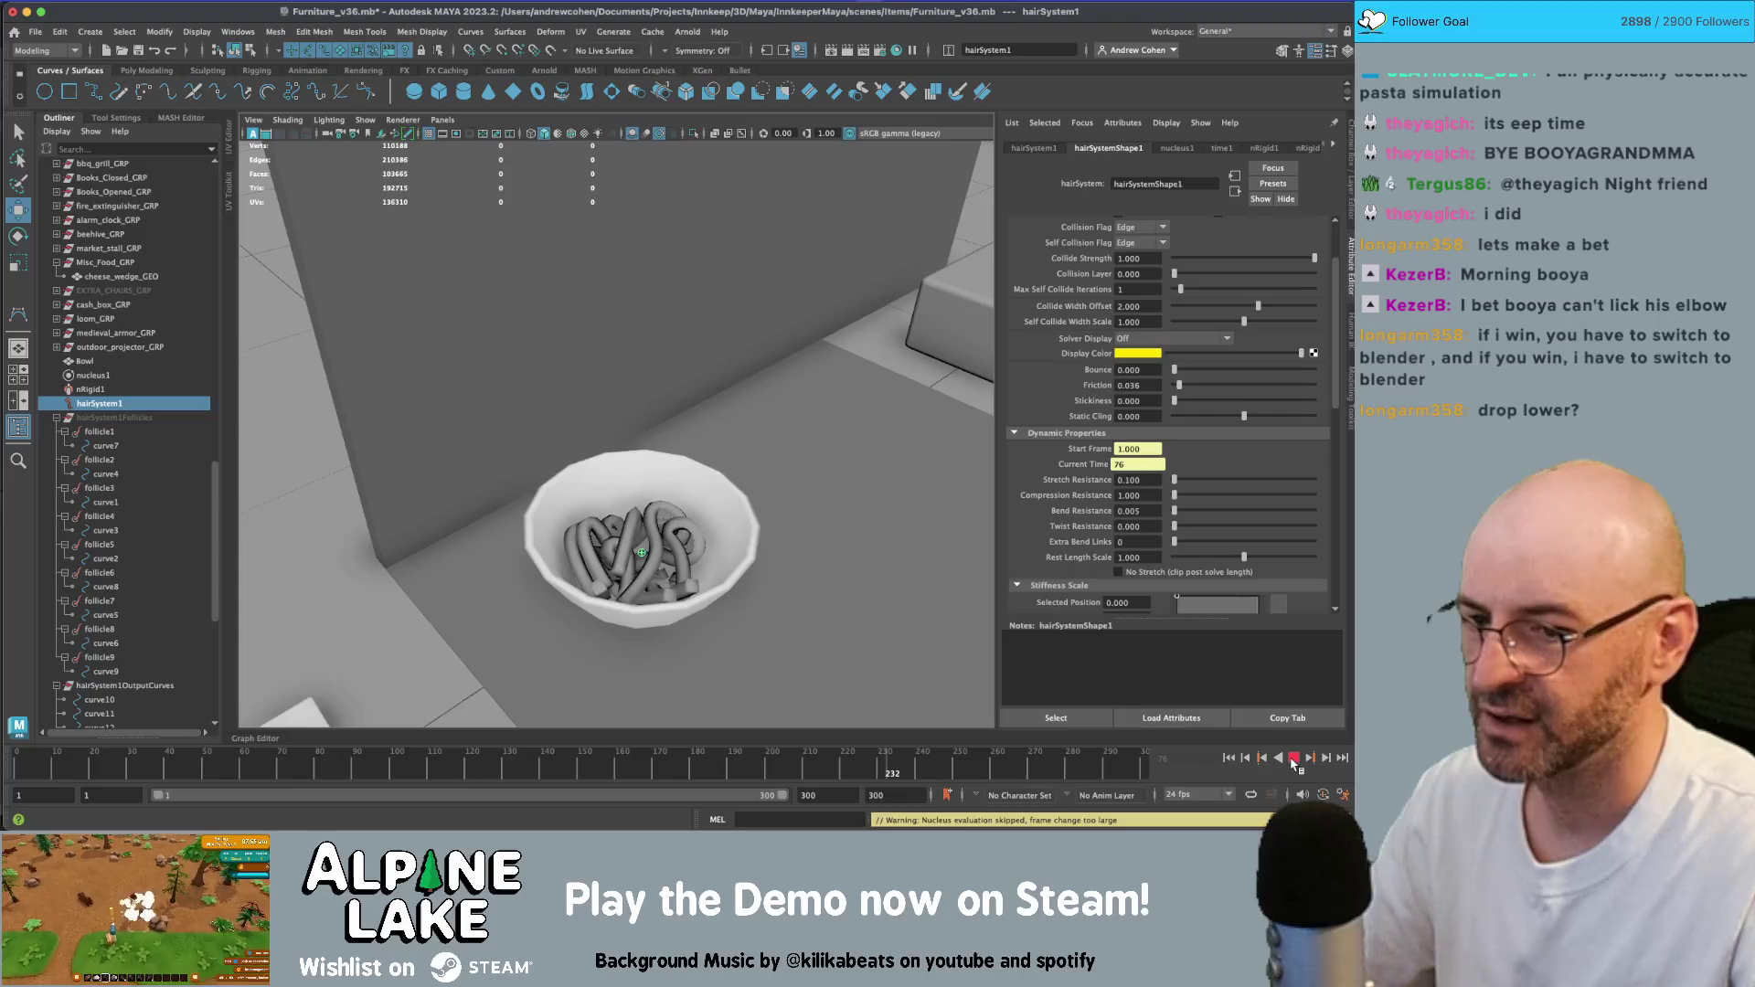
left_click(1294, 758)
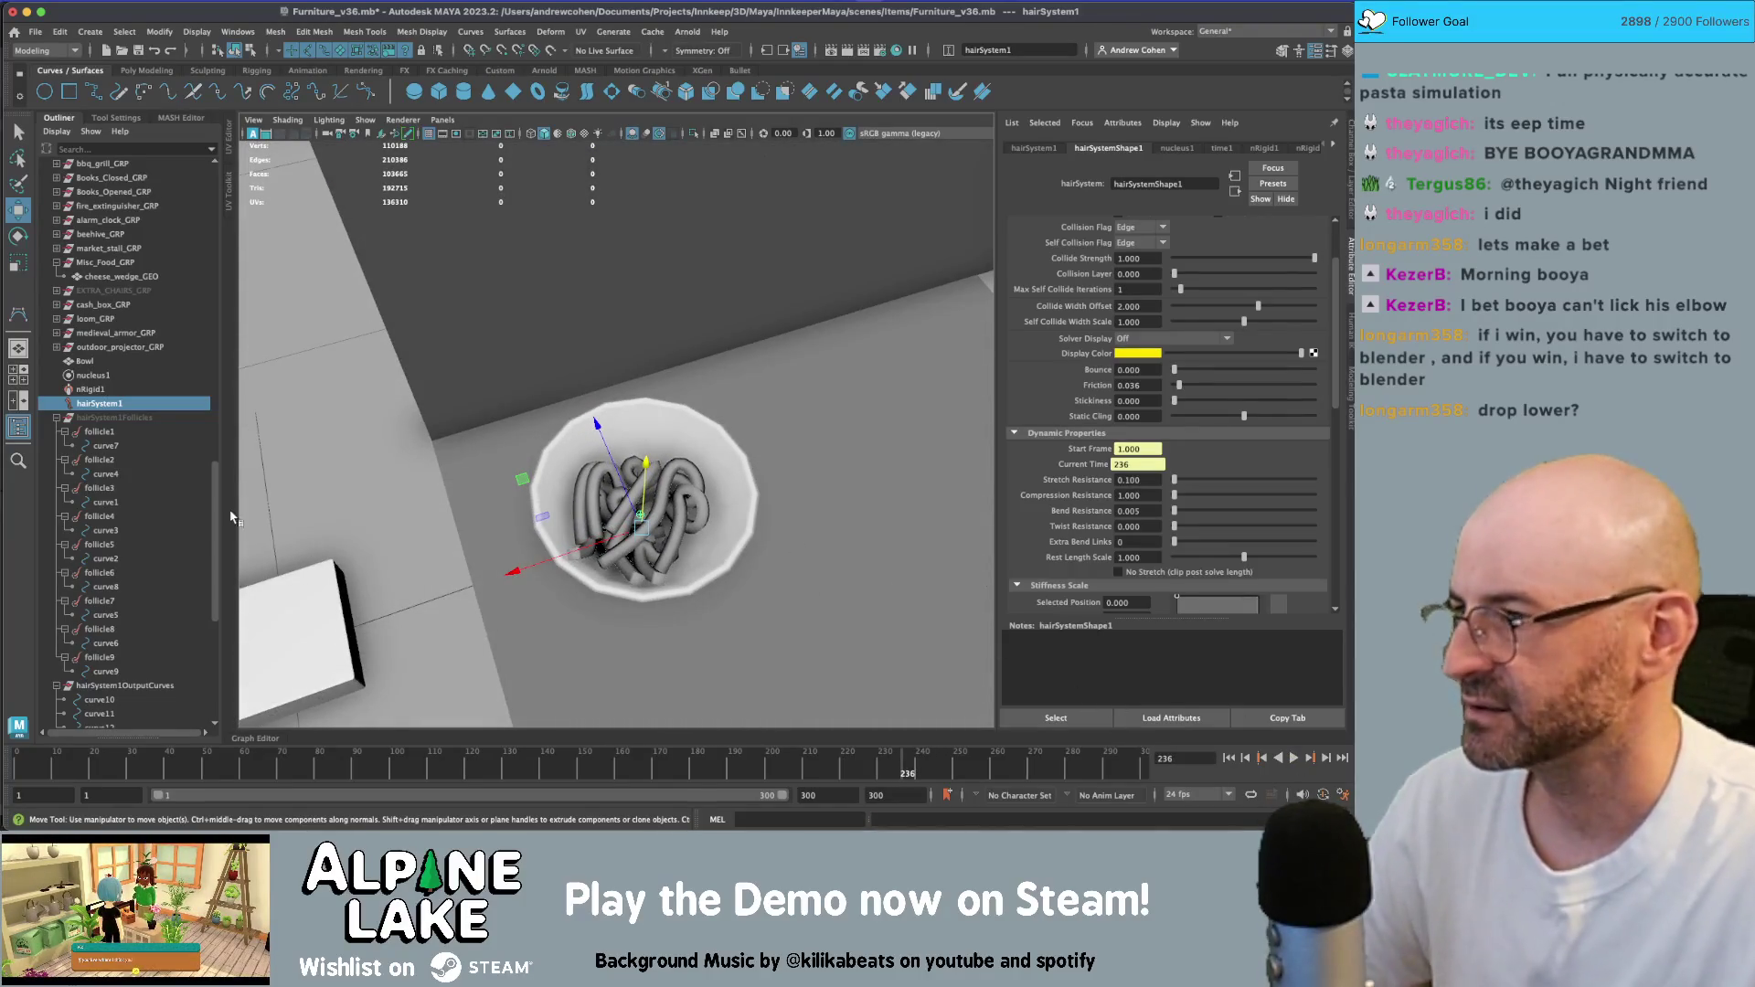
scroll(137, 548, "down", 5)
- Select sweep1 alone and bring up its sweepMeshCreator1 settings in the Attribute Editor
left_click(105, 613)
scroll(105, 612, "down", 2)
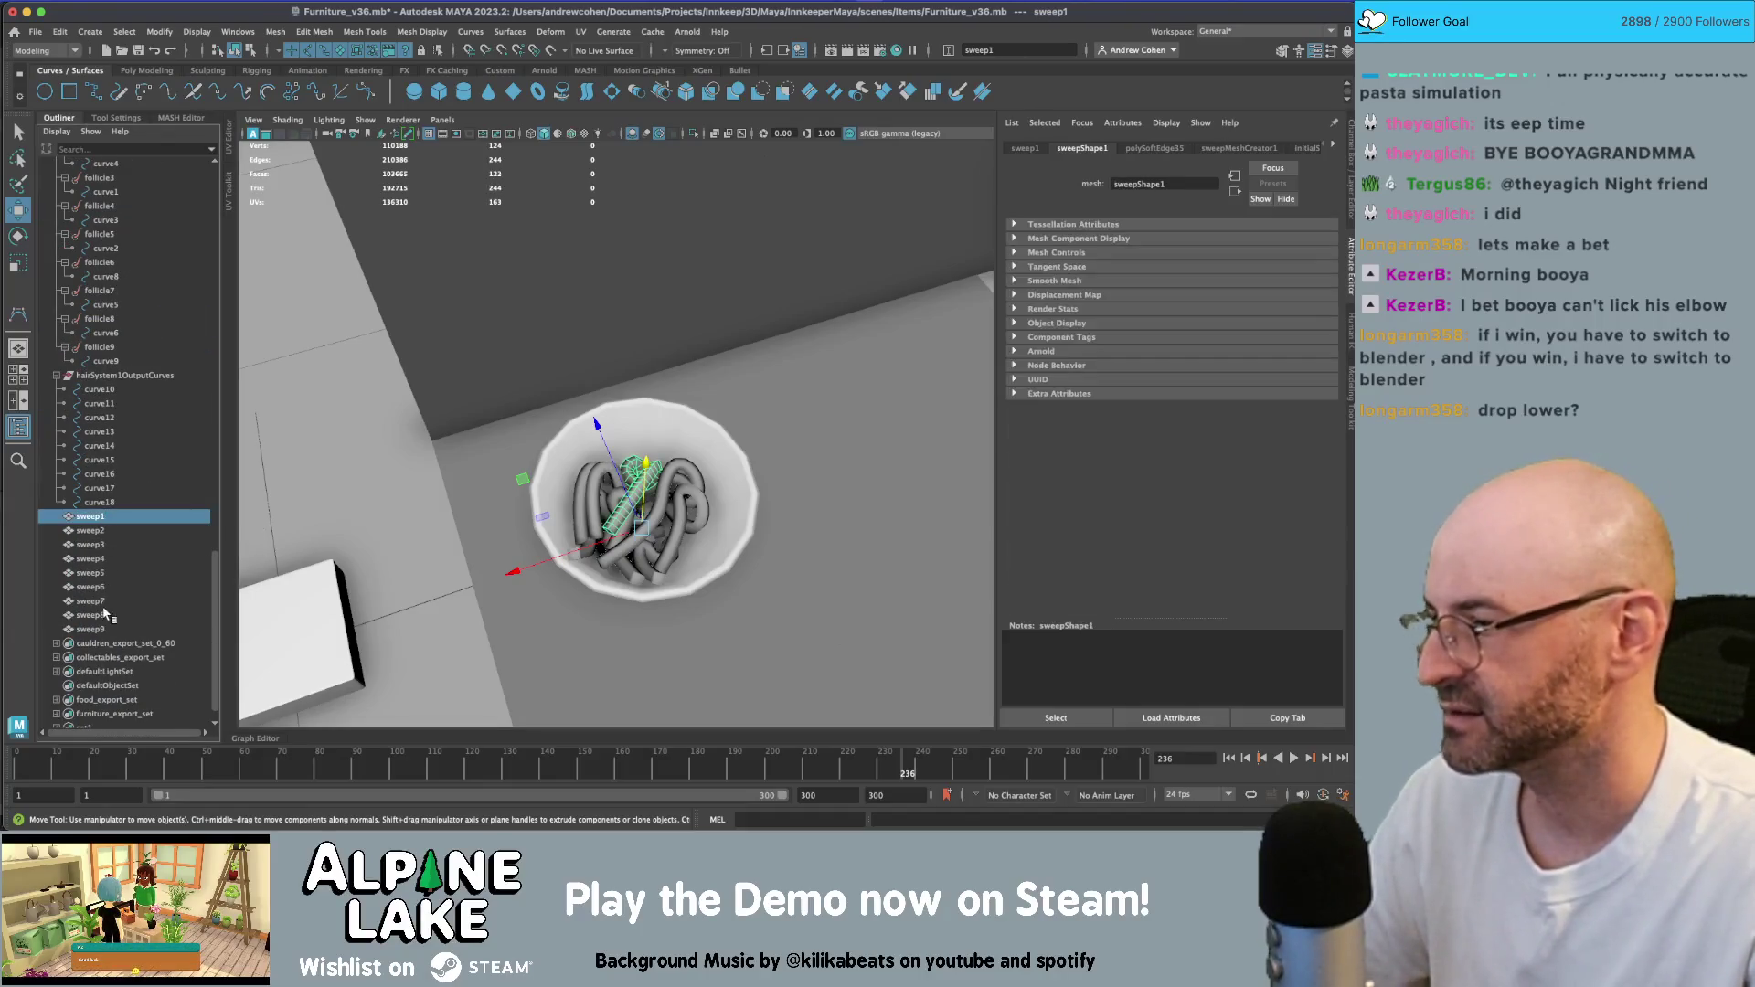
left_click(100, 629, "shift")
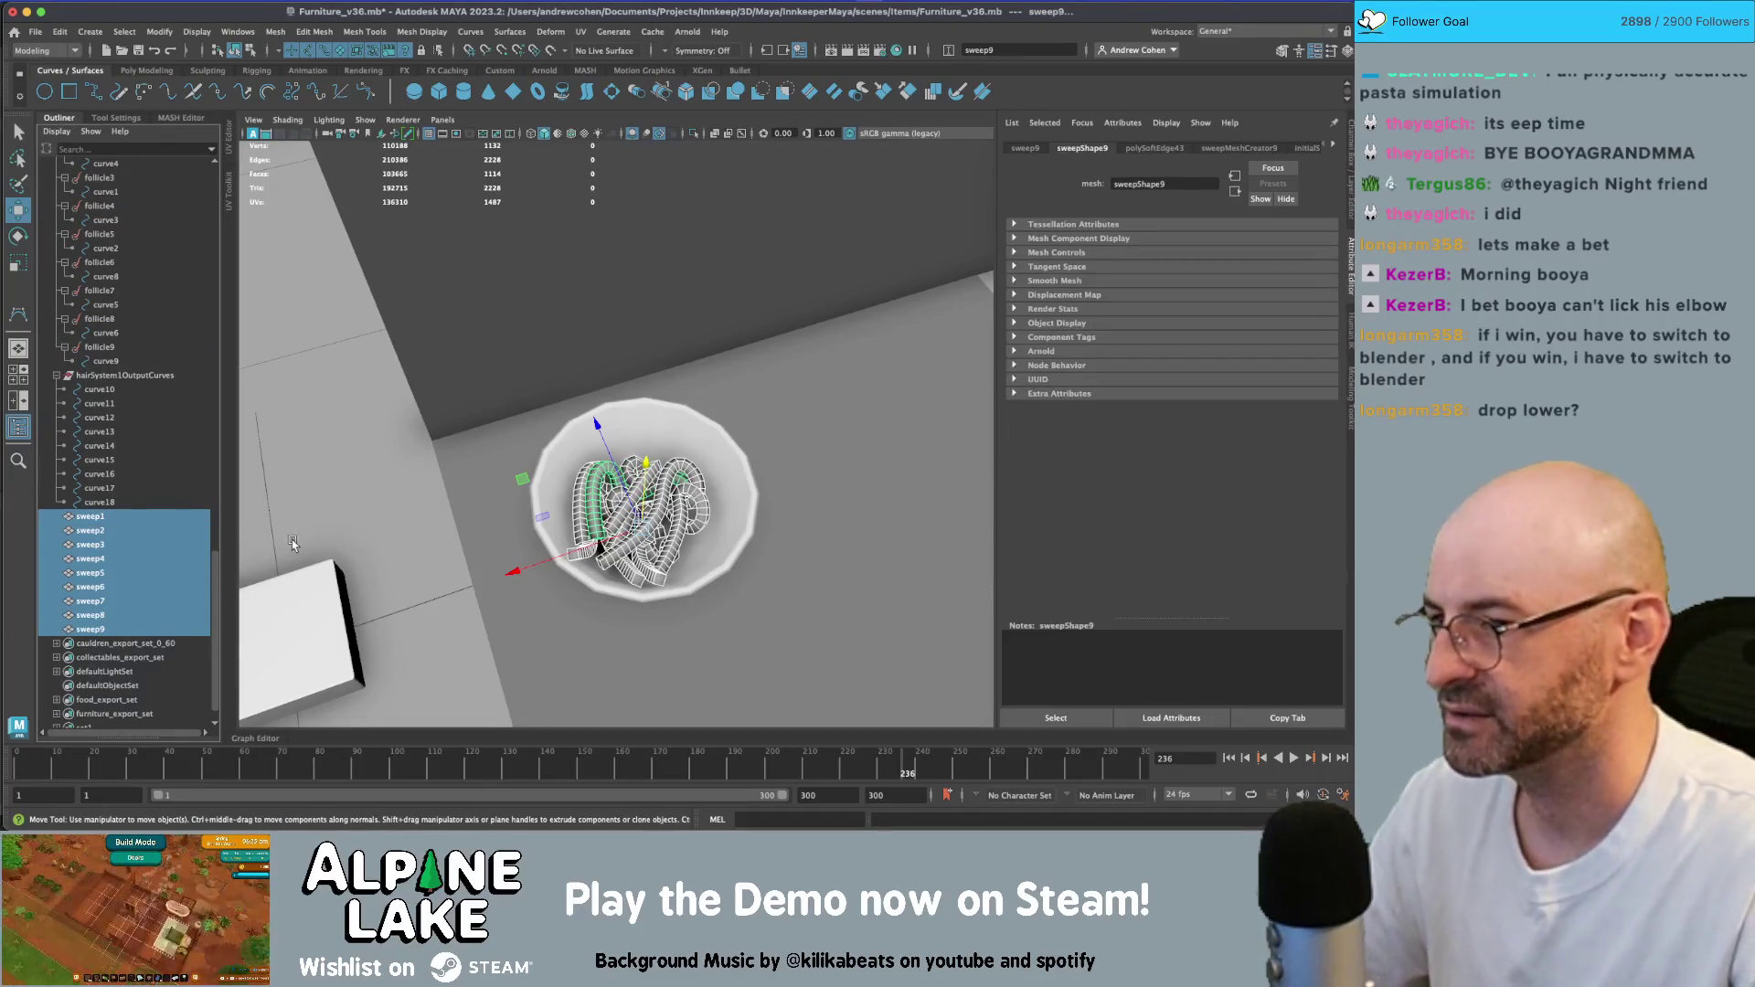
left_click(128, 517)
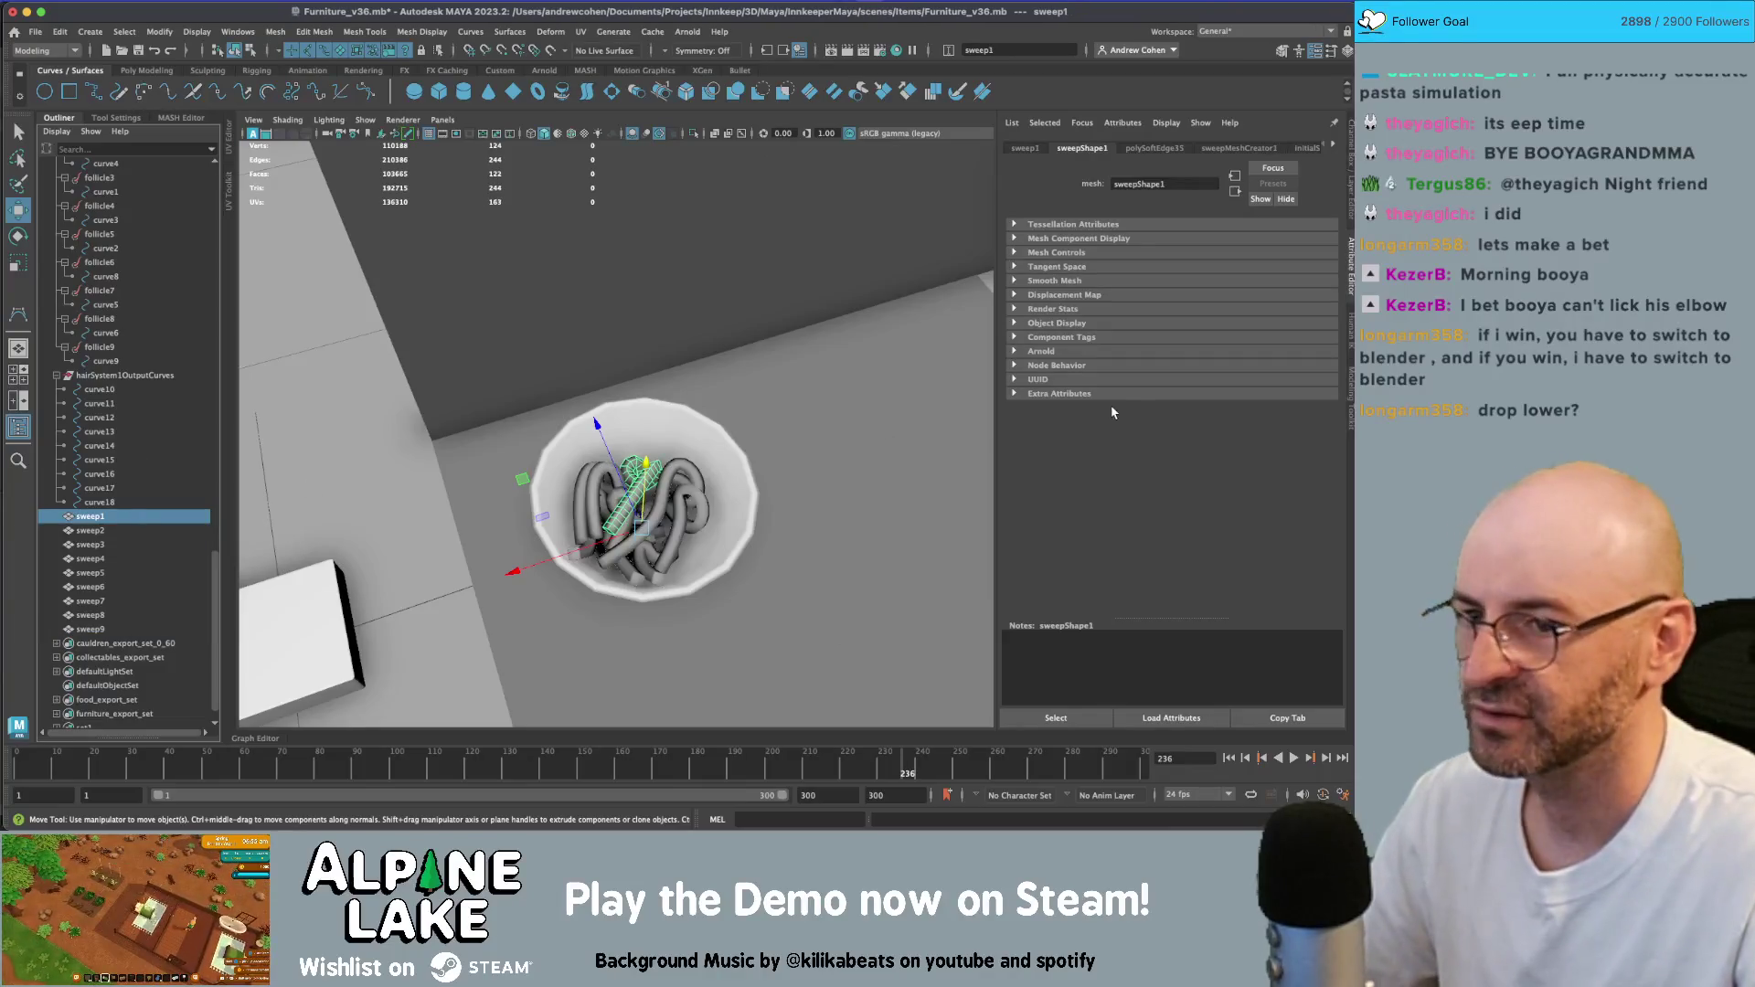
left_click(1159, 149)
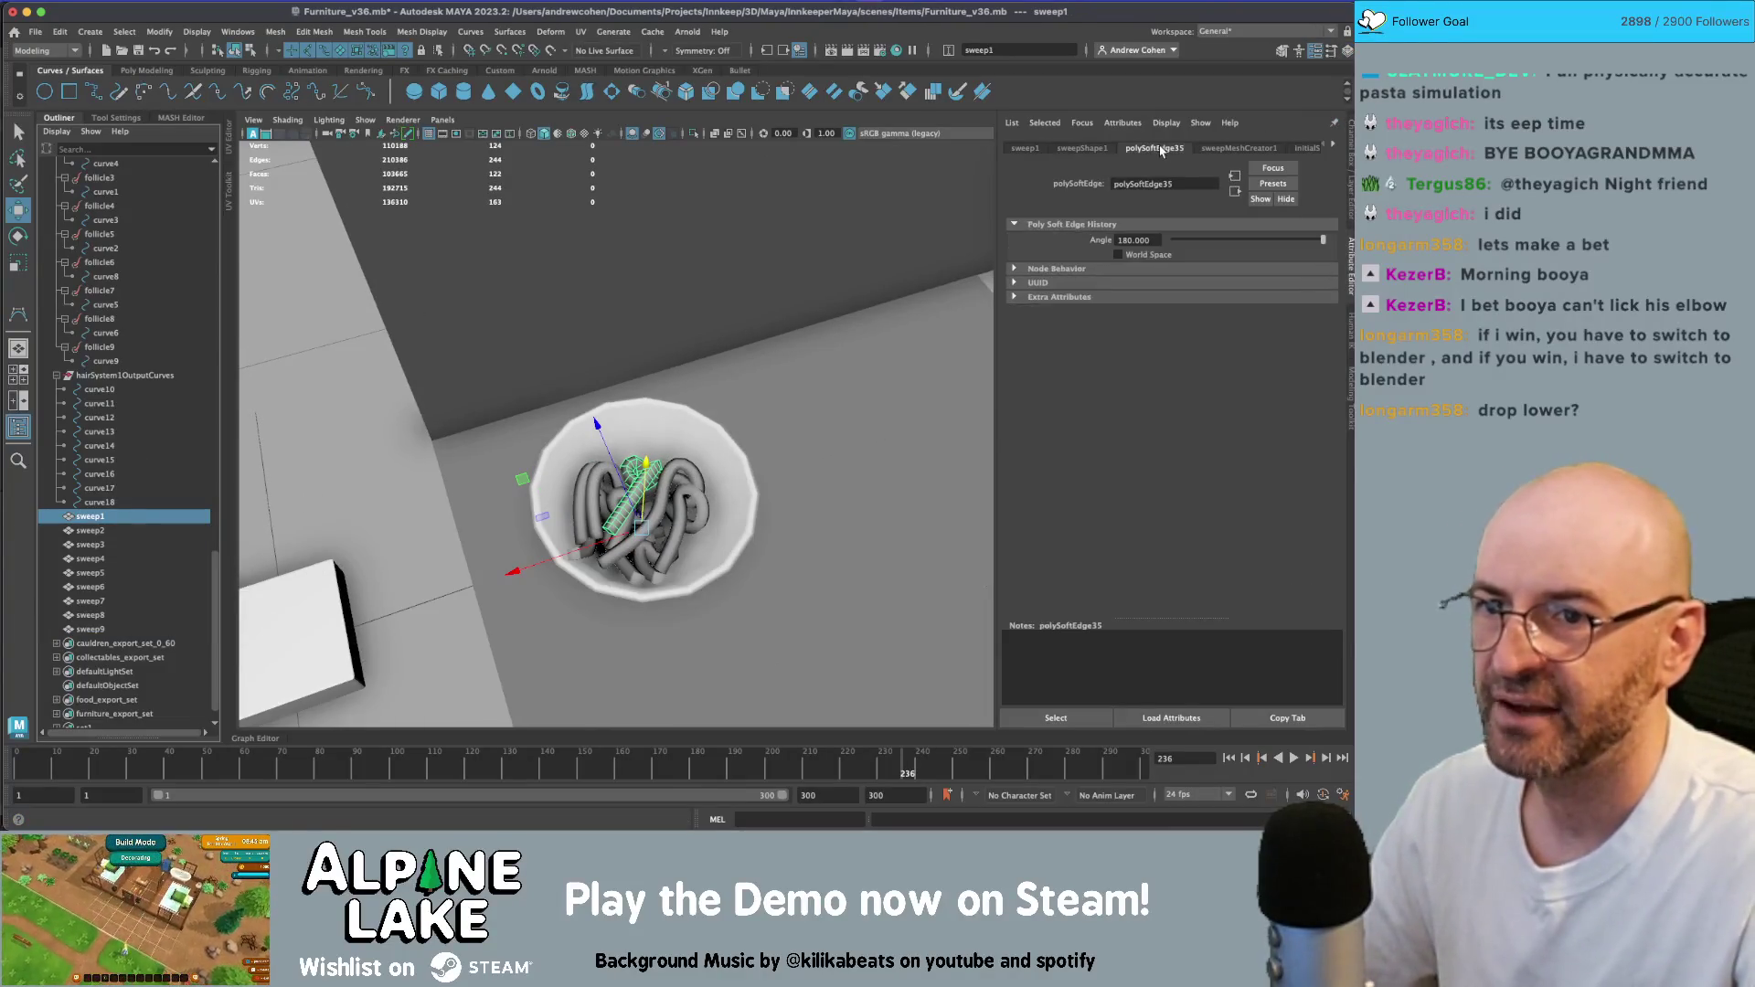
left_click(1238, 148)
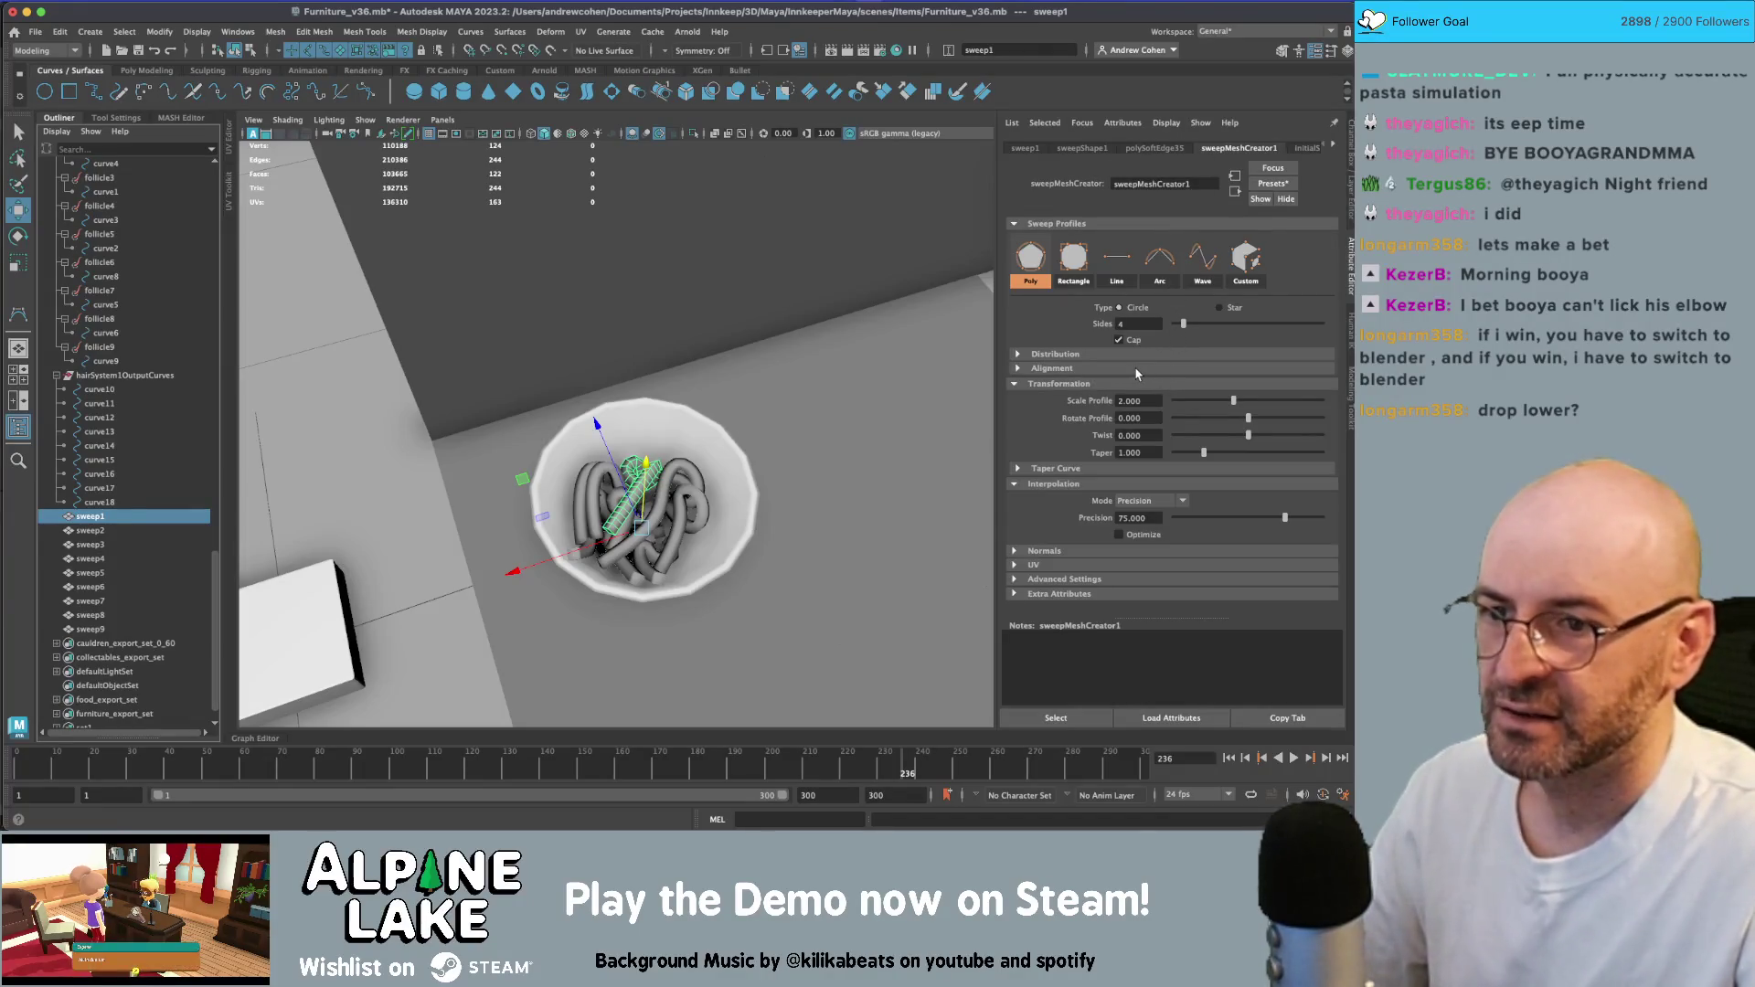
left_click(1099, 357)
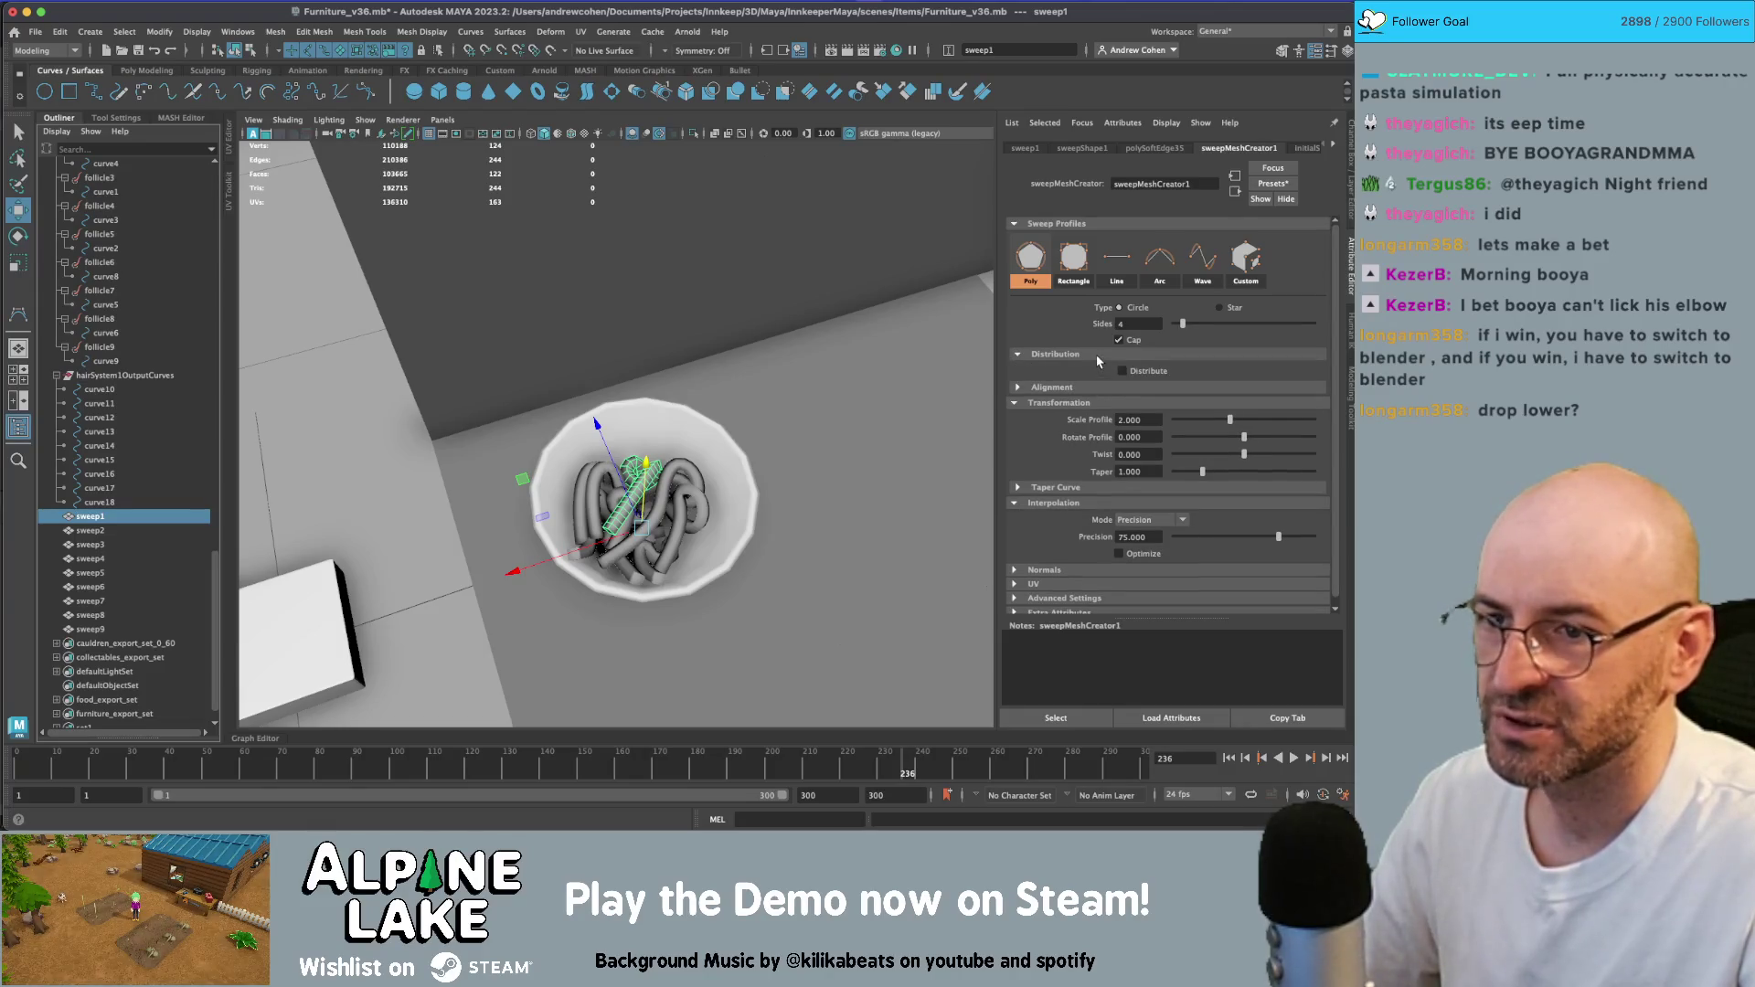
left_click(1100, 358)
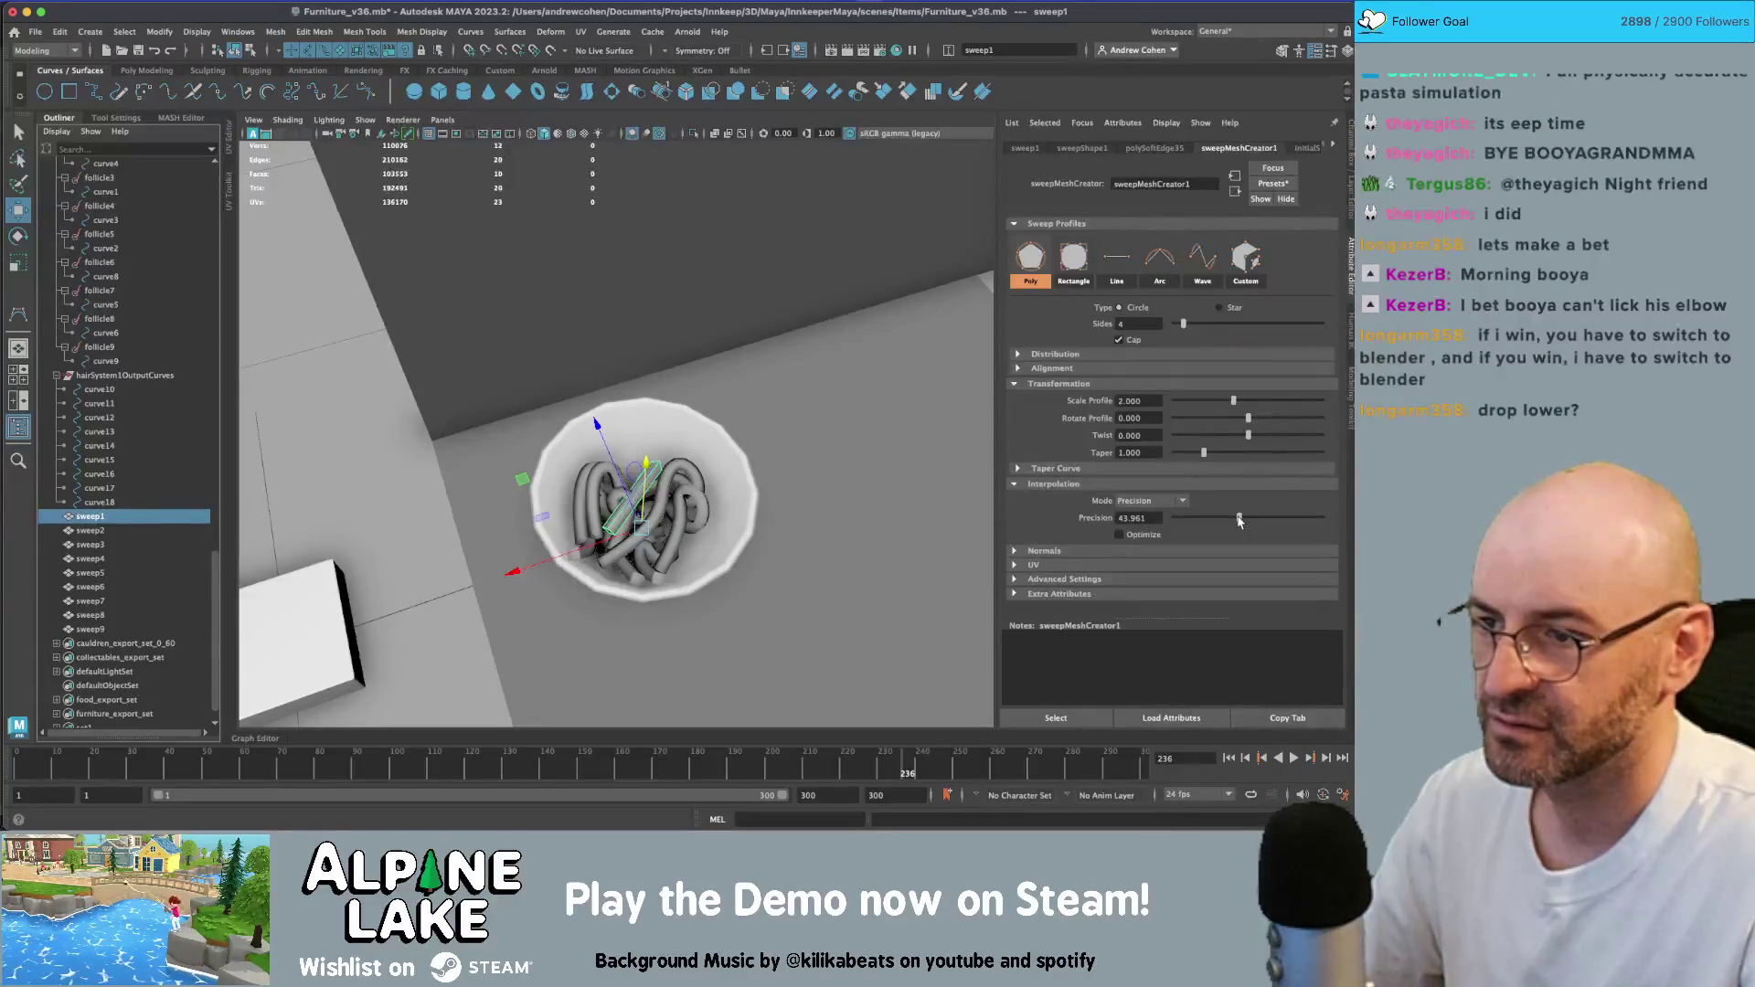
- Set sweep1's Interpolation Precision to 75 and rewind the simulation to frame 1
left_click_drag(1242, 520, 1241, 522)
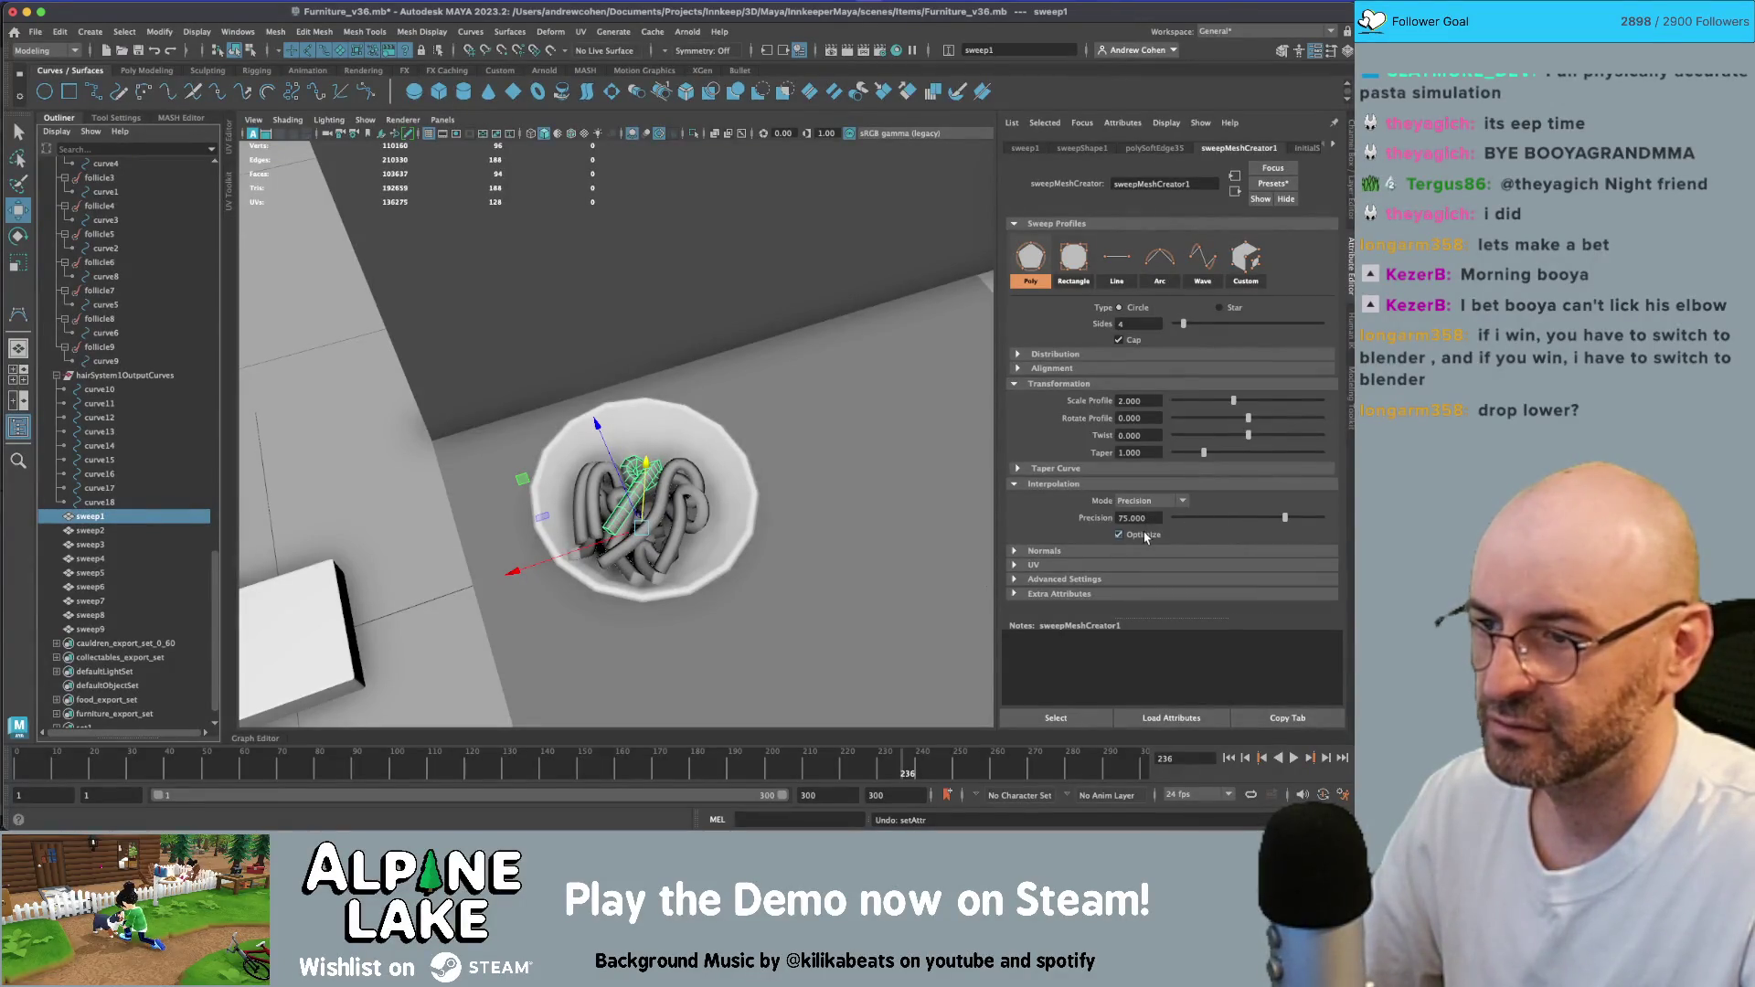
left_click_drag(697, 434, 1123, 534, "alt")
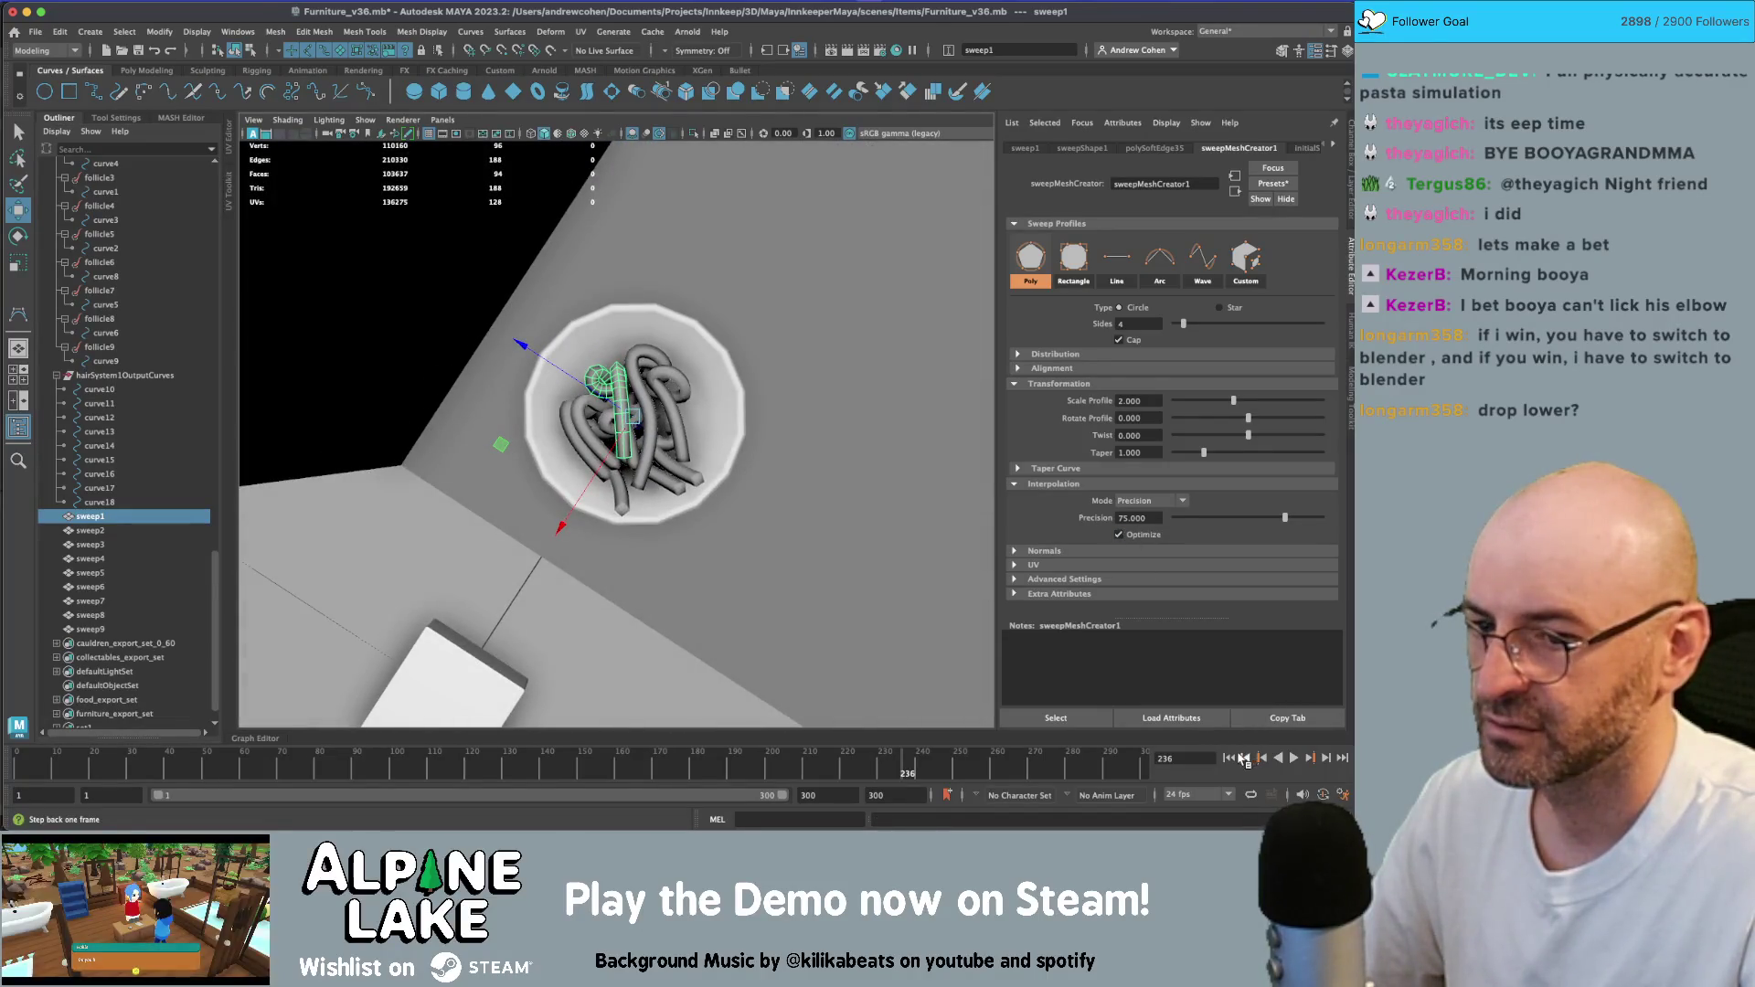
left_click(1229, 758)
left_click_drag(905, 521, 958, 546, "alt")
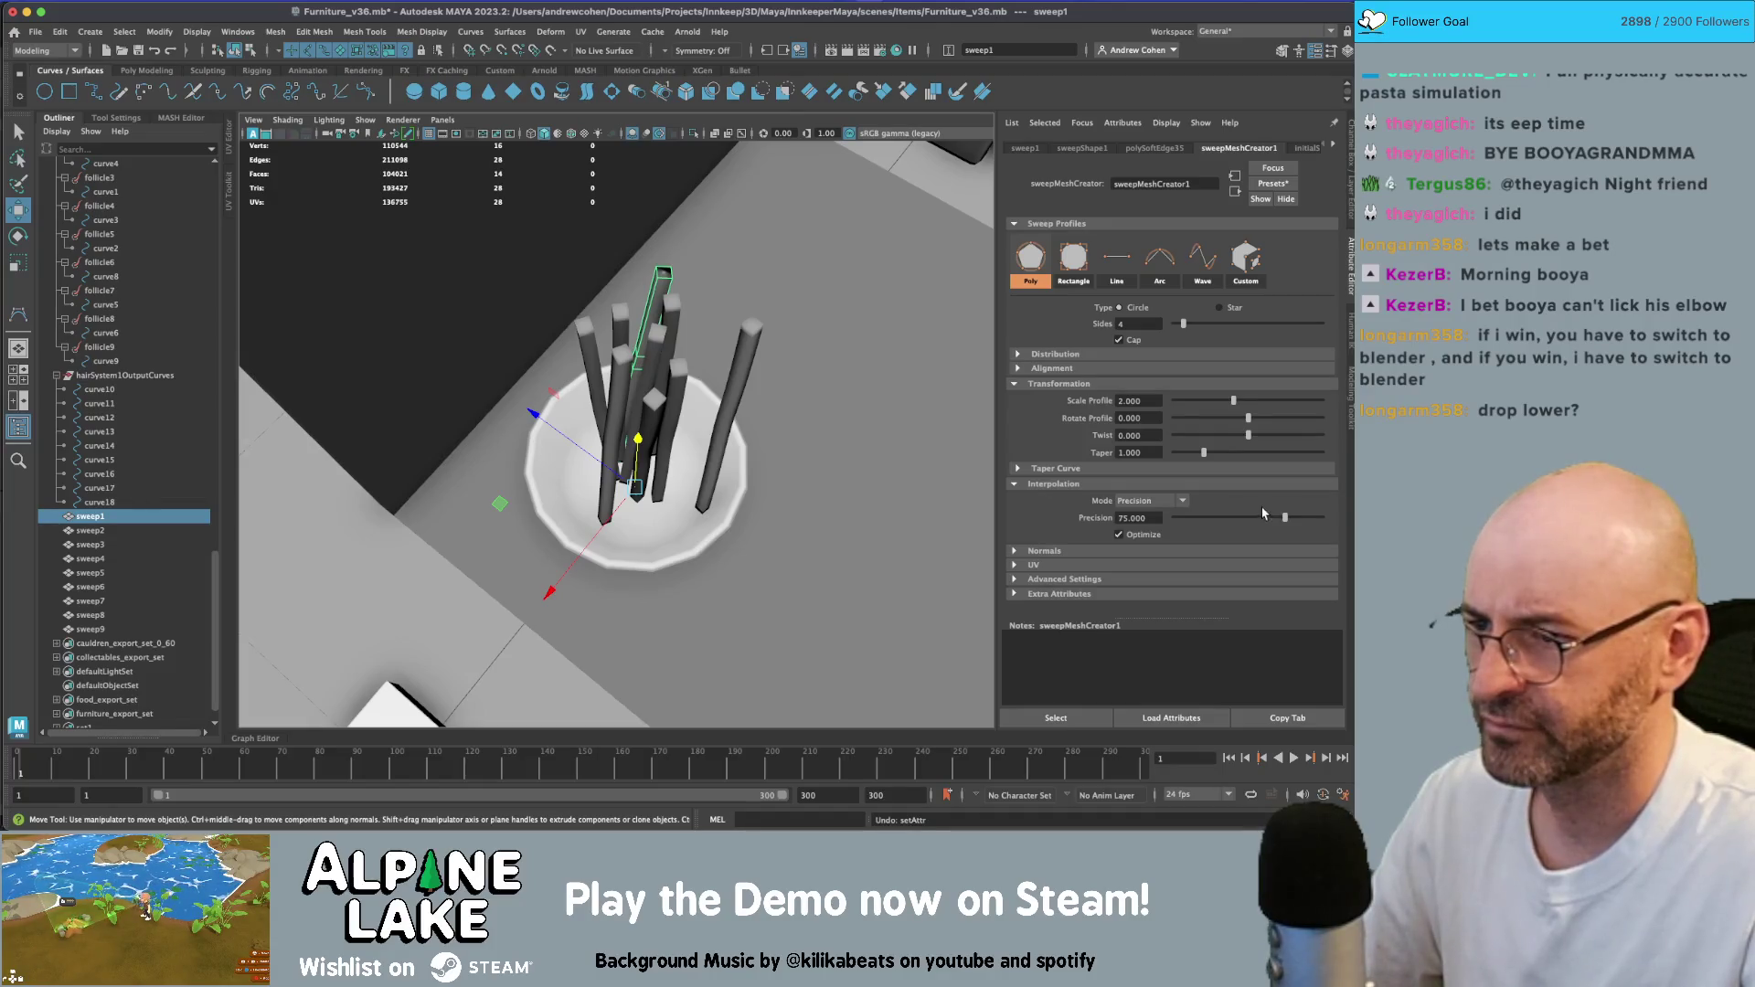
- Switch sweep1 to Start to End interpolation, turn off optimization, and lower its steps
left_click(1164, 501)
left_click(1167, 512)
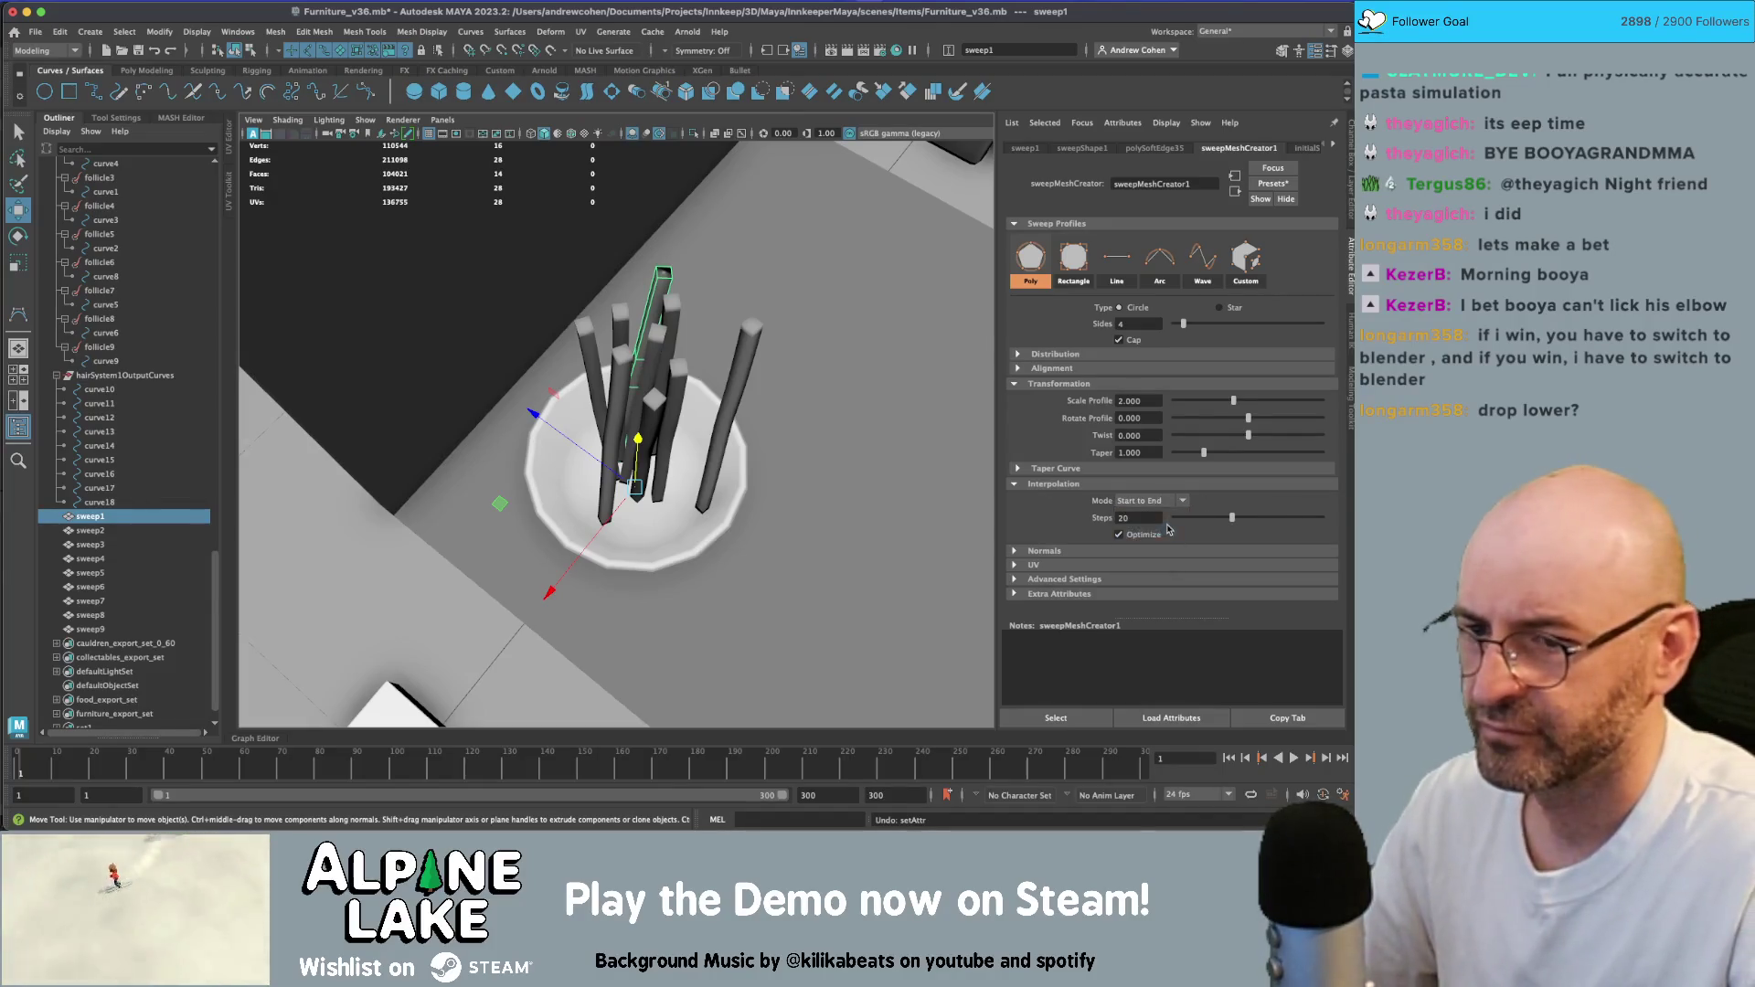
left_click(1142, 536)
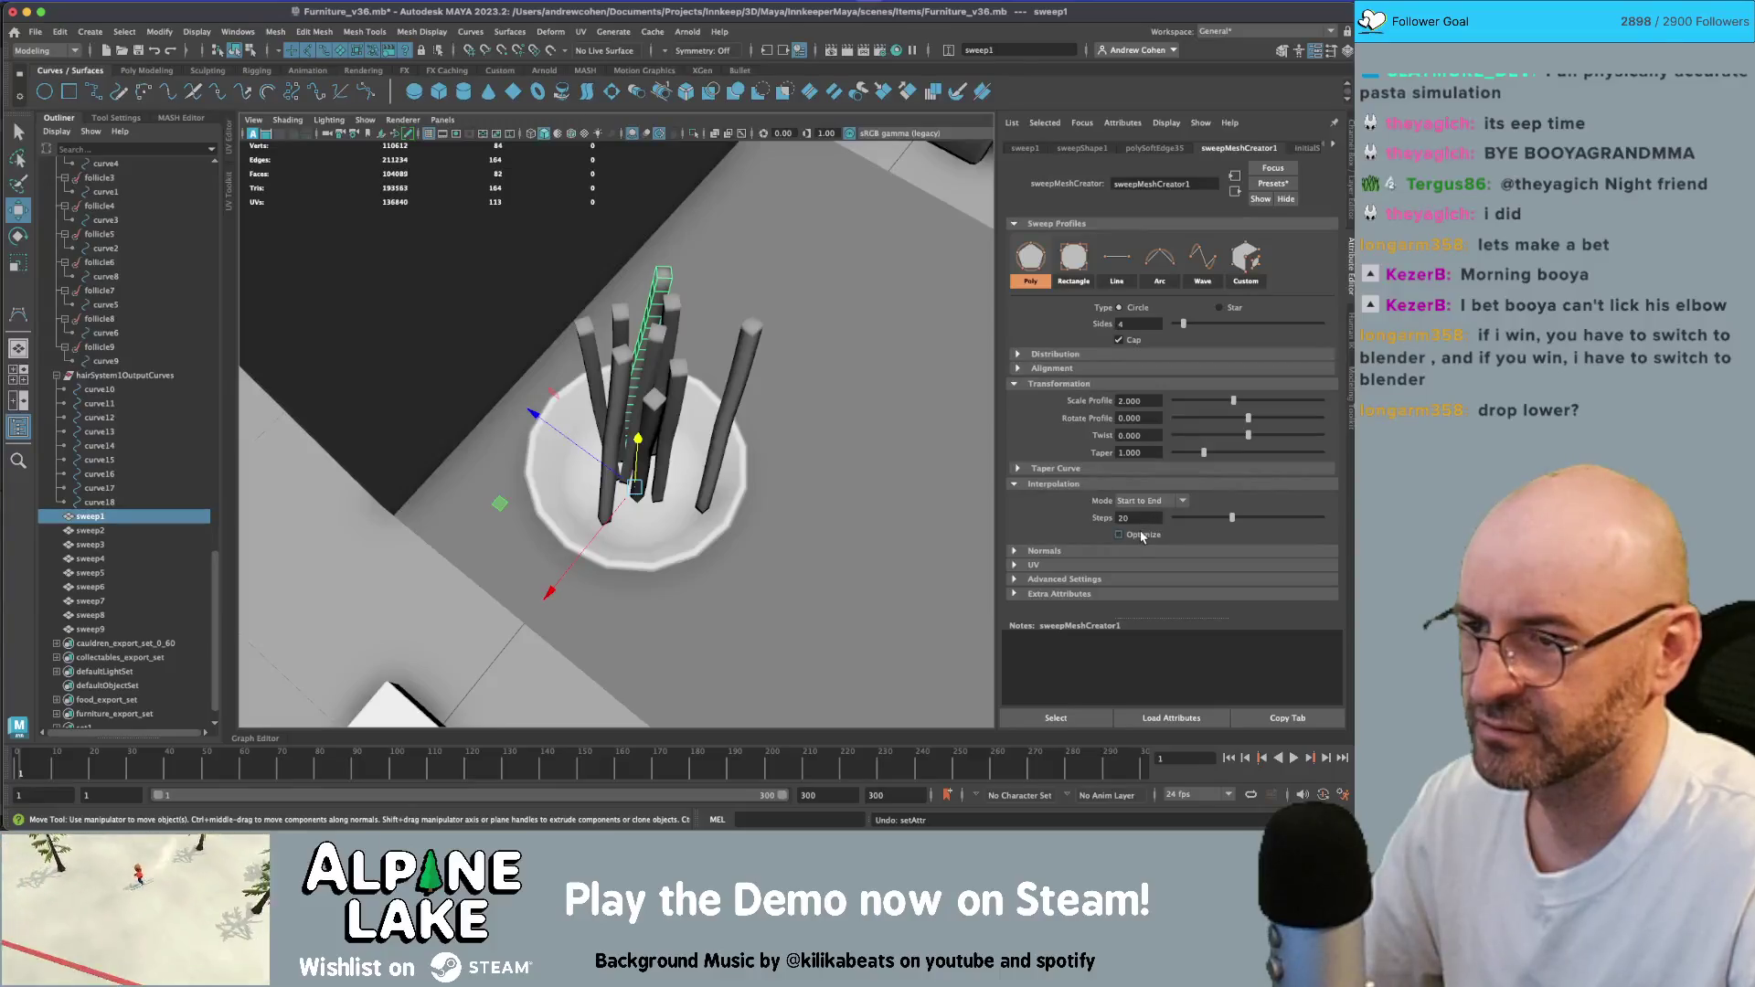
left_click(1203, 520)
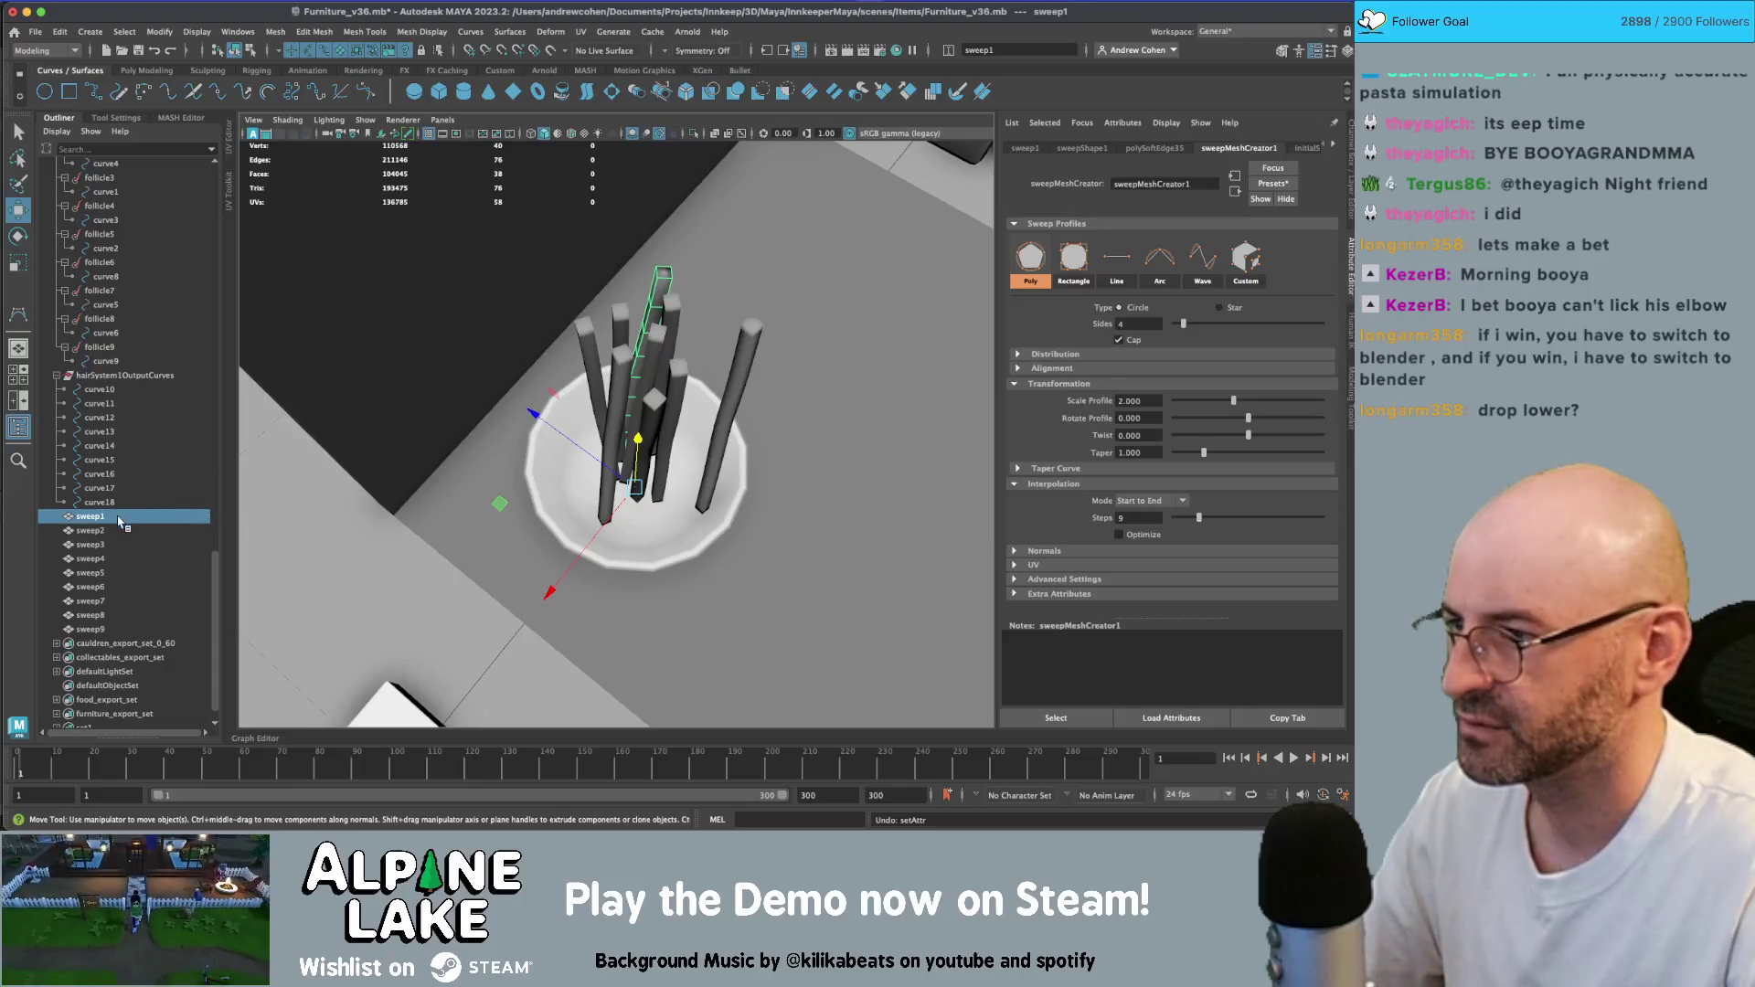
- Check sweep1's input channels, then raise sweep7's steps and set sweep2's steps to 12
key("ctrl+a")
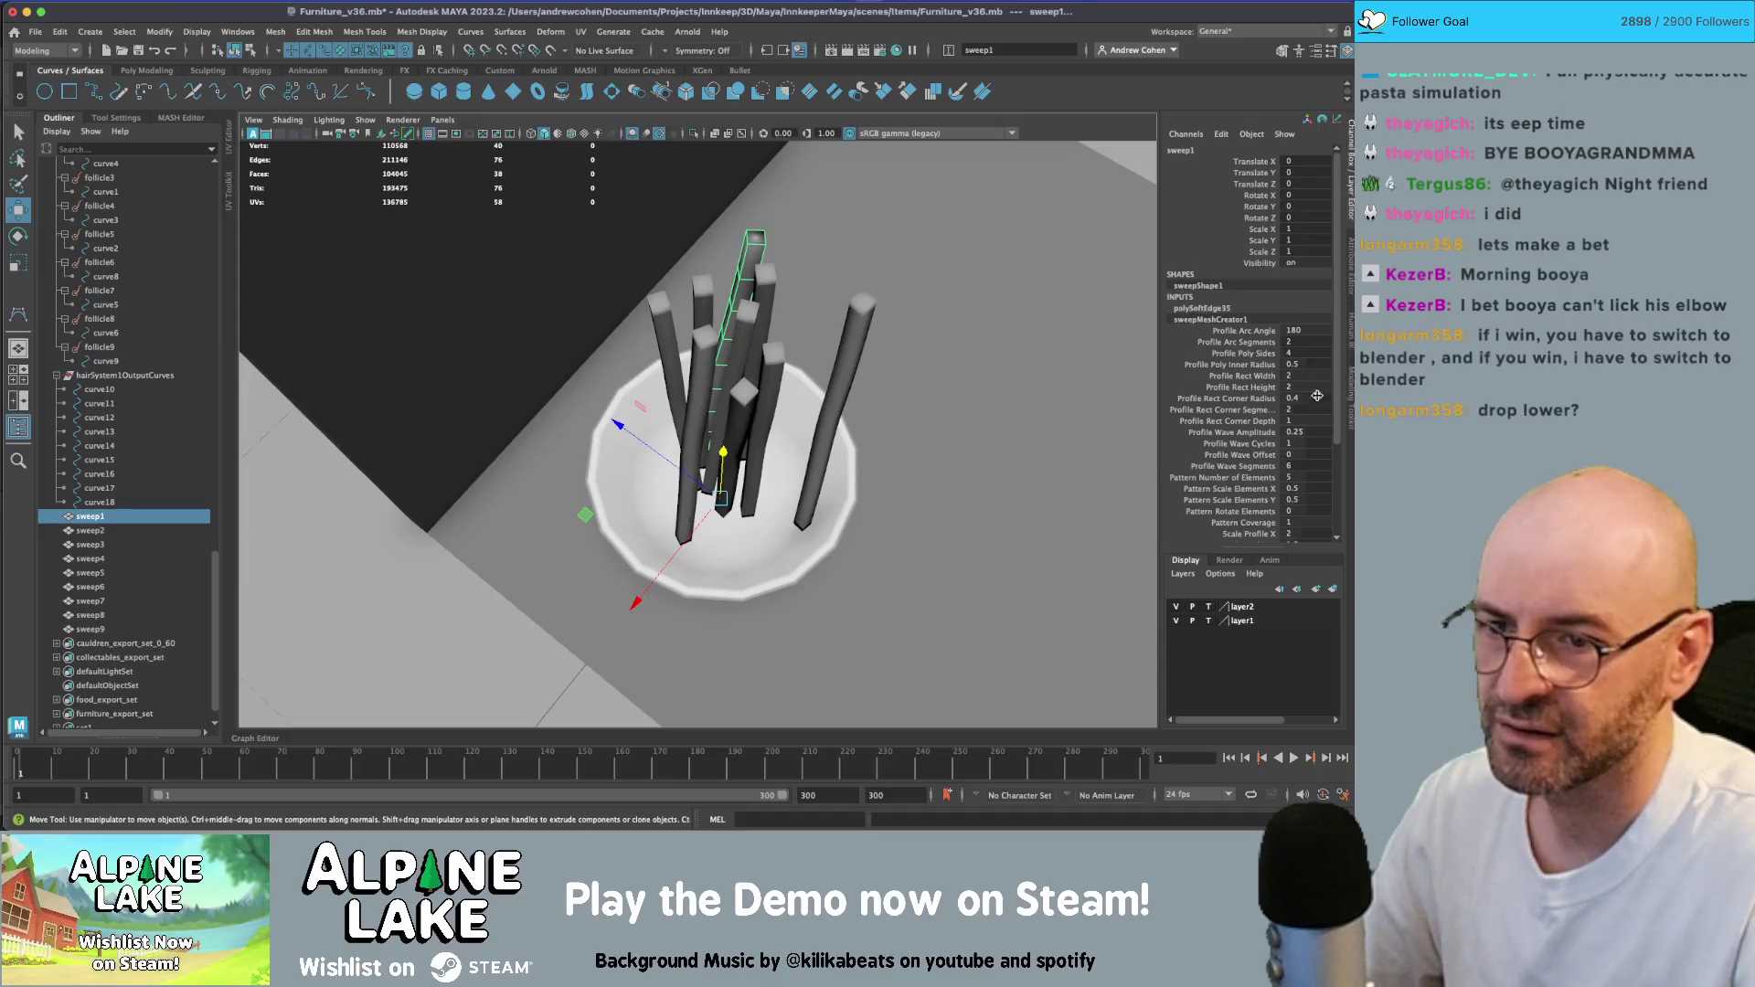
scroll(1317, 402, "down", 3)
scroll(1303, 420, "down", 3)
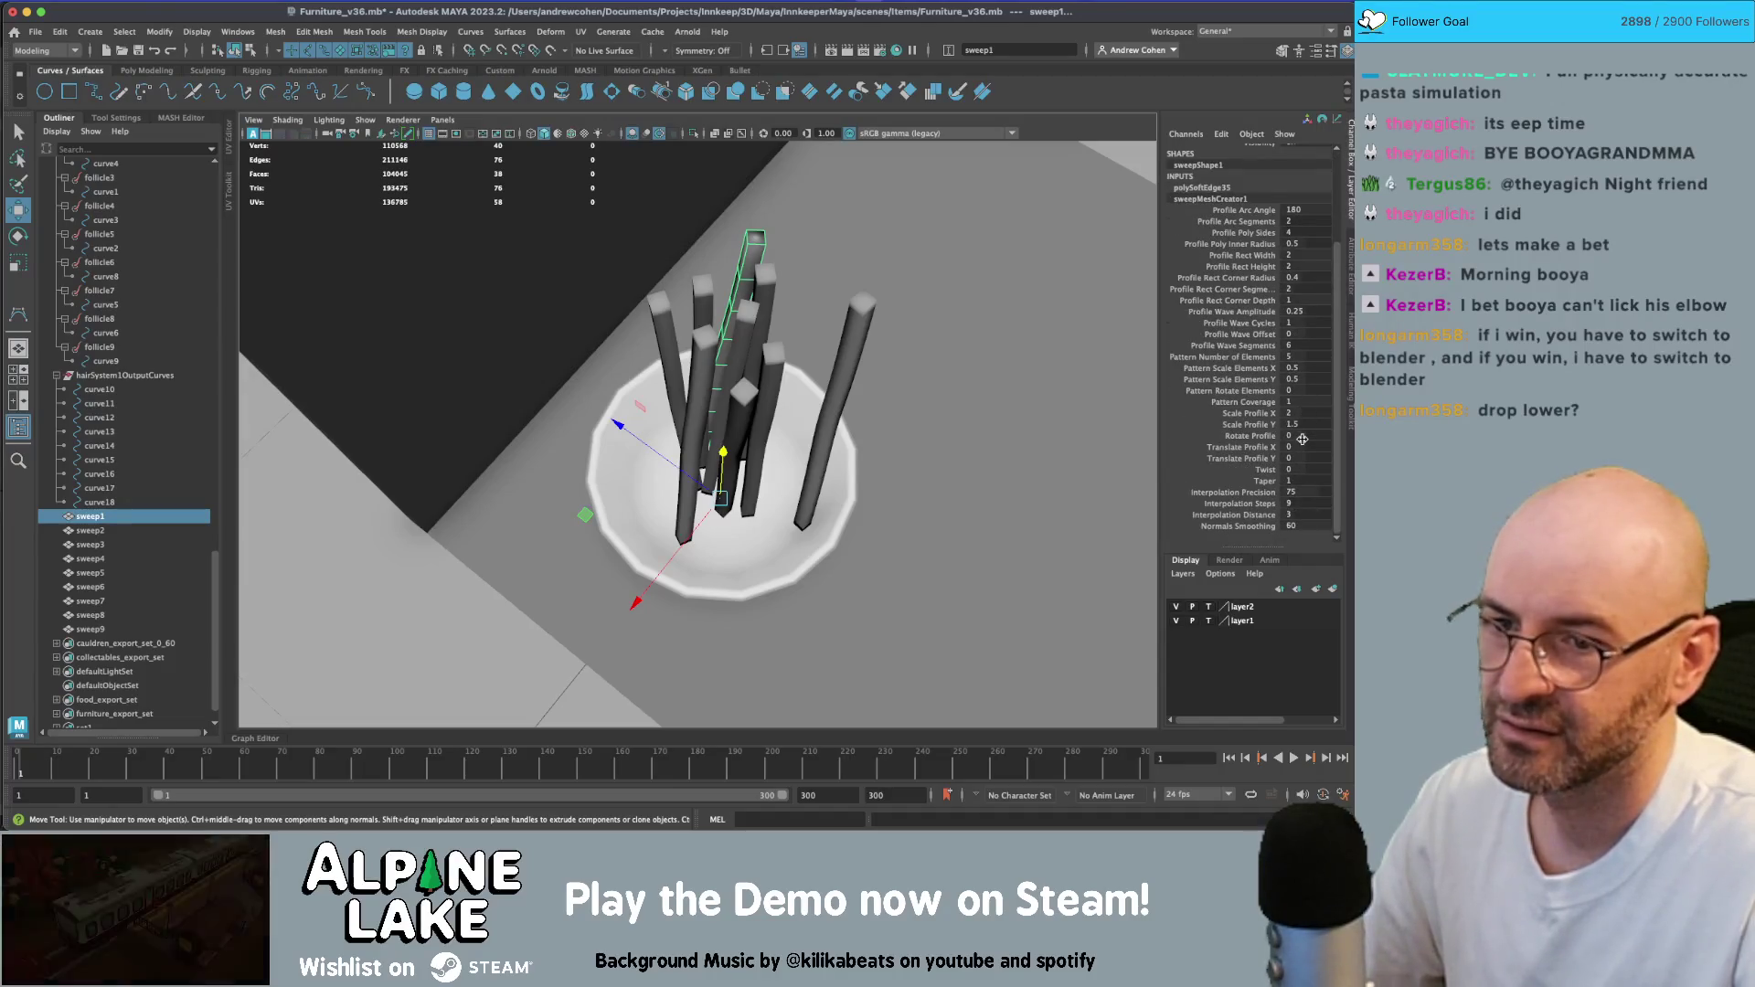
key("ctrl+a")
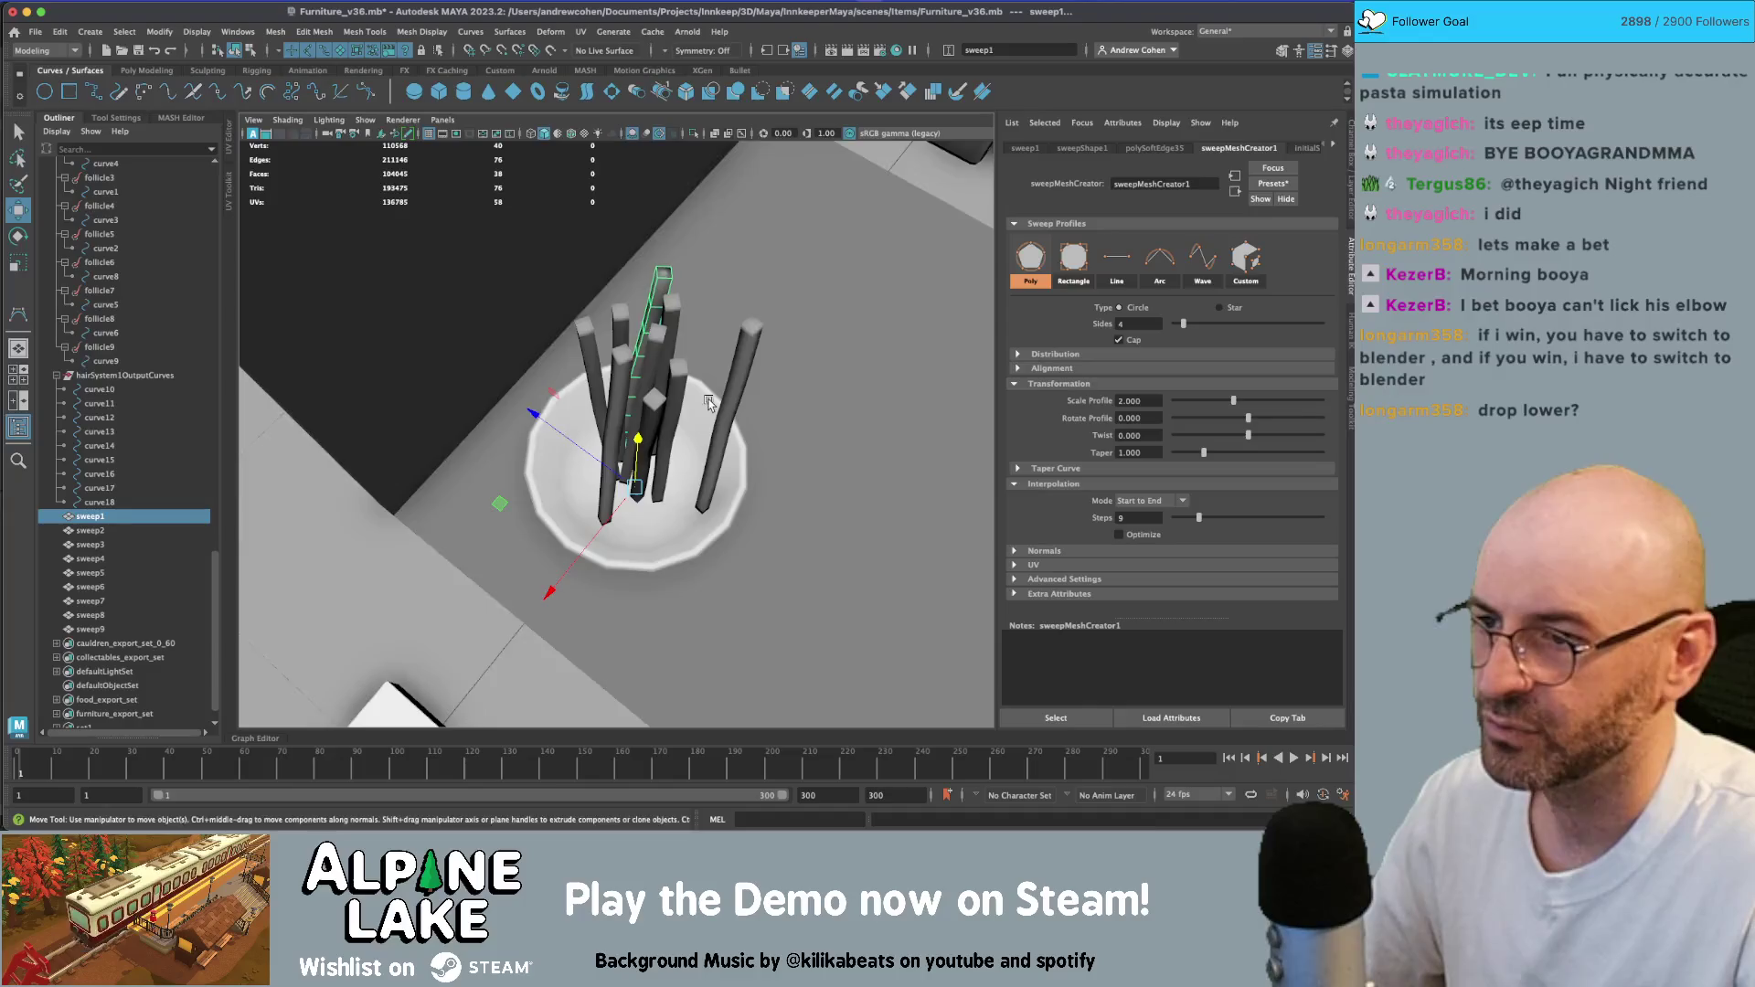
mouse_move(731, 403)
left_mouse_down("alt")
mouse_move(680, 393)
mouse_move(732, 395)
left_mouse_up("alt")
left_click(731, 395)
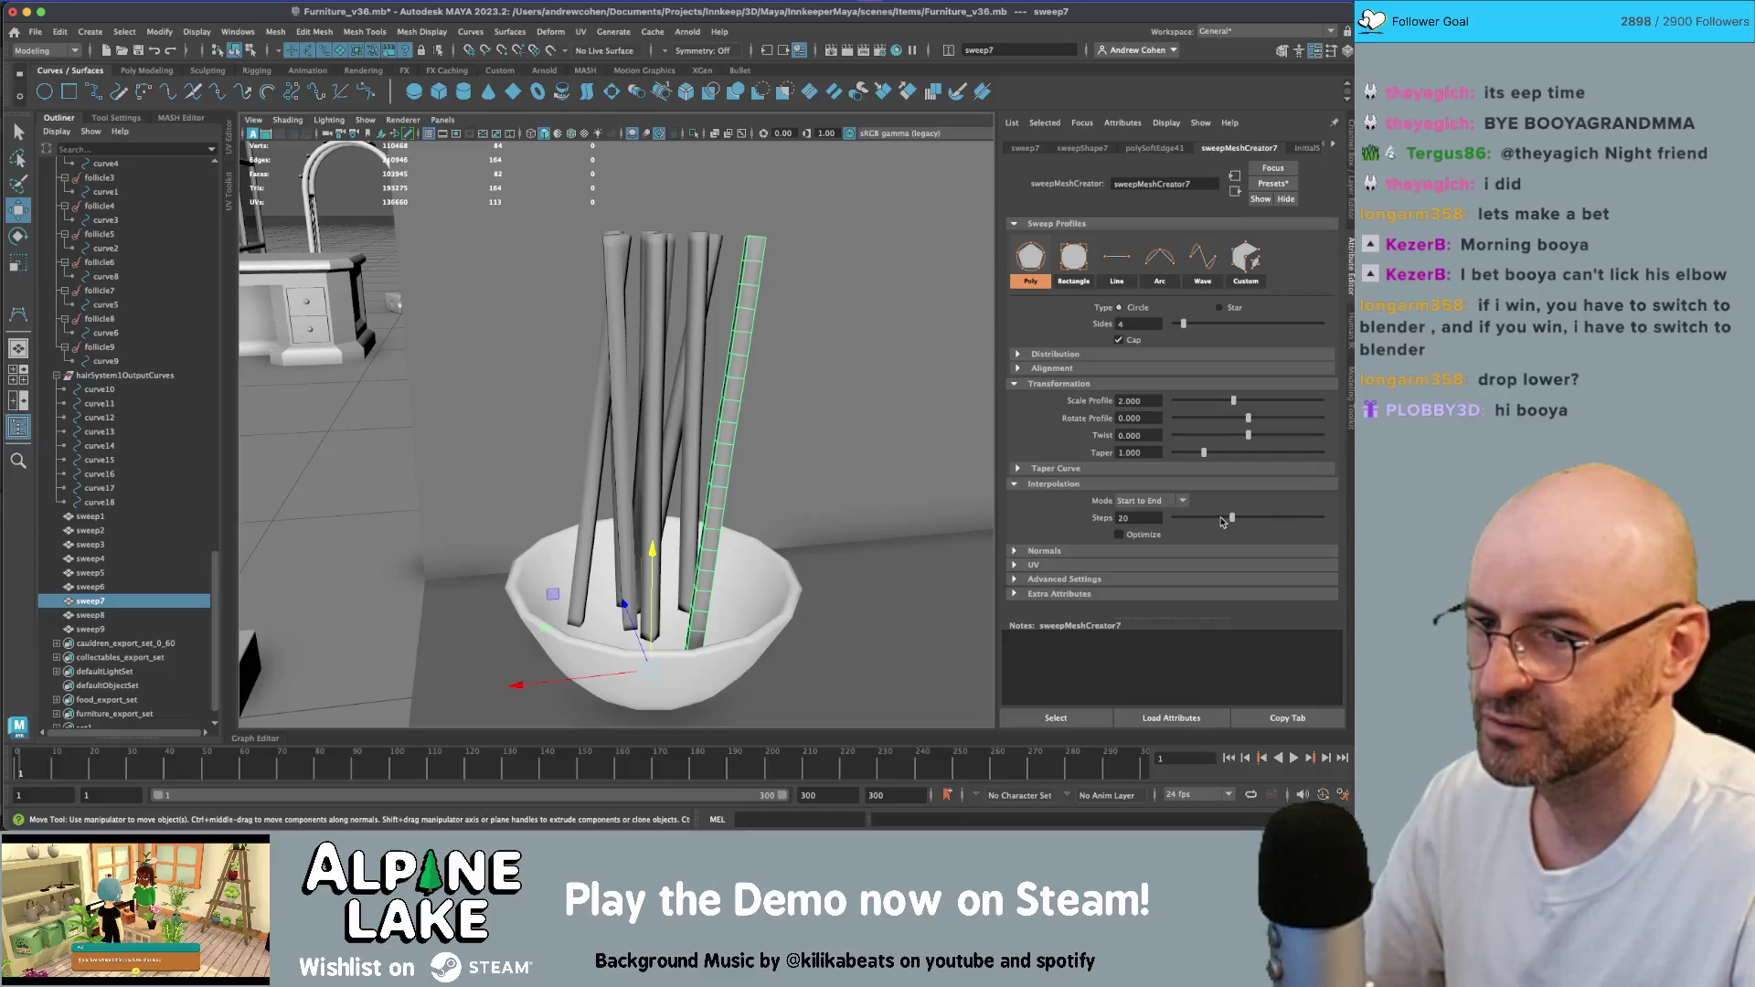
left_click_drag(1220, 519, 1217, 519)
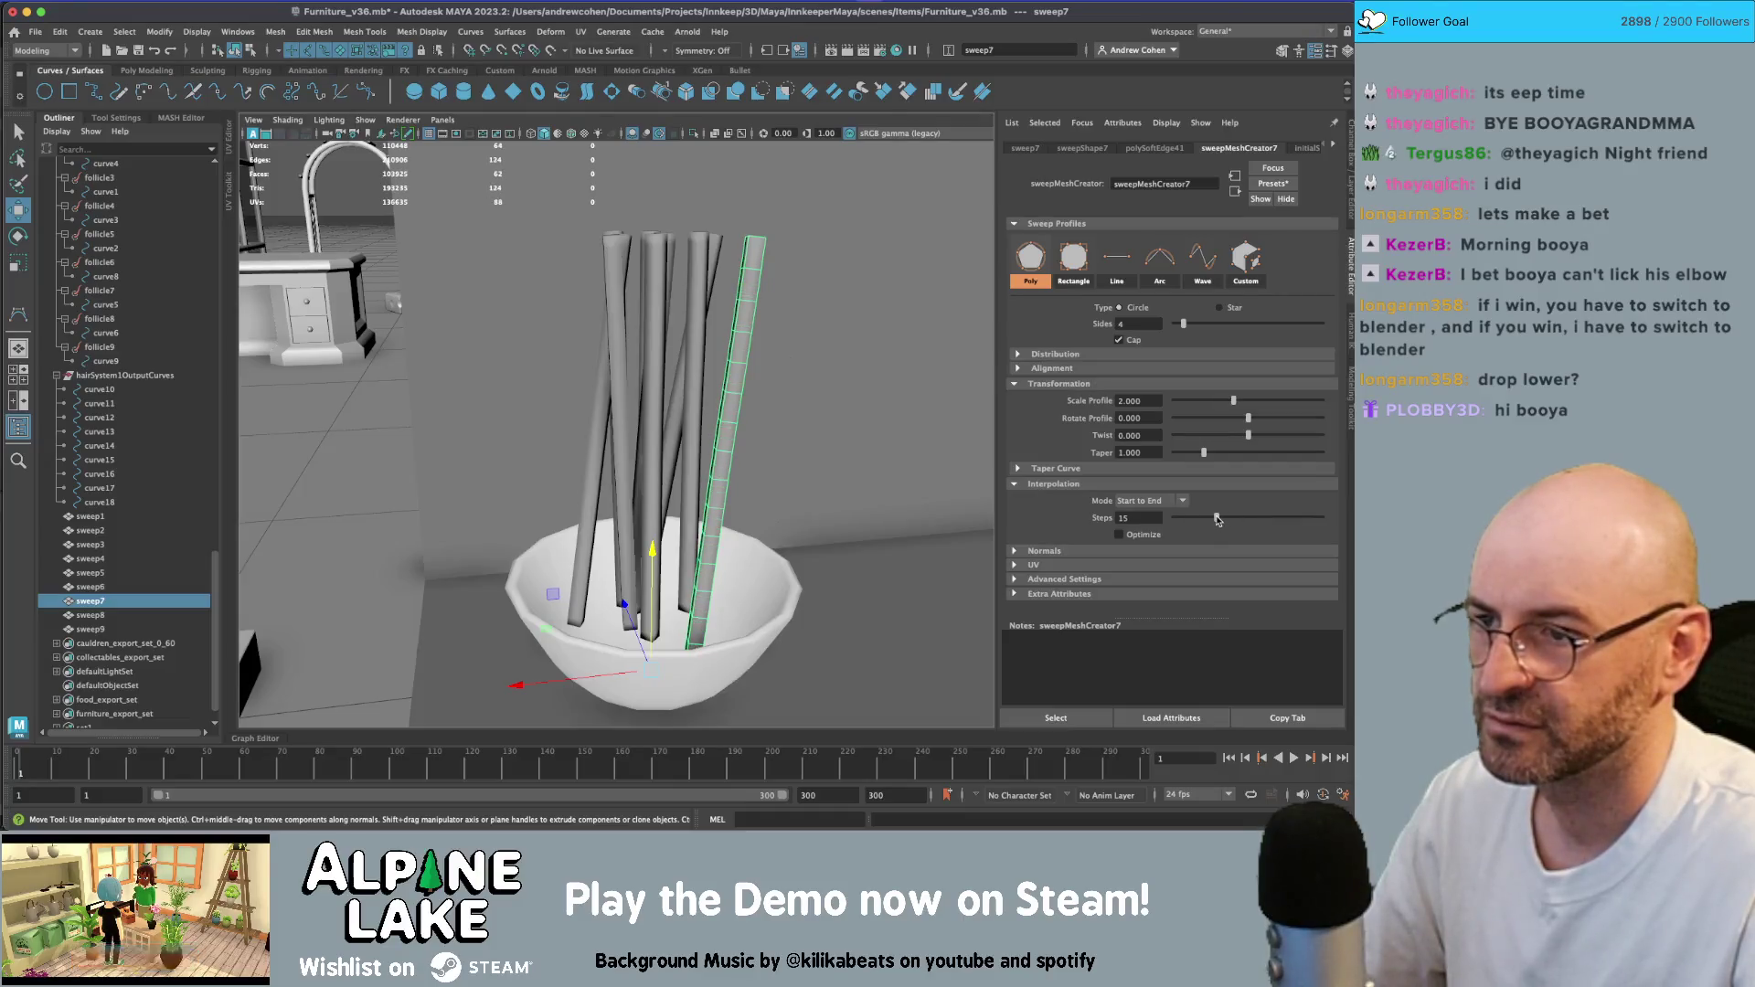
left_click(697, 329)
left_click_drag(1216, 518, 1207, 519)
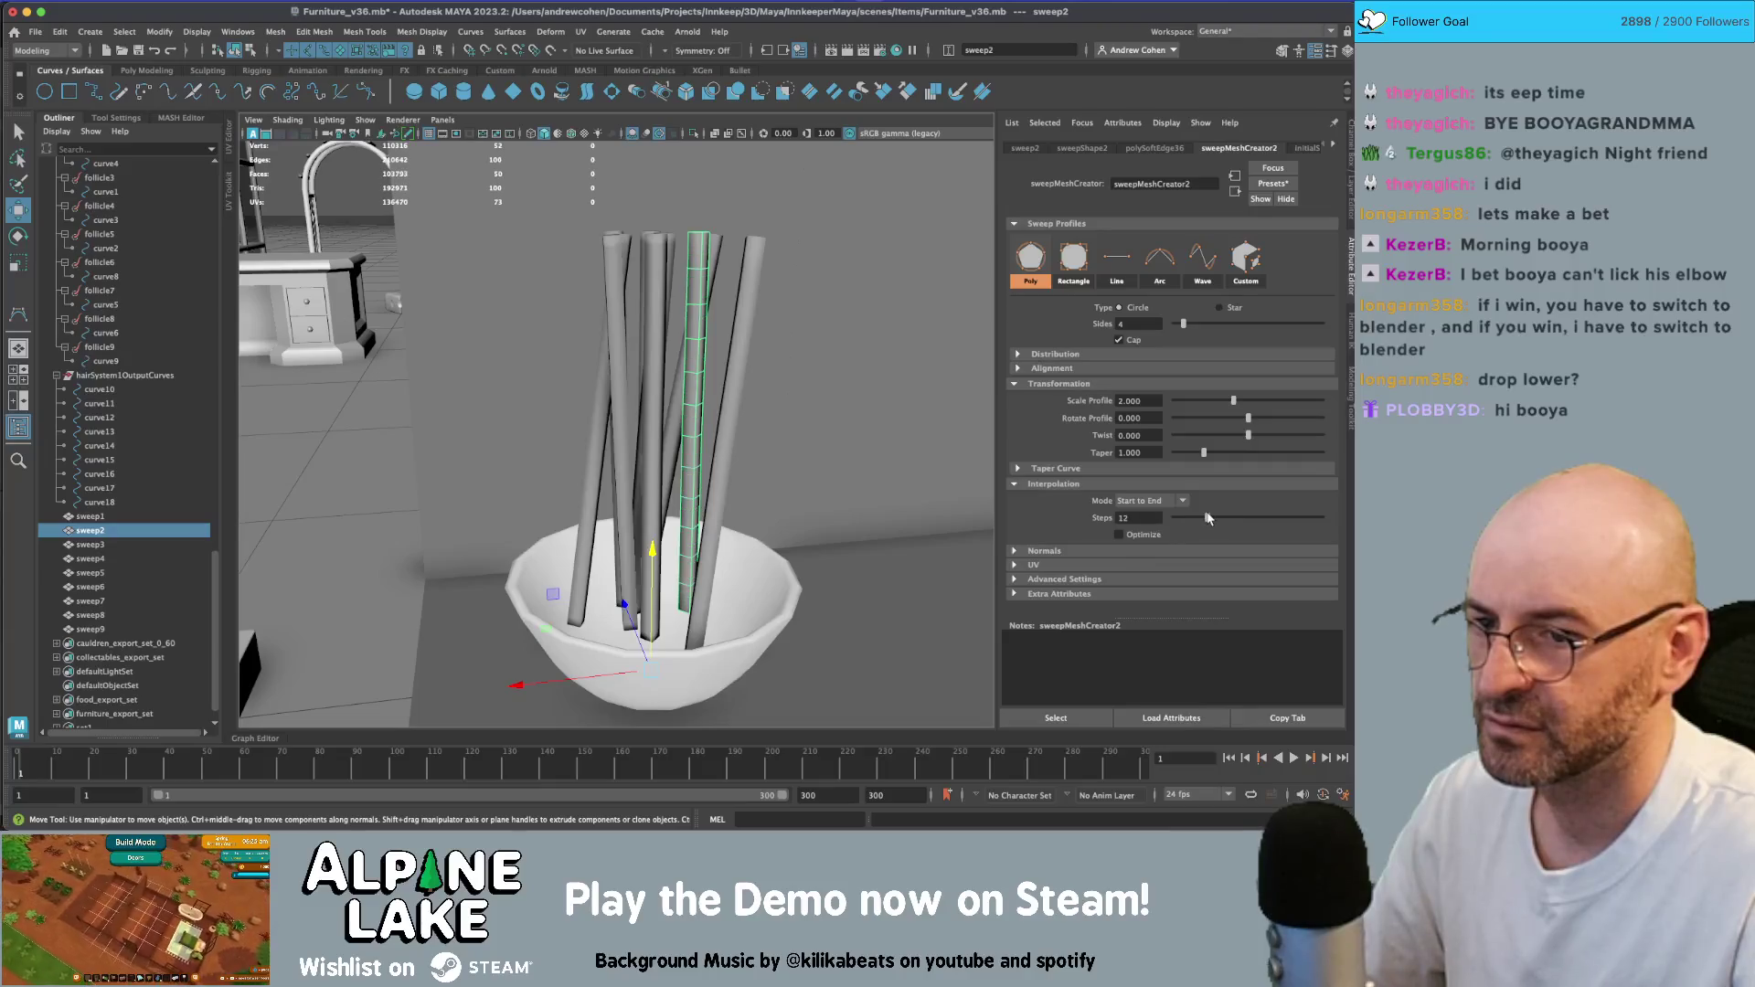
- Set interpolation steps to 11 on sweep6 and sweep8, and 13 on sweep5
left_click(680, 347)
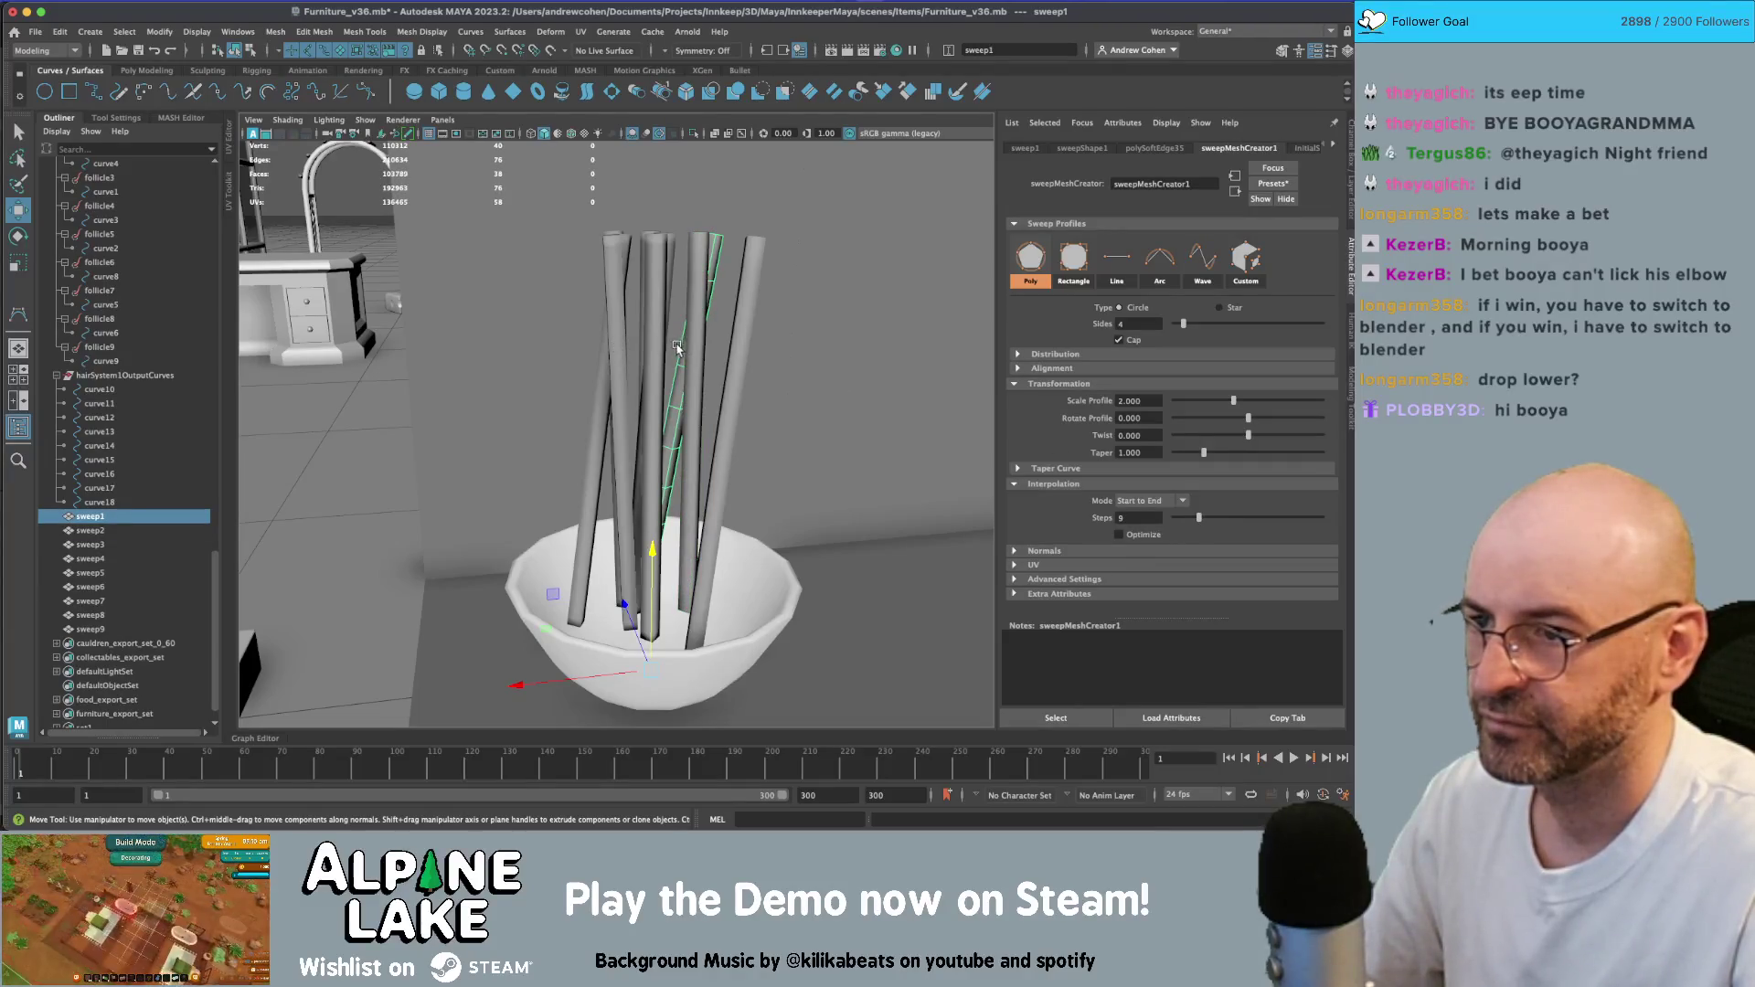
left_click_drag(677, 347, 716, 364, "alt")
left_click(668, 271)
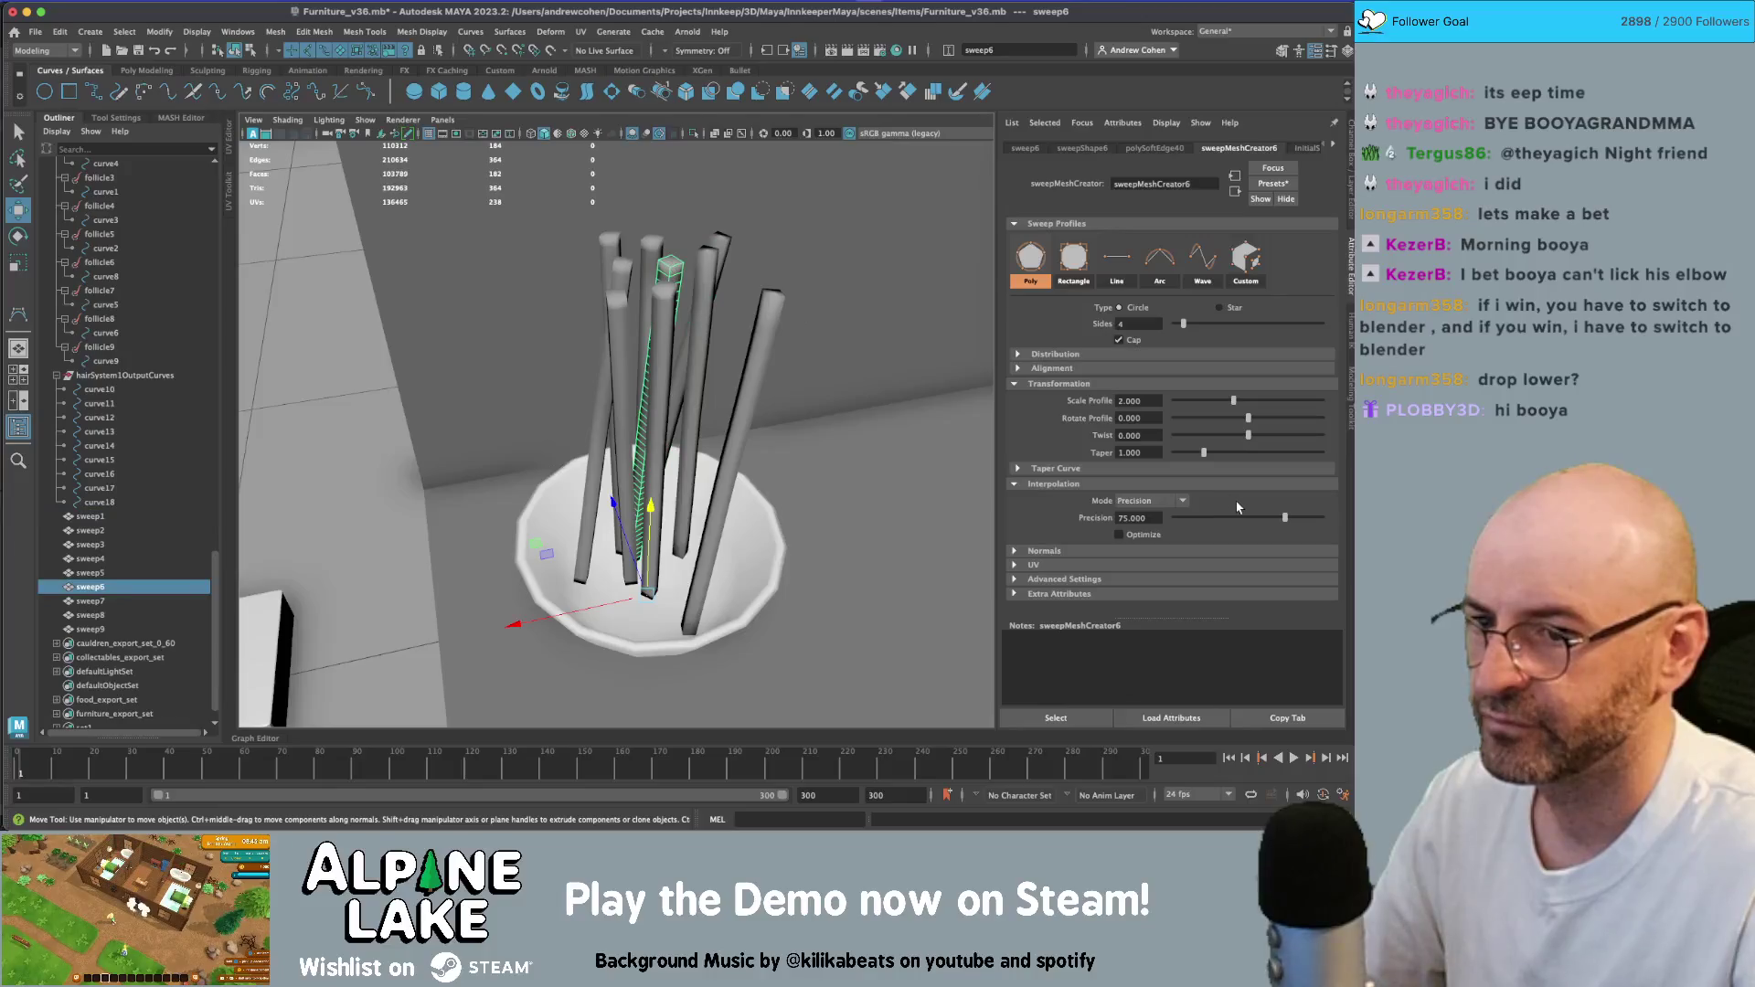
left_click_drag(1201, 522, 1205, 520)
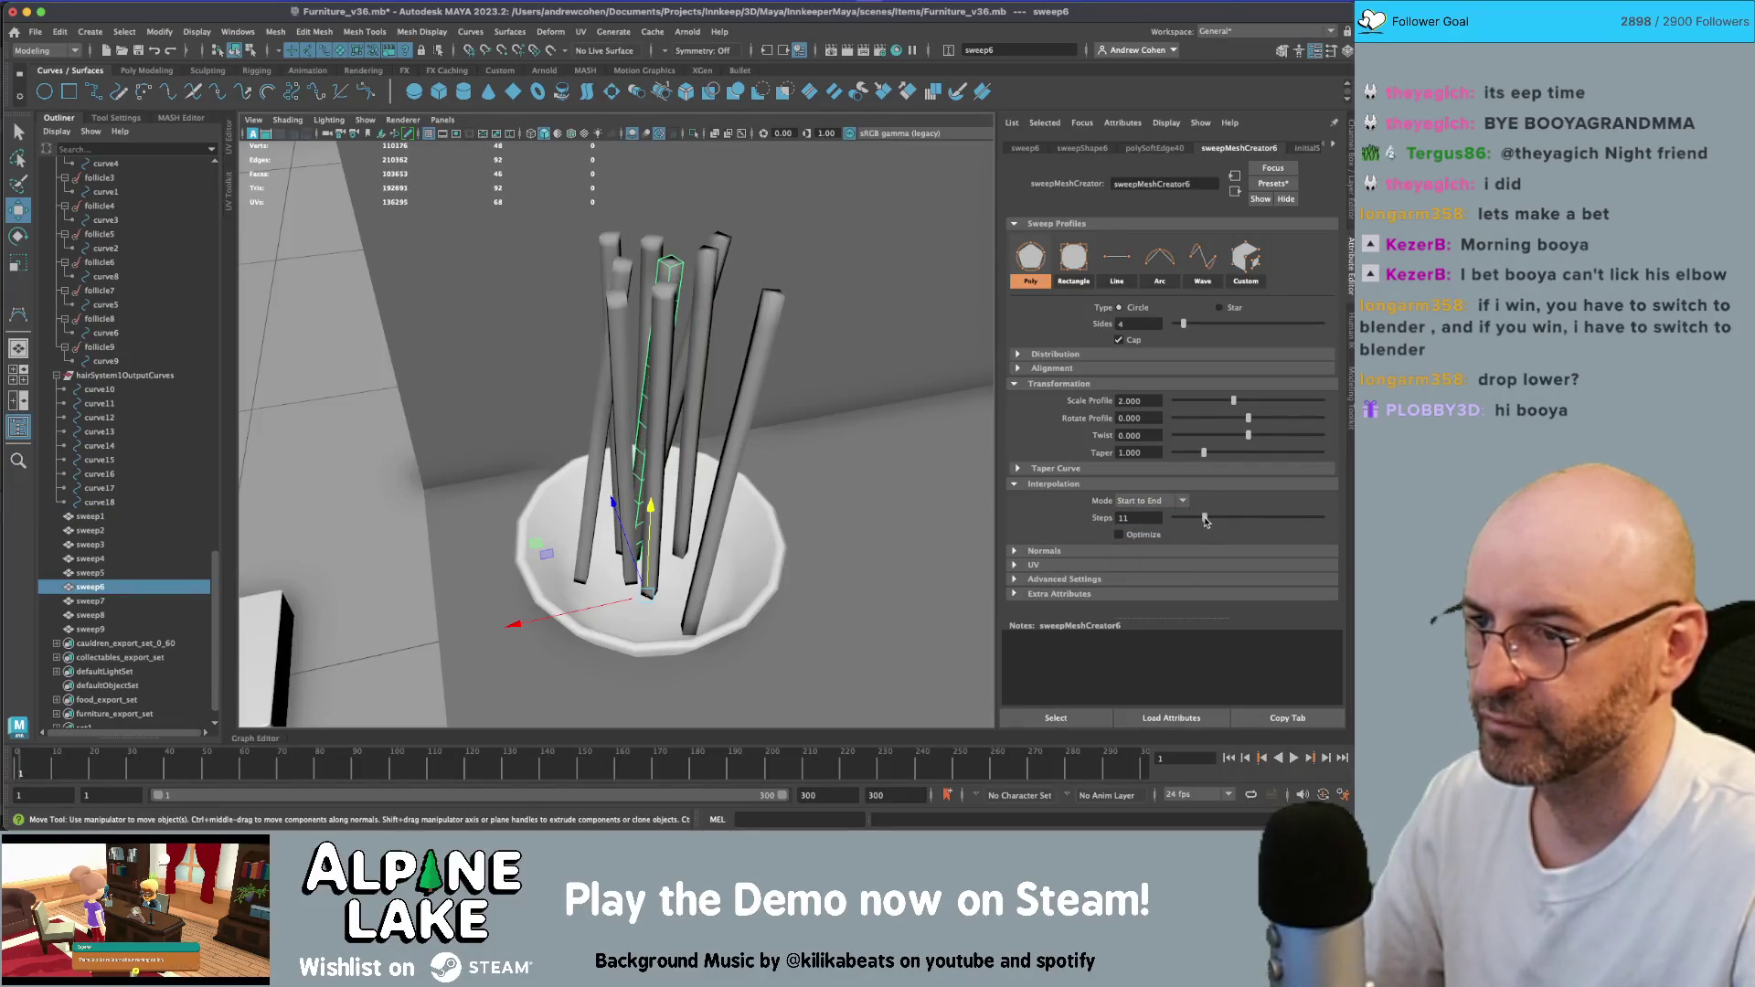
left_click(675, 373)
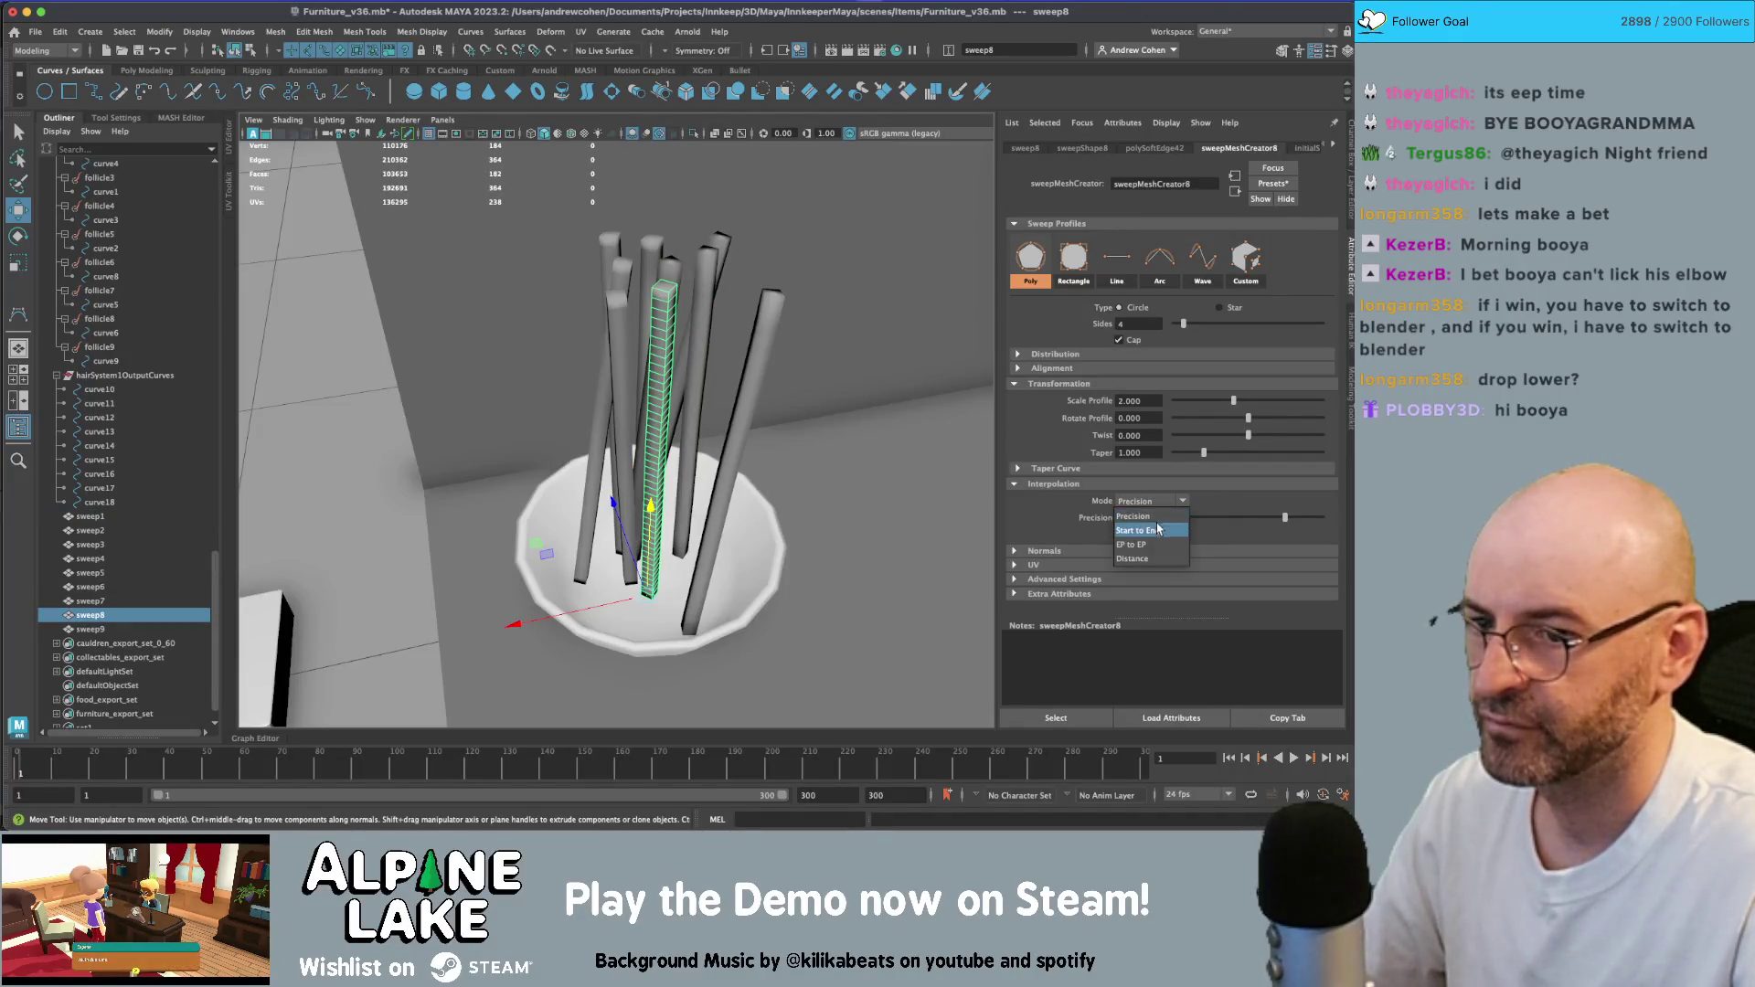
left_click(1205, 519)
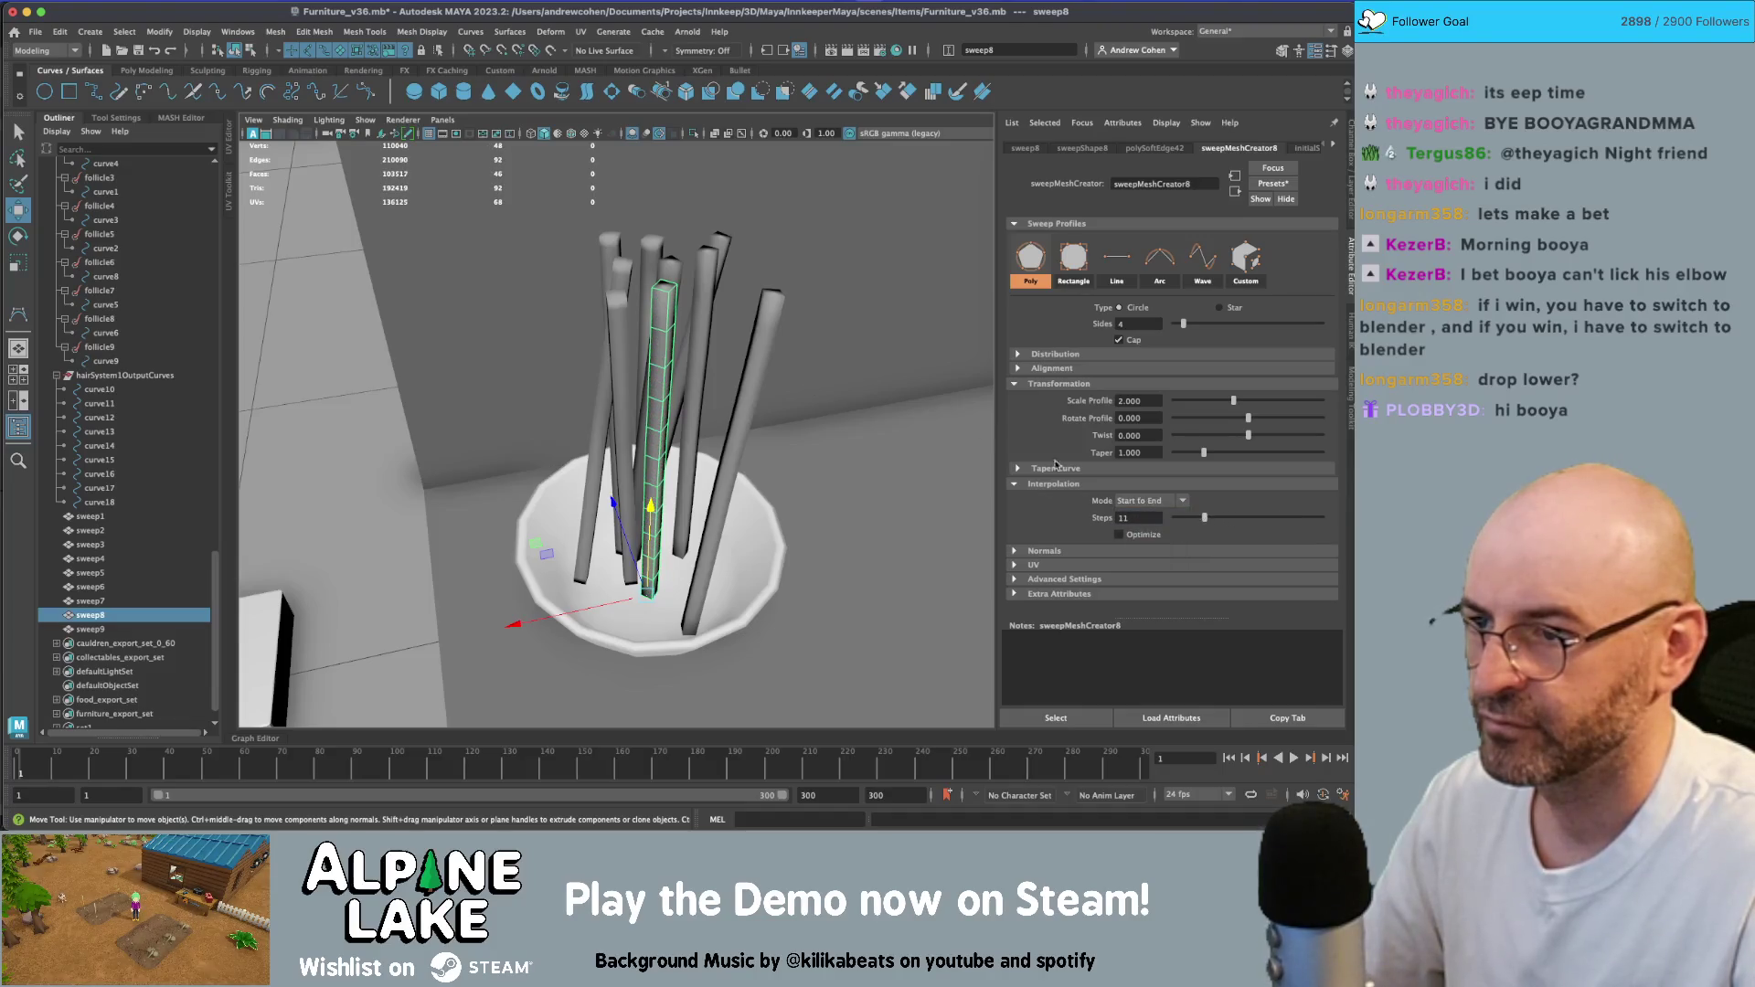
left_click(626, 350)
left_click(1211, 520)
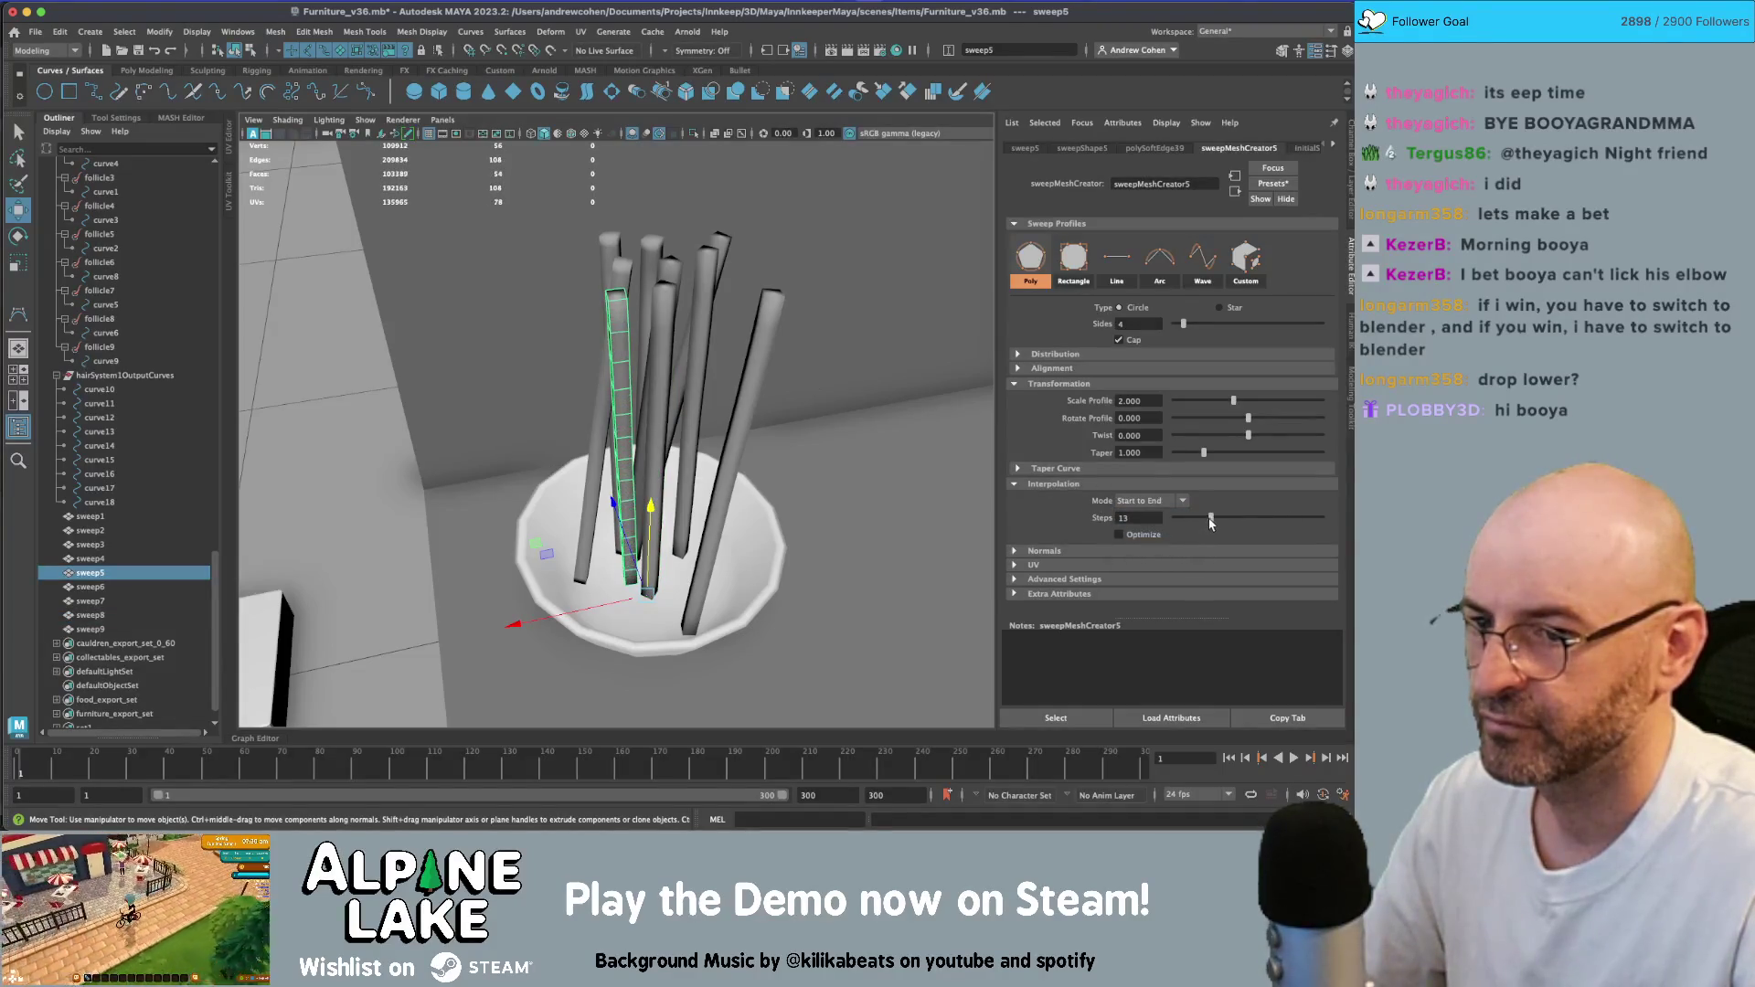
- Switch sweep4 to Start to End interpolation with 11 steps
mouse_move(620, 366)
left_mouse_down("alt")
mouse_move(640, 348)
mouse_move(628, 327)
left_mouse_up("alt")
left_click(628, 326)
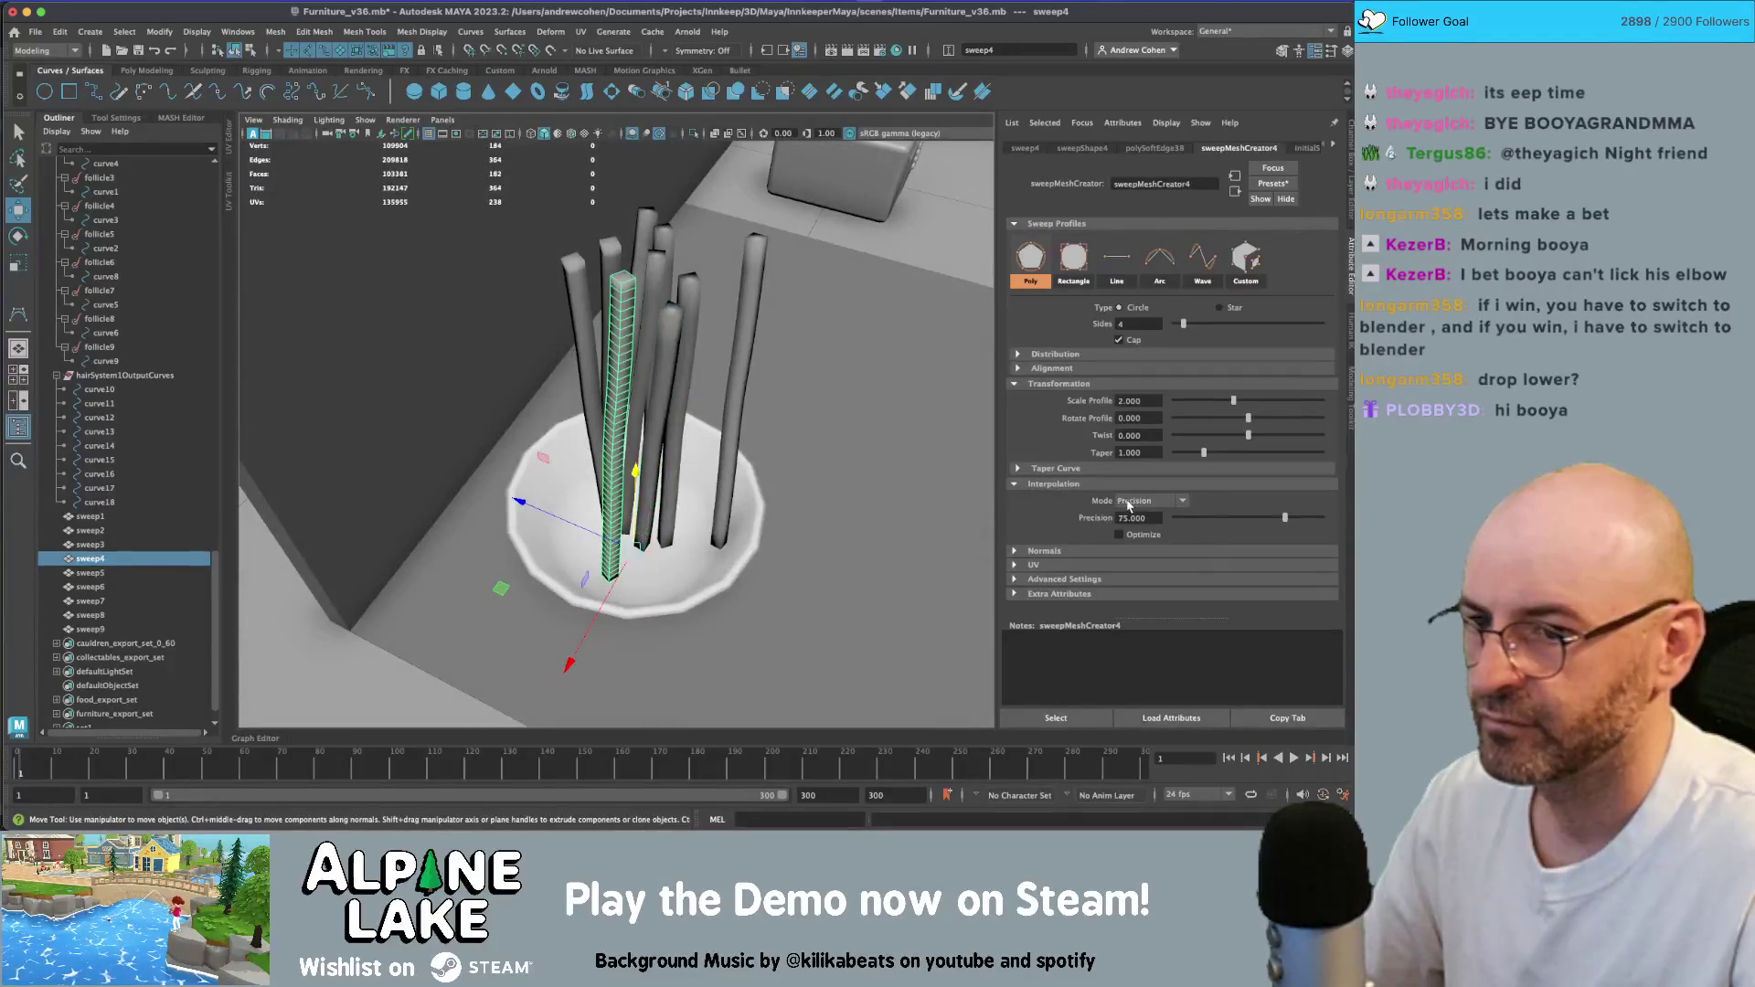
left_click(1129, 503)
left_click(1138, 520)
left_click(1207, 519)
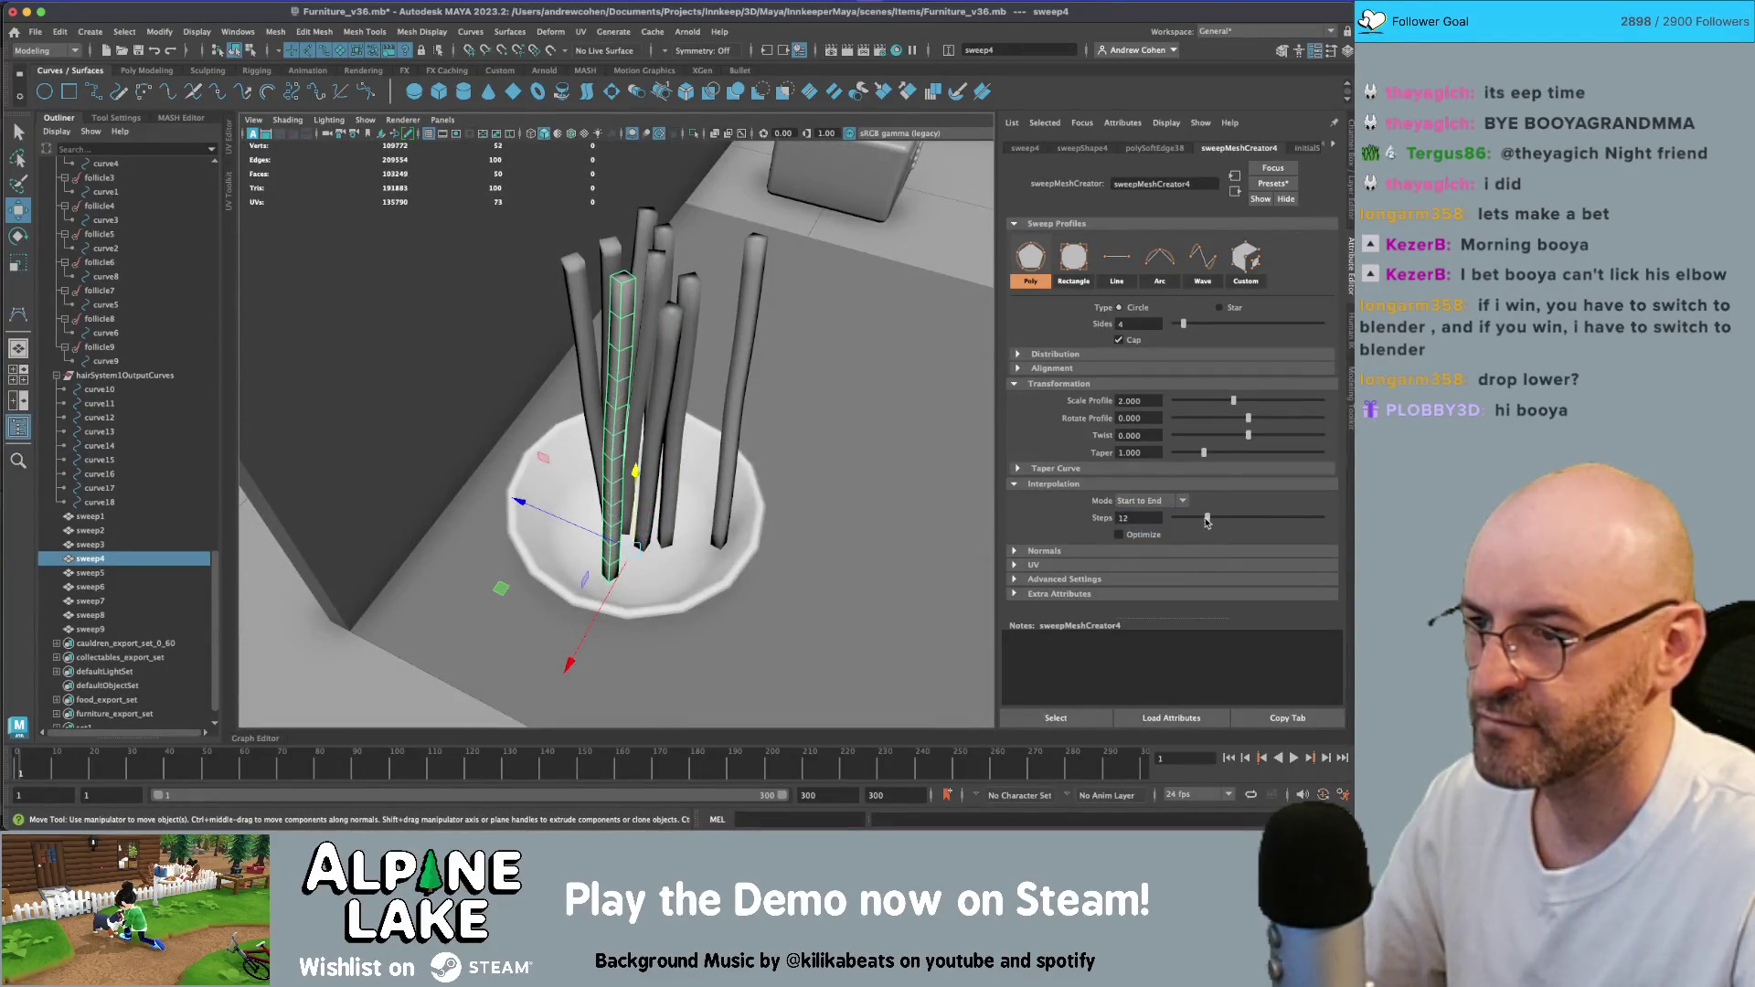
left_click_drag(1207, 520, 1205, 520)
- Give sweep3 (11 steps) and sweep9 Start to End interpolation, then start the hair simulation
left_click(588, 320)
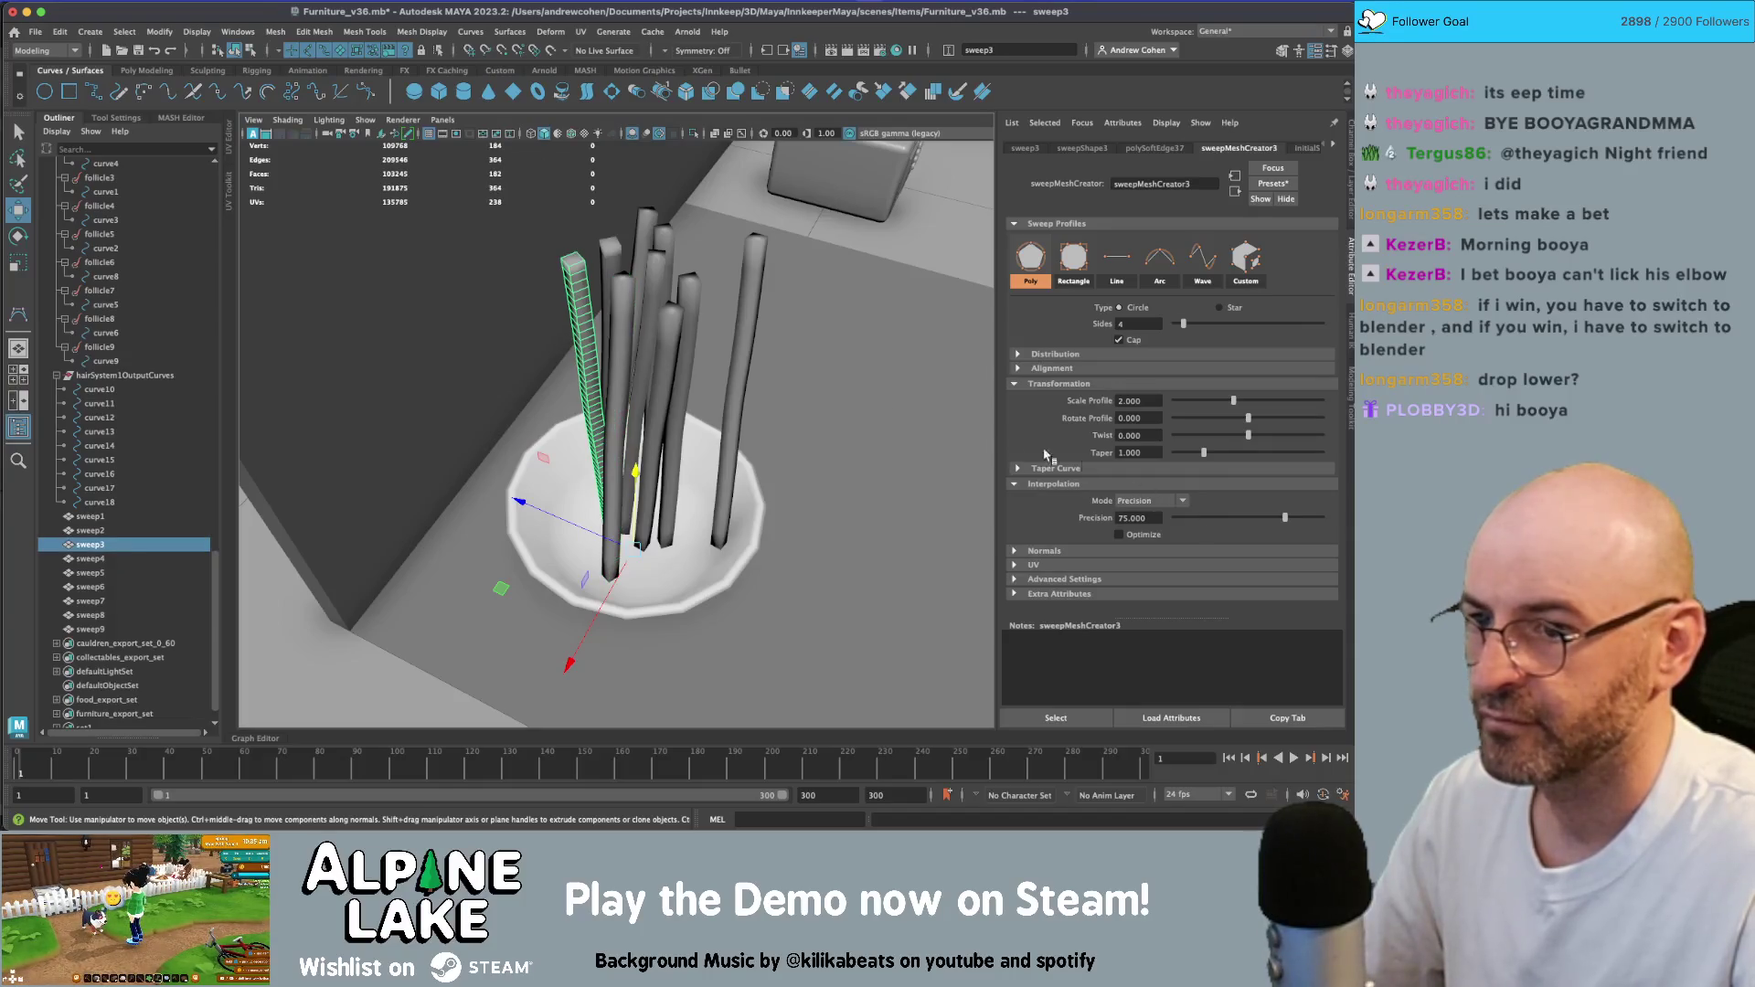
left_click(1154, 501)
left_click(1182, 518)
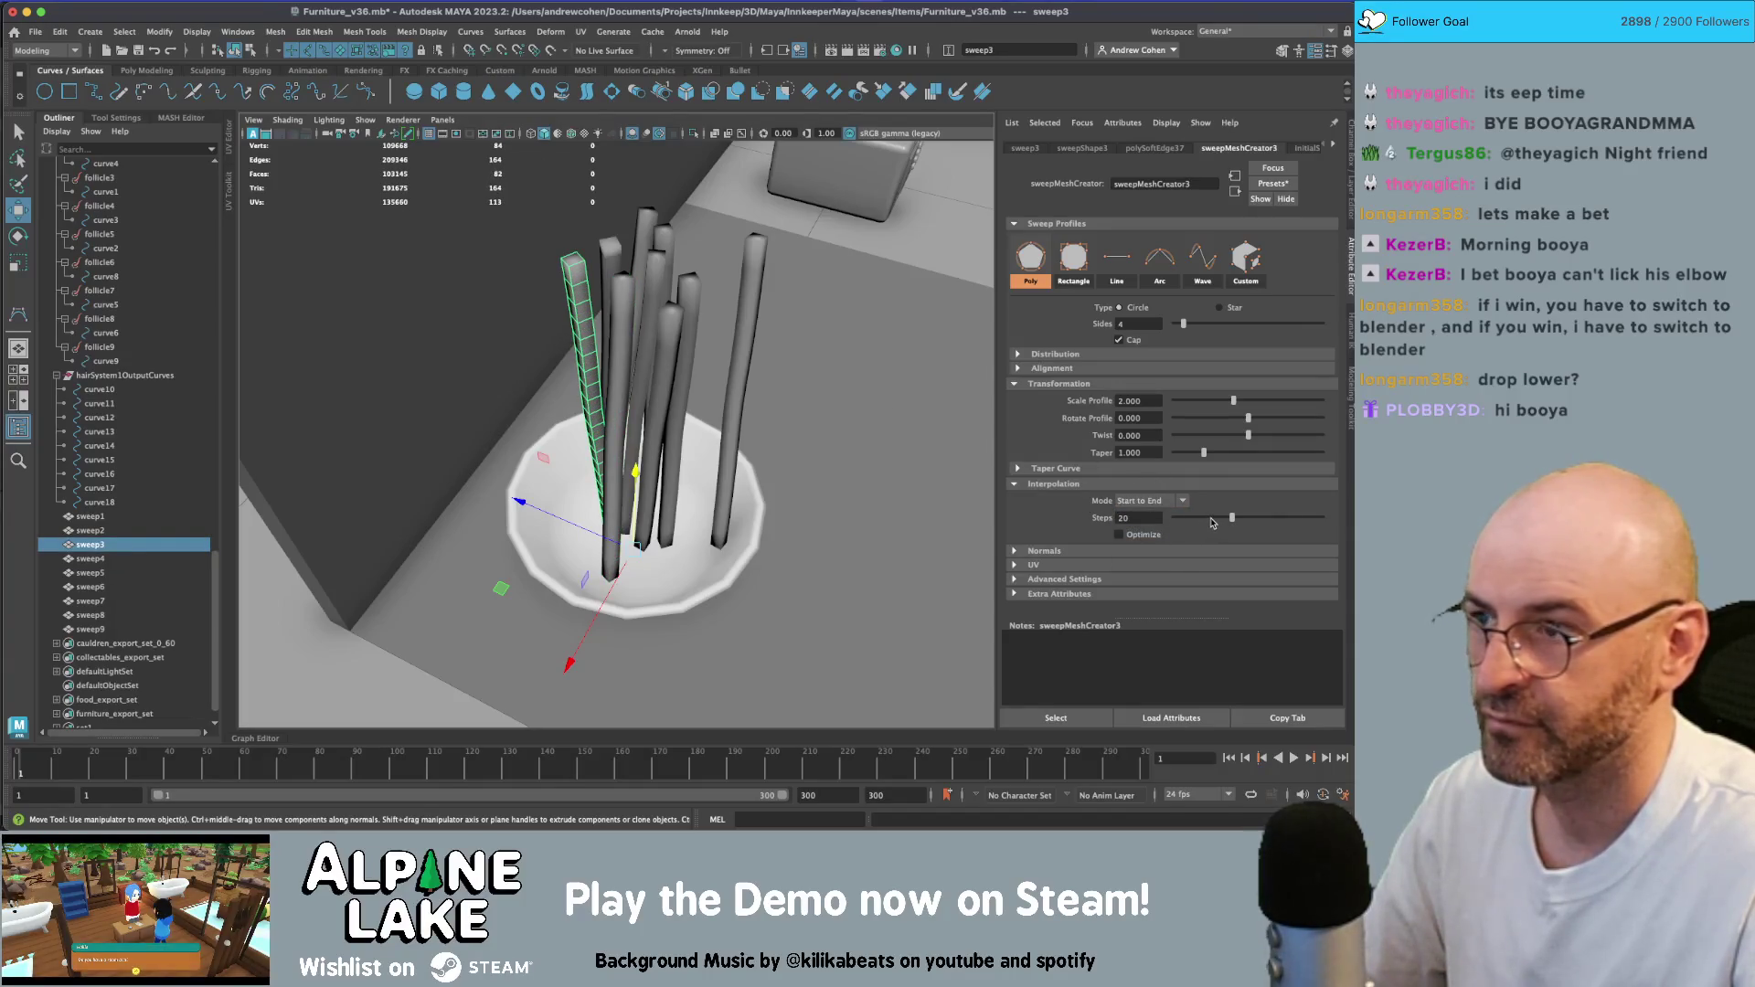
left_click_drag(1212, 522, 1202, 519)
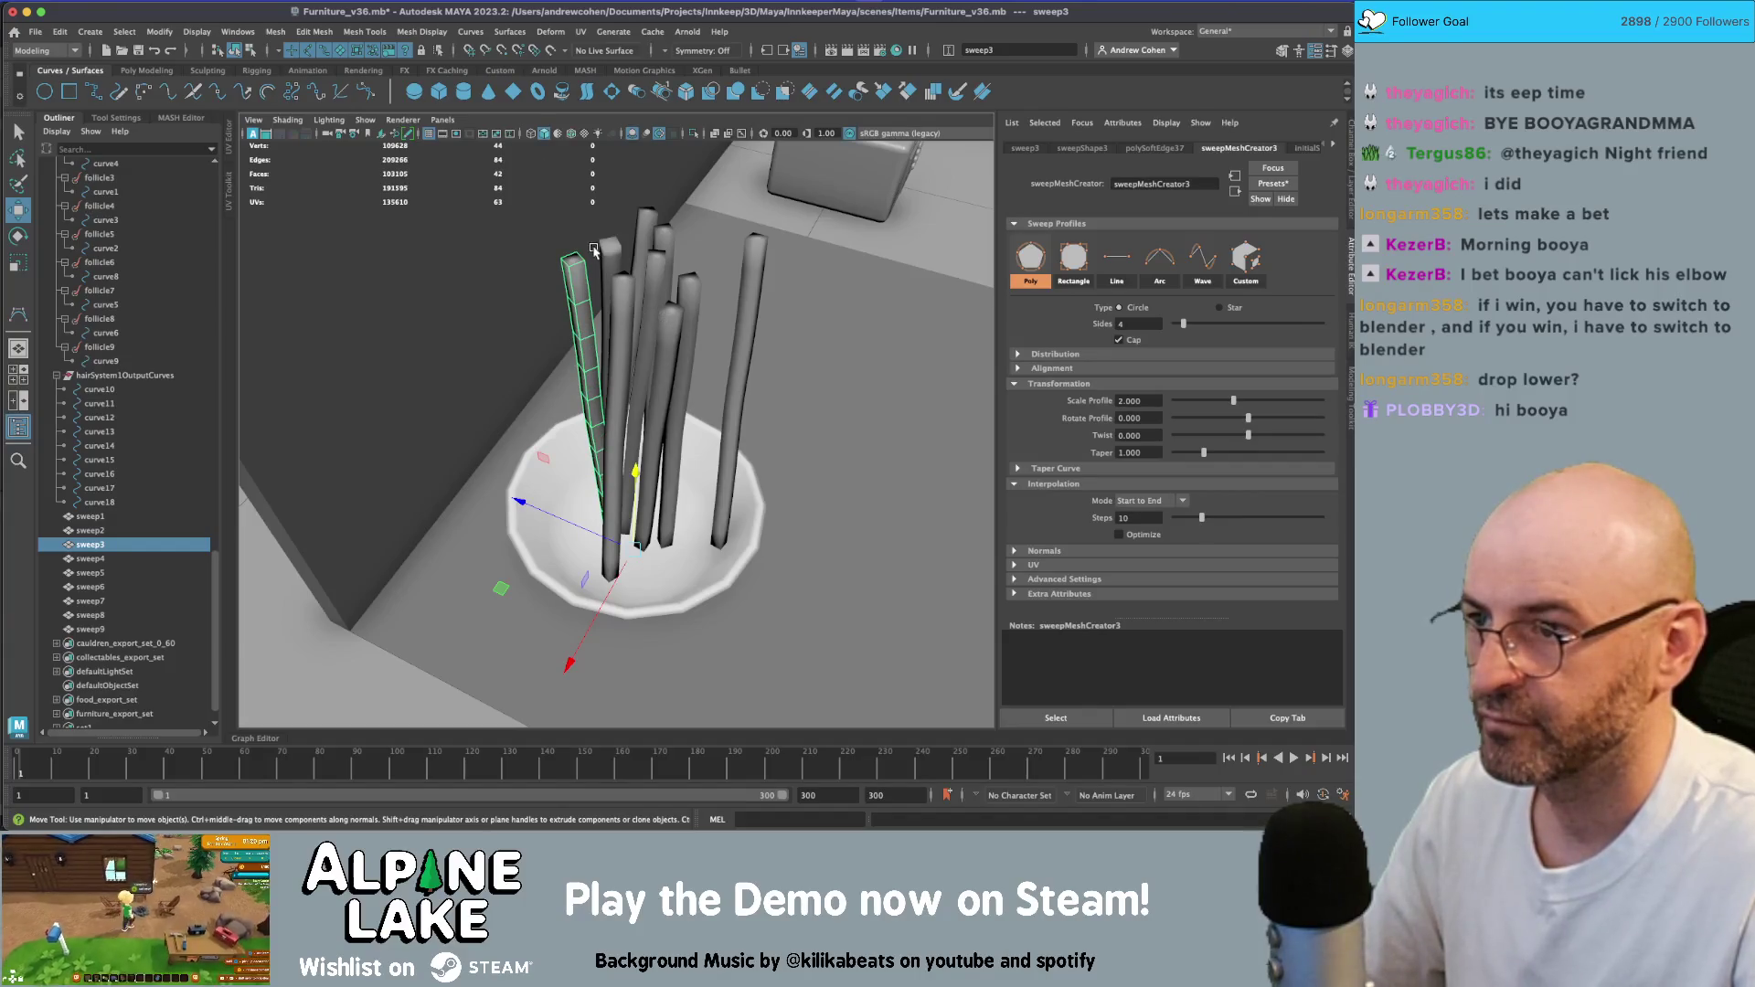
left_click(604, 248)
left_click(1150, 500)
left_click(1143, 512)
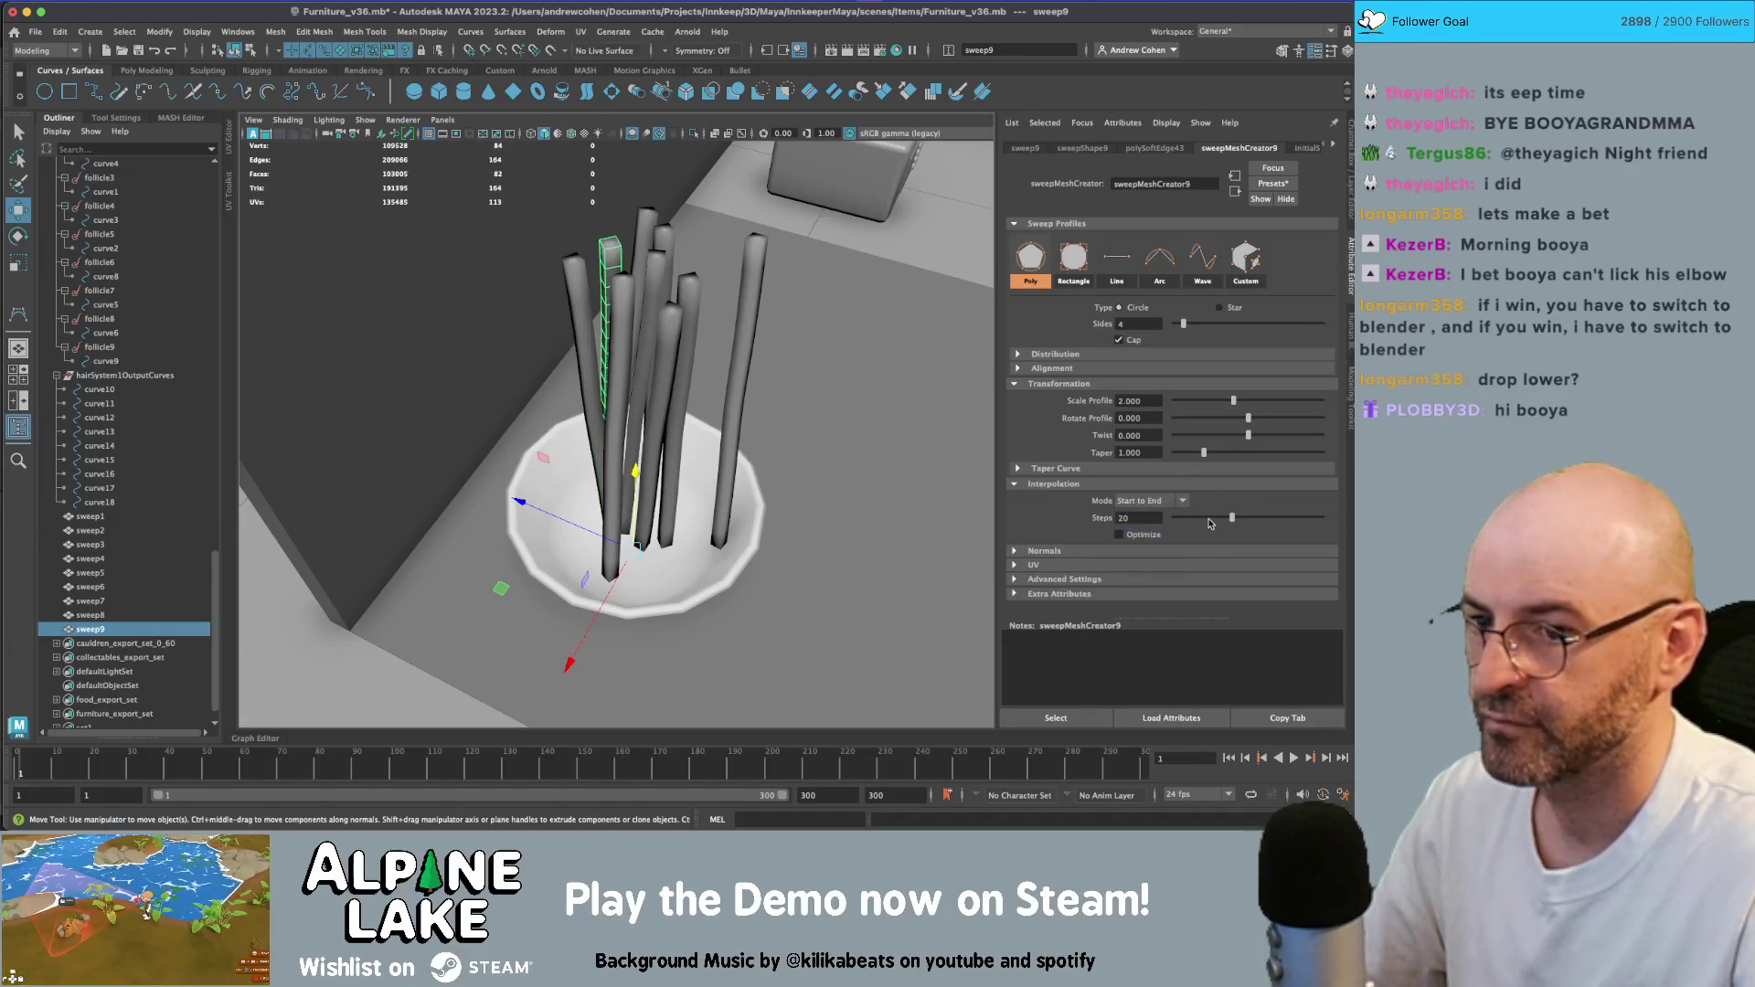
key("alt+v")
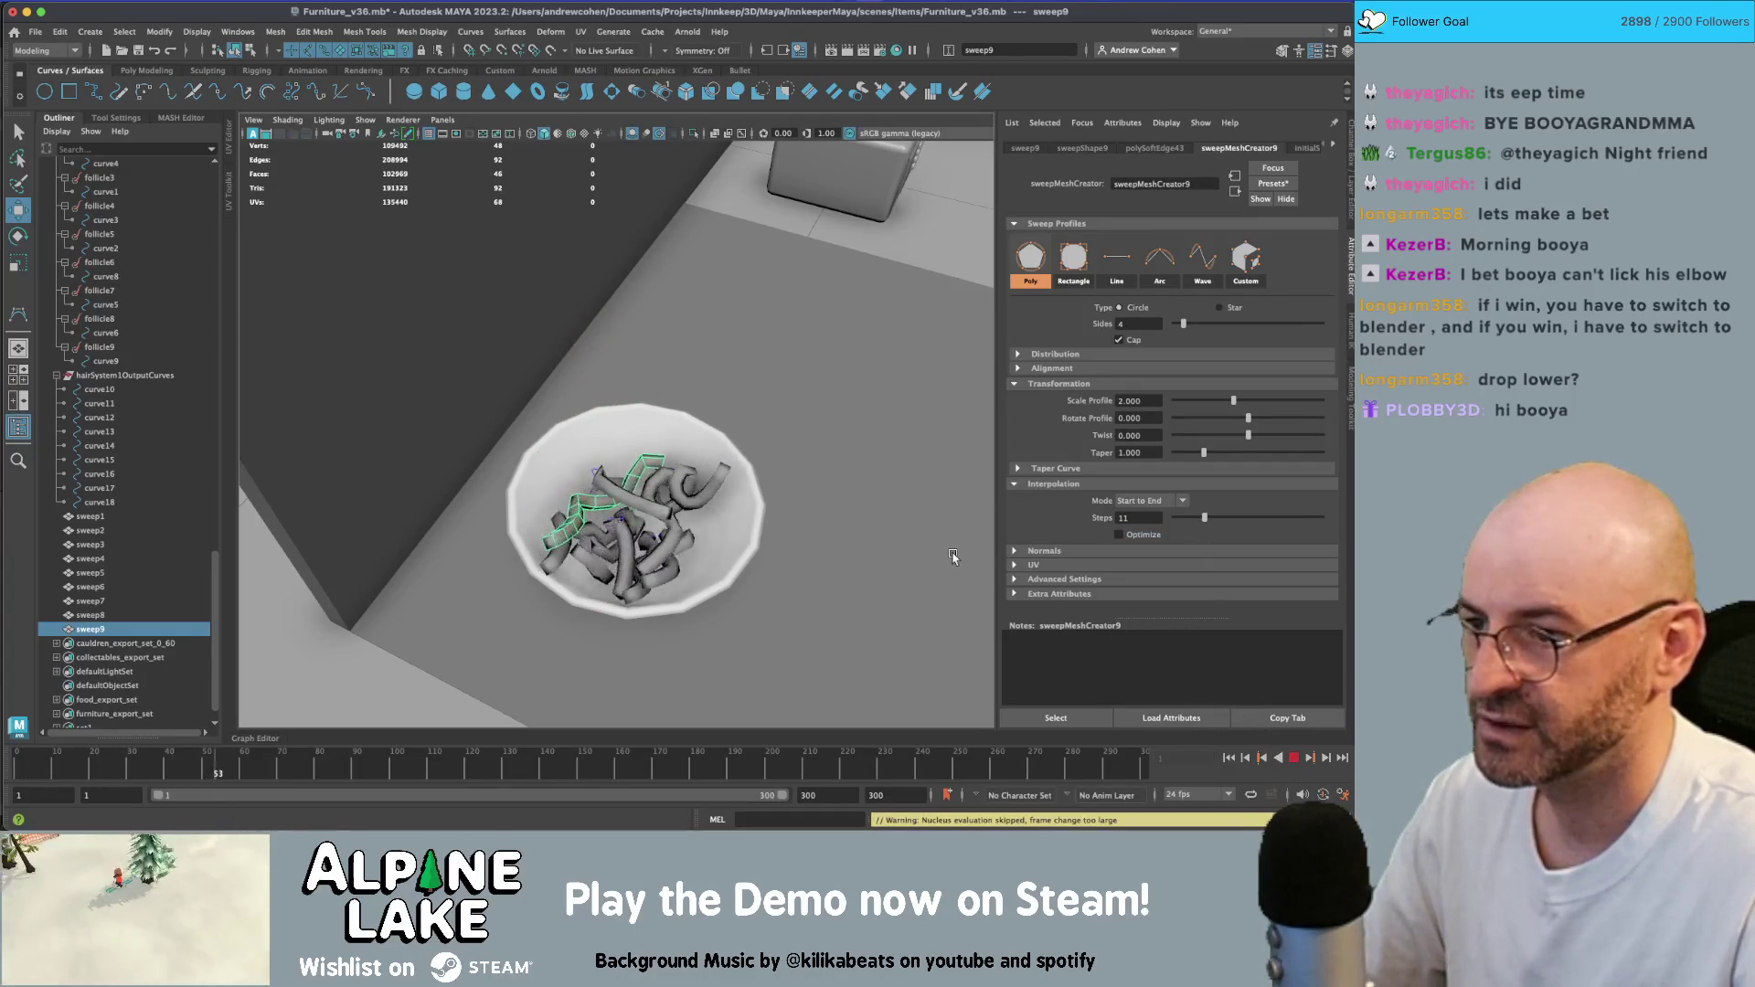
- Tumble around the bowl as the noodles settle, then replay and stop at frame 138
mouse_move(891, 521)
left_mouse_down("alt")
mouse_move(847, 499)
mouse_move(809, 516)
mouse_move(813, 537)
left_mouse_up("alt")
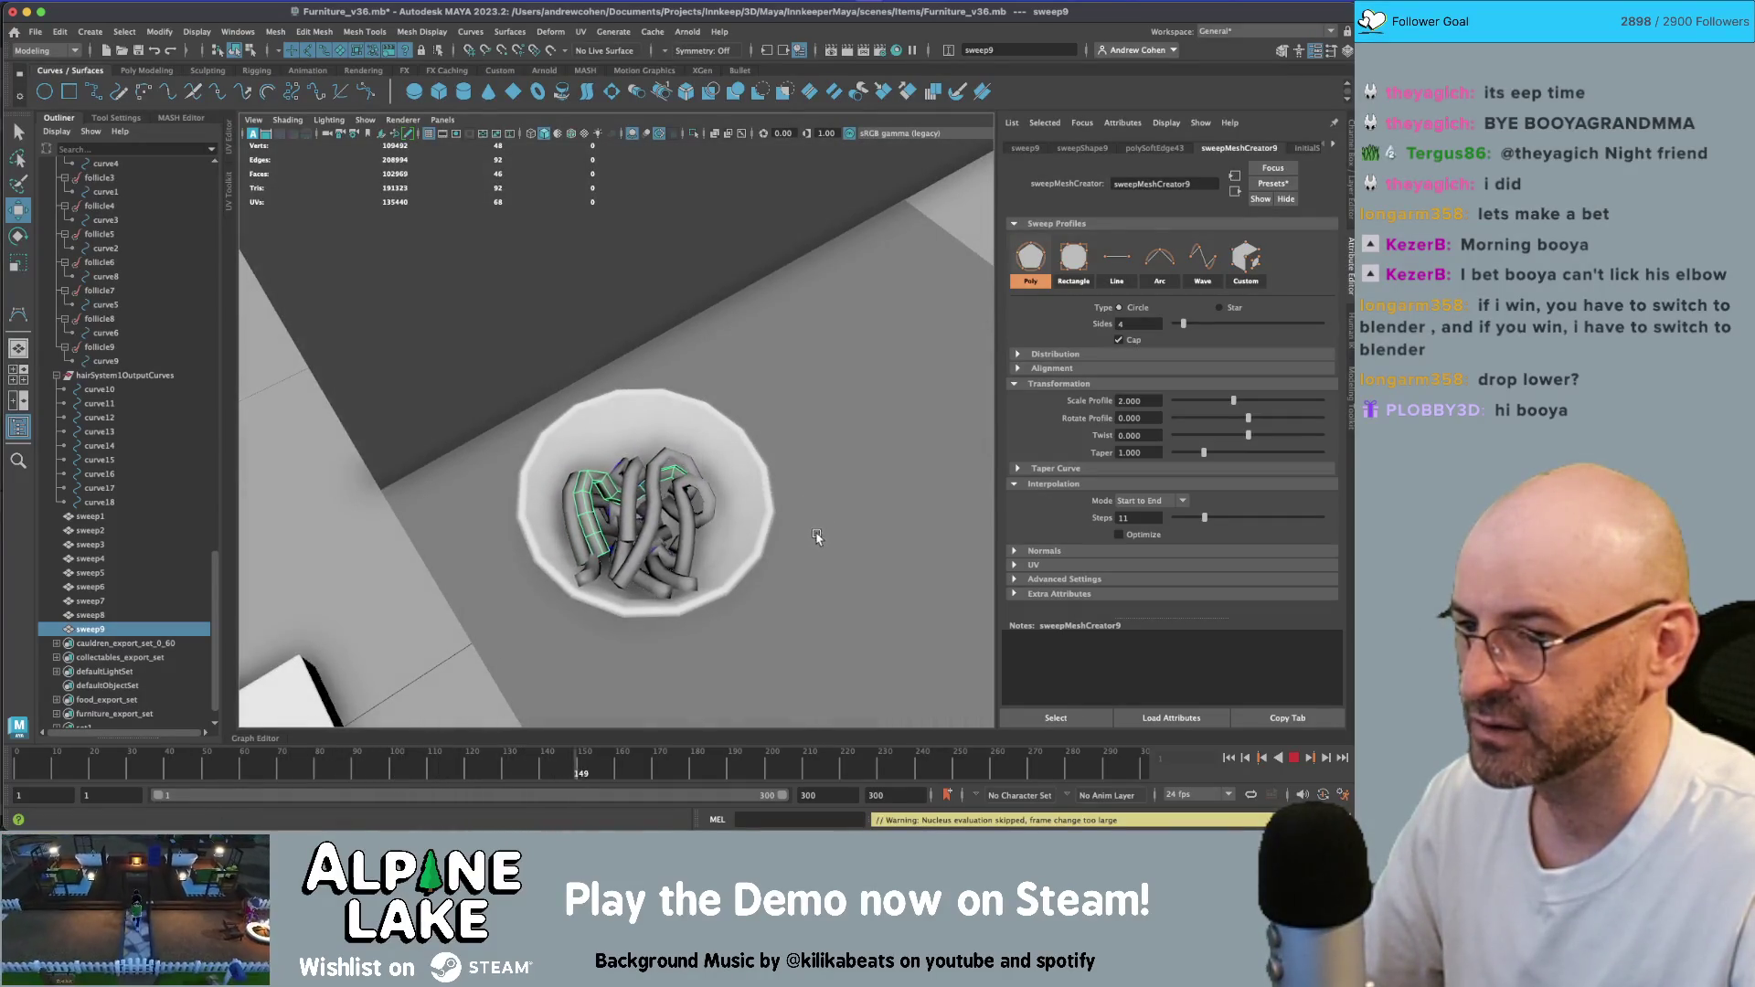
mouse_move(812, 536)
left_mouse_down("alt")
mouse_move(804, 441)
mouse_move(818, 549)
left_mouse_up("alt")
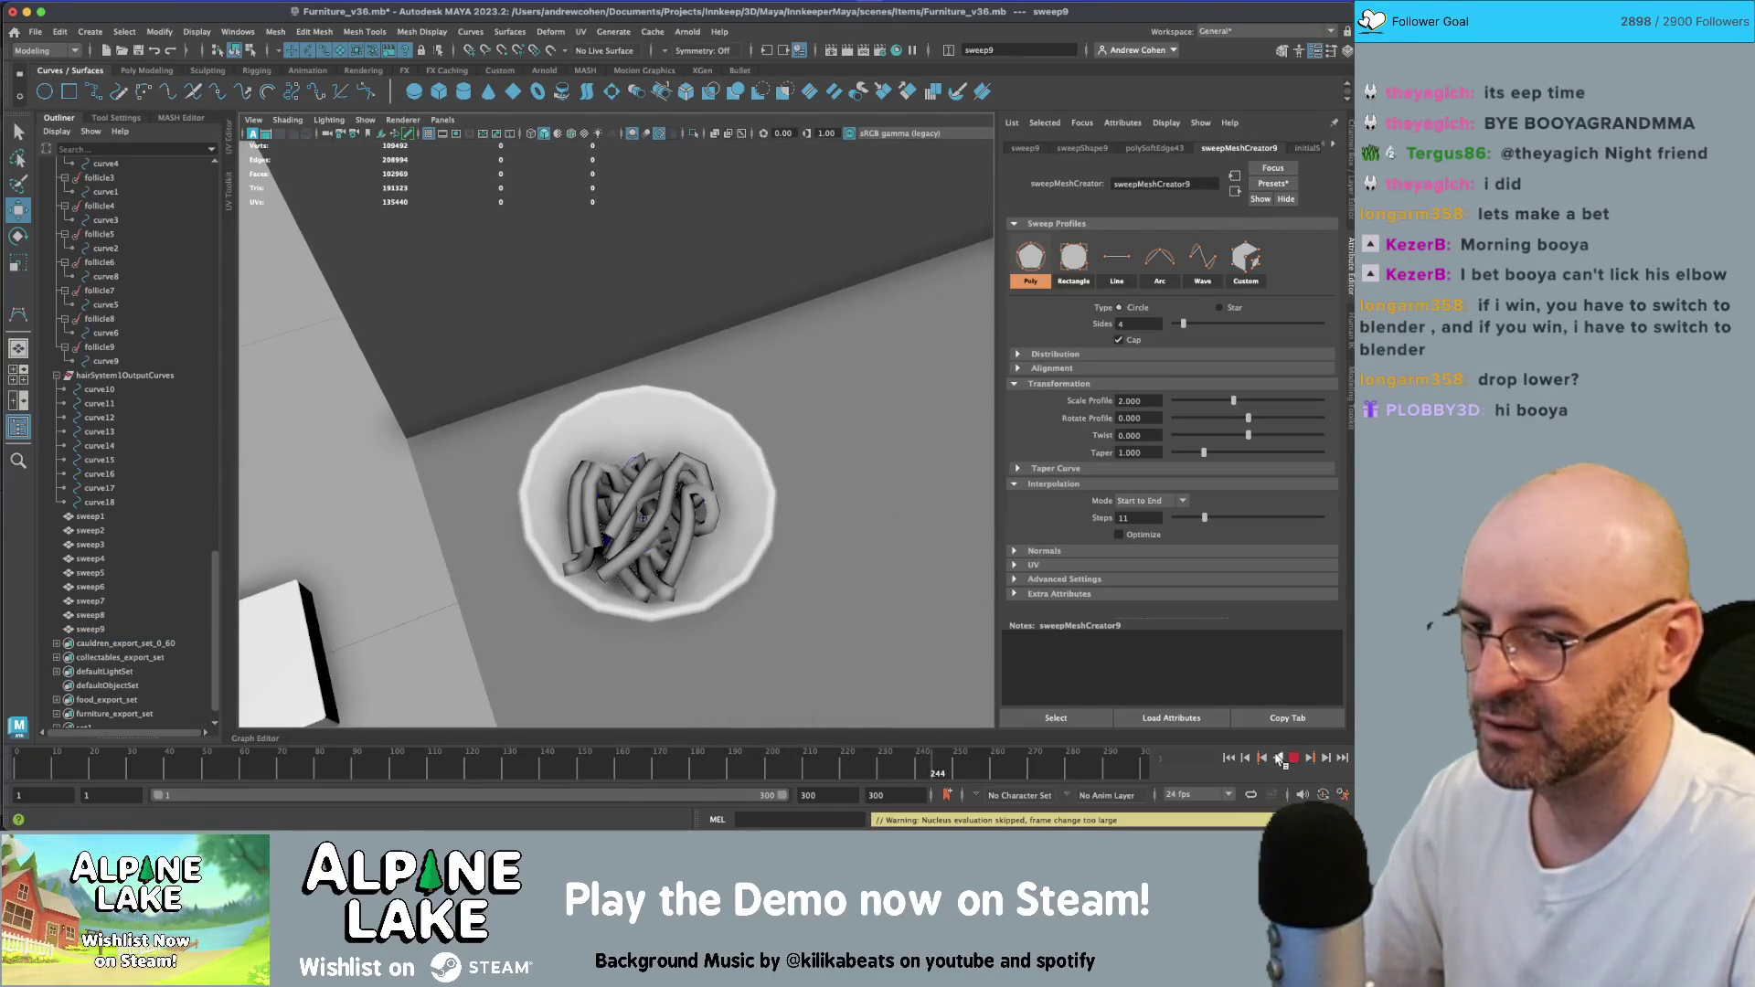
left_click(732, 585)
mouse_move(722, 562)
left_mouse_down("alt")
mouse_move(710, 543)
mouse_move(616, 543)
left_mouse_up("alt")
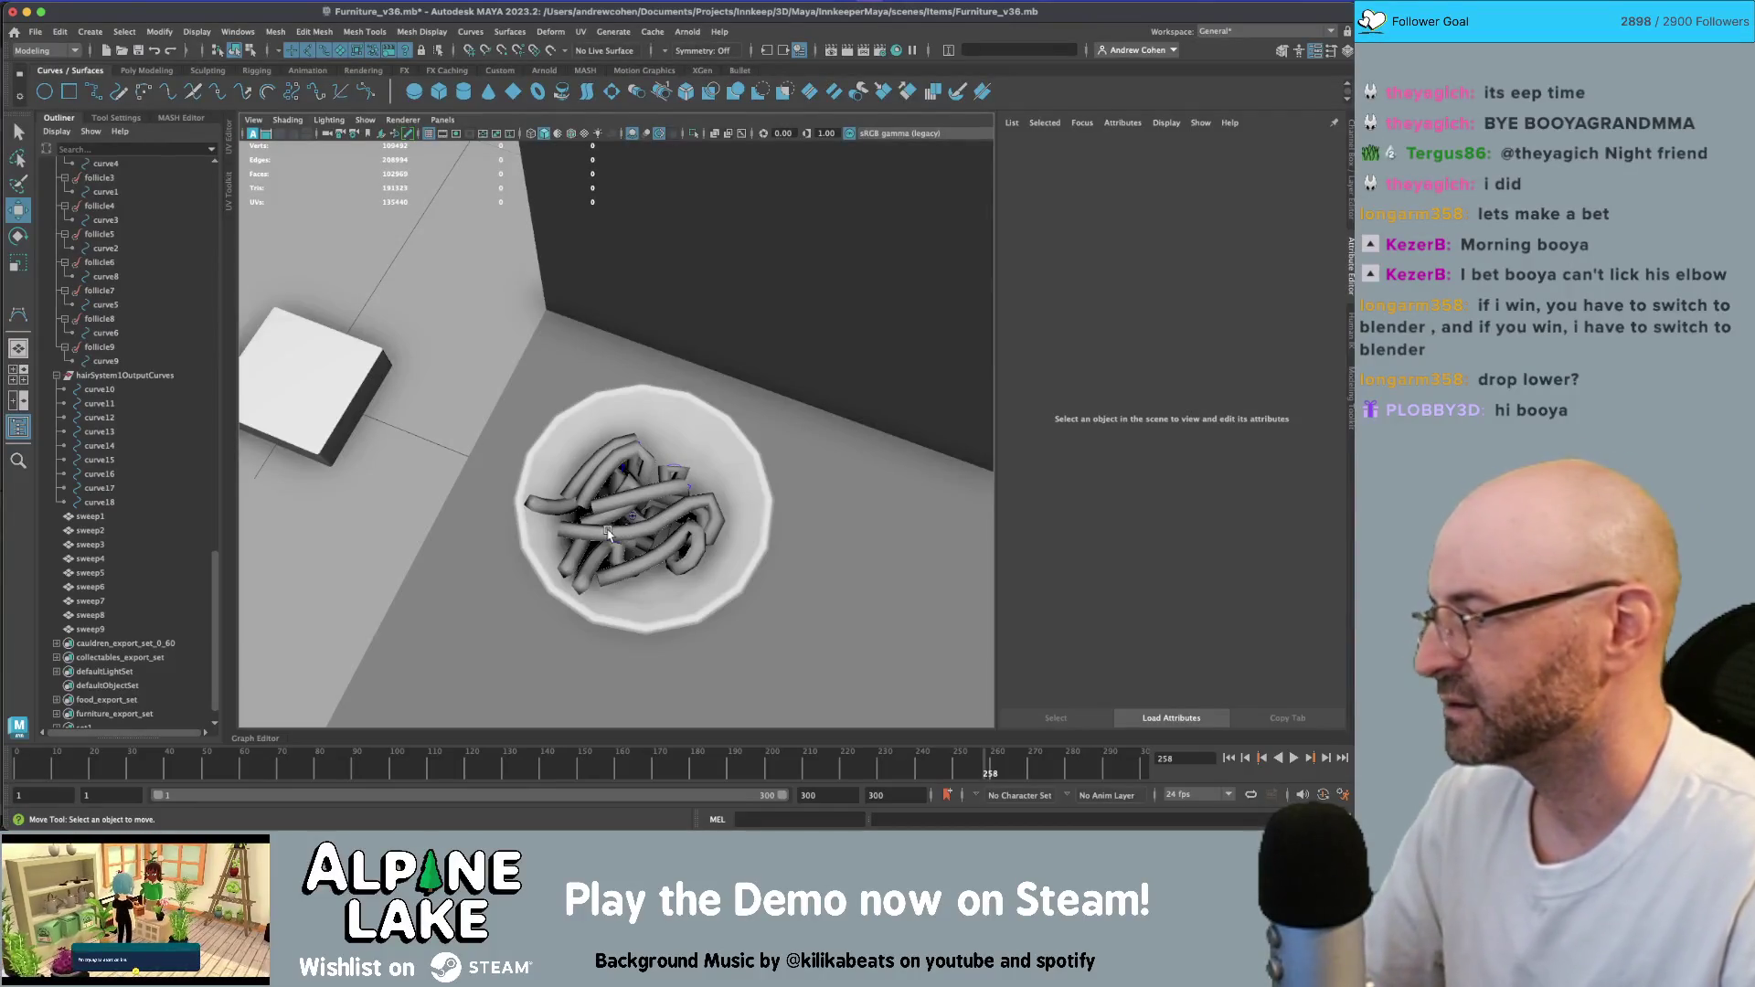
mouse_move(618, 533)
left_mouse_down("alt")
mouse_move(575, 494)
mouse_move(618, 465)
mouse_move(644, 518)
left_mouse_up("alt")
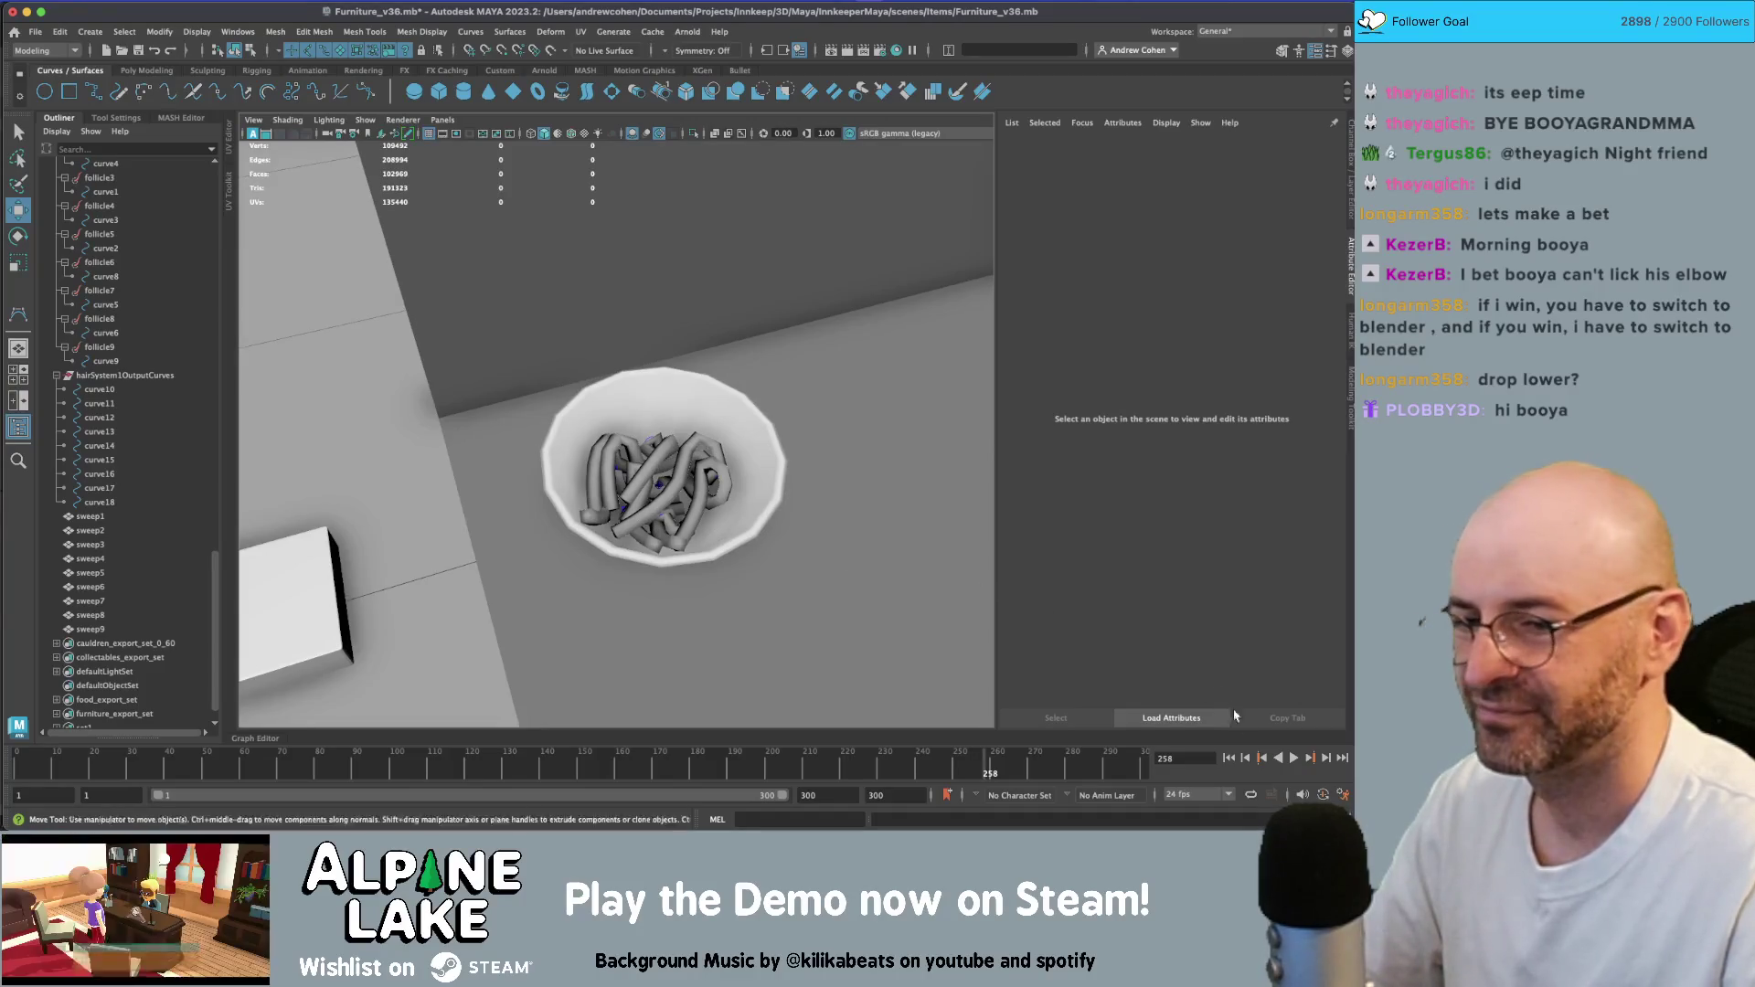
left_click(1292, 758)
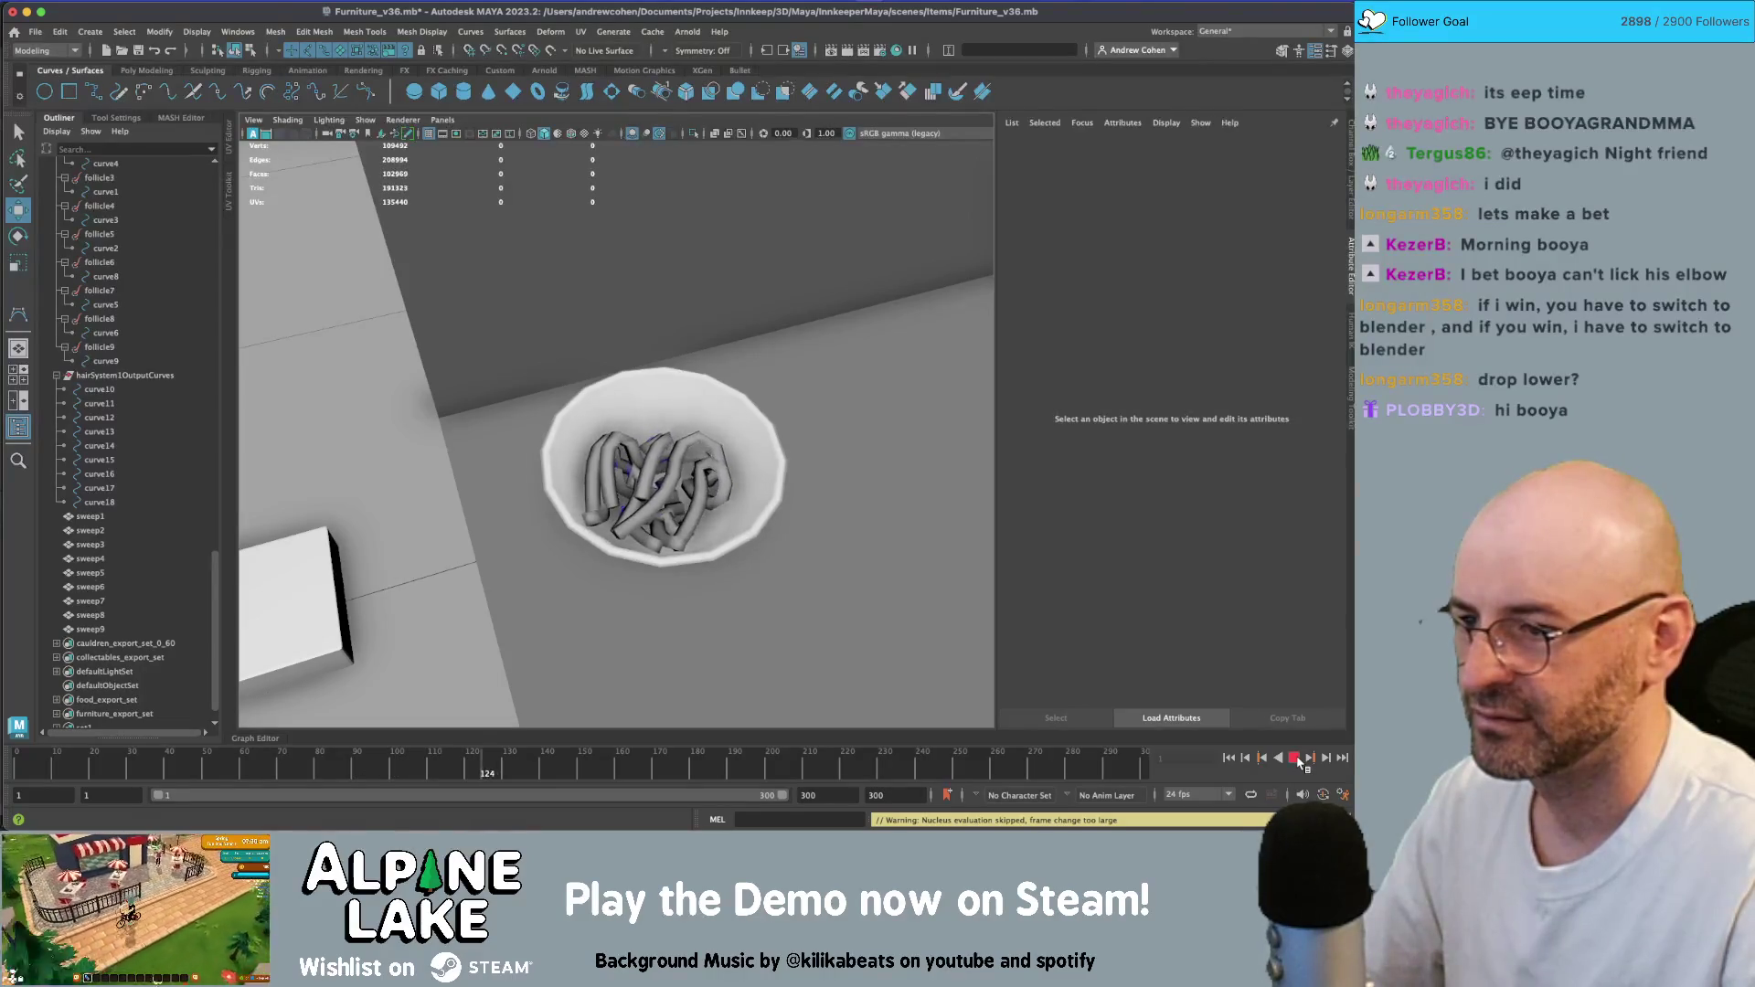
left_click(1296, 759)
- Select hairSystem1, set Bend Resistance to 0.001, and test-play the simulation from frame 1
left_click(177, 515)
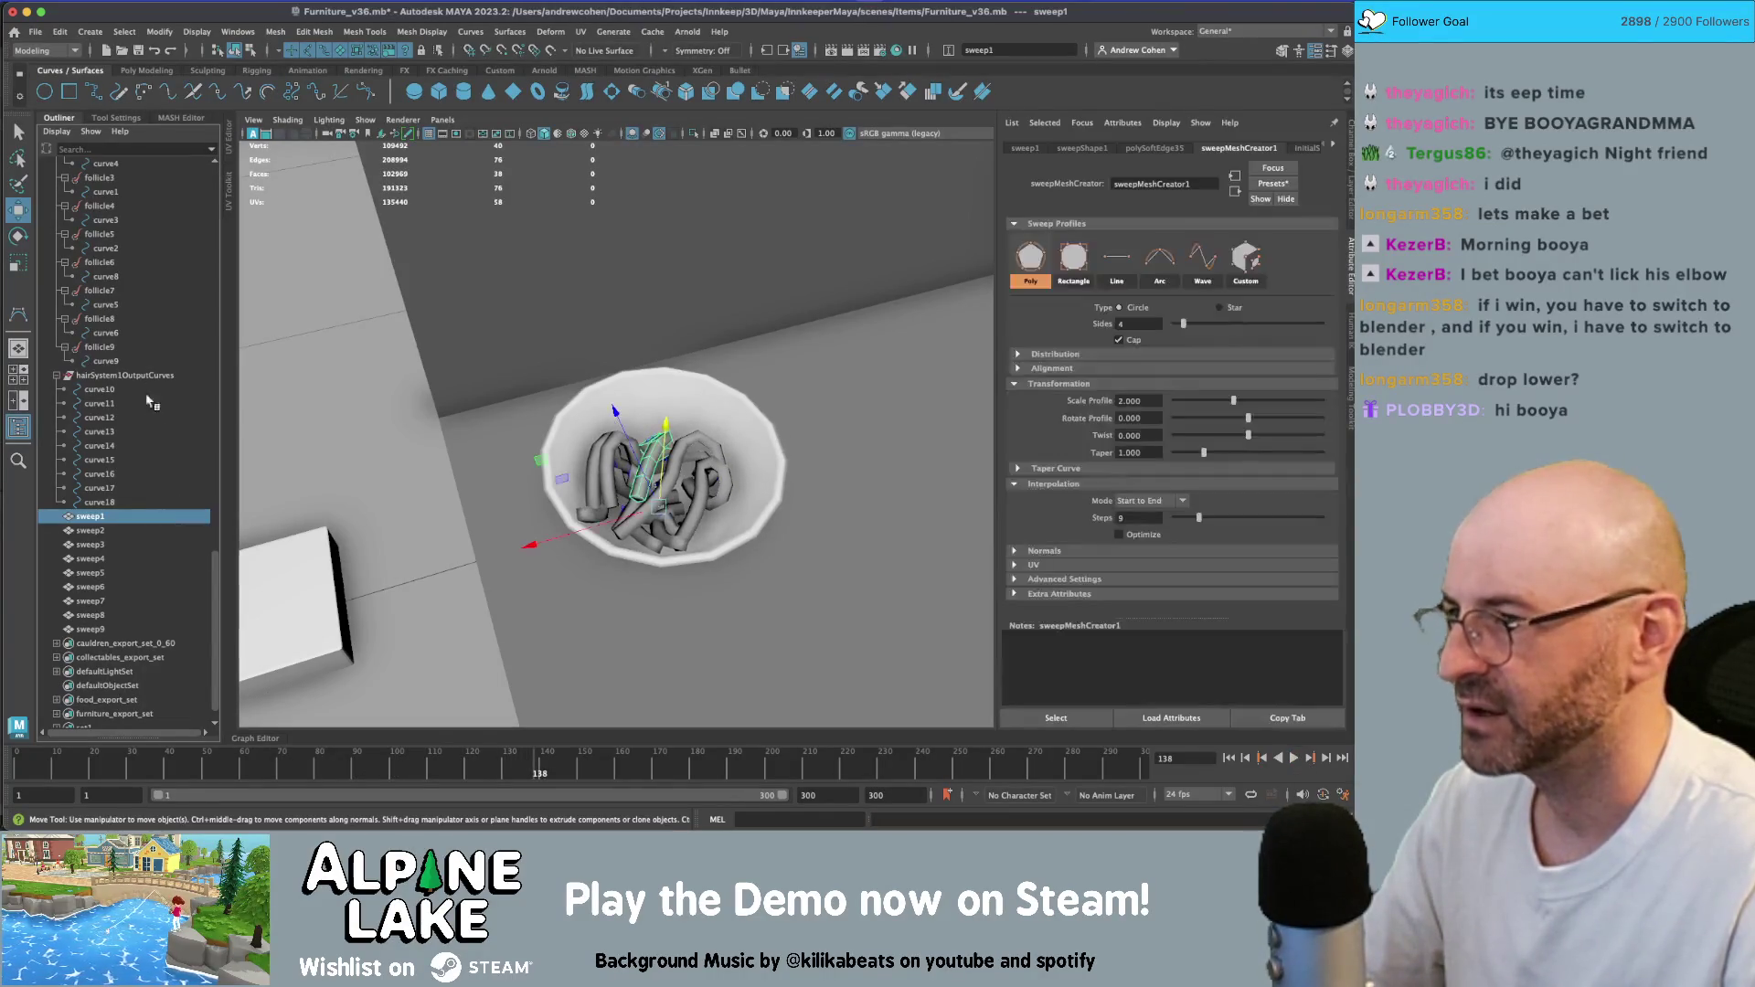
left_click(144, 362)
scroll(144, 366, "up", 5)
left_click(140, 318)
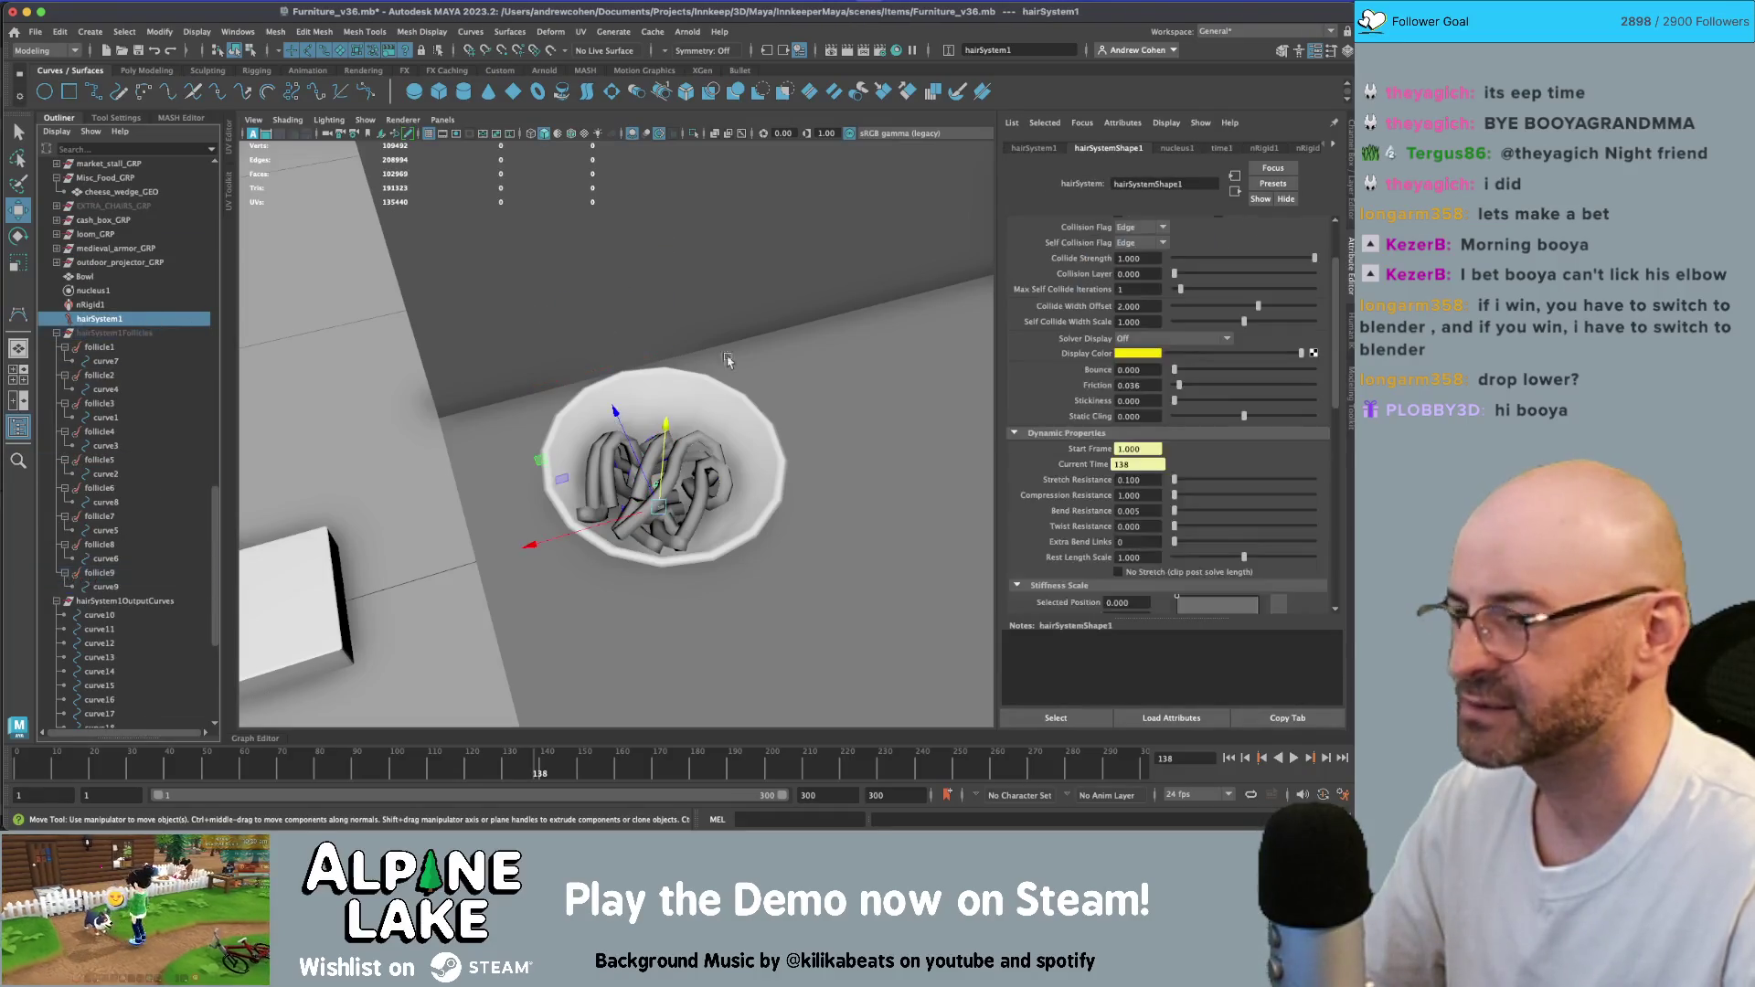
left_click(1154, 512)
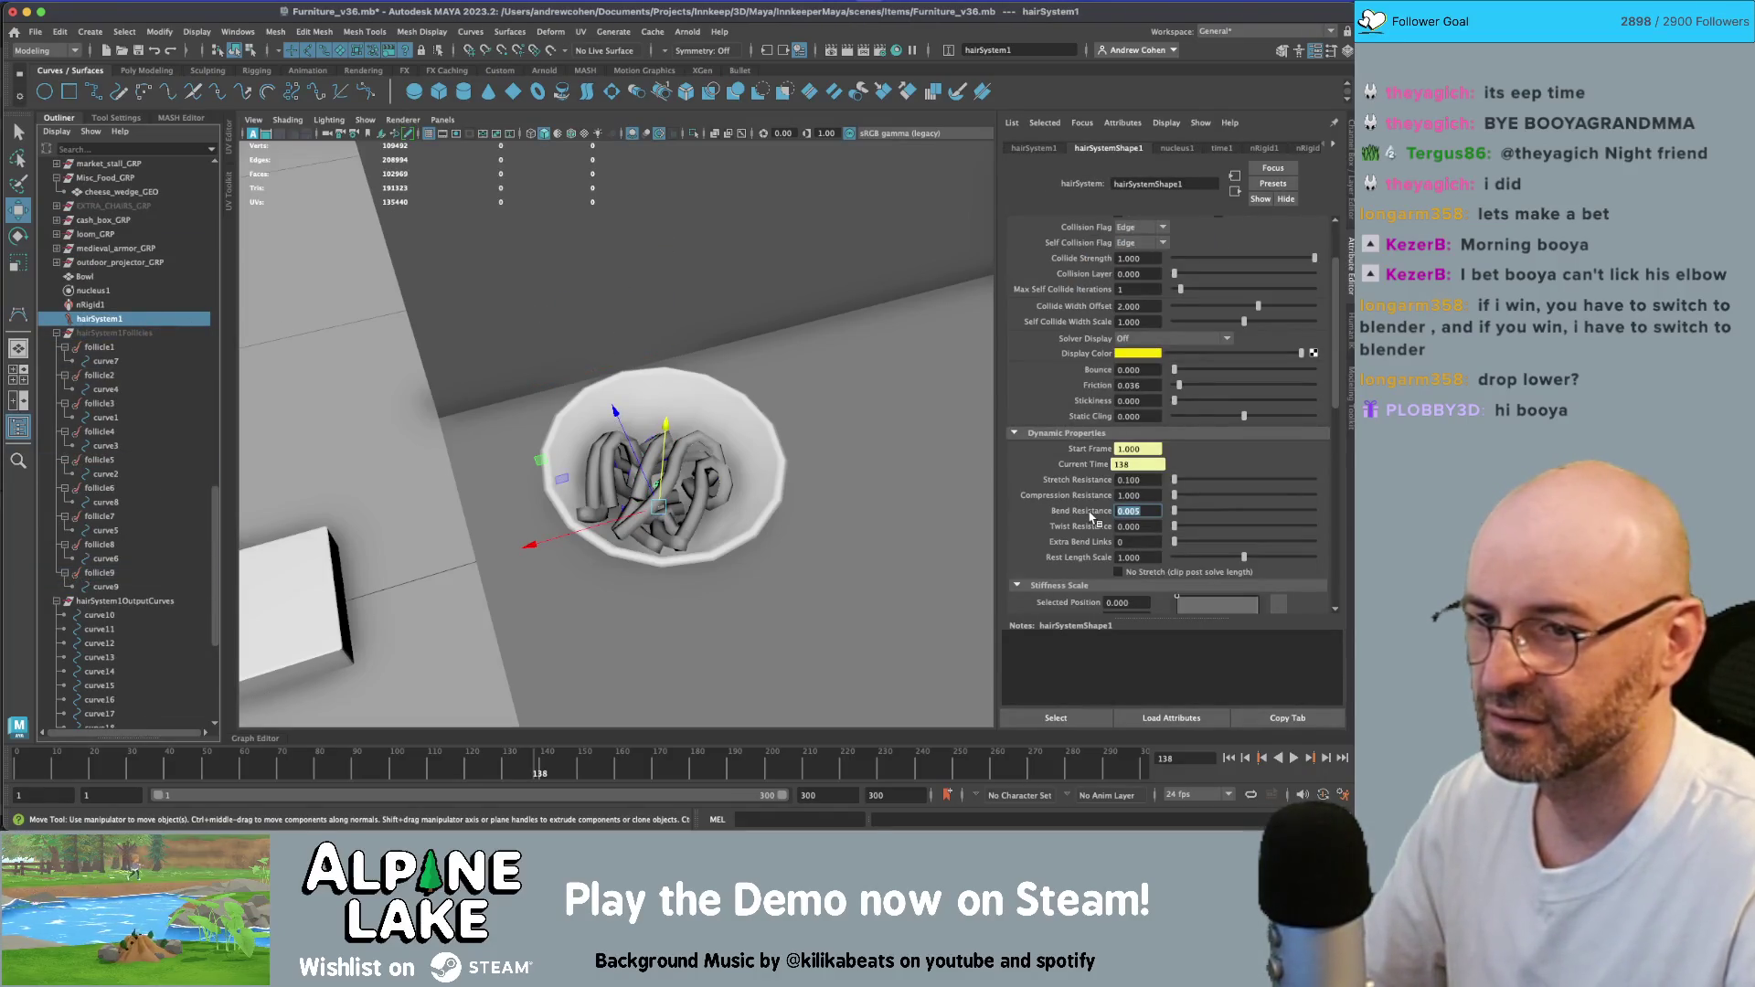
type("1")
key("Return")
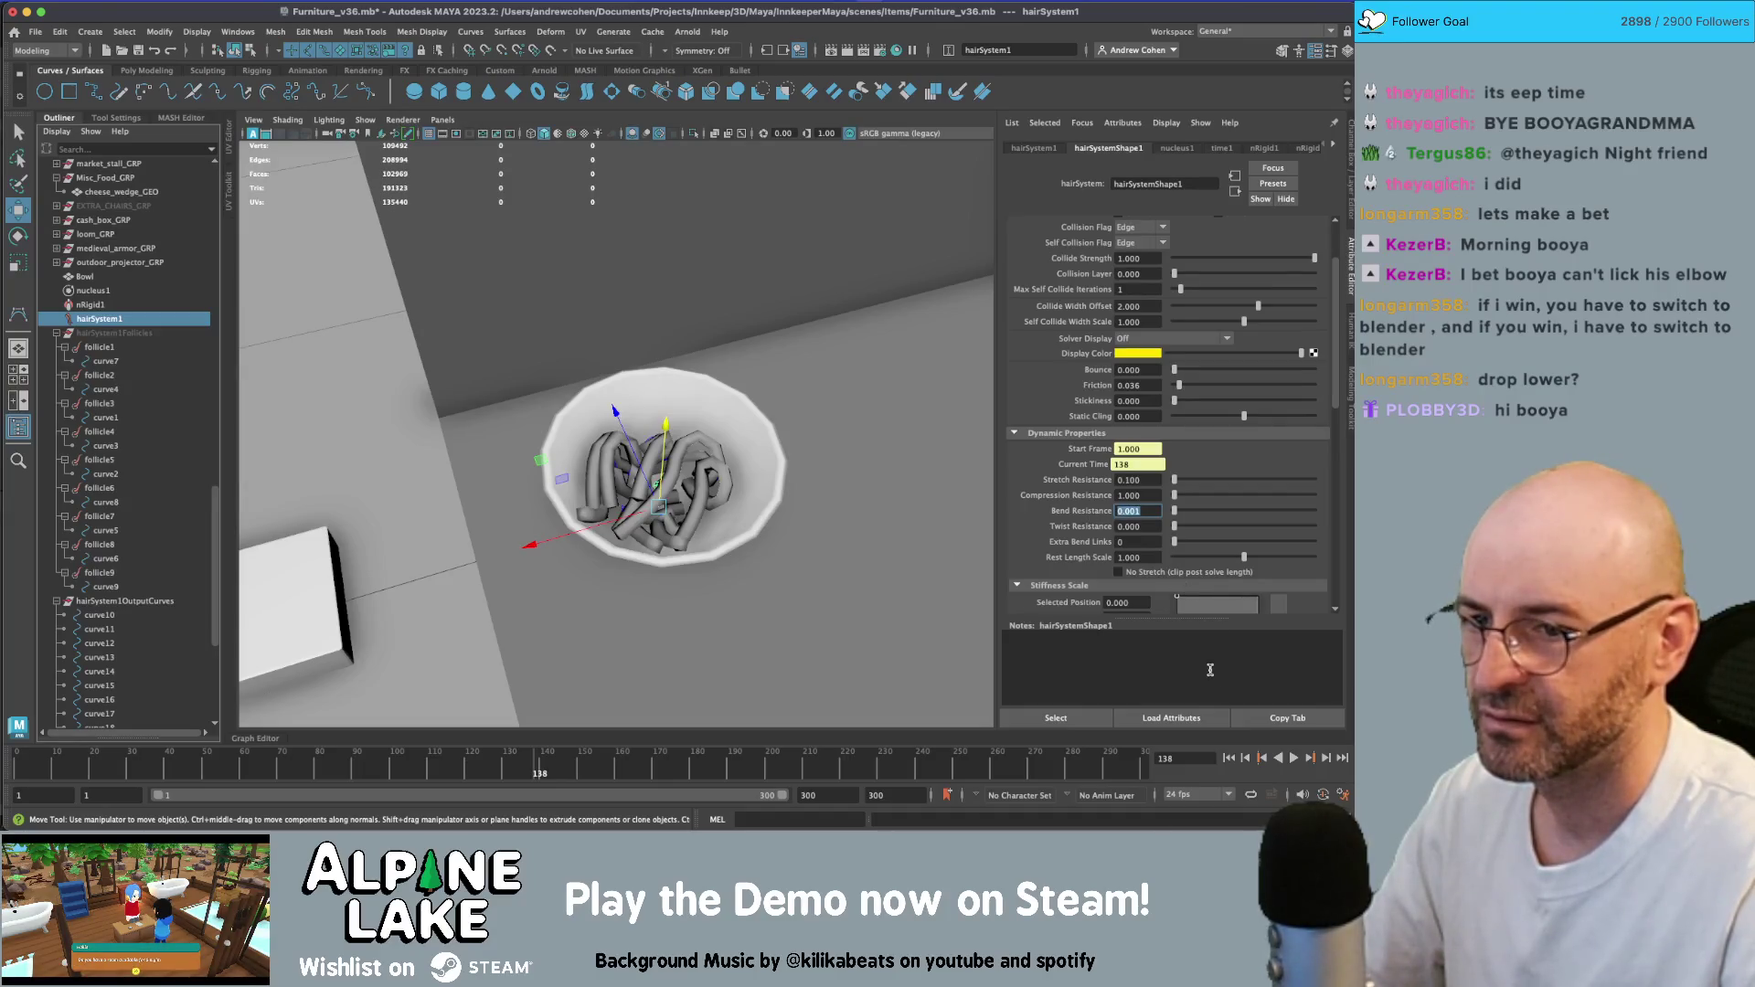
left_click(1229, 758)
left_click(1294, 758)
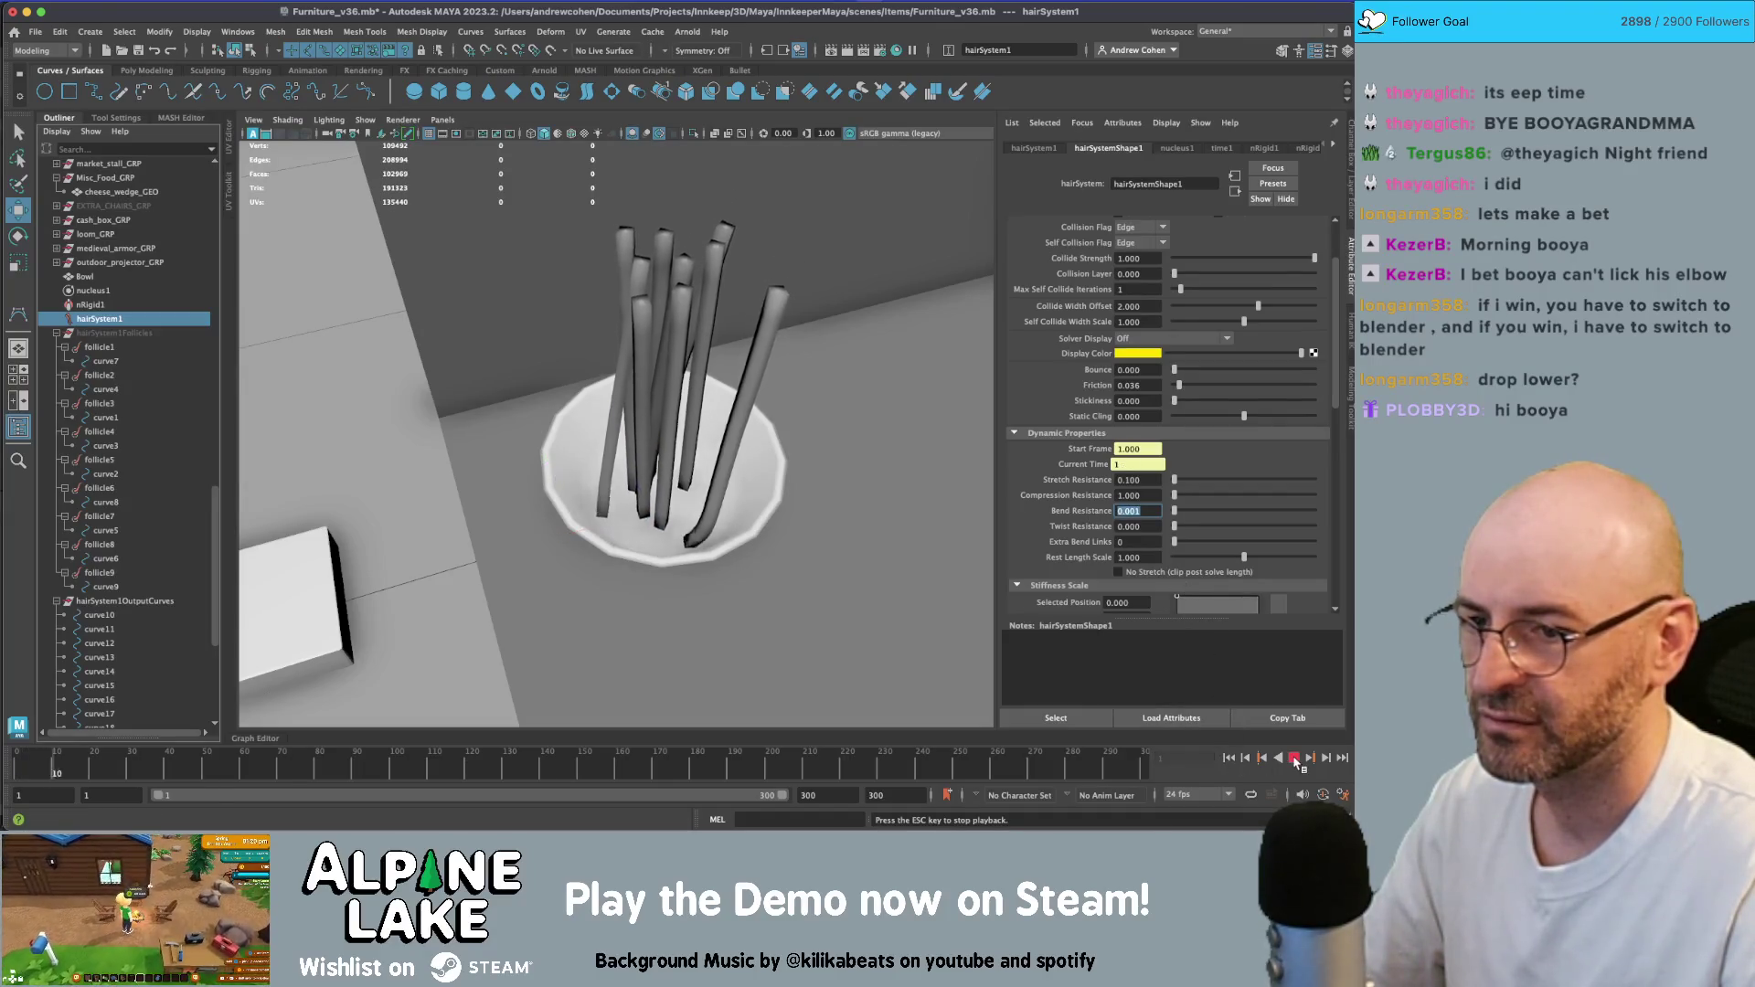
left_click(1293, 758)
- Set Rest Length Scale to 2 and replay the longer noodles from the start
key("Tab")
key("Tab")
key("Tab")
type("2")
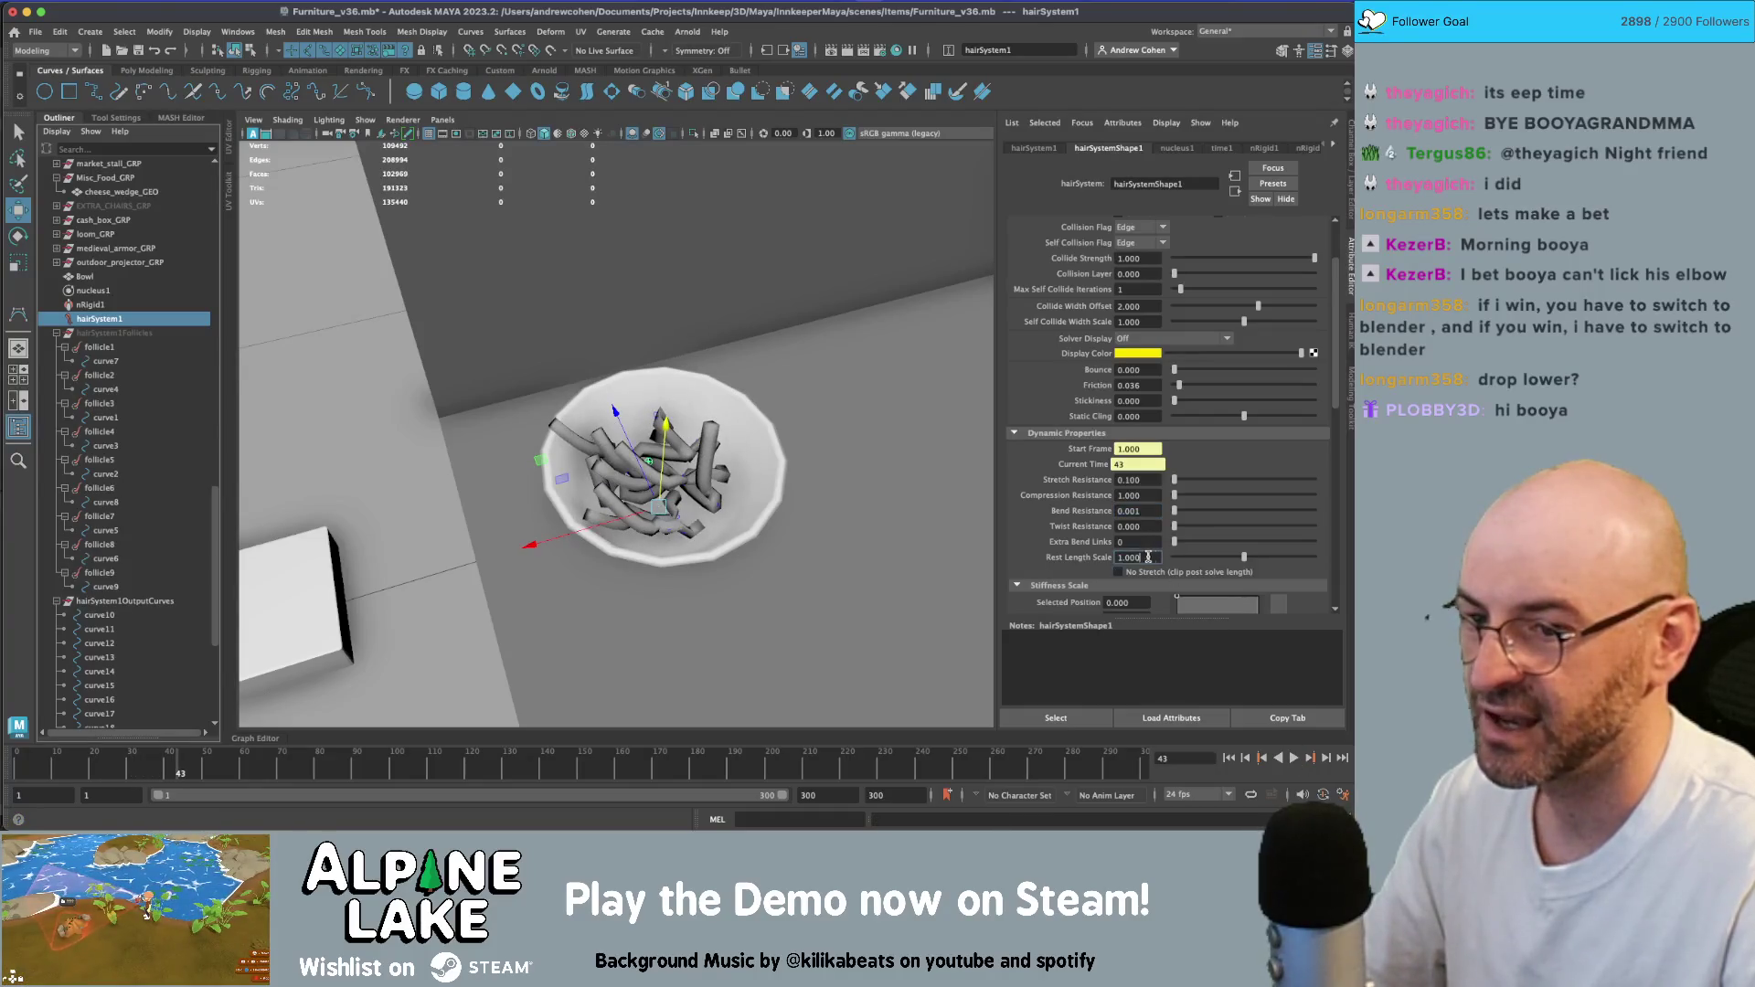
key("Tab")
left_click(1293, 758)
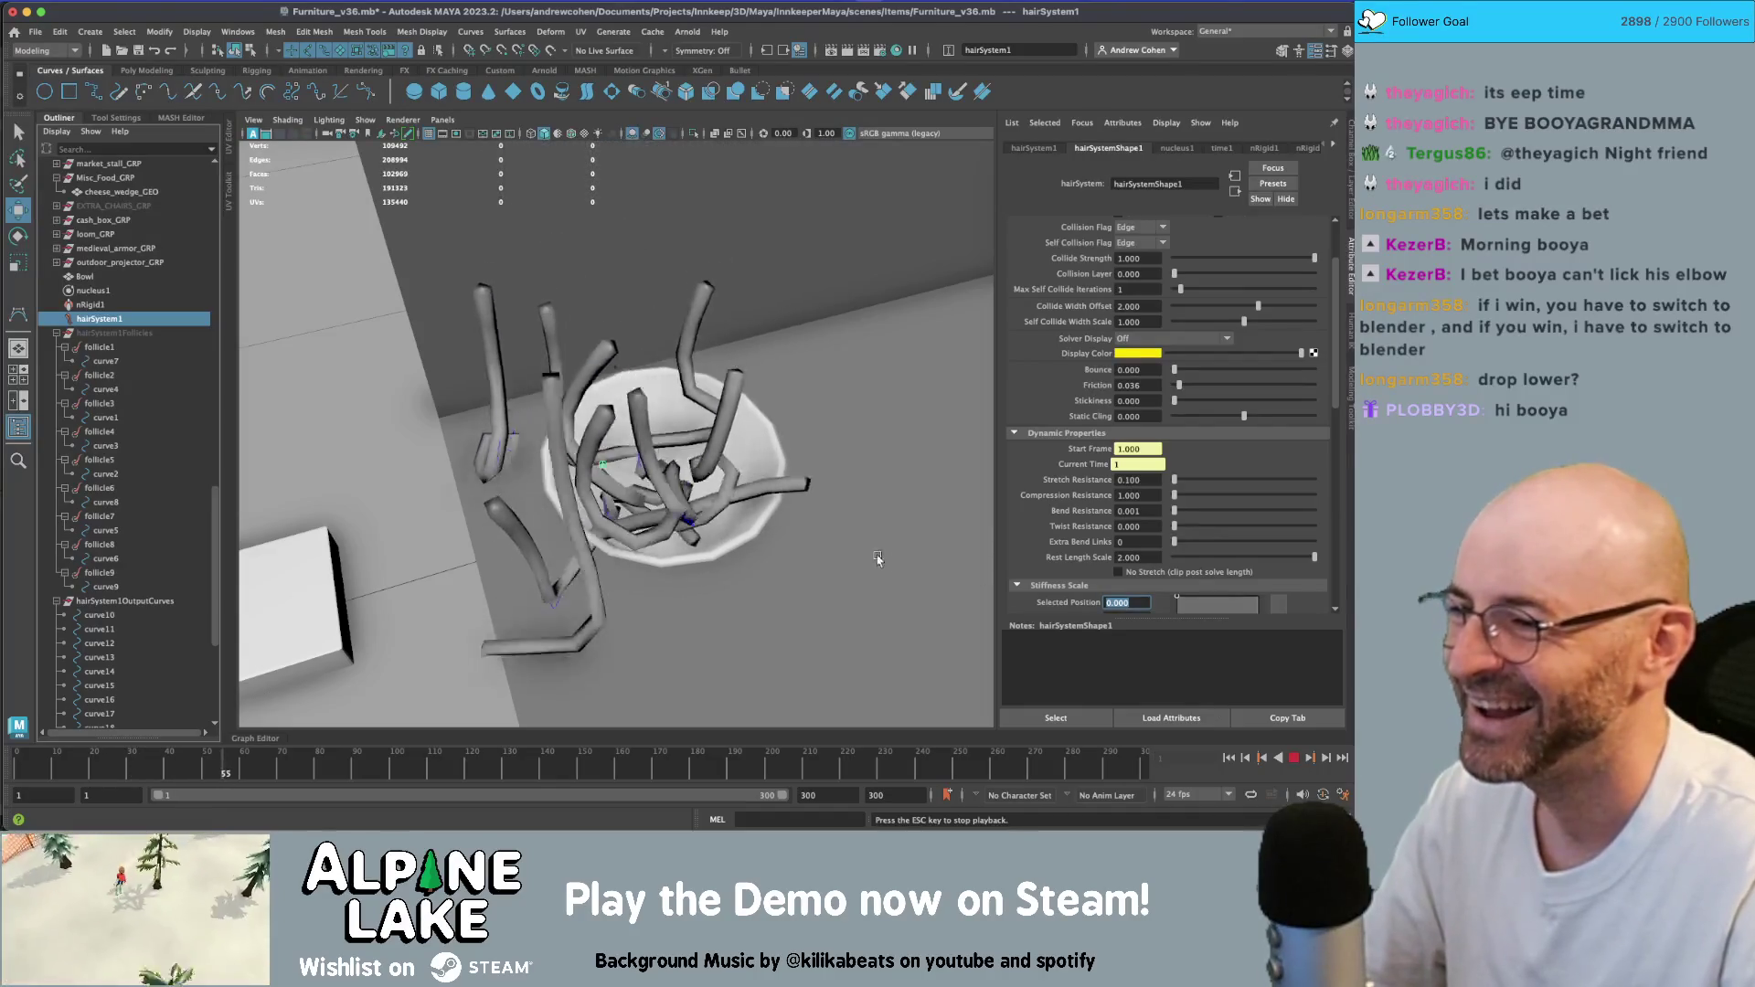
left_click_drag(695, 512, 823, 567, "alt")
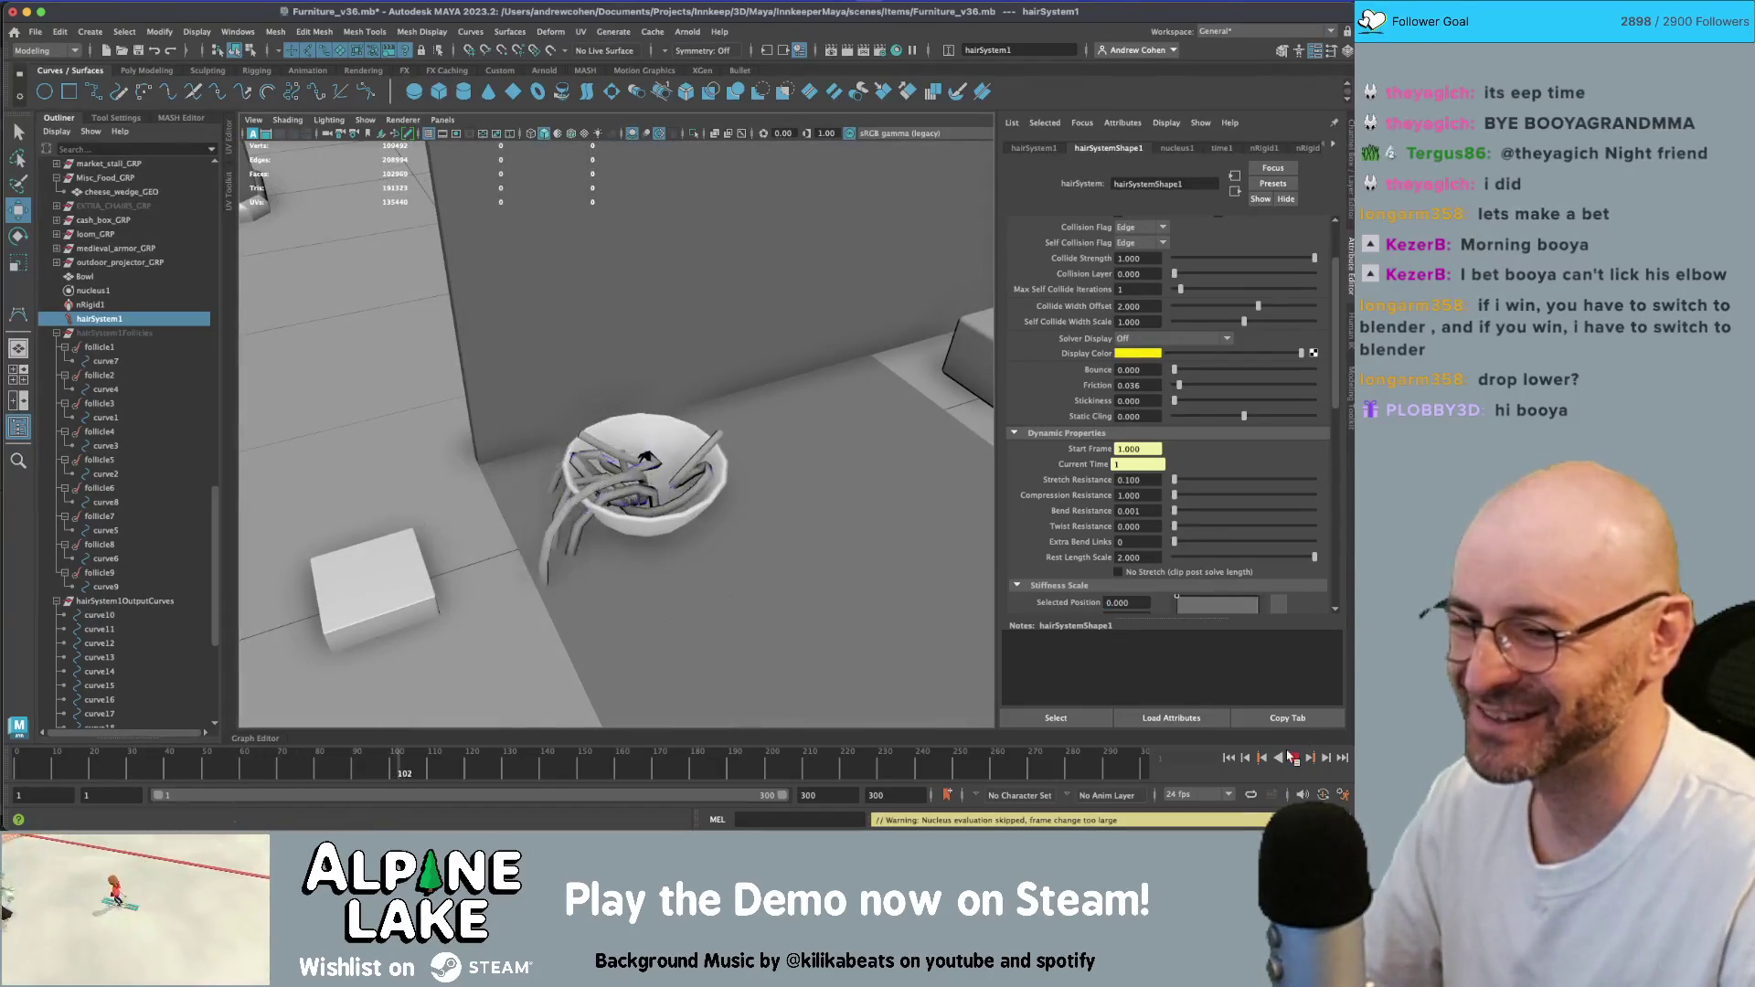
key("Escape")
left_click(1229, 758)
left_click(1299, 759)
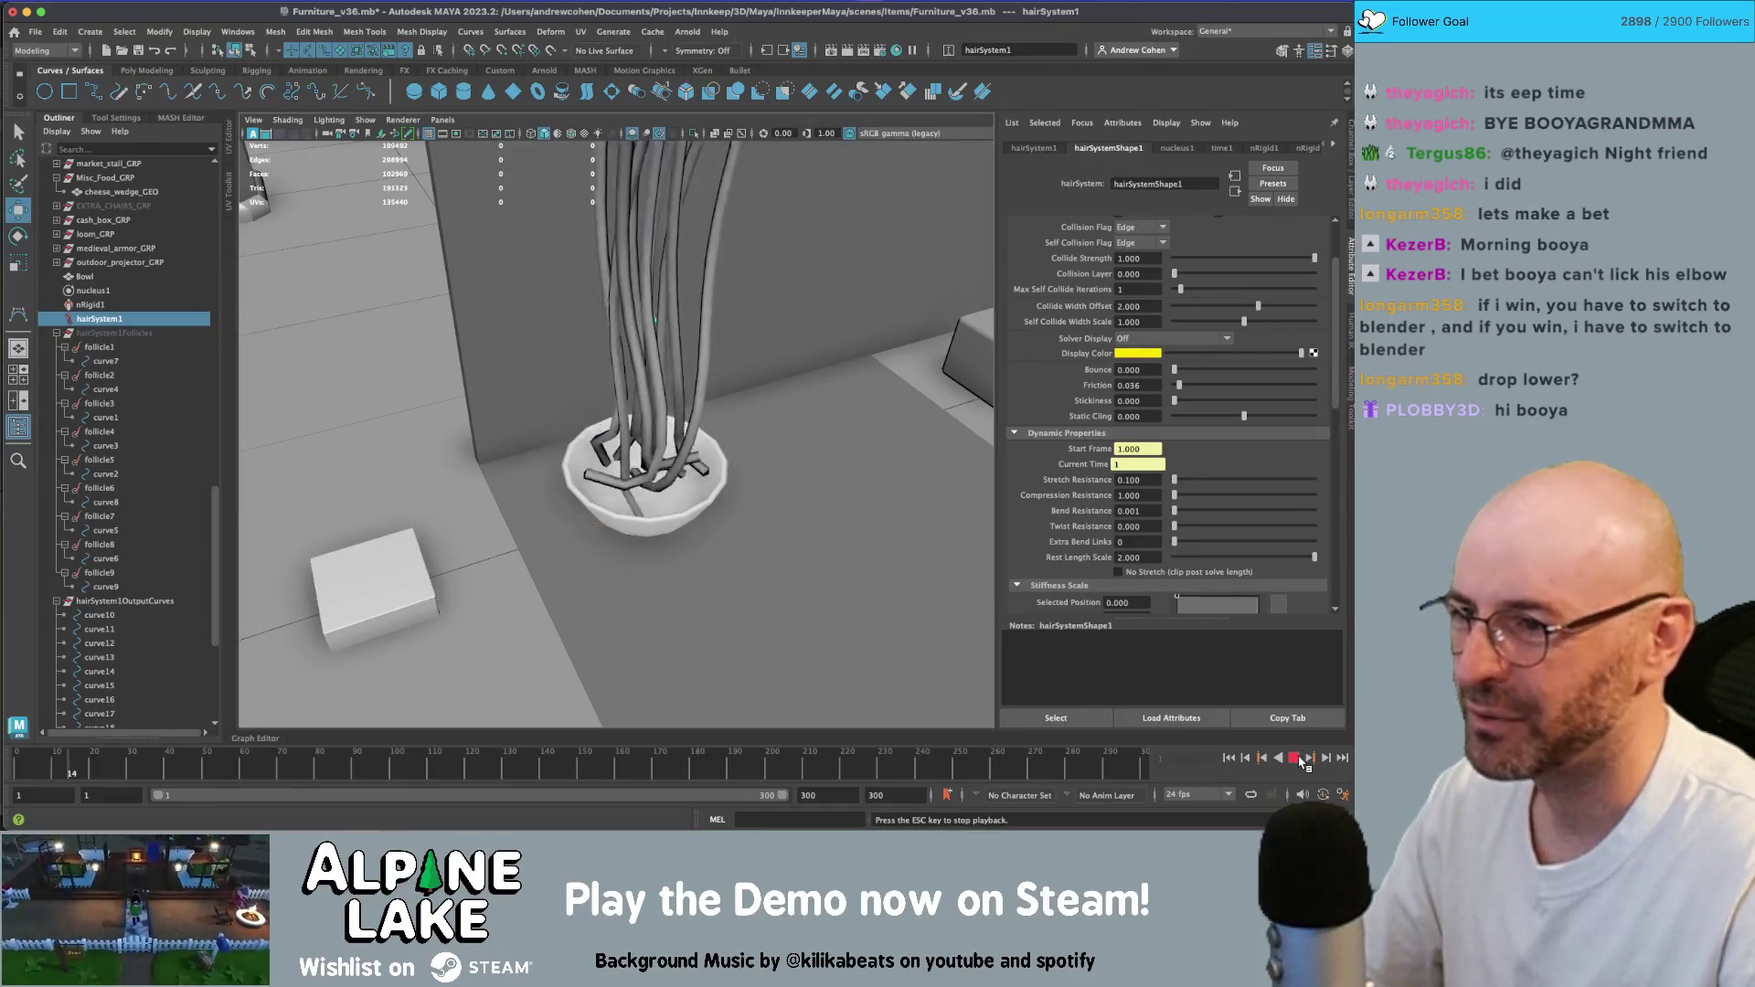
left_click_drag(787, 457, 681, 375, "alt")
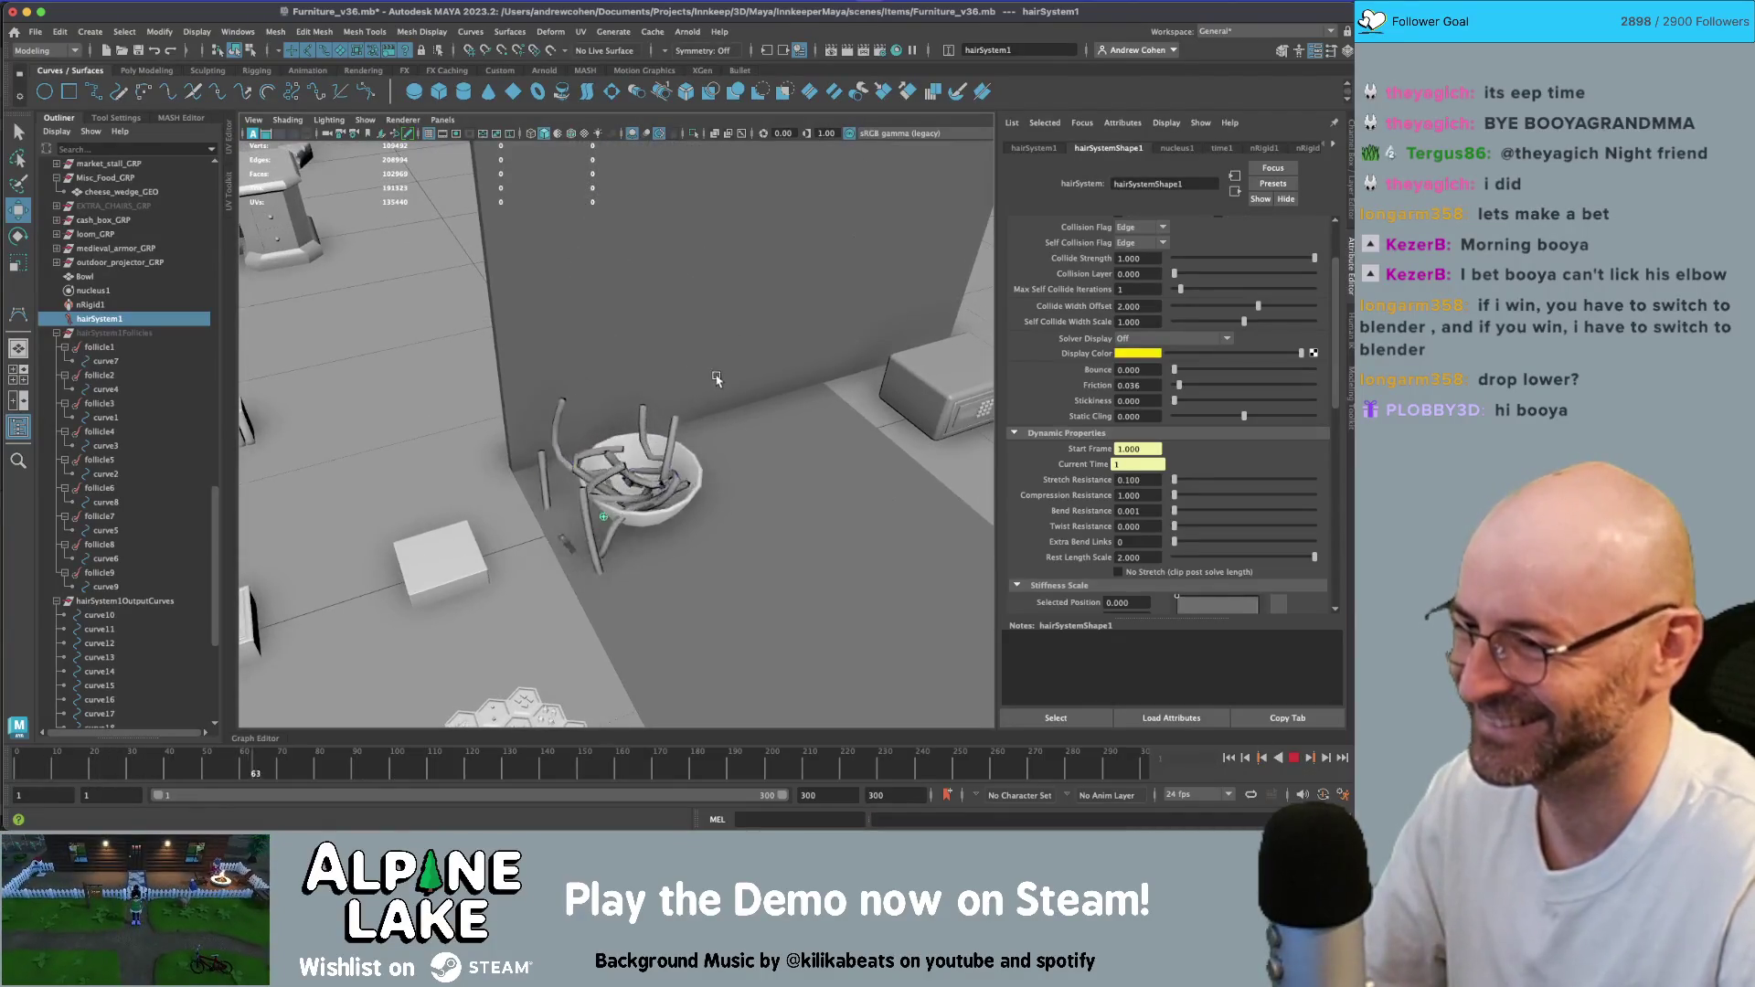
left_click(1293, 758)
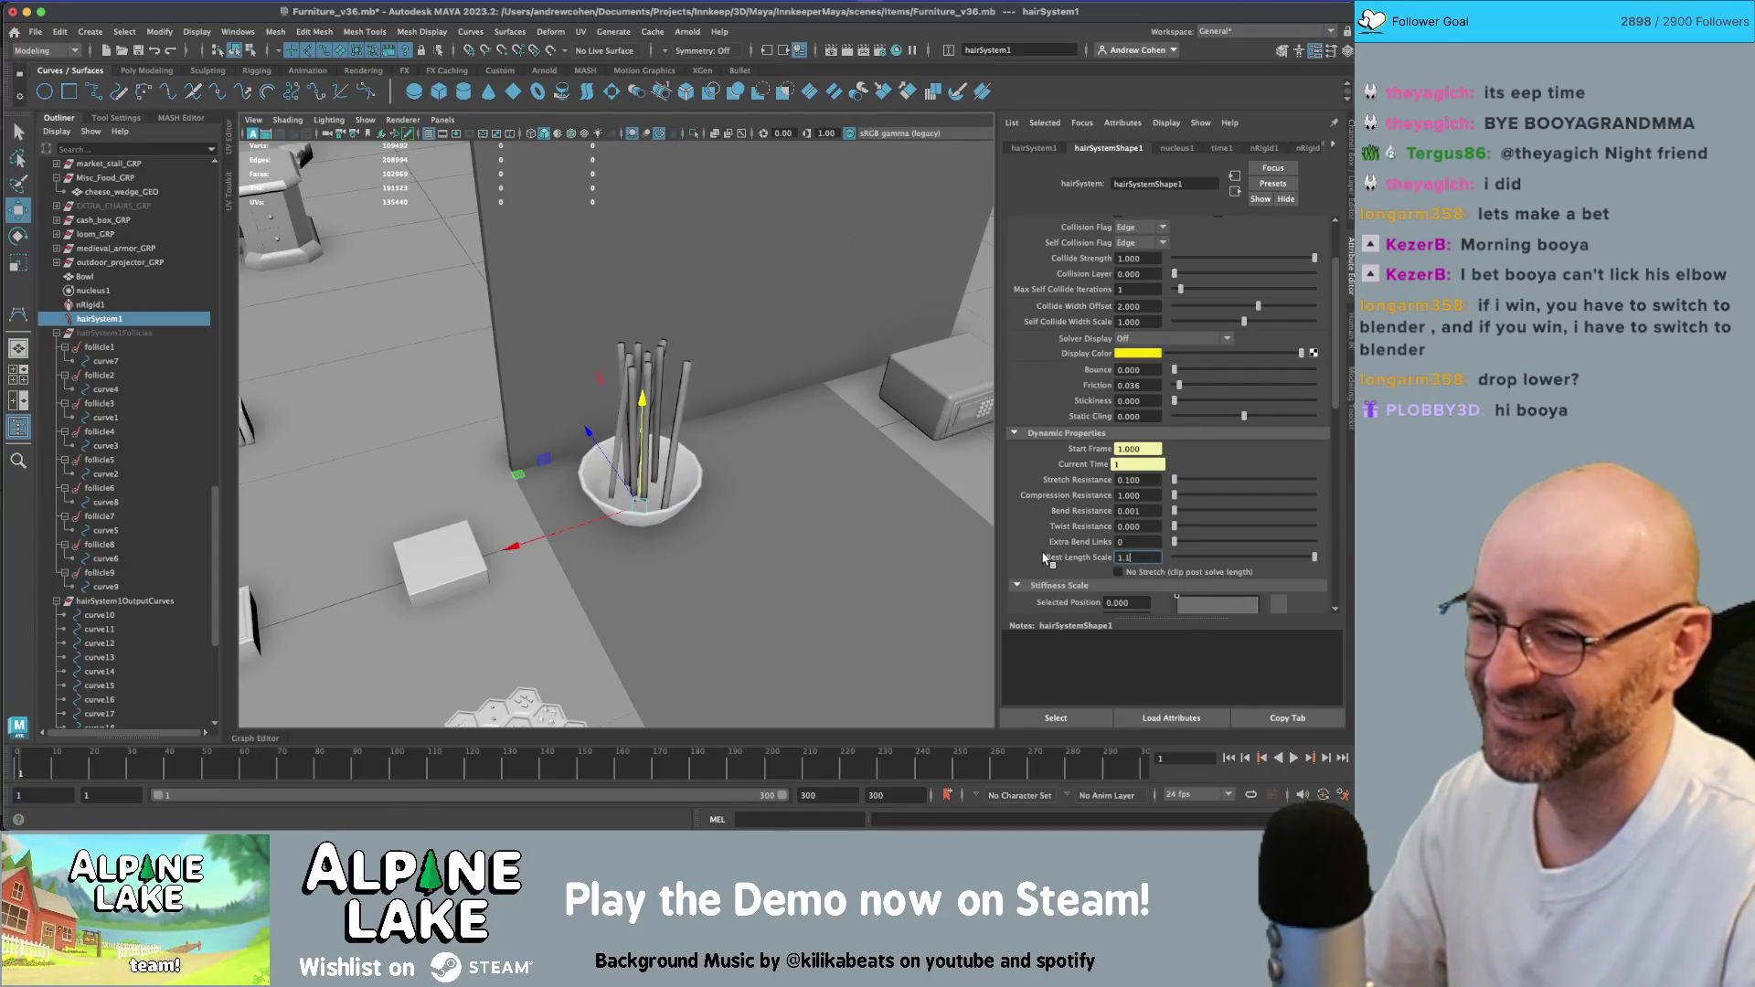
left_click(1296, 758)
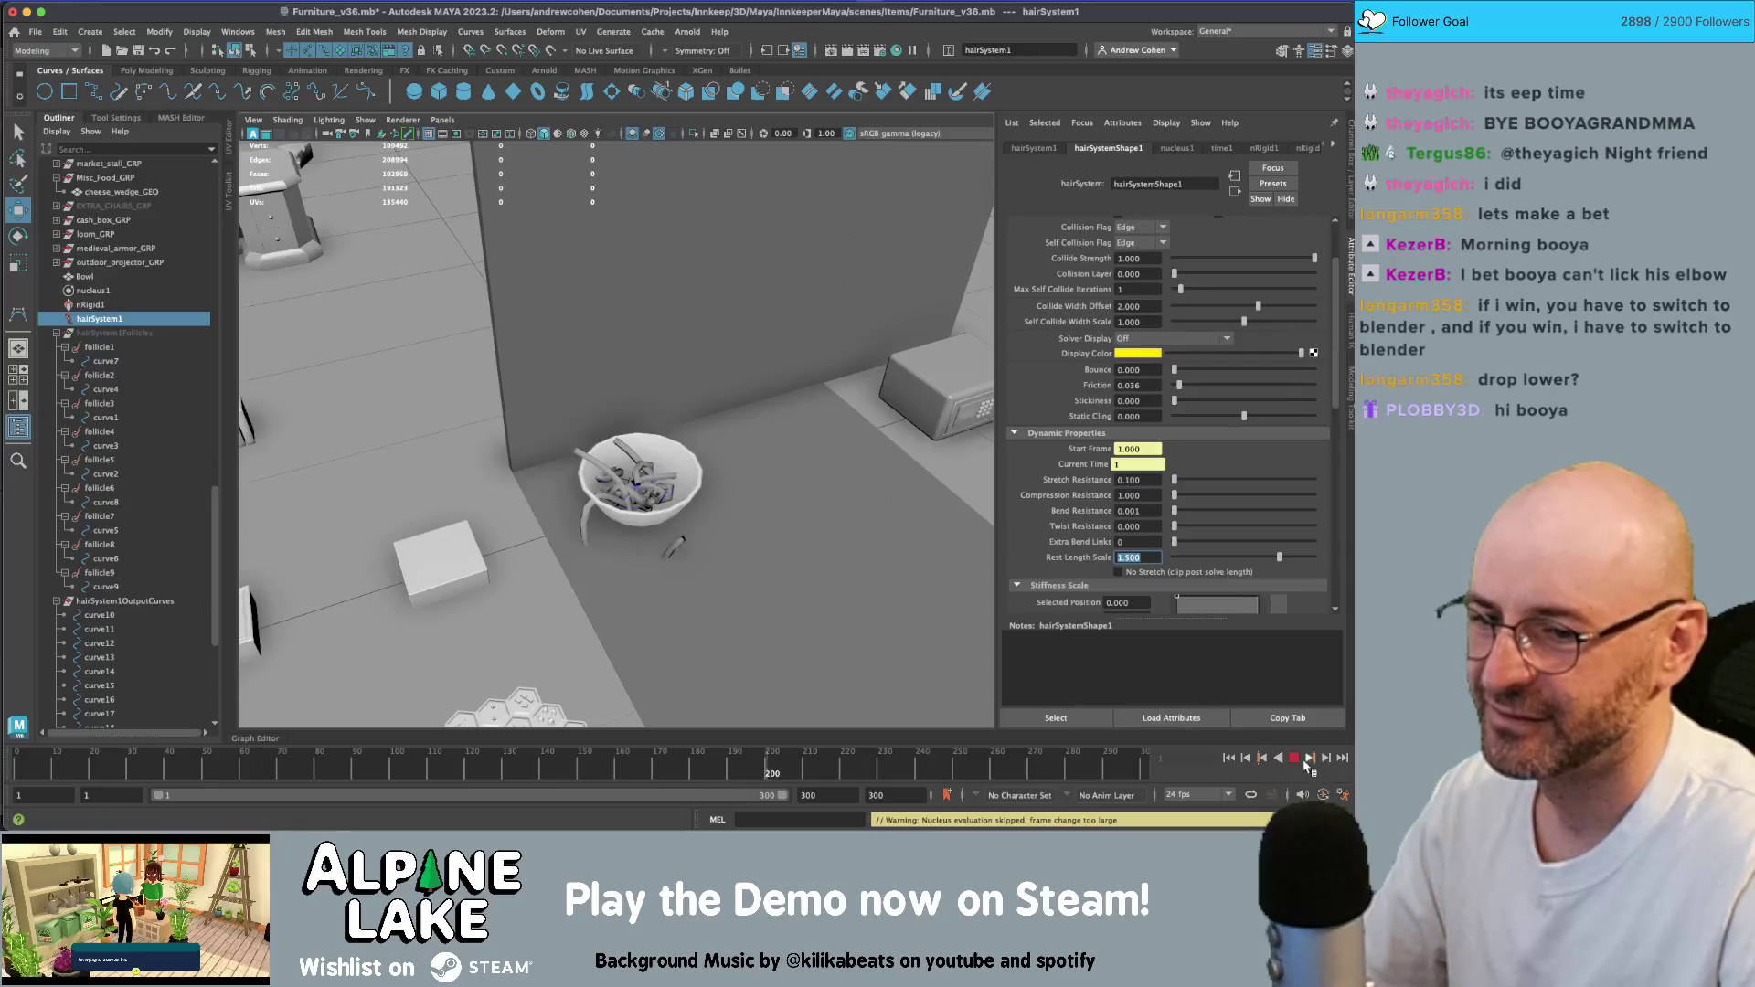
left_click(1229, 757)
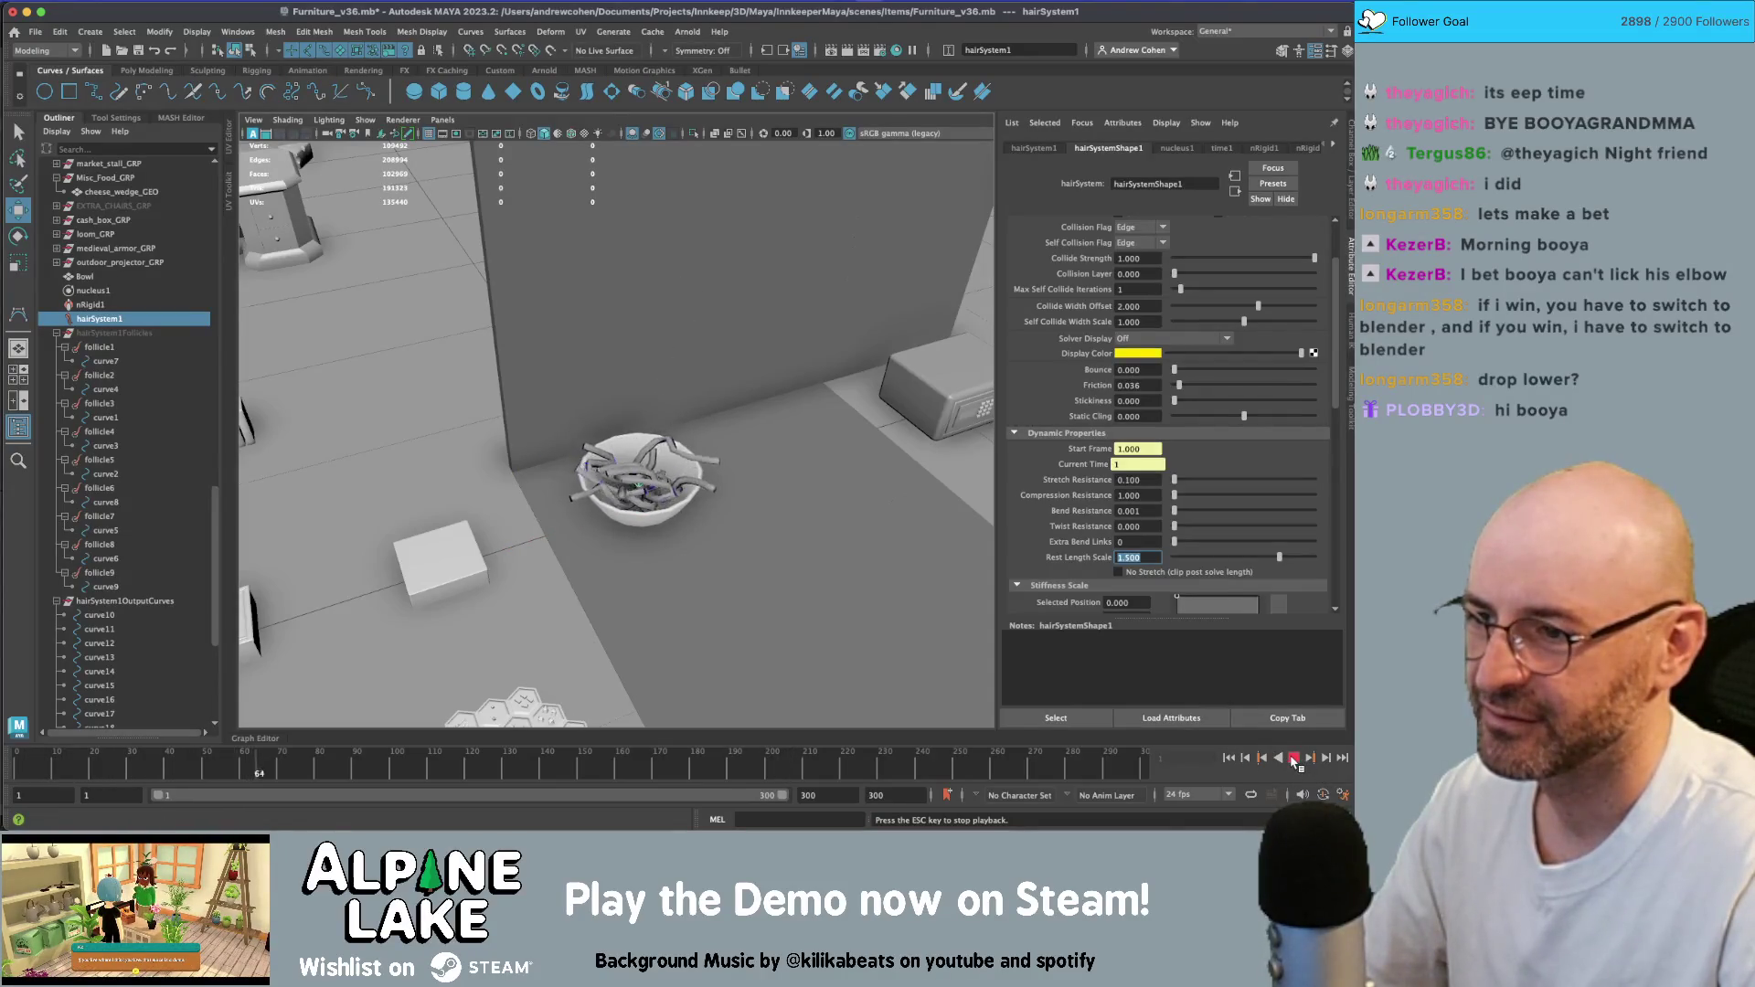
- Stop at frame 82, select the Collide Width Offset field, and replay the simulation
left_click(1295, 758)
scroll(1163, 519, "up", 3)
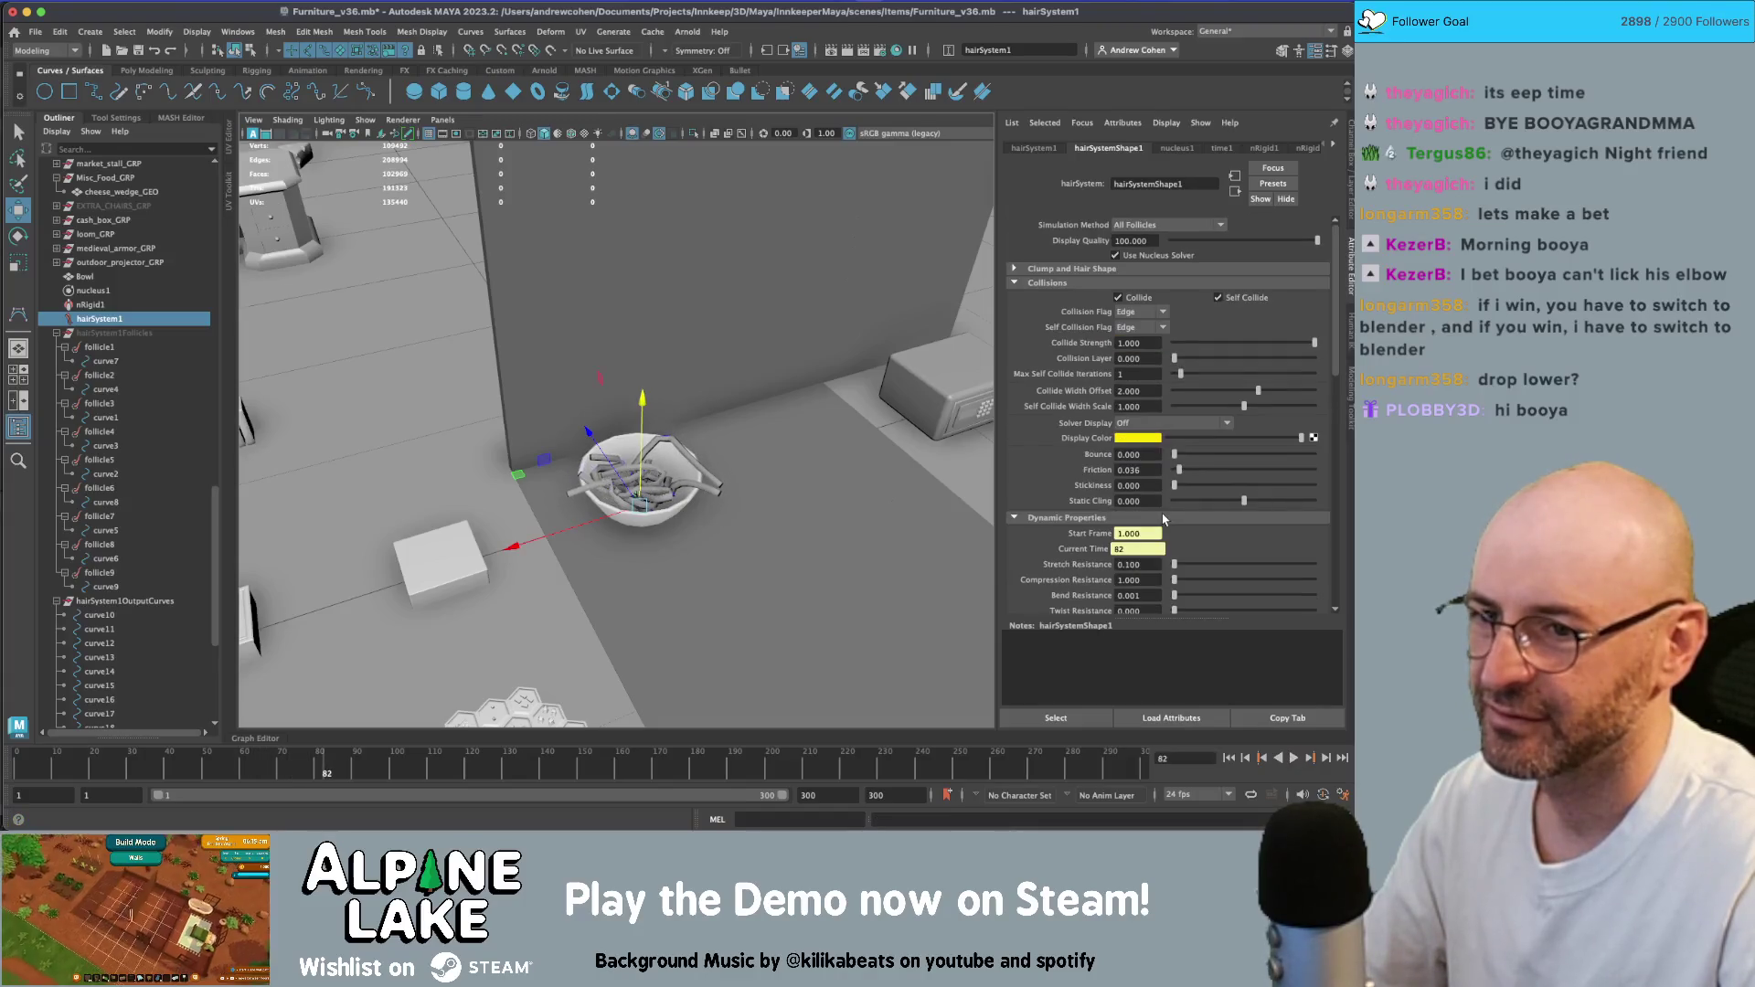
left_click(1148, 391)
type("1.000")
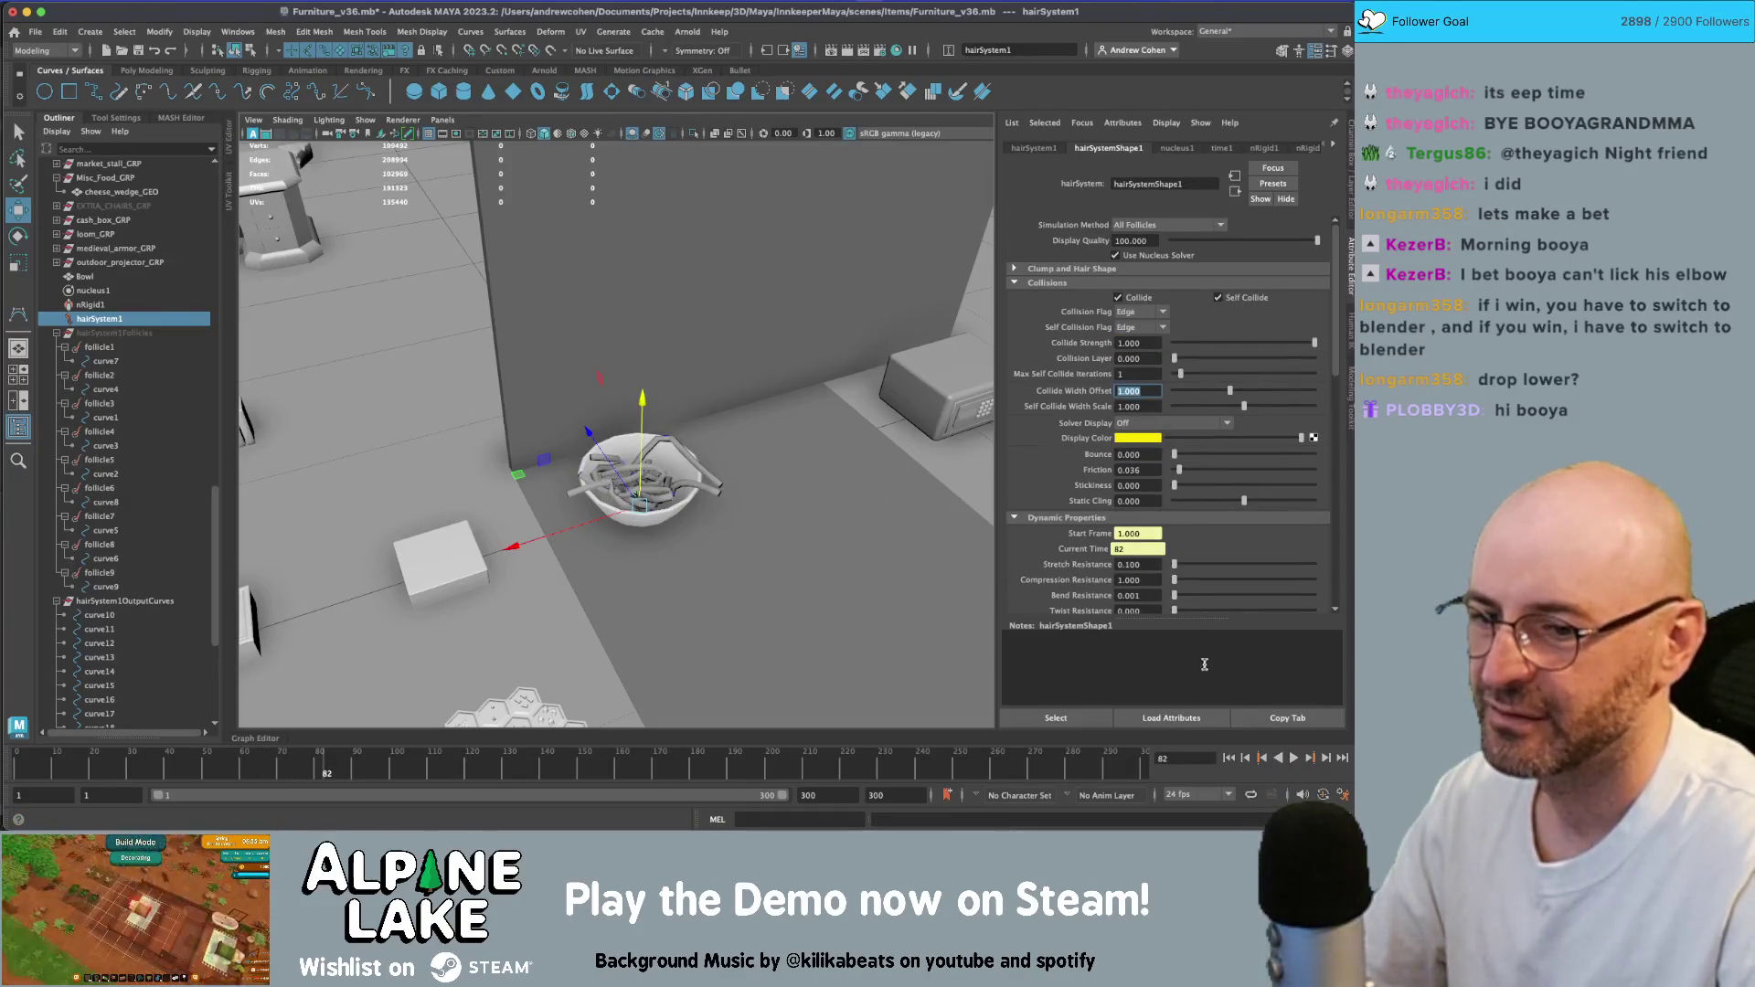
left_click(1229, 758)
left_click(1294, 758)
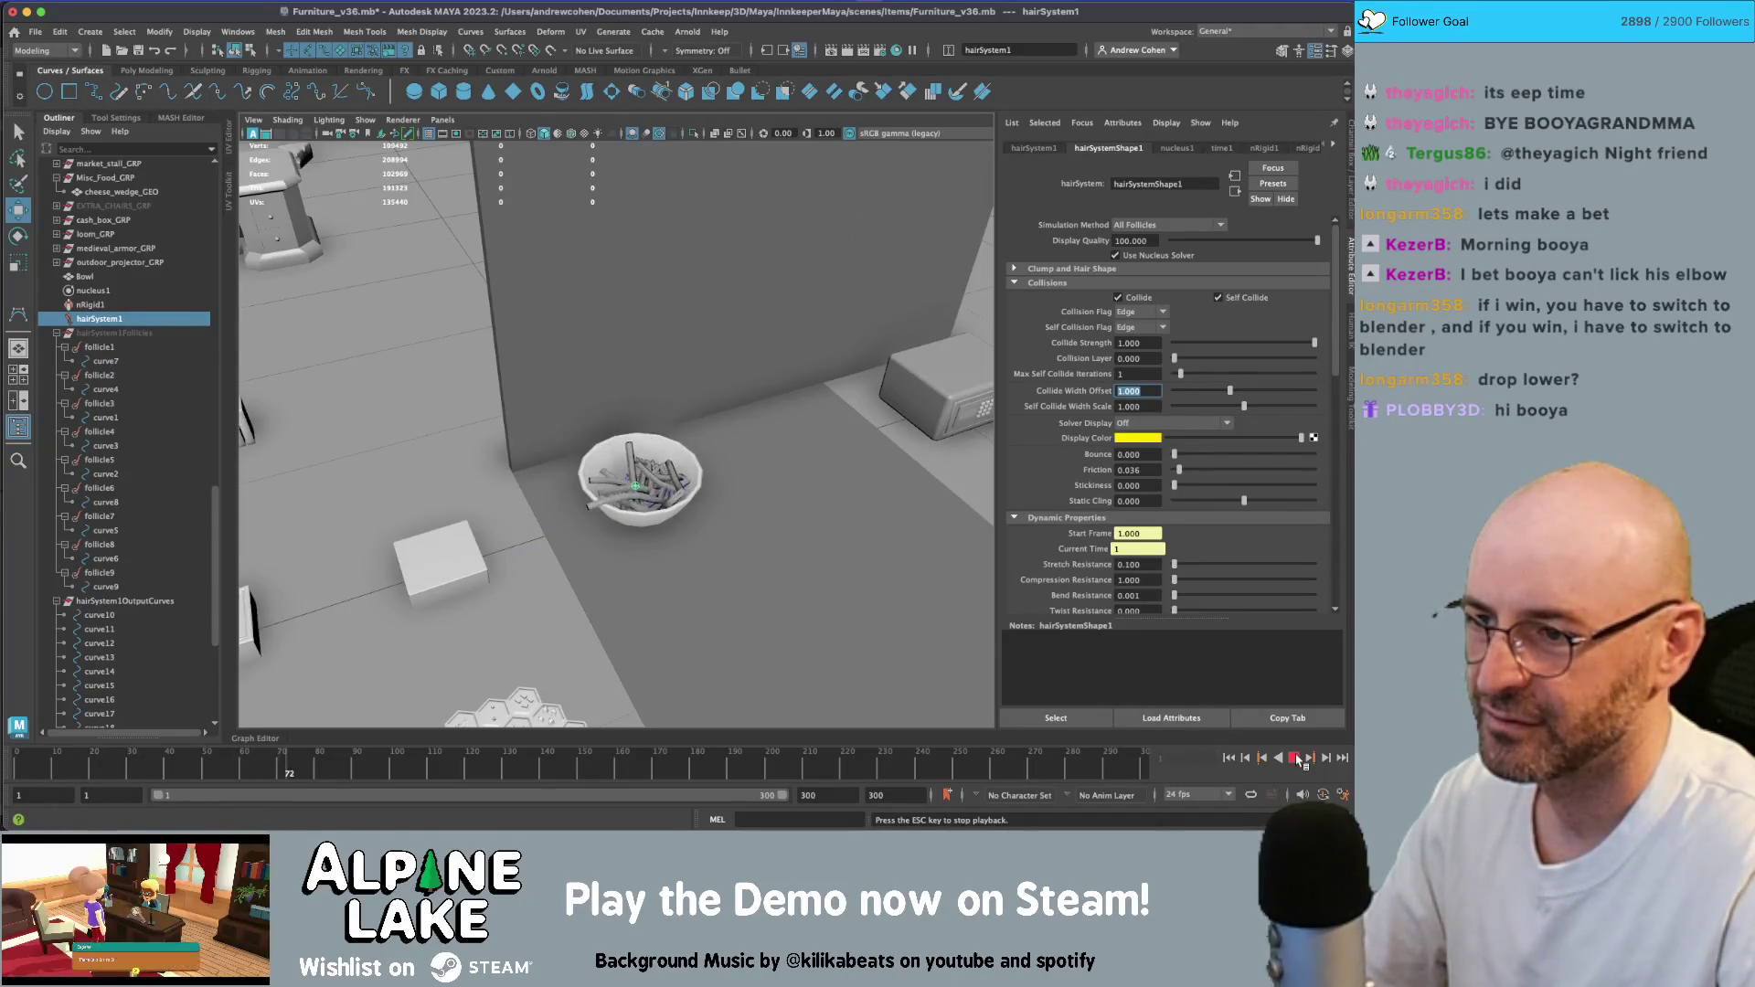
left_click(1296, 758)
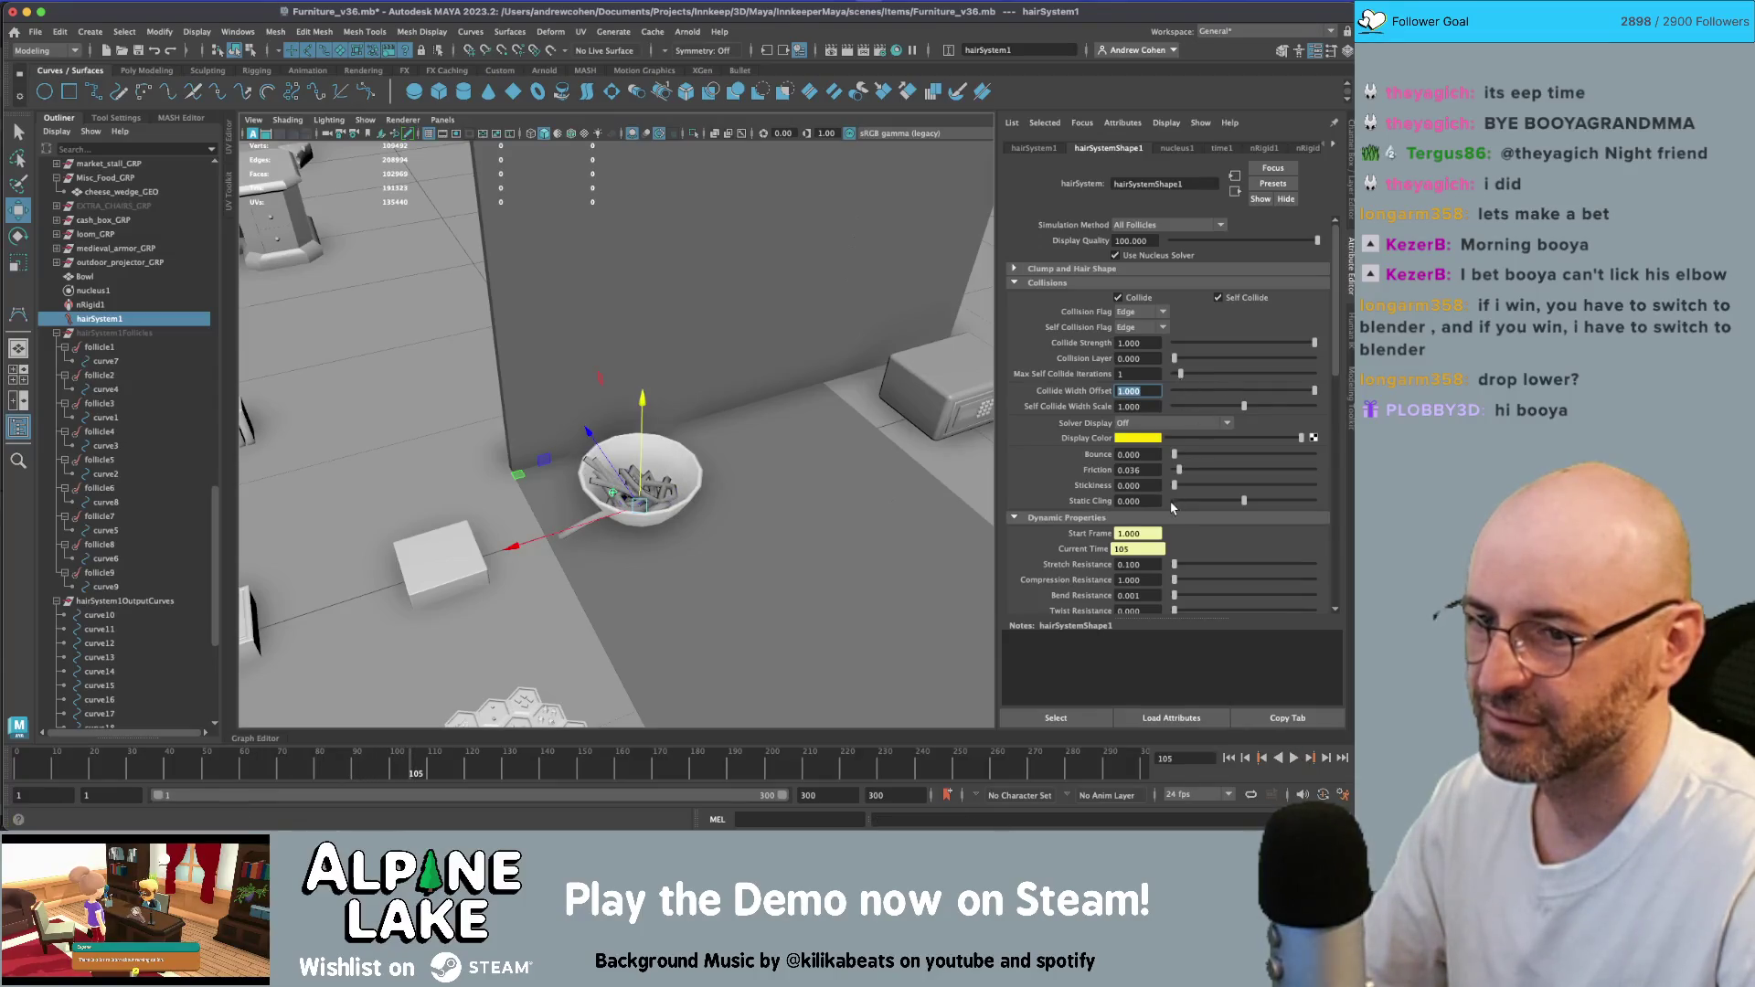
- Set Rest Length Scale to 1.000 and replay the noodle simulation from frame 1
scroll(1172, 509, "down", 3)
double_click(1152, 515)
type("1")
key("Return")
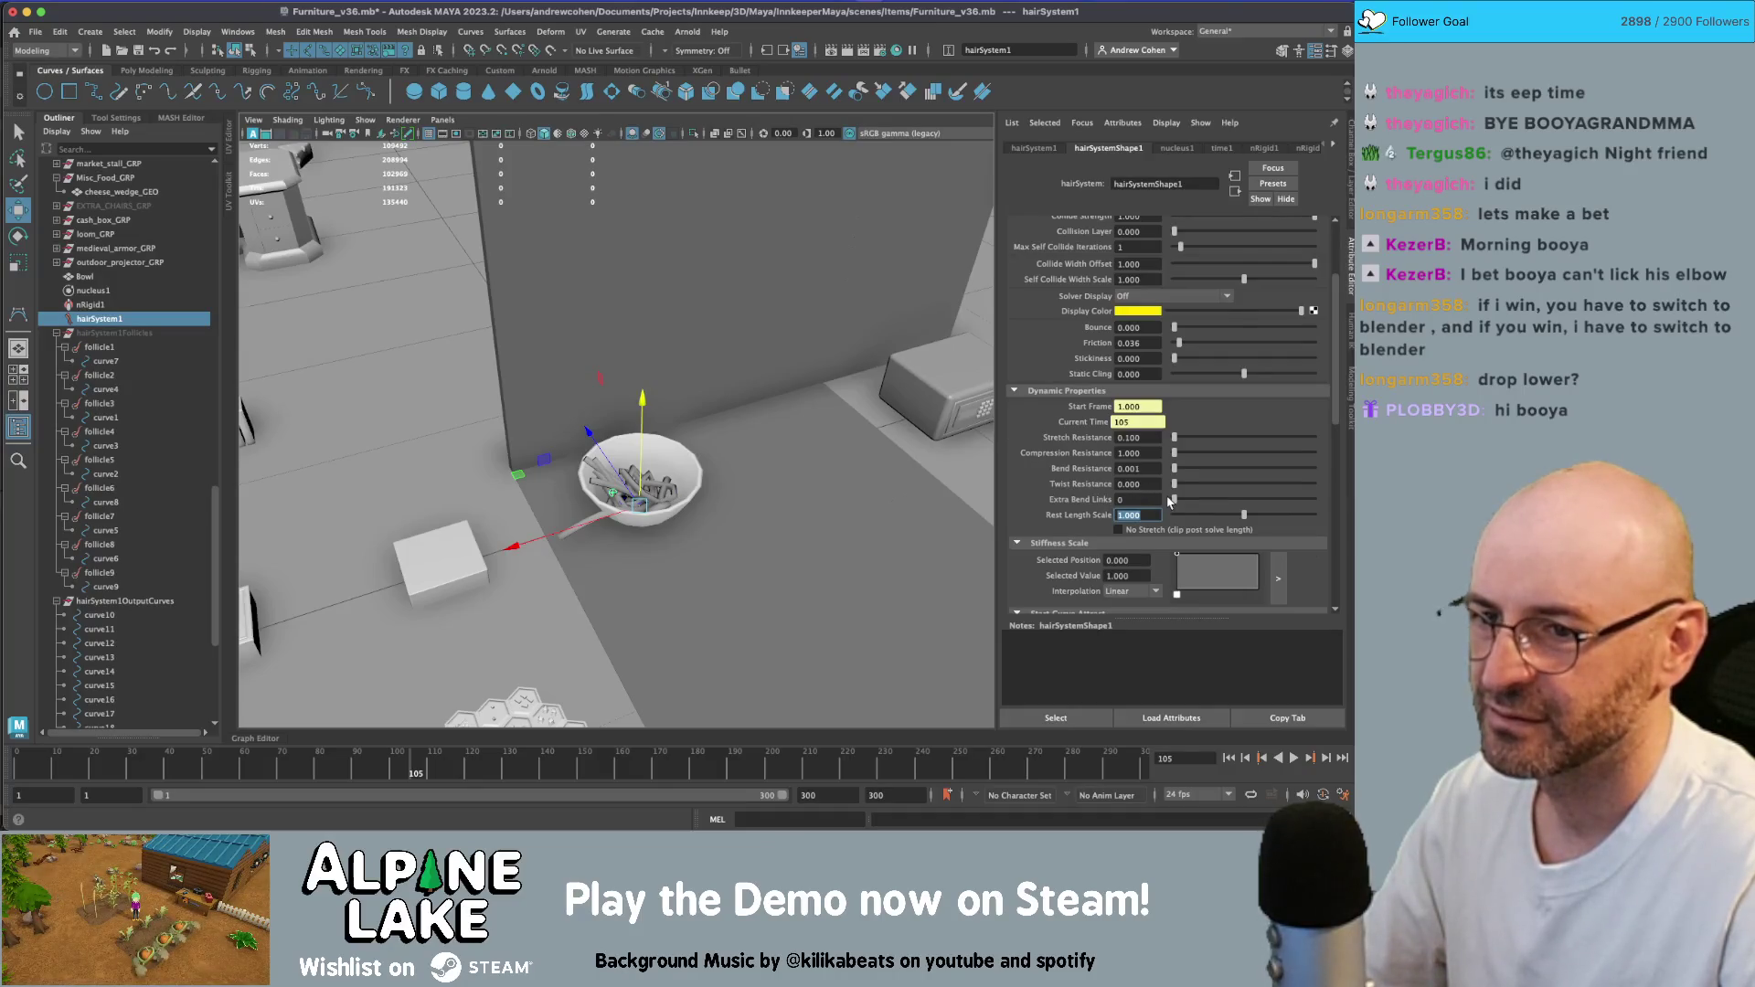
scroll(1169, 501, "up", 2)
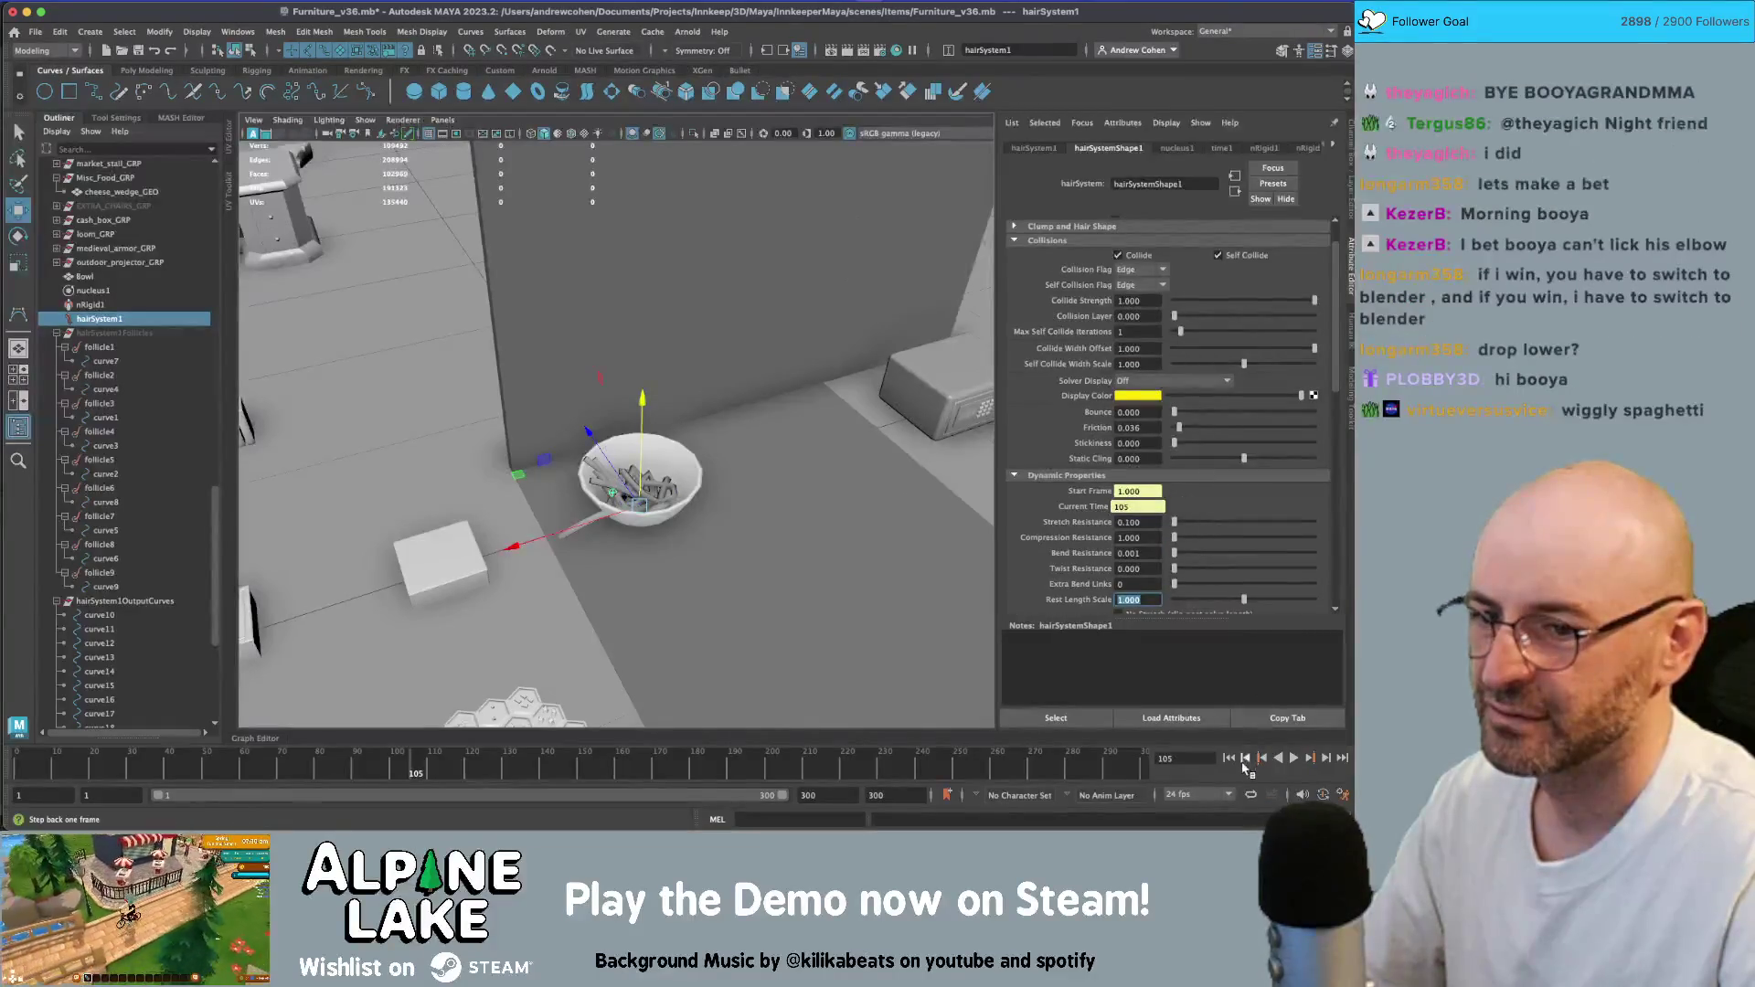
left_click(1230, 758)
left_click(1294, 758)
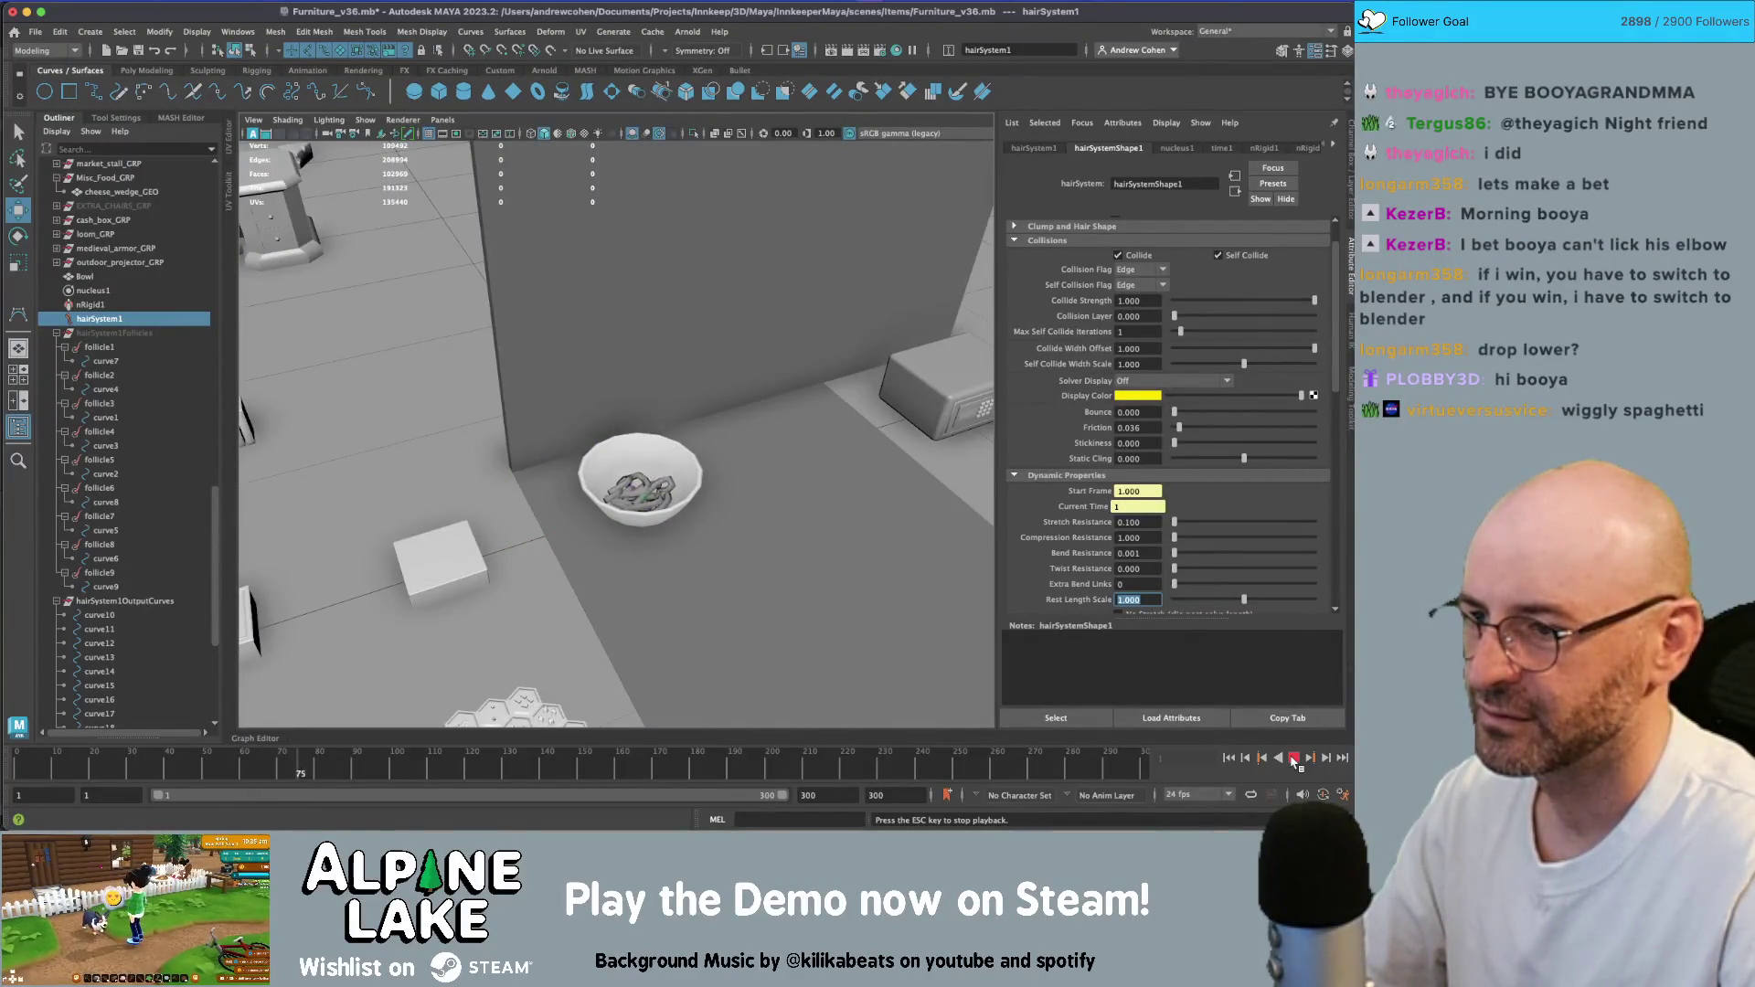
left_click(1293, 758)
left_click(1150, 347)
type(".2")
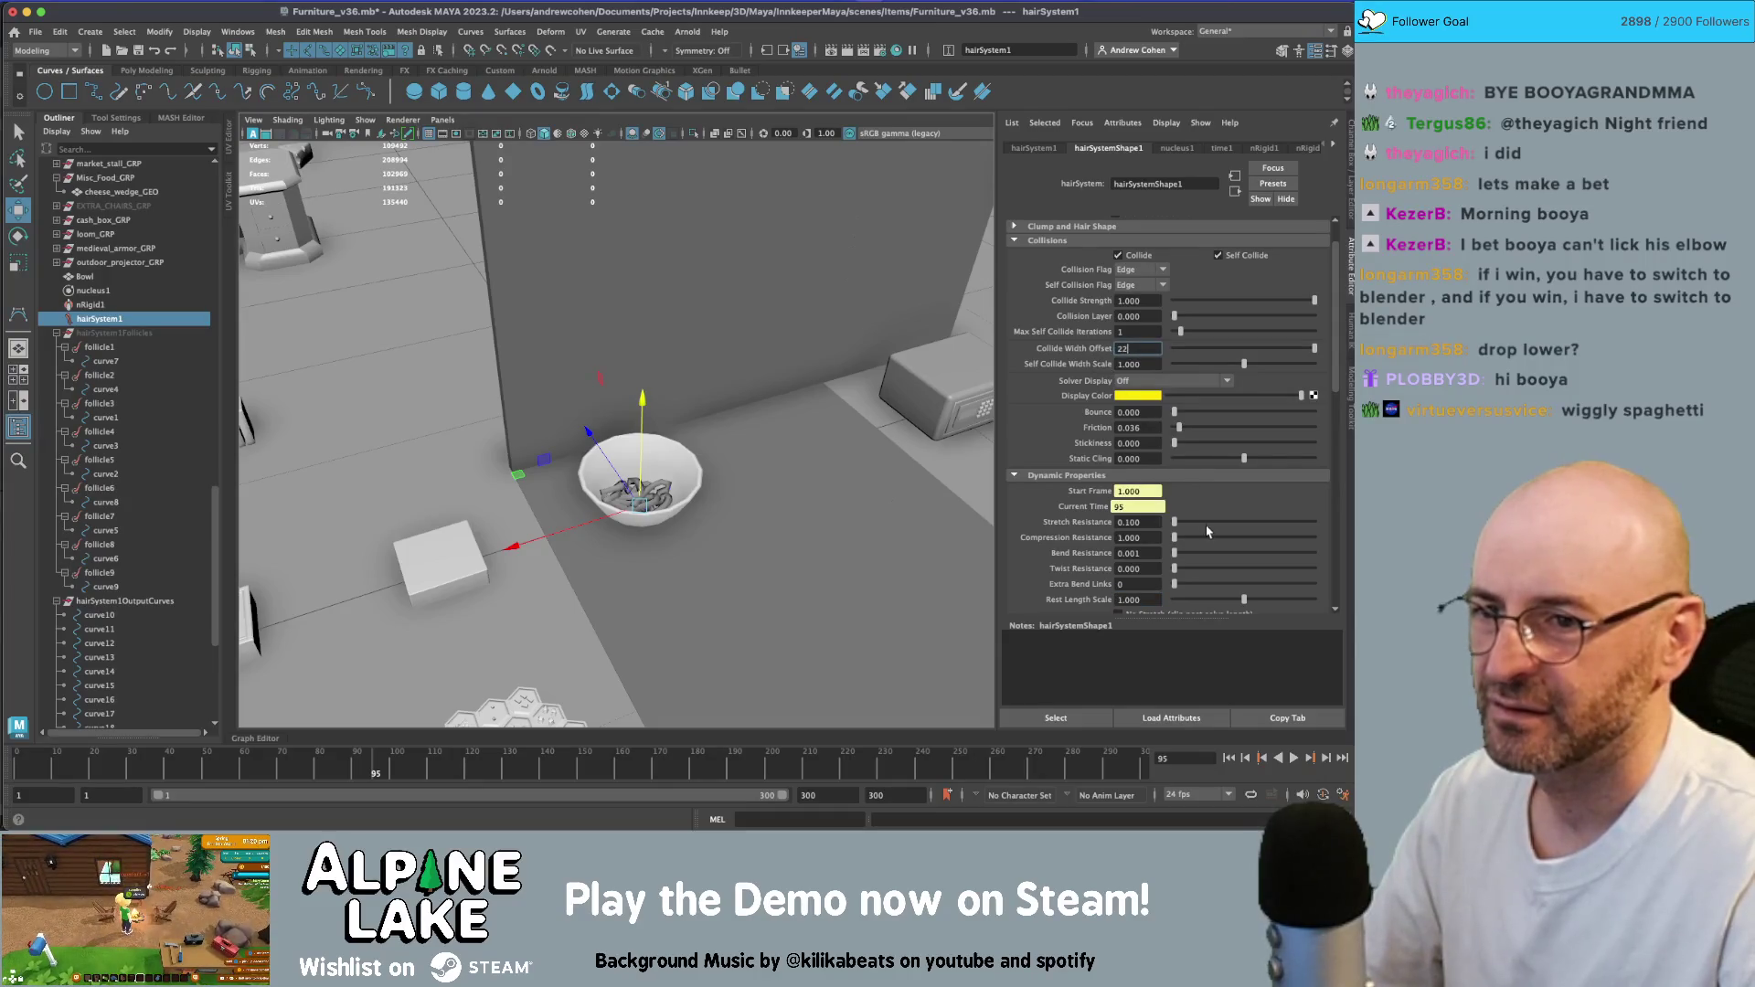
- Set Collide Width Offset to 2.000 and replay the simulation from the start
key("Tab")
left_click(1234, 761)
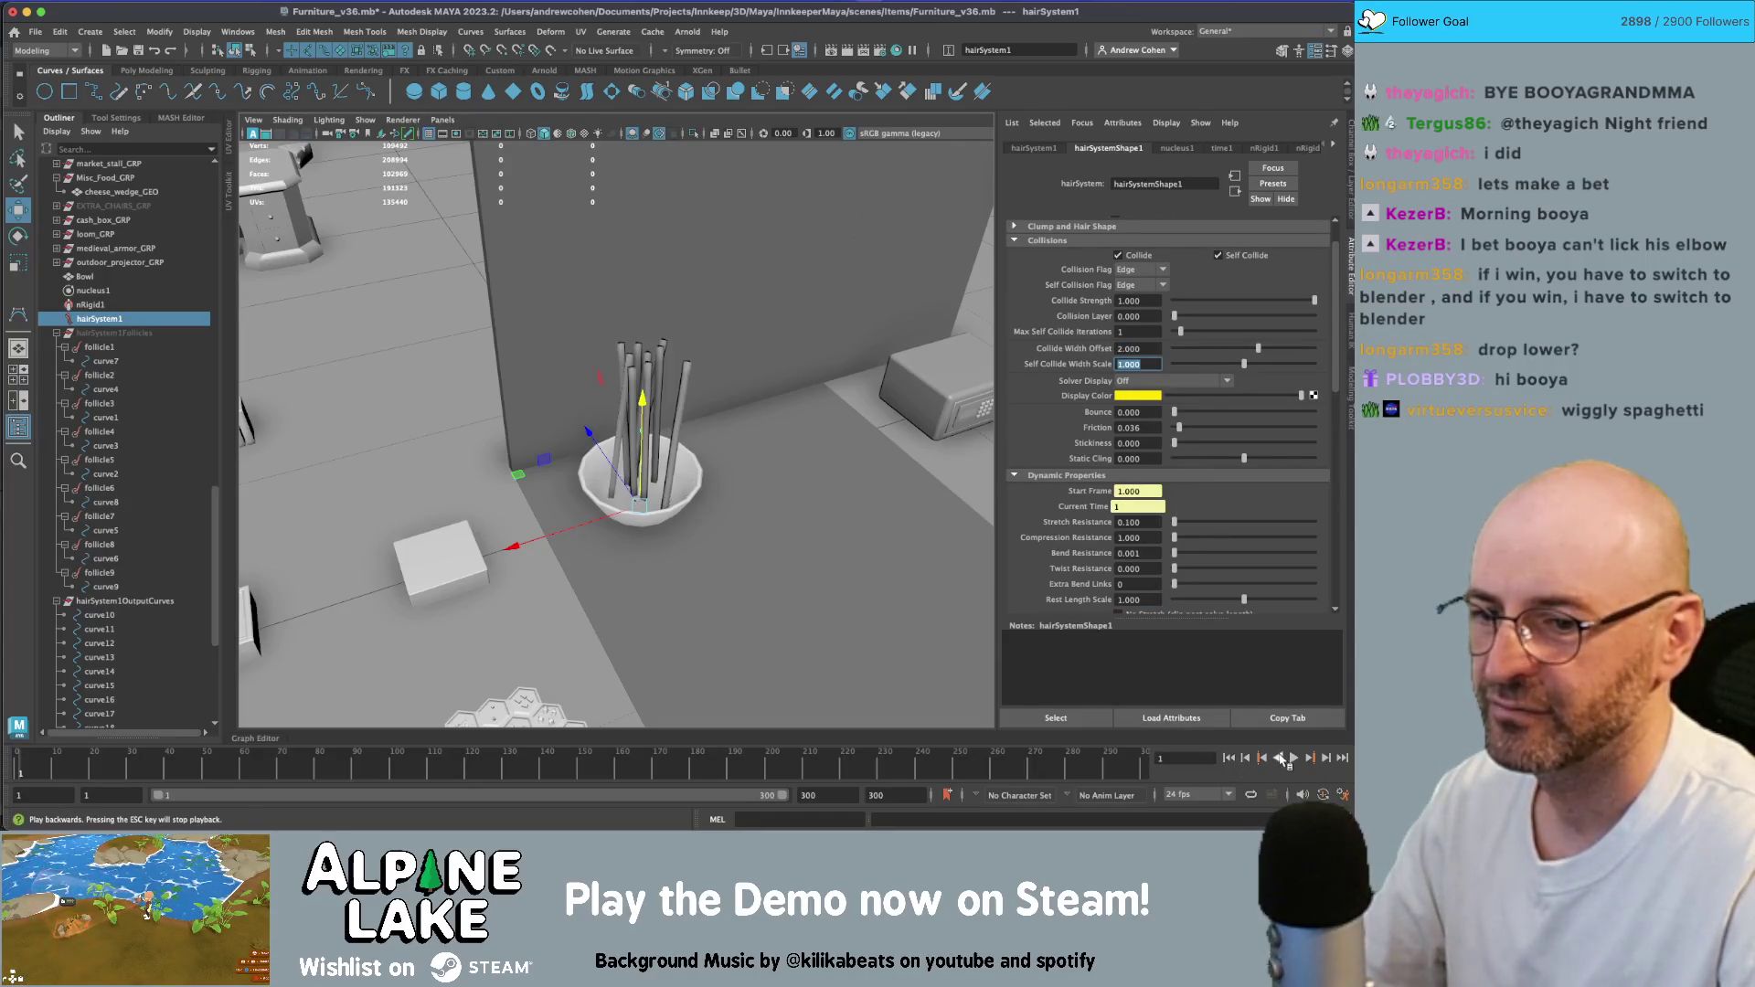
left_click(1293, 759)
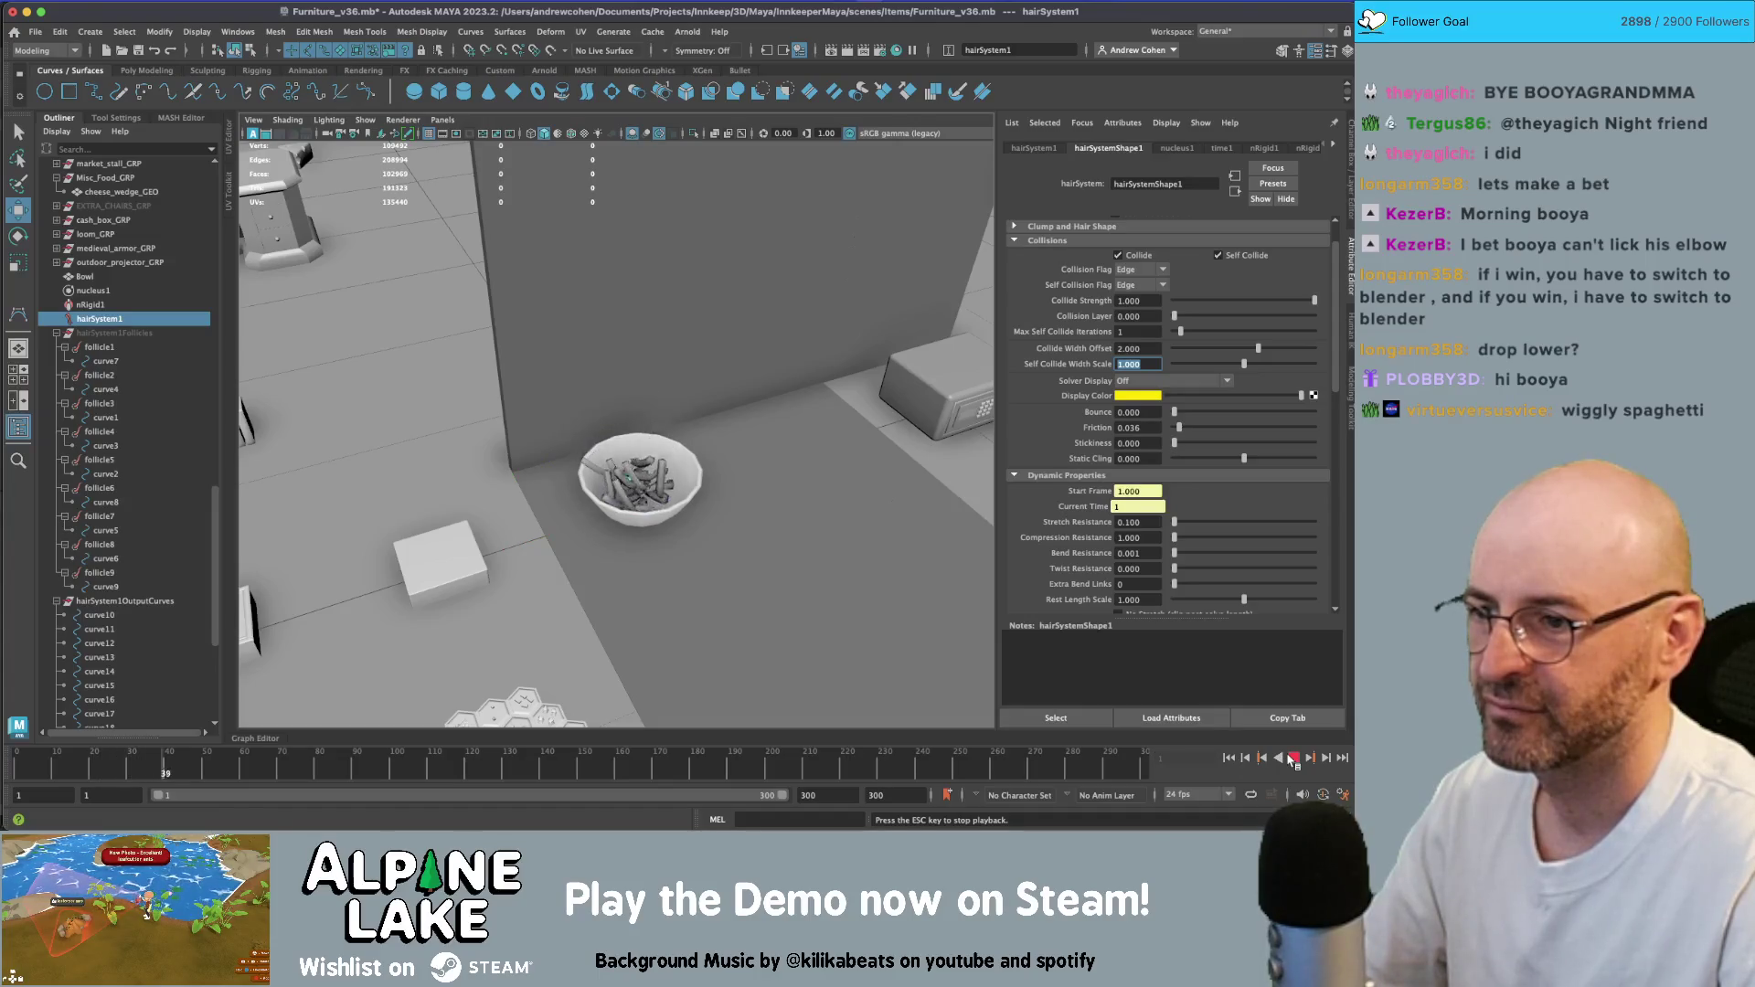
left_click(1293, 759)
- Set Self Collide Width Scale to 2.000 and replay the noodle simulation twice
type("2")
key("Return")
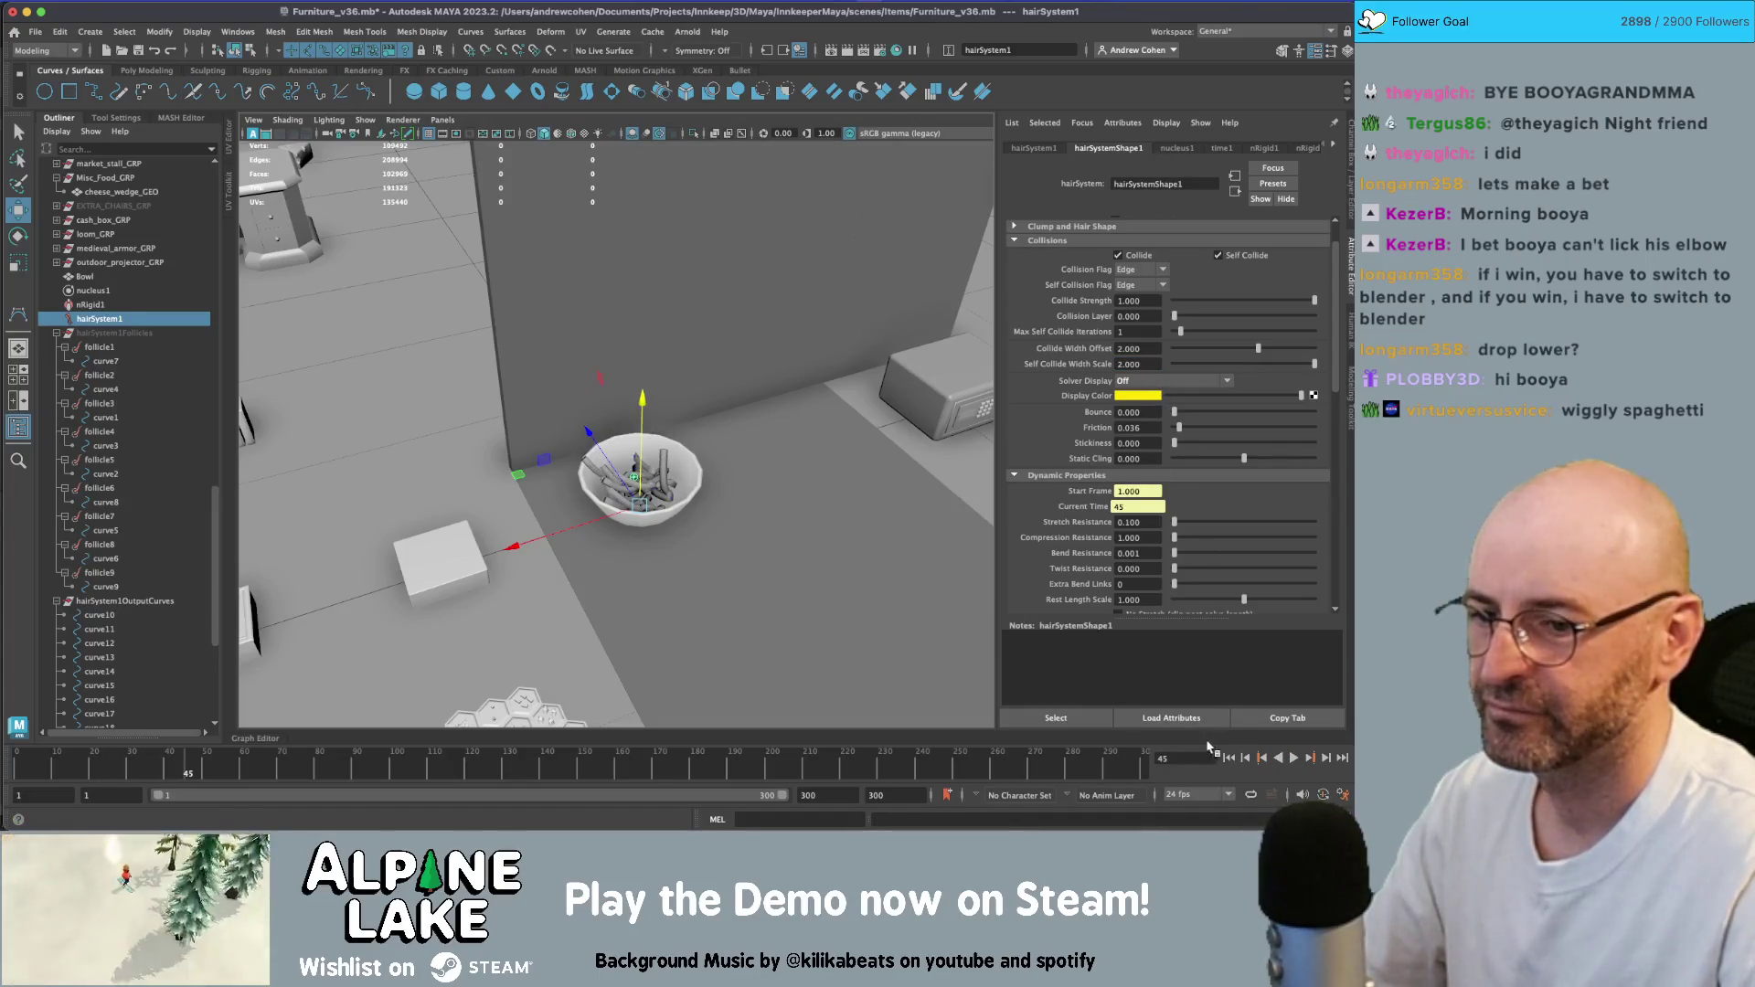
left_click(1230, 759)
left_click(1293, 759)
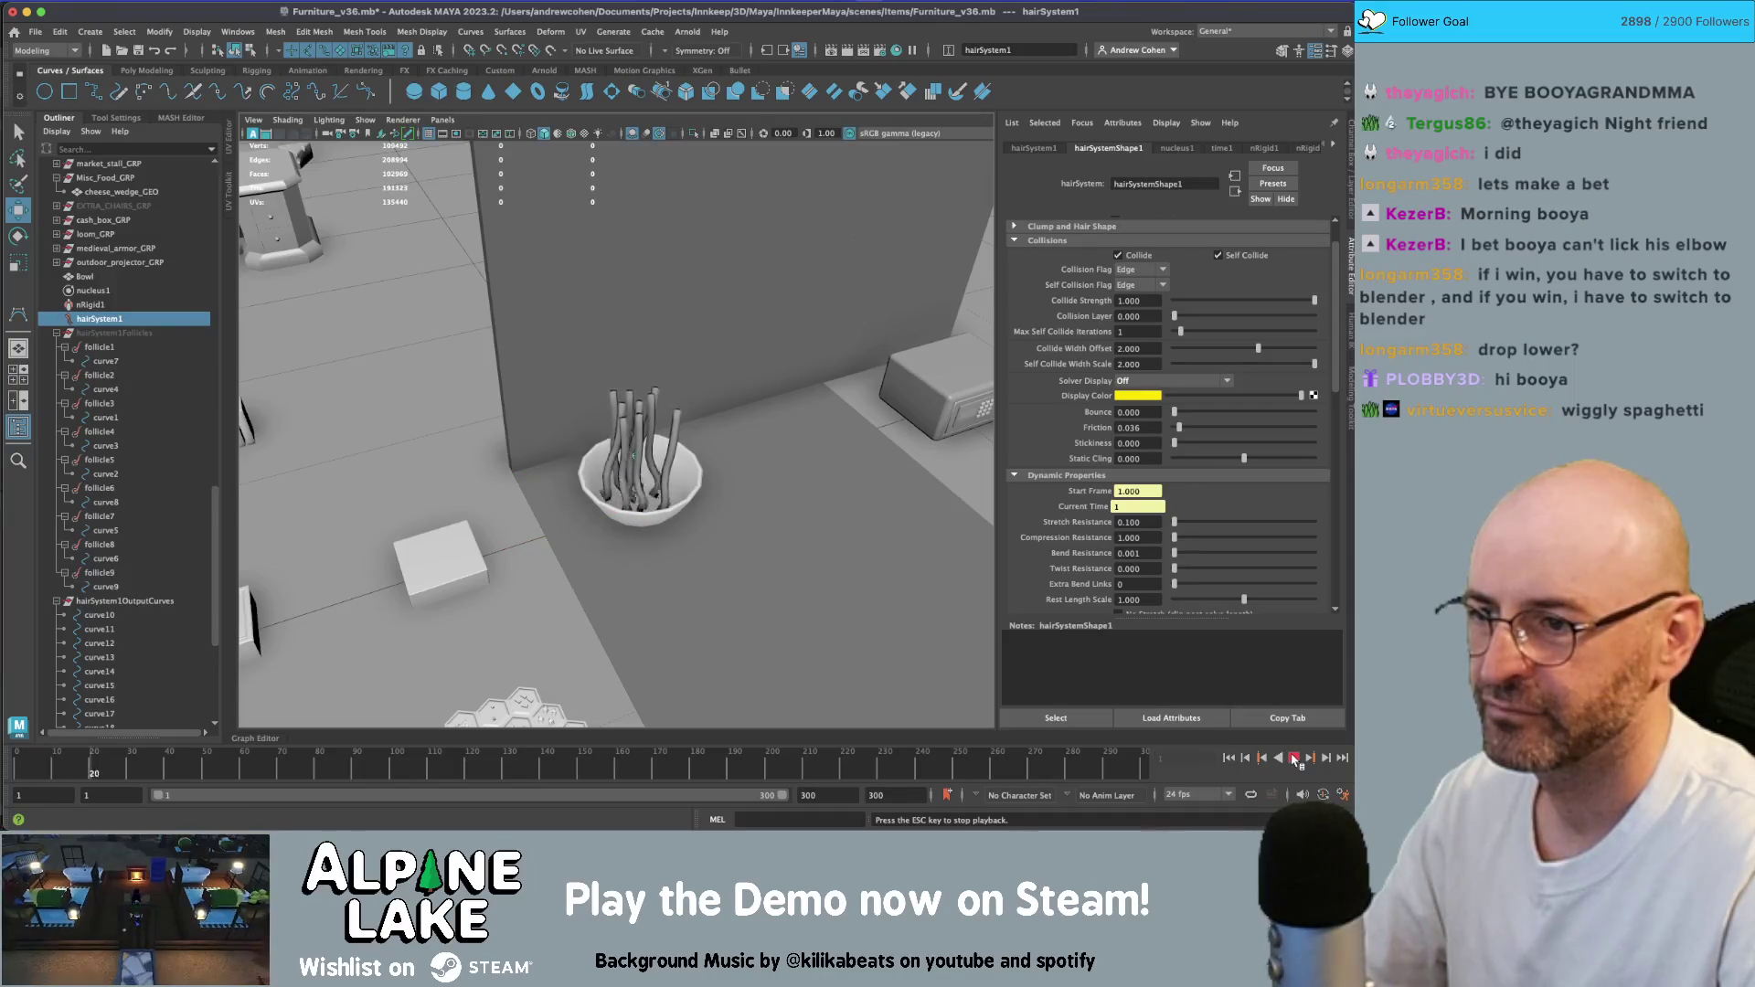
left_click(1293, 759)
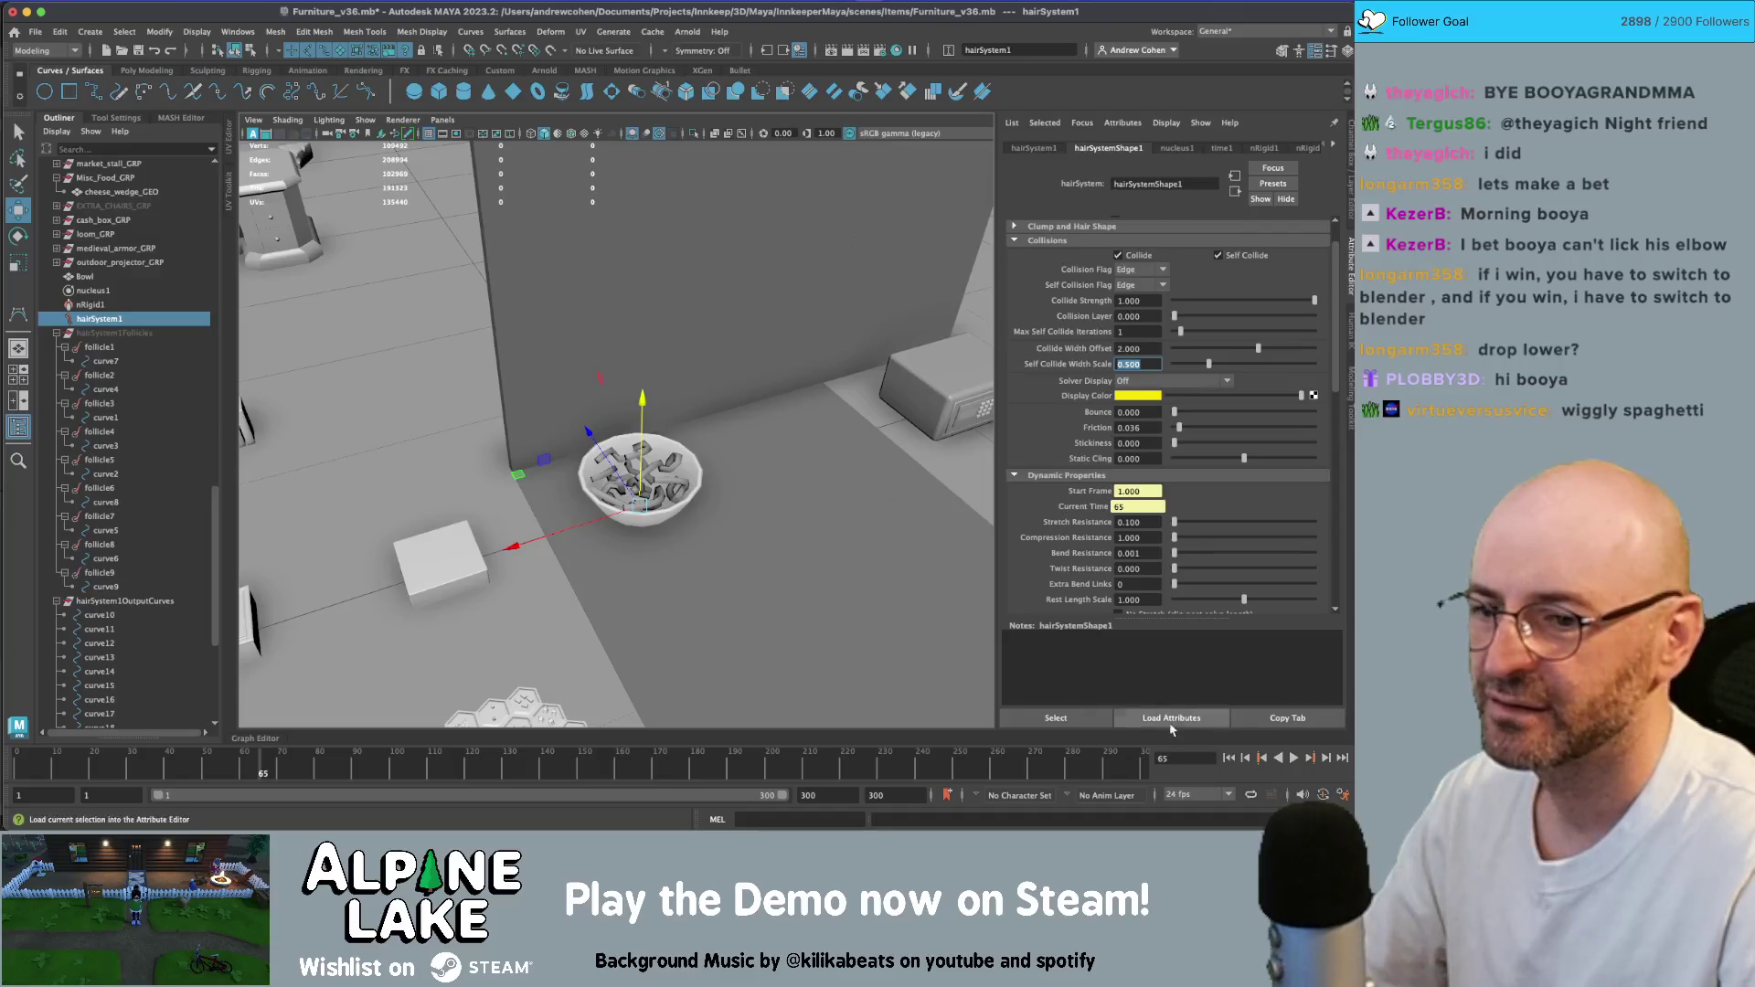
left_click(1230, 759)
left_click(1293, 758)
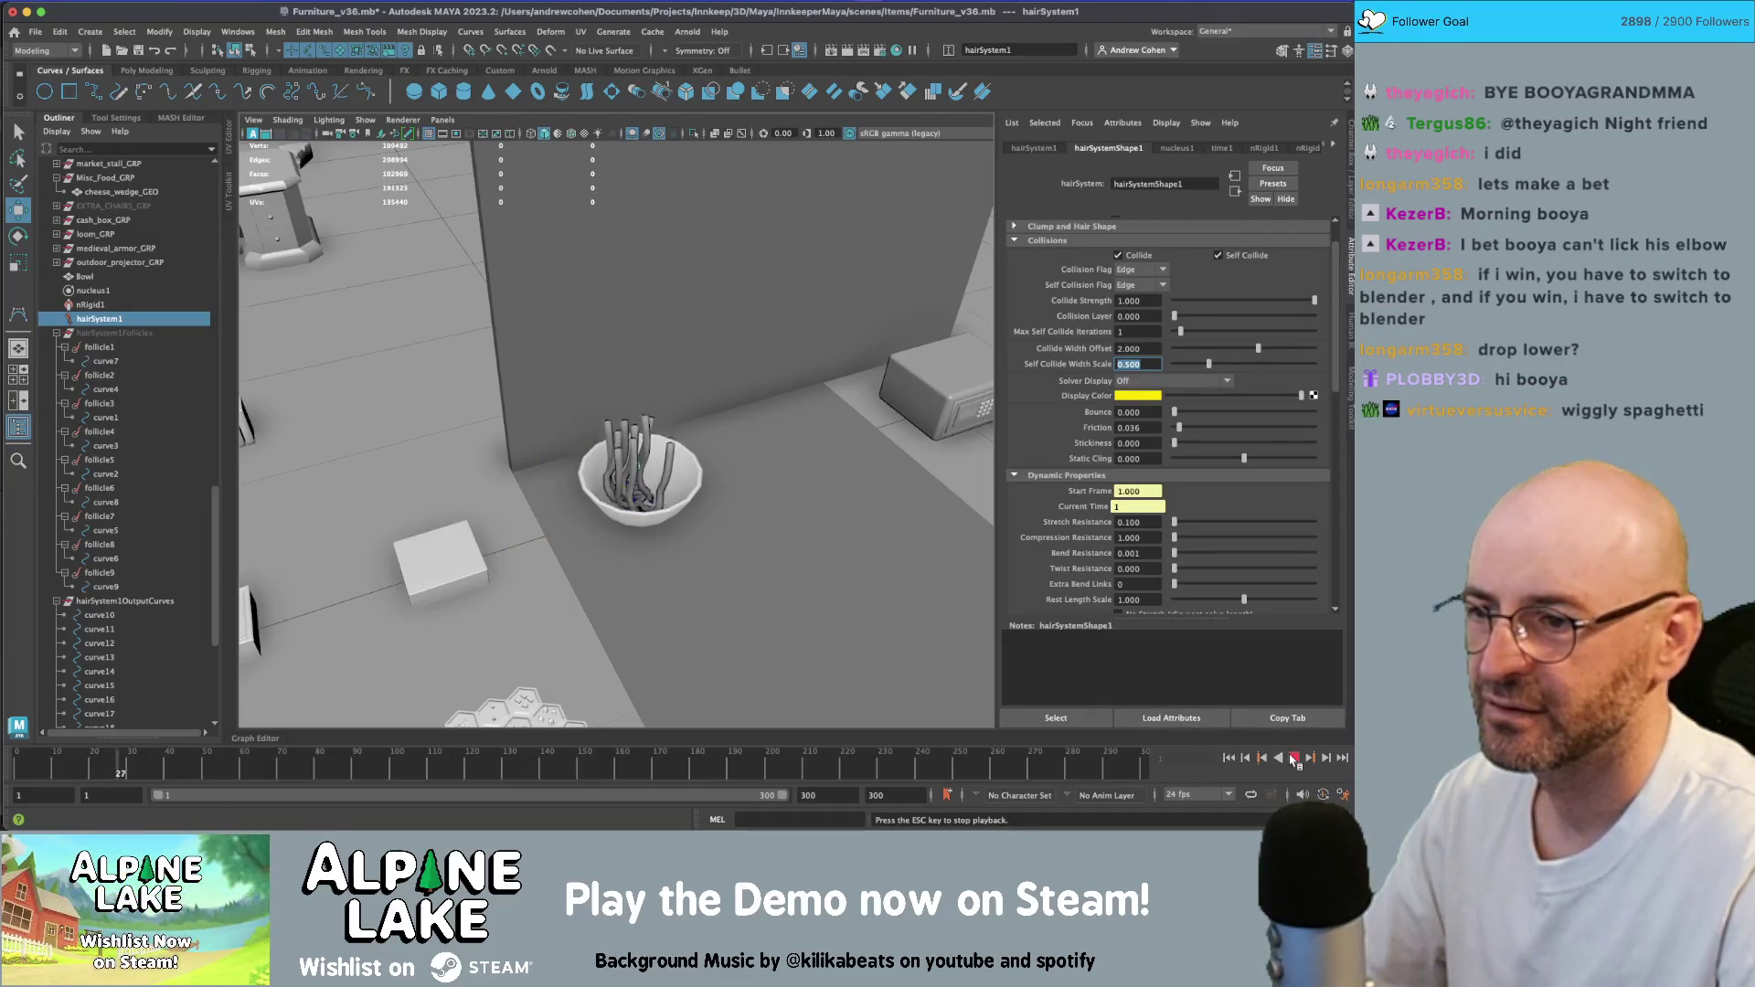
left_click(1294, 759)
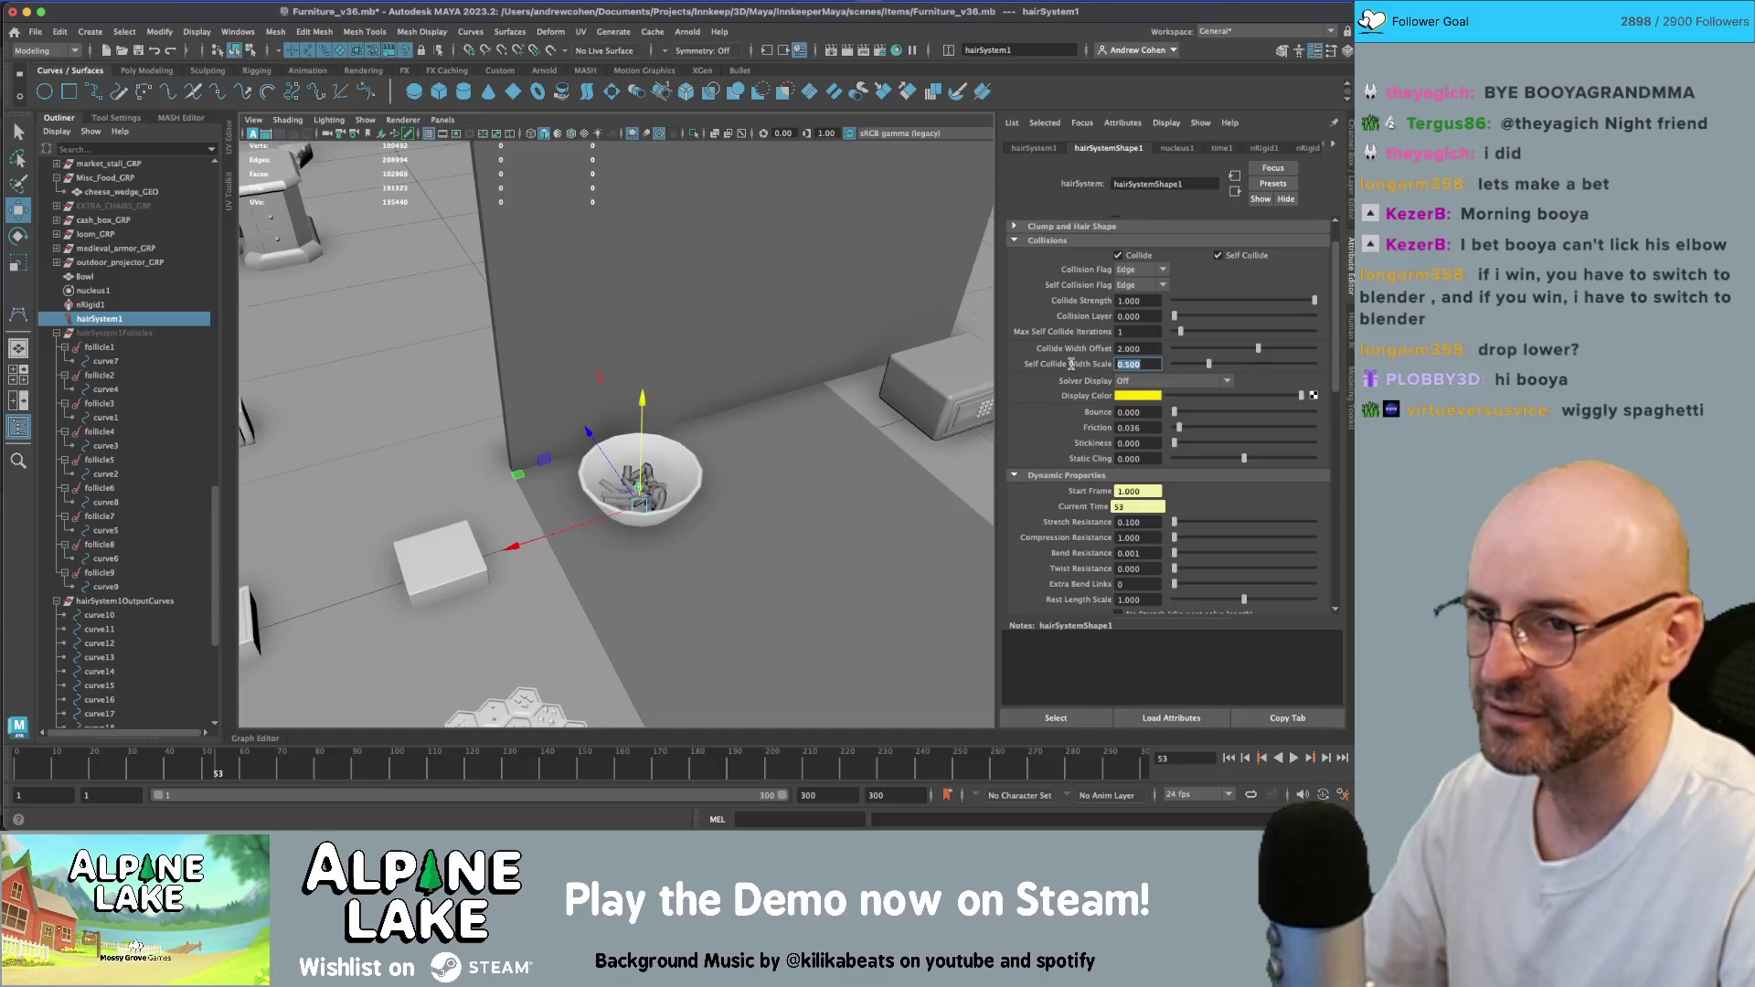
- Replay once more viewing down into the bowl, rewind, then bring up the Twitch clip window
left_click(1230, 759)
left_click(1293, 758)
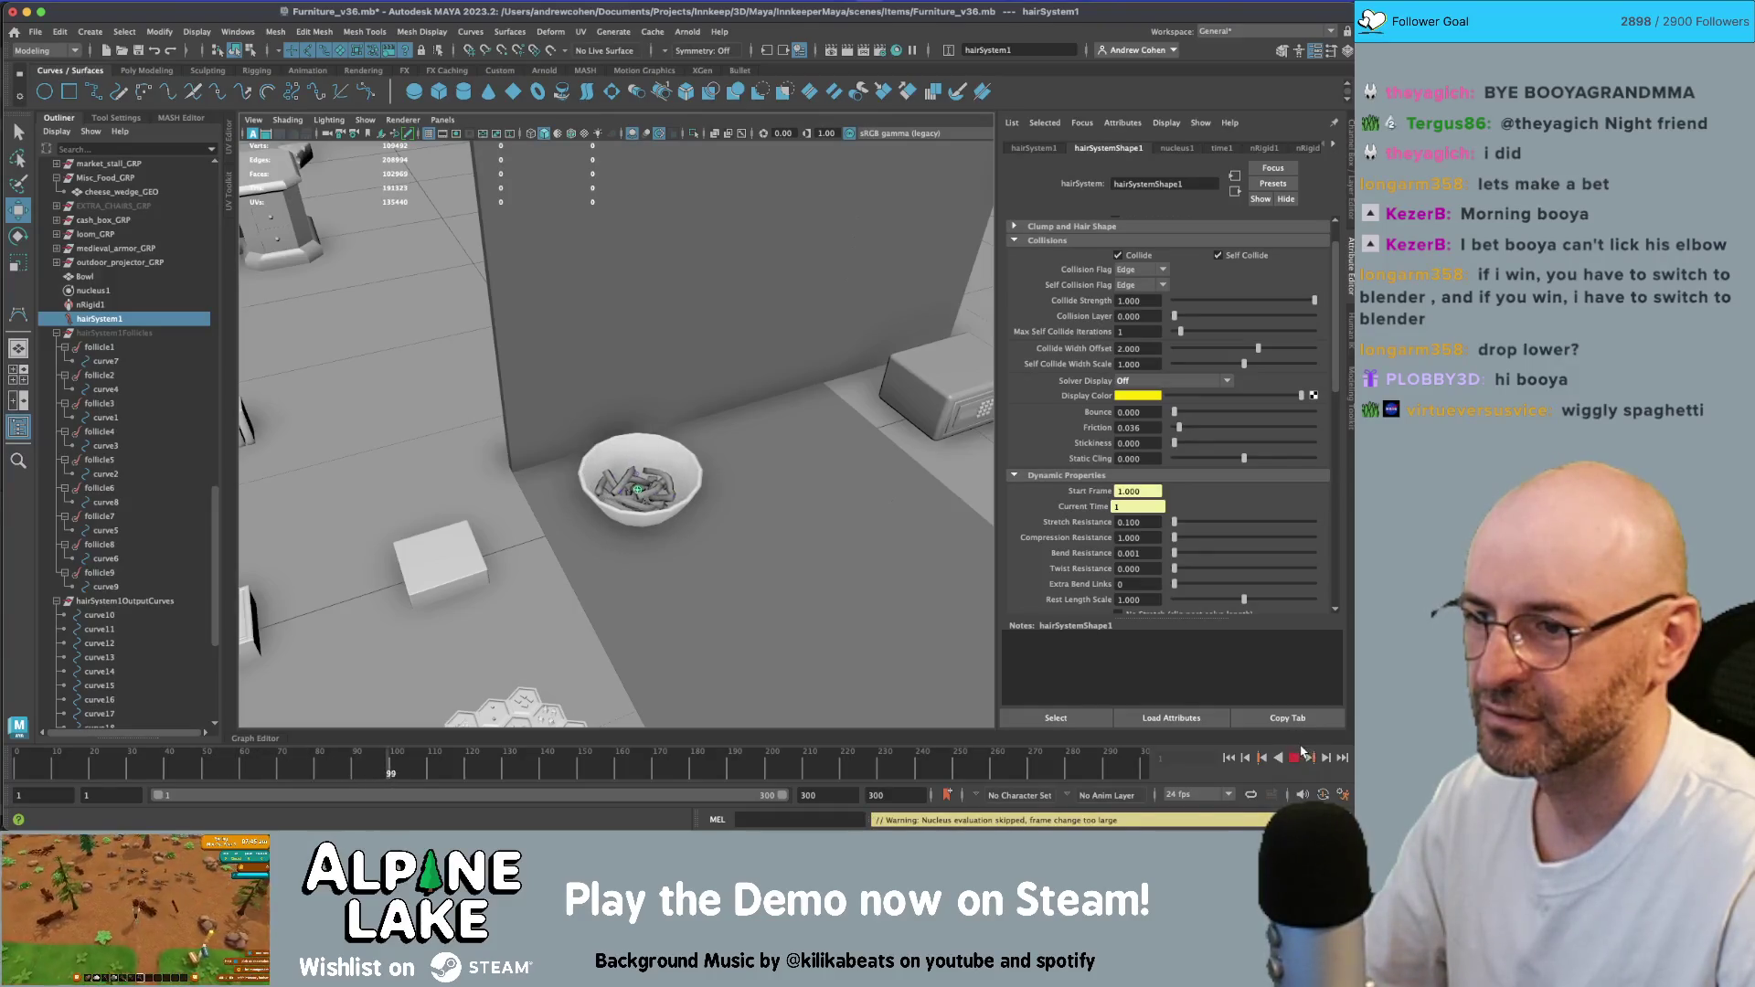
left_click_drag(823, 475, 737, 512, "alt")
scroll(823, 494, "up", 4)
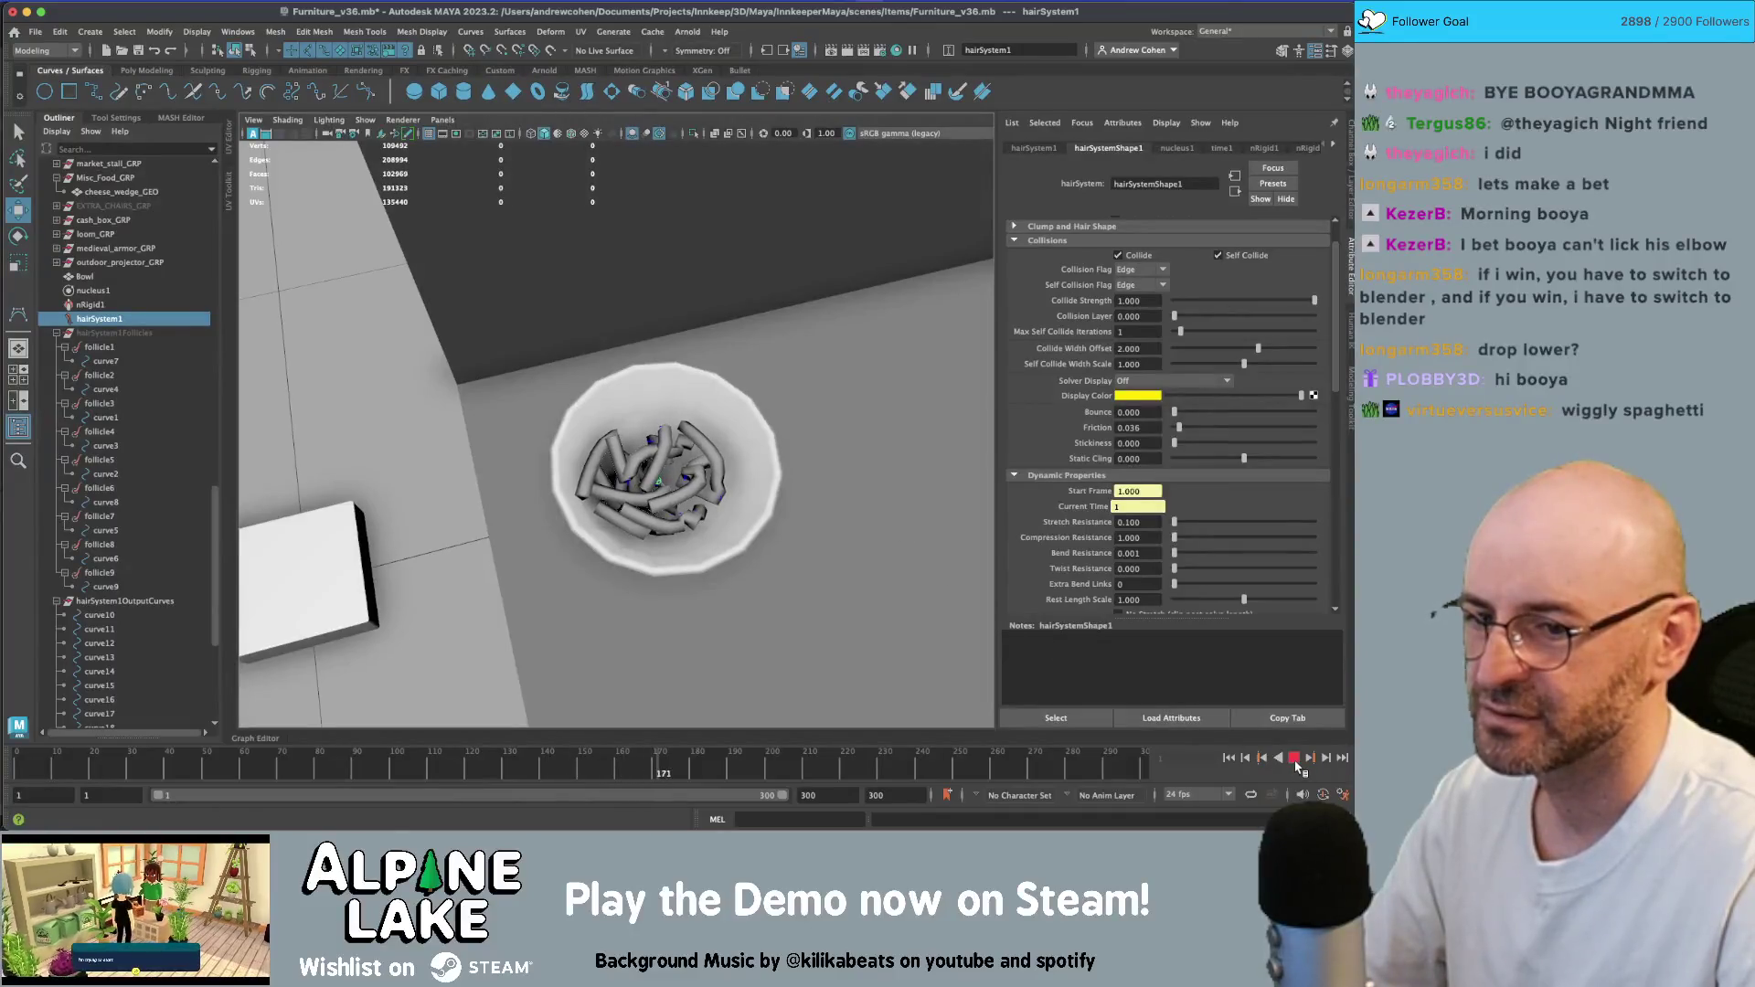
left_click(1293, 759)
left_click(1230, 759)
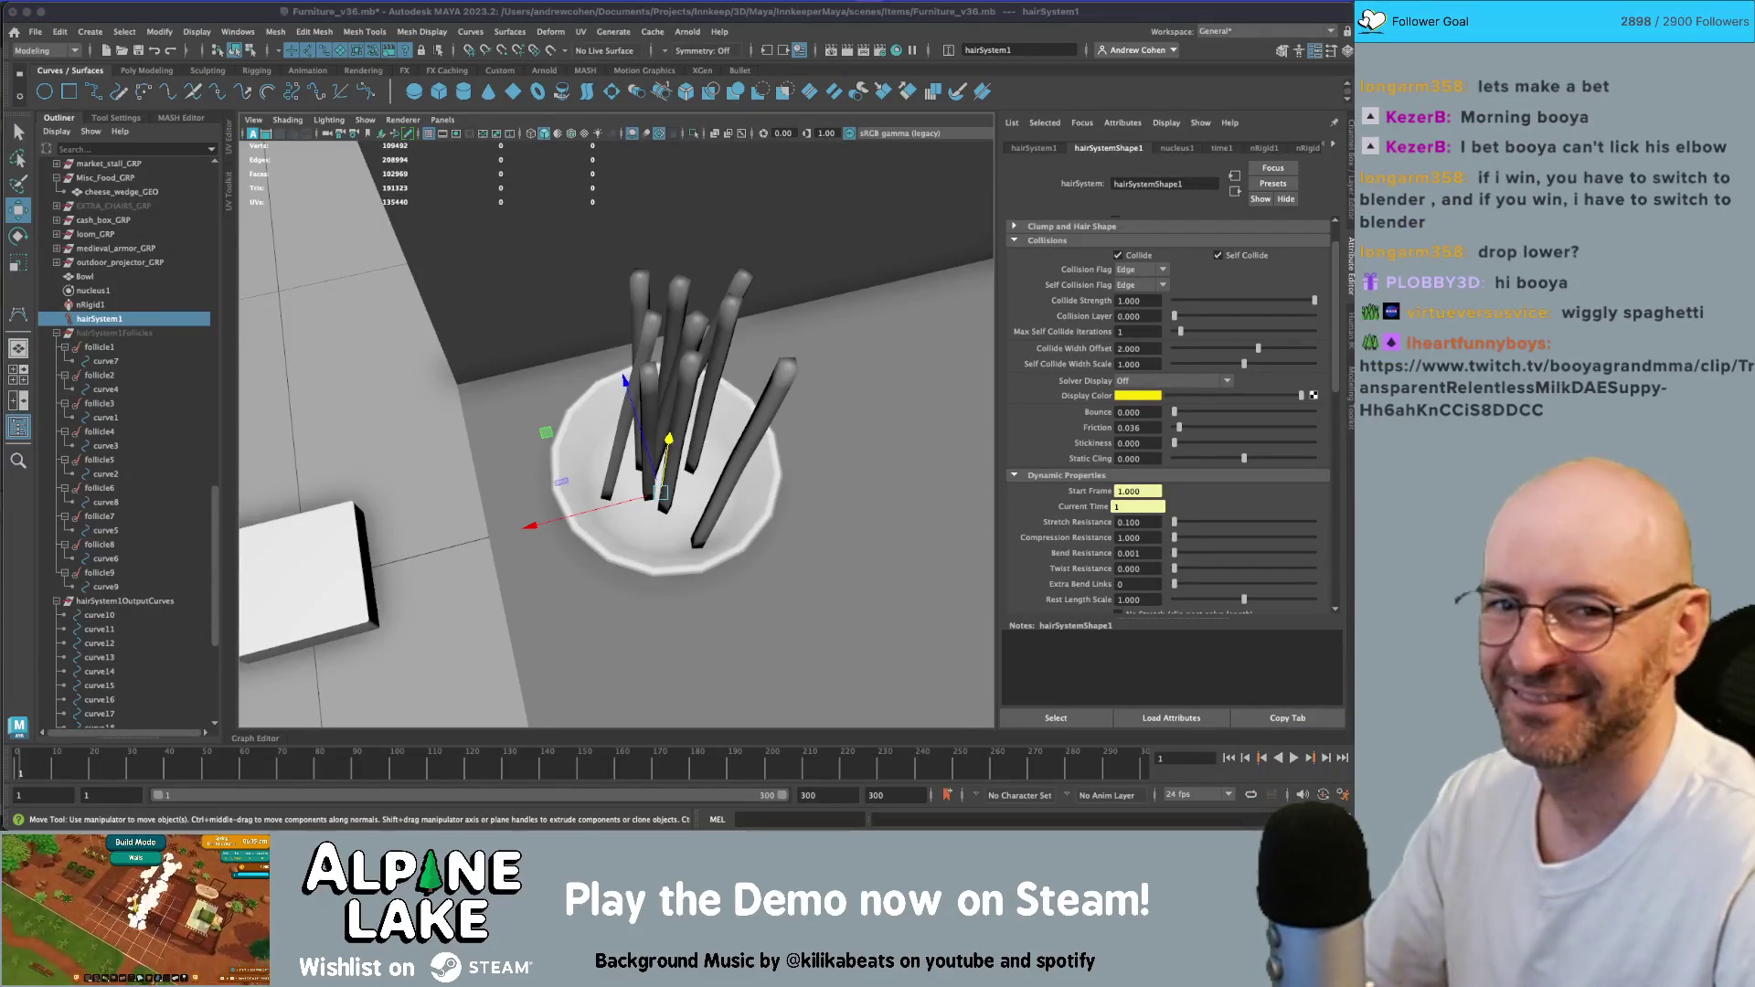
key("super+Tab")
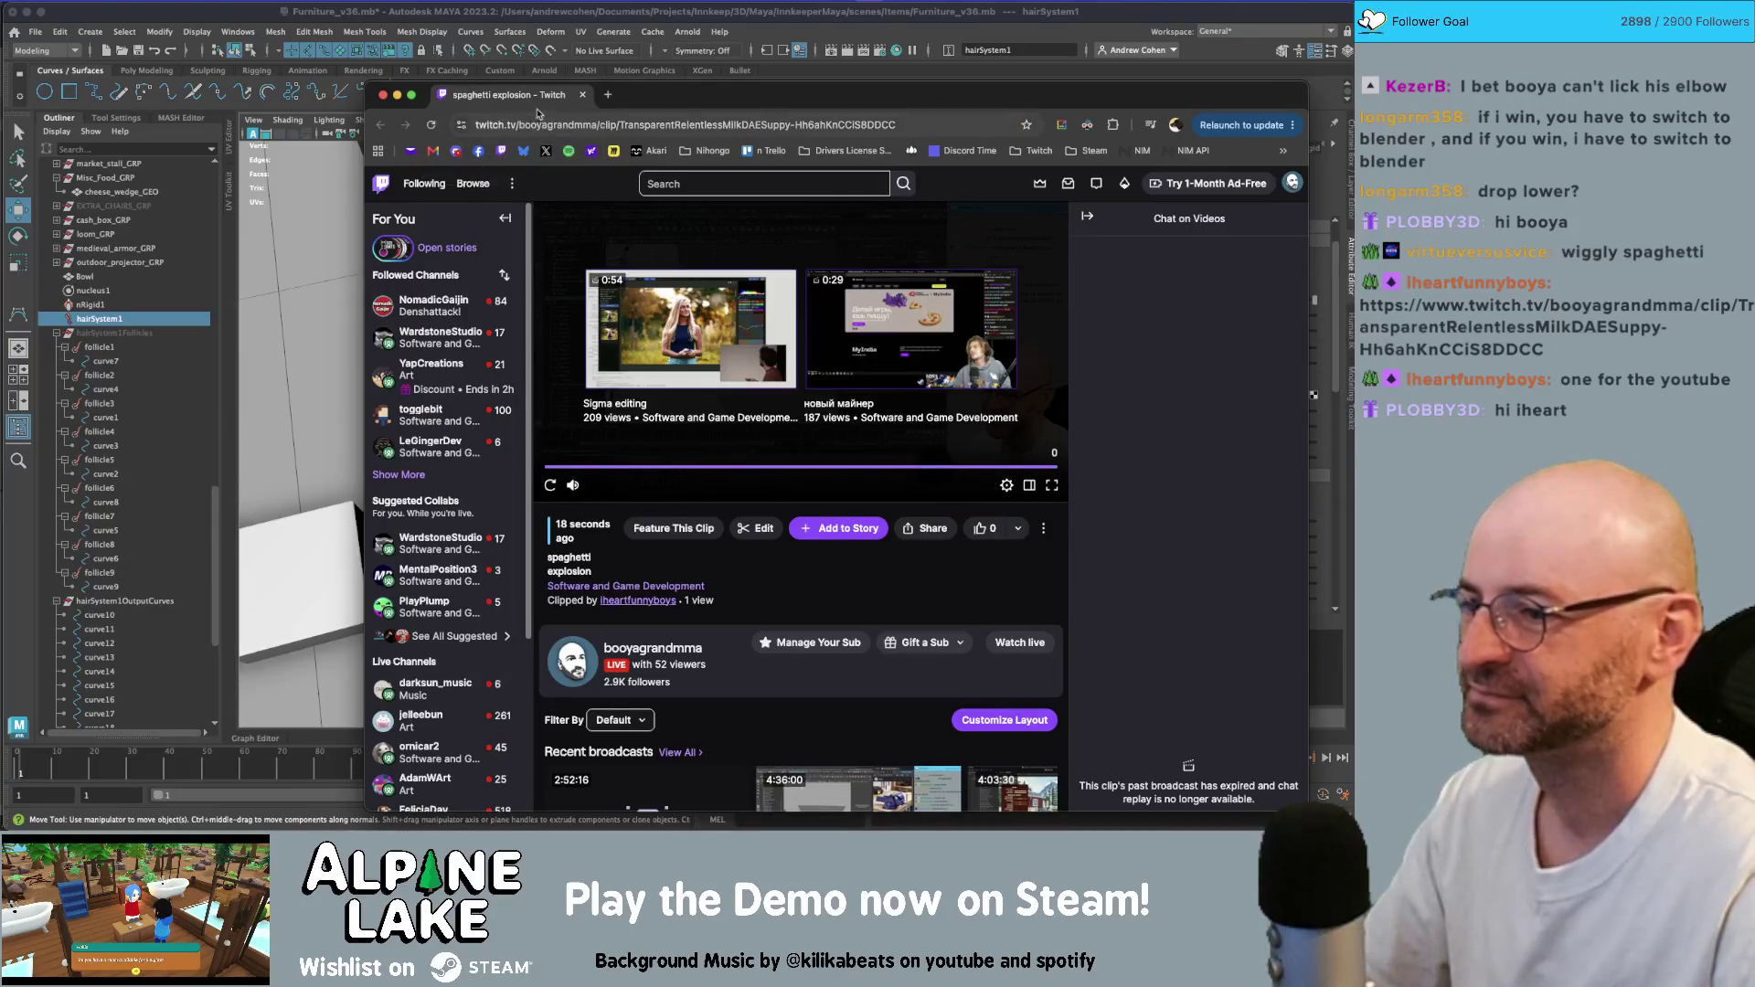
left_click(762, 527)
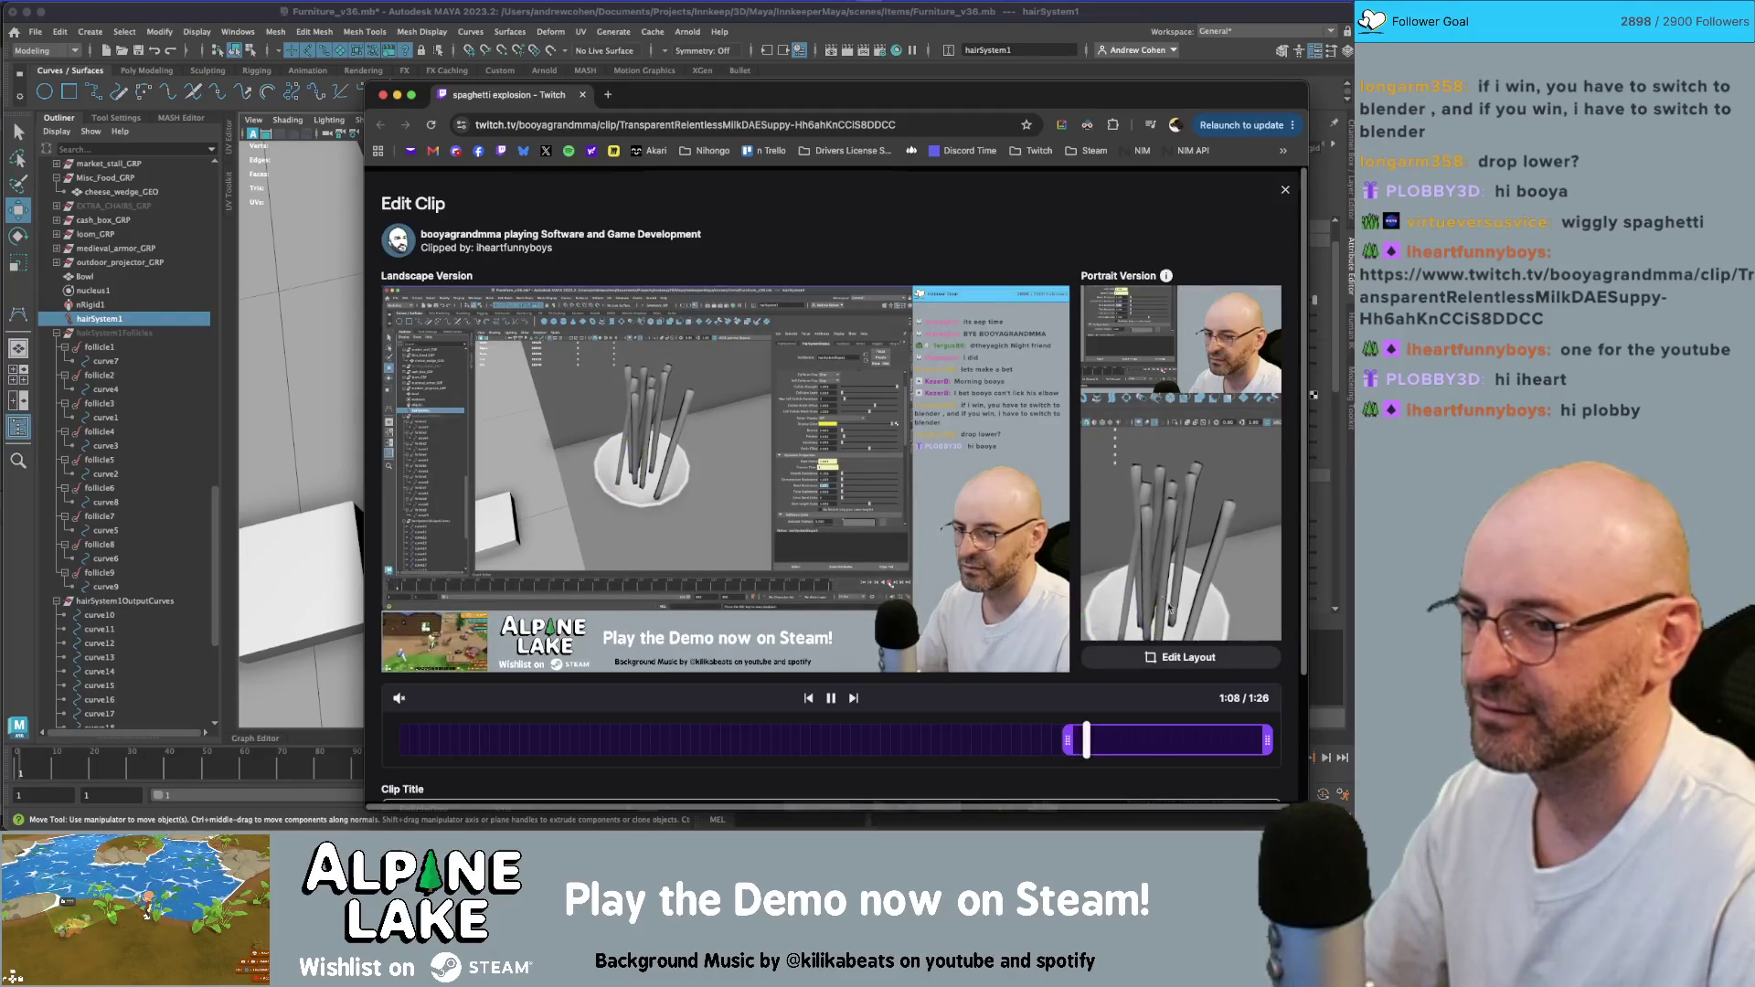
key("Escape")
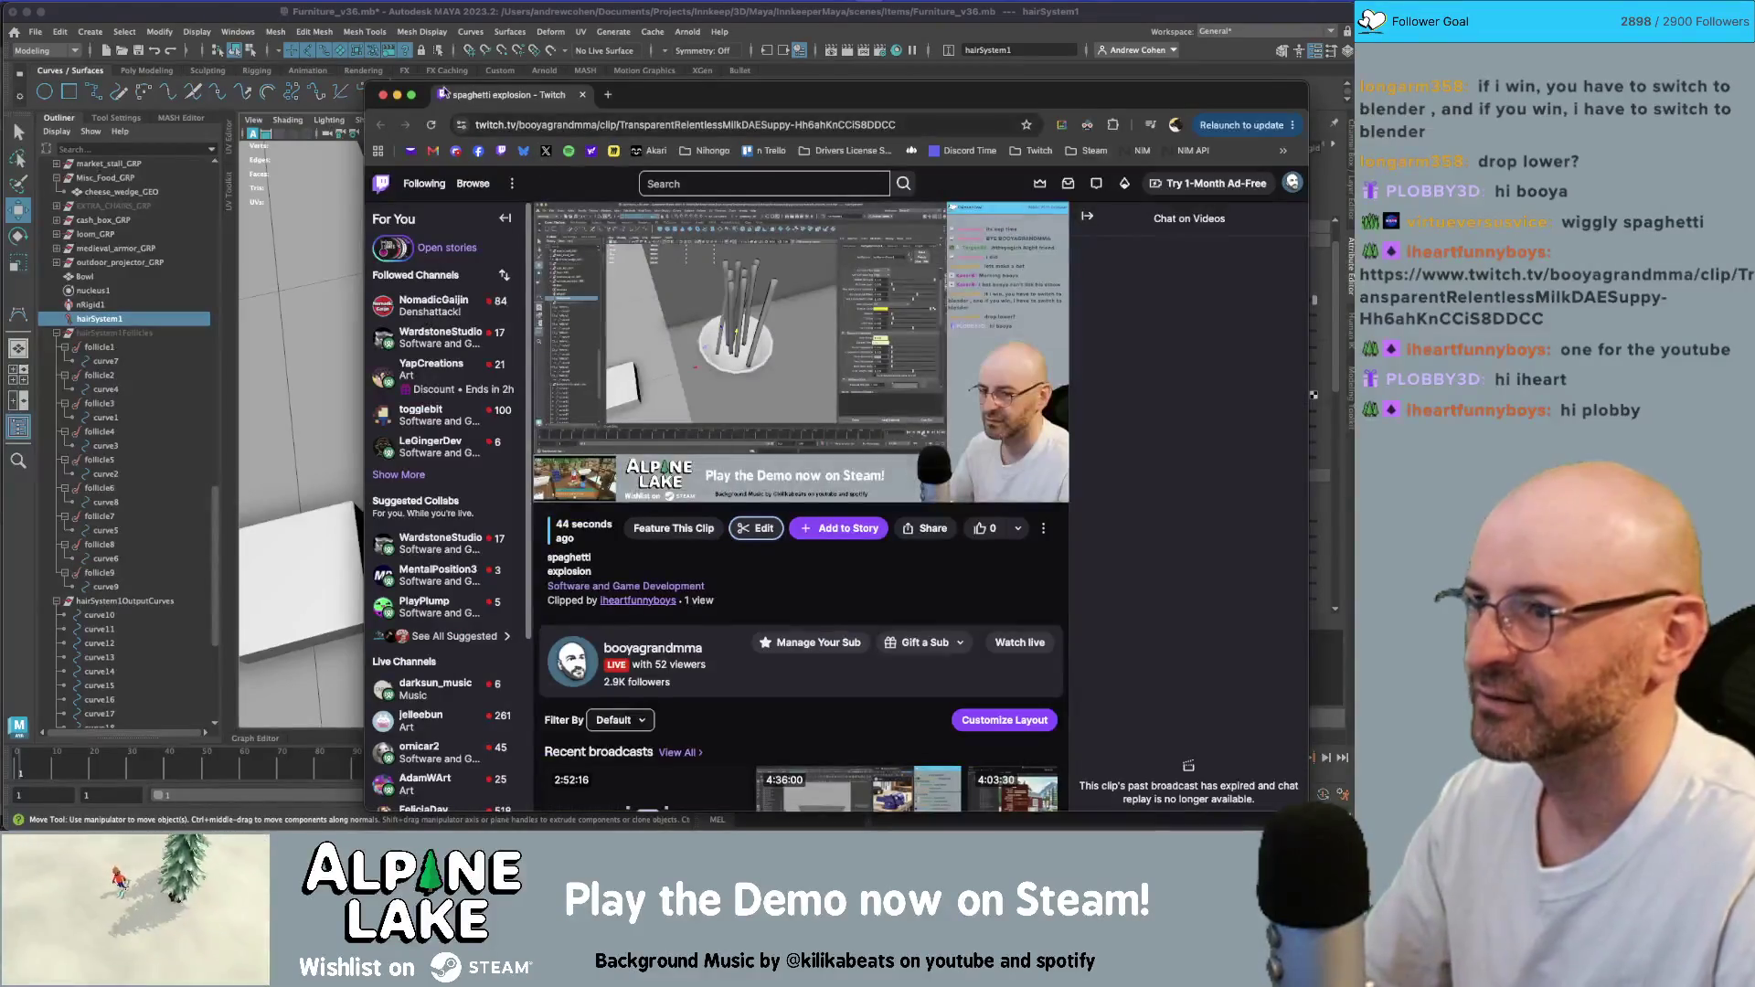
key("super+grave")
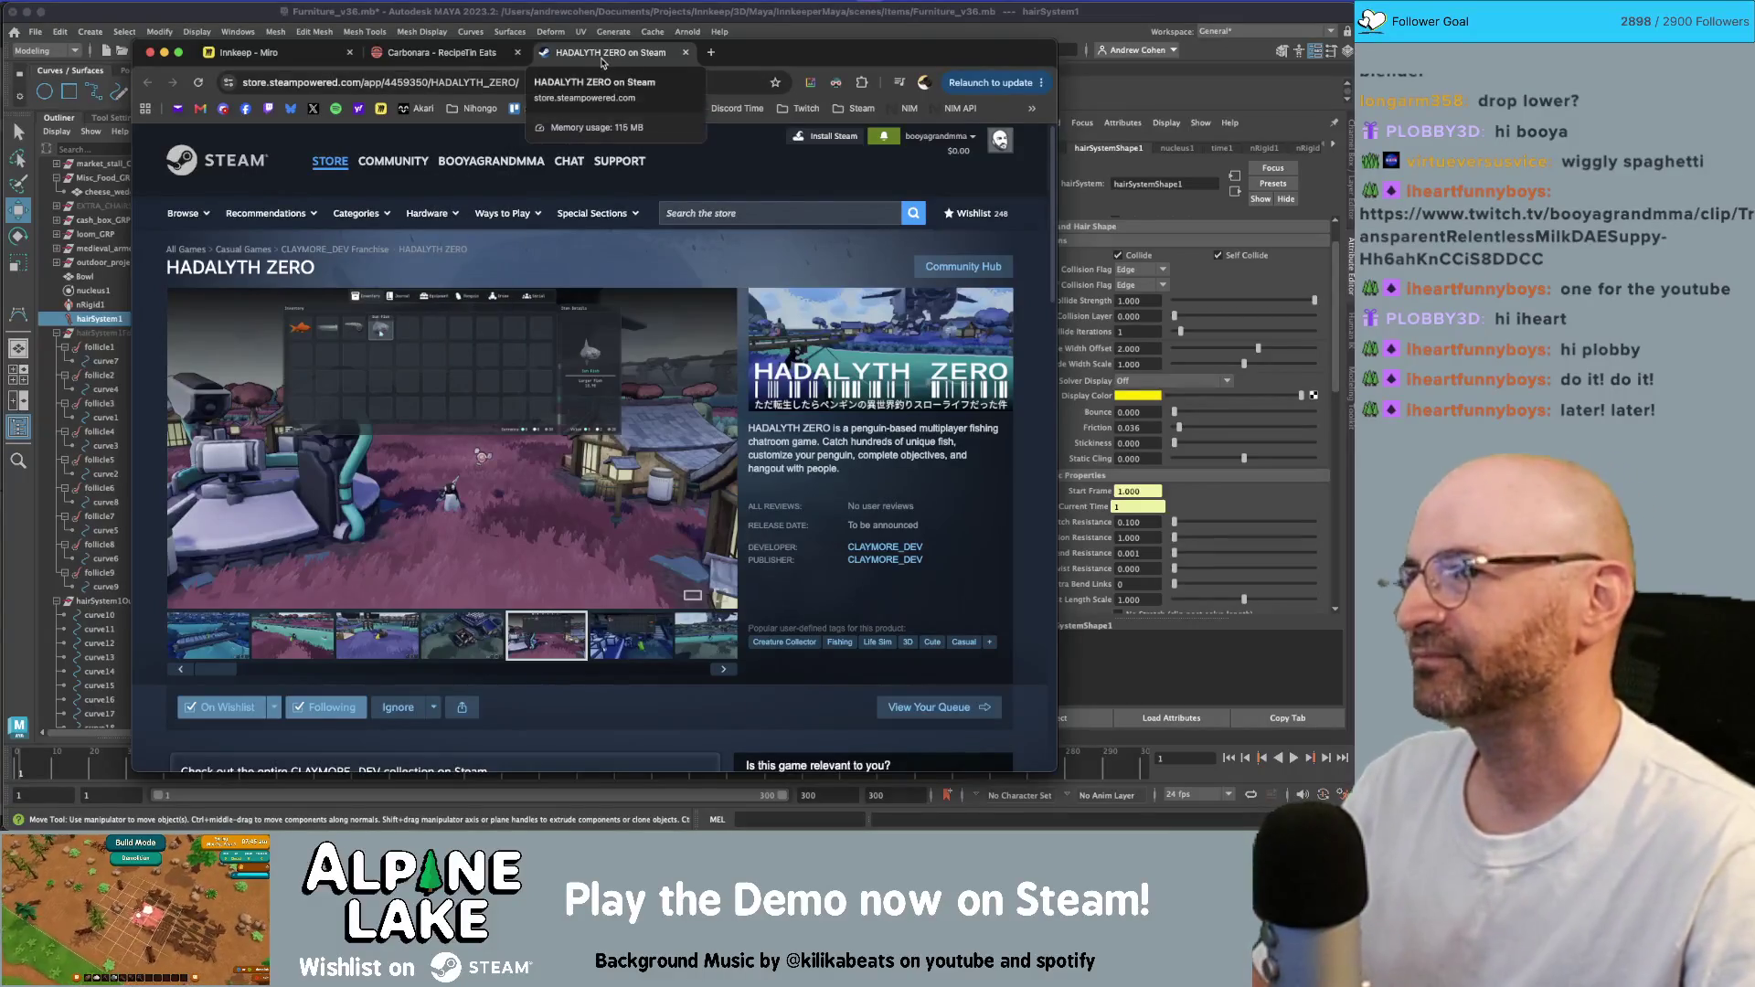
left_click(531, 26)
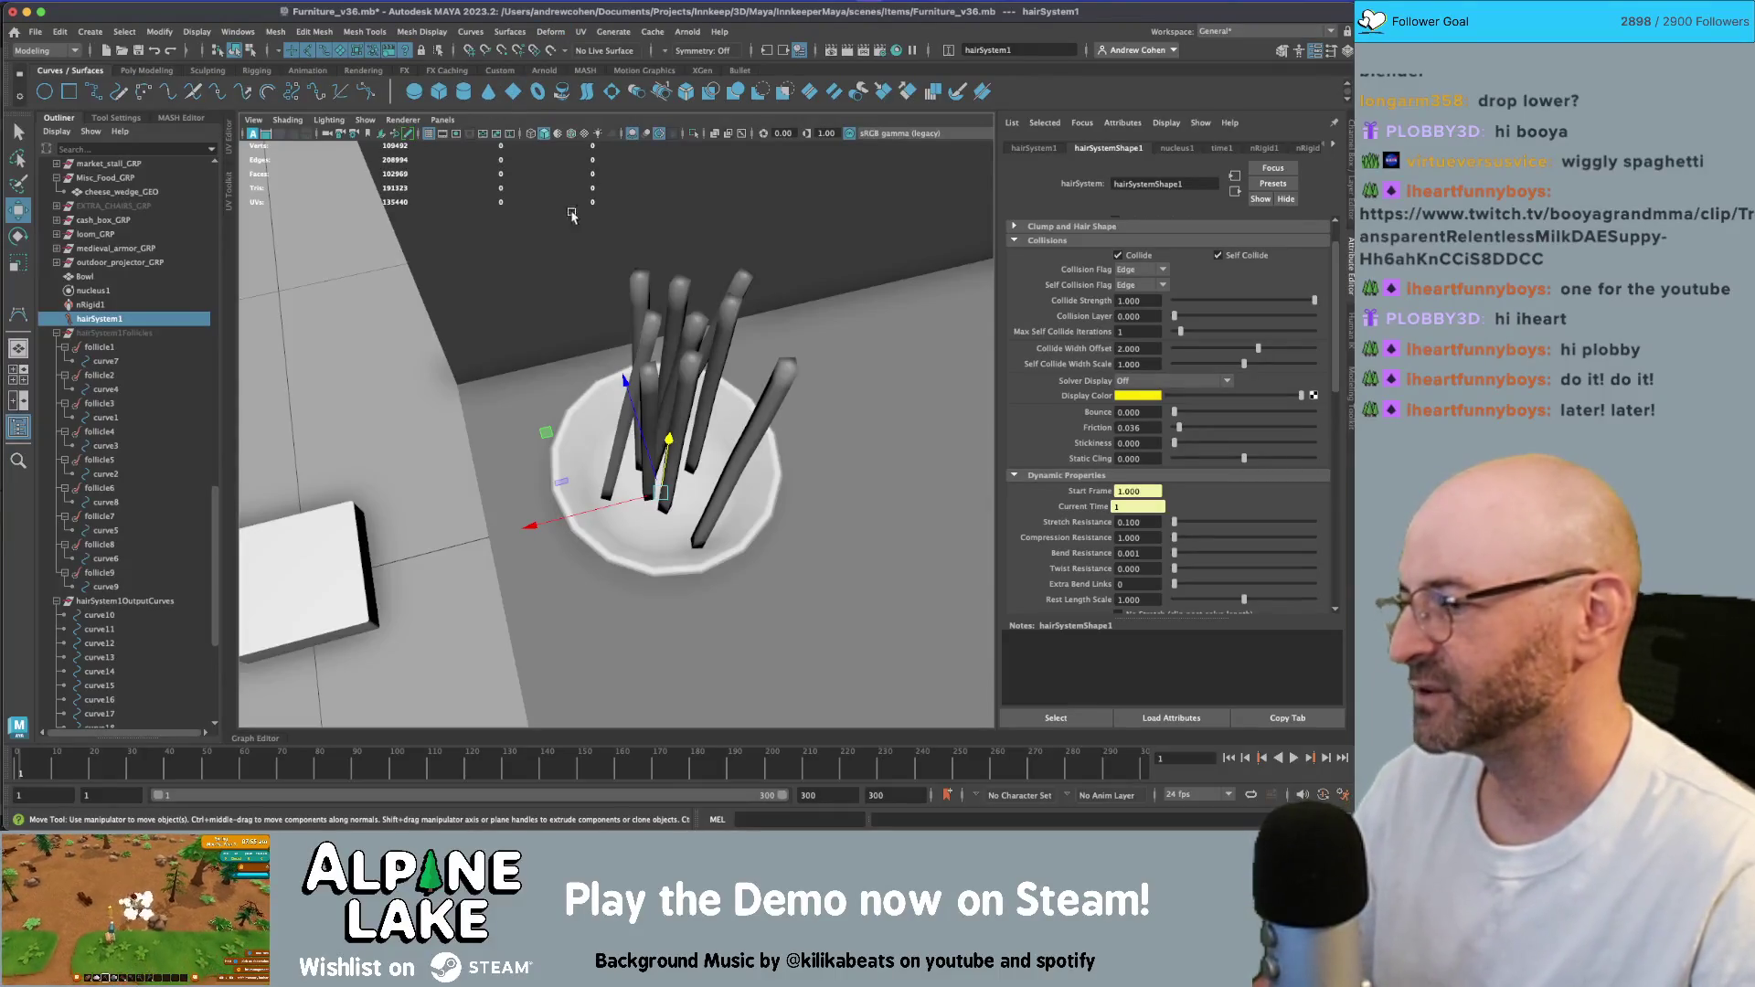
- Replay the simulation once, rewind, and set the Bend Model to Twist Tracking
left_click_drag(676, 356, 681, 334, "alt")
left_click(1294, 759)
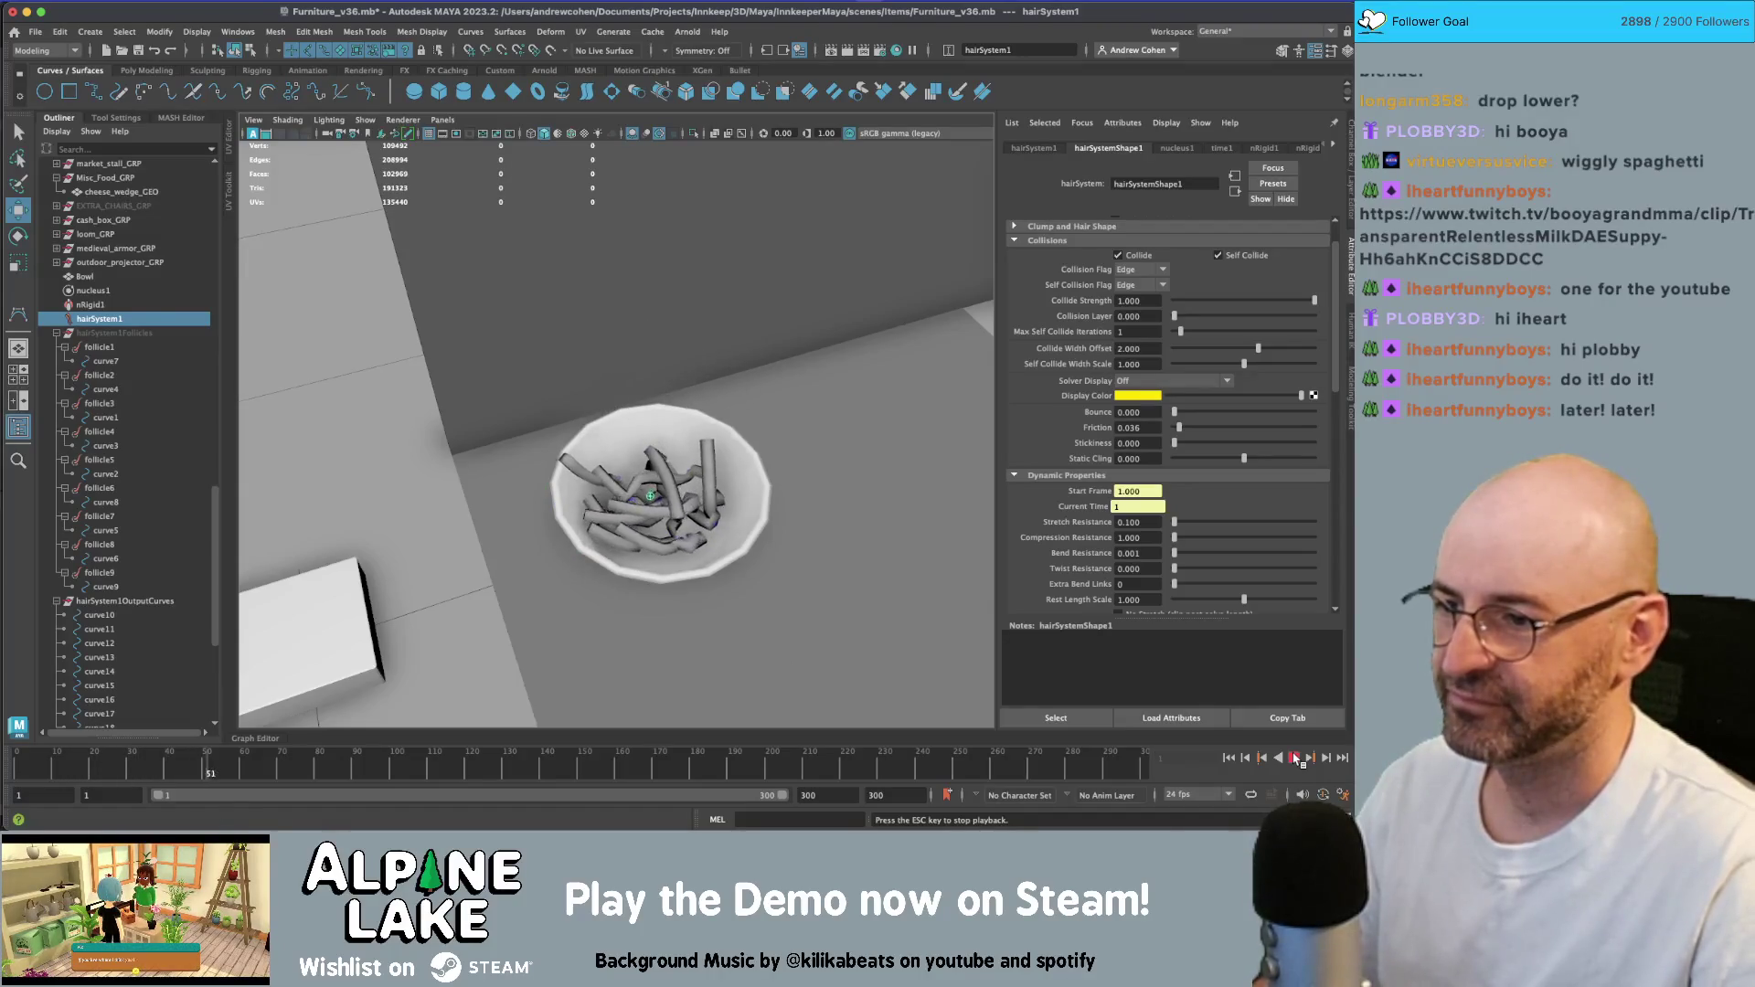
left_click(1295, 758)
left_click(1232, 759)
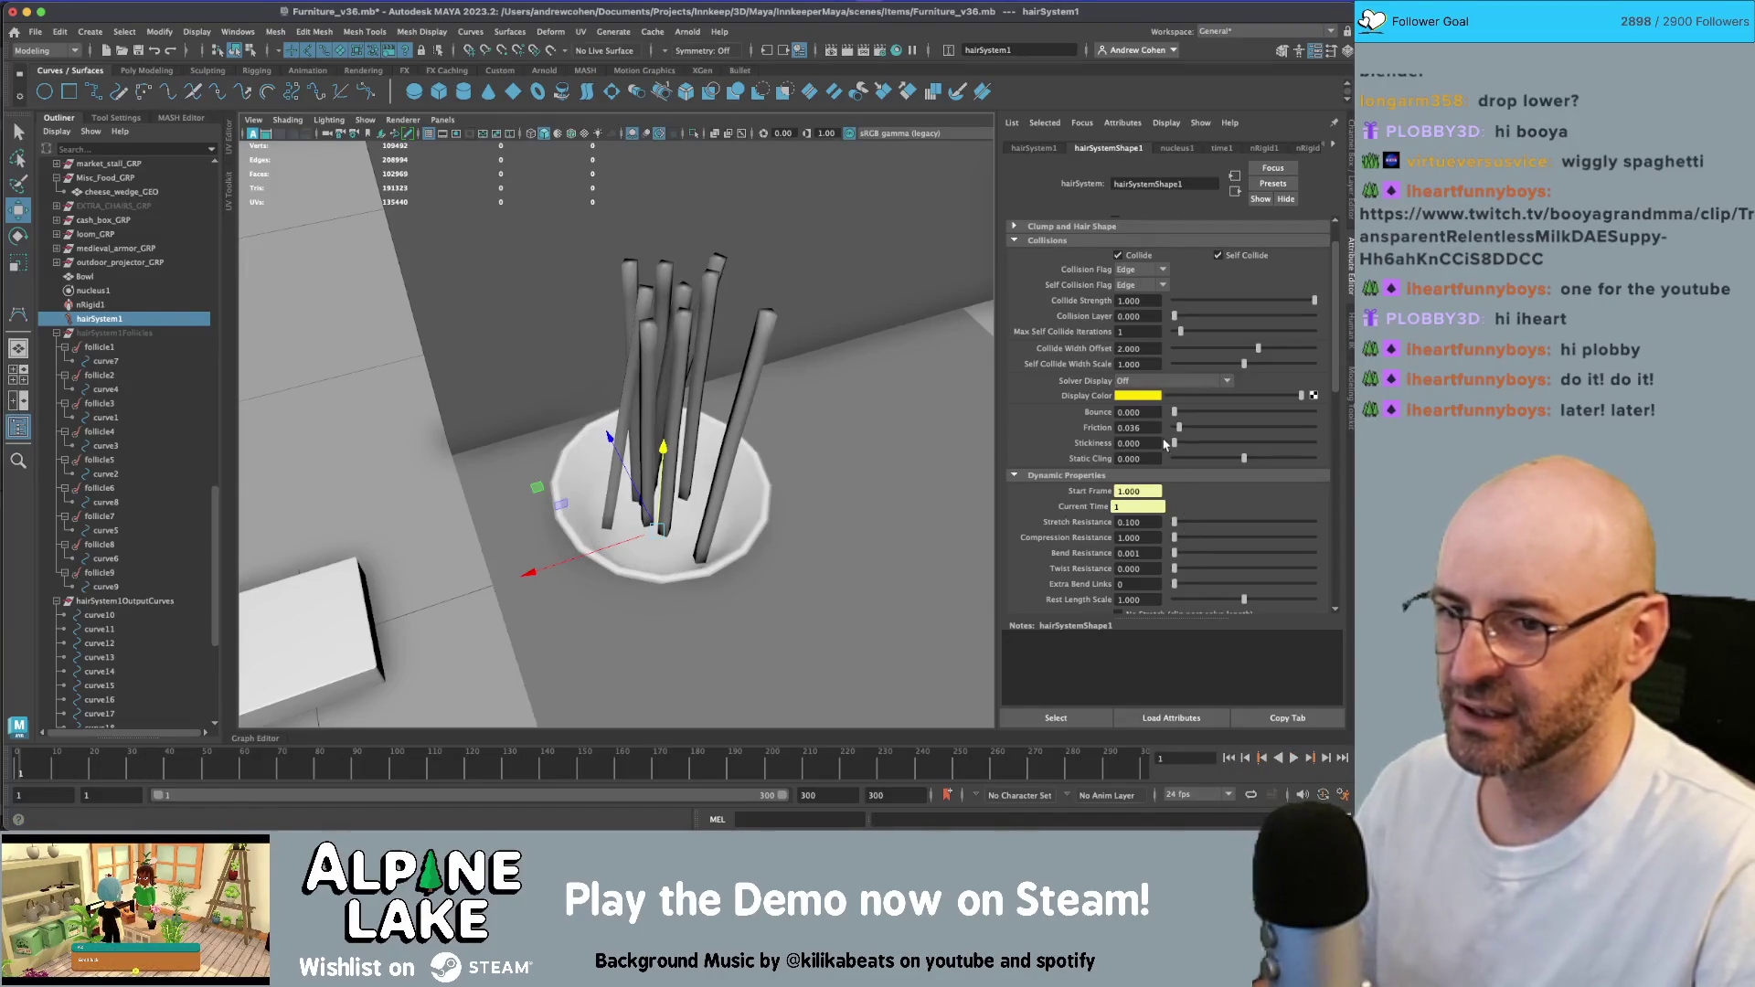
scroll(1165, 445, "down", 10)
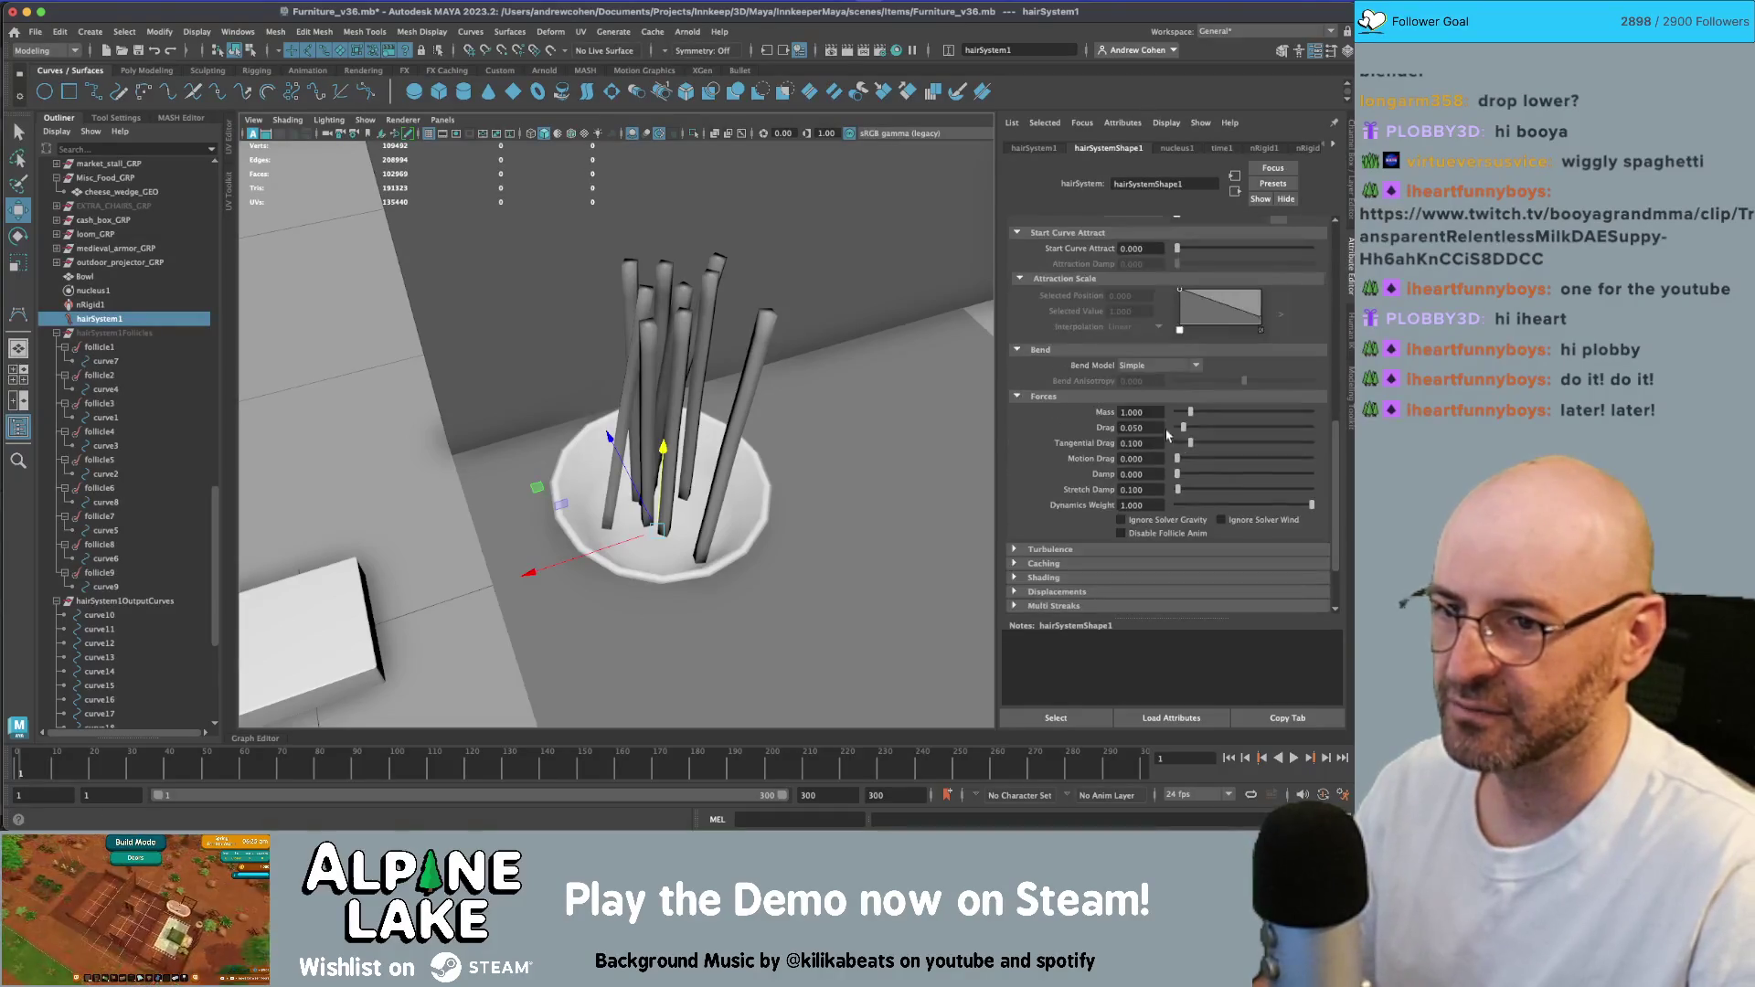
left_click(1176, 368)
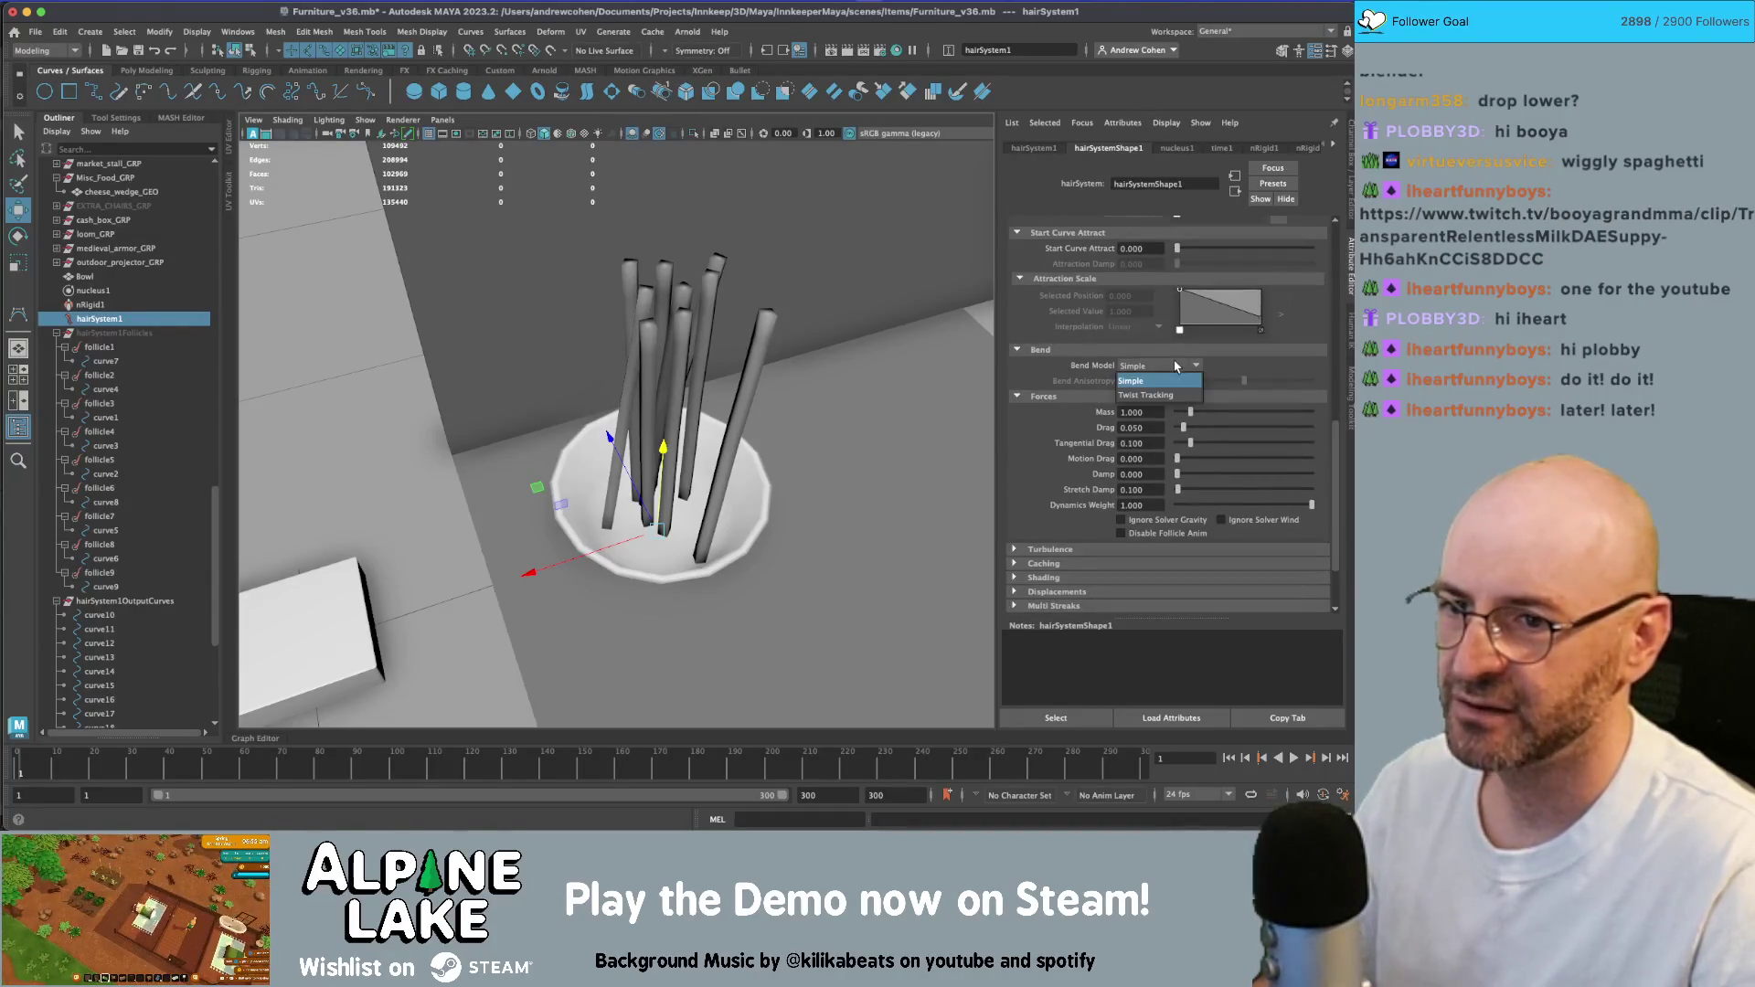
left_click(1178, 394)
- Test Twist Tracking bending by replaying the noodle simulation from frame 1 several times
left_click(1294, 759)
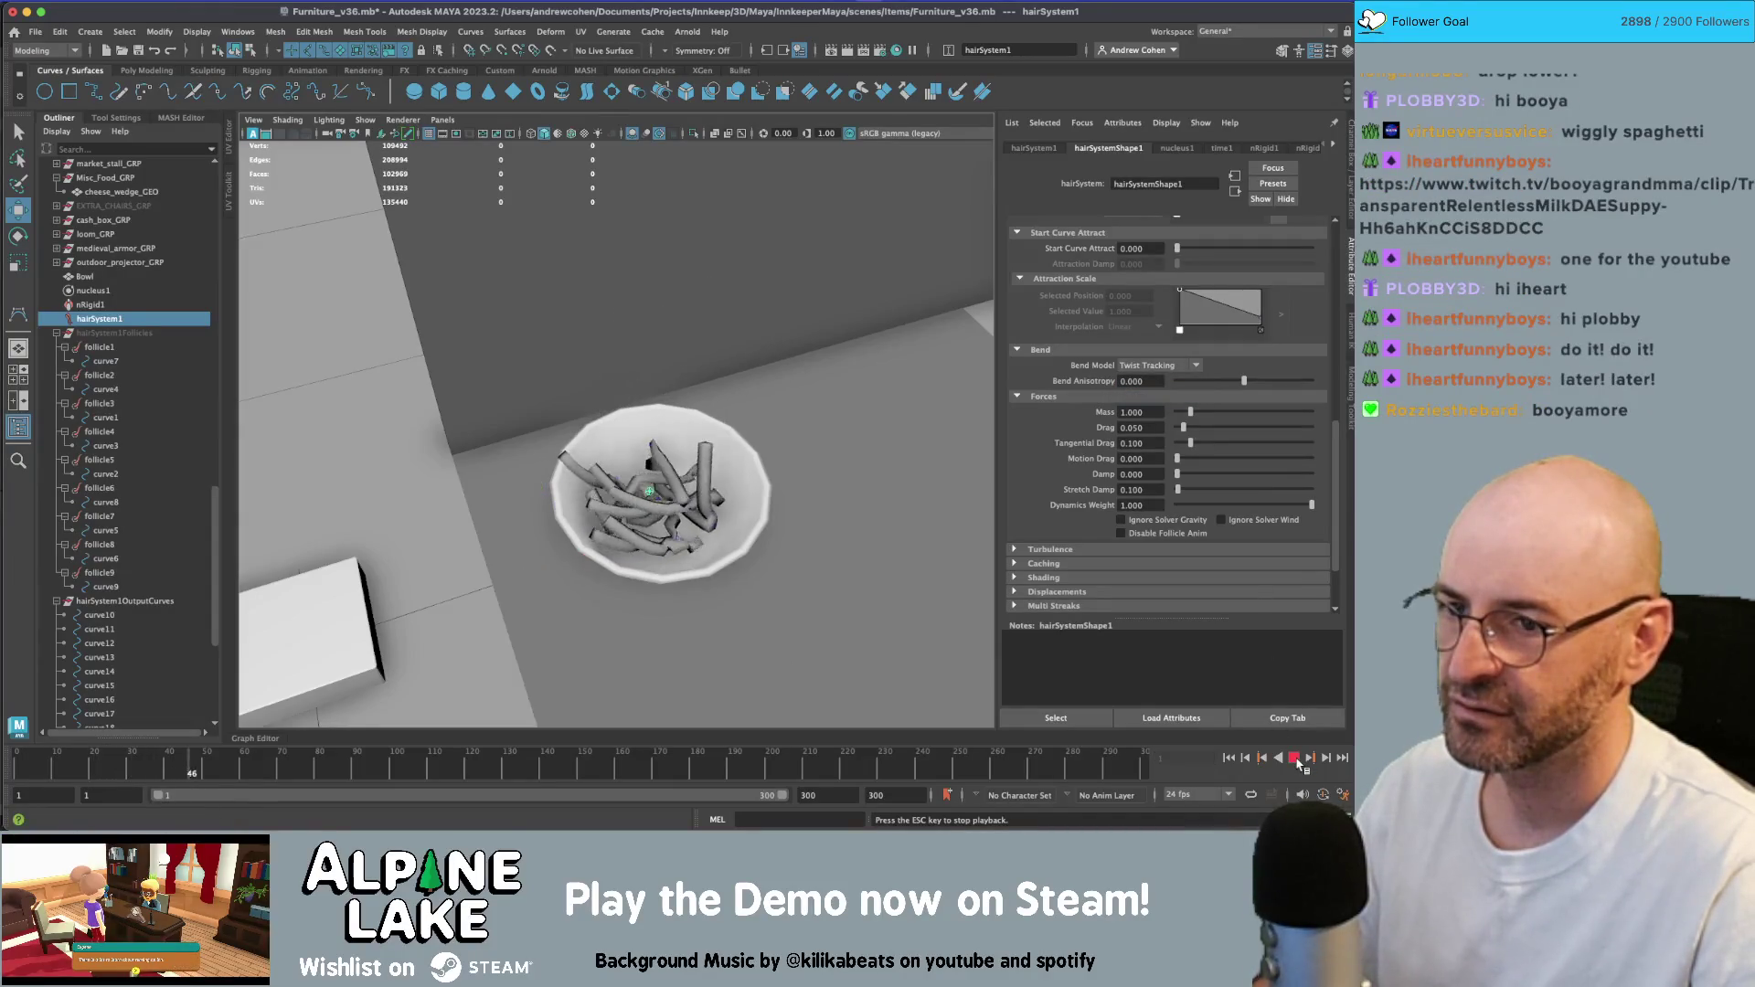
left_click(1295, 759)
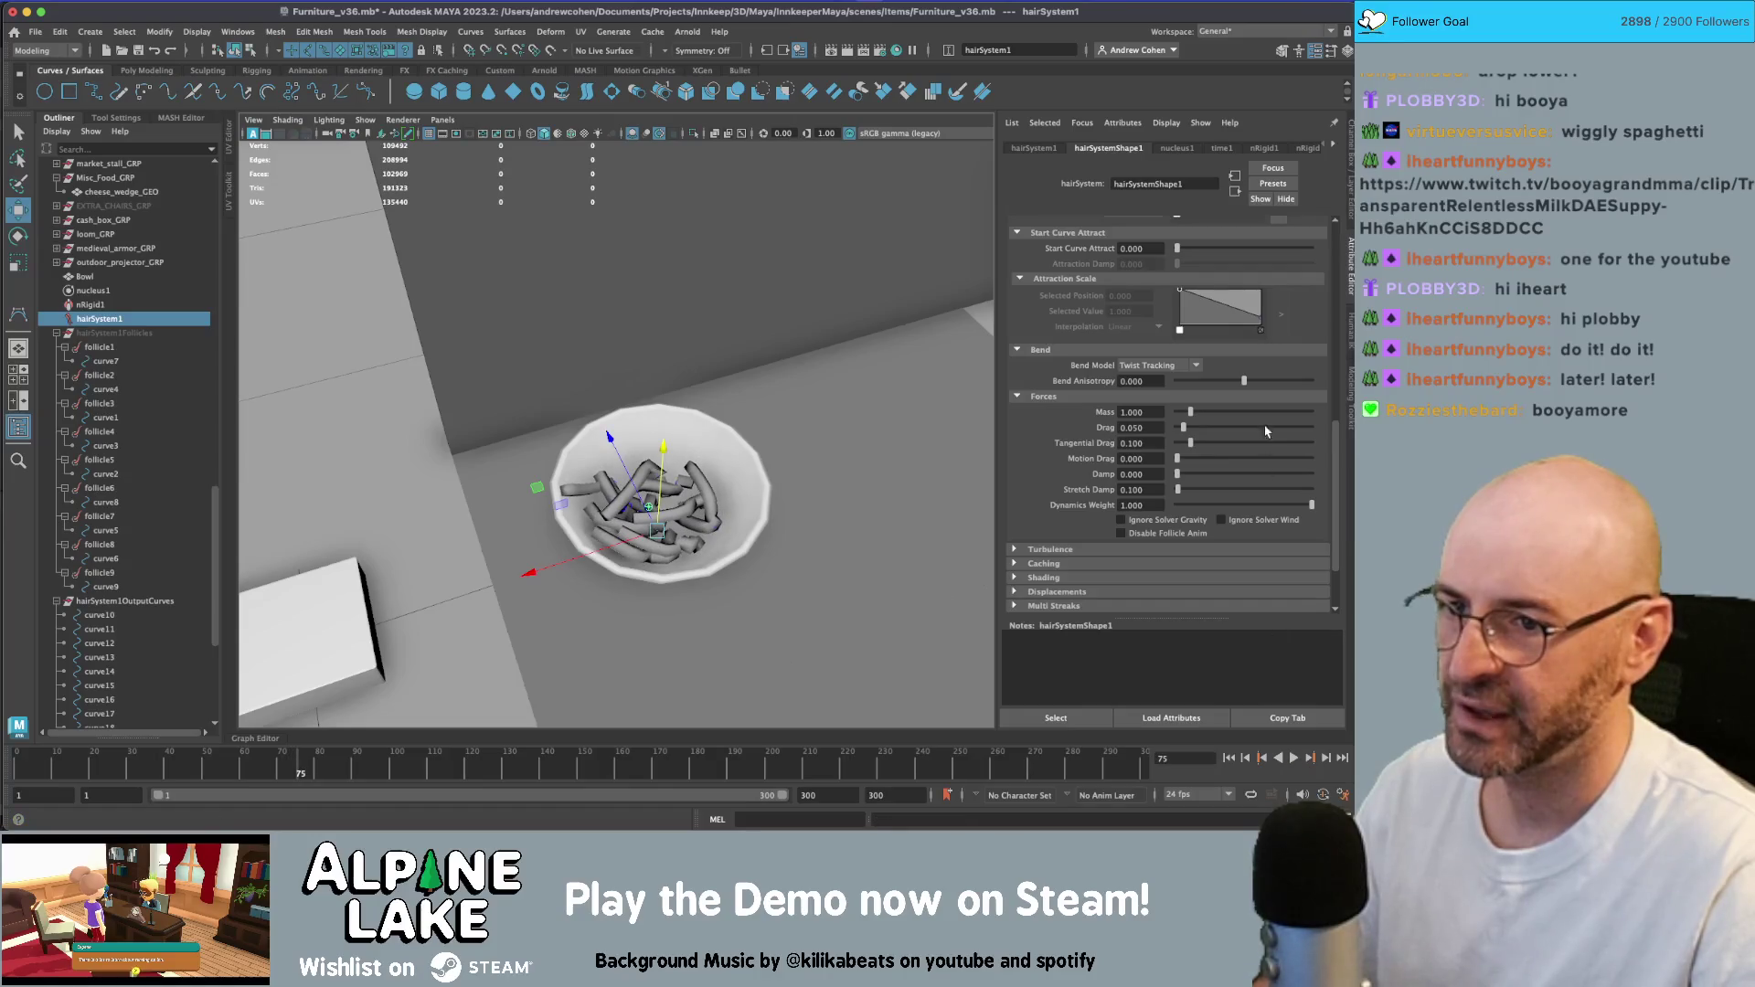
left_click(1323, 393)
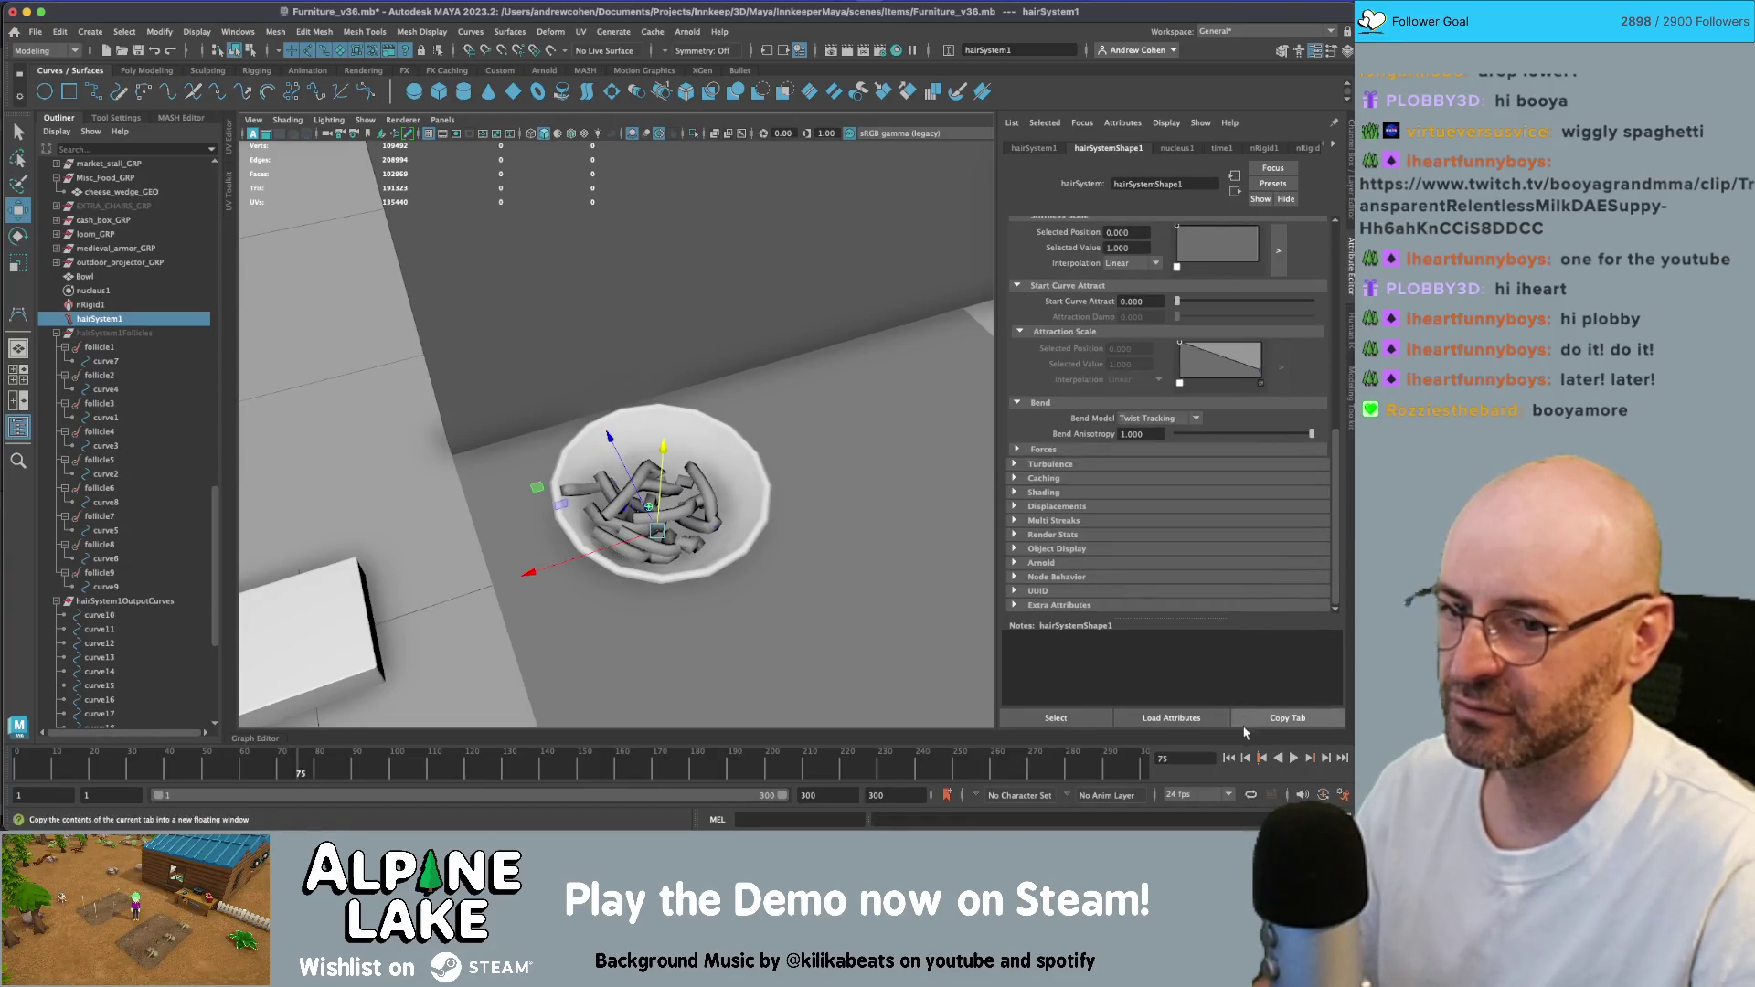
left_click(1229, 758)
left_click(1294, 758)
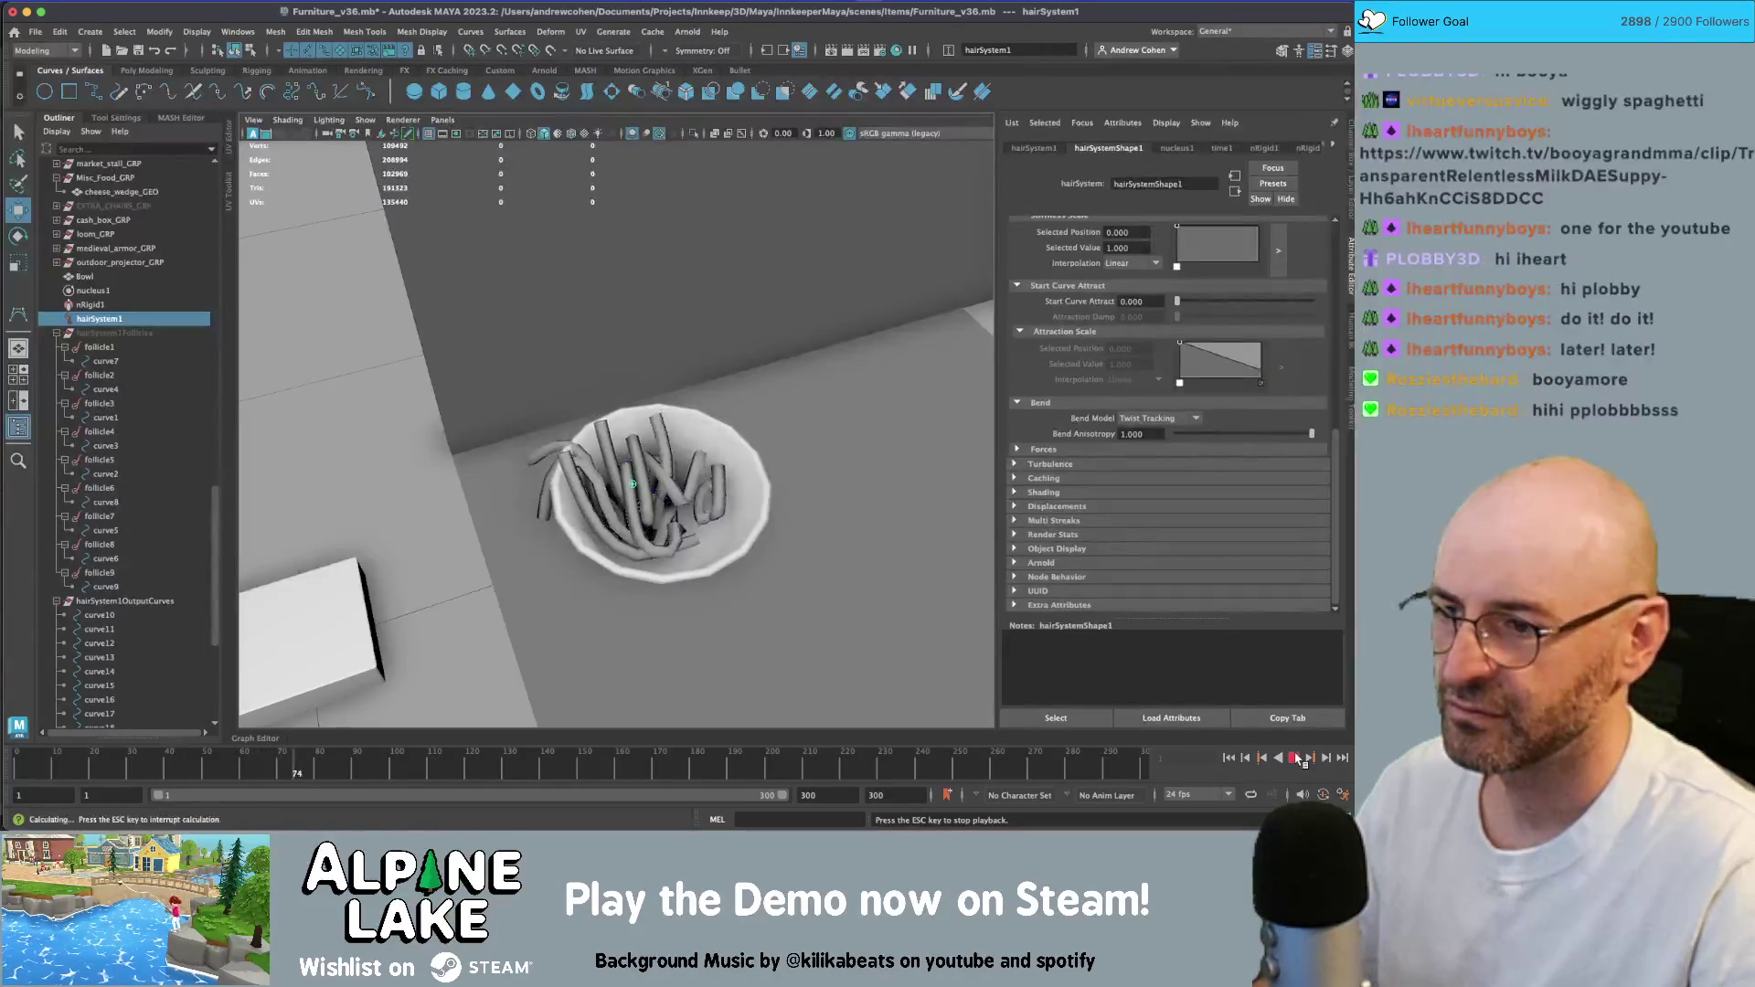
left_click(1298, 758)
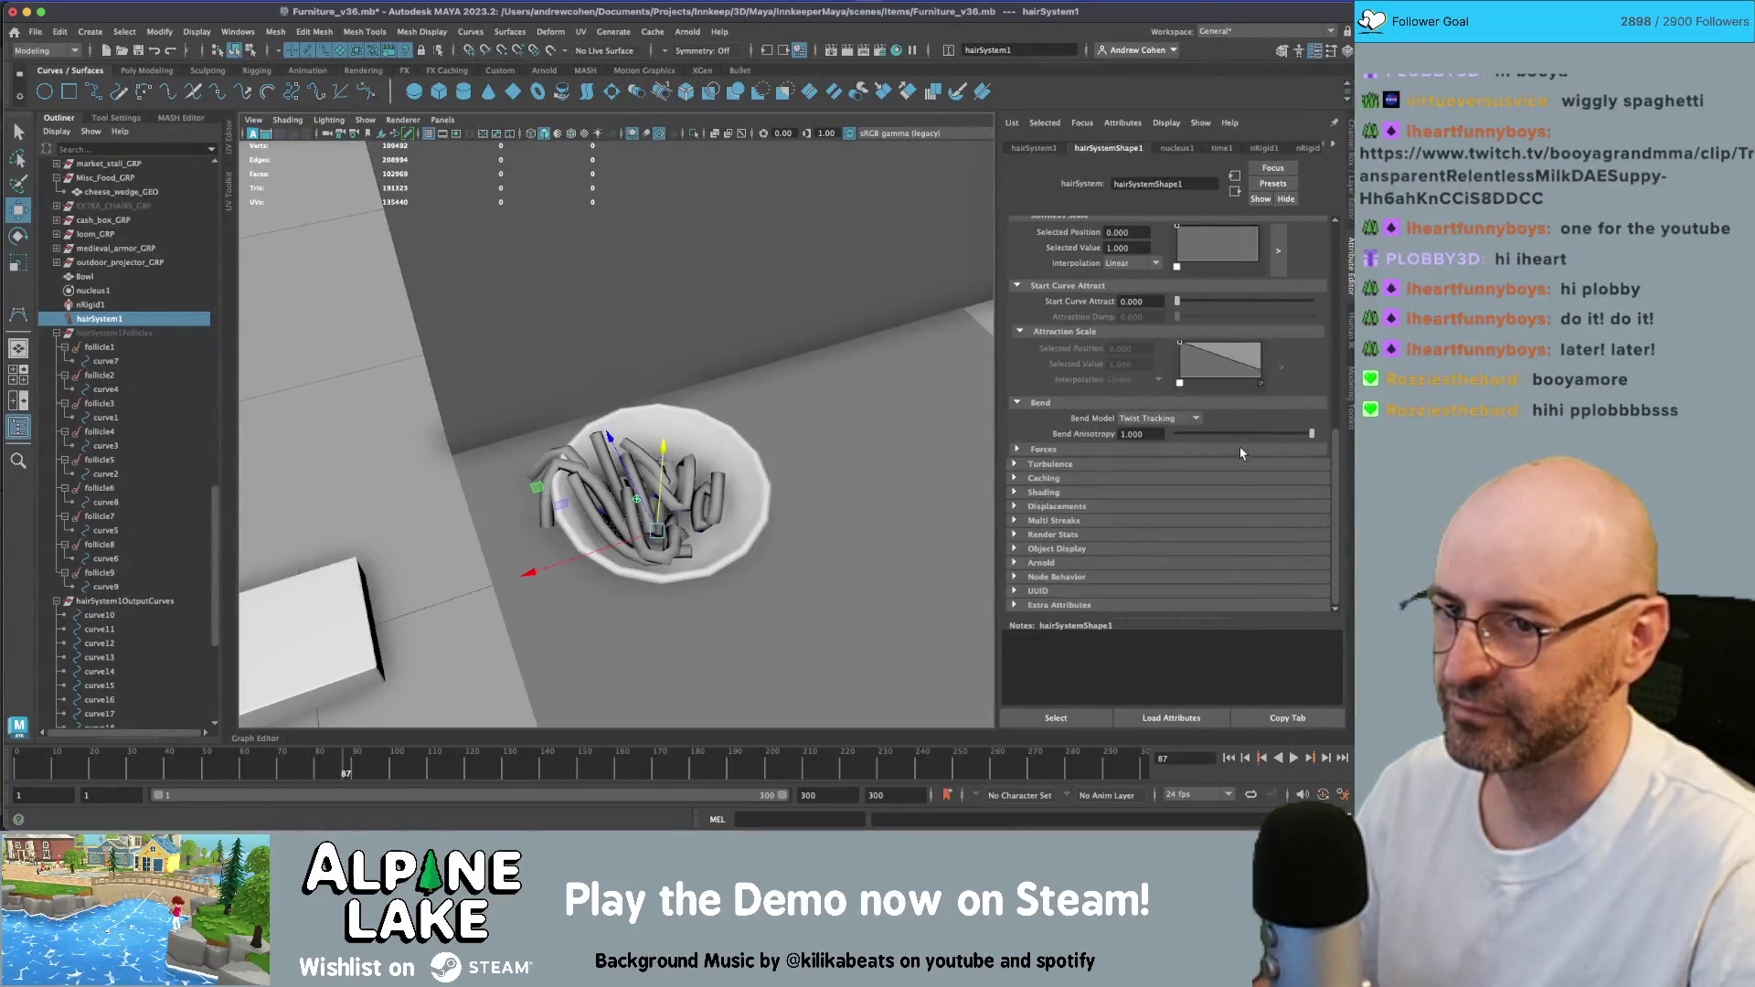
left_click(1229, 758)
left_click(1295, 760)
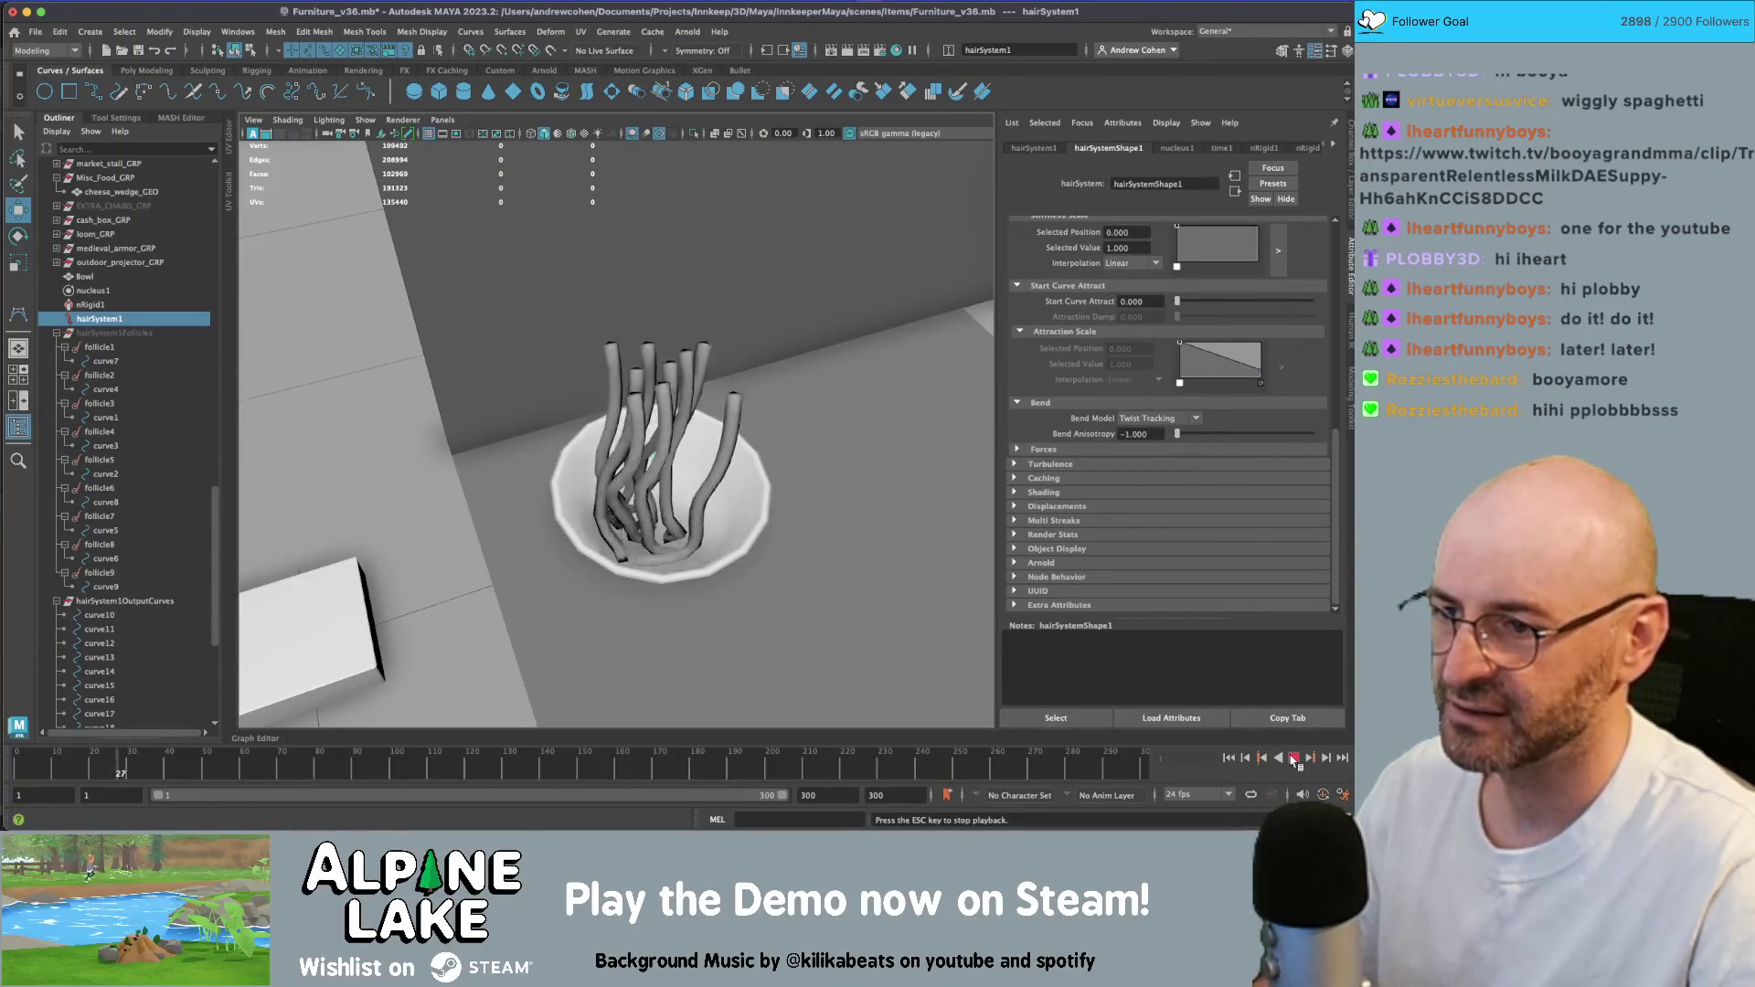
key("Escape")
- Set the hair Bend Model to Simple, expand Turbulence, and replay the simulation
left_click_drag(714, 458, 713, 365, "alt")
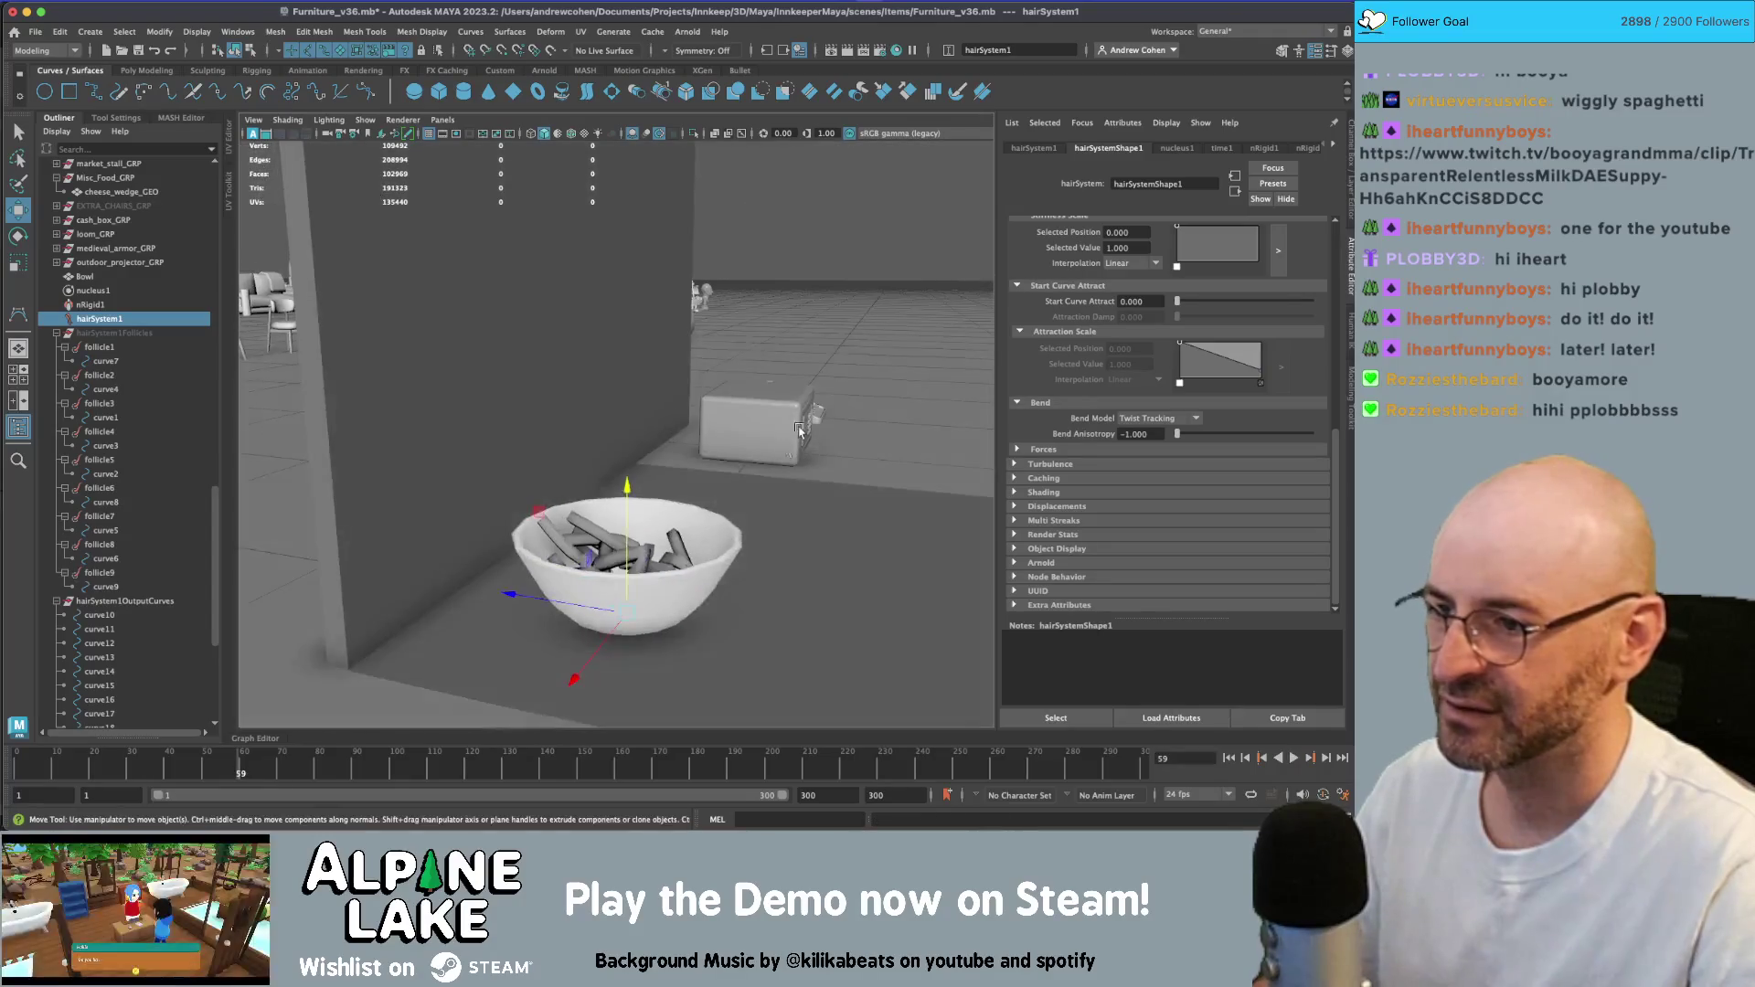
left_click(1159, 418)
left_click(1175, 435)
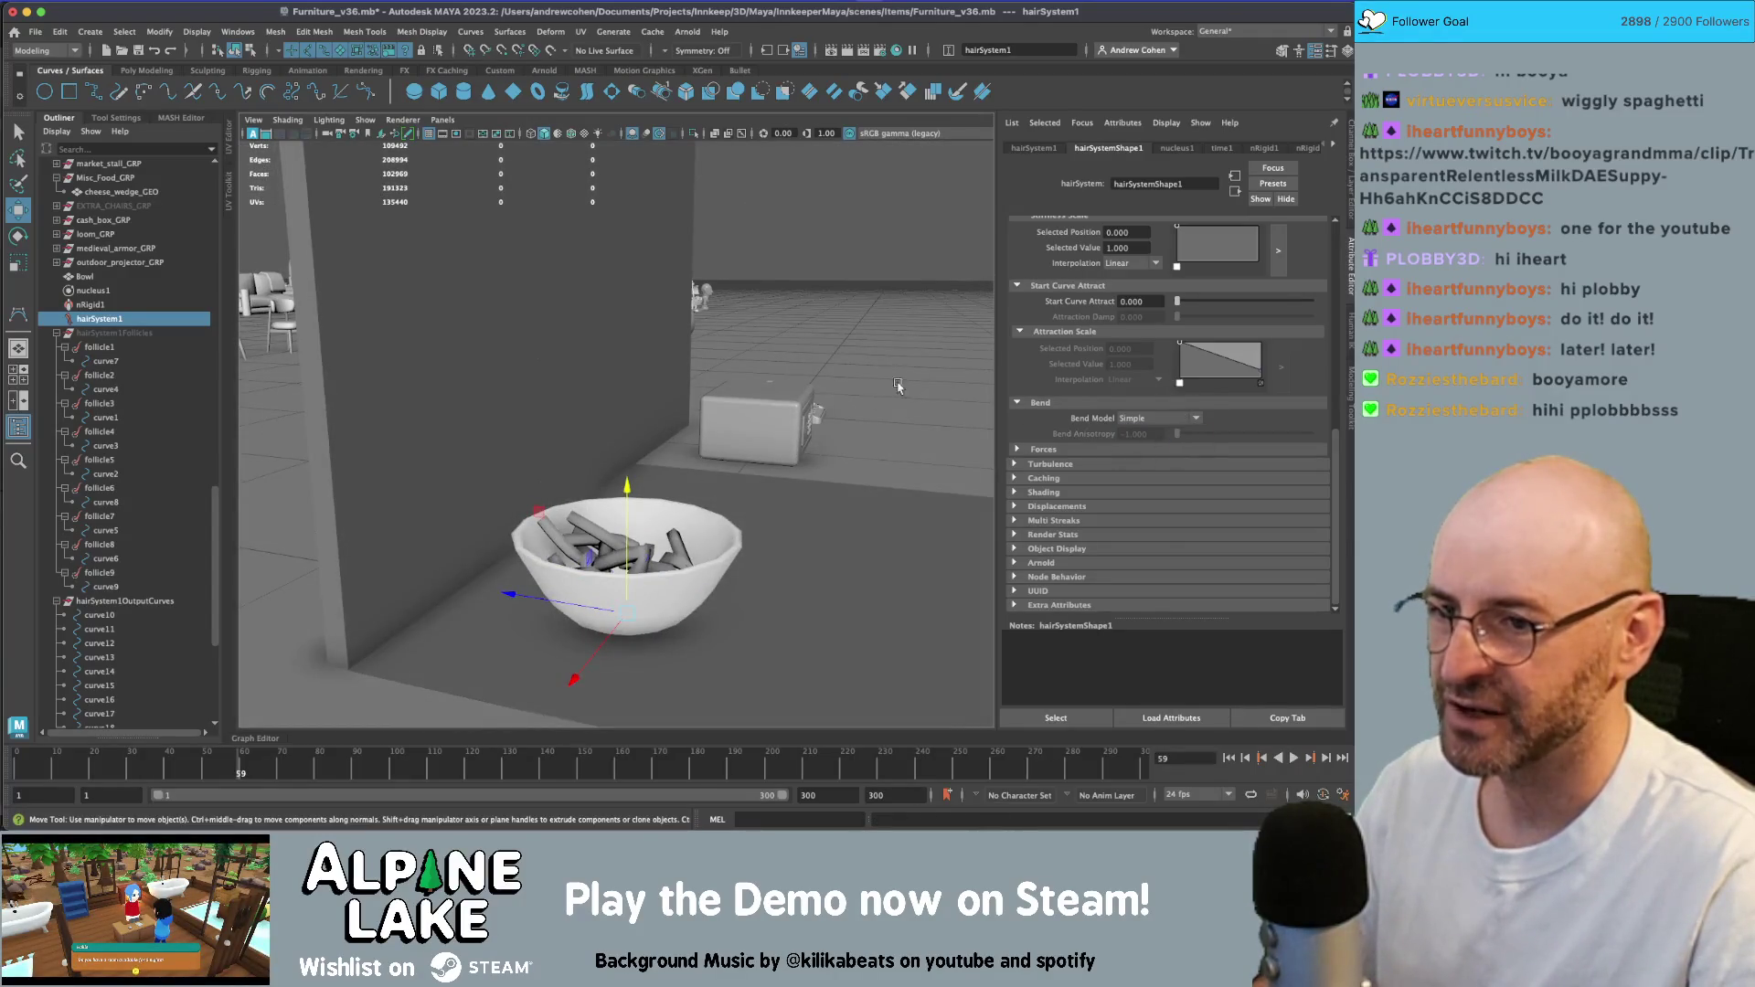
left_click(1124, 464)
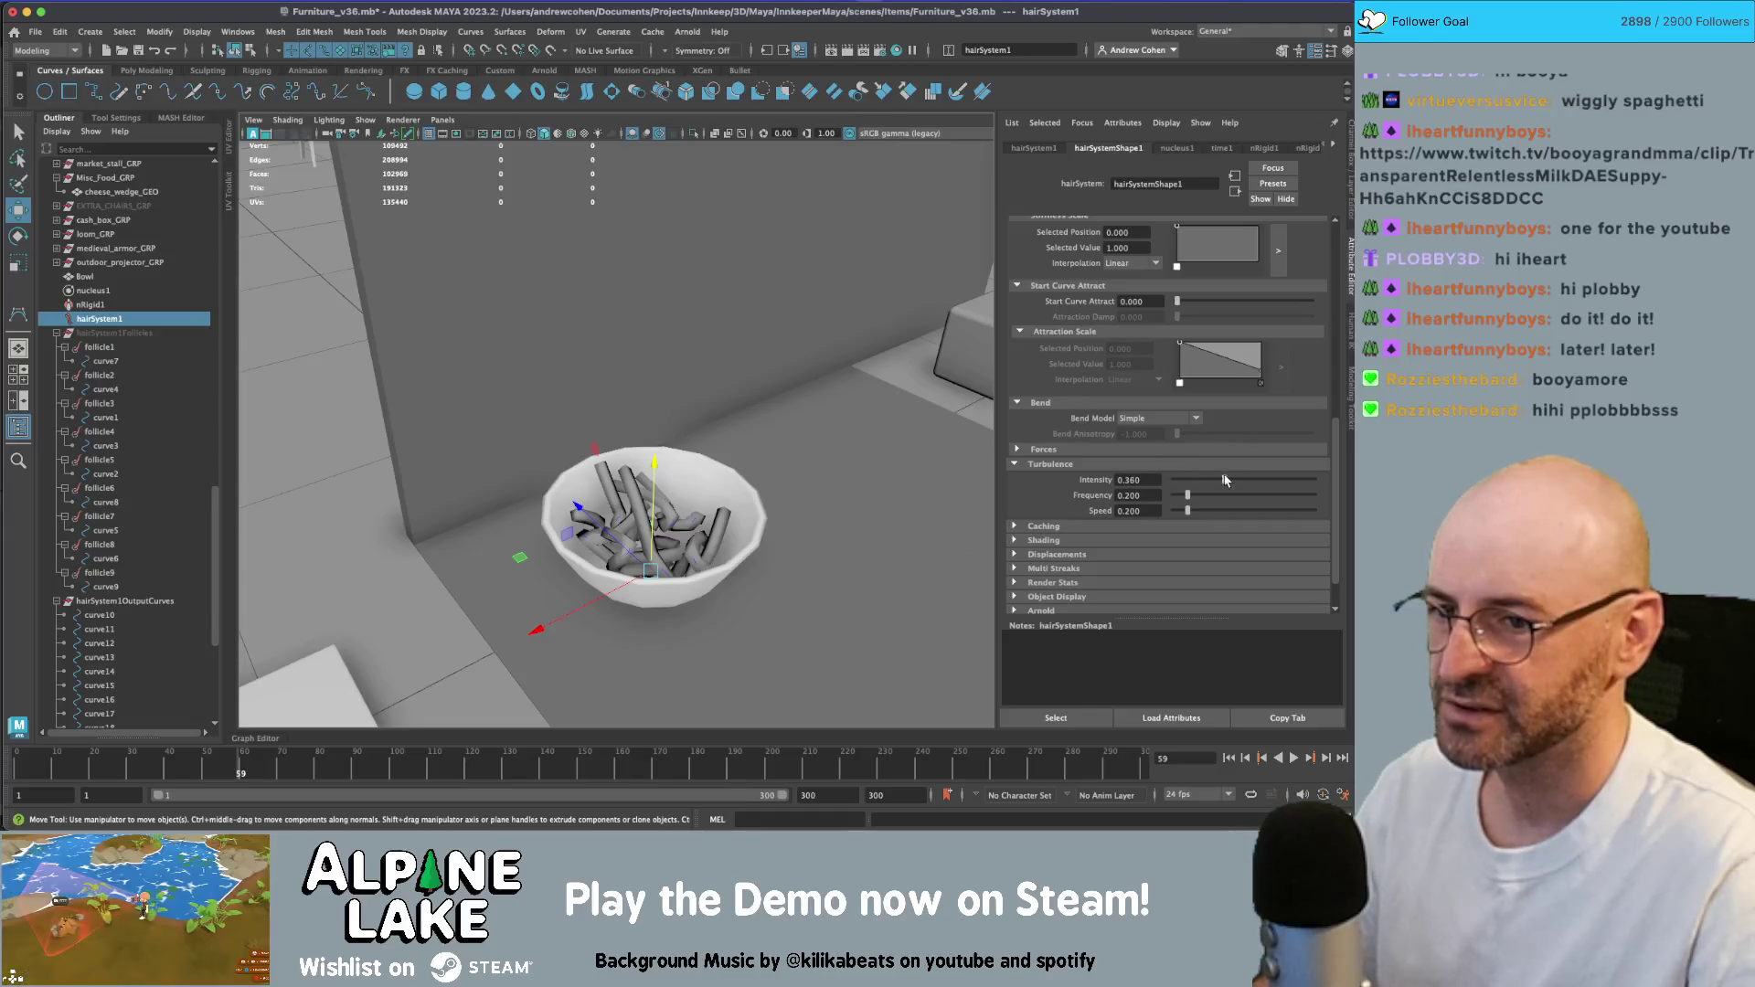
left_click(1229, 758)
left_click(1294, 758)
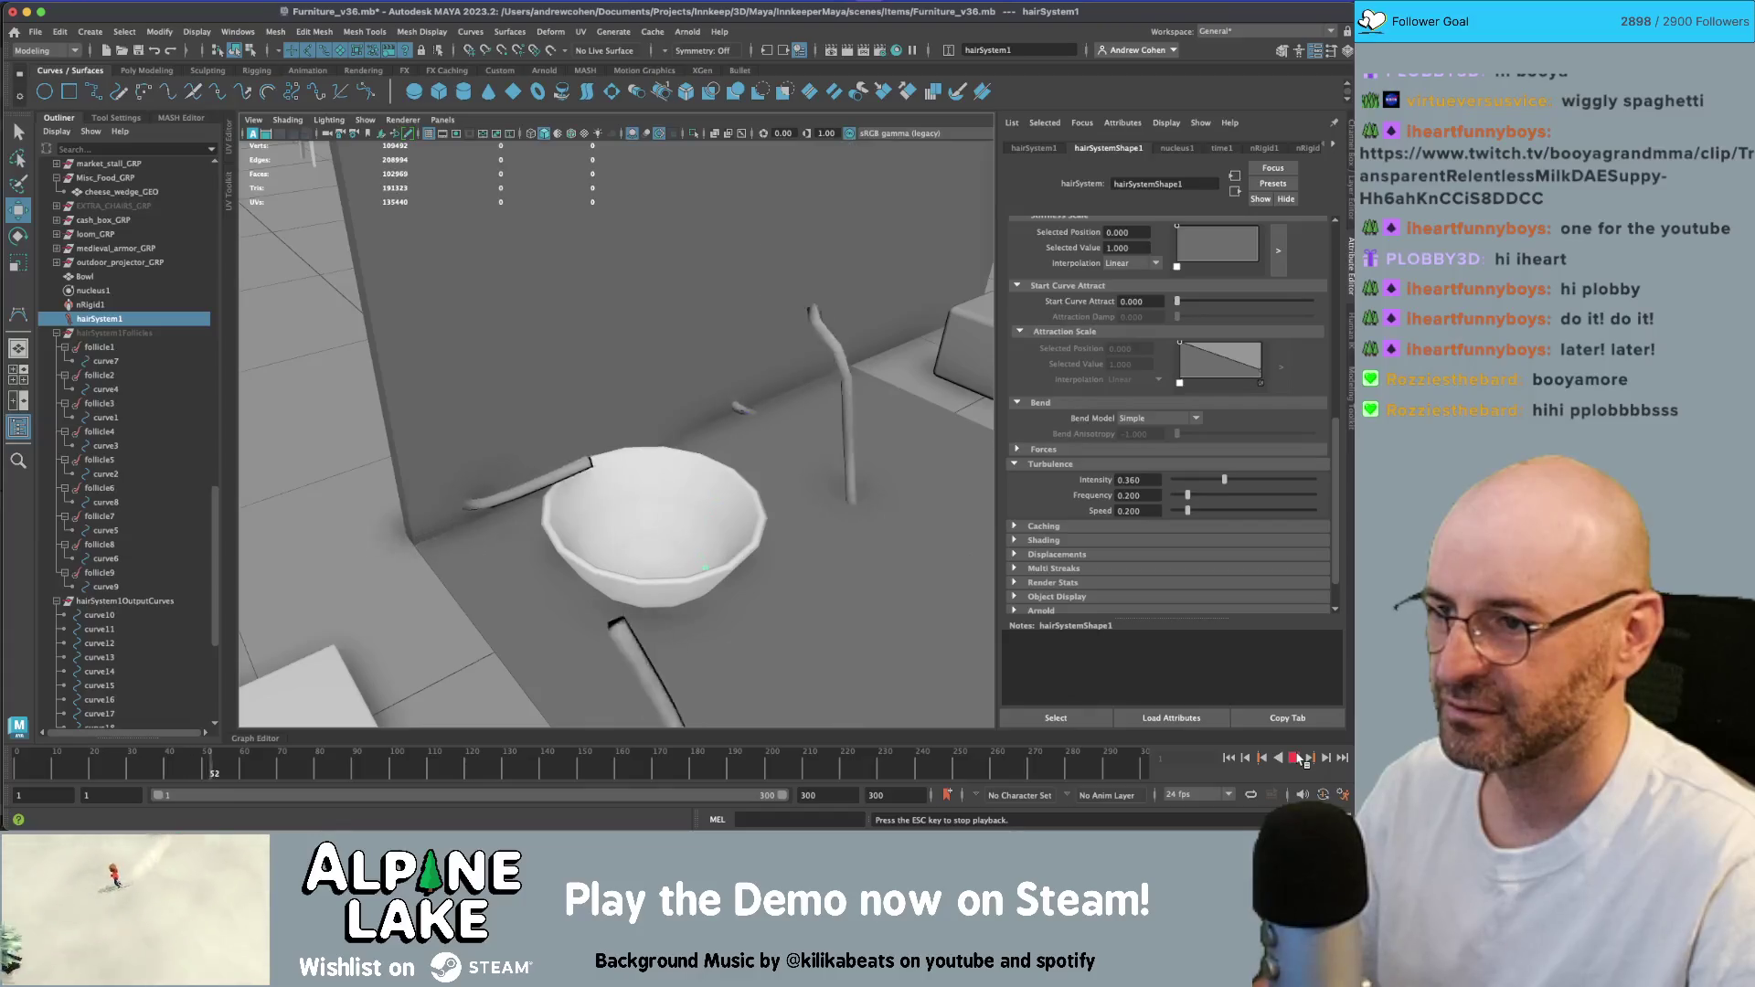
left_click(1298, 758)
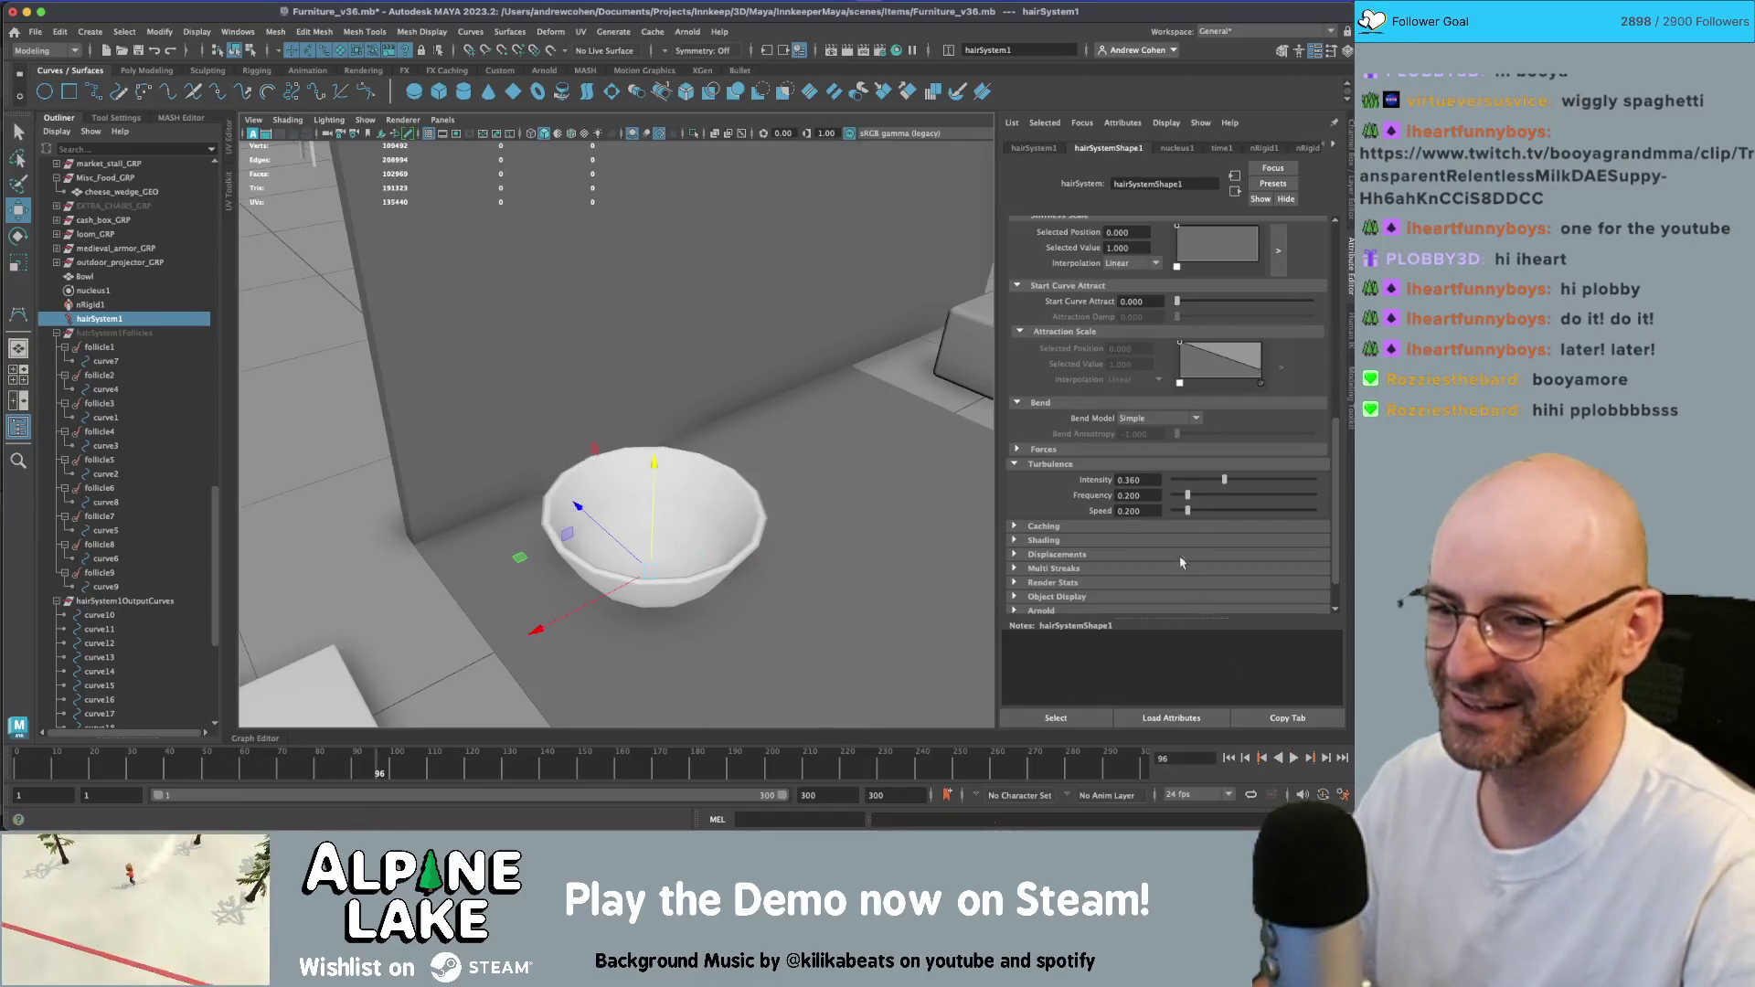
- Edit the Turbulence Intensity value and replay the simulation from frame 1 to compare
left_click(1134, 480)
type("1")
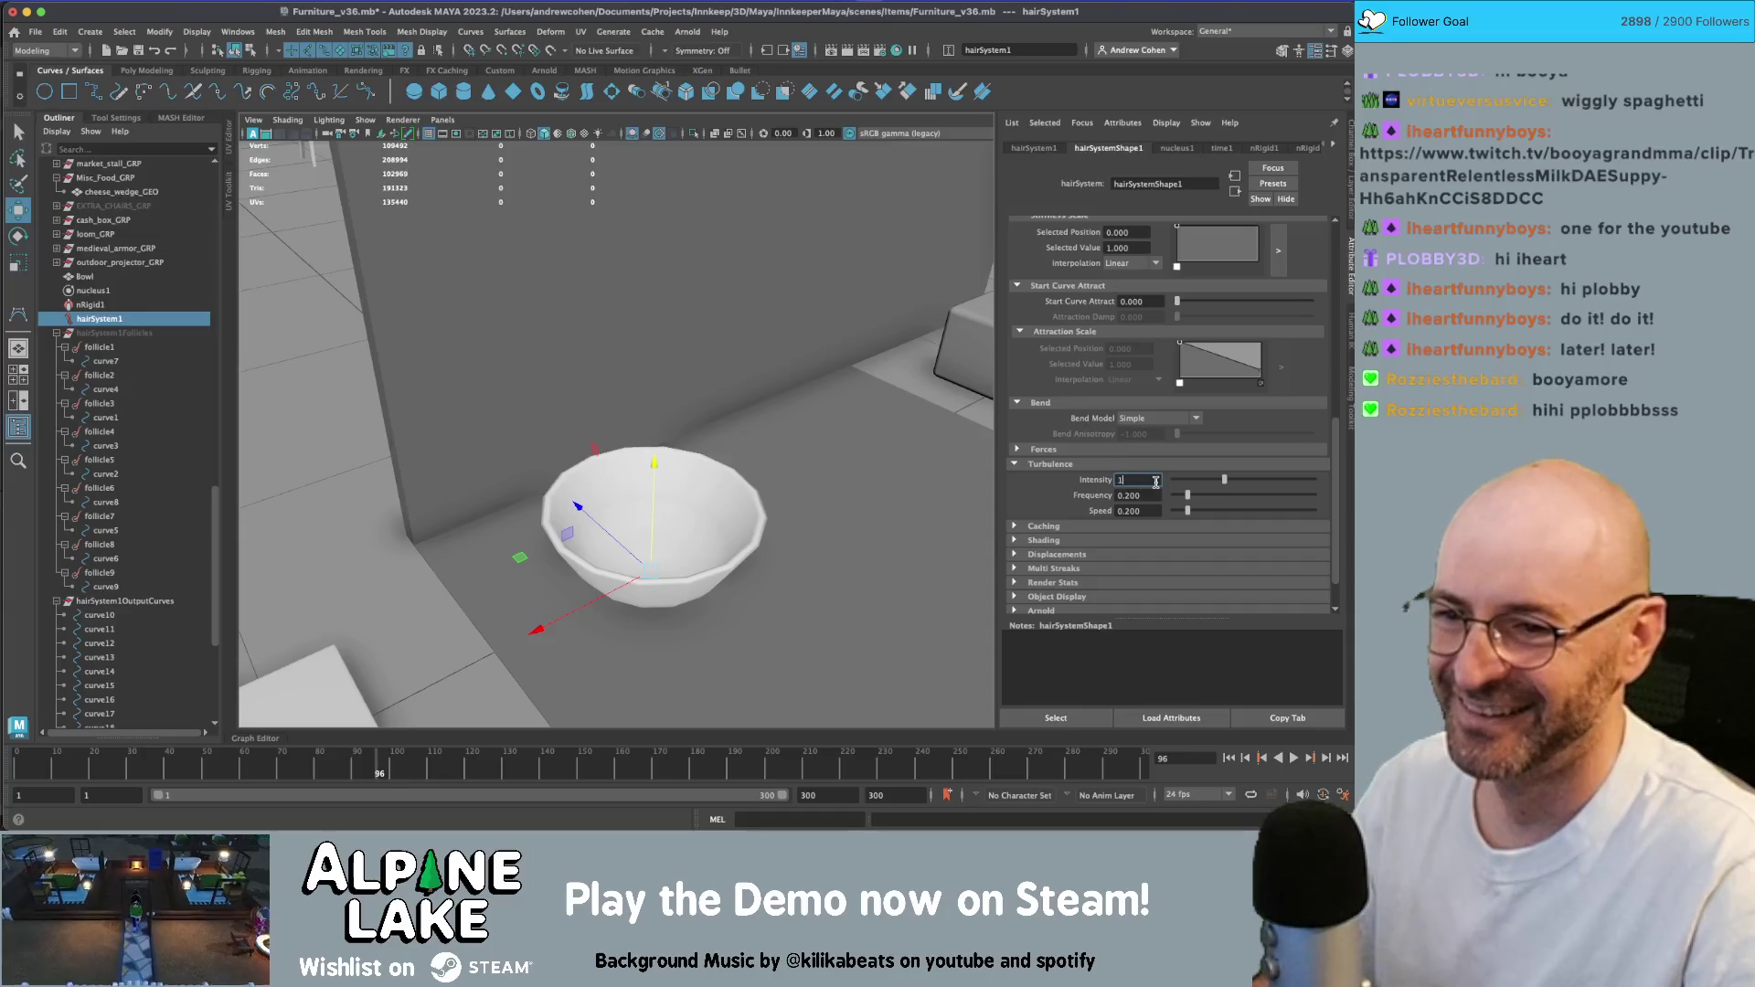
left_click(1229, 757)
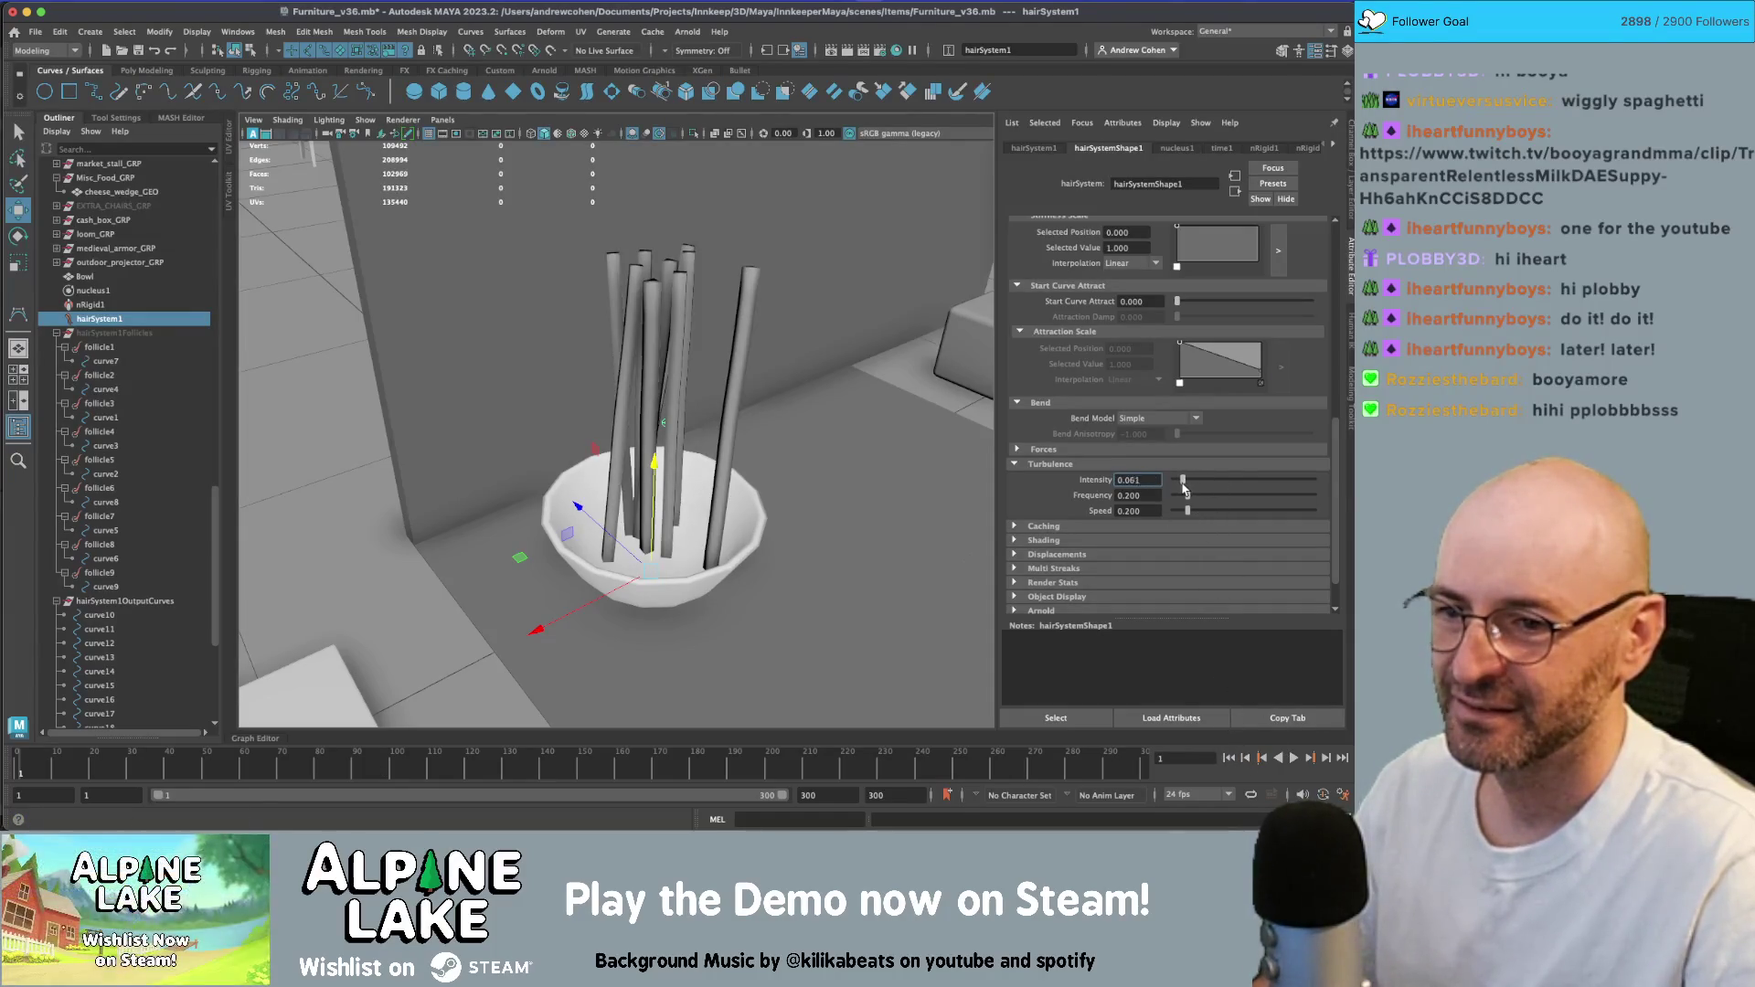
left_click(1293, 757)
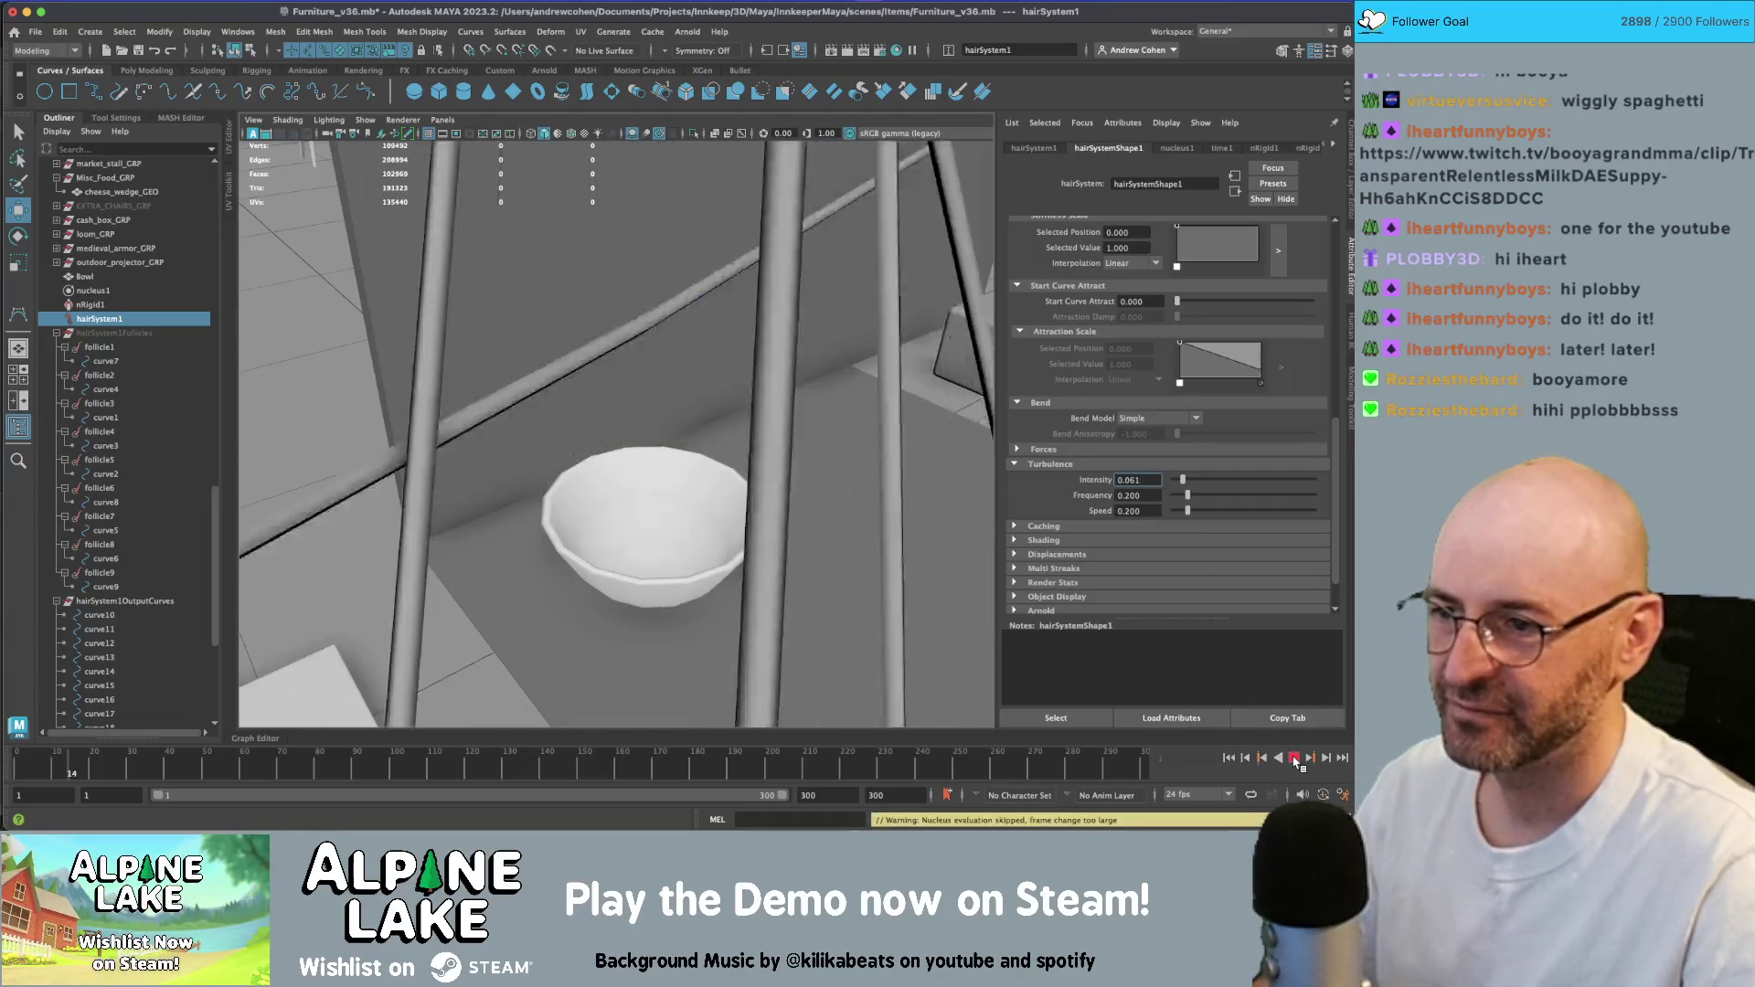
scroll(985, 577, "down", 3)
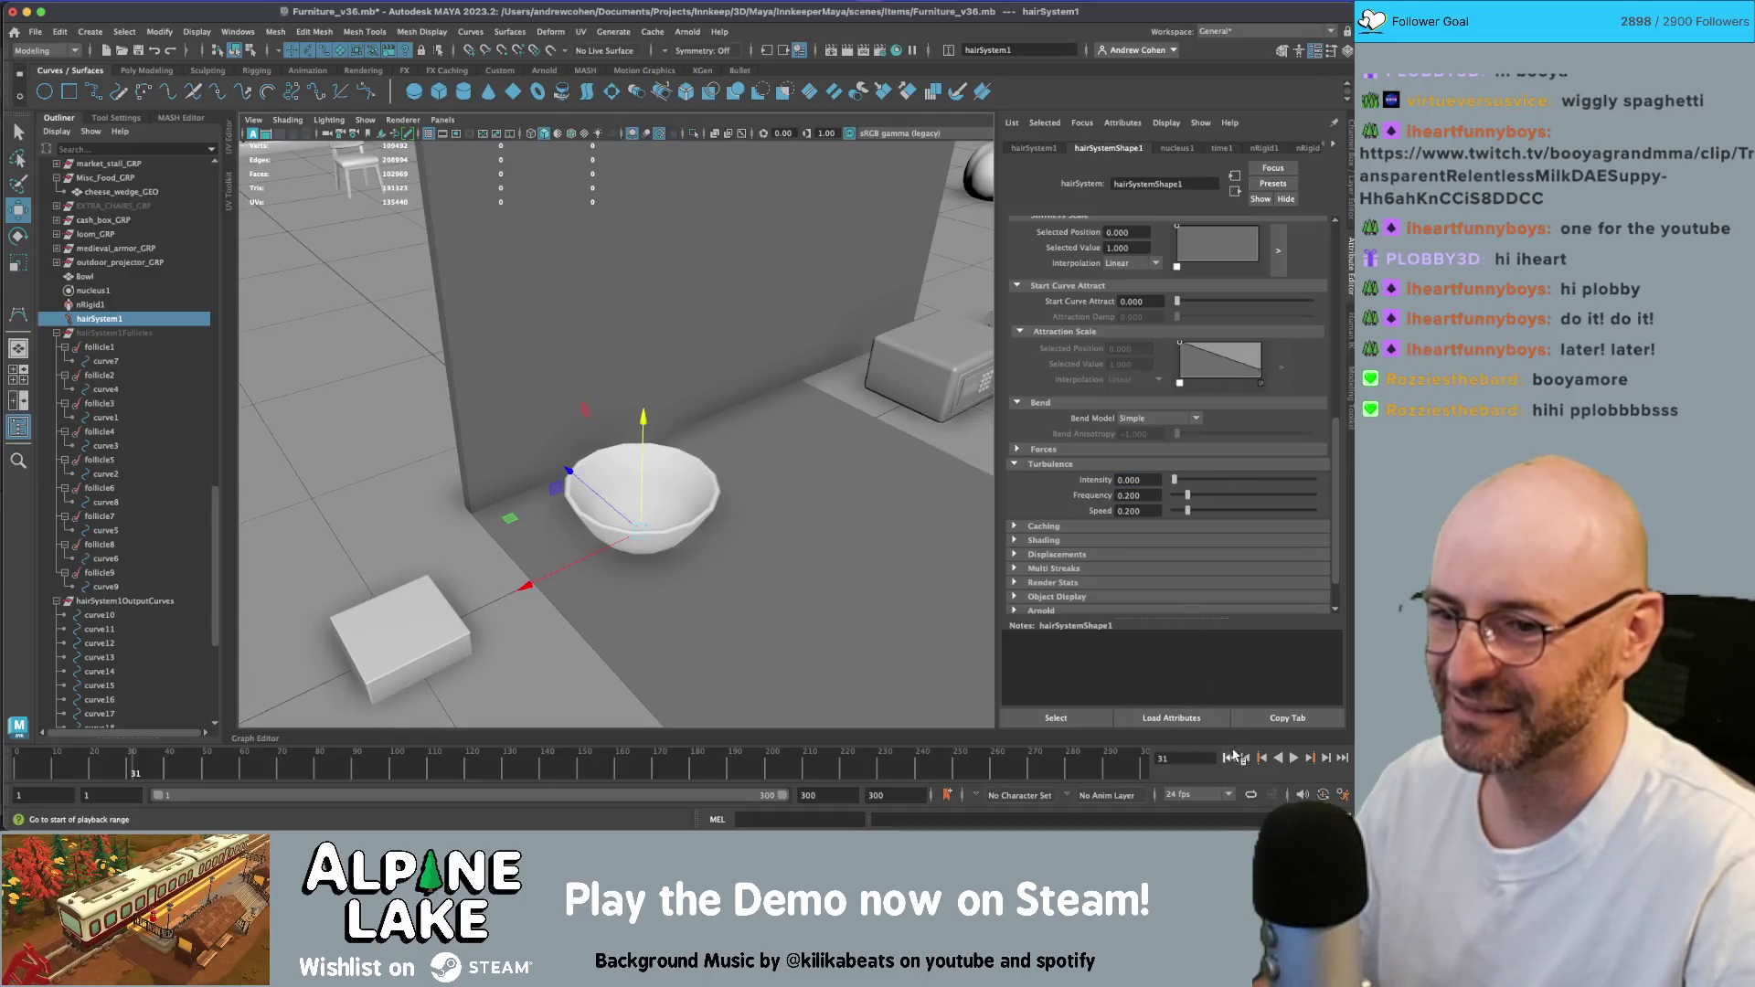
left_click(1230, 757)
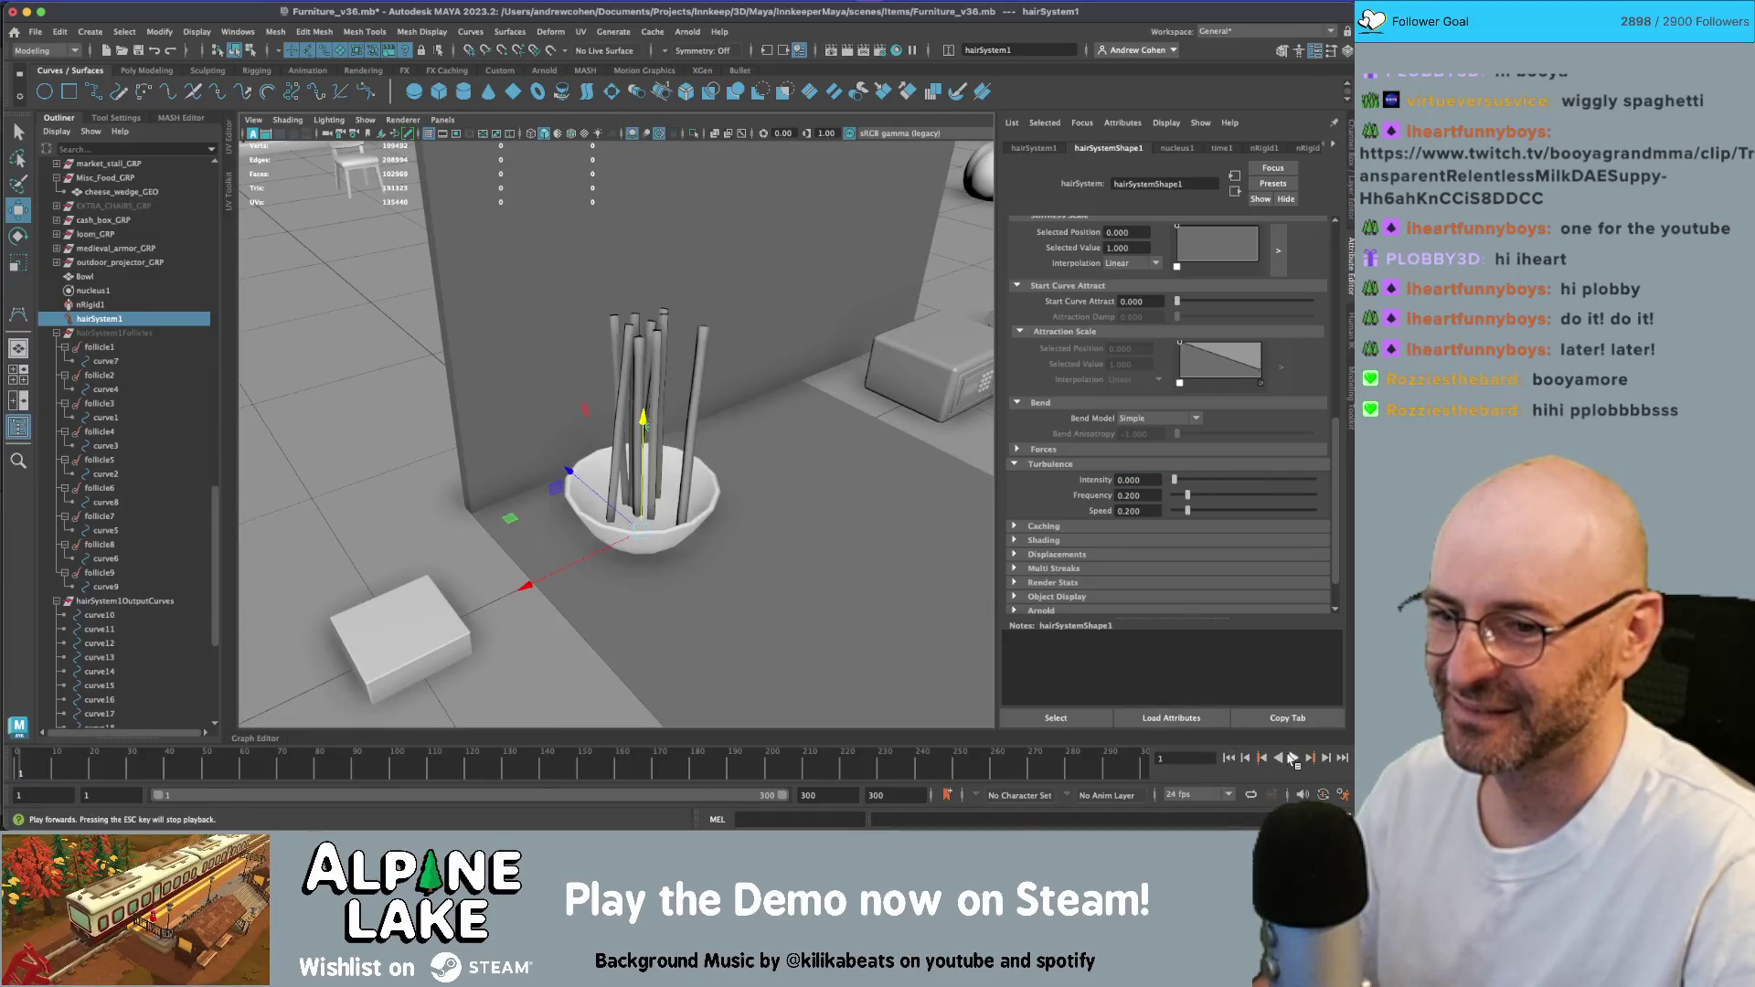
left_click(1294, 758)
left_click(1294, 758)
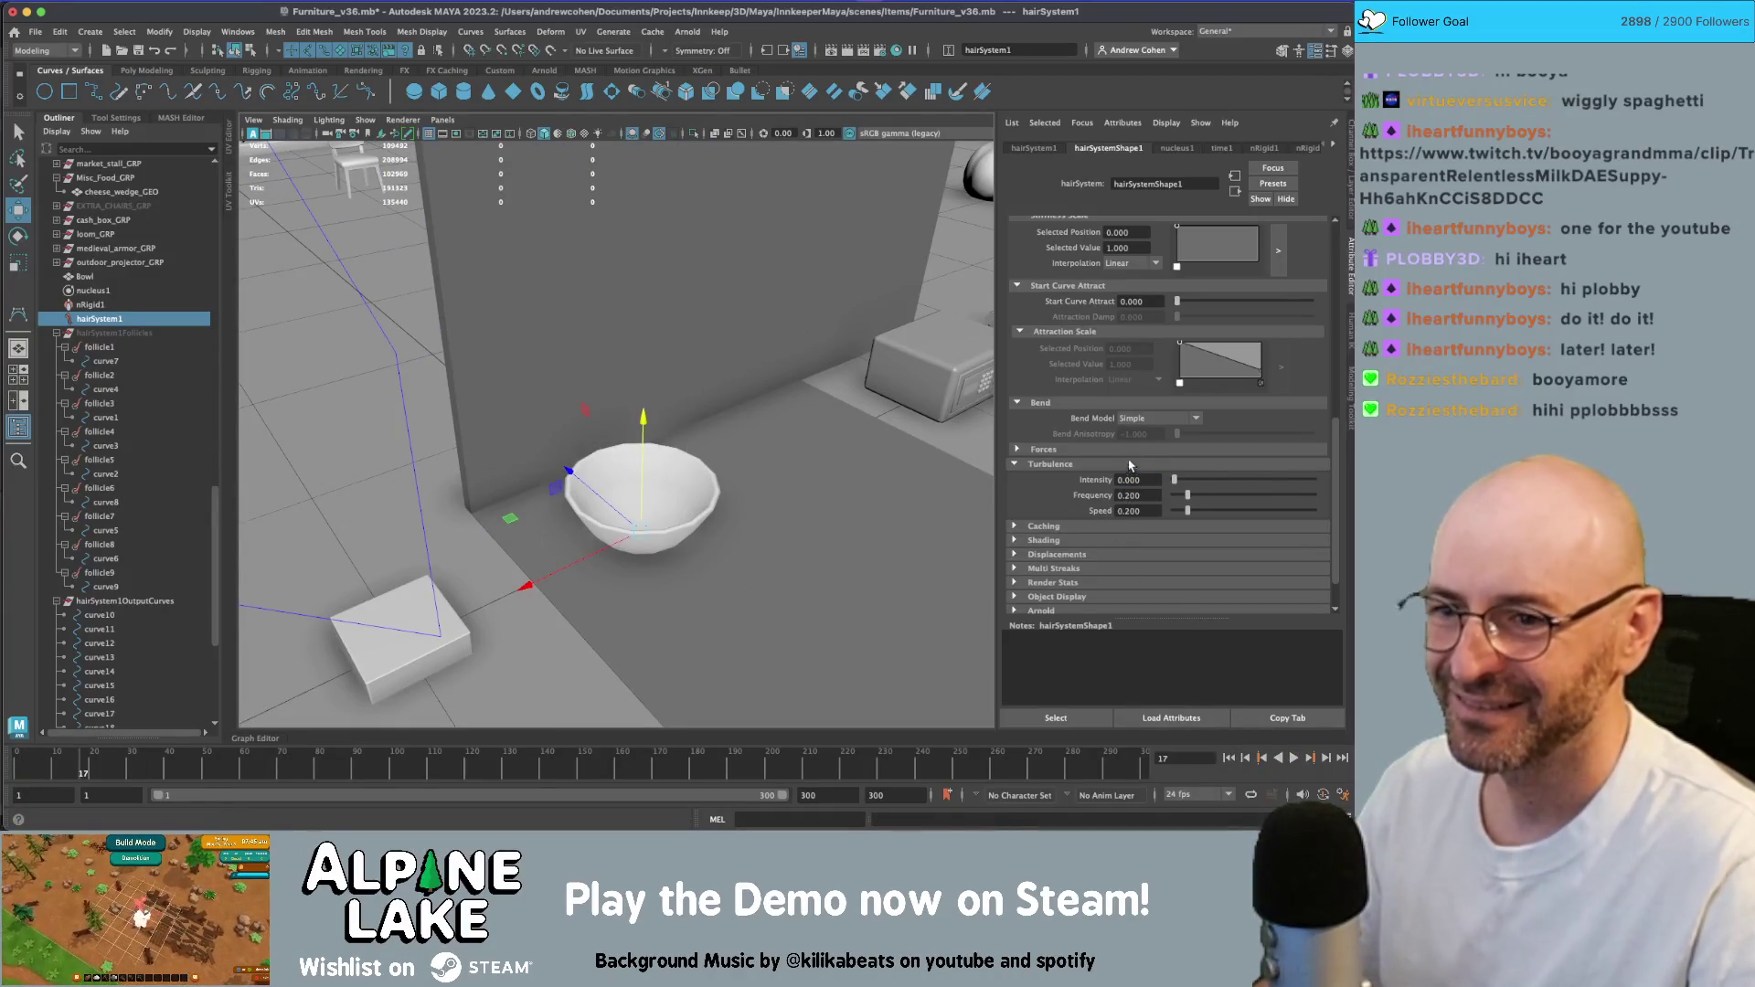
- Replay the hair simulation from frame 1 and save the scene
left_click(1230, 758)
scroll(1202, 493, "up", 3)
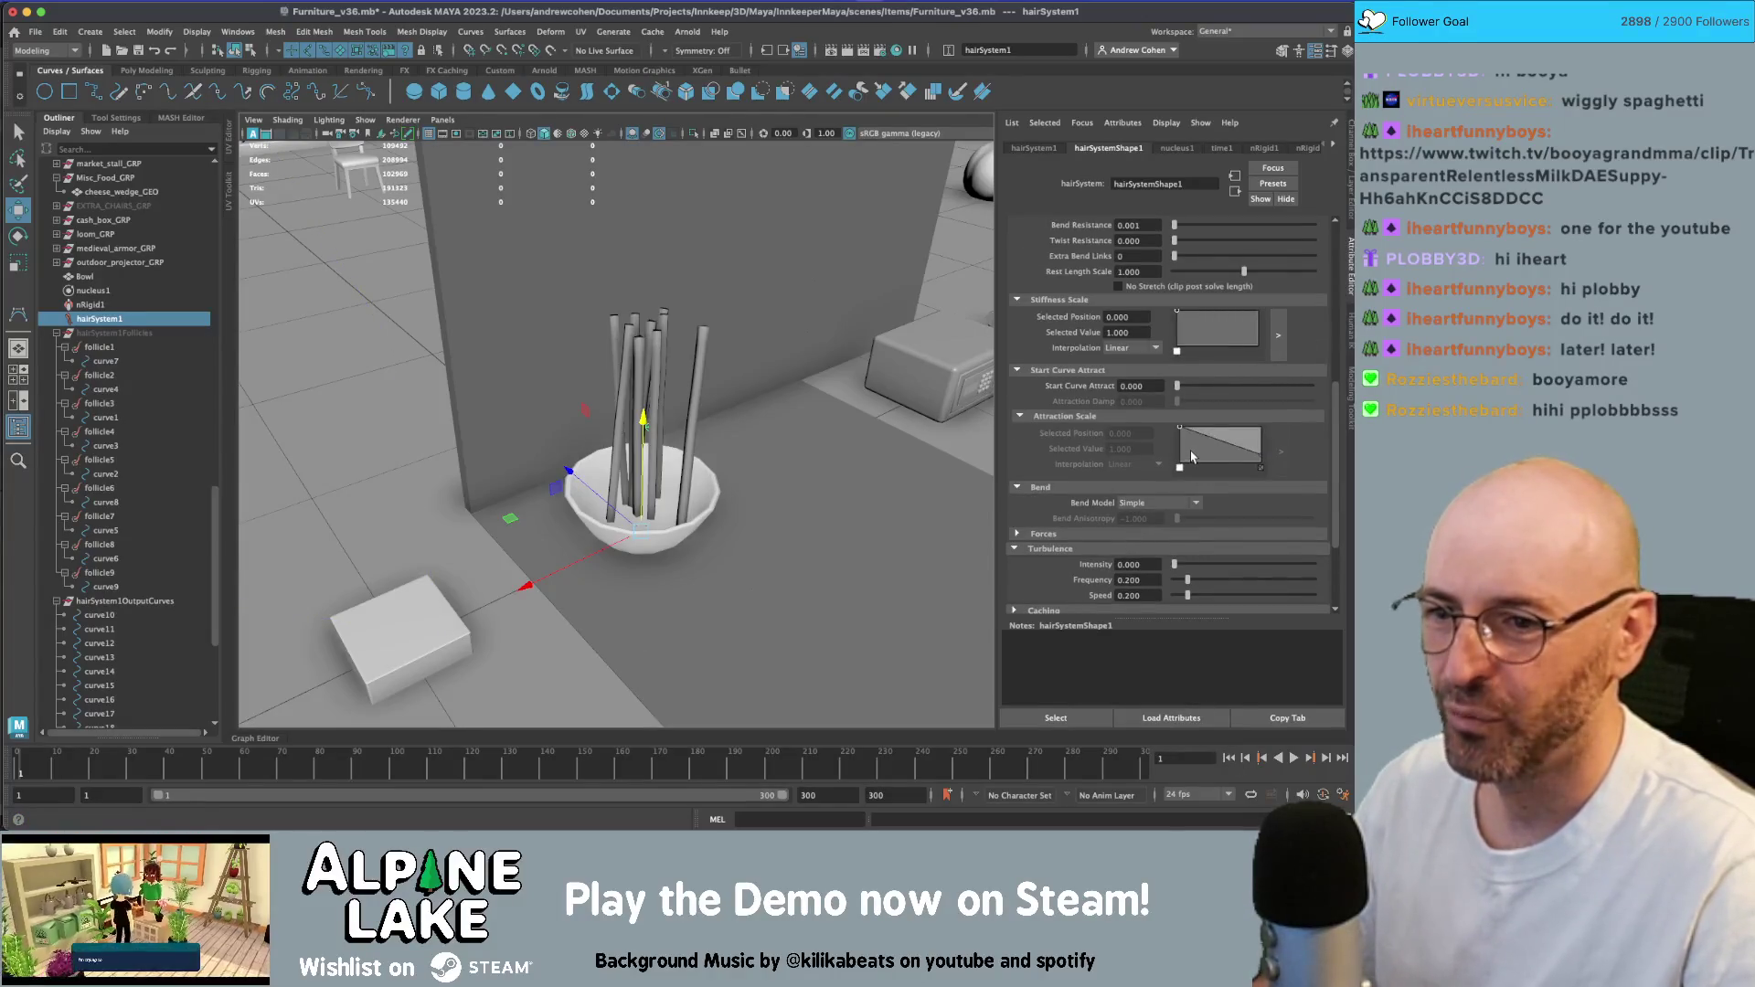
scroll(1181, 469, "up", 4)
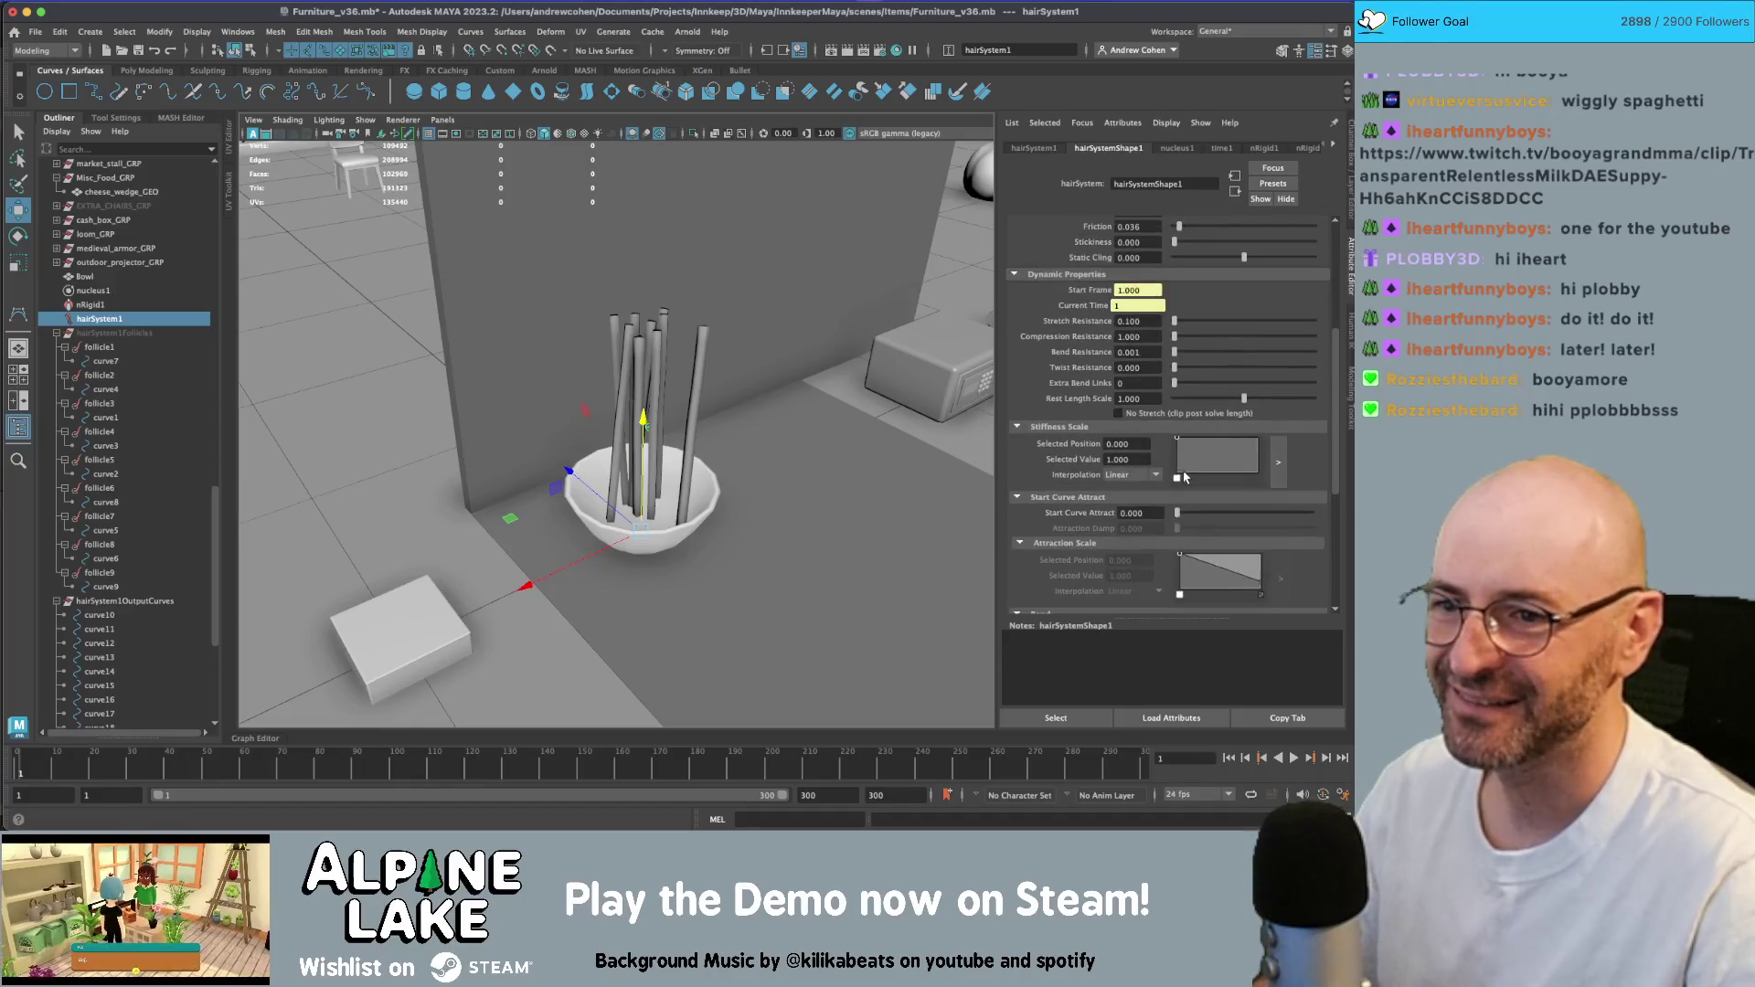
left_click(1294, 758)
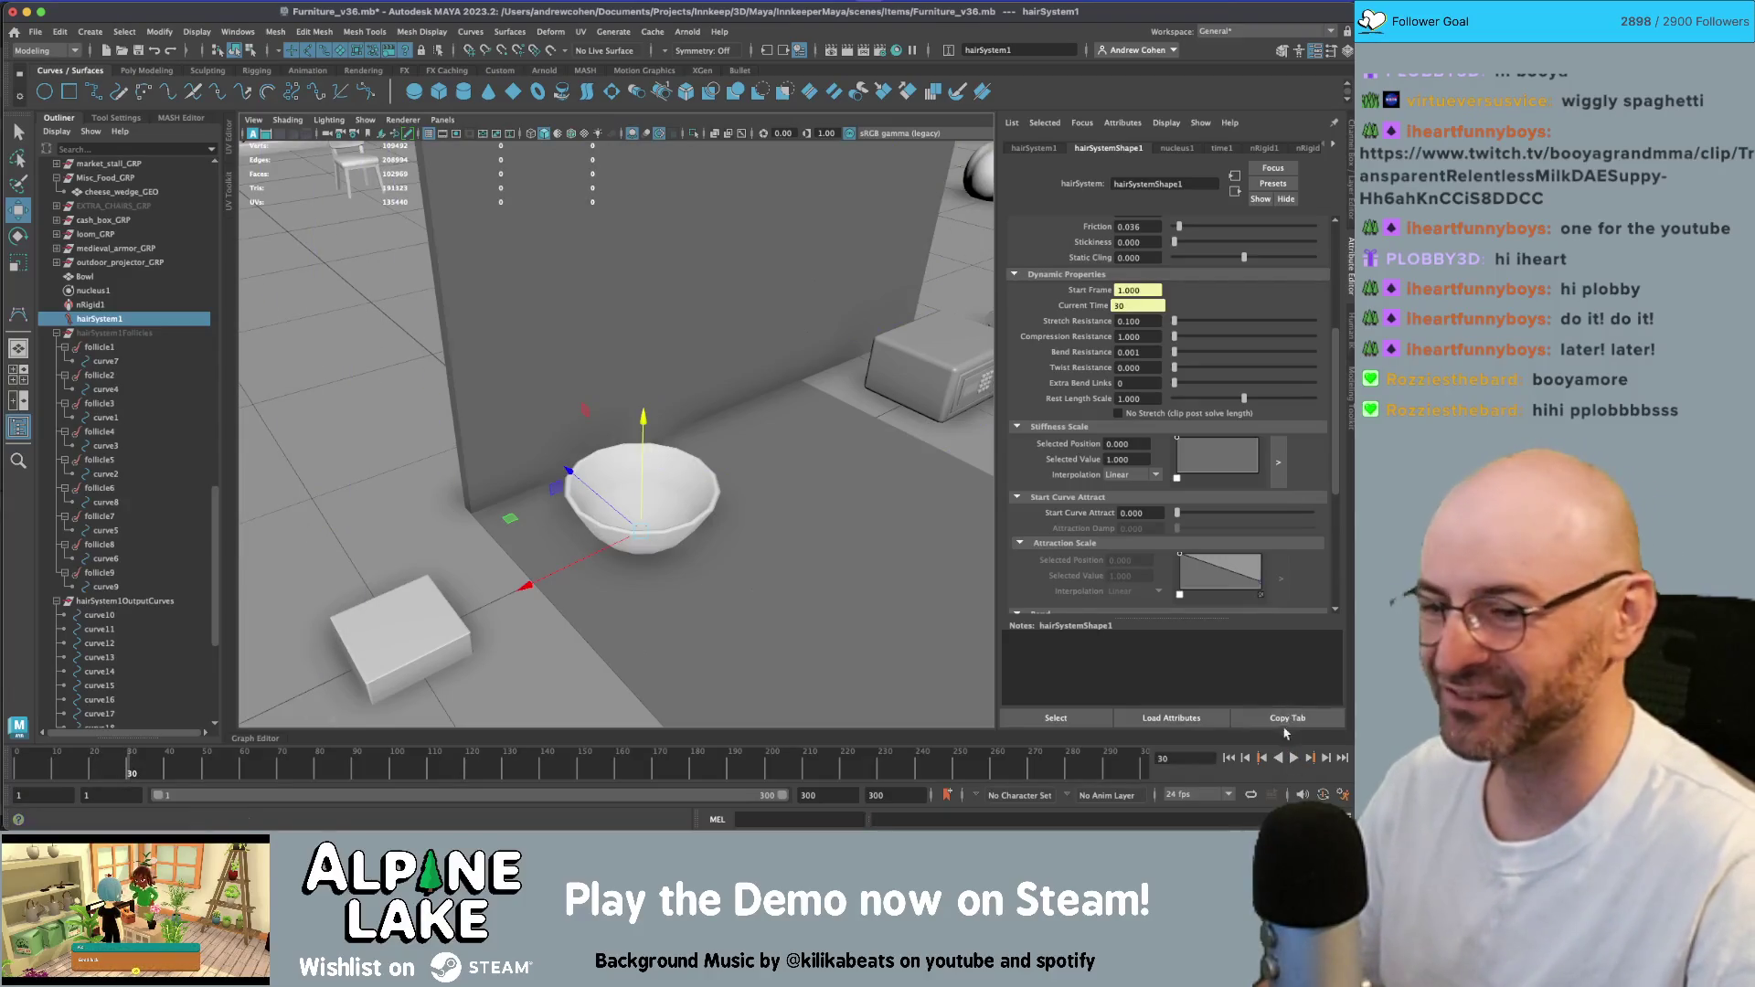
left_click(1228, 759)
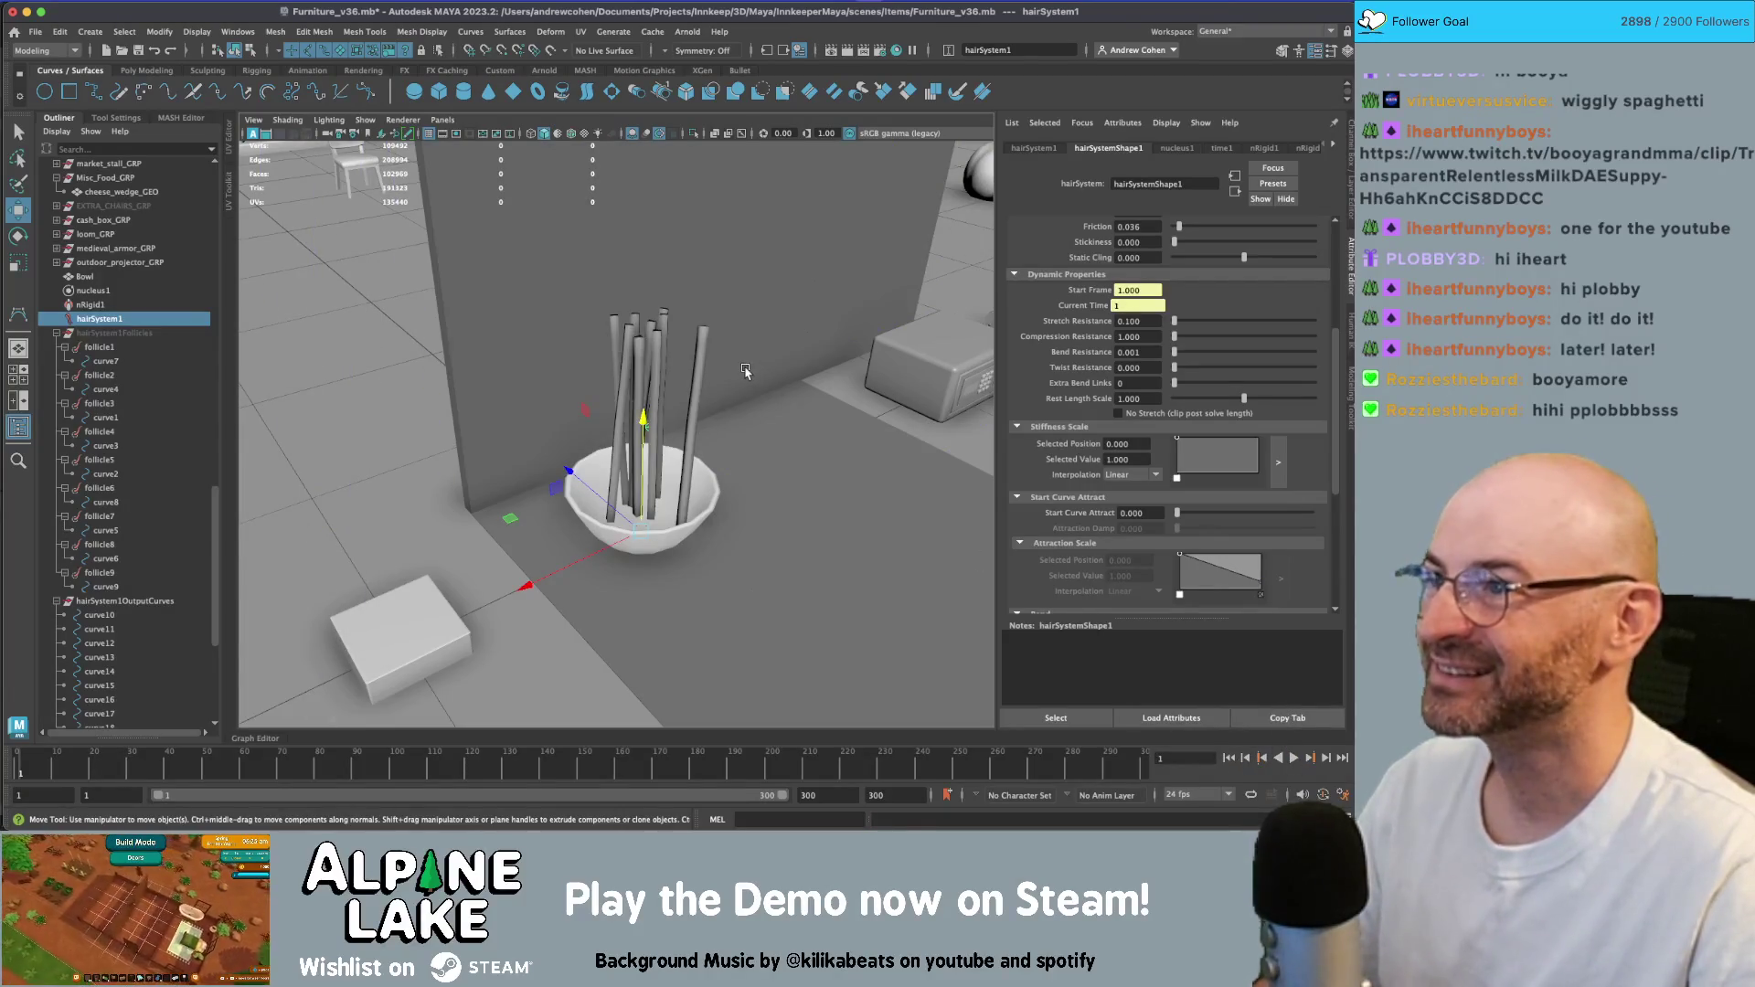
key("ctrl+s")
left_click(1294, 759)
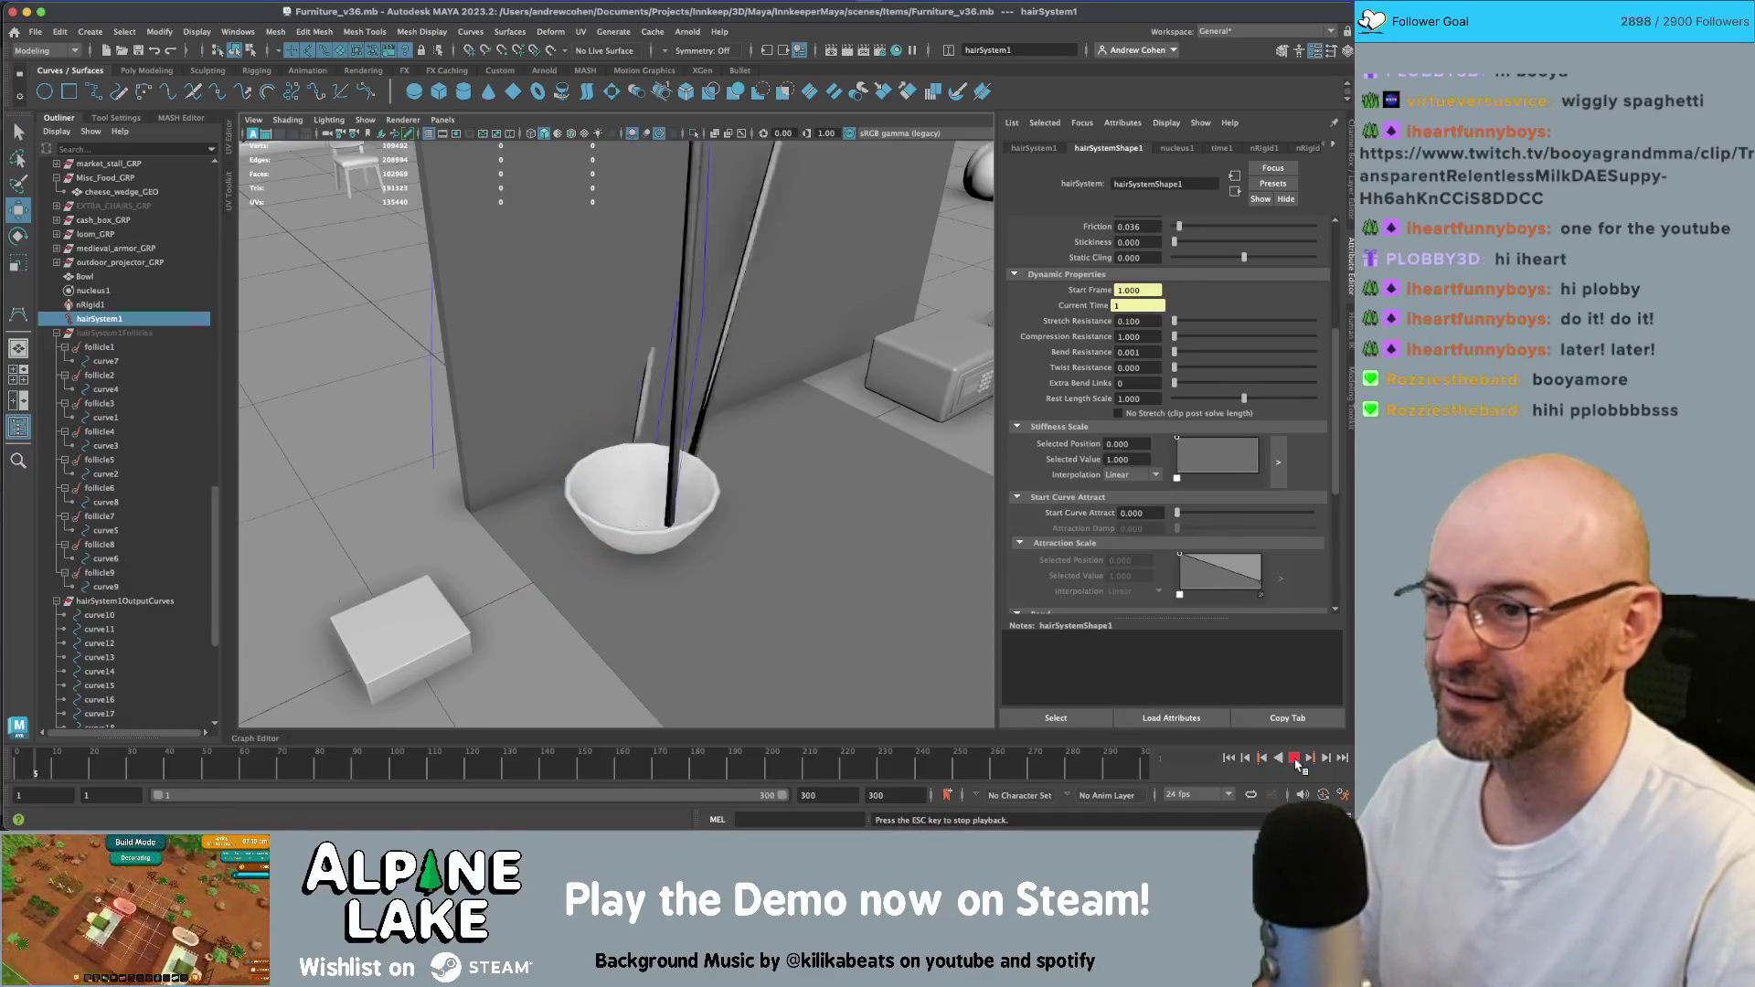
left_click(1230, 759)
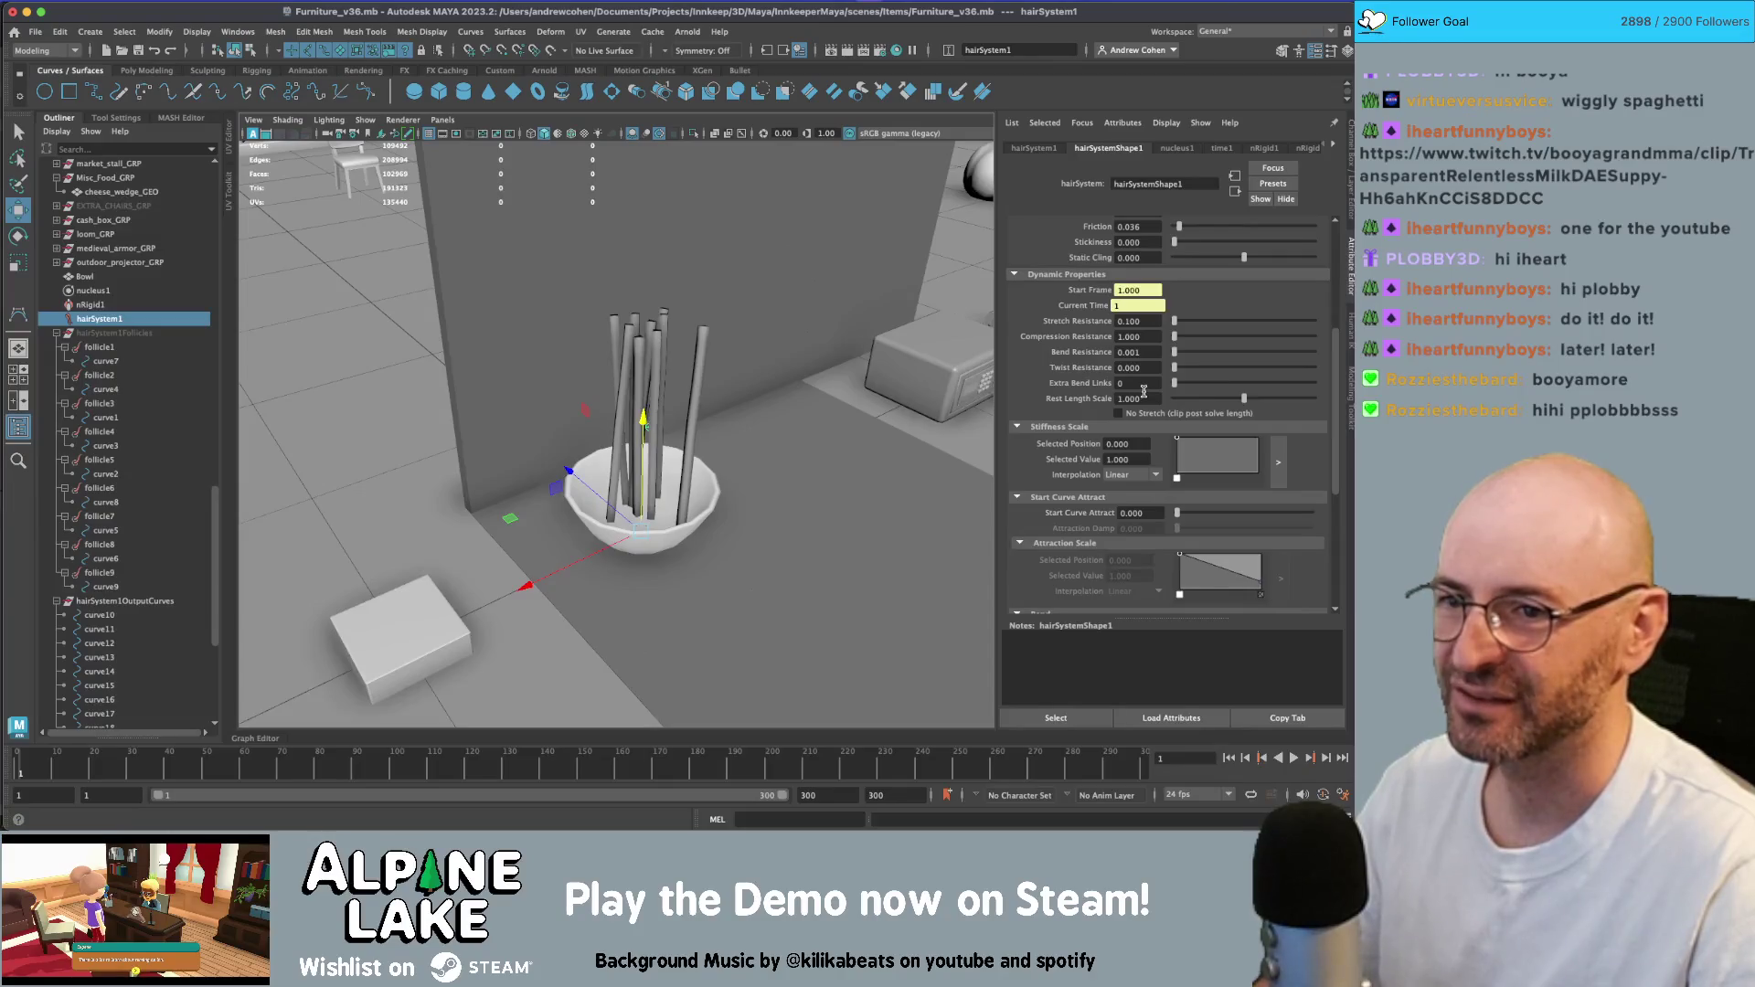
scroll(1144, 391, "down", 5)
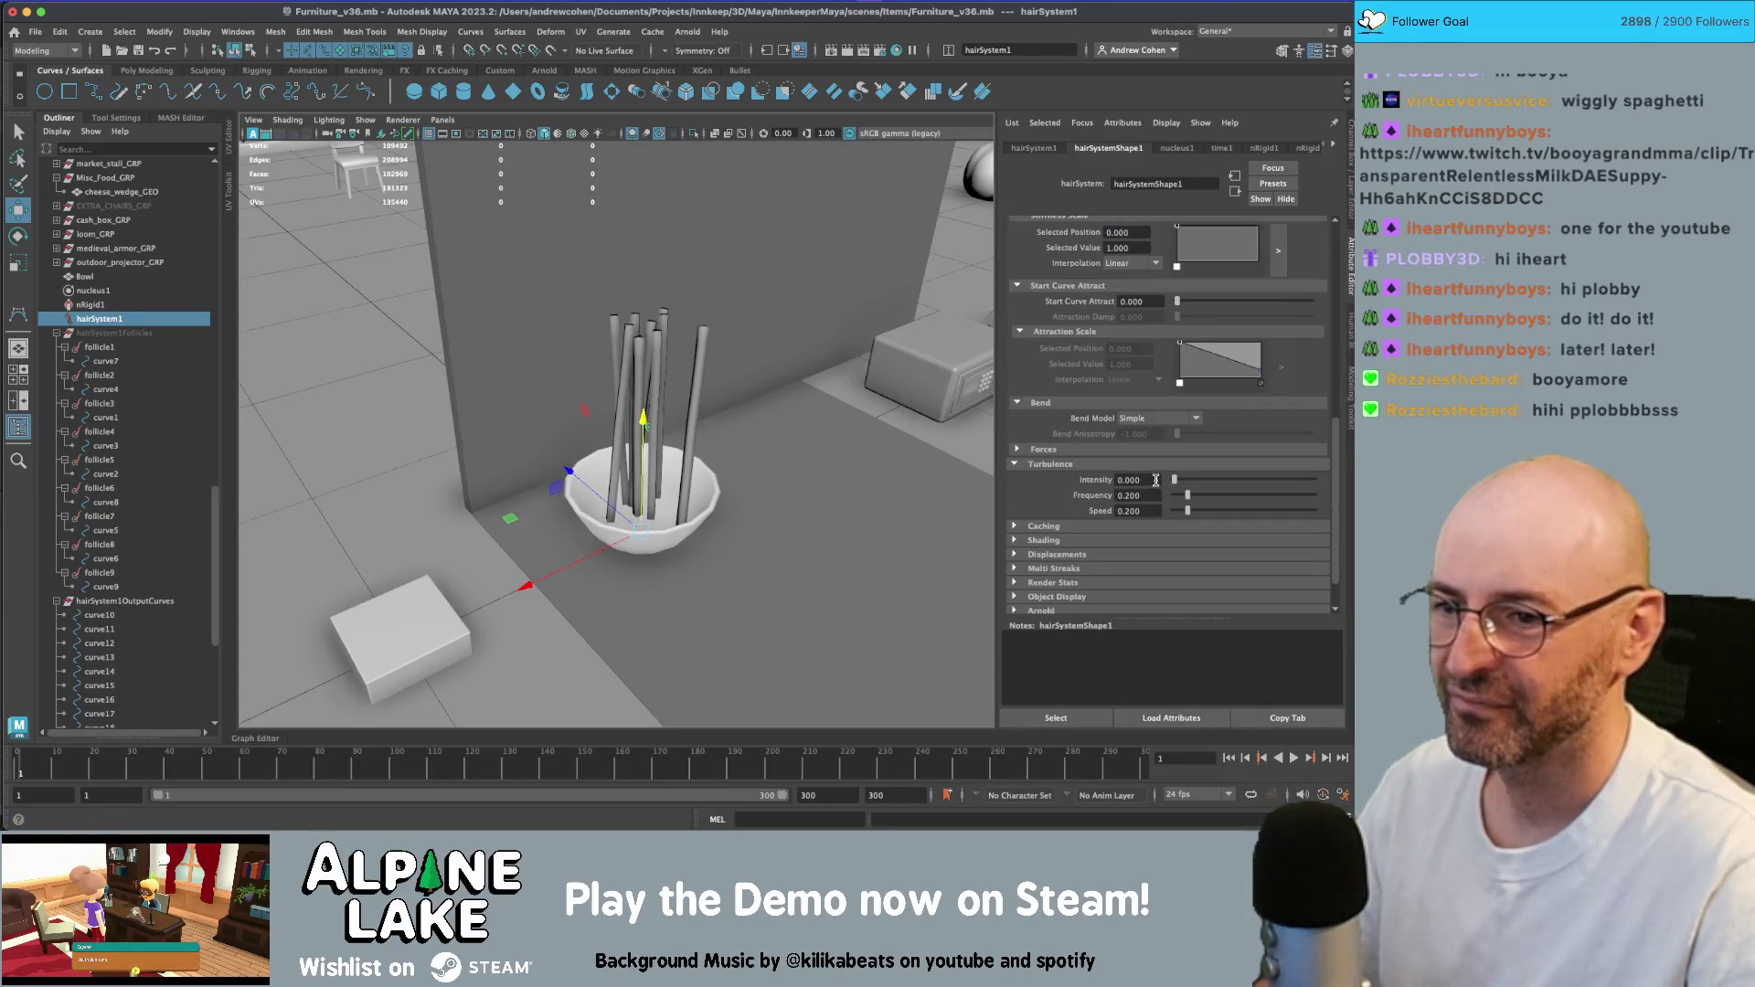
- Select the Turbulence Intensity field and replay the simulation from frame 1 a couple of times
left_click(1156, 480)
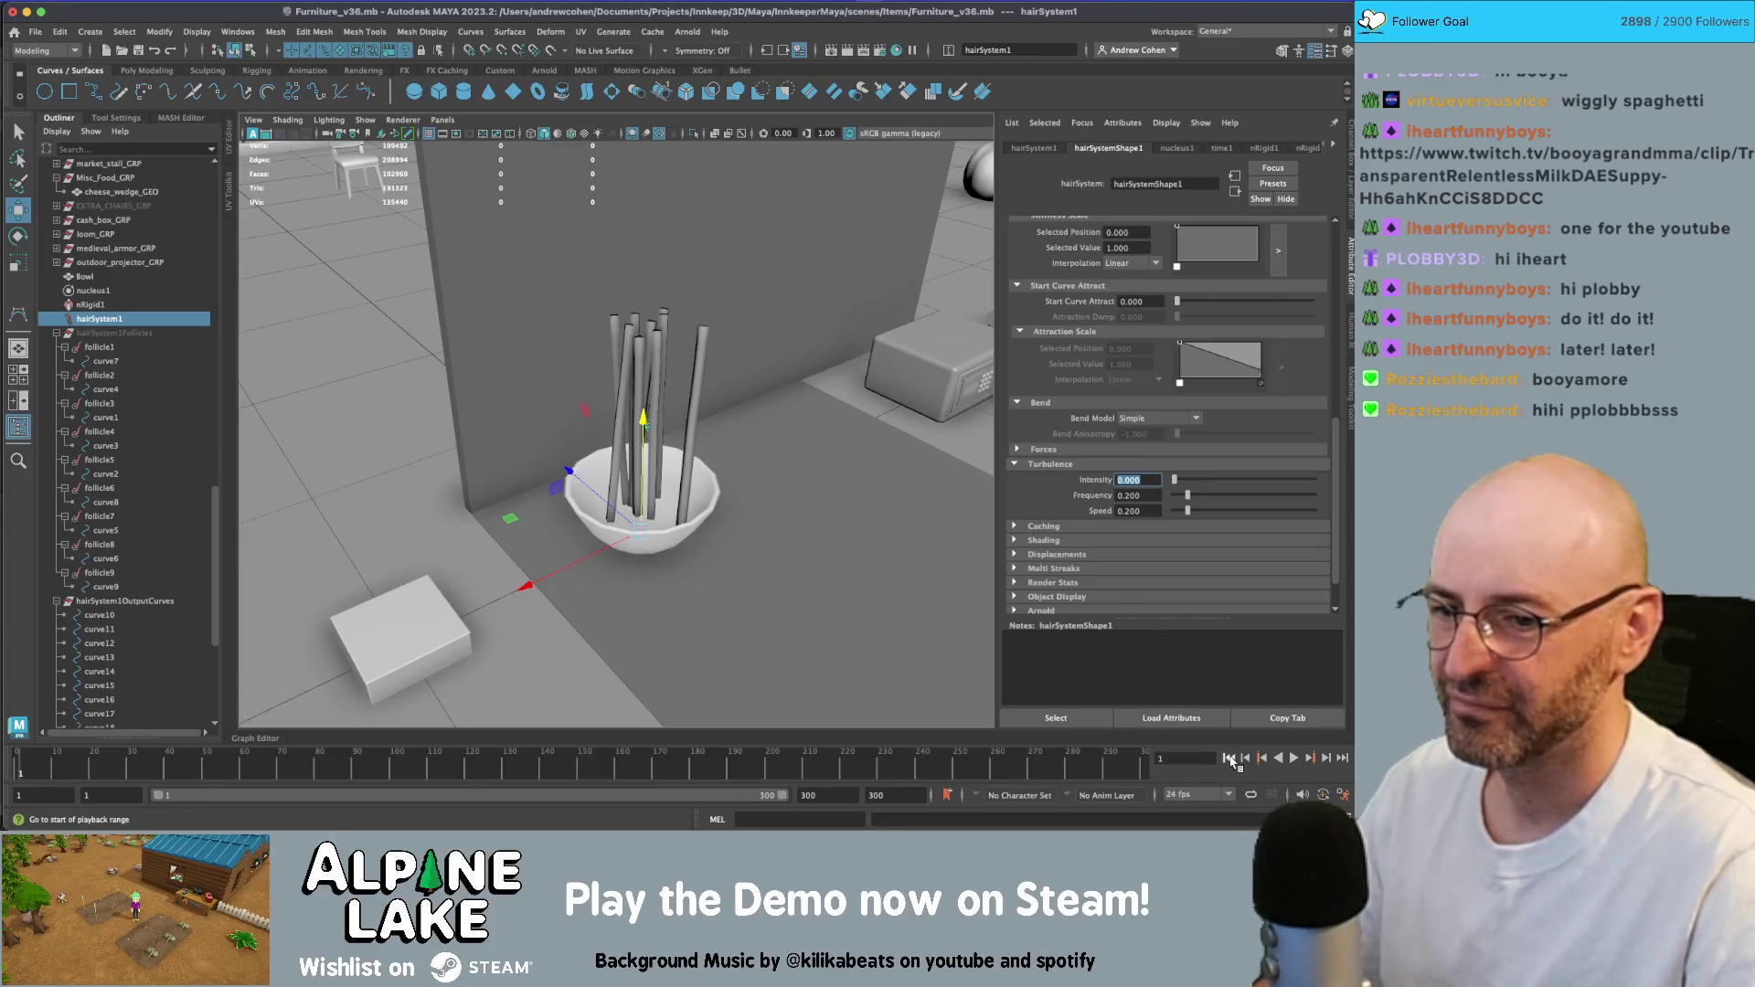
left_click(1294, 758)
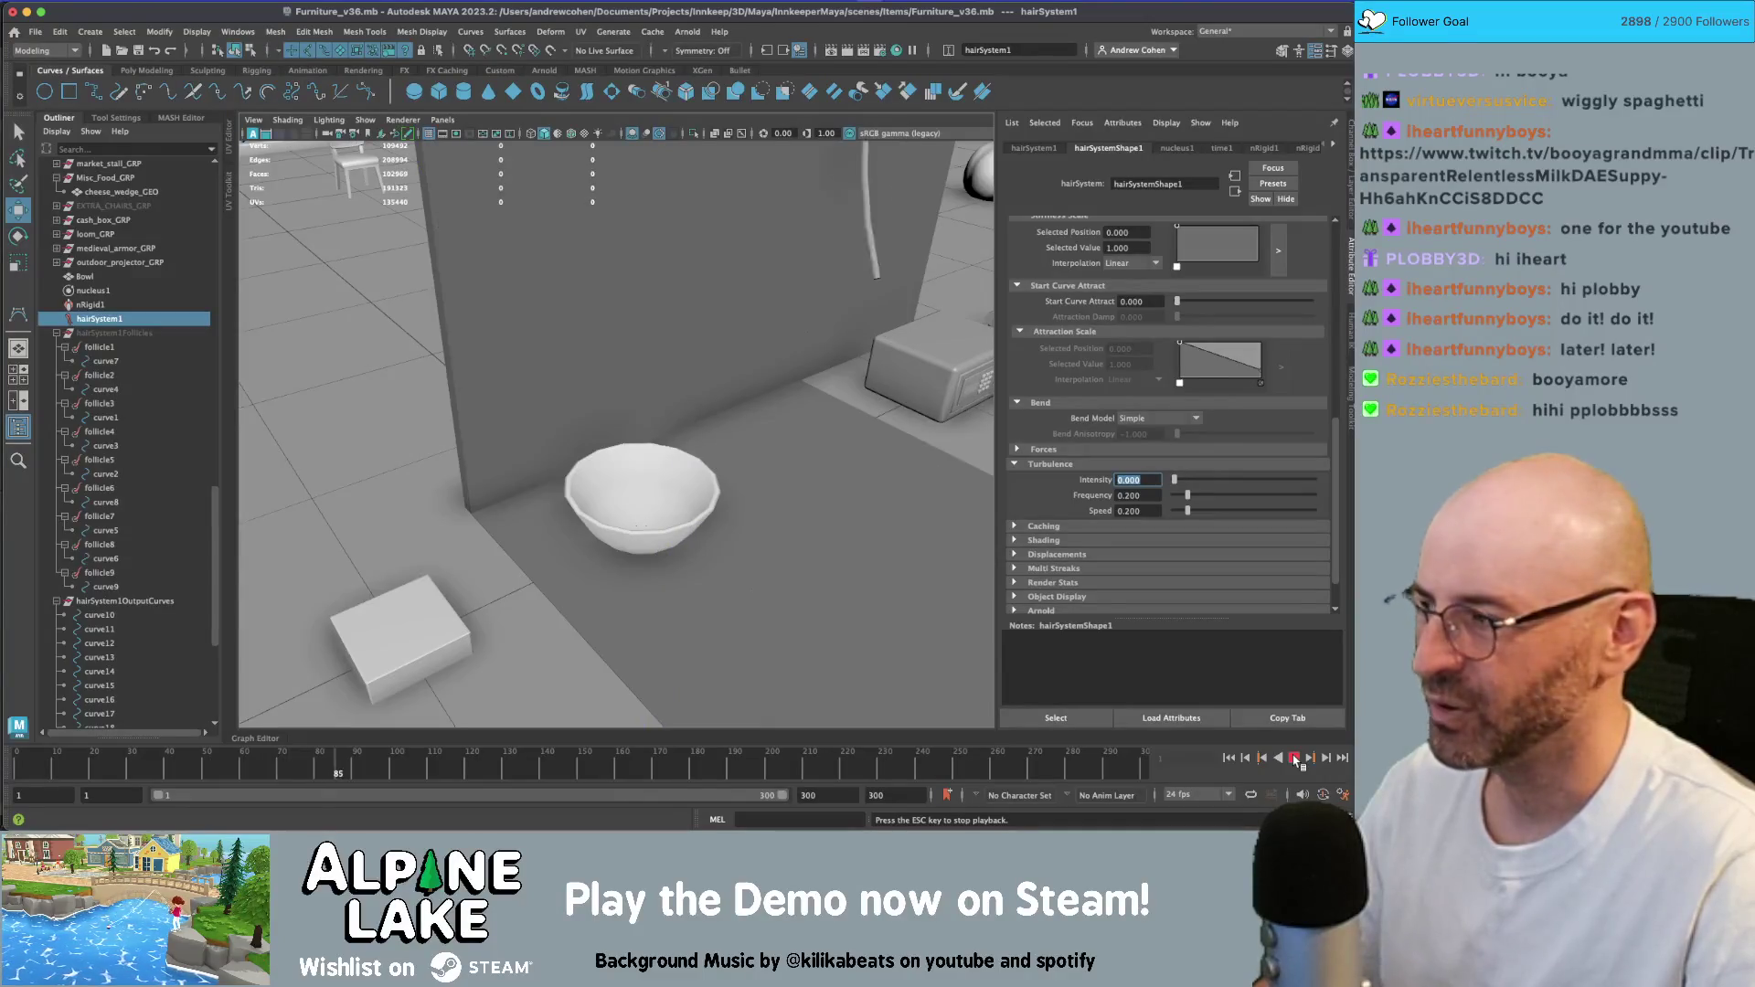
left_click(1295, 759)
left_click(1230, 758)
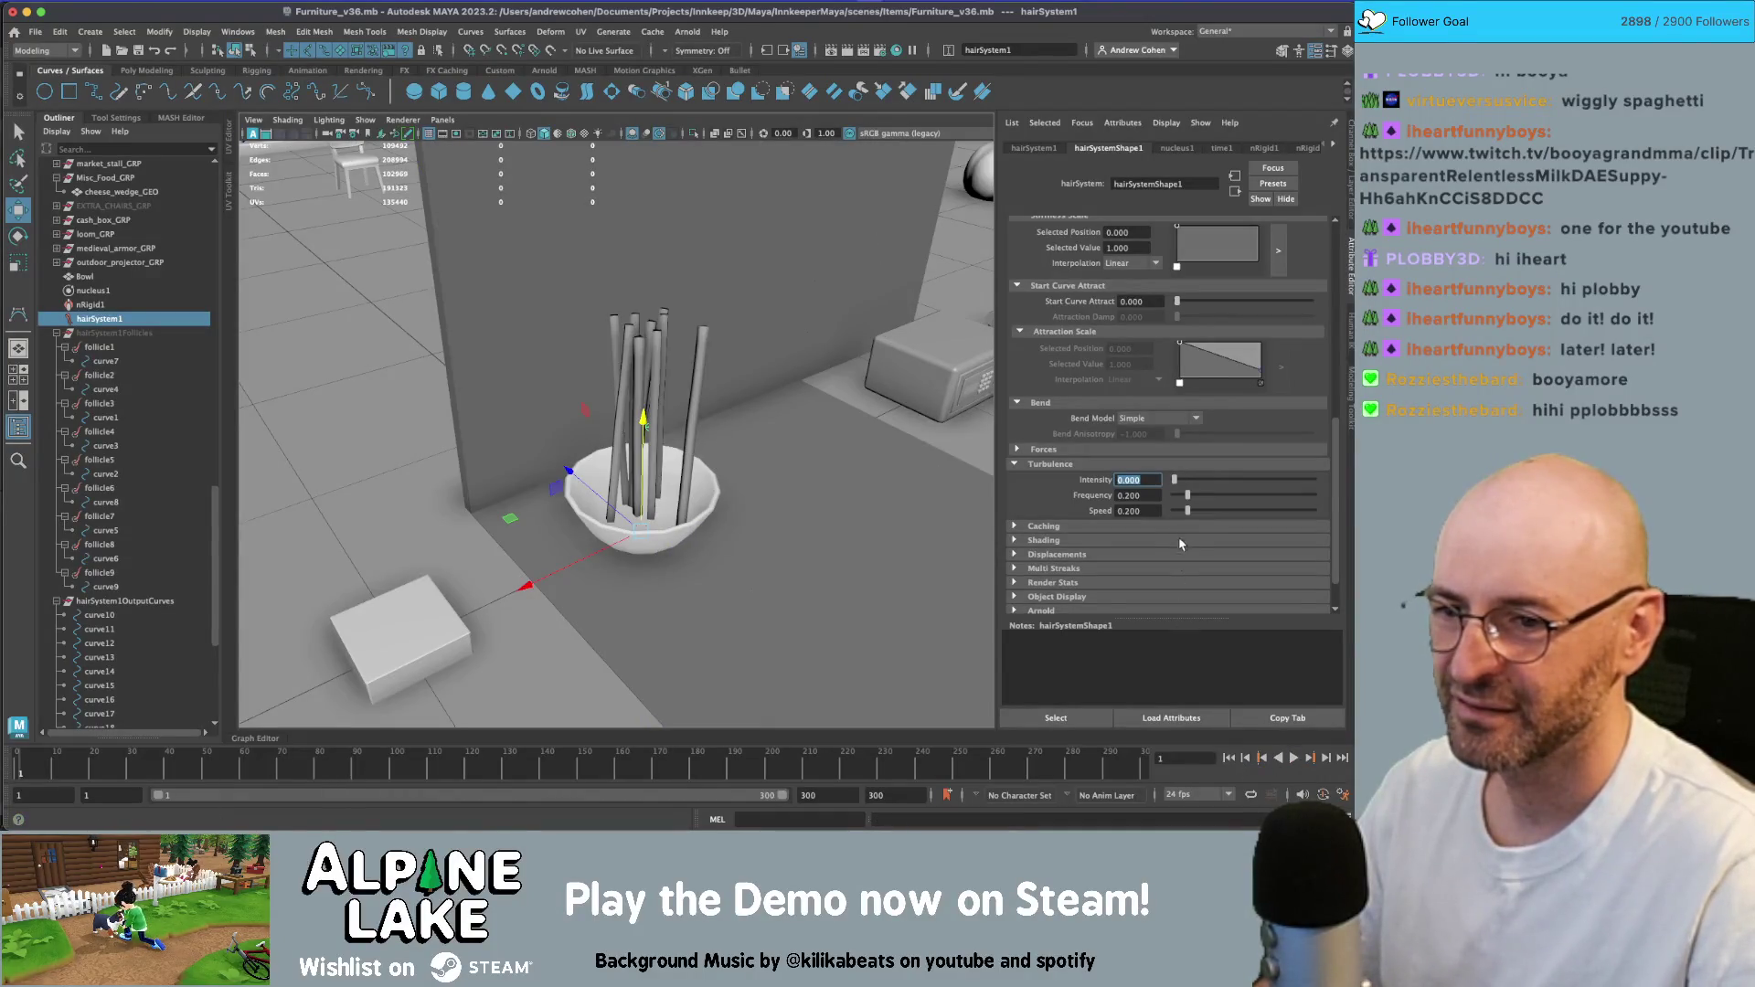
left_click(1294, 759)
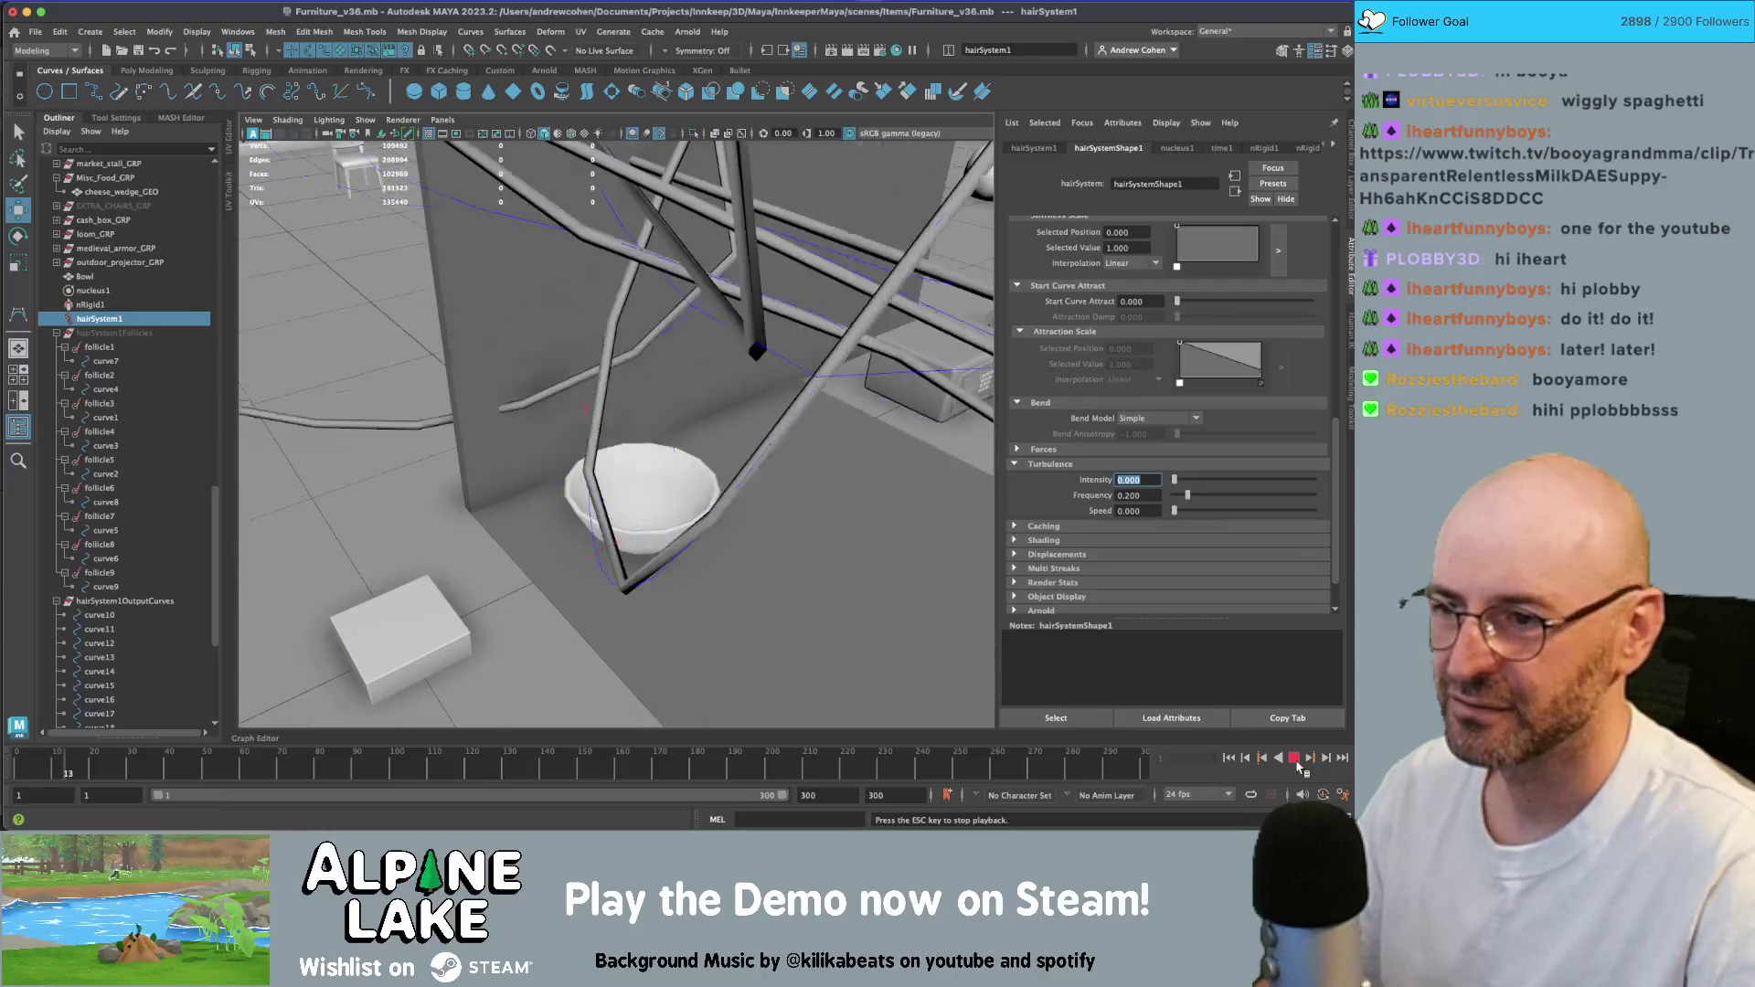
left_click(1295, 759)
left_click(1231, 759)
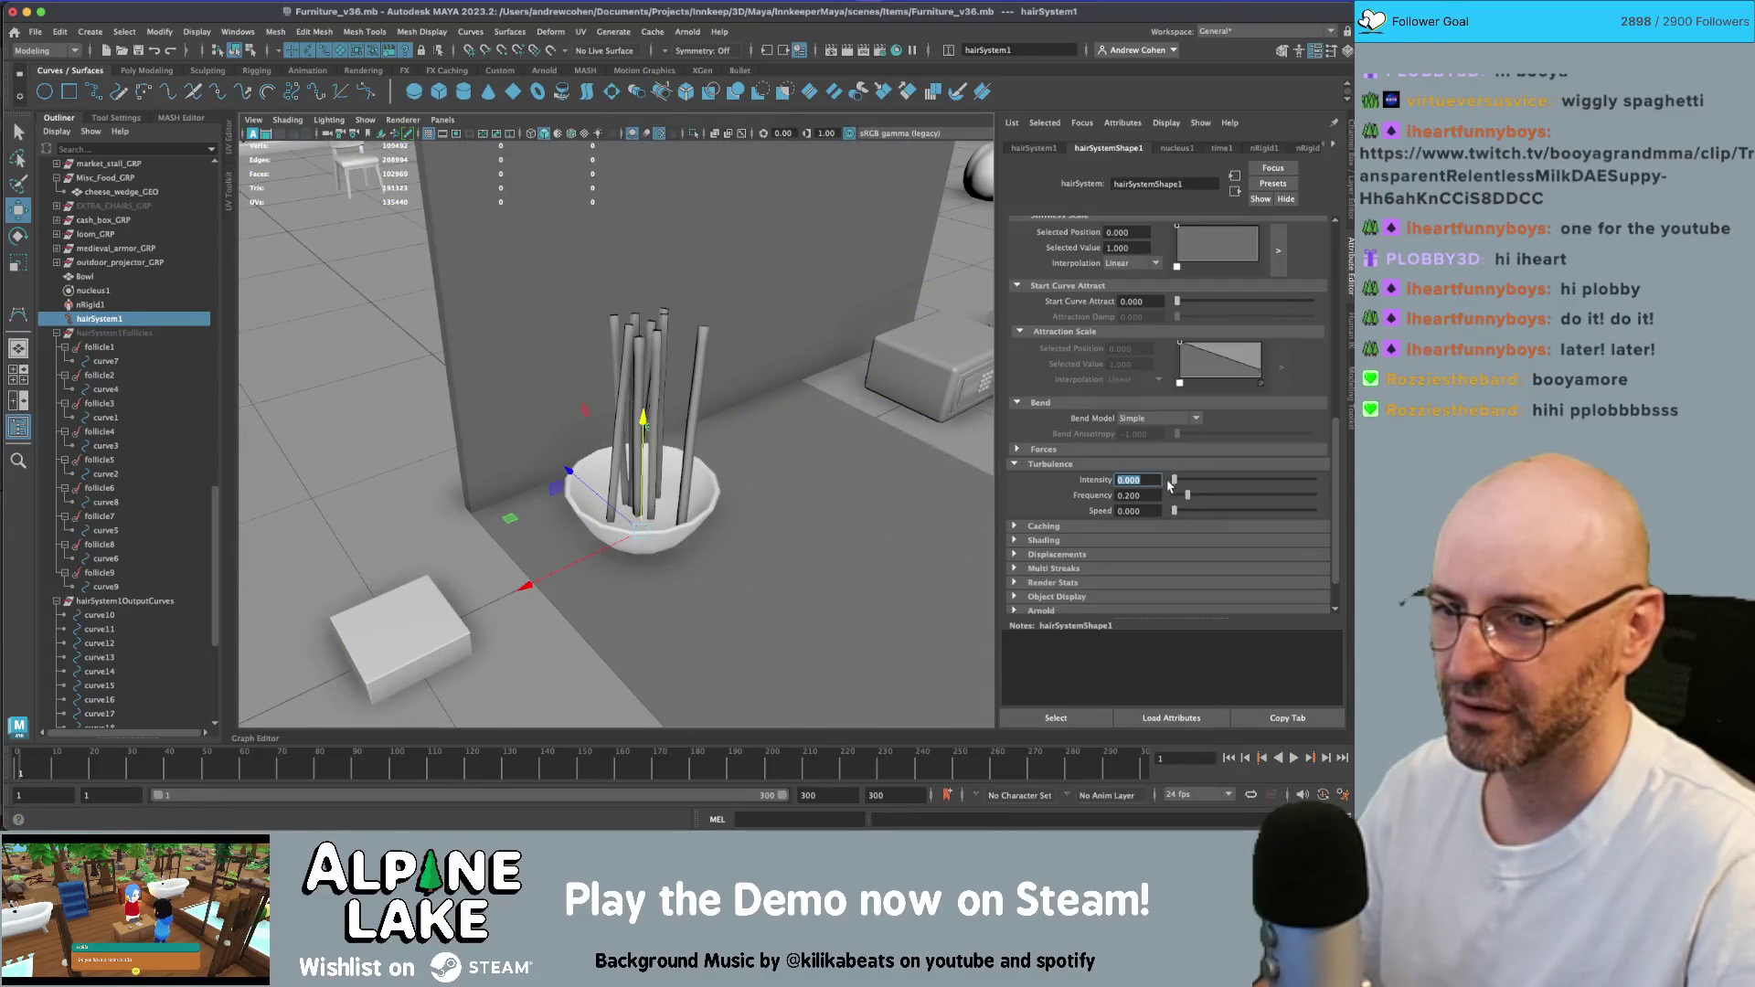
- Set Turbulence Intensity to 0 and play the simulation without turbulence
type("1.000")
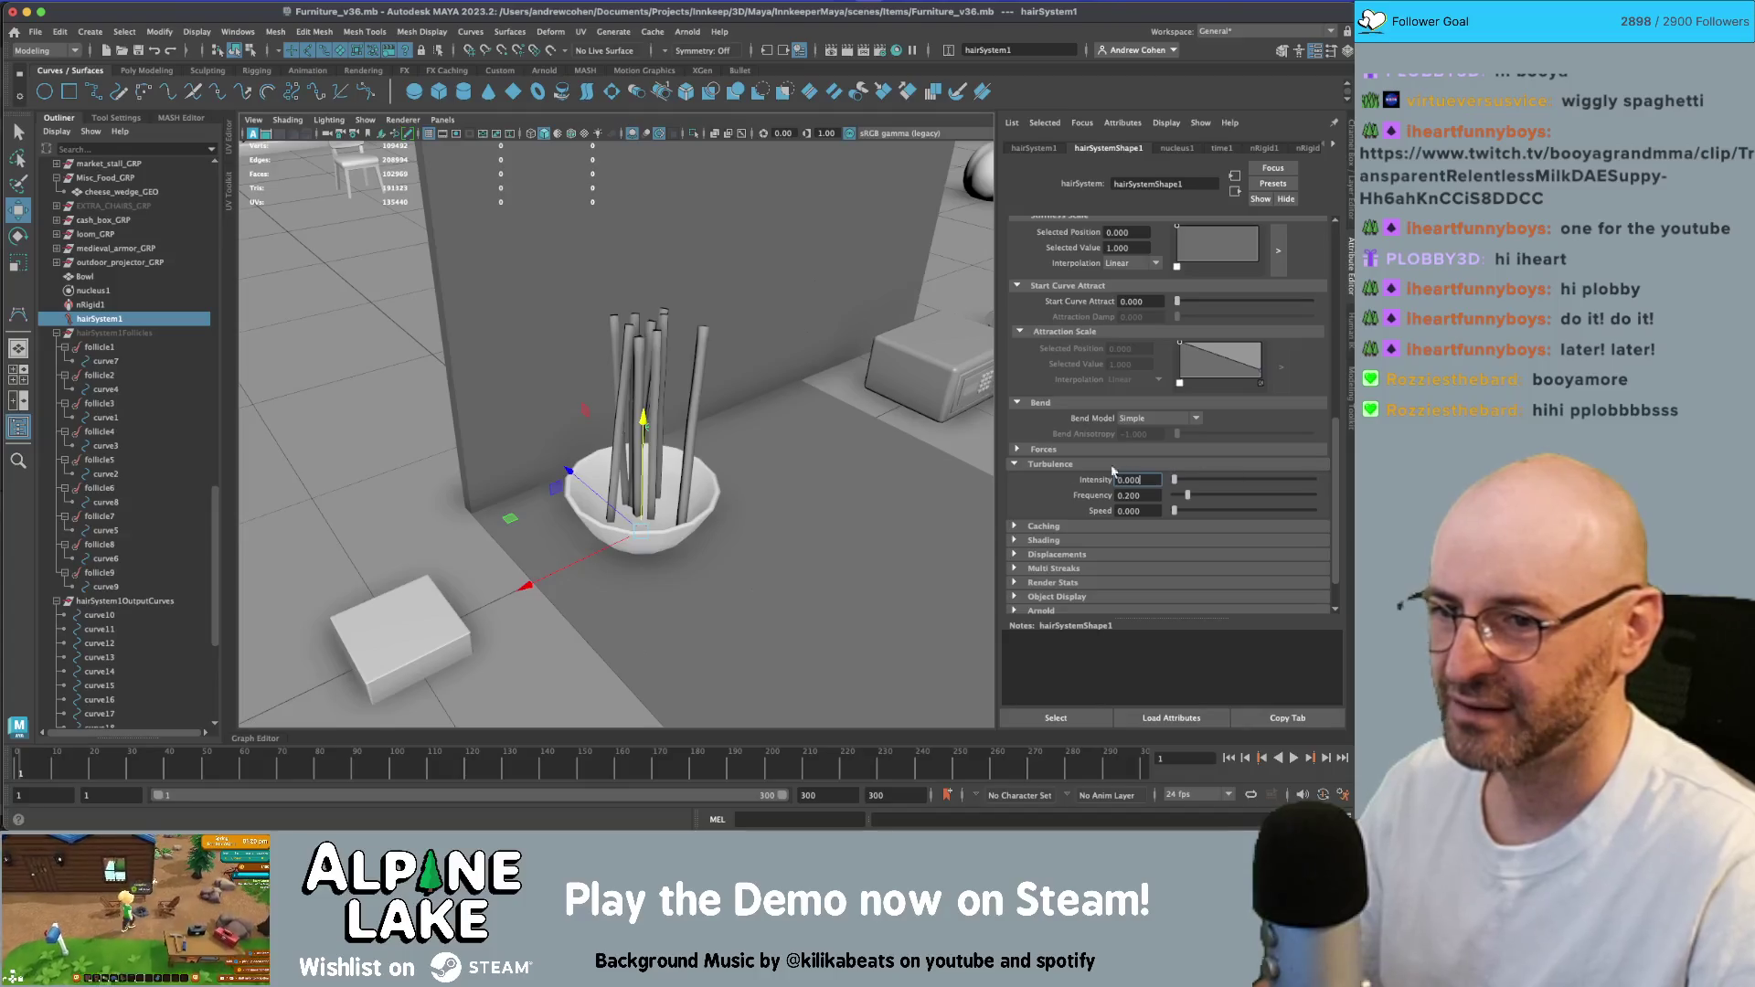
key("Return")
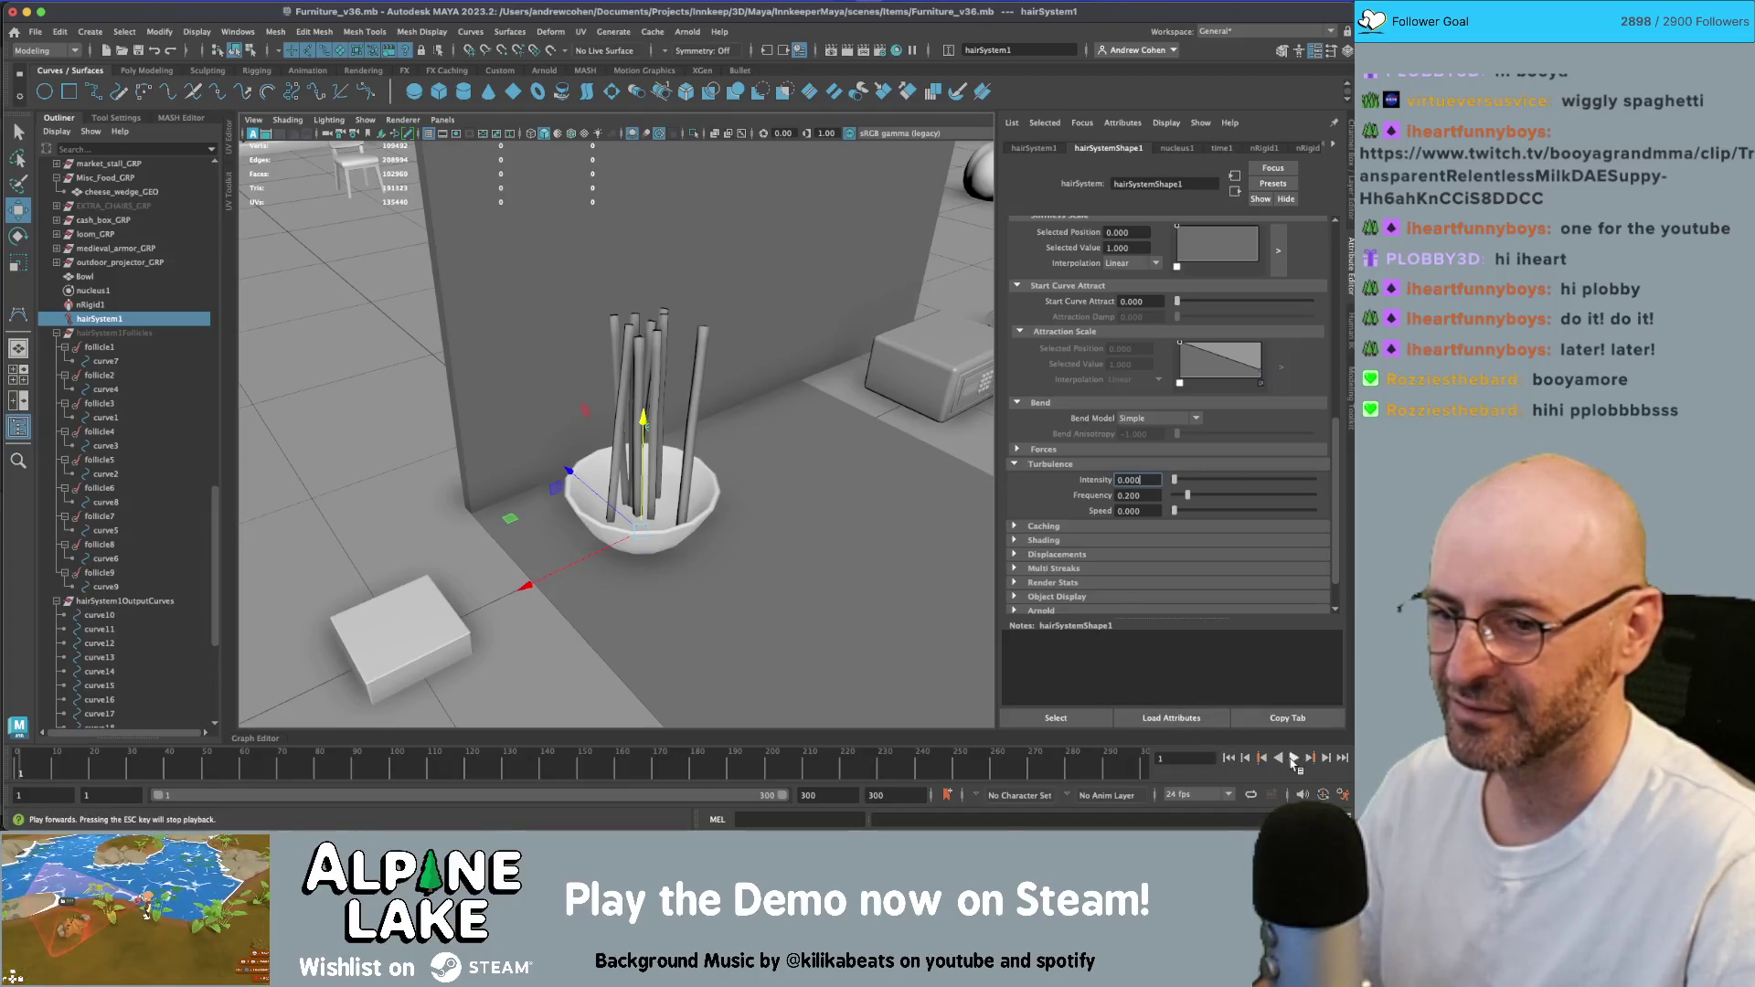
left_click(1295, 759)
scroll(501, 415, "down", 3)
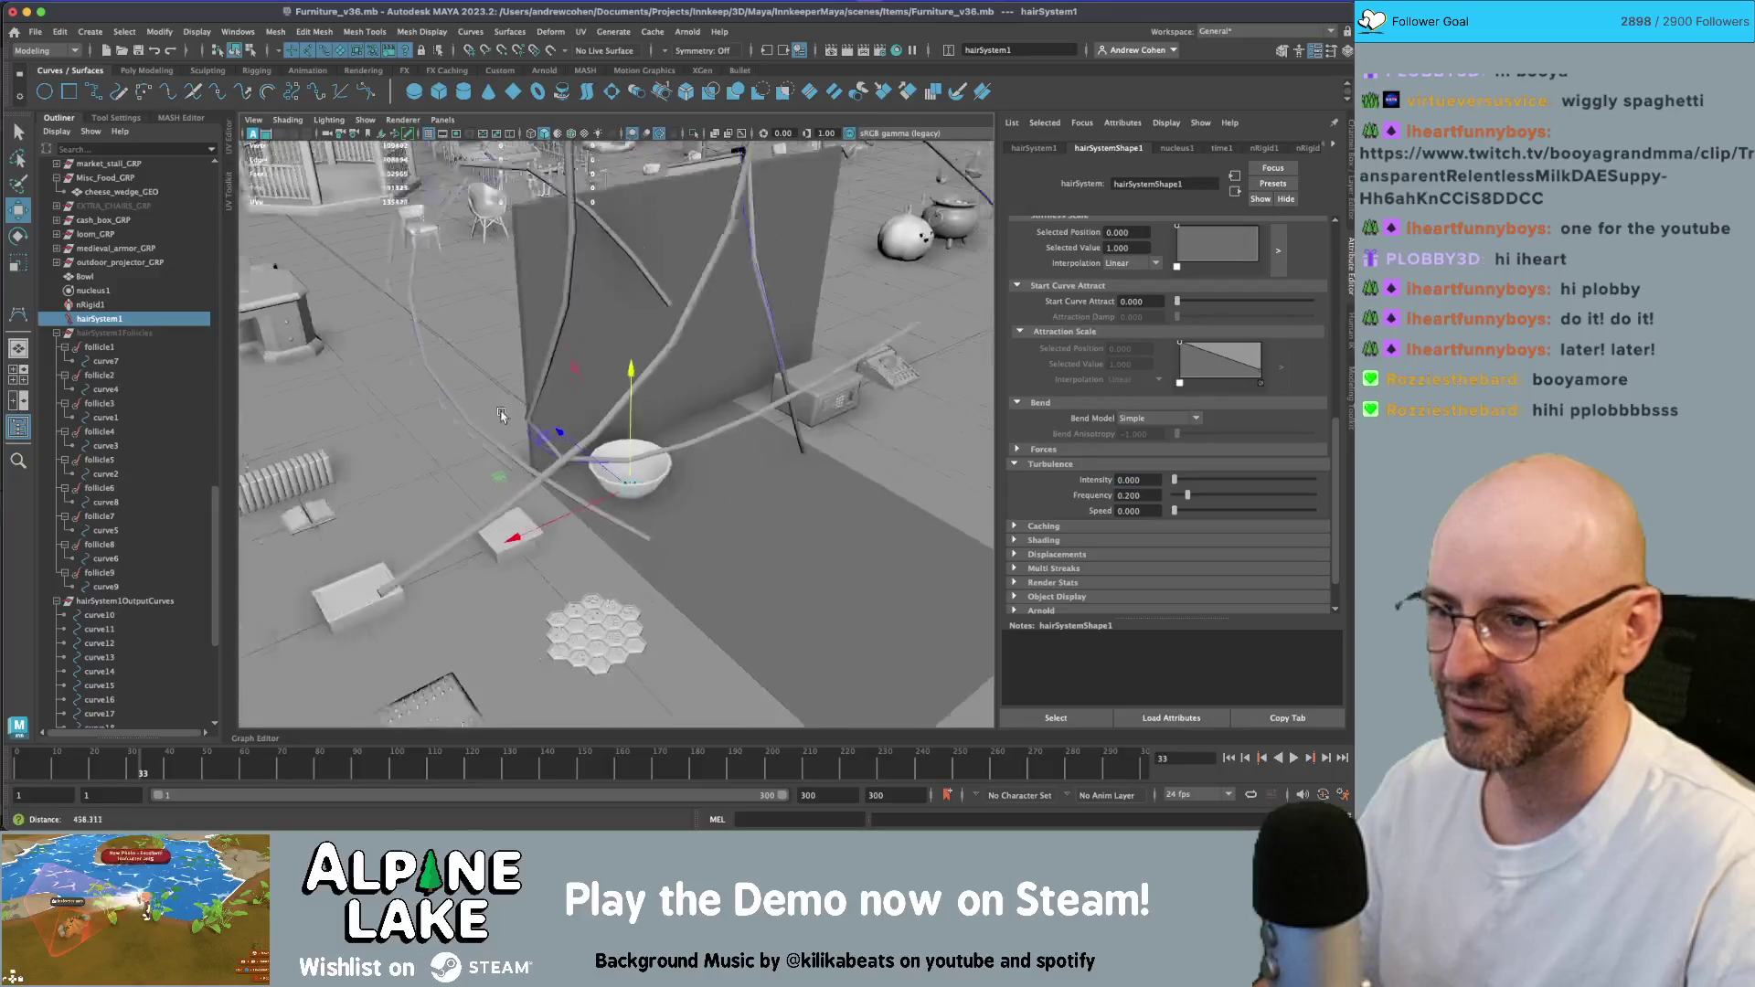
scroll(501, 415, "down", 5)
left_click_drag(501, 415, 594, 393, "alt")
scroll(1124, 425, "up", 3)
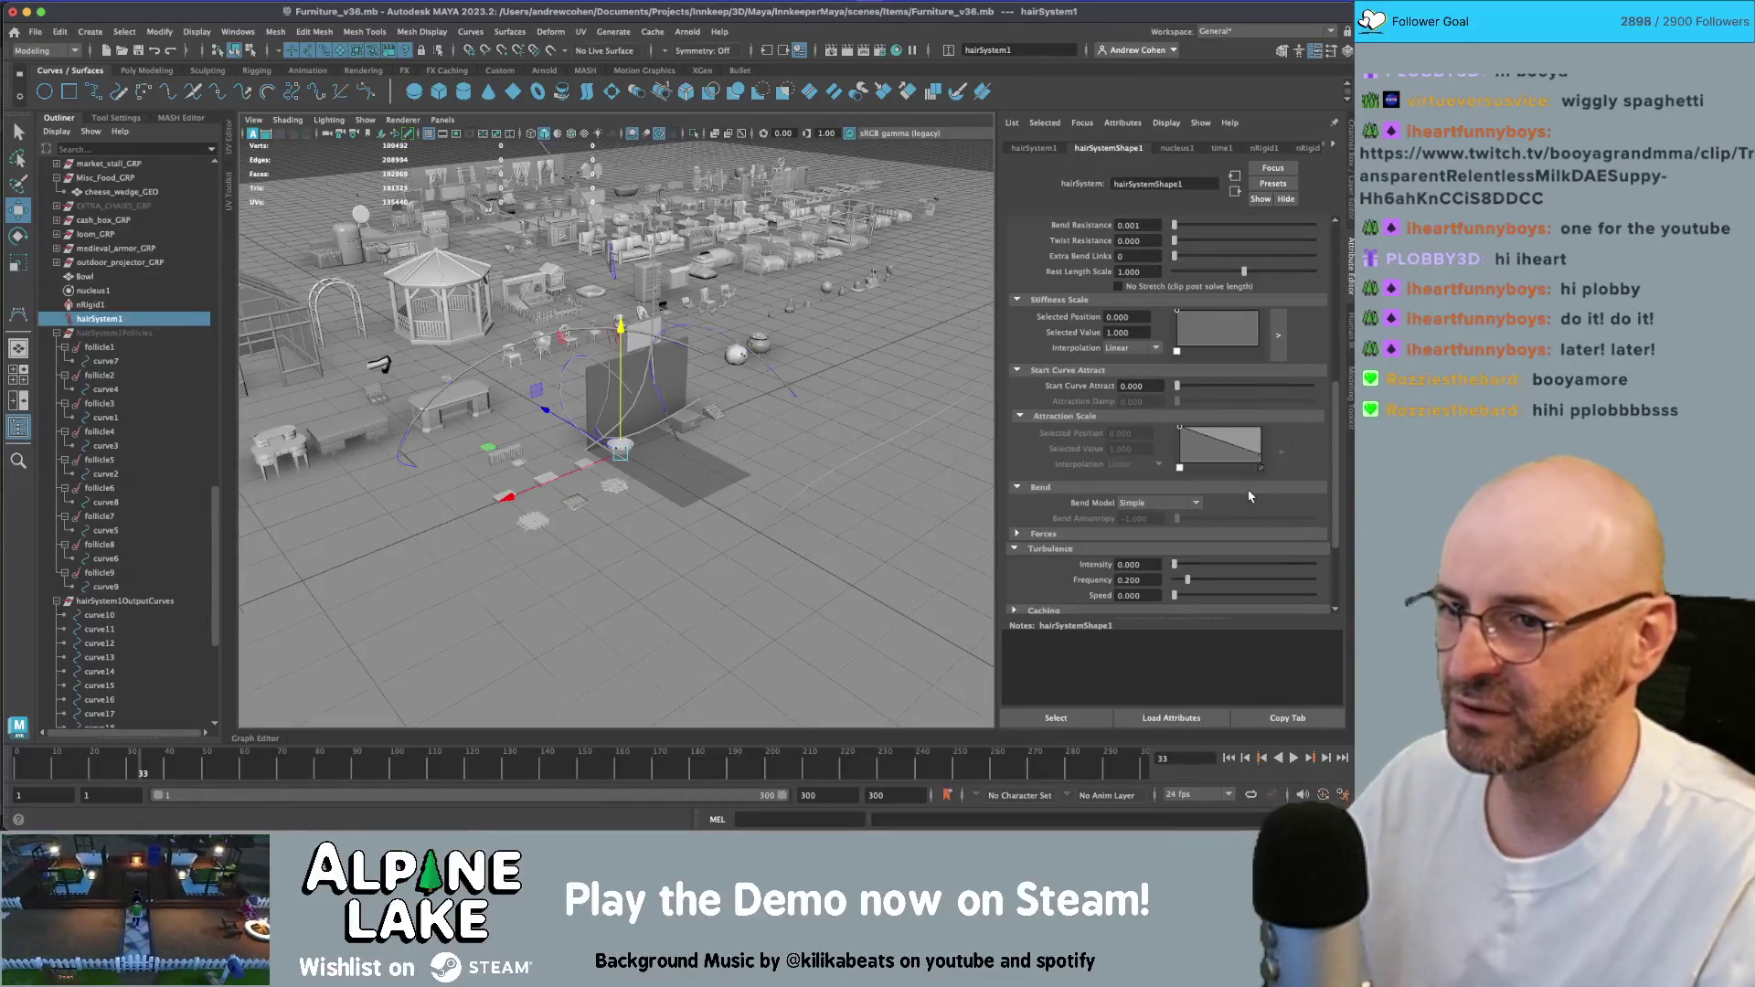
scroll(1250, 496, "up", 3)
scroll(1250, 496, "down", 3)
left_click(1189, 503)
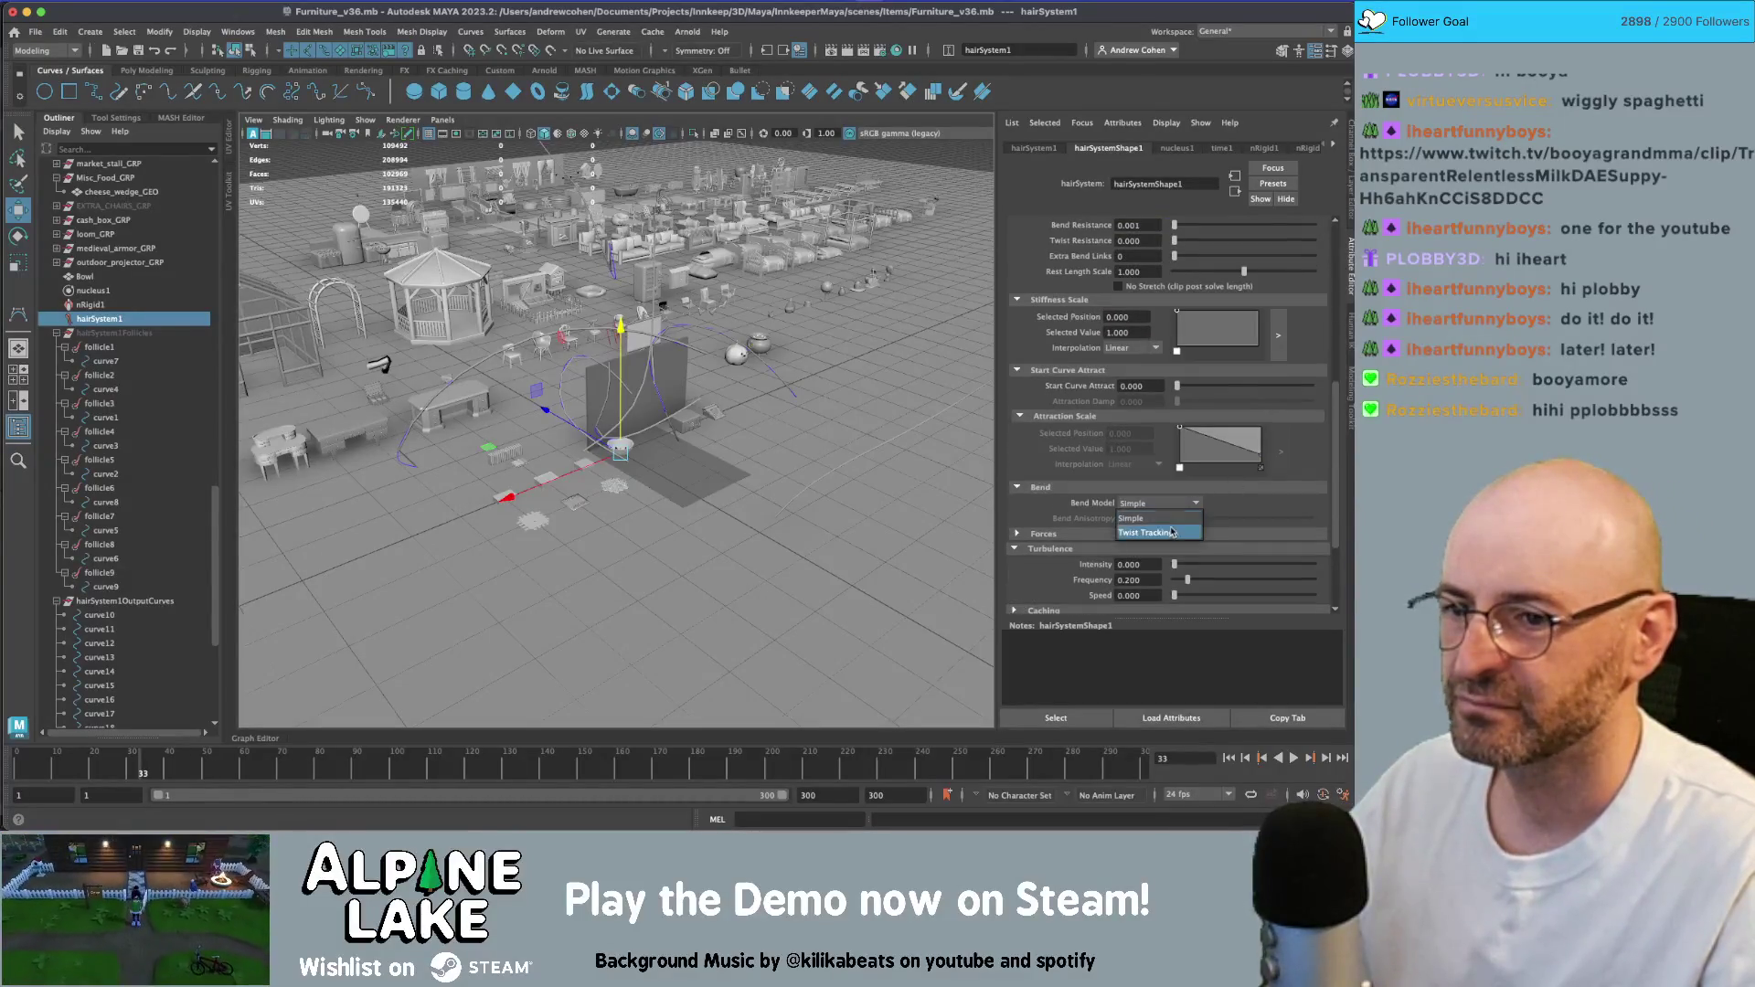
left_click(1172, 532)
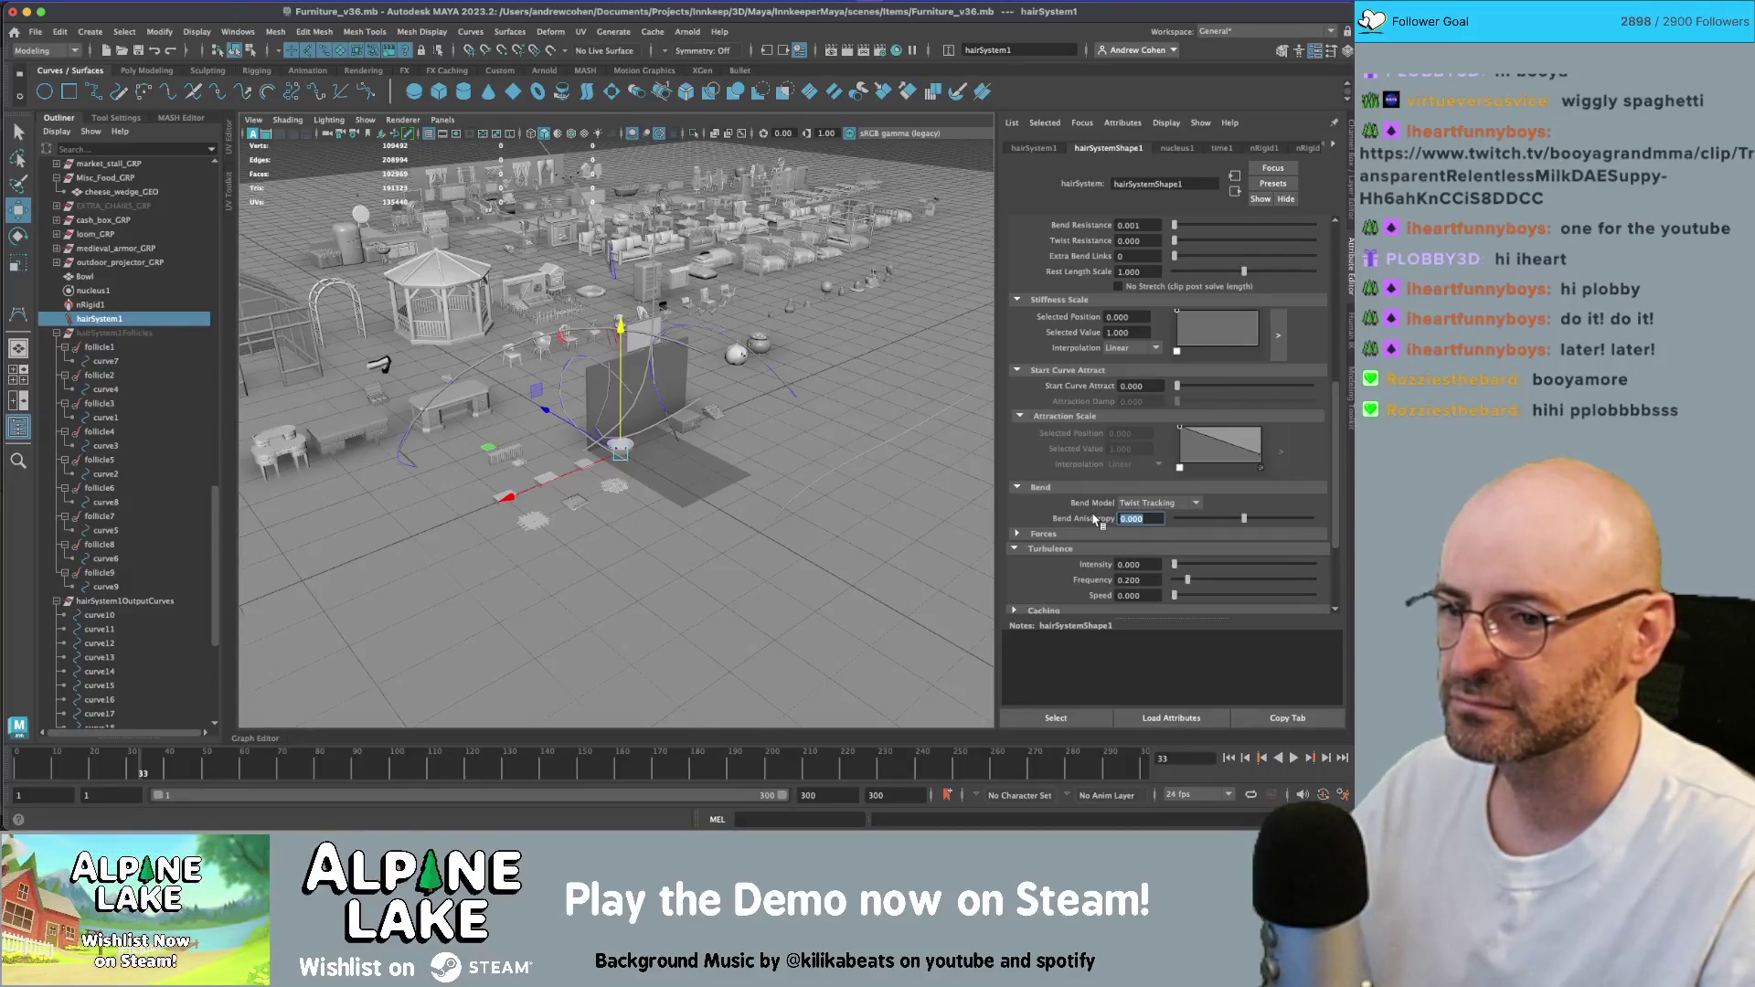
left_click(1150, 504)
left_click(1154, 518)
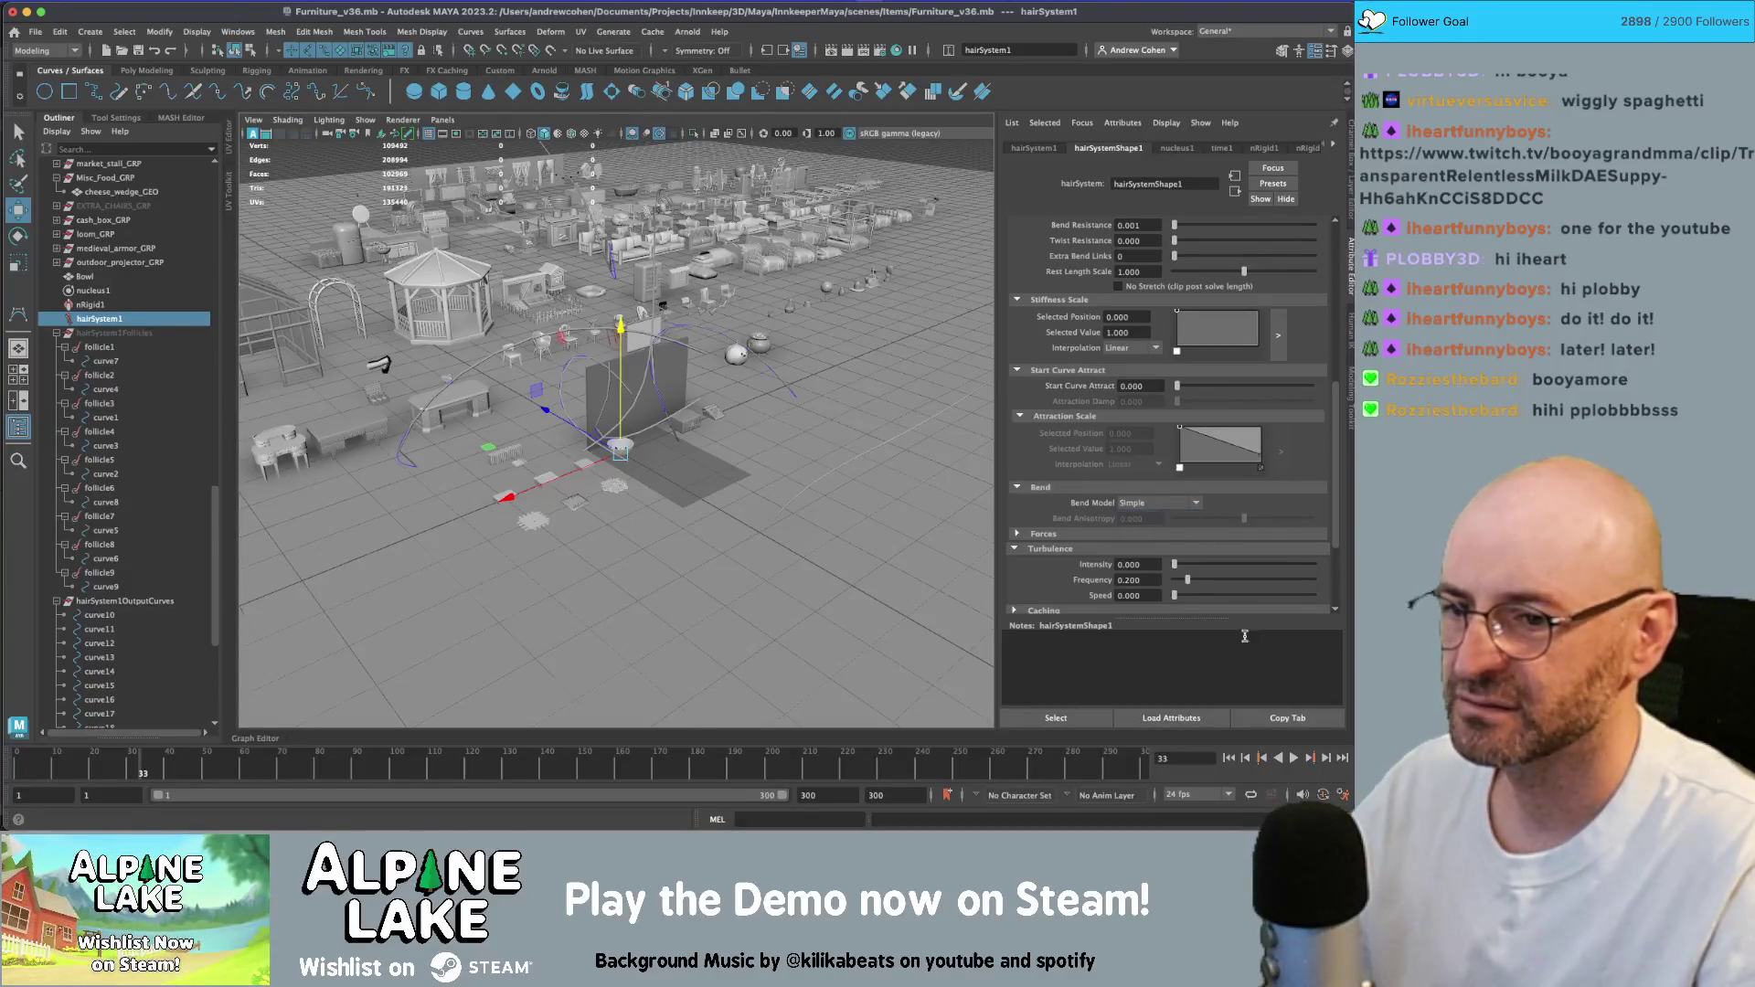
left_click(1228, 758)
left_click(1294, 758)
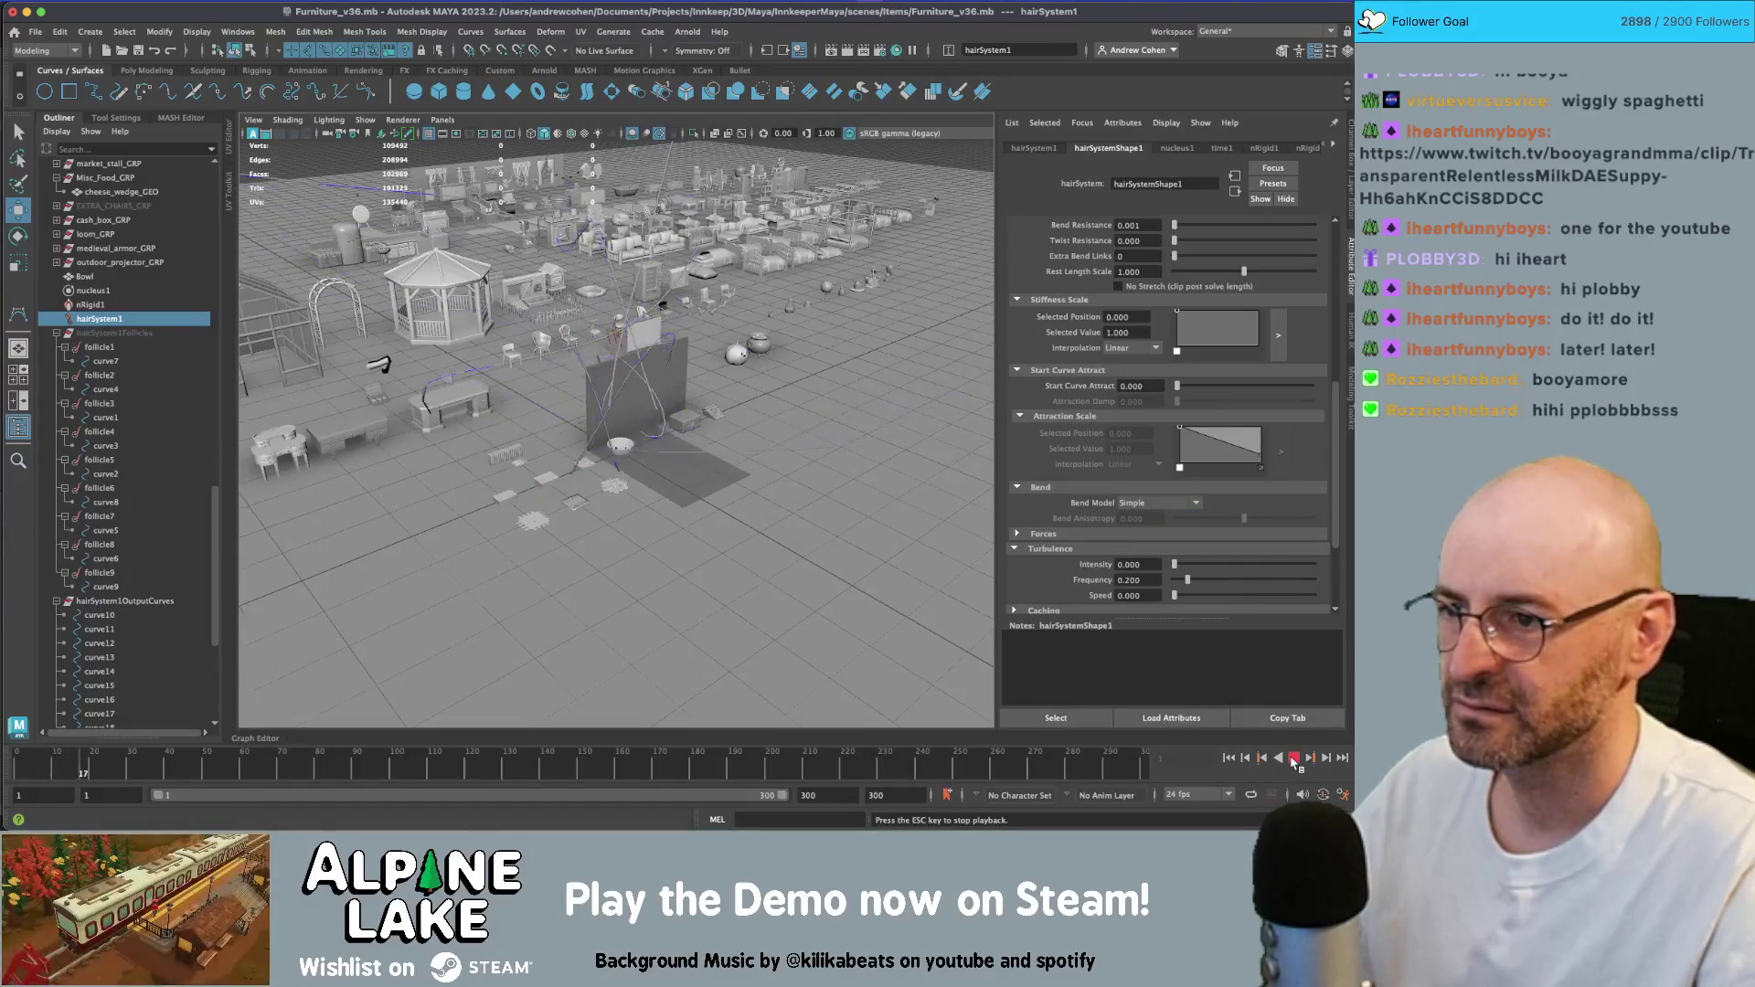
left_click(1228, 758)
left_click(1294, 758)
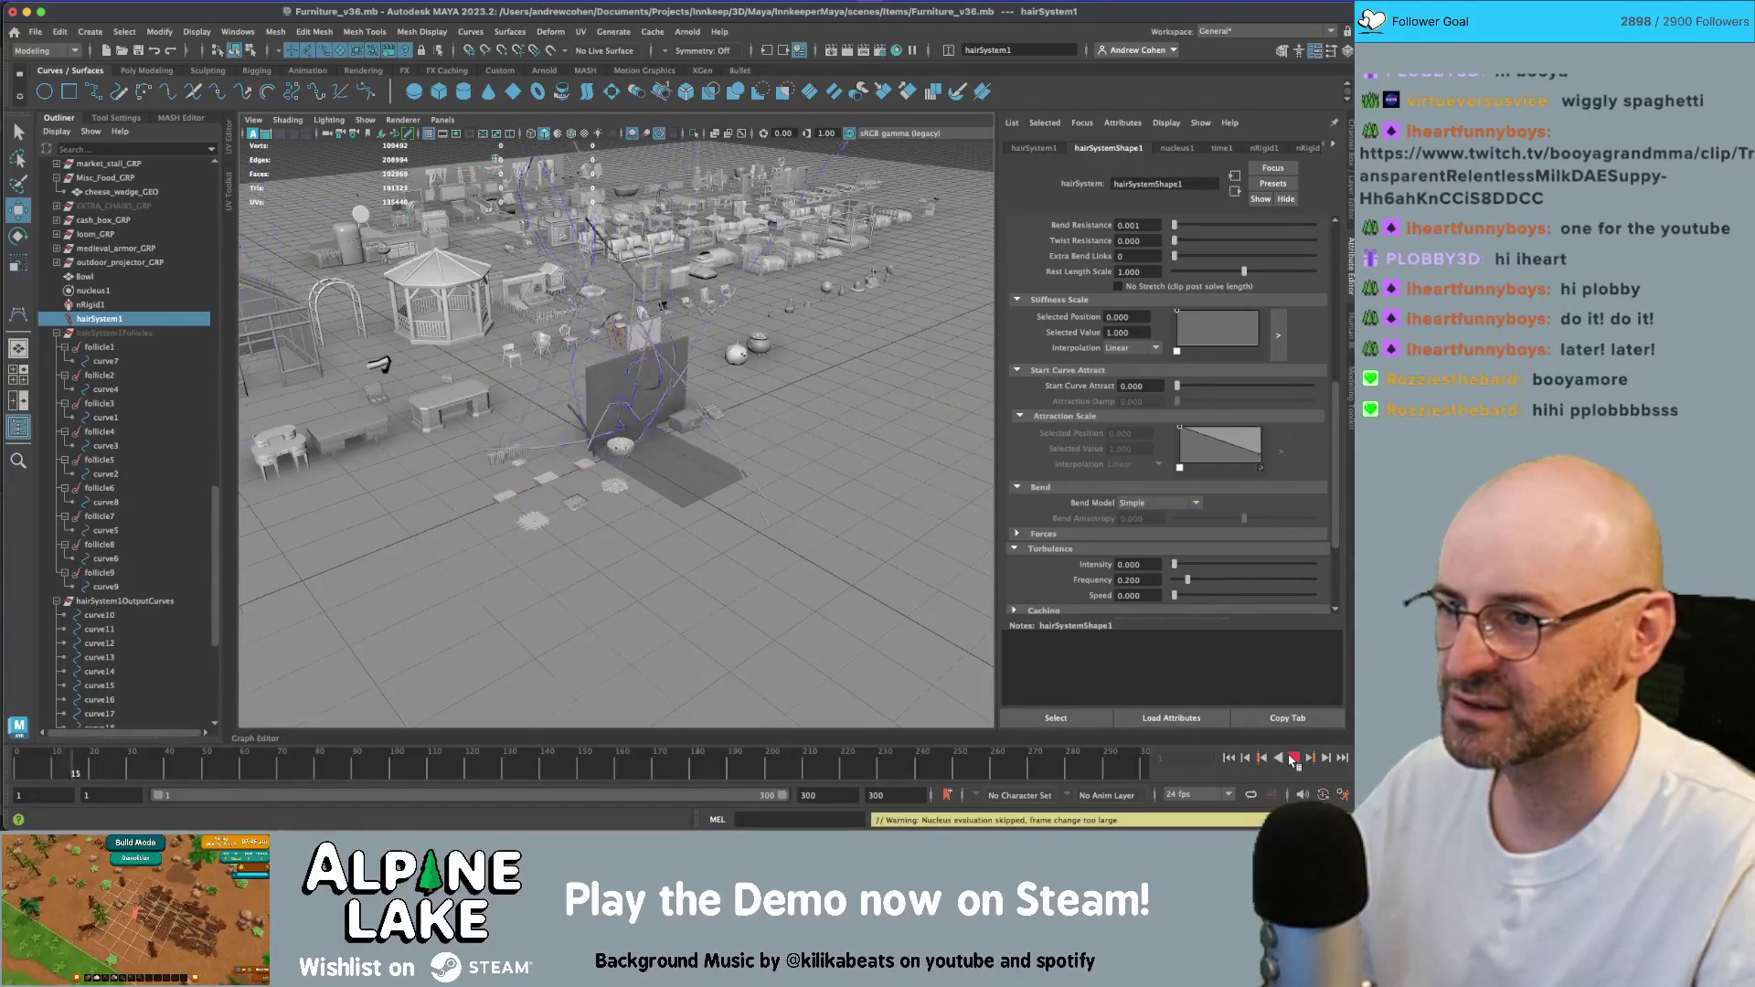
left_click(1294, 758)
left_click(1228, 758)
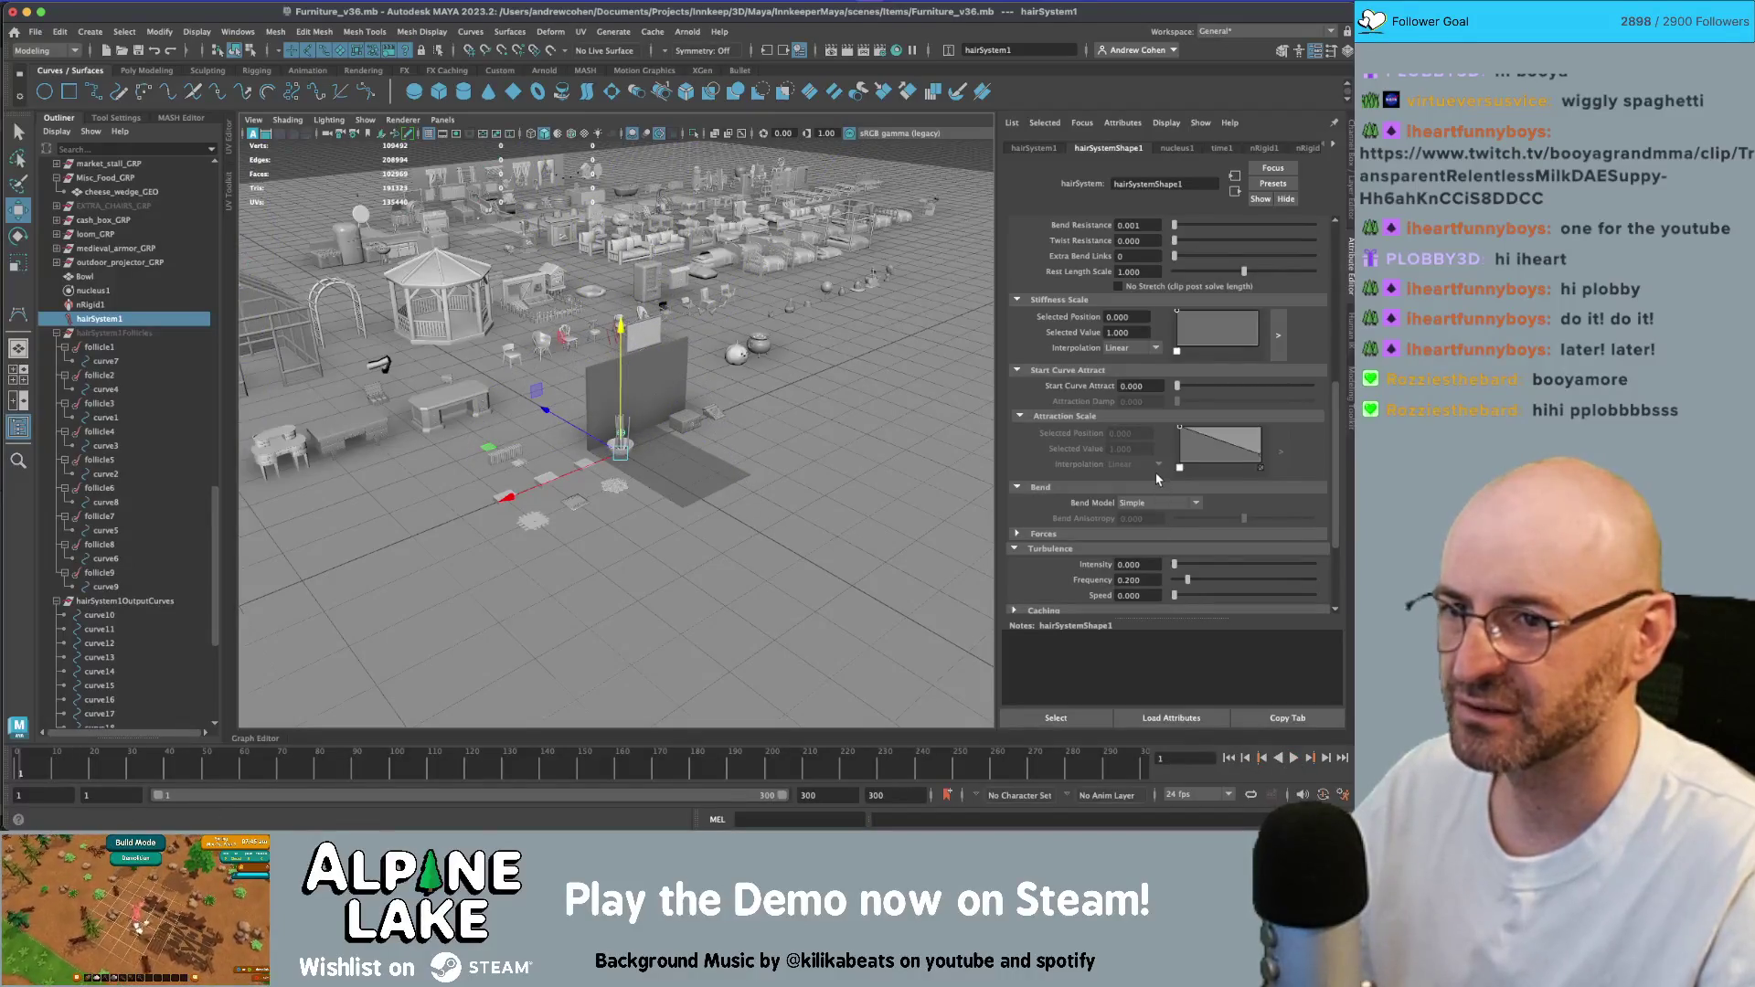
scroll(1166, 388, "up", 3)
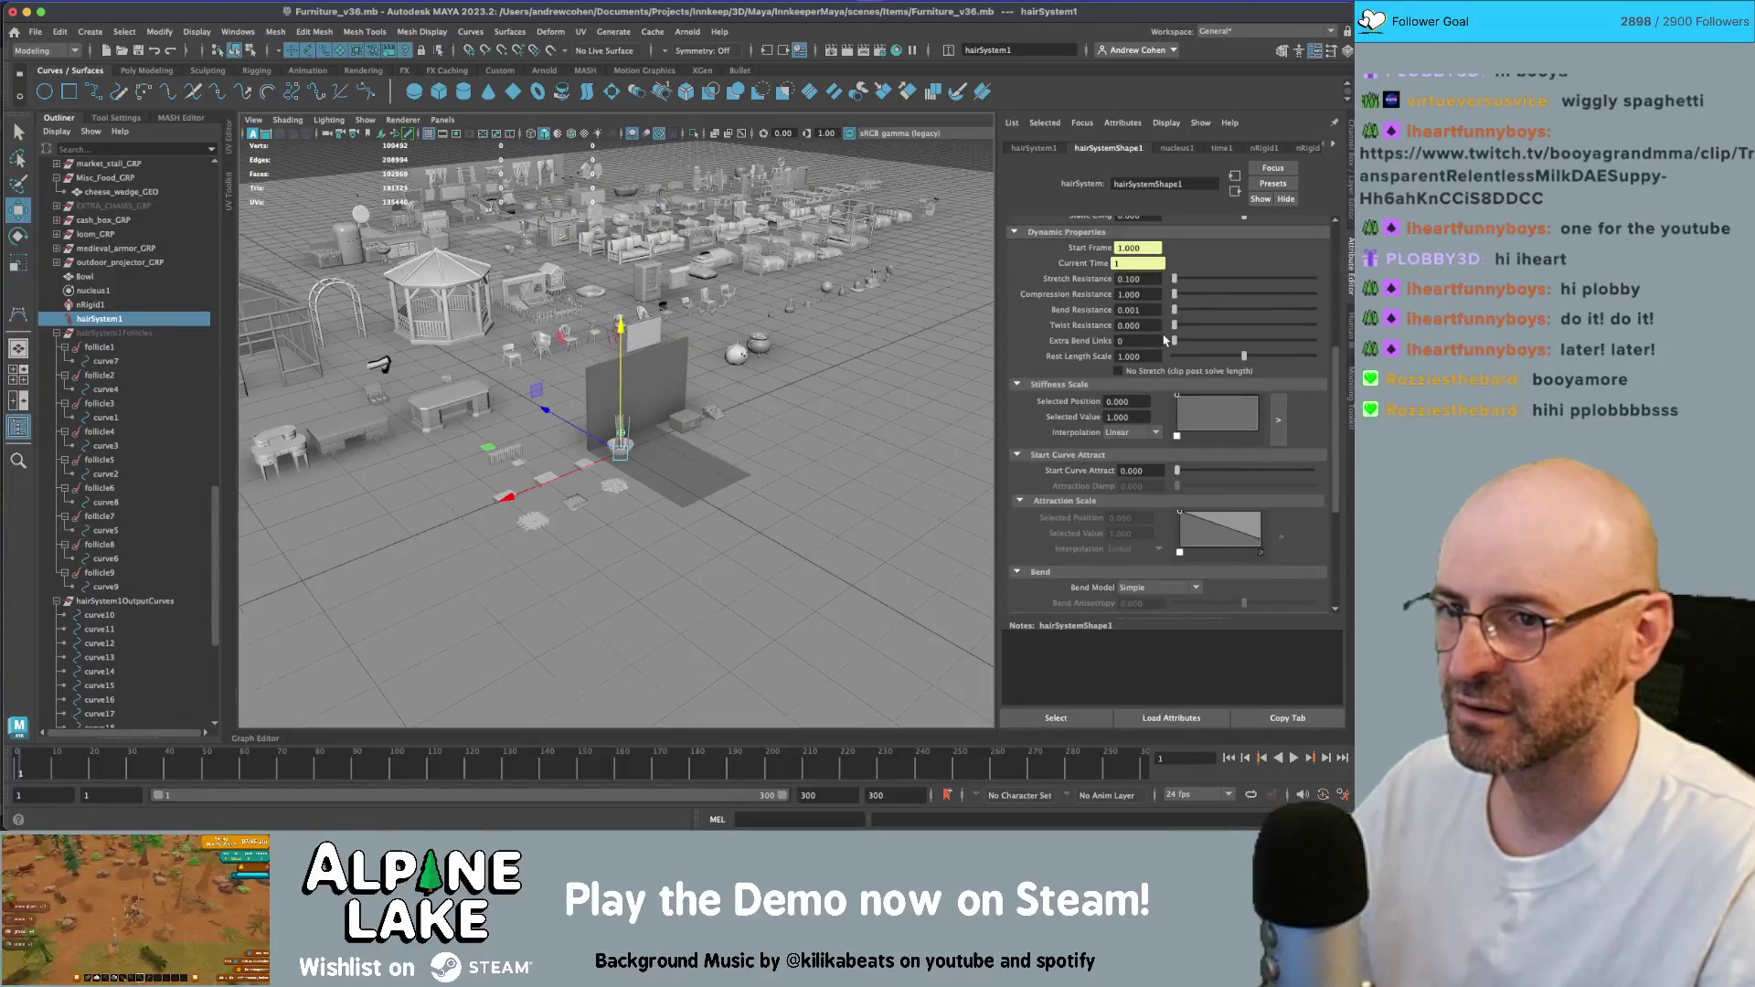
left_click(1138, 279)
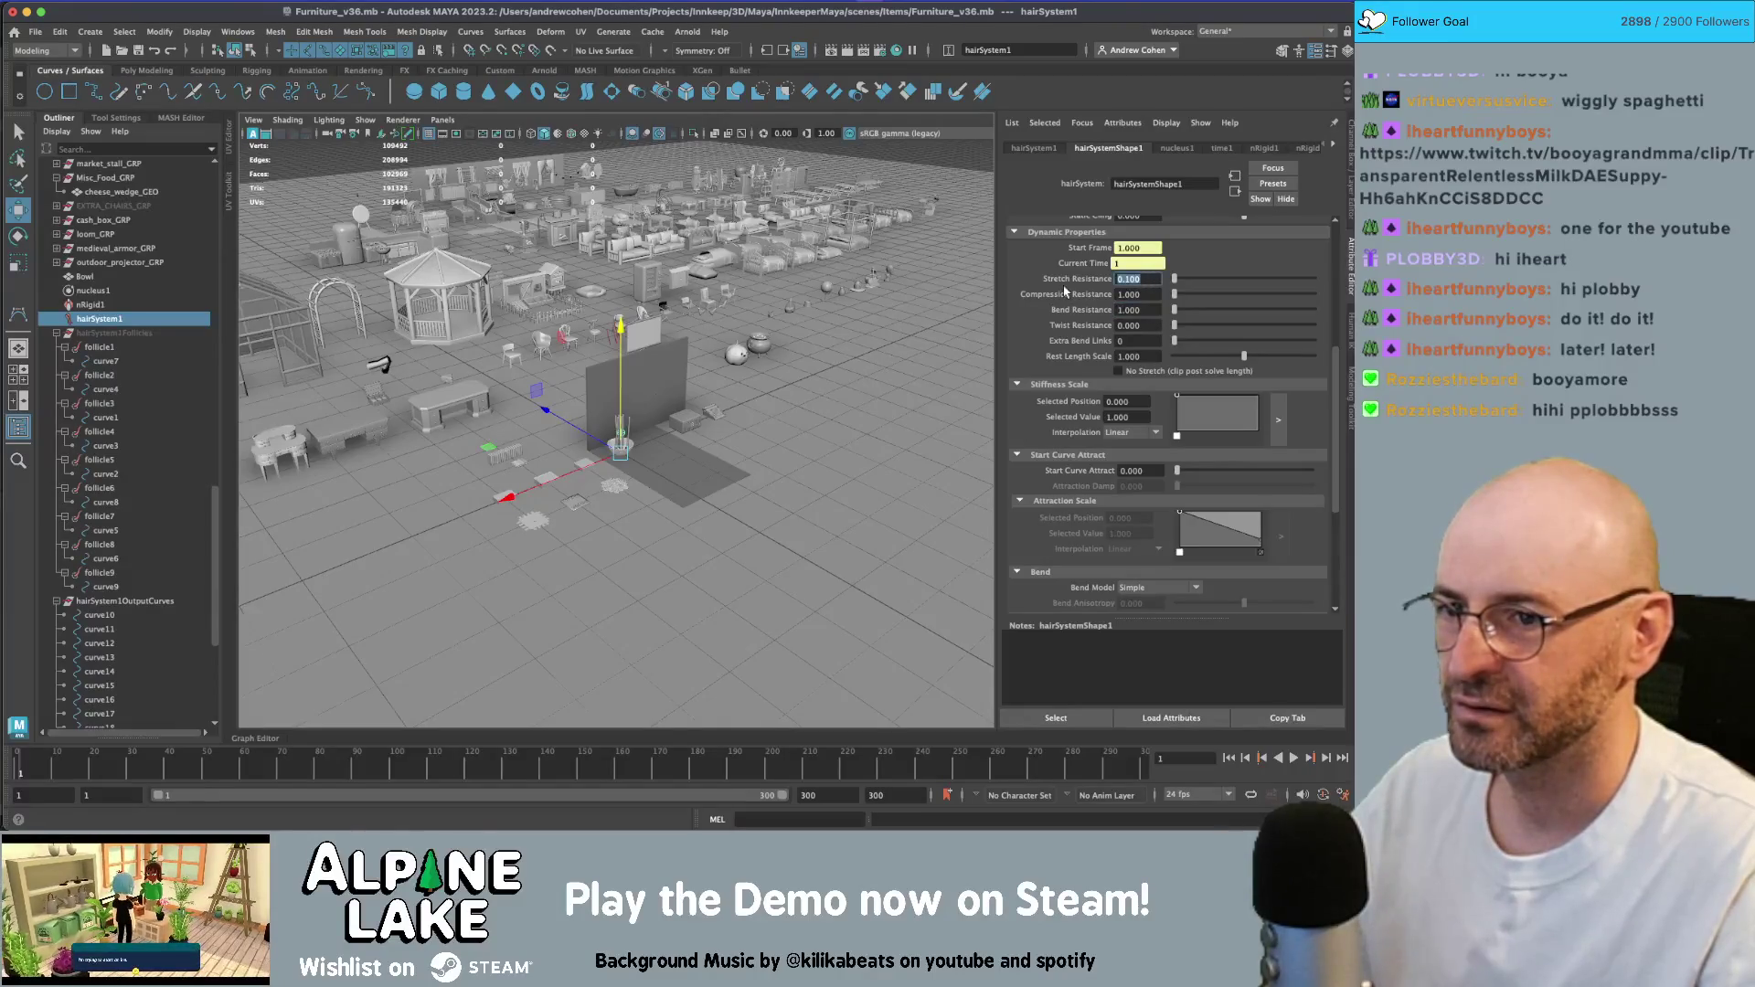
type("1")
key("Tab")
left_click(1294, 758)
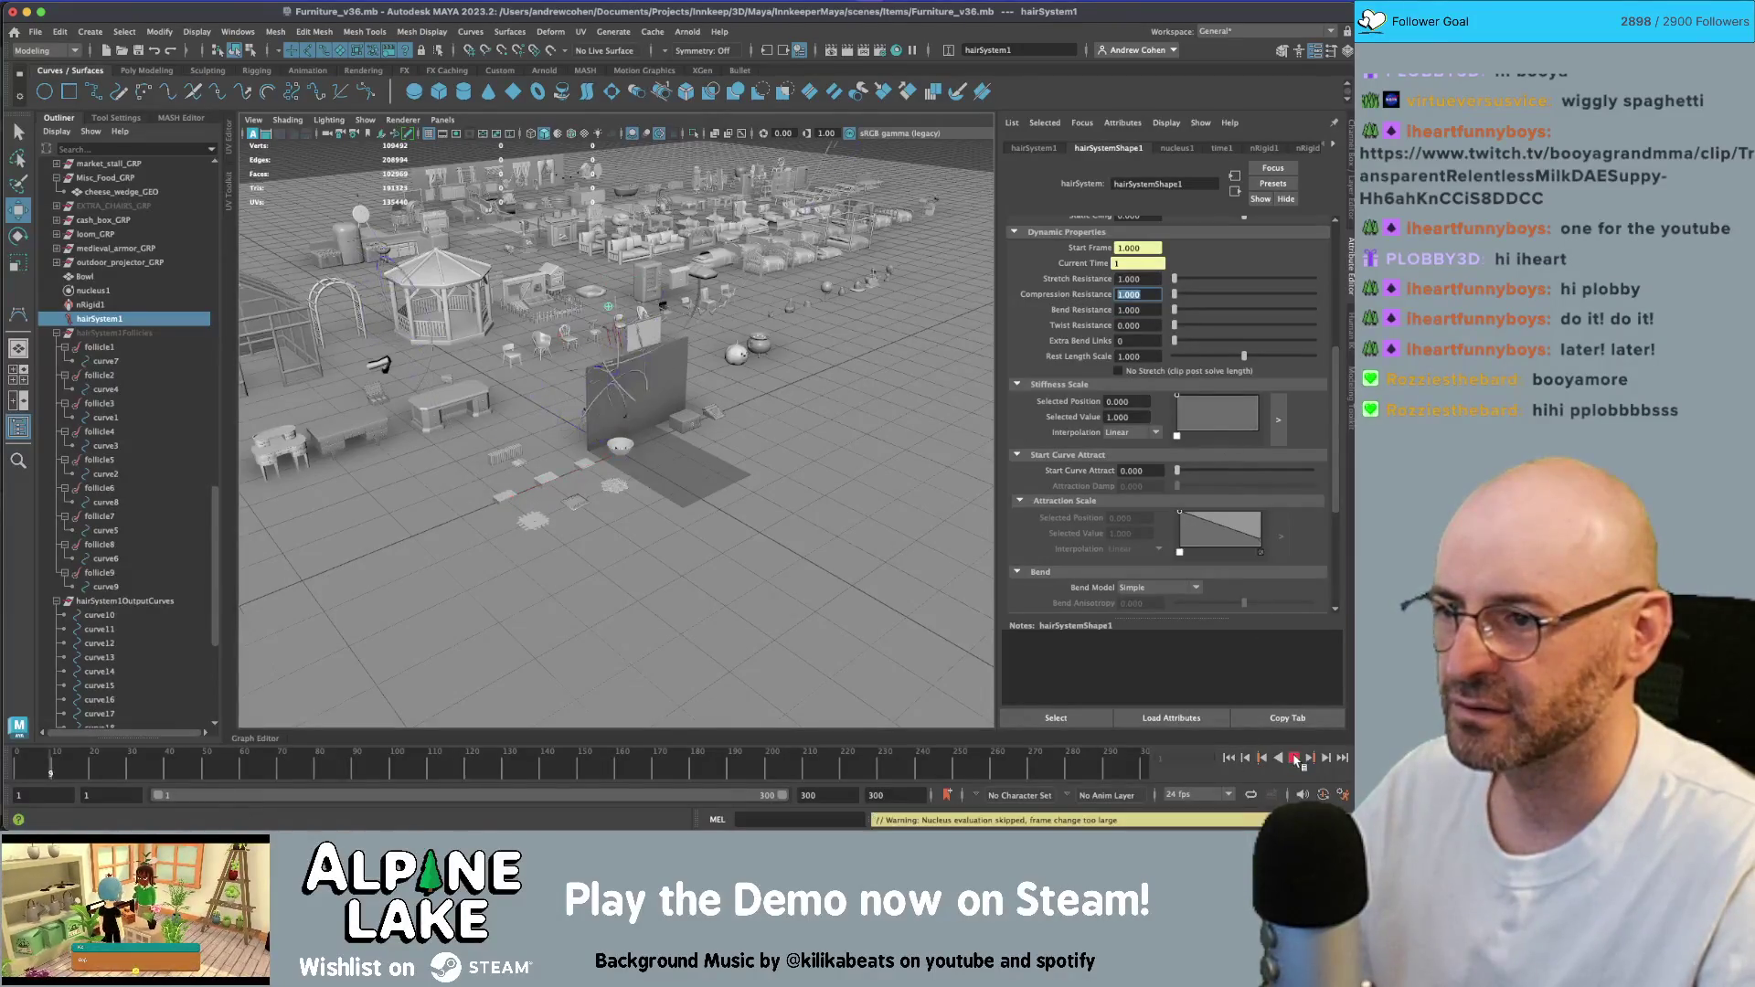
left_click(1294, 758)
left_click(1230, 758)
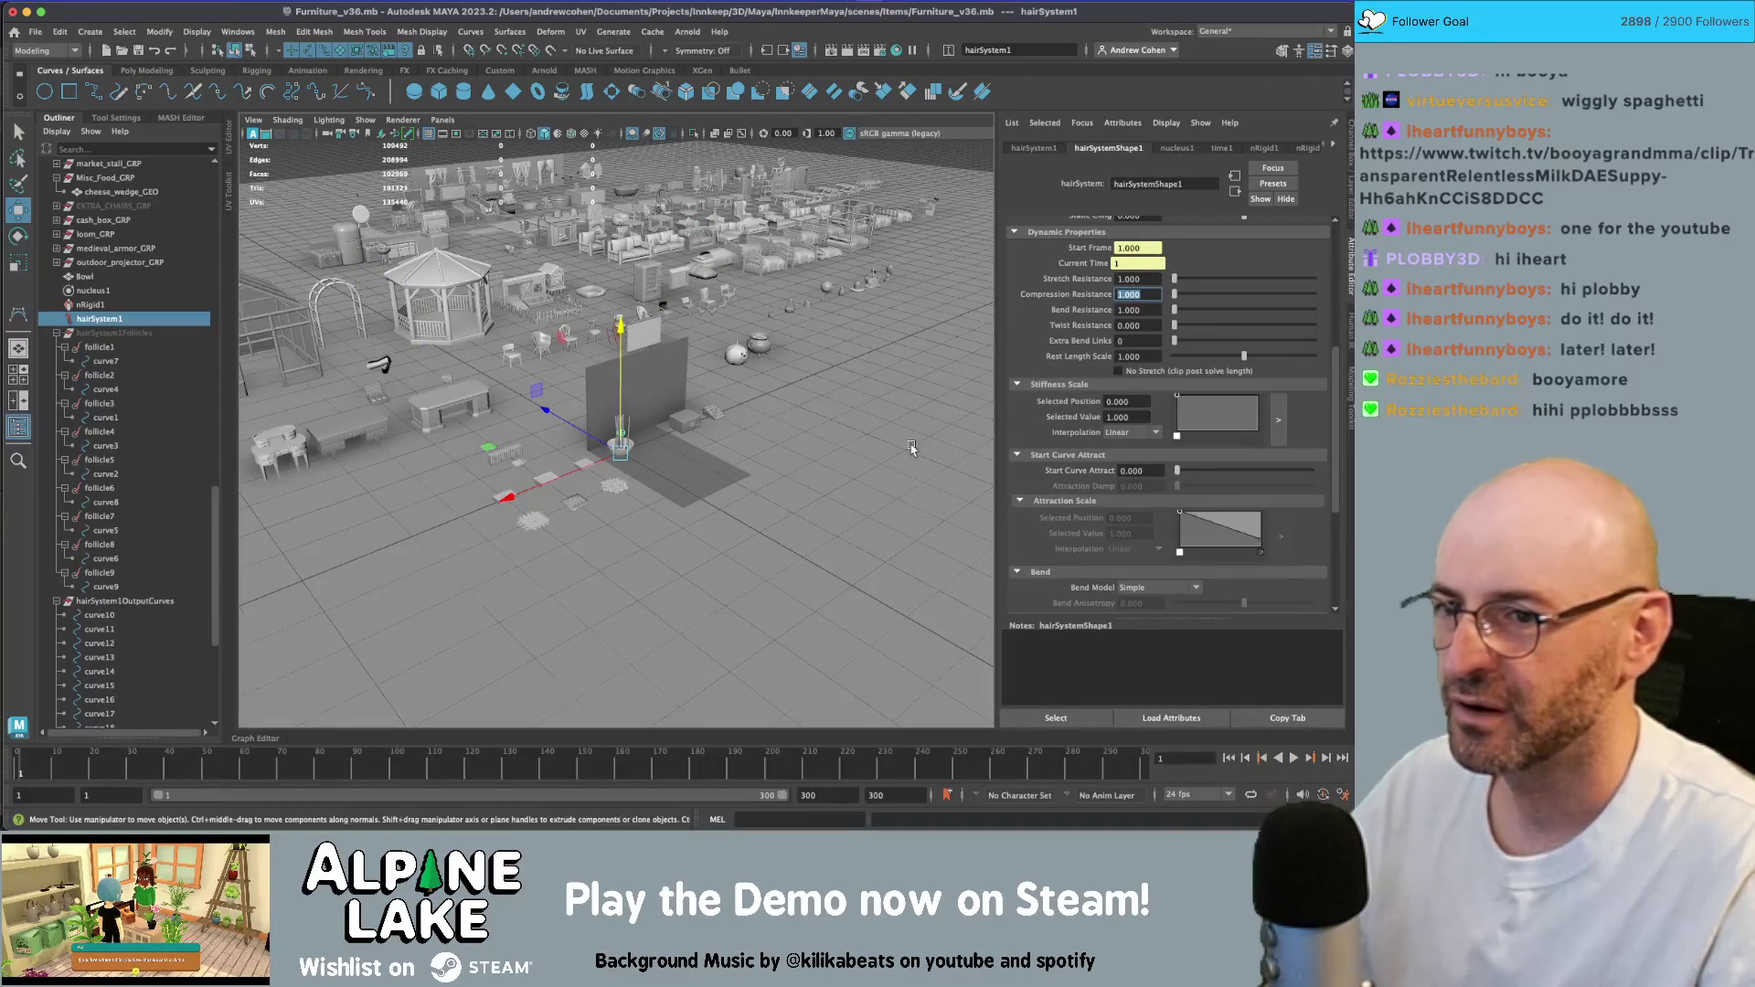
key("ctrl+z")
key("ctrl+z")
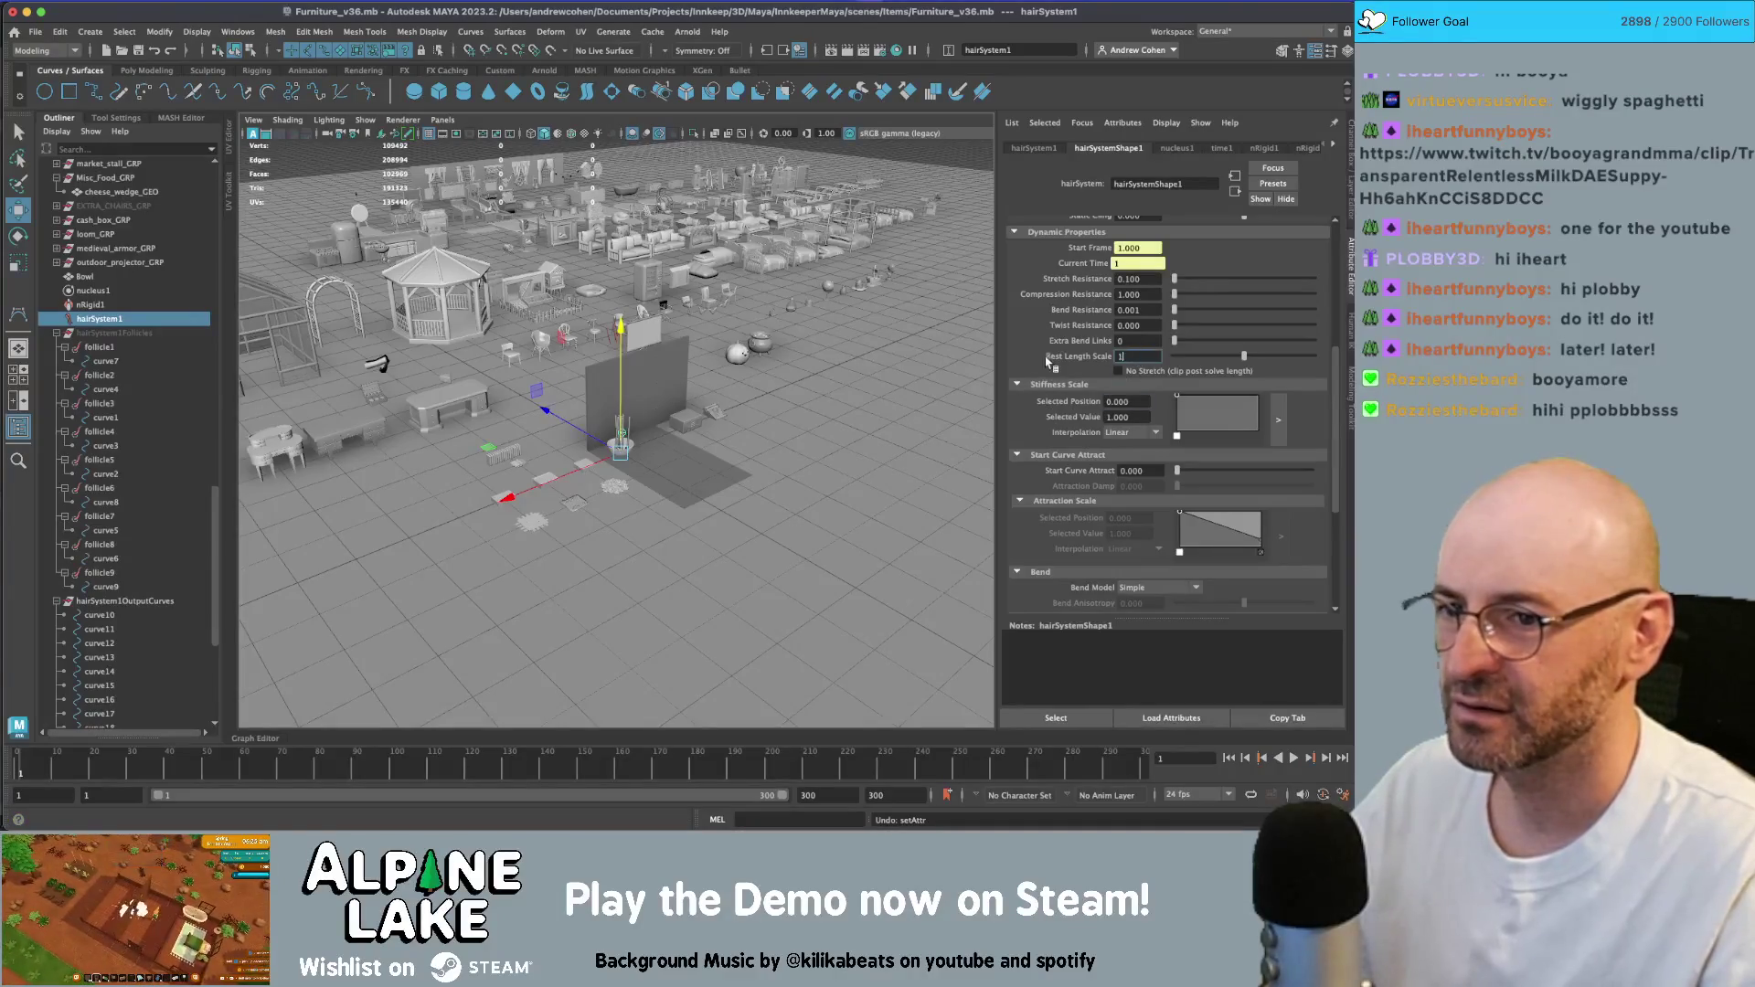
left_click(1127, 401)
left_click(1294, 758)
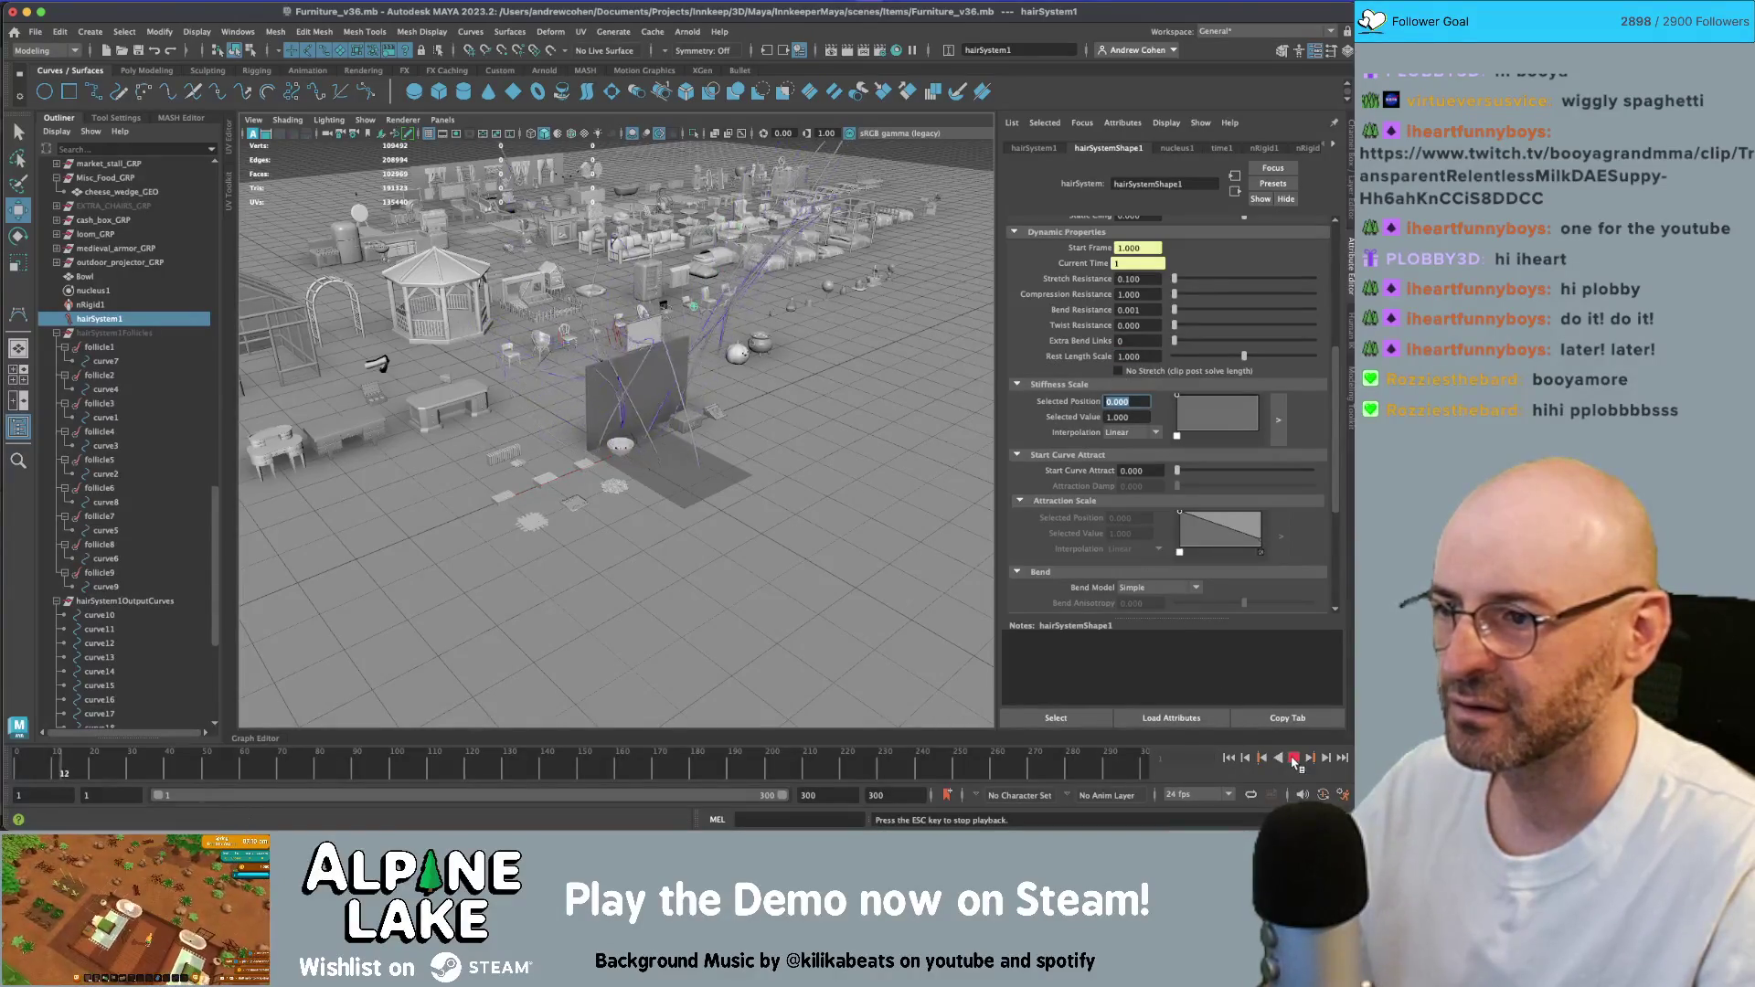
left_click(1228, 758)
scroll(1130, 548, "down", 3)
scroll(1130, 549, "down", 2)
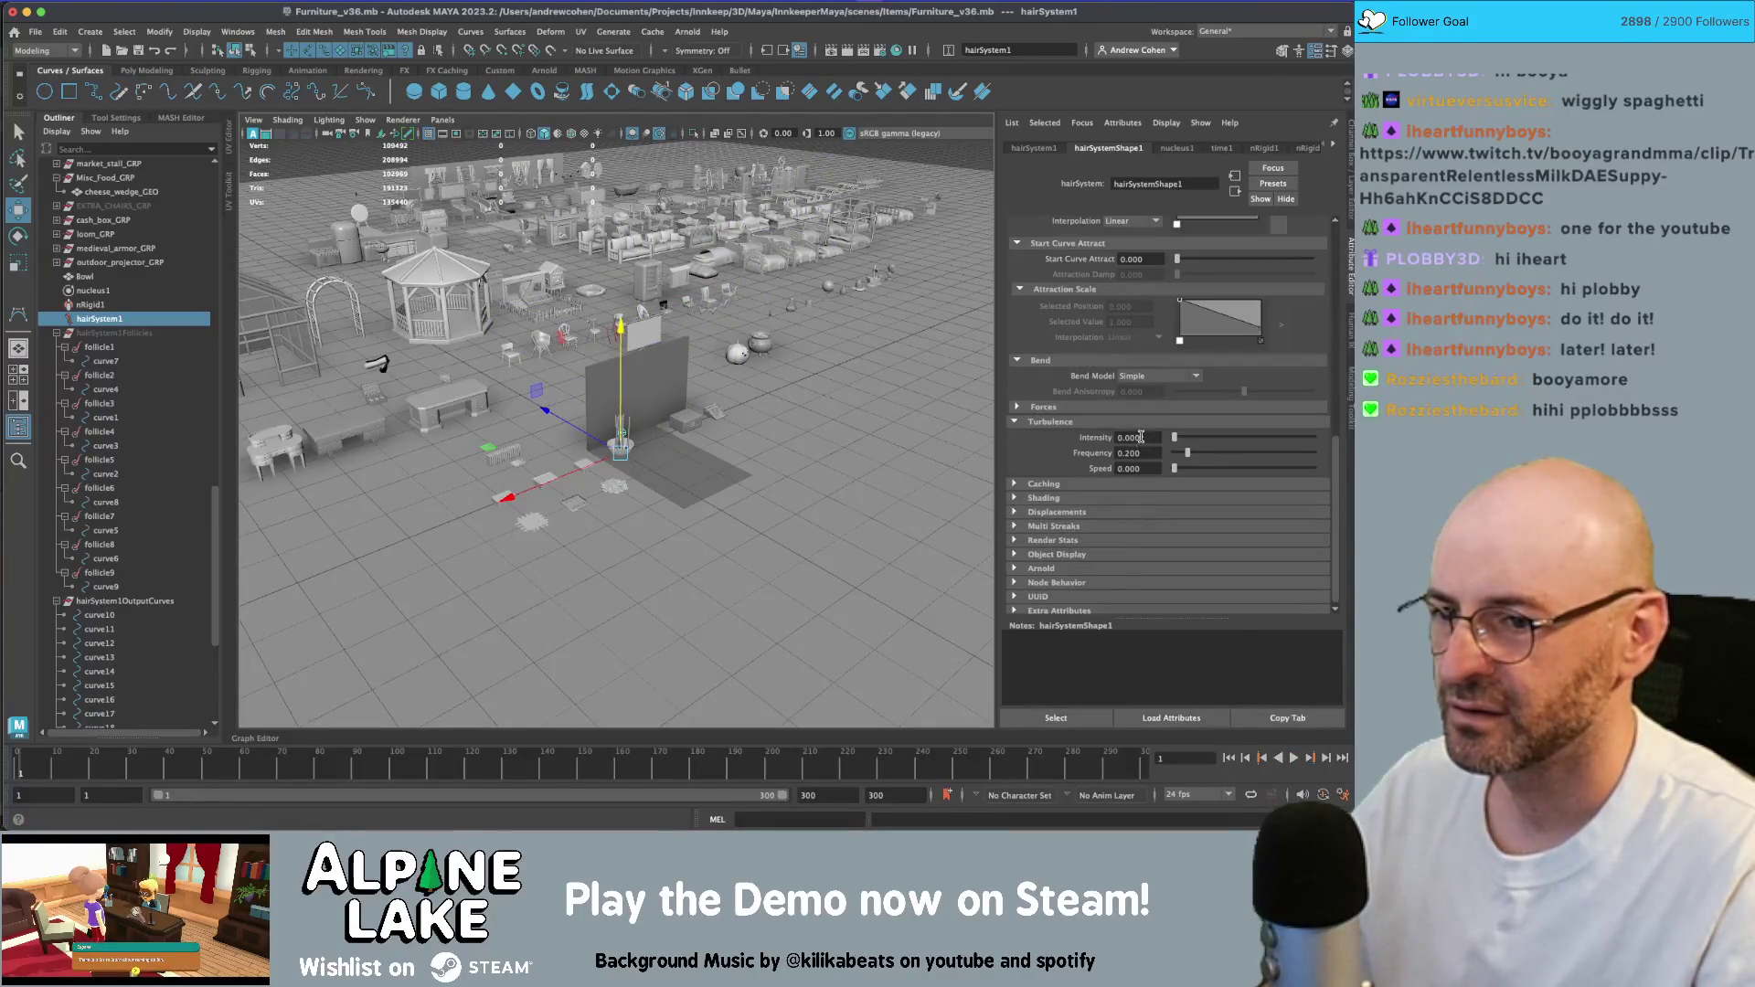
left_click(1141, 437)
type("1")
key("Tab")
left_click(1293, 758)
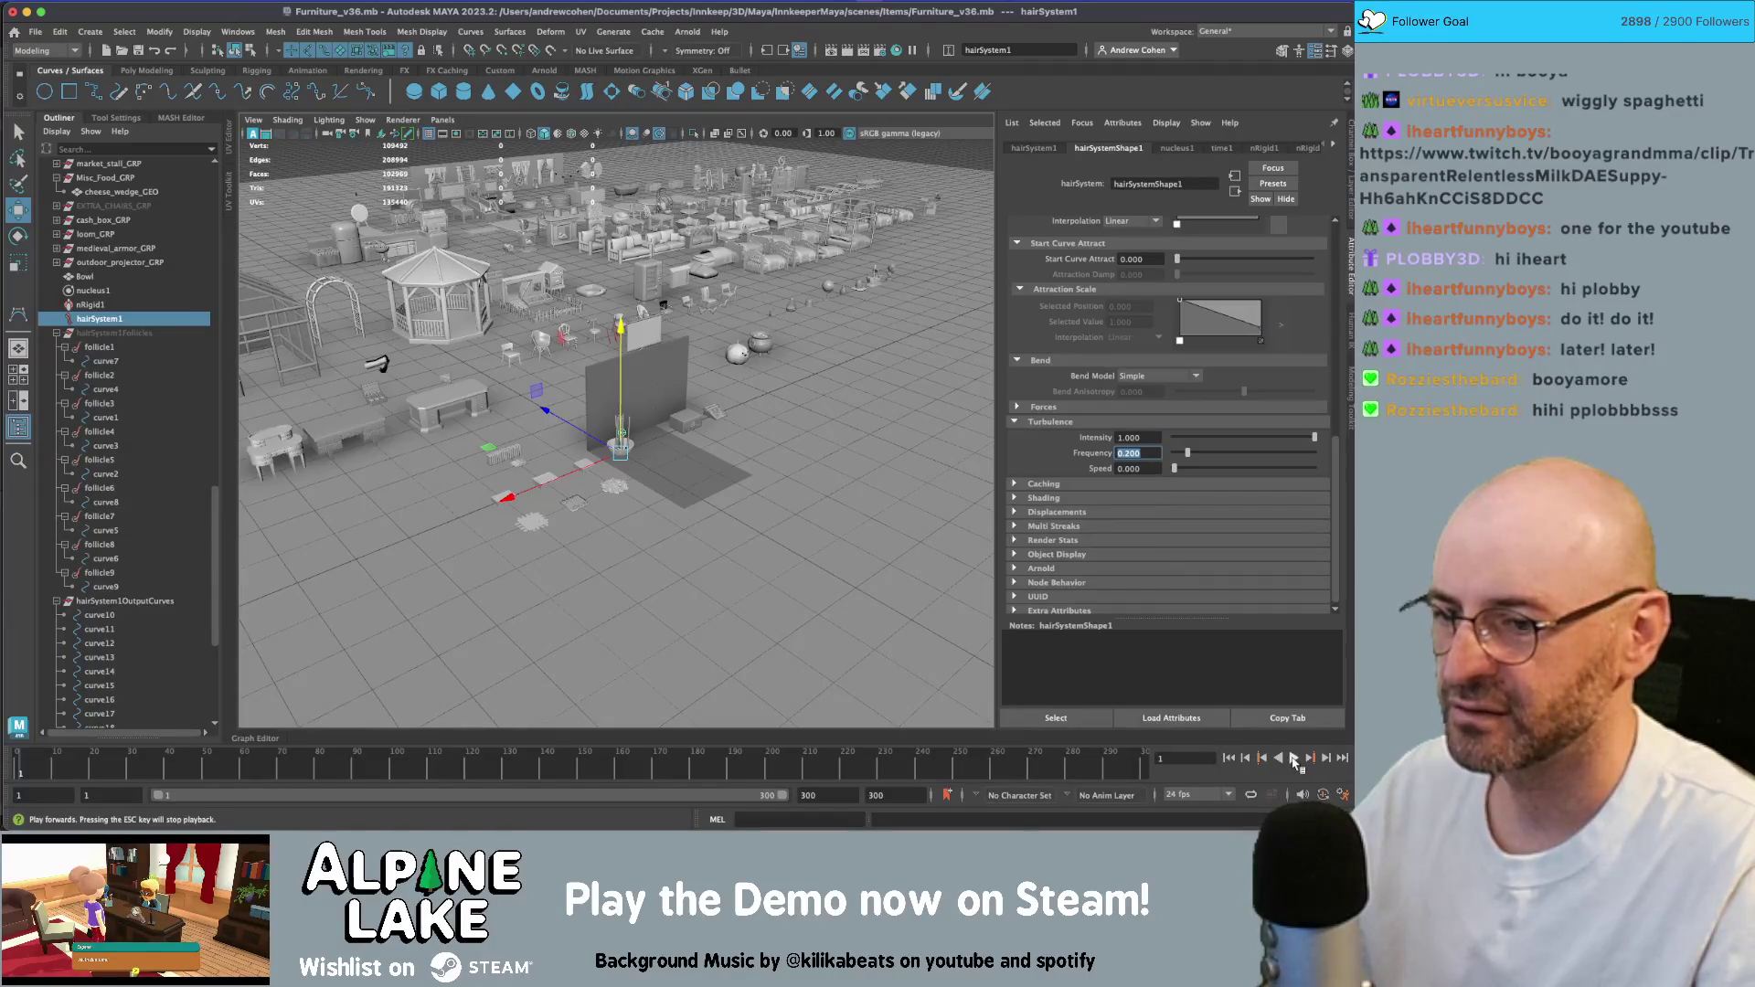
left_click(1228, 758)
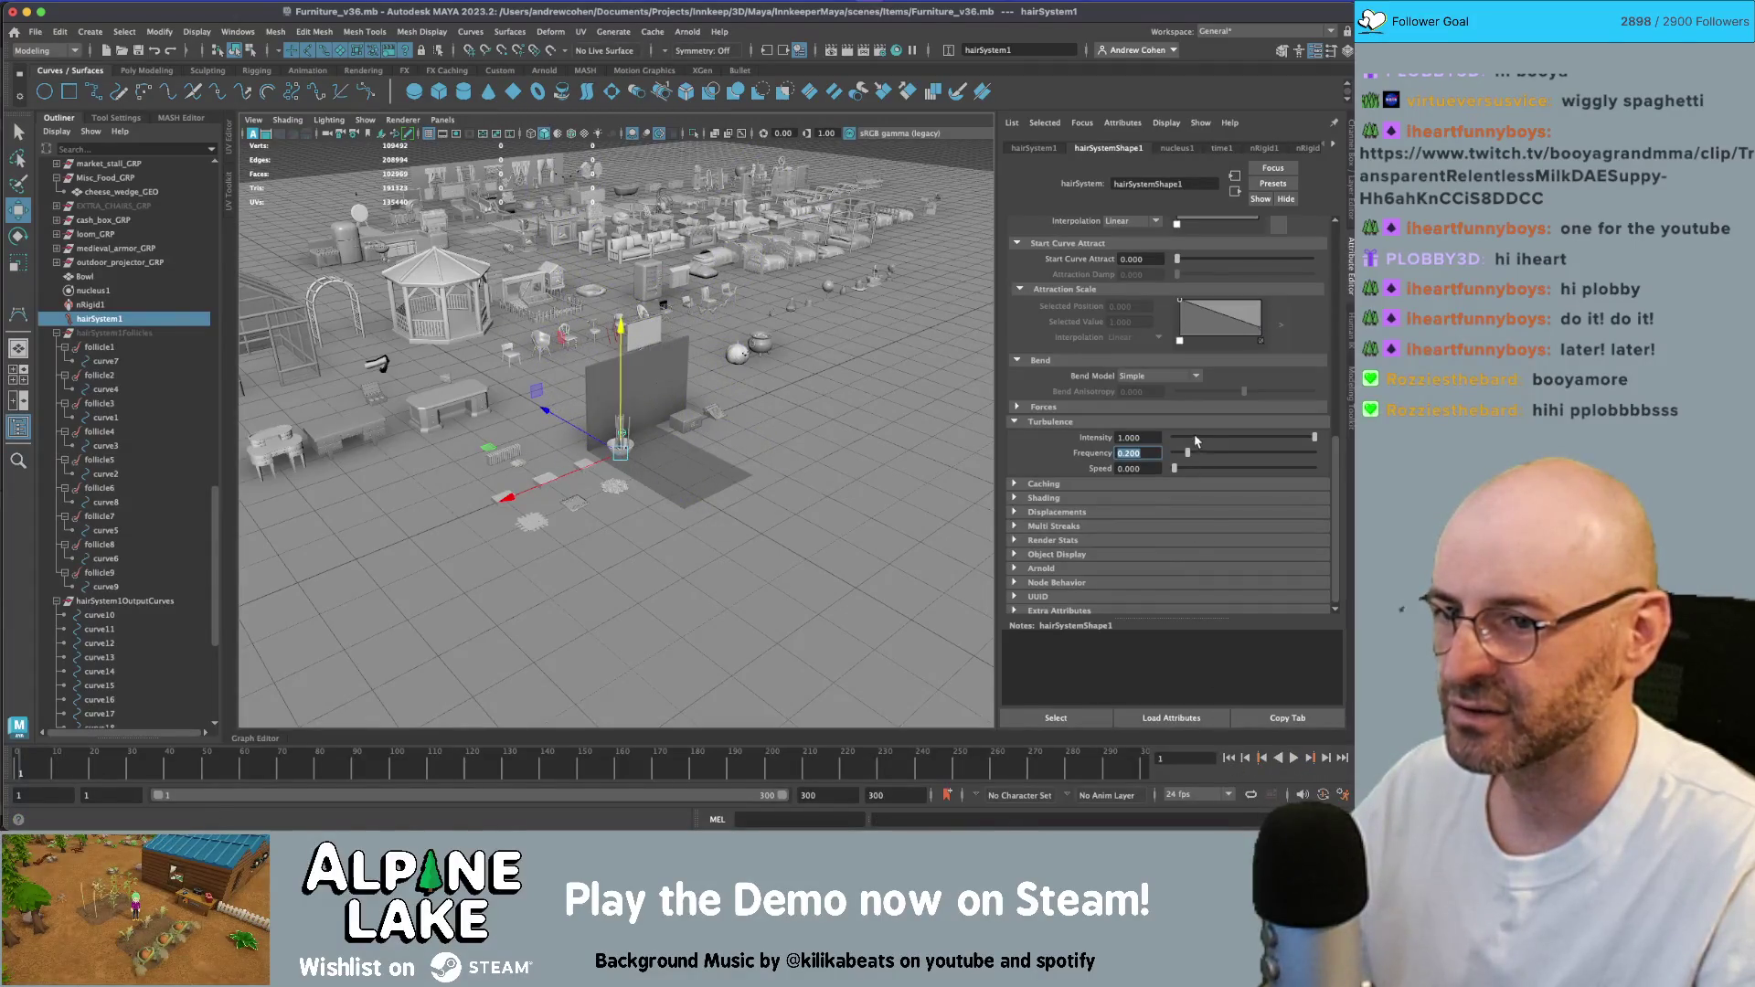
left_click(1293, 759)
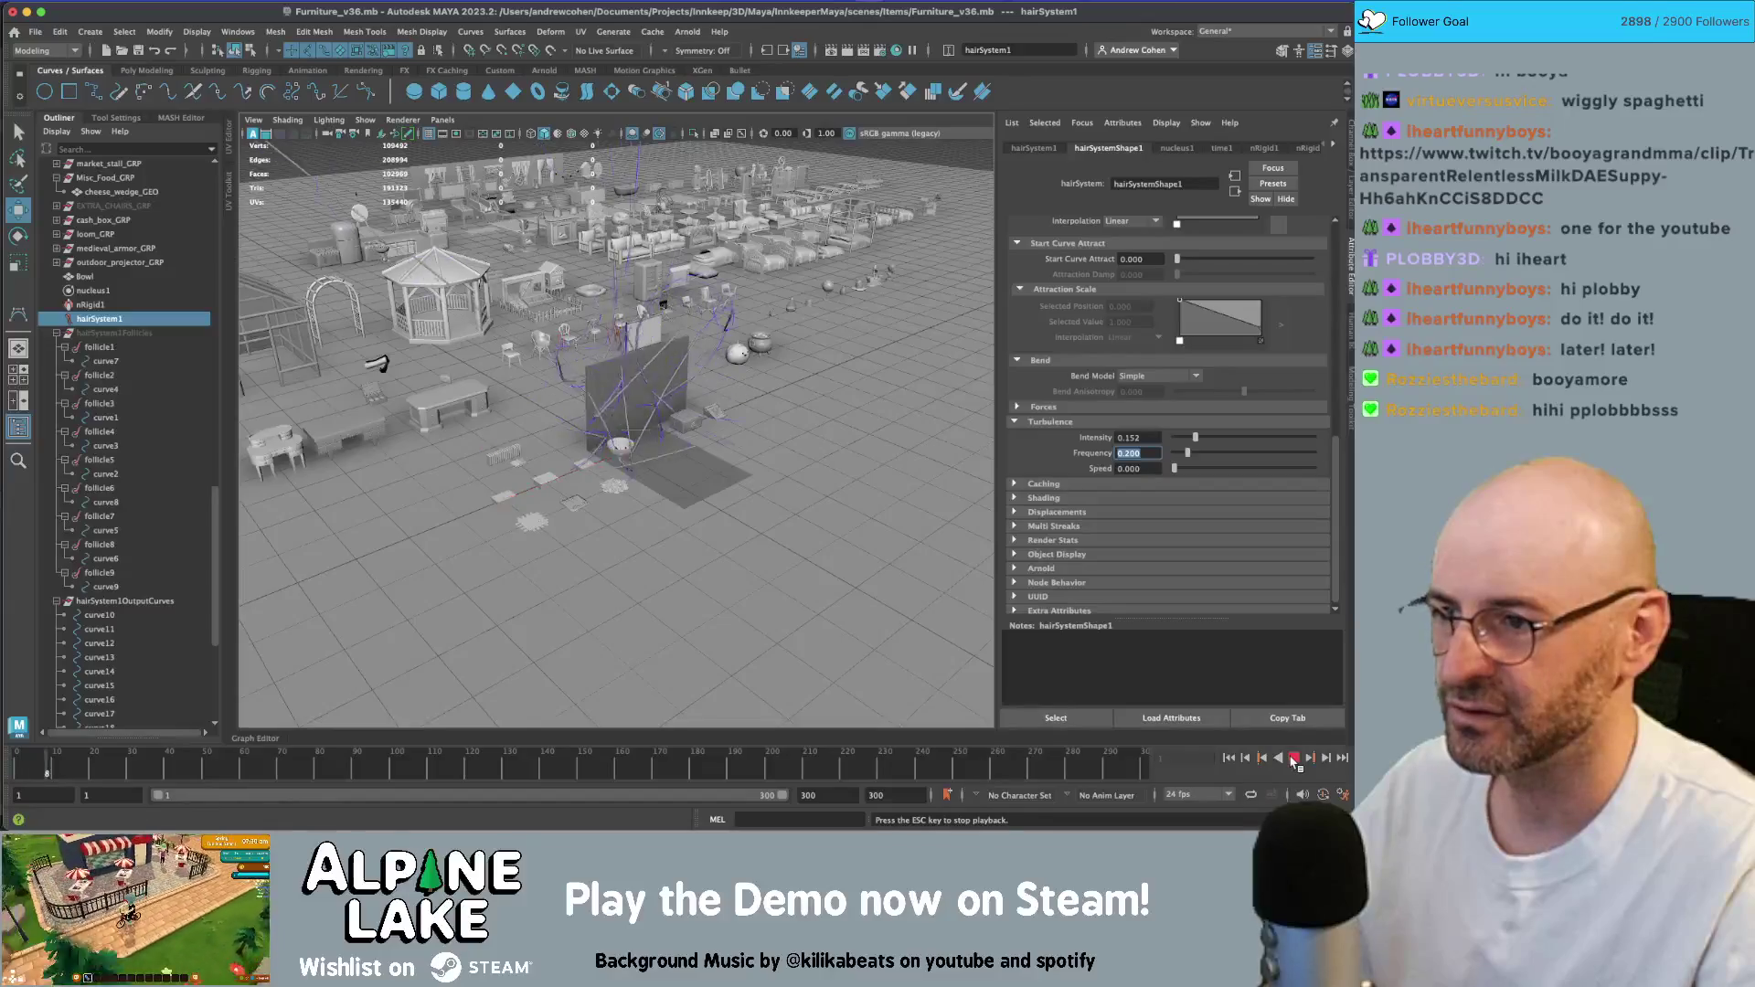
left_click(1228, 761)
left_click(1294, 761)
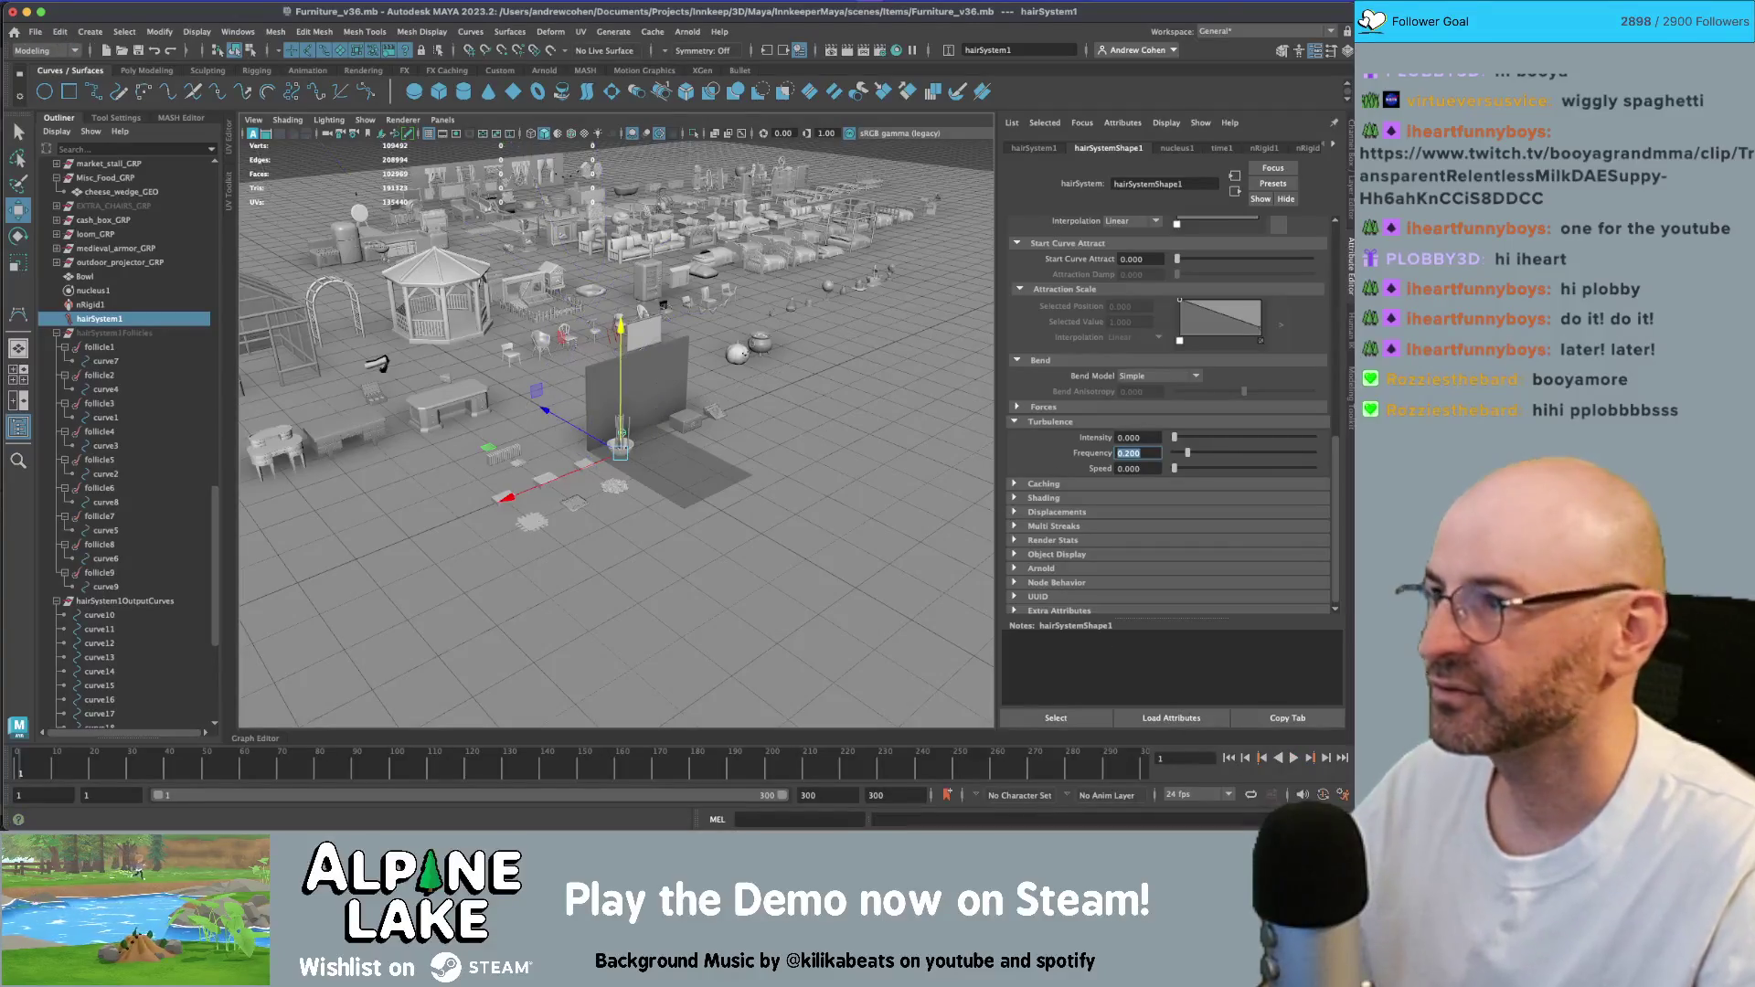
- Reopen Furniture_v36.mb from disk with File > Open Scene, discarding the unsaved changes
left_click(34, 32)
left_click(66, 73)
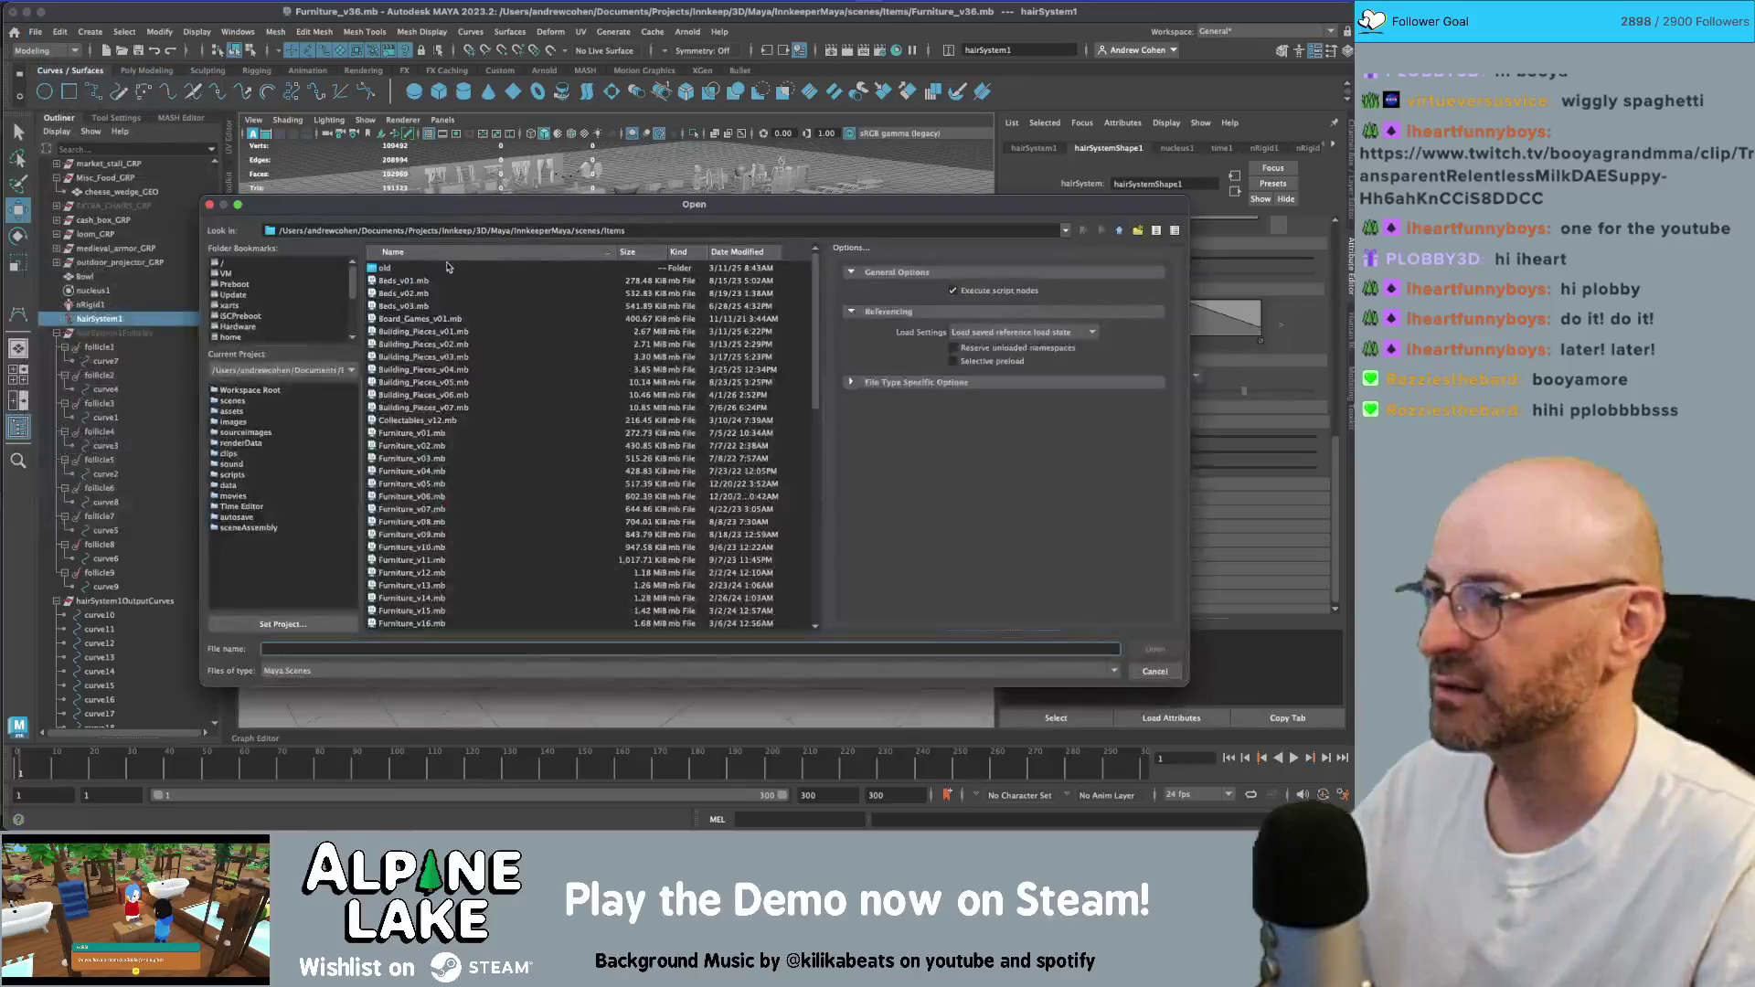
scroll(441, 486, "down", 10)
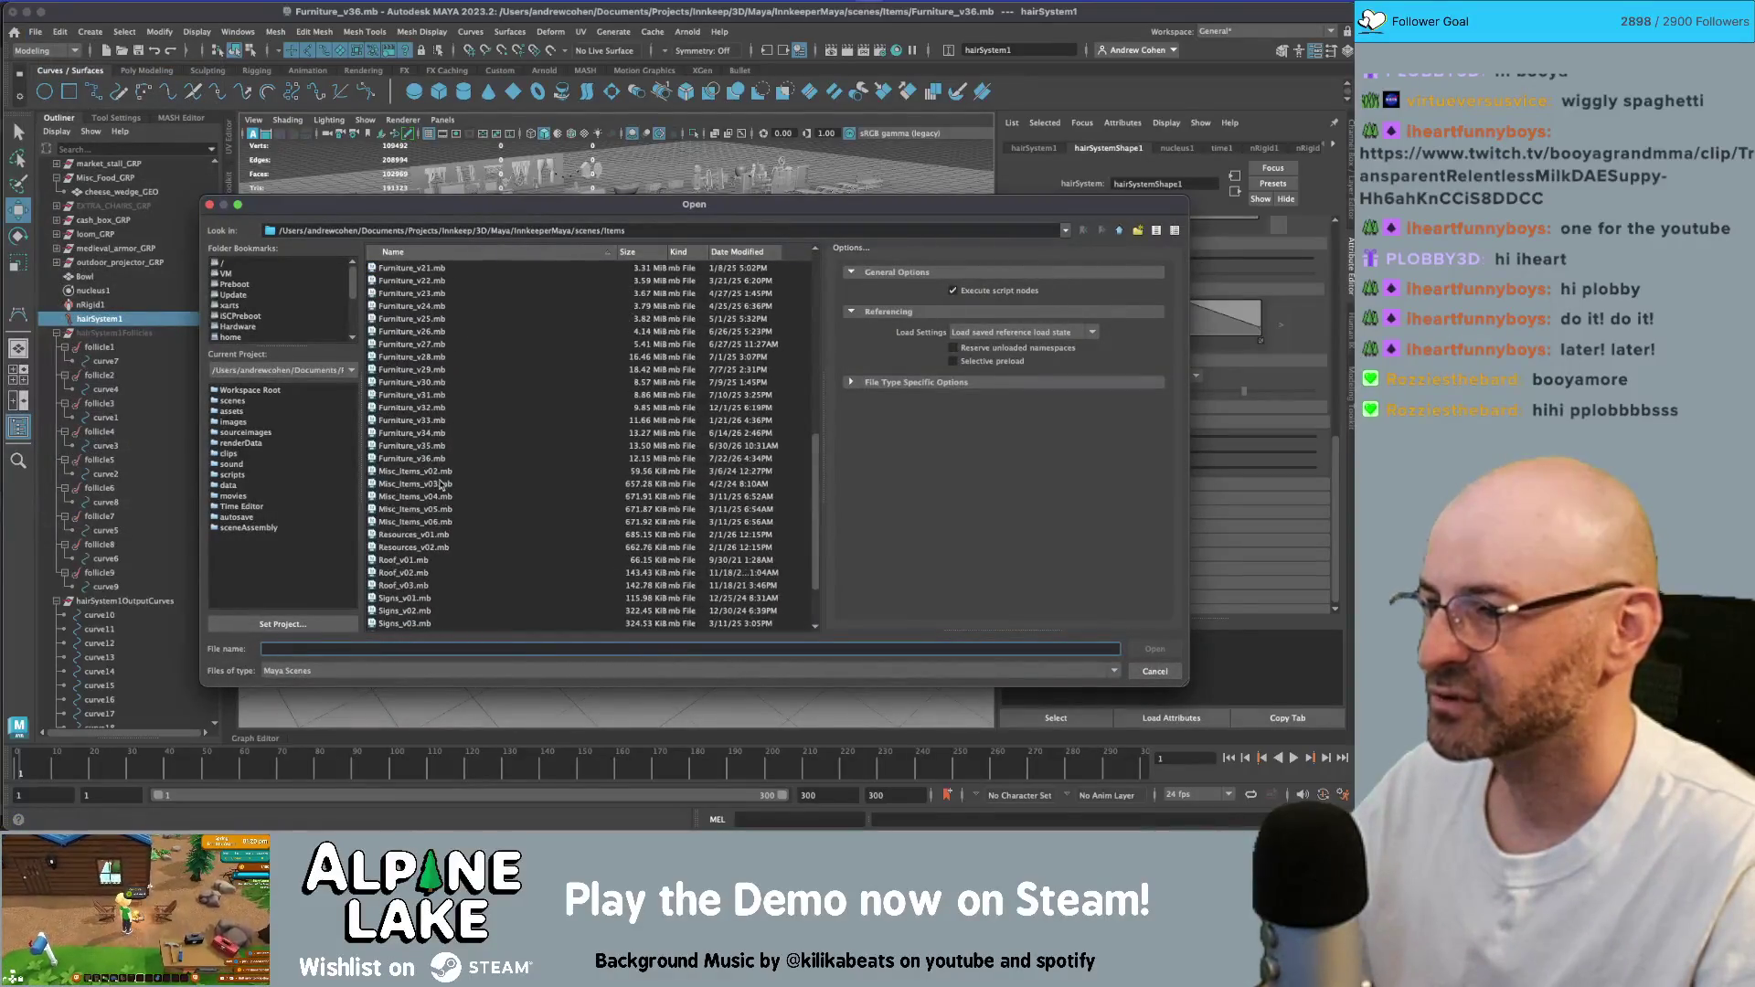
double_click(436, 460)
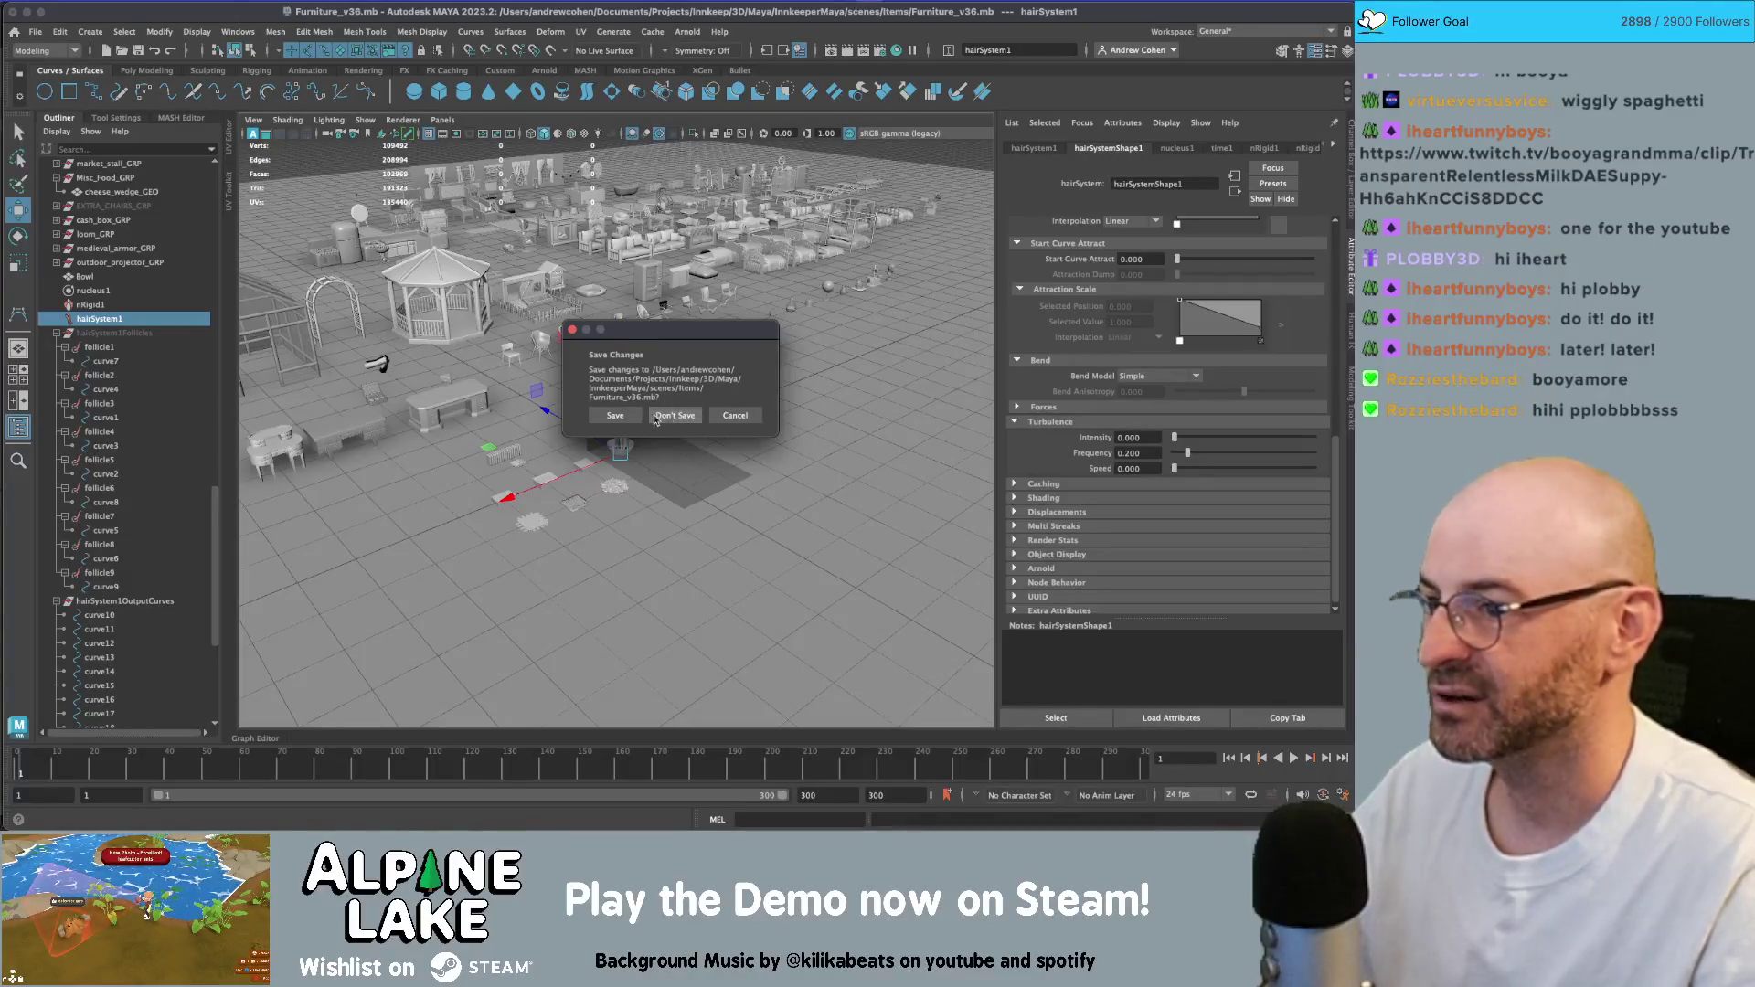
left_click(619, 417)
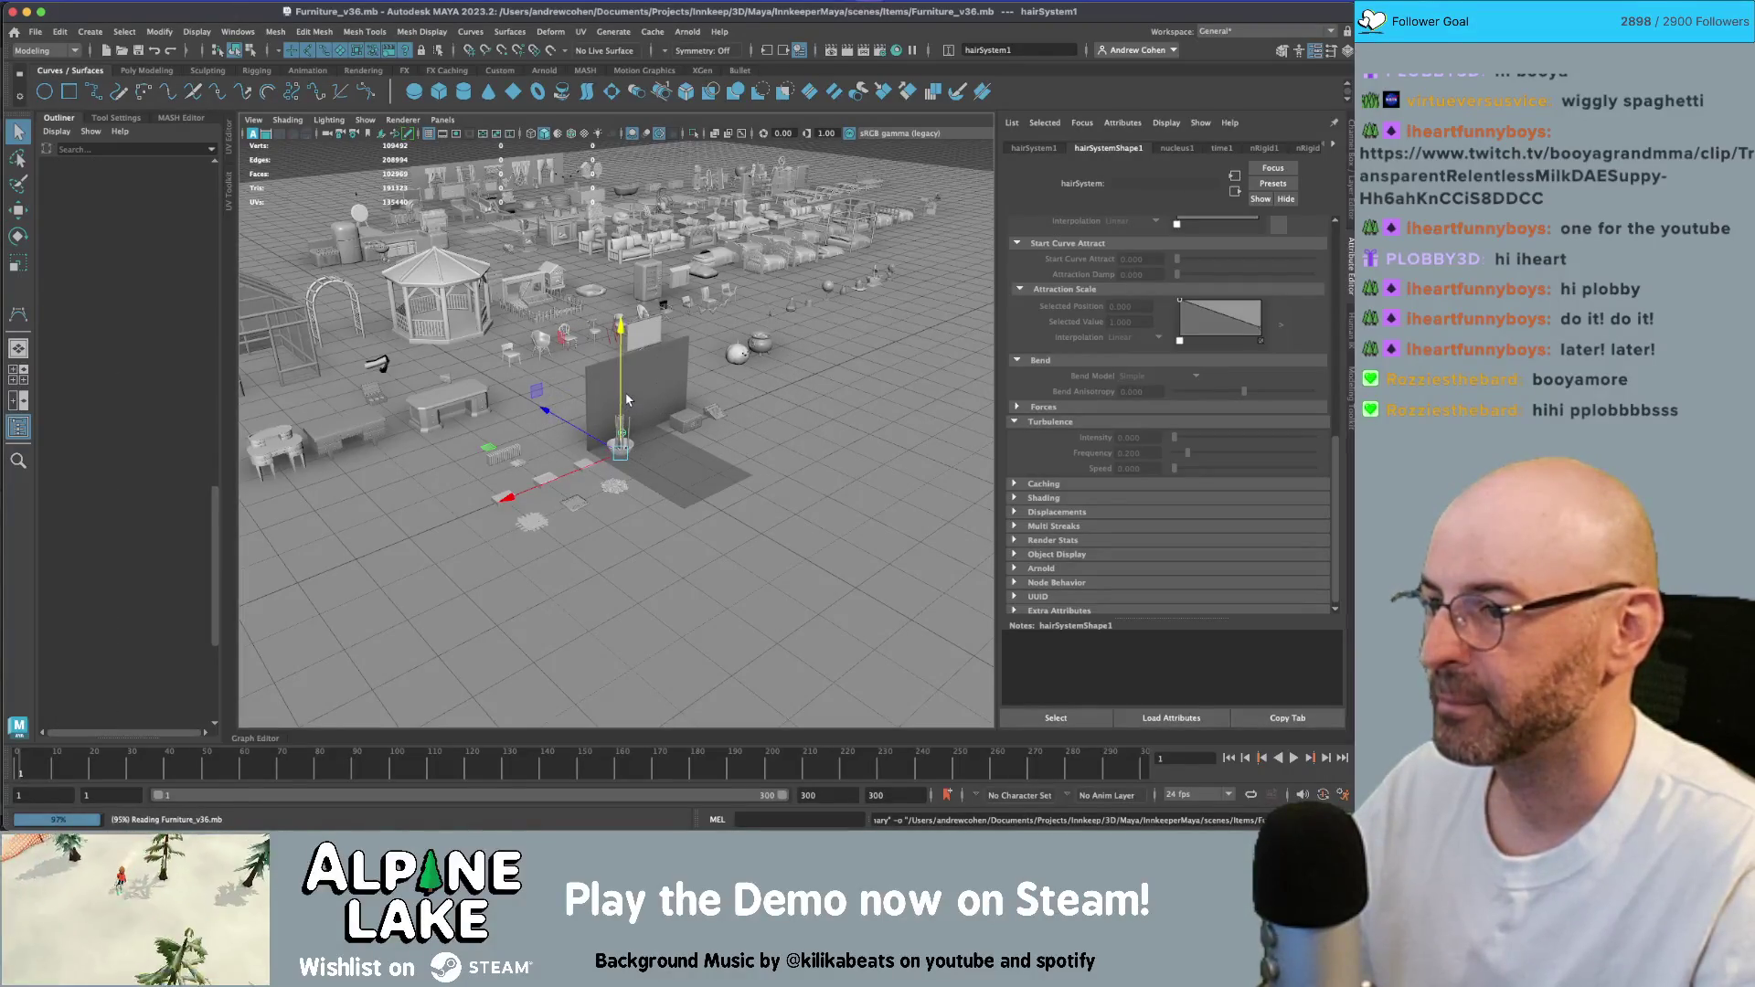
scroll(654, 462, "up", 2)
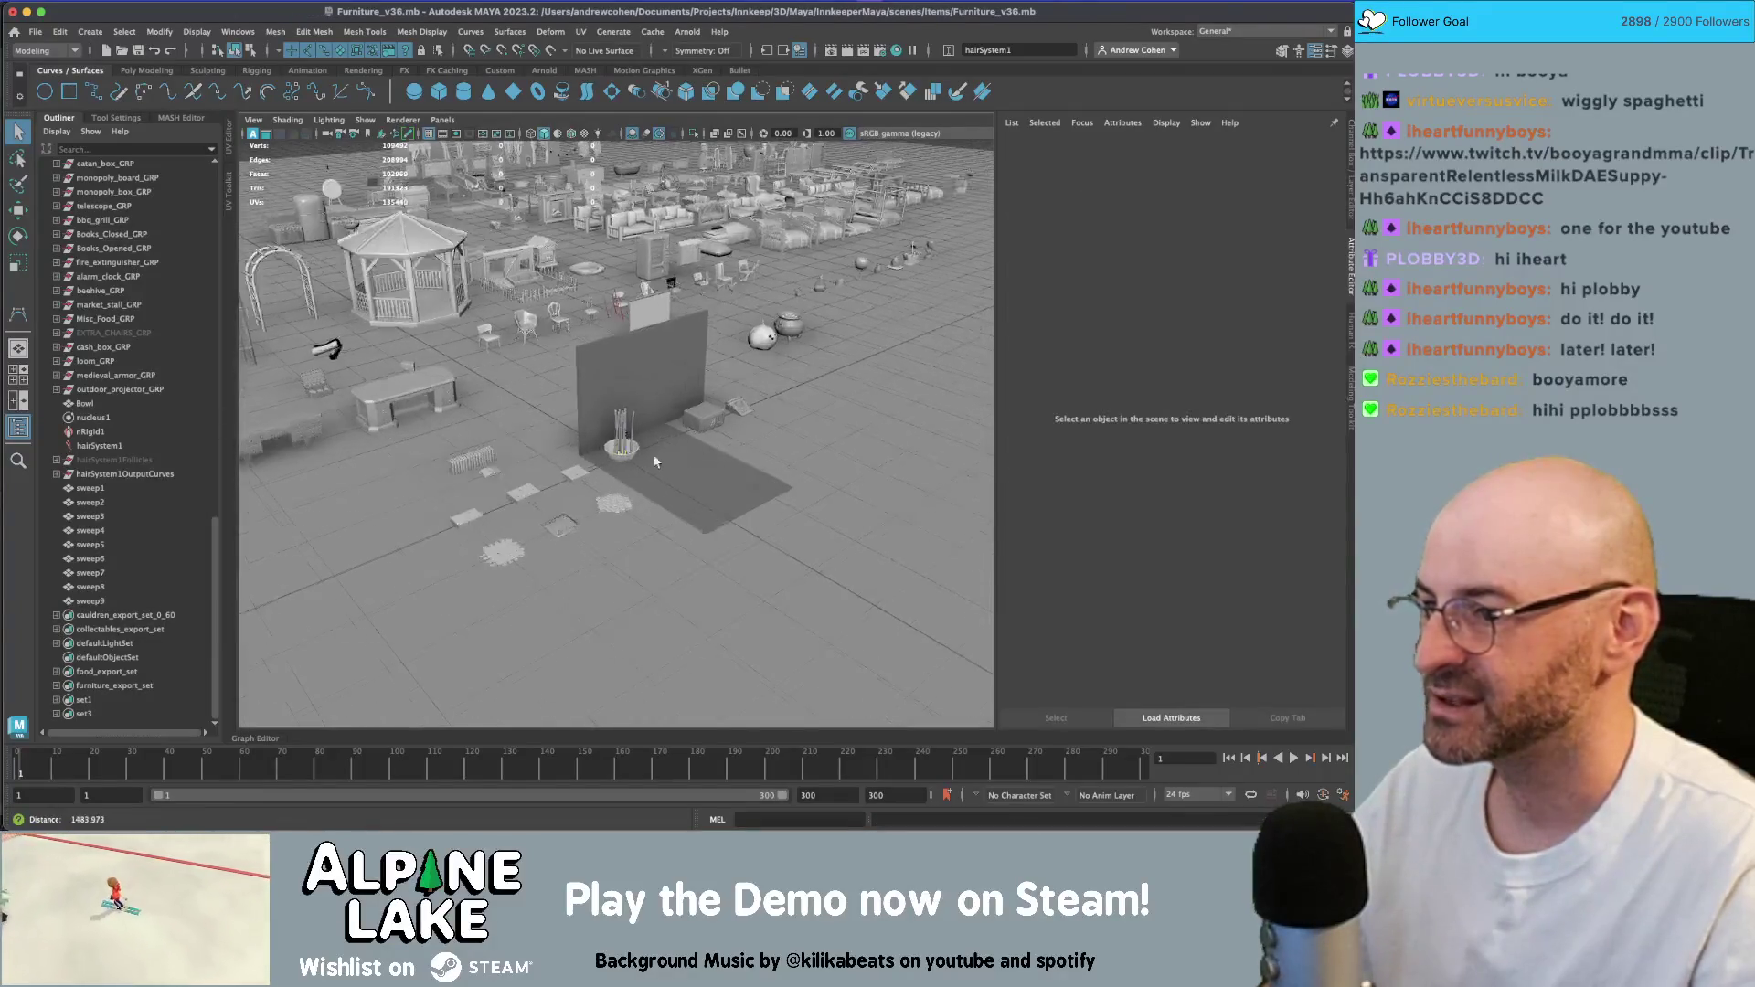
scroll(655, 462, "up", 3)
- Select hairSystem1, test-play the simulation looking into the bowl, then rewind to frame 1
left_click(125, 446)
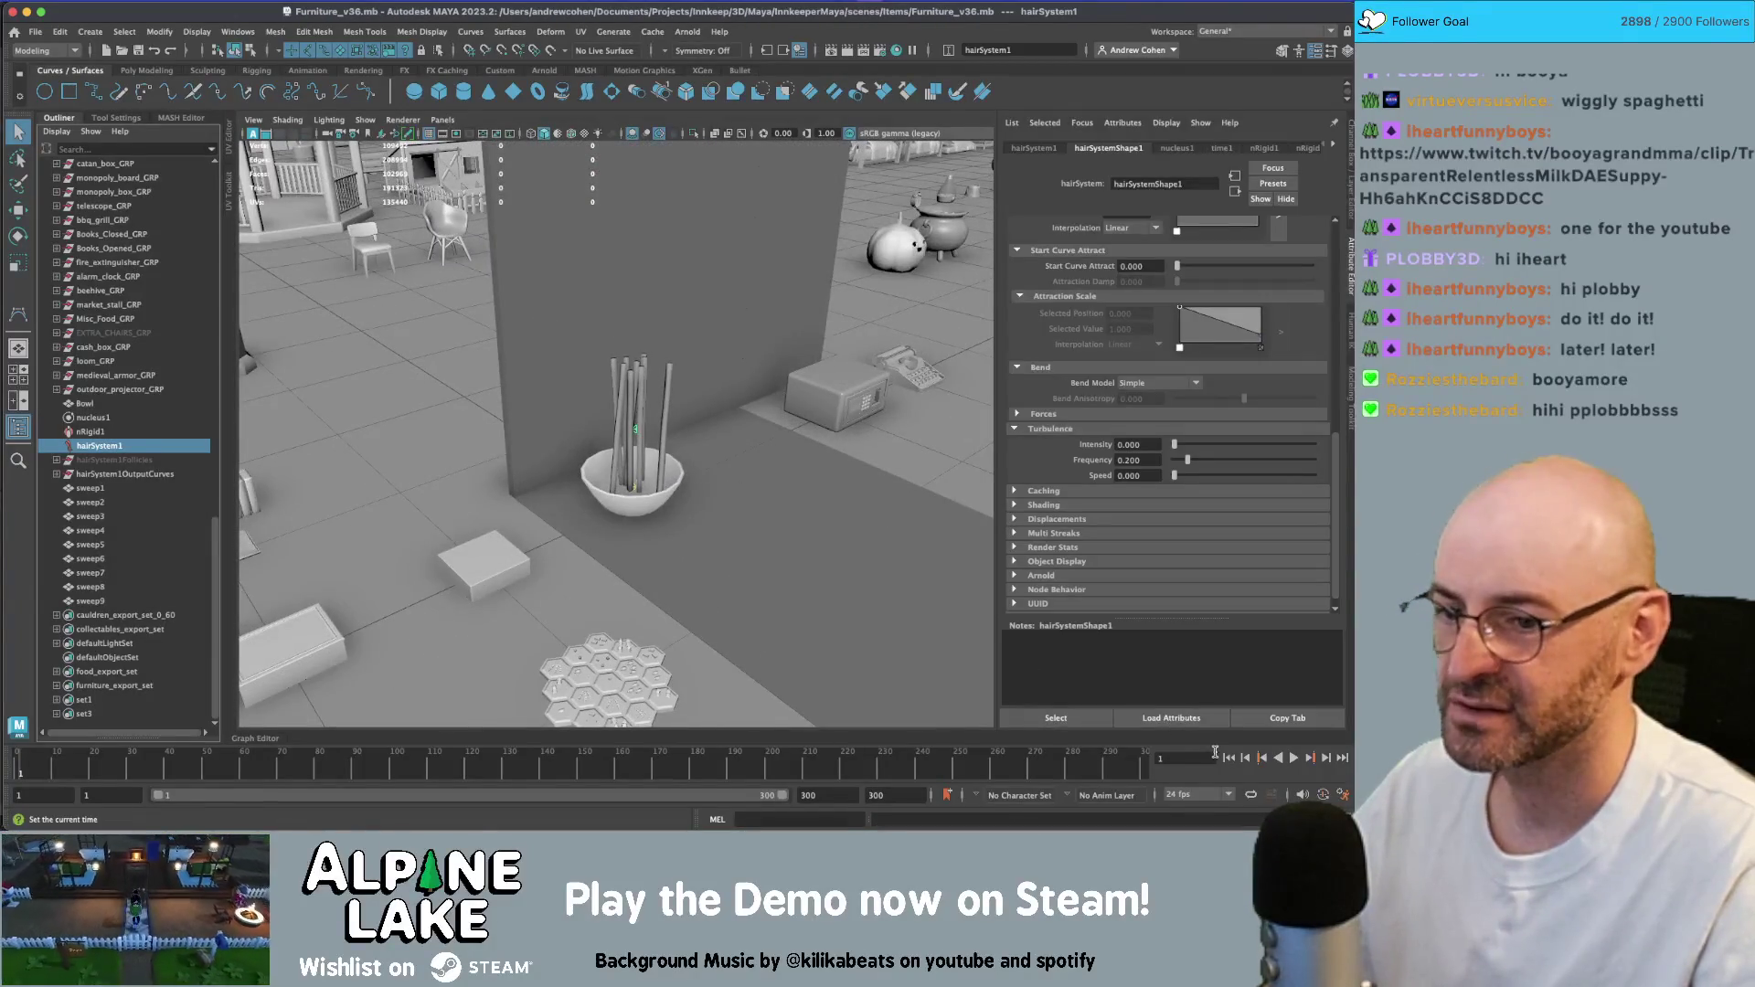
left_click(1293, 758)
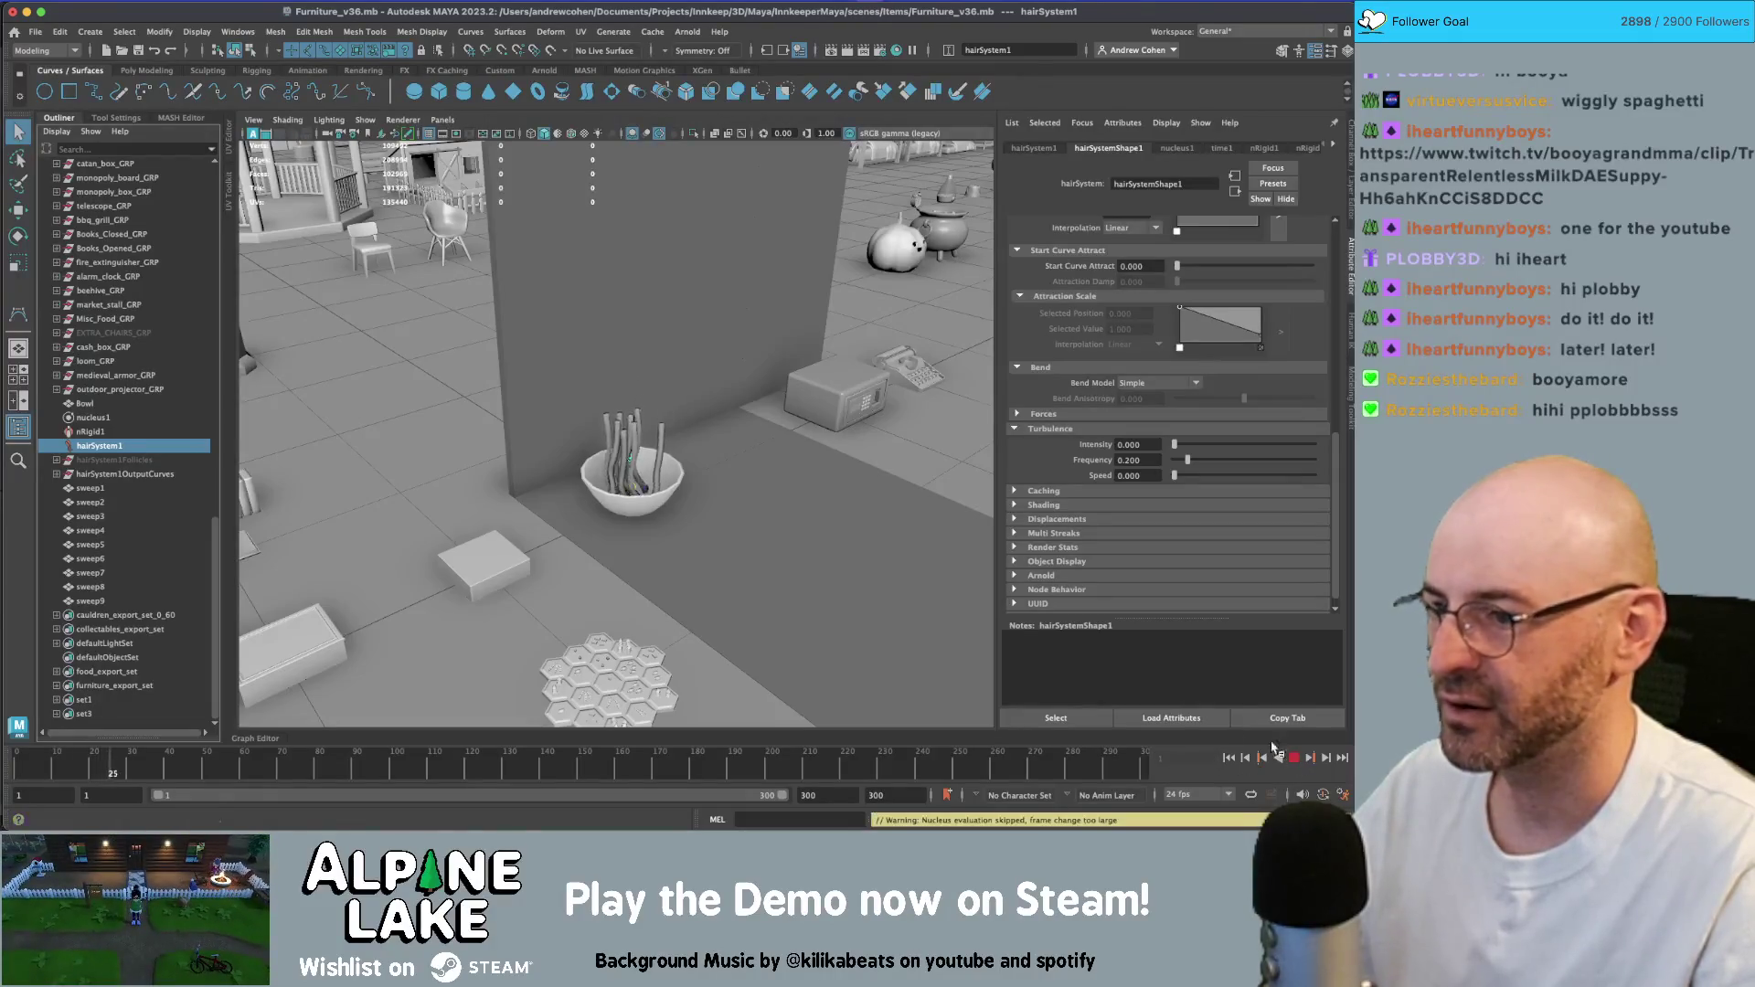
scroll(699, 535, "up", 2)
left_click_drag(699, 535, 809, 556, "alt")
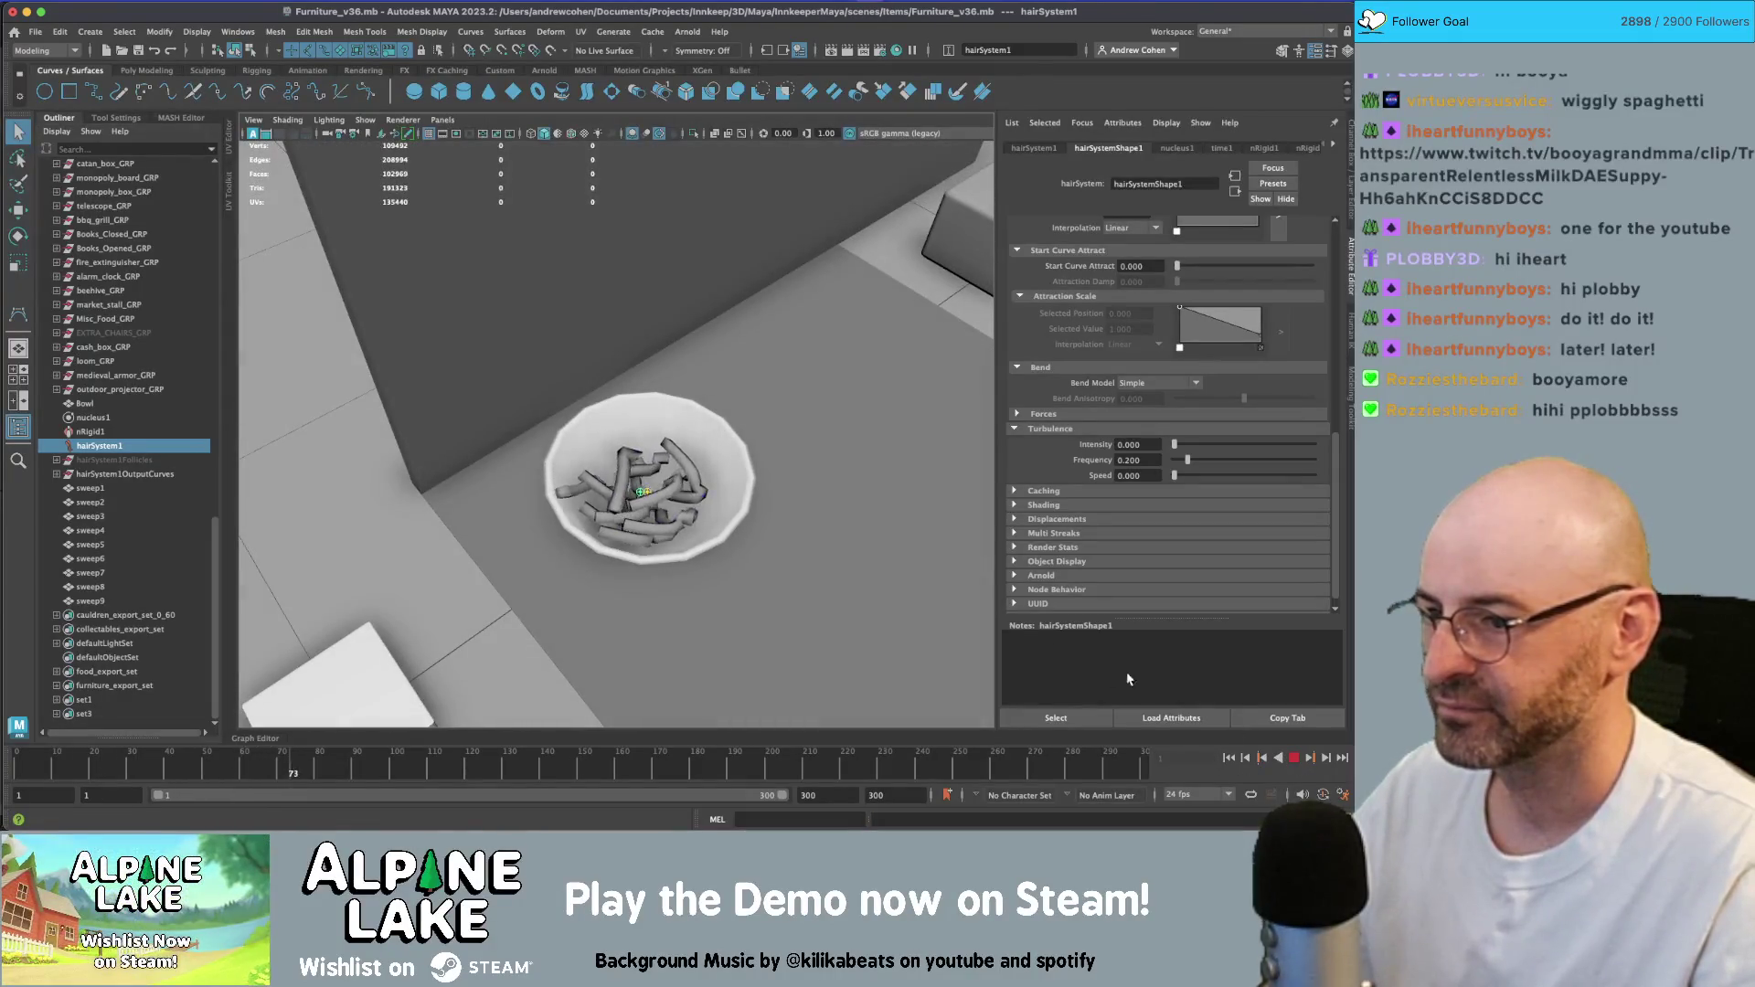
left_click(1293, 758)
left_click(1229, 758)
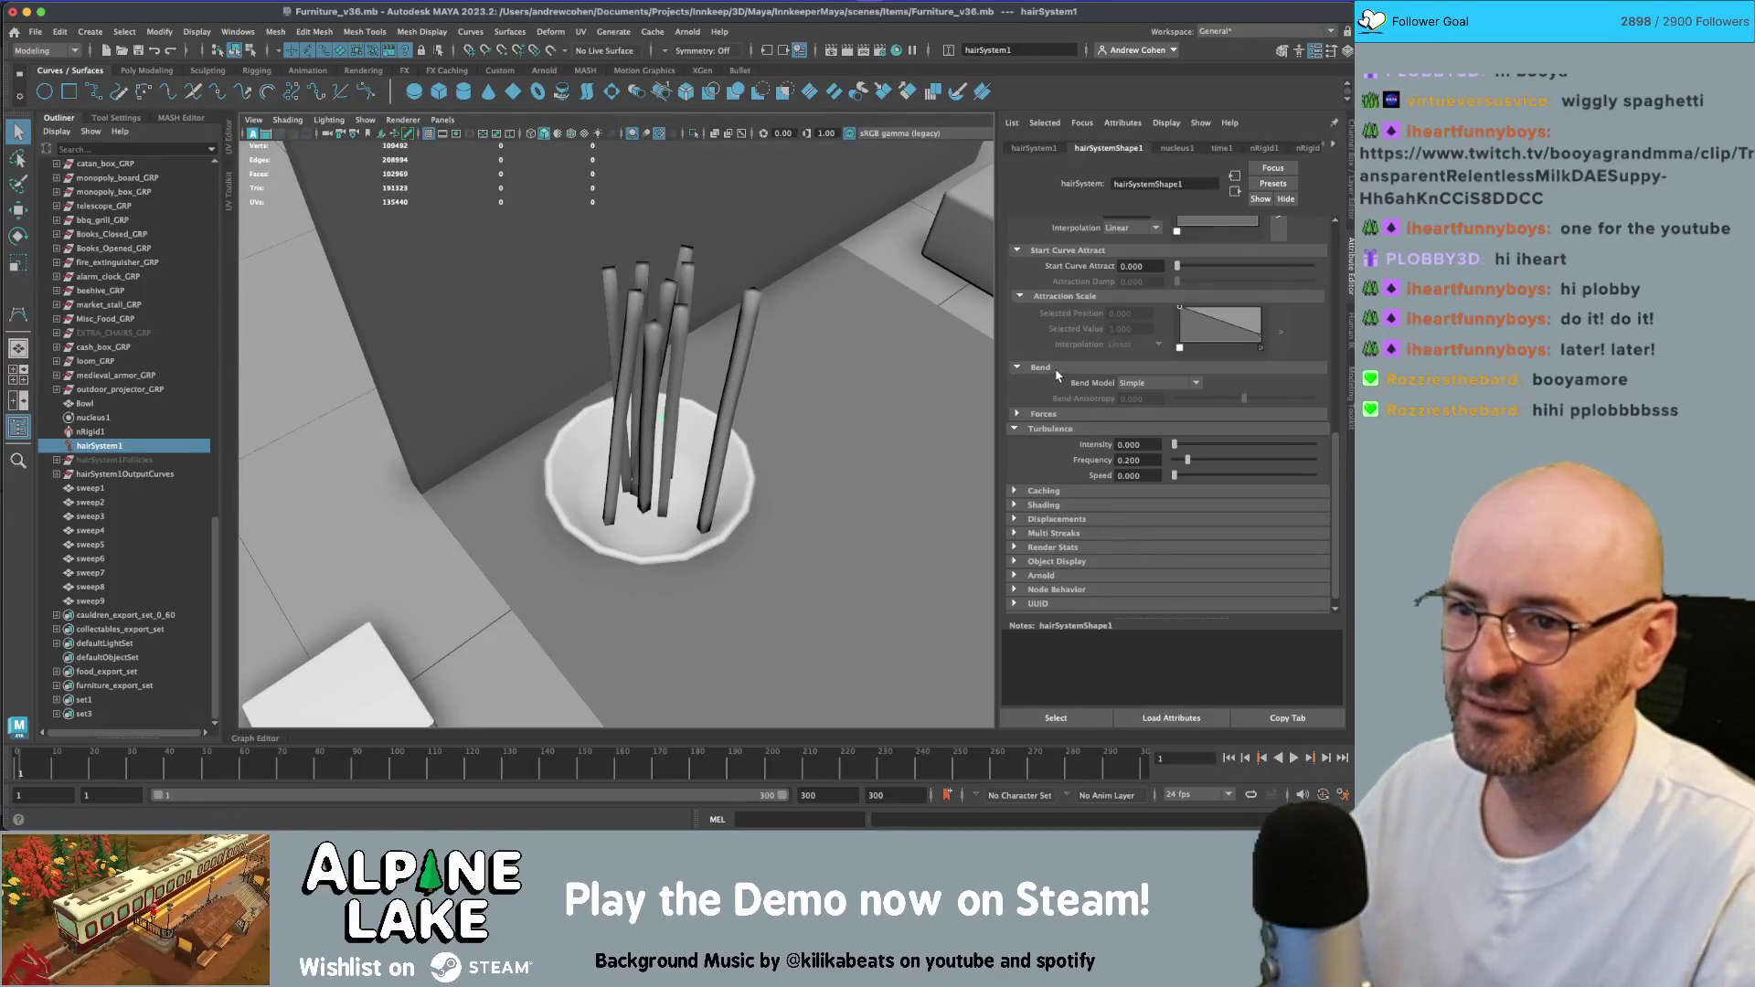
- Expand the Clump and Hair Shape settings and play until the noodles settle in the bowl at frame 167
scroll(1116, 411, "up", 3)
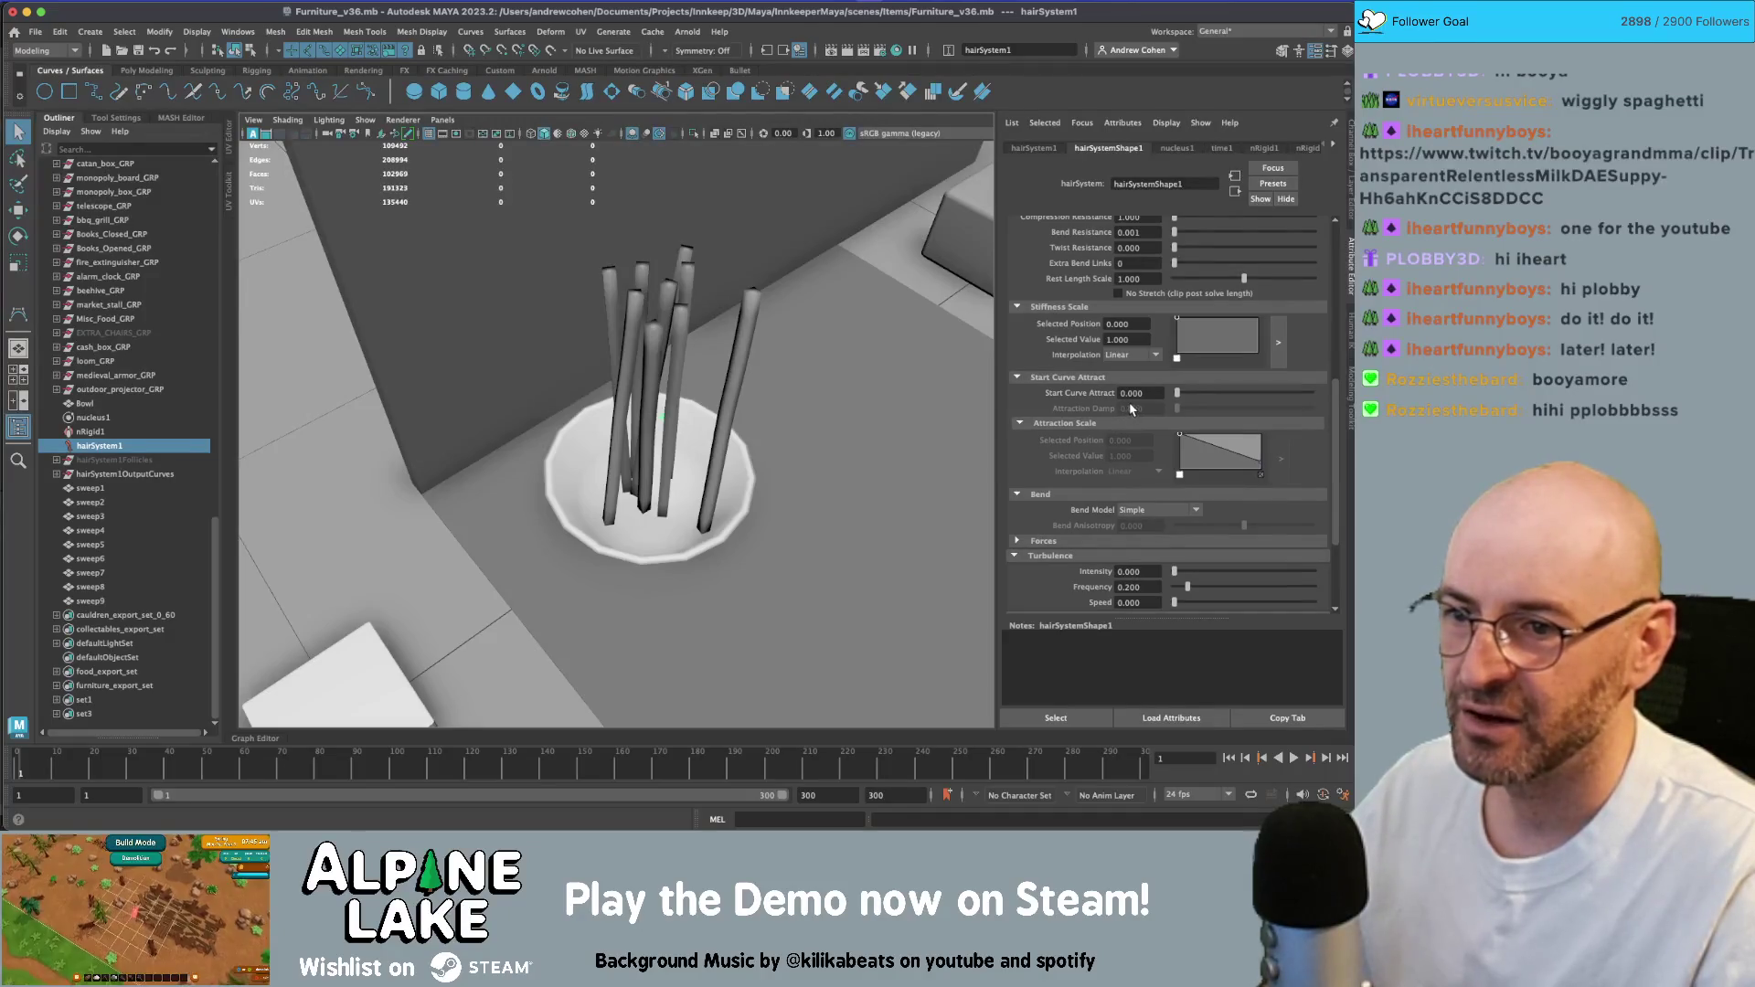
scroll(1142, 409, "up", 1)
scroll(1136, 423, "up", 8)
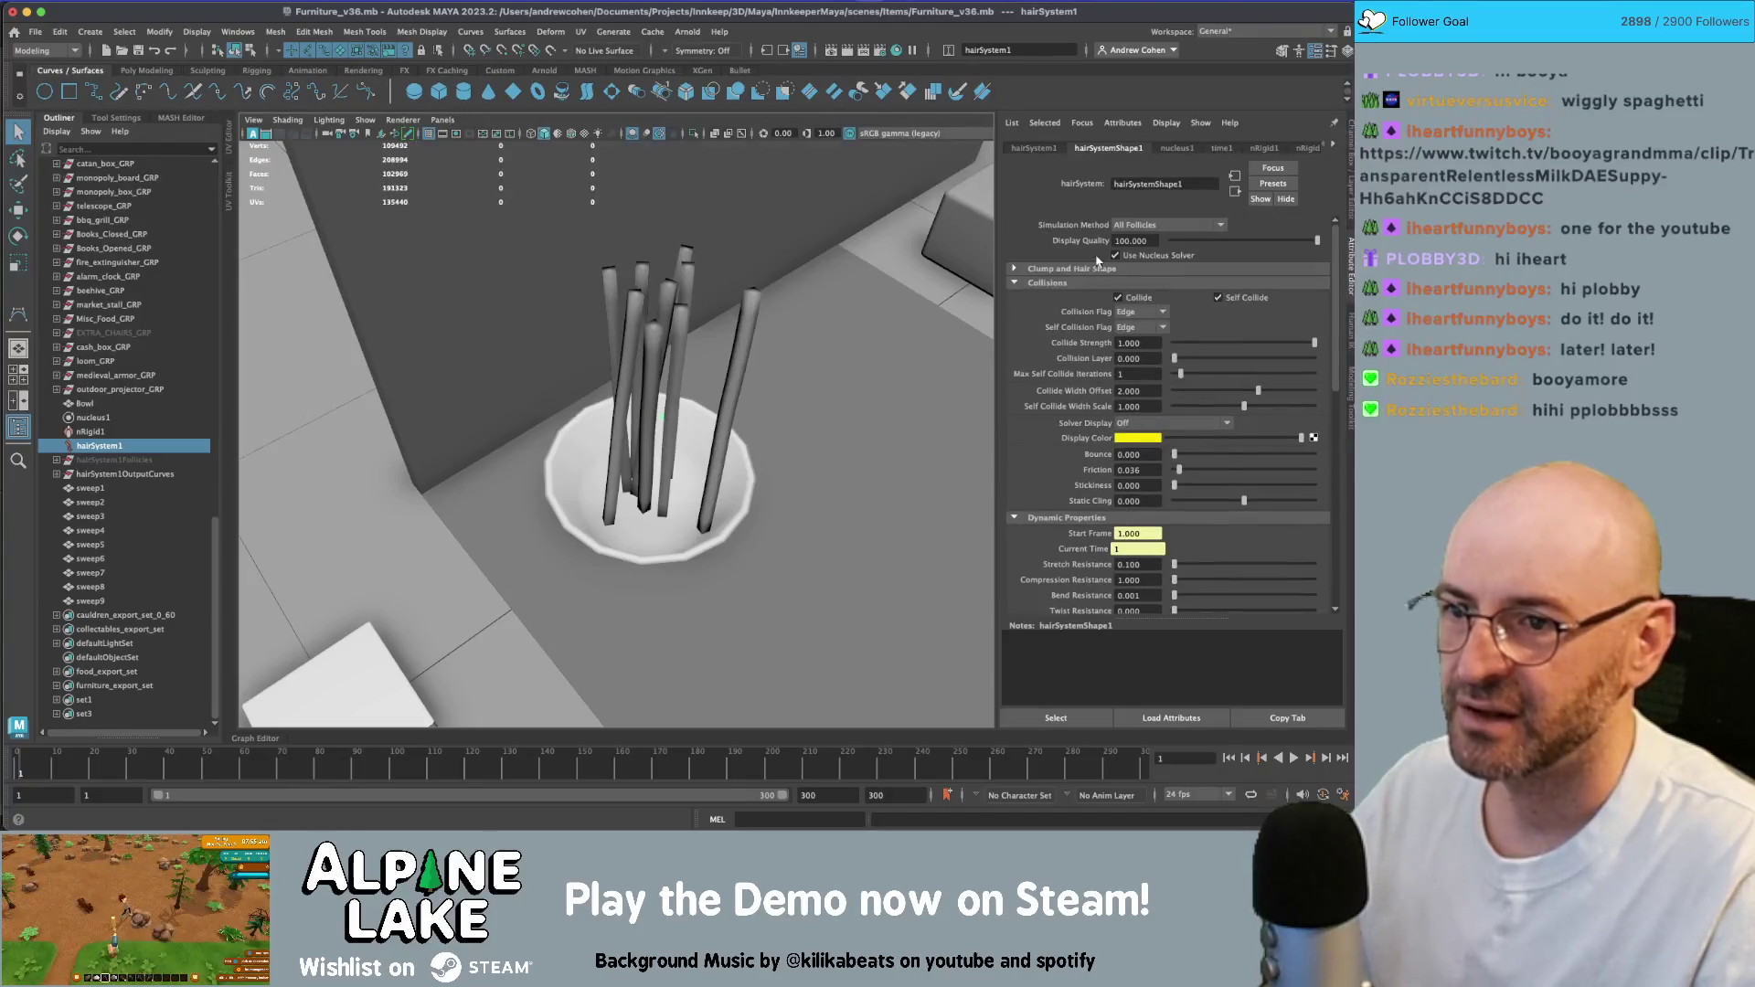
left_click(1095, 268)
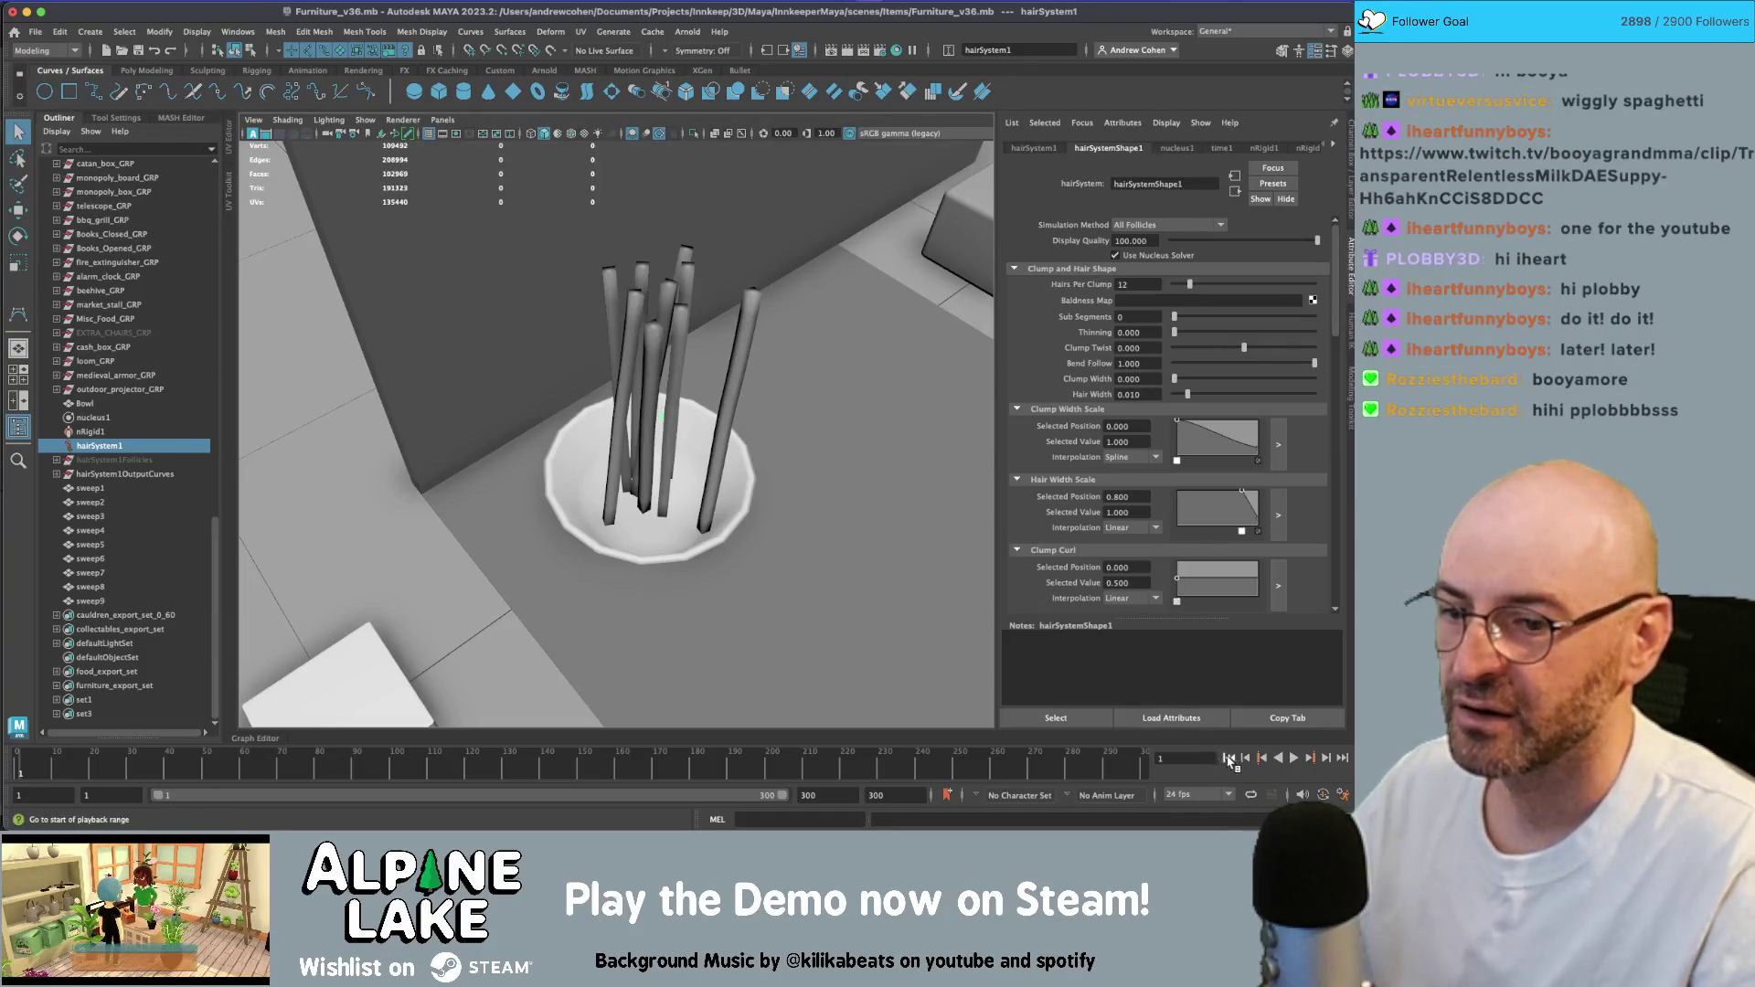
left_click(1296, 758)
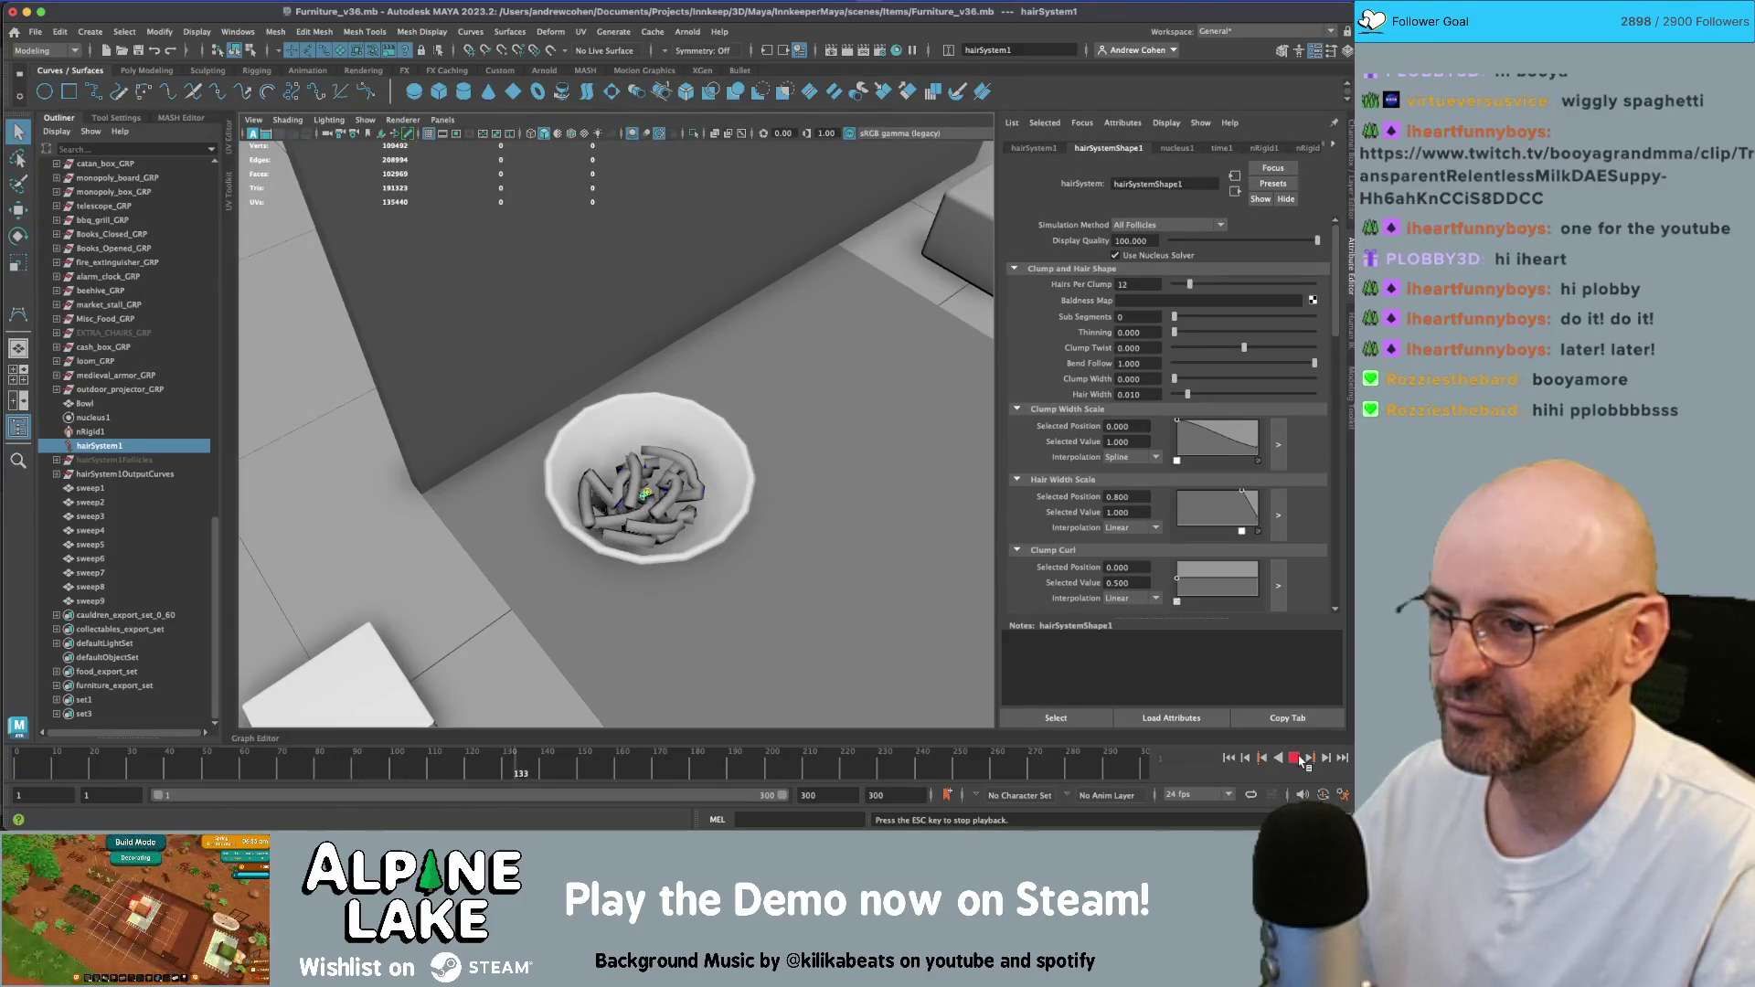
left_click(1295, 758)
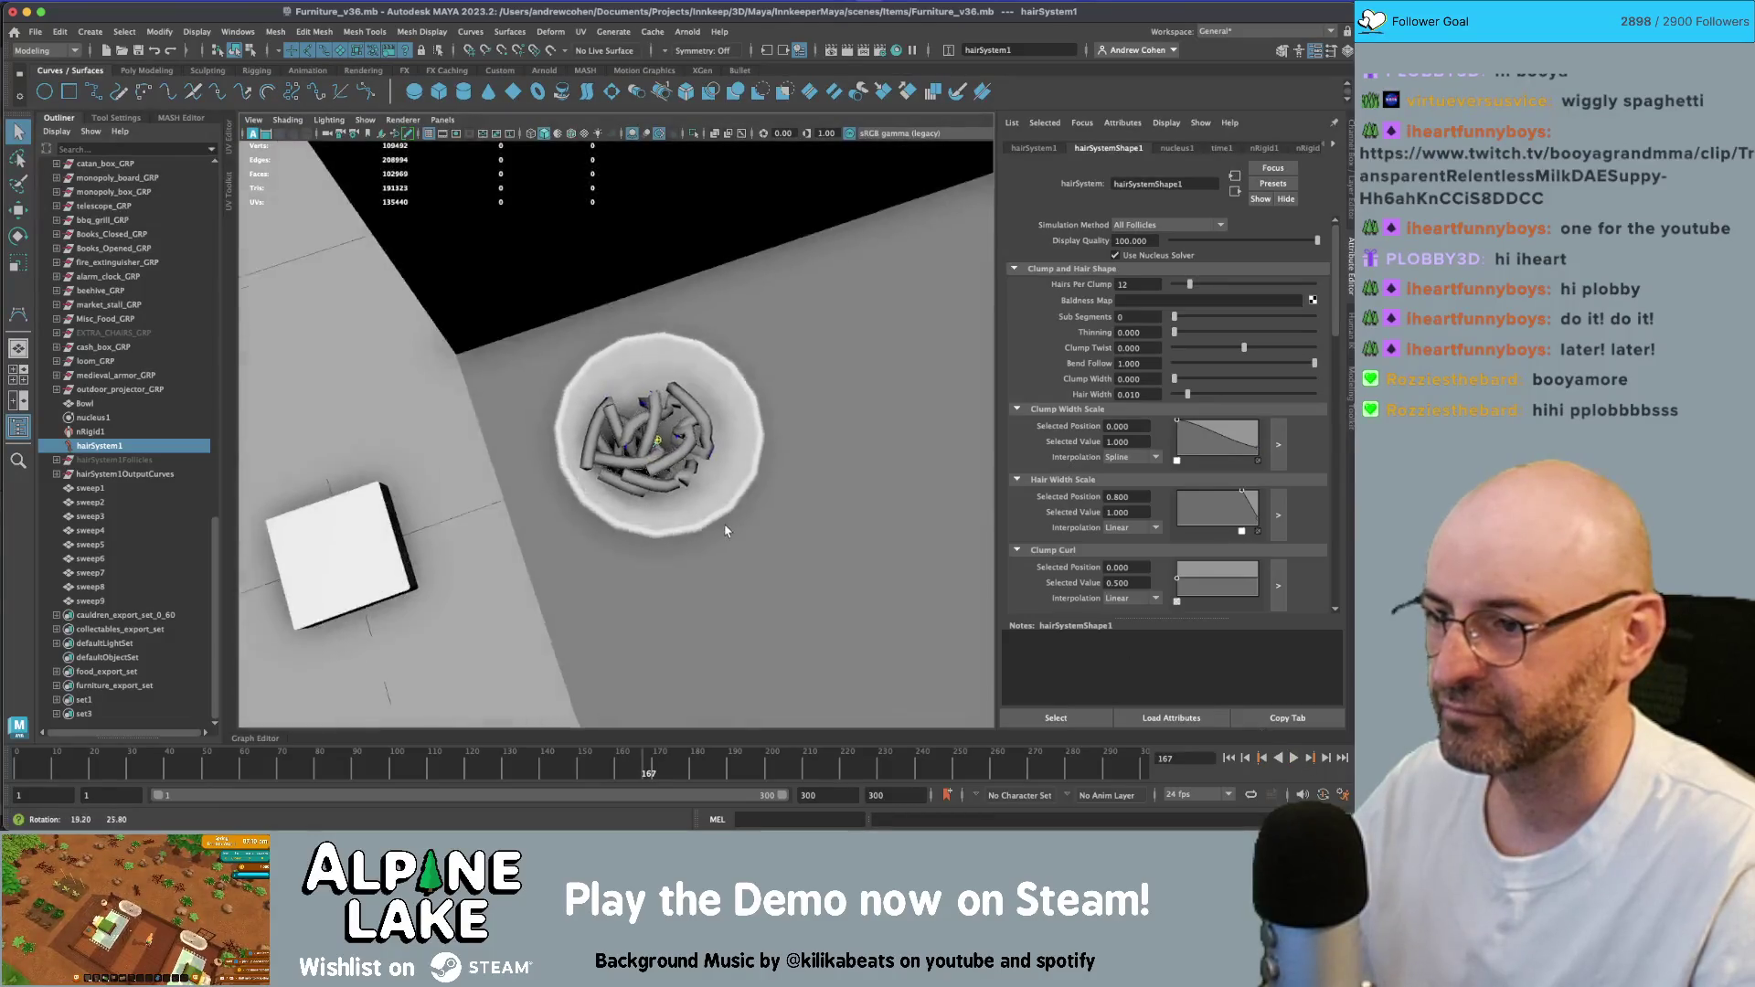
mouse_move(750, 549)
left_mouse_down("alt")
mouse_move(725, 517)
mouse_move(560, 488)
mouse_move(732, 501)
mouse_move(917, 458)
mouse_move(717, 439)
mouse_move(729, 463)
mouse_move(728, 430)
left_mouse_up("alt")
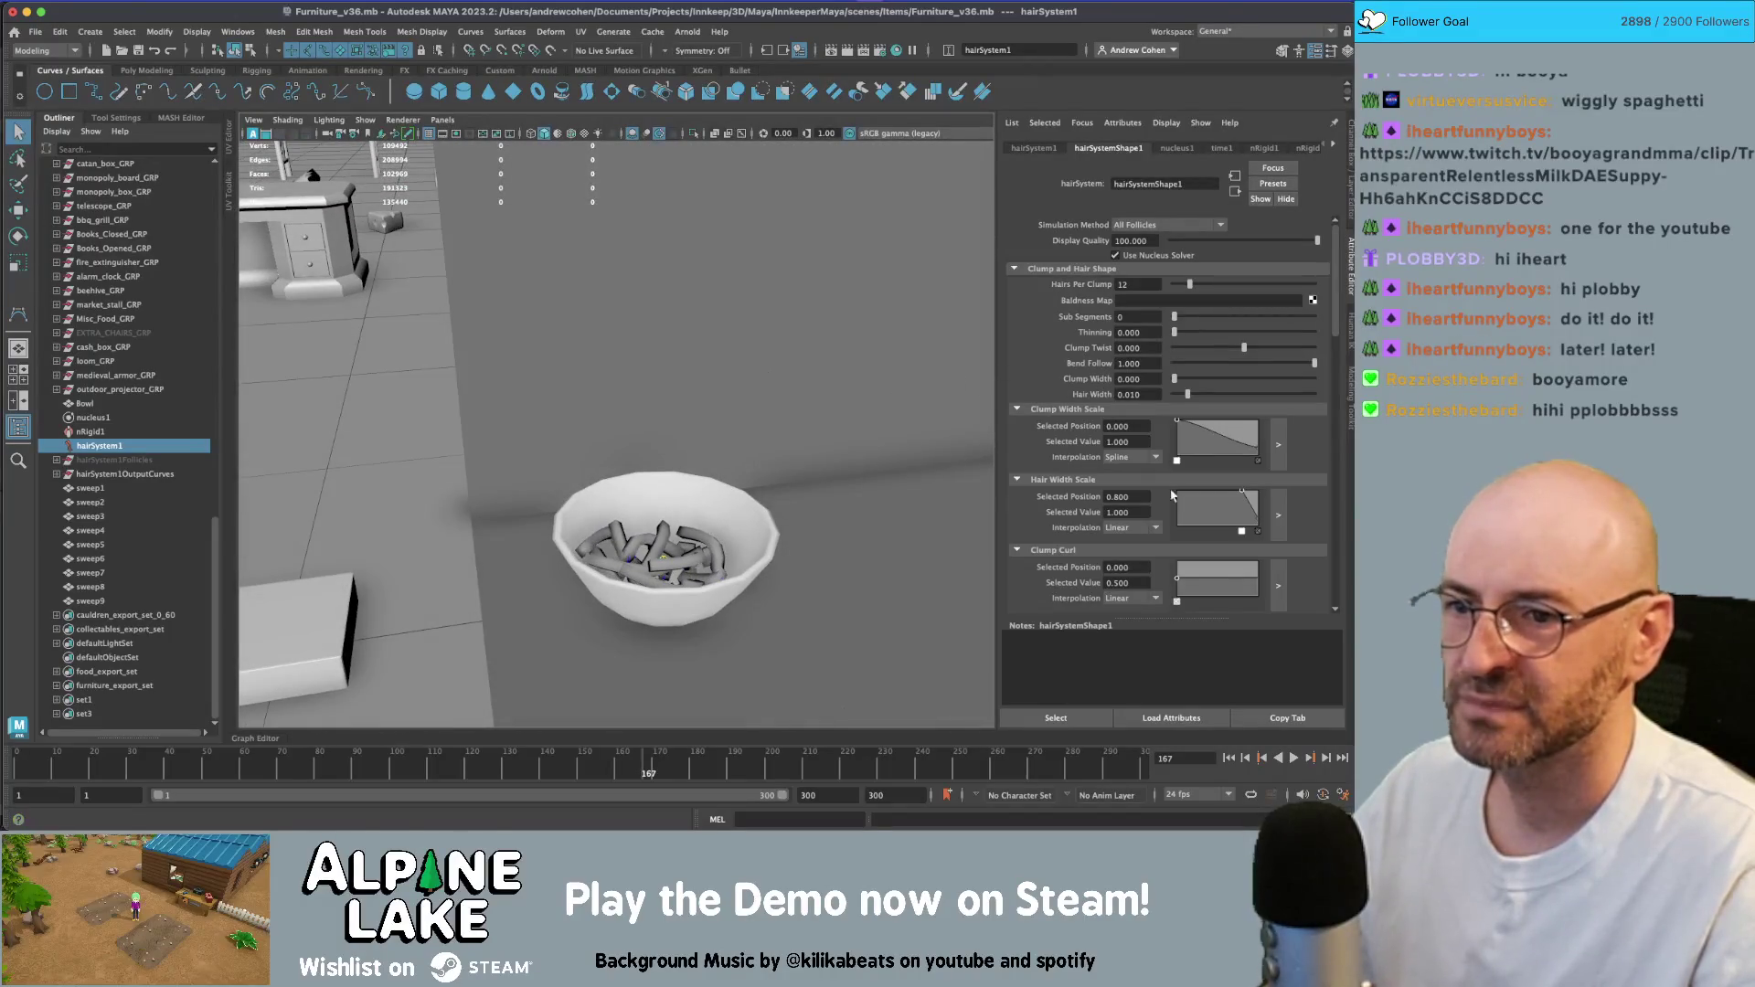
- Rewind to frame 1, confirm the Sub Segments value, and inspect hairSystem1OutputCurves
left_click(1232, 758)
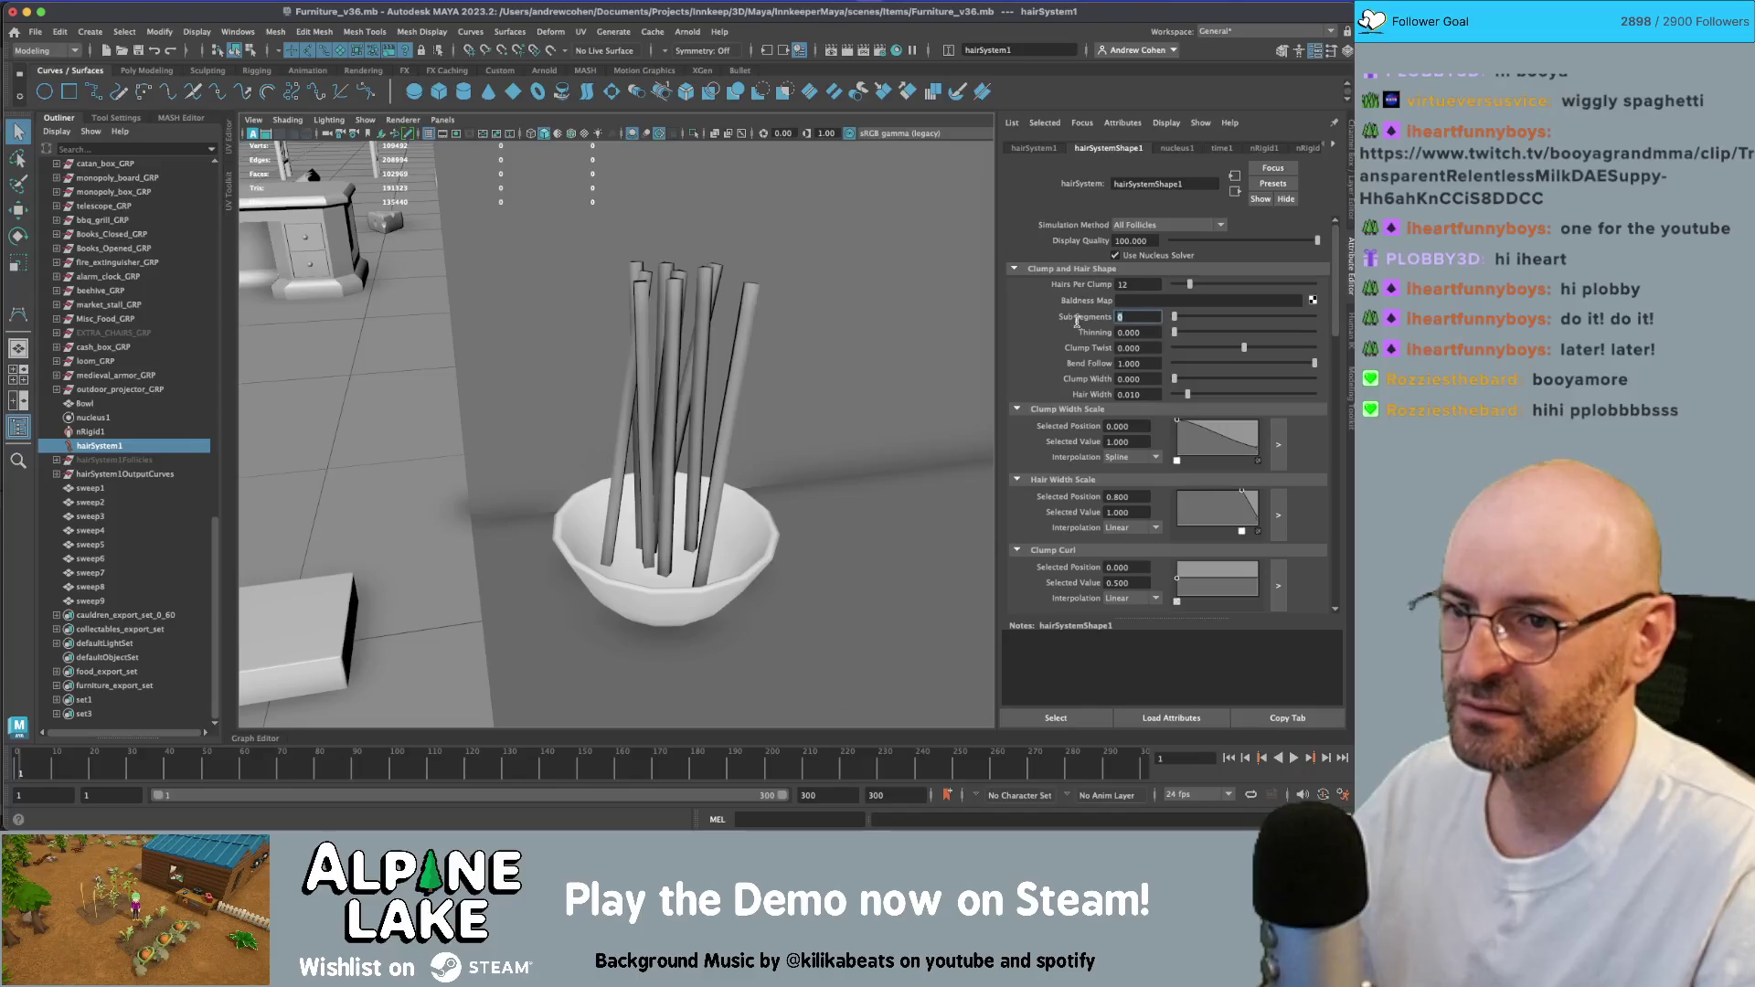
type("1")
key("Return")
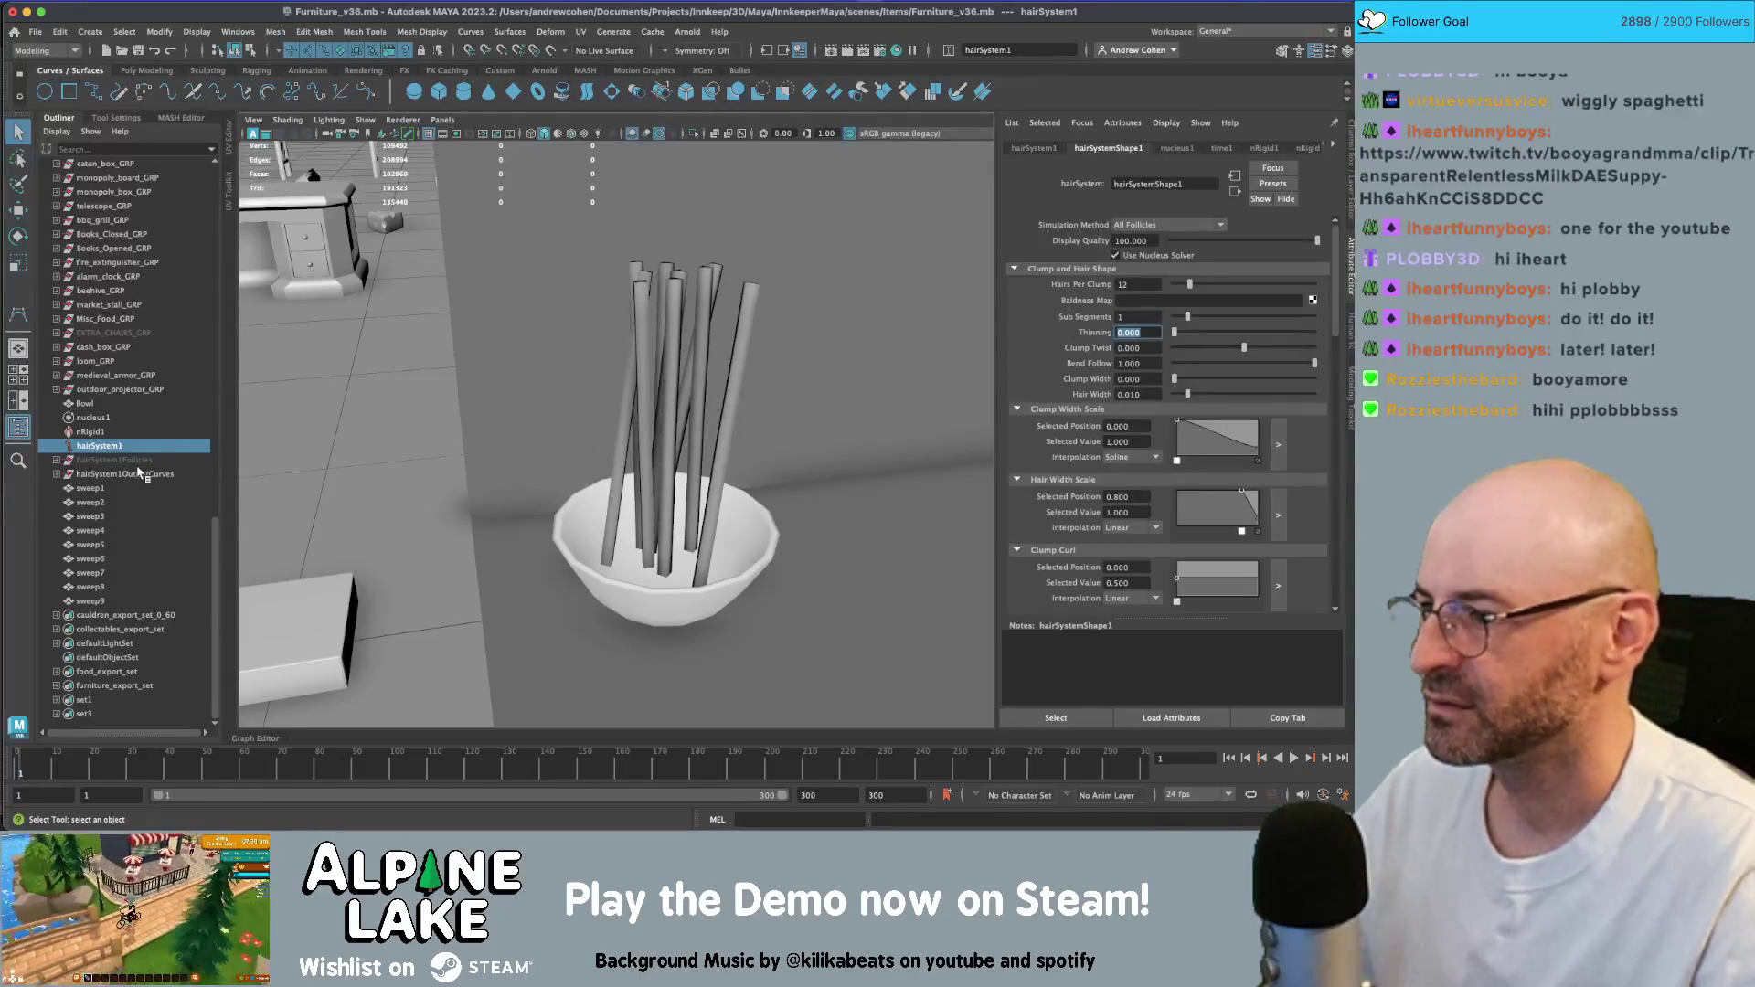
left_click(139, 476)
left_click(57, 474)
left_click(57, 475)
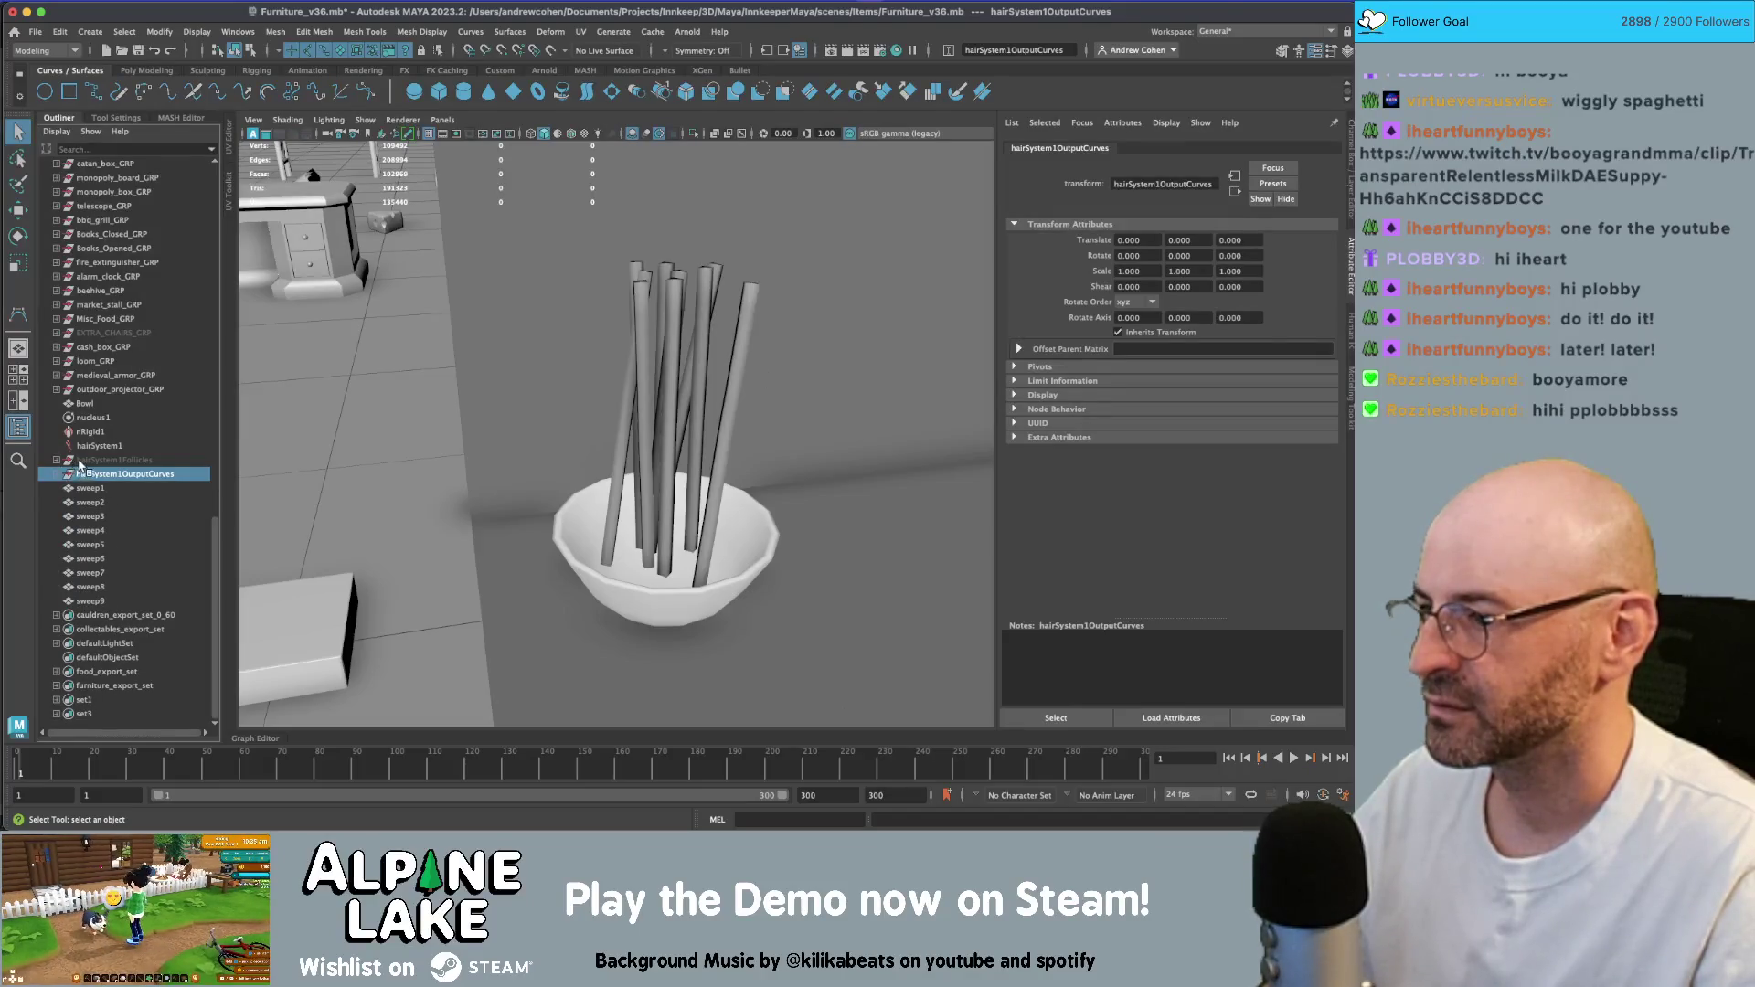
- Unhide hairSystem1Follicles, switch to wireframe view, and bring up the hairSystem1 settings
left_click(80, 462)
key("shift+h")
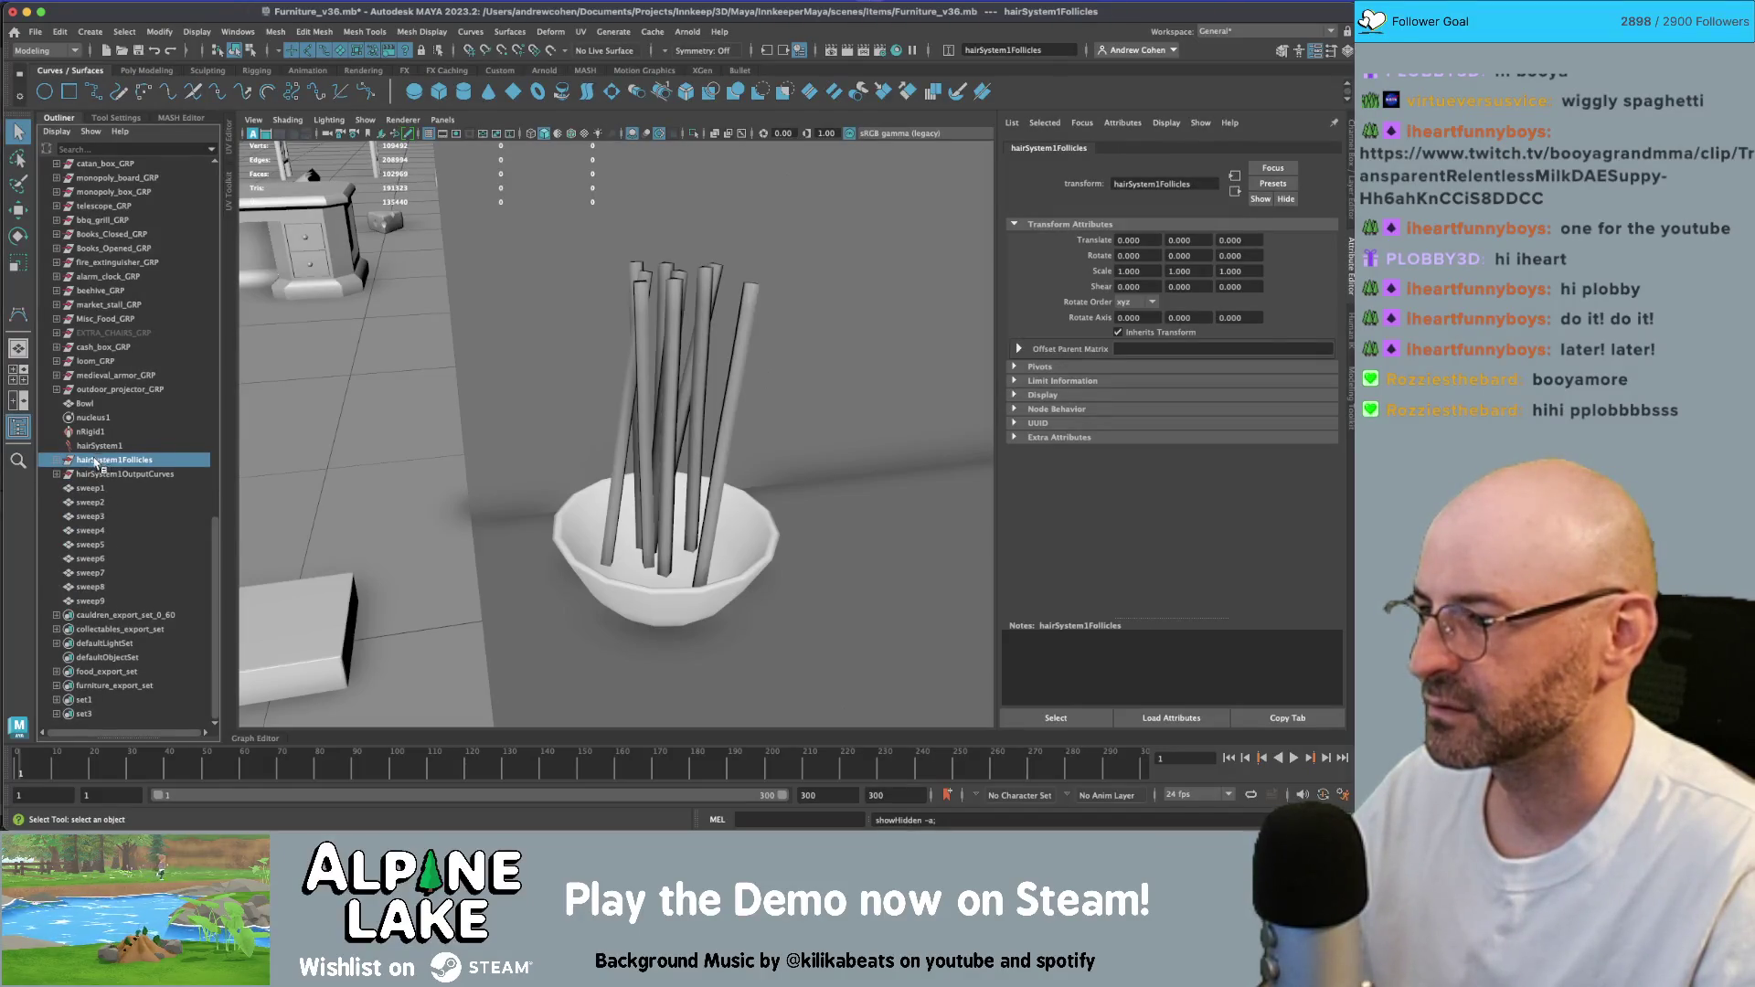
key("4")
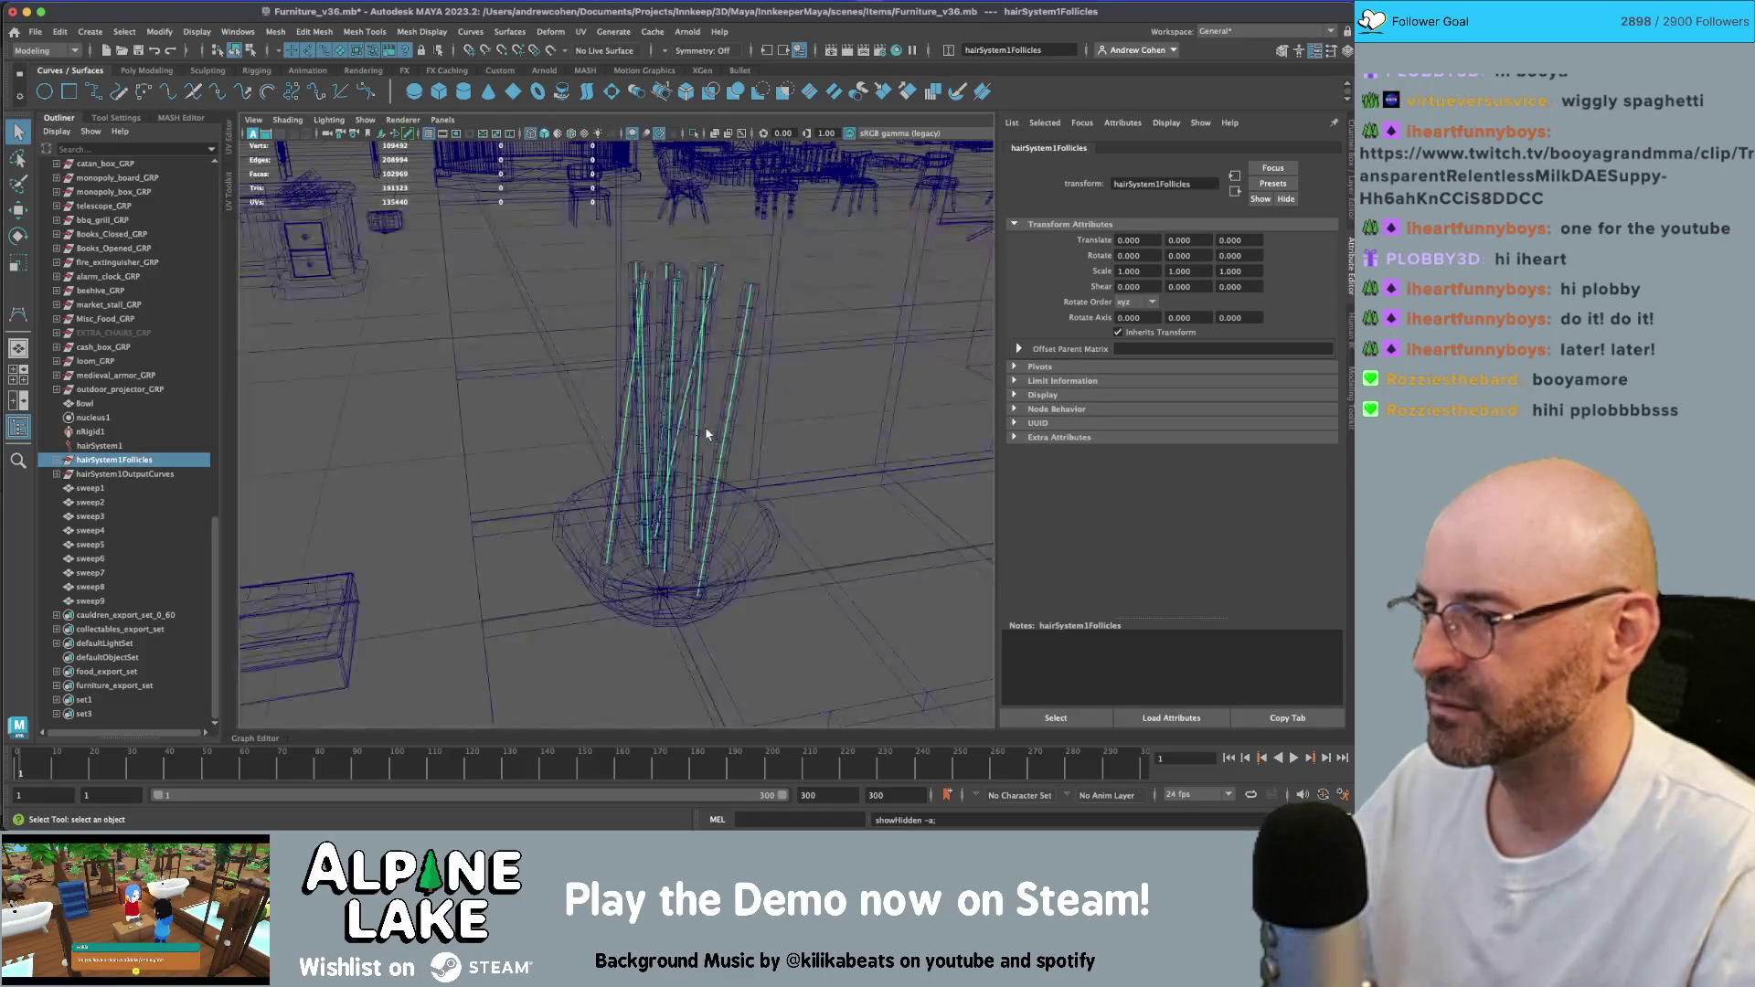
left_click(154, 476)
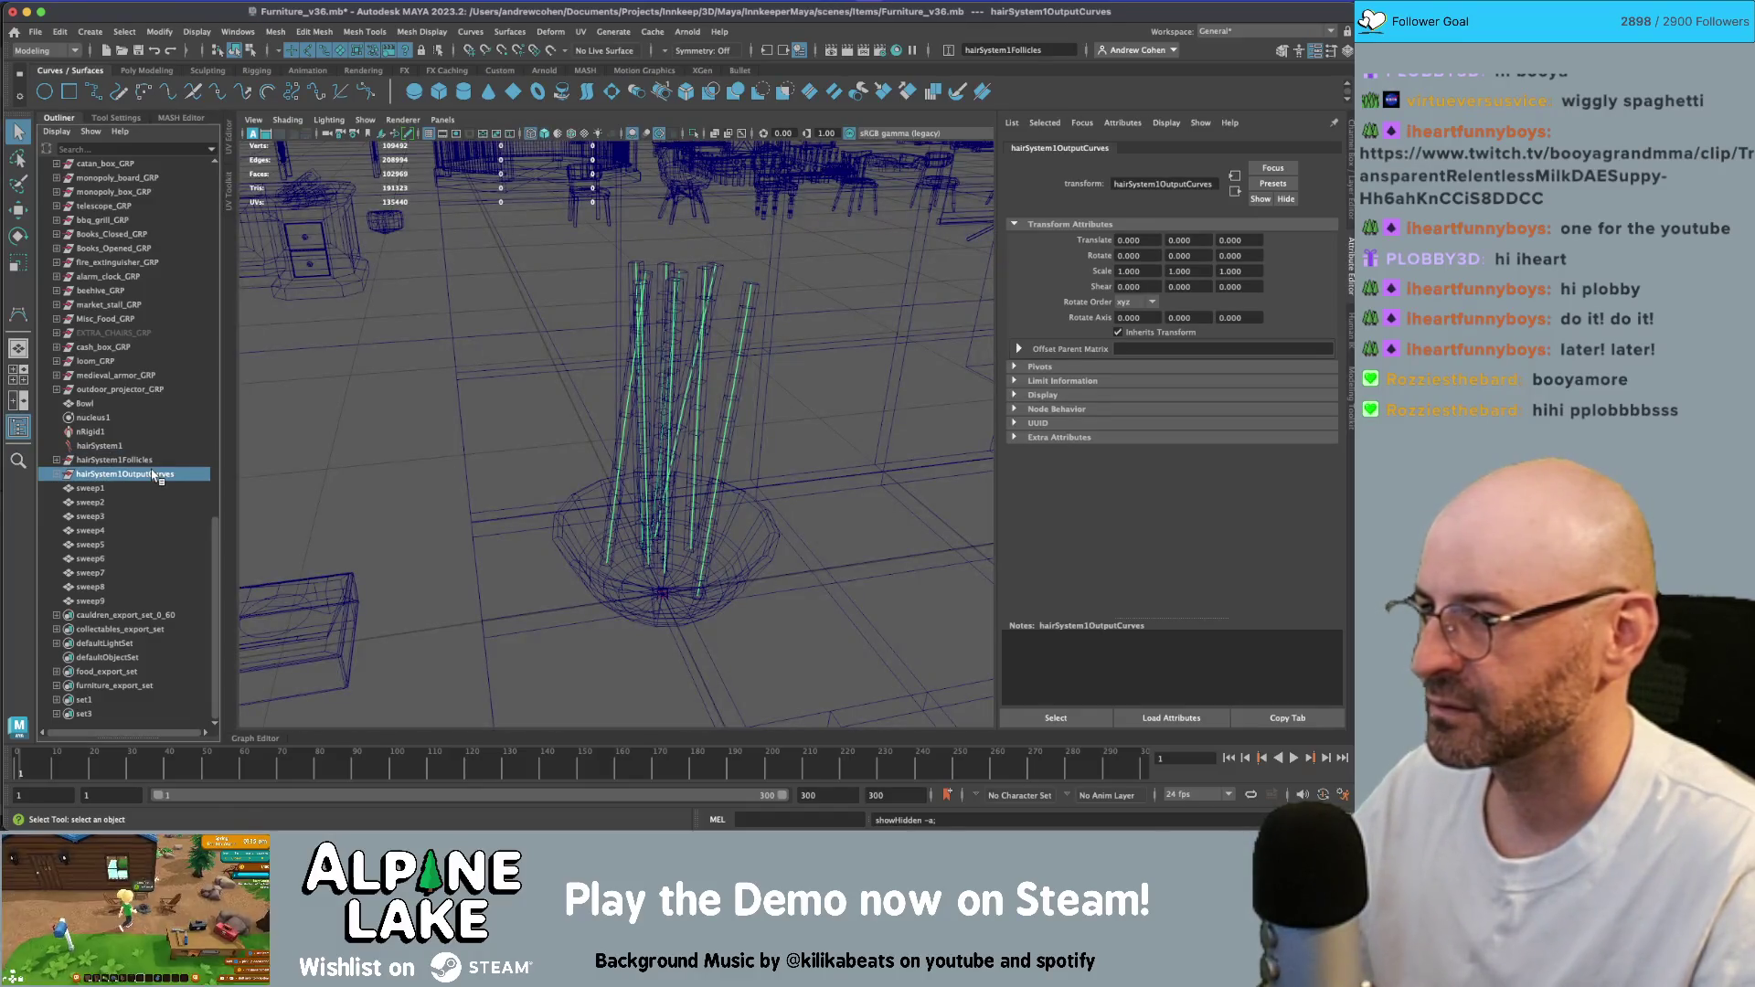
left_click(99, 446)
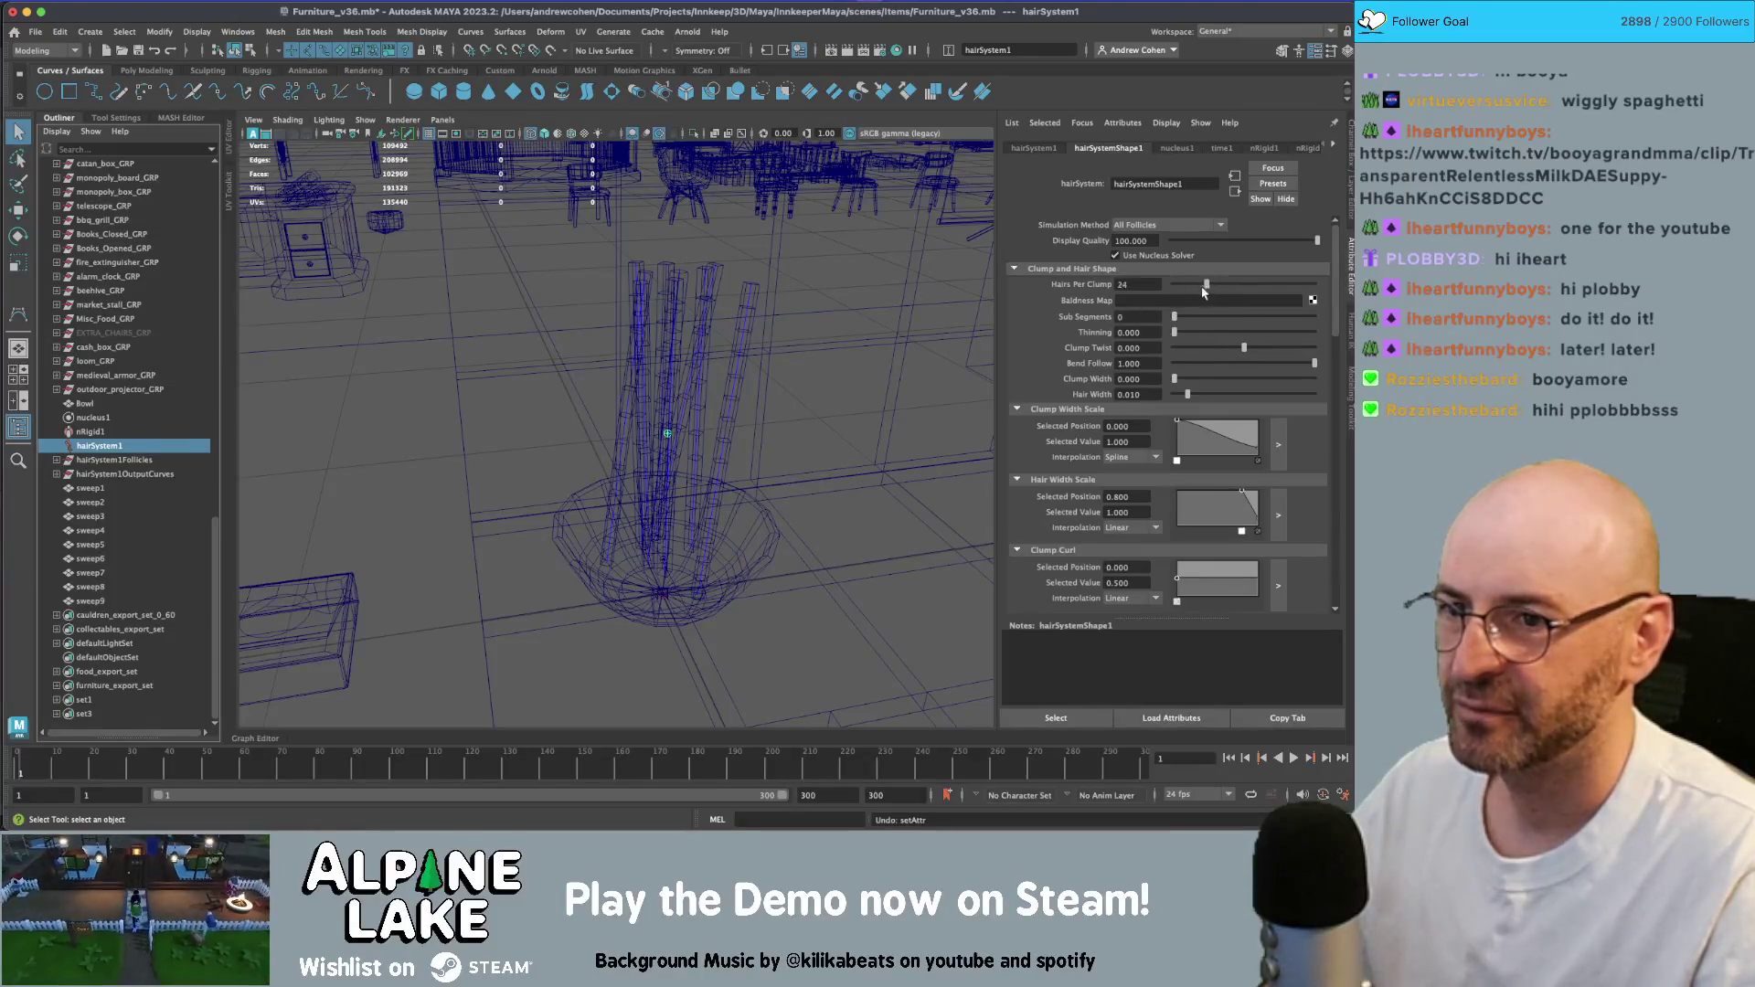
- Keep All Follicles as the simulation method and set Max Self Collide Iterations to 2
left_click(1168, 226)
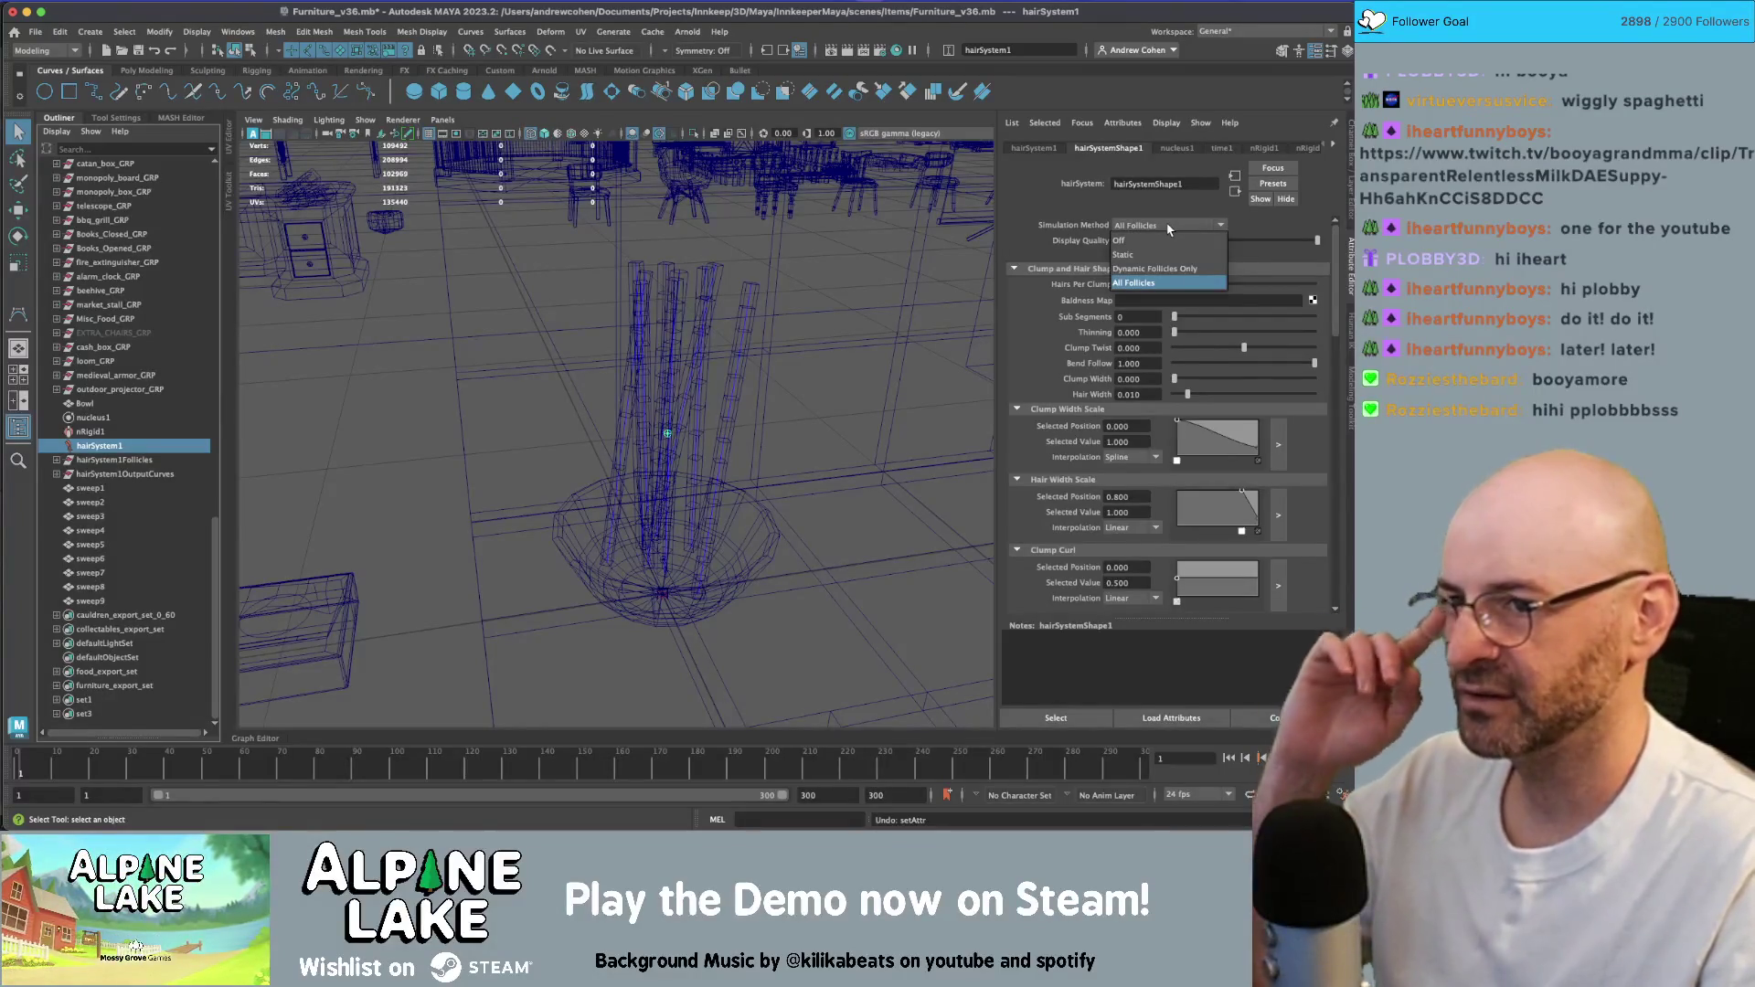
left_click(1168, 227)
scroll(1096, 403, "down", 3)
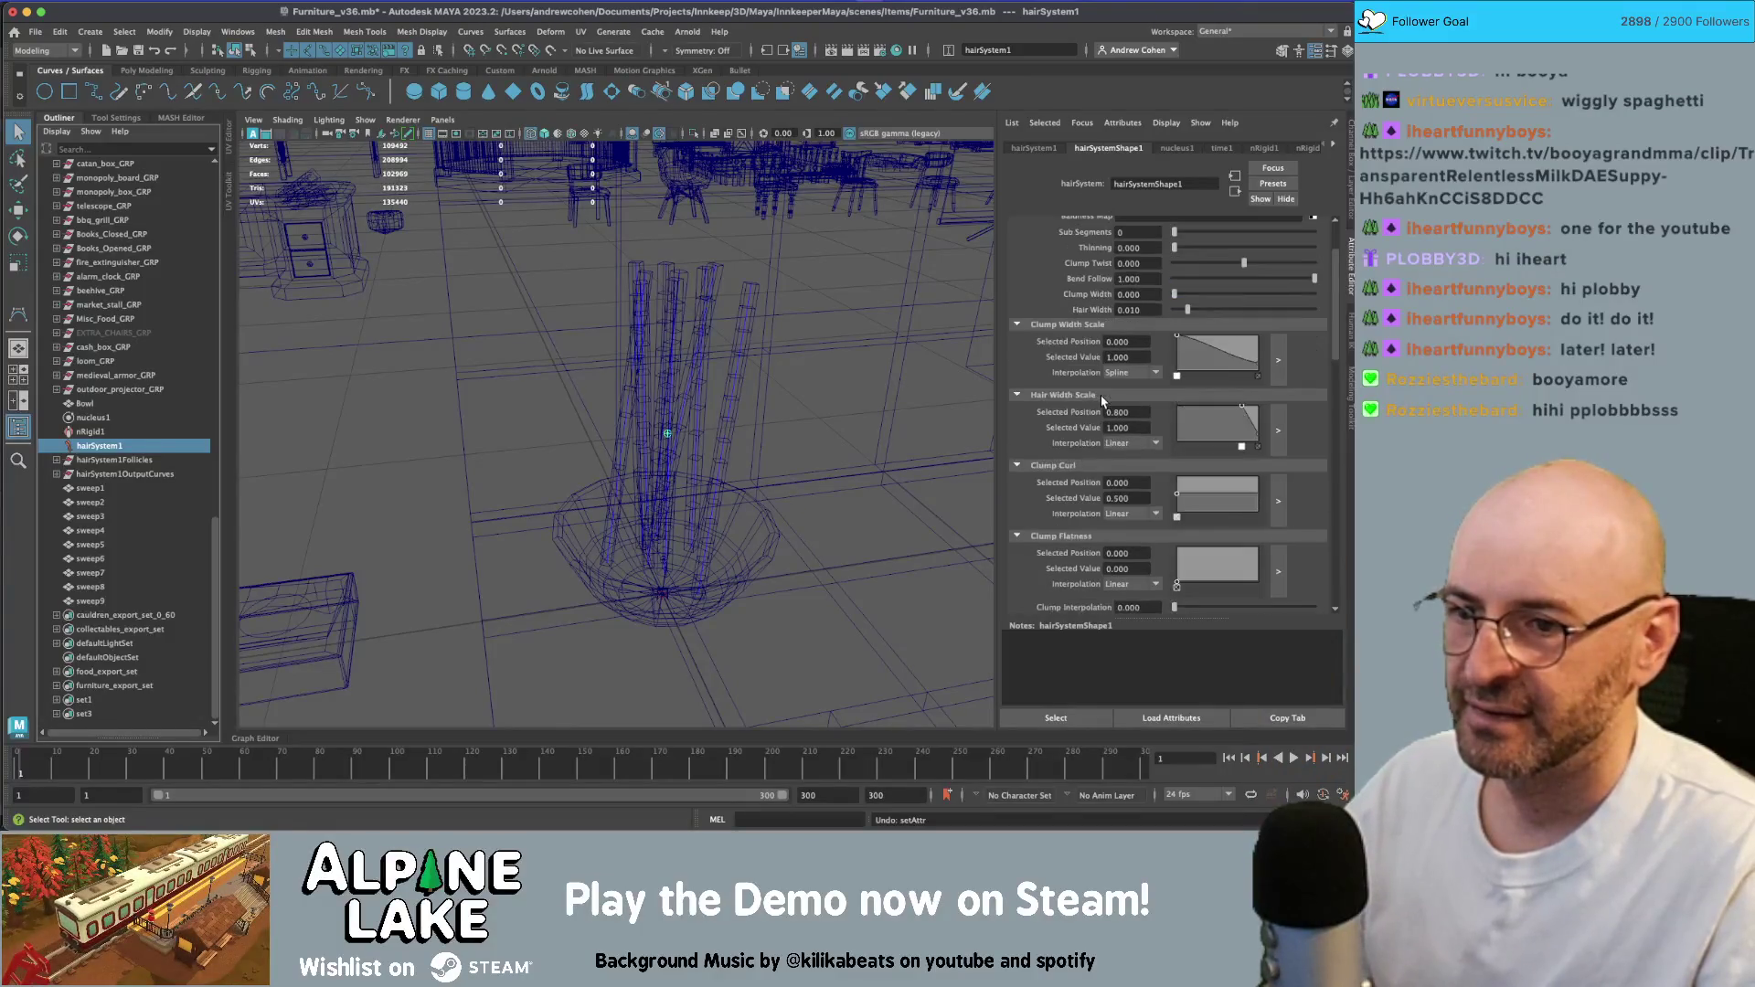
scroll(1096, 402, "up", 3)
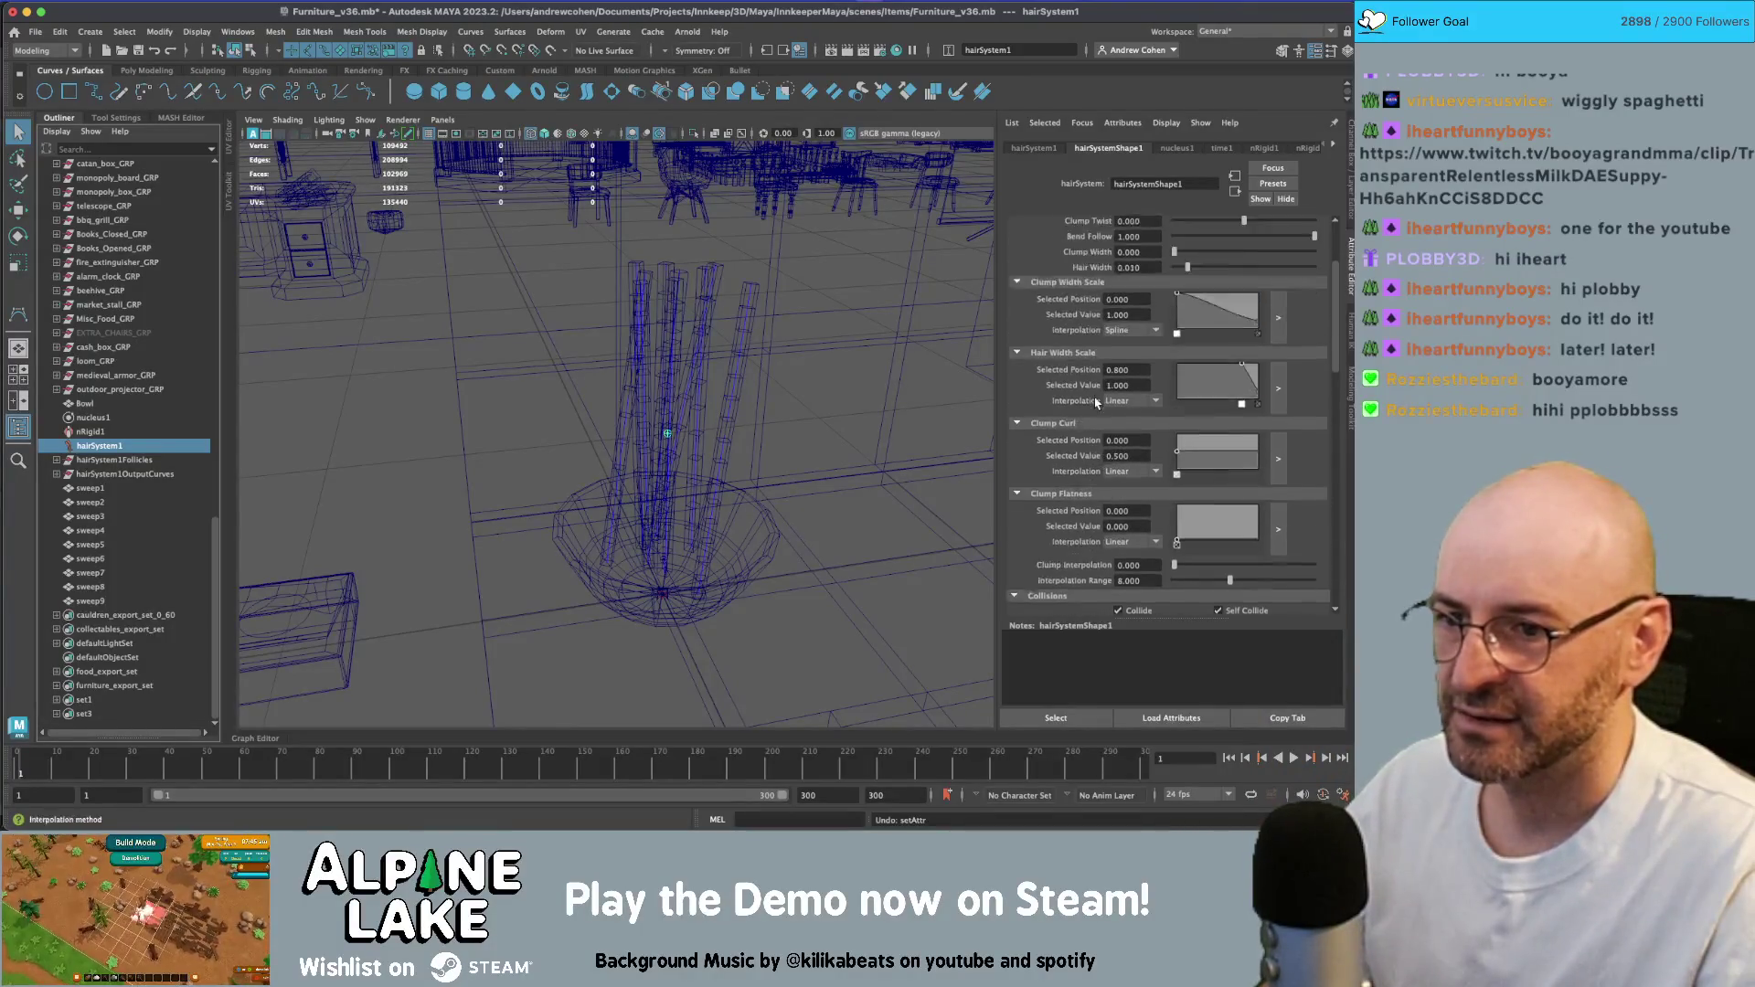
left_click(1079, 271)
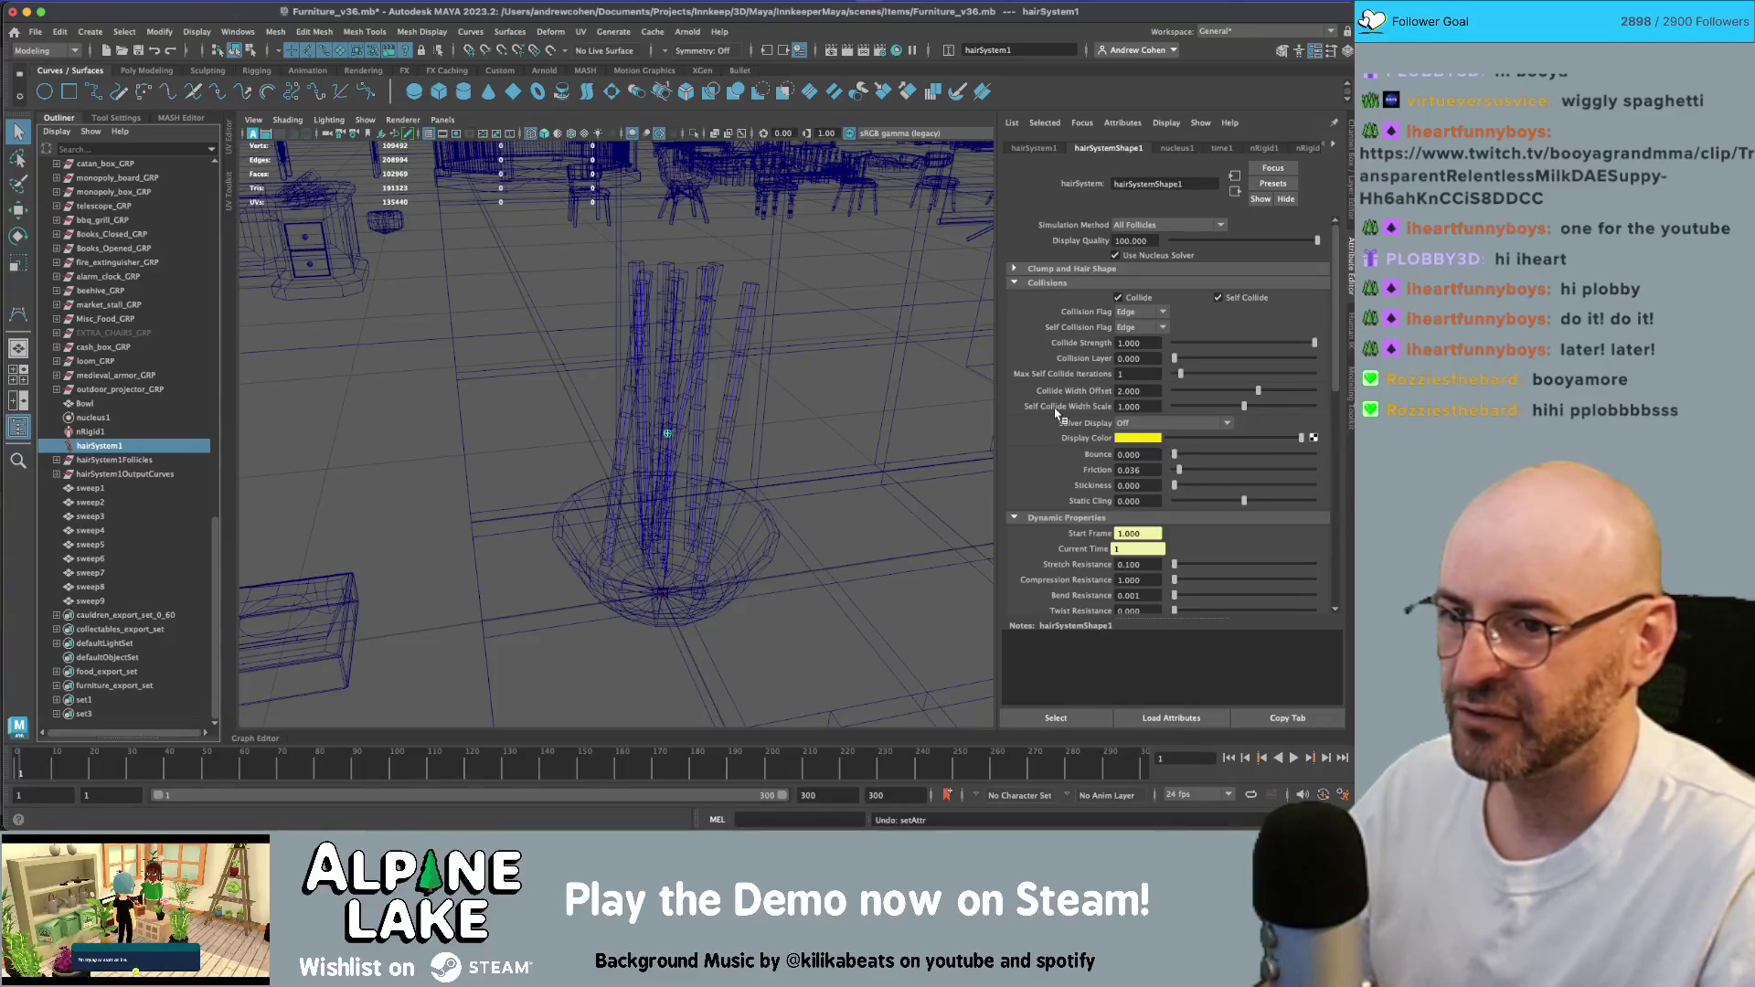
type("2")
key("Tab")
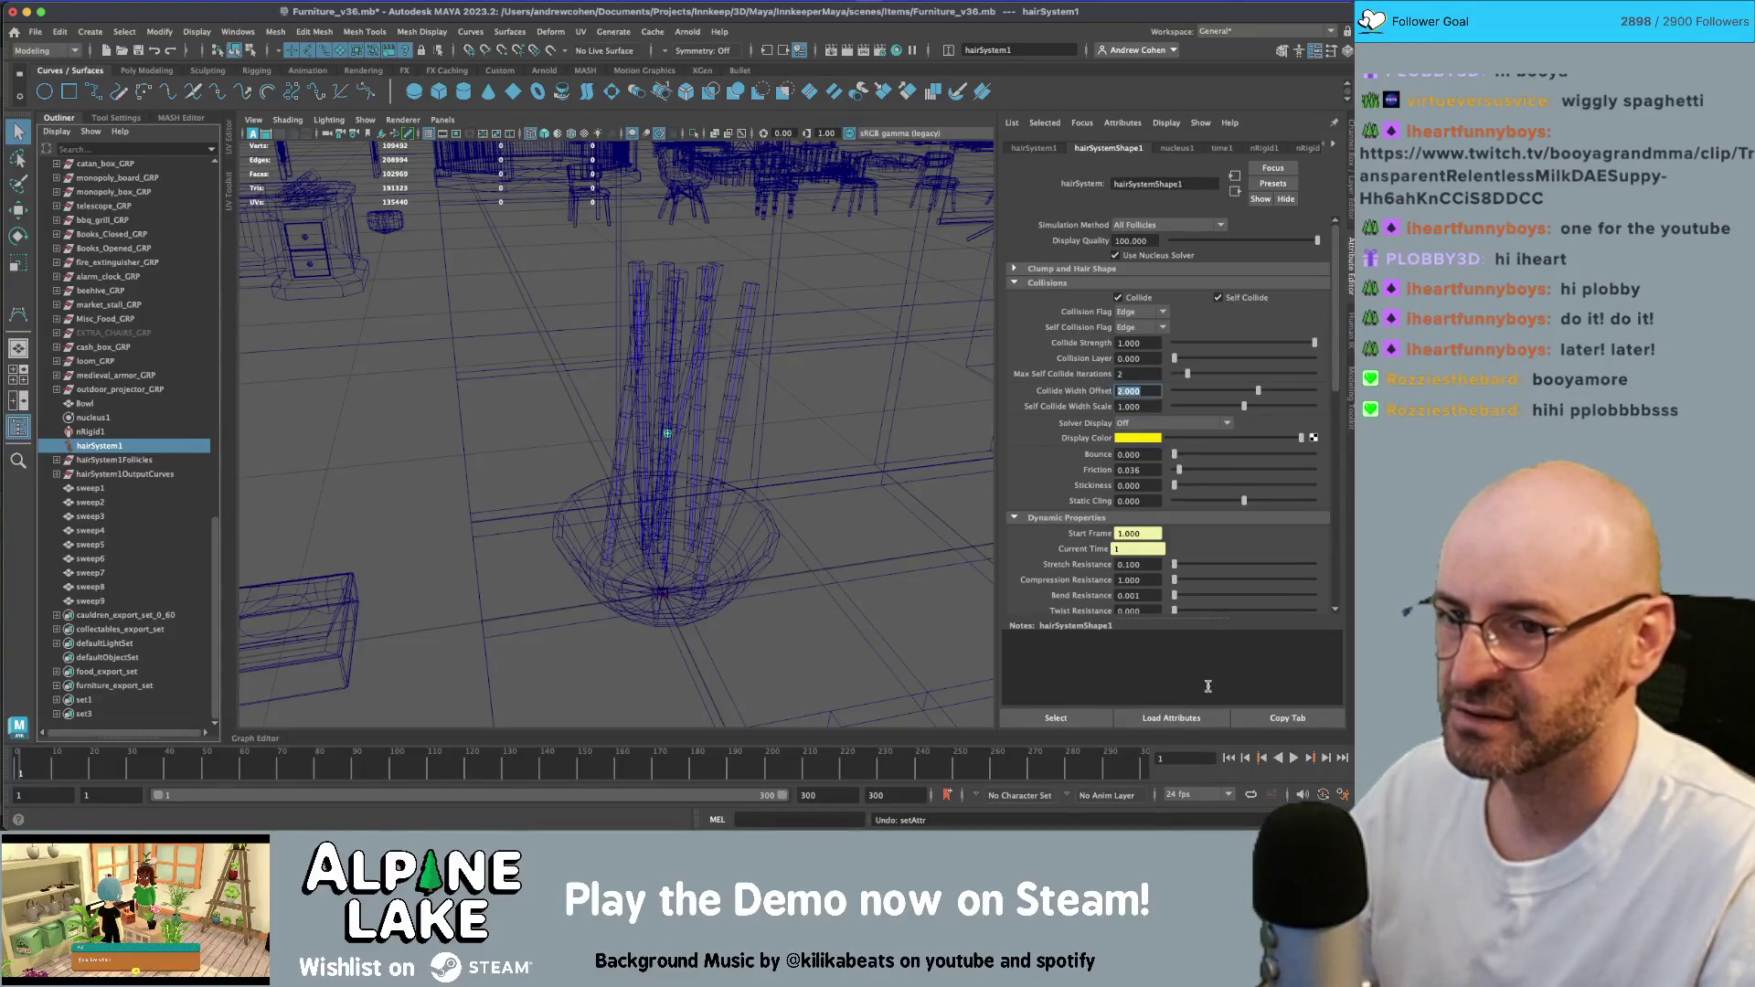
- Play the simulation in shaded view and stop it at frame 168
left_click(1291, 758)
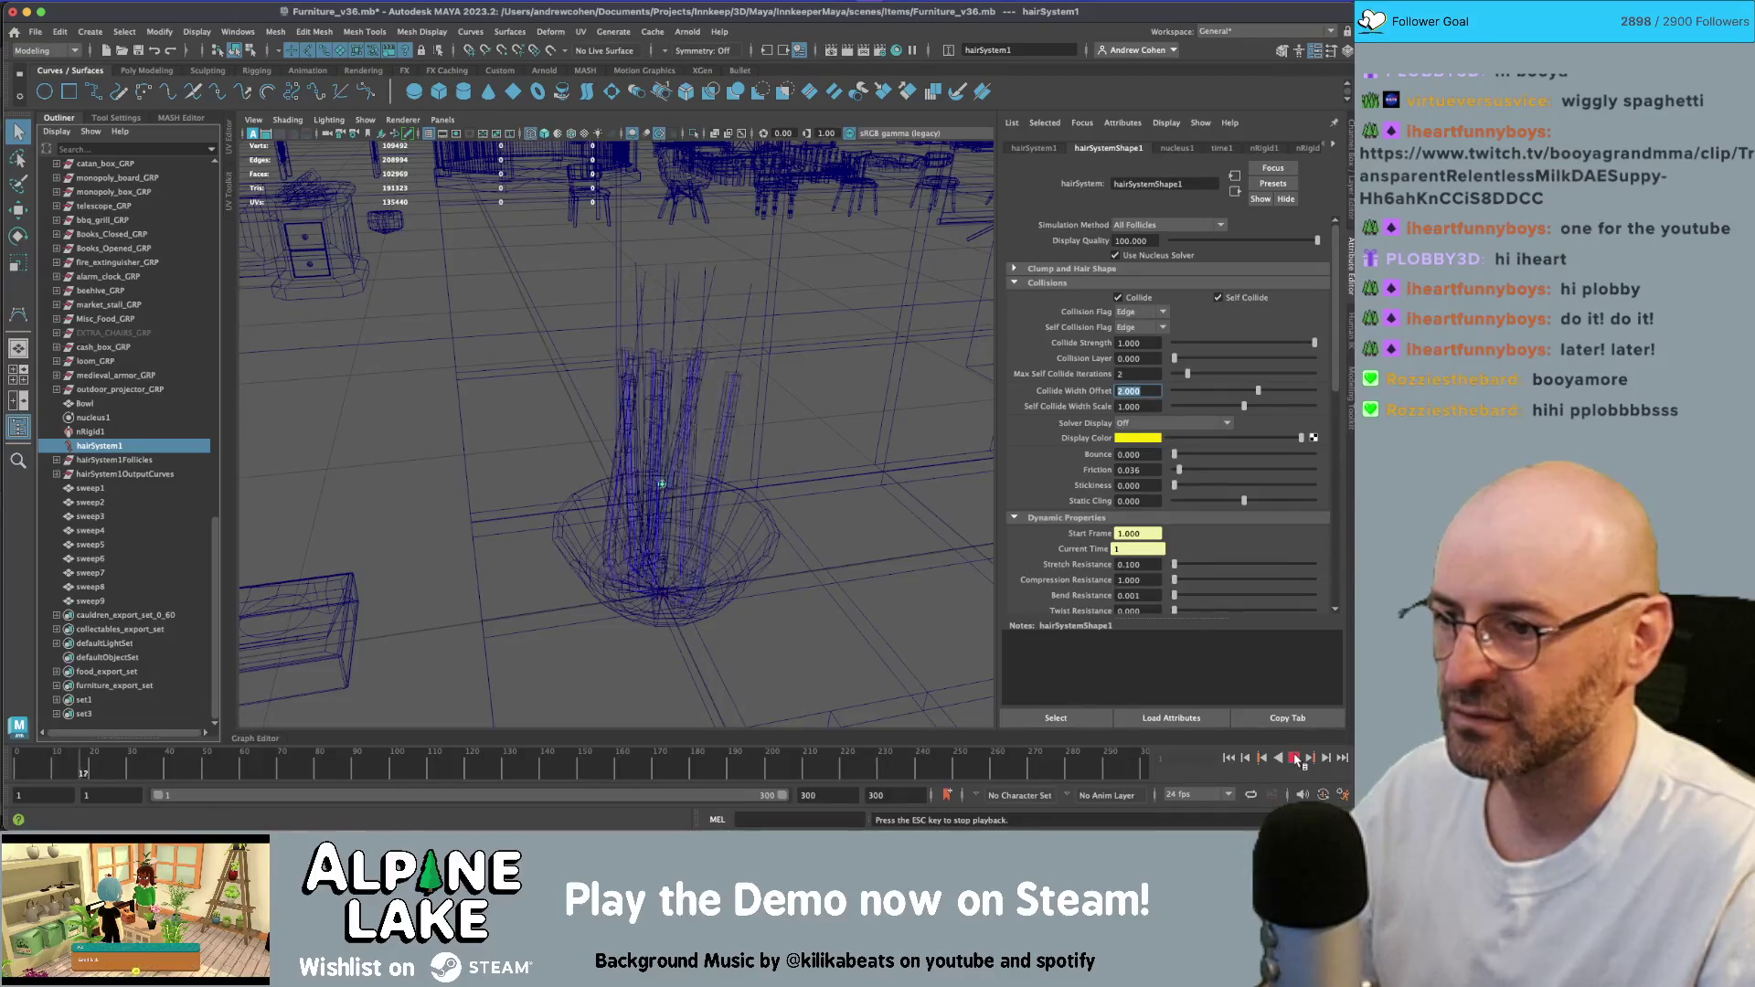
key("5")
left_click_drag(759, 493, 894, 541, "alt")
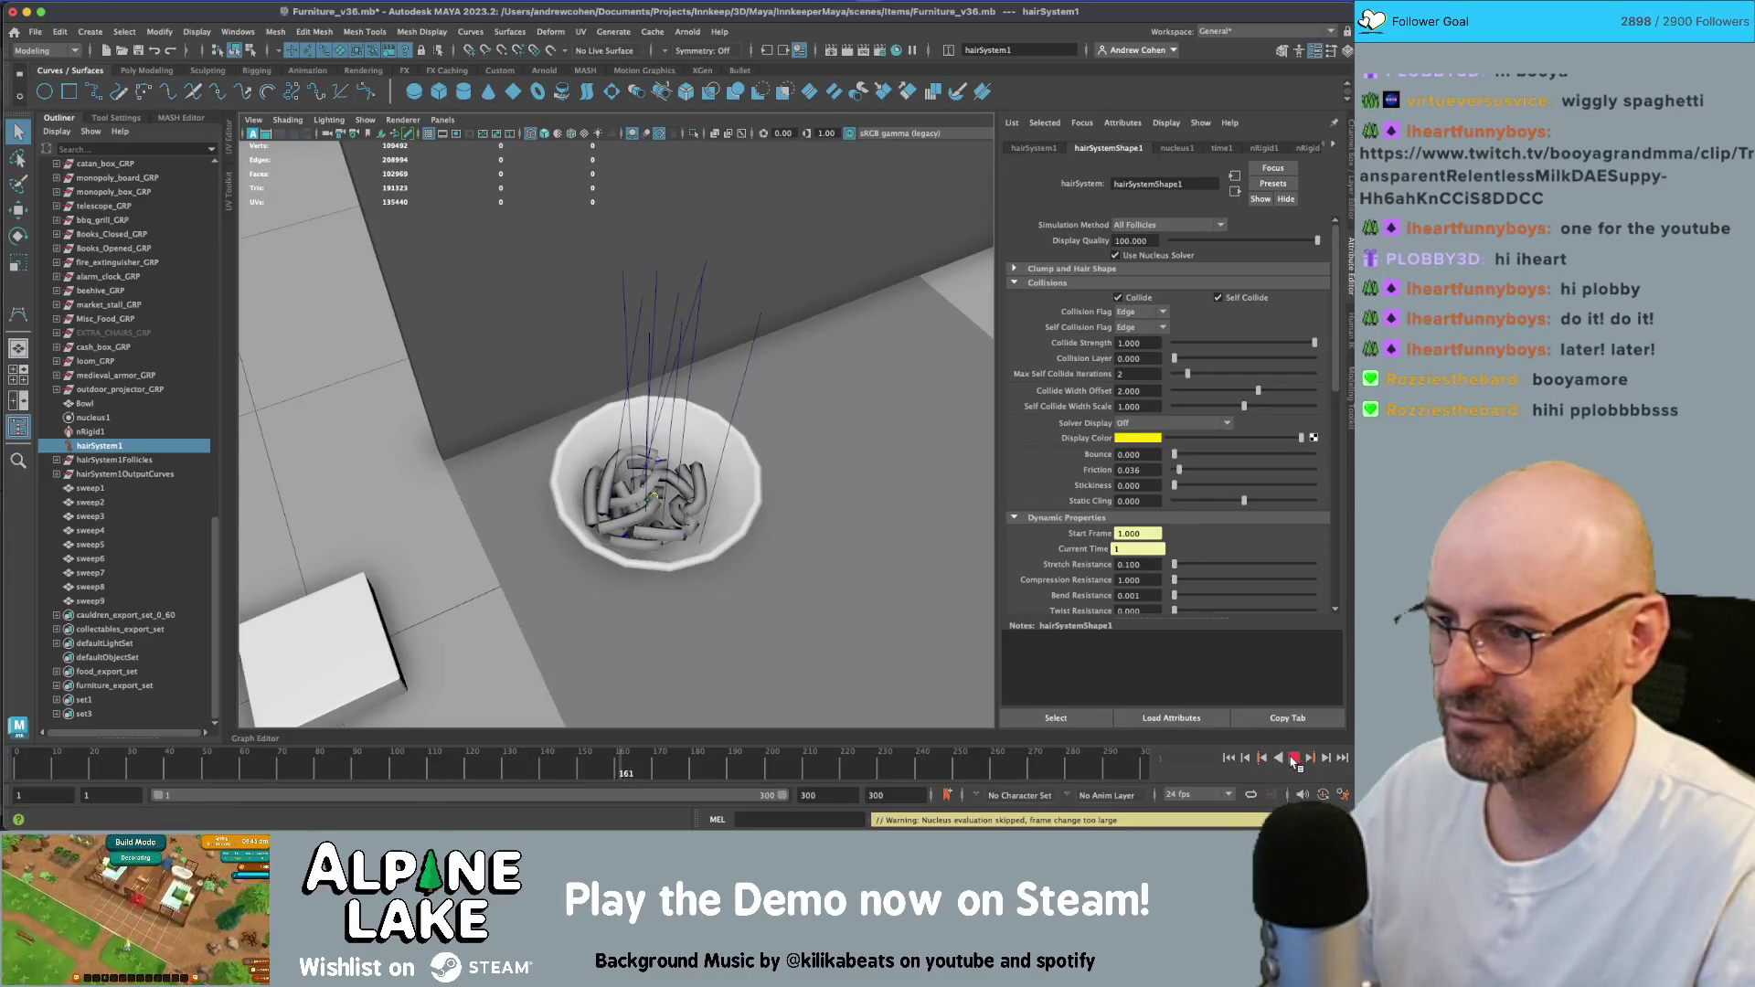
key("Escape")
- Duplicate the nine noodle tubes sweep1–sweep9 and move the copies out of the bowl
left_click(141, 489)
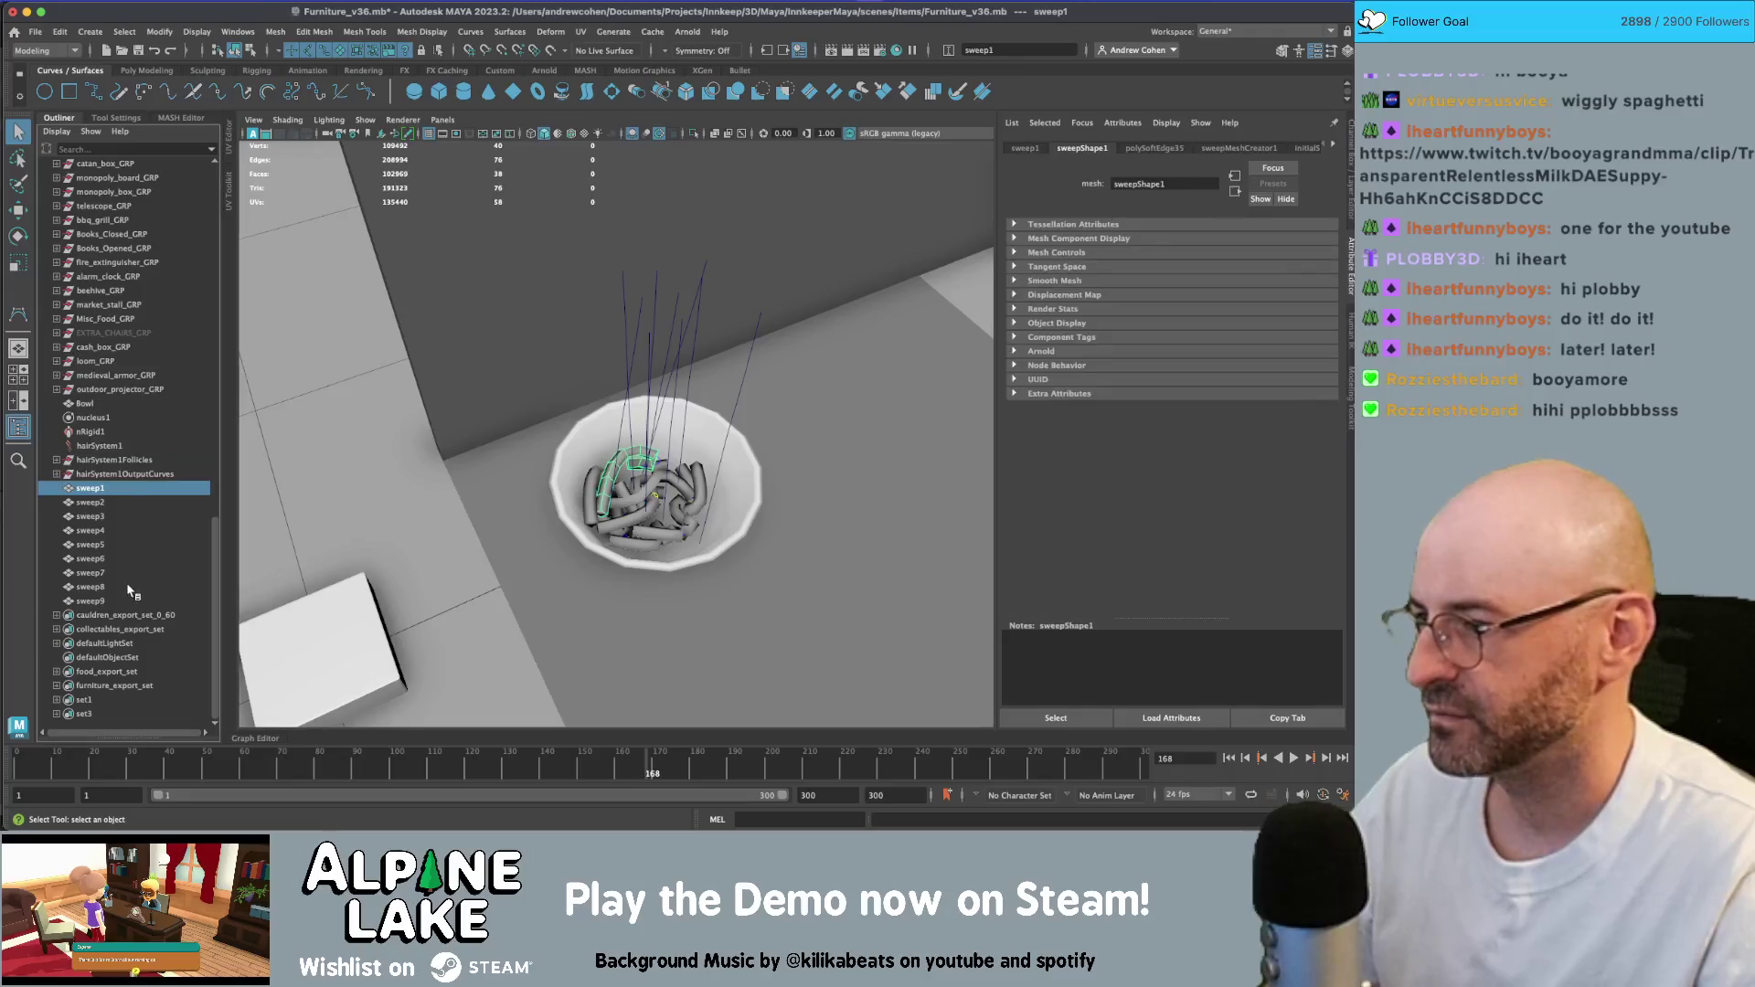
left_click(137, 601, "shift")
key("ctrl+d")
key("w")
left_click_drag(739, 502, 664, 501, "alt")
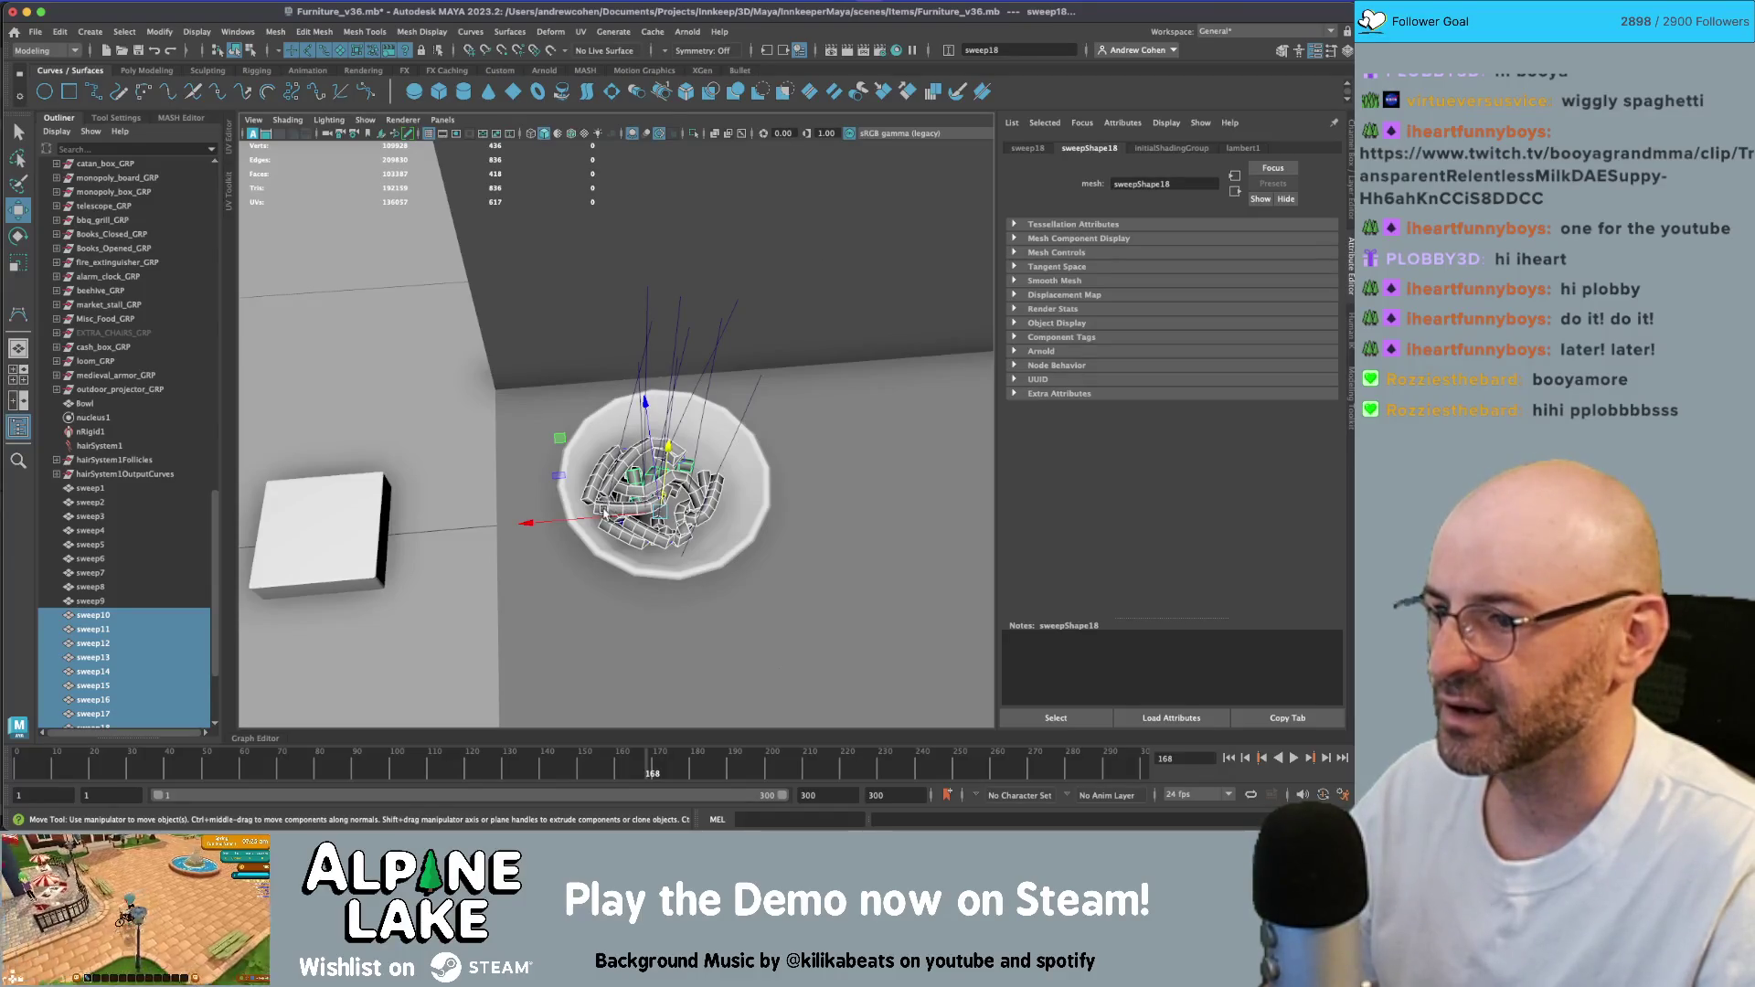
left_click_drag(604, 519, 802, 502)
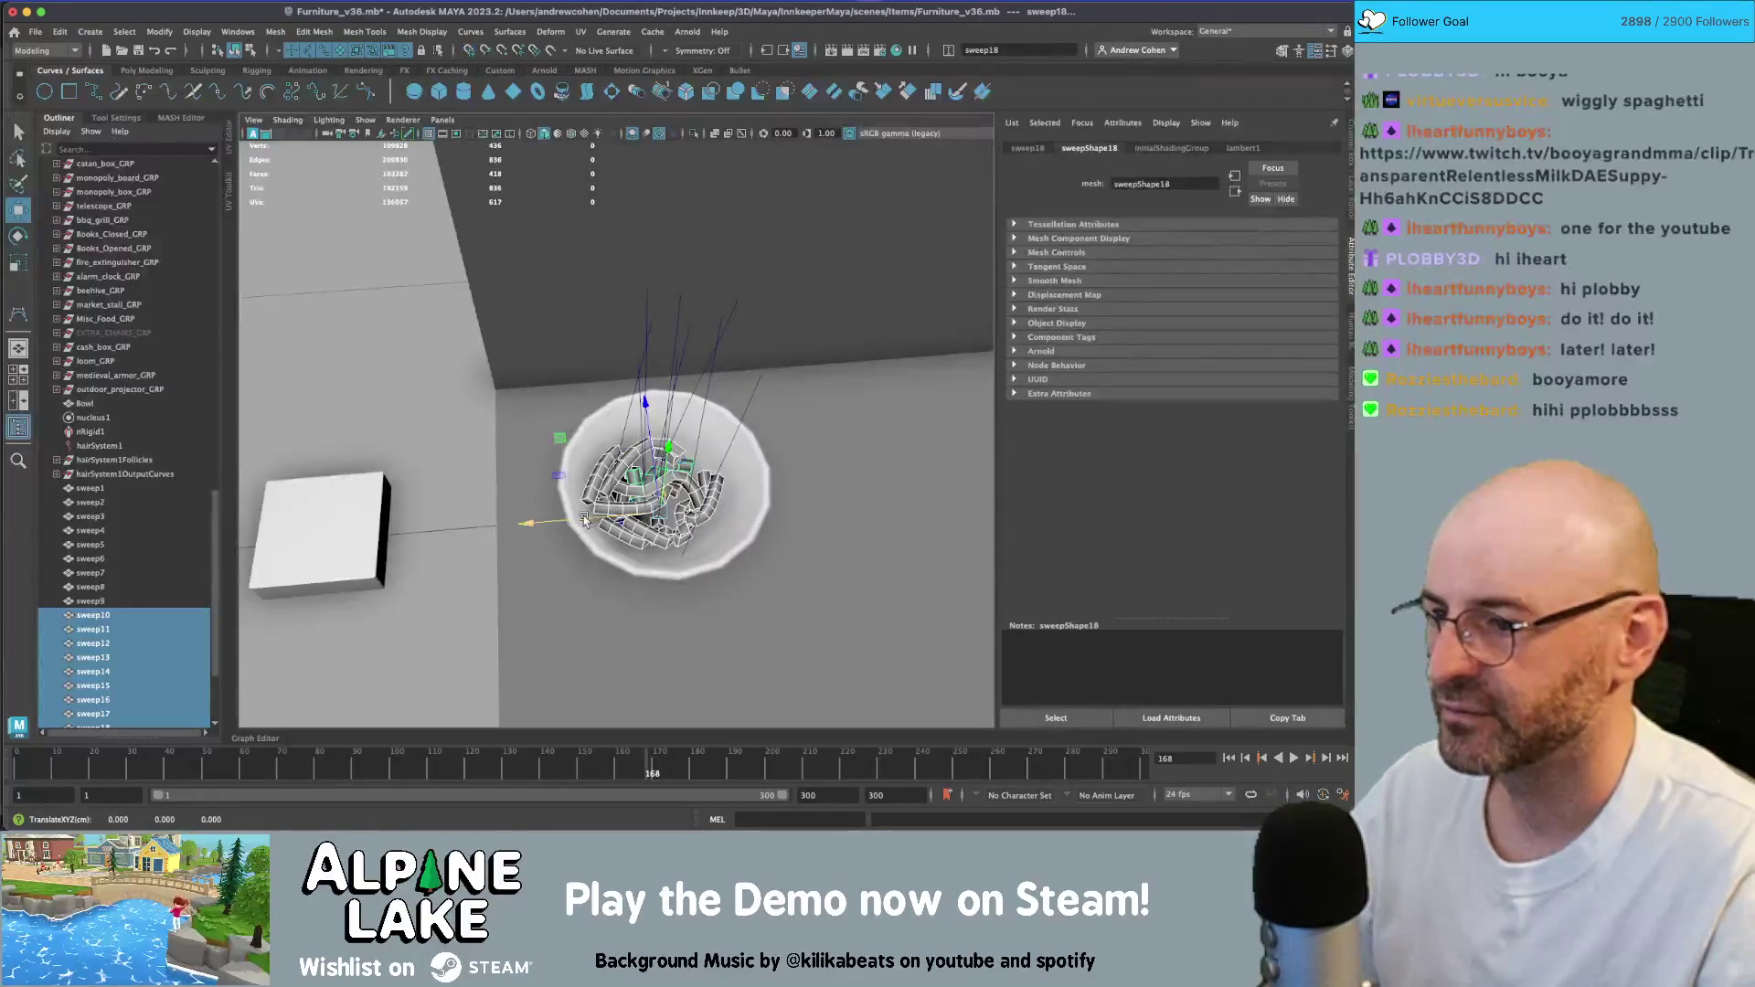
mouse_move(585, 519)
left_mouse_down()
mouse_move(823, 508)
mouse_move(679, 500)
left_mouse_up()
key("f")
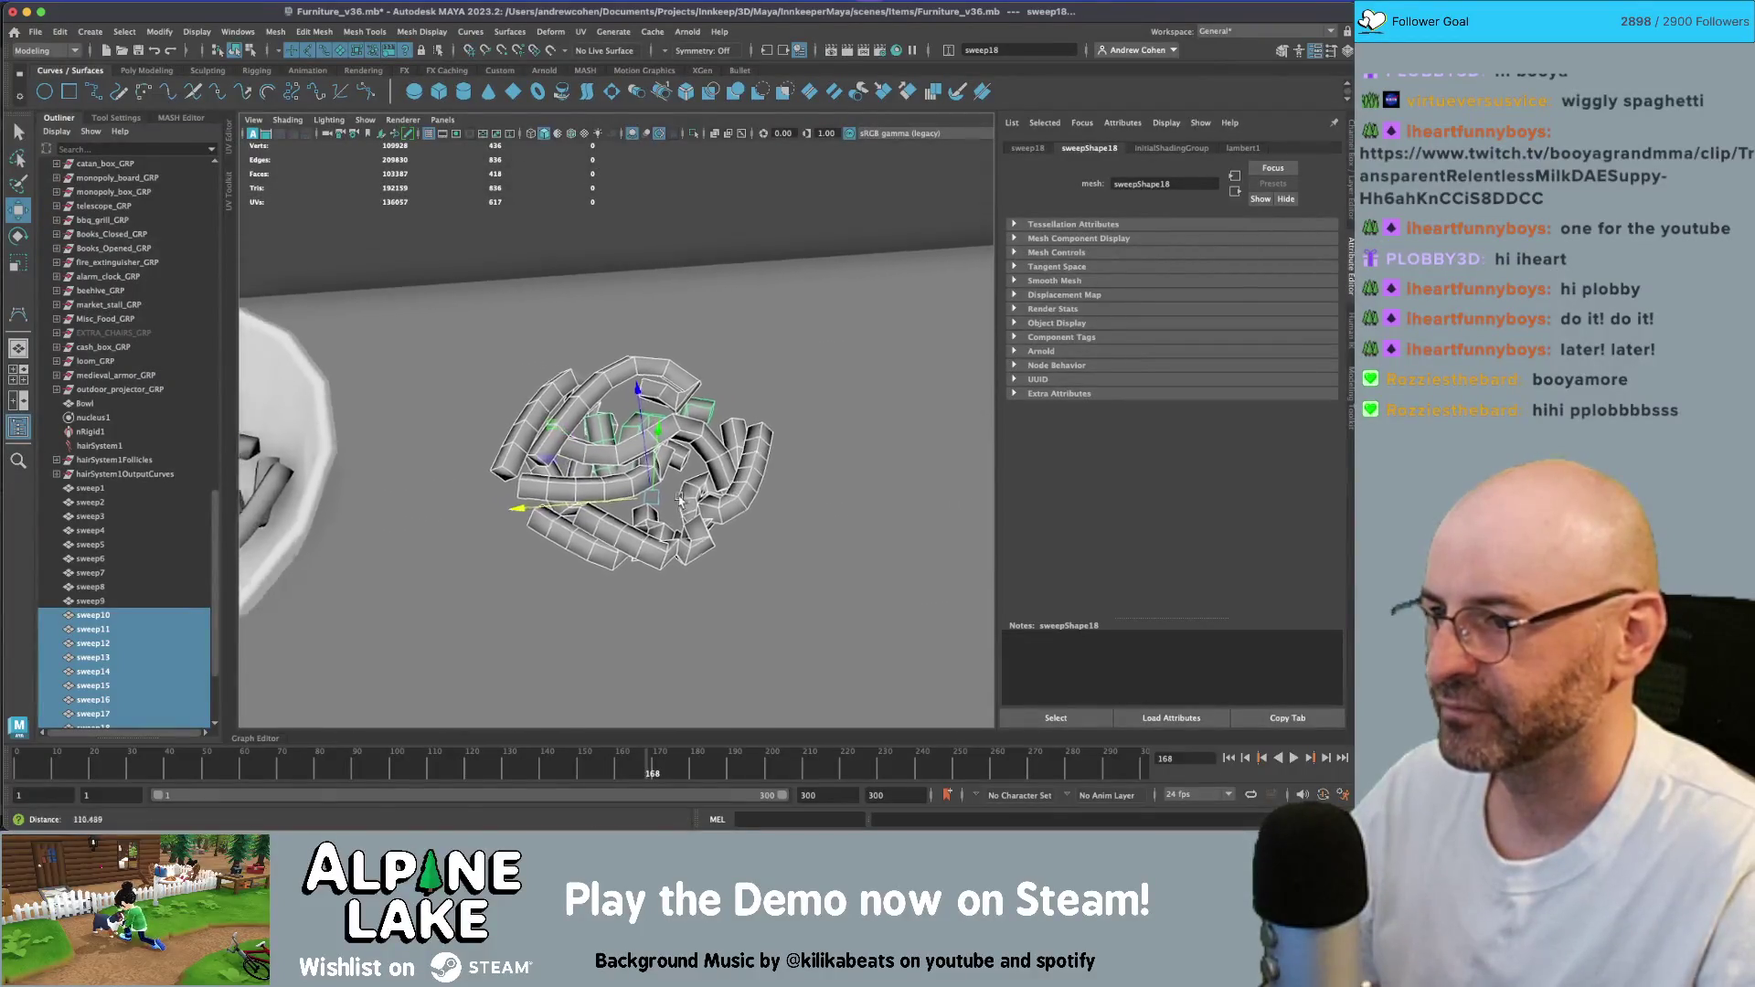
- Duplicate the moved copies again, rotate them -150° around Y, and shift them up and right
key("ctrl+d")
key("e")
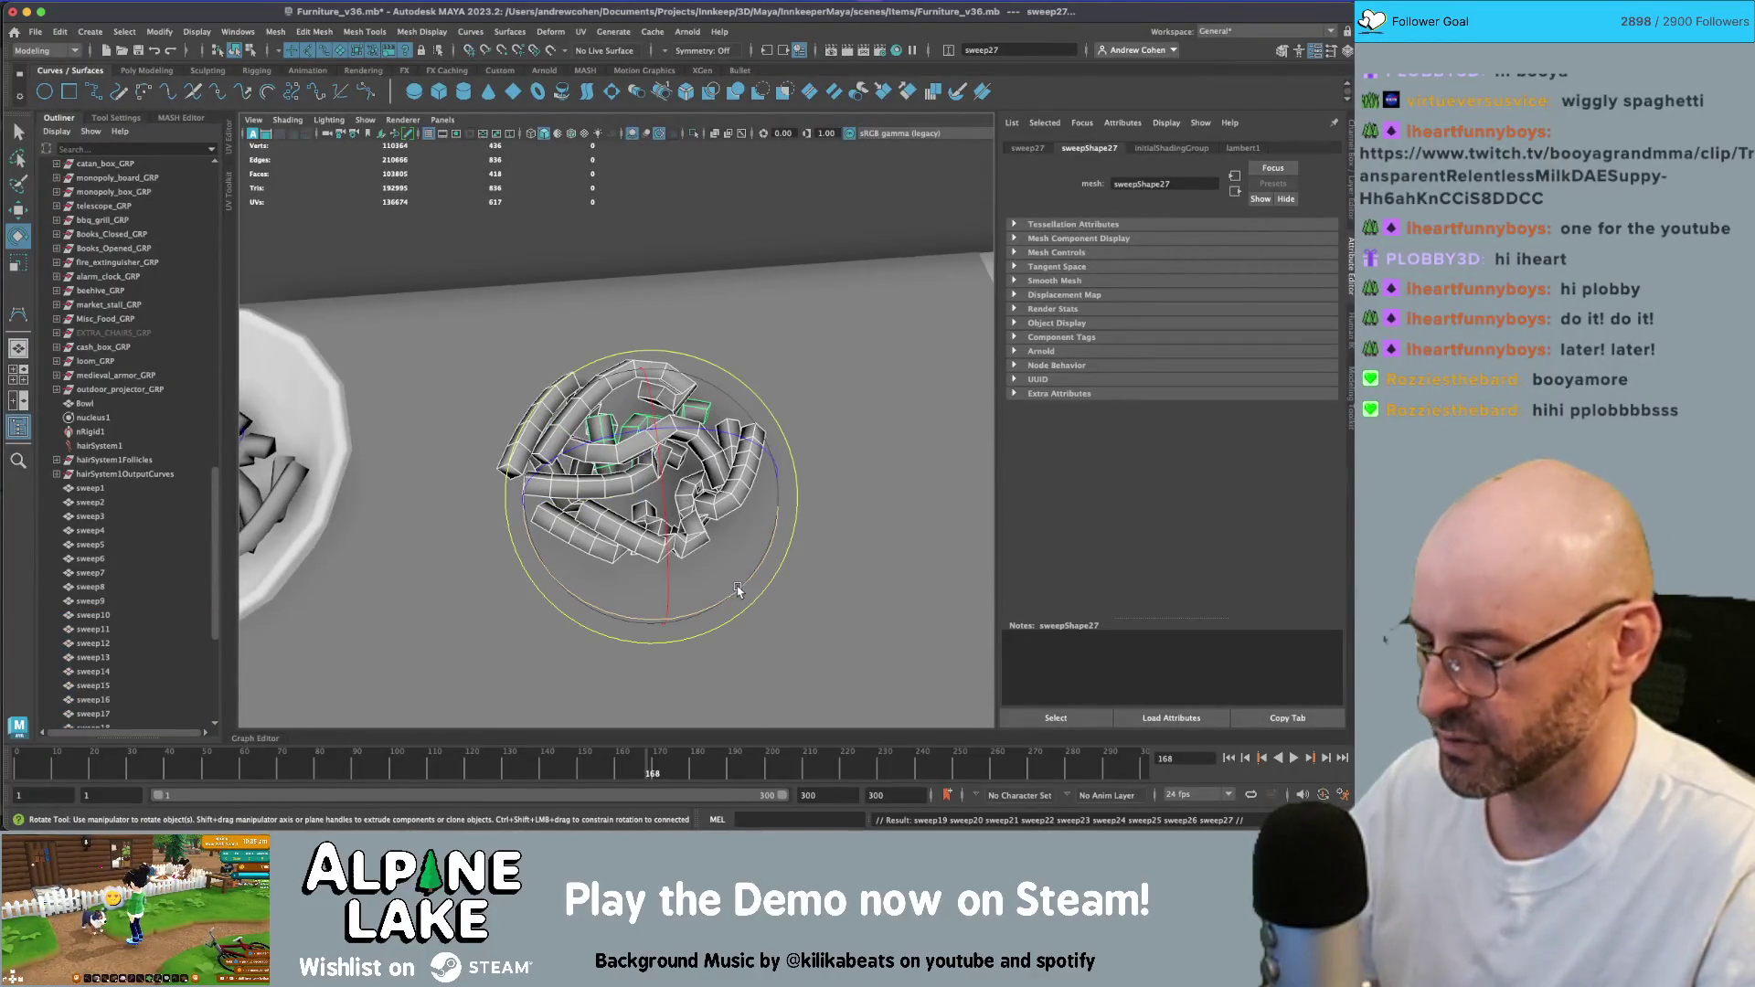
mouse_move(739, 590)
left_mouse_down()
mouse_move(631, 629)
mouse_move(491, 615)
mouse_move(592, 614)
left_mouse_up()
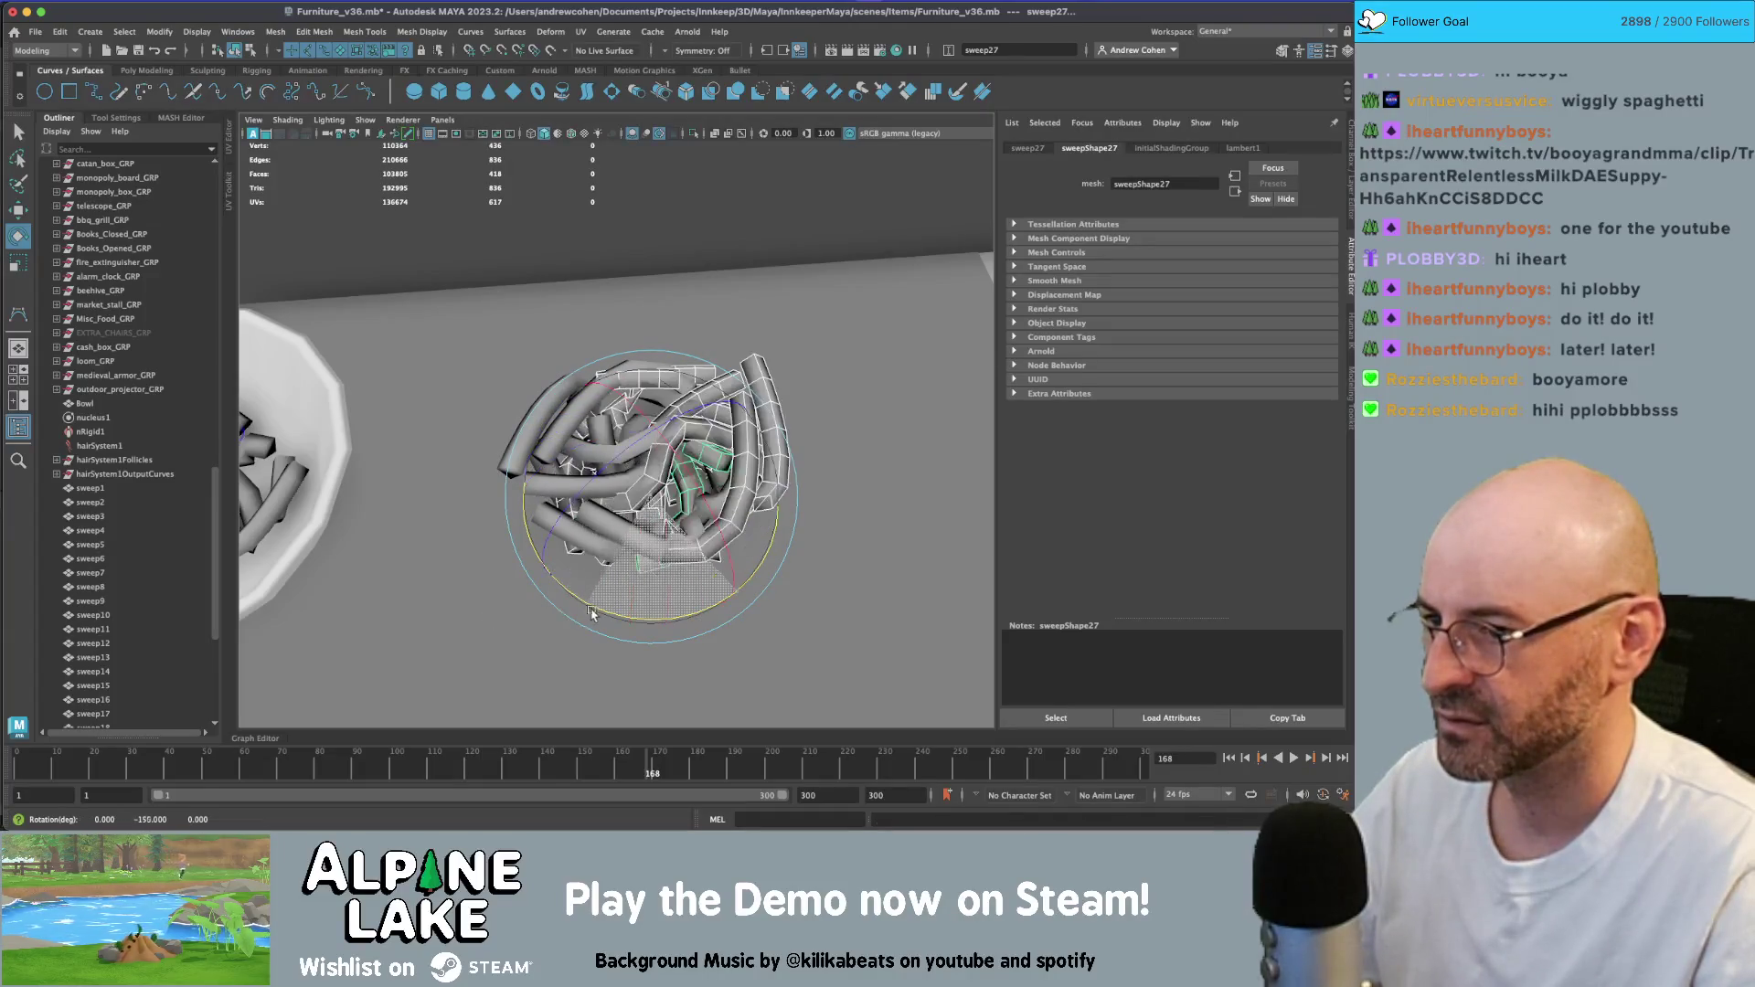
key("w")
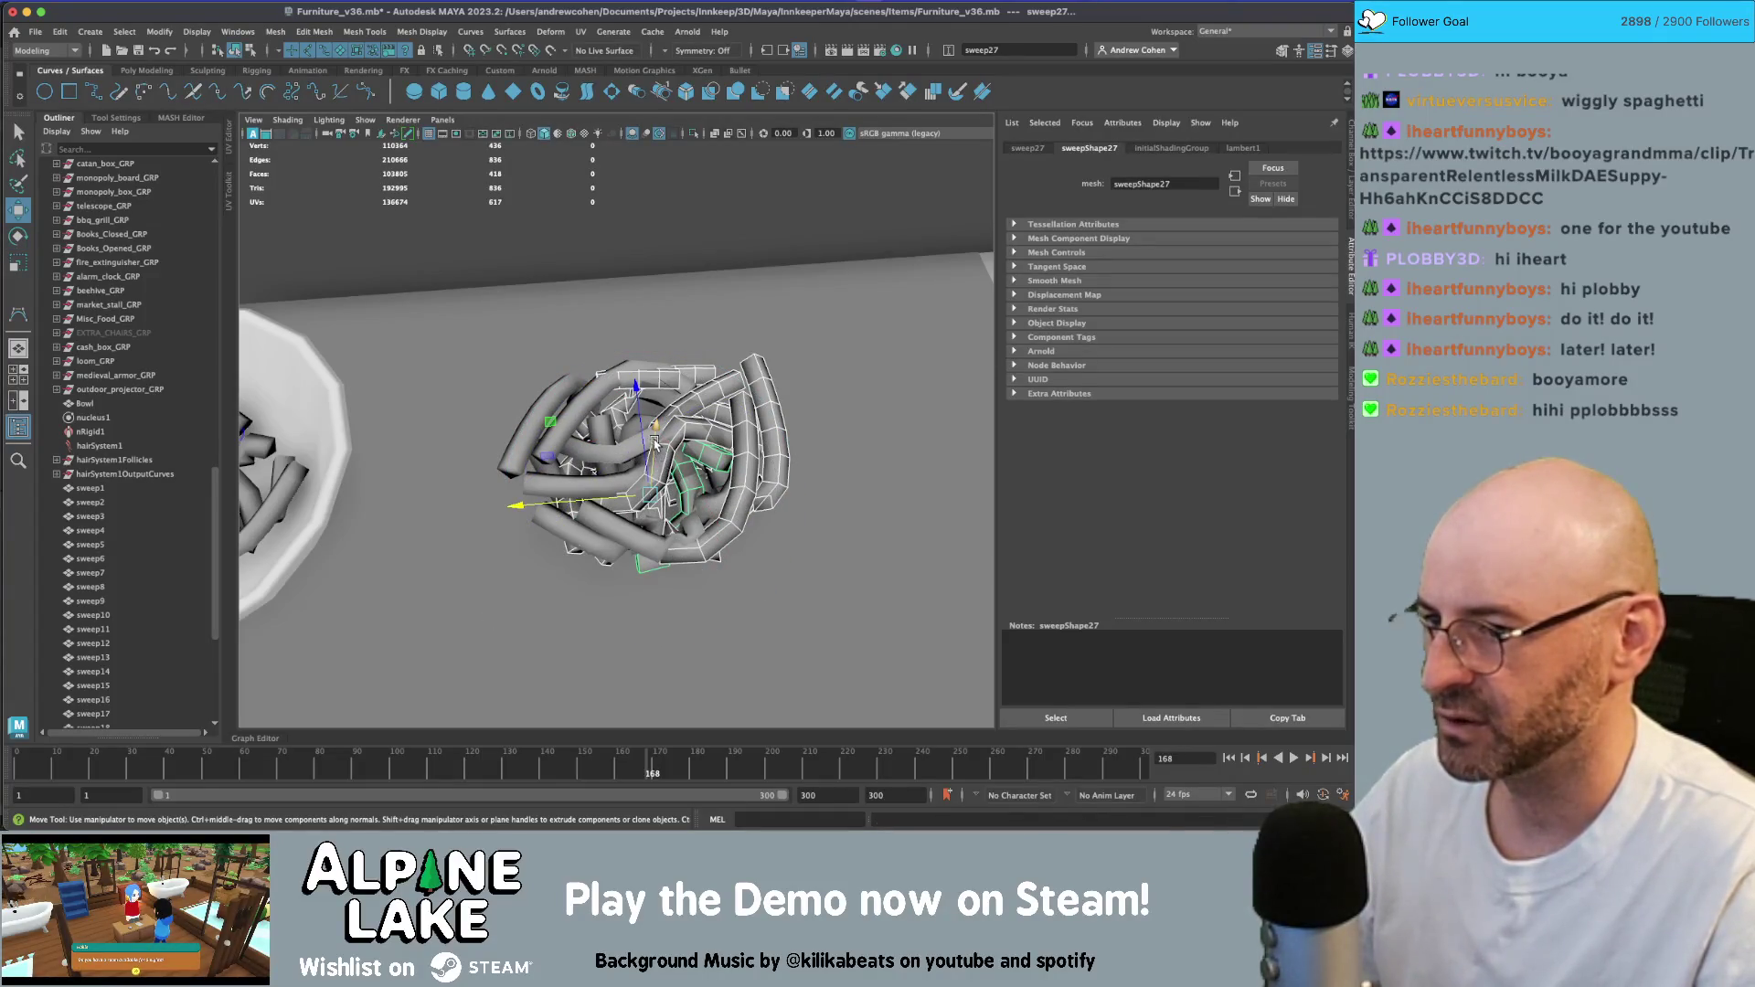
mouse_move(654, 443)
left_mouse_down()
mouse_move(674, 402)
mouse_move(616, 473)
mouse_move(450, 408)
mouse_move(655, 372)
mouse_move(627, 429)
mouse_move(666, 461)
left_mouse_up()
key("q")
left_click(675, 402)
- Select noodle tubes sweep20, sweep14 and sweep27 and view the bowl with the loose noodles
left_click(627, 430)
left_click(666, 462)
key("r")
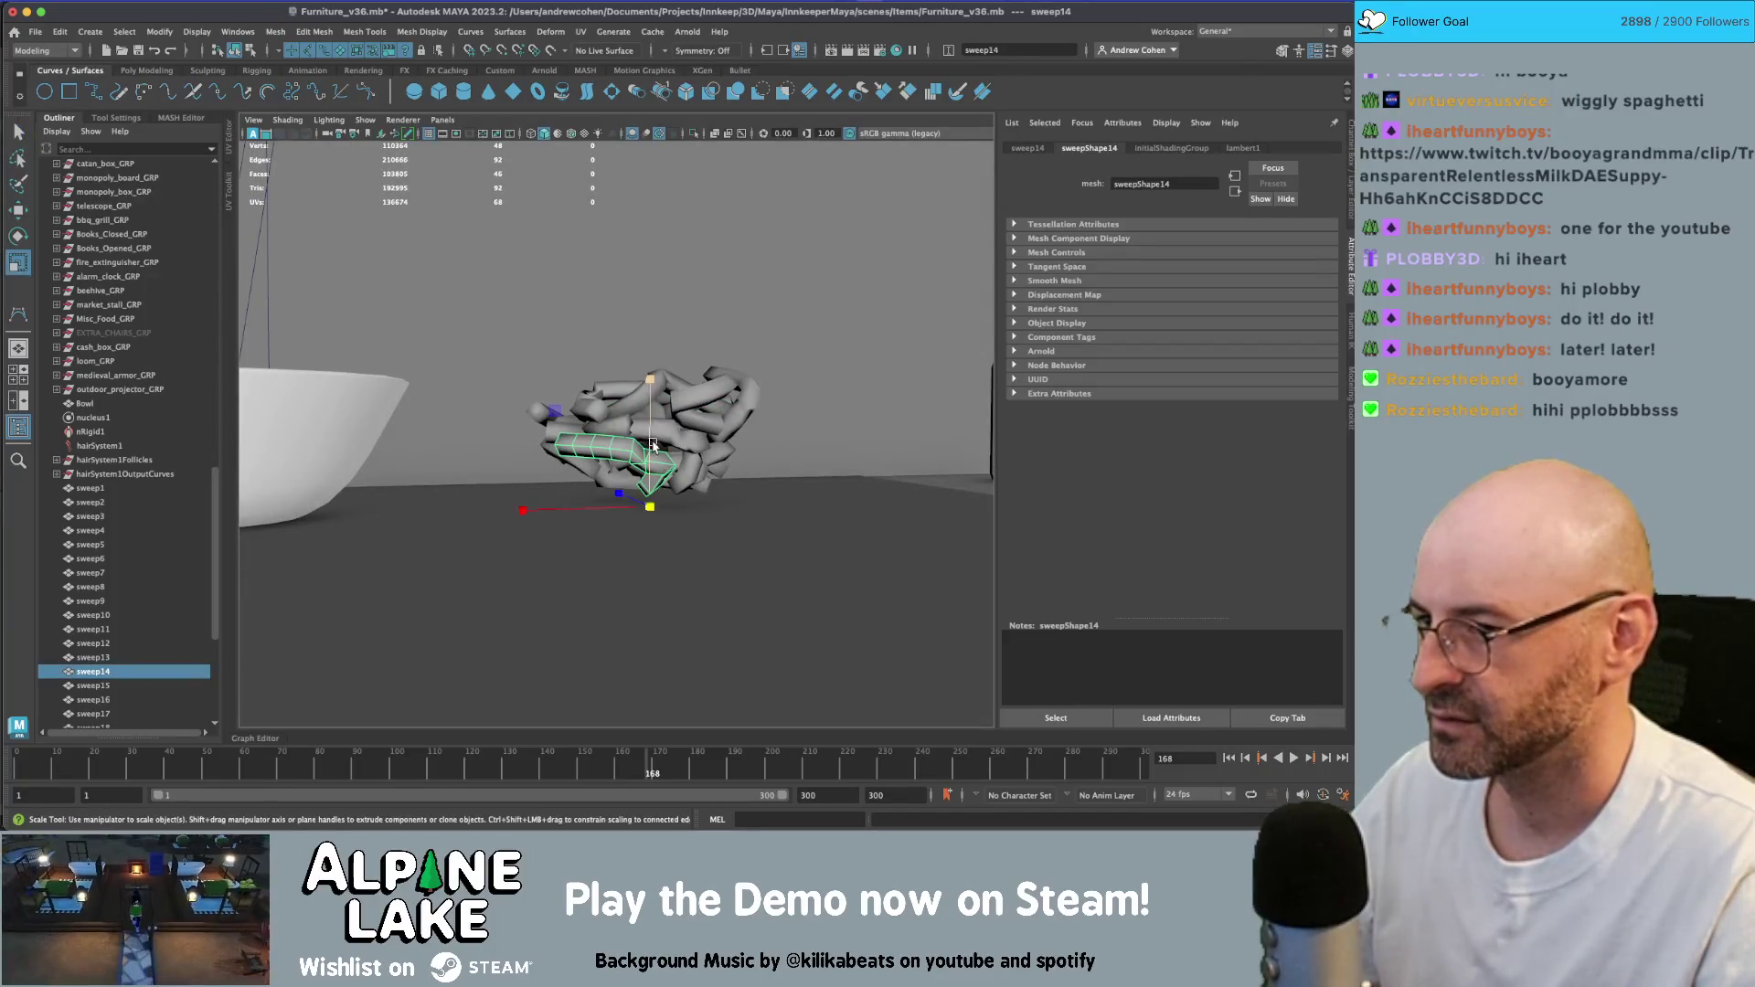
scroll(102, 515, "down", 6)
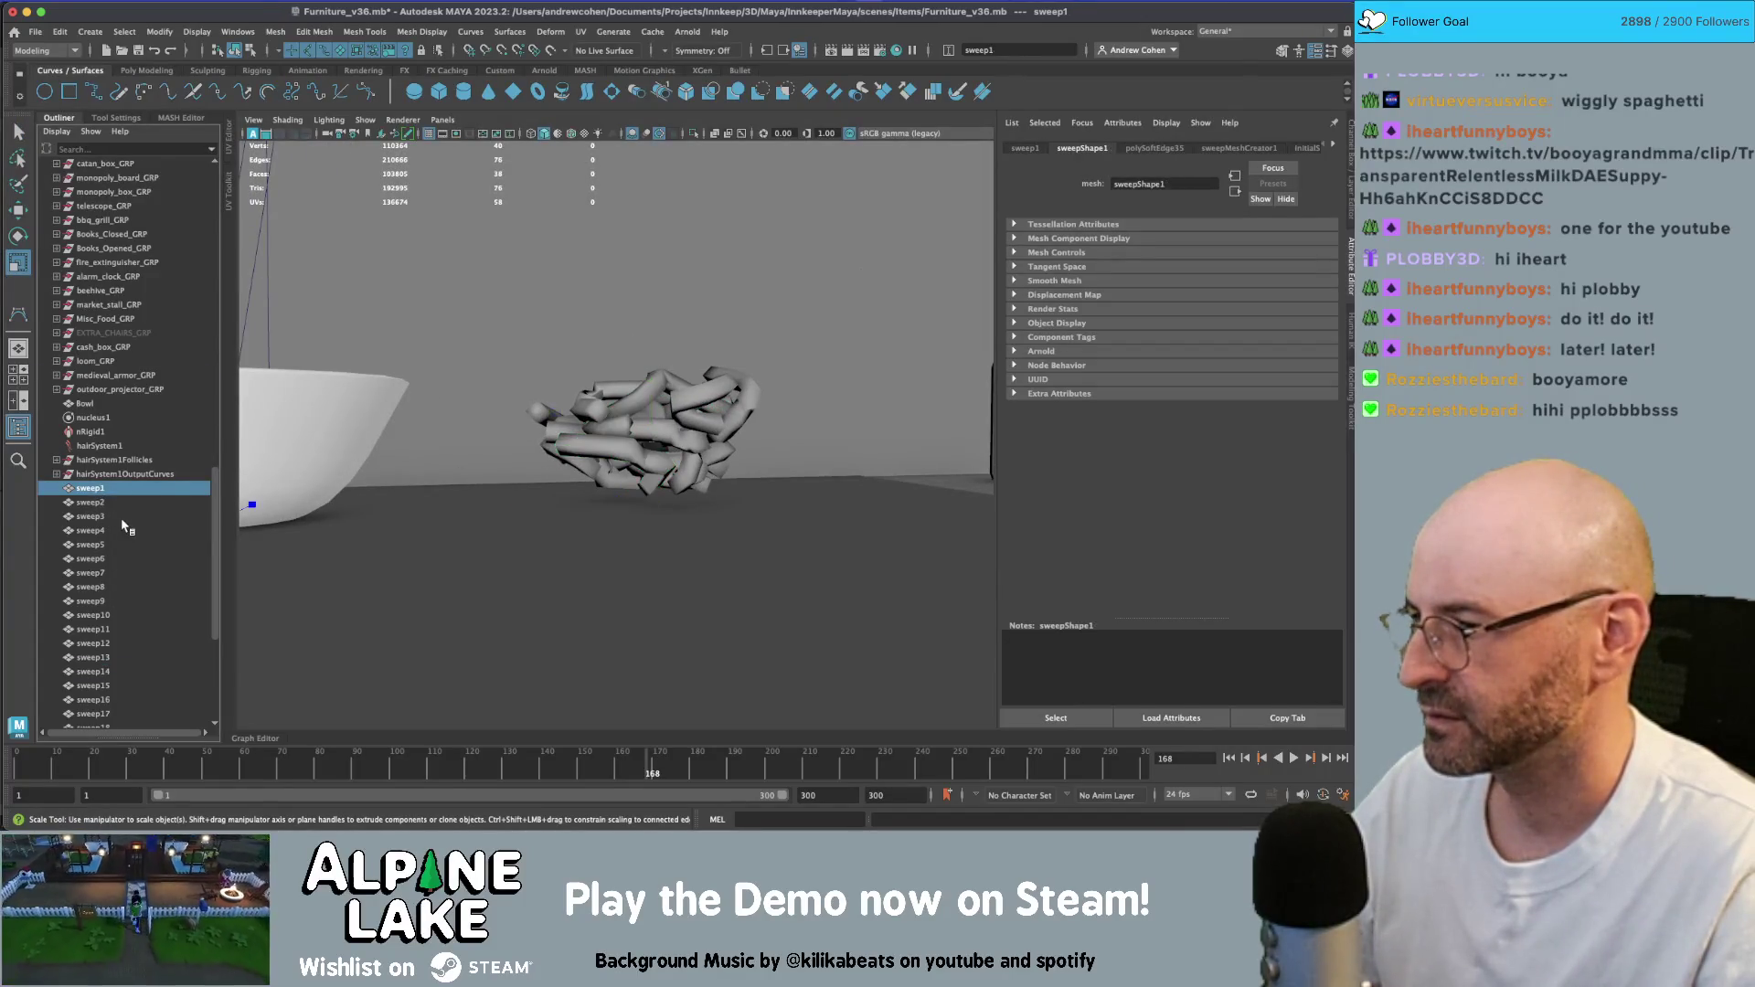
left_click(99, 601)
scroll(512, 429, "down", 3)
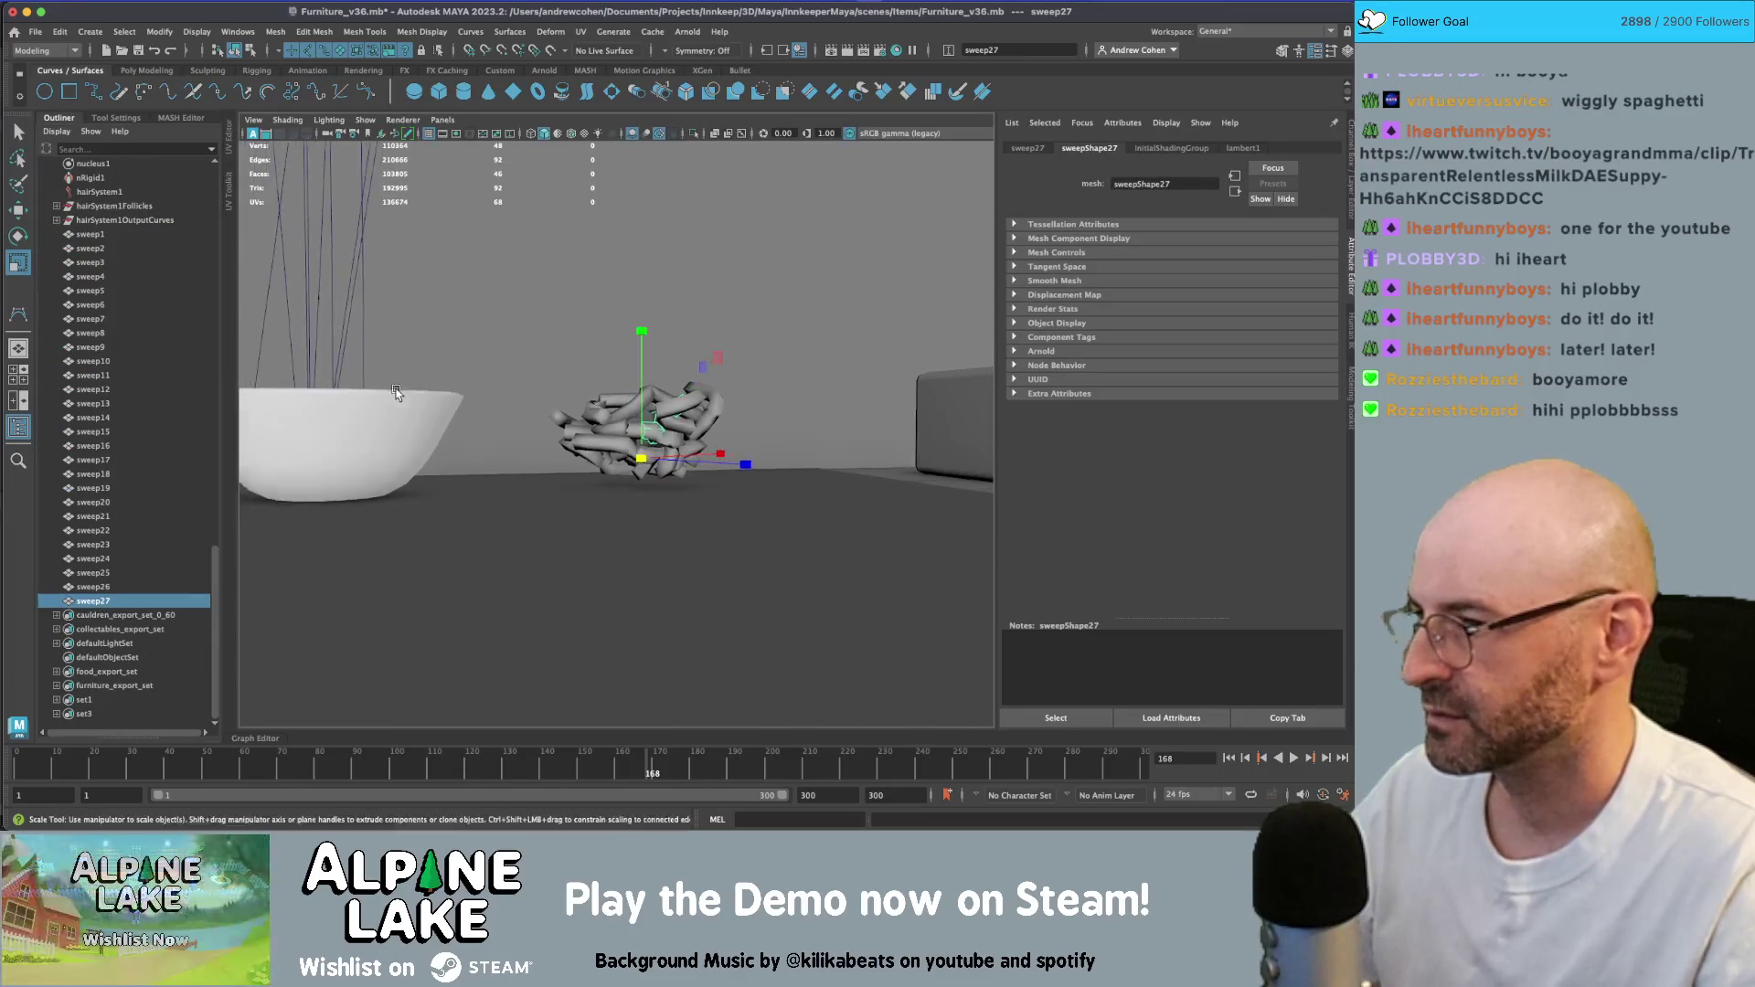
left_click_drag(512, 439, 491, 514, "alt")
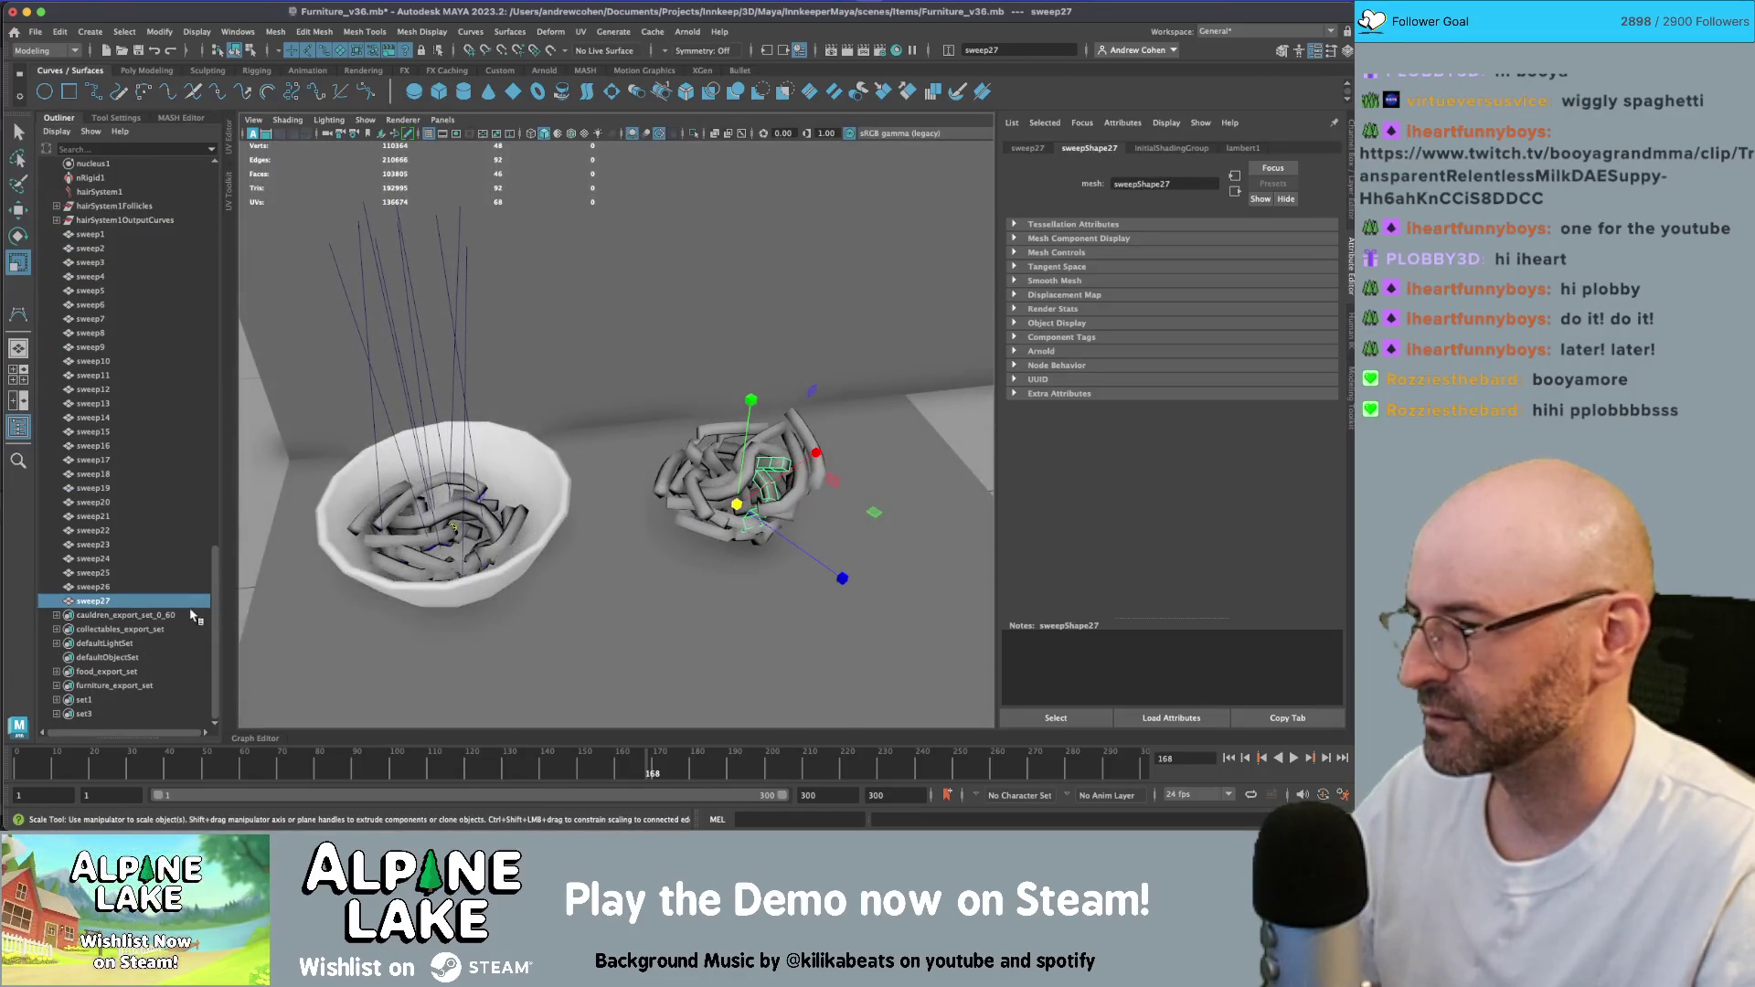
- Undo the second duplication and the move, returning the copies to the bowl
key("z")
key("z")
key("z")
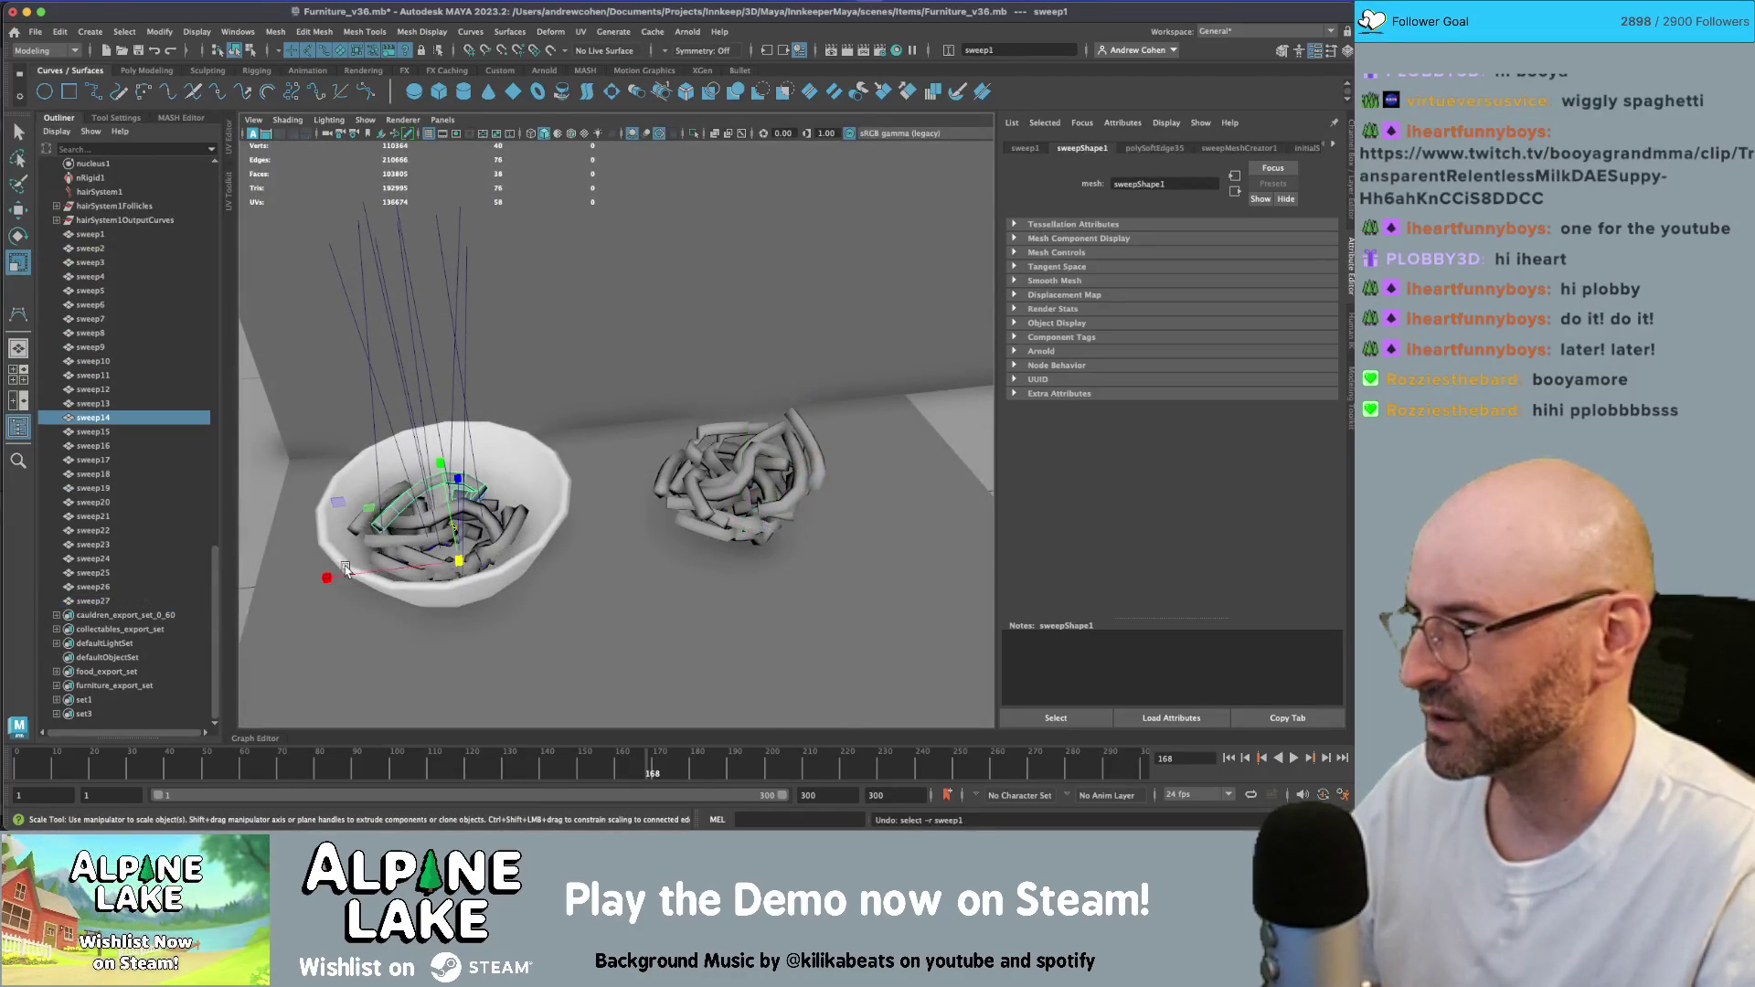
key("z")
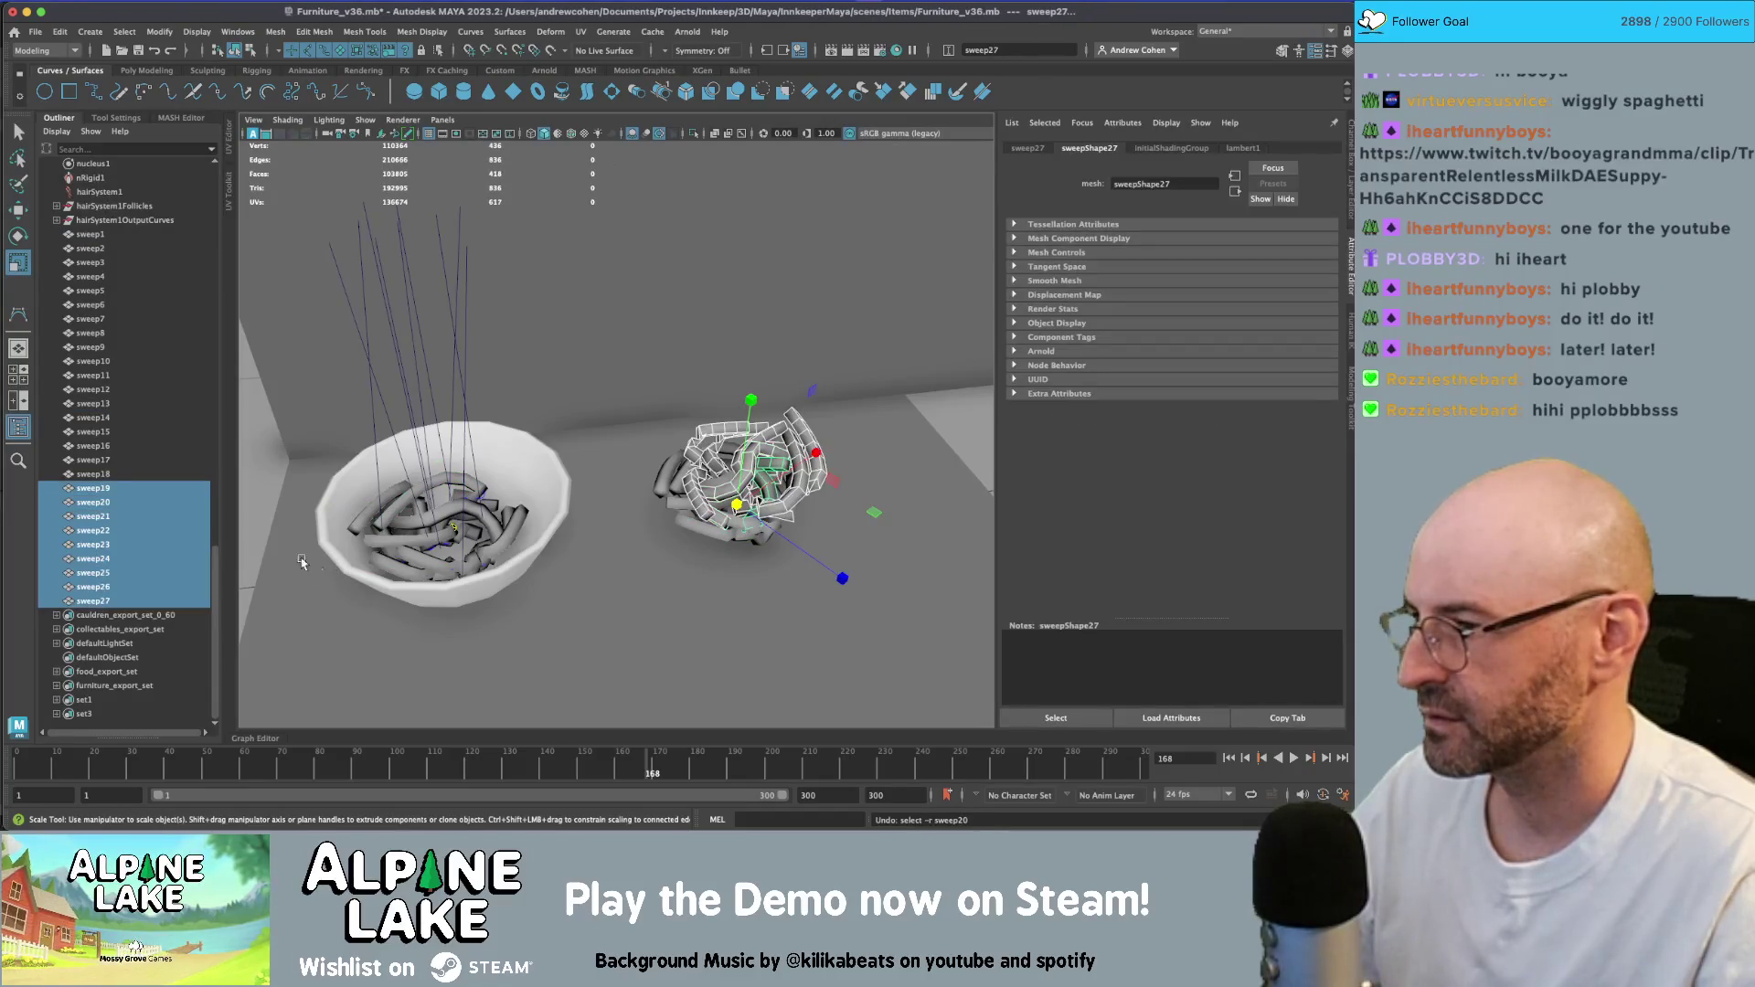
key("z")
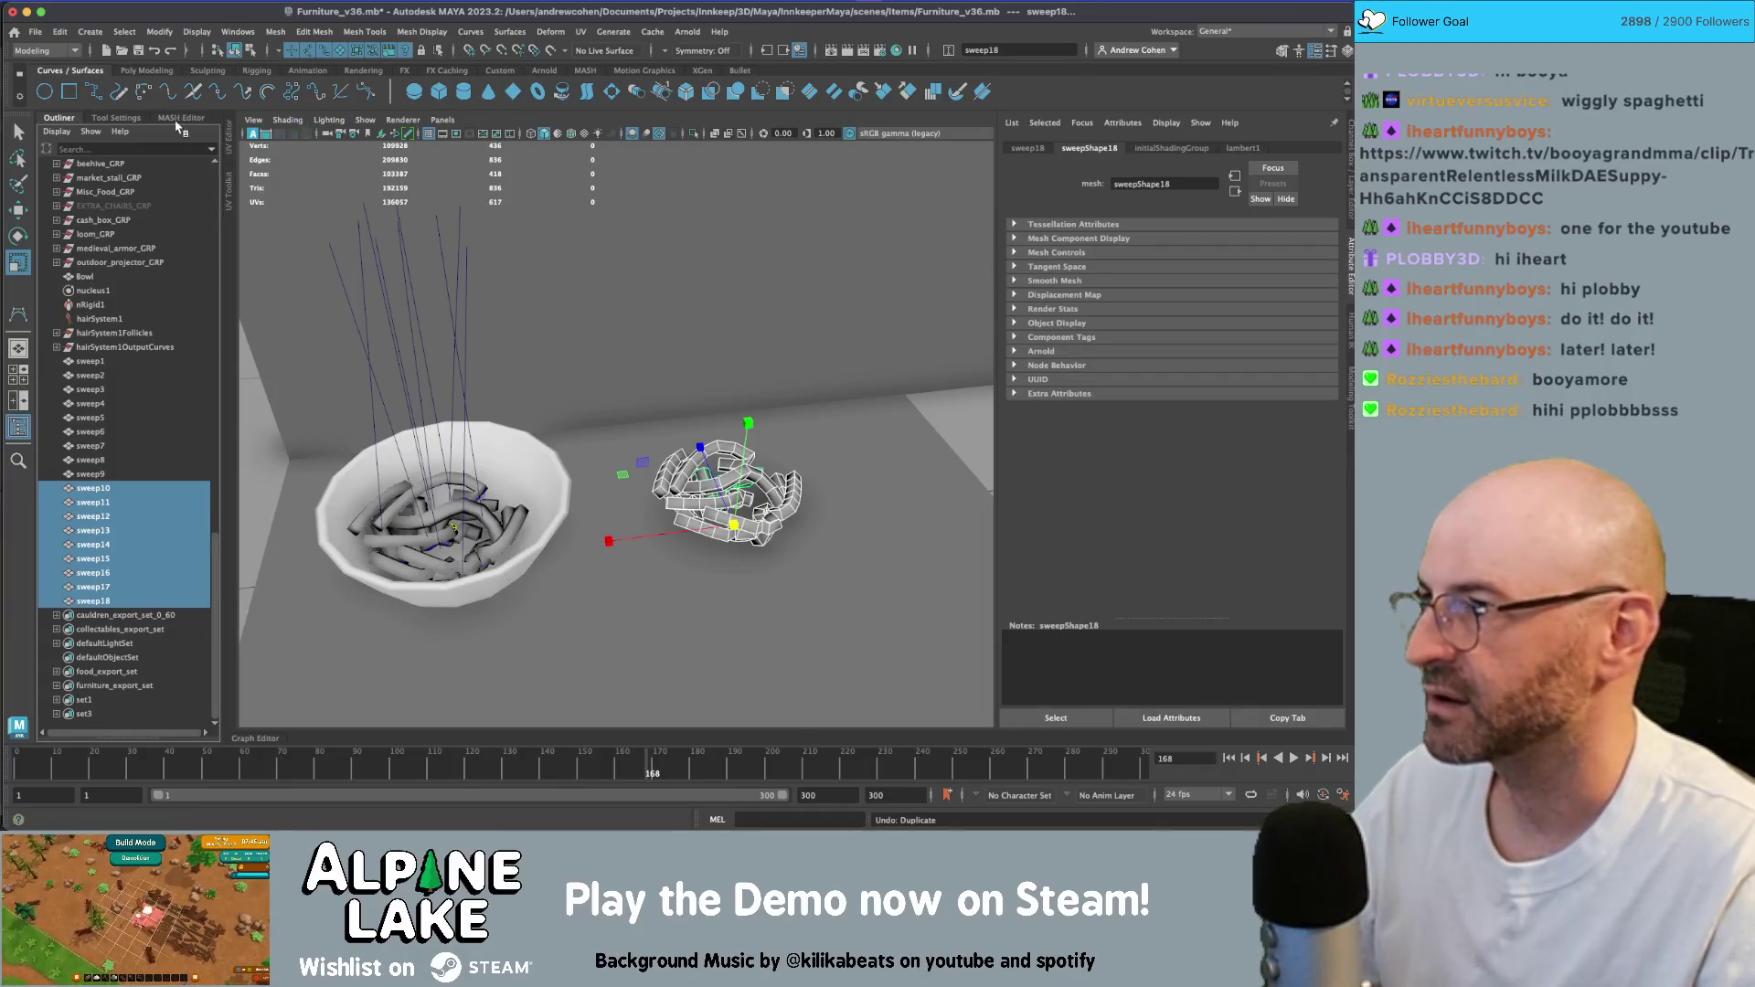
key("z")
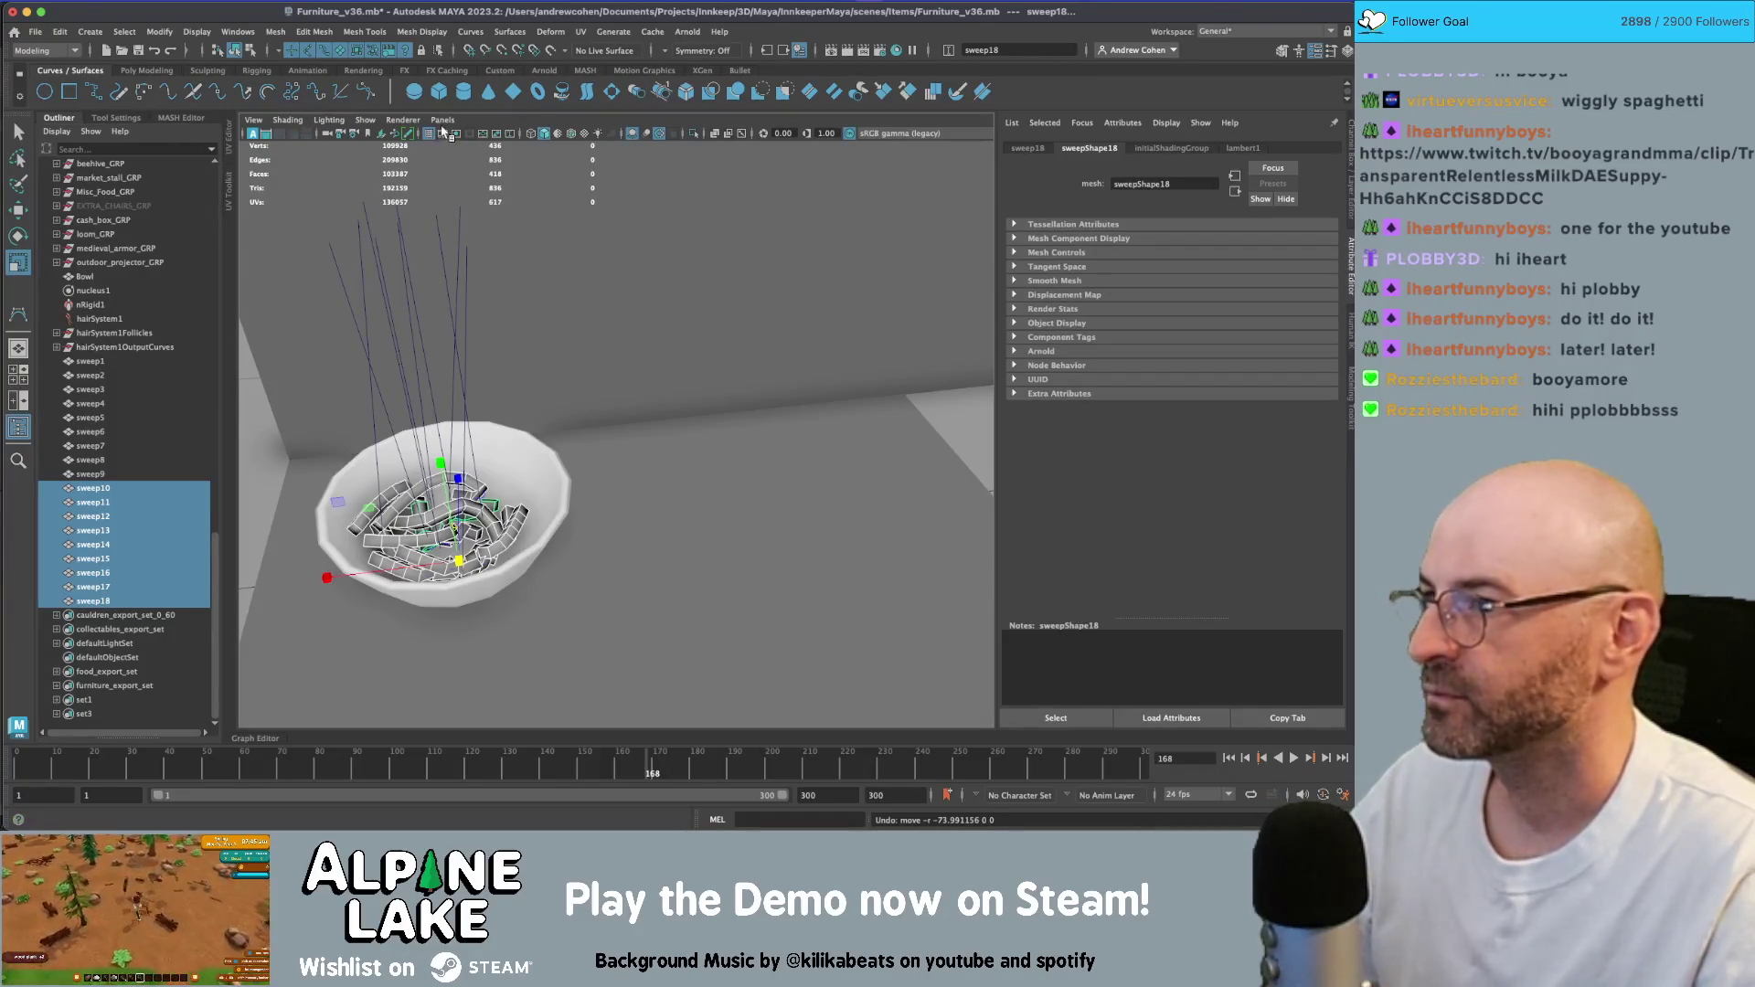
left_click(151, 73)
- Combine the copied tubes into one mesh, duplicate it, and move both meshes to X -100
left_click(559, 91)
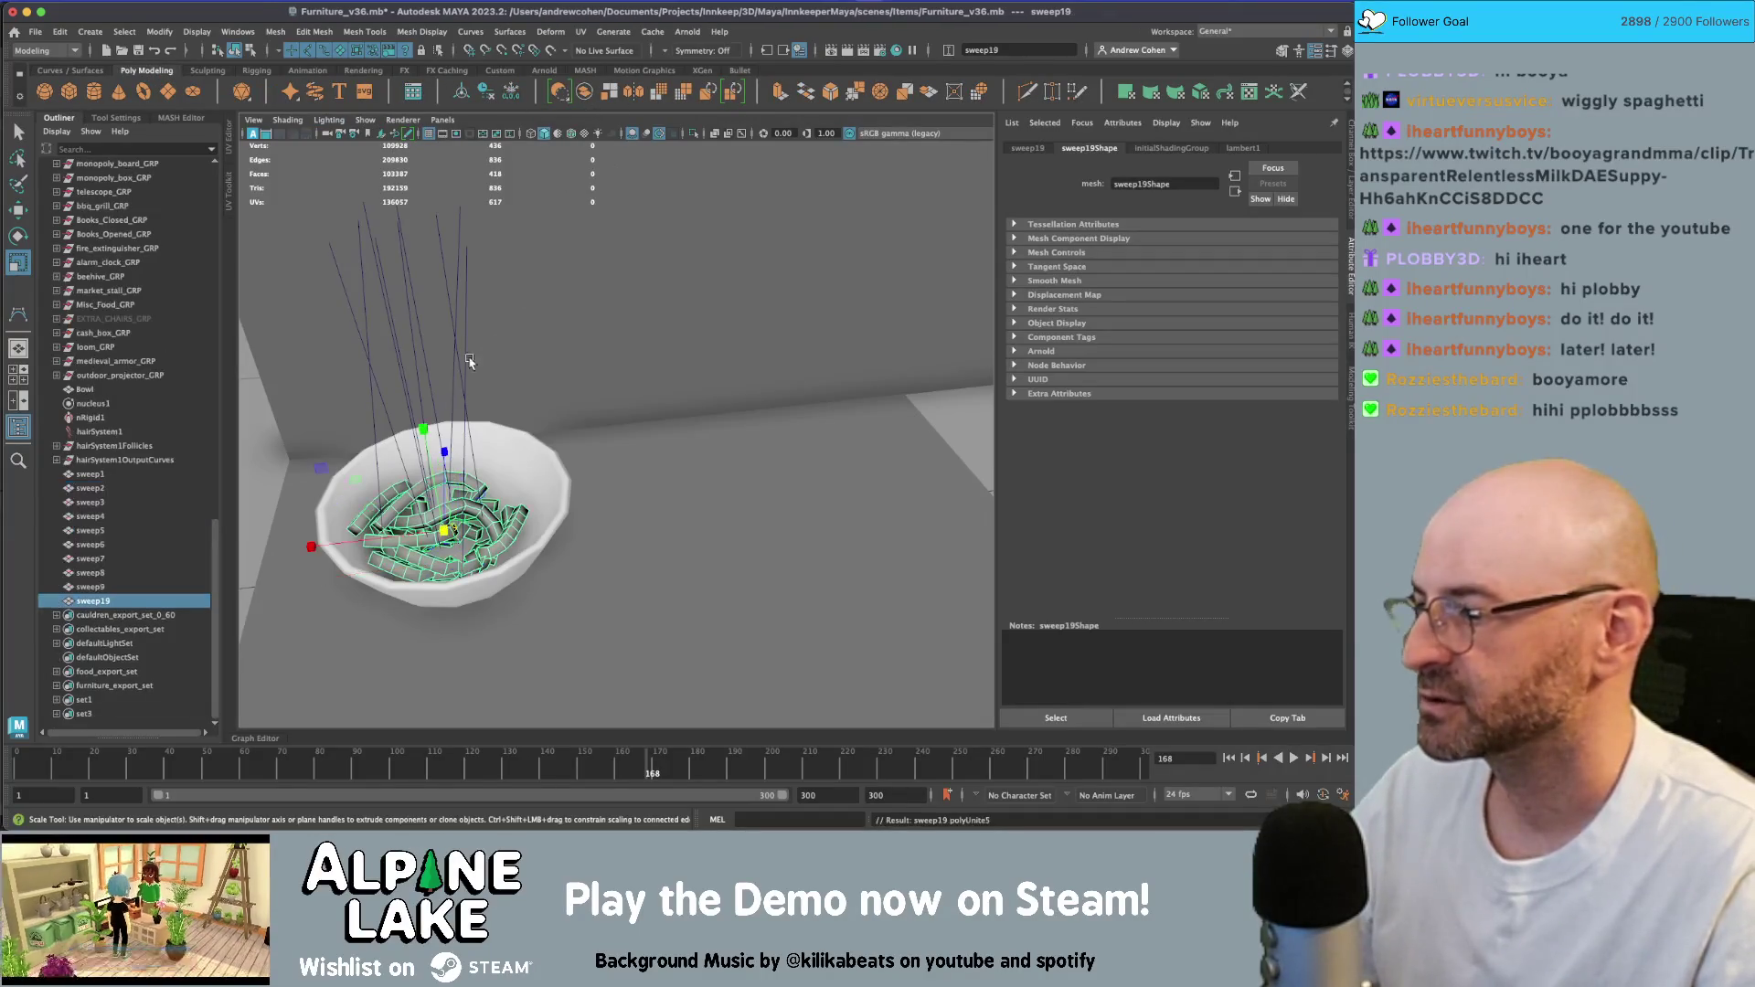
key("ctrl+d")
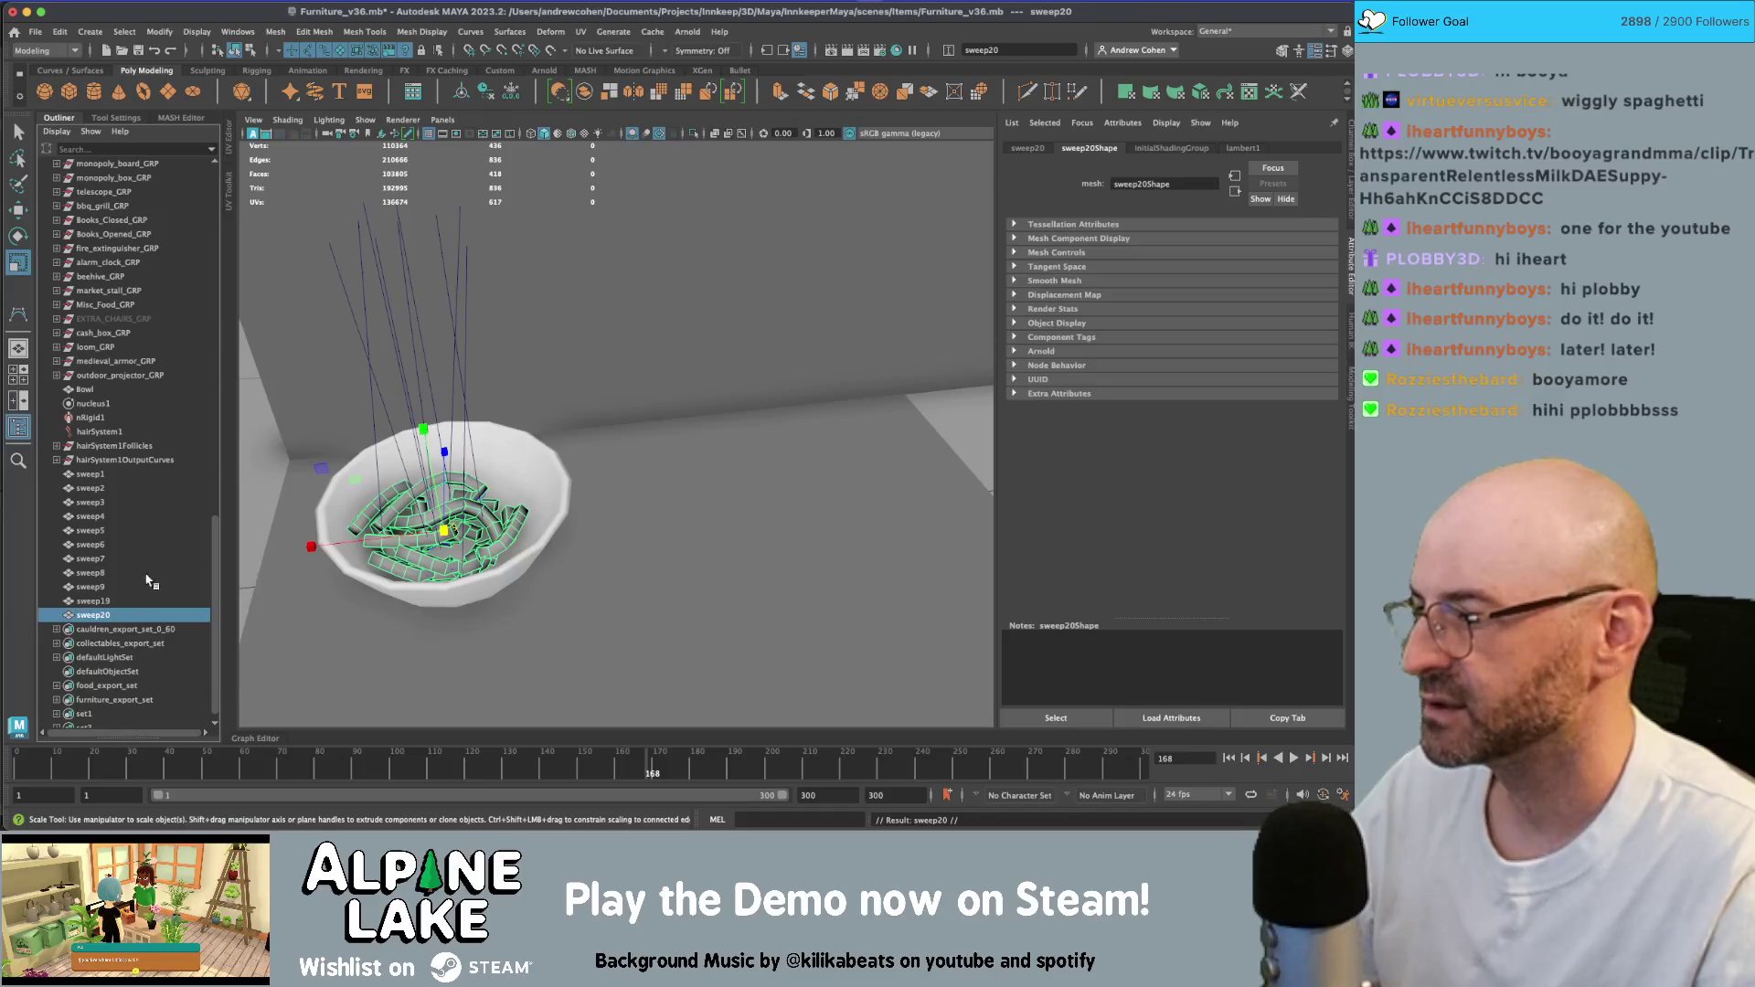
left_click(92, 601, "shift")
key("w")
left_click_drag(384, 538, 660, 515)
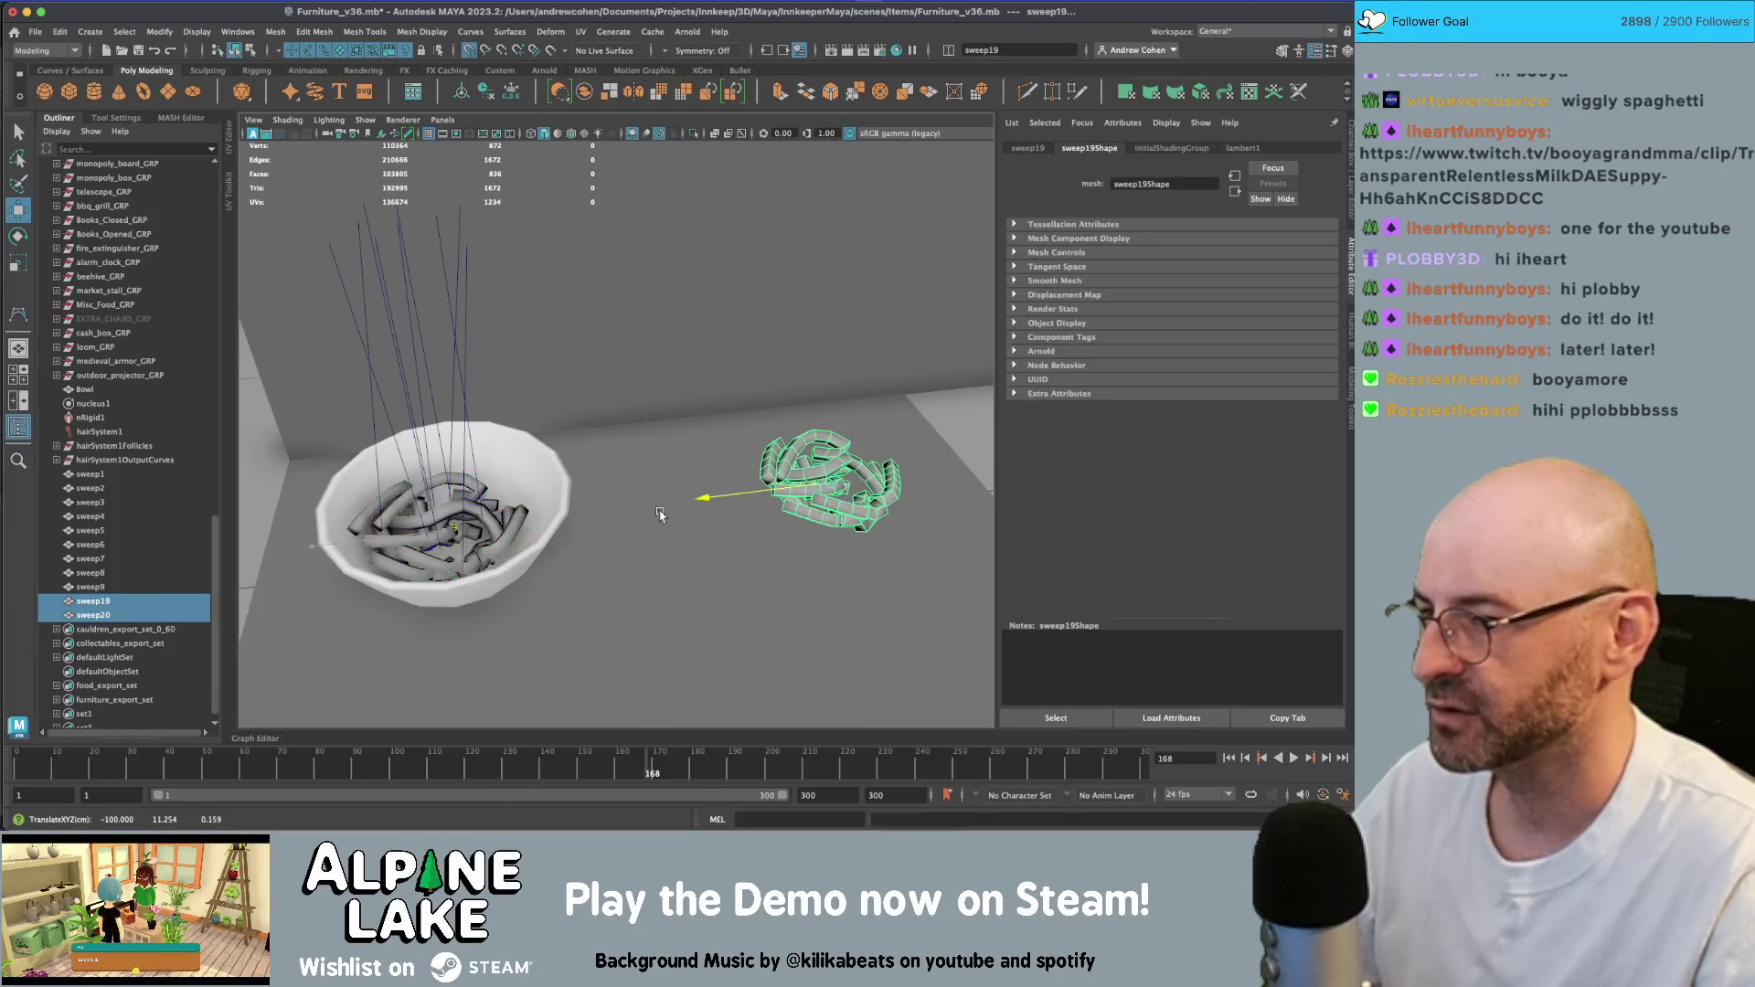
- Rotate the sweep20 noodle copy to -86.5 degrees around Y
left_click(122, 615)
key("e")
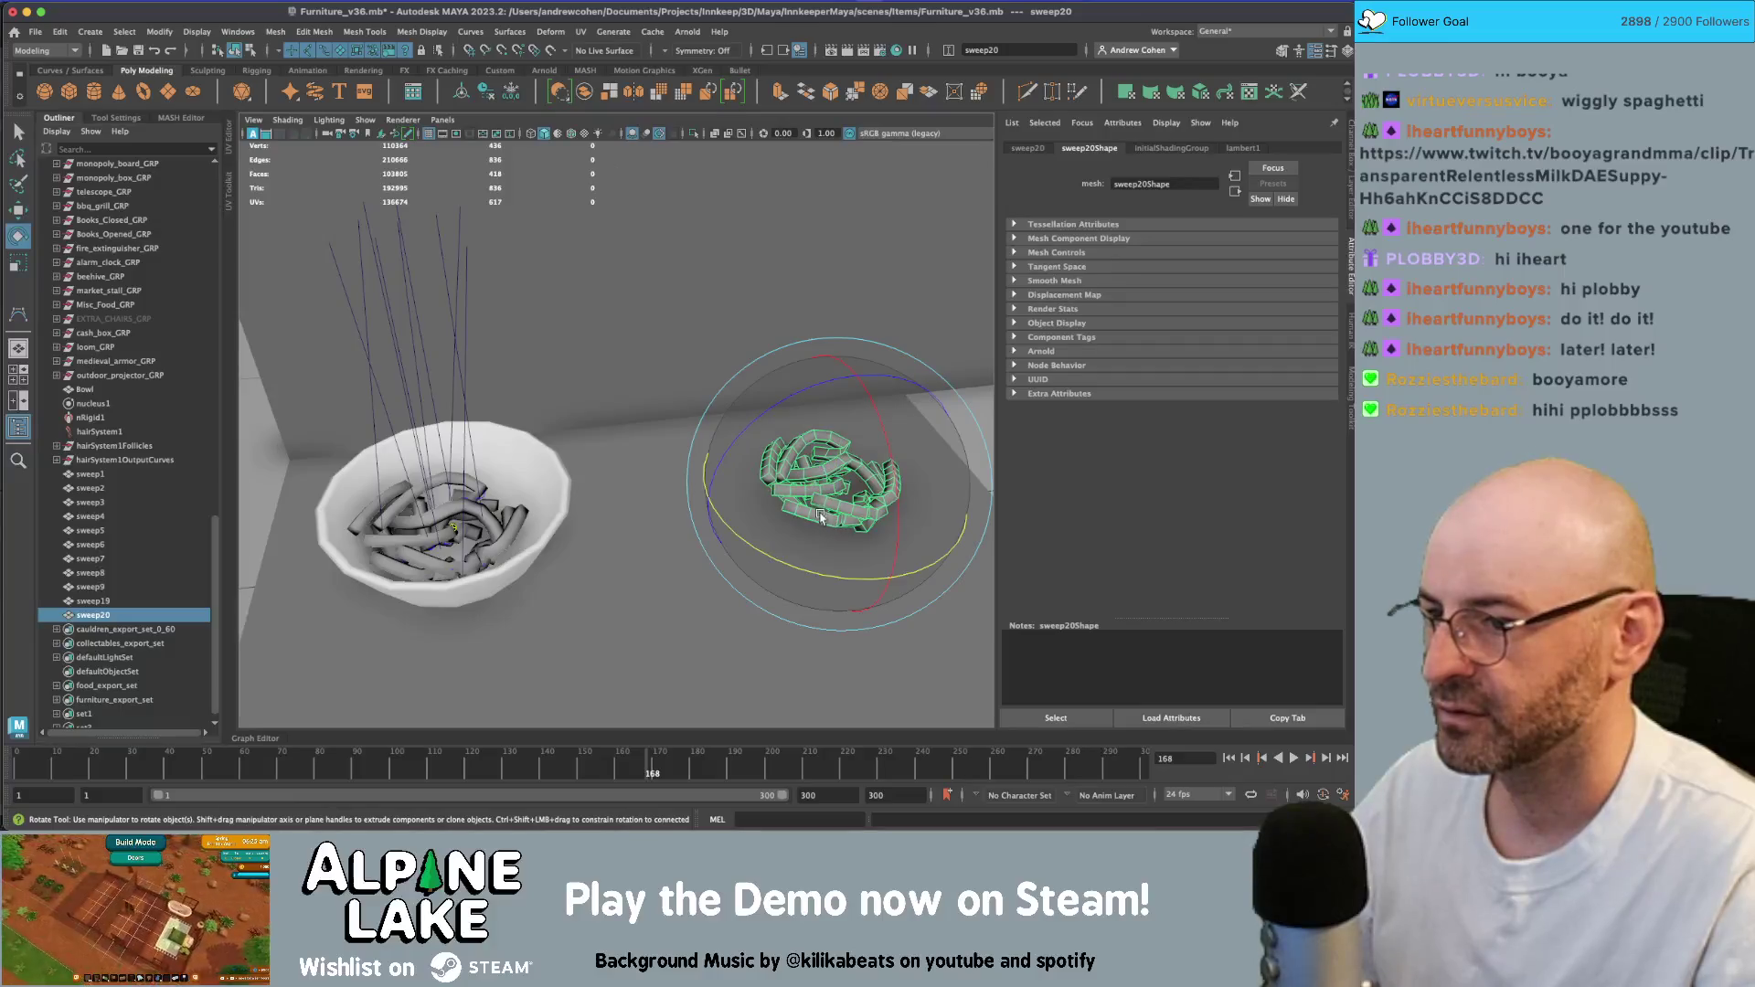
mouse_move(878, 571)
left_mouse_down()
mouse_move(823, 580)
mouse_move(902, 576)
mouse_move(643, 573)
mouse_move(875, 470)
left_mouse_up()
key("w")
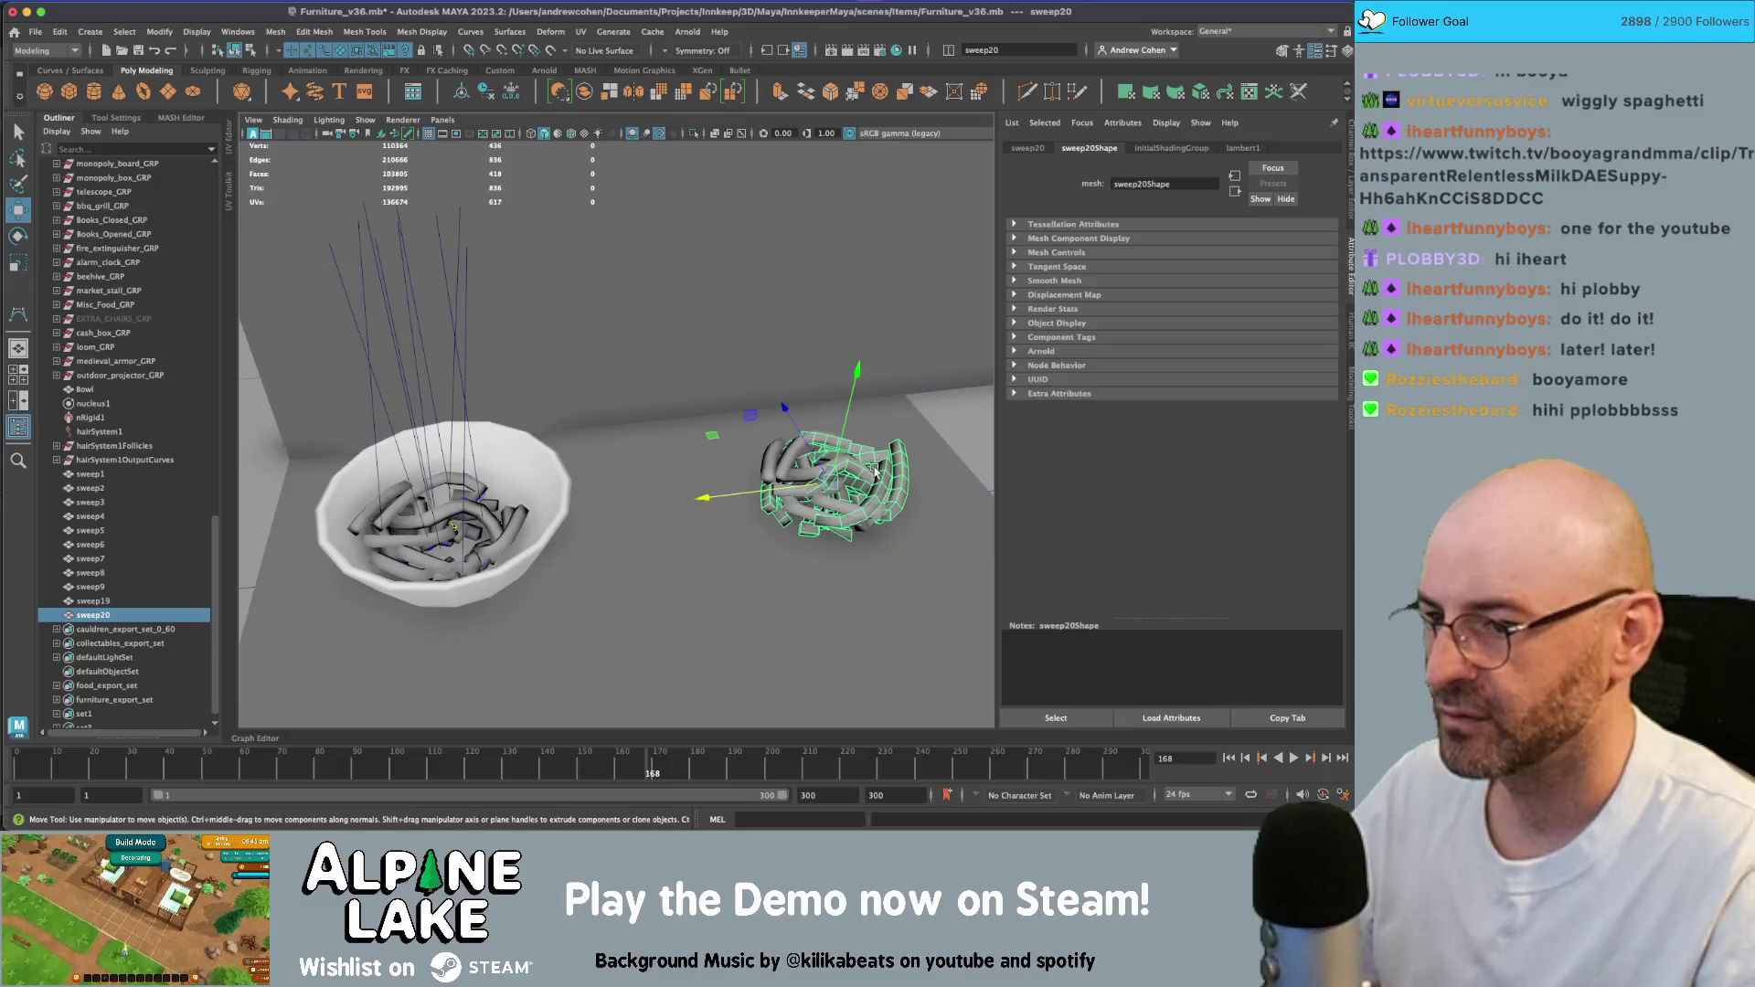
- Duplicate the bowl, place it over the second noodle pile, and frame sweep20
left_click(460, 537)
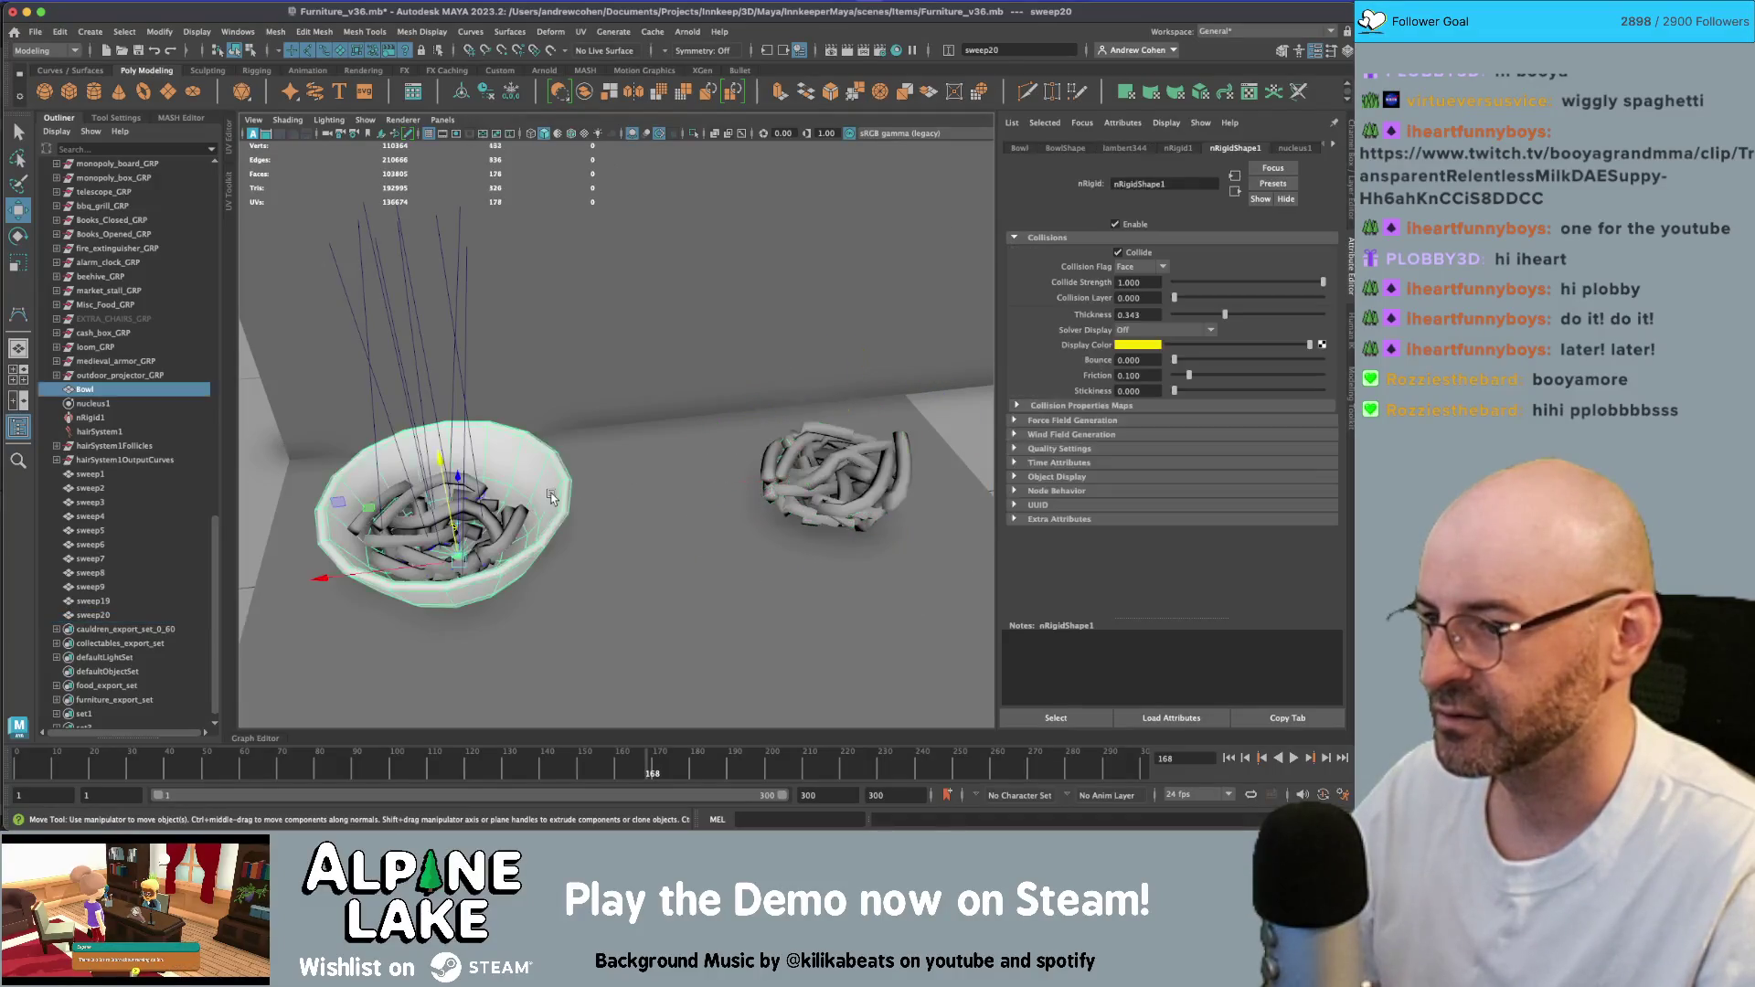
key("ctrl+d")
left_click_drag(320, 577, 717, 521)
key("q")
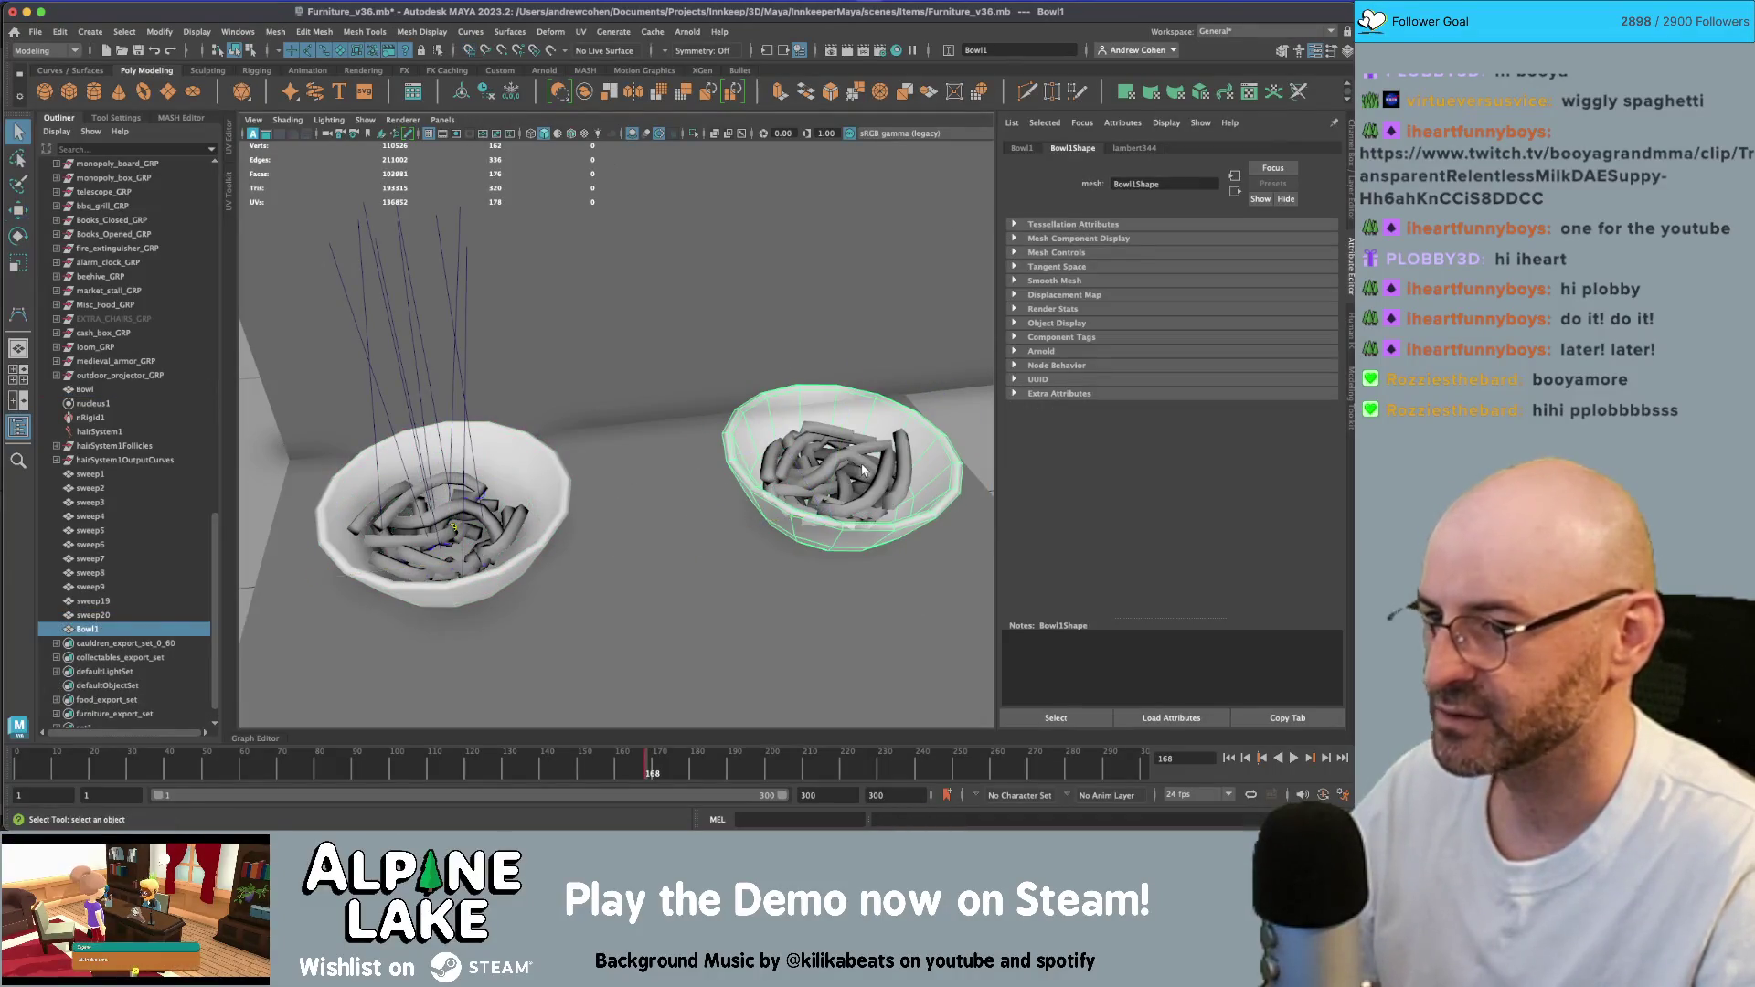
left_click(850, 498)
key("f")
scroll(515, 418, "down", 2)
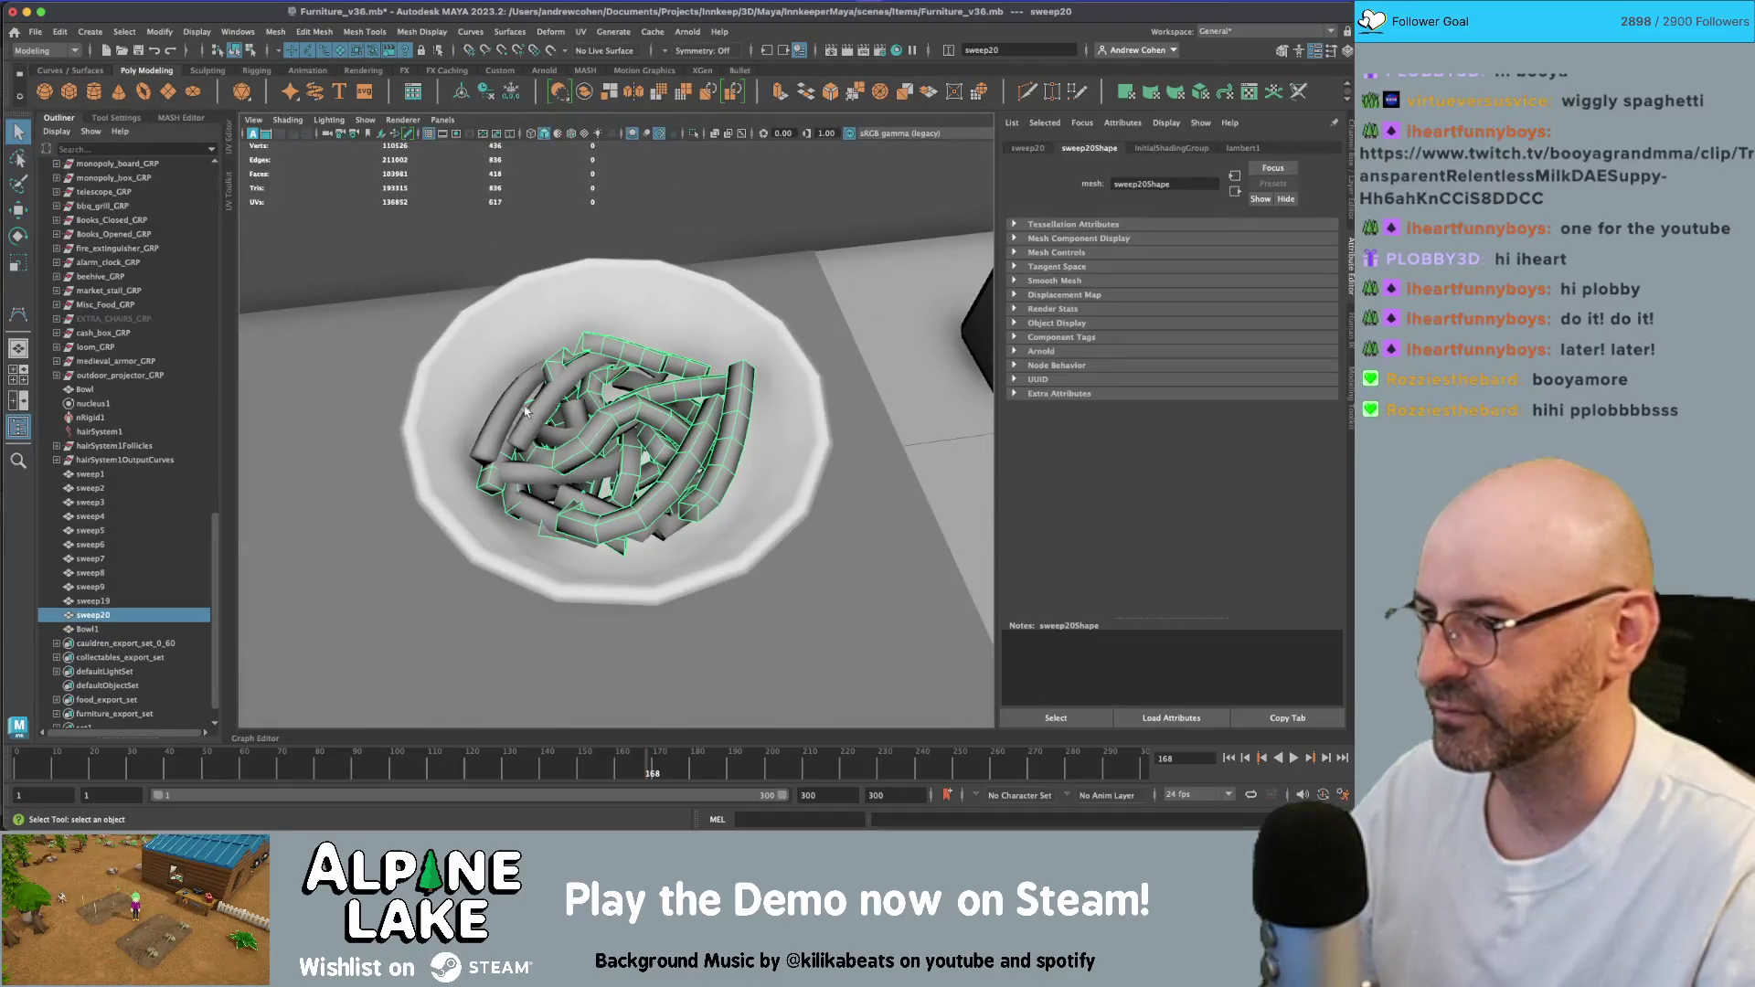
- Select the noodle meshes sweep19 and sweep20 while looking down into the bowl
left_click(539, 412, "shift")
left_click(547, 333, "shift")
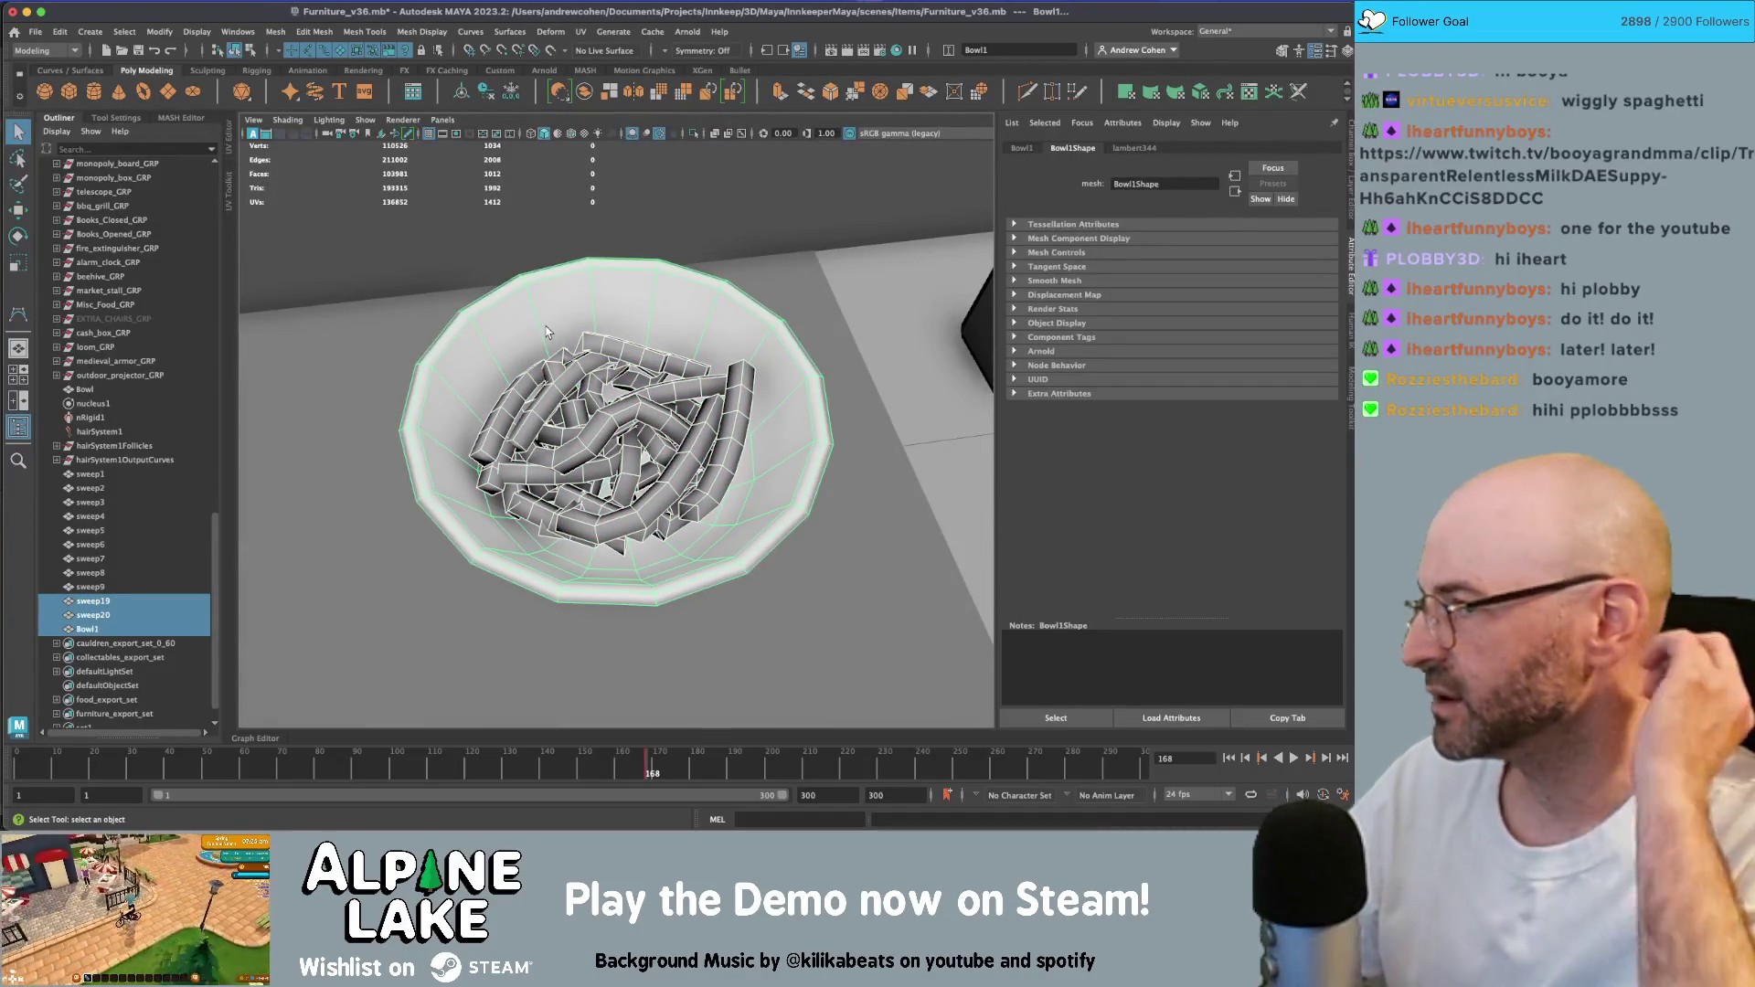
left_click_drag(548, 333, 640, 375, "alt")
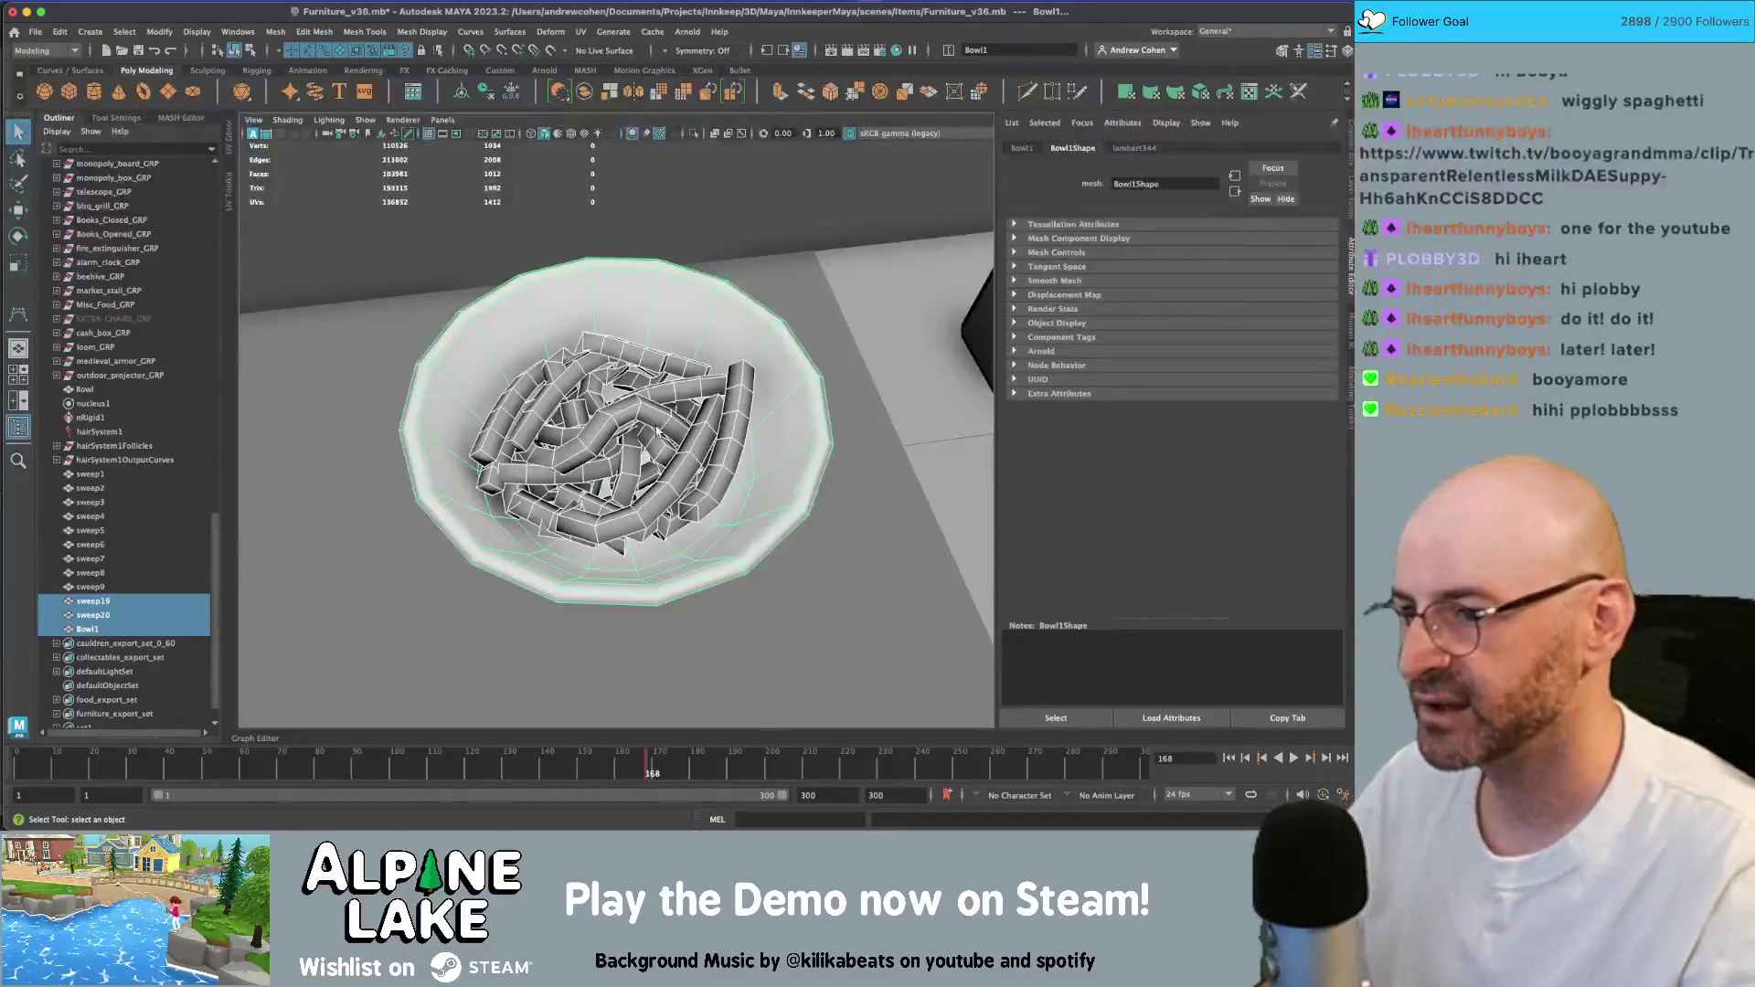
left_click(653, 381)
left_click(604, 384, "shift")
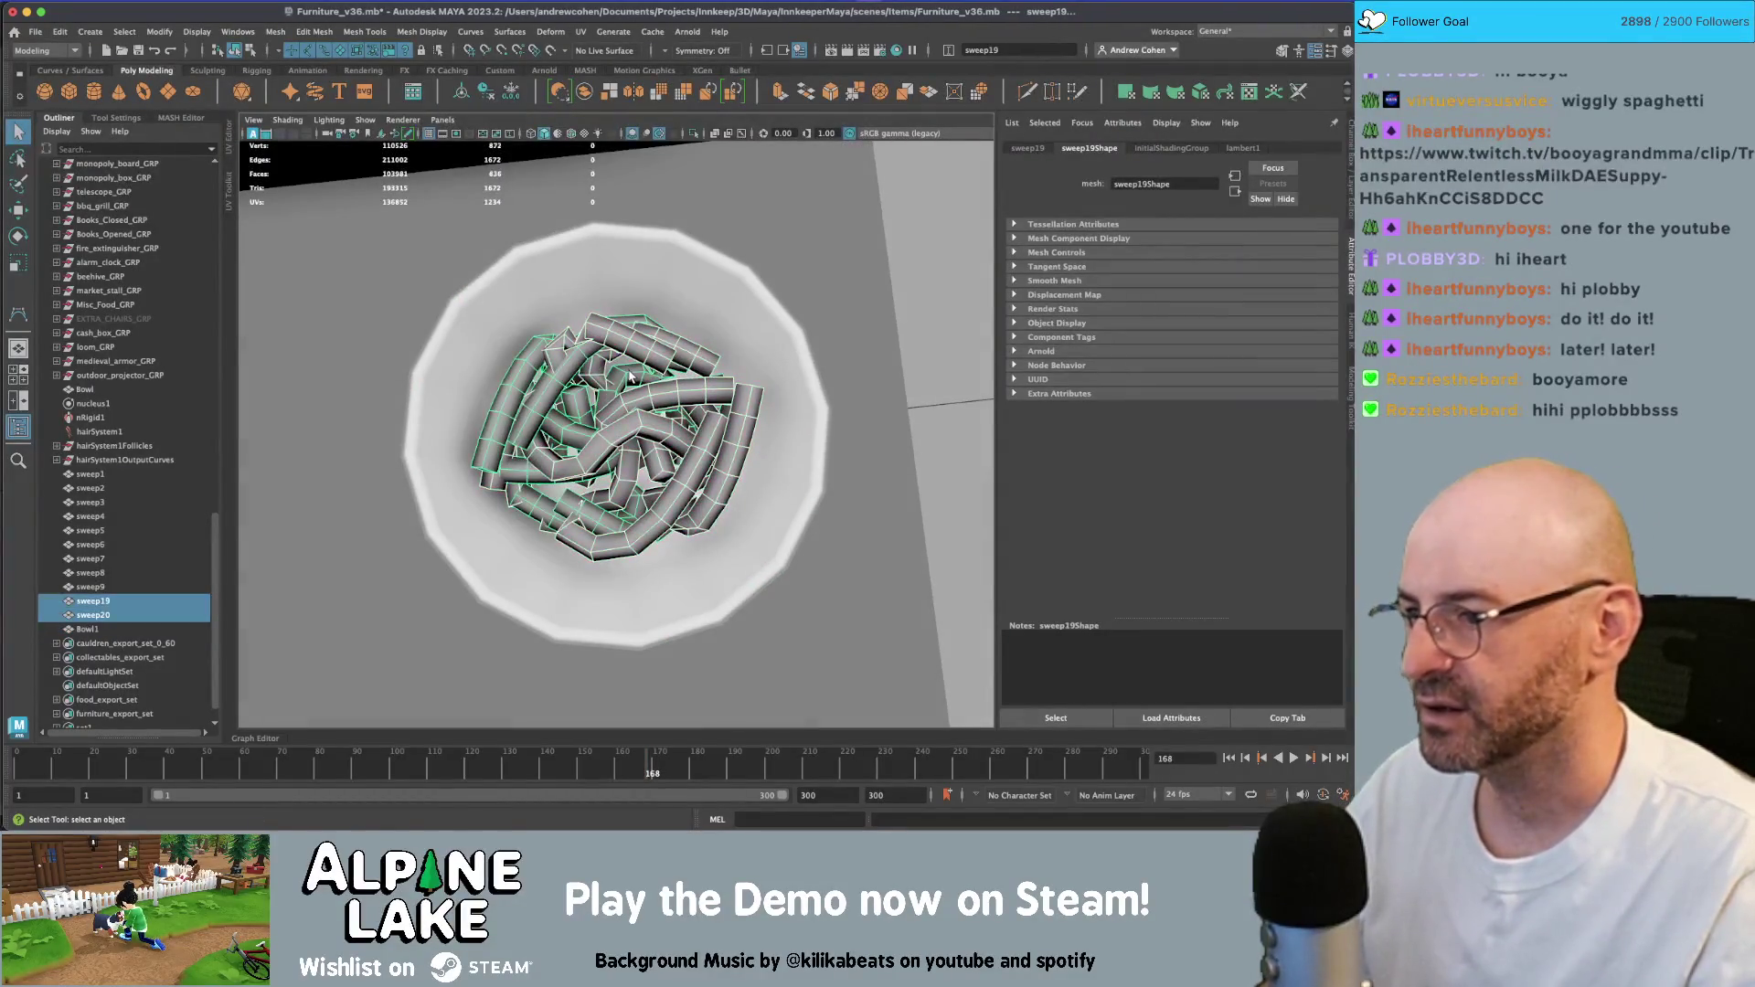
mouse_move(631, 376)
left_mouse_down("alt")
mouse_move(615, 370)
mouse_move(618, 398)
mouse_move(651, 404)
left_mouse_up("alt")
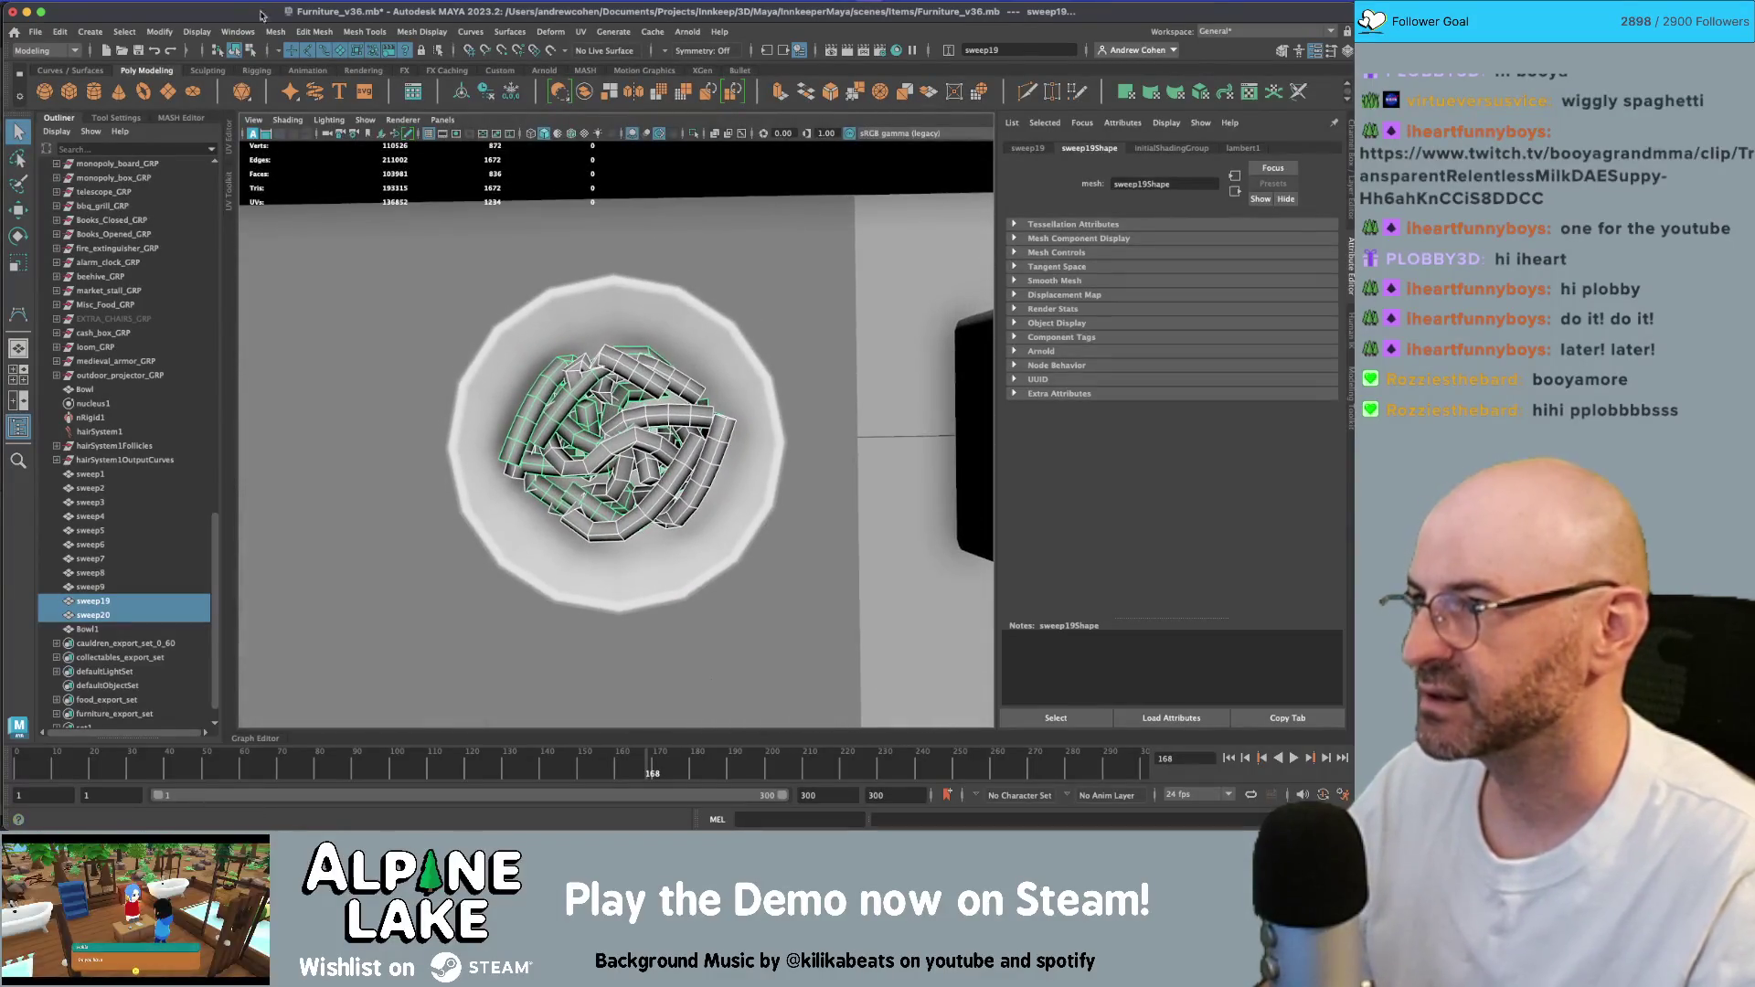
- Marquee-select the noodle faces inside the bowl in Face mode and show the Select Tool settings
left_click(250, 50)
left_click(339, 51)
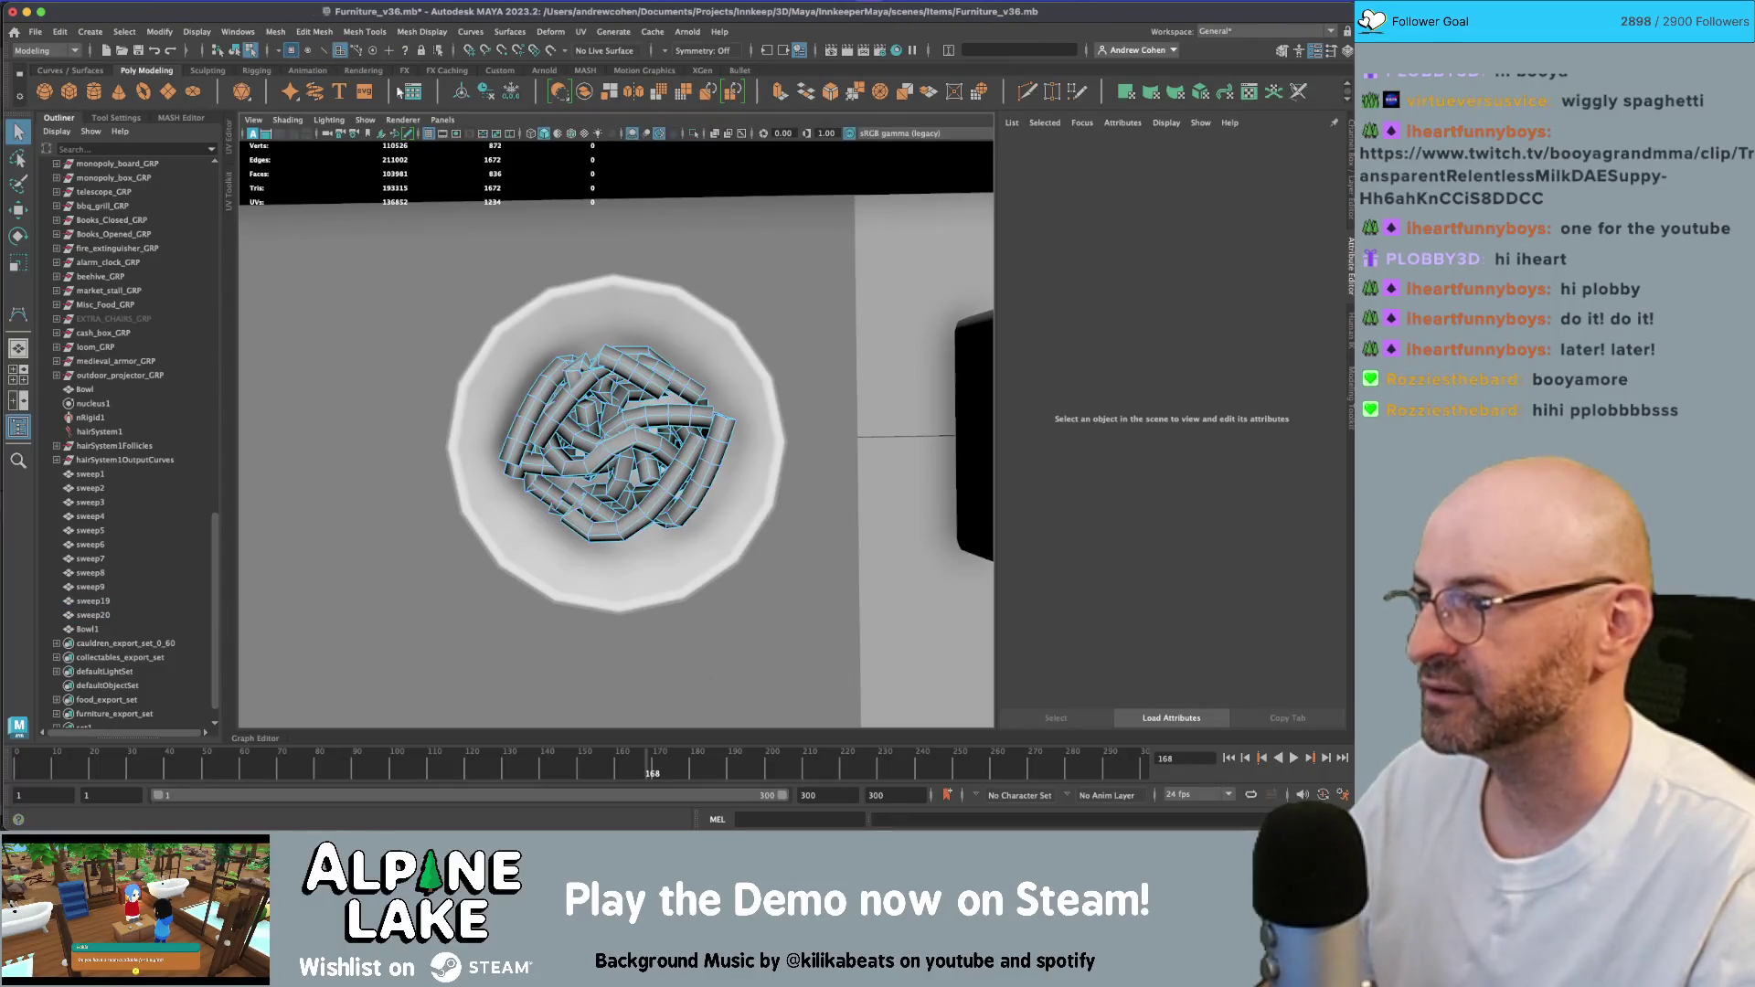
left_click_drag(411, 238, 834, 606)
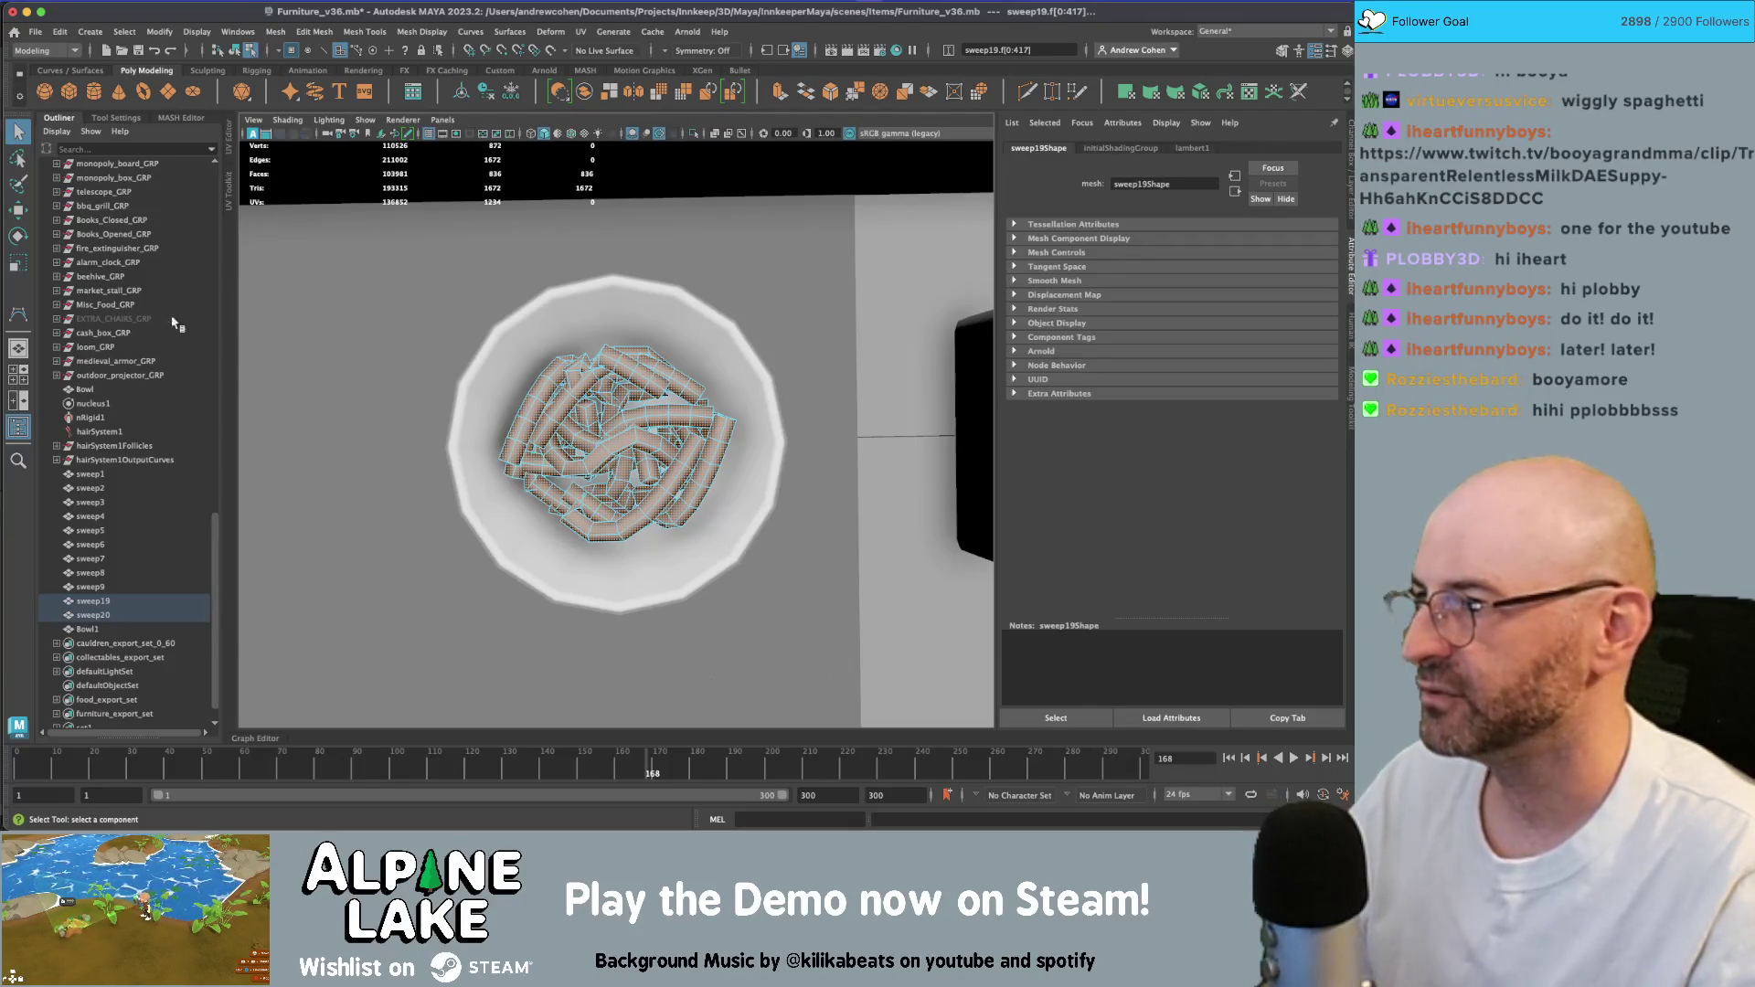
scroll(173, 321, "up", 15)
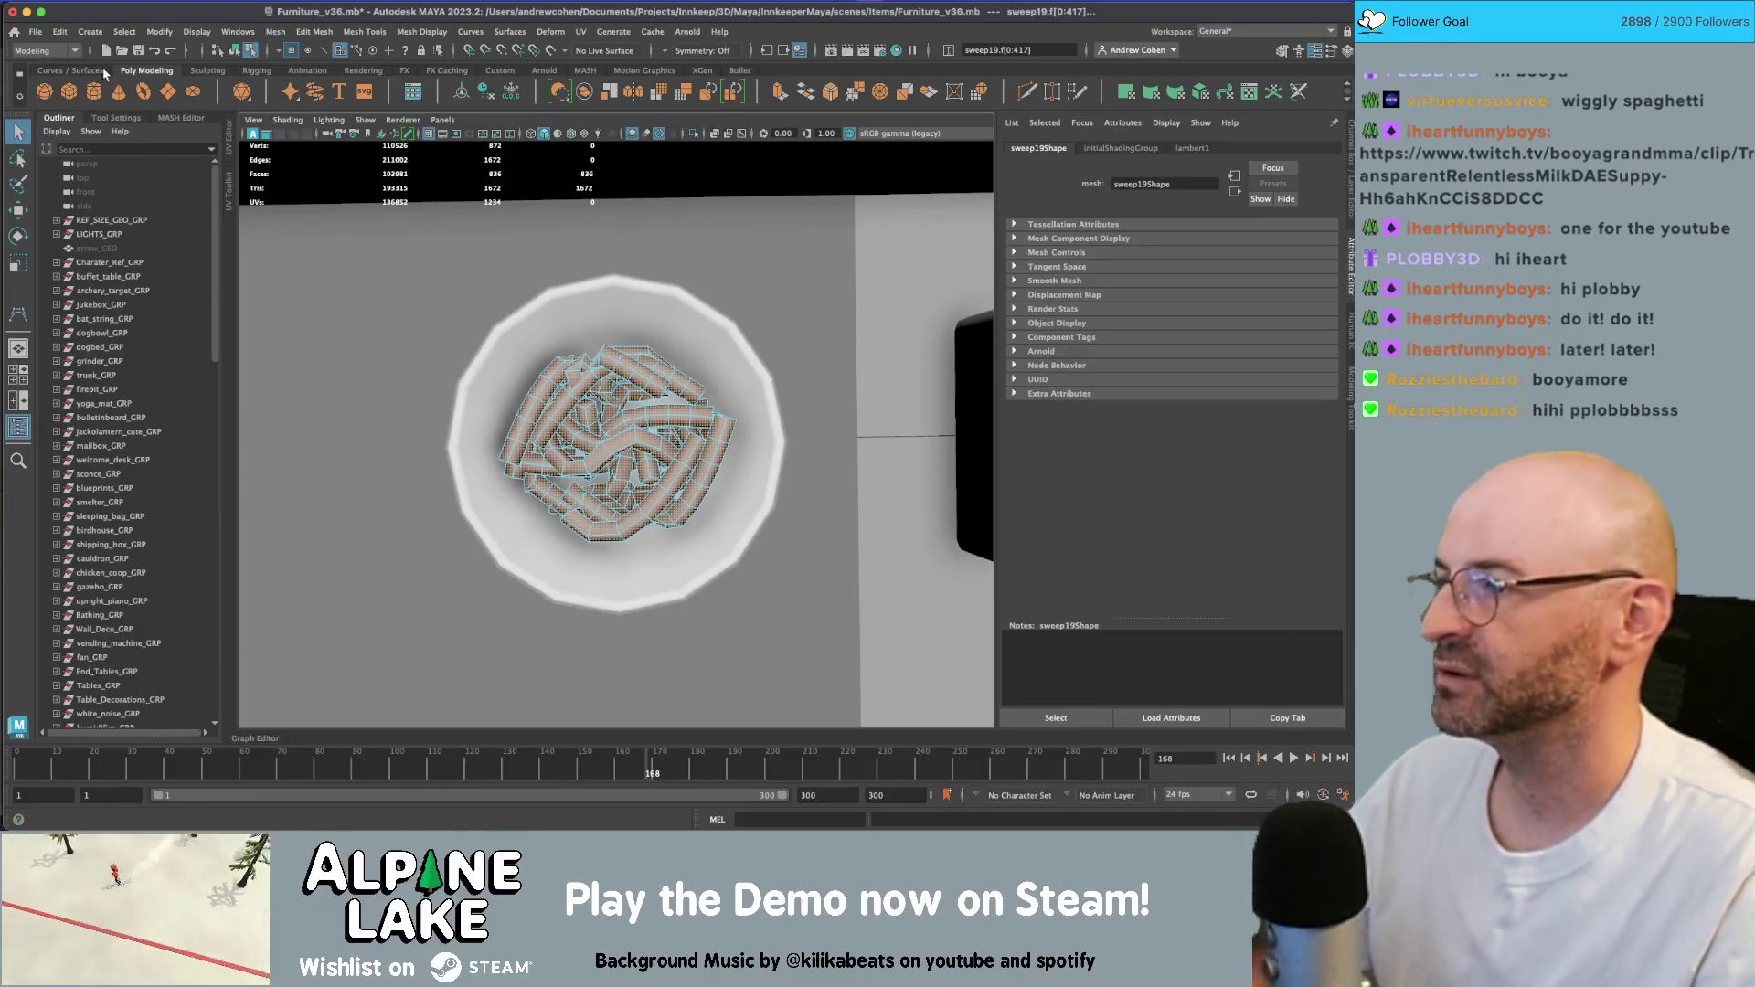
left_click(103, 118)
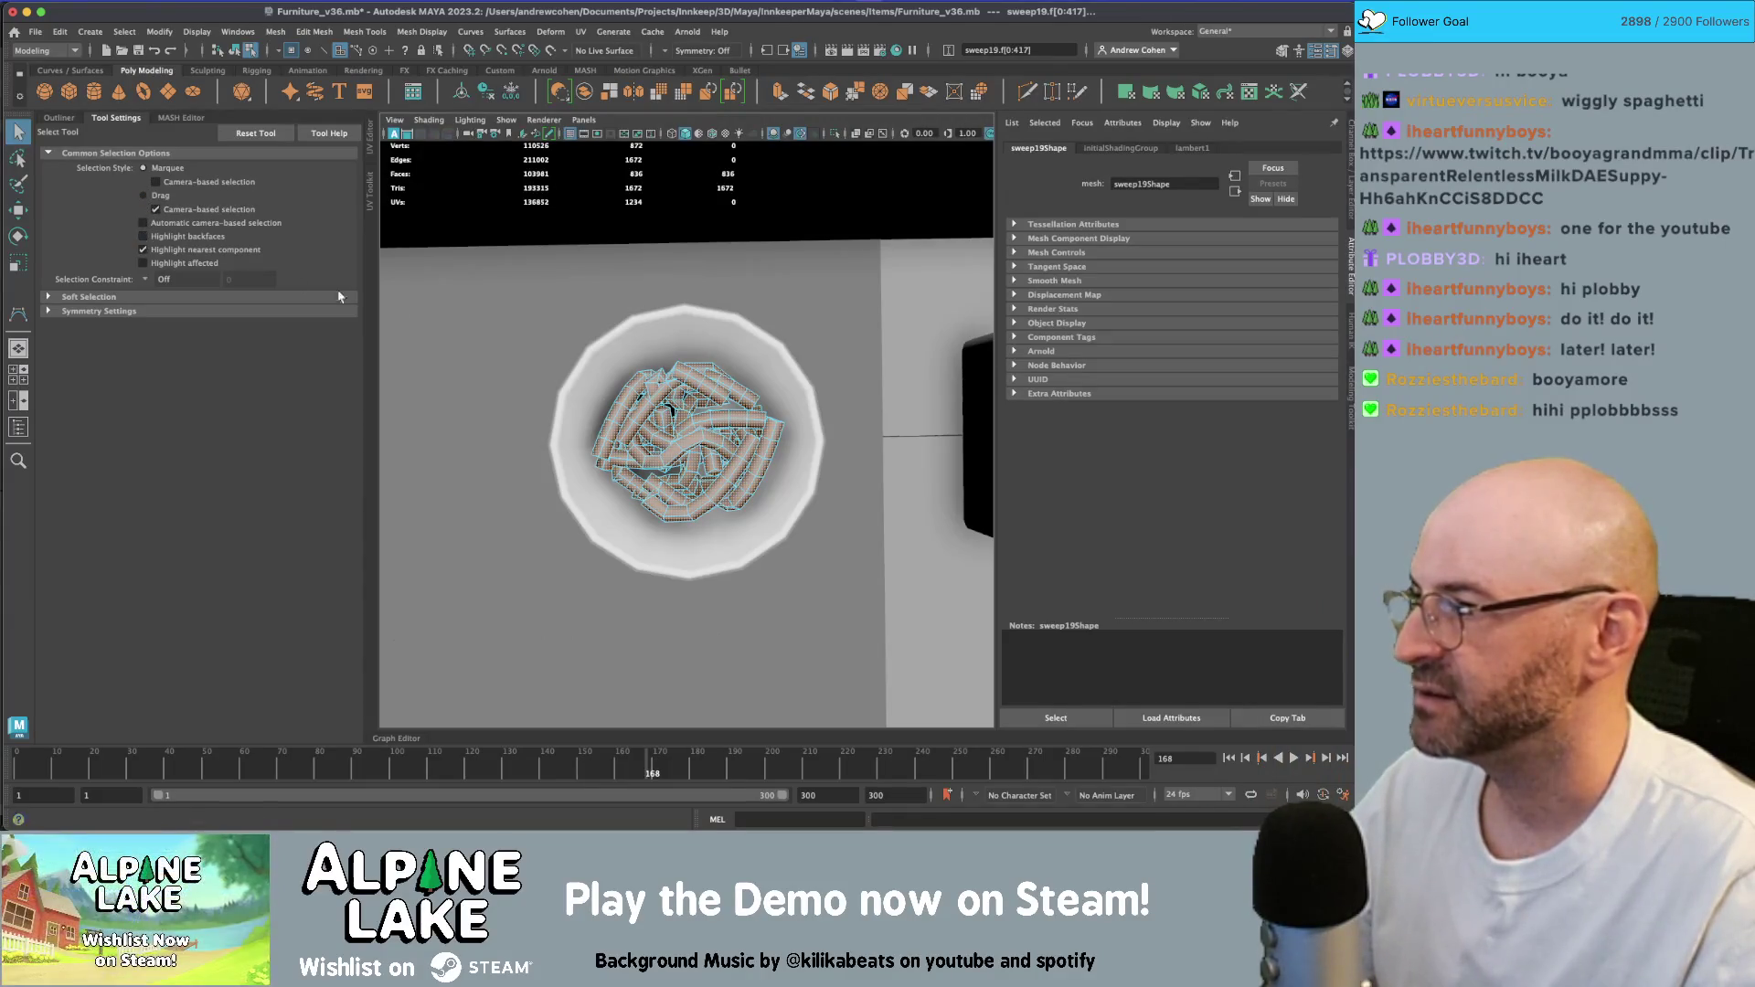
- Reselect sweep19 and sweep20 faces in the bowl and turn off highlighting of affected components
left_click(518, 292)
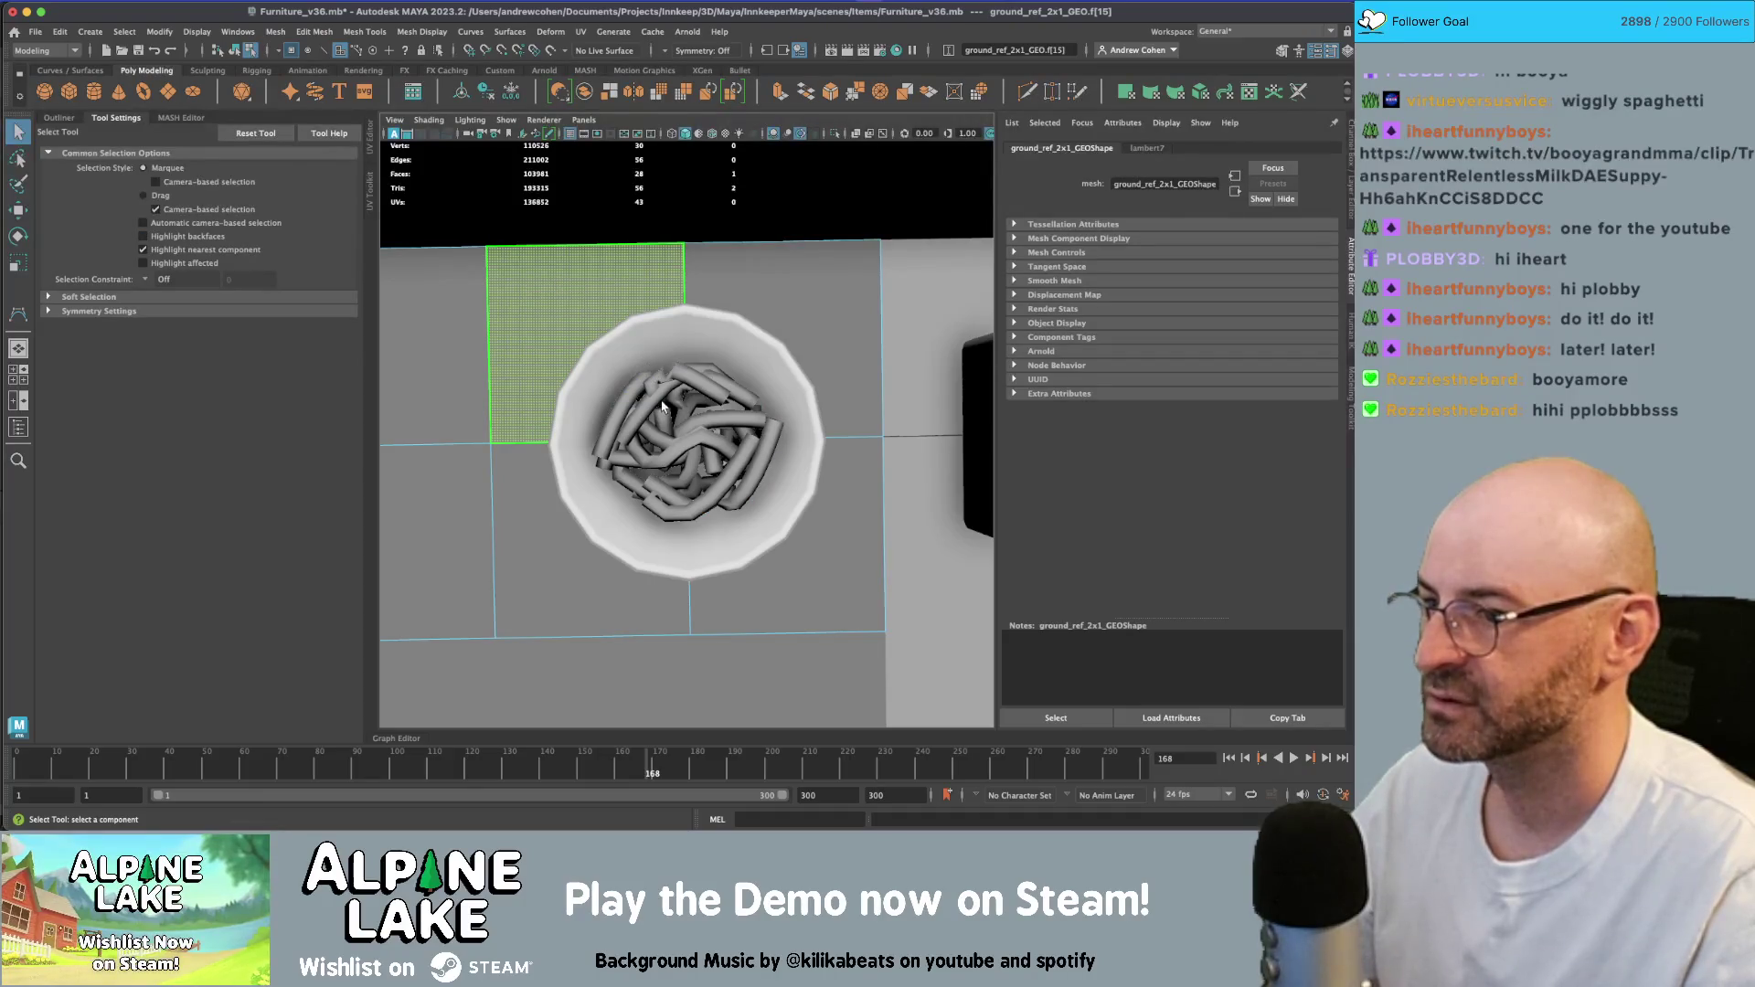
key("F8")
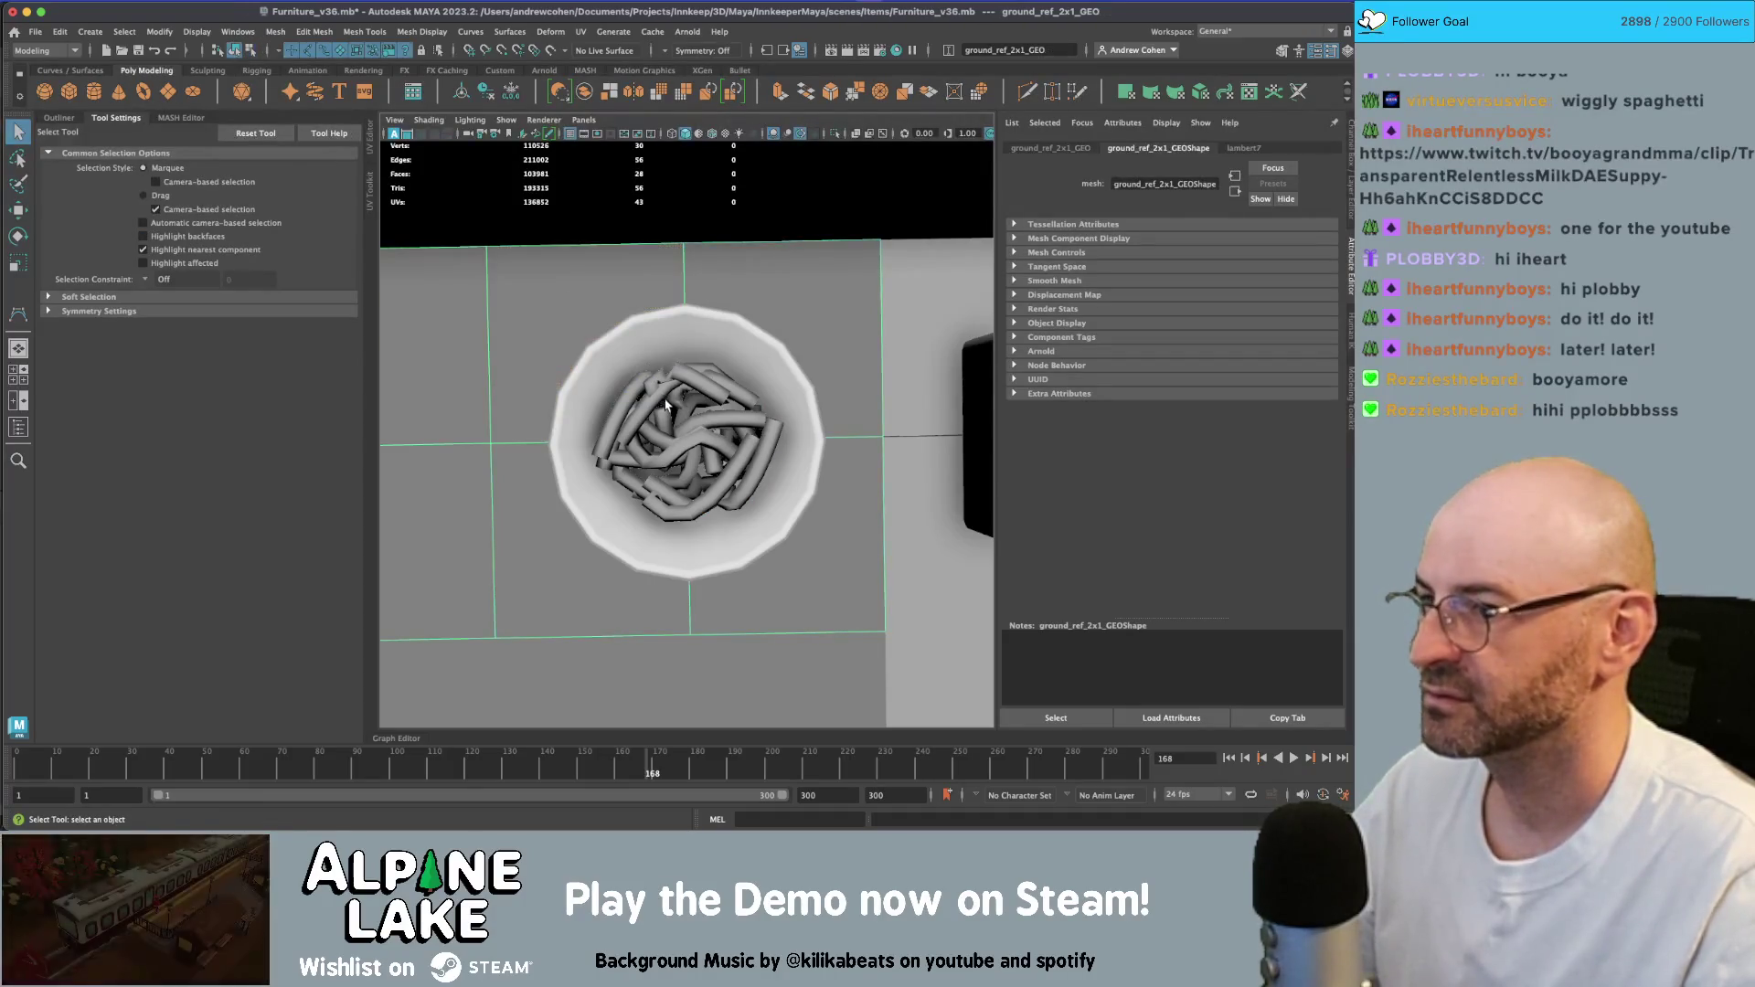
left_click(668, 389)
left_click(663, 399, "shift")
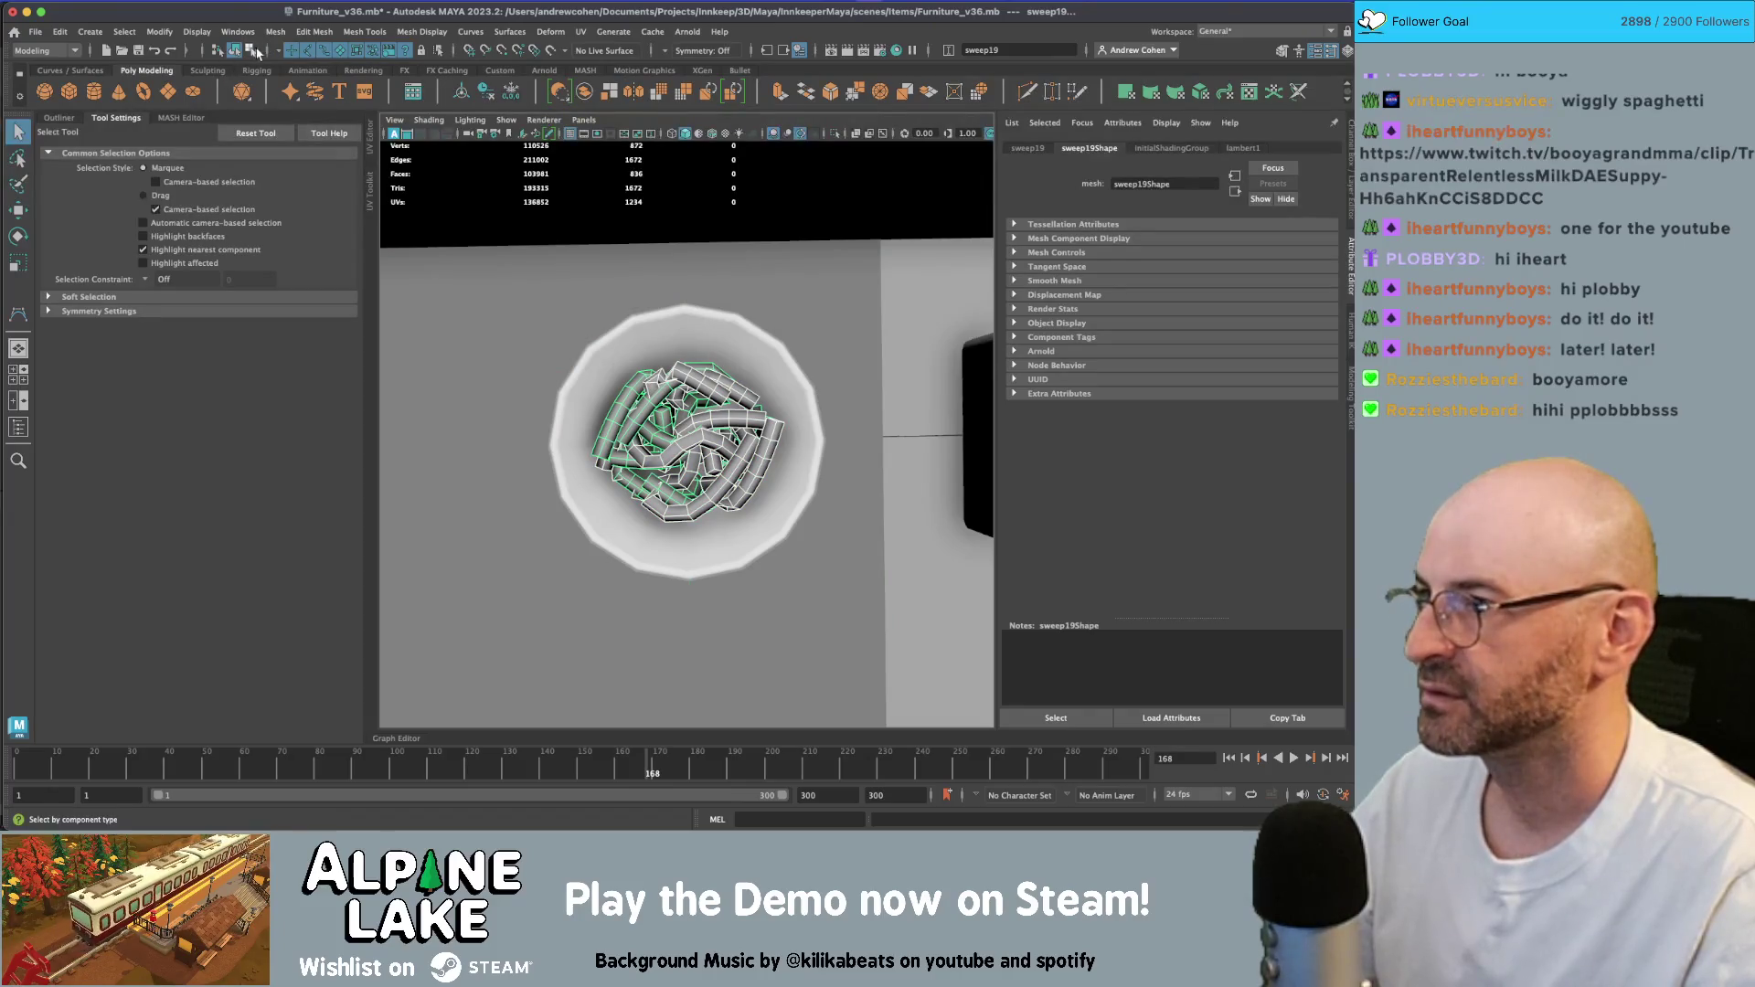
left_click(258, 53)
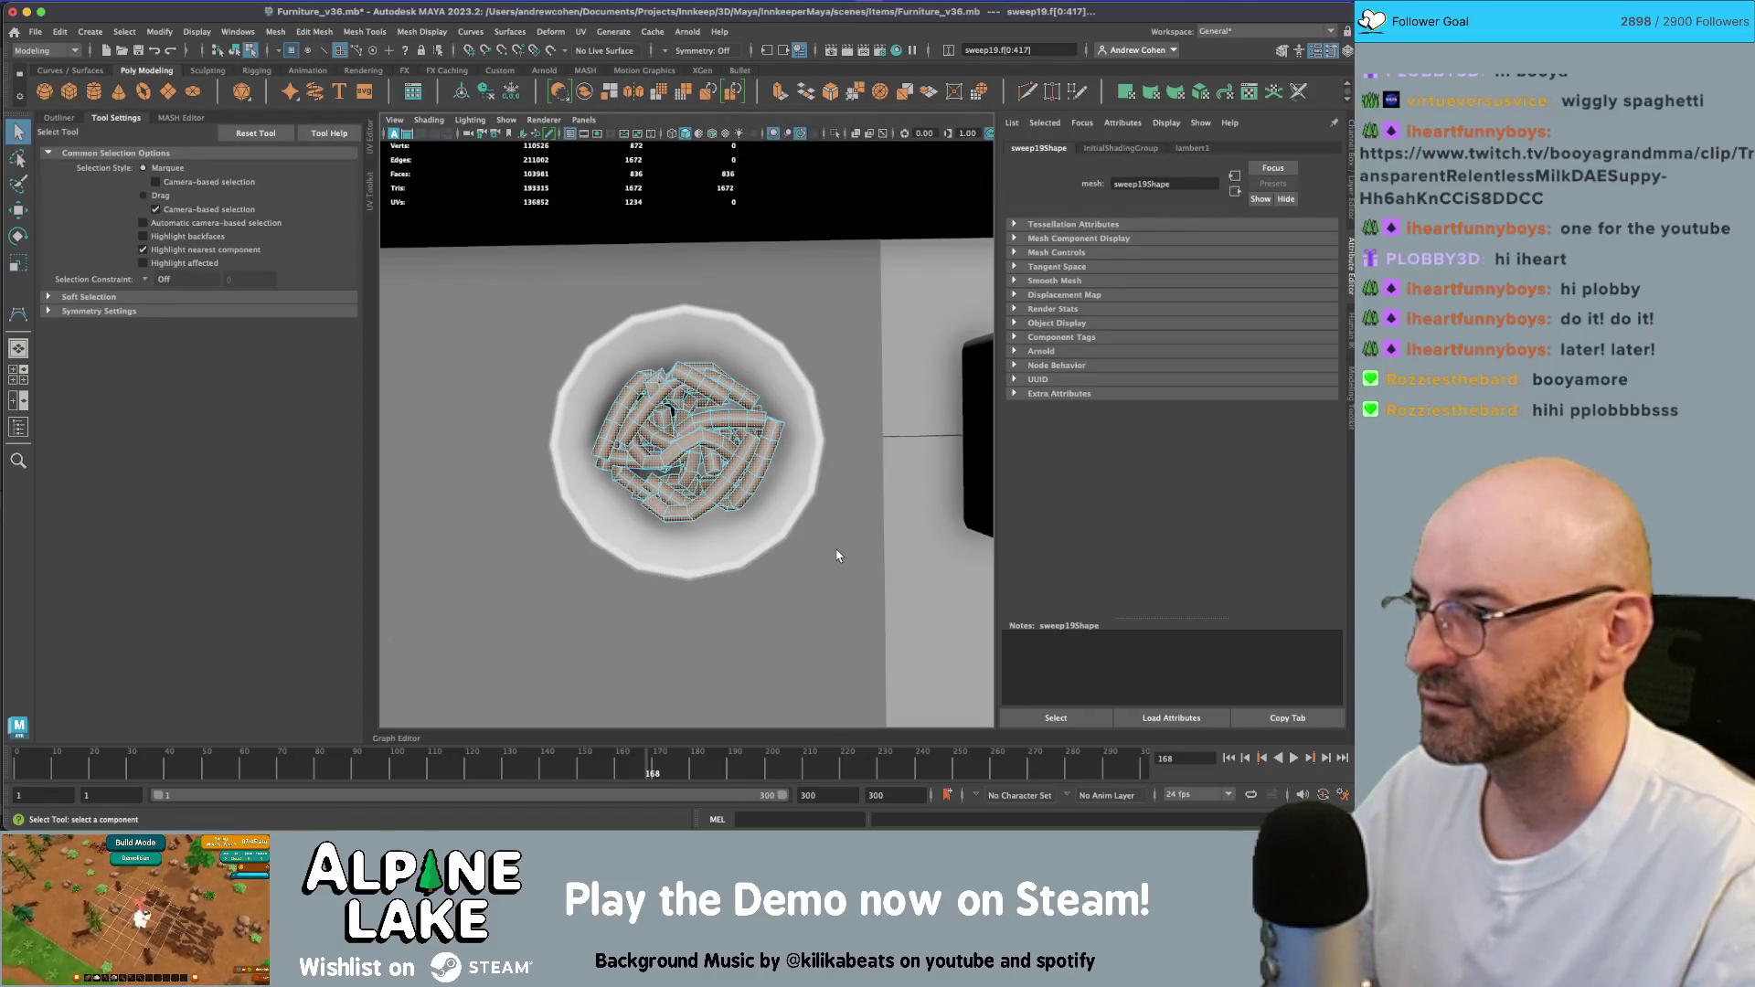
left_click(748, 460)
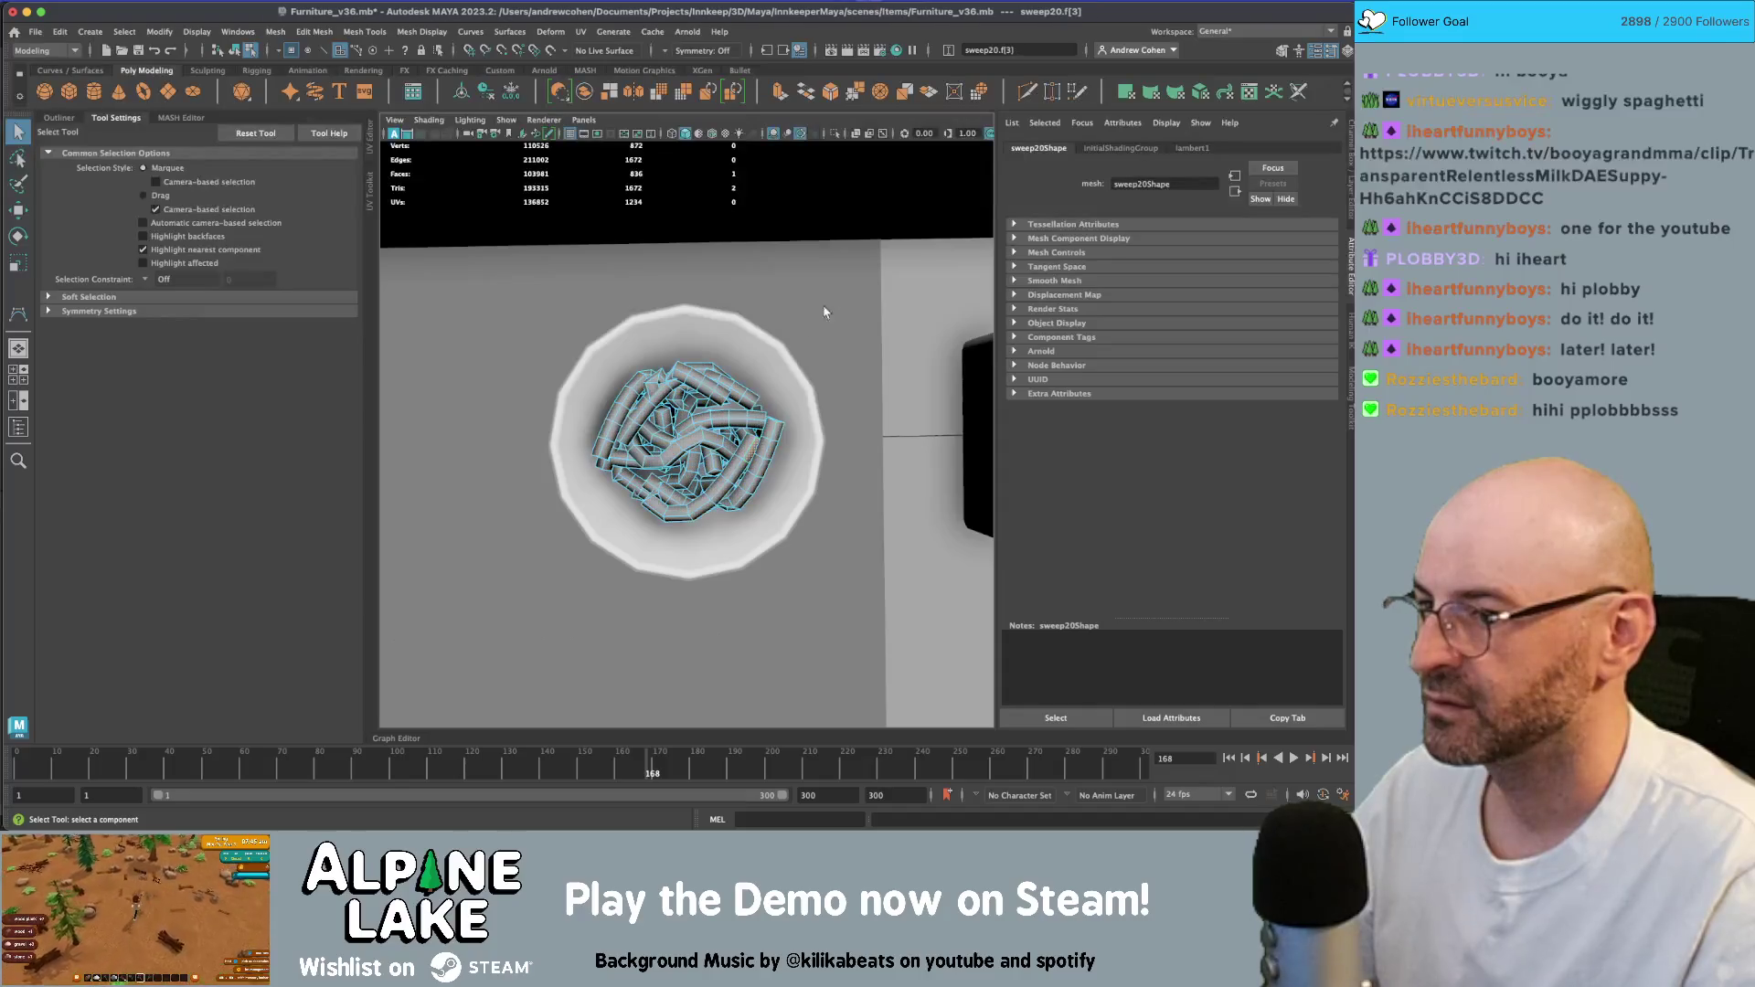
mouse_move(853, 258)
left_mouse_down()
mouse_move(626, 571)
mouse_move(546, 583)
left_mouse_up()
mouse_move(515, 280)
left_mouse_down("ctrl")
mouse_move(675, 456)
mouse_move(923, 678)
left_mouse_up("ctrl")
key("ctrl+z")
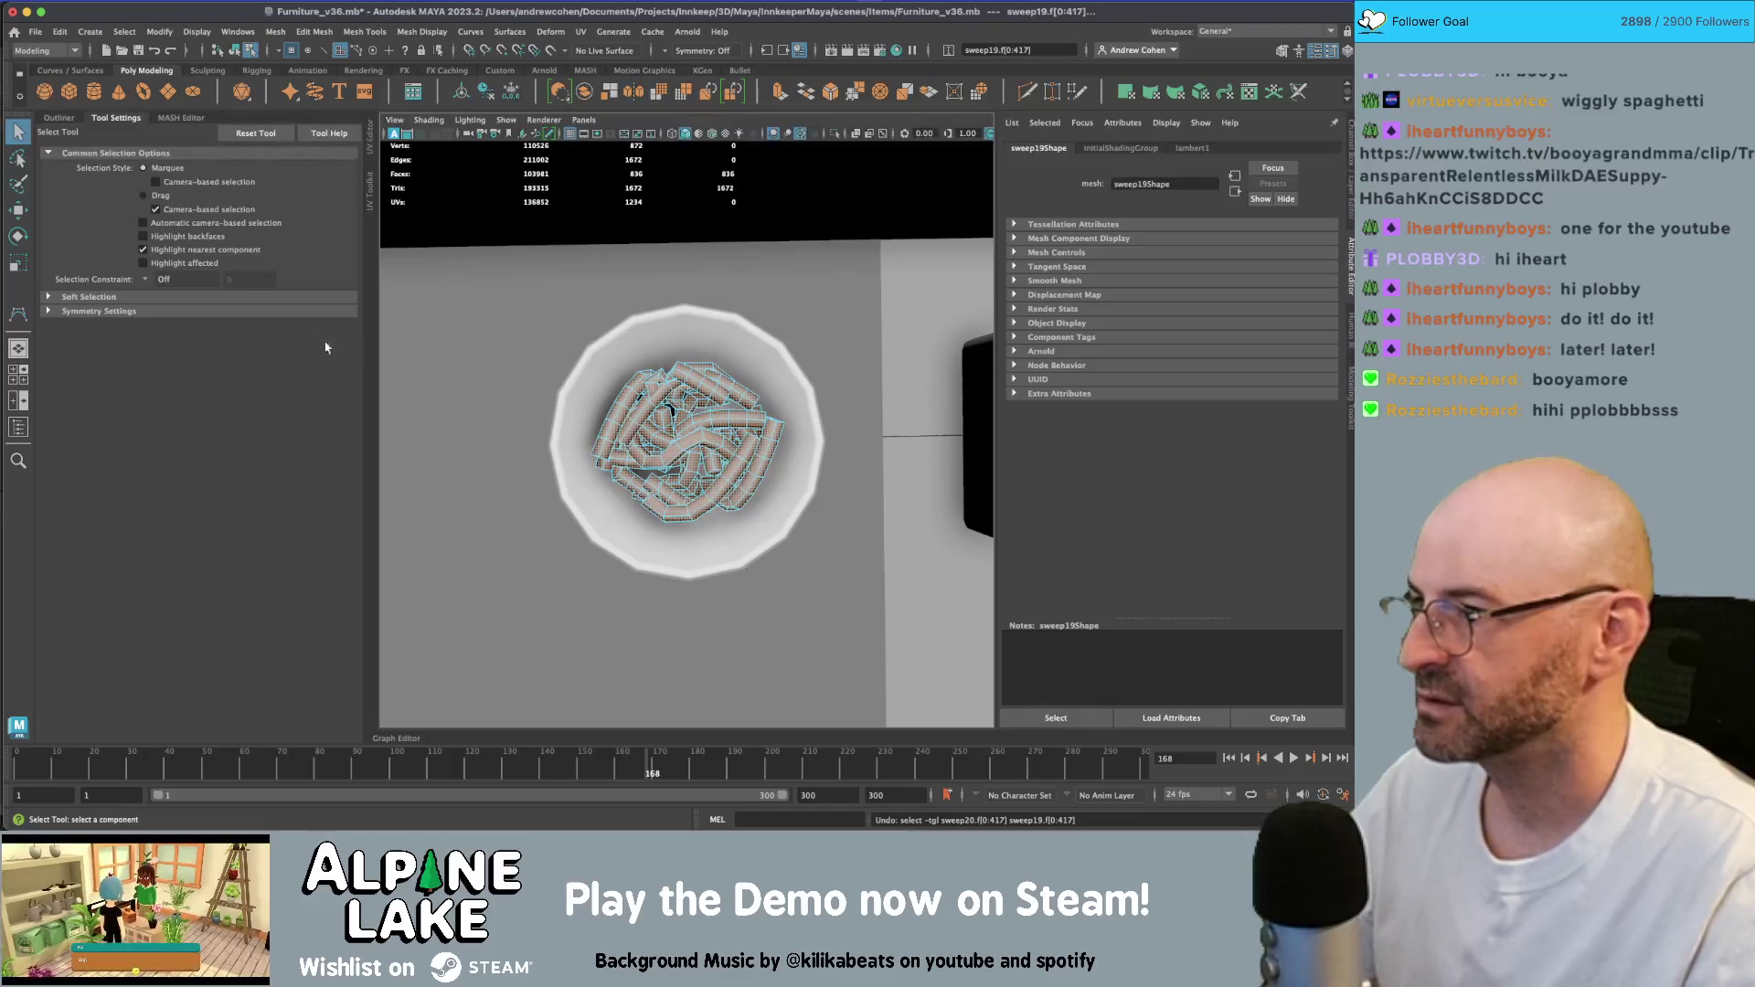
left_click(206, 264)
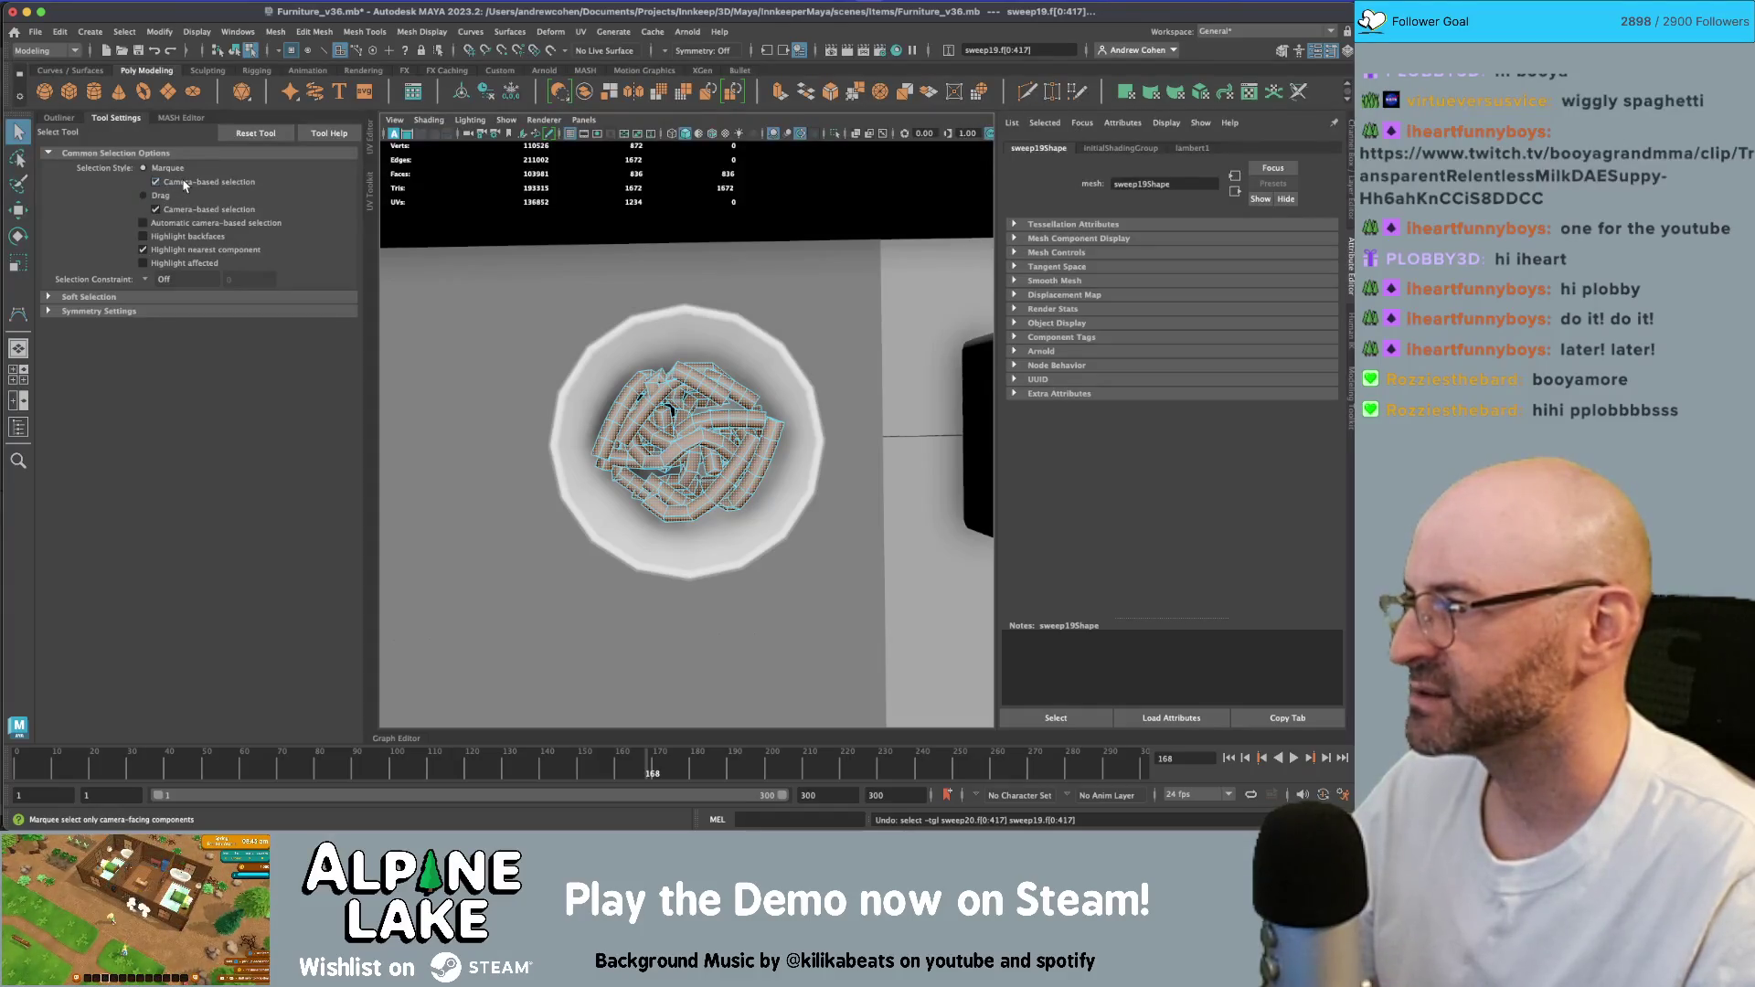
- Marquee-select camera-facing noodle faces from several orbited angles, then clear the selection
mouse_move(510, 313)
left_mouse_down()
mouse_move(905, 585)
mouse_move(843, 580)
left_mouse_up()
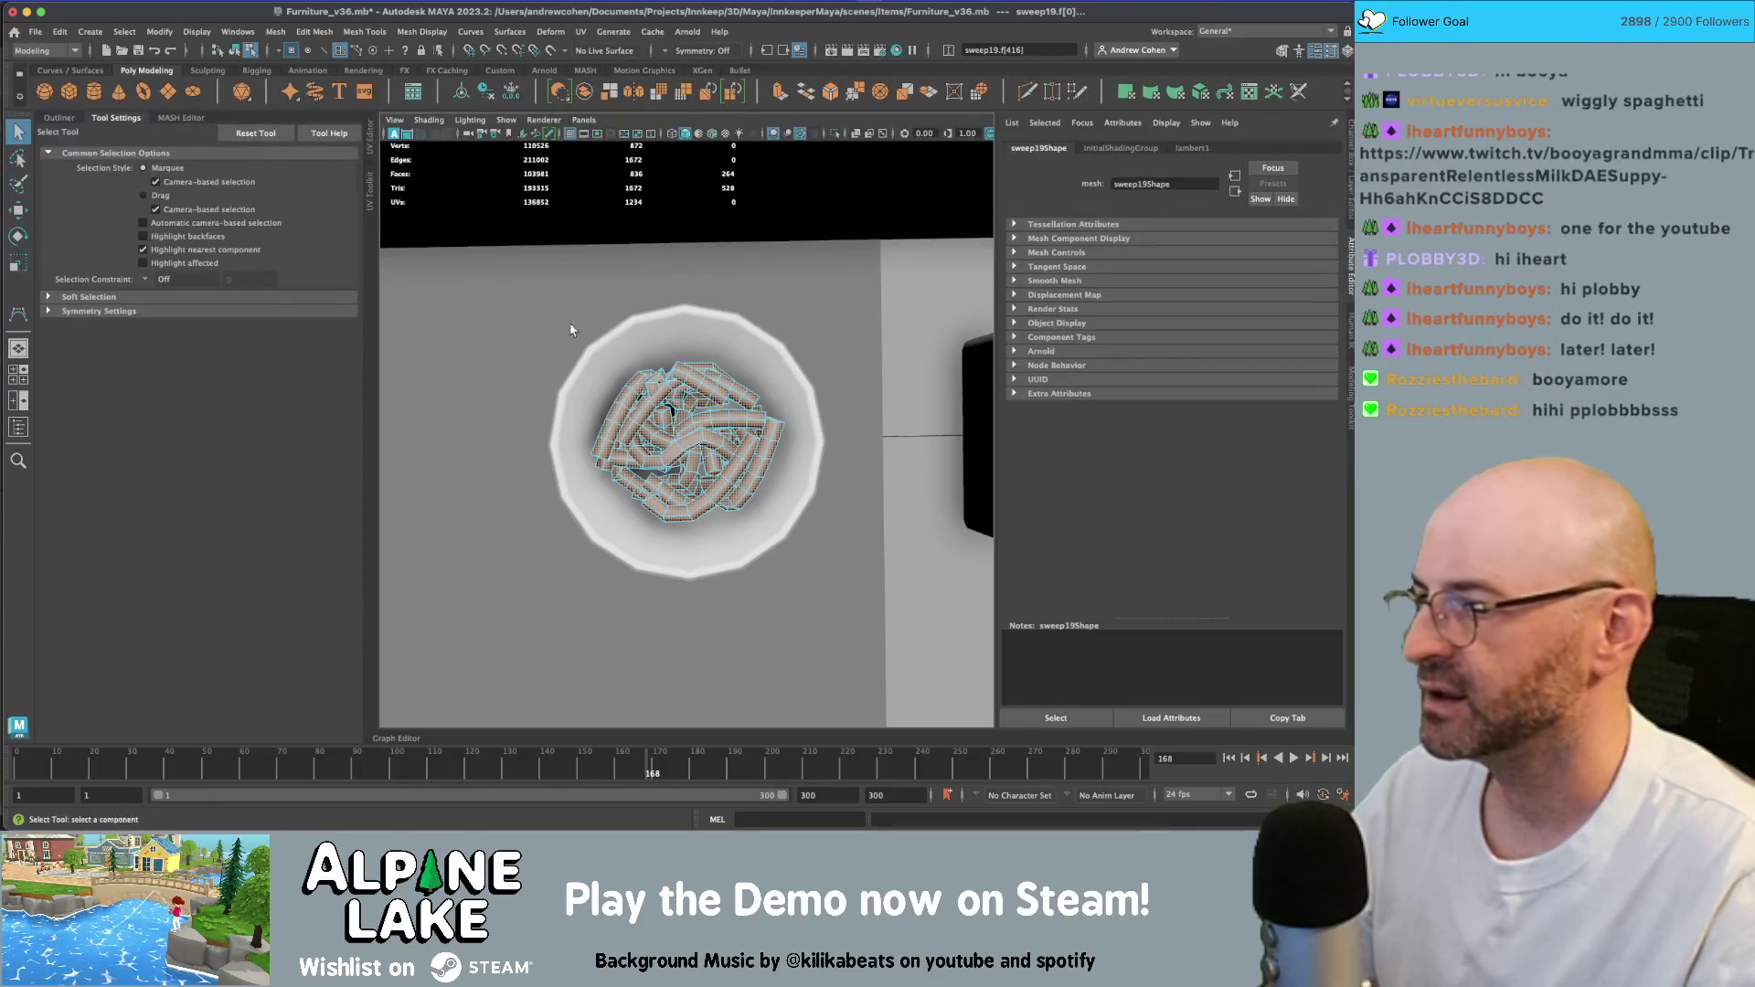
mouse_move(571, 330)
left_mouse_down("alt")
mouse_move(690, 305)
mouse_move(690, 338)
left_mouse_up("alt")
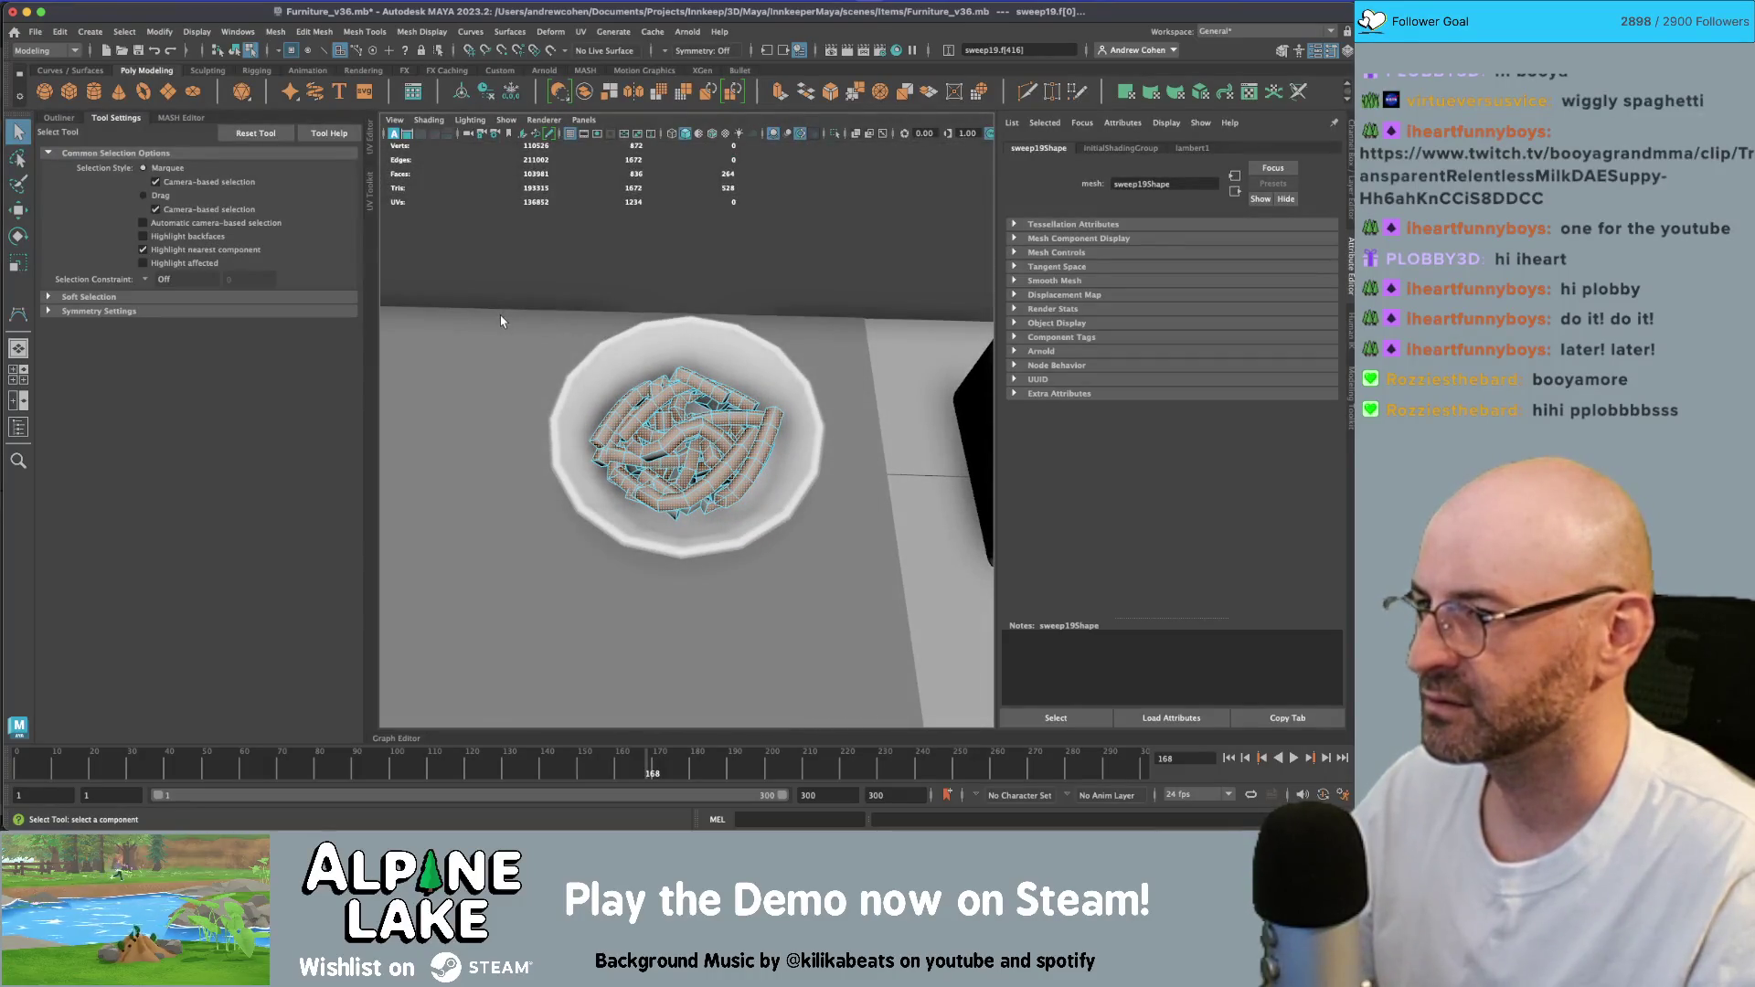
left_click_drag(501, 285, 891, 617)
left_click_drag(806, 513, 631, 448, "alt")
scroll(626, 454, "up", 3)
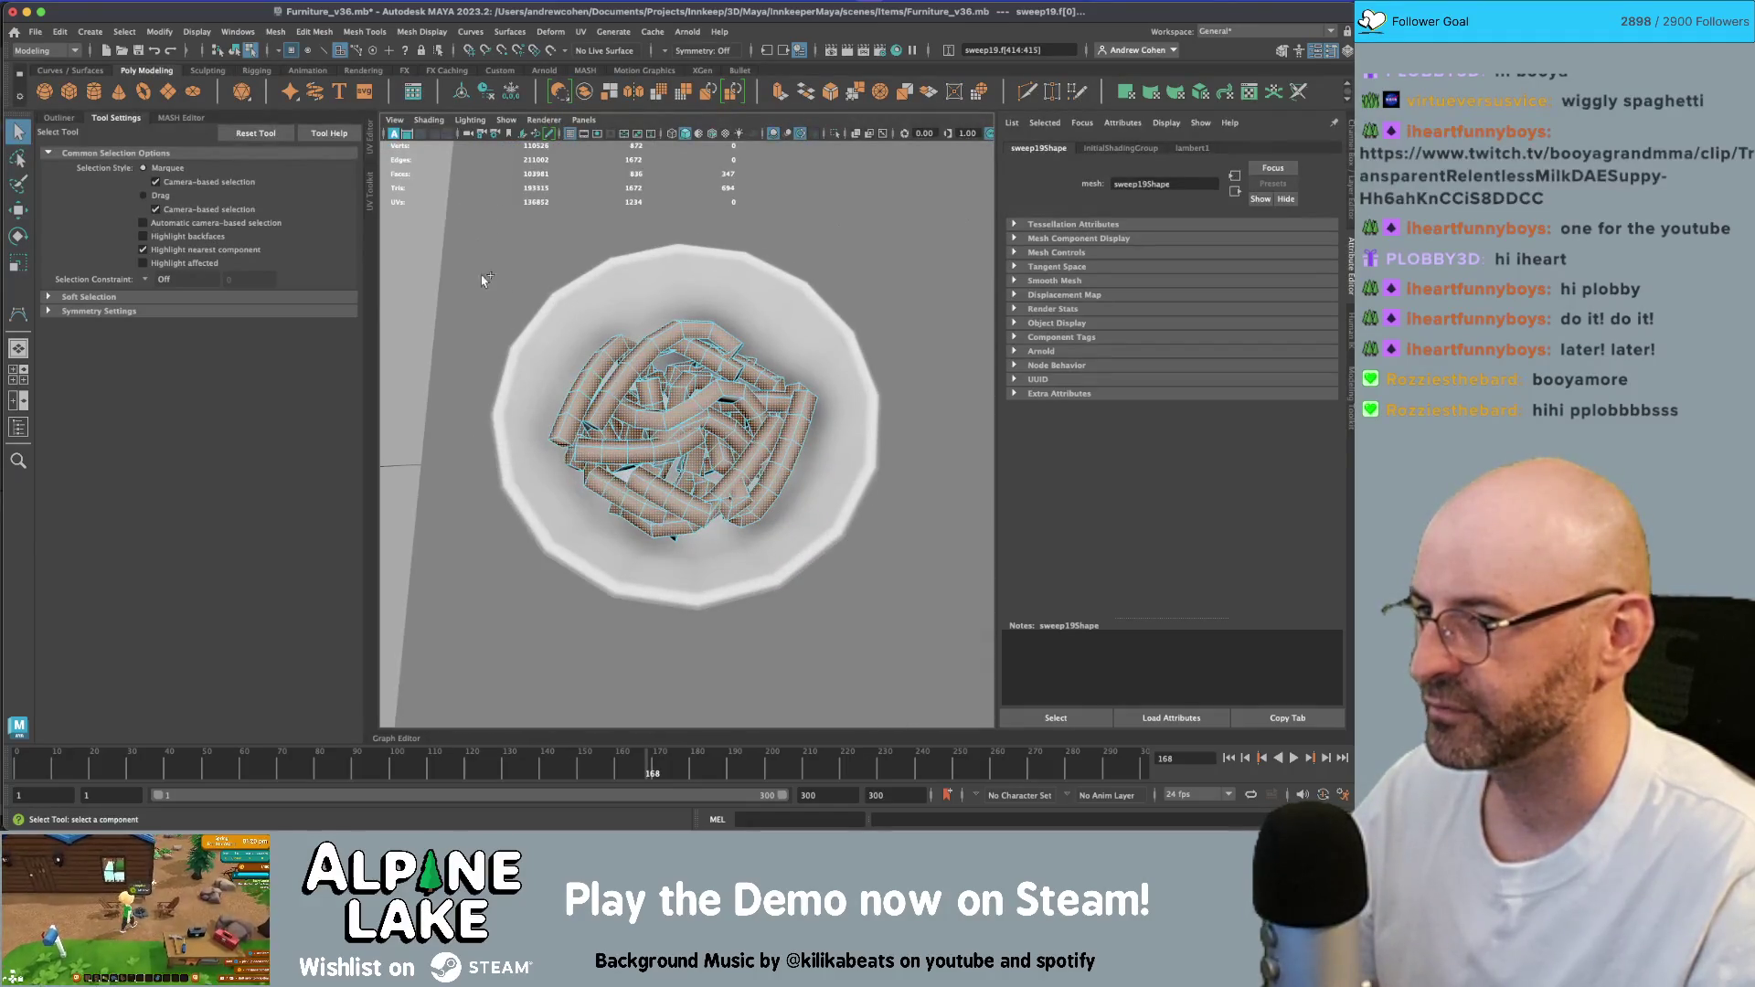
left_click_drag(482, 274, 864, 637)
mouse_move(740, 511)
left_mouse_down("alt")
mouse_move(901, 474)
mouse_move(695, 412)
left_mouse_up("alt")
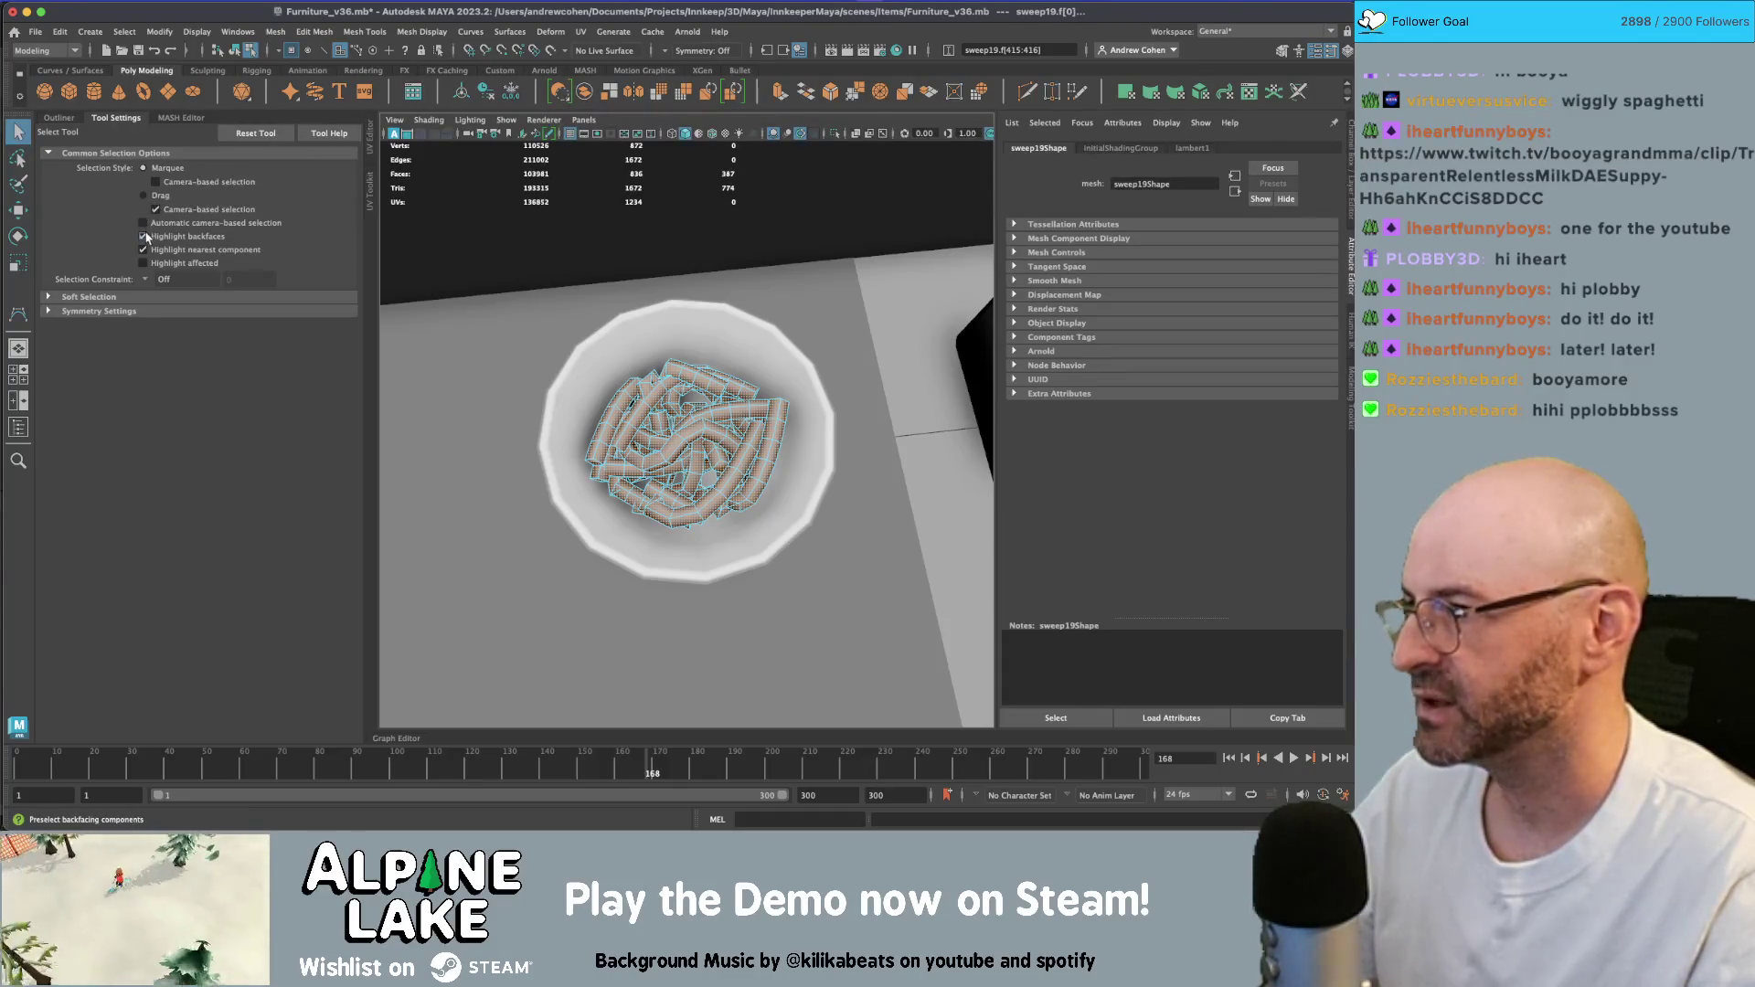
mouse_move(640, 412)
left_mouse_down("alt")
mouse_move(574, 343)
mouse_move(920, 608)
left_mouse_up("alt")
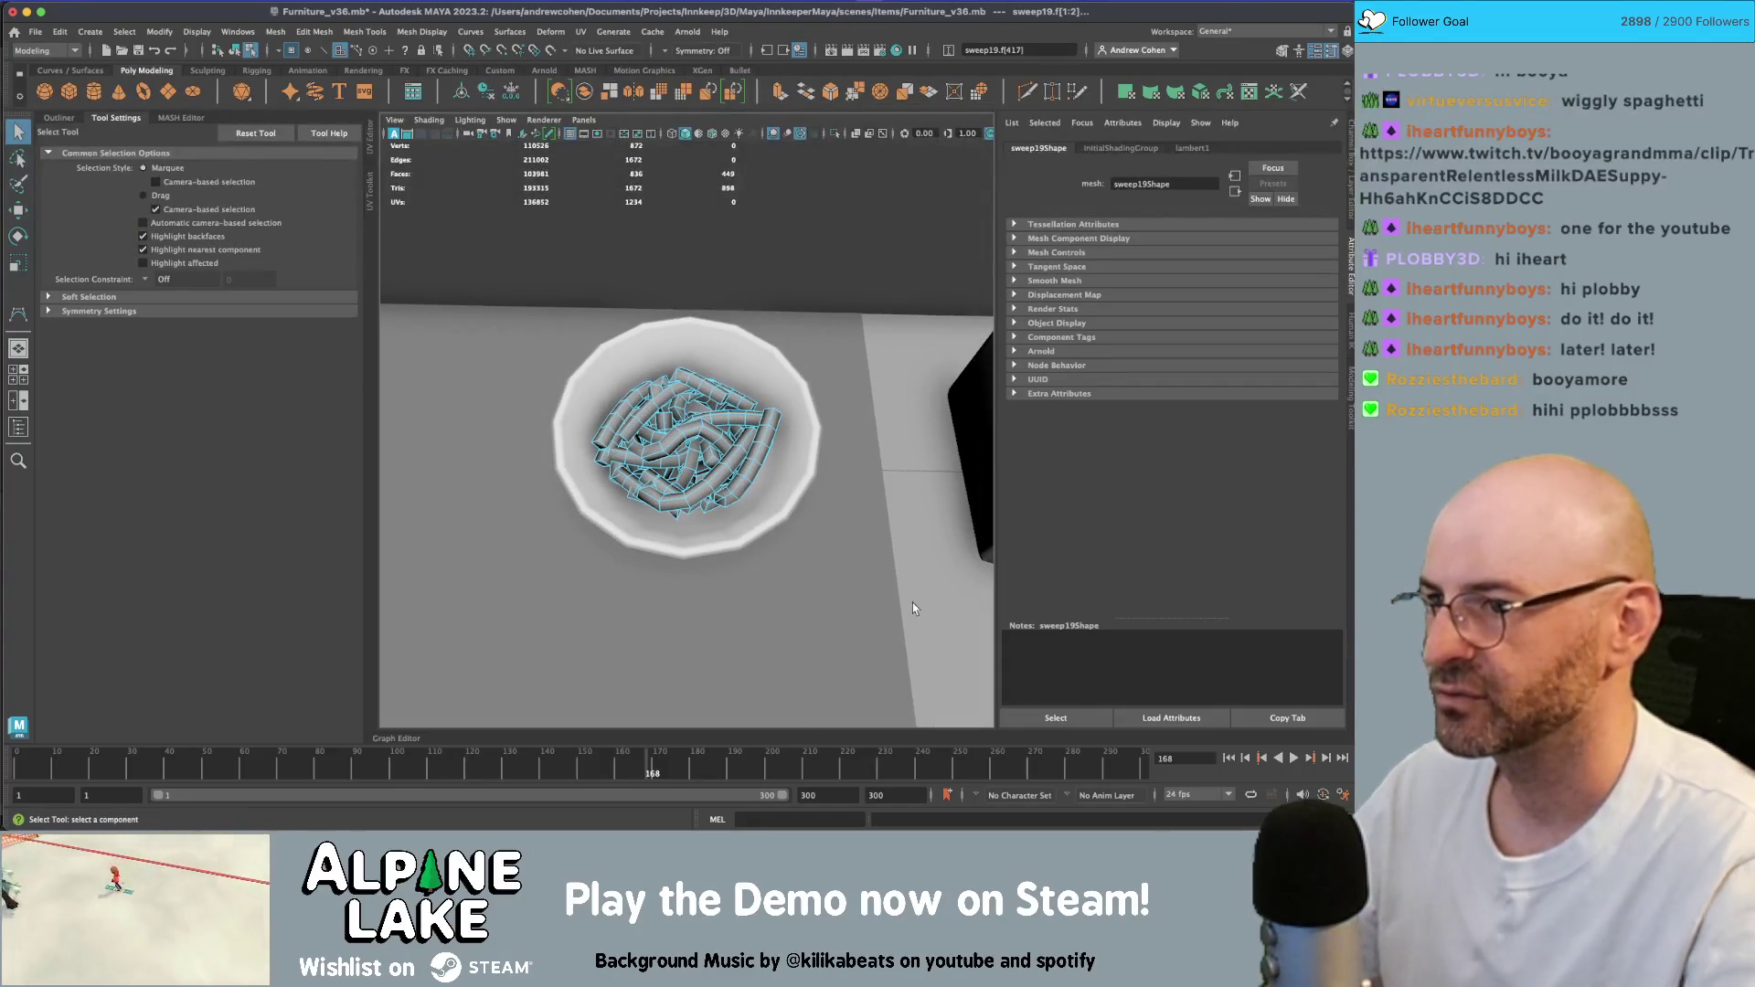
left_click(912, 607)
- Return to whole-object selection and select the noodle mesh sweep19 in the bowl
left_click_drag(706, 390, 778, 441, "alt")
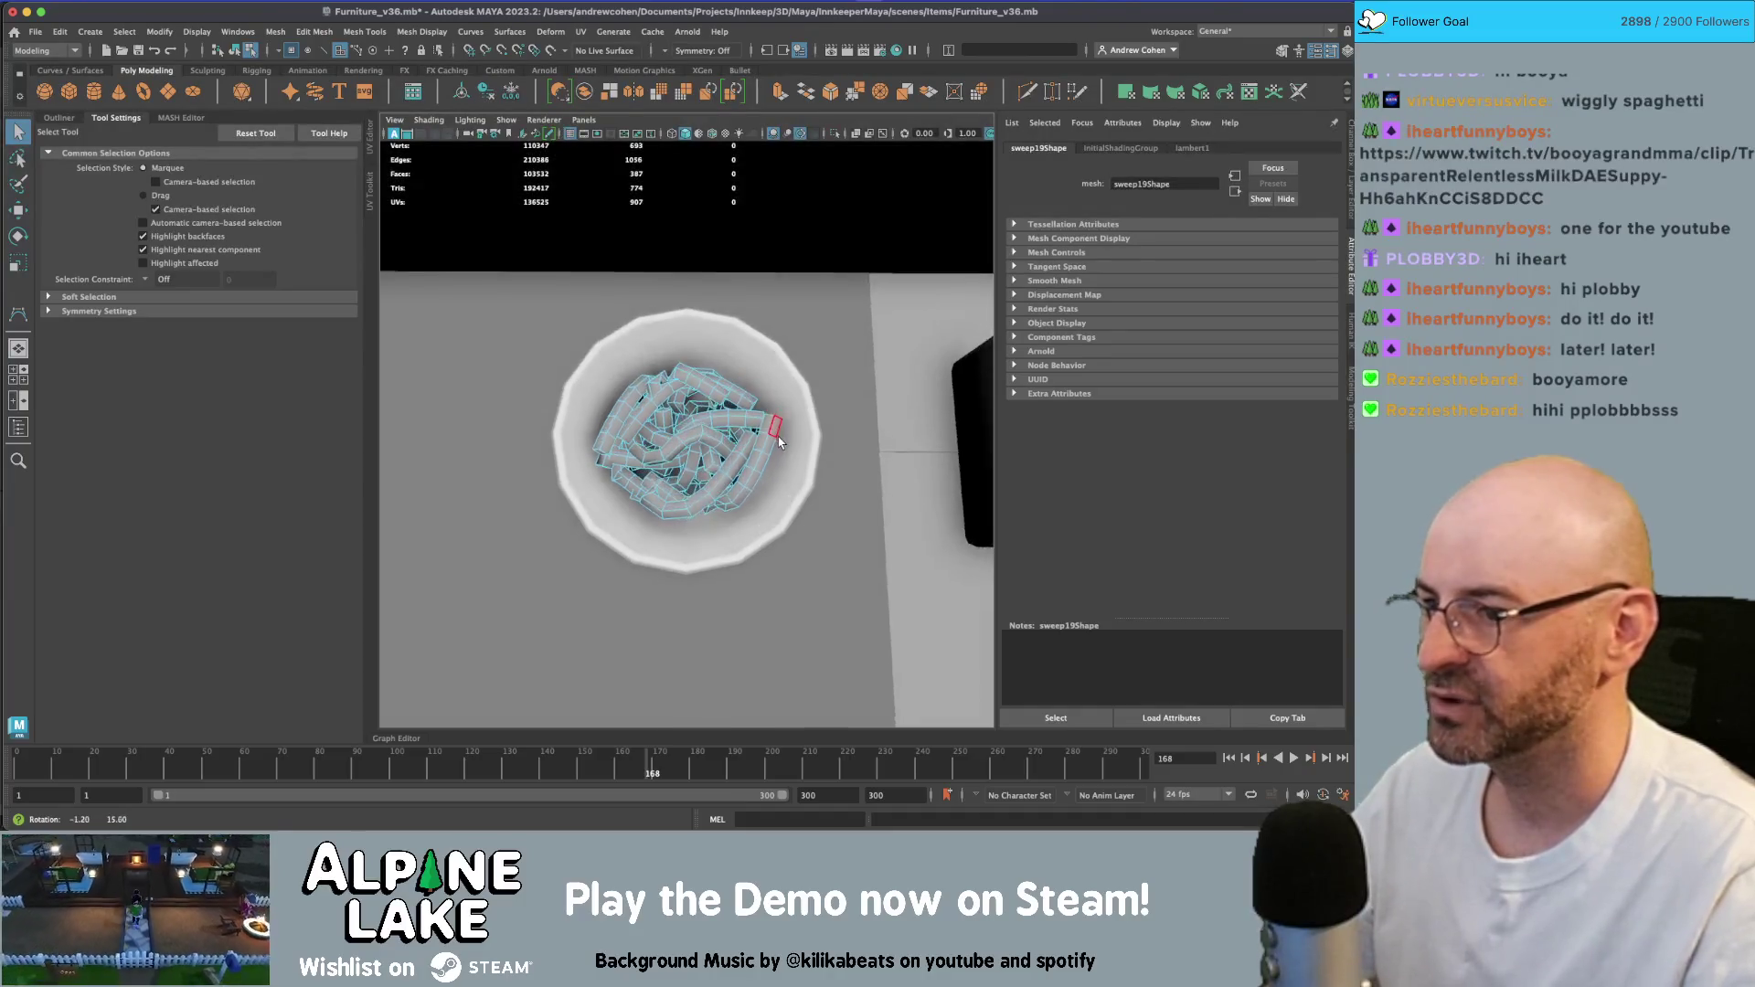
key("F8")
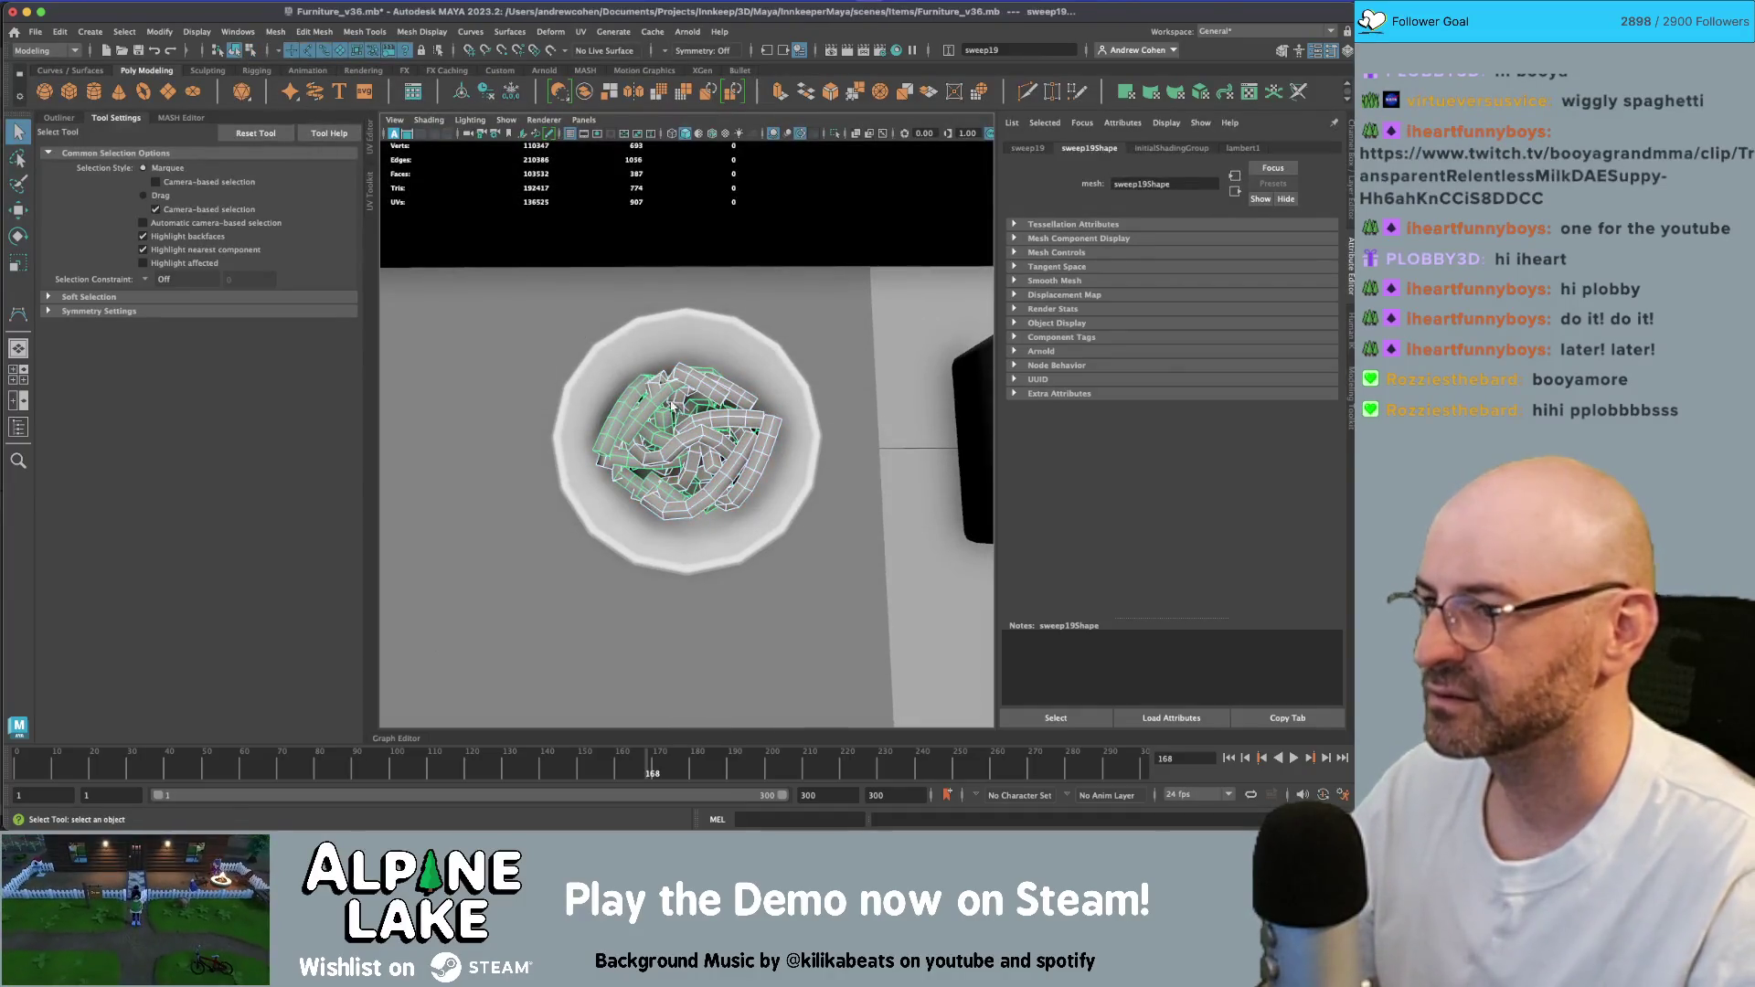
left_click(681, 416, "ctrl")
mouse_move(697, 432)
left_mouse_down("alt")
mouse_move(869, 389)
mouse_move(751, 408)
left_mouse_up("alt")
scroll(749, 404, "up", 3)
left_click(713, 409)
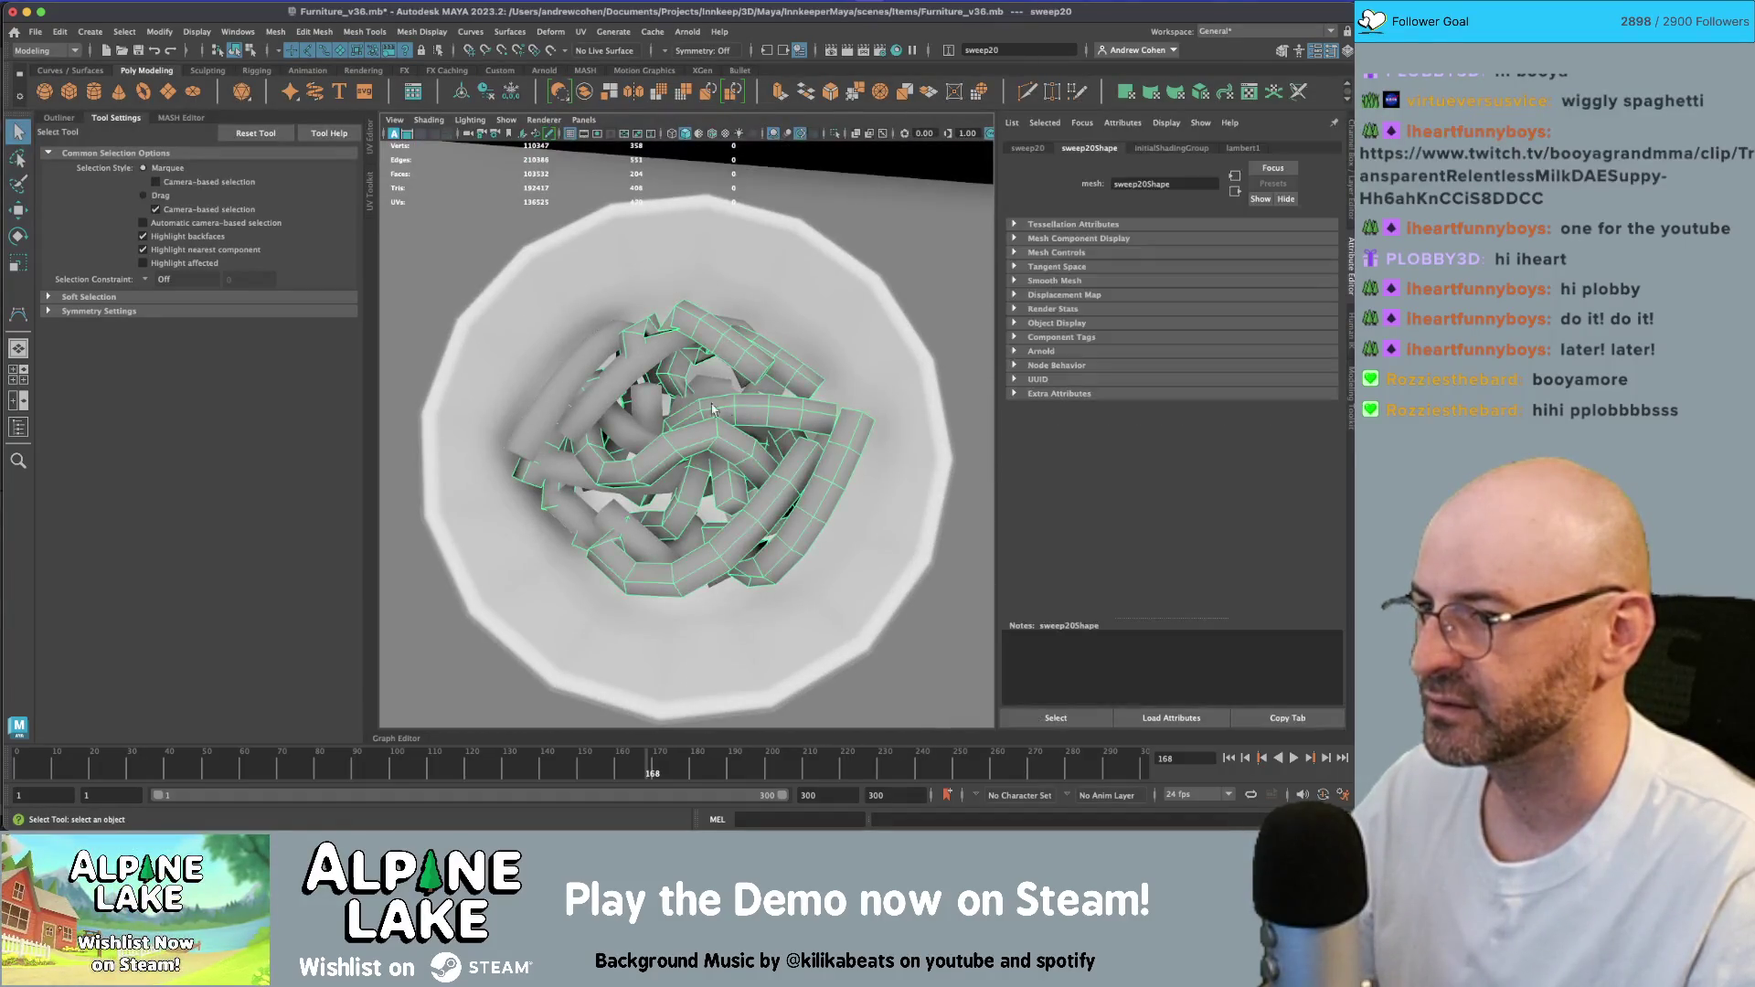
left_click(699, 395)
- From a tilted view of the bowl, clear the selection and reselect sweep19
scroll(705, 393, "down", 3)
mouse_move(706, 393)
left_mouse_down("alt")
mouse_move(648, 392)
mouse_move(567, 435)
mouse_move(485, 394)
mouse_move(561, 381)
mouse_move(764, 420)
mouse_move(690, 417)
left_mouse_up("alt")
left_click(714, 411, "shift")
left_click(714, 411, "ctrl")
scroll(640, 420, "down", 3)
scroll(560, 381, "up", 5)
left_click(686, 418)
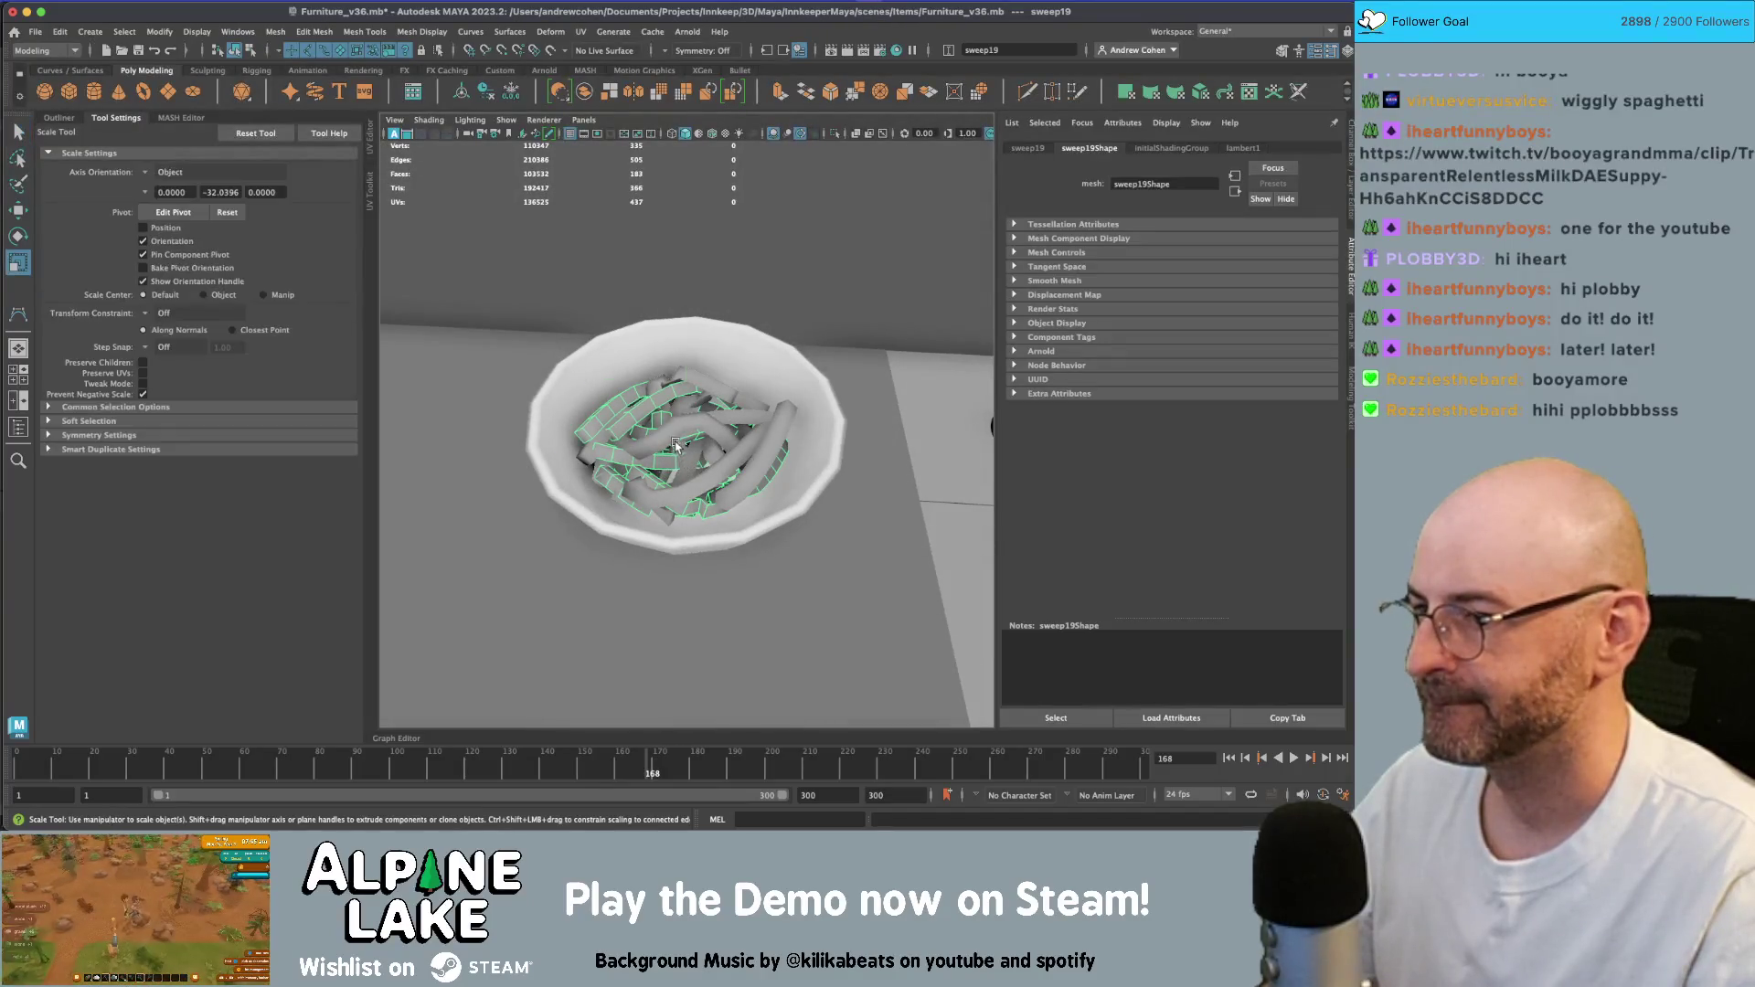
- Try the Scale tool on sweep19, then undo the 0.64 vertical squash of the noodles
key("r")
key("q")
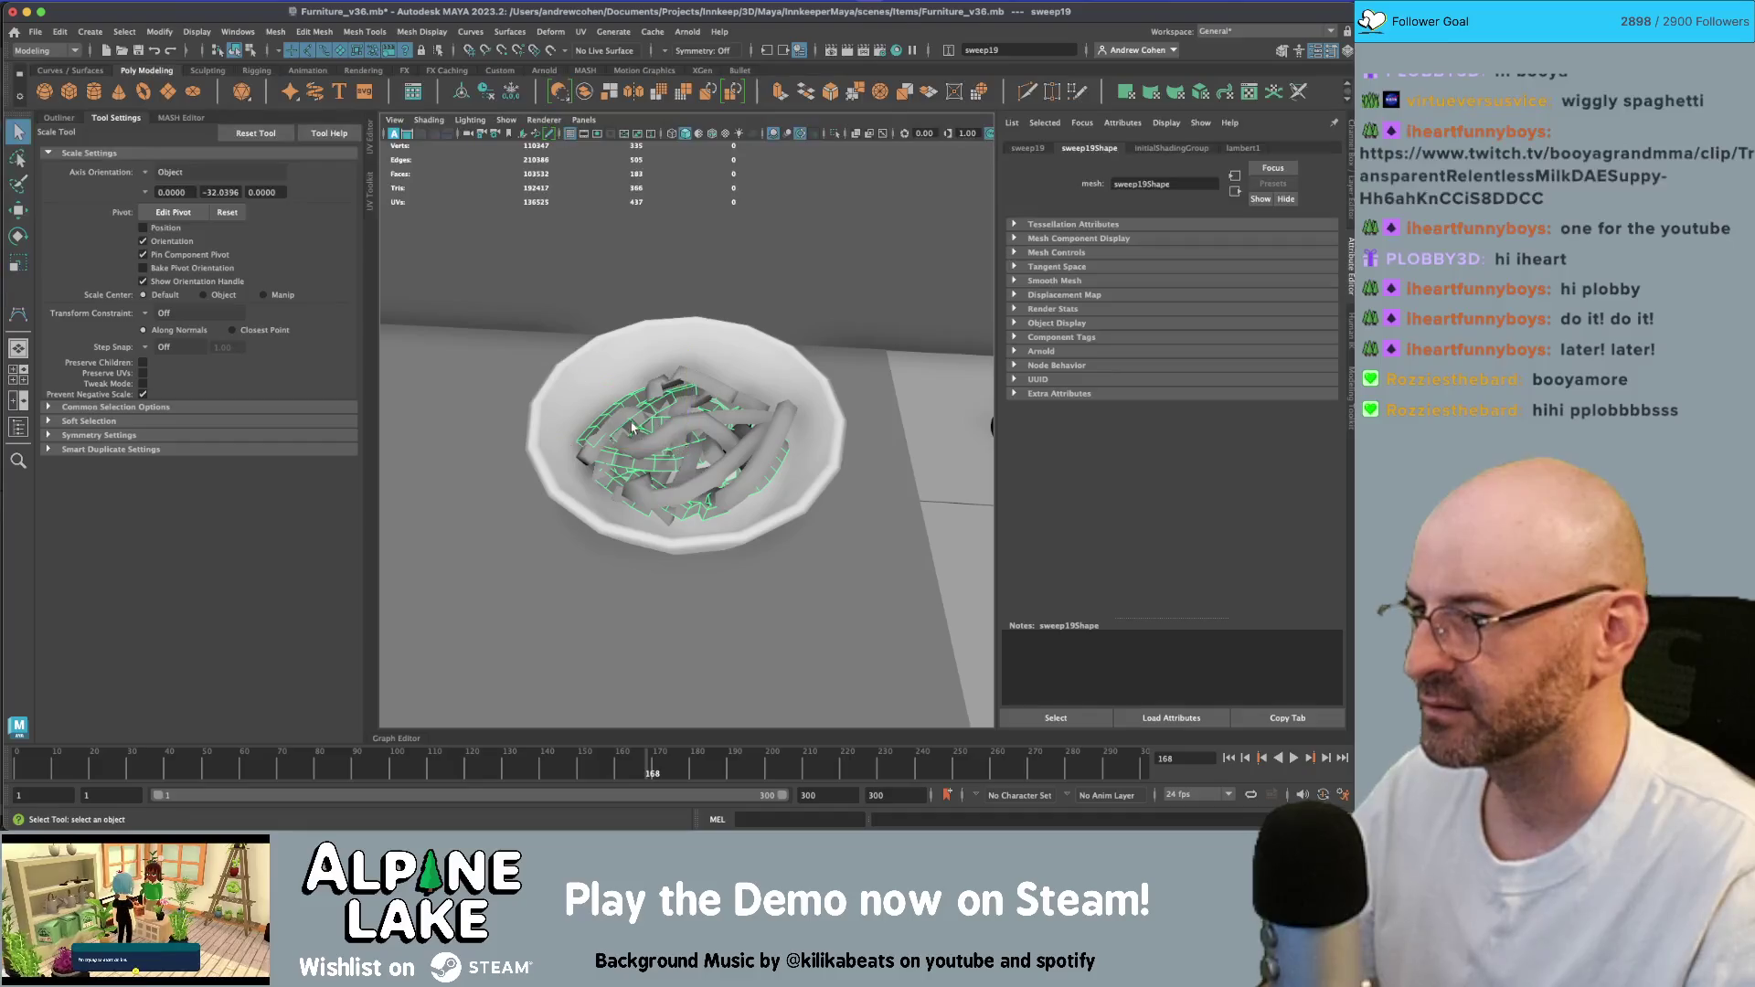
left_click(645, 395, "shift")
left_click_drag(644, 395, 650, 406, "alt")
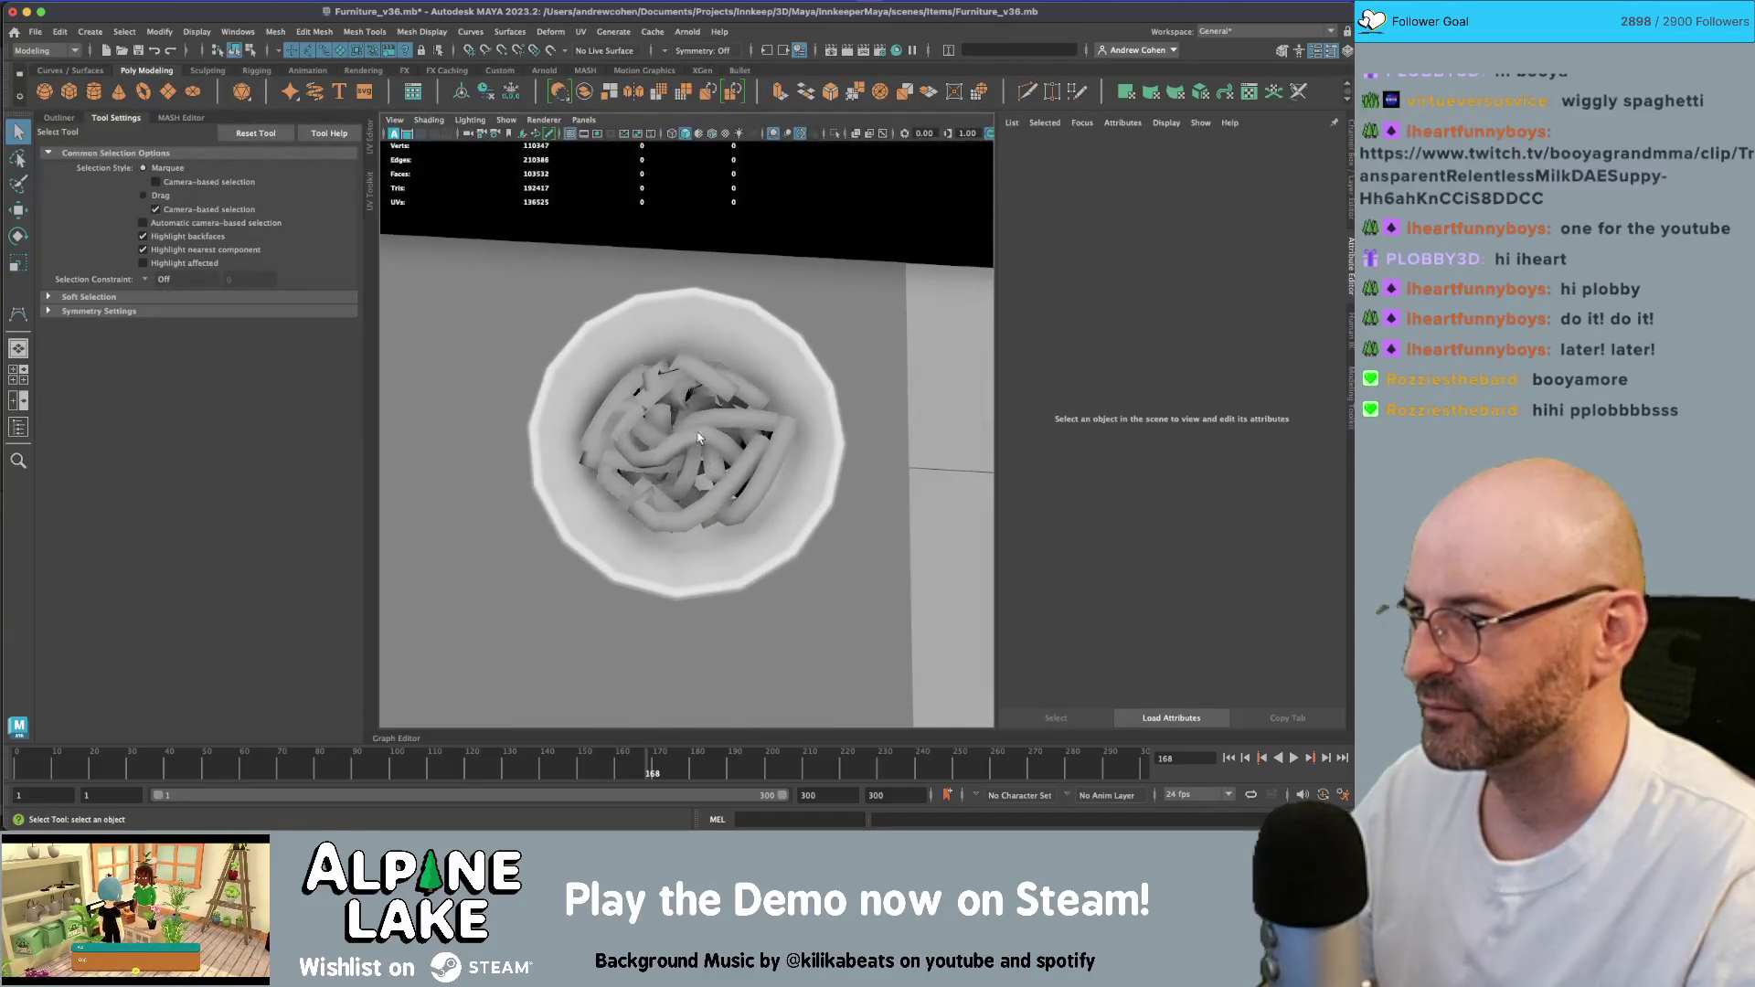
key("ctrl+z")
key("ctrl+z")
key("ctrl+z")
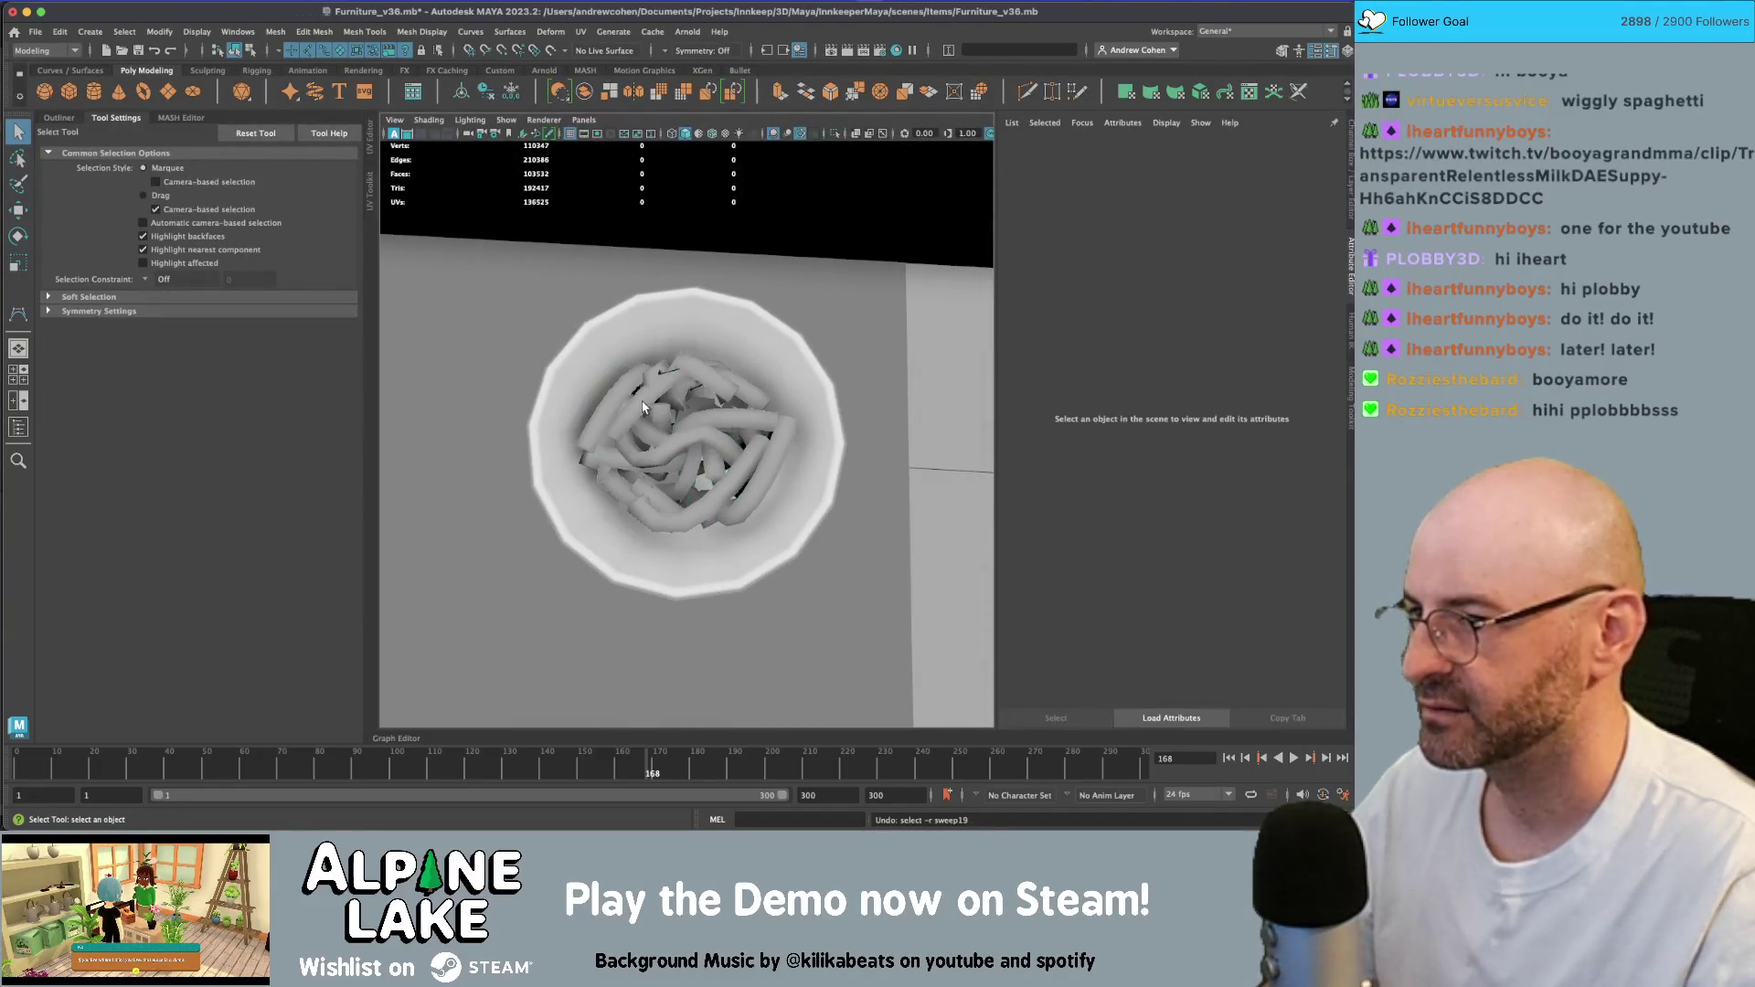
key("ctrl+z")
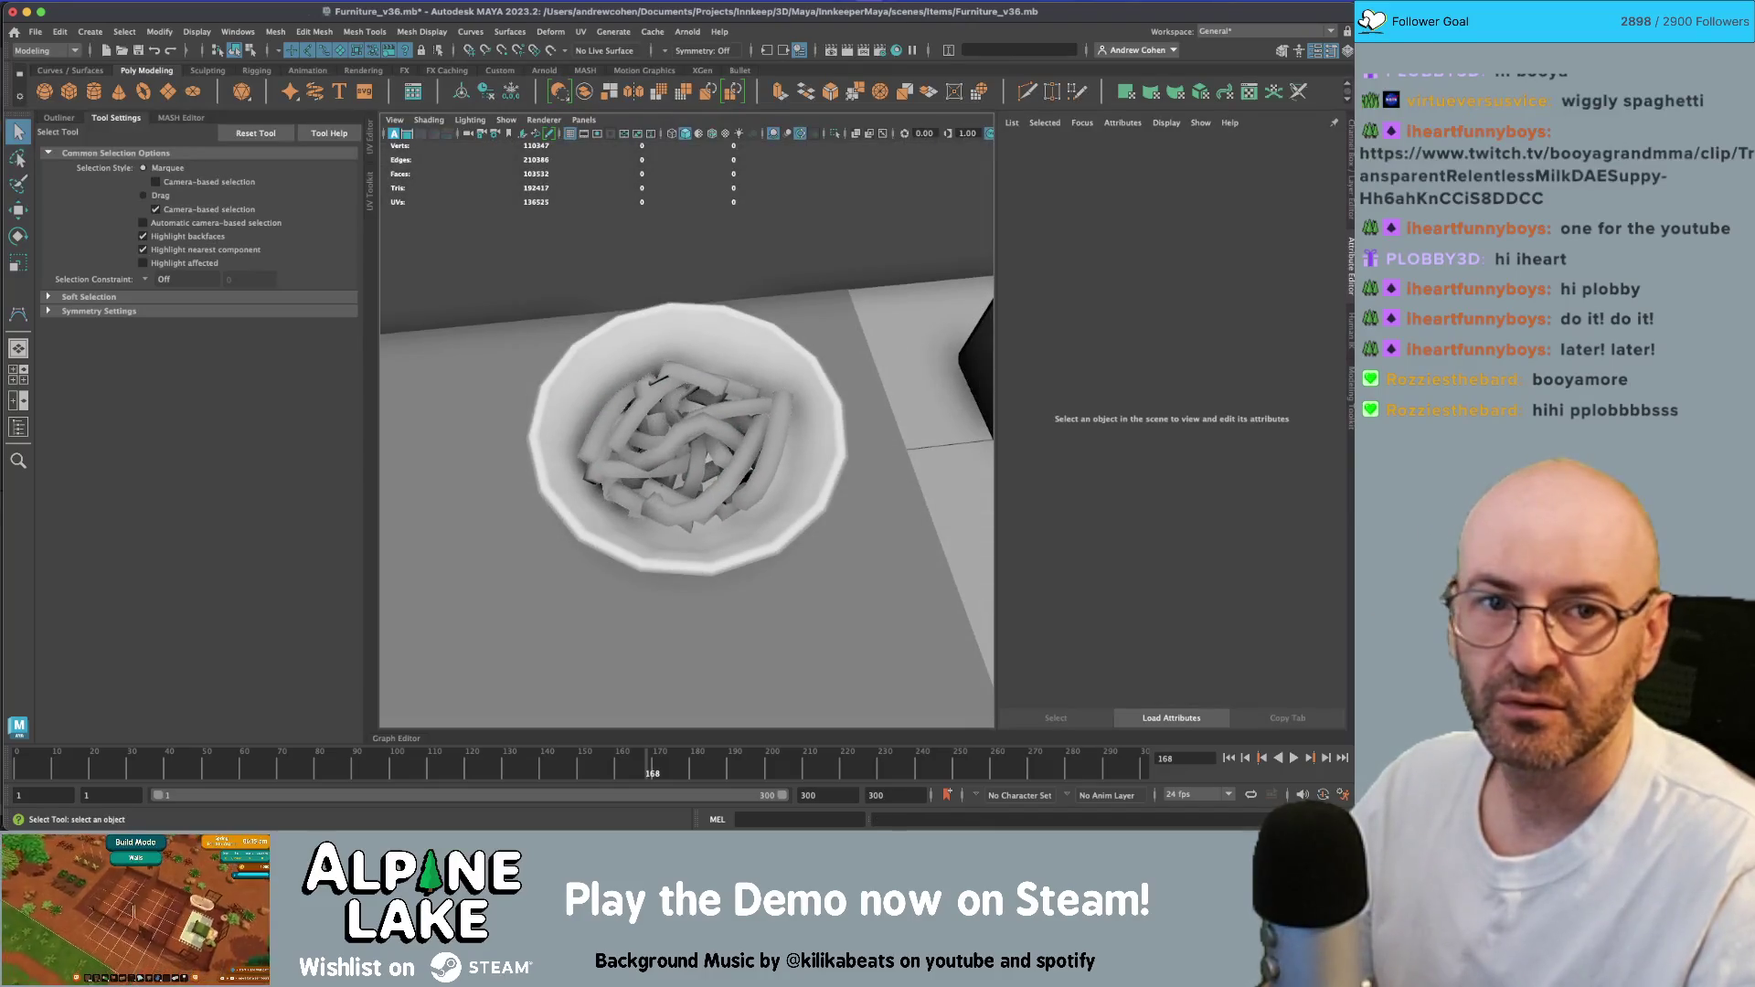
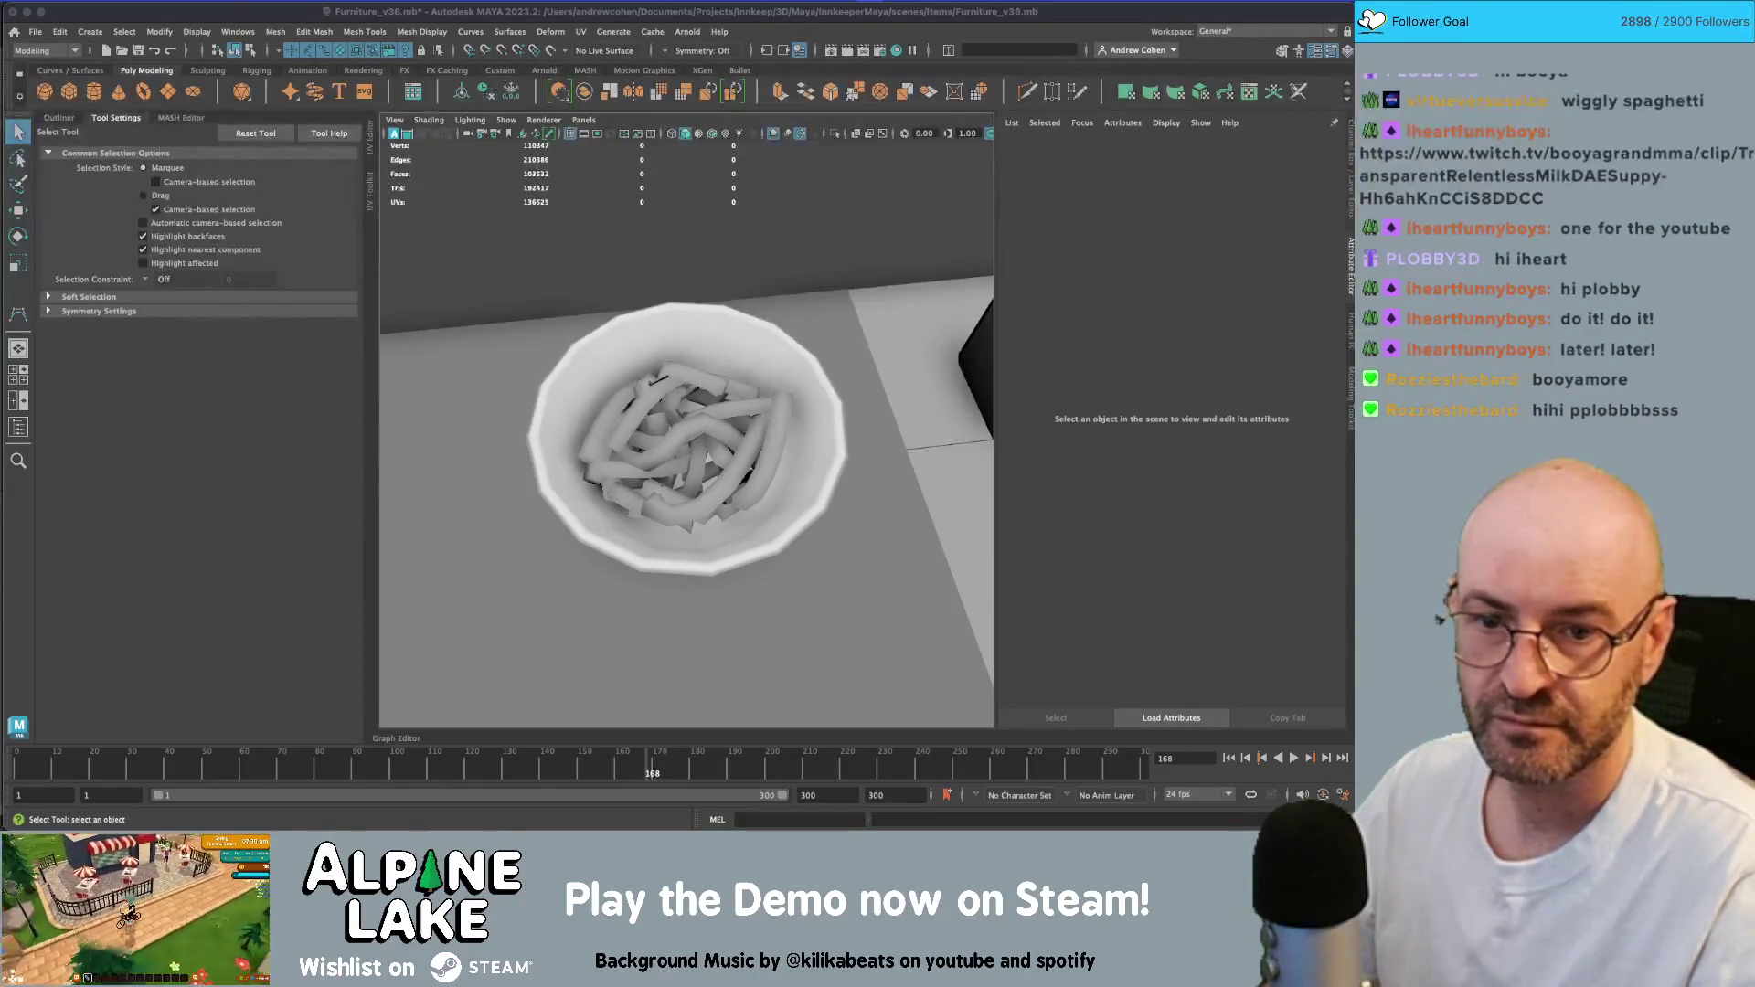
- Widen the viewport and step back through earlier camera views to a close view of the bowl
left_click(693, 420)
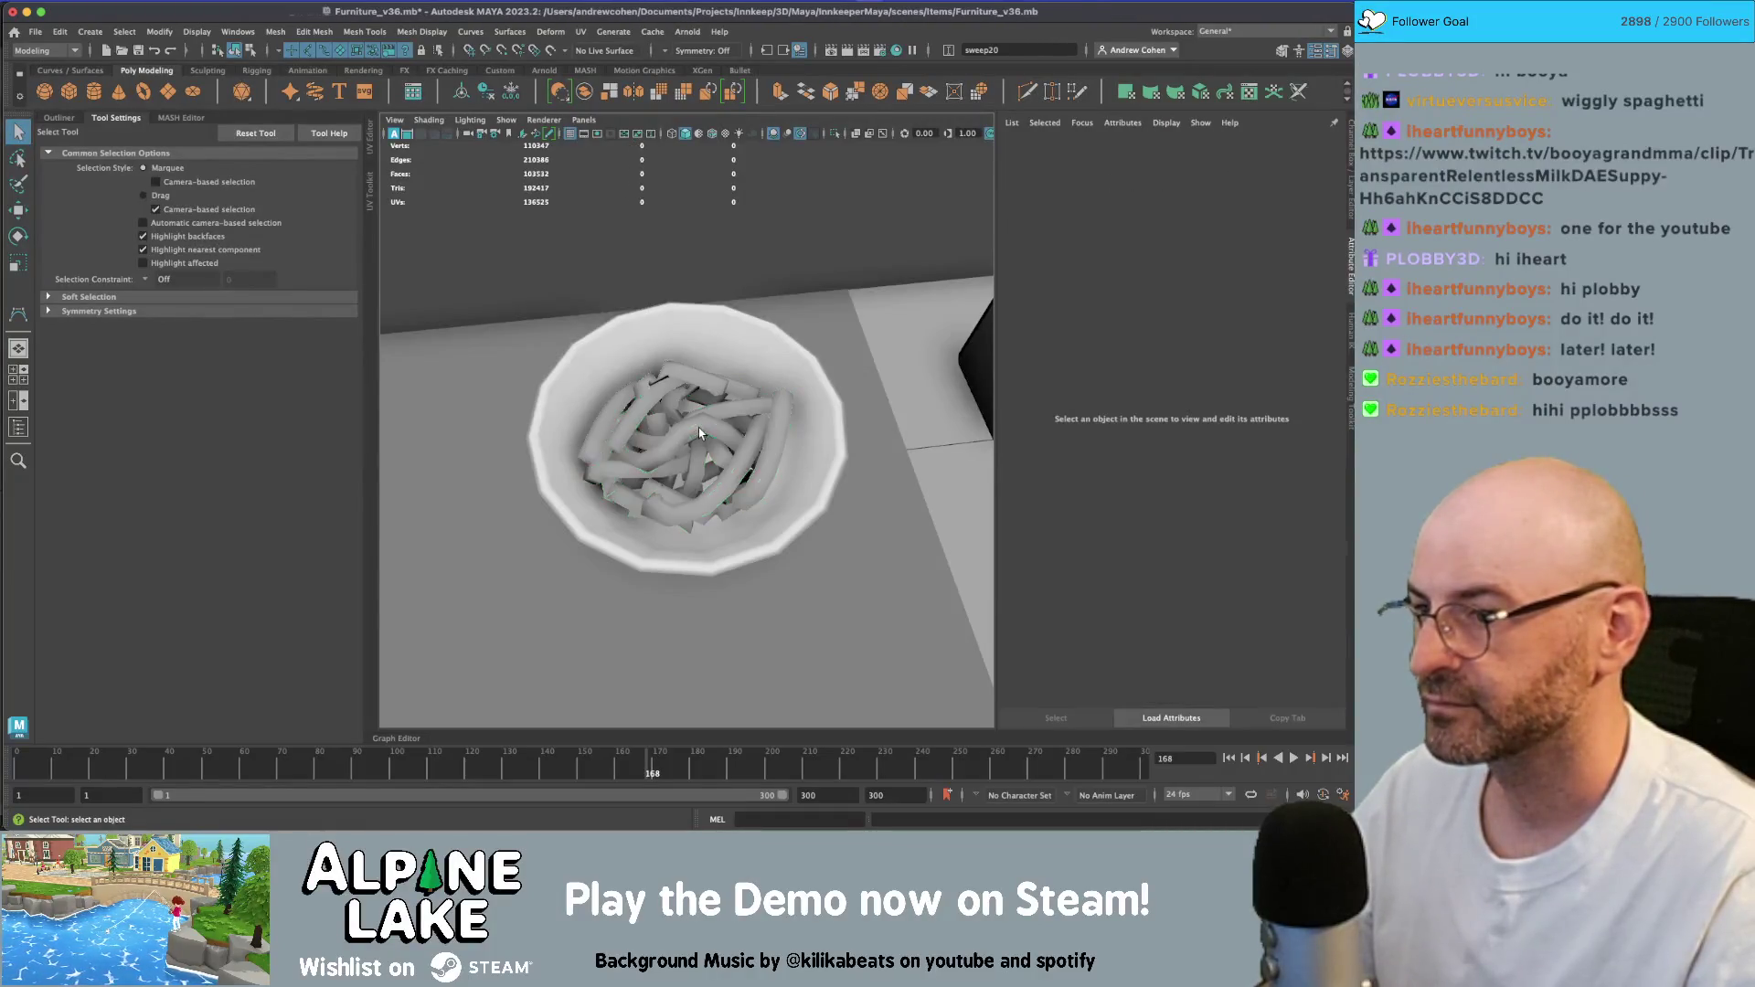
key("ctrl+z")
key("ctrl+z")
key("ctrl+z")
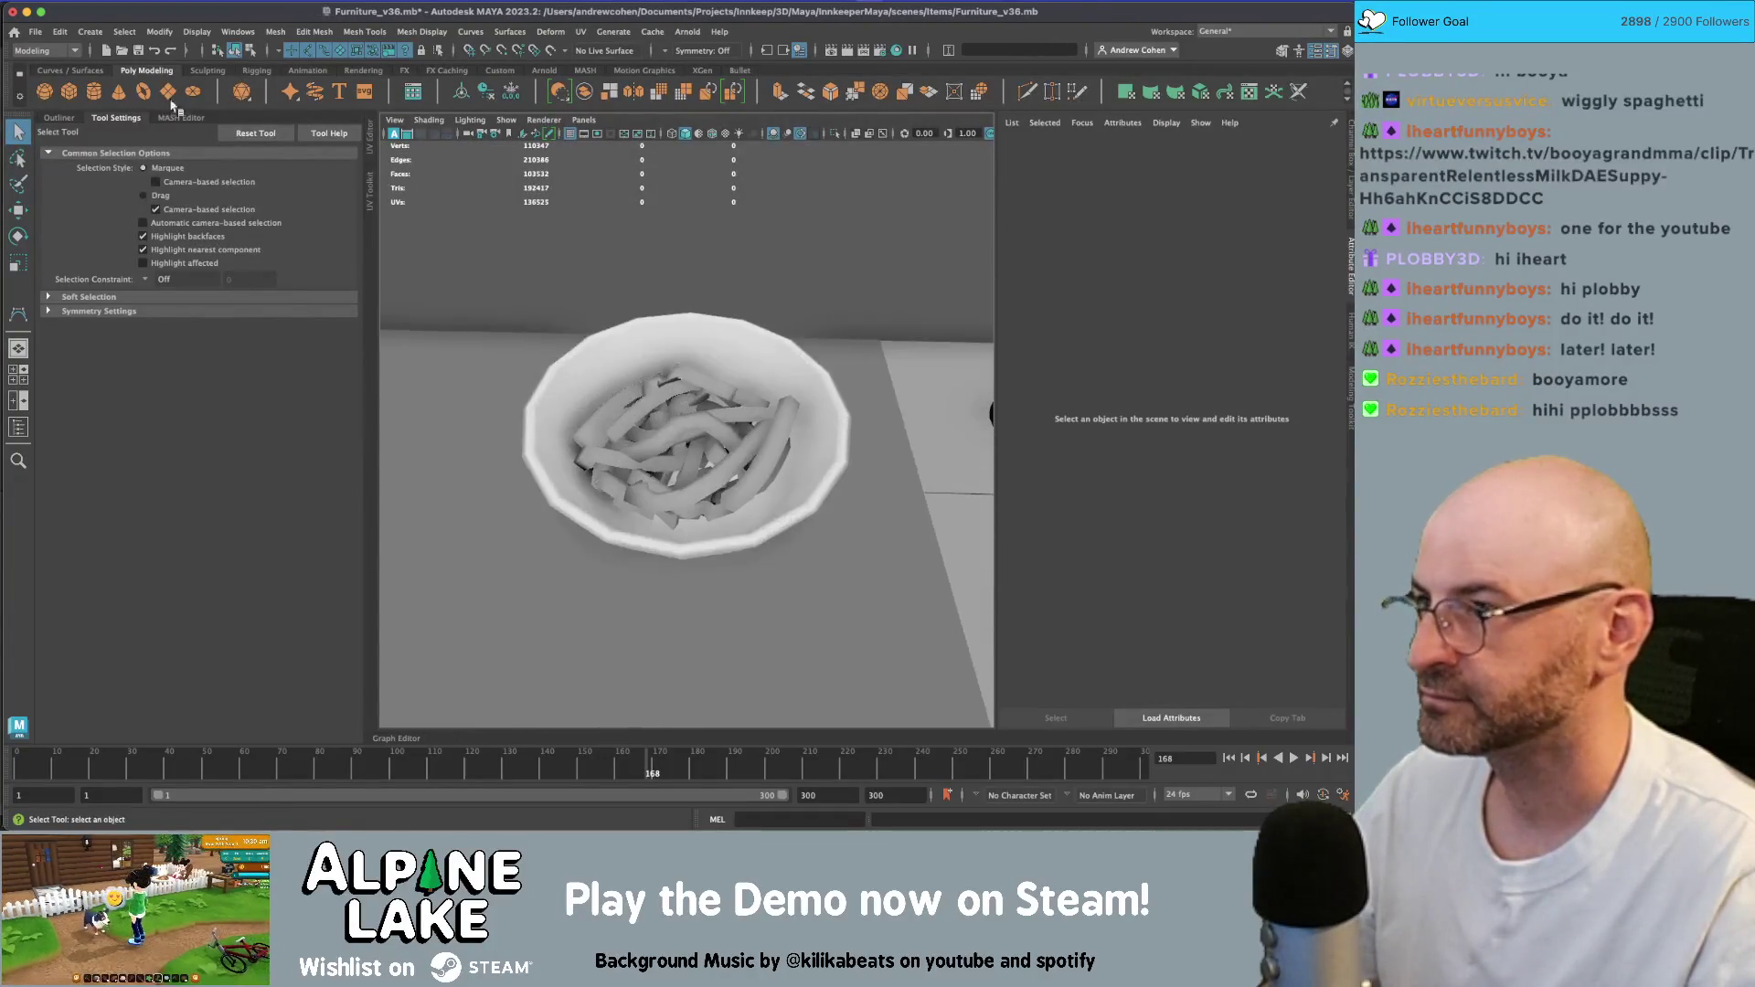
left_click(117, 118)
scroll(544, 426, "down", 2)
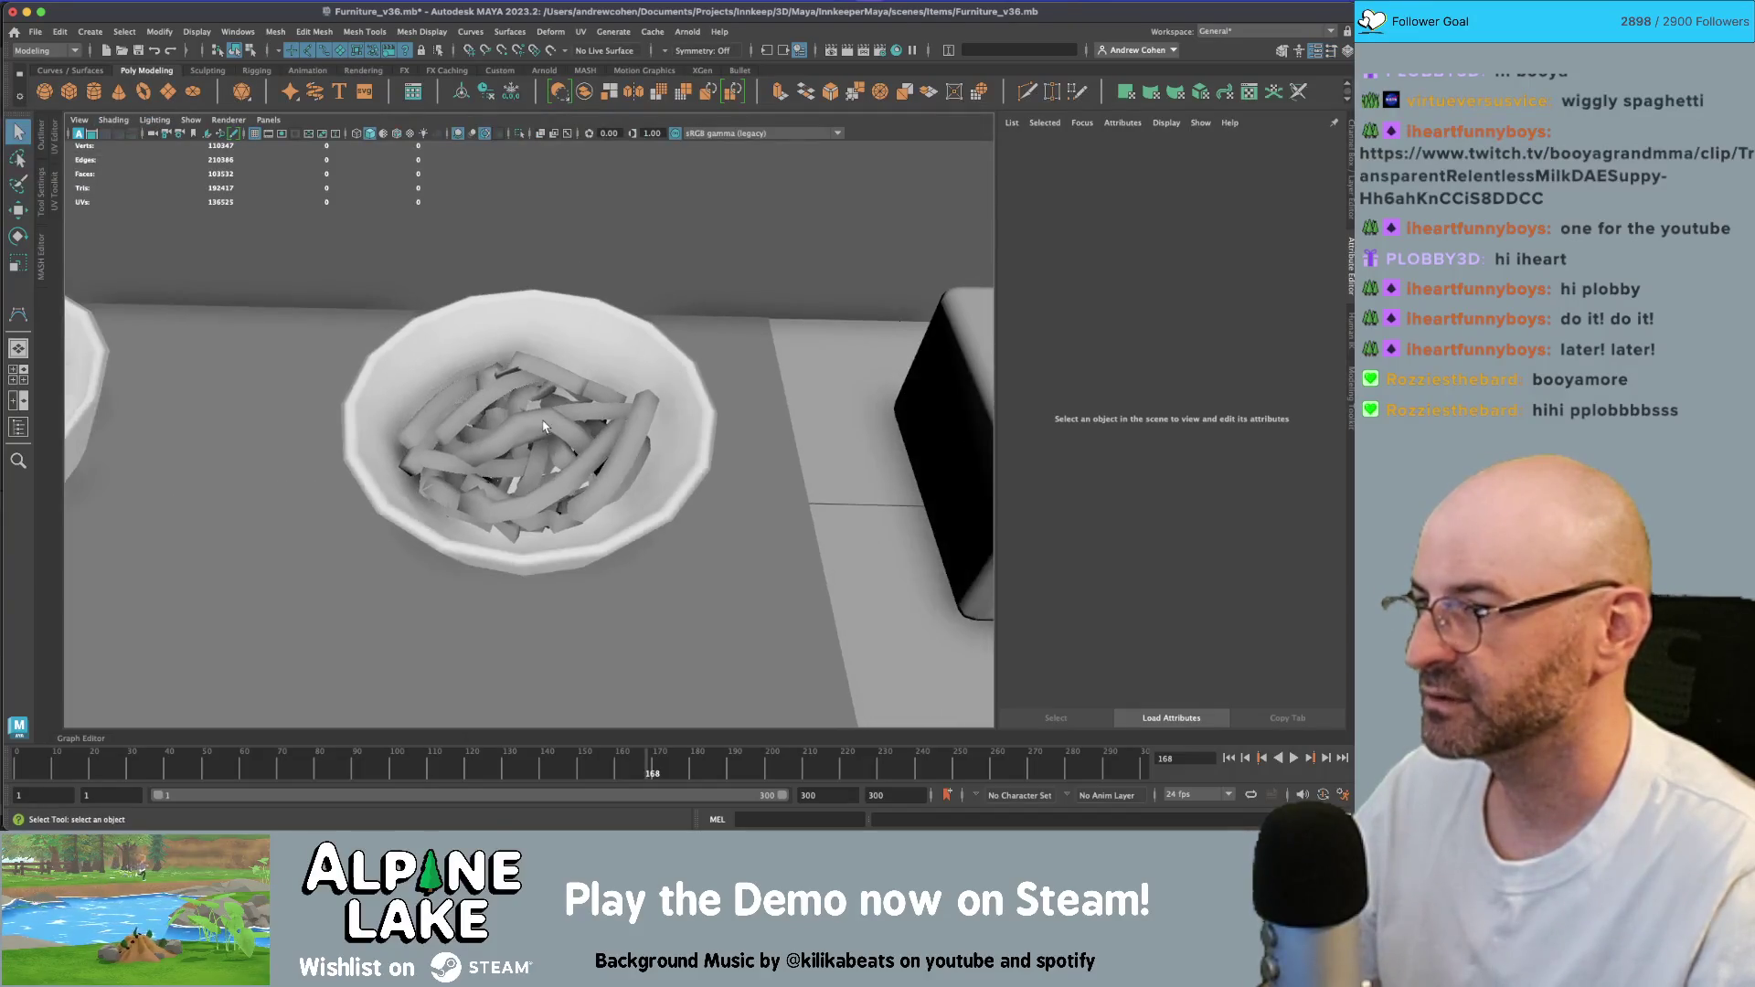
key("ctrl+z")
key("ctrl+z")
key("ctrl+z")
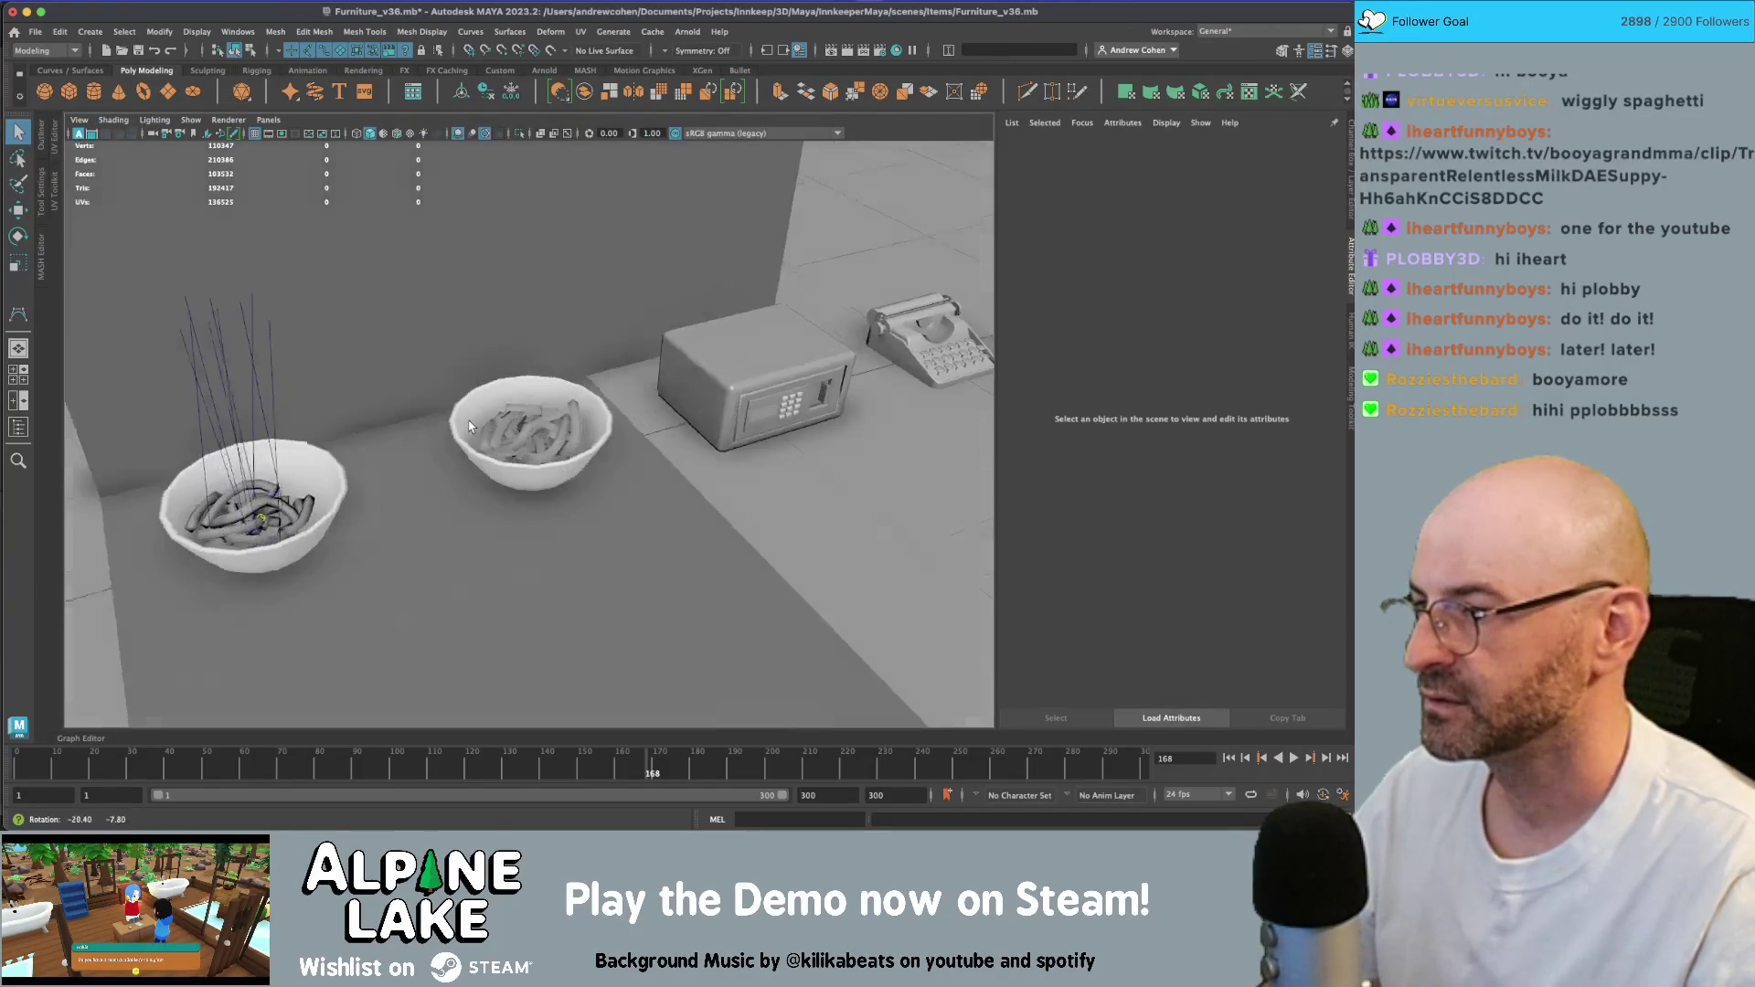
key("ctrl+z")
key("ctrl+z")
key("ctrl+z")
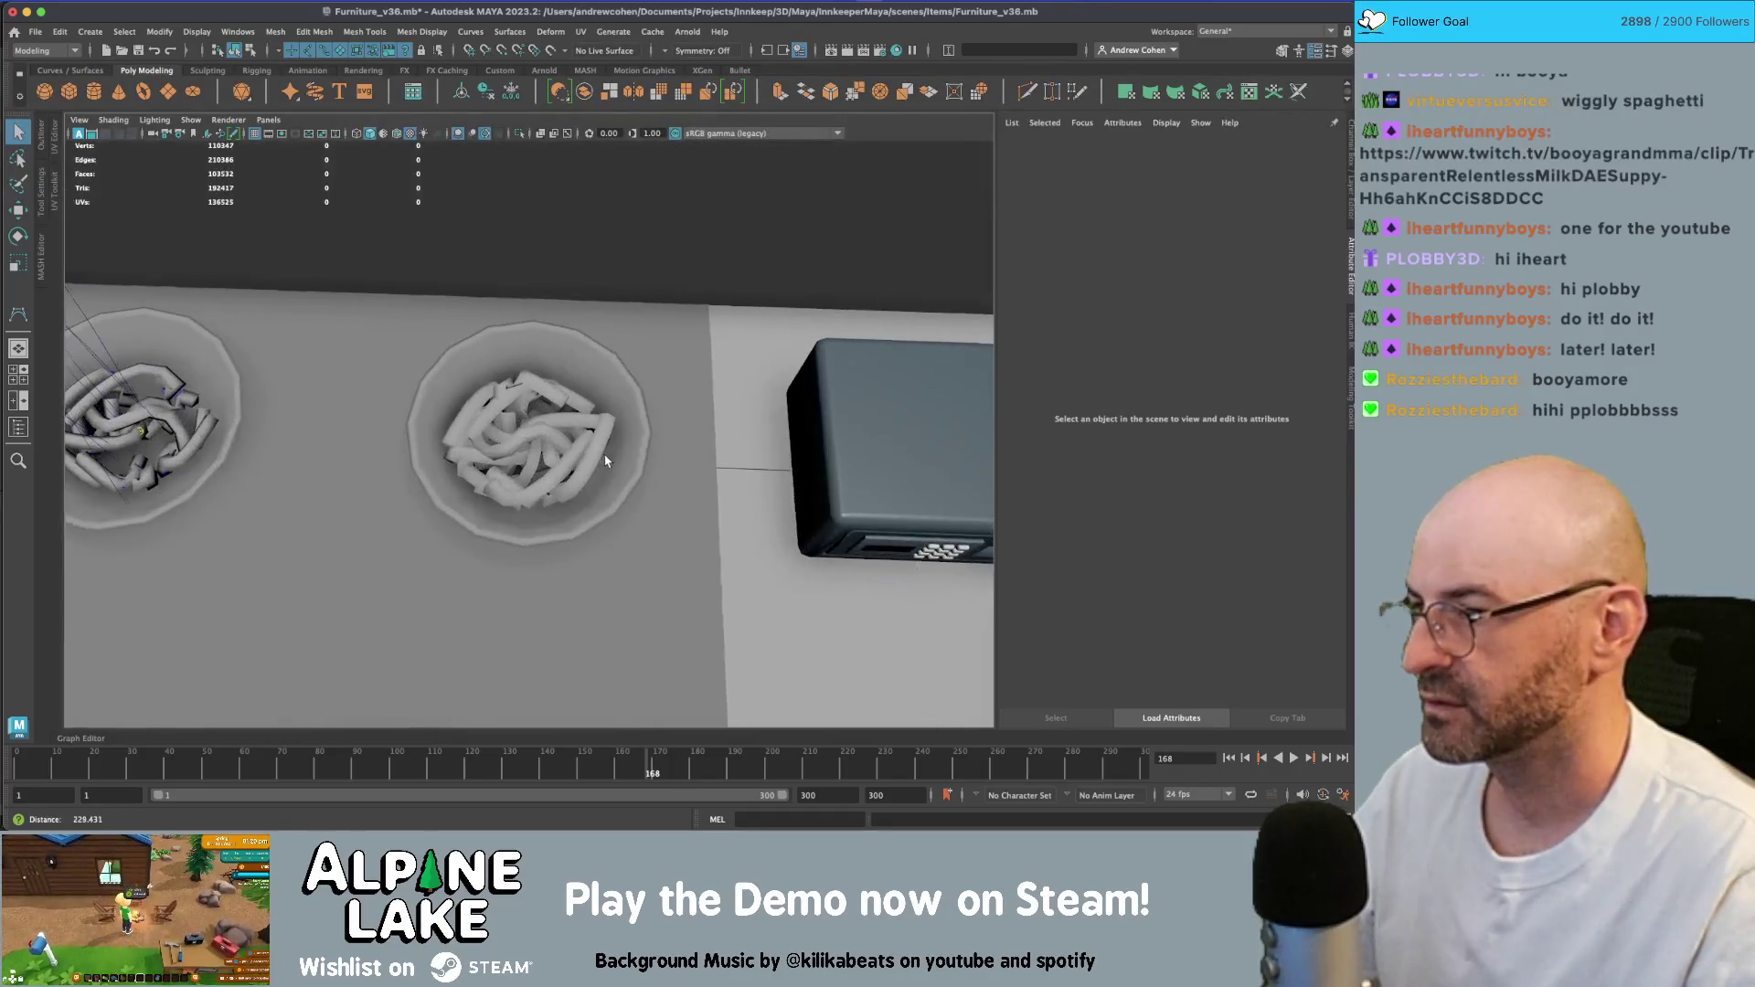
key("ctrl+z")
key("ctrl+z")
key("ctrl+z")
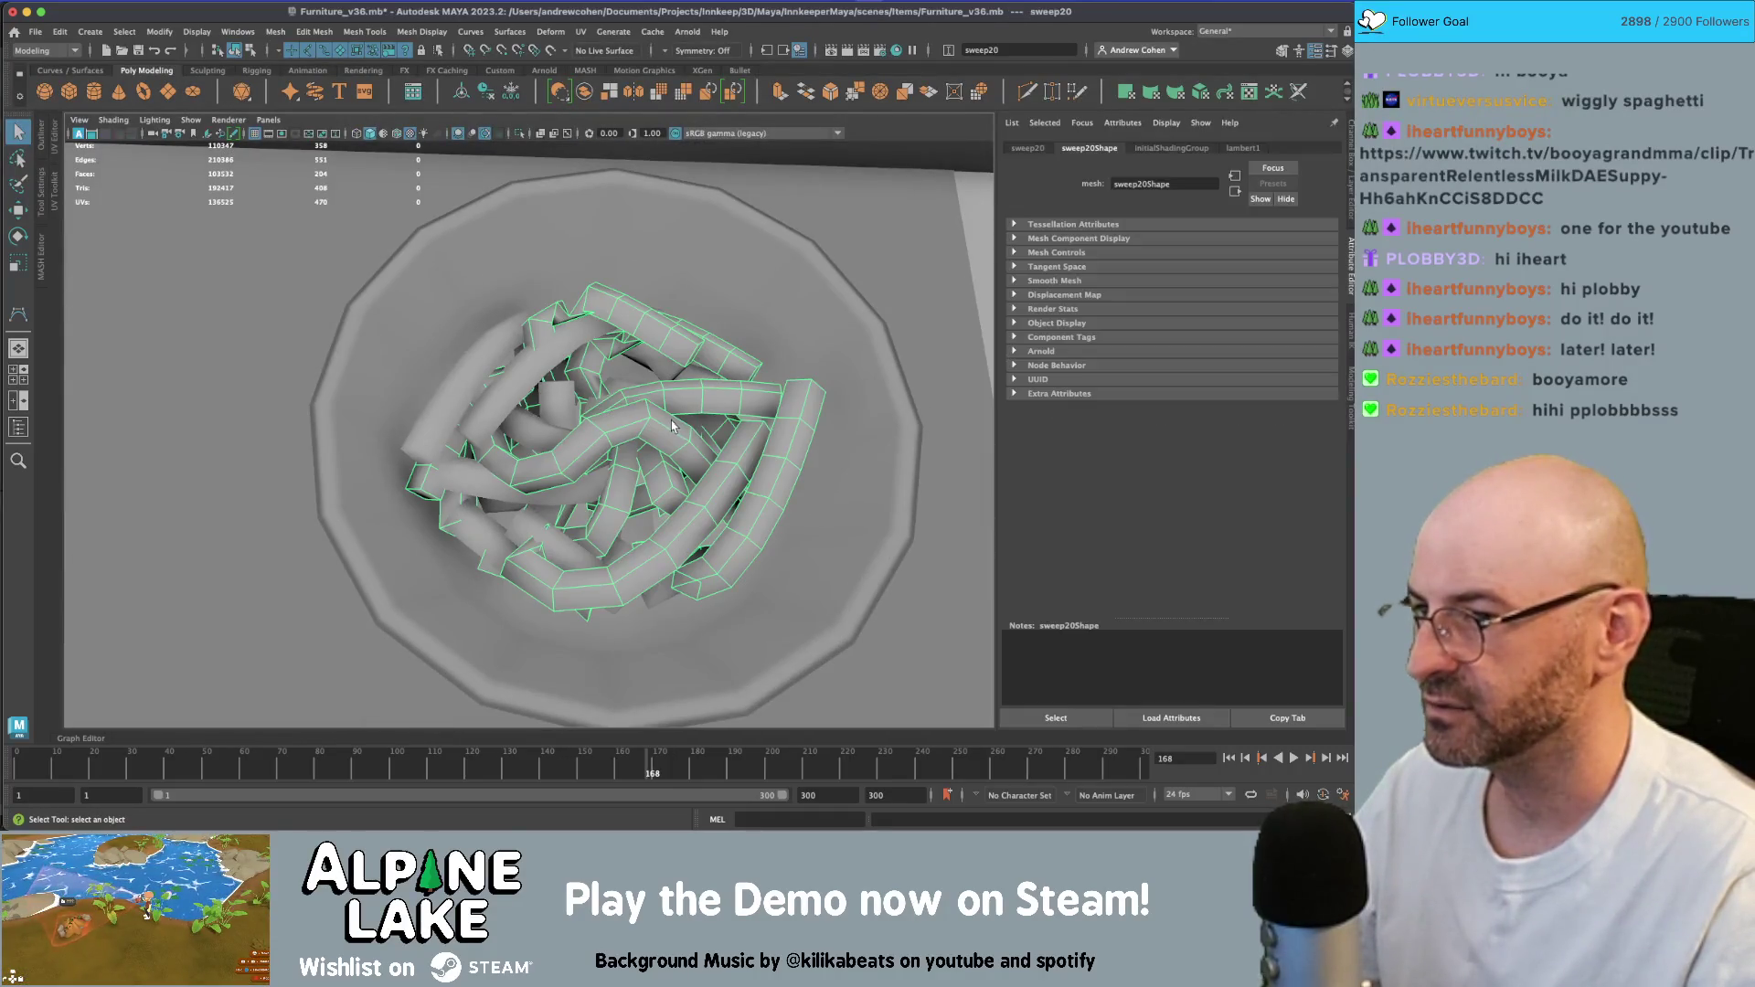
key("ctrl+z")
key("ctrl+z")
key("ctrl+z")
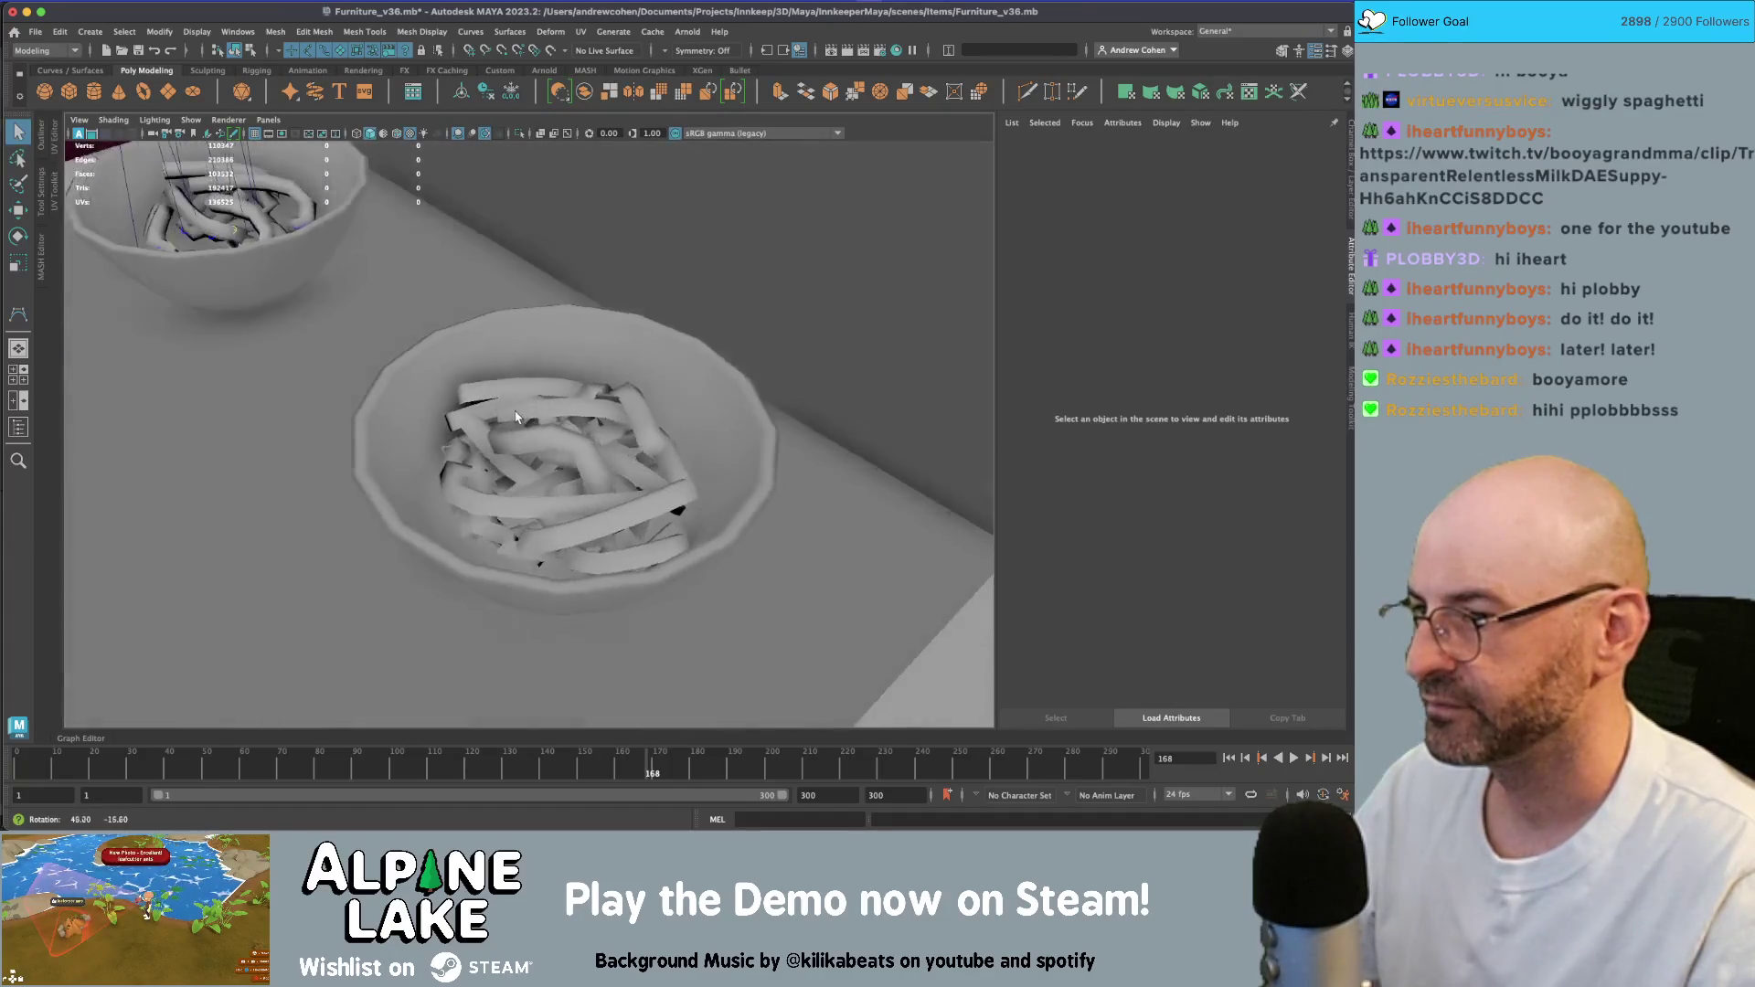
key("ctrl+z")
key("ctrl+z")
key("ctrl+z")
- Try selecting a single pasta face, then return to whole-object selection
right_click_drag(499, 392, 484, 508)
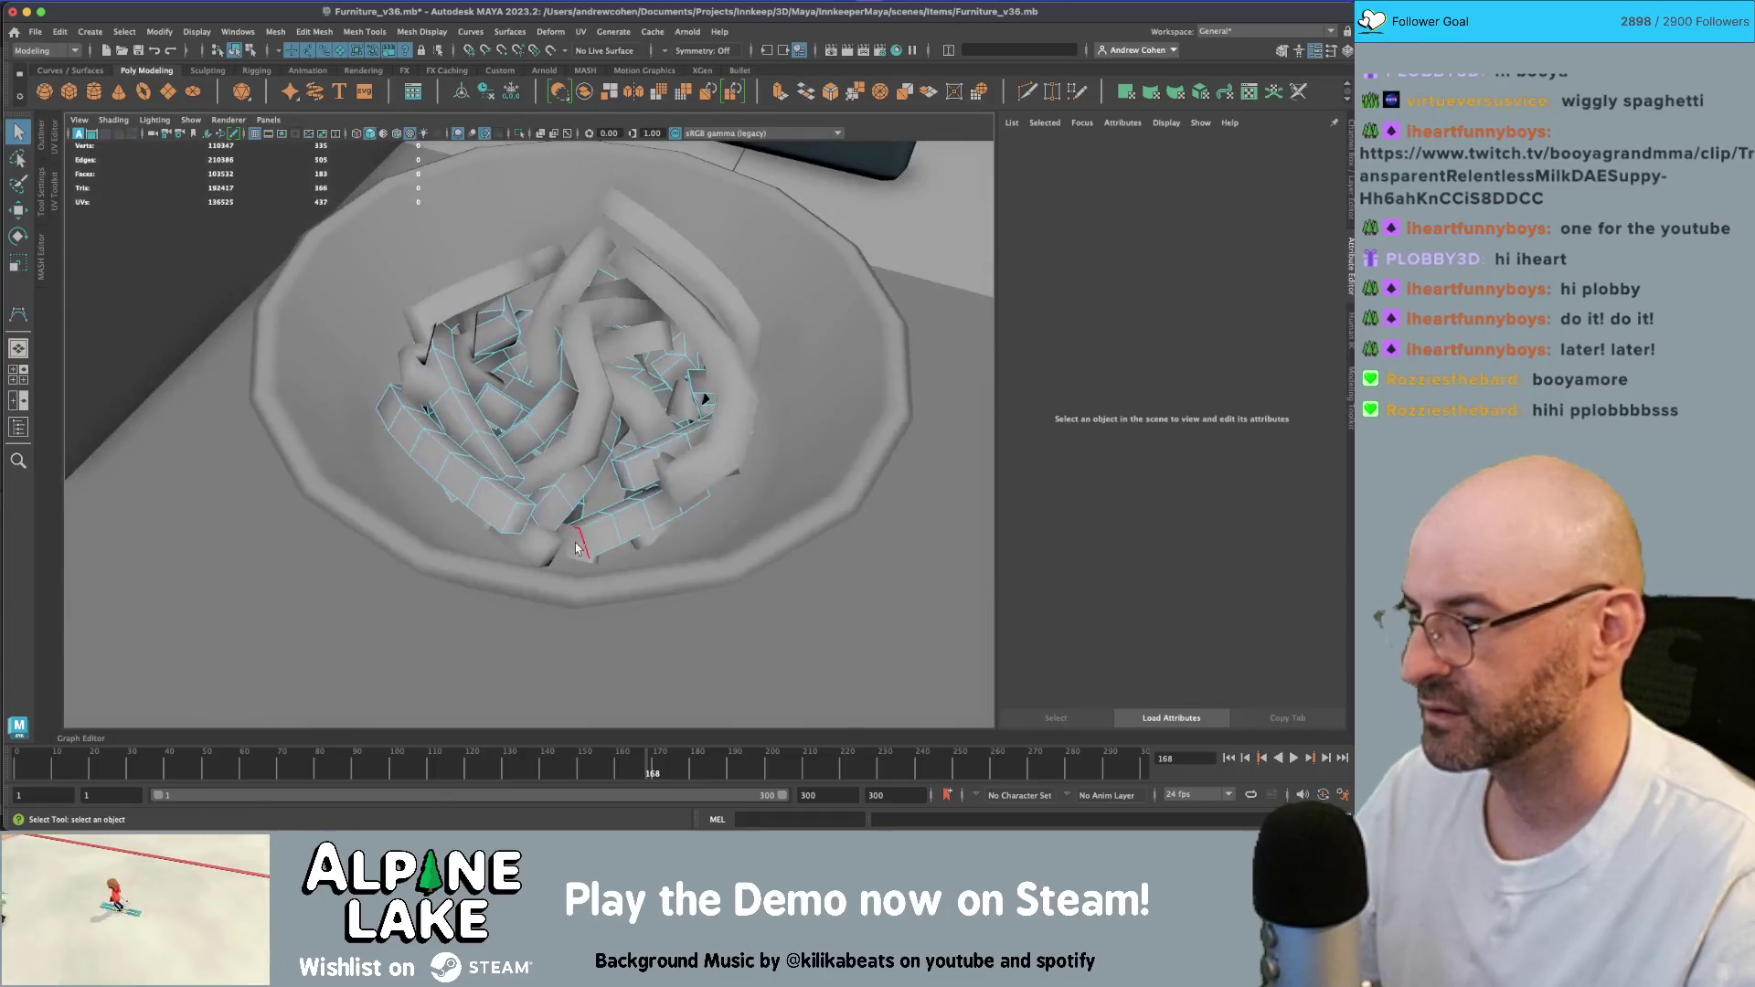
left_click(589, 538)
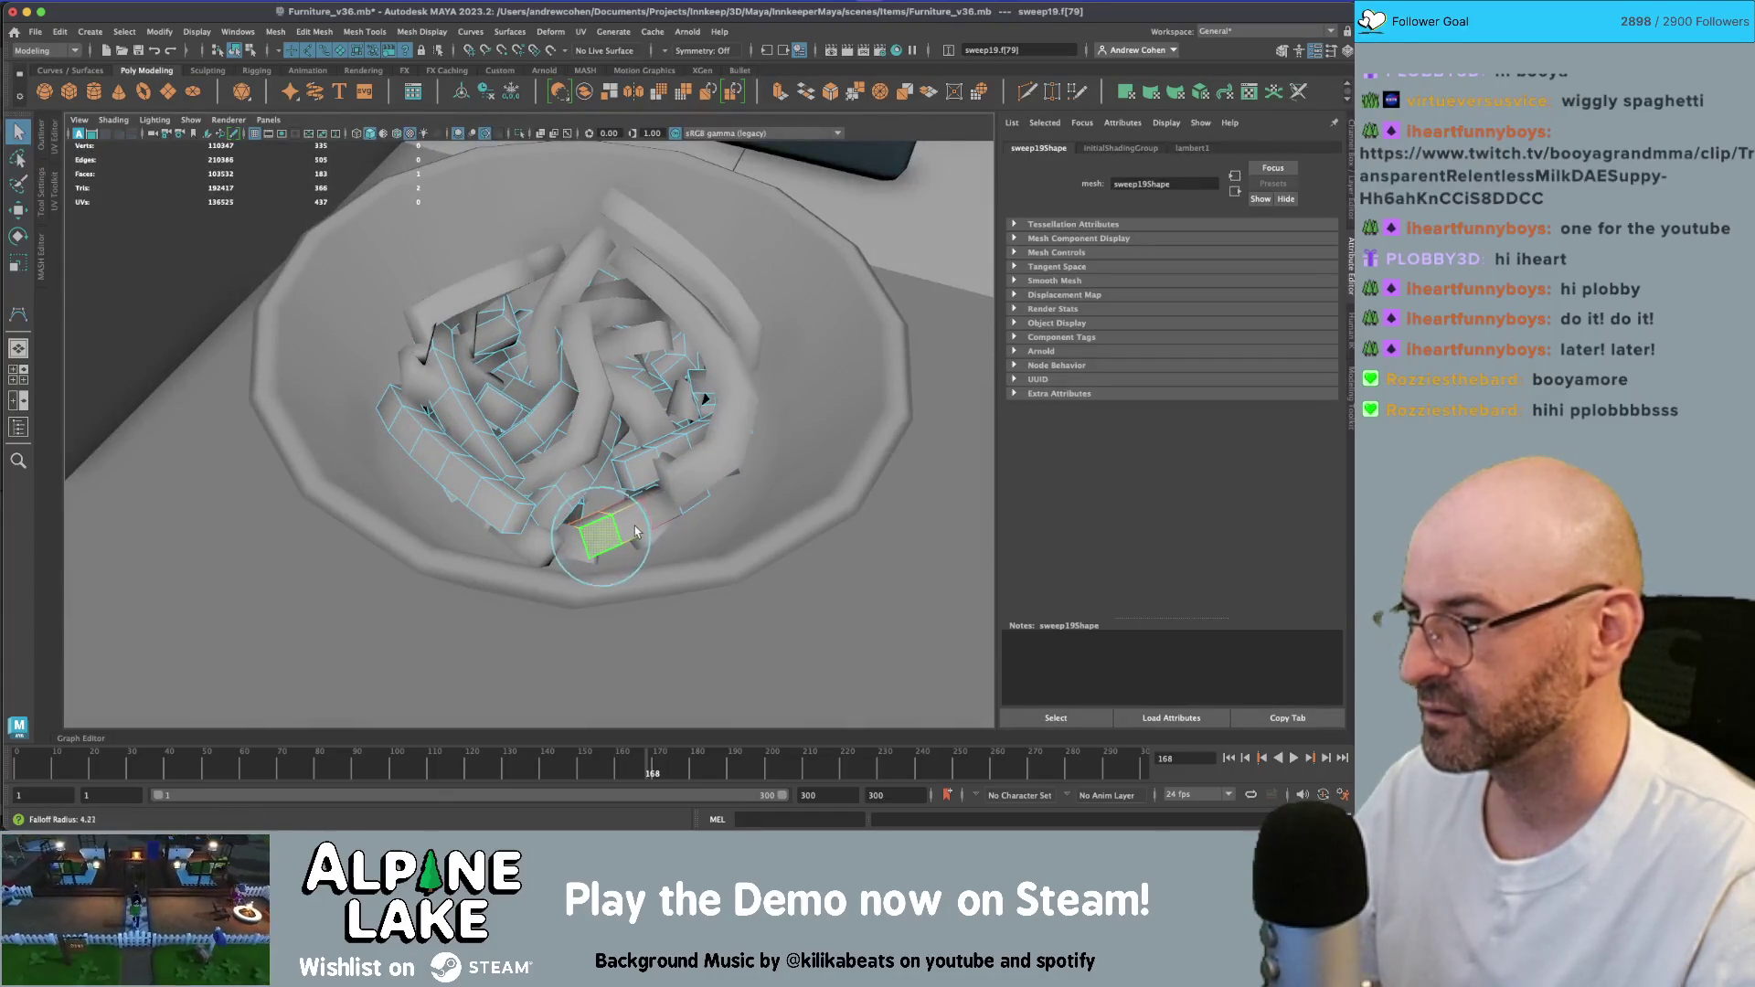
key("w")
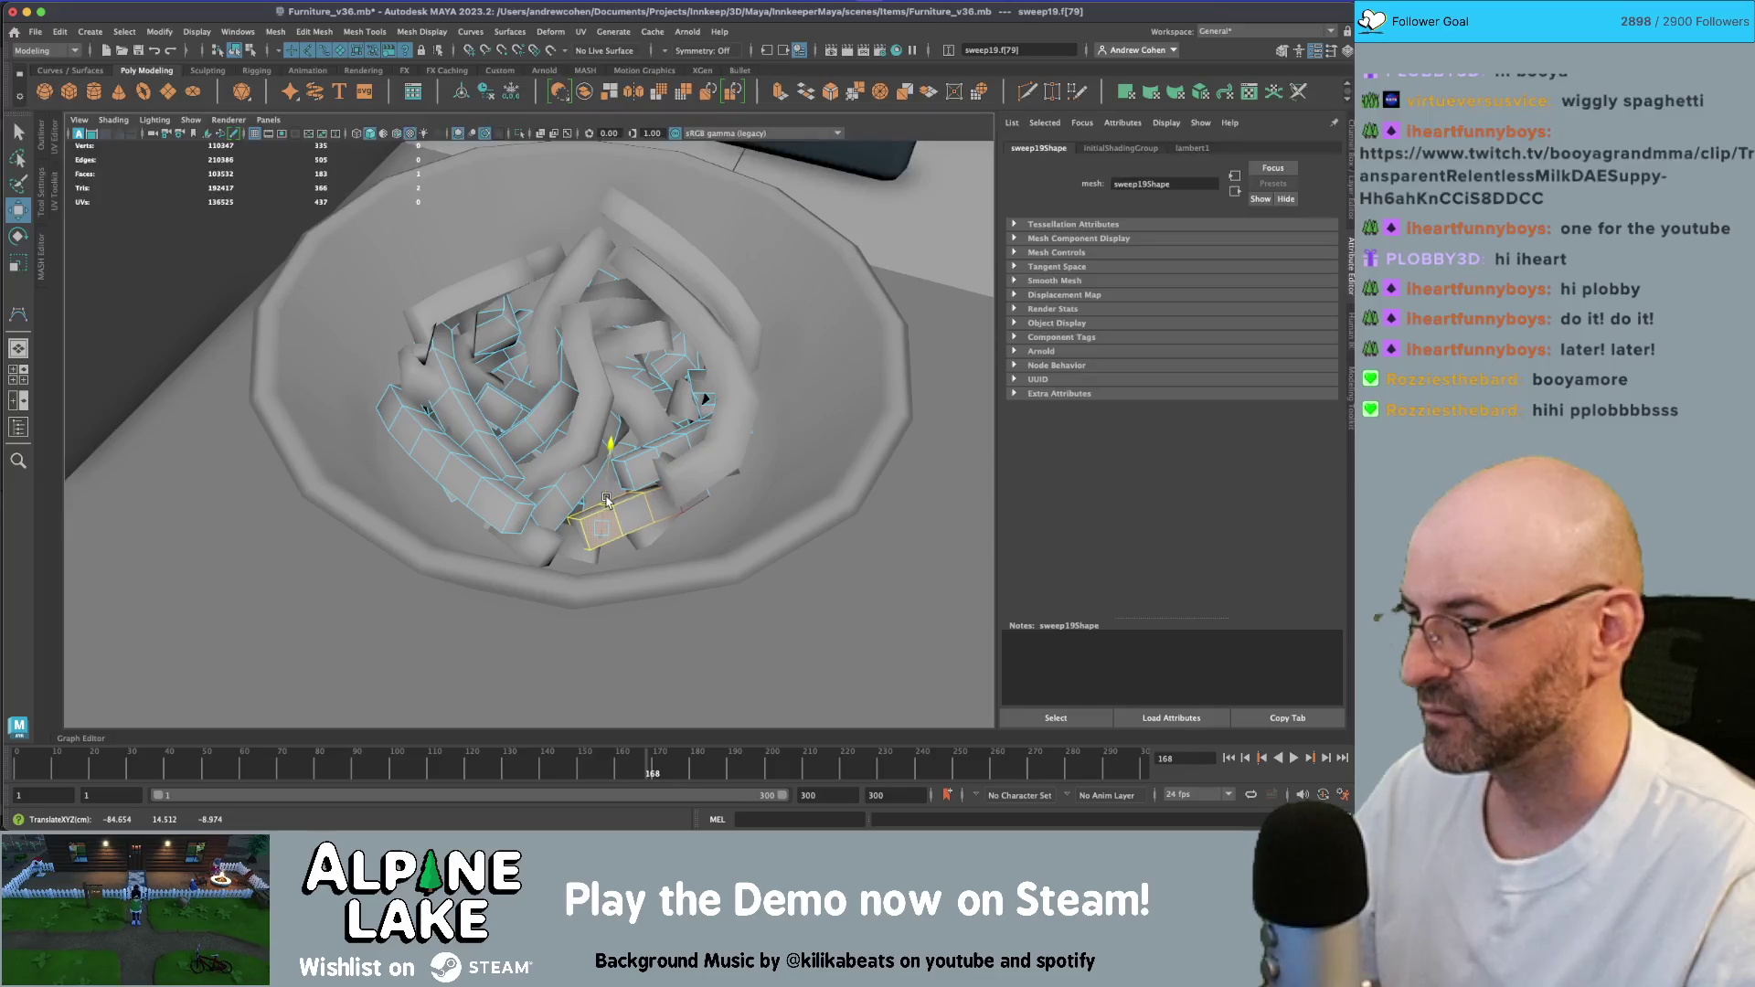
left_click_drag(606, 501, 581, 484, "alt")
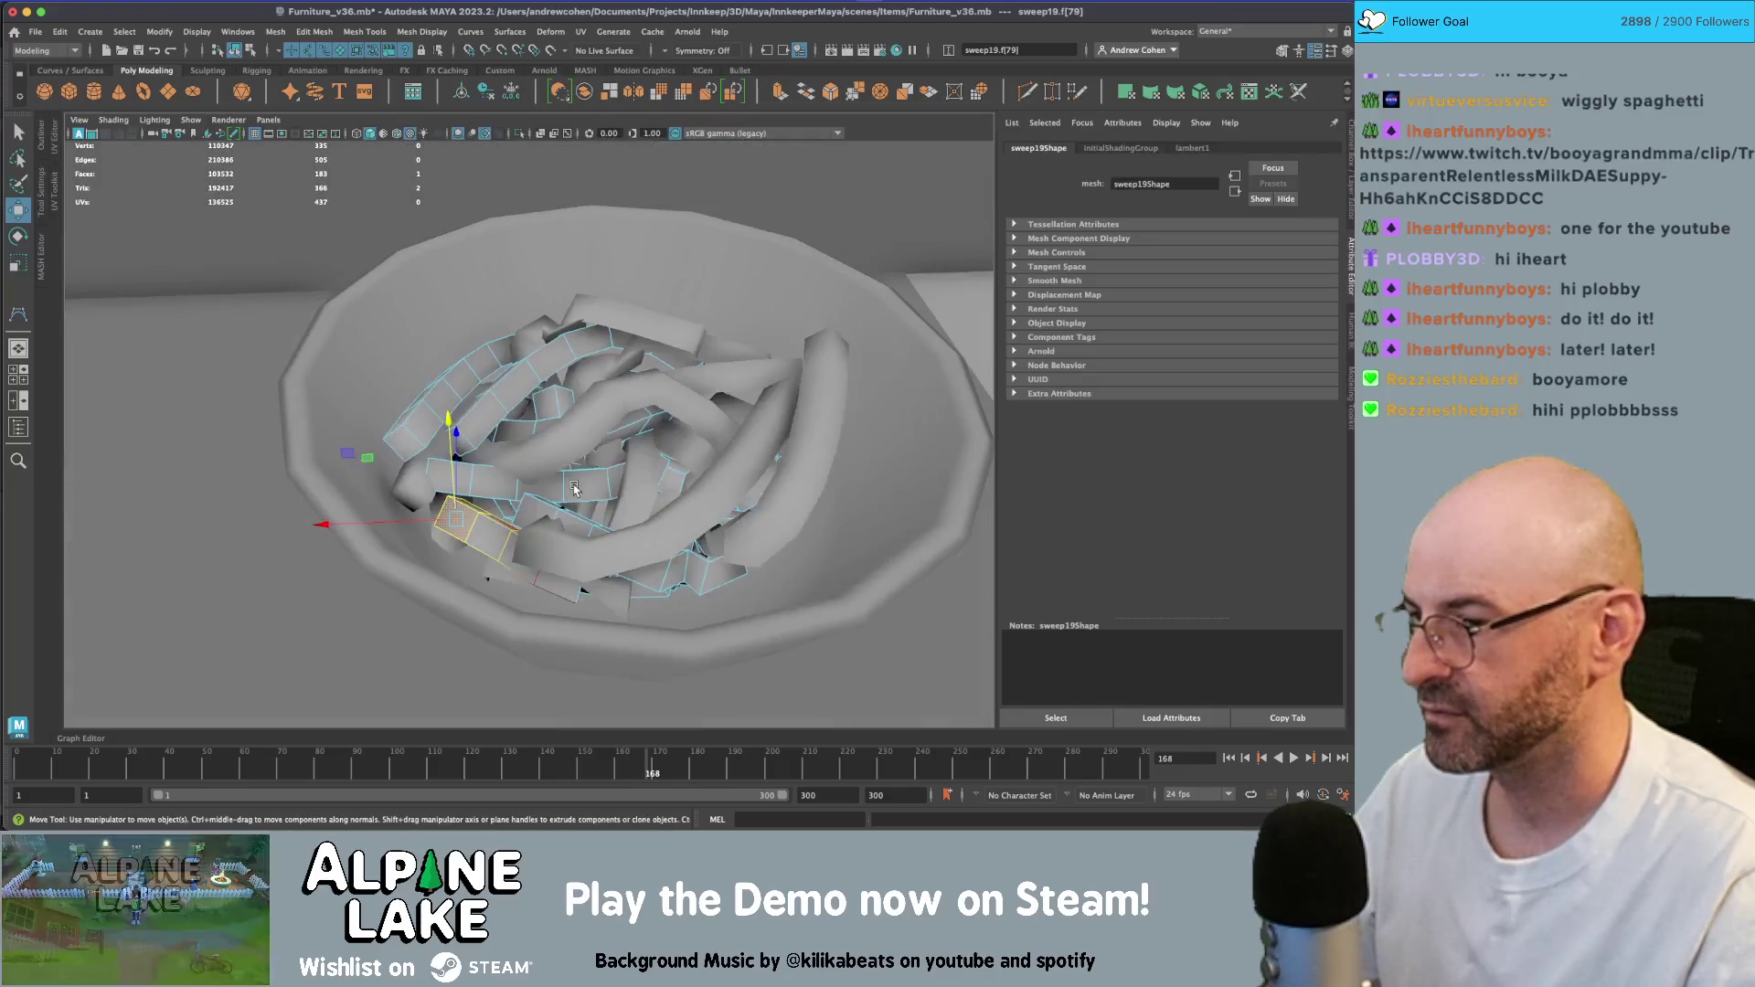
left_click(234, 49)
key("q")
left_click(513, 386)
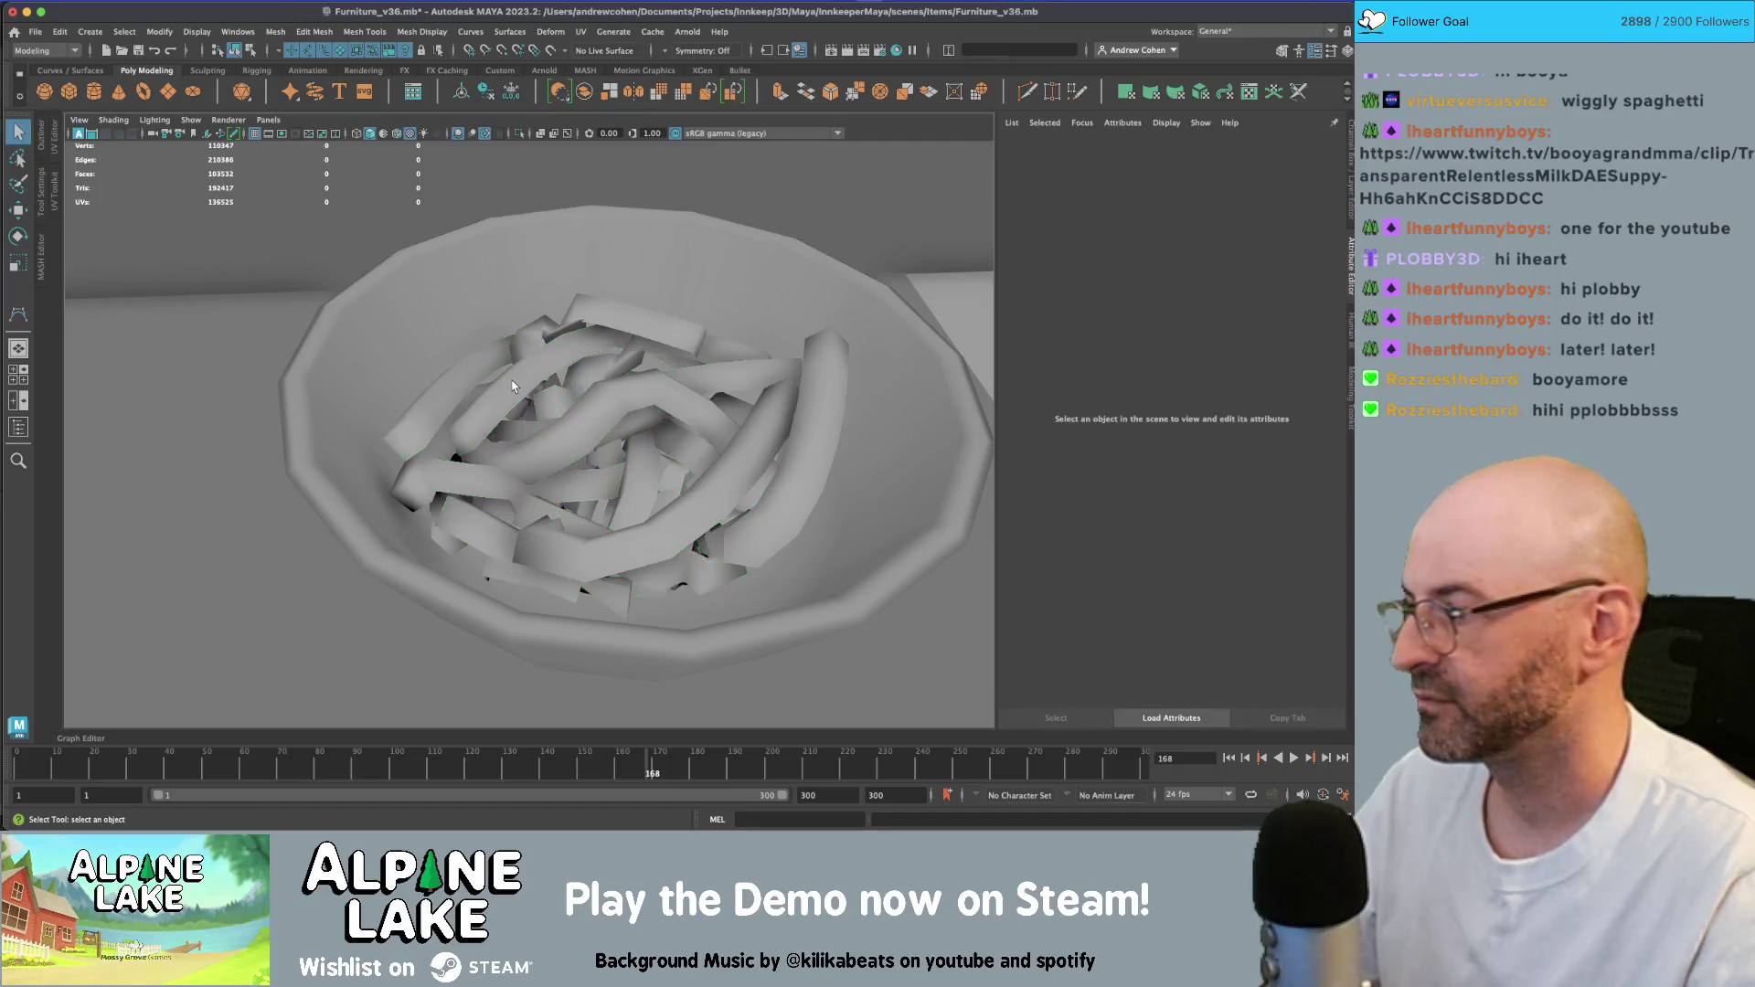
- Frame the middle bowl and select both pasta pieces, sweep19 and sweep20
scroll(585, 368, "down", 6)
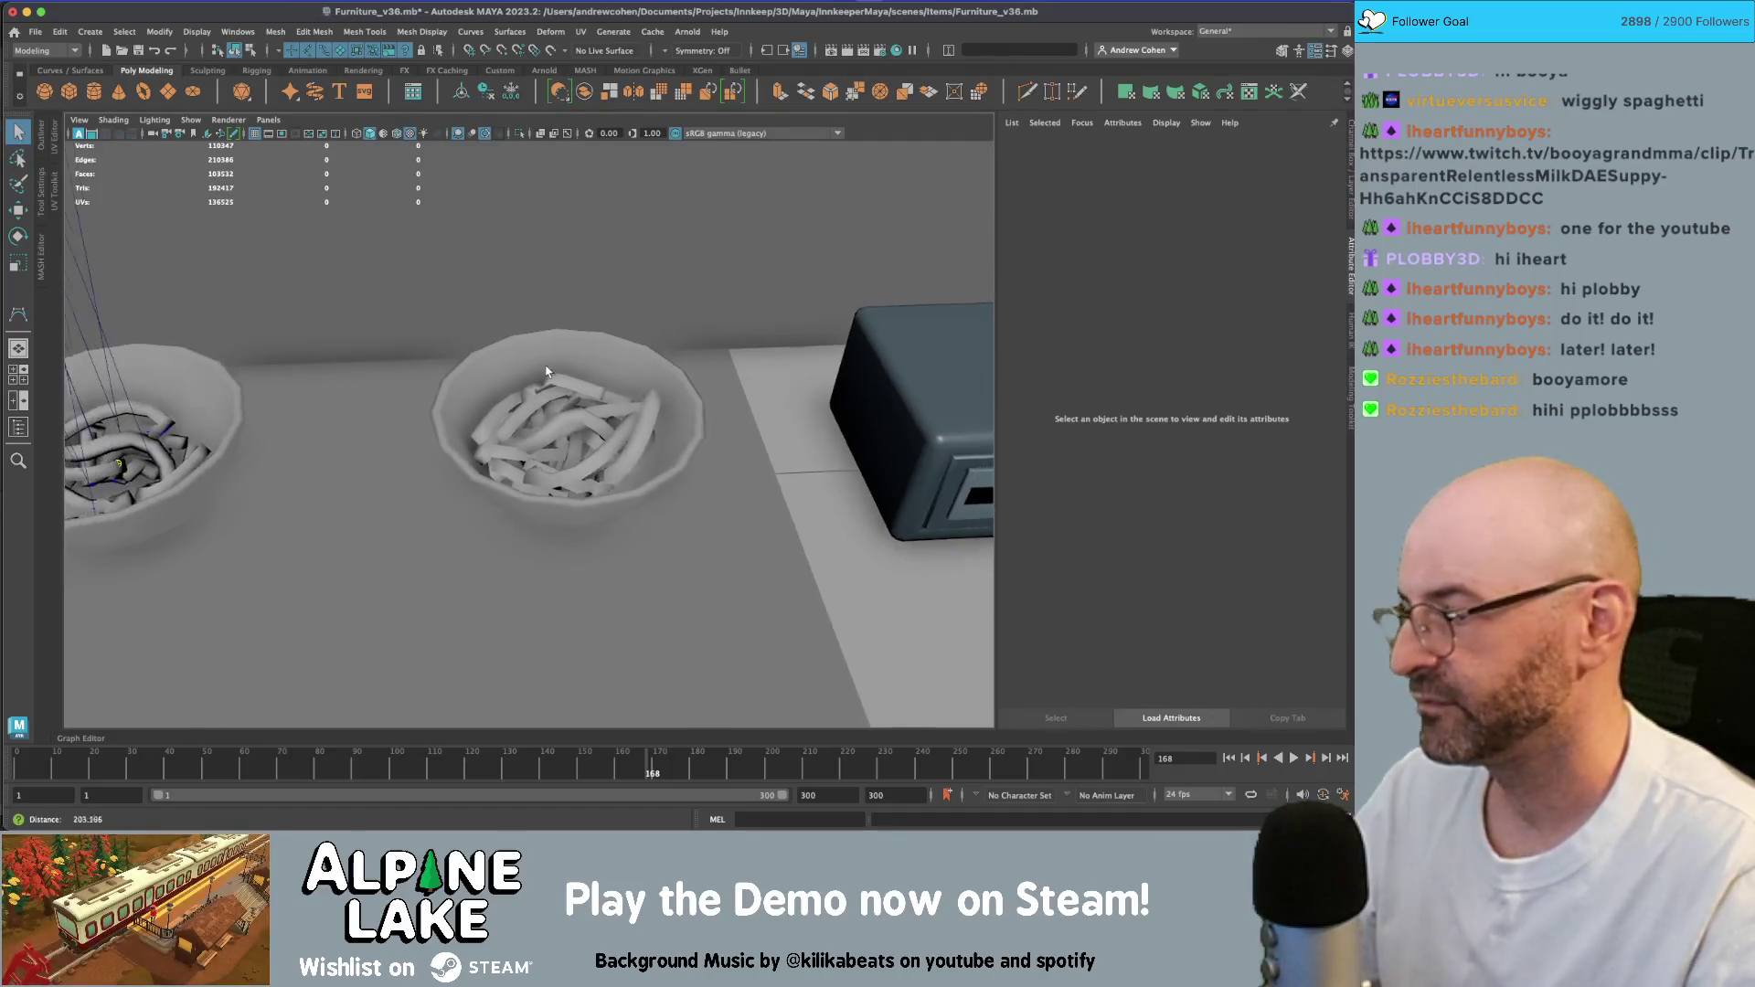
left_click(548, 390)
key("f")
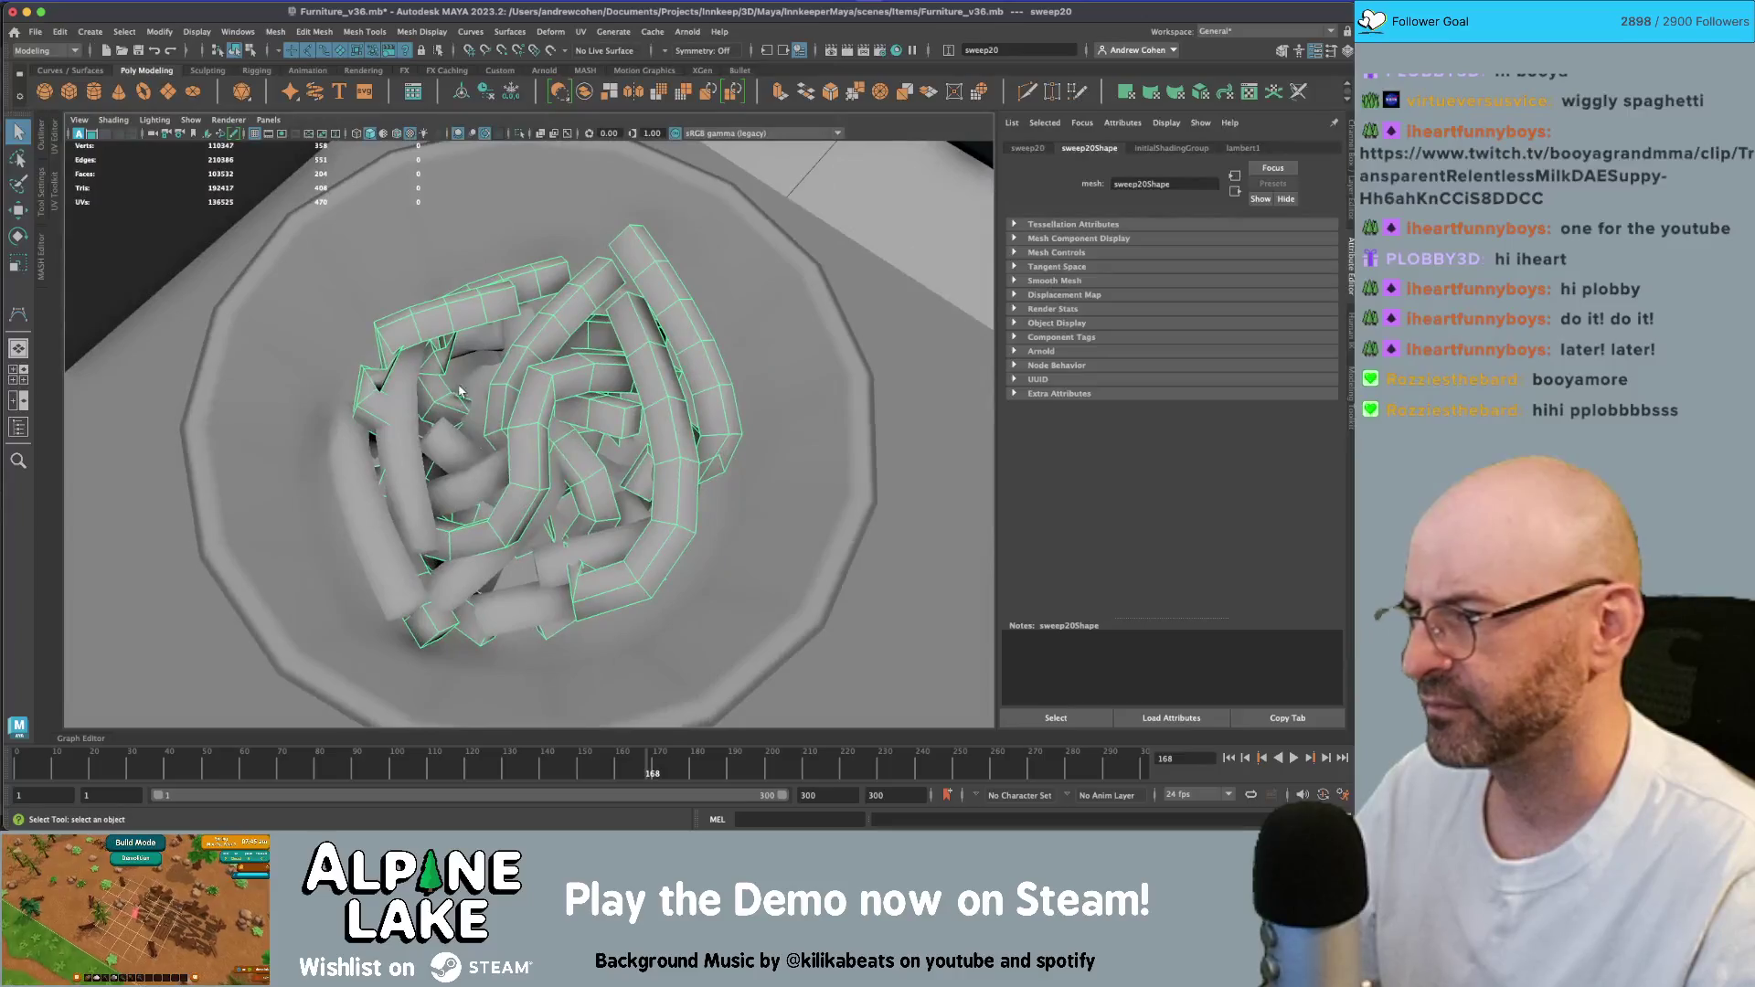
left_click(424, 387)
scroll(554, 370, "down", 5)
left_click(500, 331)
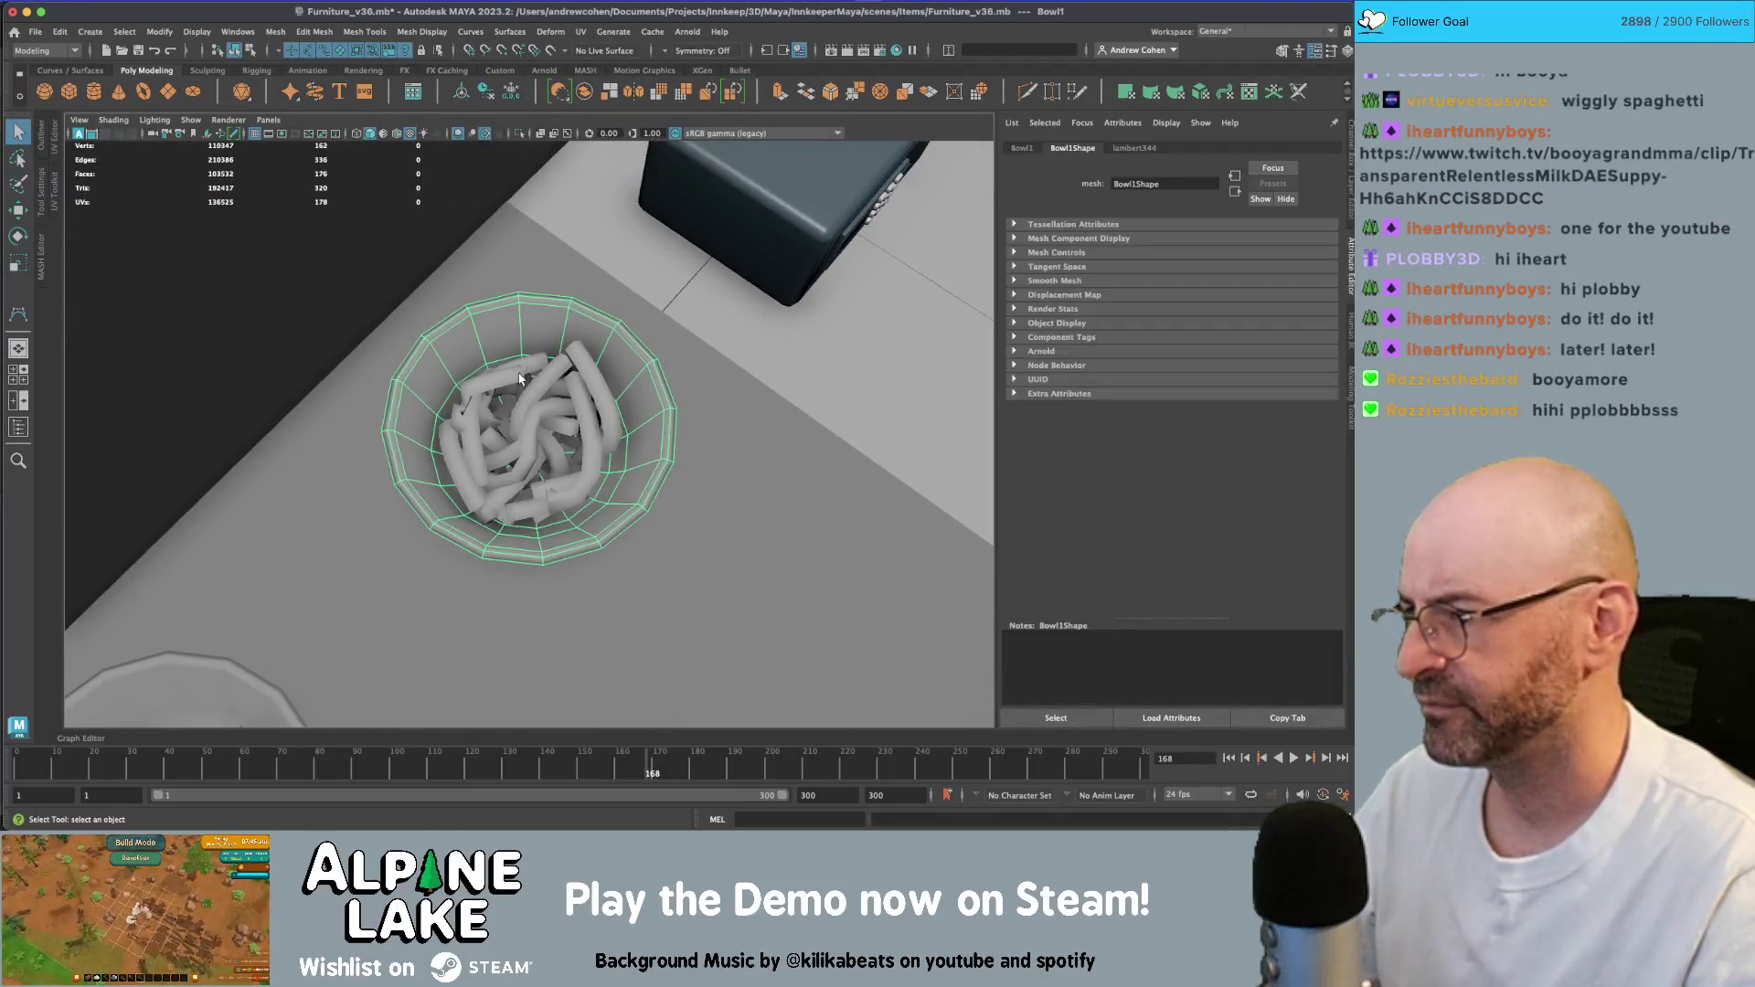
left_click(491, 412, "shift")
left_click(485, 414)
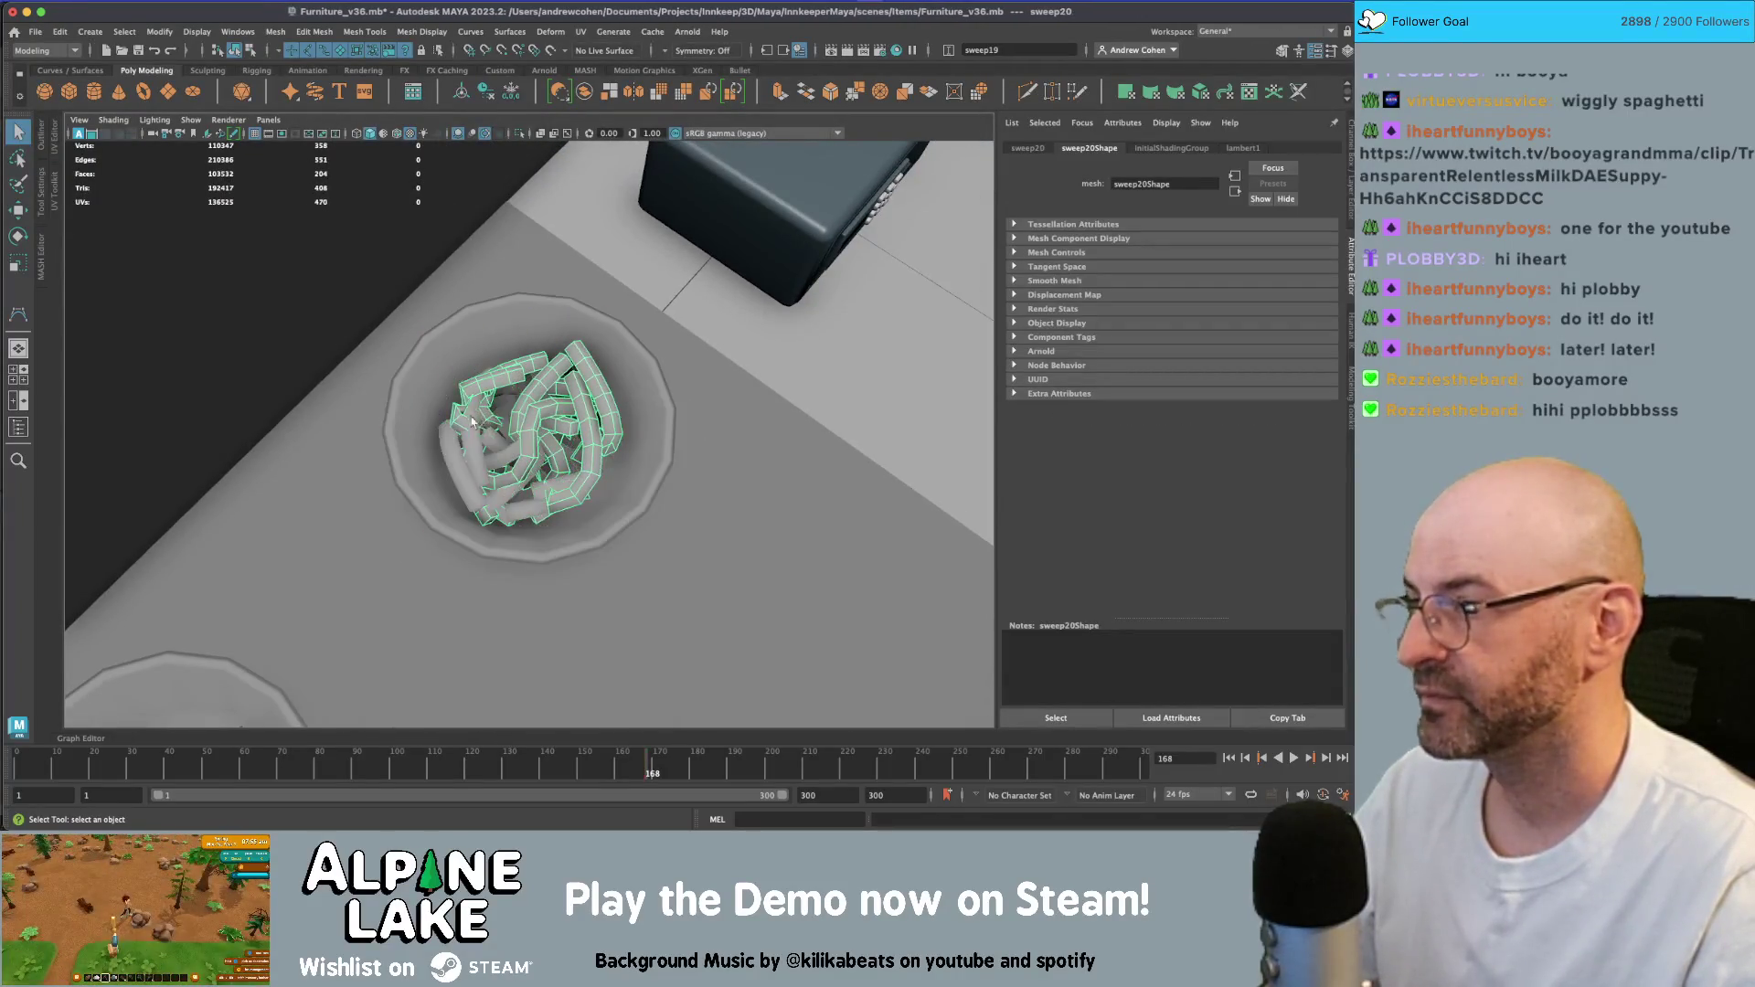
left_click(469, 422)
left_click(453, 447)
left_click(462, 421)
left_click(462, 422)
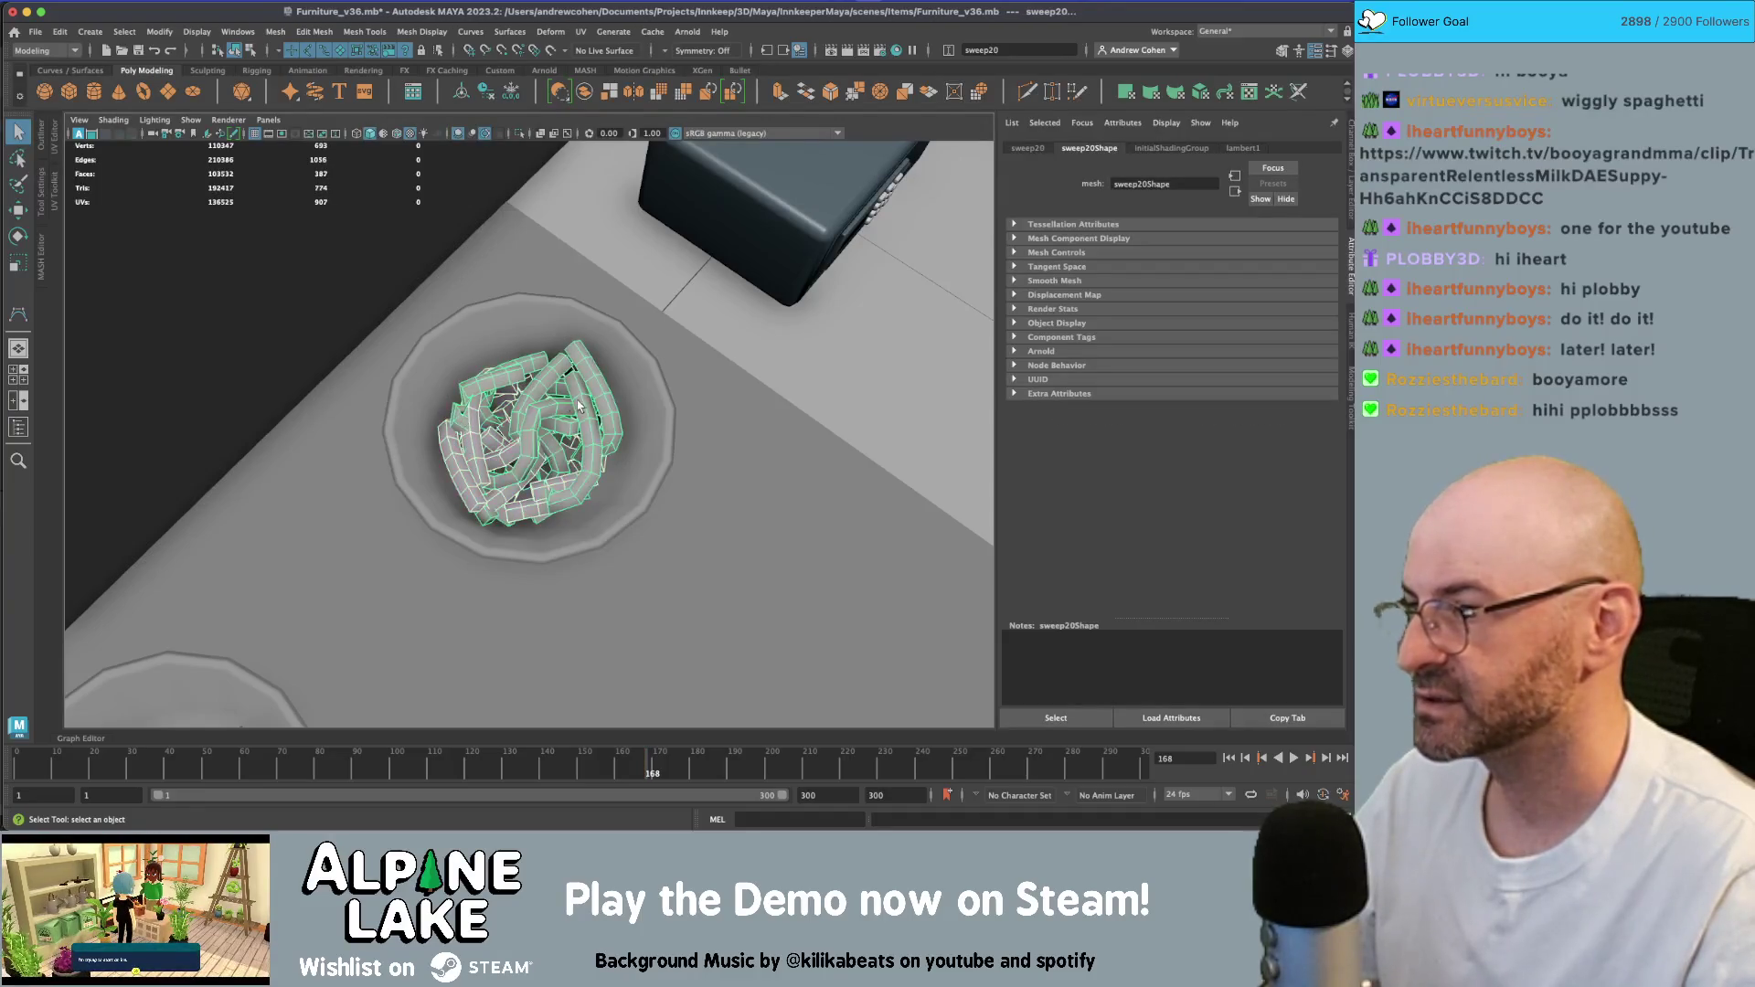
mouse_move(467, 422)
left_mouse_down("alt")
mouse_move(417, 391)
mouse_move(268, 152)
left_mouse_up("alt")
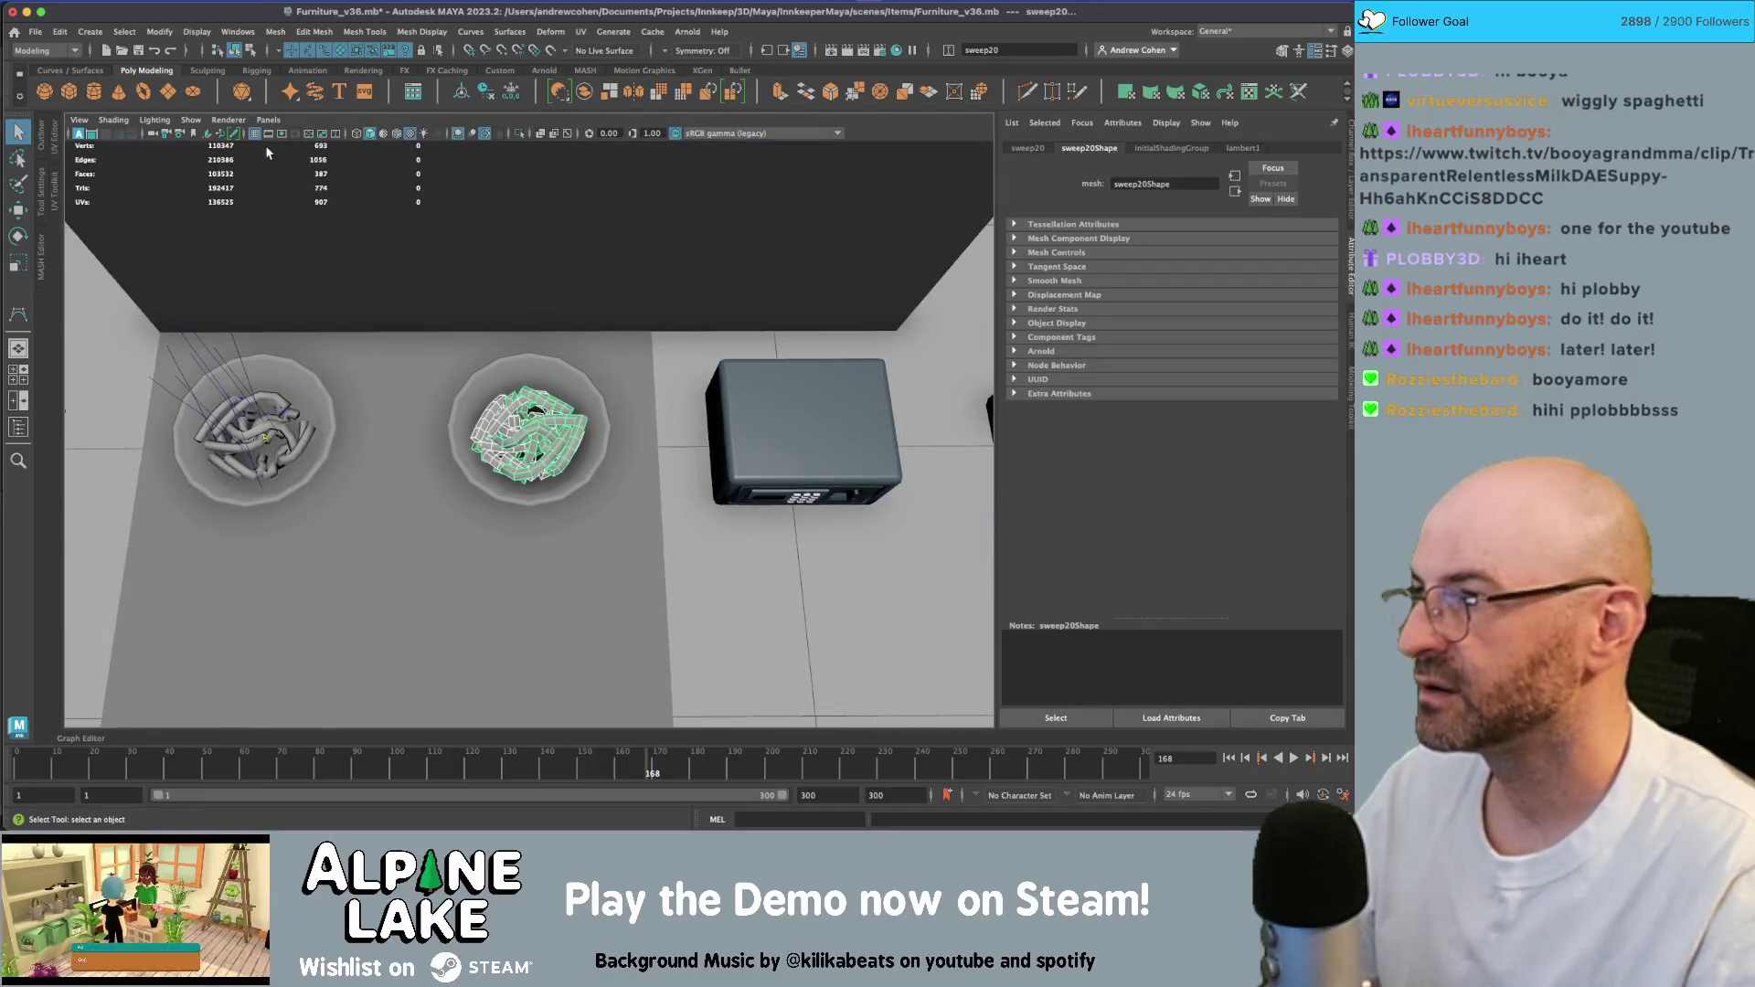
- Combine the pasta into one mesh, move it into the left bowl and freeze transforms
left_click(585, 95)
key("w")
scroll(536, 333, "down", 5)
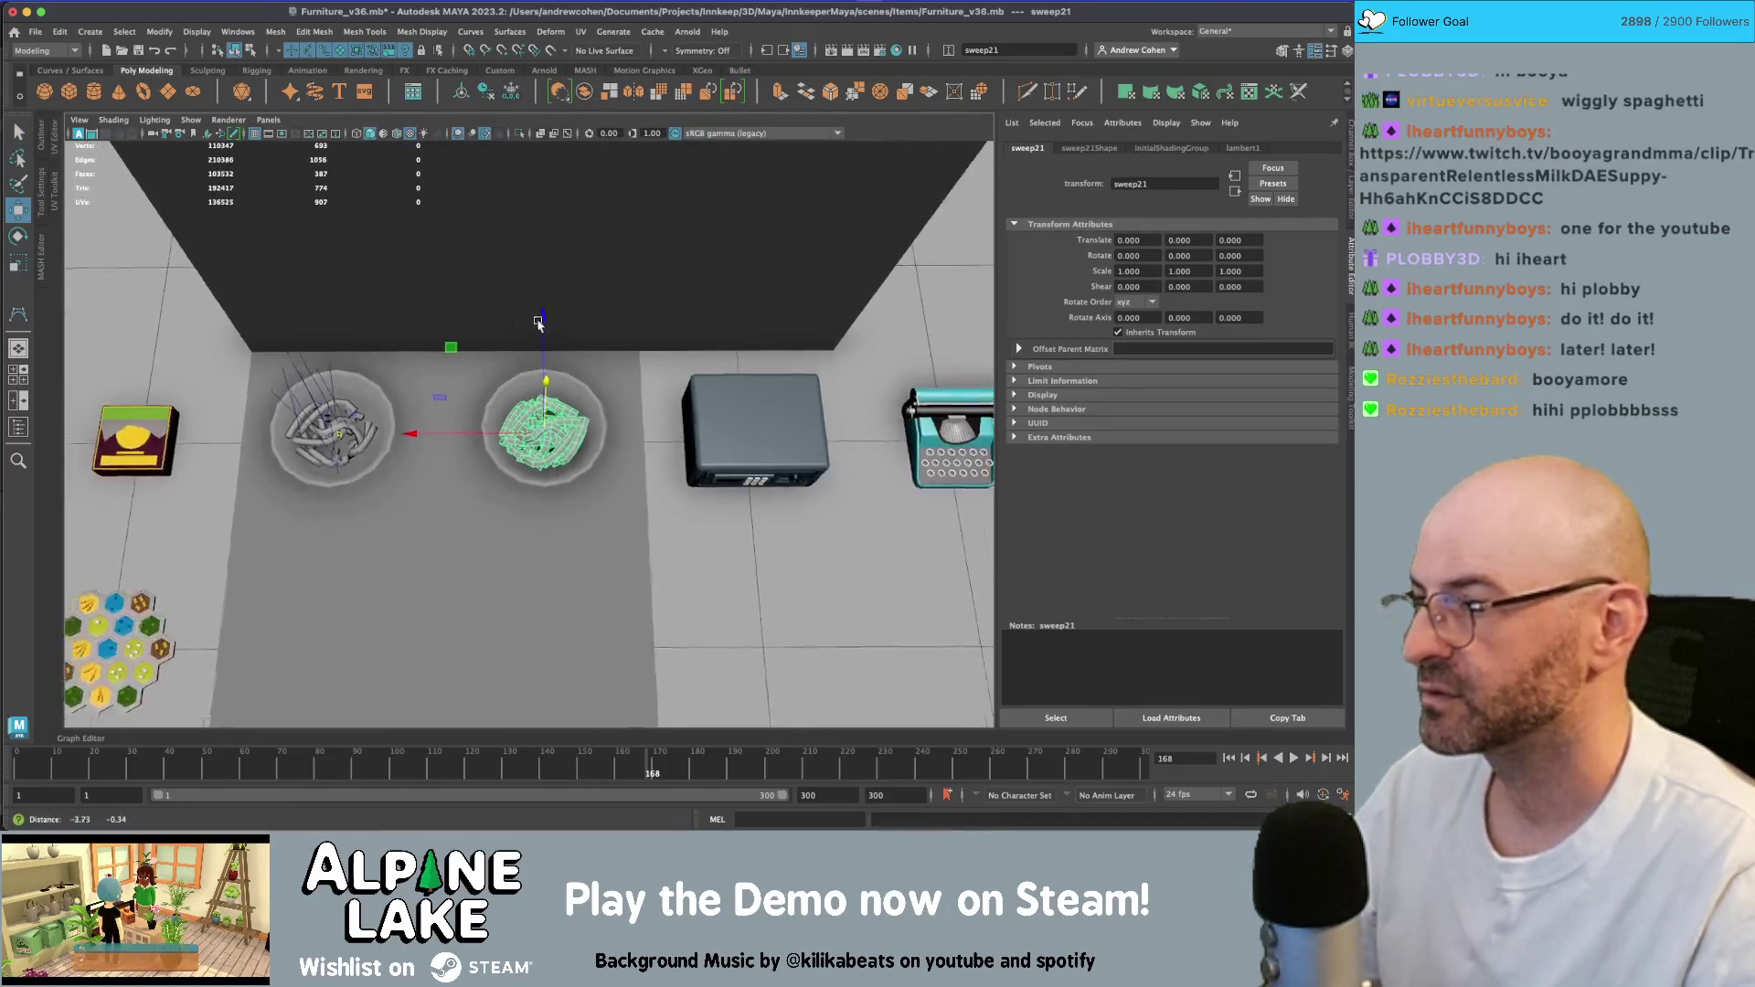
key("ctrl+shift+f")
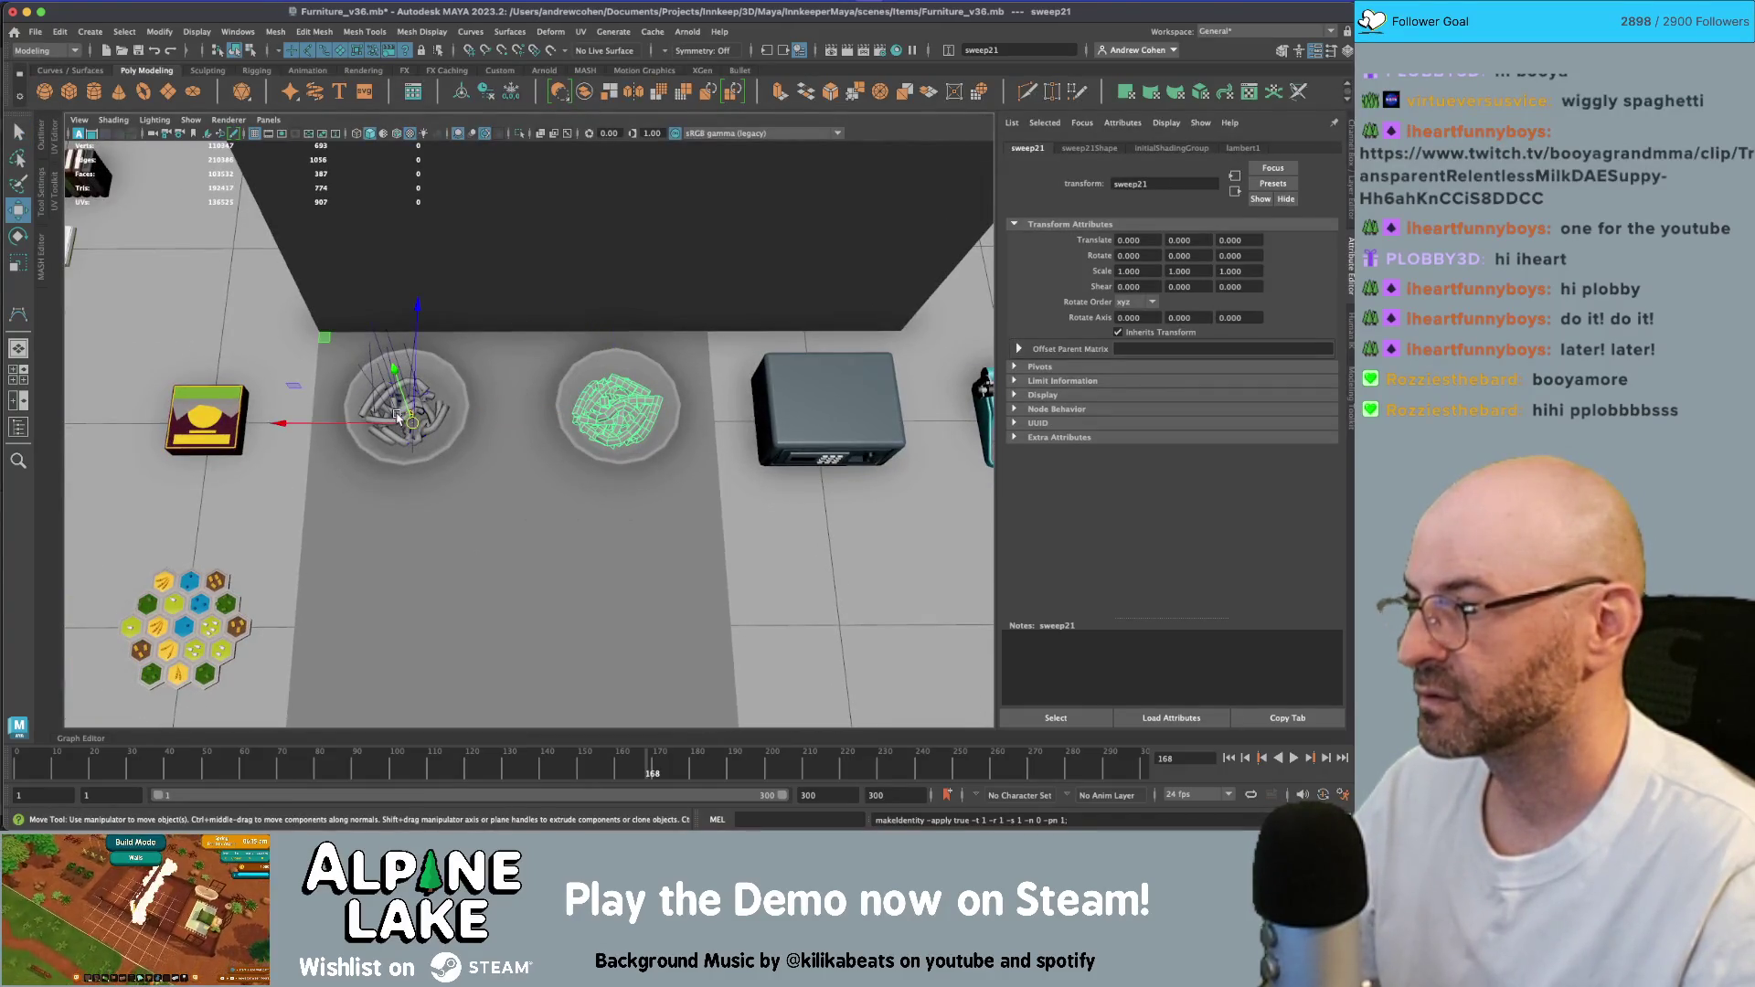
left_click_drag(420, 424, 210, 423)
key("ctrl+shift+f")
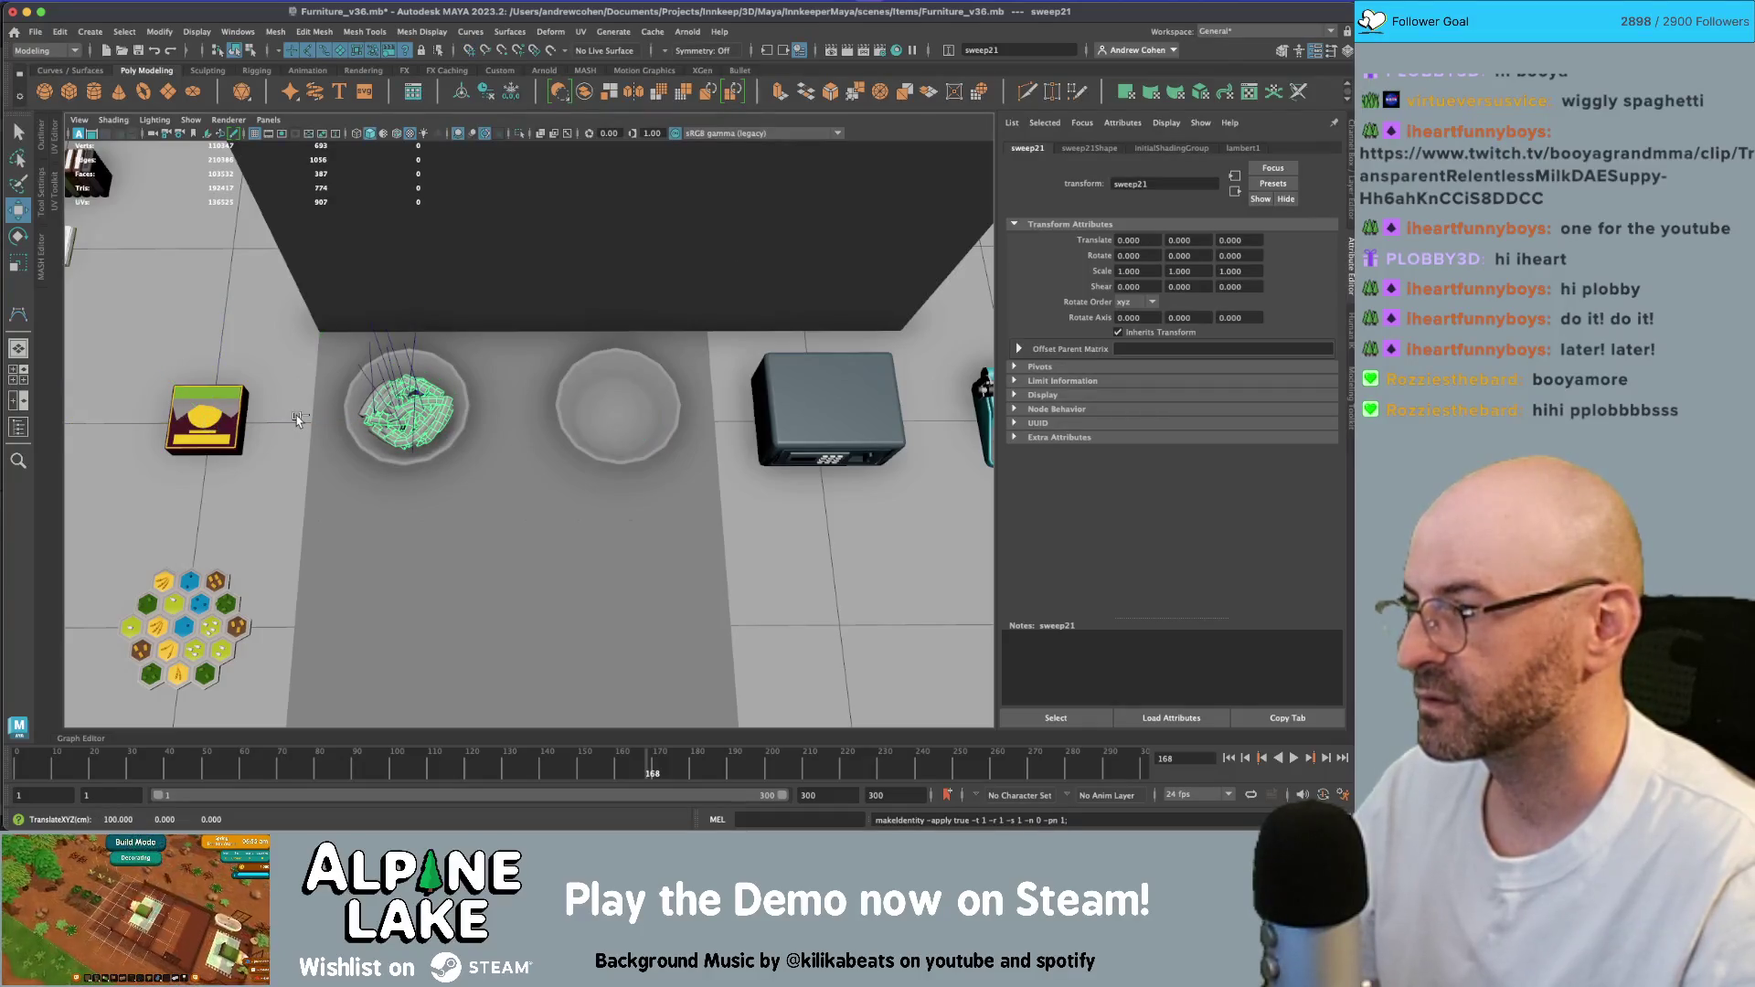
- Delete Bowl1's animation keys and move it to Translate X -100
left_click(566, 416)
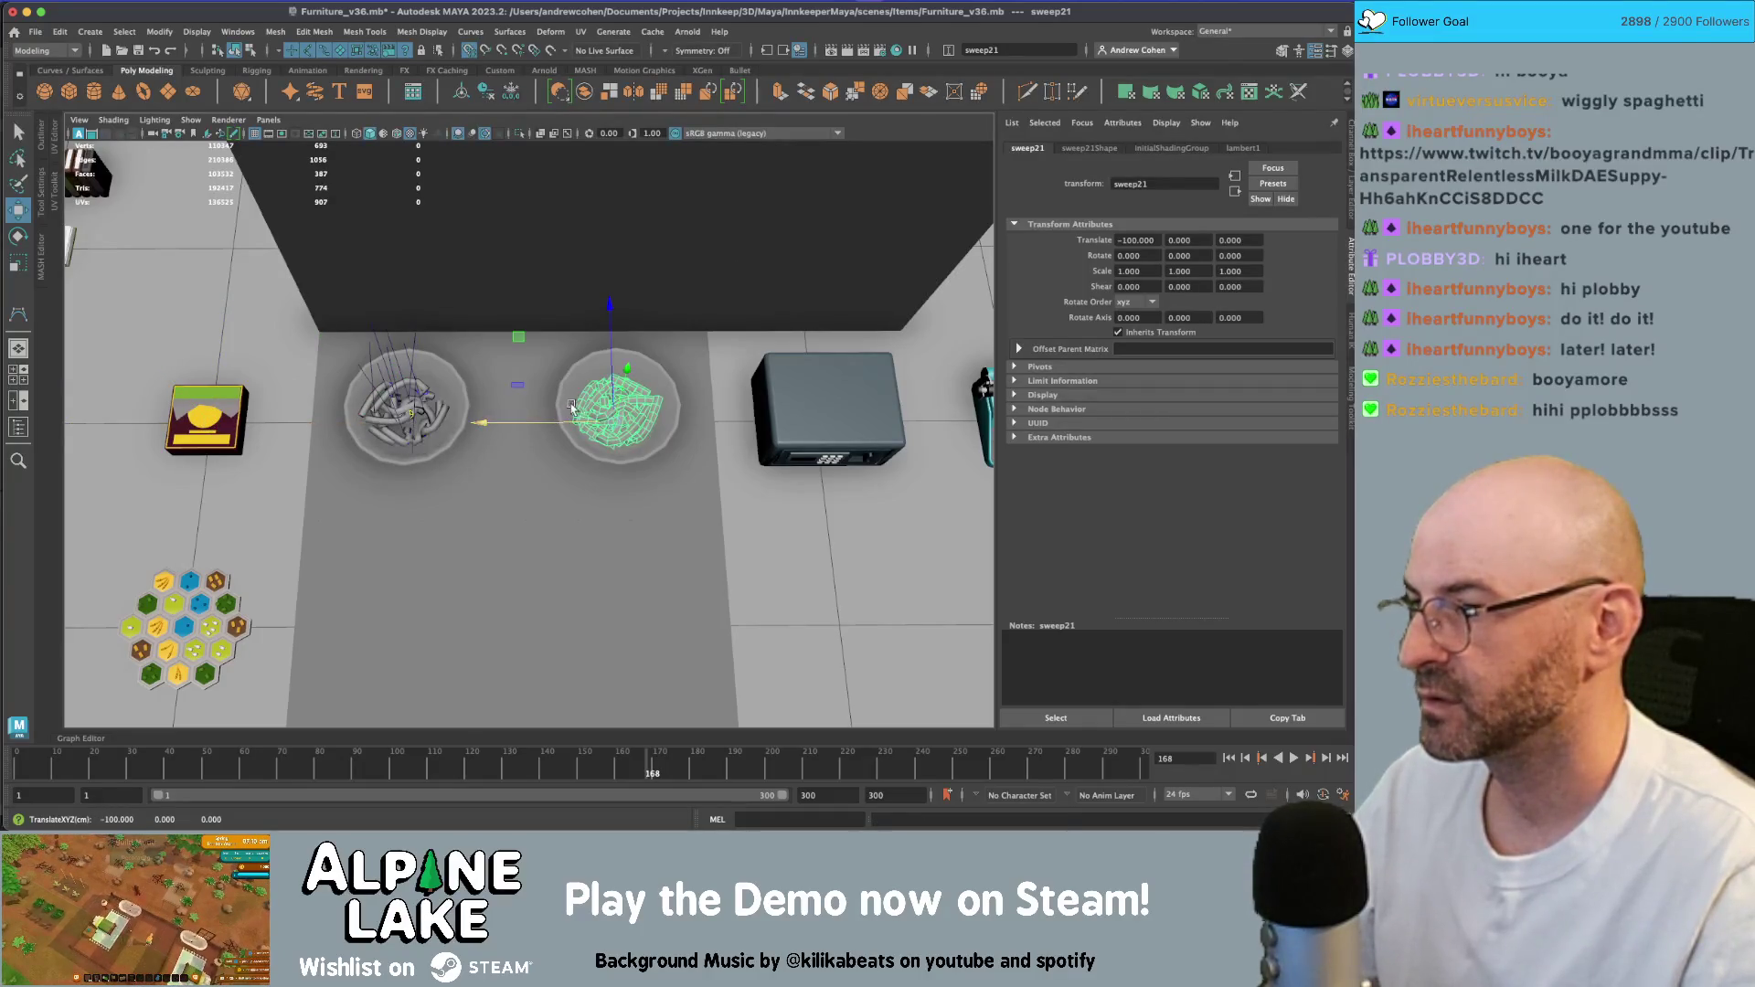
key("q")
scroll(515, 369, "down", 5)
scroll(514, 369, "down", 3)
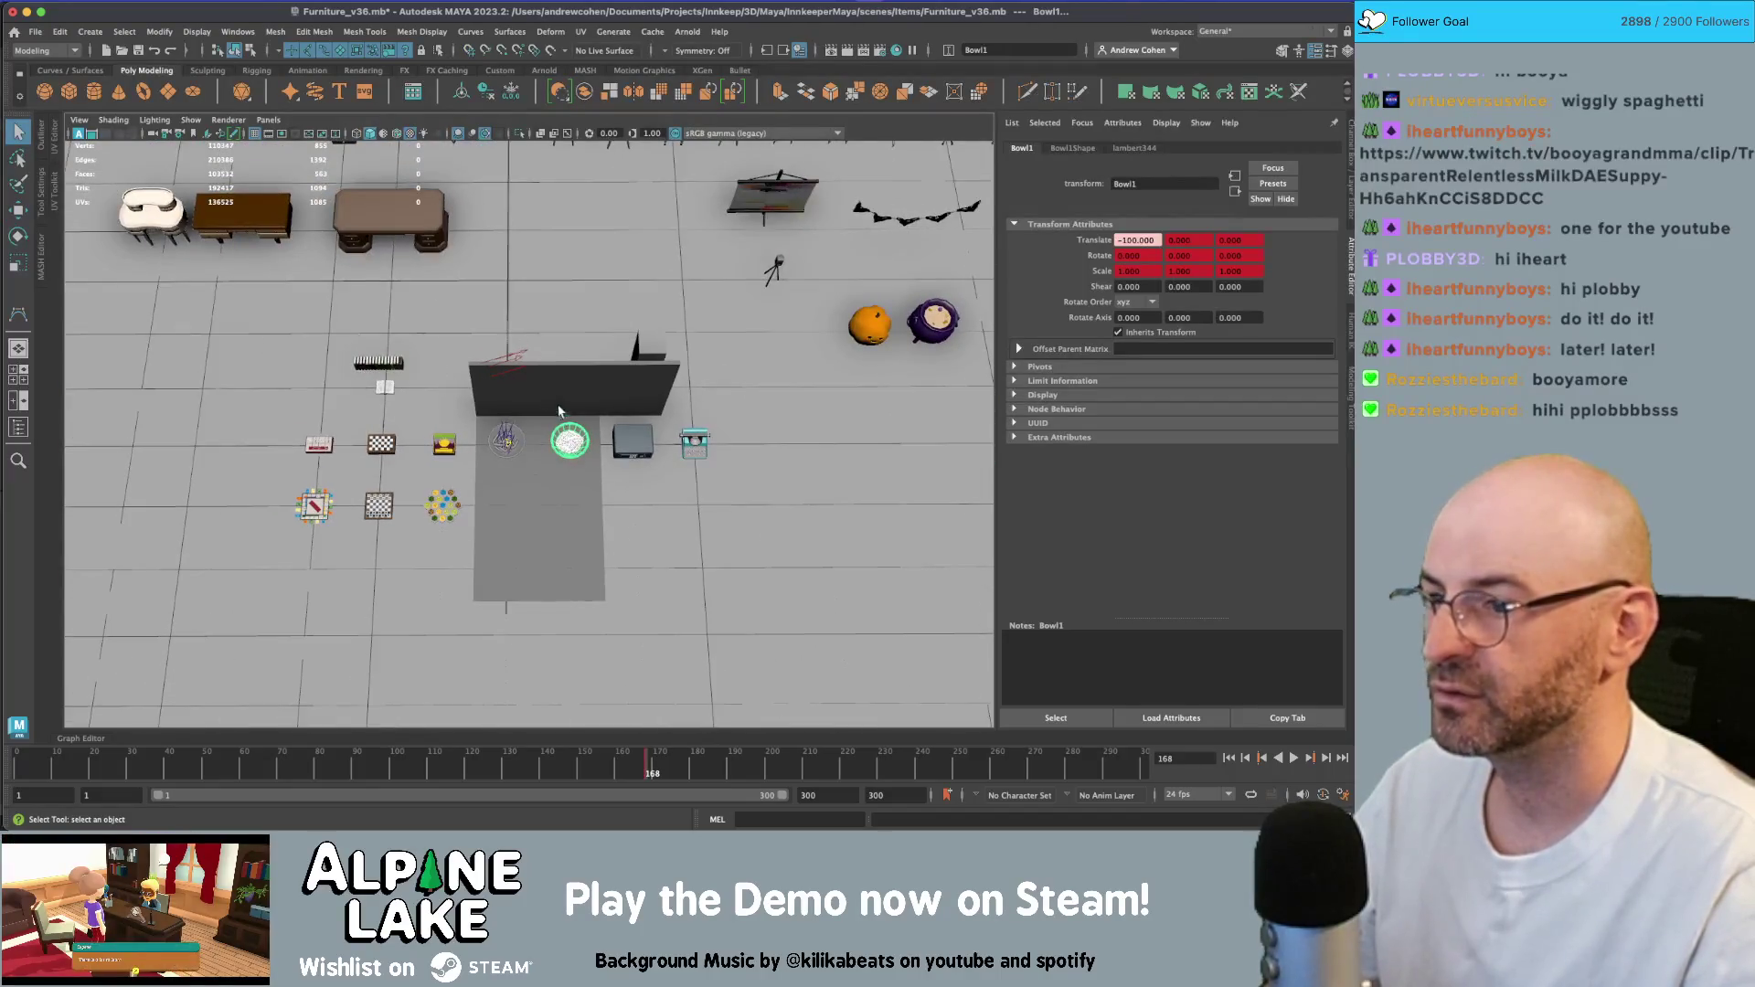
left_click(565, 427)
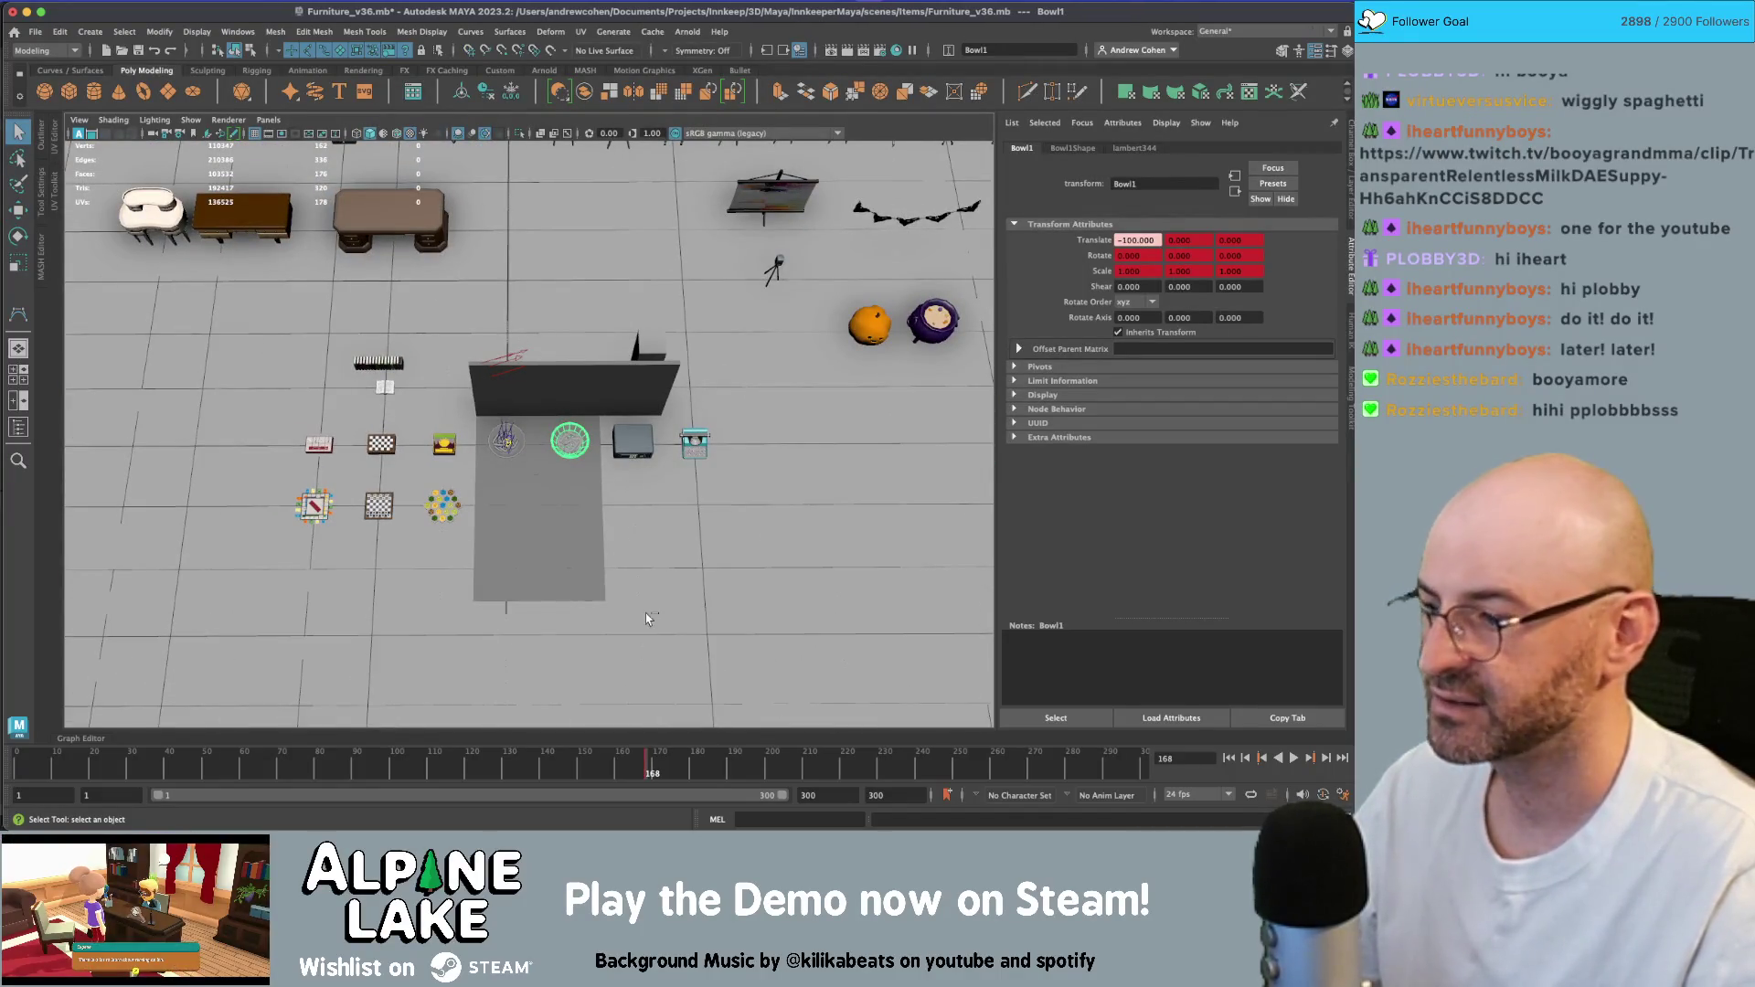
right_click(646, 770)
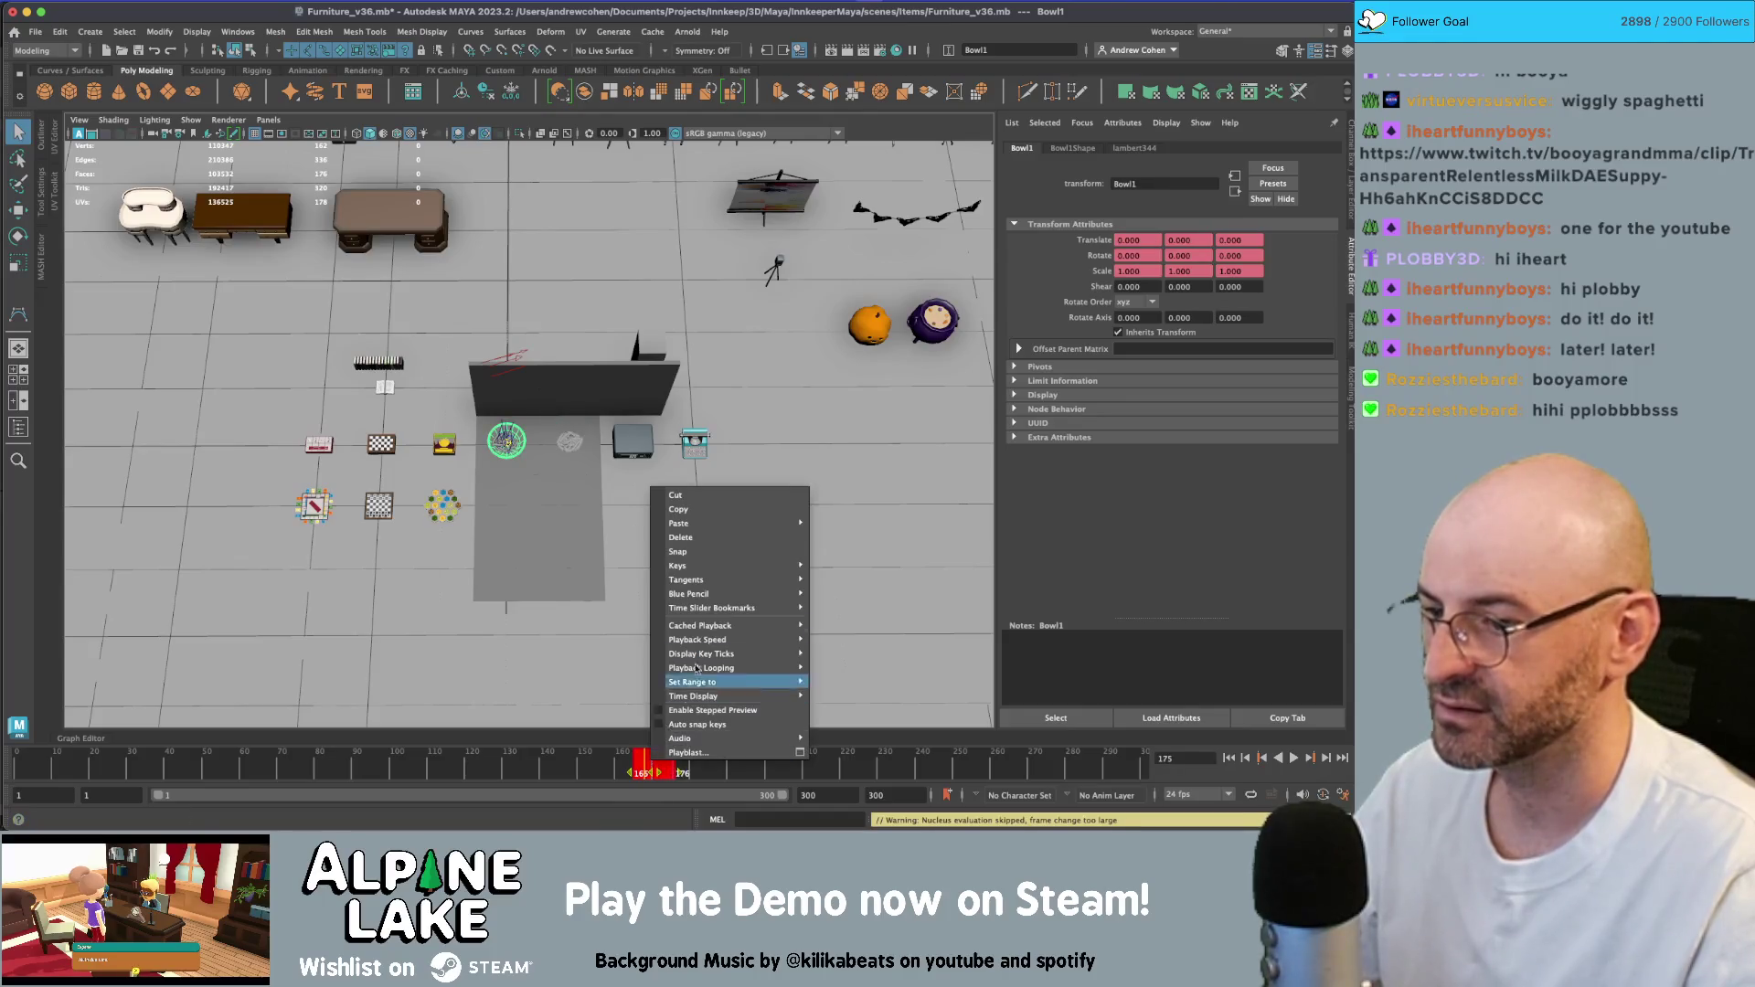
left_click(717, 541)
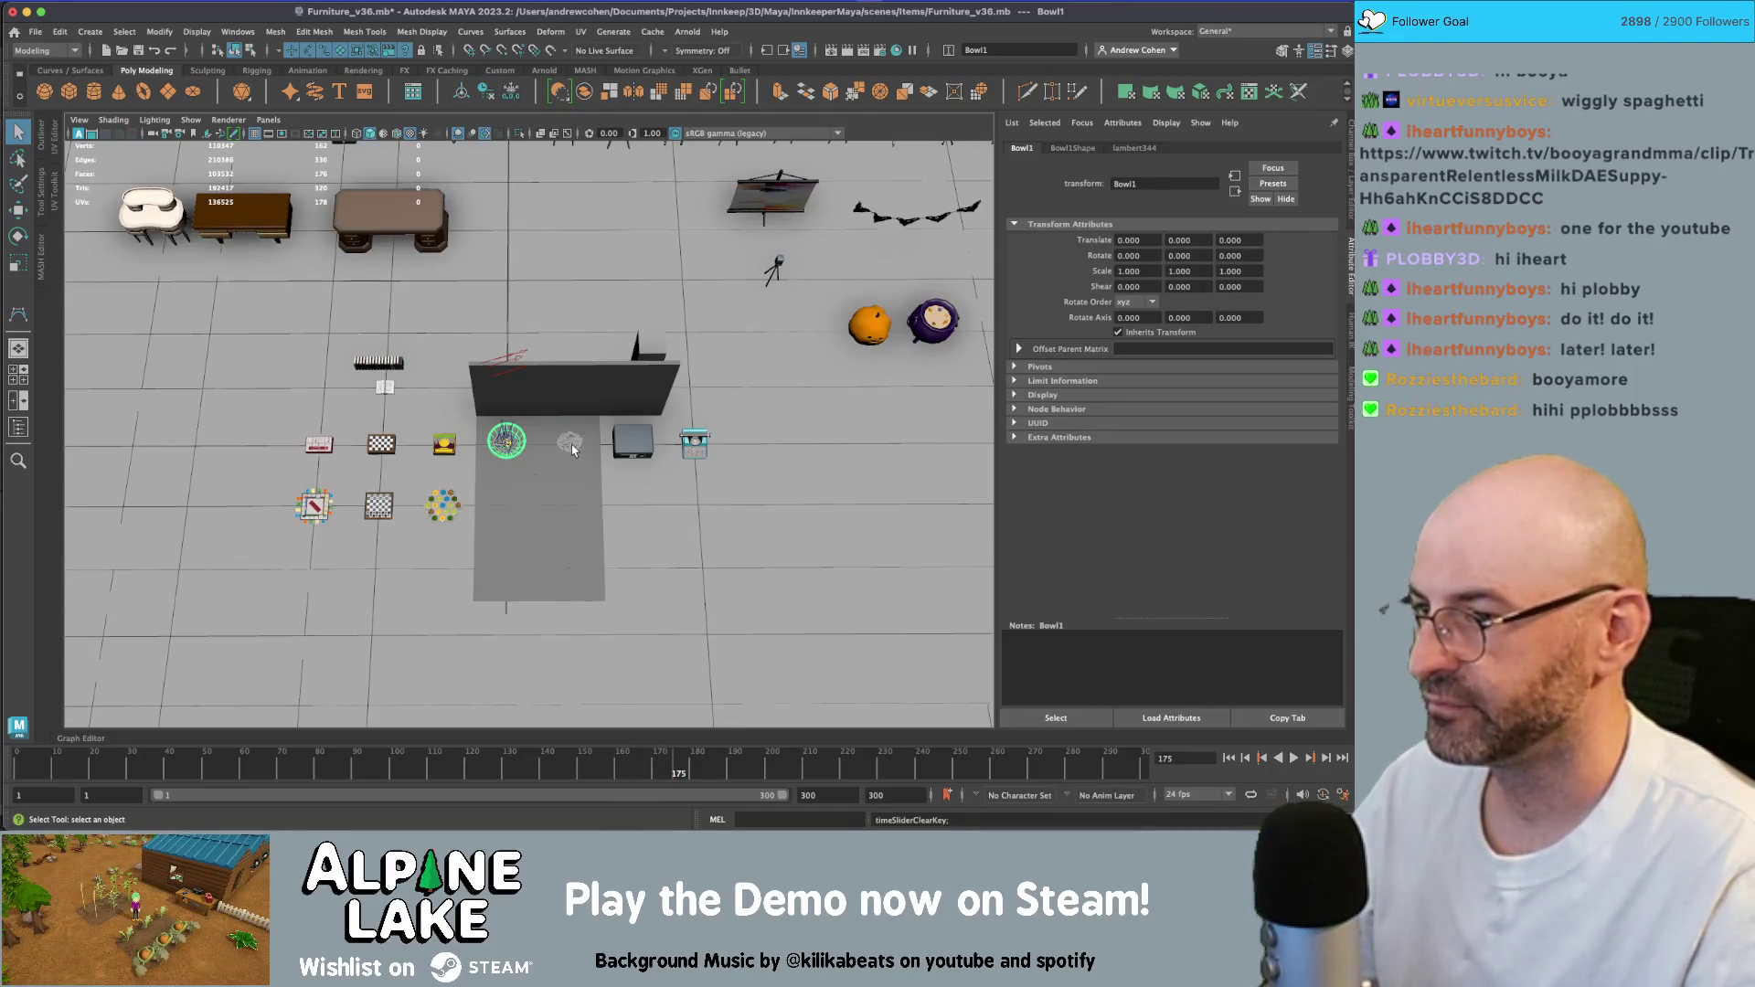
key("w")
left_click_drag(505, 441, 562, 446)
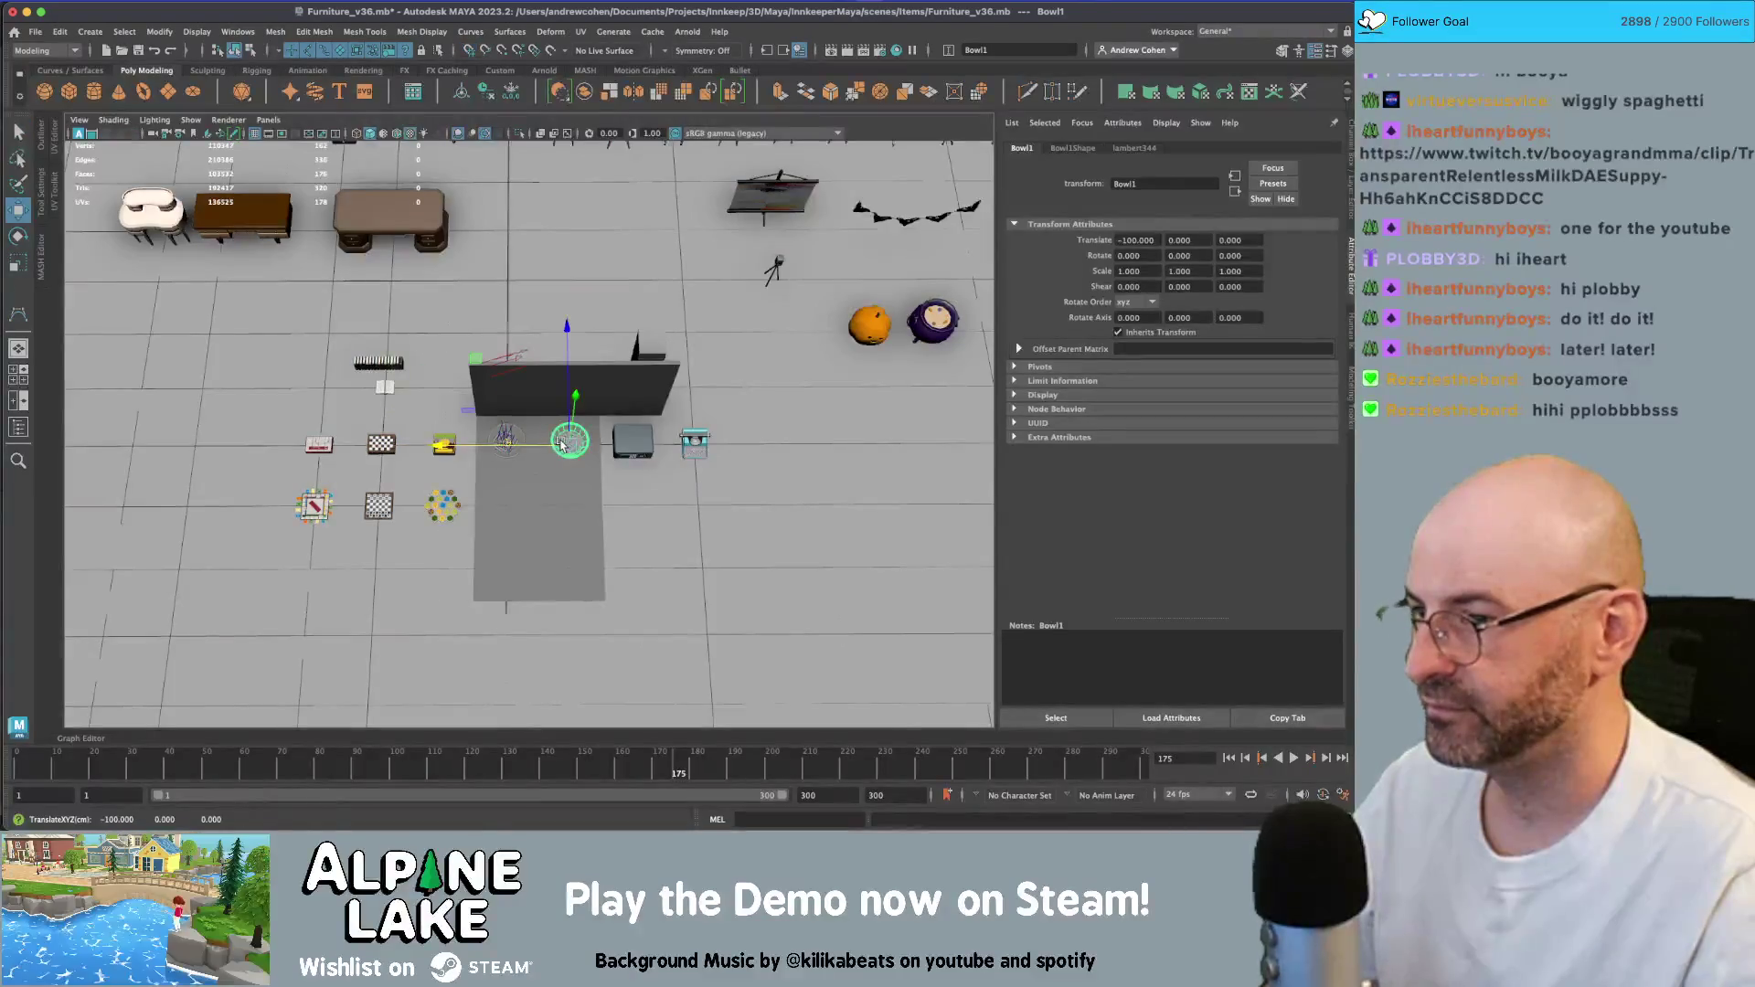
- Frame the bowl, select the combined sweep21 pasta and open the Outliner
key("f")
key("q")
left_click(576, 402)
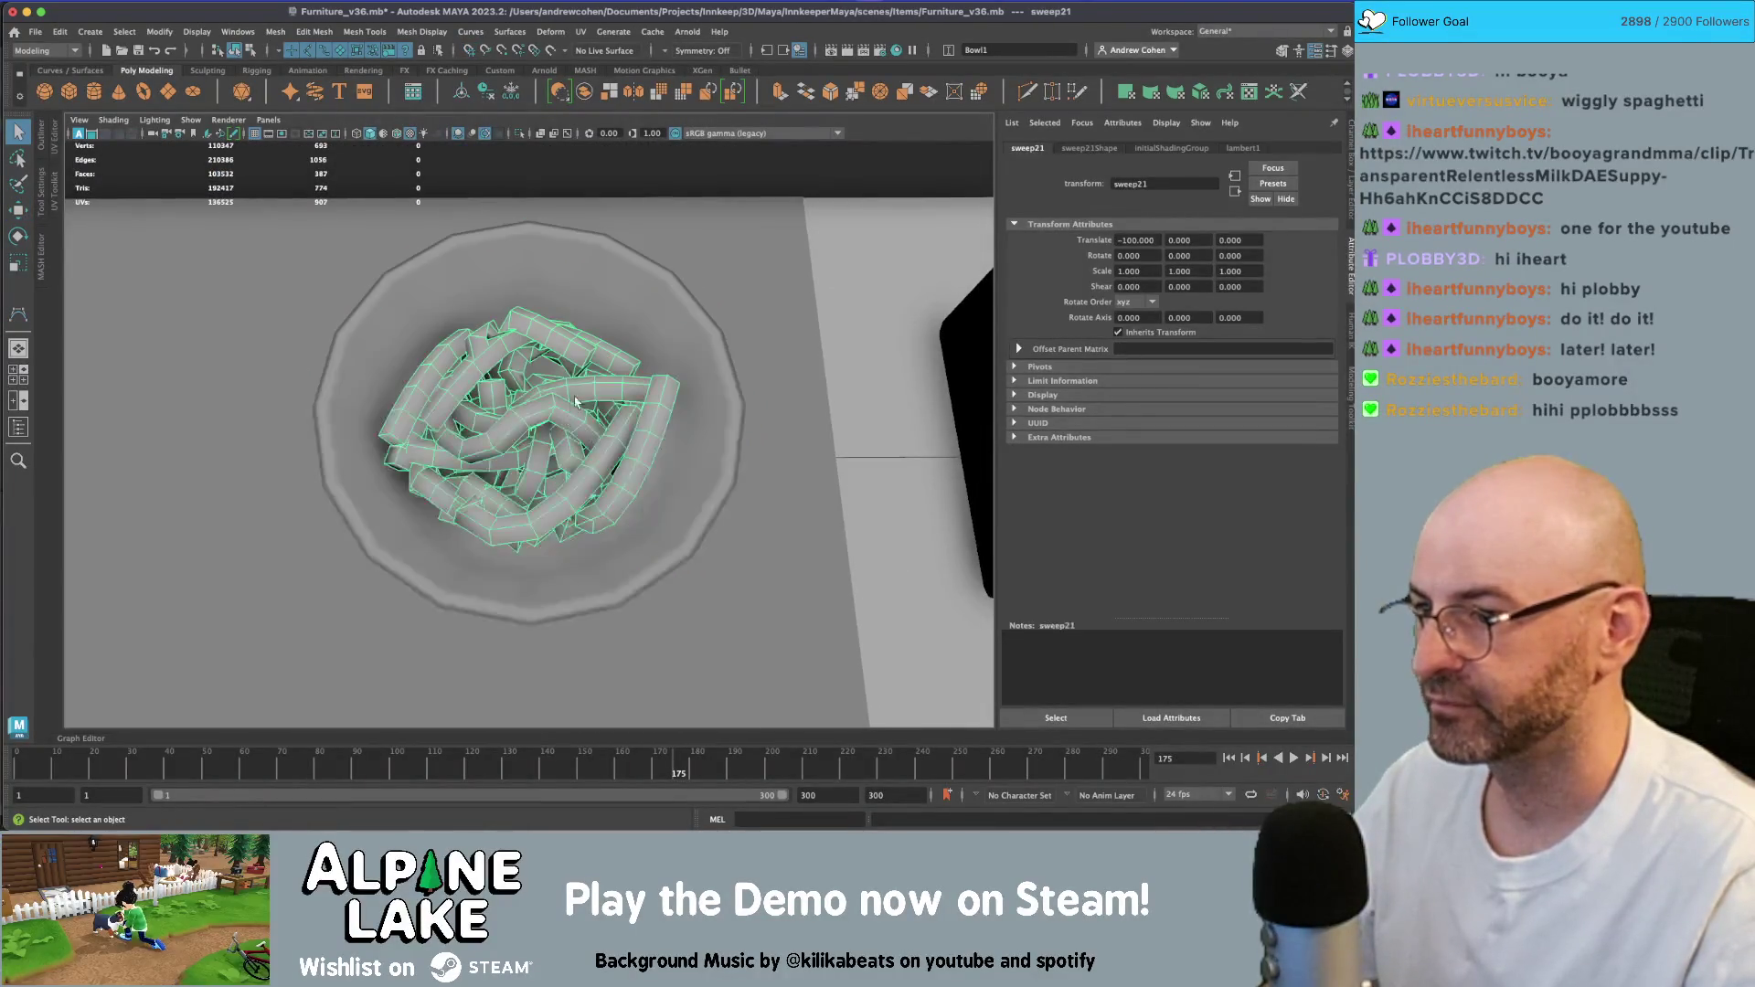
key("Up")
scroll(586, 375, "down", 10)
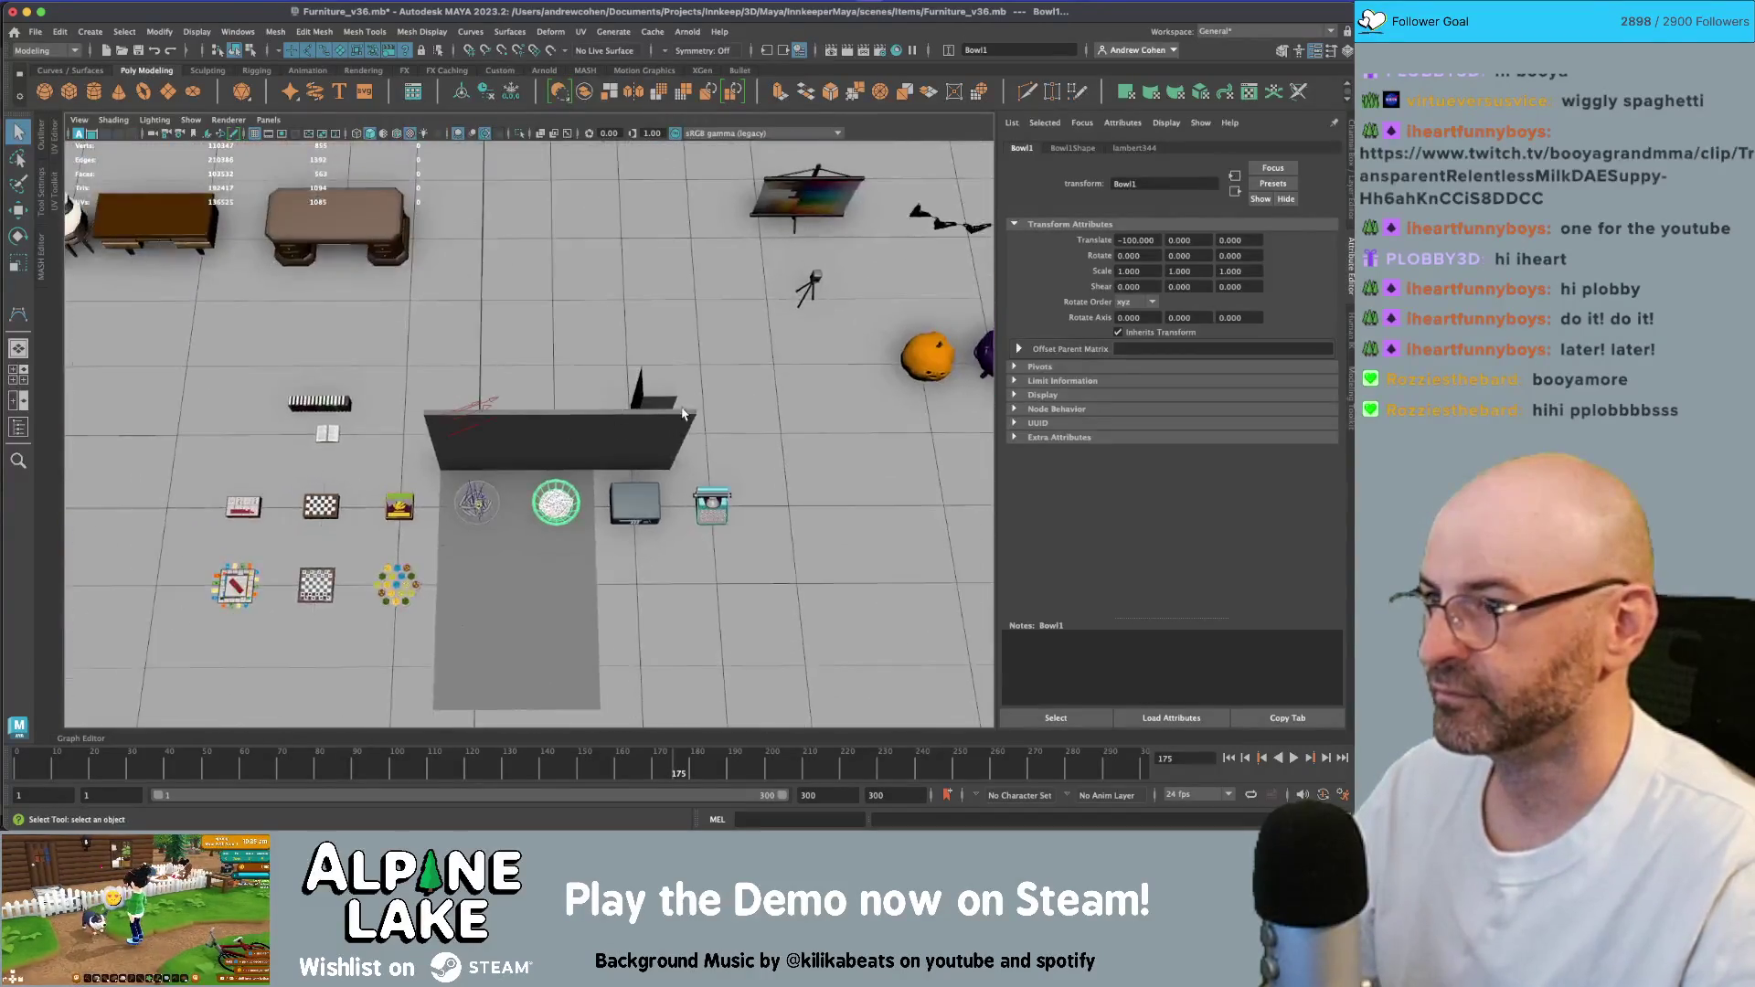
key("w")
scroll(525, 407, "down", 2)
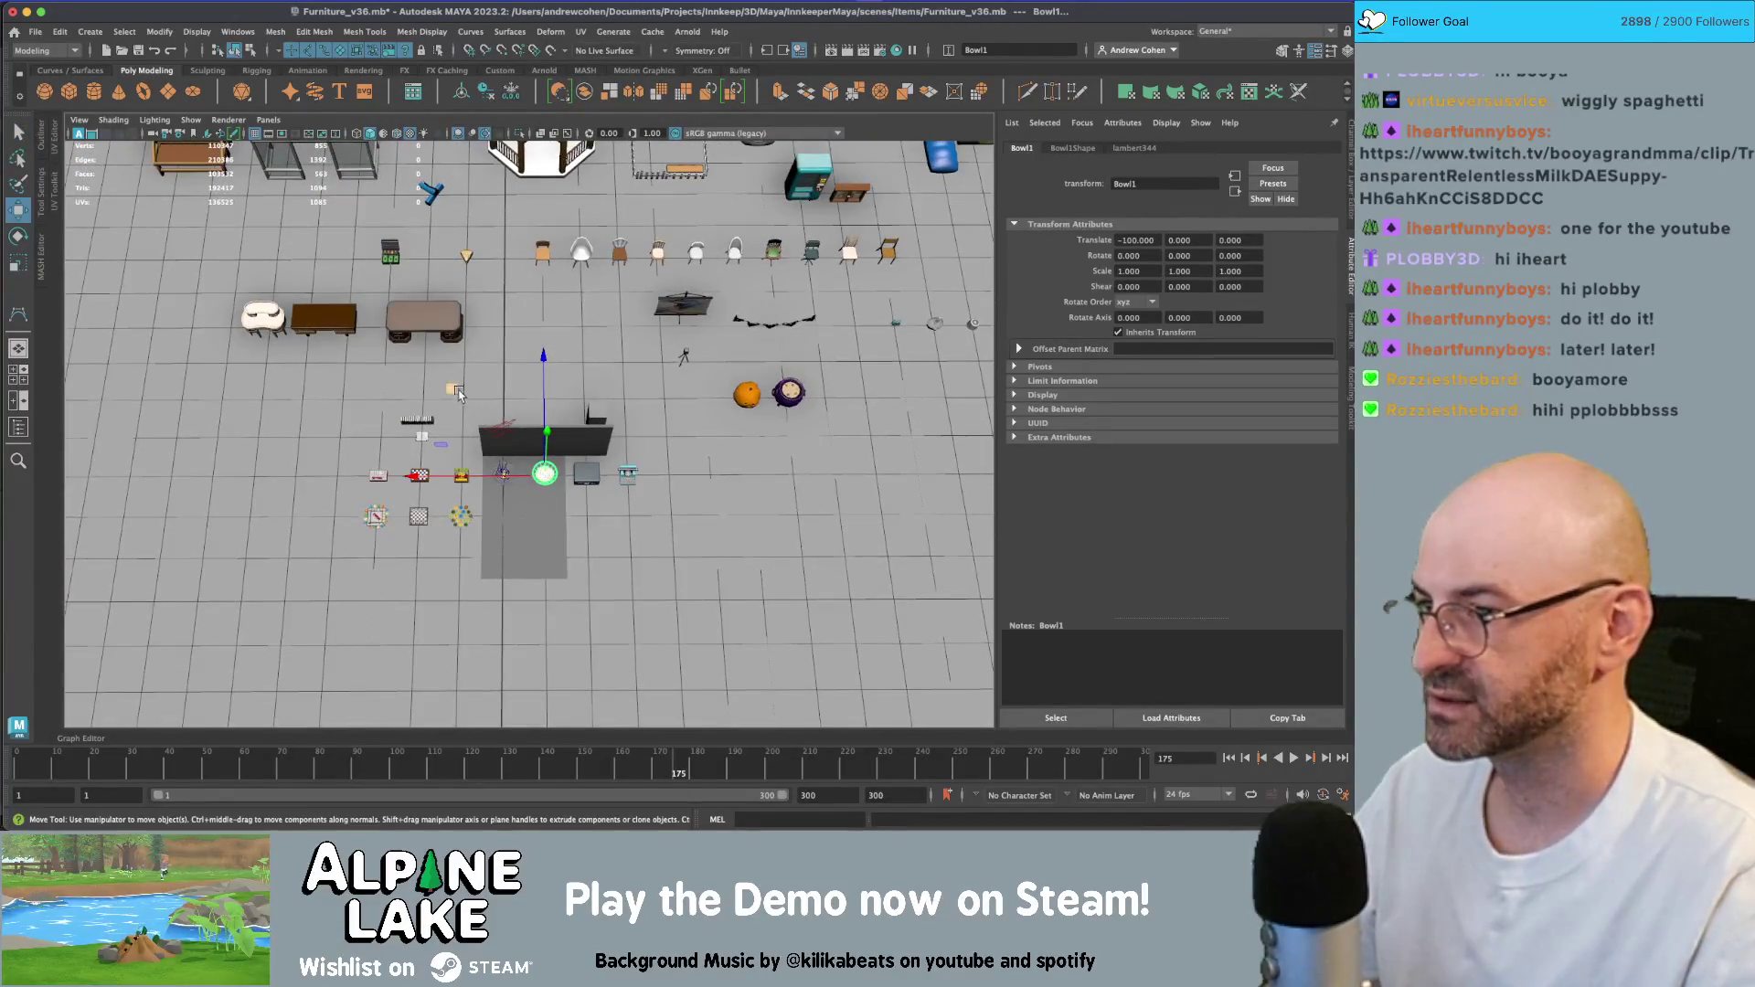
key("f")
left_click_drag(521, 430, 524, 384, "alt")
key("q")
left_click(524, 384)
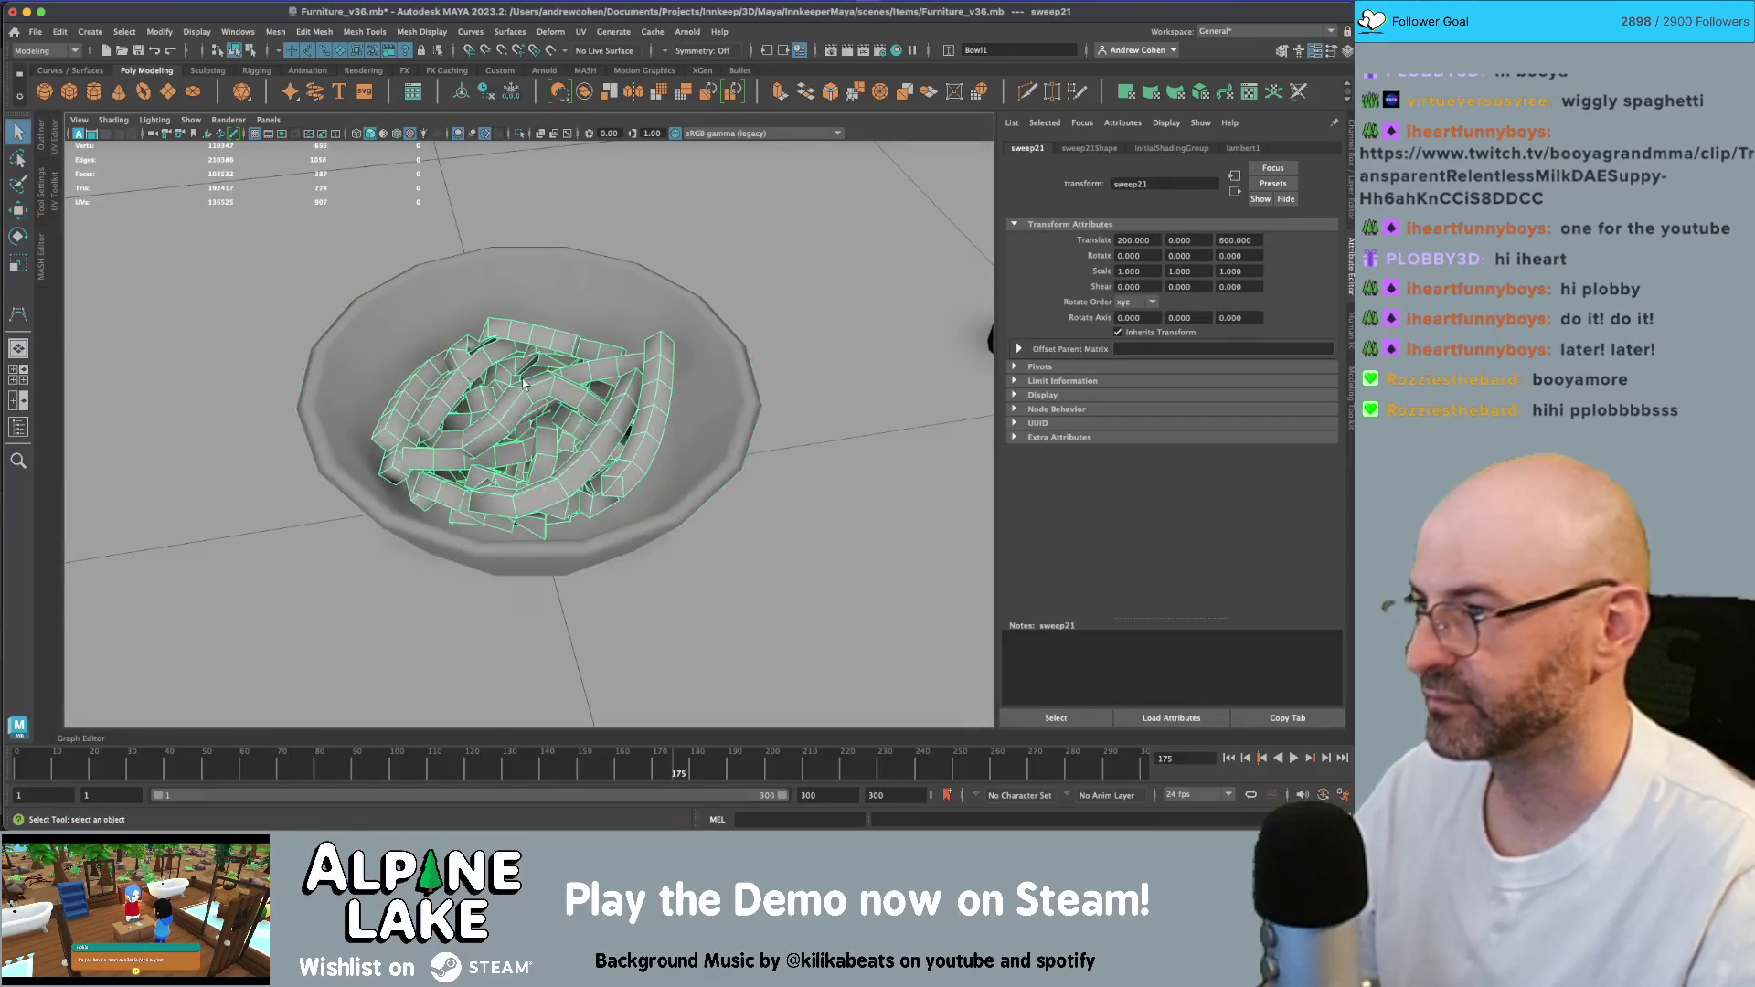
left_click(45, 145)
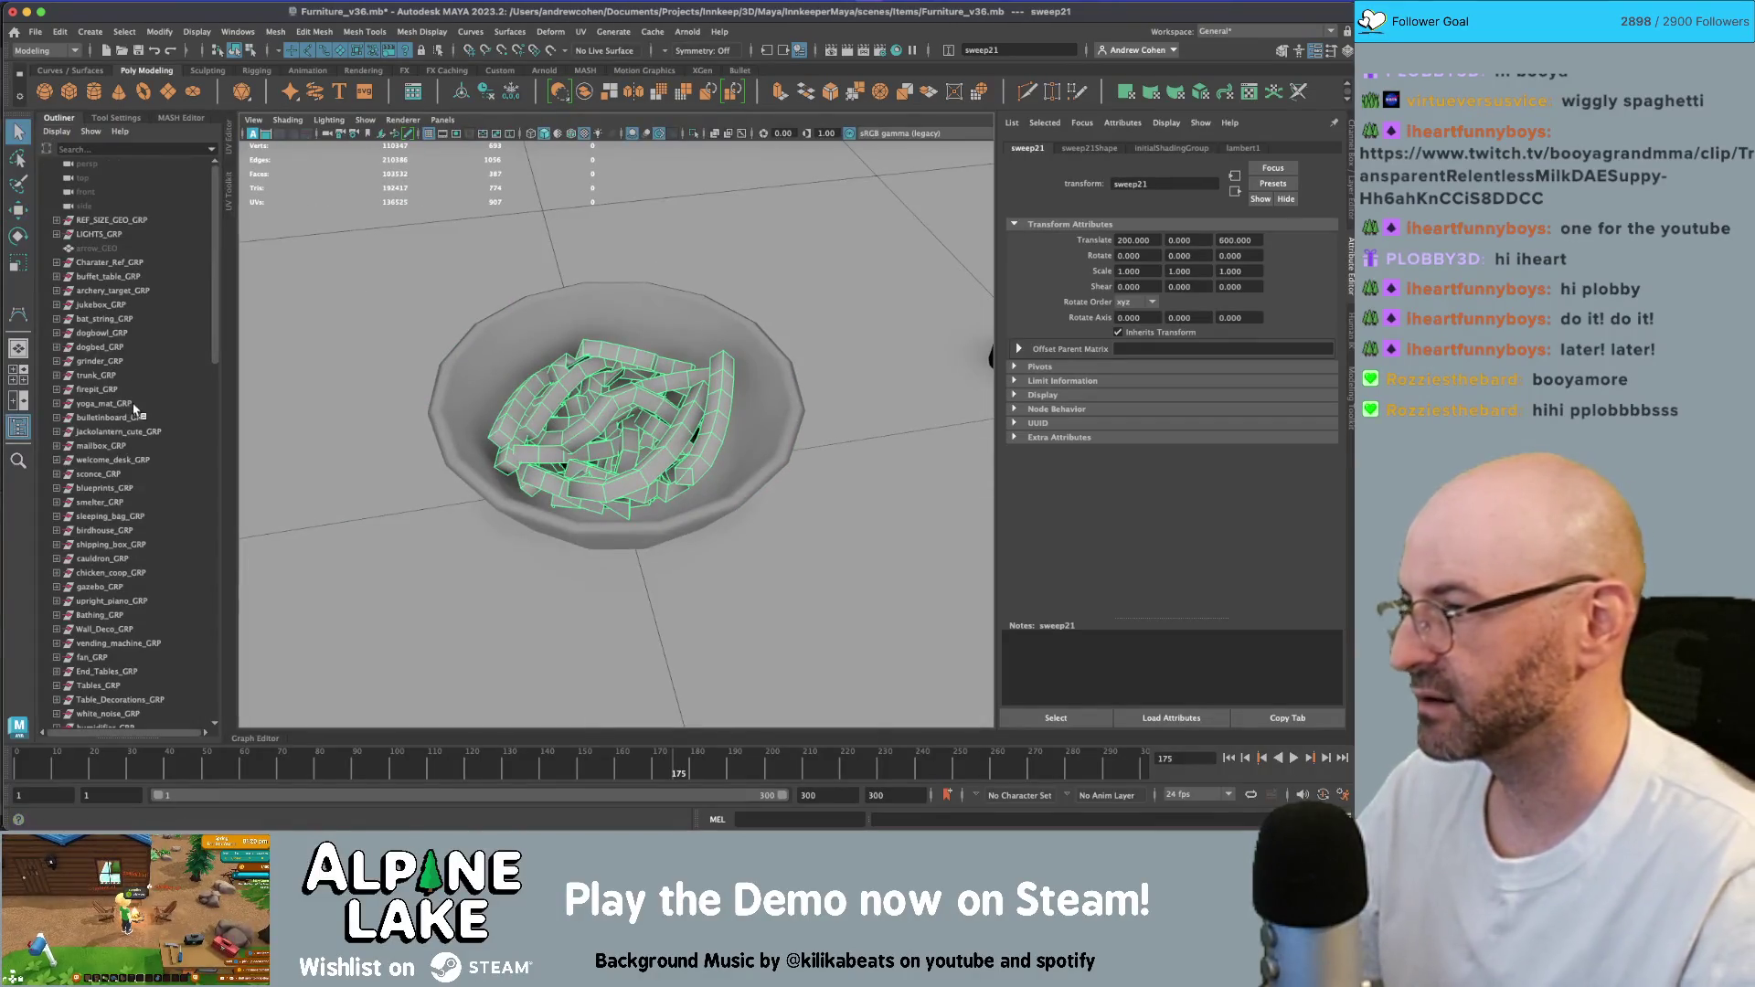
- Rename sweep21 to spaghetti_GEO
scroll(119, 457, "down", 15)
double_click(94, 603)
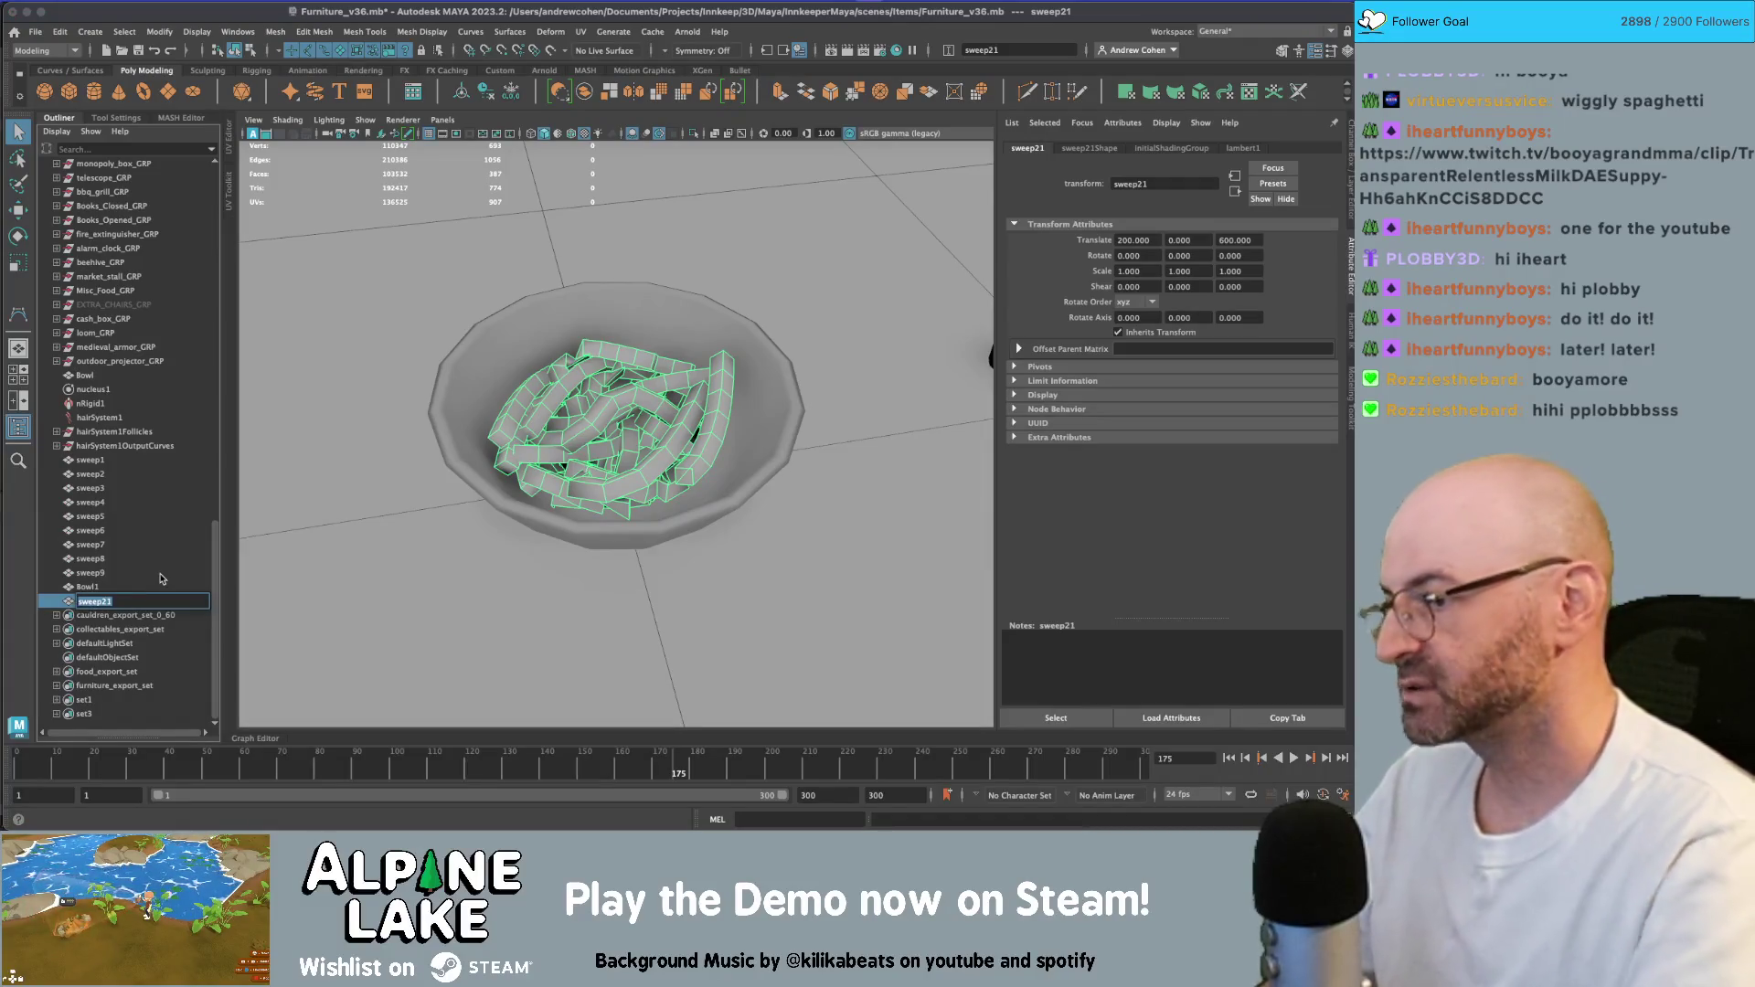
type("spaghetti_GEO")
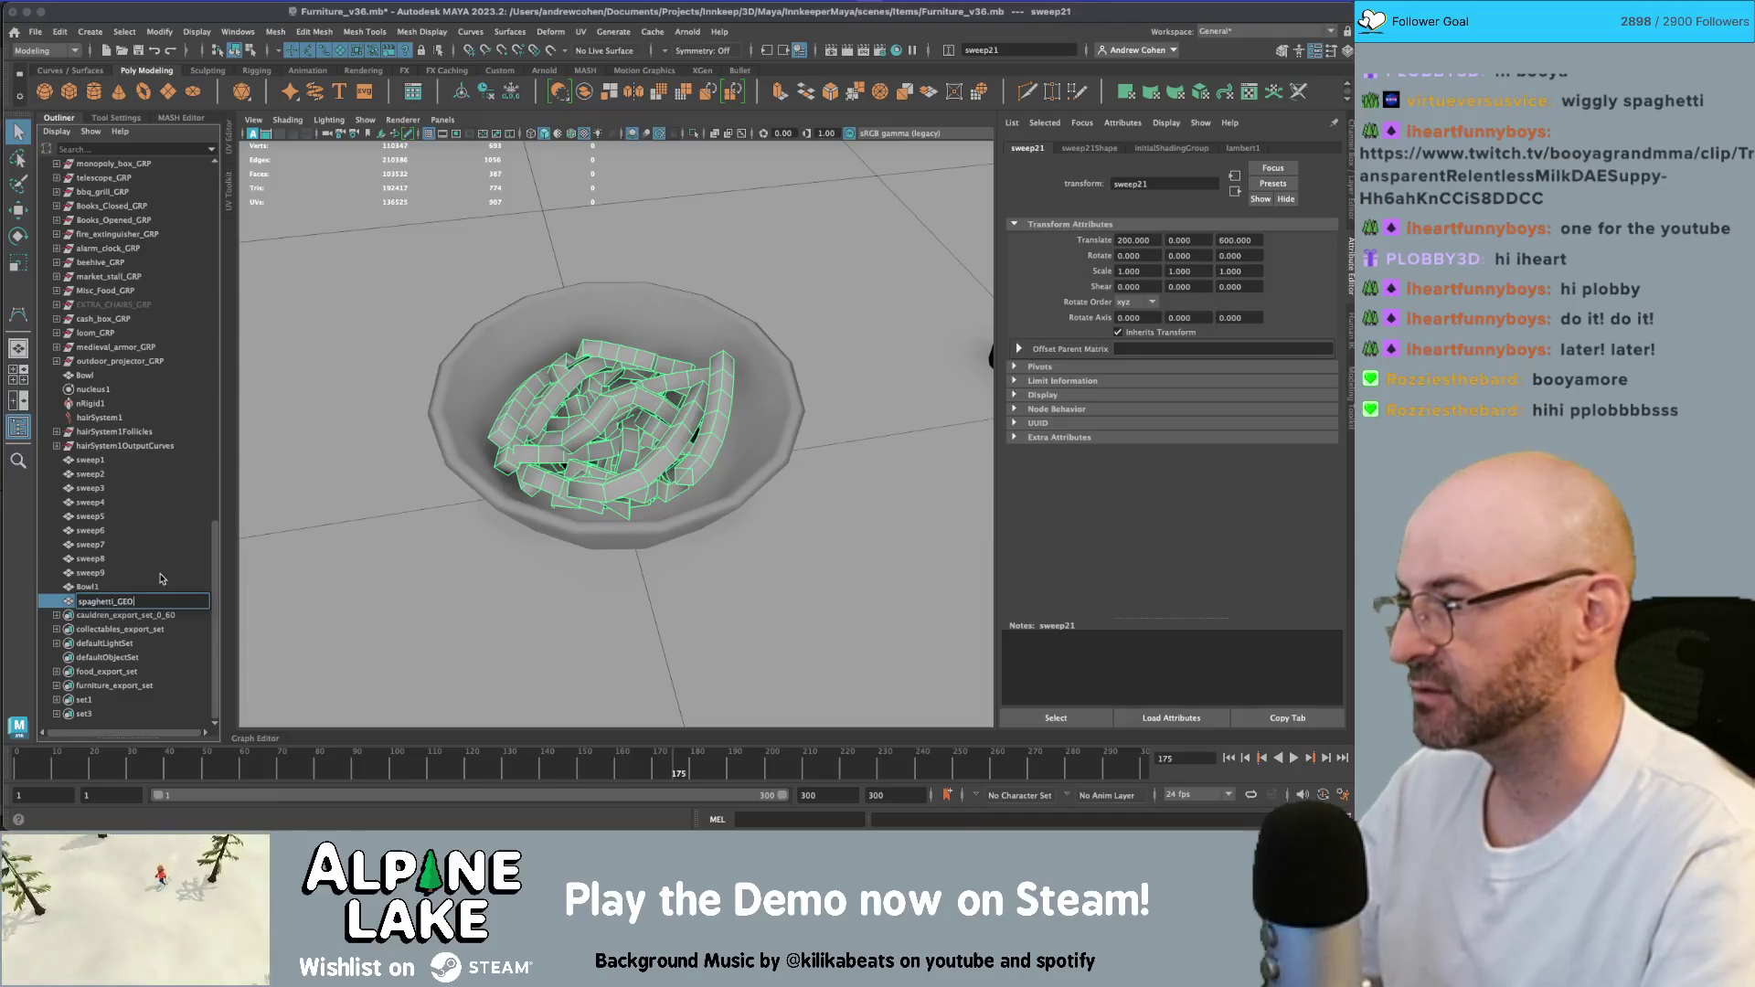
key("Return")
- Parent spaghetti_GEO and Bowl1 under Misc_Food_GRP and rename Bowl1 to bowl_GEO
scroll(534, 379, "down", 3)
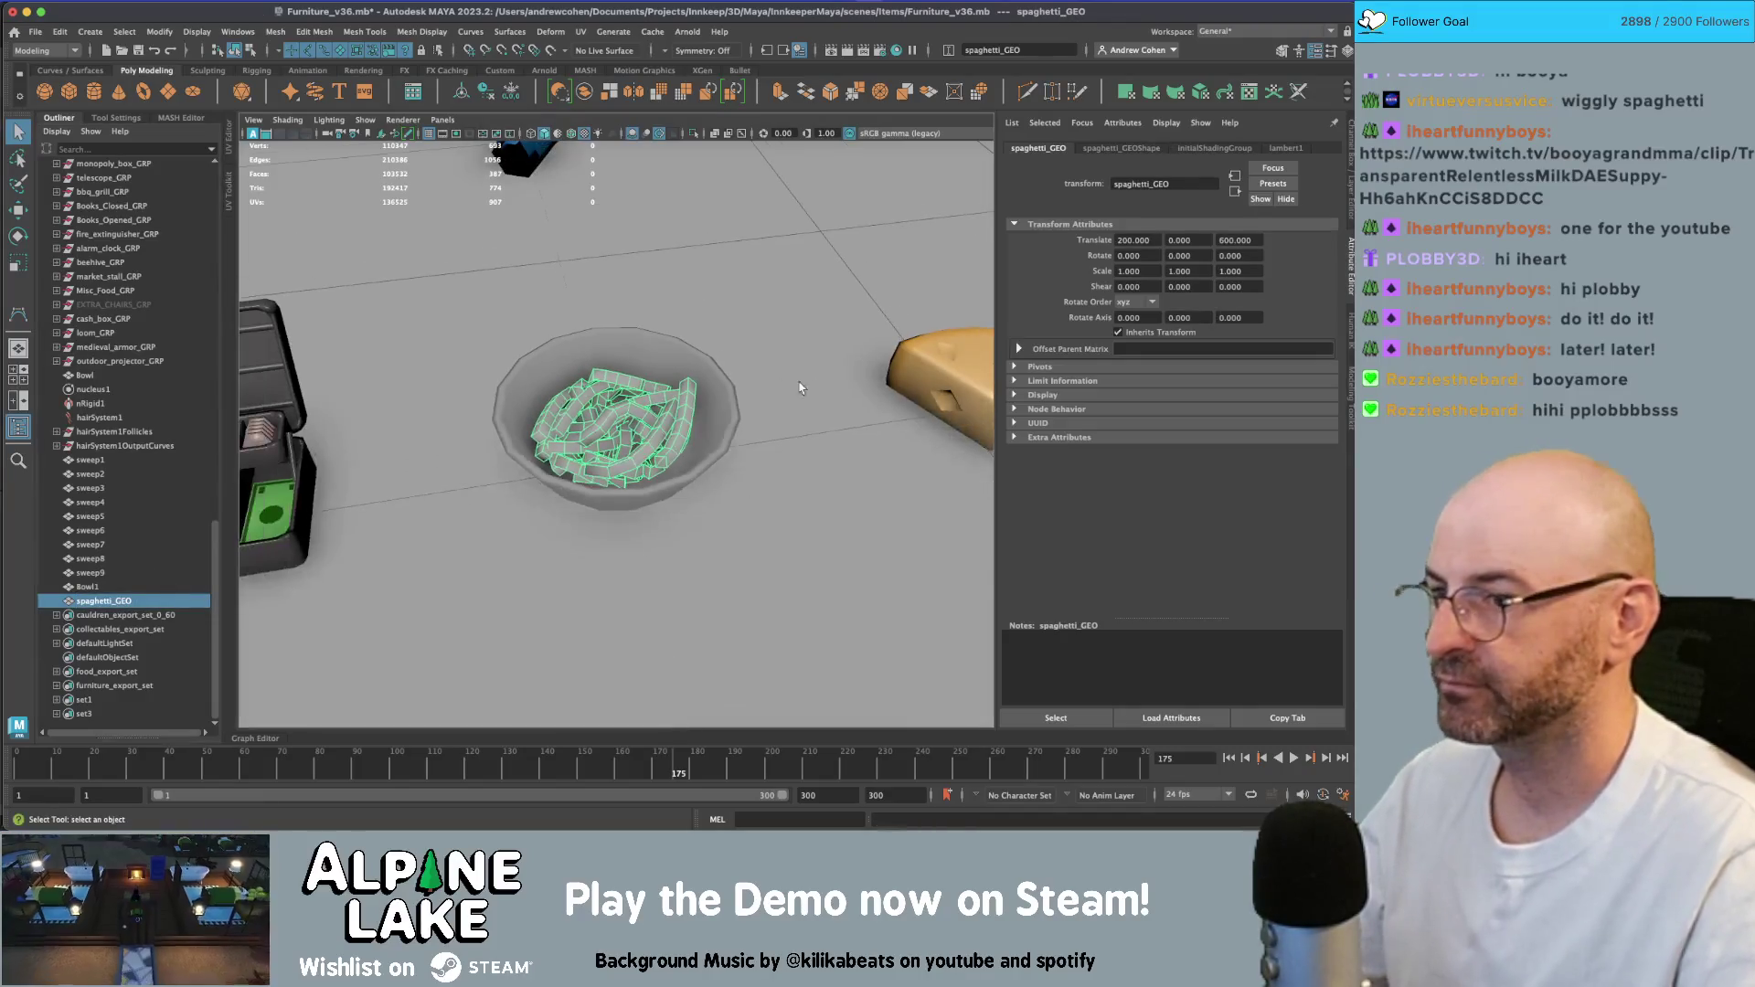
left_click(942, 388)
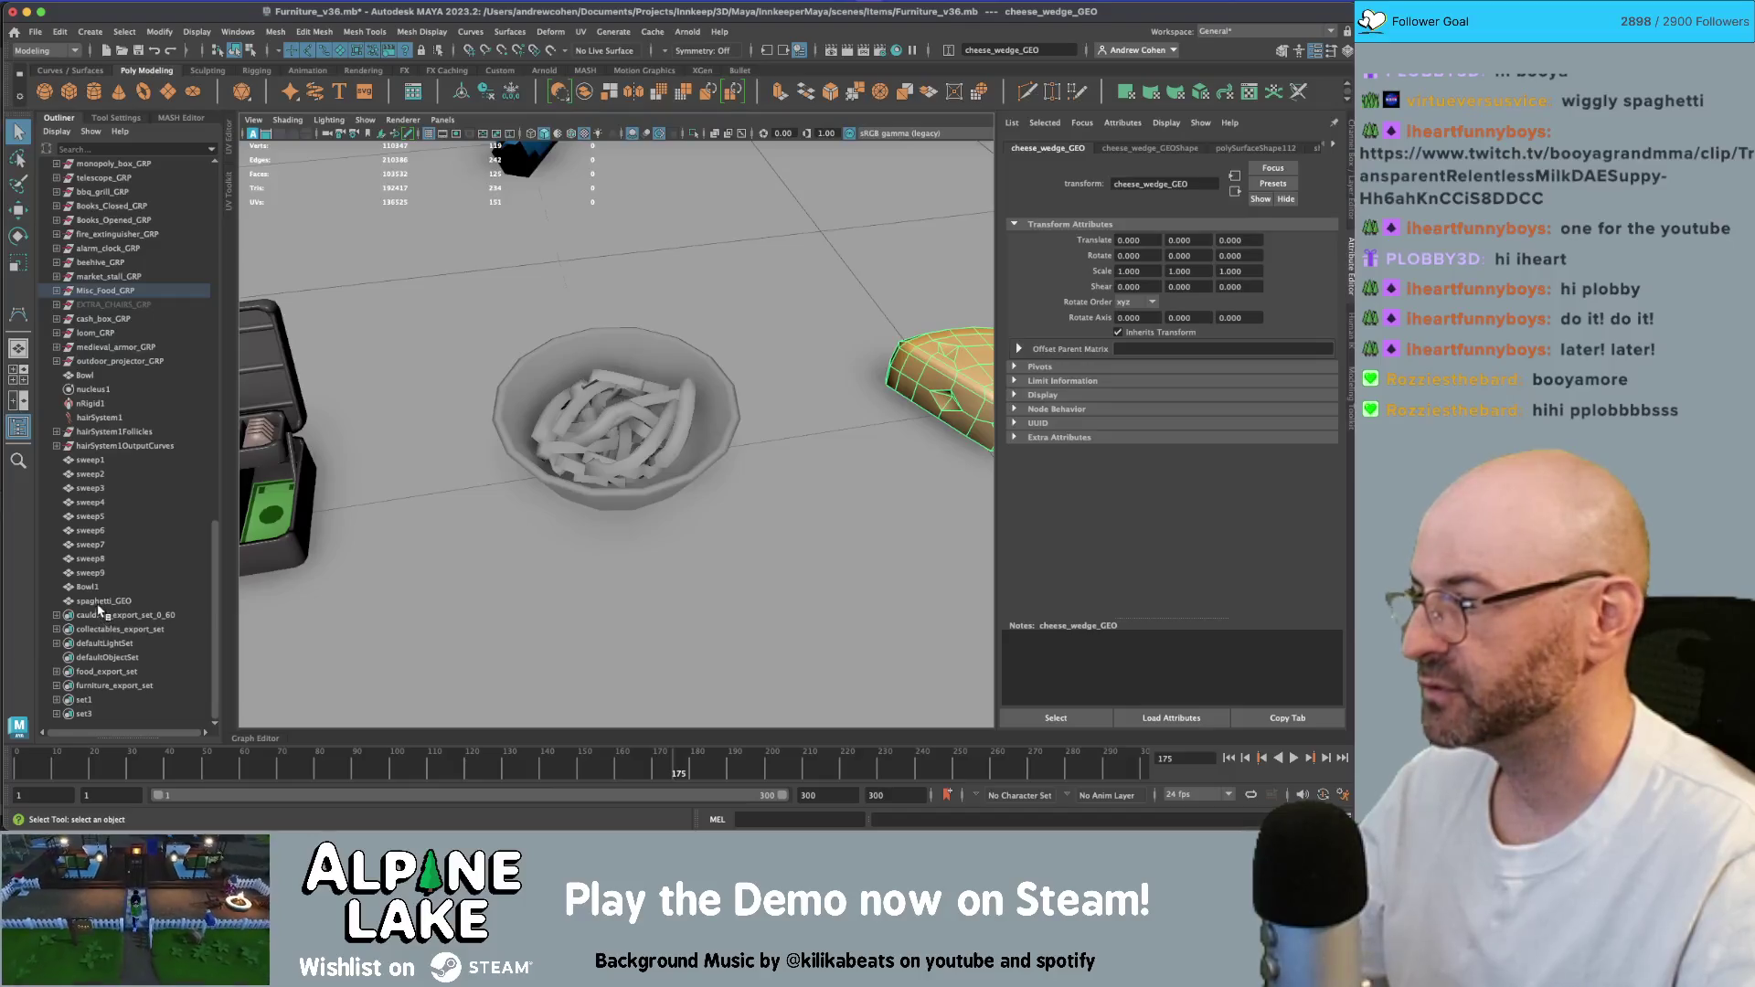
left_click_drag(99, 605, 92, 304)
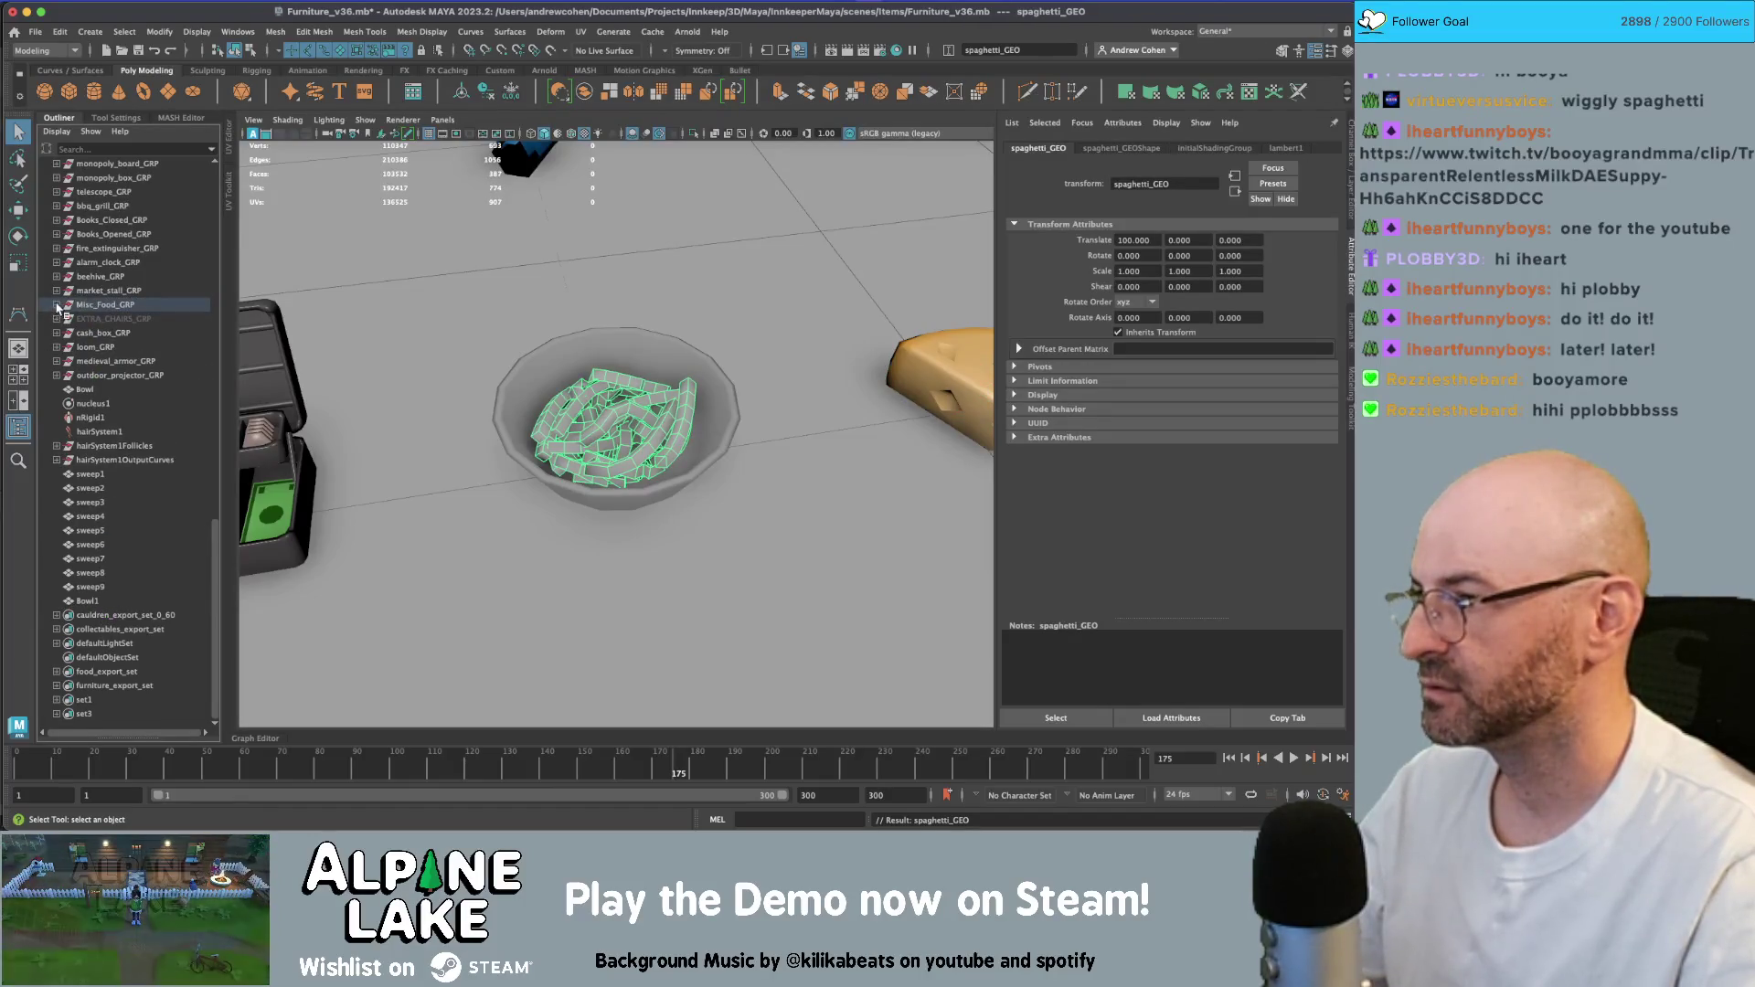
left_click(56, 304)
left_click(91, 629)
left_click_drag(91, 629, 96, 311)
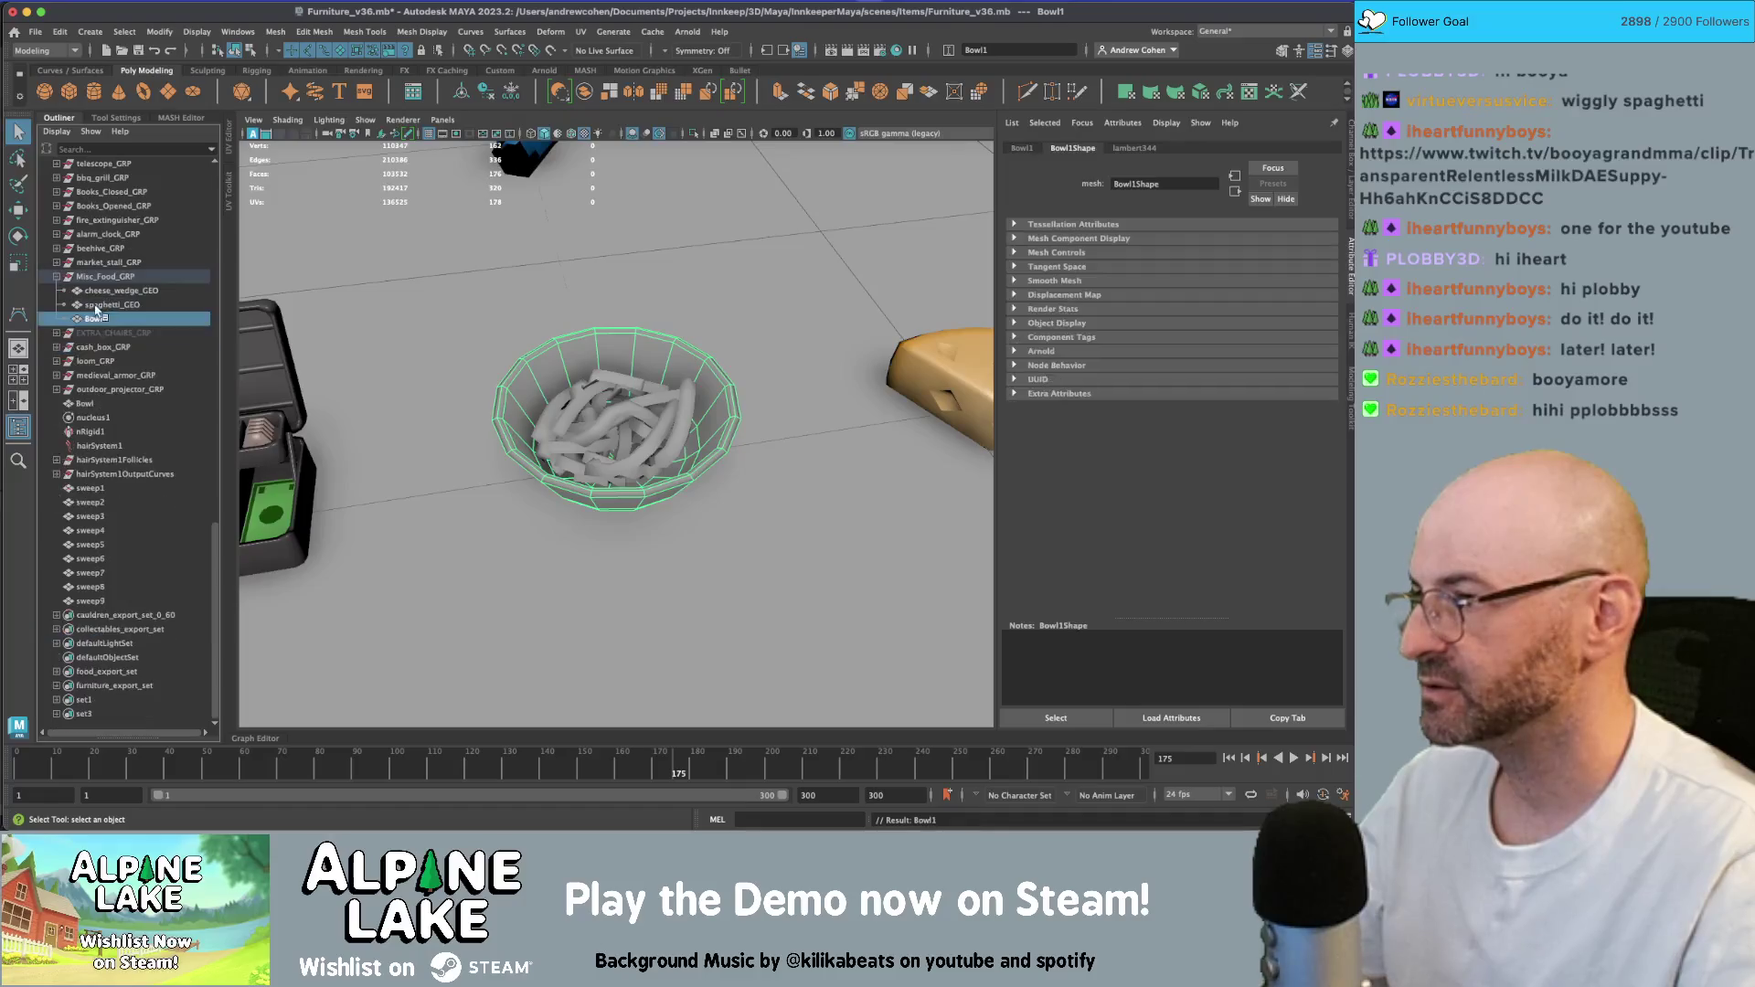
double_click(111, 318)
type("bowl_GEO")
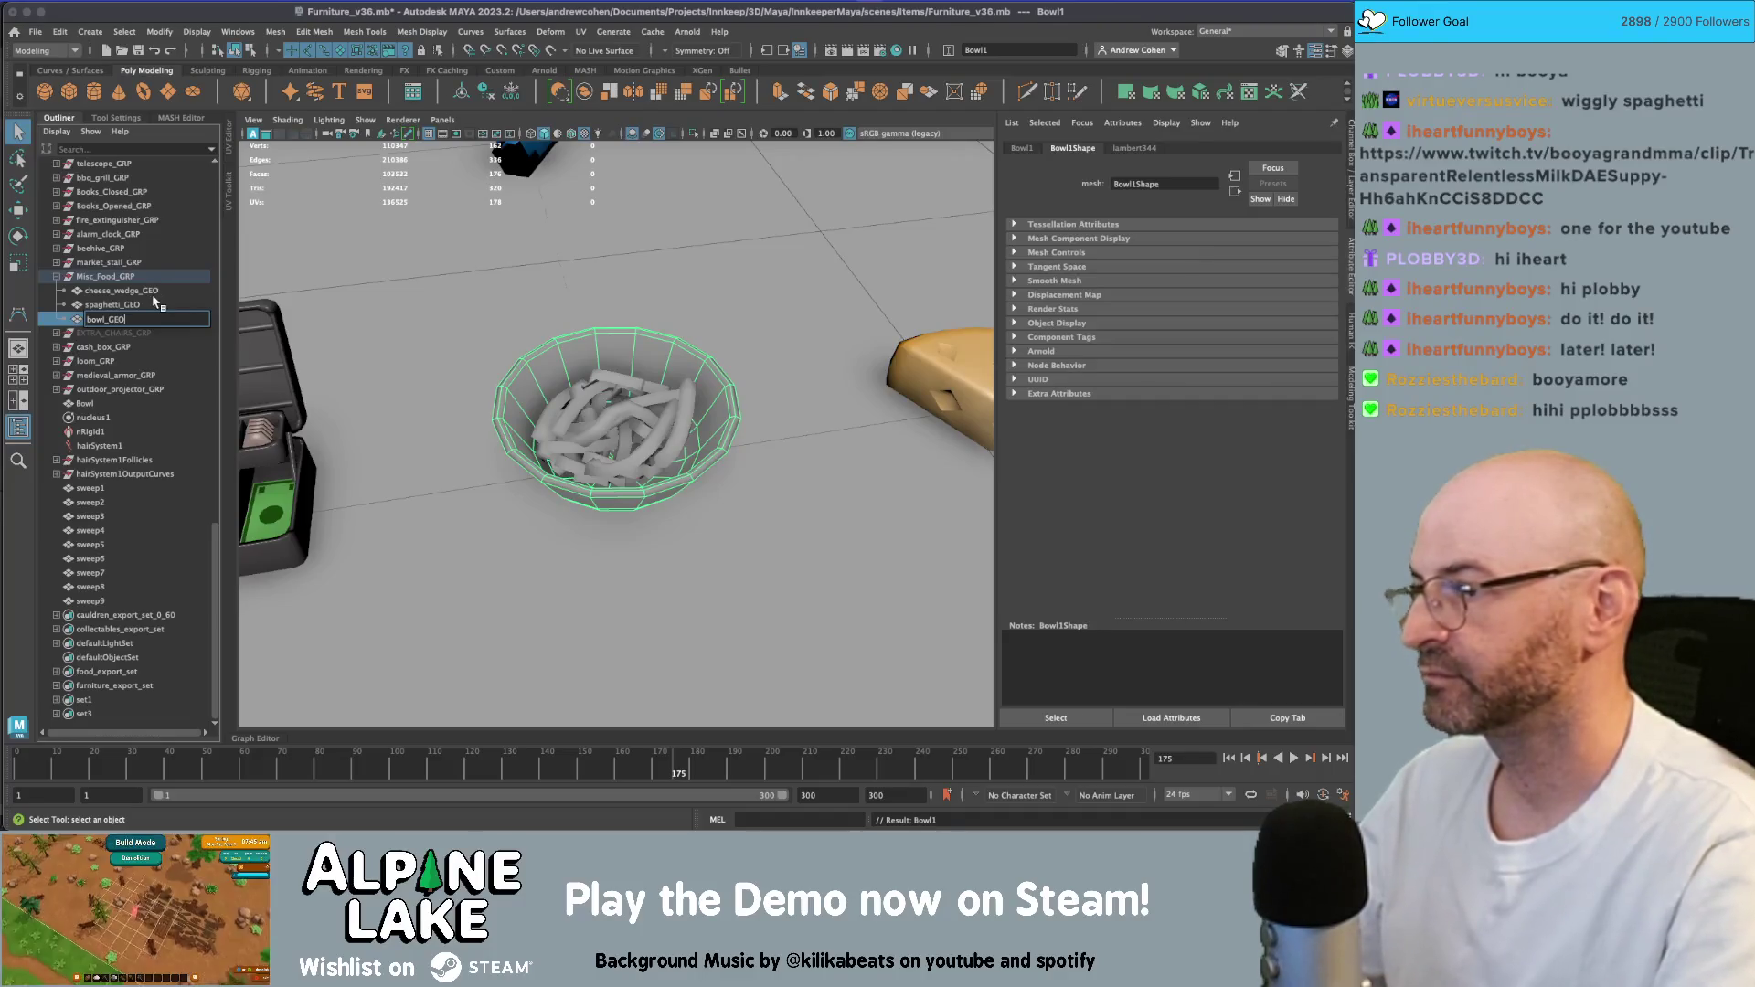
key("Return")
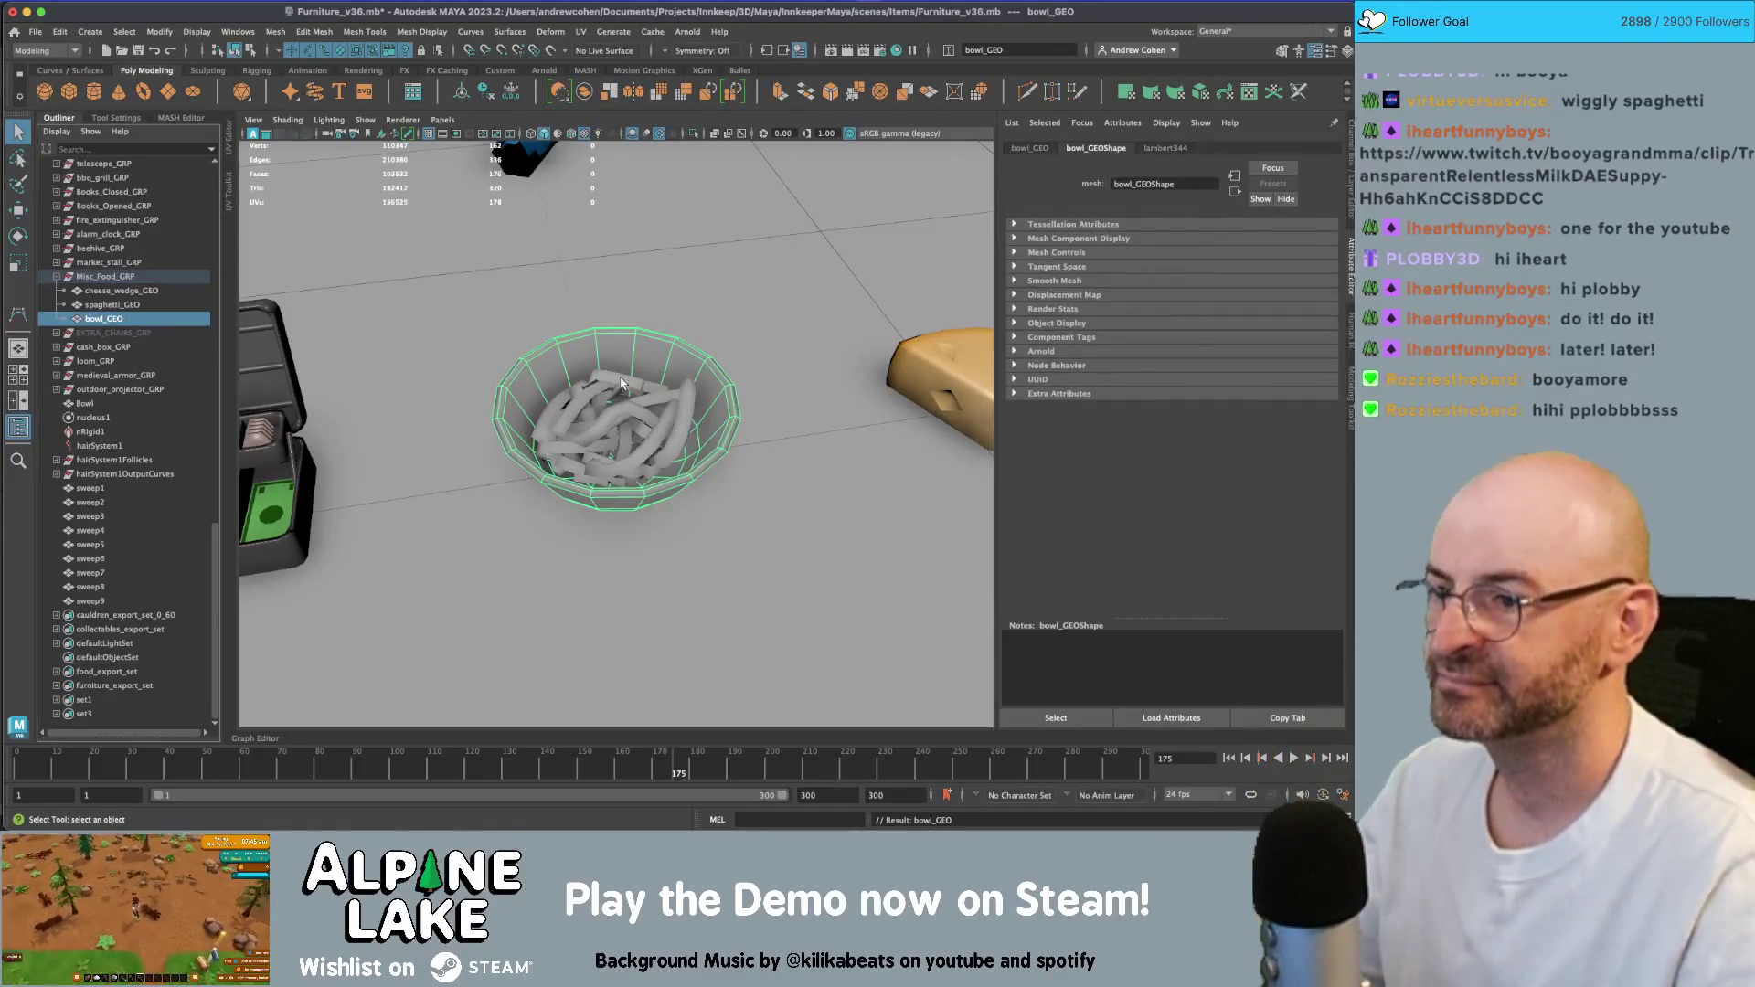
- Assign the existing shiny_soft_MAT palette material to spaghetti_GEO and open its UVs for editing
left_click(567, 302)
mouse_move(670, 380)
left_mouse_down("alt")
mouse_move(442, 391)
mouse_move(677, 411)
left_mouse_up("alt")
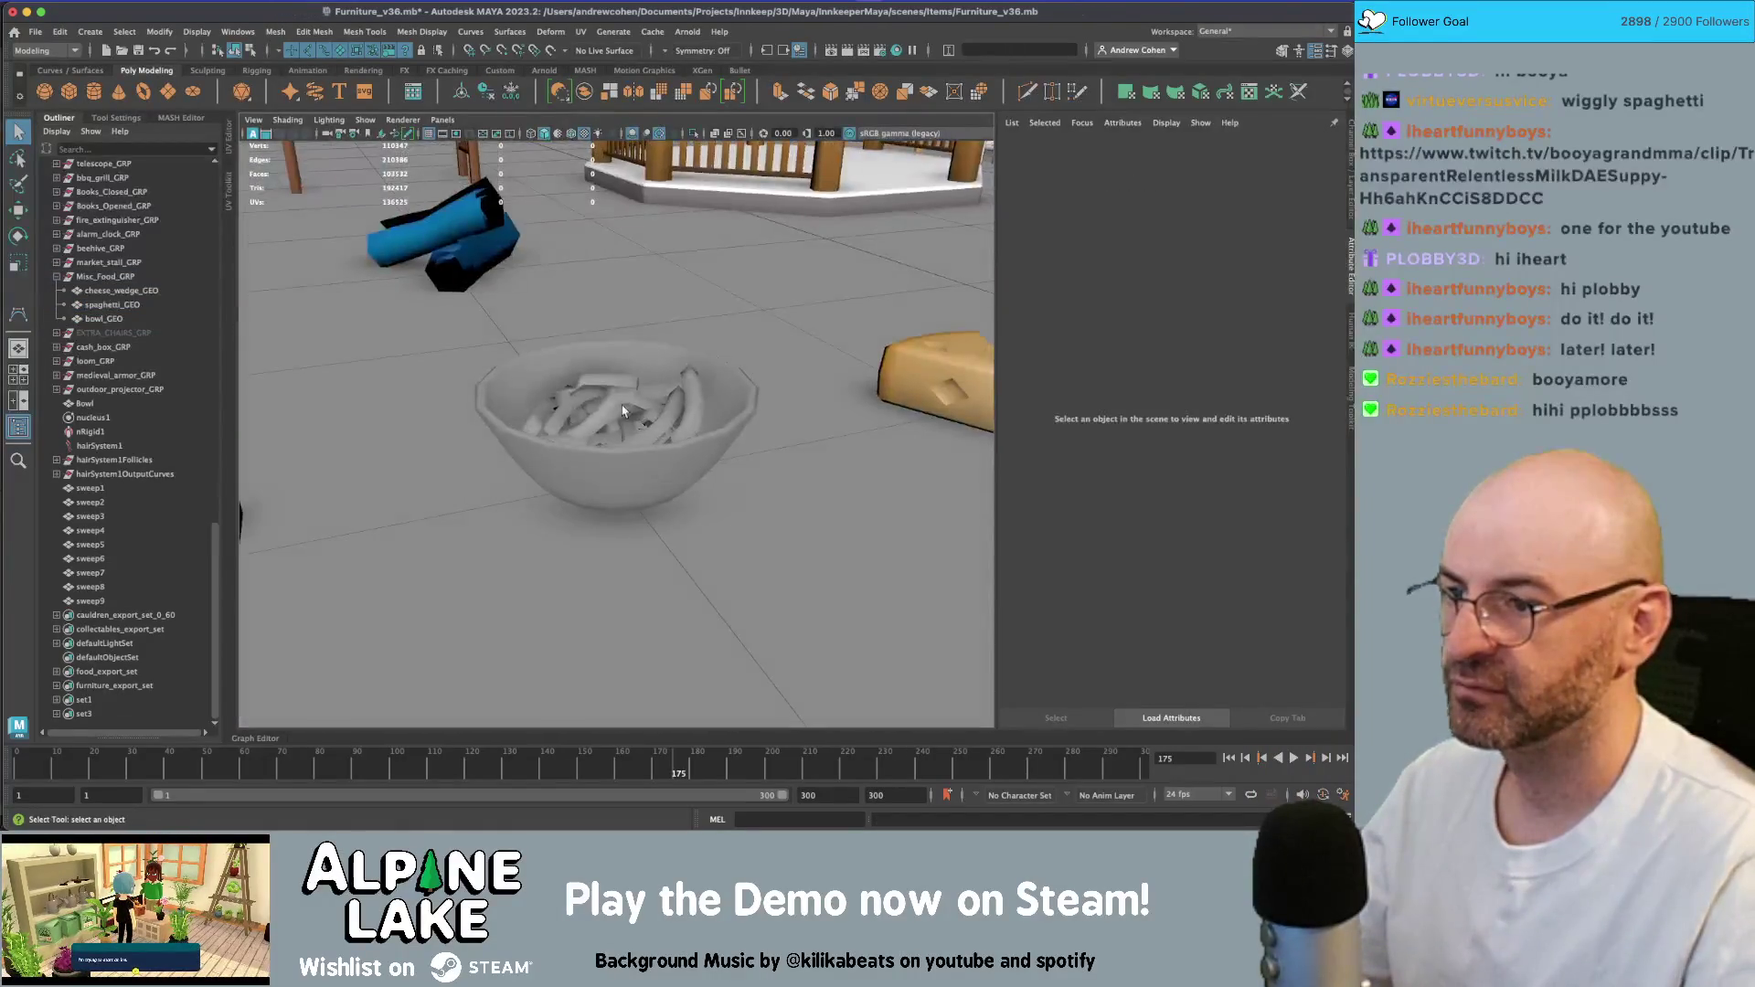
left_click(677, 411)
left_click(684, 411)
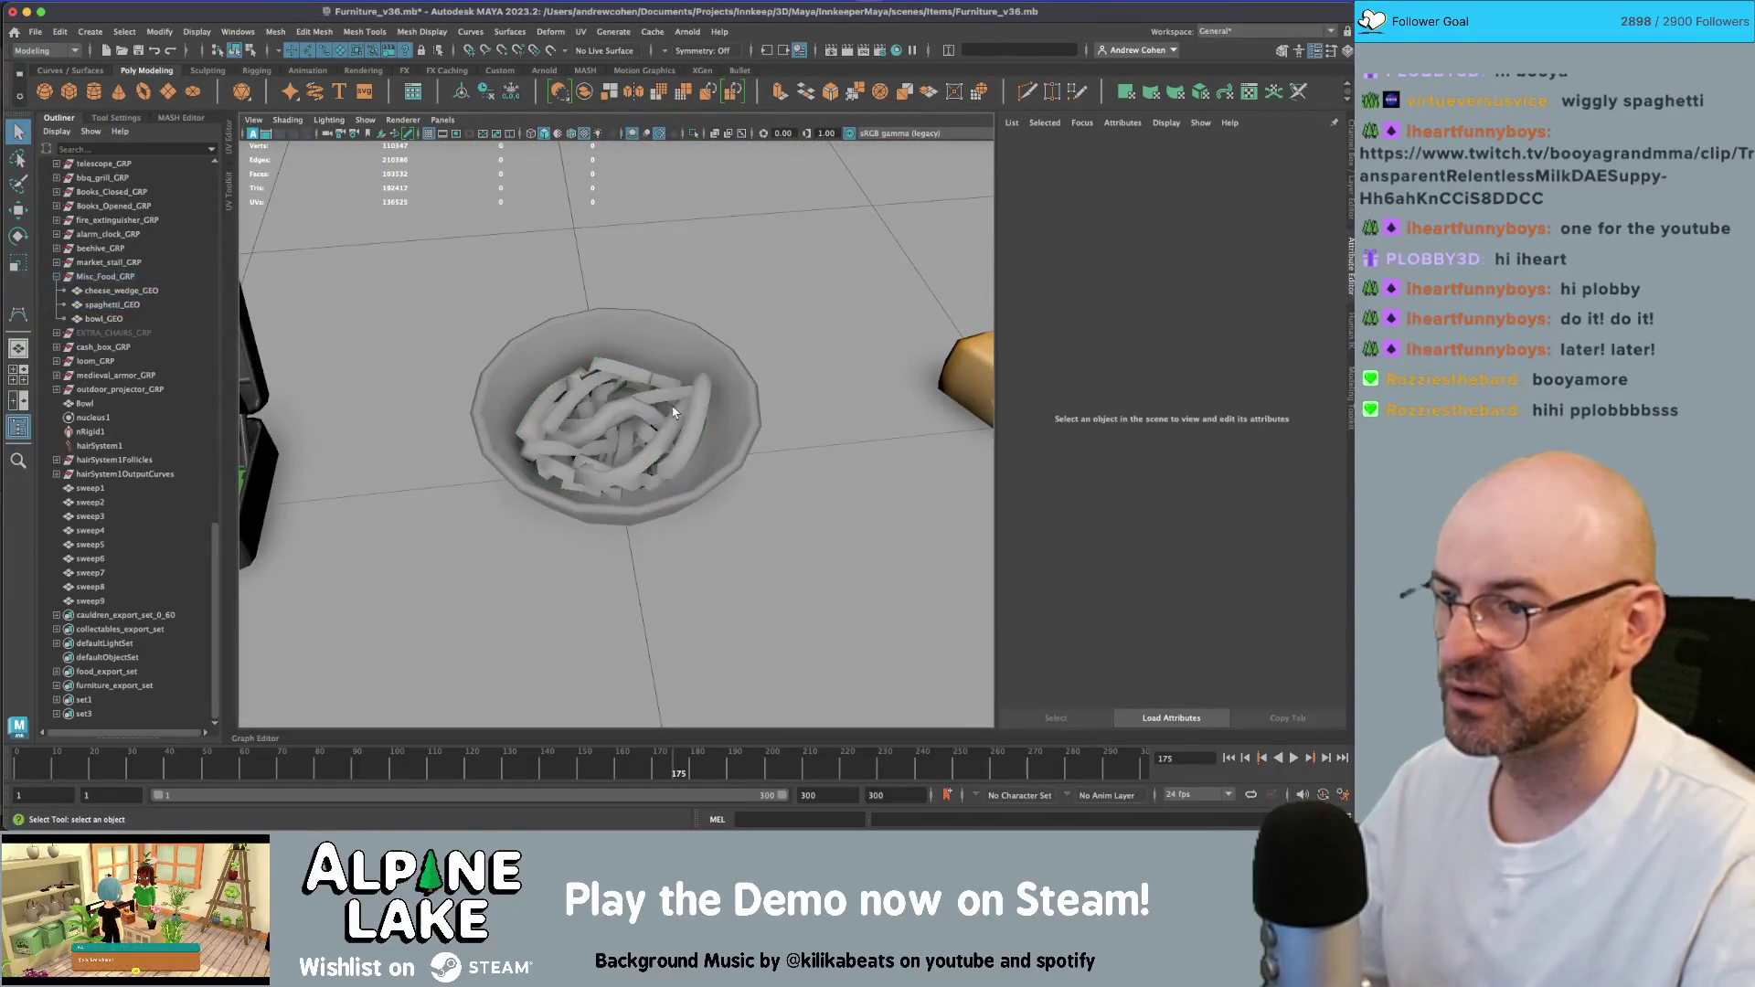
left_click(678, 416)
left_click_drag(678, 416, 620, 422, "alt")
mouse_move(620, 422)
right_mouse_down()
mouse_move(640, 783)
mouse_move(779, 771)
mouse_move(792, 742)
right_mouse_up()
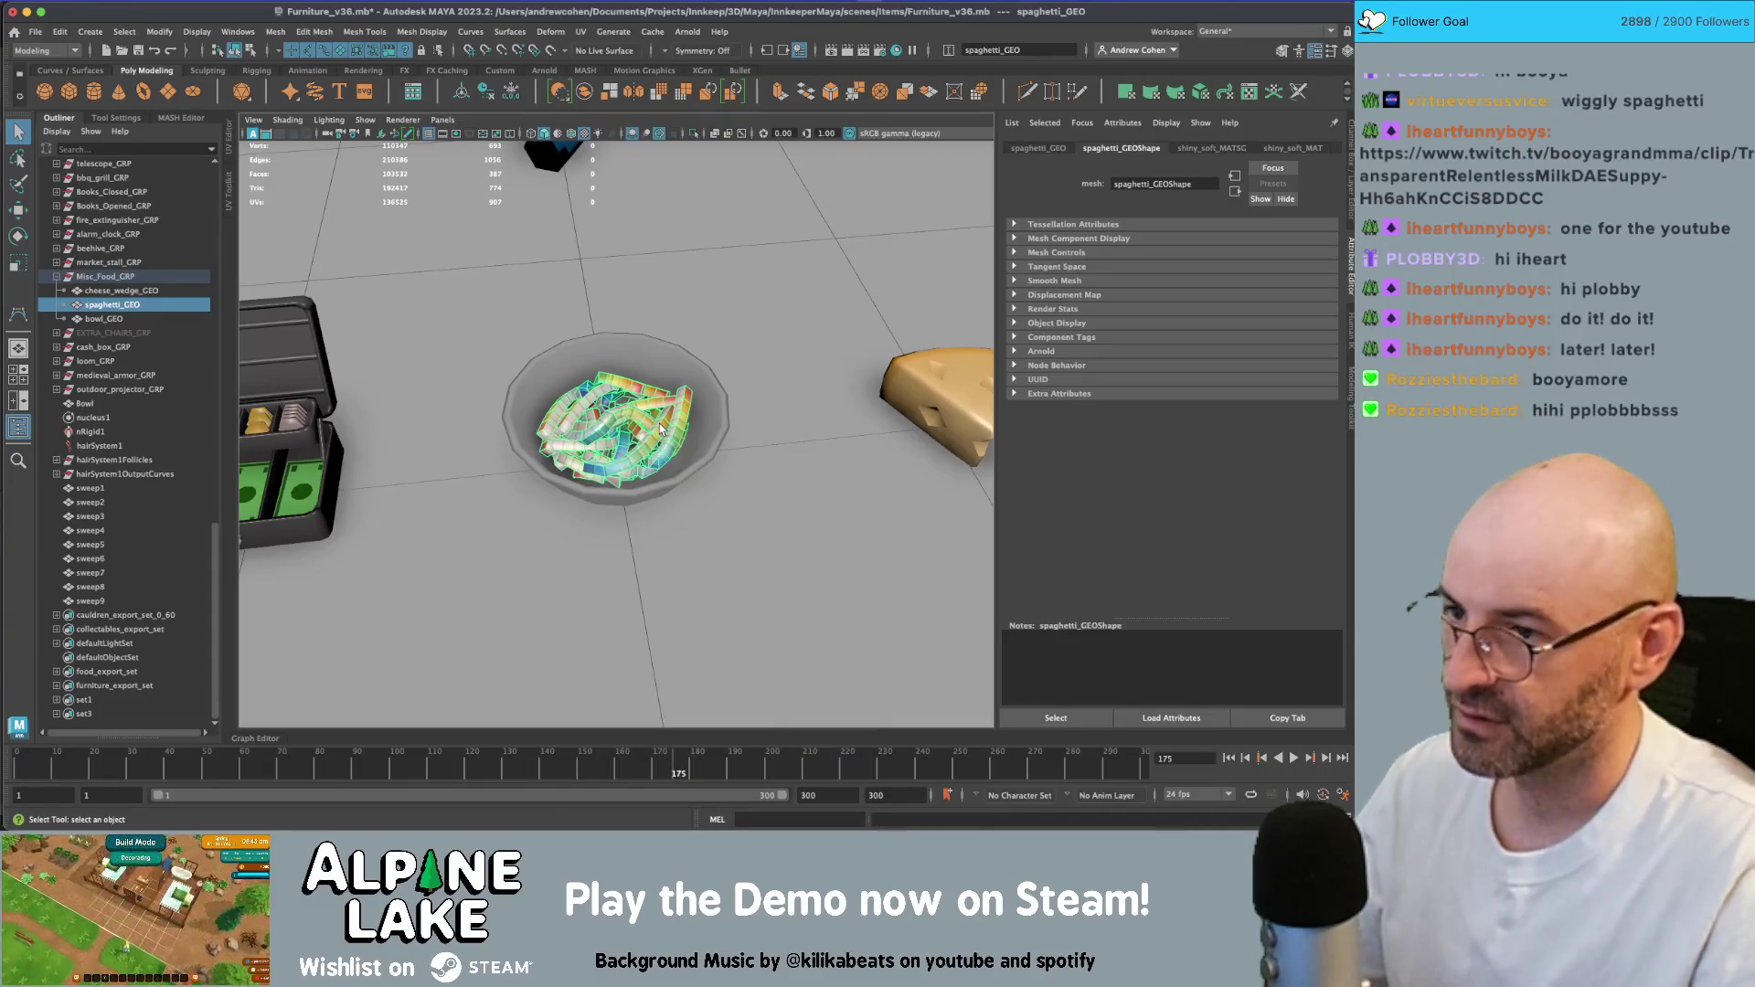
left_click(660, 430, "ctrl")
mouse_move(645, 448)
left_mouse_down("alt")
mouse_move(683, 486)
mouse_move(823, 430)
mouse_move(655, 430)
mouse_move(723, 429)
left_mouse_up("alt")
left_click(603, 393)
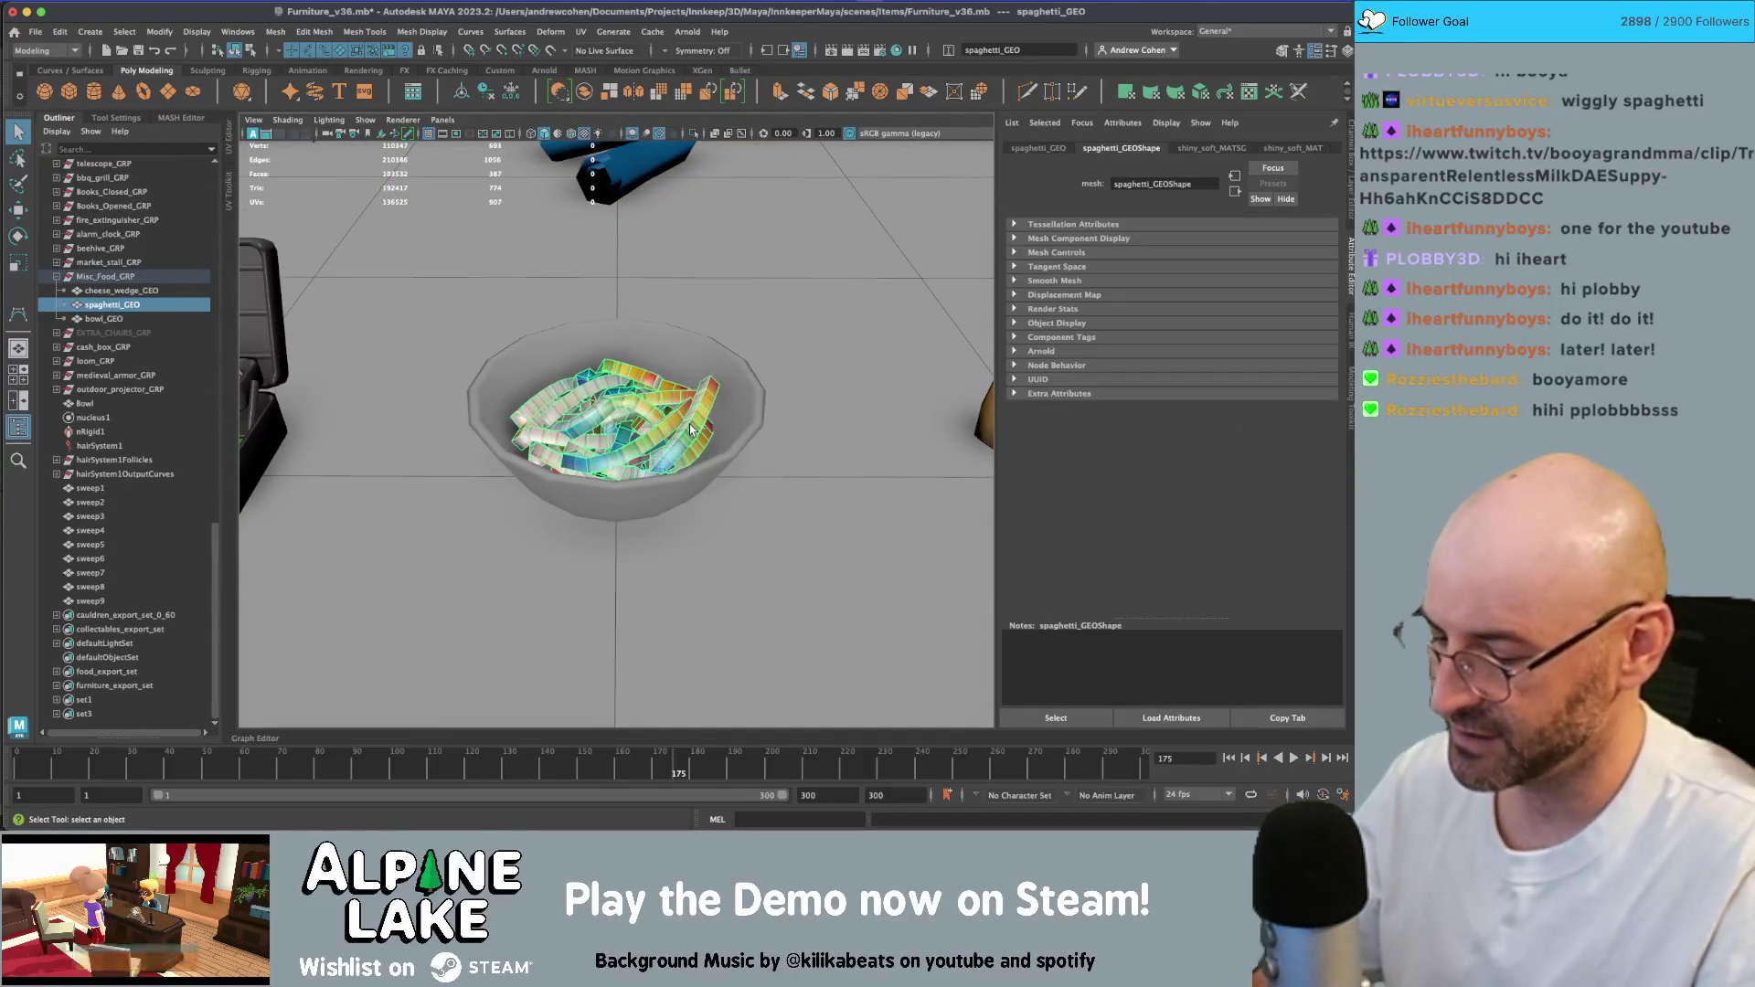
right_click_drag(422, 393, 402, 274)
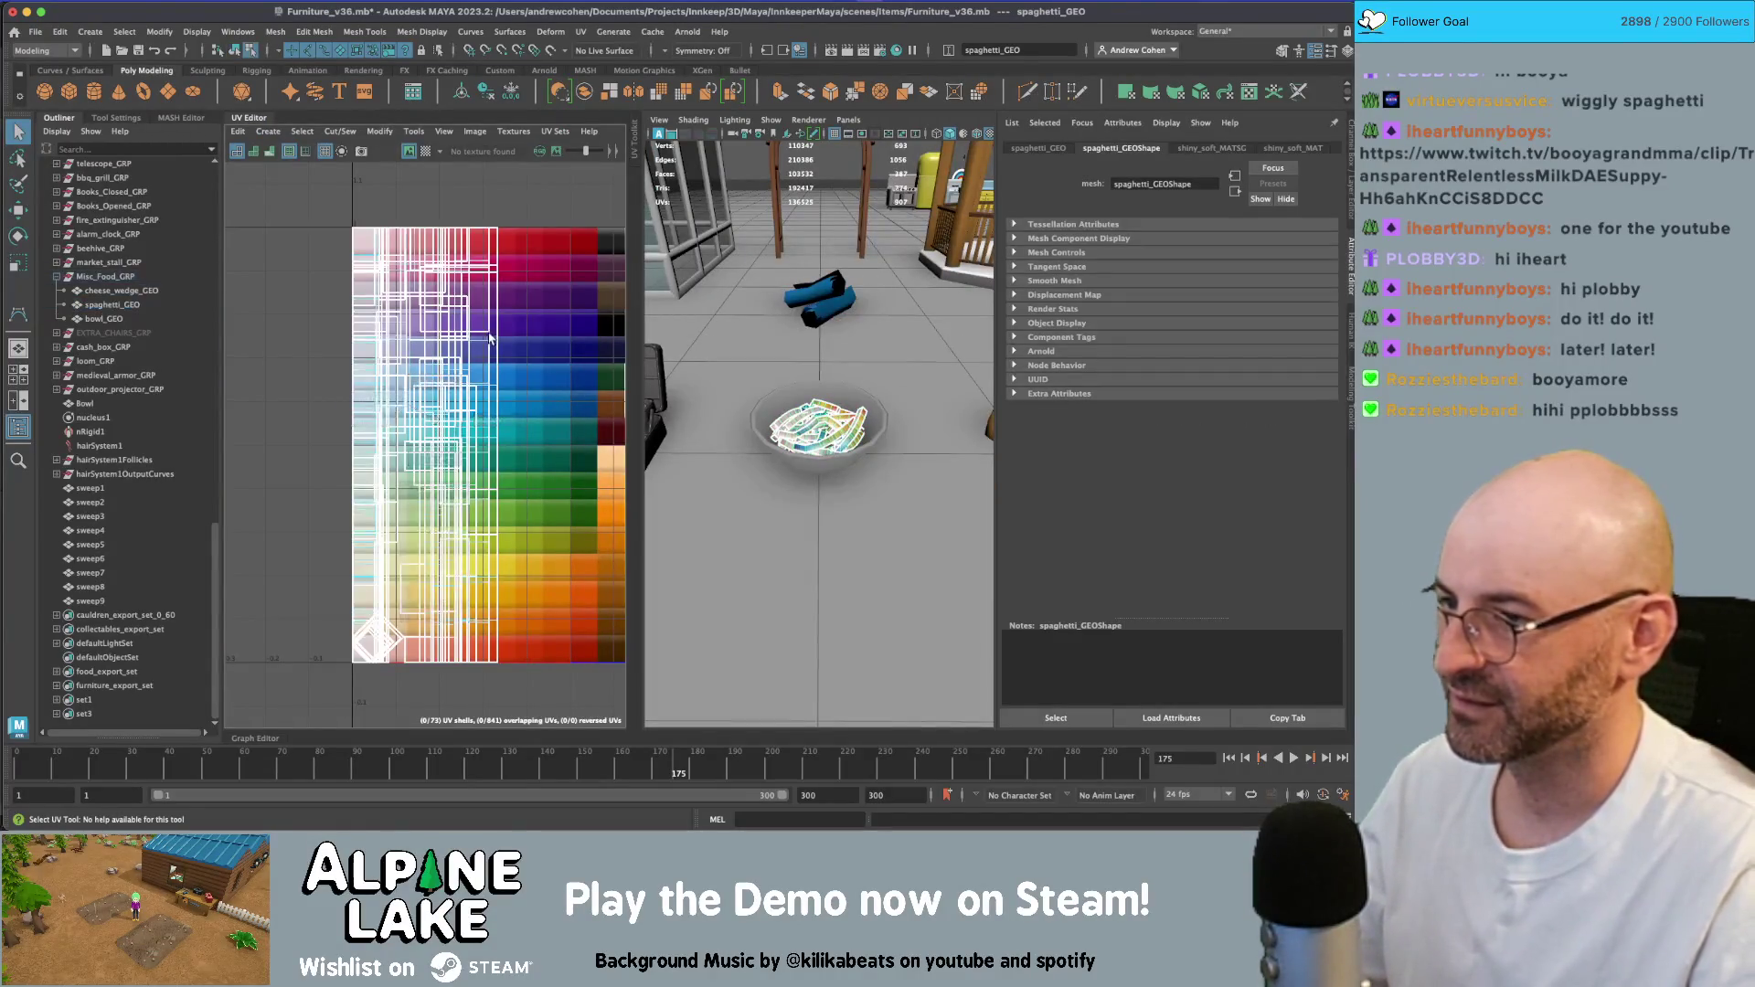
- Select all spaghetti UVs, shrink them and move them onto a pale beige palette swatch
left_click_drag(385, 262, 499, 594)
key("r")
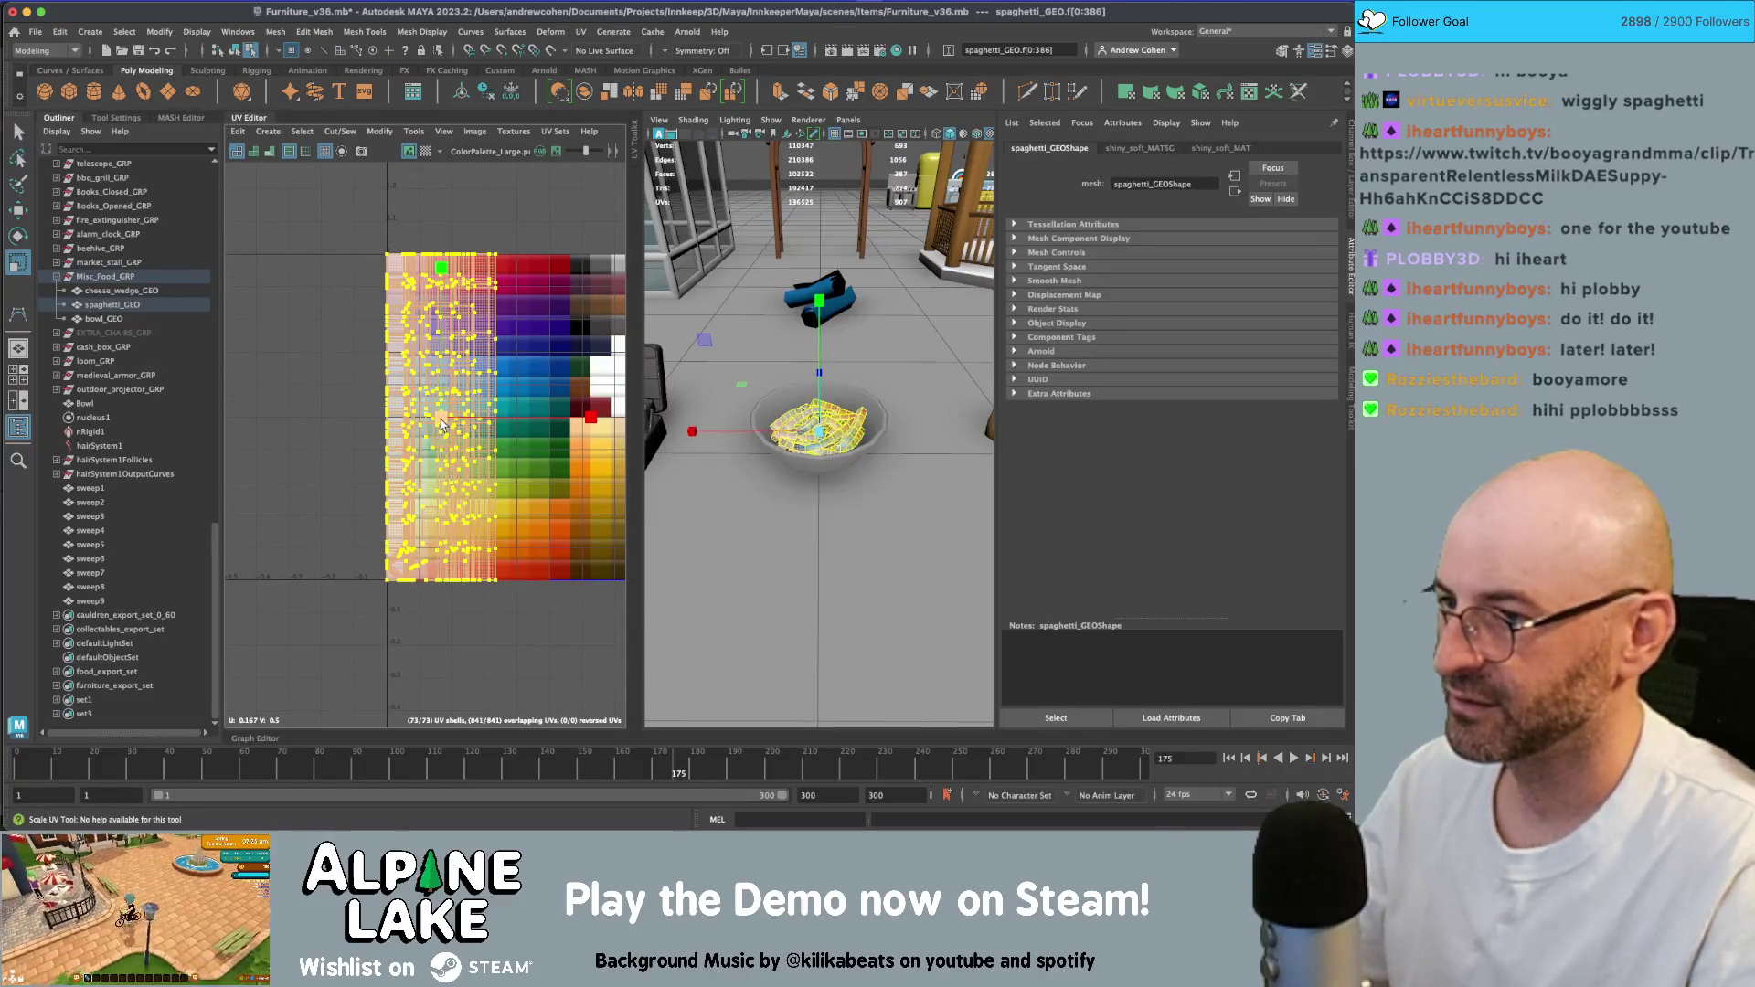
mouse_move(439, 425)
left_mouse_down()
mouse_move(422, 426)
mouse_move(476, 424)
left_mouse_up()
key("w")
middle_click_drag(477, 423, 315, 466, "alt")
mouse_move(309, 443)
left_mouse_down()
mouse_move(498, 311)
mouse_move(357, 407)
left_mouse_up()
key("r")
key("w")
key("r")
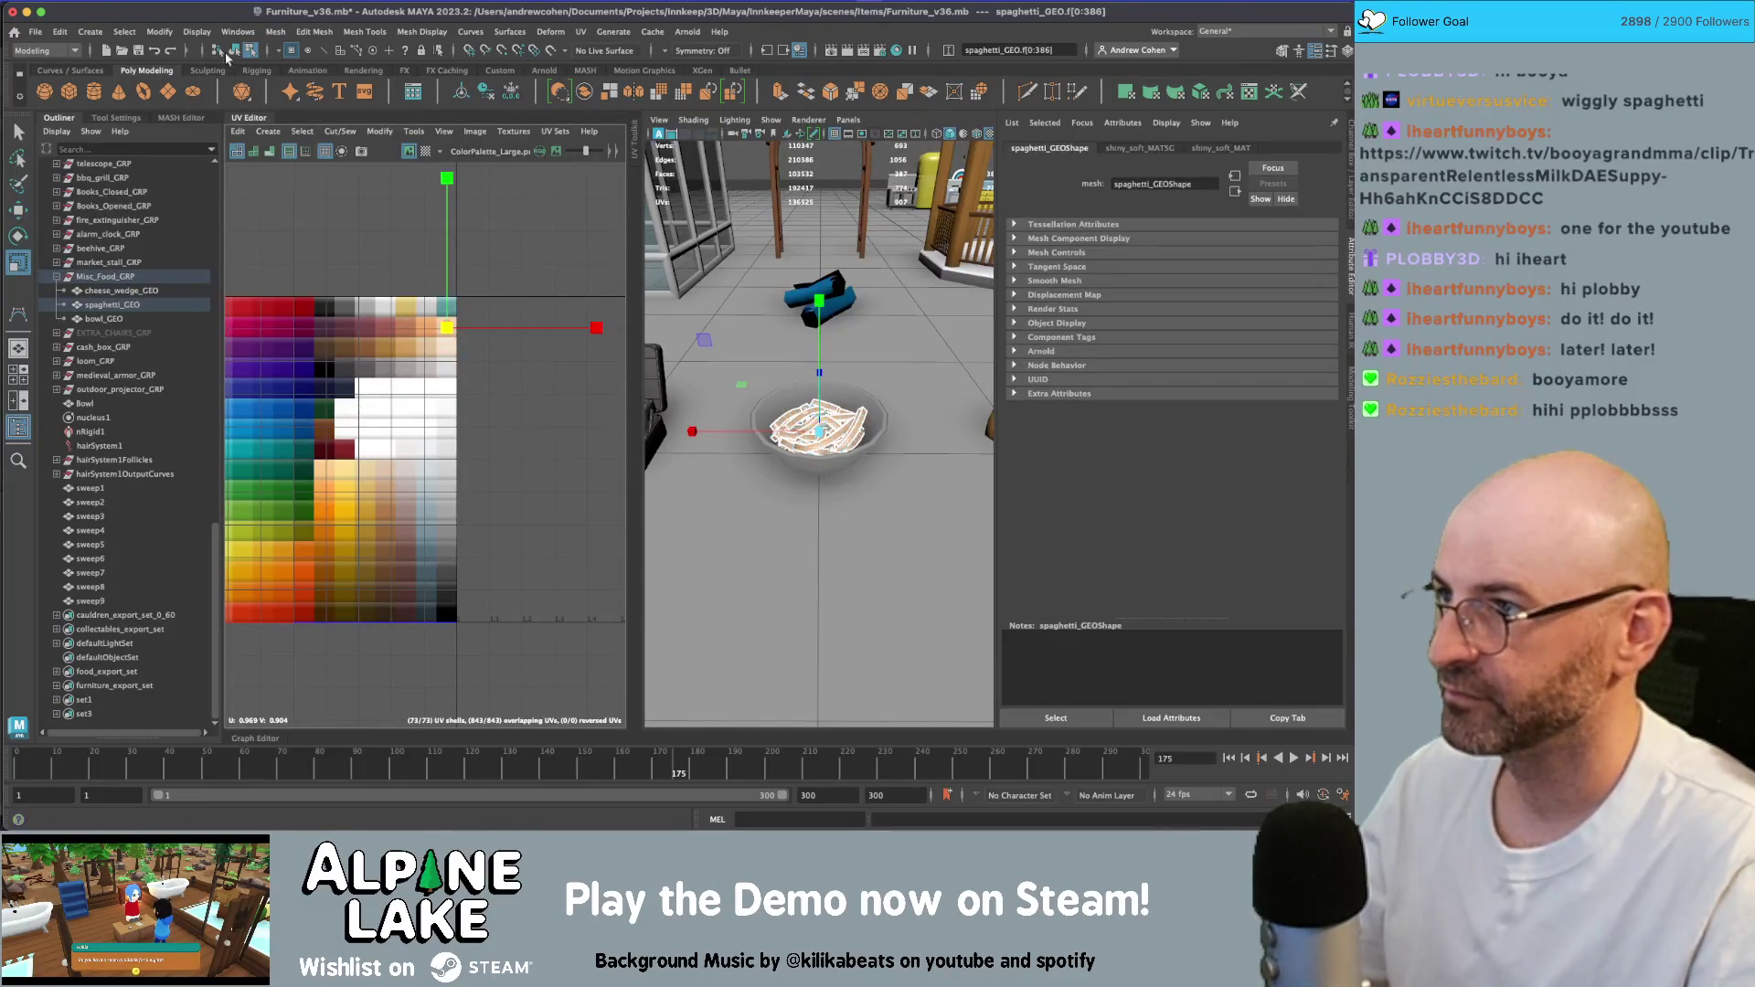
- Return to object selection and orbit to look down on the bowl from above
left_click(230, 52)
left_click(909, 335)
mouse_move(909, 334)
left_mouse_down("alt")
mouse_move(845, 437)
mouse_move(887, 399)
mouse_move(810, 418)
left_mouse_up("alt")
left_click(845, 437)
scroll(823, 426, "up", 5)
scroll(810, 419, "up", 5)
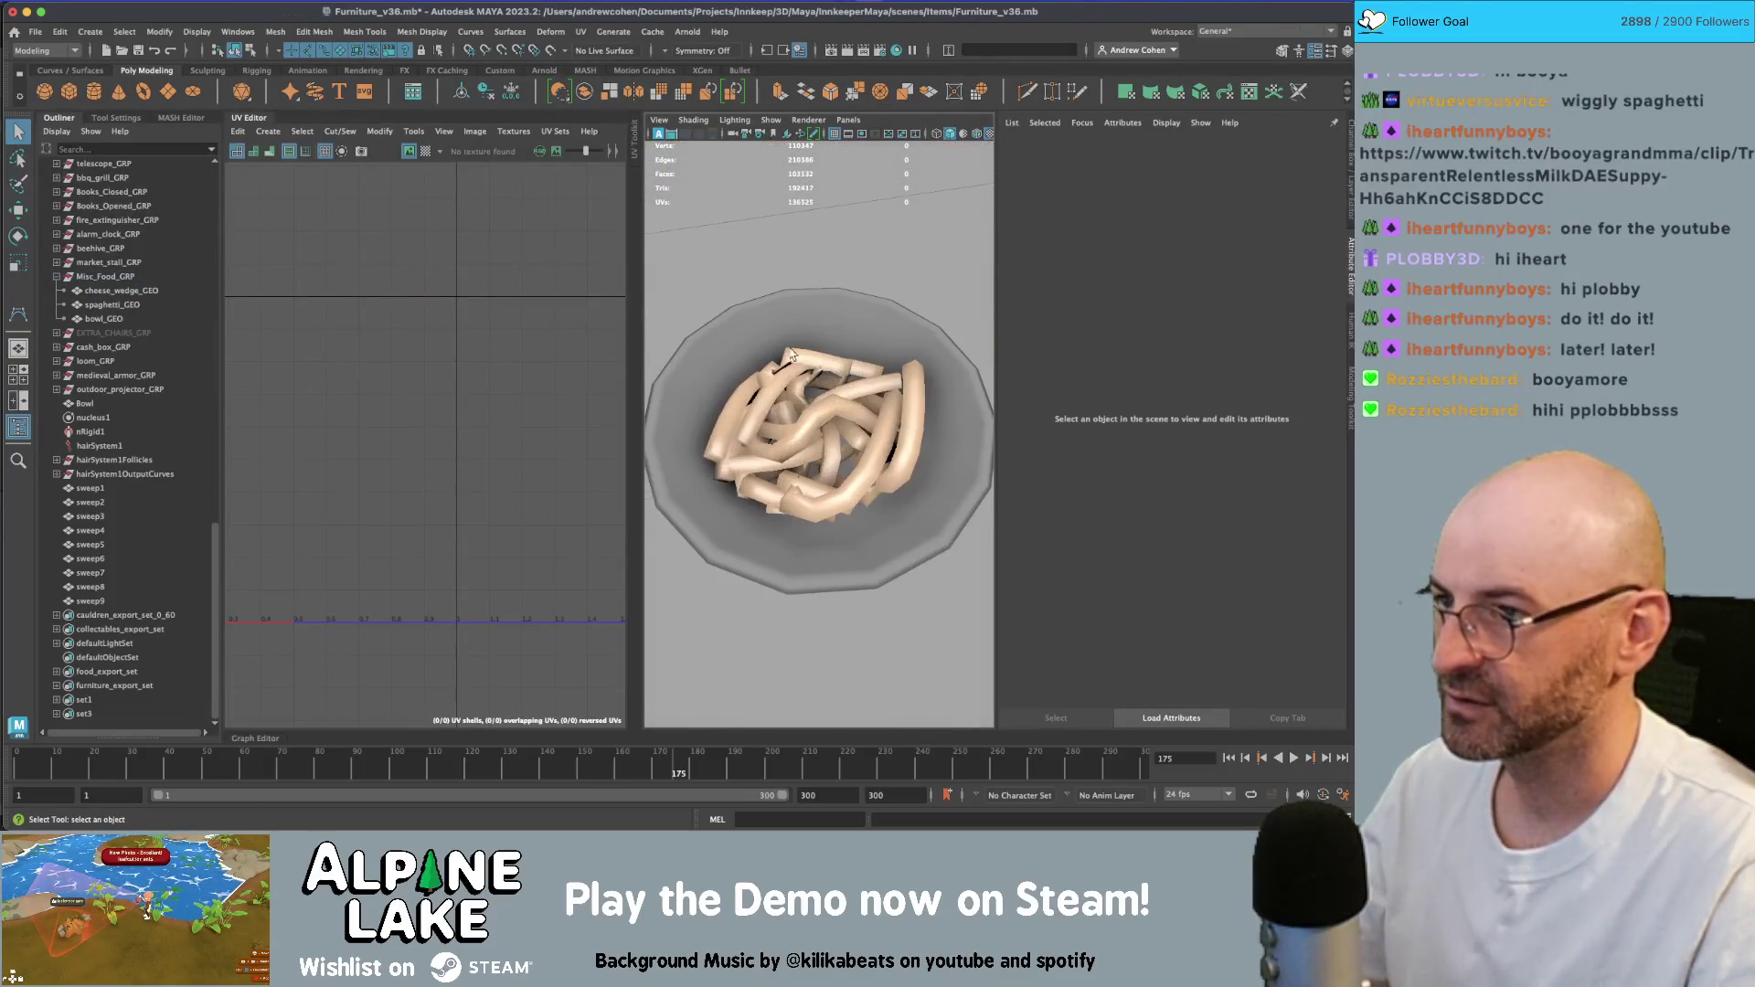
- Close the UV layout, create a polygon disc and frame it in the bowl
left_click(254, 122)
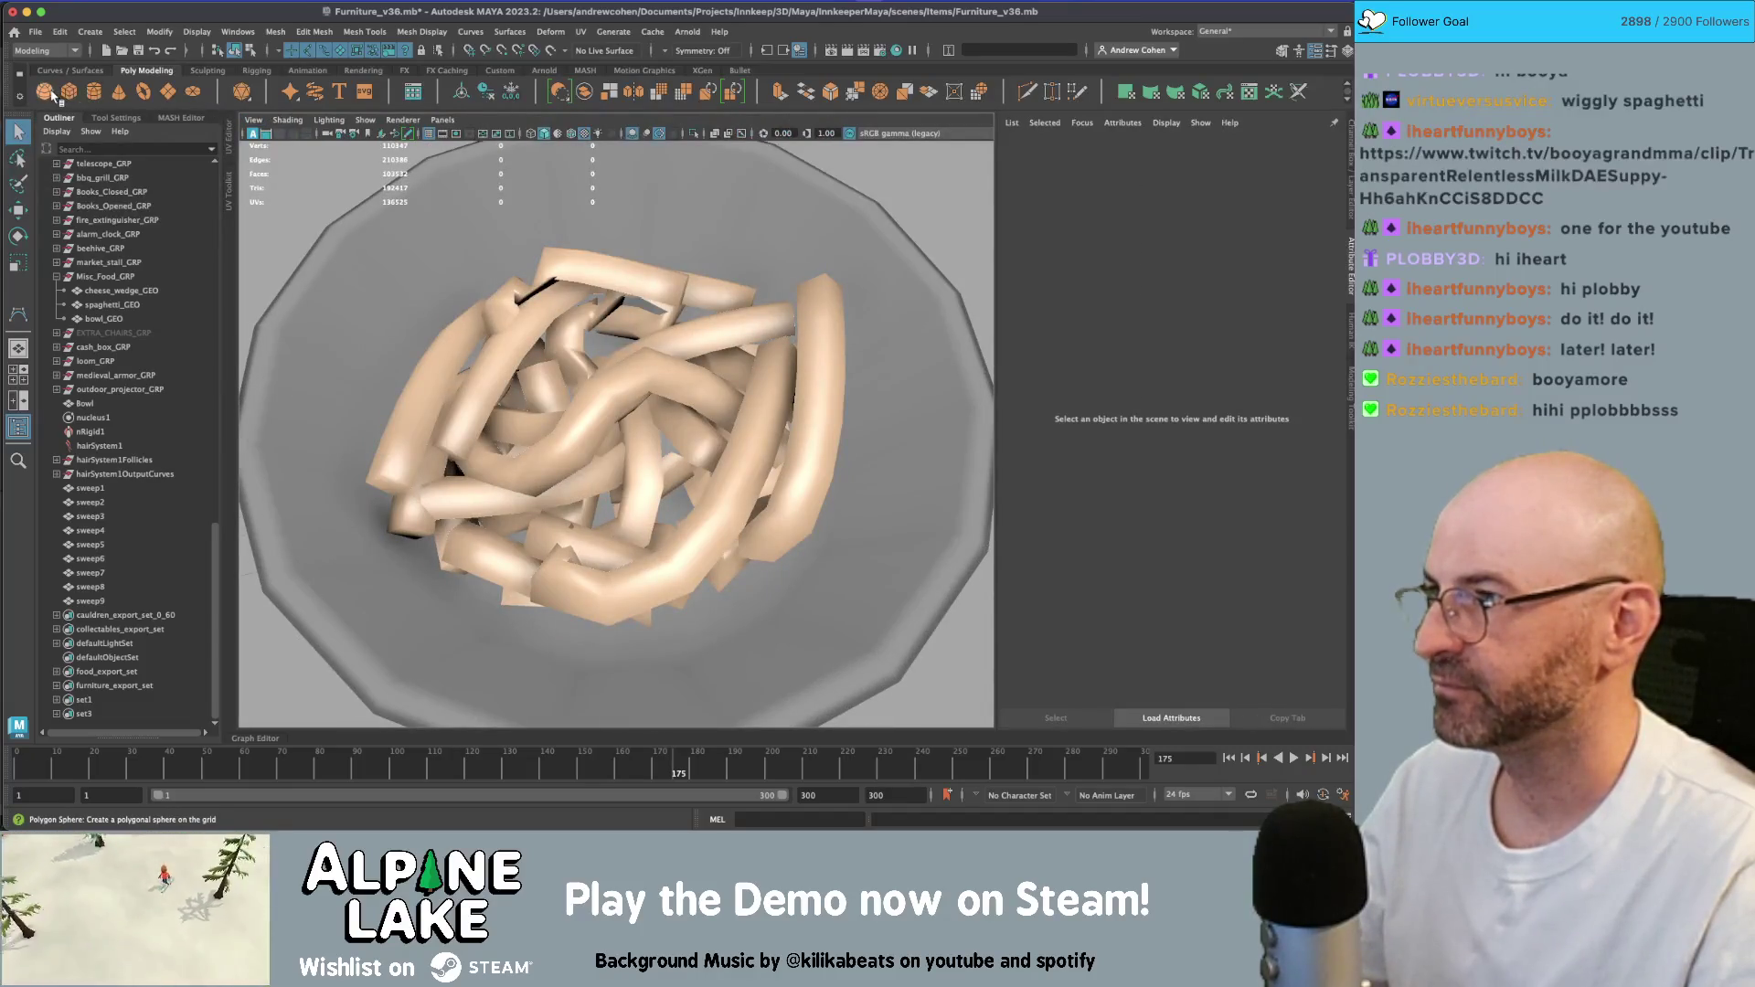
left_click(170, 92)
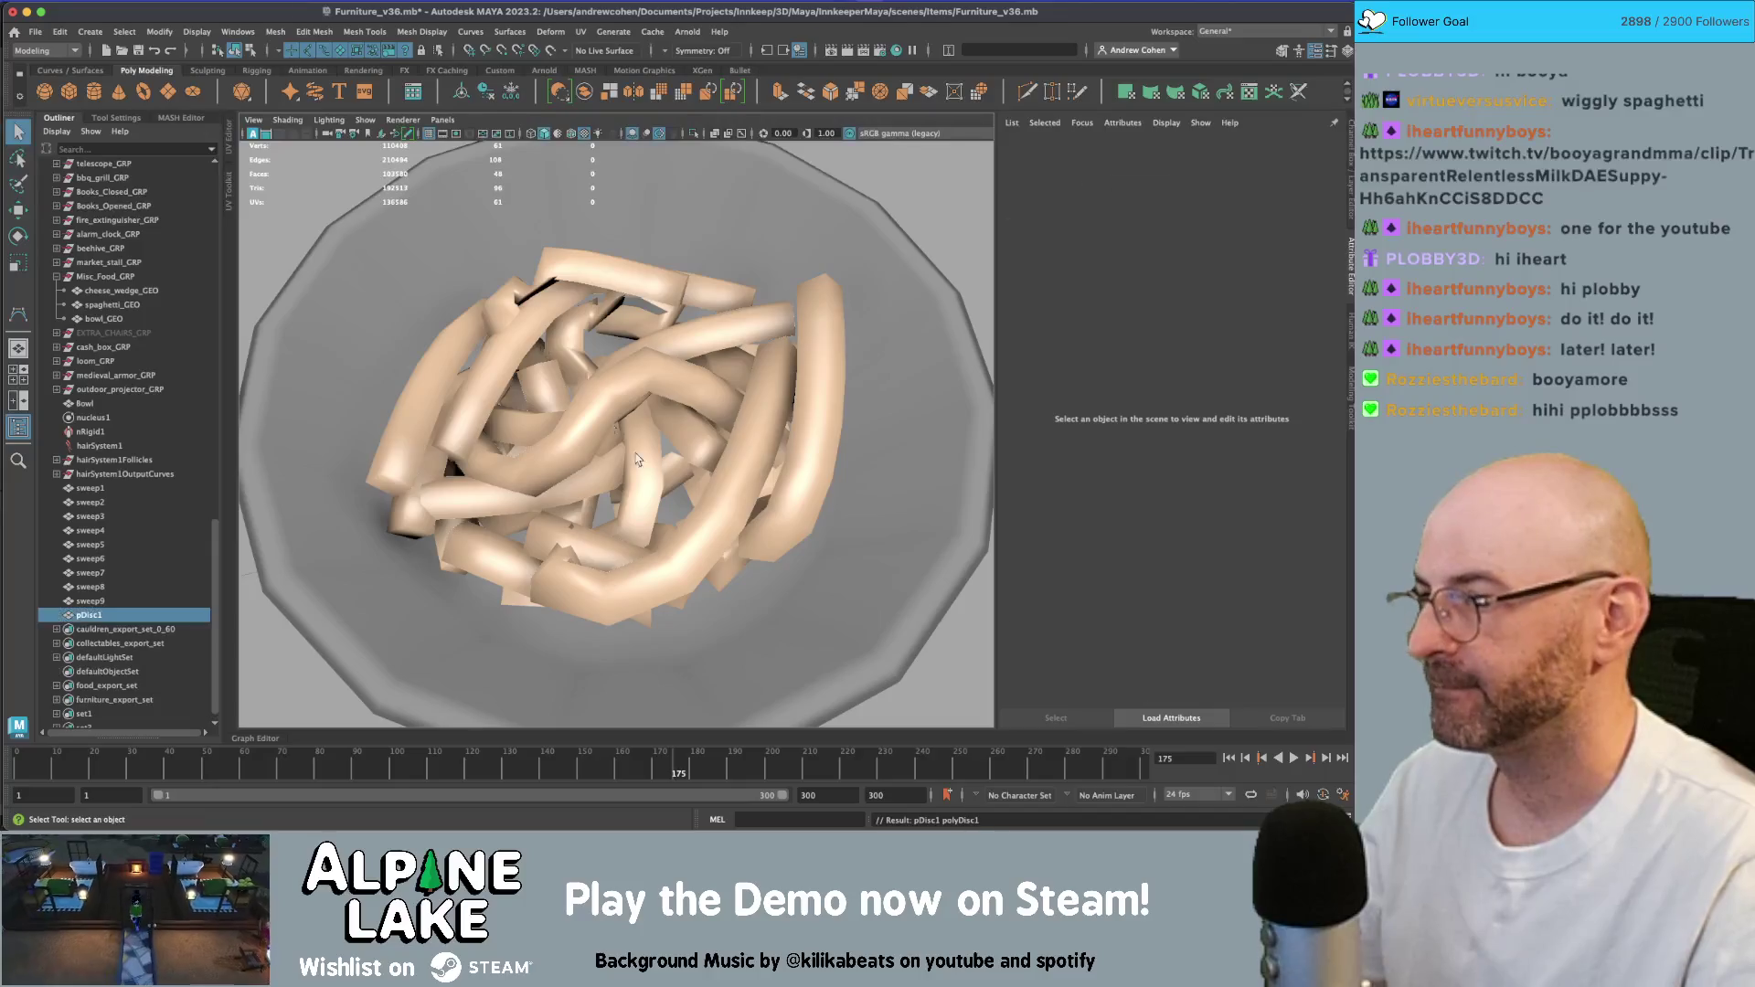
key("w")
scroll(766, 463, "down", 8)
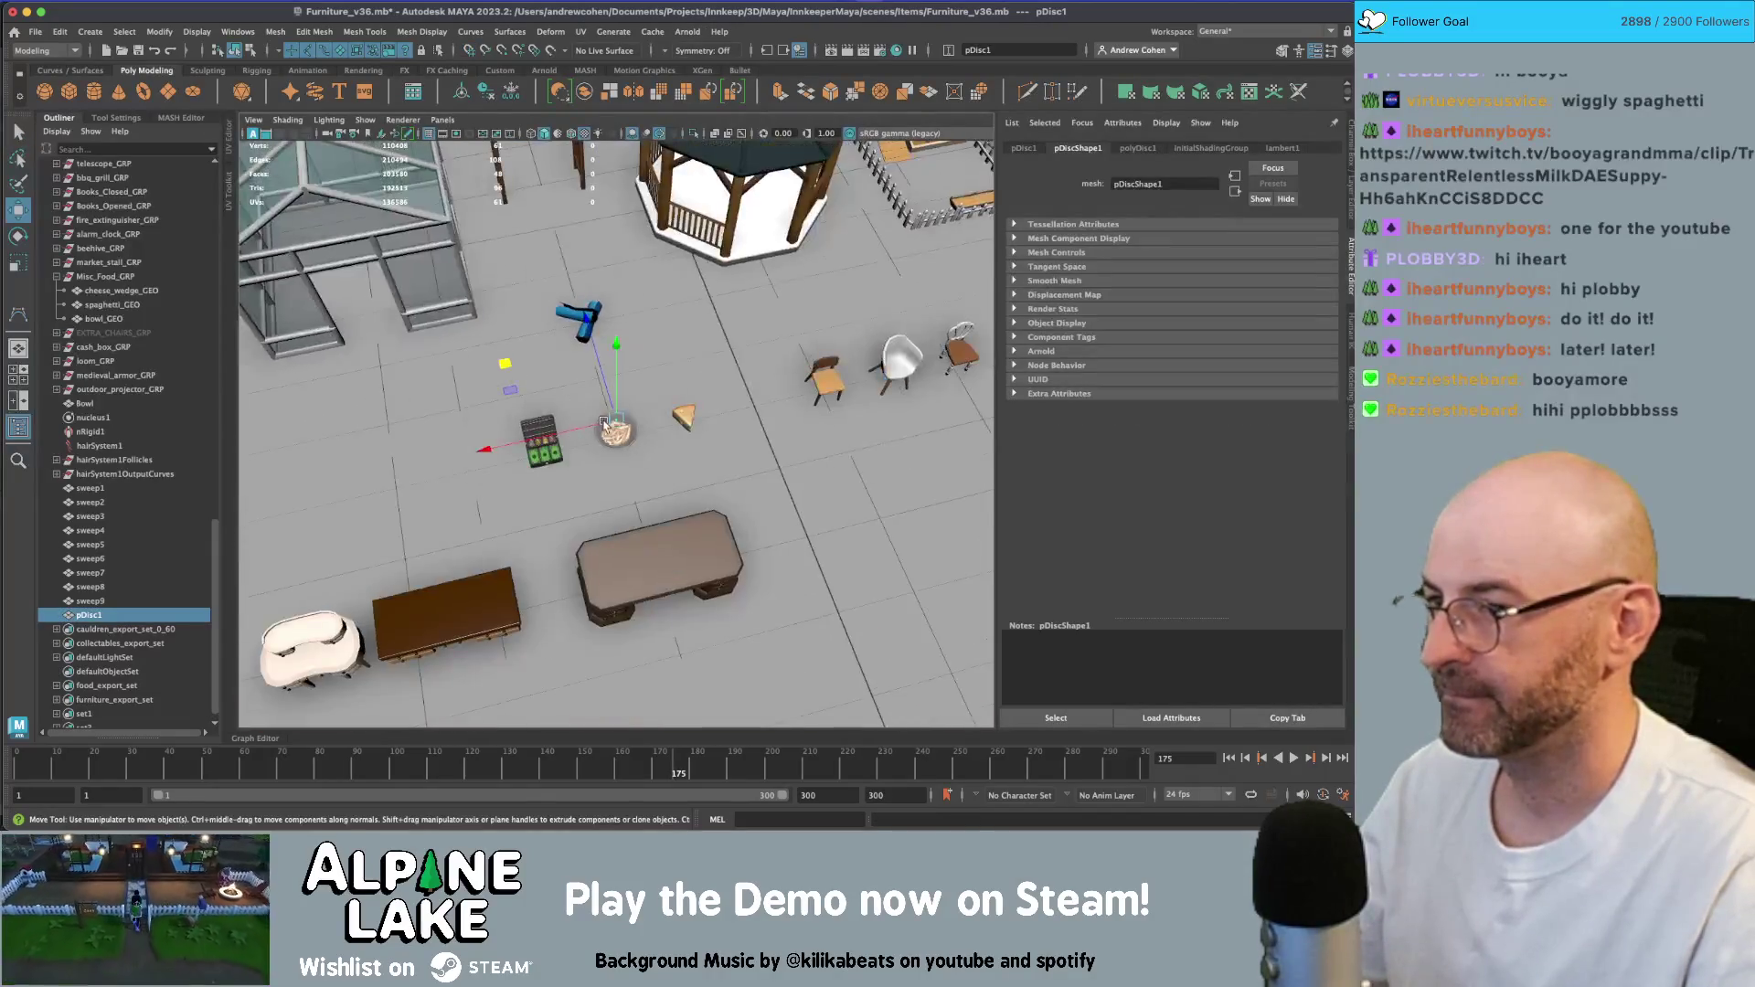
key("r")
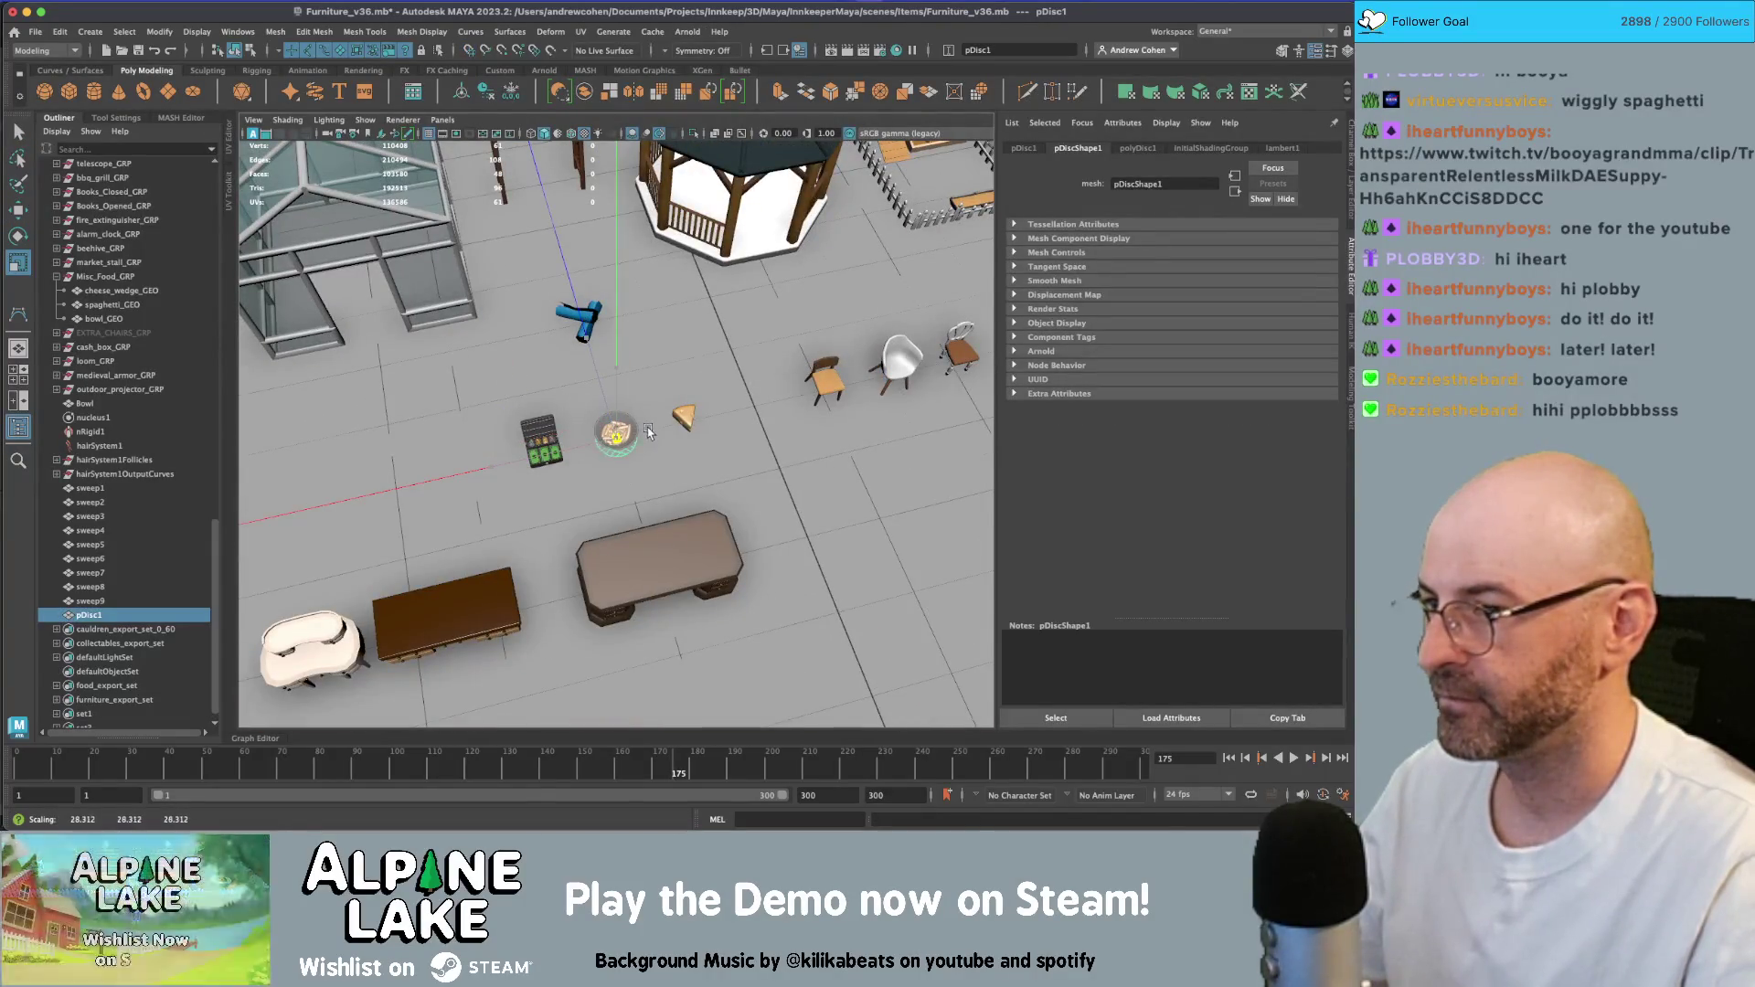
key("w")
key("f")
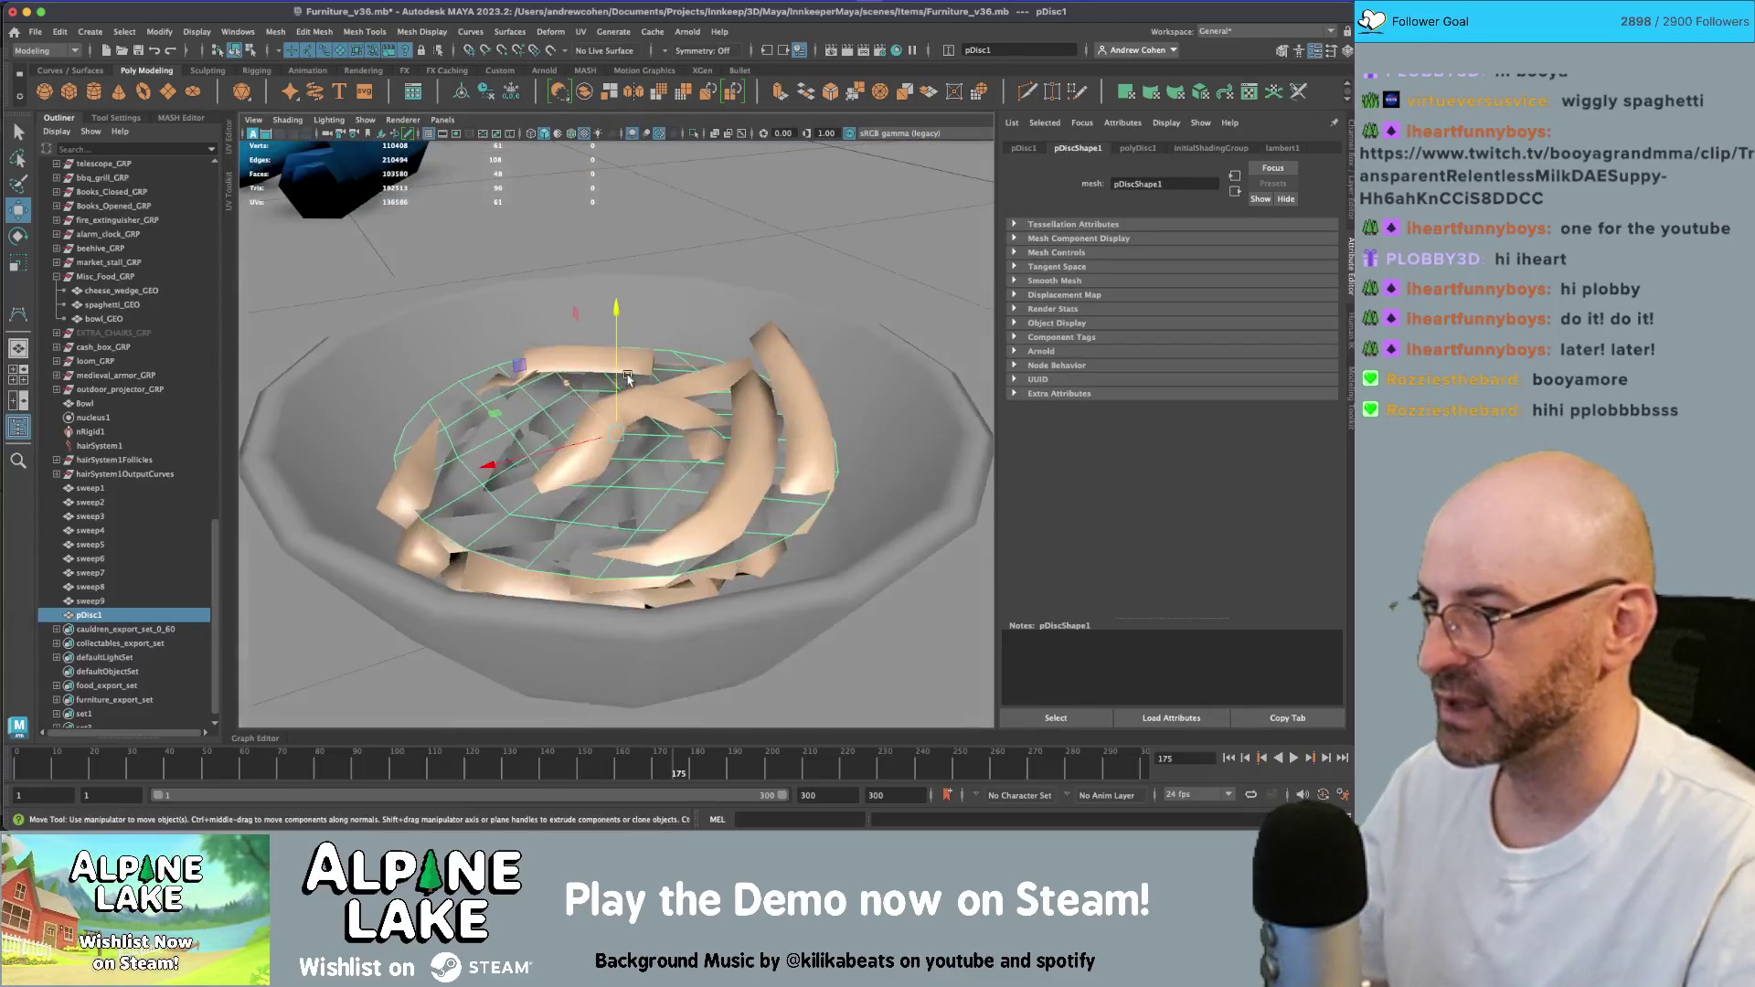
left_click_drag(640, 411, 684, 439, "alt")
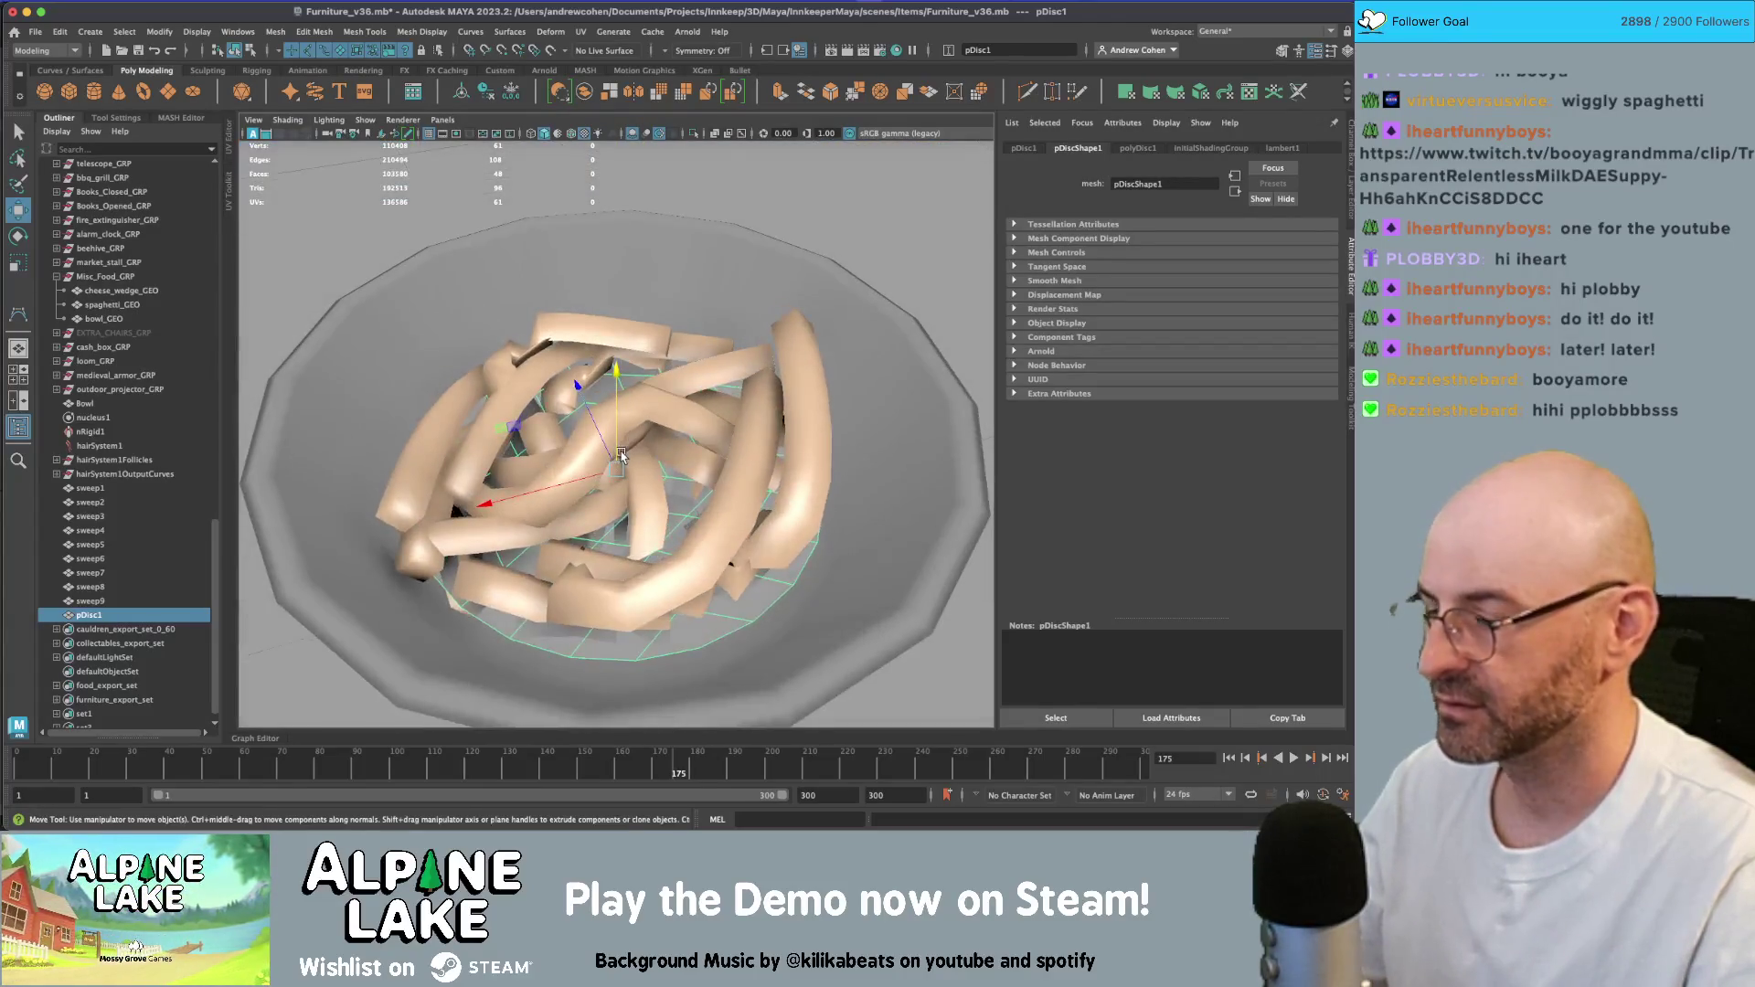
- Set pDisc1's polyDisc inputs to 1 subdivision and 10 sides
key("ctrl+a")
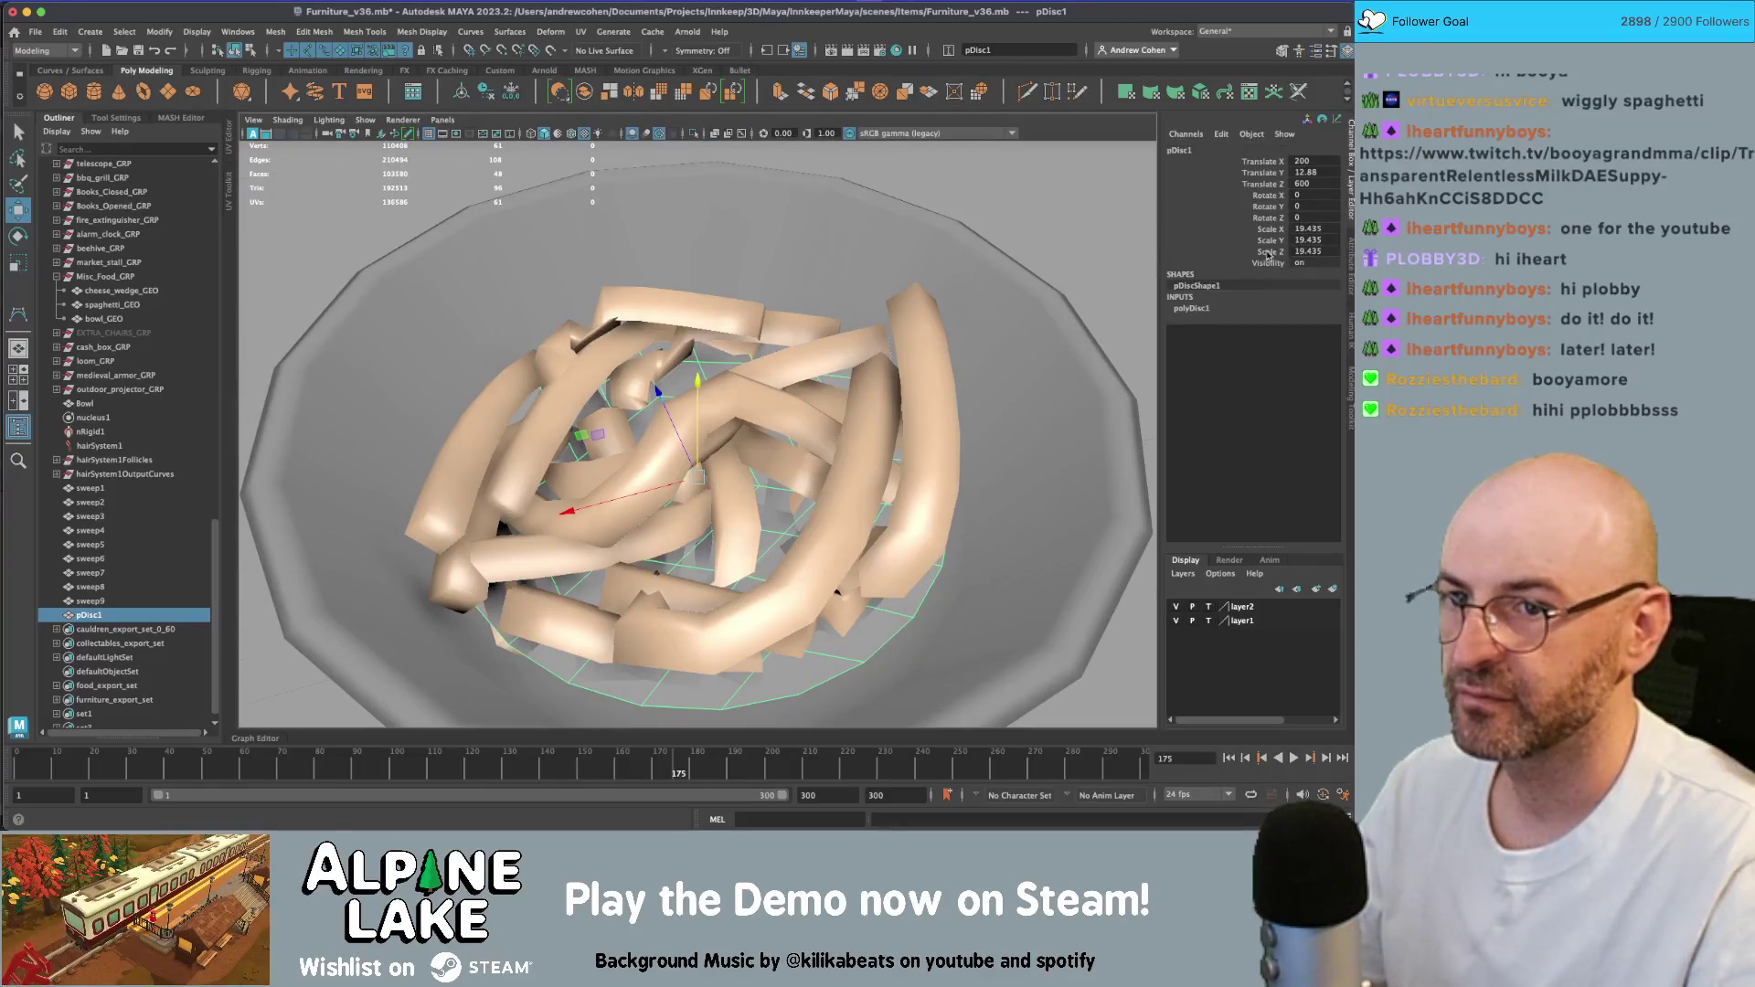
left_click(1240, 309)
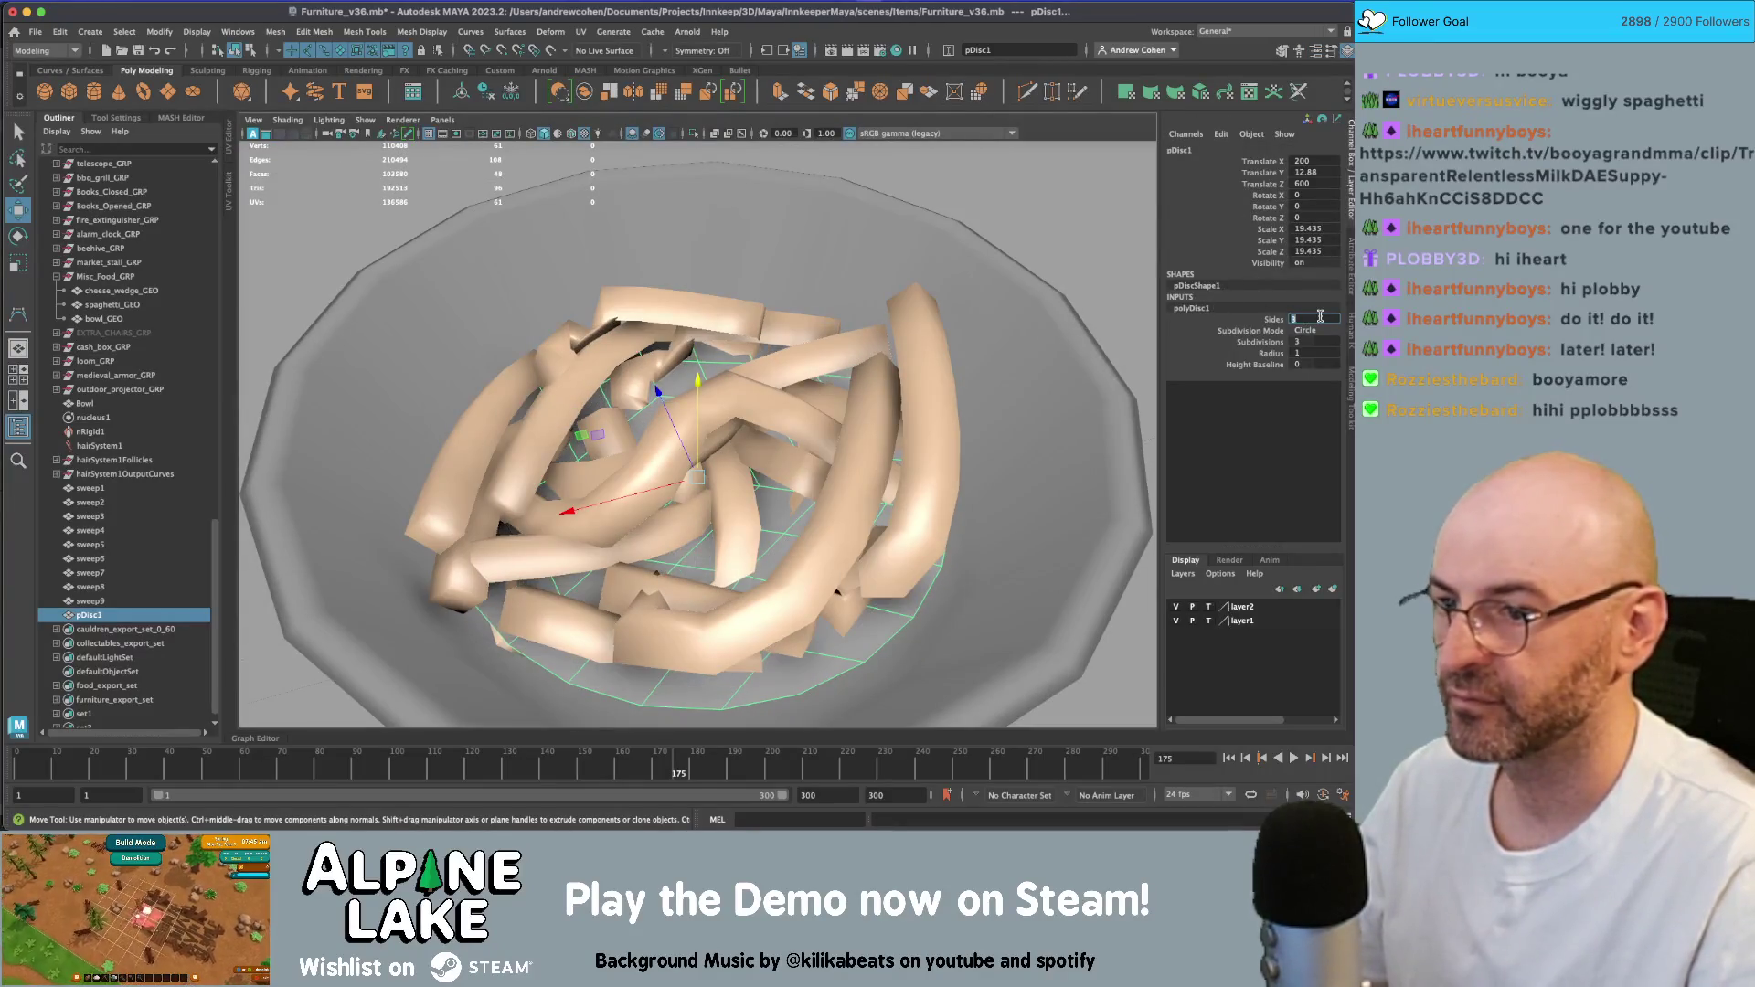
key("Return")
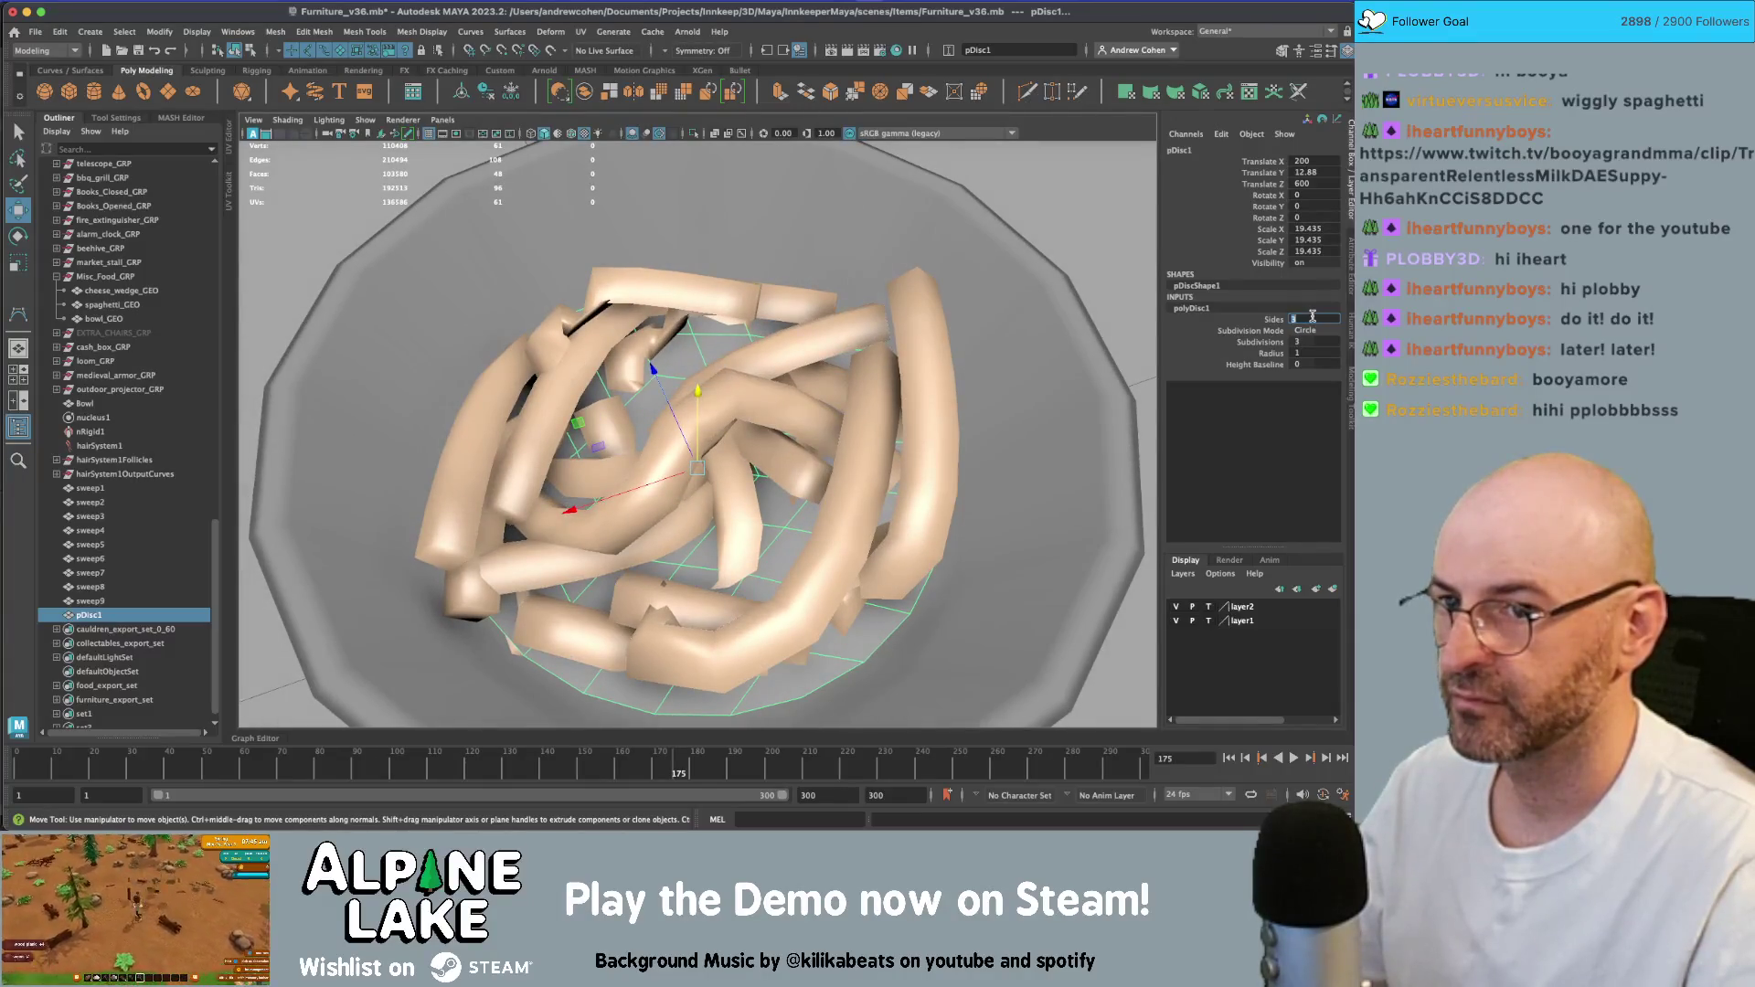
key("Return")
scroll(798, 373, "down", 3)
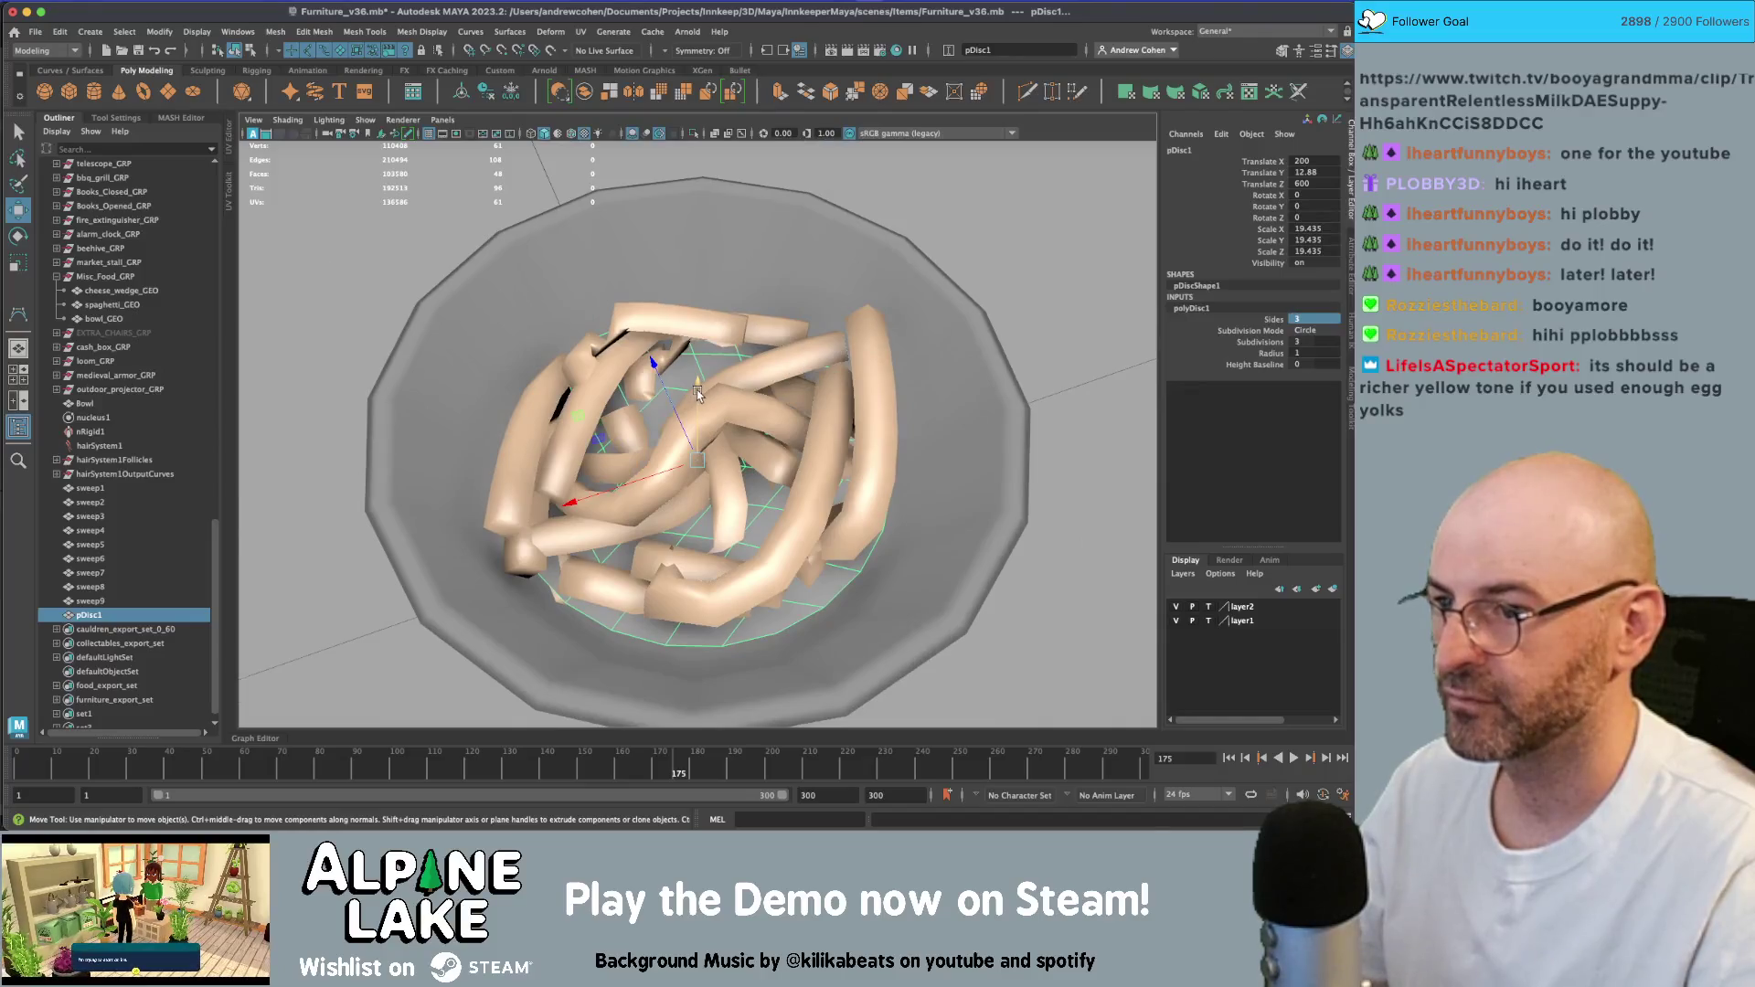
left_click_drag(697, 393, 698, 294)
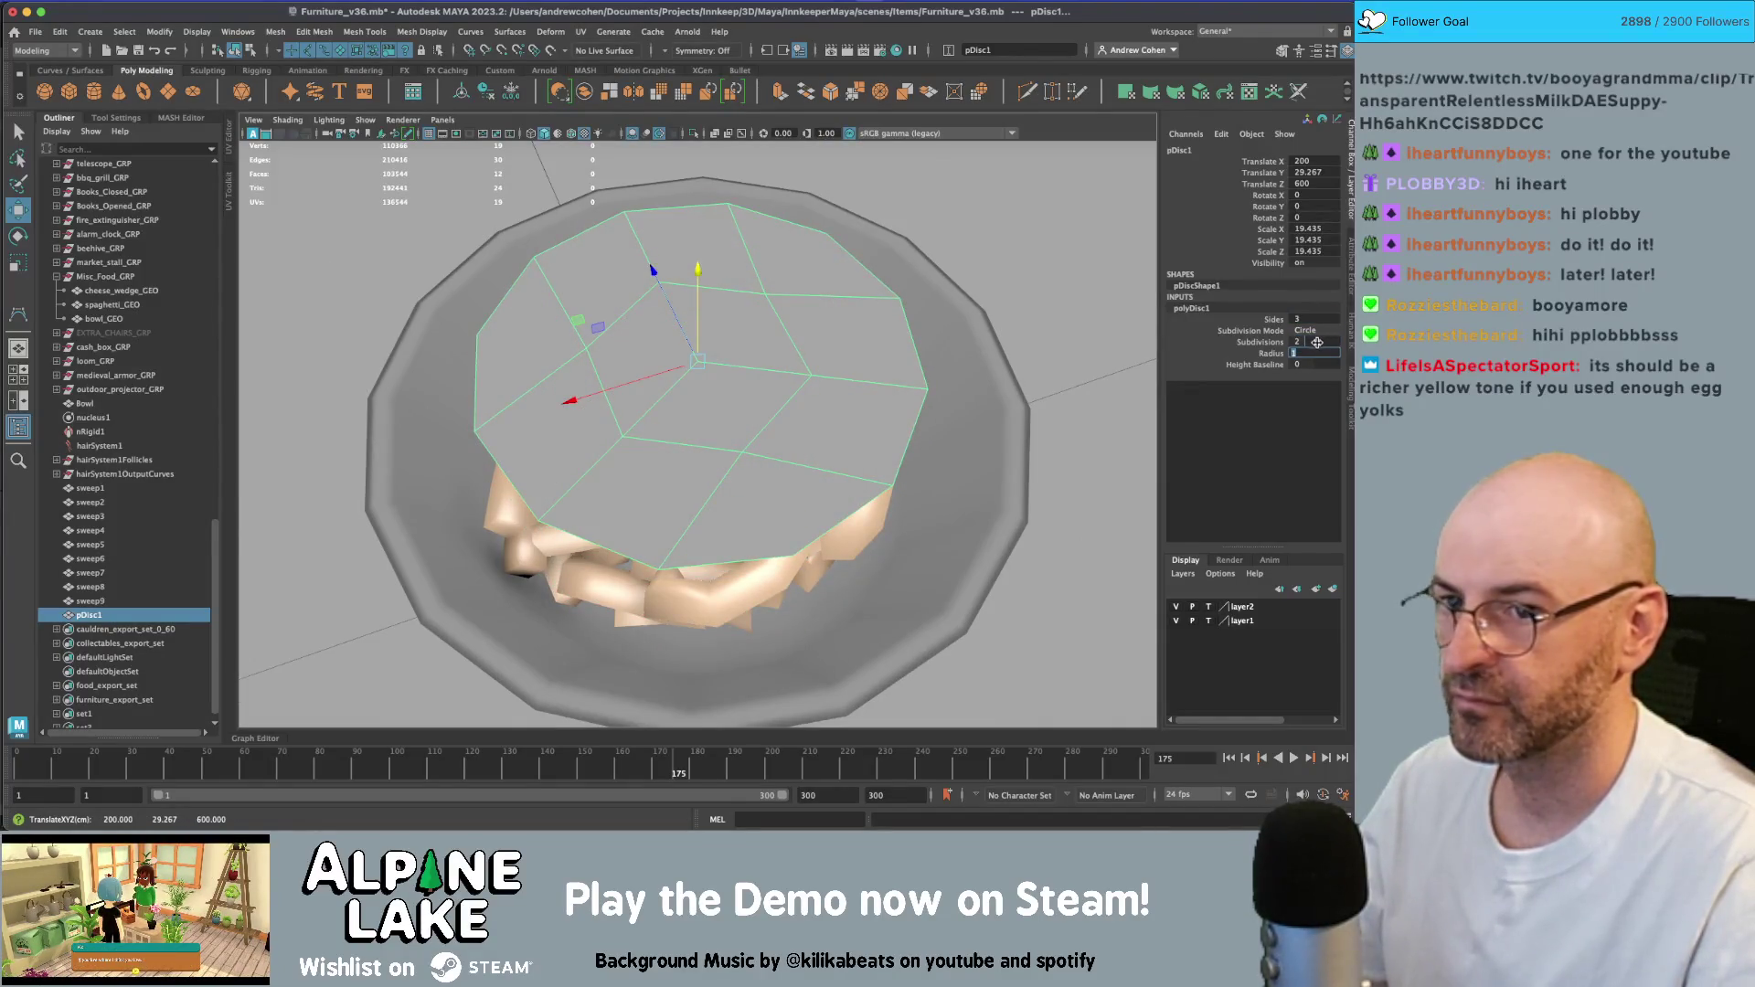
type("1")
key("Tab")
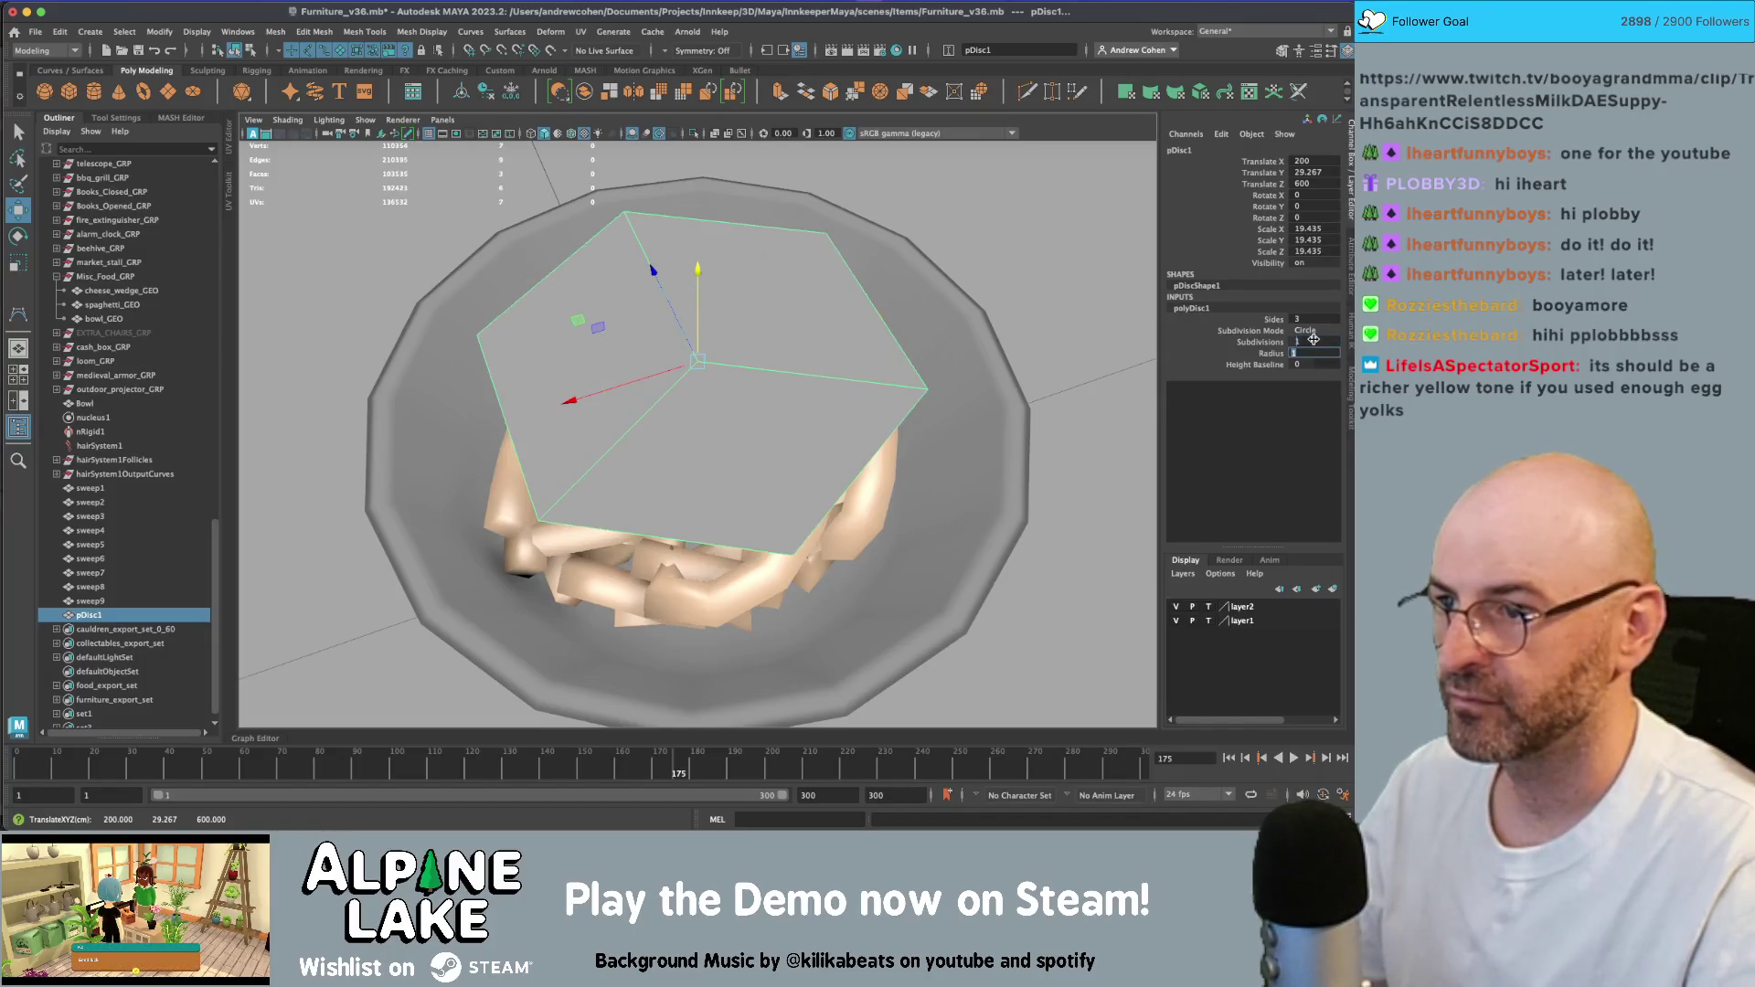
type("8")
key("Tab")
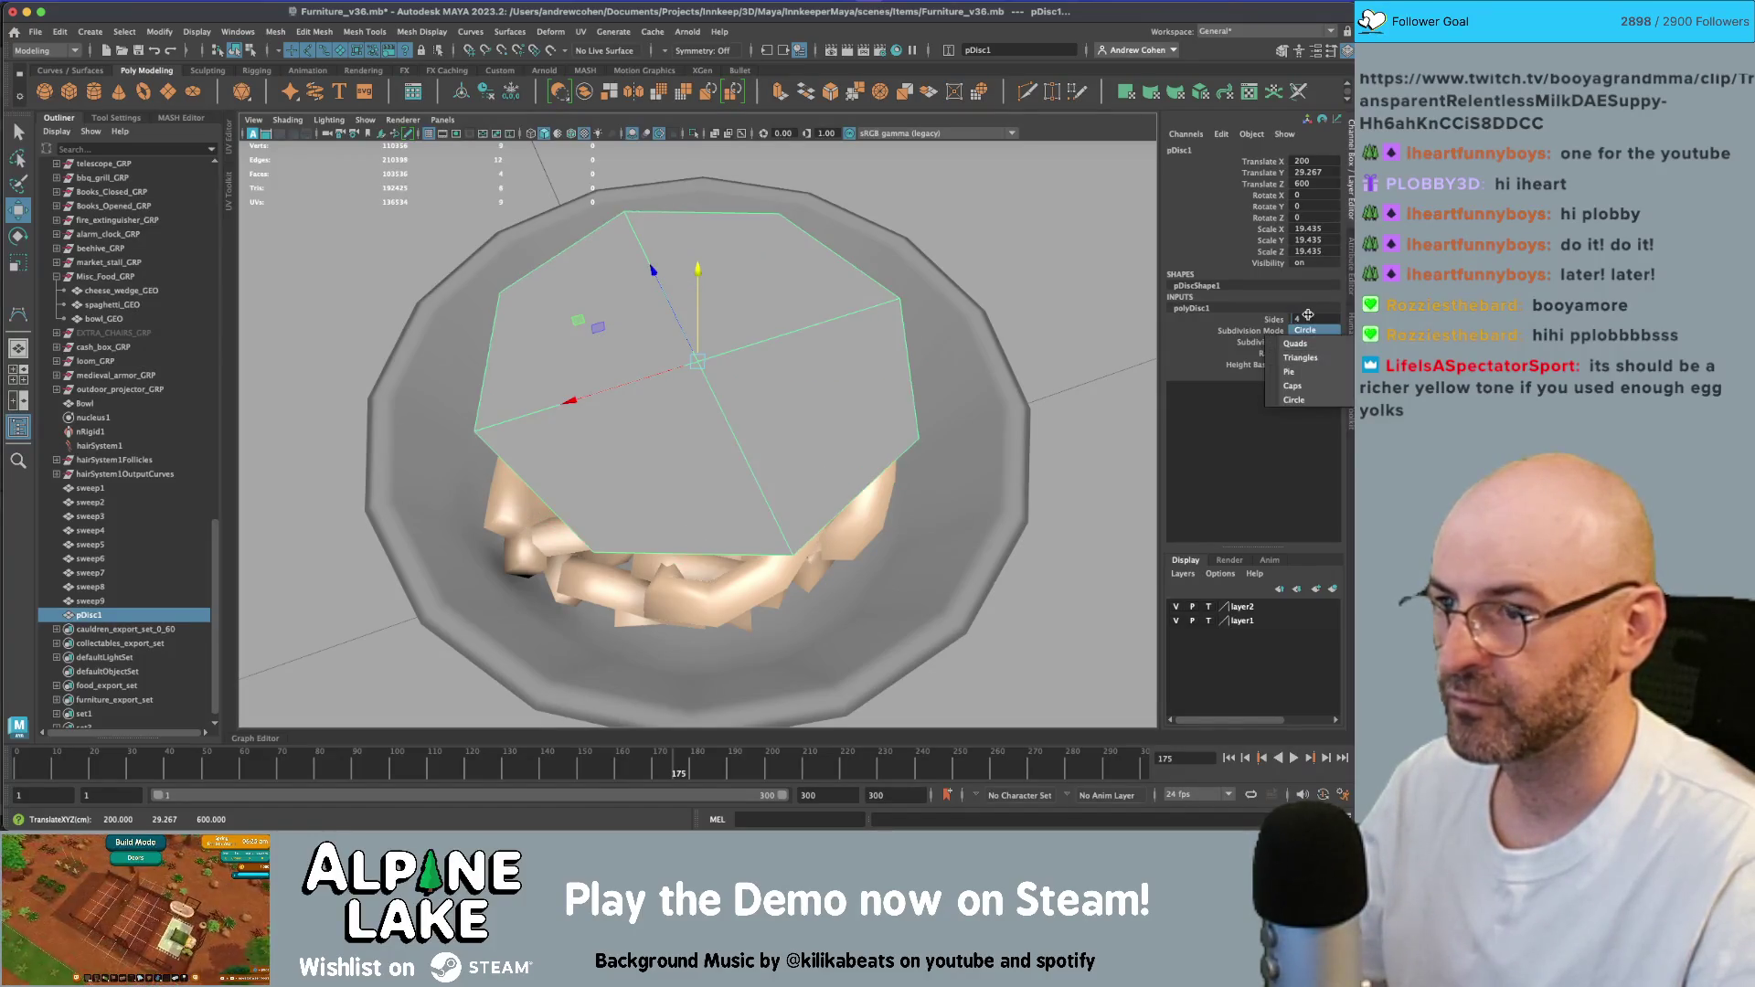
key("Escape")
type("10")
key("Tab")
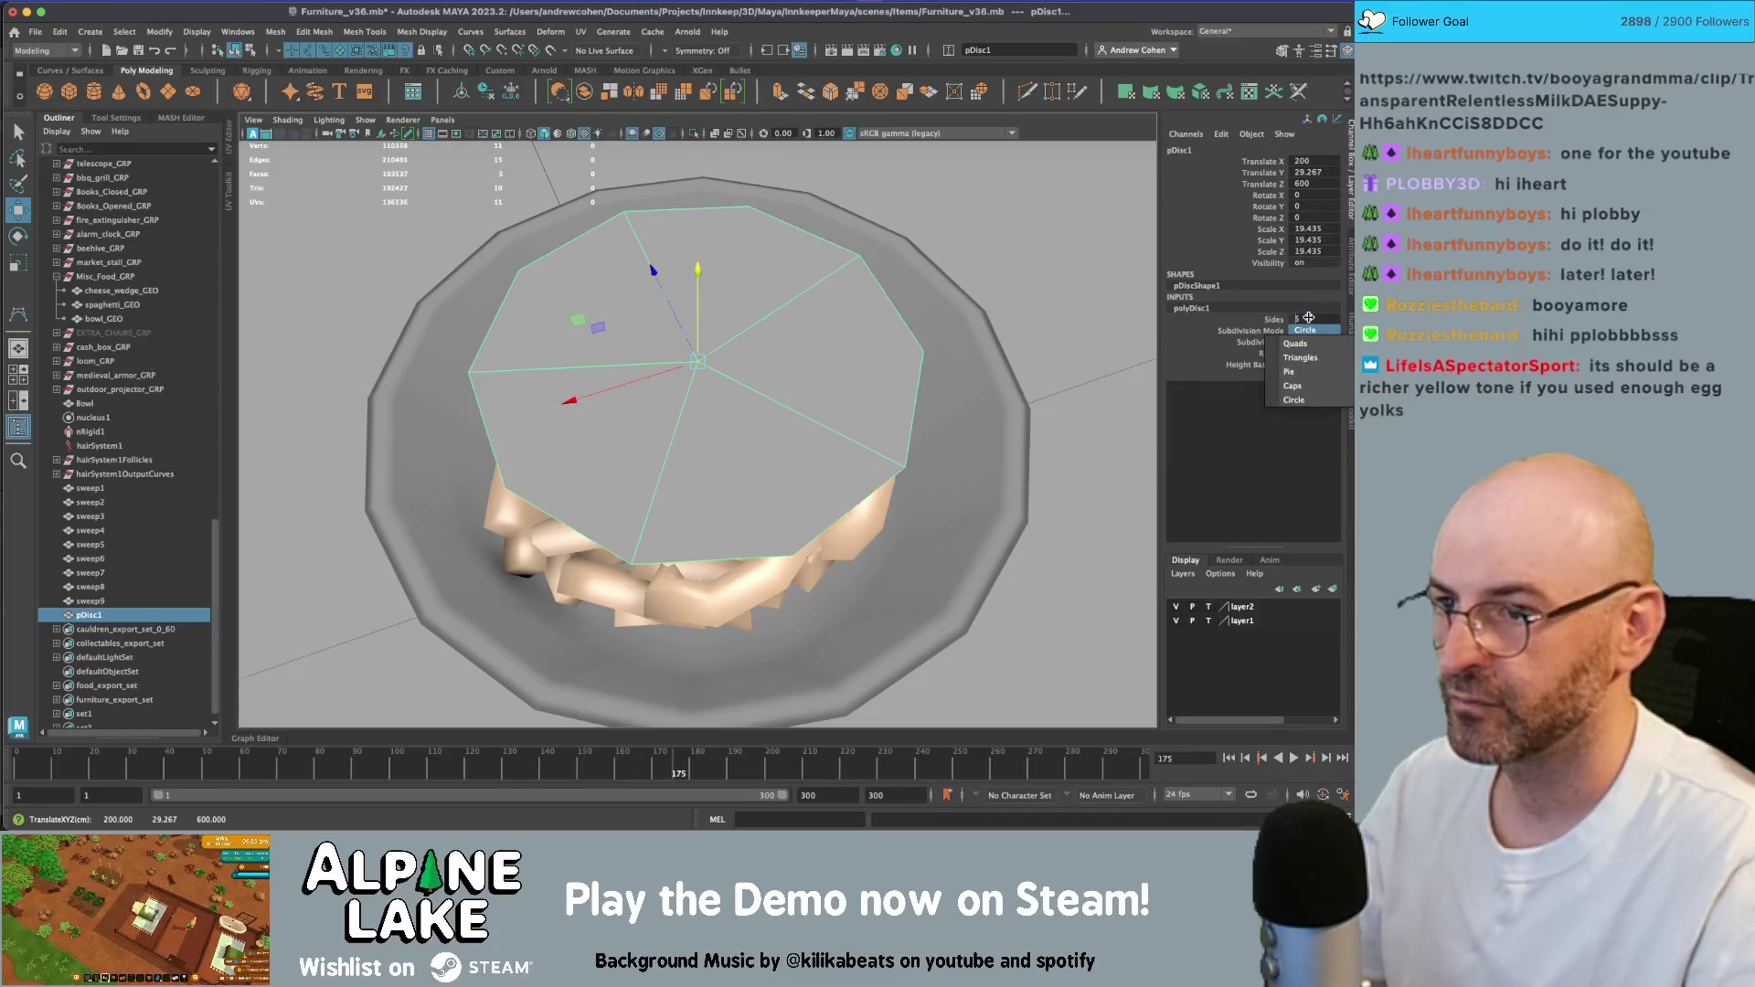
- Lower the disc beneath the spaghetti, scale it to 25.206, then select spaghetti_GEO
scroll(695, 311, "up", 2)
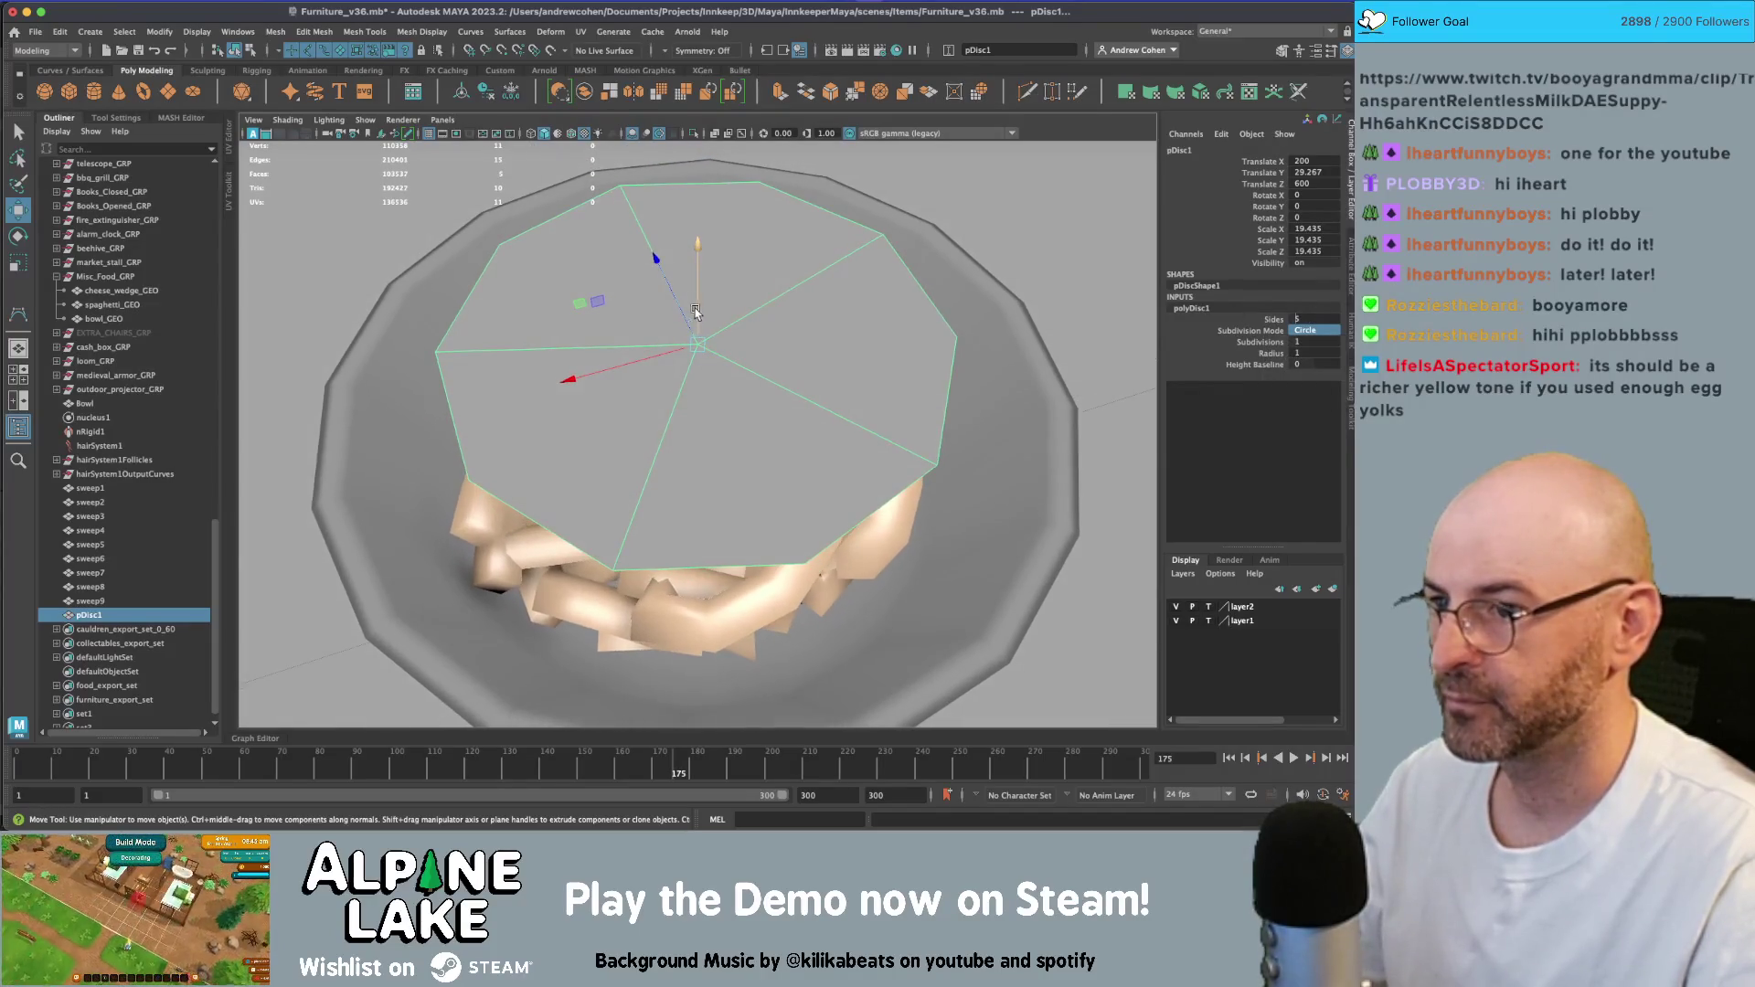
mouse_move(695, 312)
left_mouse_down()
mouse_move(707, 455)
mouse_move(644, 428)
left_mouse_up()
key("r")
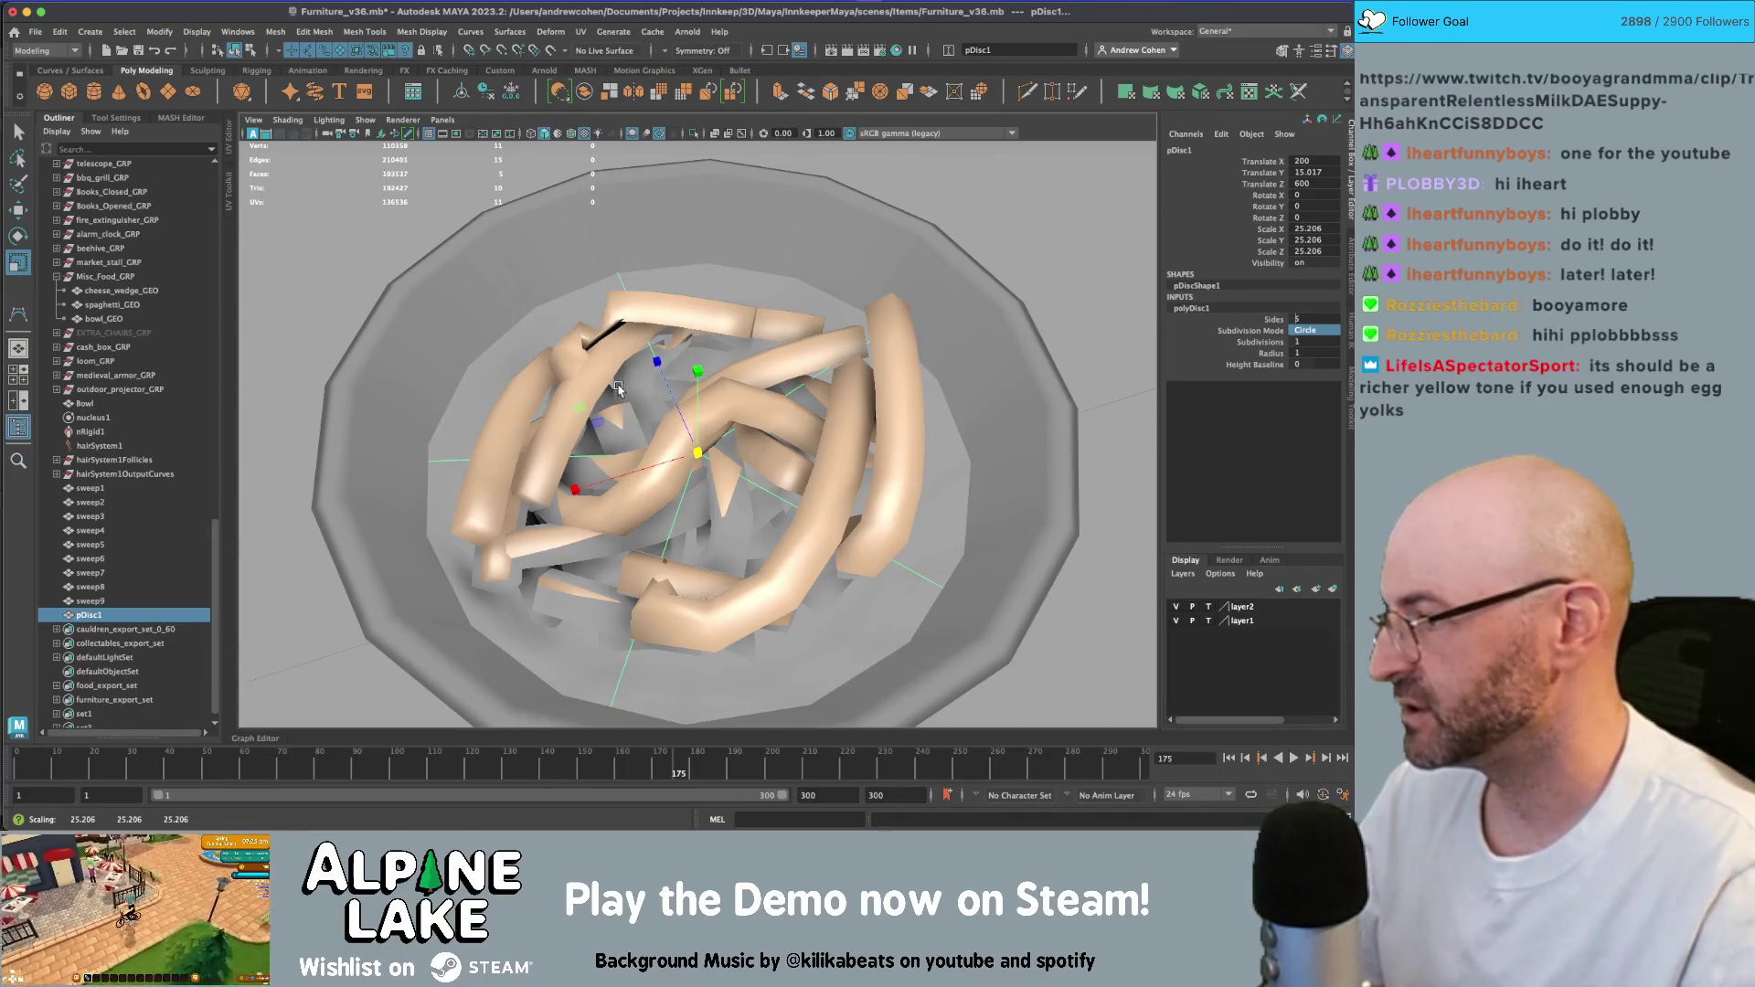
mouse_move(604, 400)
left_mouse_down("alt")
mouse_move(547, 423)
mouse_move(640, 425)
left_mouse_up("alt")
key("q")
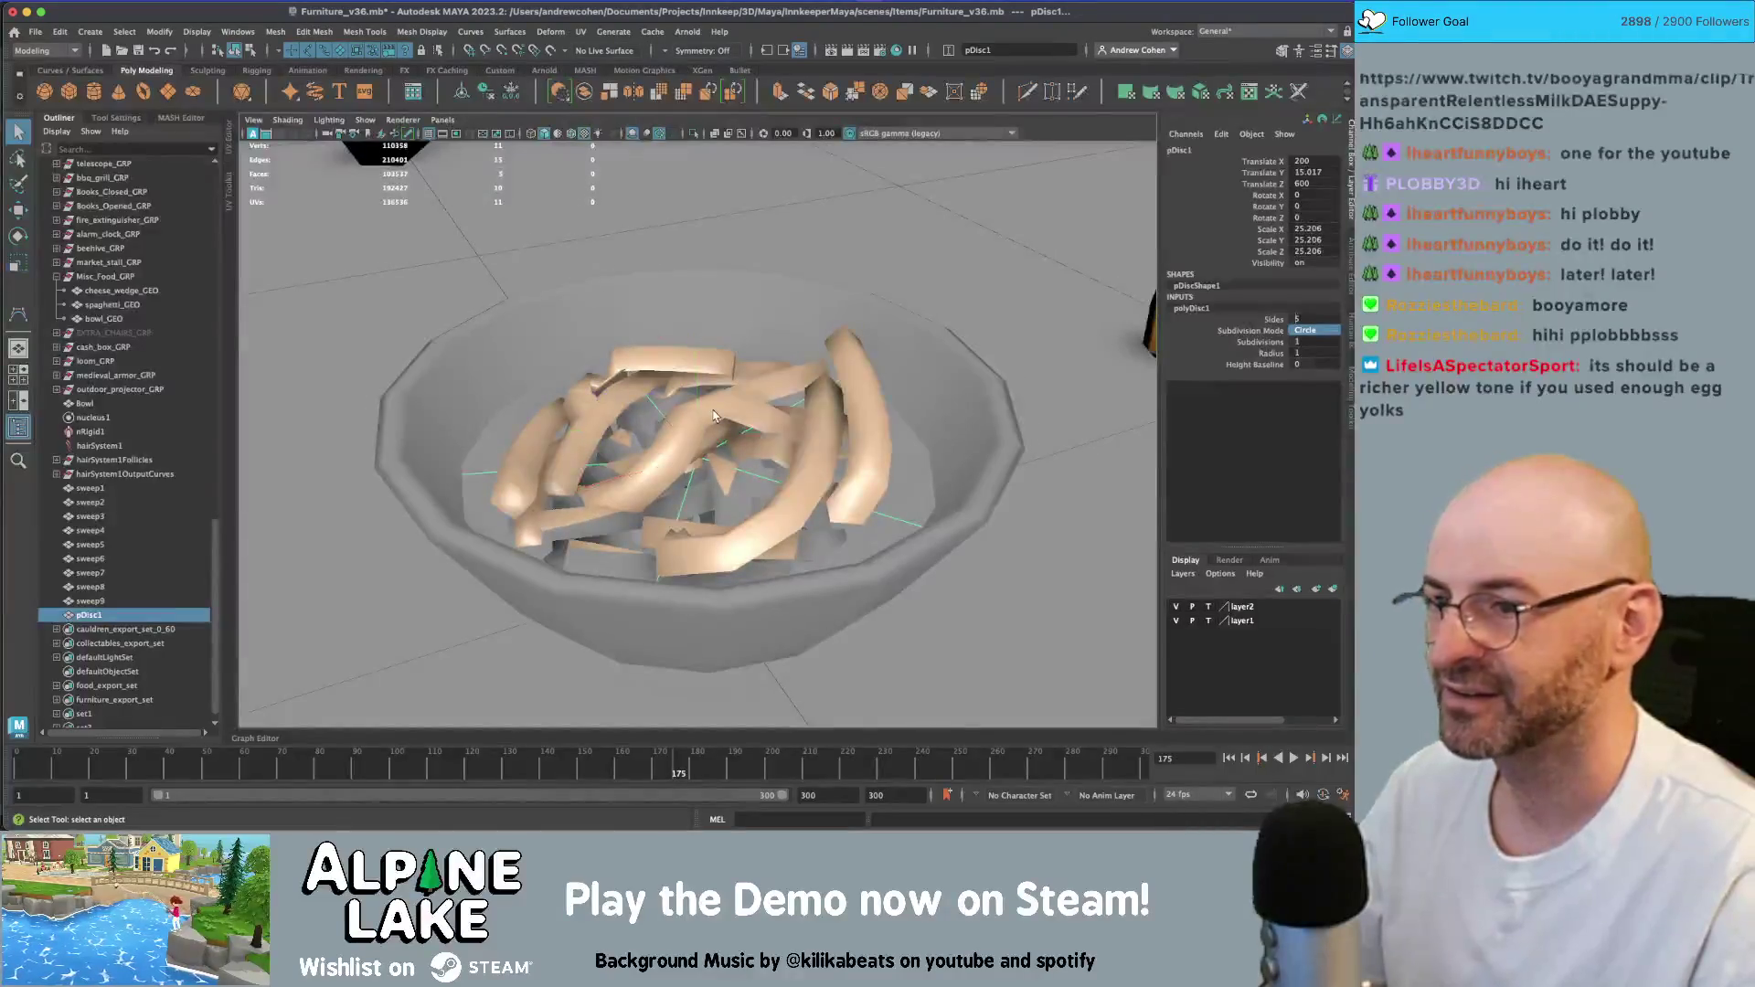
left_click(711, 426)
left_click(711, 426)
key("w")
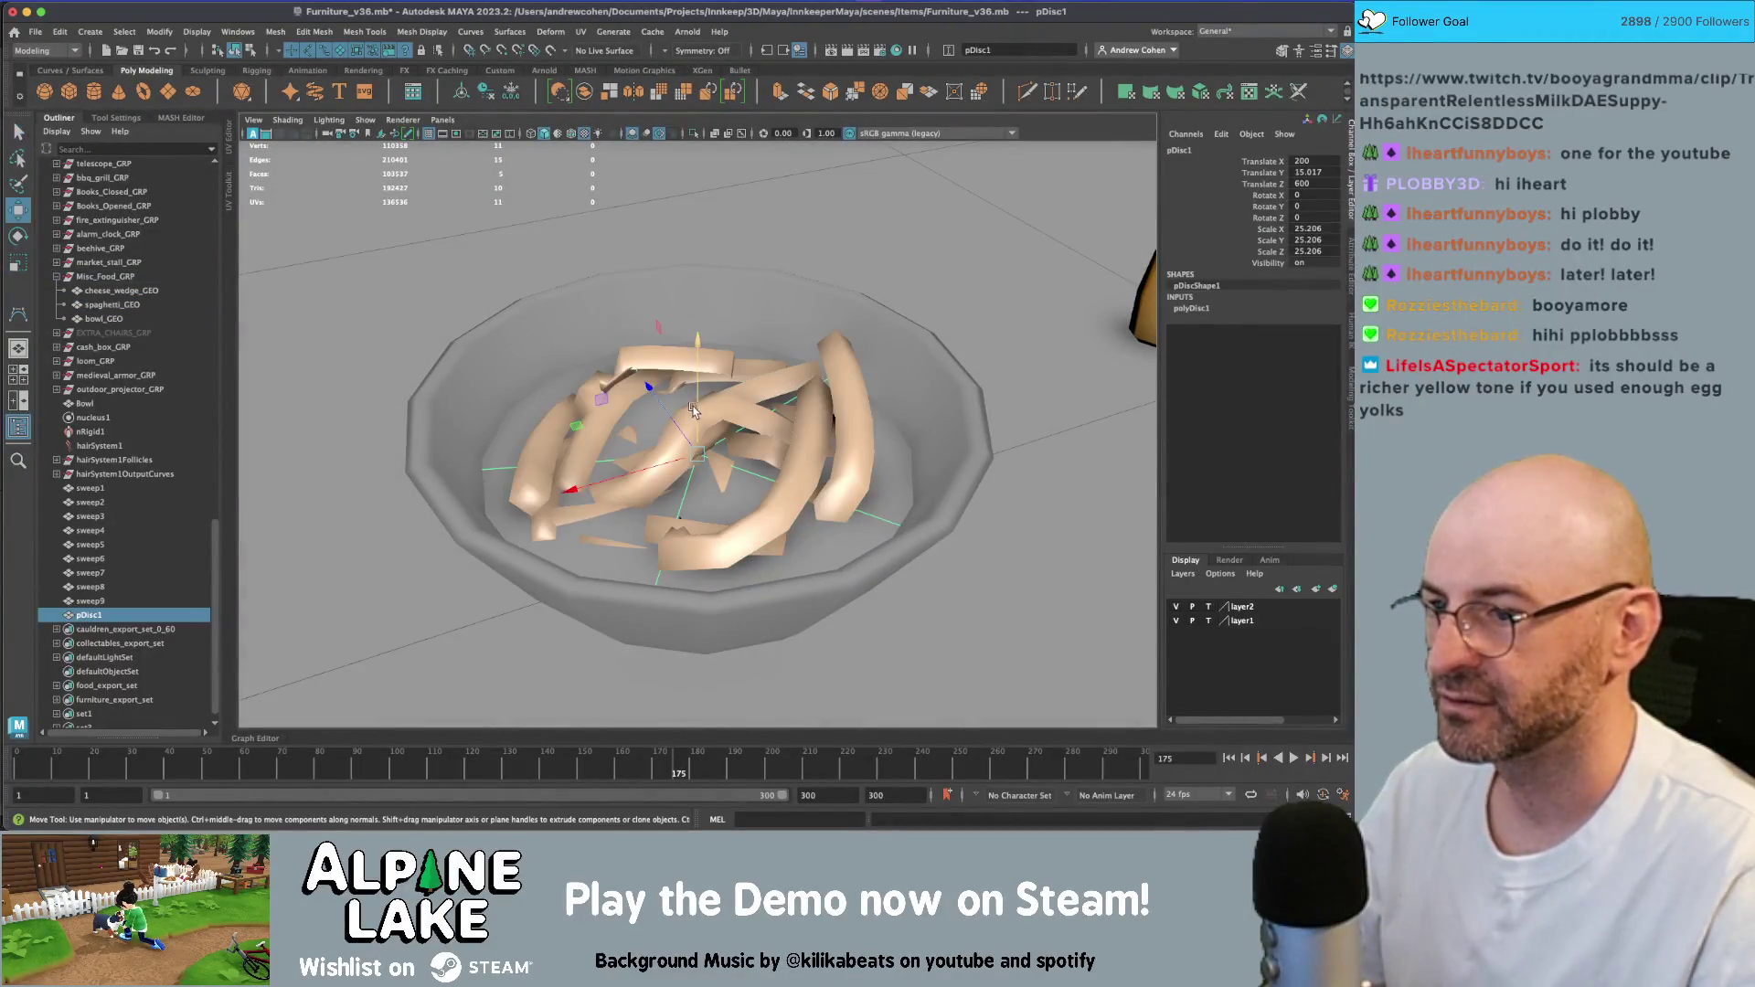
left_click(701, 417)
- Move the spaghetti's UV shell onto the orange swatch of the palette texture
key("q")
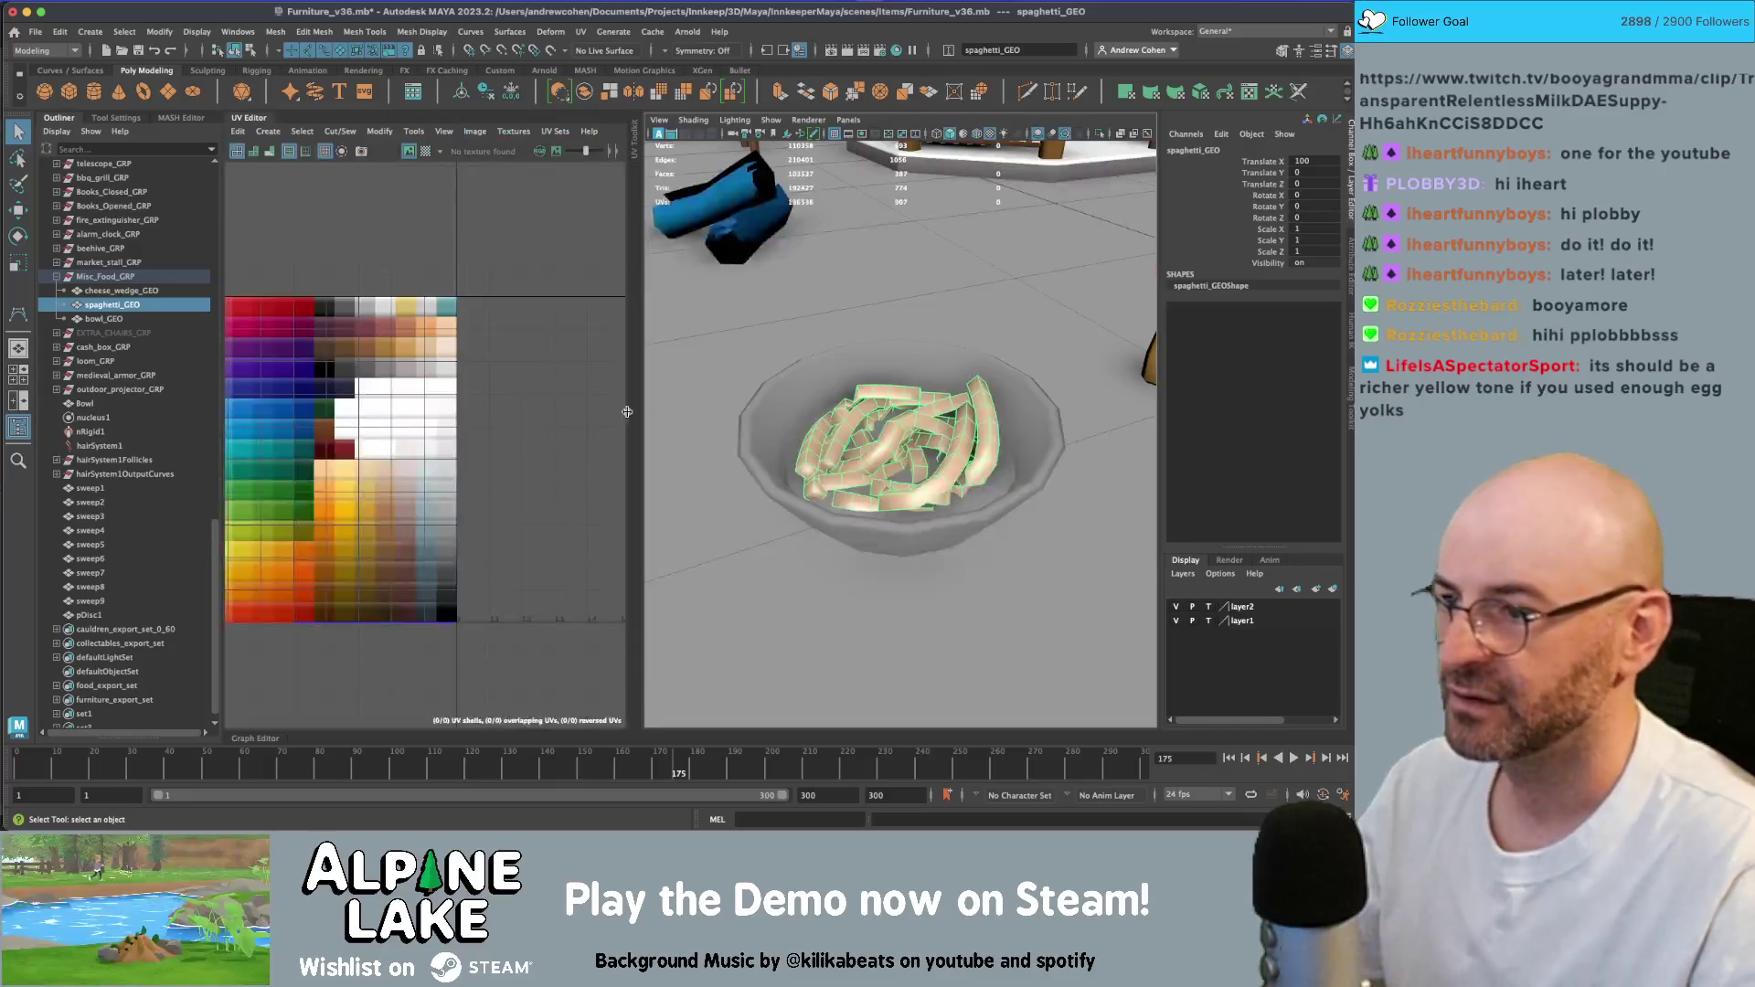
left_click(413, 91)
right_click_drag(465, 321, 444, 325)
scroll(457, 348, "down", 4)
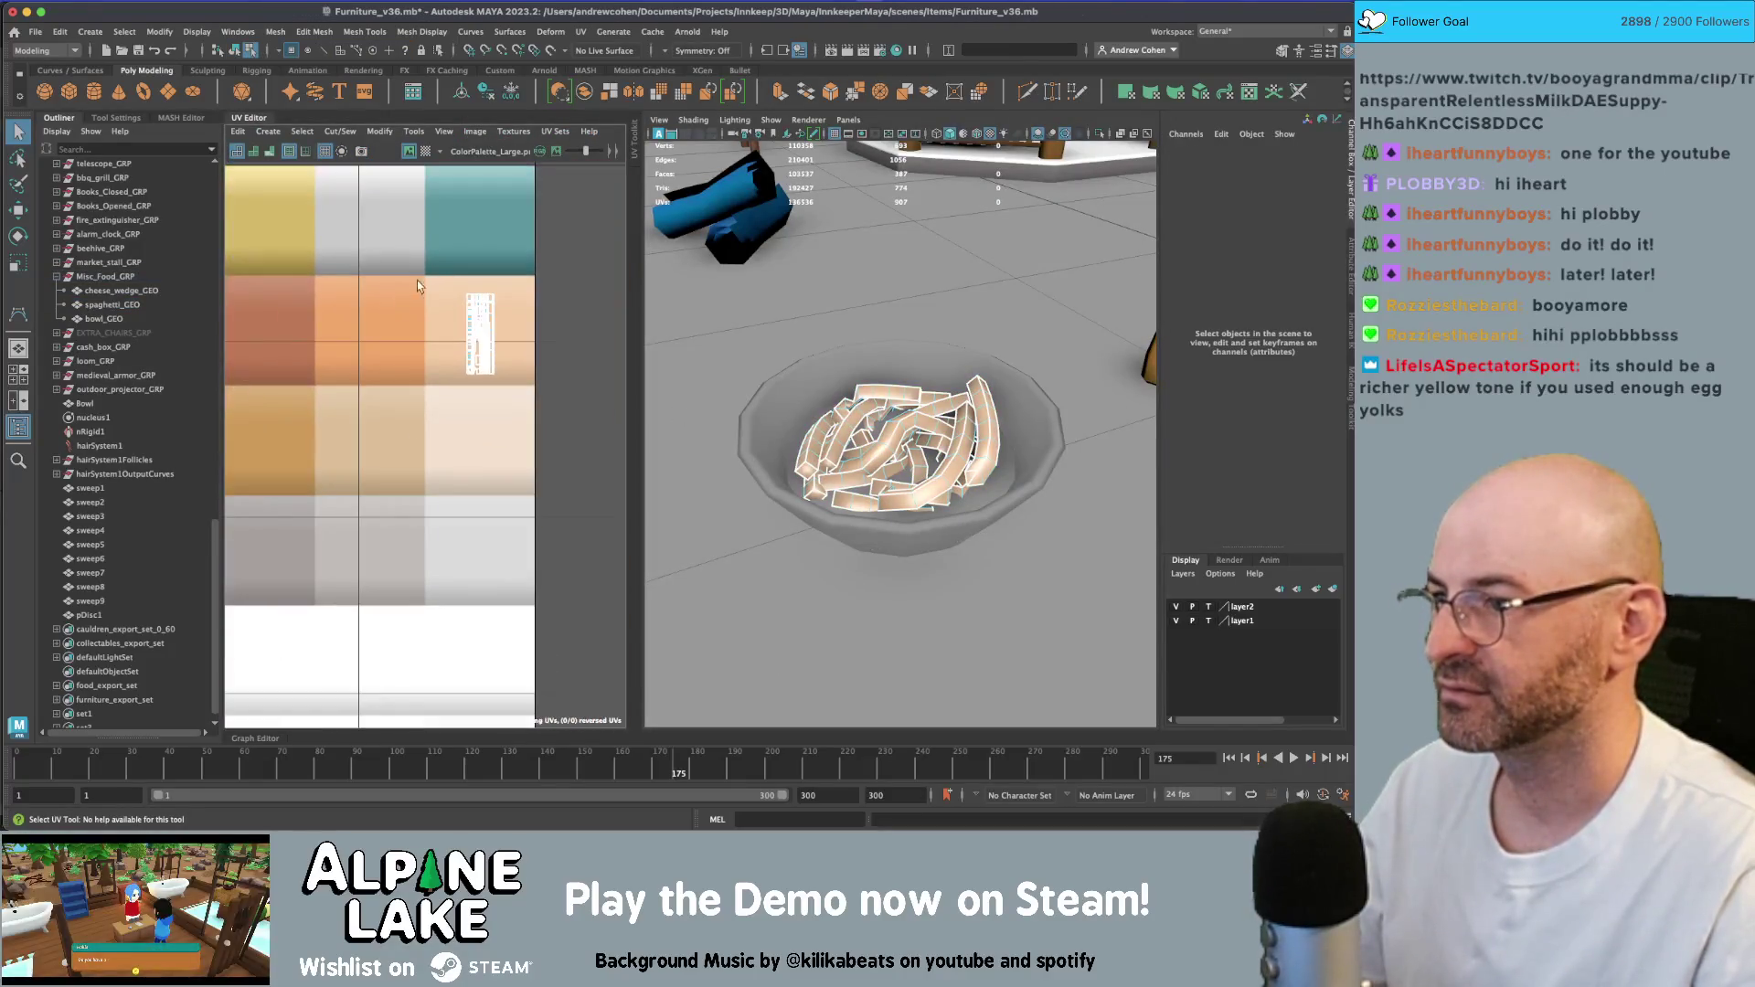
left_click(471, 352)
key("r")
left_click_drag(487, 347, 402, 298)
key("w")
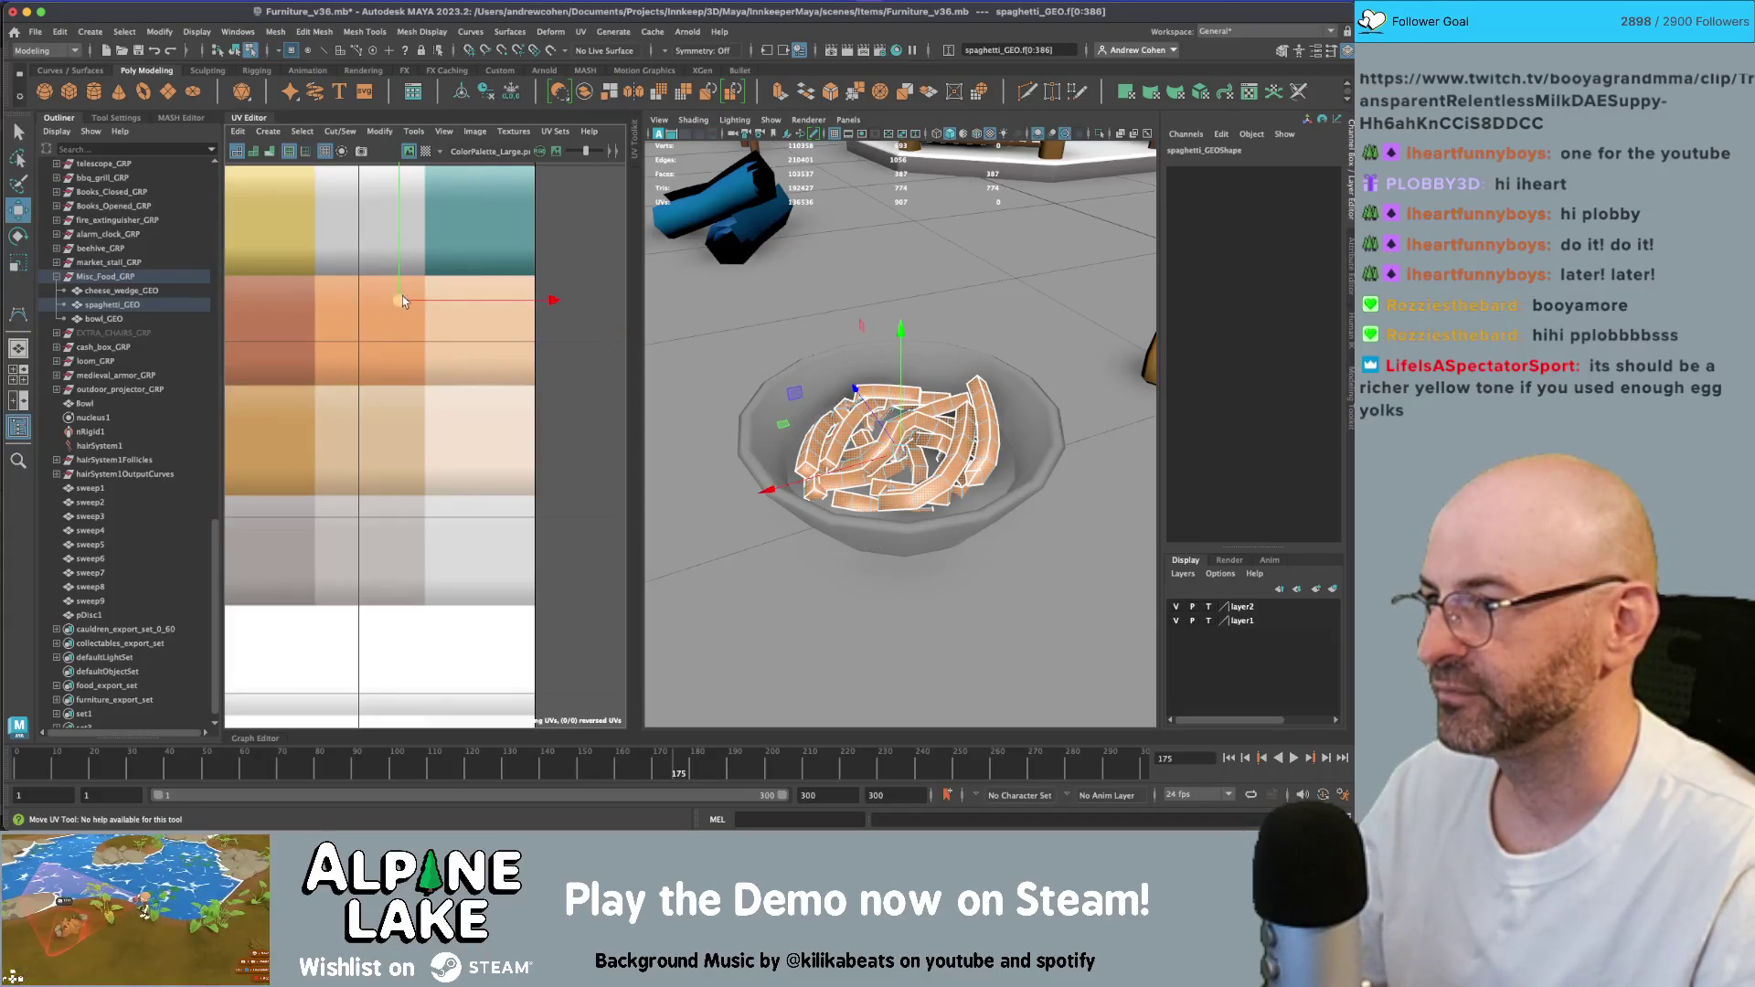
key("e")
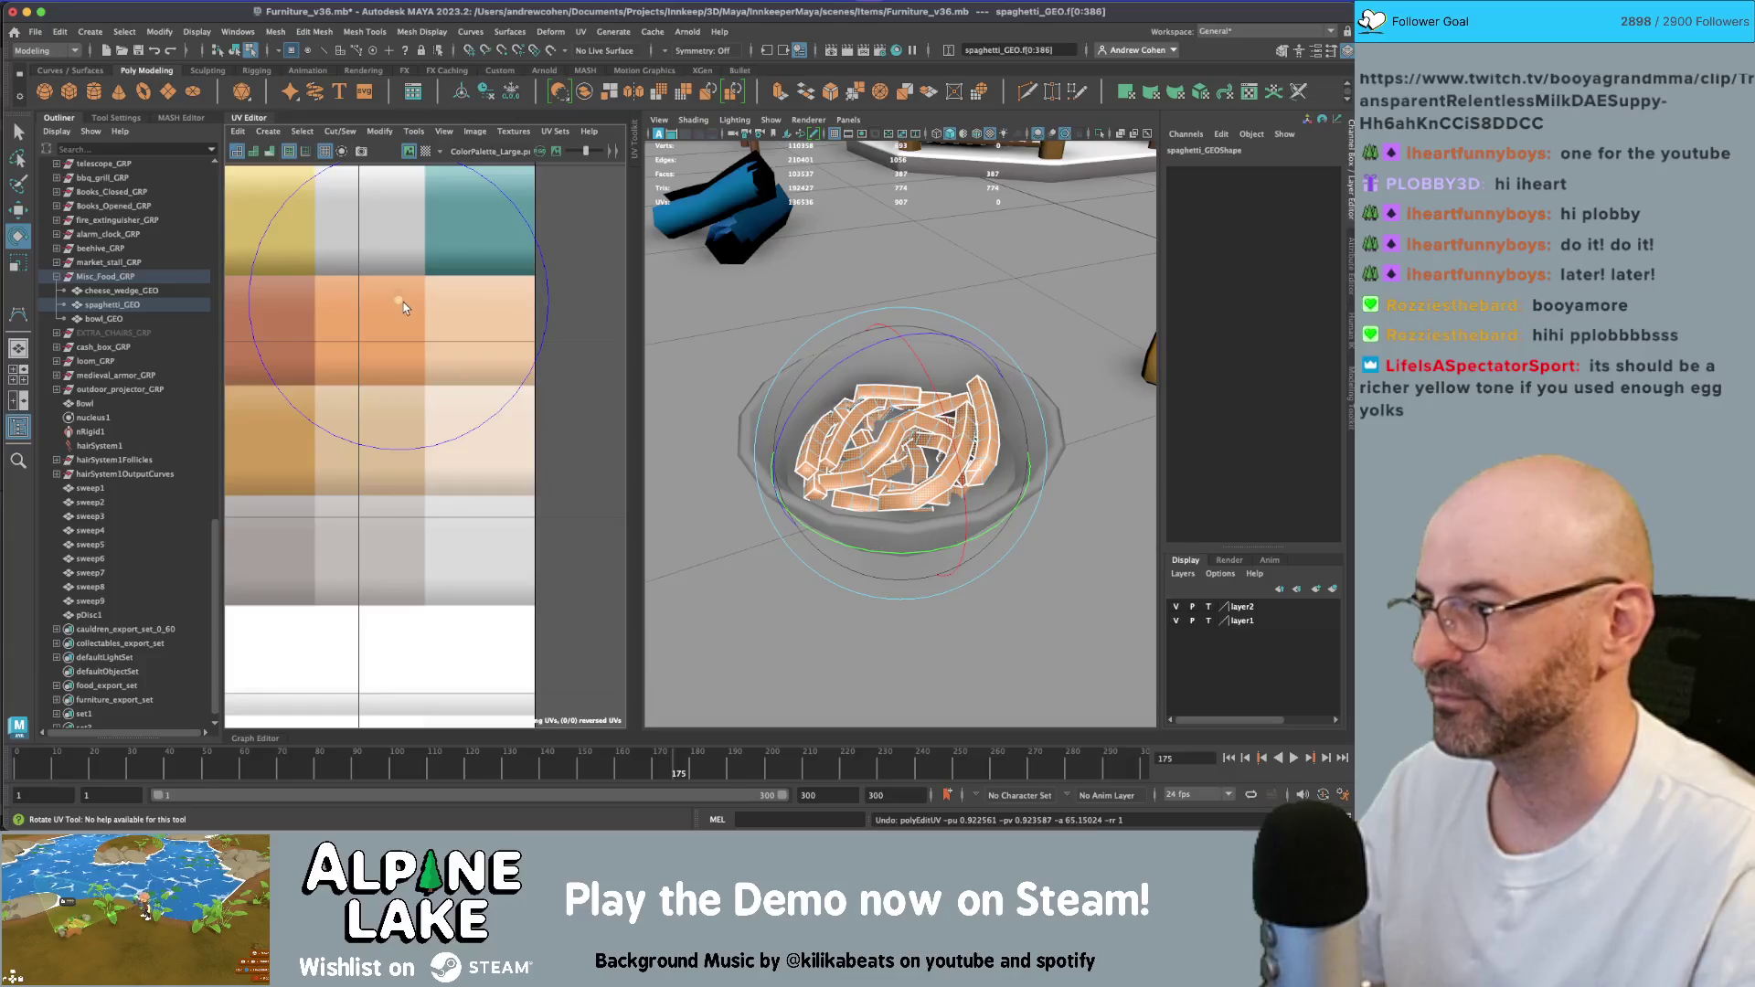
key("w")
left_click(249, 46)
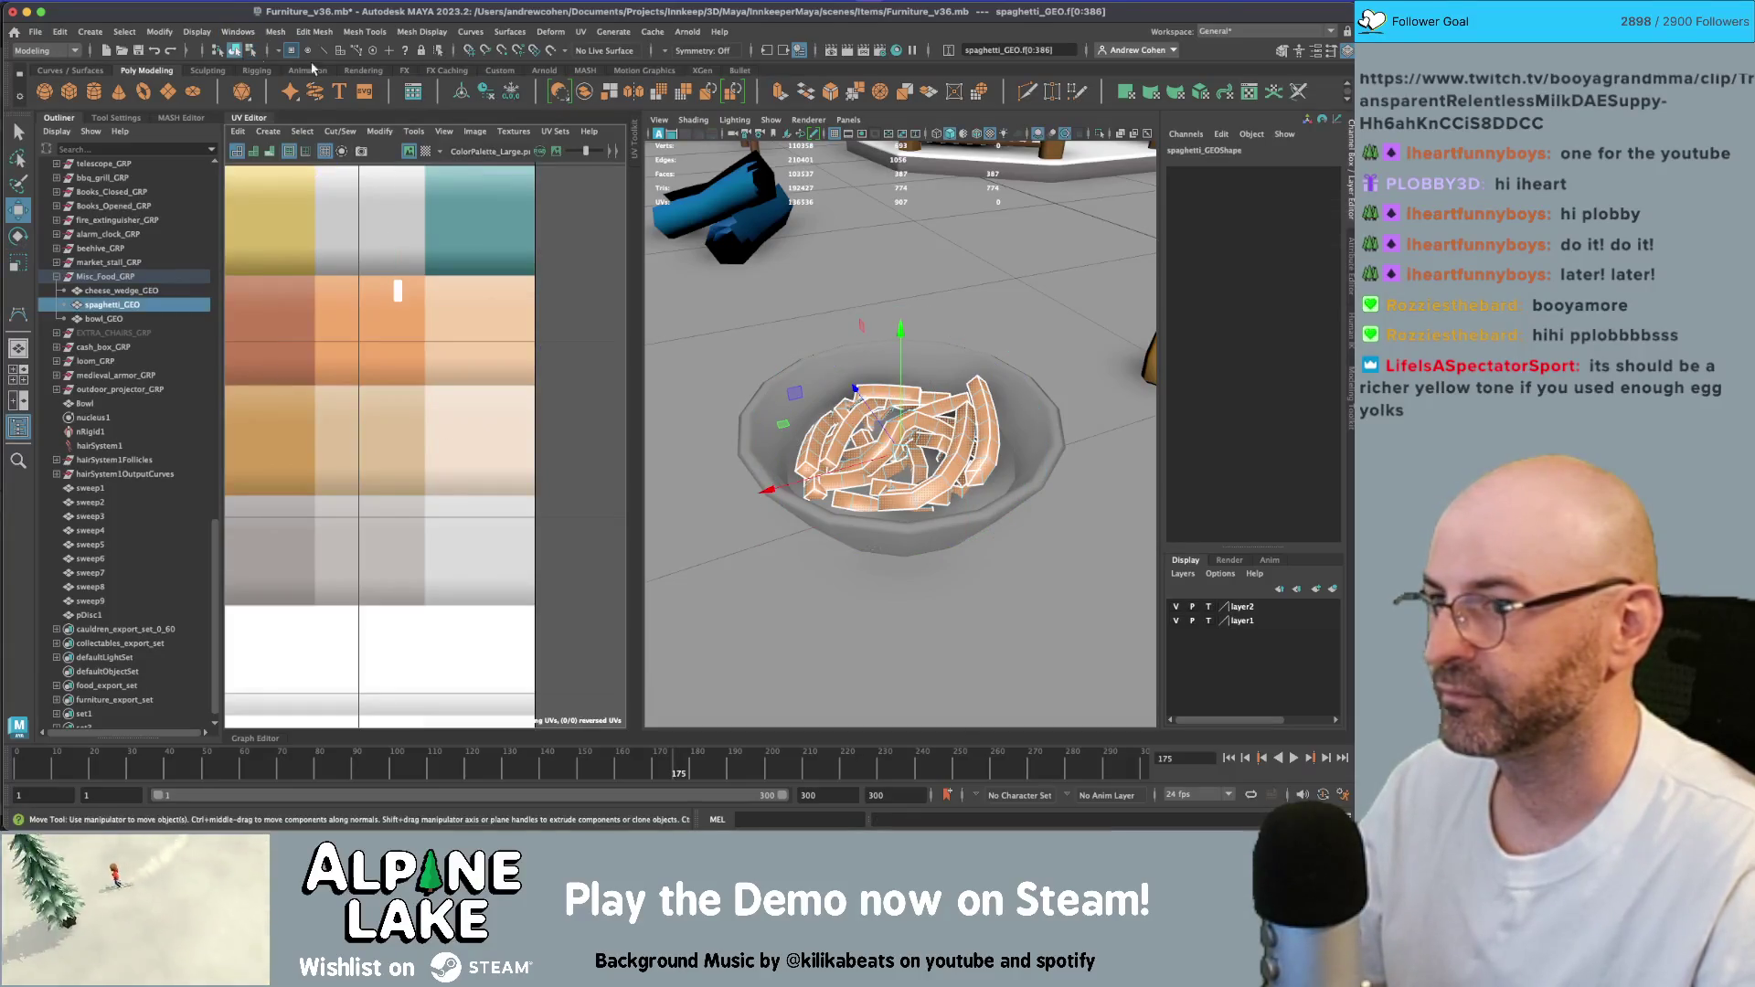
- Shrink pDisc1's UVs into a small patch on the light orange swatch
left_click_drag(923, 384, 930, 461, "alt")
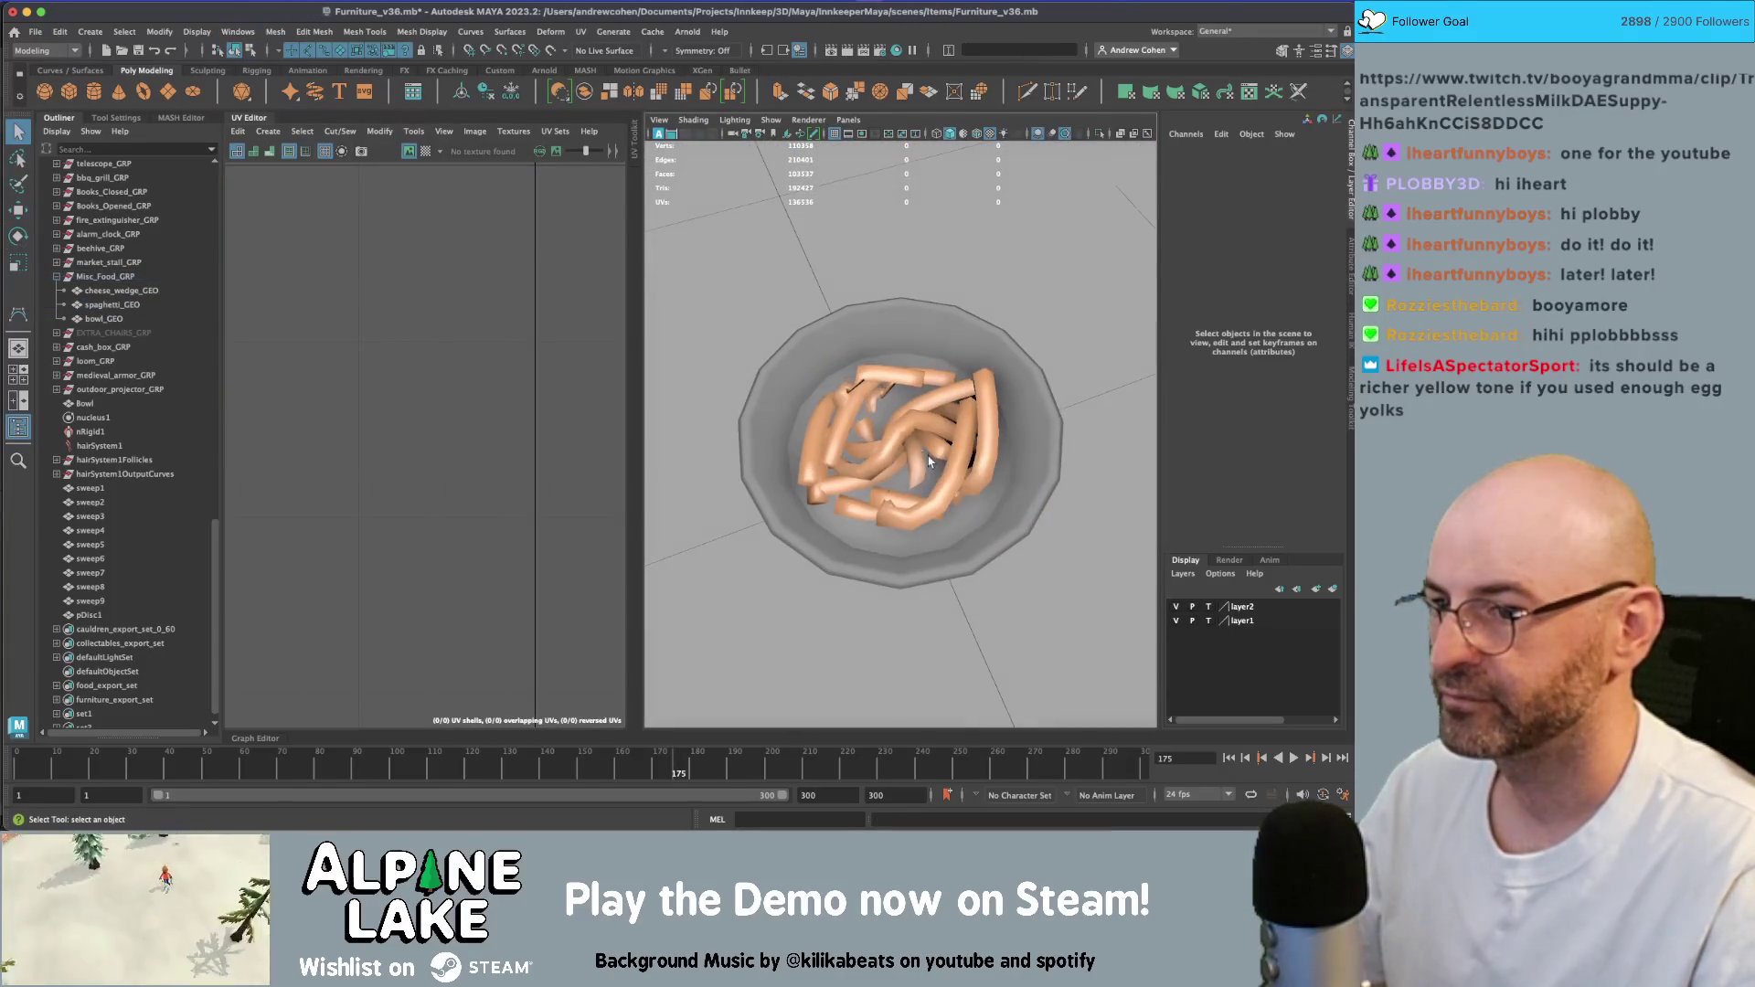
left_click(885, 414)
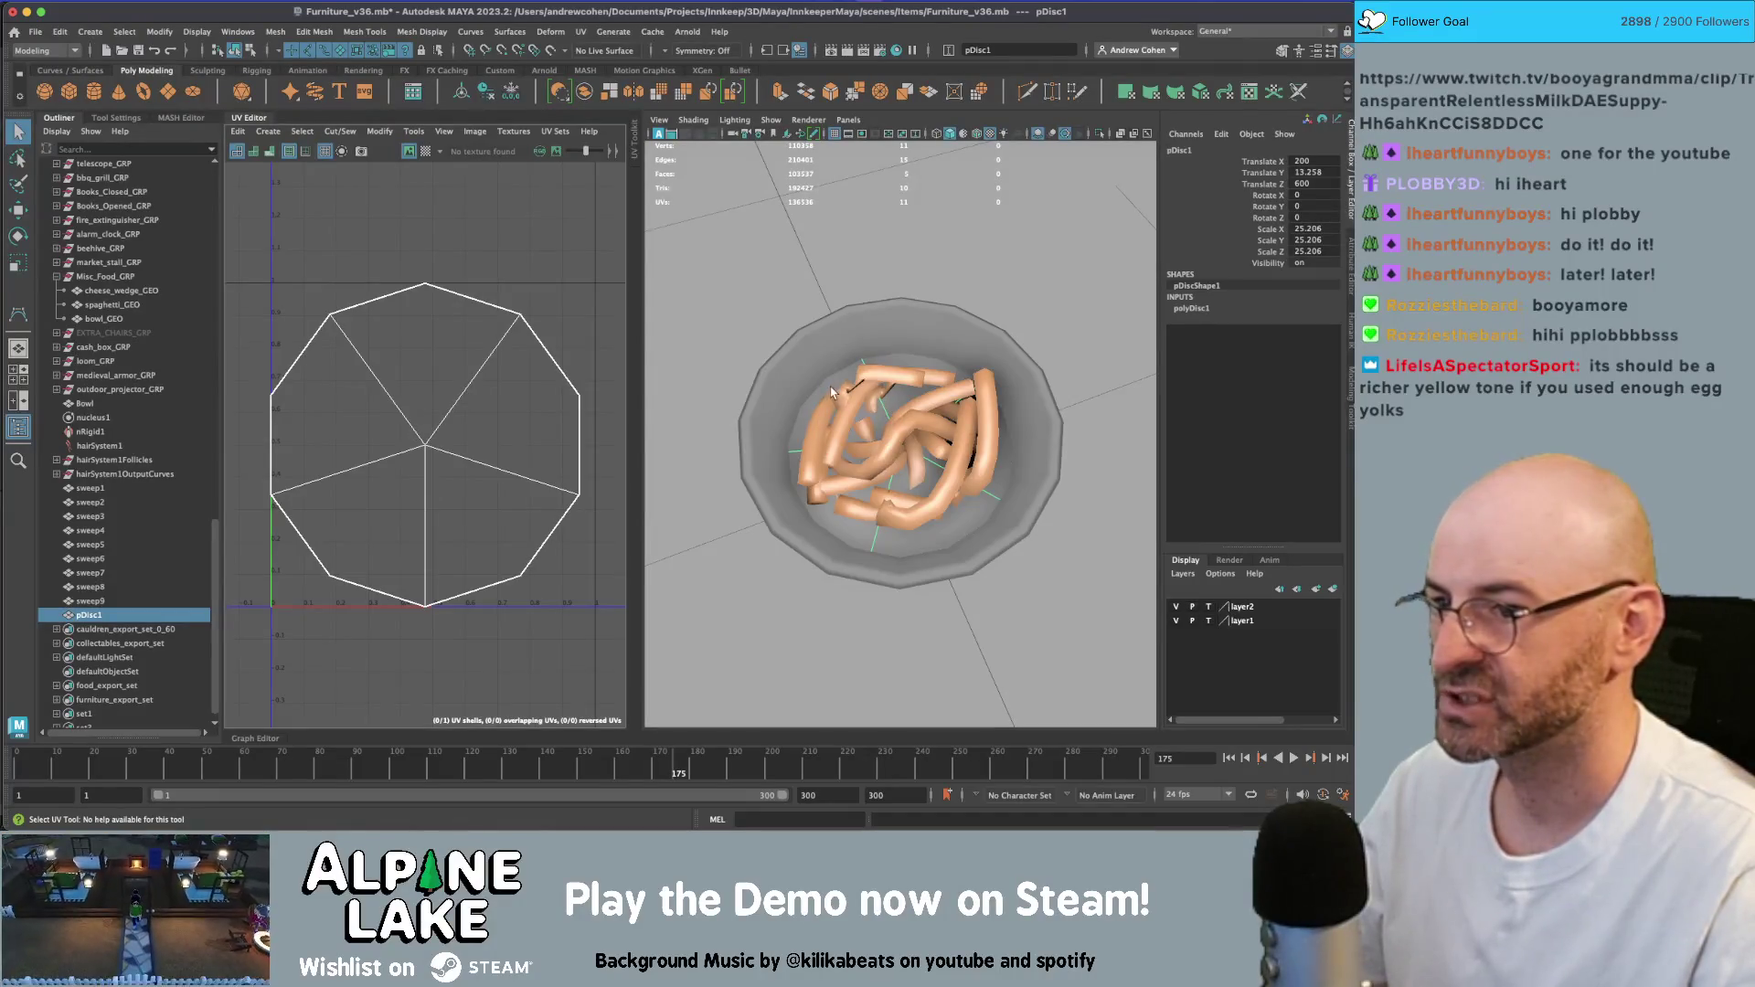
mouse_move(888, 409)
right_mouse_down()
mouse_move(919, 793)
mouse_move(1061, 741)
right_mouse_up()
right_click_drag(464, 465, 425, 441)
key("r")
mouse_move(425, 440)
left_mouse_down()
mouse_move(393, 430)
mouse_move(421, 418)
left_mouse_up()
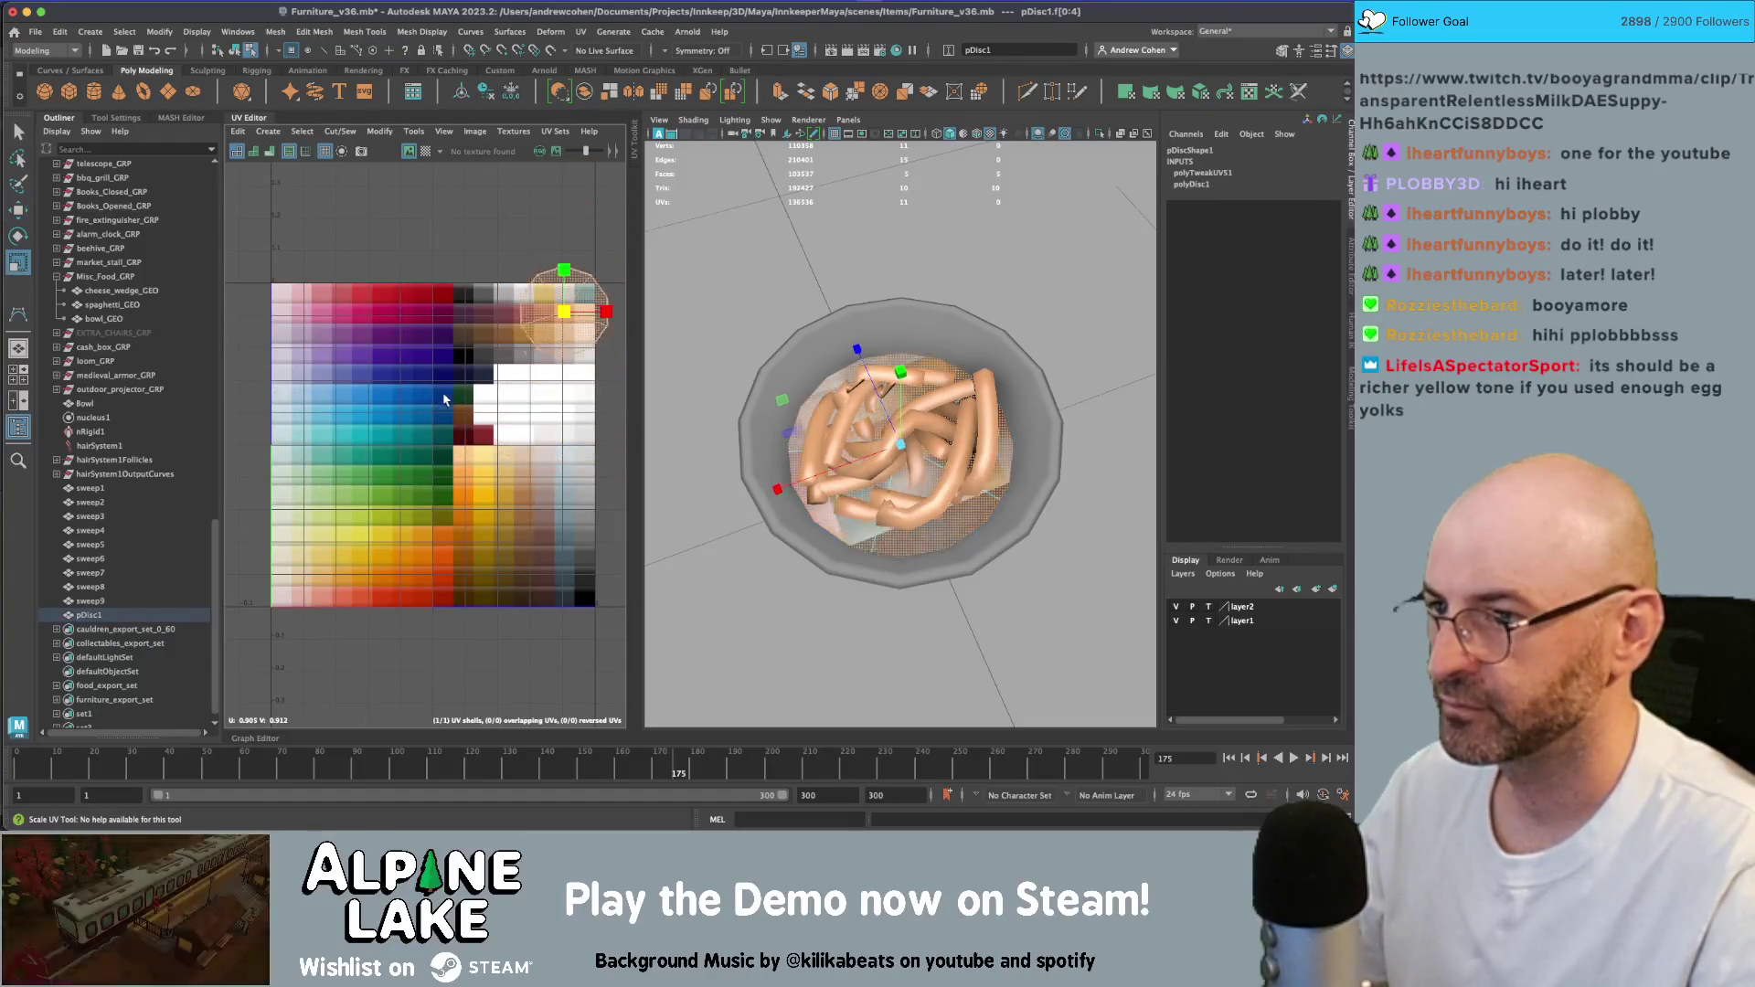
key("f")
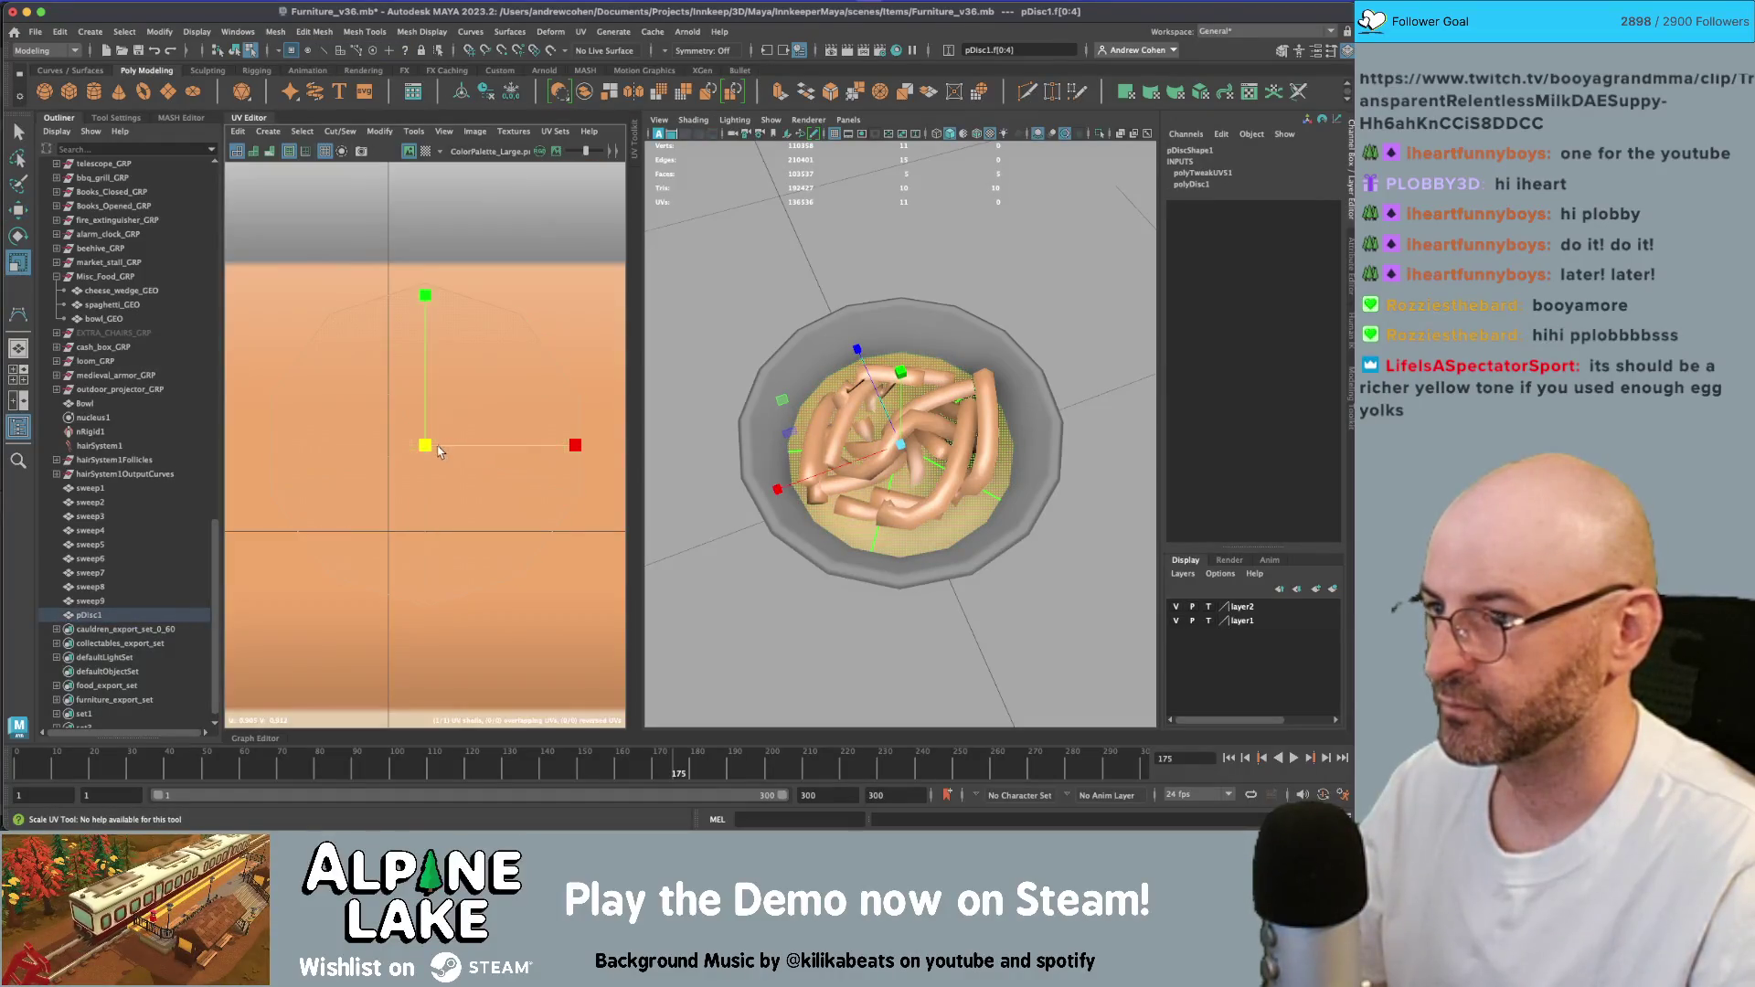
middle_click_drag(386, 474, 380, 477)
key("w")
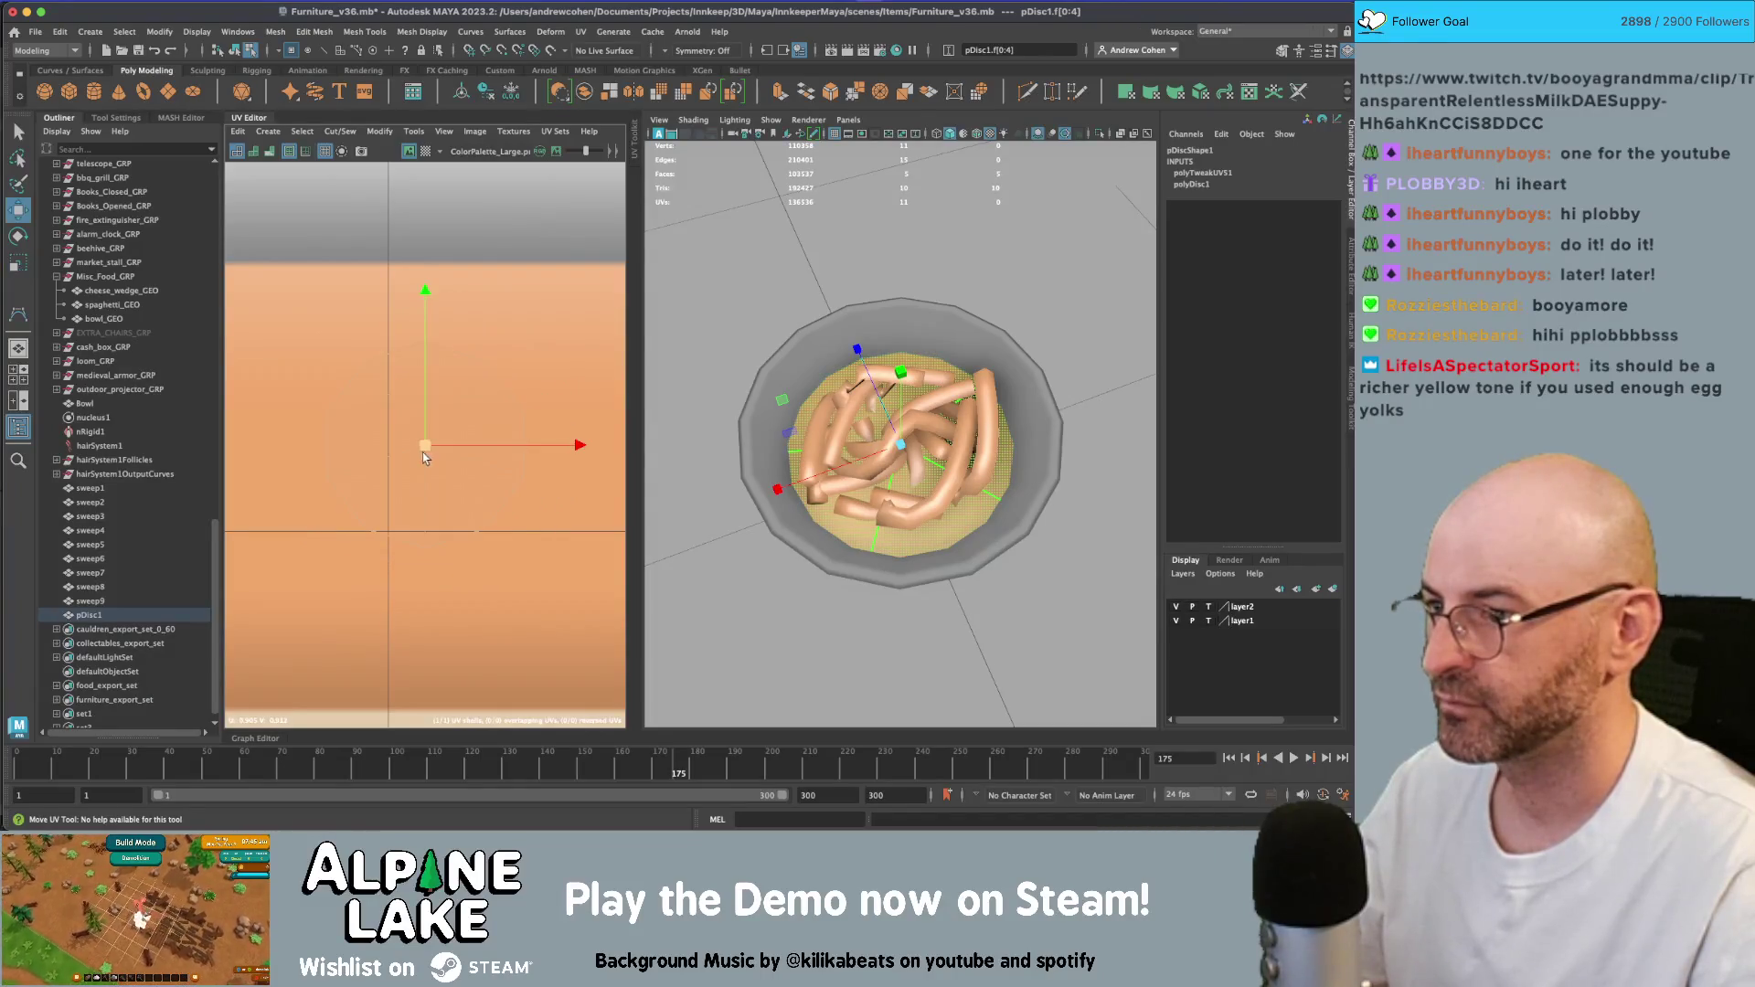
left_click_drag(422, 453, 430, 320)
key("r")
middle_click_drag(365, 370, 353, 344)
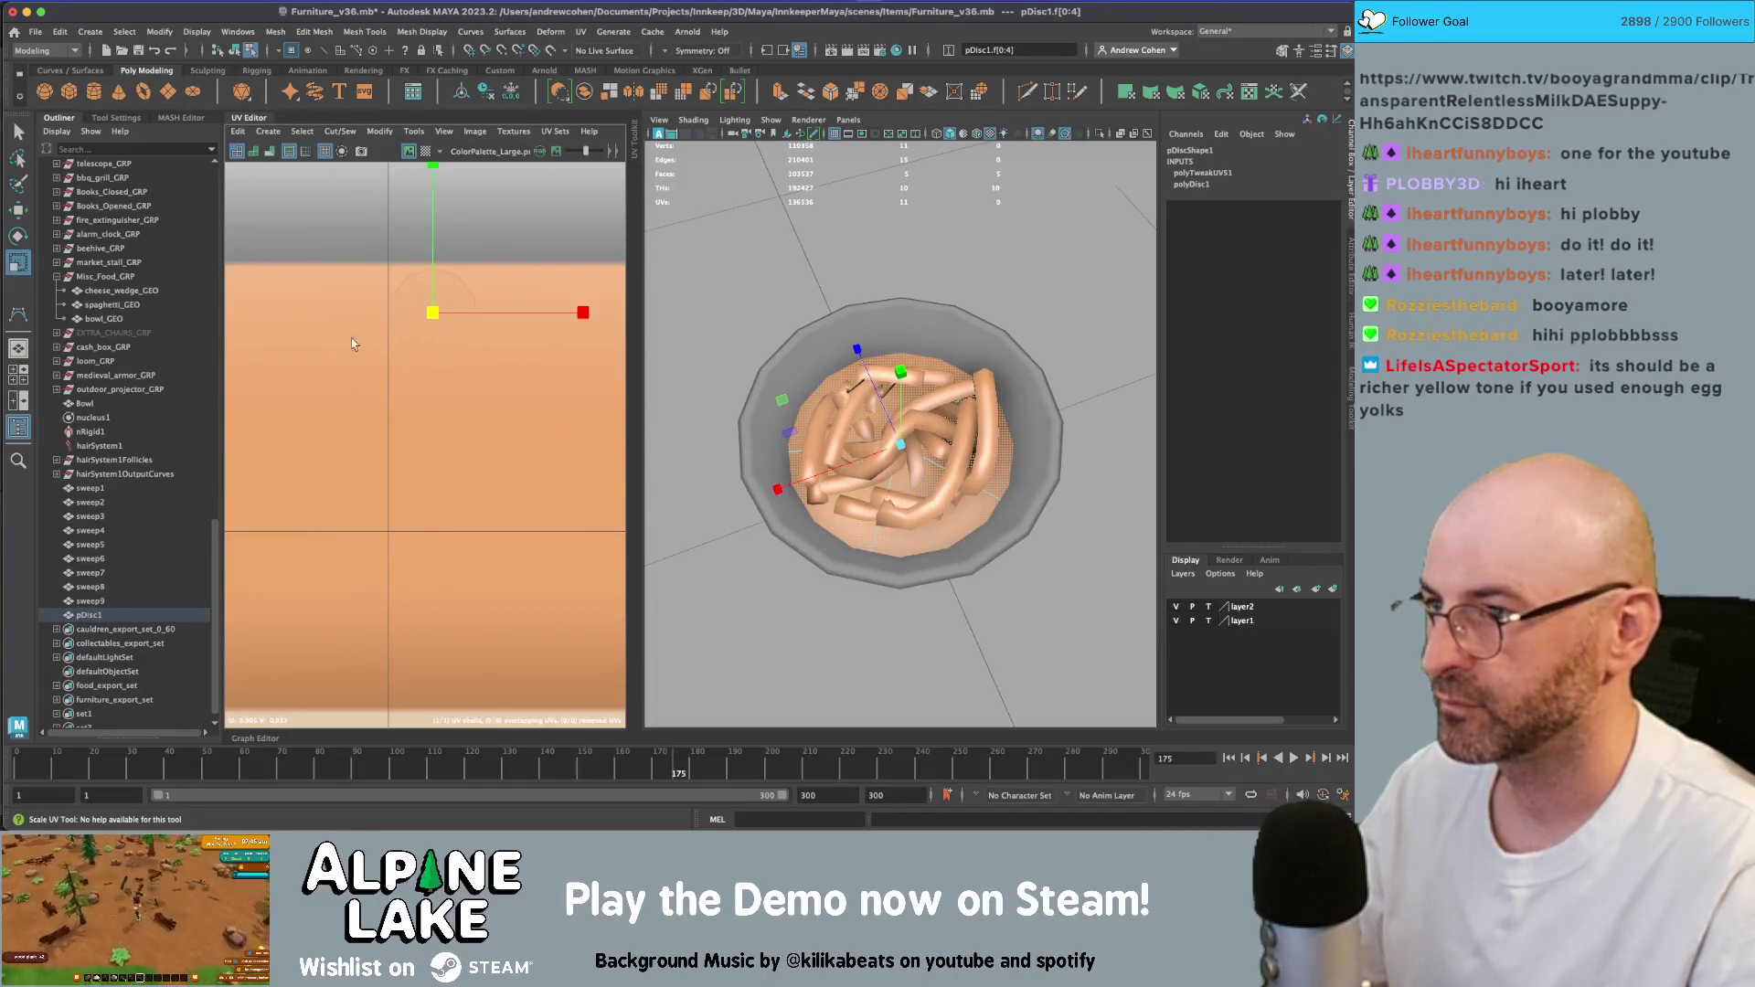
- Lower pDisc1 to Y 12.255 so it sits just beneath the noodles
left_click(236, 52)
key("q")
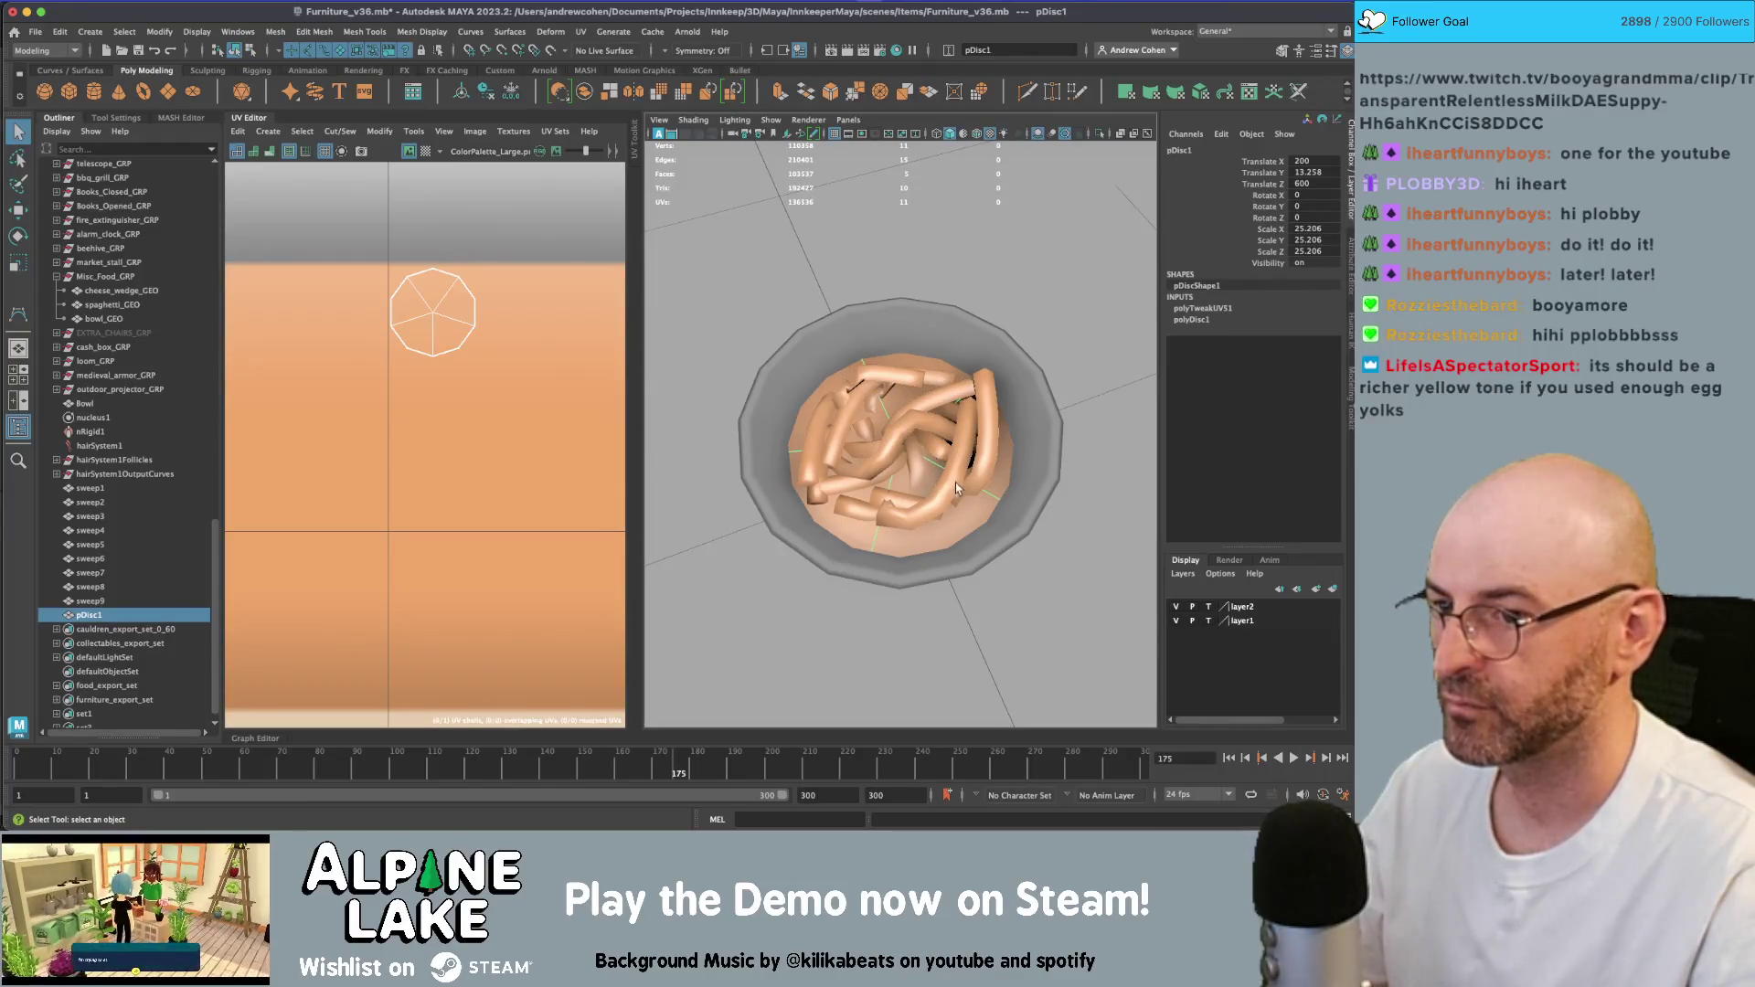
key("w")
mouse_move(956, 483)
left_mouse_down("alt")
mouse_move(951, 439)
mouse_move(905, 429)
mouse_move(908, 446)
left_mouse_up("alt")
key("r")
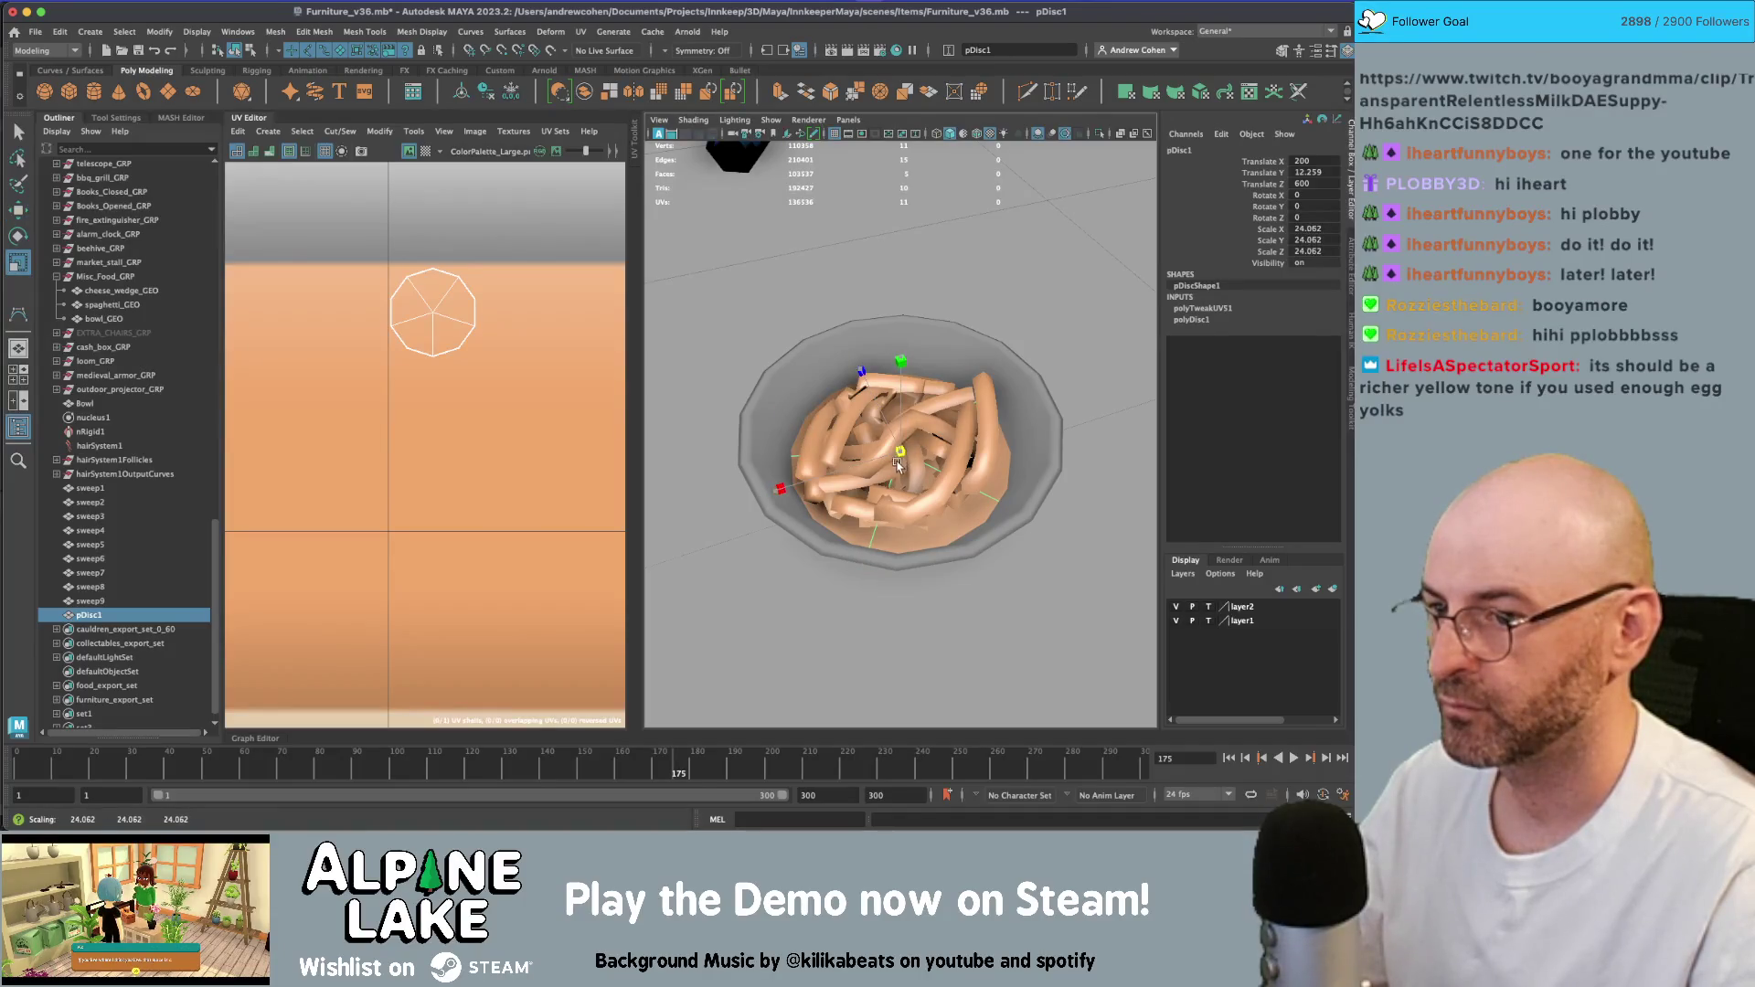
key("q")
left_click(788, 413)
mouse_move(788, 414)
left_mouse_down("alt")
mouse_move(823, 480)
mouse_move(933, 443)
left_mouse_up("alt")
- Combine spaghetti_GEO with pDisc1 into one mesh using Mesh > Combine
scroll(942, 440, "up", 5)
scroll(954, 439, "down", 4)
scroll(954, 440, "down", 3)
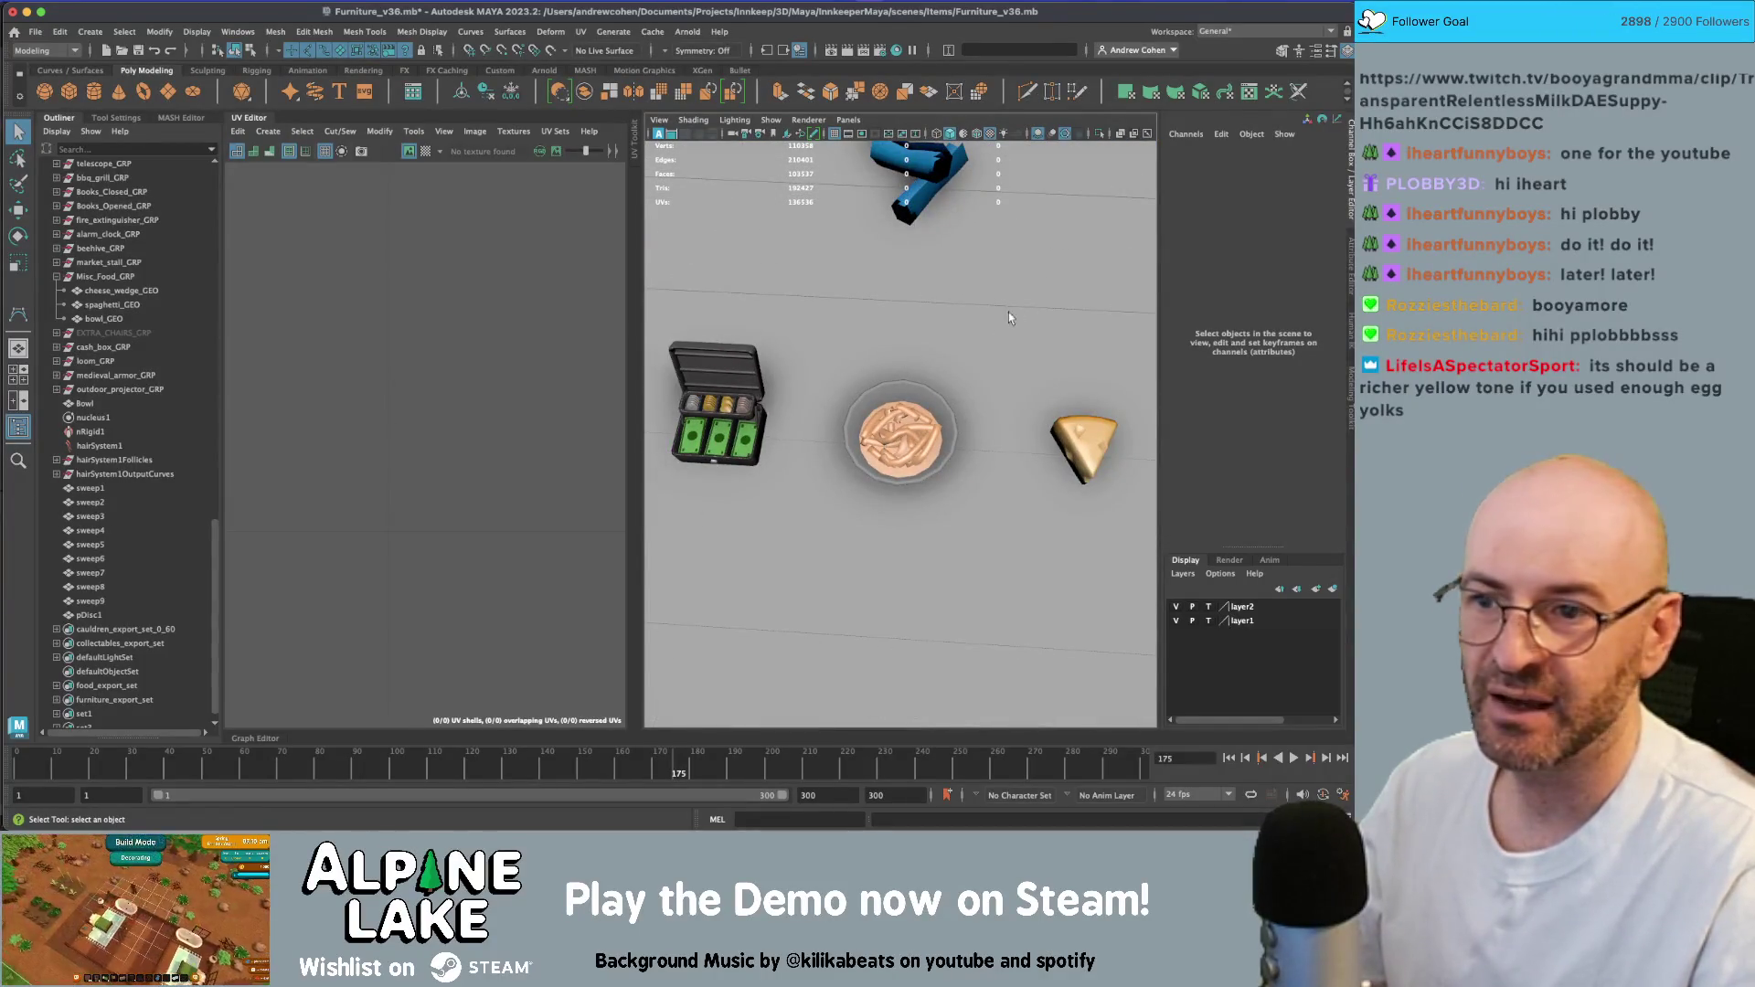
scroll(858, 420, "up", 5)
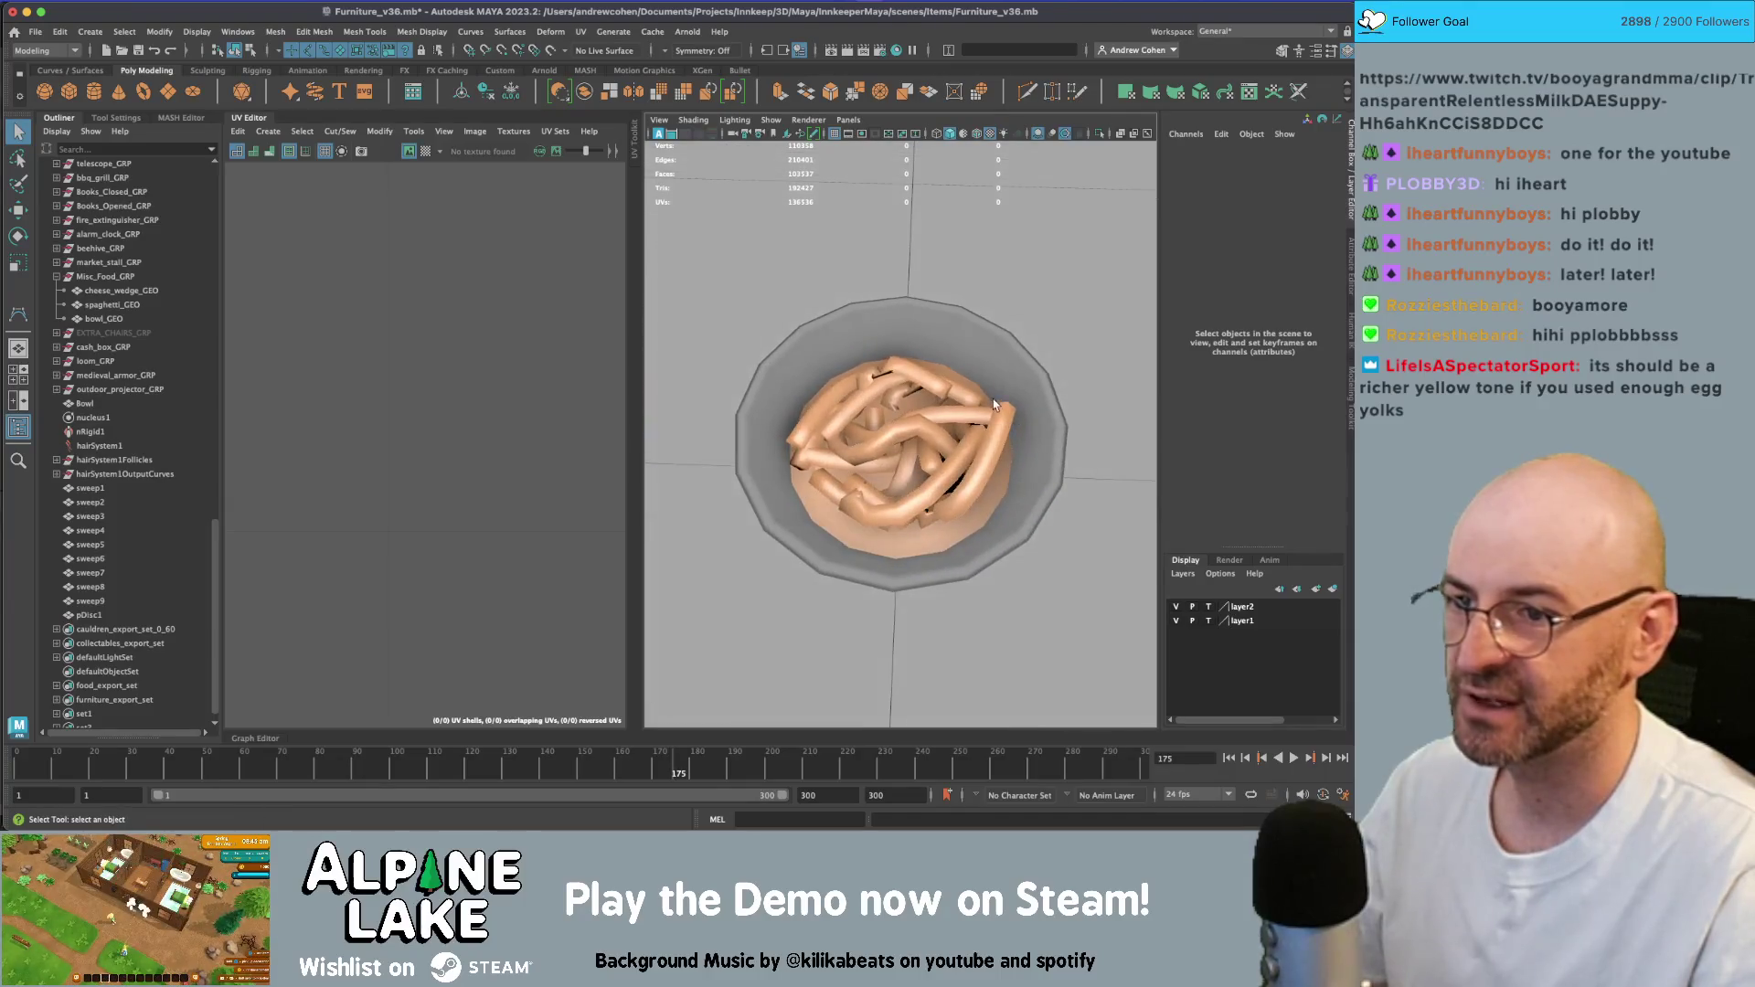
left_click(942, 517)
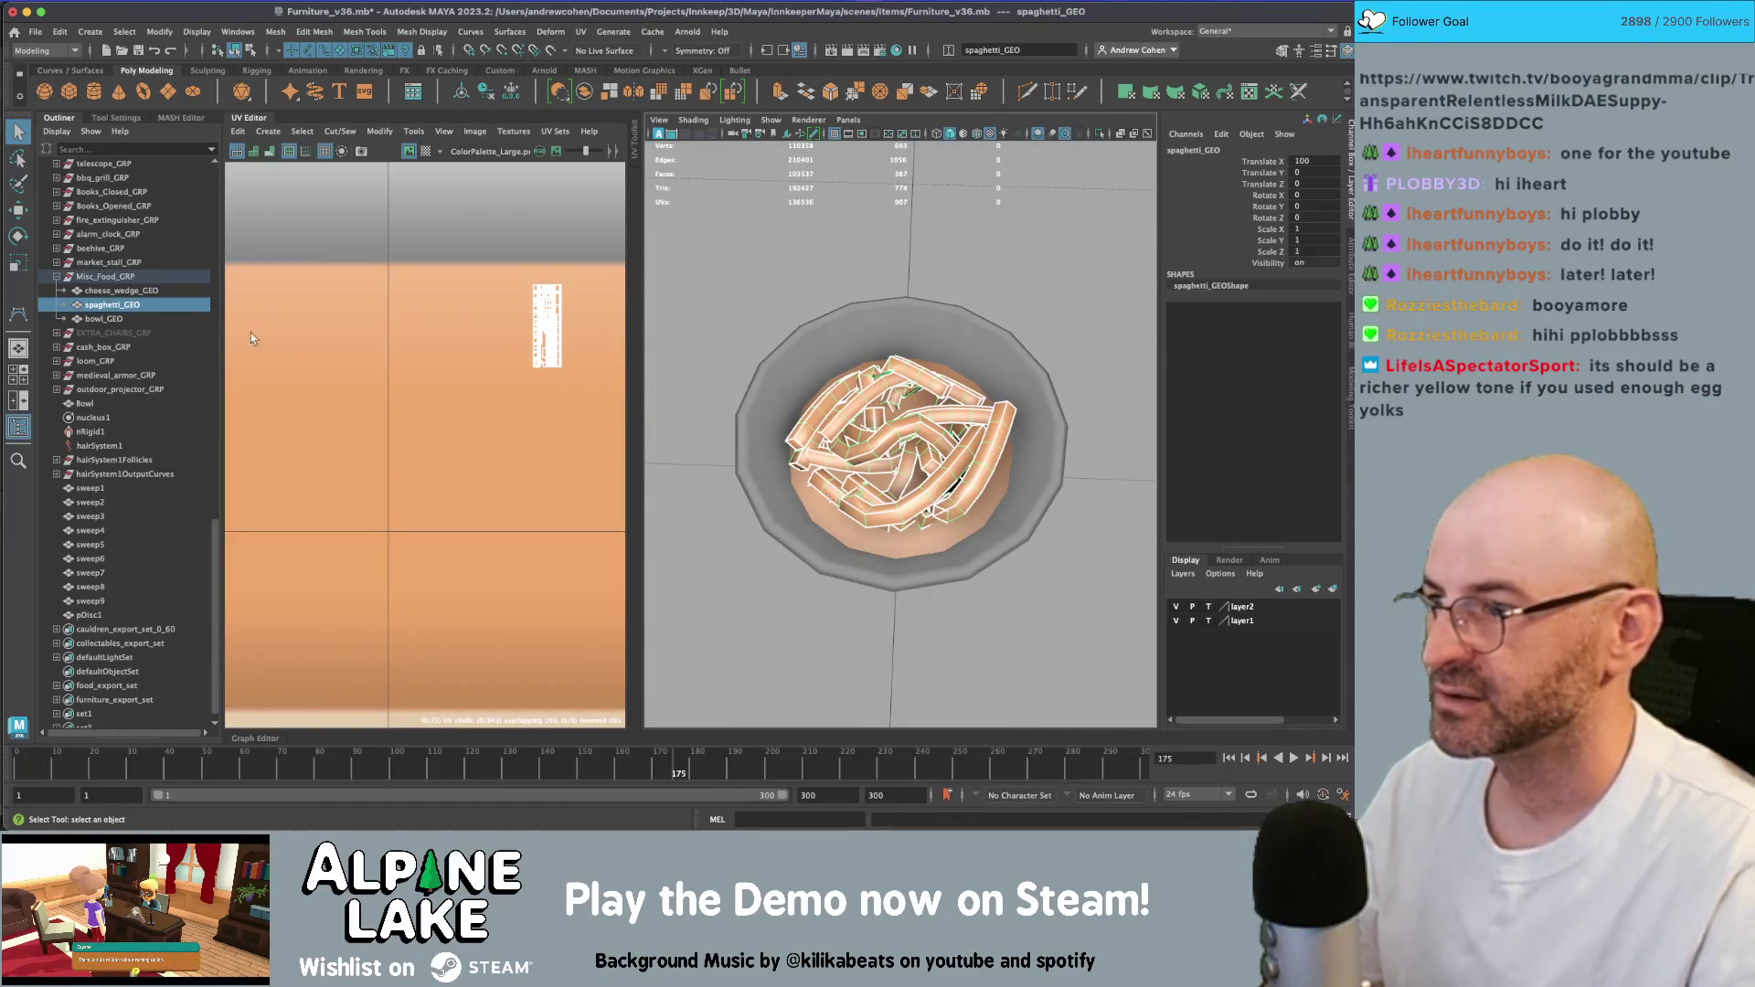
left_click(900, 543, "shift")
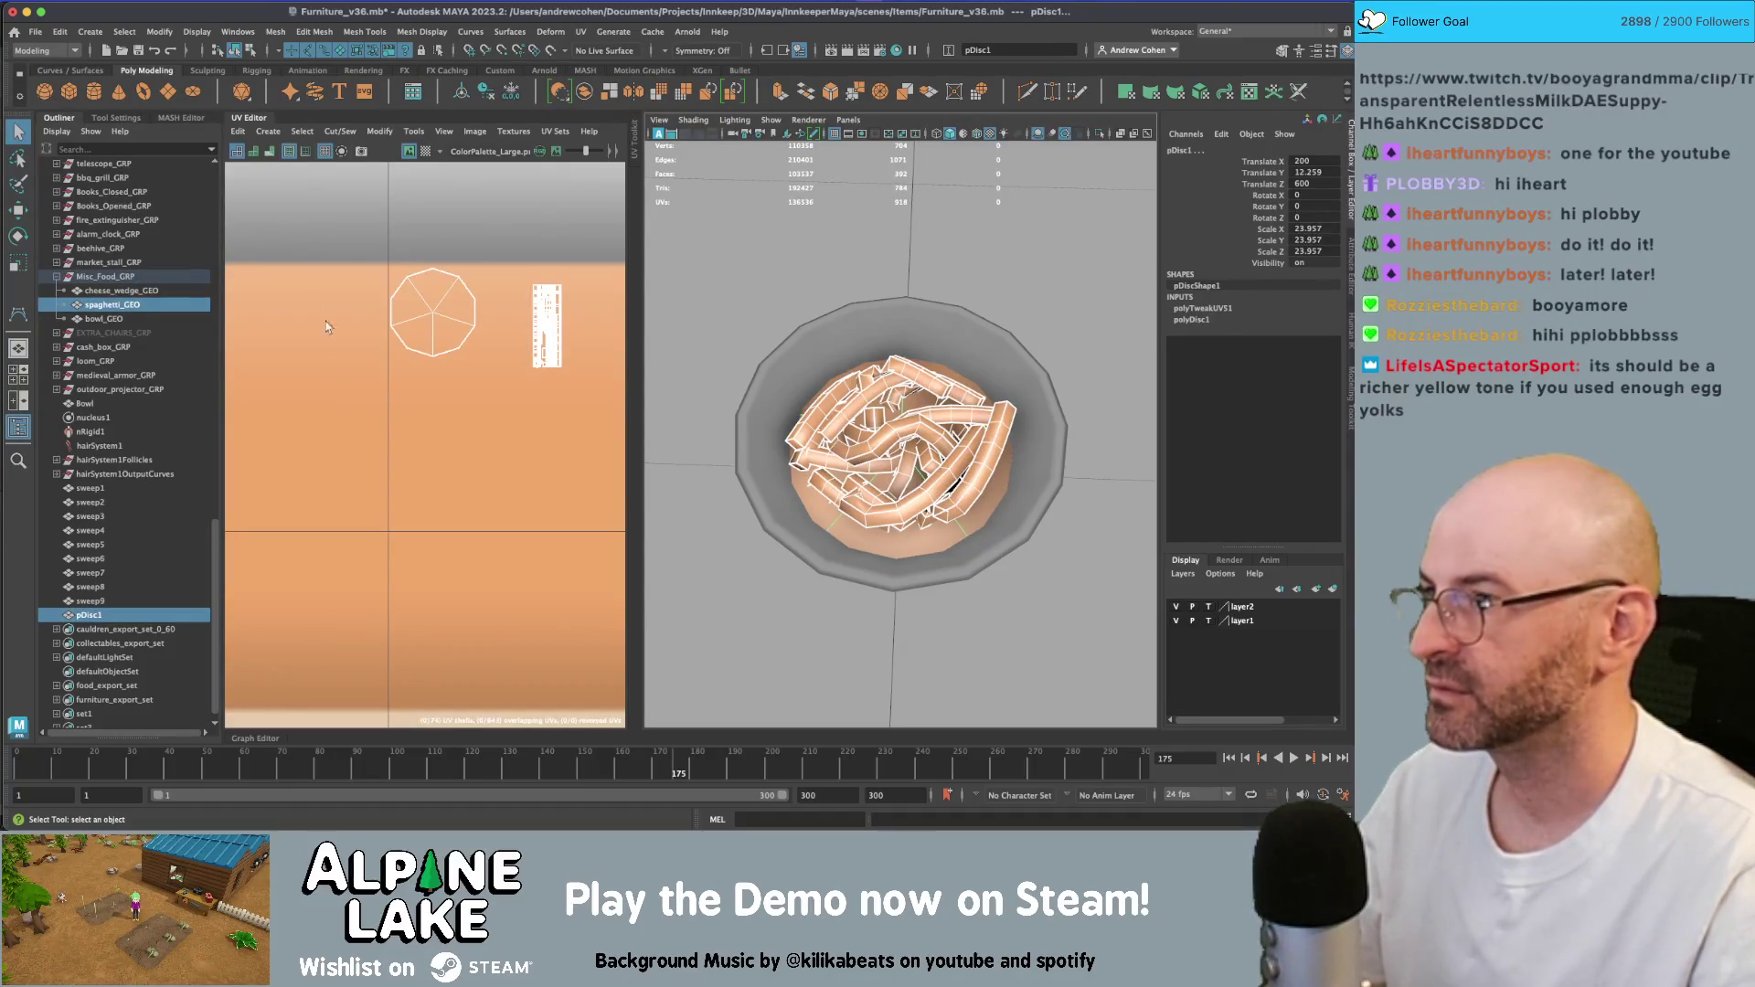
left_click(585, 94)
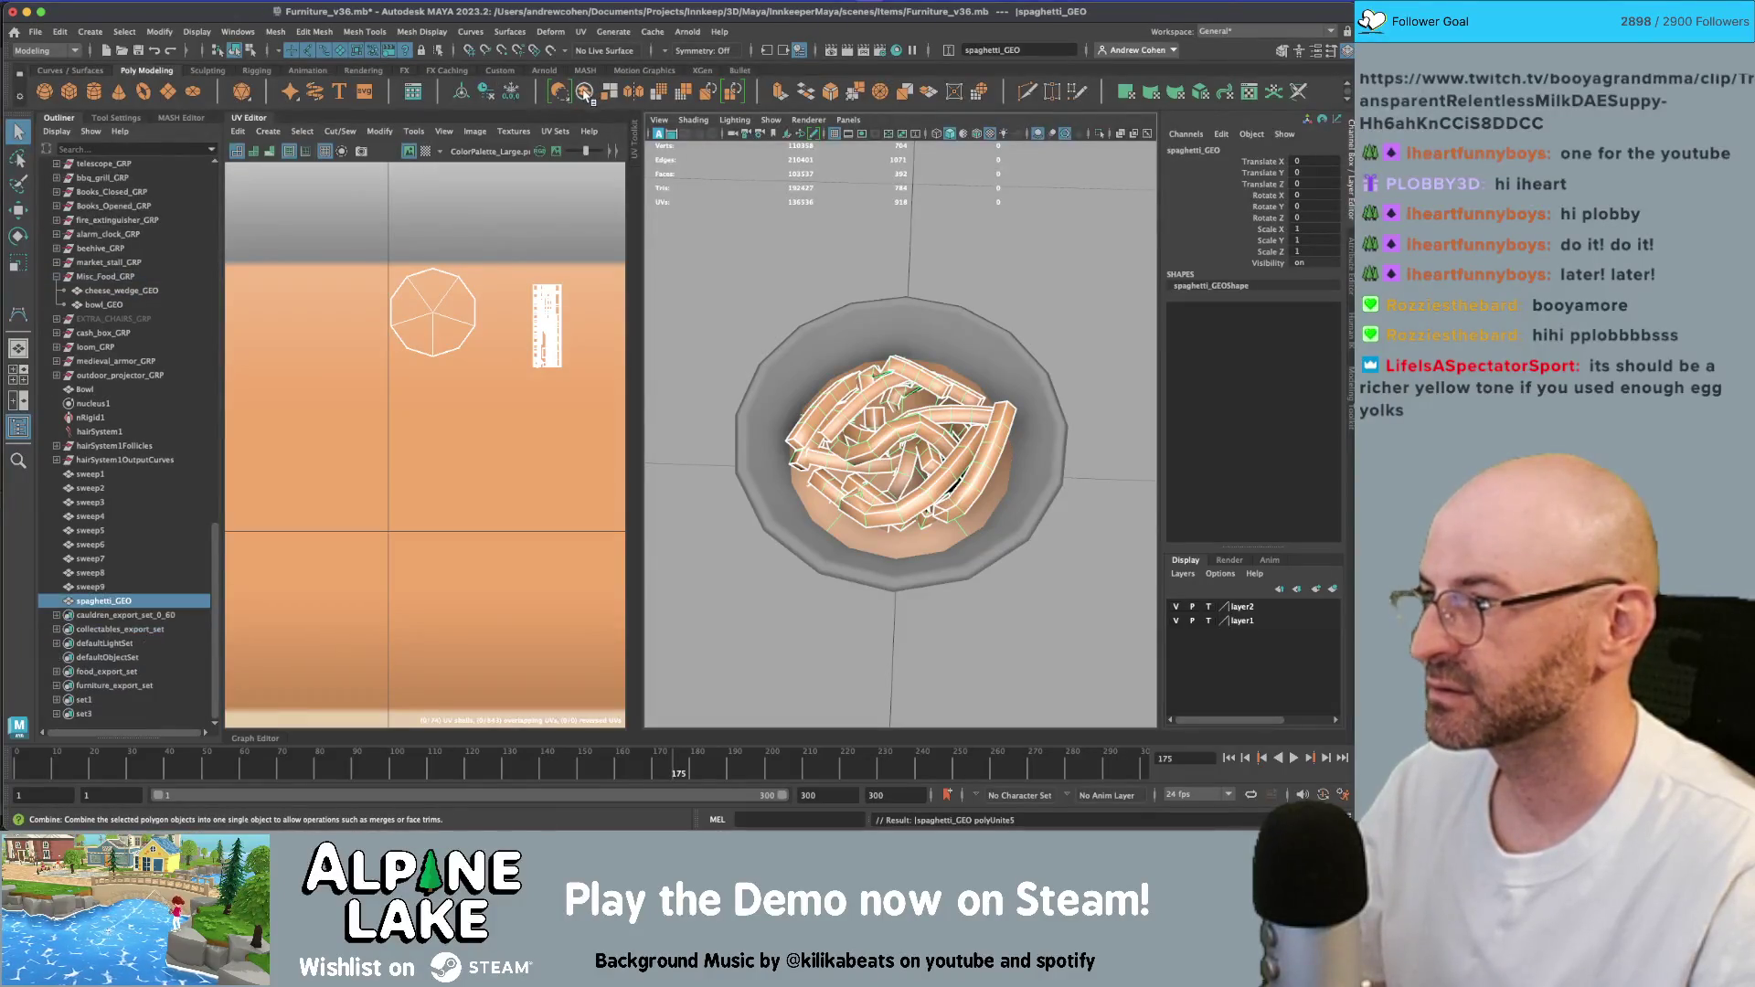
- Shift spaghetti_GEO aside and freeze its transforms
key("w")
scroll(901, 439, "down", 10)
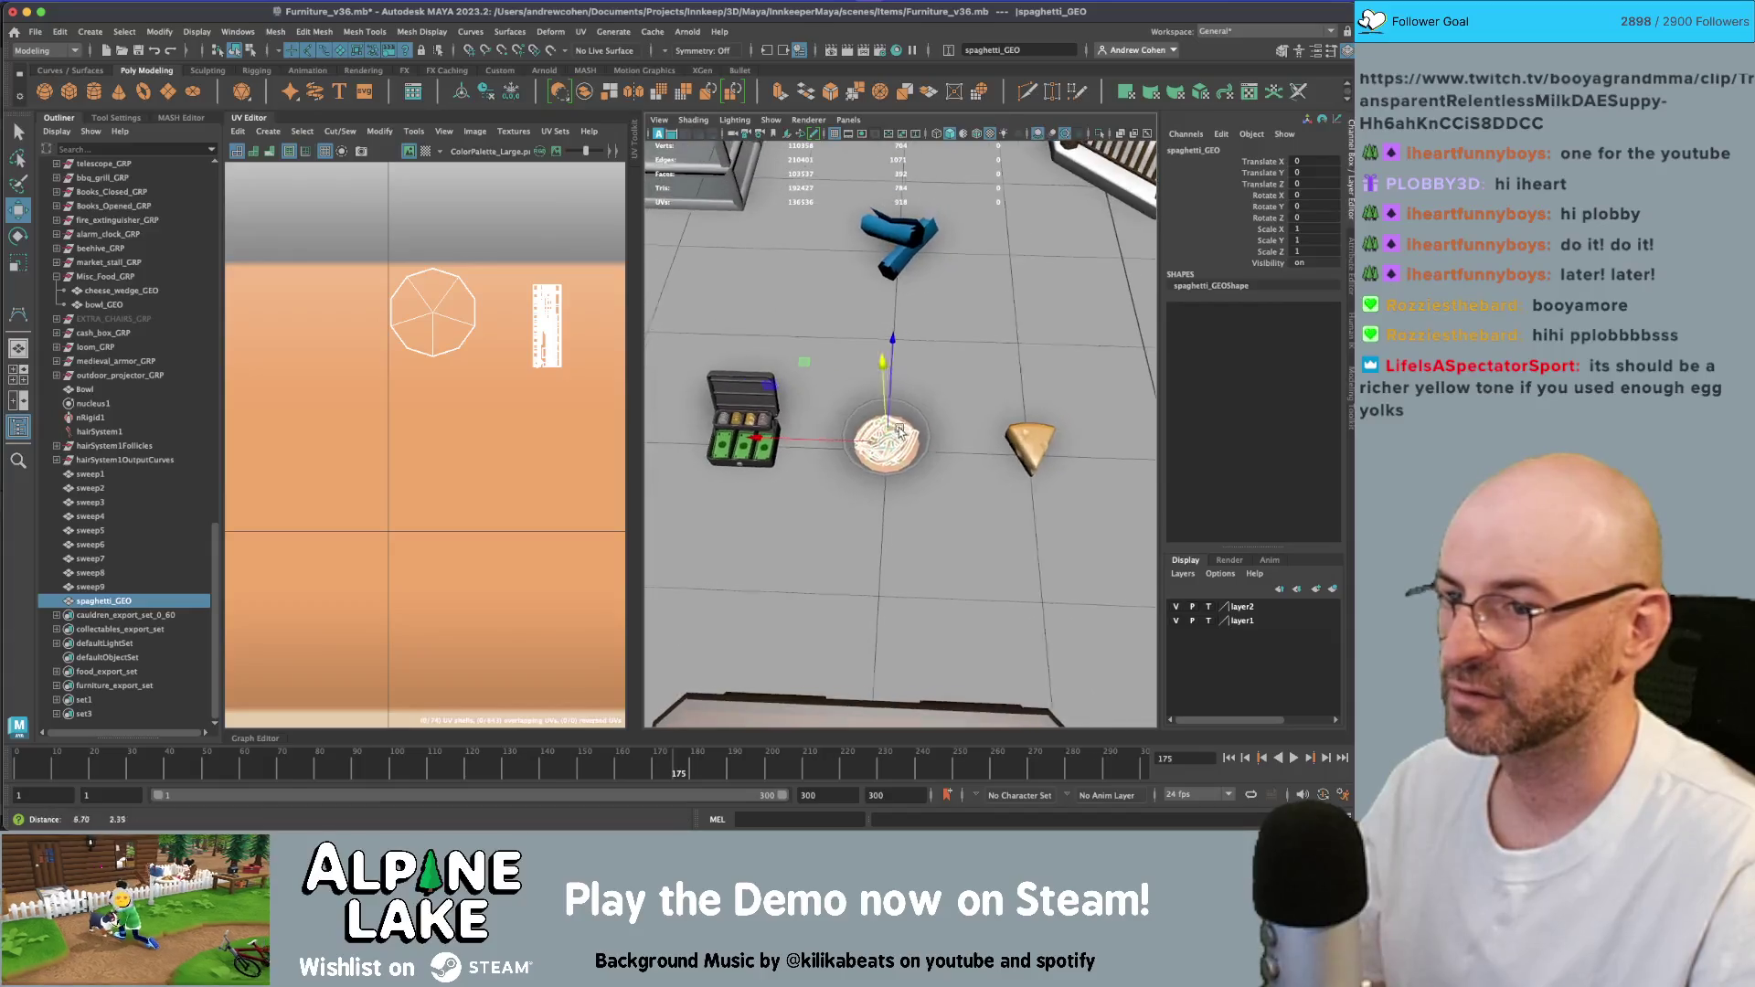
left_click_drag(844, 445, 994, 454)
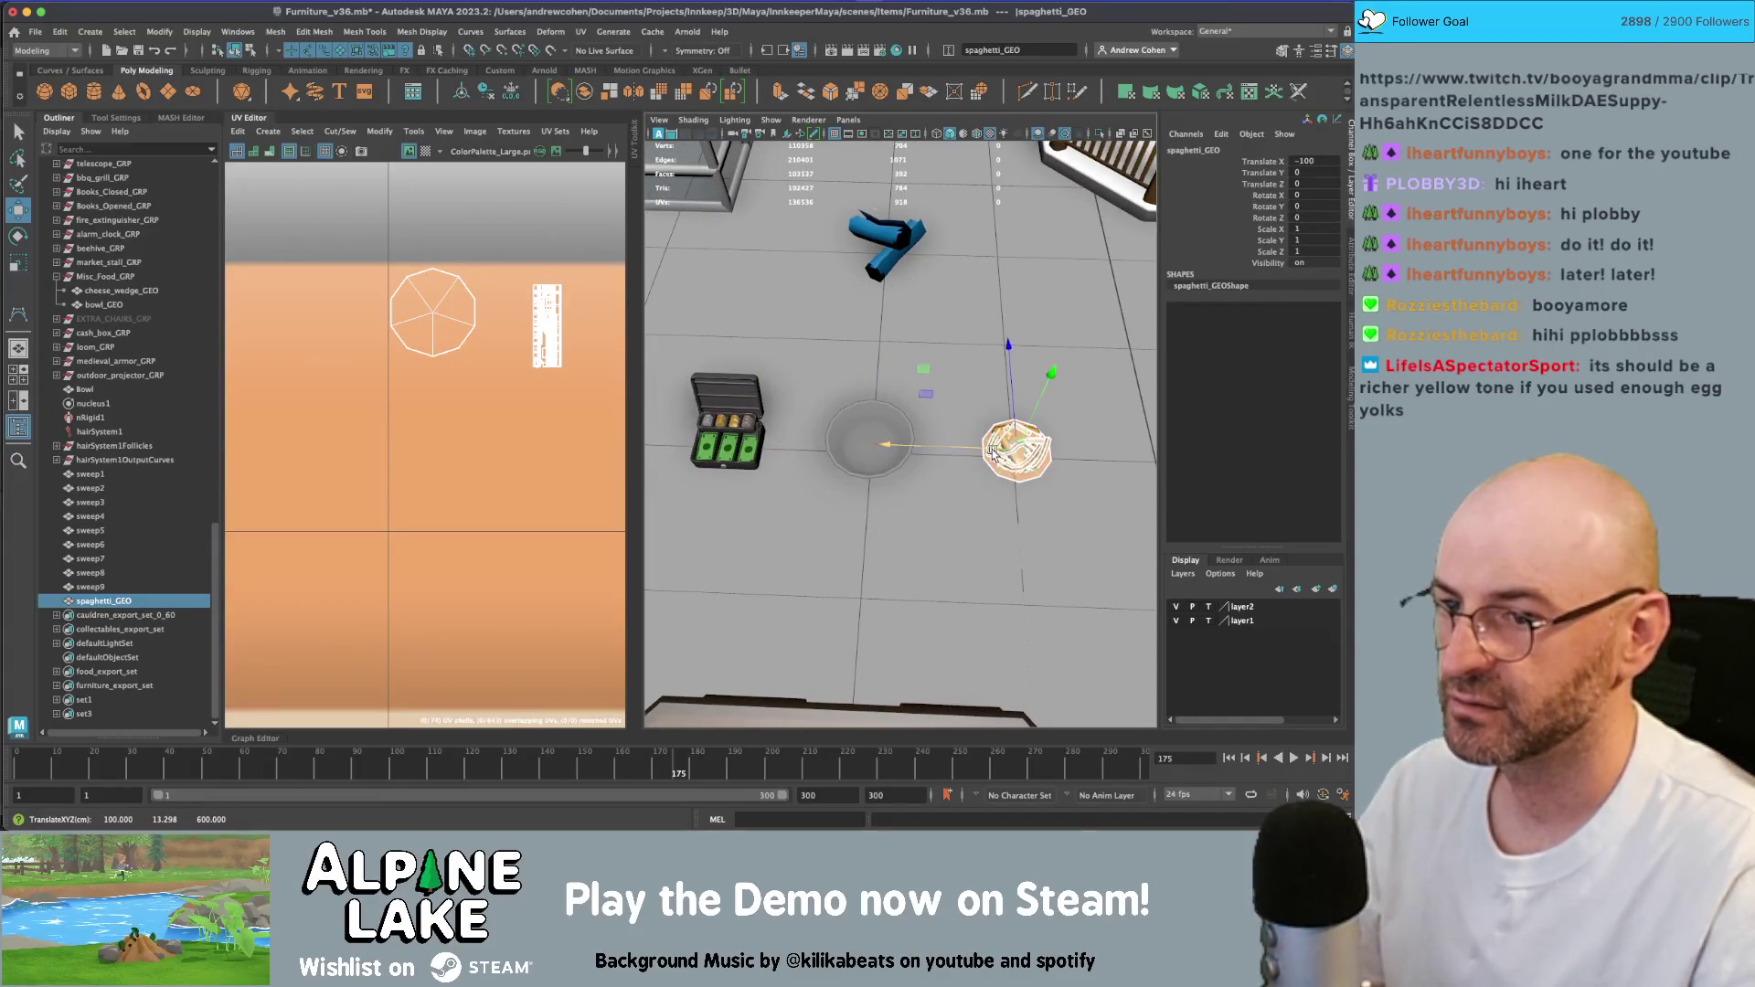
key("ctrl+shift+f")
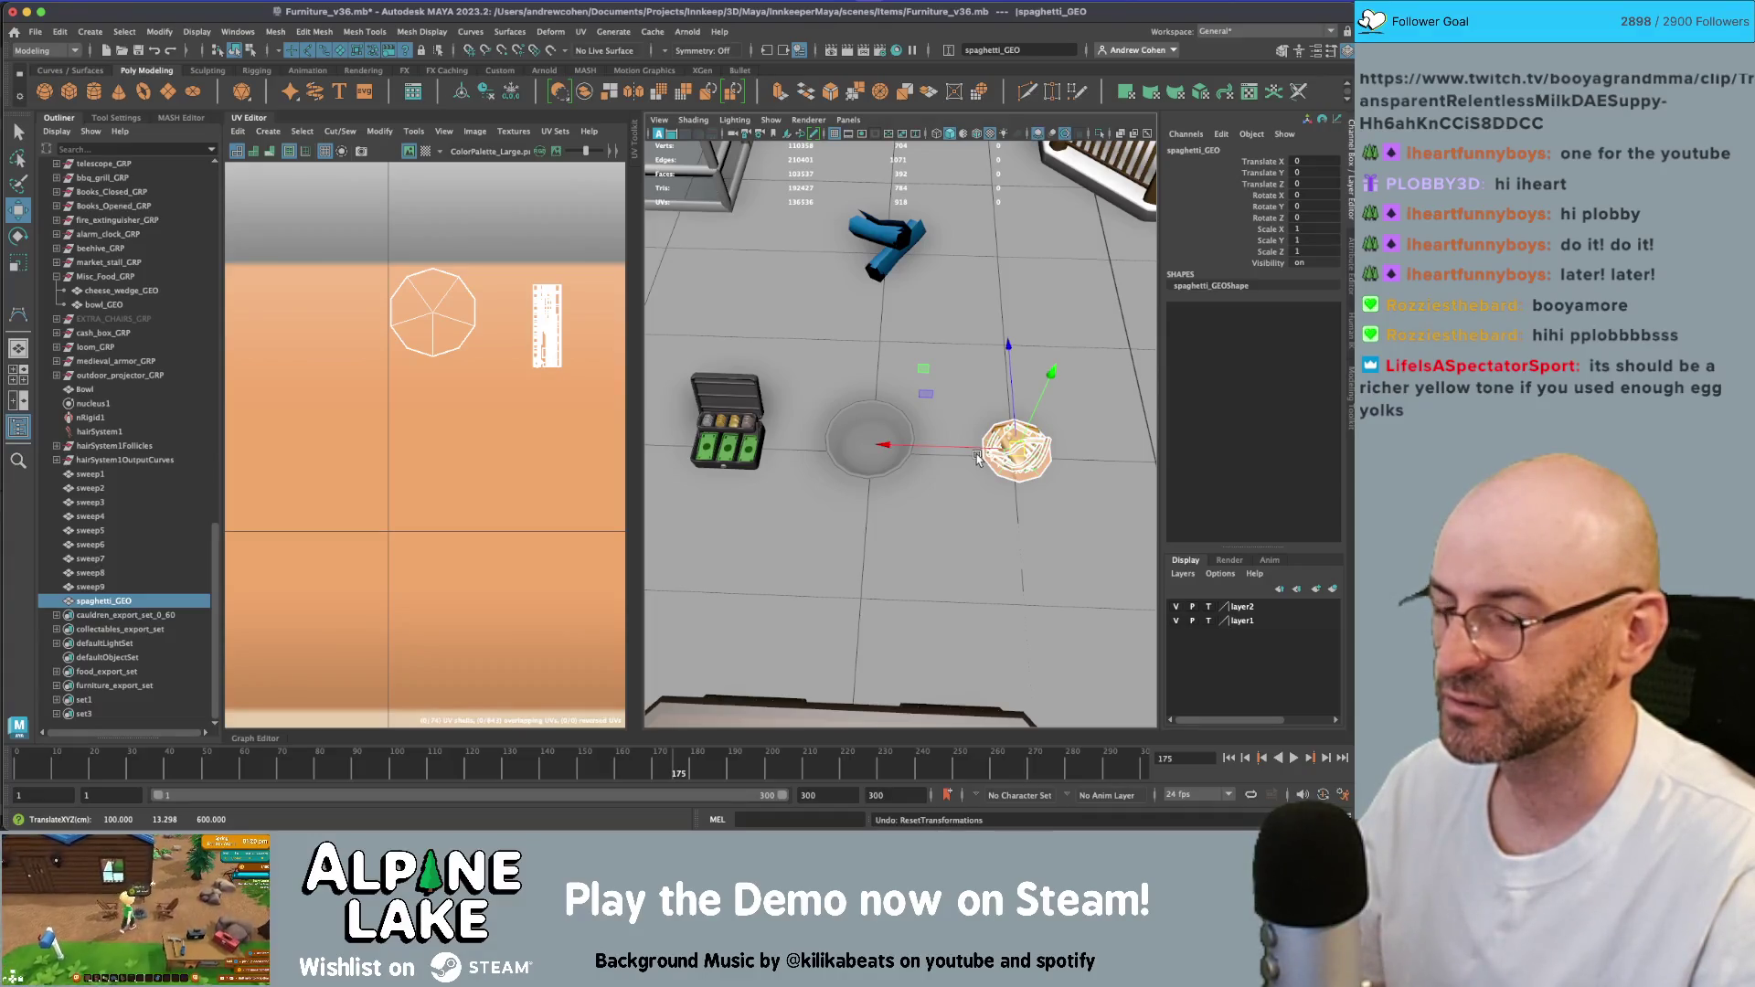
- Move spaghetti_GEO back into the bowl at X 200, Z 600
scroll(872, 393, "down", 10)
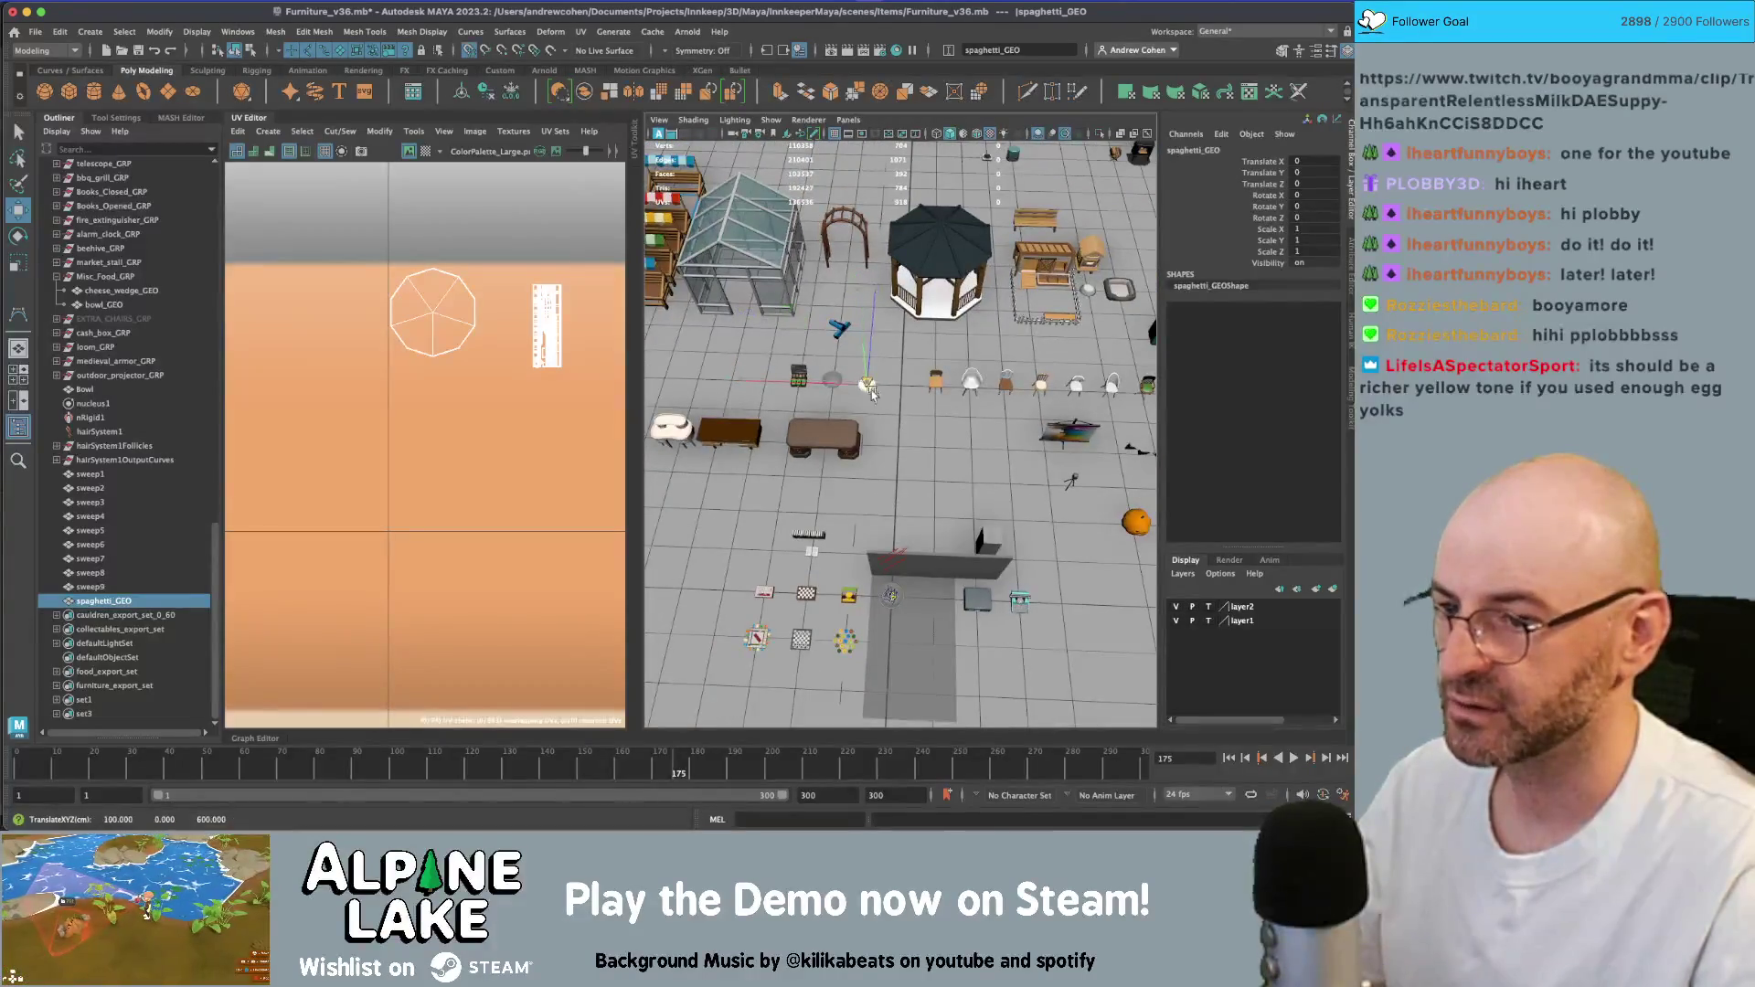
left_click_drag(871, 393, 894, 595)
key("f")
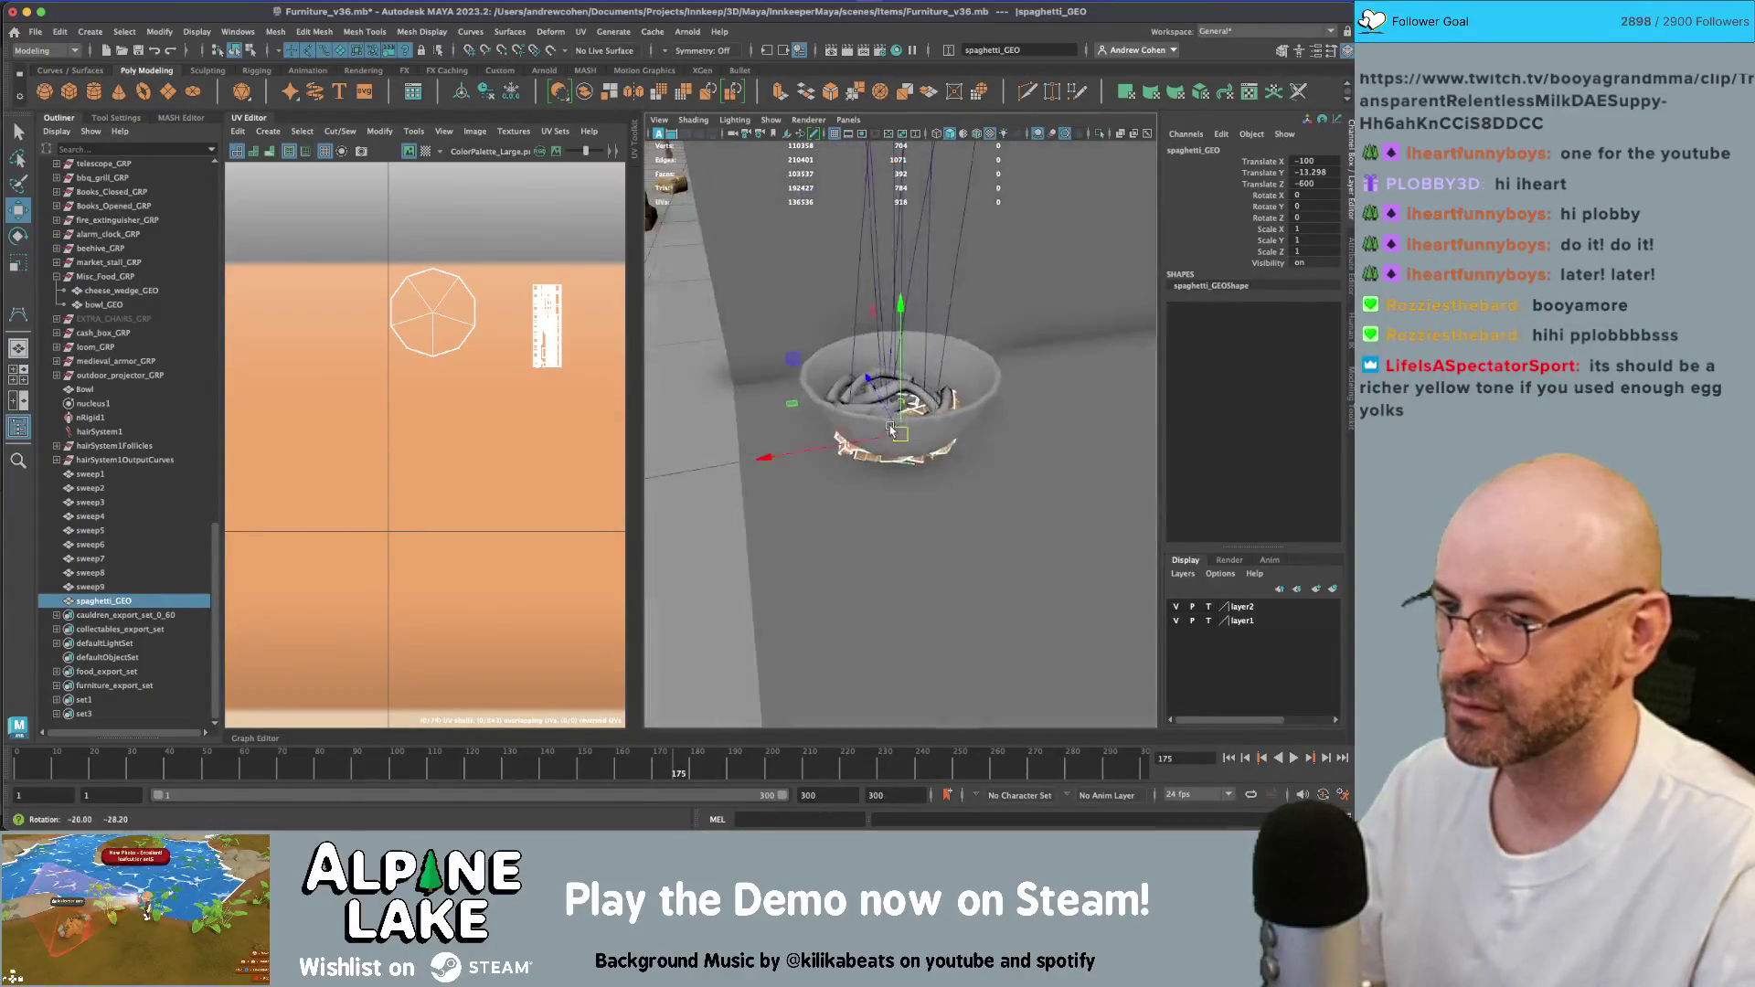
mouse_move(900, 388)
left_mouse_down()
mouse_move(903, 340)
mouse_move(896, 371)
left_mouse_up()
scroll(887, 393, "down", 8)
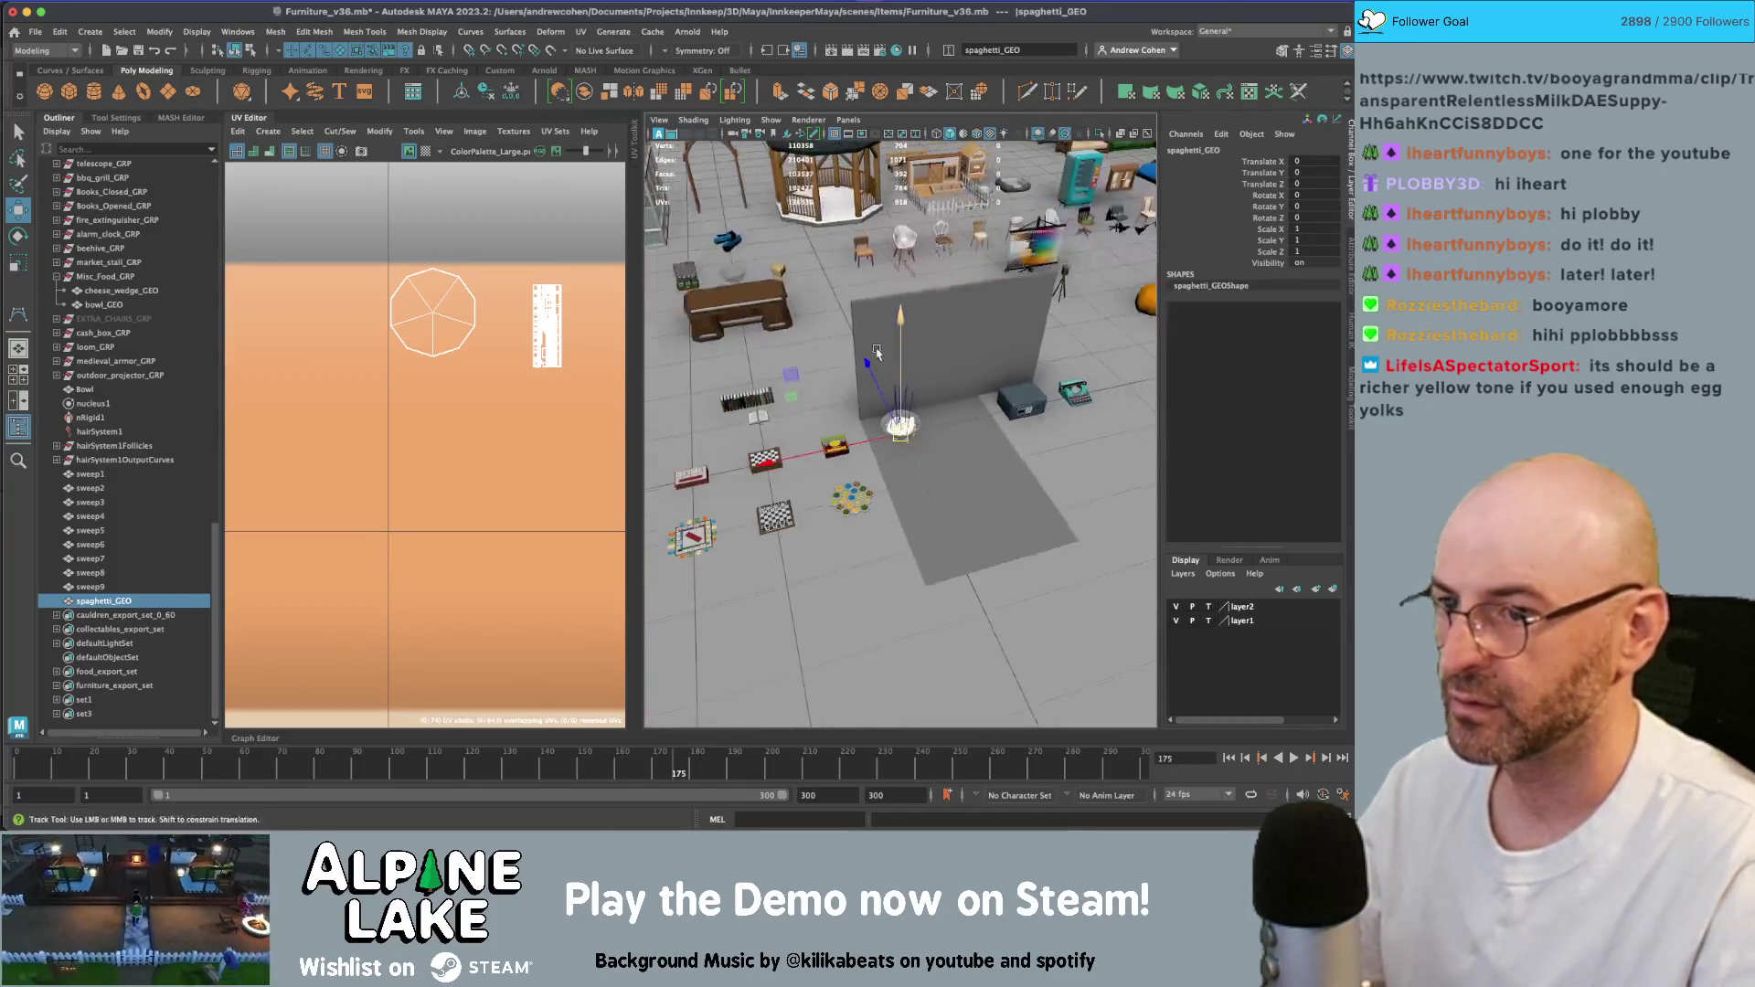
mouse_move(862, 501)
middle_mouse_down()
mouse_move(765, 431)
mouse_move(669, 272)
mouse_move(691, 291)
middle_mouse_up()
- Parent spaghetti_GEO under Misc_Food_GRP and save the scene
key("f")
key("q")
mouse_move(892, 429)
left_mouse_down("alt")
mouse_move(912, 387)
mouse_move(923, 416)
left_mouse_up("alt")
left_click(925, 419)
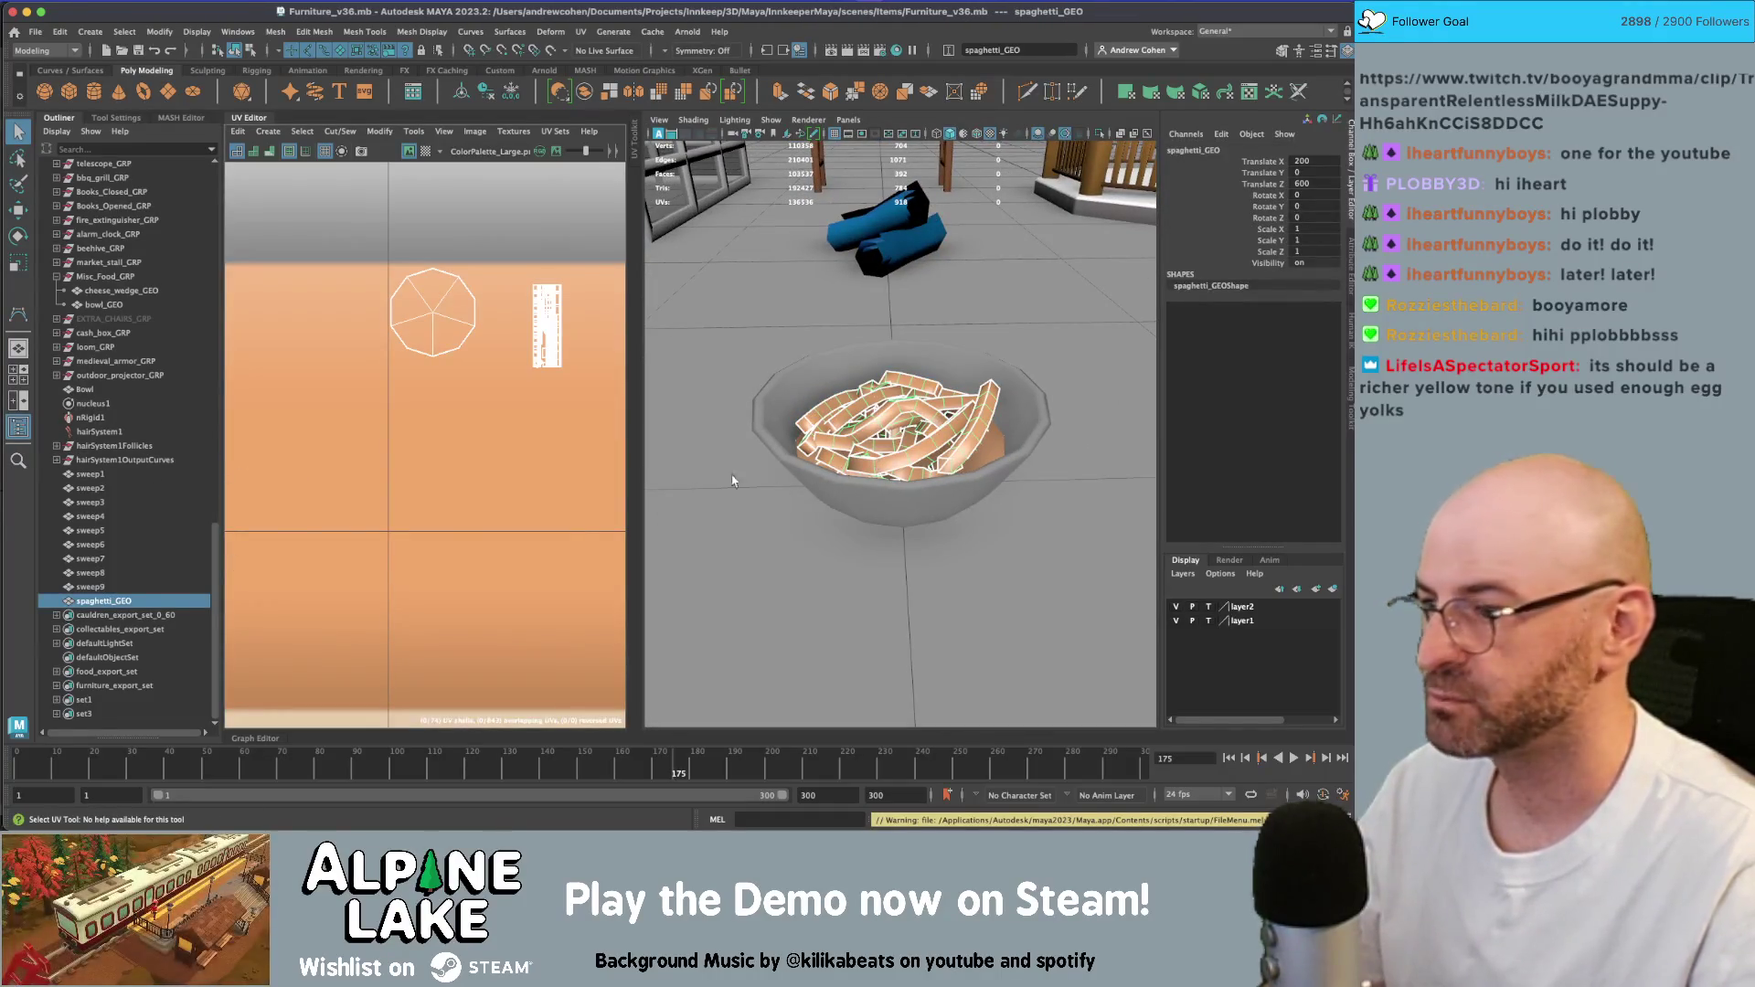
middle_click_drag(130, 604, 101, 277)
key("ctrl+s")
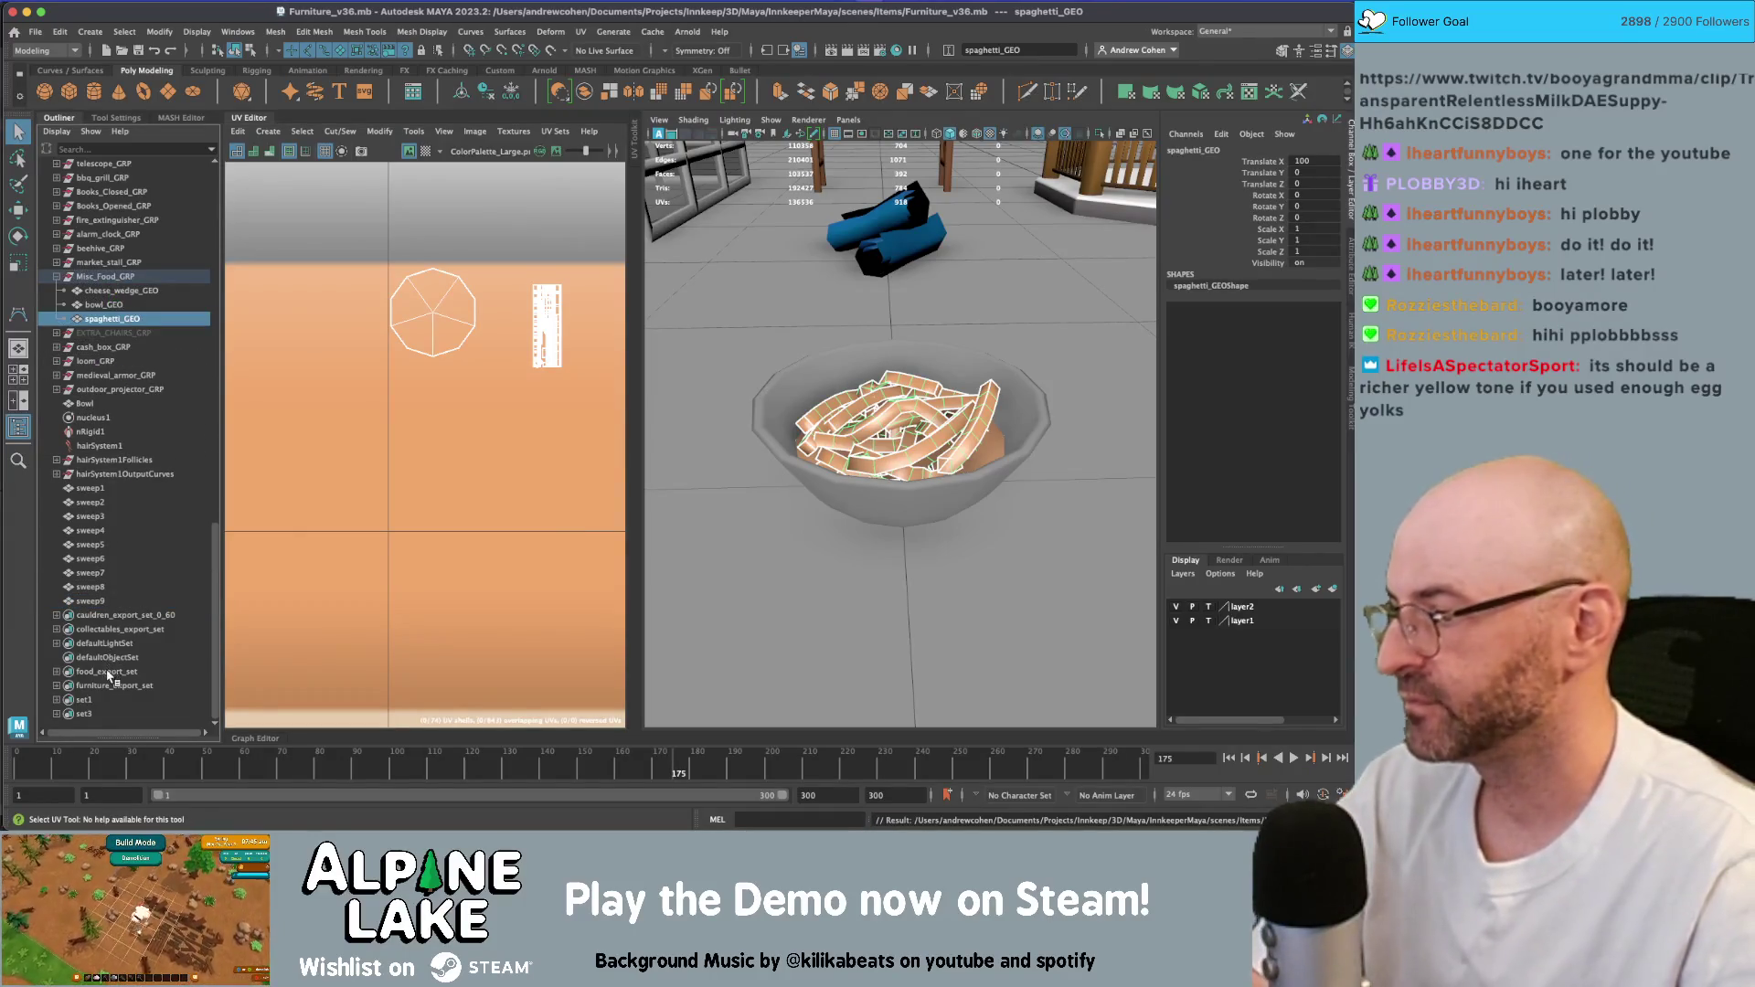
- Send Misc_Food_GRP to Unity, overwriting food.fbx in Assets/_Models/Consumables
left_click(107, 673)
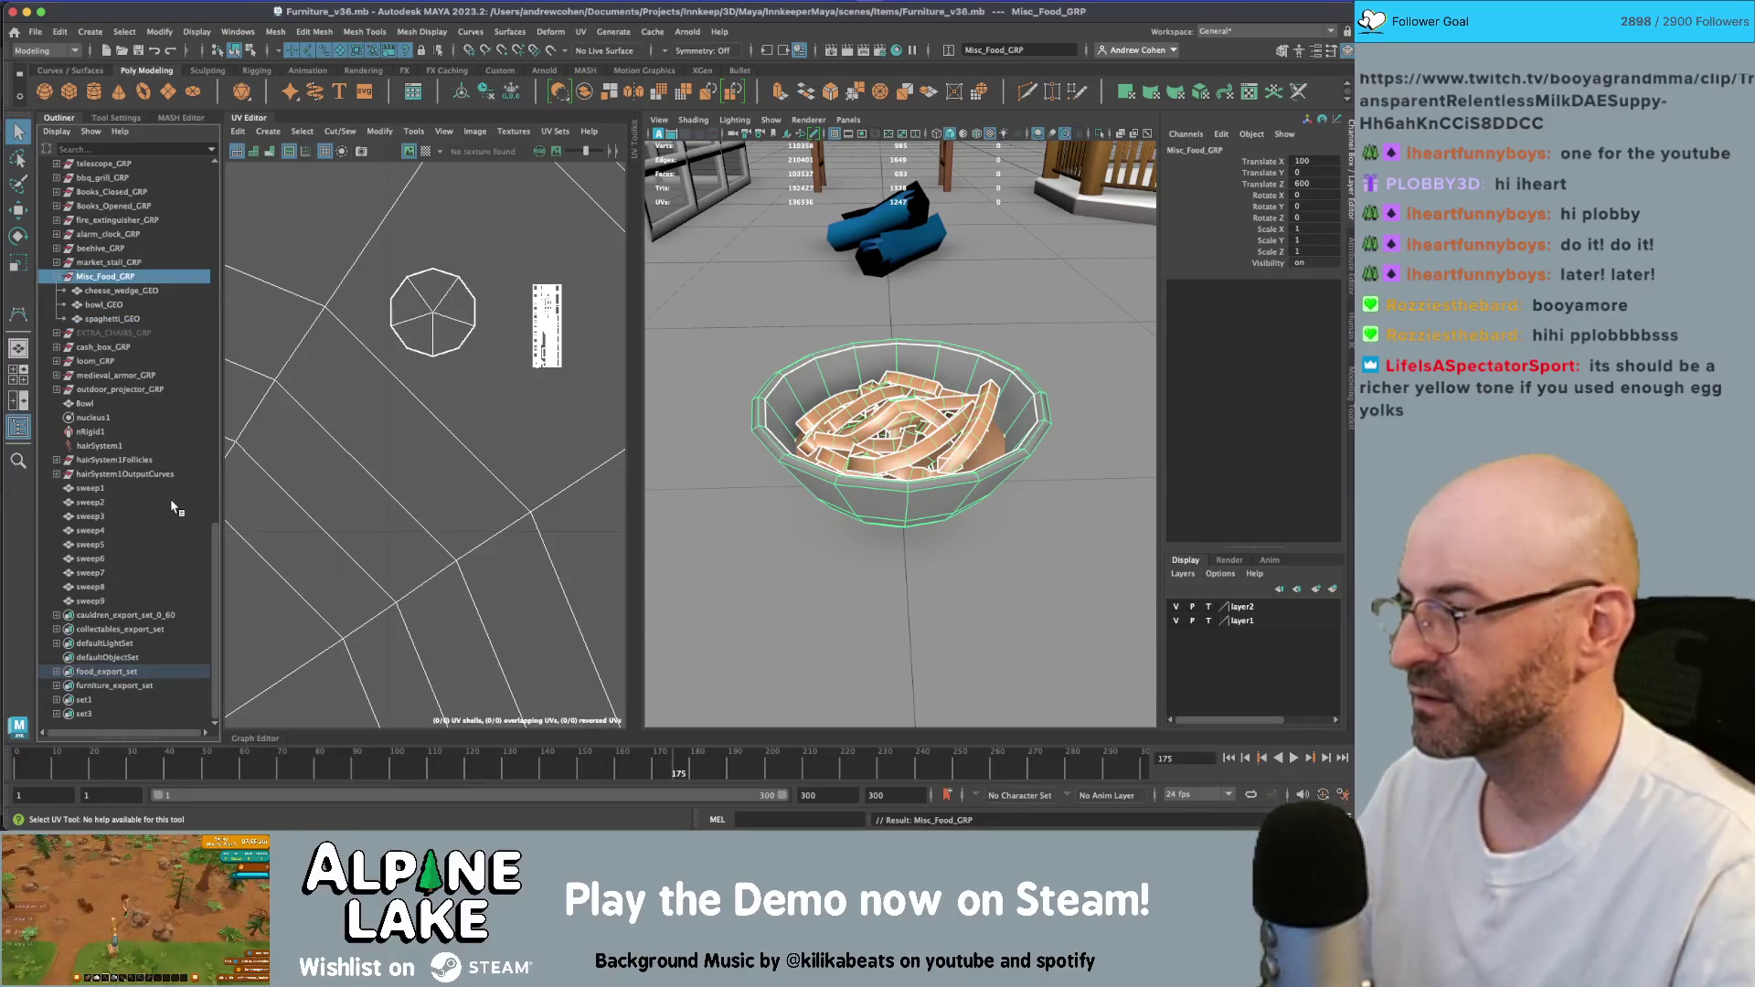
left_click(36, 30)
mouse_move(164, 236)
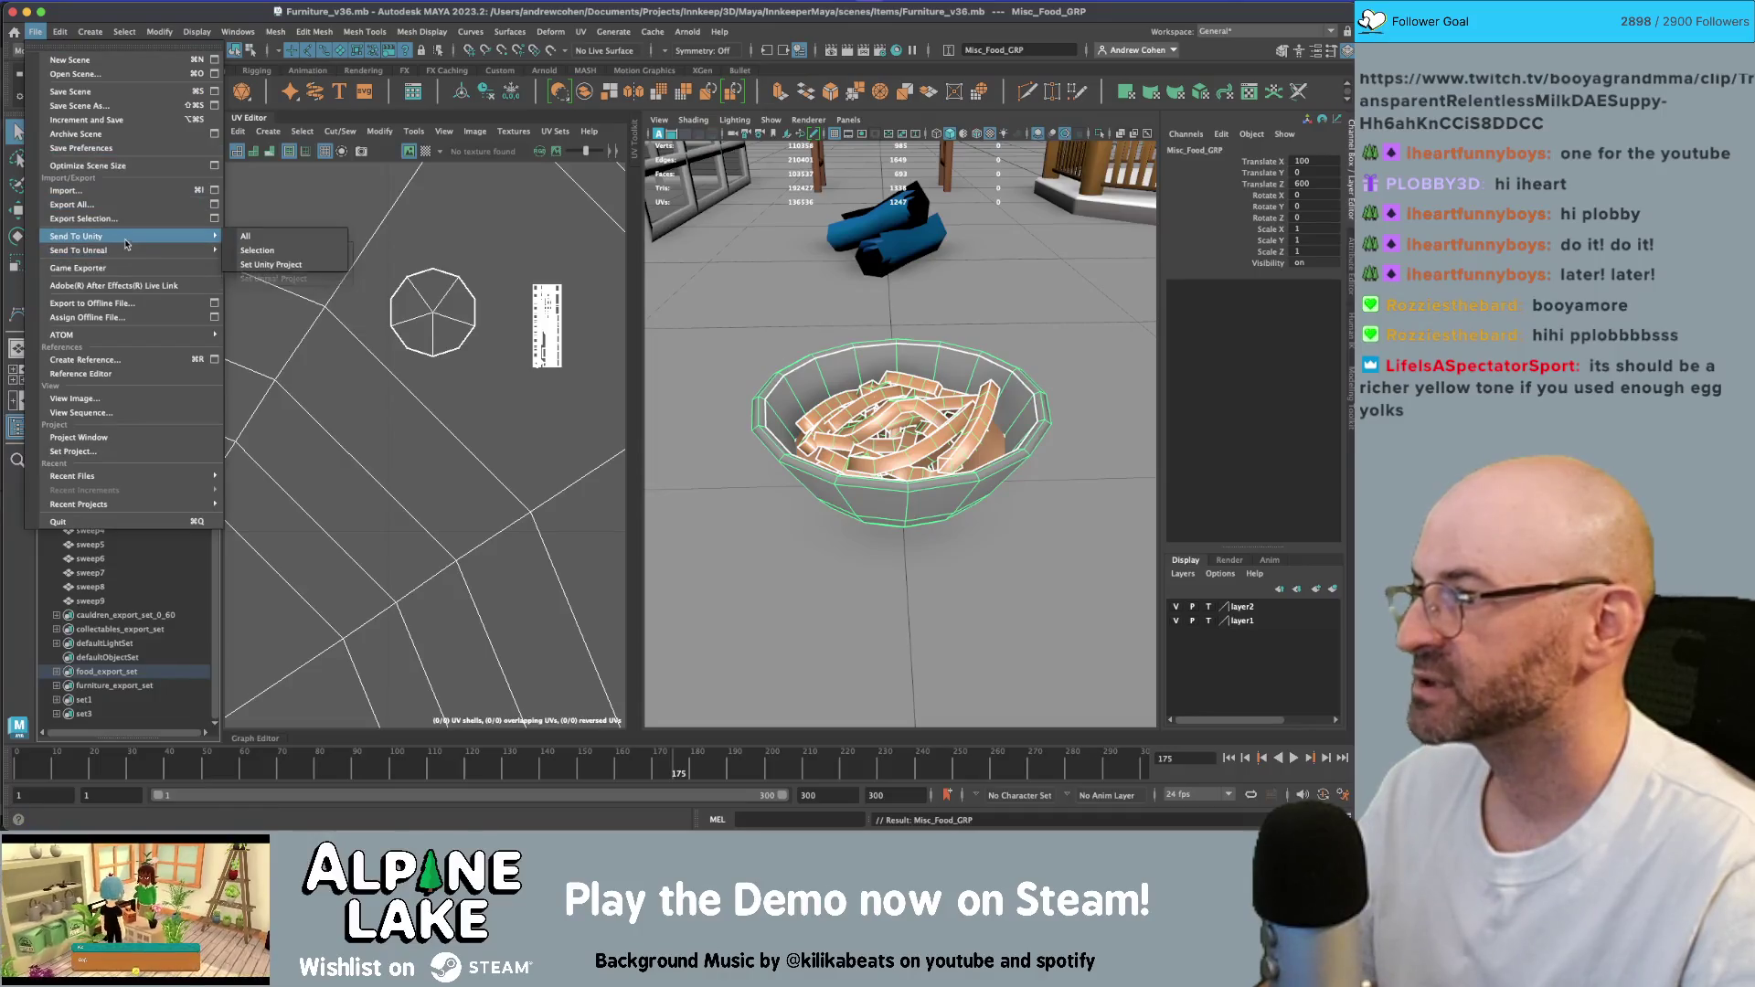
left_click(260, 252)
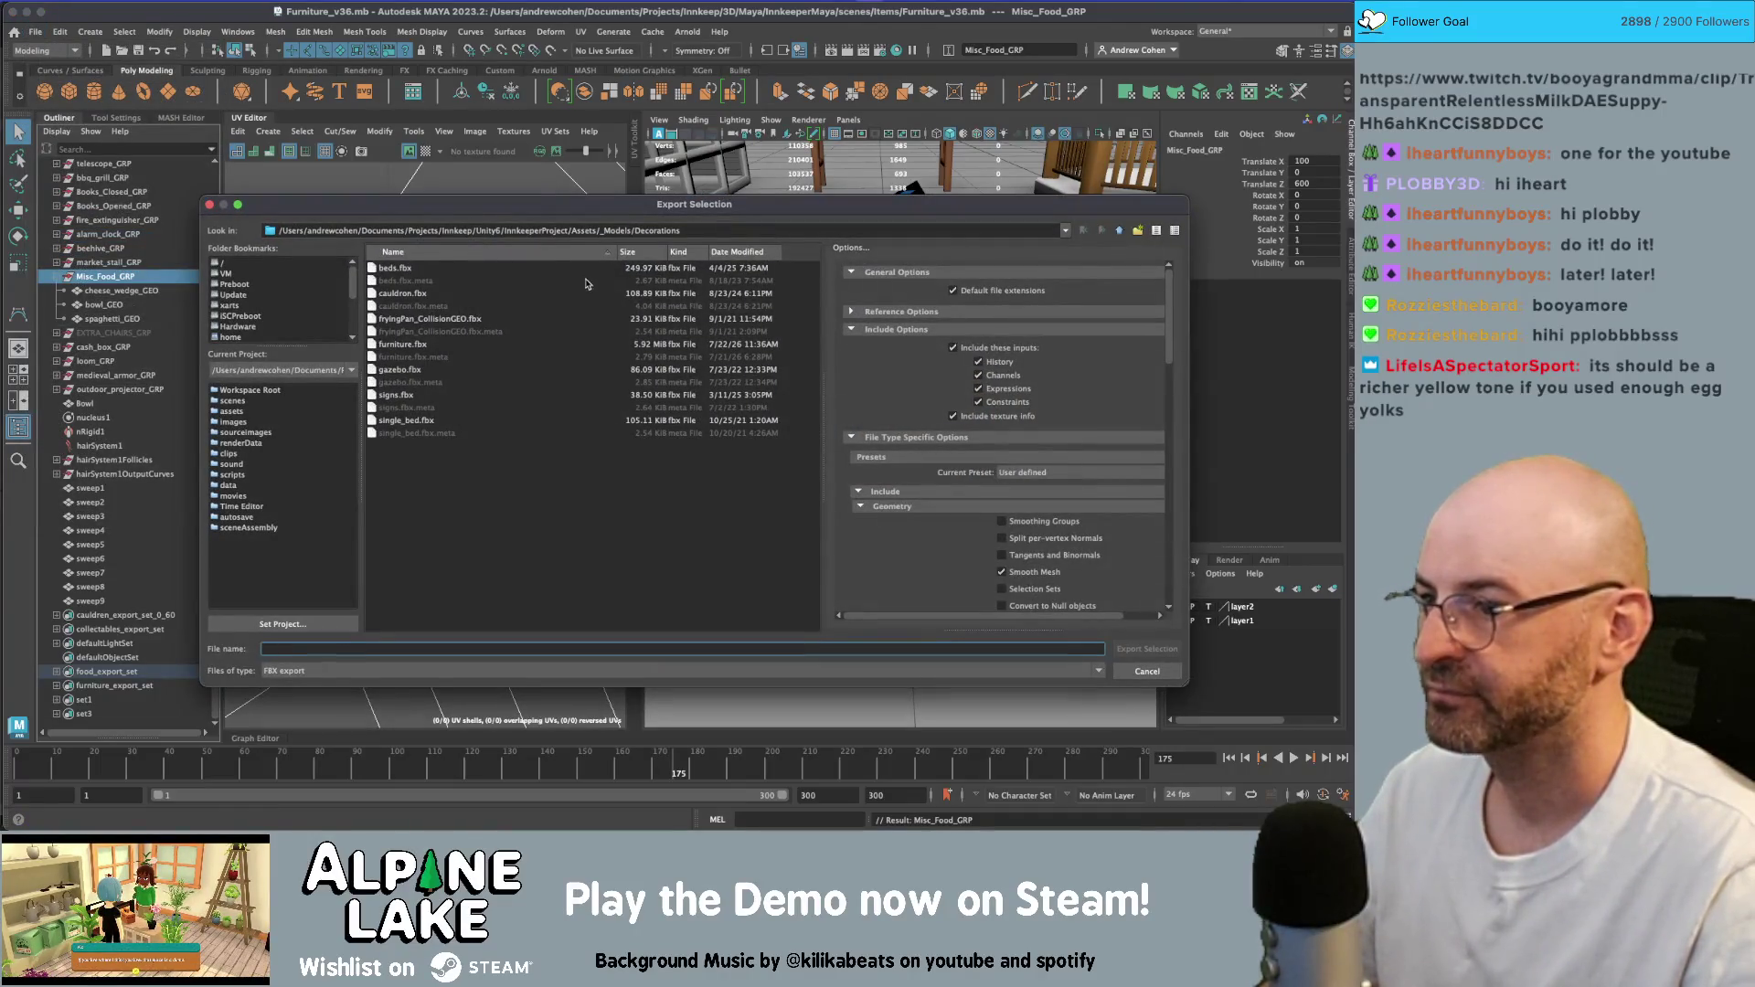
left_click(1119, 230)
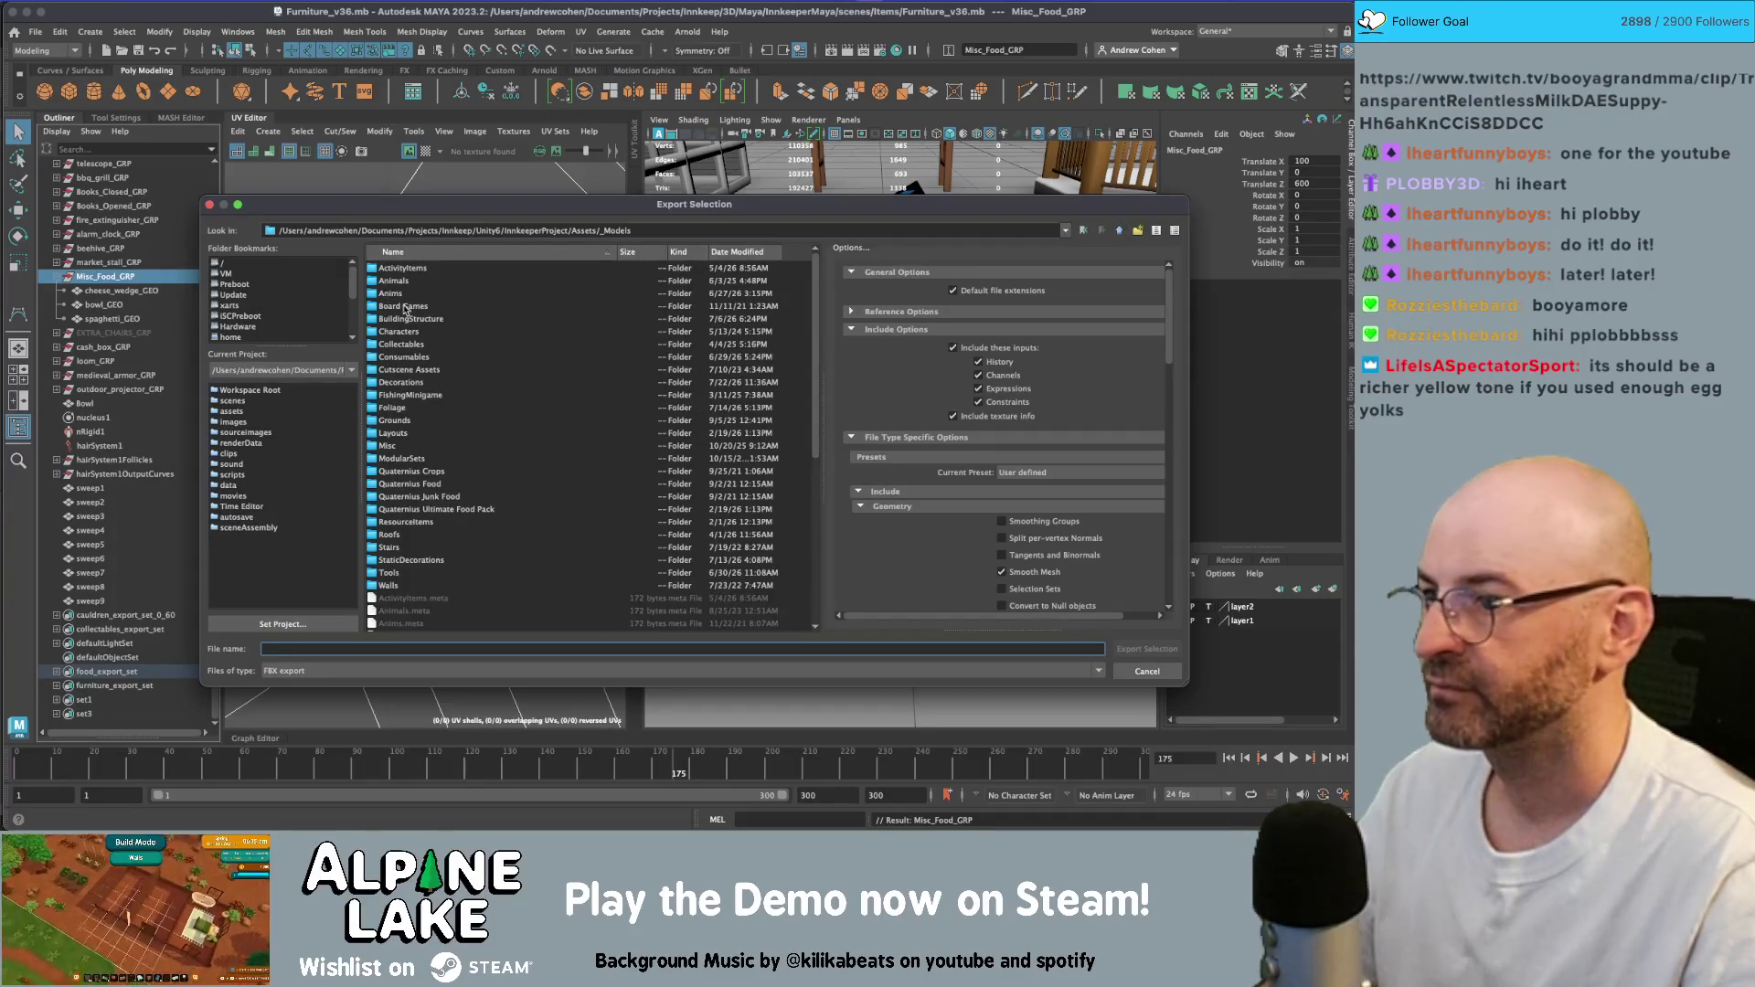
double_click(410, 357)
double_click(395, 267)
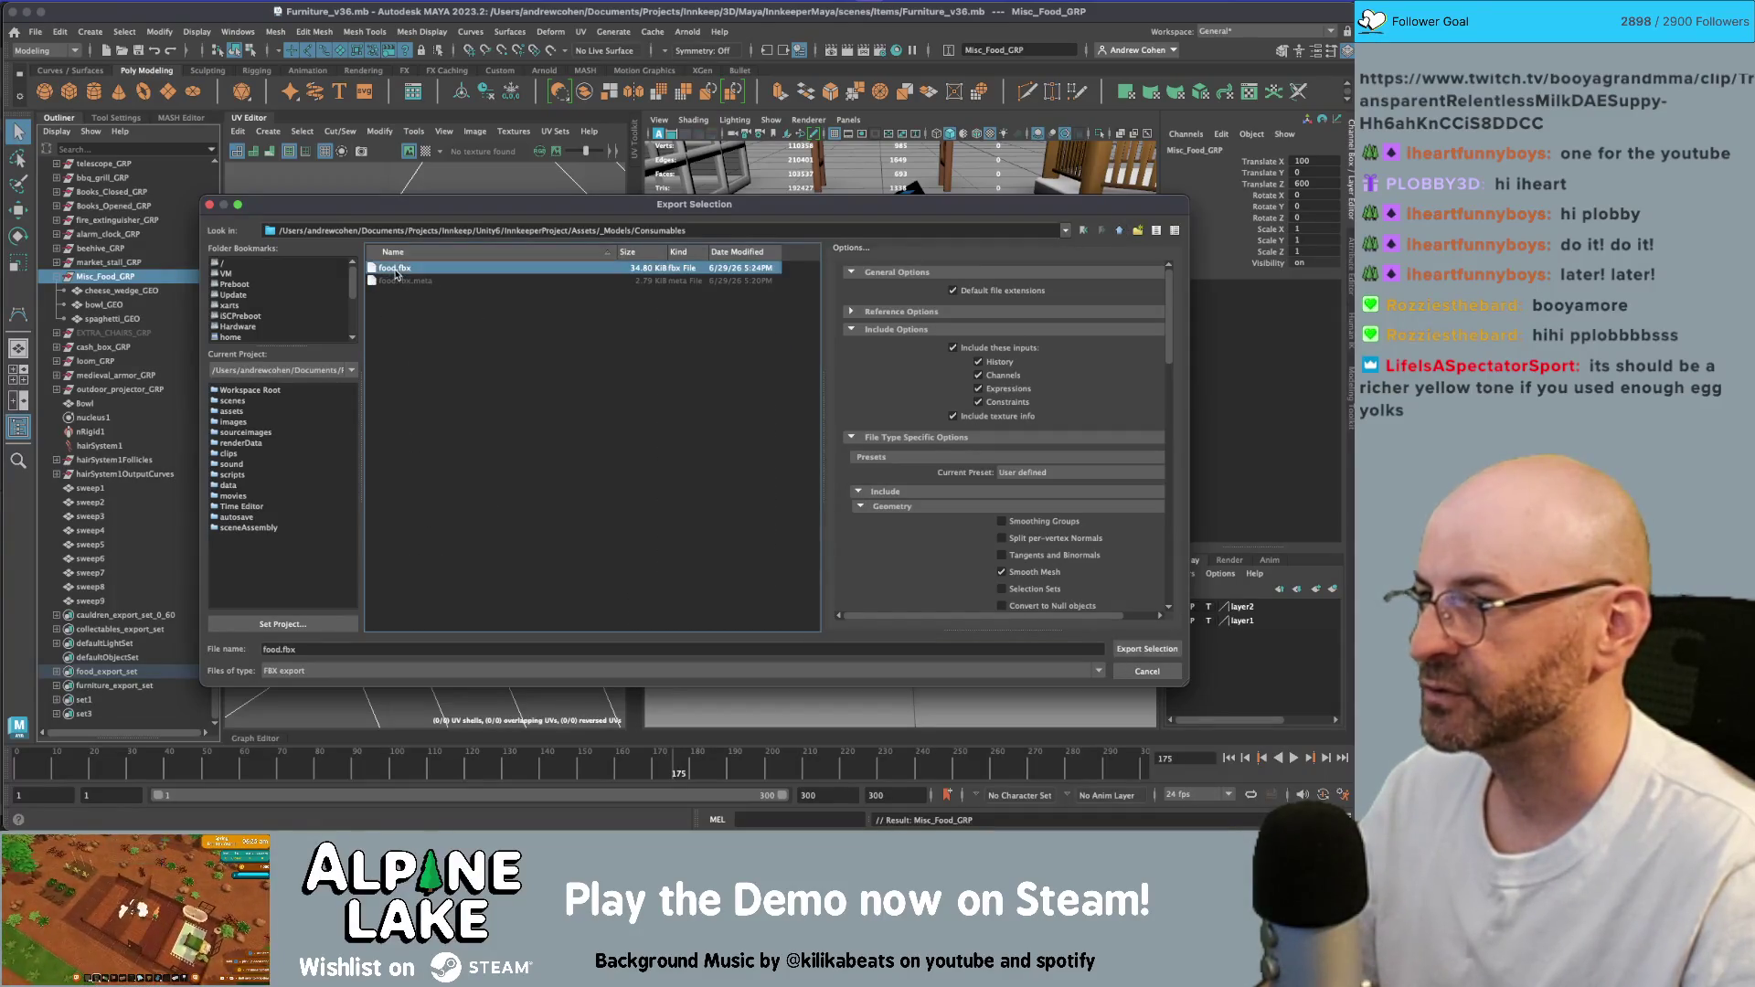
left_click(661, 439)
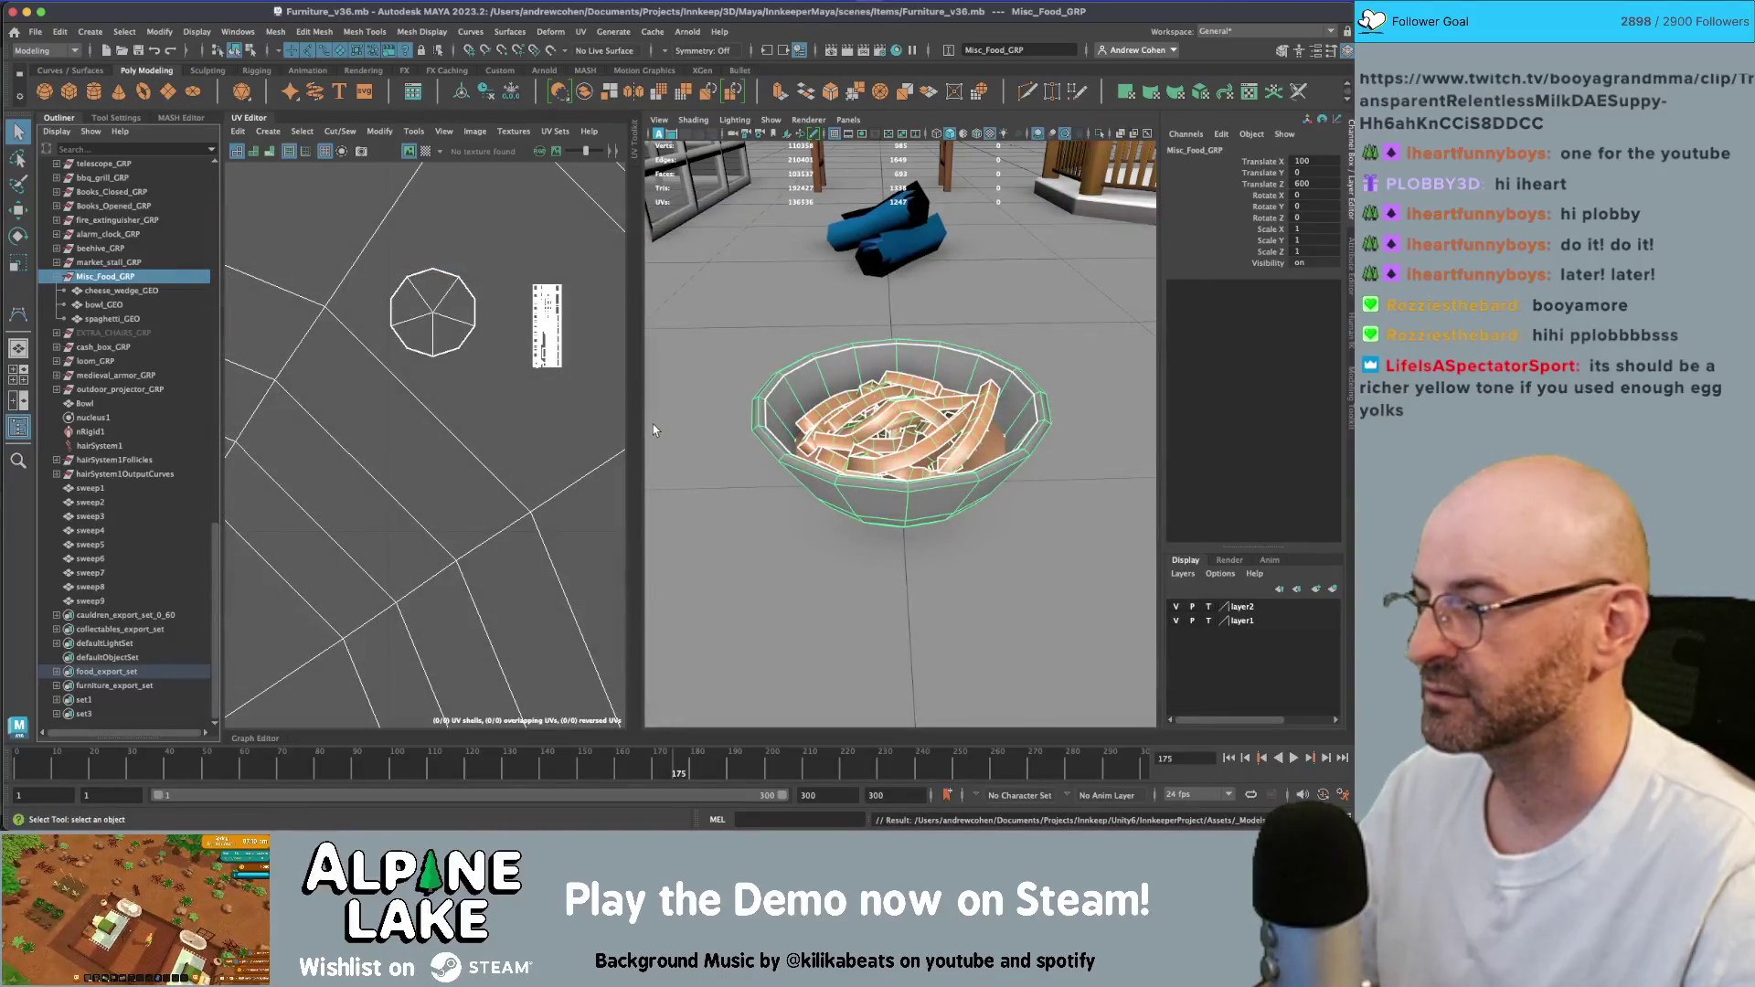
key("super+Tab")
key("super+Tab")
key("super+Tab")
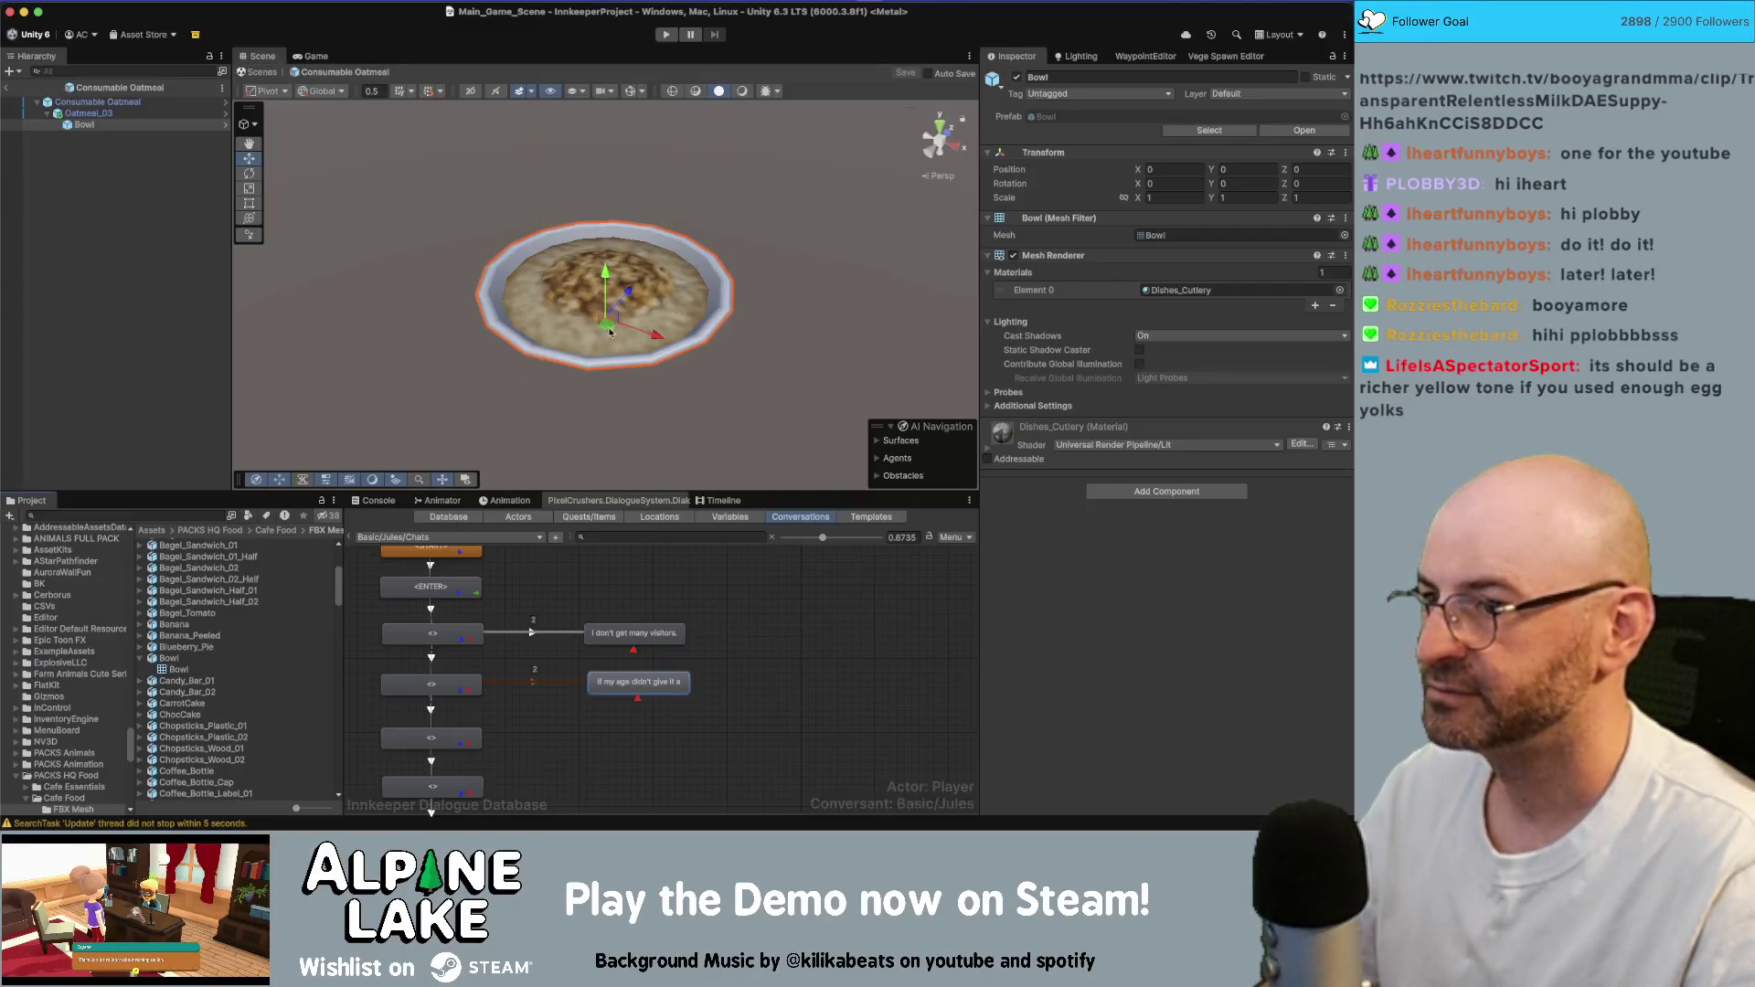
- Compare the oatmeal prefab's Bowl in Unity against the Maya bowl from a side angle
mouse_move(608, 329)
left_mouse_down("alt")
mouse_move(640, 274)
mouse_move(686, 310)
left_mouse_up("alt")
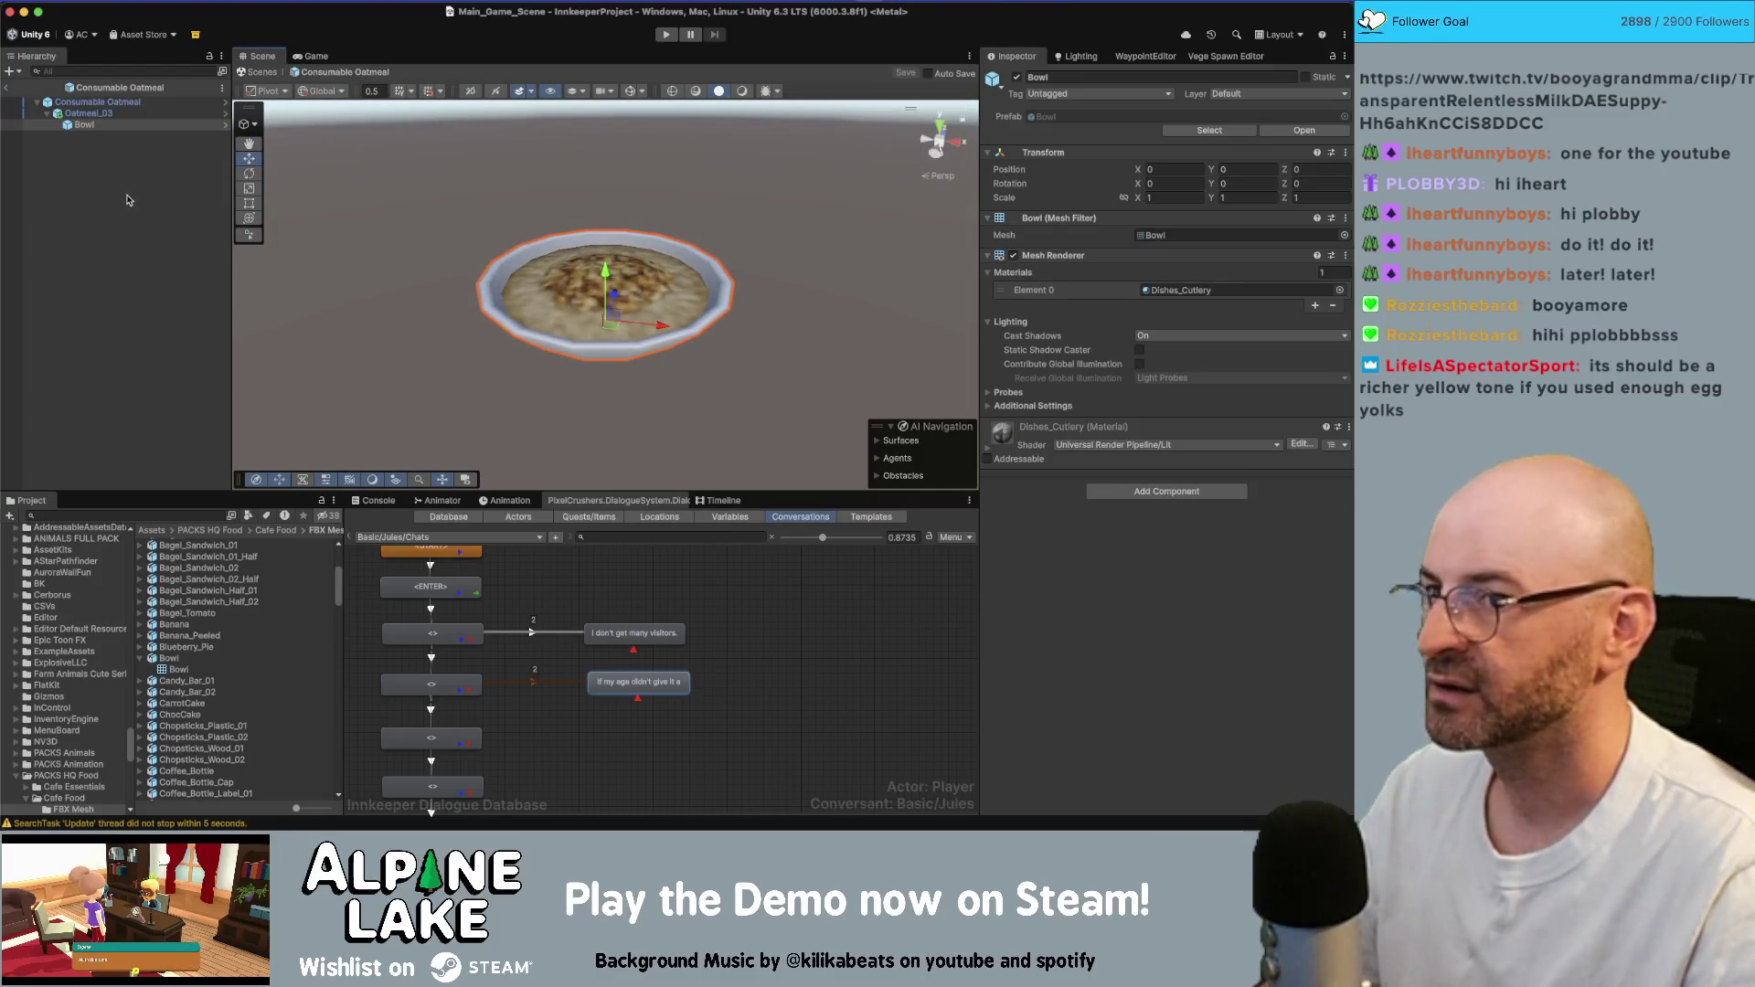
left_click(218, 124)
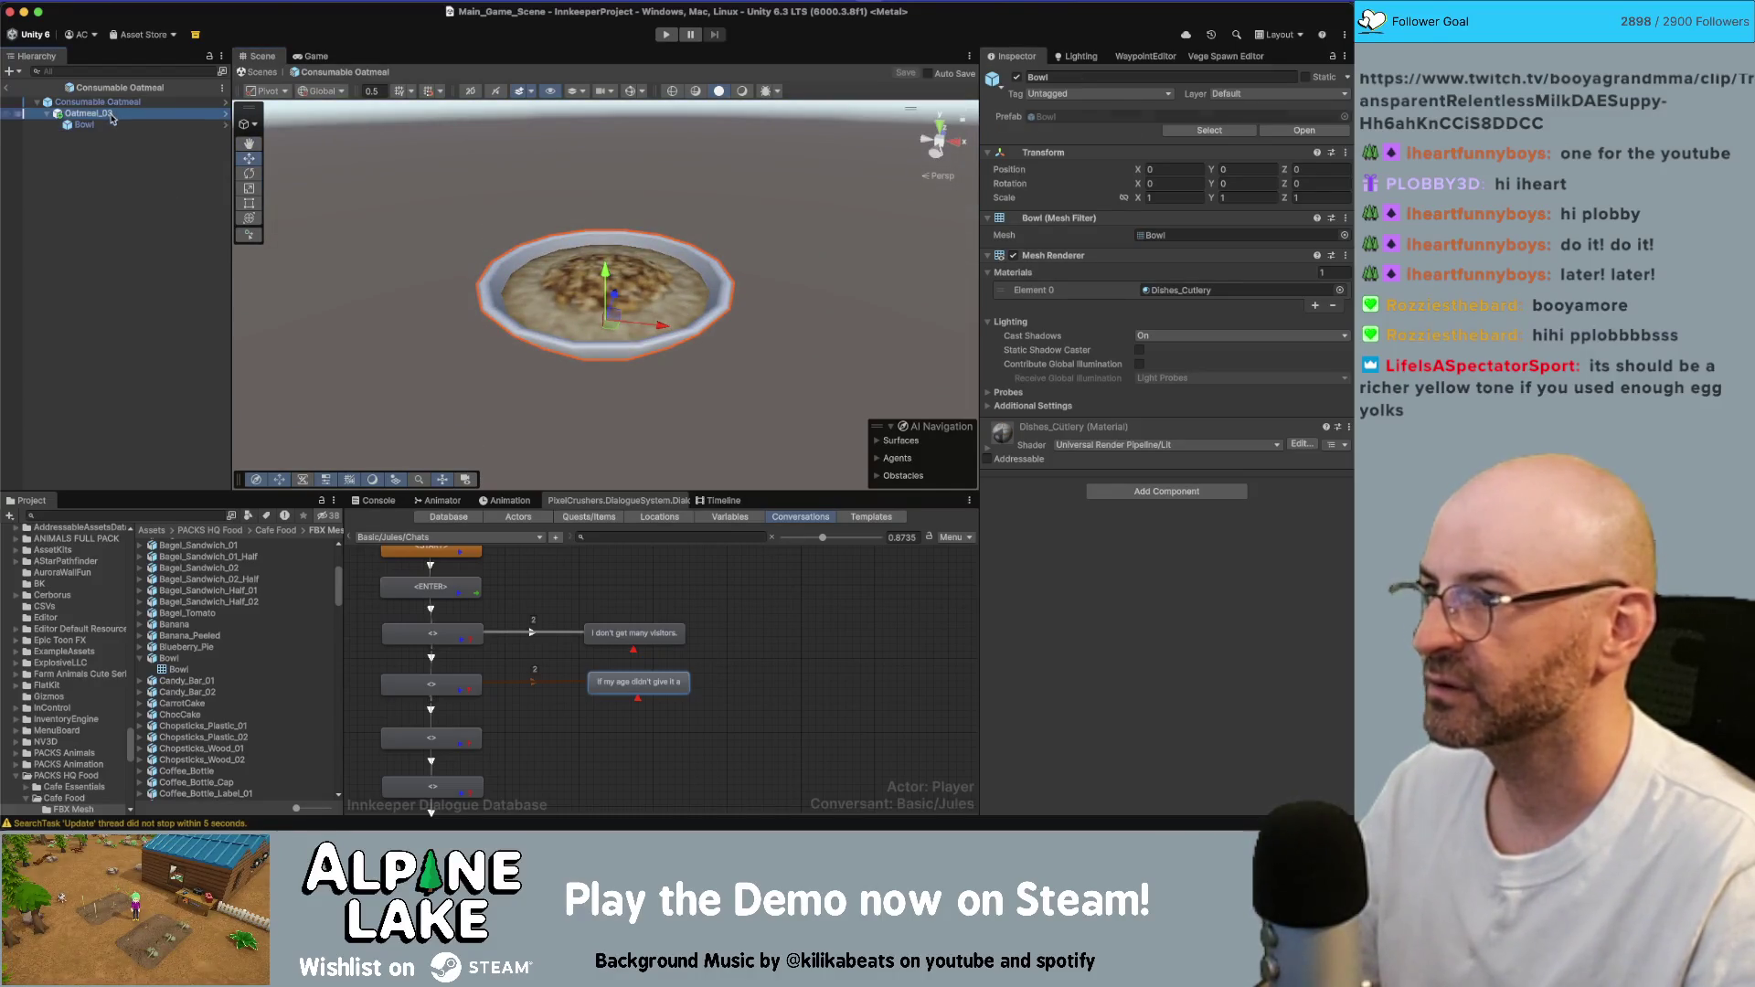
left_click(224, 125)
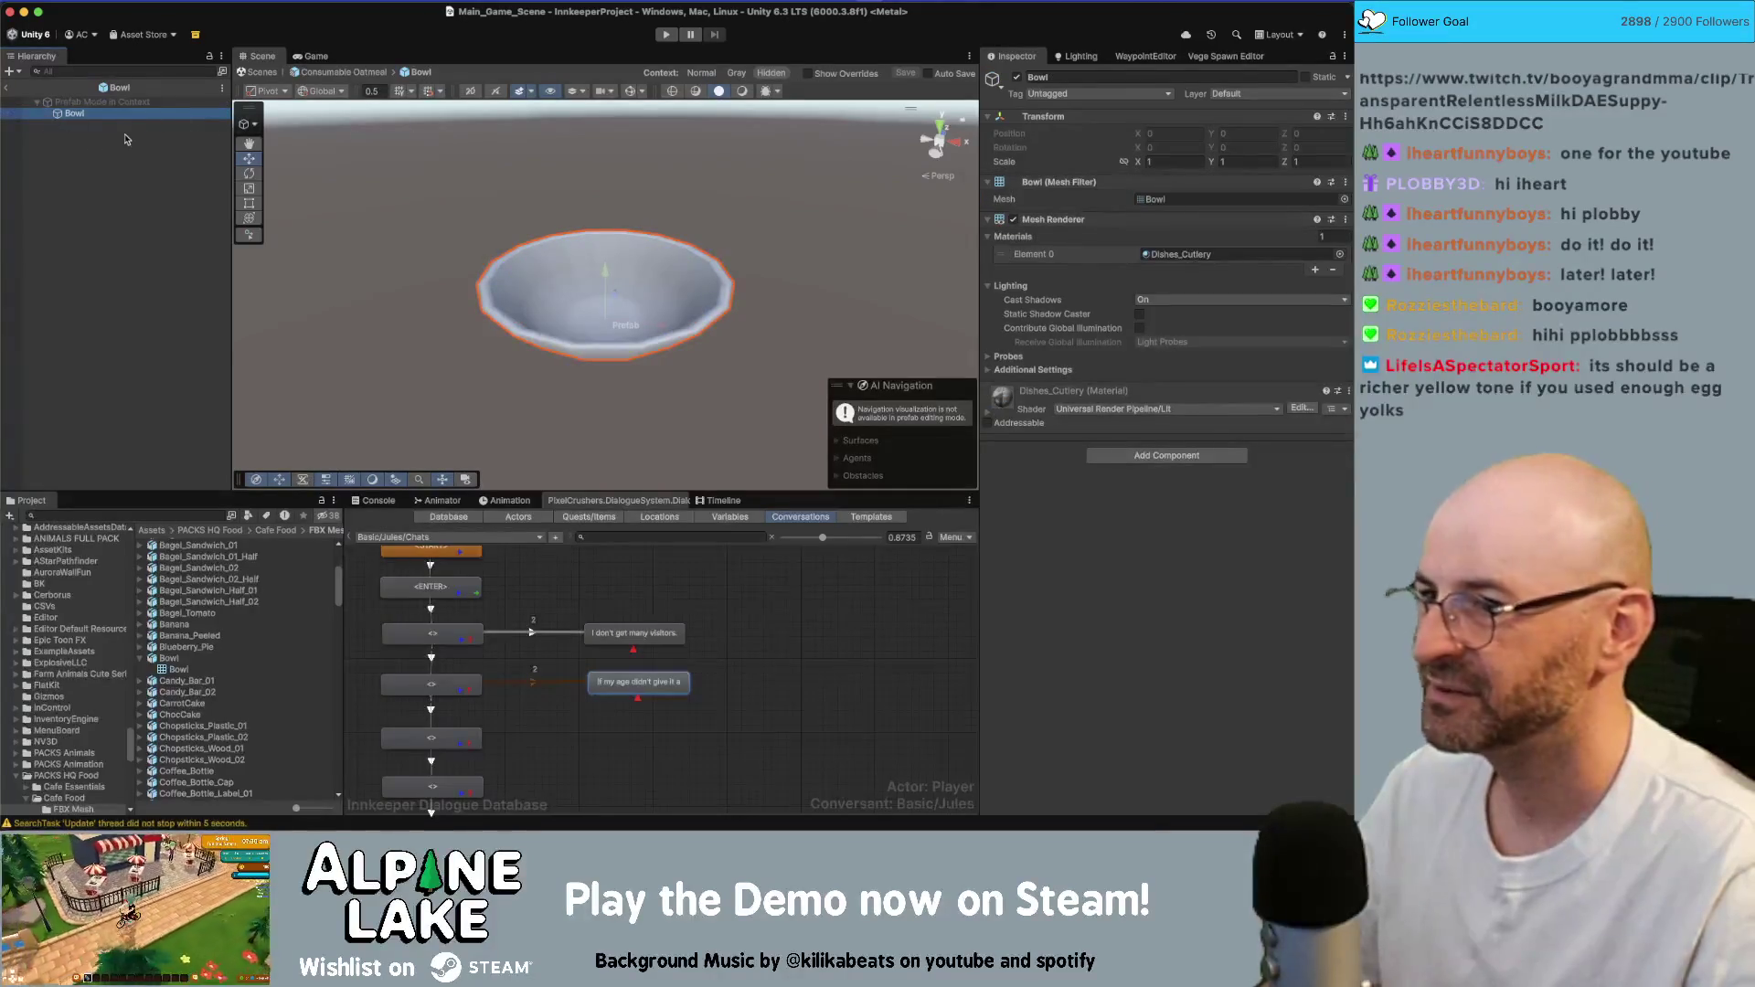
left_click(8, 89)
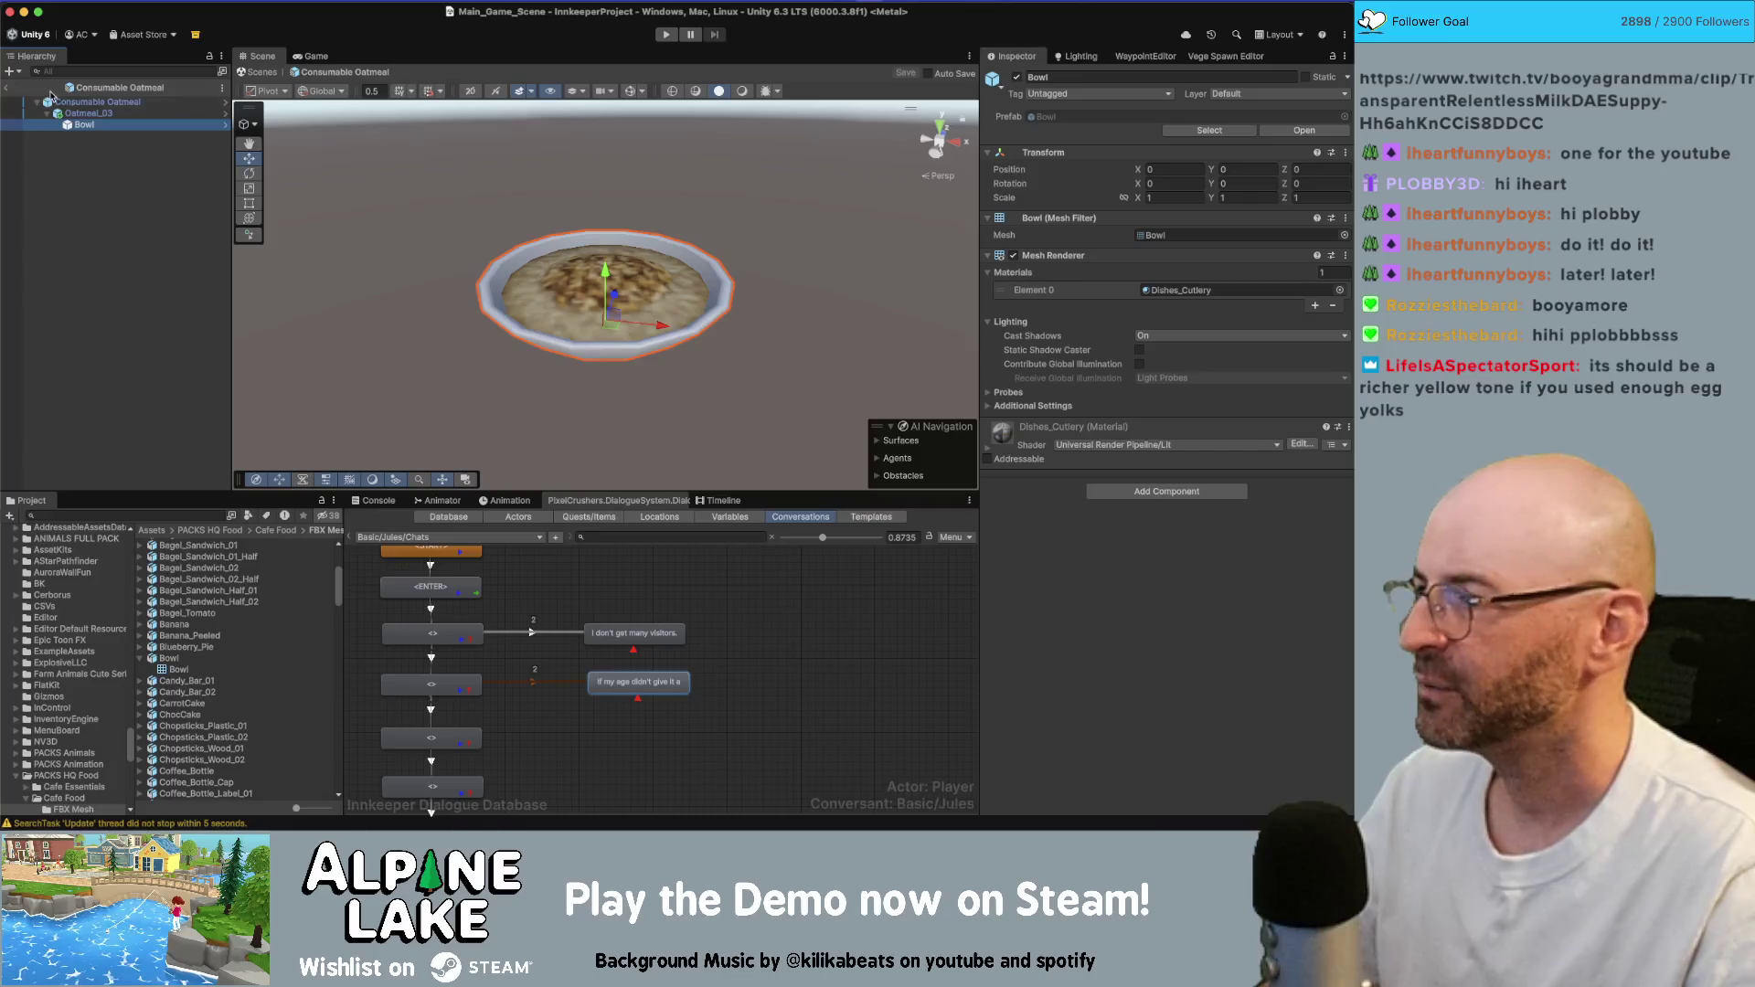
key("super+Tab")
left_click_drag(830, 381, 908, 441, "alt")
key("super+Tab")
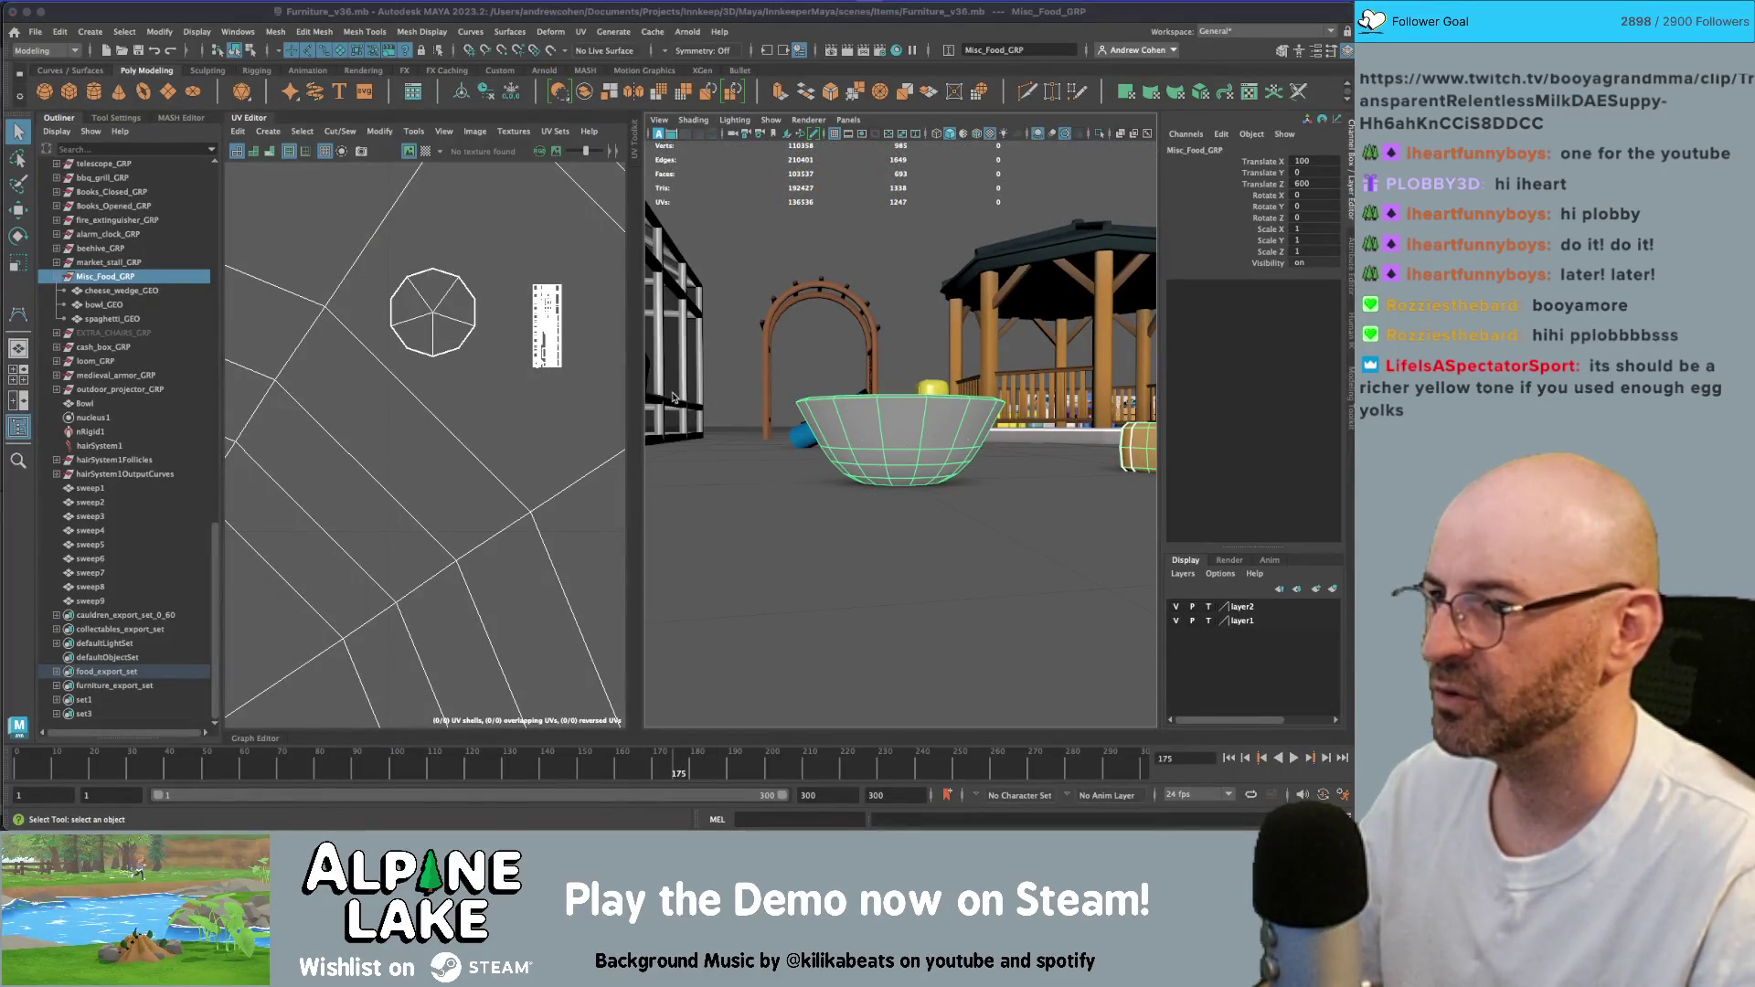
mouse_move(612, 377)
left_mouse_down("alt")
mouse_move(640, 389)
mouse_move(631, 361)
mouse_move(608, 394)
mouse_move(594, 384)
left_mouse_up("alt")
left_click(97, 128)
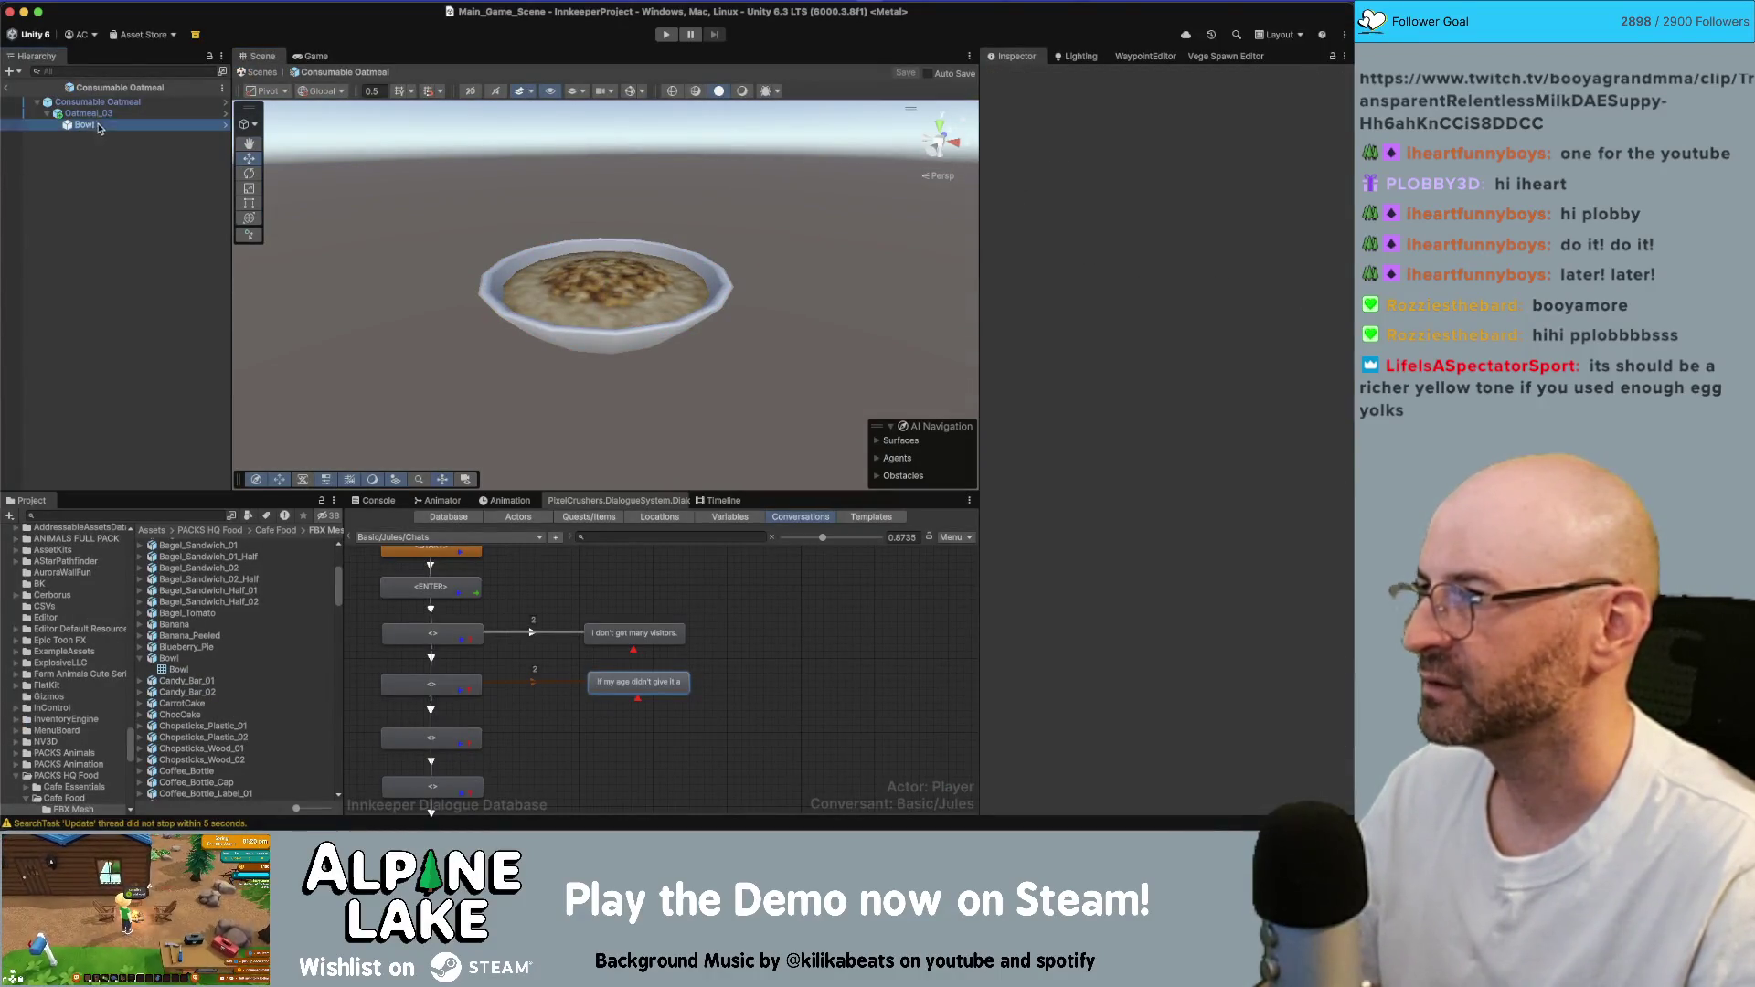
- Exit prefab mode and search the Project for 'carbonara'
left_click(7, 89)
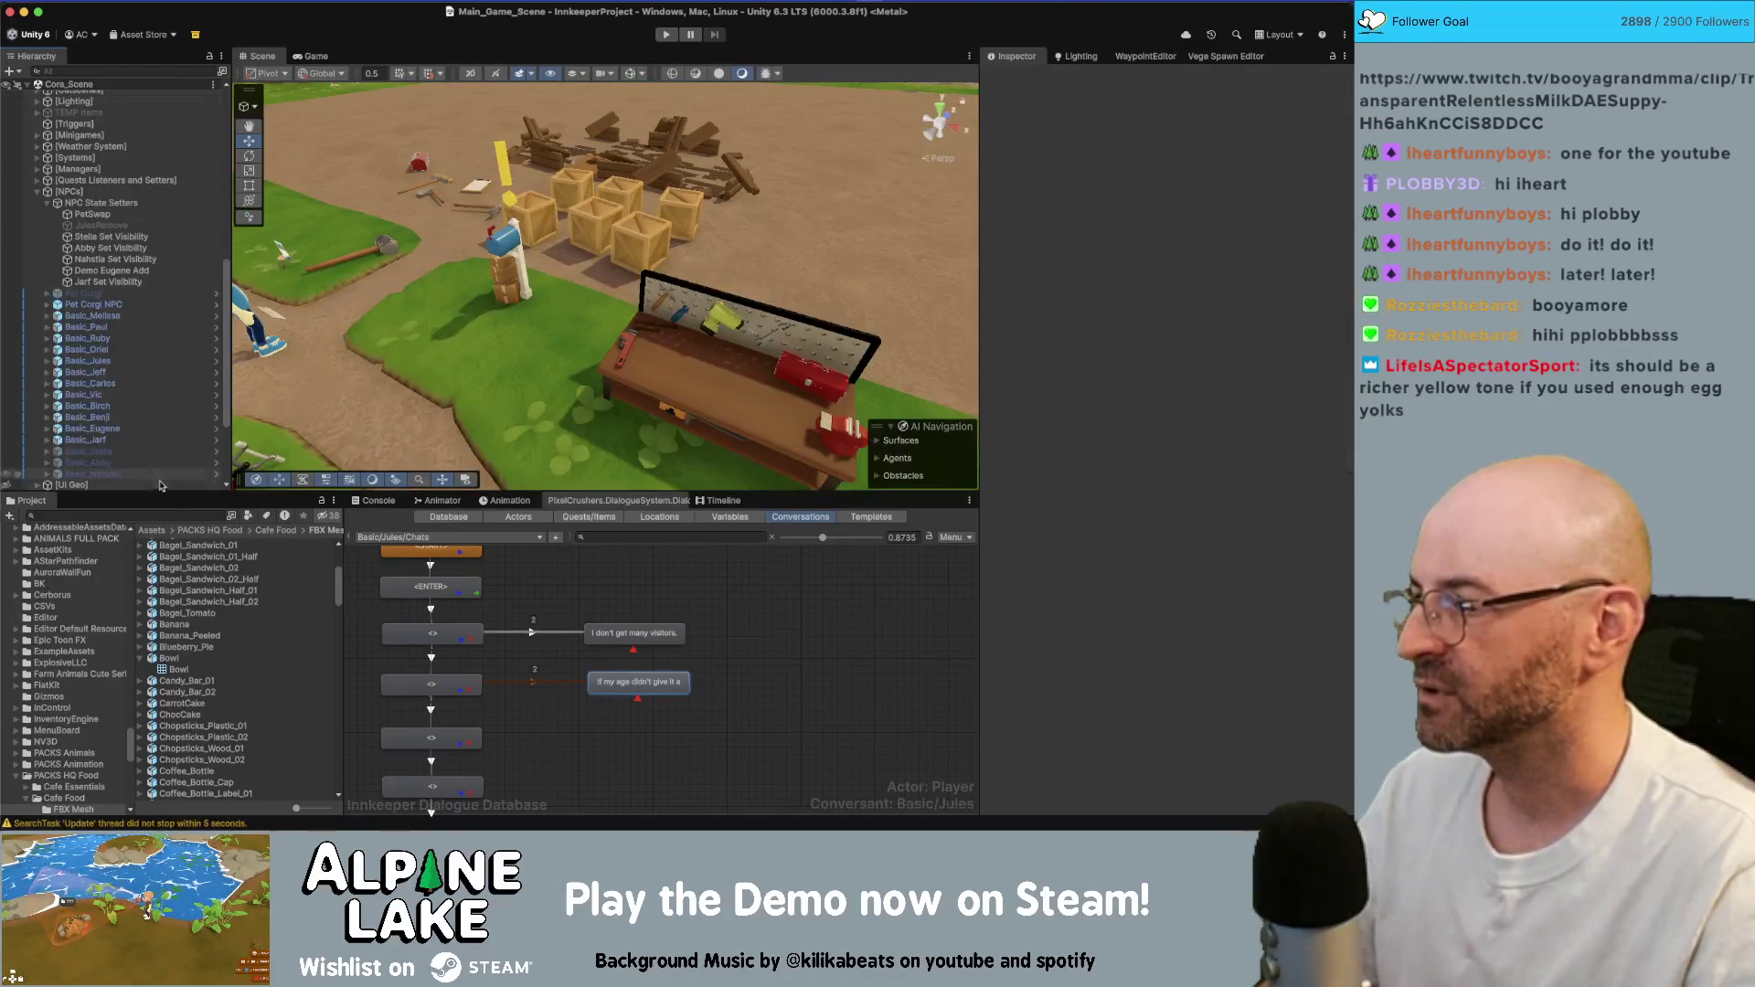
left_click(165, 515)
type("carbonara")
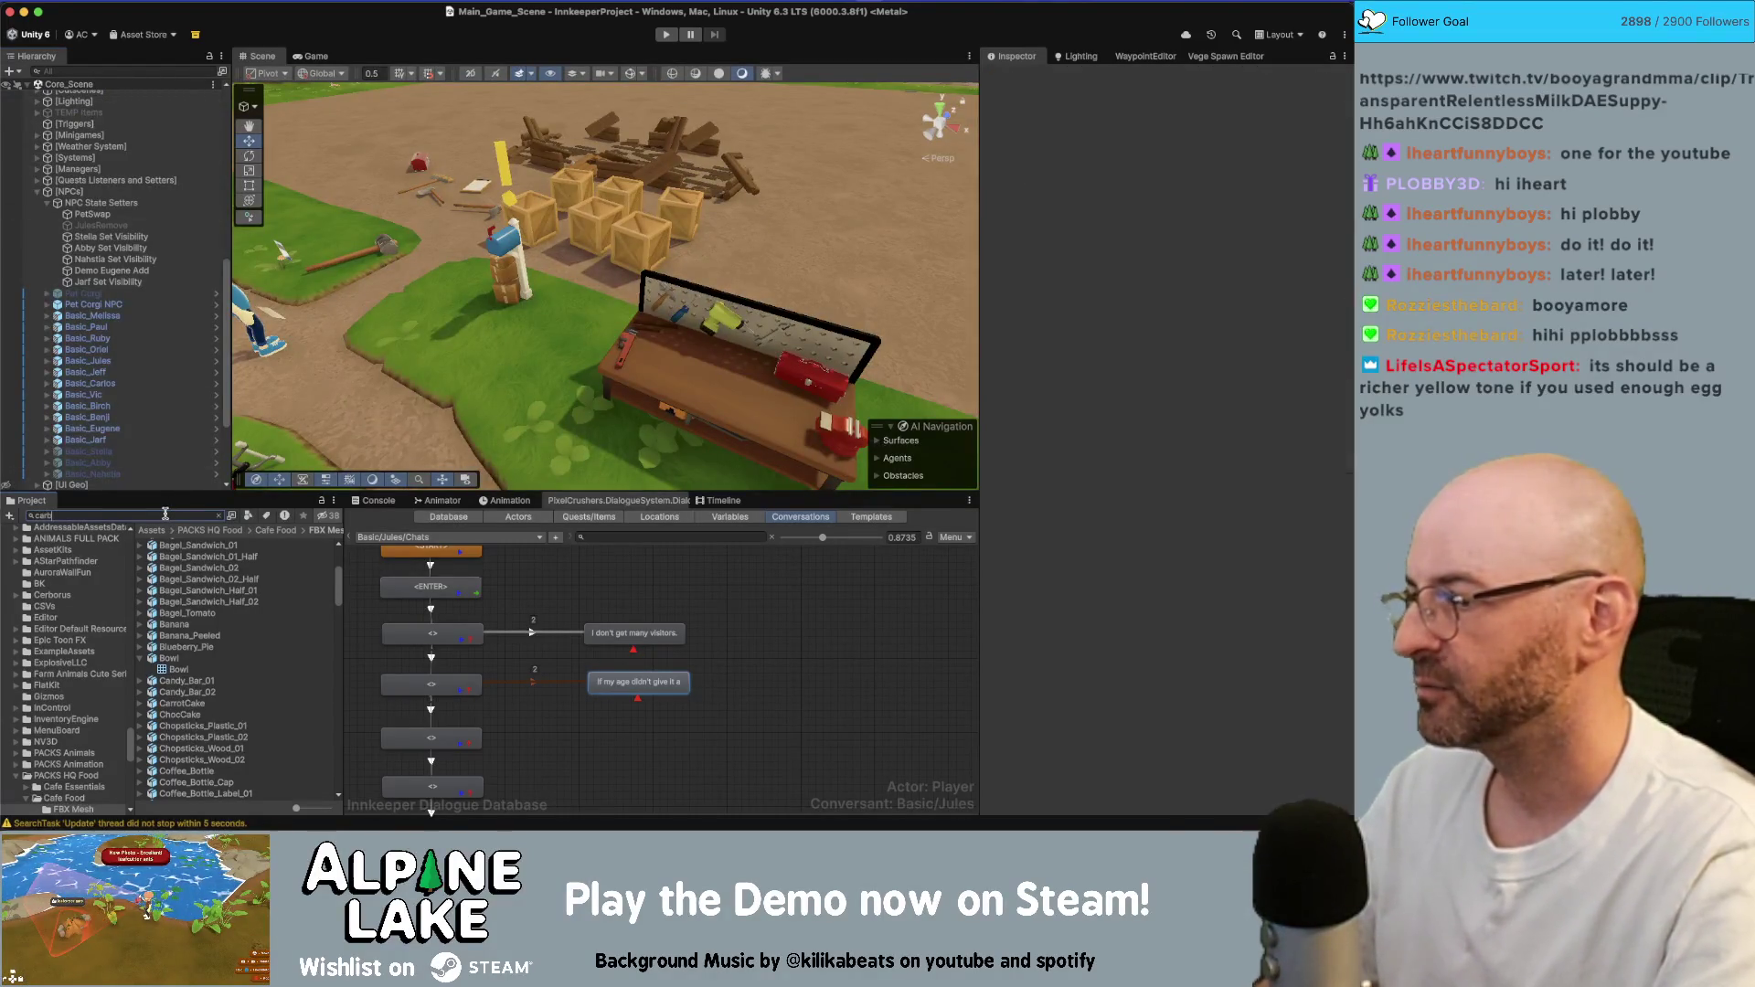
- Open the Mushroom Carbonara prefab, add a Bowl and zero its position
double_click(198, 556)
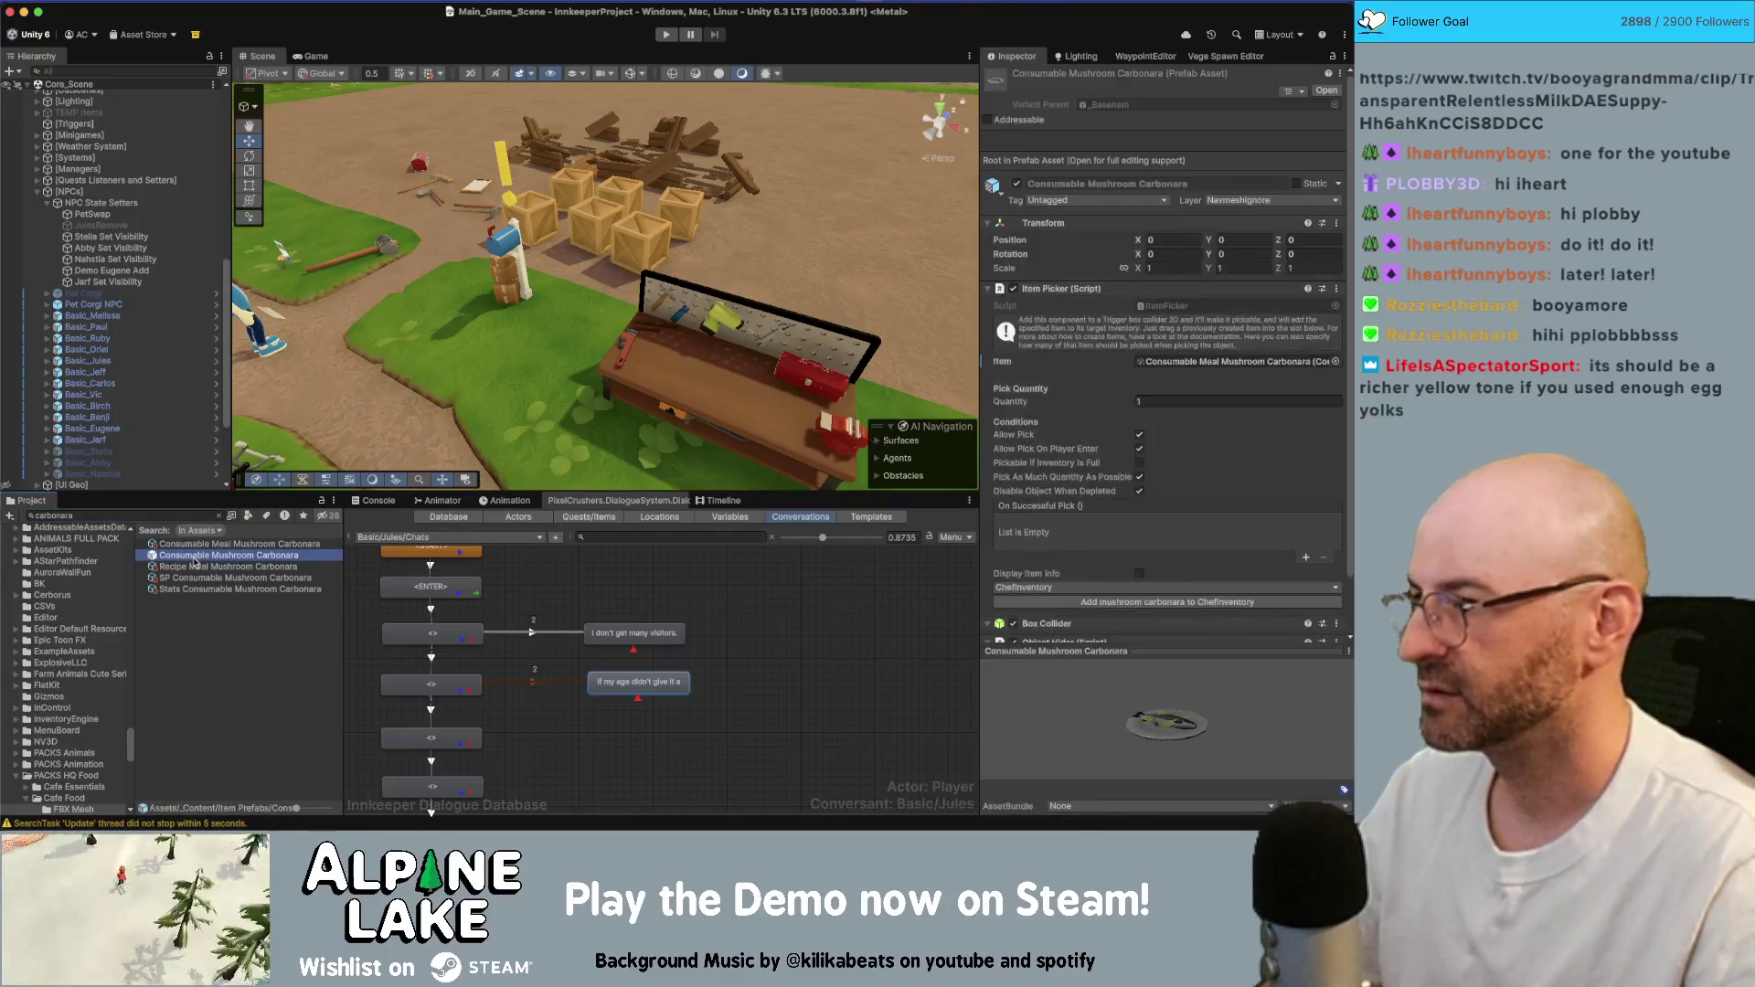
left_click(178, 431)
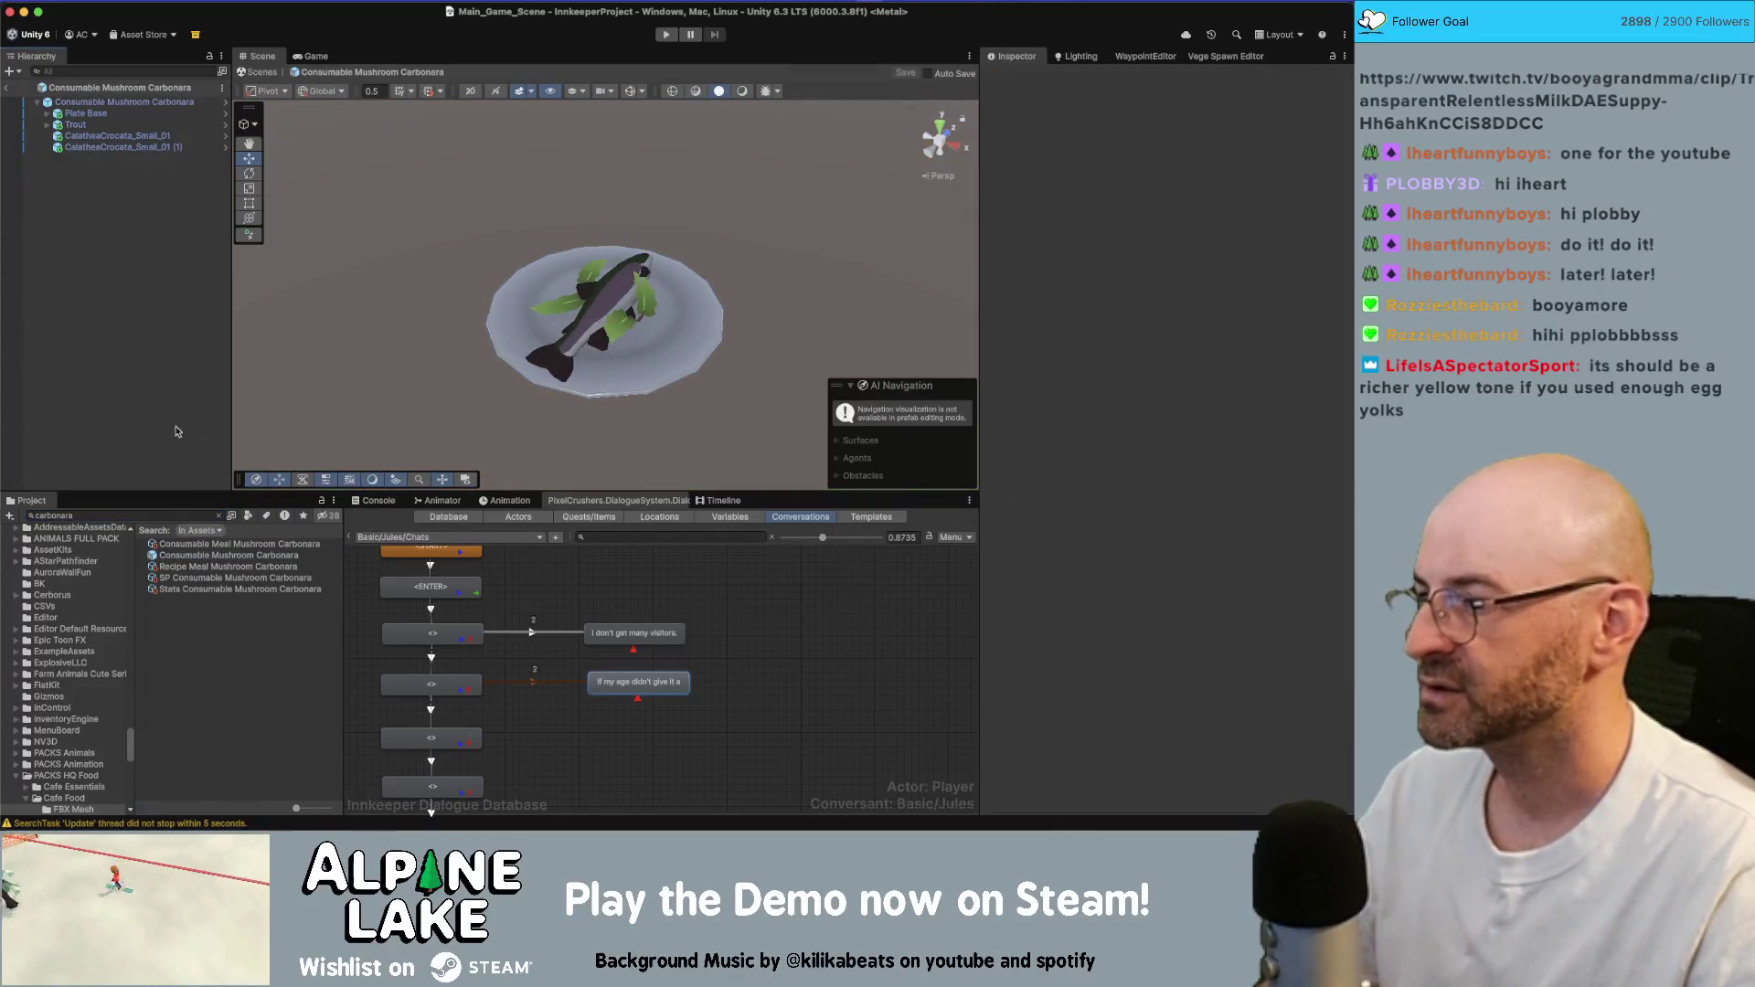
left_click(165, 514)
type("bowl")
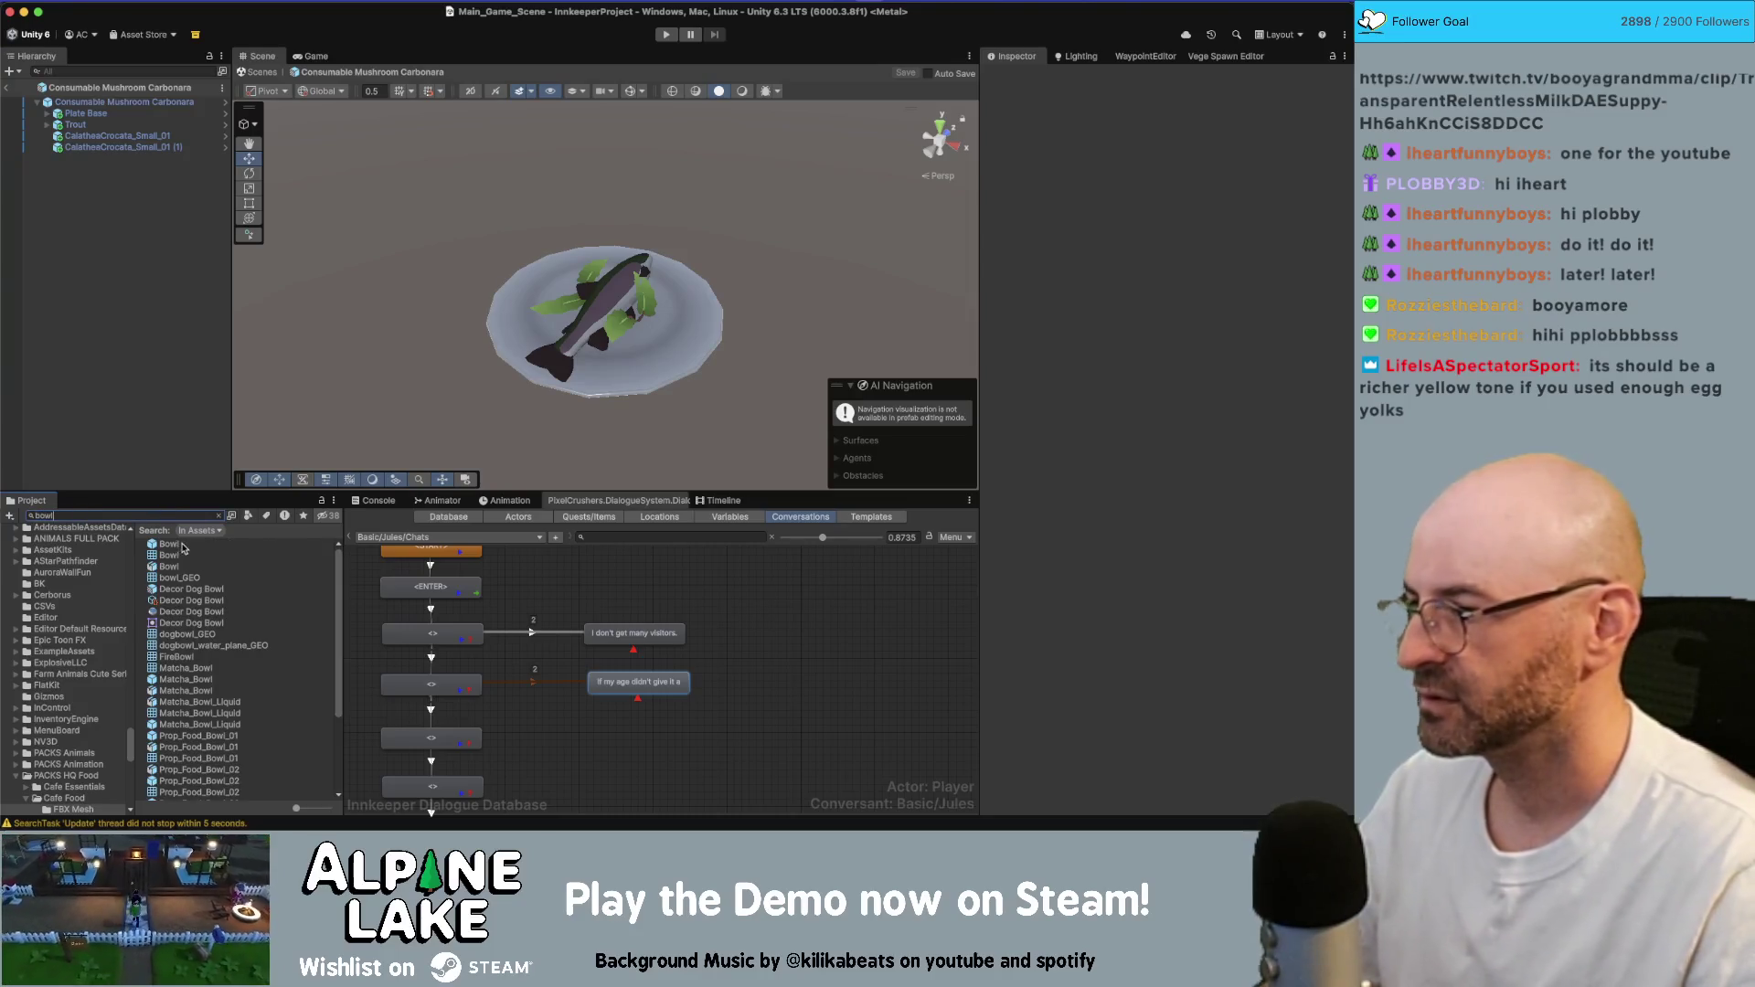
left_click_drag(183, 547, 165, 431)
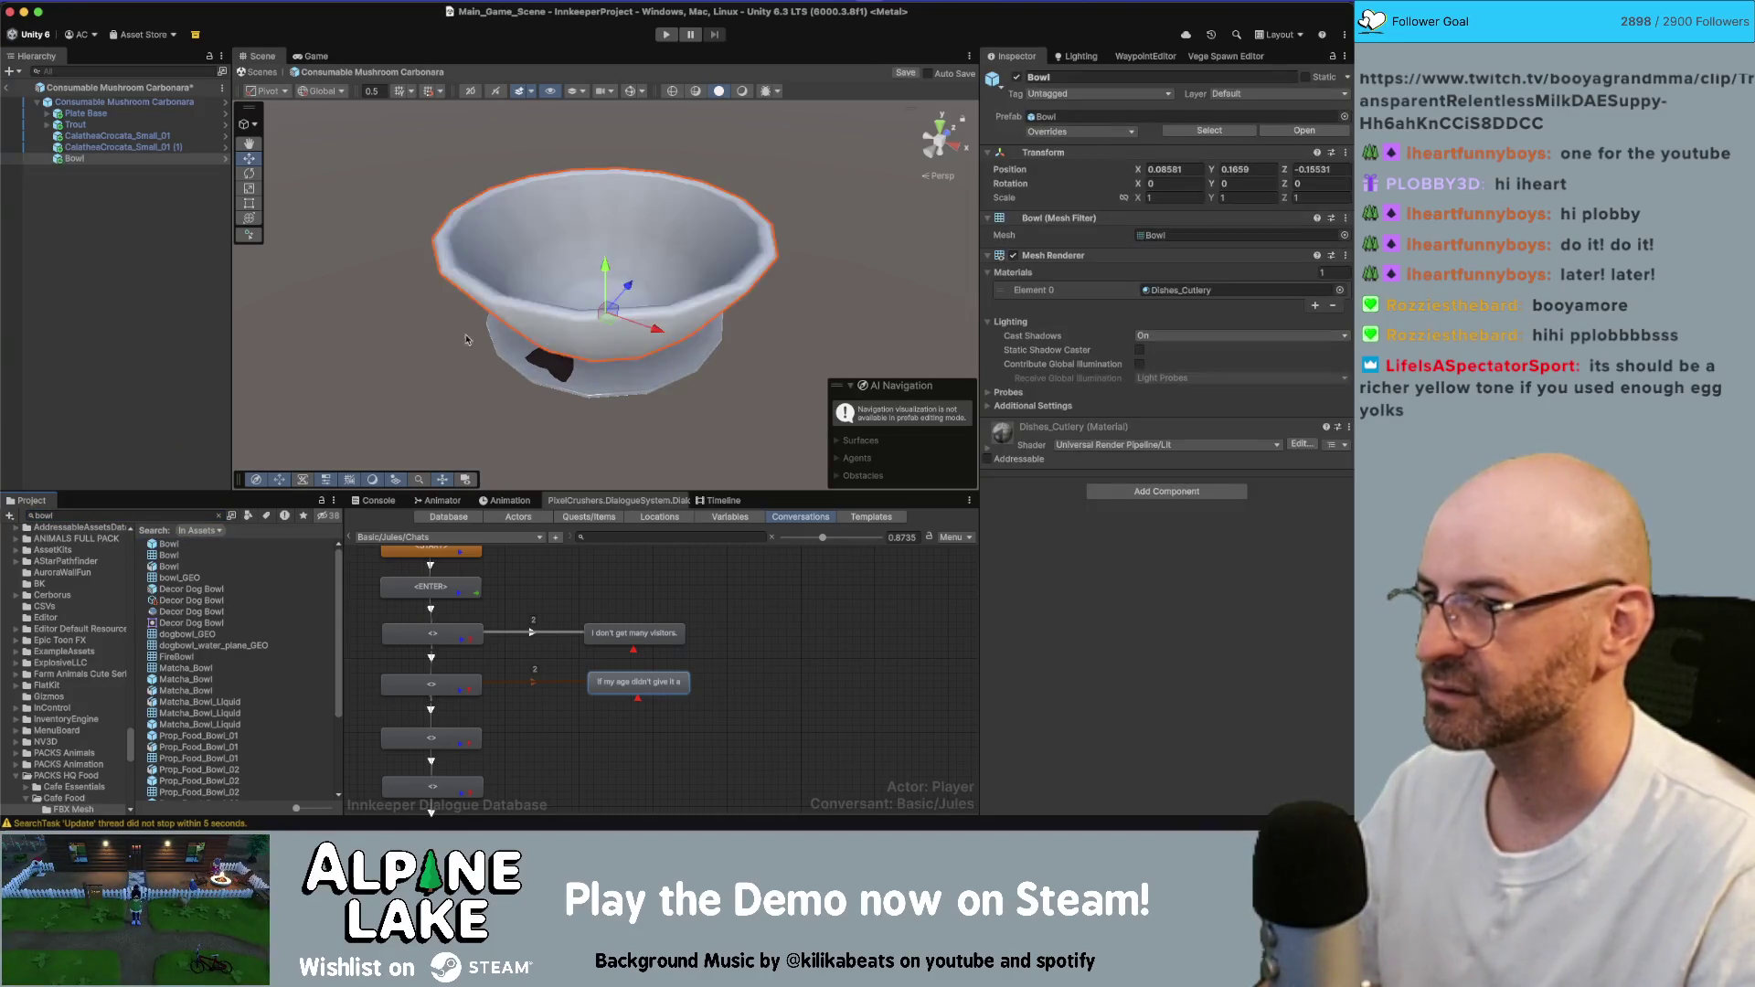
left_click_drag(465, 339, 468, 275, "alt")
scroll(604, 274, "down", 3)
left_click(1189, 169)
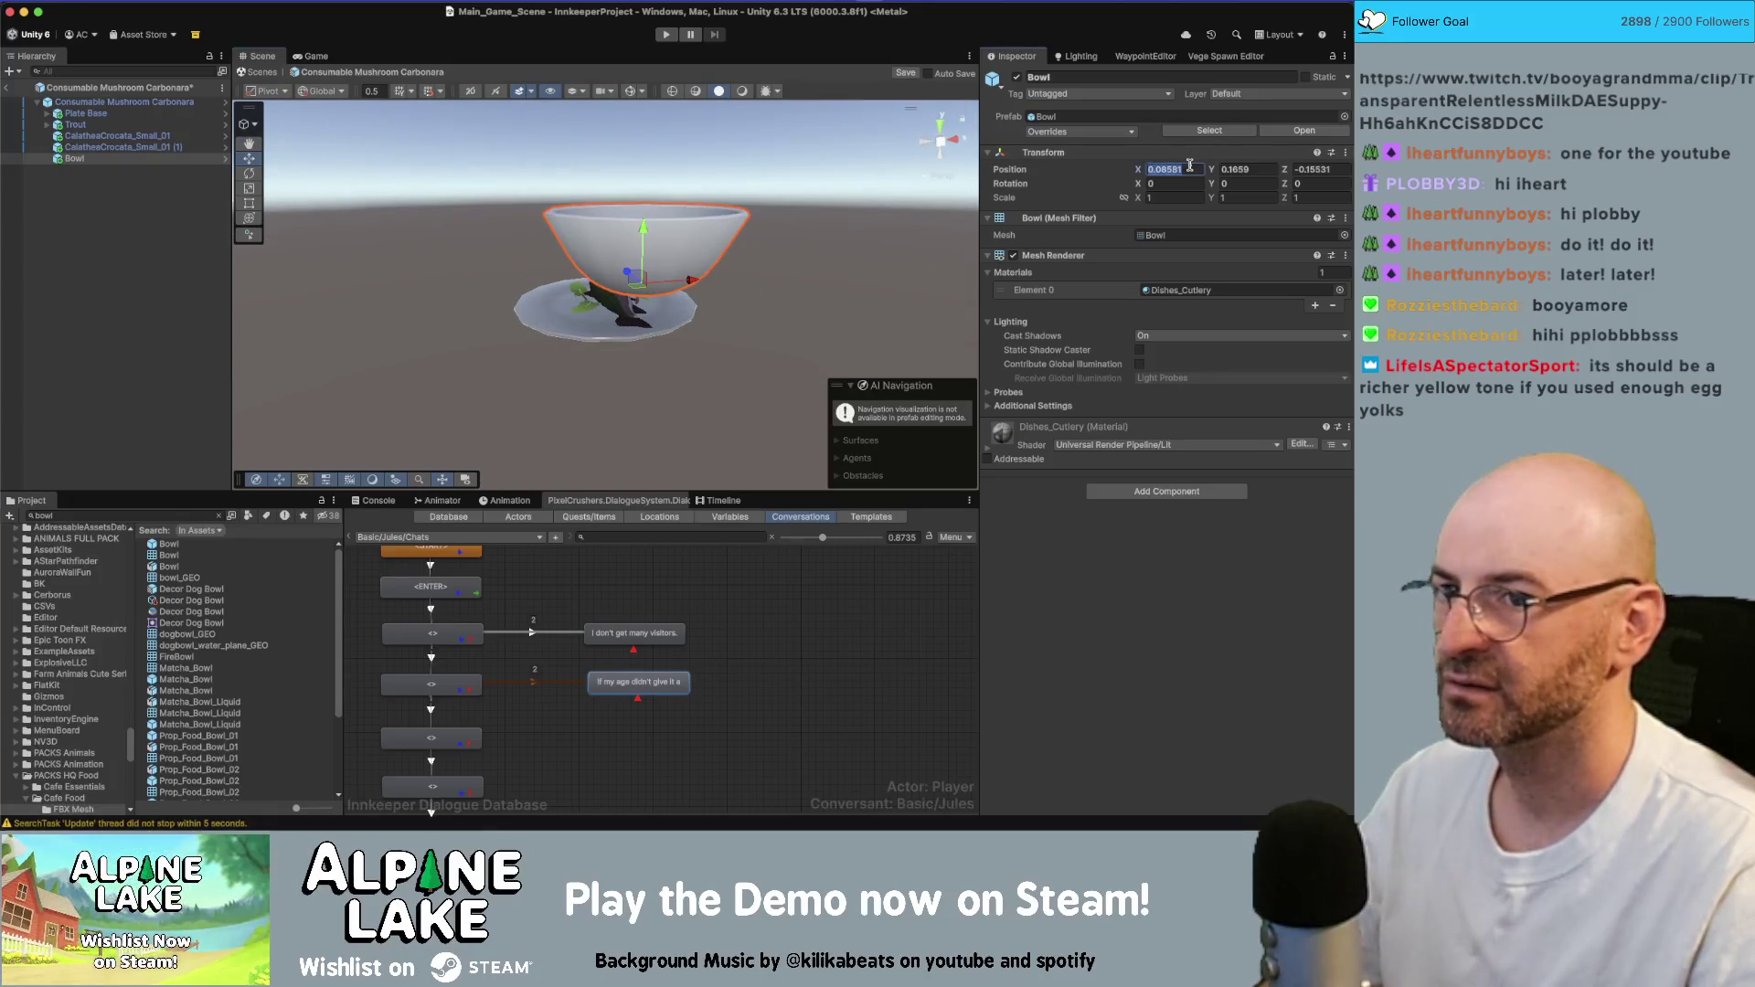
type("0")
key("Tab")
type("0")
type("0")
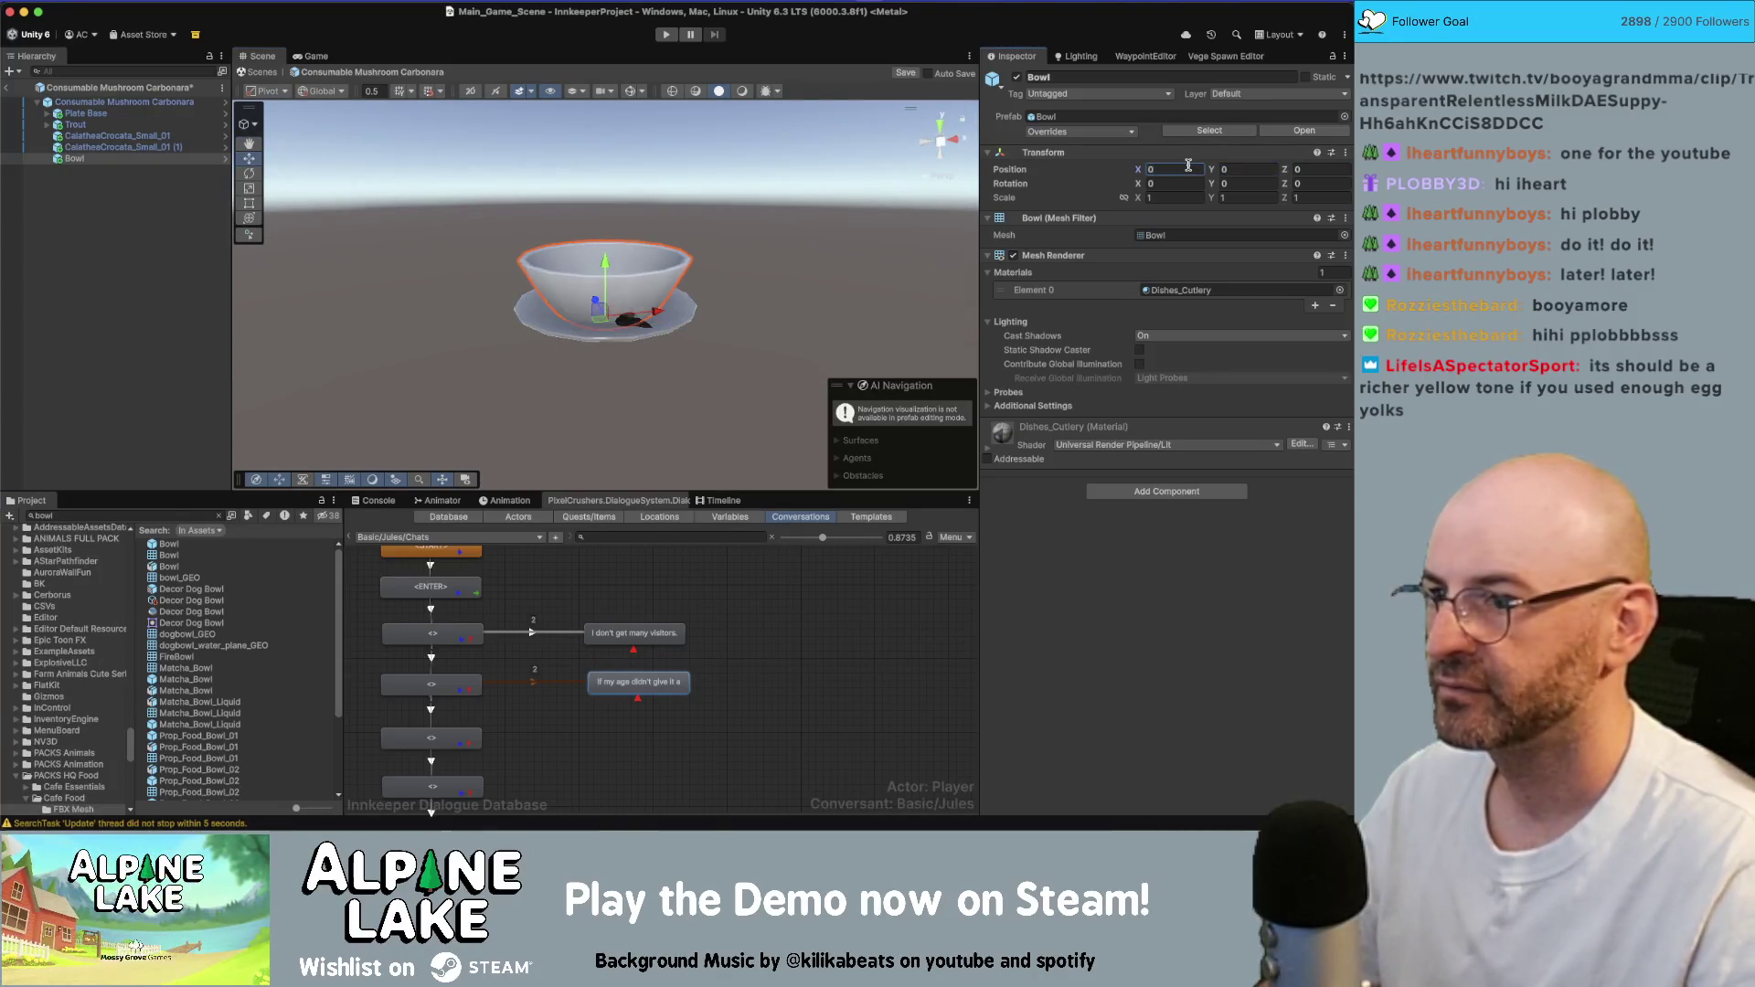
- Delete the Trout, both Calathea plants and Plate Base from the prefab
left_click(131, 151)
left_click(126, 113, "shift")
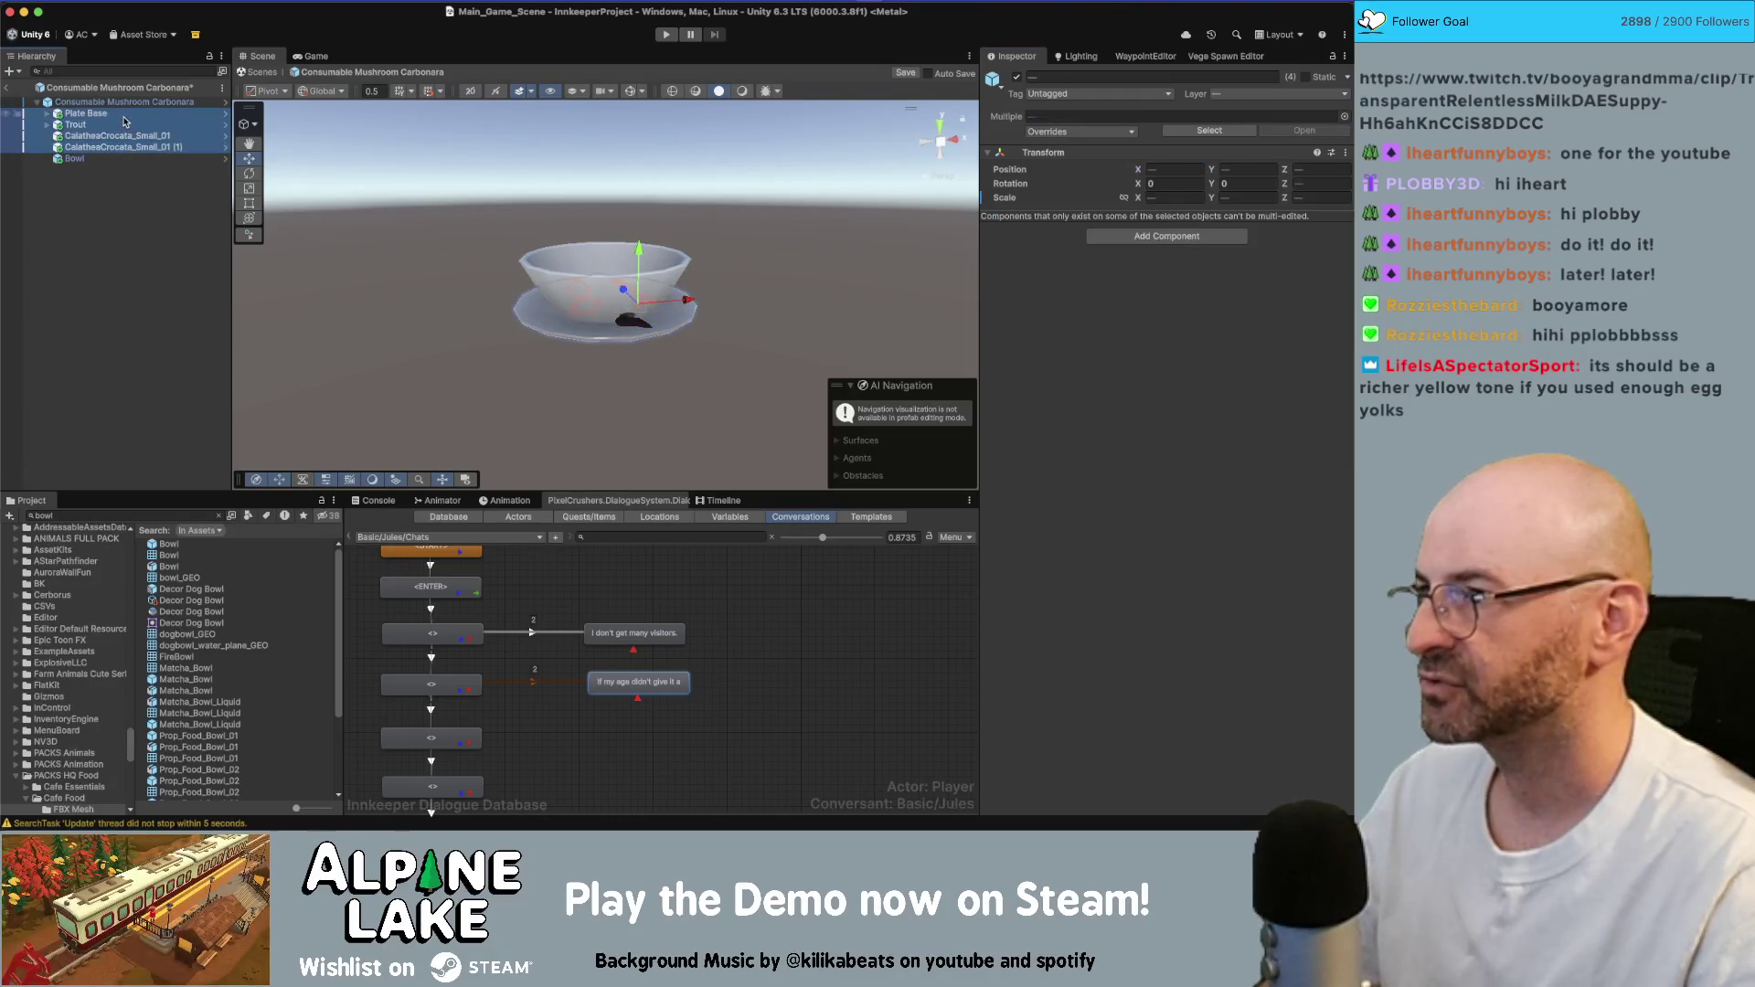
left_click(121, 126)
left_click(122, 146, "shift")
key("Delete")
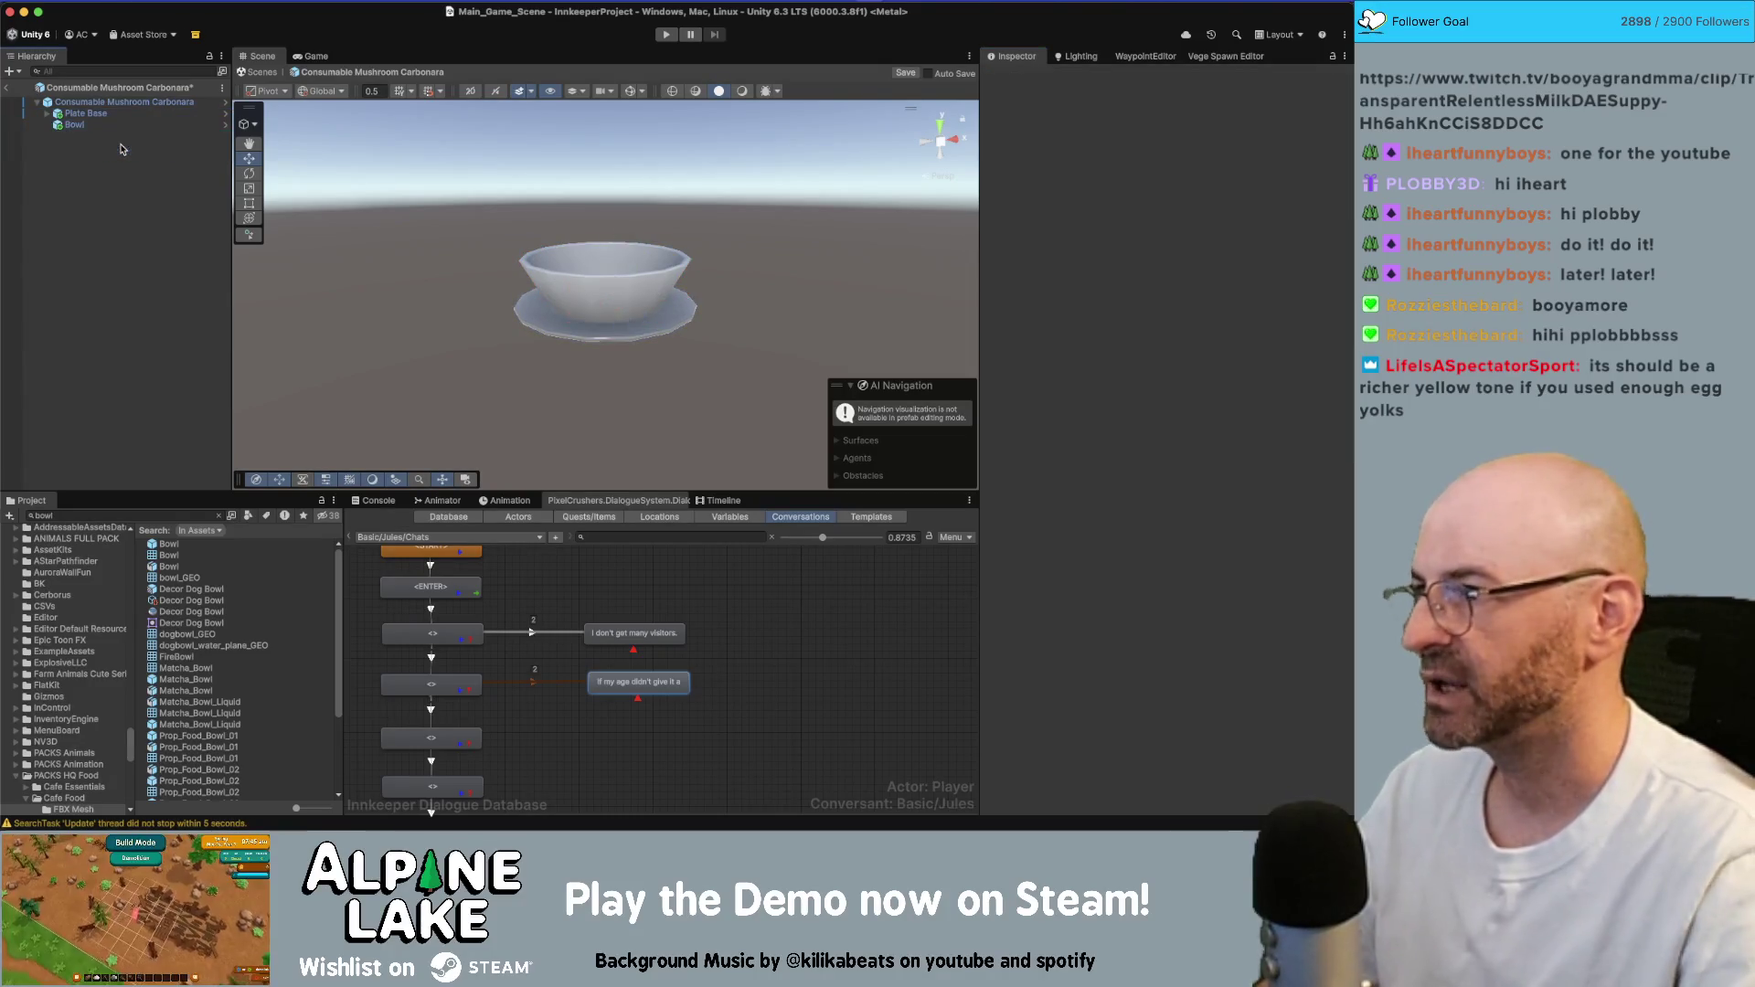
left_click(94, 515)
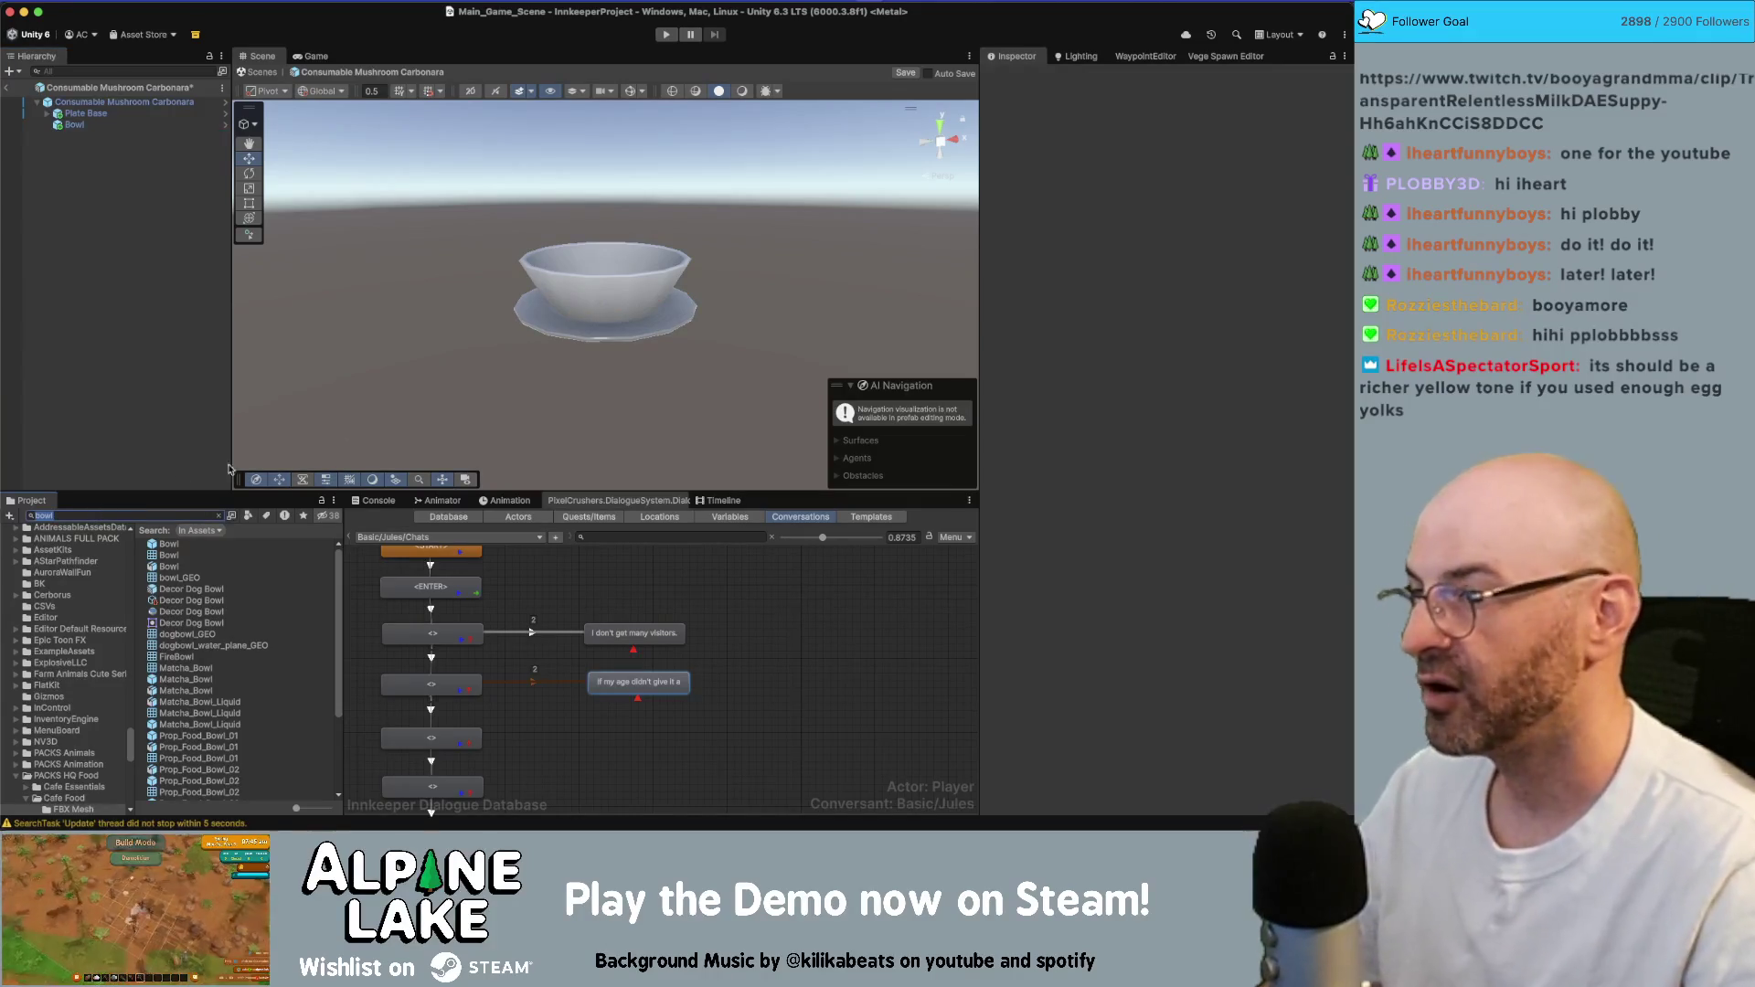
left_click(87, 114)
key("Delete")
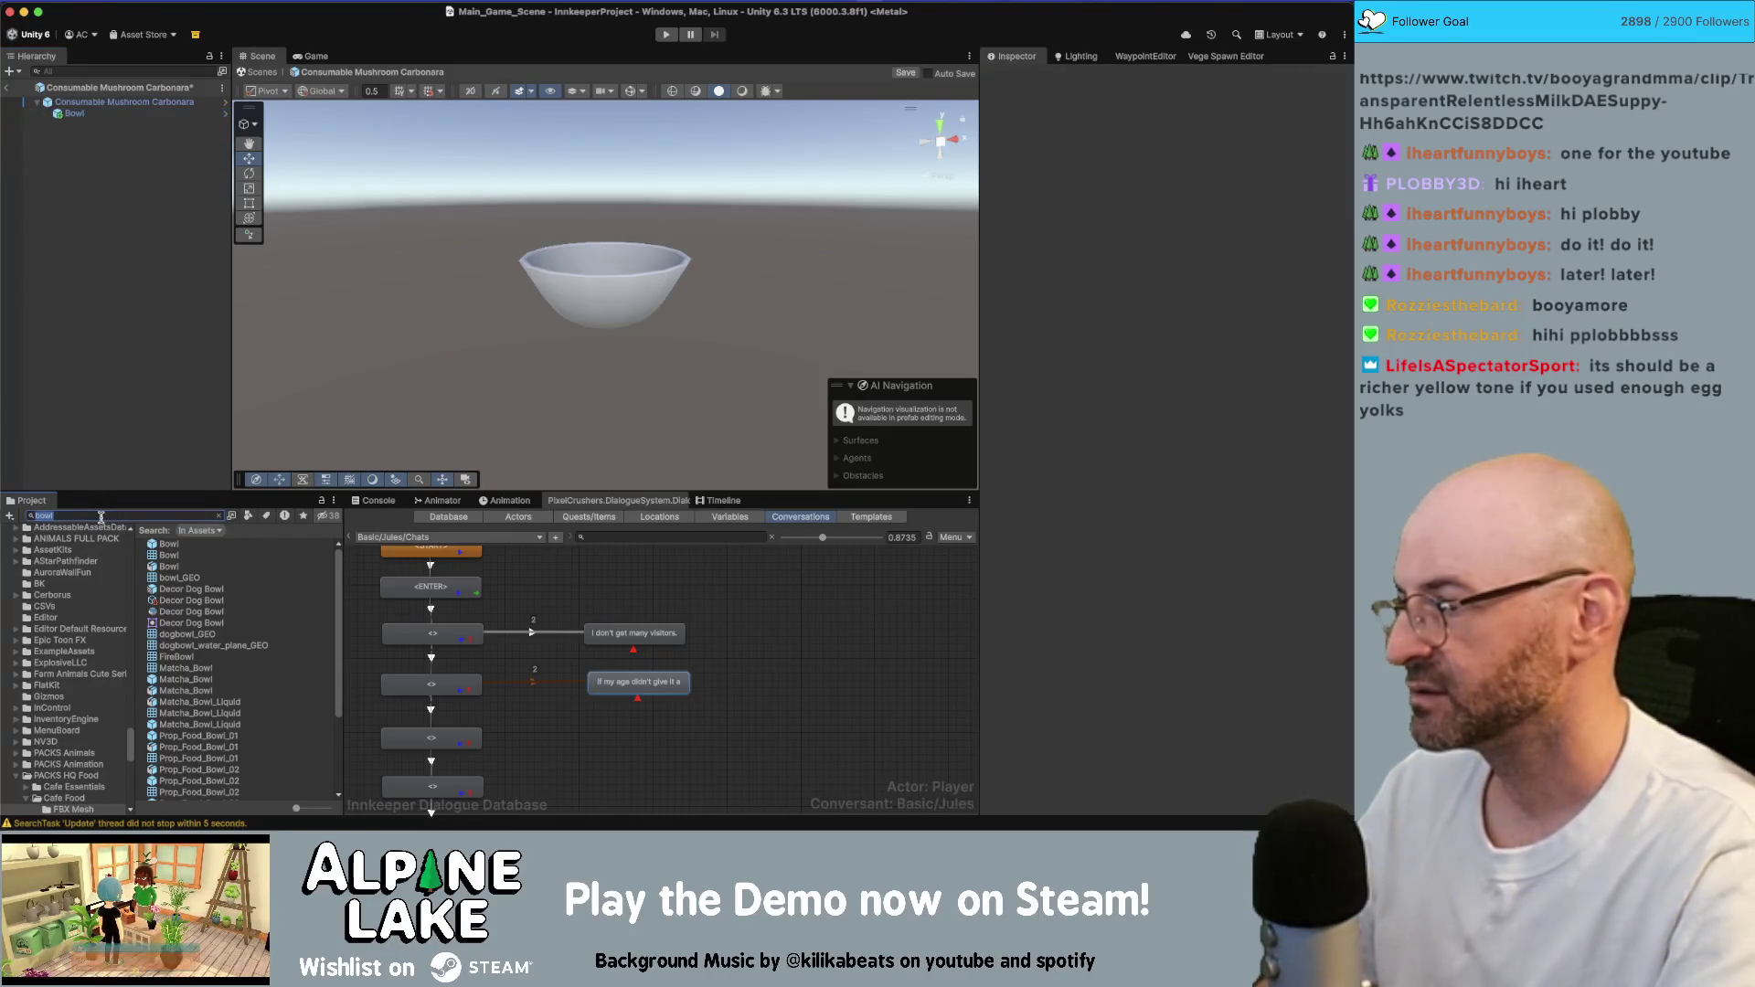
type("carbonara")
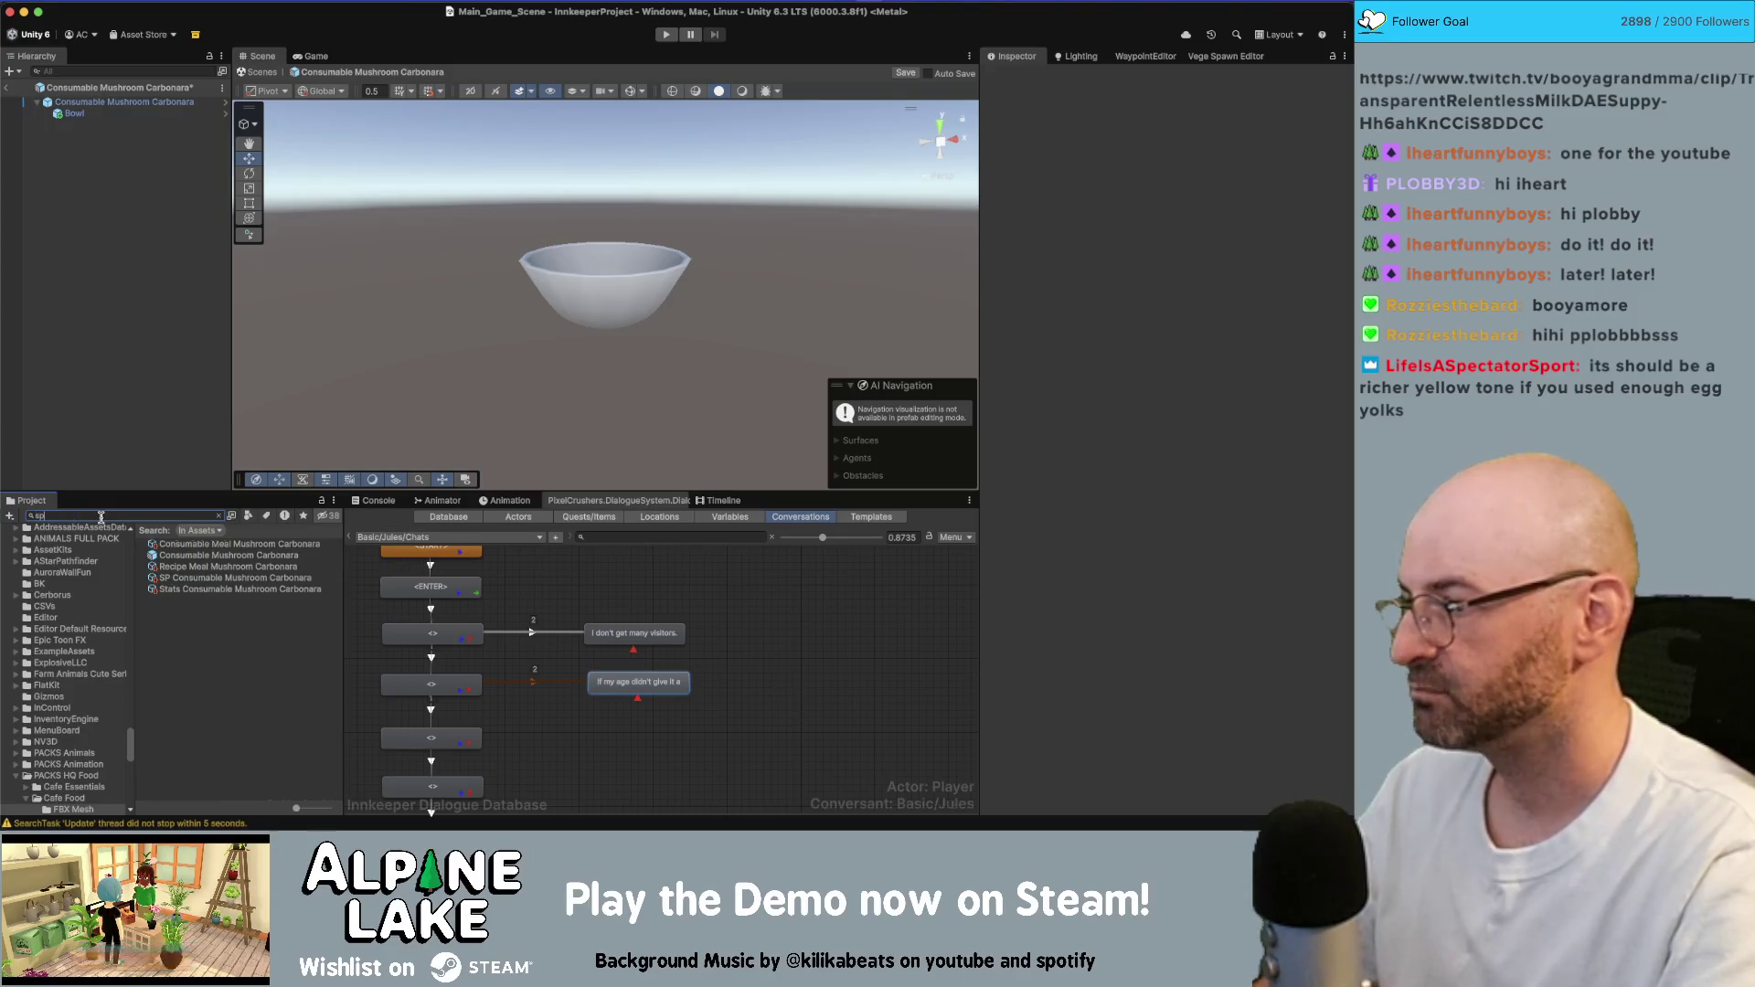
type("ag")
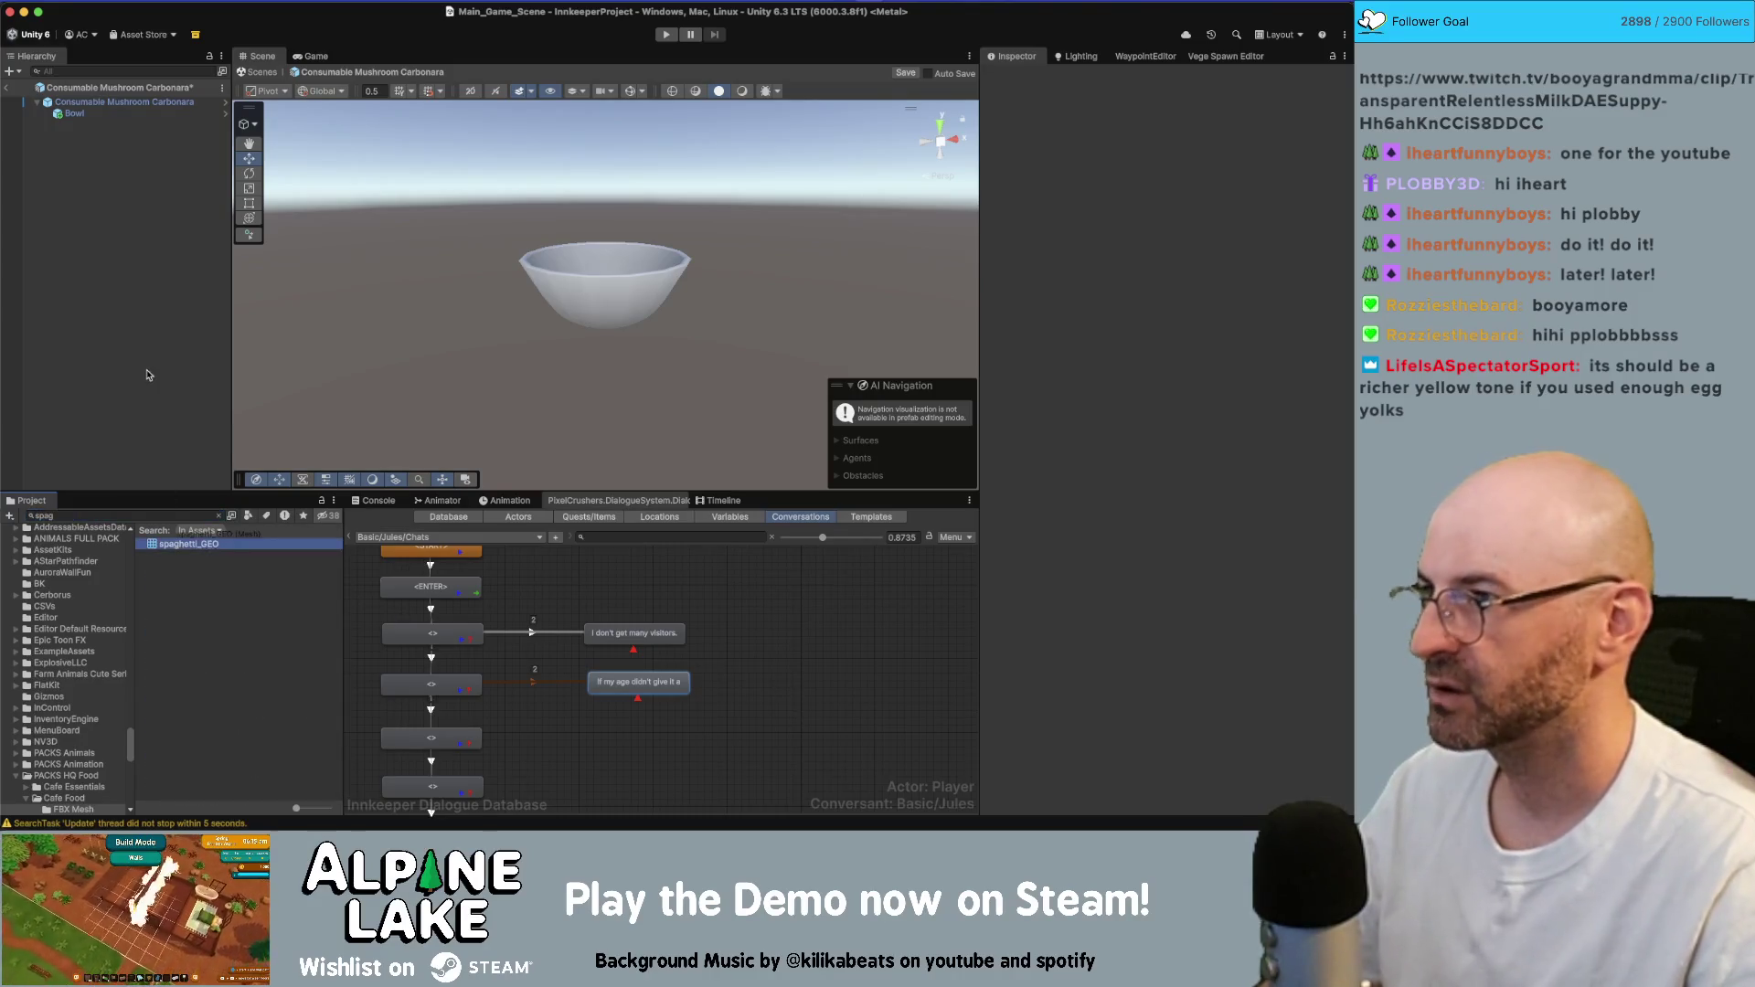
- Drop spaghetti_GEO into the bowl and set its position to 0,0,0
mouse_move(189, 544)
left_mouse_down()
mouse_move(238, 535)
mouse_move(559, 242)
left_mouse_up()
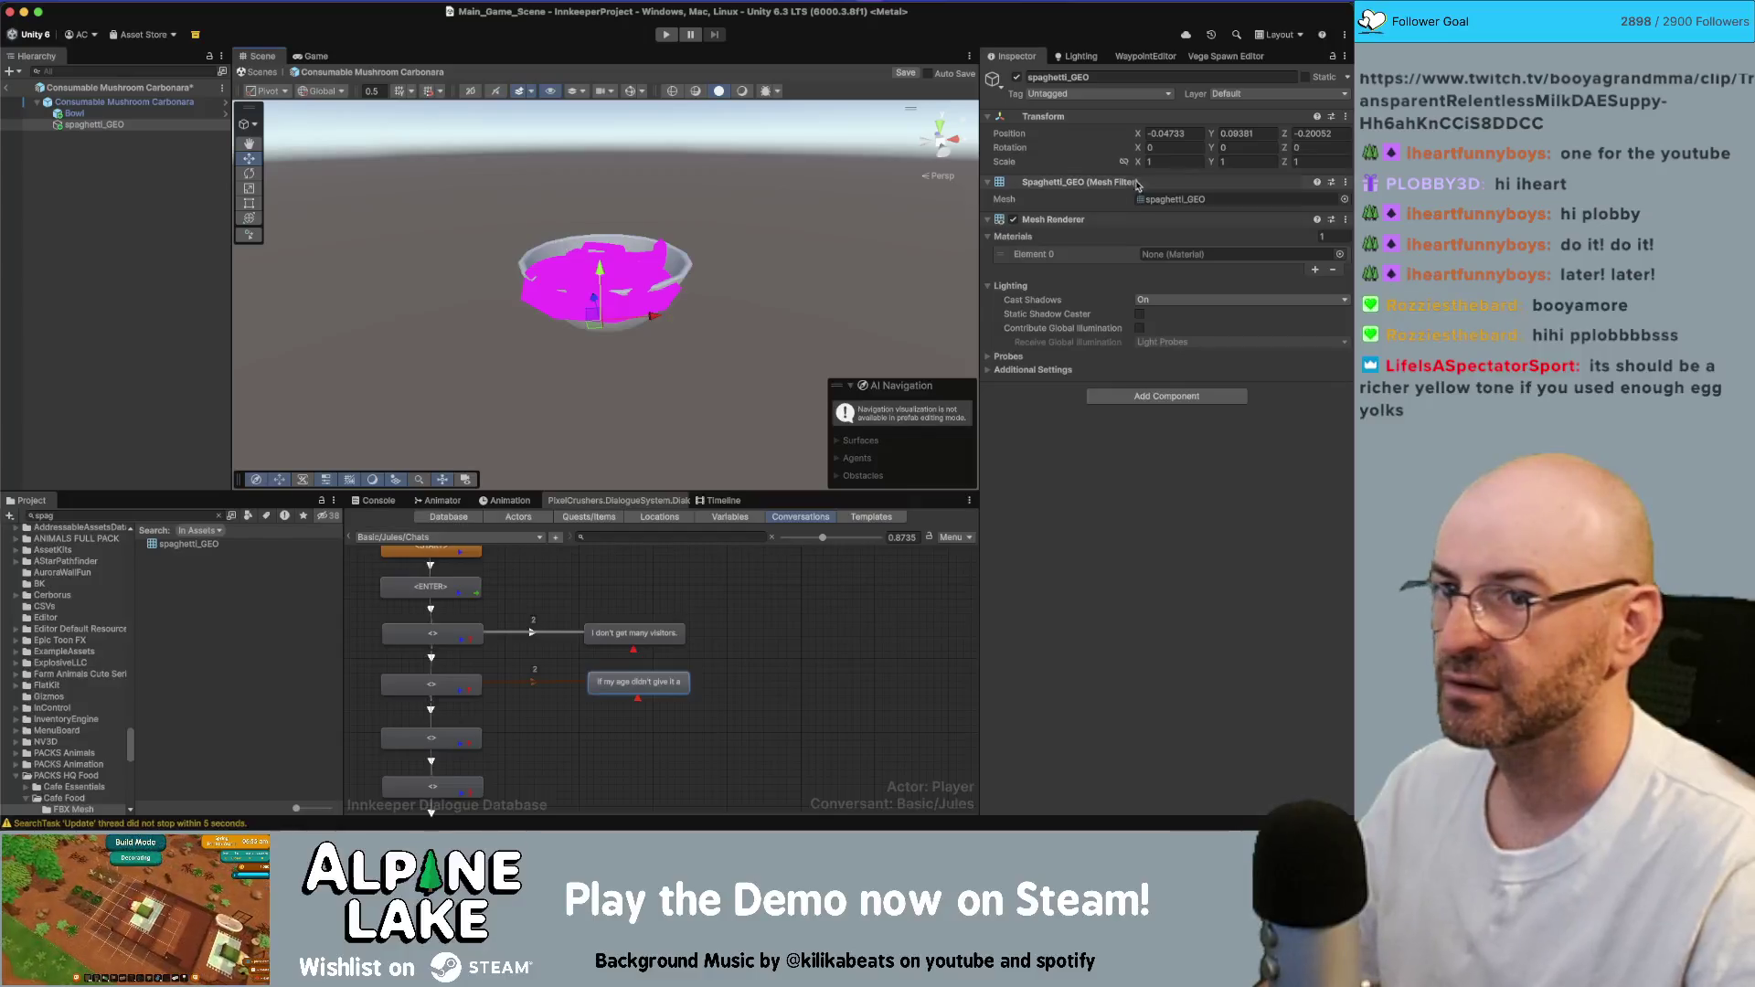
left_click(1164, 135)
type("0")
key("Tab")
type("0")
key("Tab")
type("0")
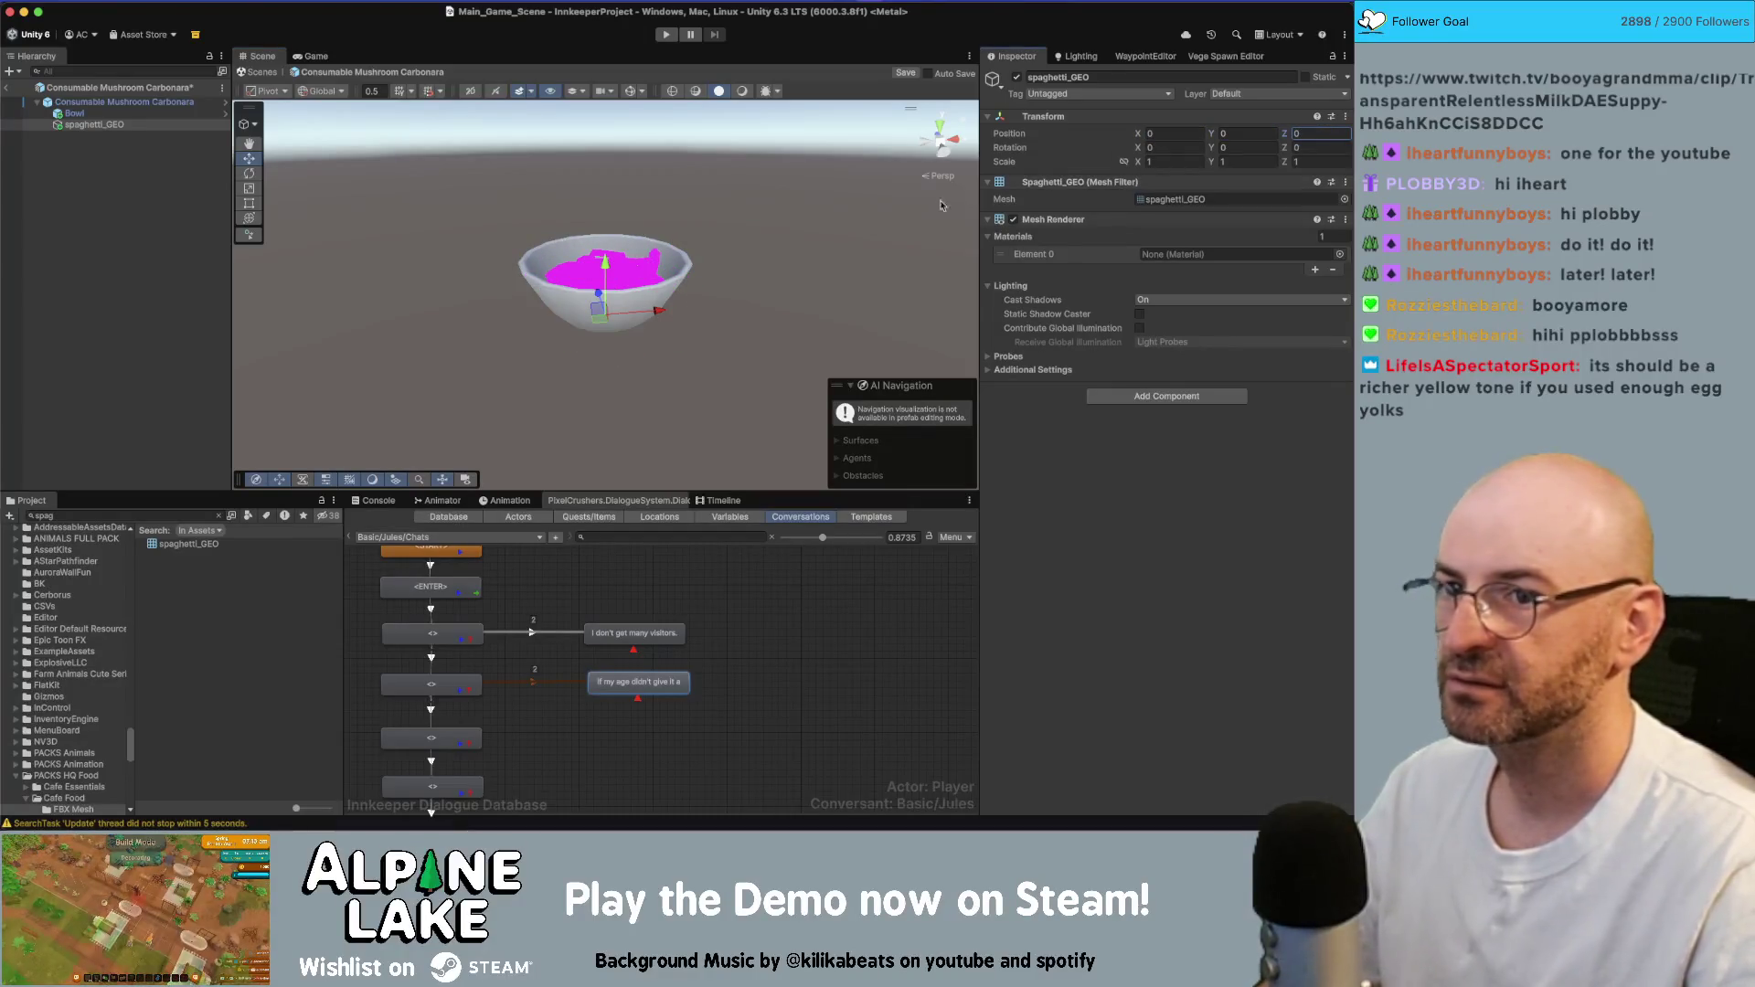
left_click(1342, 256)
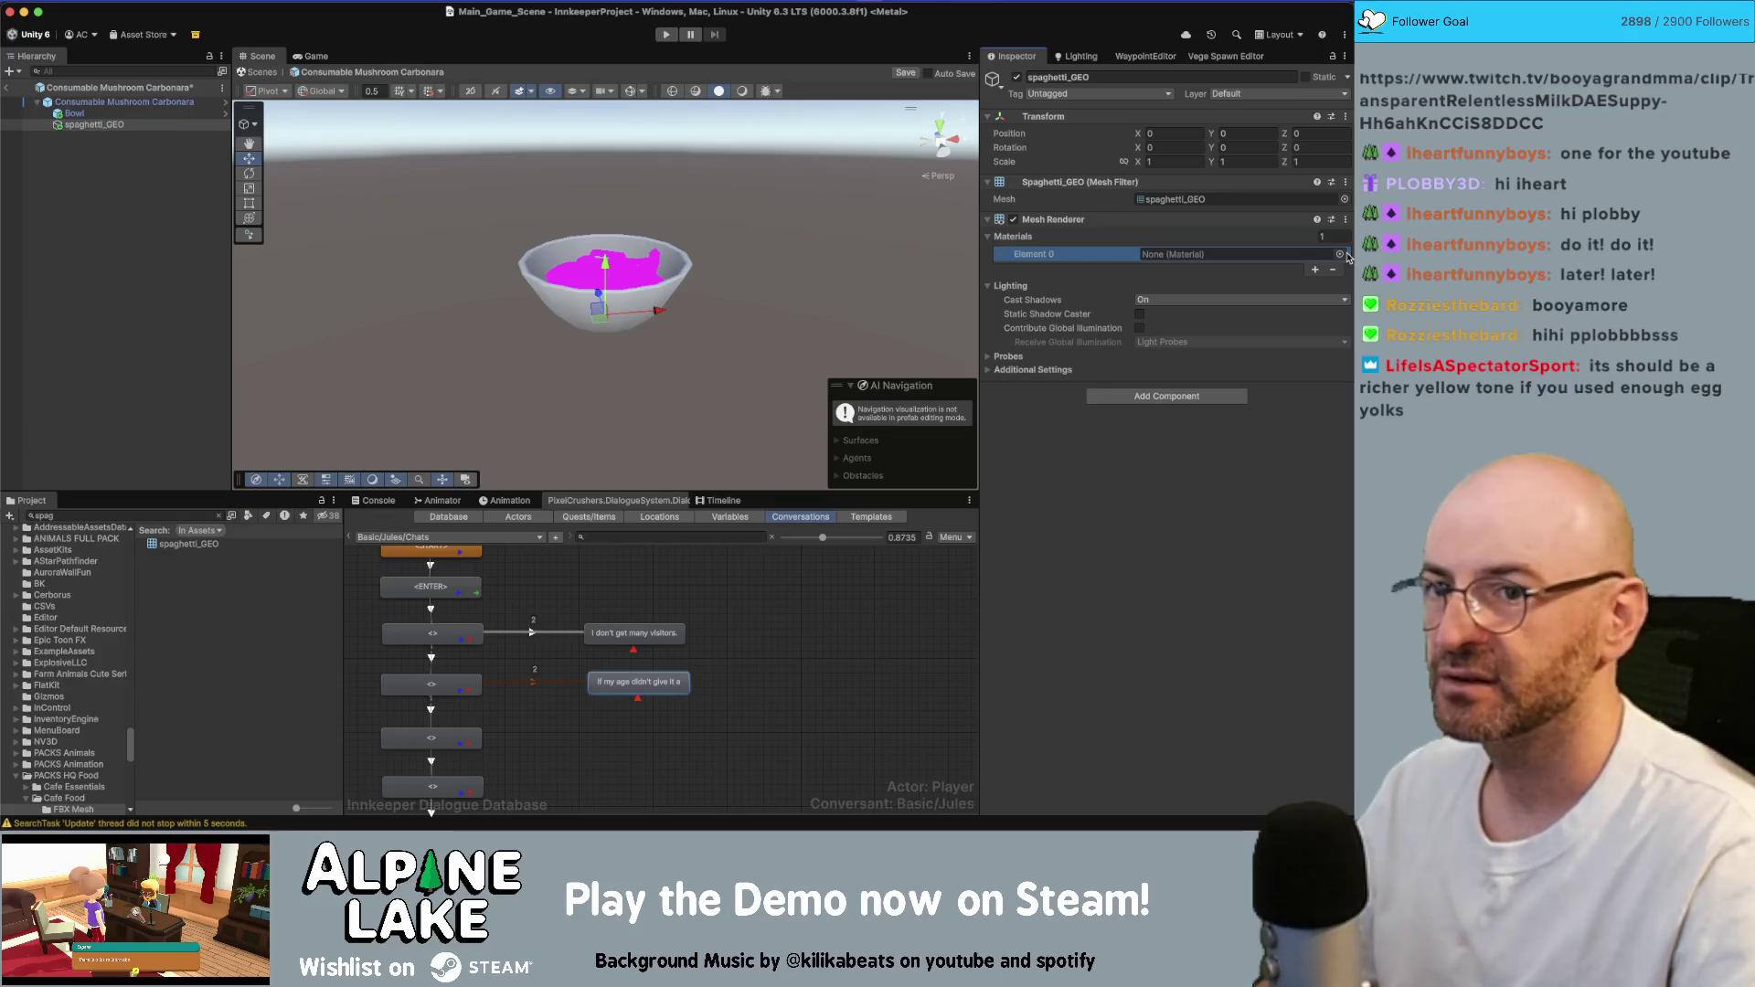
- Assign Color Atlas Shiny Soft Mat to the spaghetti and inspect it in the bowl
left_click(1342, 256)
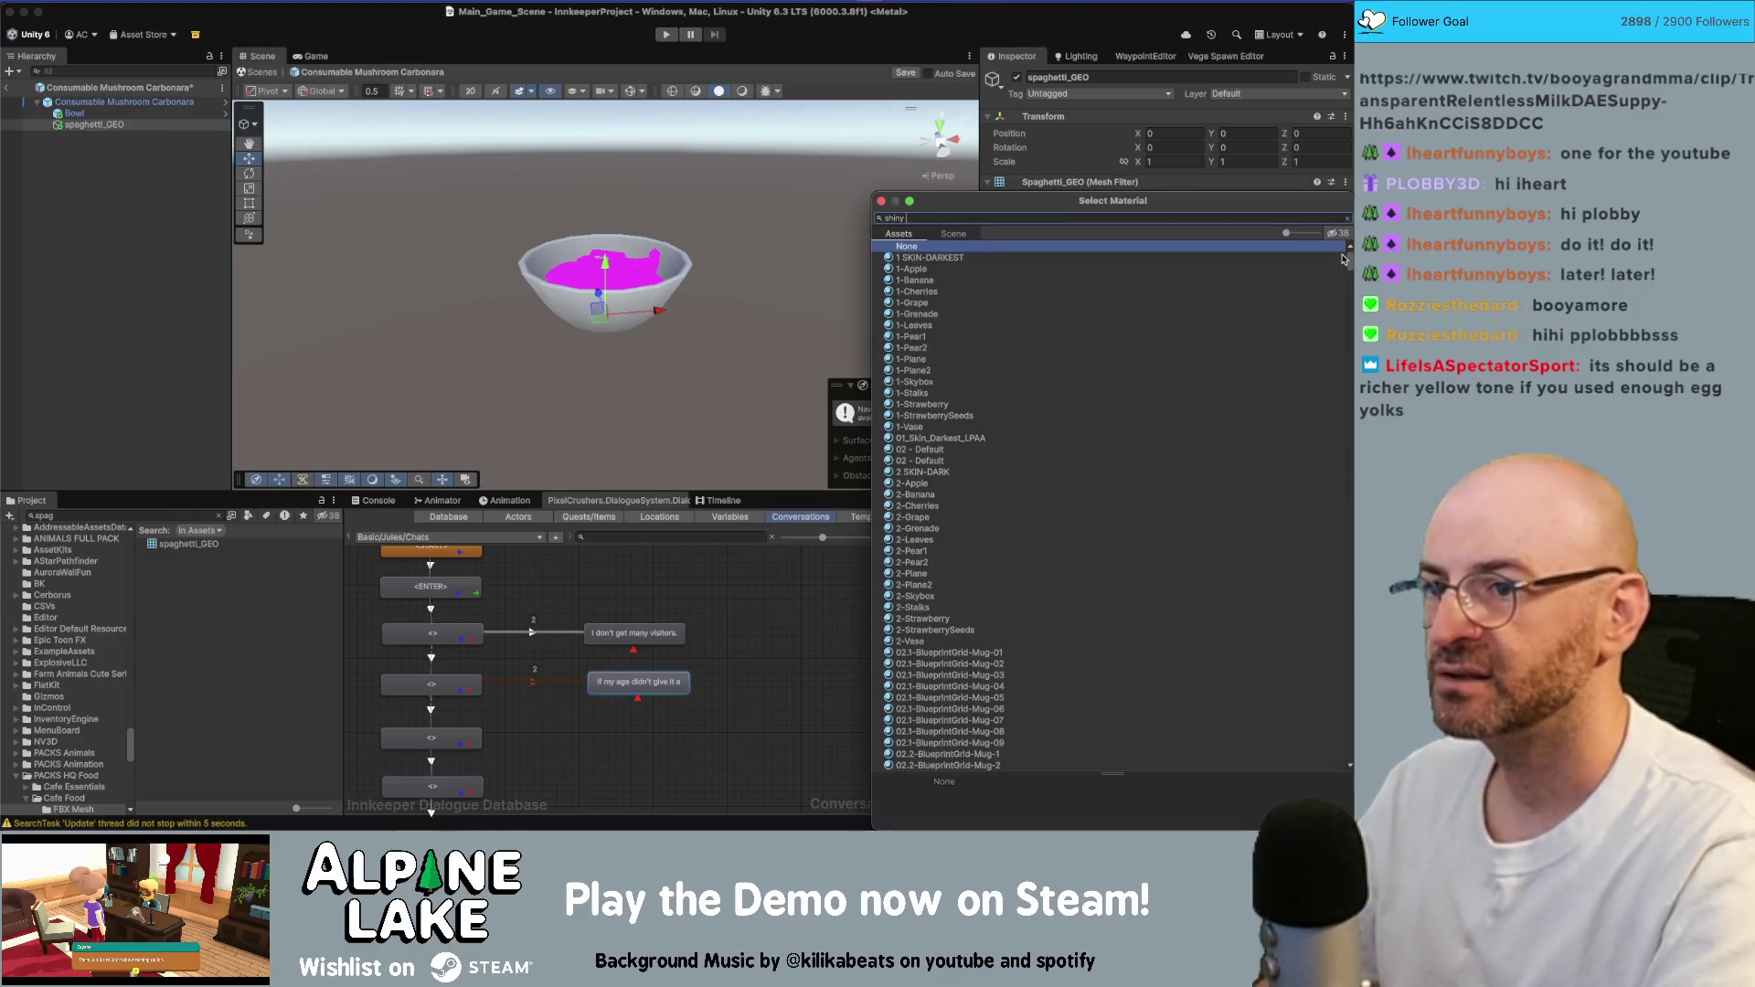
double_click(1342, 259)
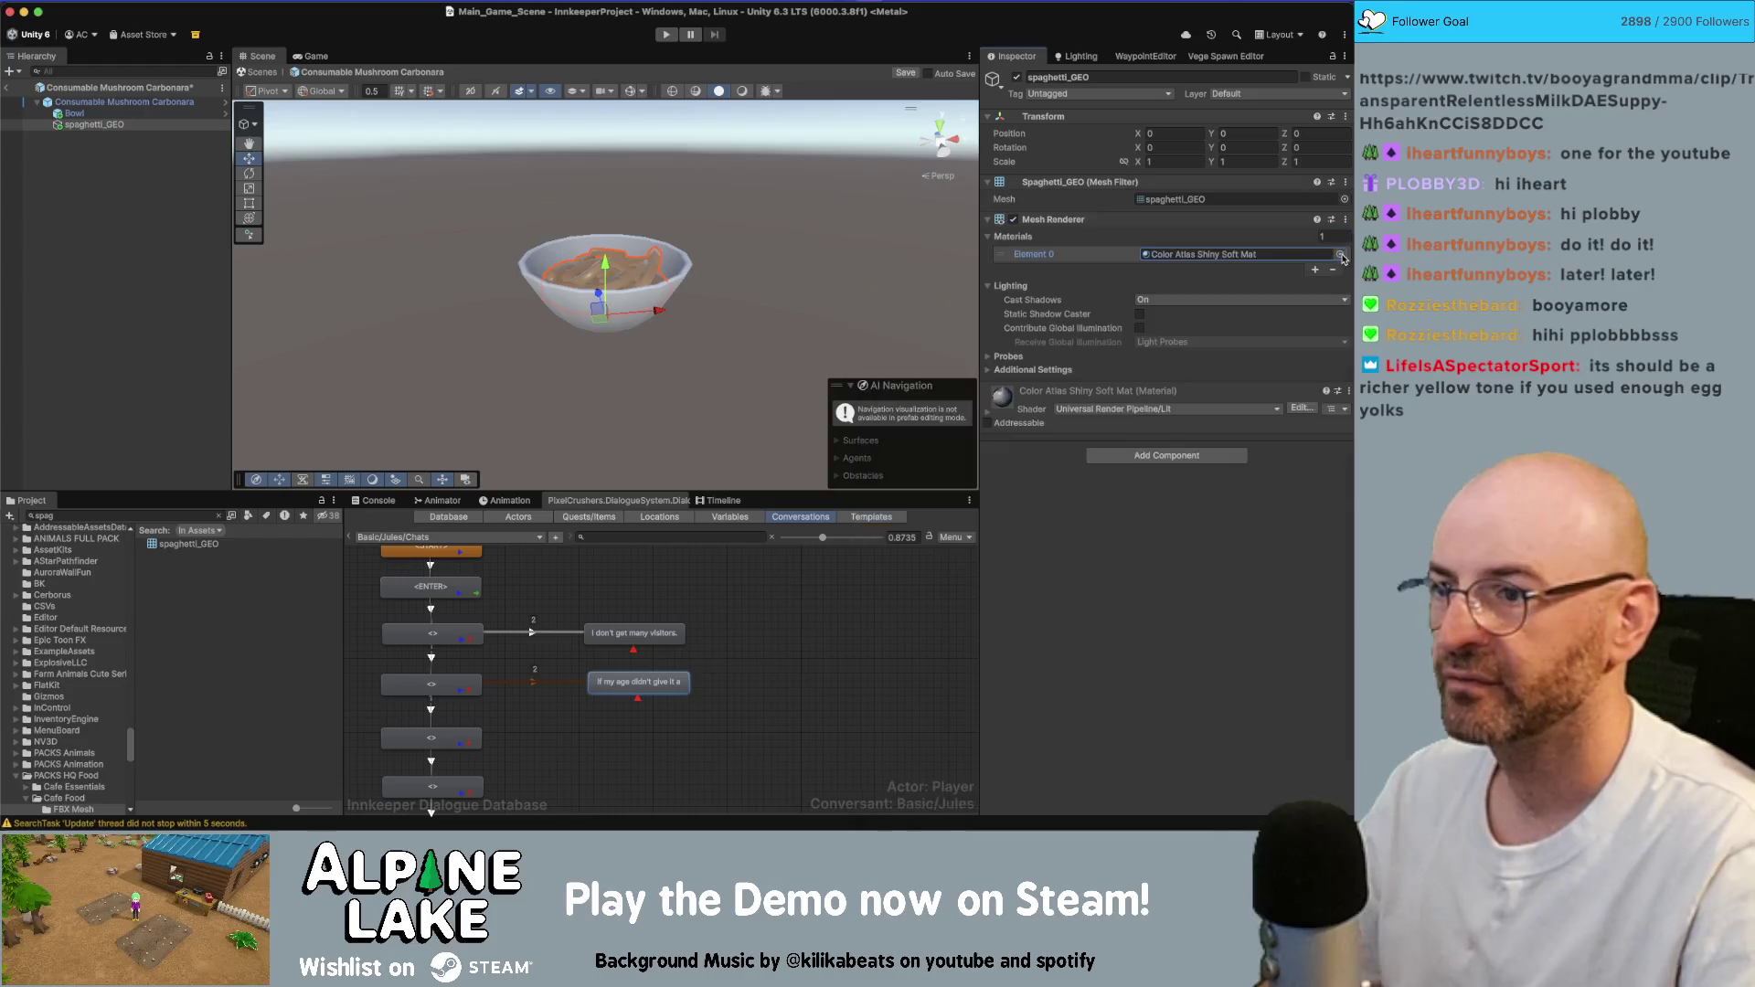
left_click(763, 203)
left_click_drag(763, 203, 640, 302, "alt")
mouse_move(640, 302)
right_mouse_down("alt")
mouse_move(512, 256)
mouse_move(416, 277)
right_mouse_up("alt")
left_click_drag(416, 276, 482, 221, "alt")
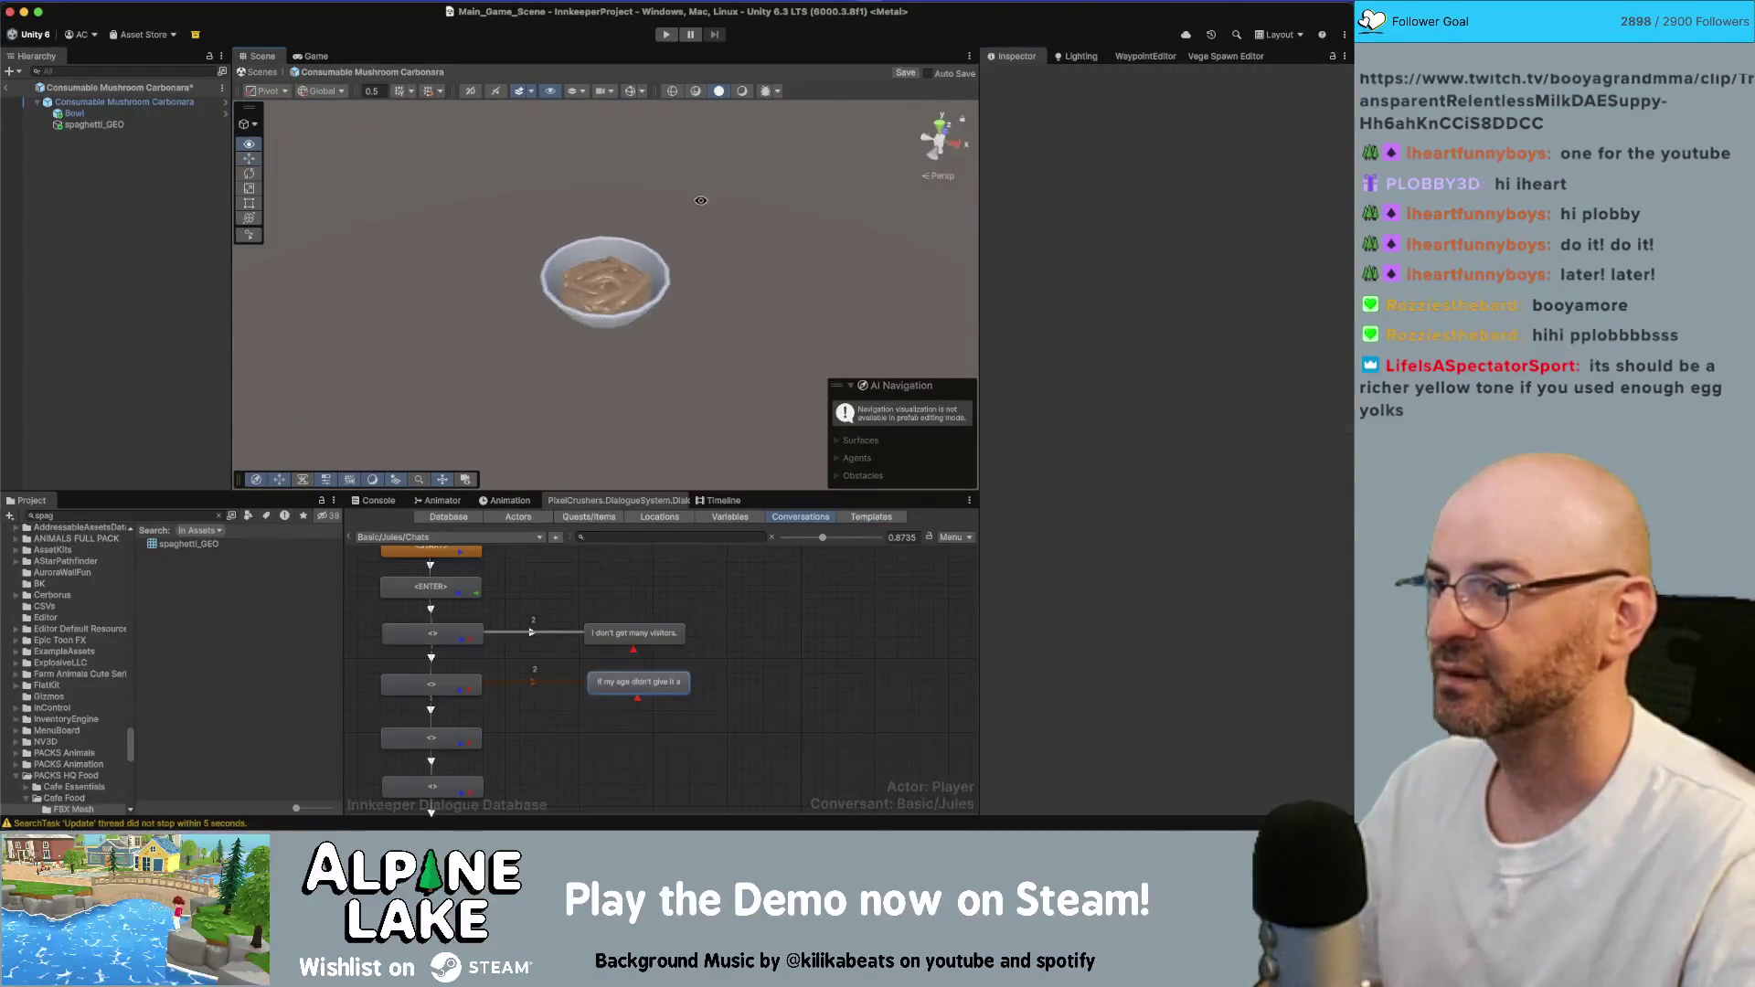
right_click_drag(483, 220, 857, 274, "alt")
left_click_drag(857, 275, 896, 302, "alt")
mouse_move(896, 302)
right_mouse_down("alt")
mouse_move(878, 274)
mouse_move(1004, 229)
right_mouse_up("alt")
left_click(676, 262)
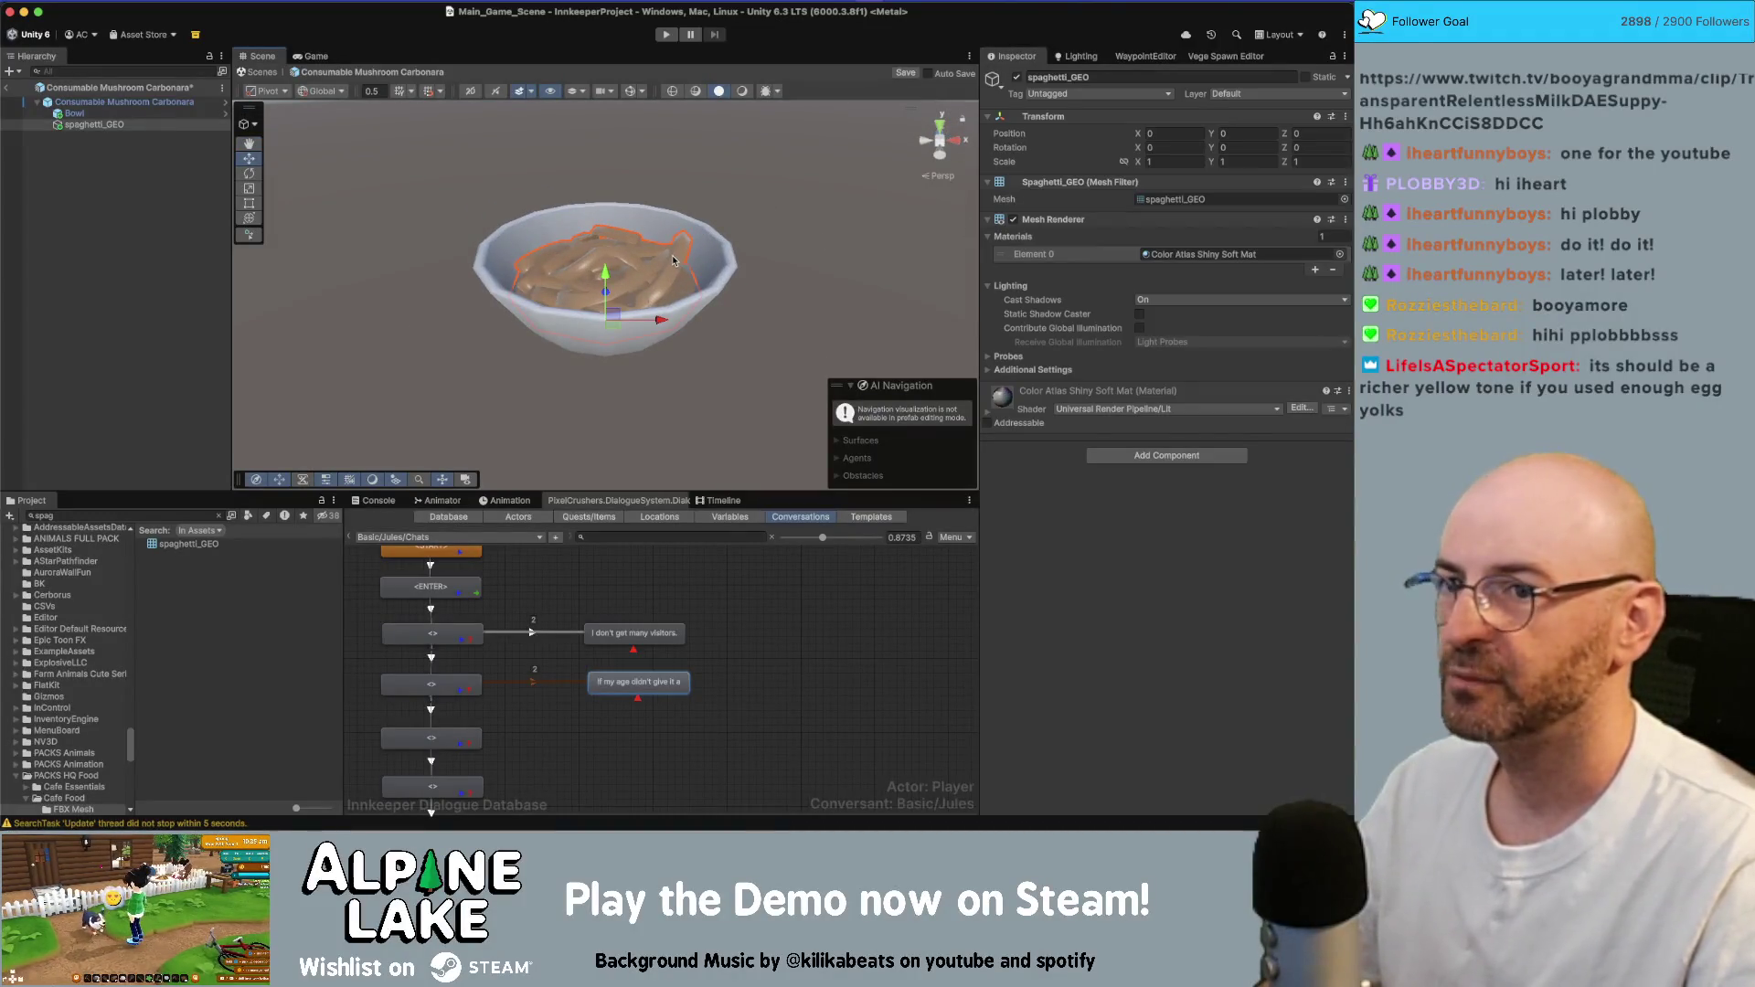
key("super+Tab")
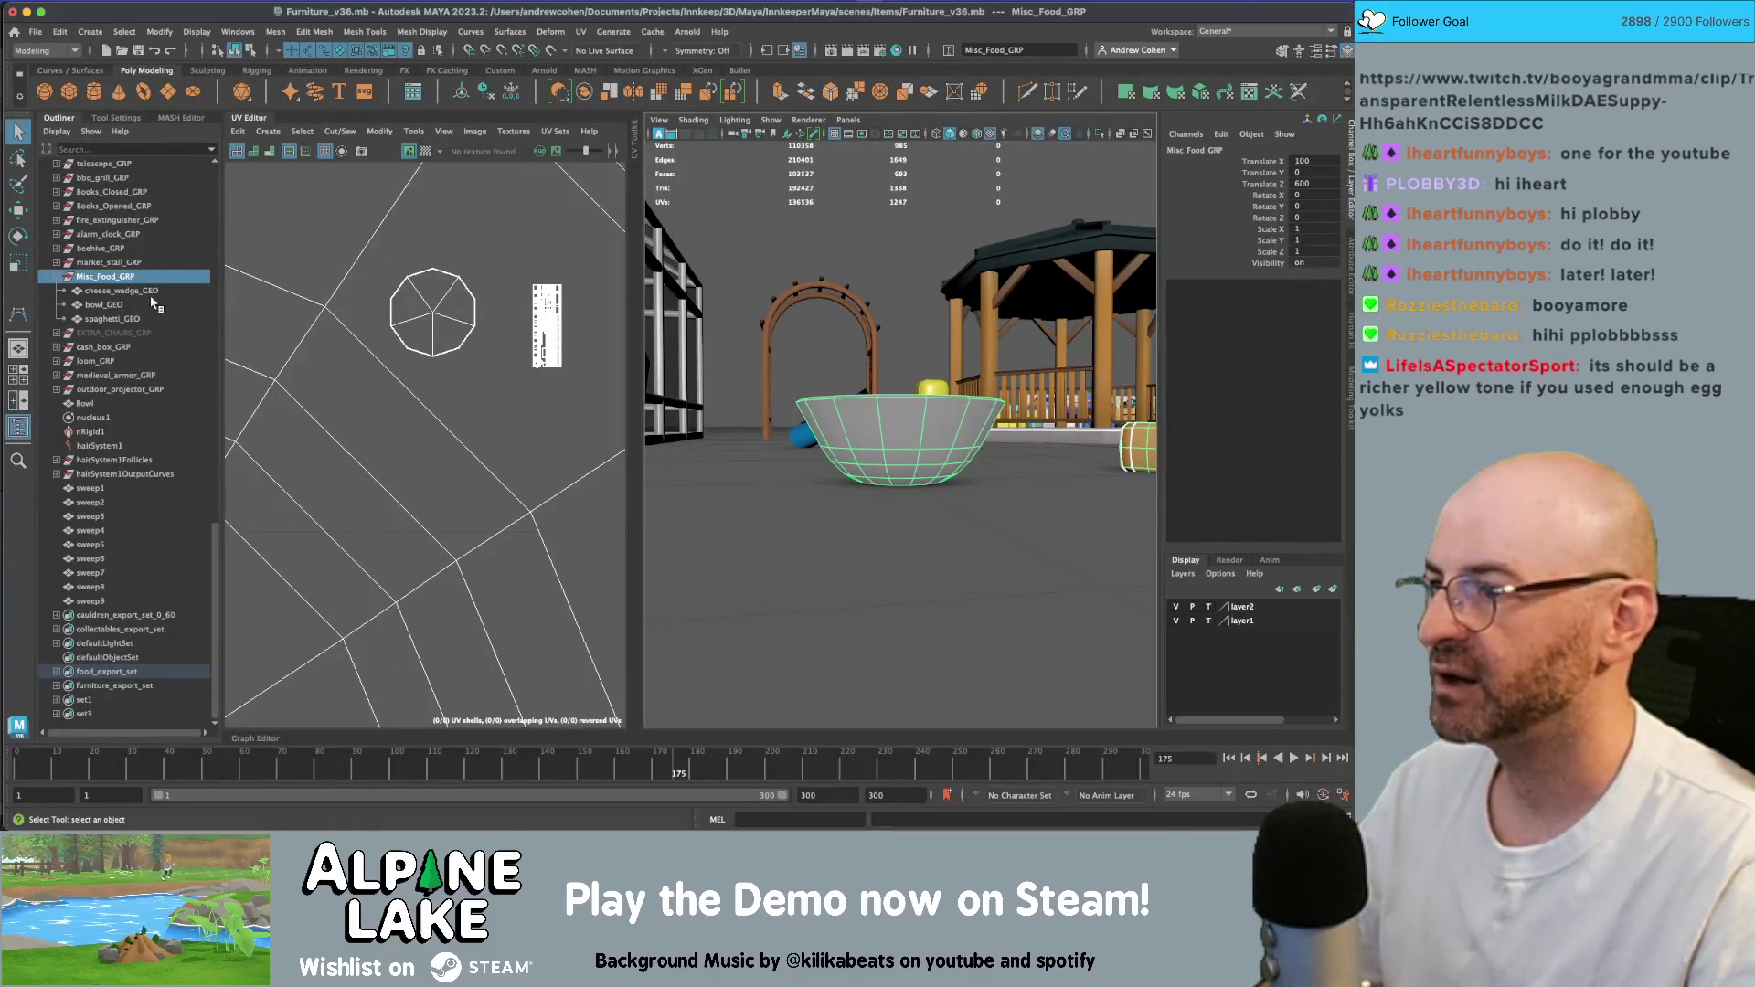
left_click(114, 319)
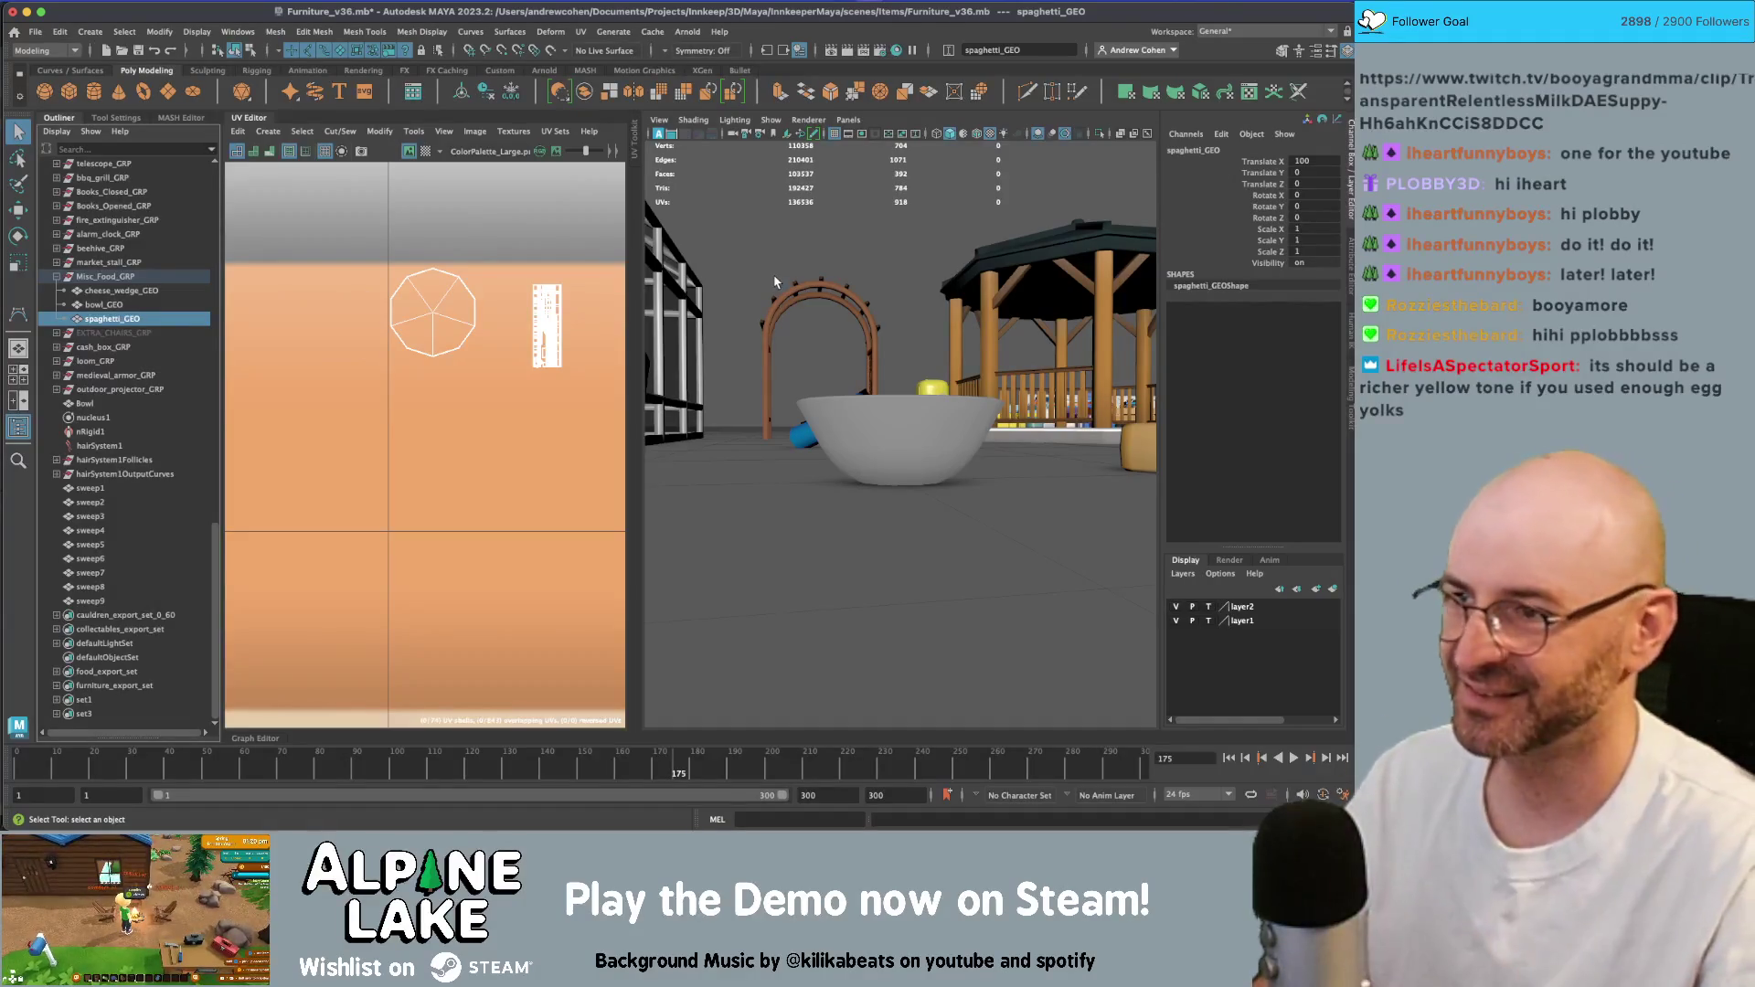
mouse_move(900, 289)
left_mouse_down("alt")
mouse_move(914, 366)
mouse_move(868, 375)
mouse_move(765, 349)
left_mouse_up("alt")
key("f")
left_click(1097, 640)
scroll(914, 393, "down", 3)
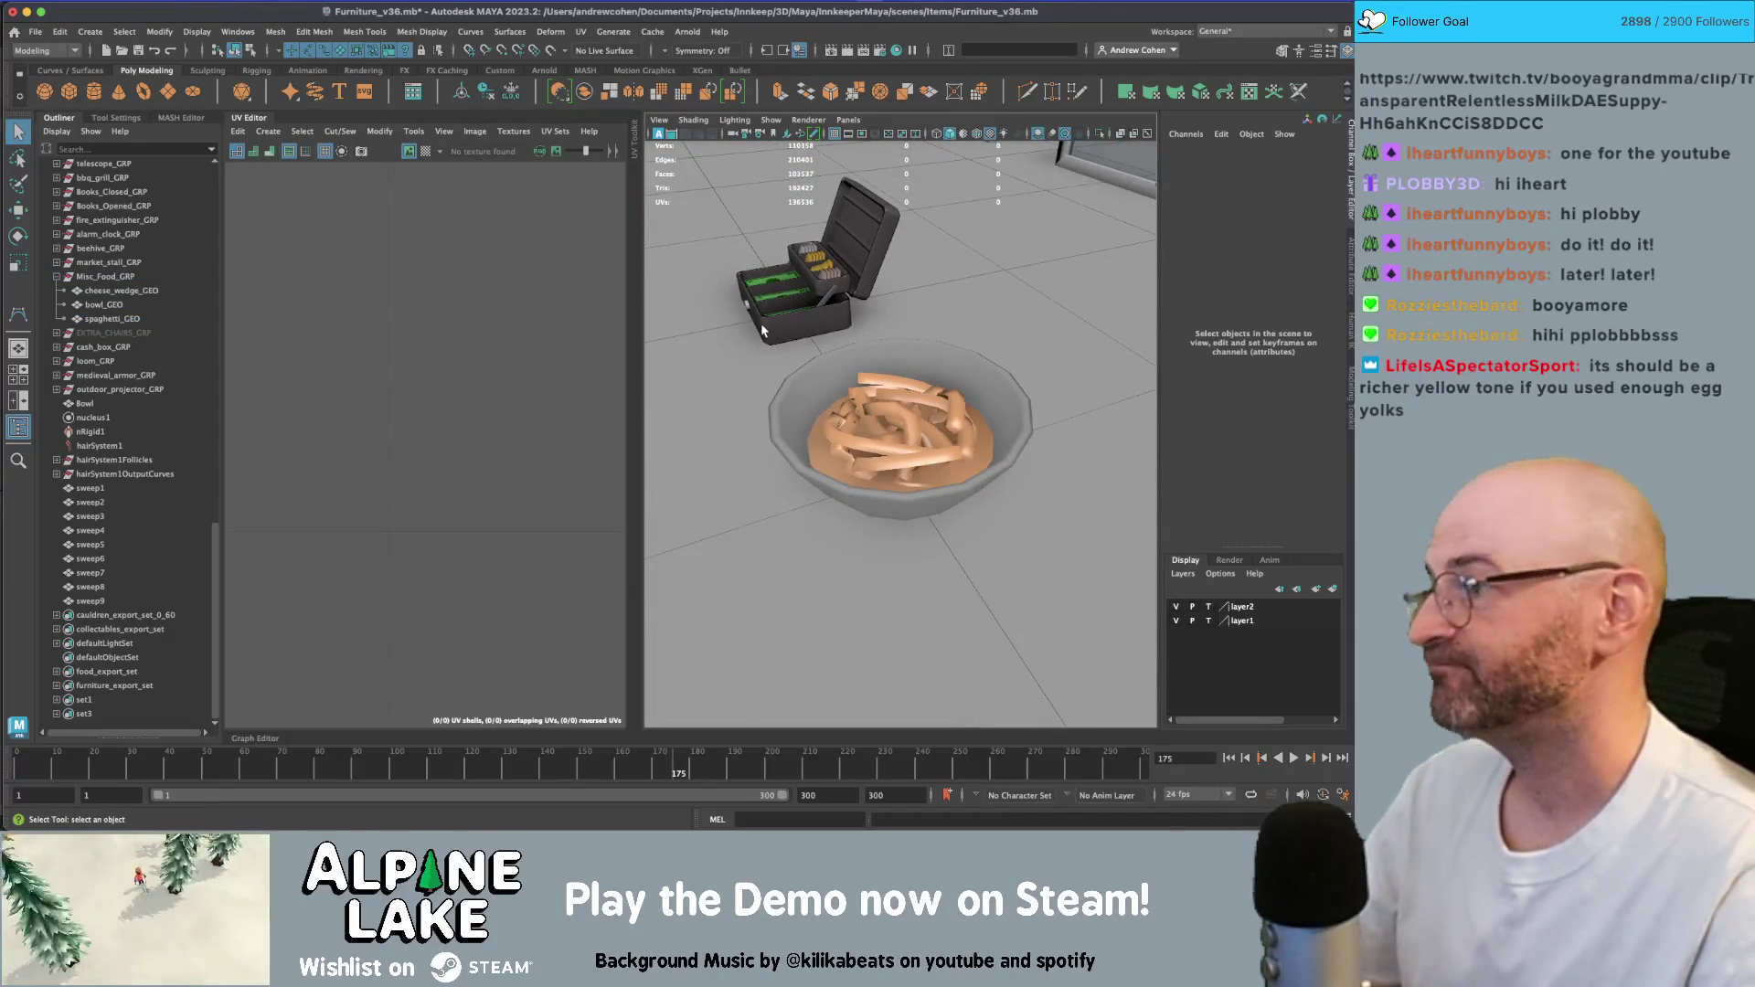
left_click_drag(816, 327, 914, 275, "alt")
mouse_move(914, 274)
right_mouse_down("alt")
mouse_move(997, 337)
mouse_move(675, 380)
right_mouse_up("alt")
left_click_drag(675, 380, 747, 387, "alt")
key("f")
scroll(807, 395, "down", 5)
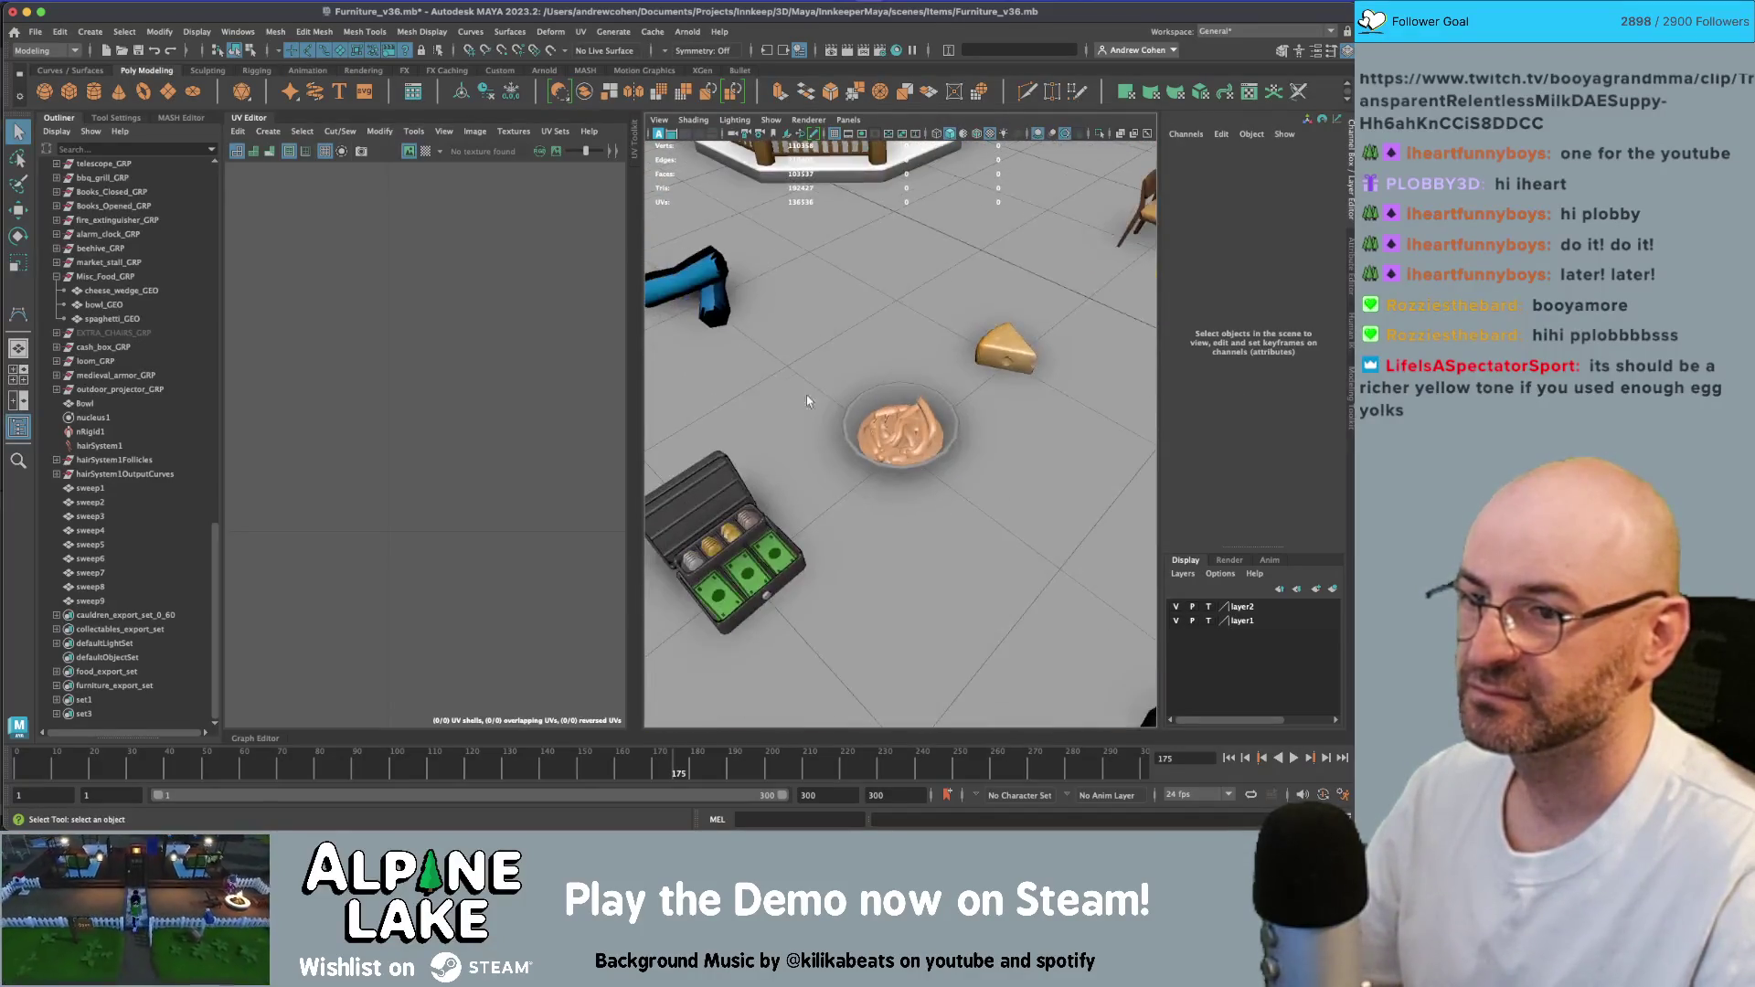
key("f")
scroll(915, 402, "up", 2)
left_click(952, 399)
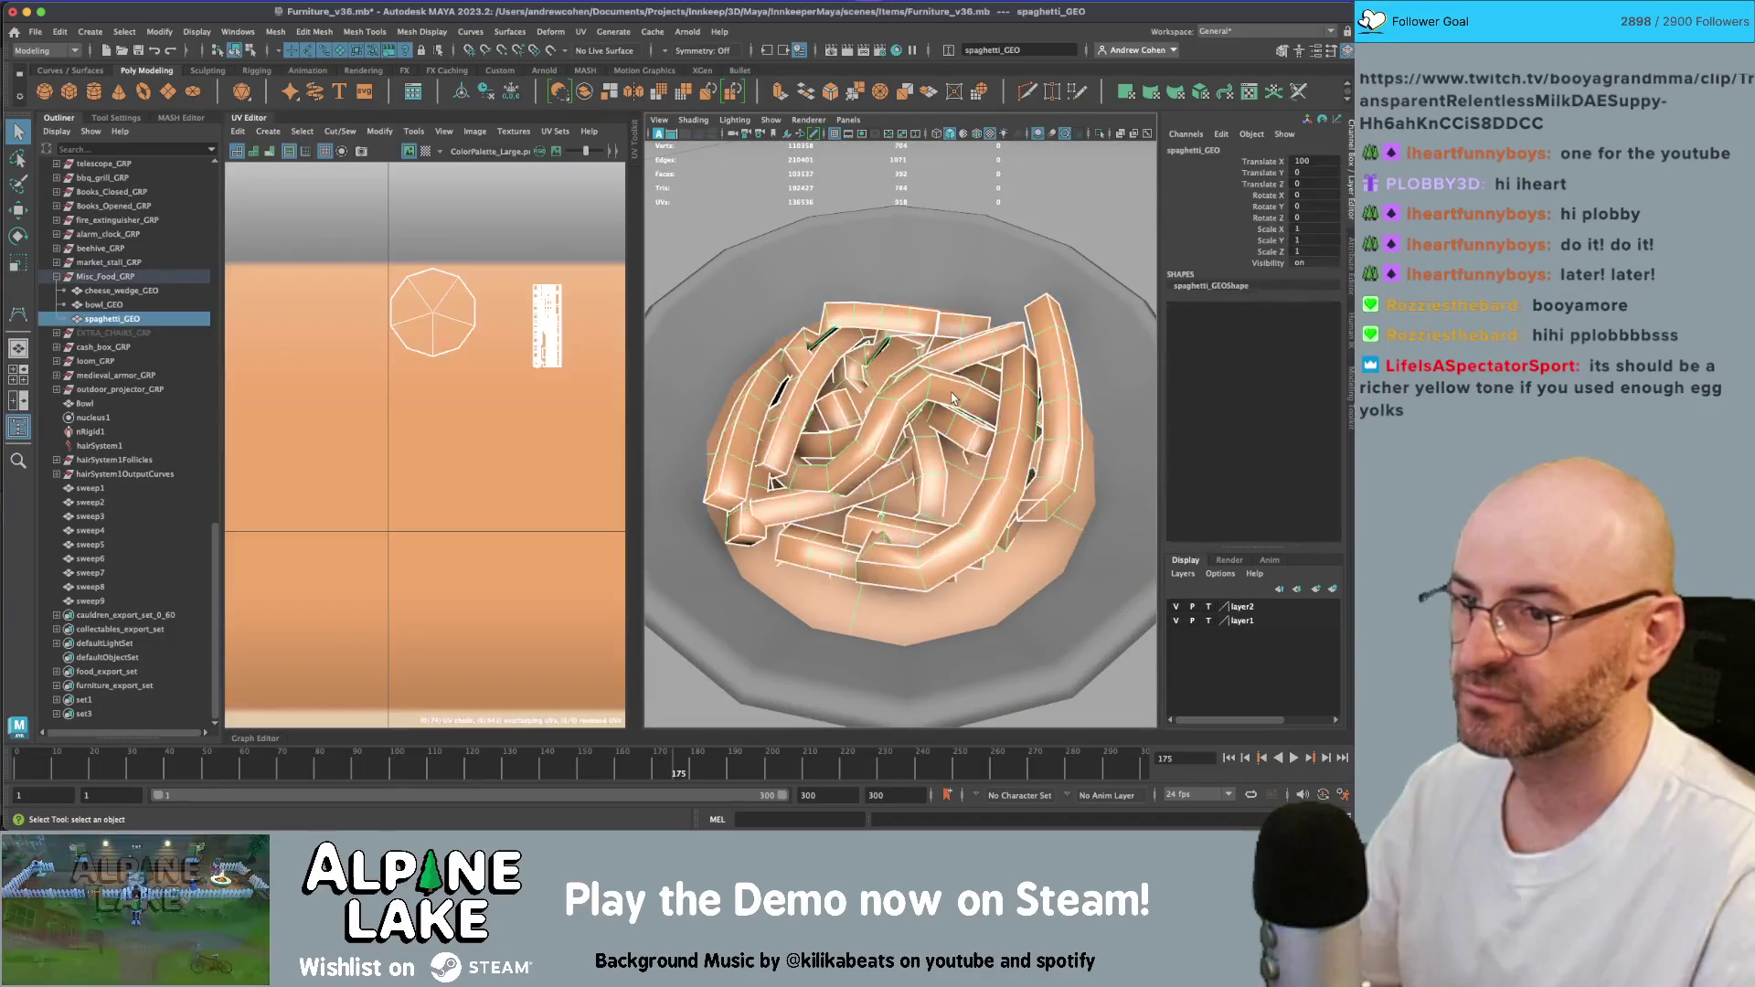
left_click_drag(944, 388, 967, 389, "alt")
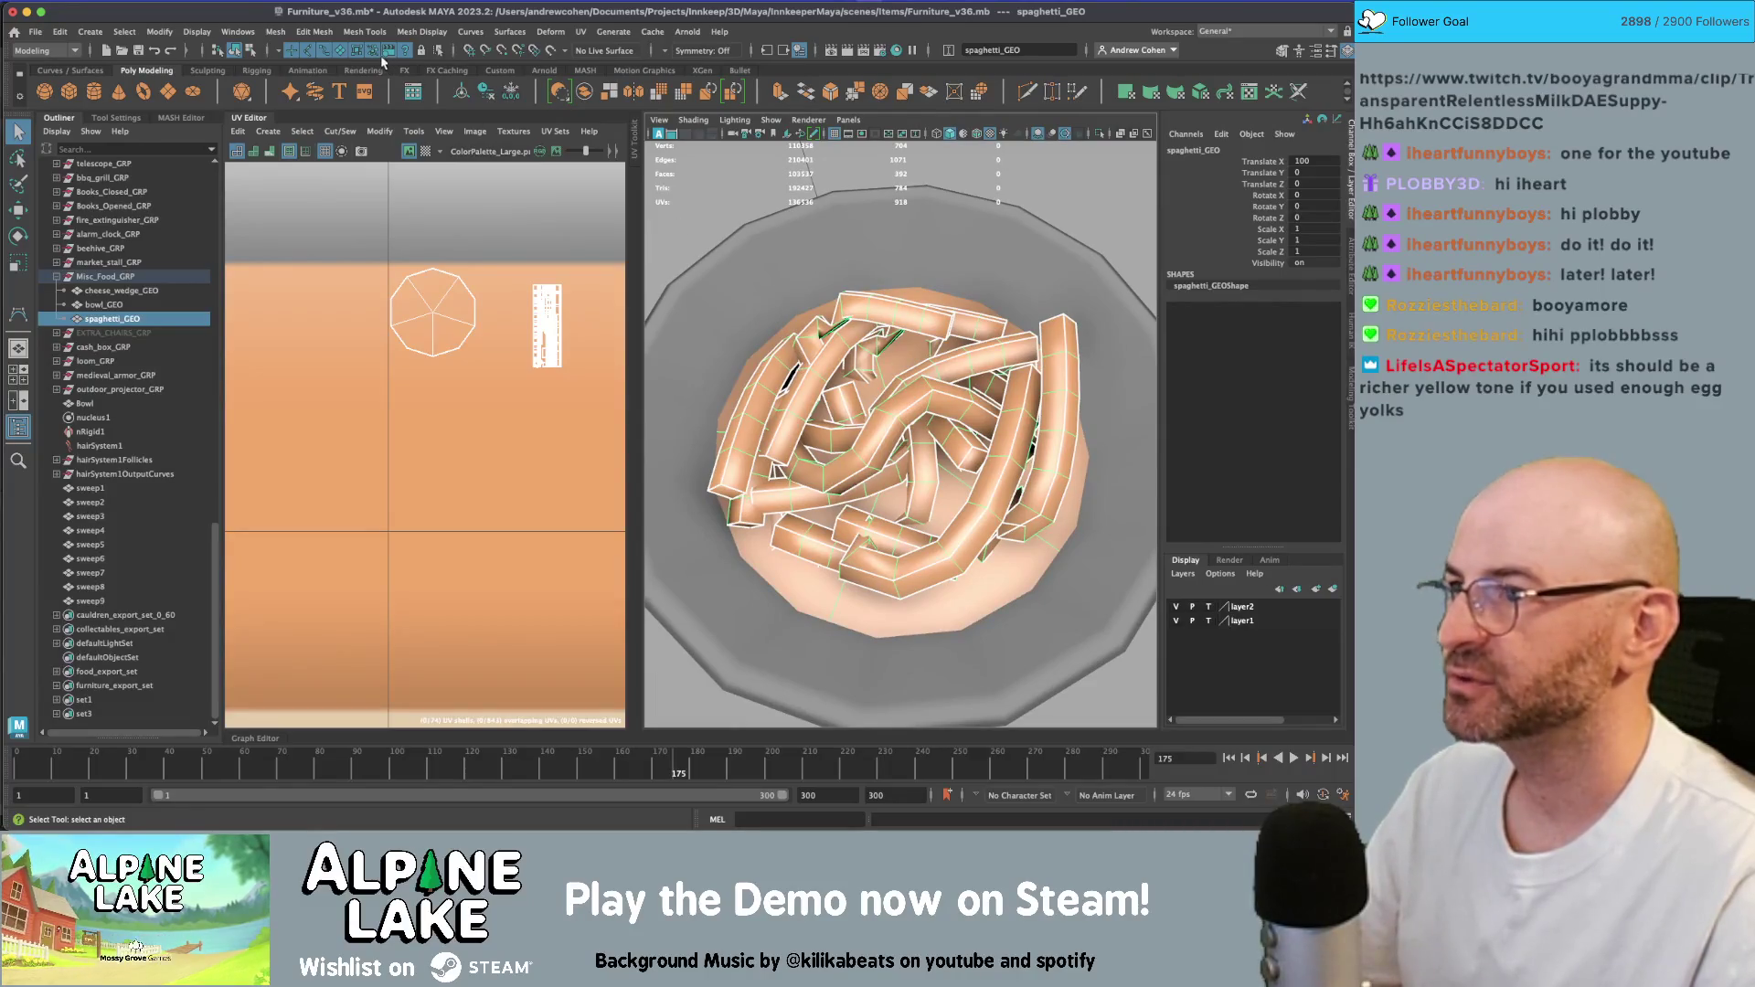
key("ctrl+d")
key("w")
scroll(812, 446, "down", 5)
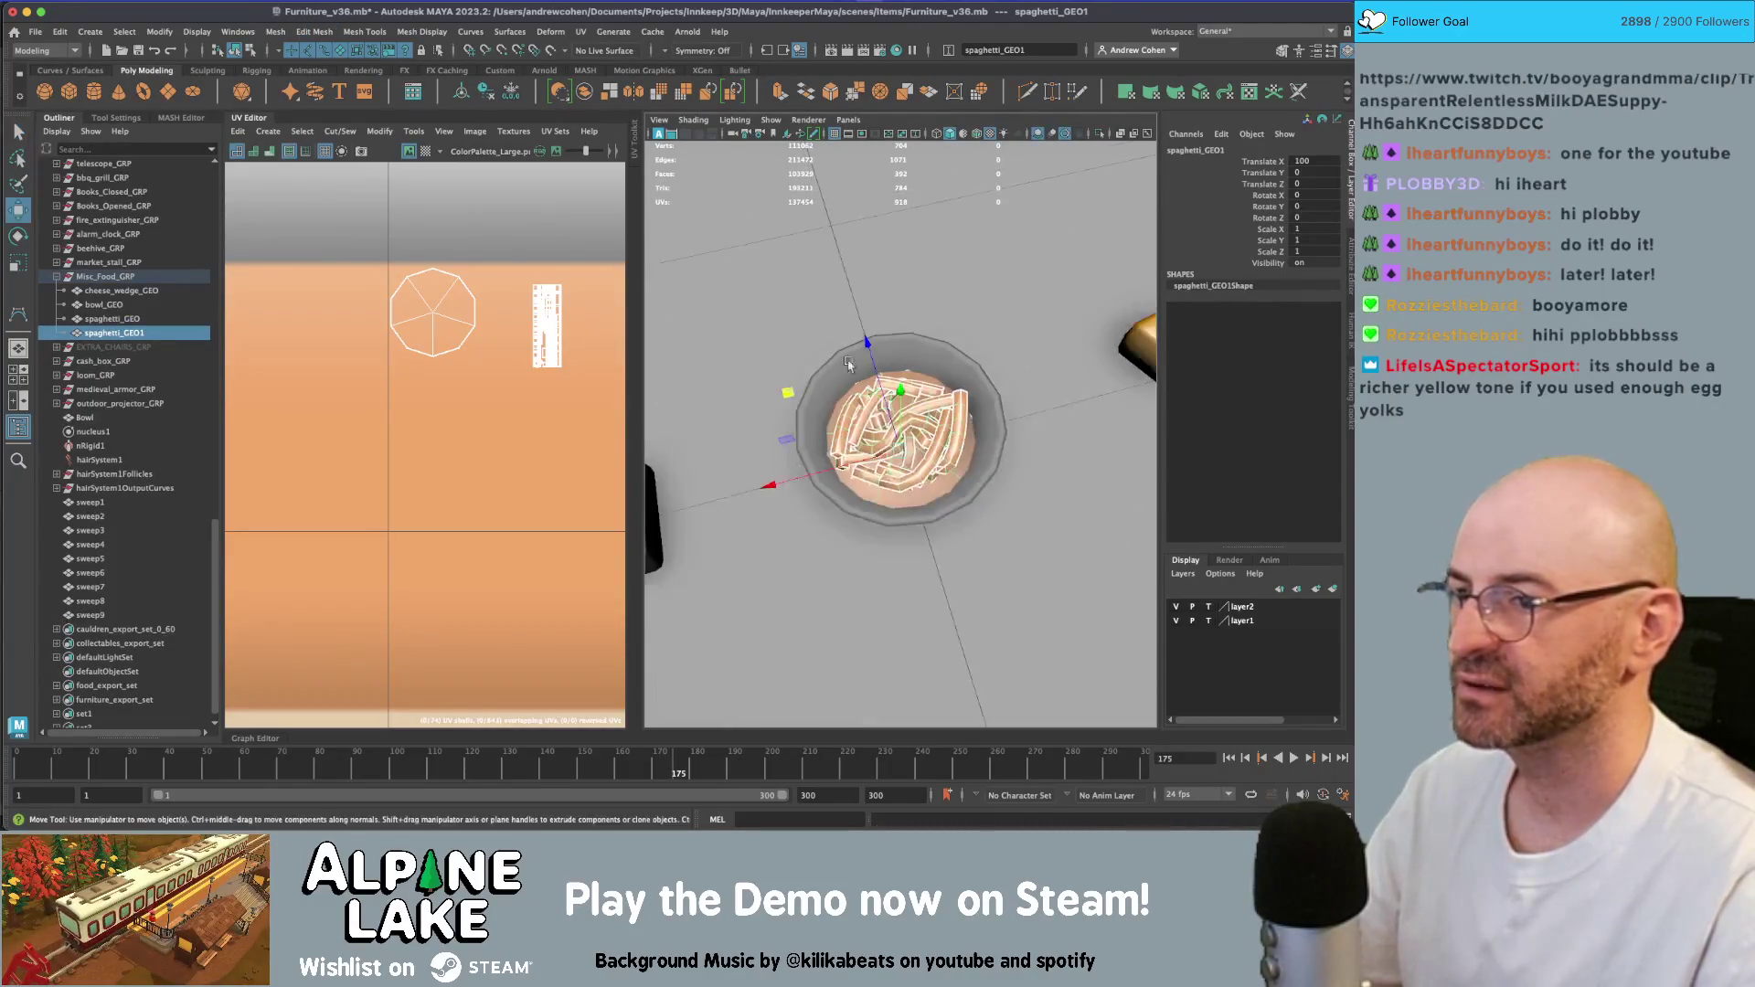
left_click_drag(905, 361, 905, 256)
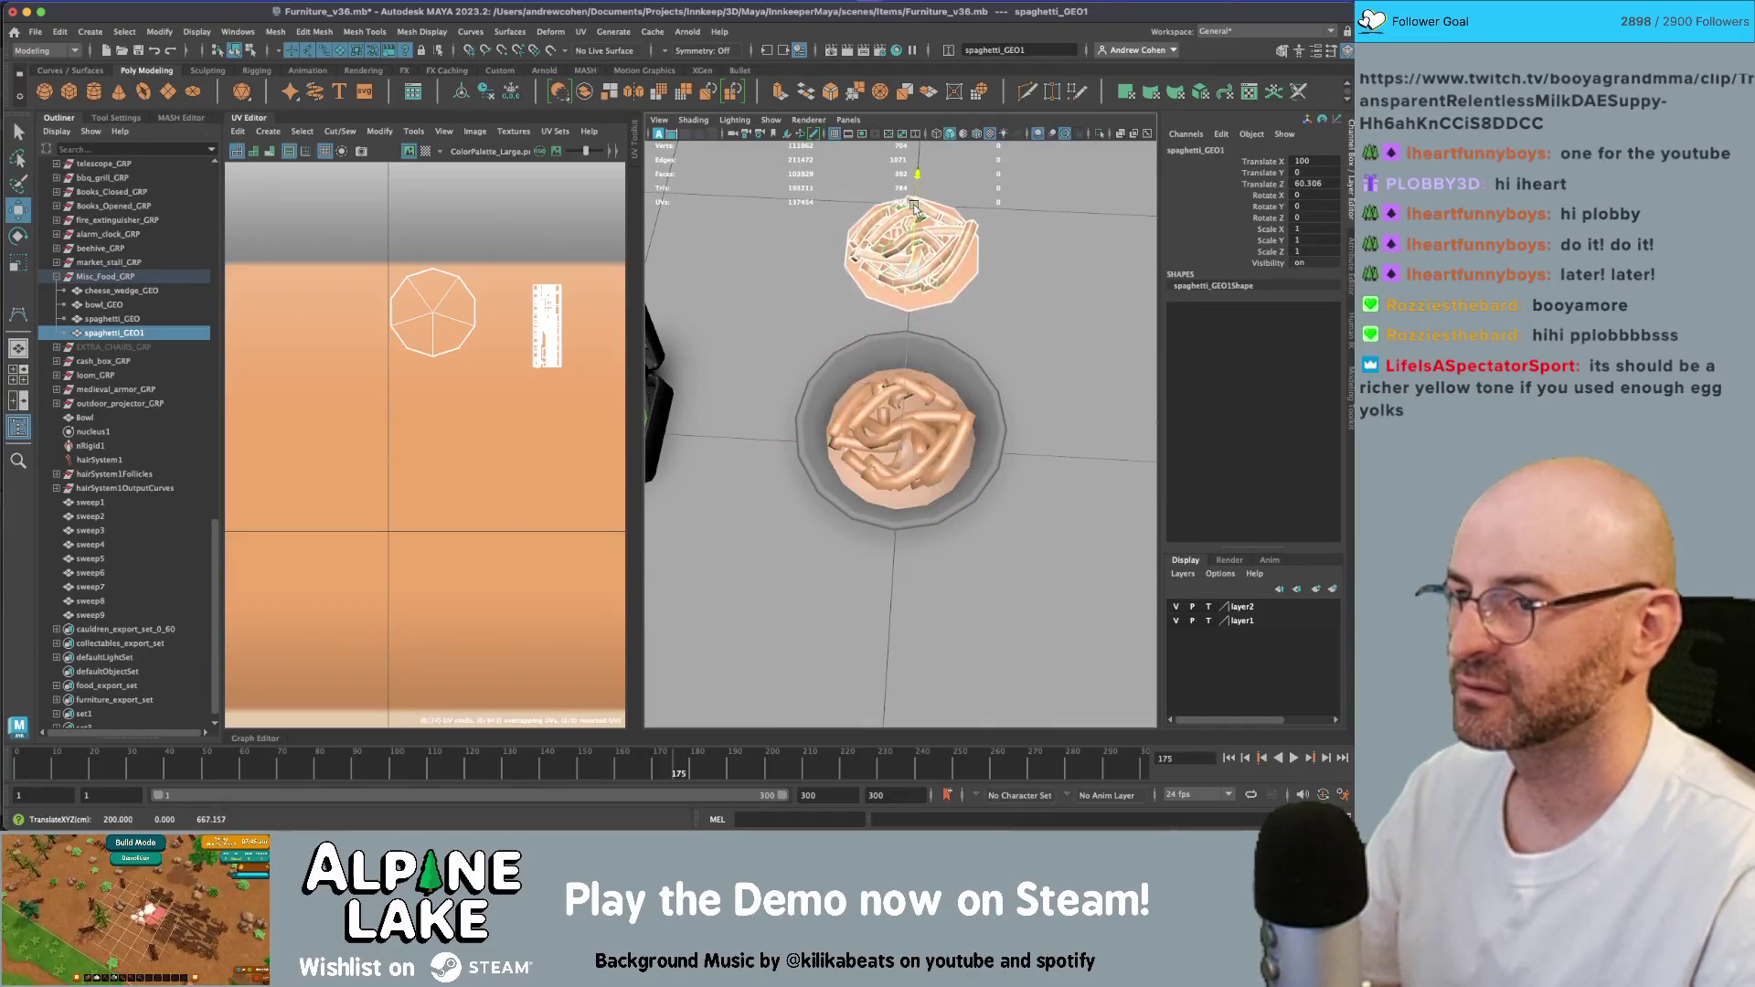
key("ctrl+1")
key("q")
left_click(925, 338)
left_click(925, 338)
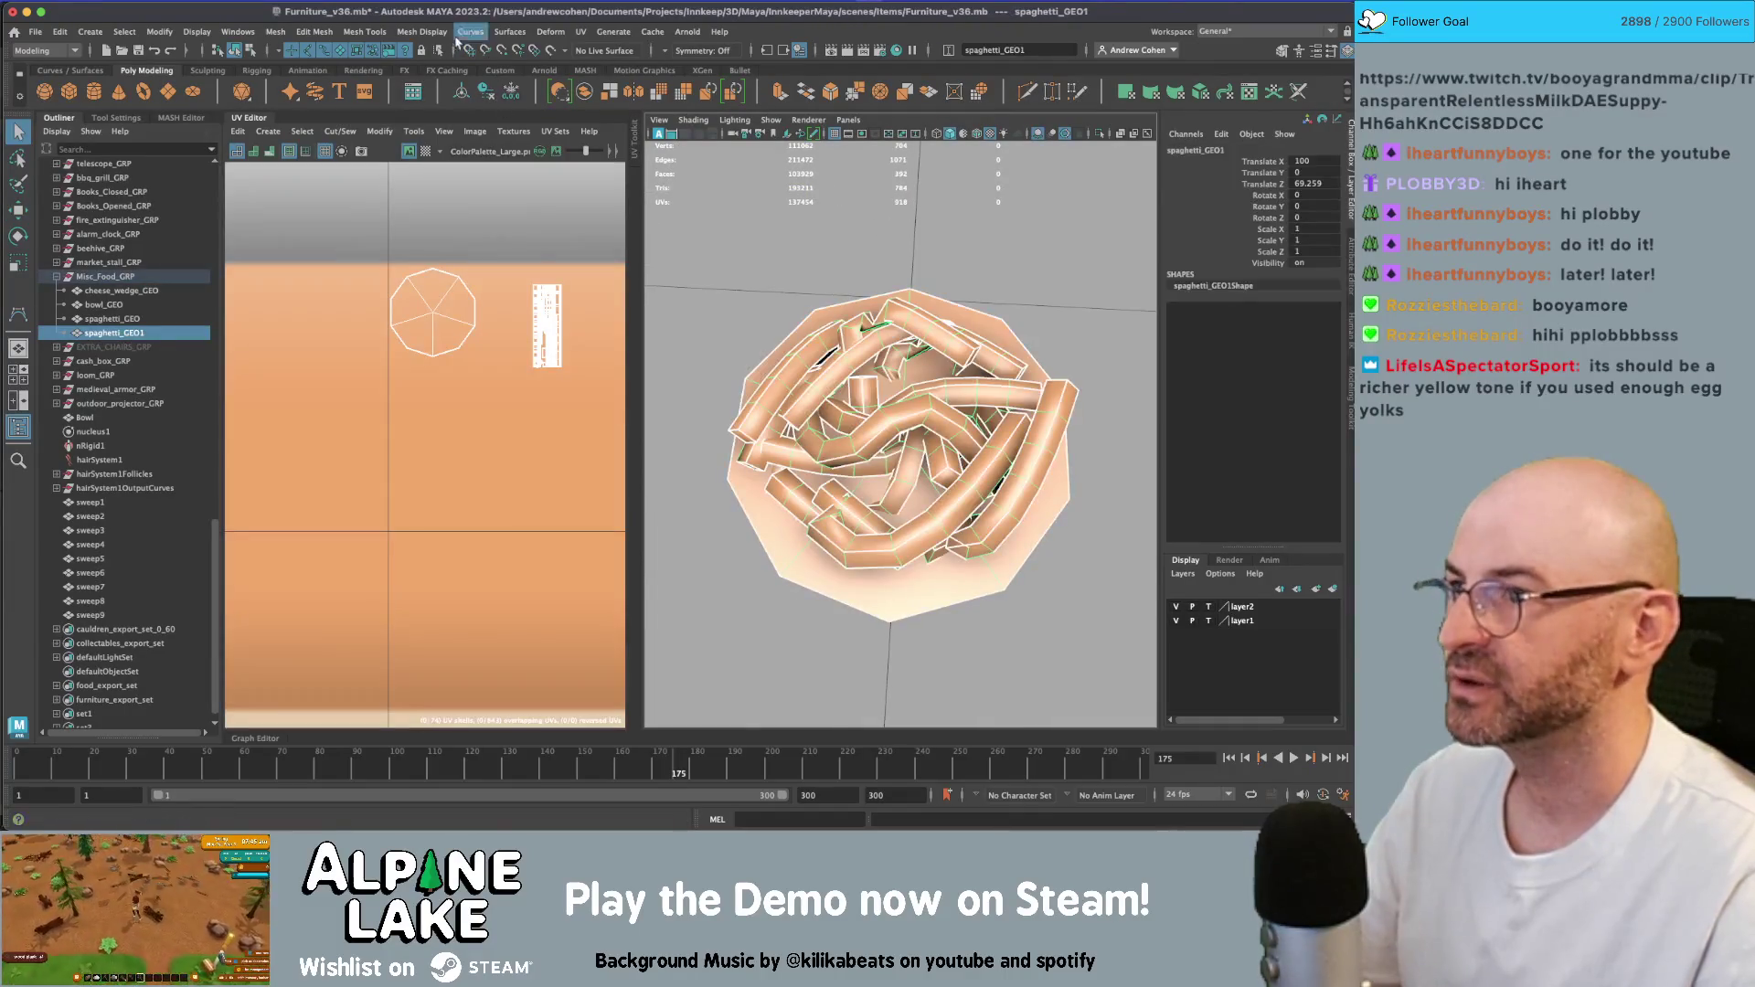
left_click(315, 32)
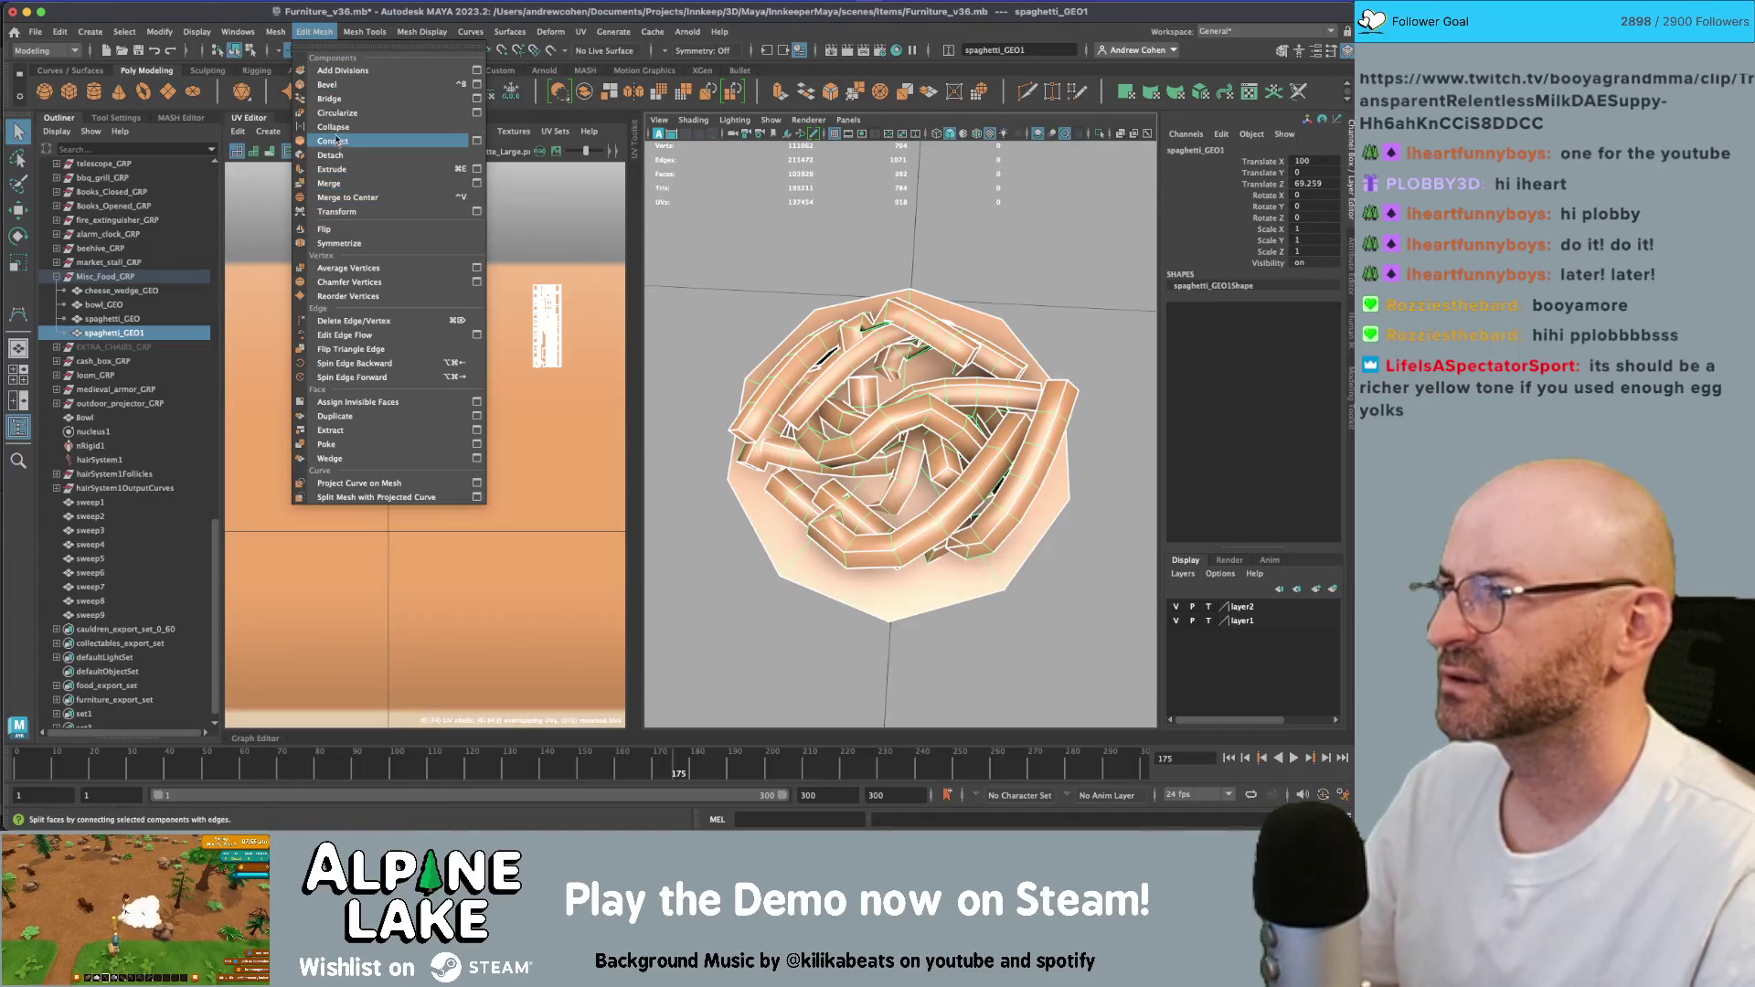
mouse_move(275, 32)
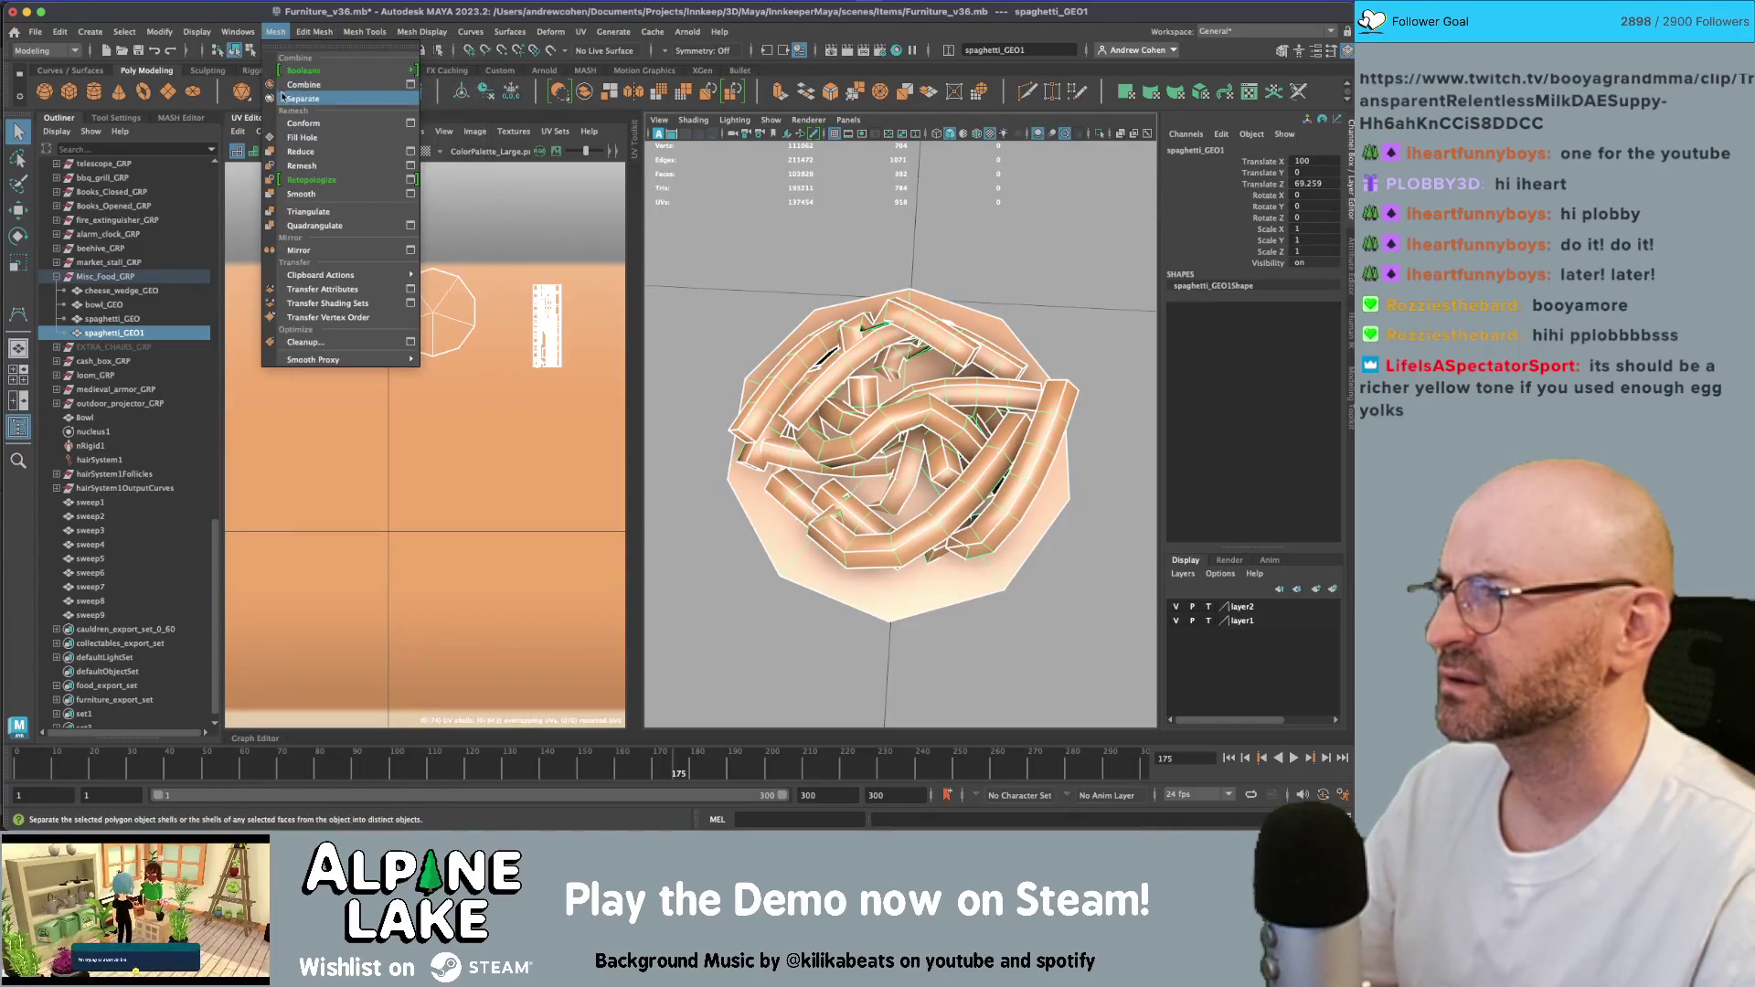
left_click(332, 154)
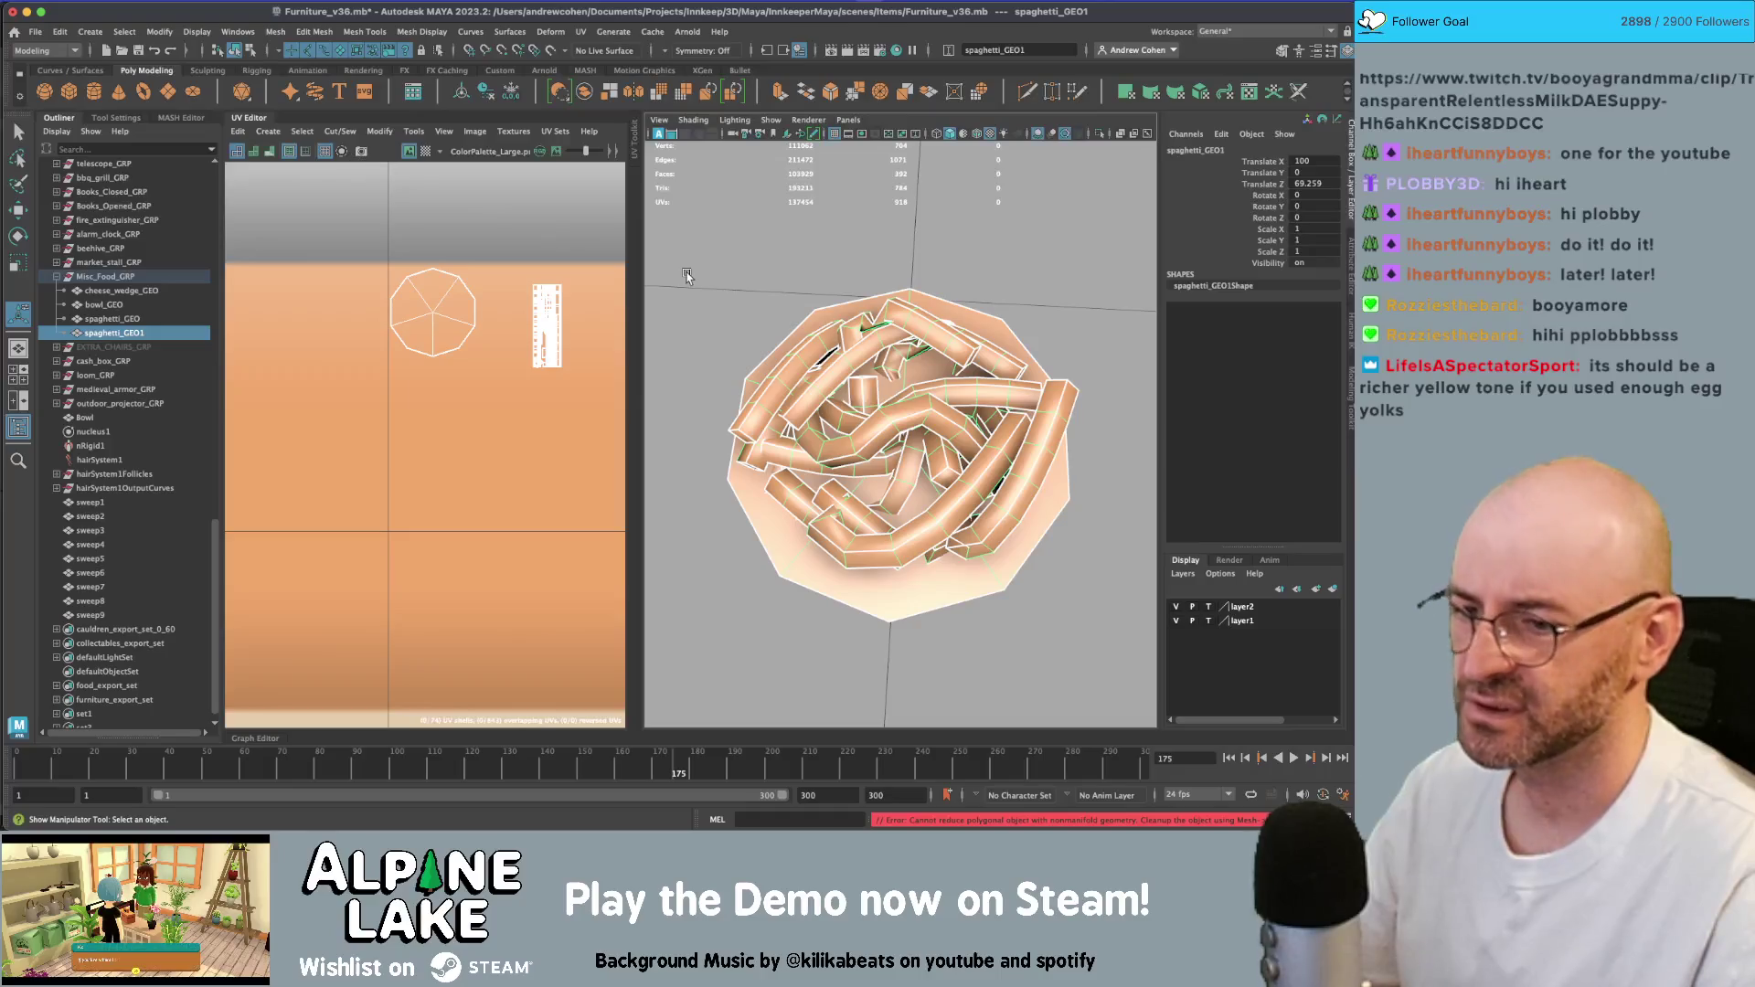
mouse_move(926, 477)
left_mouse_down("alt")
mouse_move(1090, 380)
mouse_move(1020, 499)
mouse_move(1051, 404)
mouse_move(992, 370)
mouse_move(948, 409)
mouse_move(951, 540)
mouse_move(869, 393)
left_mouse_up("alt")
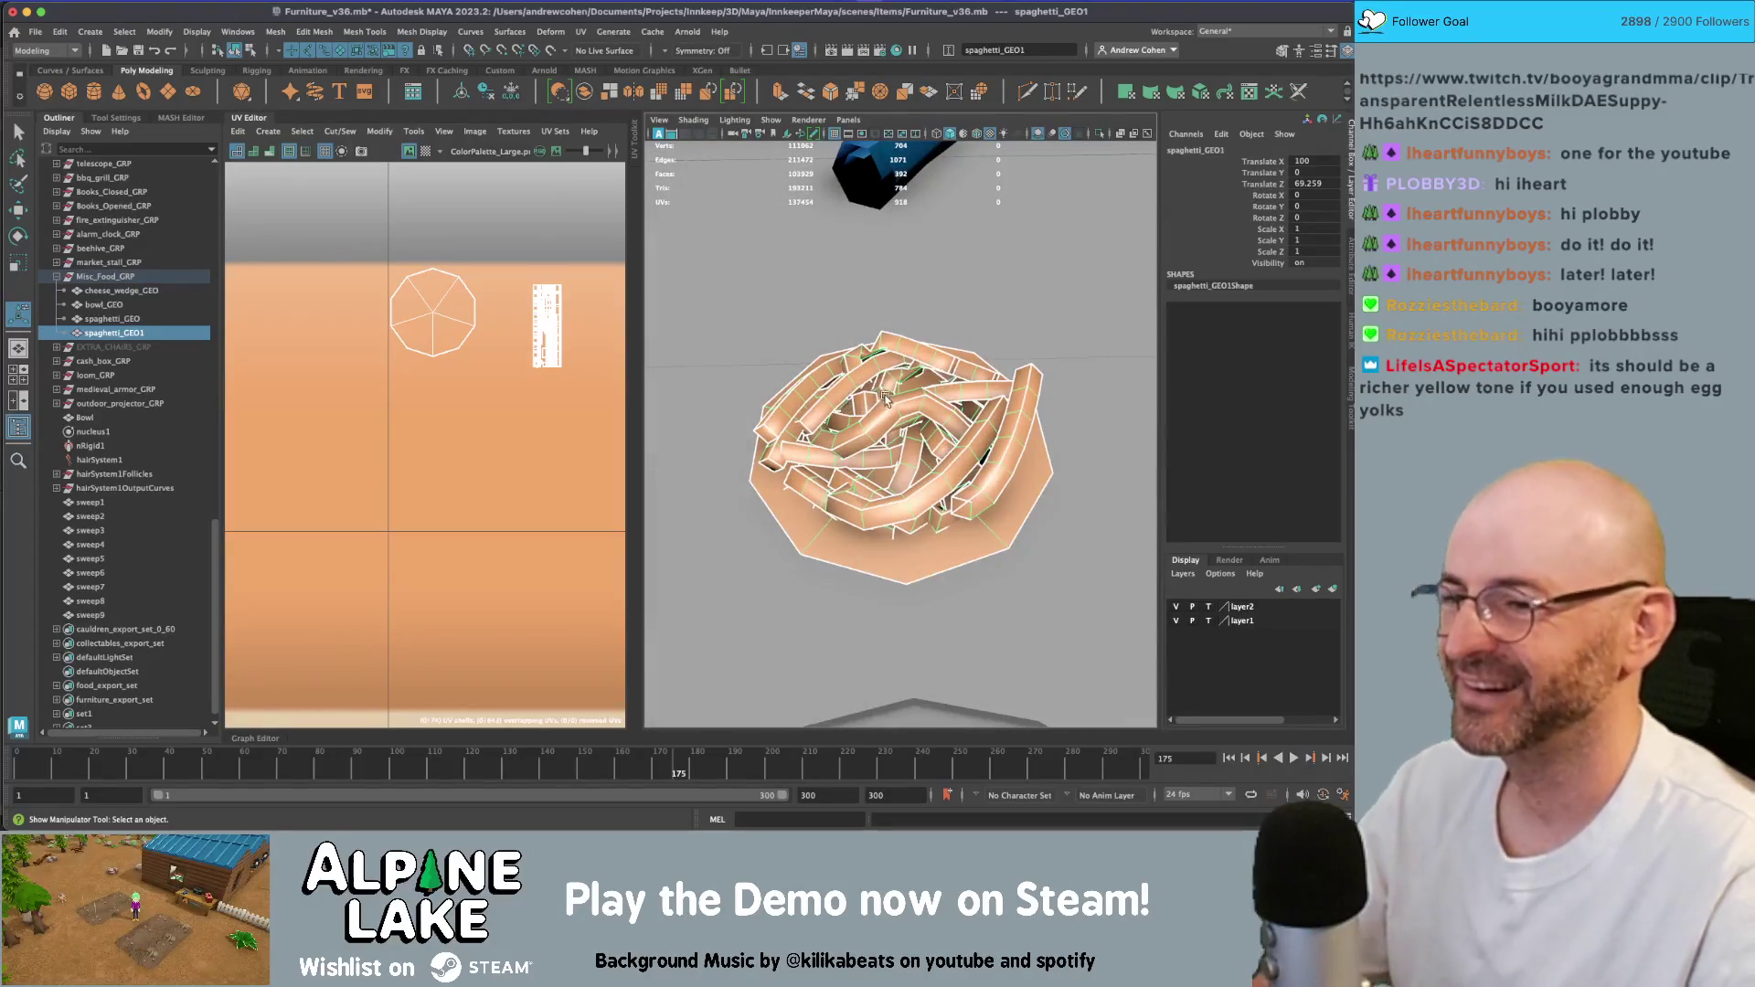
key("Delete")
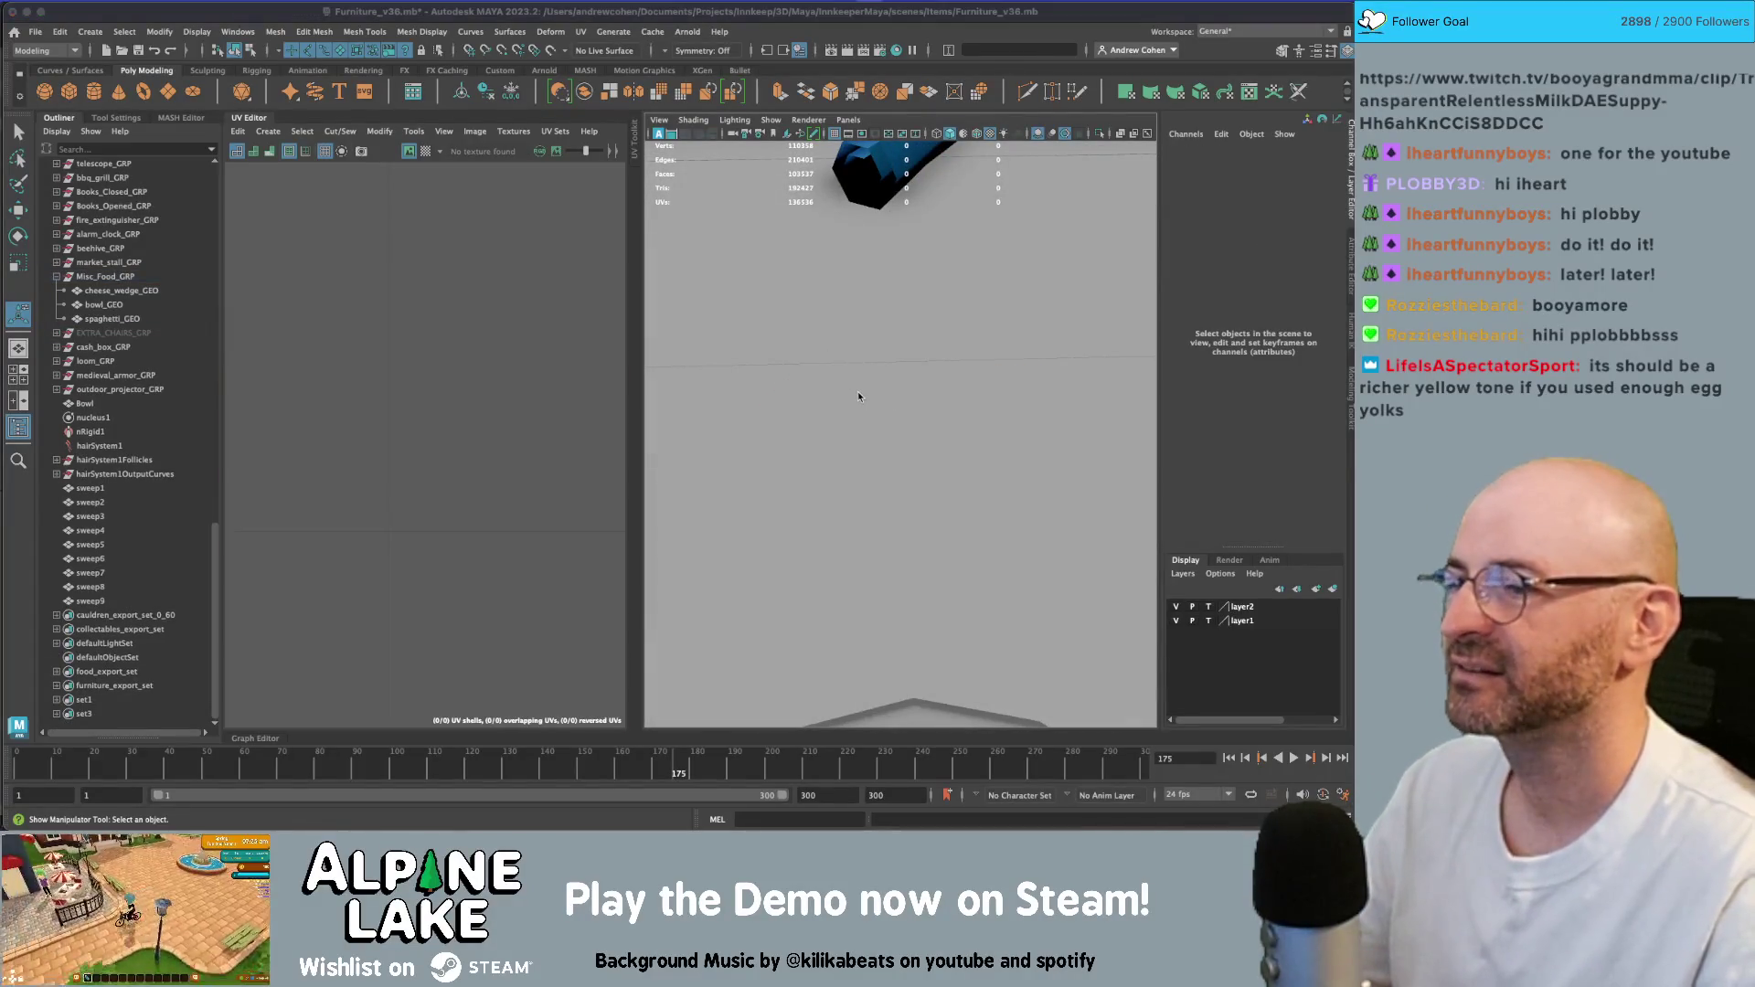
key("super+Tab")
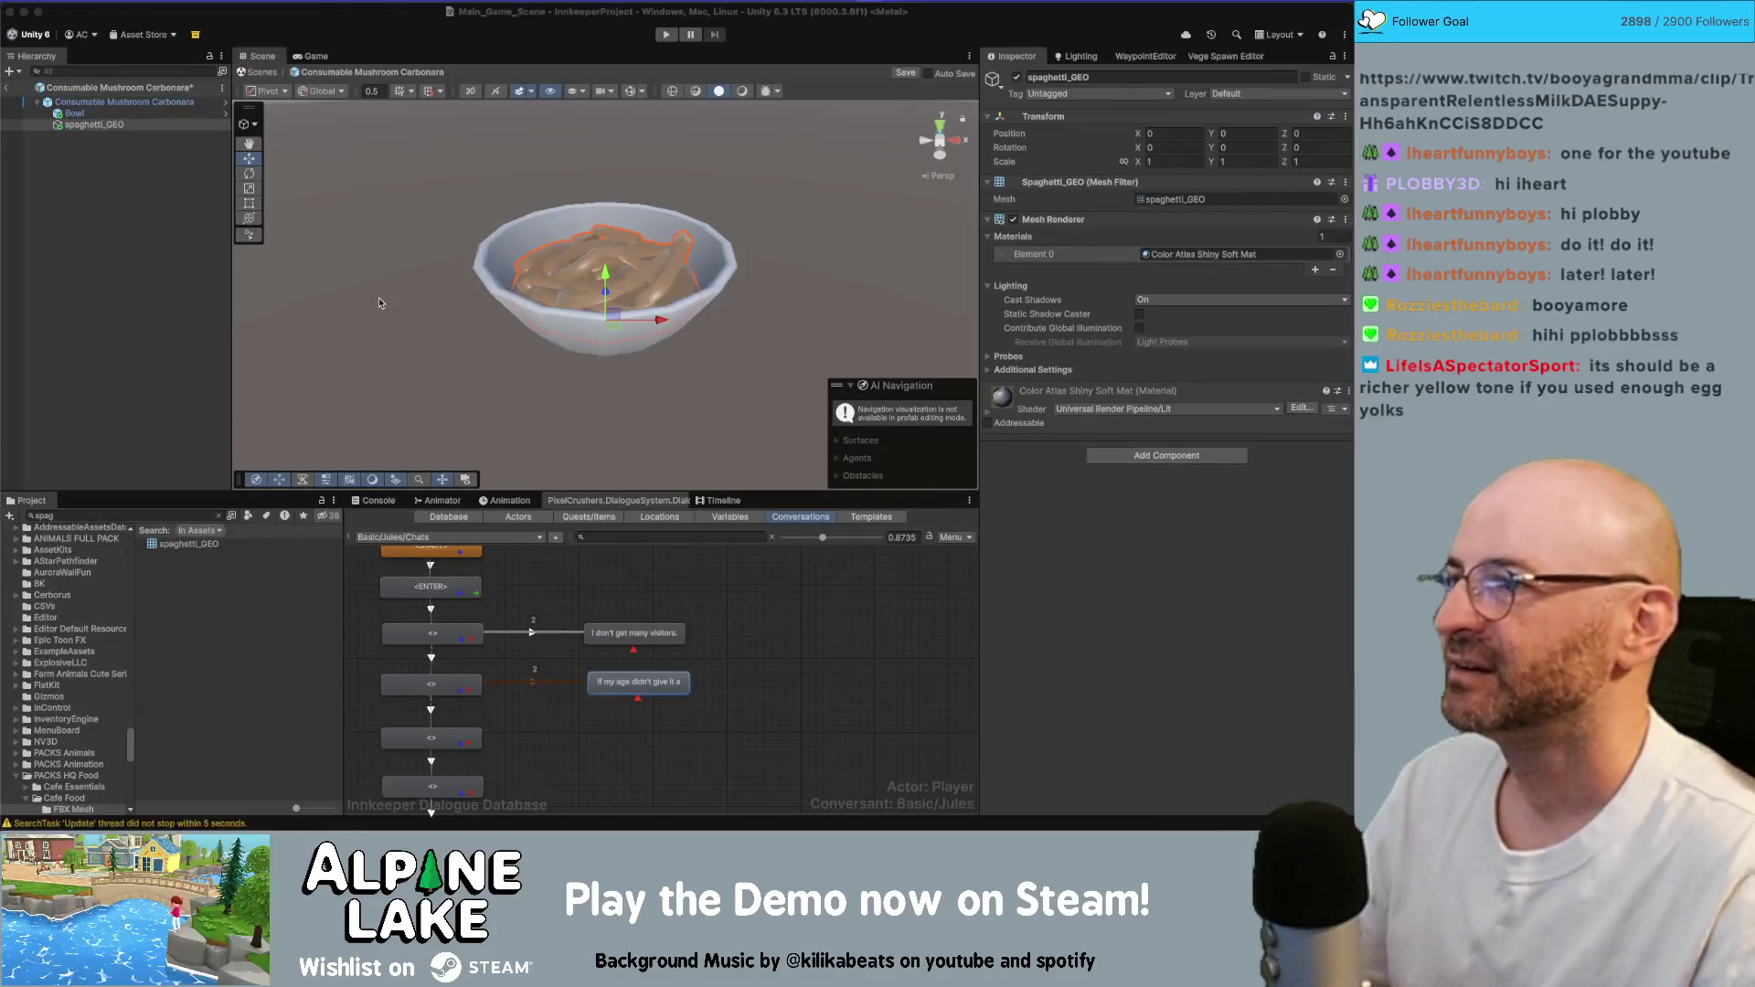
- Search 'mushroom slice' and add Mushroom_White_Slice and Mushroom_Brown_Slice to the prefab
left_click(165, 265)
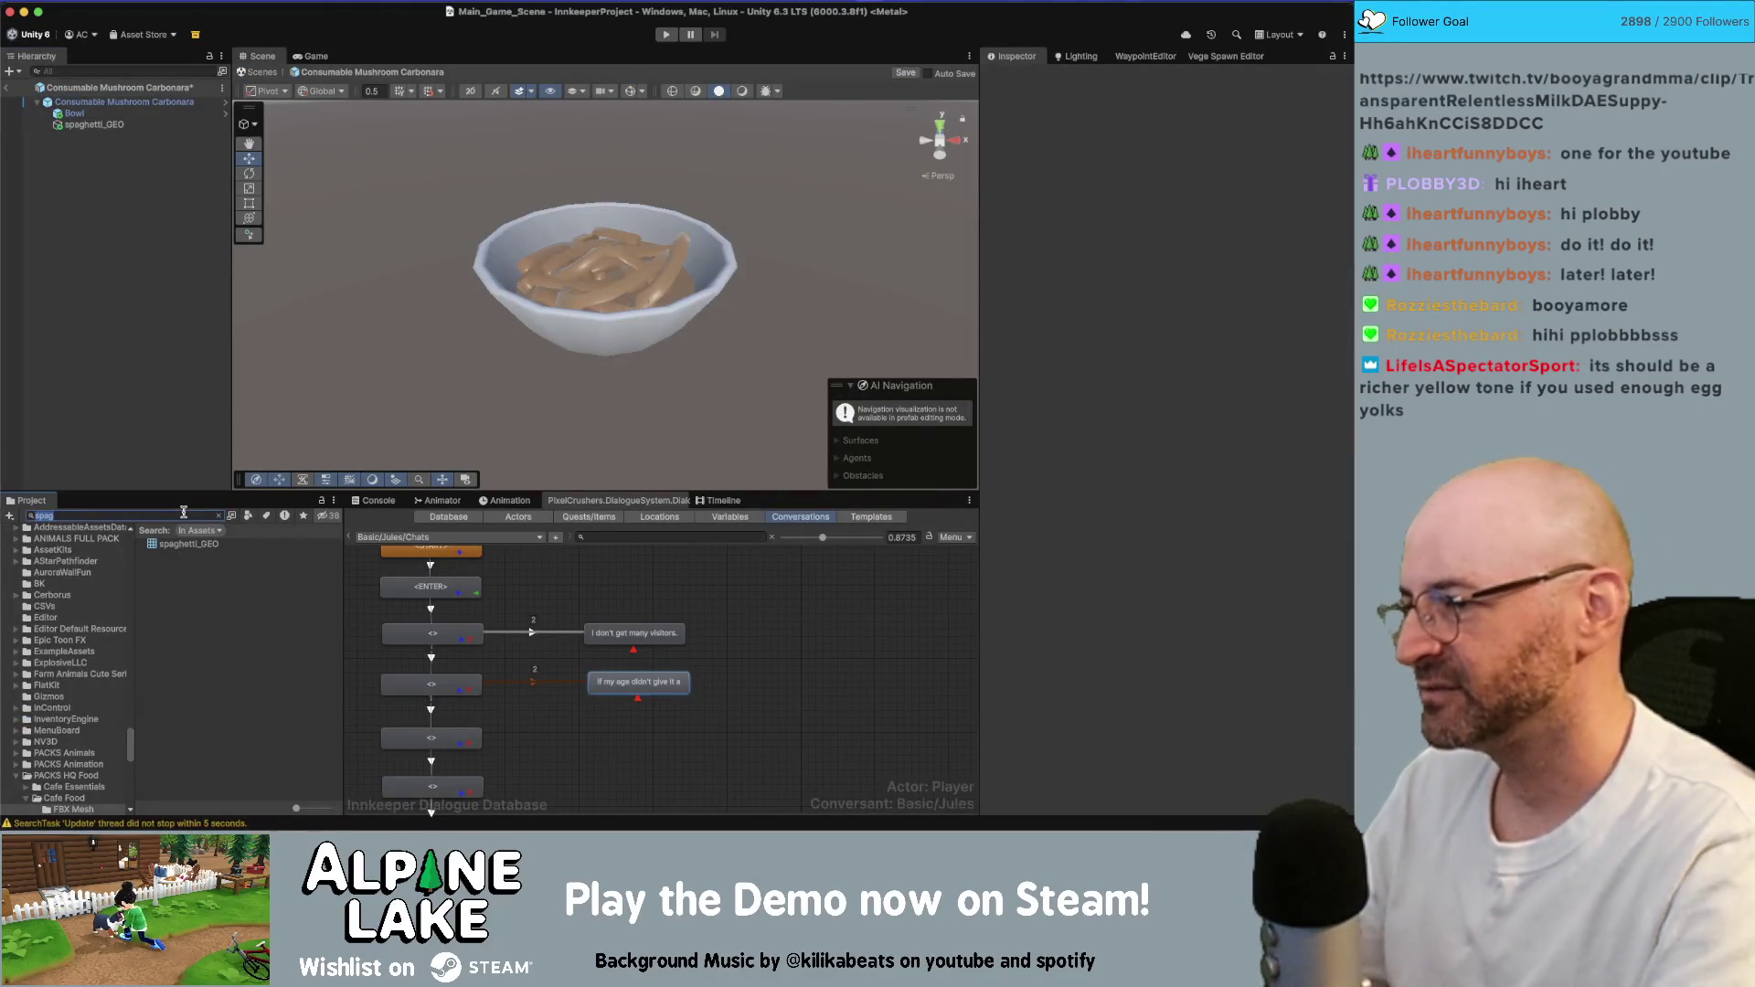
left_click(183, 515)
type("mushroom")
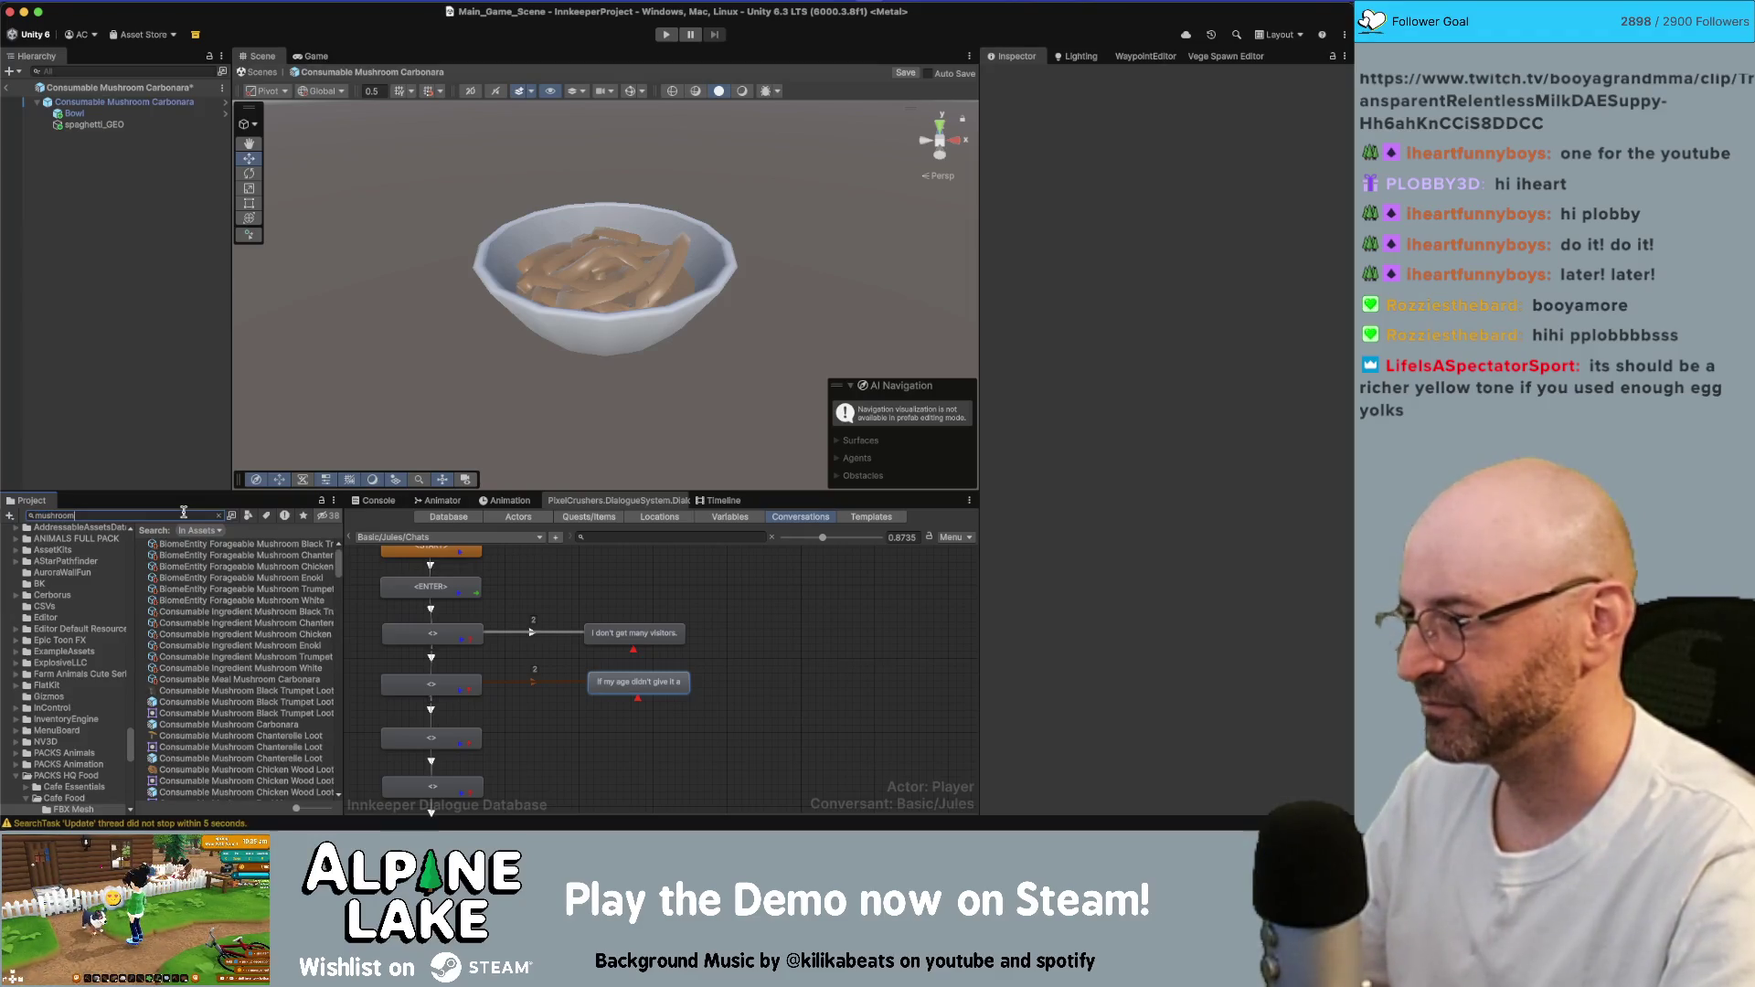
type(" slice")
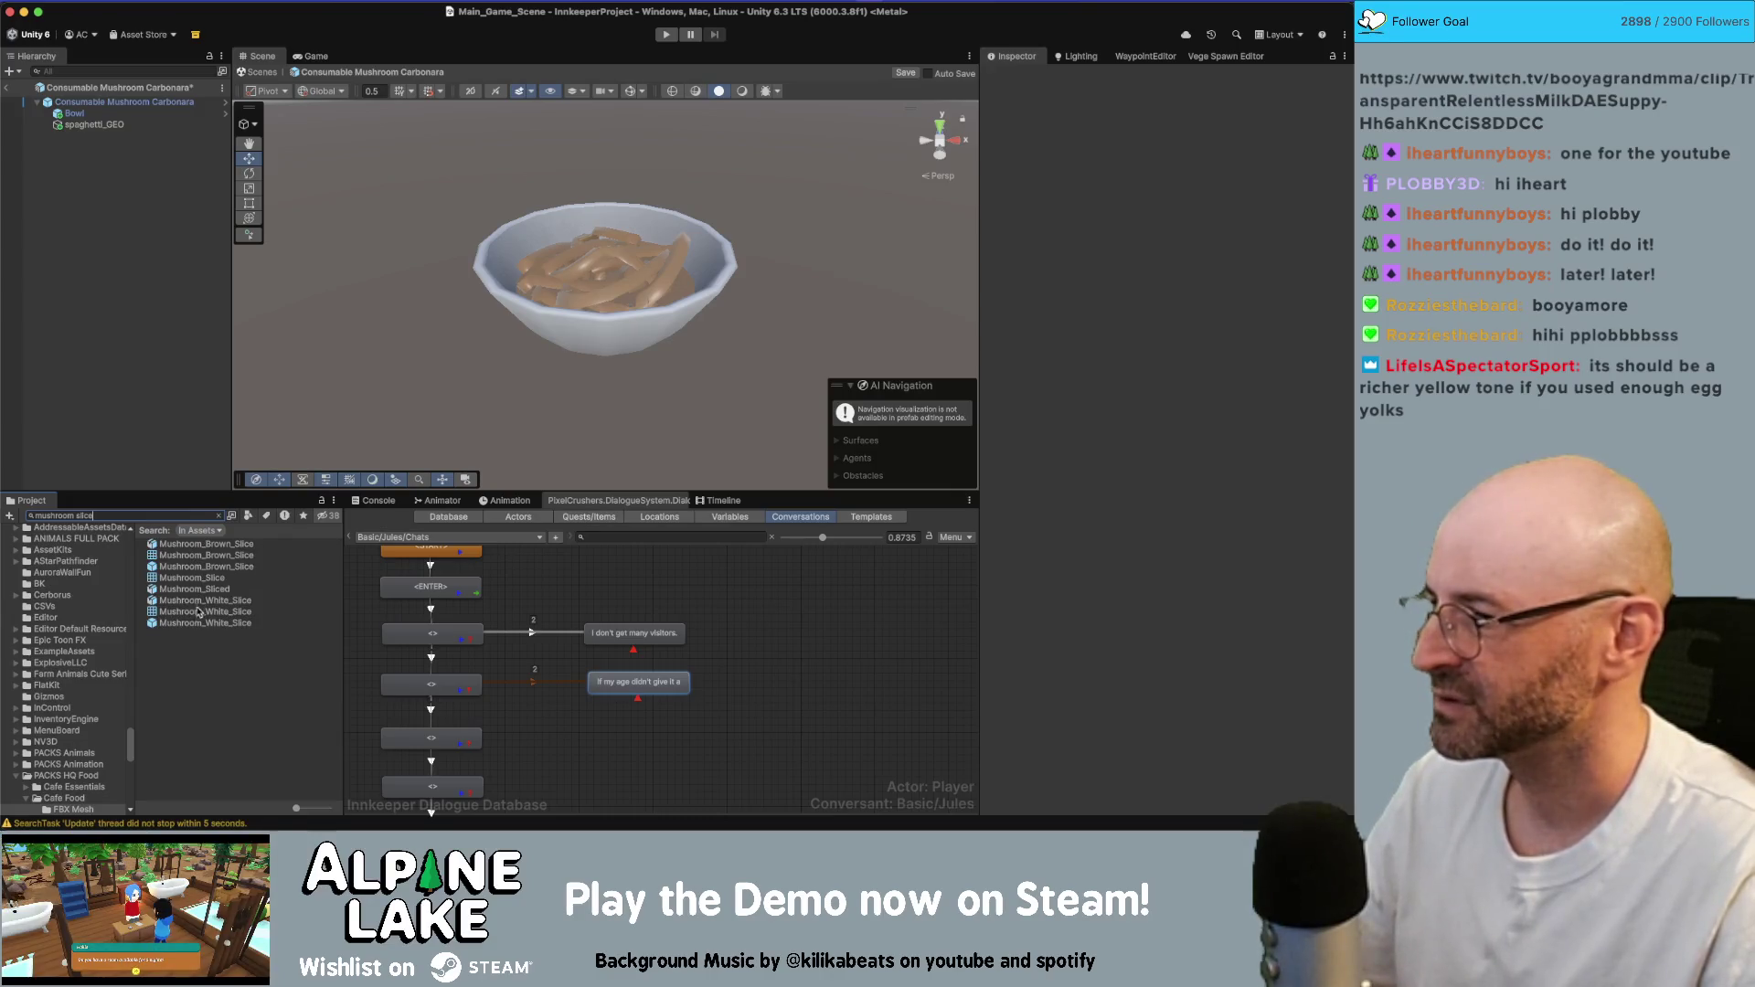
left_click_drag(196, 628, 181, 384)
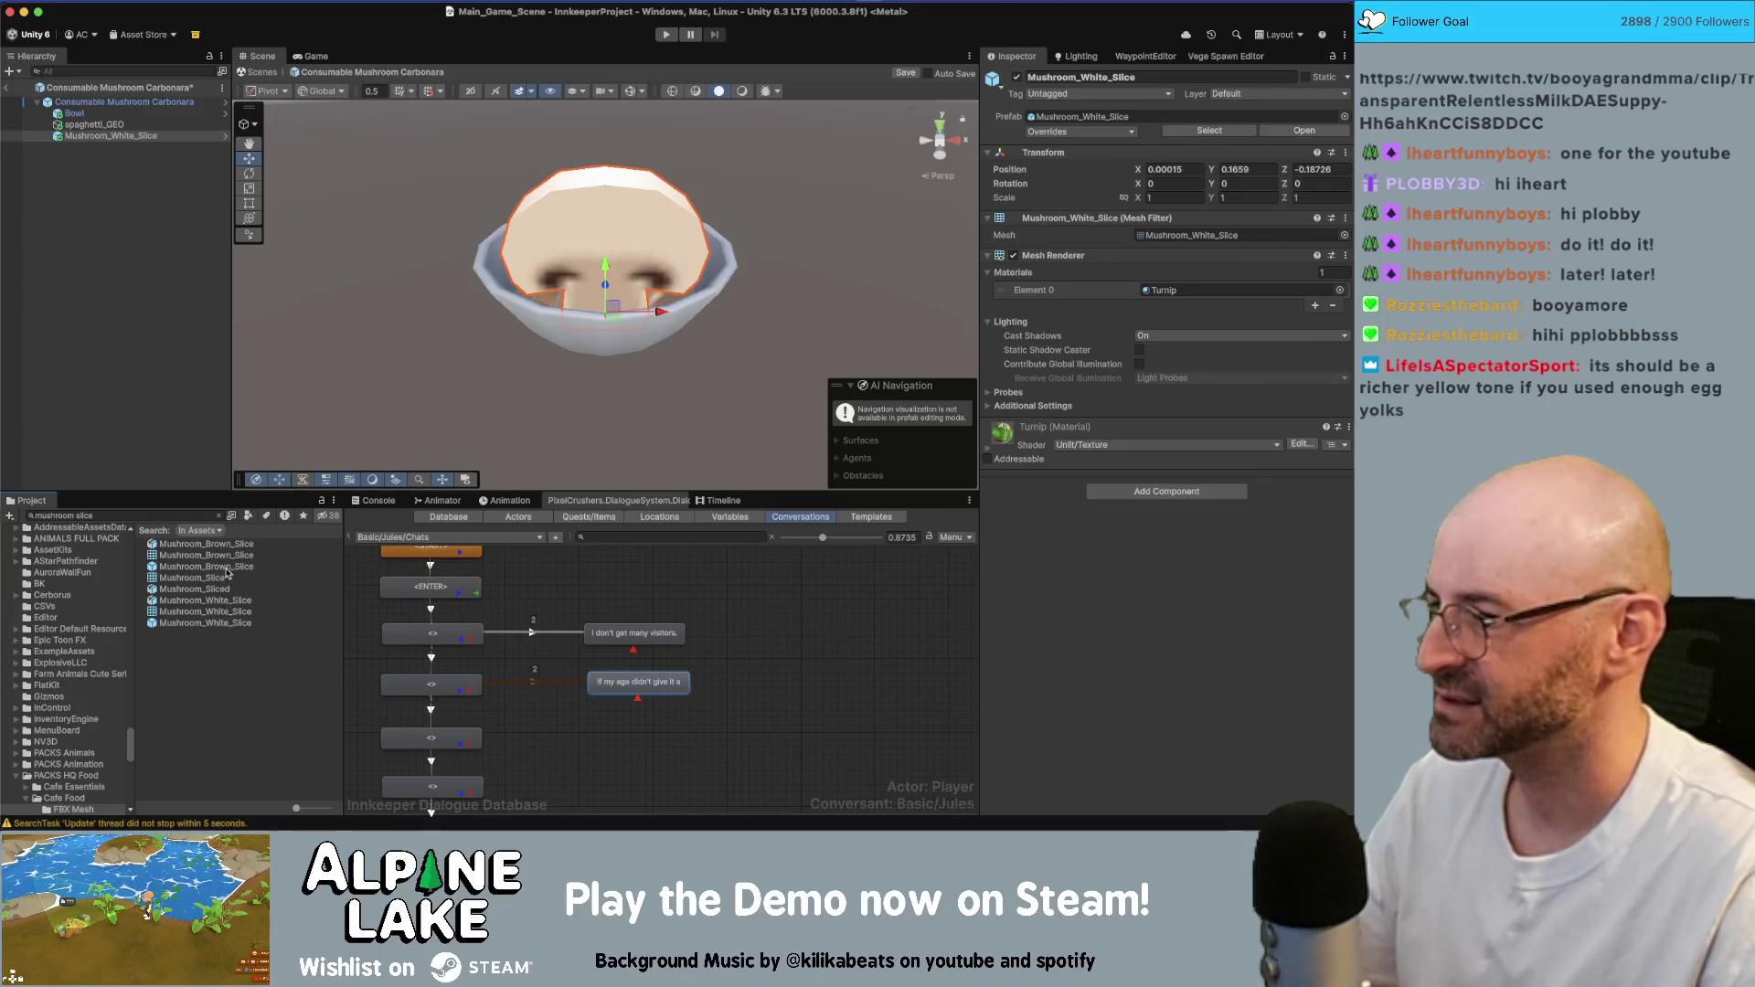
mouse_move(206, 567)
left_mouse_down()
mouse_move(438, 411)
mouse_move(639, 236)
mouse_move(656, 287)
mouse_move(599, 315)
mouse_move(669, 250)
mouse_move(655, 325)
mouse_move(586, 287)
mouse_move(670, 279)
mouse_move(643, 298)
left_mouse_up()
- Rotate the brown slice and scale it to about 0.3 to lie on the spaghetti
key("e")
left_click(640, 274)
key("r")
key("w")
key("ctrl+z")
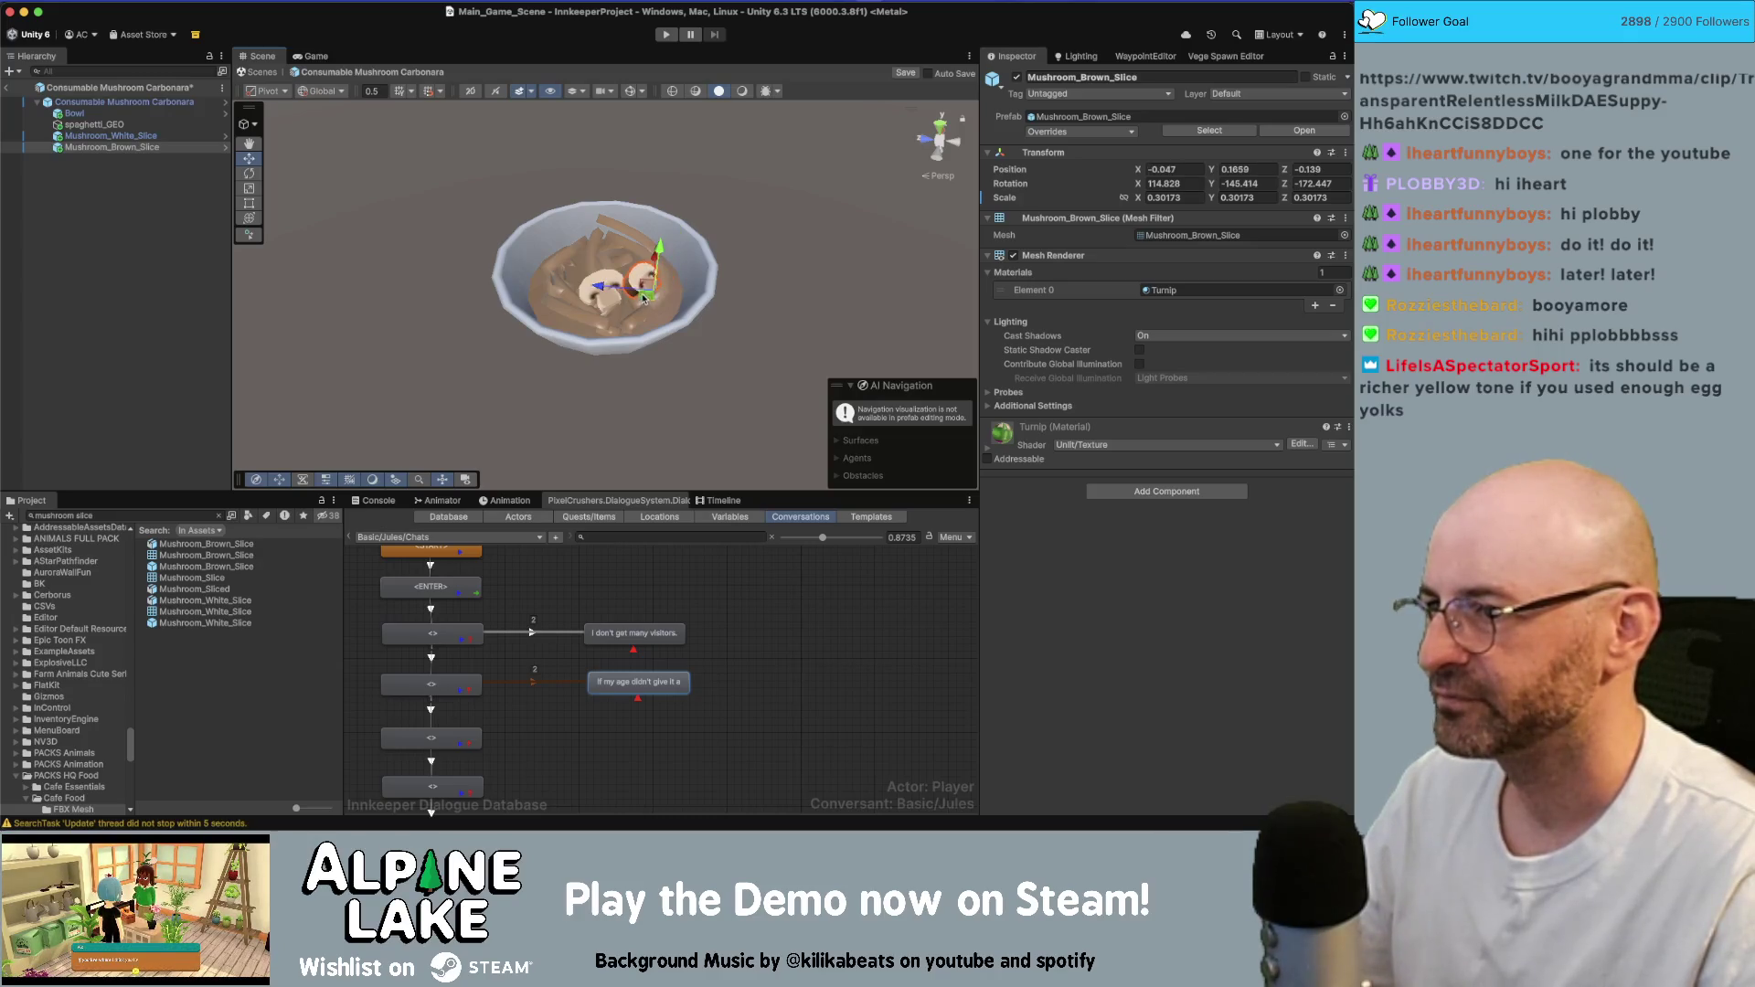
key("r")
key("f")
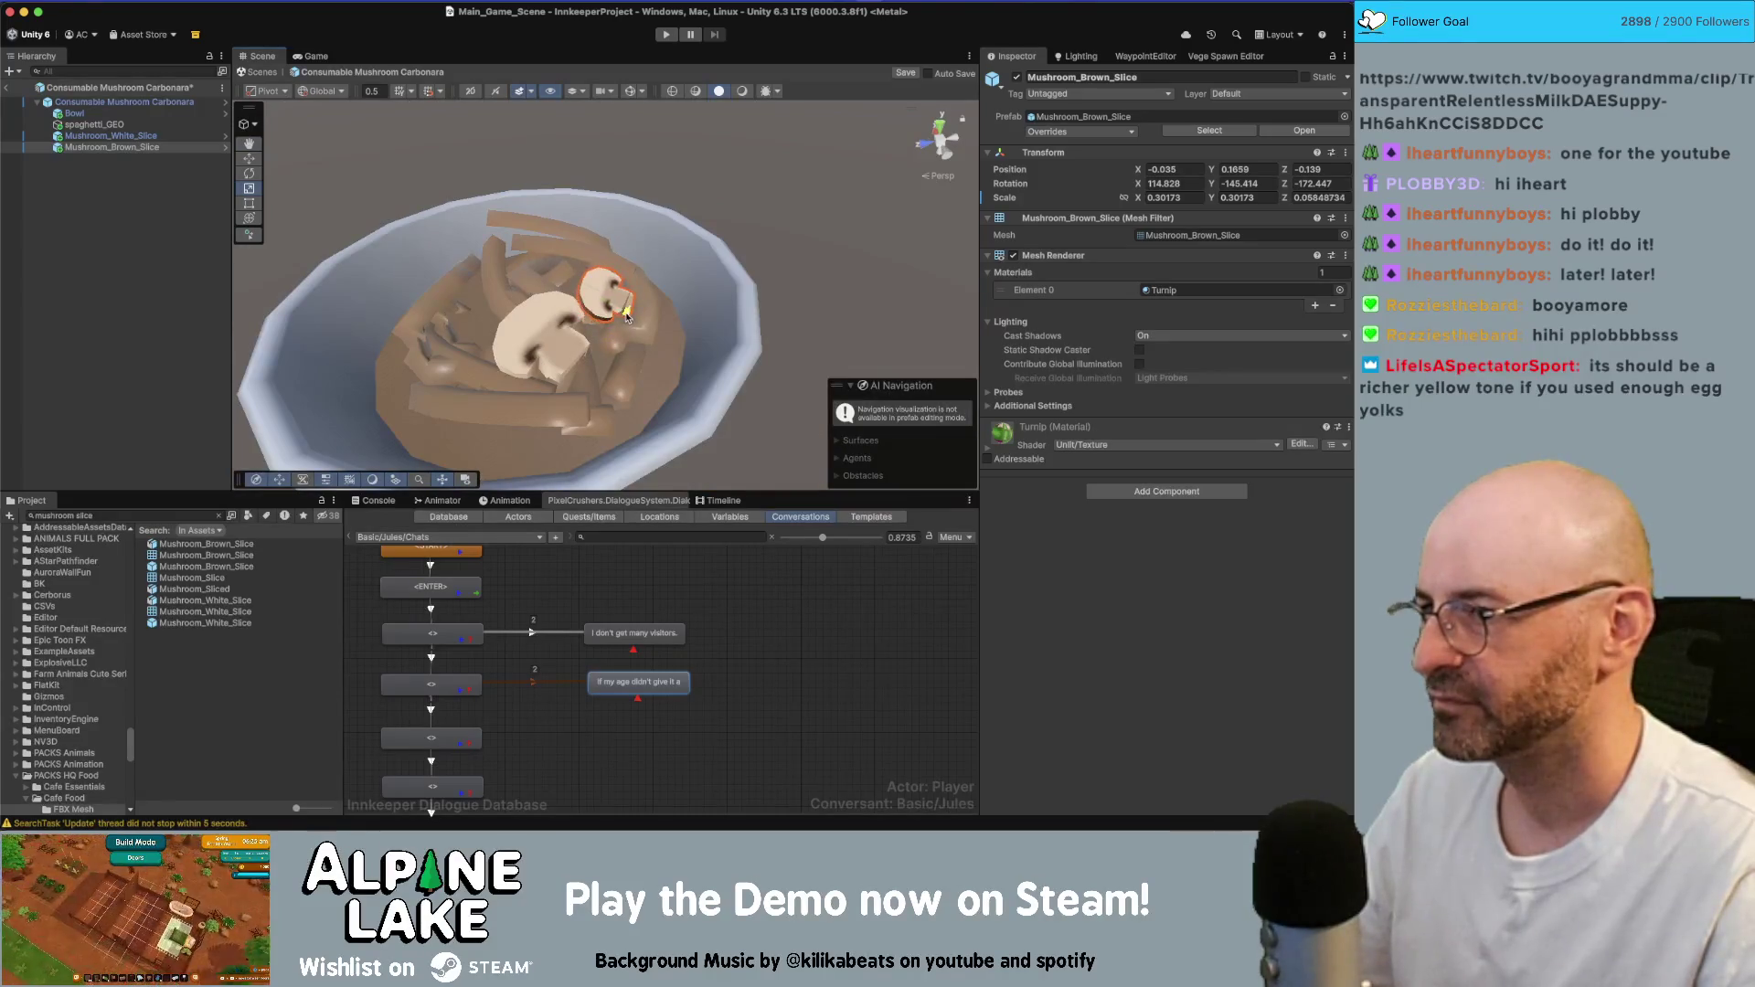
left_click(574, 362)
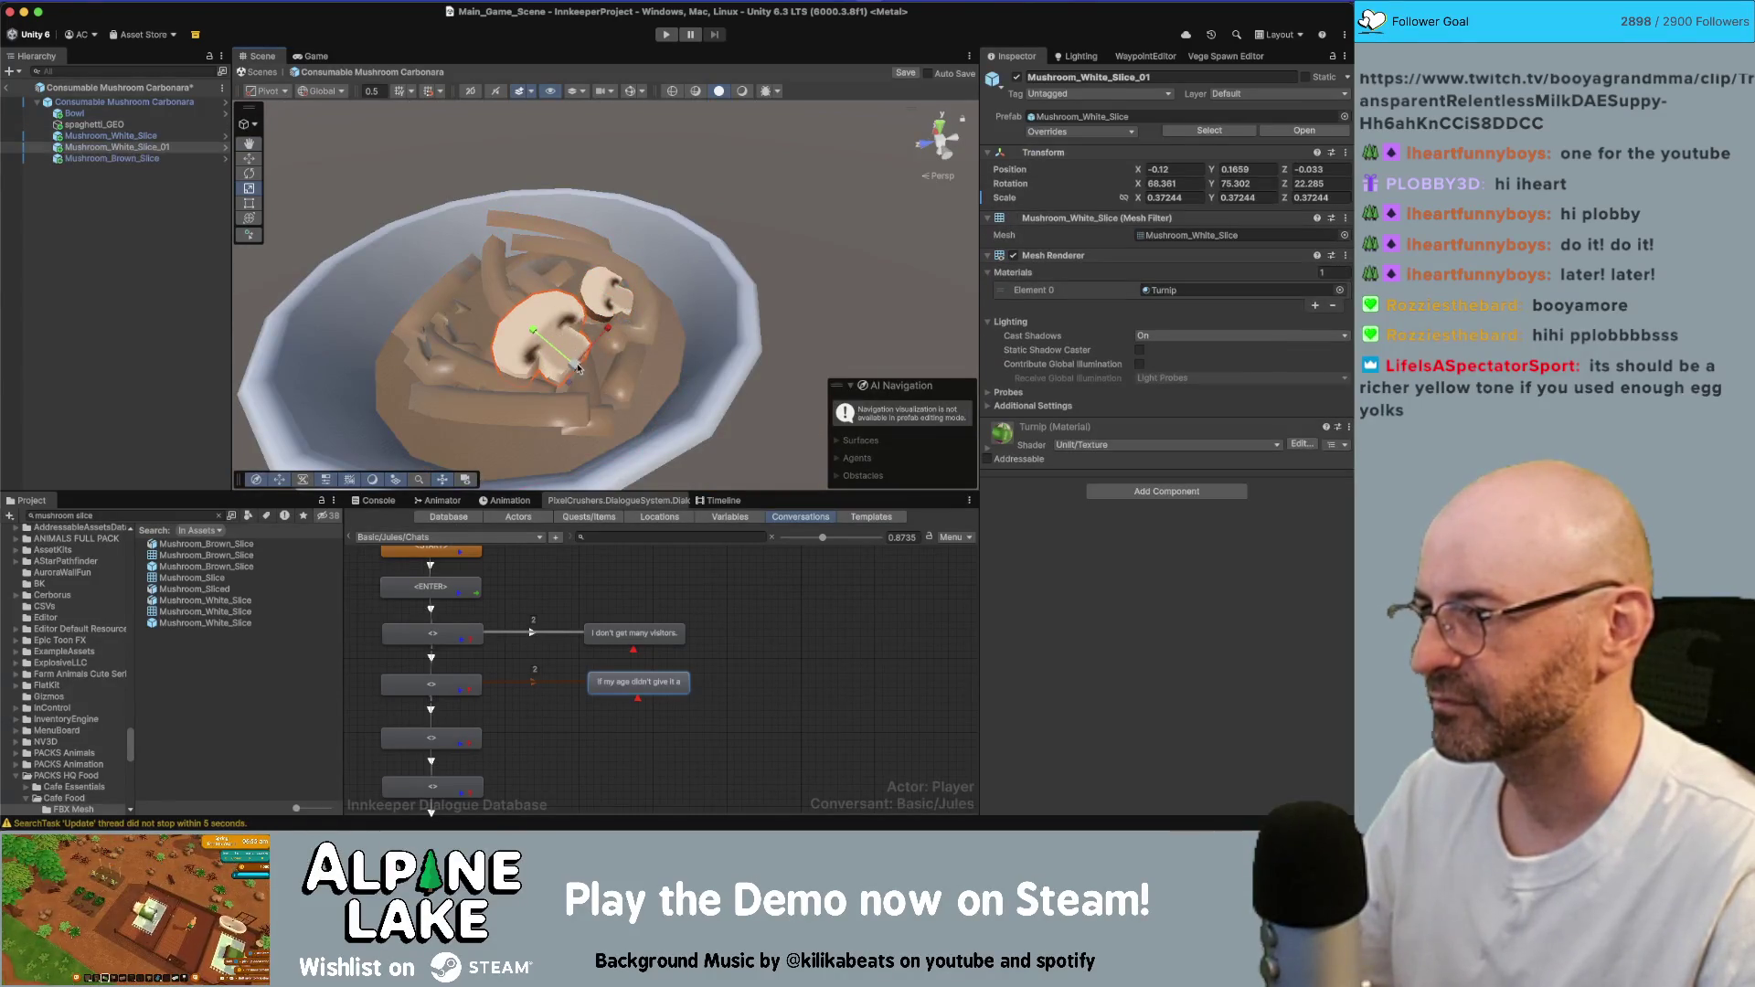
mouse_move(574, 382)
left_mouse_down()
mouse_move(462, 363)
mouse_move(467, 332)
mouse_move(483, 340)
mouse_move(451, 324)
left_mouse_up()
key("e")
key("w")
key("r")
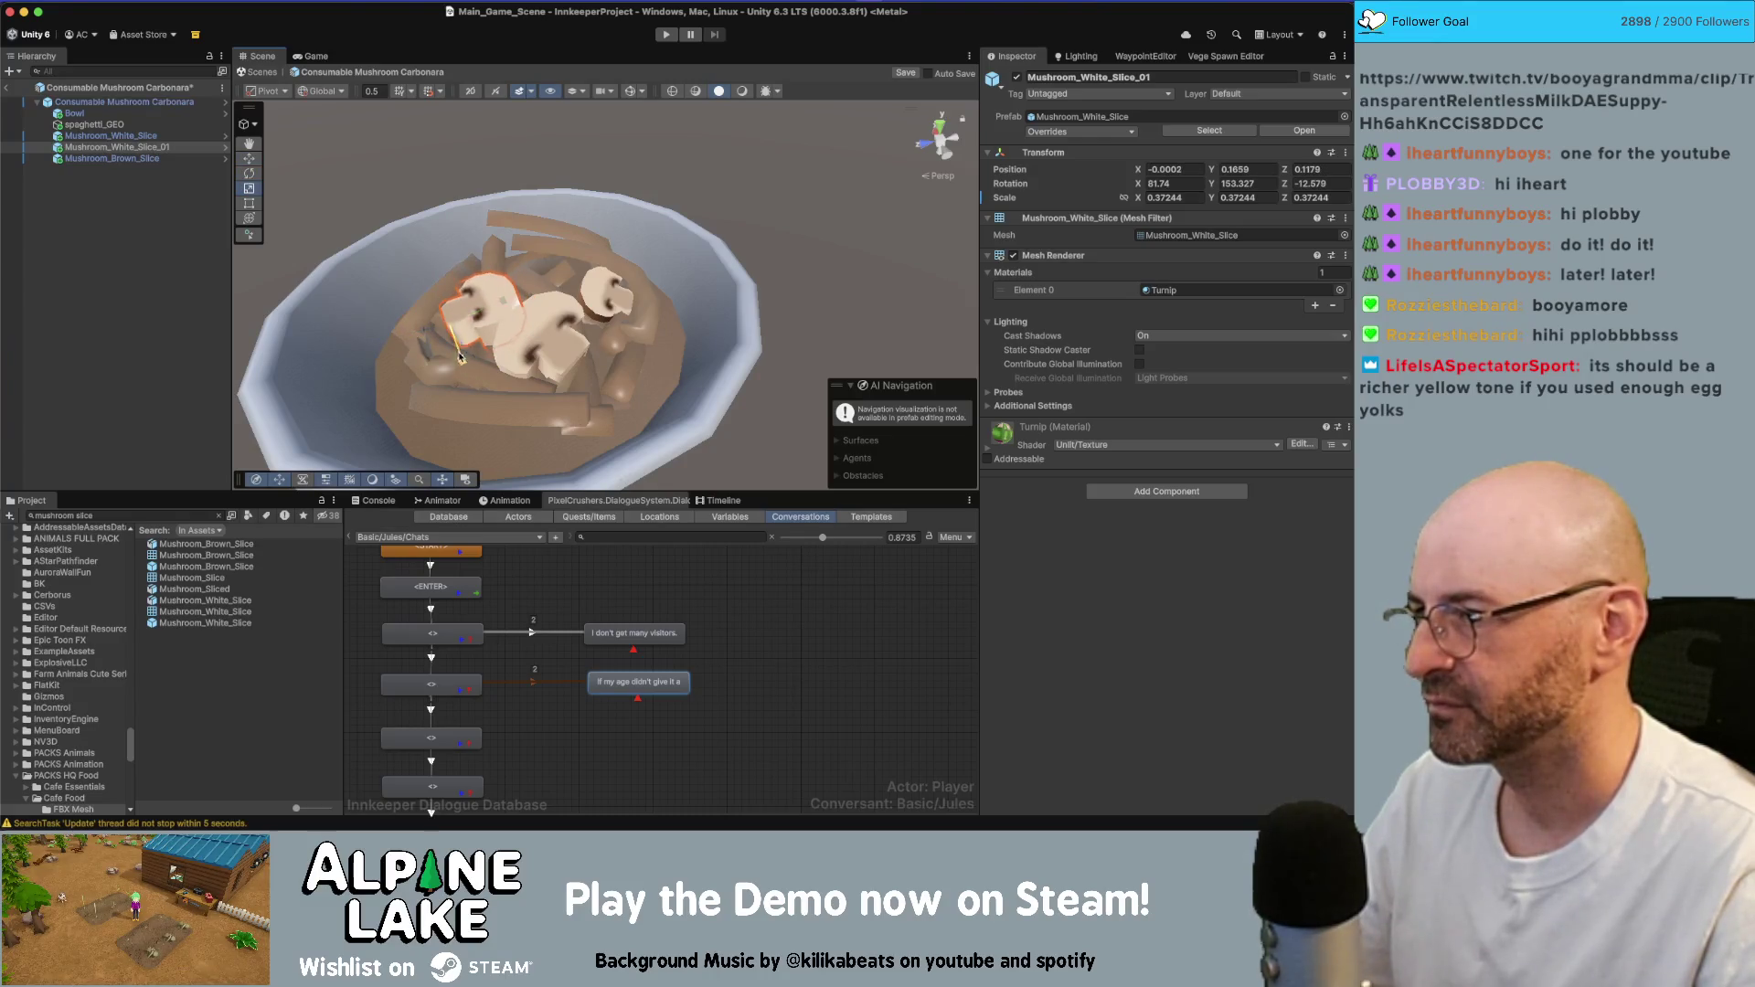
mouse_move(464, 362)
left_mouse_down("alt")
mouse_move(479, 408)
mouse_move(426, 412)
left_mouse_up("alt")
key("e")
scroll(512, 347, "down", 5)
mouse_move(631, 311)
left_mouse_down("alt")
mouse_move(664, 291)
mouse_move(601, 320)
mouse_move(635, 332)
left_mouse_up("alt")
left_click(600, 325)
key("w")
scroll(632, 338, "up", 5)
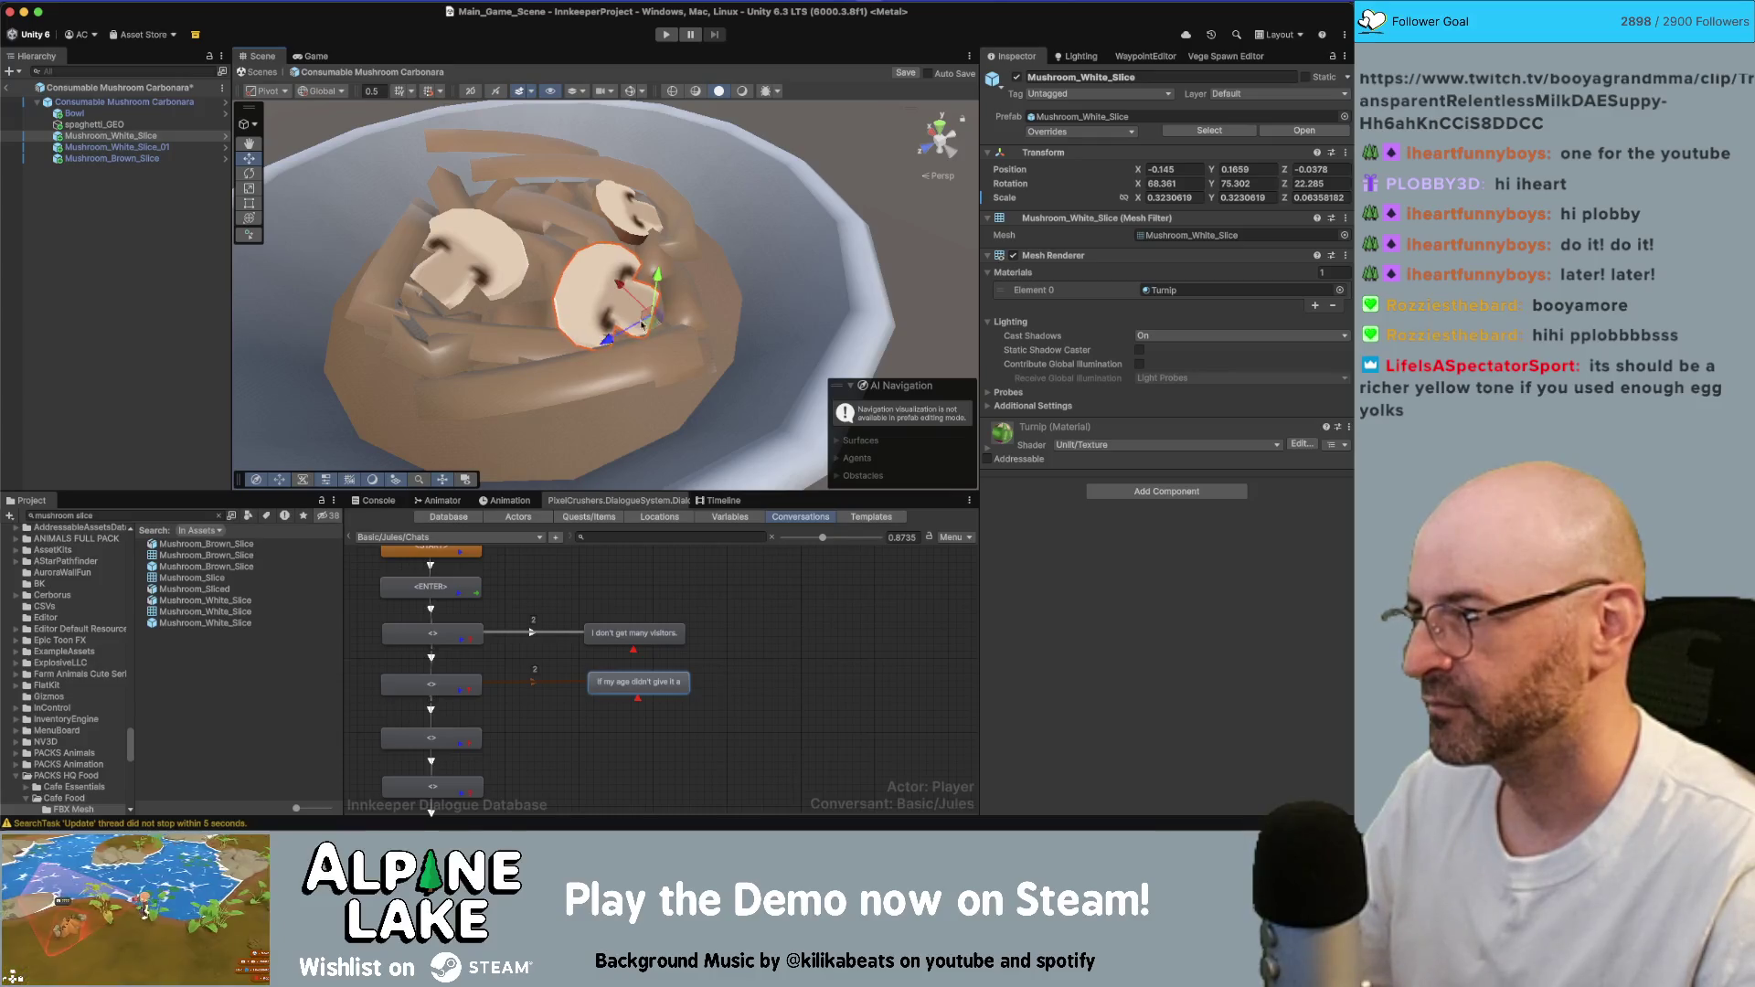
scroll(643, 324, "down", 8)
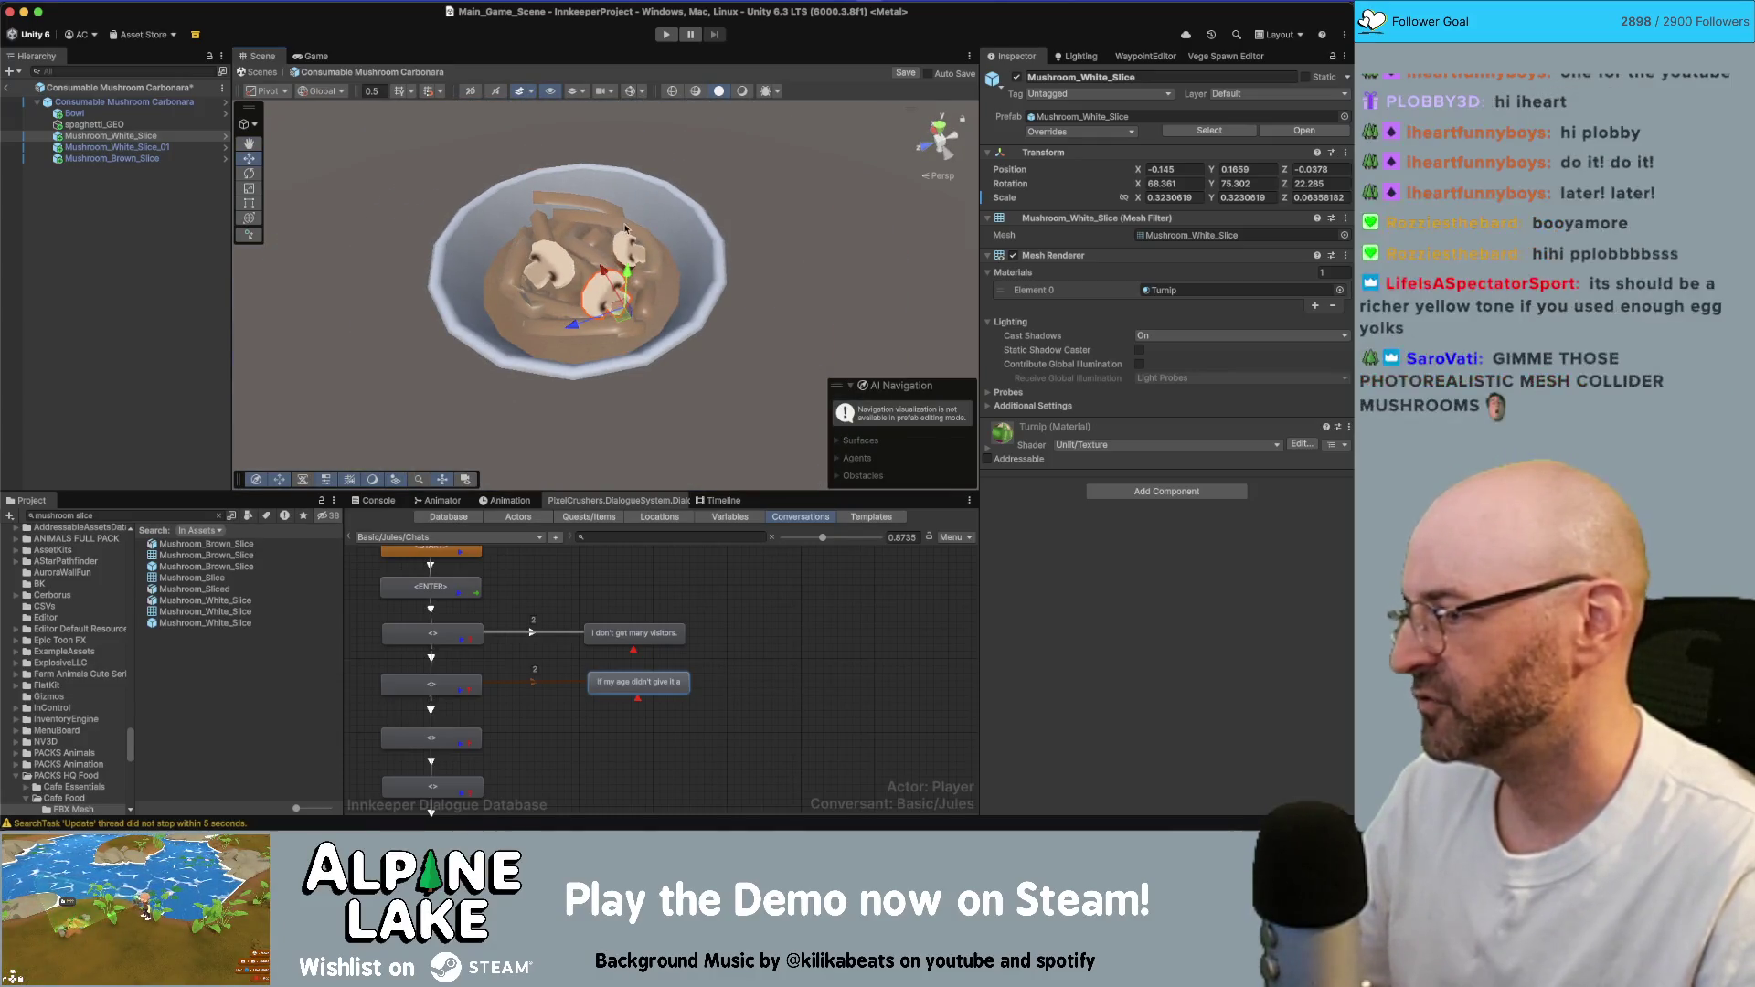
left_click_drag(692, 242, 683, 259, "alt")
left_click(670, 258)
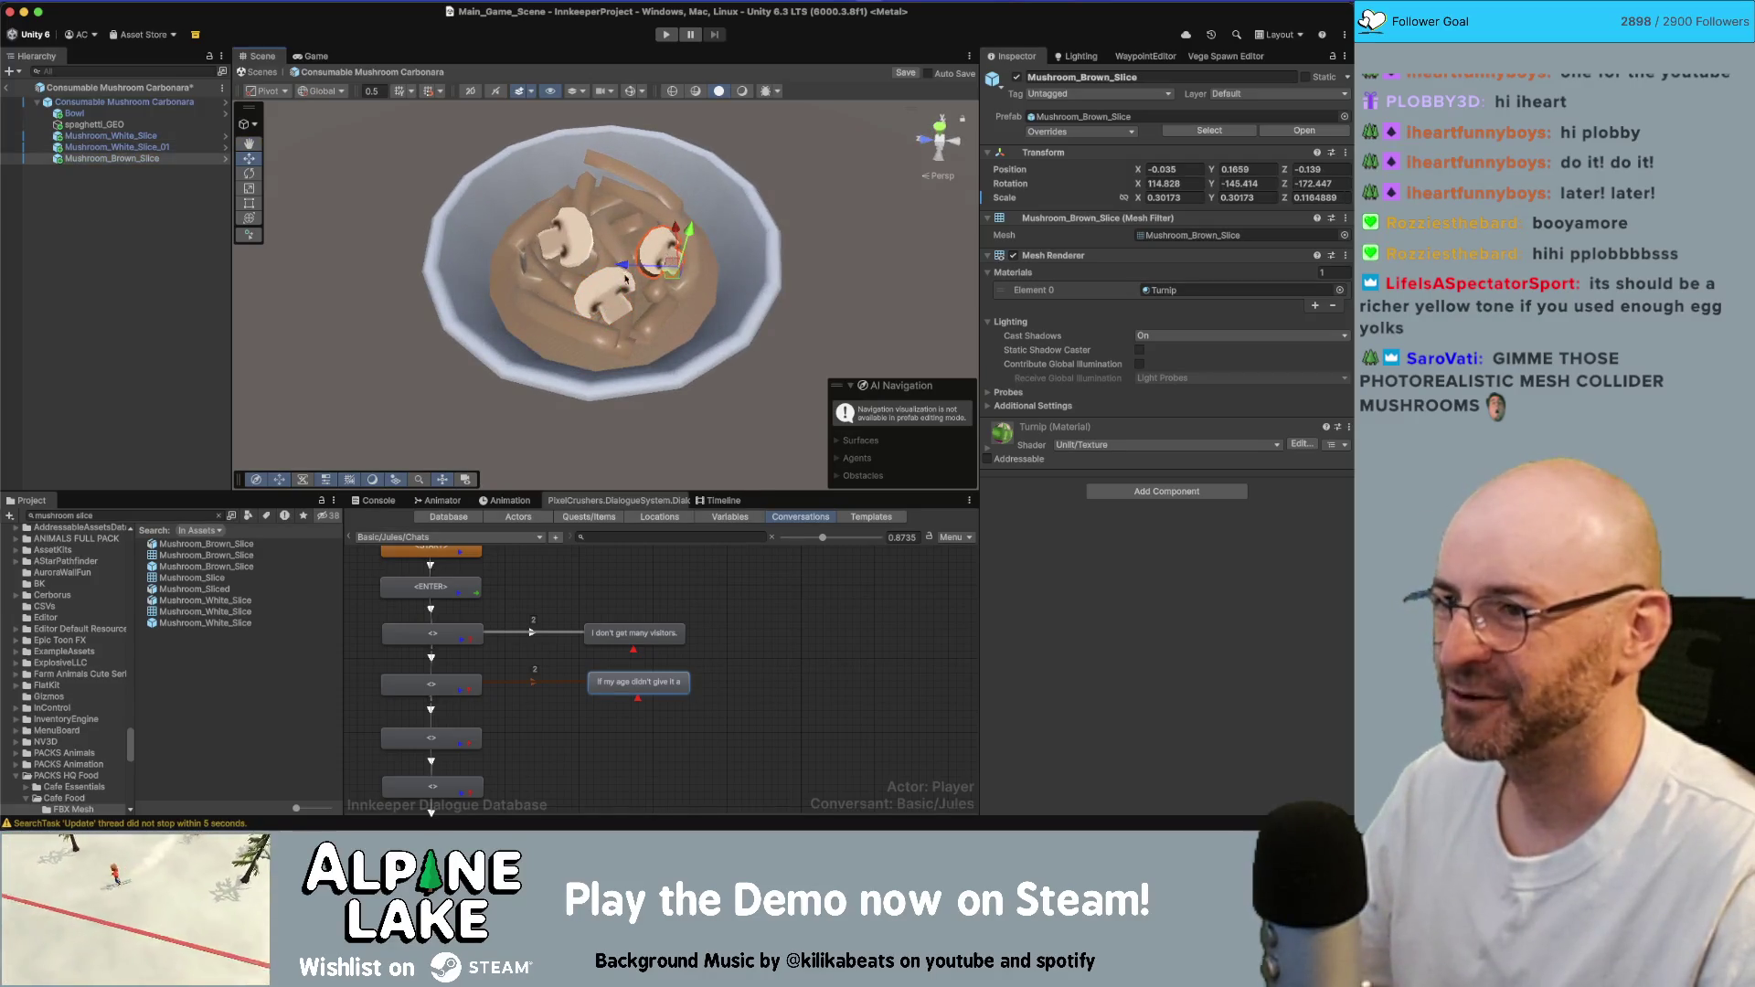
scroll(622, 277, "up", 5)
right_click_drag(519, 328, 662, 339, "alt")
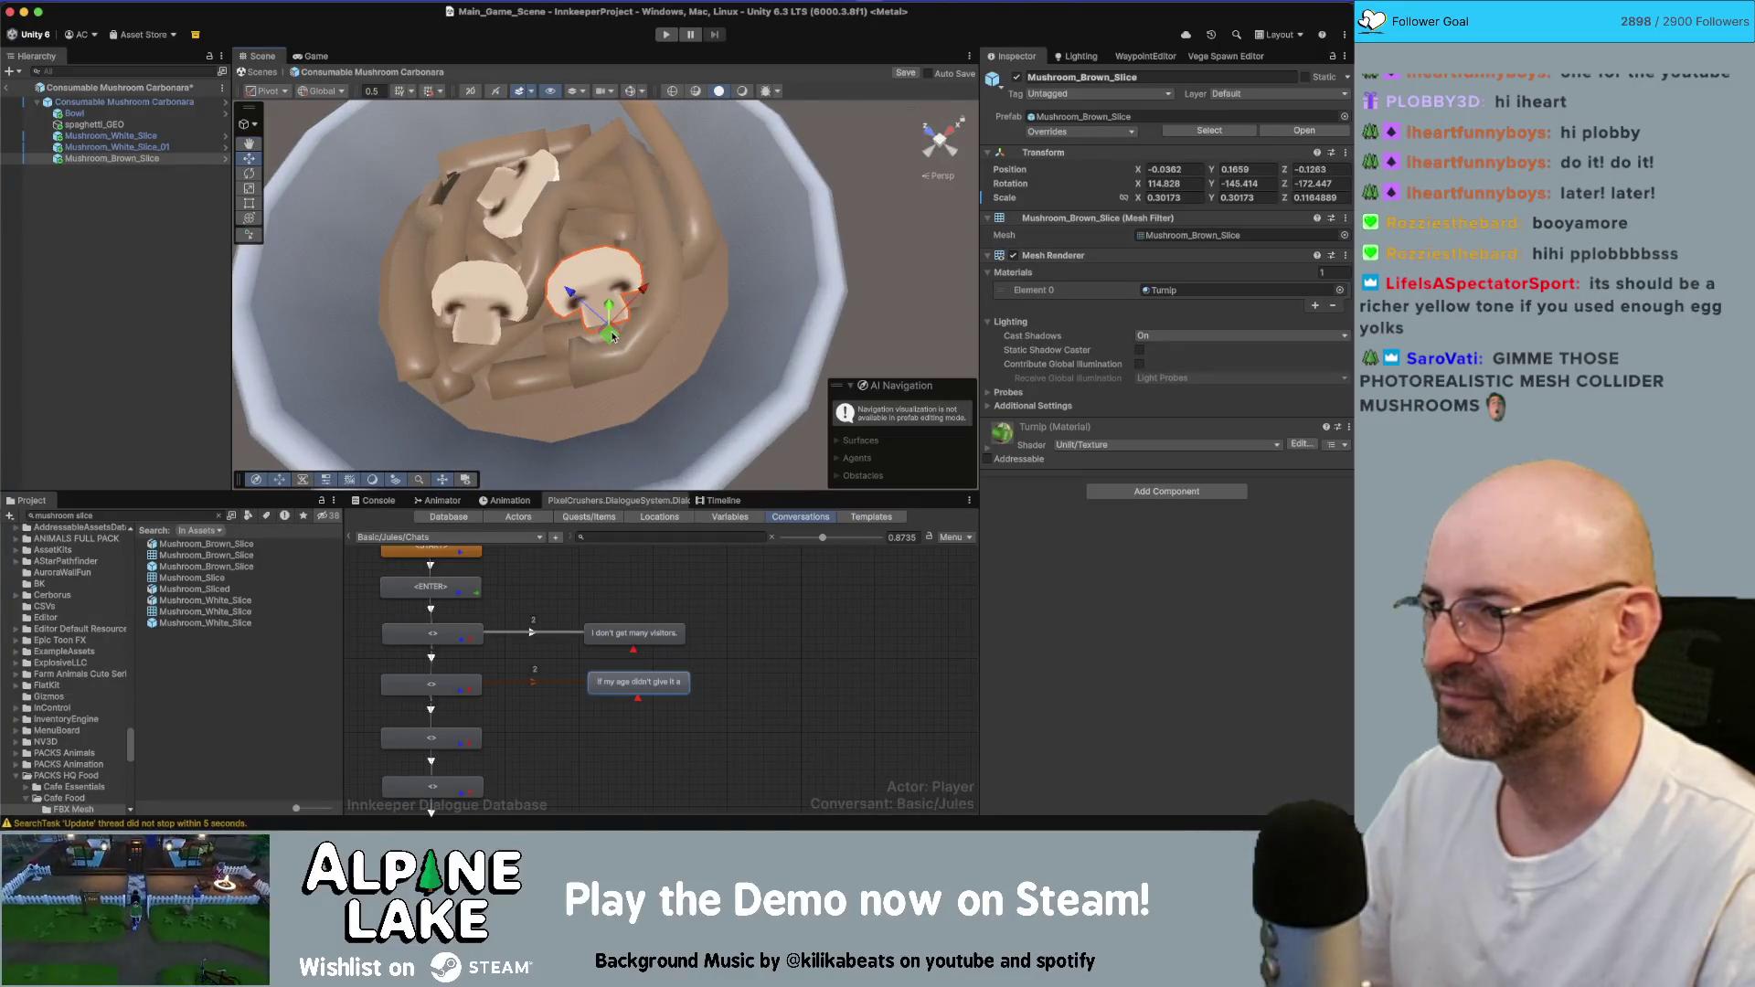
scroll(604, 293, "down", 5)
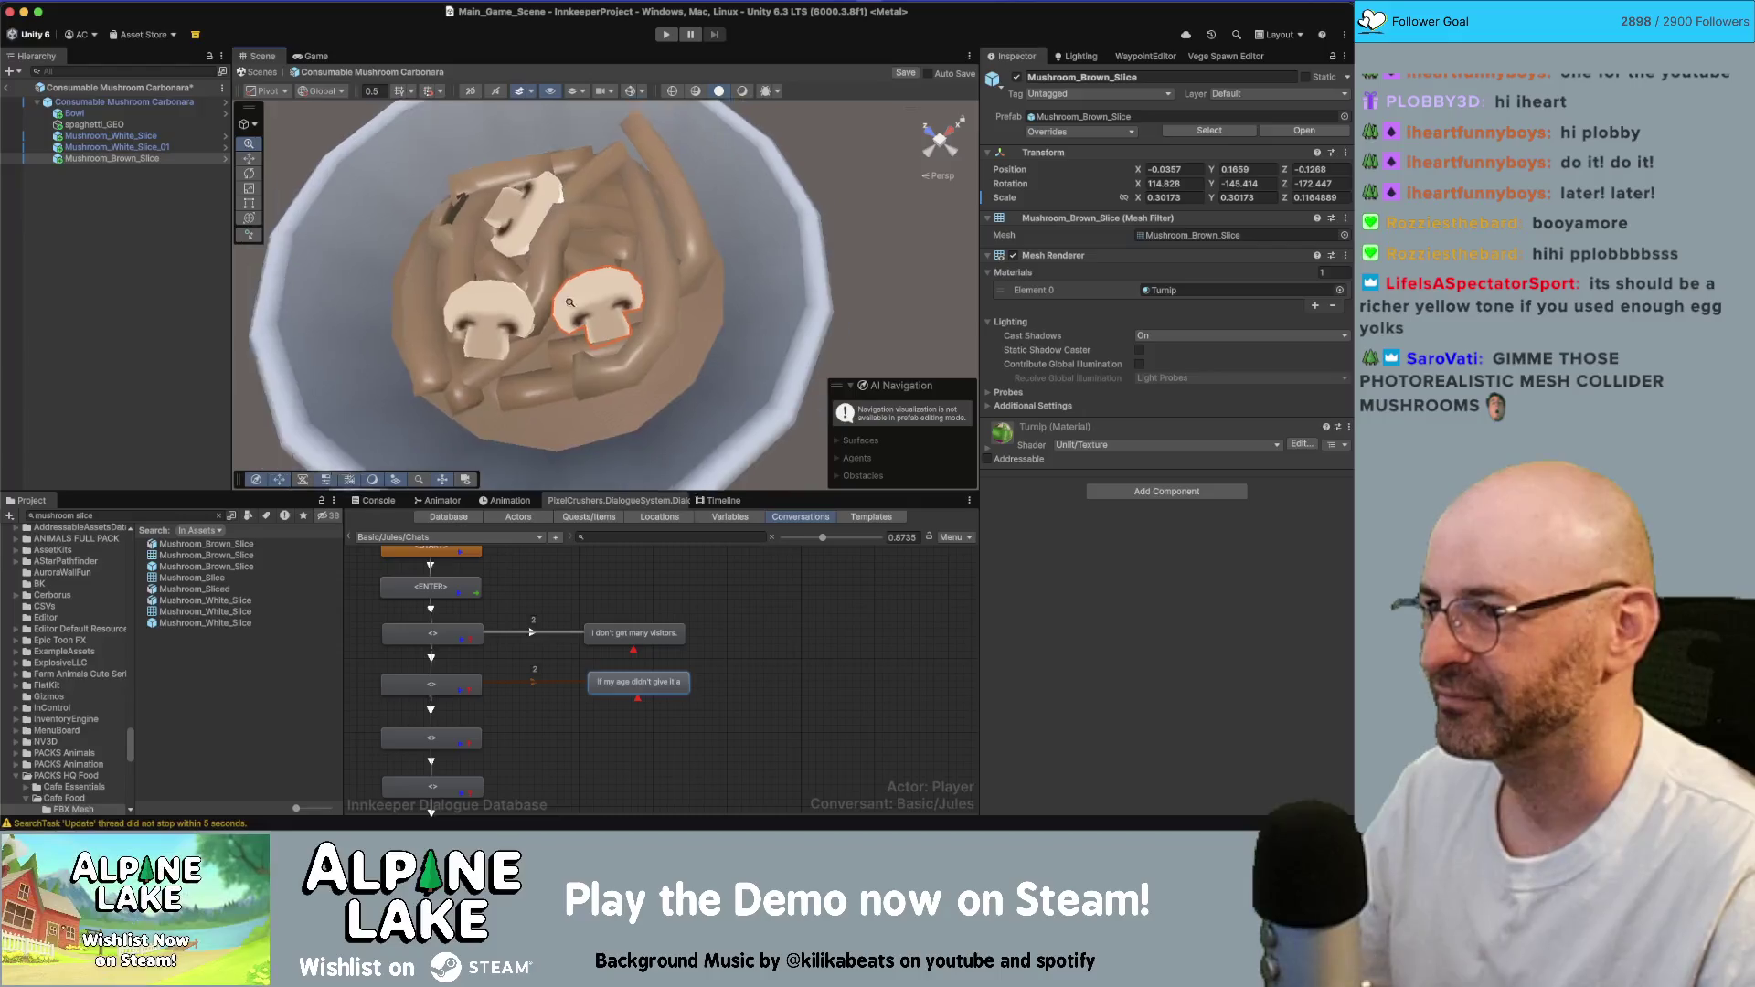
mouse_move(603, 293)
left_mouse_down("alt")
mouse_move(705, 281)
mouse_move(680, 257)
left_mouse_up("alt")
scroll(699, 254, "down", 3)
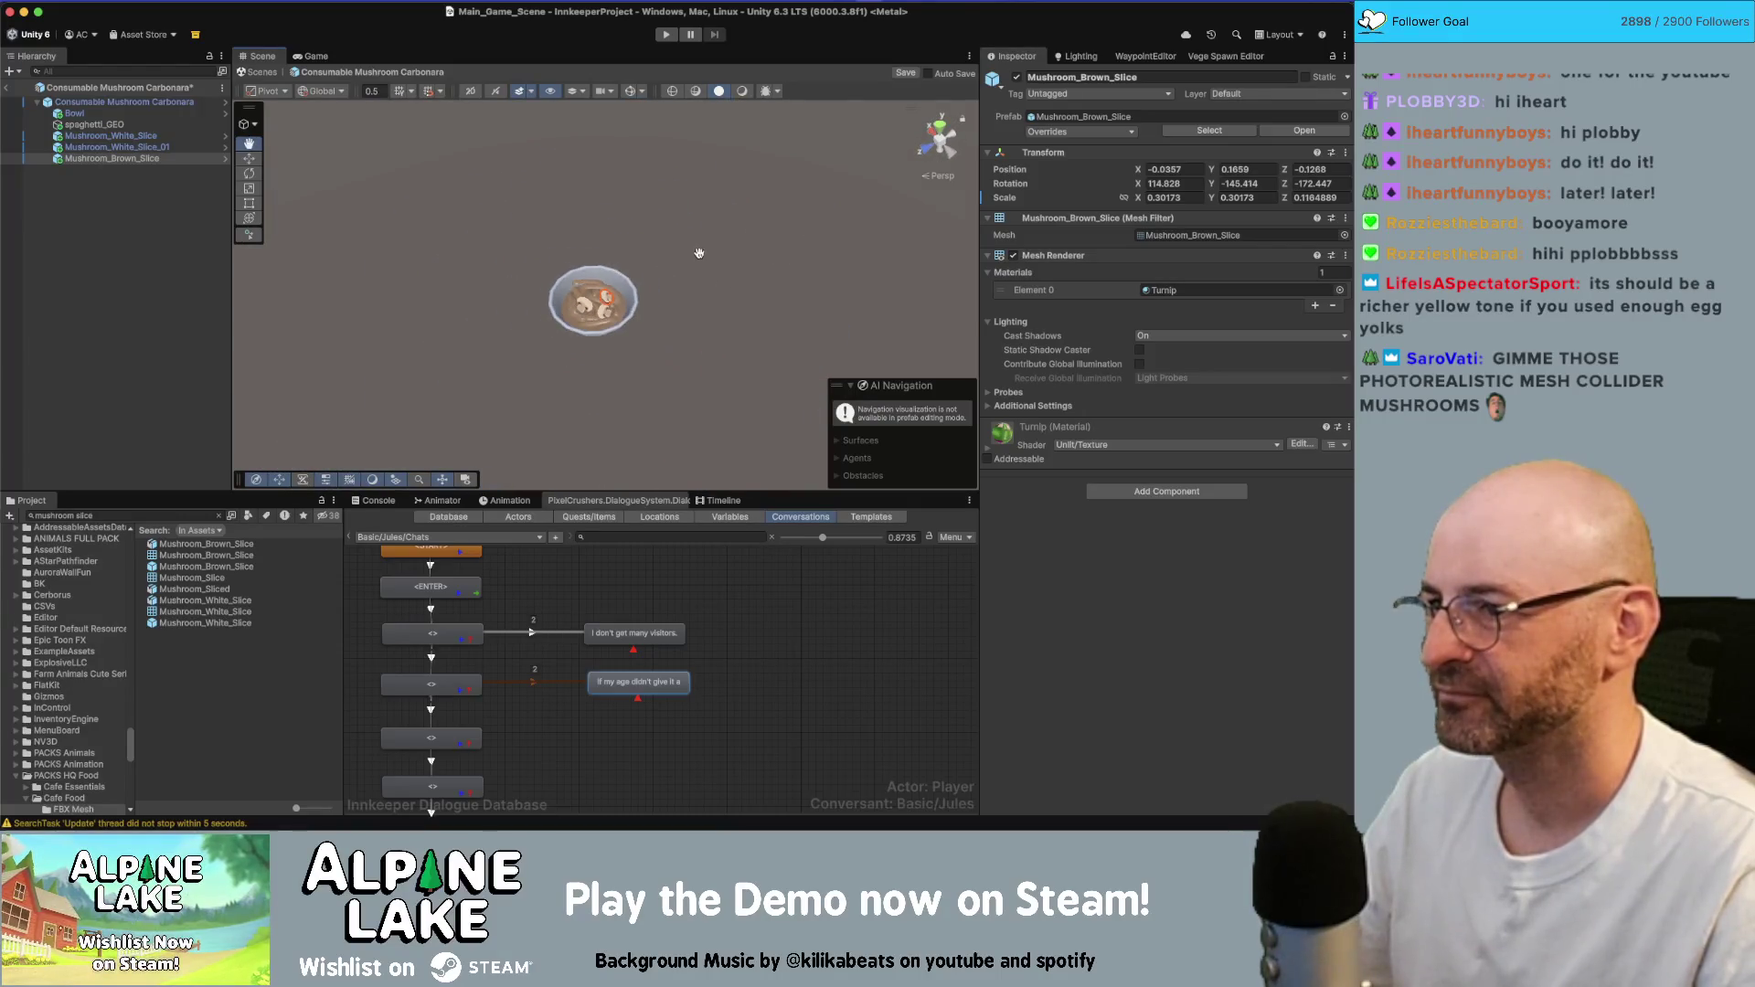
scroll(554, 292, "up", 3)
left_click_drag(553, 293, 653, 276, "alt")
scroll(653, 276, "down", 2)
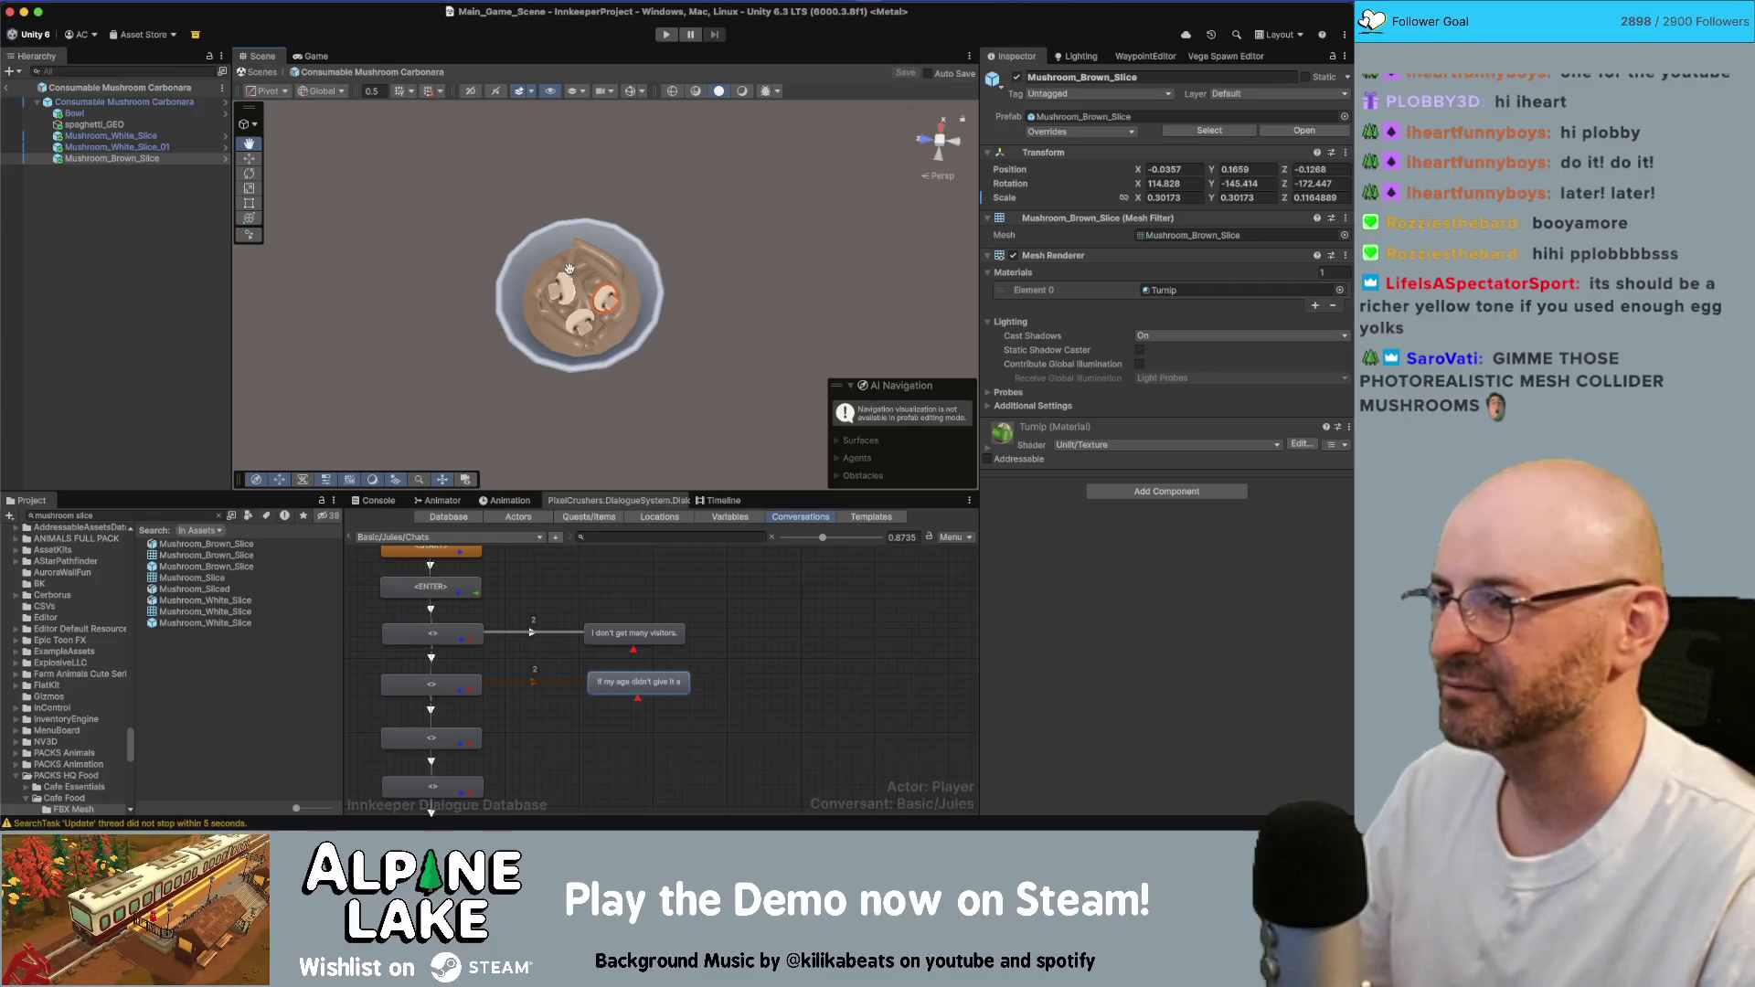
left_click_drag(499, 350, 695, 283, "alt")
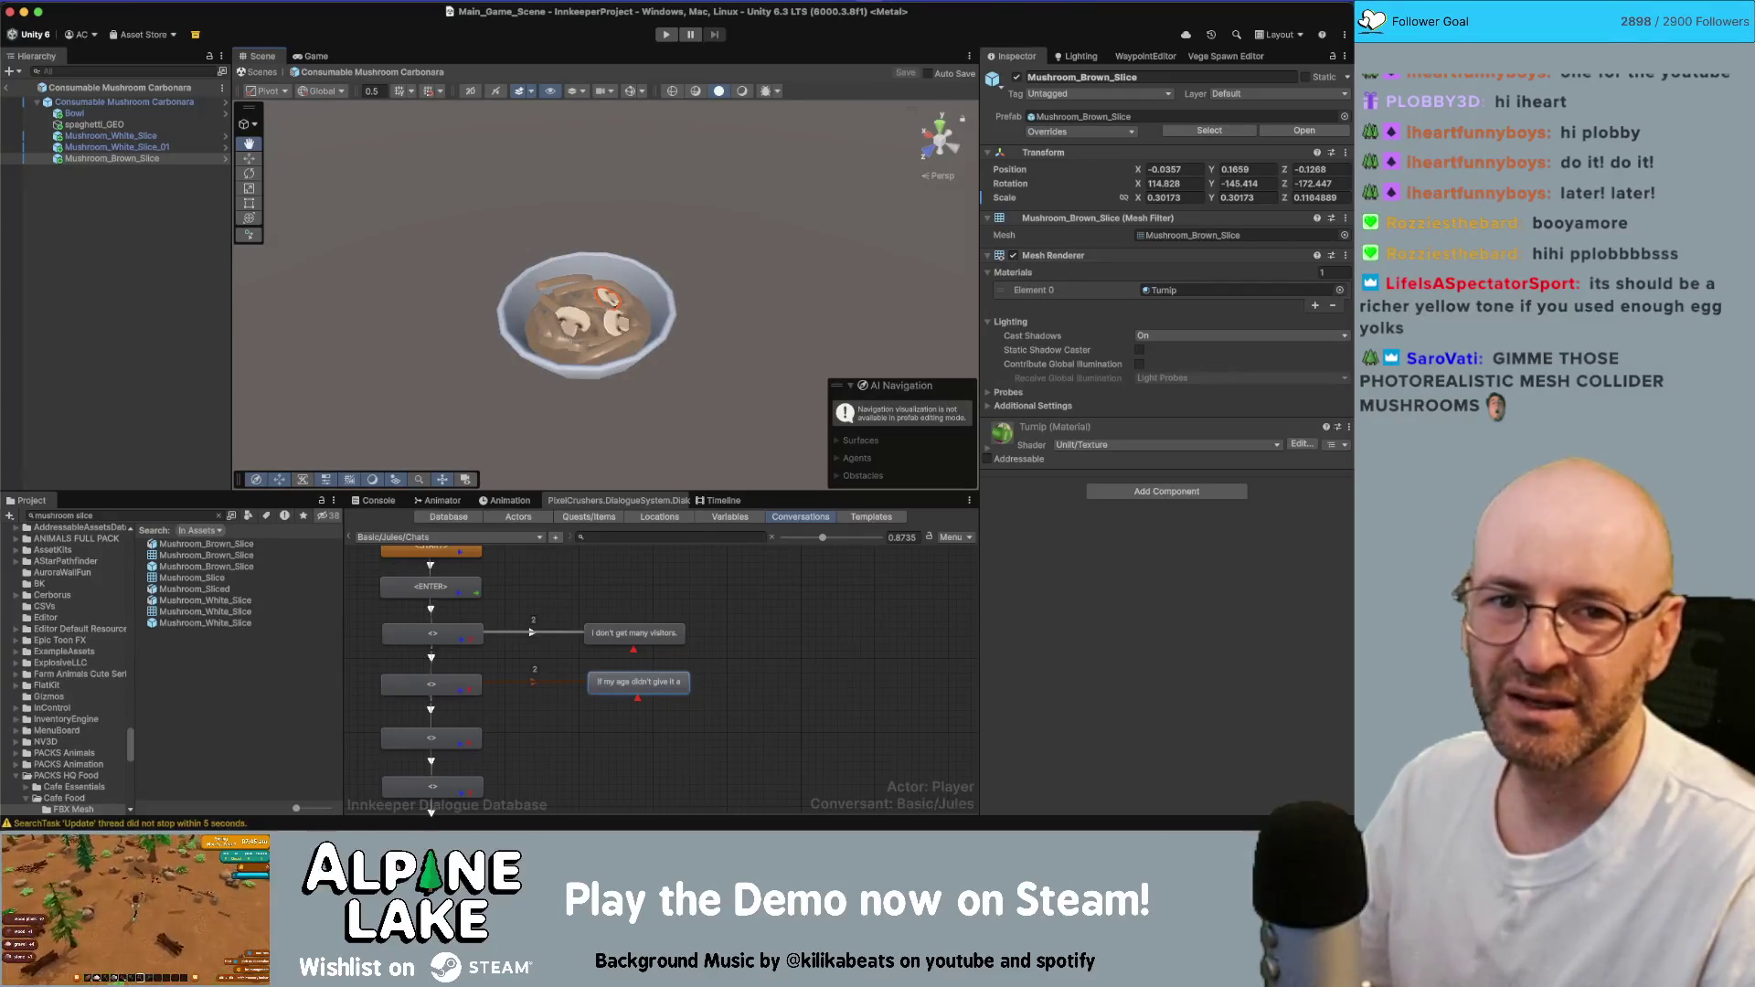
key("f")
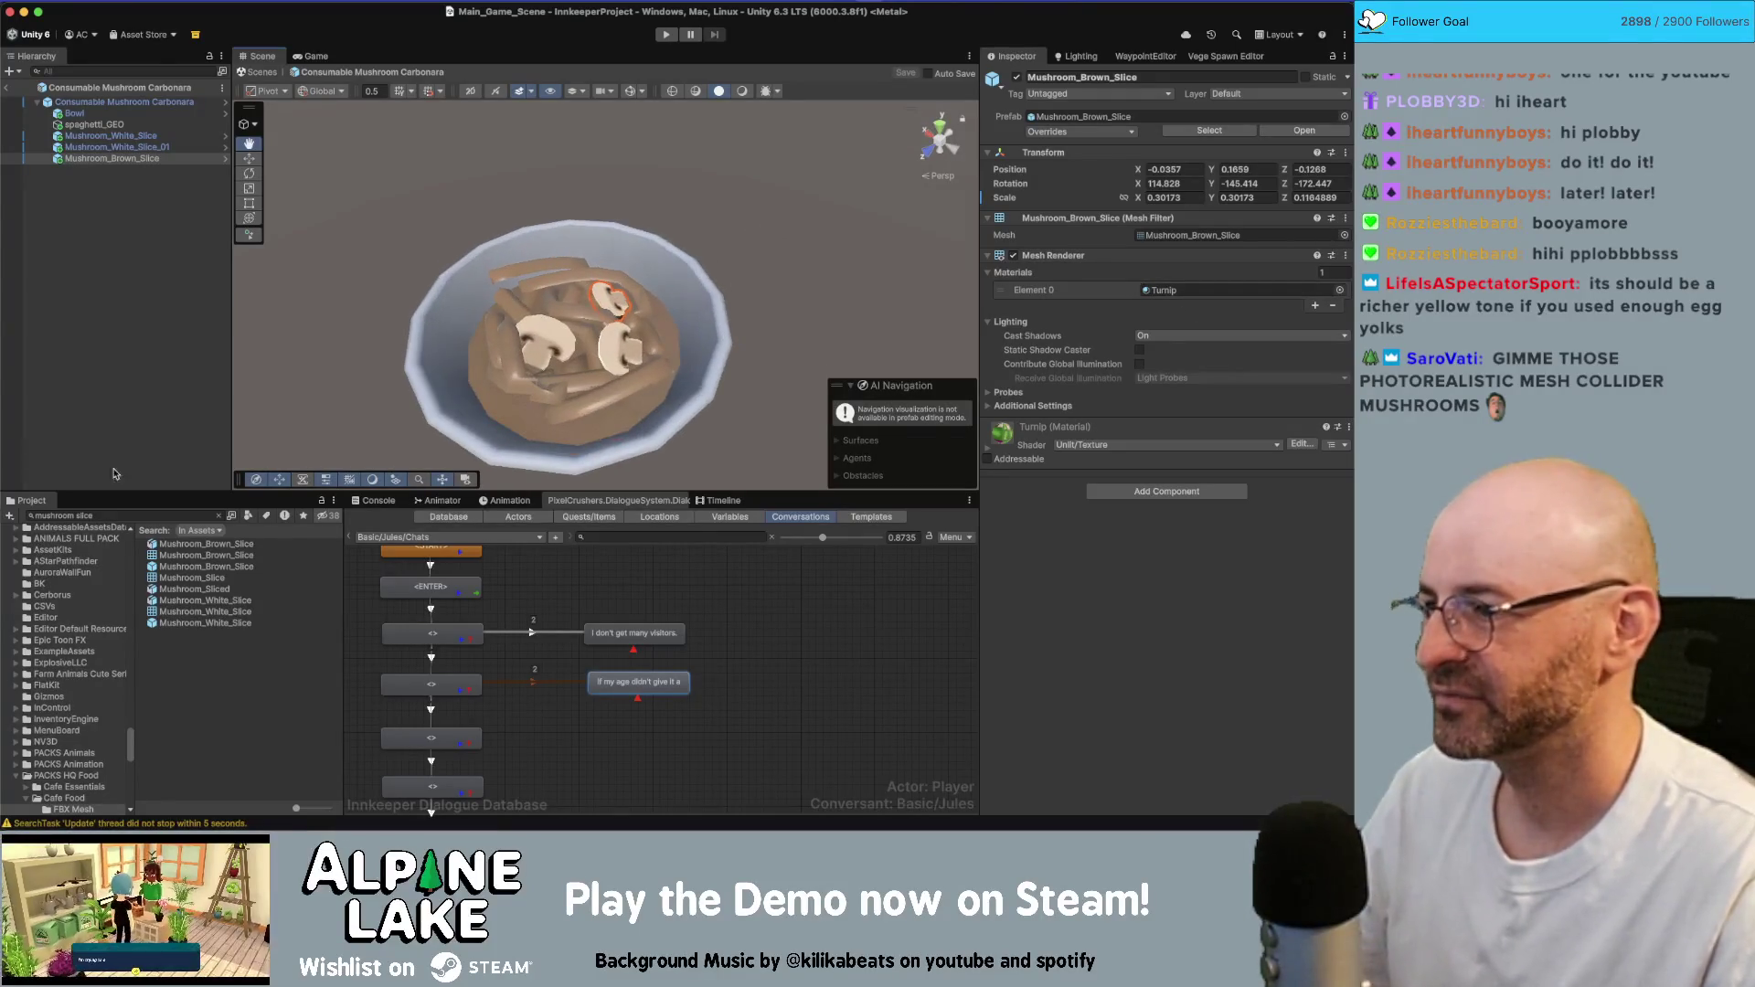
left_click(101, 514)
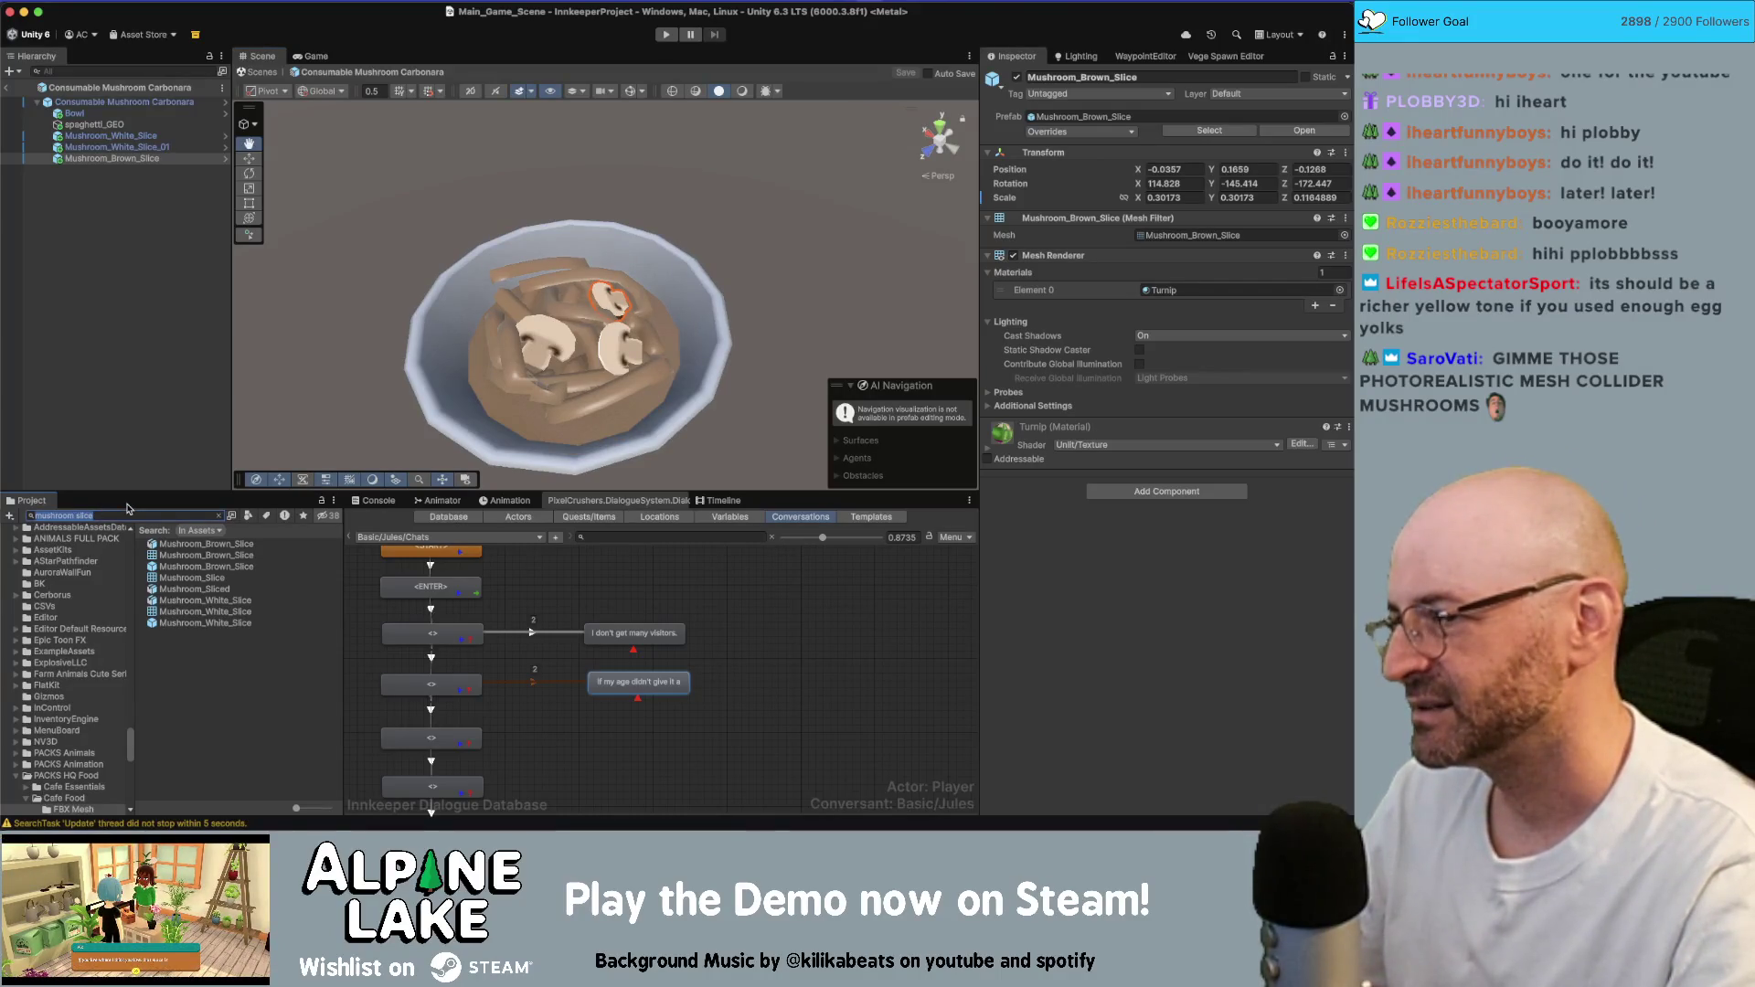
- Search the Project and open the Consumable Savory Herb prefab
key("BackSpace")
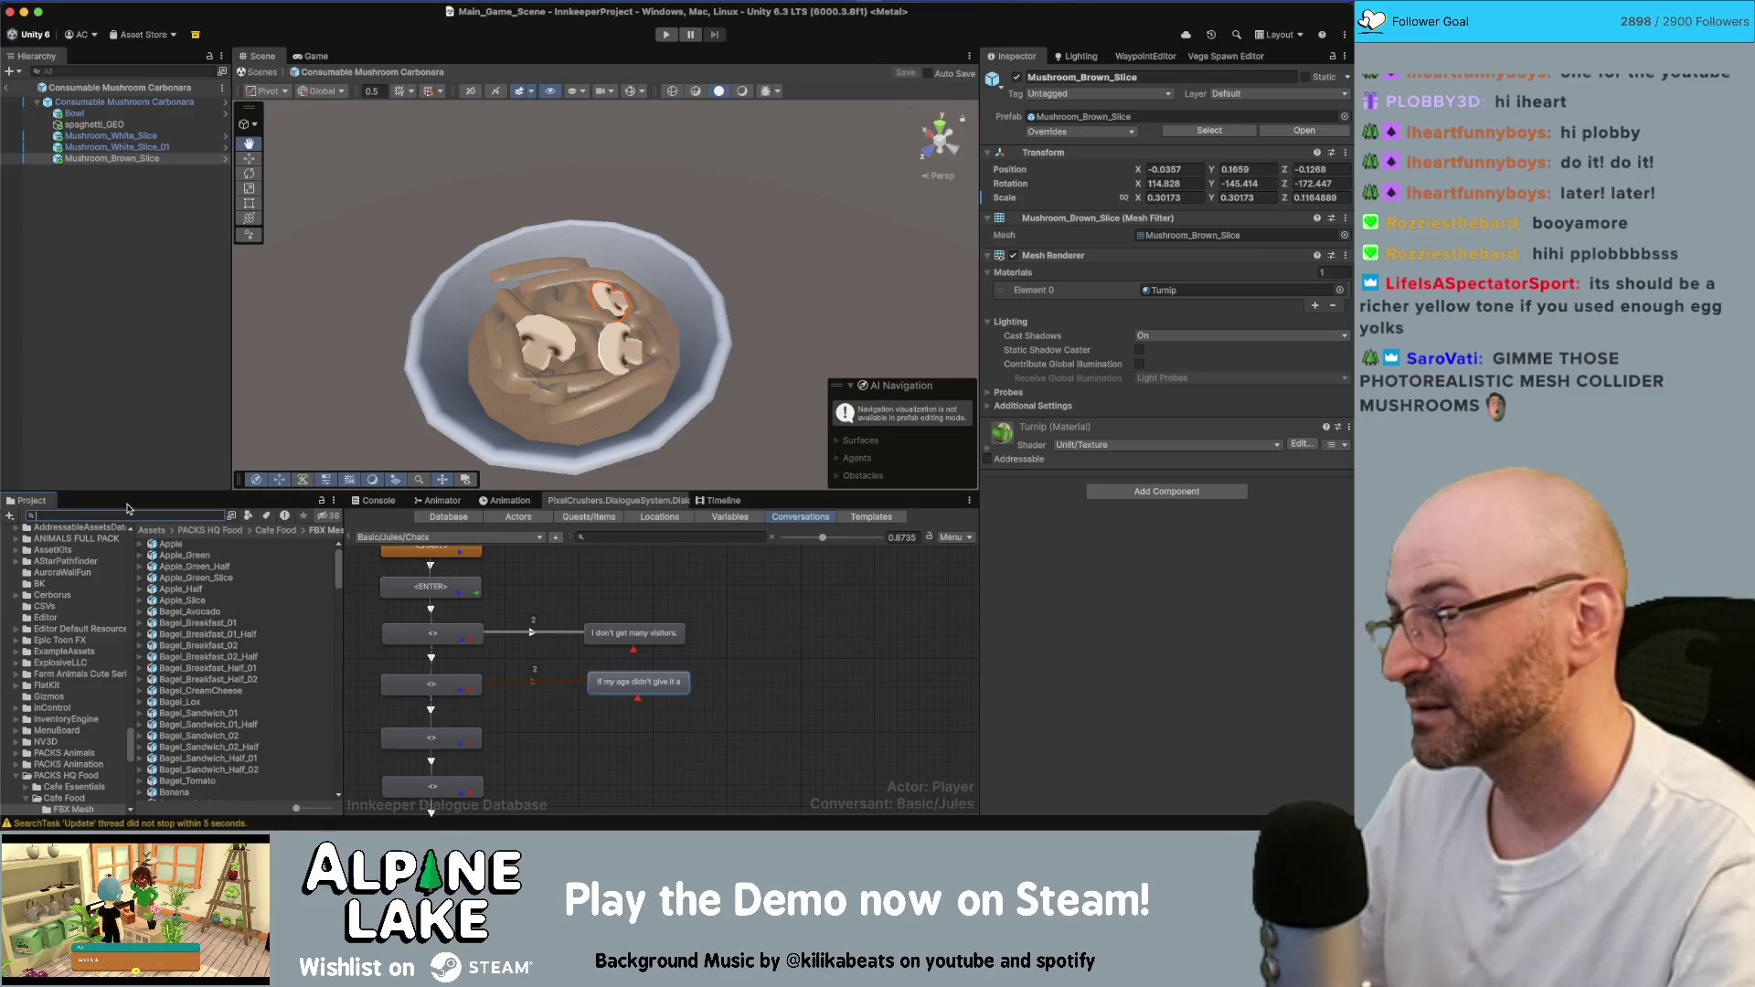
type("herb")
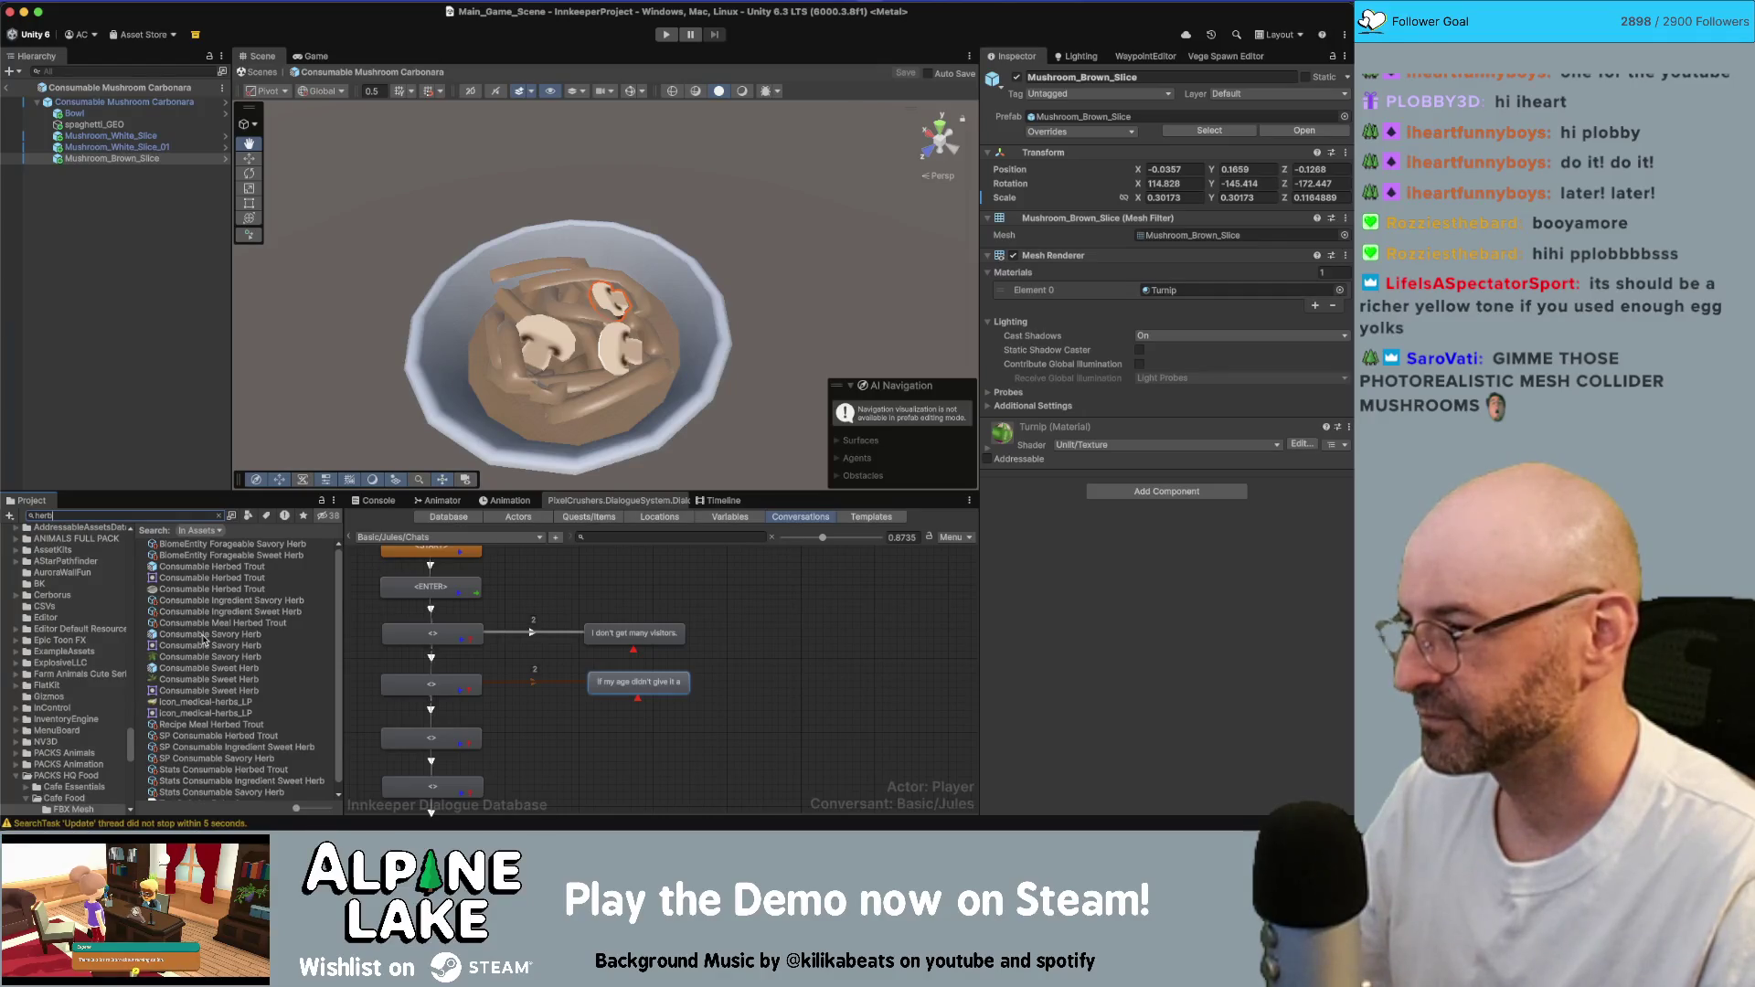
left_click(203, 638)
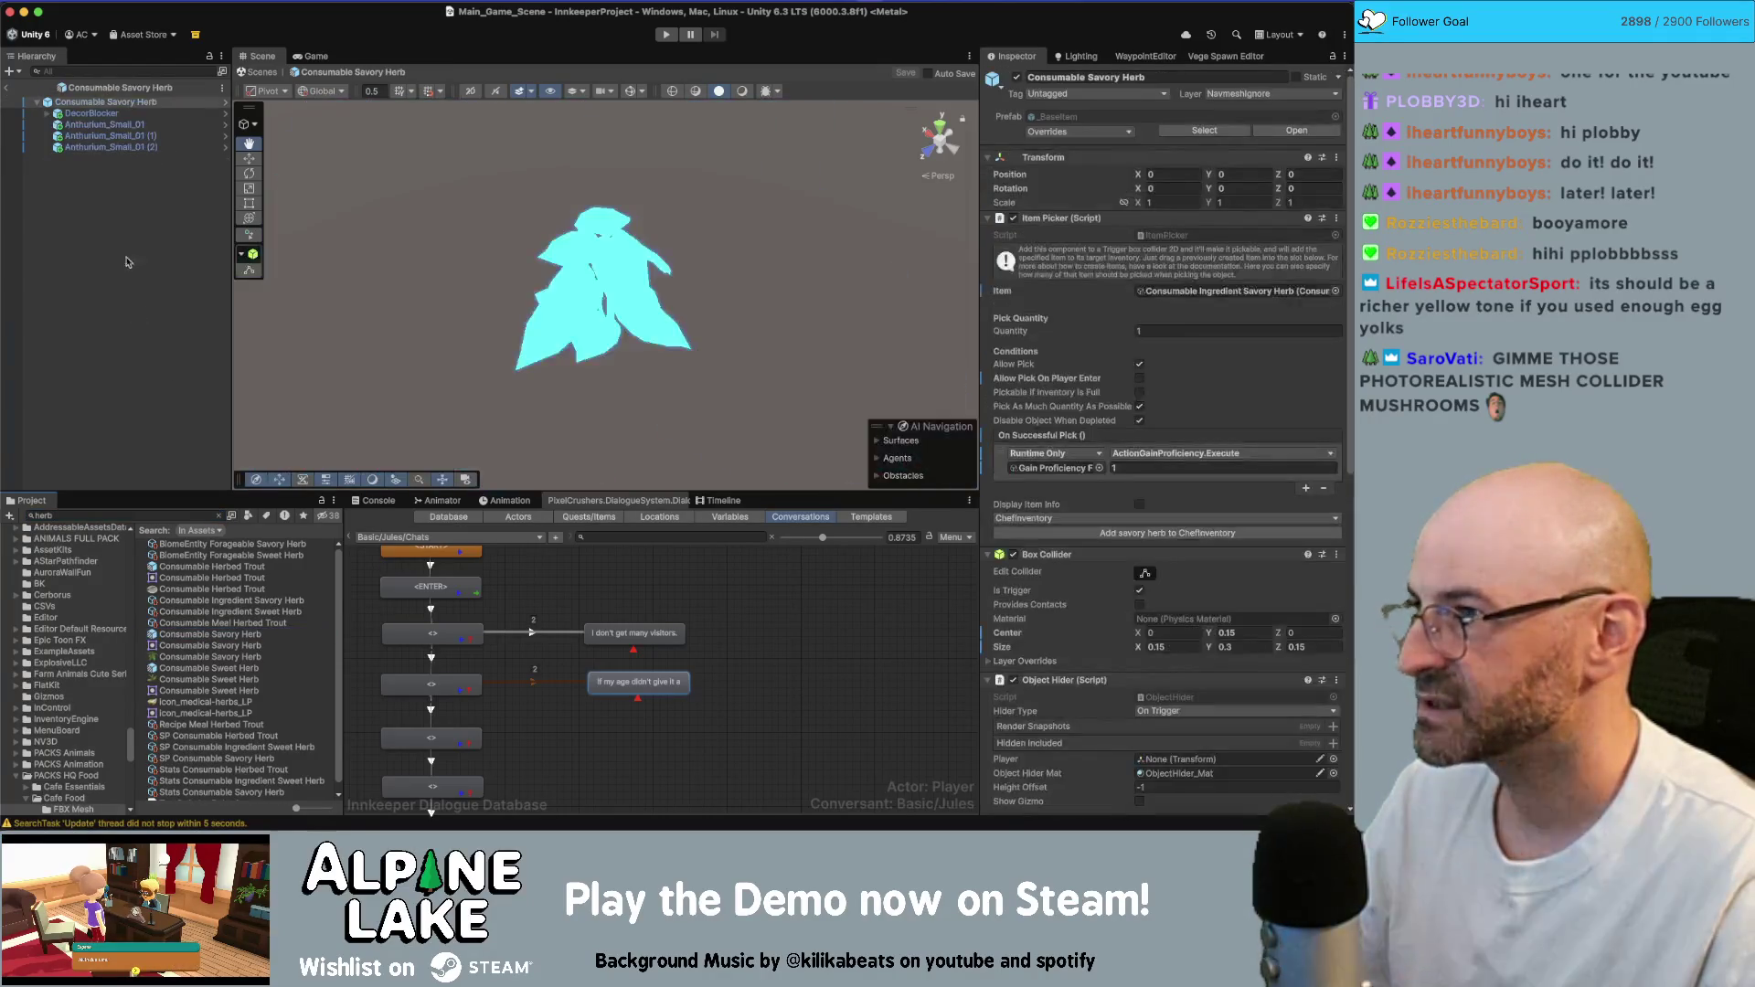
left_click(133, 135)
- Select the Anthurium_Small_01 (1) leaf sprig, then search the Project for 'carbonara'
left_click(133, 124)
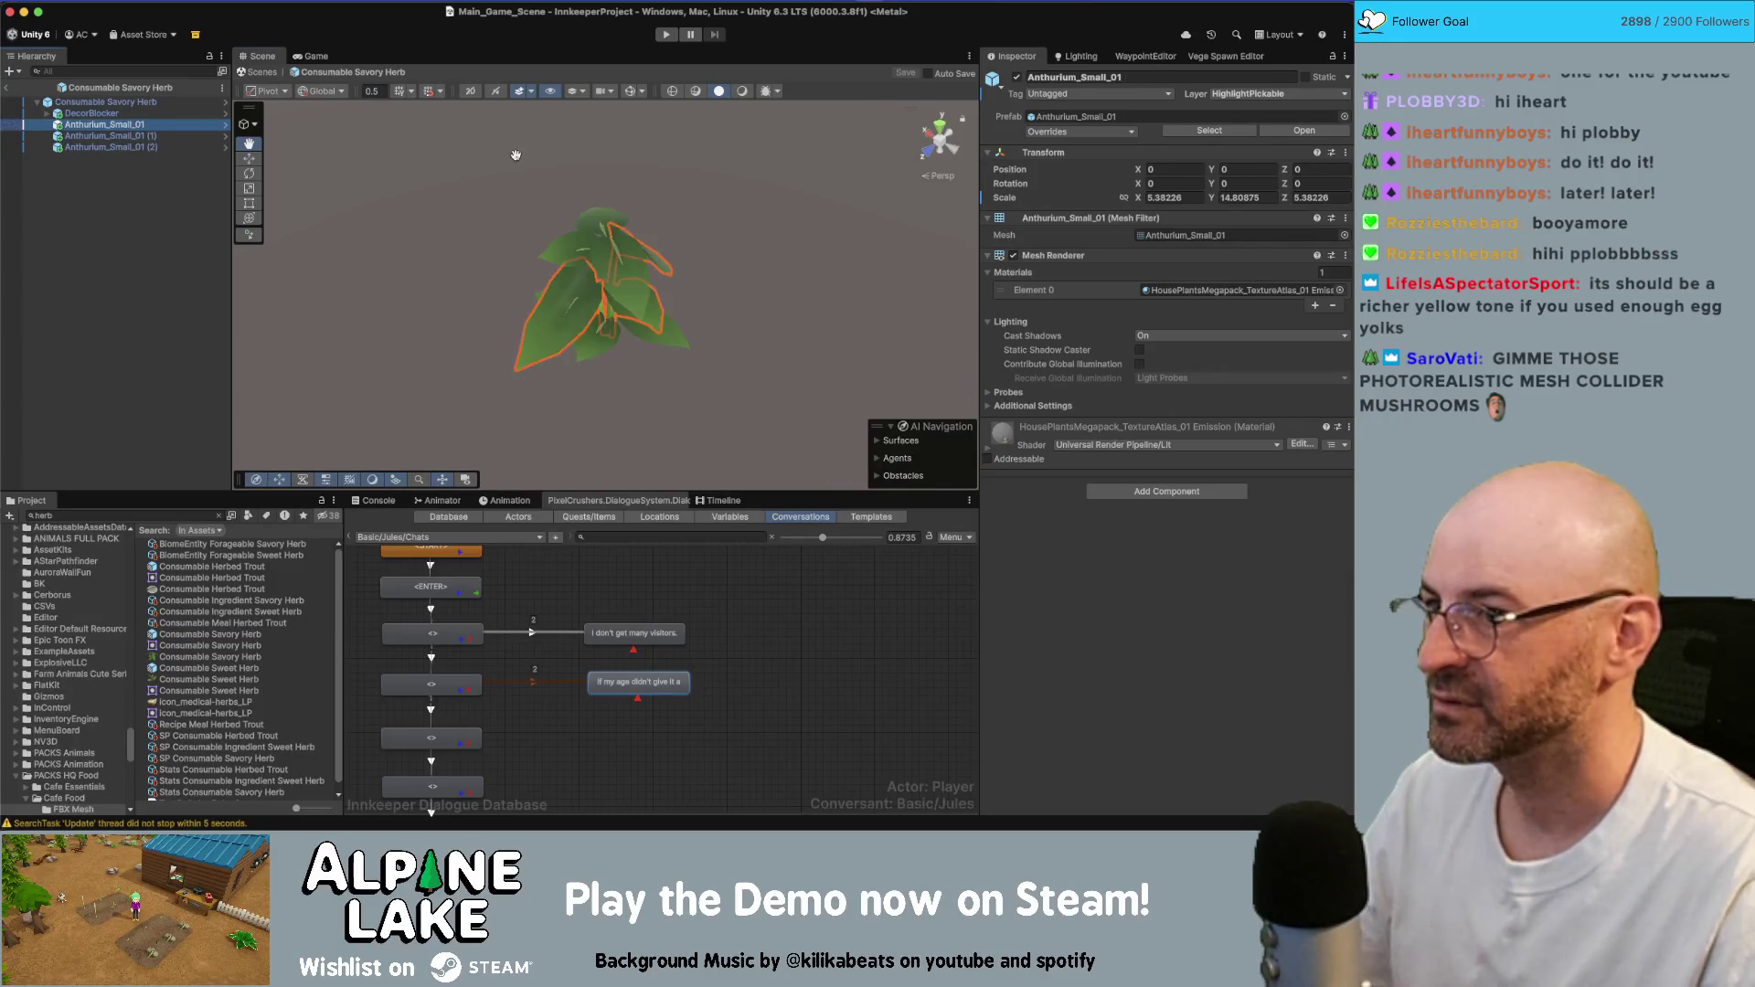
left_click(591, 220)
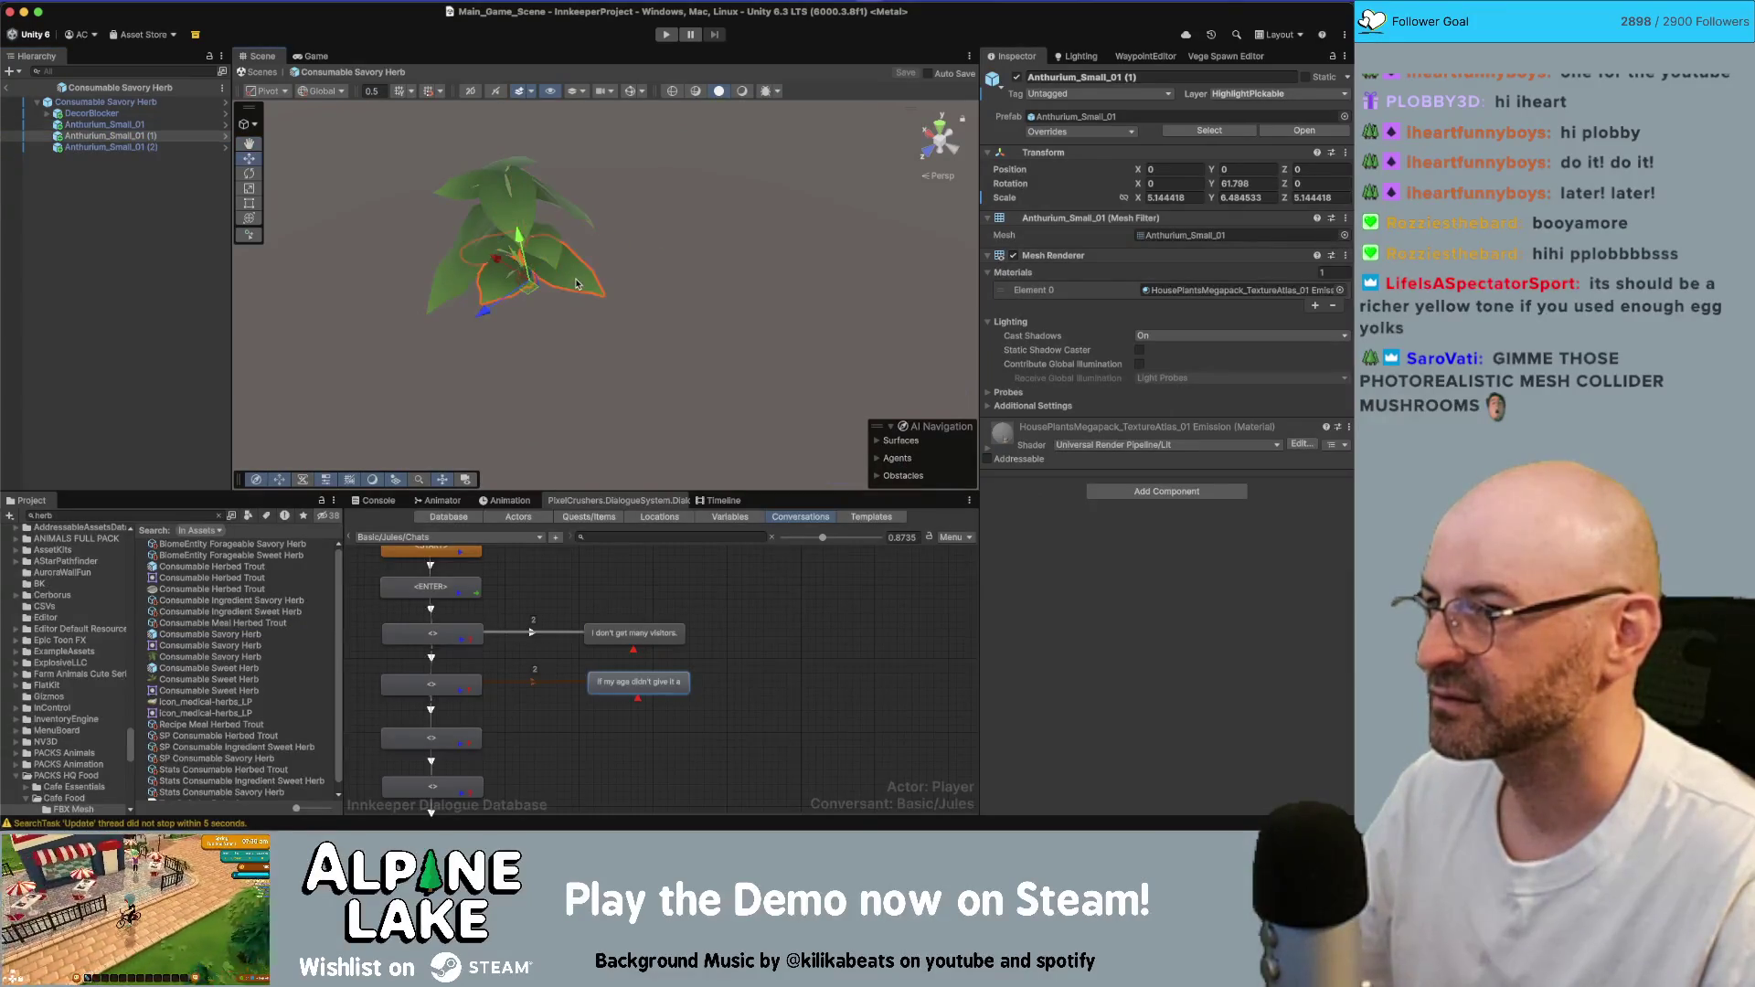
mouse_move(591, 220)
left_mouse_down("alt")
mouse_move(586, 183)
mouse_move(576, 219)
left_mouse_up("alt")
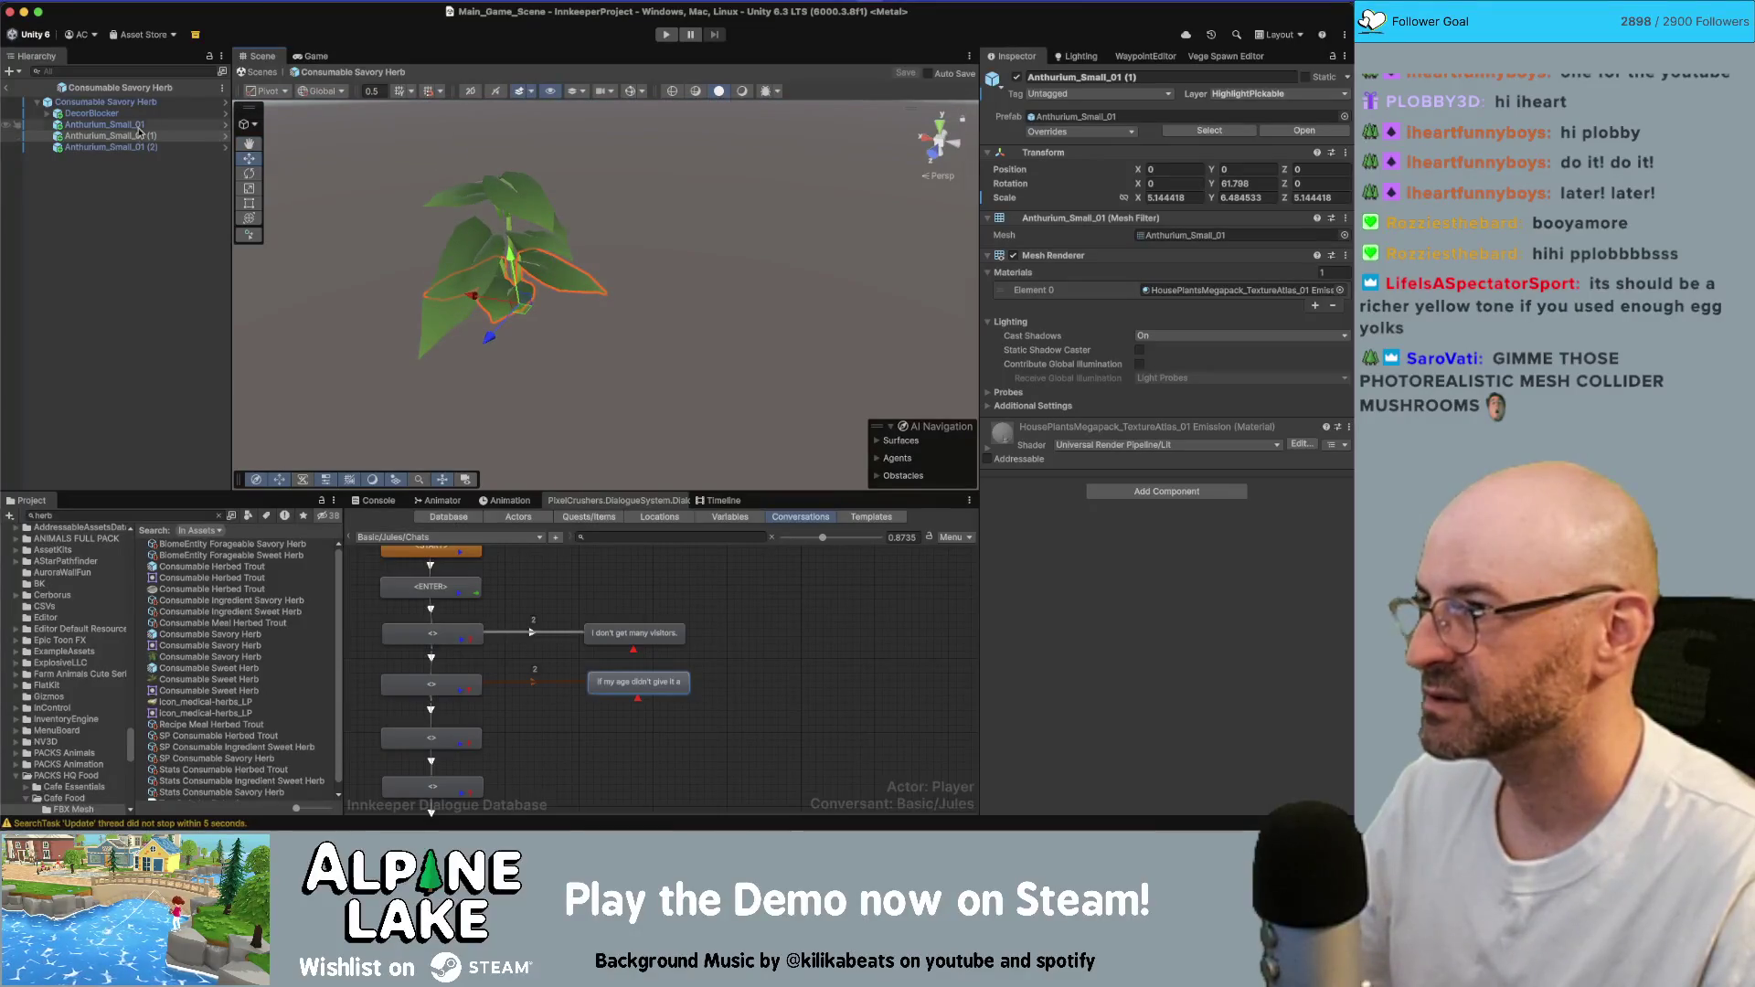
left_click(153, 513)
type("carbonara")
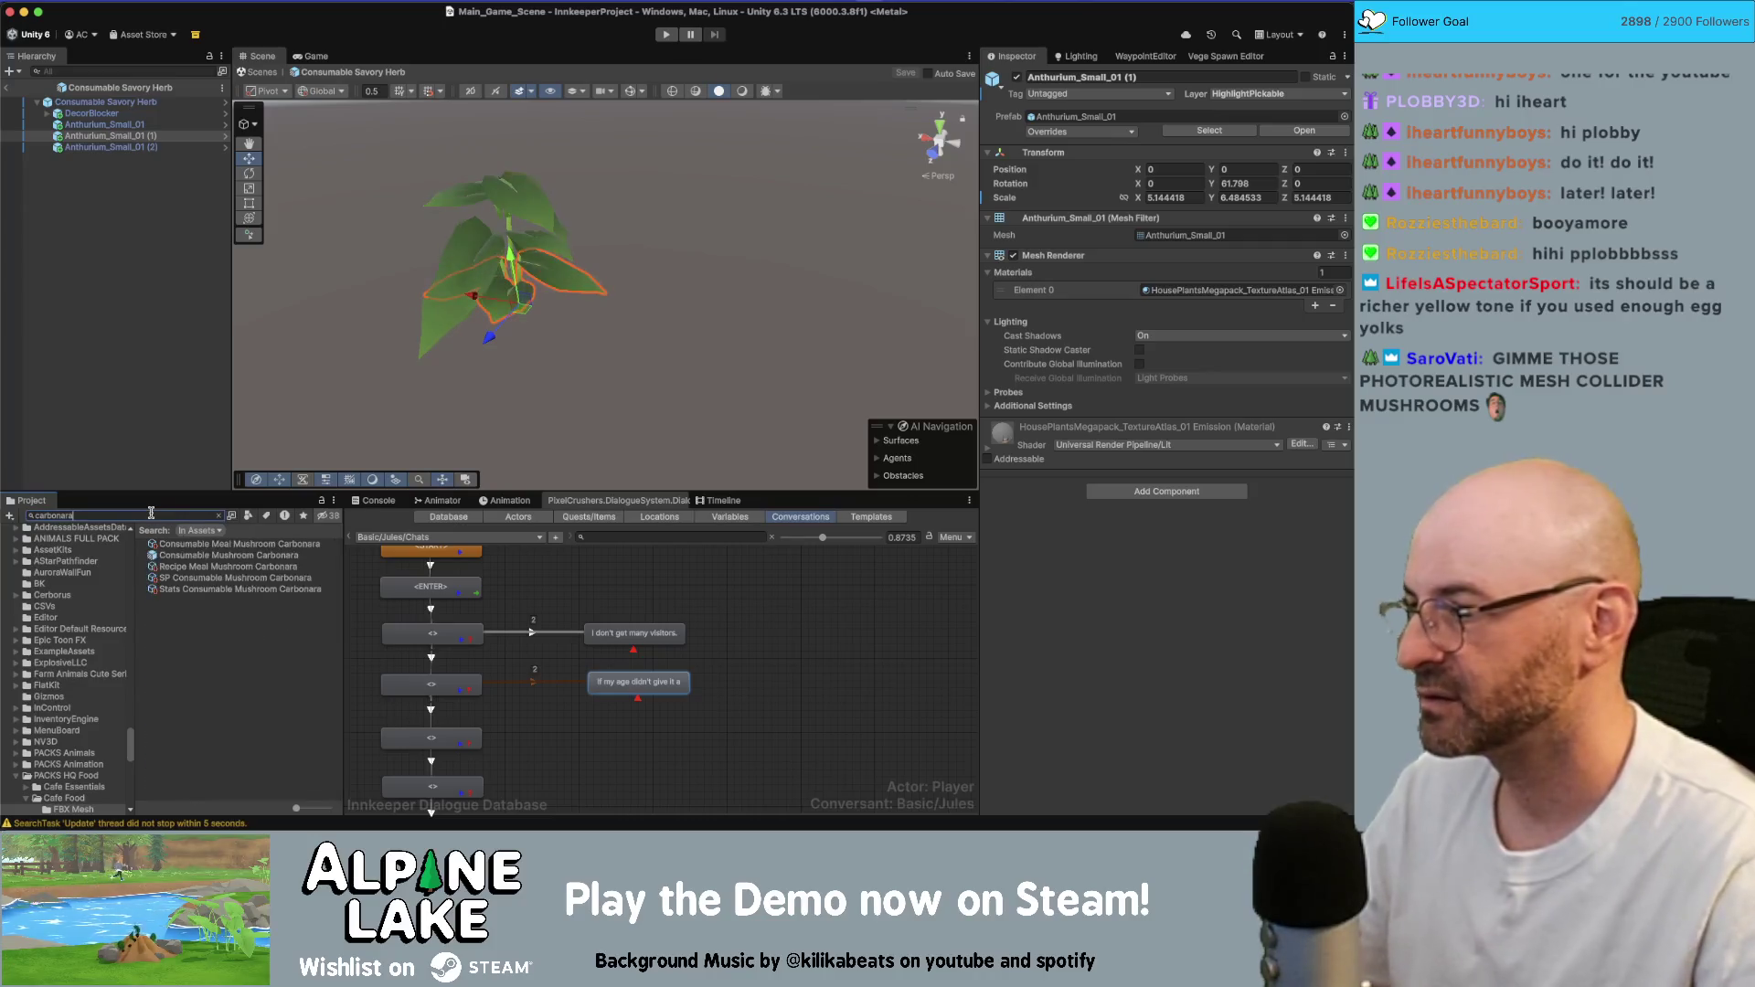
- Paste the Anthurium sprig into the Consumable Mushroom Carbonara prefab and scale it to about 0.97
double_click(179, 555)
key("super+v")
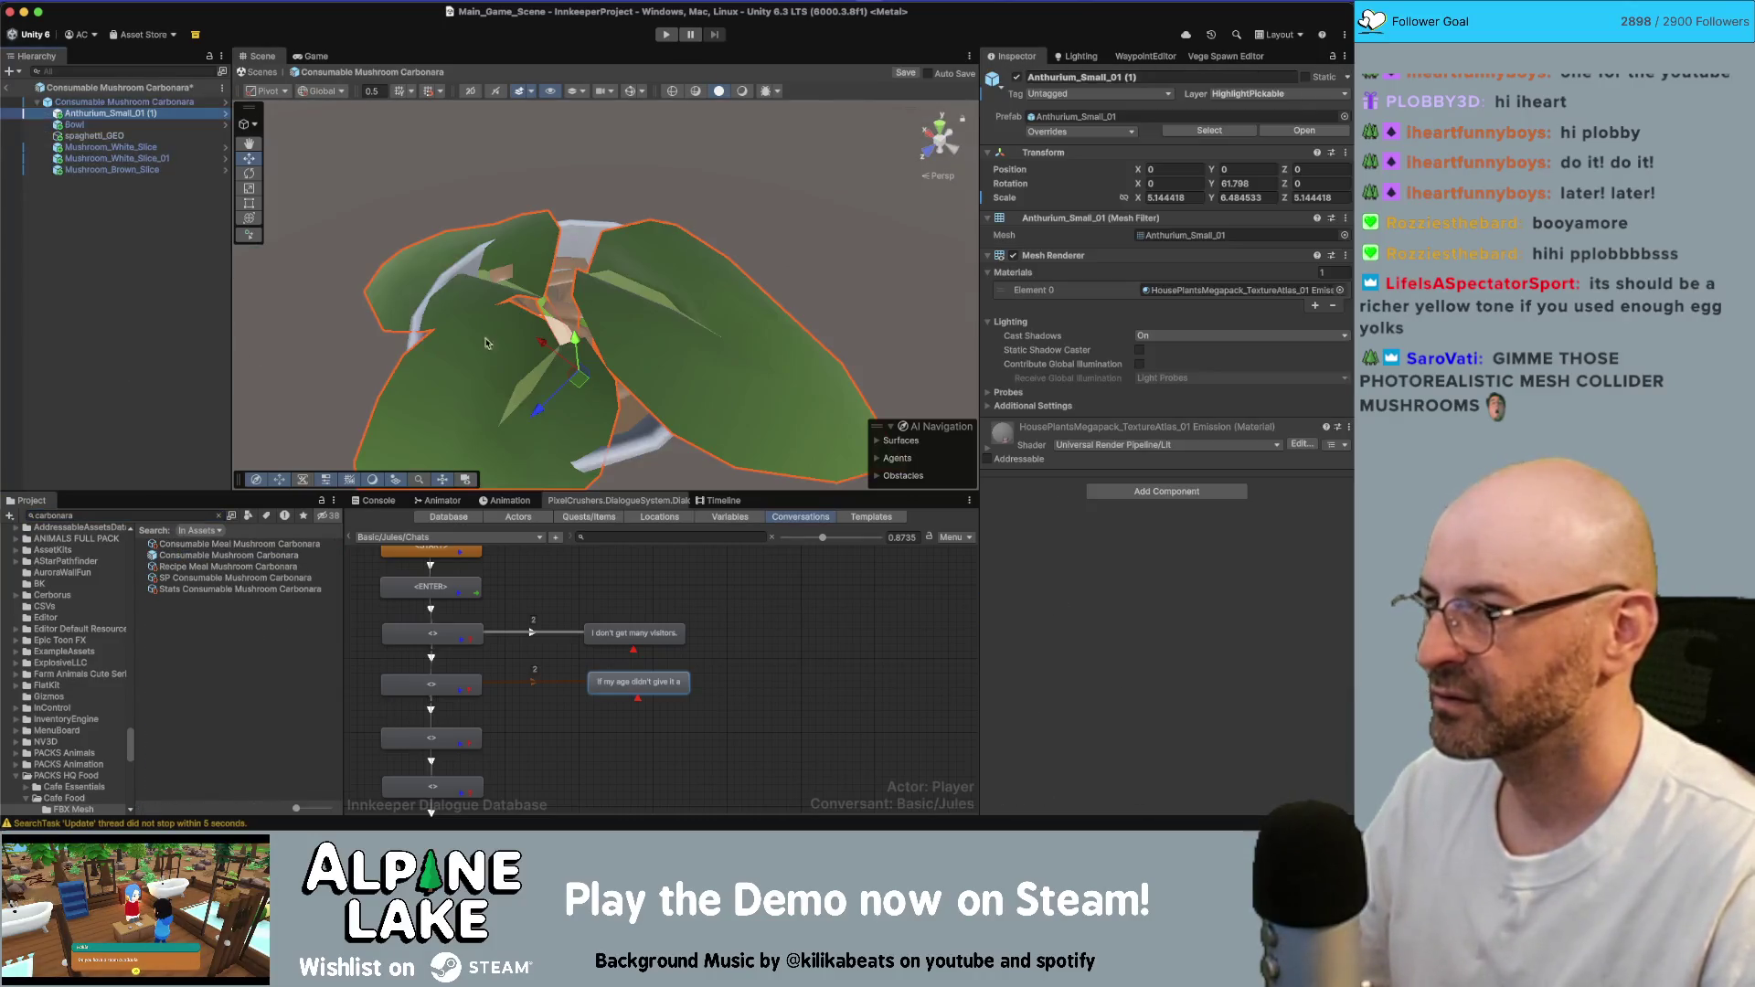
mouse_move(563, 378)
left_mouse_down()
mouse_move(552, 393)
mouse_move(569, 309)
left_mouse_up()
key("r")
key("w")
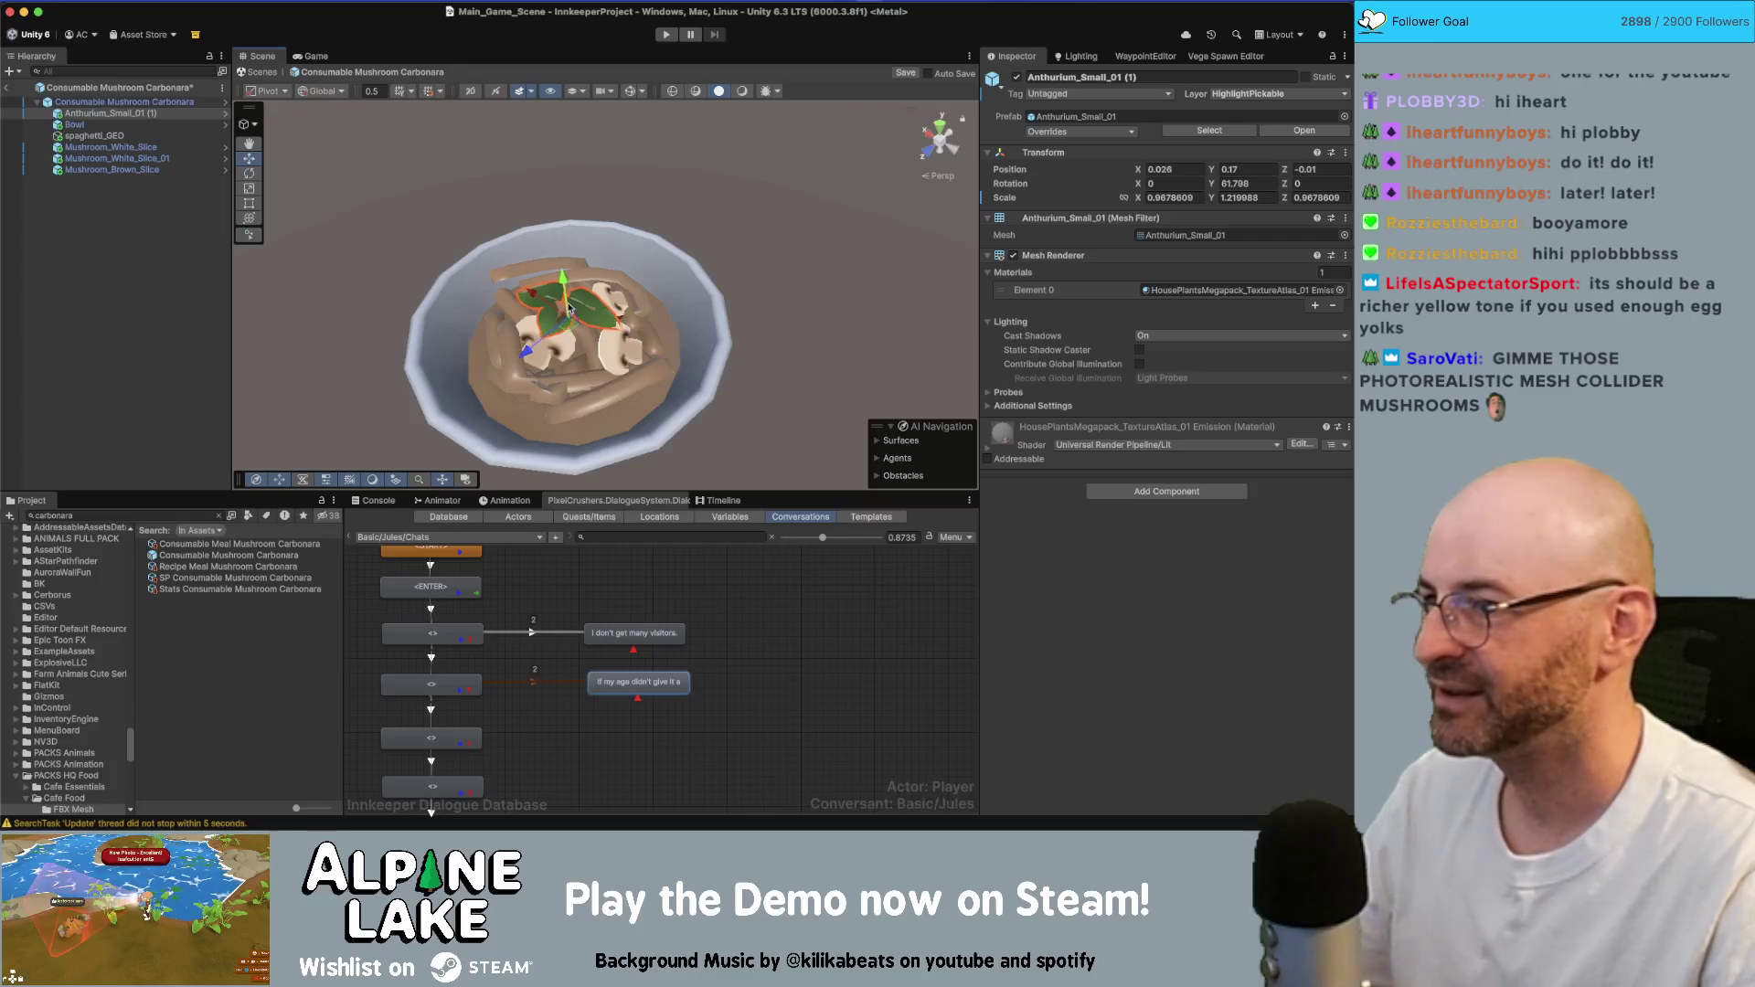
left_click(709, 171)
scroll(709, 172, "down", 5)
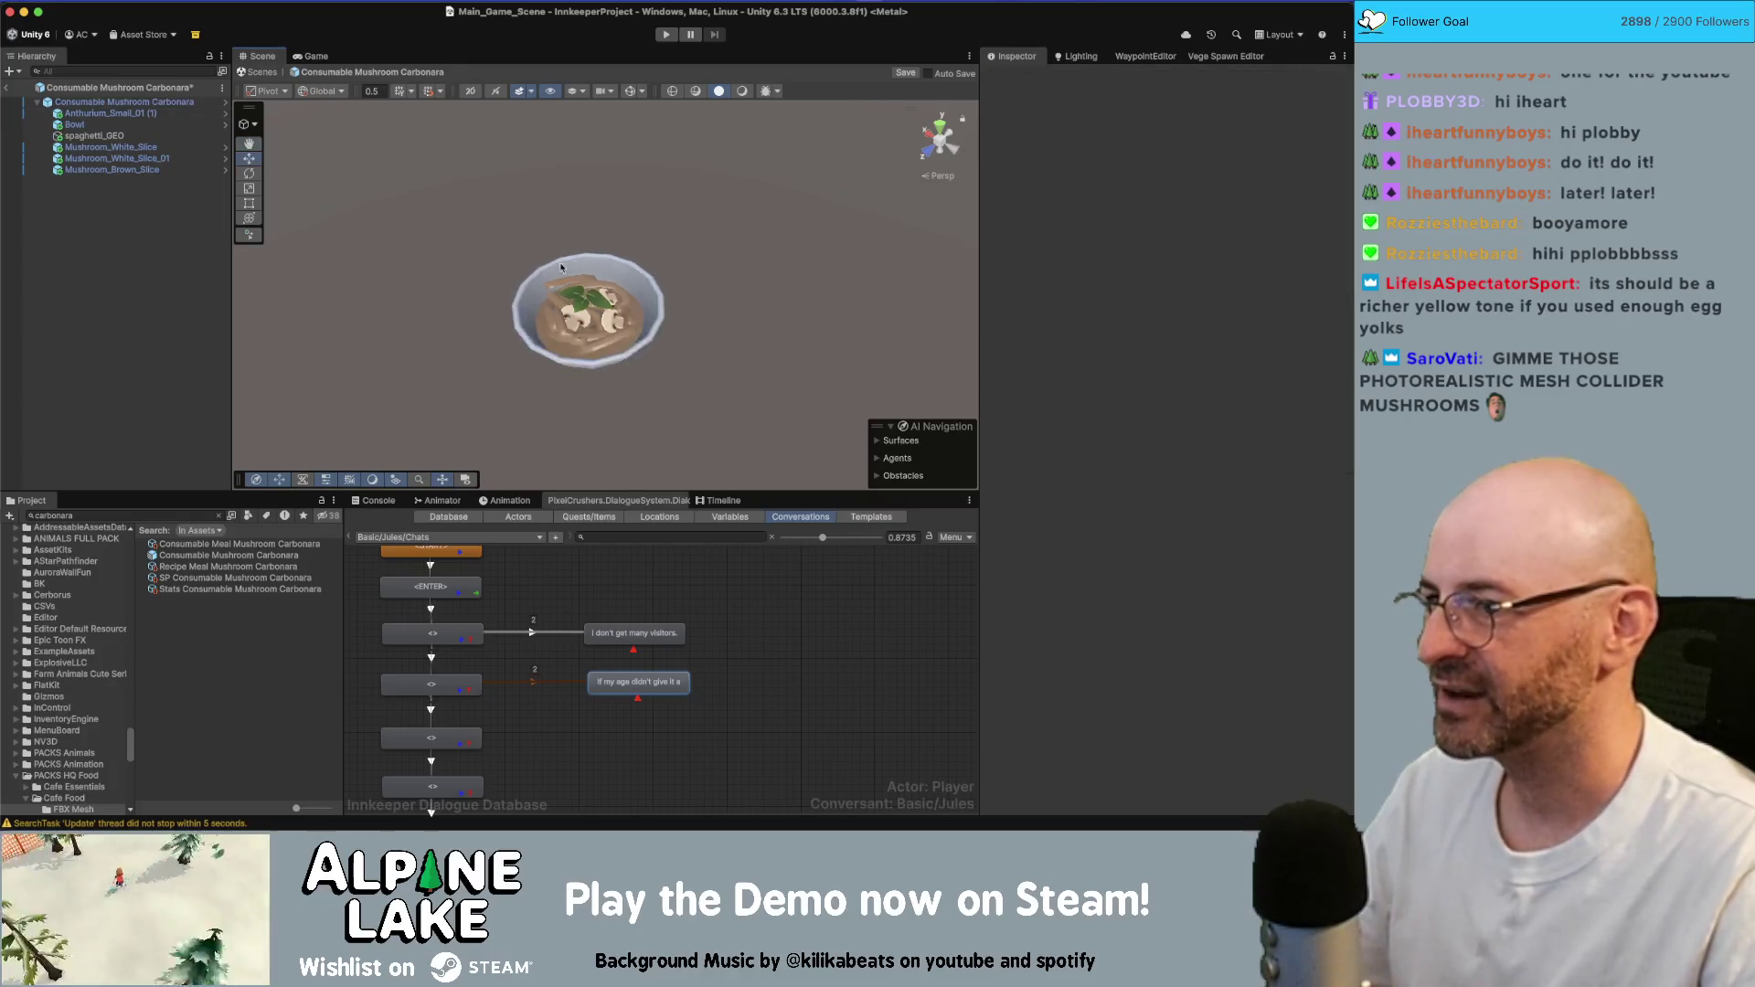
- Reselect the Anthurium sprig, check its layer, and orbit in close around the bowl
left_click(107, 113)
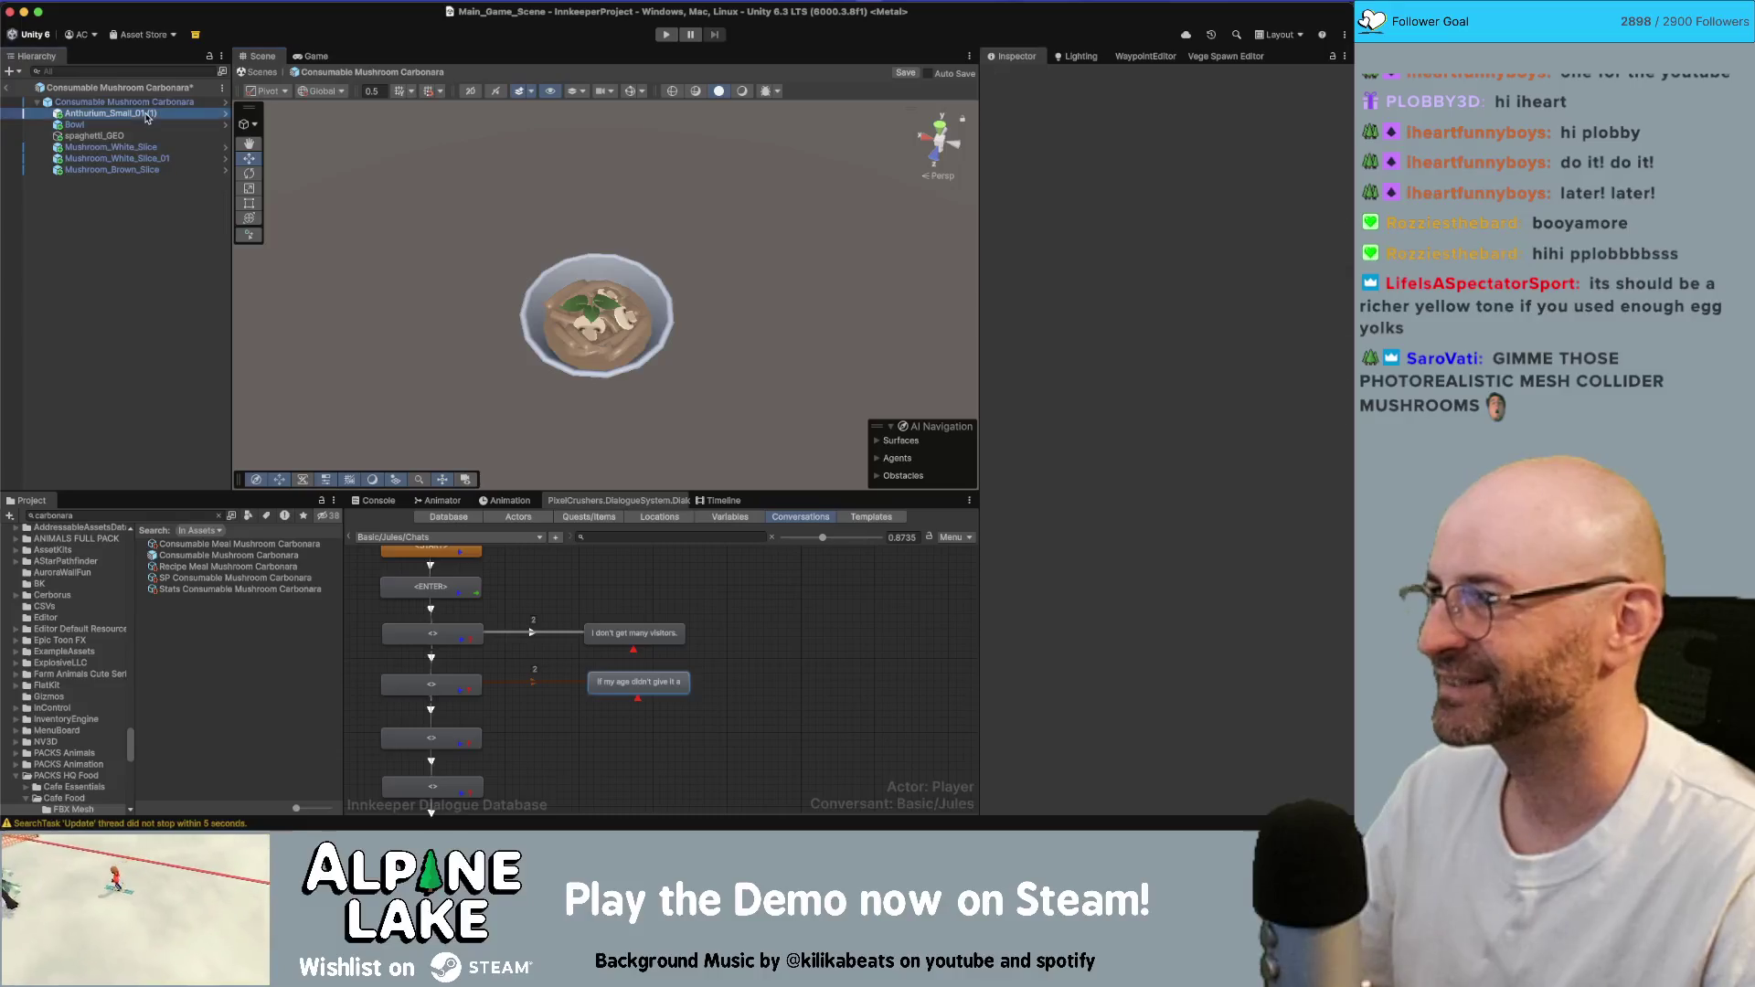
left_click(1274, 94)
left_click(656, 204)
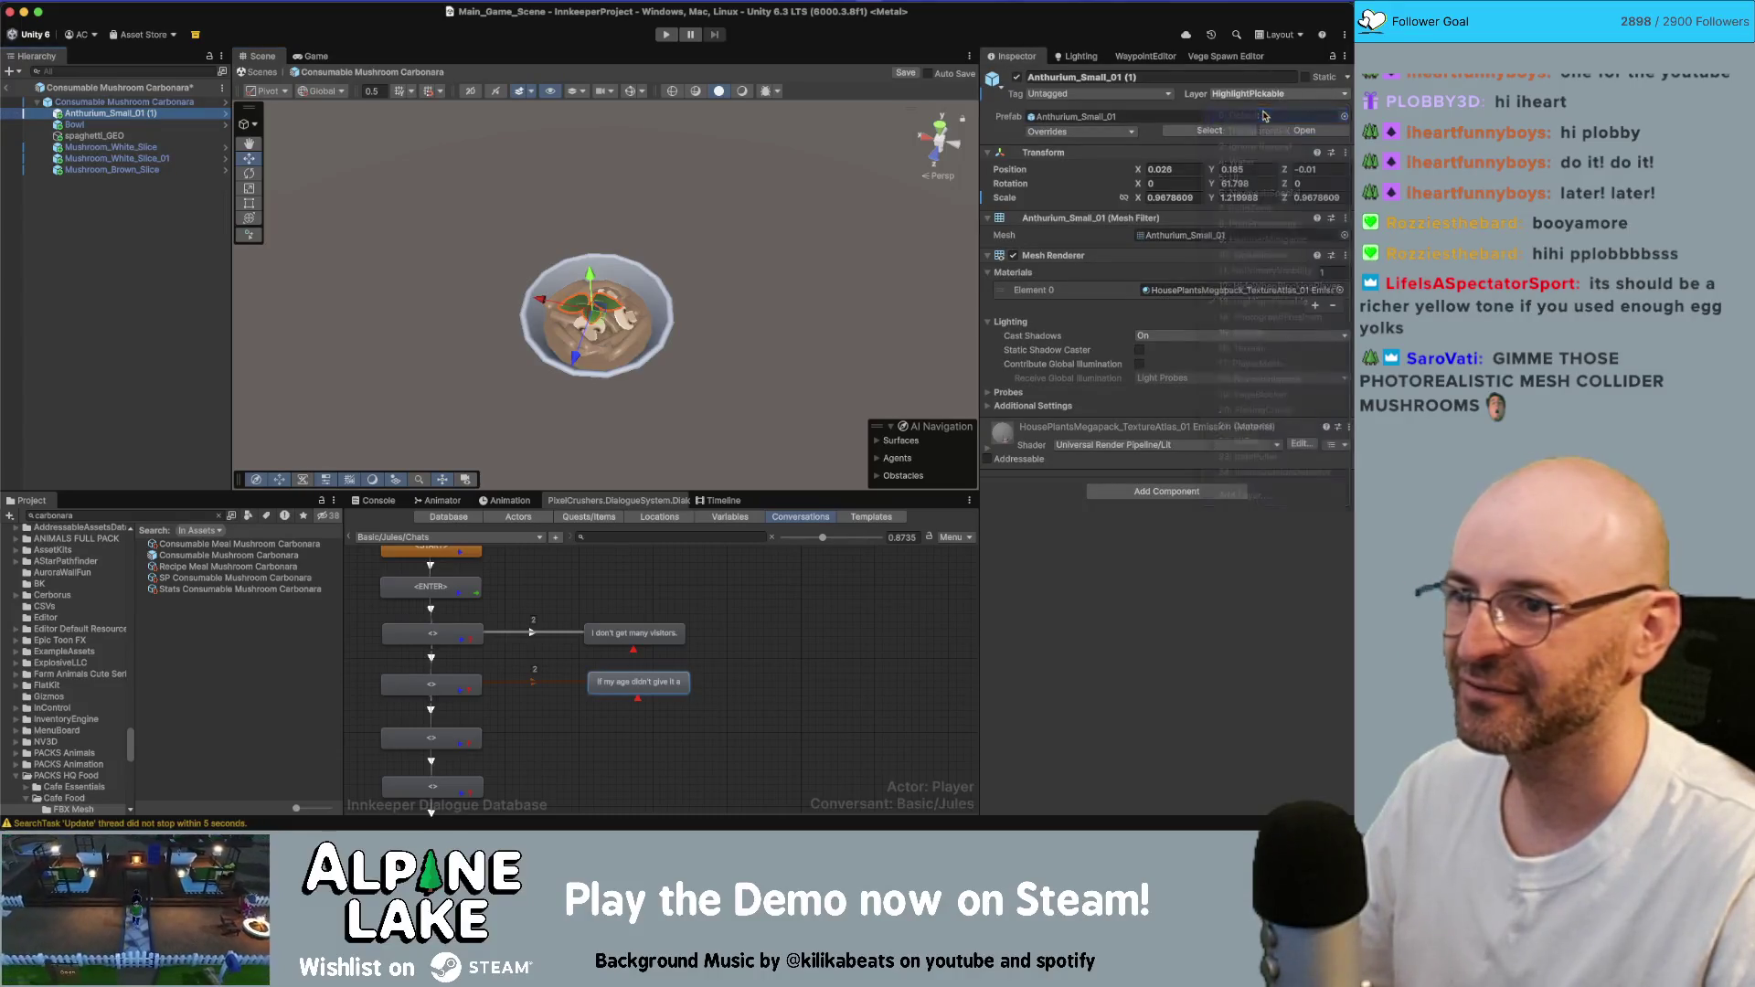
left_click(768, 203)
left_click_drag(768, 203, 713, 219, "alt")
scroll(640, 274, "up", 3)
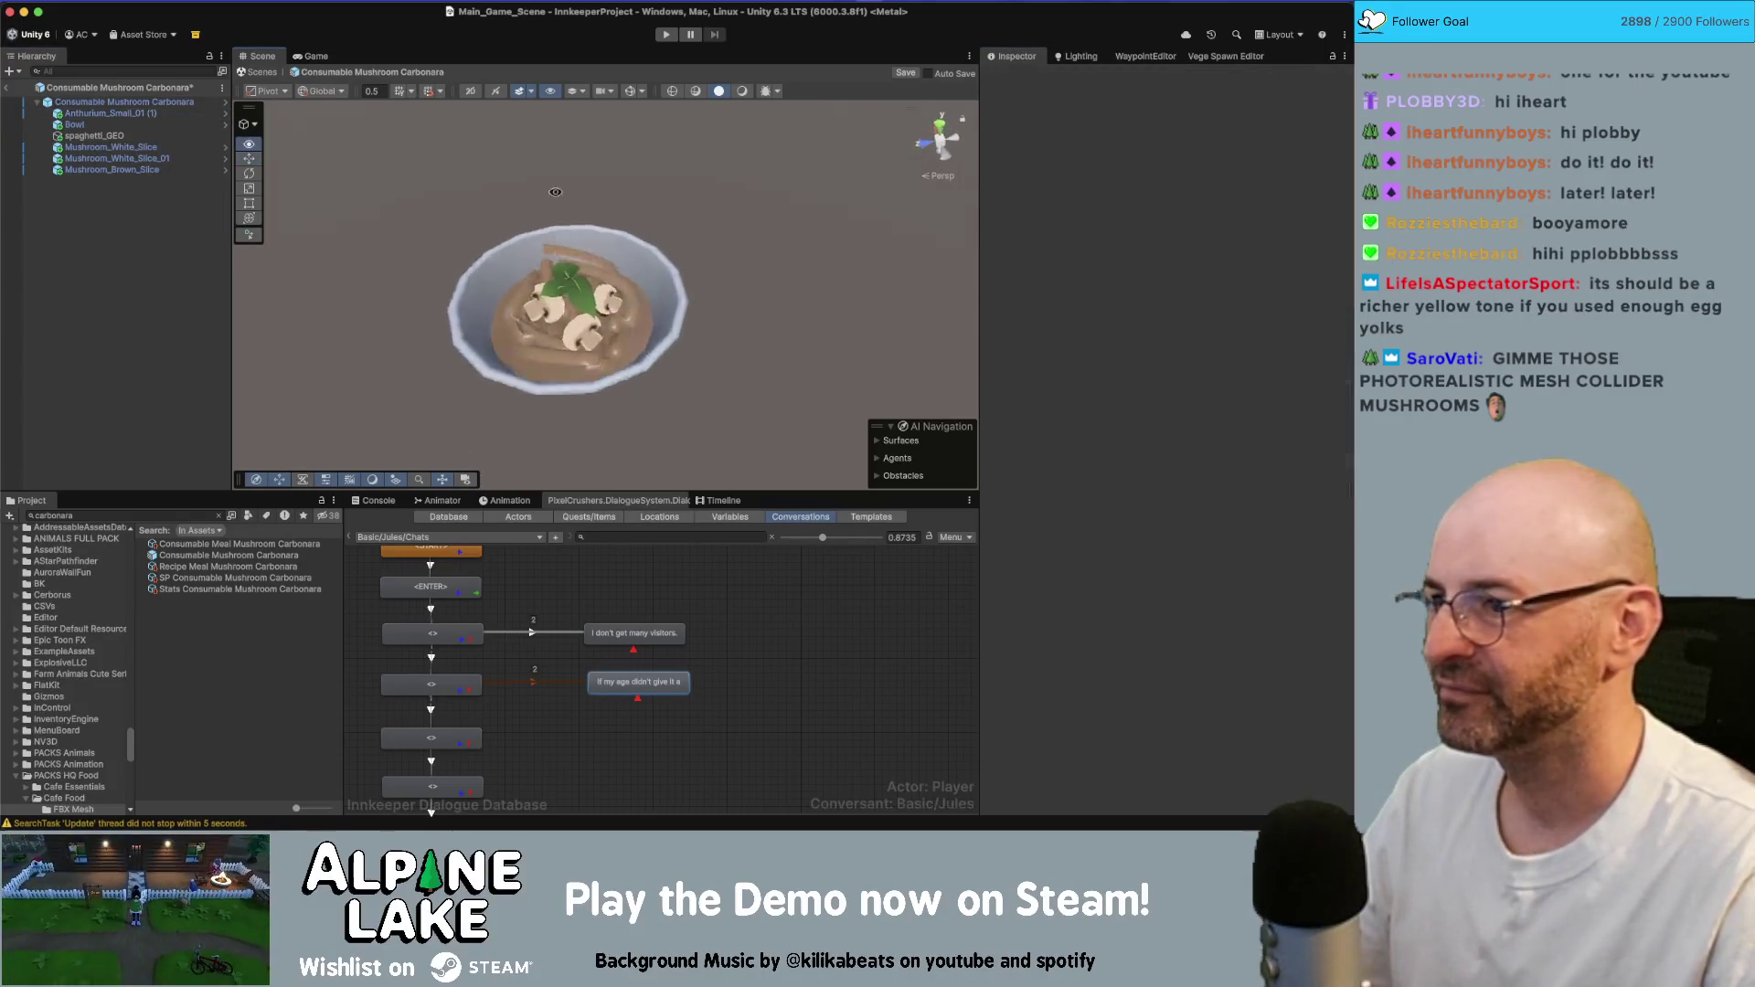
mouse_move(640, 274)
left_mouse_down("alt")
mouse_move(585, 293)
mouse_move(557, 408)
mouse_move(586, 336)
mouse_move(512, 398)
mouse_move(563, 429)
mouse_move(576, 422)
mouse_move(518, 386)
mouse_move(613, 352)
left_mouse_up("alt")
left_click(578, 292)
left_click(578, 293)
scroll(578, 293, "up", 5)
- Rotate and lower the sprig so it rests on the pasta, then save the prefab
key("e")
key("w")
key("e")
key("w")
scroll(586, 329, "down", 5)
mouse_move(512, 292)
left_mouse_down("alt")
mouse_move(461, 259)
mouse_move(694, 222)
left_mouse_up("alt")
left_click(471, 269)
scroll(694, 222, "down", 2)
key("ctrl+s")
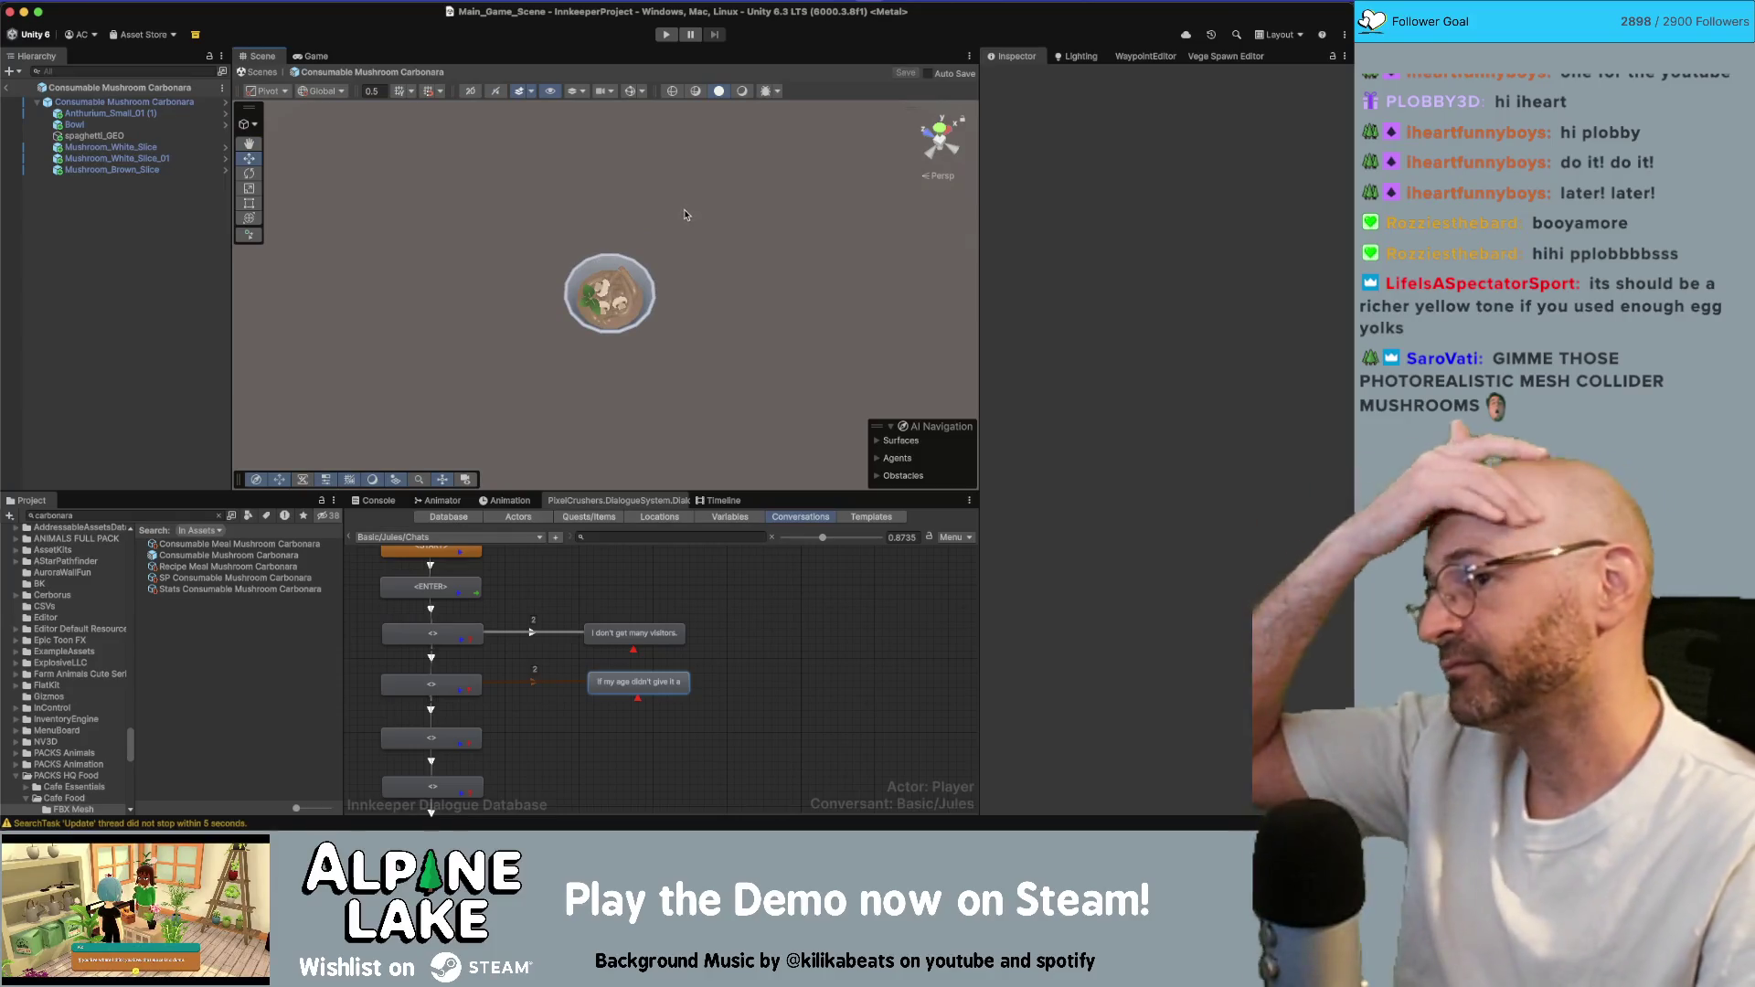
- Slide and rotate Mushroom_White_Slice_01 so it lies flat on the pasta
left_click(601, 285)
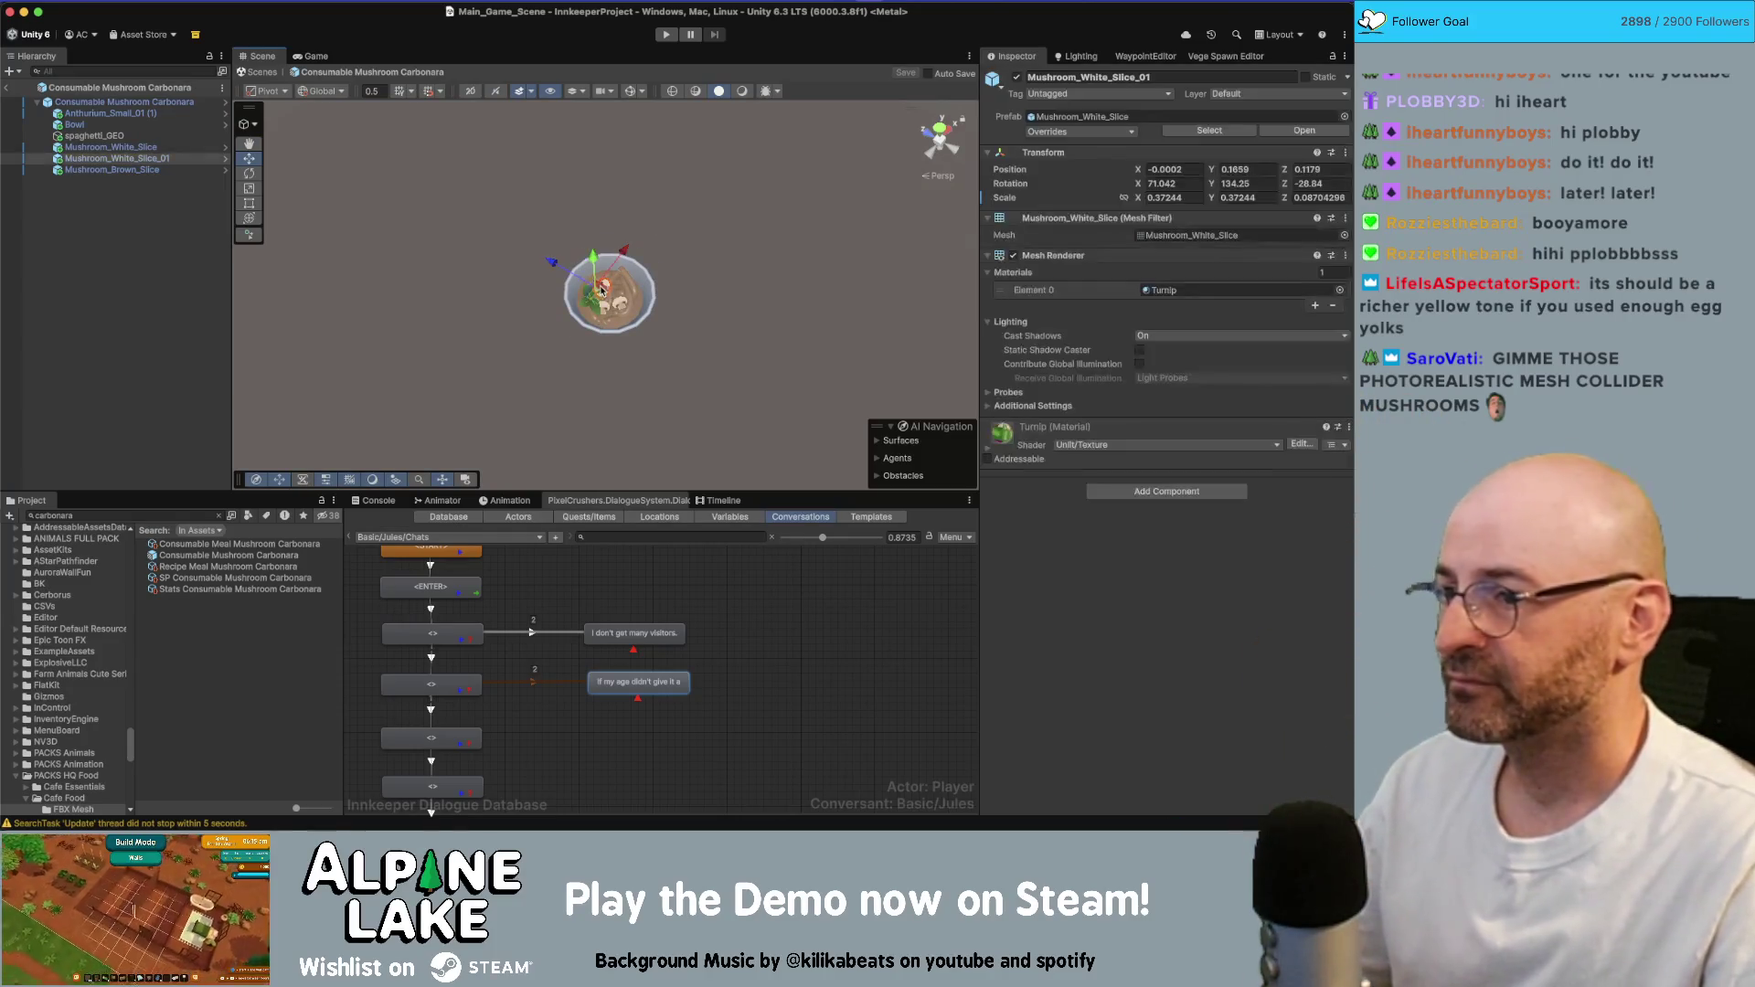
key("f")
mouse_move(543, 293)
left_mouse_down()
mouse_move(591, 259)
mouse_move(593, 186)
mouse_move(610, 241)
mouse_move(607, 196)
left_mouse_up()
key("e")
key("w")
key("e")
key("w")
scroll(651, 237, "down", 5)
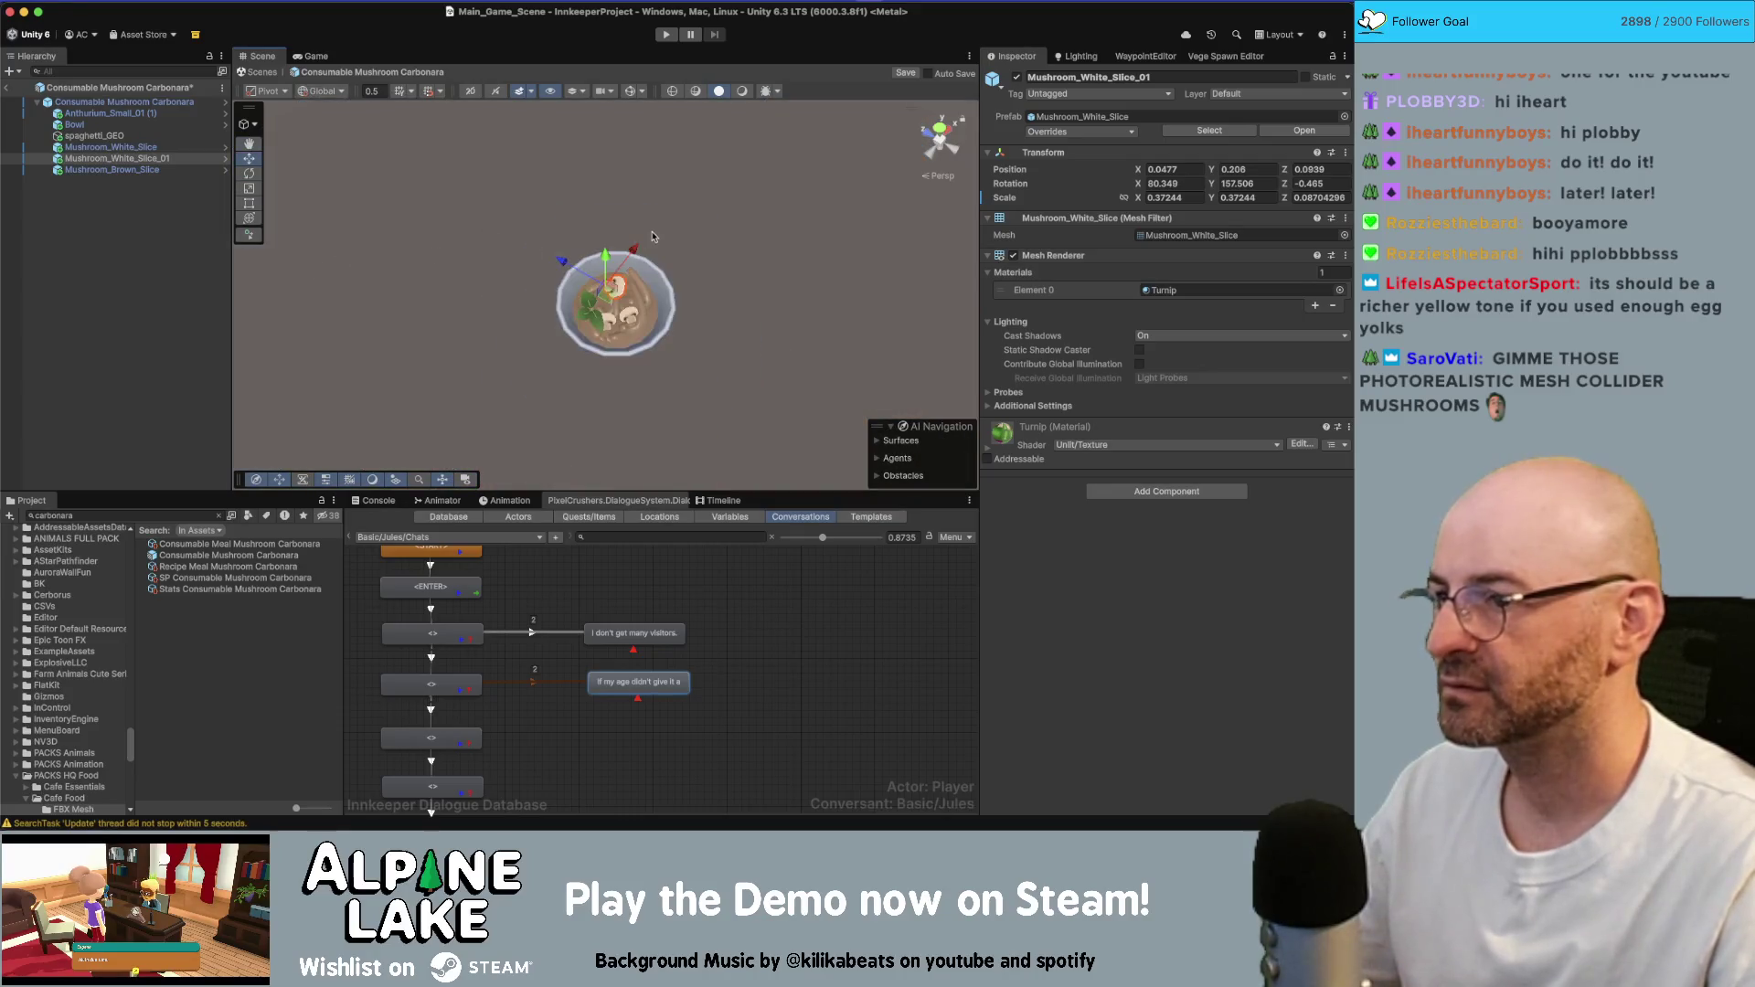
left_click(652, 236)
left_click_drag(690, 236, 606, 202, "alt")
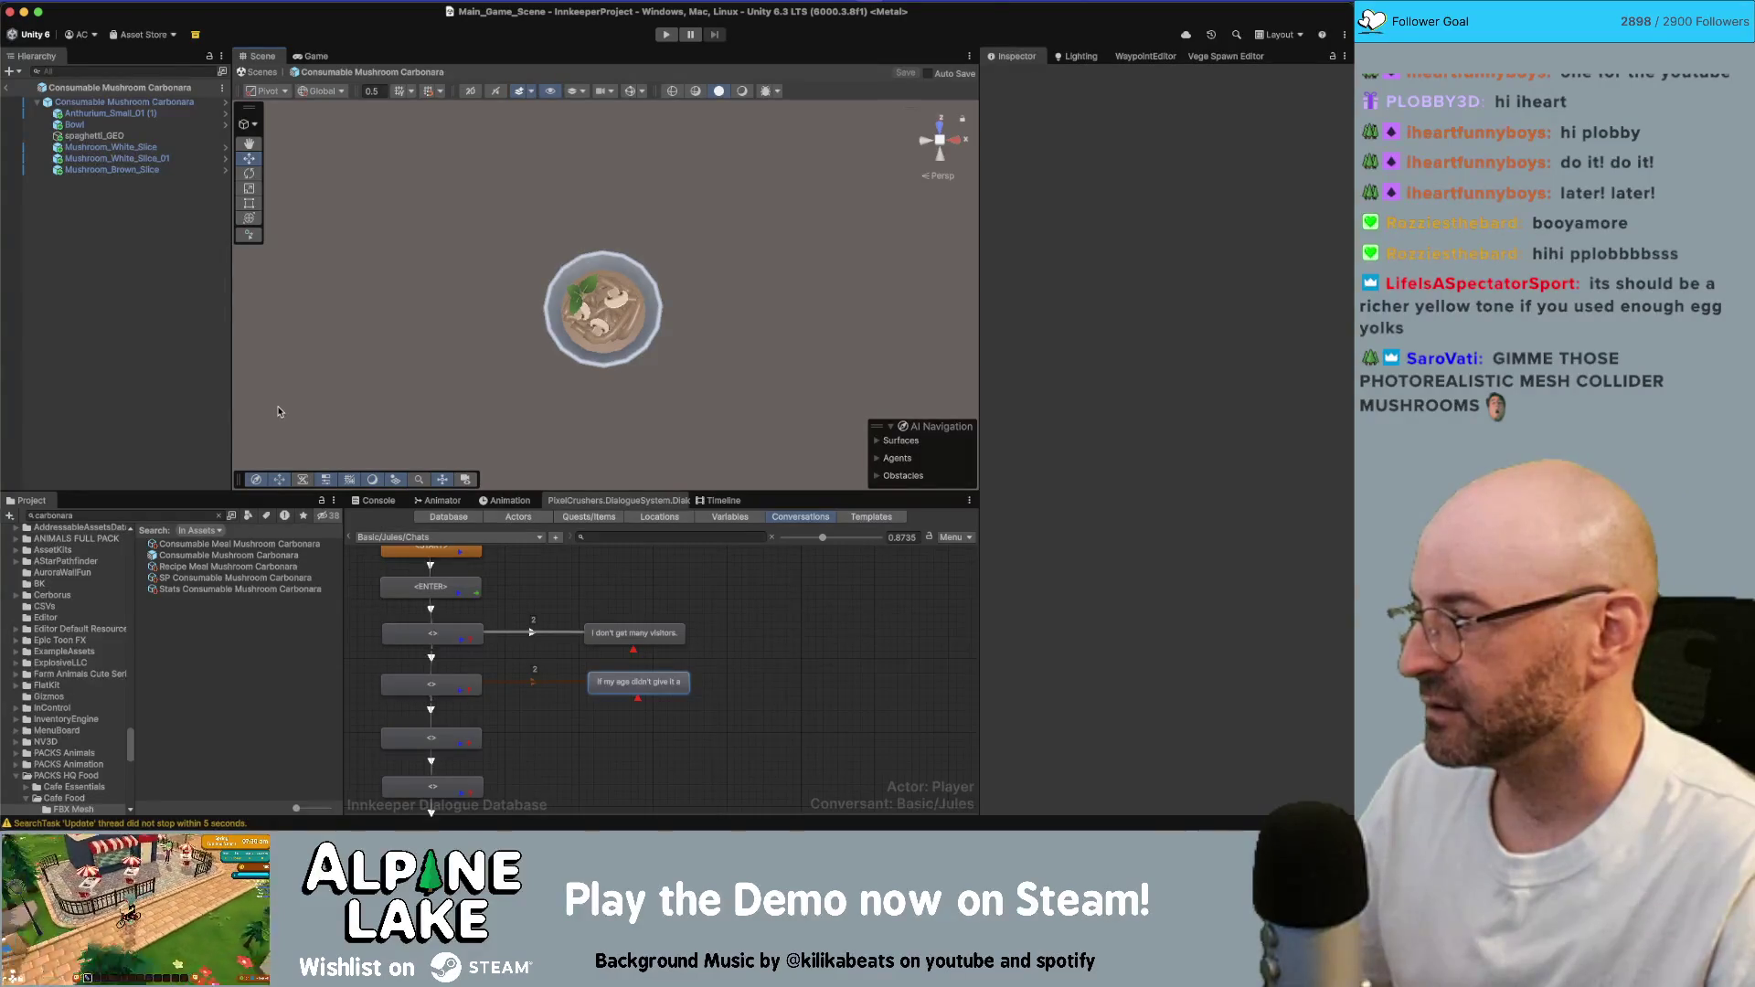
key("super+Tab")
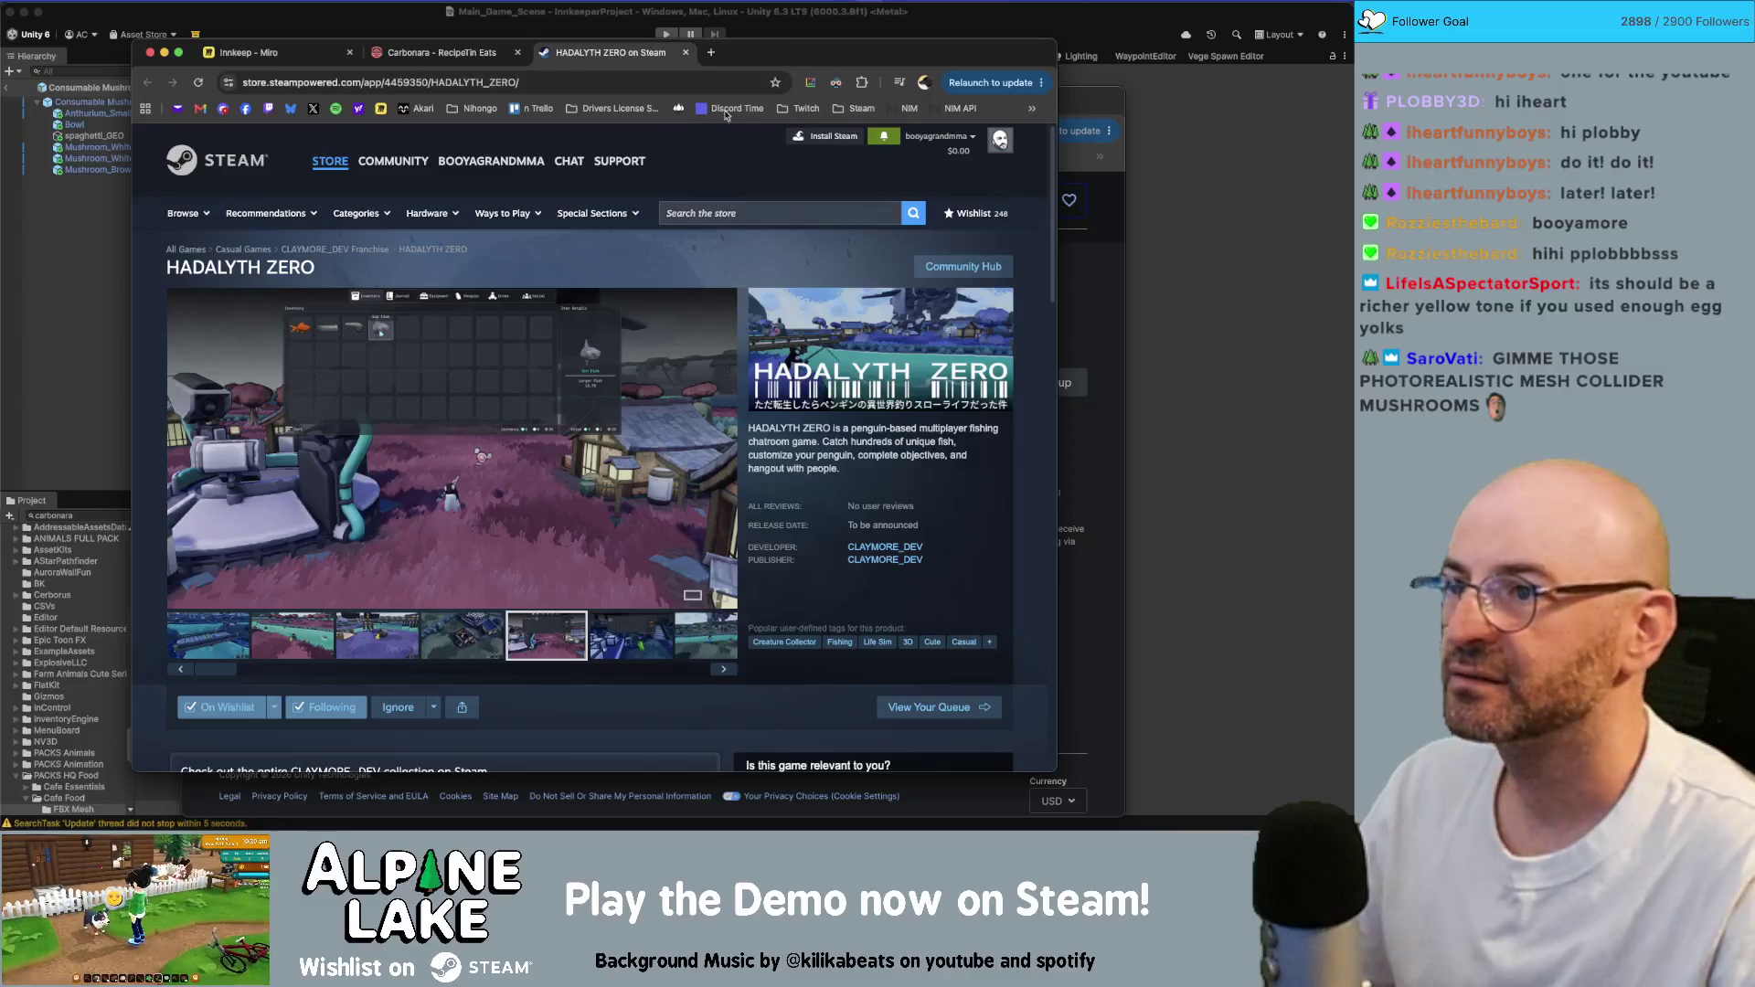
- Review the RecipeTin Eats carbonara ingredients, then hide Chrome to return to Unity
left_click(443, 55)
scroll(333, 270, "up", 5)
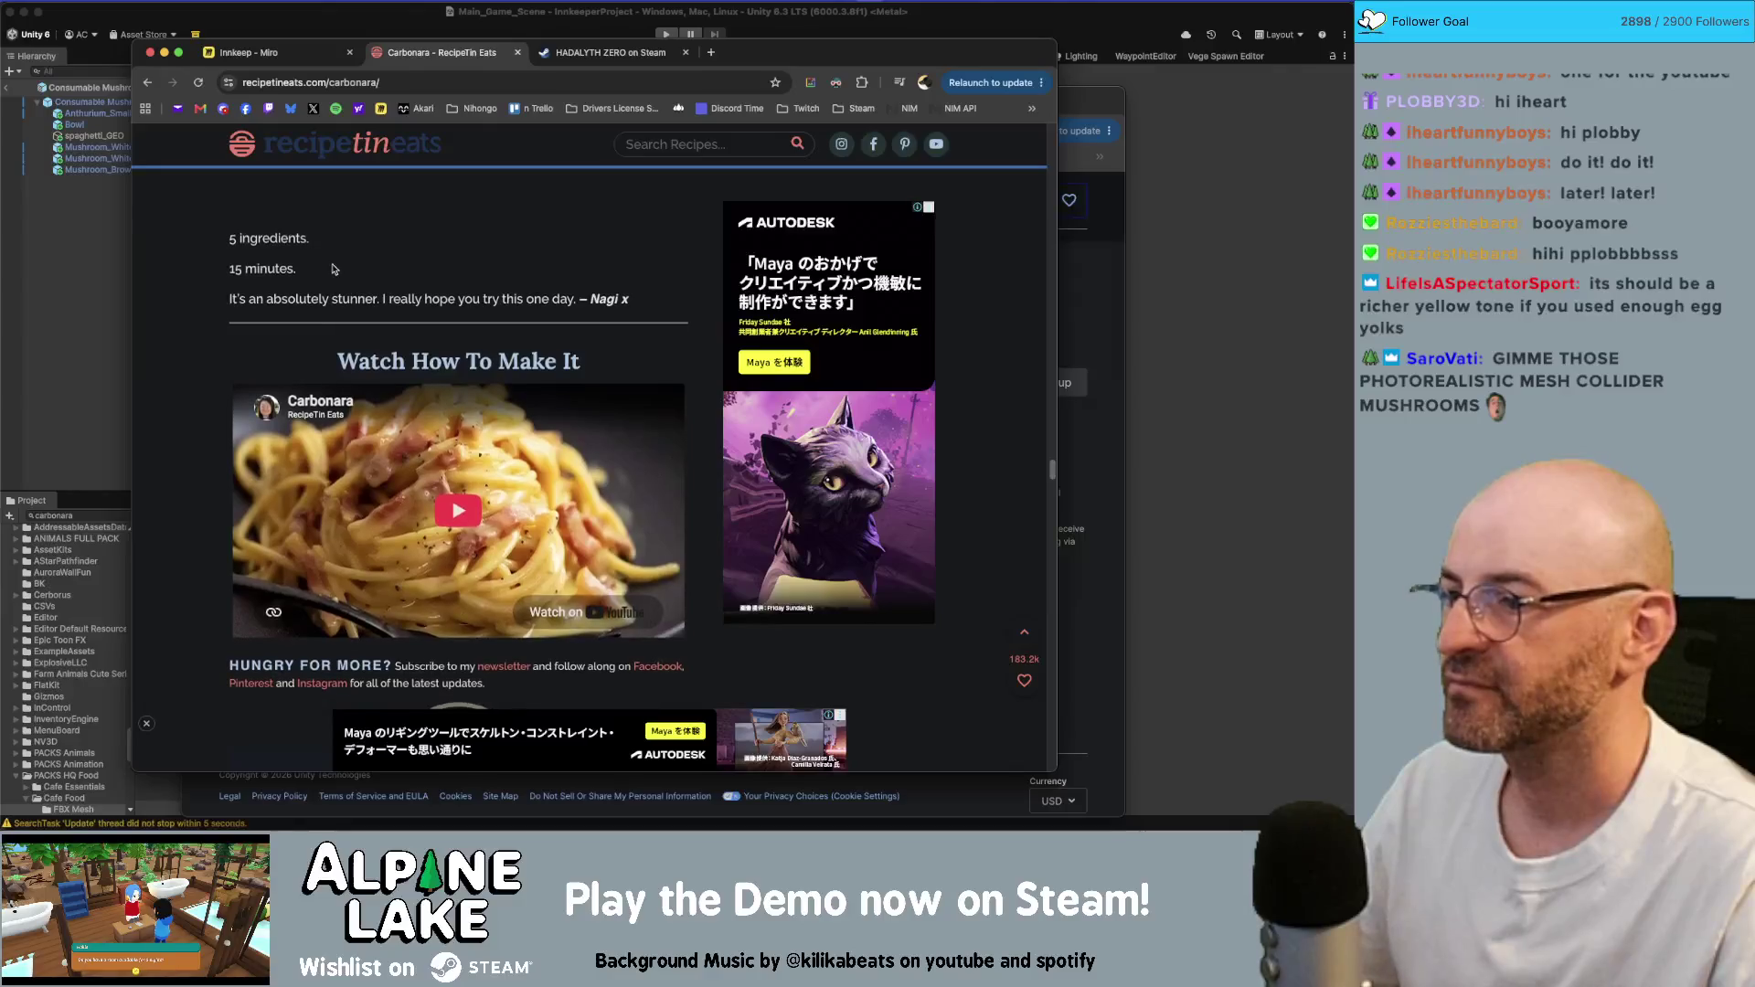
scroll(380, 343, "up", 15)
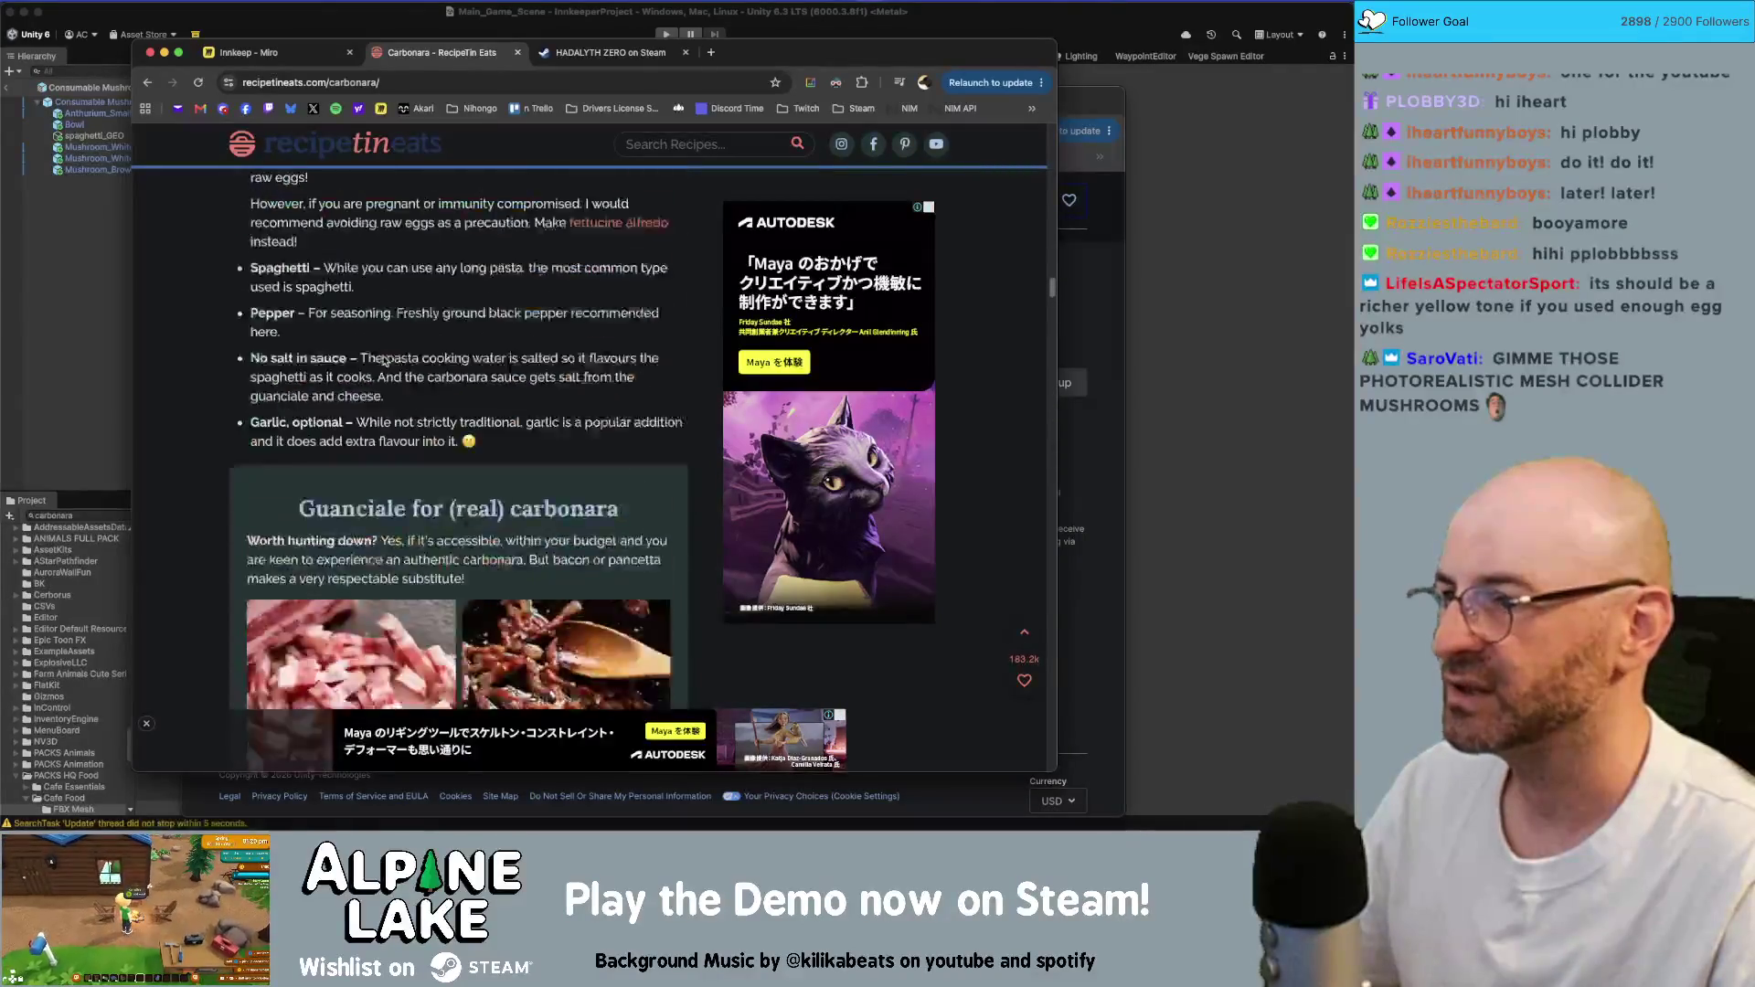
scroll(384, 357, "up", 8)
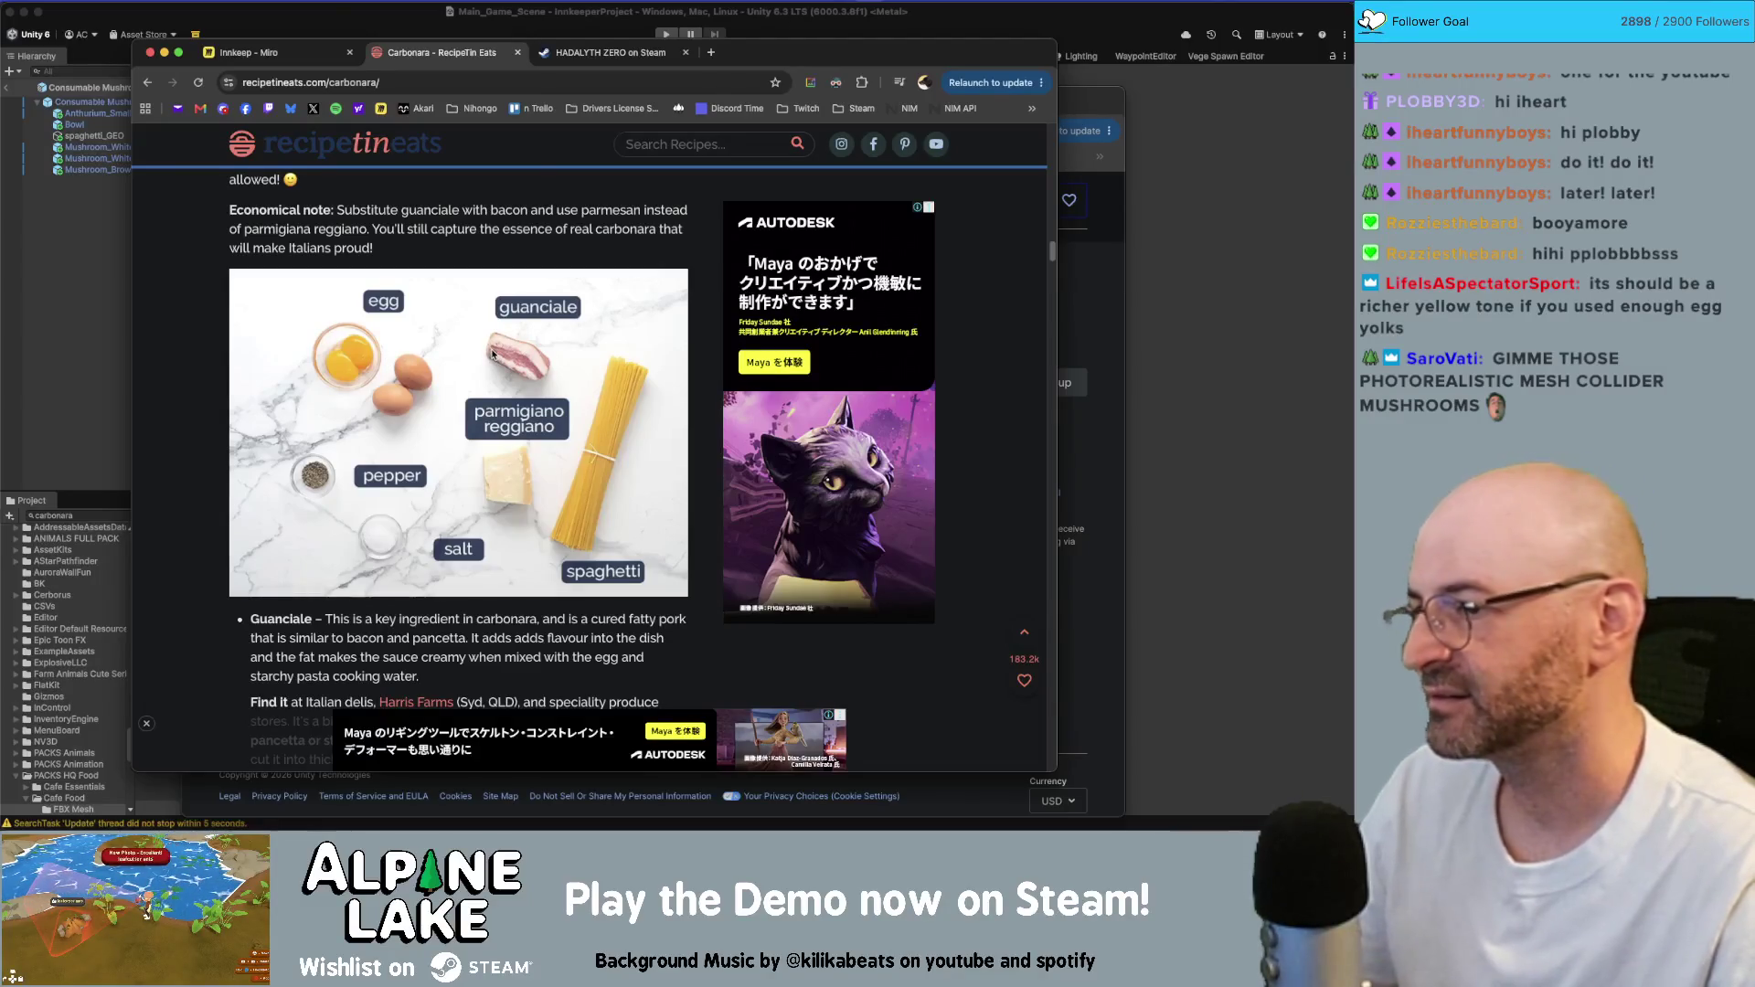
scroll(491, 361, "up", 1)
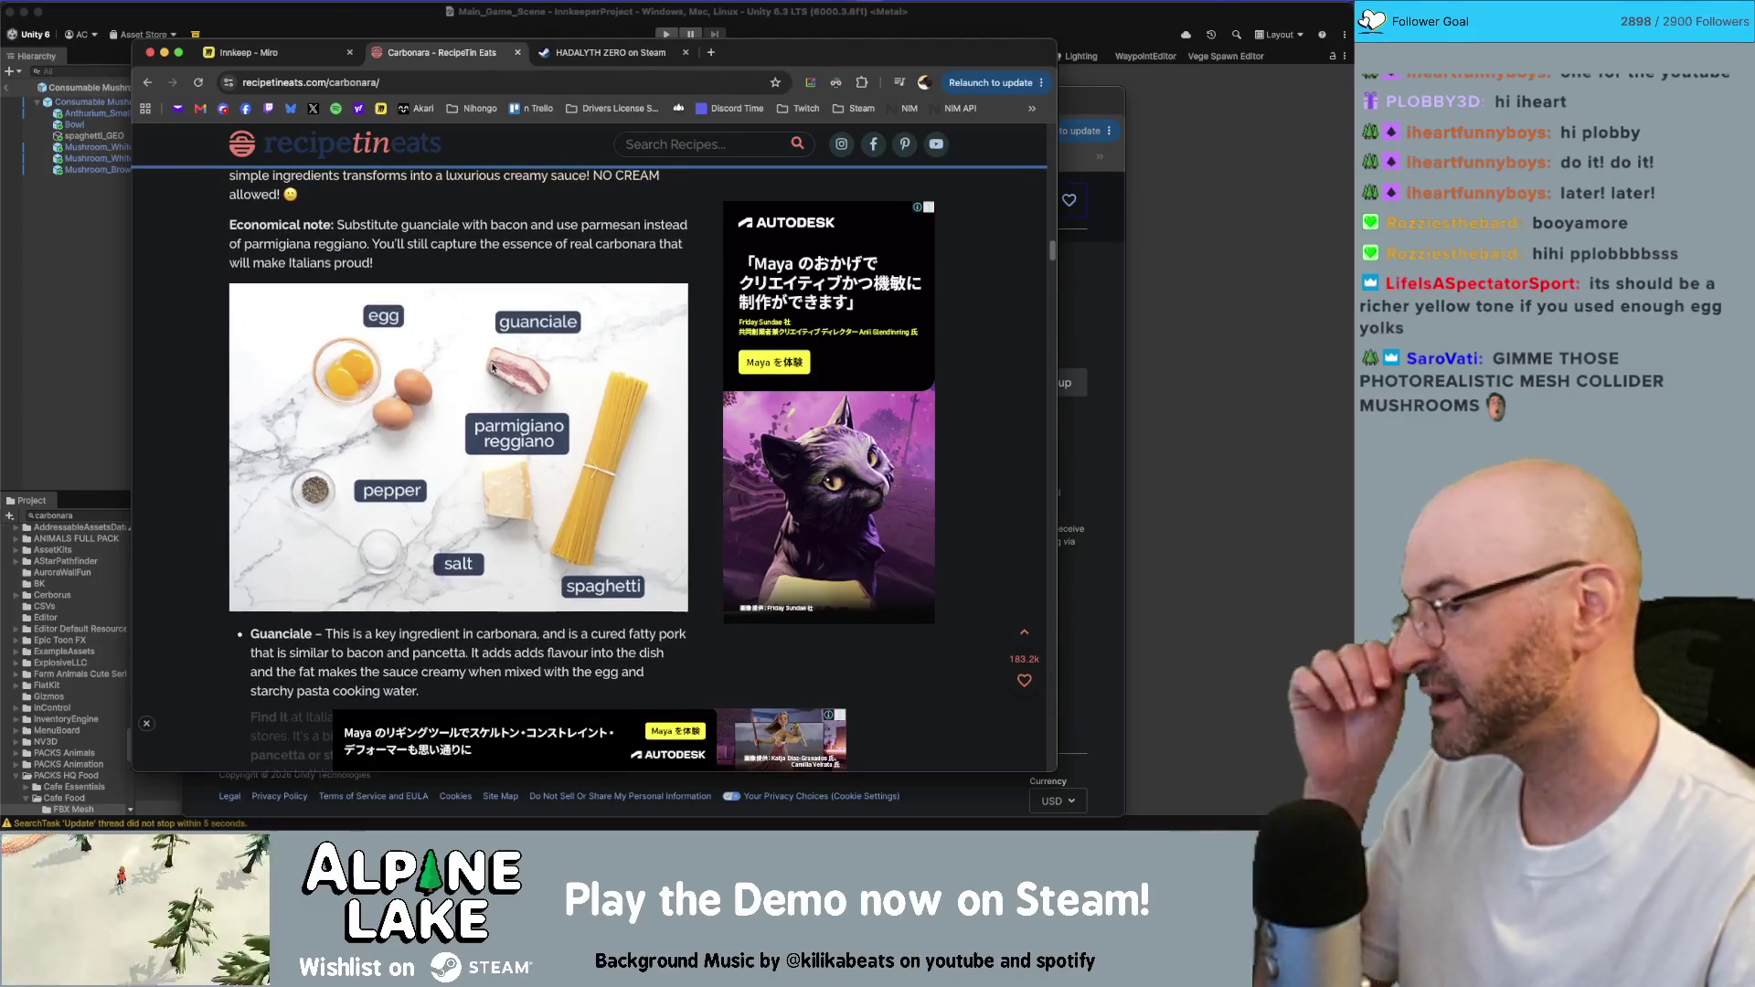
scroll(567, 183, "up", 1)
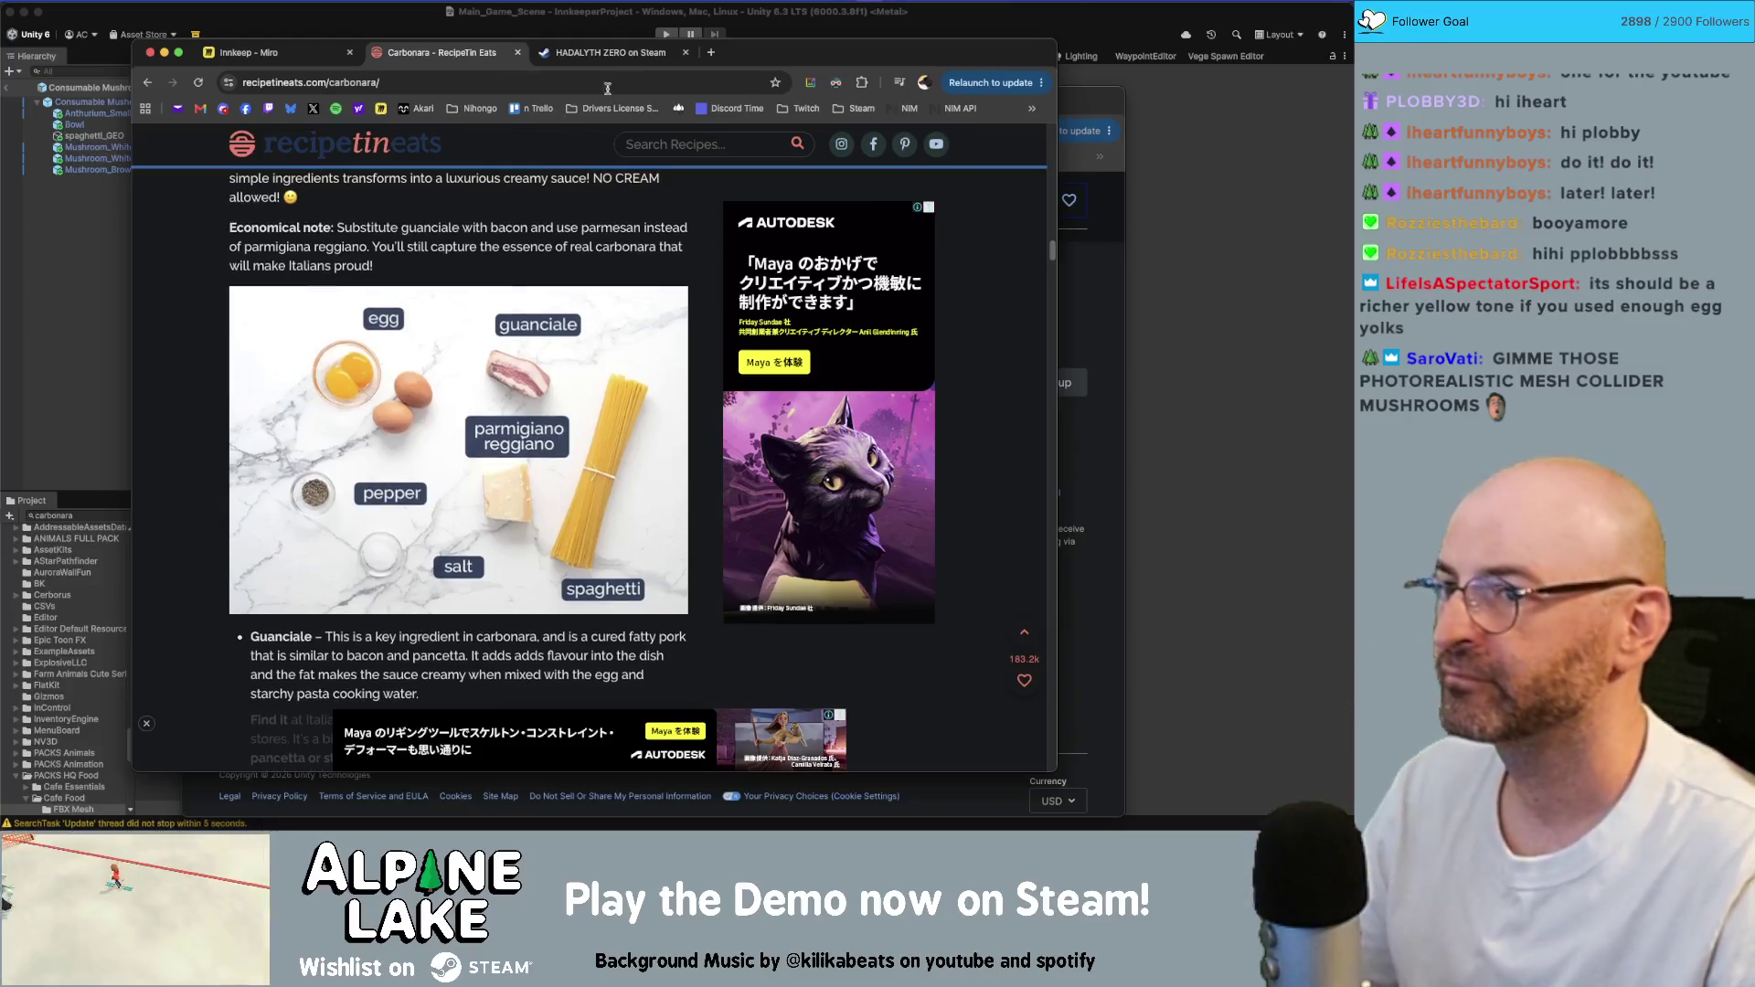
left_click(1095, 100)
key("super+h")
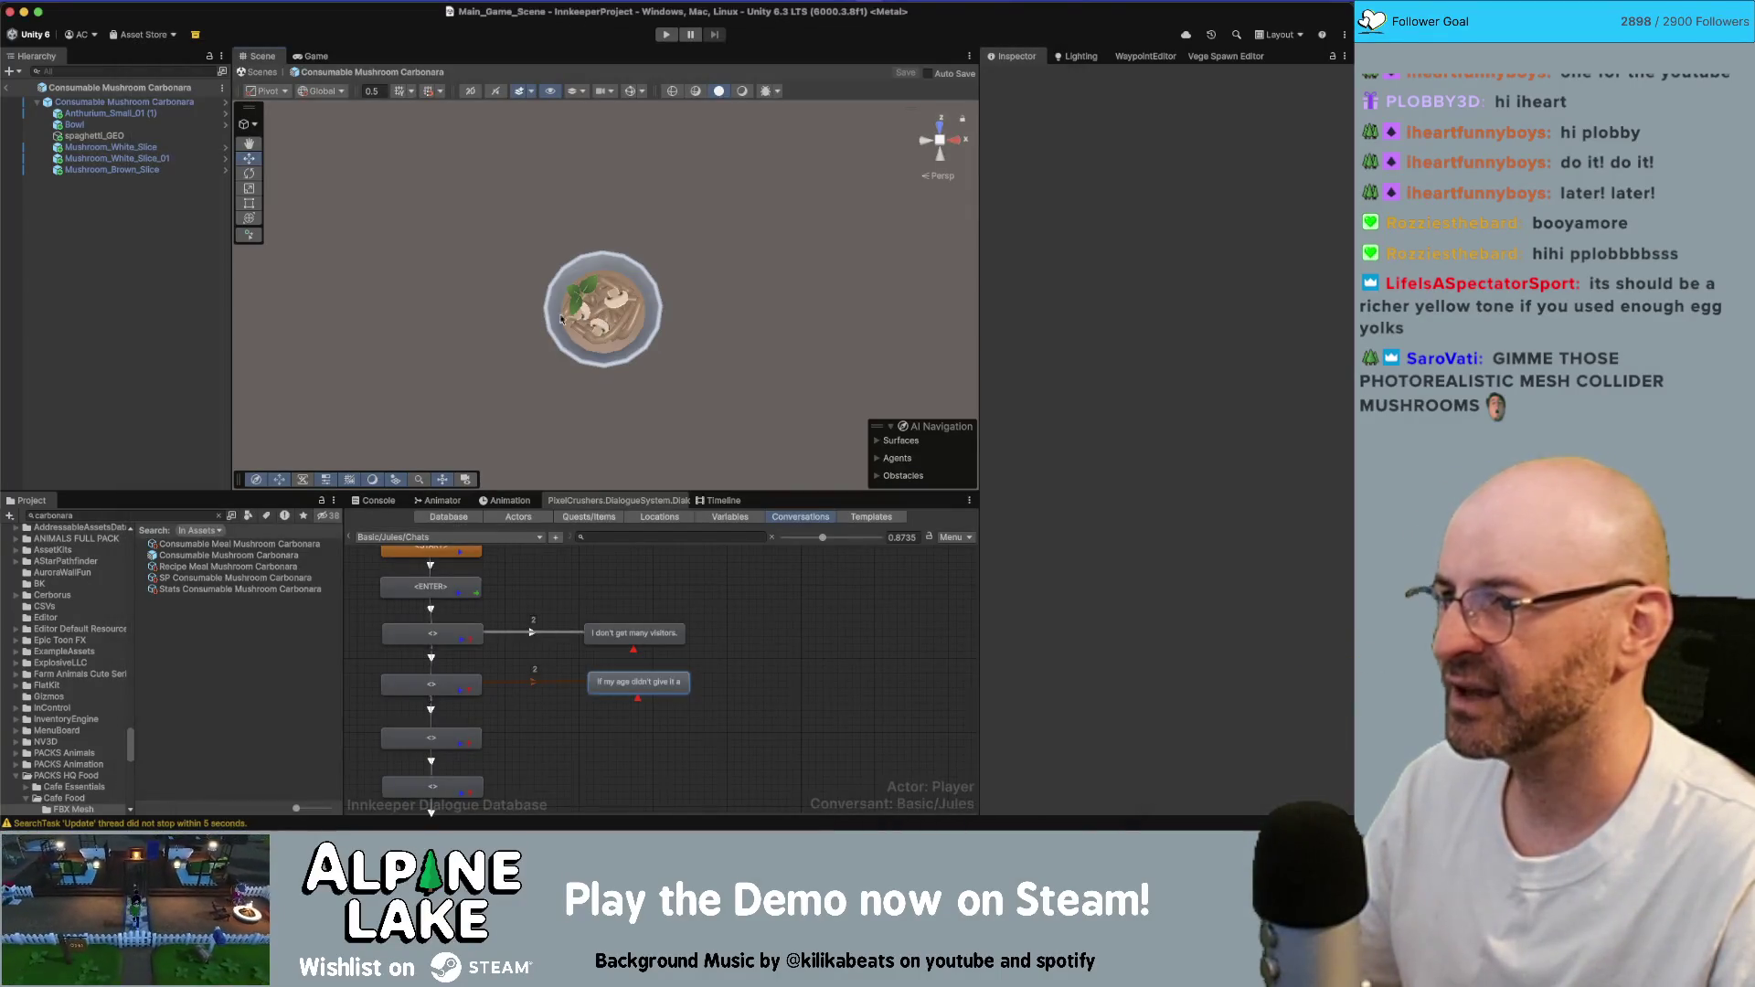
key("super+Tab")
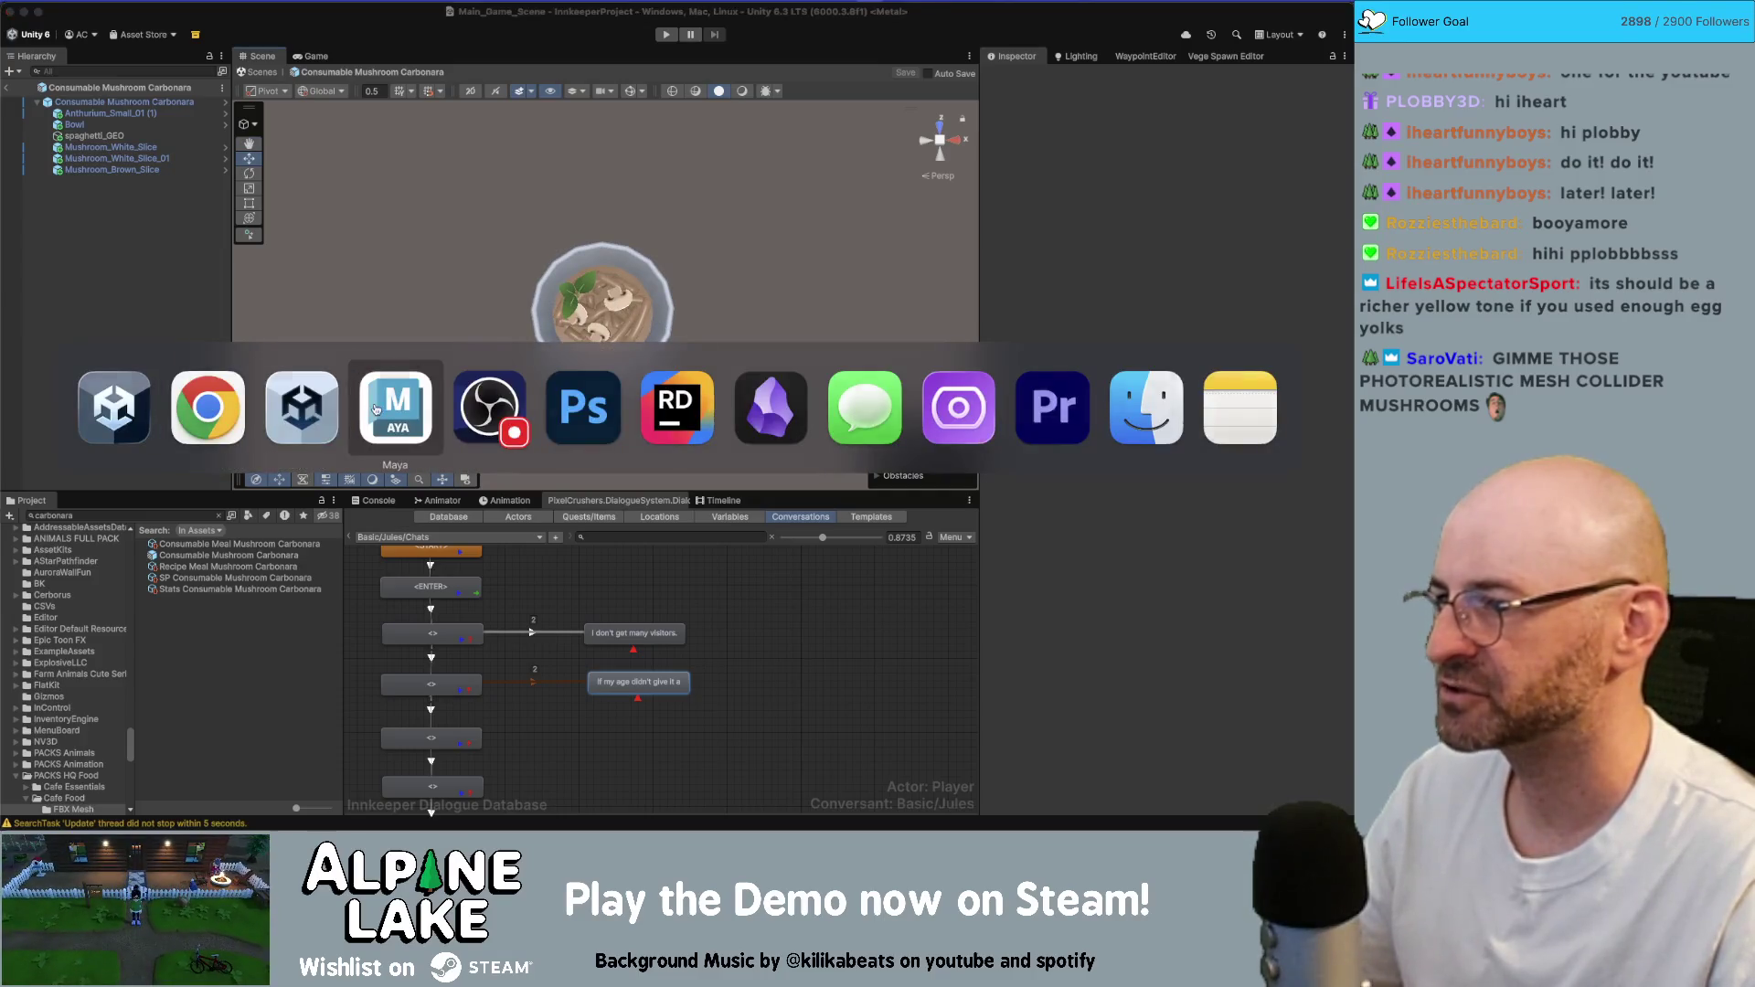
- Move all spaghetti_GEO face UVs onto the orange-yellow palette swatch
left_click(375, 408)
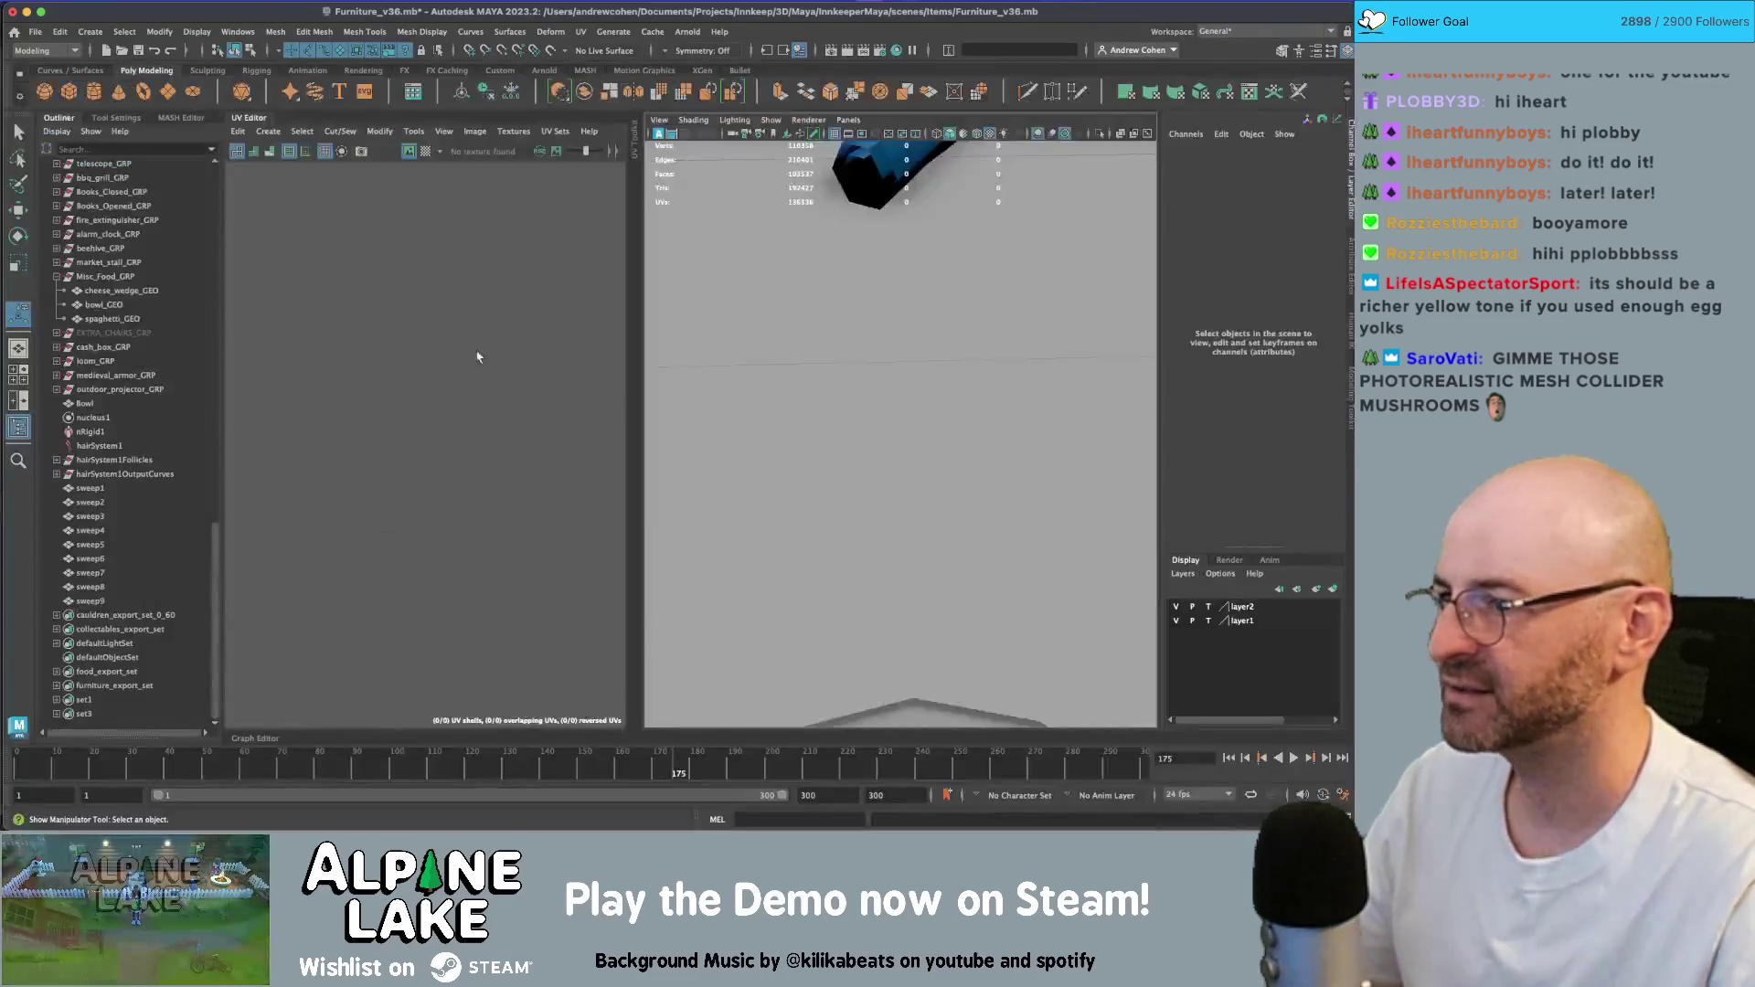
left_click(272, 118)
scroll(650, 481, "down", 3)
left_click_drag(650, 482, 693, 585, "alt")
key("q")
left_click(693, 599)
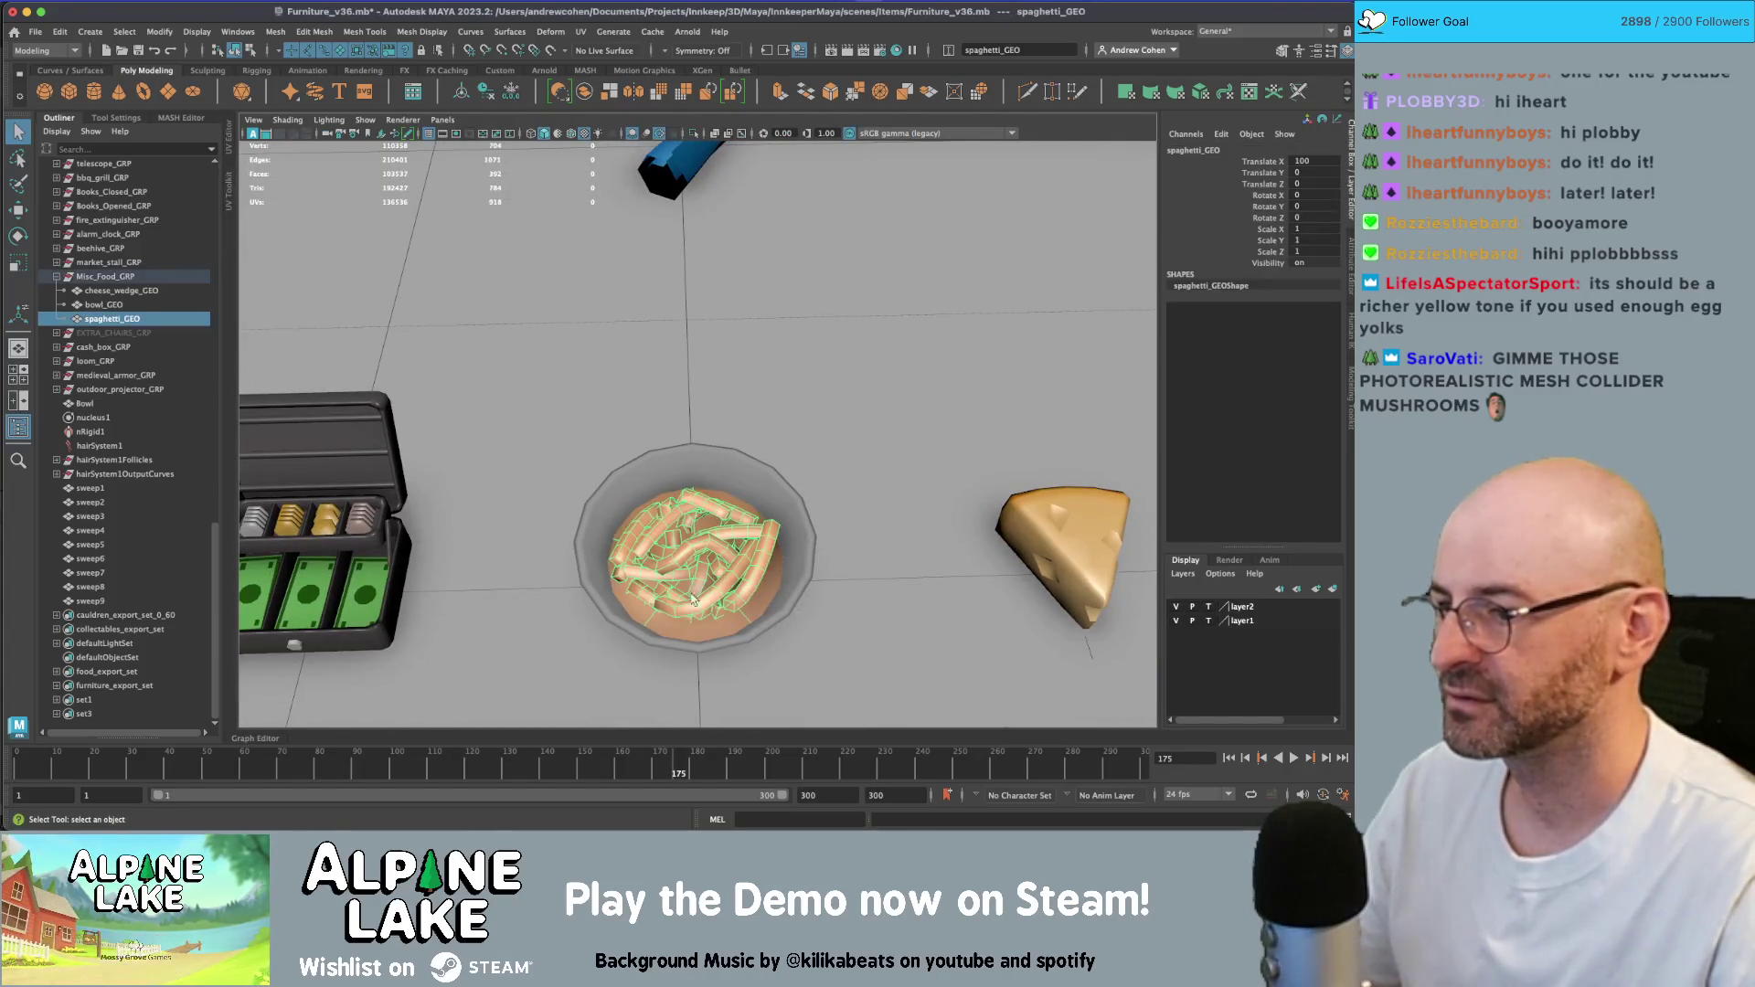
mouse_move(466, 340)
right_mouse_down()
mouse_move(485, 317)
mouse_move(325, 294)
right_mouse_up()
left_click_drag(326, 294, 525, 426)
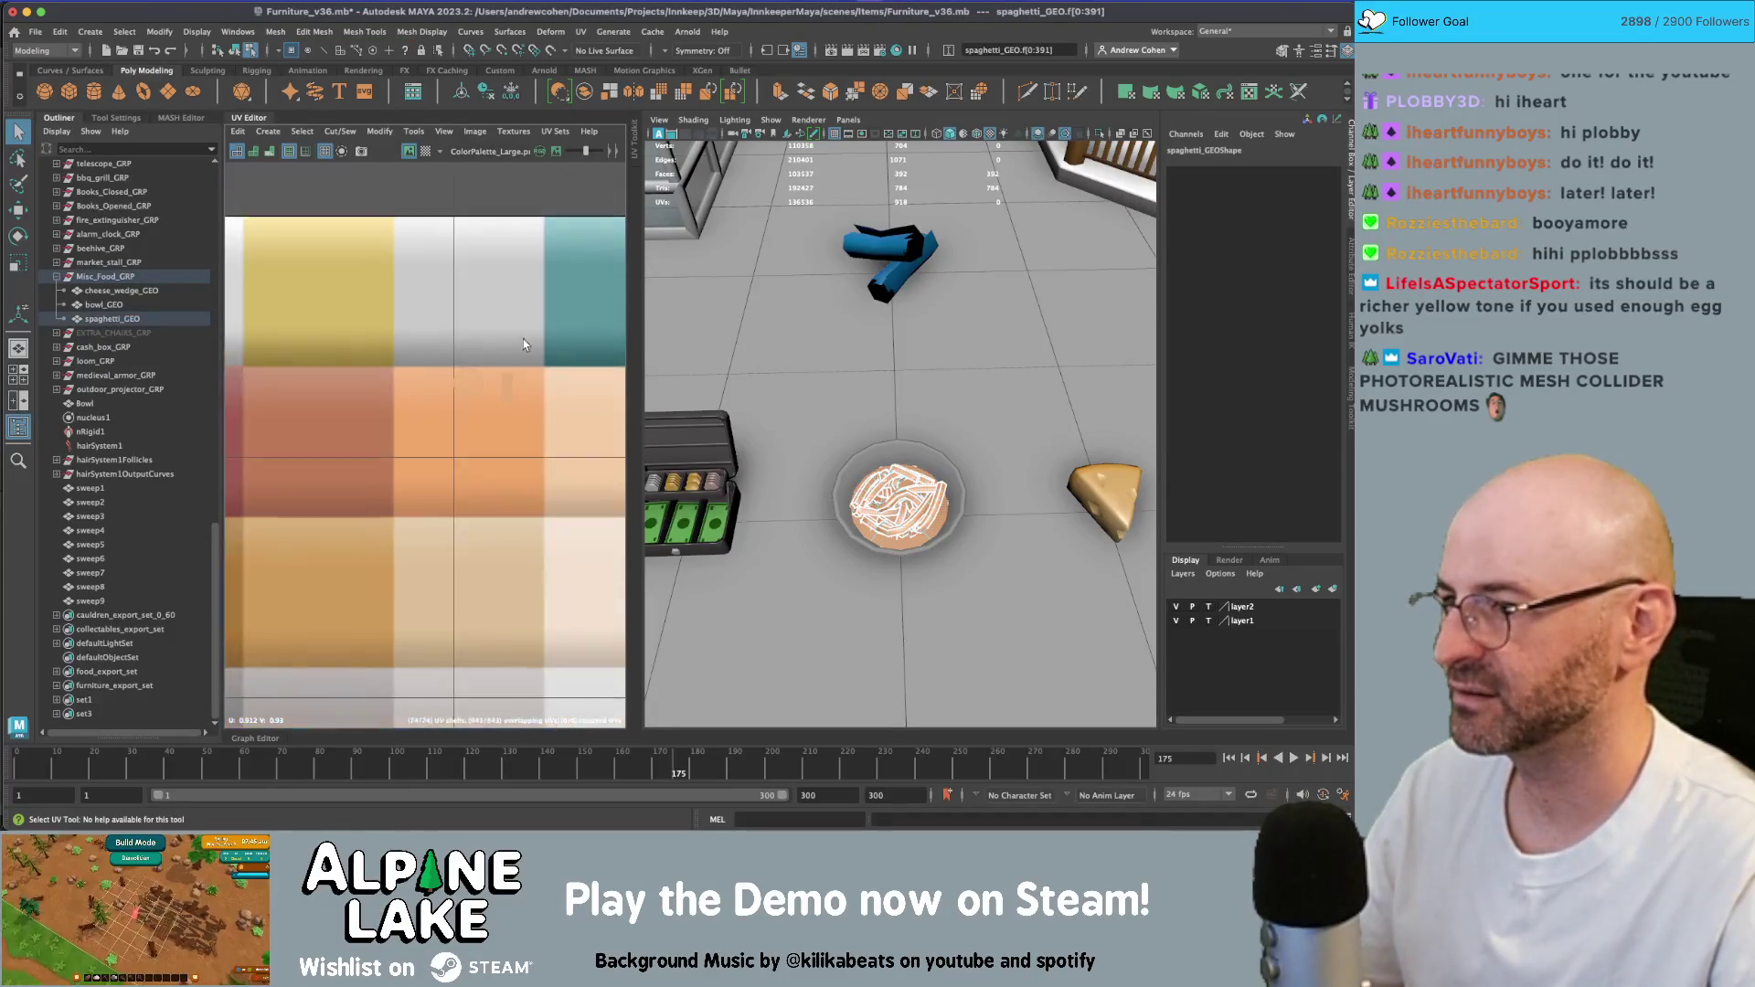
key("w")
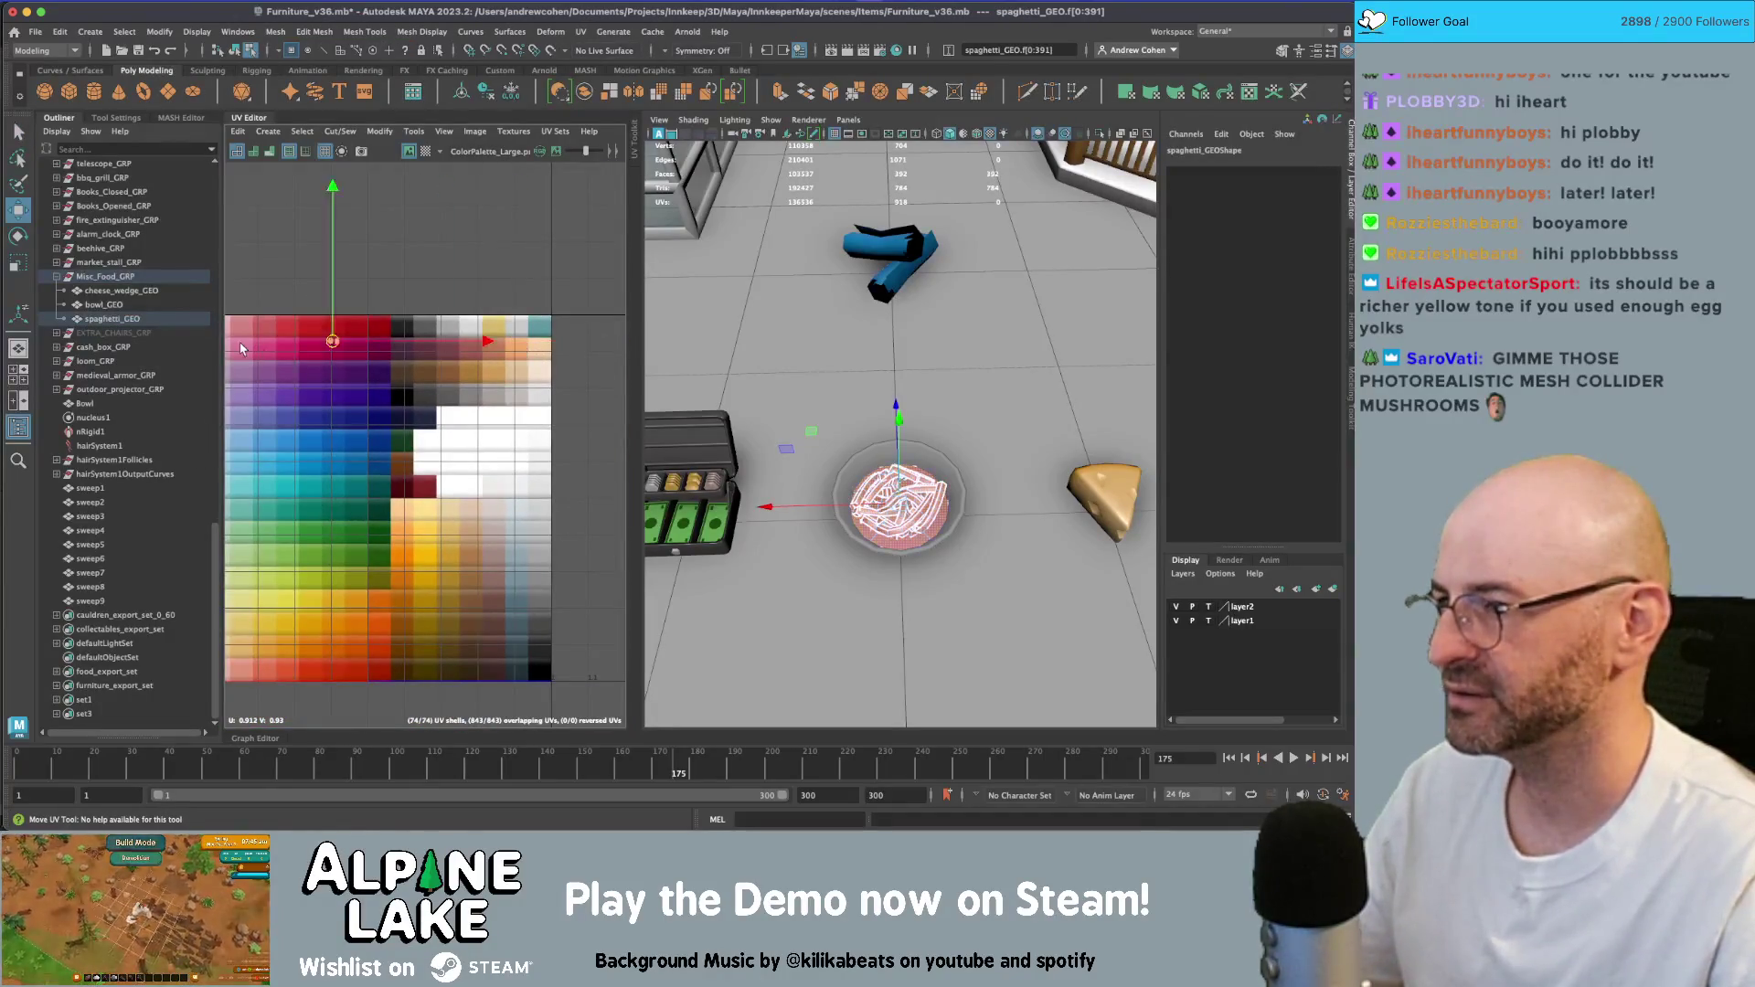
left_click_drag(391, 340, 485, 615)
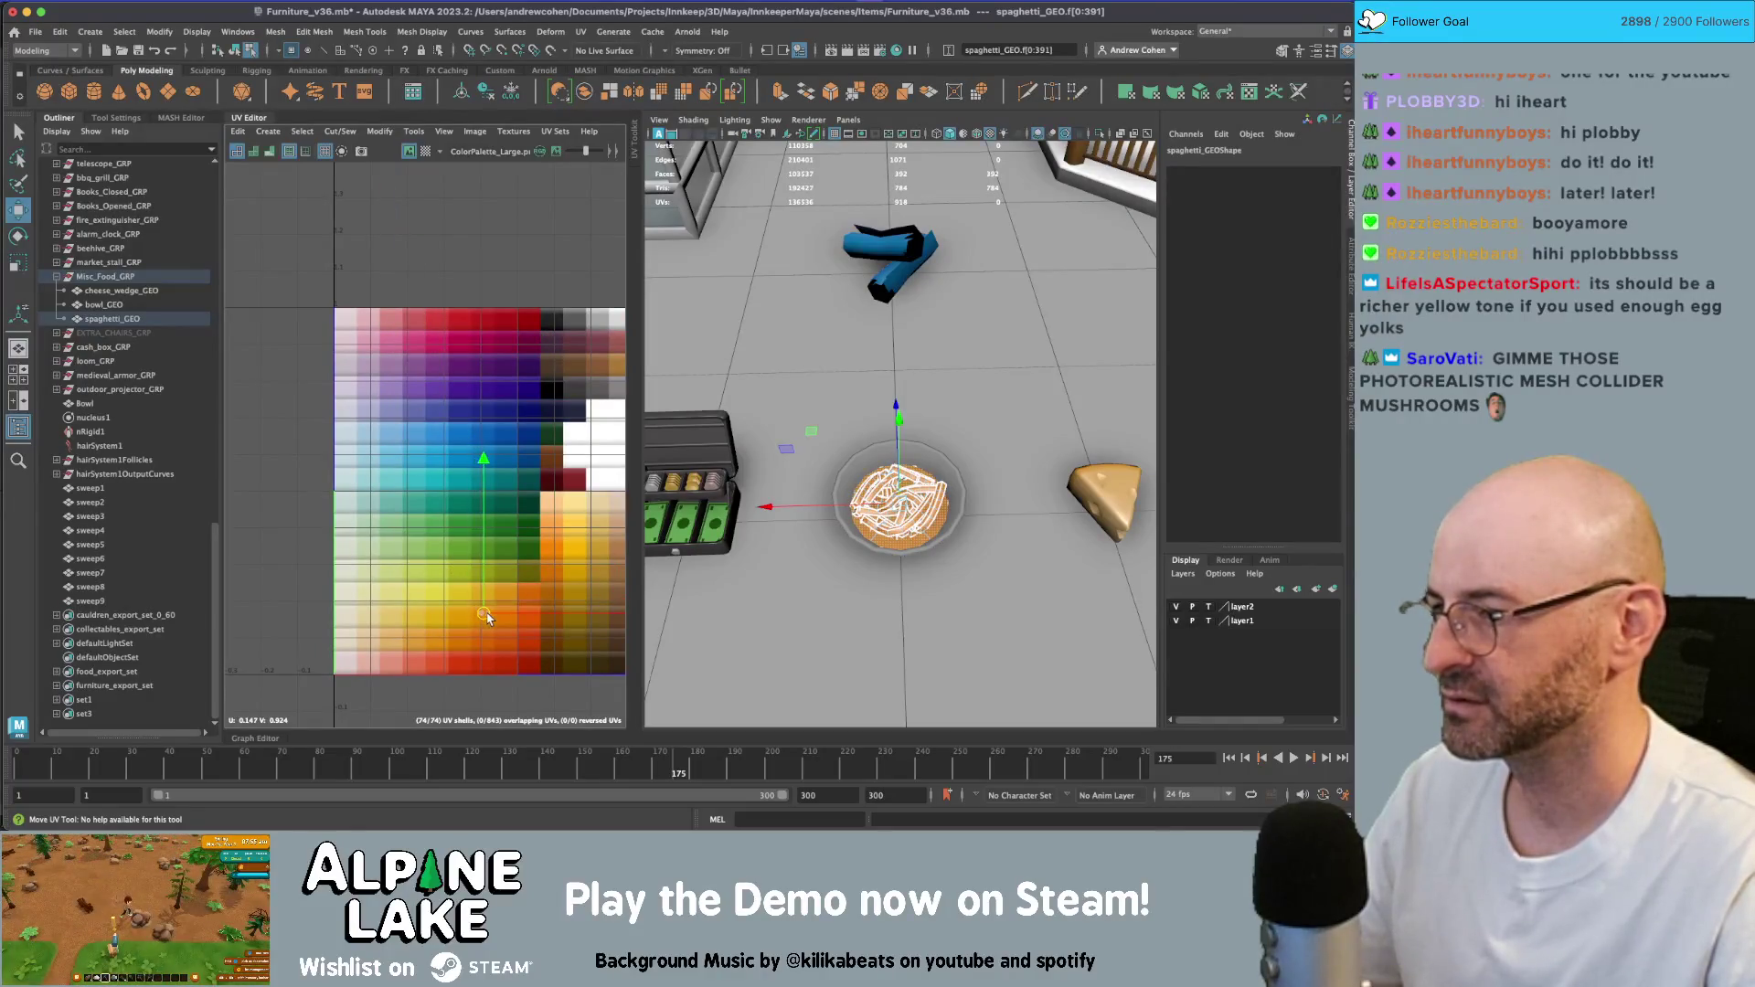
key("f")
mouse_move(416, 463)
left_mouse_down()
mouse_move(448, 443)
mouse_move(437, 432)
left_mouse_up()
left_click(230, 47)
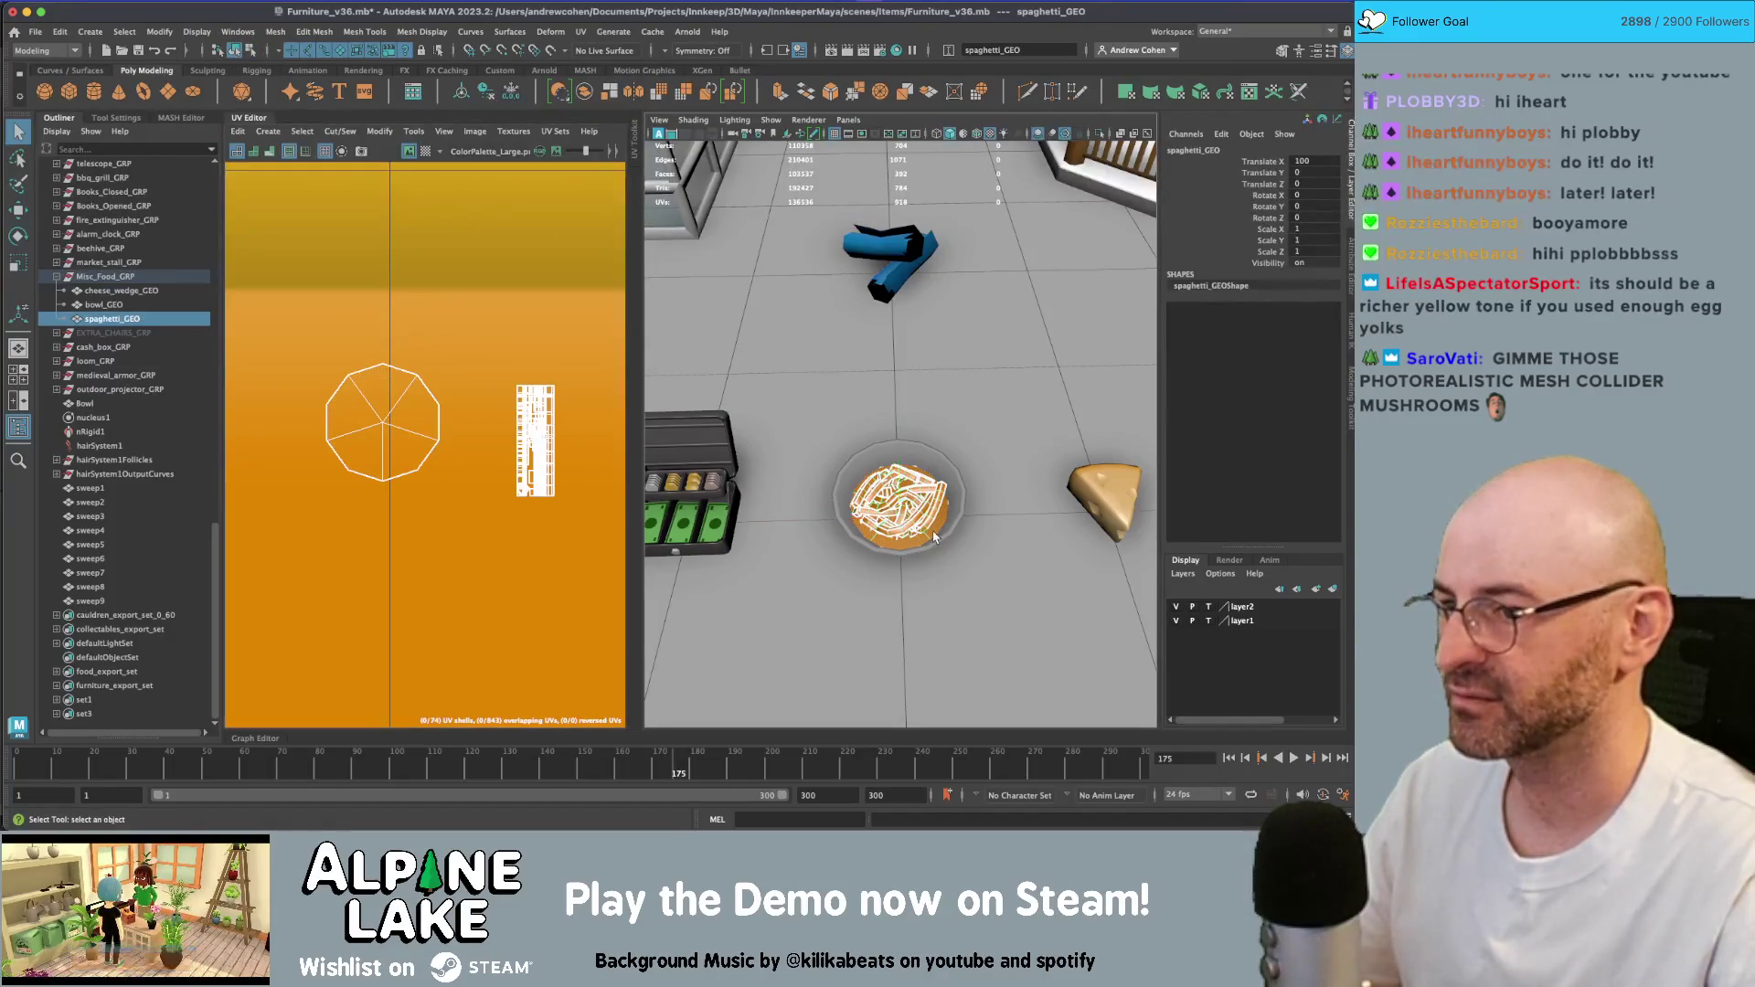
- Compare the colour against Unity and set Maya's viewport to the Unity neutral tone-map
key("super+Tab")
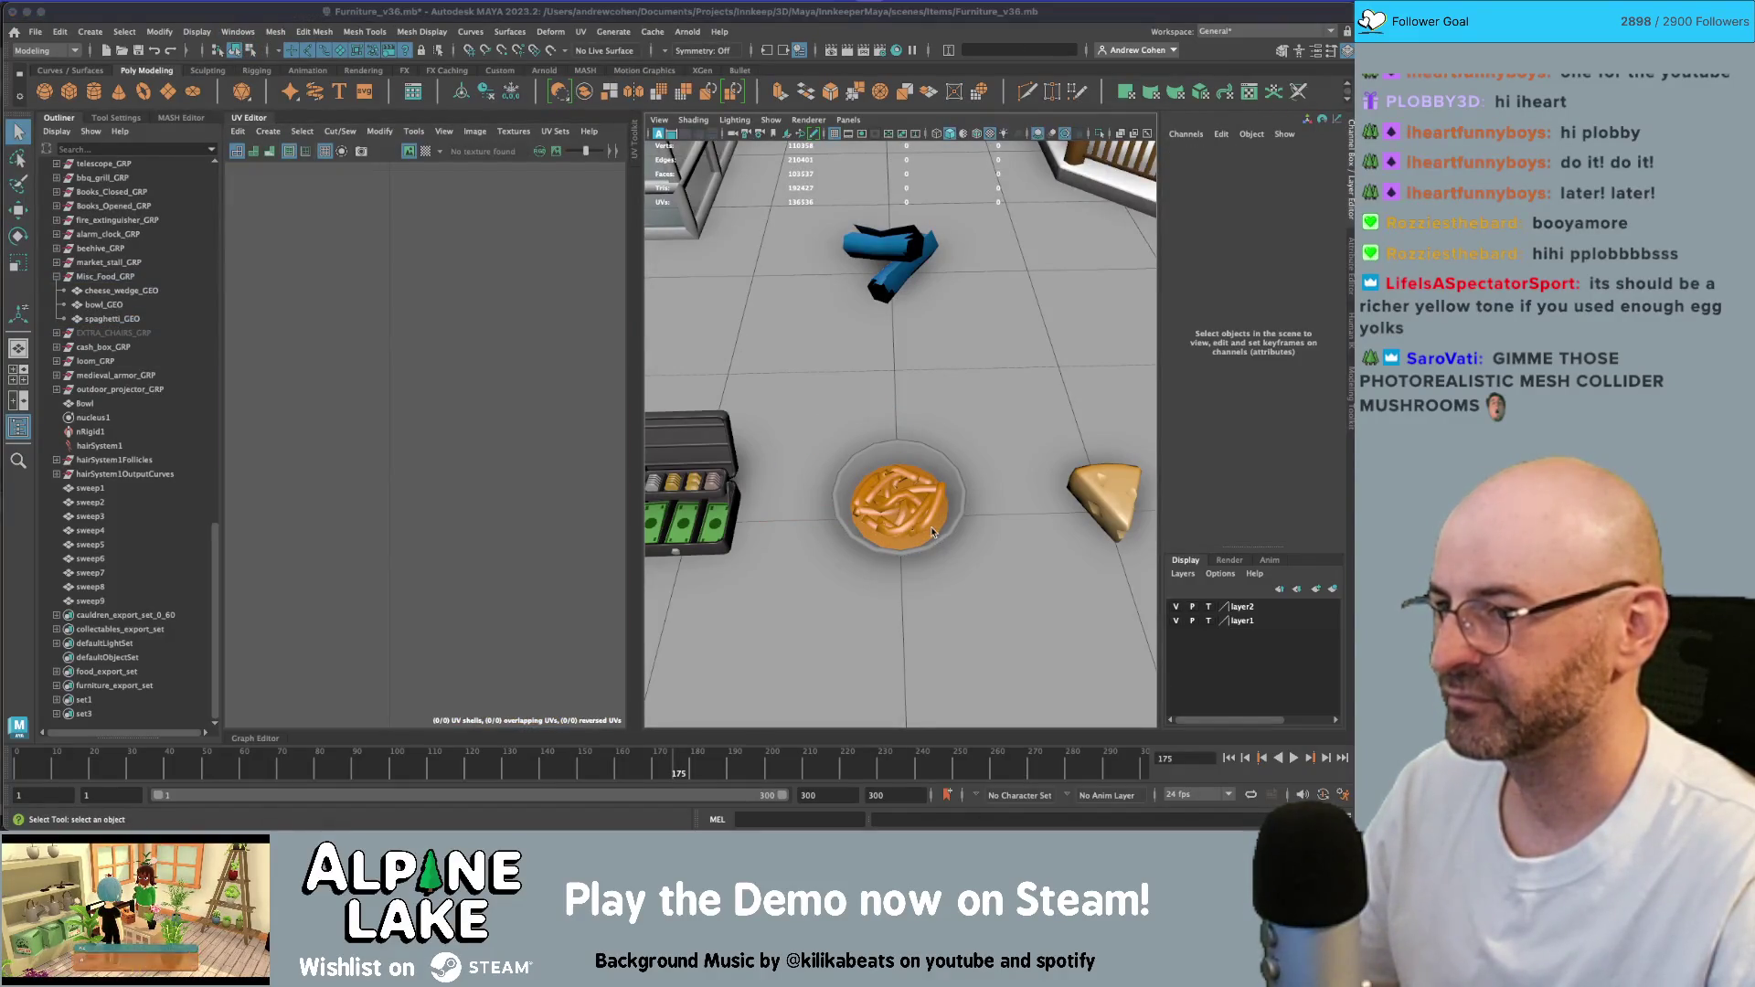
key("super+Tab")
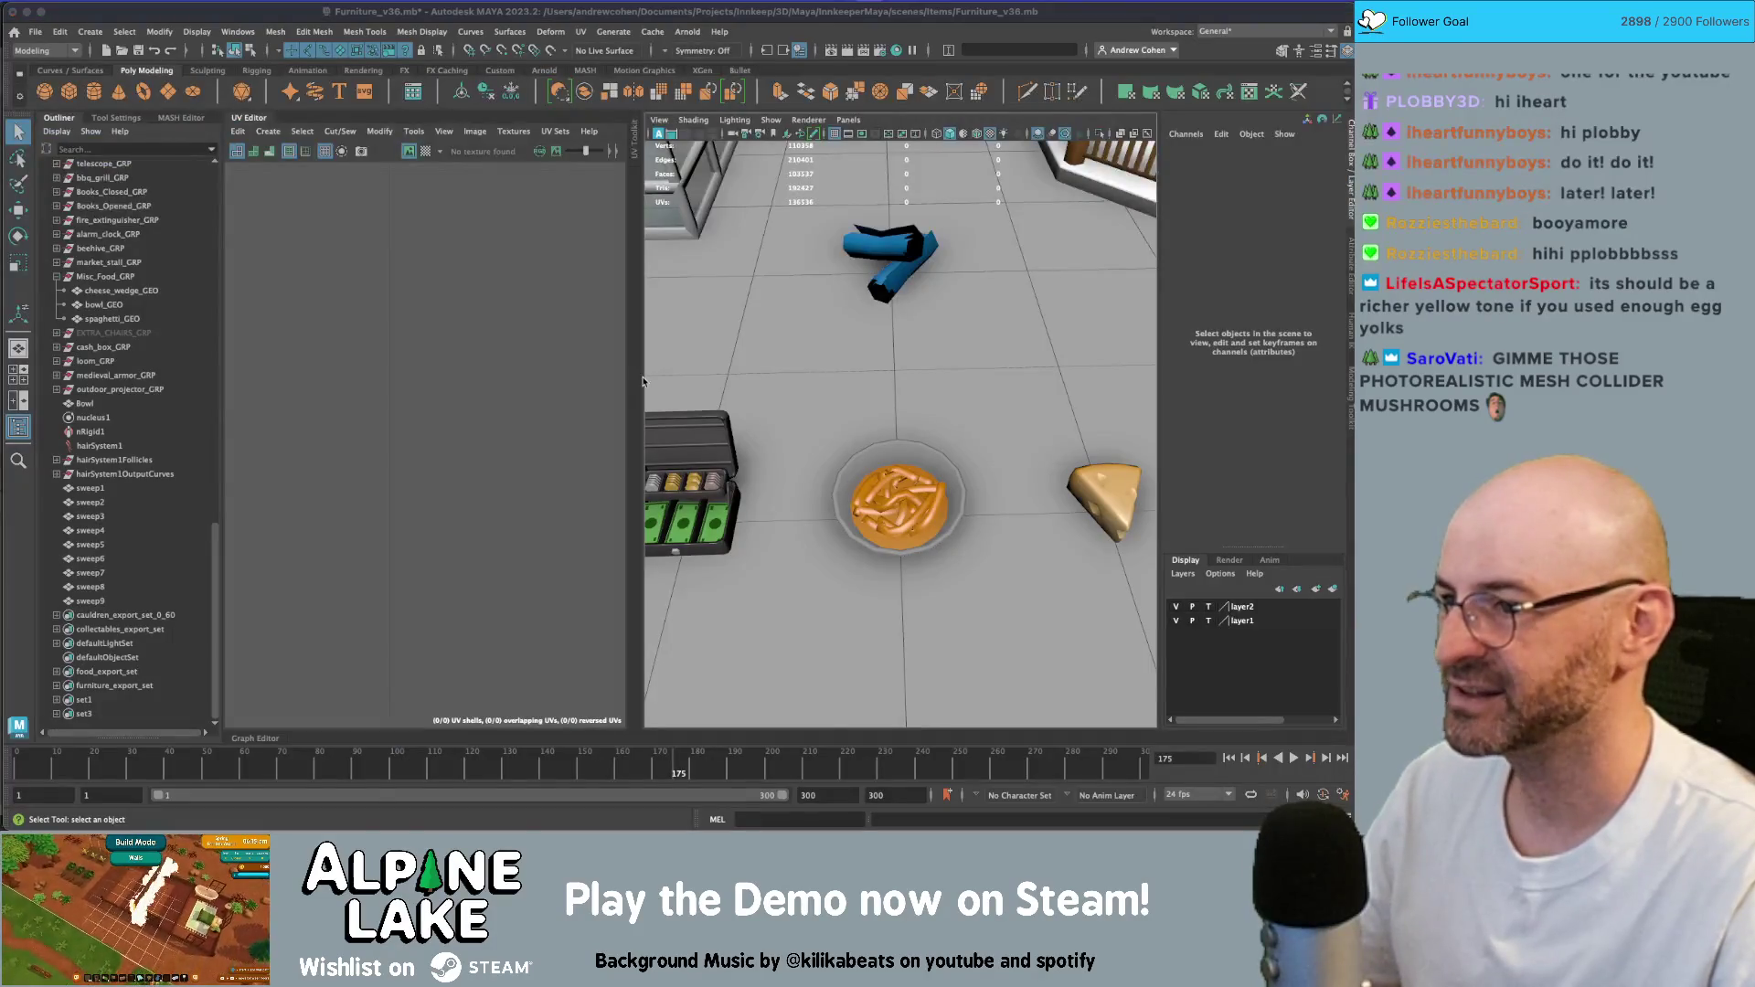
key("super+Tab")
key("super+Tab")
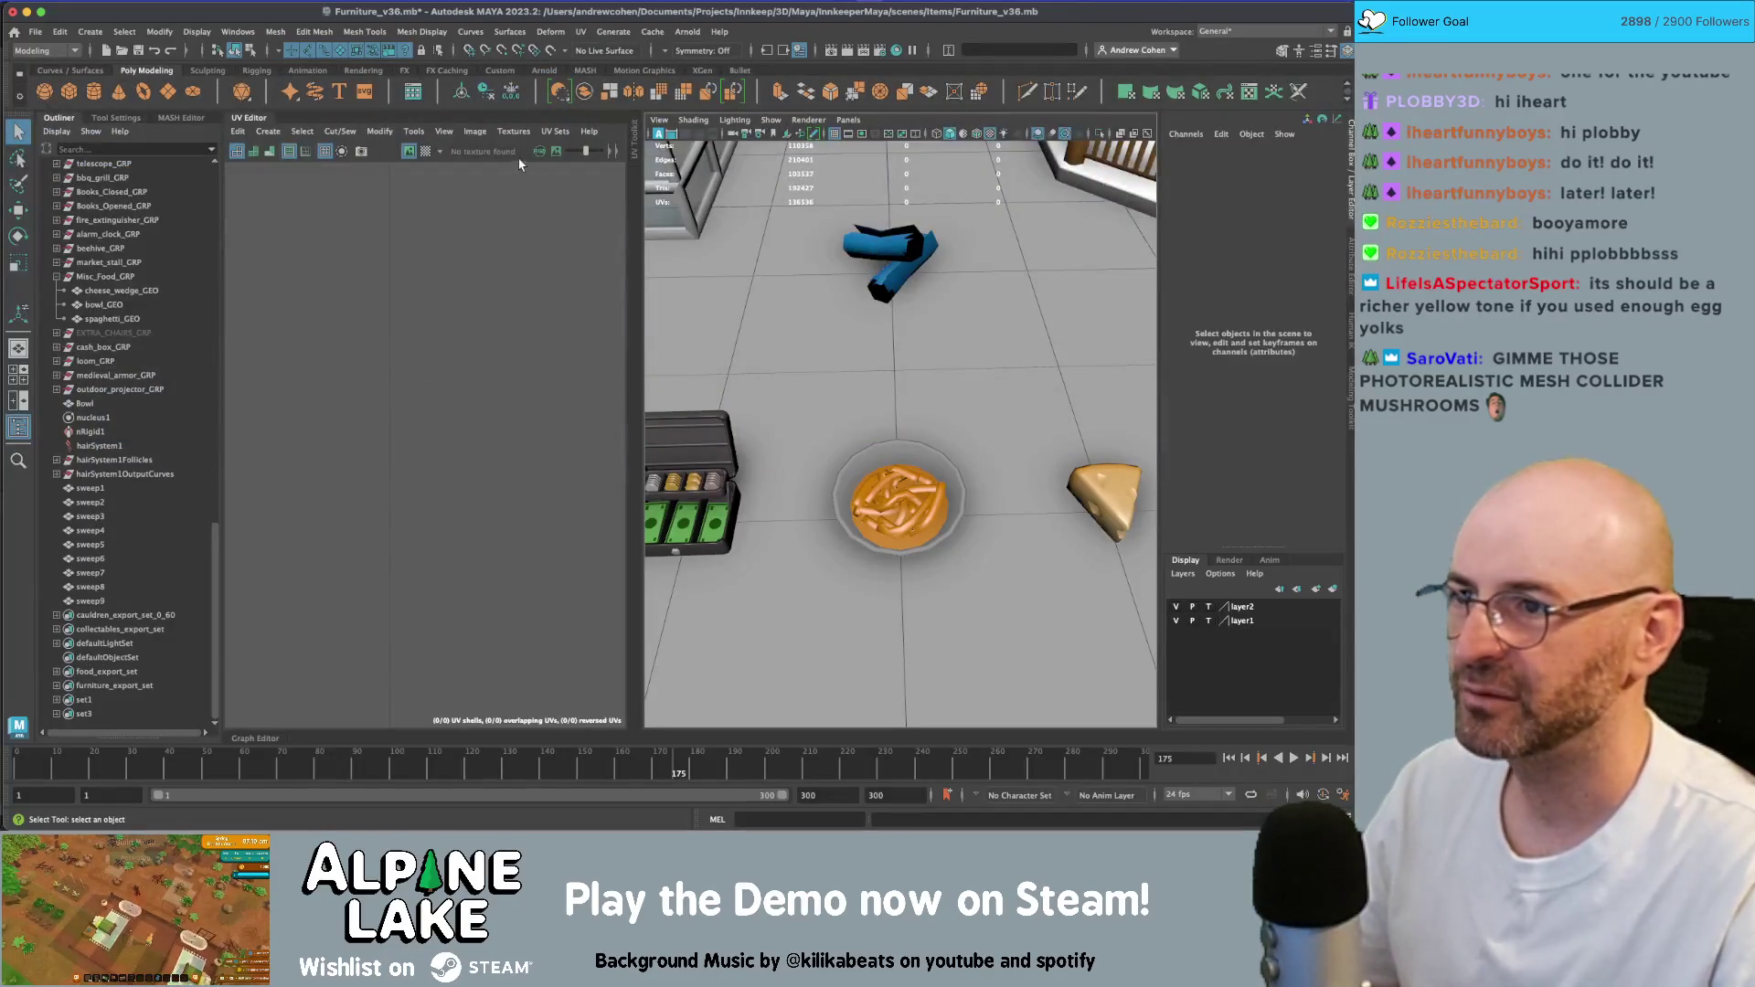
left_click(256, 112)
left_click(896, 133)
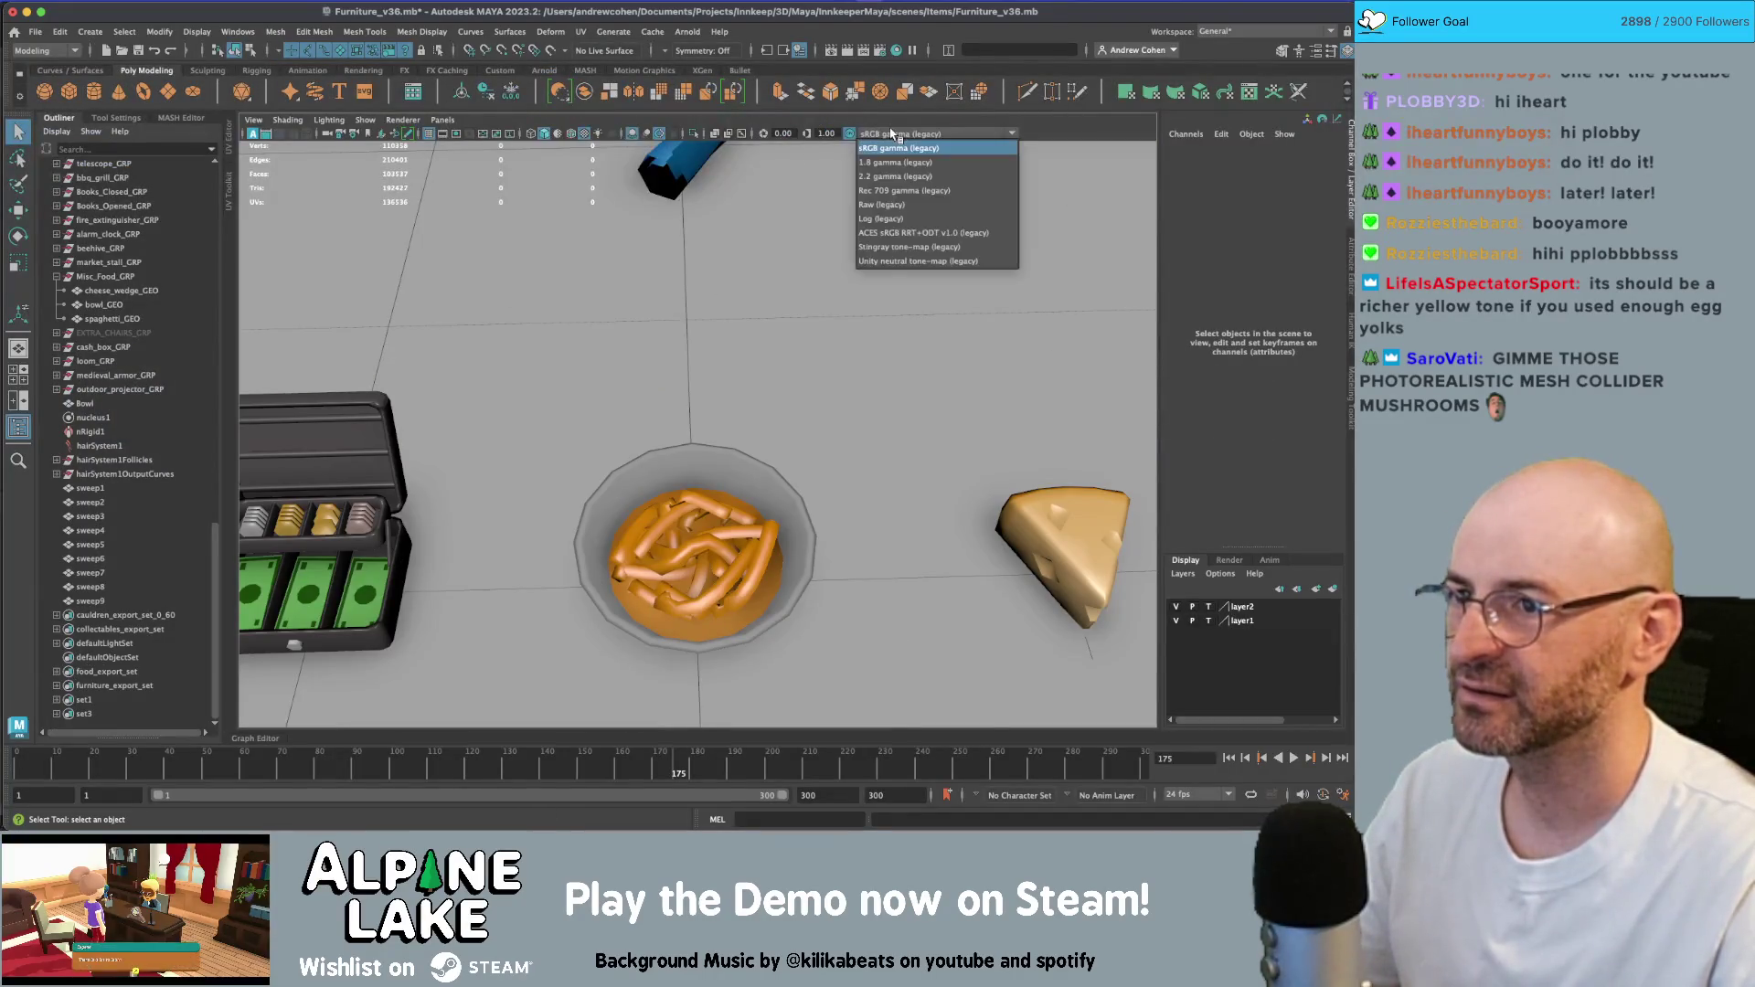
left_click(896, 262)
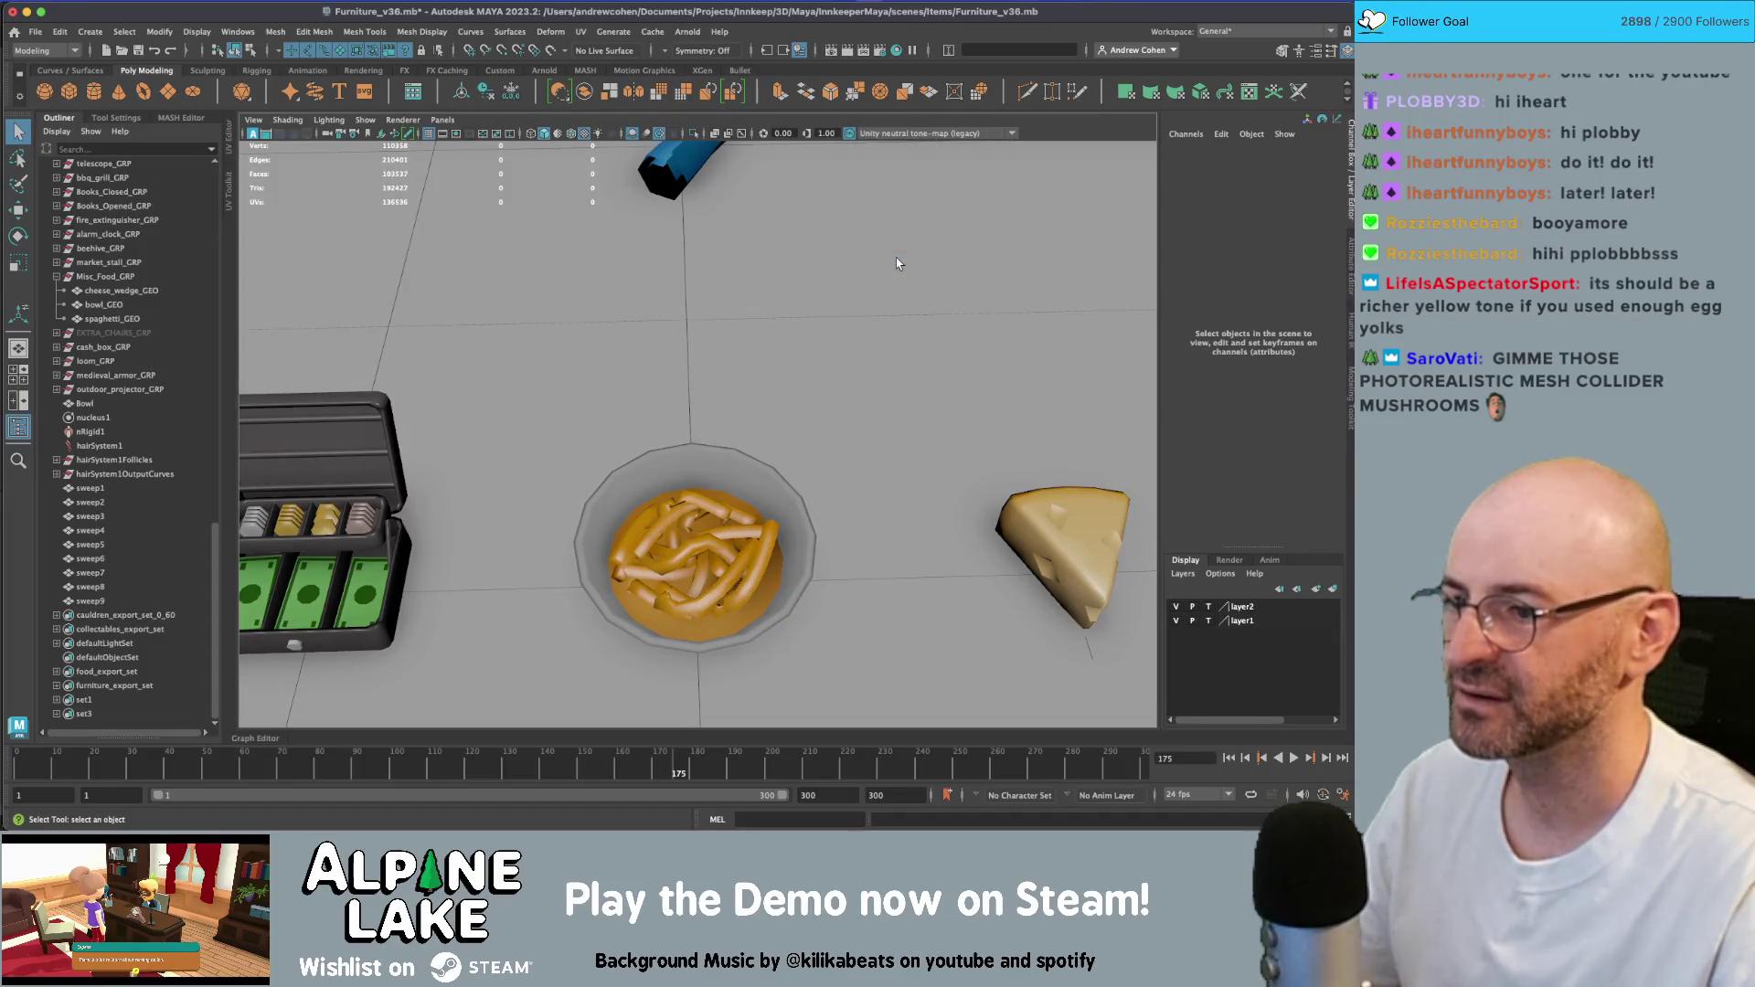
mouse_move(802, 366)
right_mouse_down("alt")
mouse_move(787, 380)
mouse_move(722, 333)
right_mouse_up("alt")
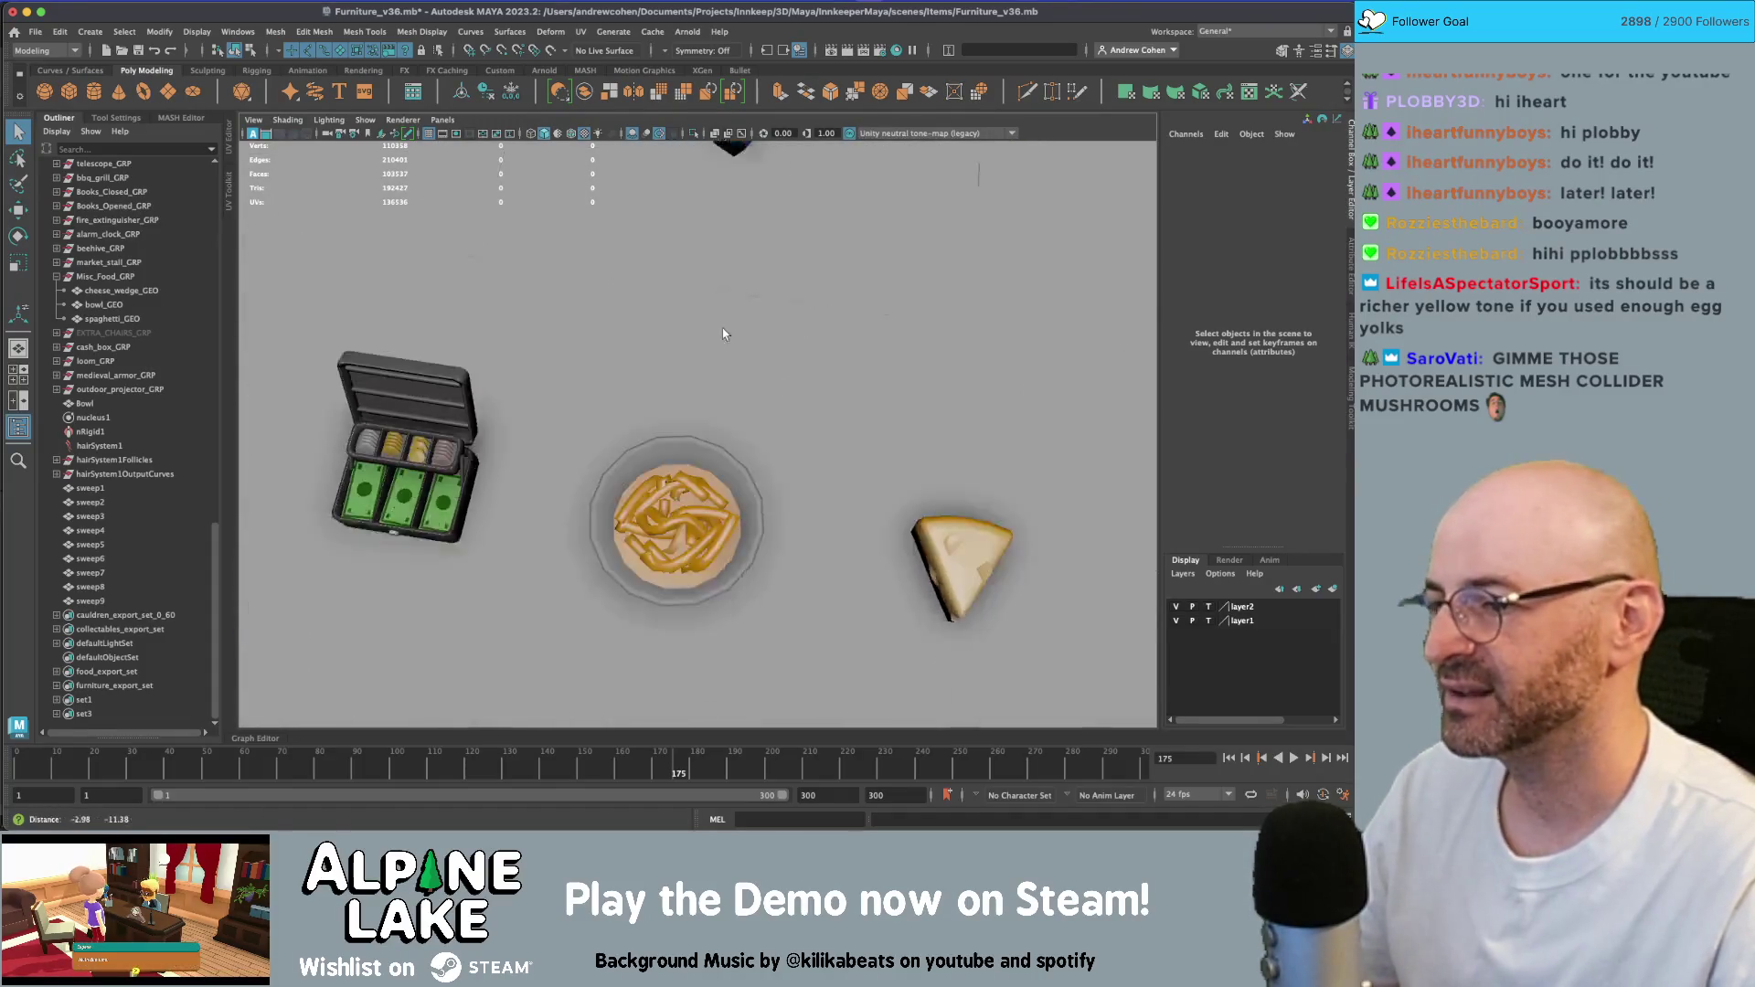
scroll(722, 334, "down", 5)
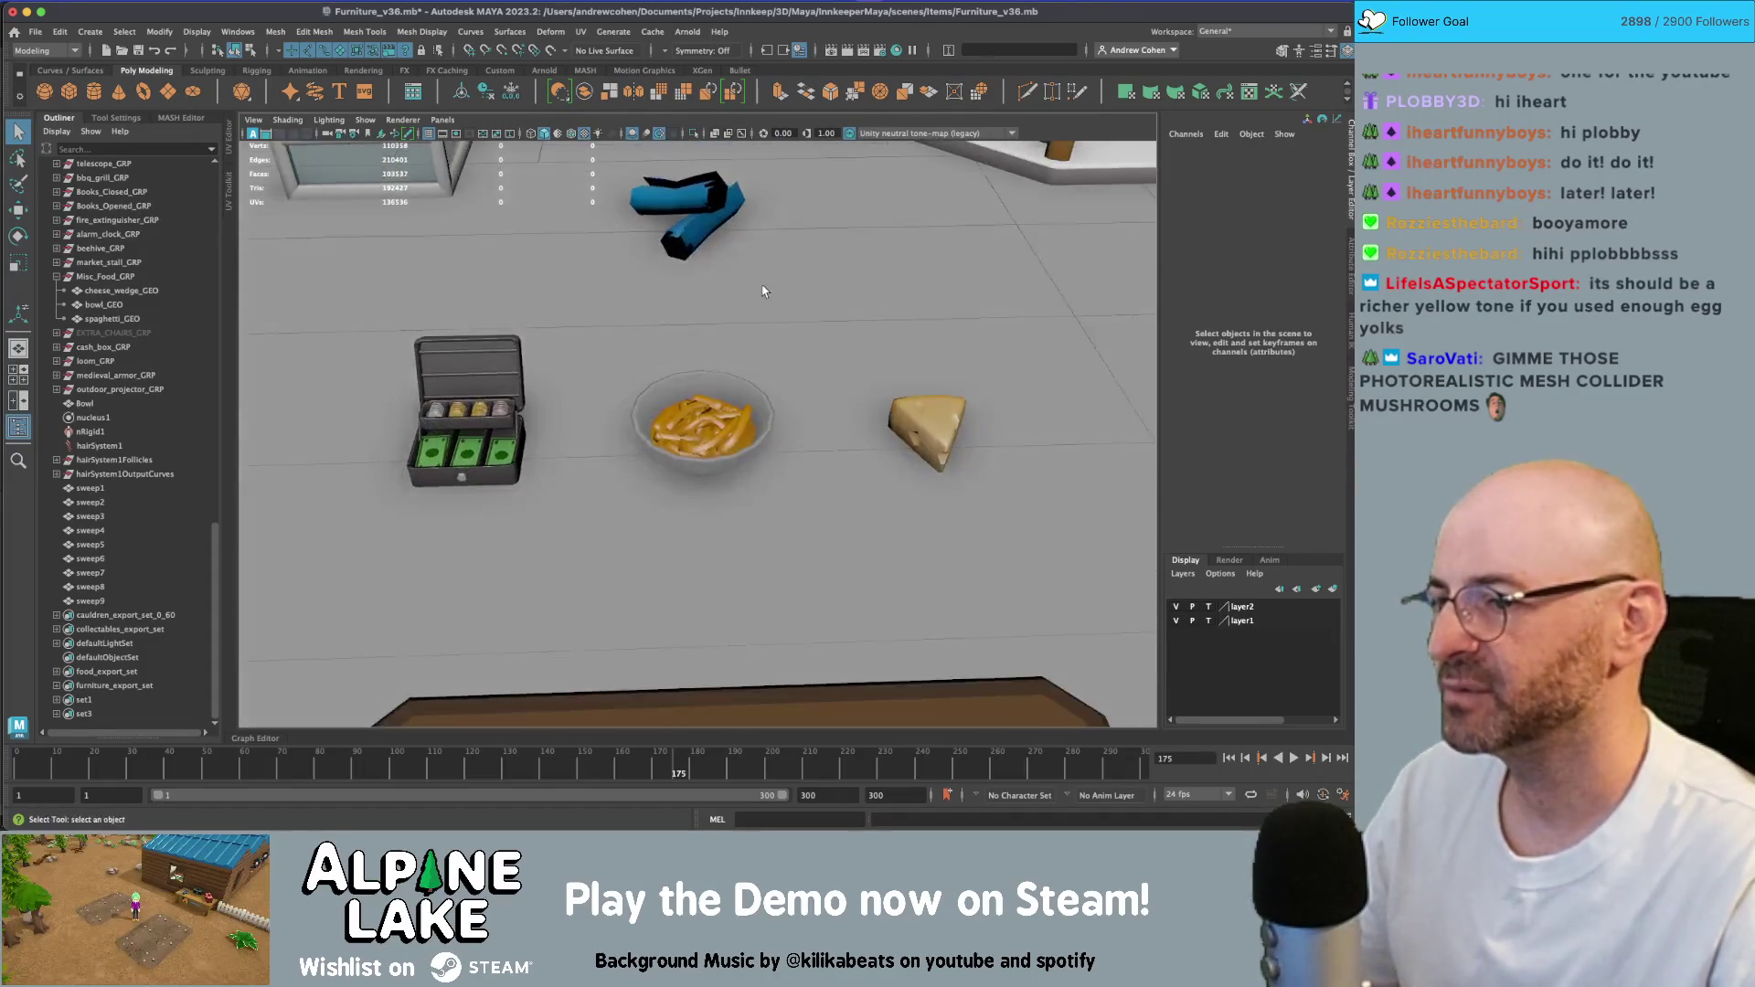
key("super+Tab")
key("super+Tab")
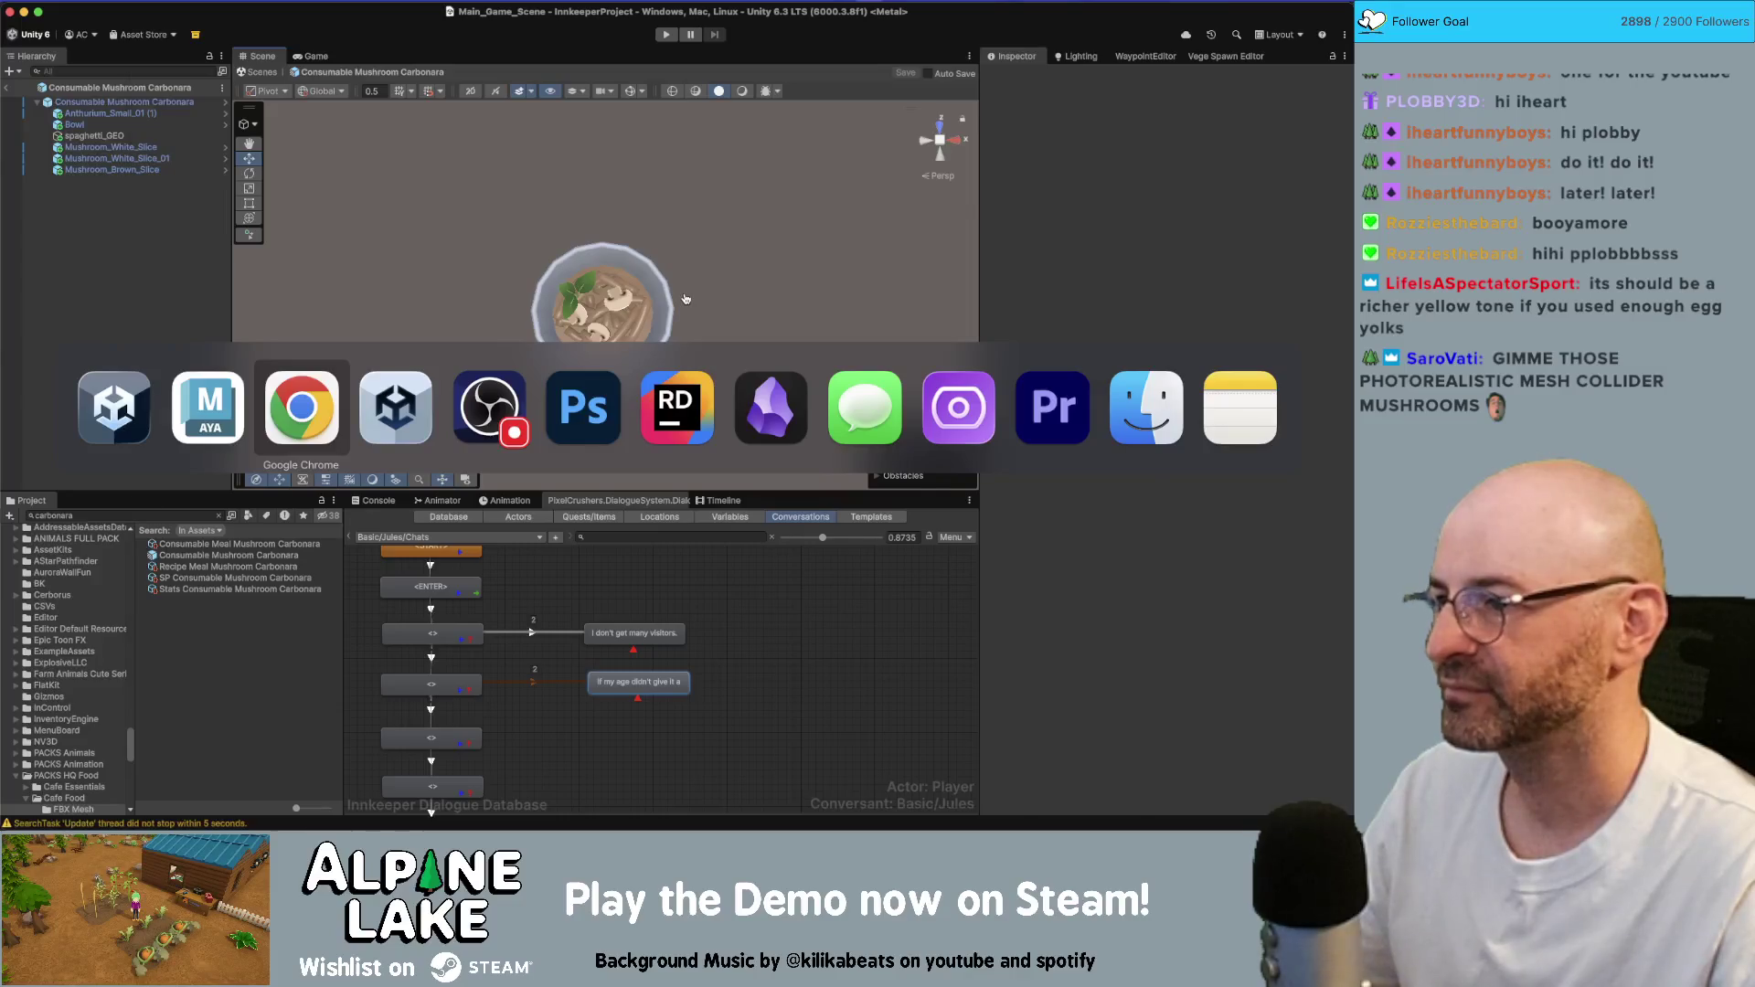
- Check the pasta colour in the carbonara hero photo, then return to Maya
left_click(613, 62)
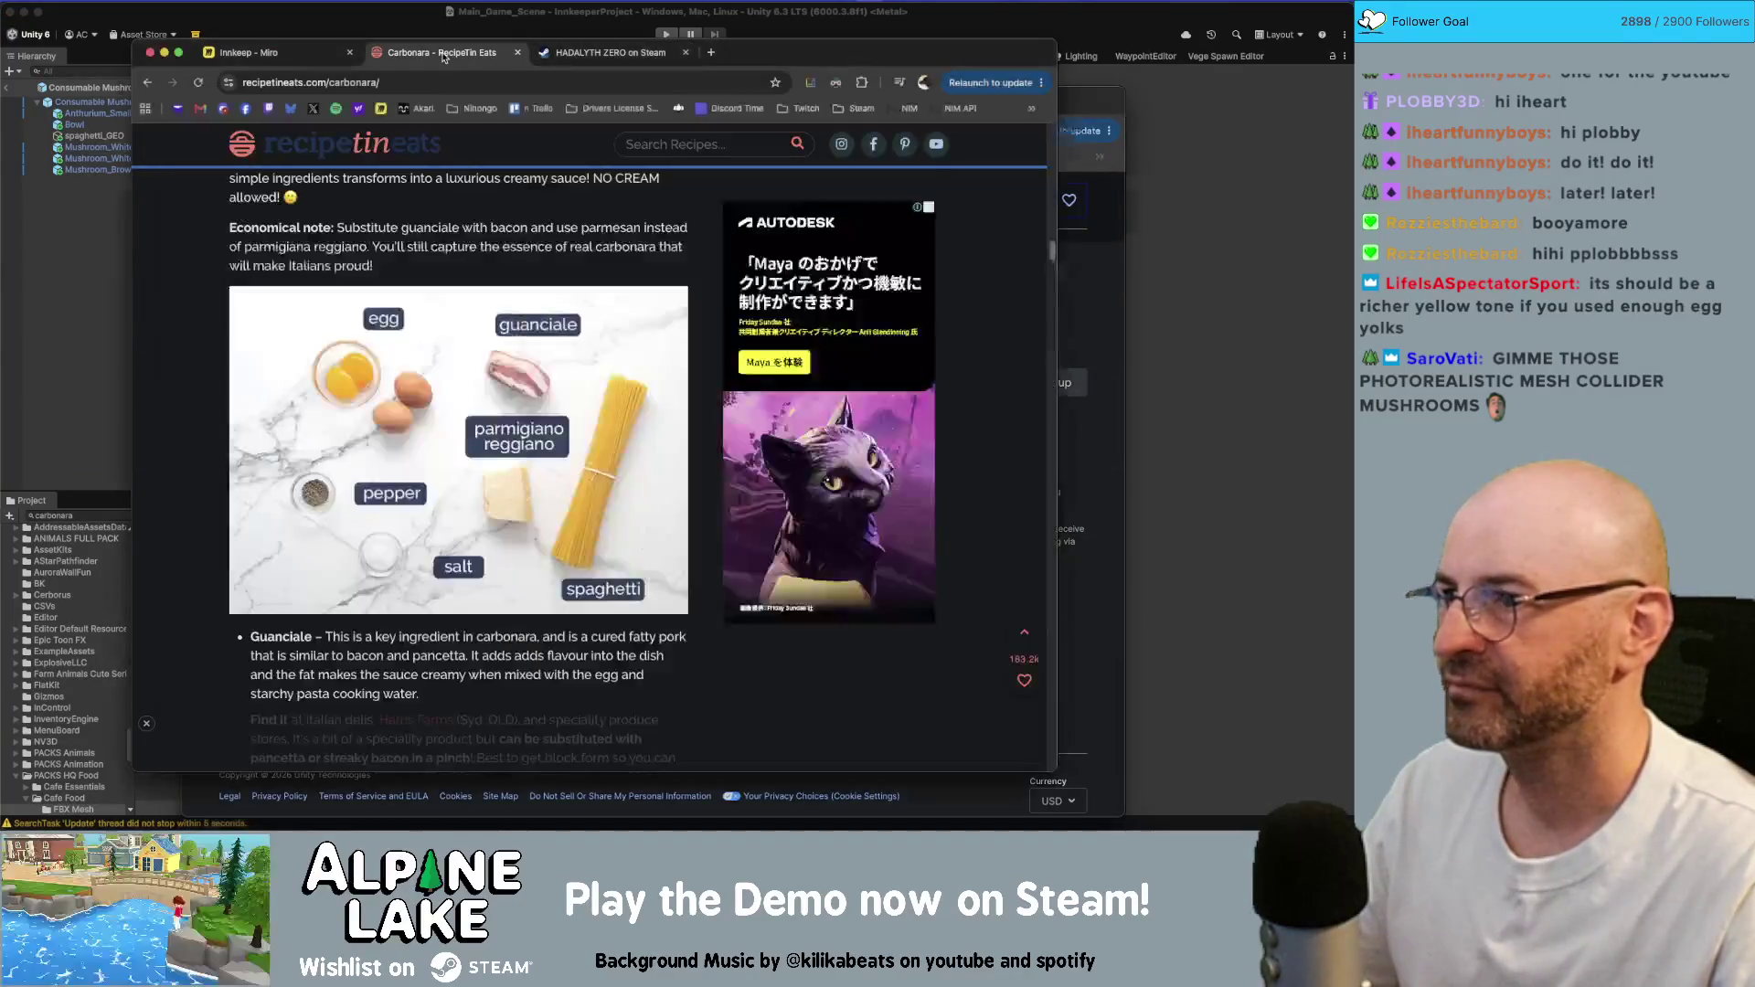
scroll(561, 368, "up", 8)
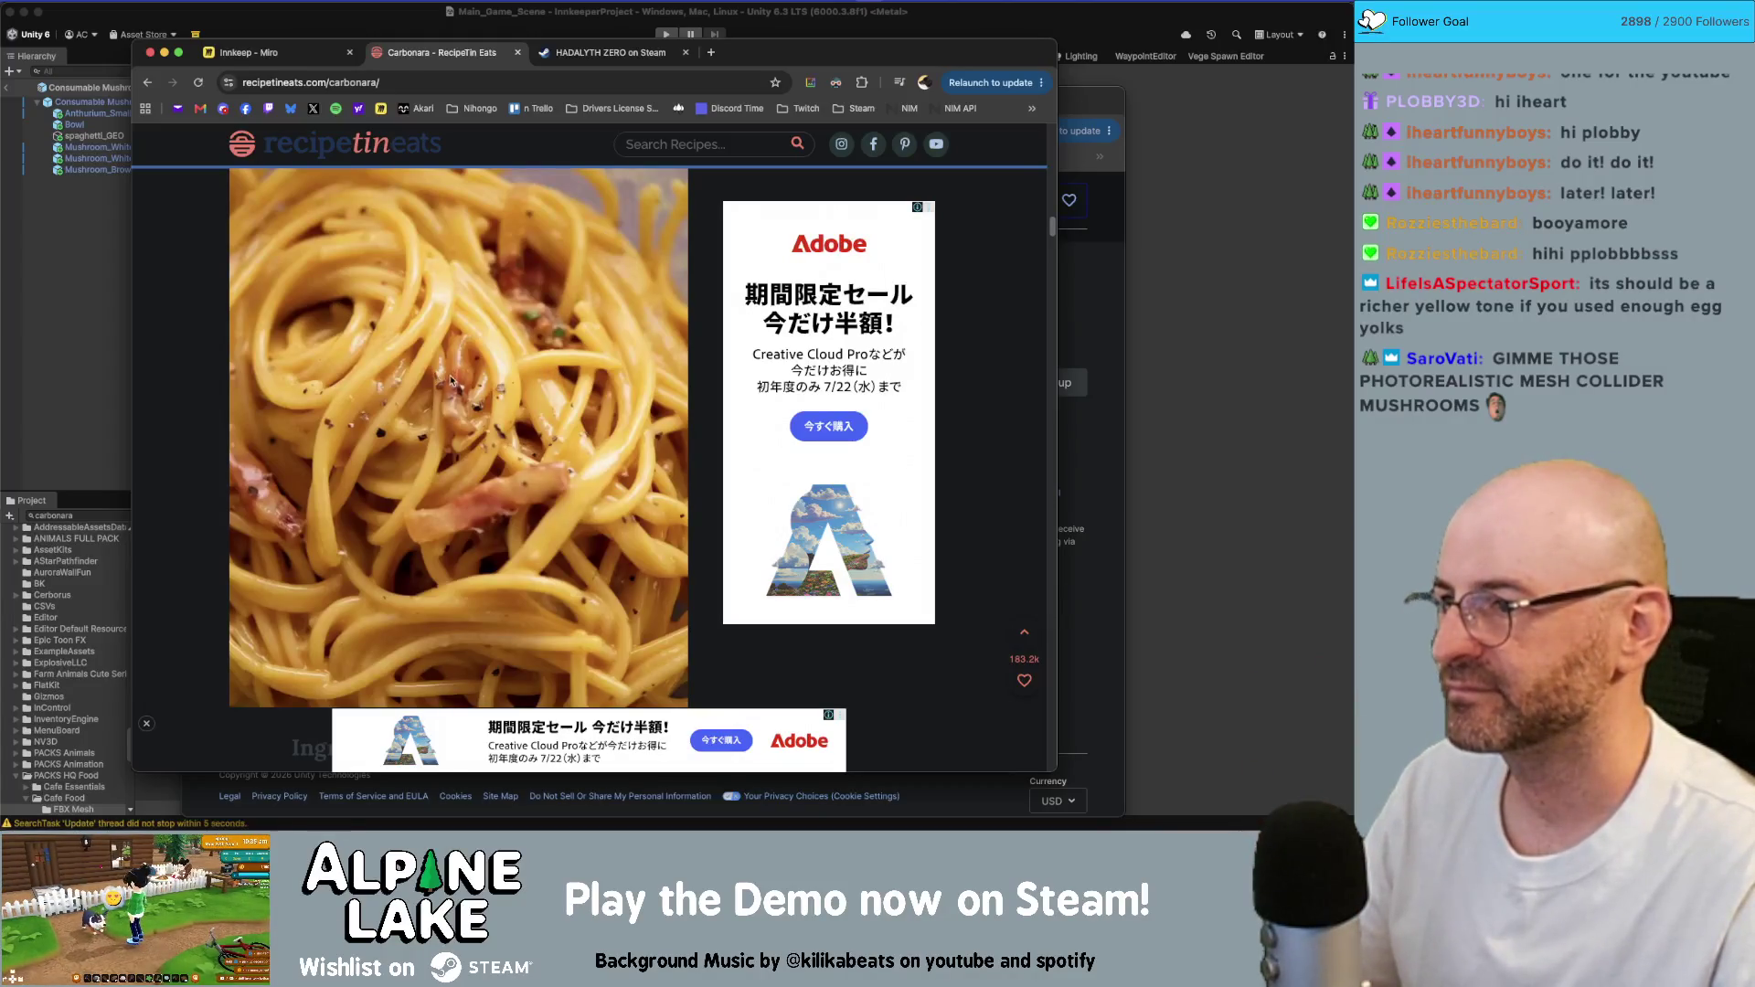
key("super+Tab")
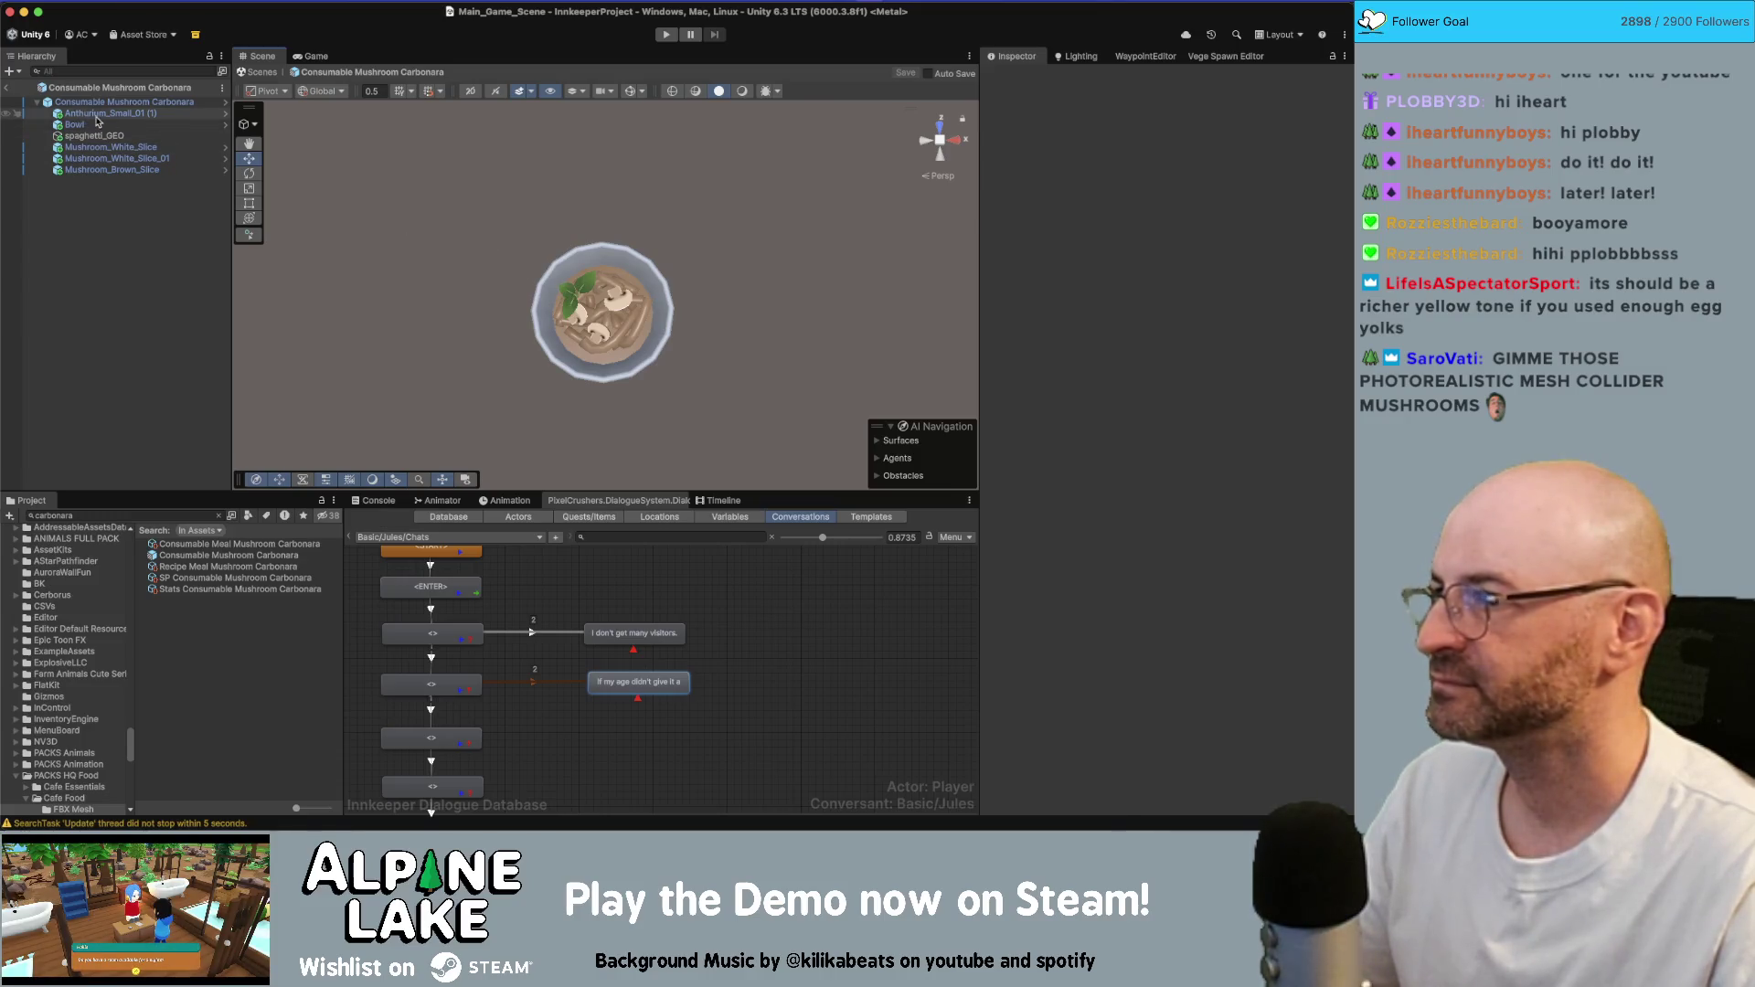
key("super+Tab")
key("super+Tab")
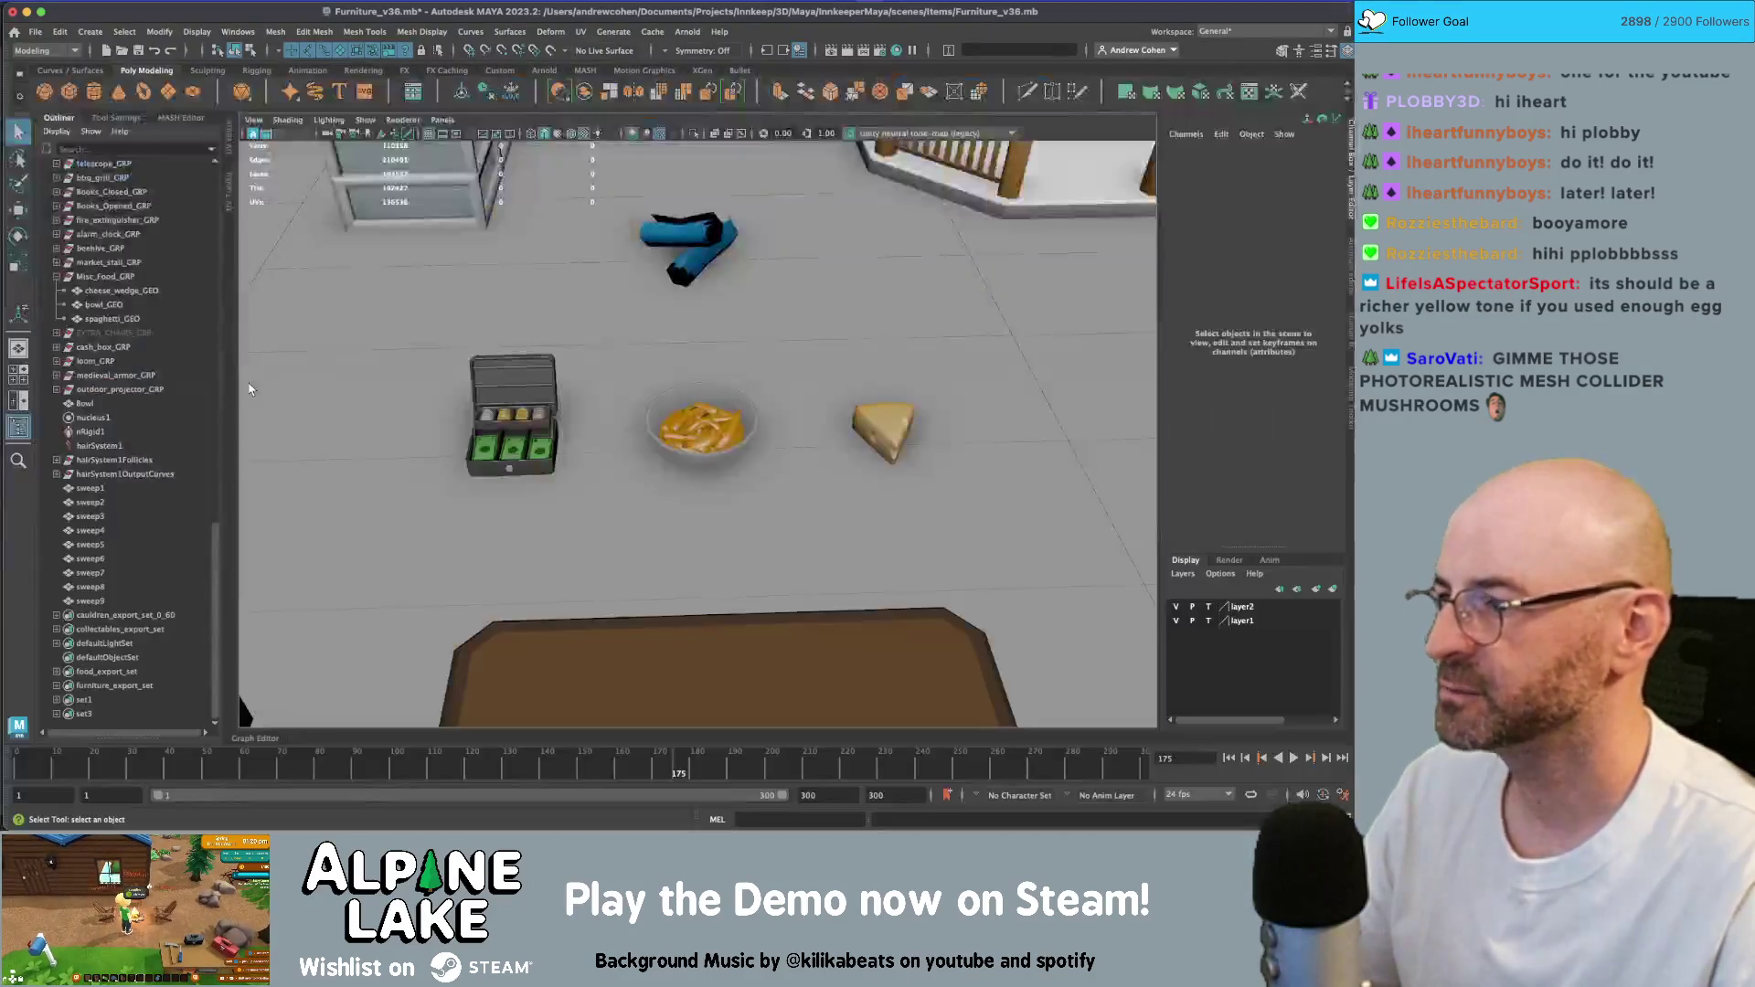
- Group the Bowl with the sweep curves as LIVE_PASTA and hide that group
left_click(123, 600)
left_click(101, 405, "shift")
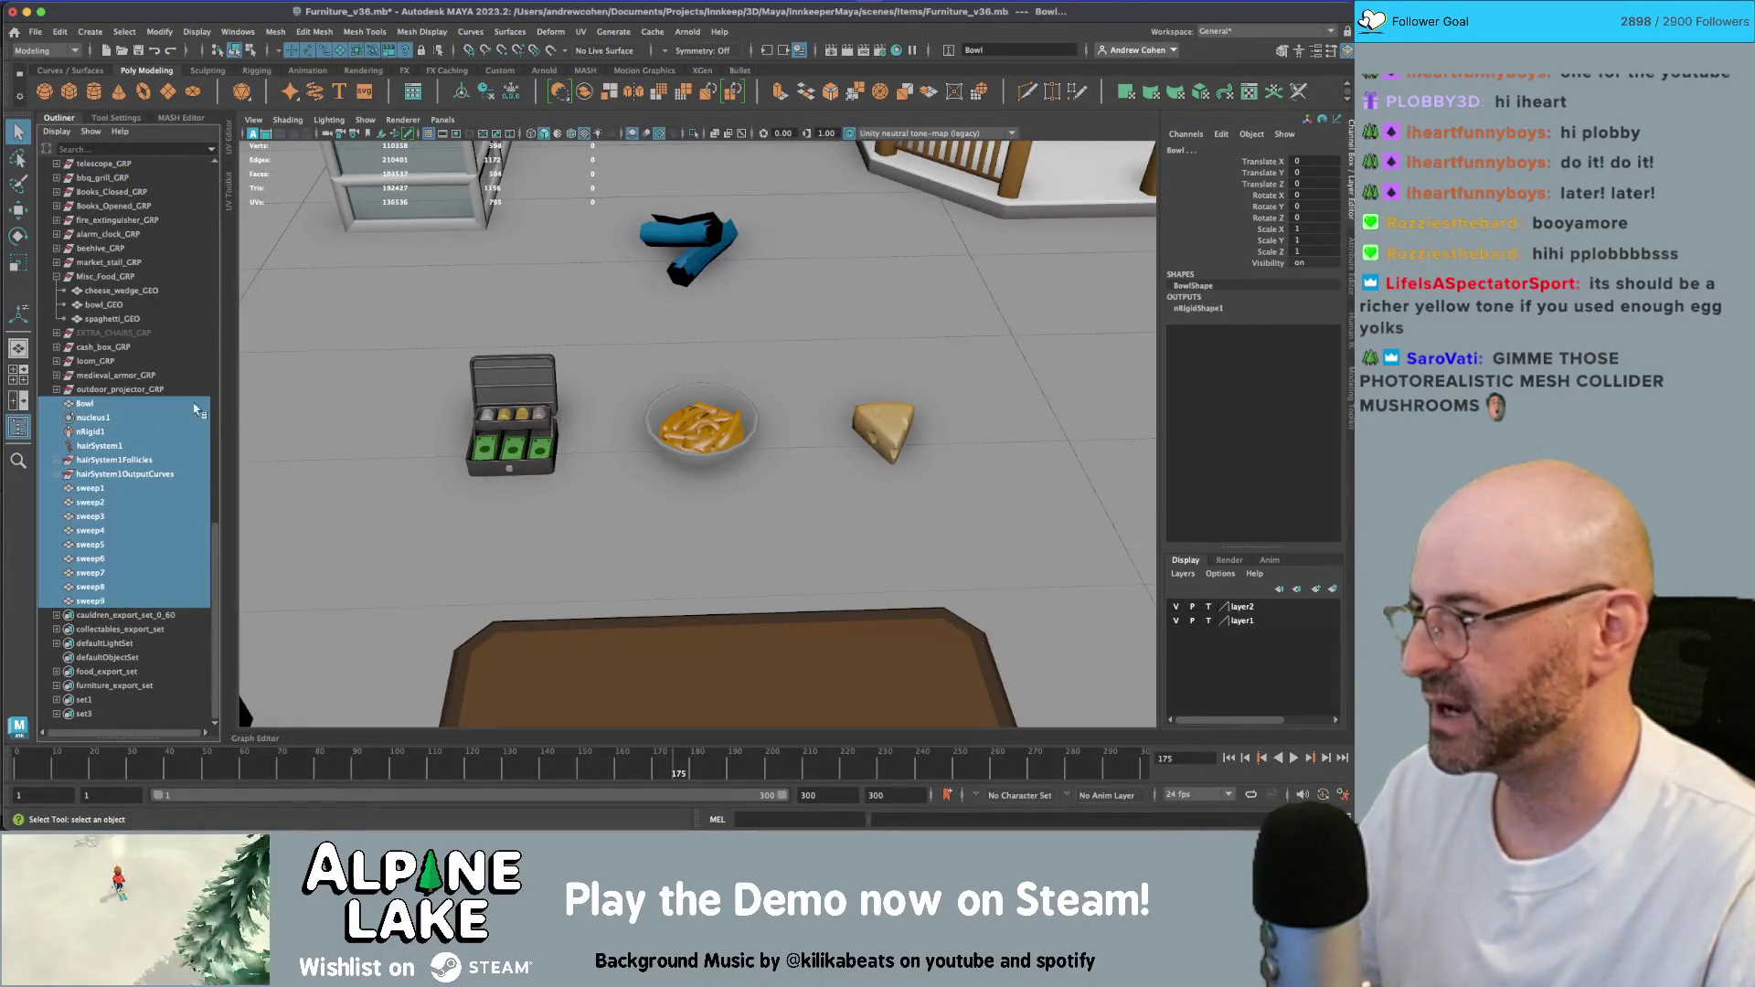
key("f")
mouse_move(498, 396)
left_mouse_down("alt")
mouse_move(565, 375)
mouse_move(534, 370)
left_mouse_up("alt")
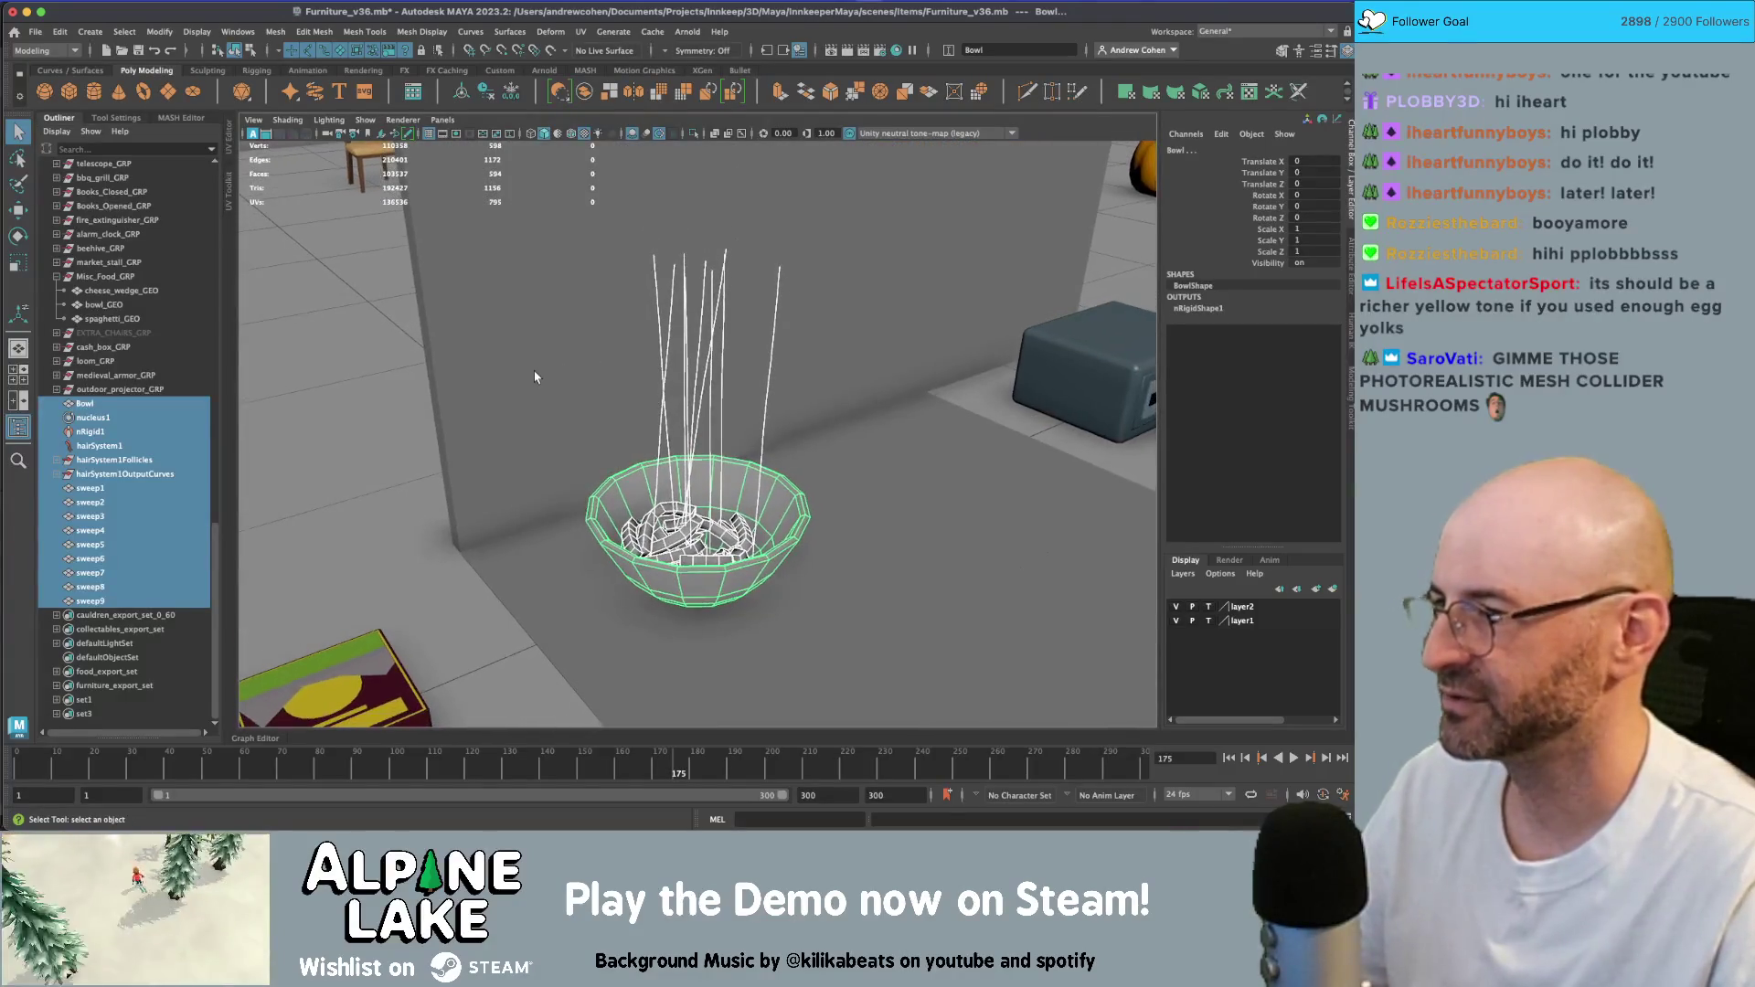
key("ctrl+g")
key("ctrl+h")
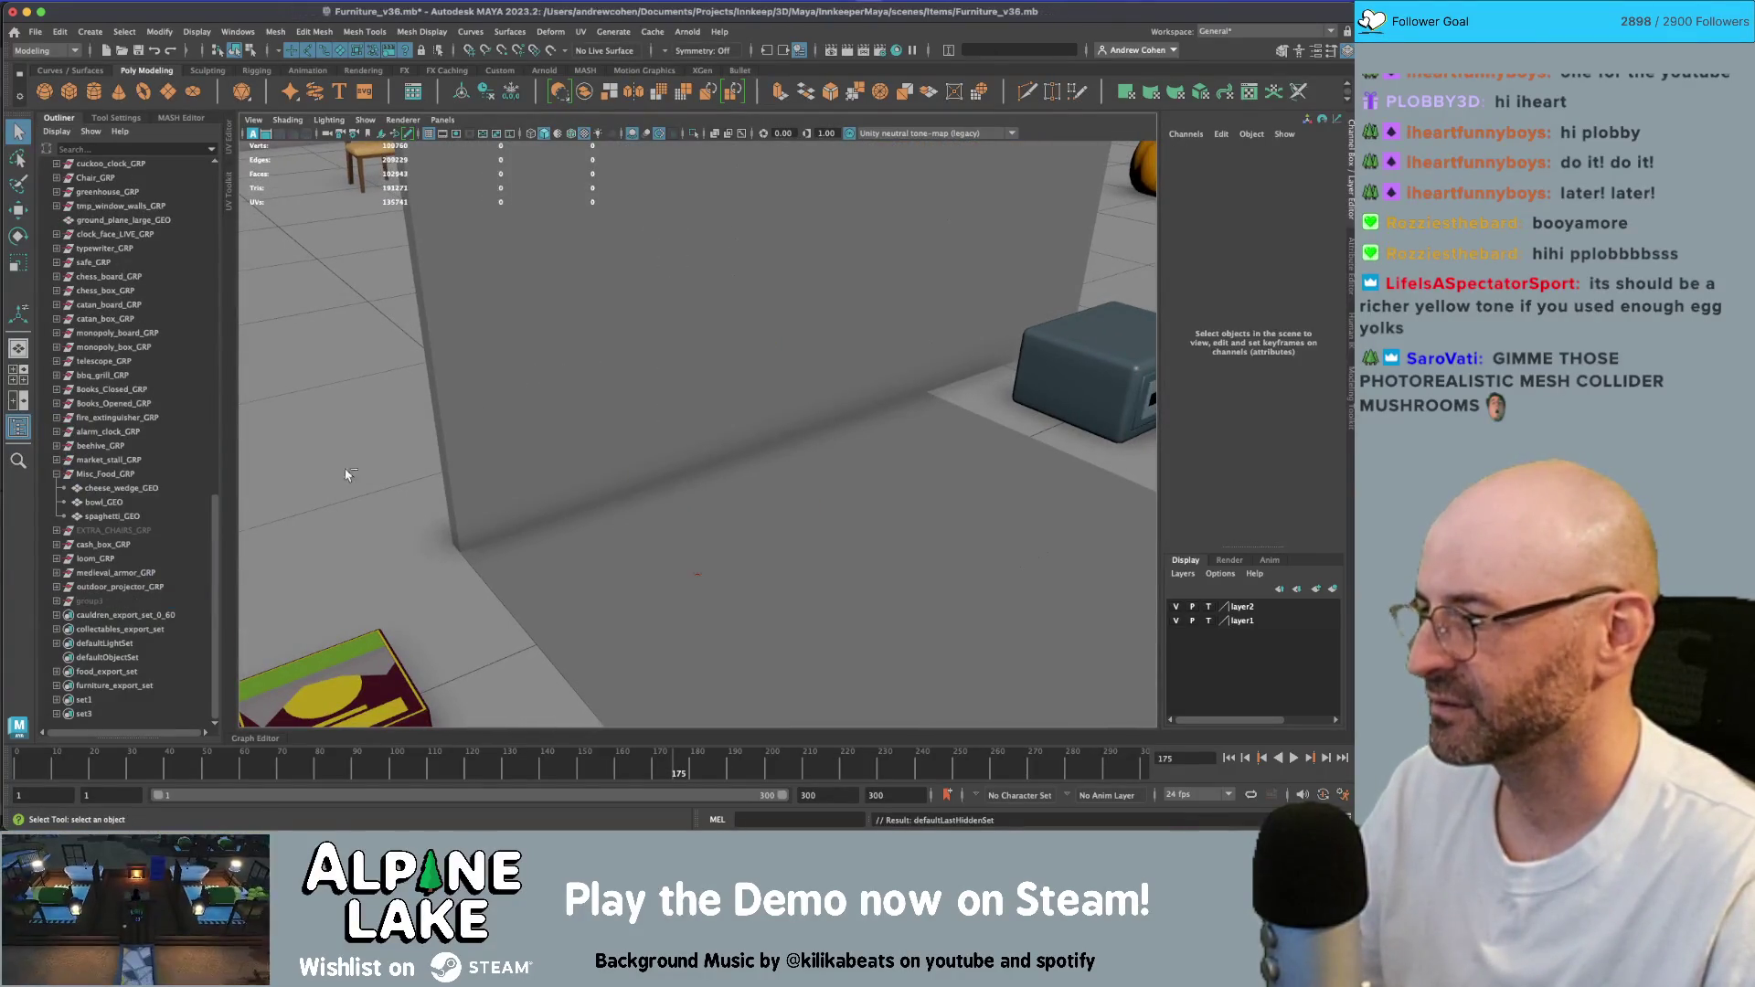
double_click(92, 601)
type("LIVE_PASTA")
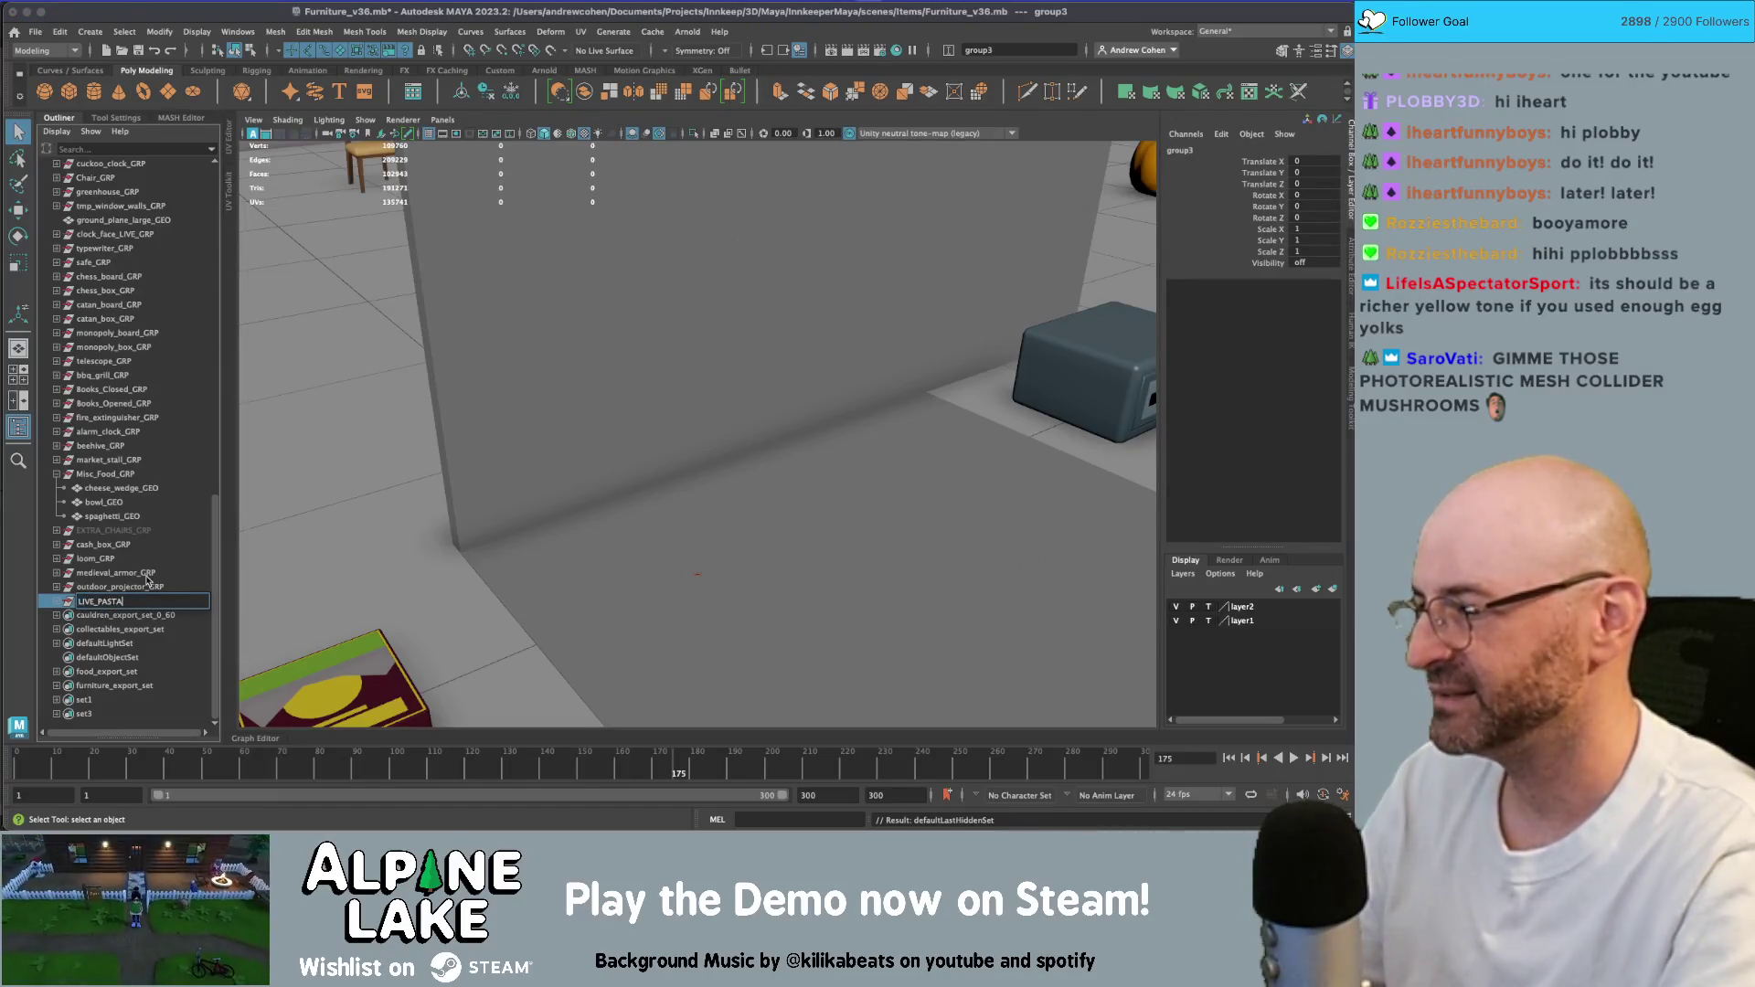
key("Return")
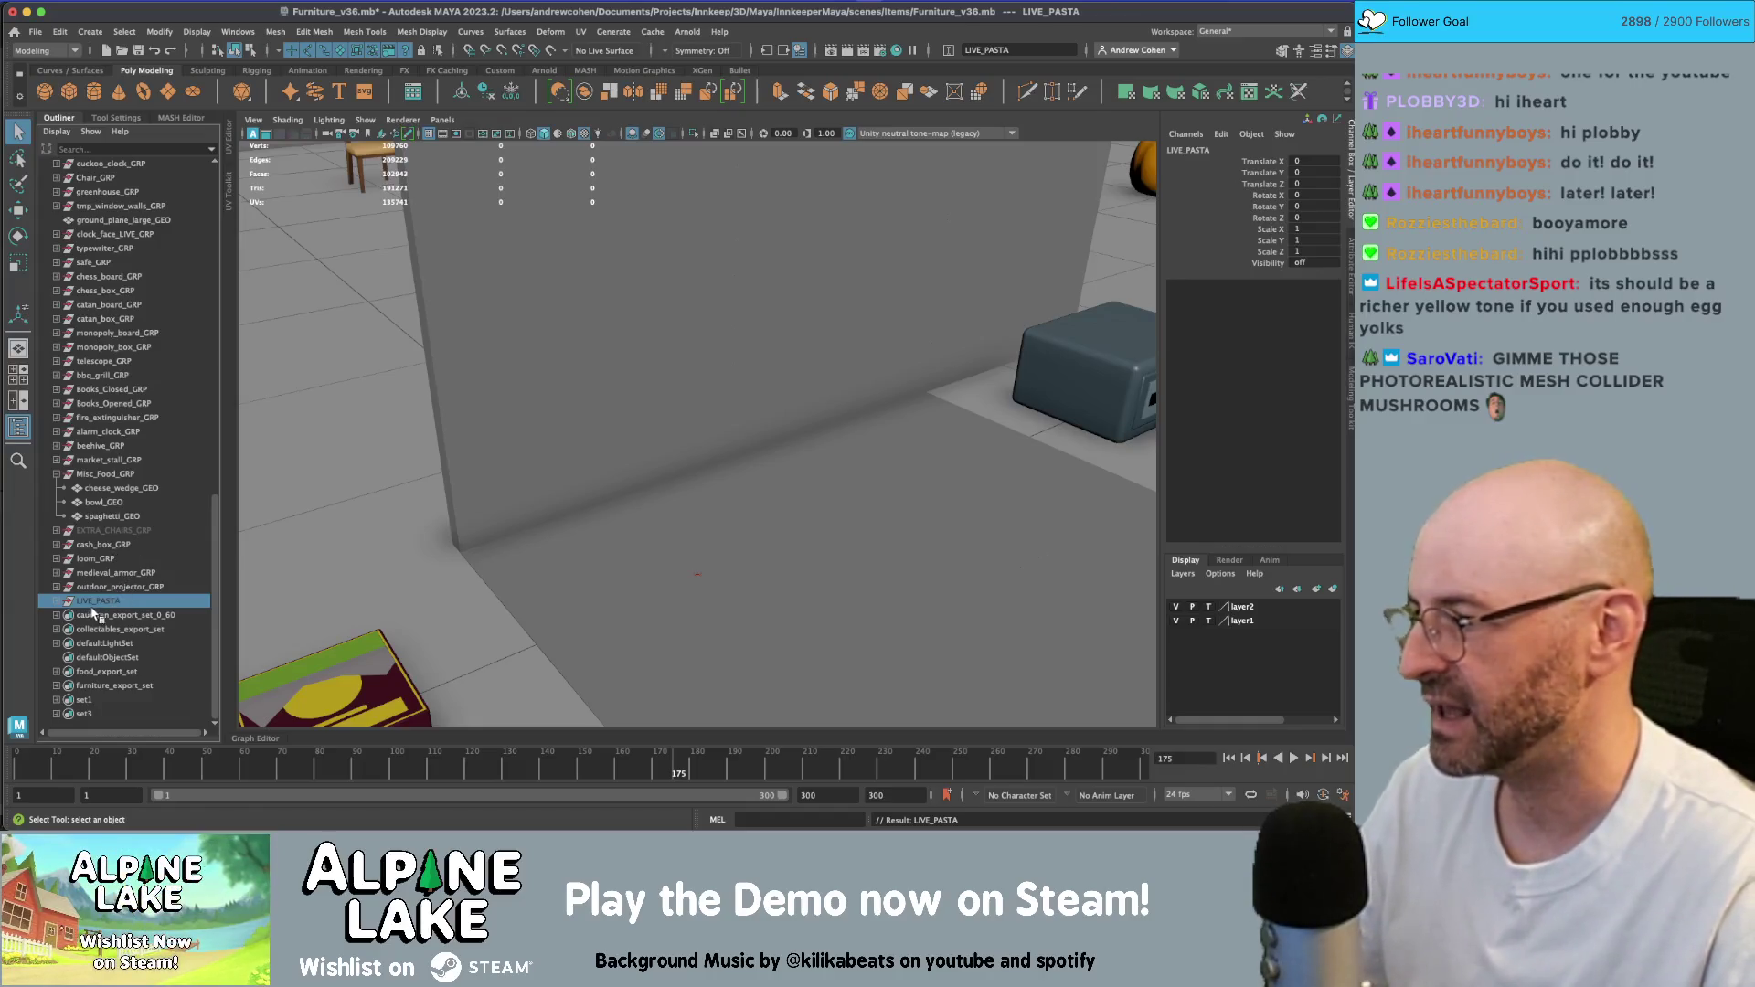
scroll(500, 391, "down", 8)
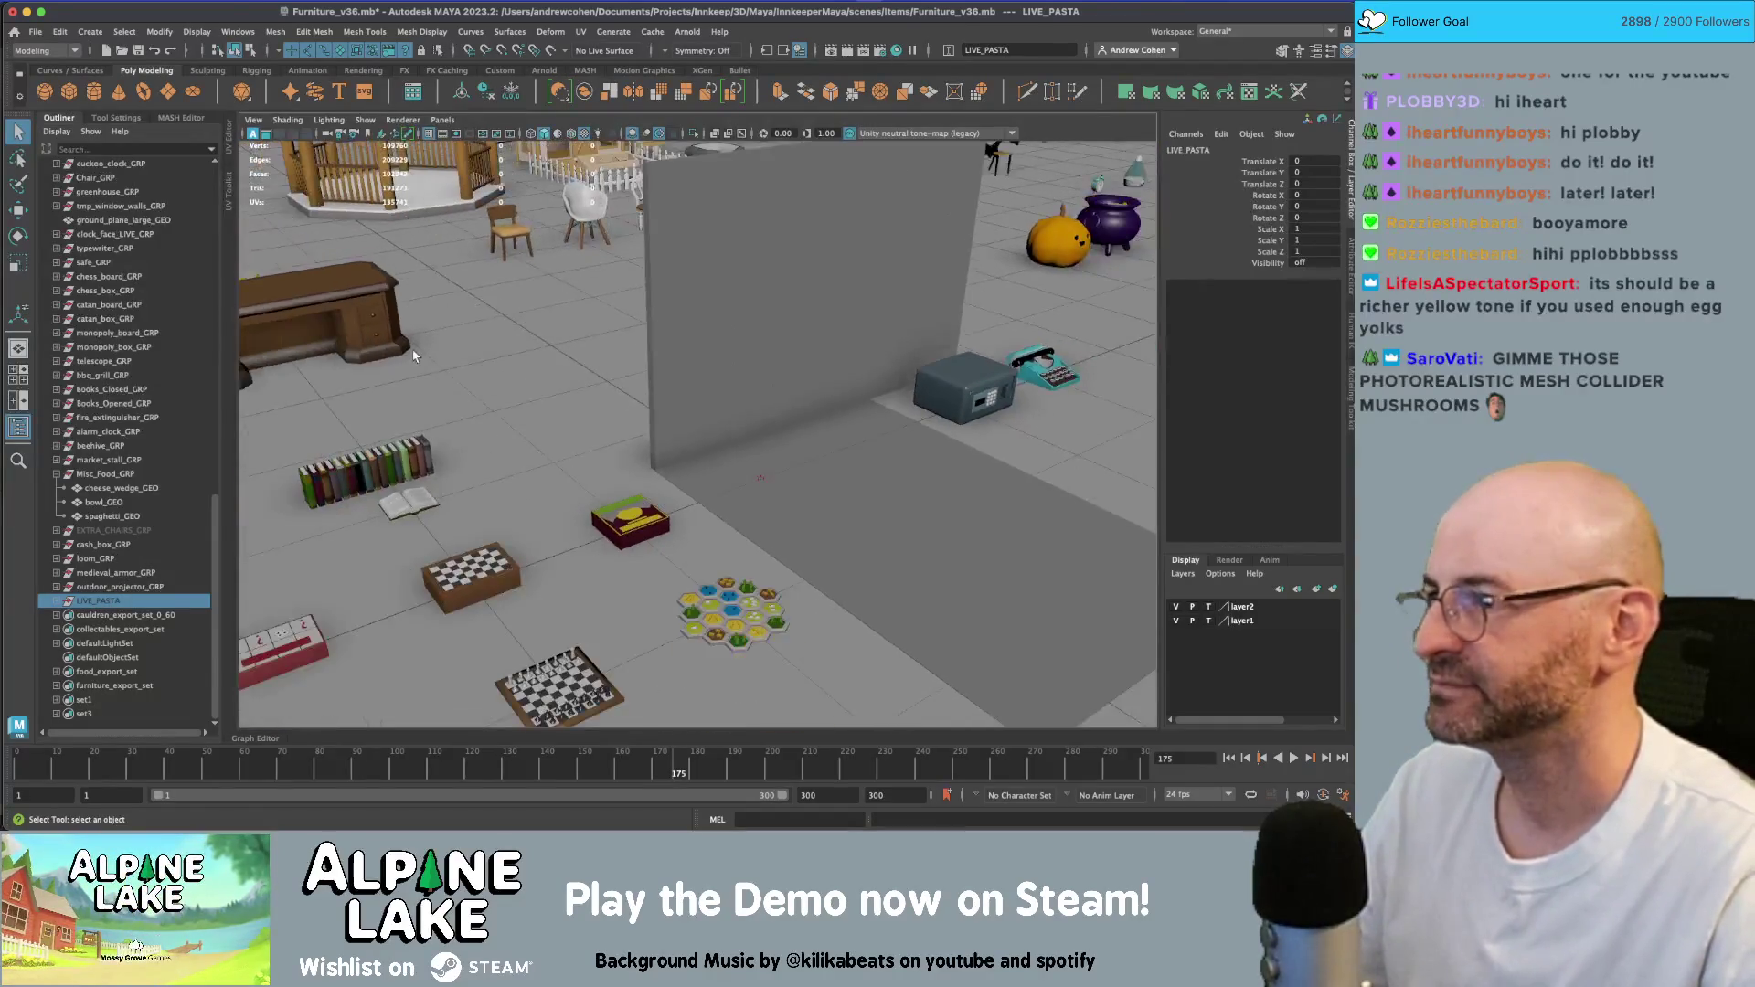
- Export Misc_Food_GRP as FBX, replacing the existing food.fbx
left_click(128, 477)
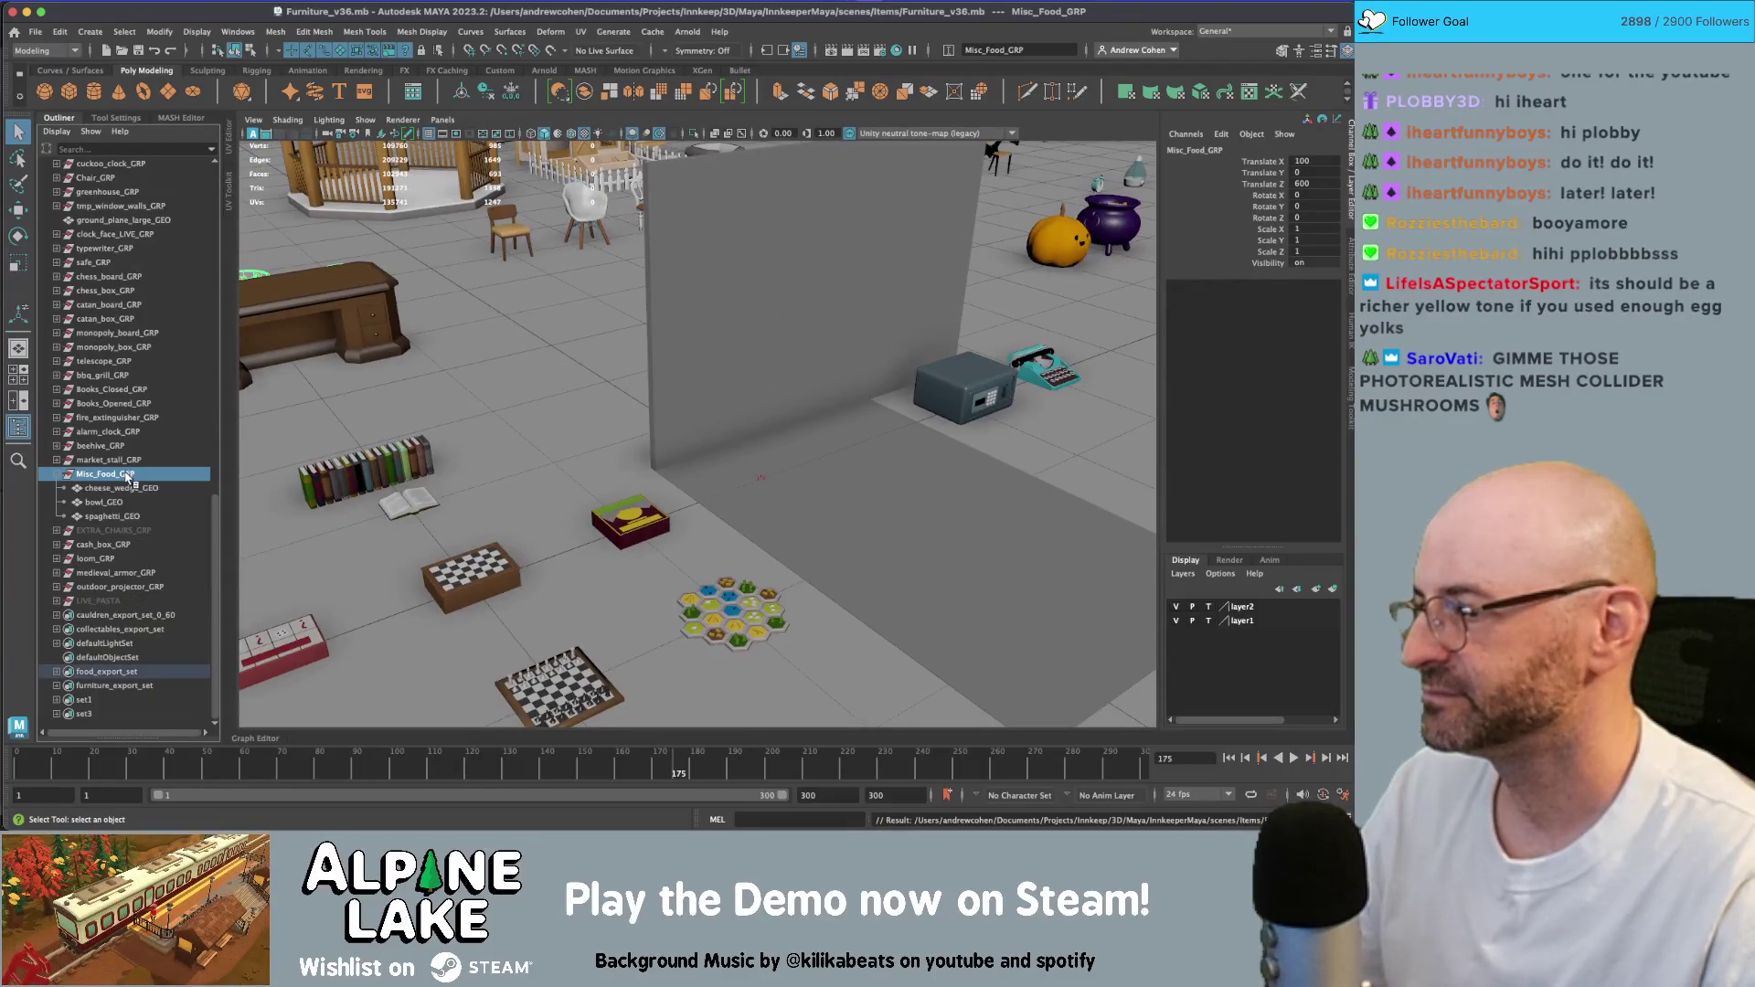
left_click(123, 687)
left_click(105, 474)
left_click(35, 31)
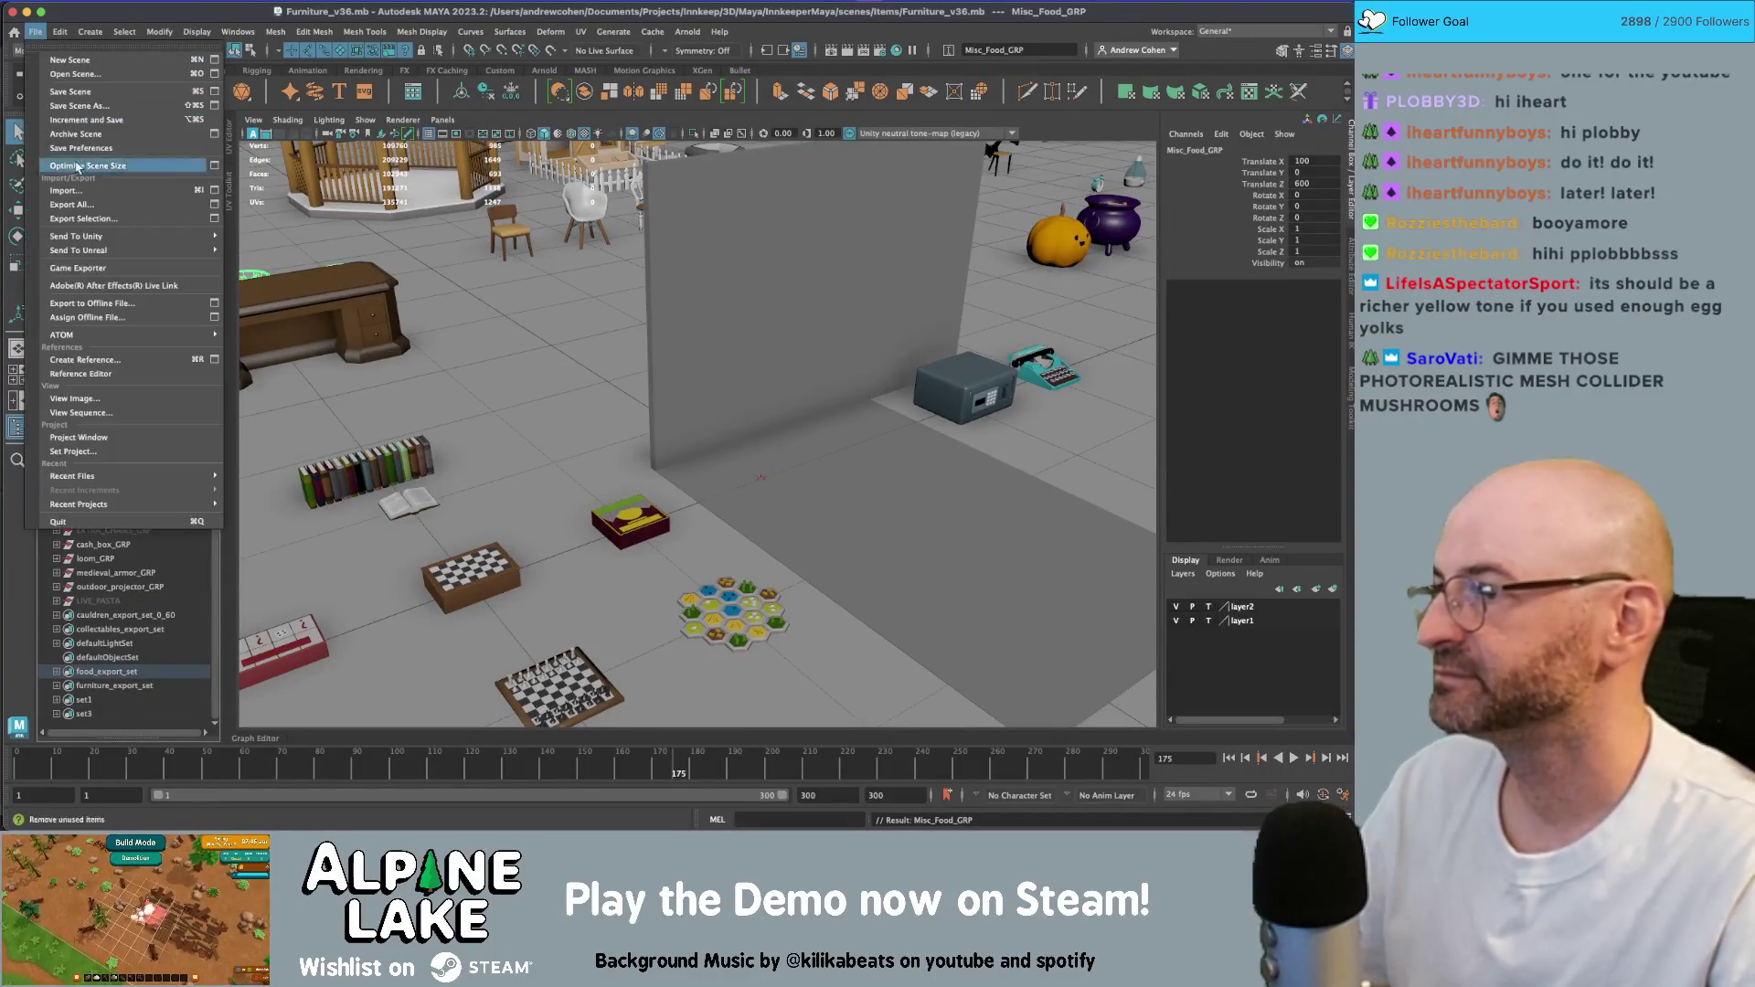
left_click(83, 219)
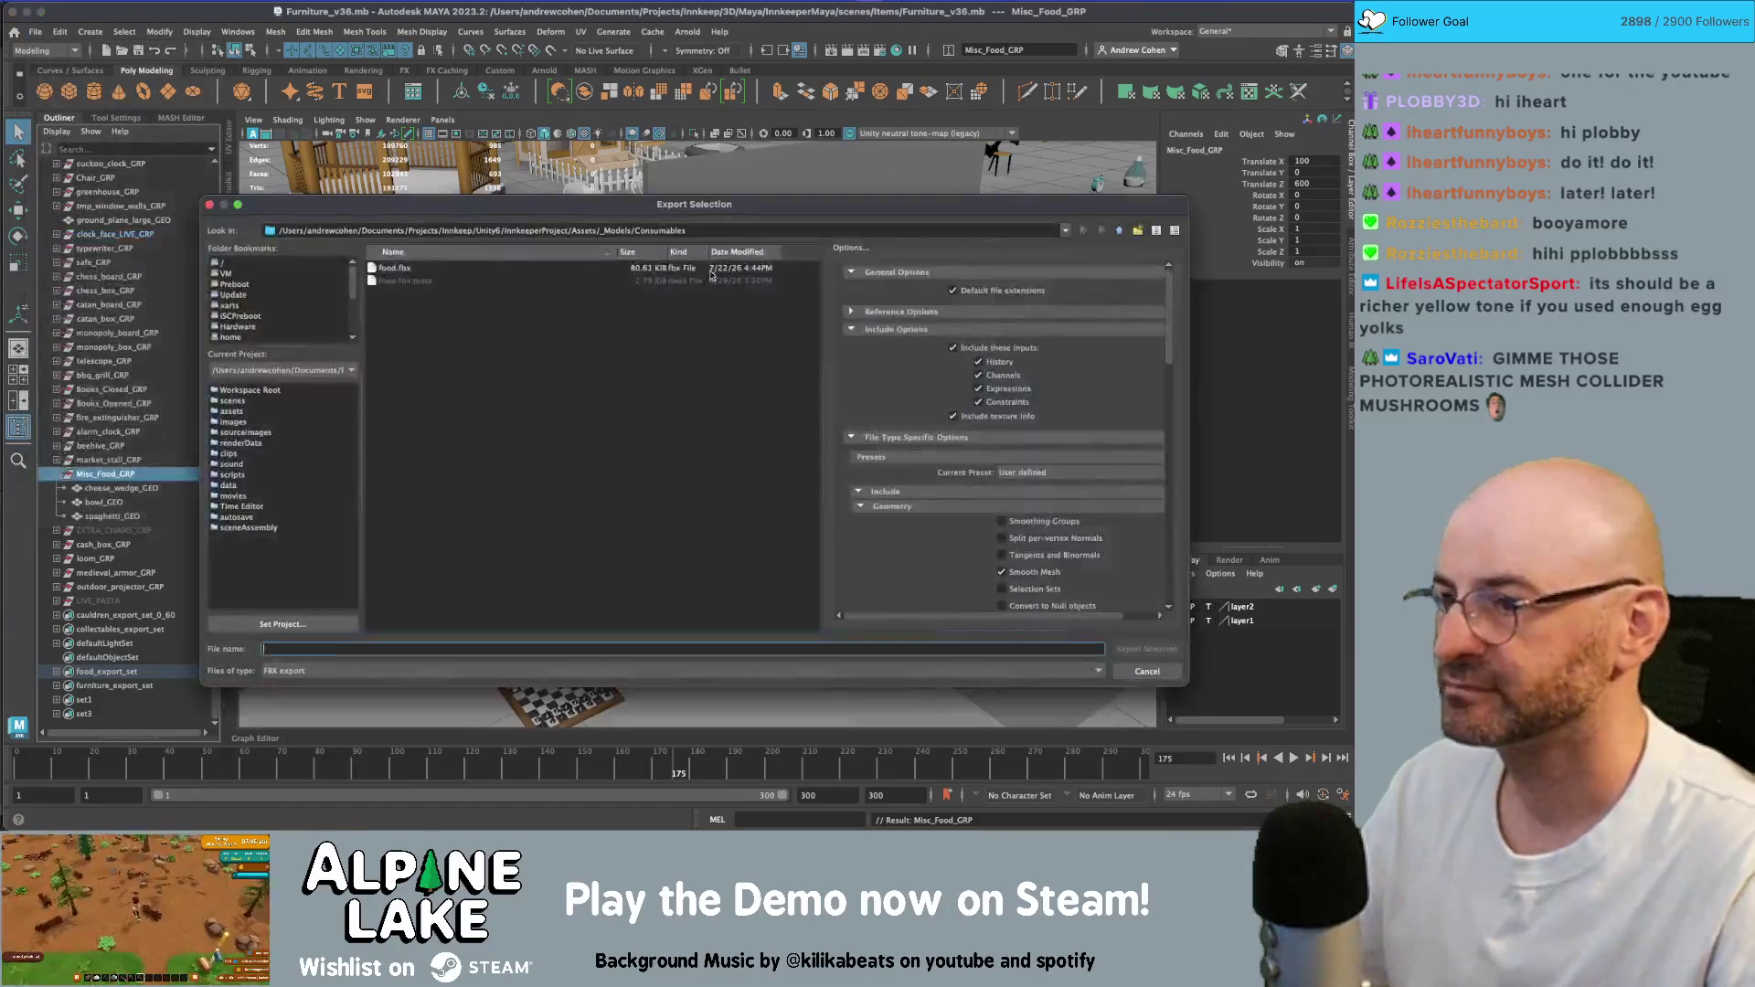
double_click(396, 269)
left_click(668, 435)
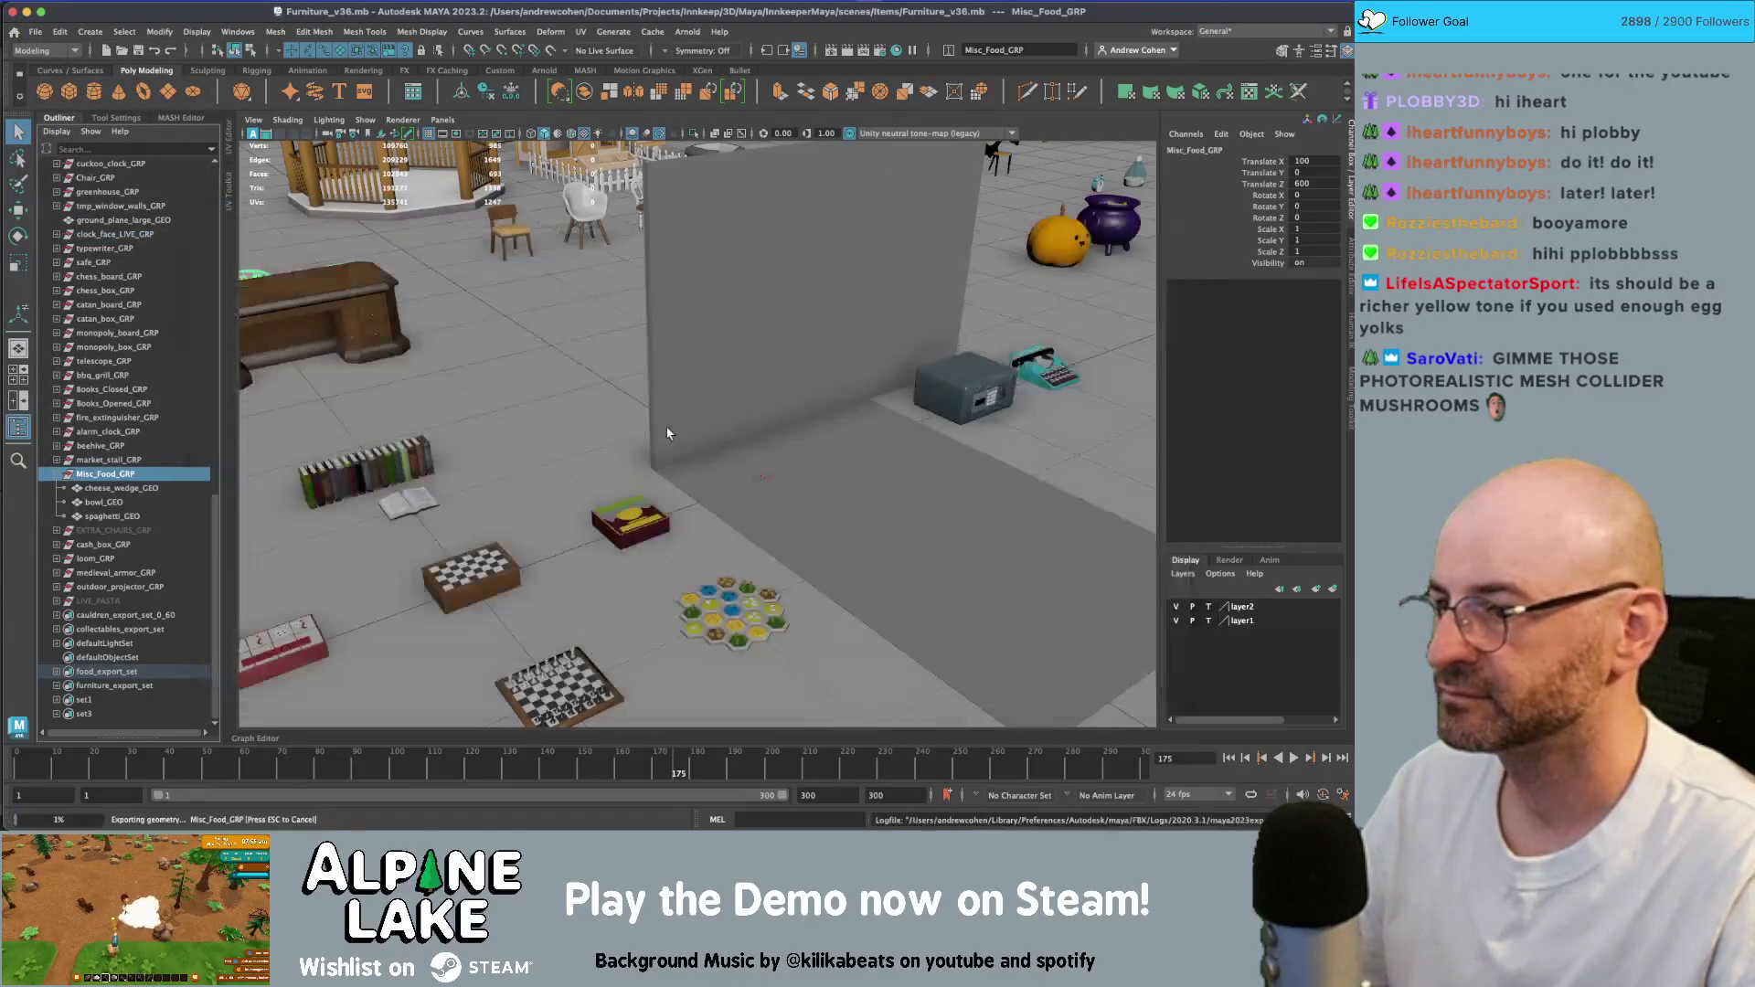
key("super+Tab")
key("super+shift+Tab")
key("super+shift+Tab")
key("super+shift+Tab")
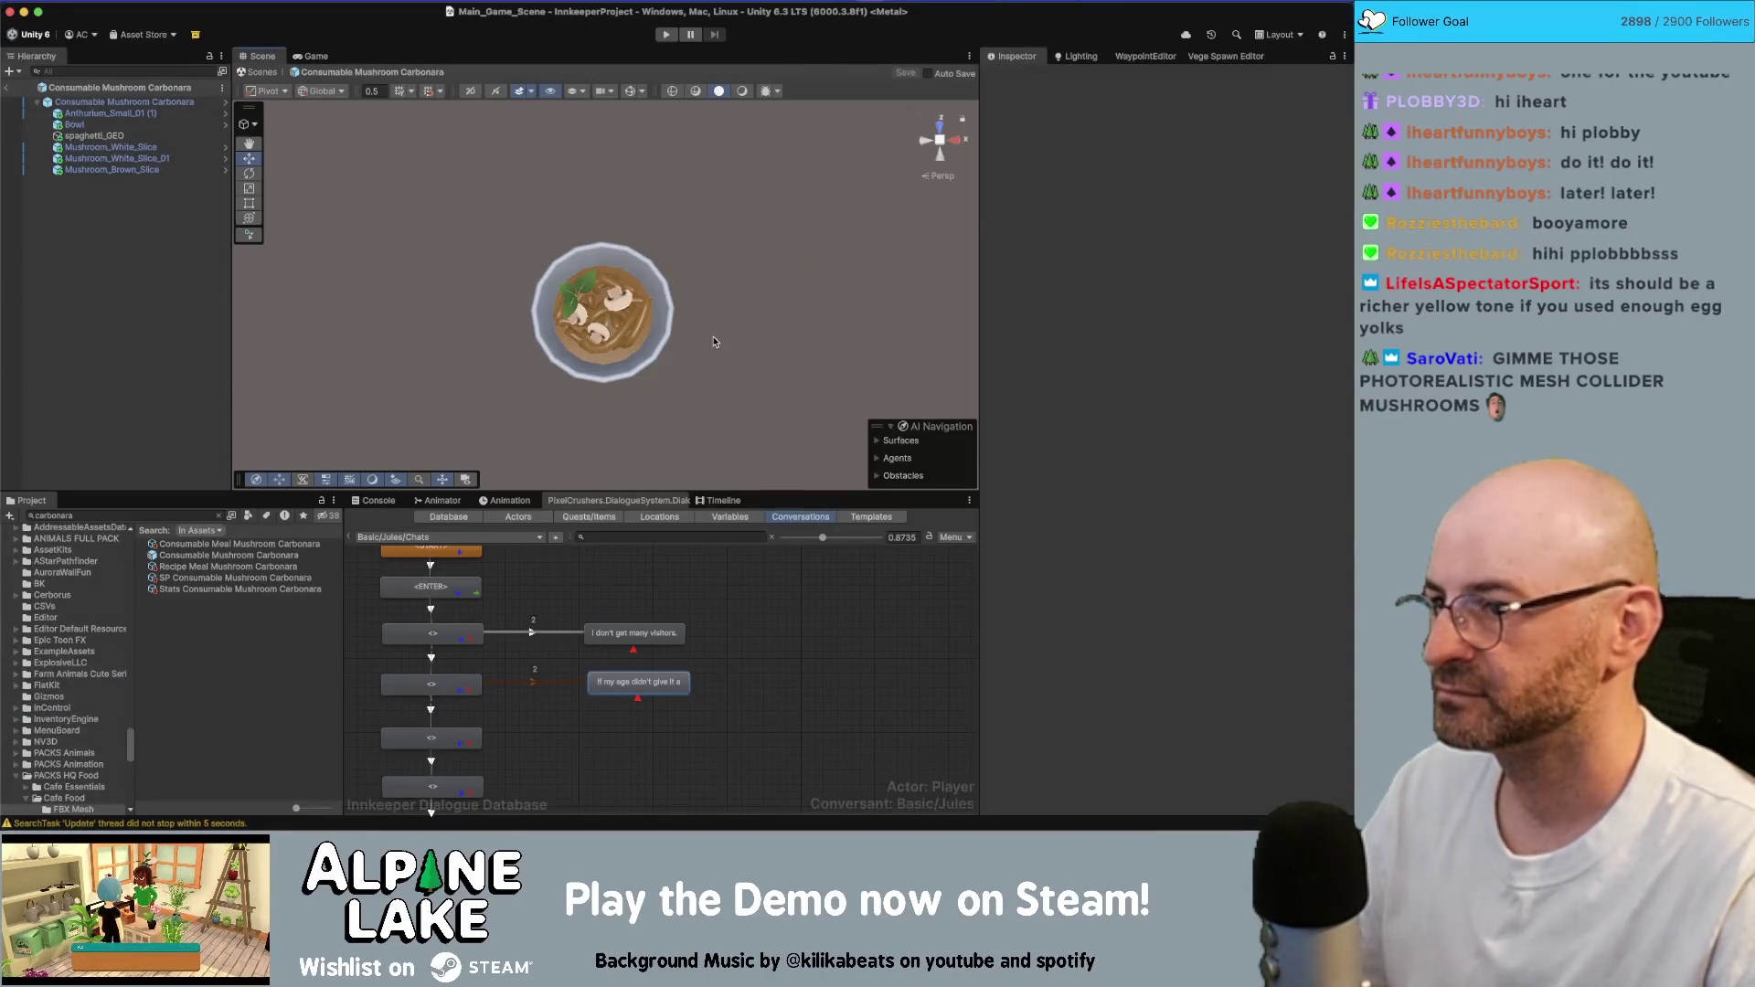
- Leave prefab mode and drop the Consumable Mushroom Carbonara prefab onto the village path, framed
mouse_move(715, 342)
left_mouse_down("alt")
mouse_move(722, 301)
mouse_move(685, 215)
mouse_move(756, 293)
mouse_move(585, 339)
mouse_move(668, 335)
mouse_move(688, 289)
mouse_move(634, 268)
left_mouse_up("alt")
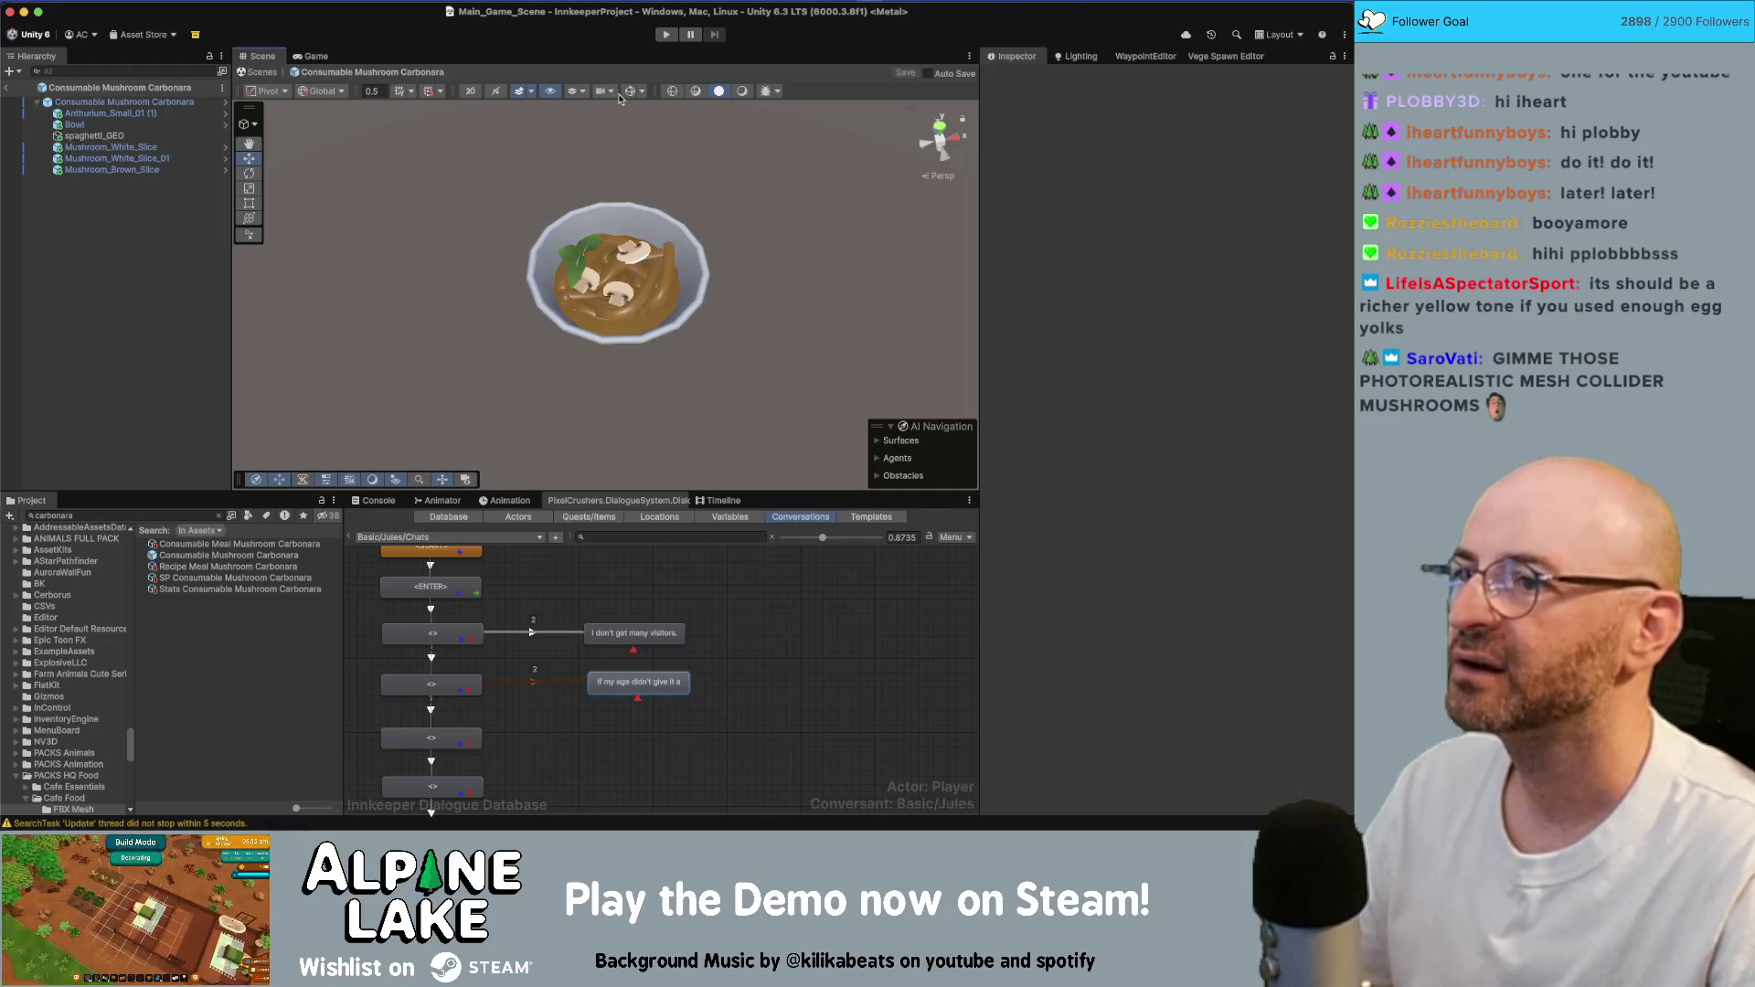
left_click(744, 92)
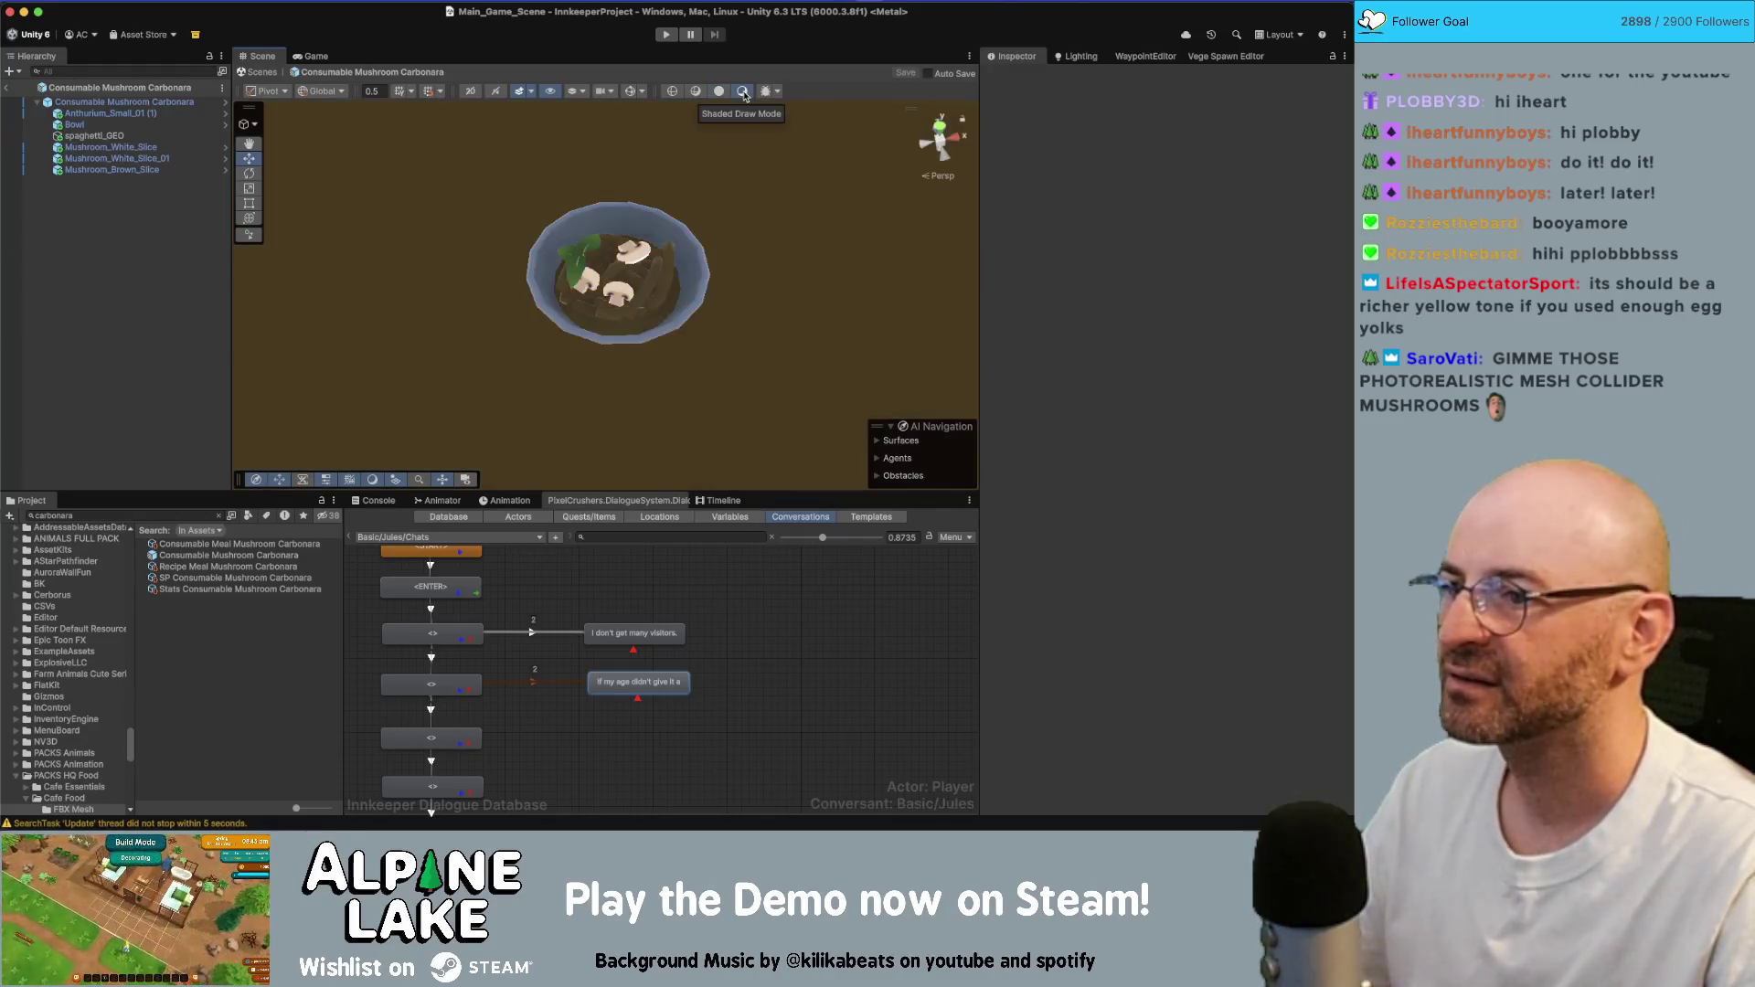
left_click(720, 92)
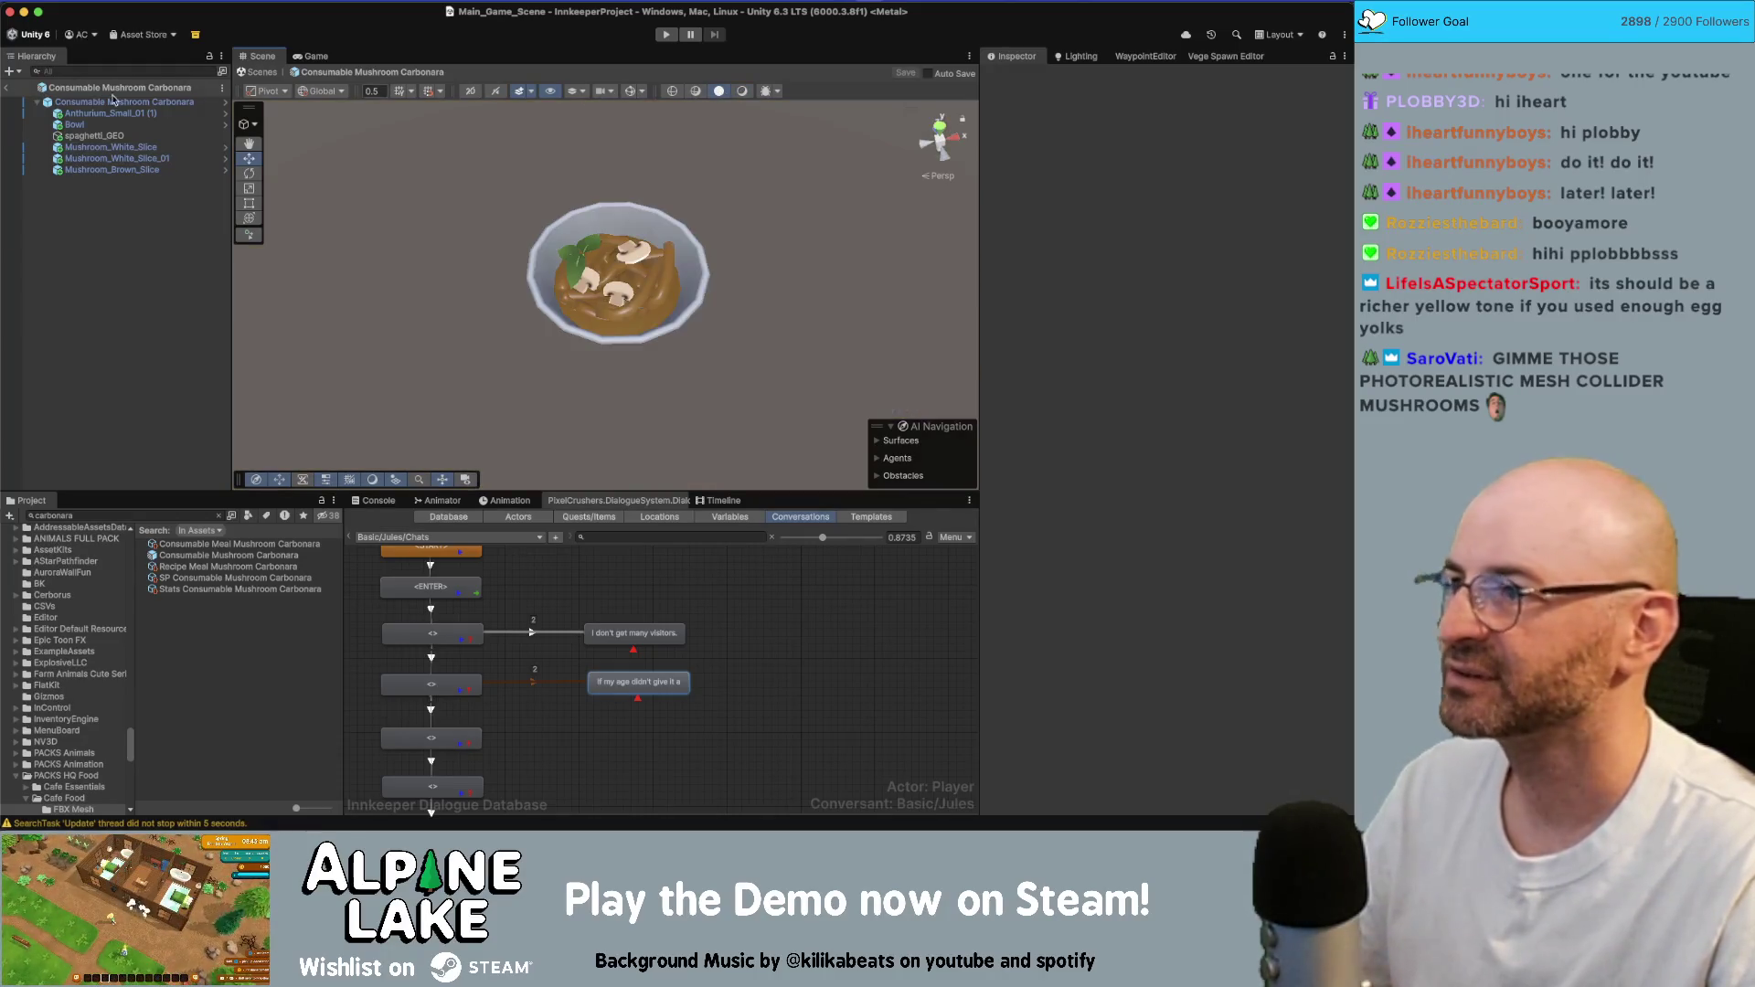
left_click(10, 89)
scroll(434, 311, "up", 5)
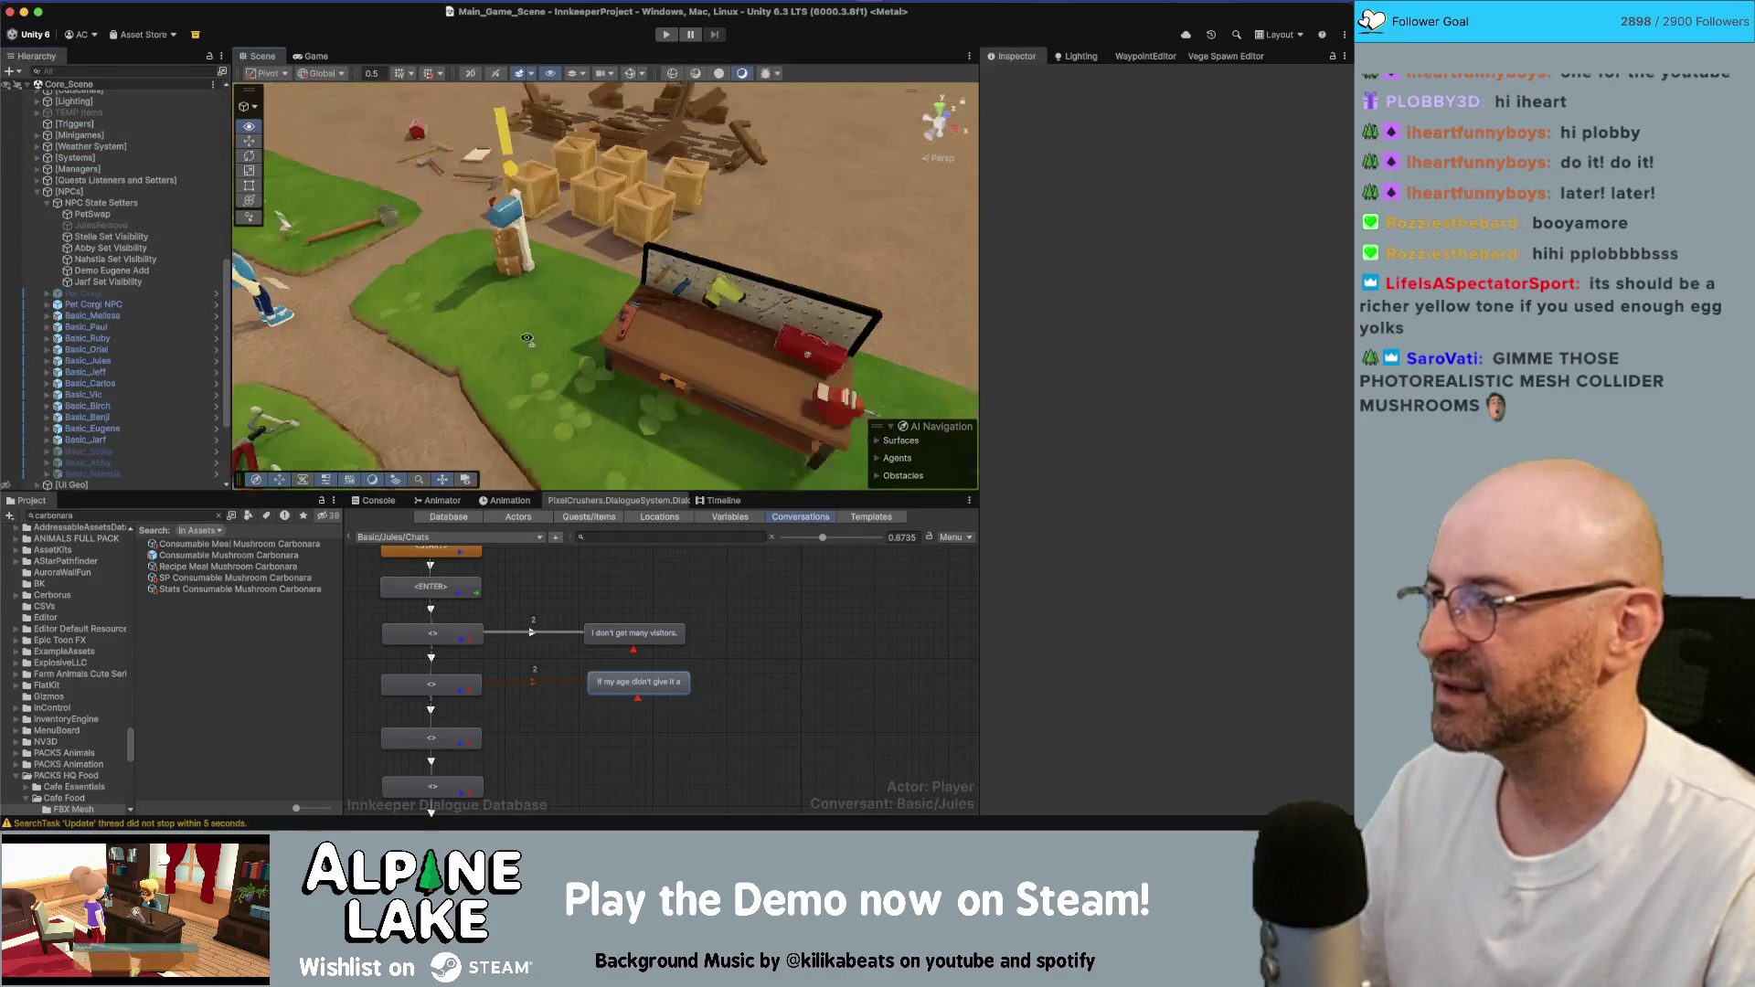
mouse_move(199, 555)
left_mouse_down()
mouse_move(447, 382)
mouse_move(428, 363)
mouse_move(631, 368)
mouse_move(591, 343)
mouse_move(580, 361)
left_mouse_up()
key("f")
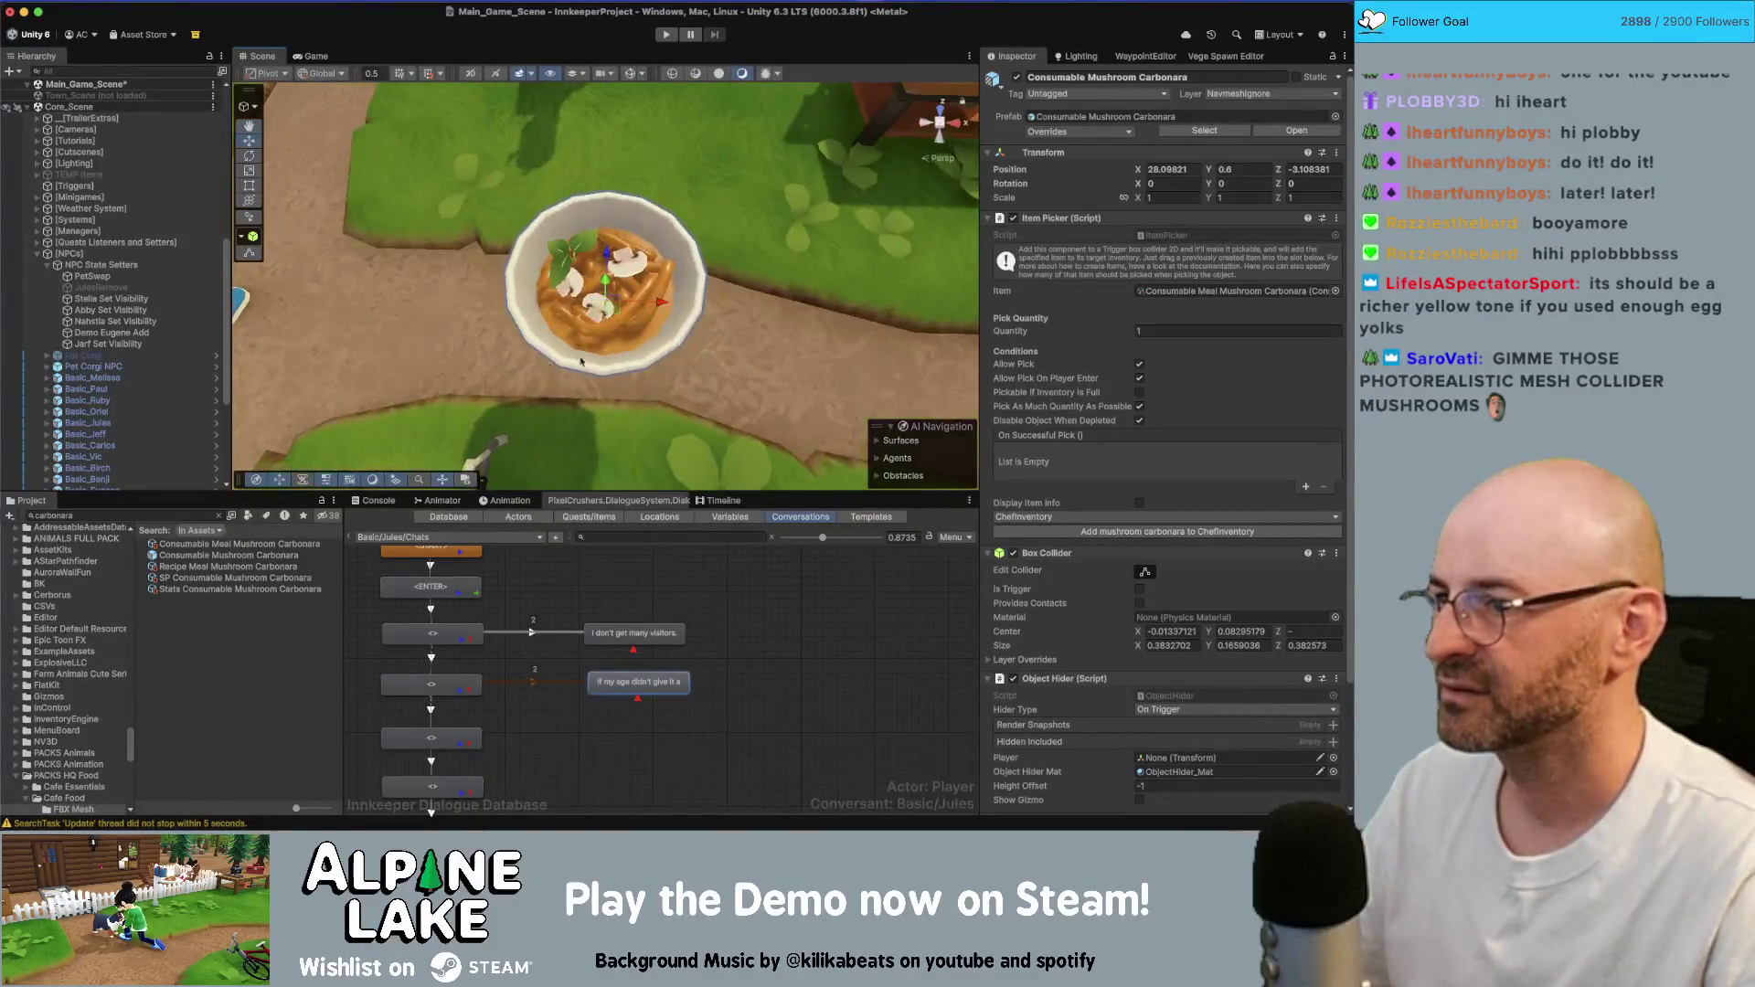
- Select spaghetti_GEO and open the Consumable Mushroom Carbonara prefab for editing
left_click(671, 267)
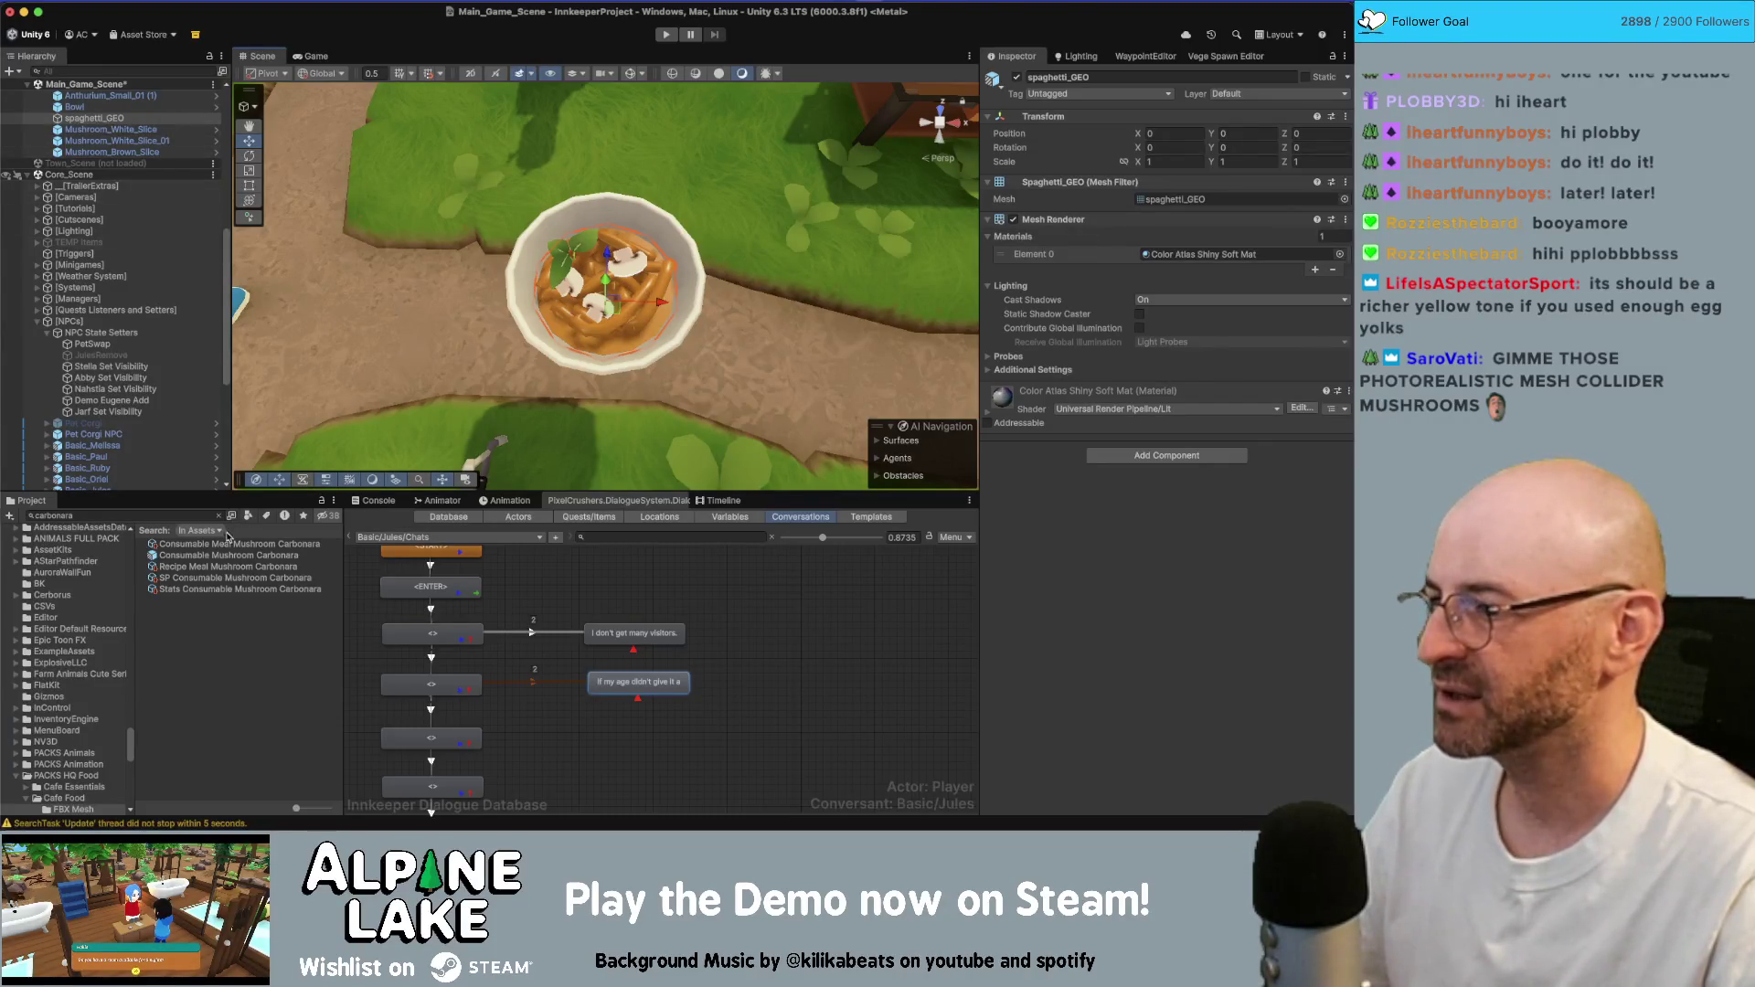
left_click(229, 555)
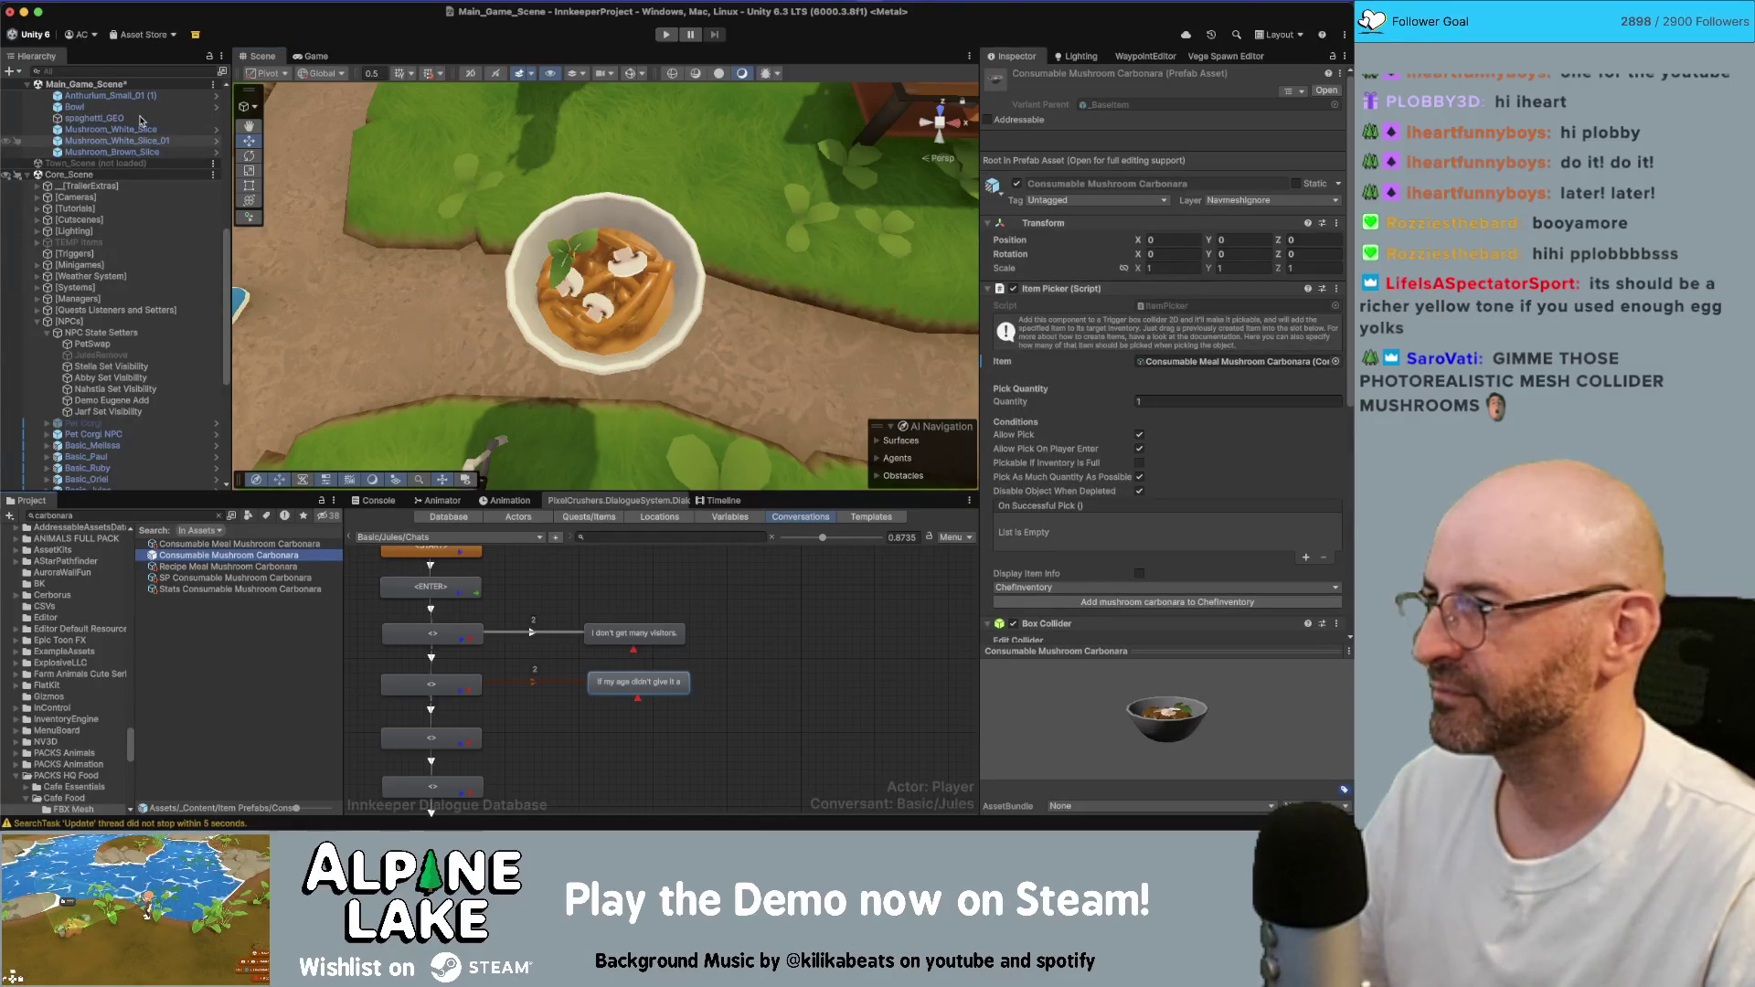
left_click(109, 118)
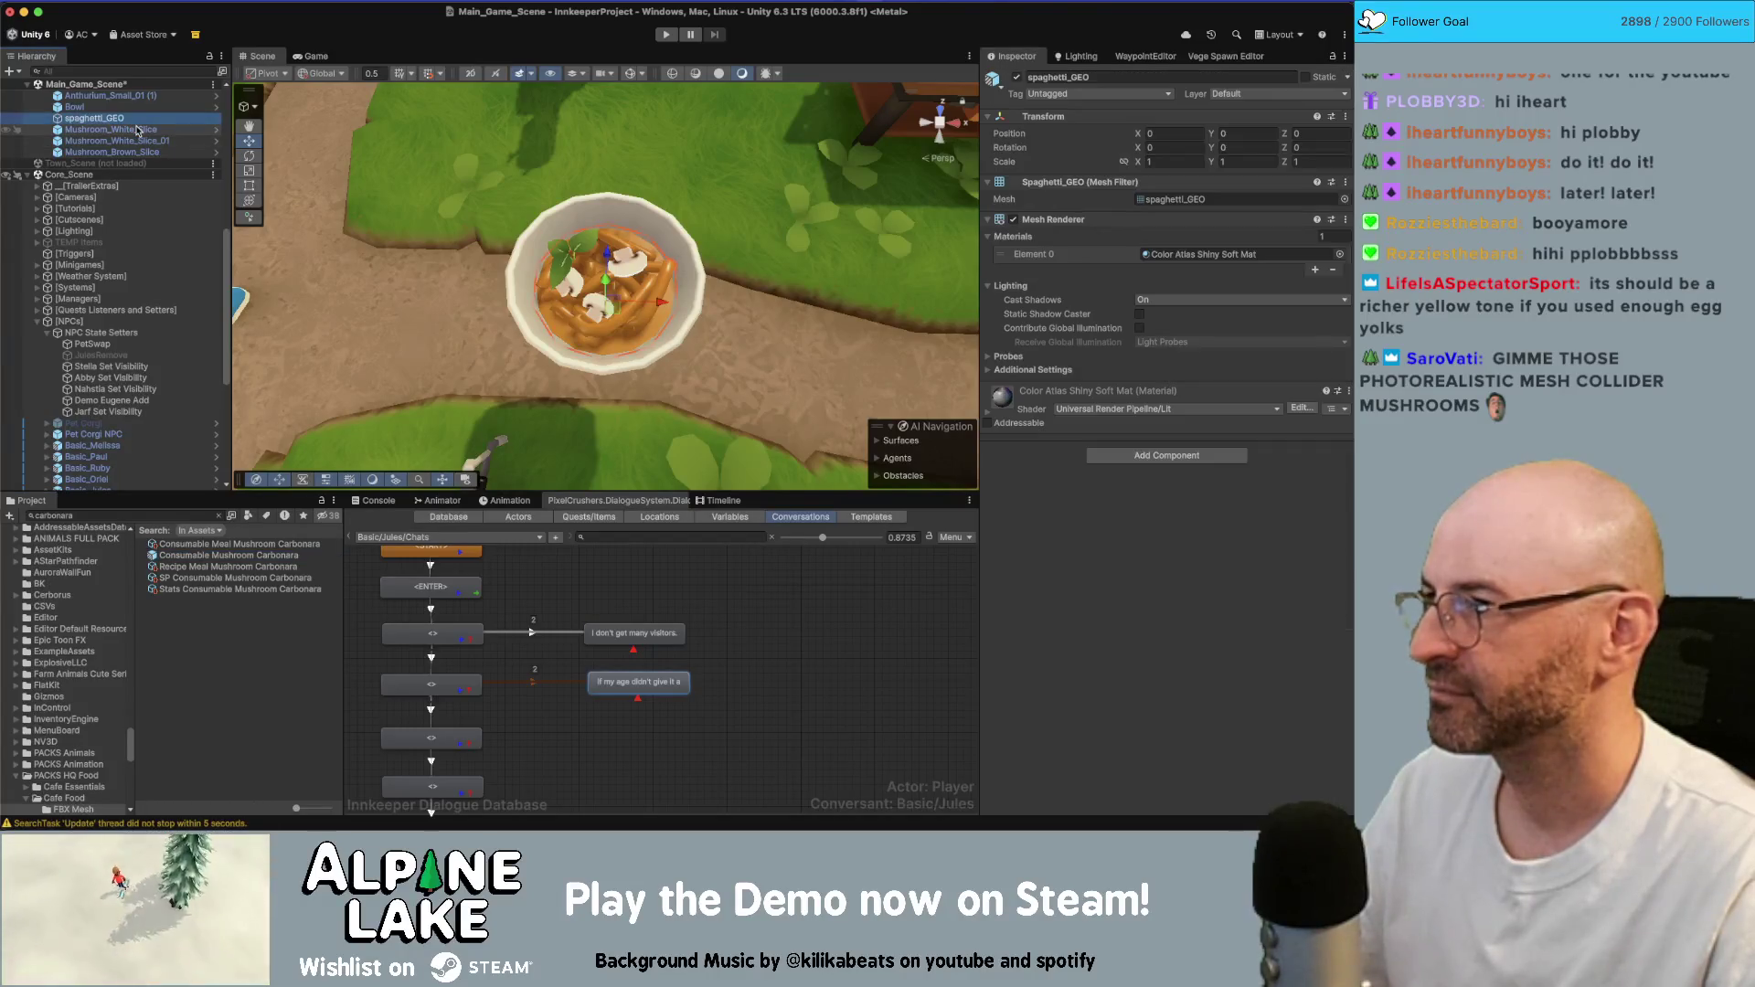
key("f")
scroll(183, 165, "up", 2)
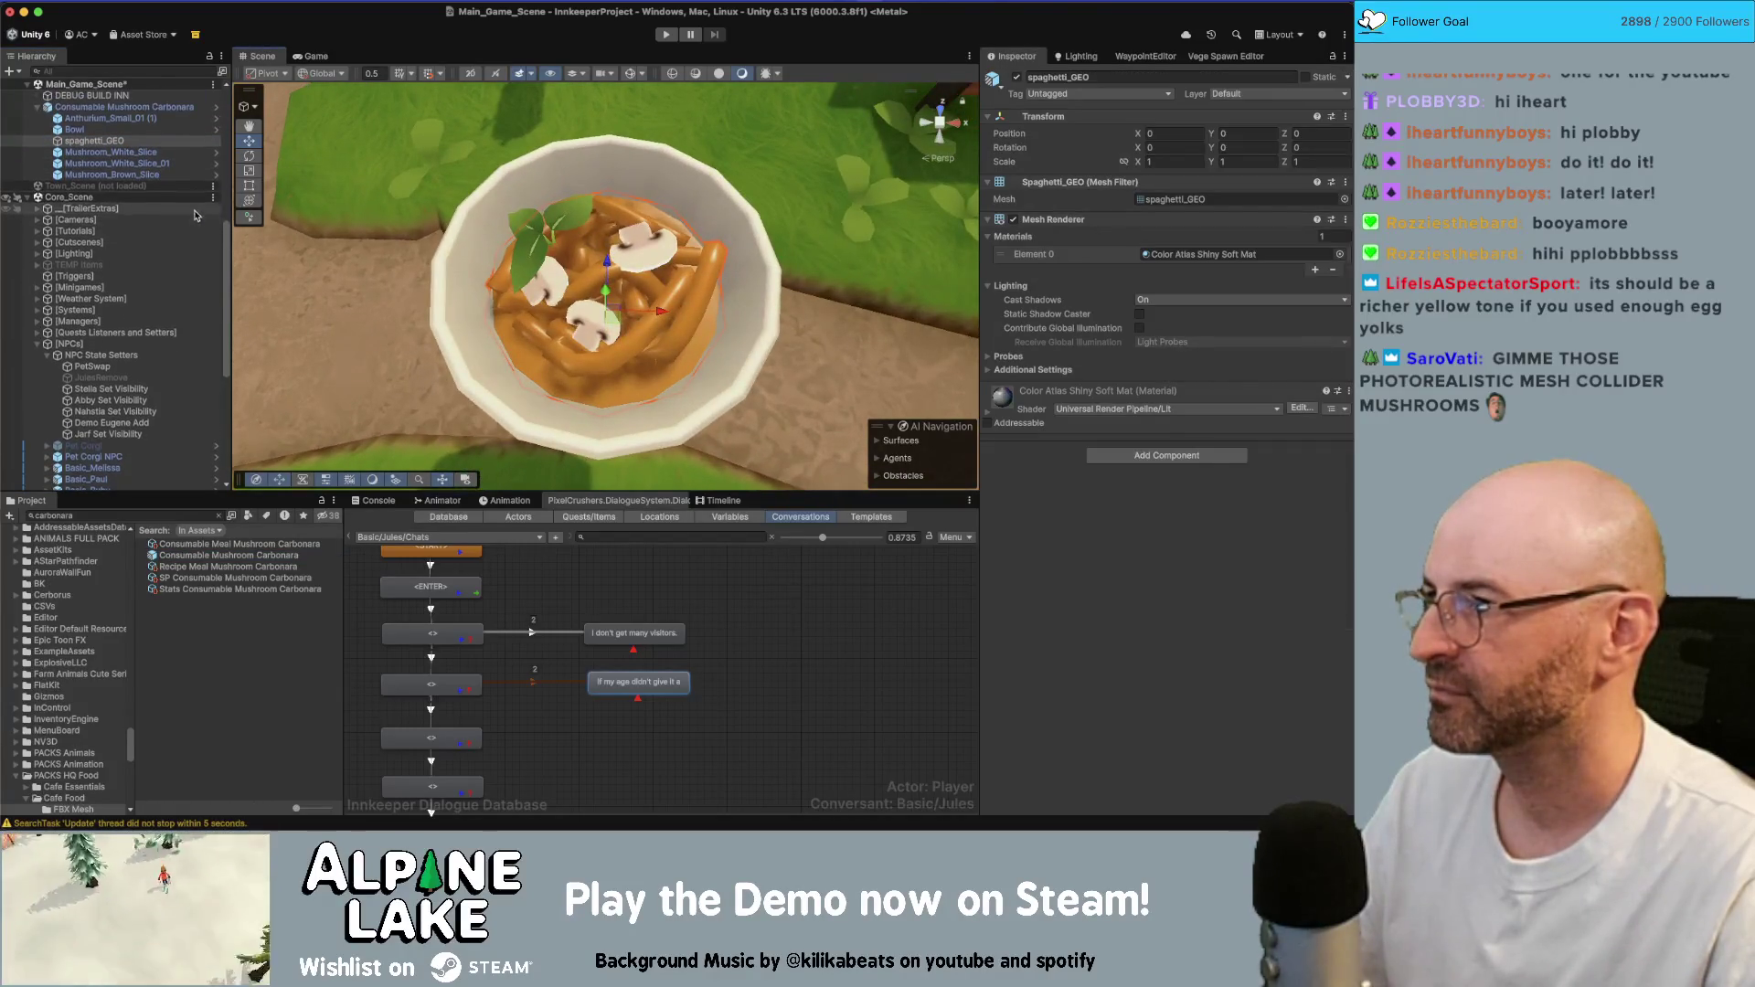
left_click(218, 126)
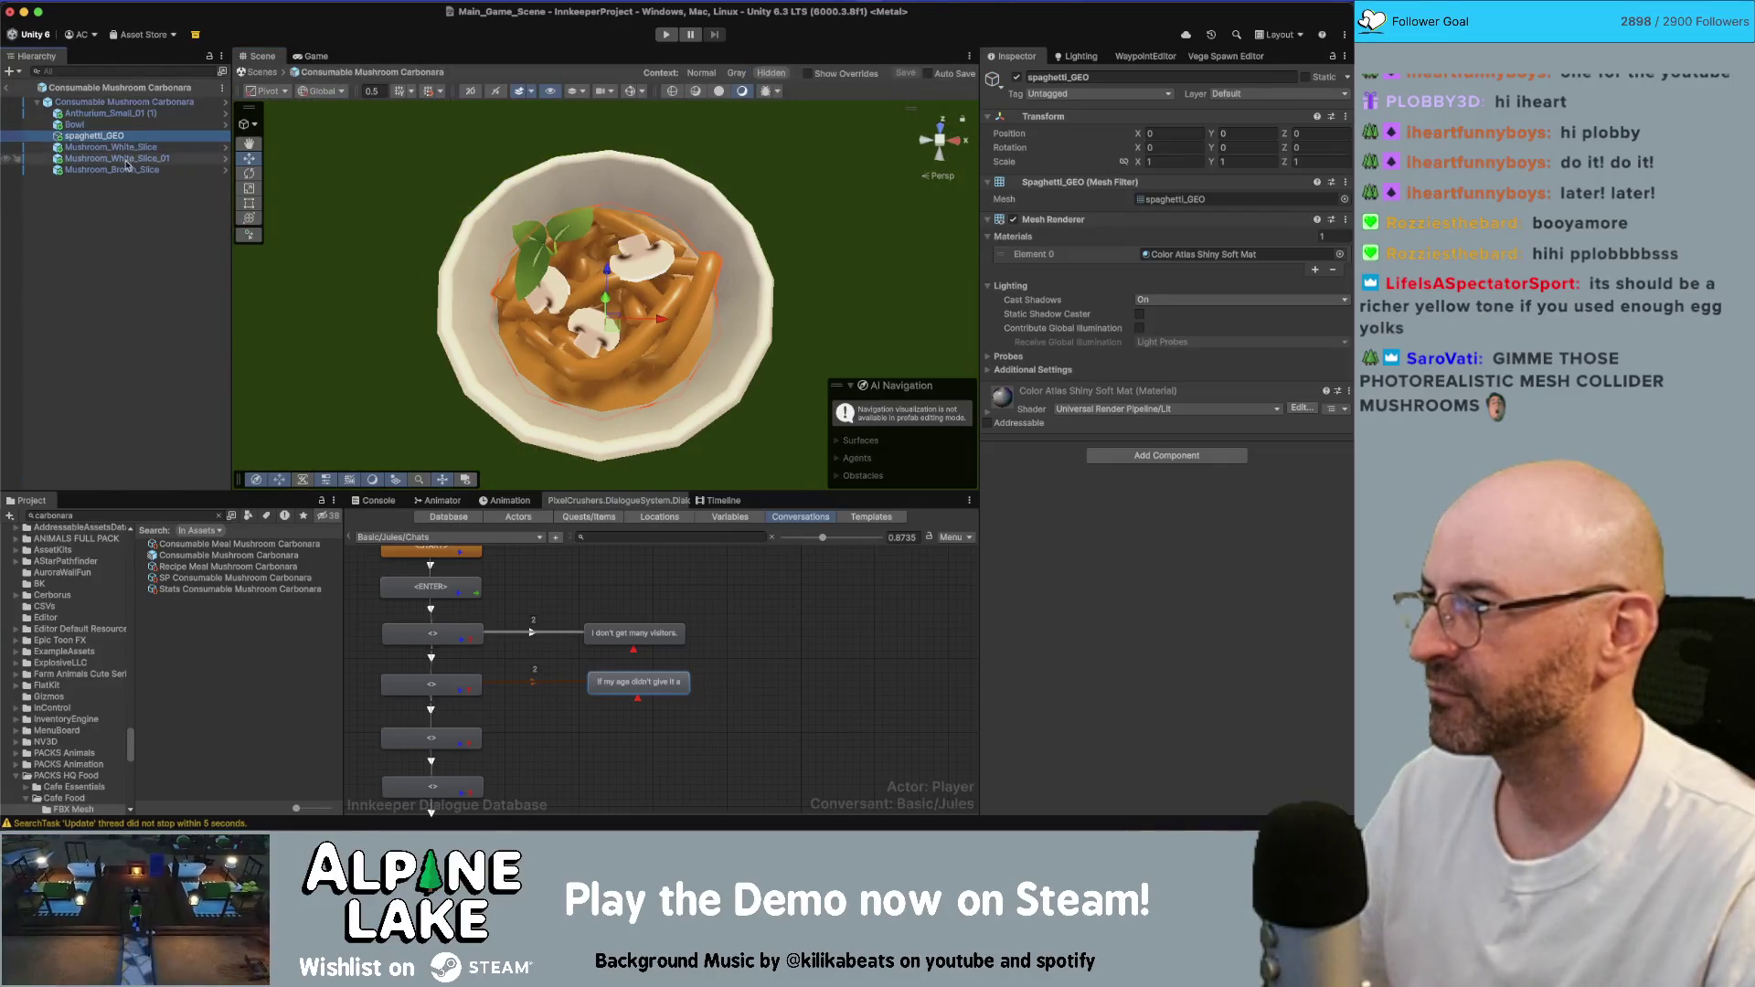
- Set Cast Shadows to Off for the spaghetti, mushroom slices and leaf, excluding the Bowl
left_click(112, 169)
left_click(127, 126, "shift")
left_click(122, 115, "shift")
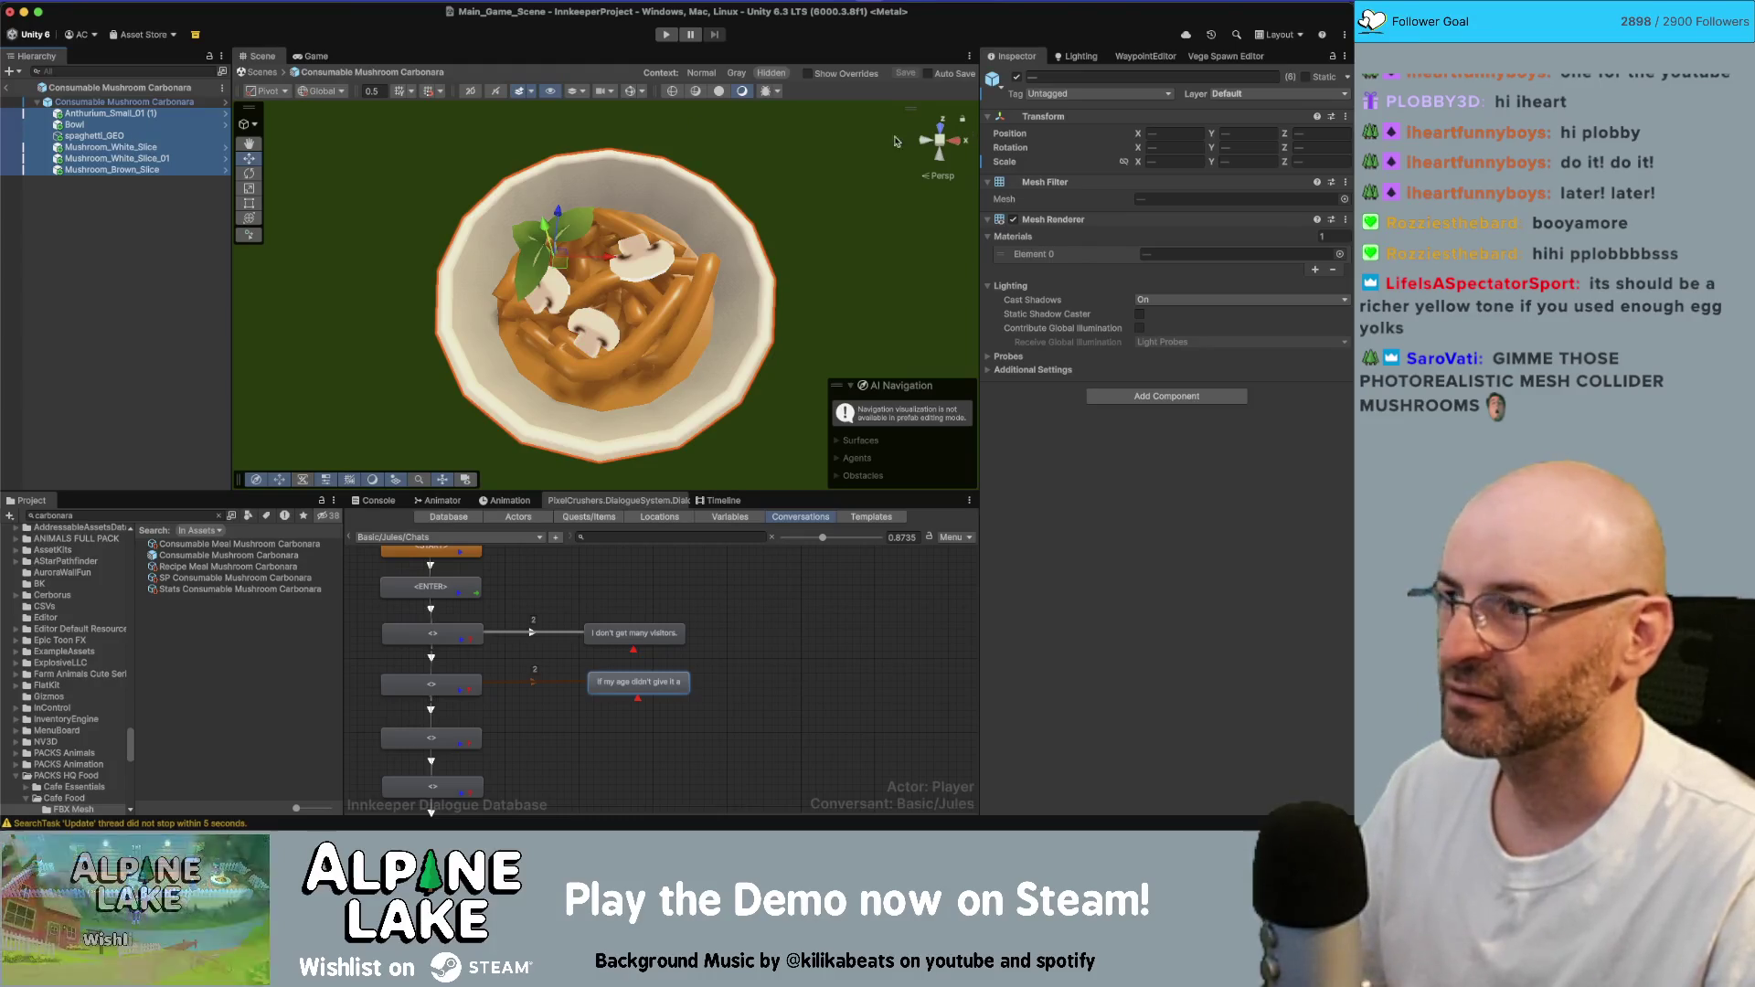
left_click(126, 124, "super")
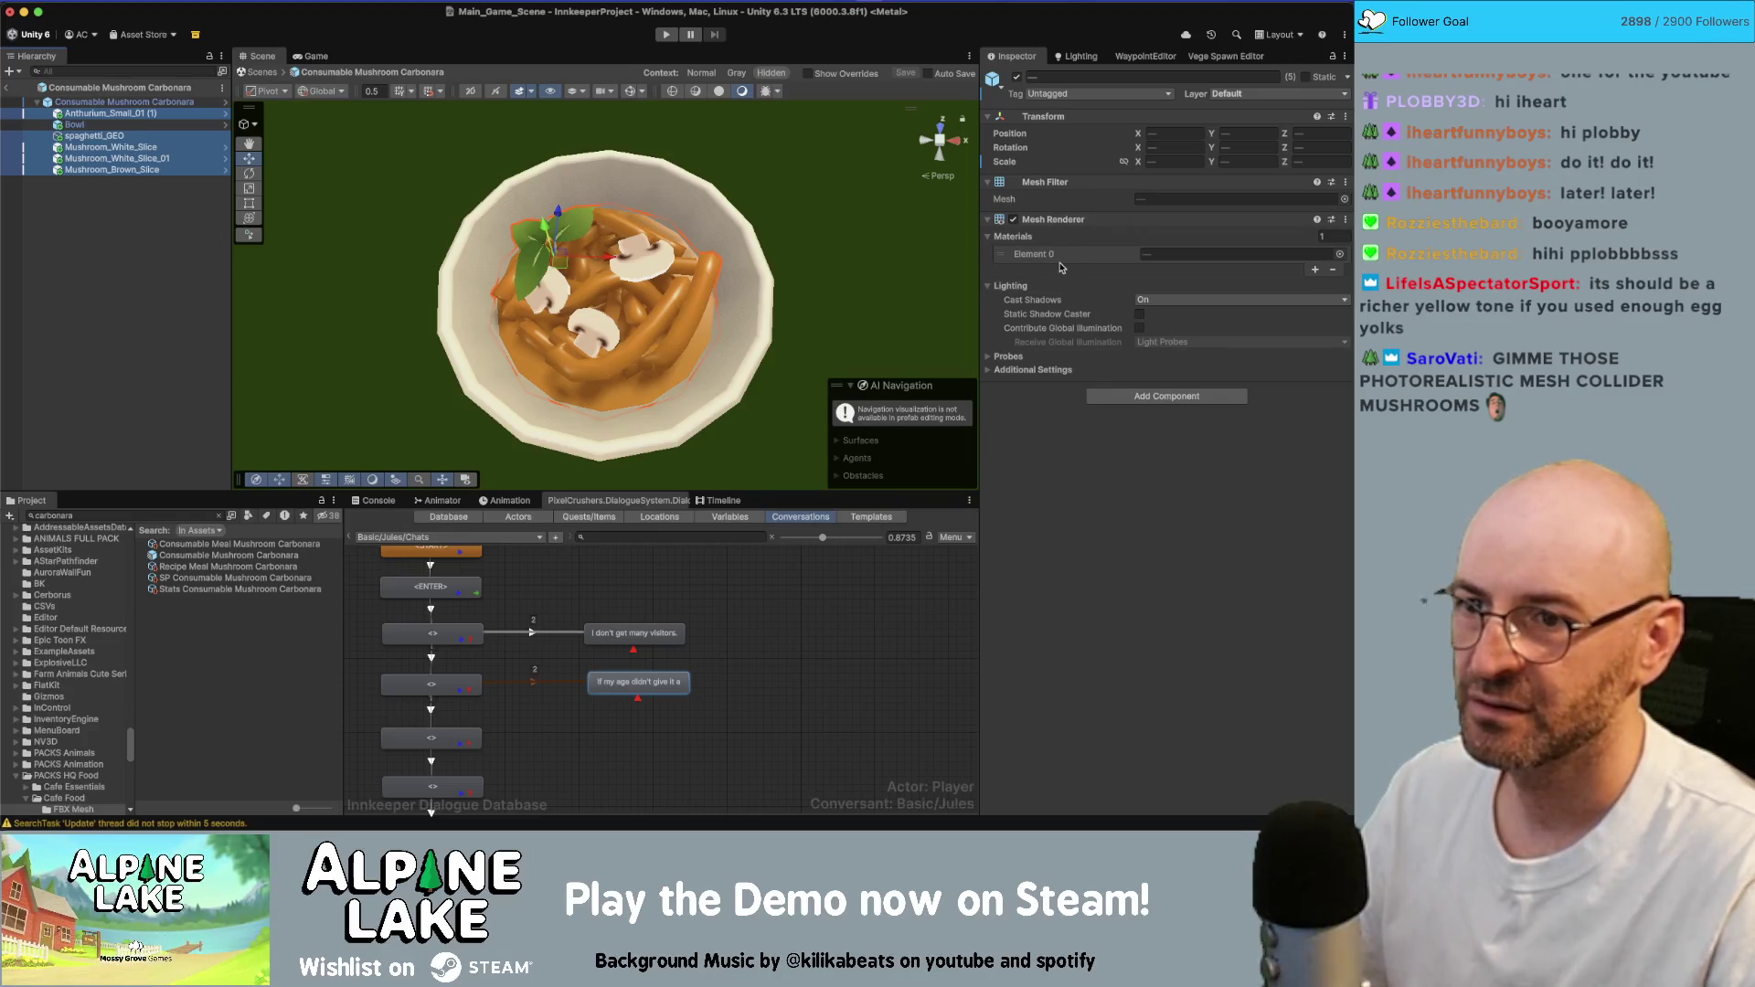
left_click(1143, 300)
left_click(1165, 320)
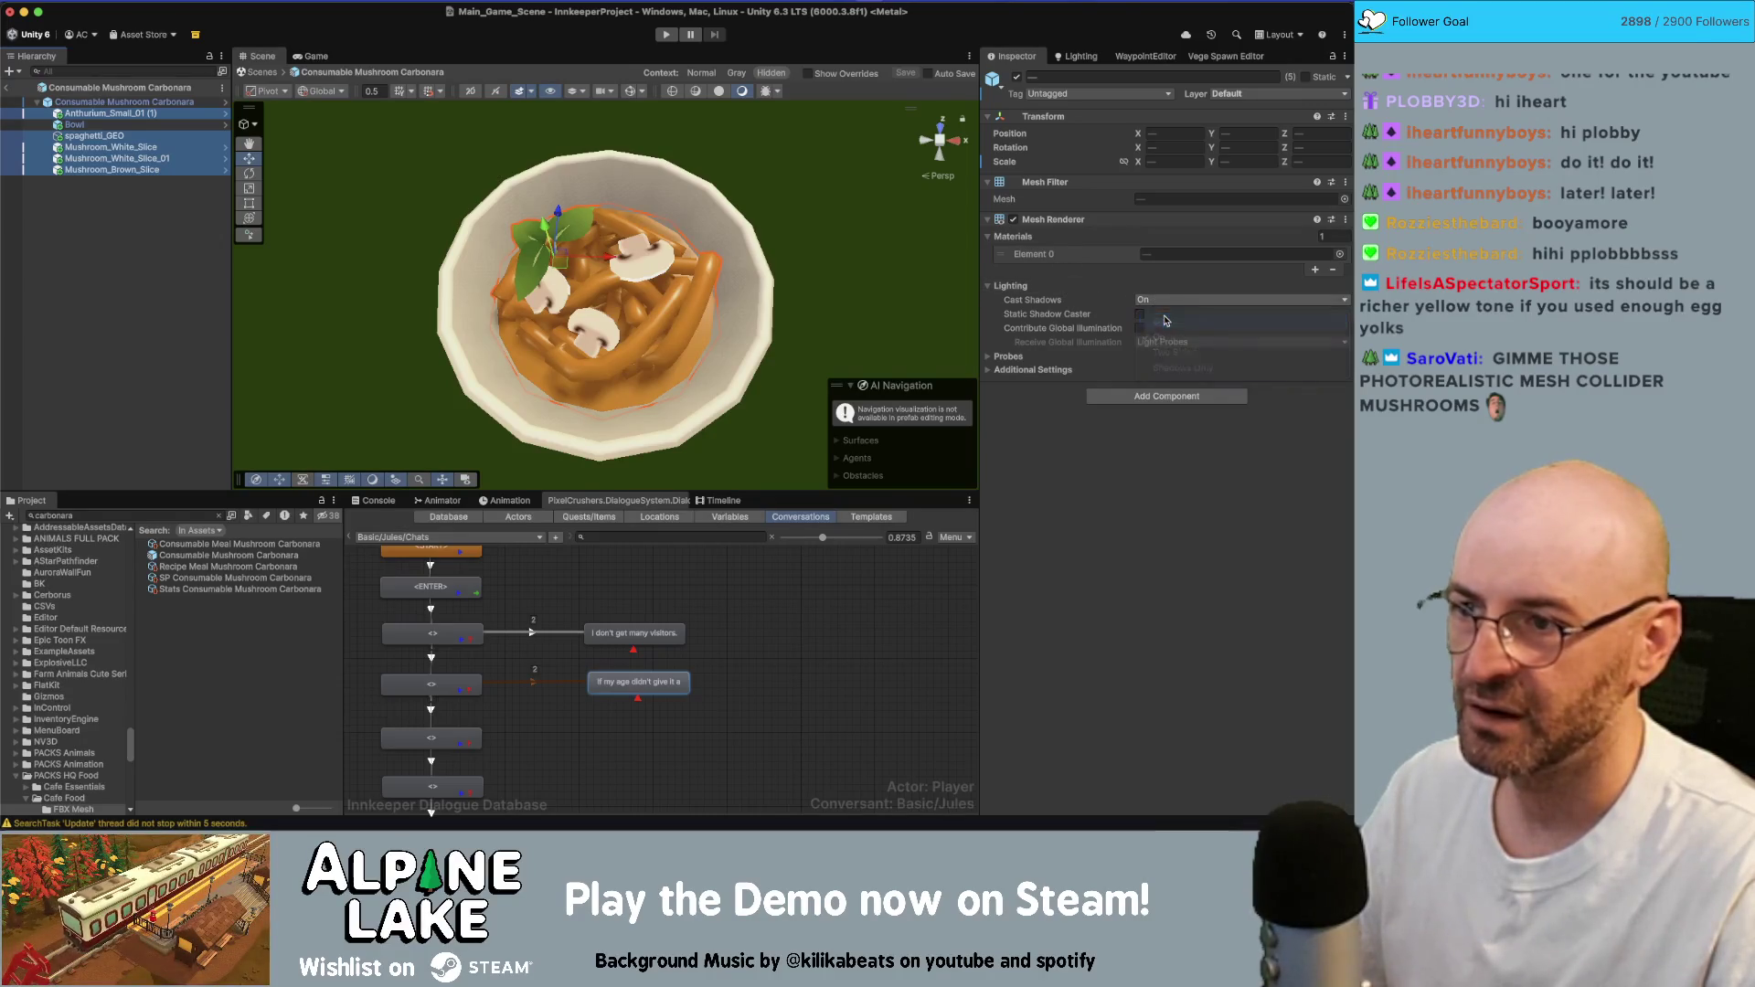
- Return to the main scene to view the bowl, then bring up the carbonara recipe in Chrome
left_click(5, 87)
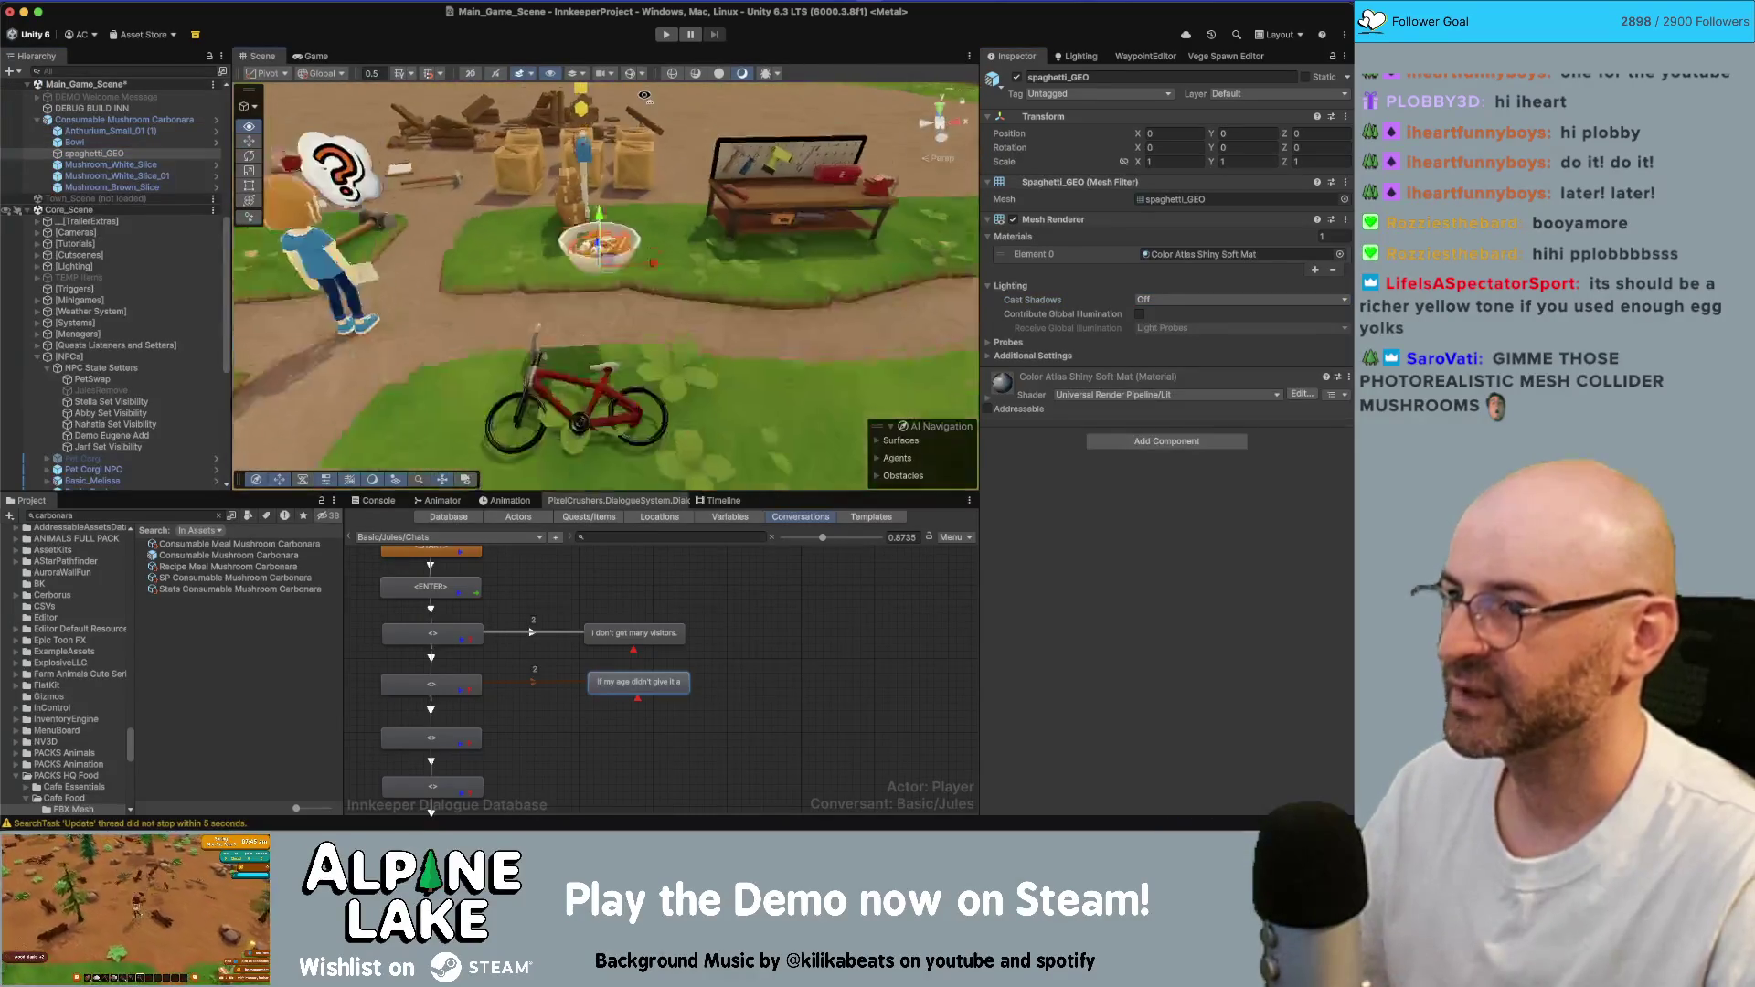
right_click_drag(645, 95, 687, 50)
left_click(685, 111)
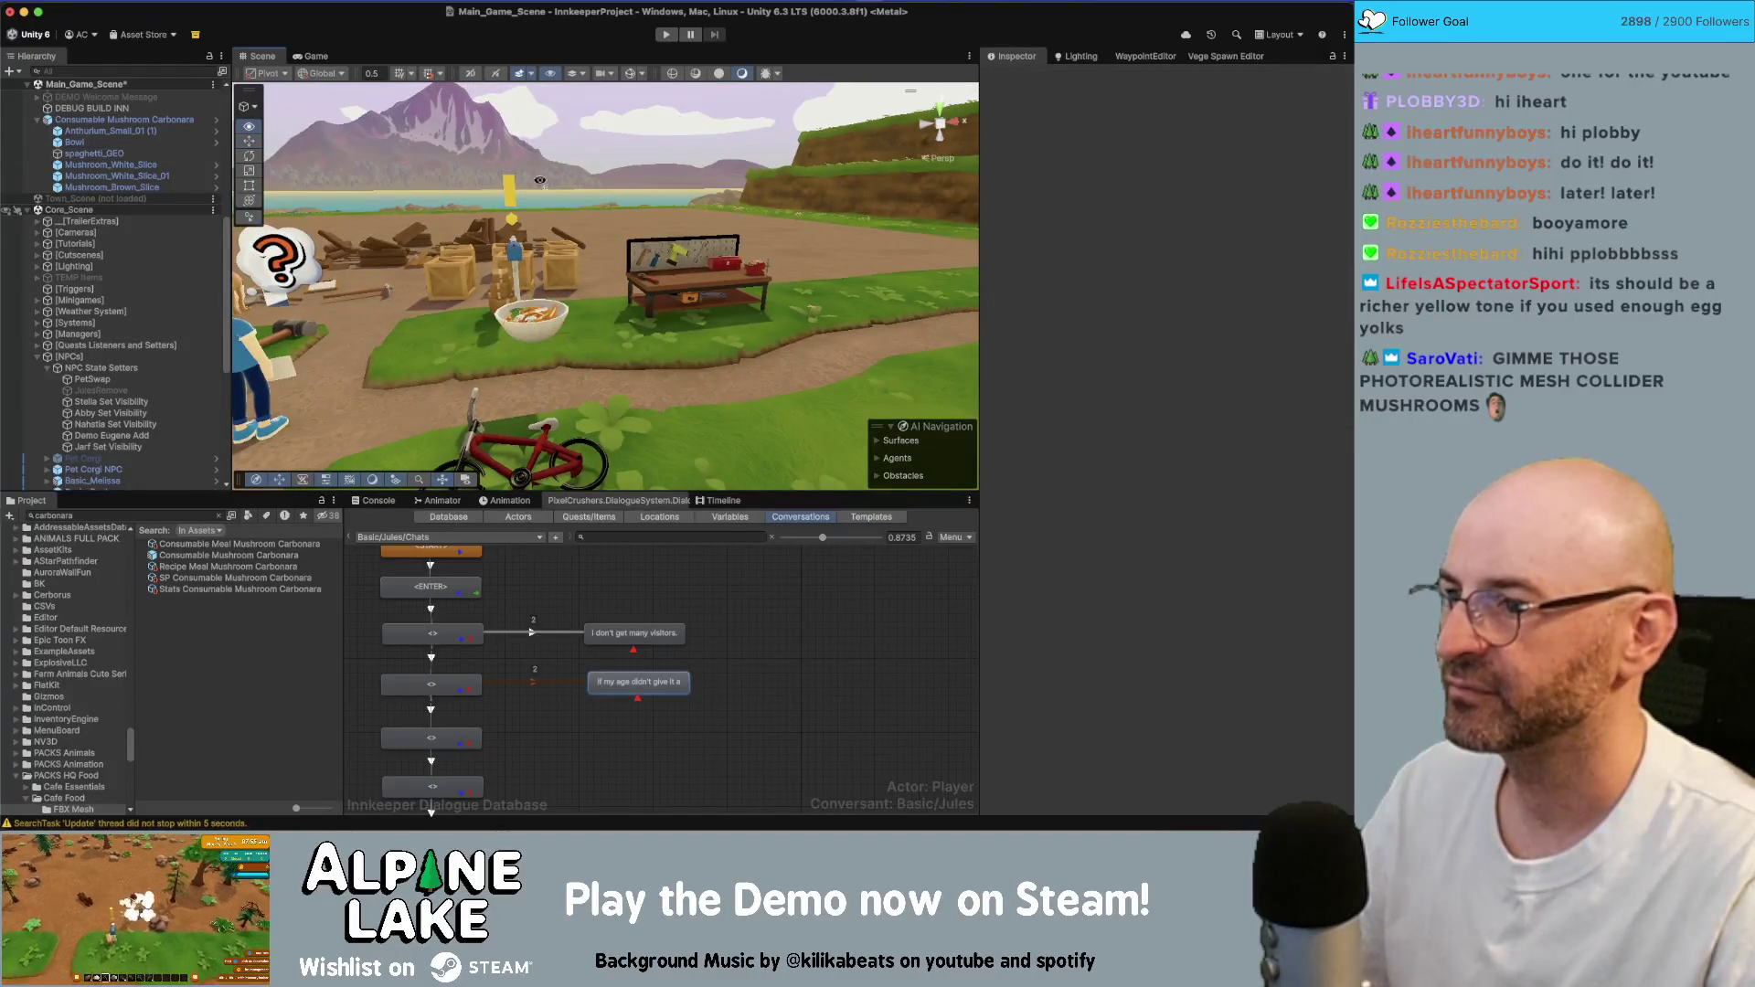
mouse_move(686, 112)
right_mouse_down()
mouse_move(491, 296)
mouse_move(720, 345)
mouse_move(382, 272)
right_mouse_up()
key("super+Tab")
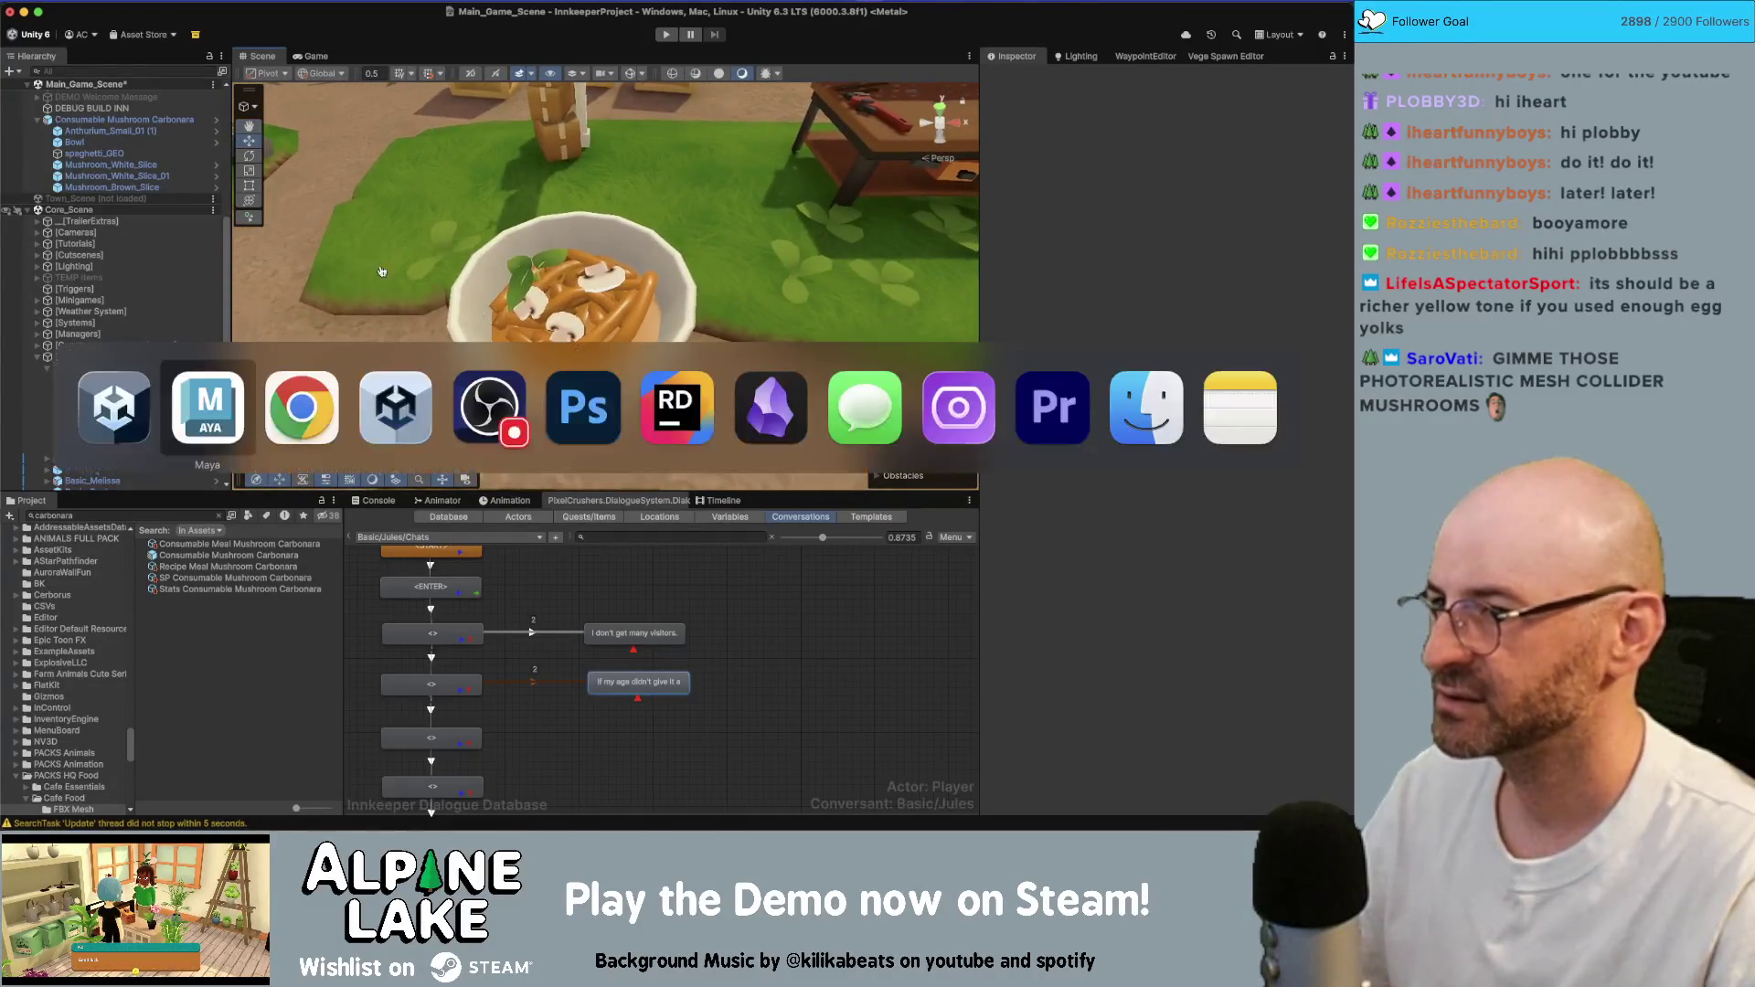
left_click(302, 407)
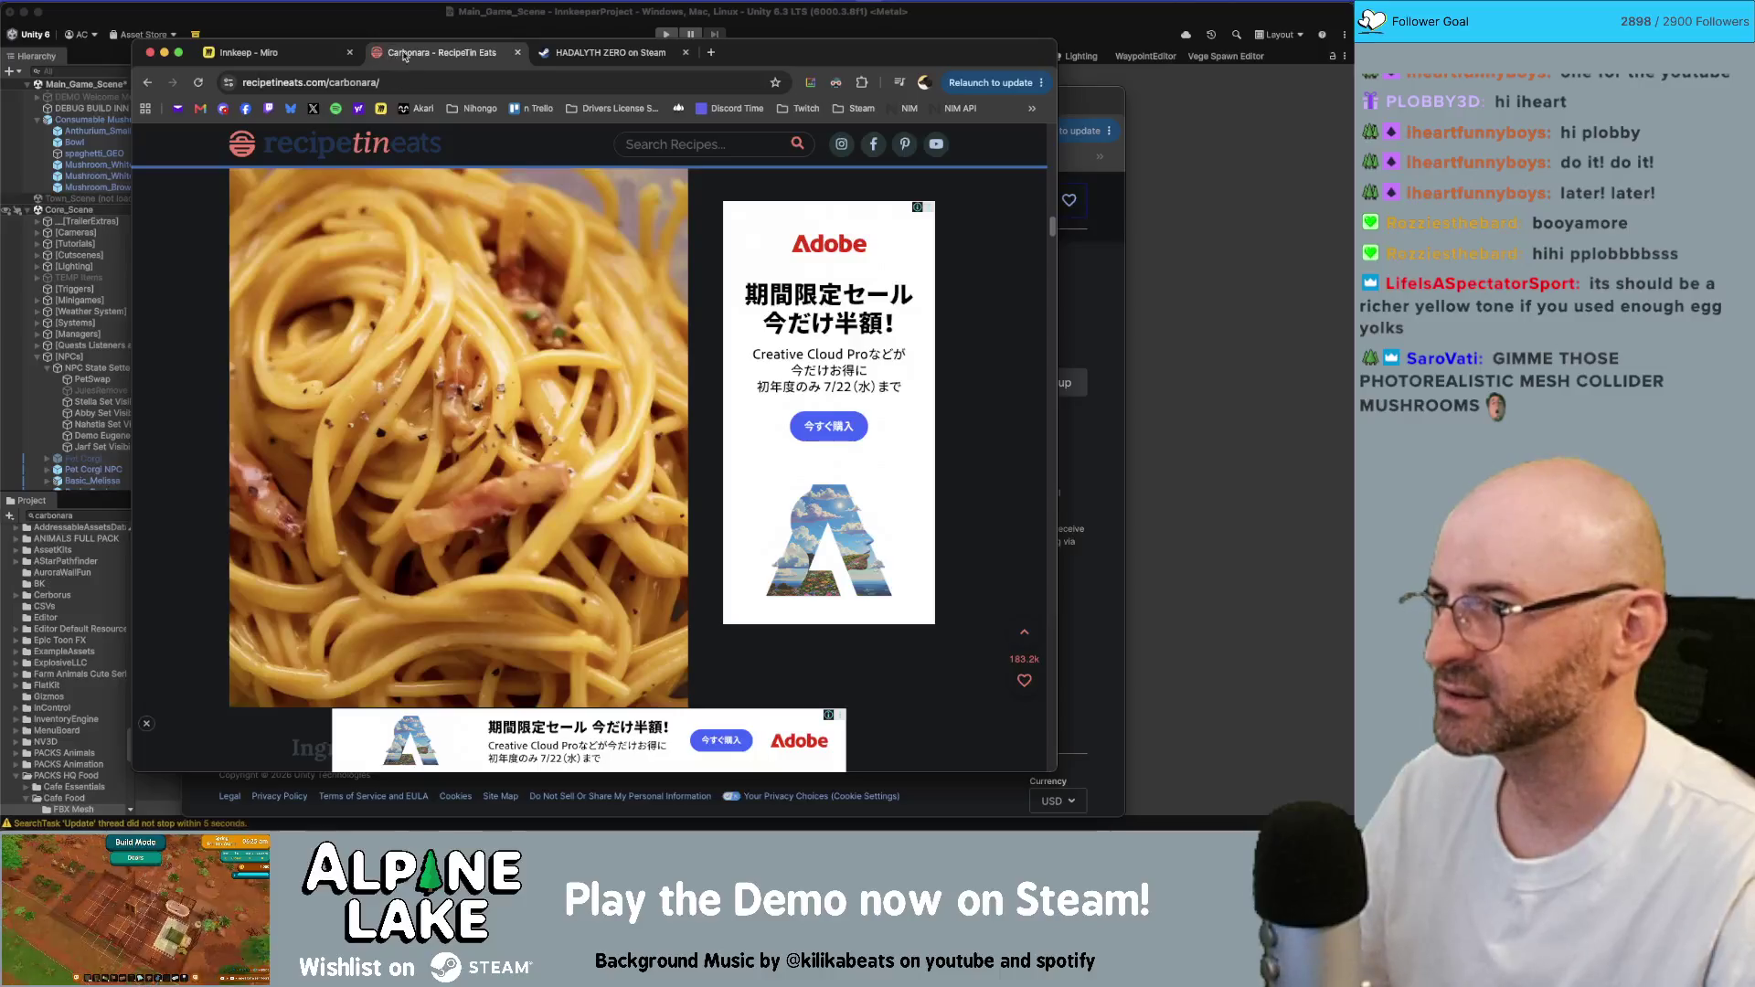
left_click_drag(405, 55, 769, 33)
left_click(453, 100)
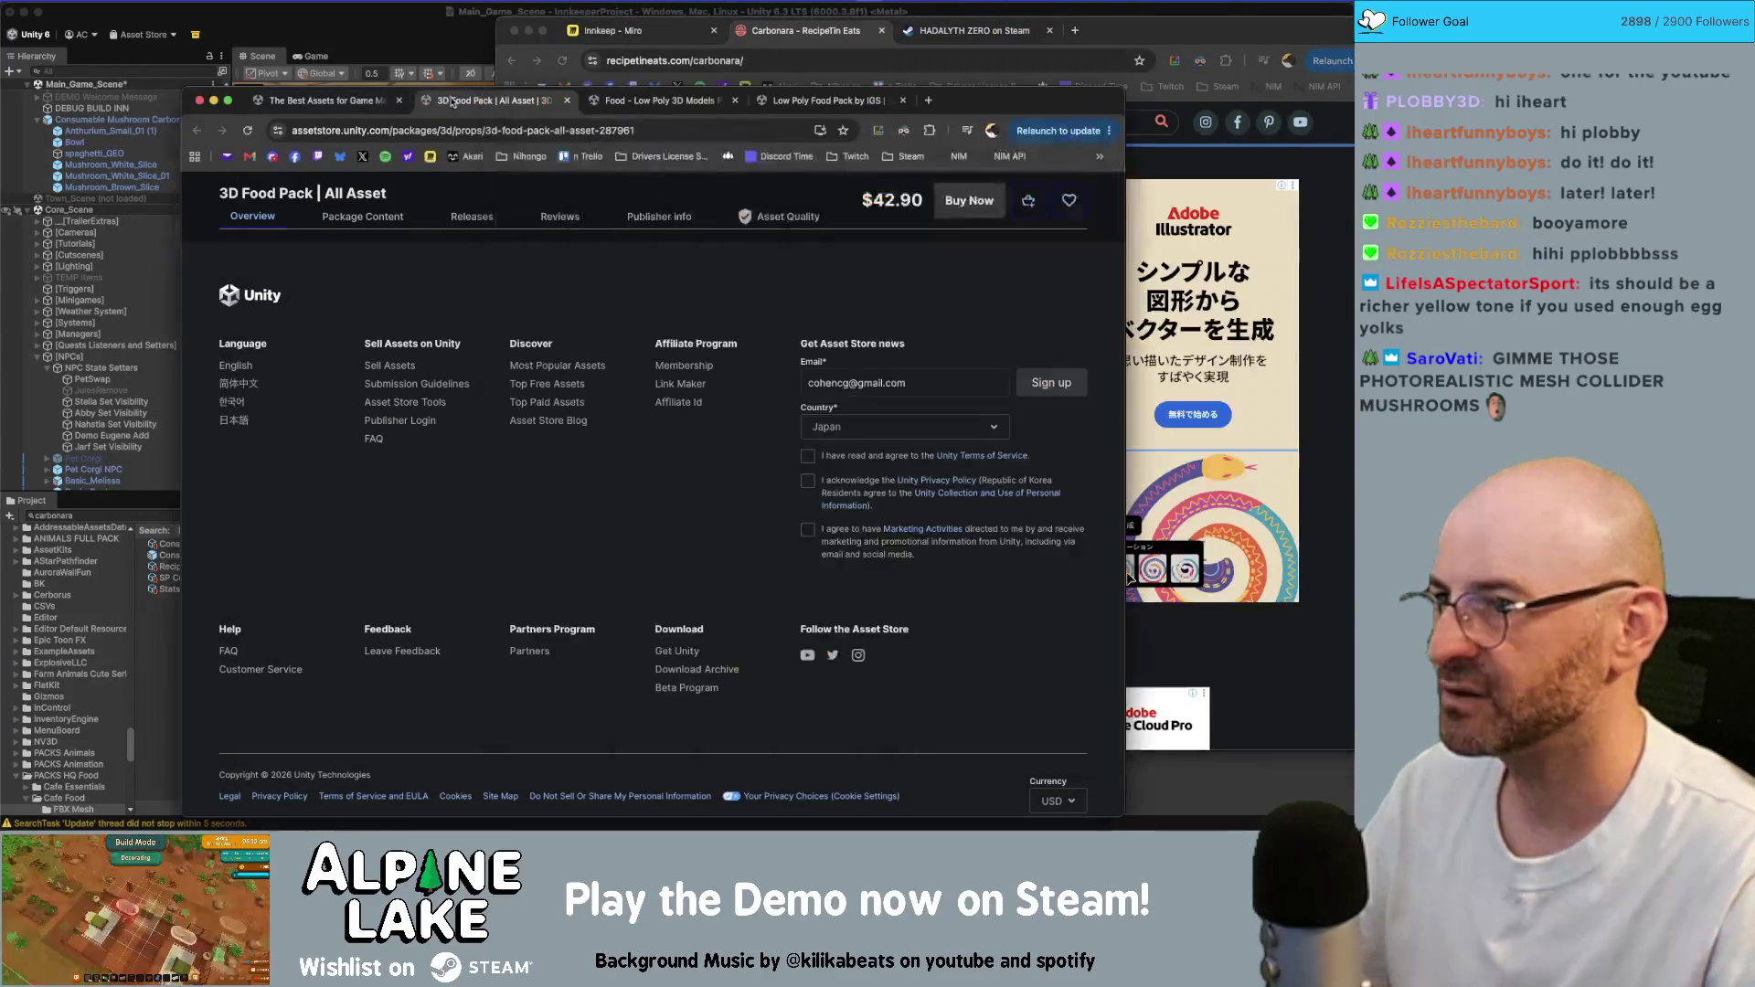
left_click(827, 100)
left_click(659, 101)
left_click(794, 24)
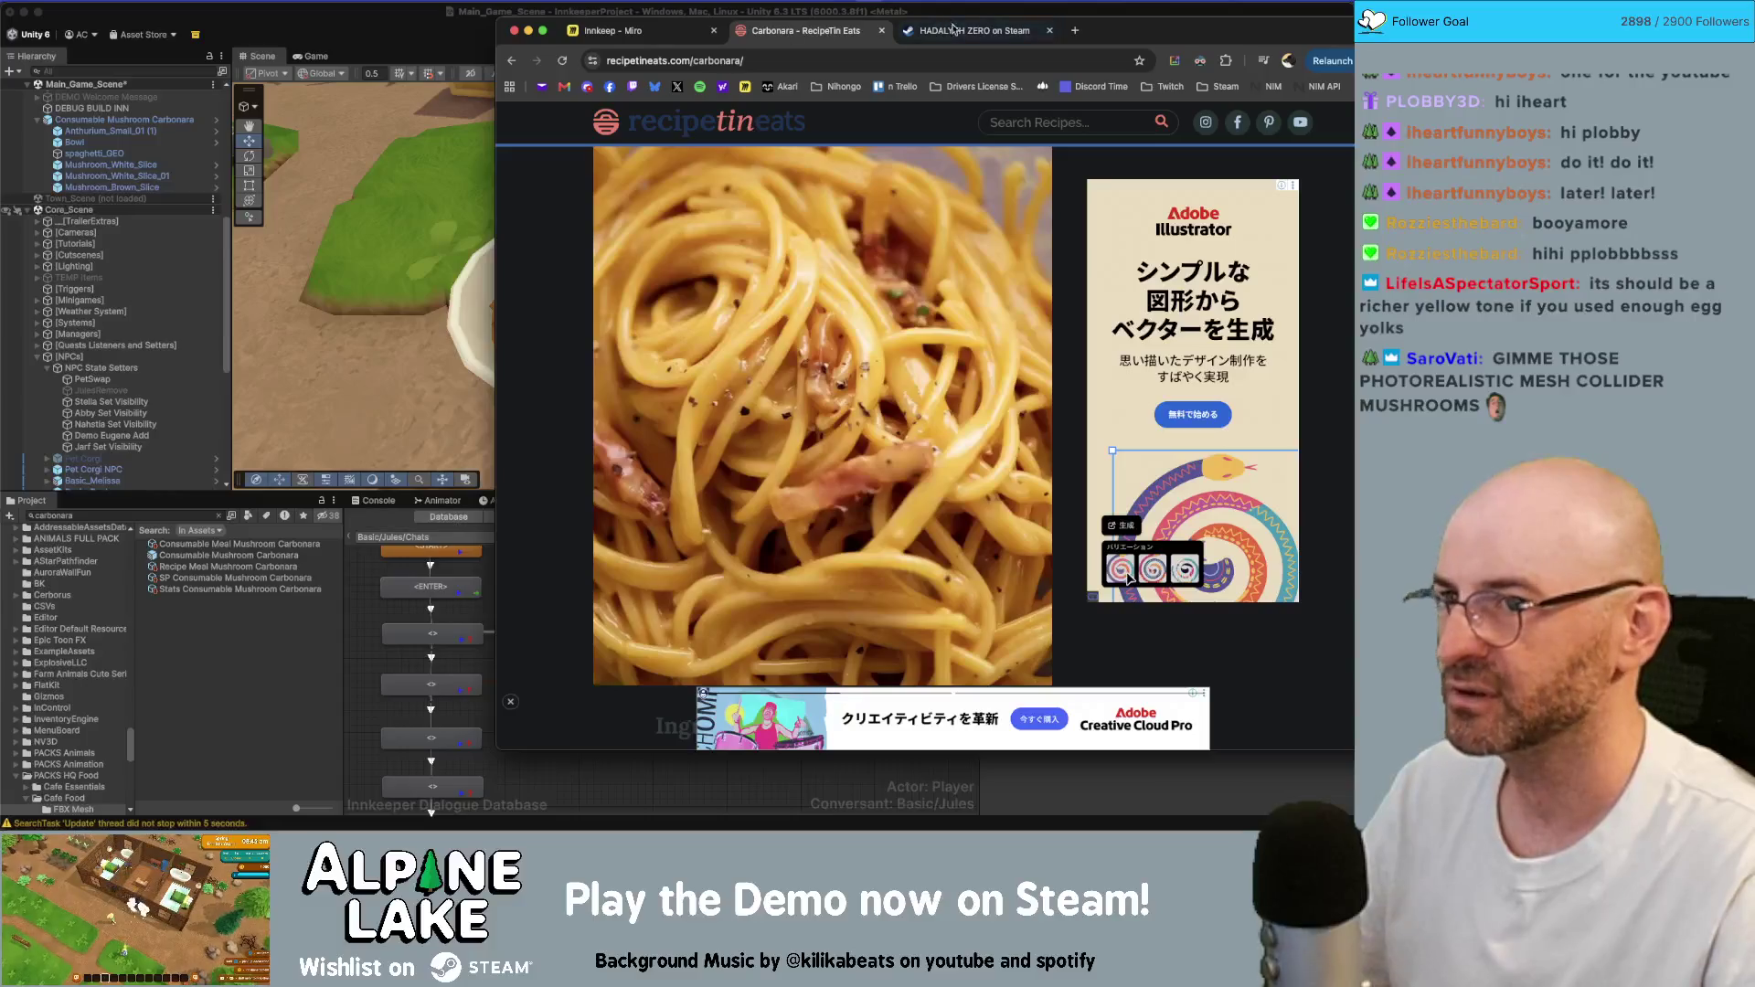
mouse_move(1125, 30)
left_mouse_down()
mouse_move(1286, 22)
mouse_move(928, 73)
mouse_move(865, 50)
left_mouse_up()
key("super+Tab")
key("super+Tab")
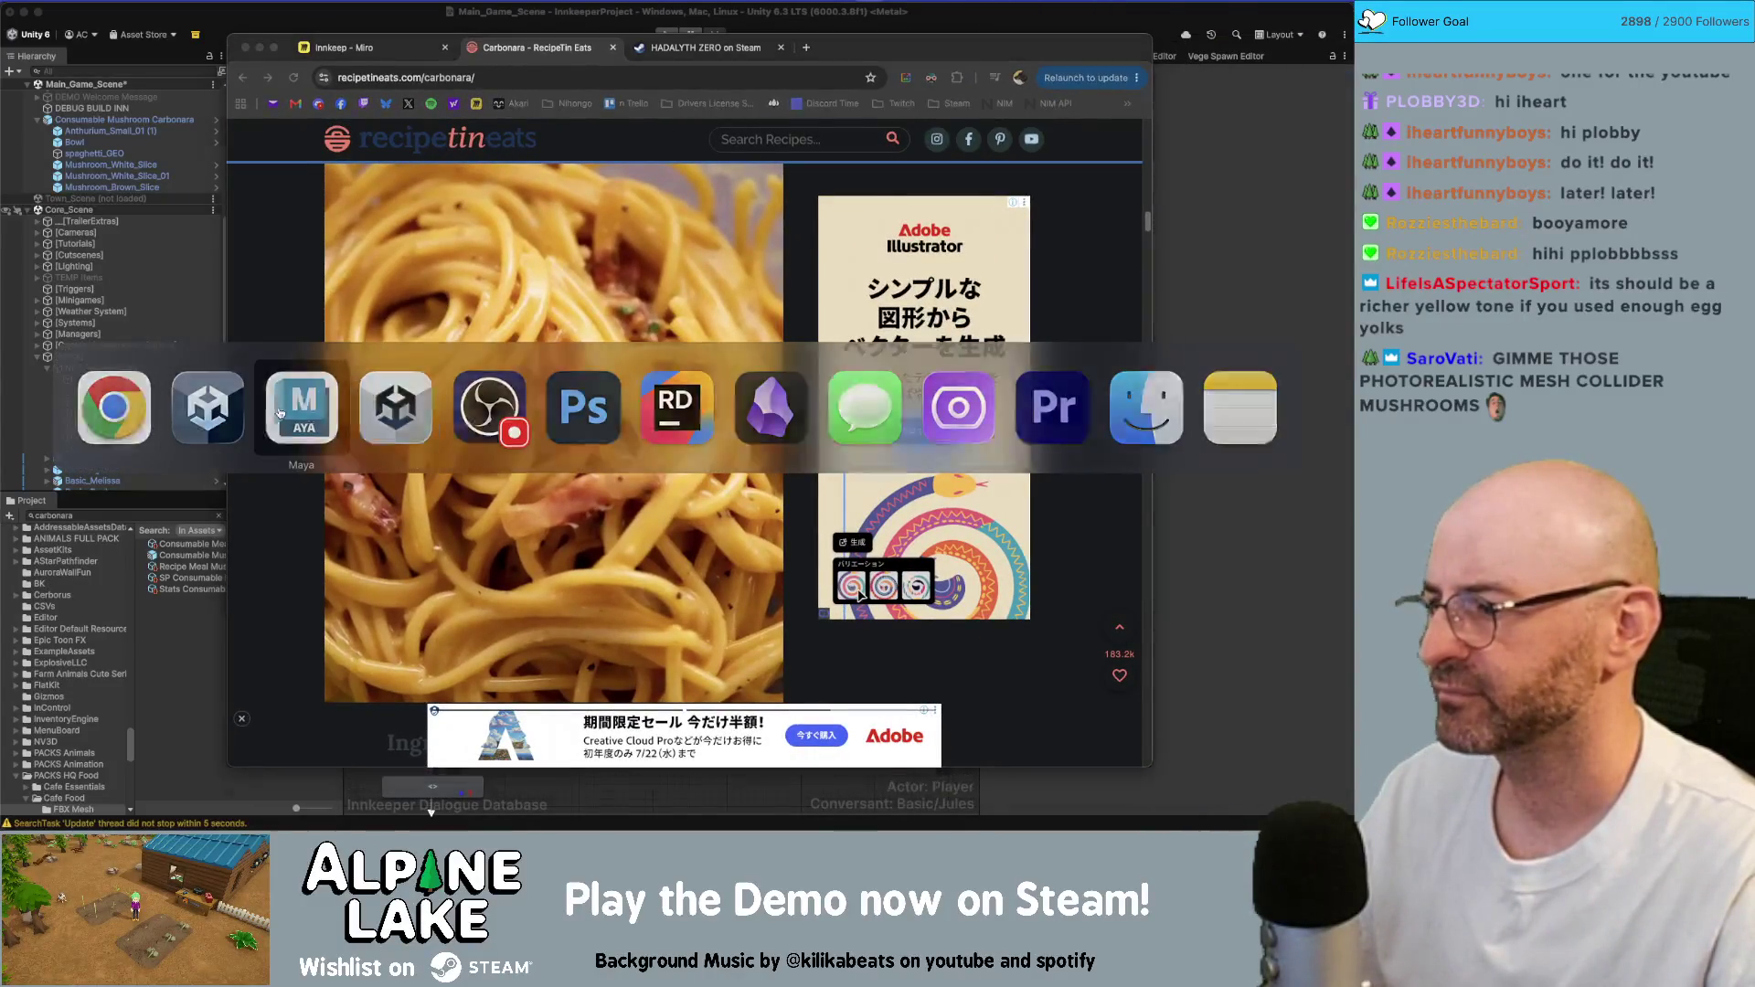
- Select all spaghetti_GEO UV shells and shift them up onto a yellower palette band
left_click_drag(538, 455, 489, 277, "alt")
left_click(486, 260)
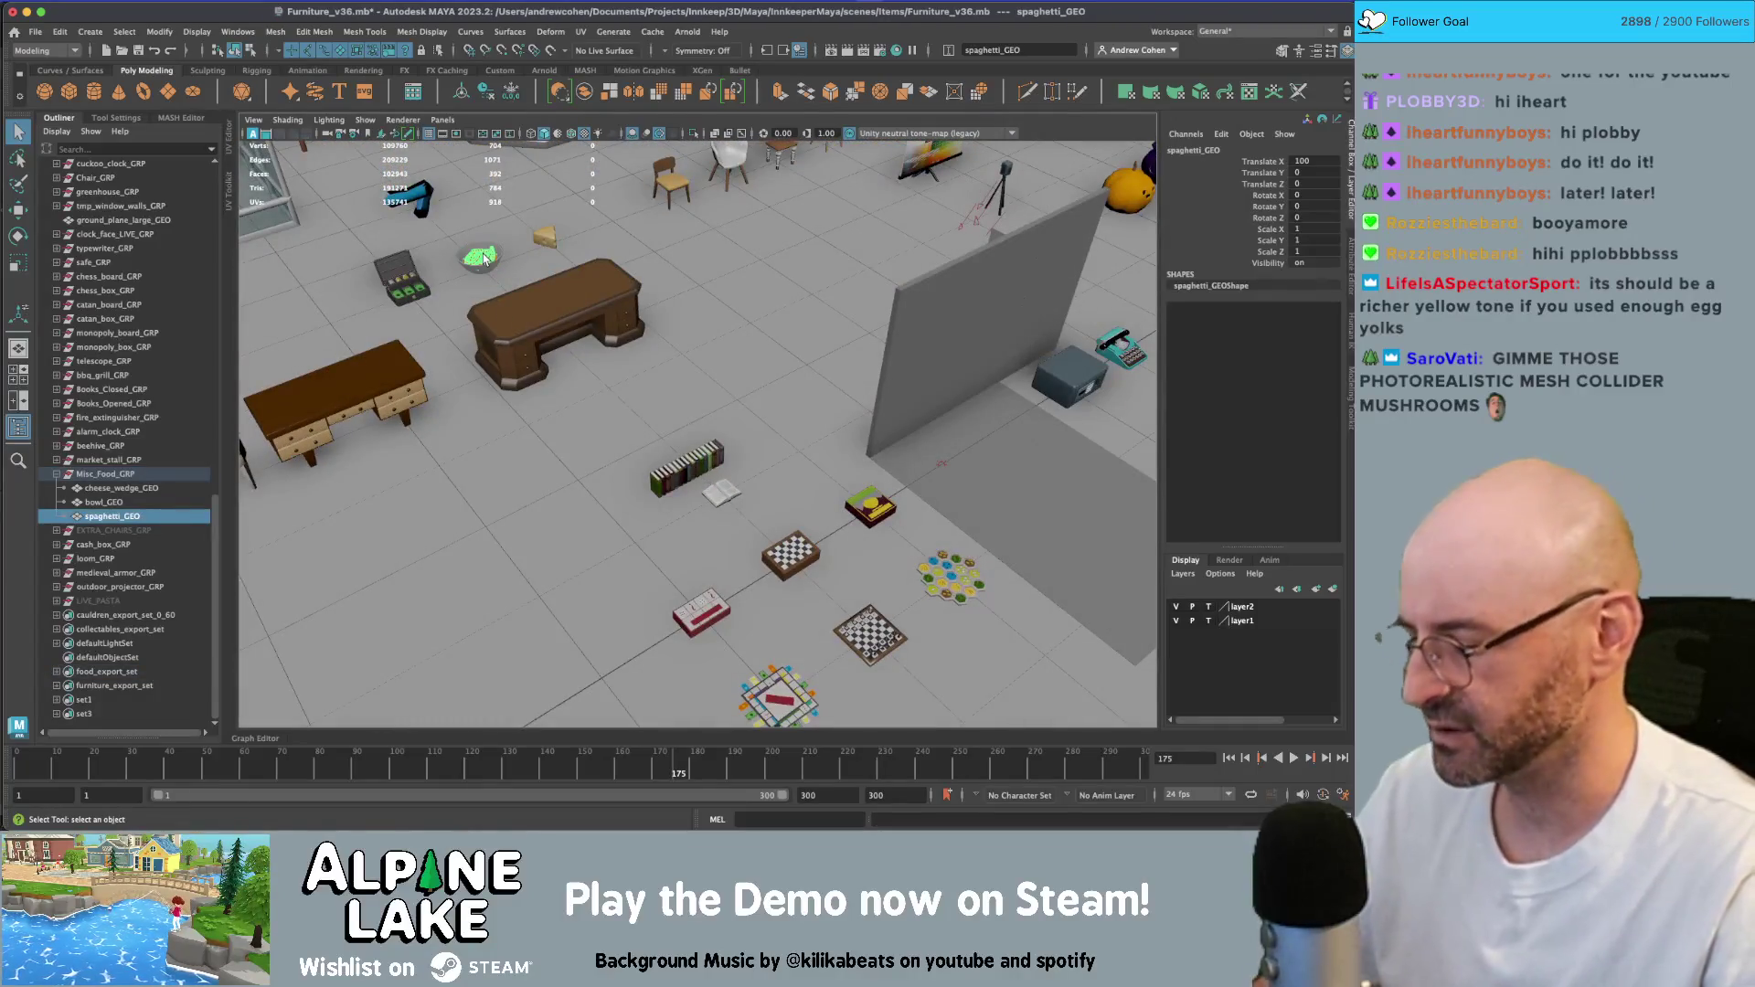
key("ctrl+u")
right_click_drag(494, 505, 421, 425)
scroll(375, 400, "down", 5)
left_click(439, 421)
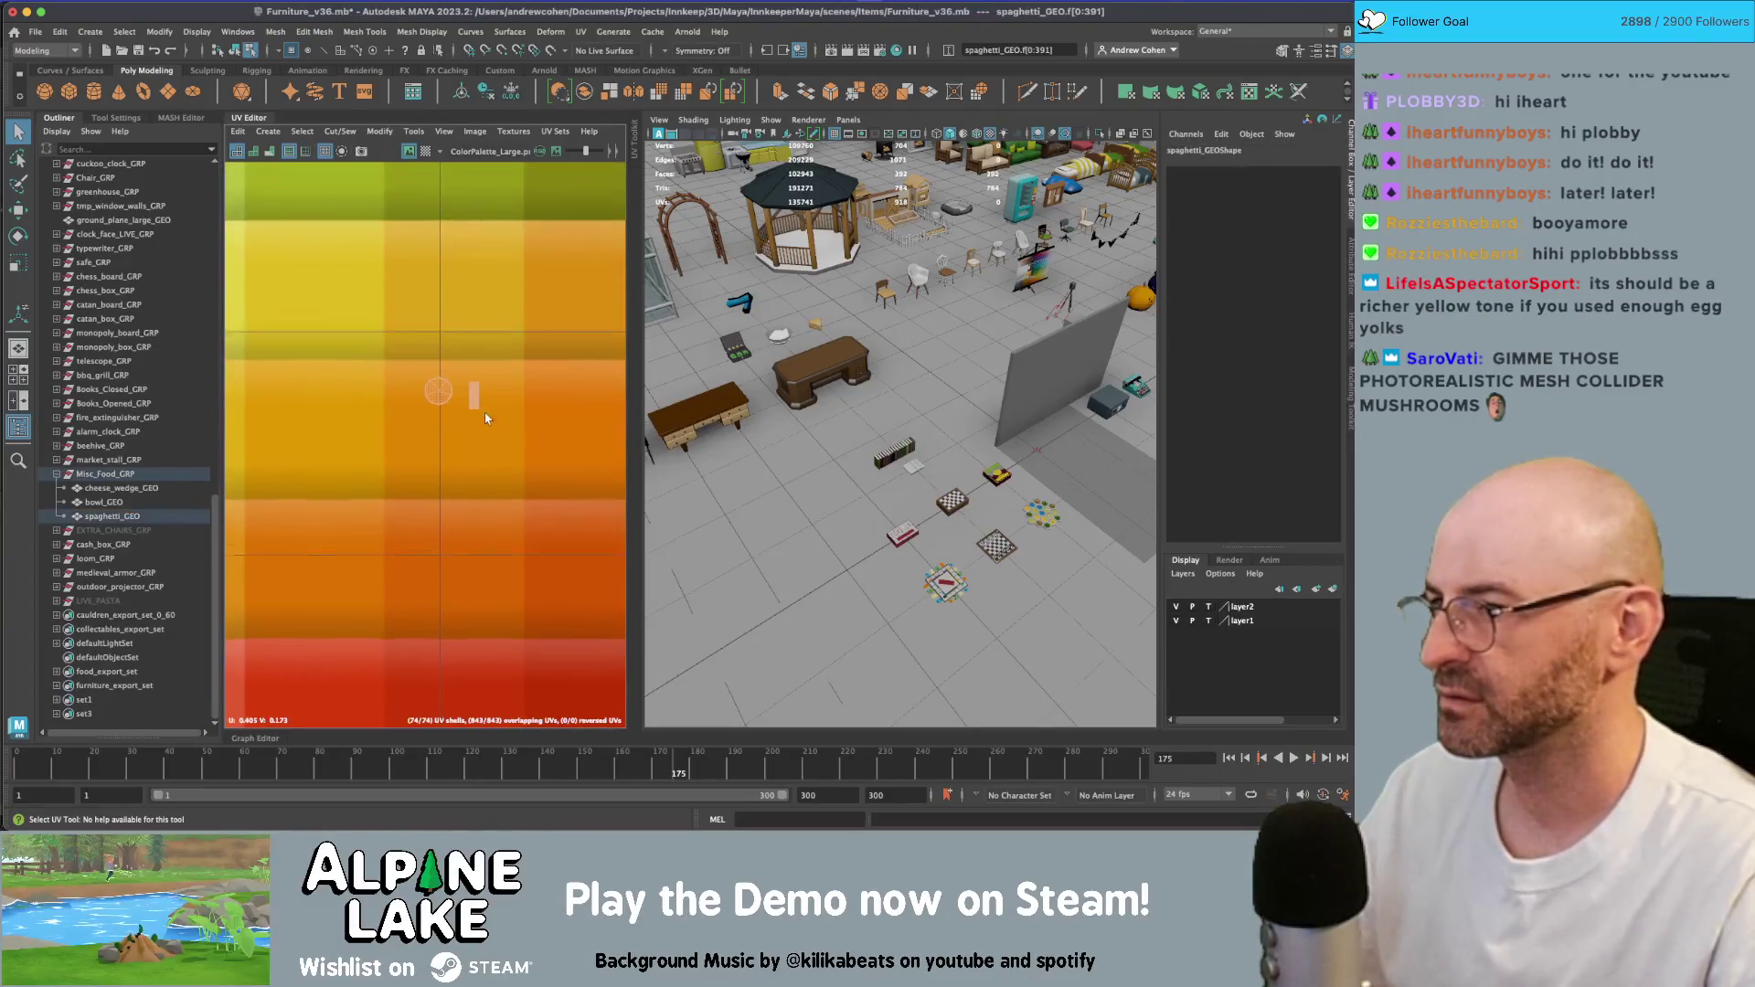
key("w")
left_click_drag(447, 422, 452, 290)
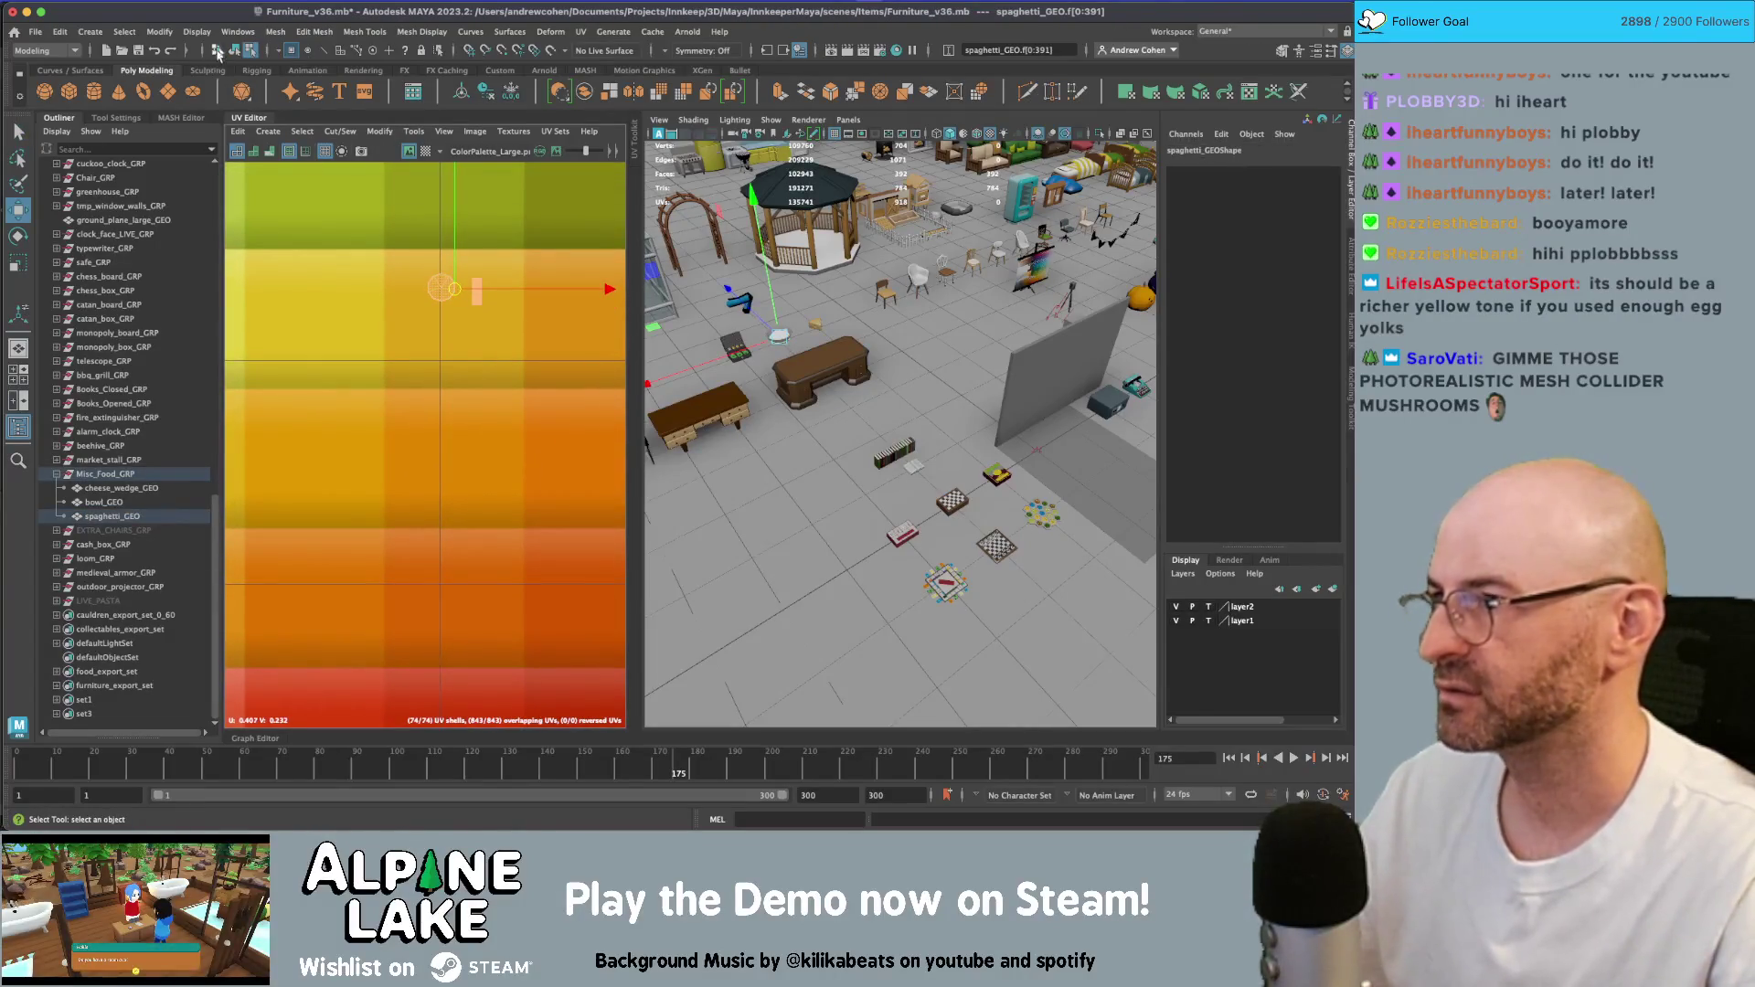
left_click(233, 51)
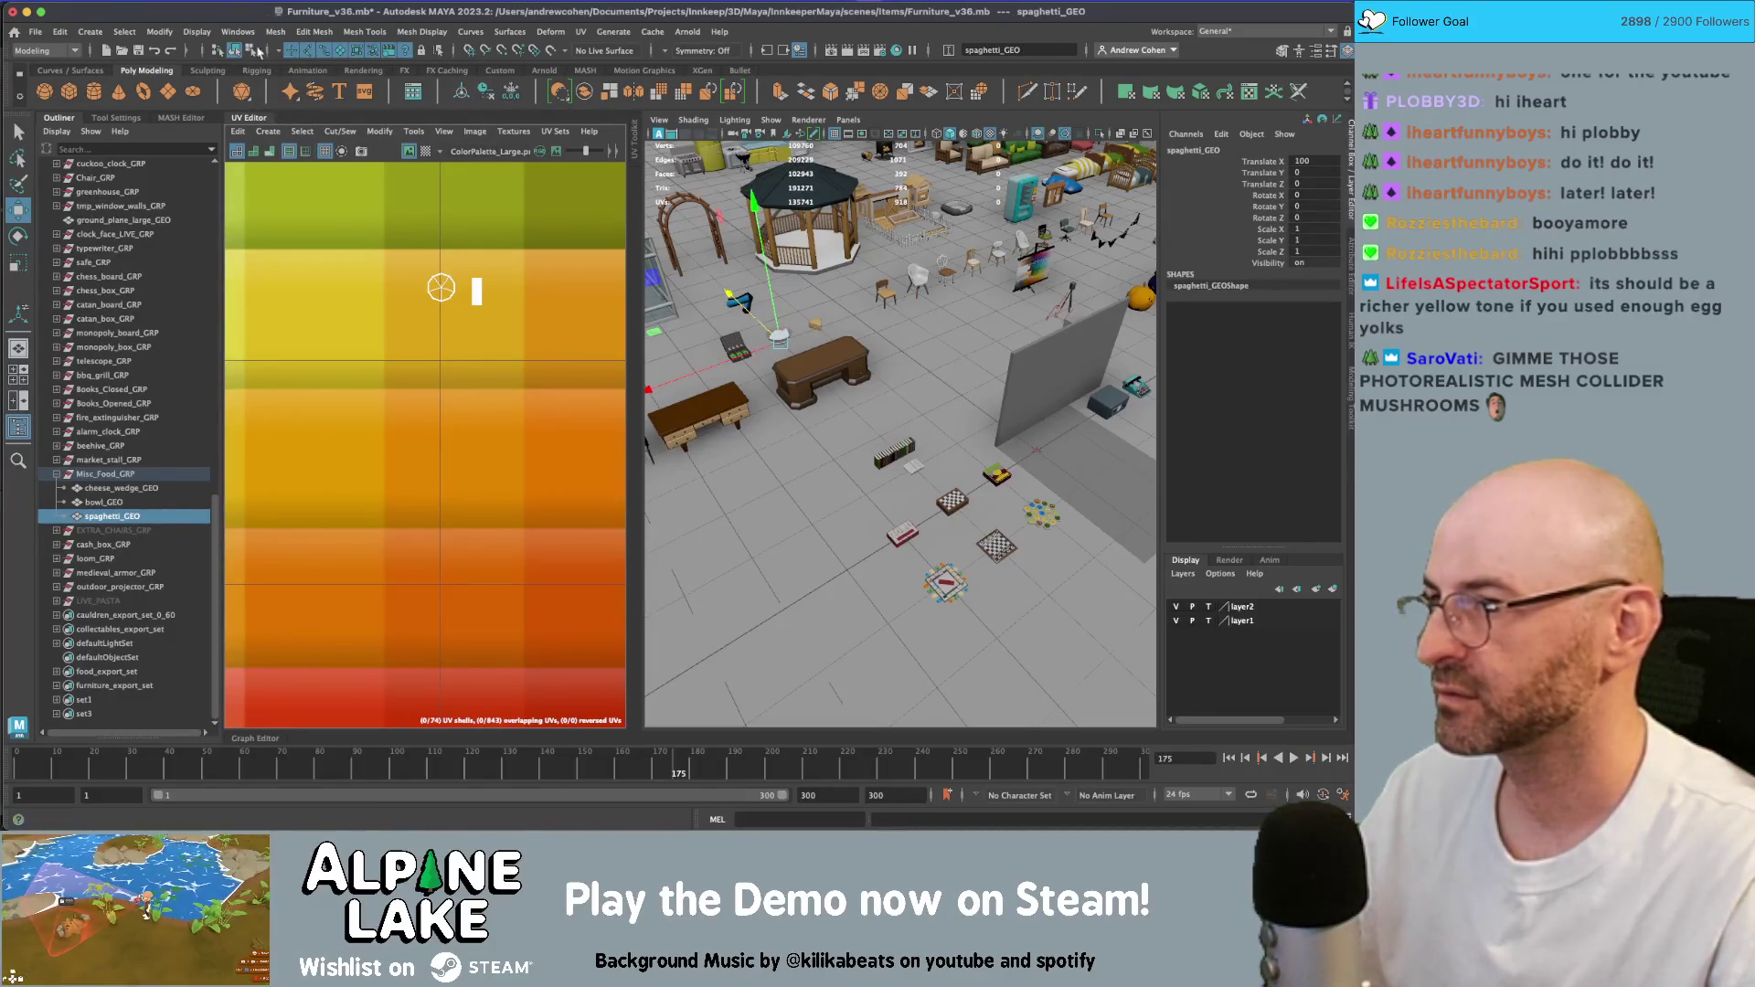
- Move the UV shells onto a richer yellow swatch, then select Misc_Food_GRP
key("f")
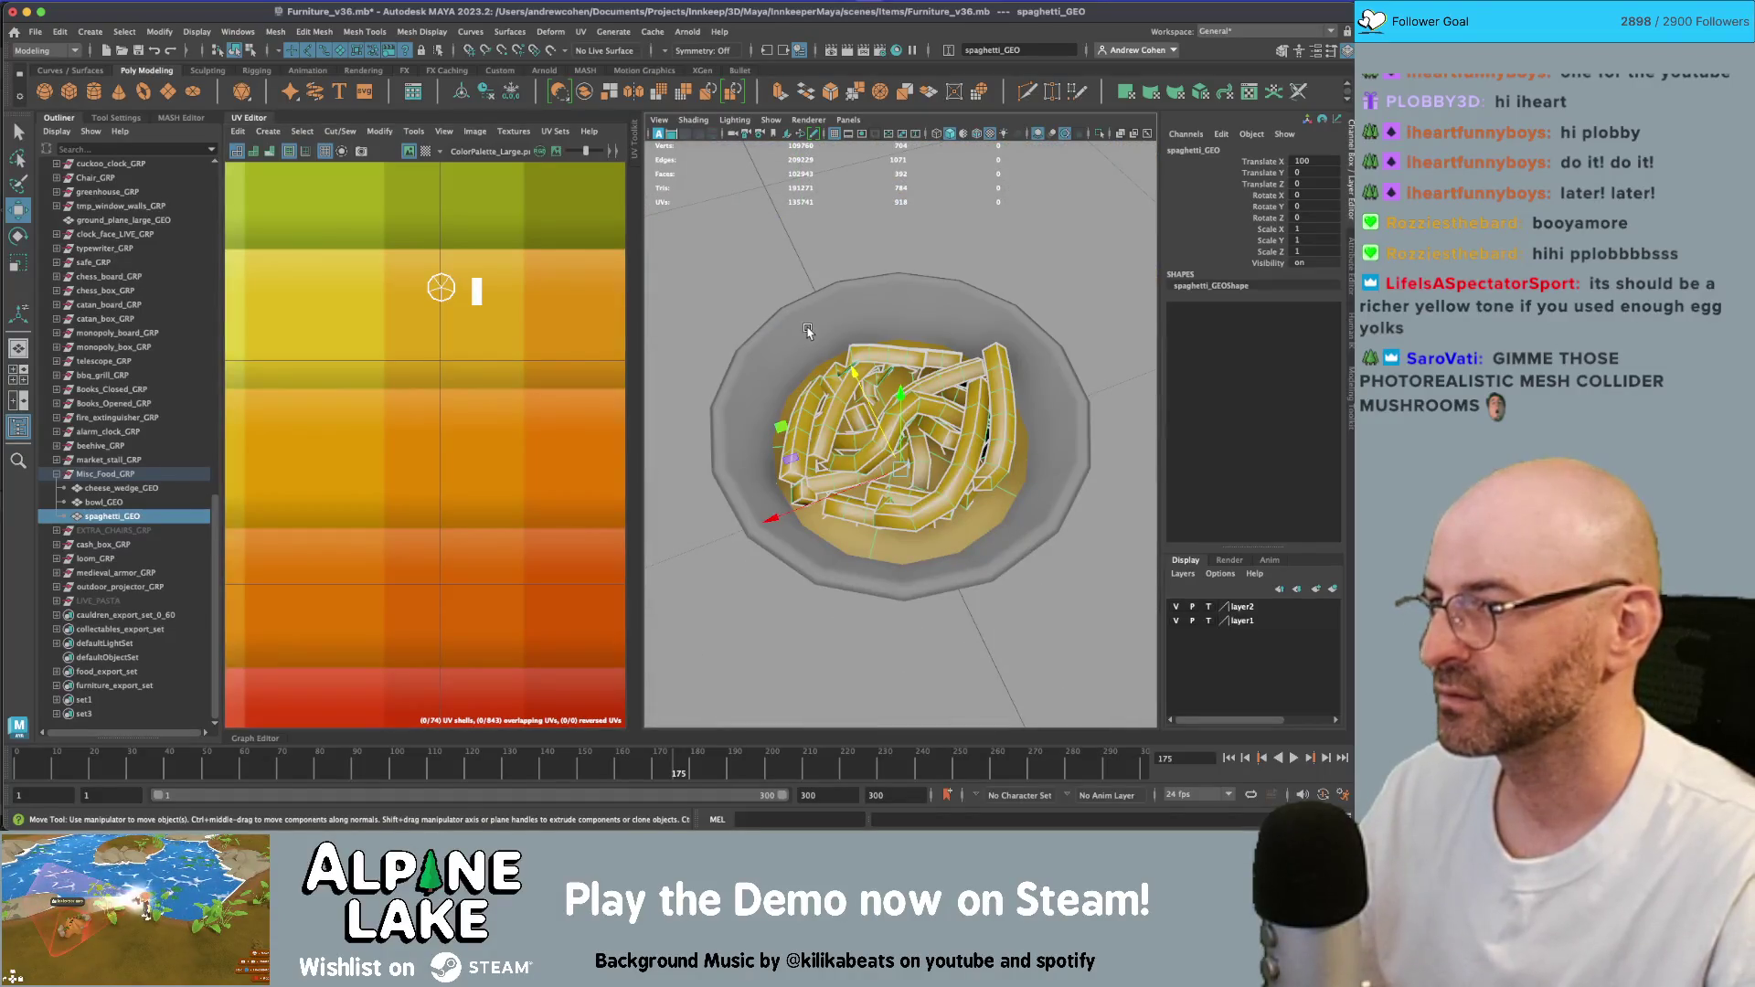
right_click_drag(476, 315, 469, 294)
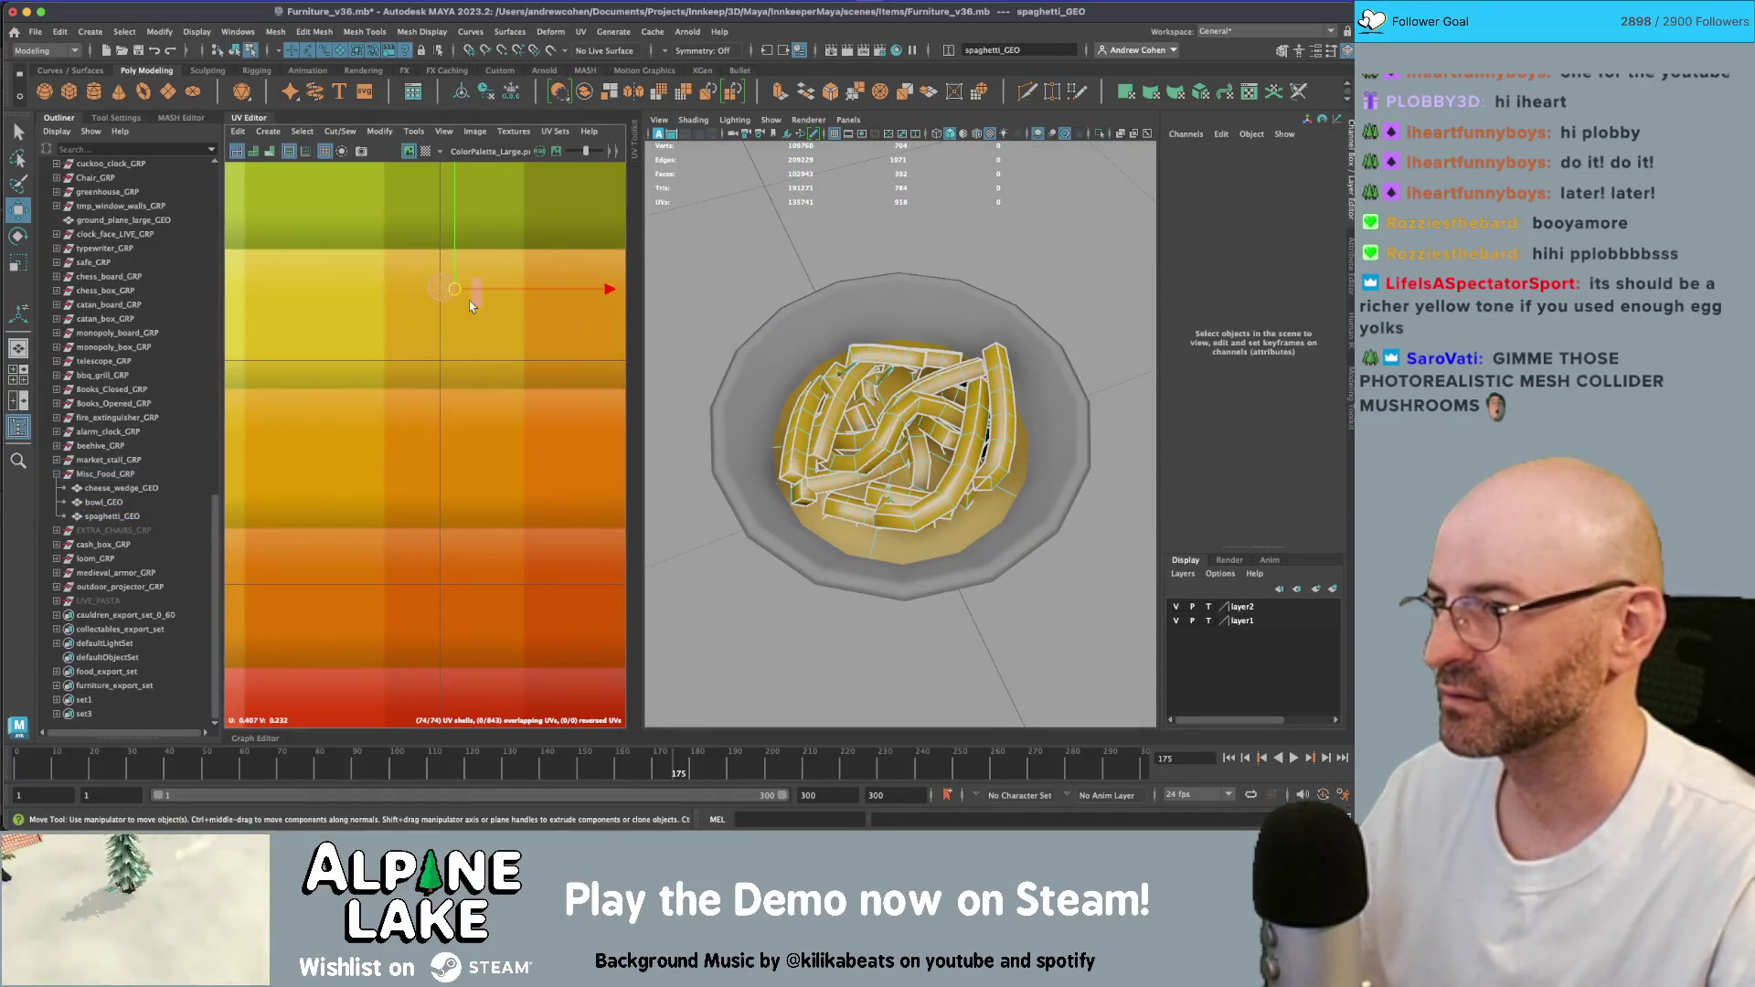
mouse_move(457, 293)
left_mouse_down()
mouse_move(453, 411)
mouse_move(484, 416)
mouse_move(314, 416)
left_mouse_up()
left_click(236, 47)
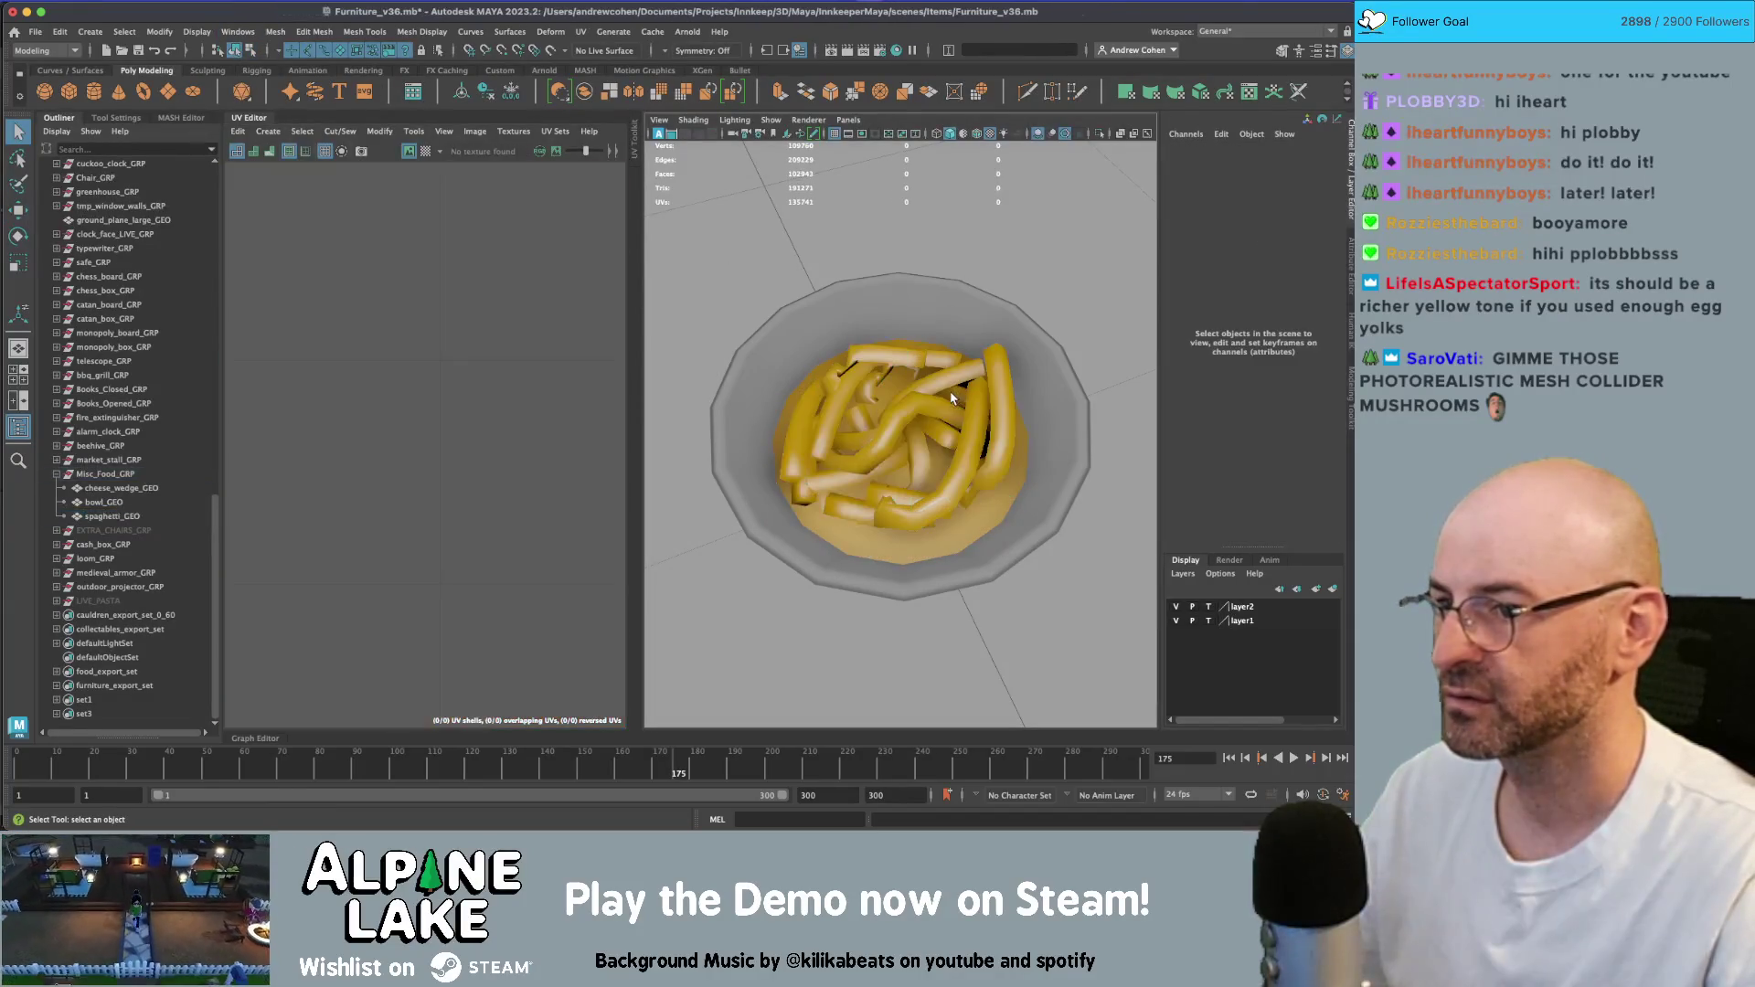
left_click(951, 408)
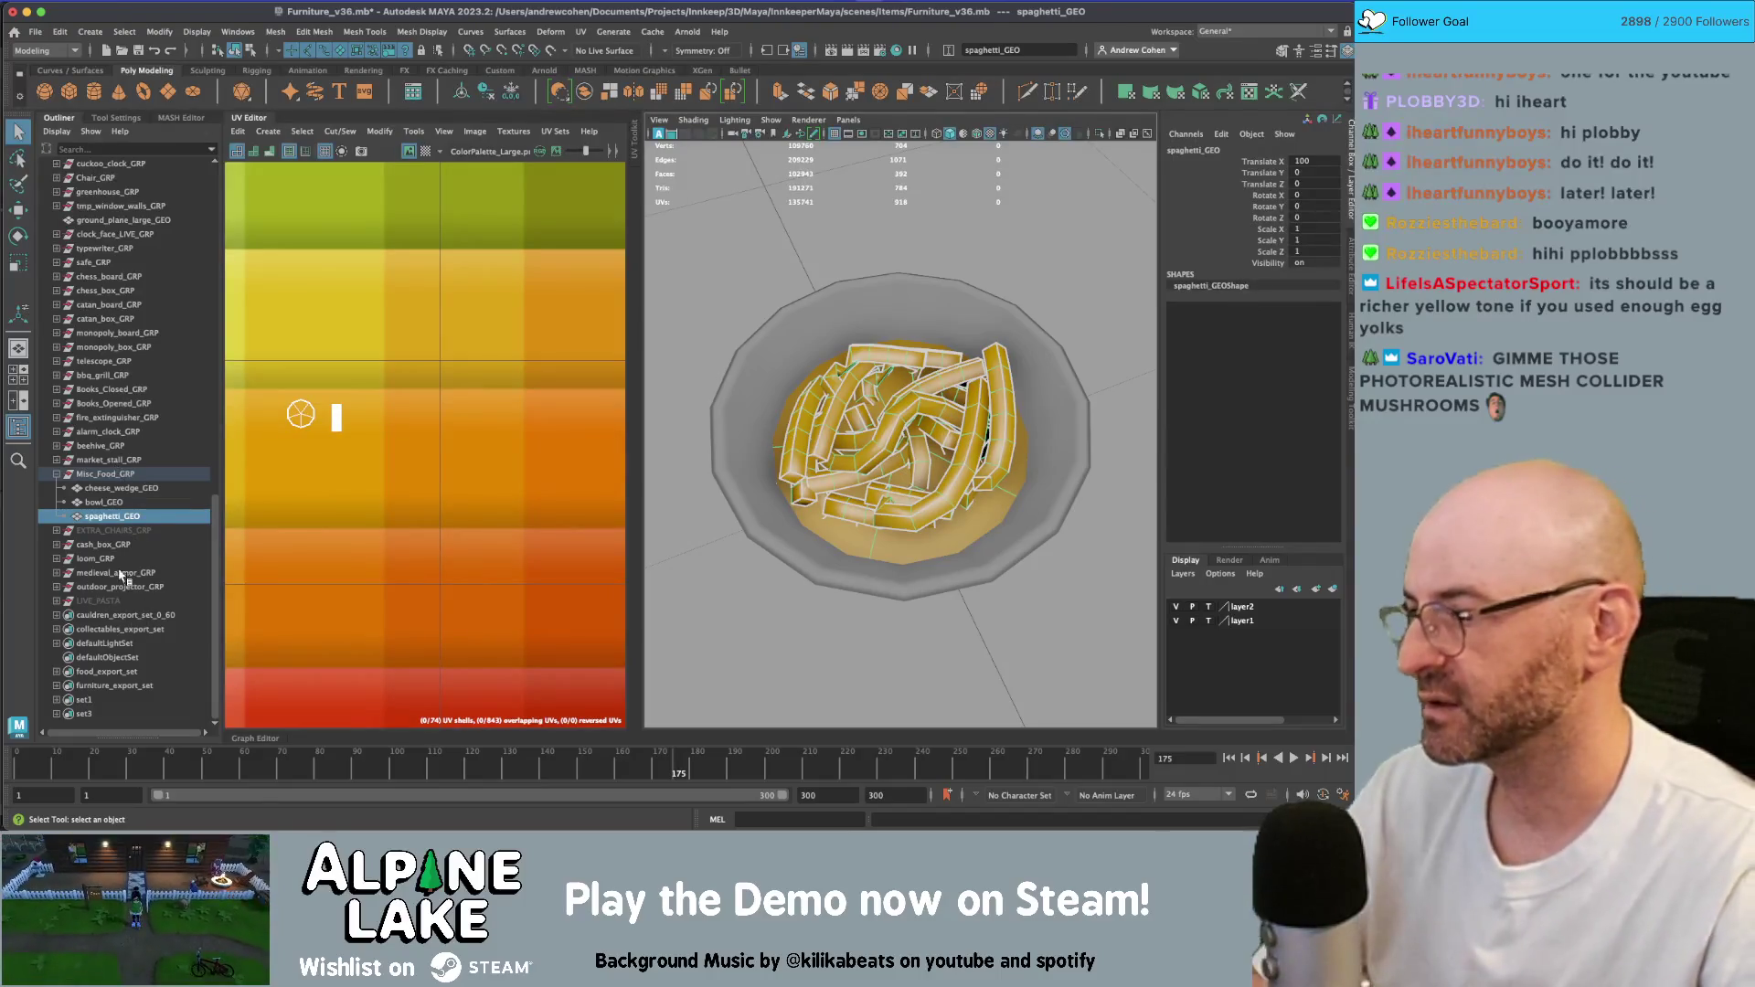
left_click(115, 473)
- Export Selection over food.fbx in the Consumables folder, confirming the overwrite
left_click(41, 30)
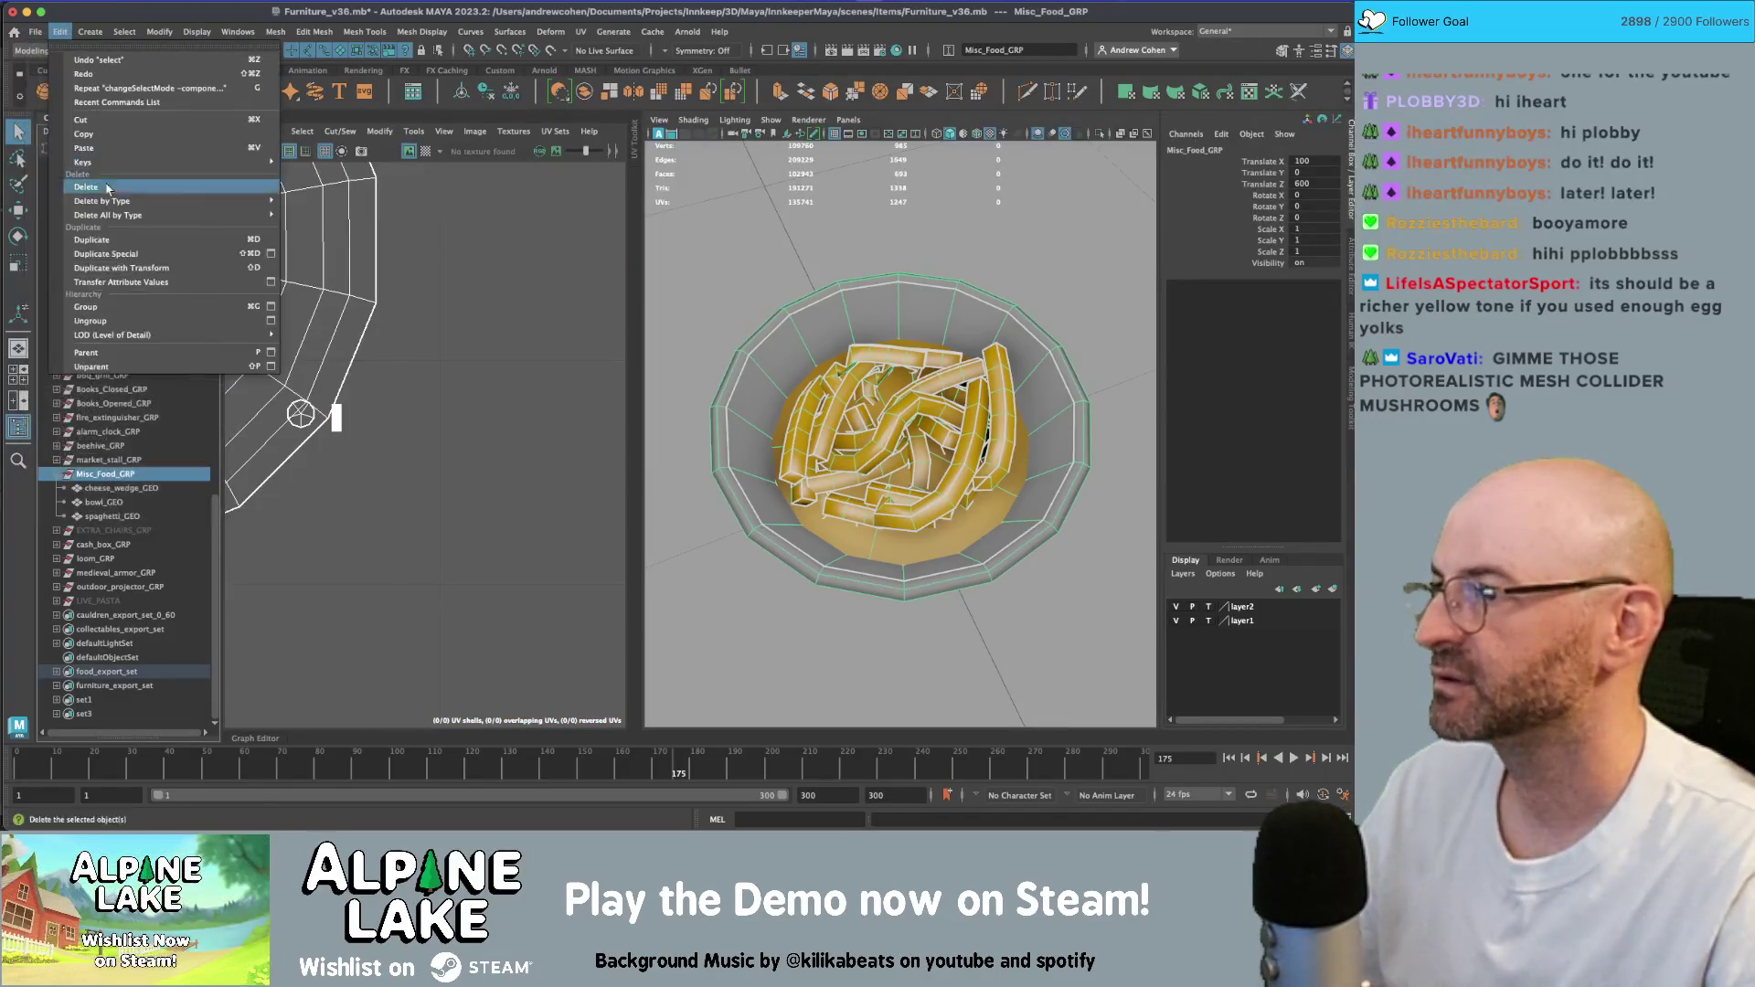
mouse_move(135, 234)
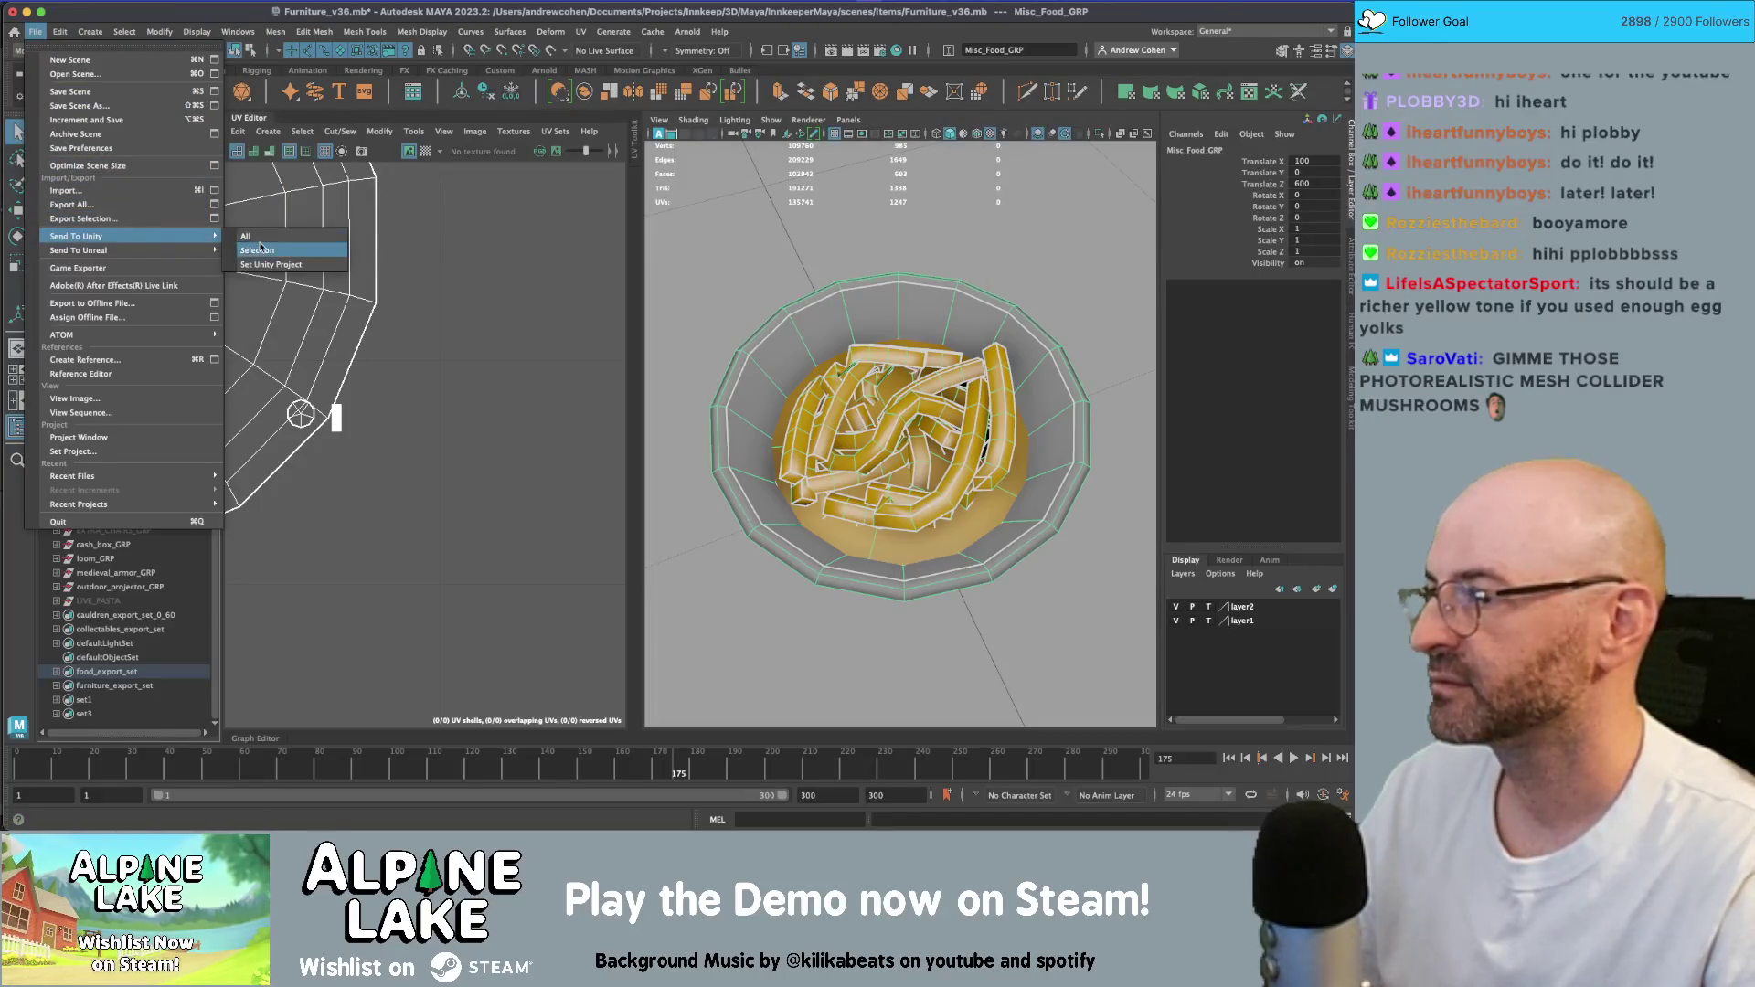
left_click(84, 218)
double_click(408, 272)
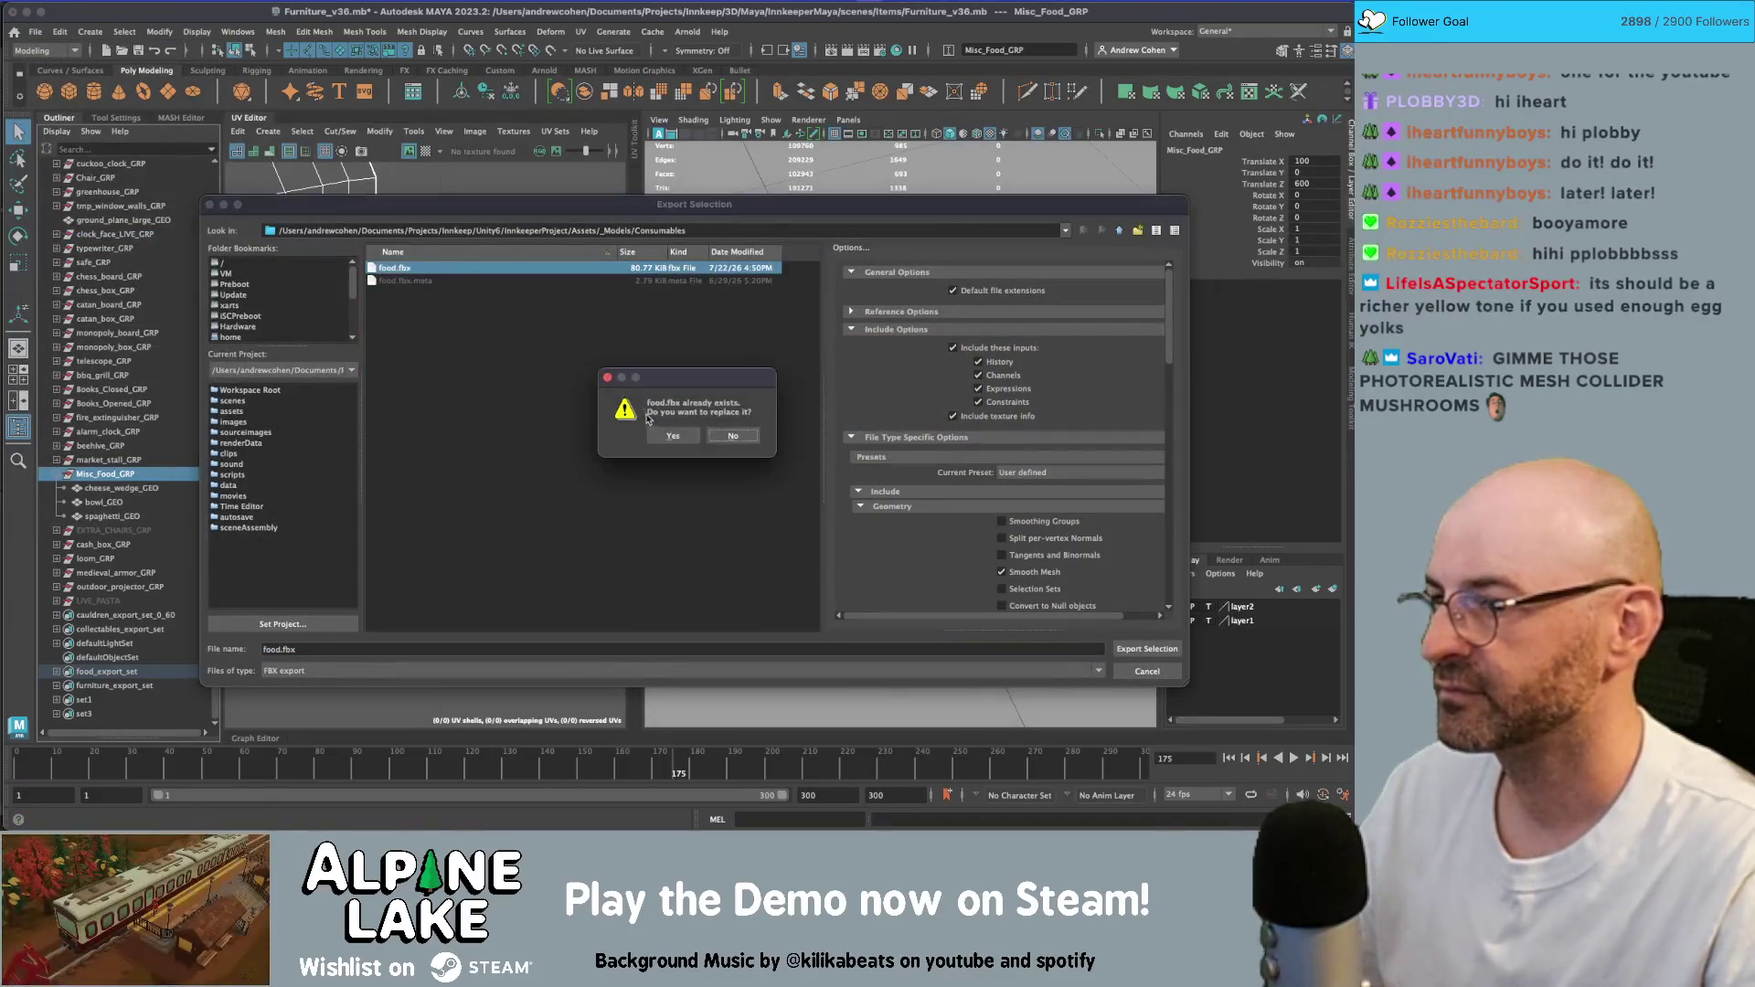
left_click(673, 428)
key("super+Tab")
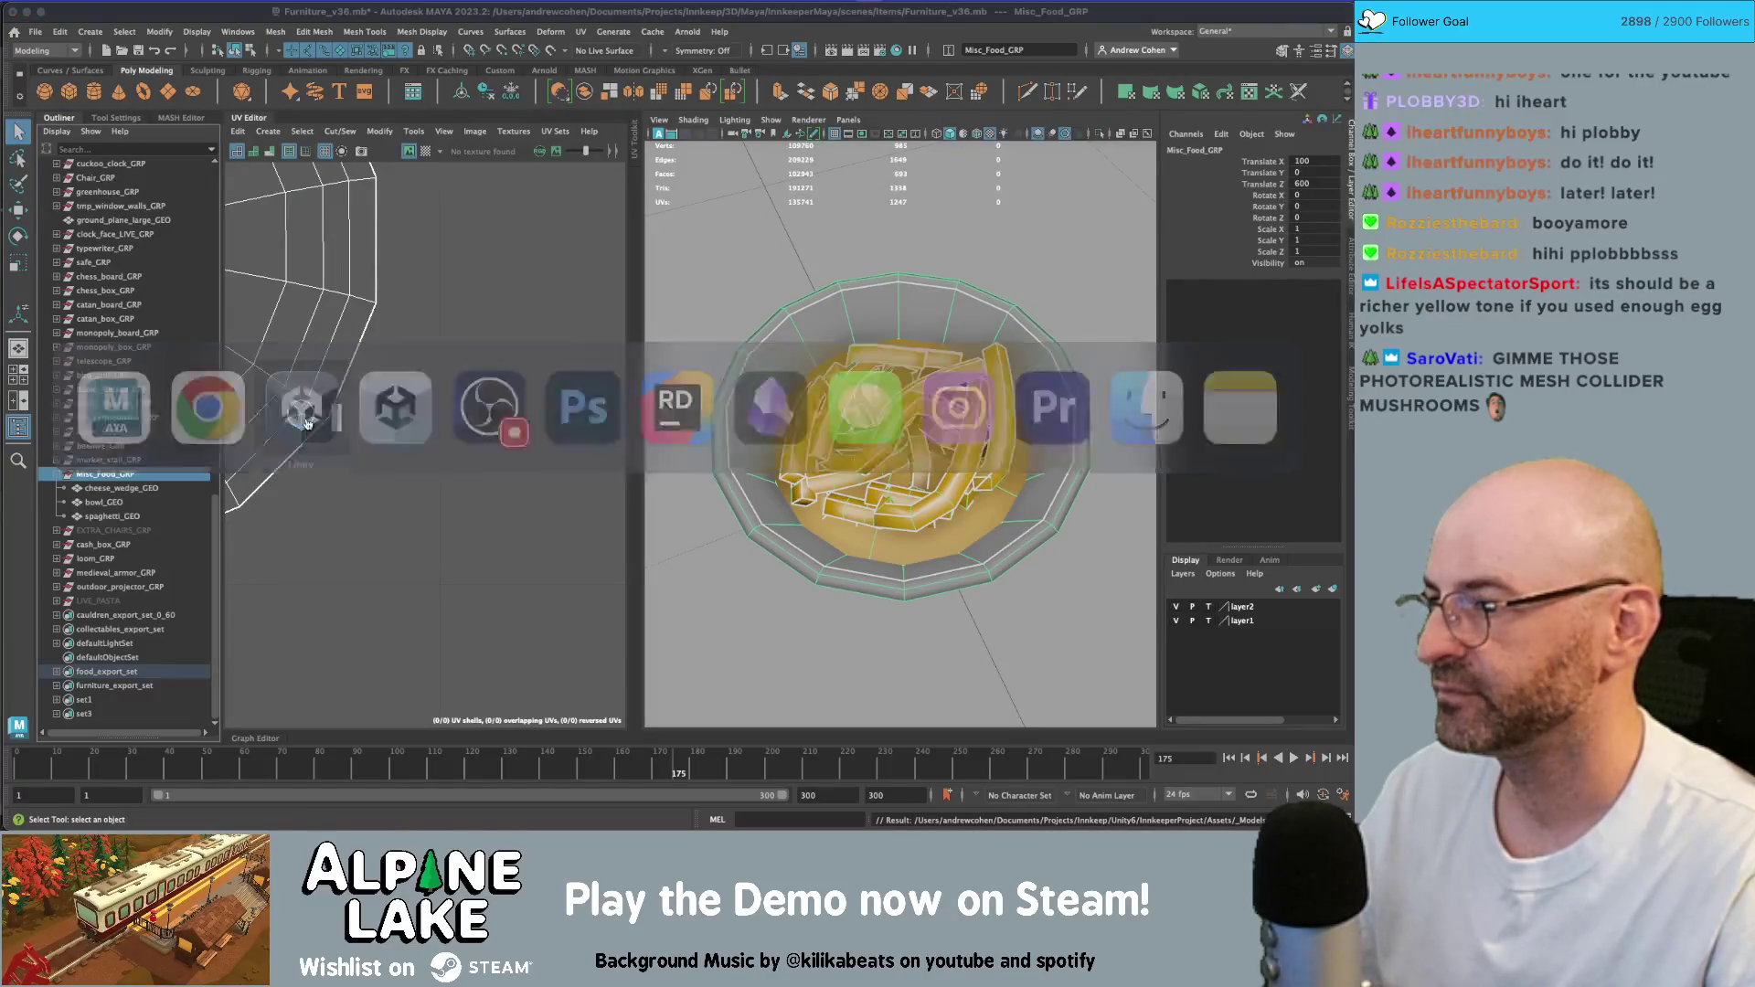
key("Escape")
key("super+Tab")
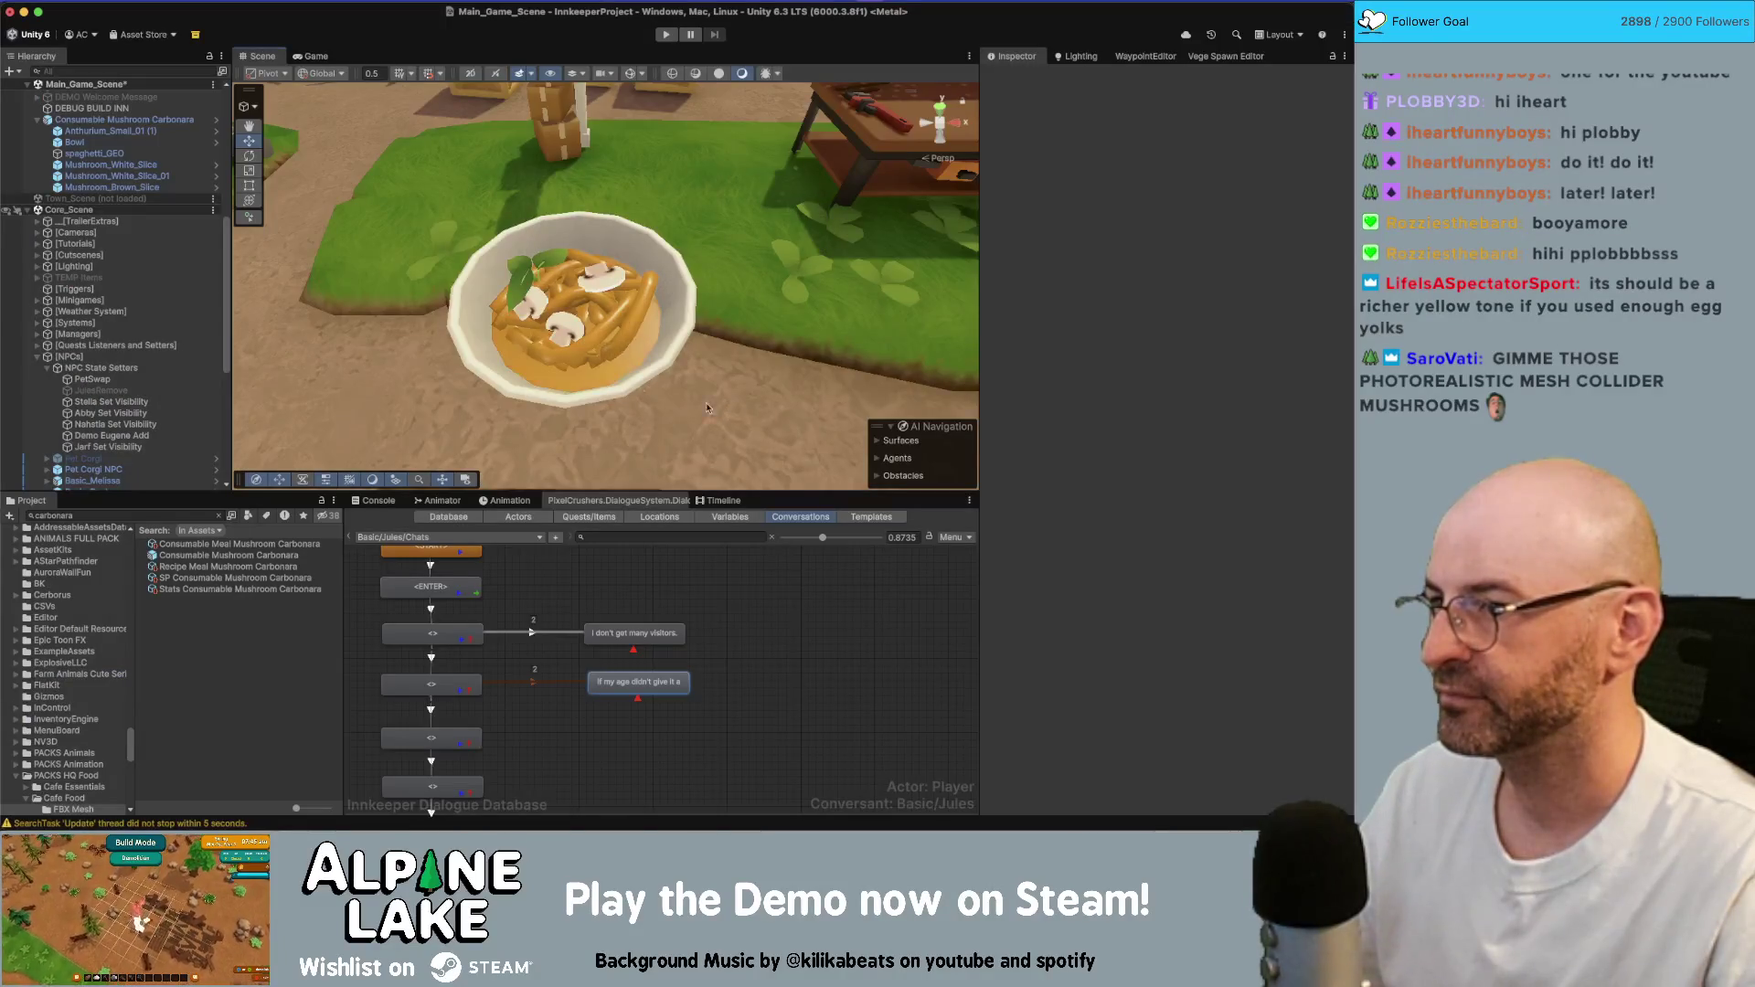
- Orbit and zoom the Scene view to inspect the golden-yellow carbonara bowl
left_click_drag(706, 403, 615, 349, "alt")
scroll(616, 349, "up", 10)
scroll(615, 348, "down", 10)
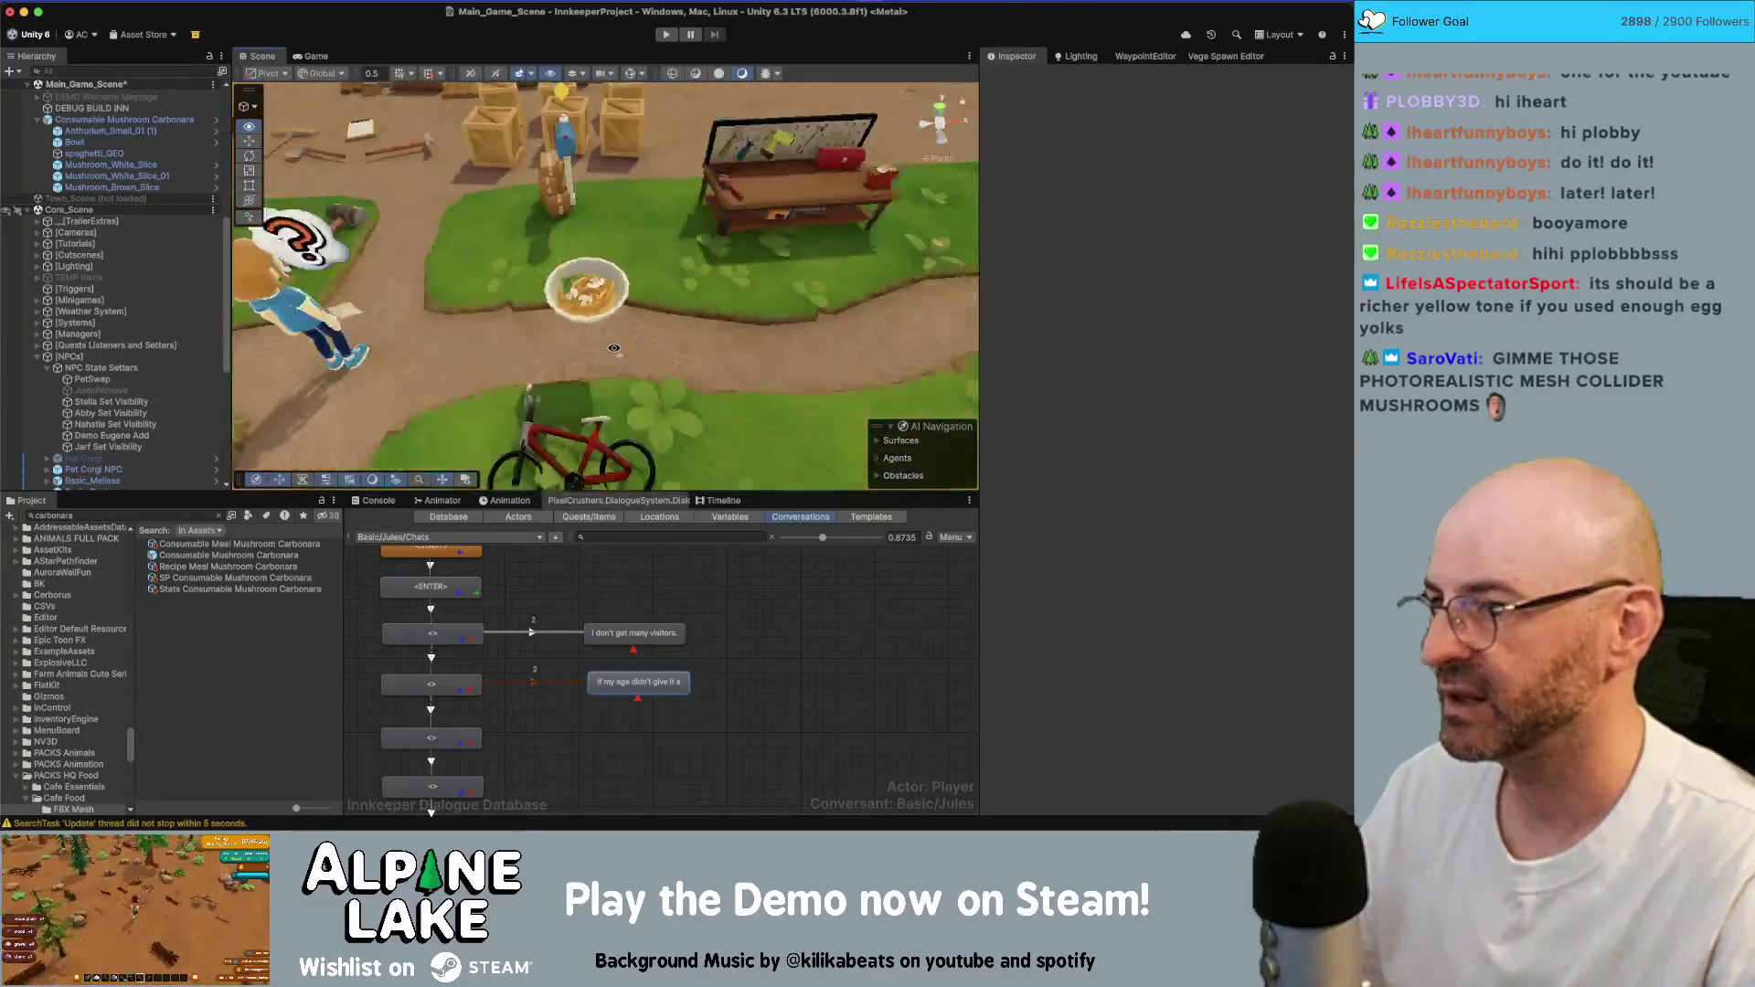
scroll(615, 348, "up", 3)
scroll(614, 349, "up", 1)
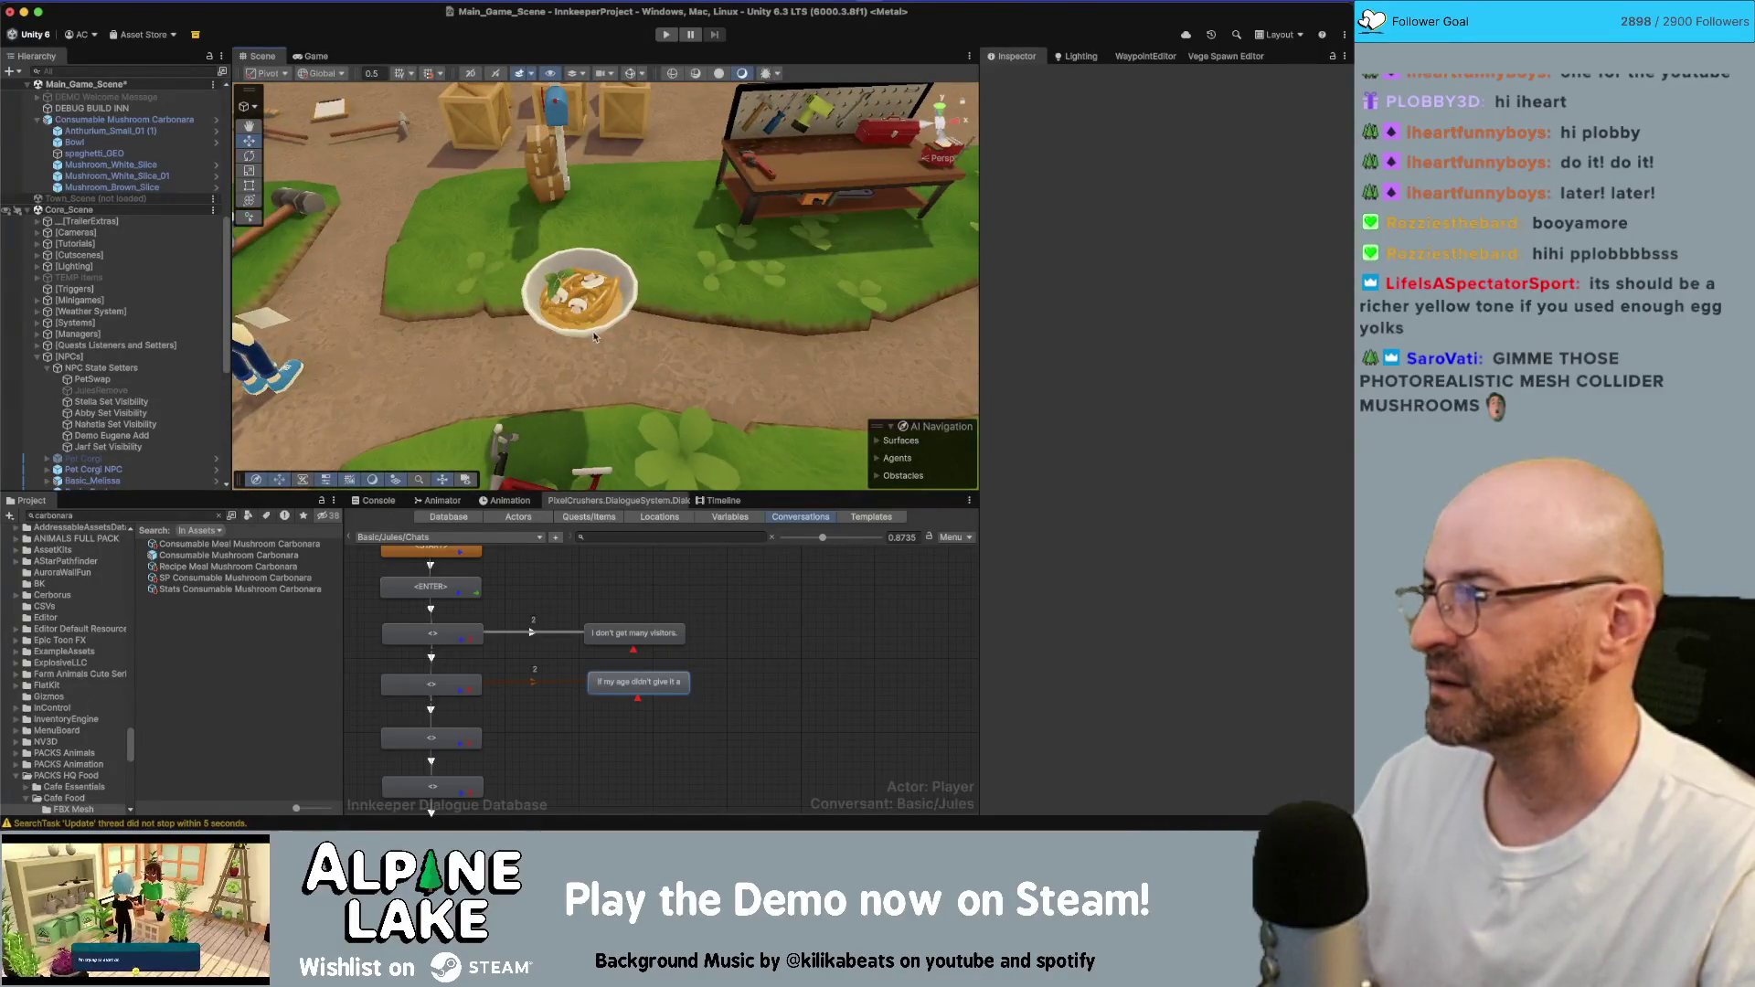
- Save Main_Game_Scene and bring Chrome's RecipeTin Eats carbonara photo back to the front
key("super+s")
key("super+Tab")
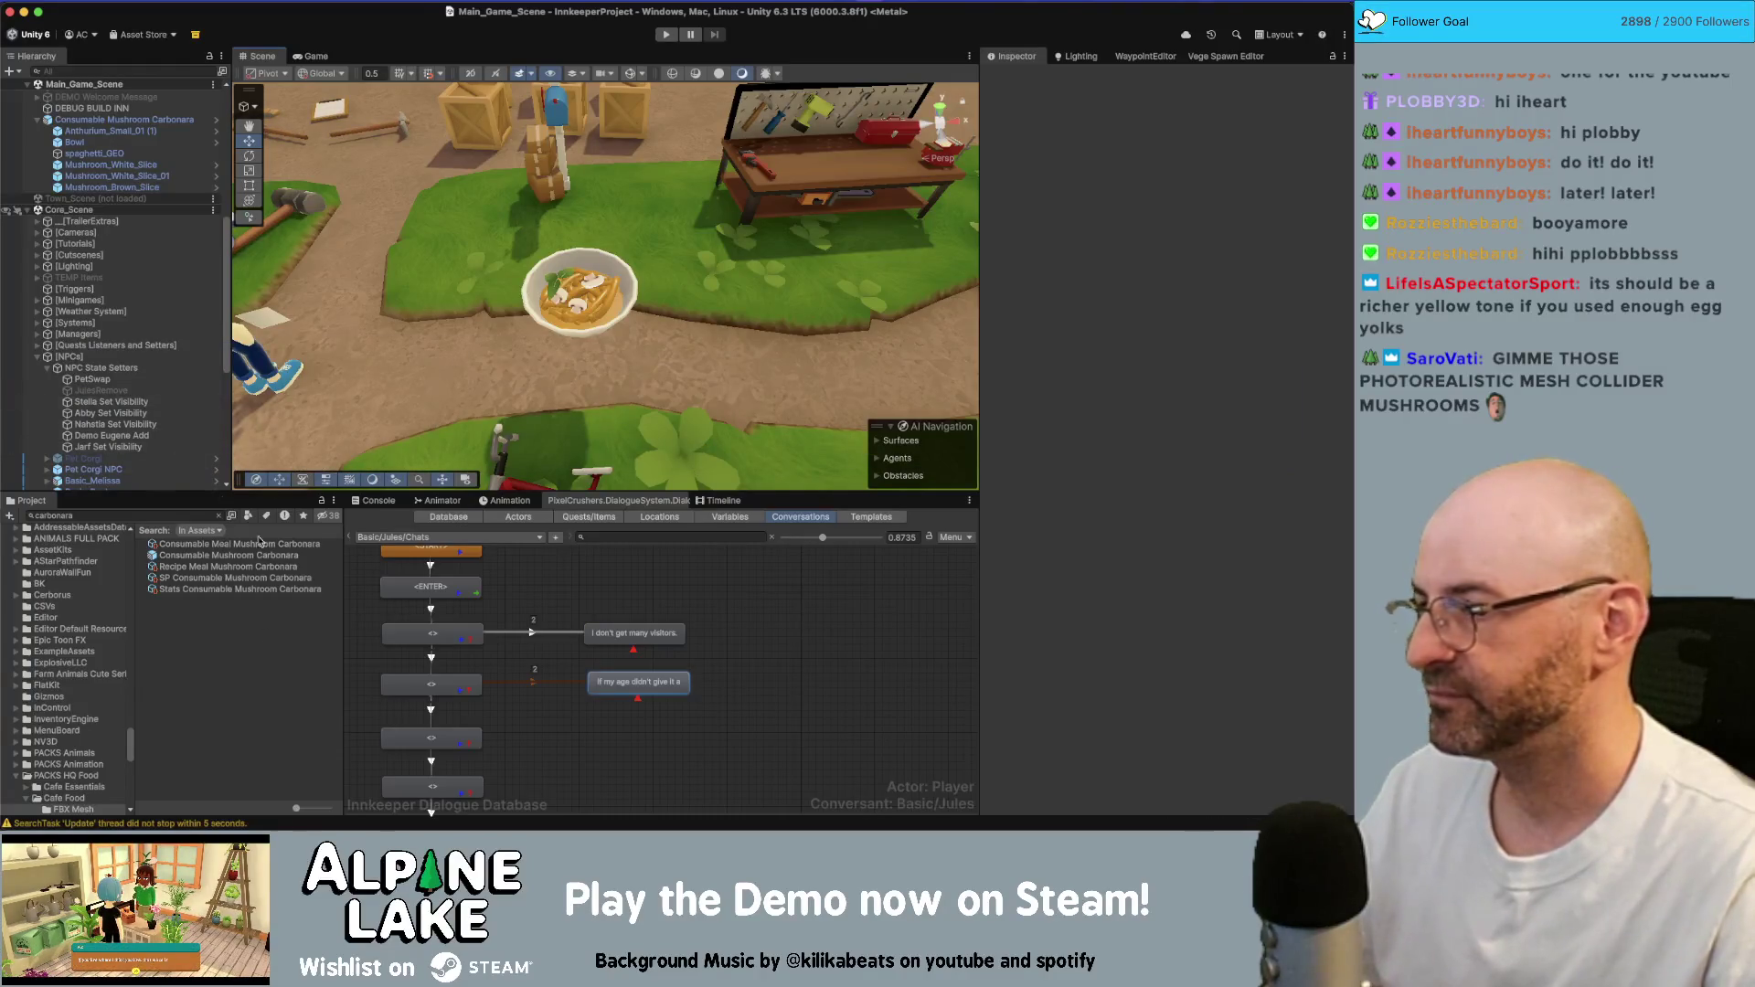
key("super+Tab")
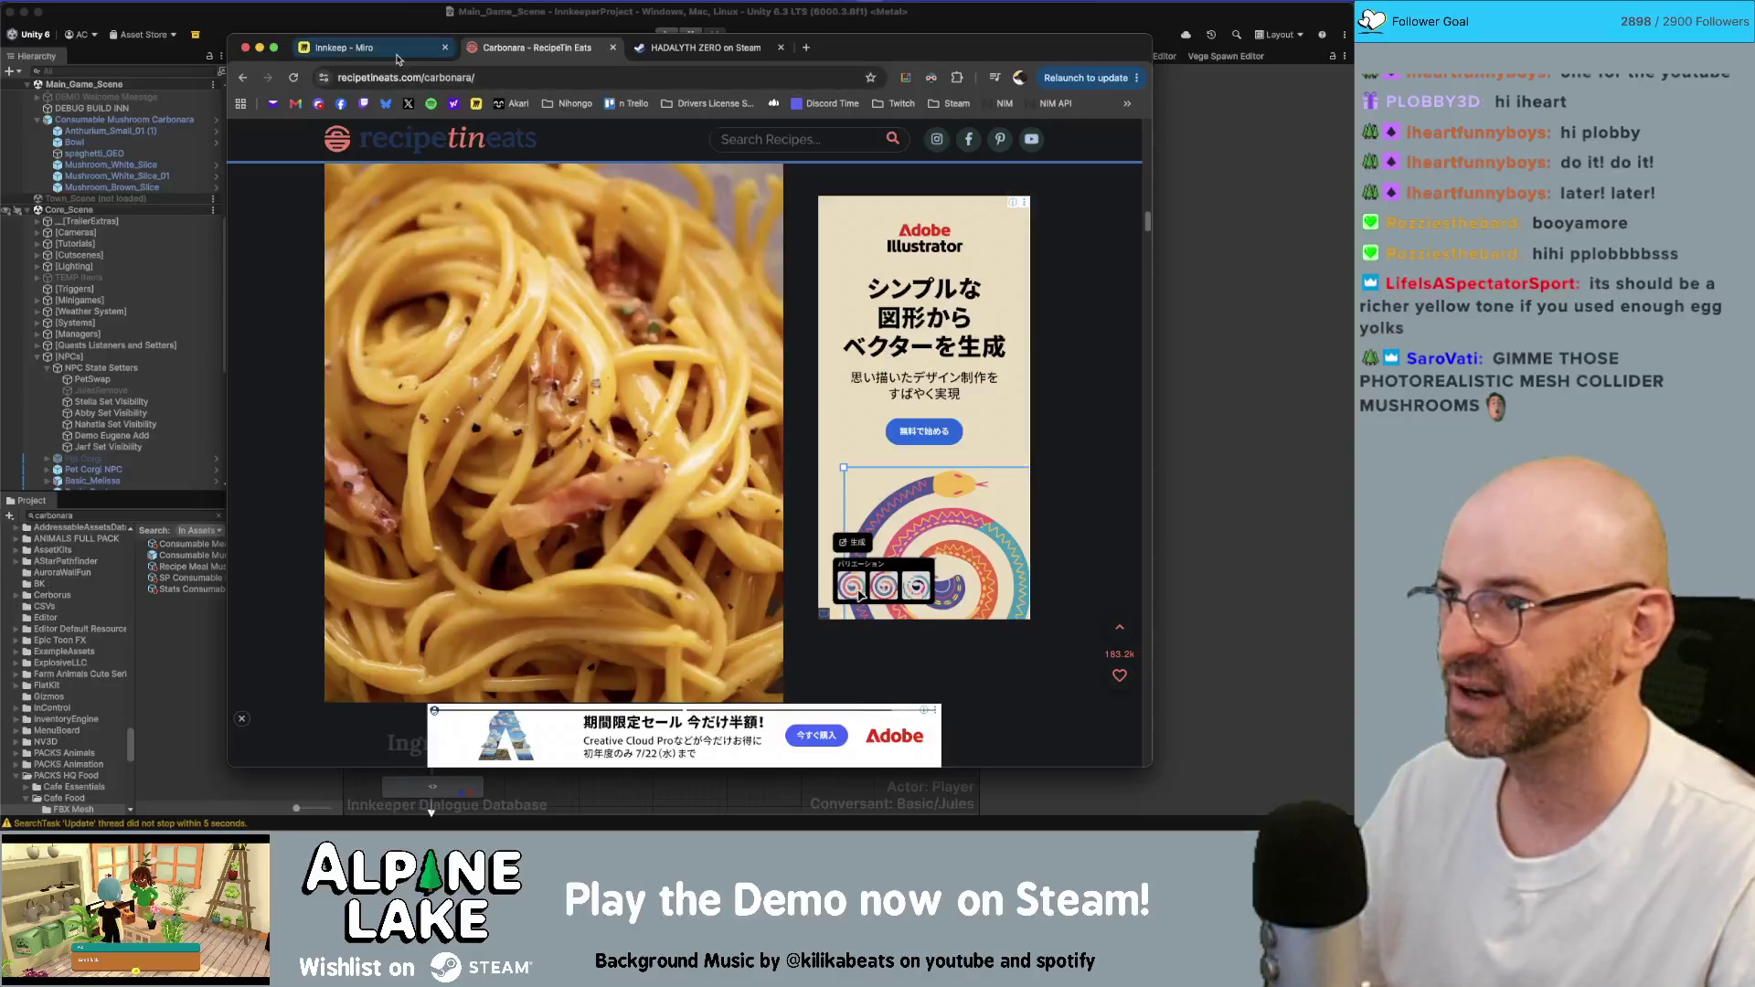
- On the Miro board, rewrite the recipe-swap card's second line to describe a wonderful dish instead of things
key("ctrl+shift+Tab")
scroll(784, 275, "up", 5)
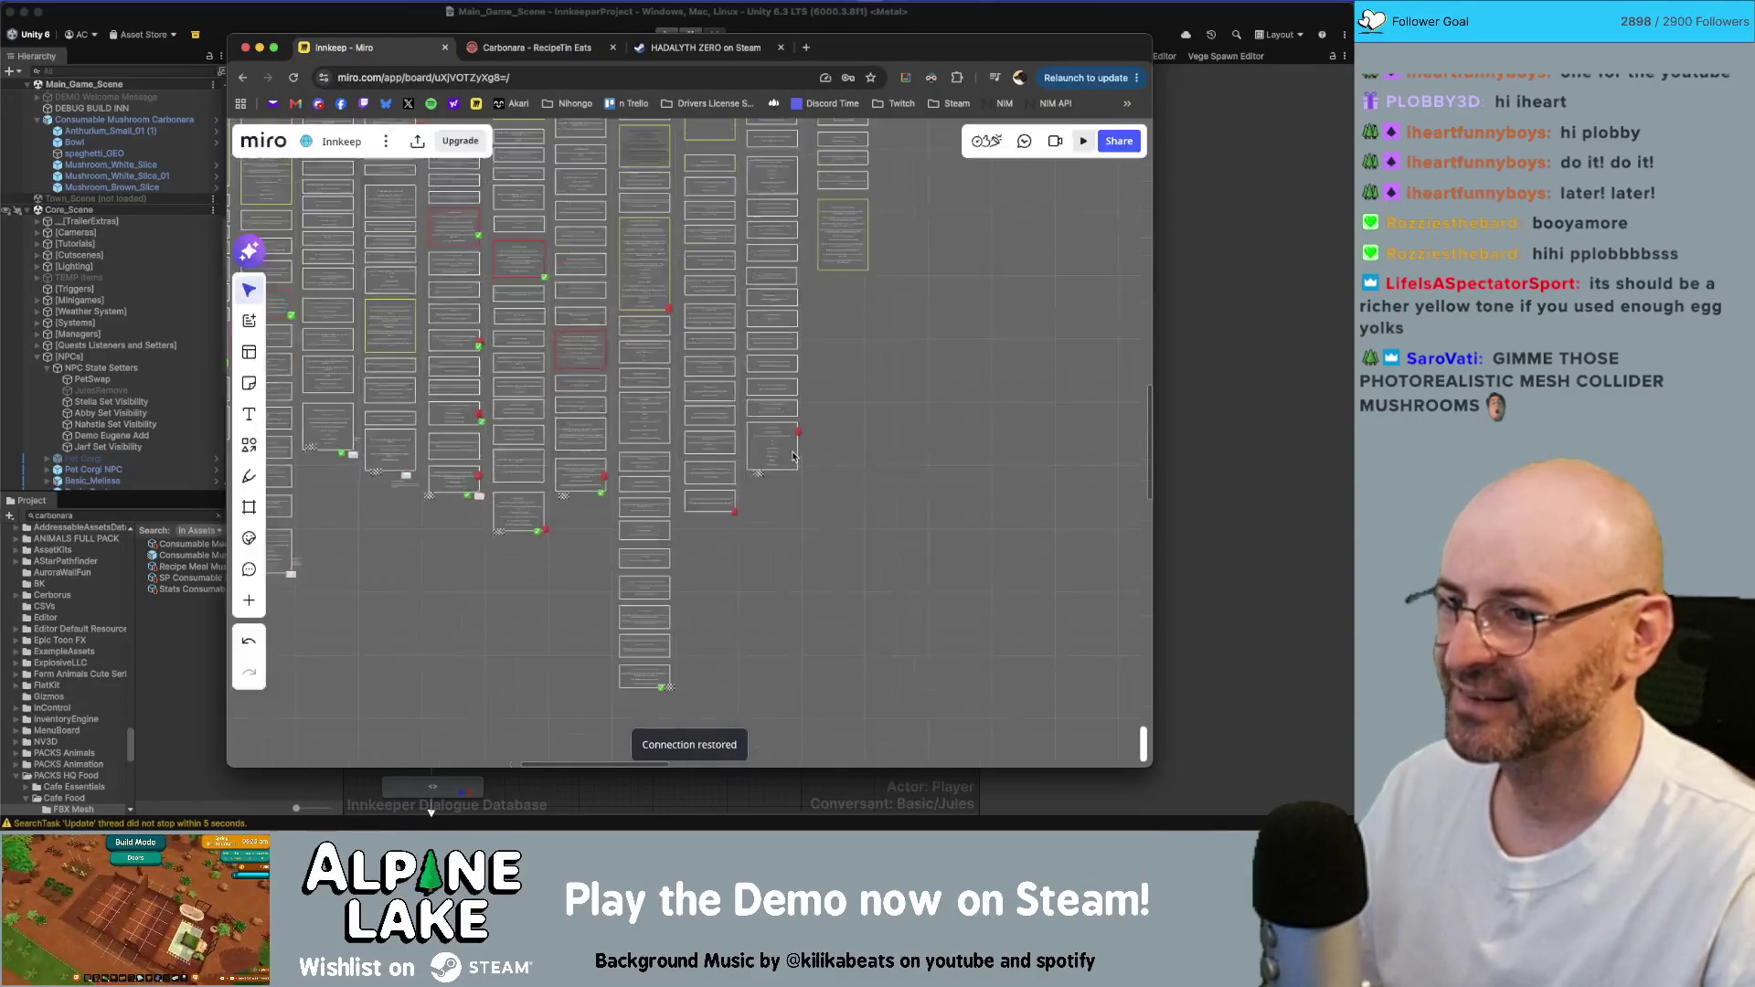
scroll(781, 457, "down", 4)
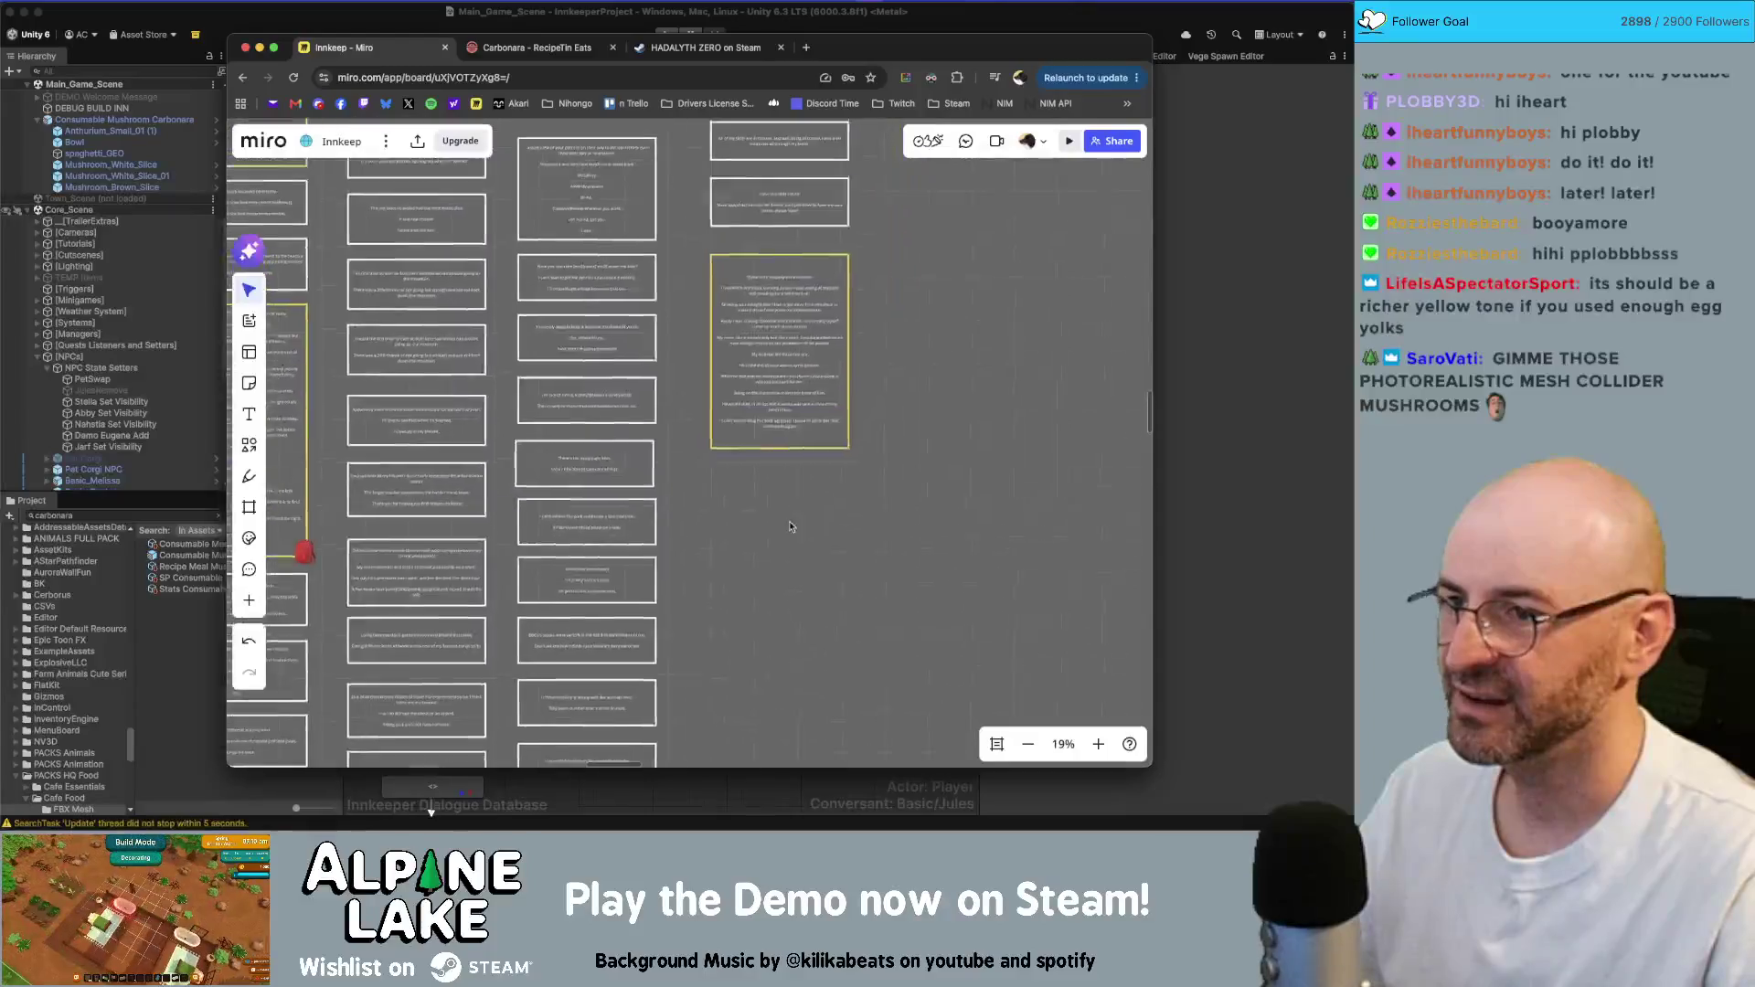
scroll(788, 479, "down", 2)
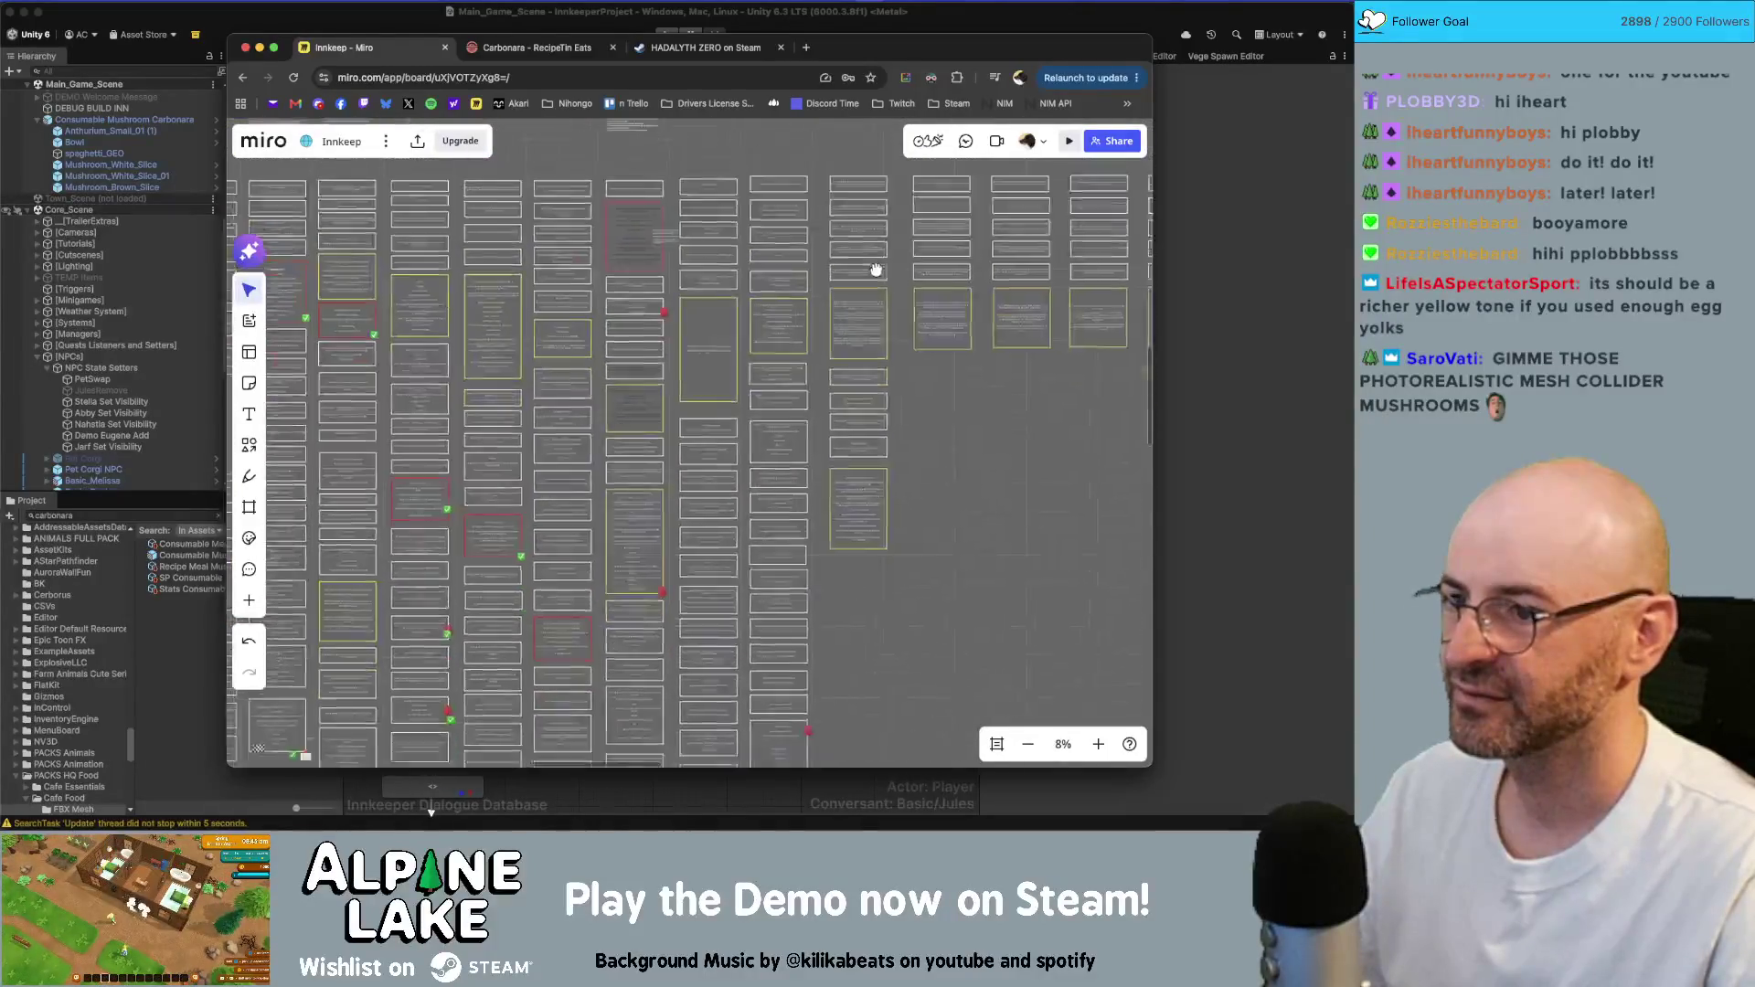
scroll(686, 480, "up", 10)
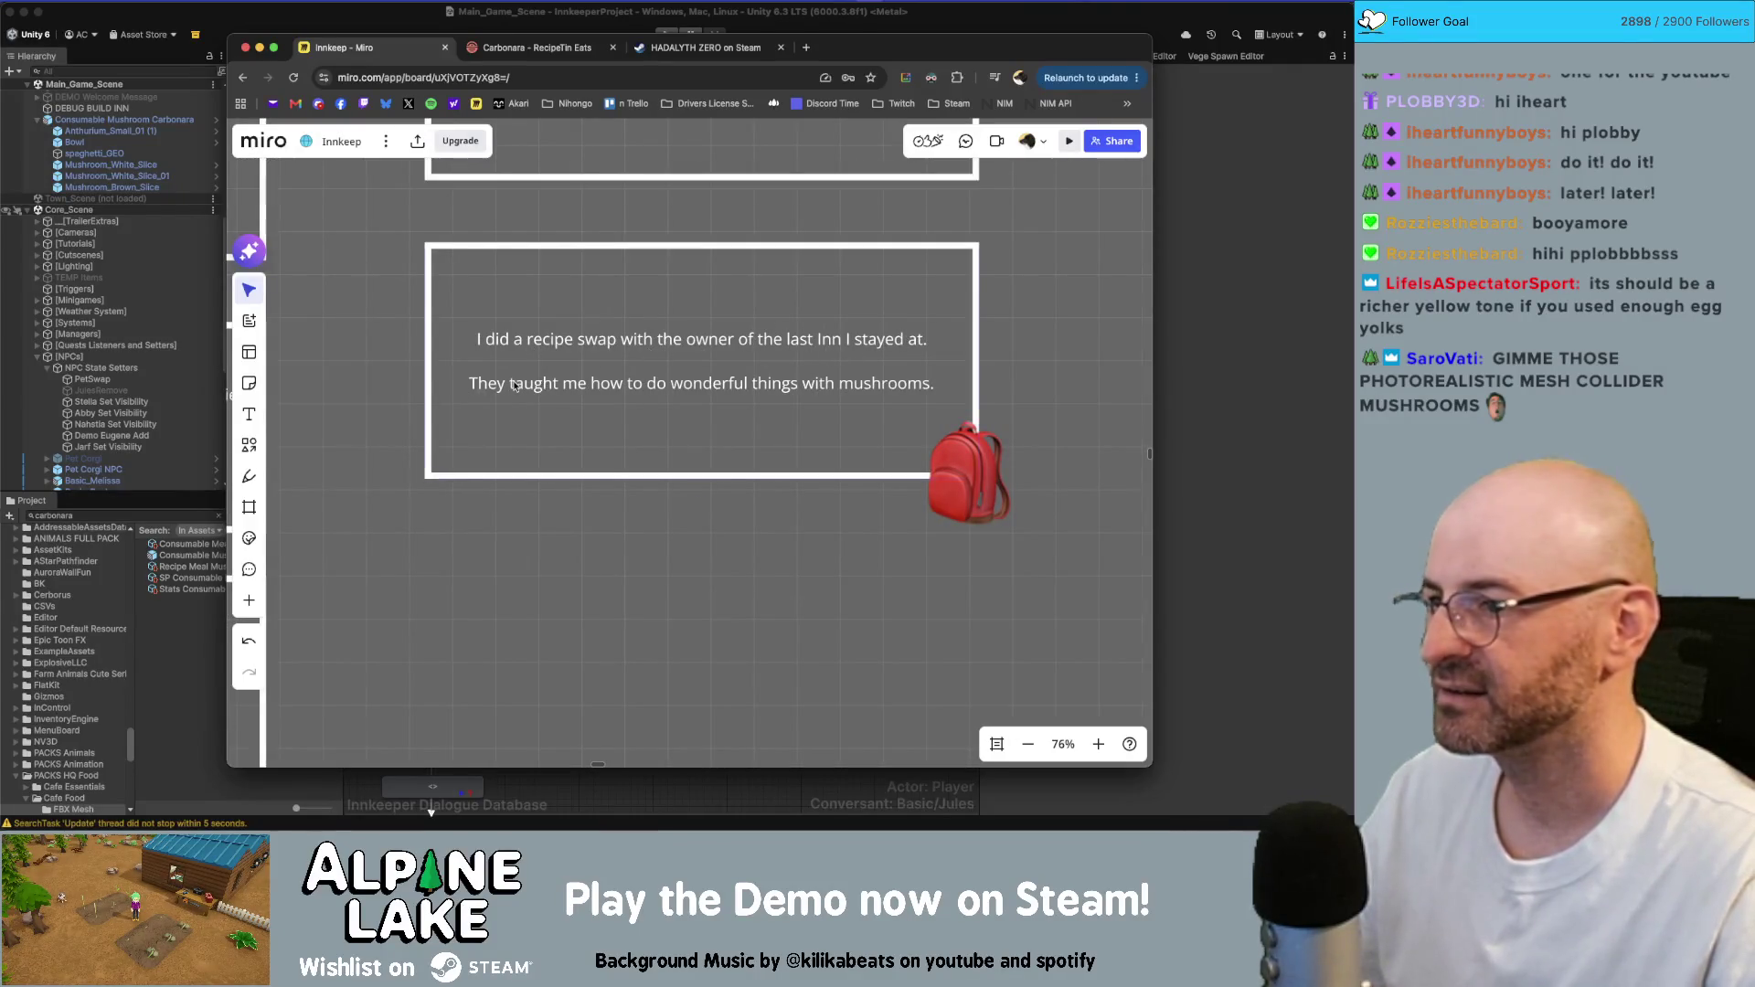
double_click(585, 384)
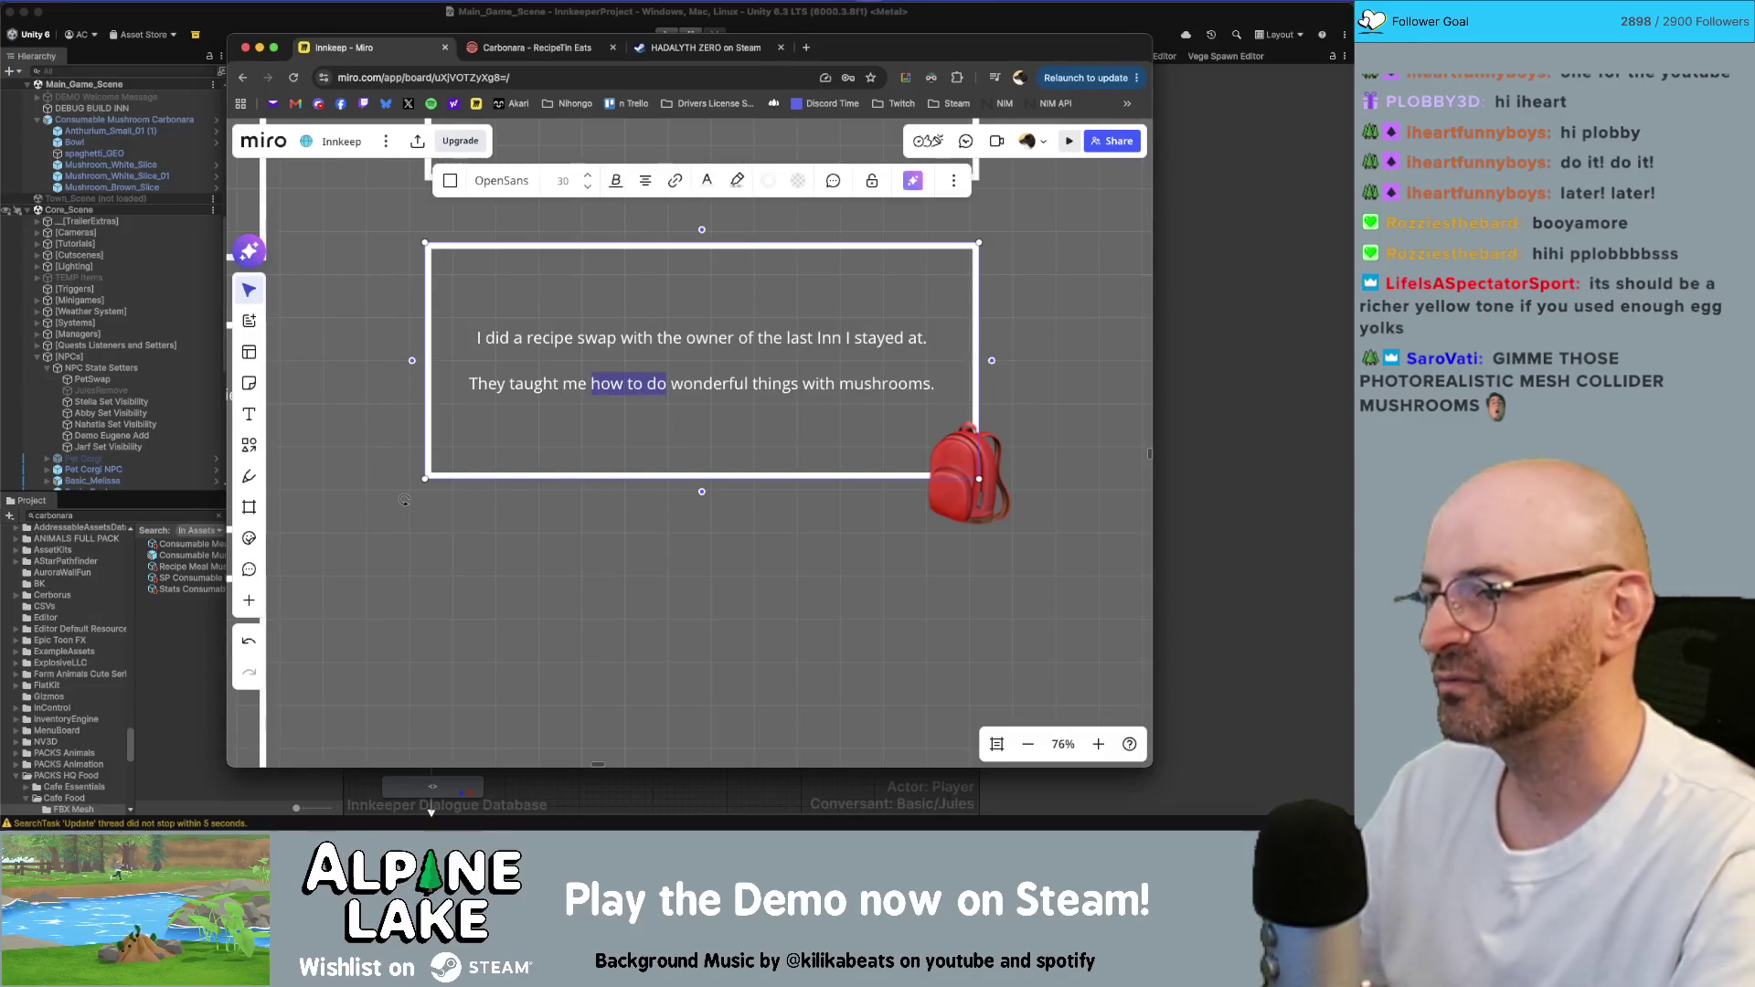
type("to make a")
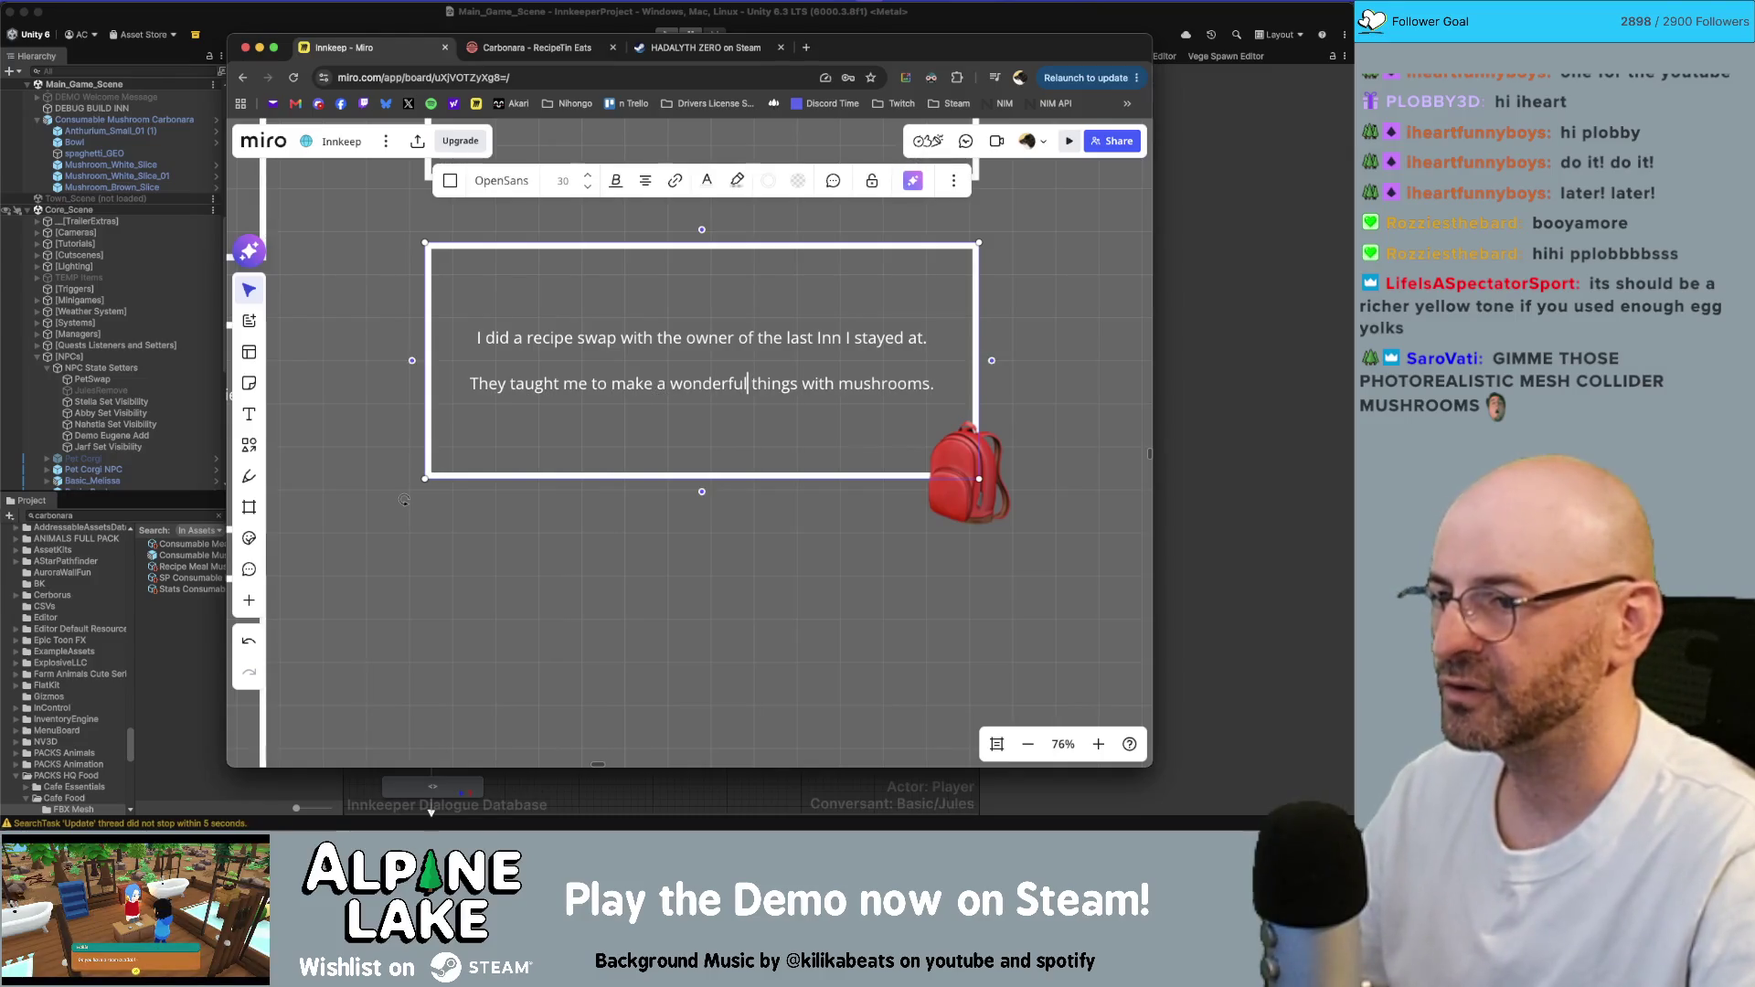
key("alt+shift+Right")
type("dish")
- Add the third line 'Take the recipe, let me know what you think.' to the card
key("Return")
key("Return")
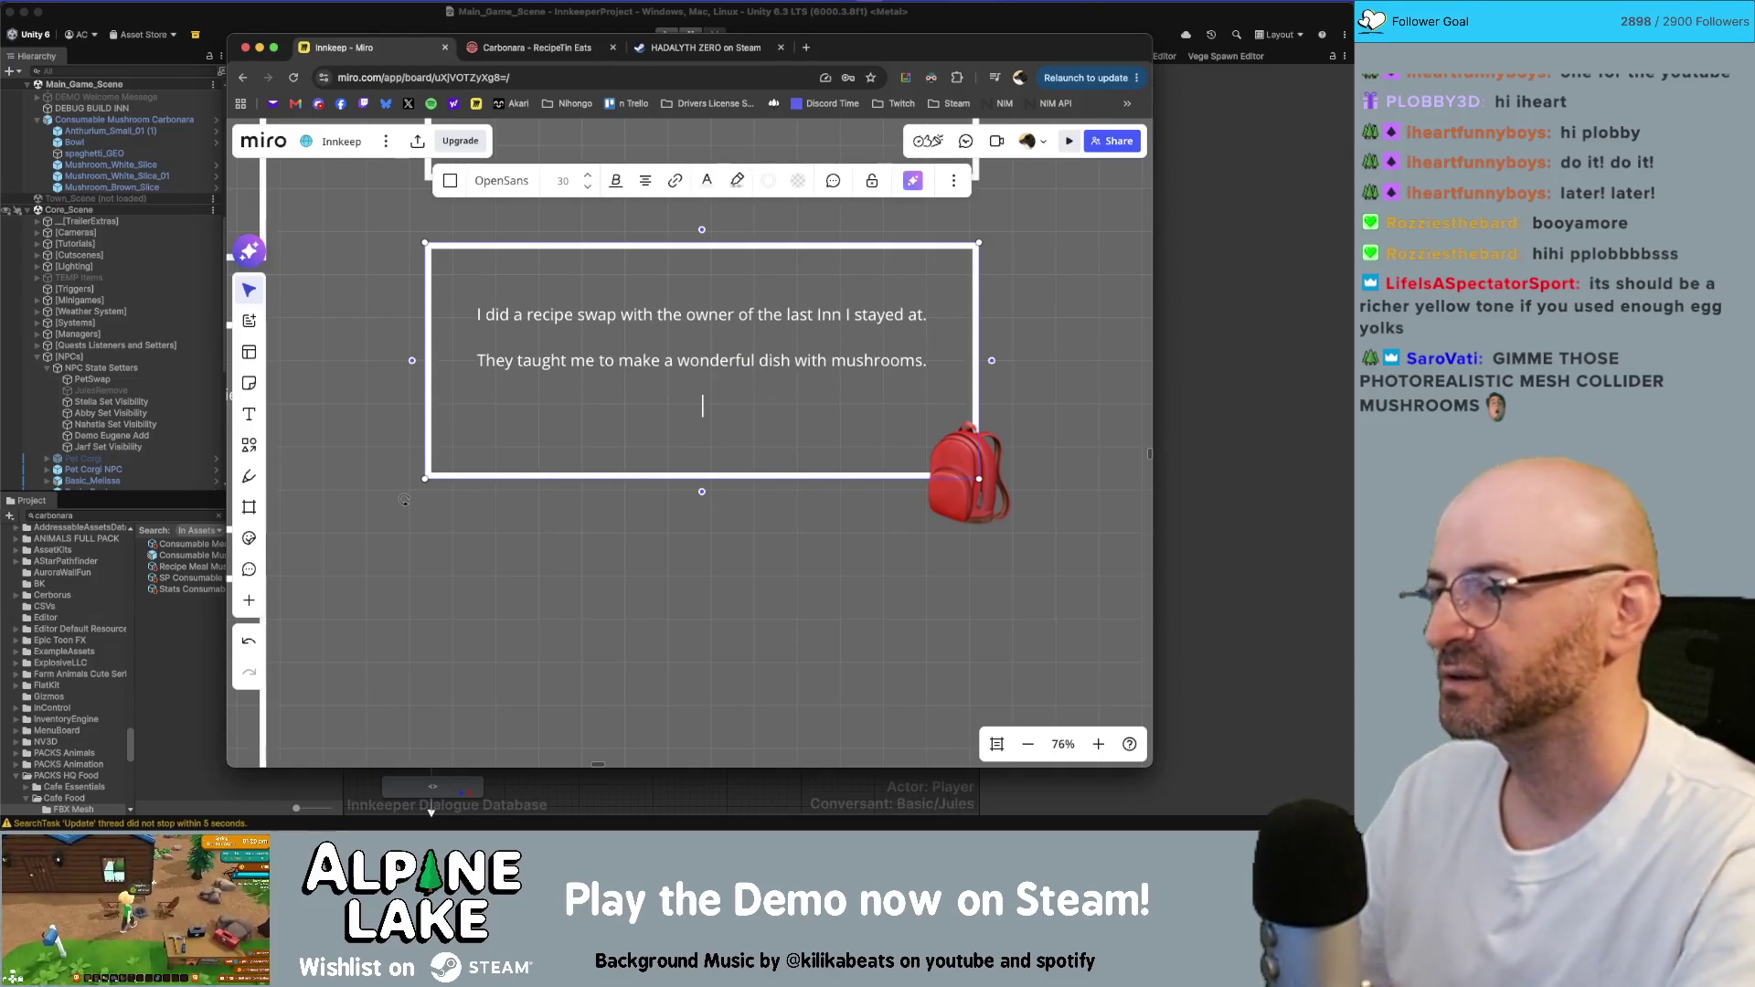
type("Here")
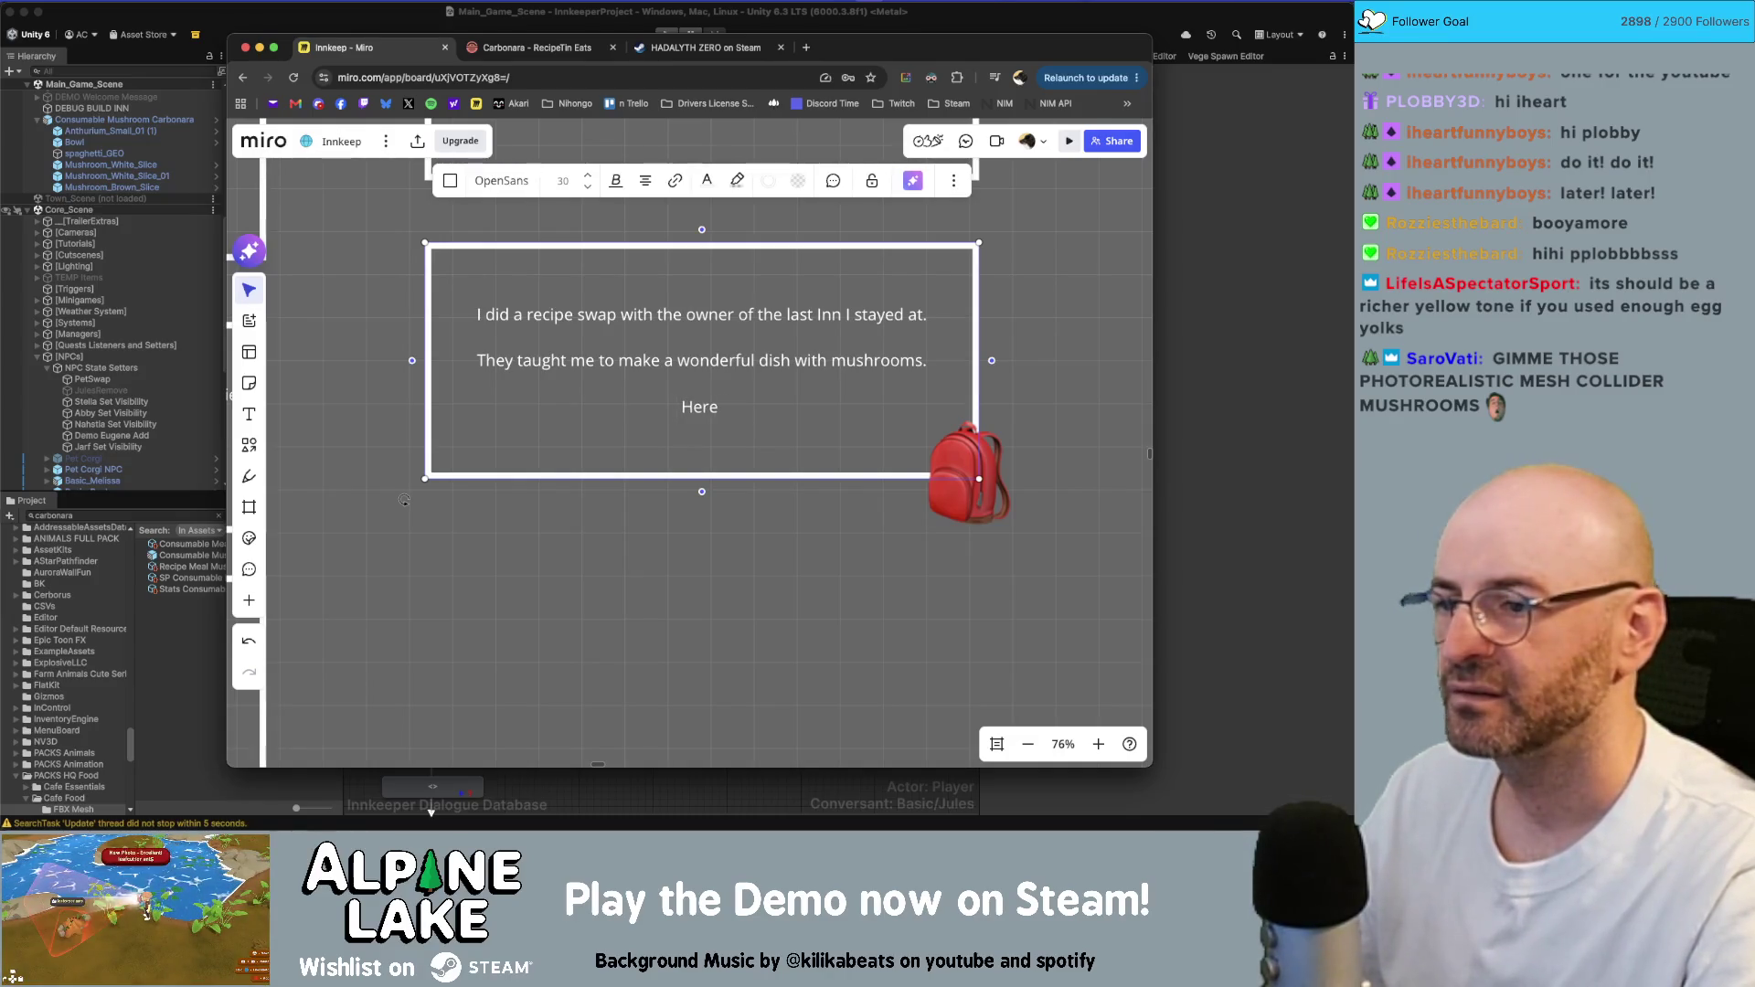
type(" what do you think")
key("super+shift+Left")
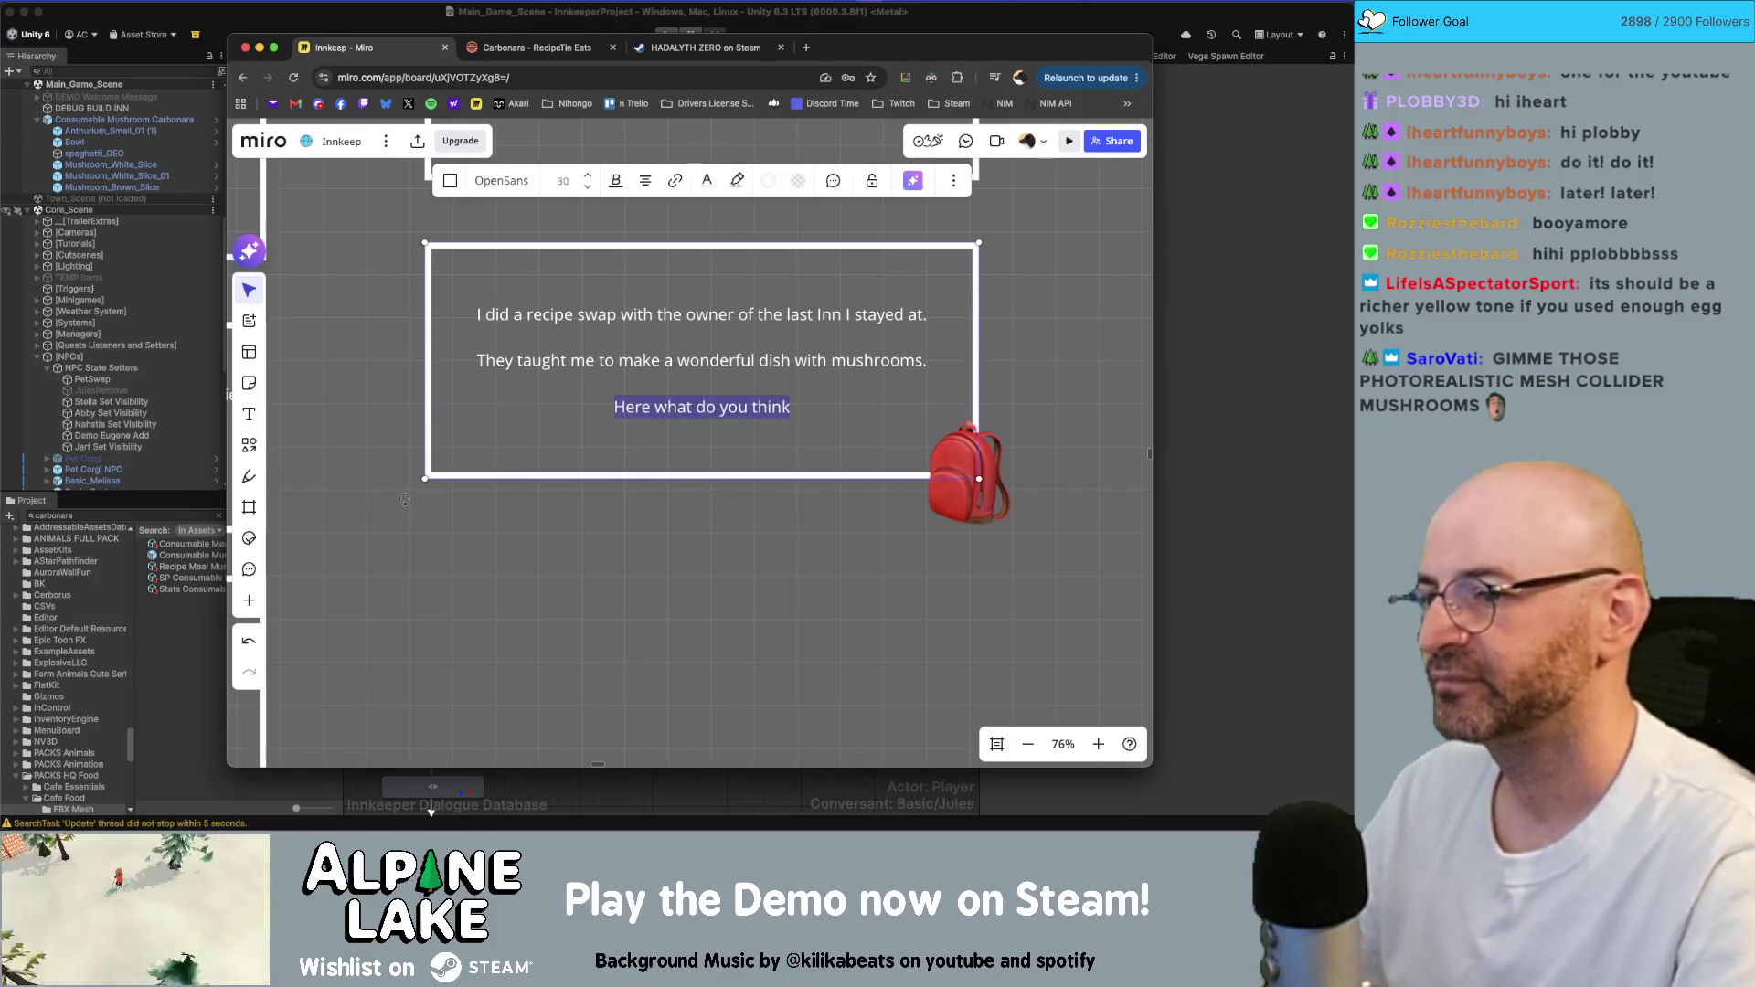
key("BackSpace")
type("Take the rec")
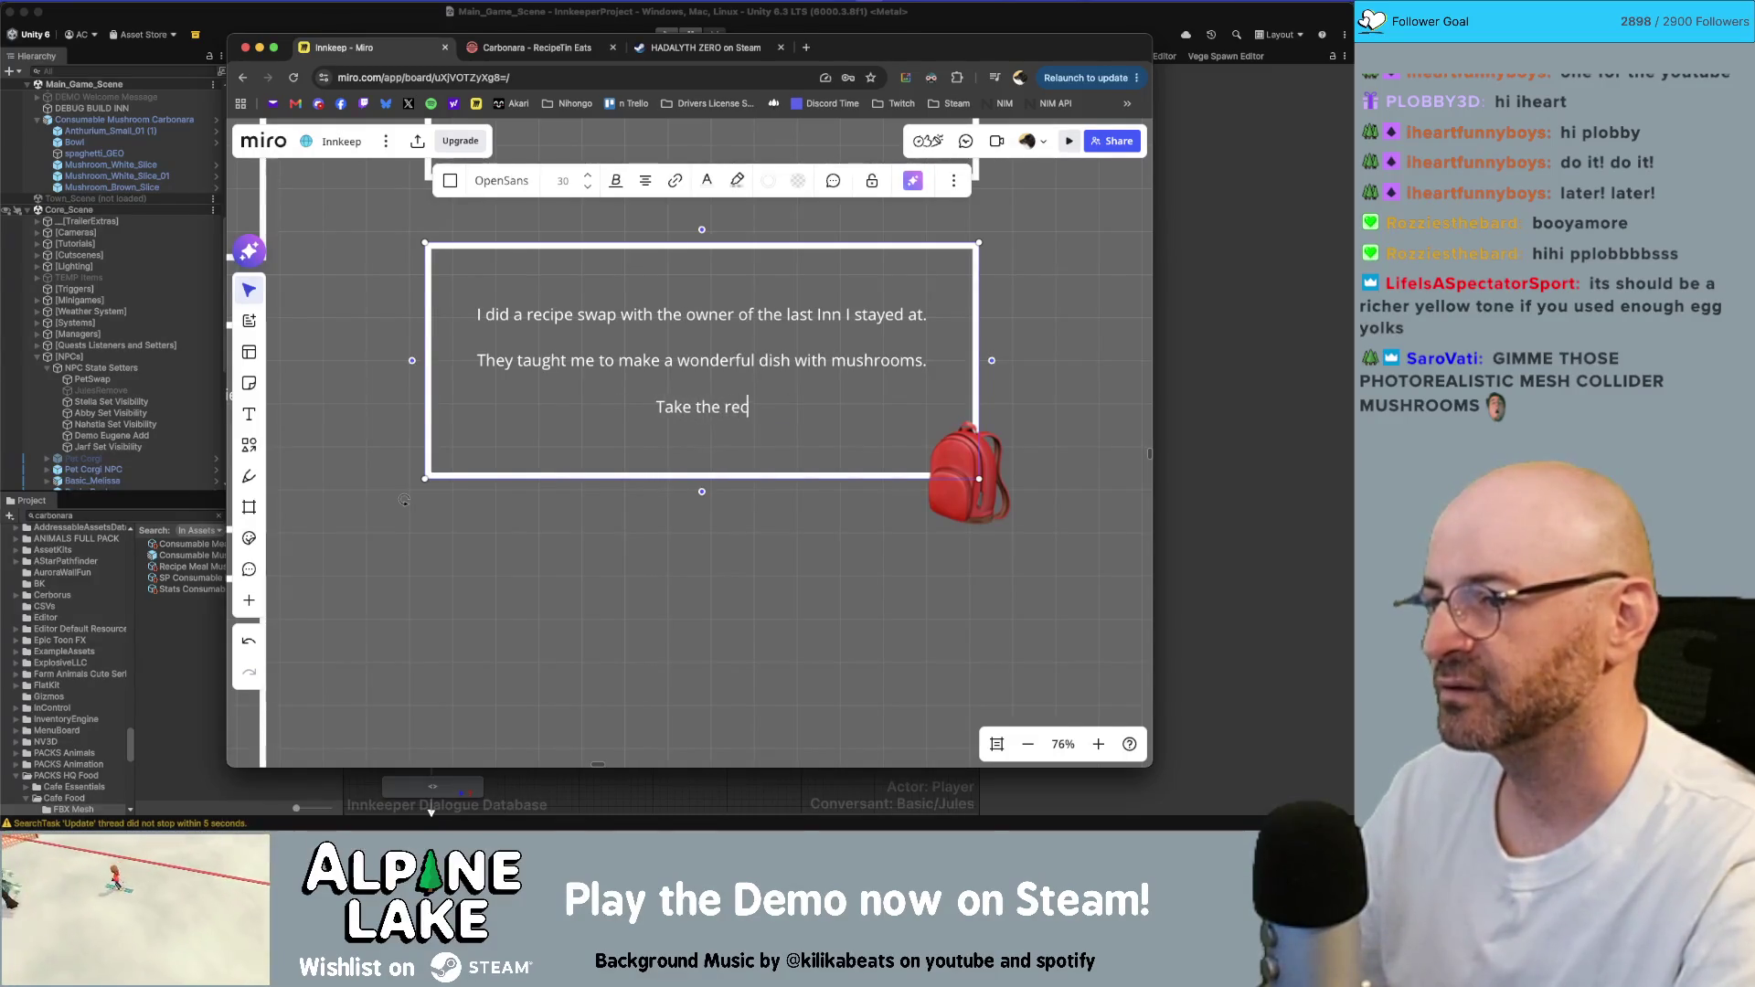
type("ipe, let me know wha tyou th")
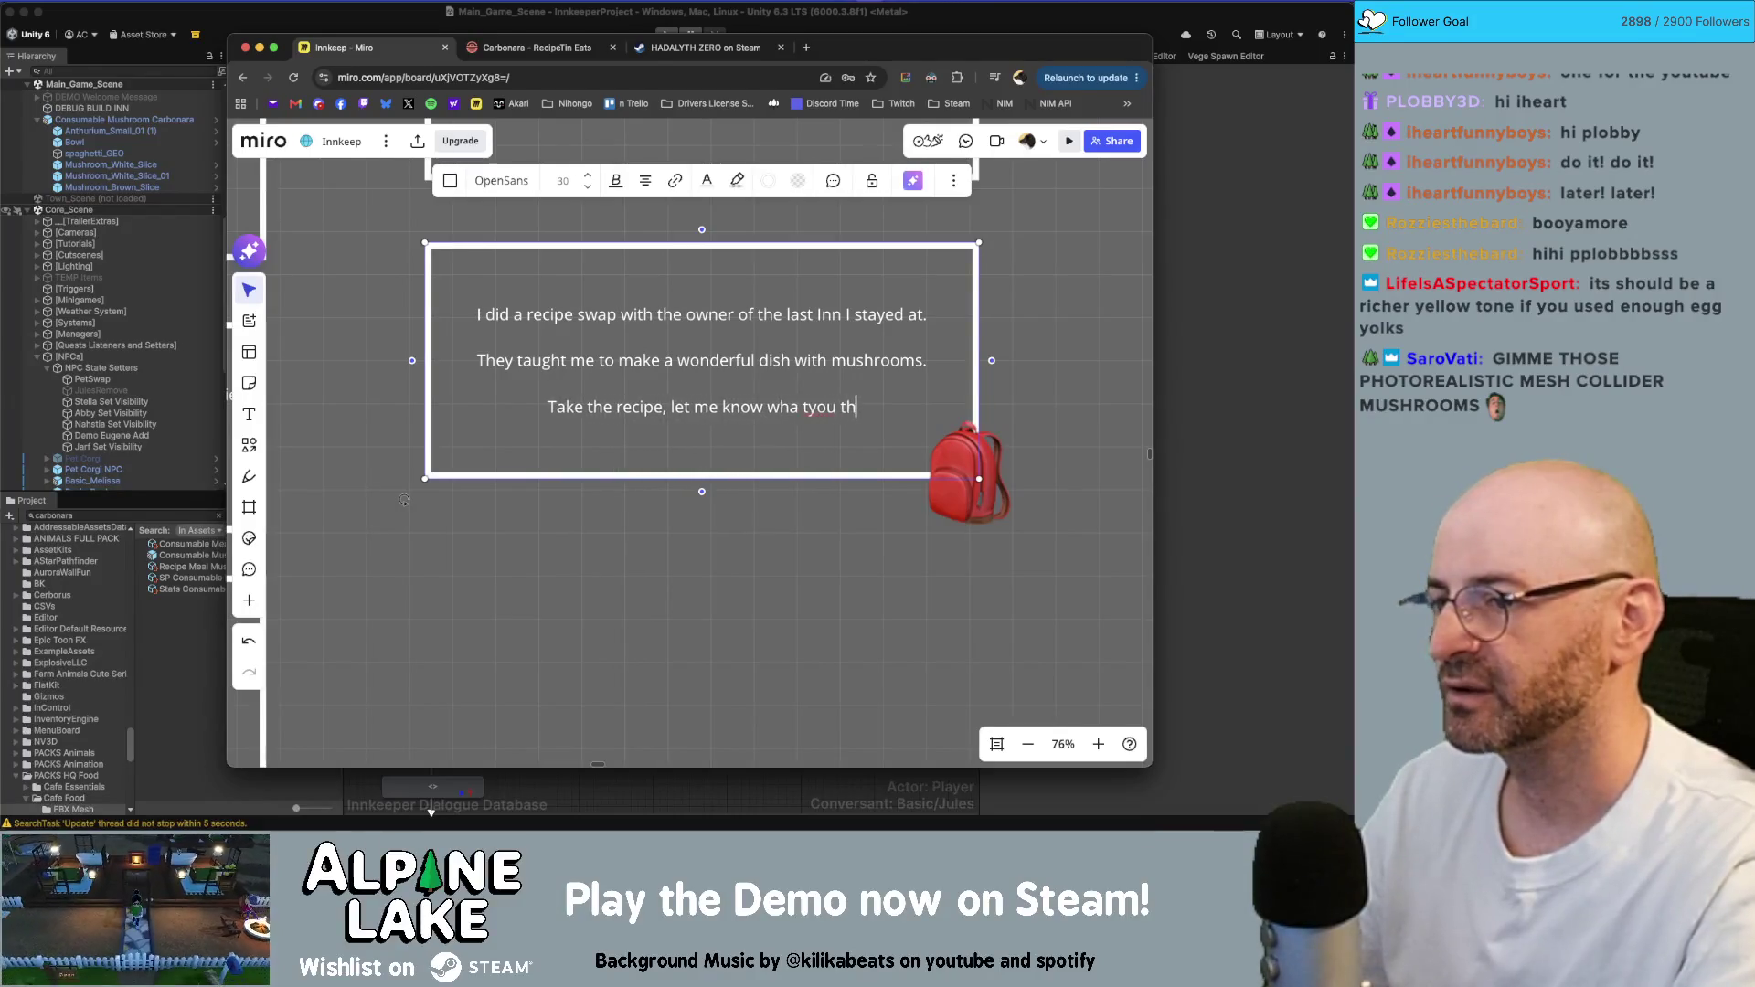
key("BackSpace")
key("BackSpace")
key("BackSpace")
key("BackSpace")
key("BackSpace")
key("BackSpace")
key("BackSpace")
key("BackSpace")
type("t you thi")
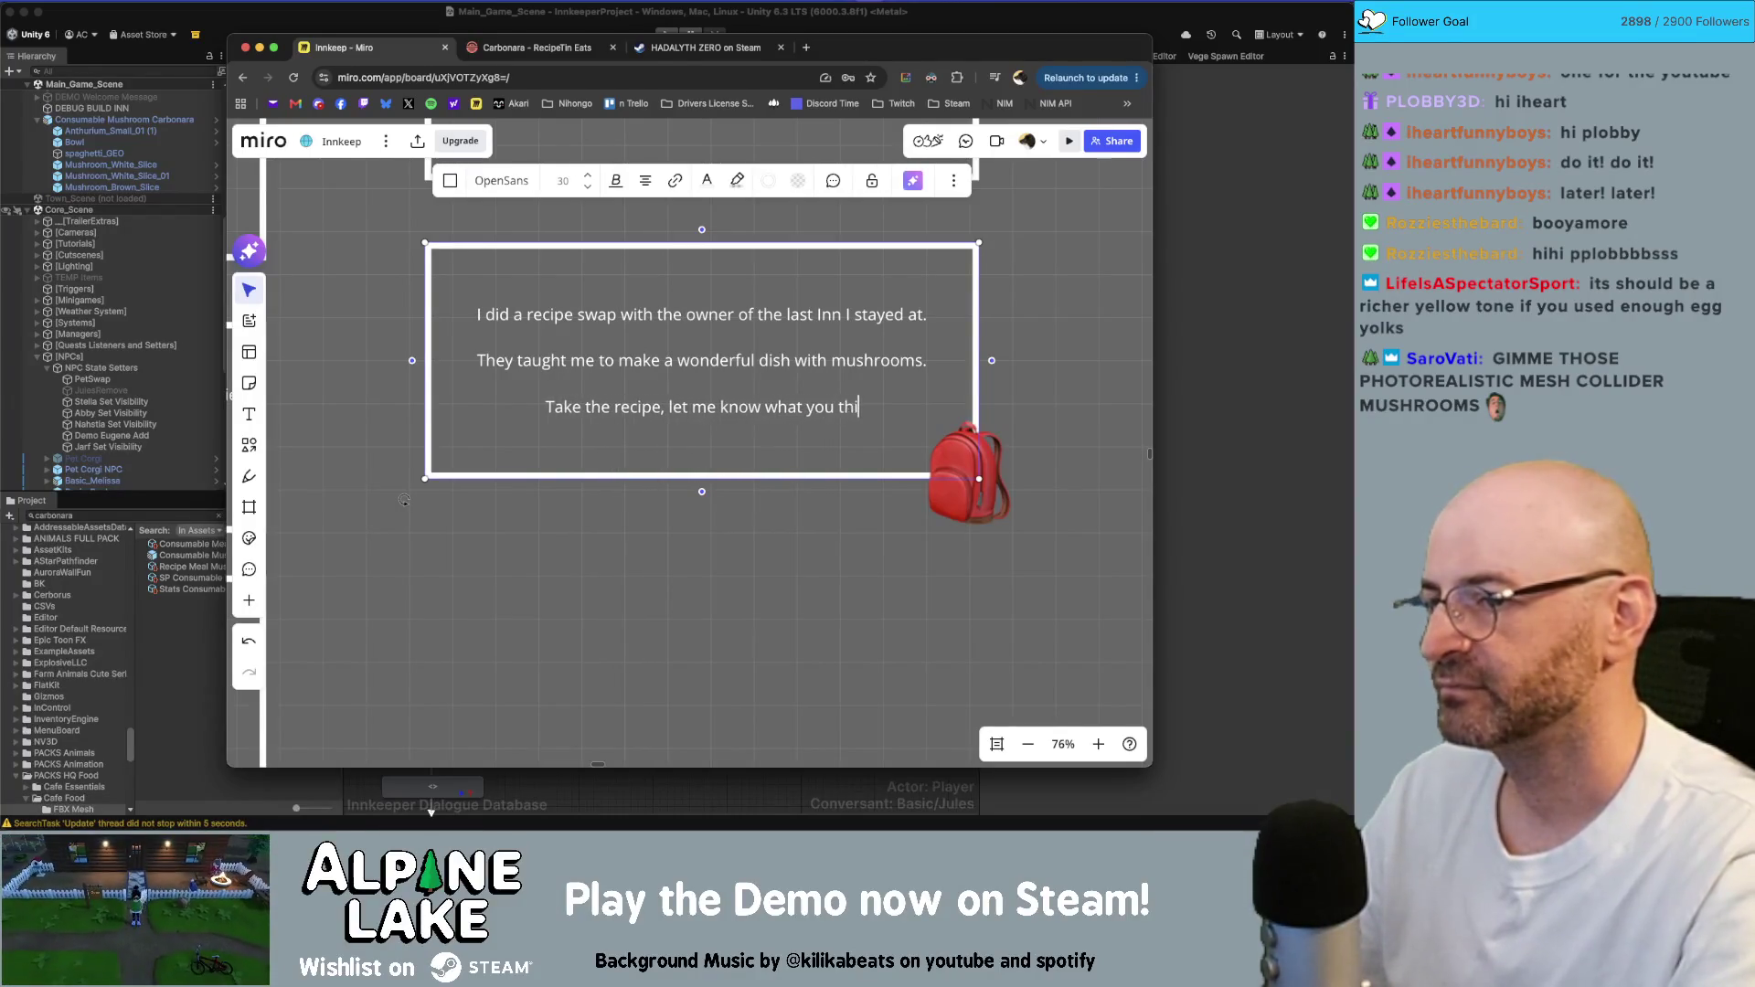
type("nk.")
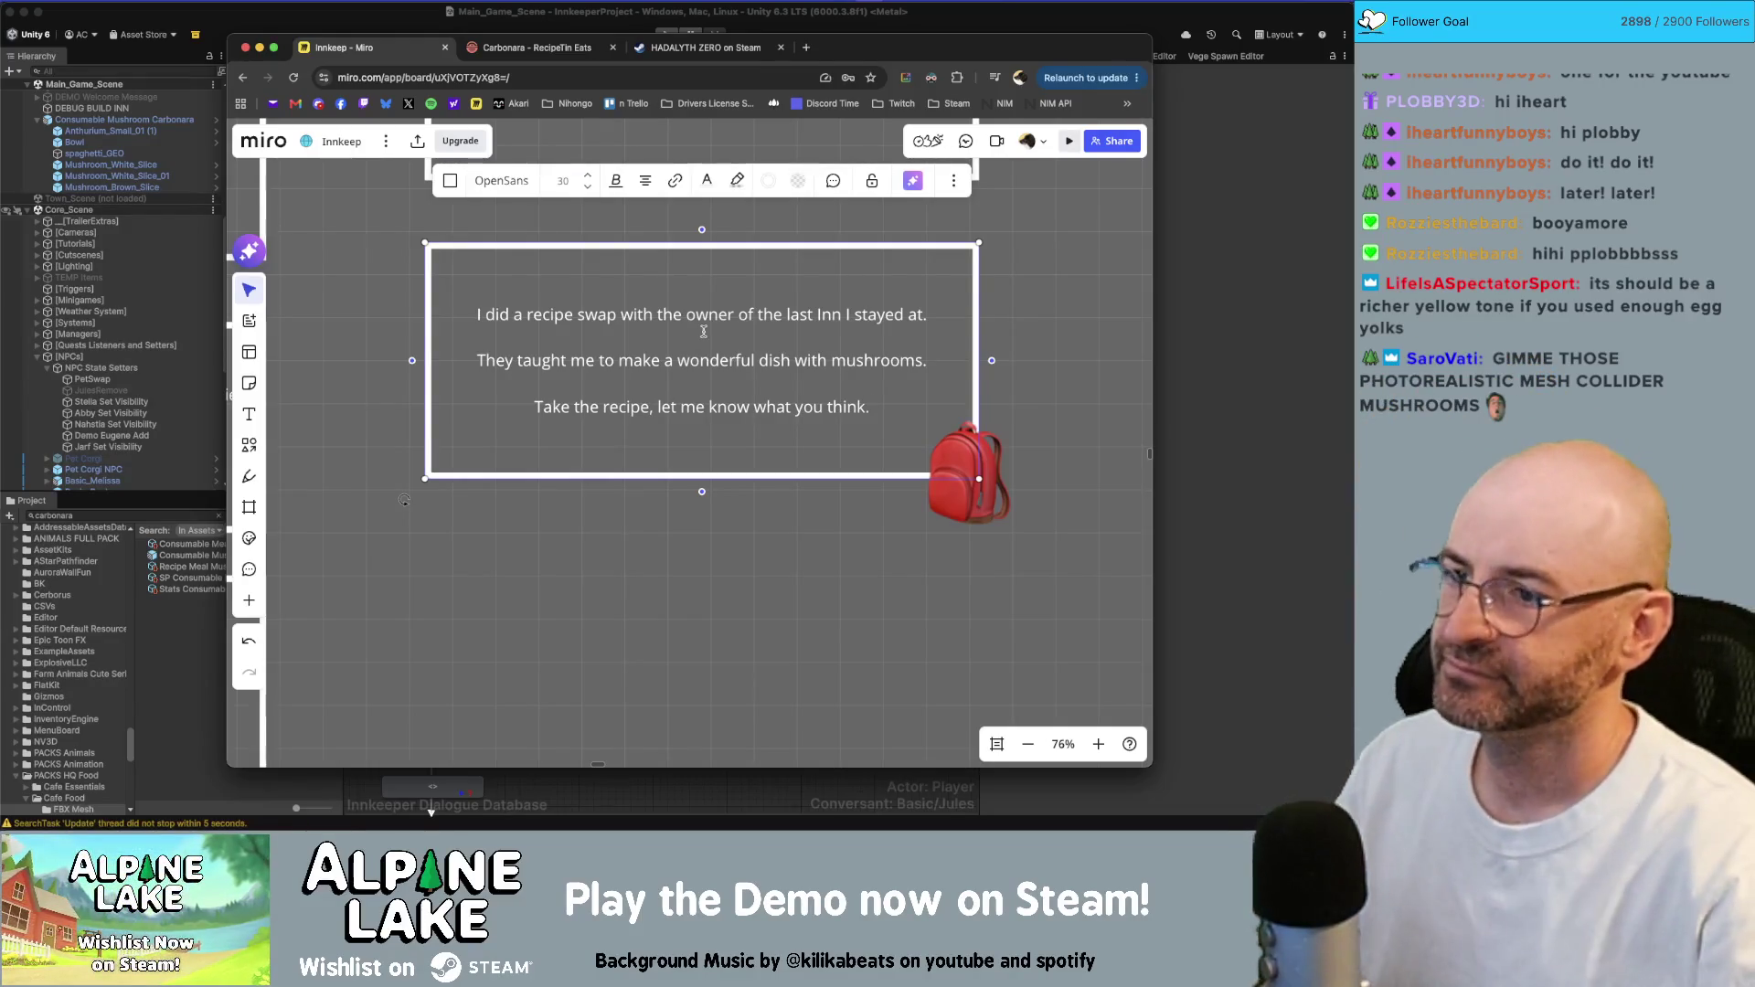
key("Escape")
- Duplicate the recipe-swap card, placing the copy just below the original
scroll(669, 611, "down", 5)
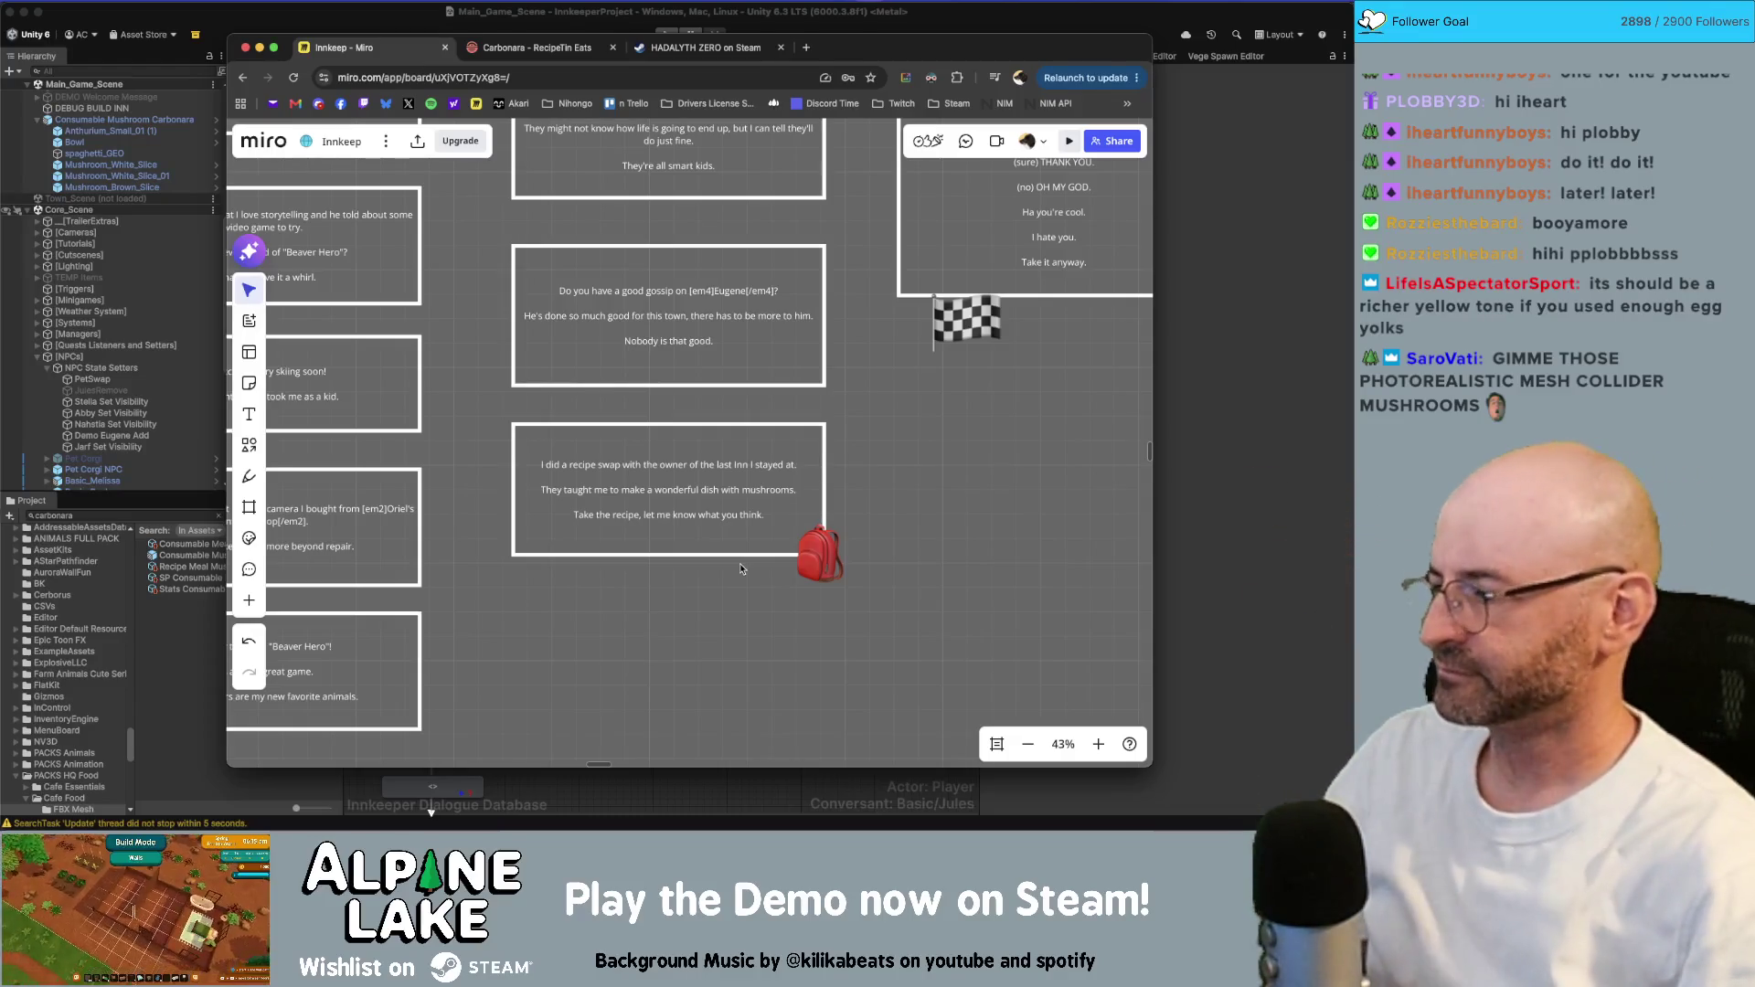
scroll(704, 647, "down", 8)
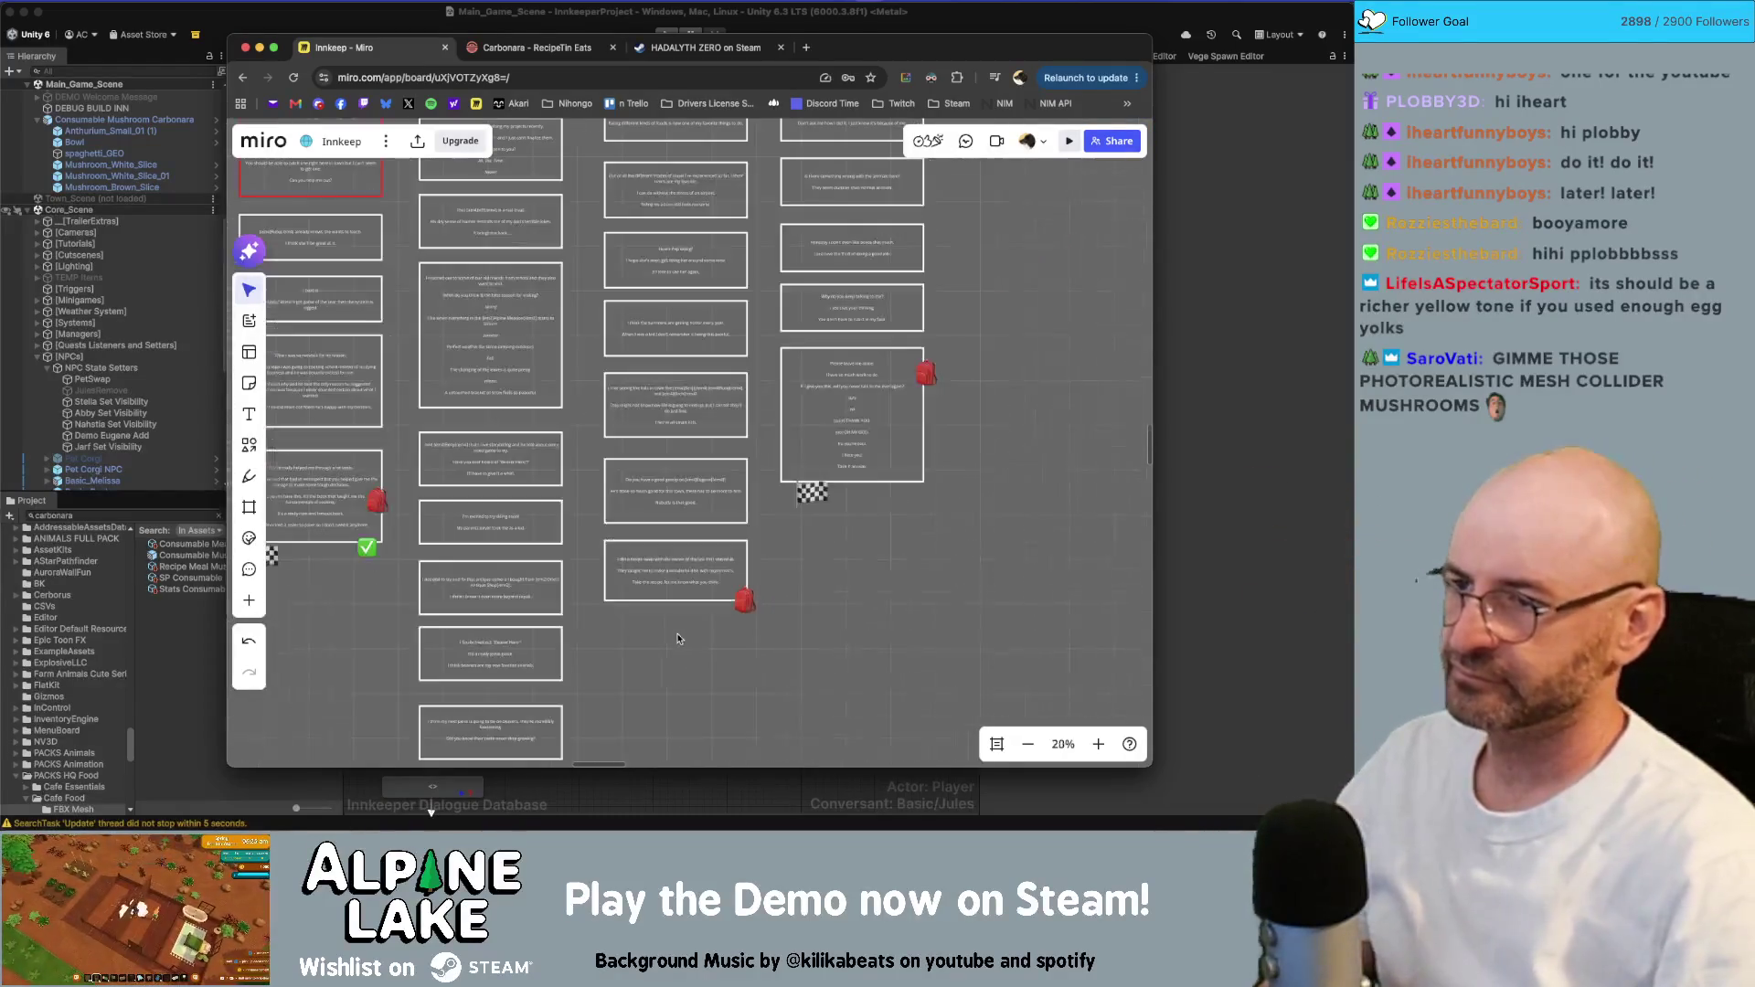
scroll(665, 467, "down", 2)
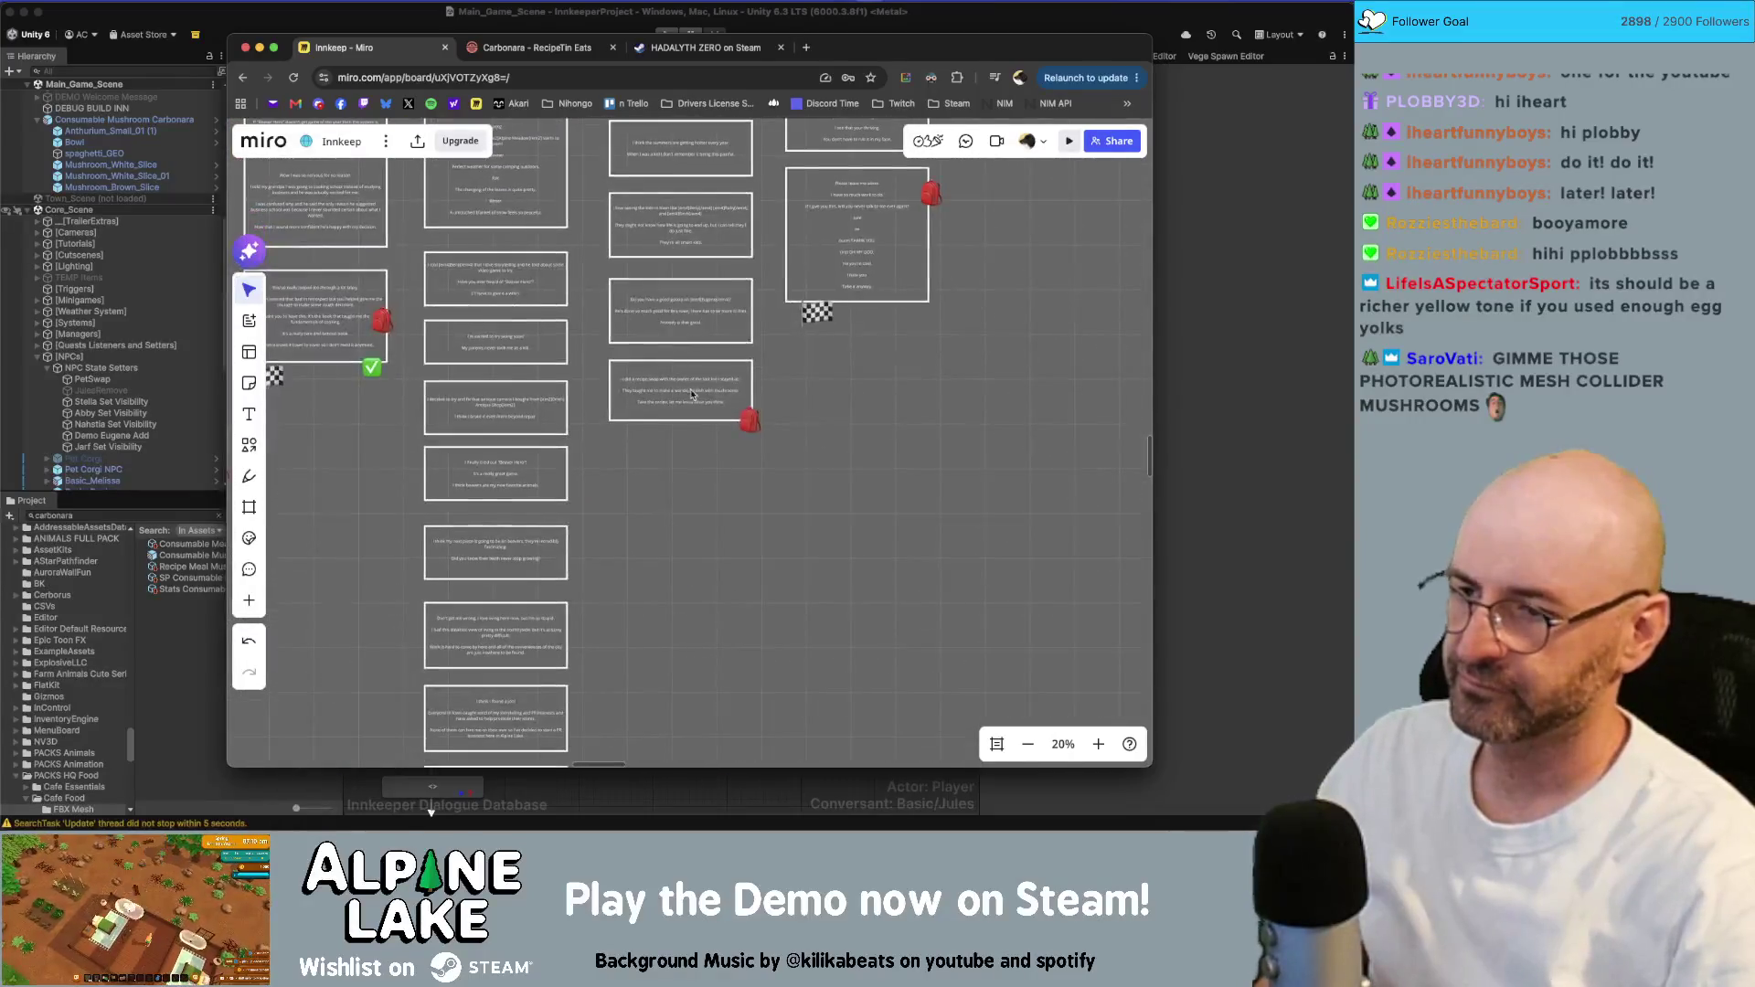
left_click(692, 402)
left_click_drag(692, 402, 692, 480)
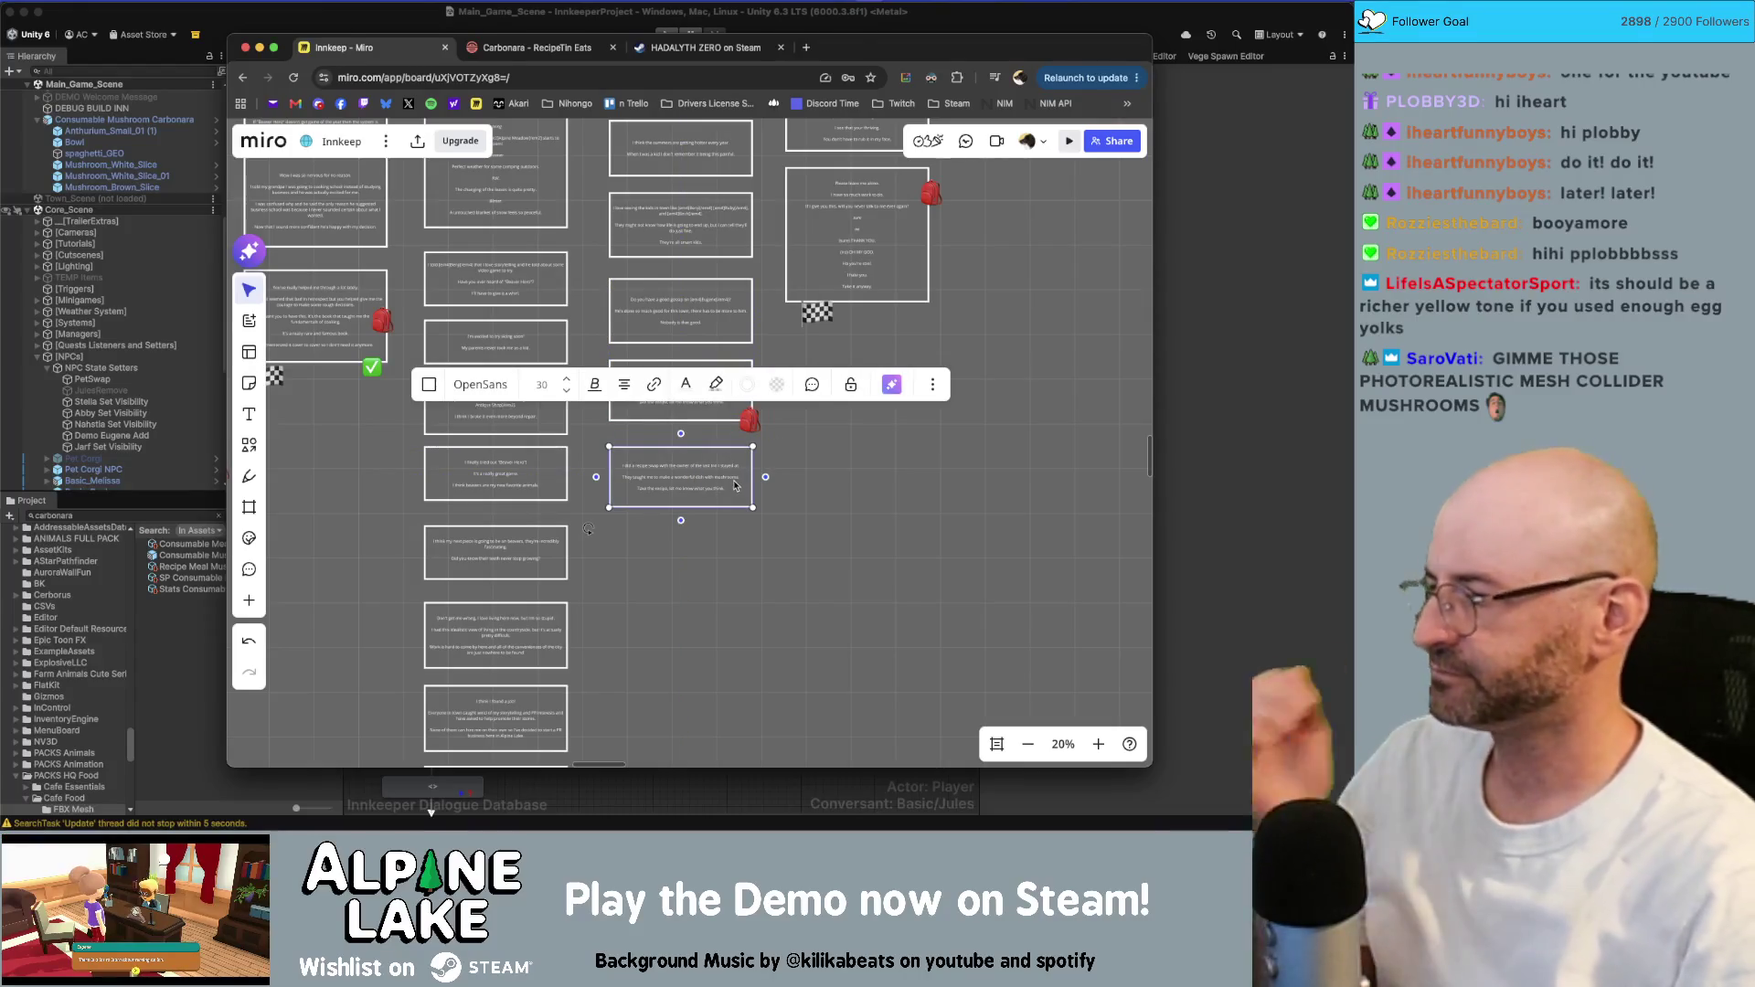
key("Escape")
- Put the duplicated card's text into edit mode
scroll(700, 481, "up", 10, "ctrl")
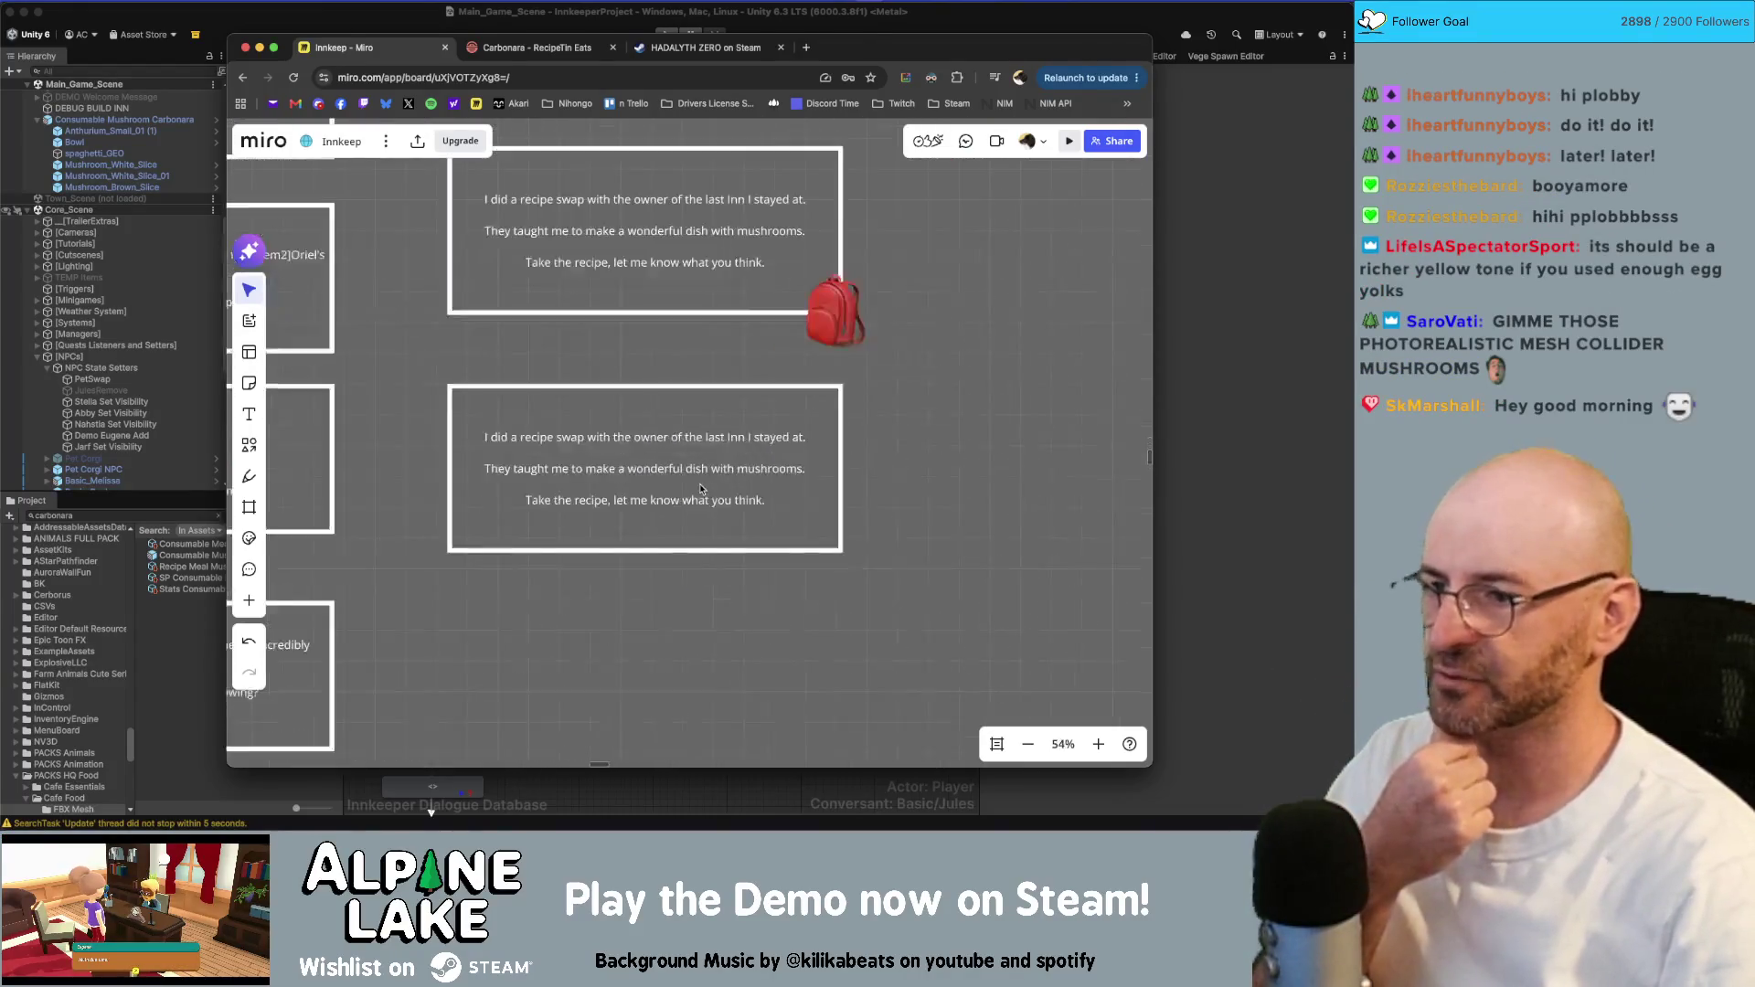
left_click(690, 473)
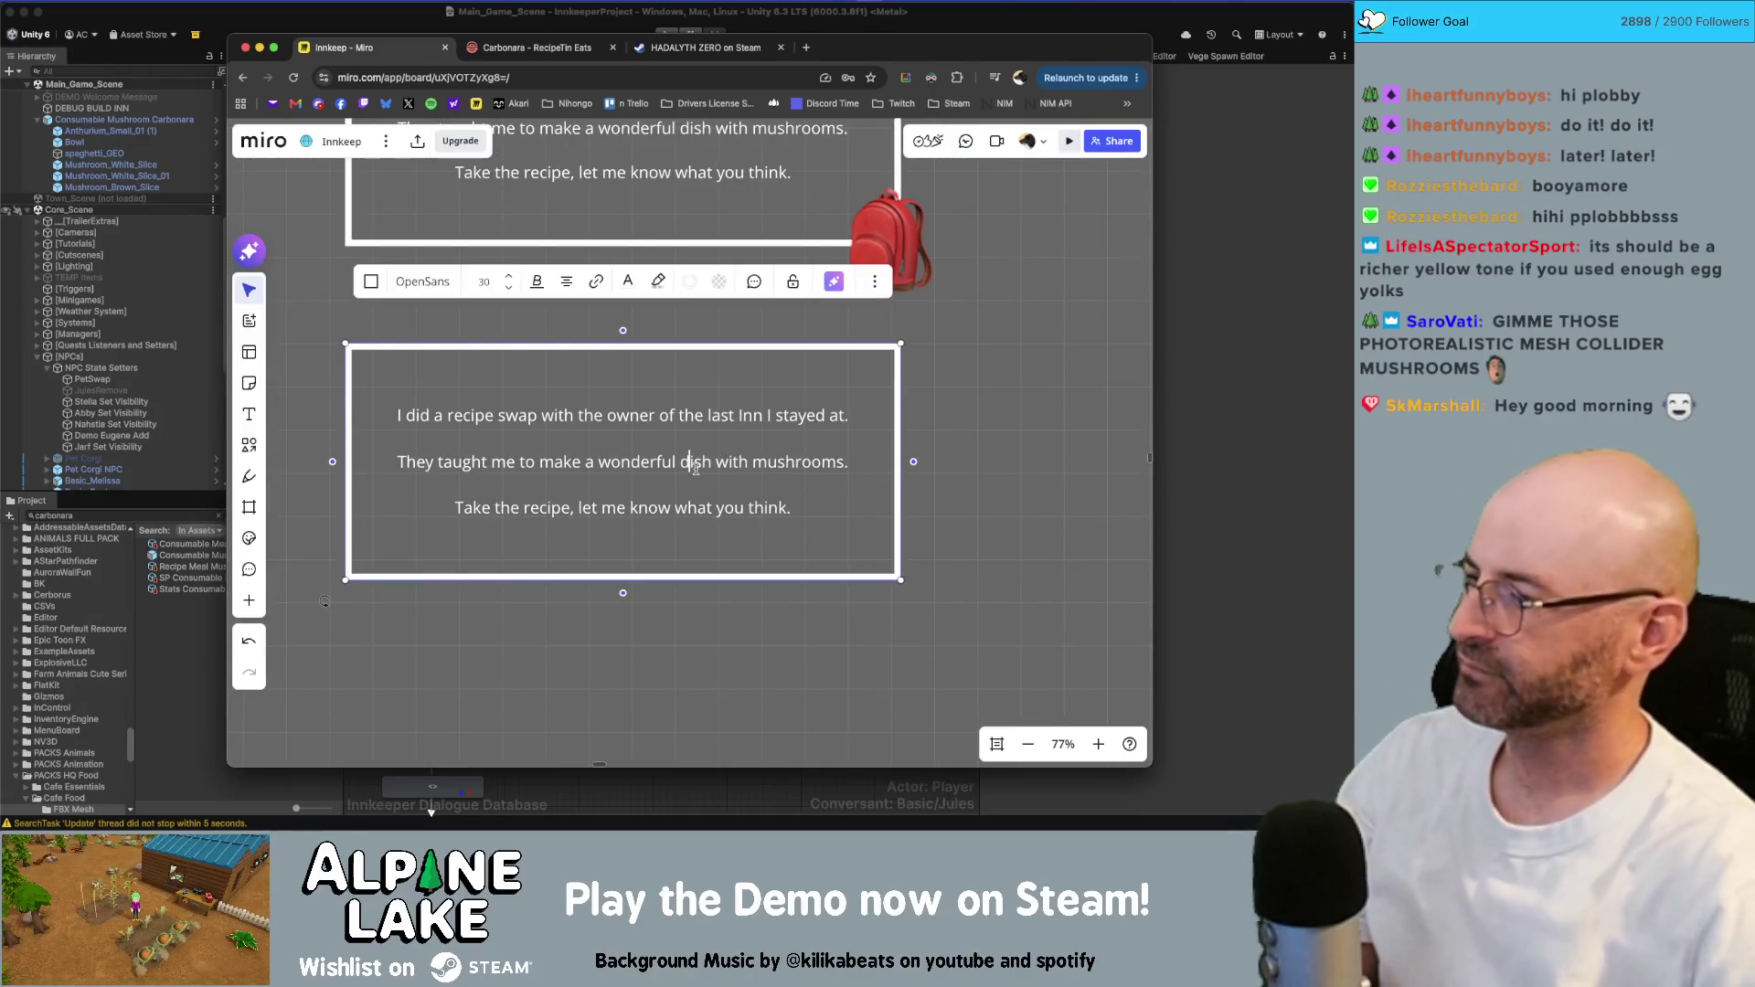
double_click(696, 468)
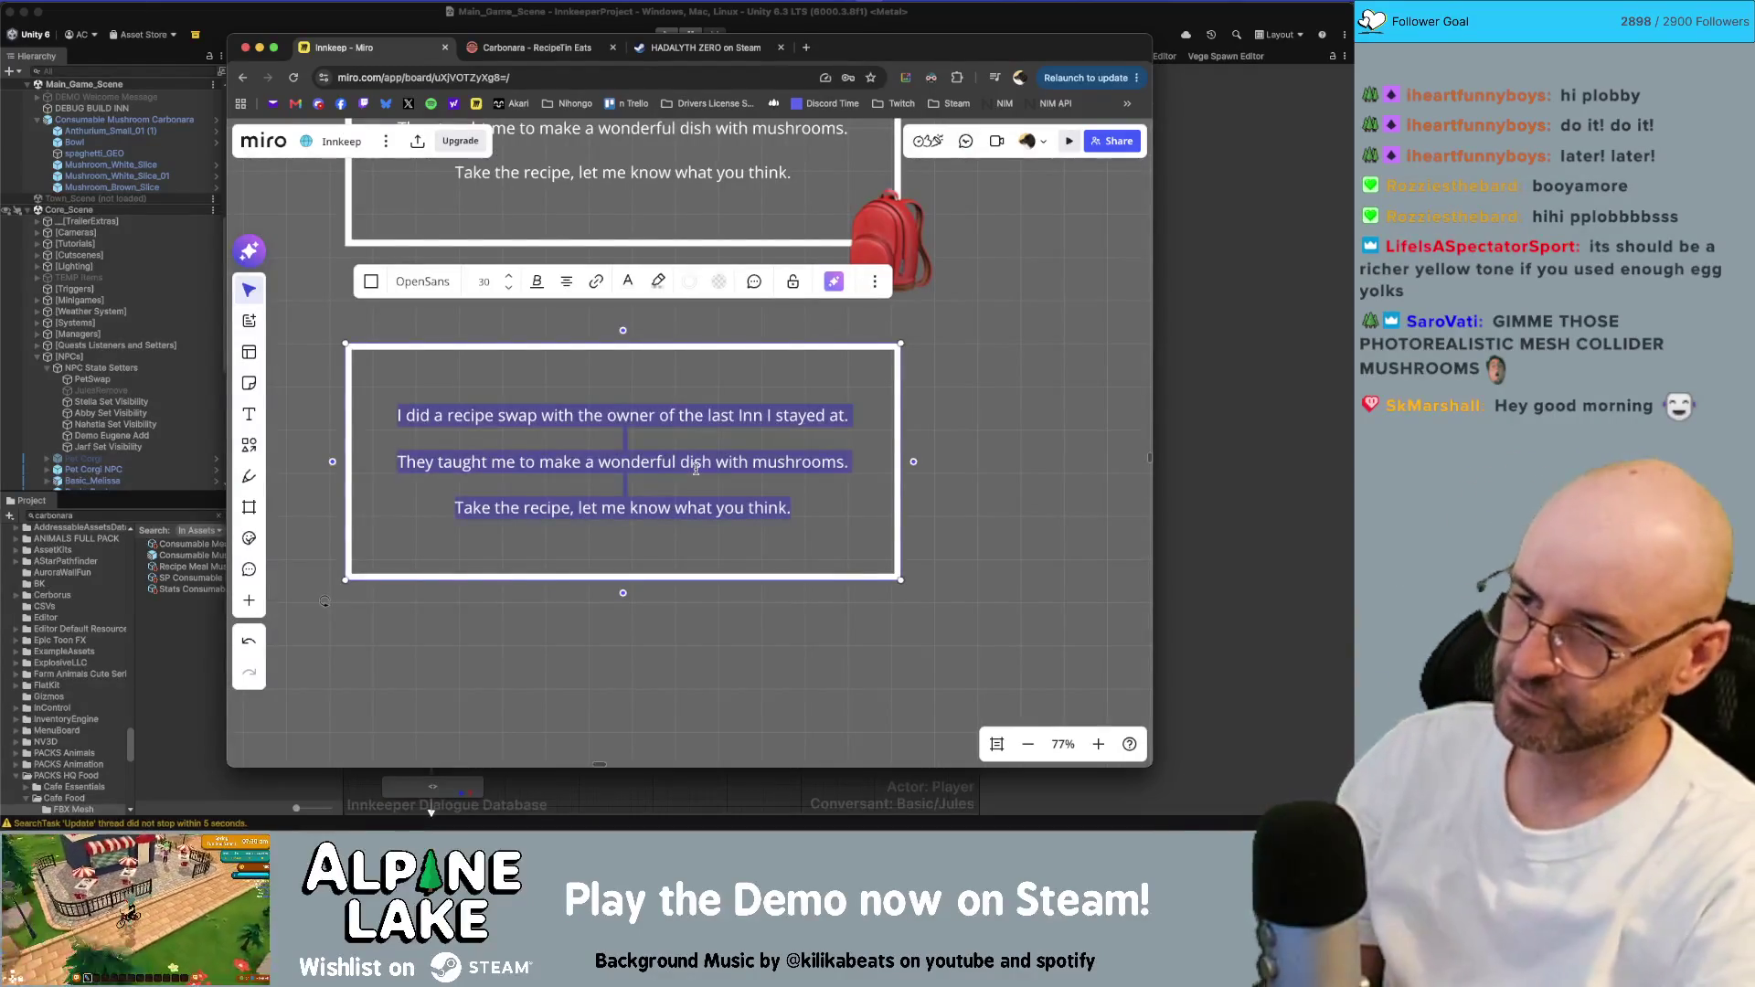
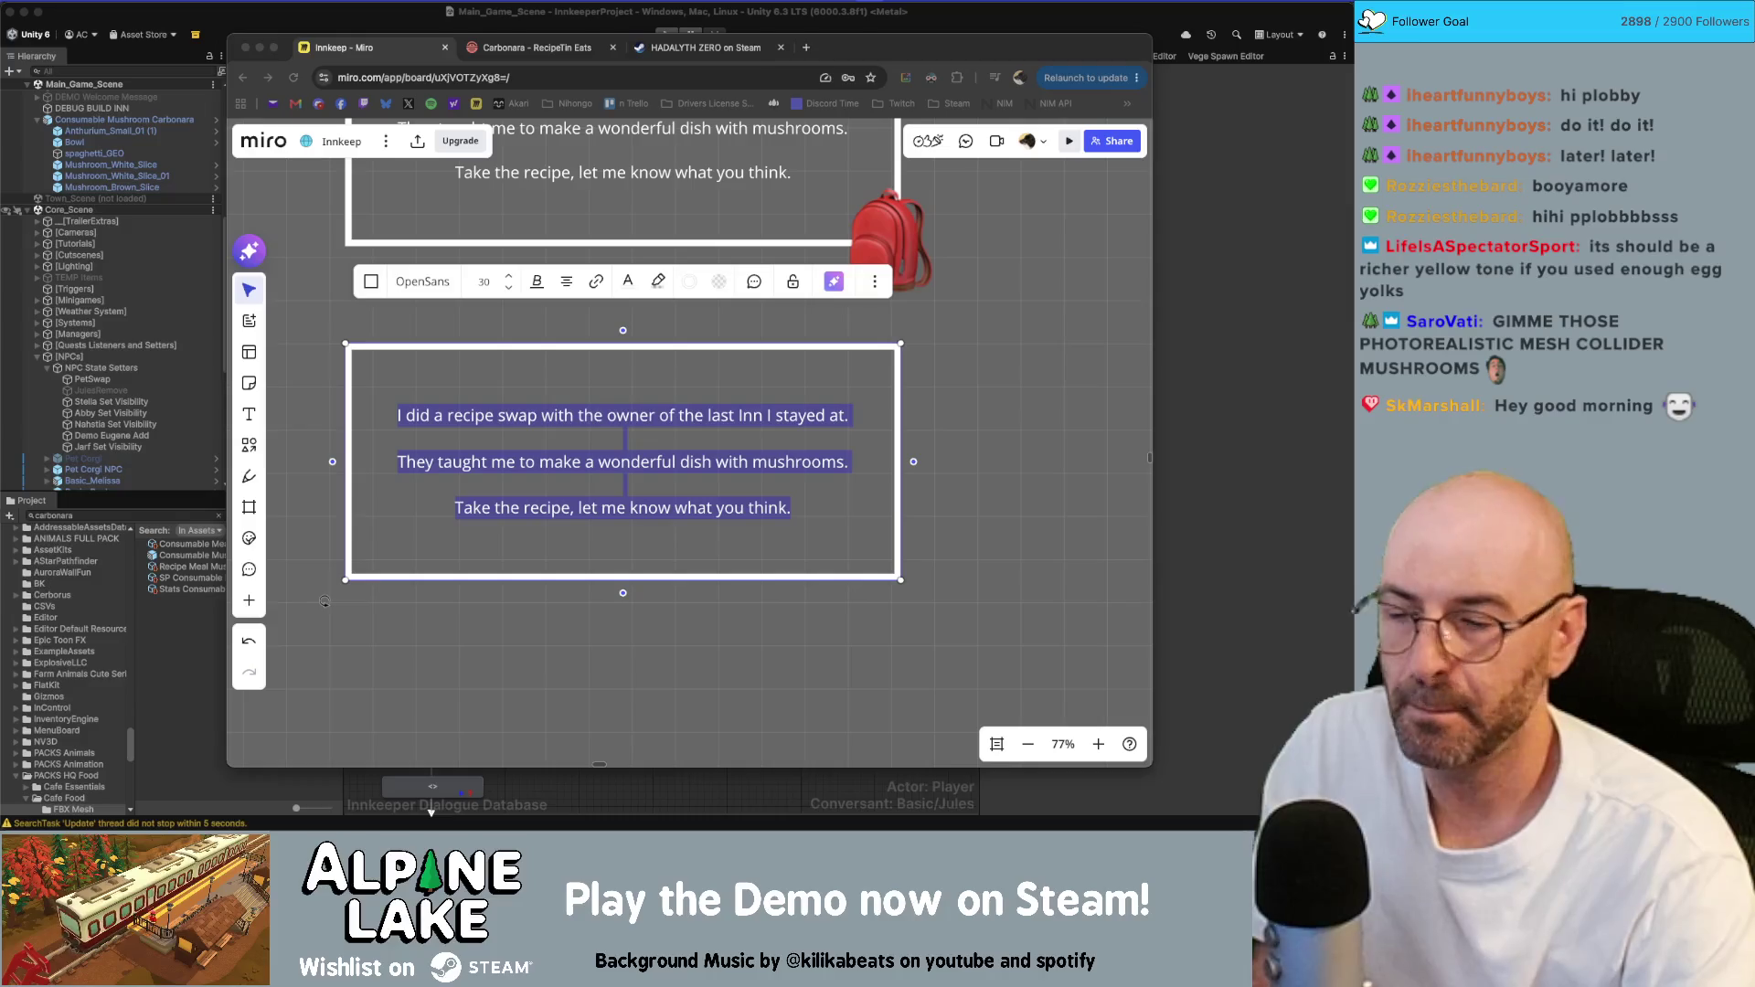
- Delete all three recipe-swap lines from the lower Miro text box, then bring up the Twitch clip page
left_click(937, 410)
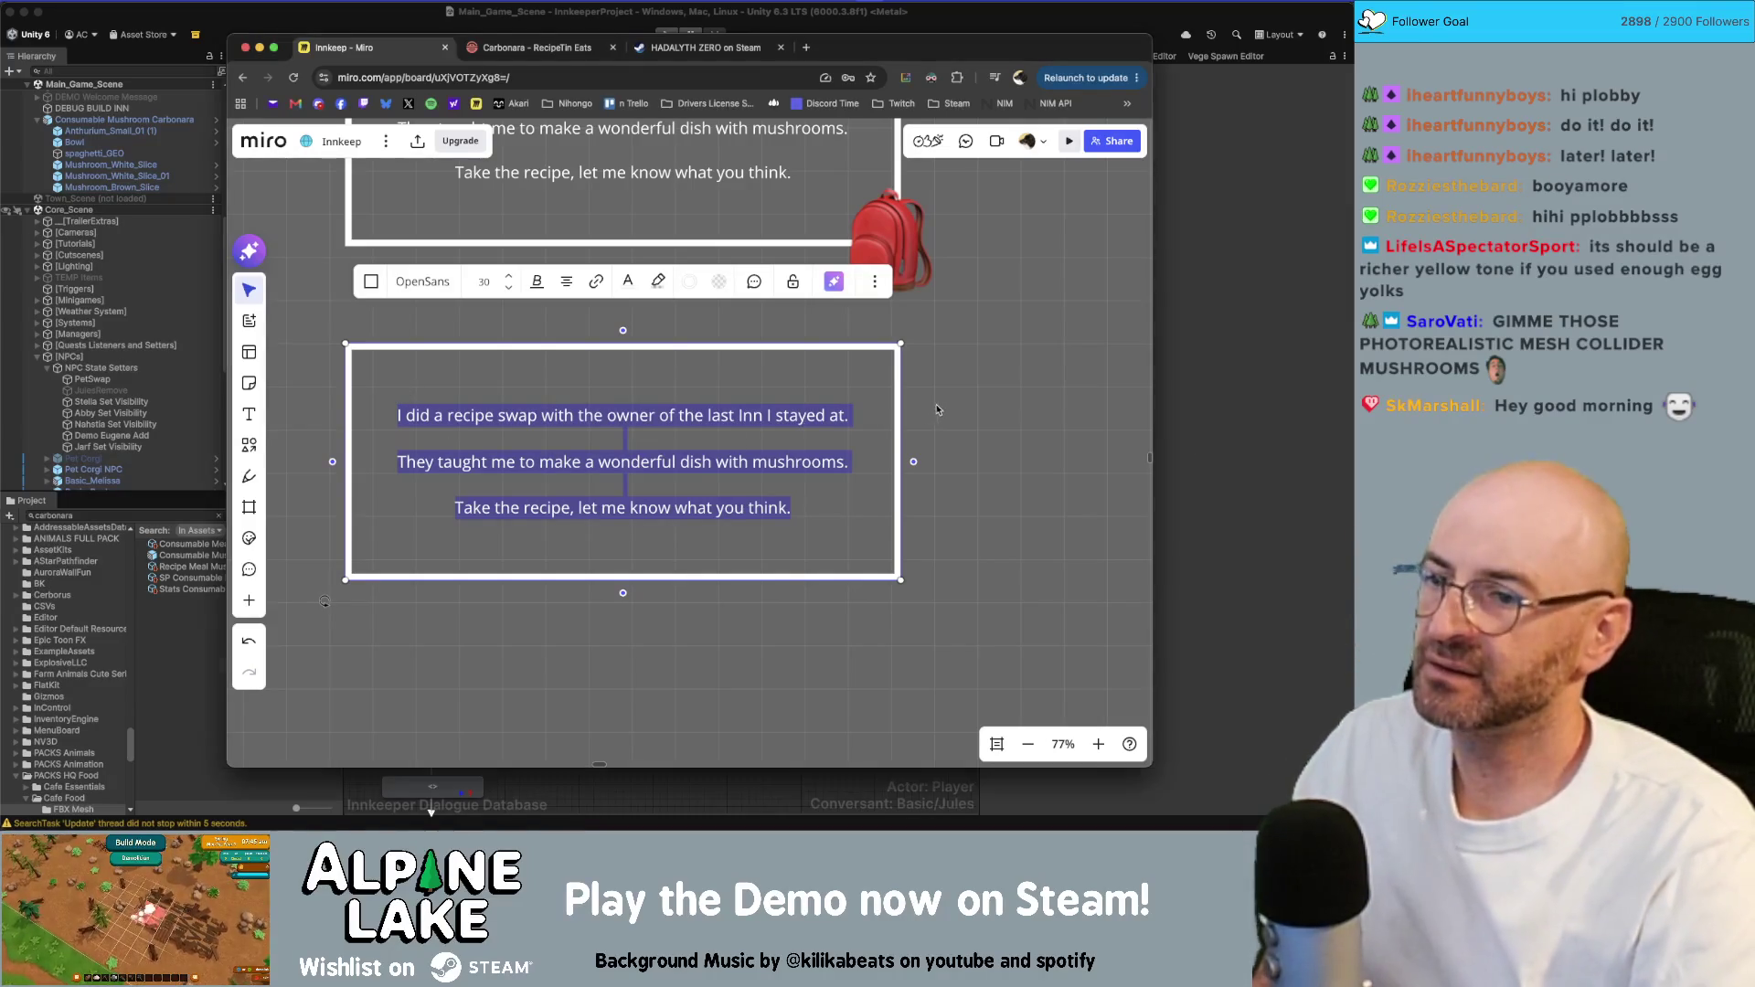
left_click(756, 472)
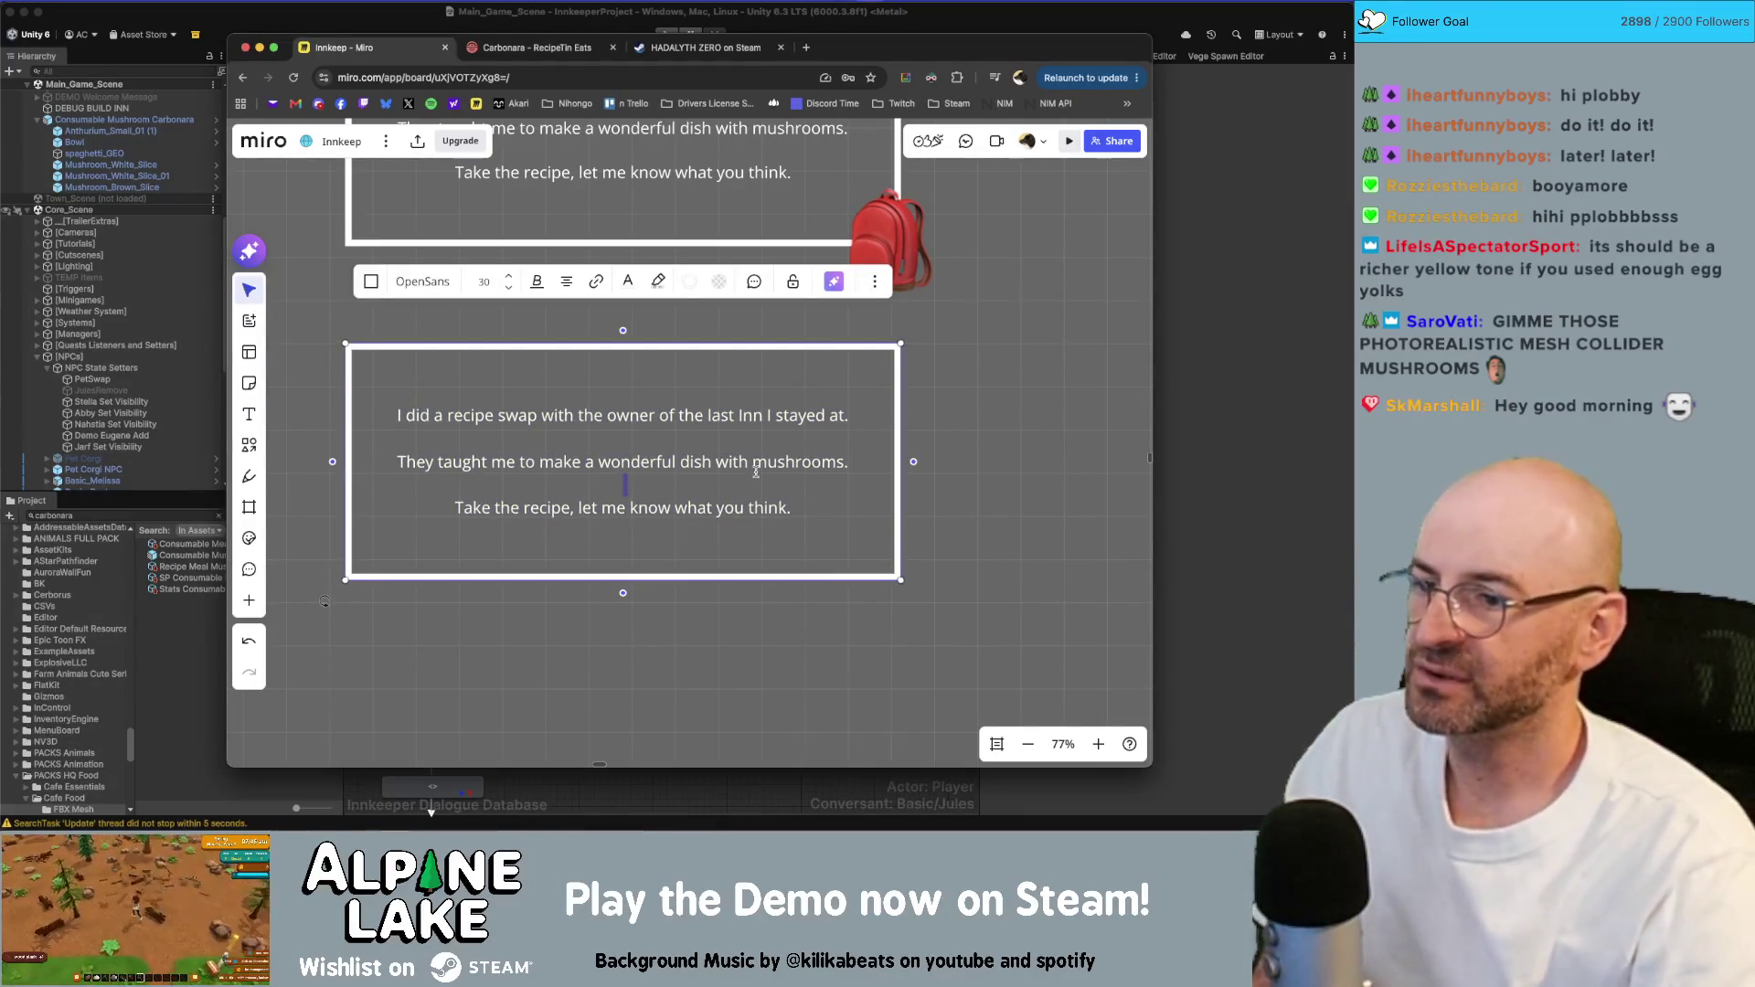
left_click(751, 463)
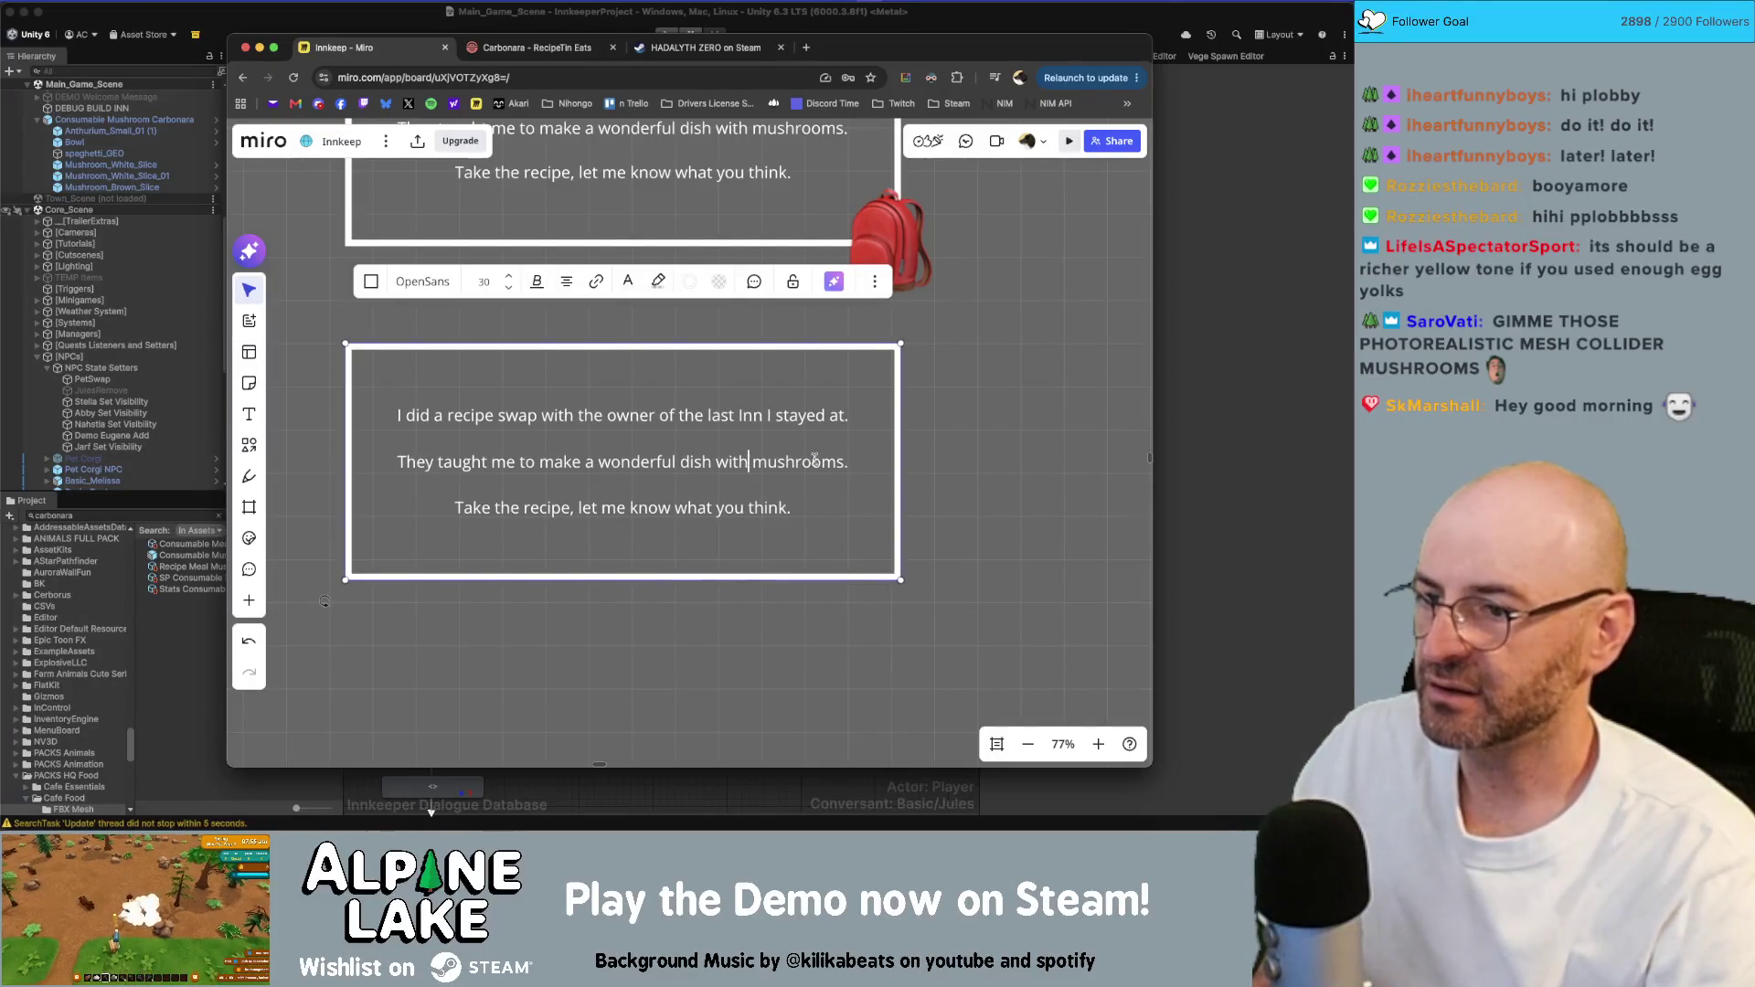
key("ctrl+a")
key("BackSpace")
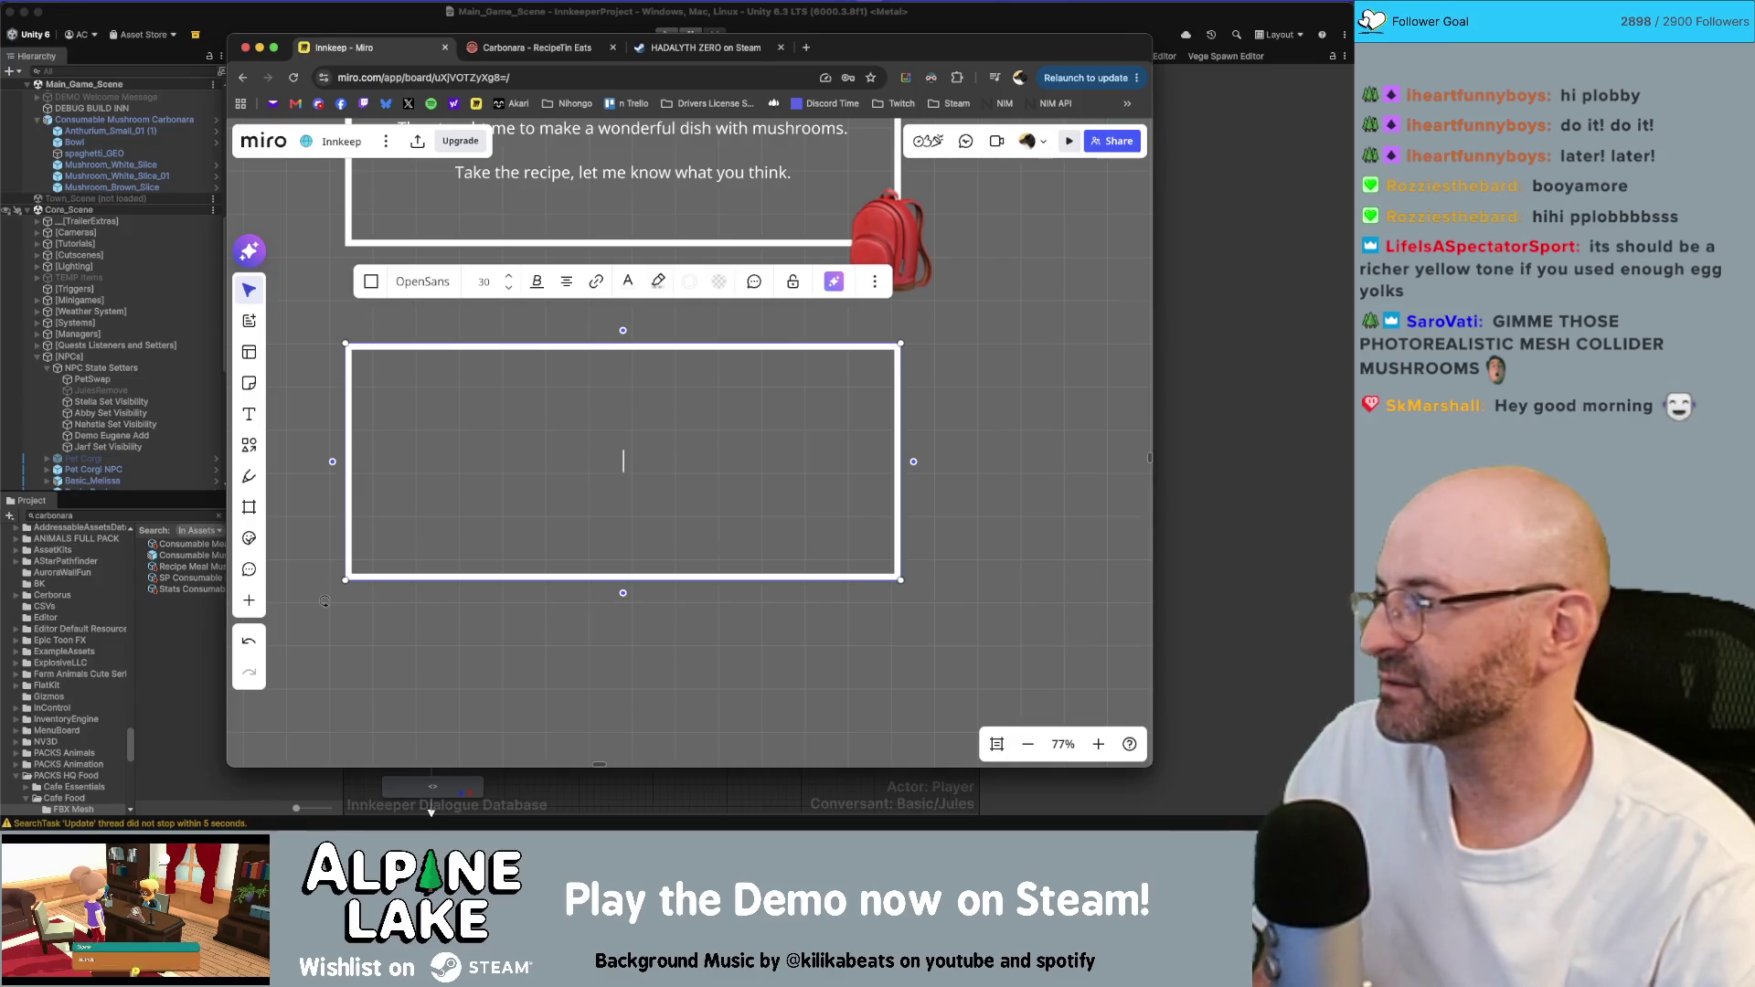
key("super+Tab")
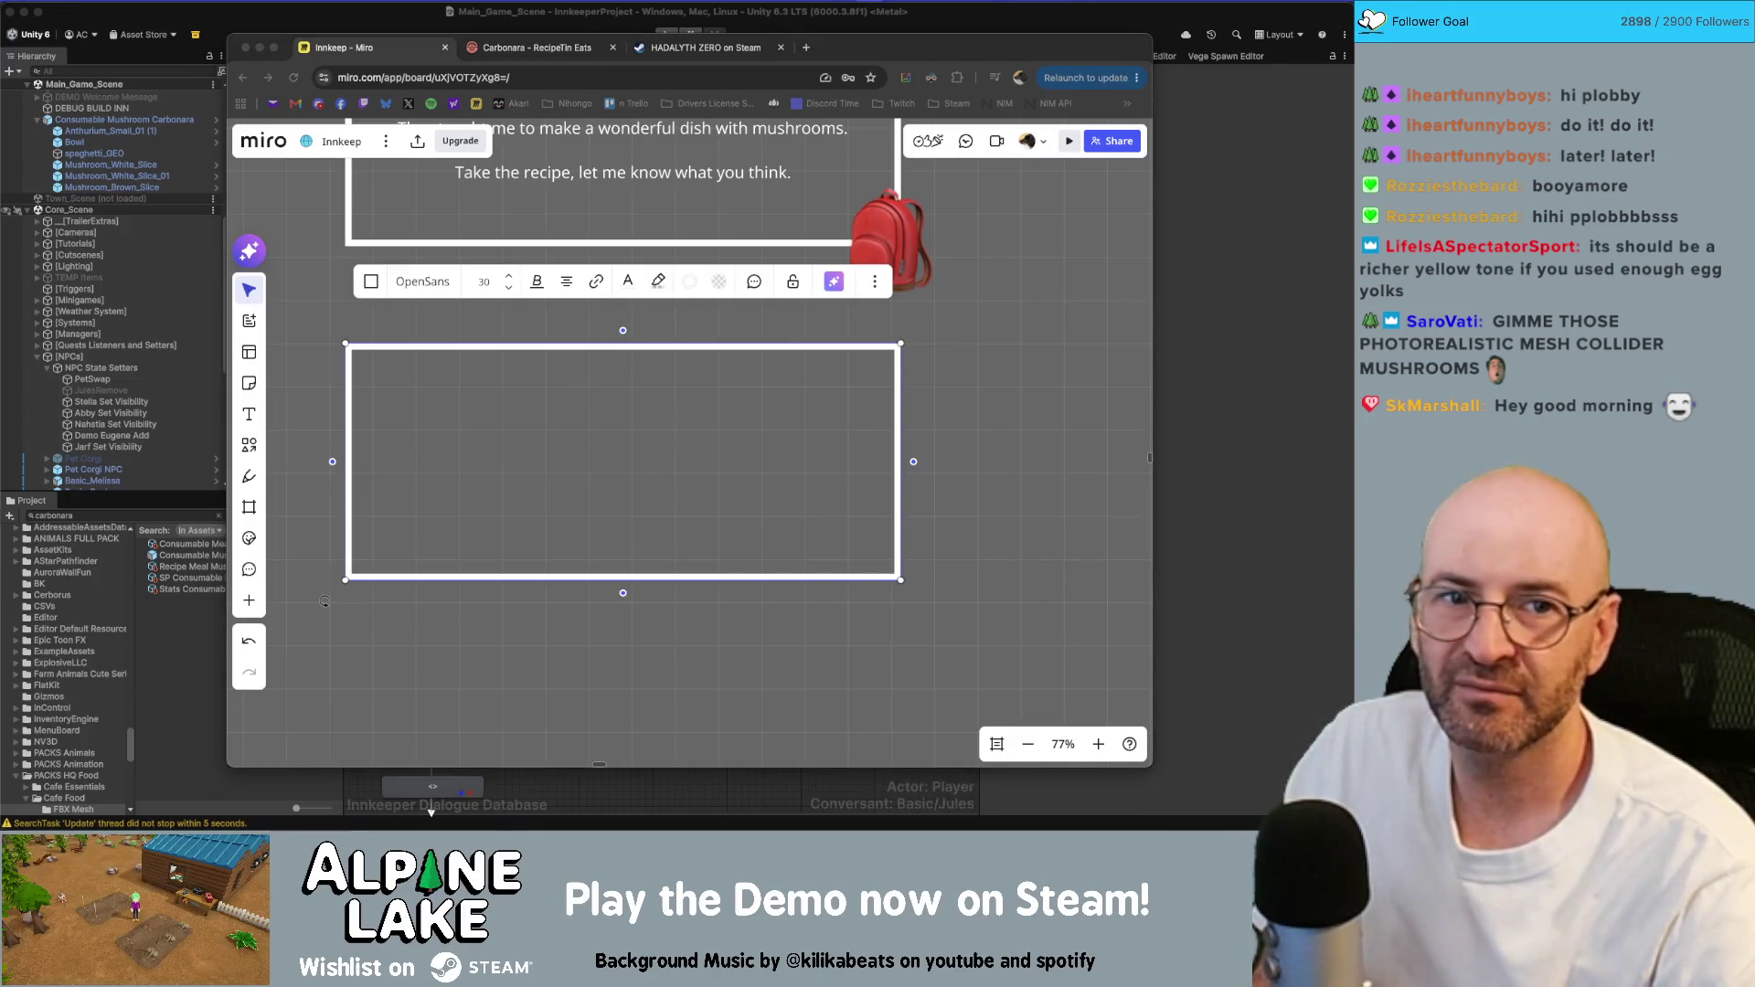
mouse_move(1344, 151)
left_mouse_down()
mouse_move(700, 151)
mouse_move(440, 115)
mouse_move(399, 85)
left_mouse_up()
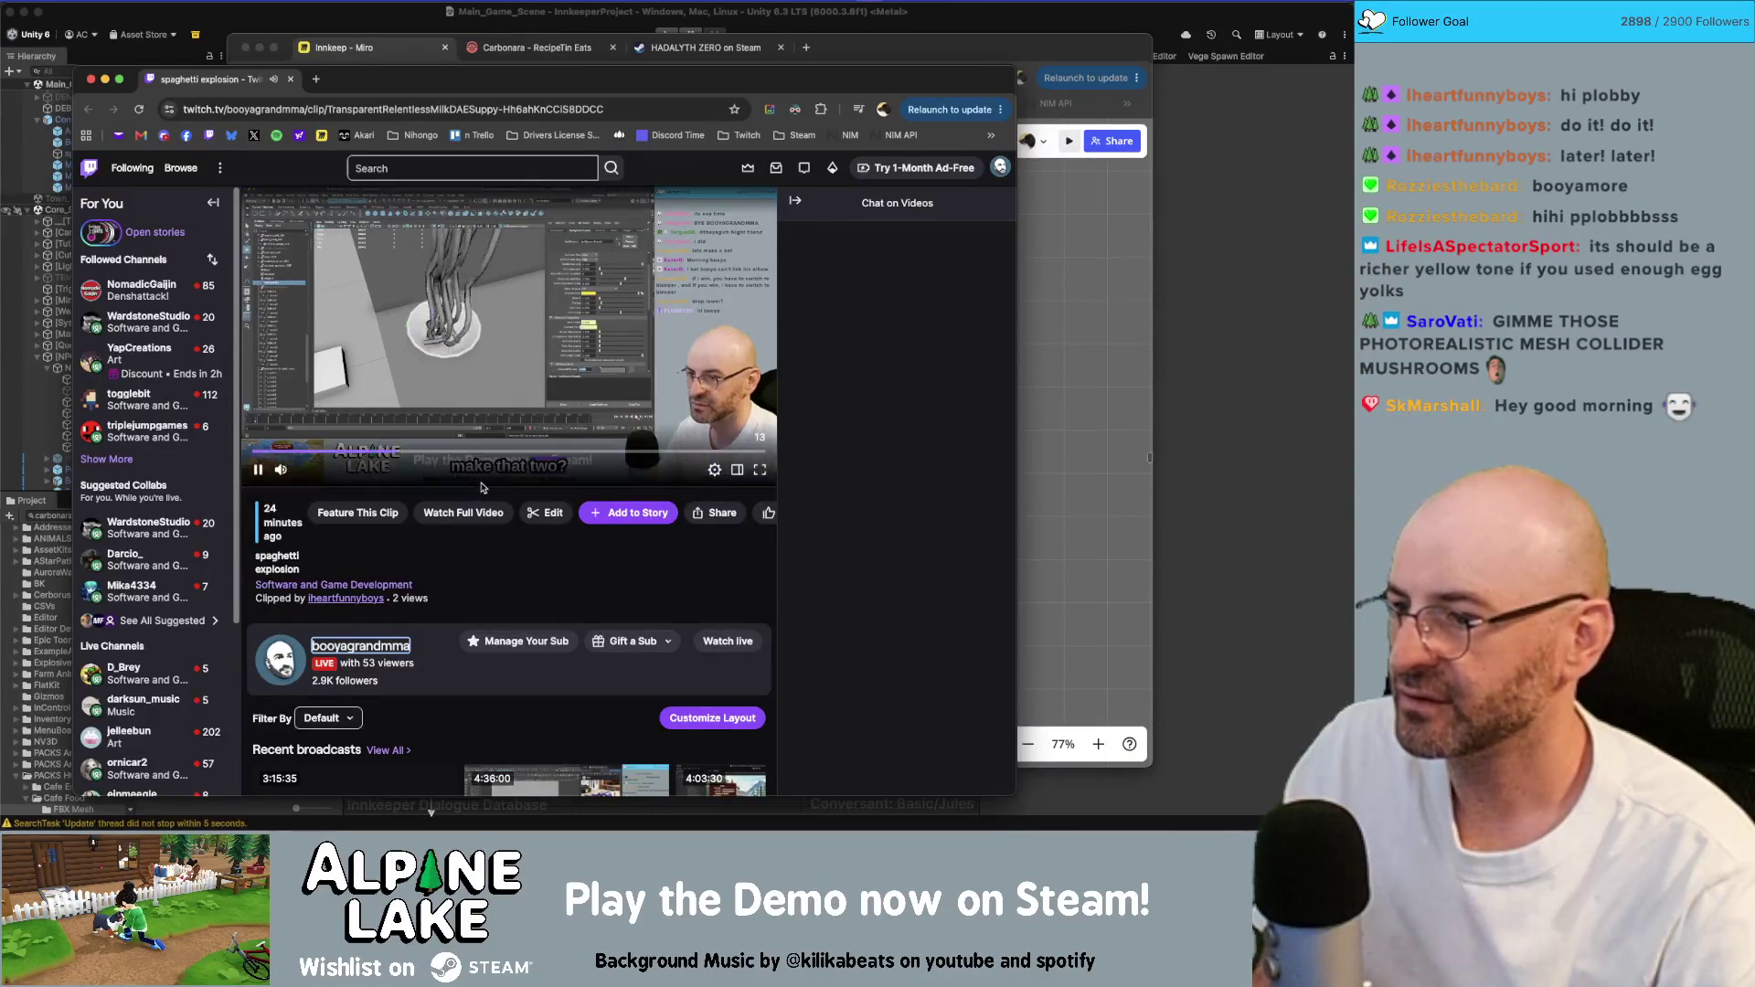
- Enlarge the clip's gameplay crop and shift it slightly right so the portrait panel shows the spaghetti bowl
left_click(552, 515)
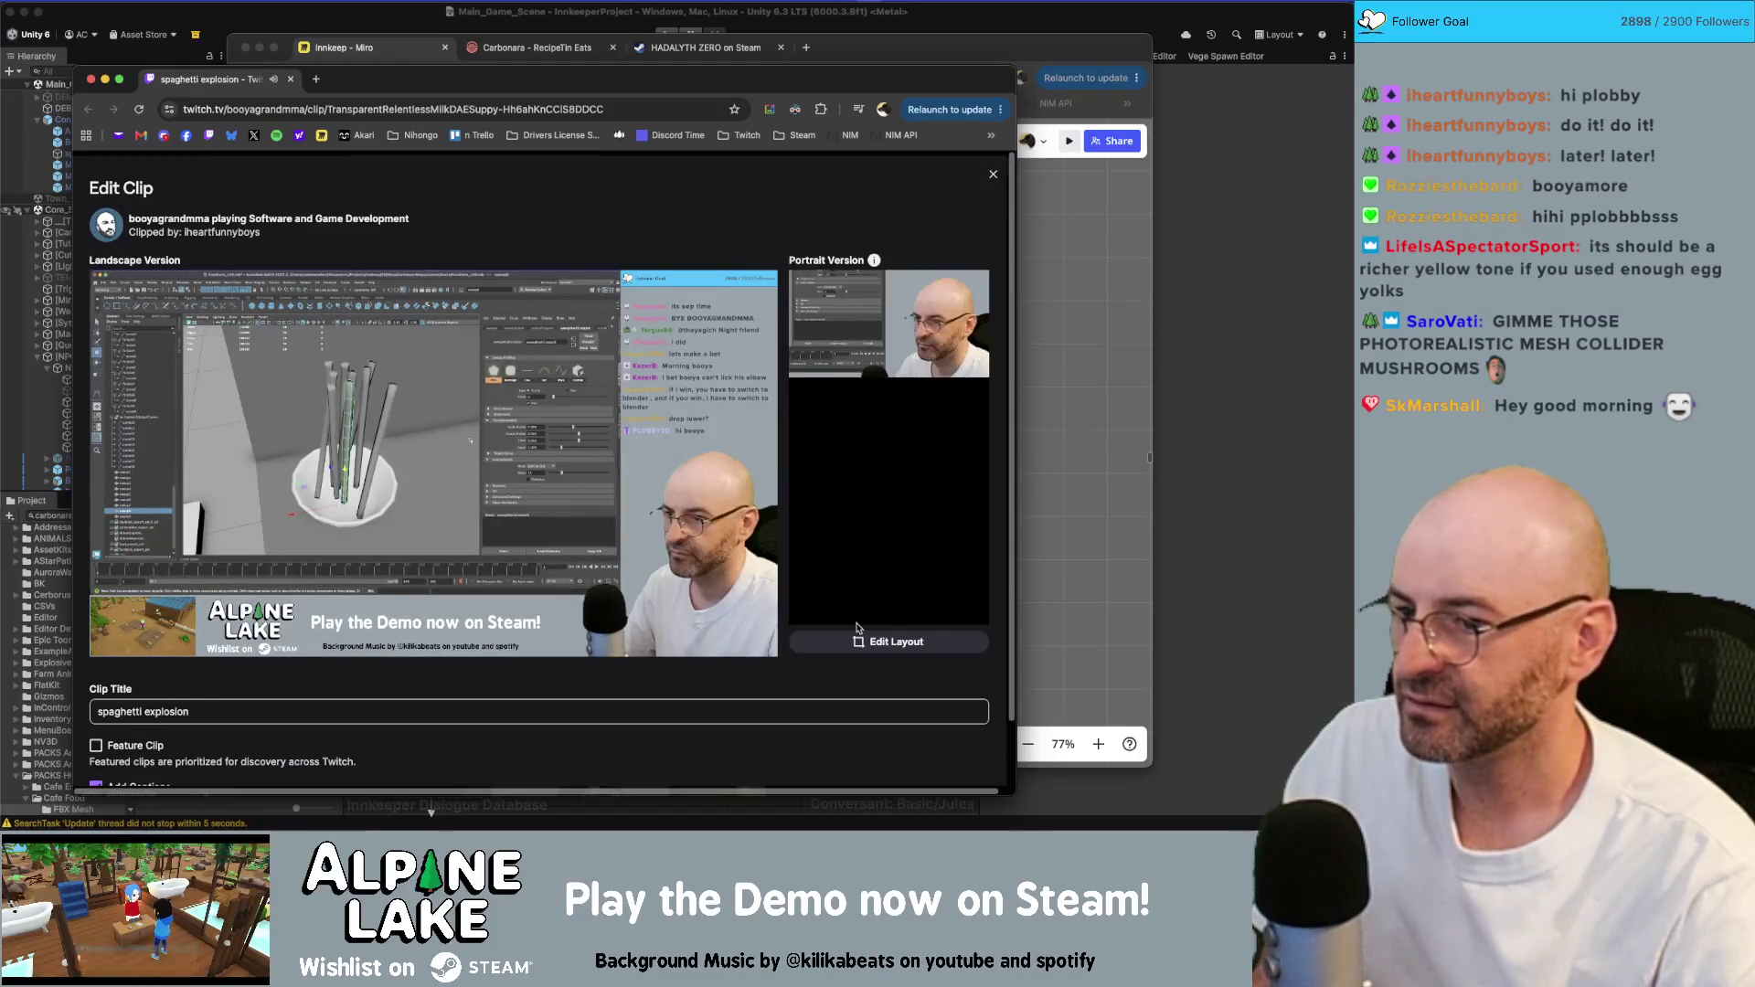
left_click(860, 638)
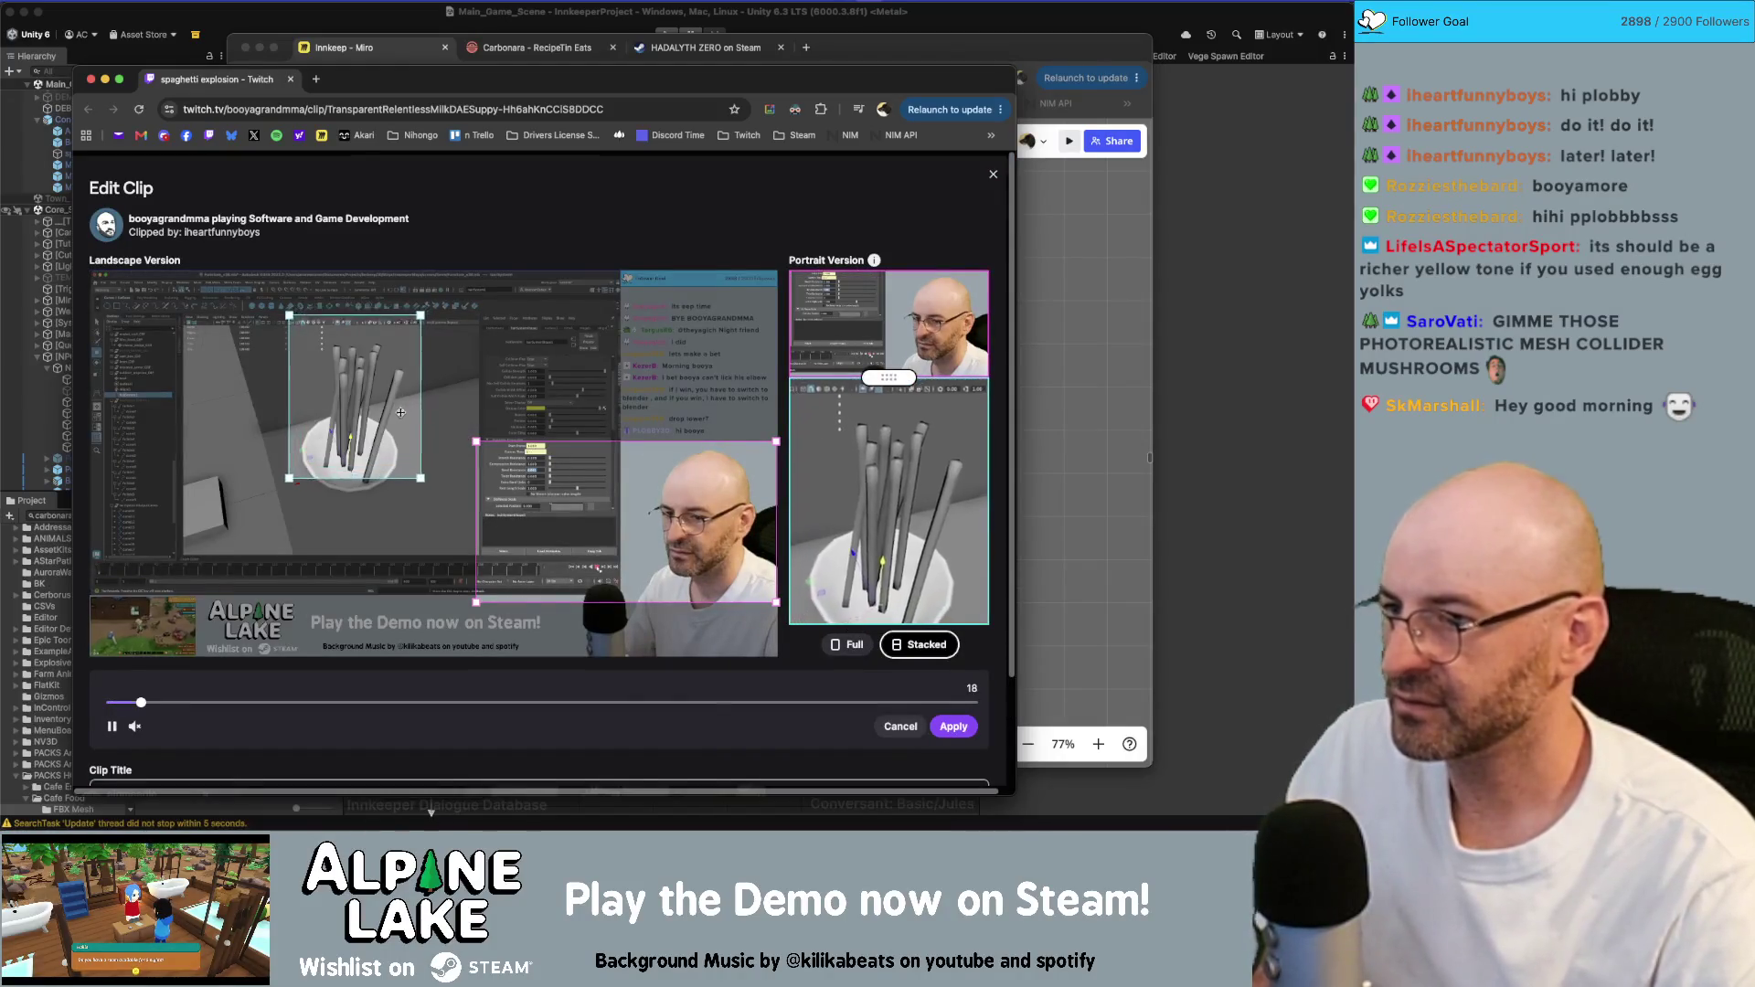
mouse_move(289, 479)
left_mouse_down()
mouse_move(283, 531)
mouse_move(253, 527)
left_mouse_up()
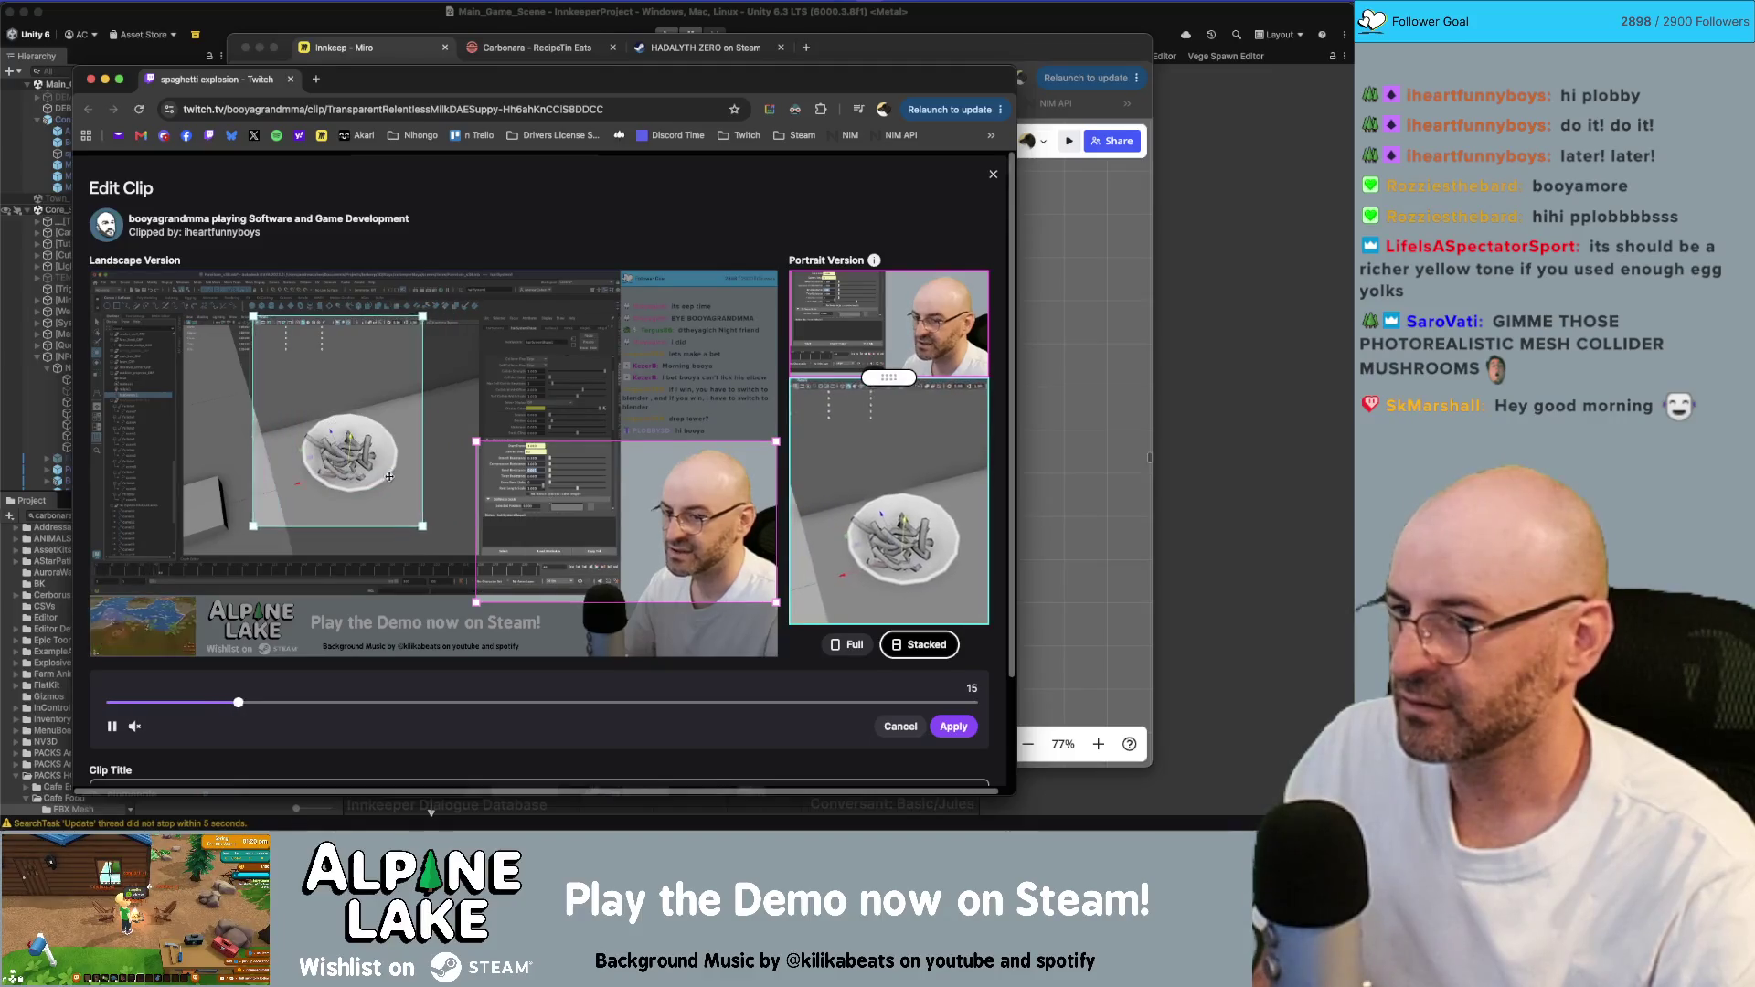
left_click_drag(389, 476, 394, 476)
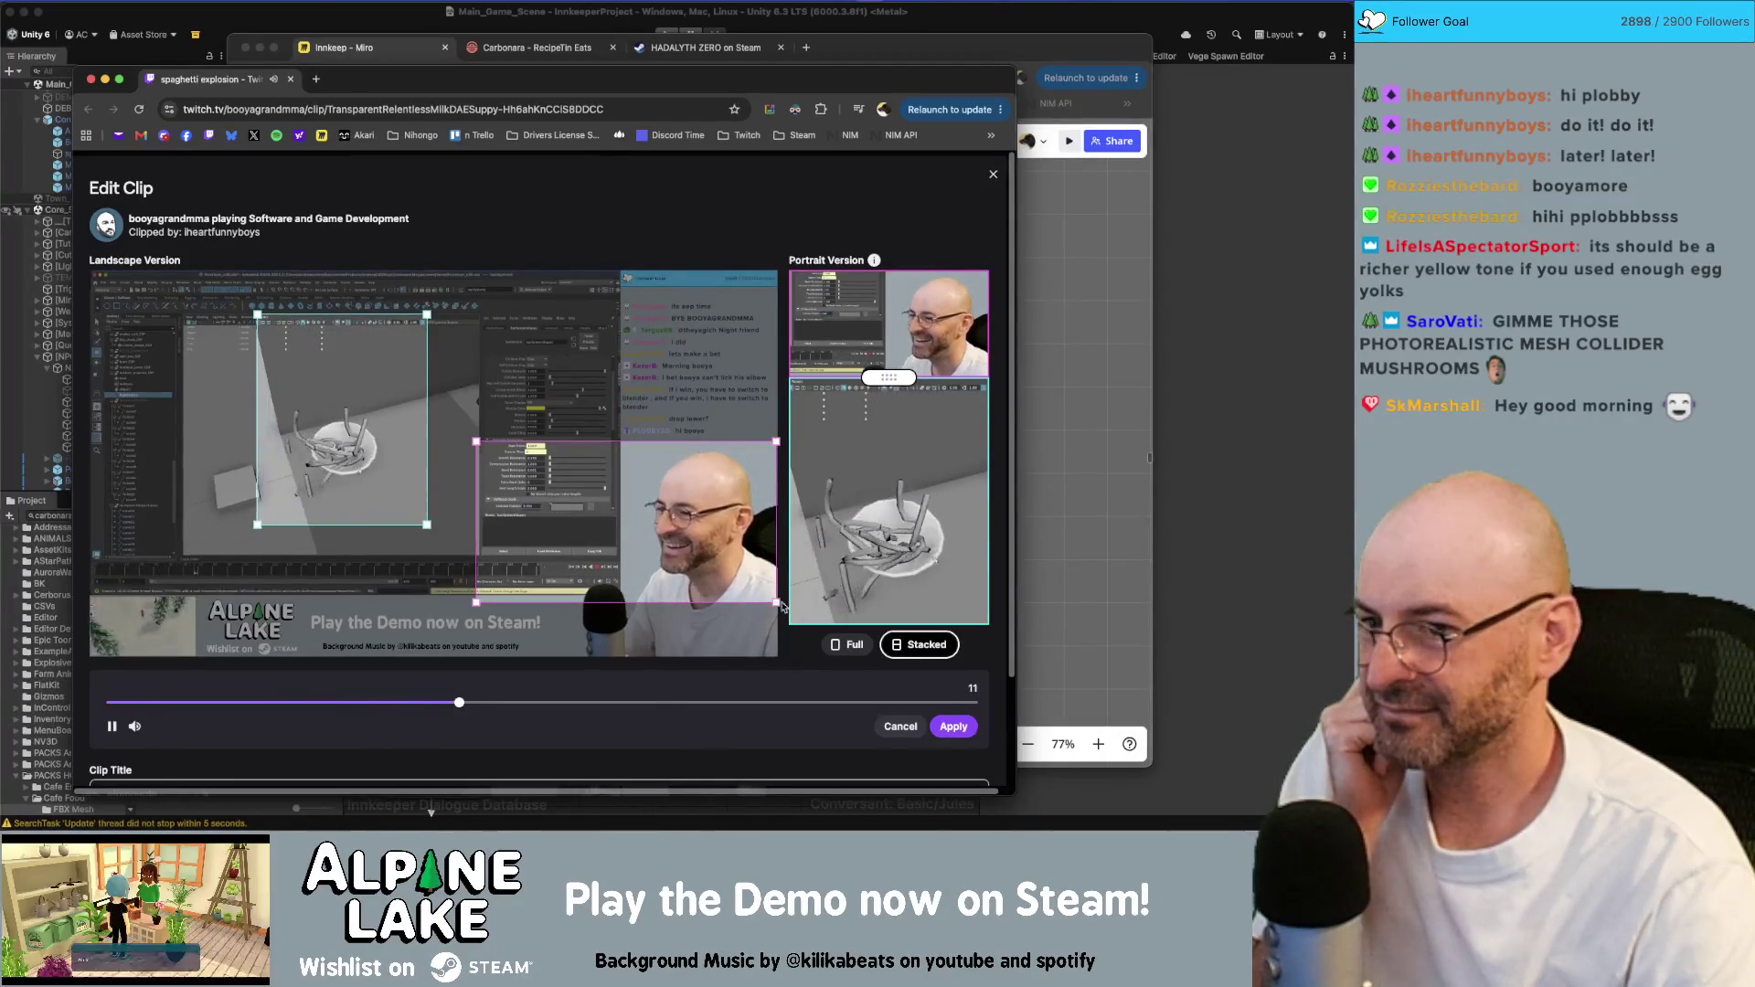
- Apply the portrait layout, trim the clip's end to 1:23, and play it back
left_click(974, 683)
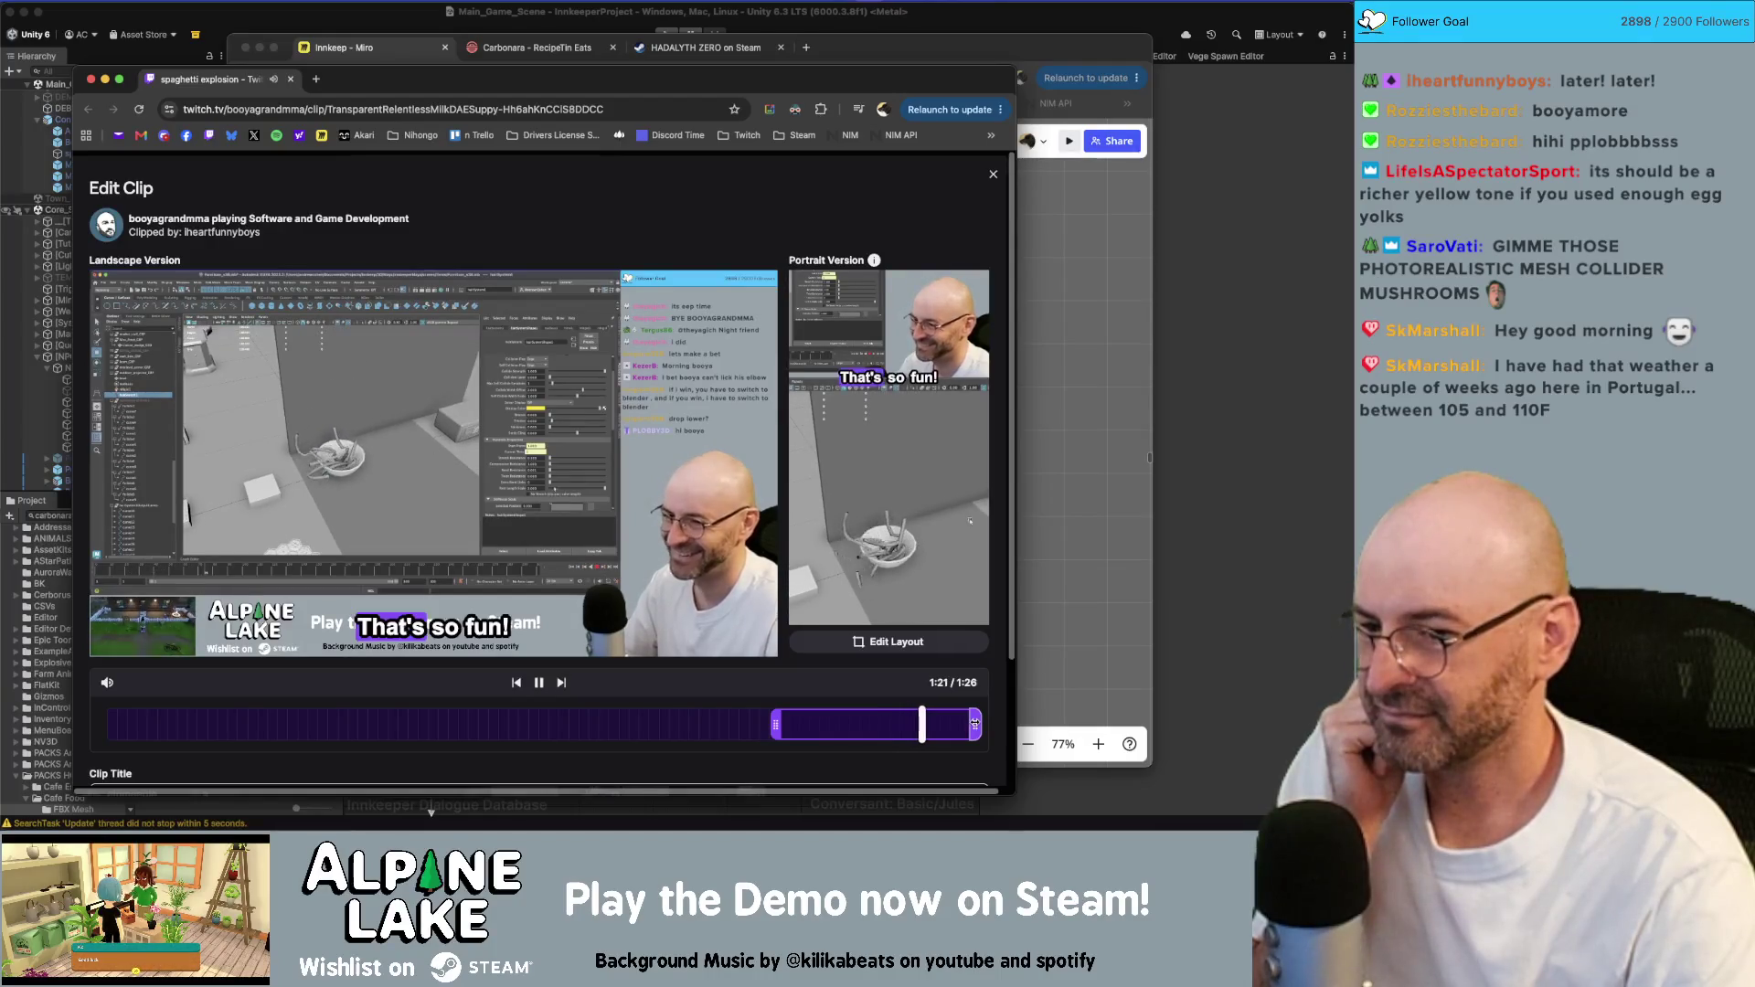
left_click_drag(975, 724, 949, 725)
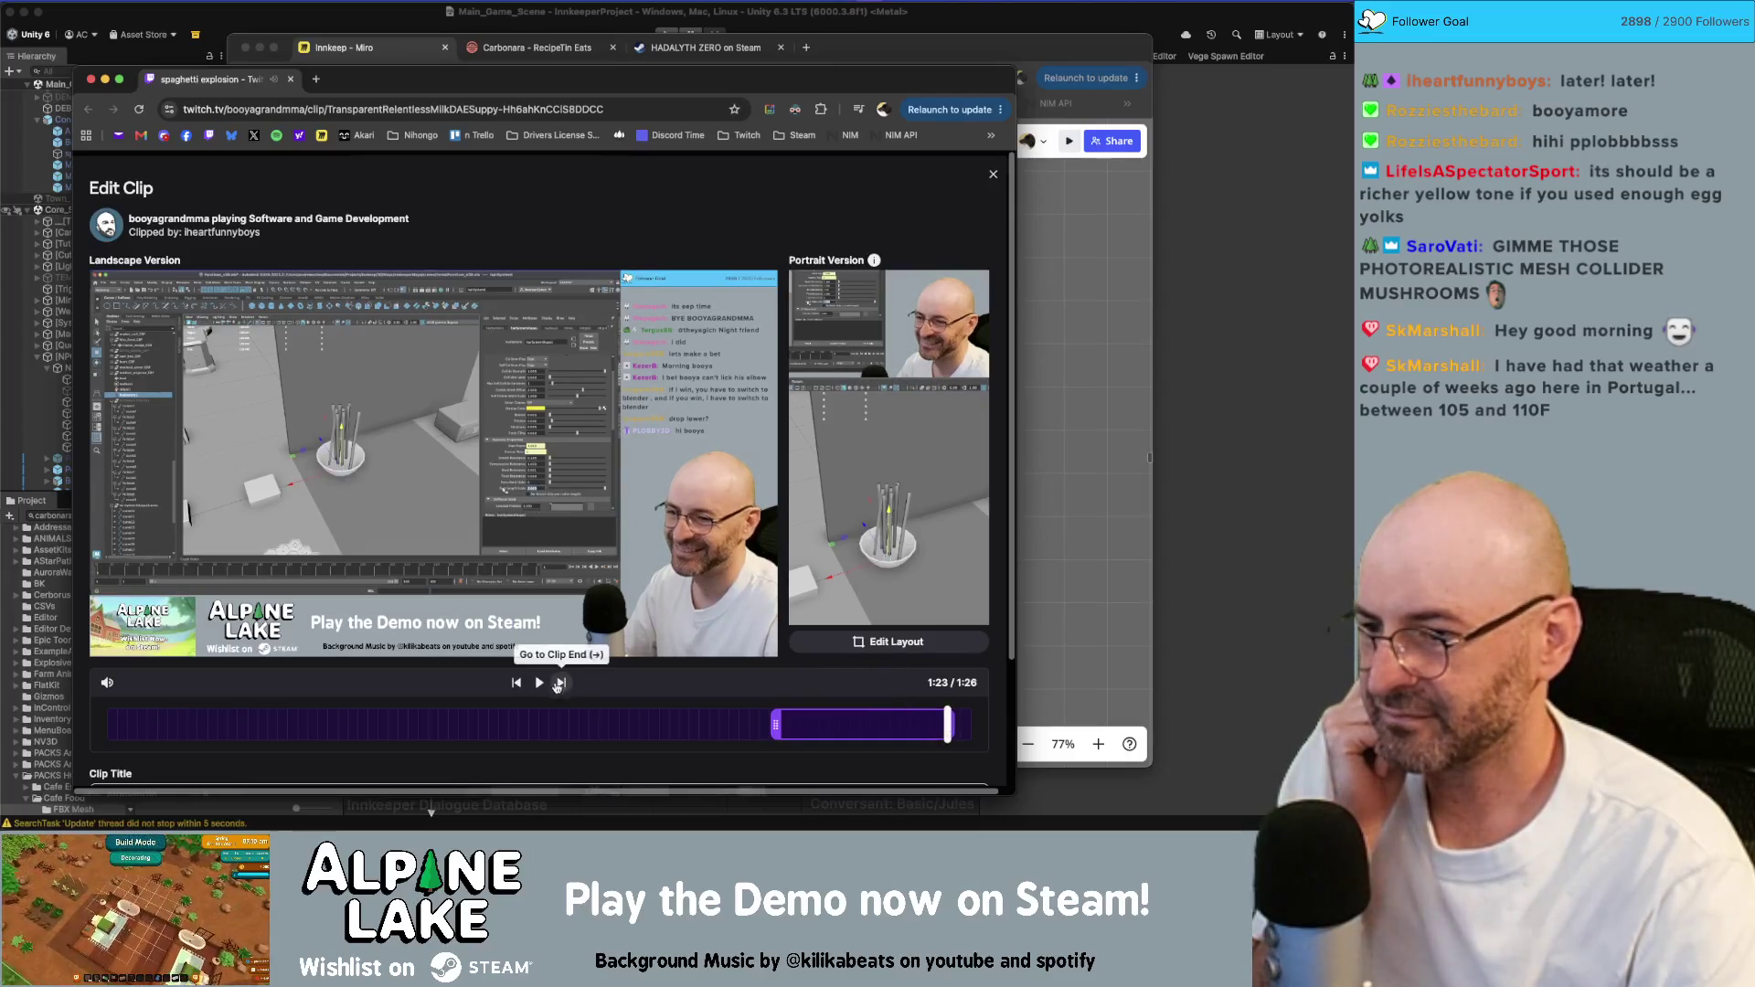
left_click(541, 685)
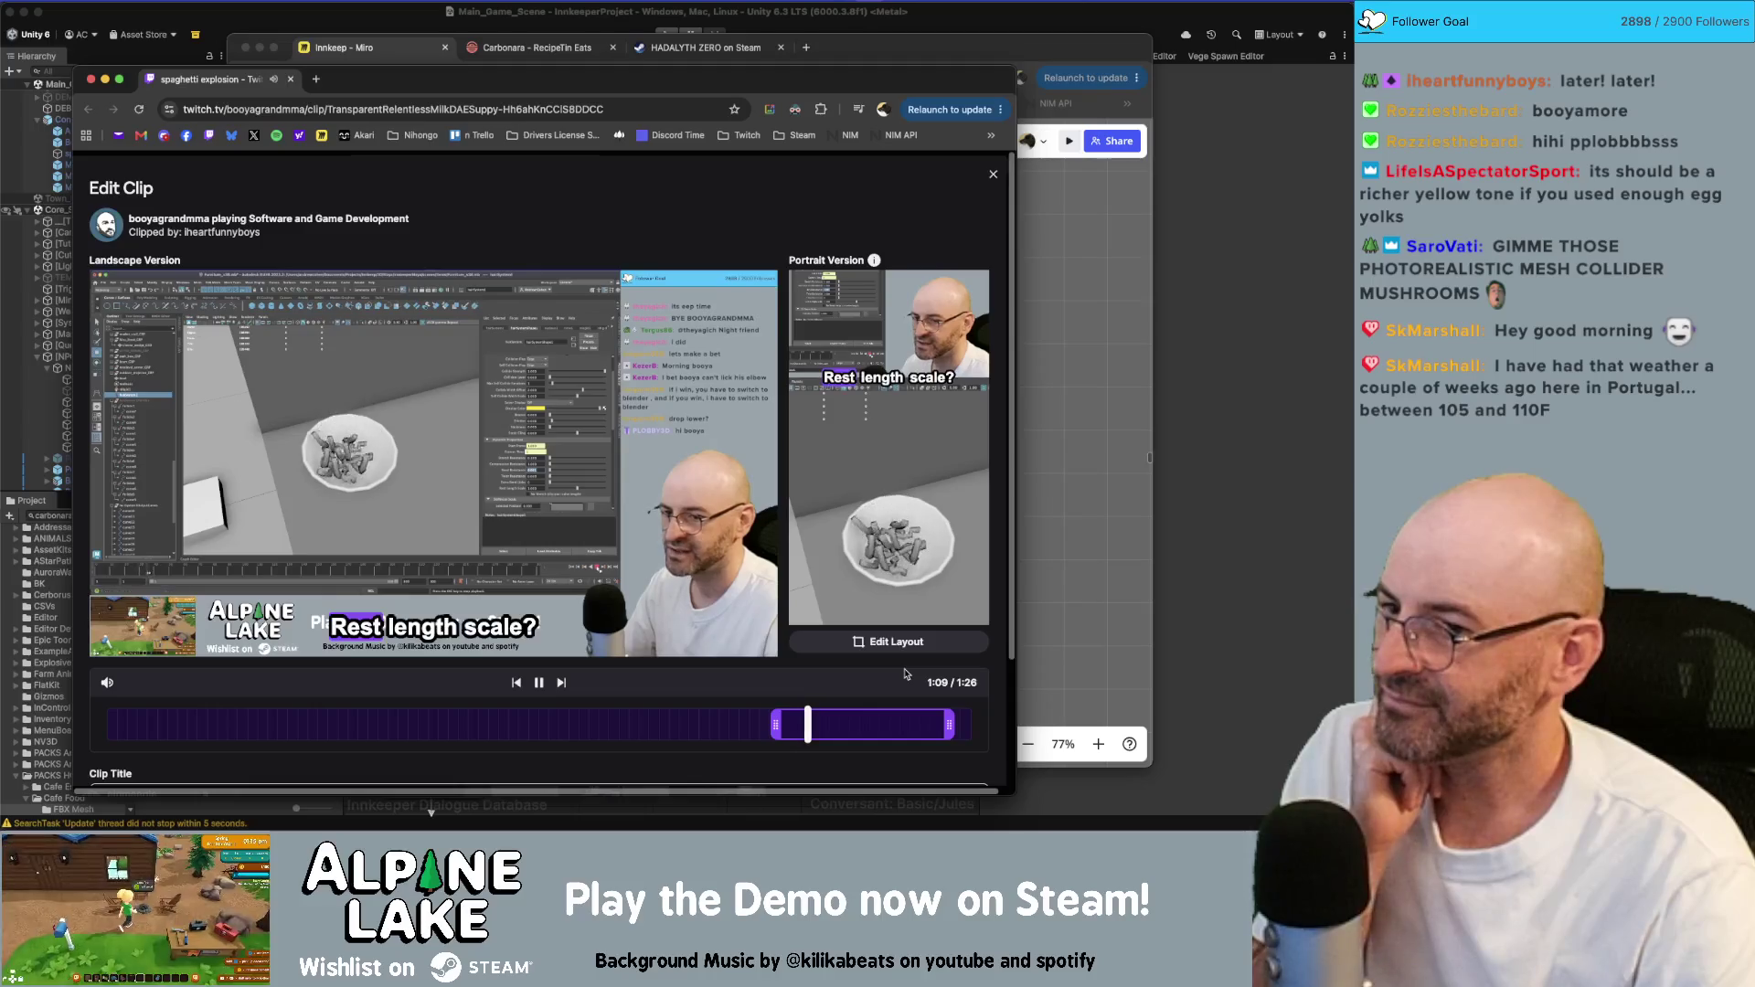
scroll(663, 583, "down", 2)
scroll(663, 584, "down", 2)
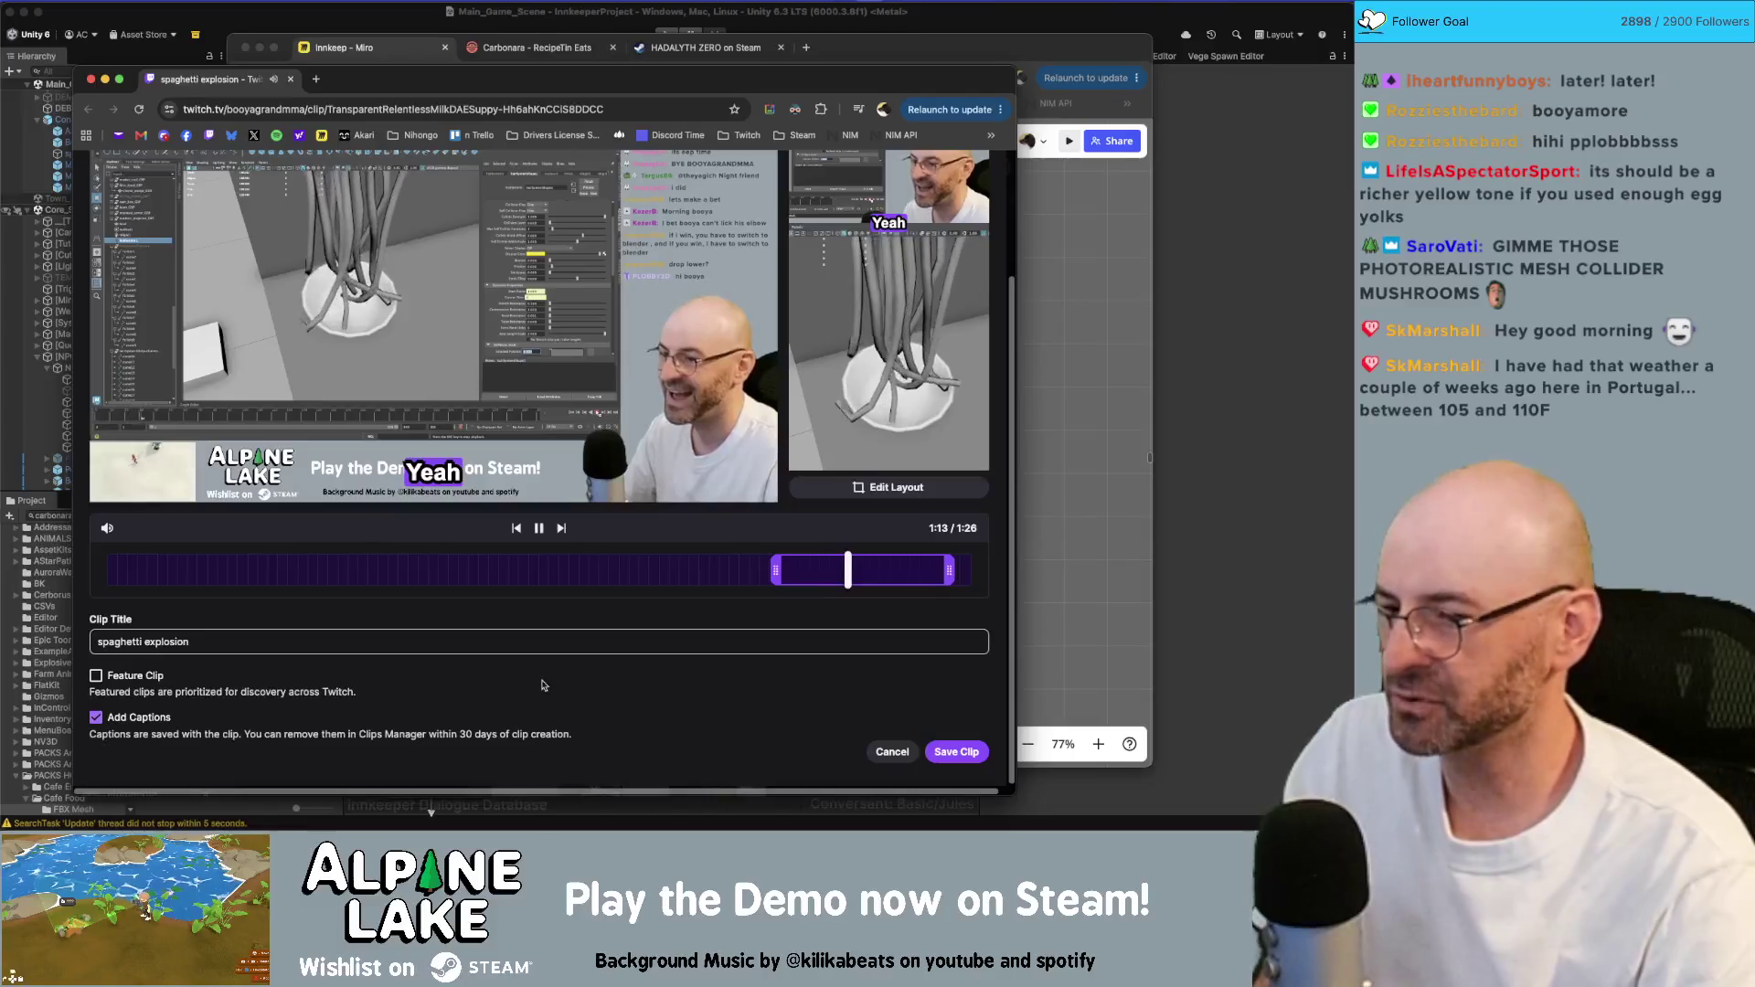
- Save and re-render the edited clip, then choose to share it to YouTube
left_click(956, 753)
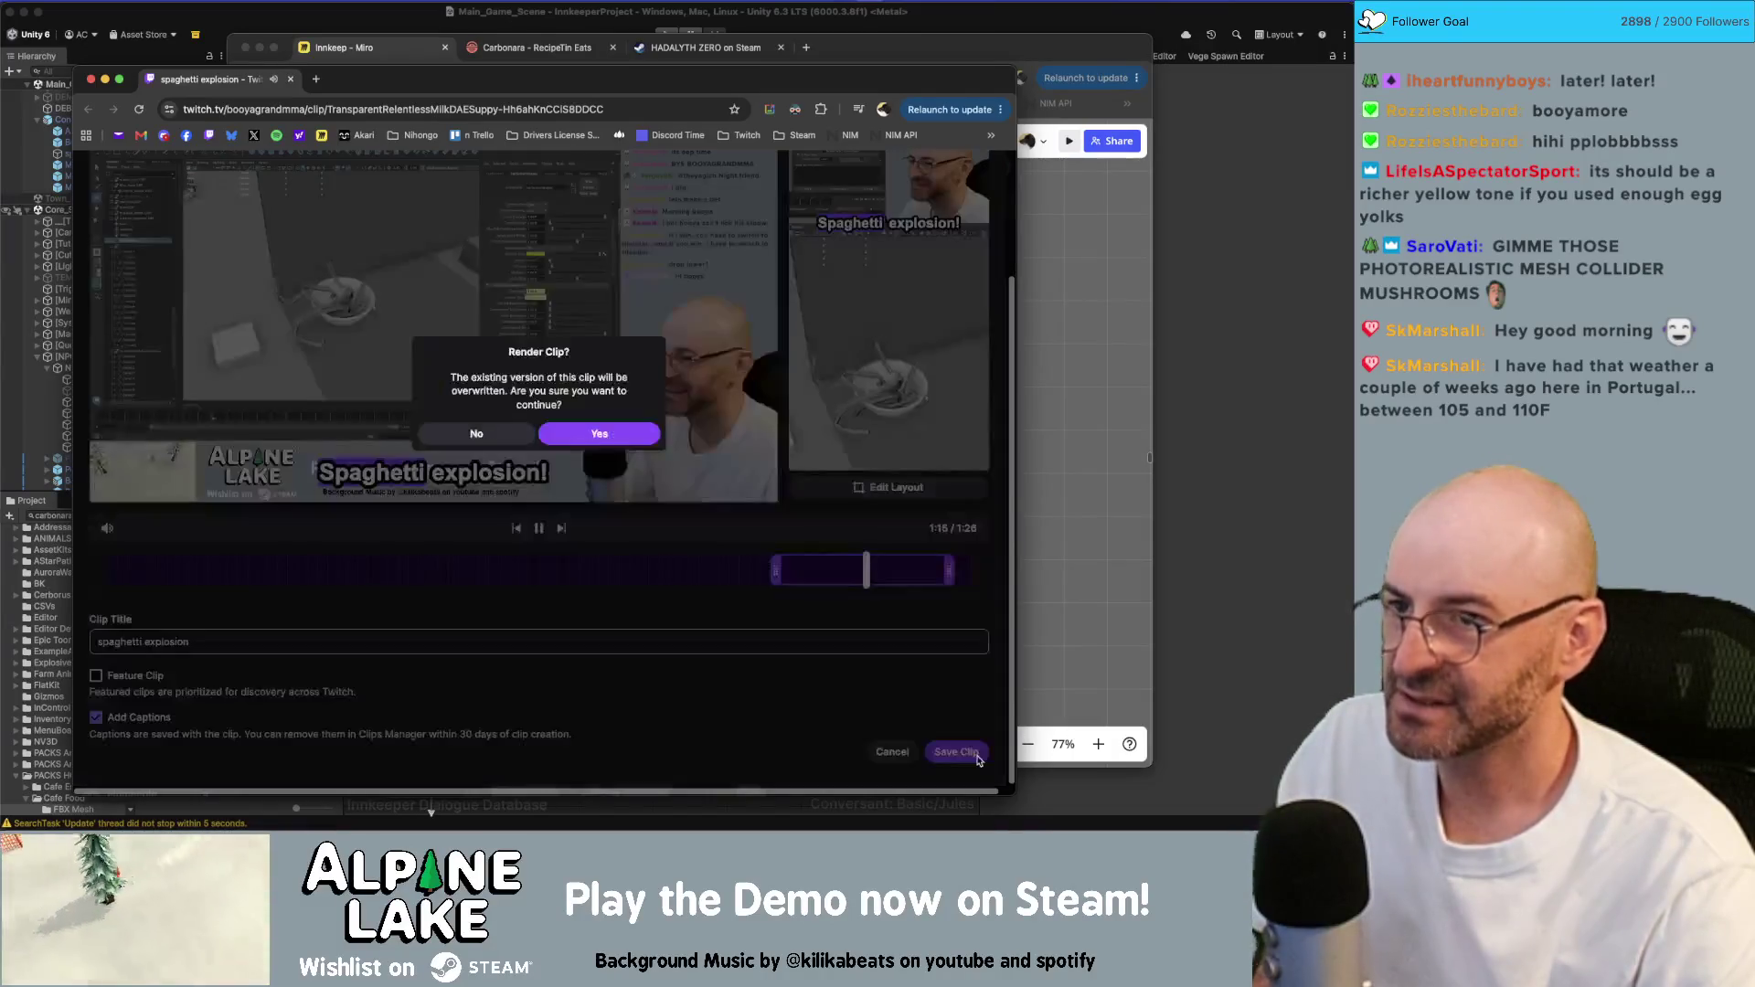
left_click(631, 436)
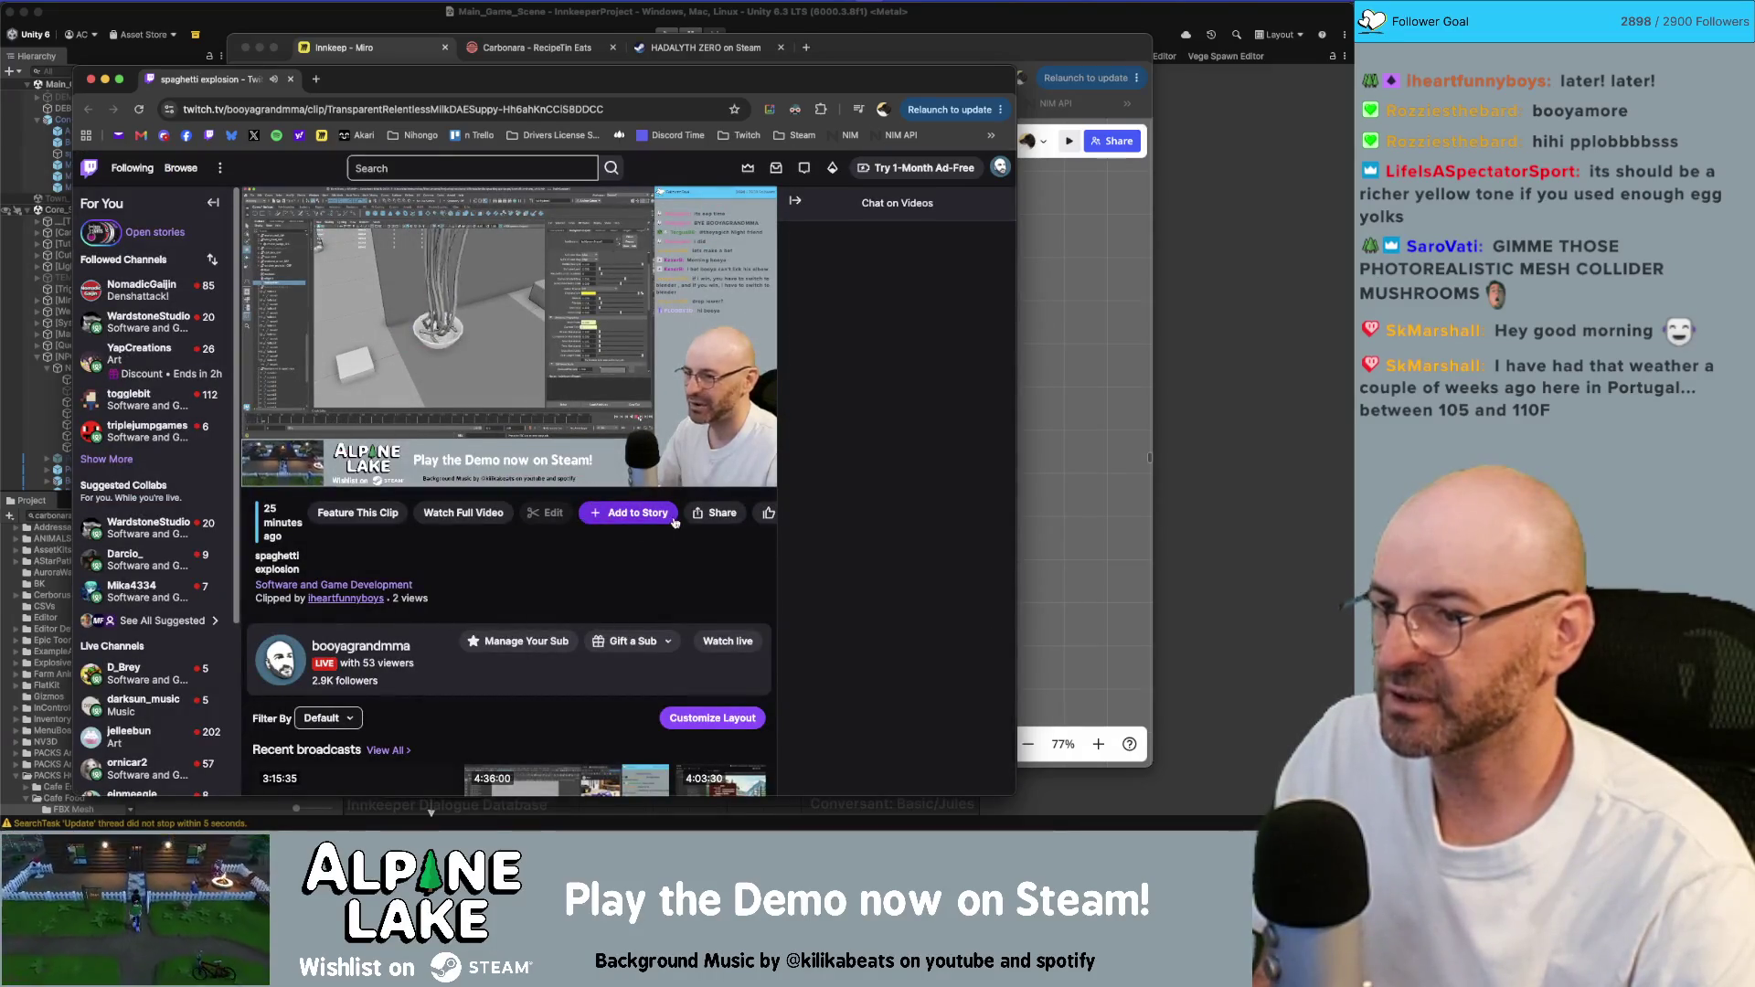
left_click(718, 515)
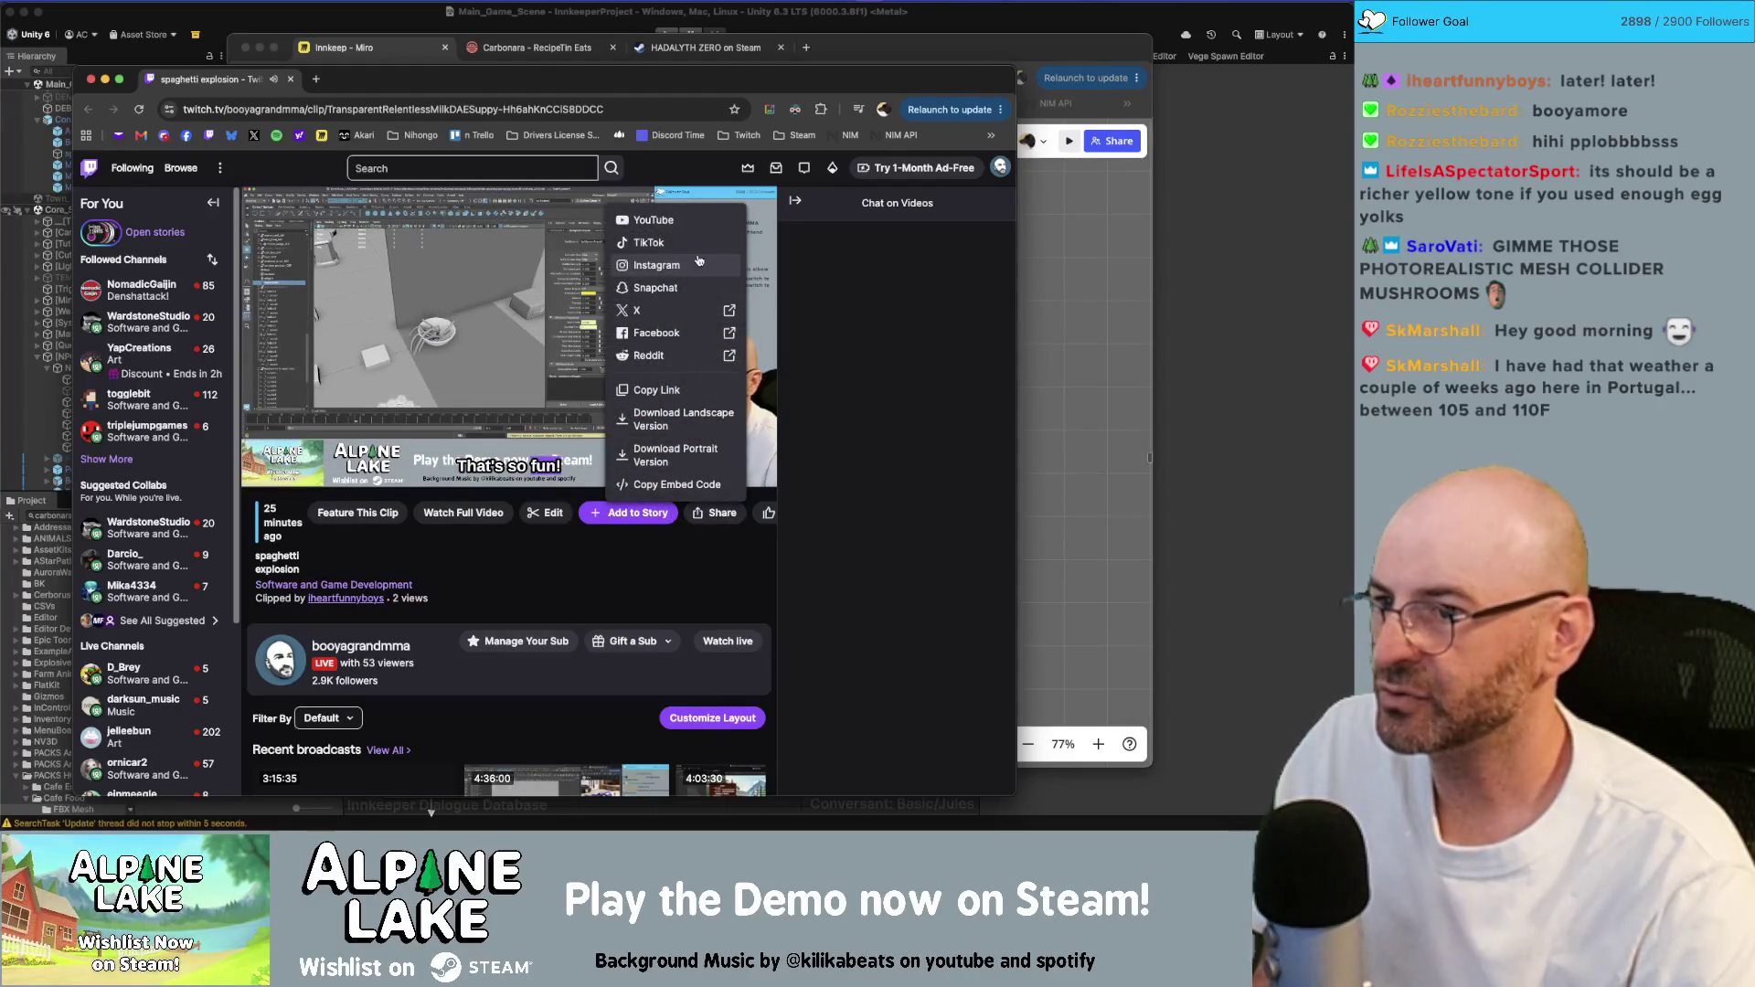
left_click(689, 224)
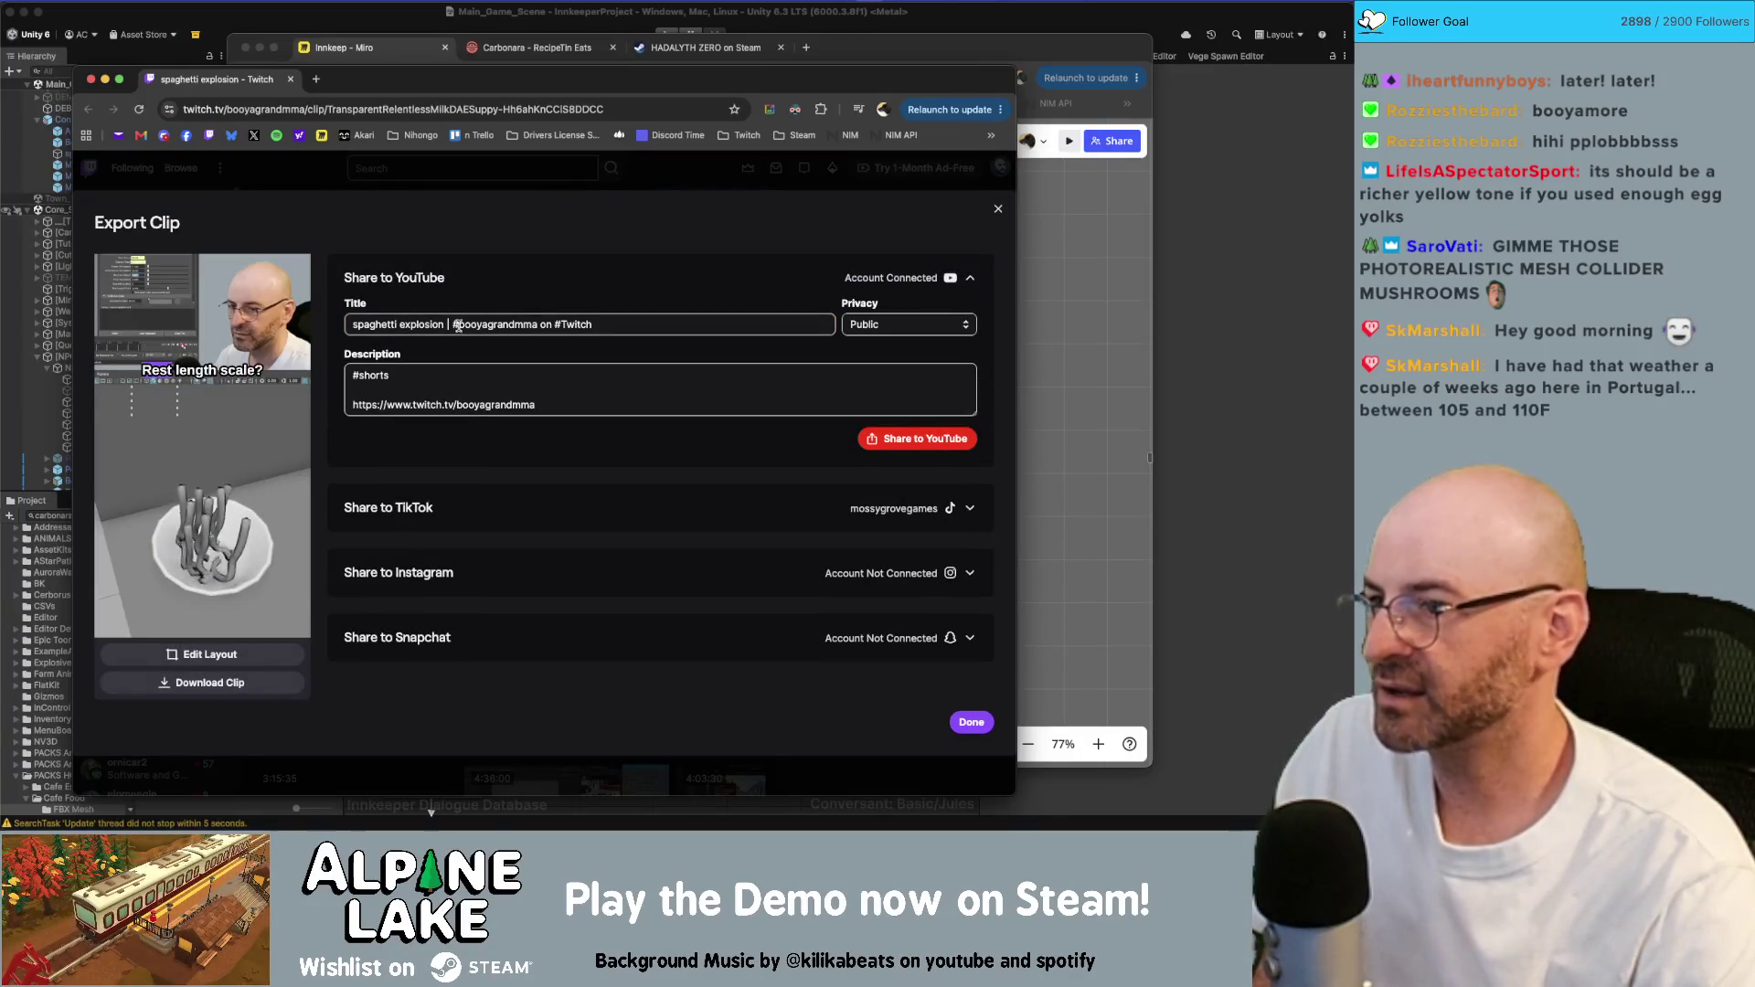
- Cut the YouTube title to 'spaghetti explosion' and append #indiegame #indiedev #gamedev #maya to the description
left_click_drag(454, 325, 640, 320)
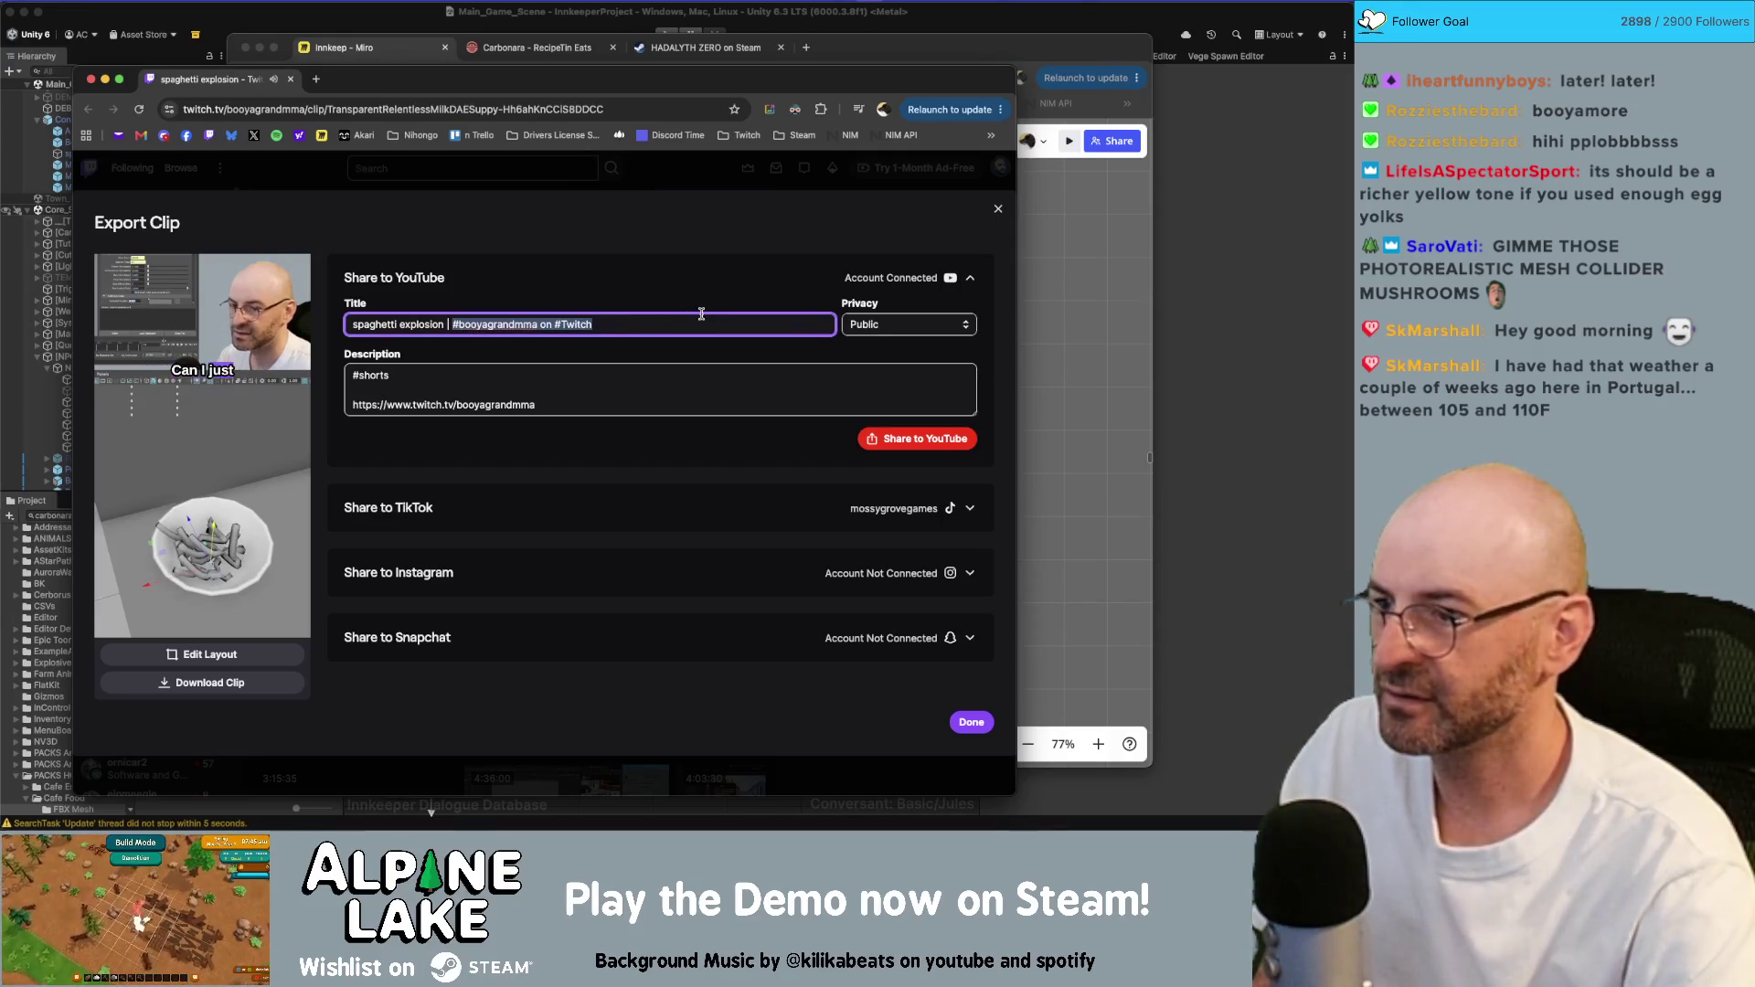
key("BackSpace")
key("BackSpace")
key("BackSpace")
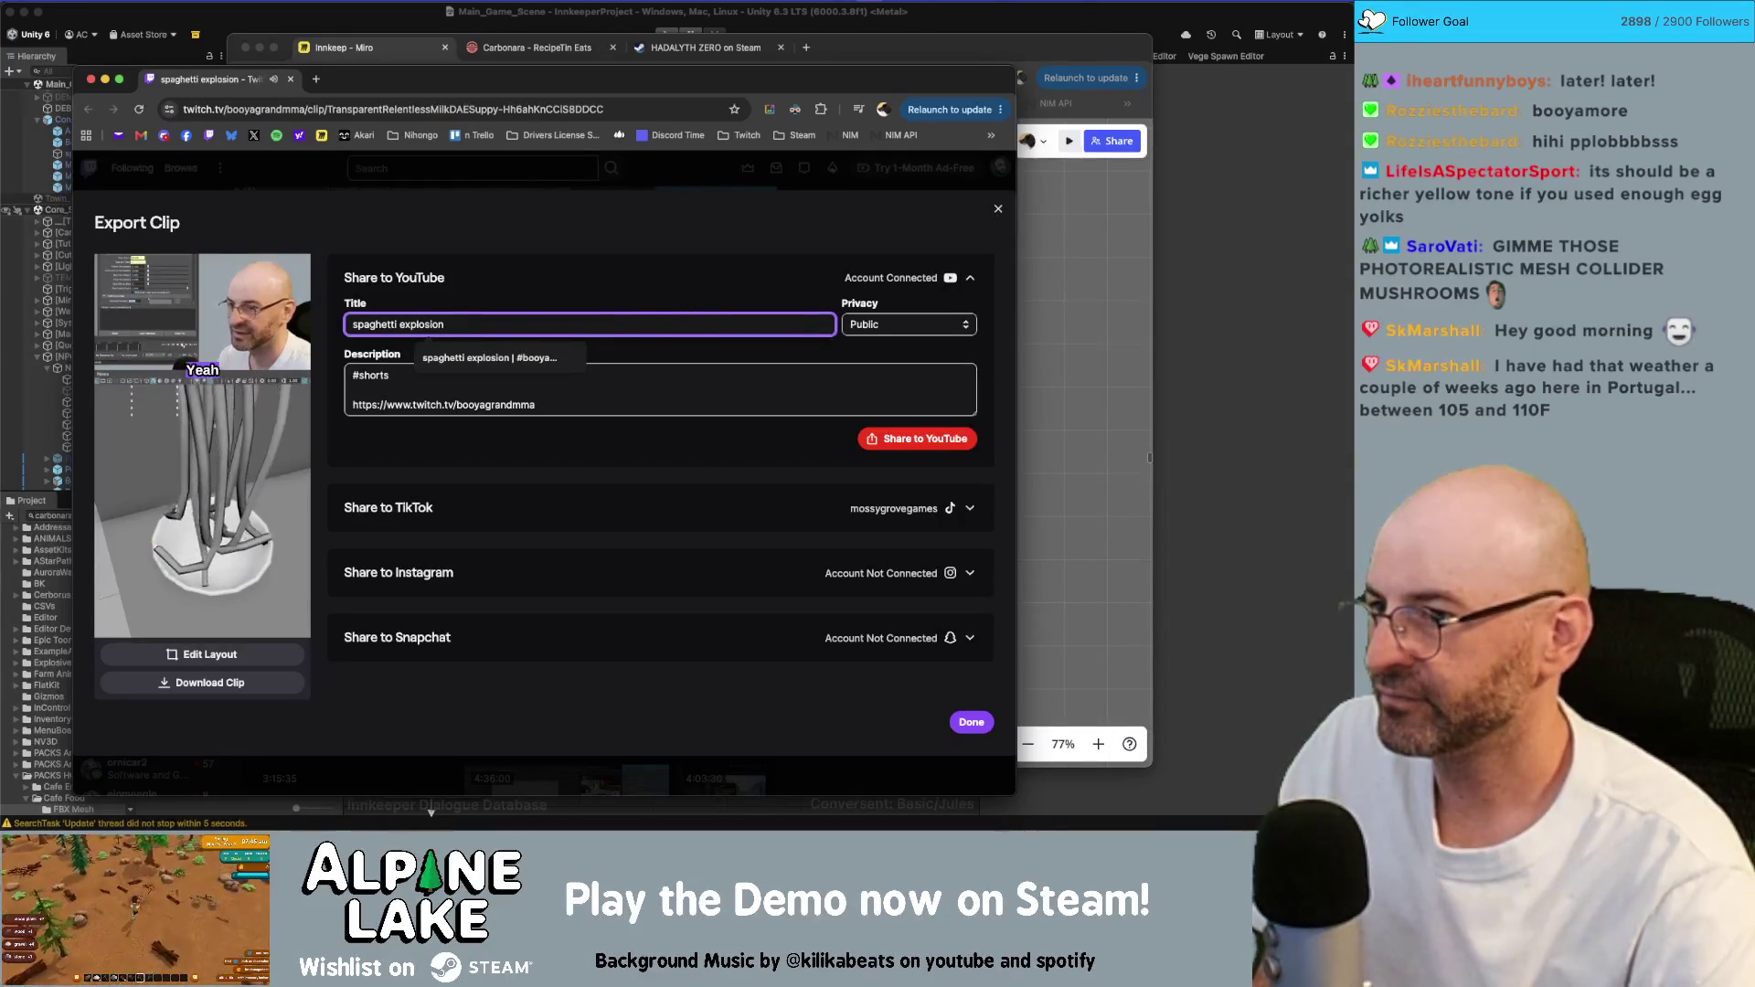
left_click(612, 378)
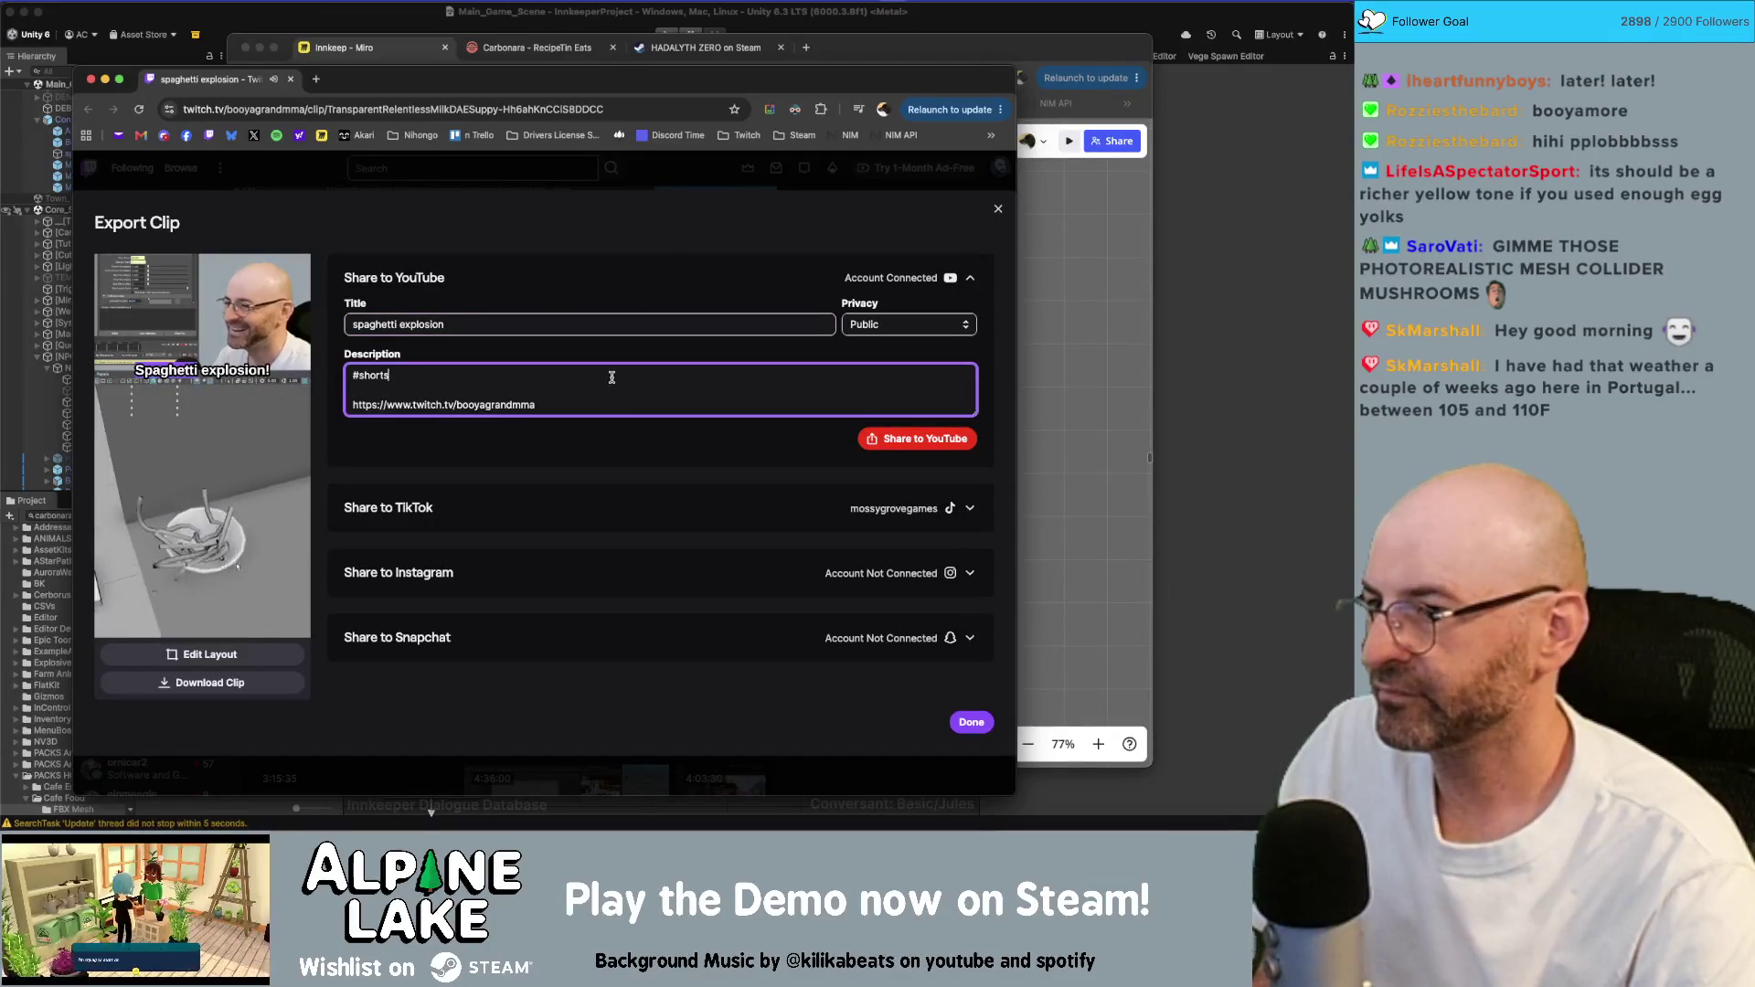
type(" #indi")
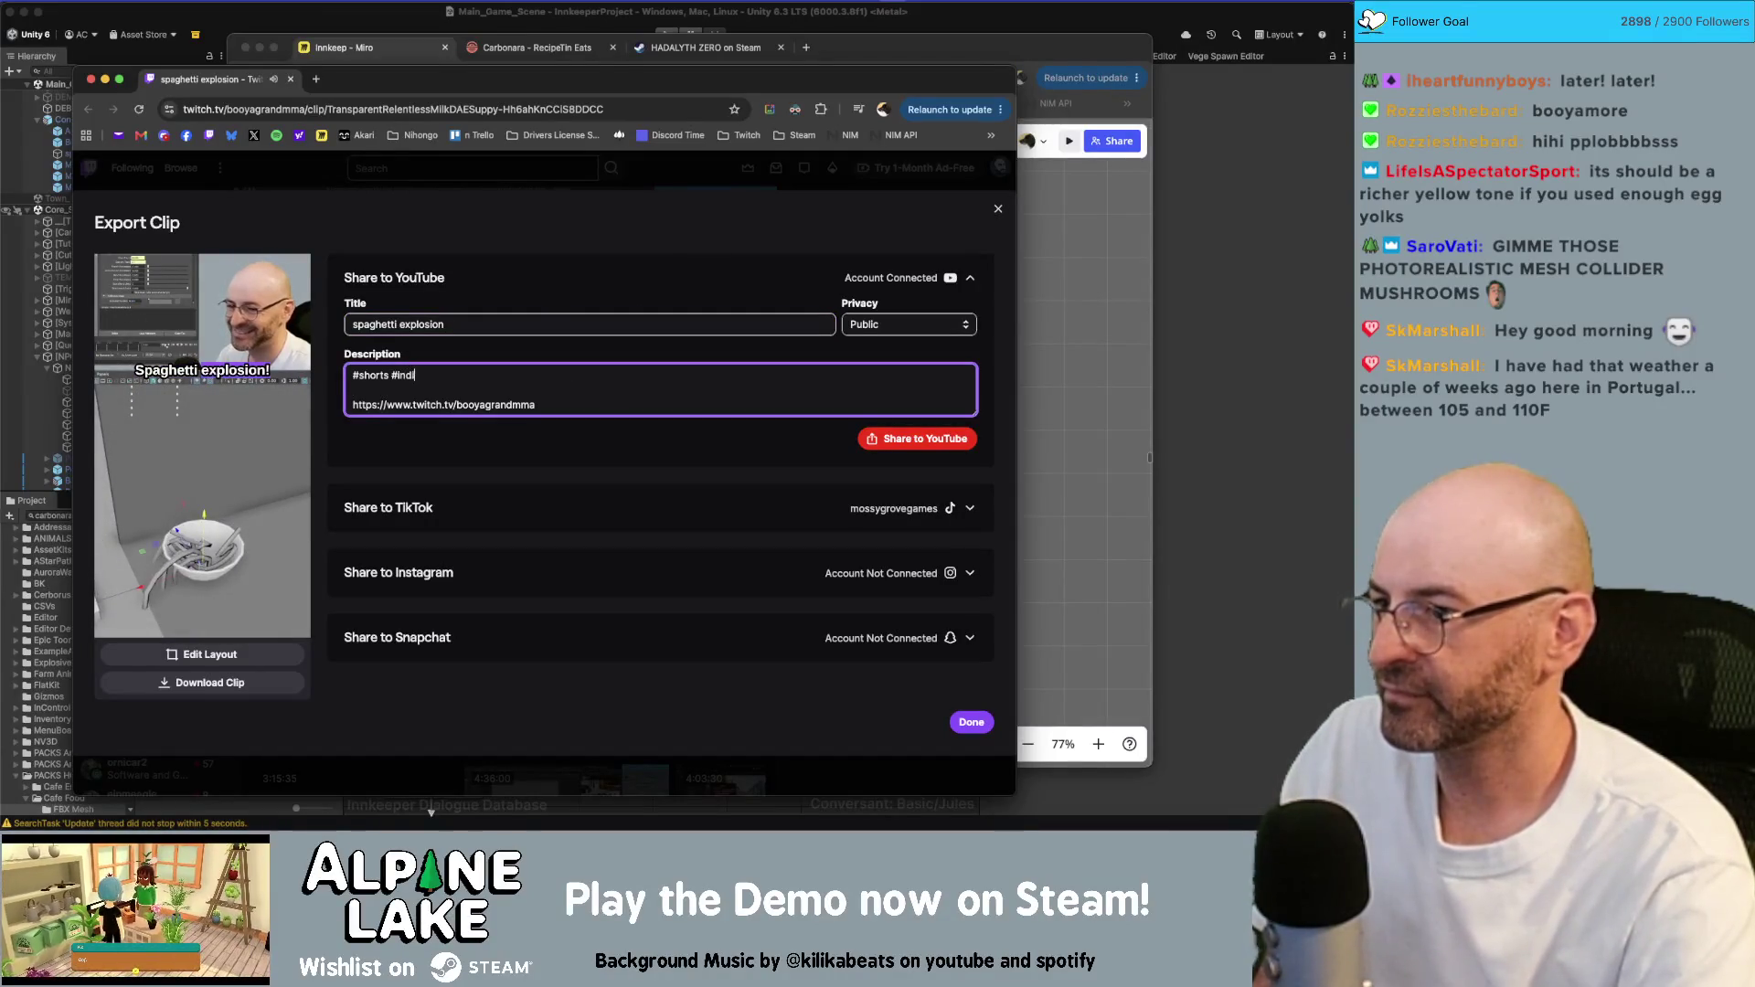
type("egame #indiedev #ga")
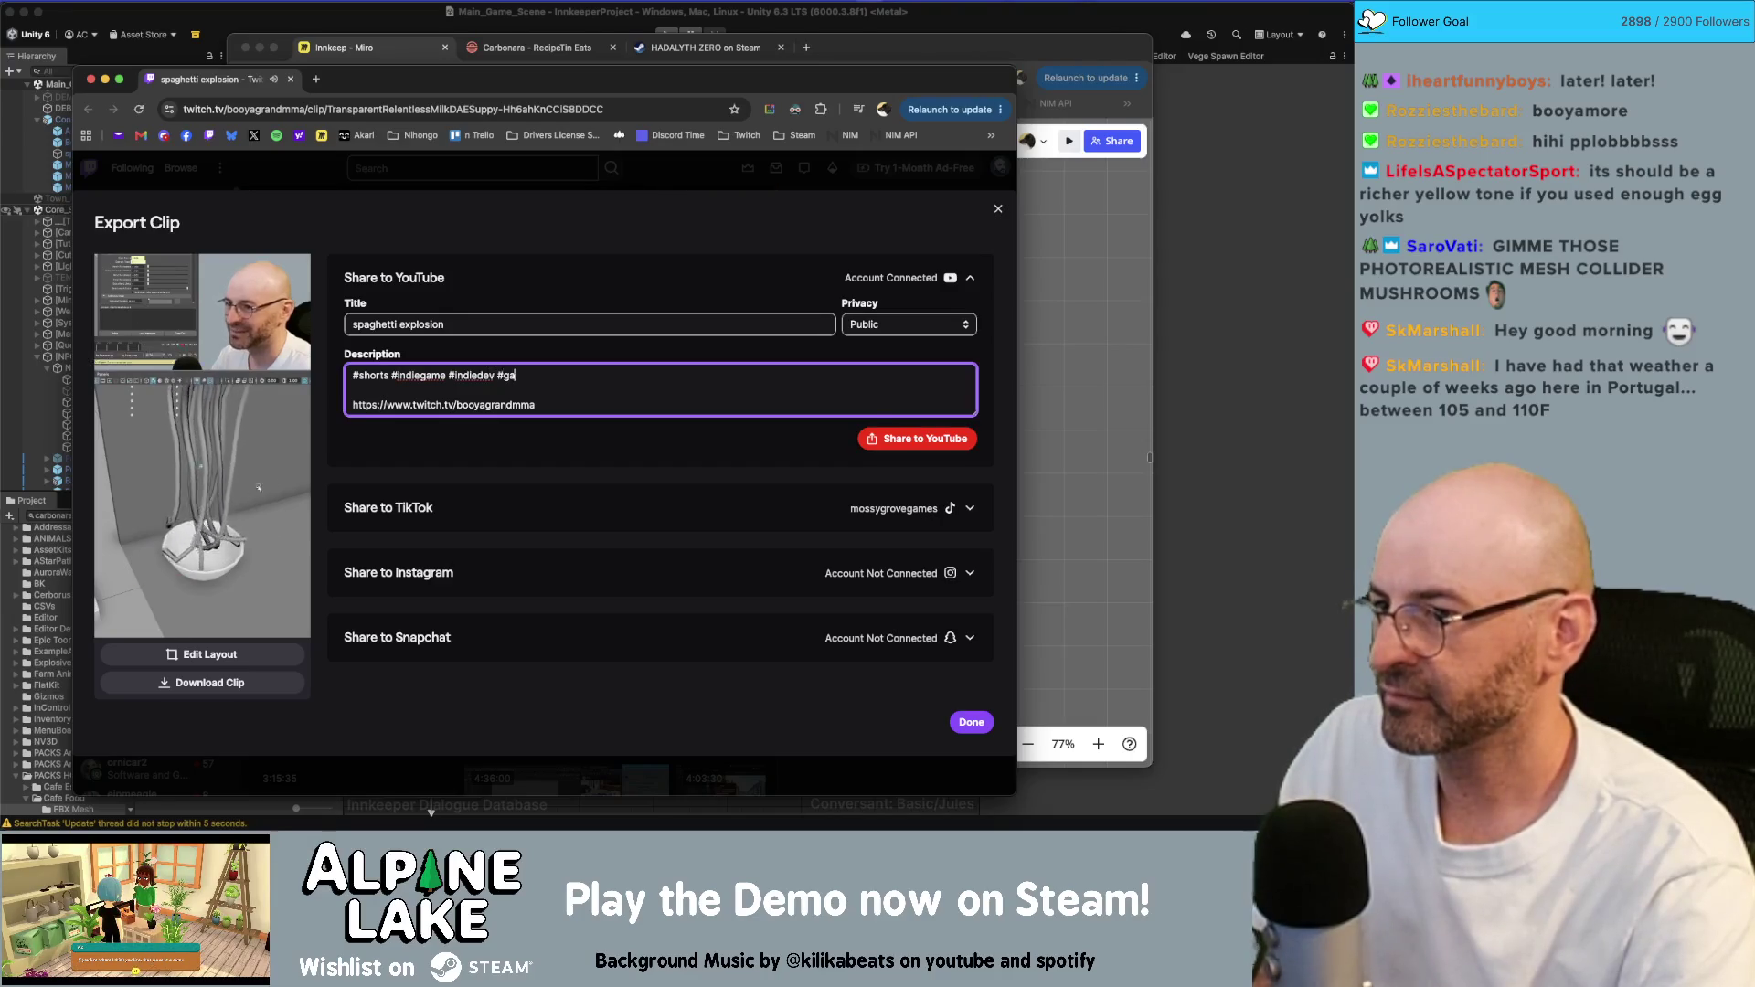
type("medev #ma")
type("ya 3")
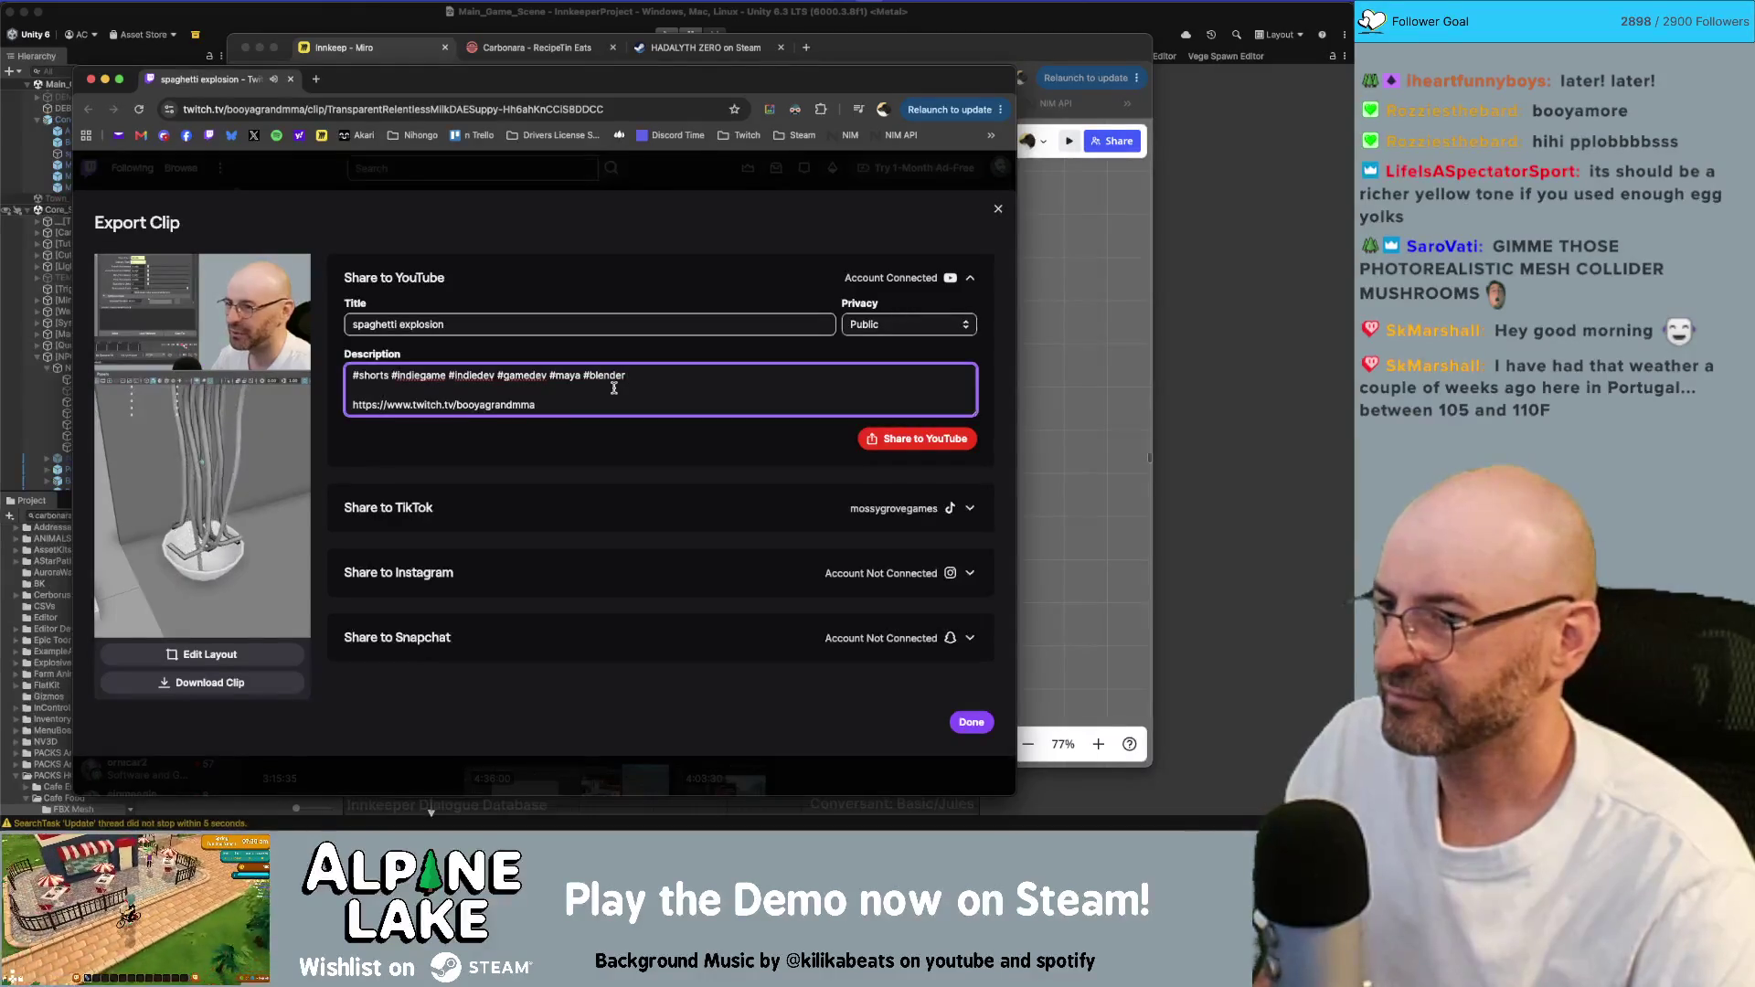
- Add an opening description line saying Alpine Lake is the only game with real spaghetti simulation
left_click(353, 375)
key("Return")
type("TG")
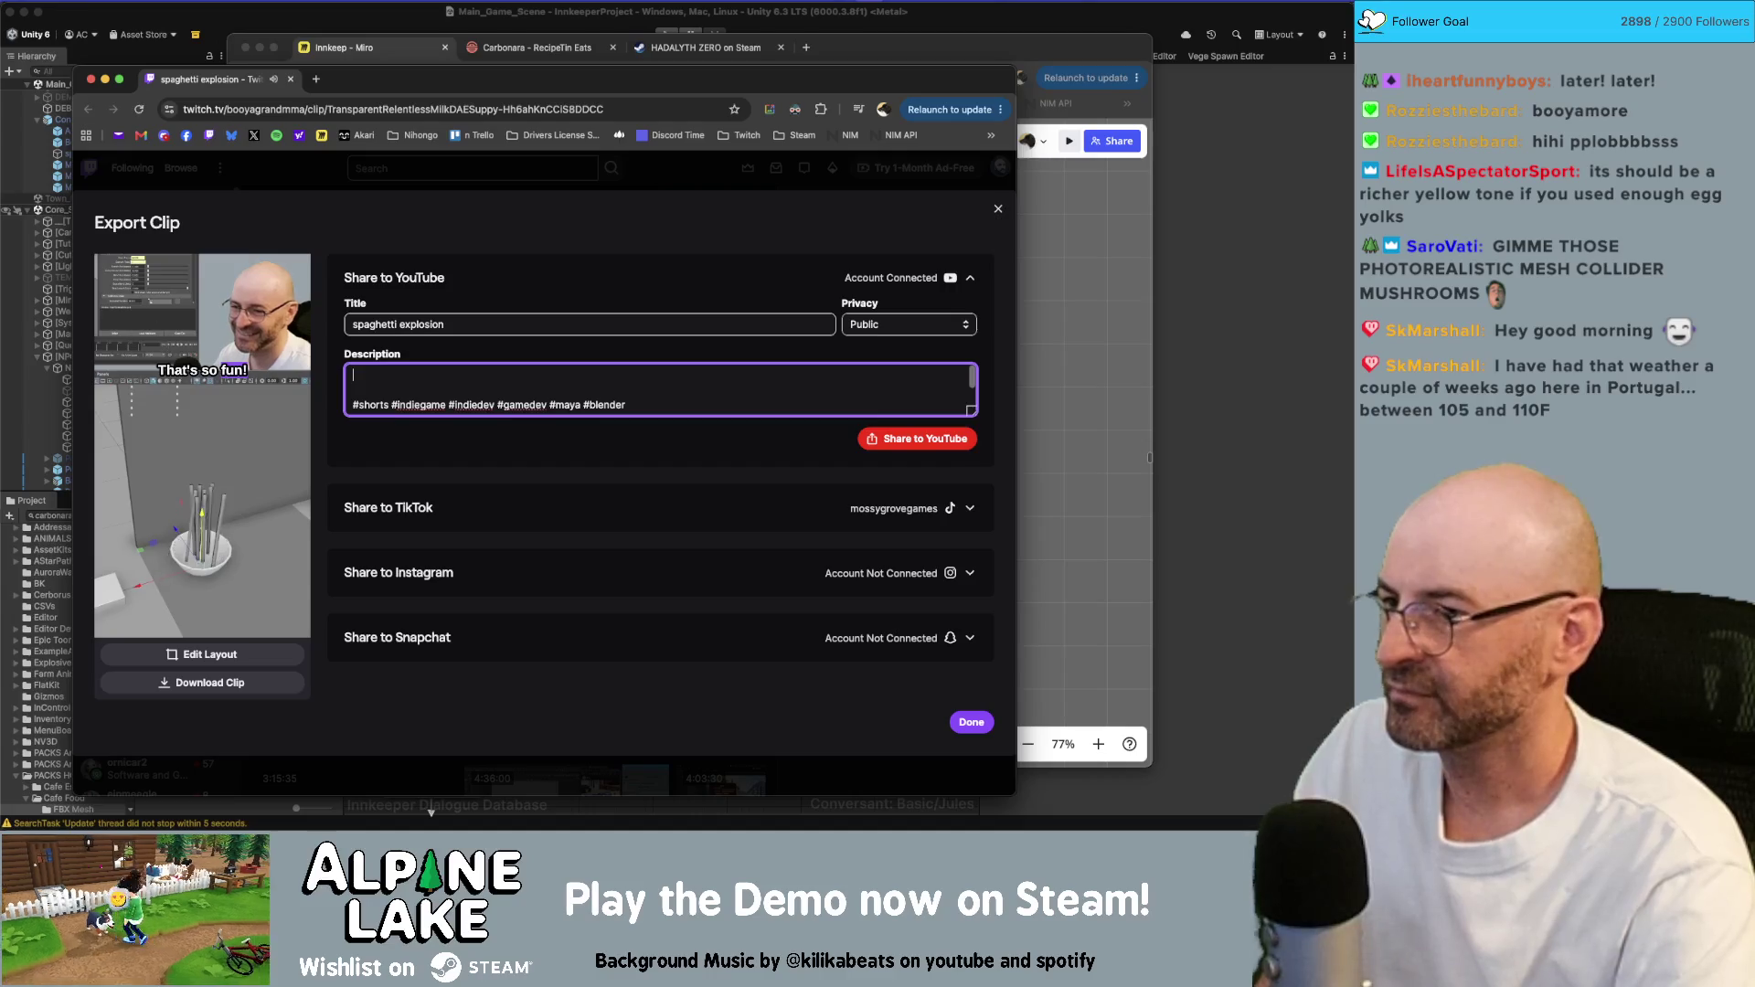
type("INE LAKE IS THE ONLY G")
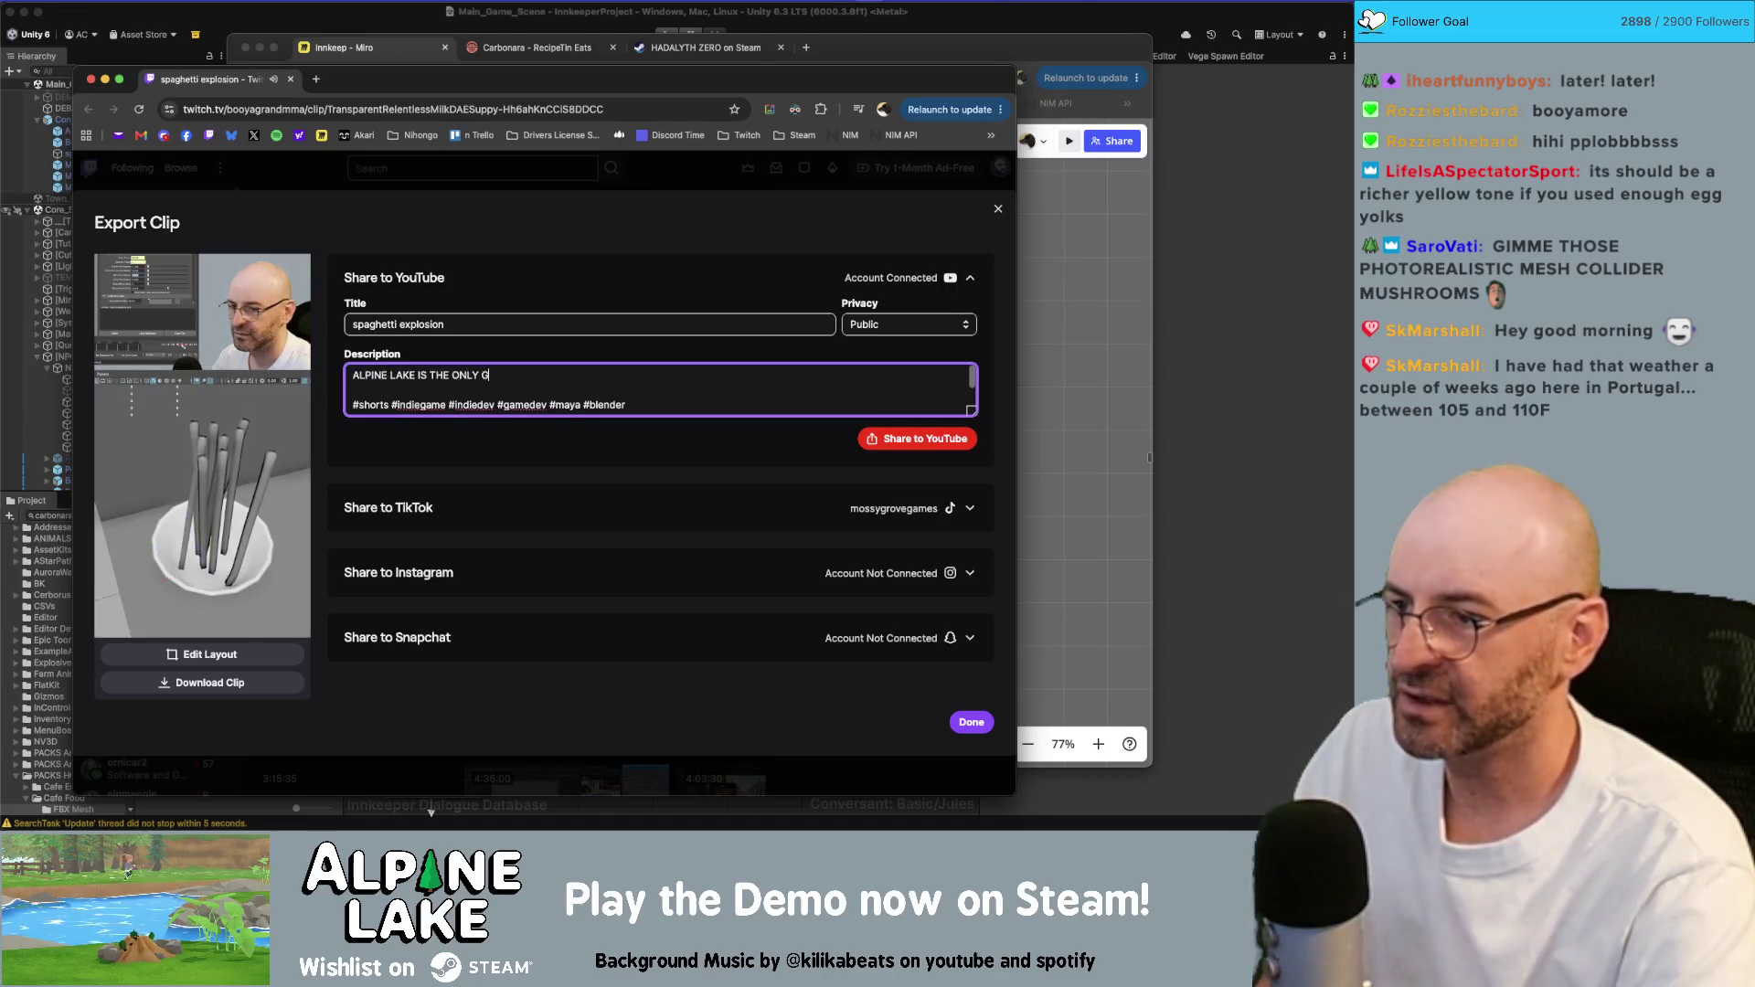
type("AME WITH REALISTIC")
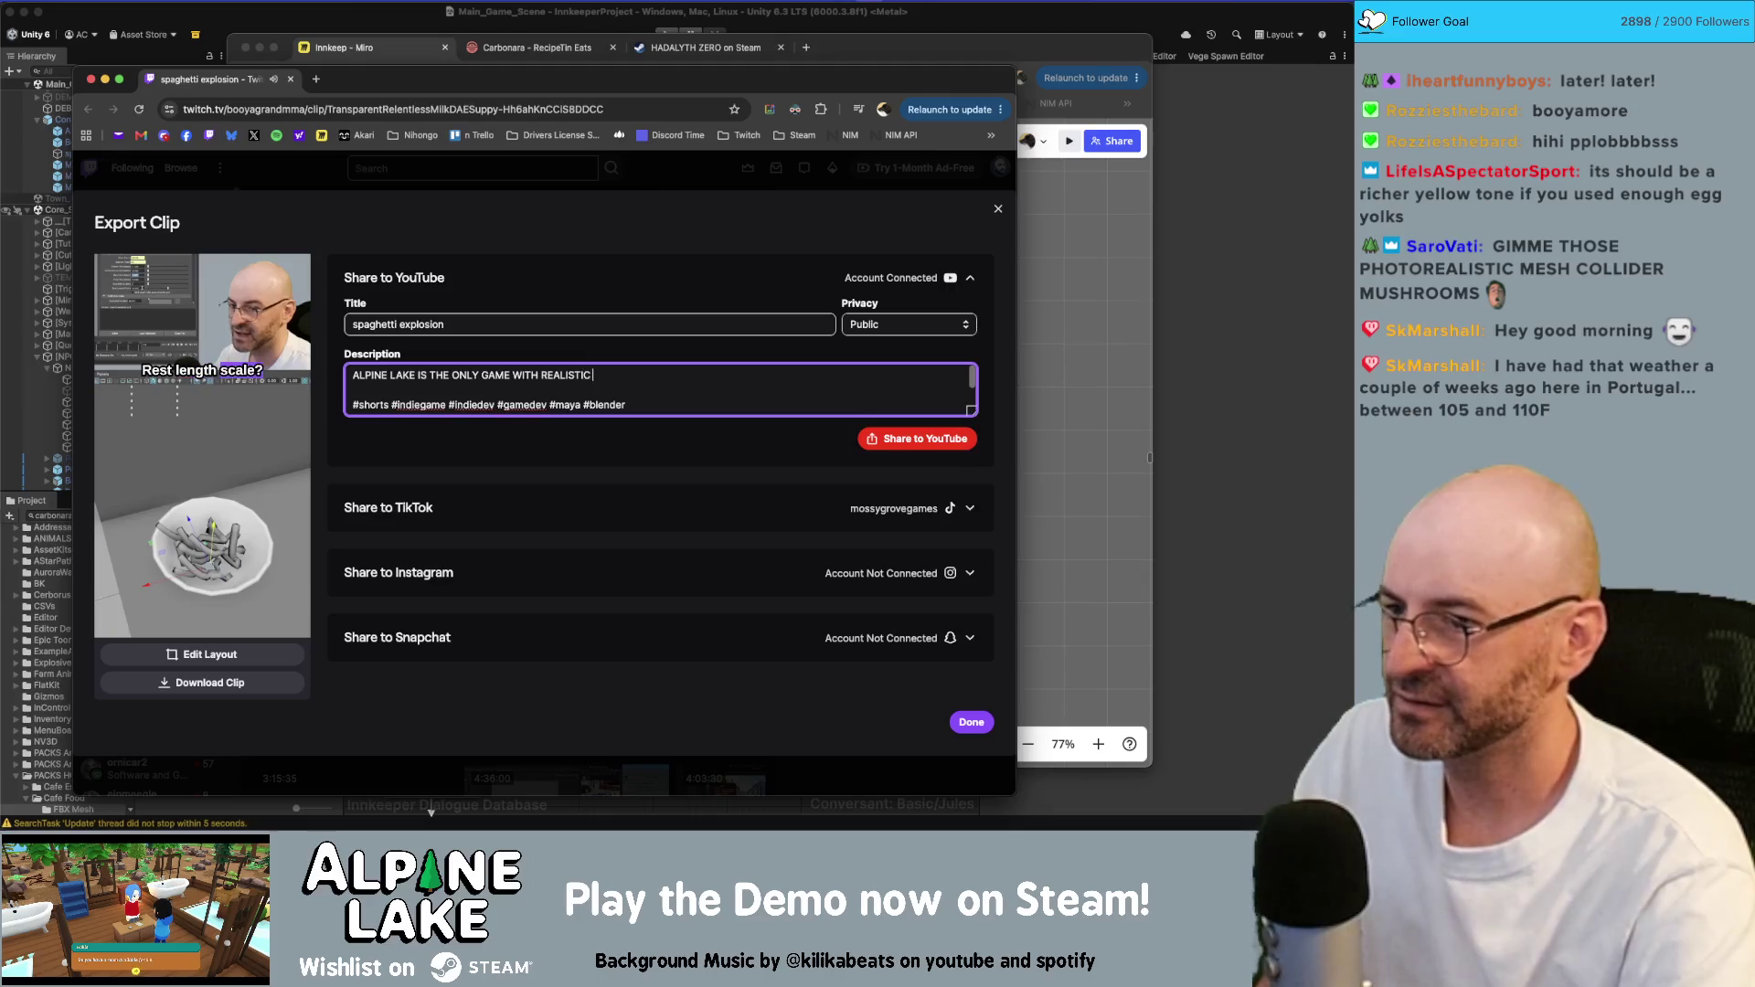
type(" SPAGHETTI SIMULATION spagh")
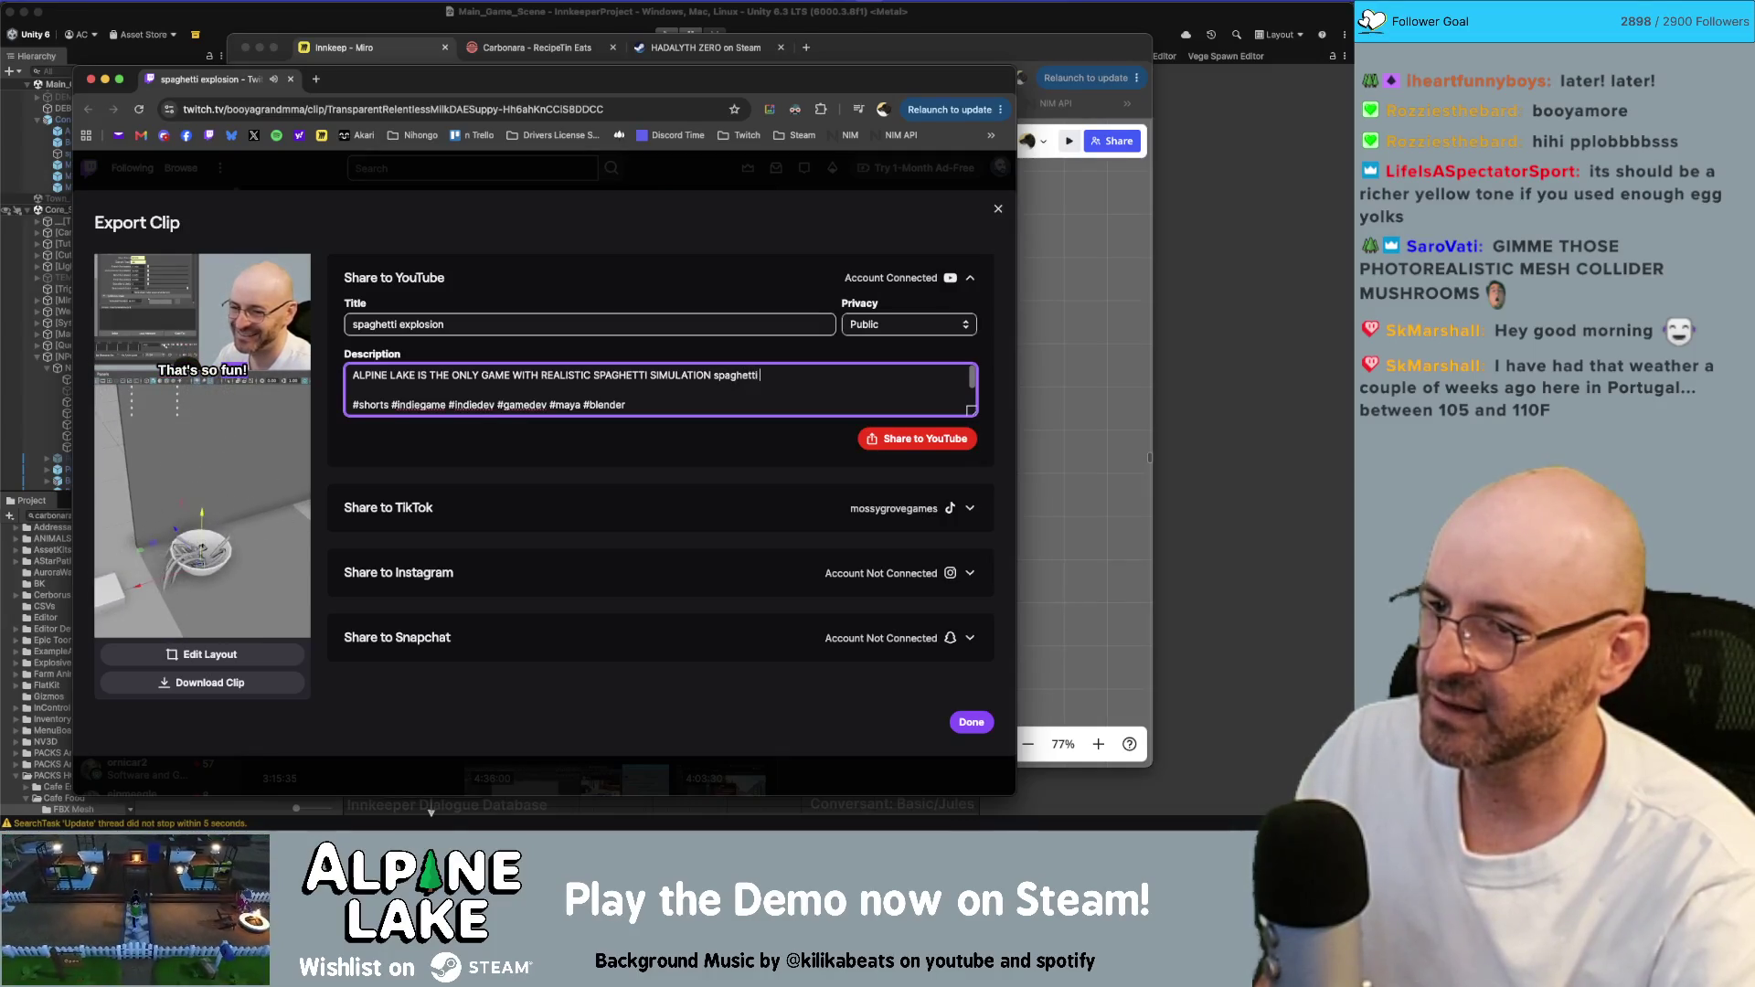
type("etti")
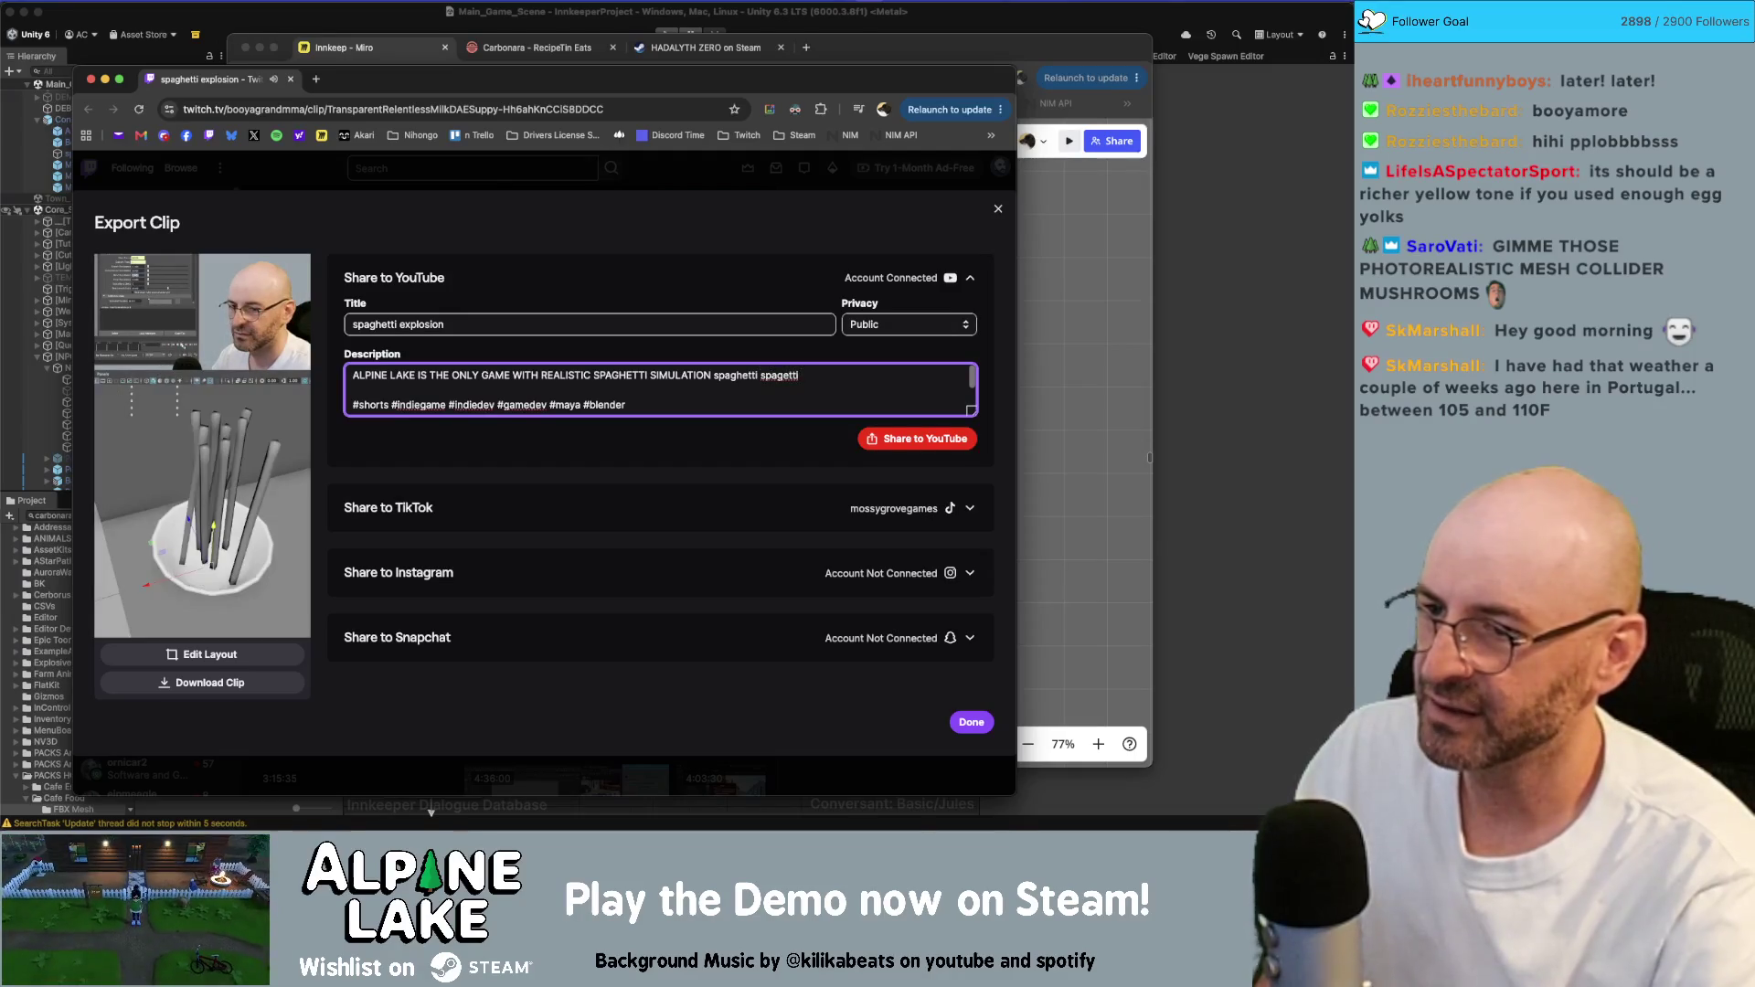
key("alt+BackSpace")
key("alt+BackSpace")
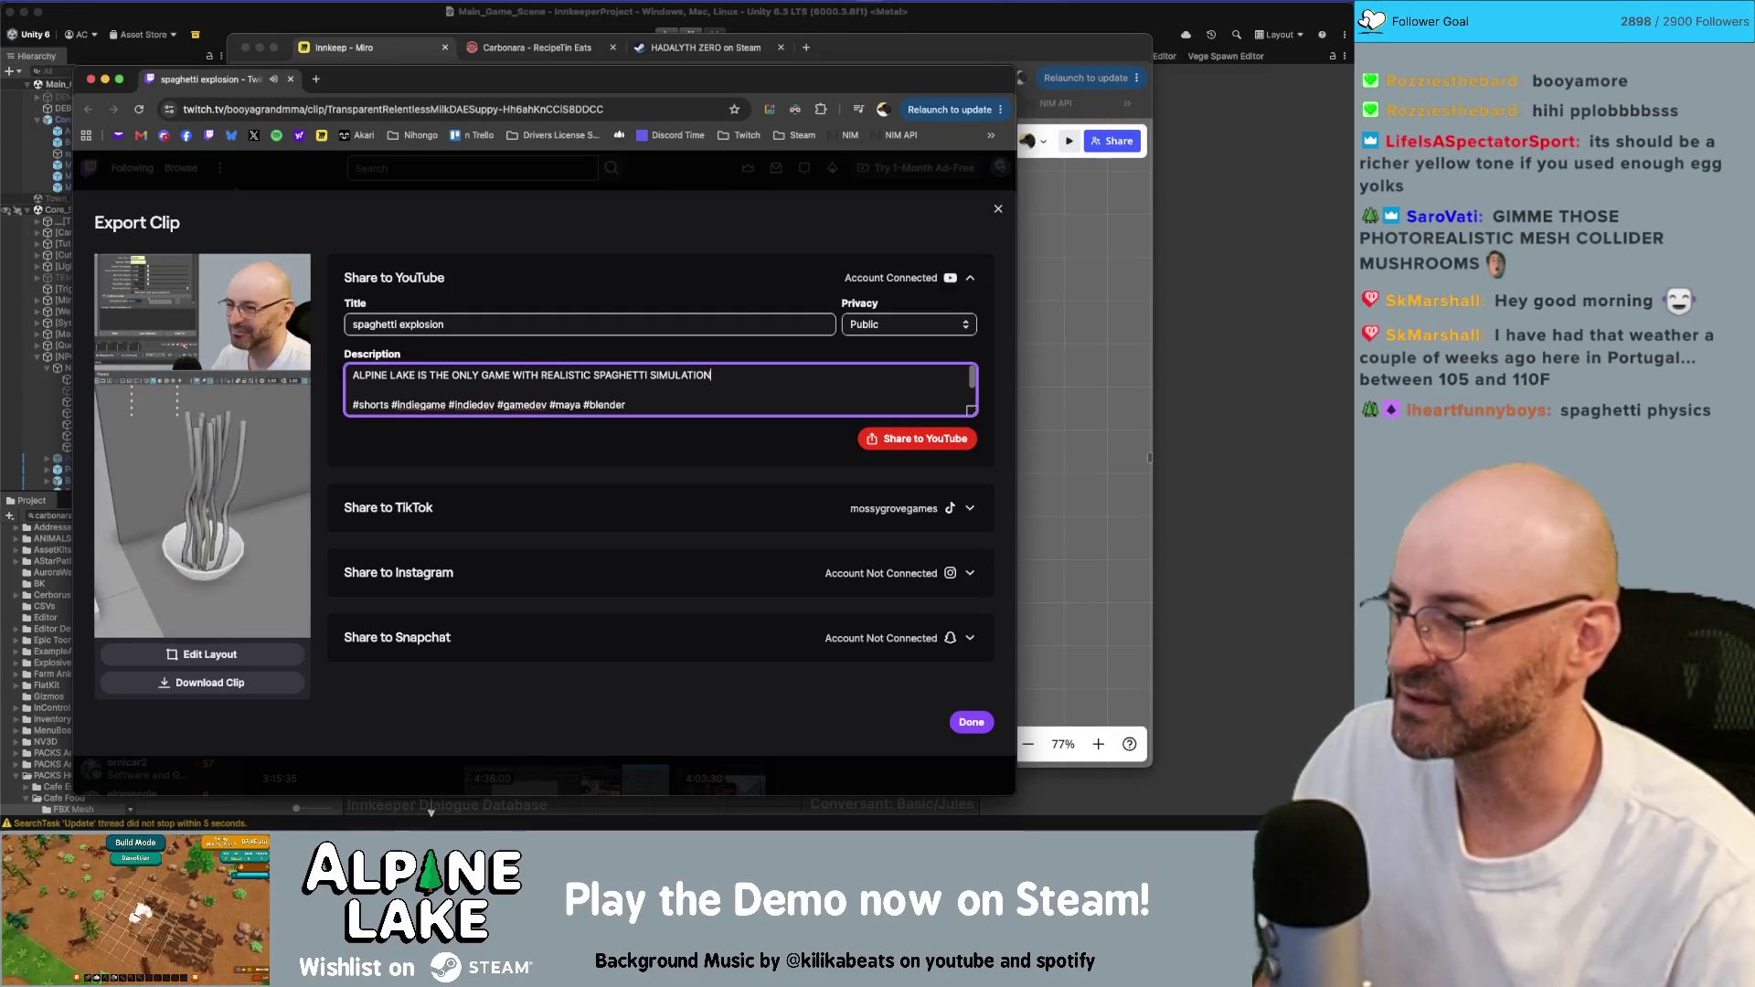
left_click(276, 560)
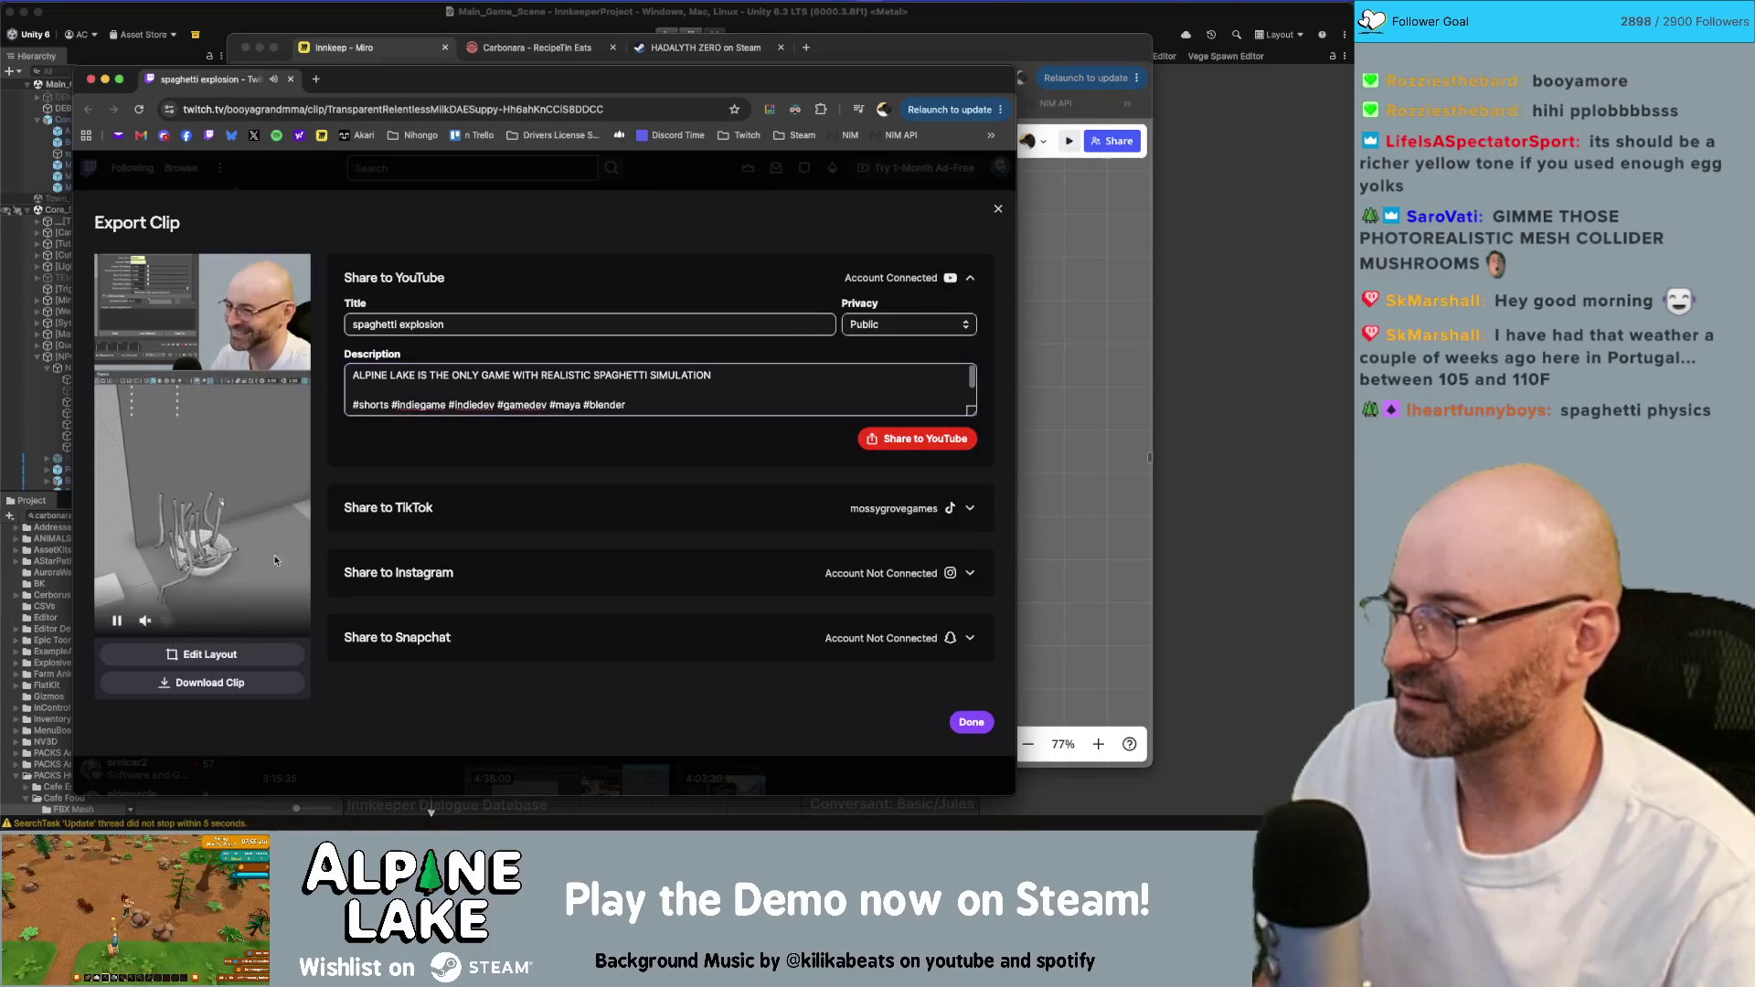
- Replace the description's hashtag line with 'Wishlist on steam!' and open a new browser tab
left_click(707, 383)
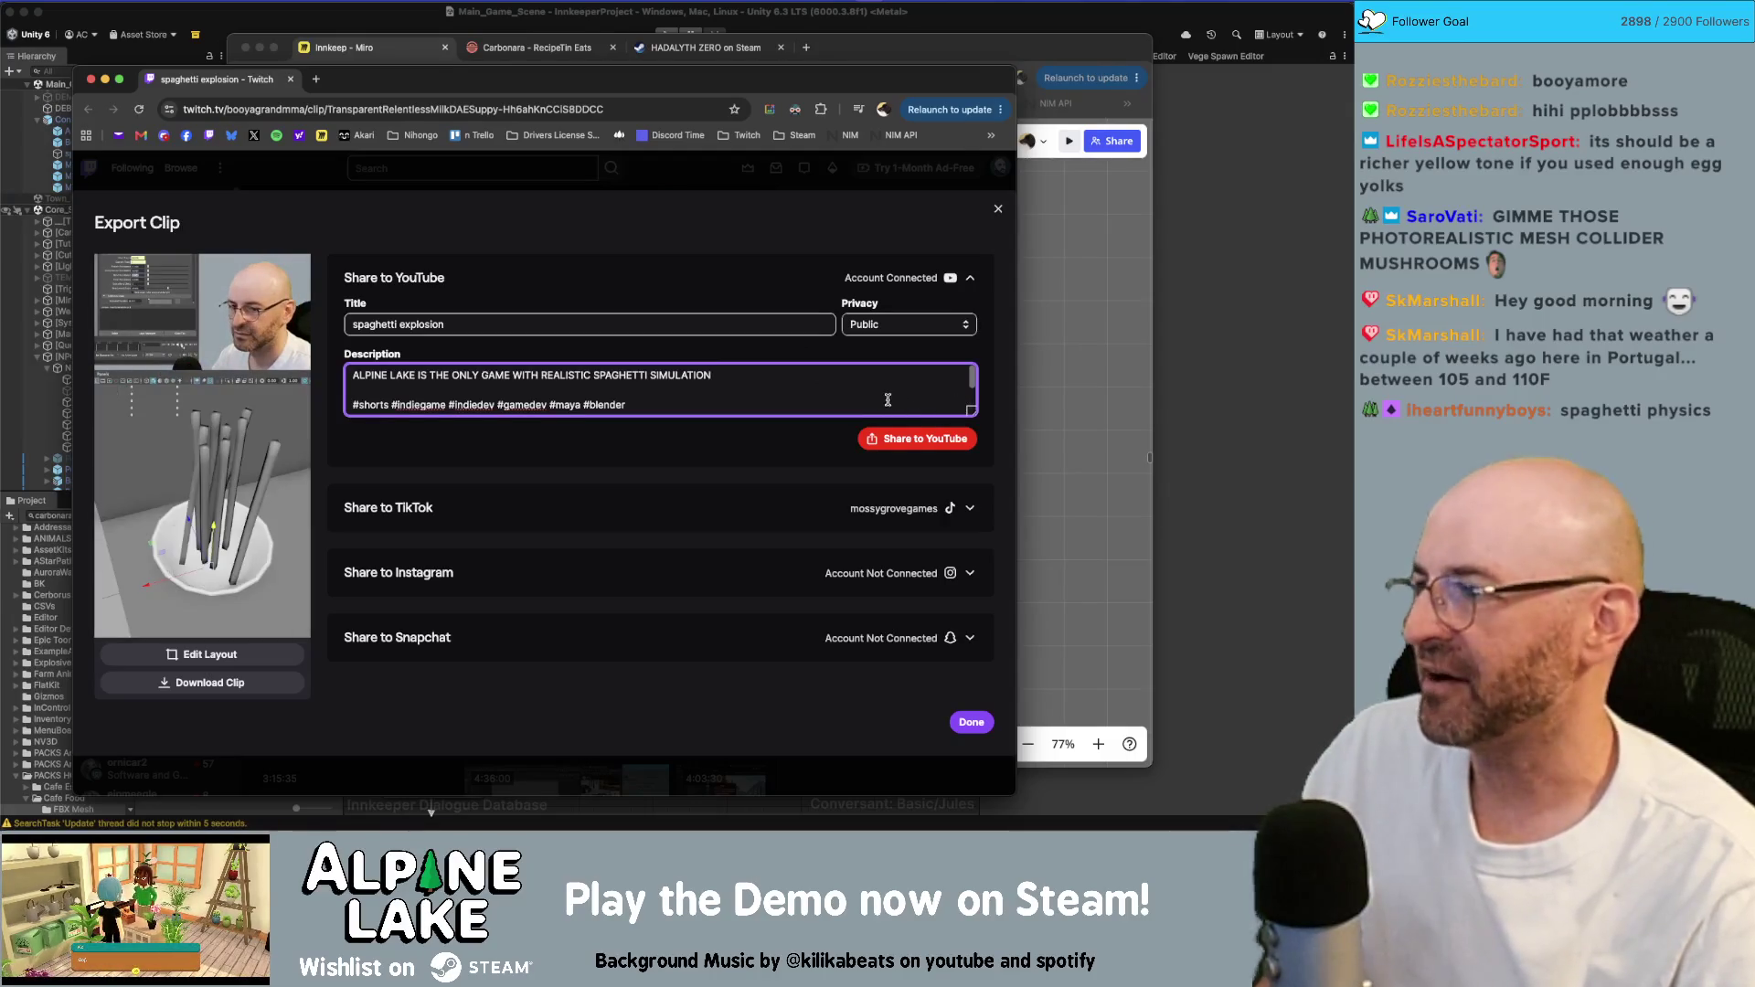
scroll(740, 384, "down", 2)
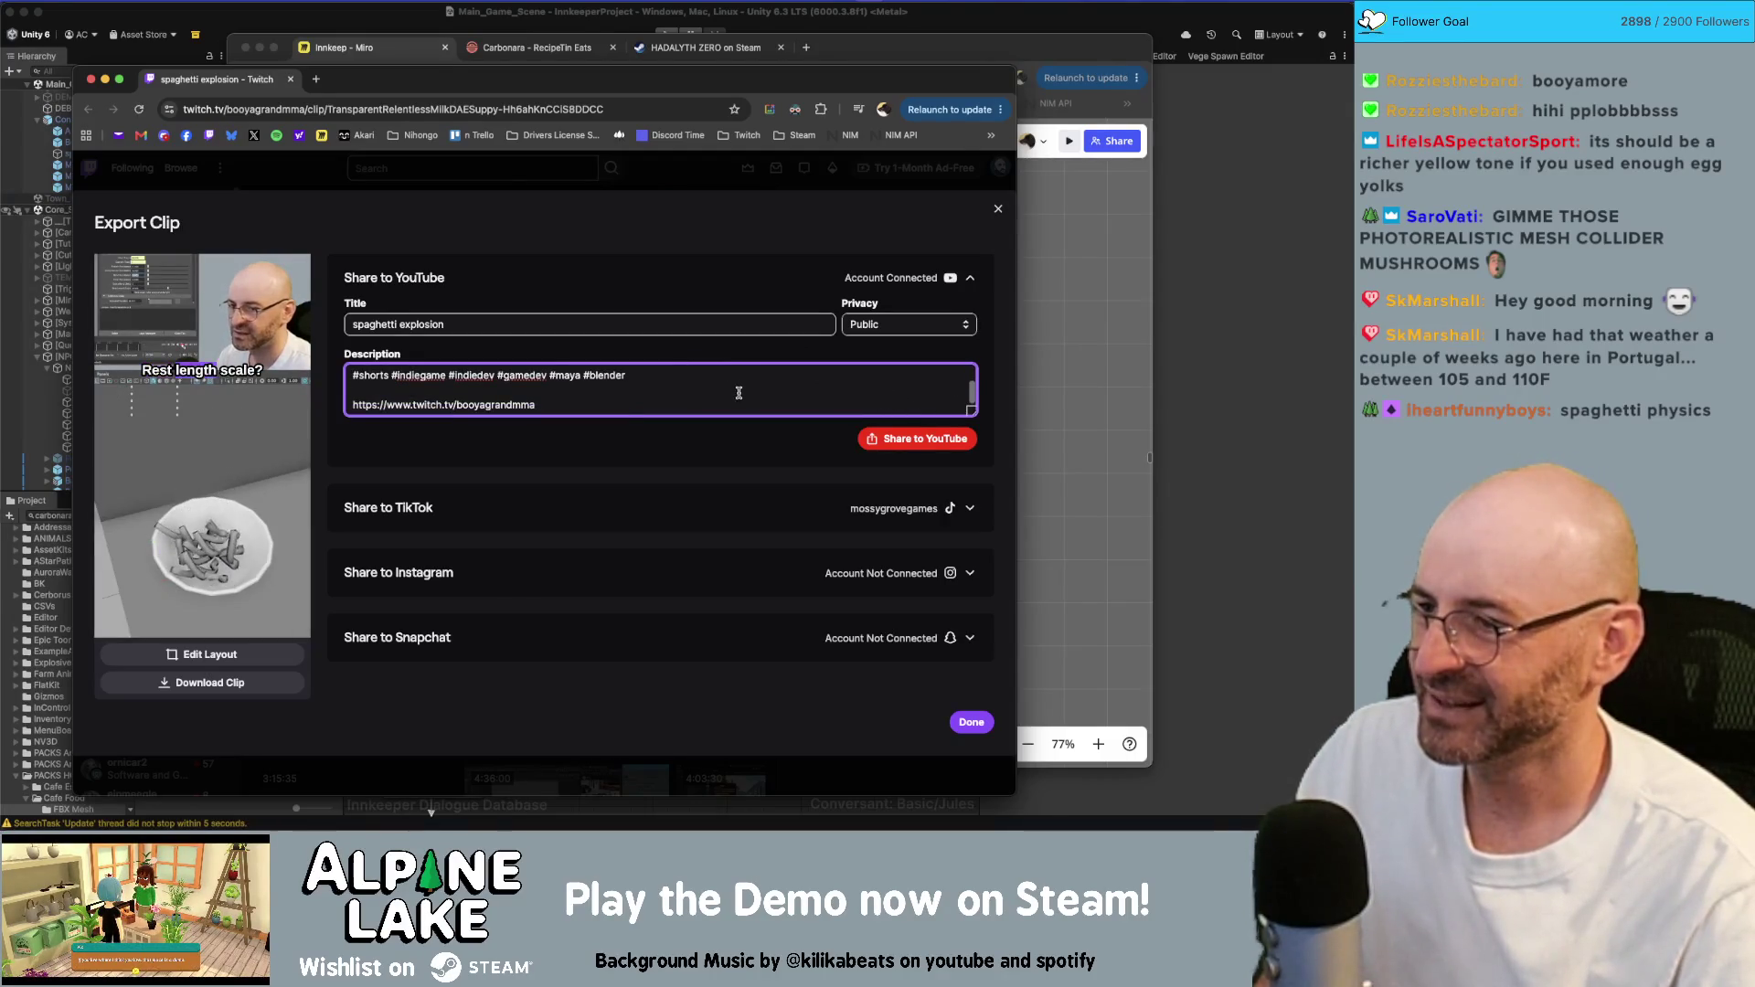
scroll(739, 386, "up", 2)
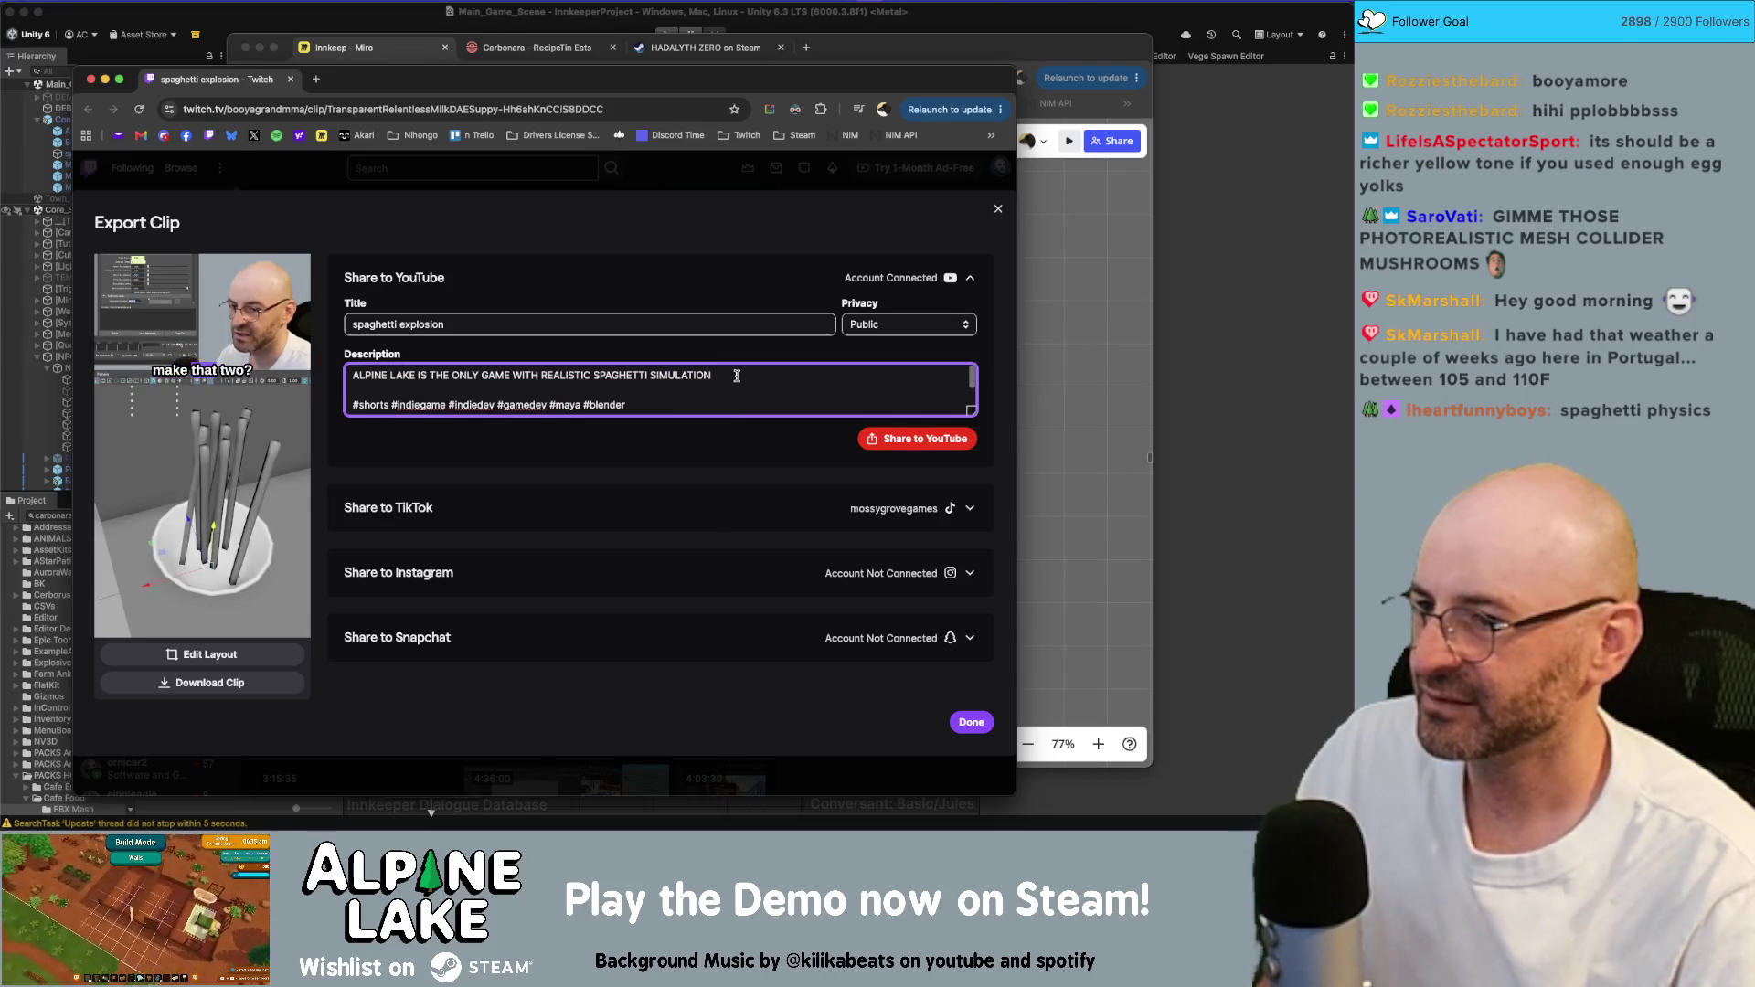
triple_click(745, 373)
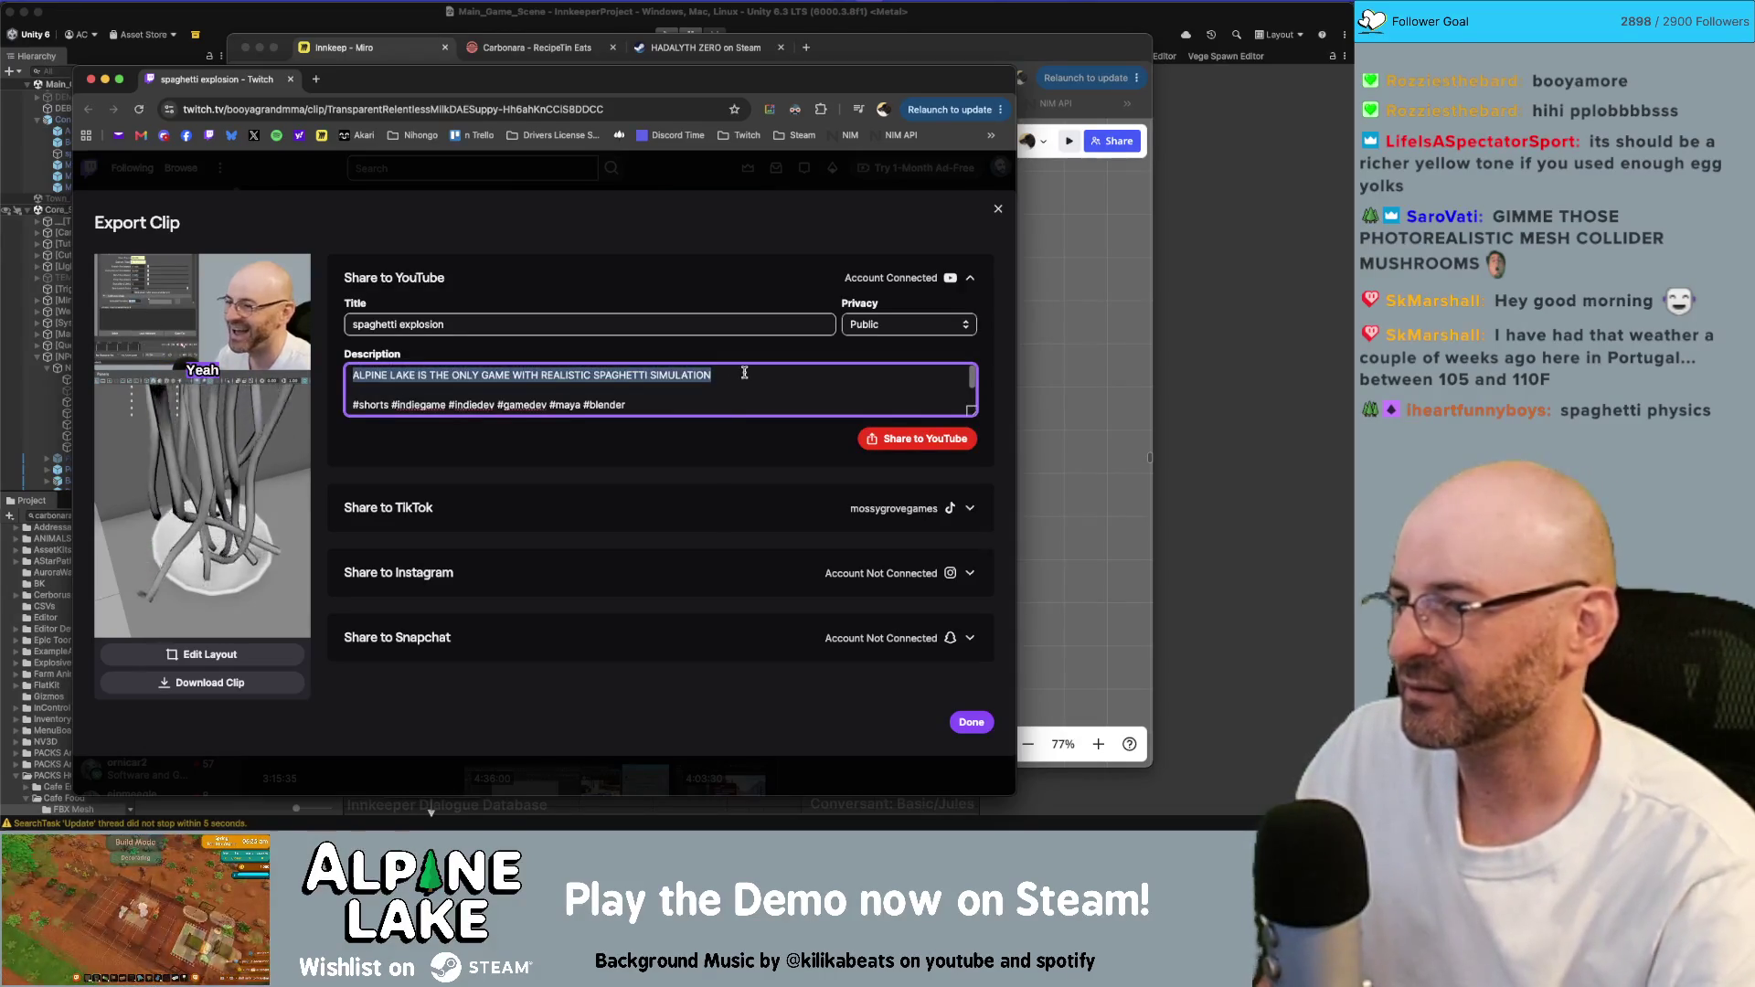
triple_click(512, 404)
type("Wi")
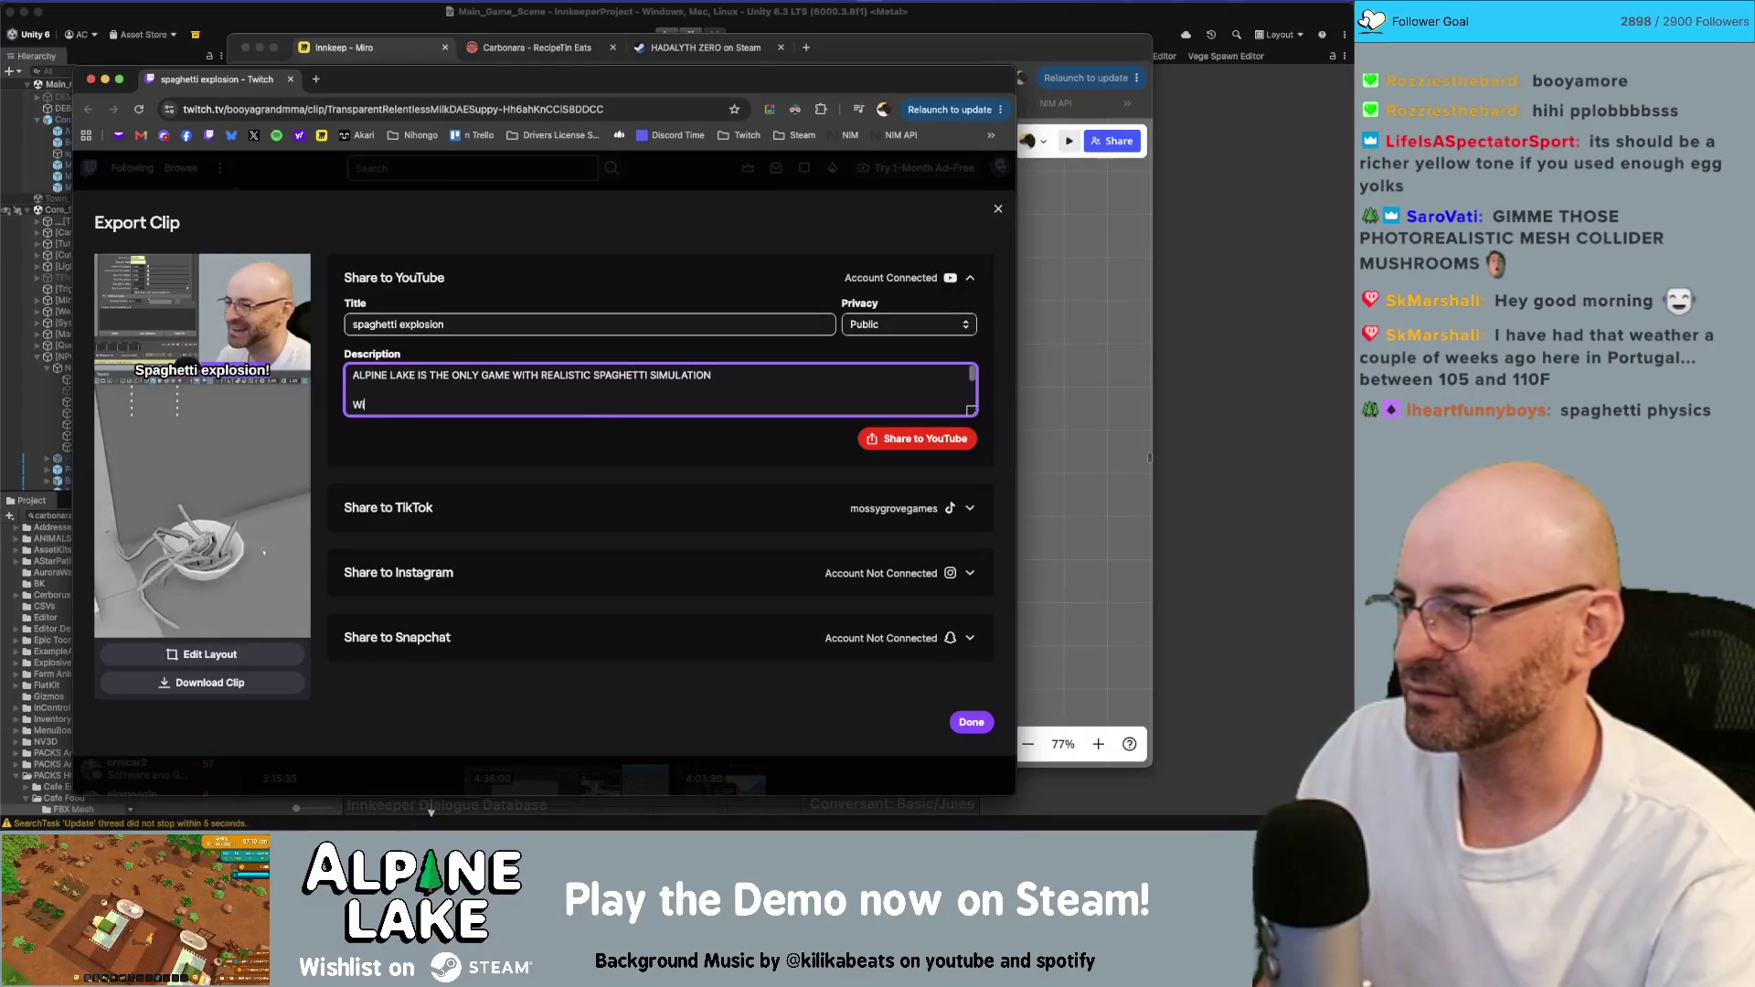
type("ow")
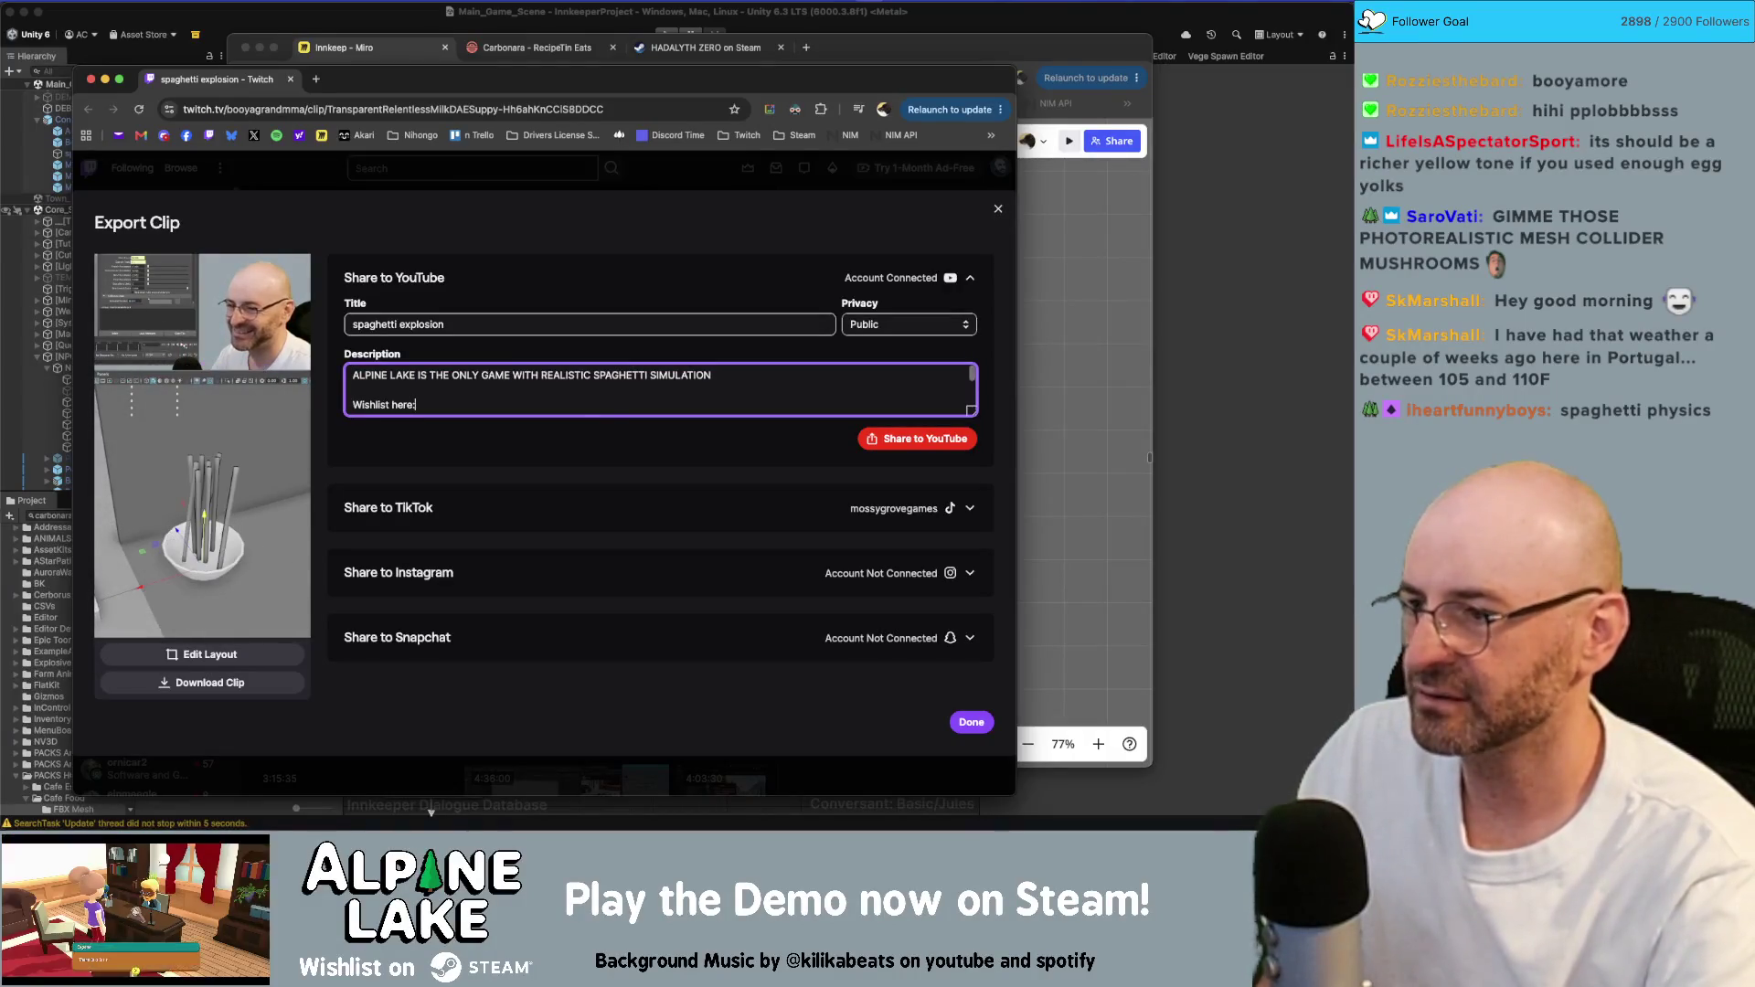
key("BackSpace")
key("BackSpace")
key("BackSpace")
type("O")
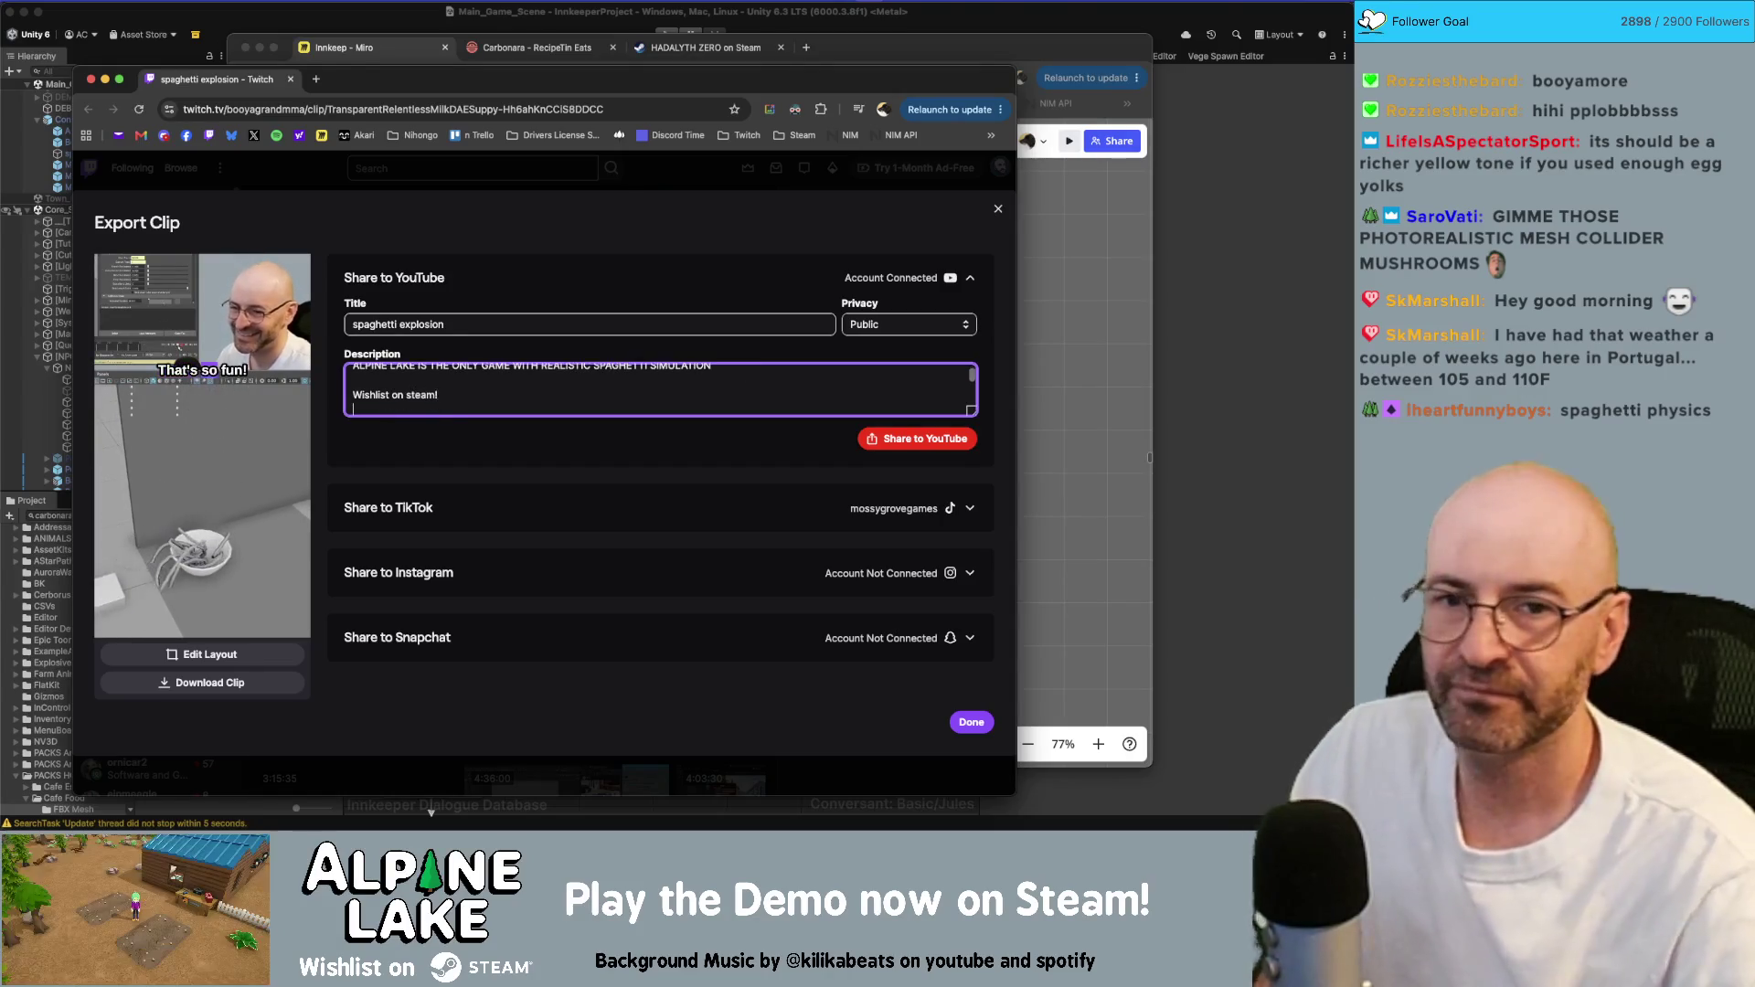
key("super+t")
- Find the Alpine Lake Steam store page and paste its link into the Twitch description
type("alpine lake on Steam")
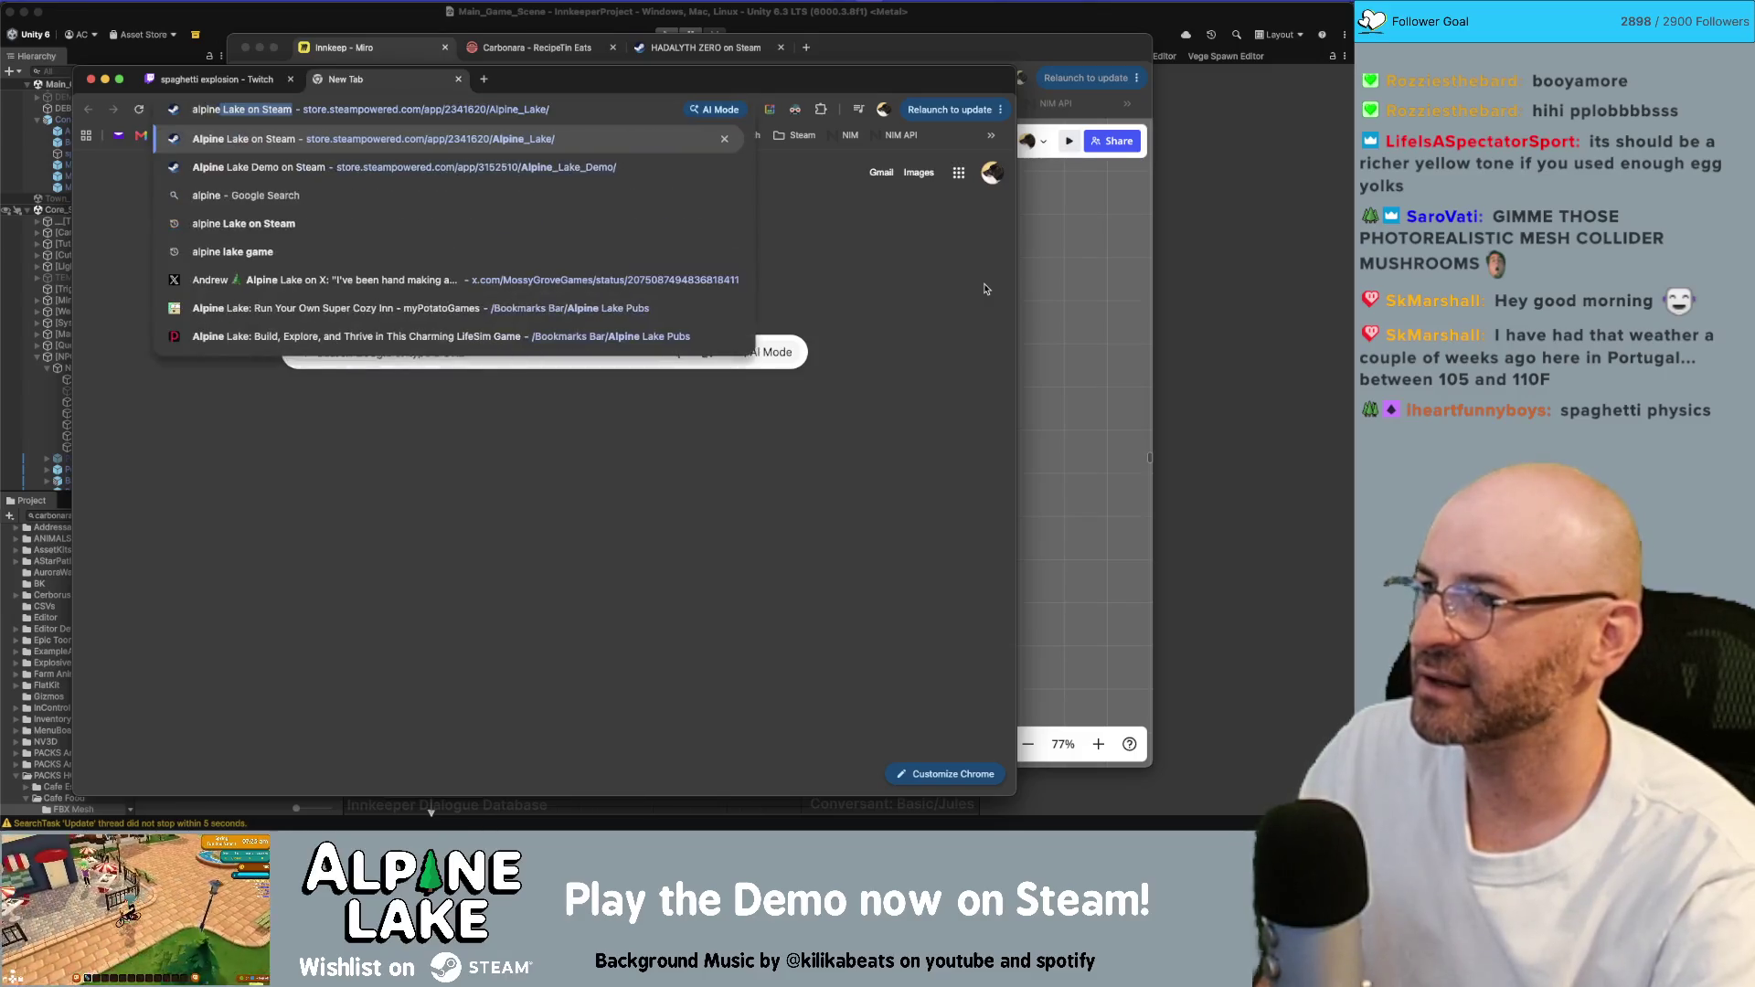
key("Return")
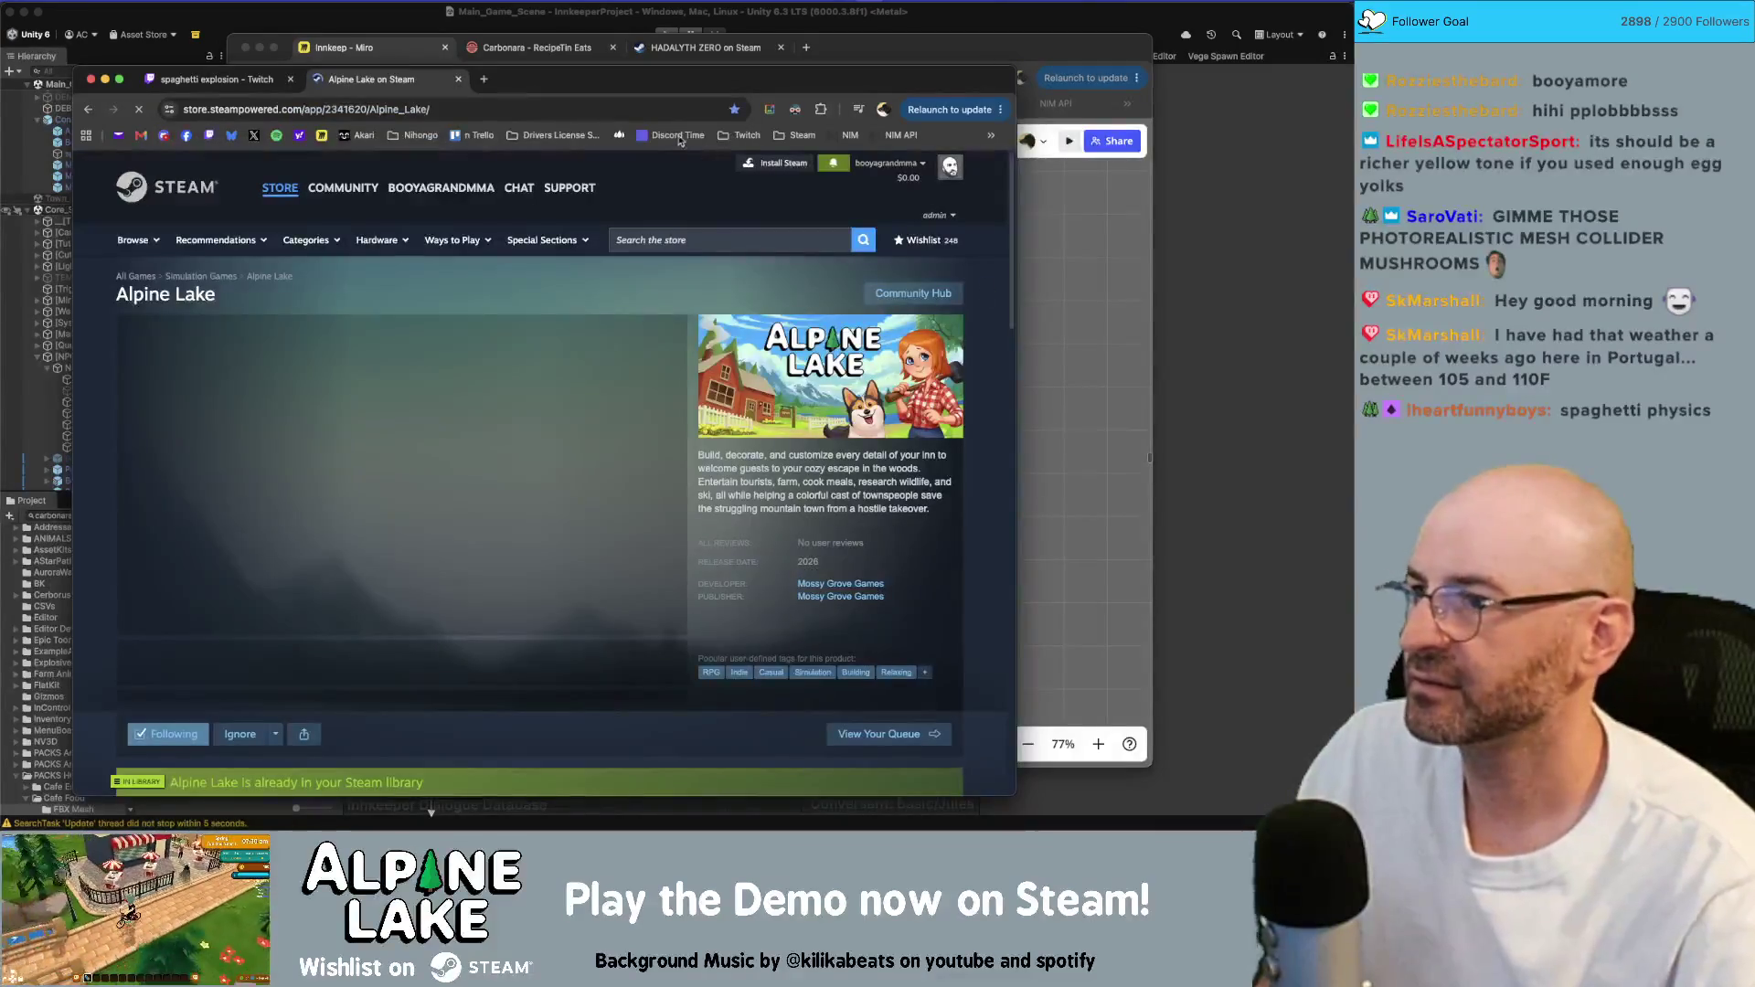
key("super+l")
left_click(233, 80)
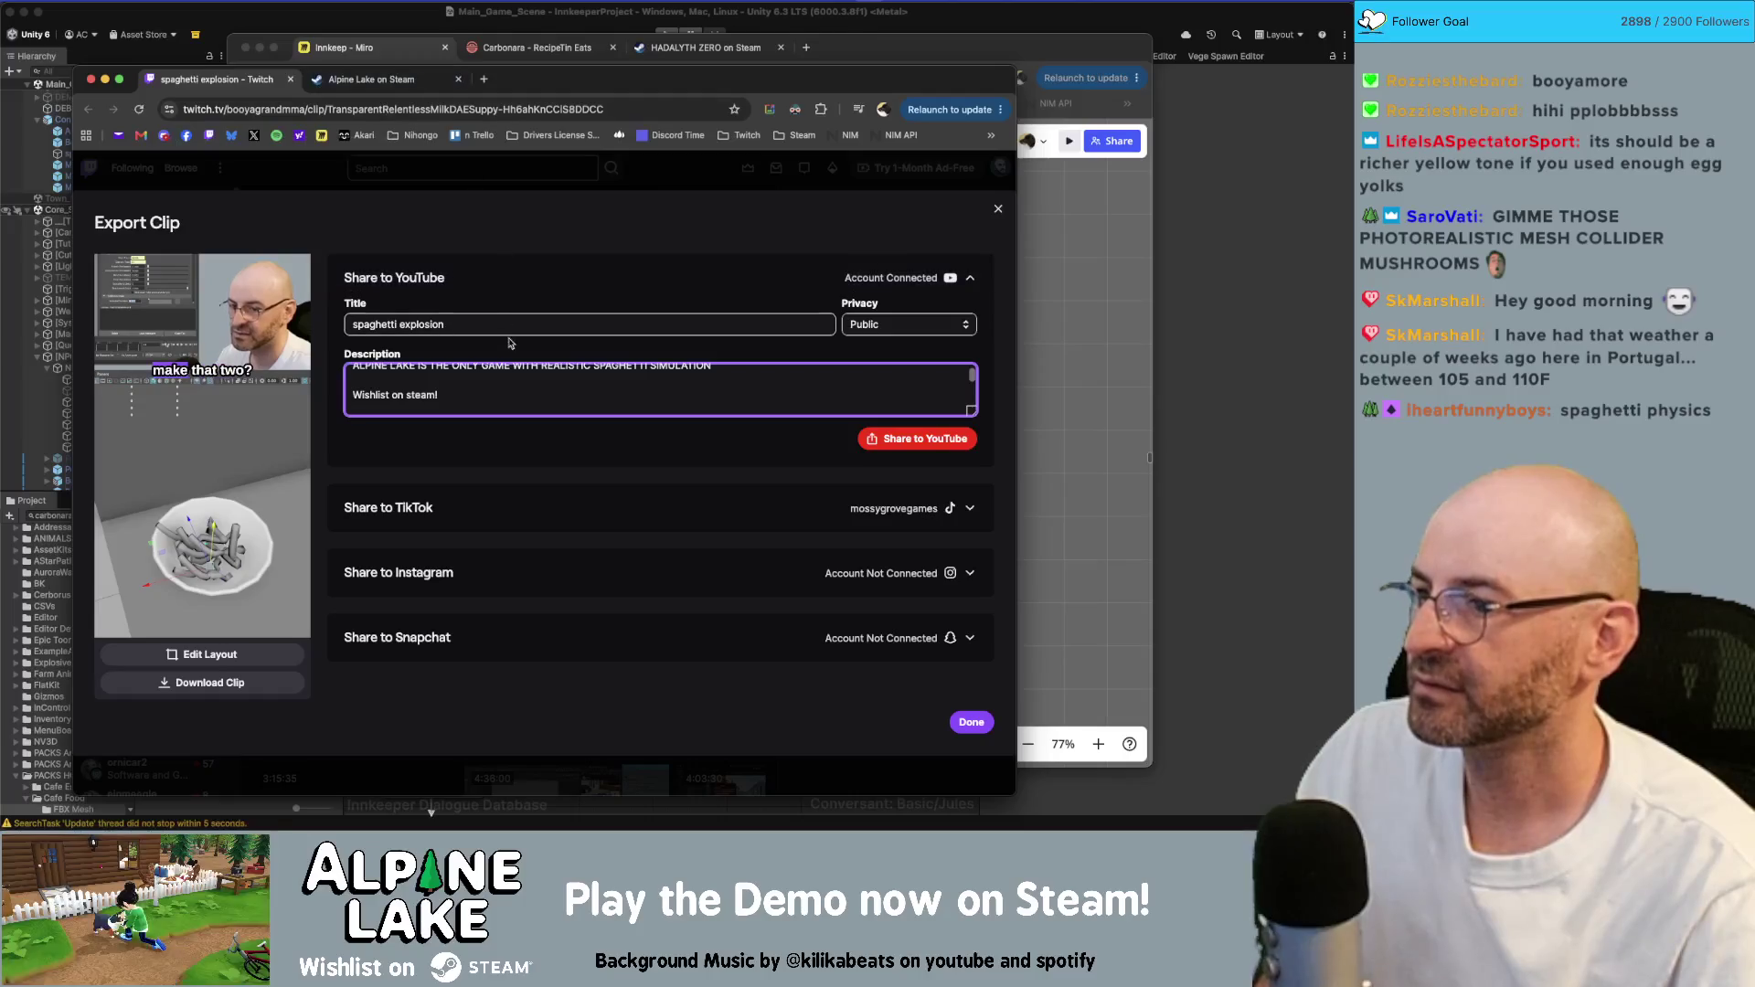
type("https://store.steampowered.com/app/2341620/Alpine_Lake/")
- Look up the Alpine Lake Demo store page, then close it to return to clip export
left_click(389, 80)
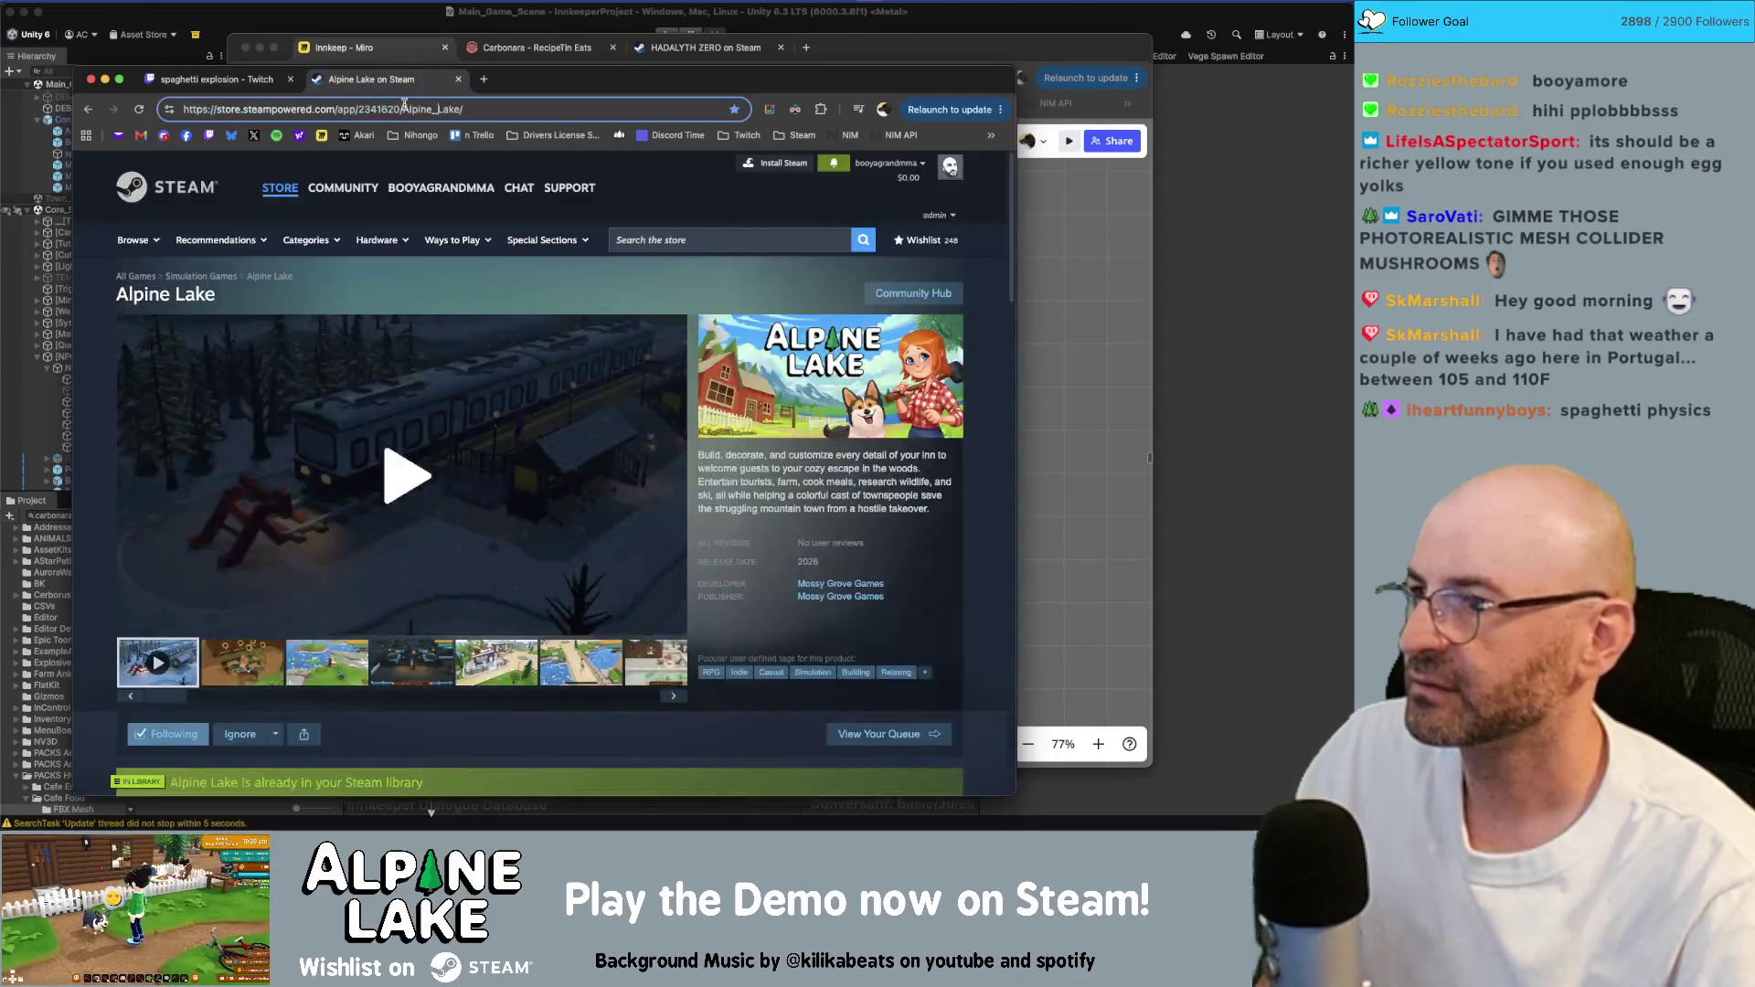
left_click(404, 109)
type("alpine lake demo")
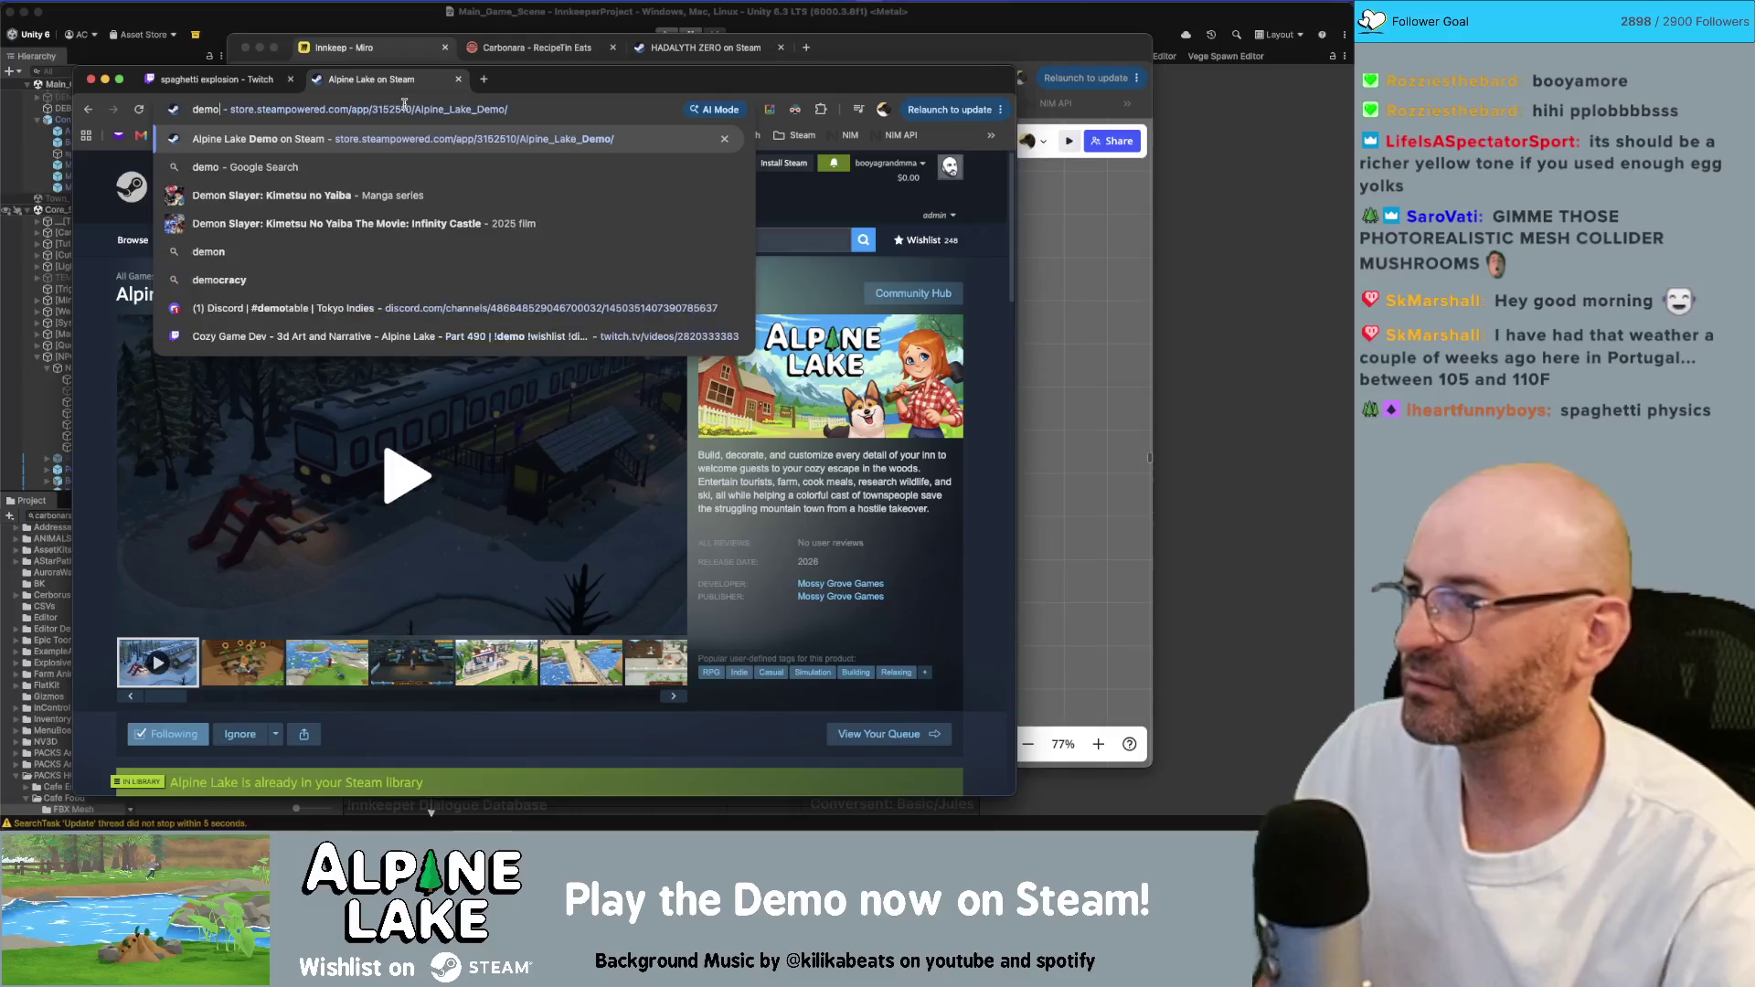
key("Return")
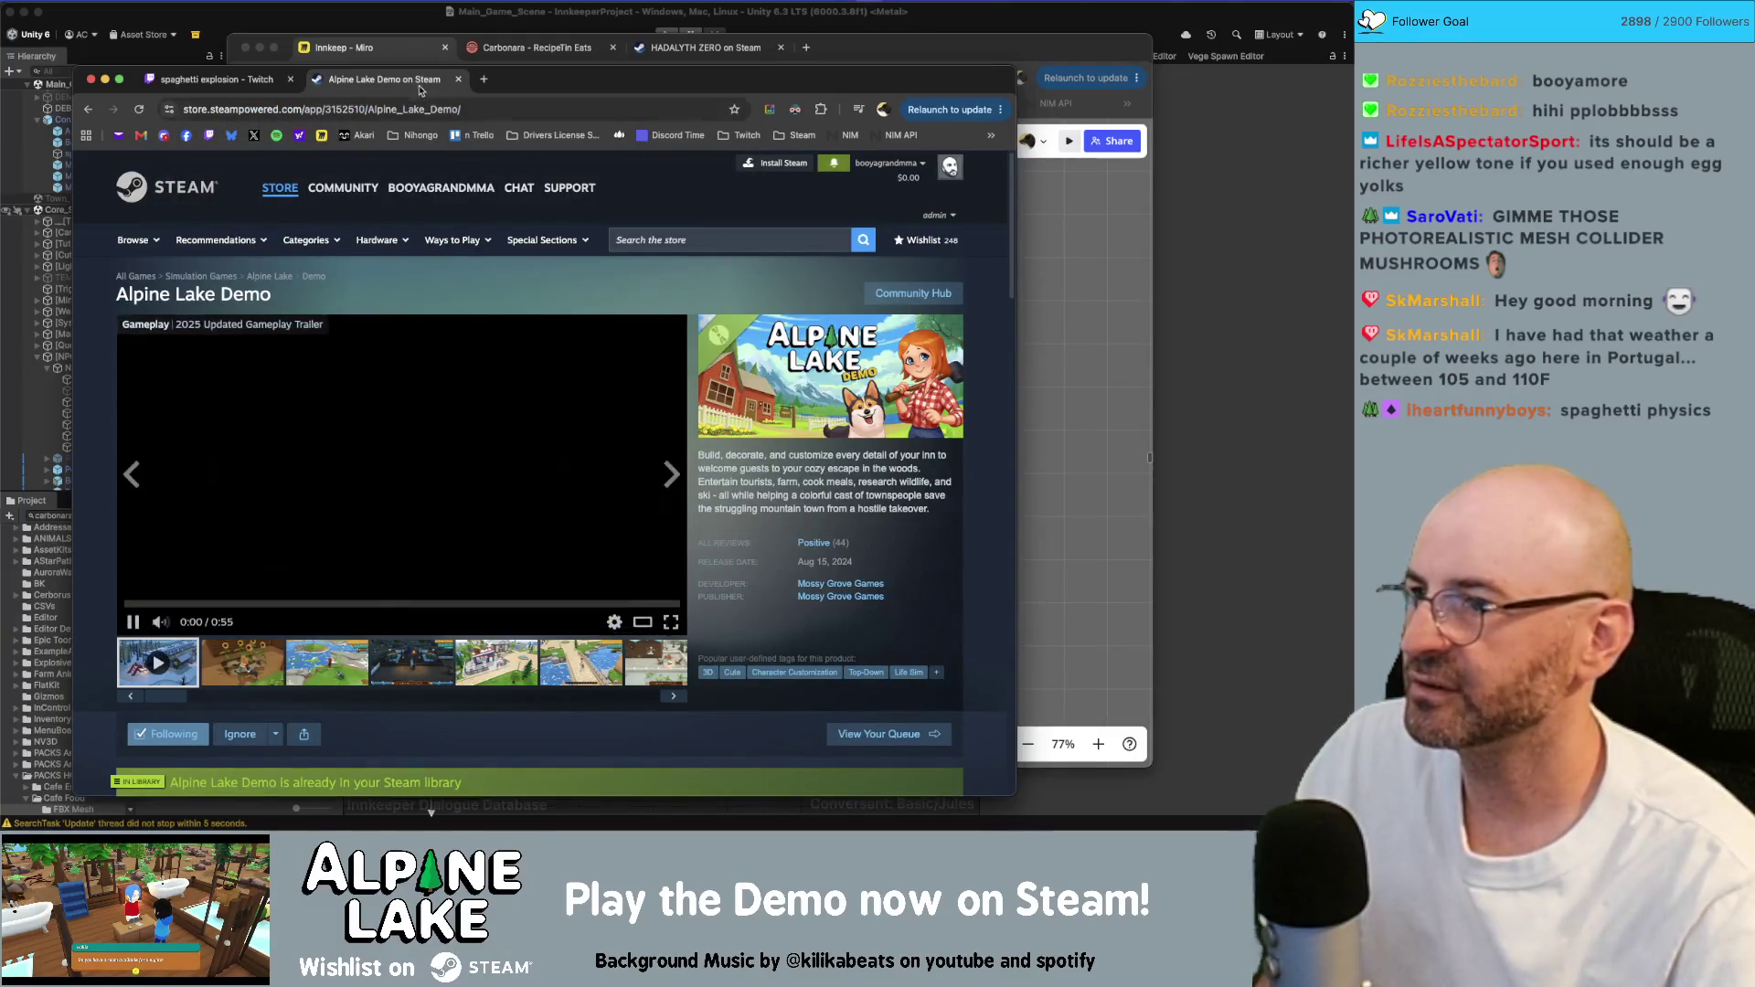
key("super+w")
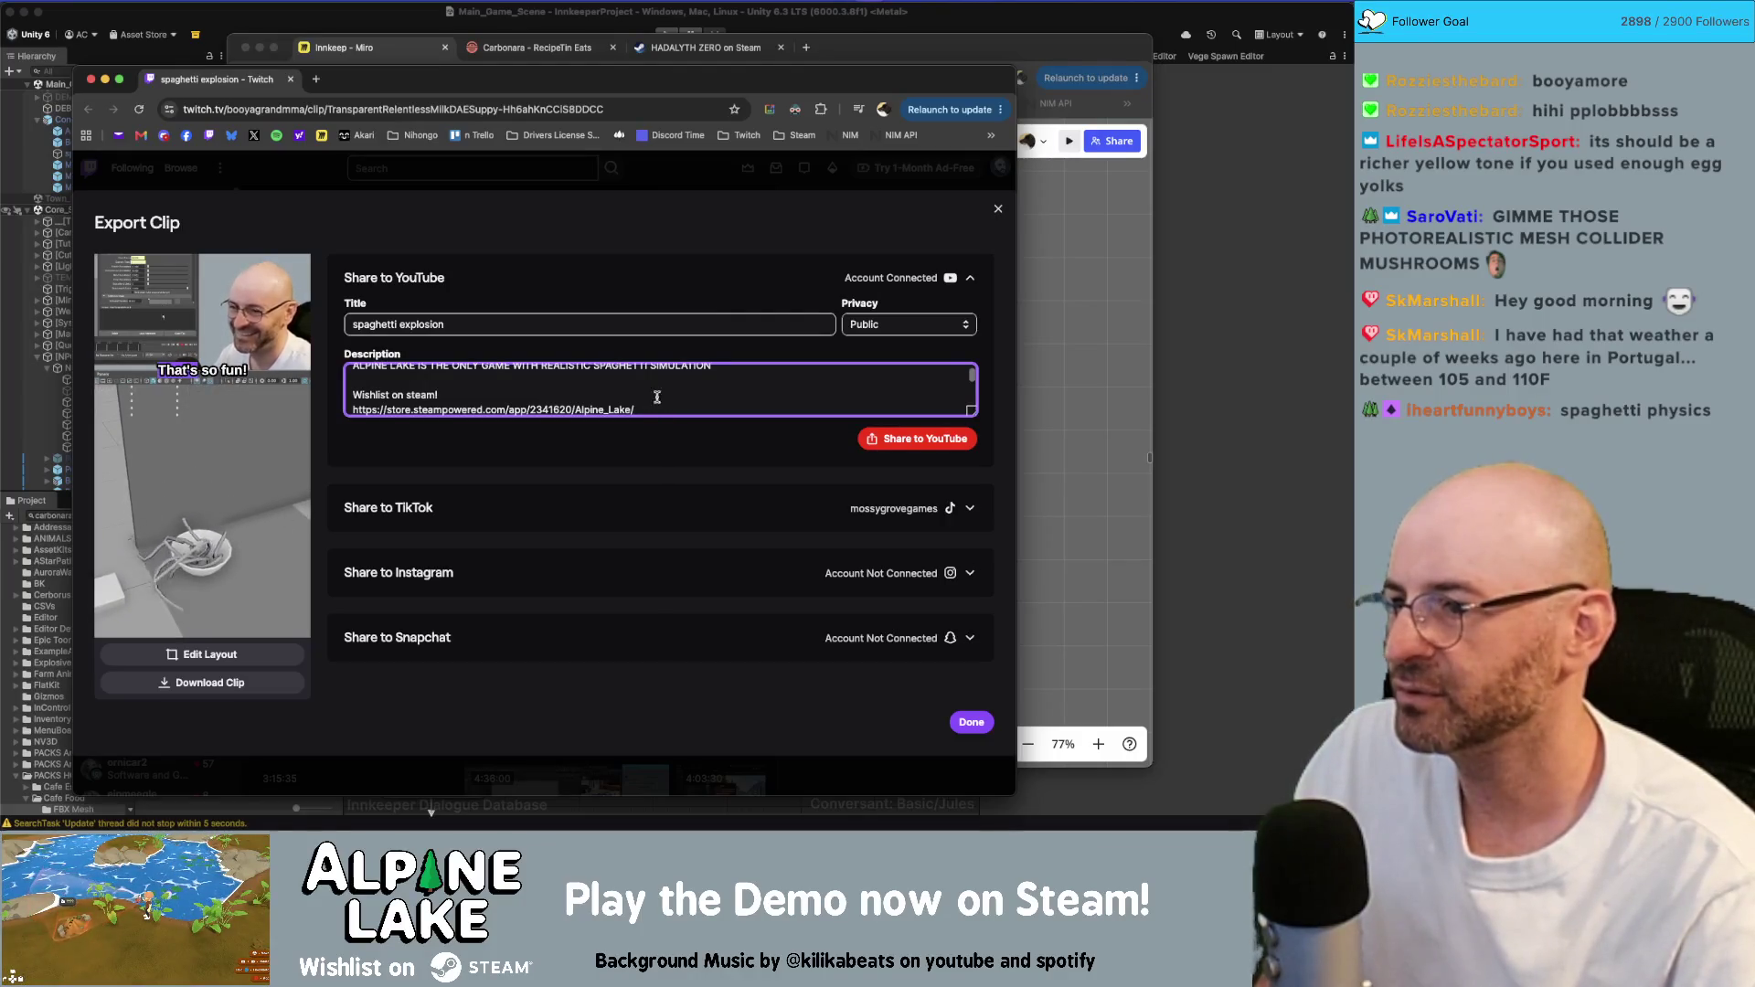
- Review the YouTube share form's 'spaghetti explosion' title, Public privacy and Alpine Lake description
scroll(657, 397, "up", 1)
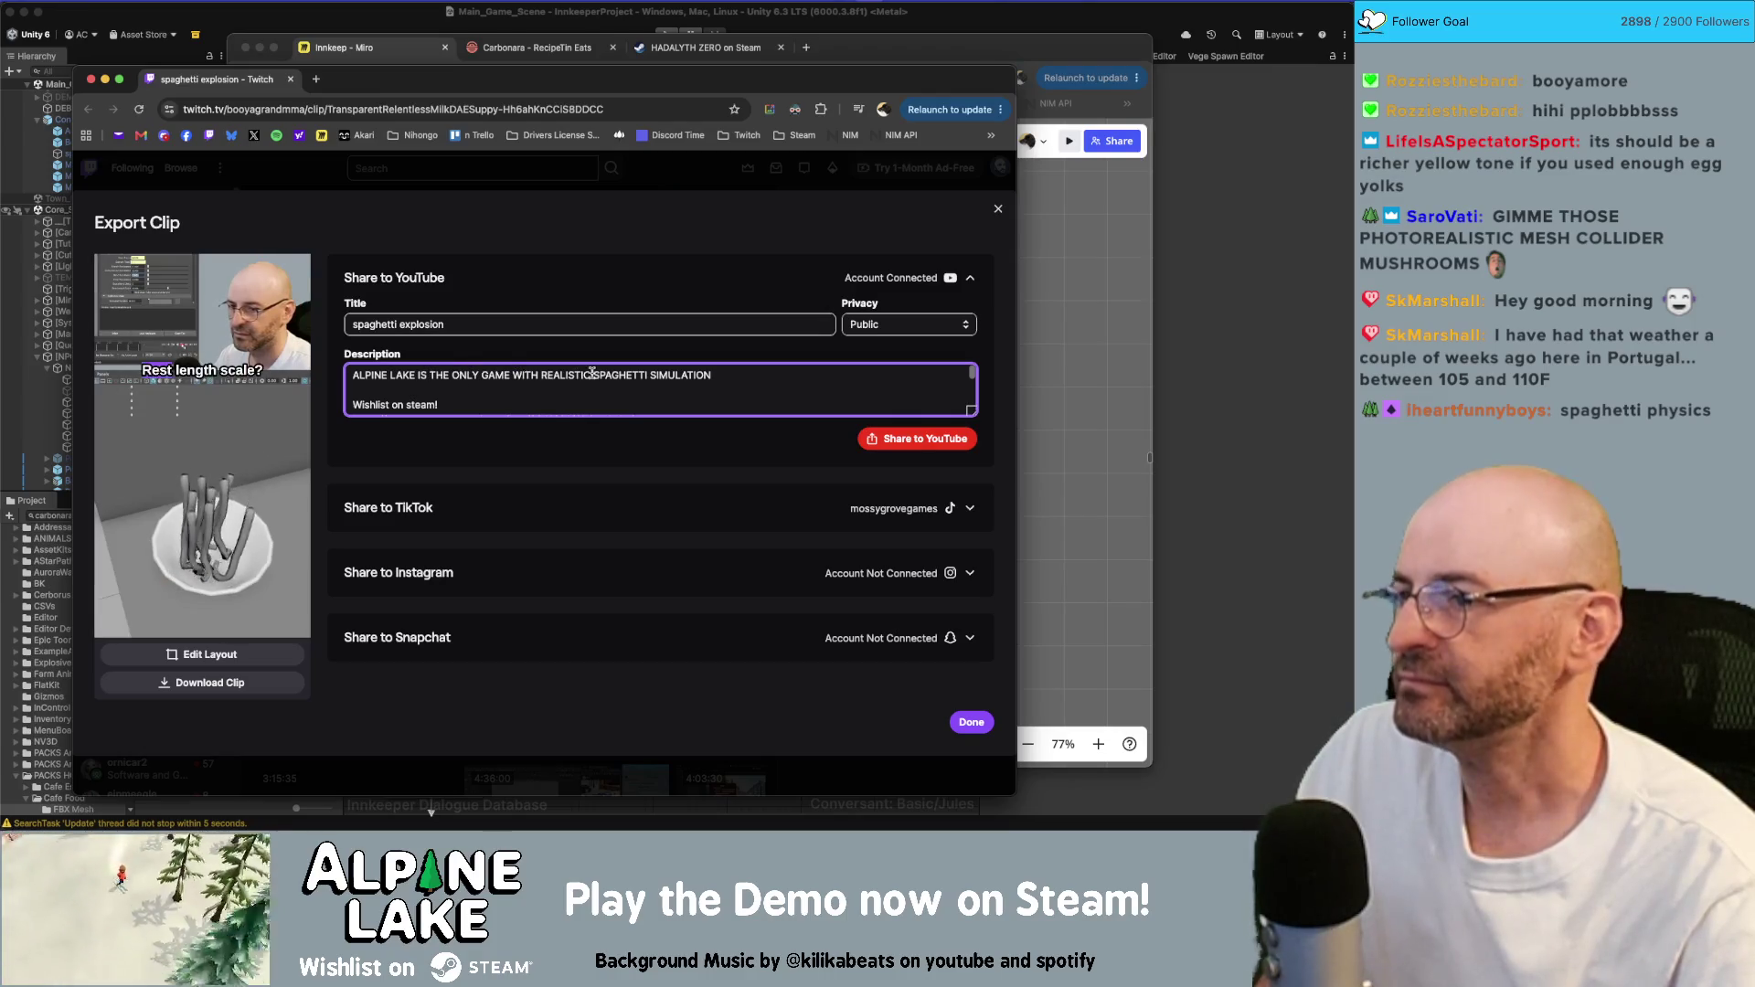
scroll(645, 386, "down", 5)
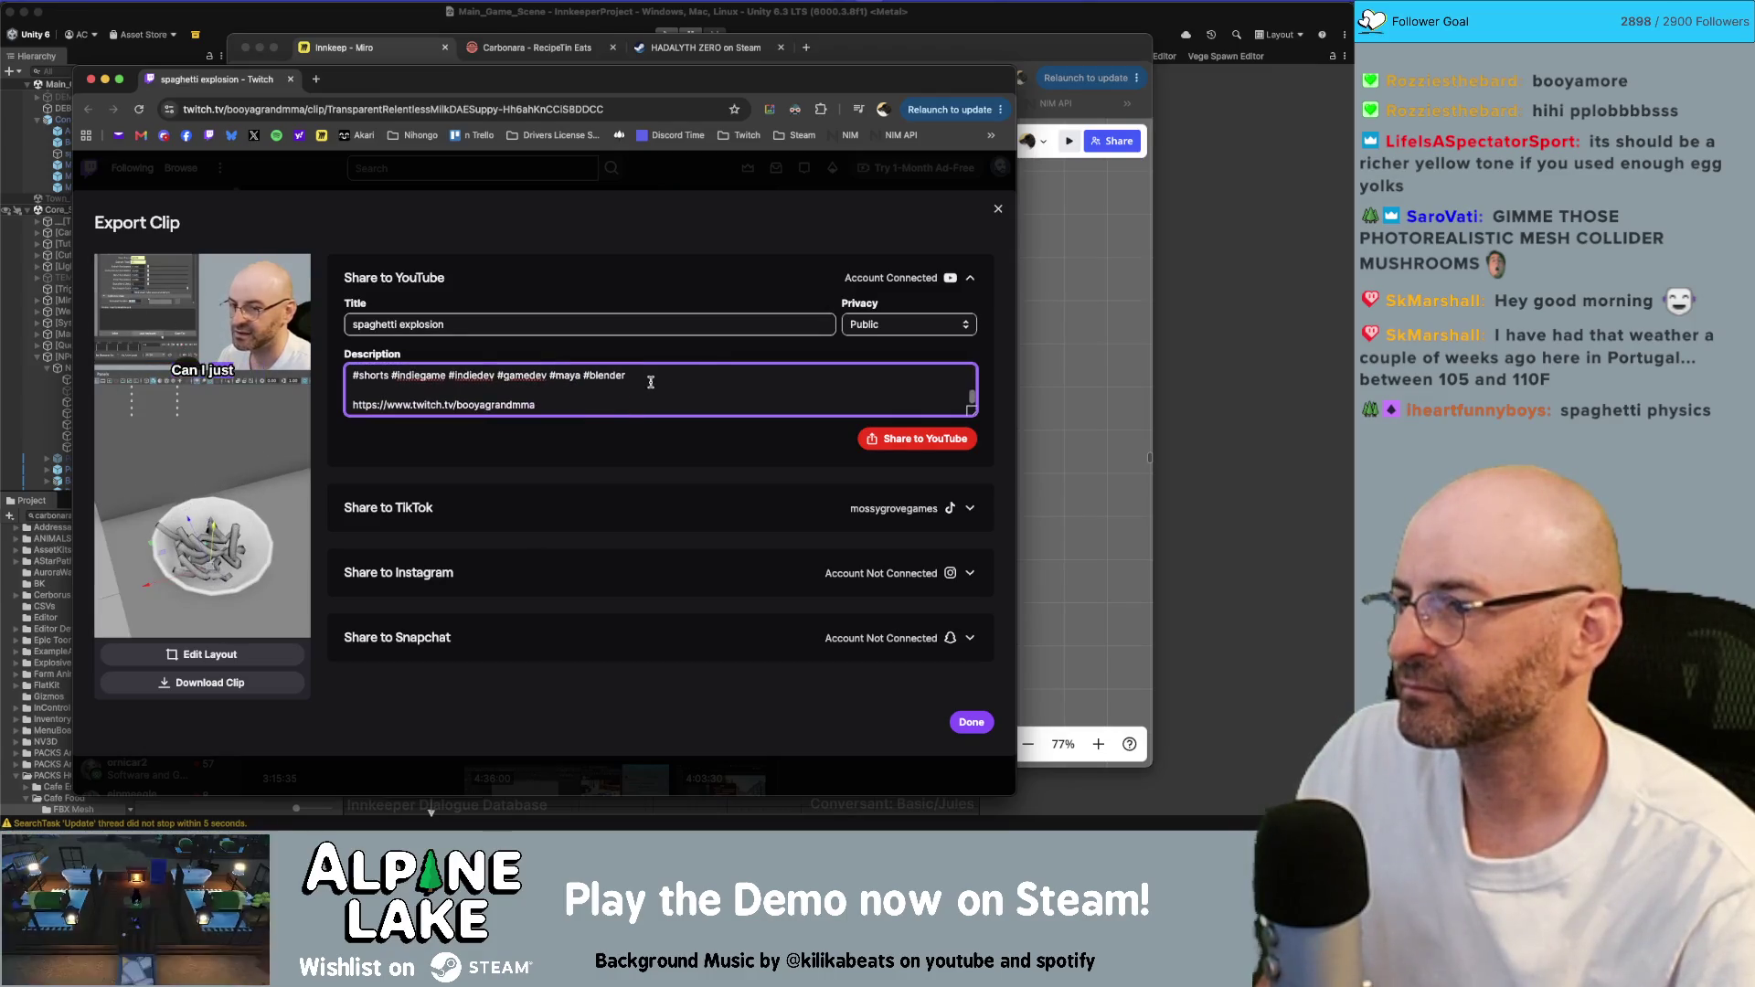
scroll(672, 395, "up", 5)
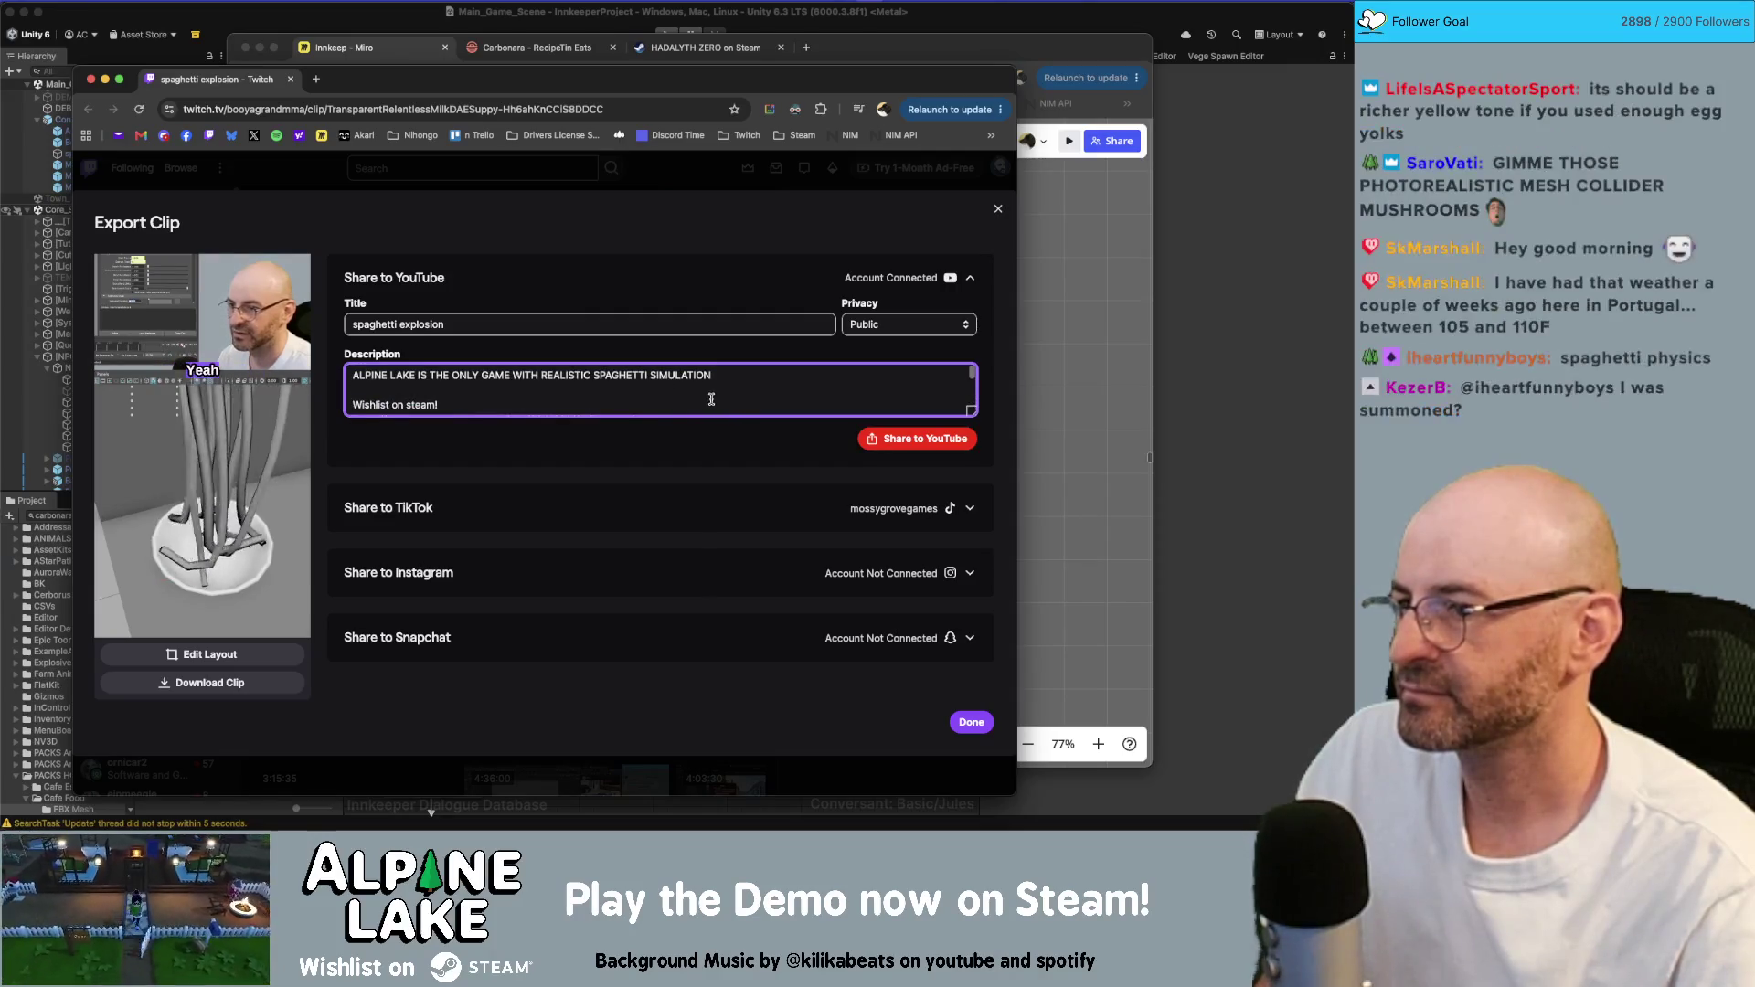
scroll(712, 398, "down", 2)
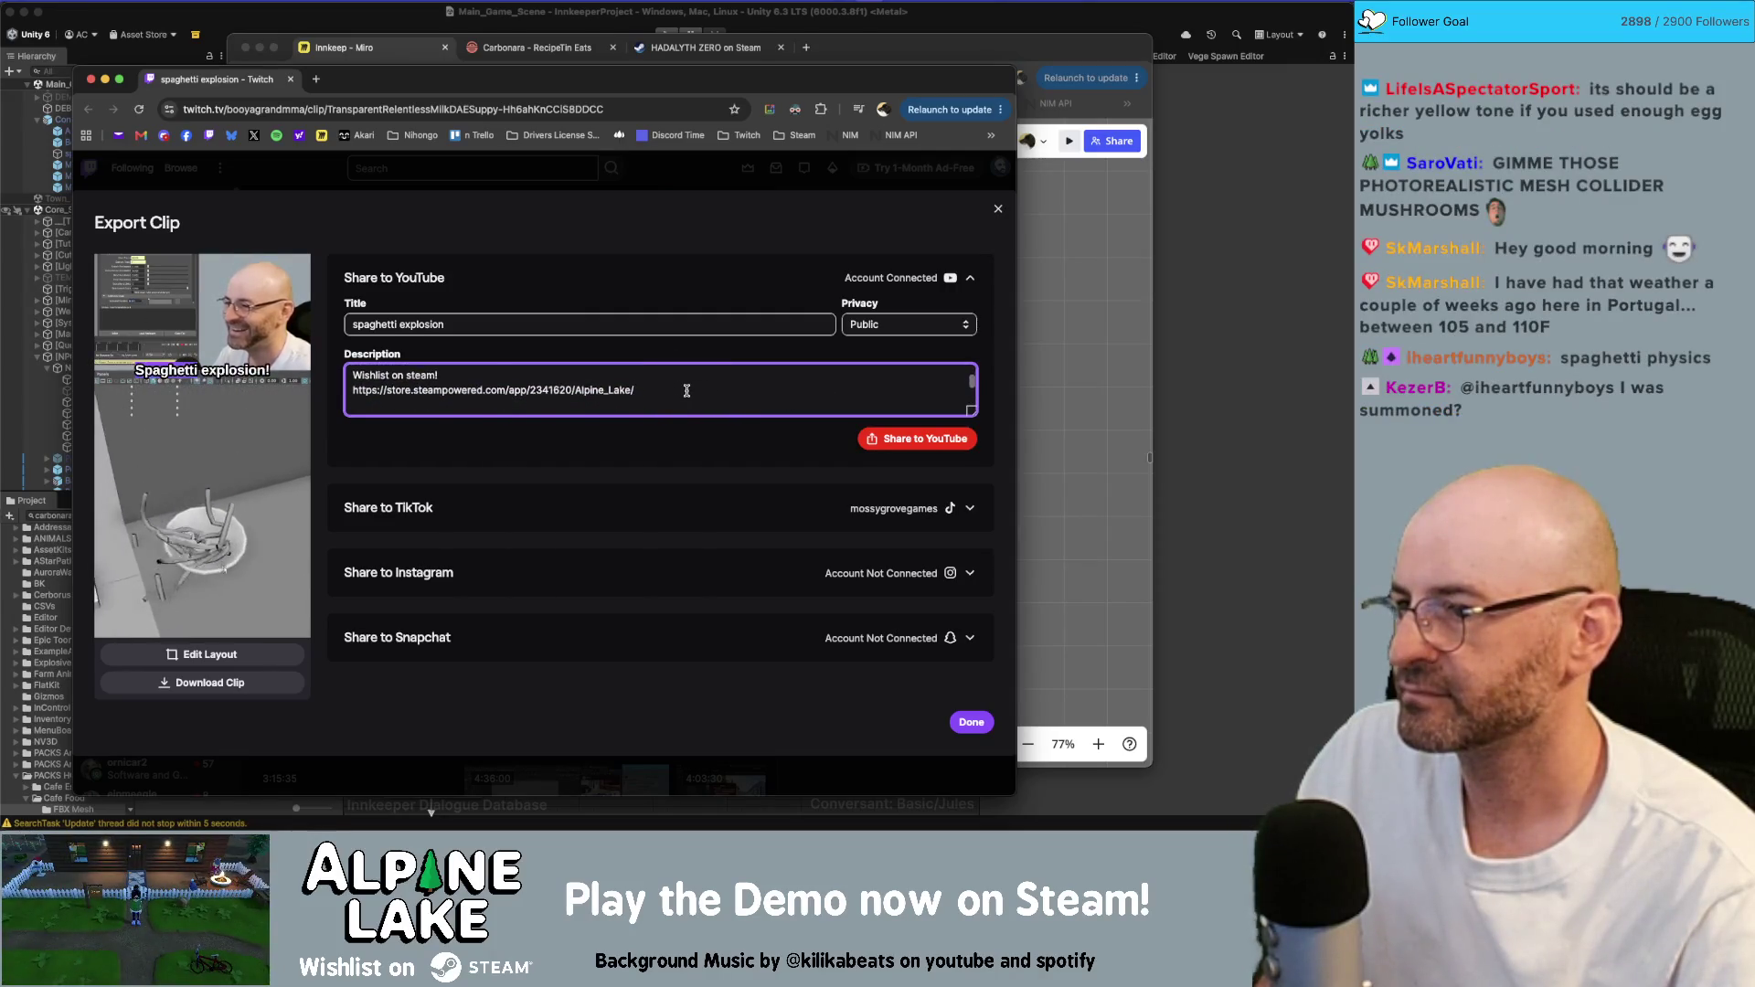
scroll(687, 392, "up", 2)
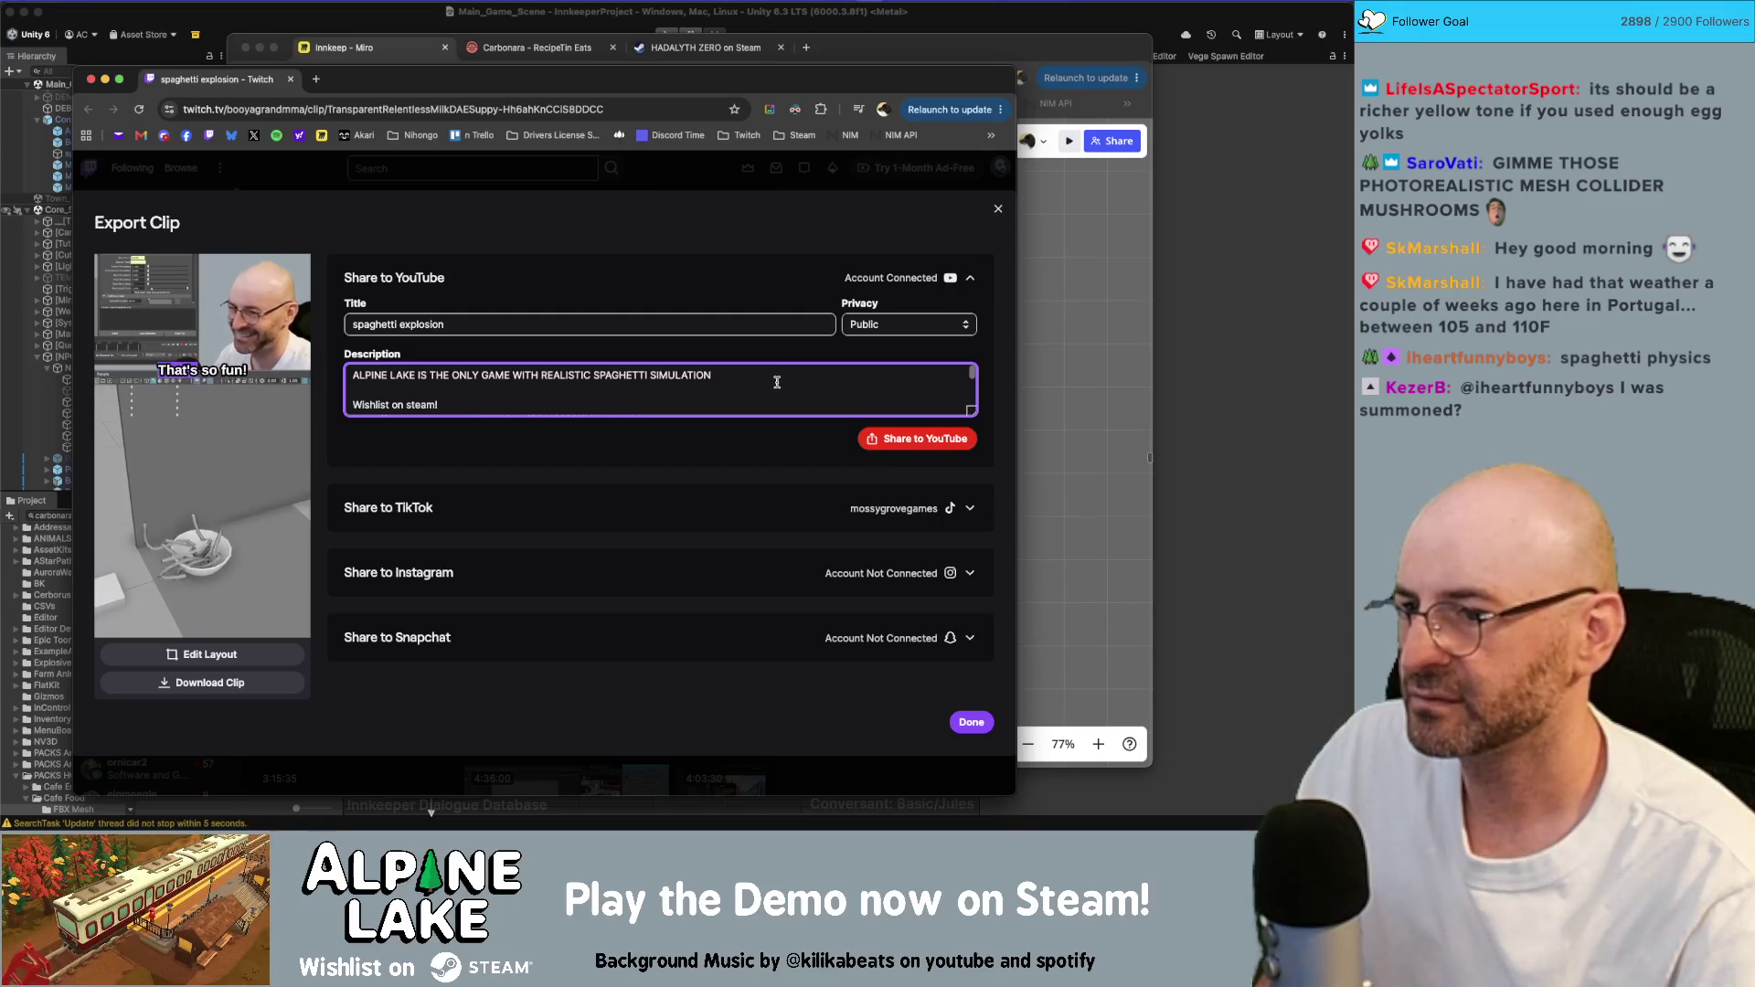
- Share the spaghetti explosion clip to YouTube and send it to TikTok as a draft
left_click(893, 445)
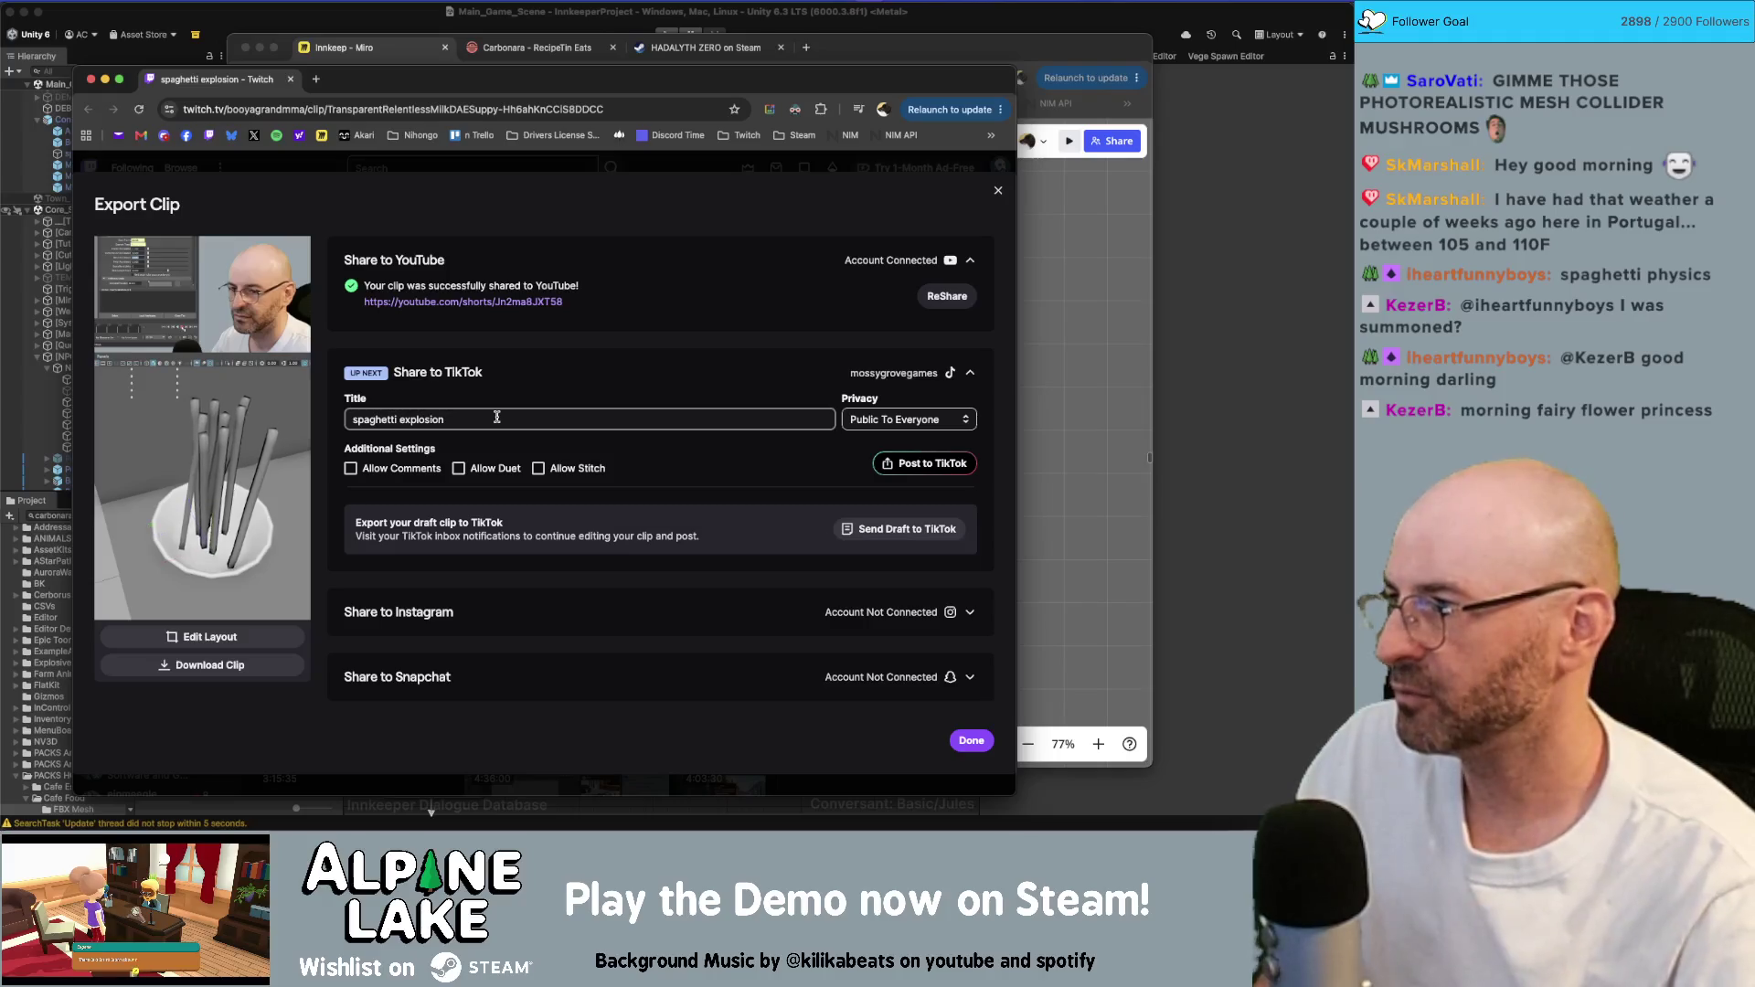
left_click(875, 530)
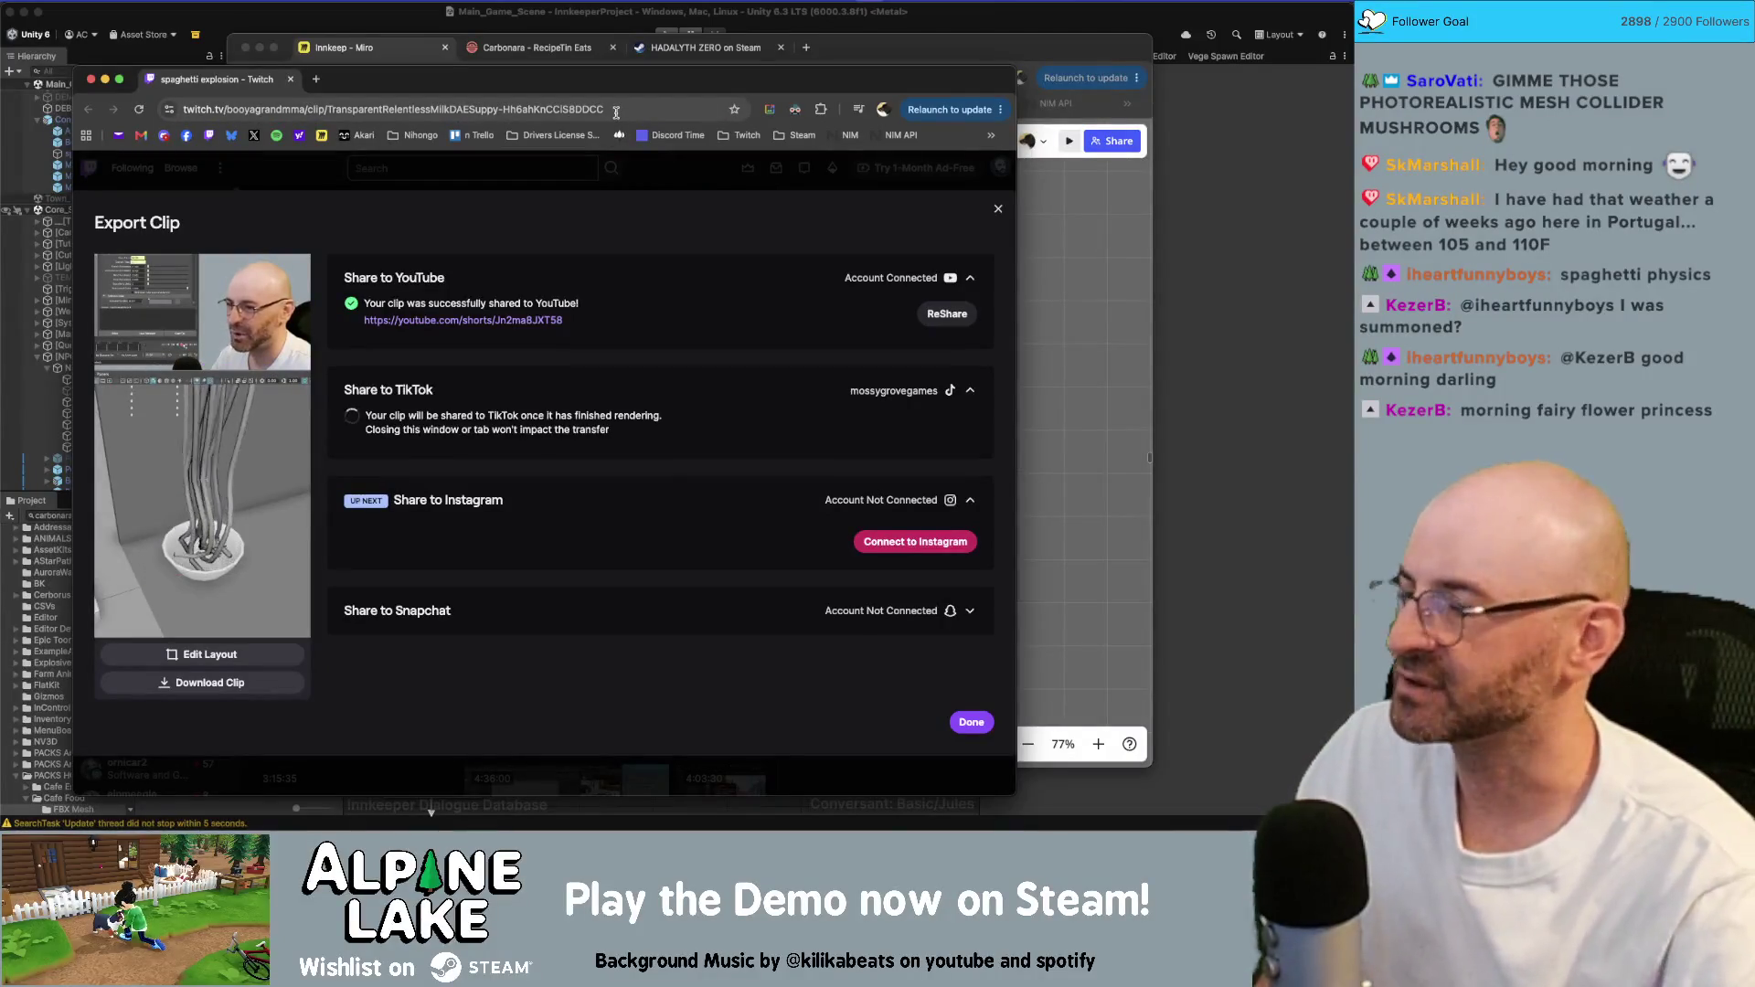
key("super+t")
- Close the blank new tab to return to the Export Clip dialog
key("super+w")
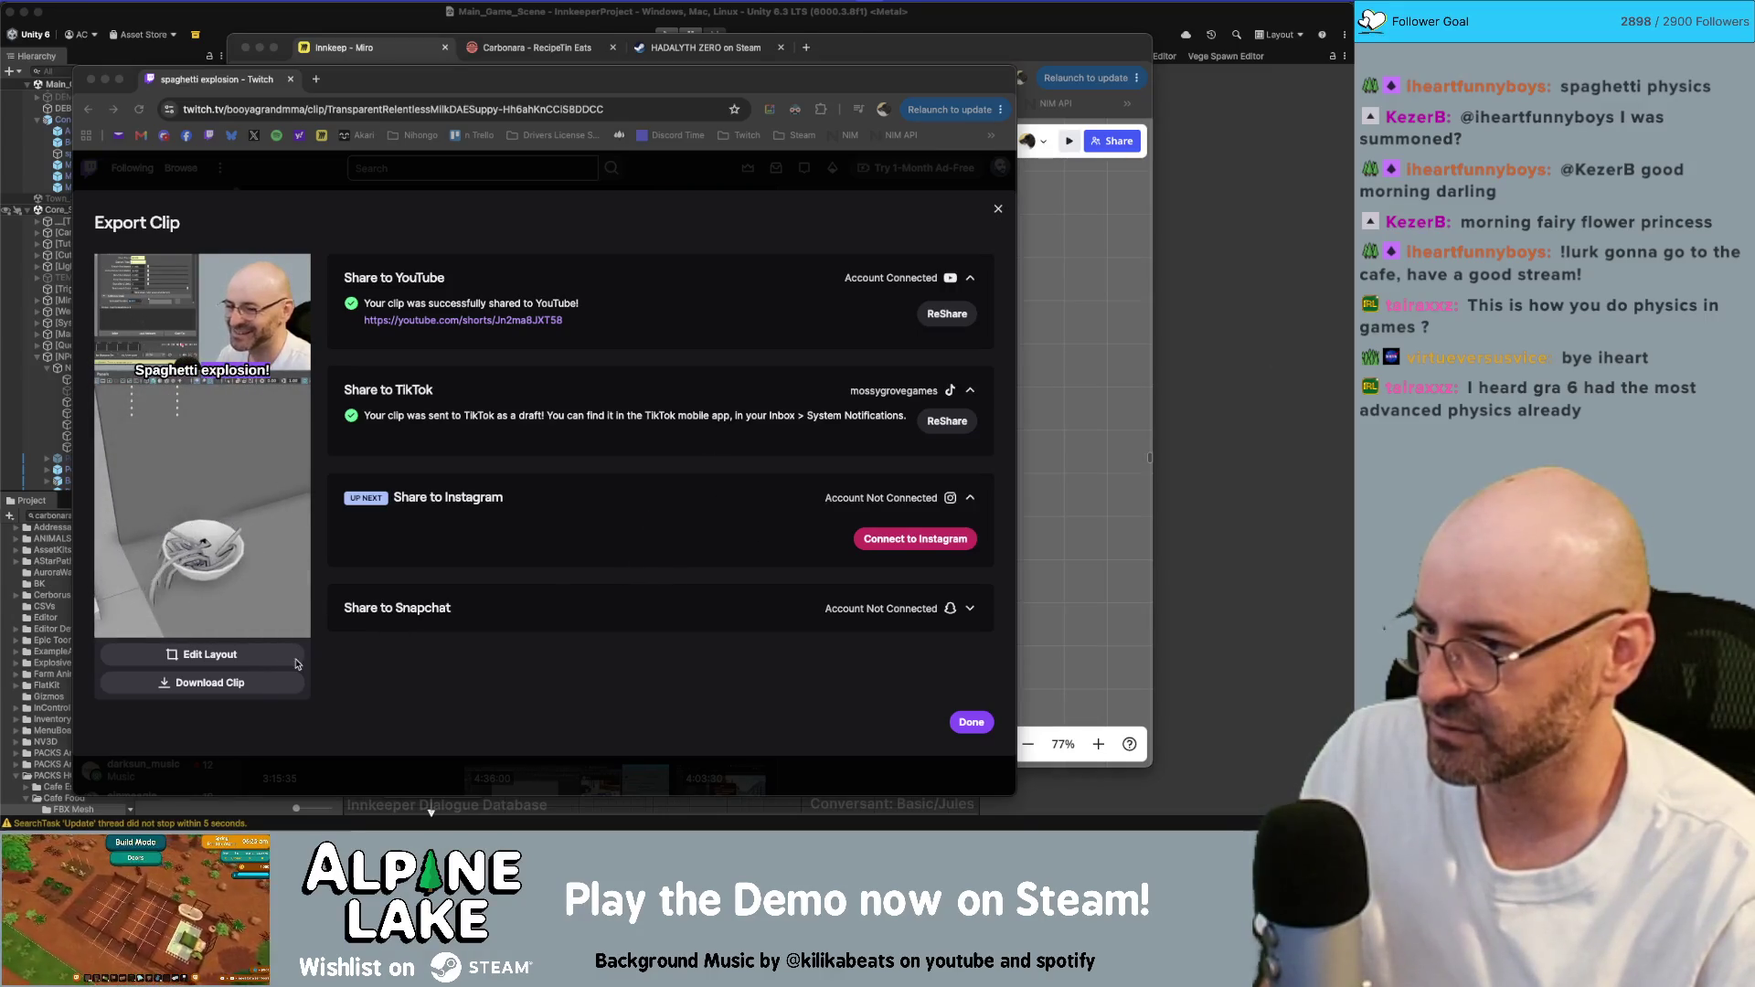
- Download the spaghetti explosion clip and confirm the portrait MP4 appears in Chrome's recent downloads
left_click(253, 686)
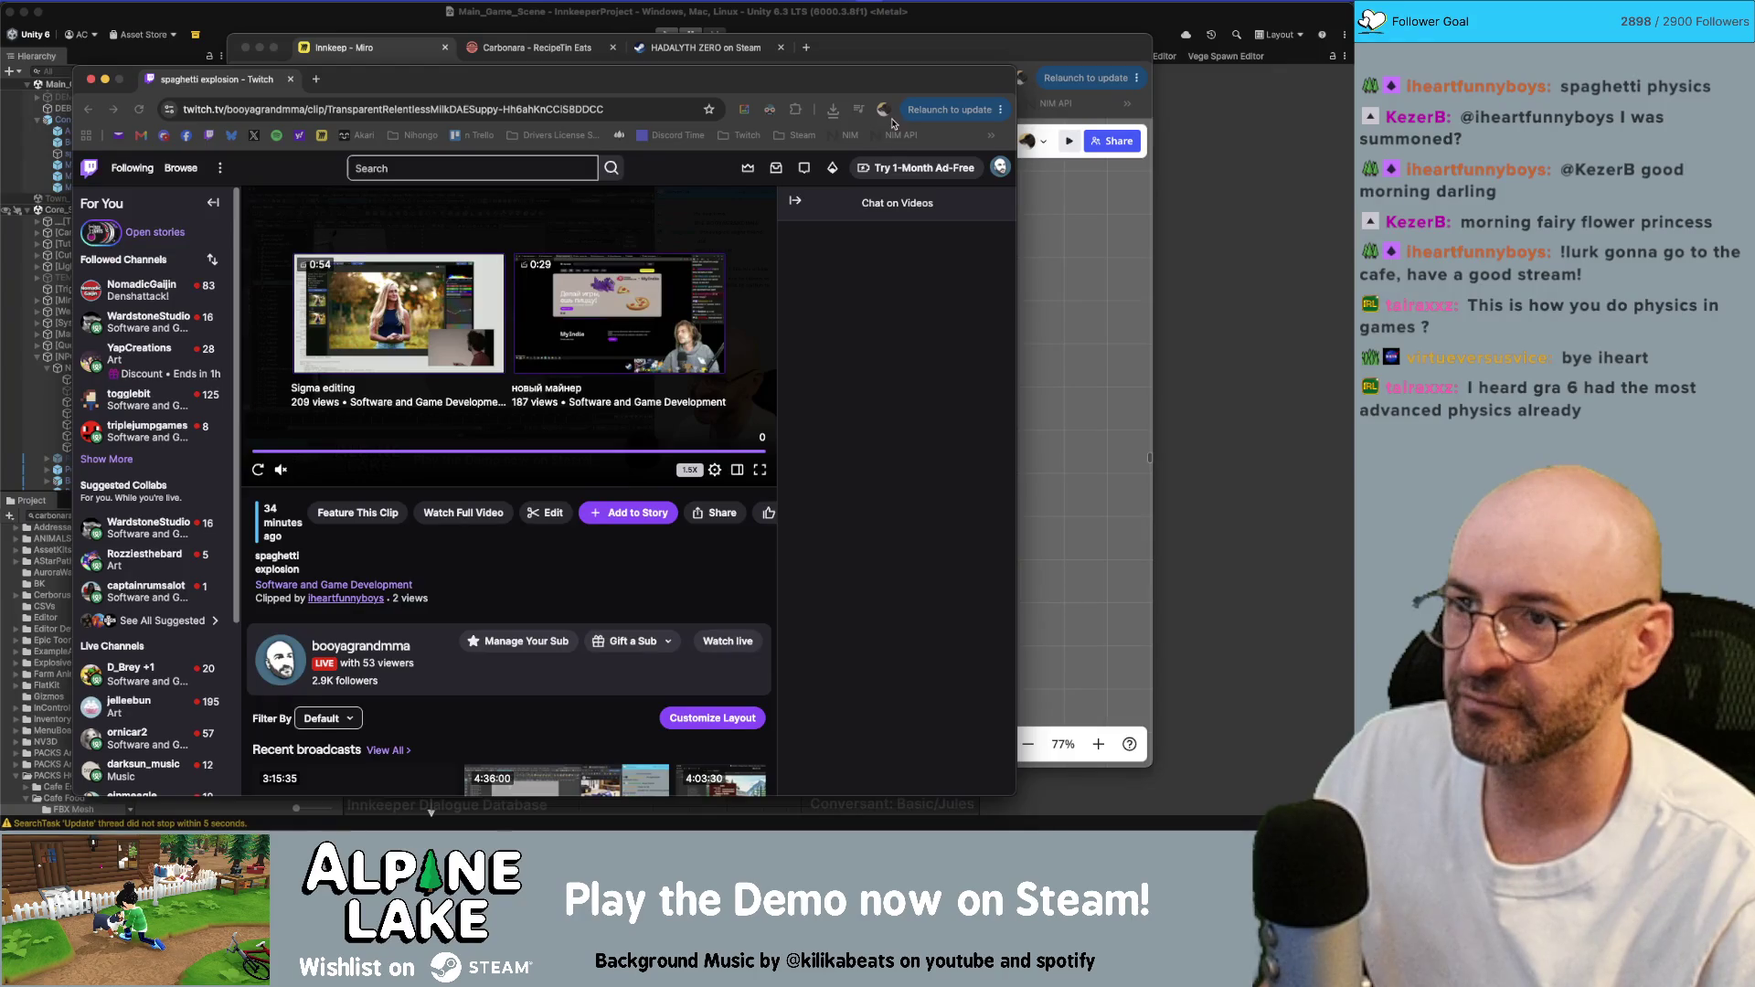
left_click(835, 110)
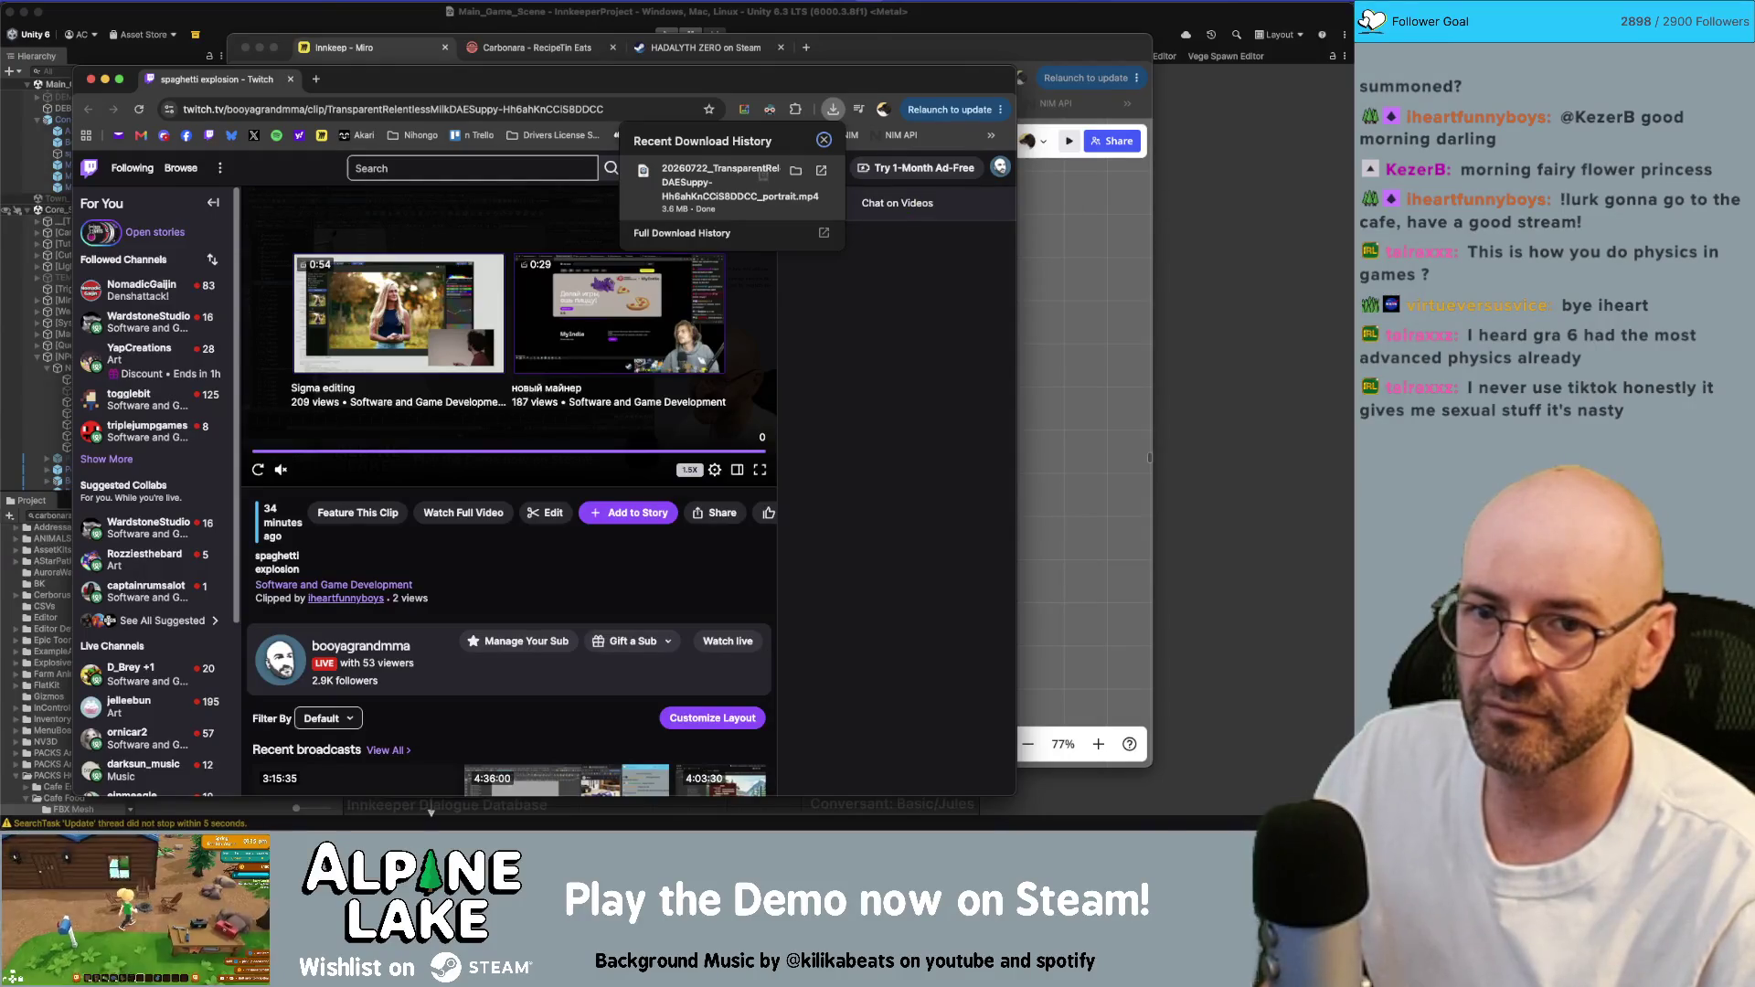
key("Escape")
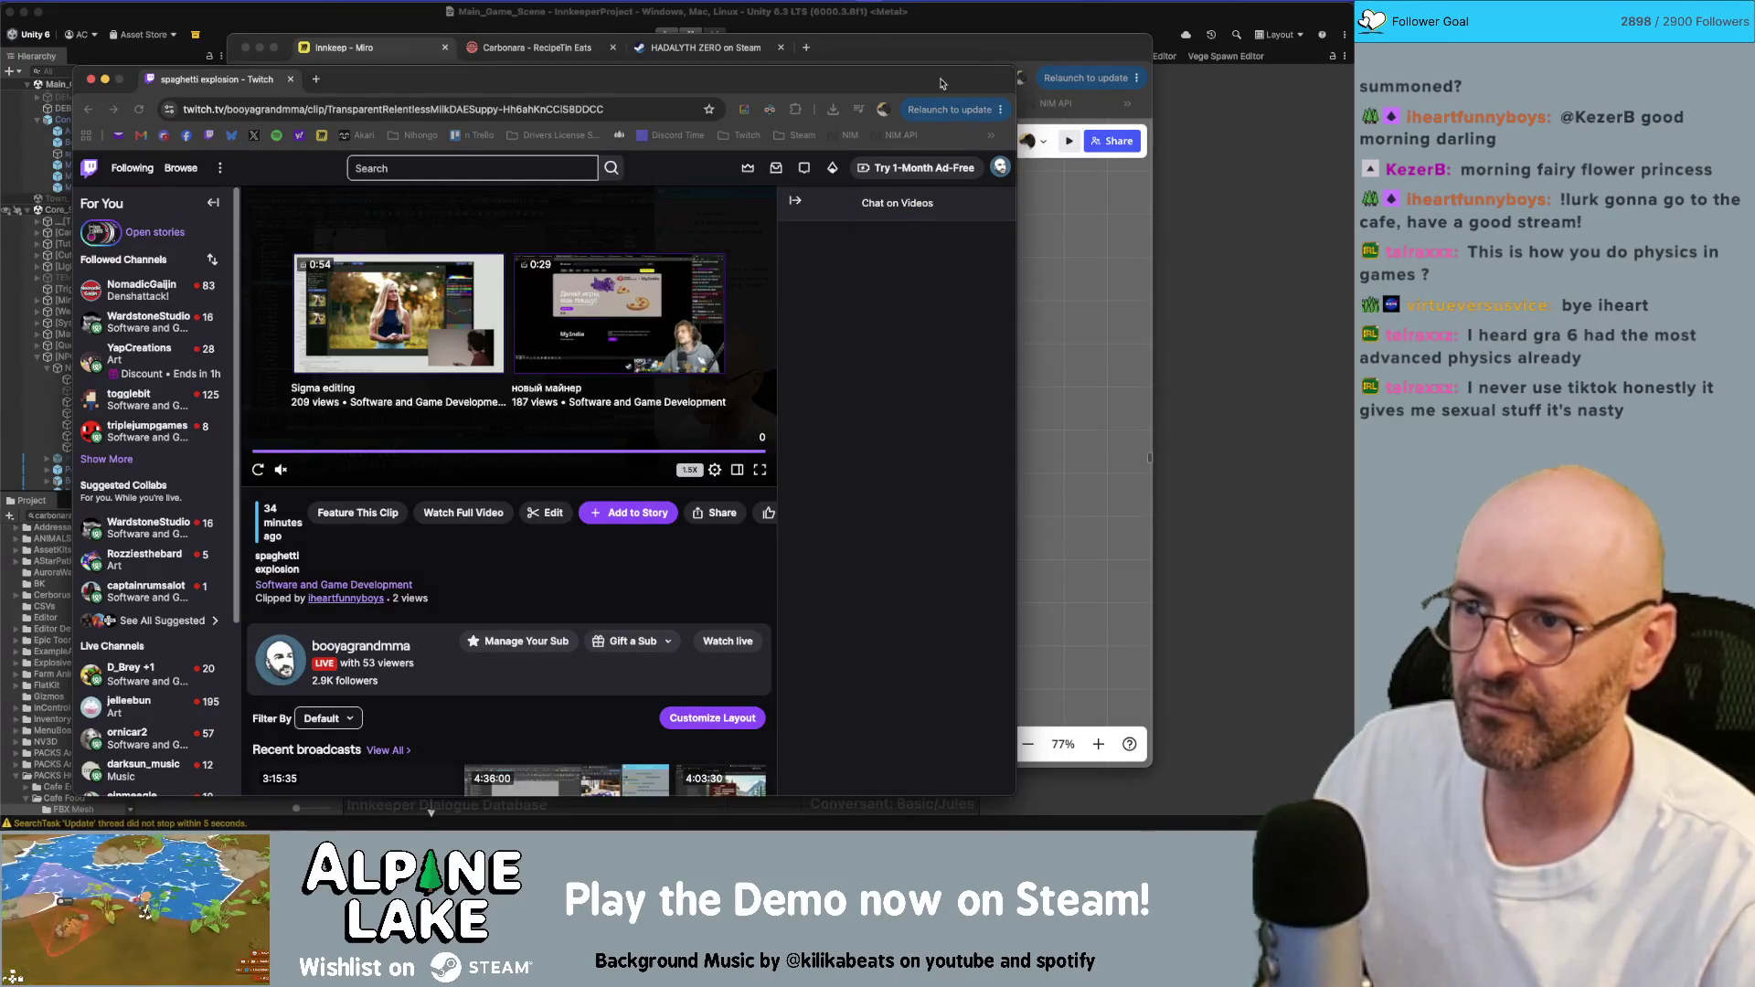
left_click(833, 109)
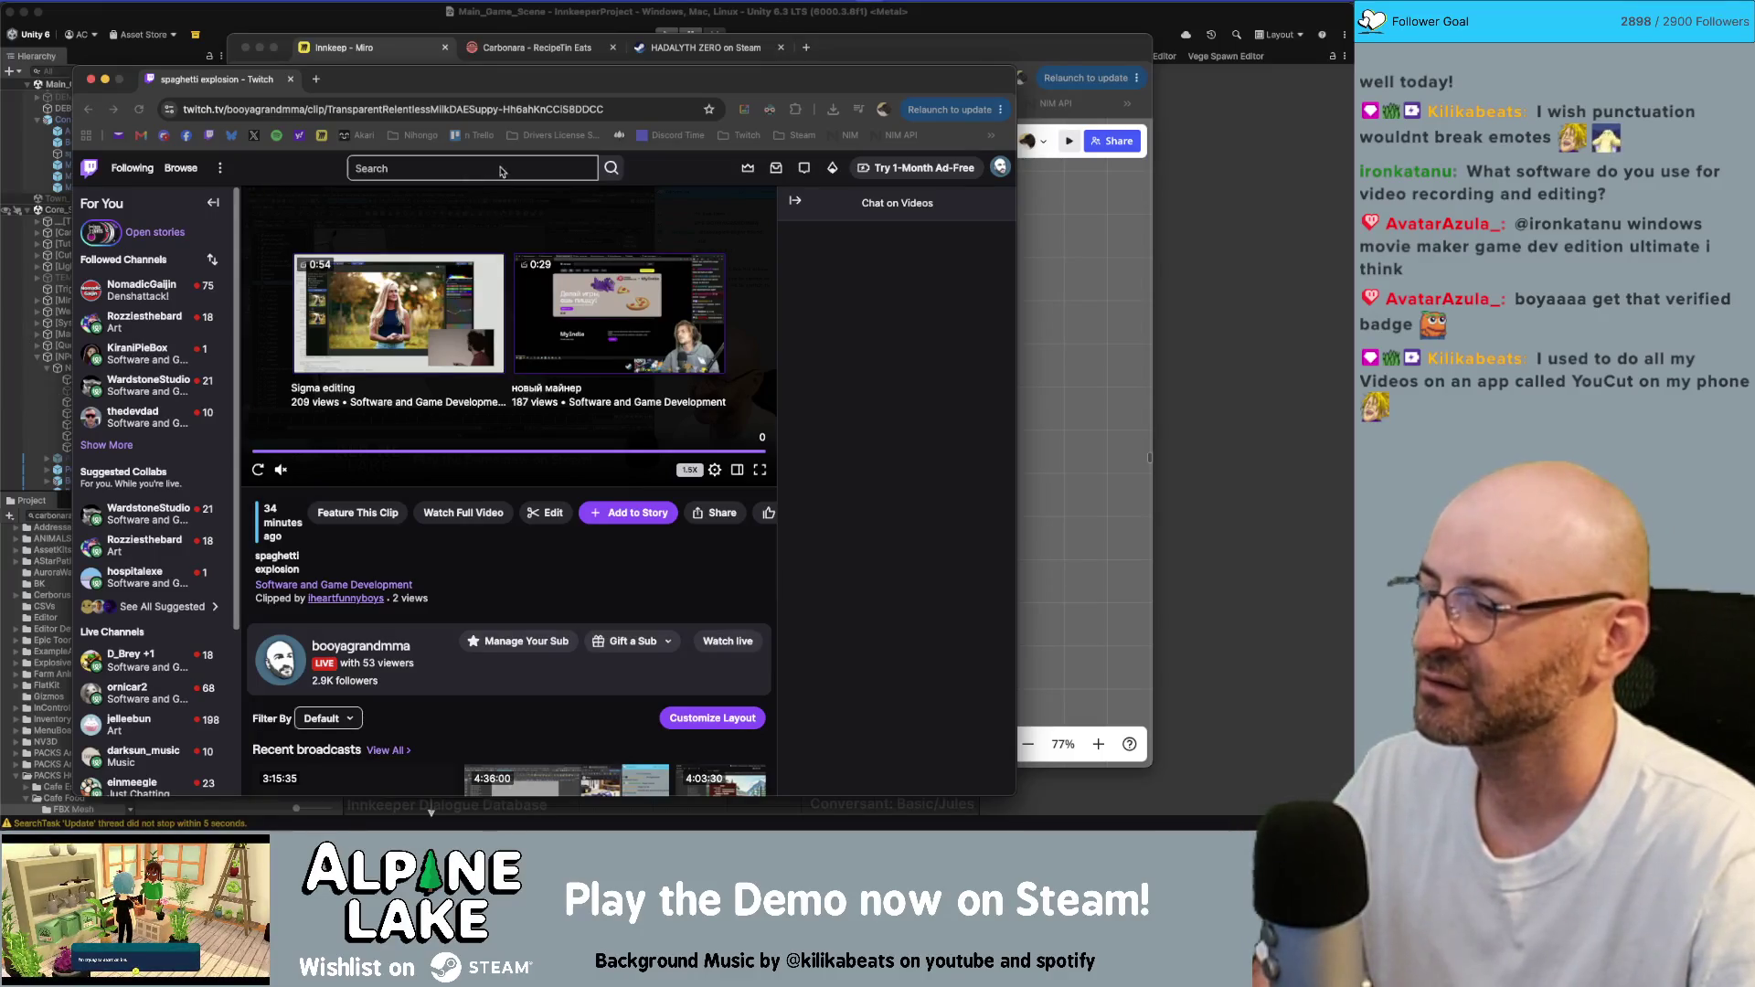
- View the Twitch 'spaghetti explosion' clip page, already shared to YouTube and TikTok
mouse_move(618, 823)
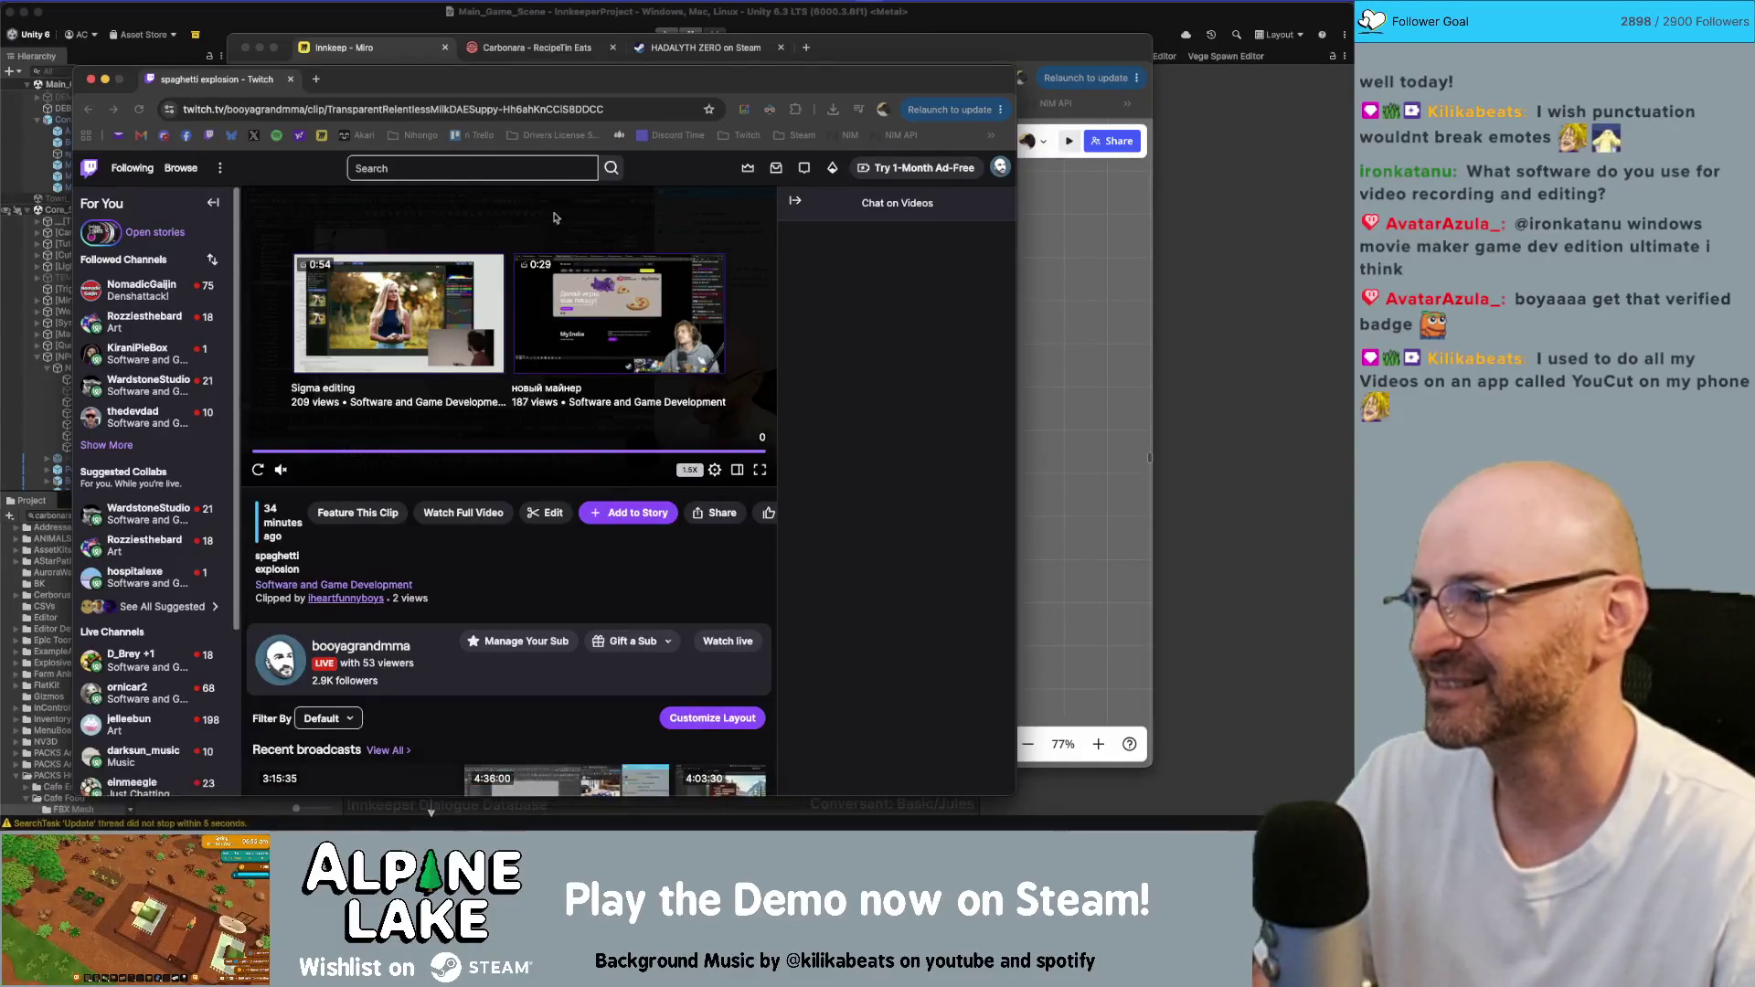
- Nudge the Twitch window up and add the spaghetti explosion clip to the channel's story
left_click_drag(395, 87, 413, 65)
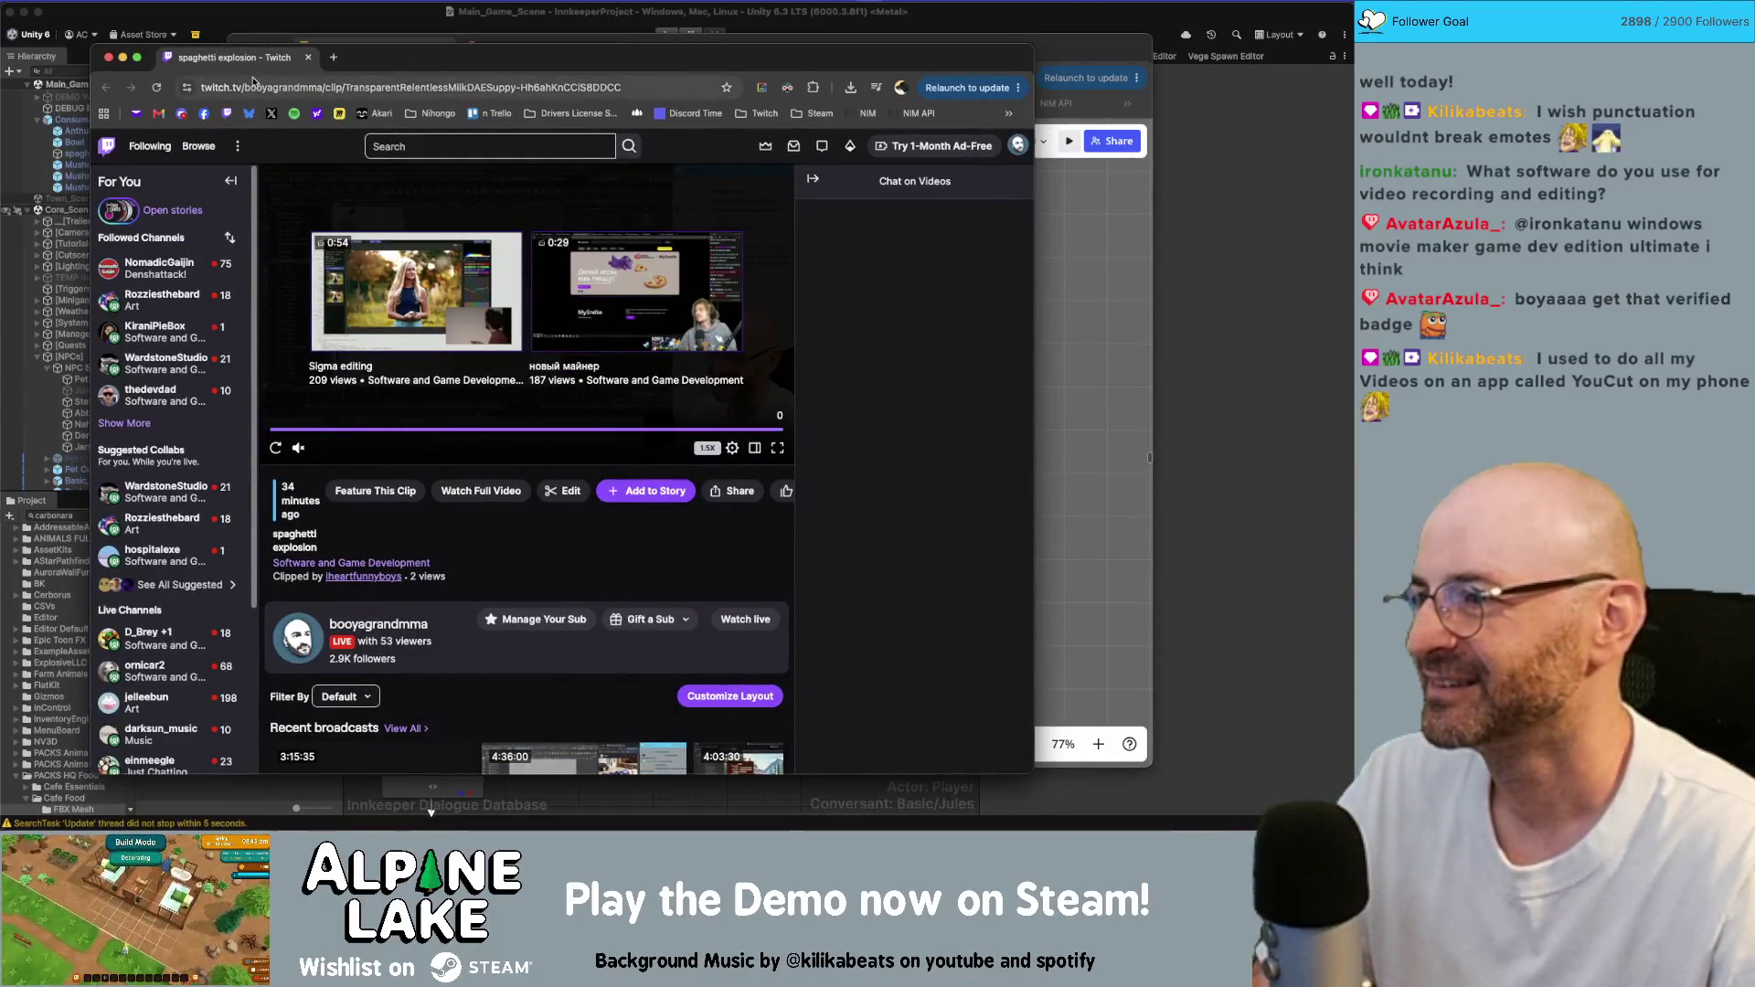
left_click(655, 491)
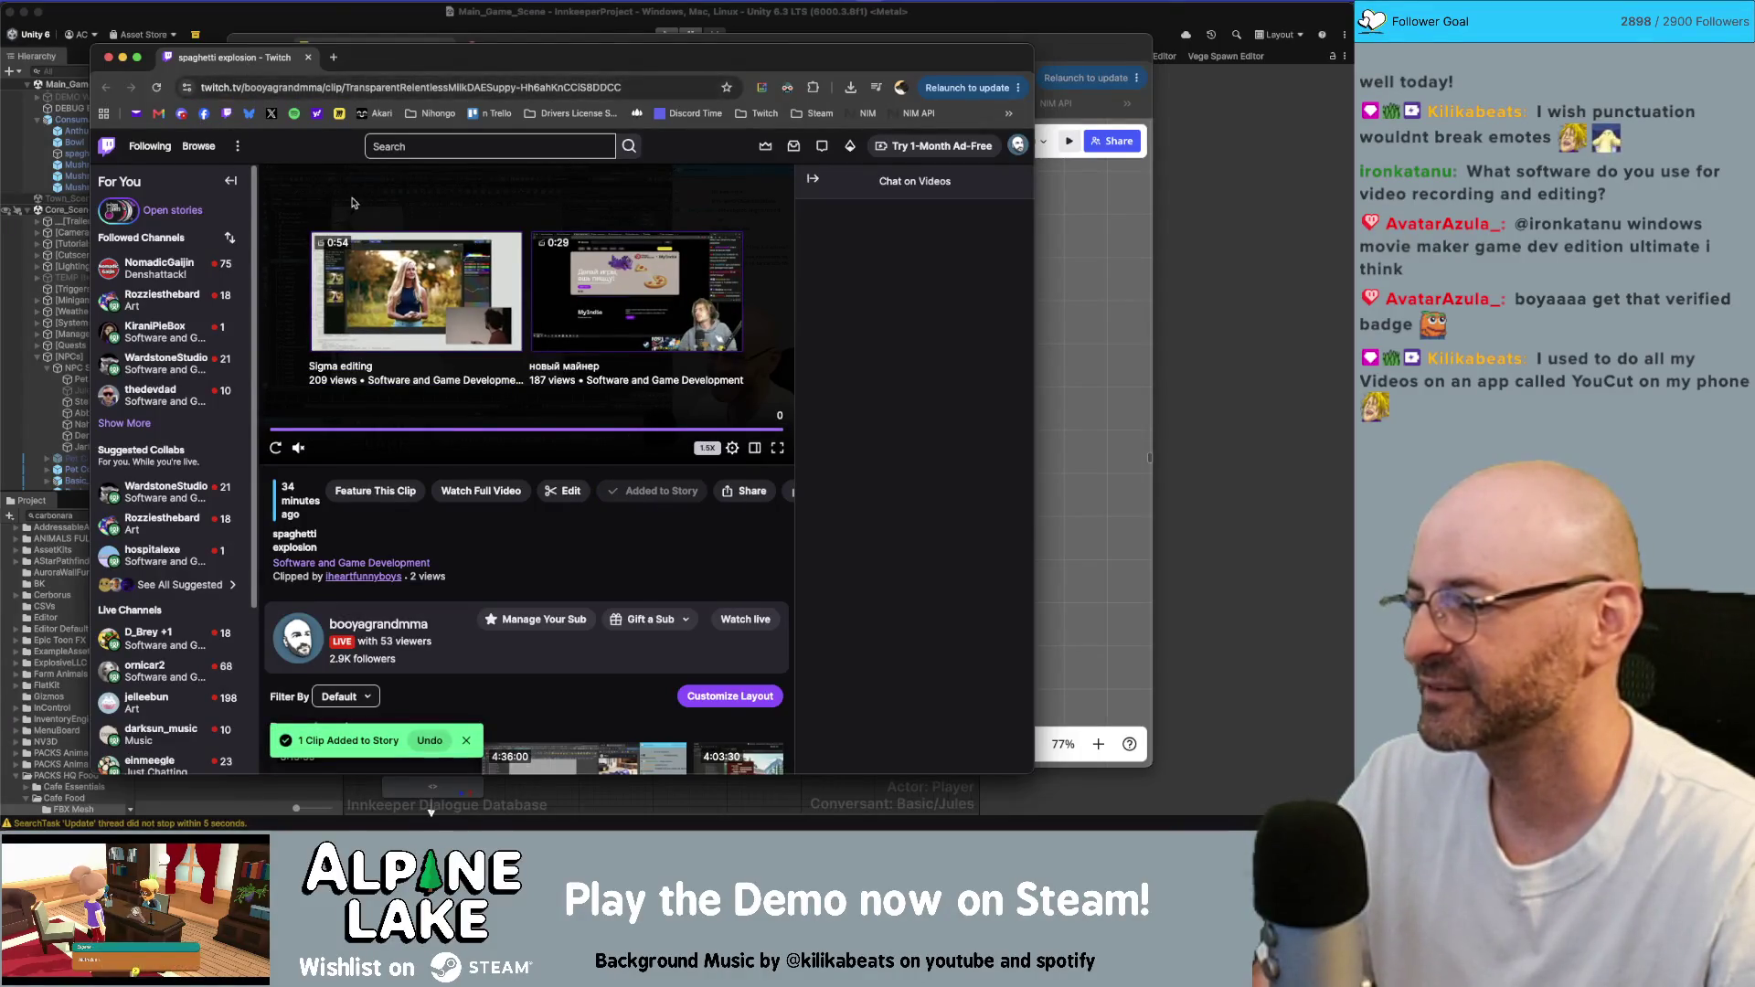
- Close the Twitch window and select the empty card below the recipe-swap card in Miro
left_click(308, 56)
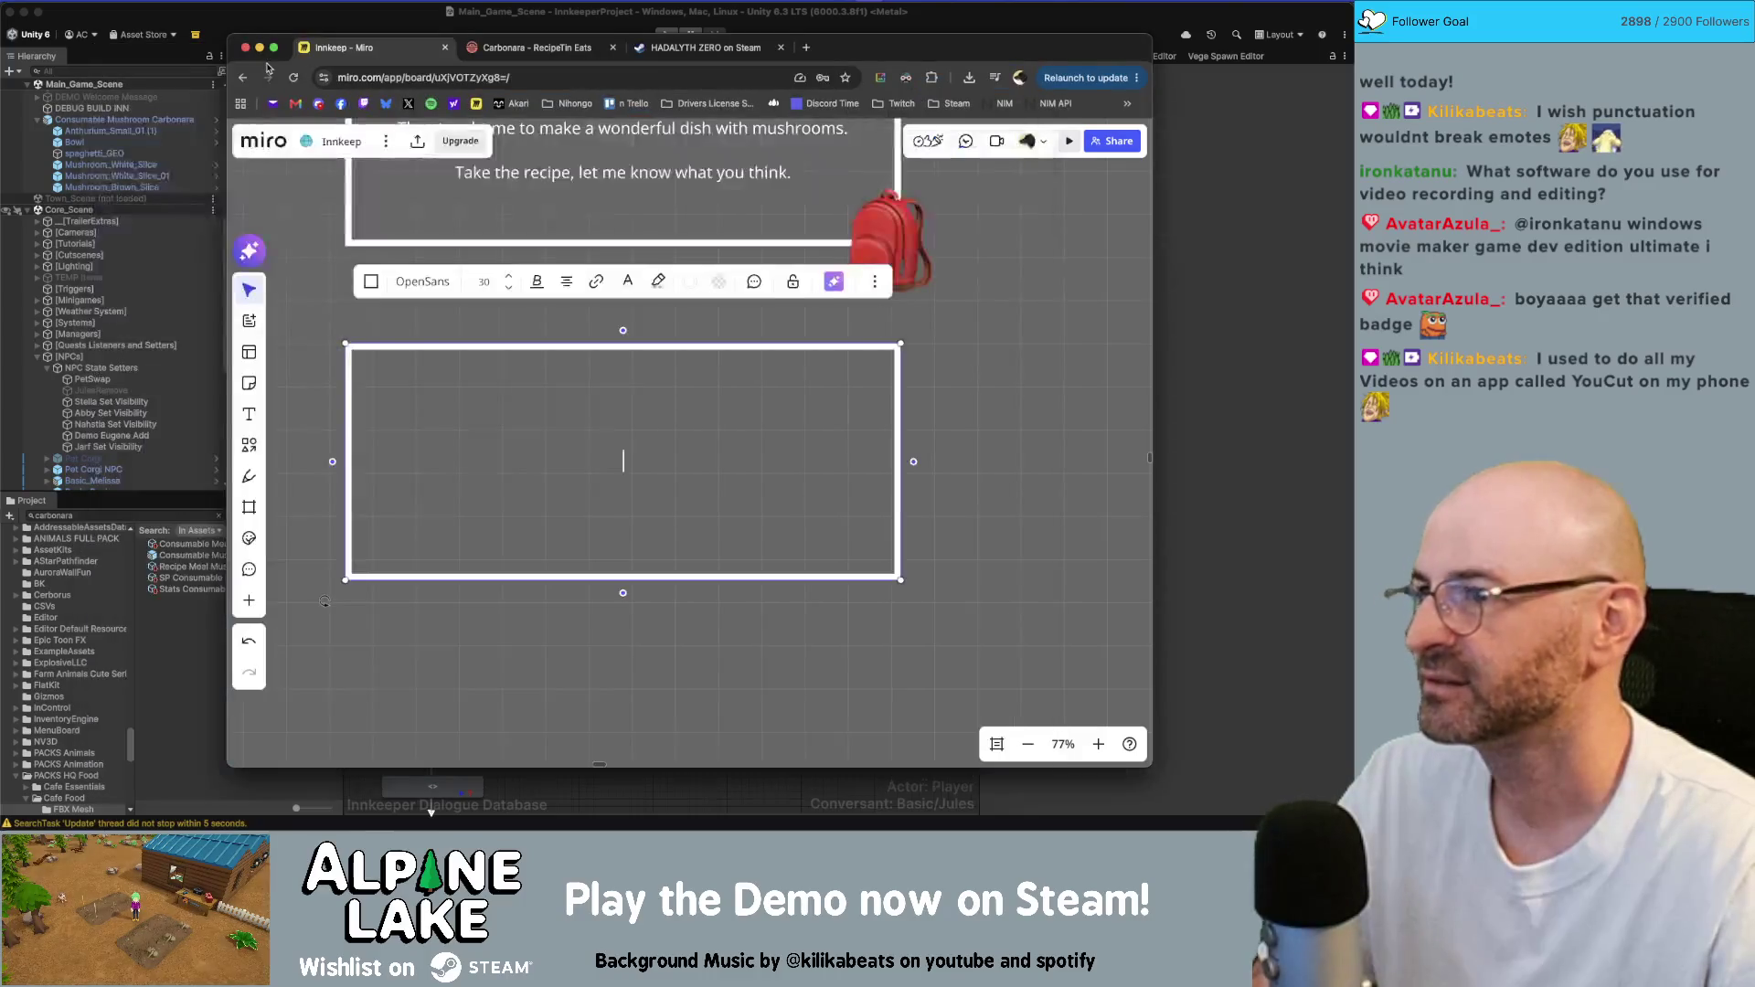
left_click(952, 360)
scroll(873, 462, "down", 3, "ctrl")
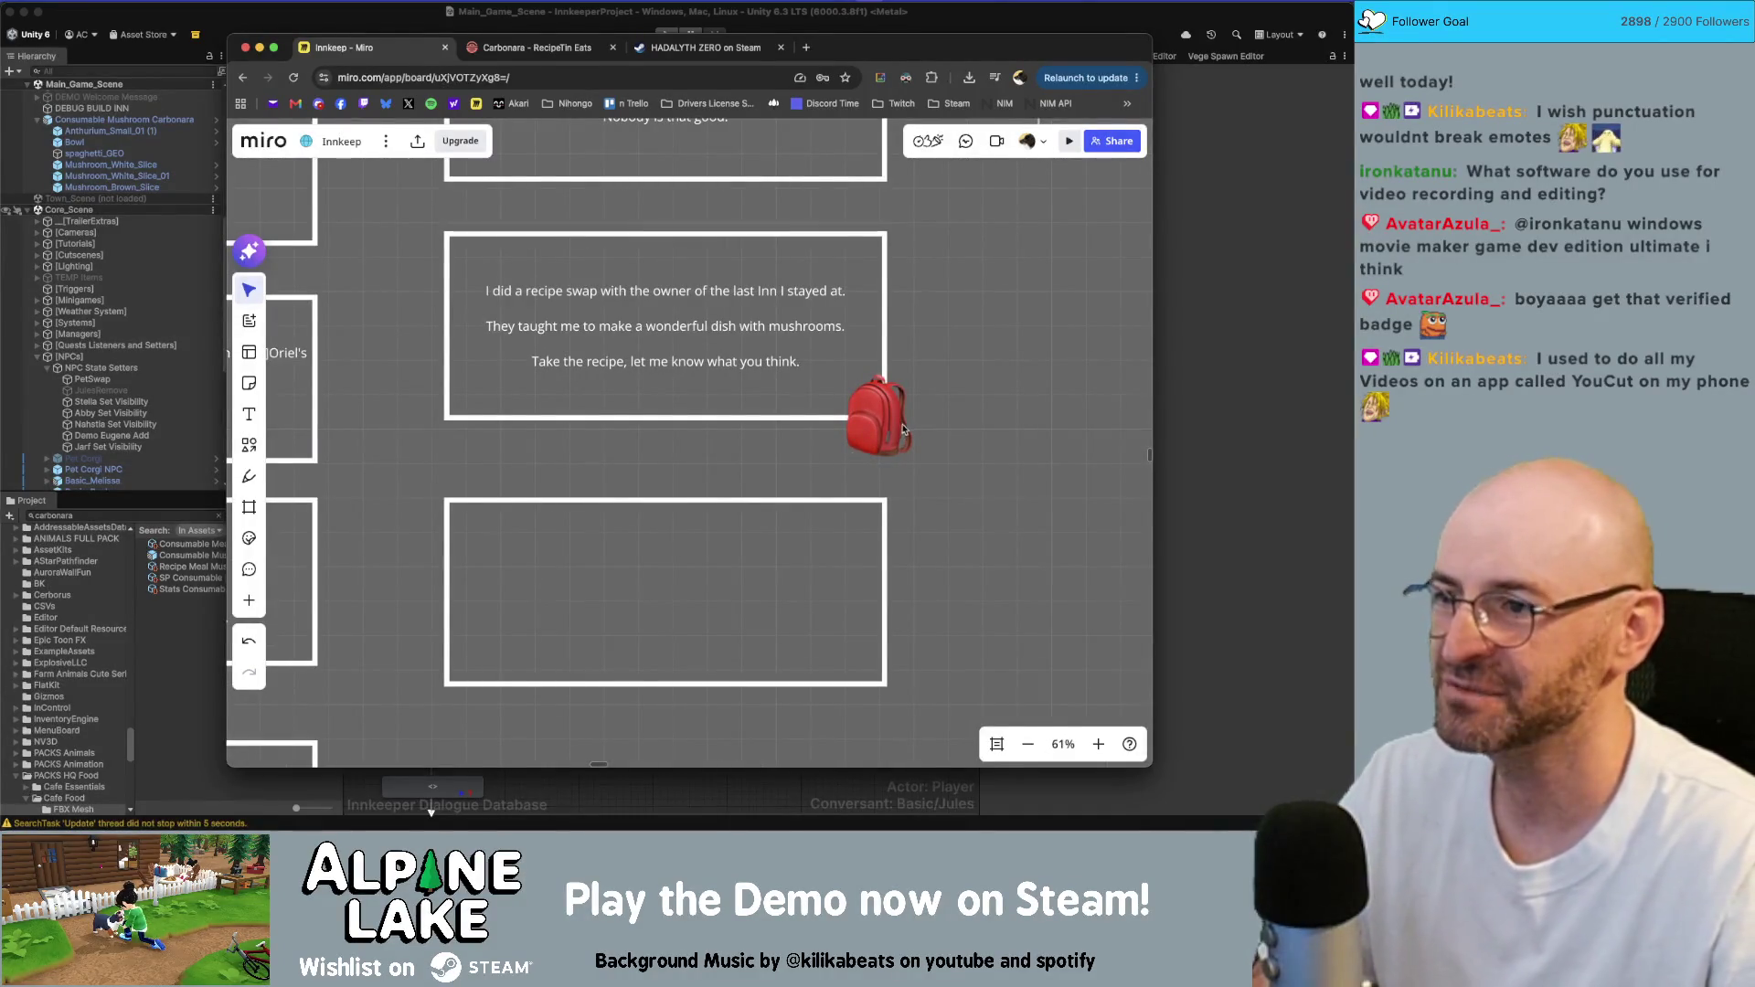
left_click_drag(1016, 375, 1027, 486)
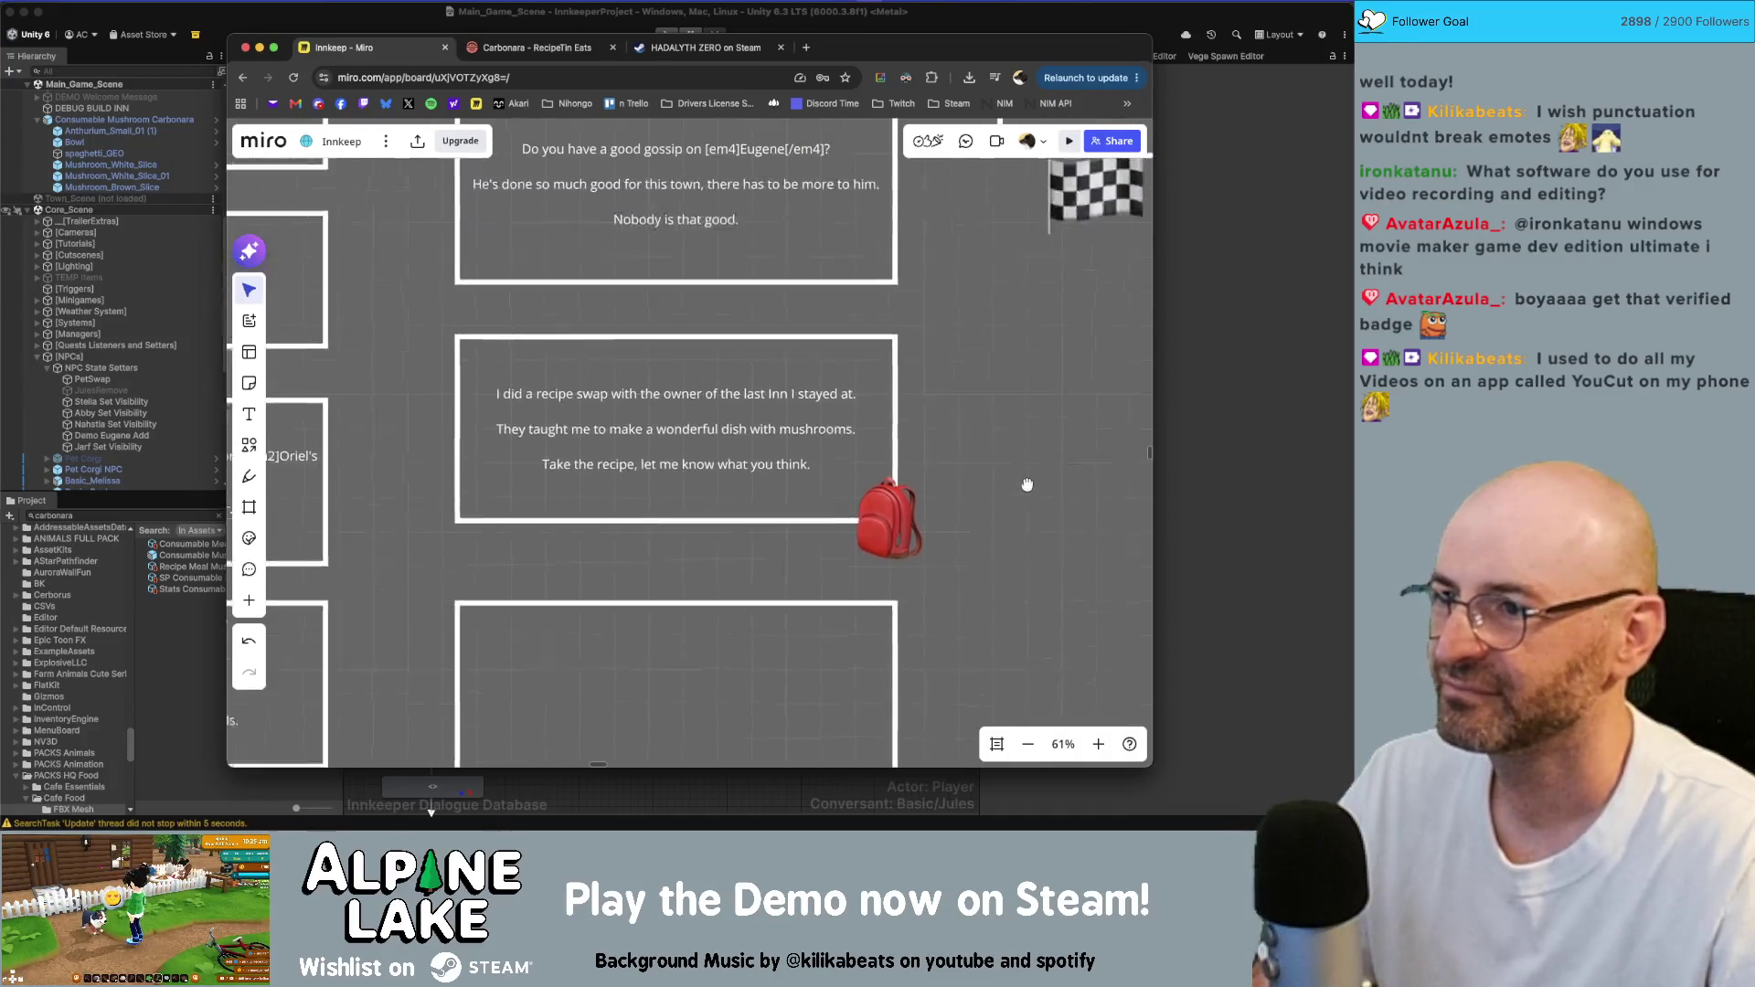
scroll(1028, 486, "down", 3)
left_click(759, 530)
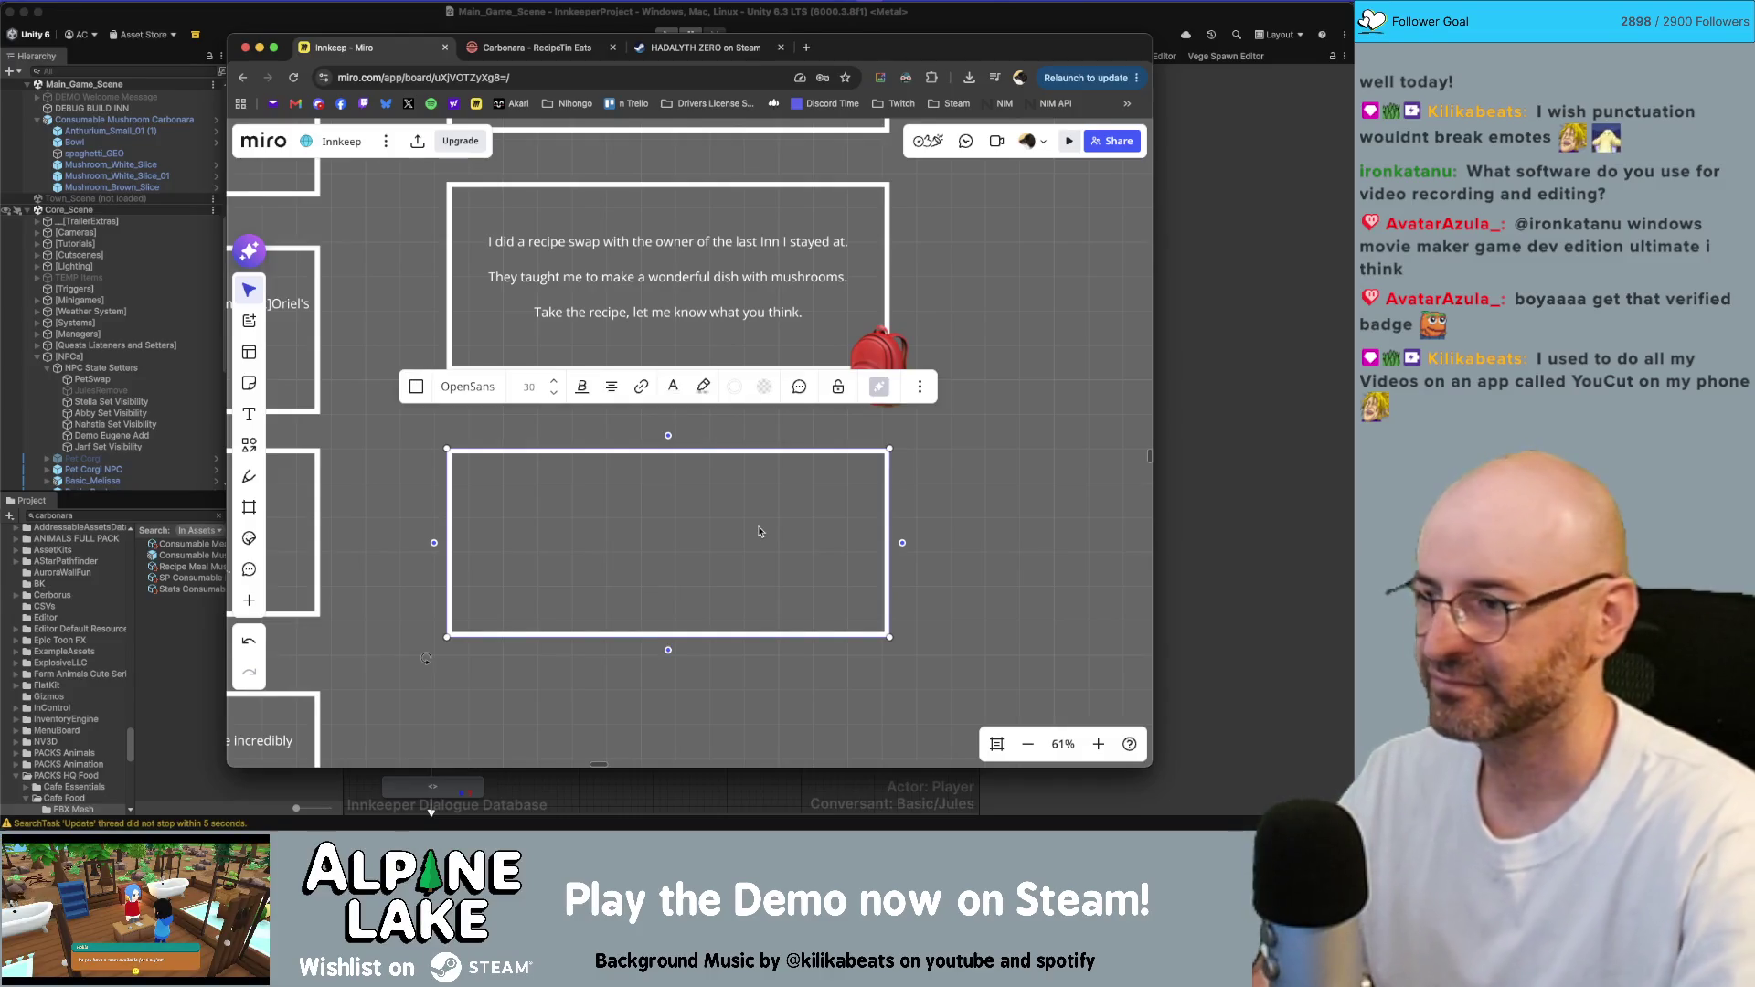
- Write three desert-travel lines in the empty card, ending 'I think that would be beautiful.'
left_click(738, 535)
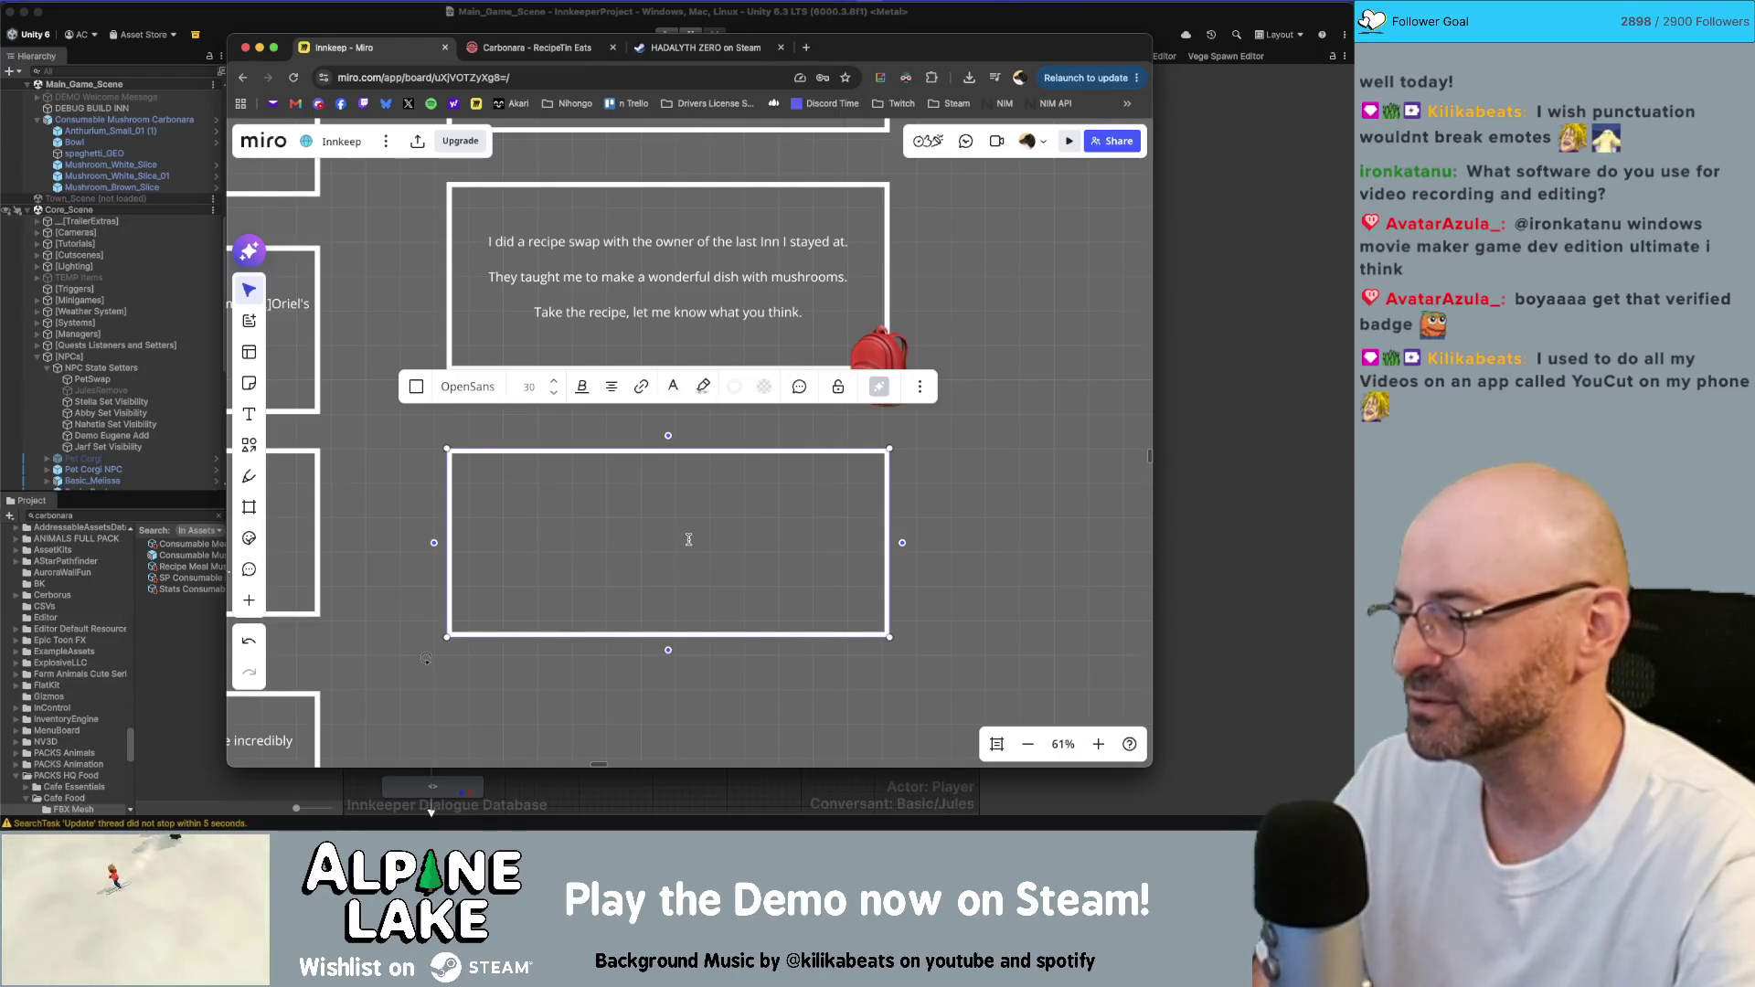
type("I really wa")
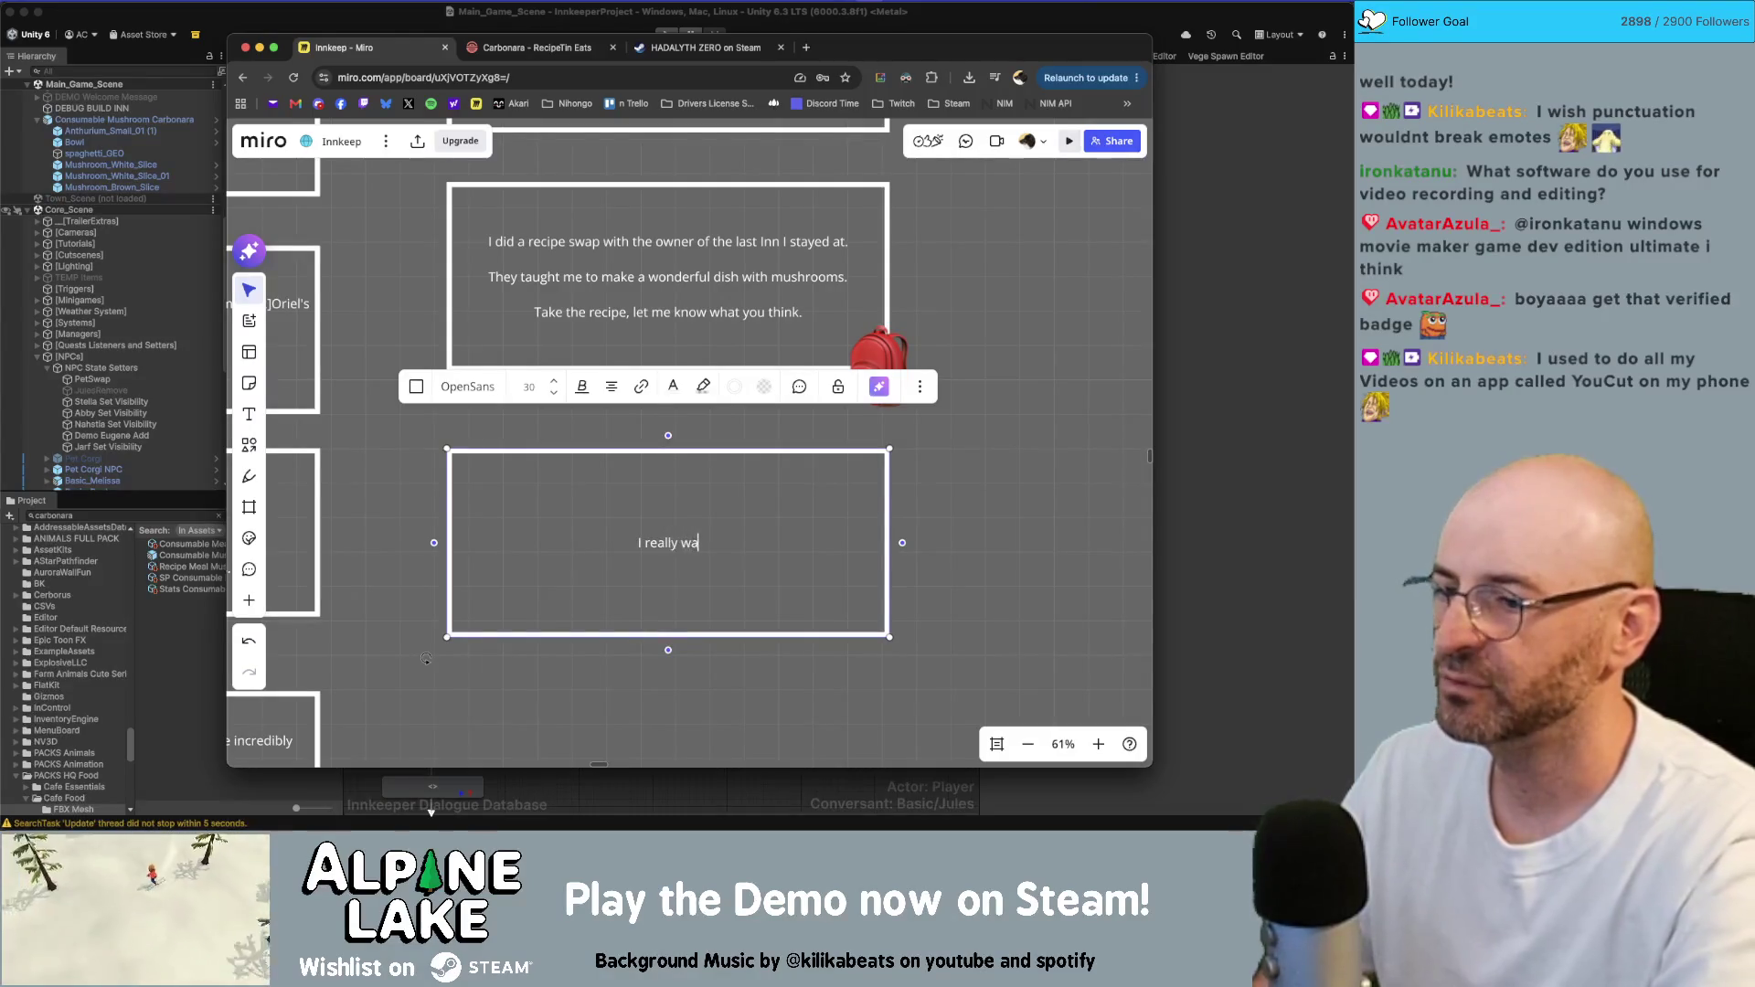
type("nt to travel somewhere ")
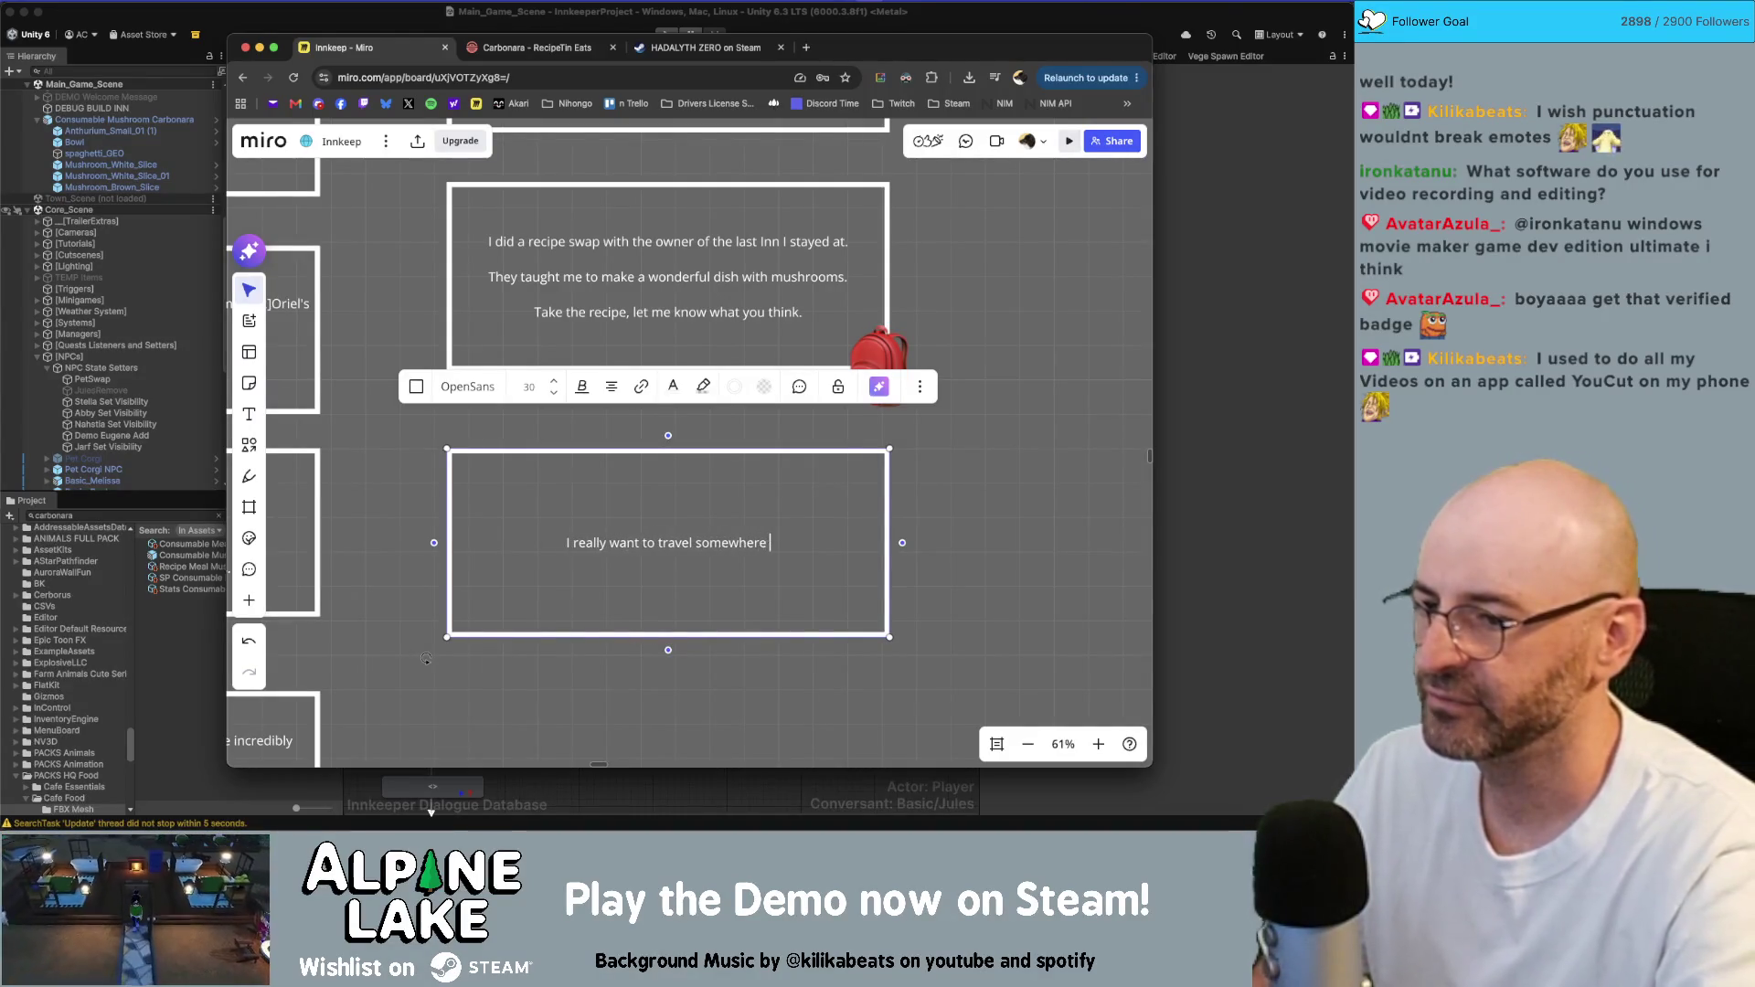
type("in the desert")
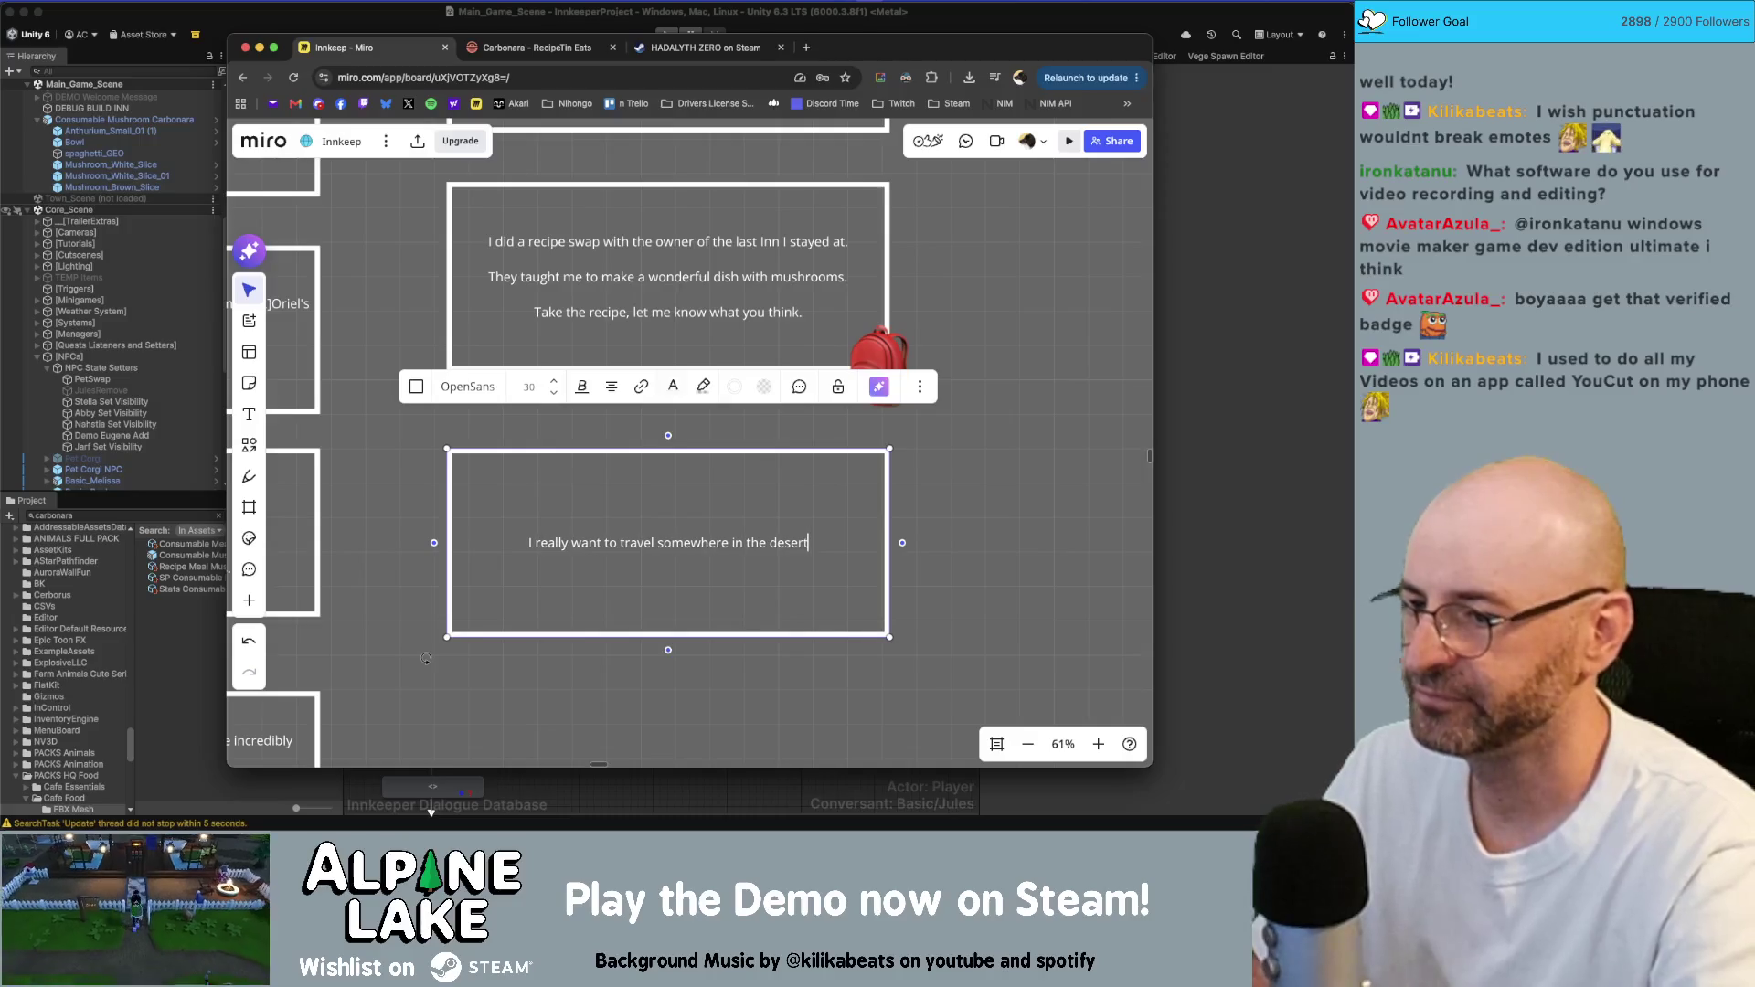
type(".")
key("Return")
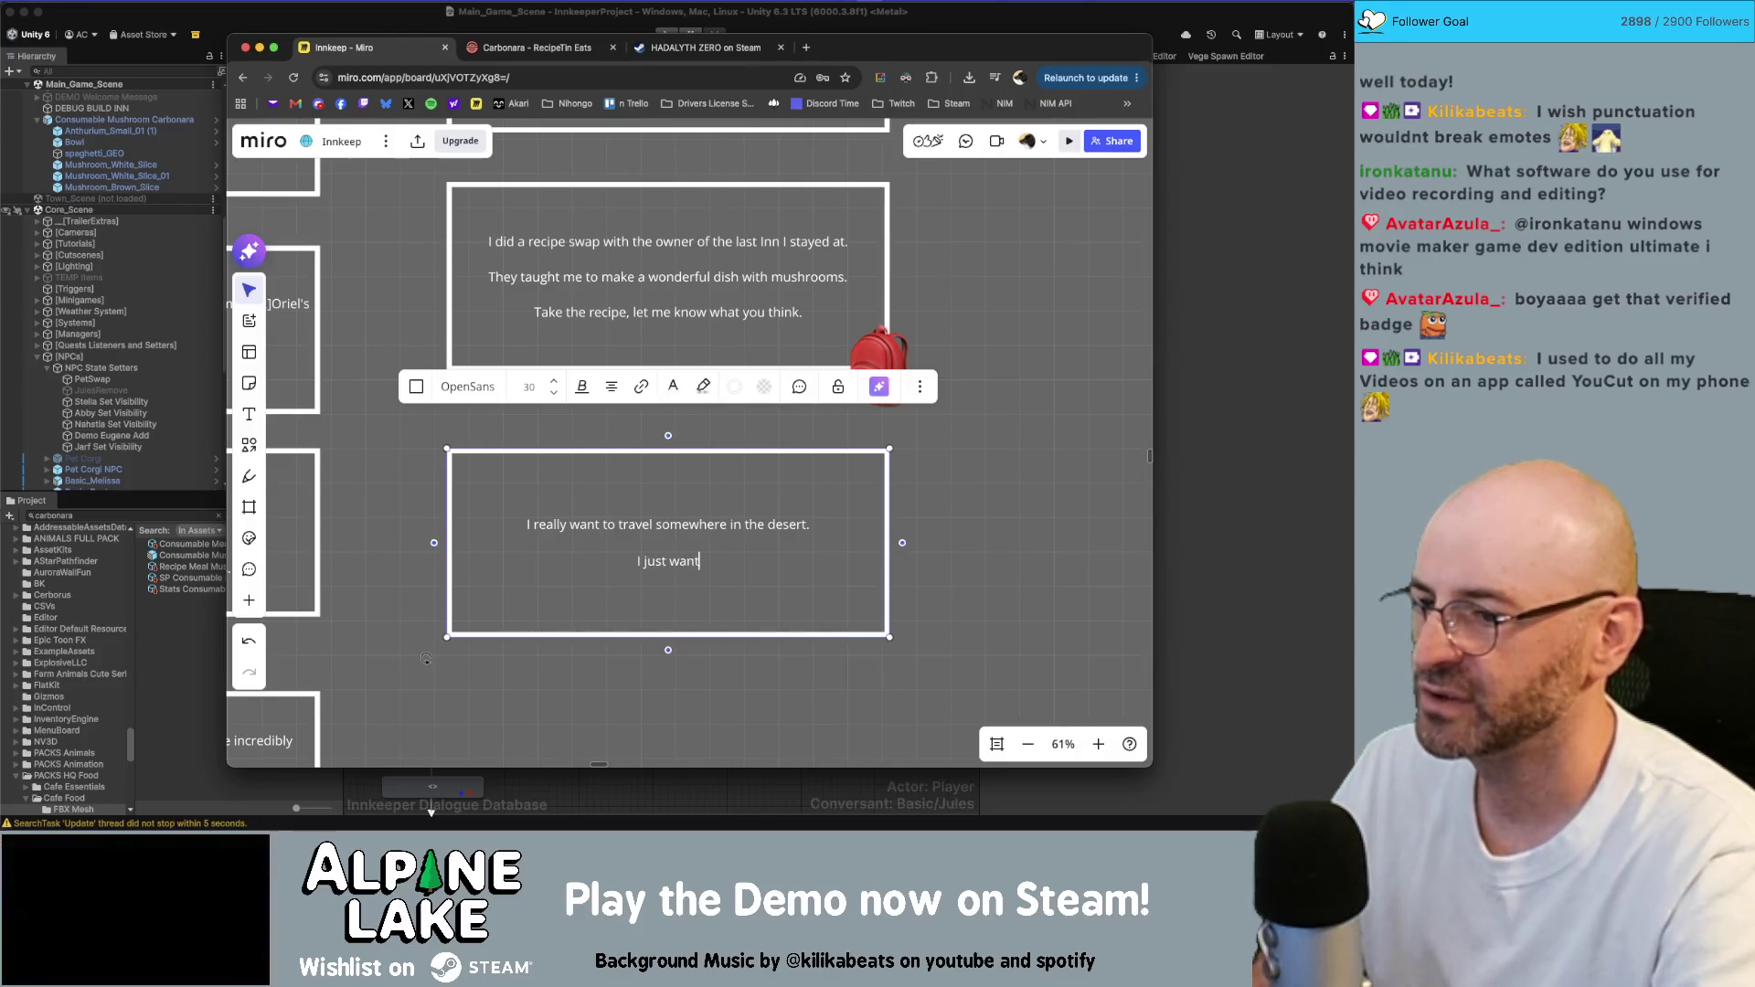
type("less ")
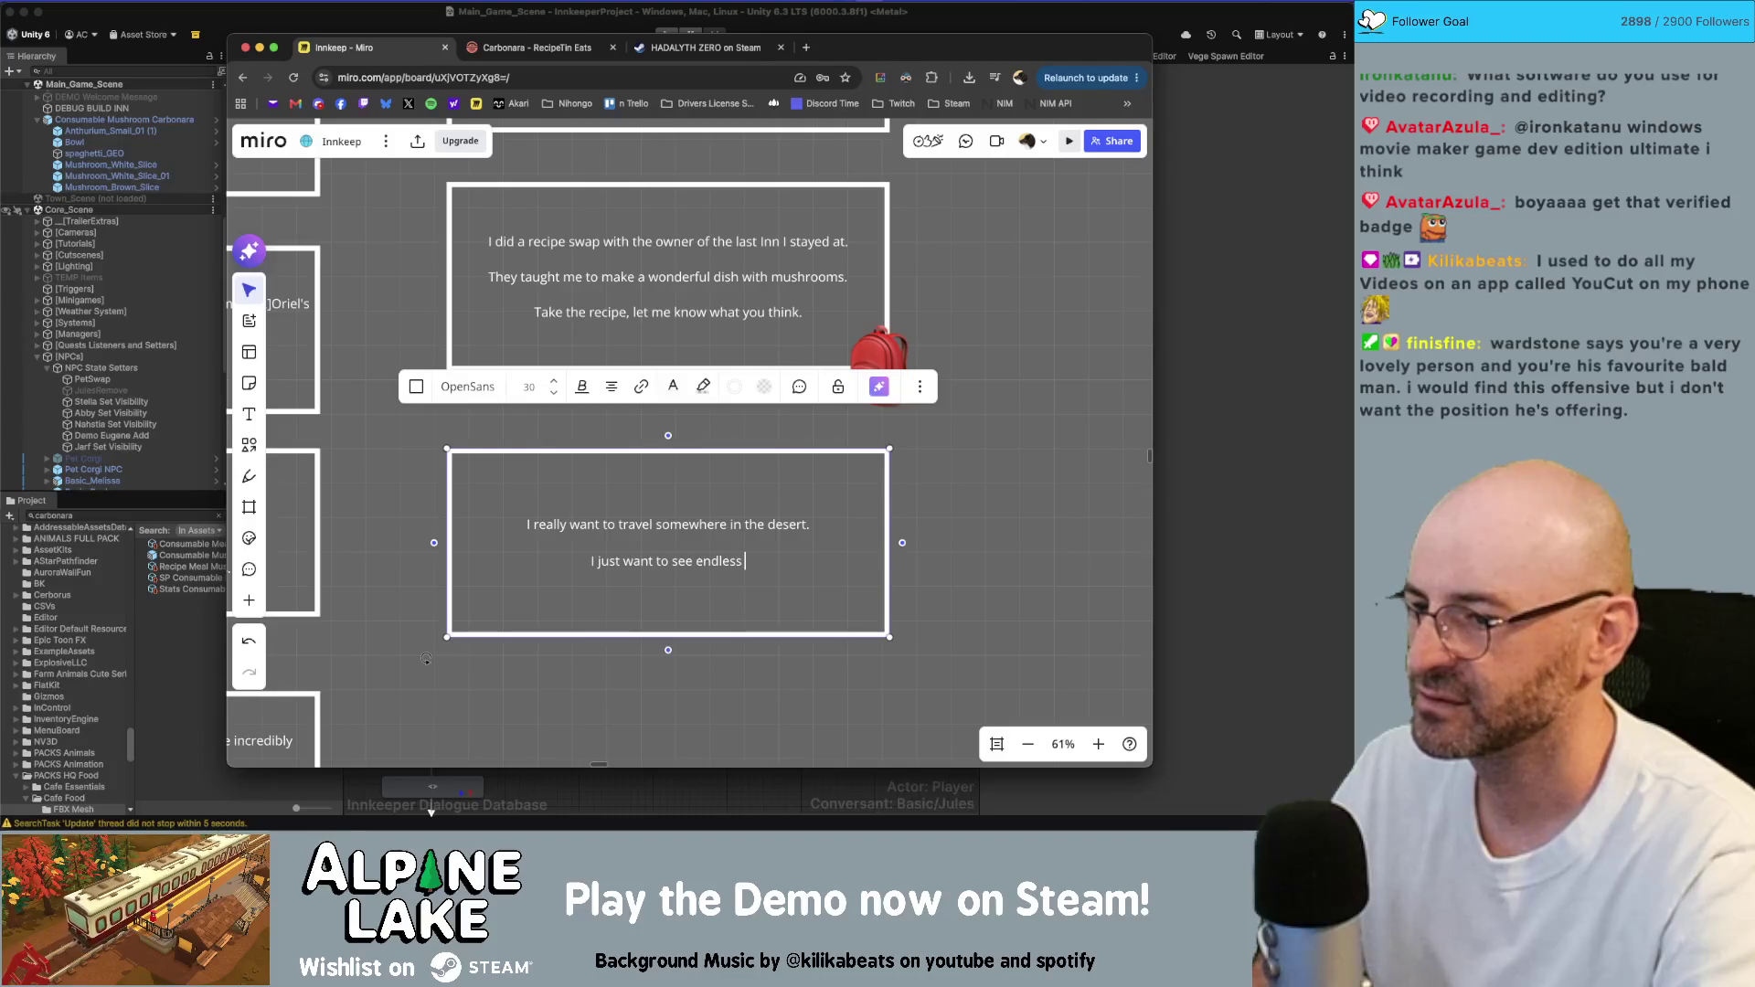
type("sand dunes for some reason.")
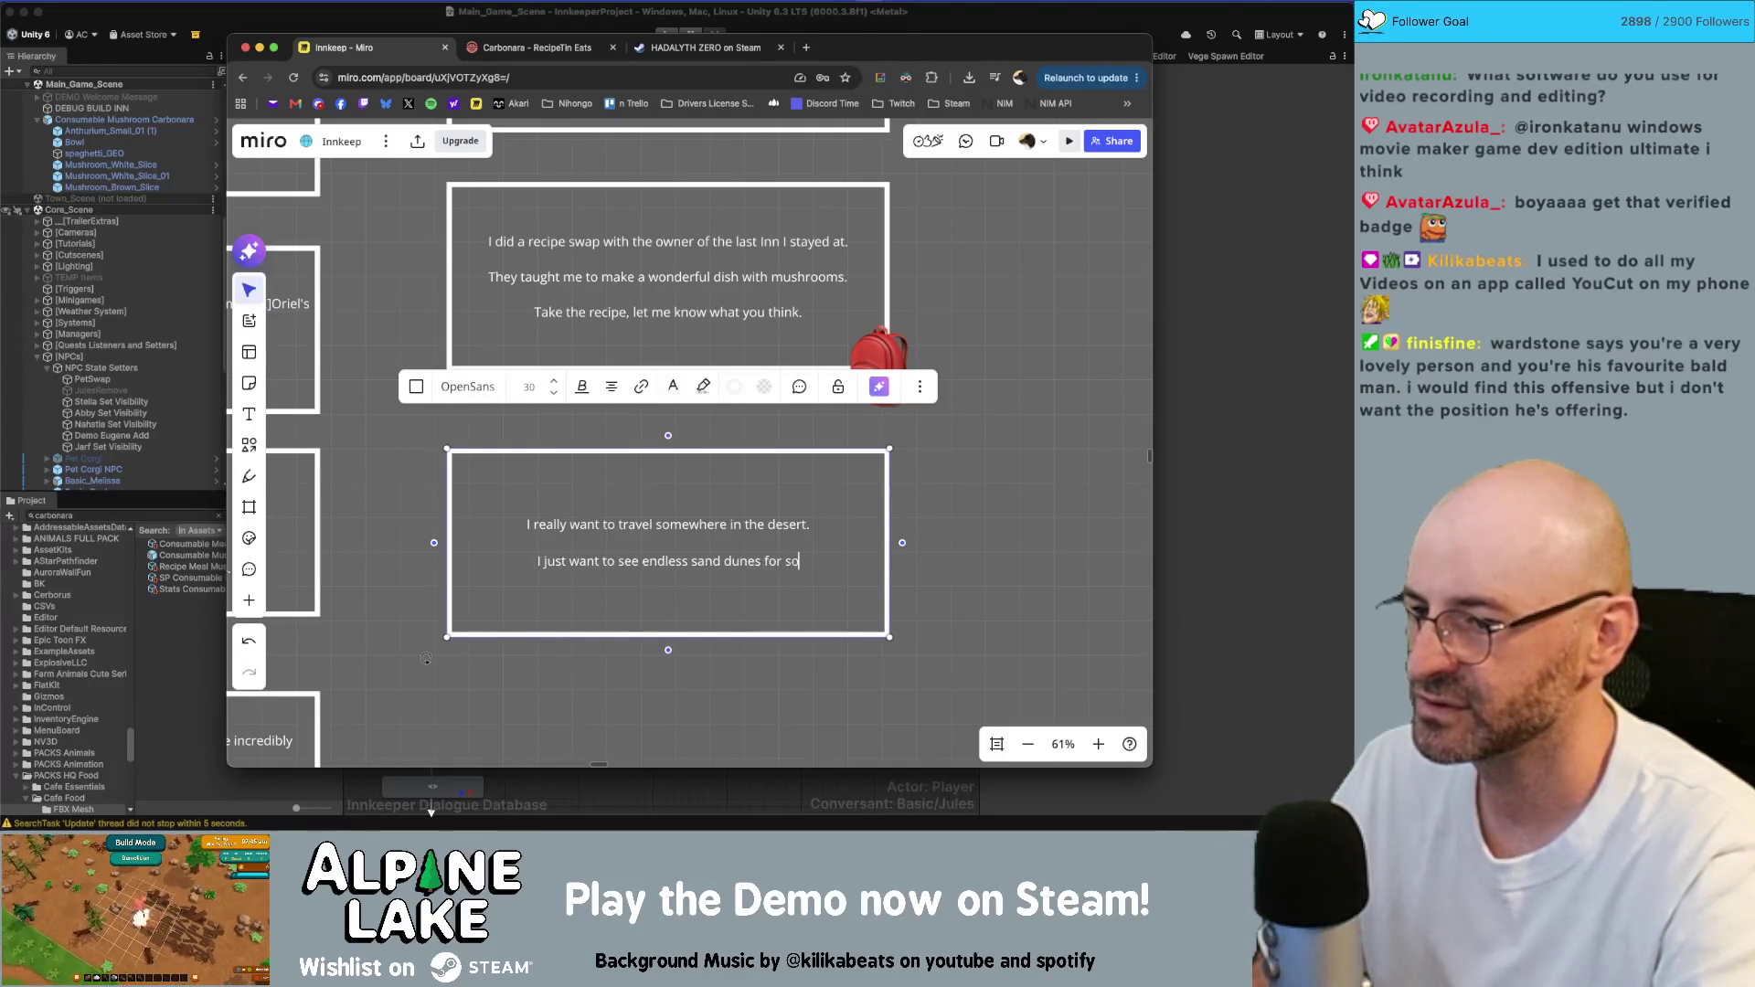
key("Return")
key("Return")
type("I think that")
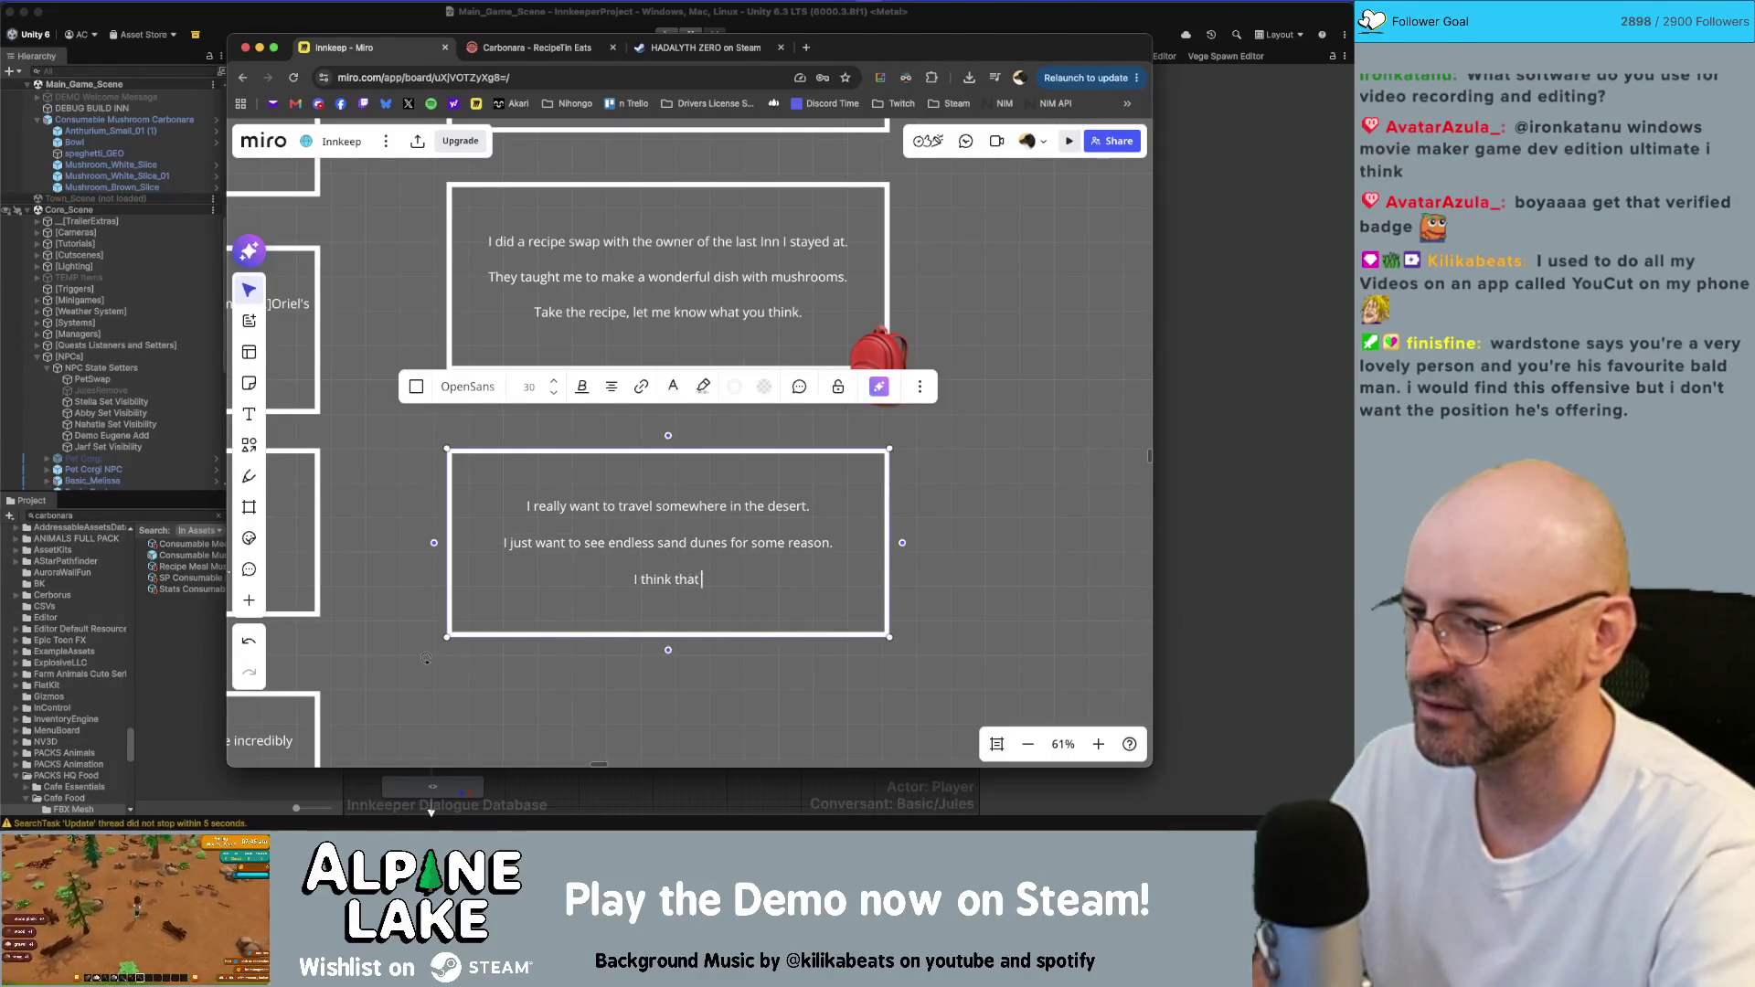
type(" would be beaut")
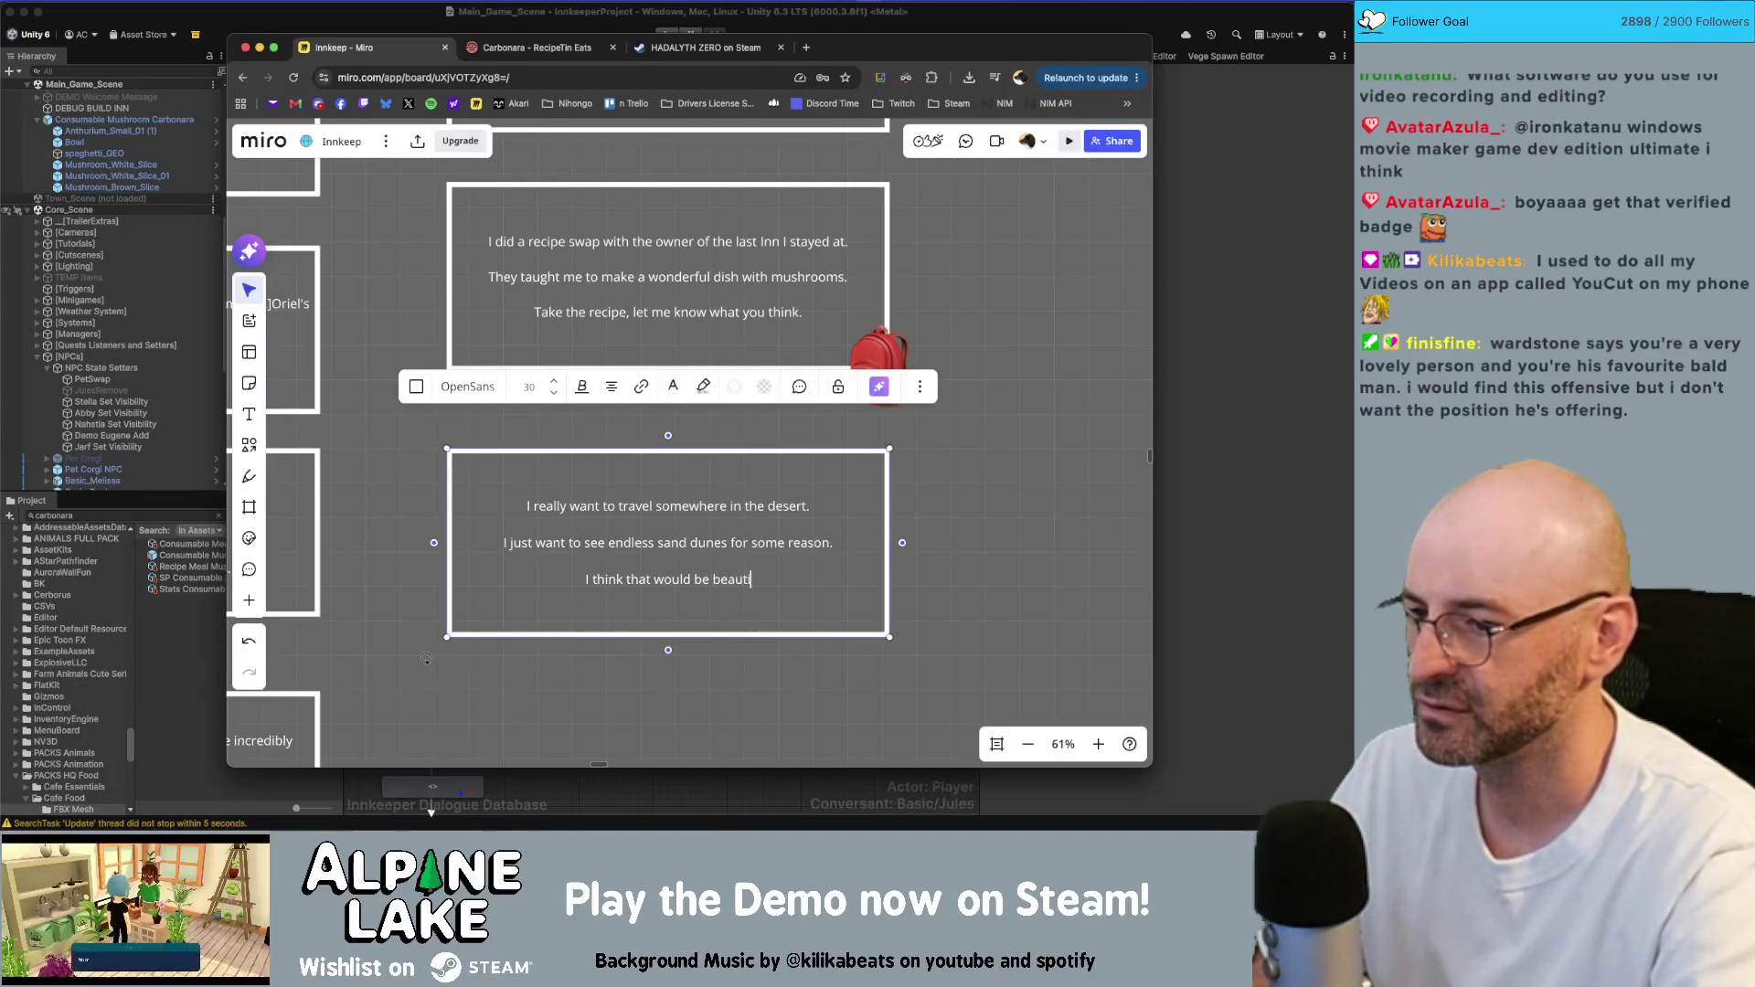
type("iful.")
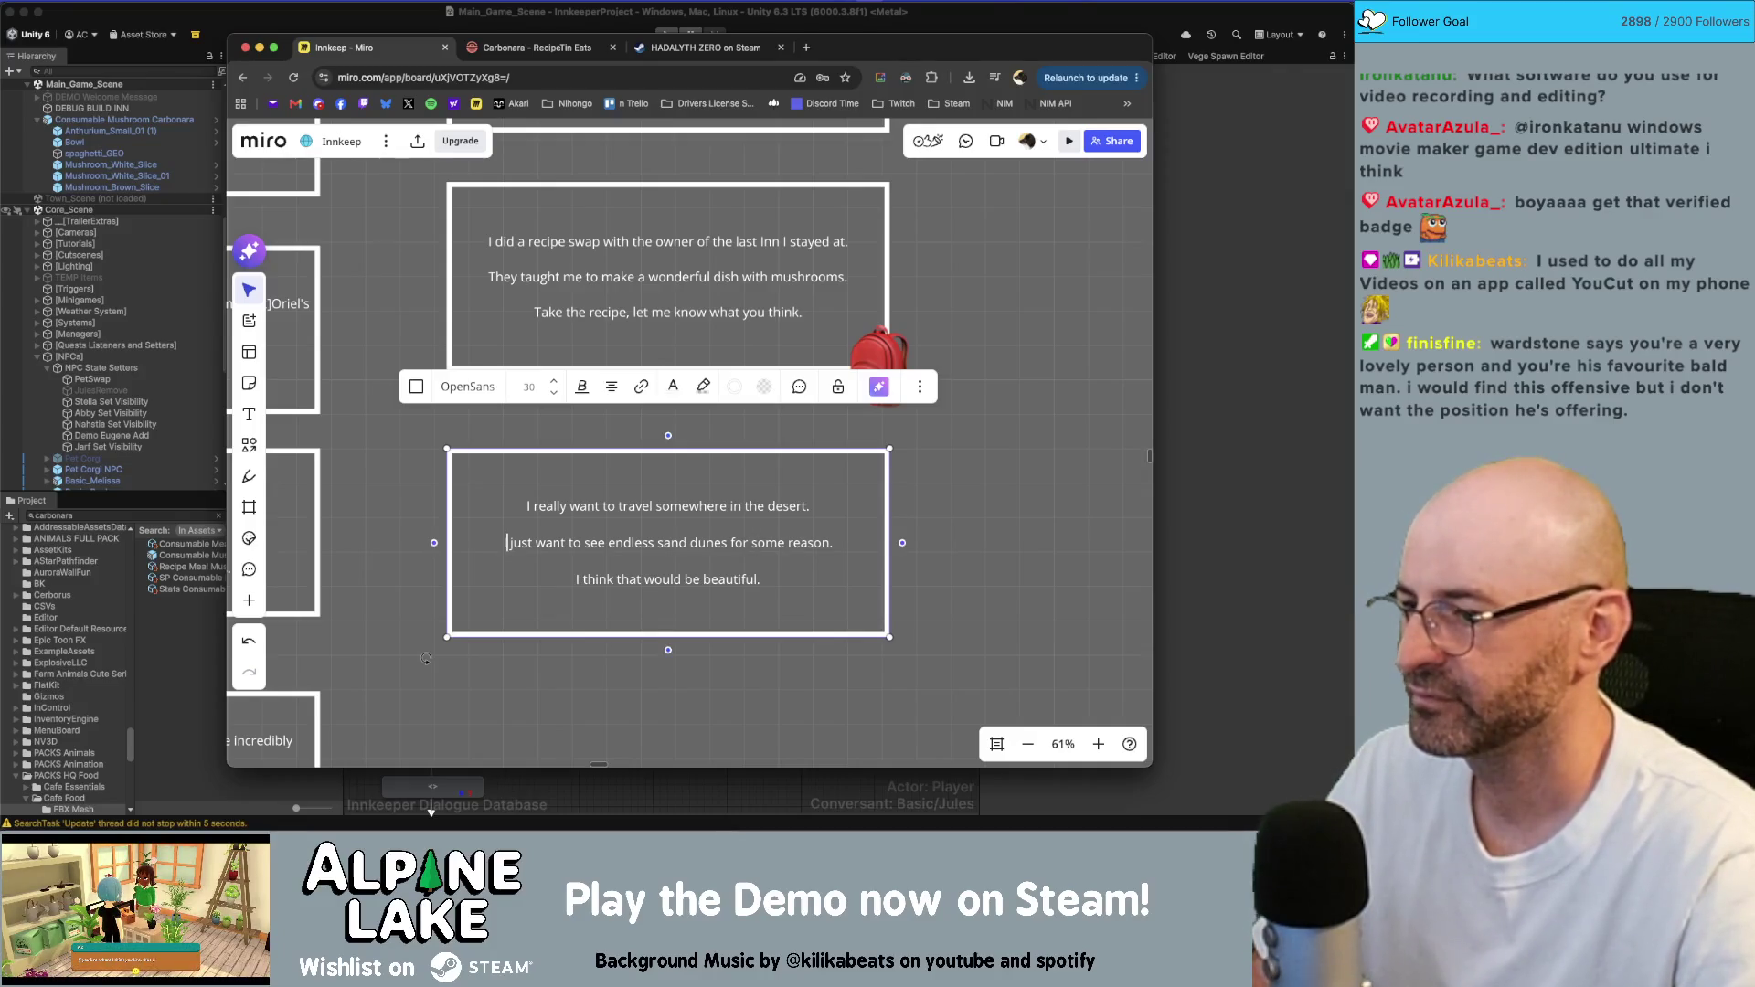
- Delete 'just' and ' for some reason' so line two reads 'I want to see endless sand dunes.'
key("BackSpace")
key("Delete")
key("super+Right")
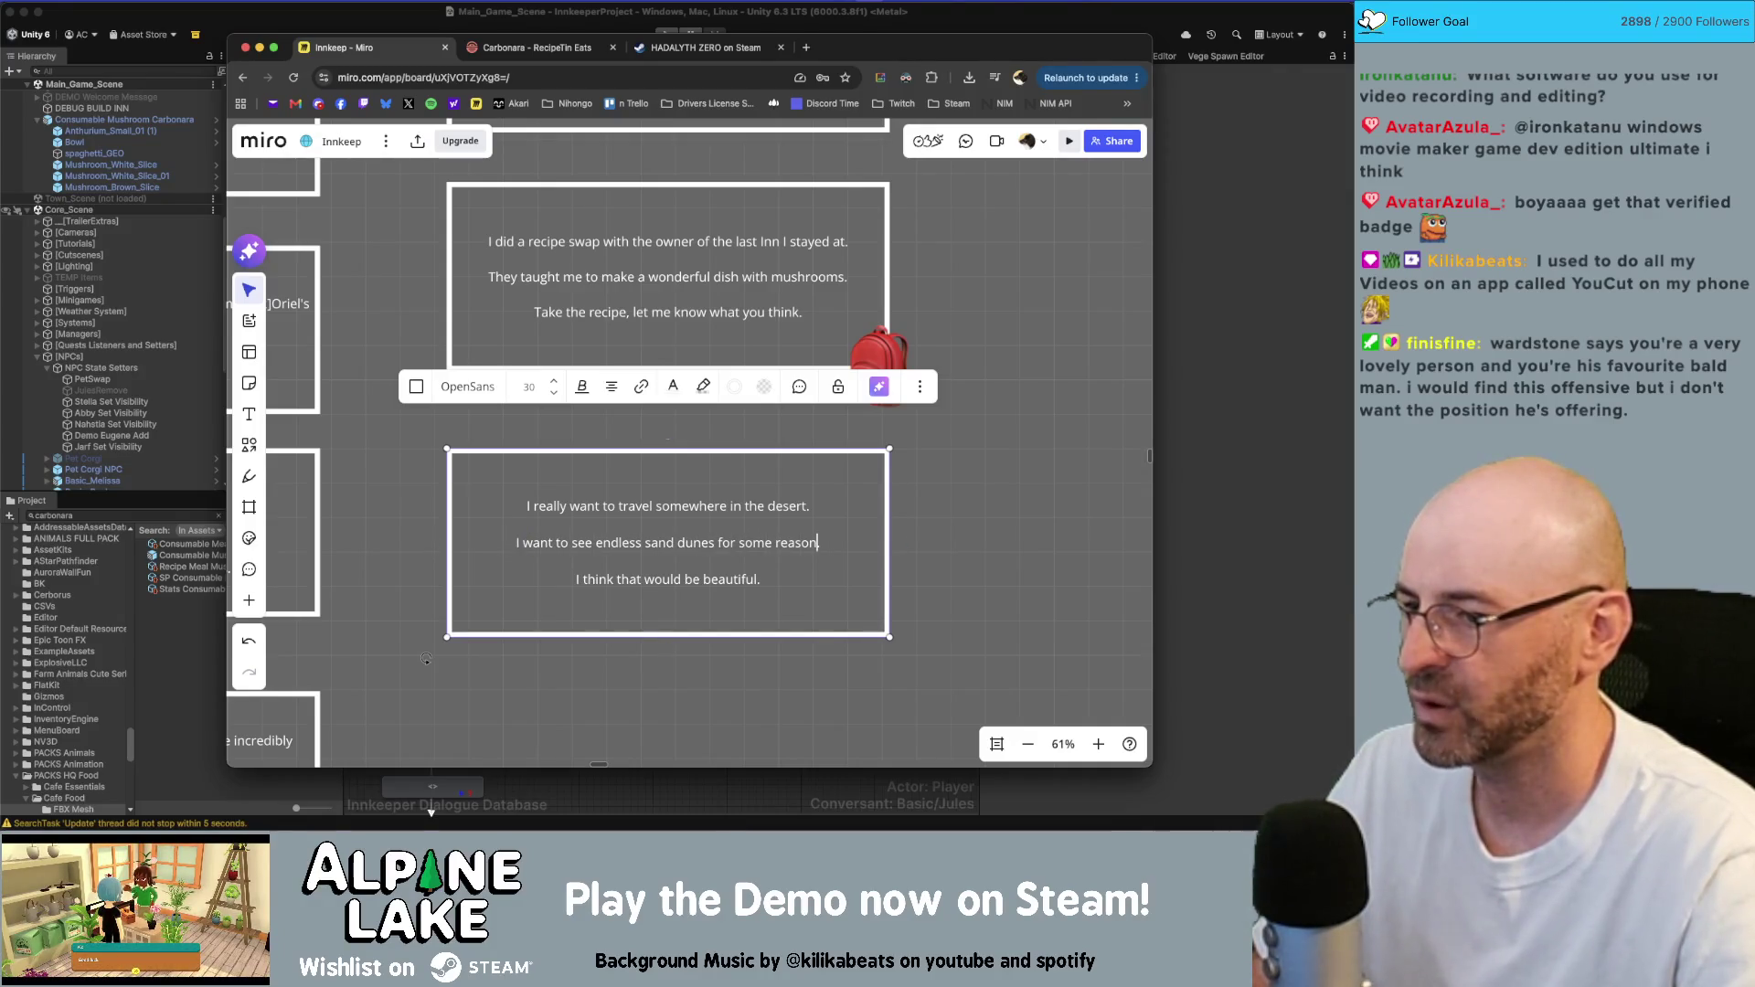
key("alt+shift+Left")
key("alt+shift+Left")
key("alt+shift+Left")
key("BackSpace")
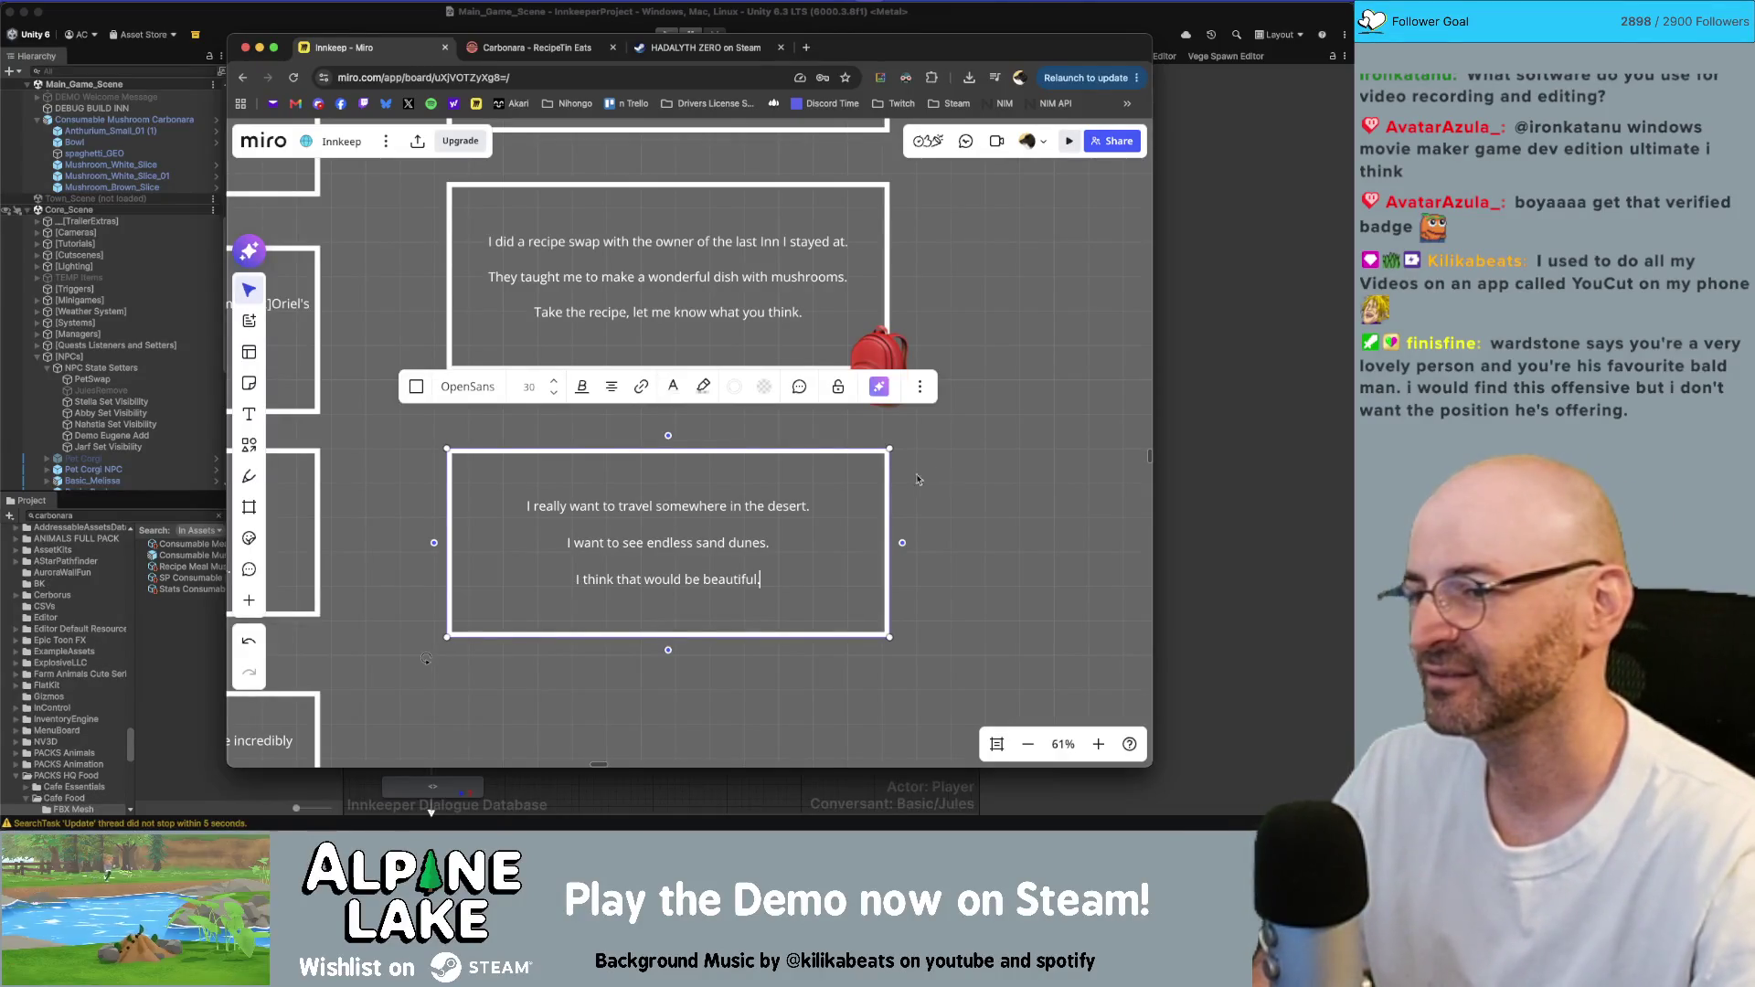
key("Escape")
left_click_drag(829, 635, 829, 628)
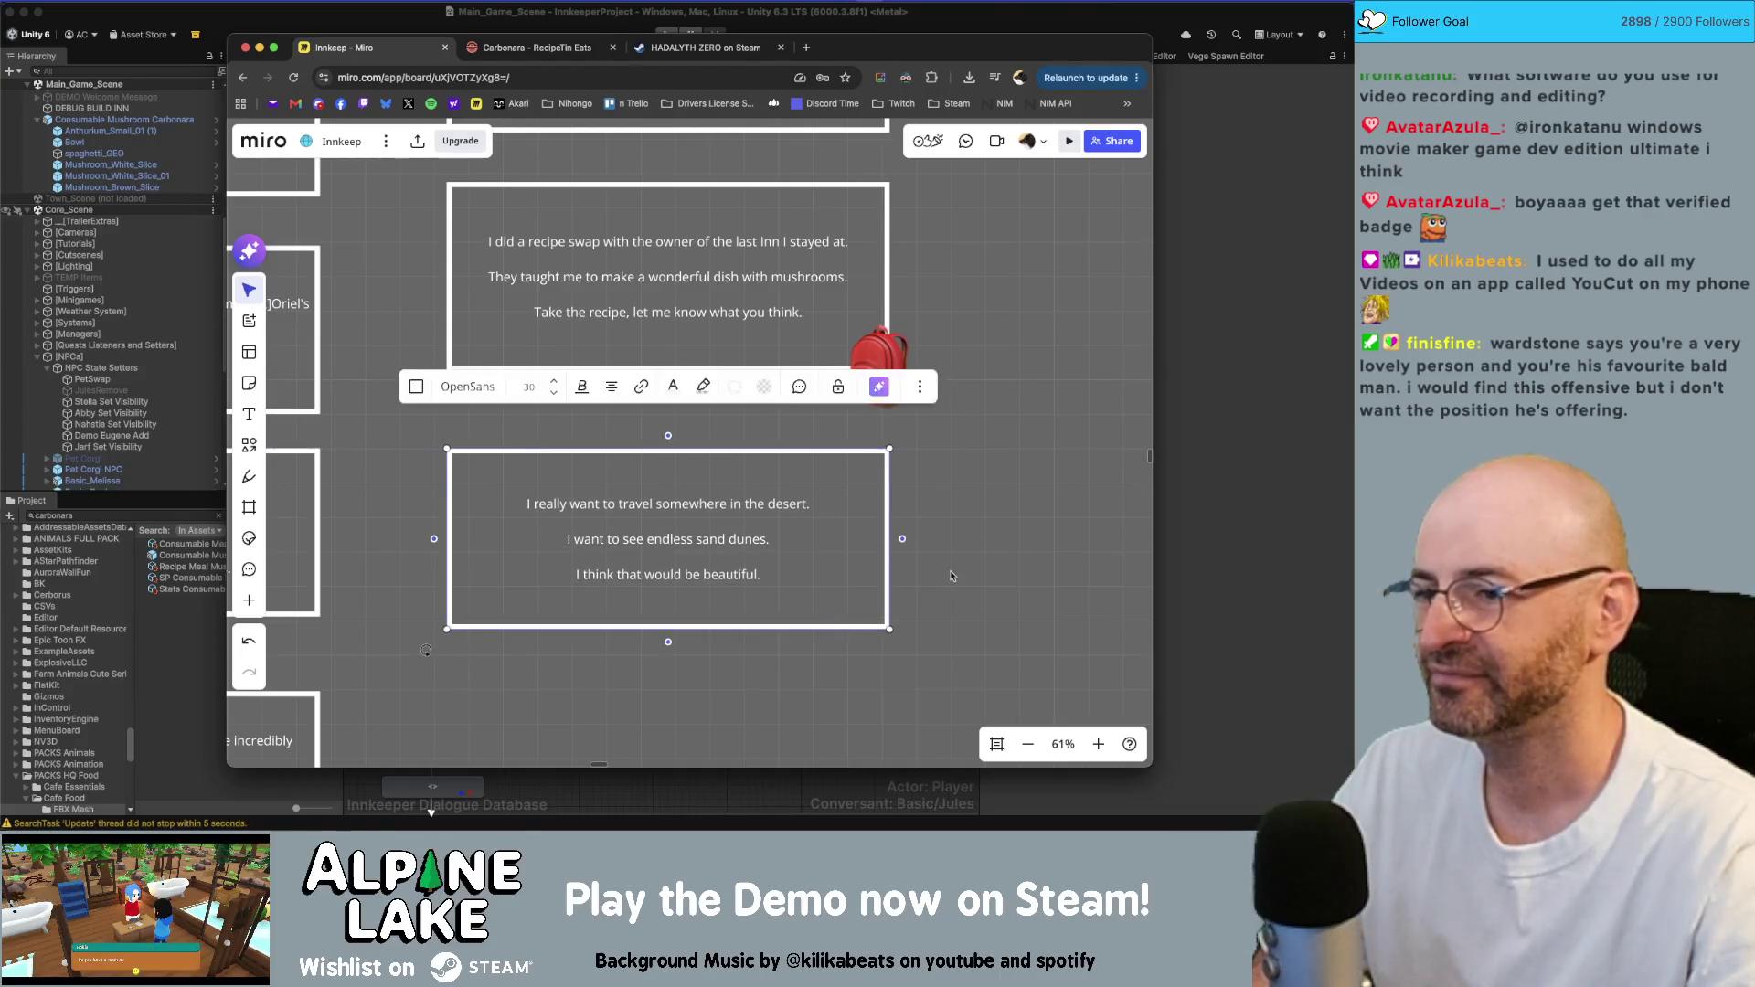
left_click(954, 577)
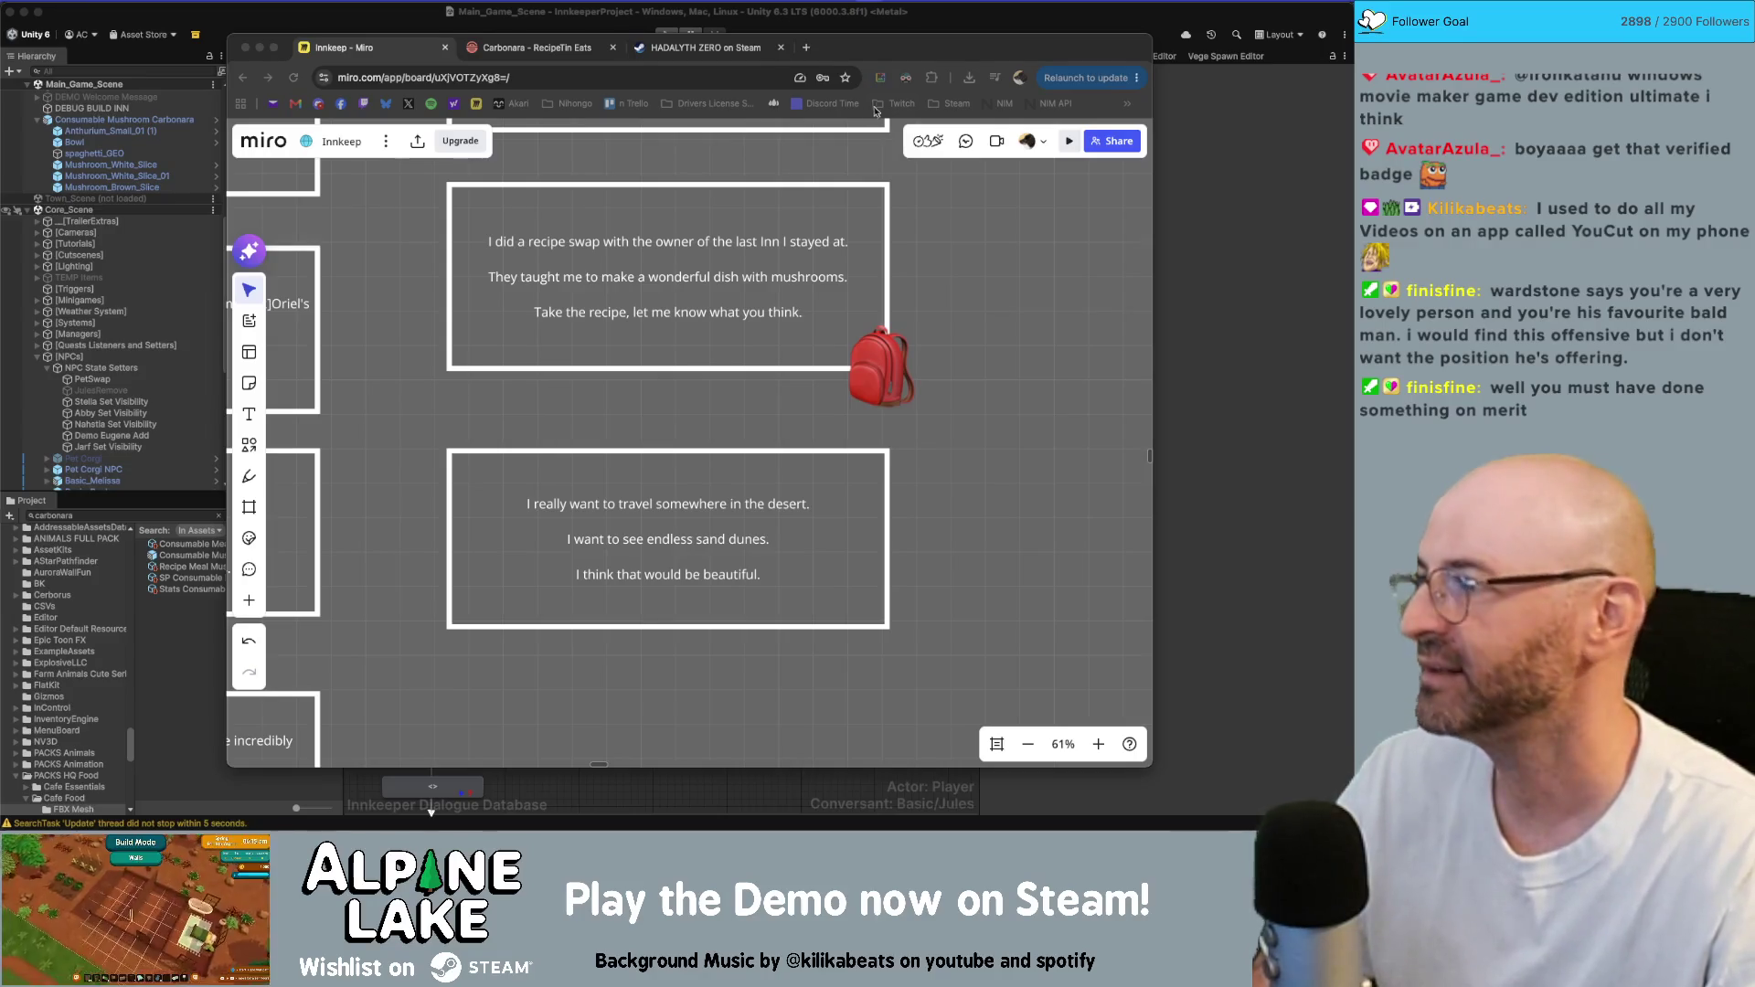
left_click(1034, 398)
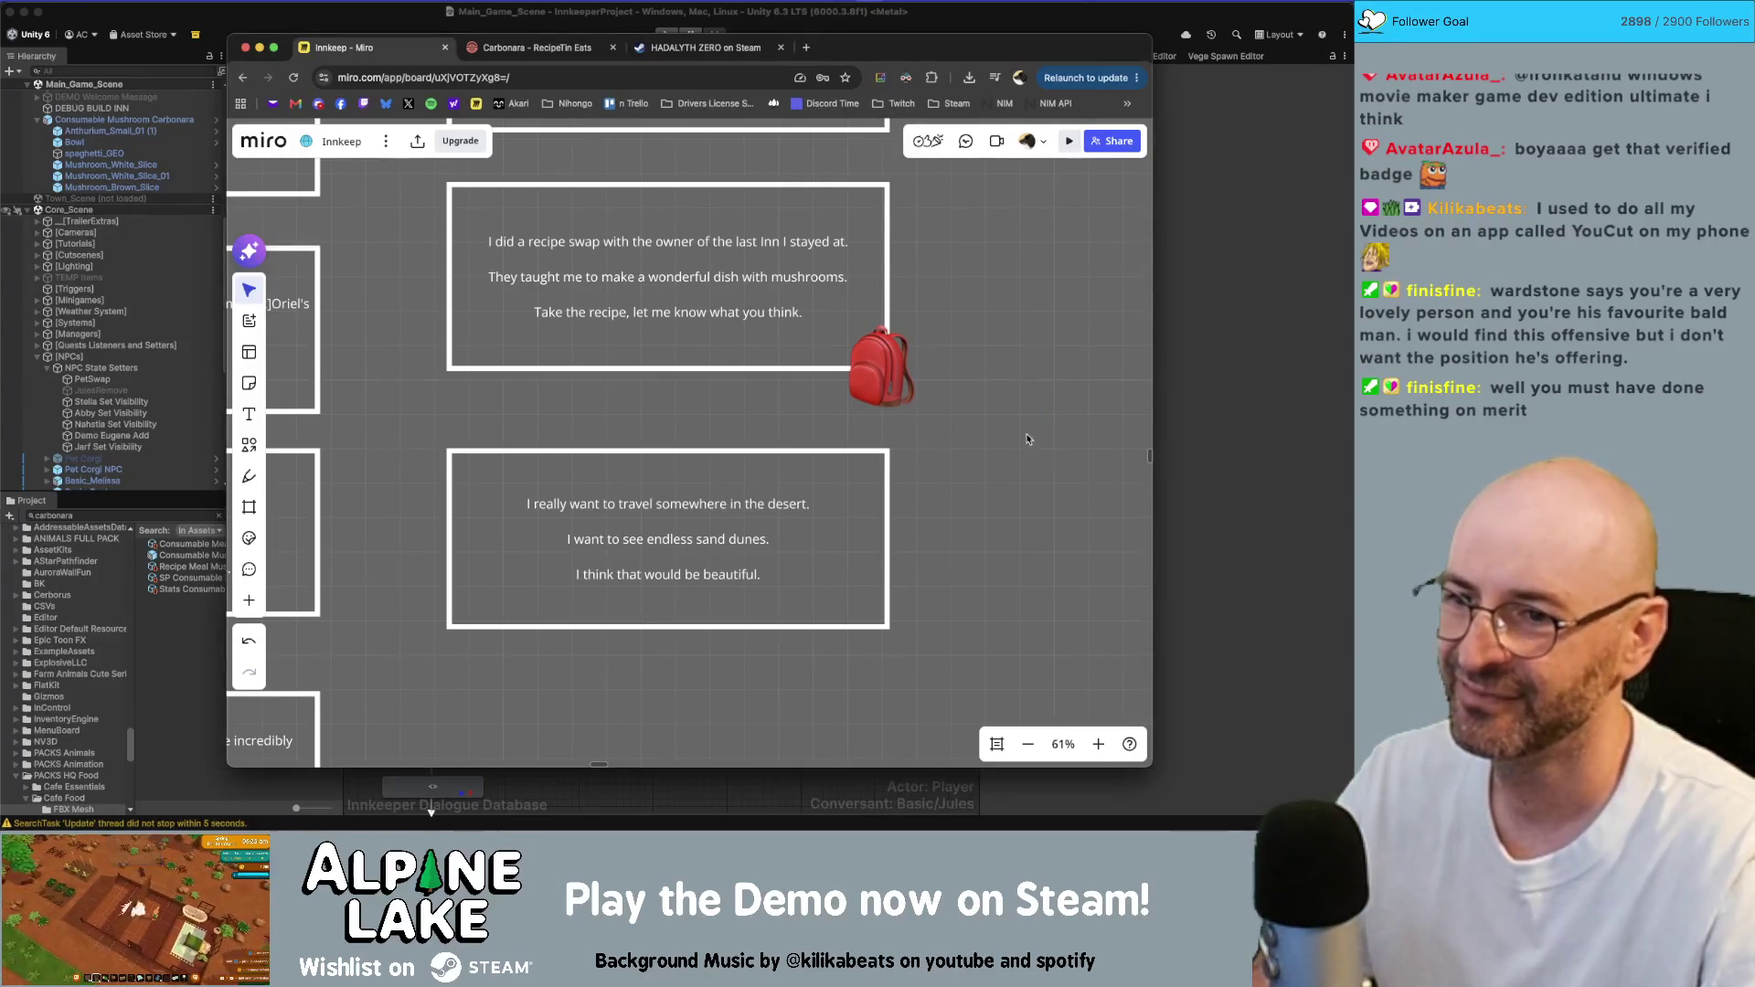
scroll(1028, 440, "down", 3)
scroll(1006, 322, "down", 2, "ctrl")
scroll(1005, 322, "left", 2)
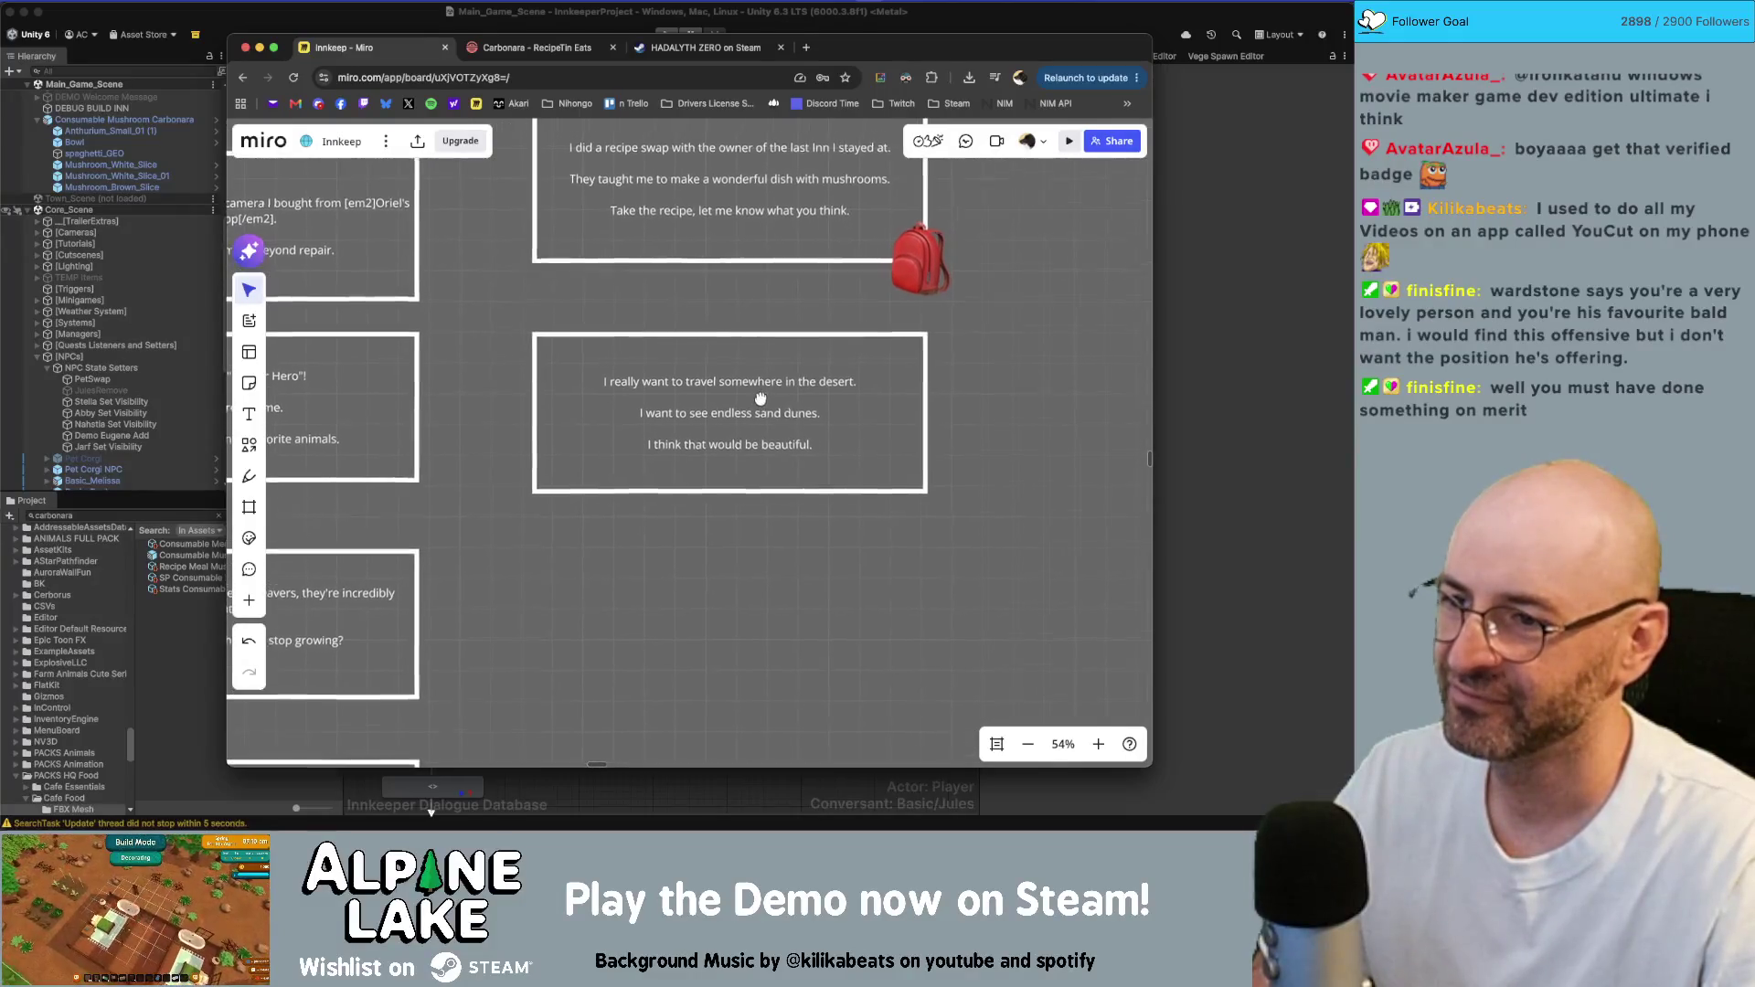
scroll(760, 400, "up", 2, "ctrl")
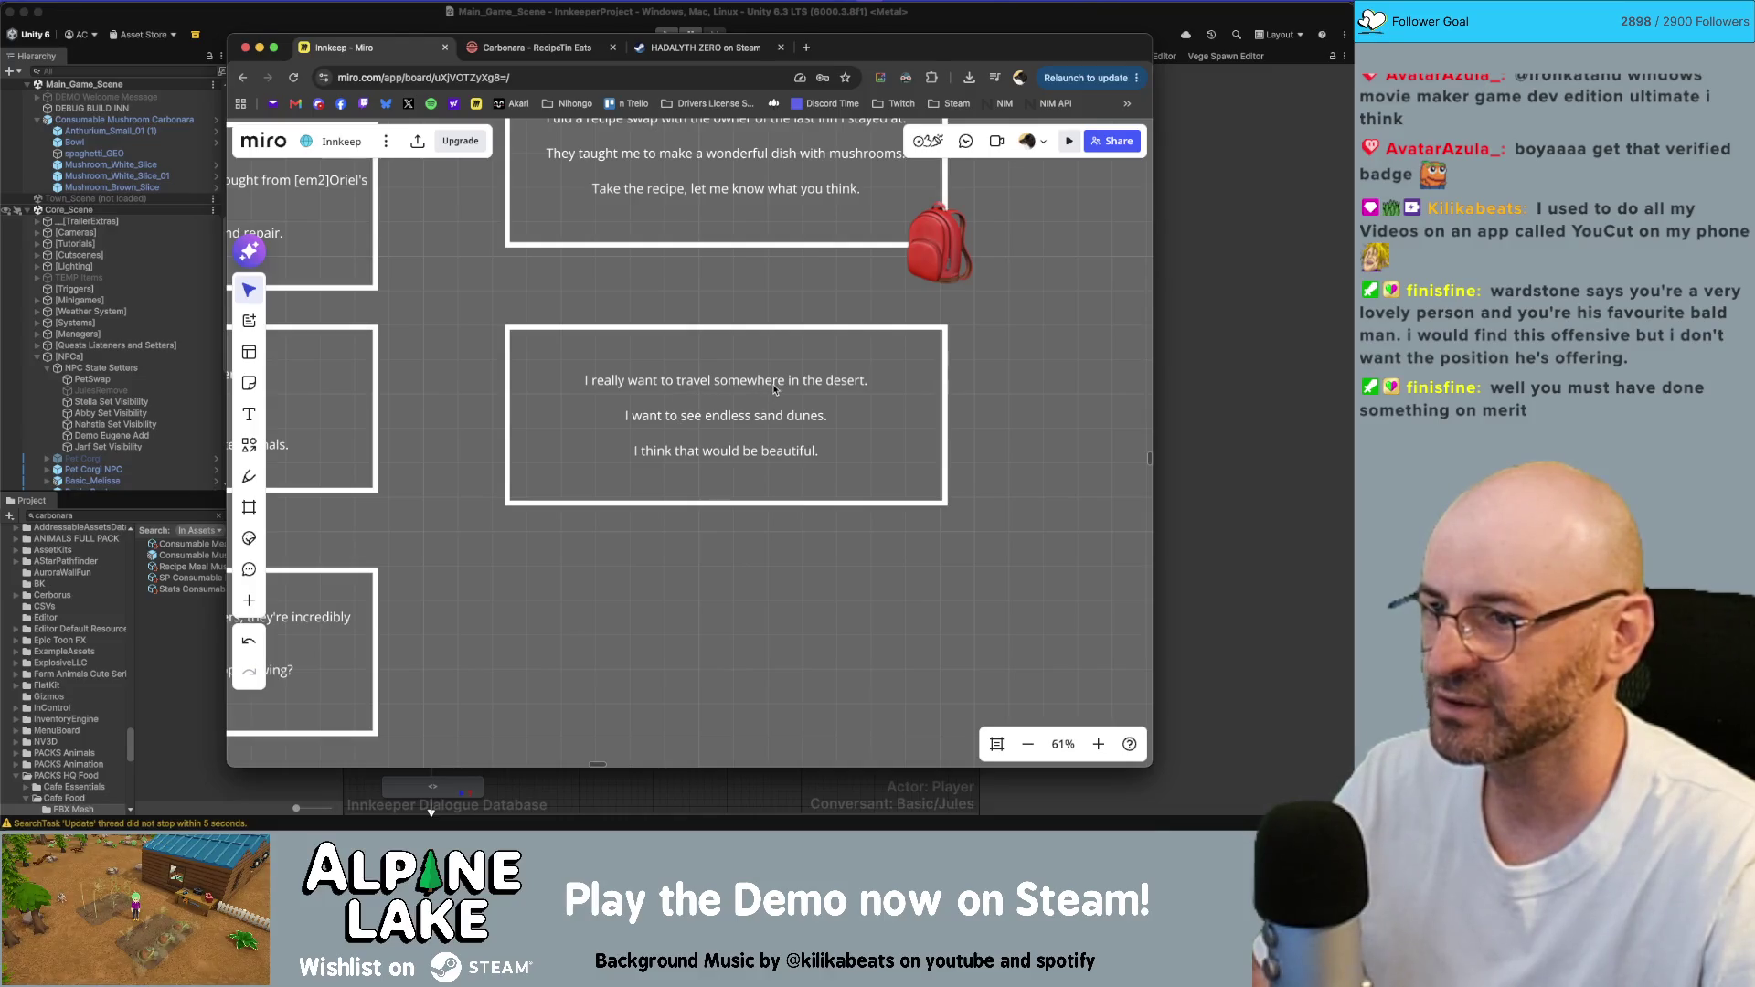
- Replace the desert card's first line with 'I think next I'd like to go to a desert.'
double_click(694, 419)
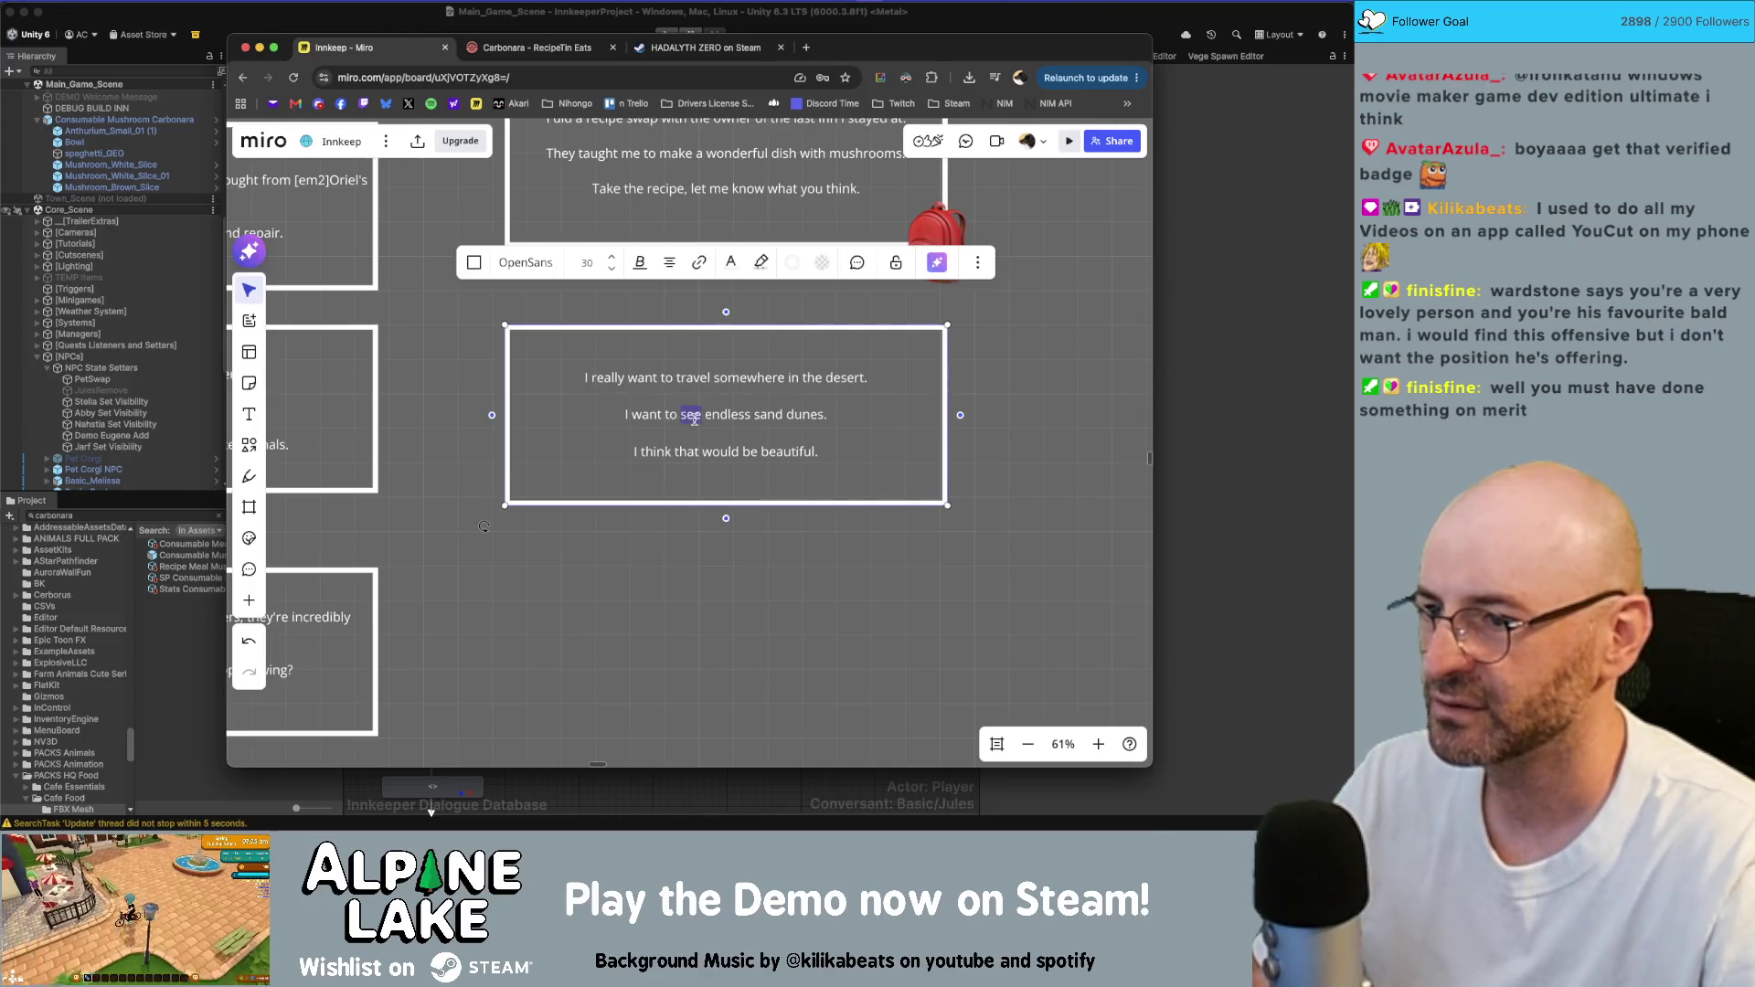
double_click(609, 378)
left_click(627, 378)
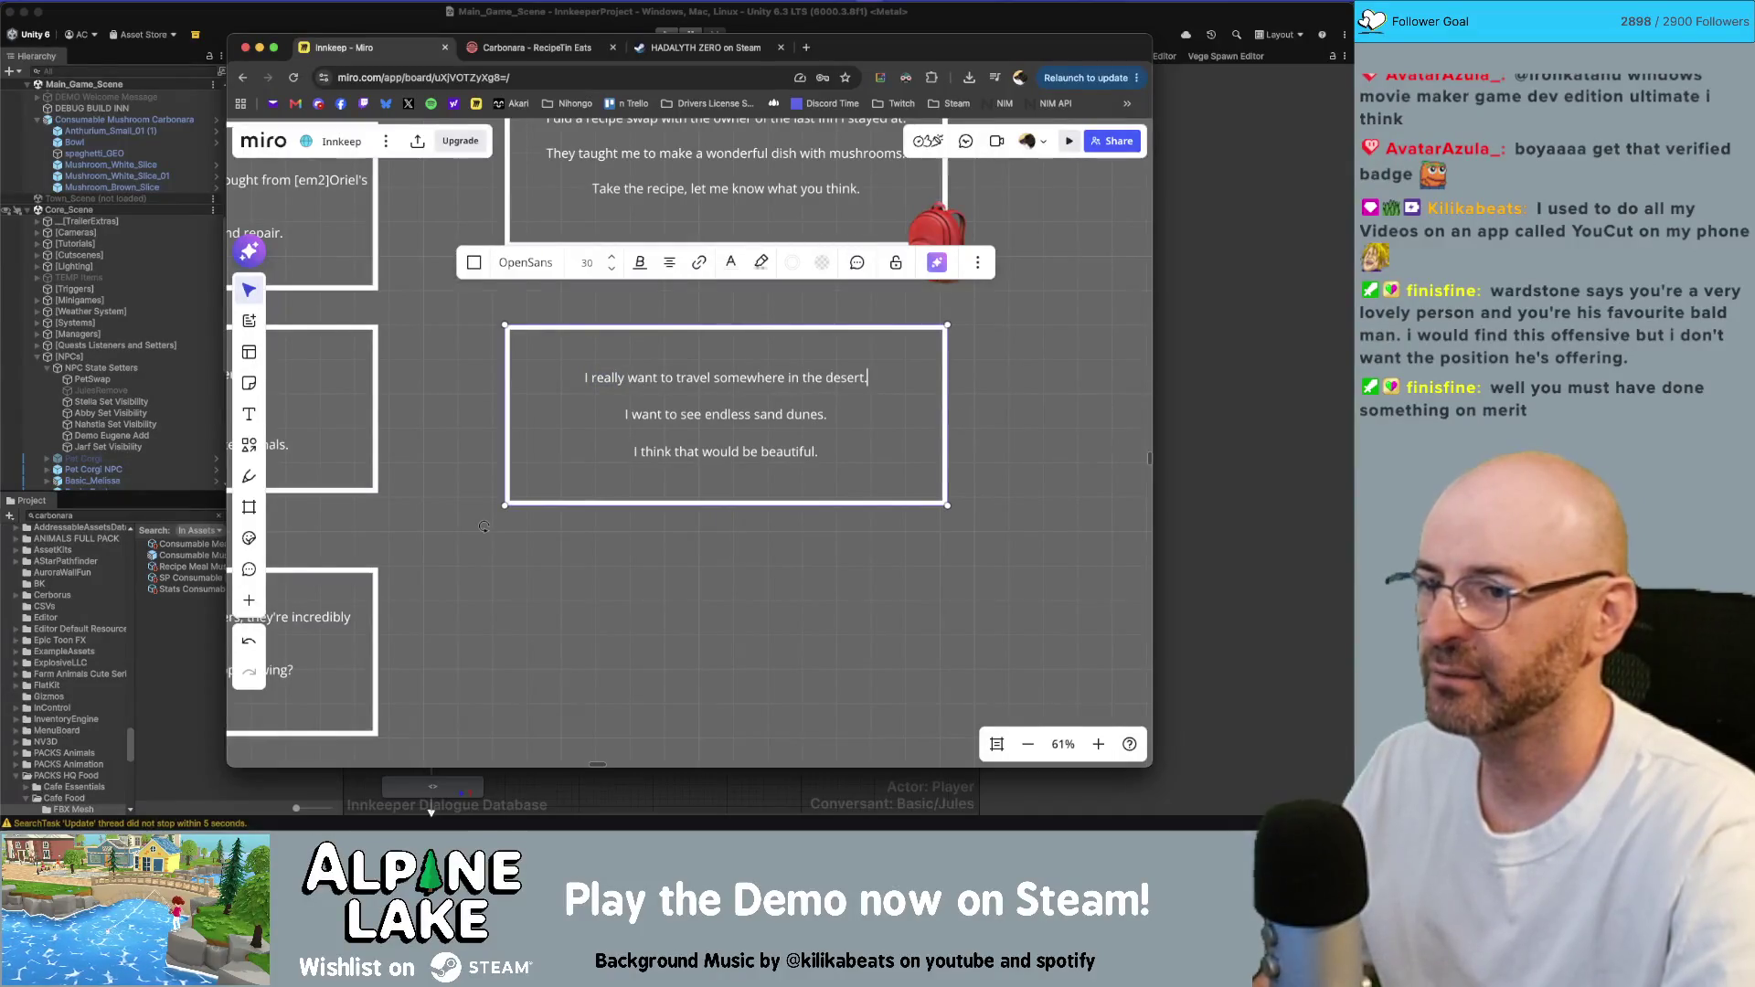
key("super+Left")
key("super+shift+Right")
type("I think next I'")
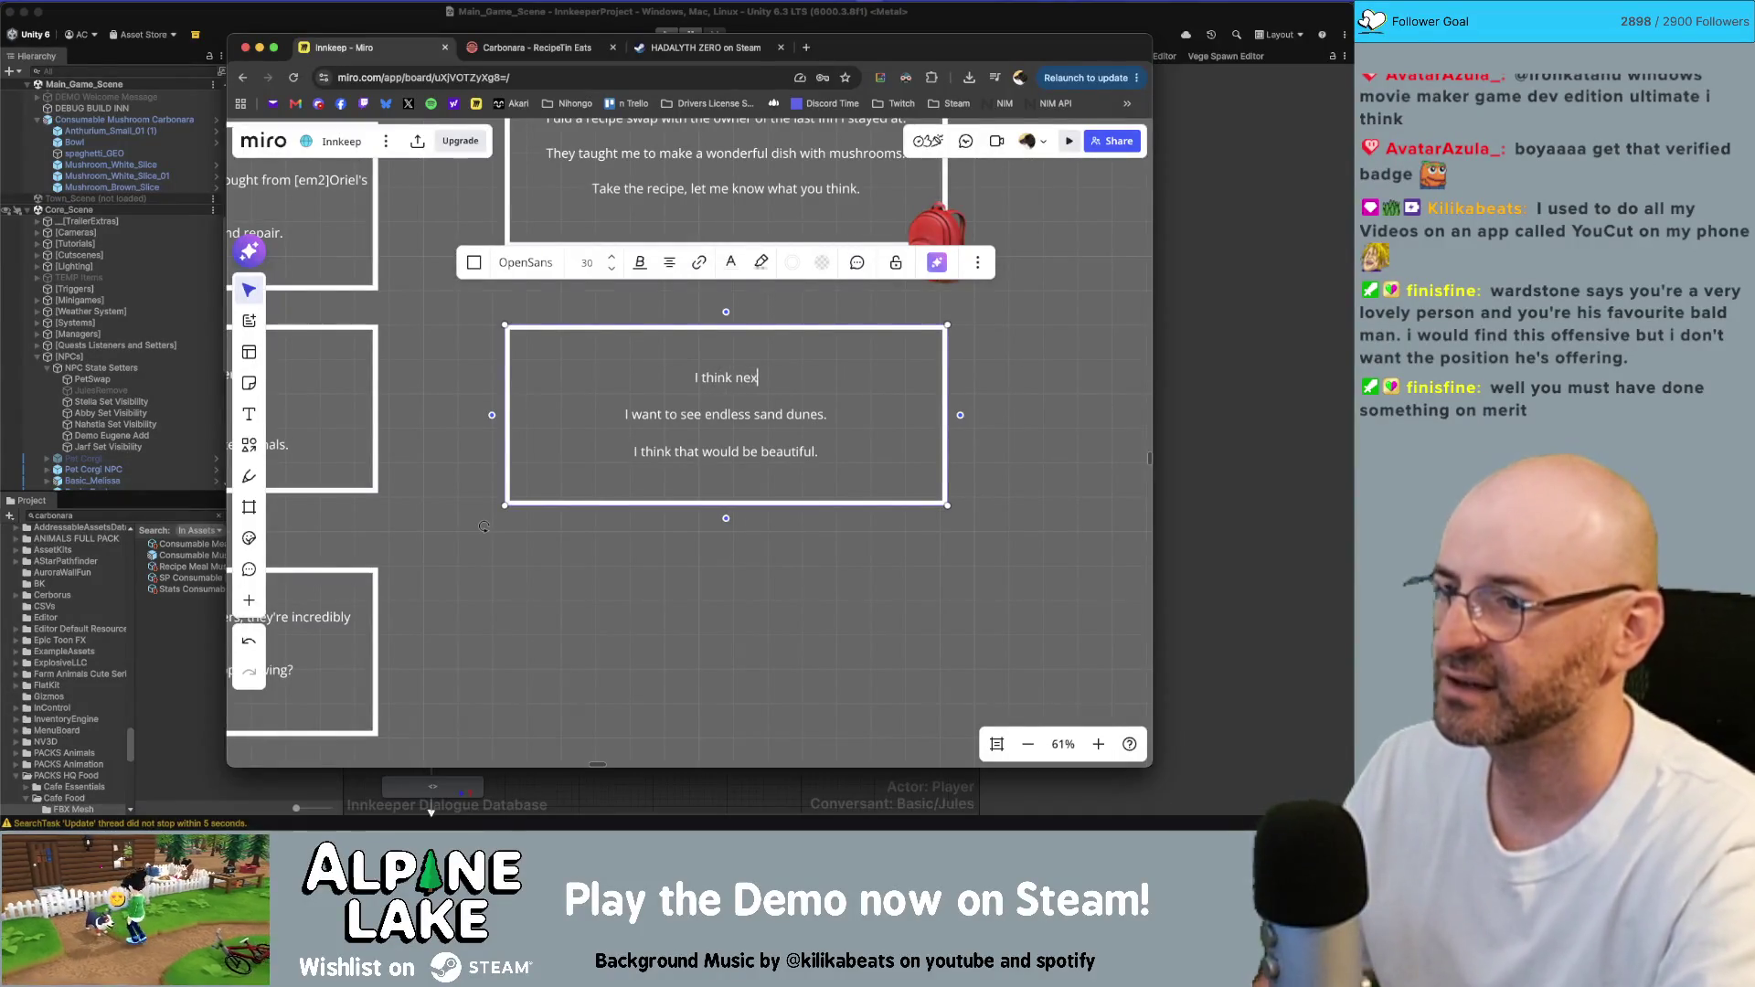
type("d li")
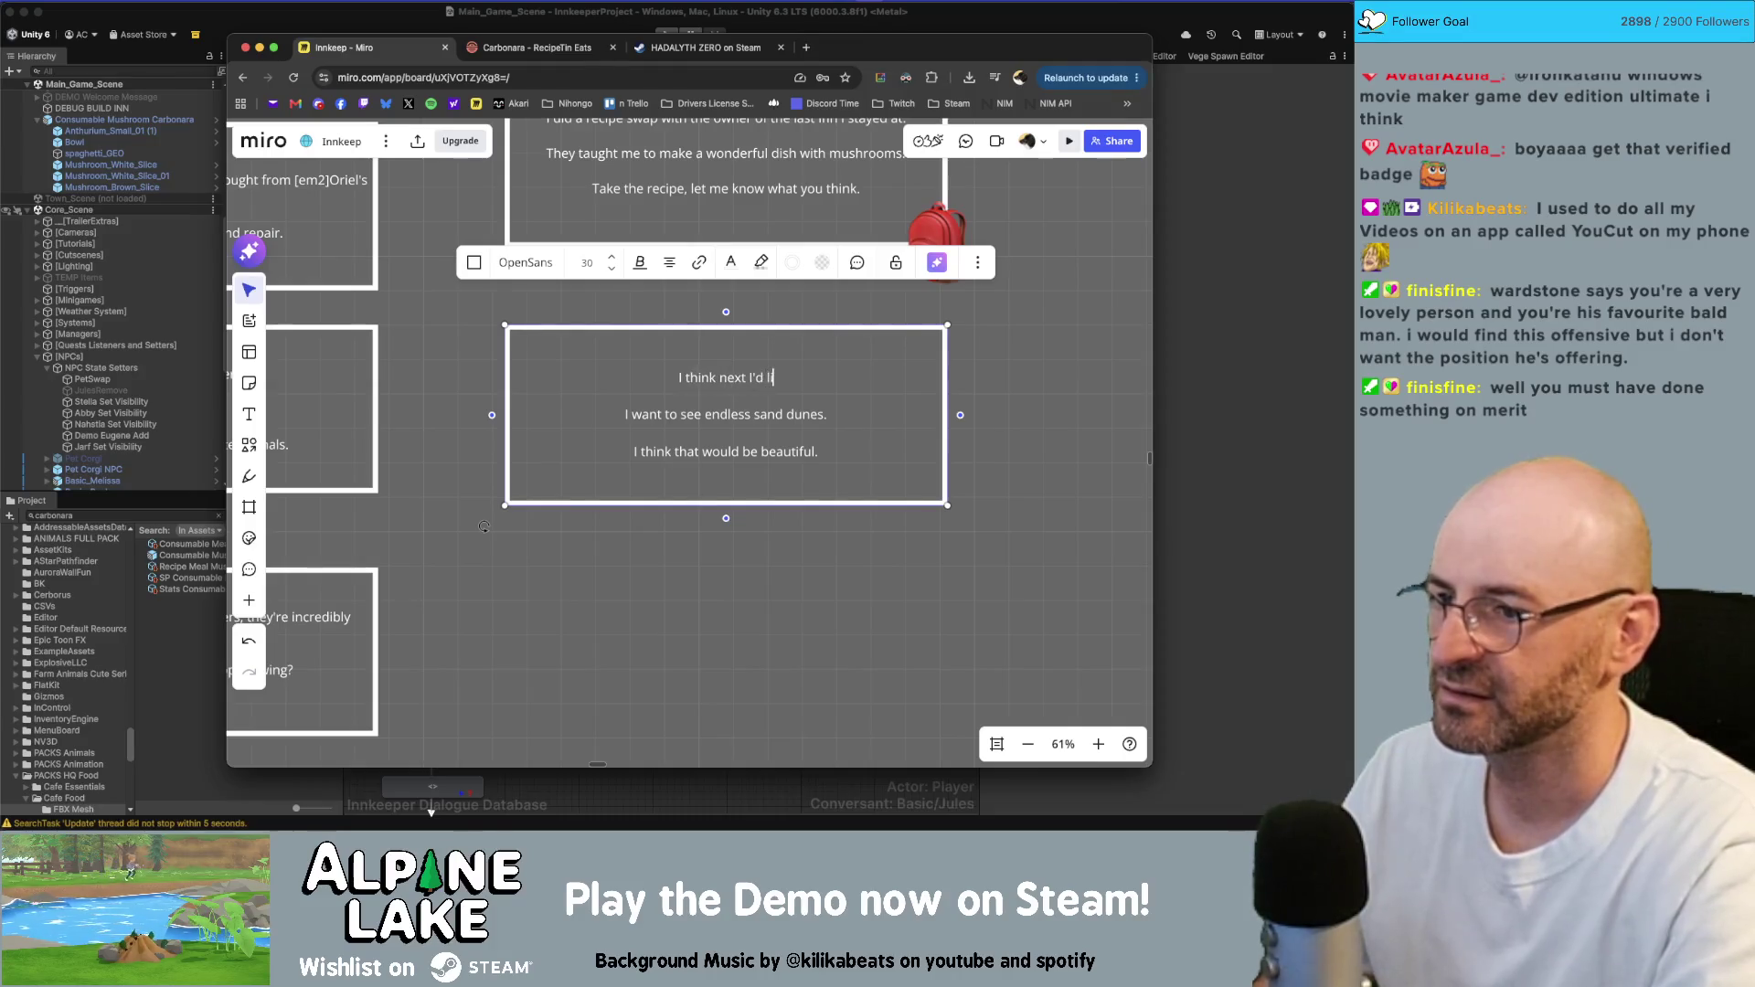
type("ke to go to a de")
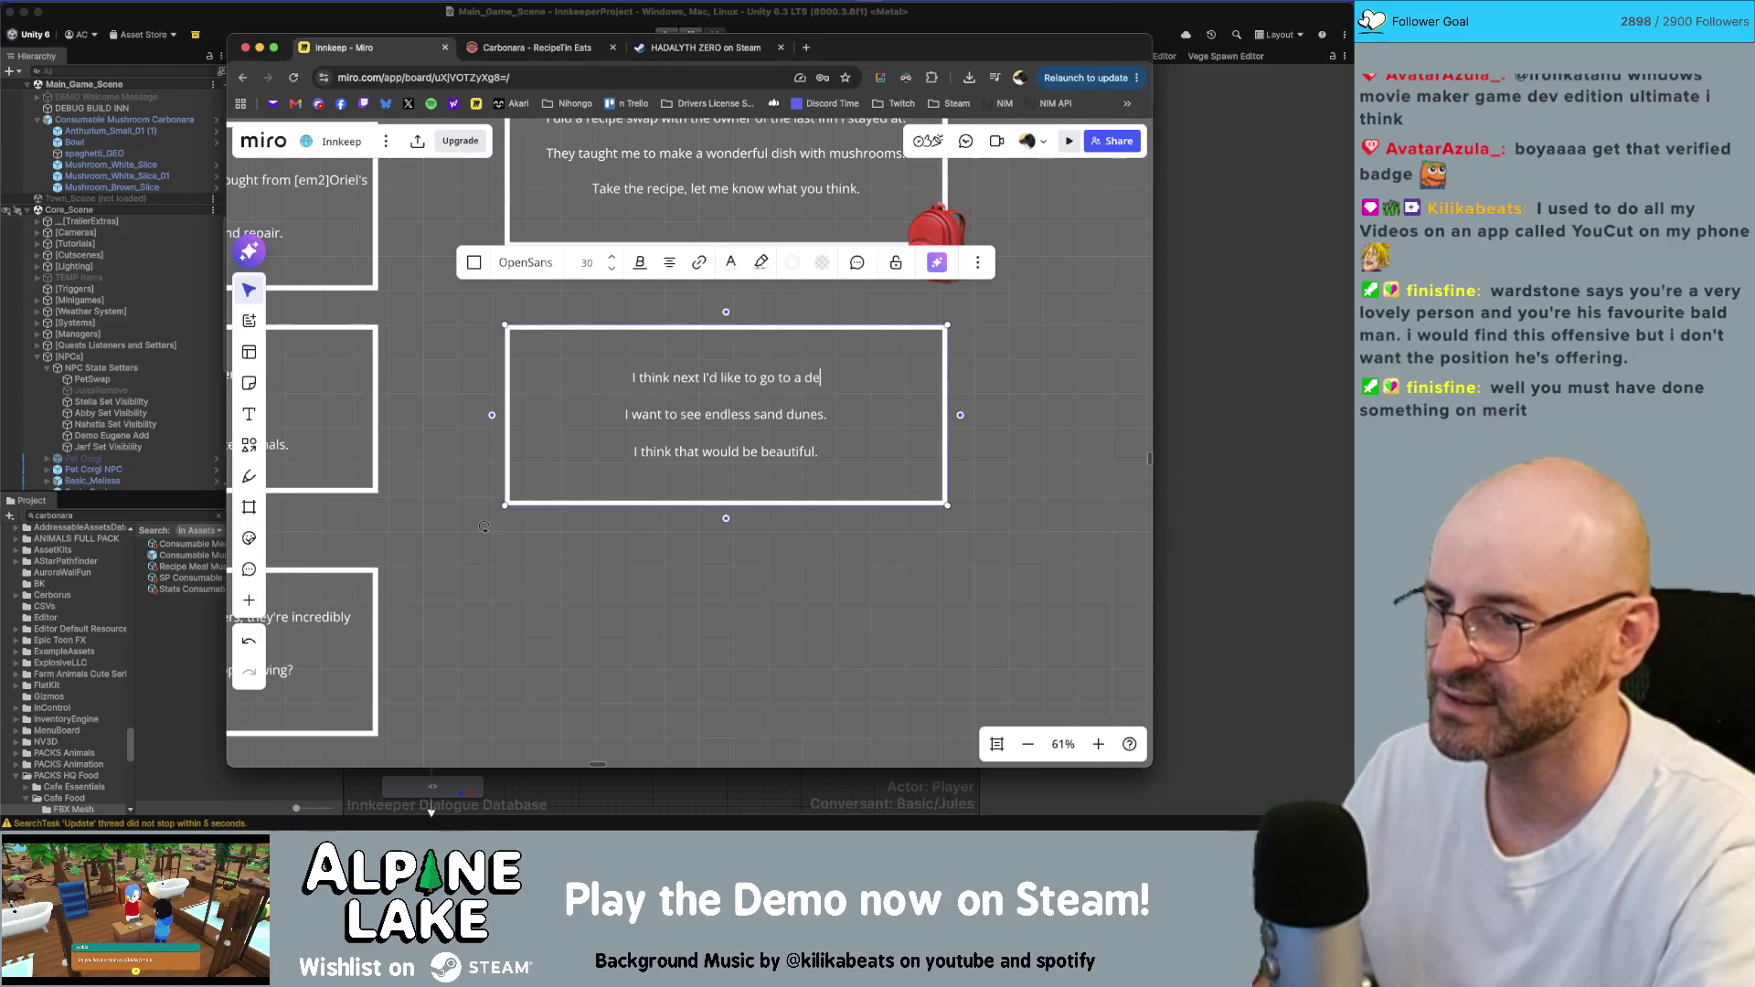
type("sert.")
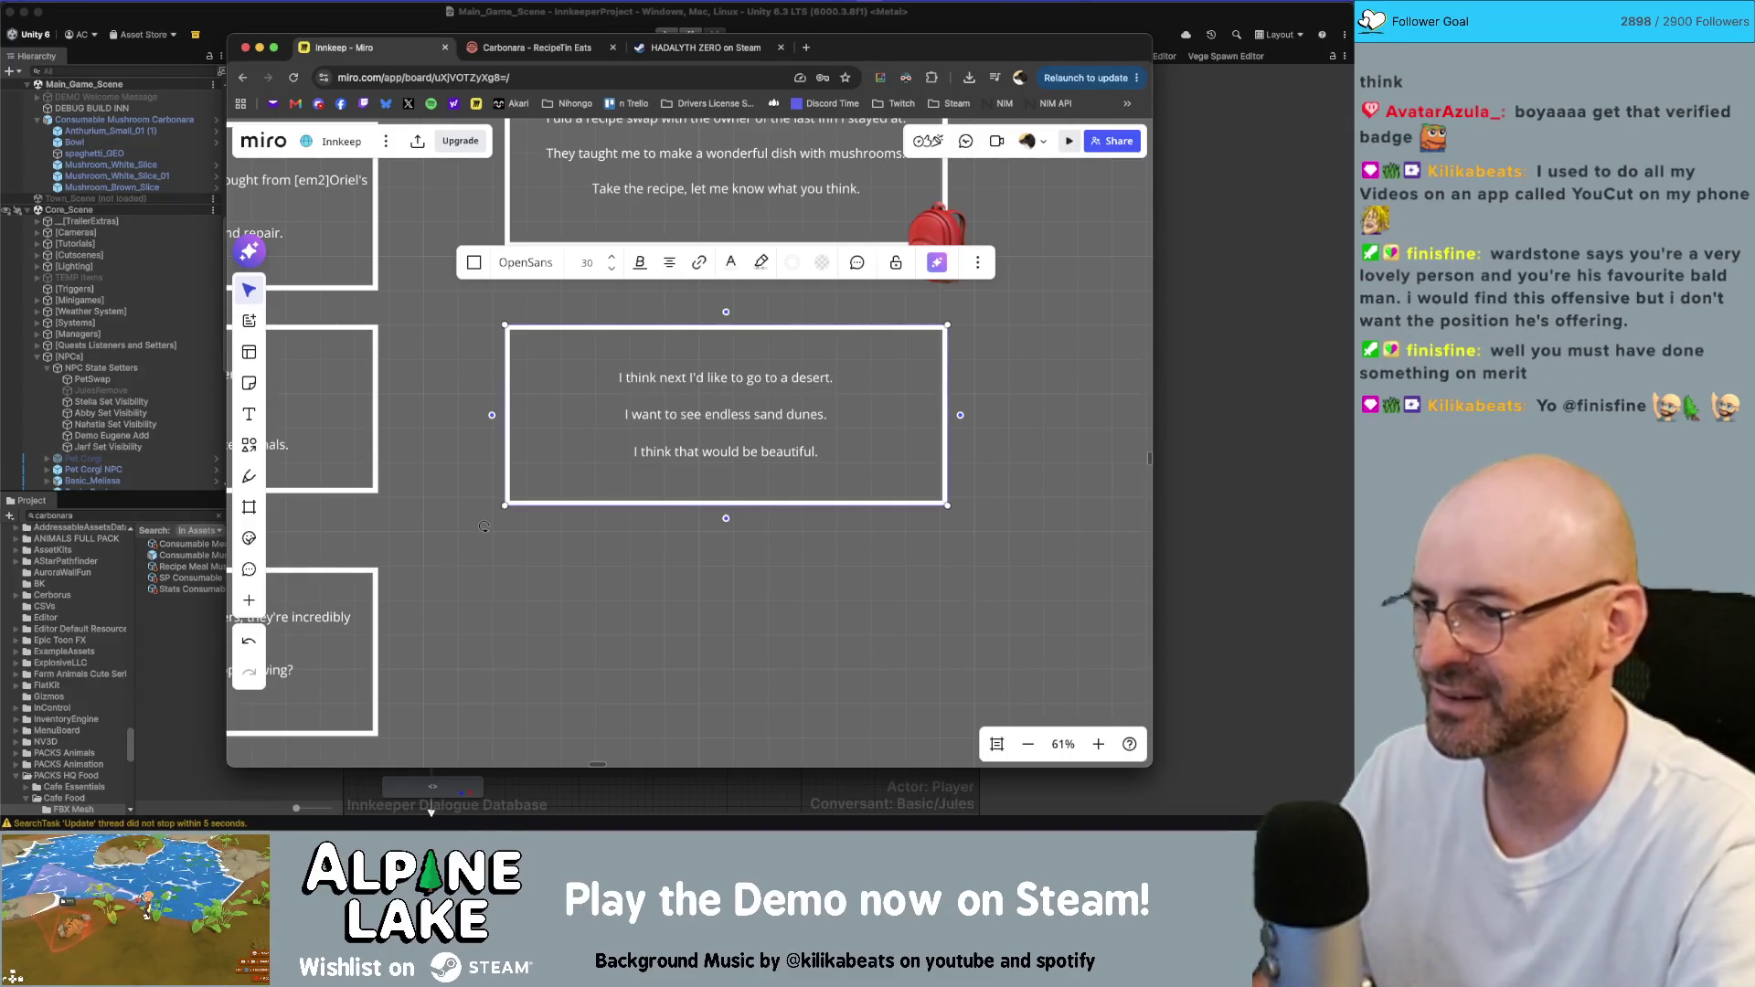
- Remove 'endless' so the second line reads 'I want to see sand dunes.'
key("Down")
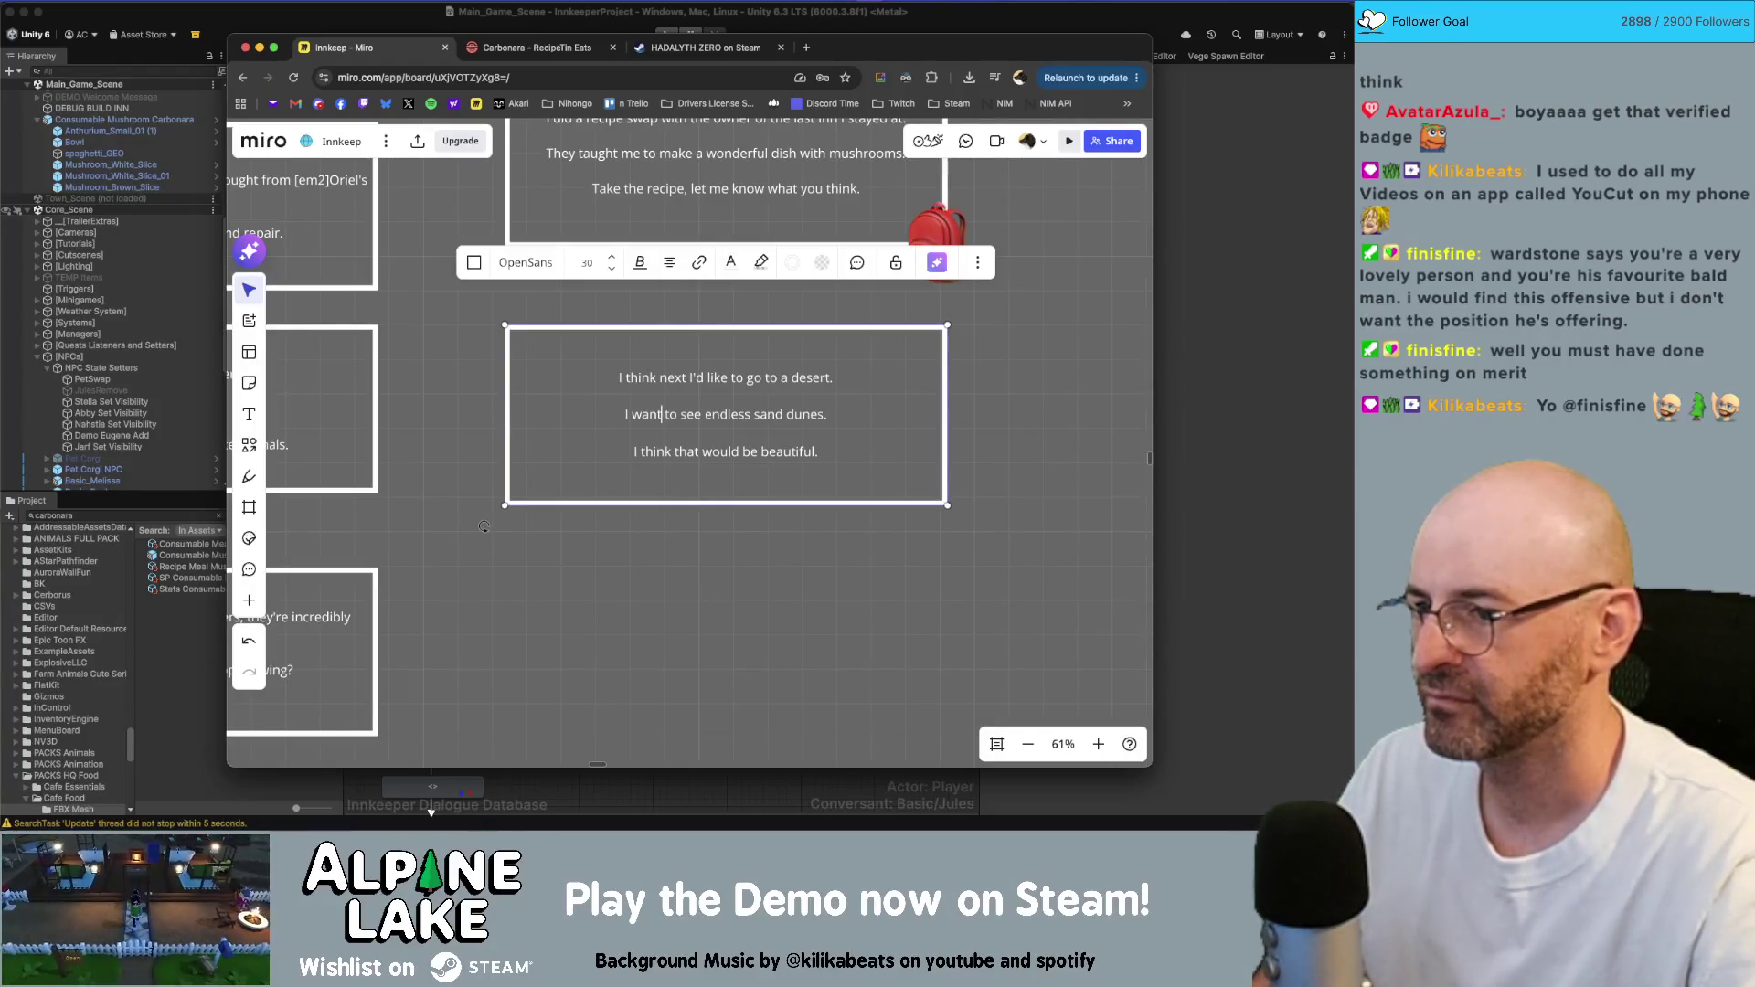
key("Delete")
key("Delete")
key("Delete")
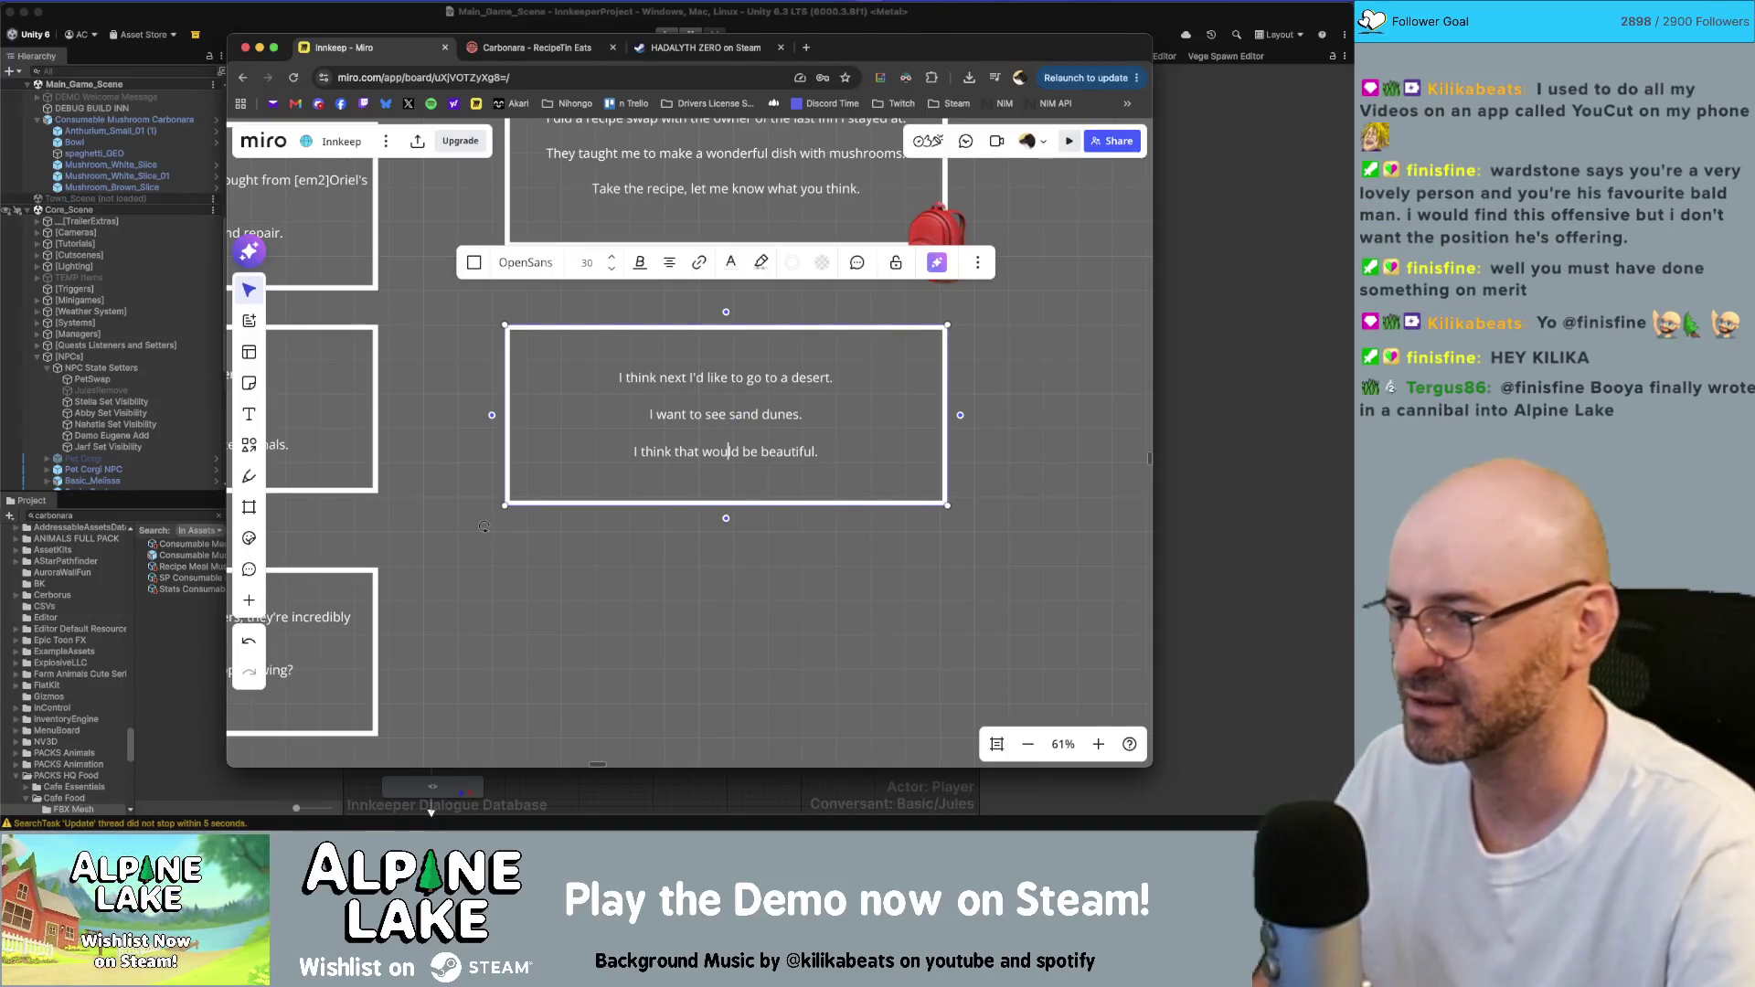
key("Down")
key("End")
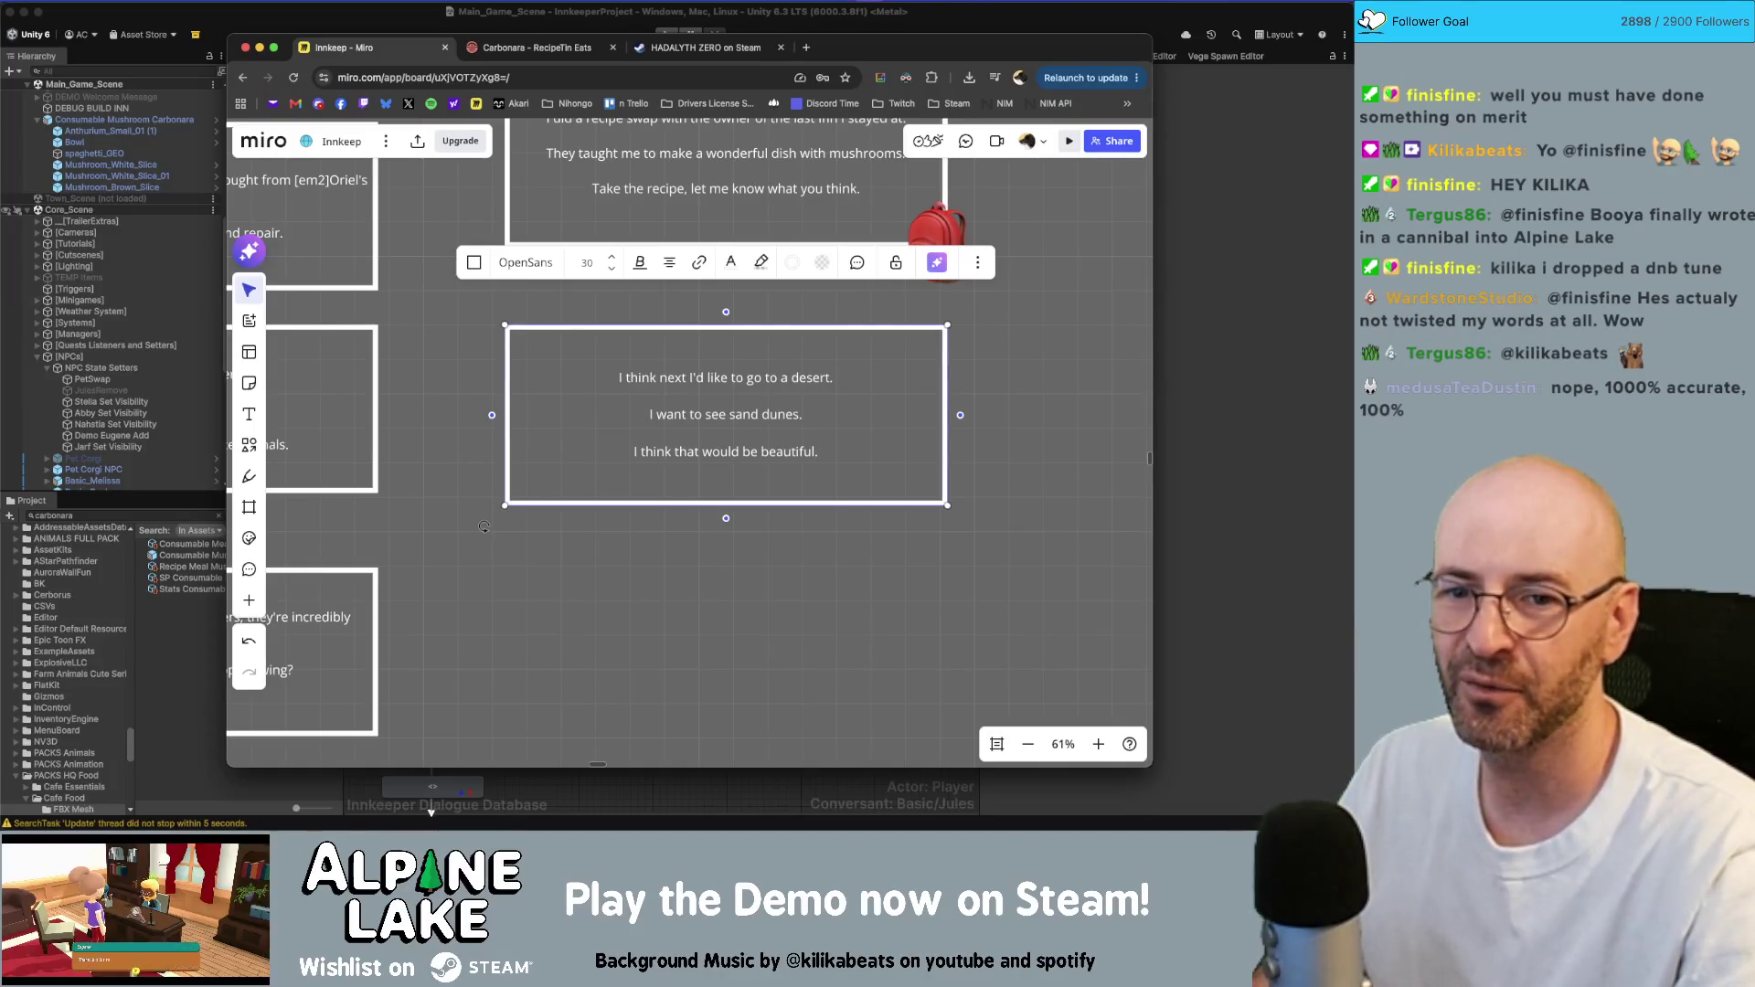
key("super+Tab")
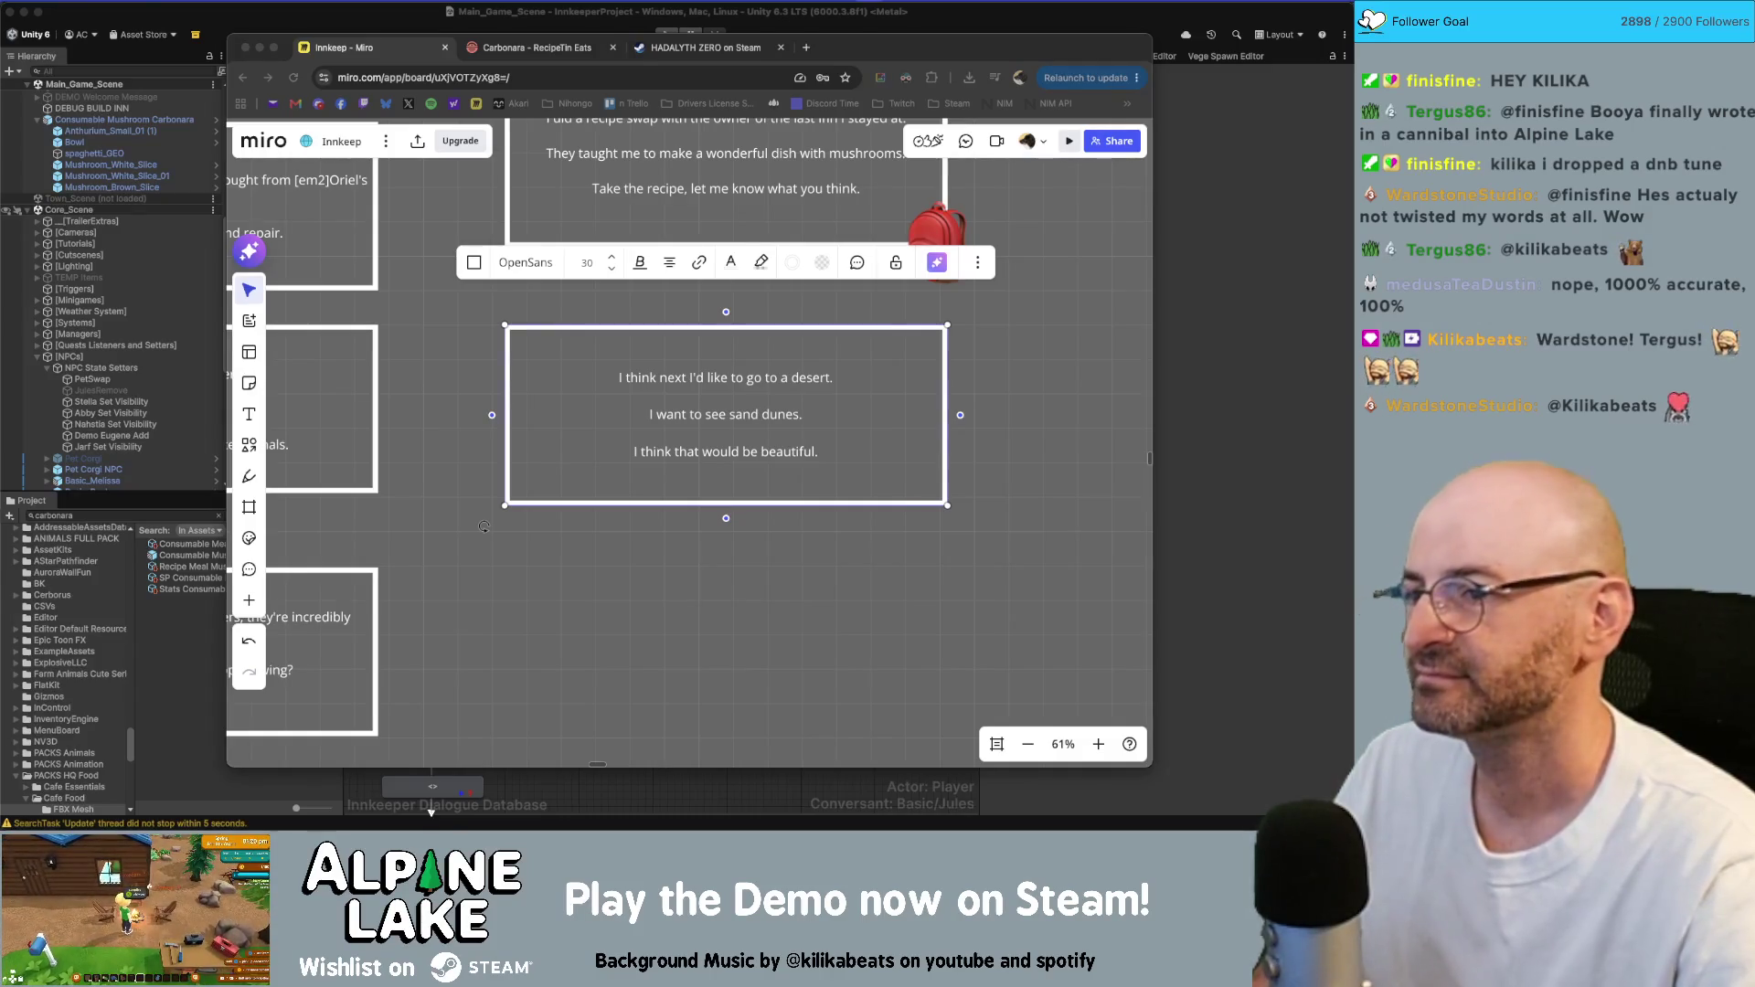
- Move the tall yellow-outlined card to the empty area at right and marquee-select a card column
scroll(789, 583, "down", 5)
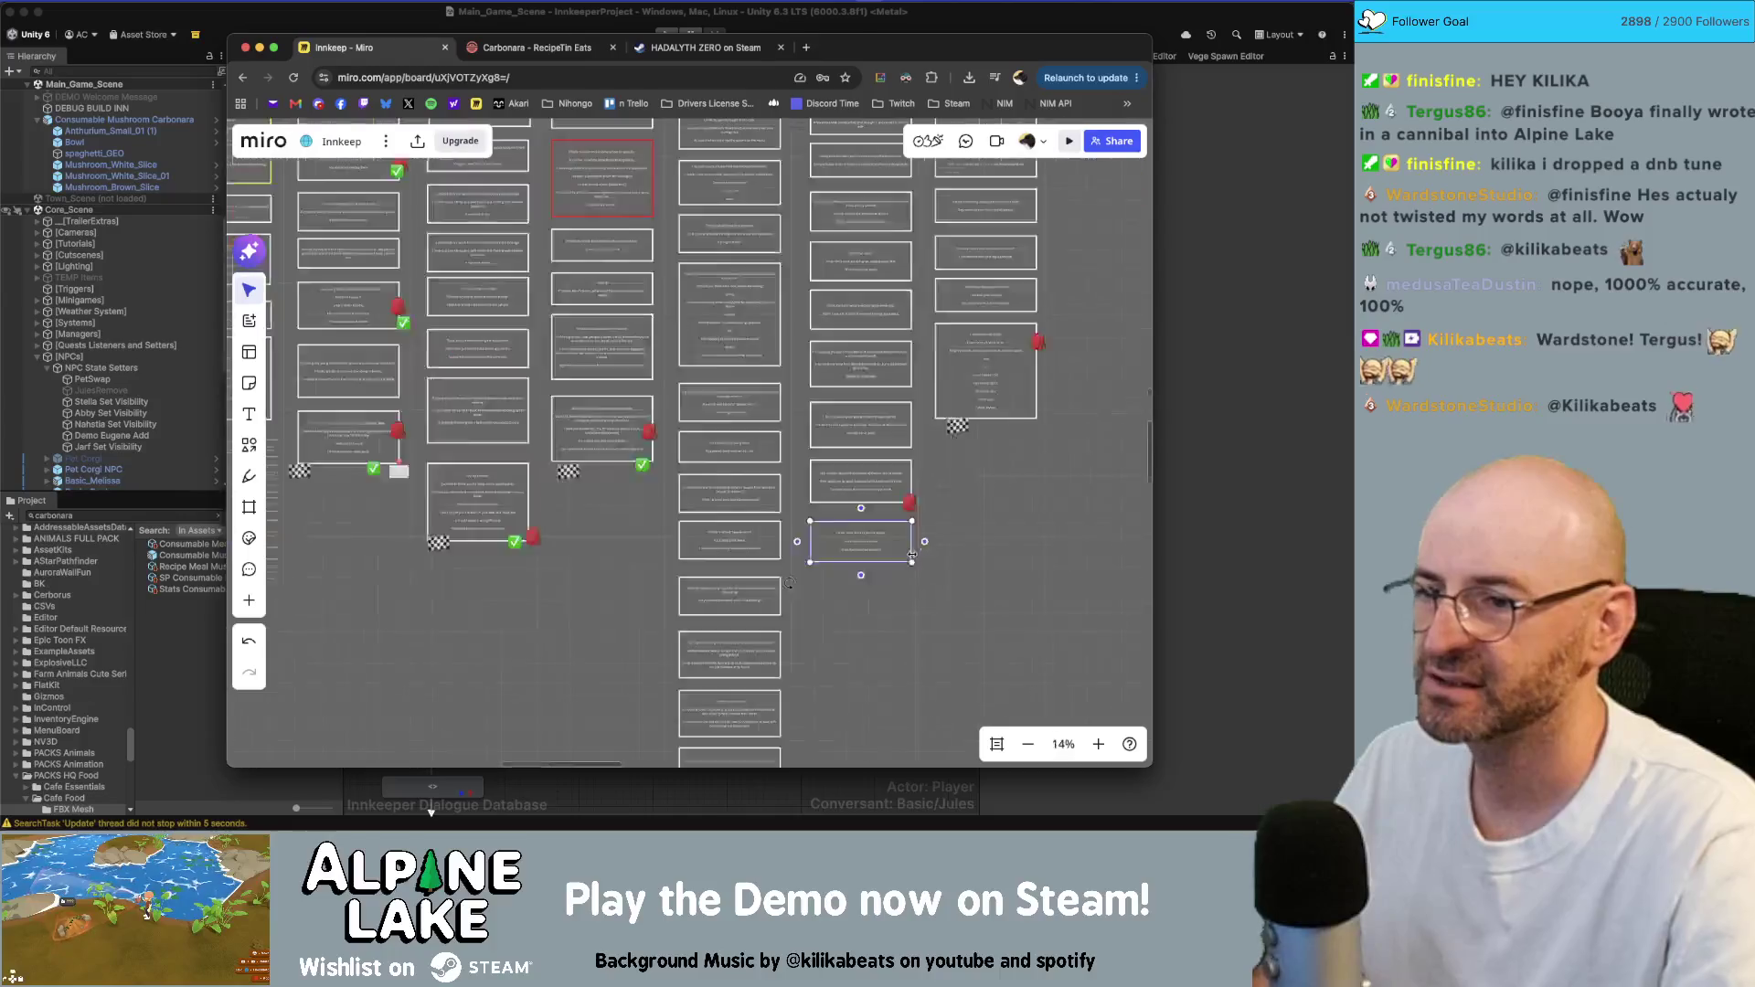
scroll(789, 582, "down", 5)
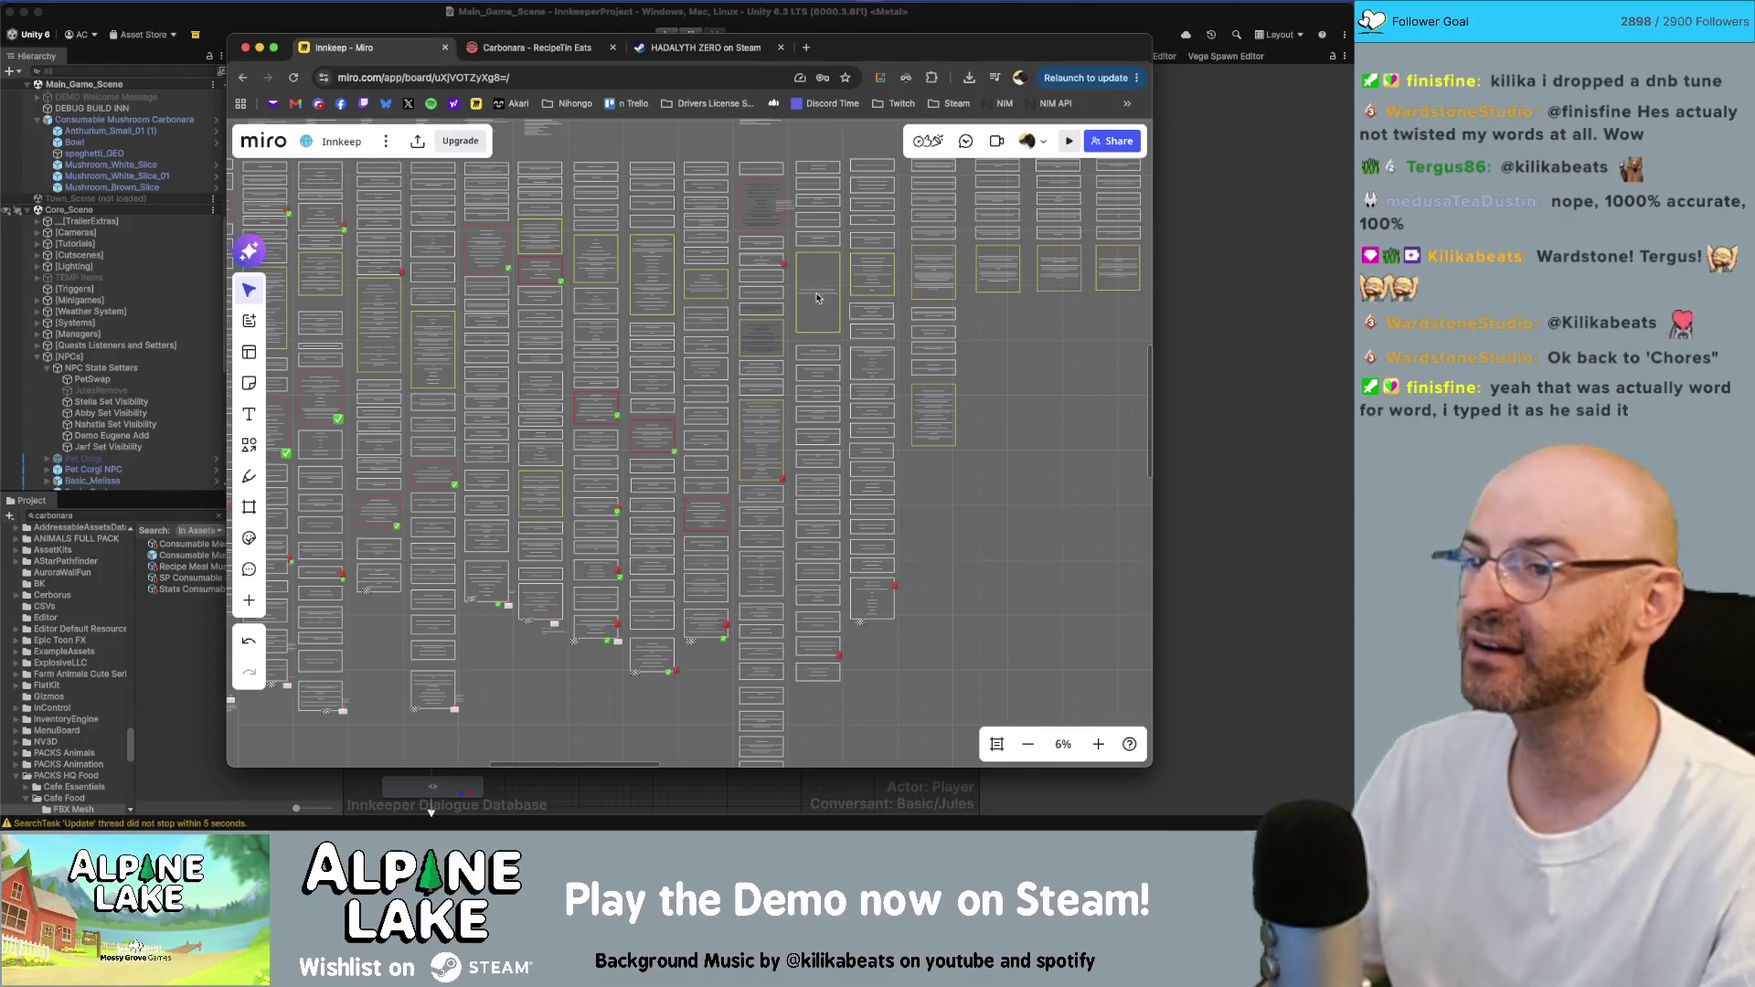
left_click_drag(816, 297, 1010, 608)
mouse_move(846, 699)
left_mouse_down()
mouse_move(794, 343)
mouse_move(825, 320)
mouse_move(823, 265)
left_mouse_up()
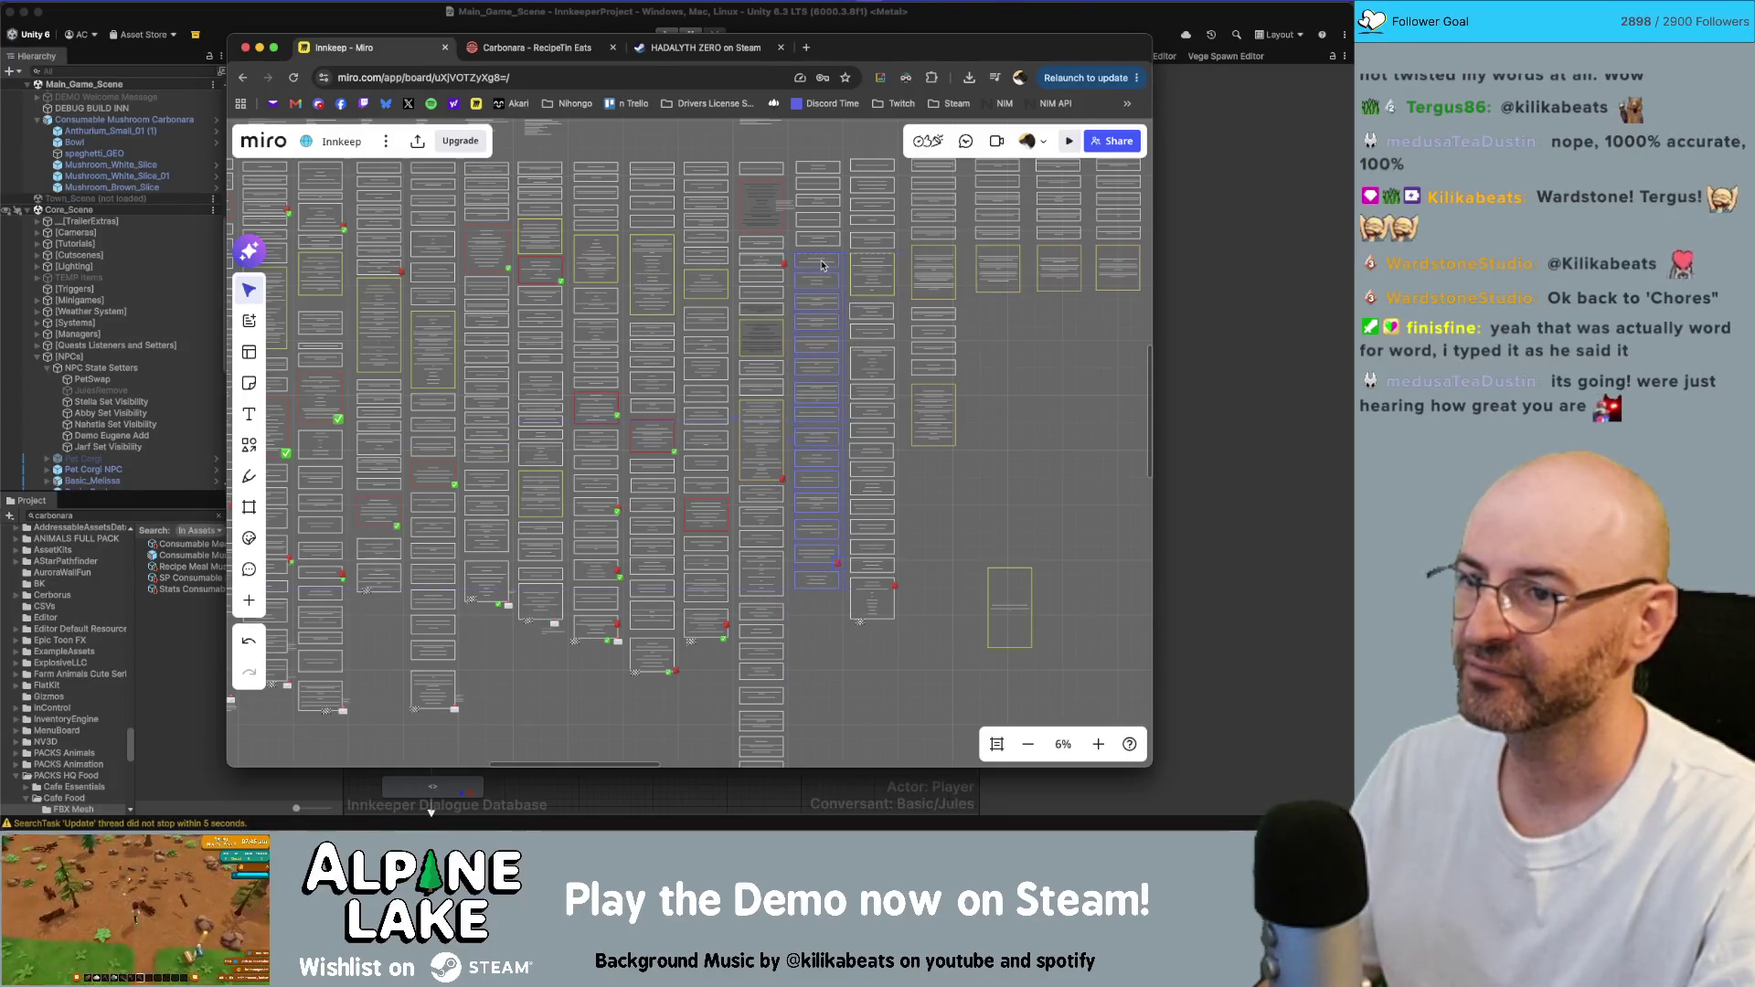
scroll(822, 265, "up", 5)
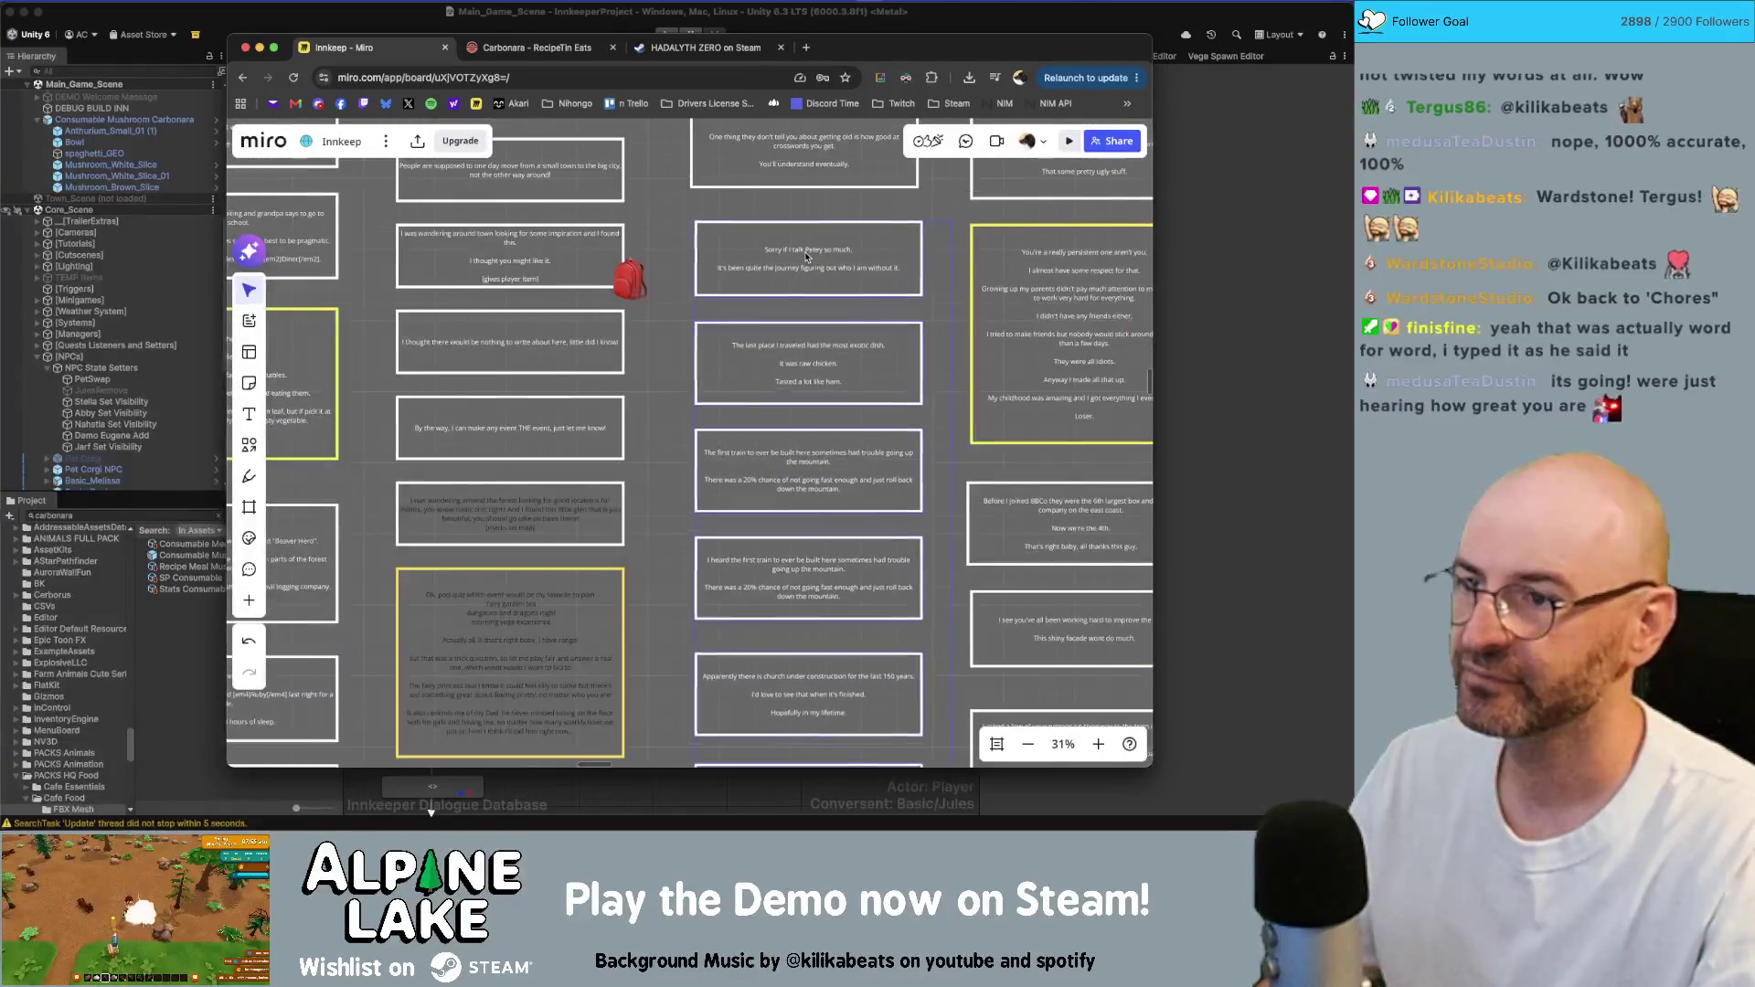
scroll(904, 247, "down", 10)
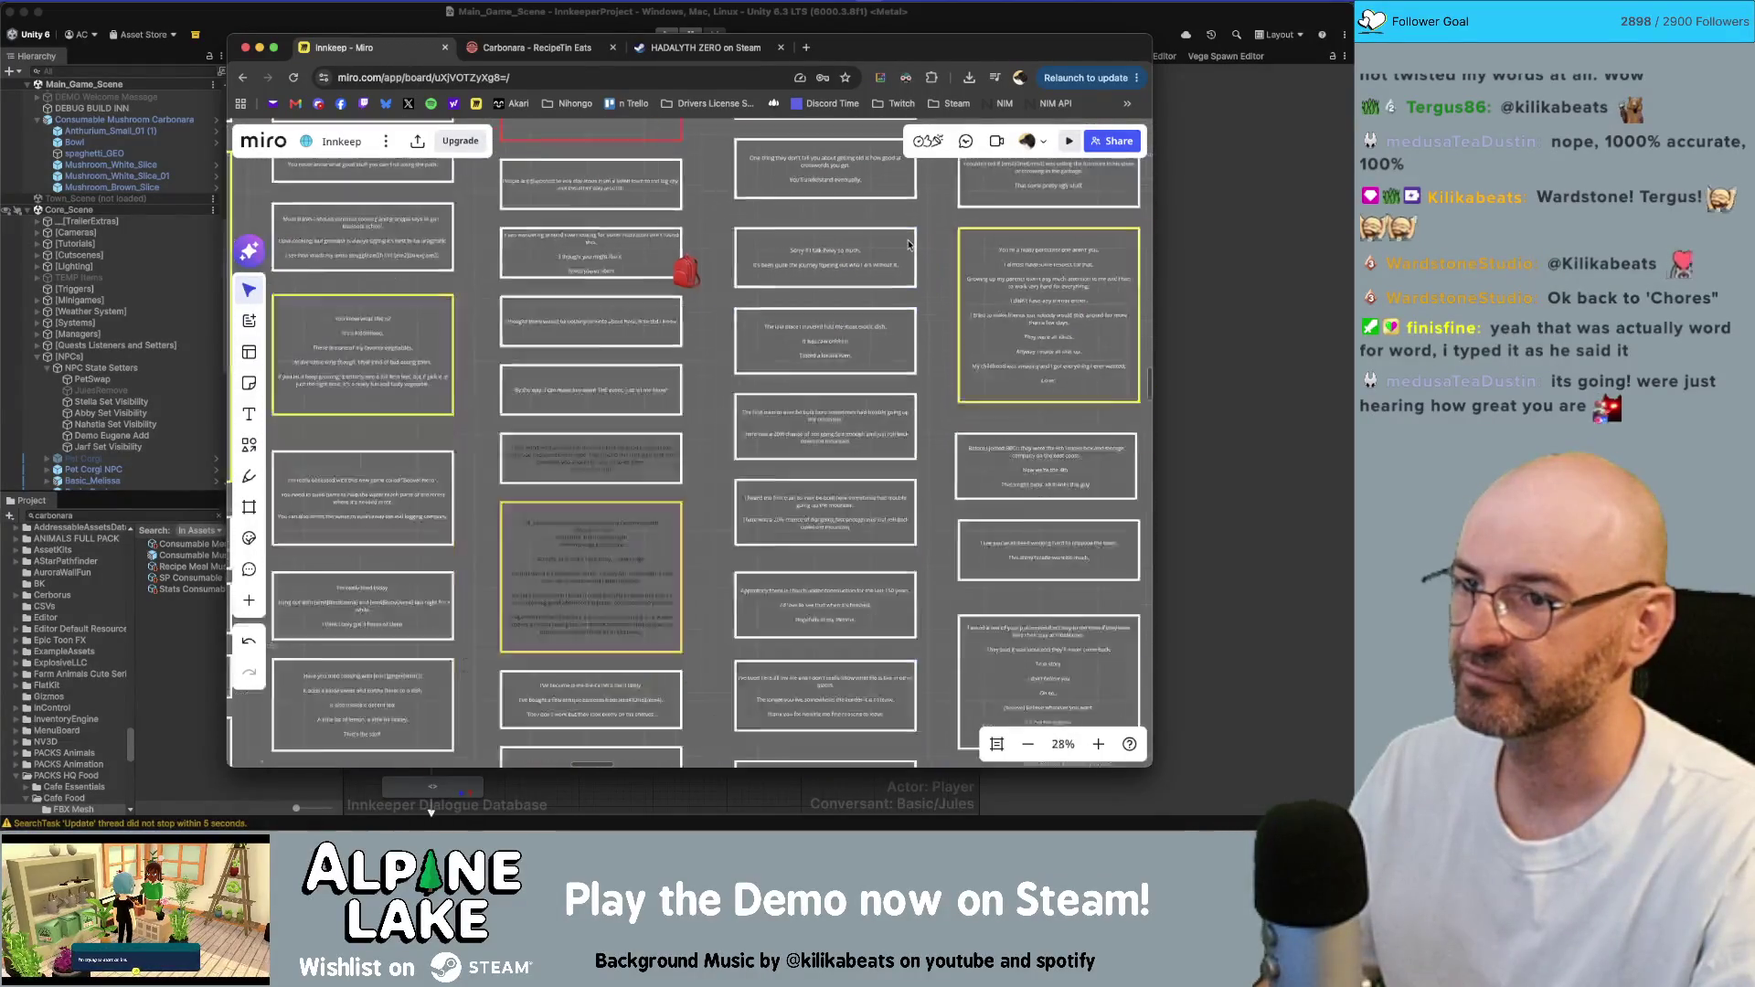
- In Unity, pan the dialogue graph and dock the Dialogue System helper window into the layout
left_click(412, 15)
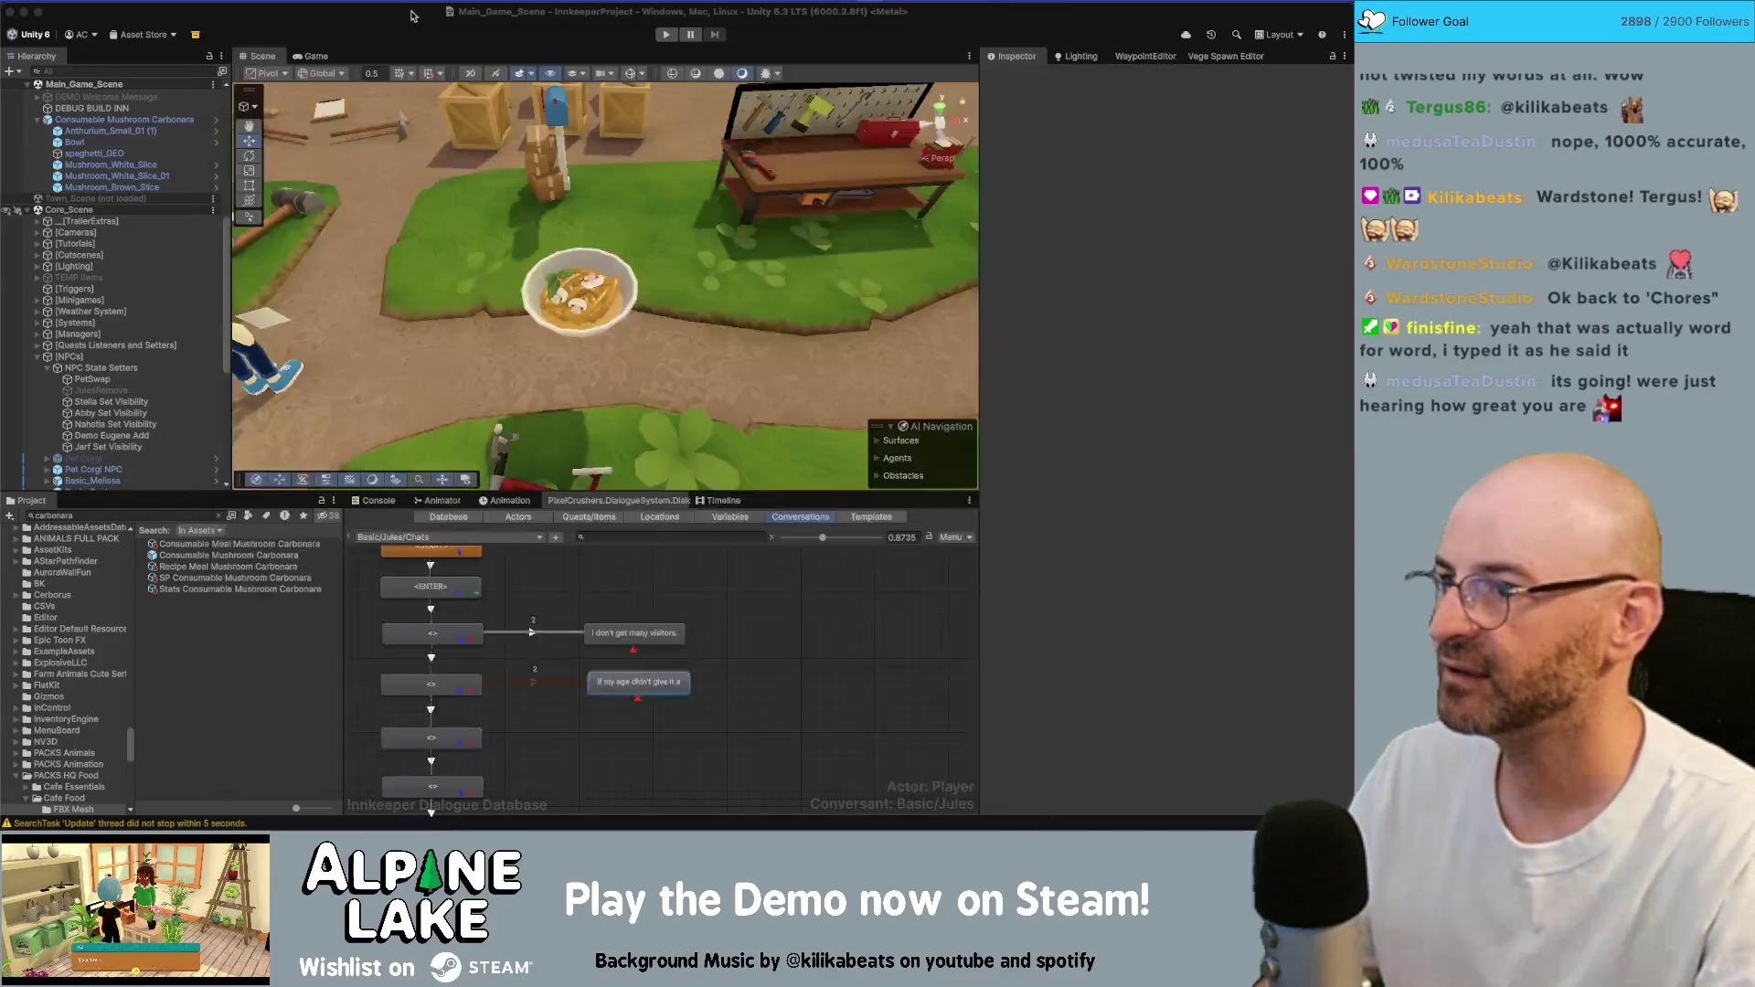
mouse_move(757, 654)
middle_mouse_down()
mouse_move(692, 719)
mouse_move(790, 667)
middle_mouse_up()
scroll(692, 718, "down", 1)
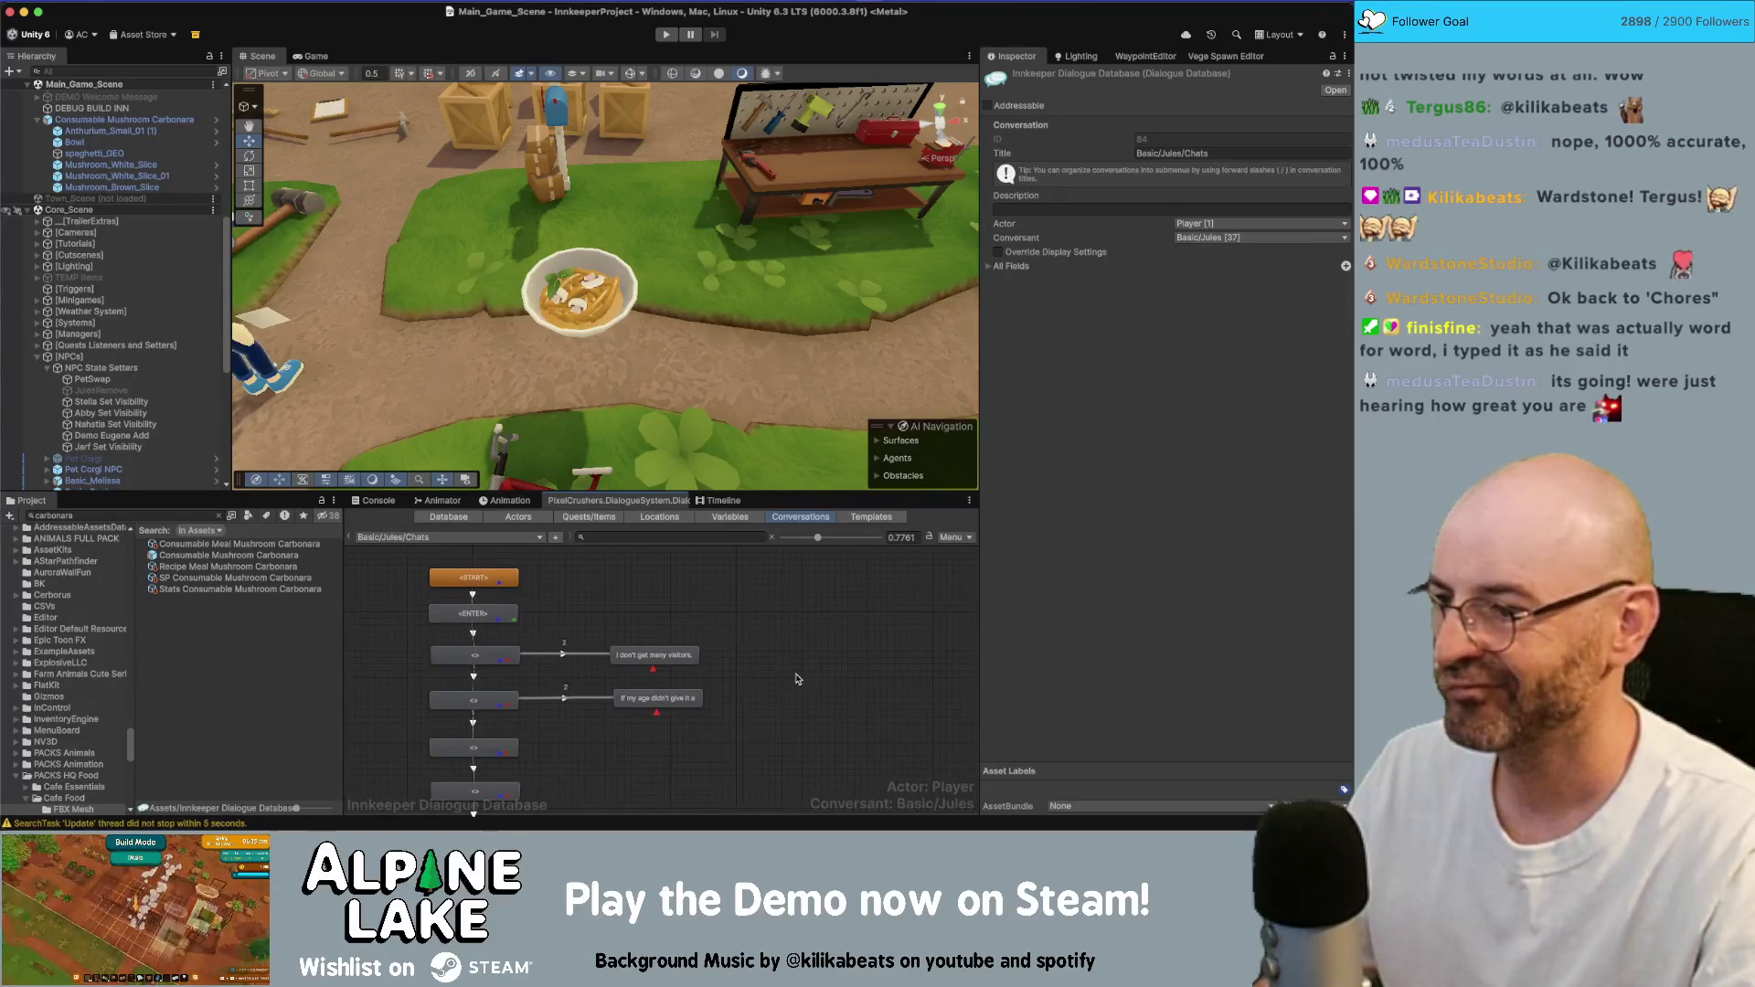
left_click(683, 1)
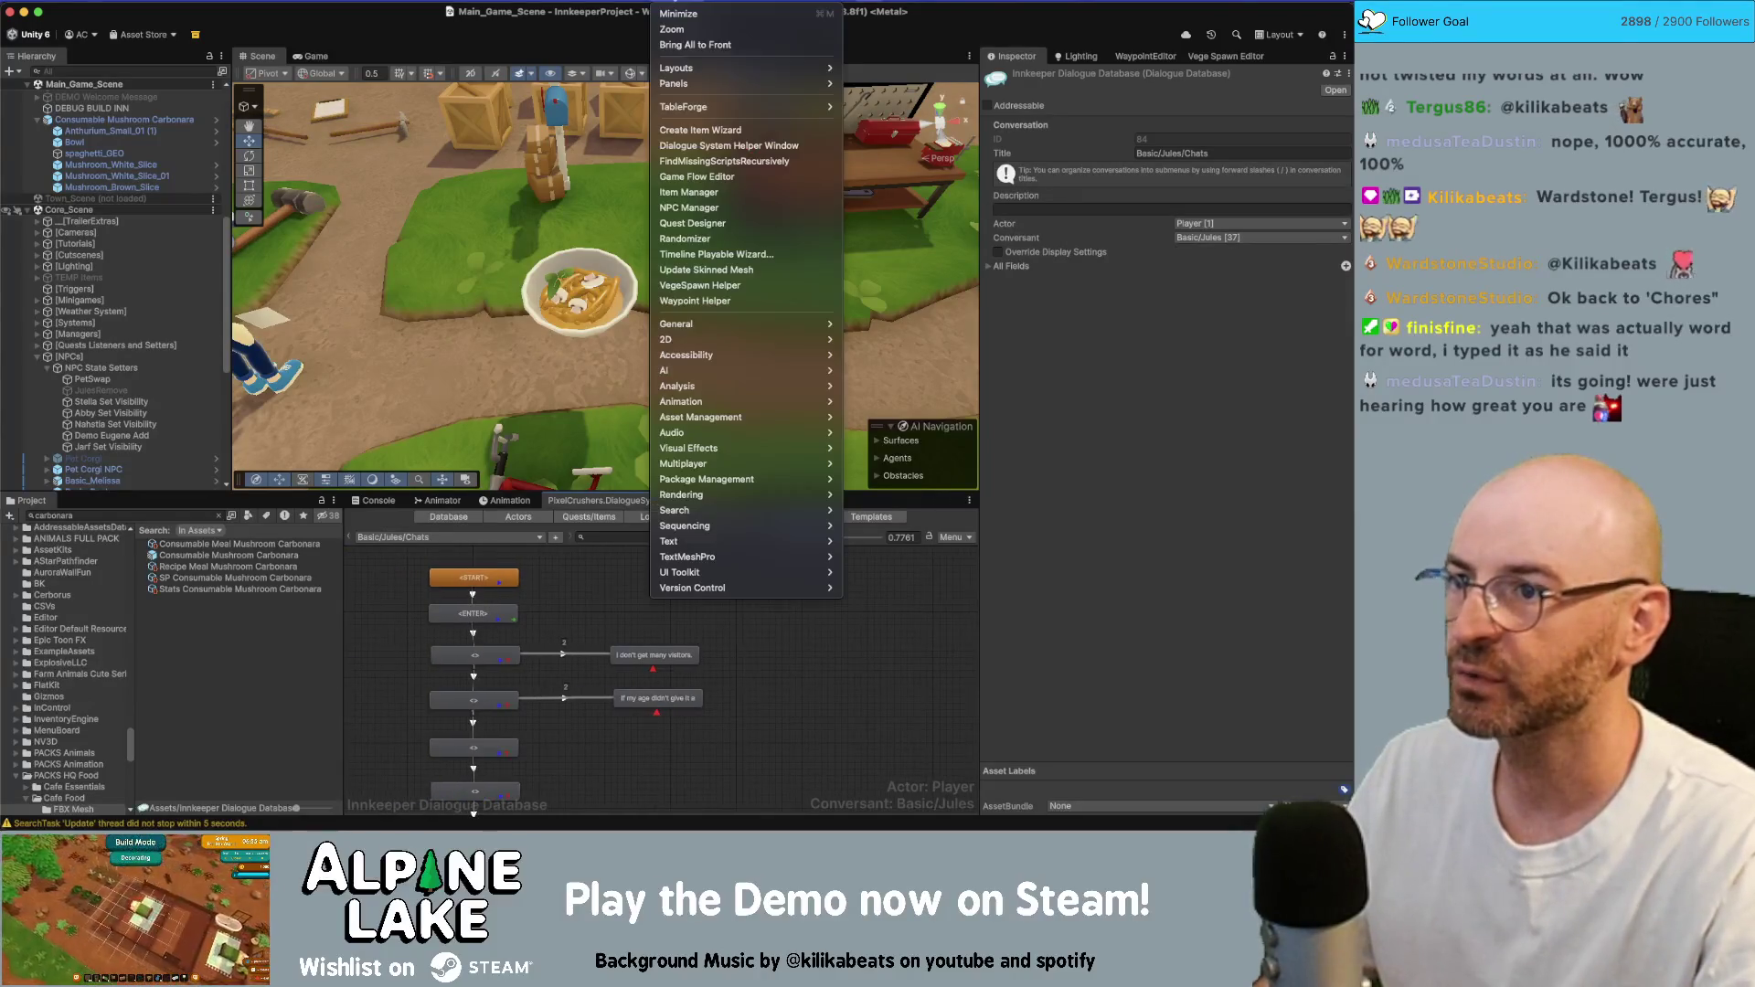
left_click(749, 147)
mouse_move(1061, 441)
left_mouse_down()
mouse_move(1015, 695)
mouse_move(1042, 777)
mouse_move(1166, 777)
left_mouse_up()
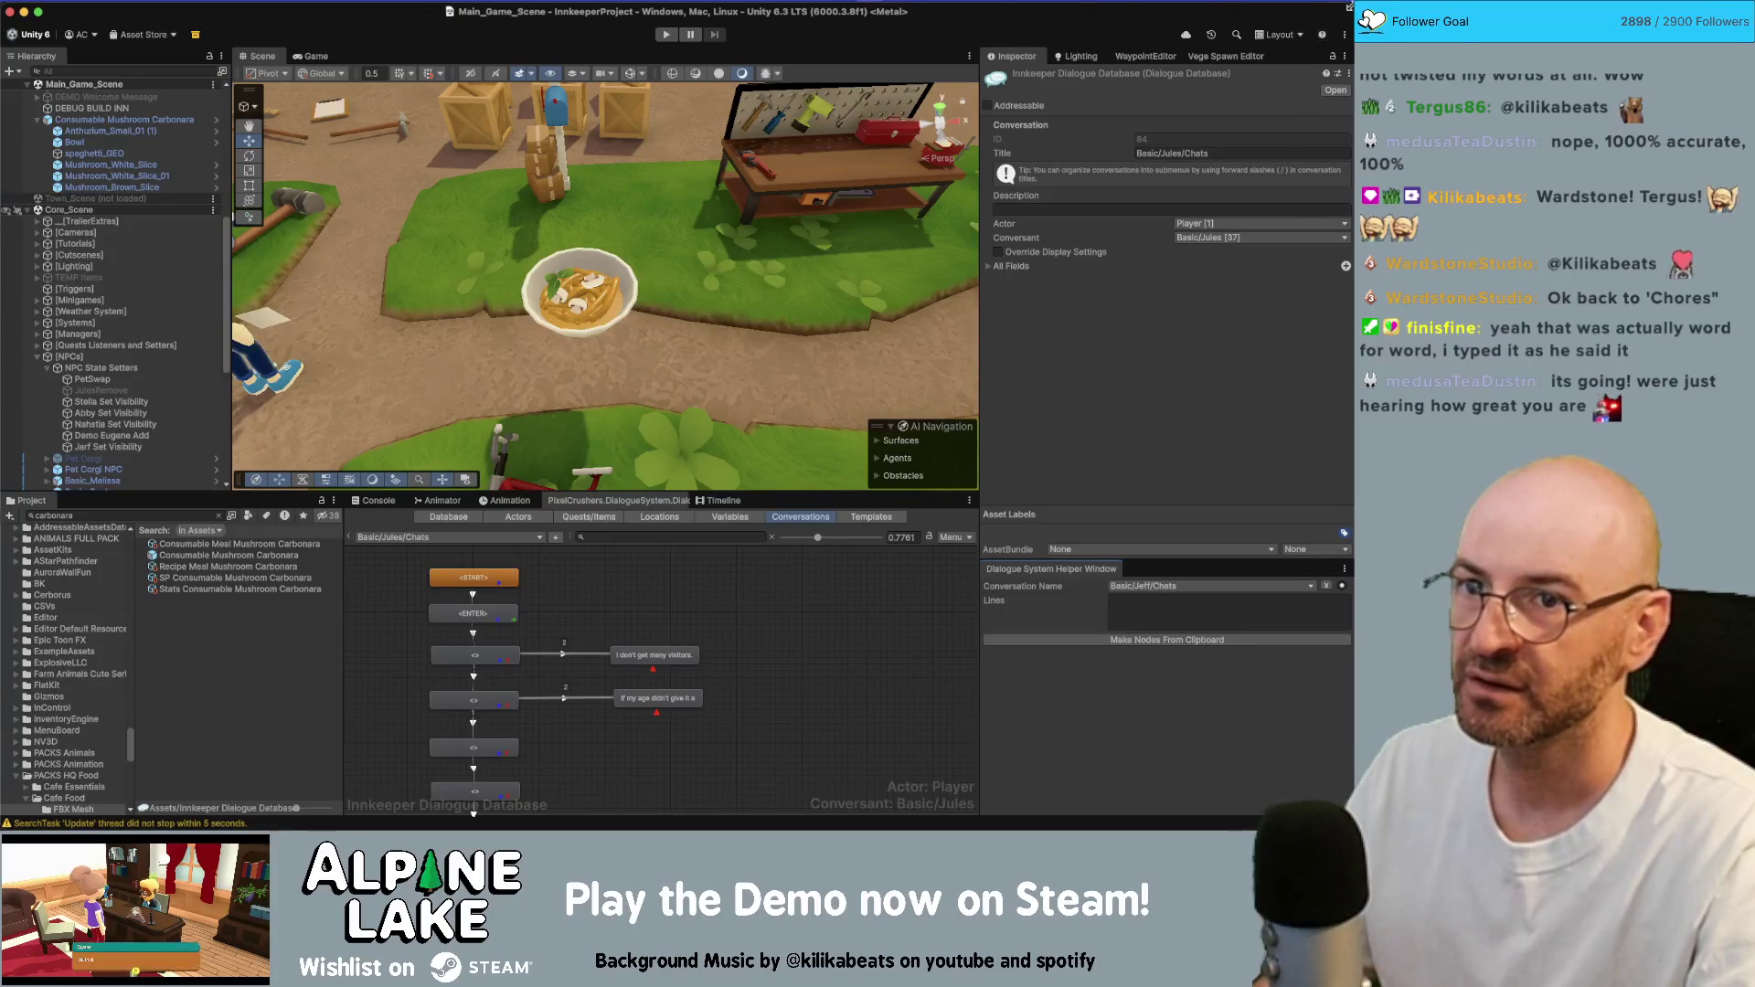
- Narrow the Unity editor and the Miro browser window so they sit side by side
mouse_move(1353, 45)
left_mouse_down()
mouse_move(1121, 42)
mouse_move(1327, 42)
left_mouse_up()
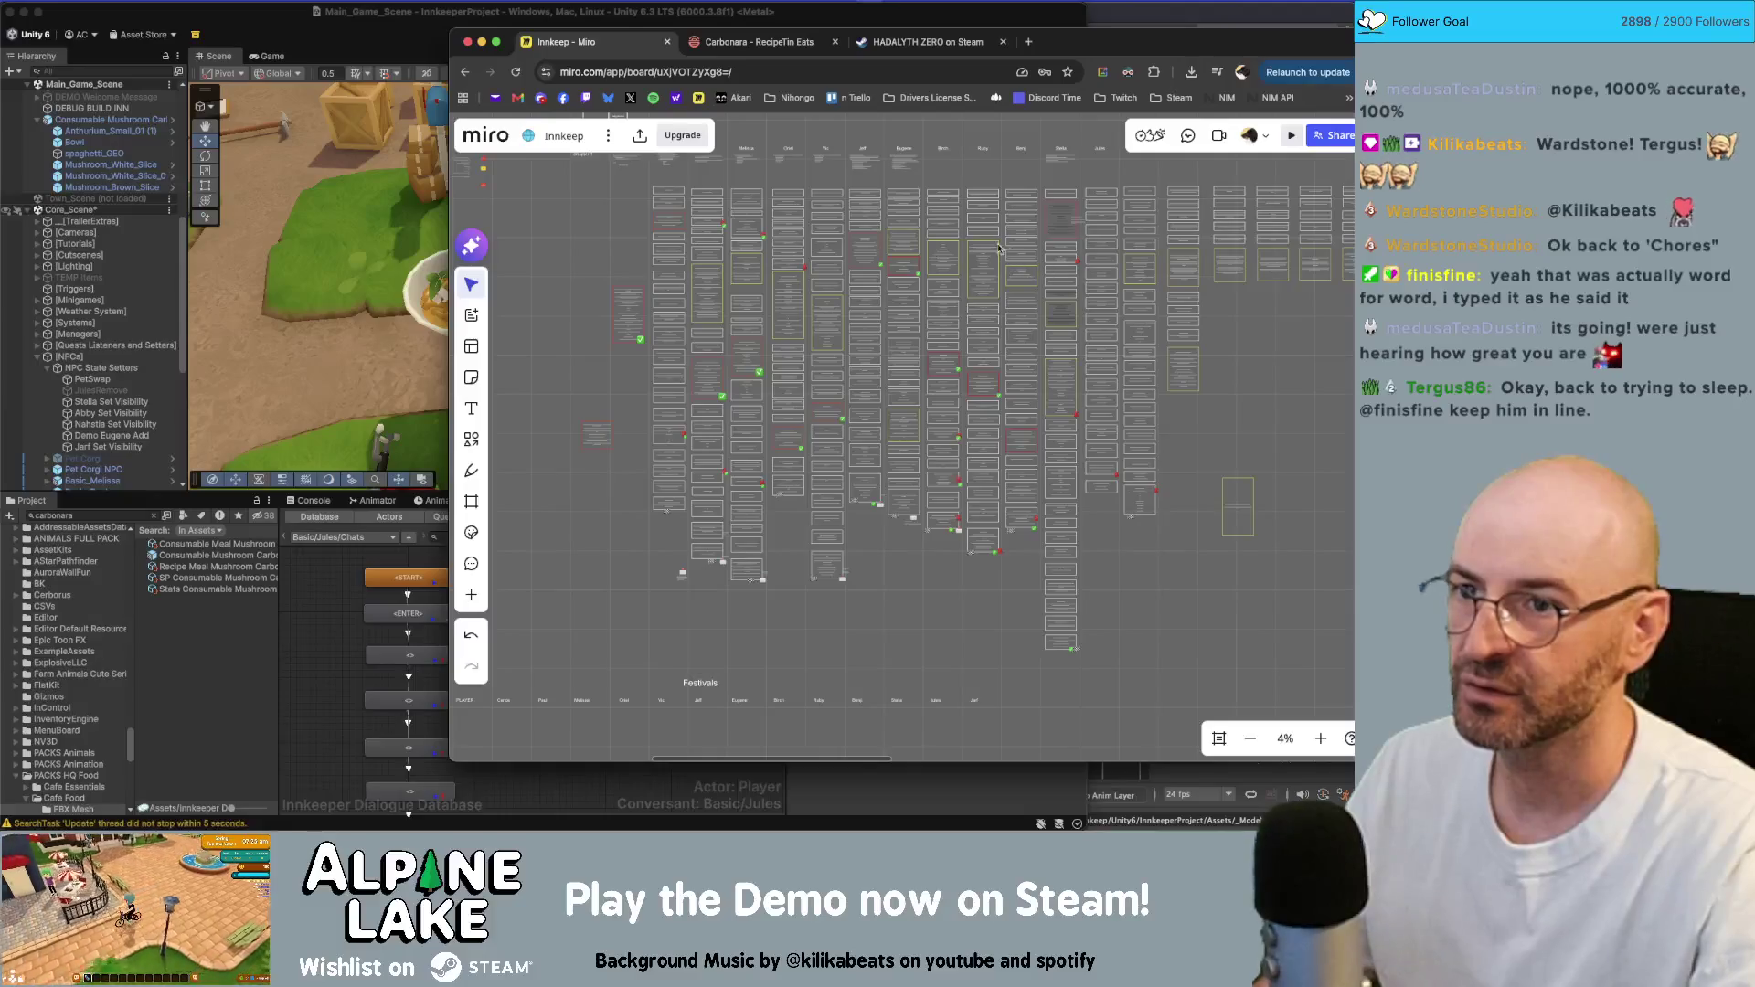
scroll(1103, 175, "up", 5)
scroll(1103, 175, "up", 5)
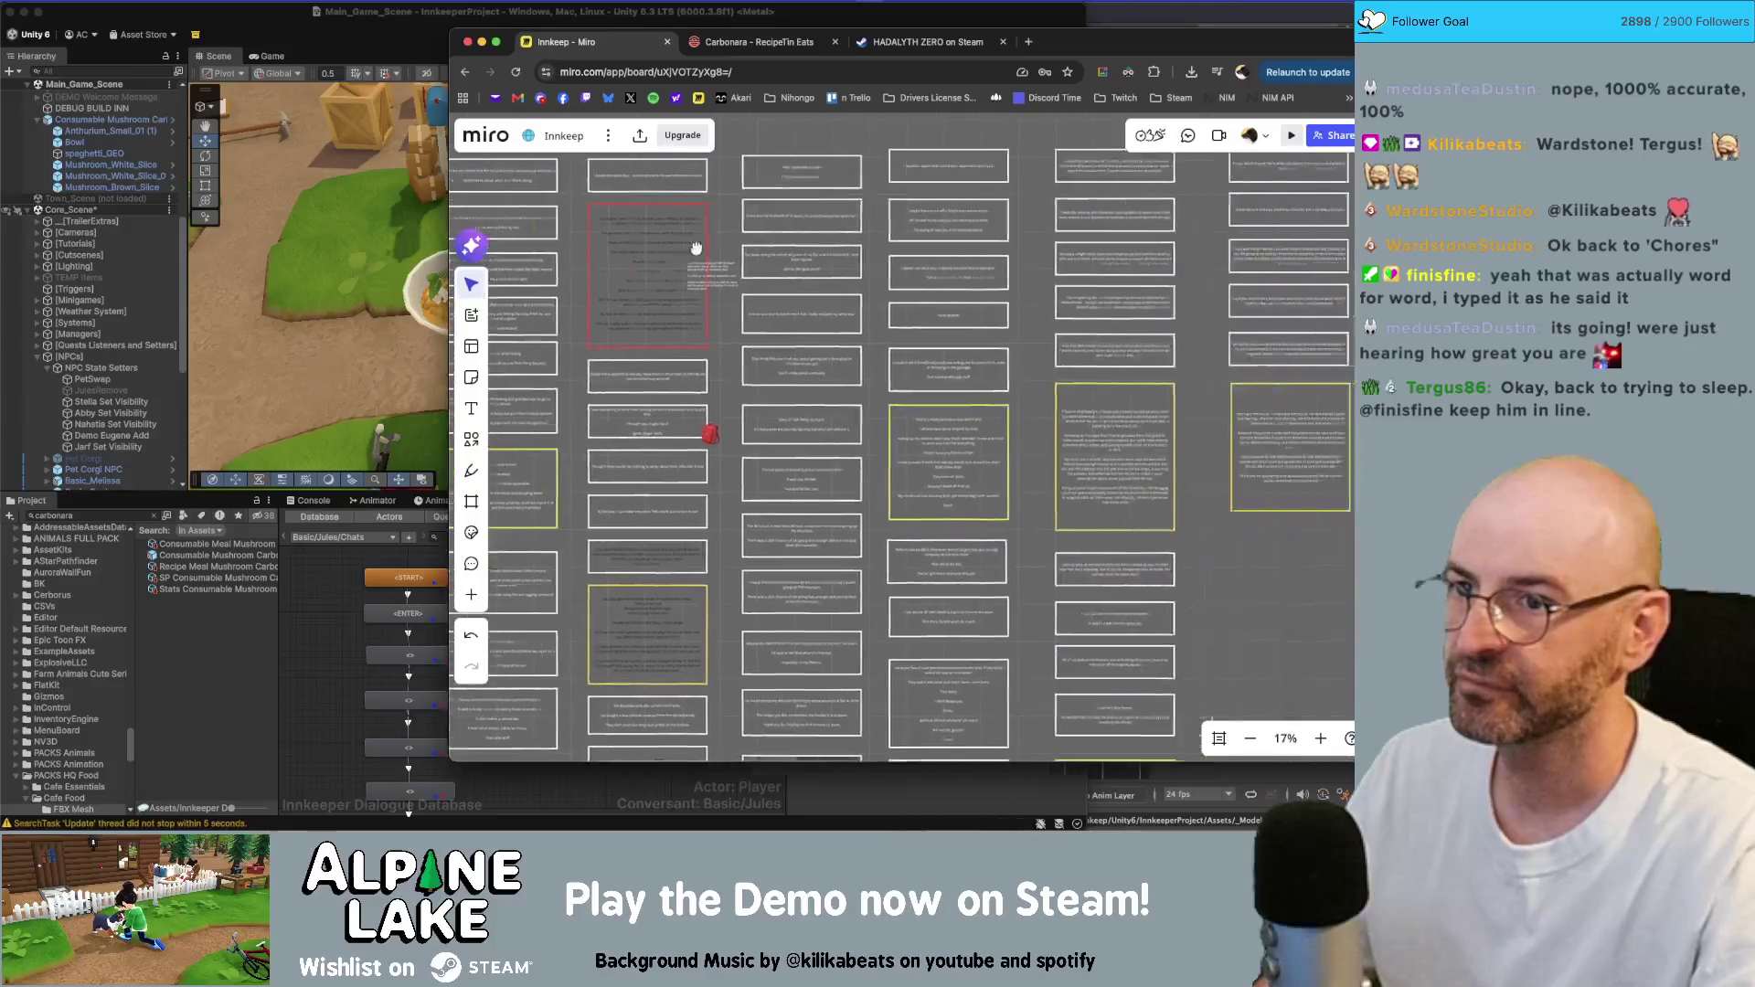
left_click_drag(448, 34, 993, 34)
scroll(1216, 247, "up", 5)
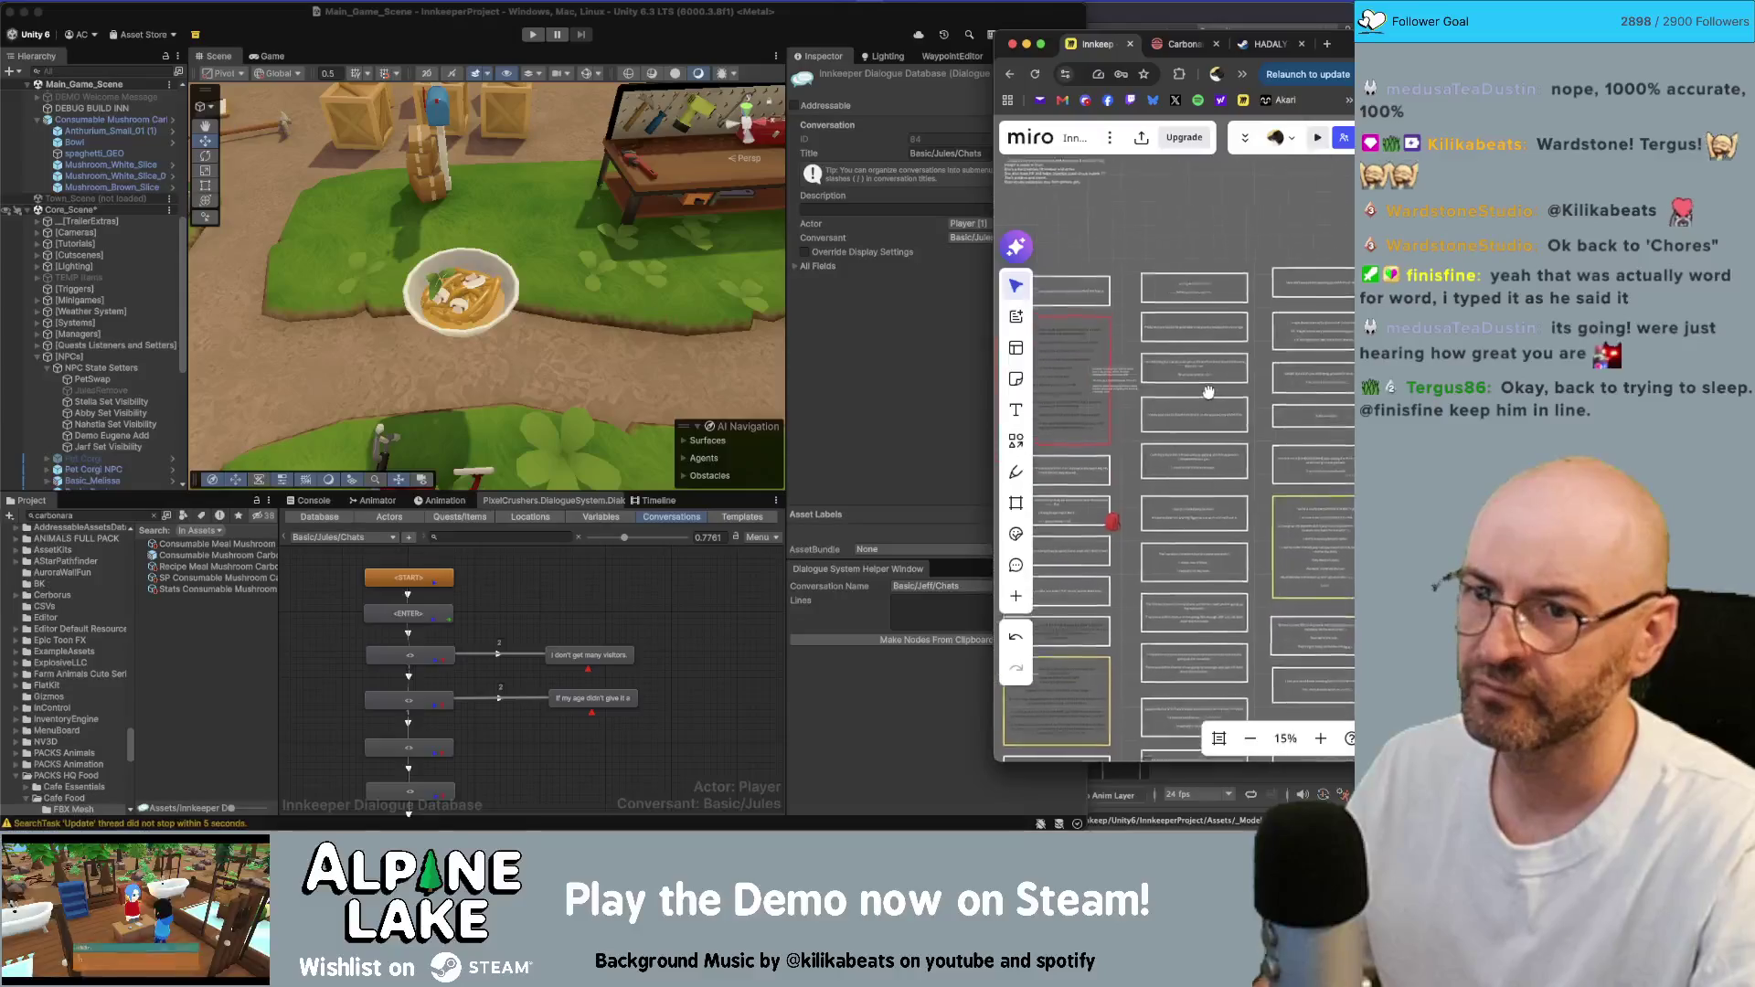
- Zoom Miro to about 36% on Jules's card column and select the 'I don't get many visitors.' card
scroll(1188, 314, "up", 1)
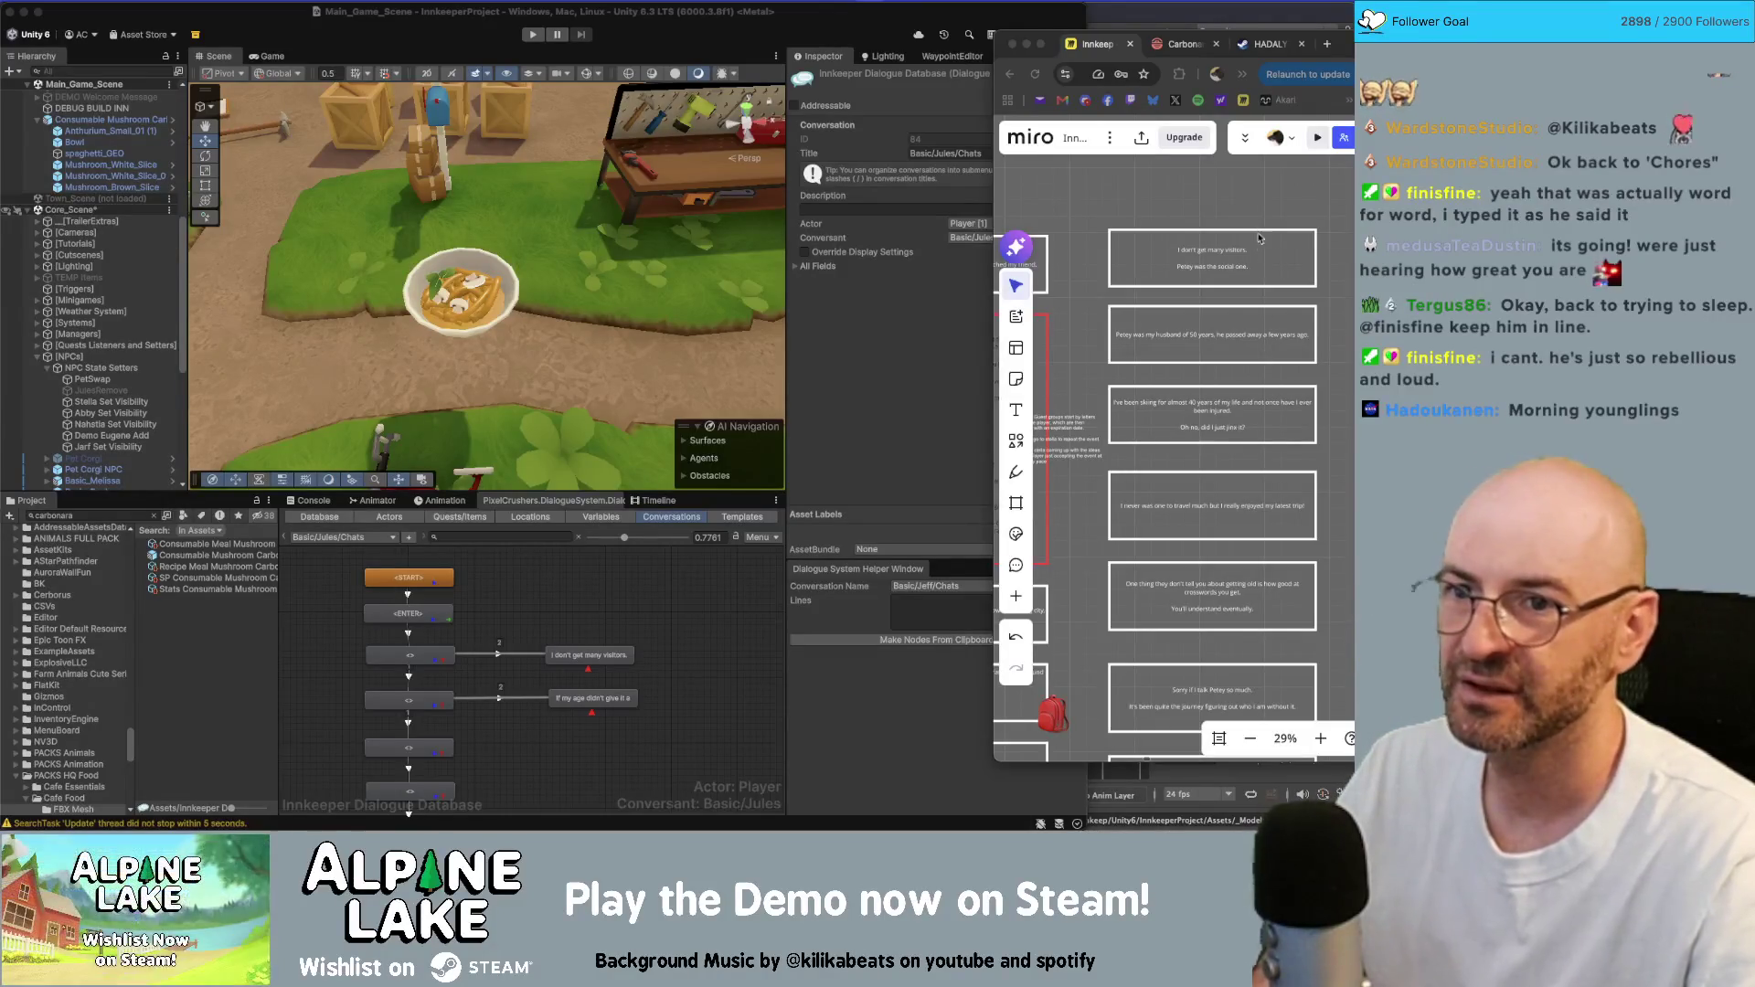
left_click(1248, 203)
left_click_drag(1248, 203, 1256, 237)
scroll(1254, 234, "up", 2)
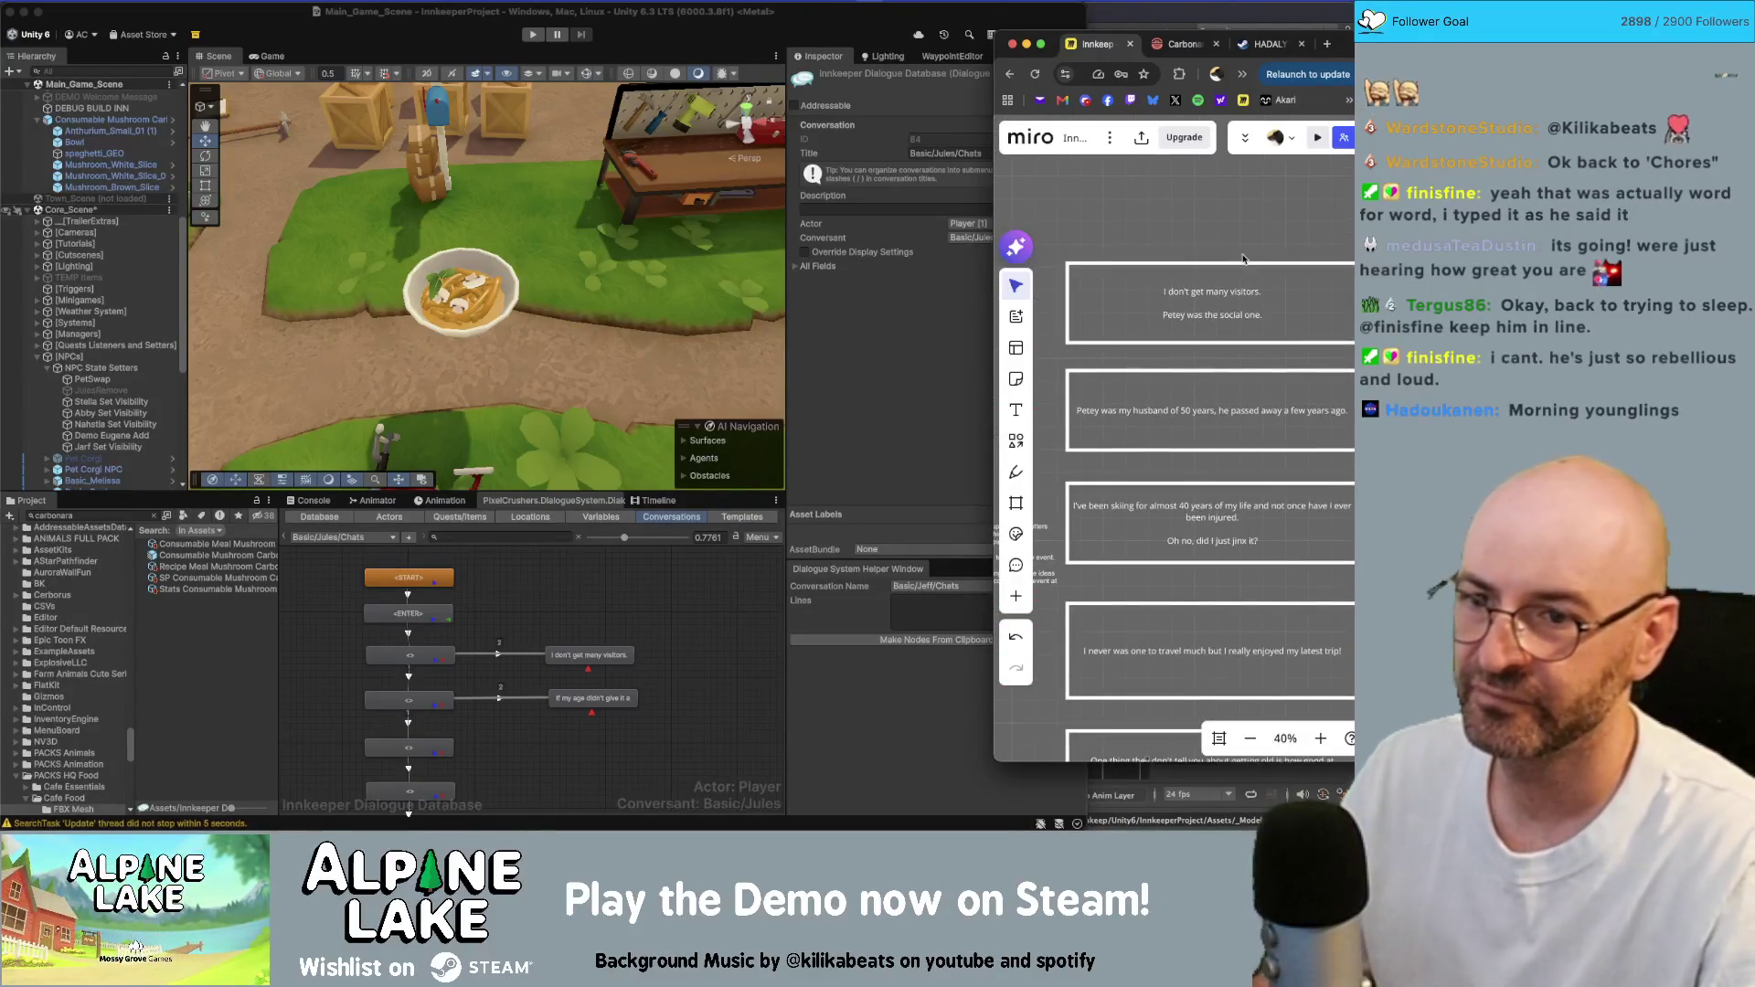
scroll(1242, 260, "up", 1)
mouse_move(1216, 236)
left_mouse_down()
mouse_move(1224, 493)
mouse_move(1223, 252)
left_mouse_up()
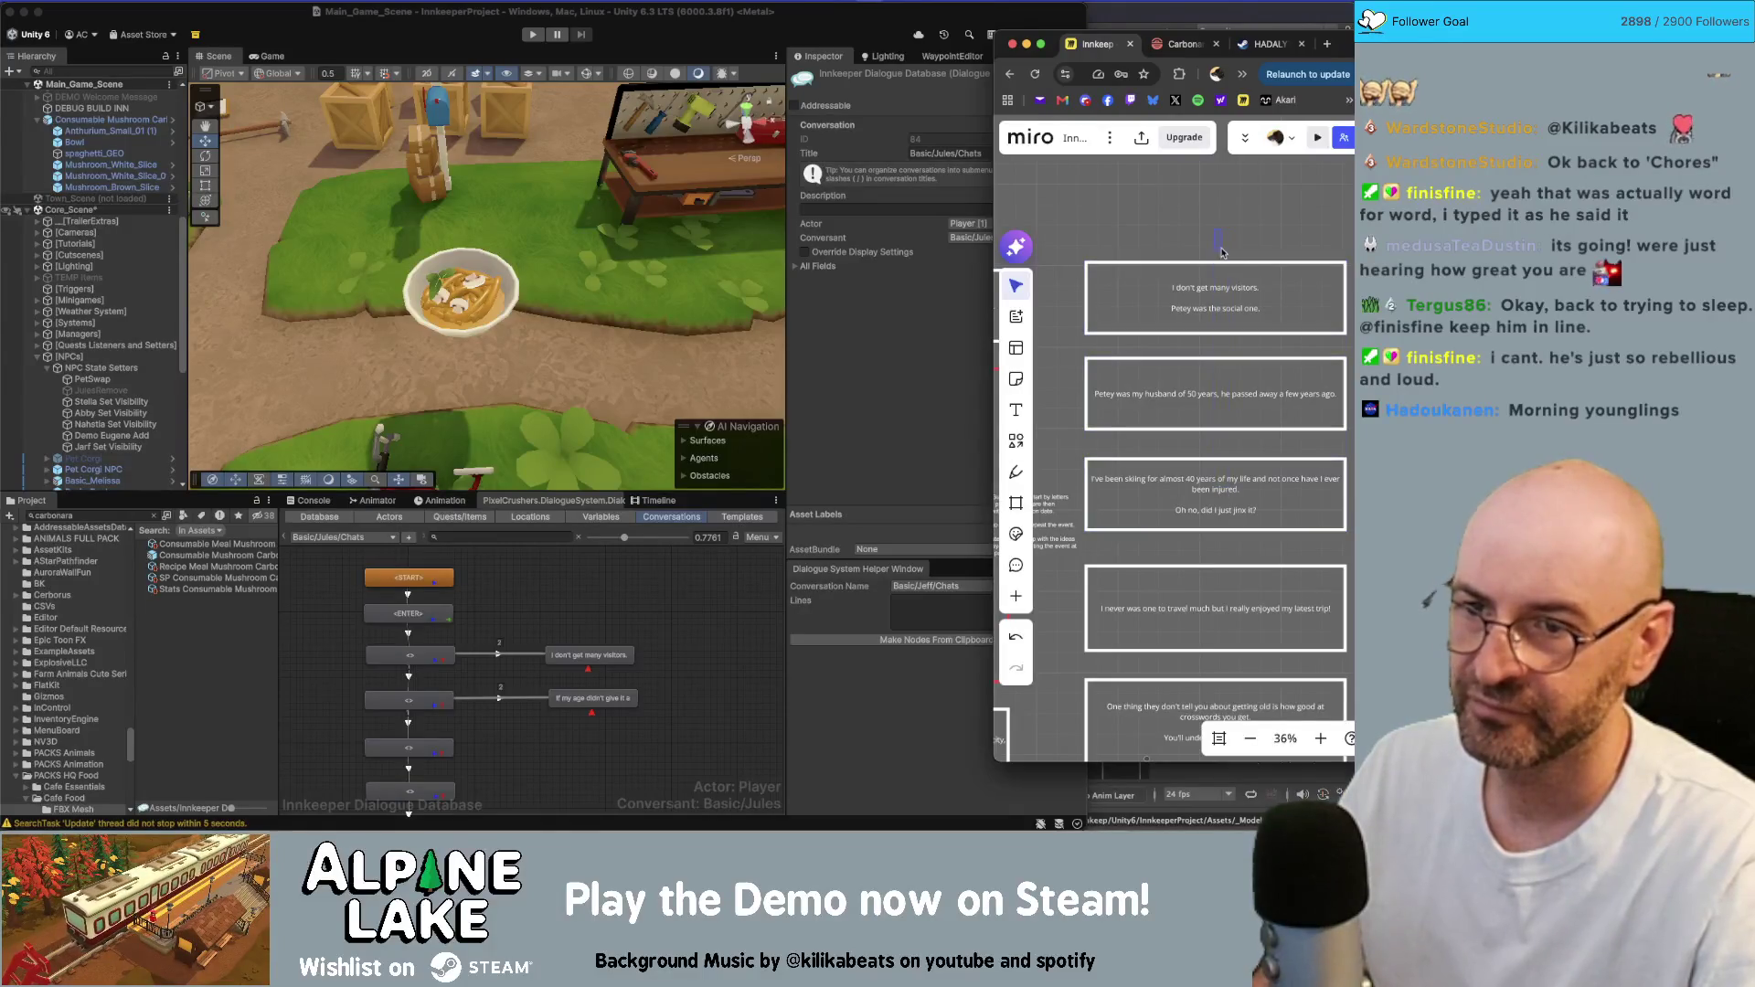
left_click(1210, 303)
left_click(647, 595)
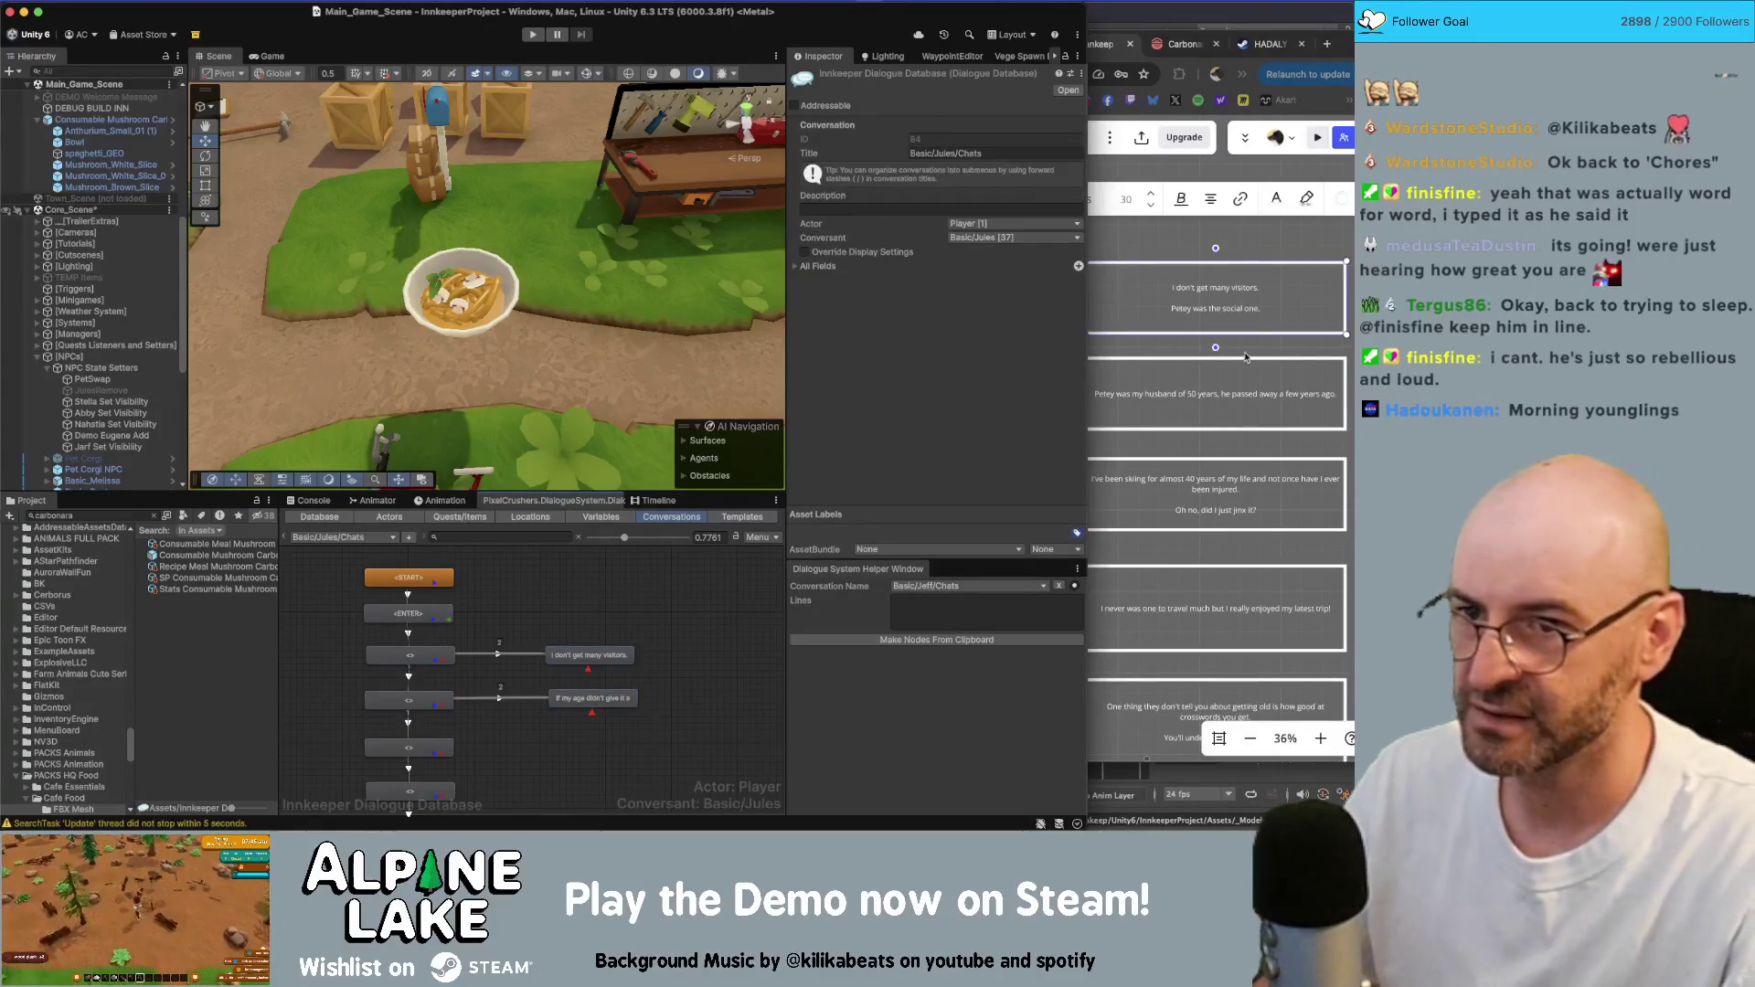
- Create a child node after the 'I don't get many visitors.' node in Unity
left_click(1221, 287)
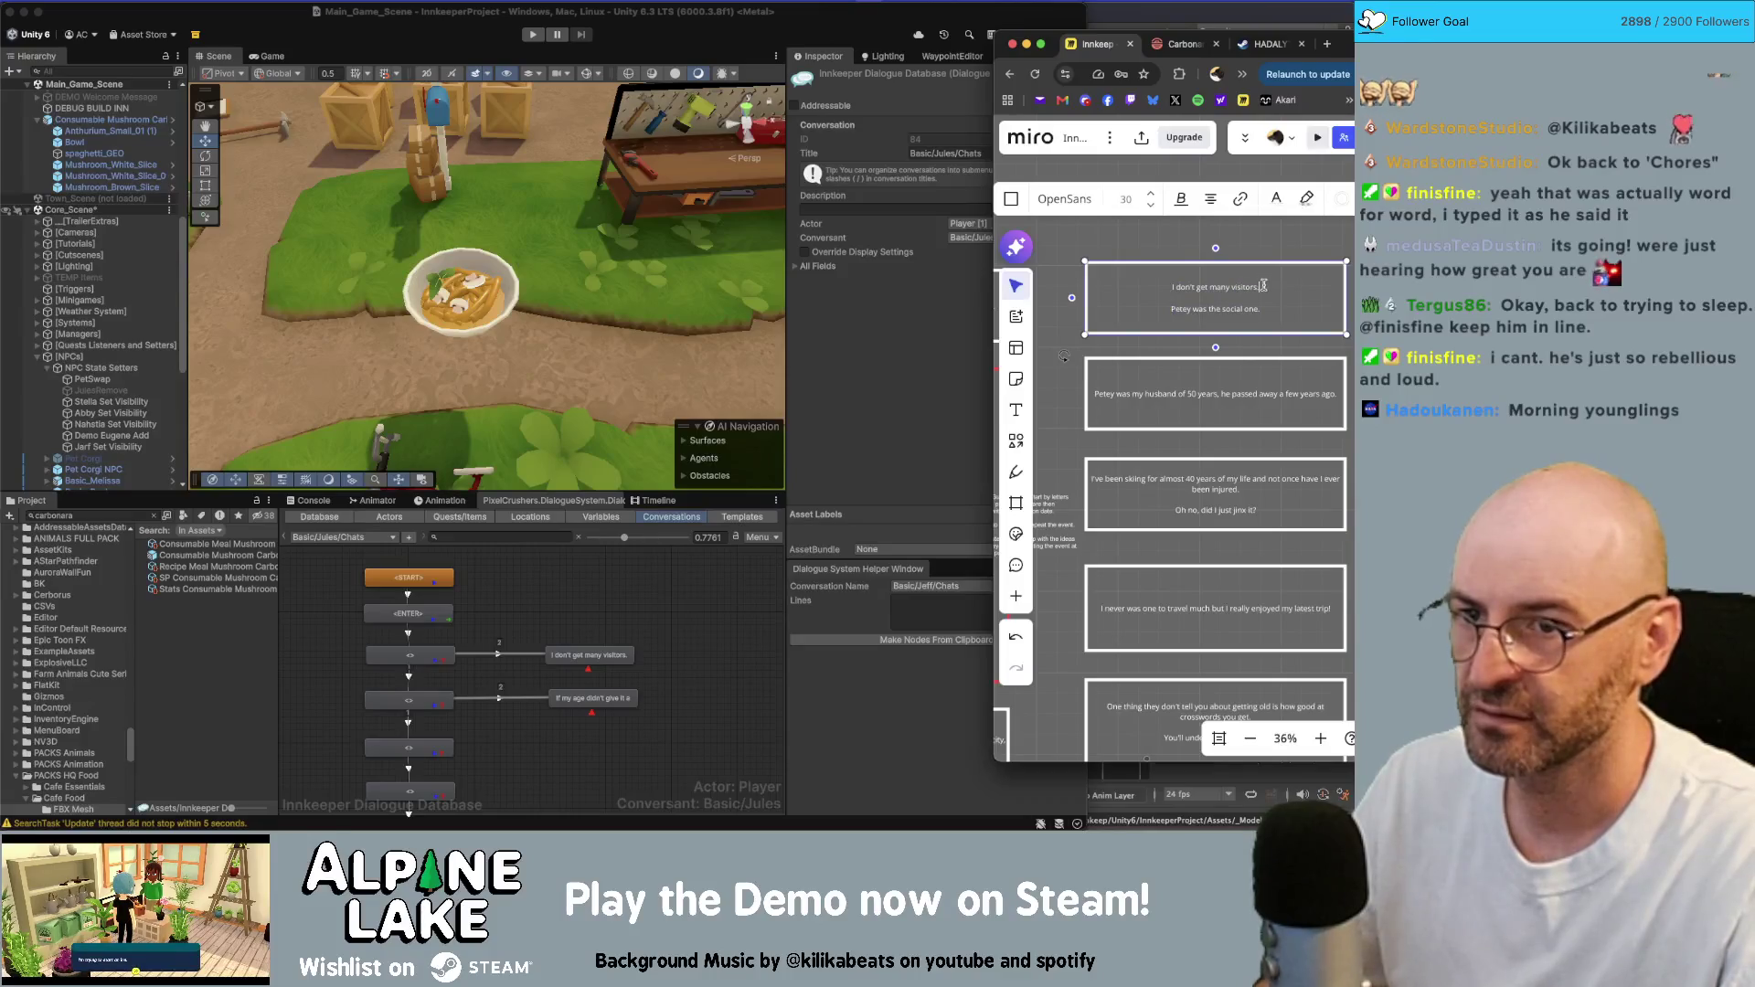
left_click_drag(1263, 286, 1171, 287)
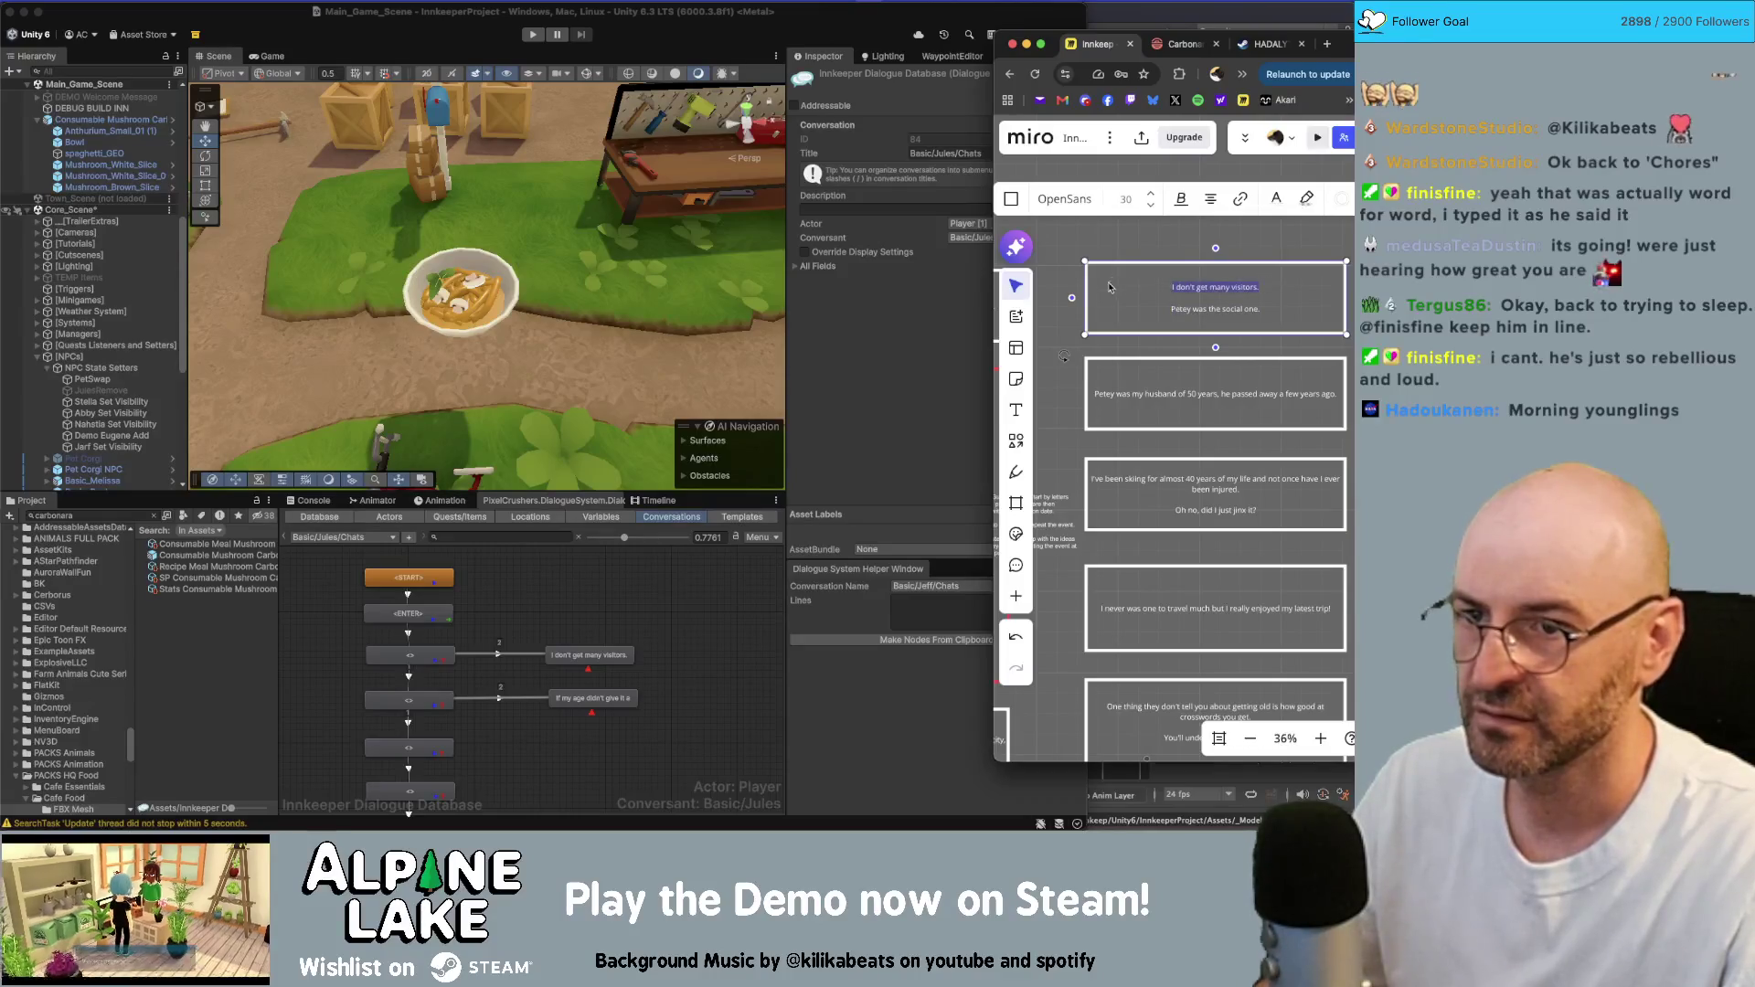
left_click(589, 655)
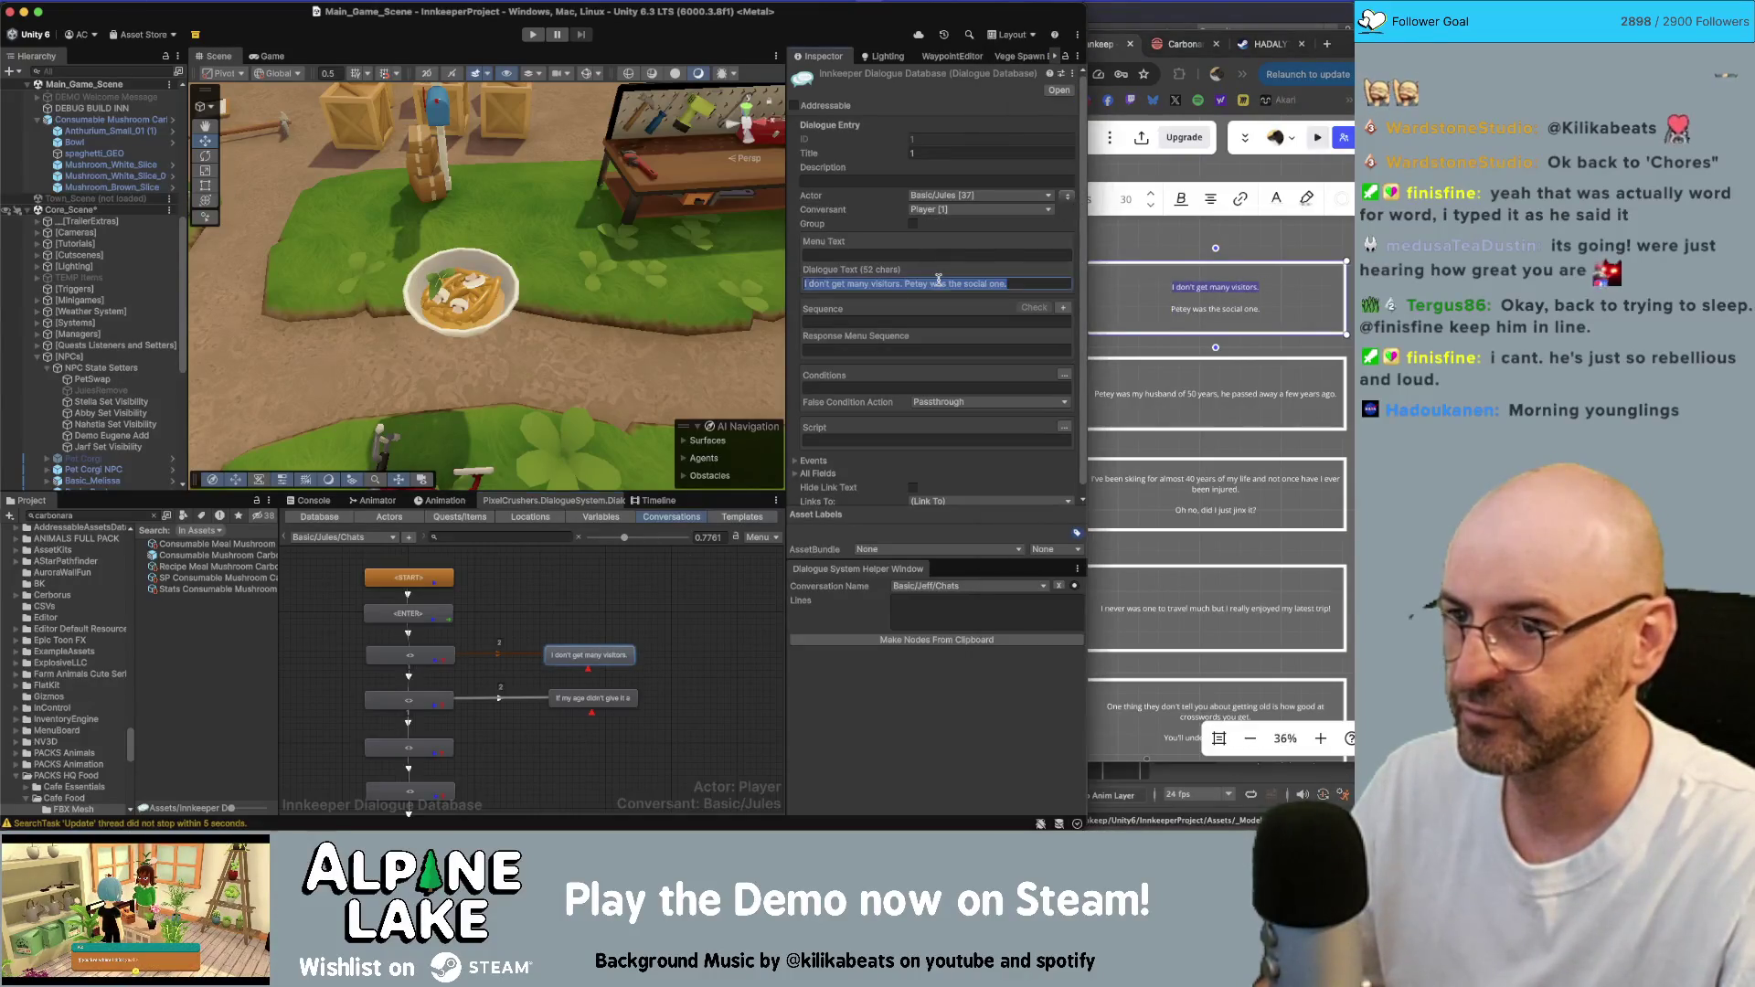
right_click(618, 650)
left_click(633, 651)
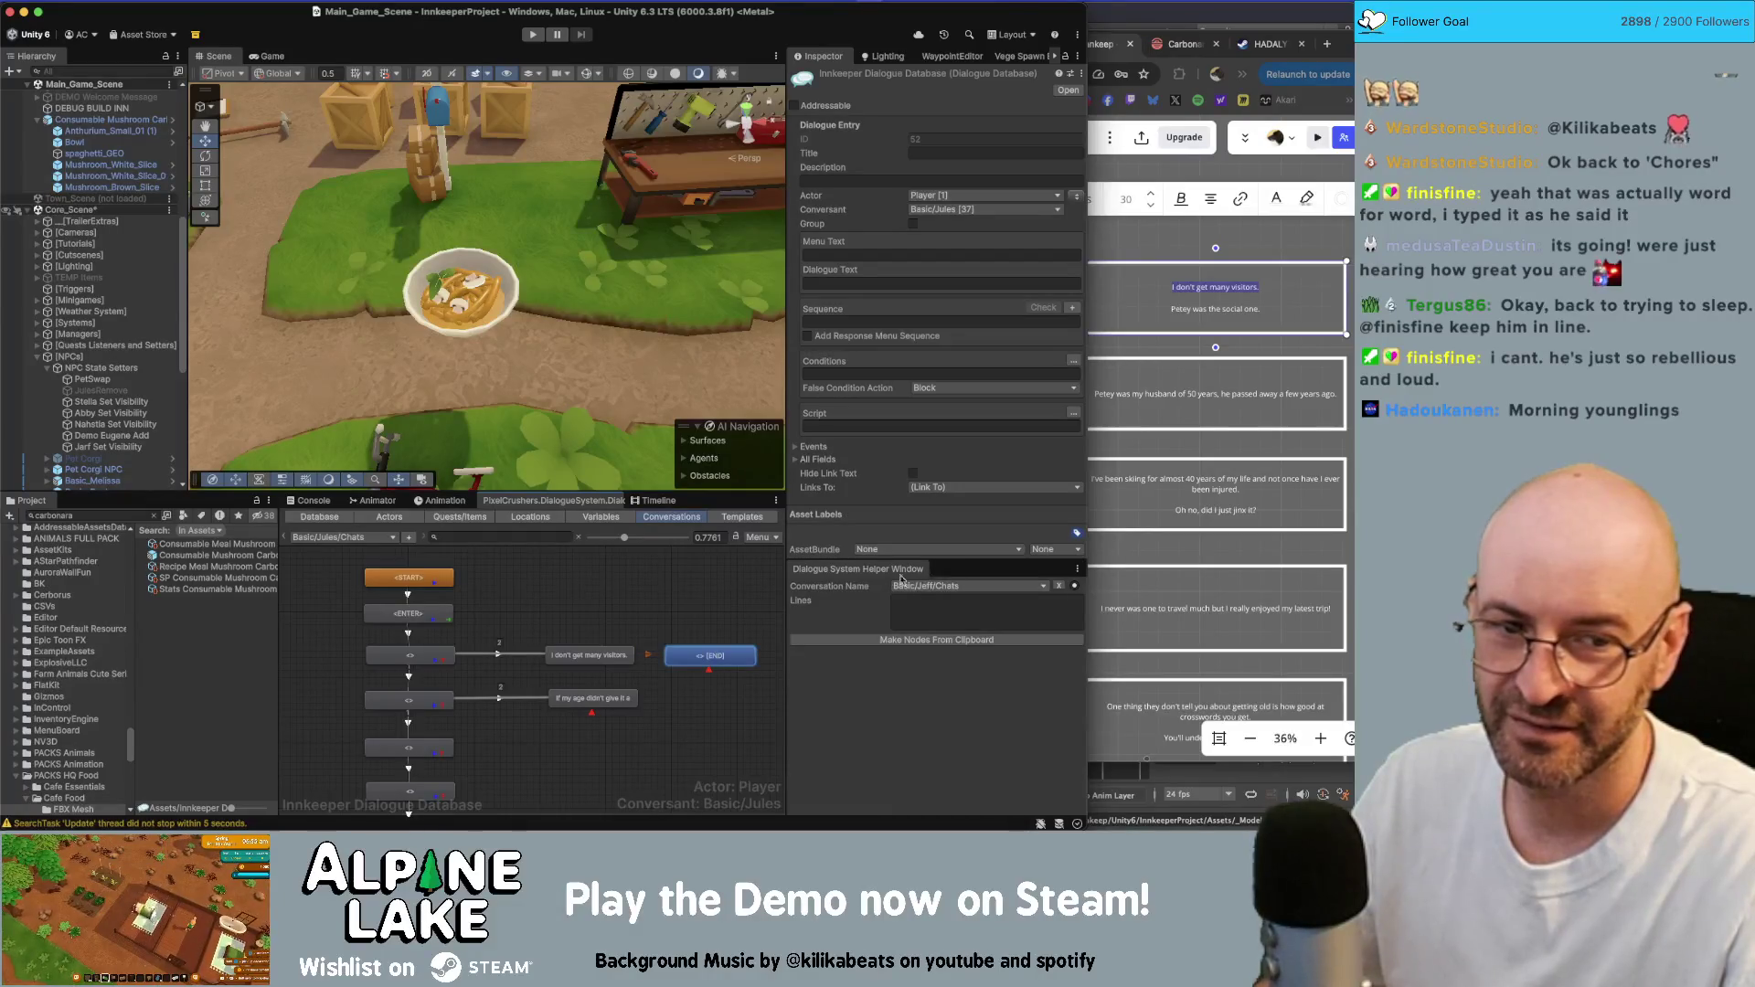
- Paste 'Petey was the social one.' into the new node and make Jules the speaker
left_click(1245, 308)
left_click(677, 711)
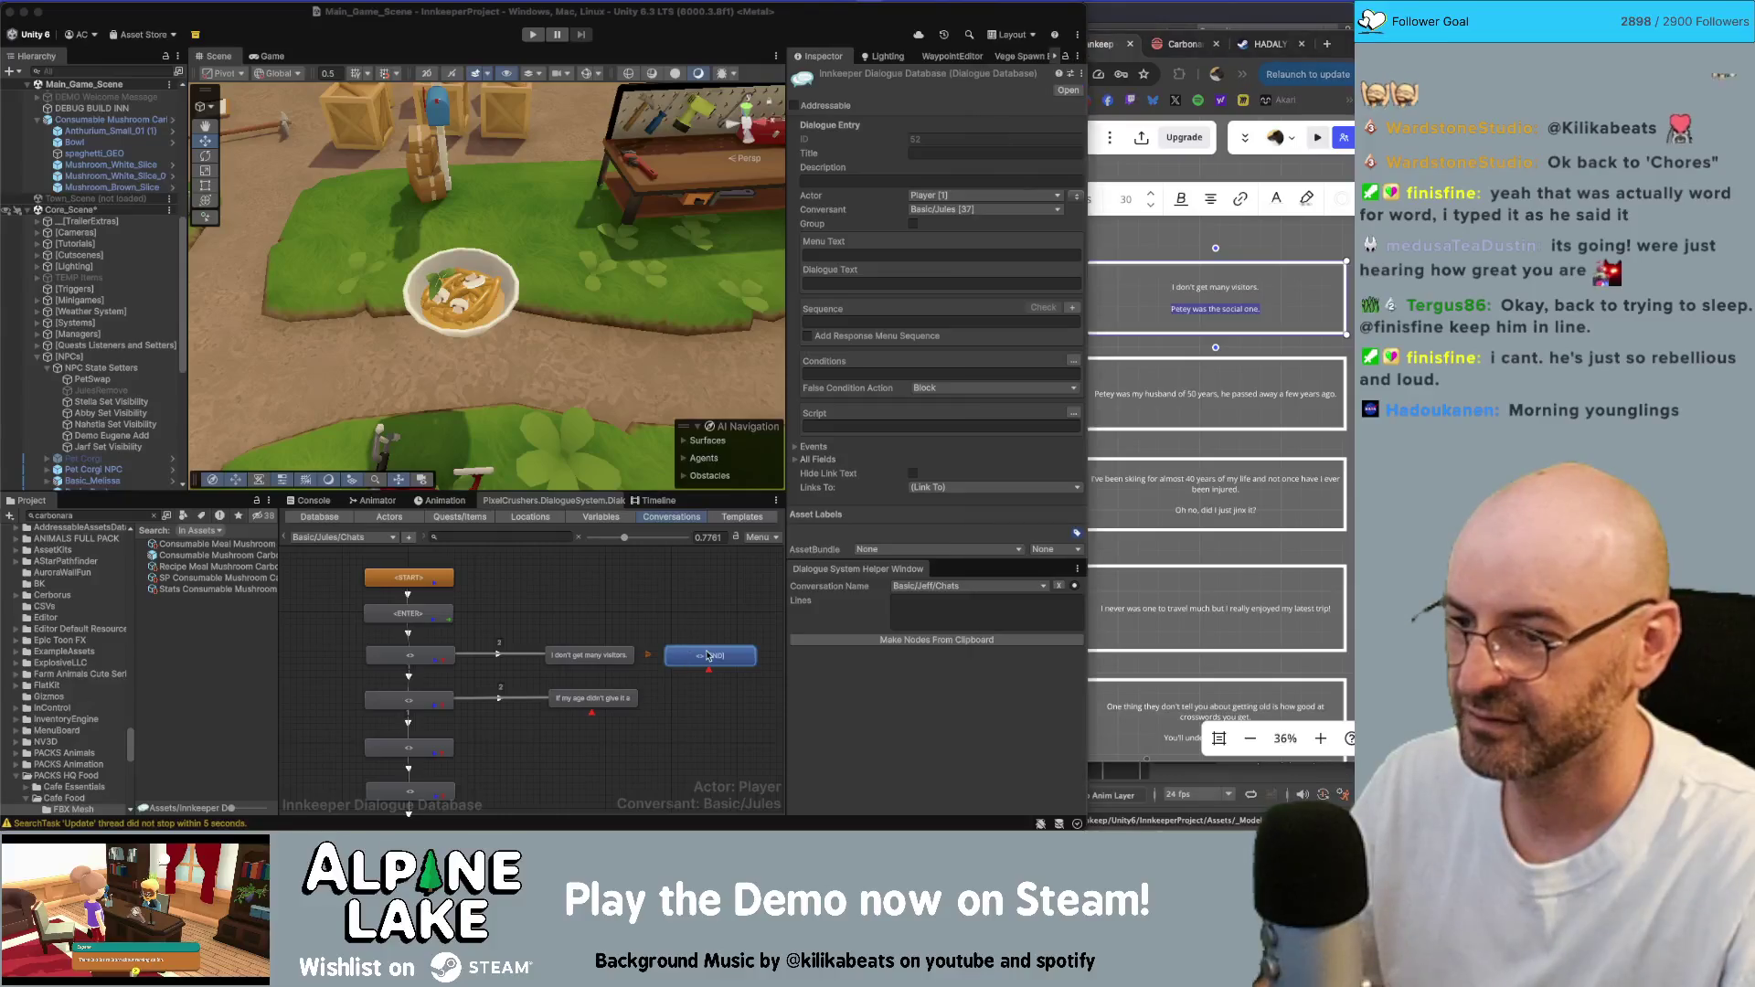
left_click(979, 284)
type("Petey was the social one.")
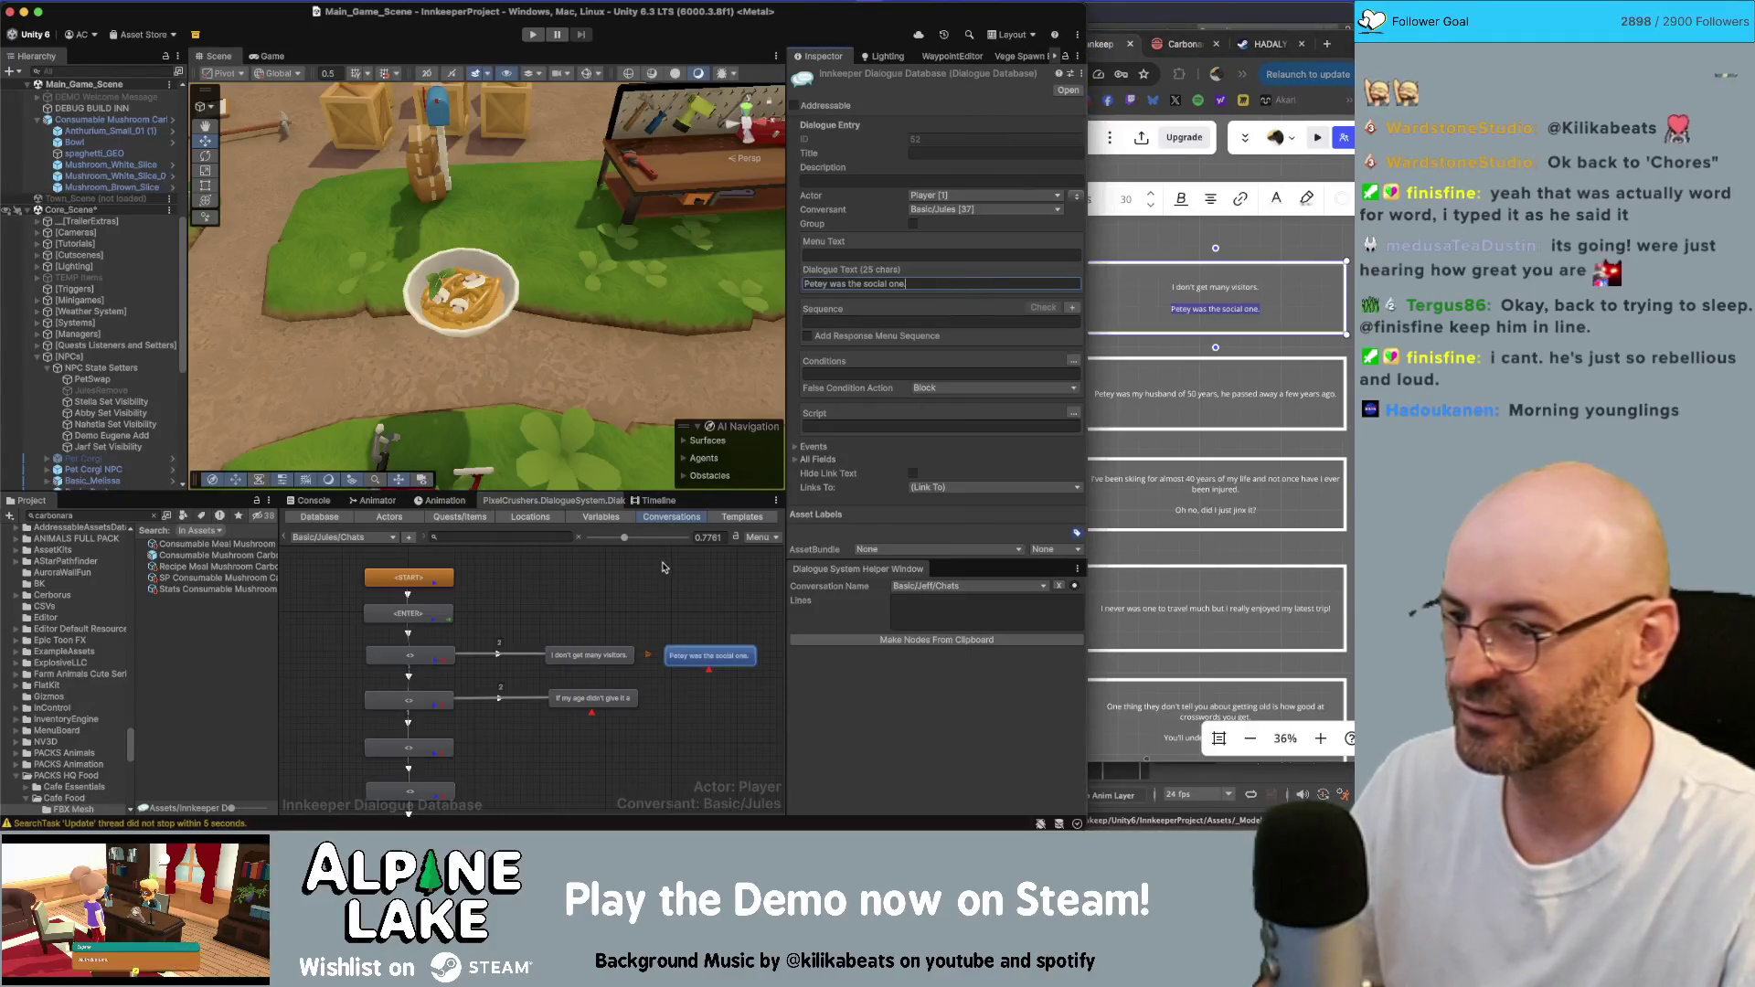
left_click(1077, 196)
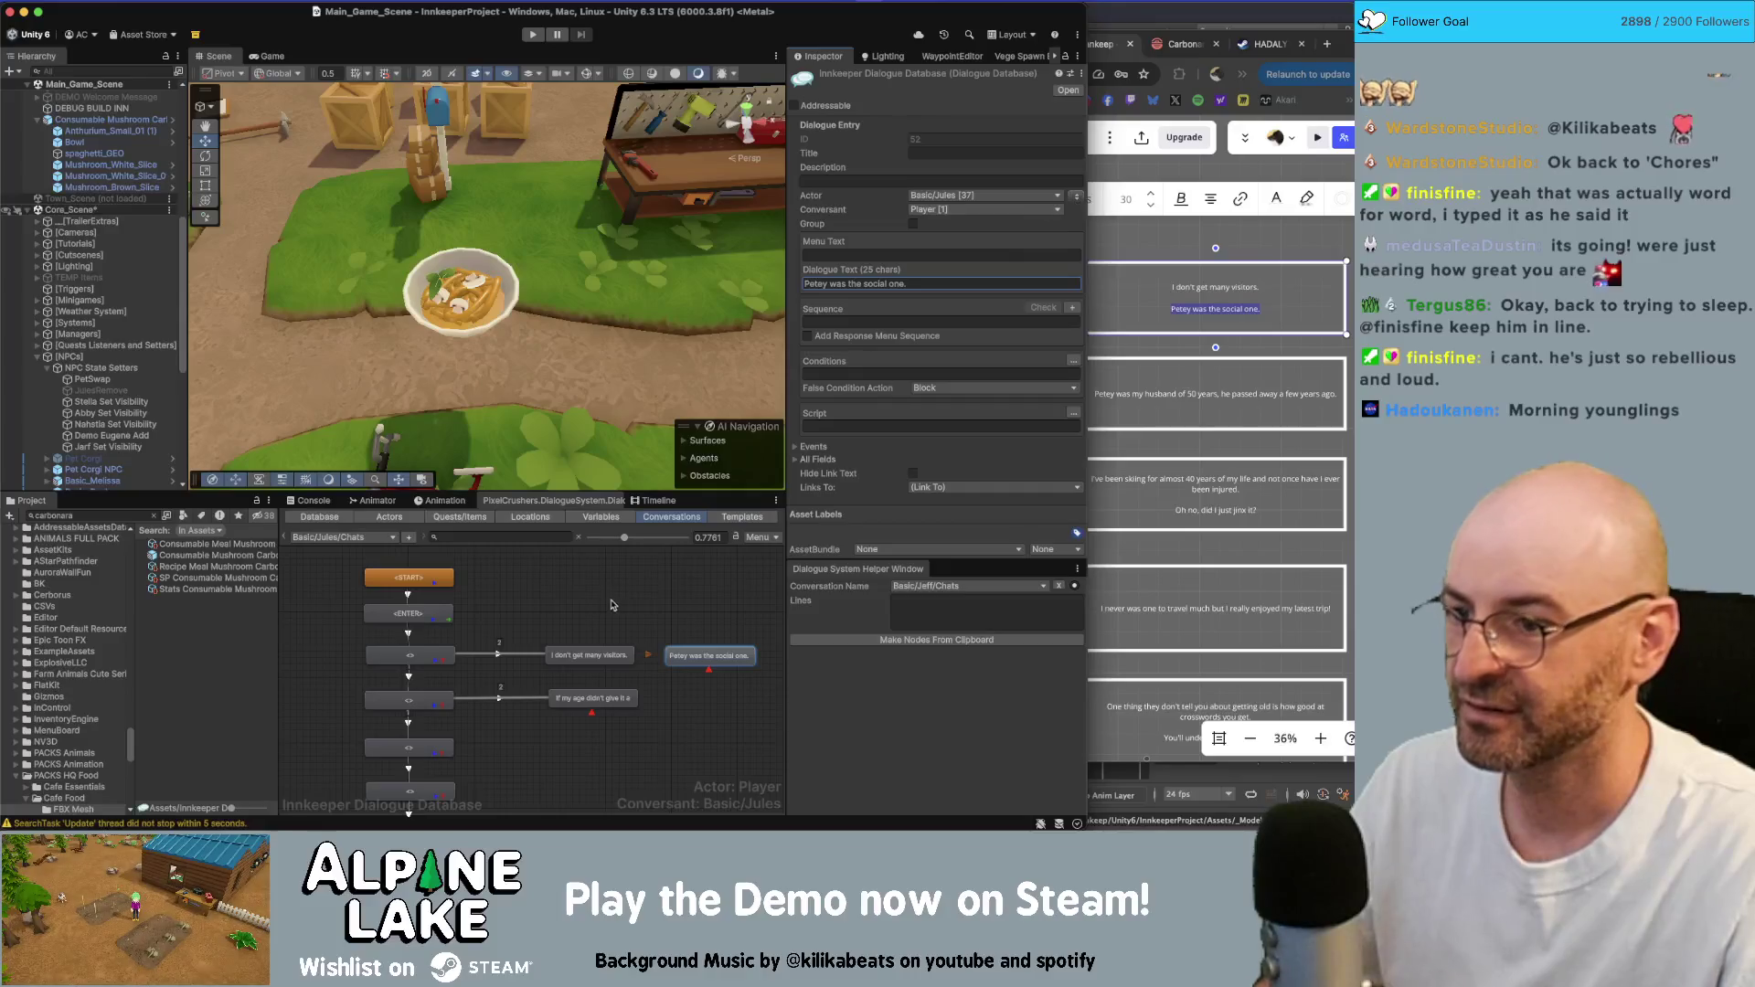
left_click(612, 605)
- Replace the 'If my age didn't give it' node's text with the 'Petey was my husband of 50…' line
scroll(649, 622, "down", 1)
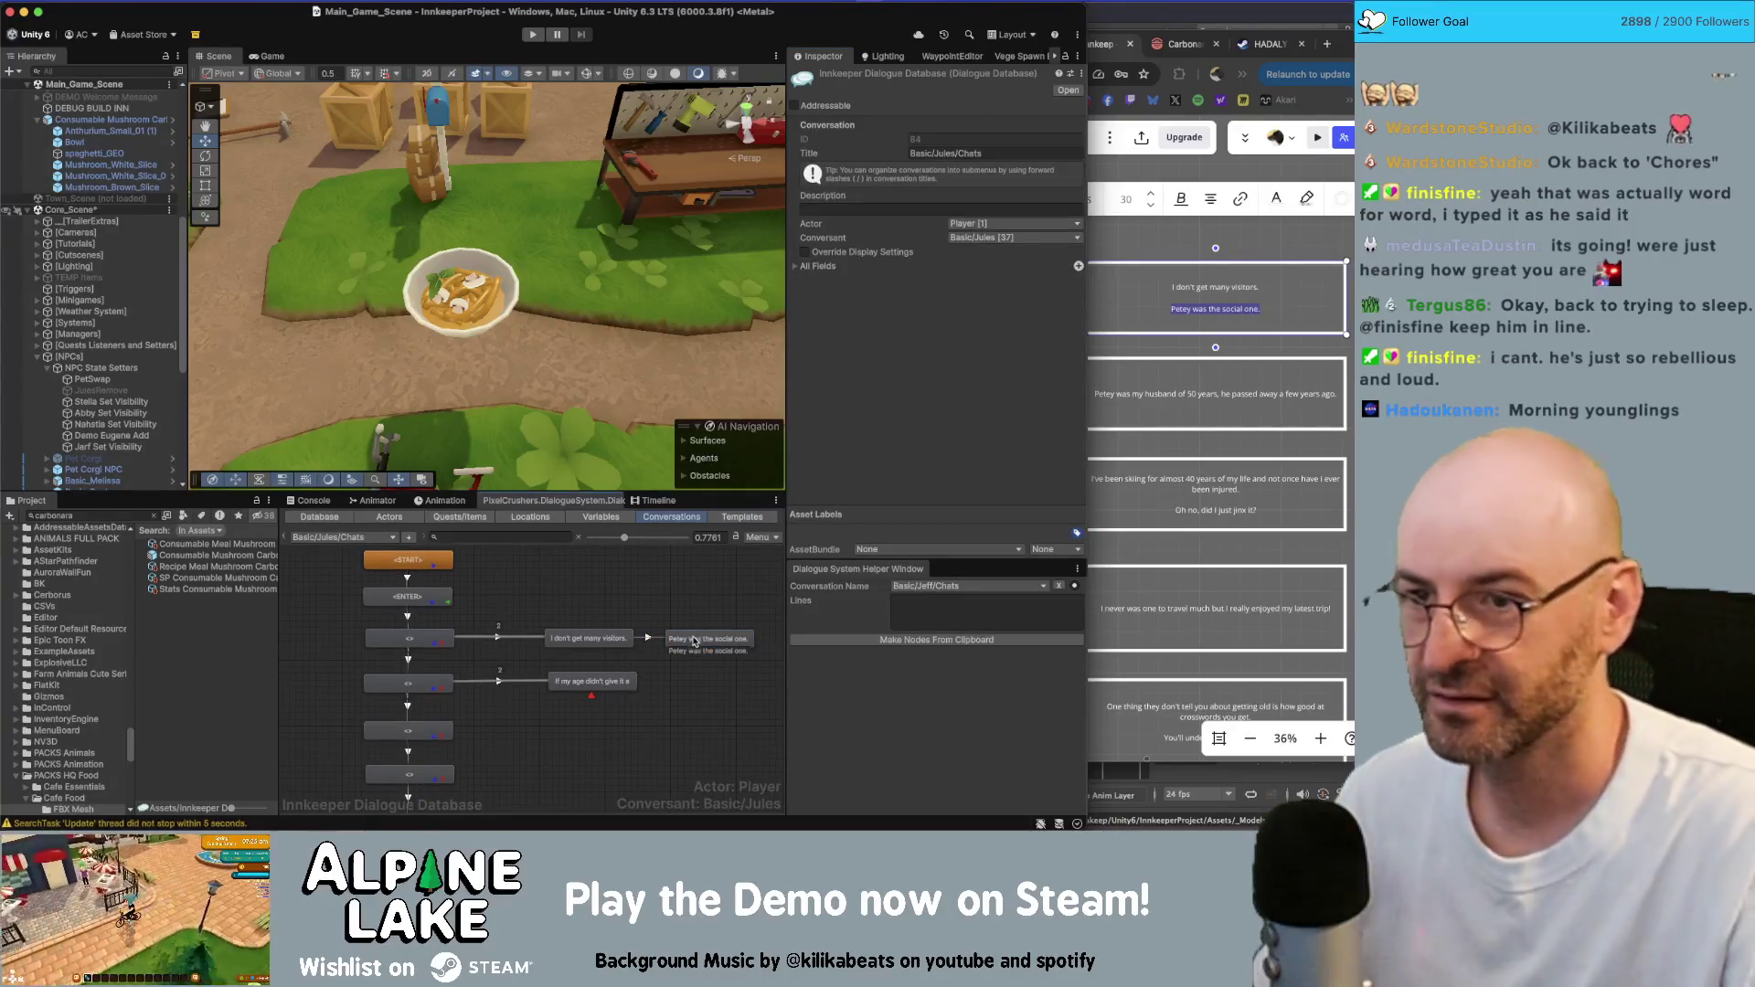
left_click(1187, 396)
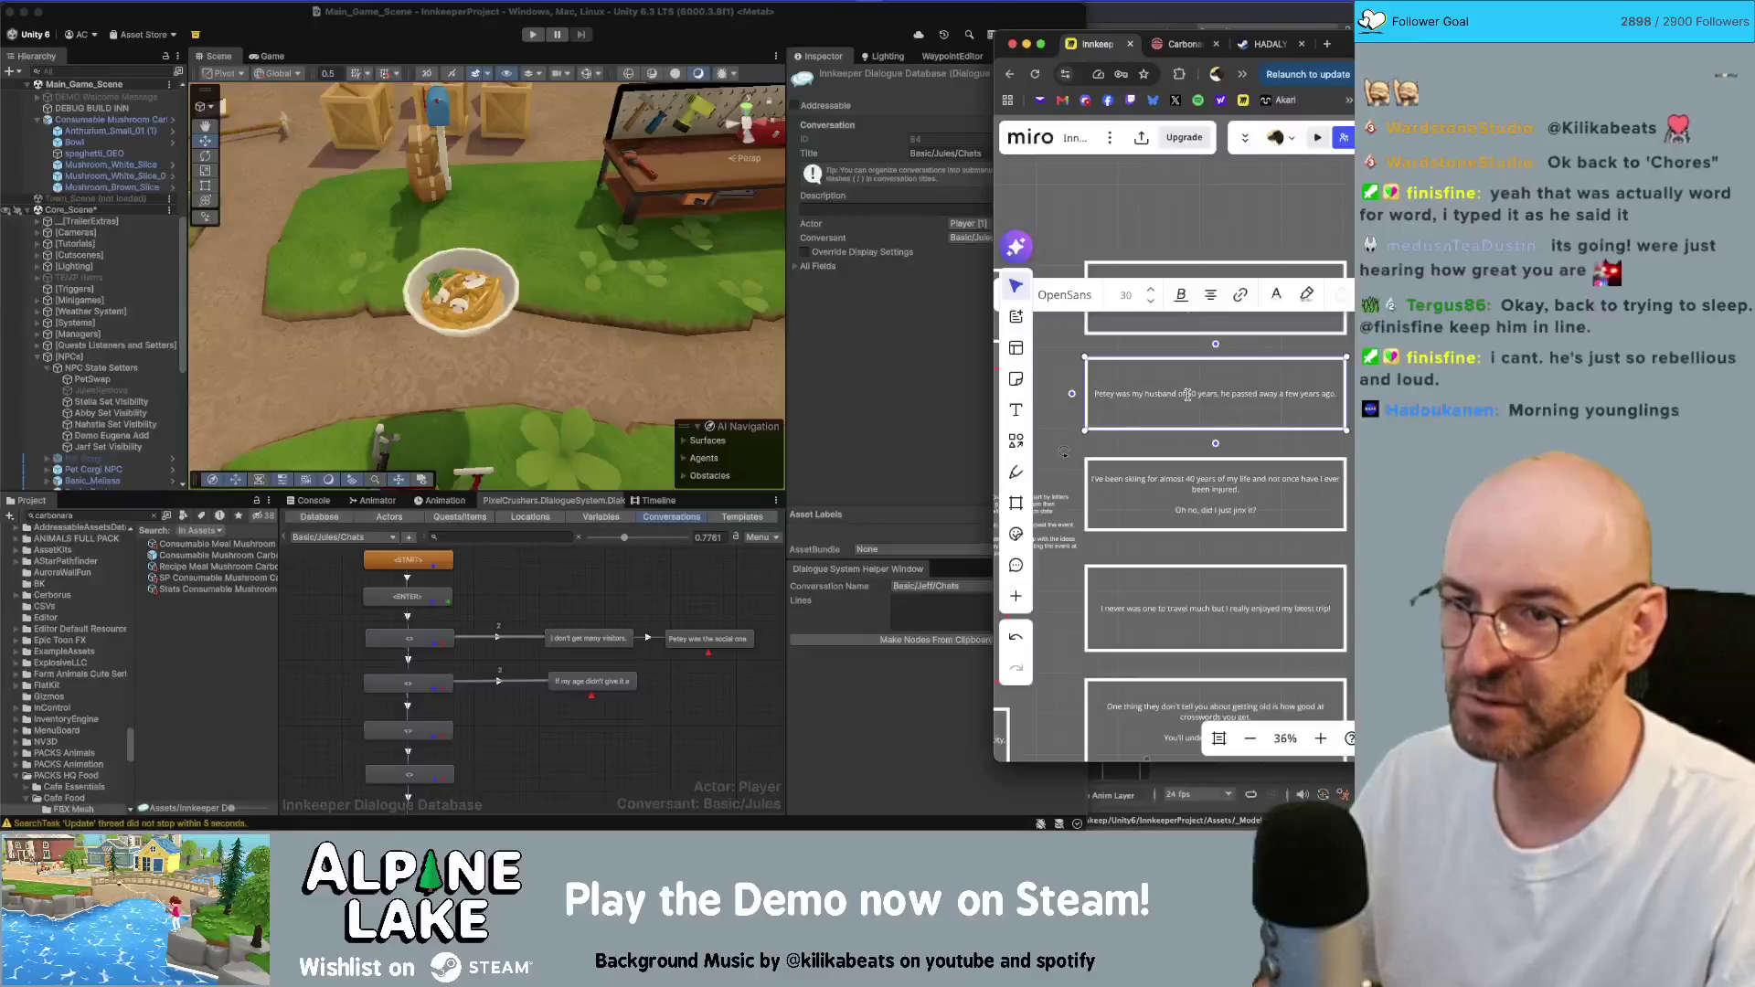
double_click(1163, 414)
key("super+c")
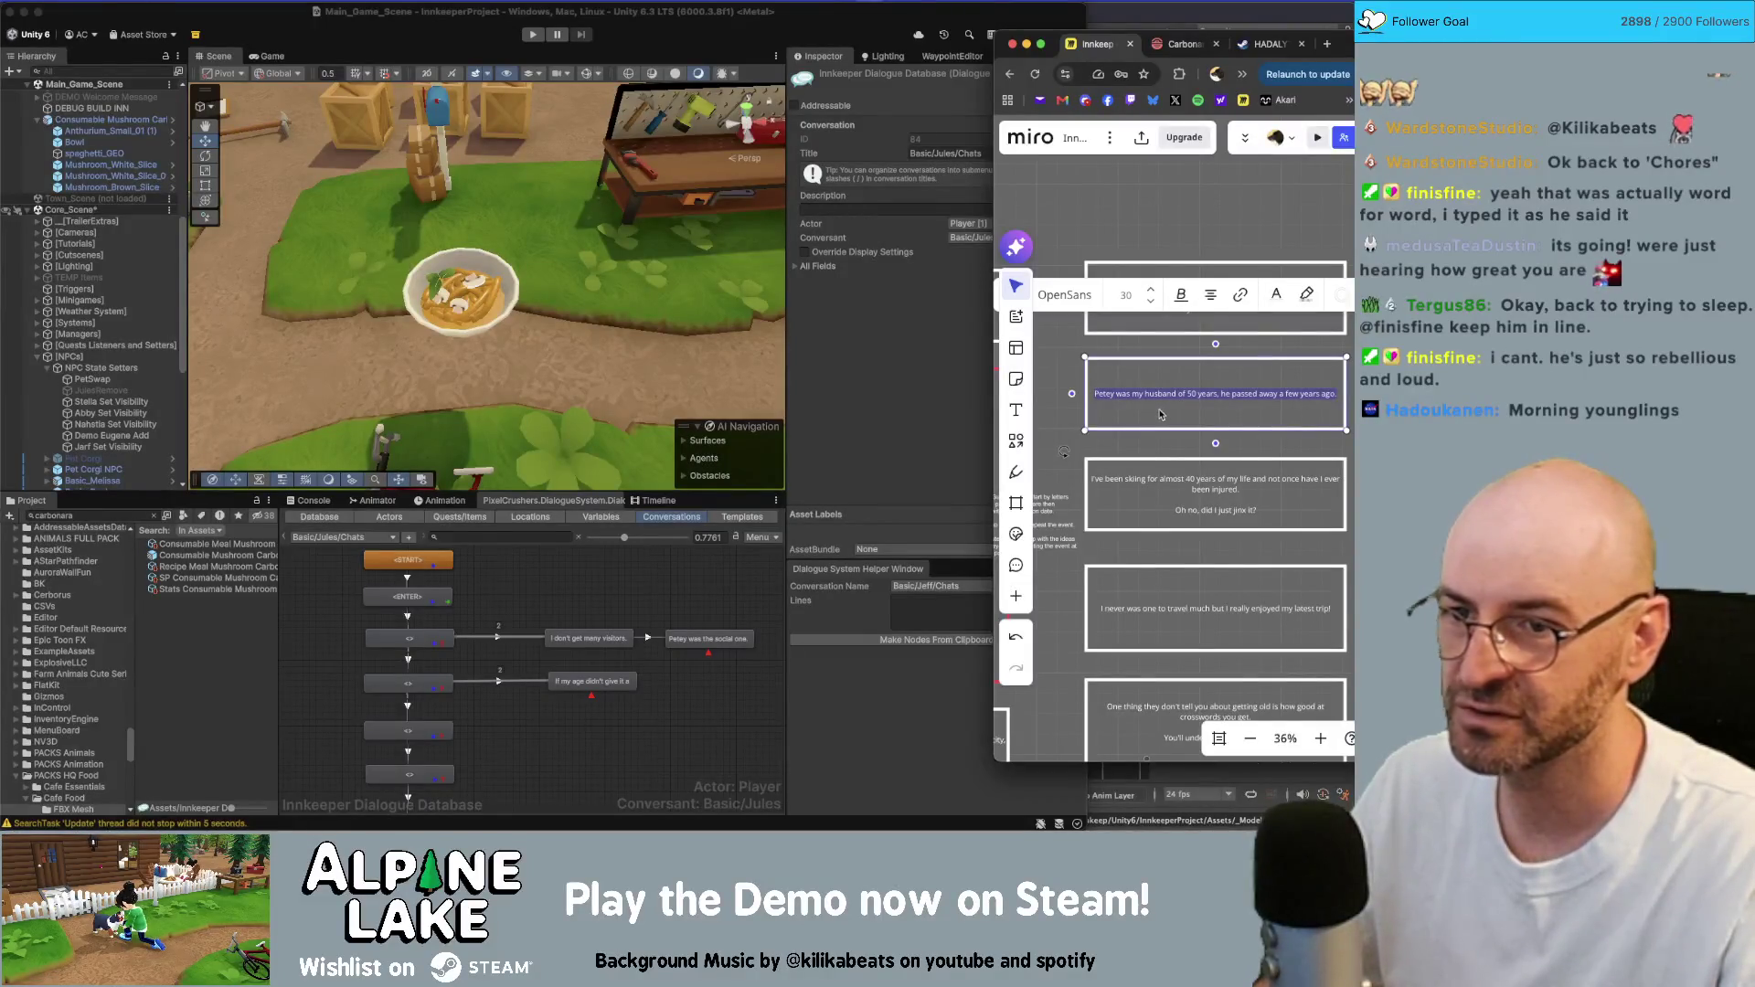
left_click(801, 659)
left_click(593, 681)
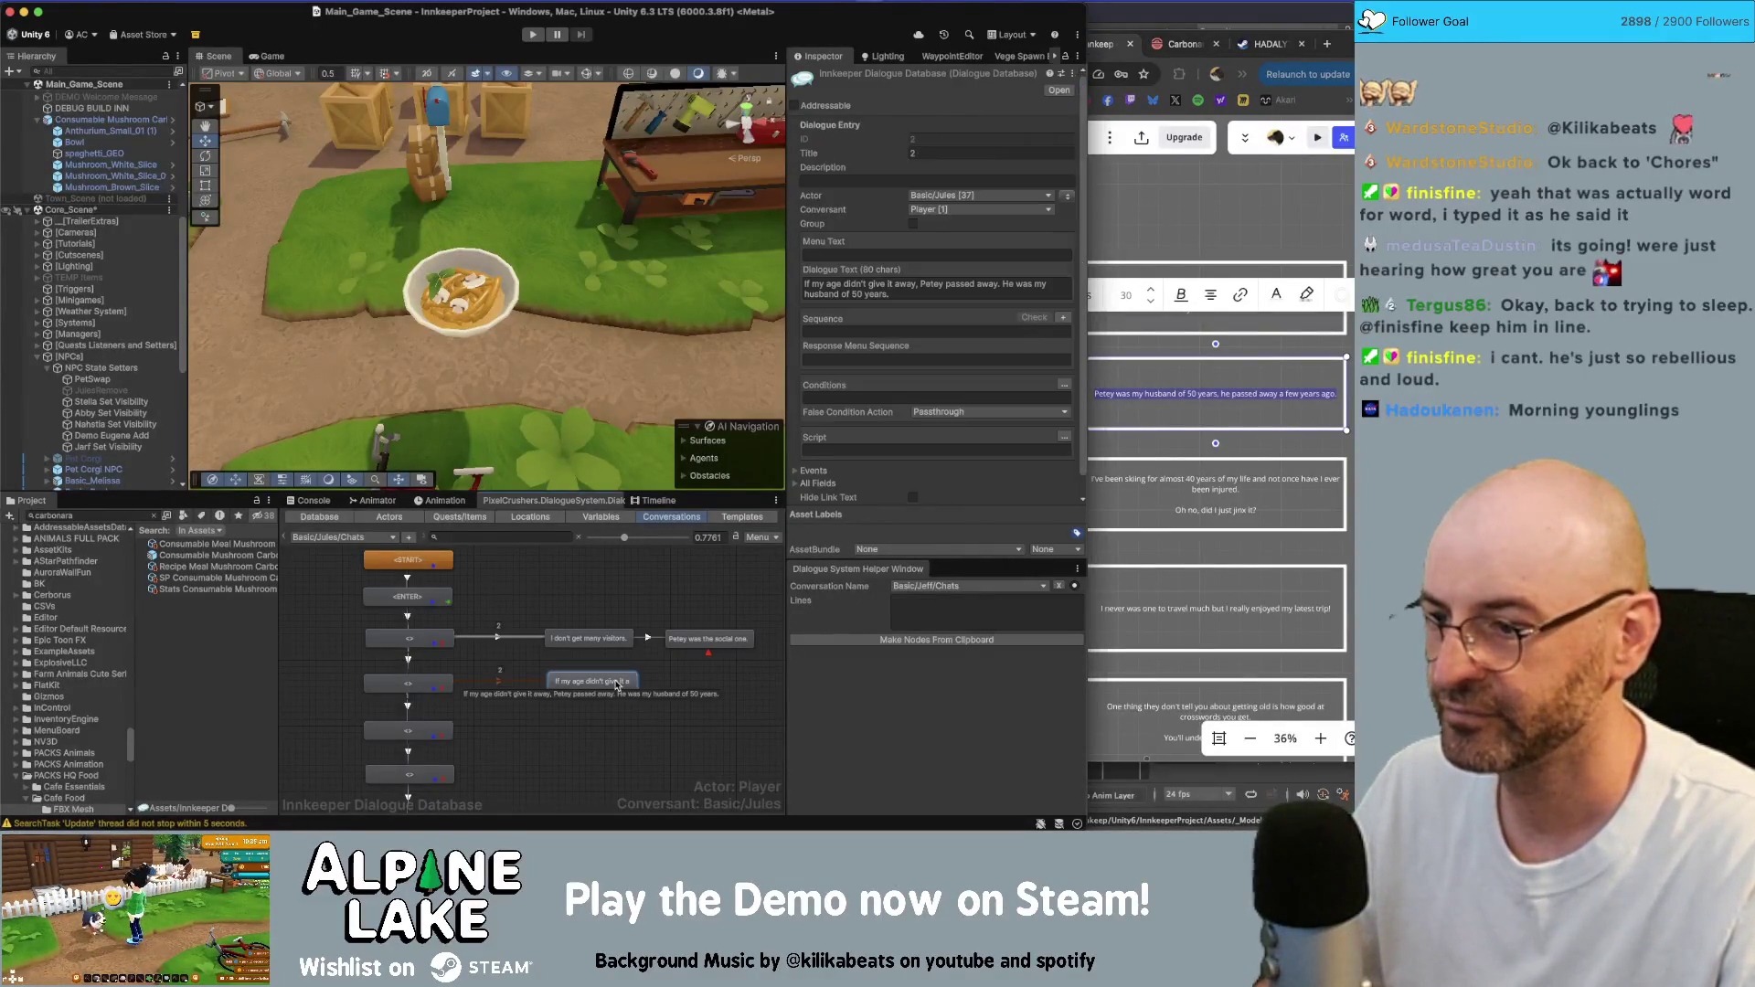
left_click(885, 293)
key("super+v")
- Select the 'I've been skiing' card in Miro and open Unity's target conversation list
left_click(1201, 503)
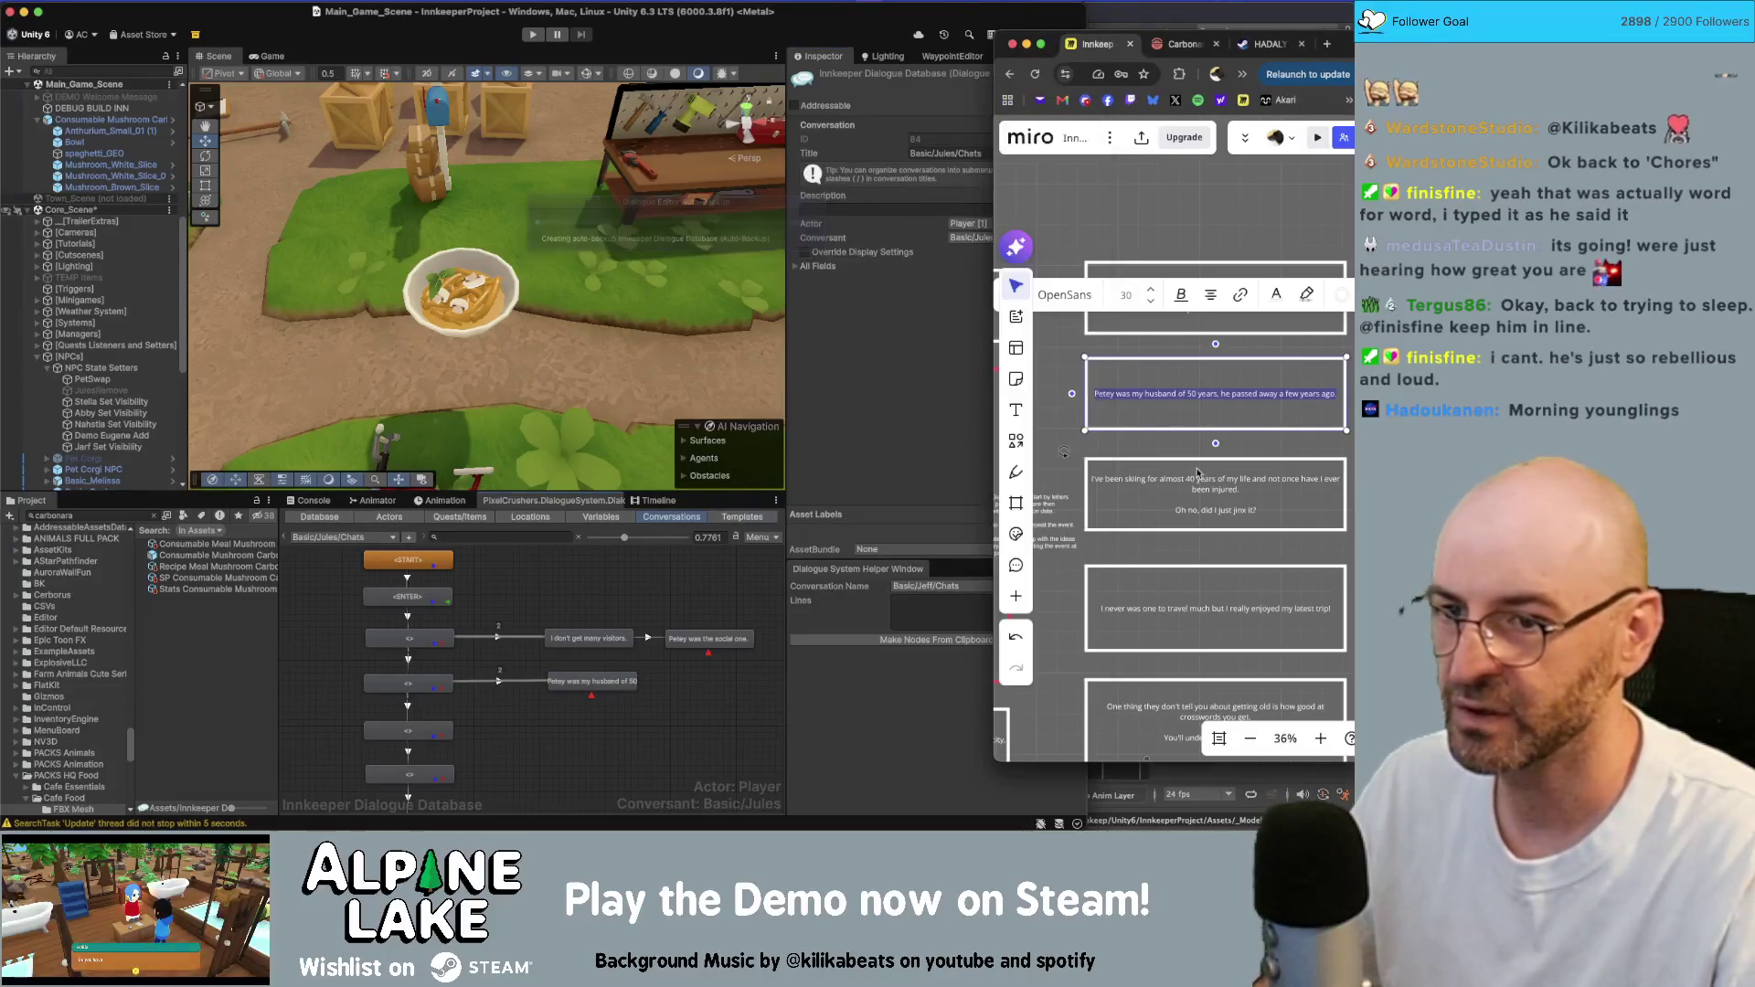
left_click(1200, 501)
left_click(913, 593)
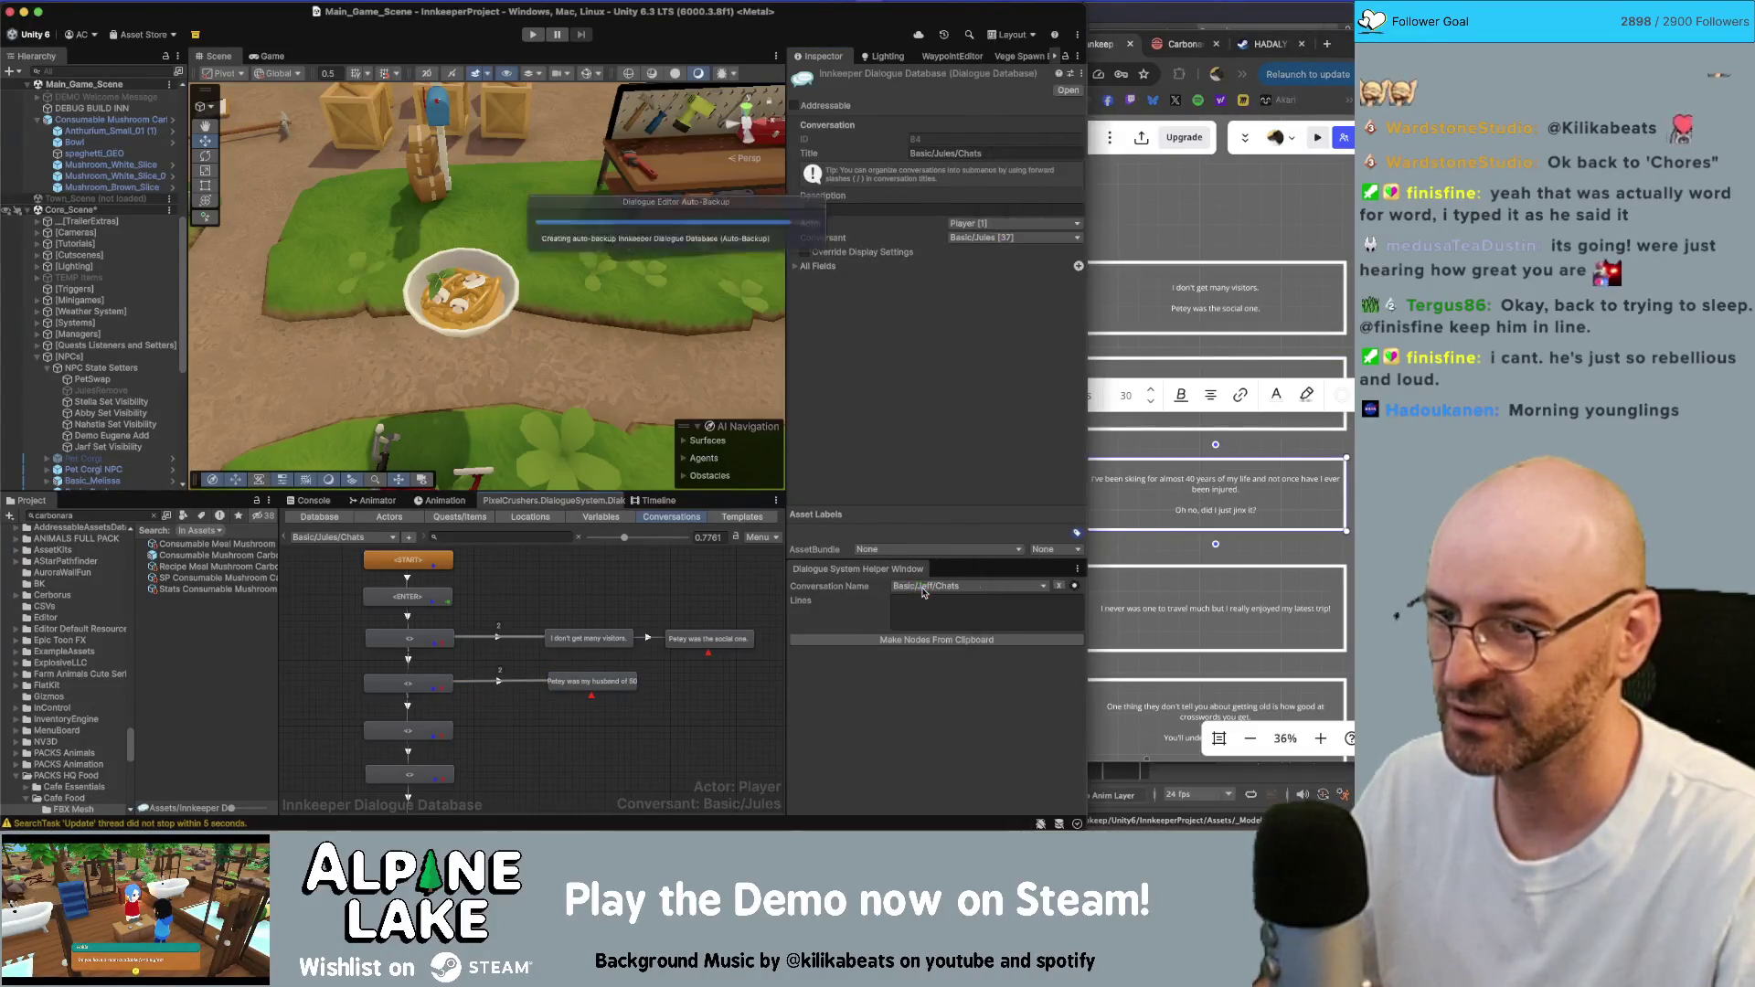
left_click(914, 593)
- Choose the Basic/Jules/Chats conversation in the Dialogue System Helper Window
mouse_move(987, 448)
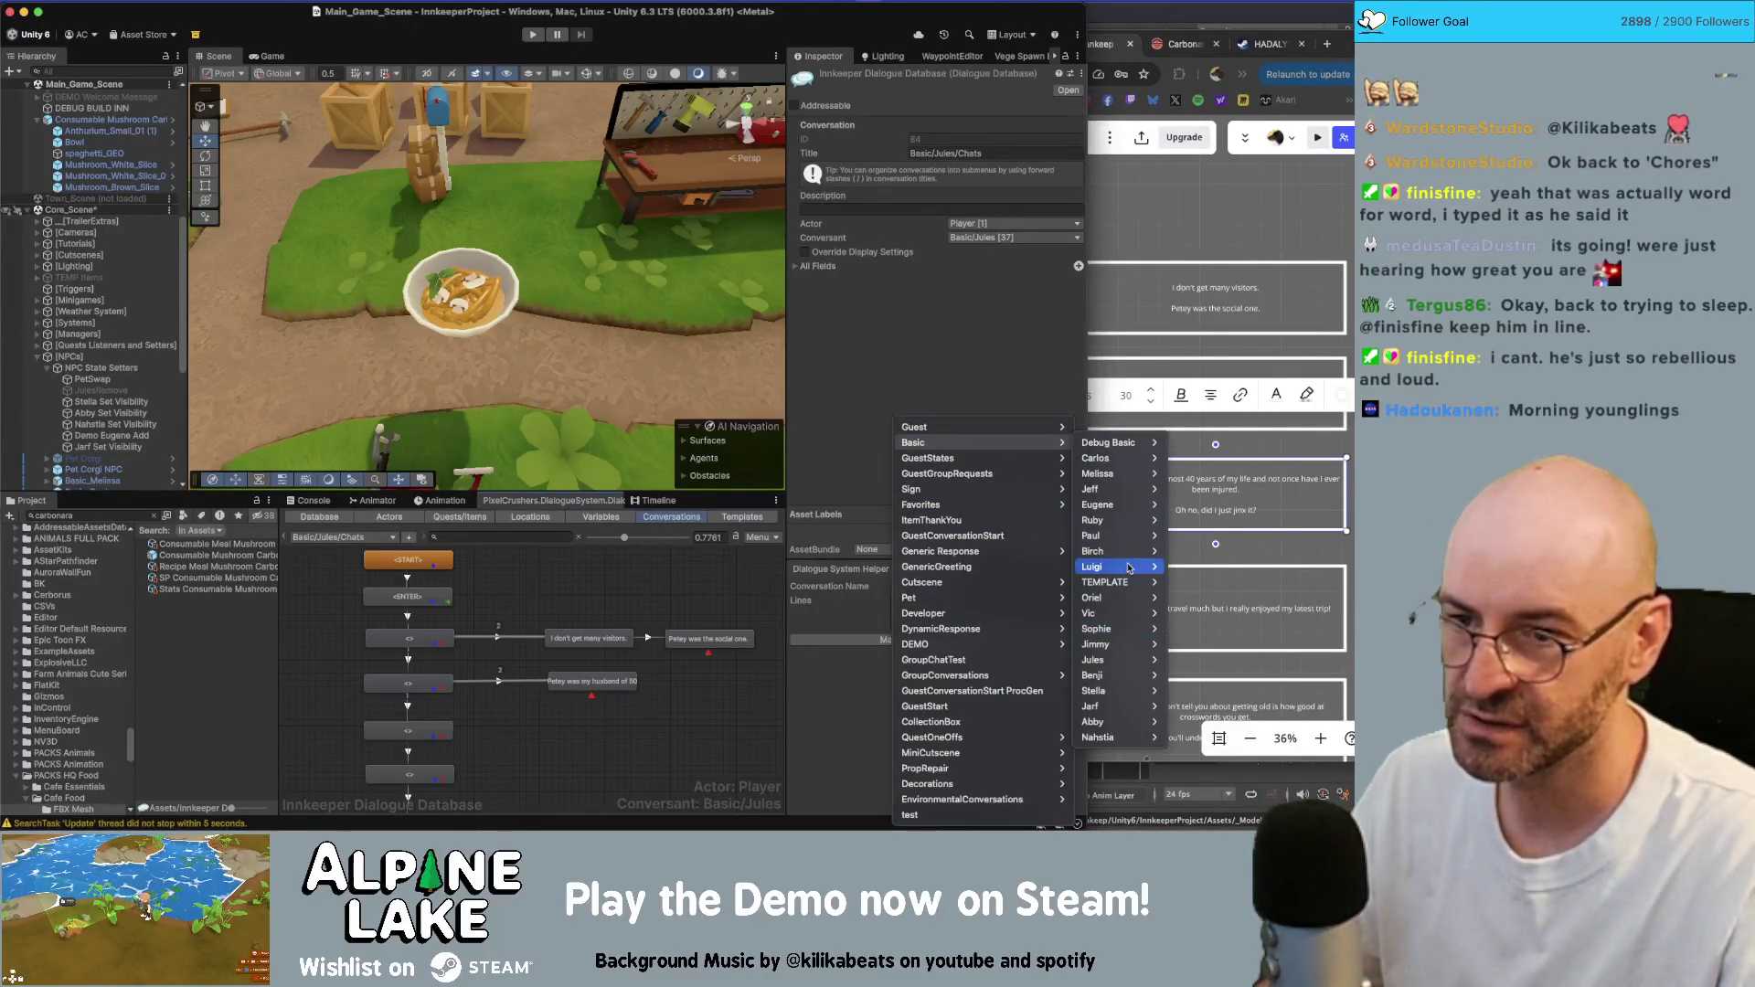
mouse_move(1130, 668)
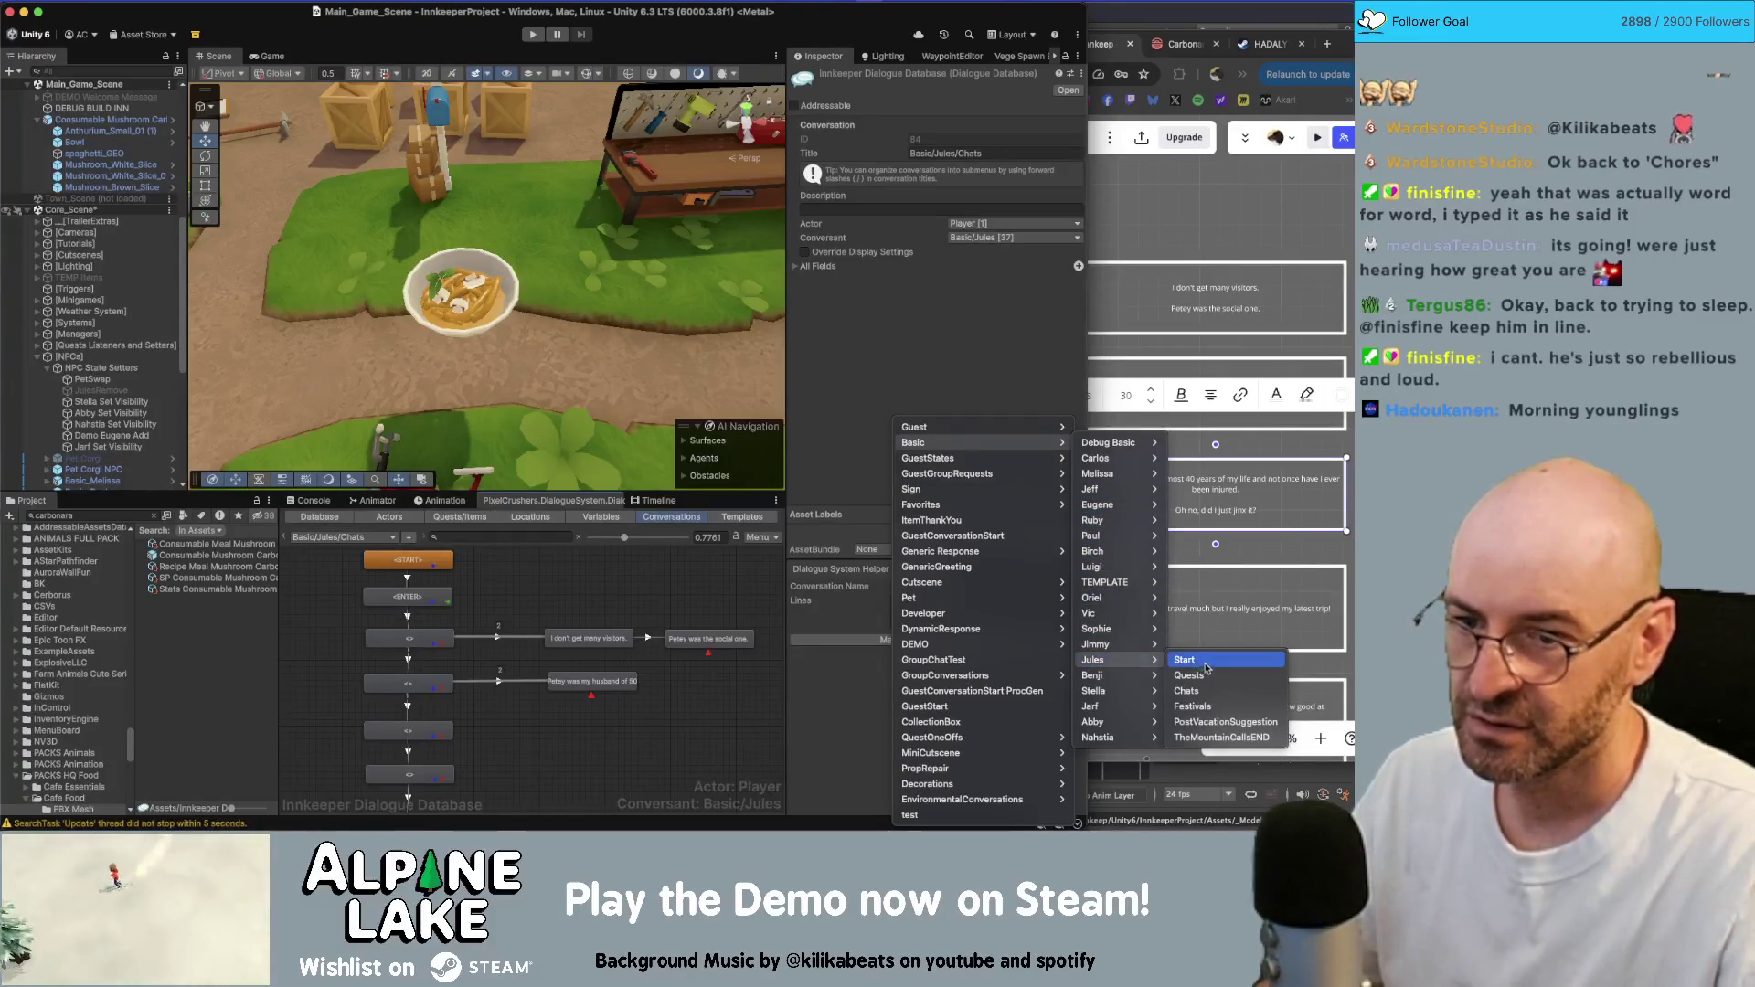
left_click(1187, 692)
left_click(1225, 485)
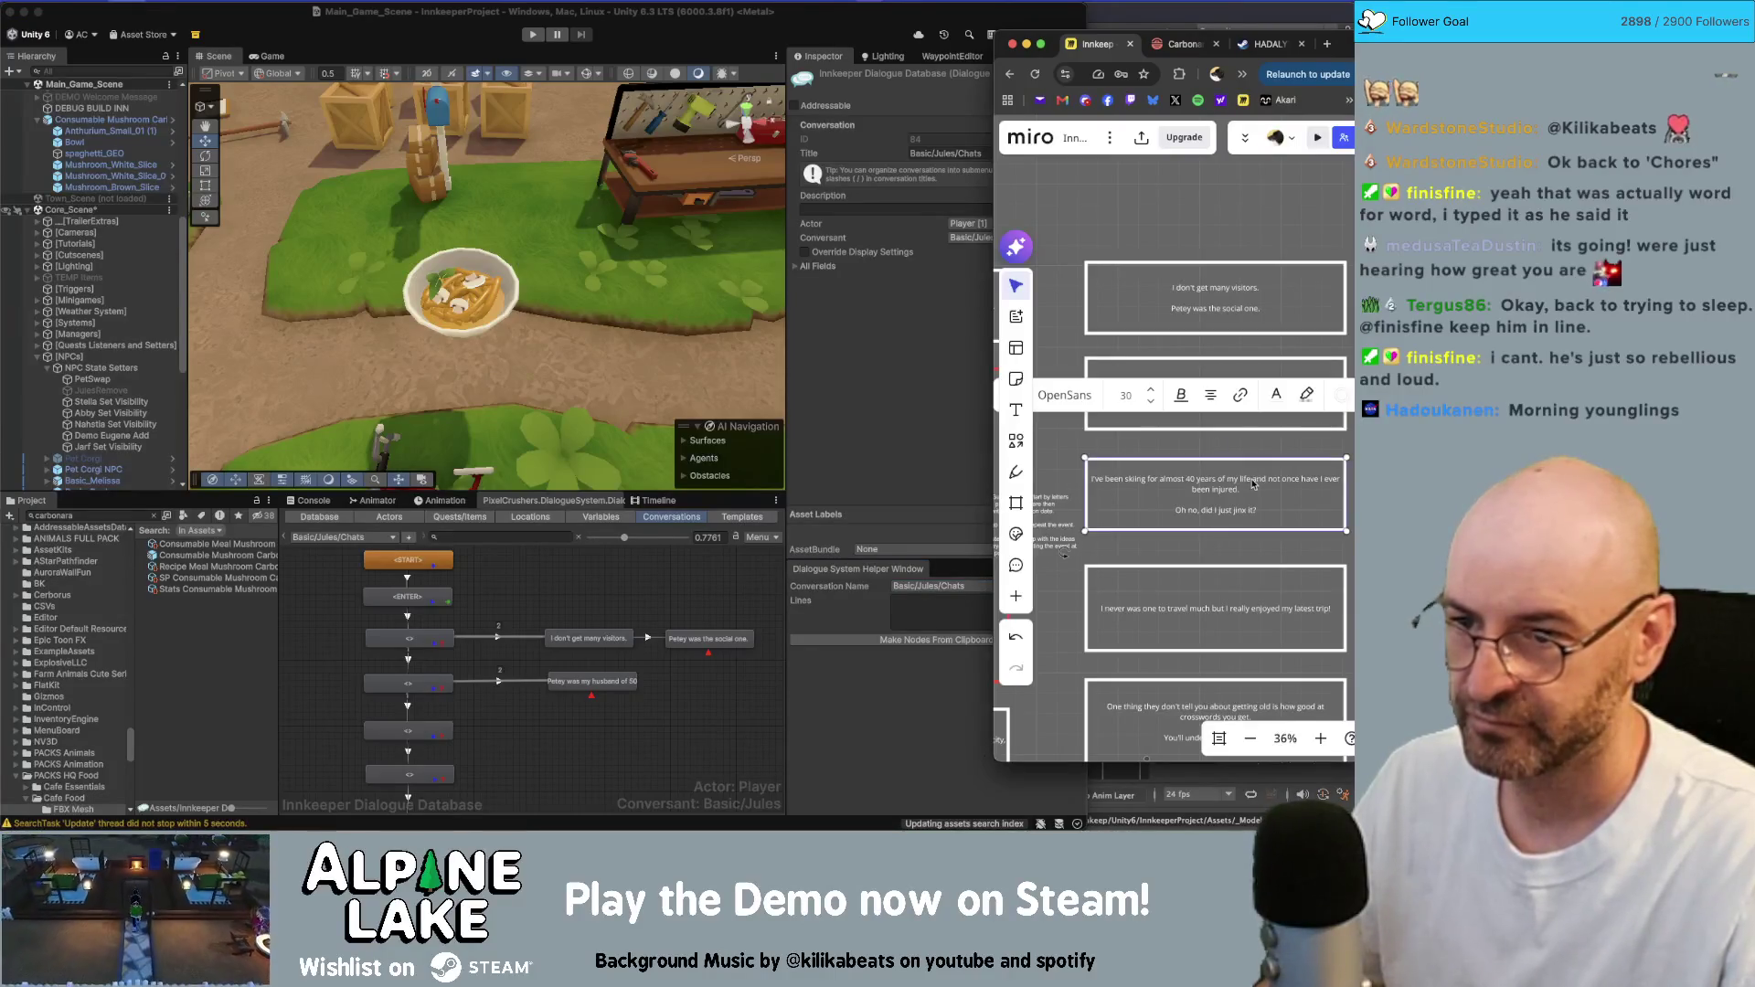
left_click(933, 655)
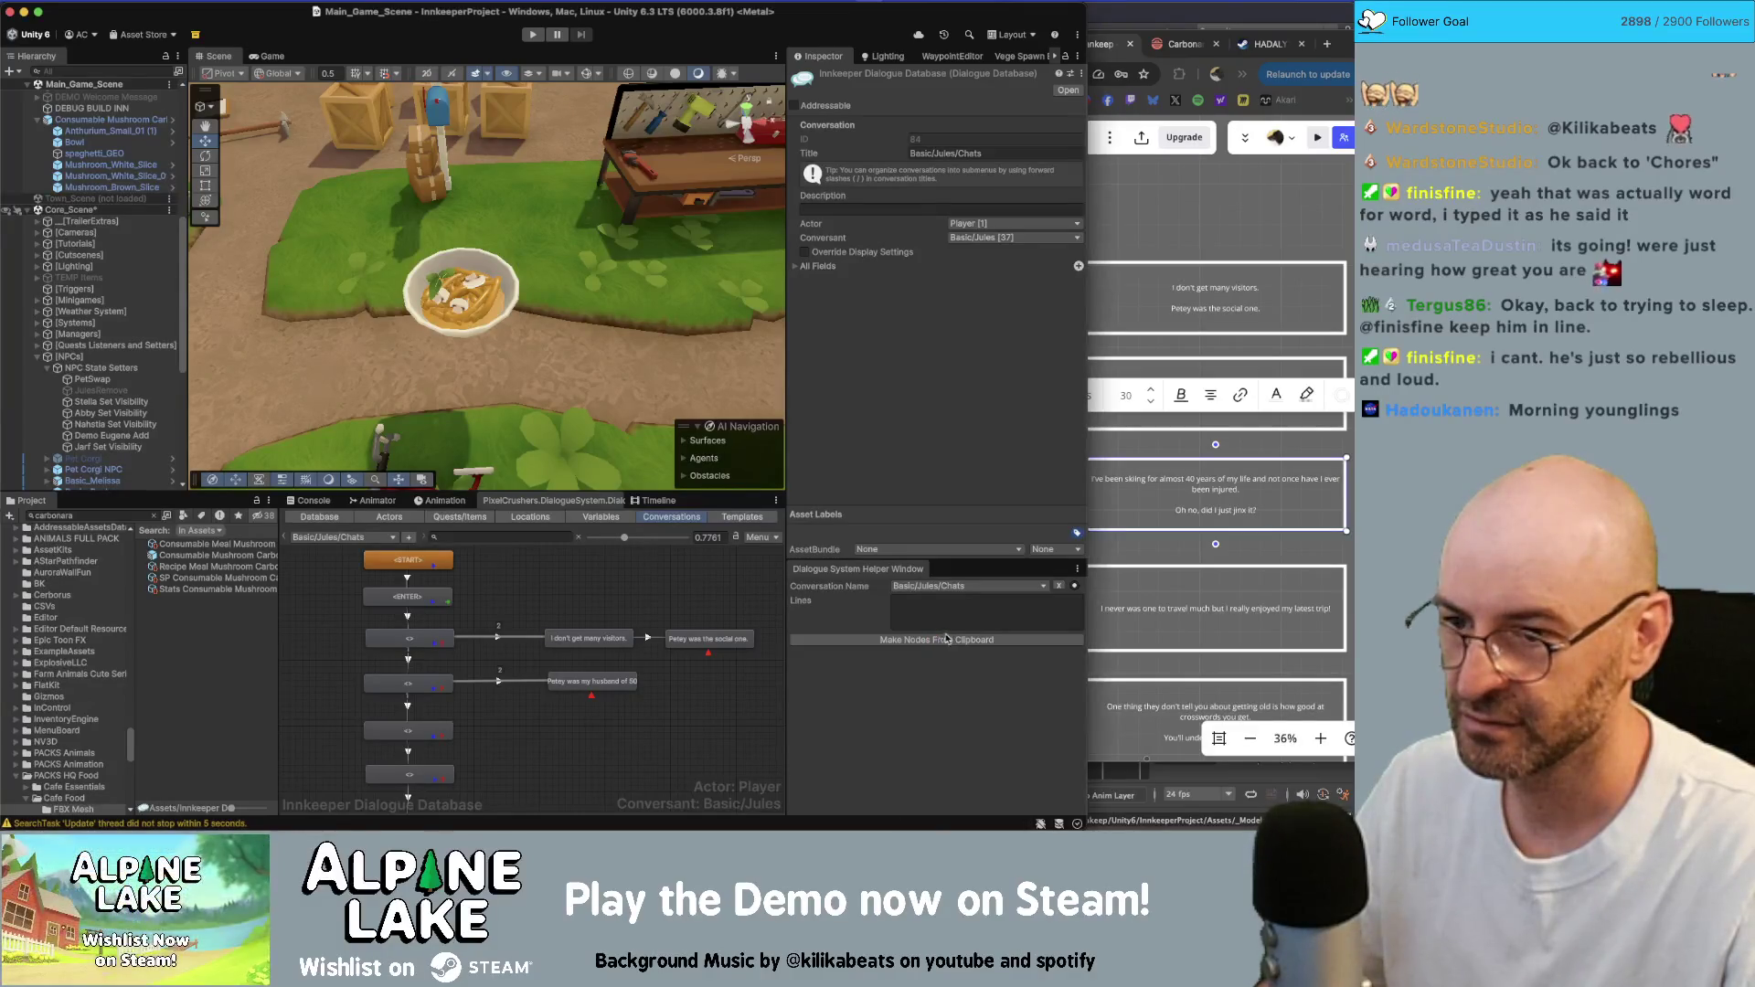
left_click(1142, 611)
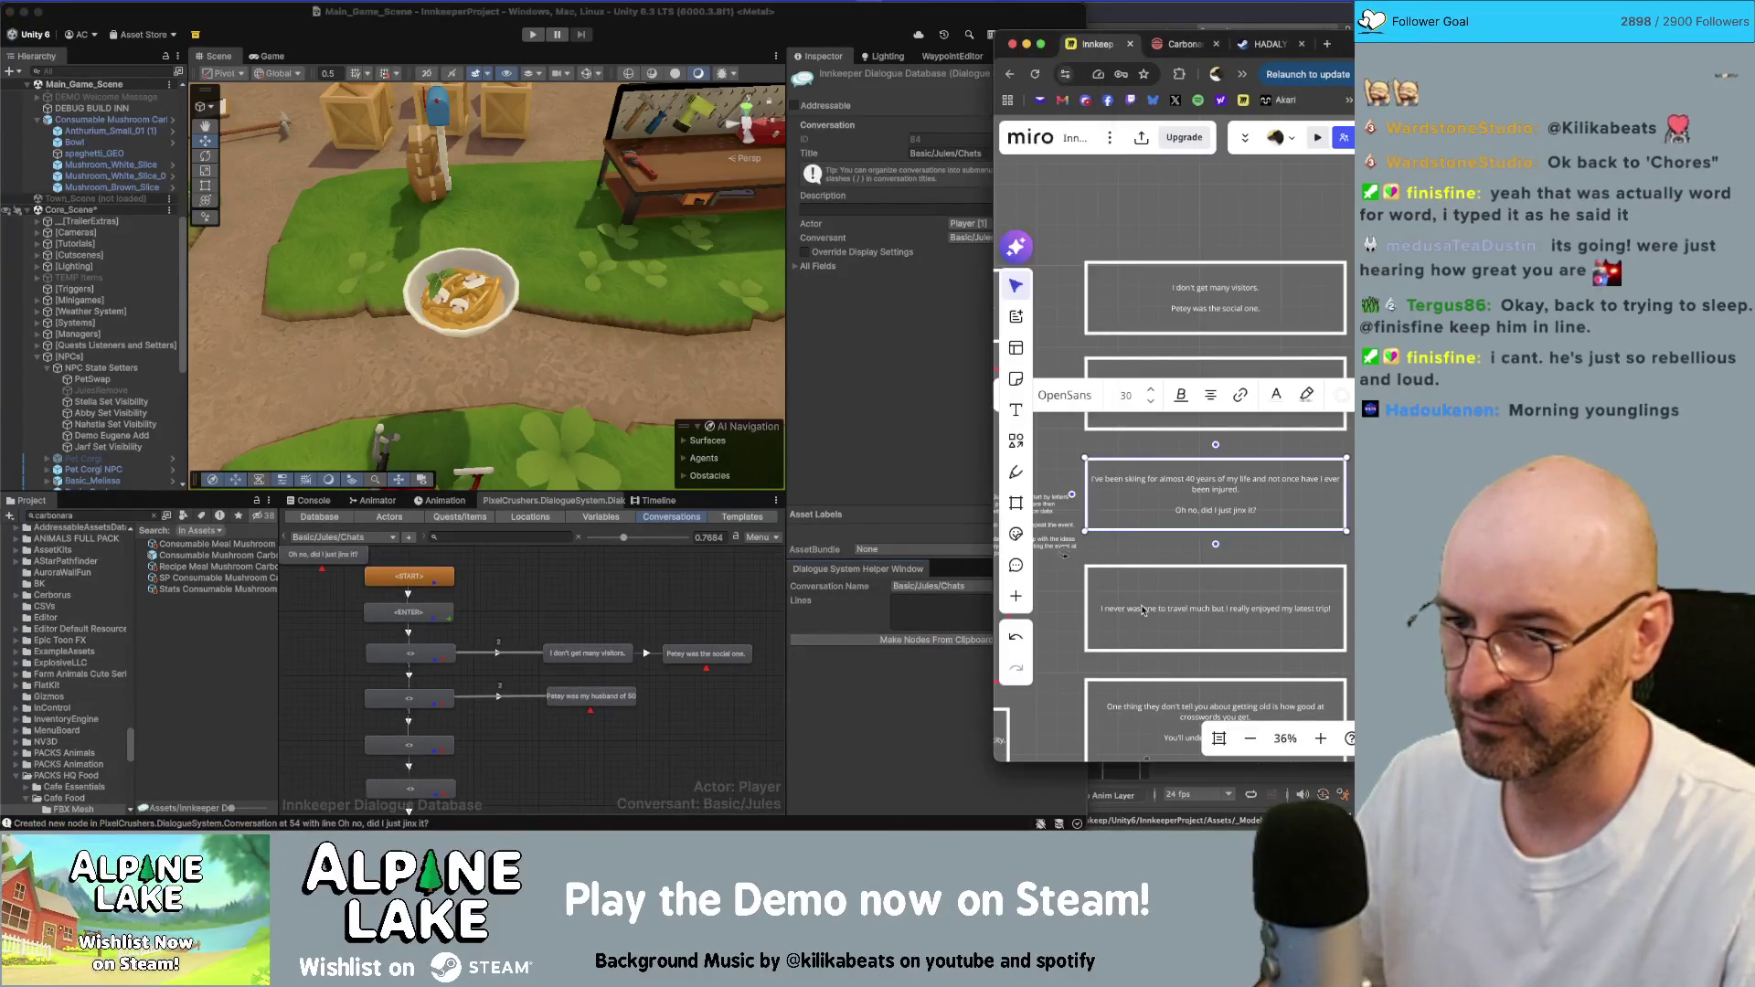
- Make nodes from the 'I never was one to travel', 'One thing they don't tell you' and 'Sorry if I talk Petey' cards
left_click(1154, 609)
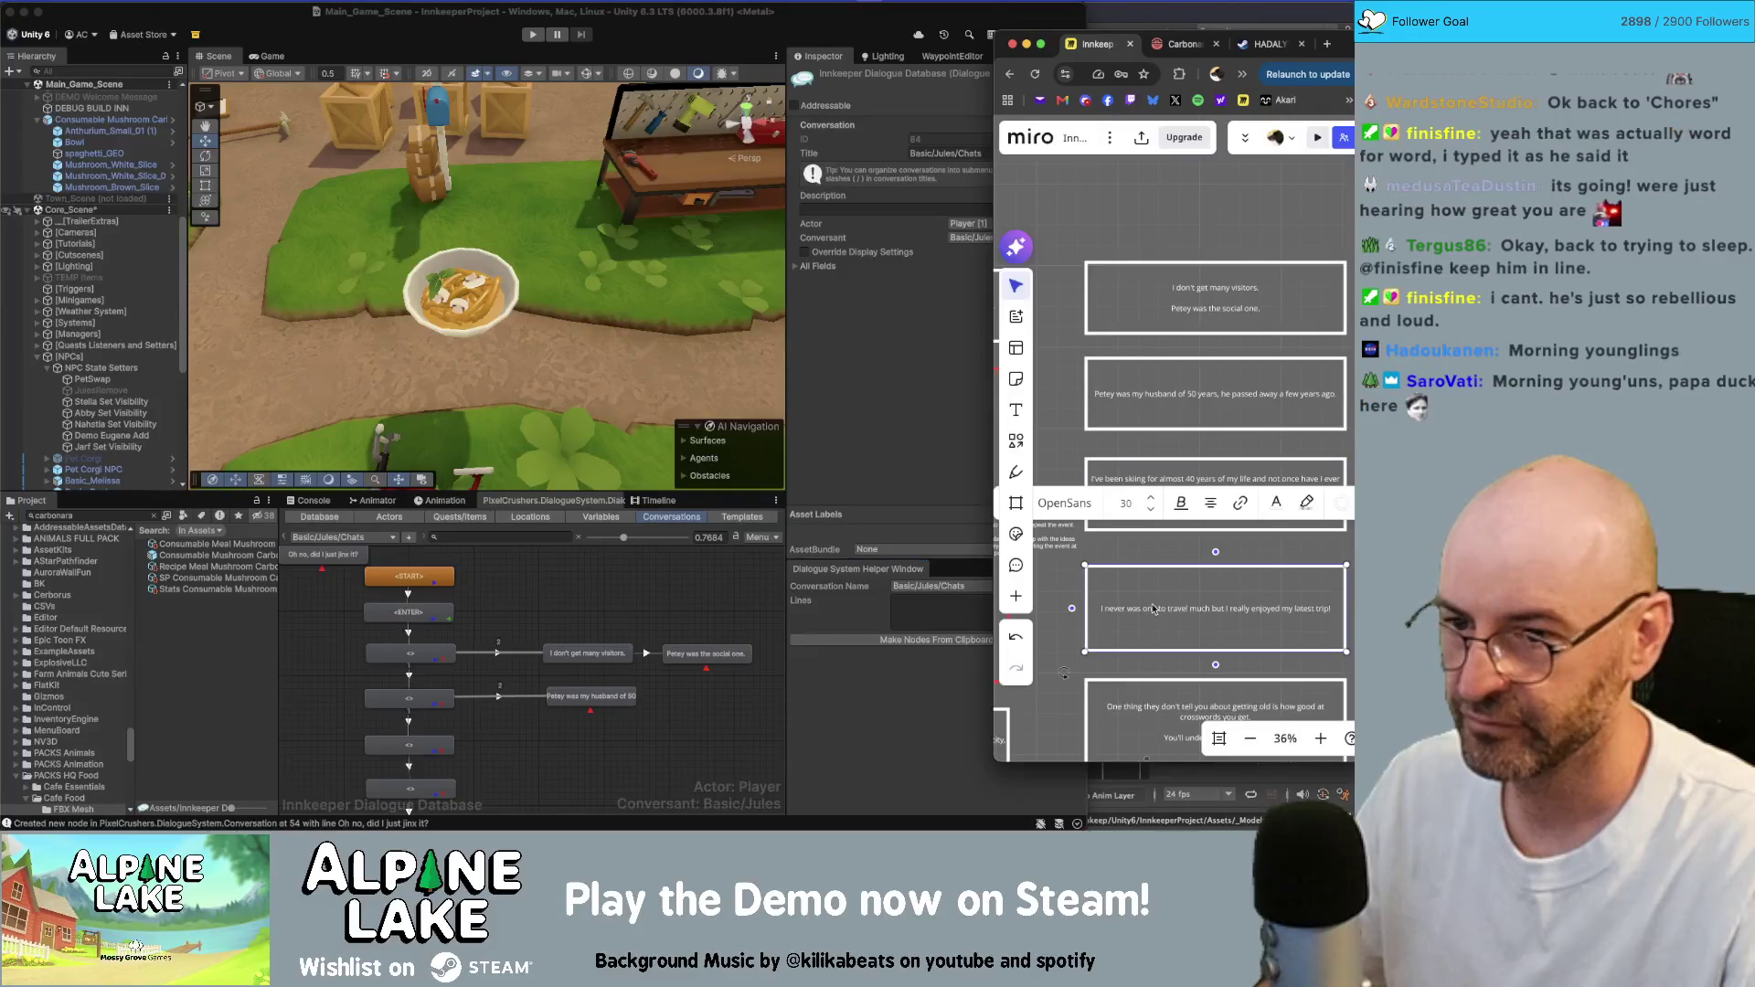
left_click(924, 642)
left_click(1165, 704)
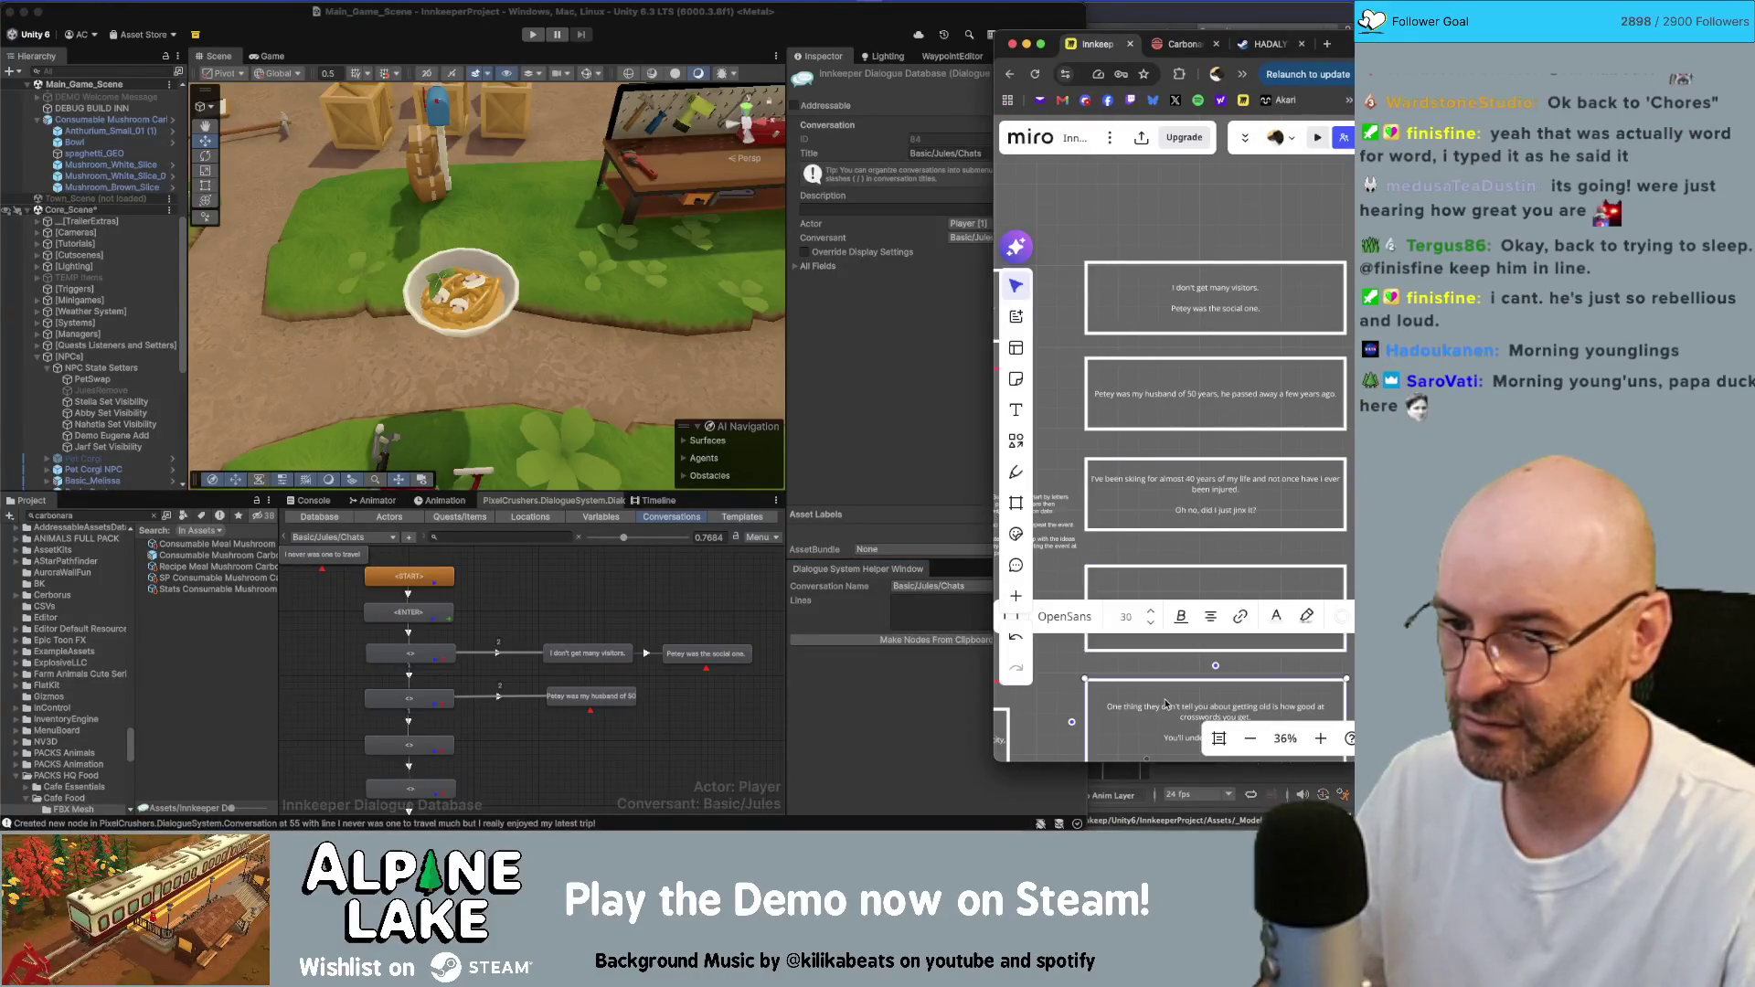
left_click(955, 642)
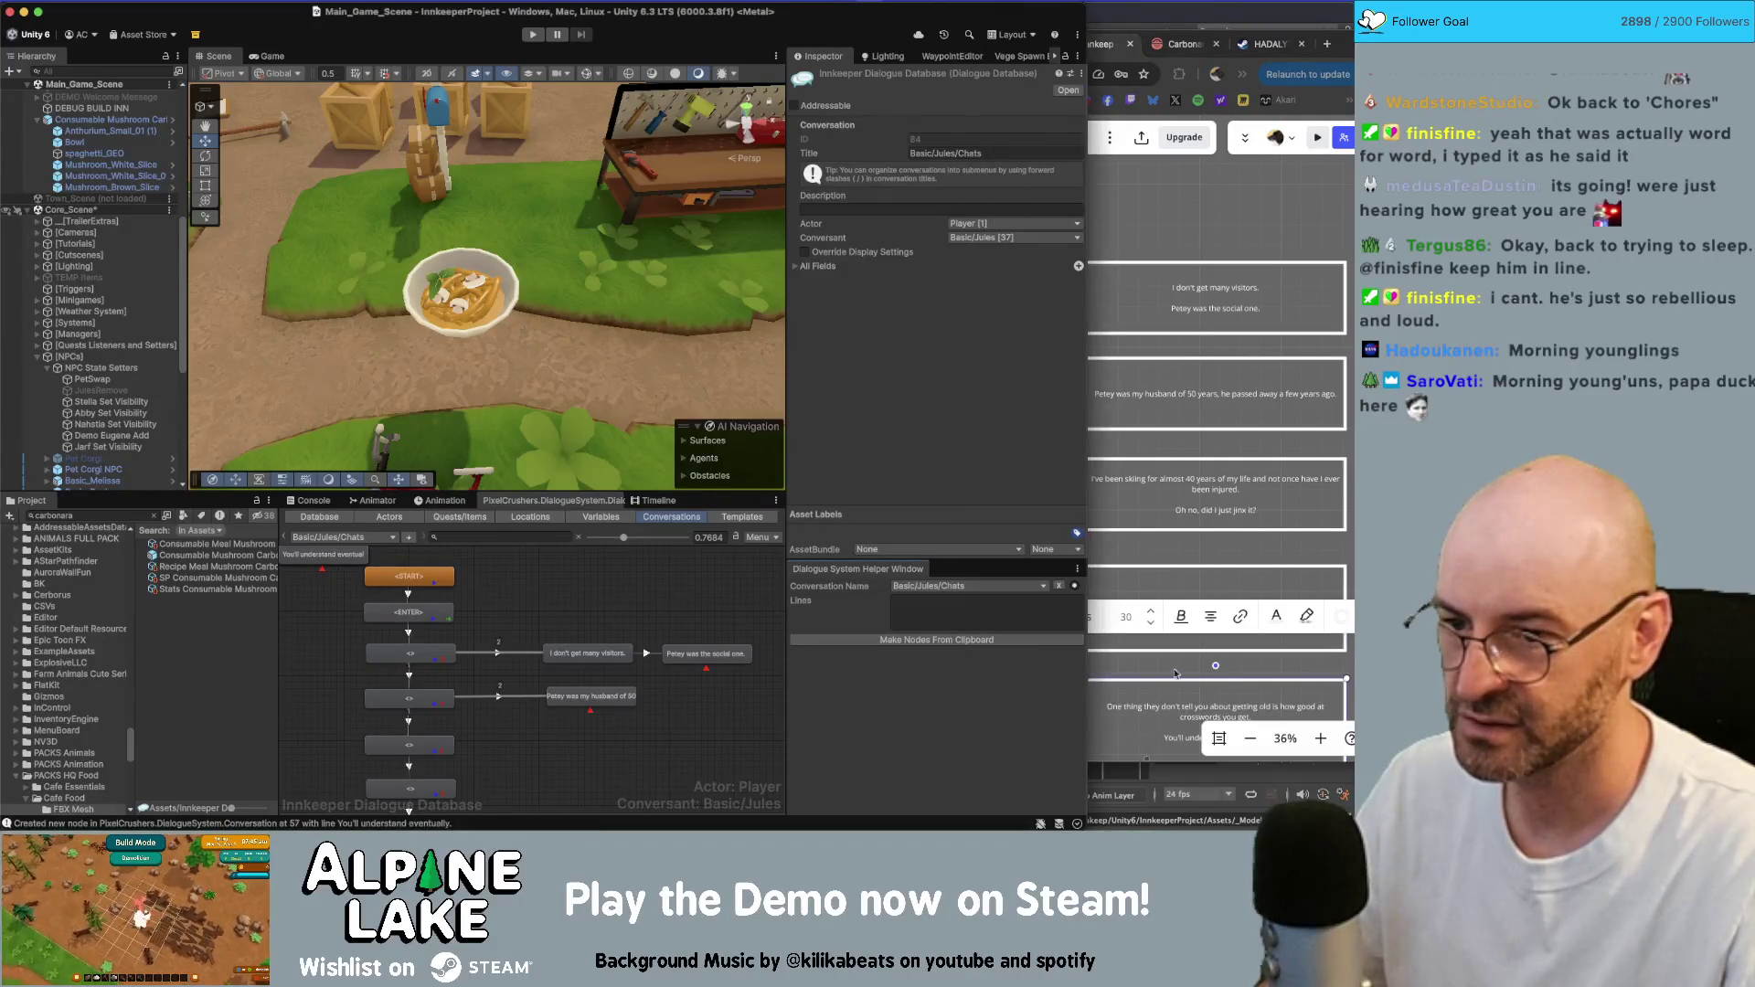
scroll(1238, 236, "down", 5)
scroll(1238, 236, "down", 3)
left_click(1235, 369)
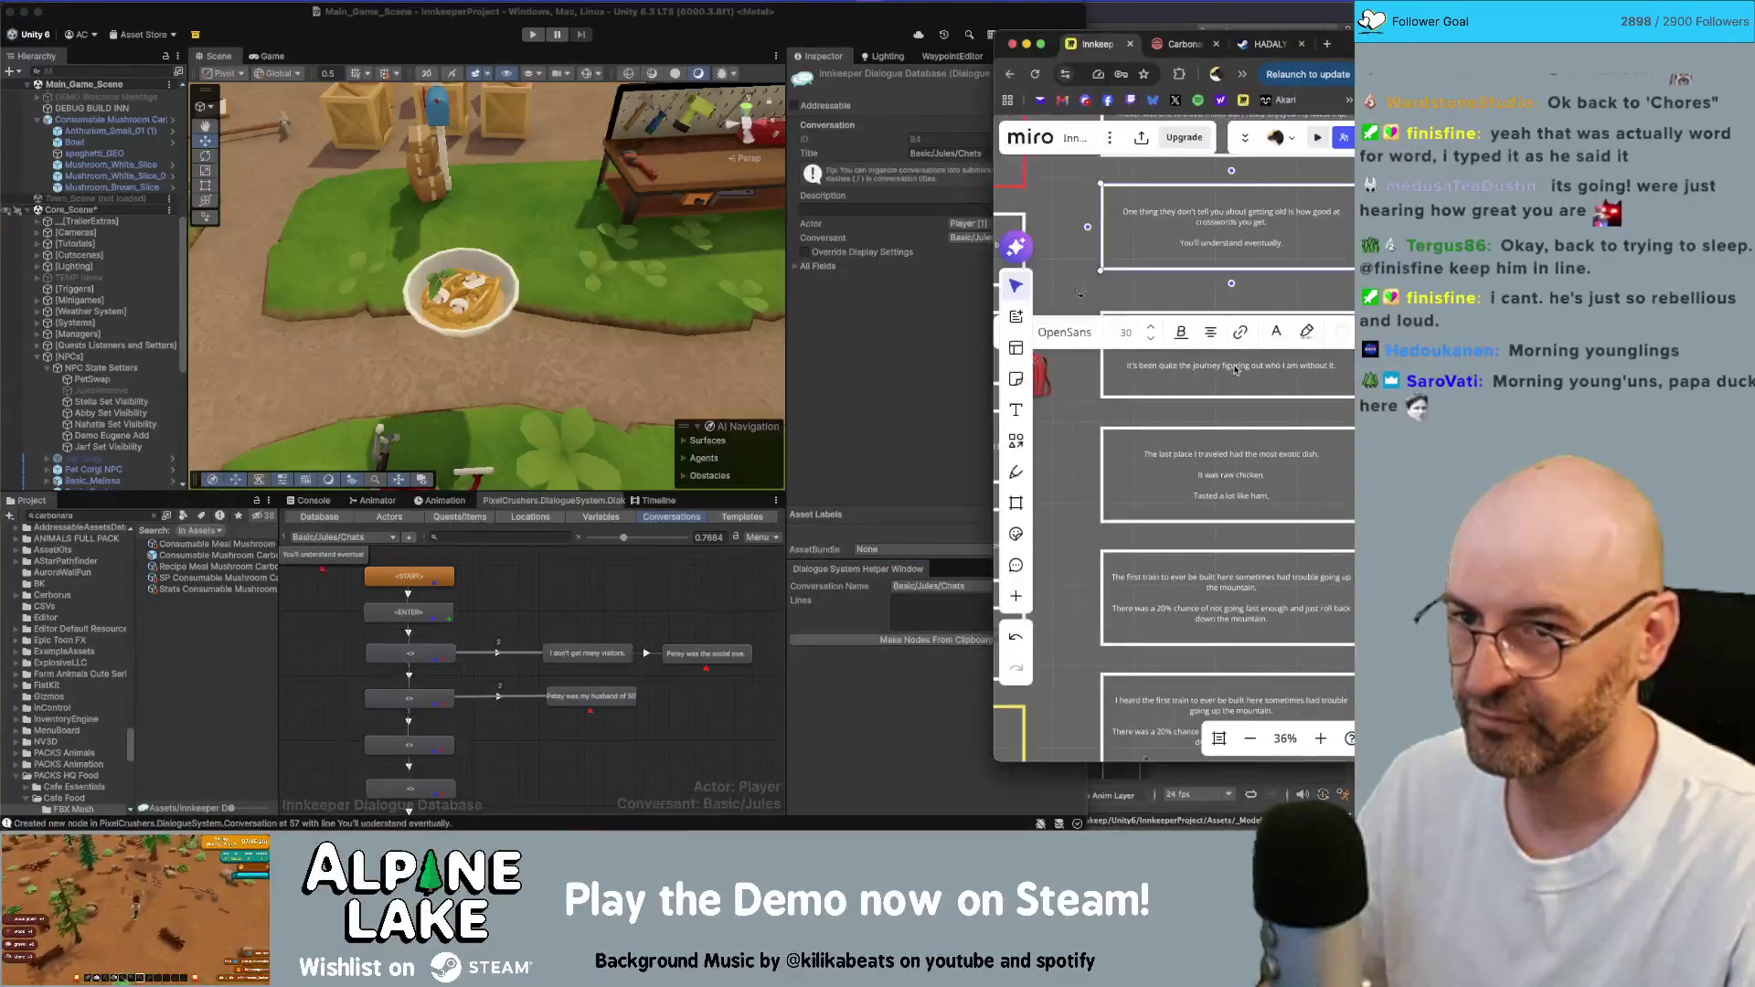
left_click(950, 640)
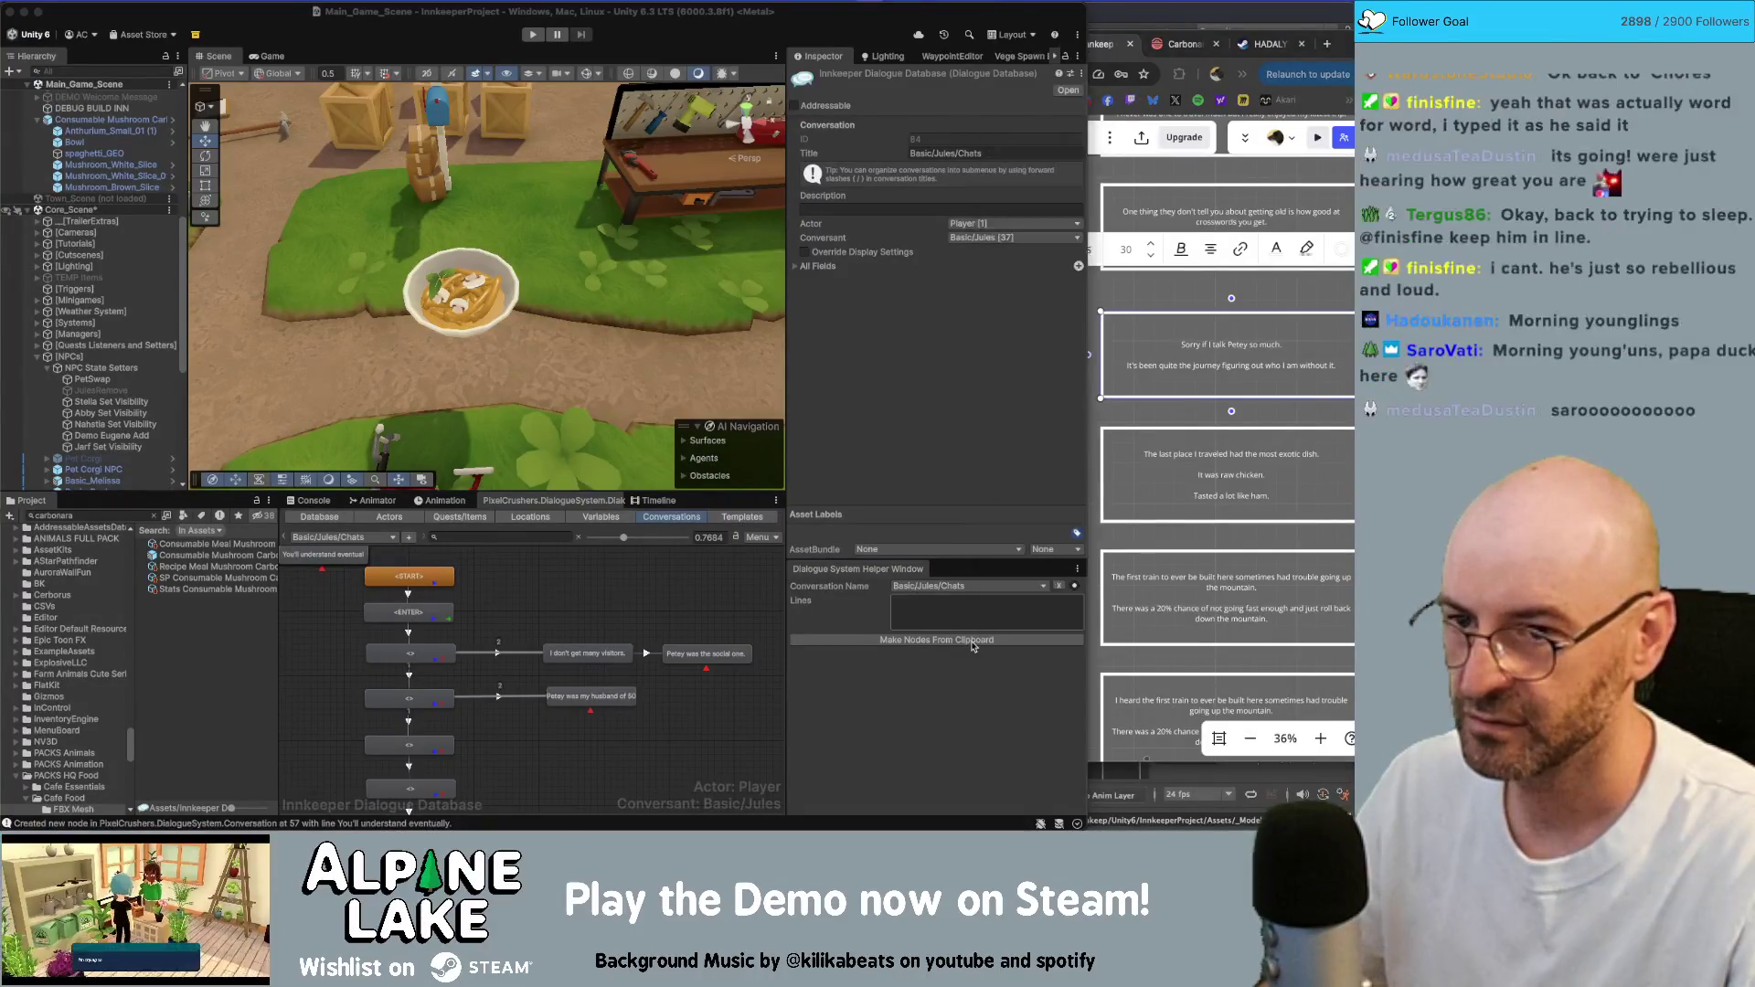
- Add nodes from 'The last place I traveled', 'The first train' and 'I heard the first train' cards
left_click(1209, 482)
left_click(1142, 522)
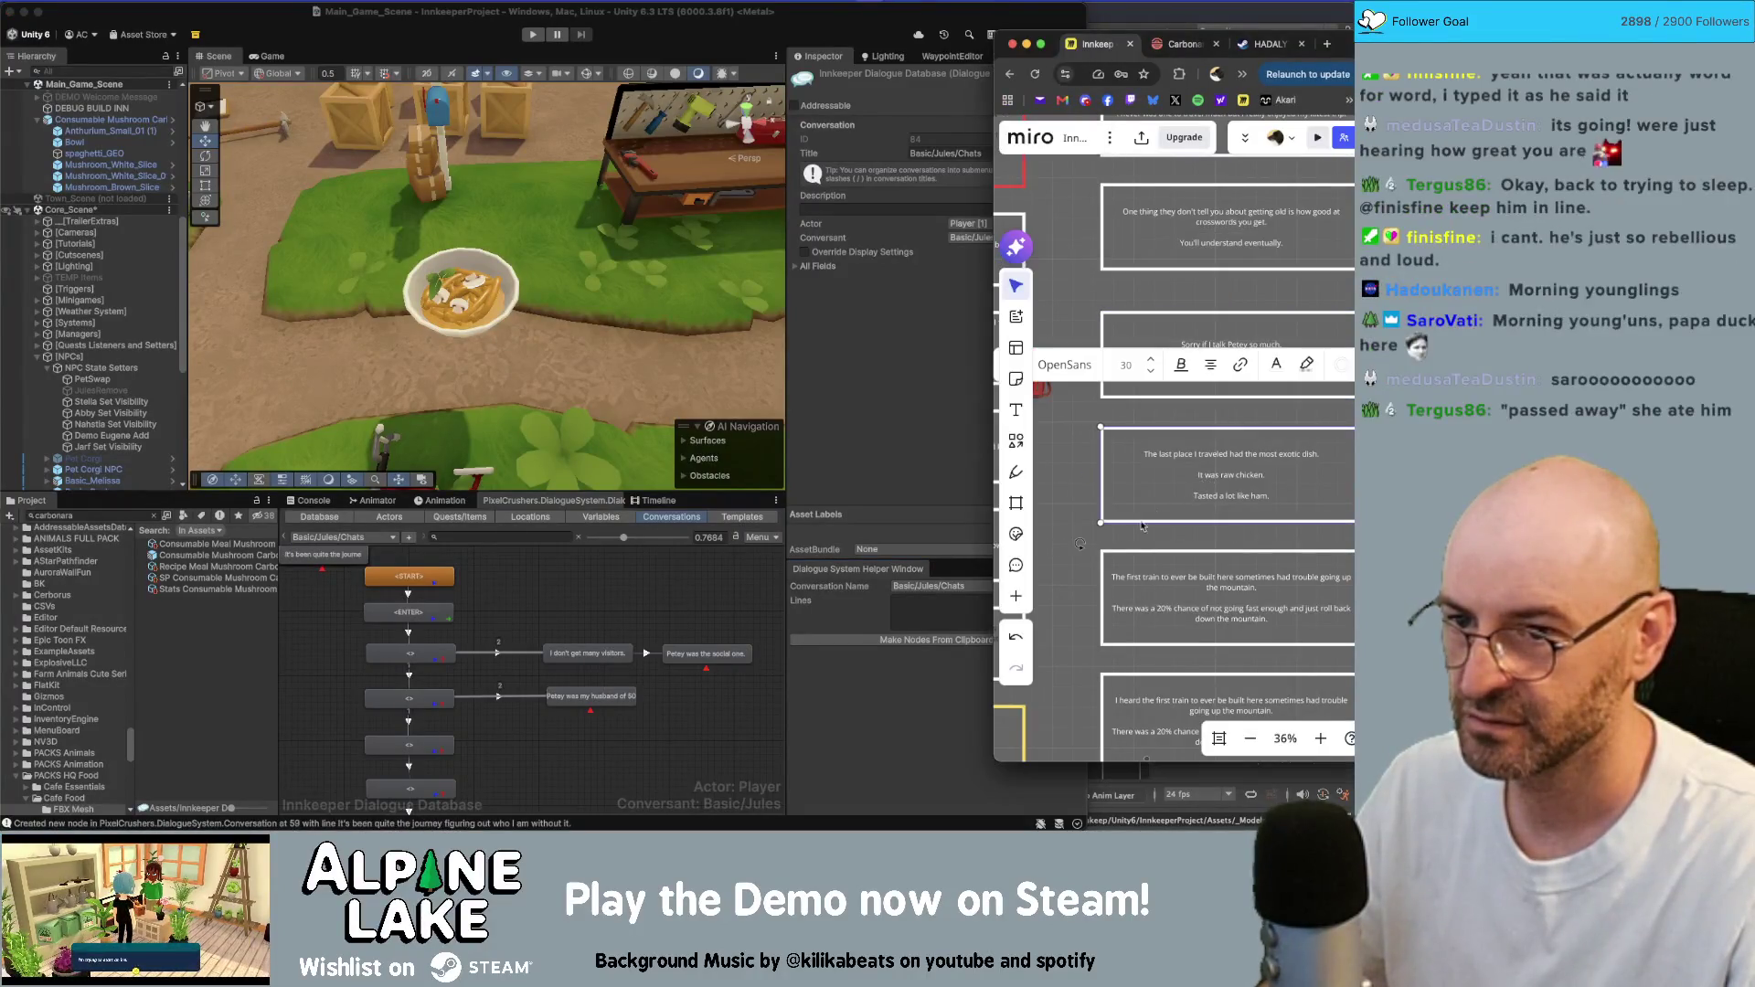
left_click(961, 644)
left_click(1192, 602)
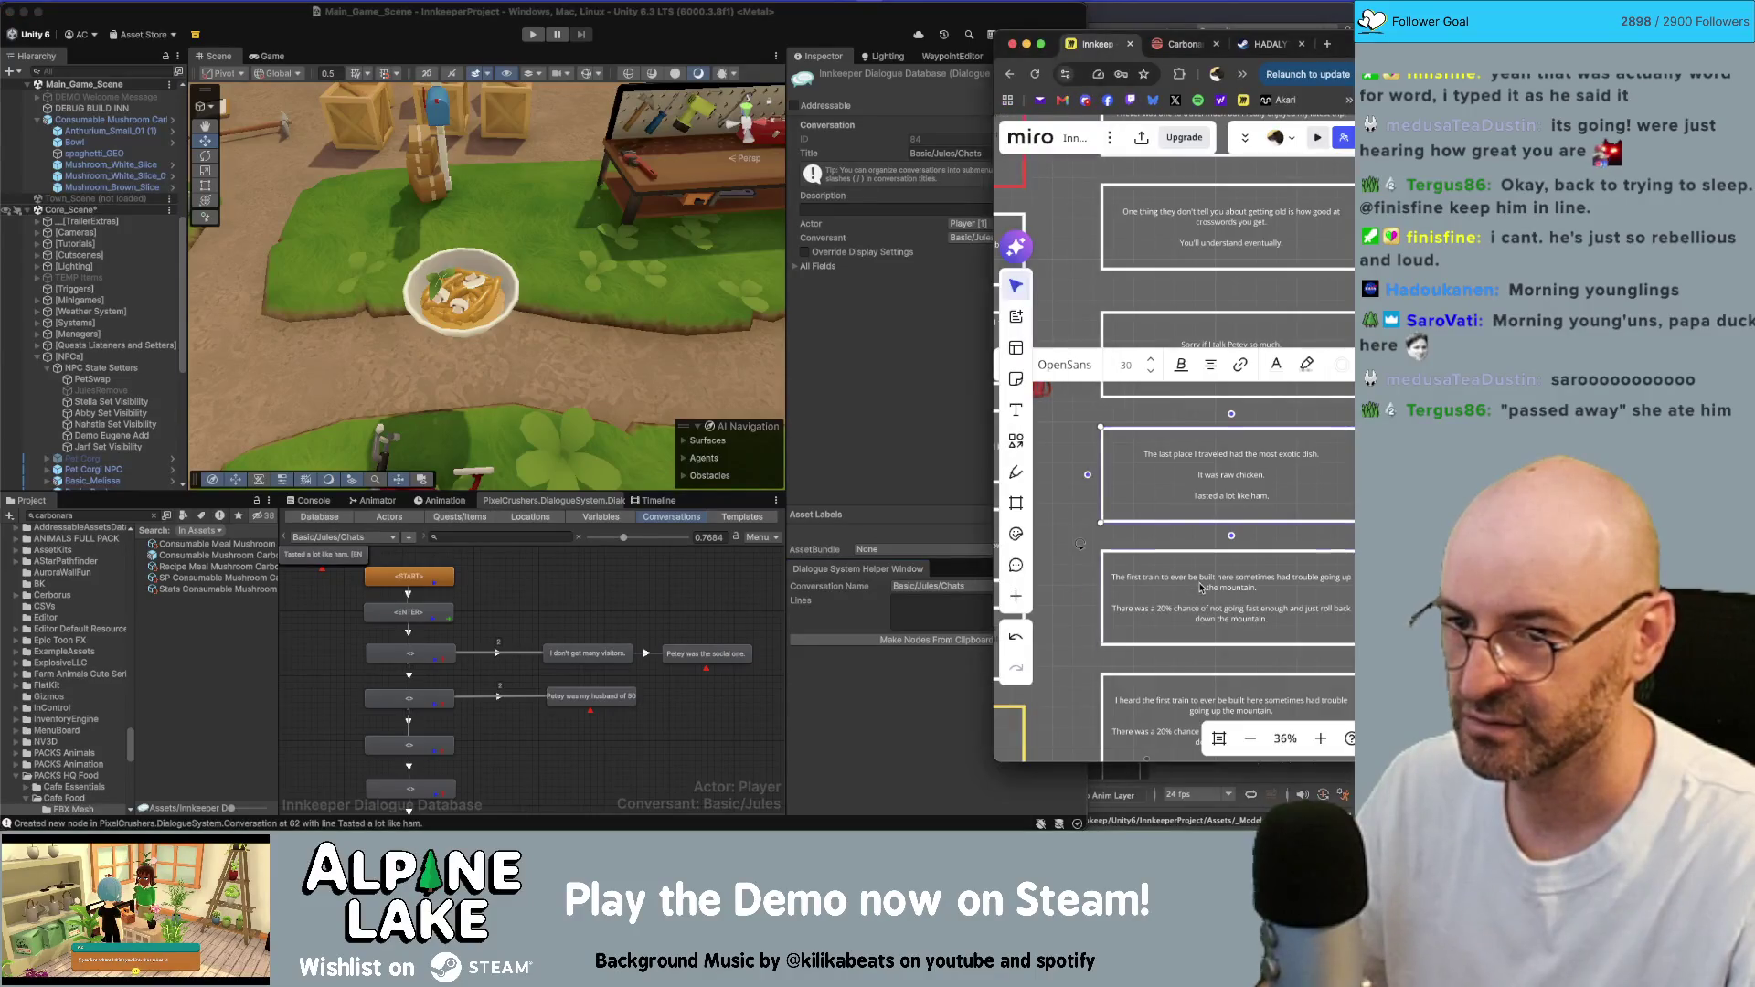
left_click(1201, 588)
left_click(933, 643)
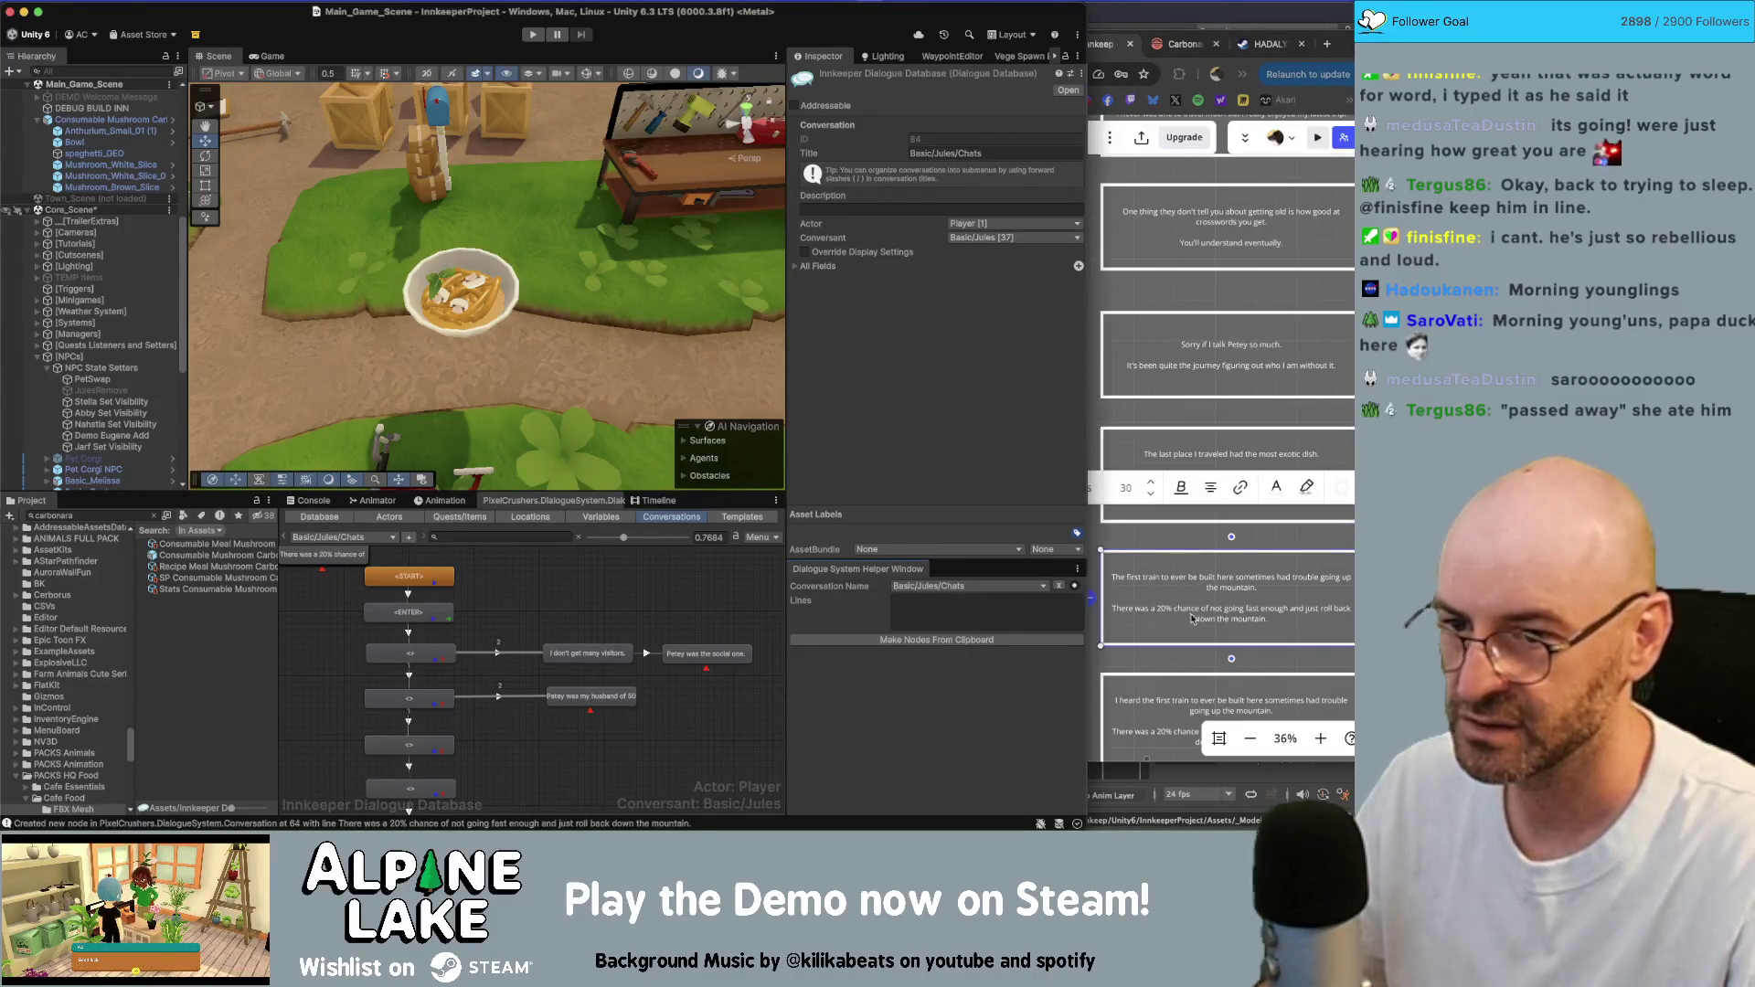
scroll(1226, 574, "down", 2)
left_click(1225, 573)
left_click(1225, 571)
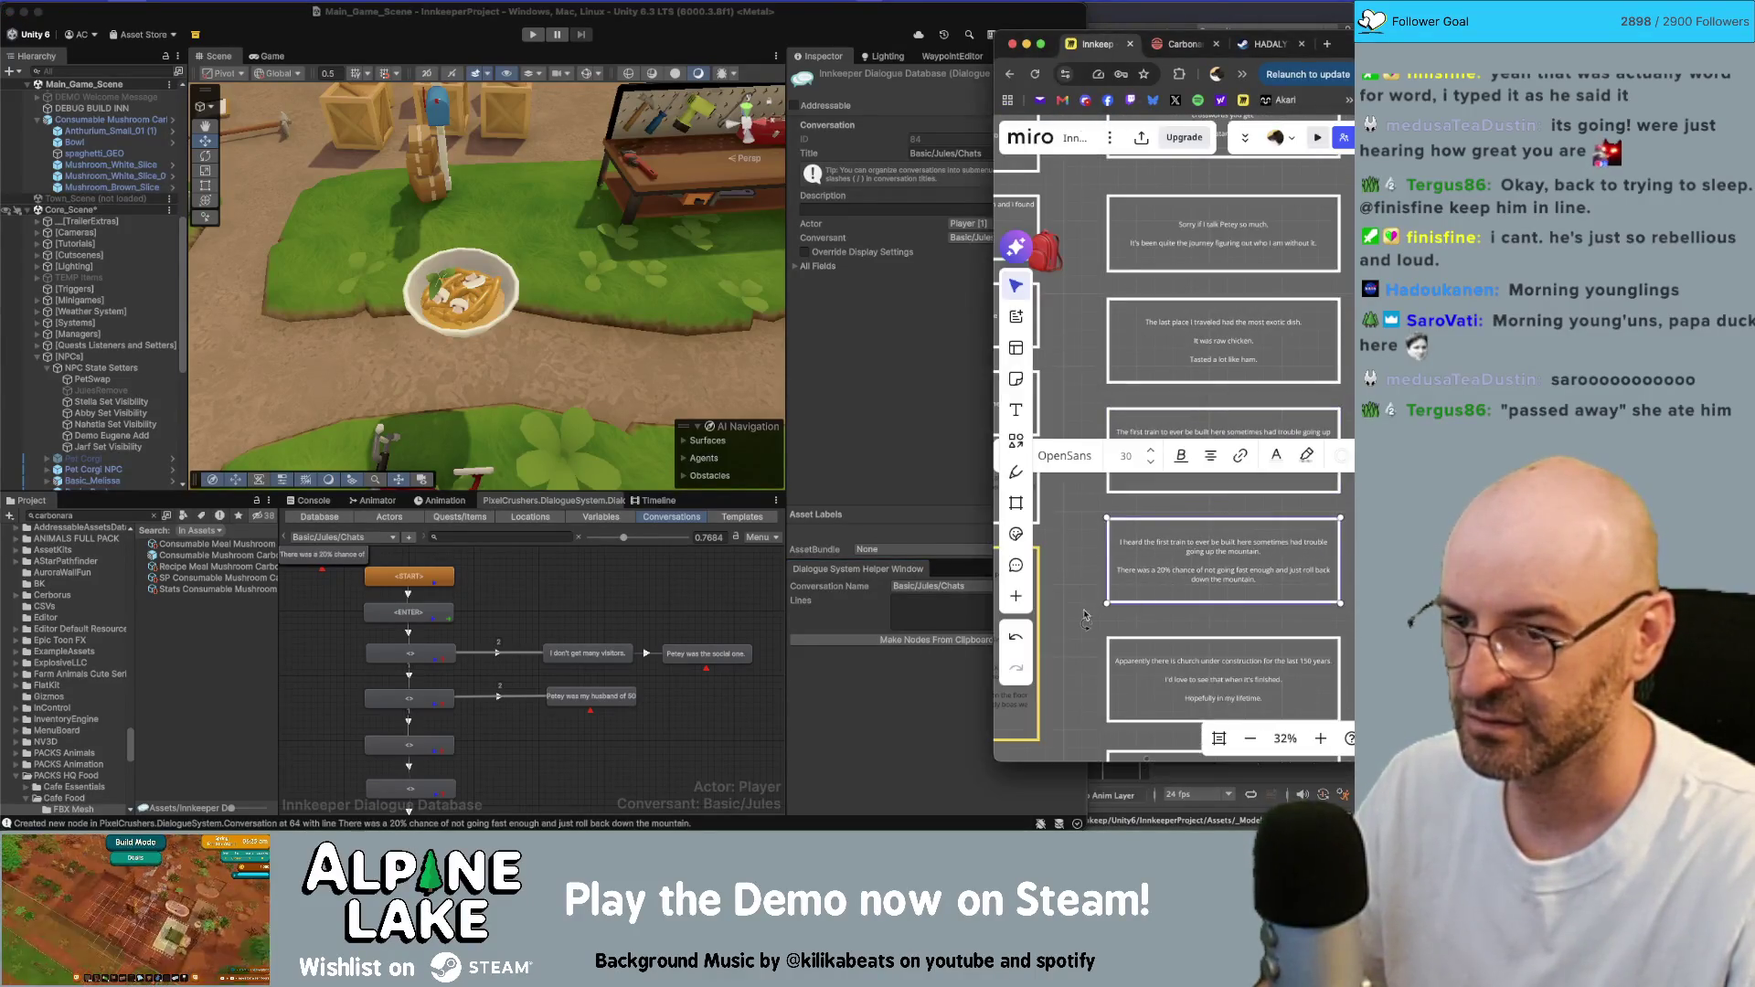
left_click(960, 641)
- Add nodes from the church, 'I've lived here all my life' and hardware store cards
scroll(1203, 556, "down", 3)
left_click(1203, 557)
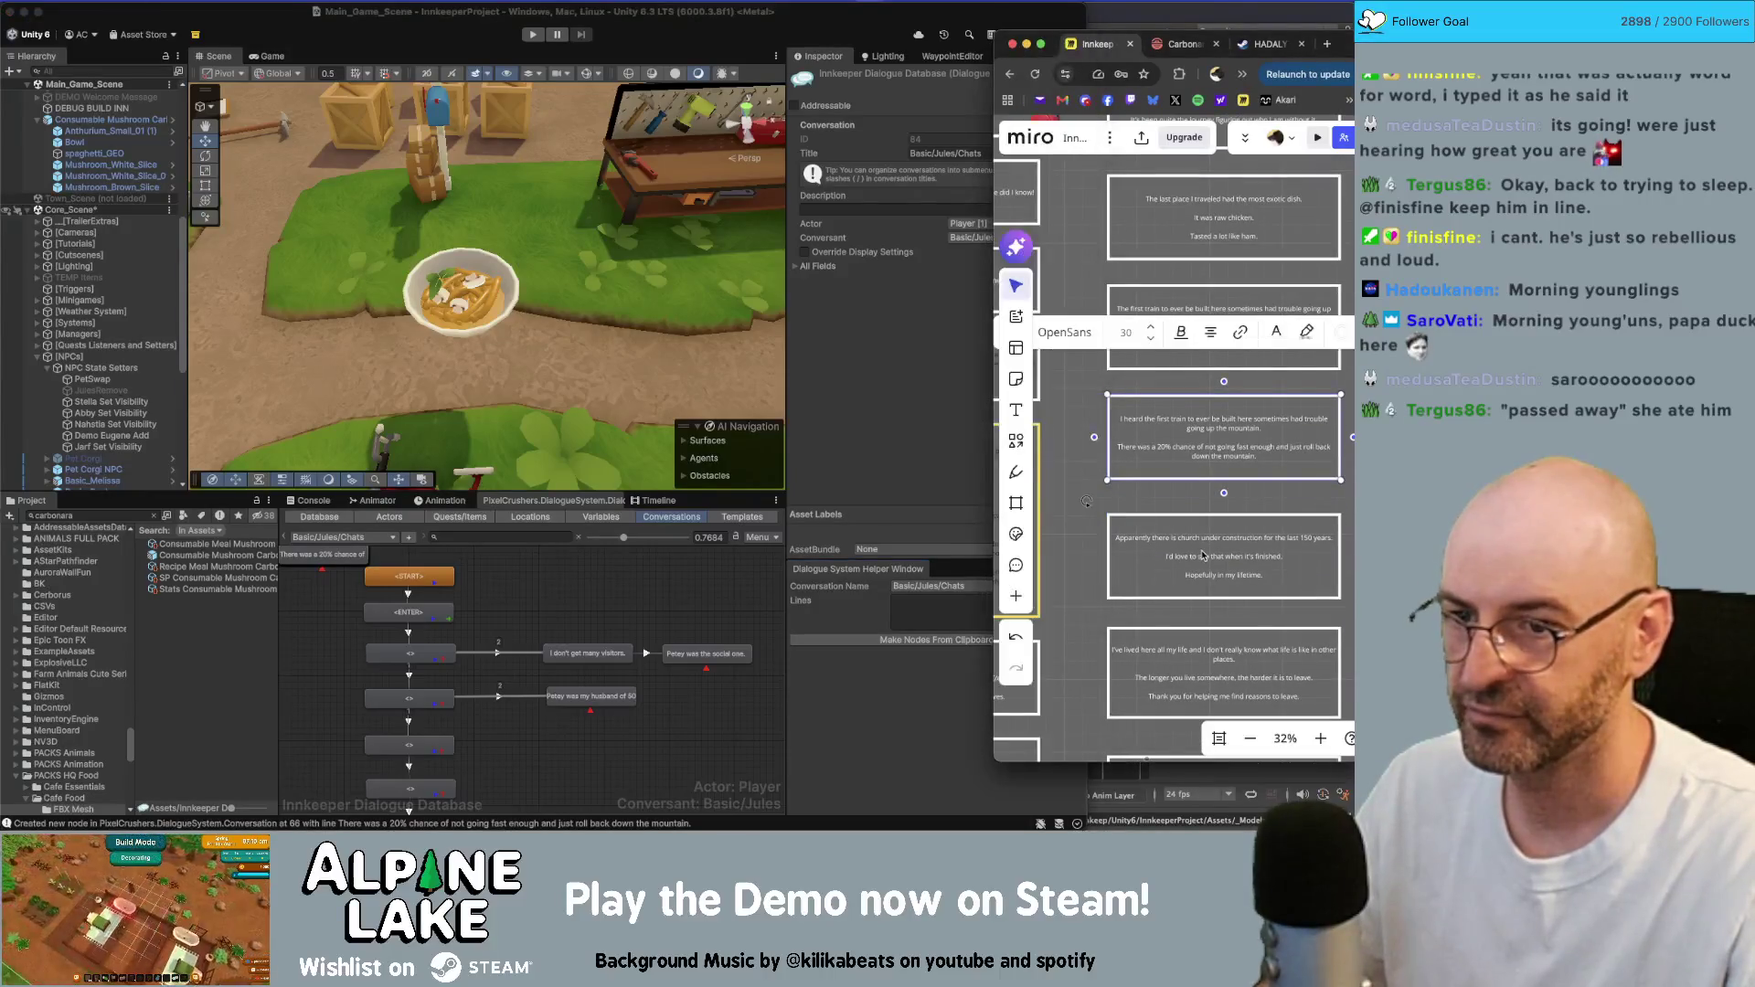
left_click(1203, 557)
key("cmd+c")
left_click(936, 640)
scroll(1187, 597, "down", 2)
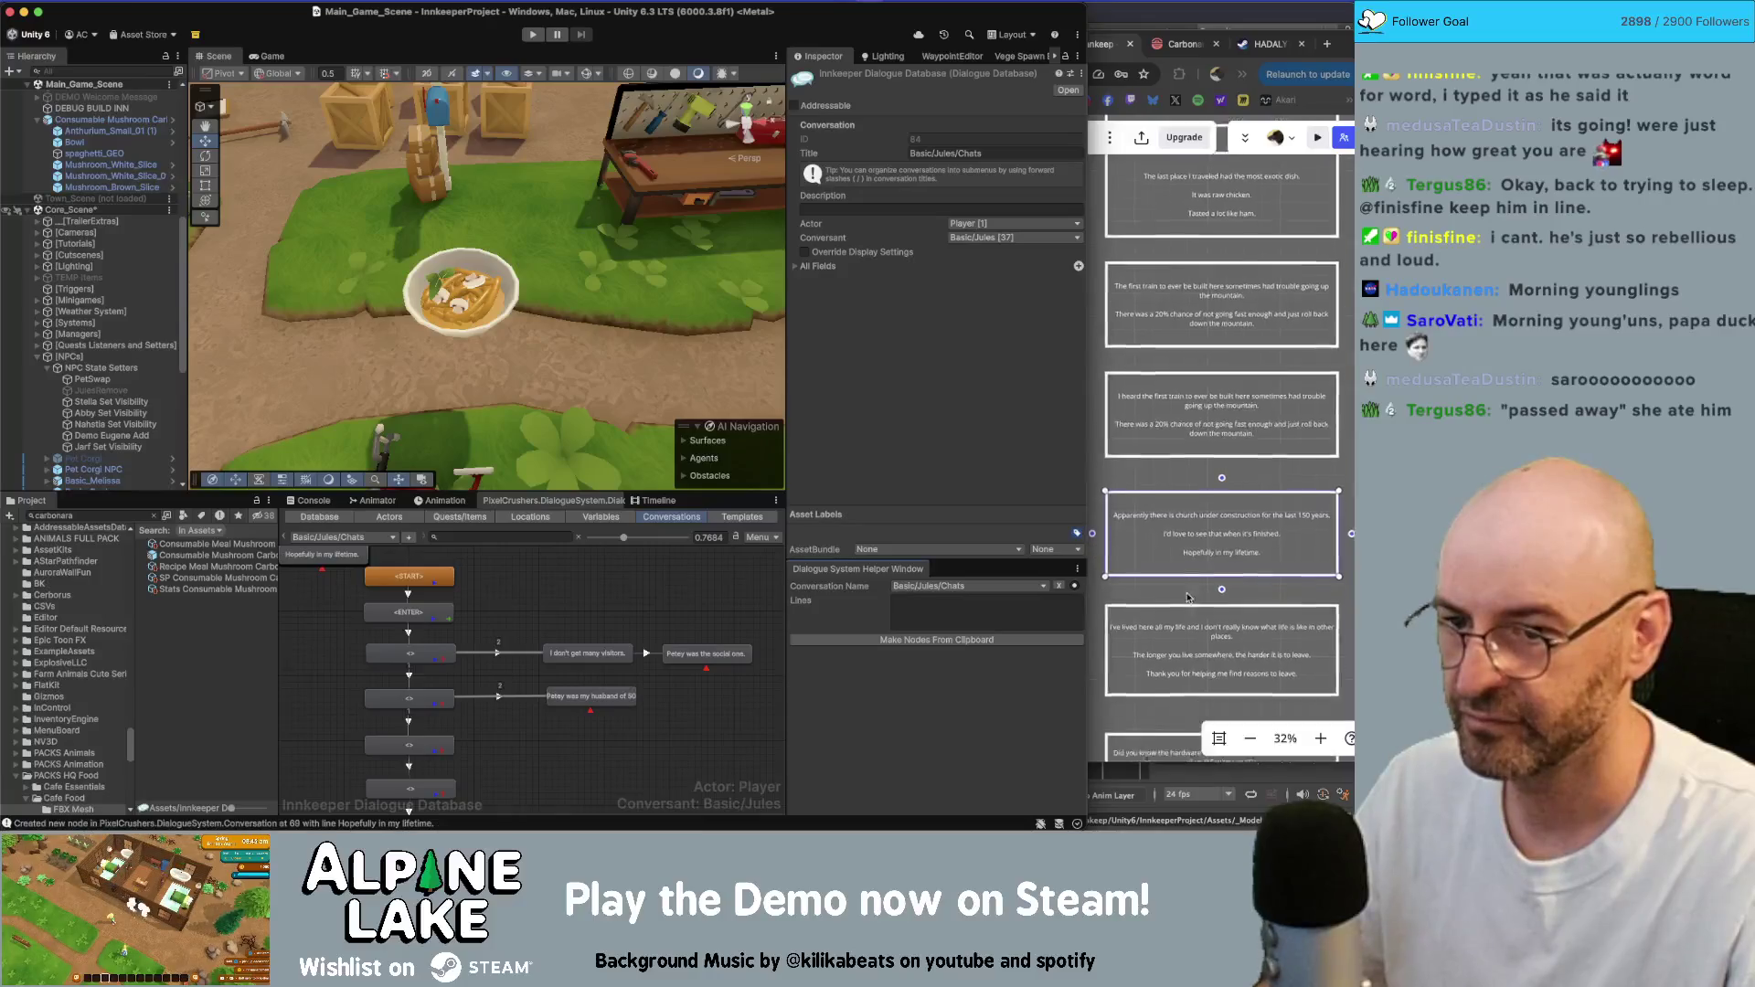
left_click(1219, 573)
key("super+c")
left_click(937, 640)
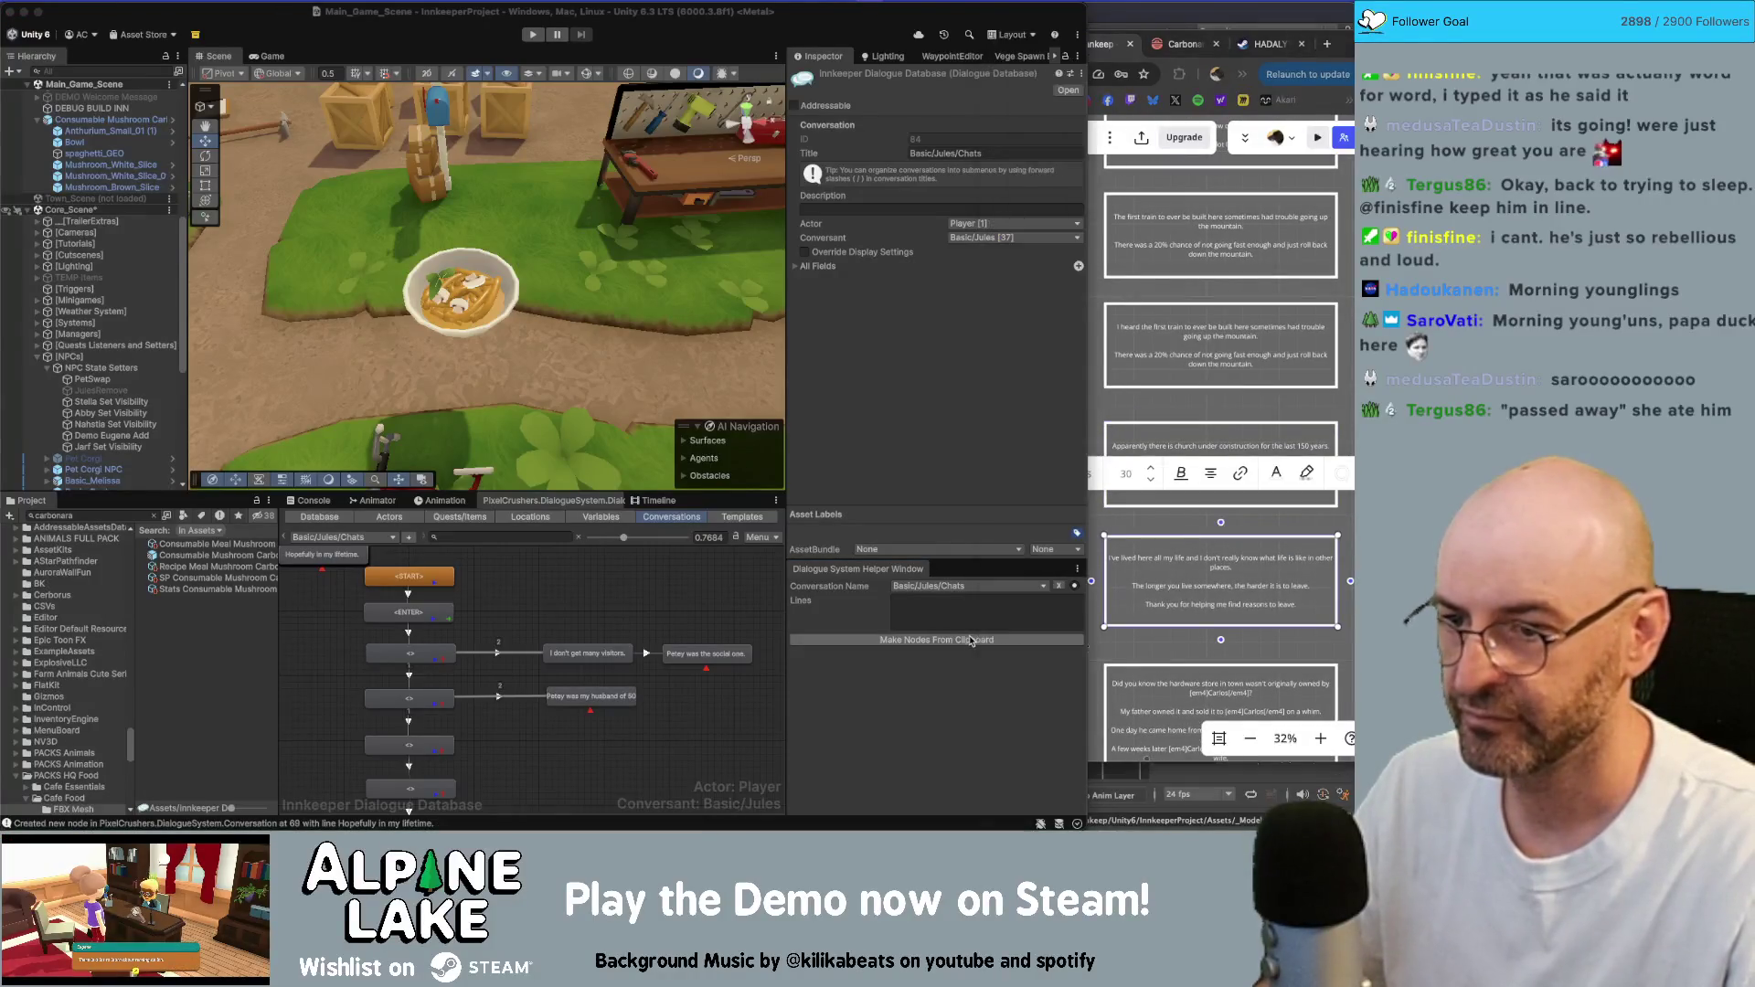
scroll(1199, 578, "down", 3)
left_click(1201, 578)
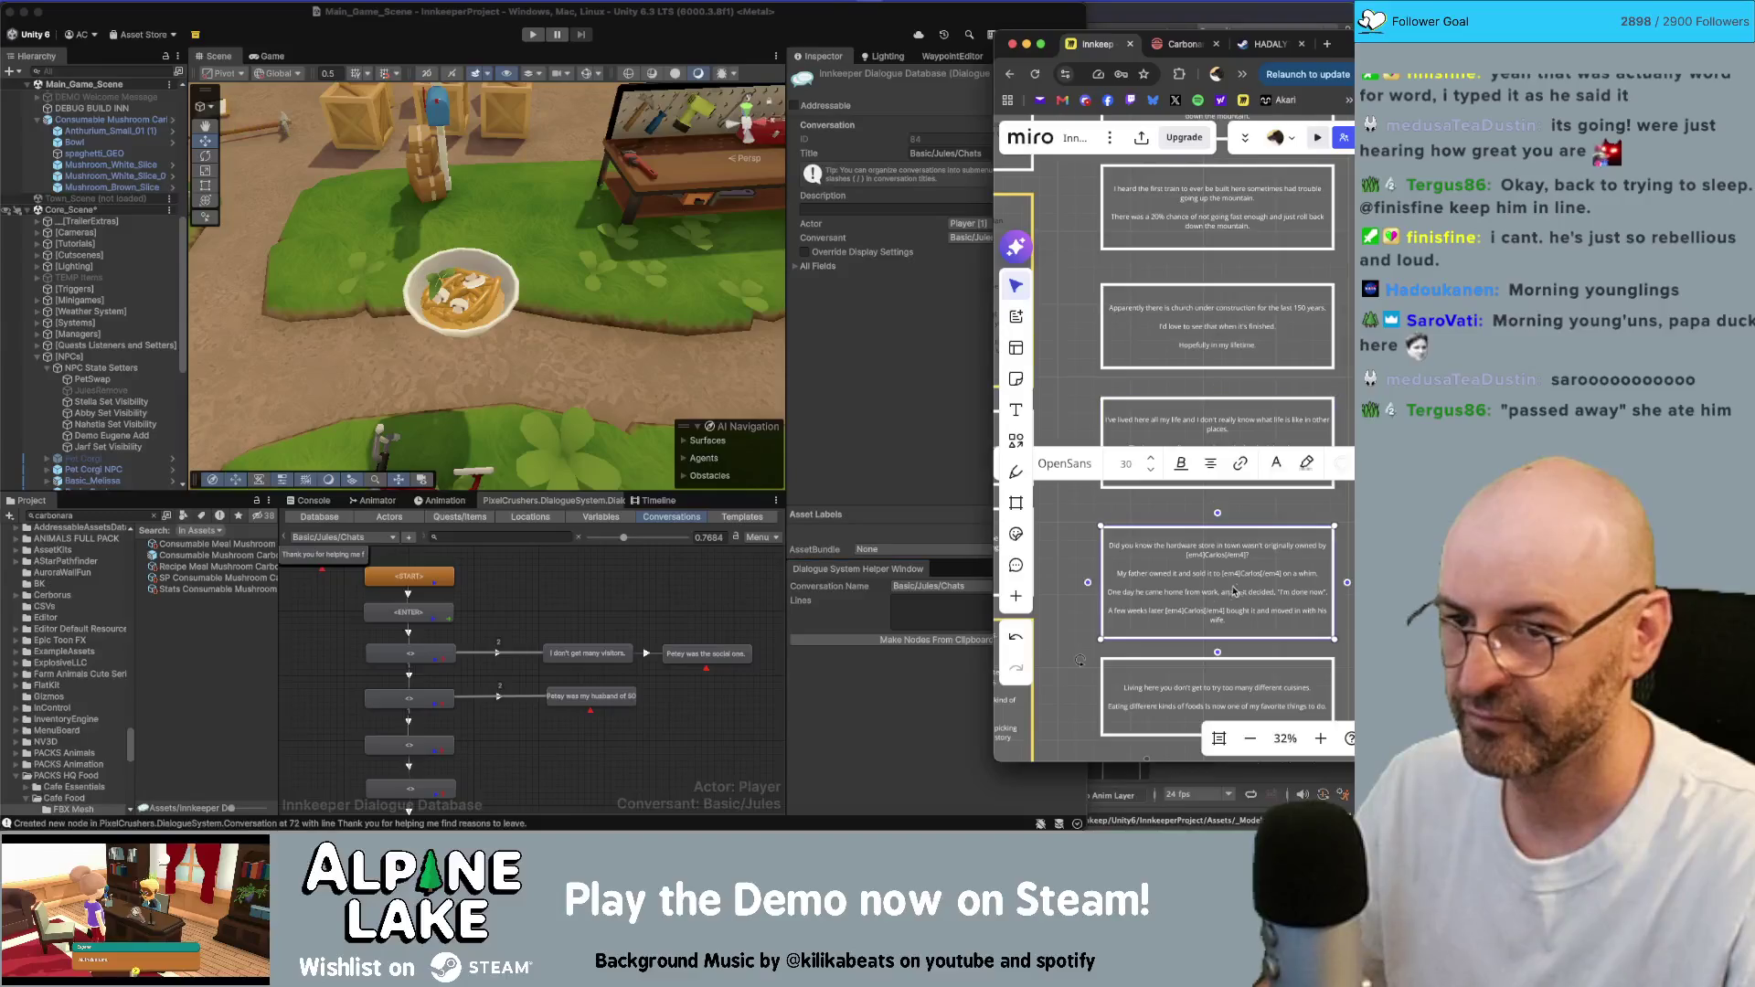
left_click(984, 640)
- Add nodes from the 'Living here you don't get to try' and travel modes cards
scroll(1188, 603, "down", 2)
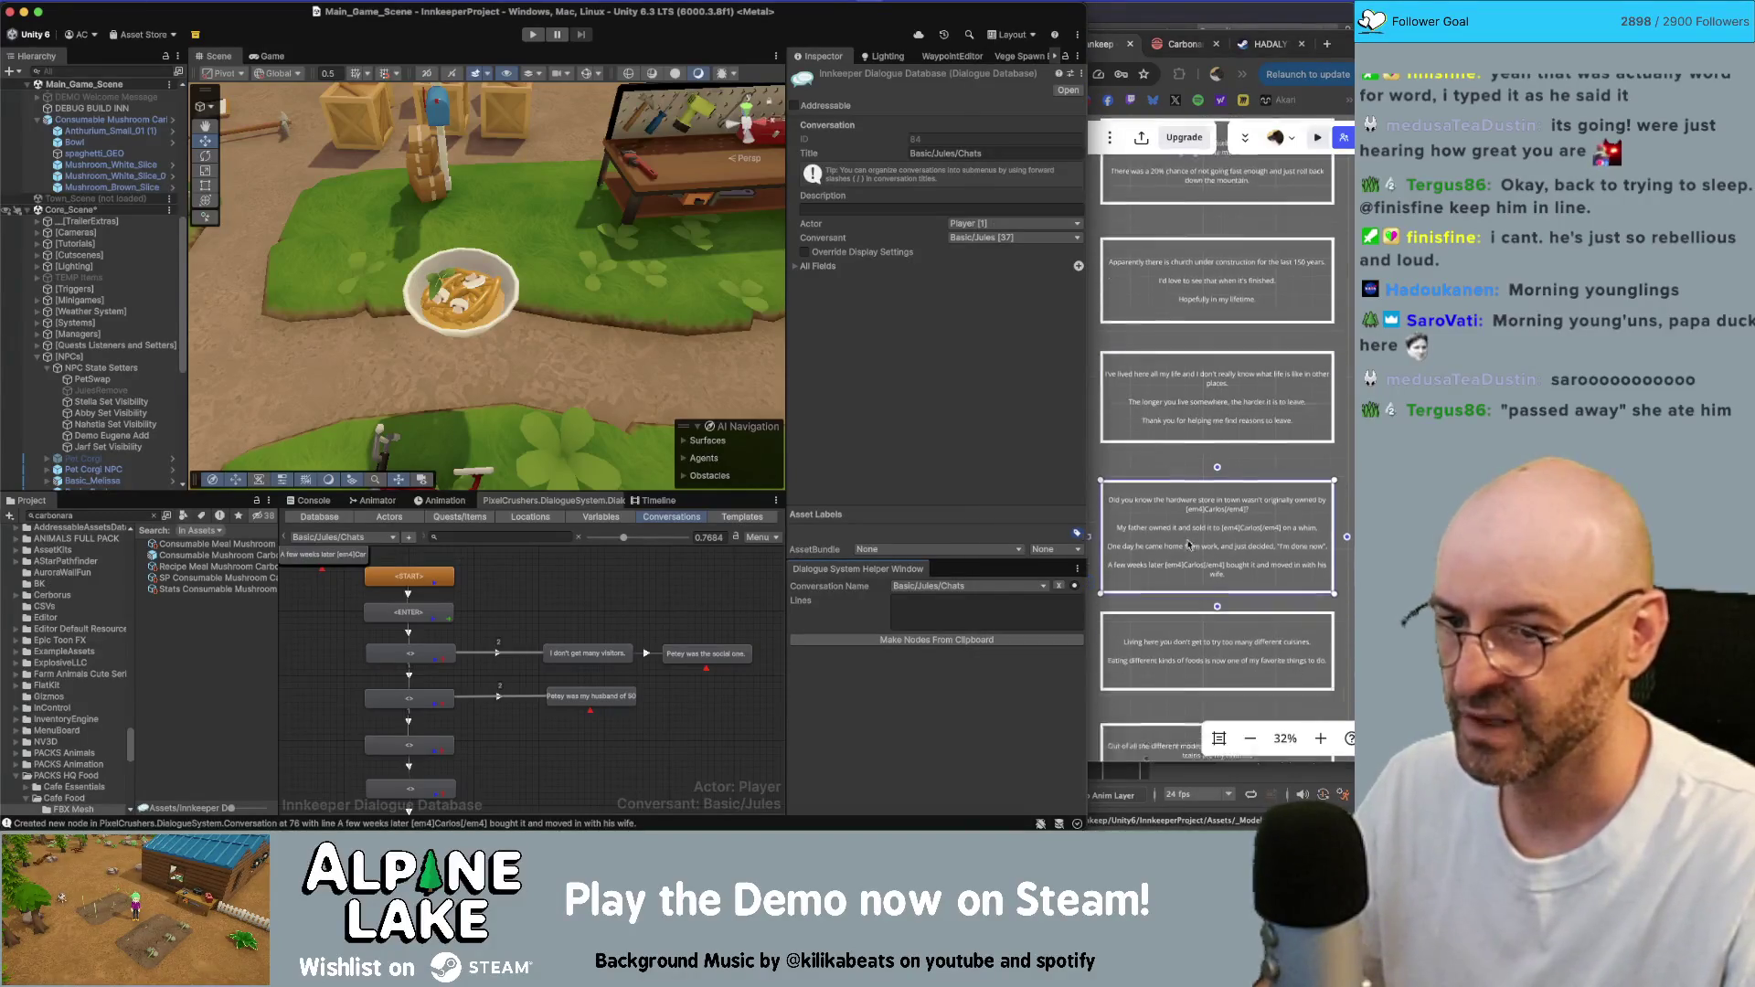
left_click(1188, 603)
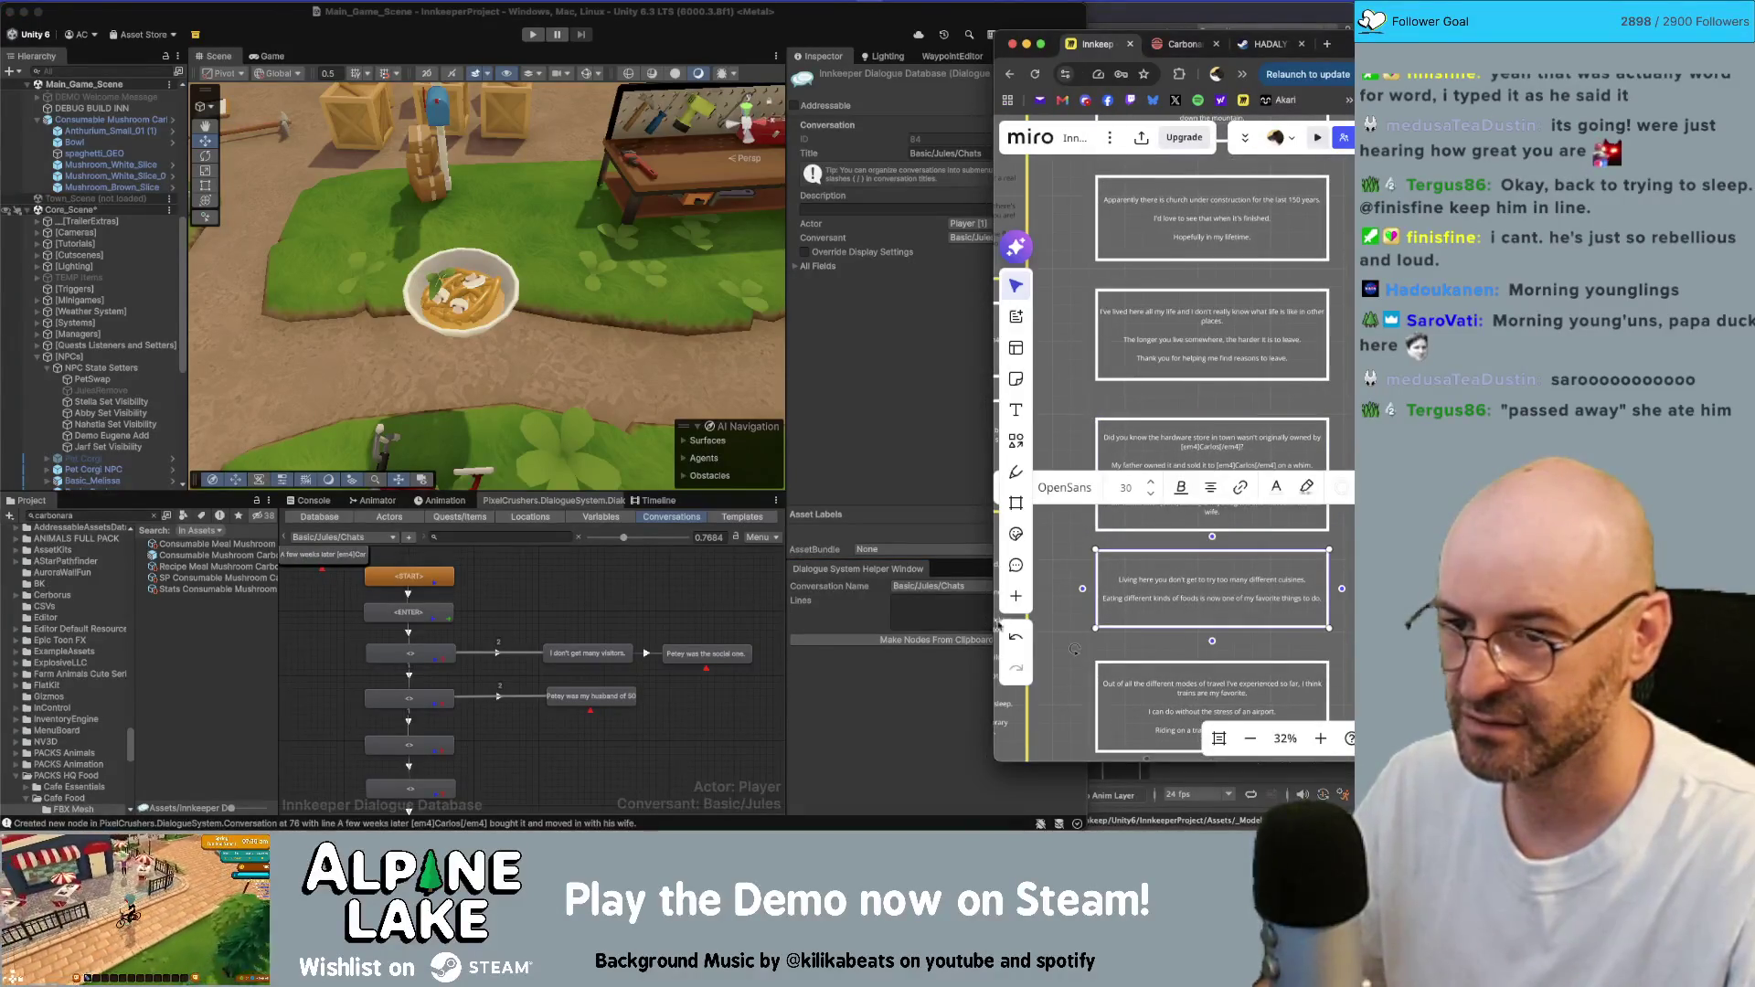
left_click(963, 643)
scroll(1207, 521, "down", 2)
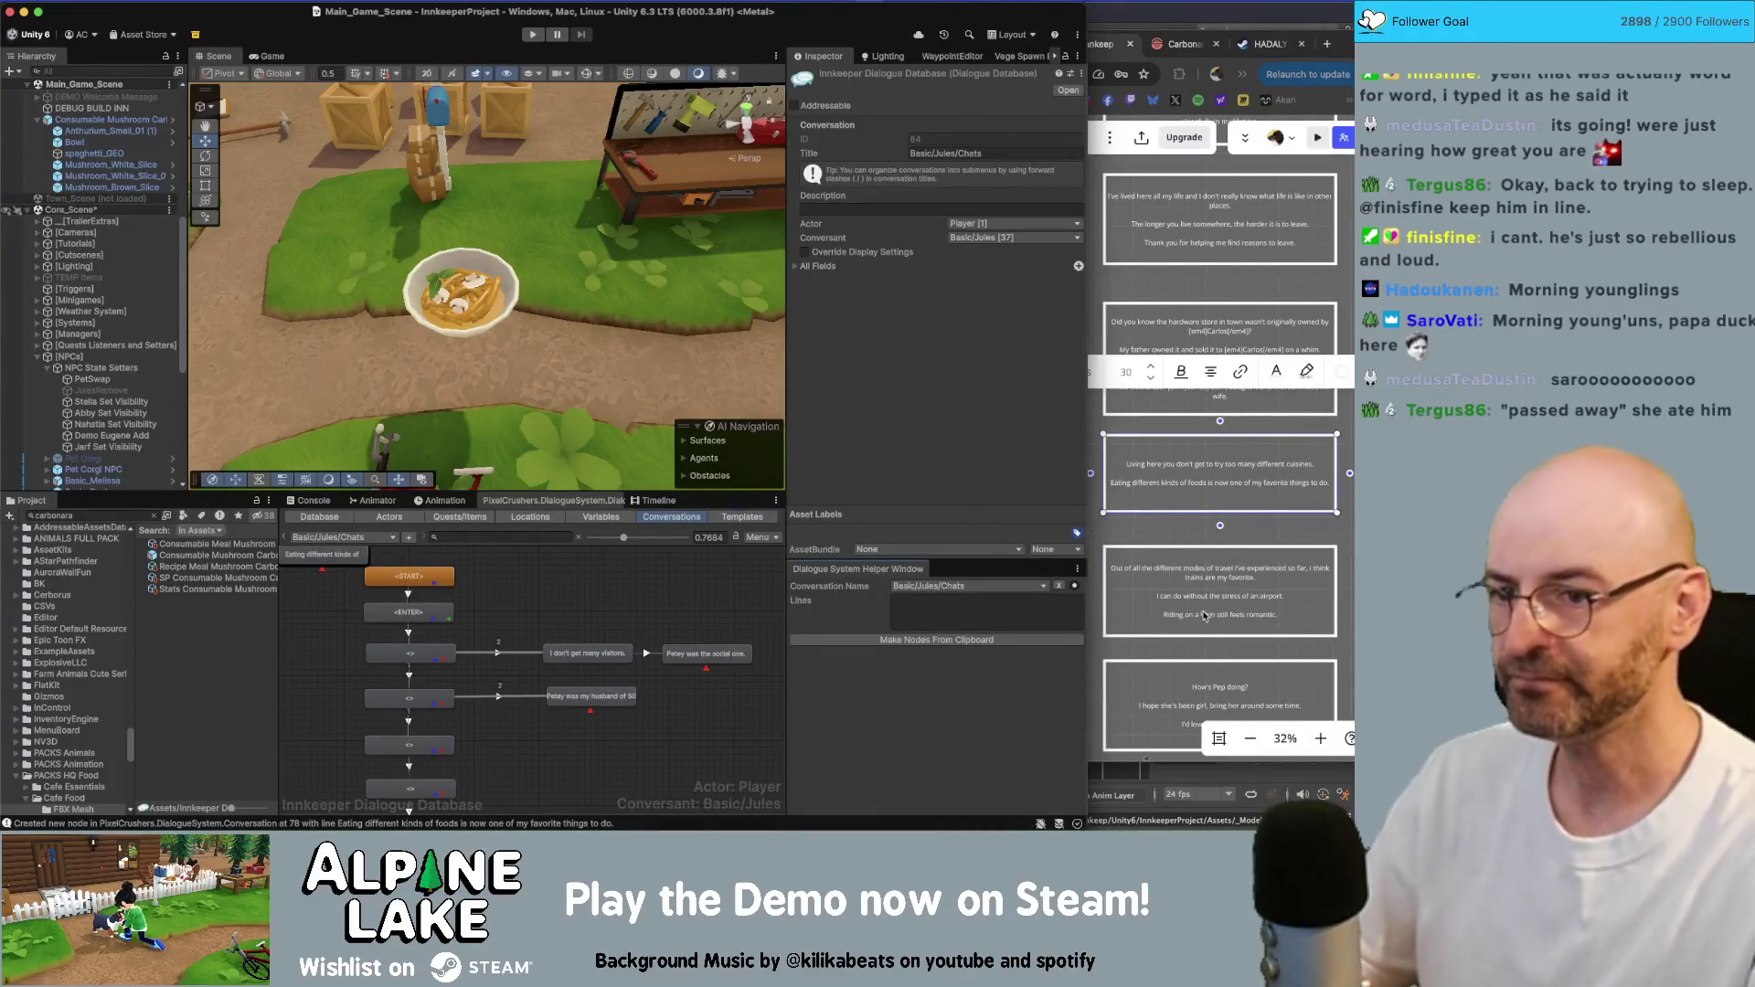
left_click(1205, 578)
left_click(1219, 573)
key("ctrl+c")
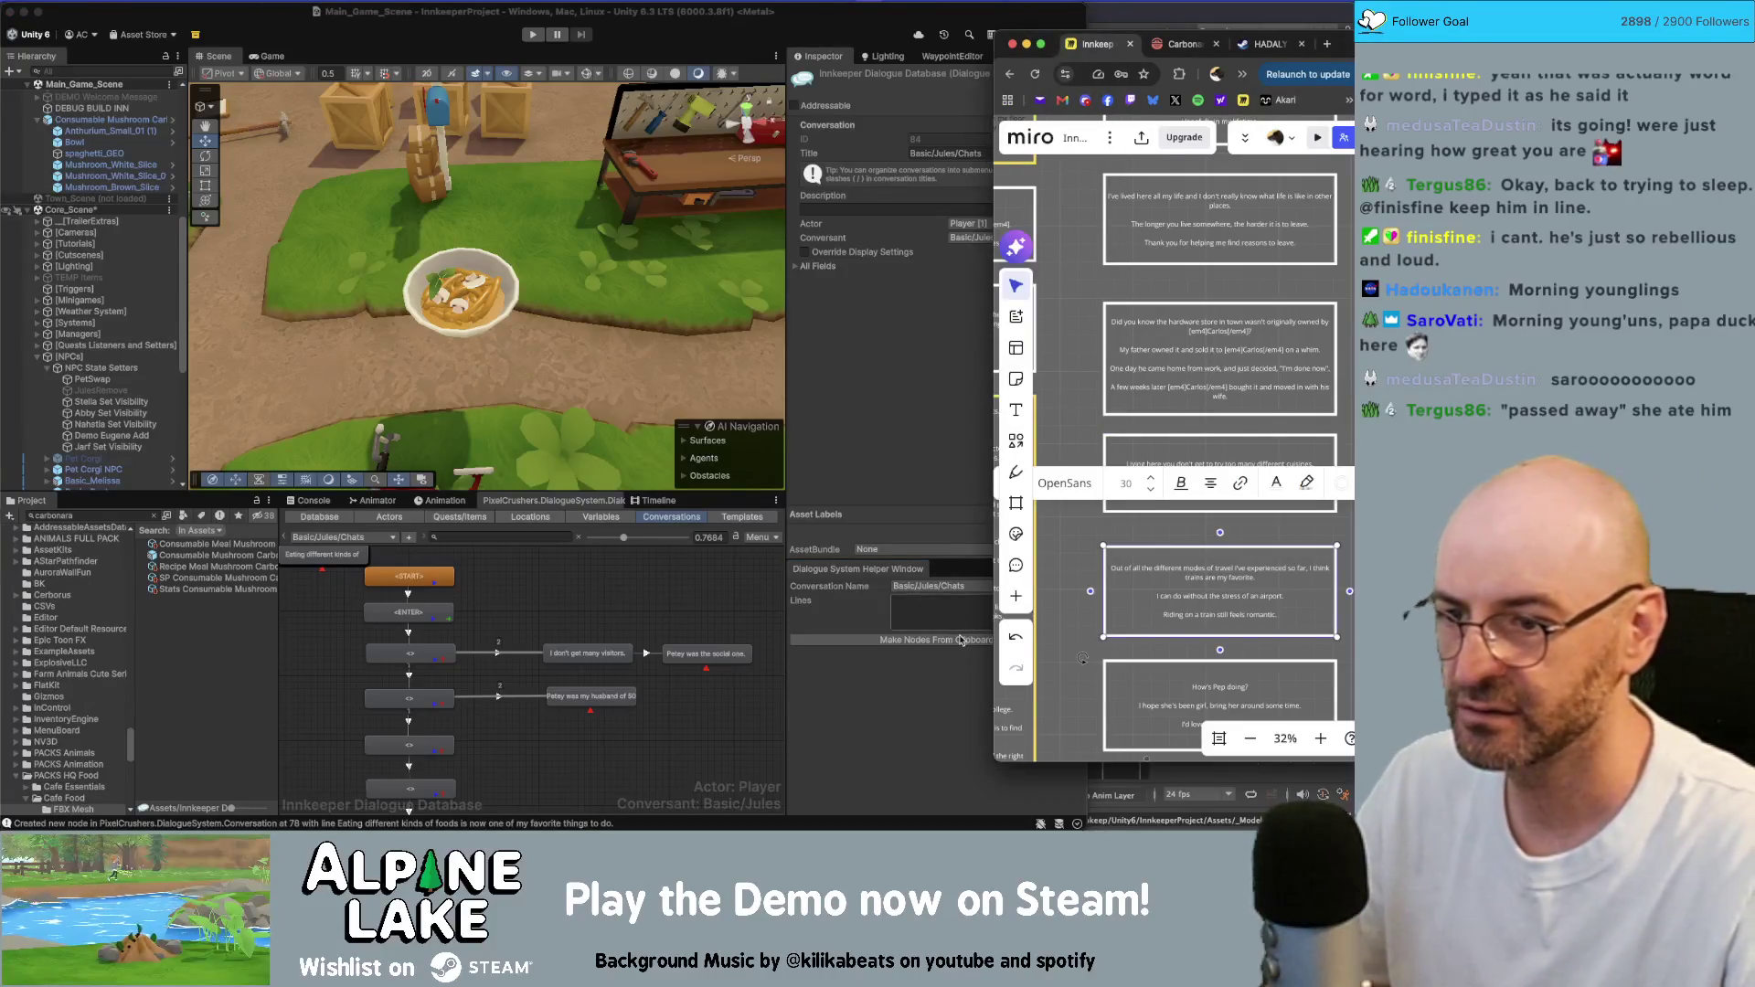
left_click(936, 640)
- Add nodes from the 'How's Pep doing?' and summers cards
scroll(1206, 517, "down", 2)
scroll(1207, 518, "down", 1)
left_click(1225, 581)
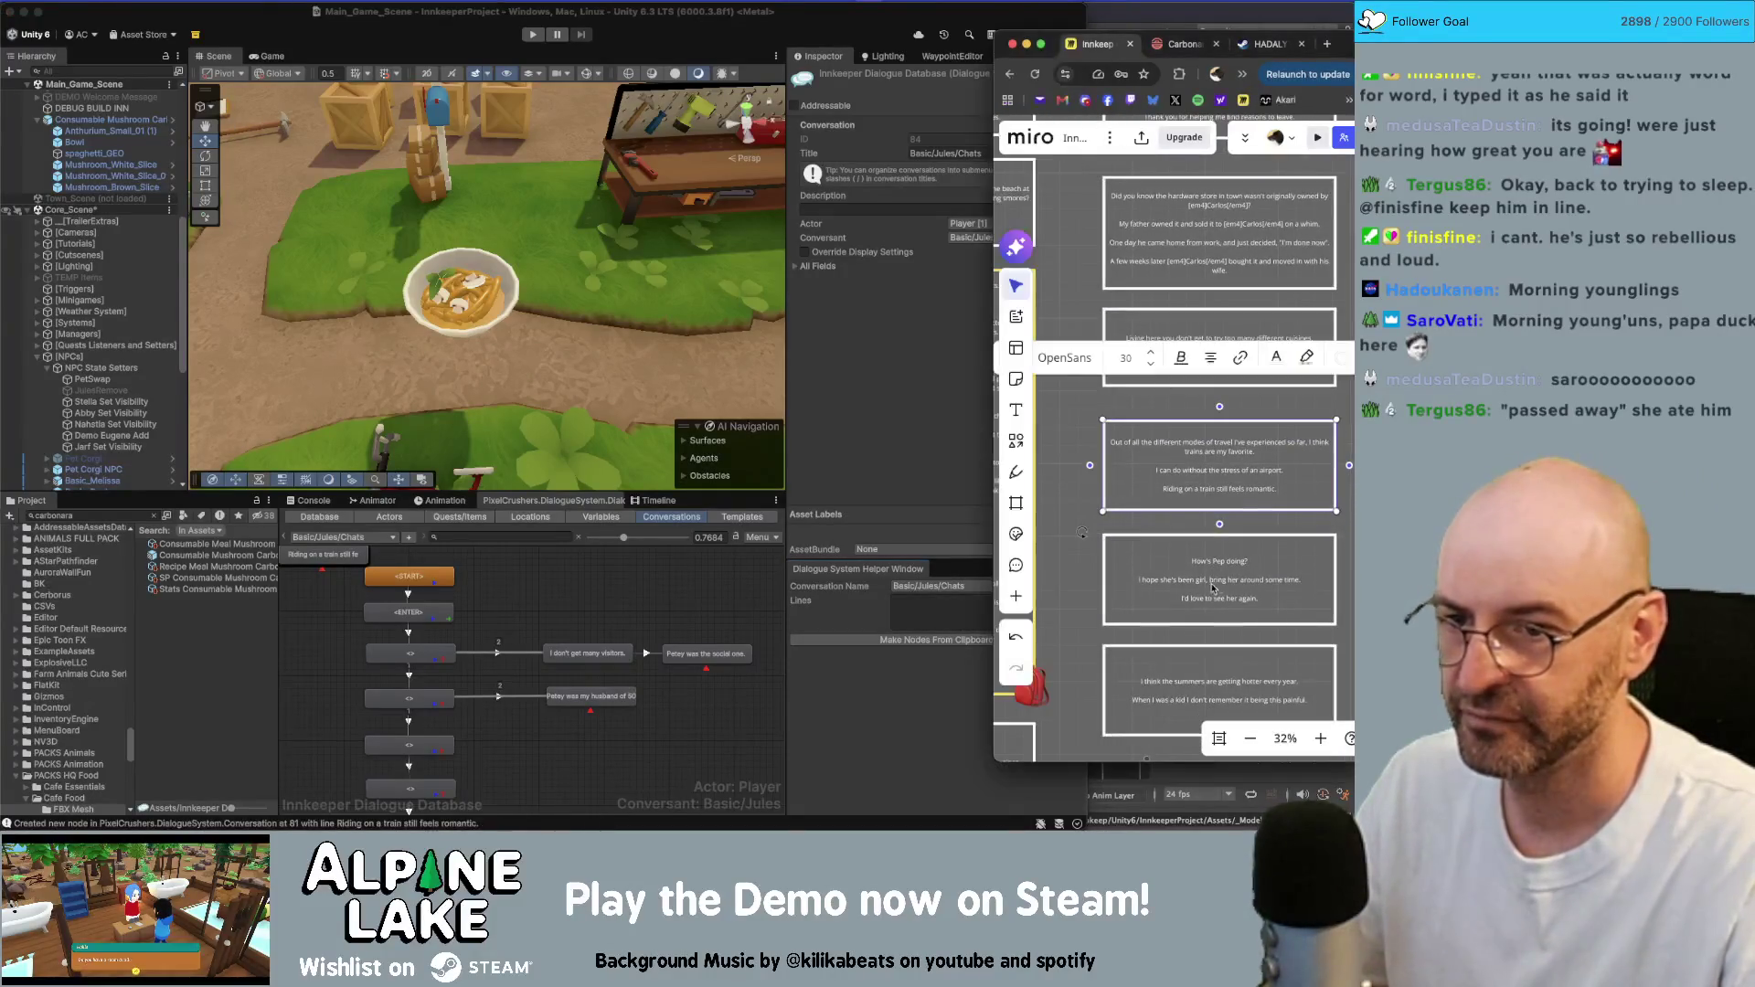
left_click(1187, 598)
left_click(940, 643)
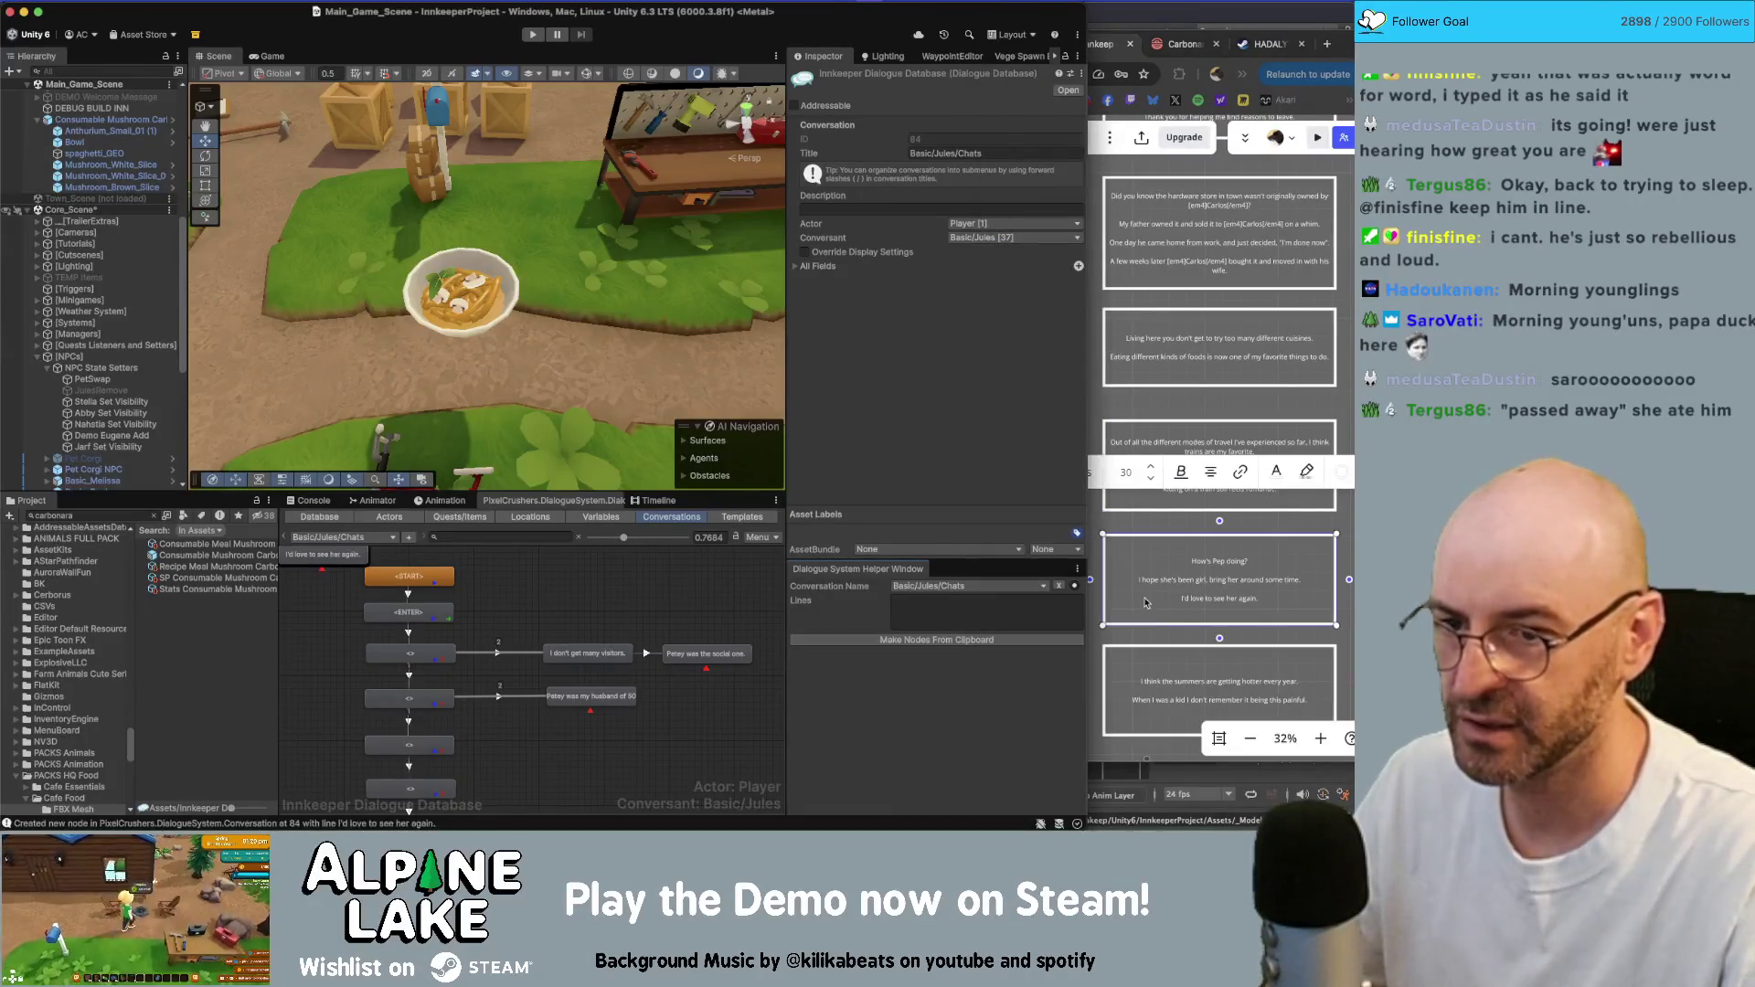
scroll(1225, 576, "down", 2)
left_click(1232, 574)
key("cmd+c")
left_click(940, 642)
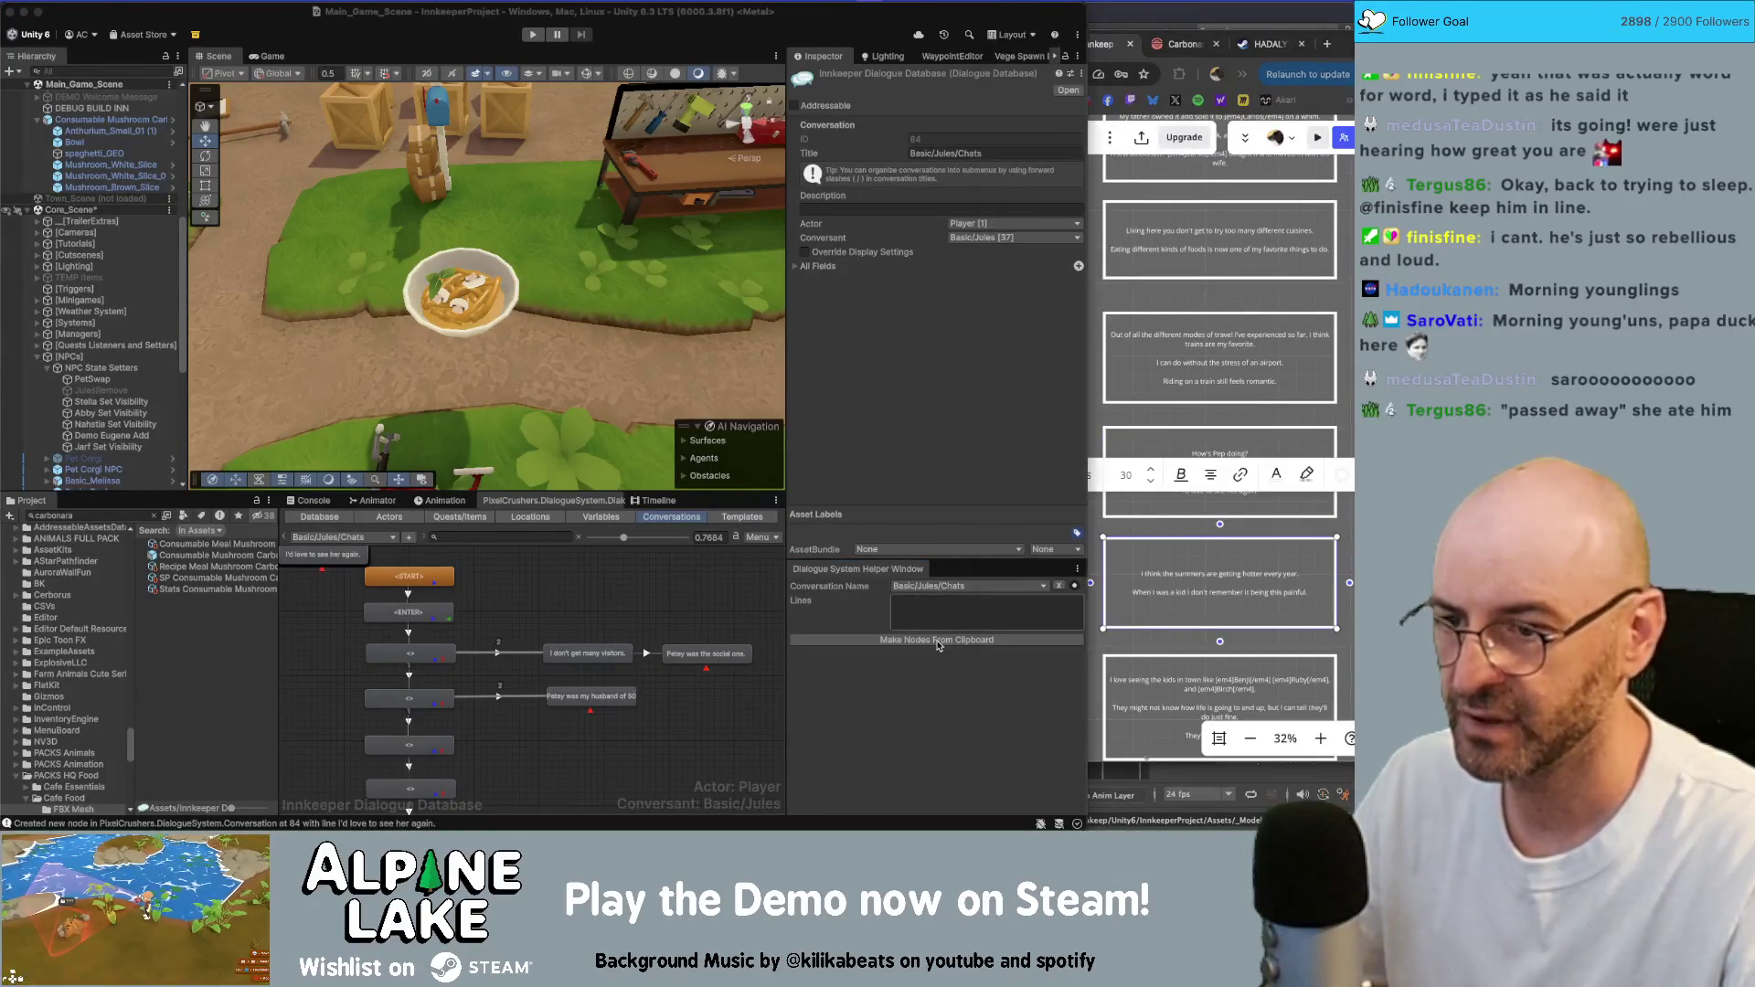
left_click(940, 643)
- Add nodes from the kids, gossip, recipe and desert cards, ending with 'I think that would be beautiful.'
scroll(1191, 465, "down", 2)
left_click(1180, 591)
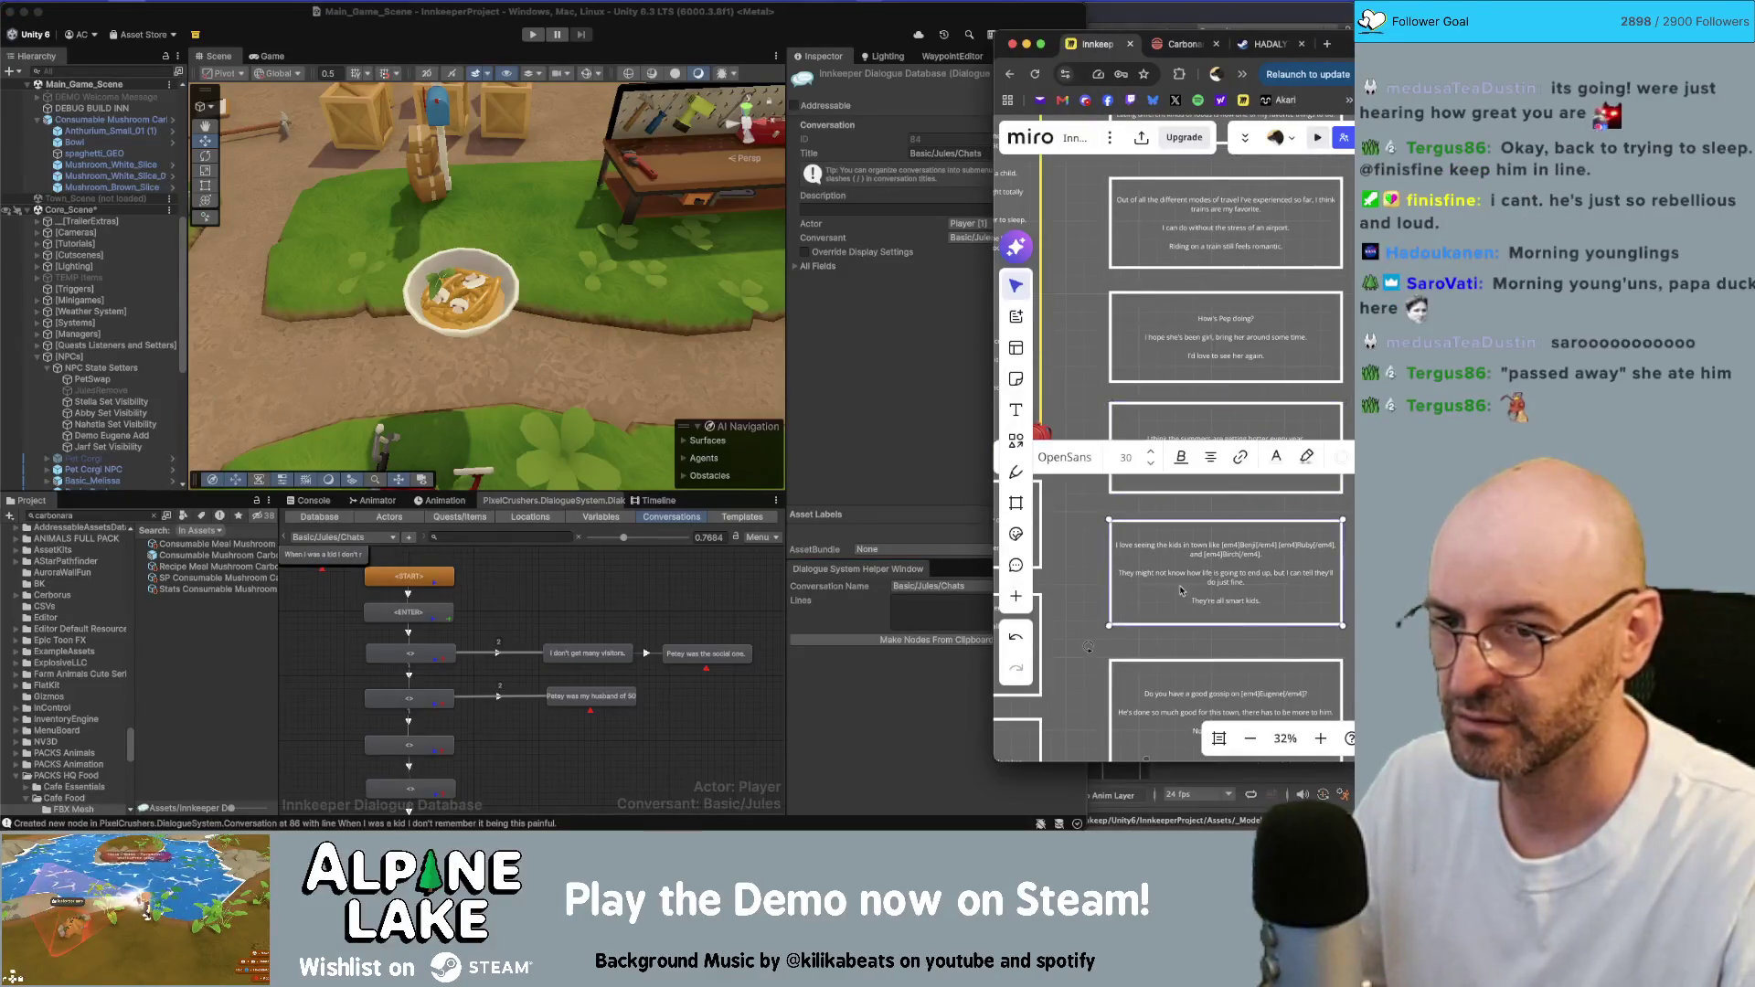
left_click(960, 637)
scroll(1225, 549, "down", 2)
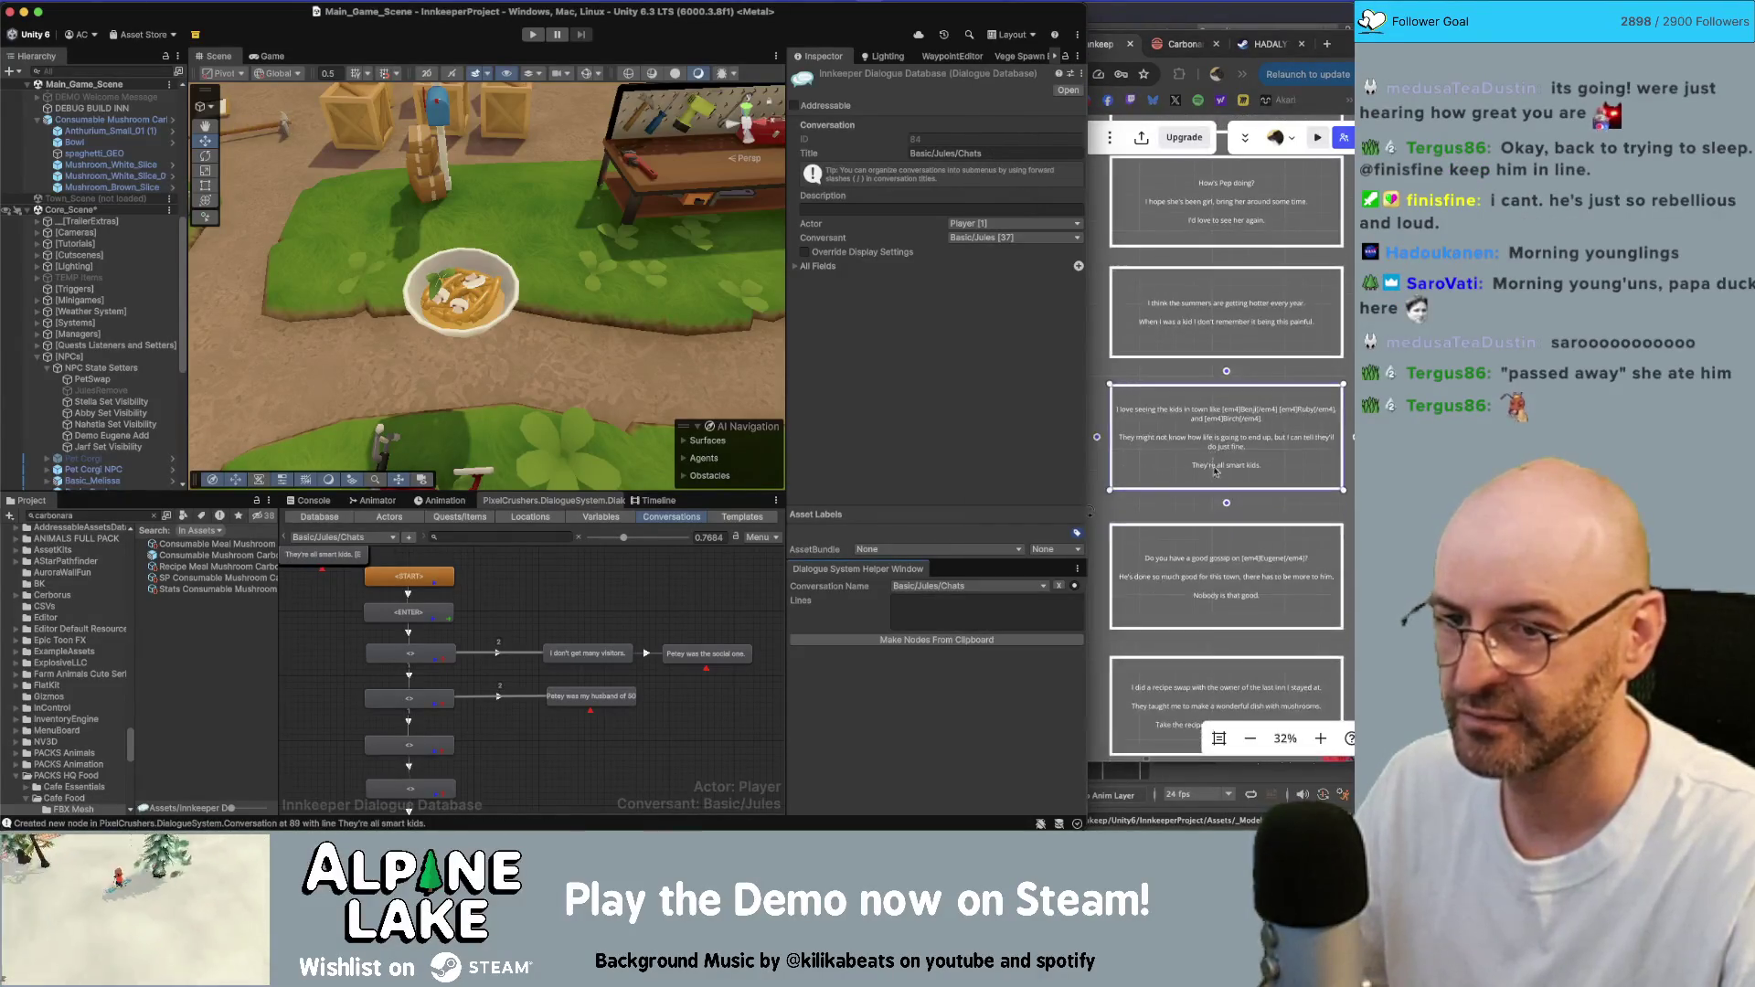
left_click(1253, 582)
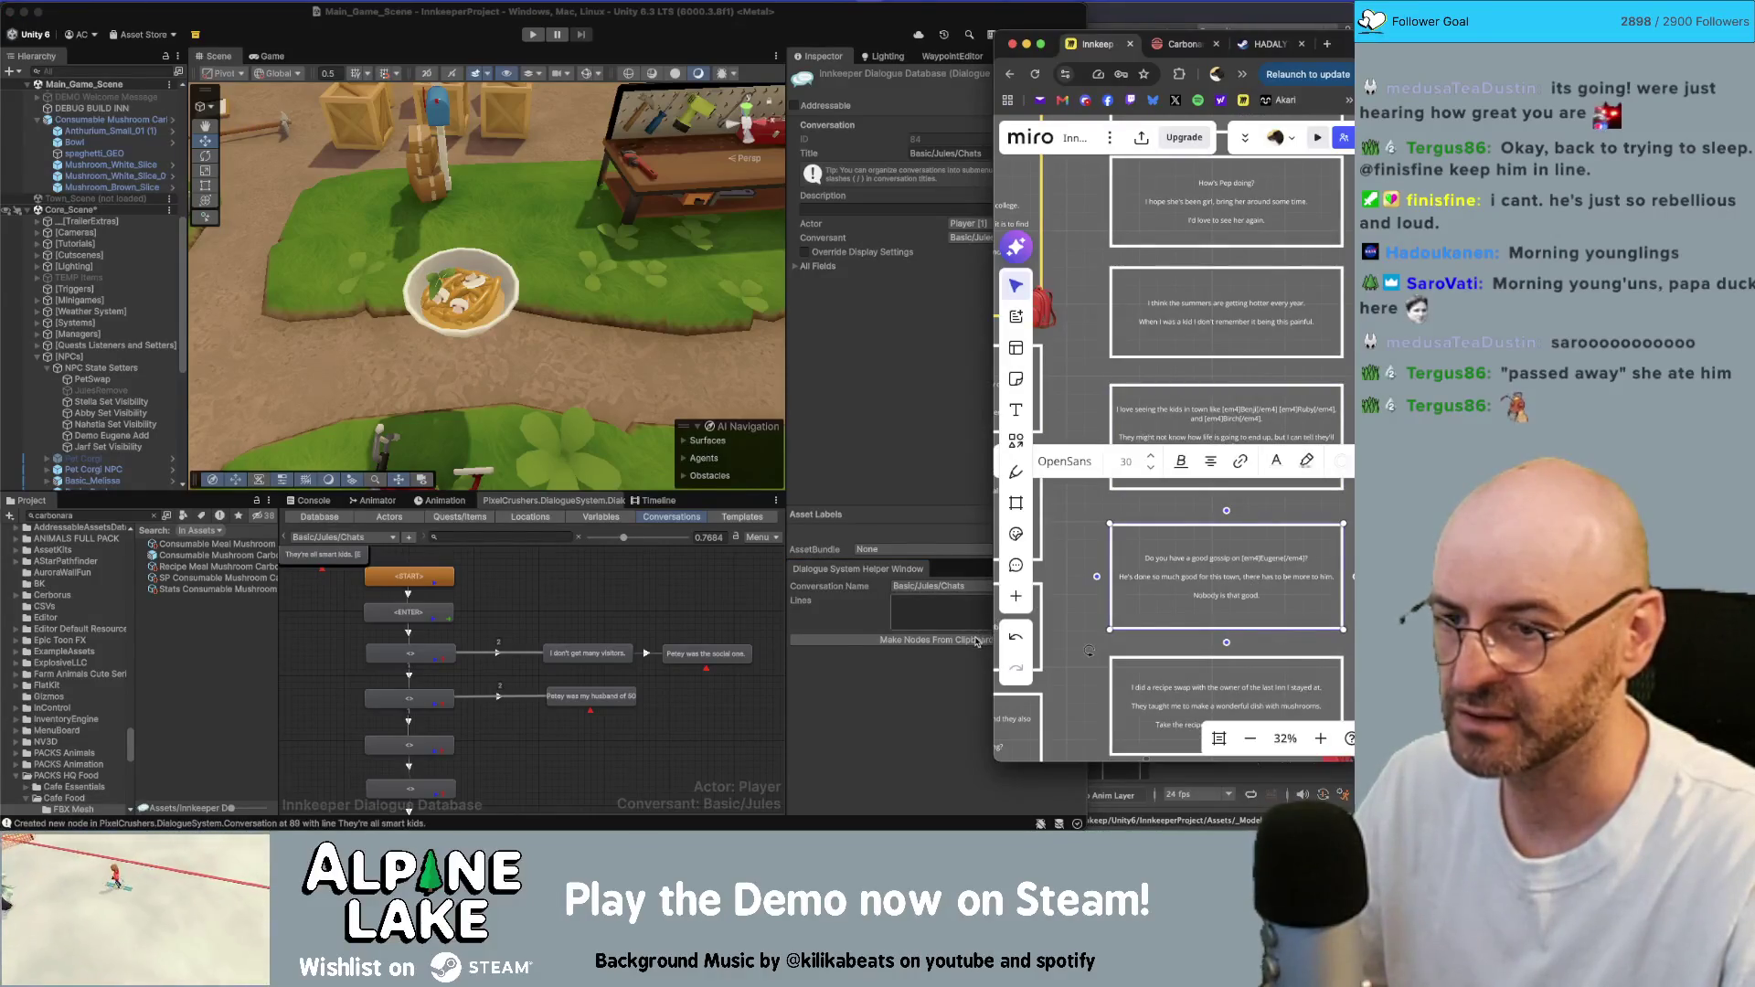
left_click(977, 640)
scroll(1225, 549, "down", 2)
left_click(1224, 551)
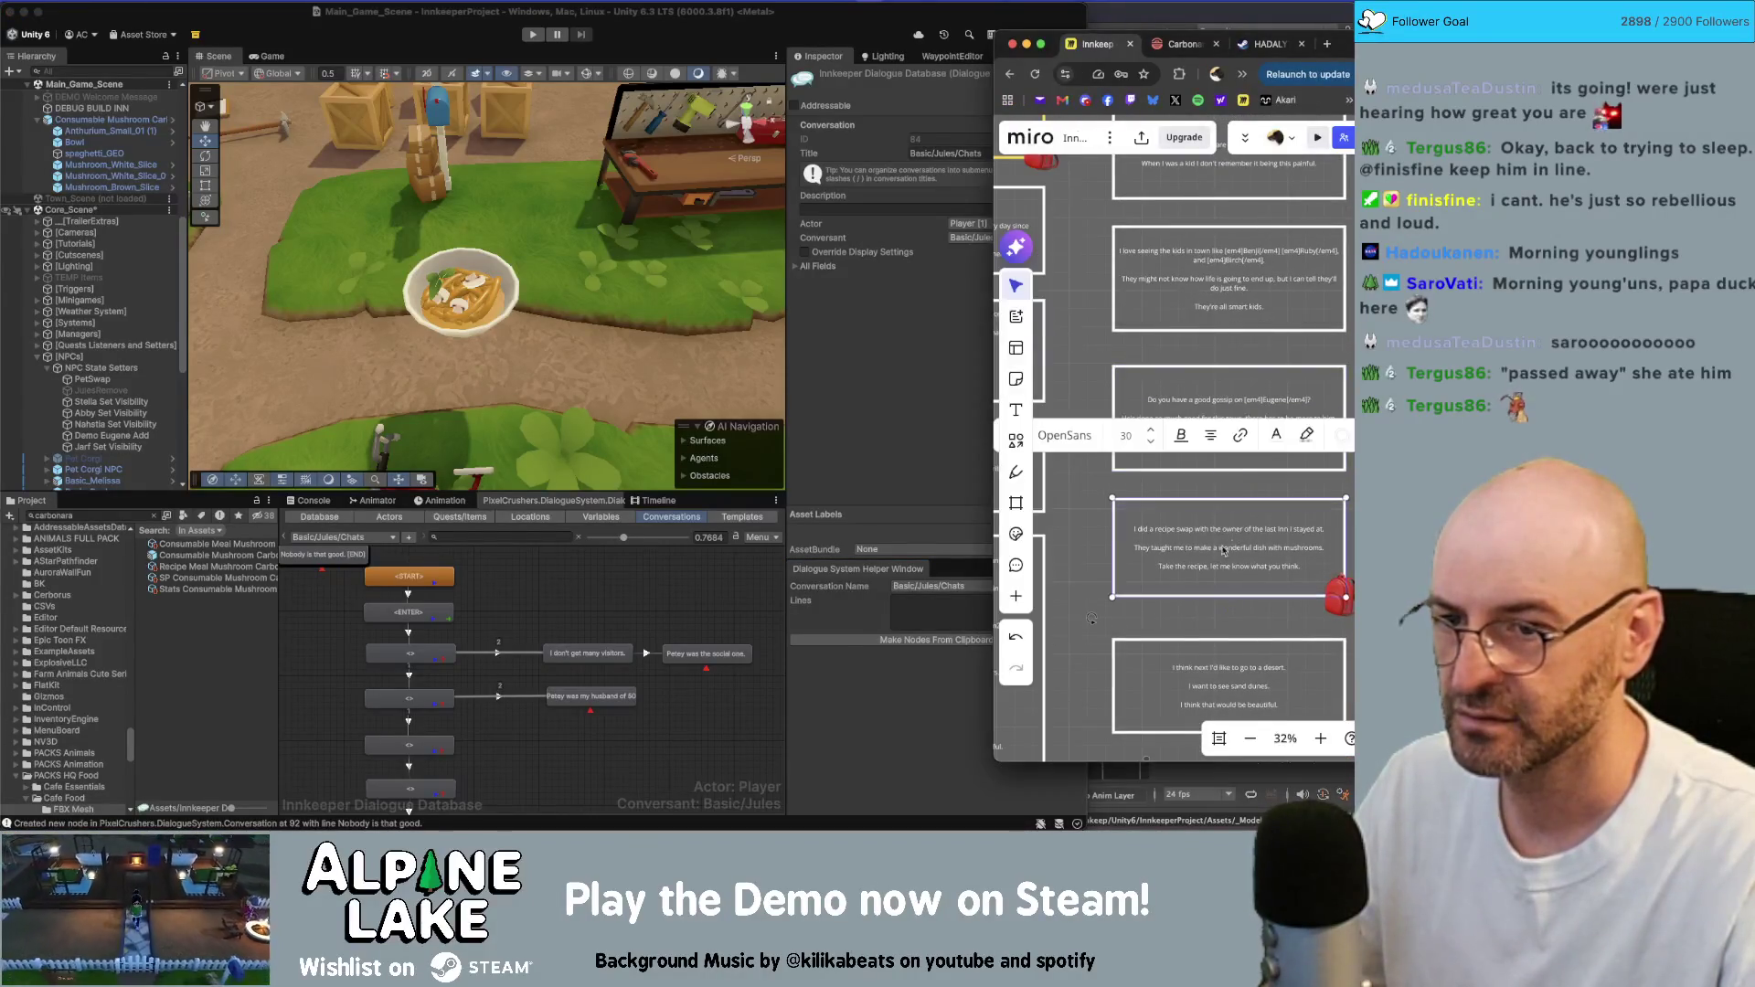
left_click(962, 637)
scroll(1230, 541, "down", 2)
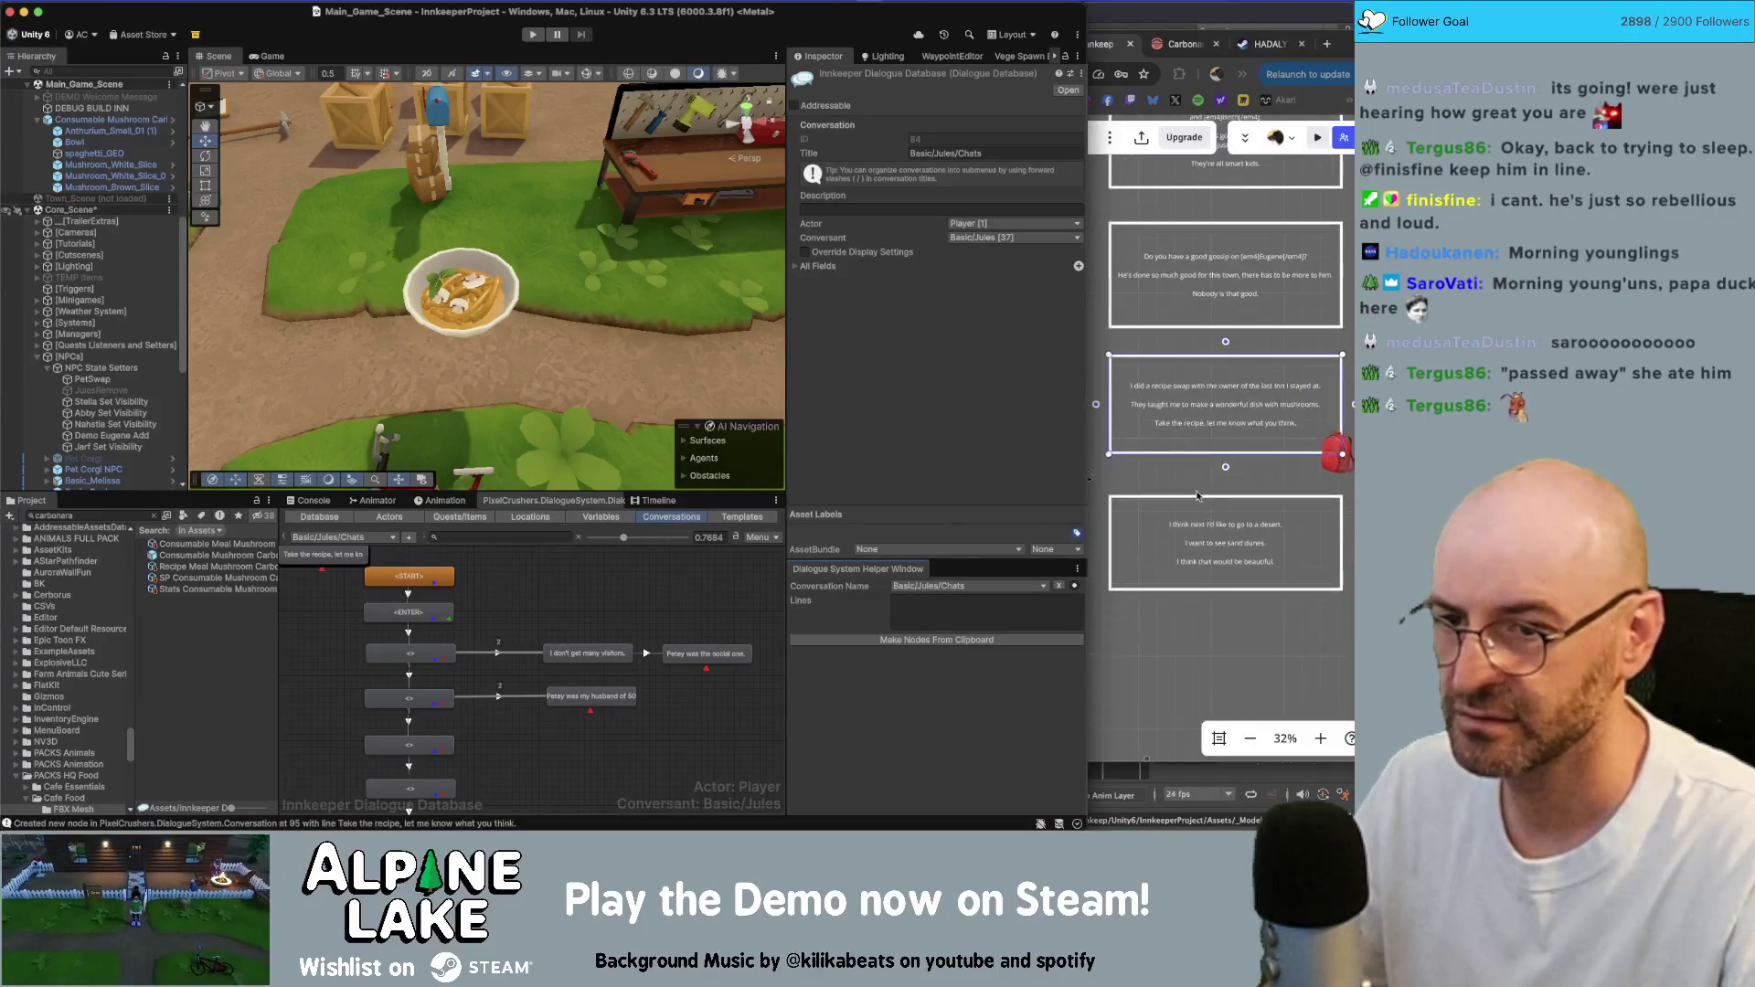
left_click(1229, 542)
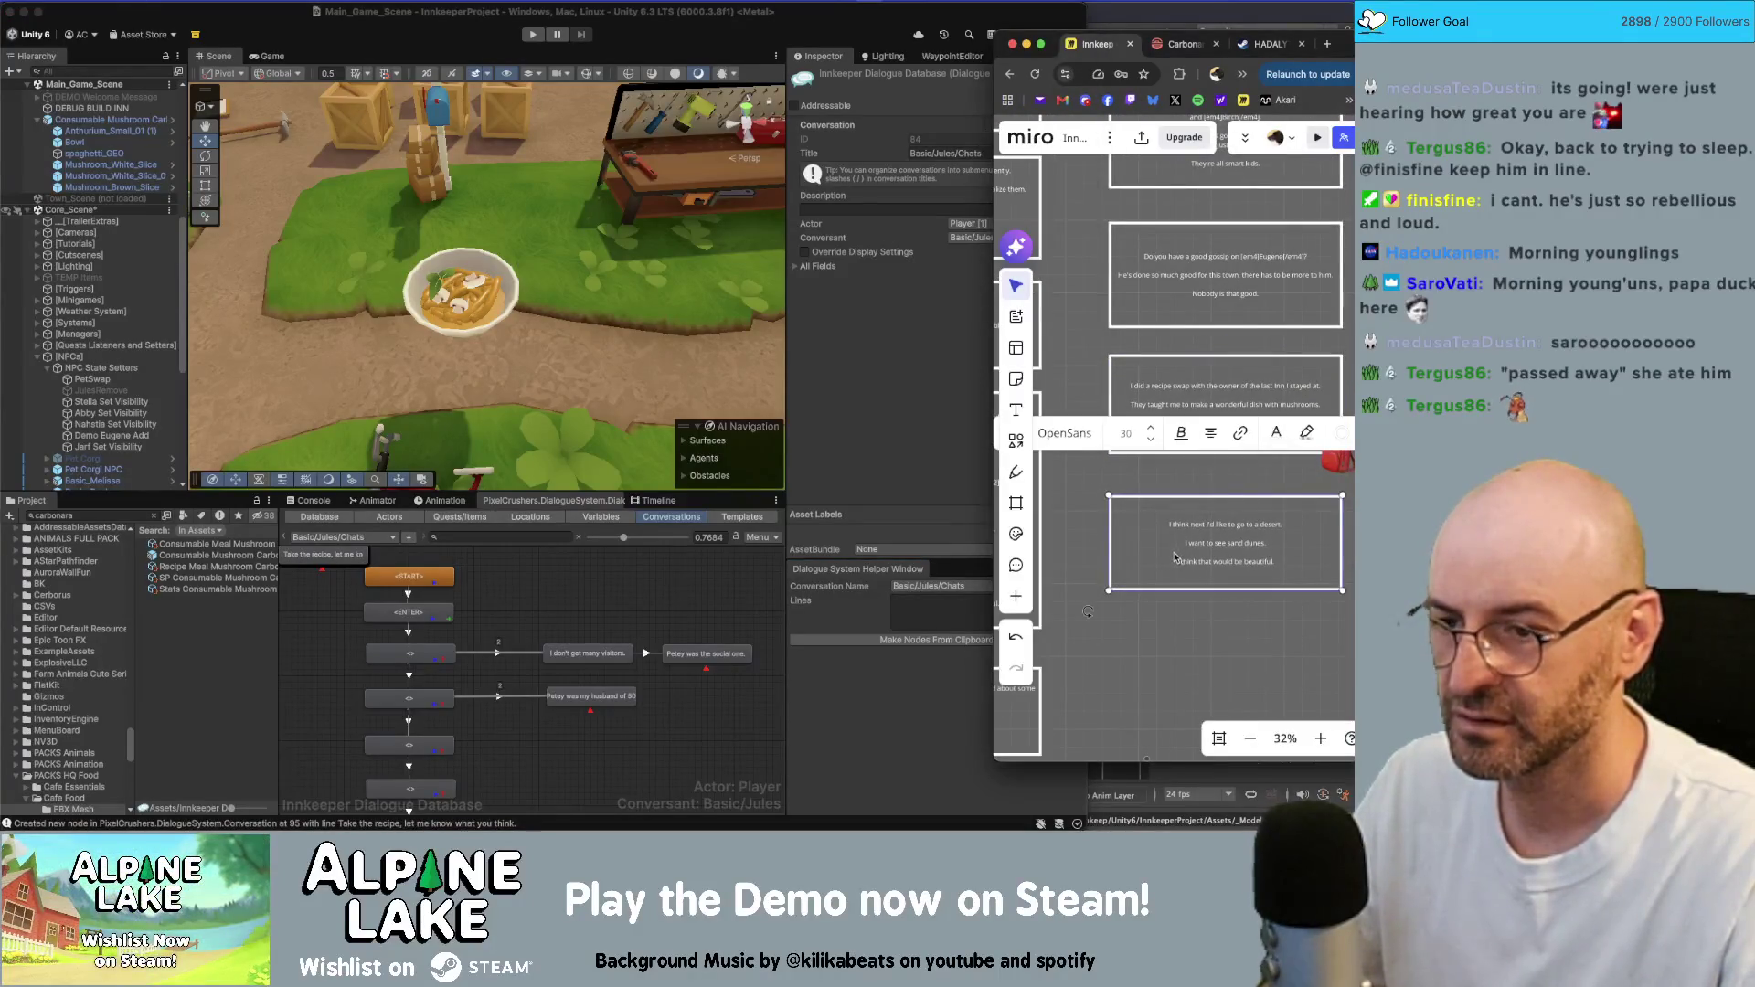
left_click(965, 640)
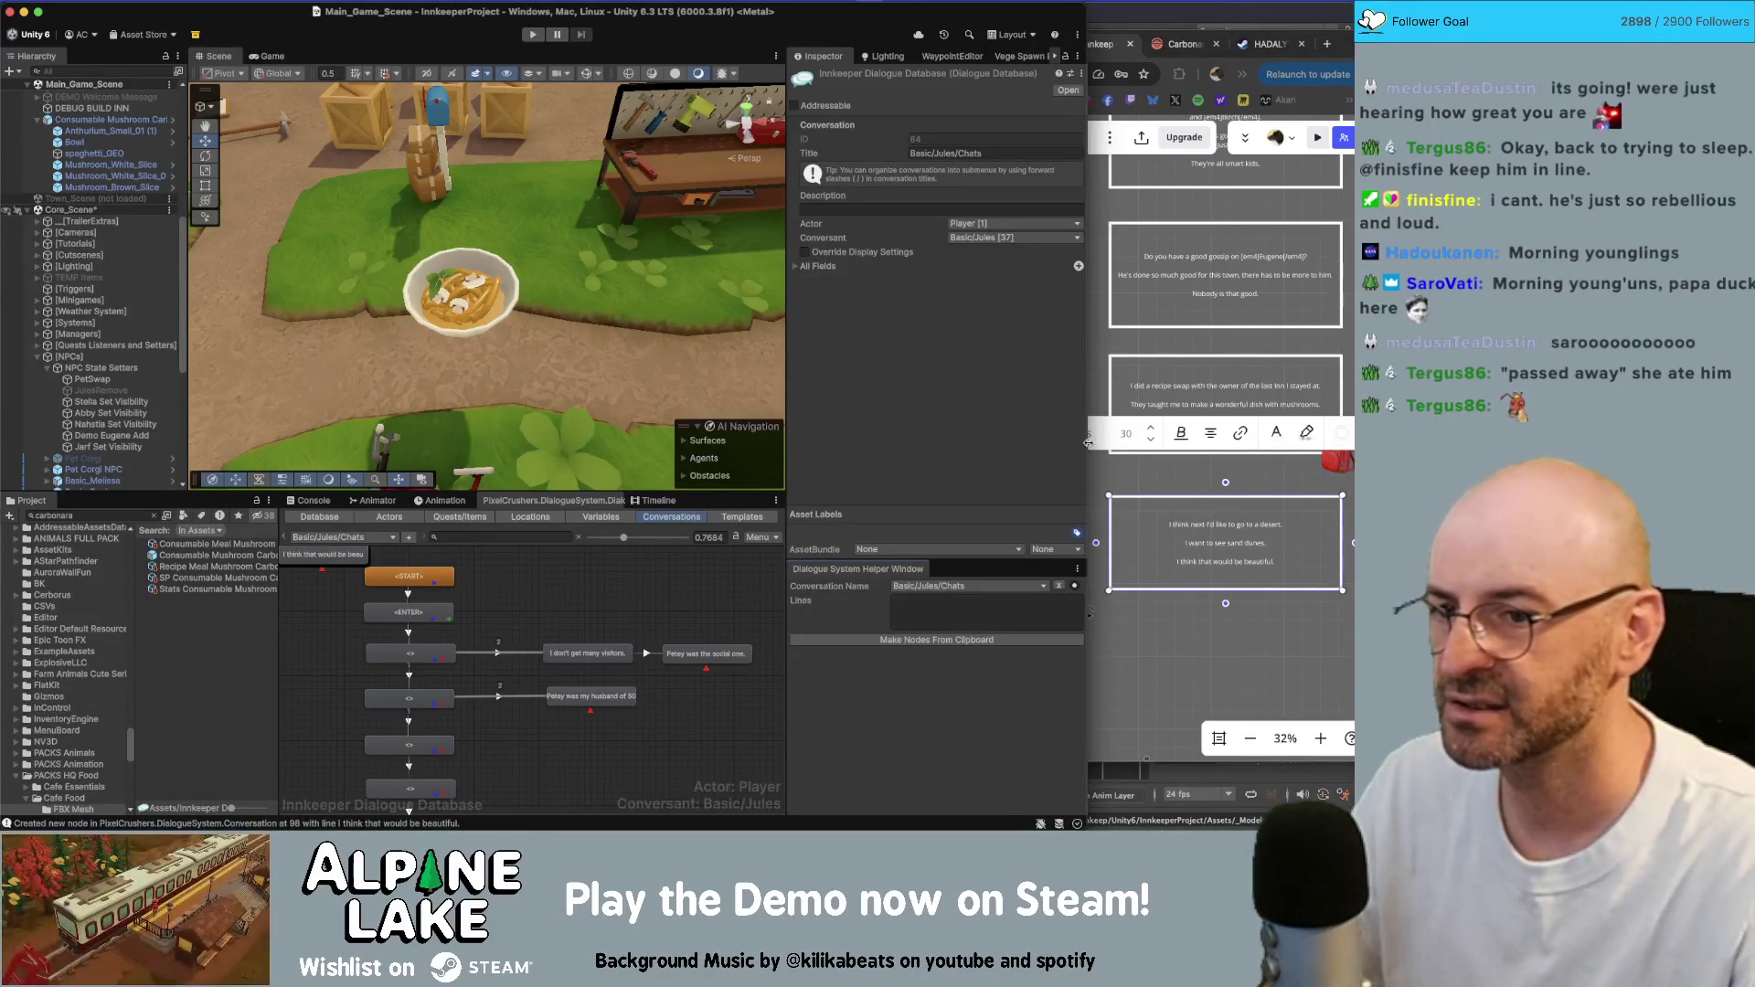
- Narrow the Unity window slightly and box-select the new dialogue nodes in the graph
left_click_drag(1087, 442, 1079, 444)
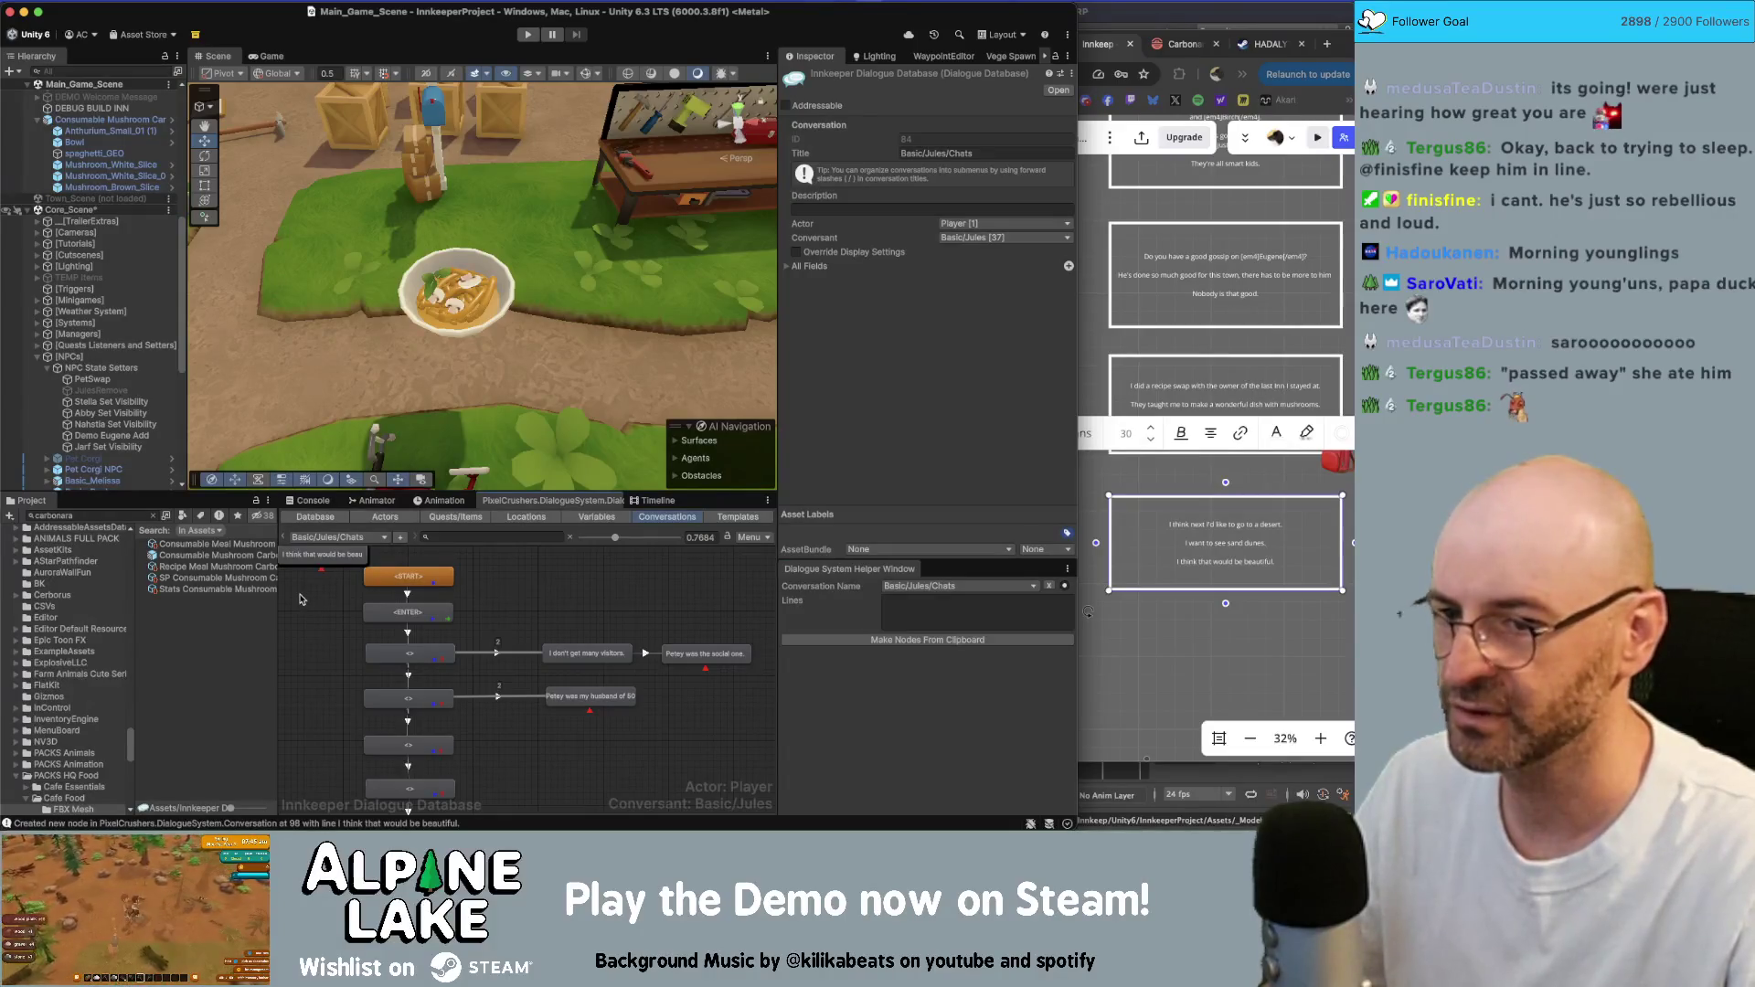
left_click_drag(302, 600, 310, 556)
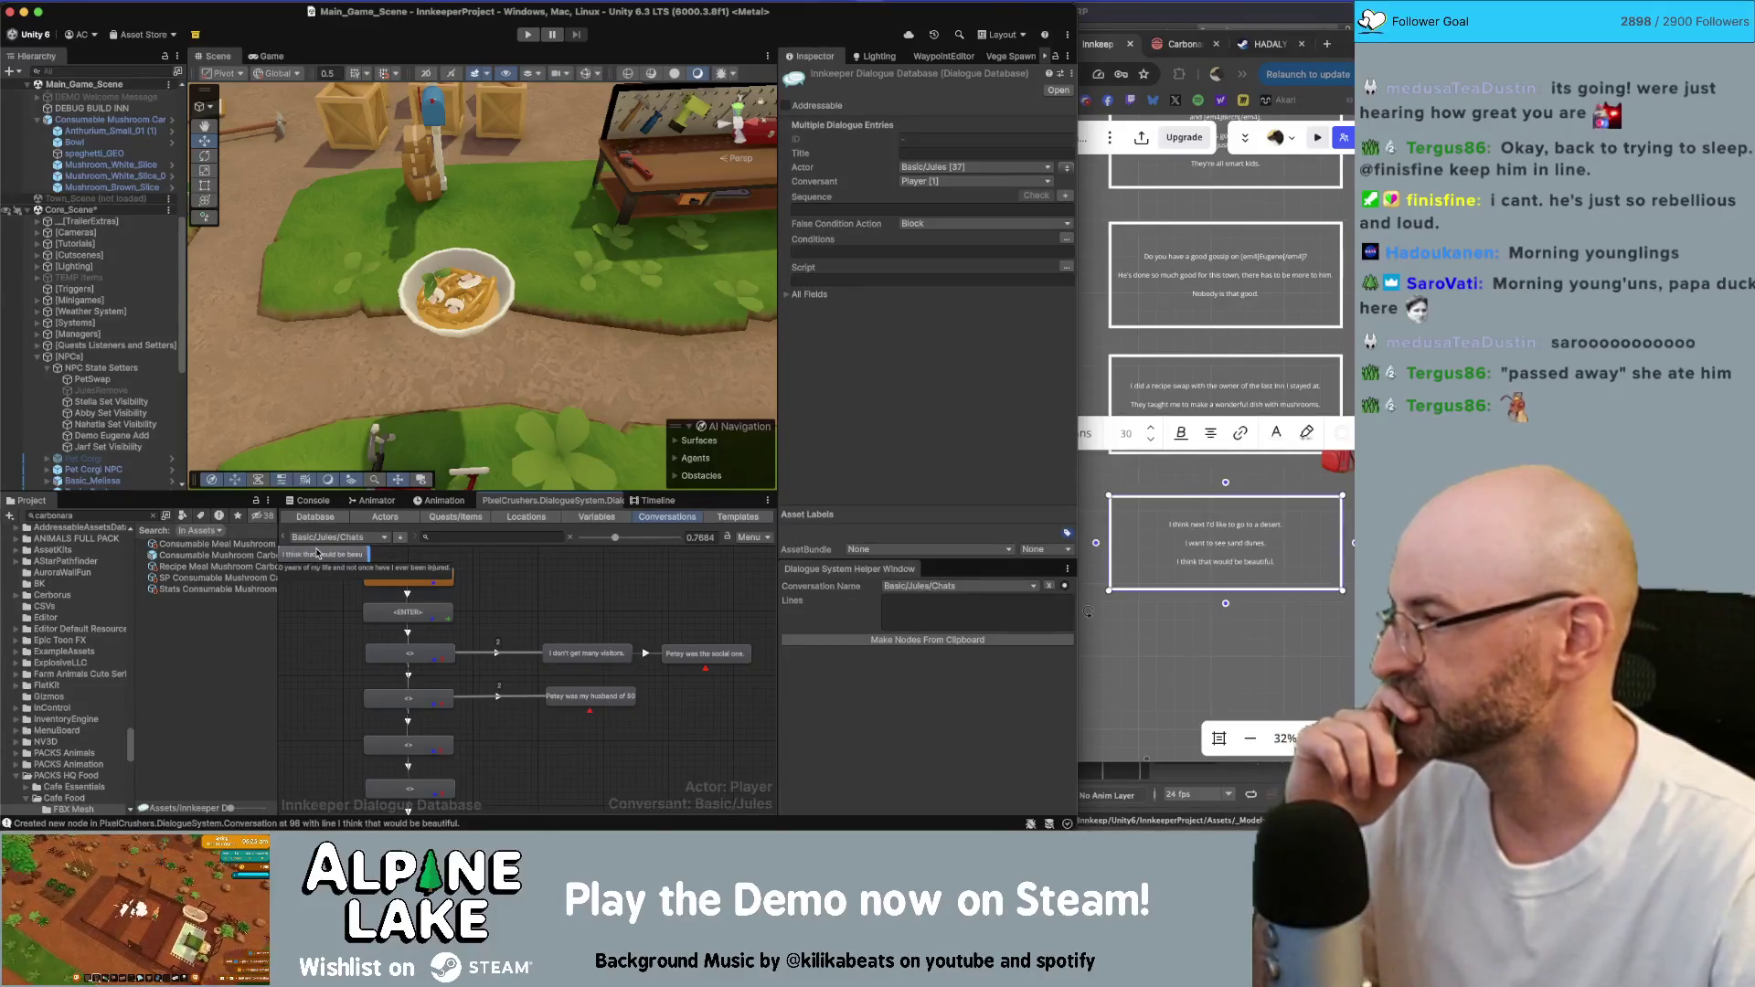
left_click(317, 549)
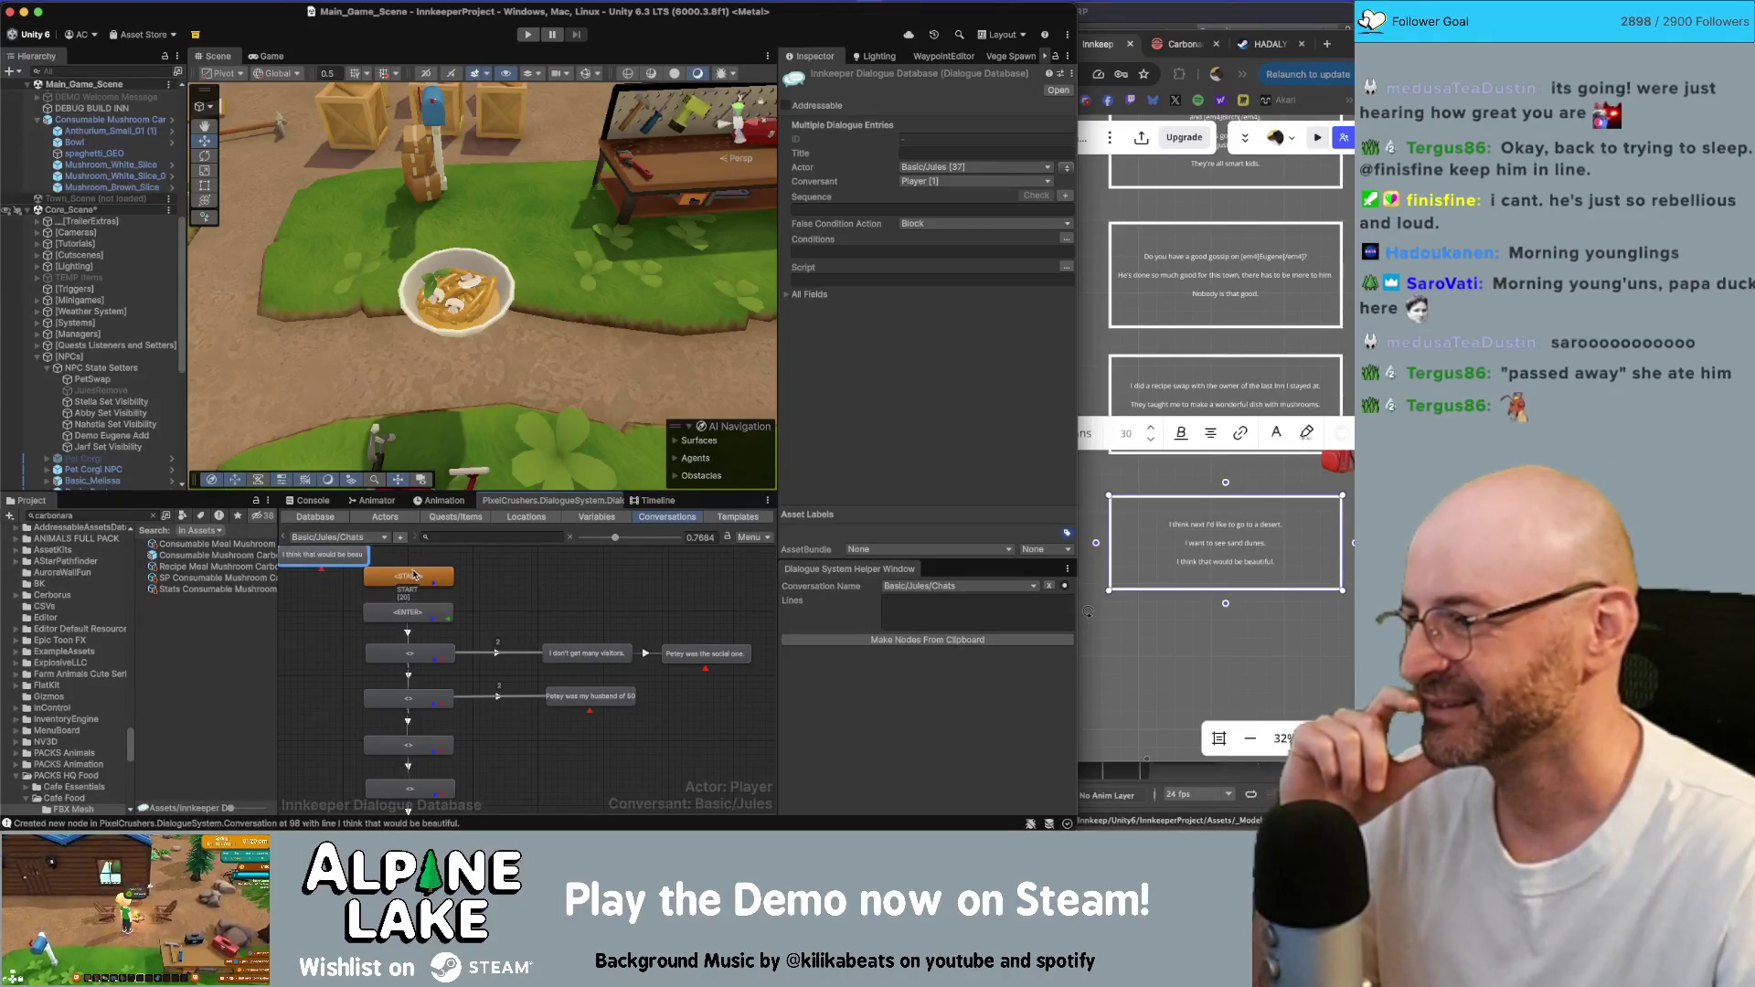
- Arrange the selected nodes horizontally, move the row below the existing nodes, and pull out 'I never was one to travel'
right_click(322, 561)
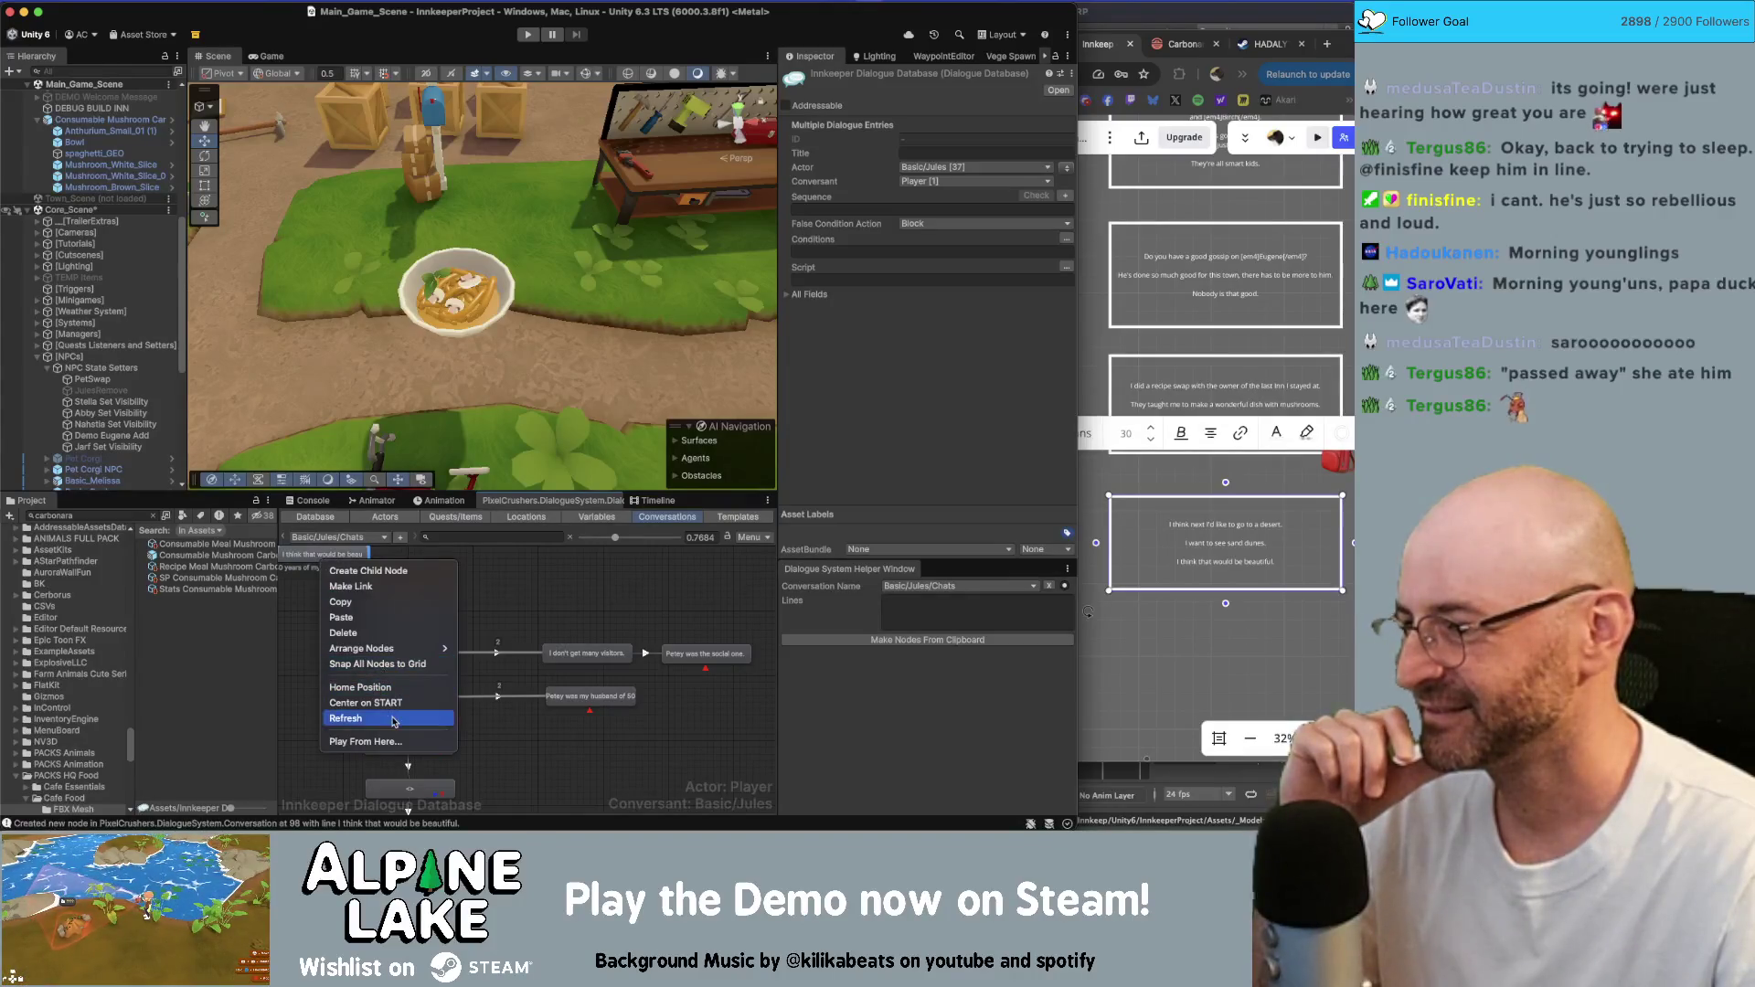
mouse_move(430, 649)
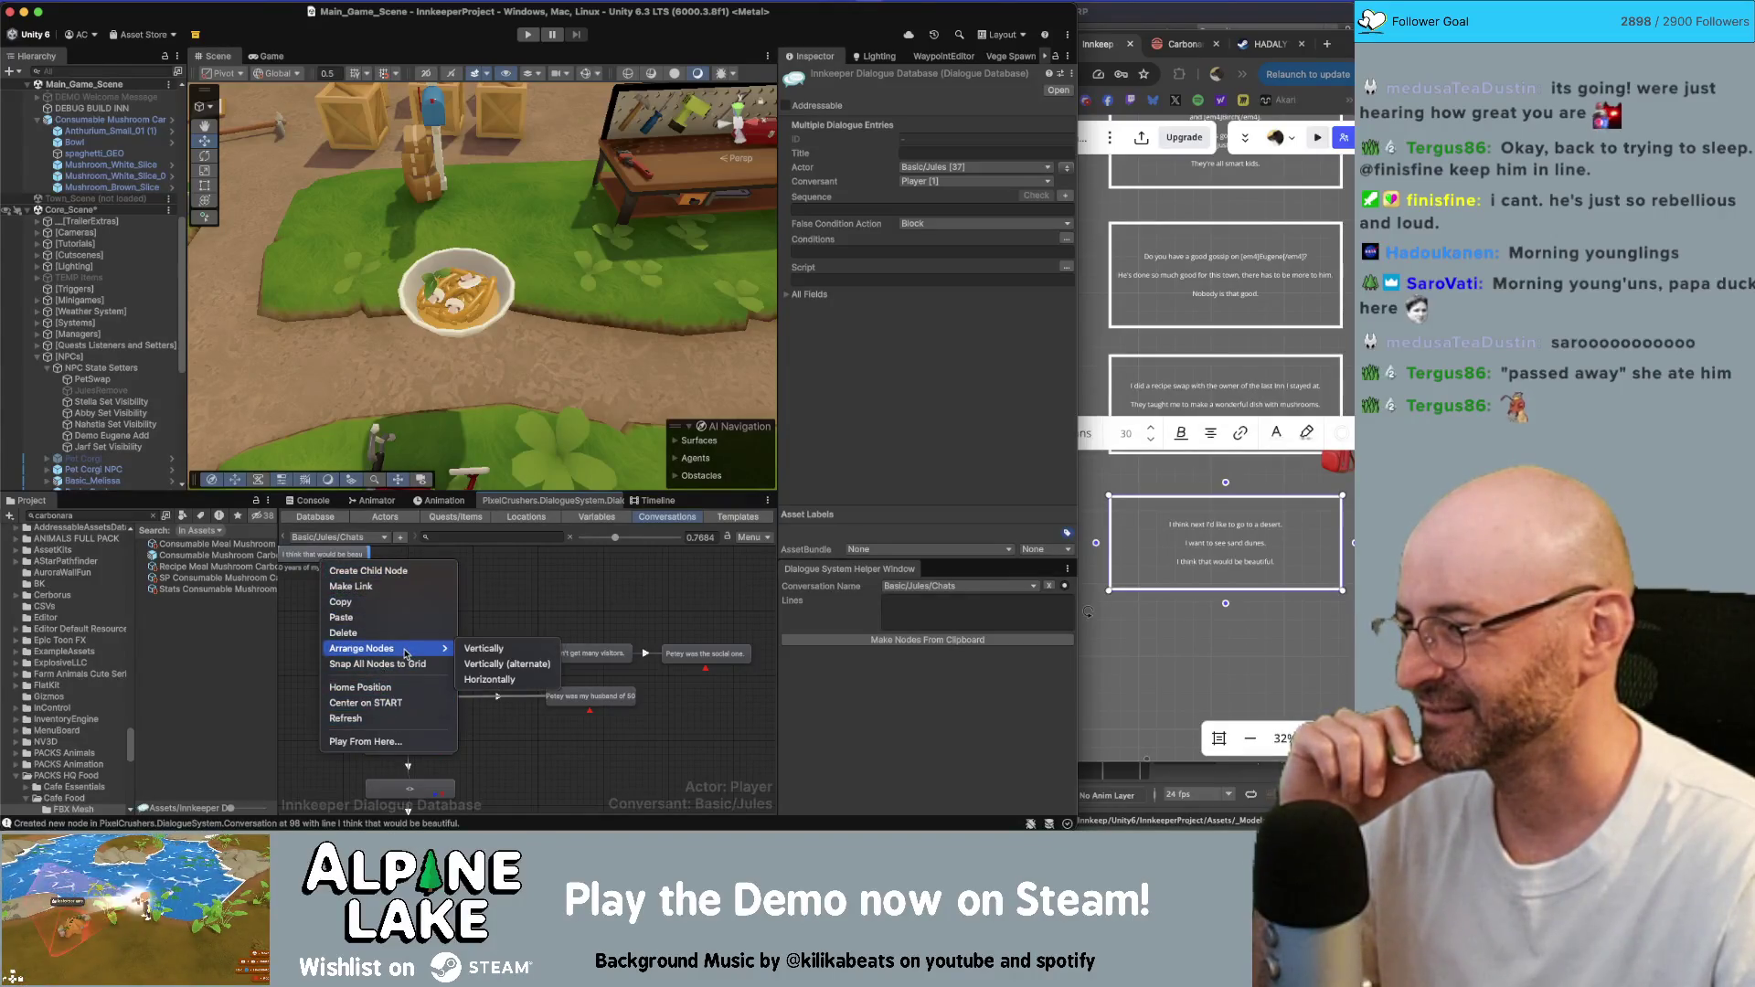
left_click(526, 681)
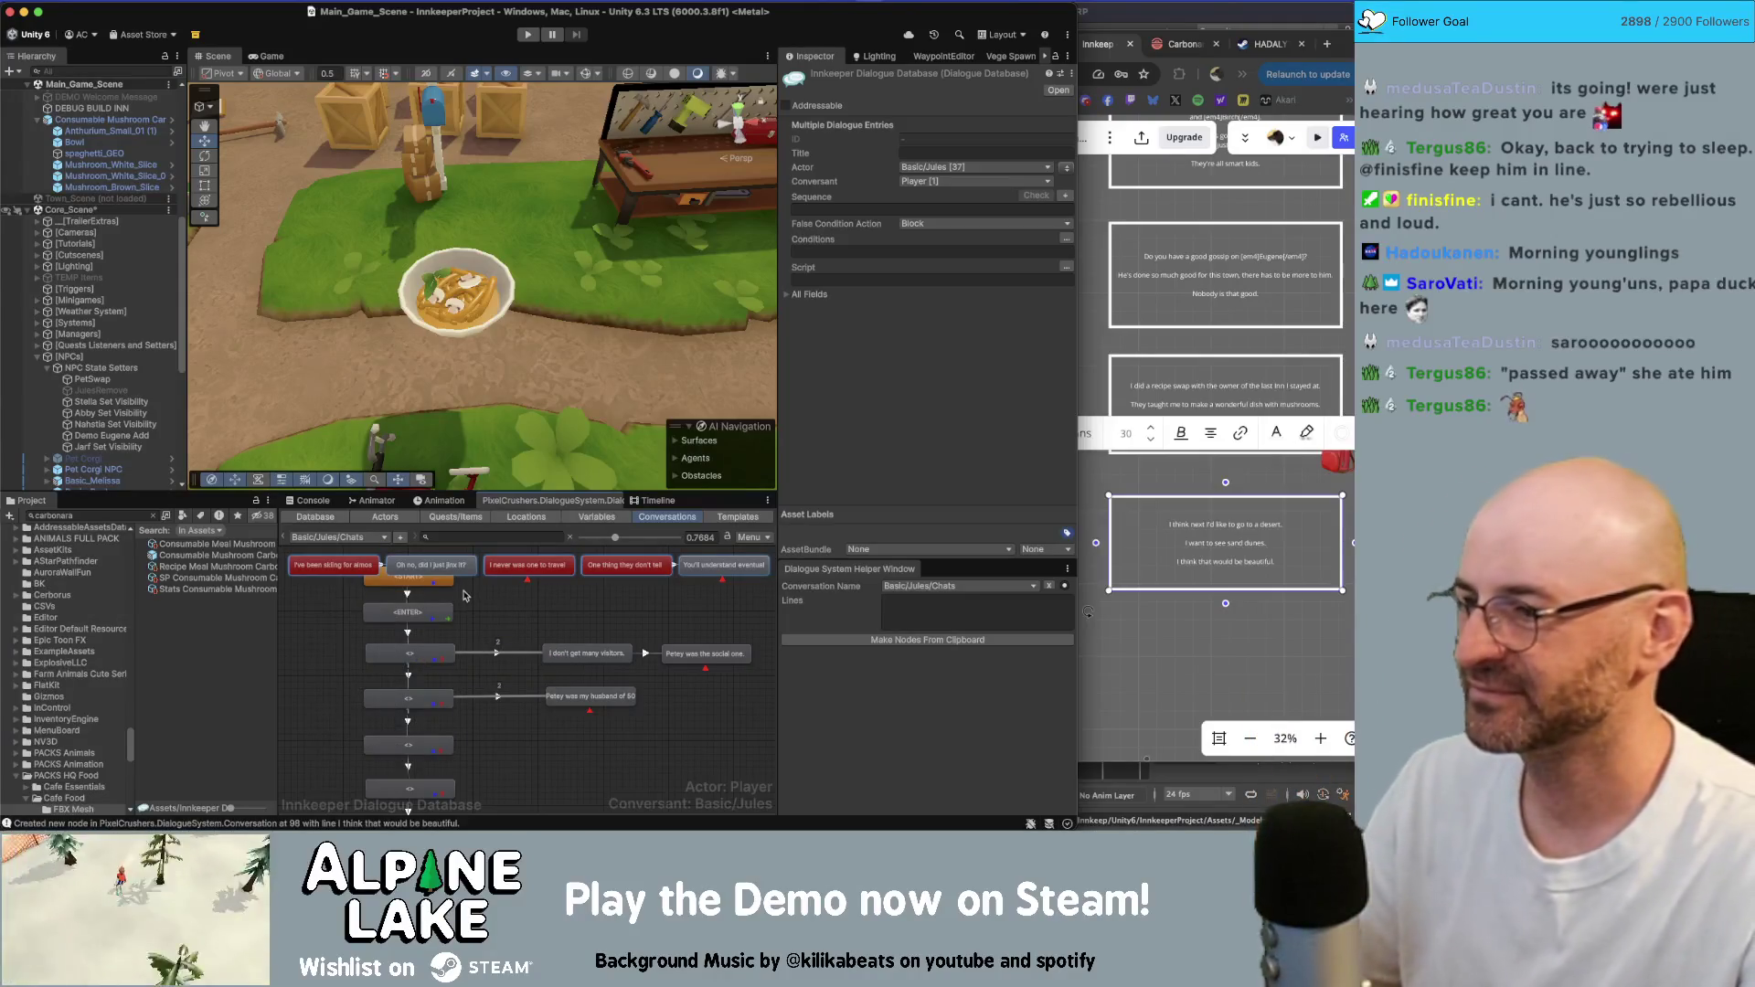
mouse_move(480, 586)
left_mouse_down()
mouse_move(604, 739)
mouse_move(651, 745)
left_mouse_up()
mouse_move(641, 755)
middle_mouse_down()
mouse_move(586, 704)
mouse_move(535, 700)
middle_mouse_up()
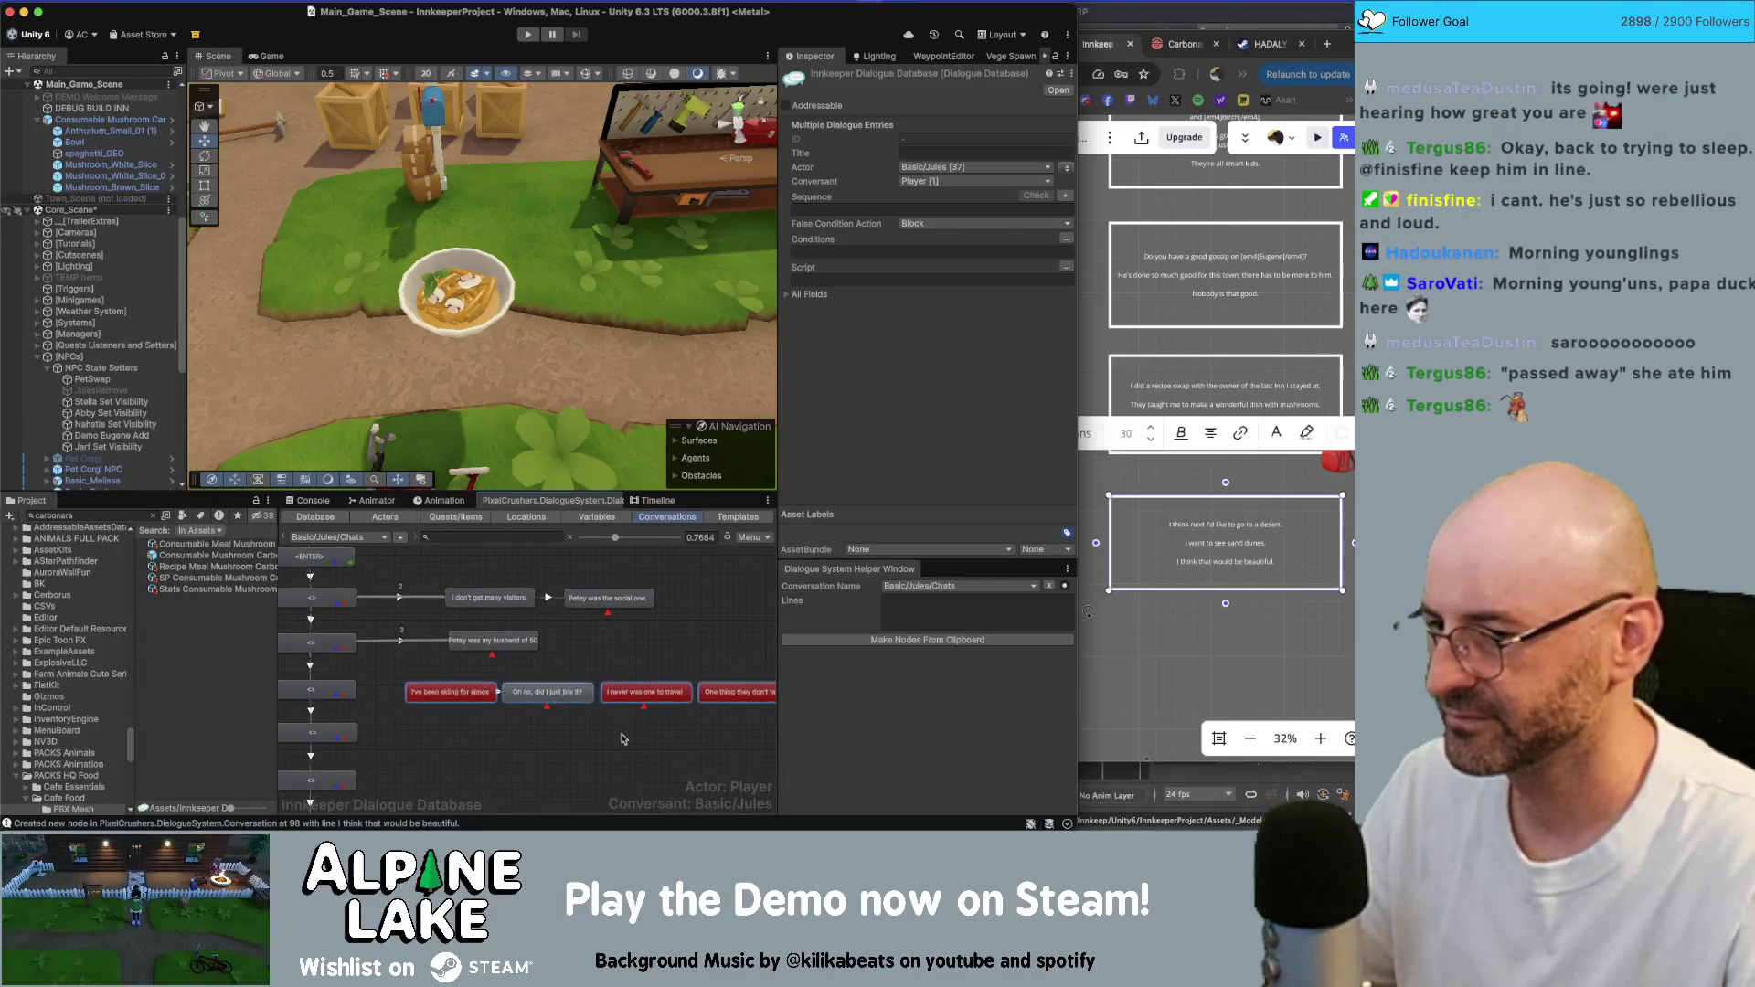
left_click_drag(625, 698, 464, 740)
- Drag the 'One thing they don't tell' node and its follow-up into their own lower row
scroll(567, 695, "down", 1)
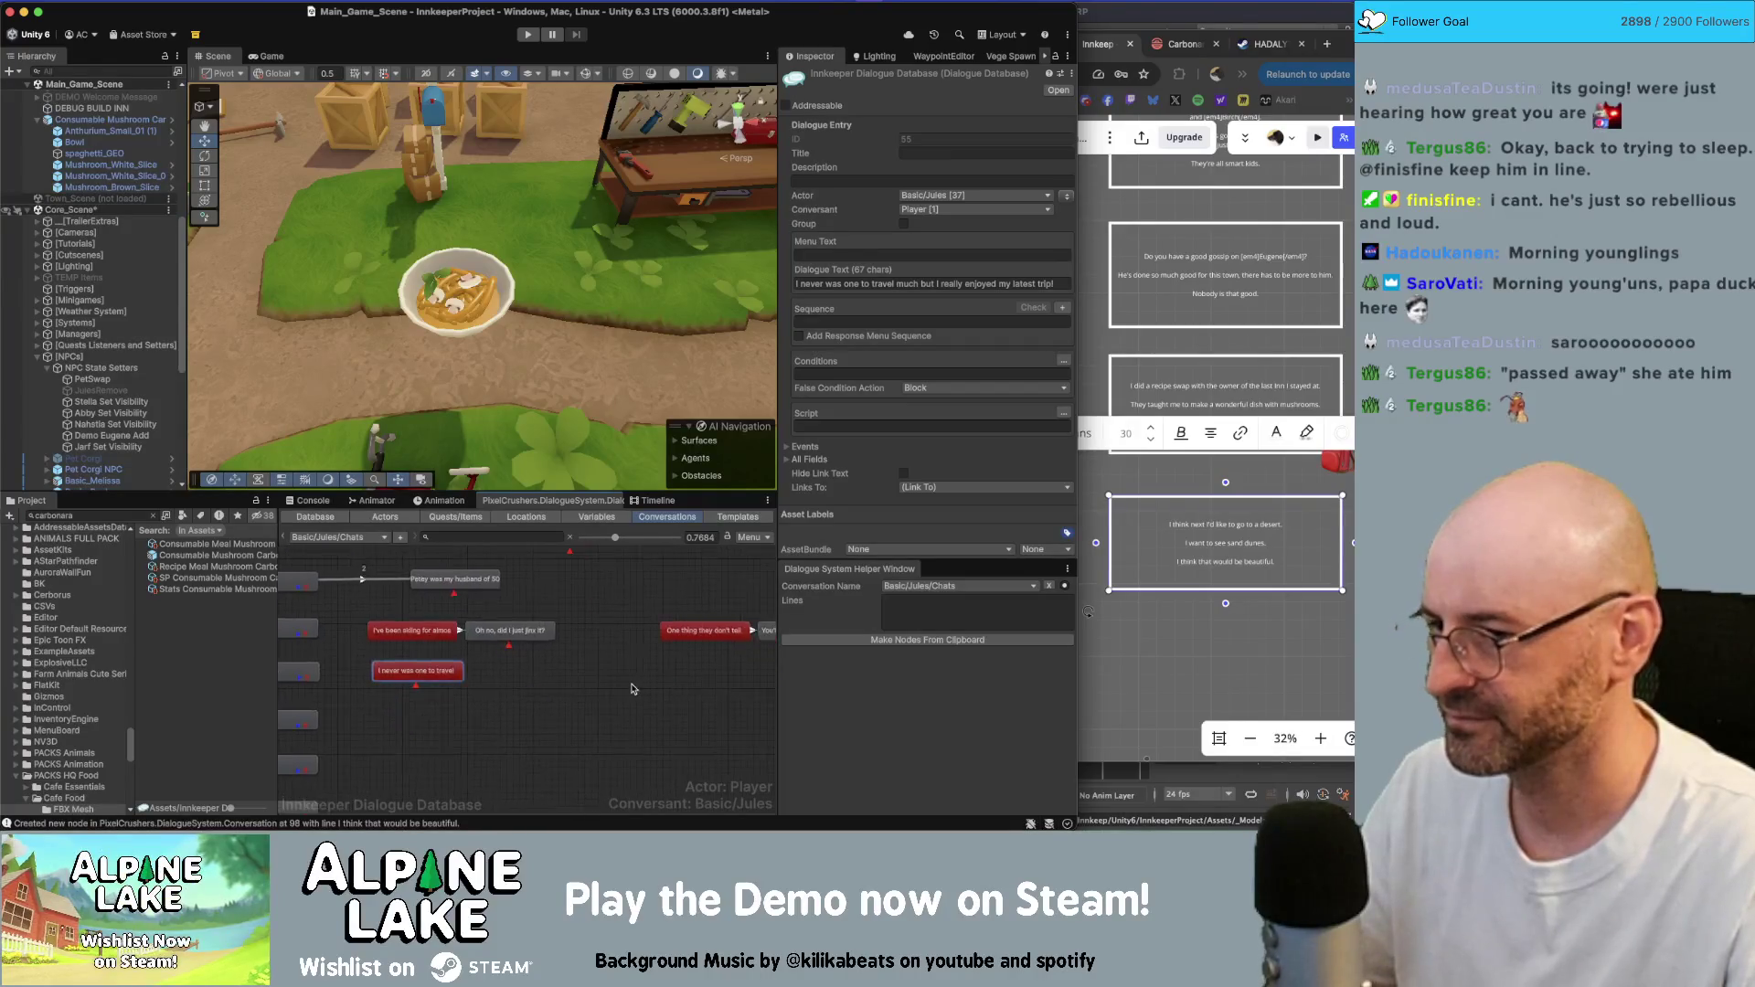
left_click_drag(682, 633, 654, 649)
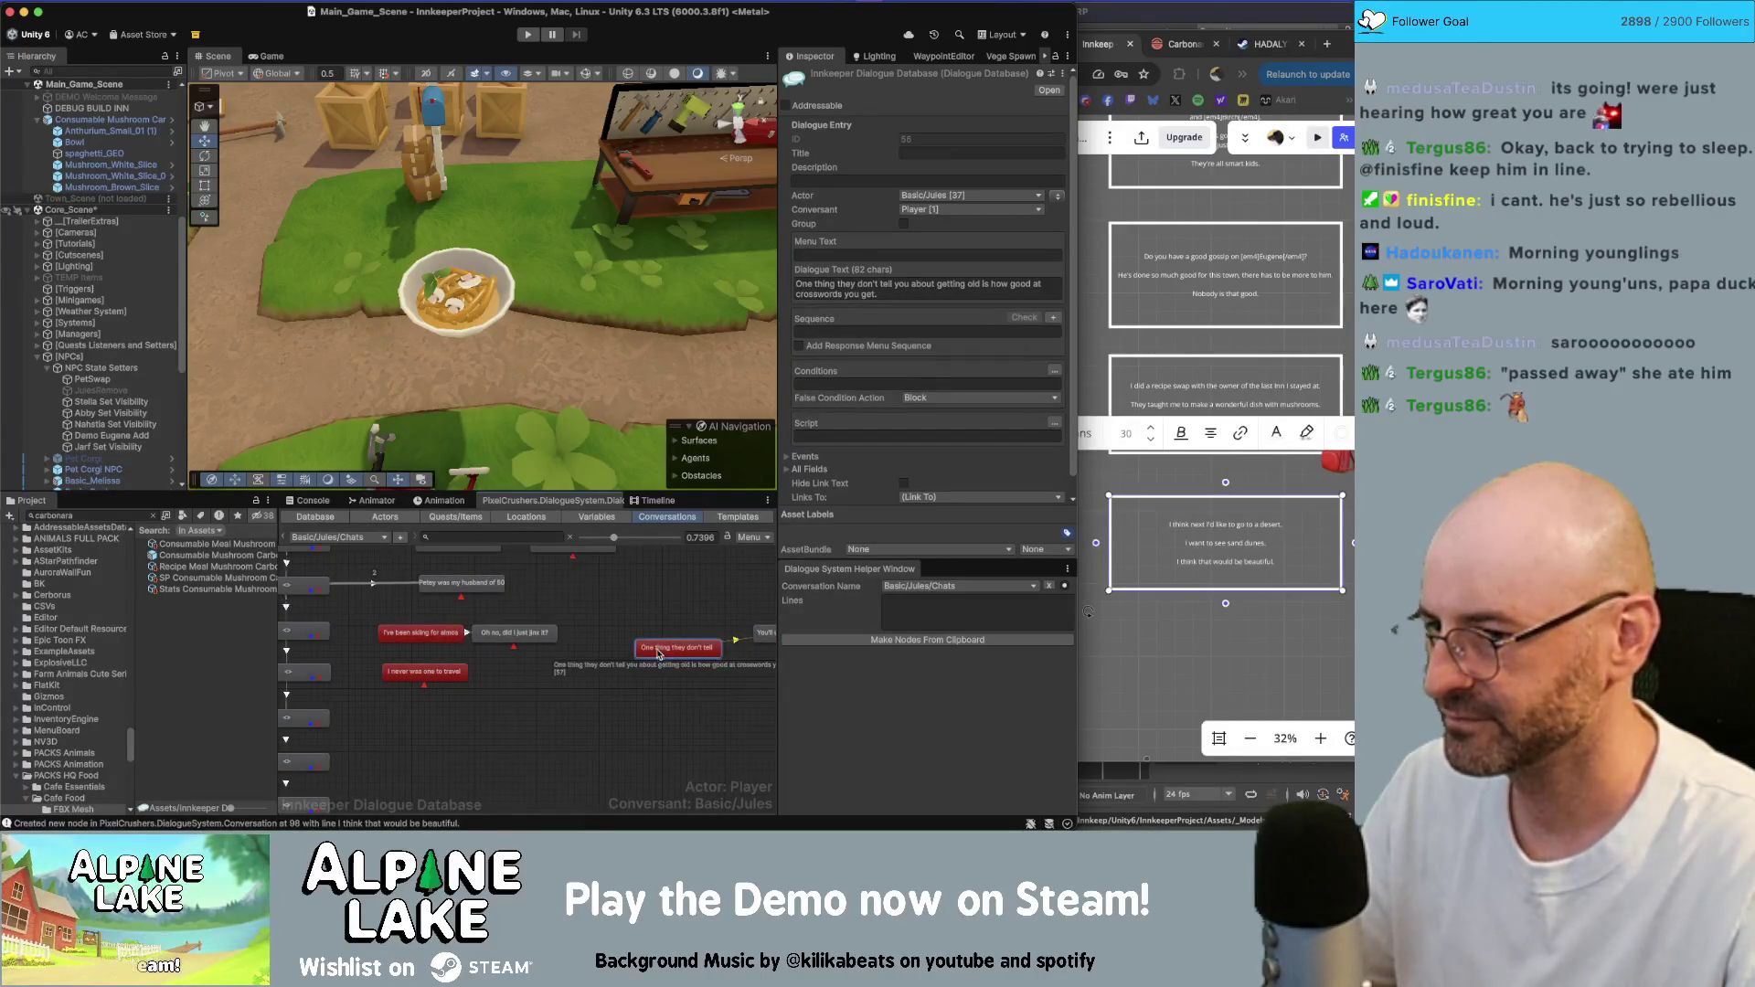
middle_click_drag(691, 690, 567, 705)
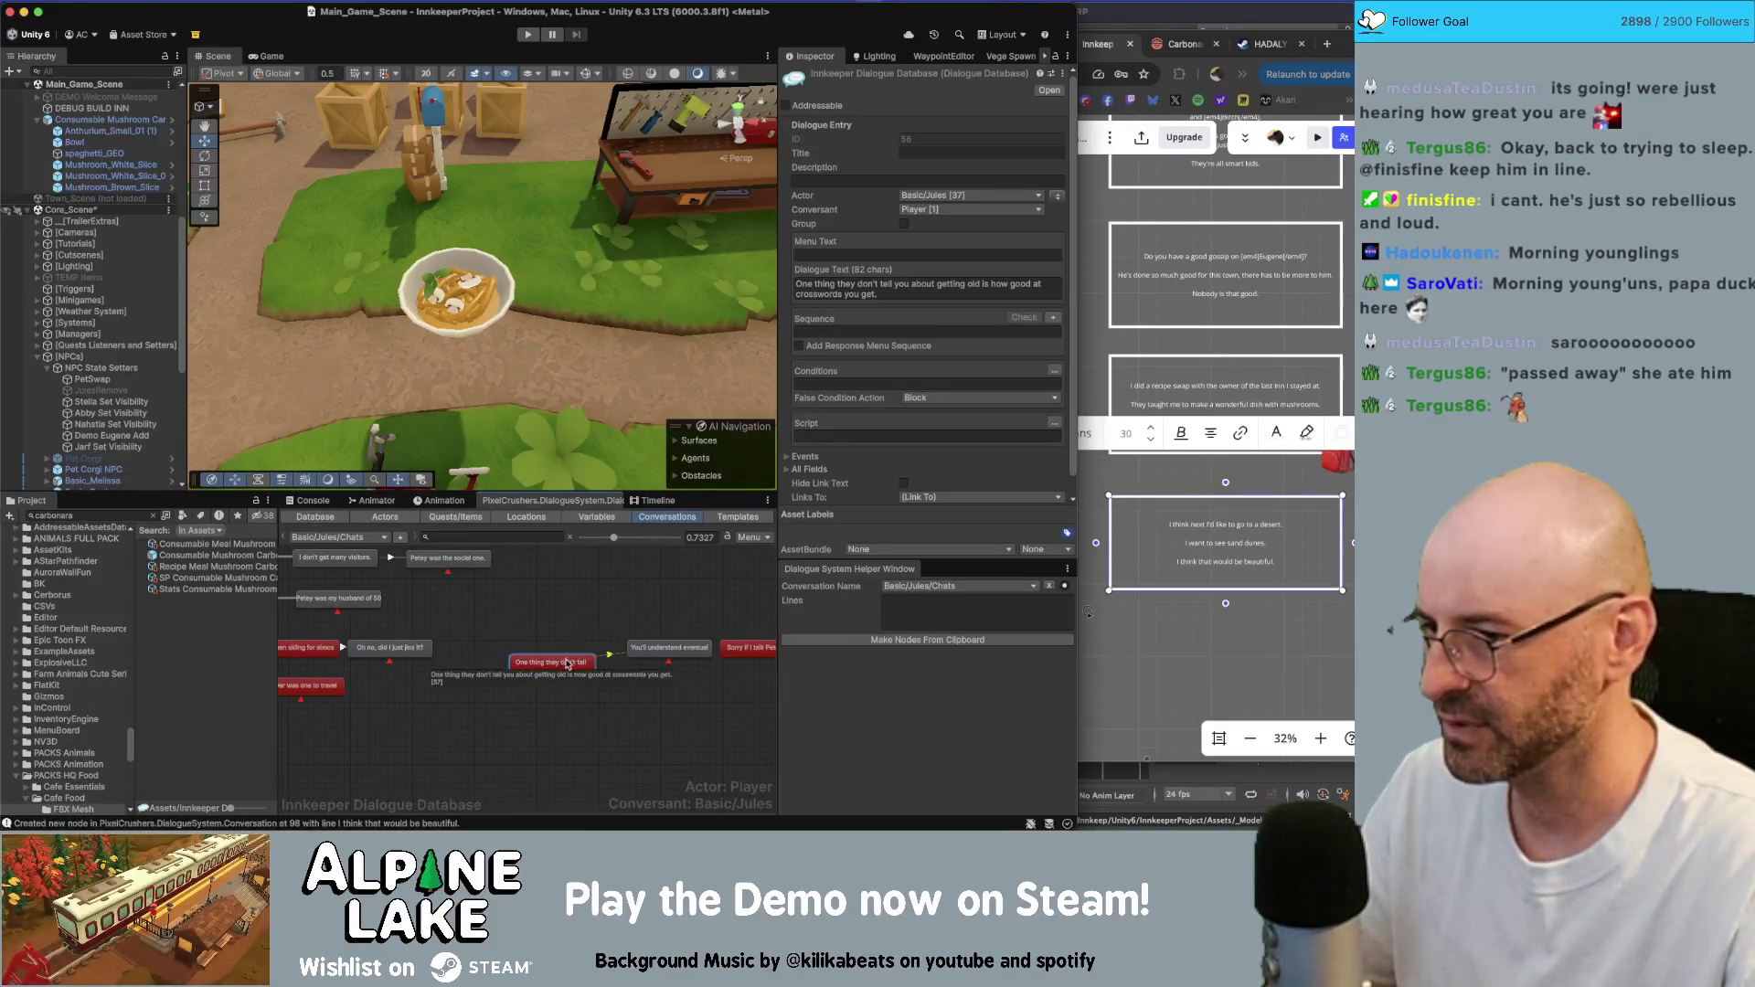
mouse_move(552, 662)
left_mouse_down()
mouse_move(640, 675)
mouse_move(651, 647)
mouse_move(640, 627)
mouse_move(503, 686)
mouse_move(361, 709)
left_mouse_up()
- Zoom out on the graph and shift the two bottom nodes slightly left
scroll(567, 662, "down", 3)
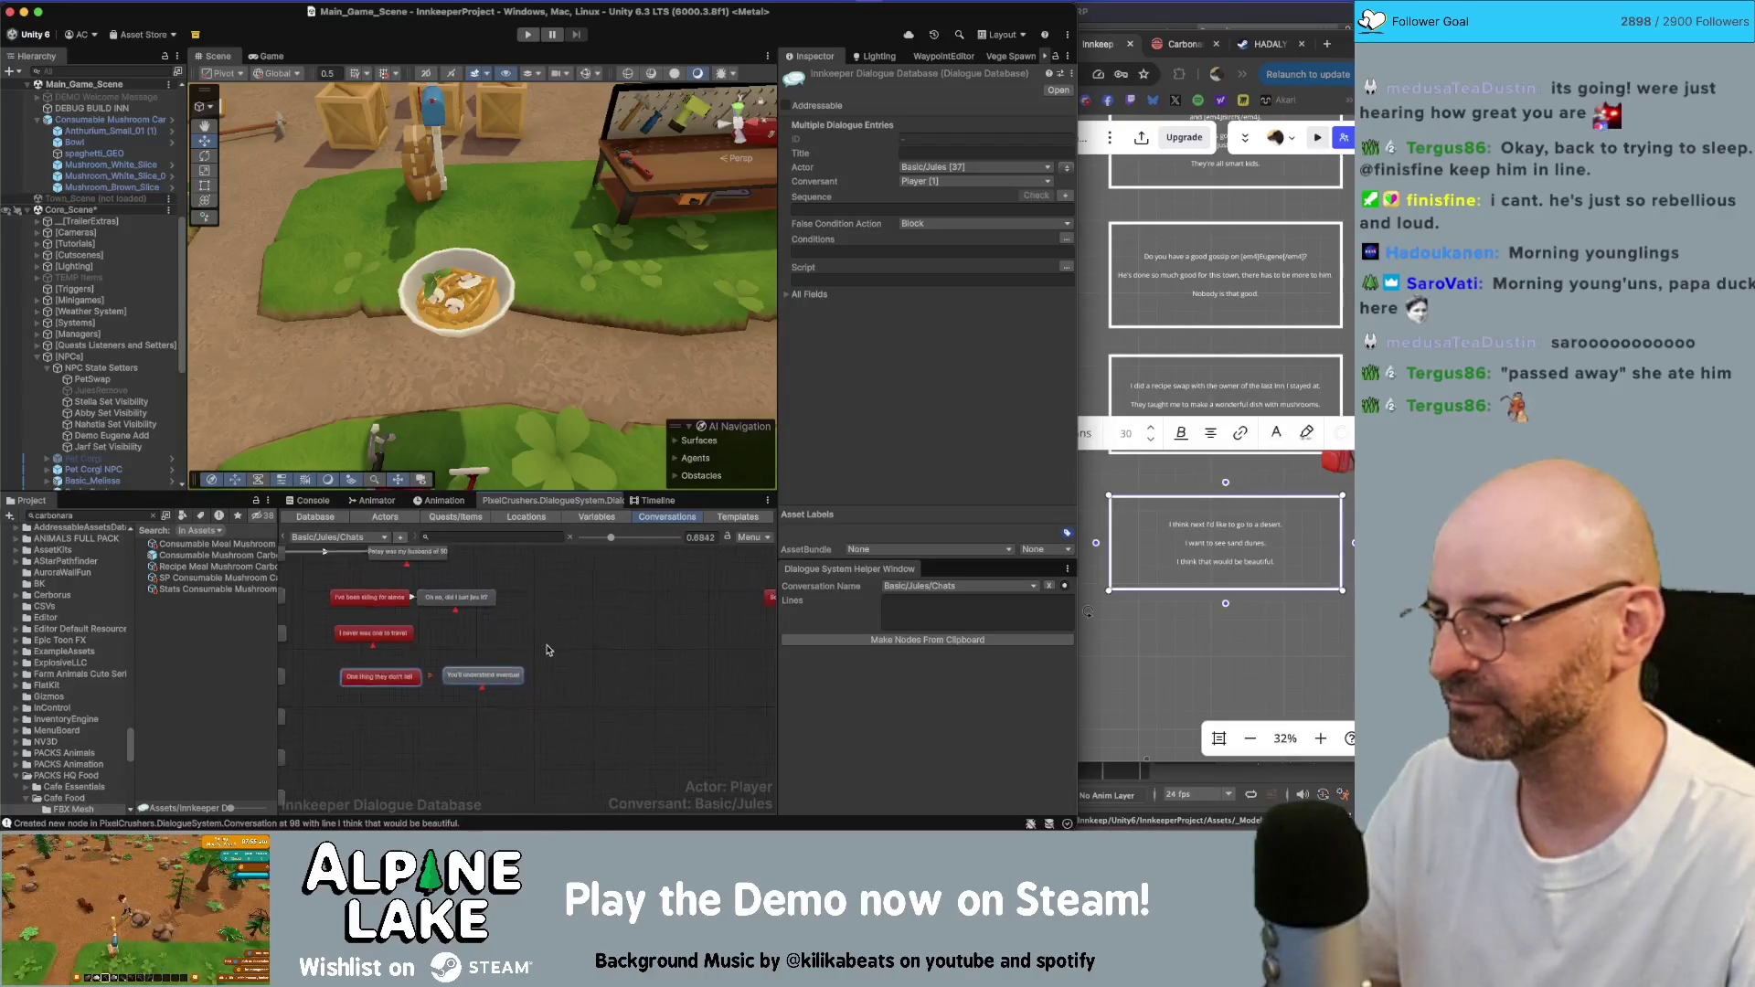
scroll(568, 662, "down", 3)
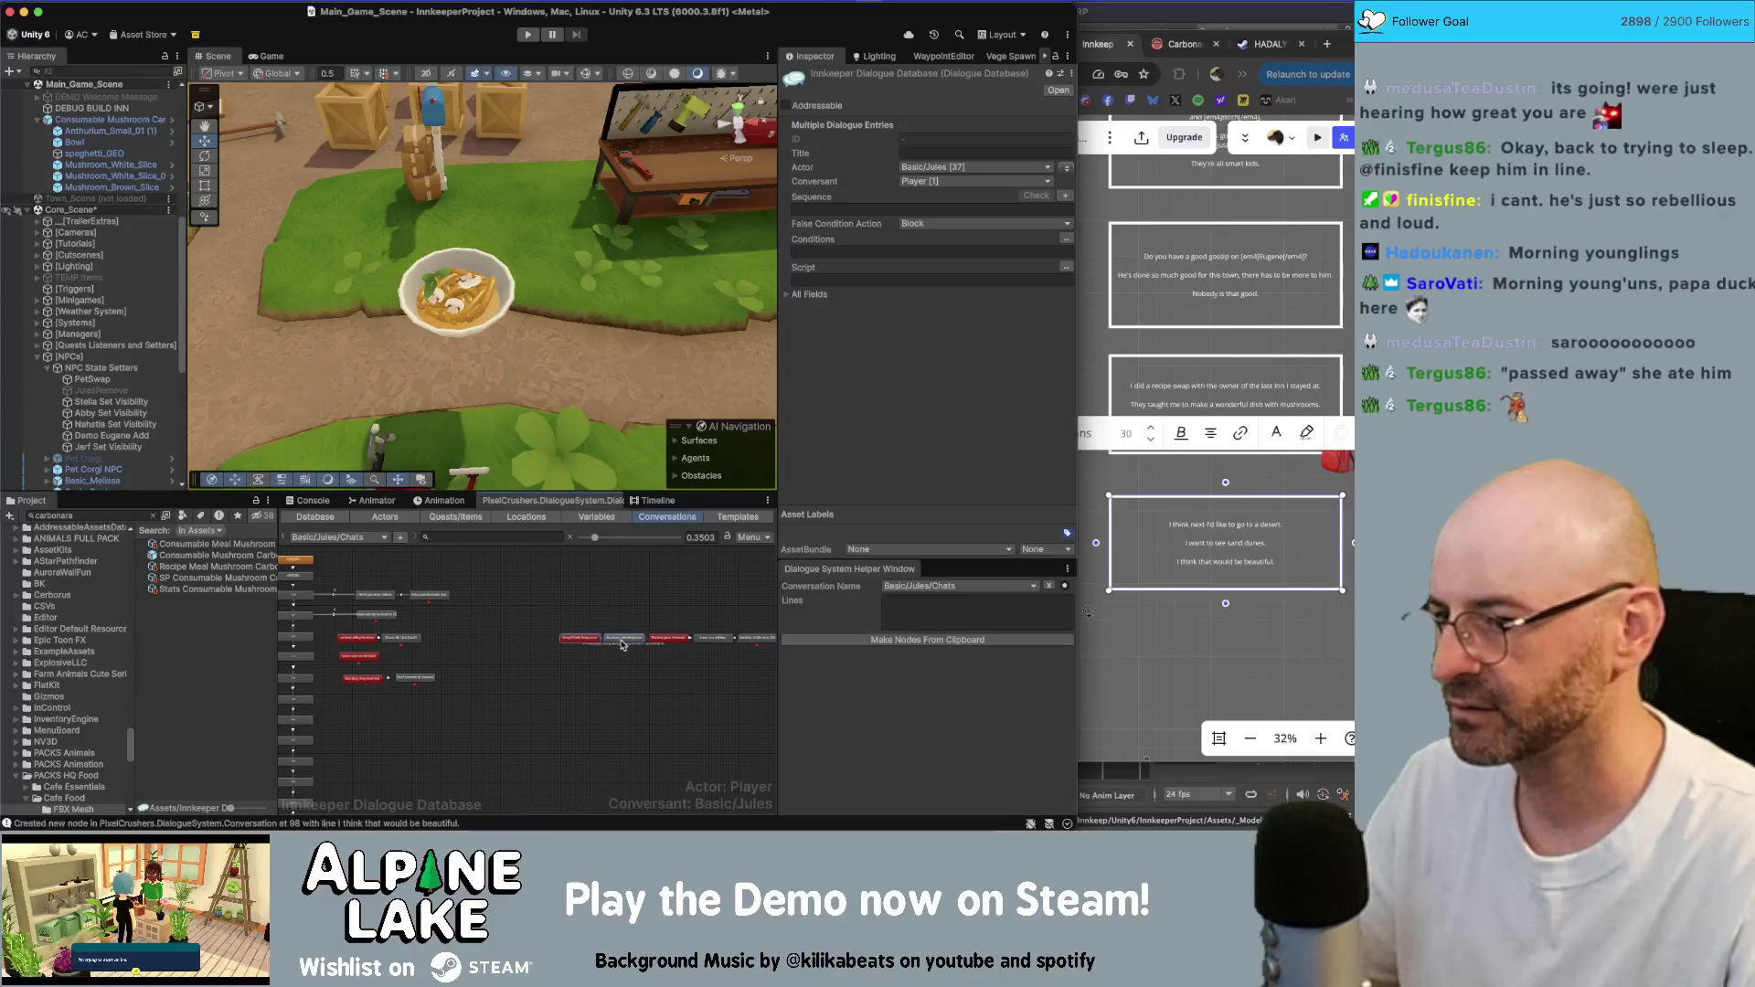
left_click_drag(412, 704, 401, 706)
scroll(512, 663, "down", 5)
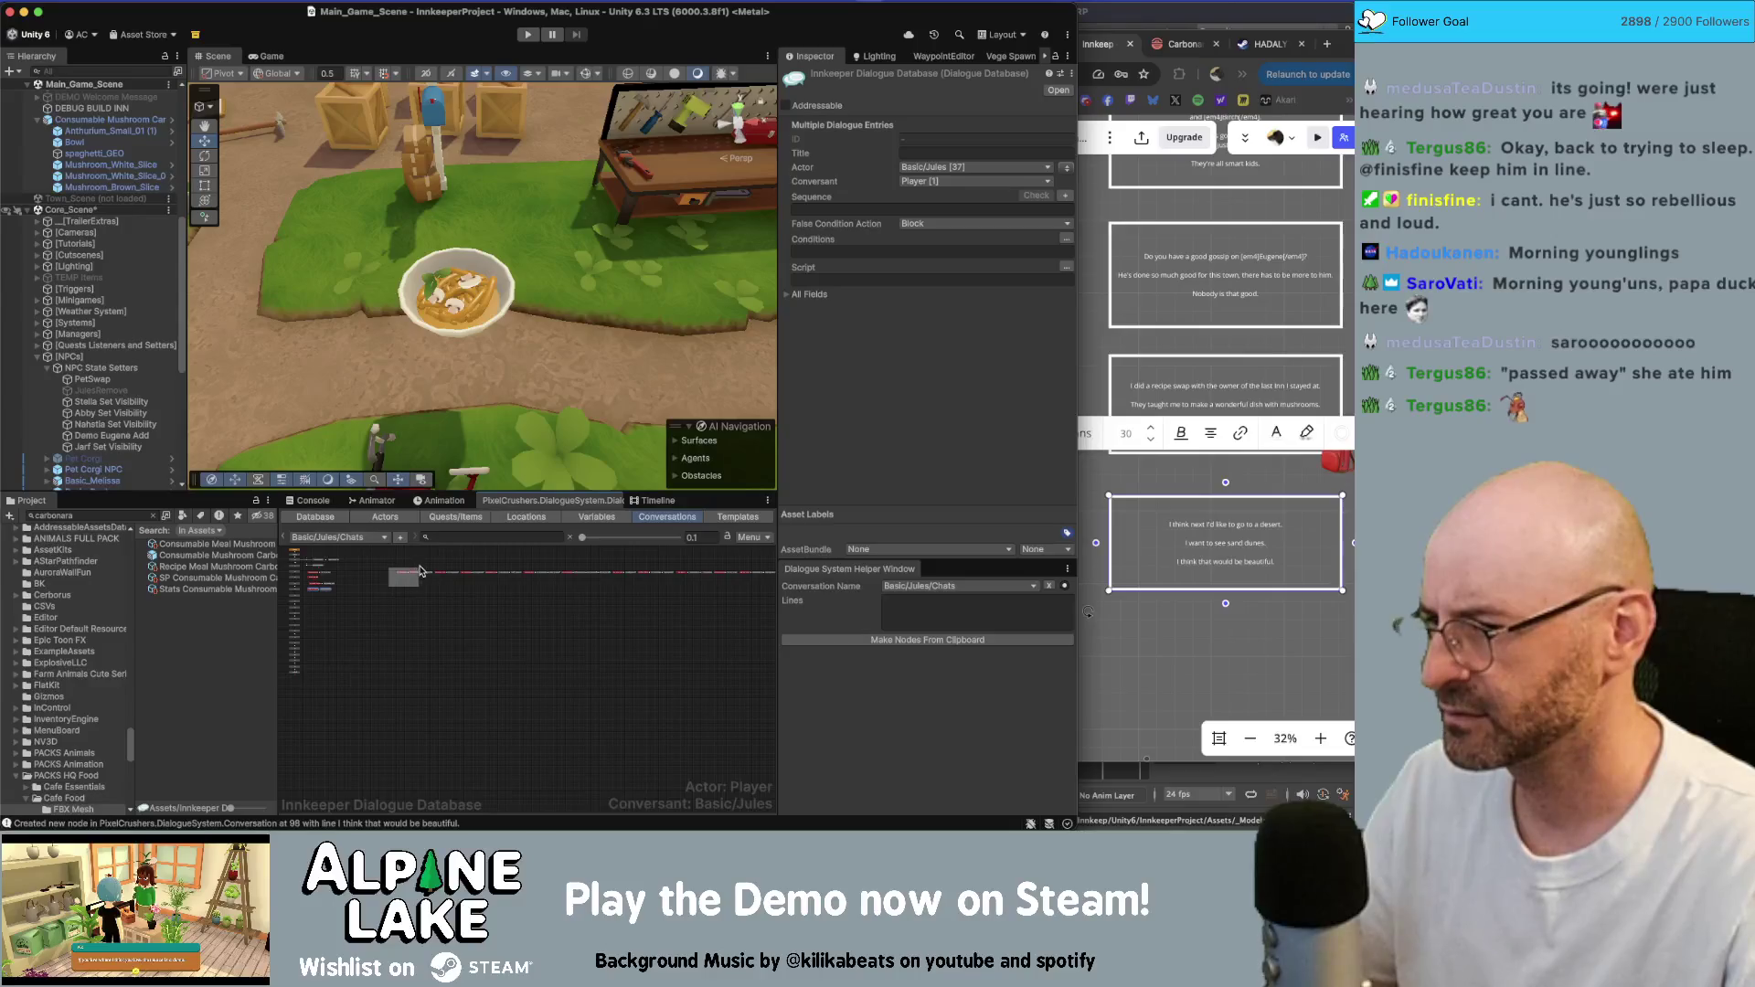
left_click(426, 571)
left_click(416, 590)
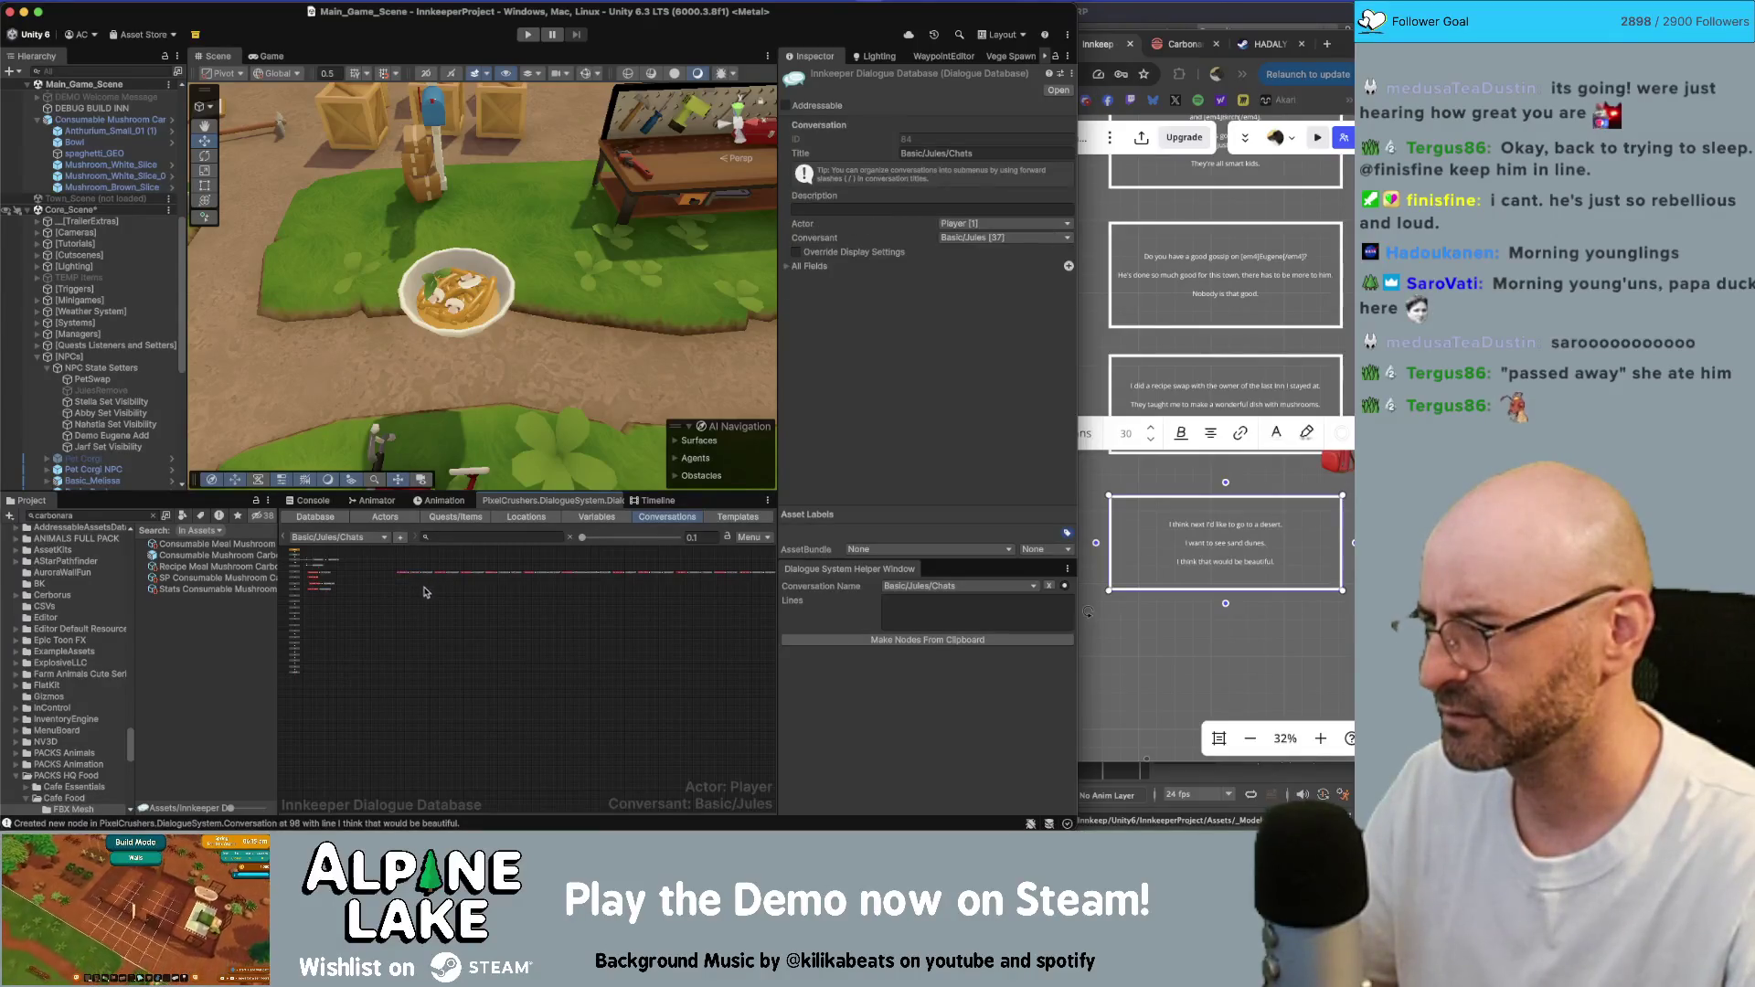
- Select groups of nodes, nudge a small node left, and select the long row of red nodes
scroll(504, 595, "up", 2)
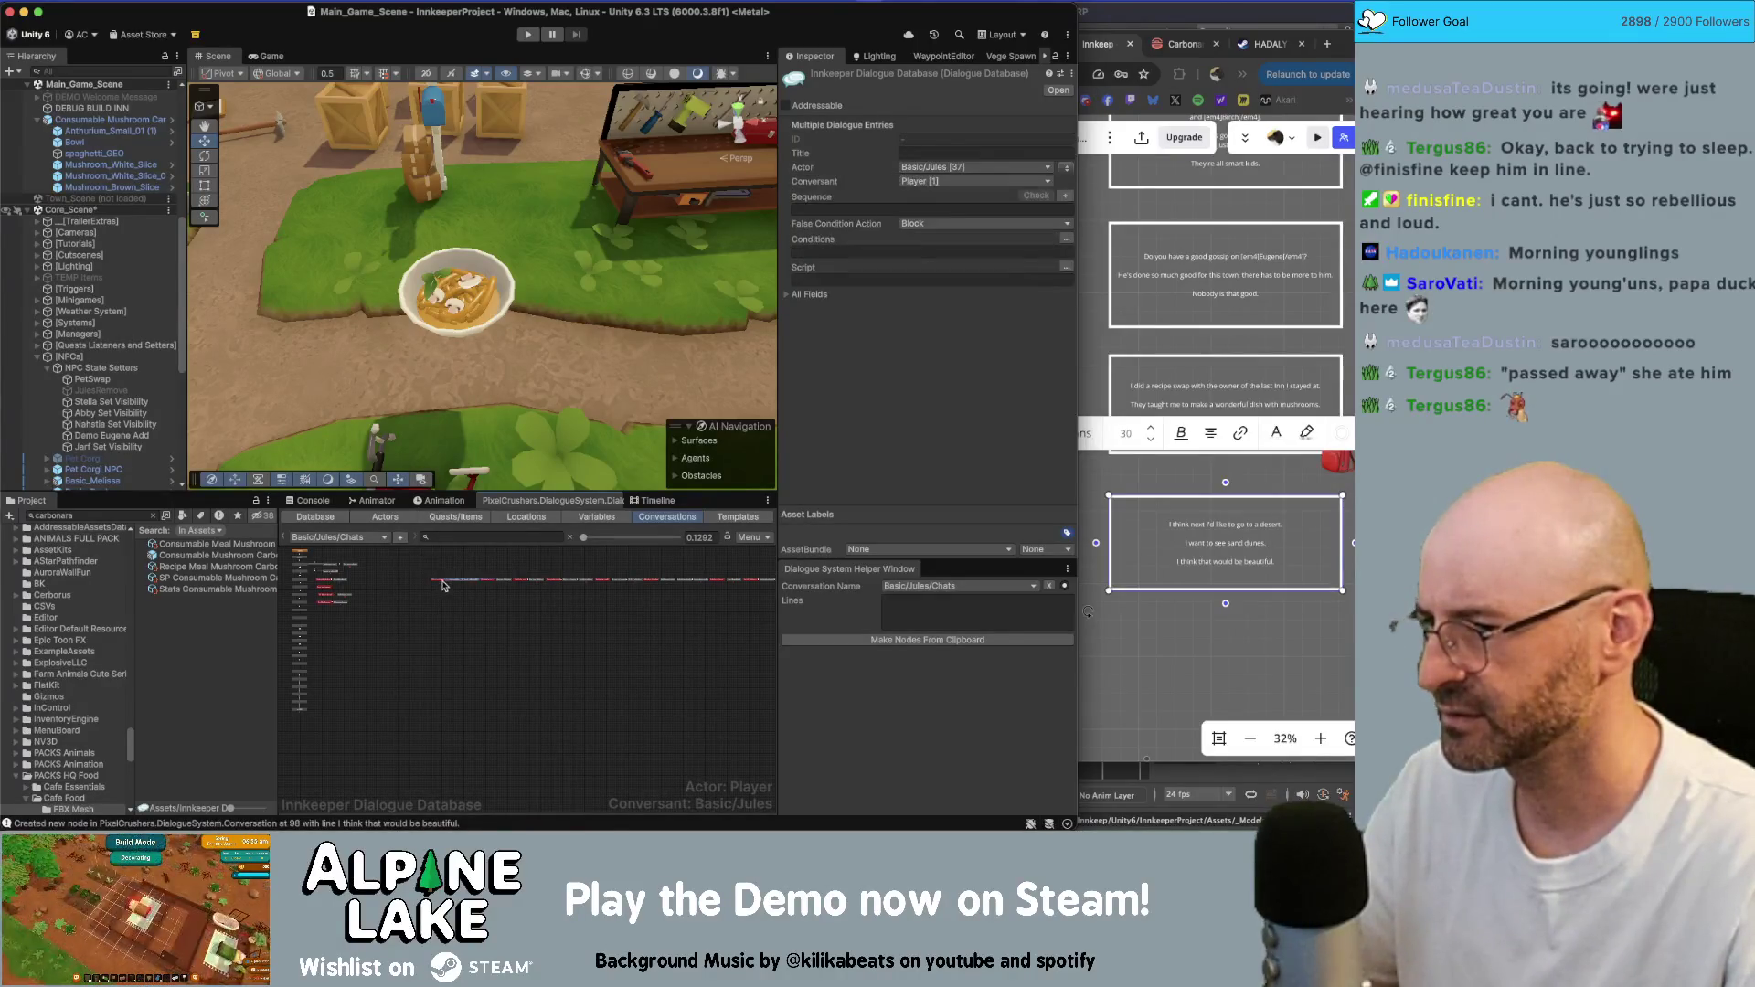
mouse_move(411, 563)
left_mouse_down()
mouse_move(474, 602)
mouse_move(327, 620)
left_mouse_up()
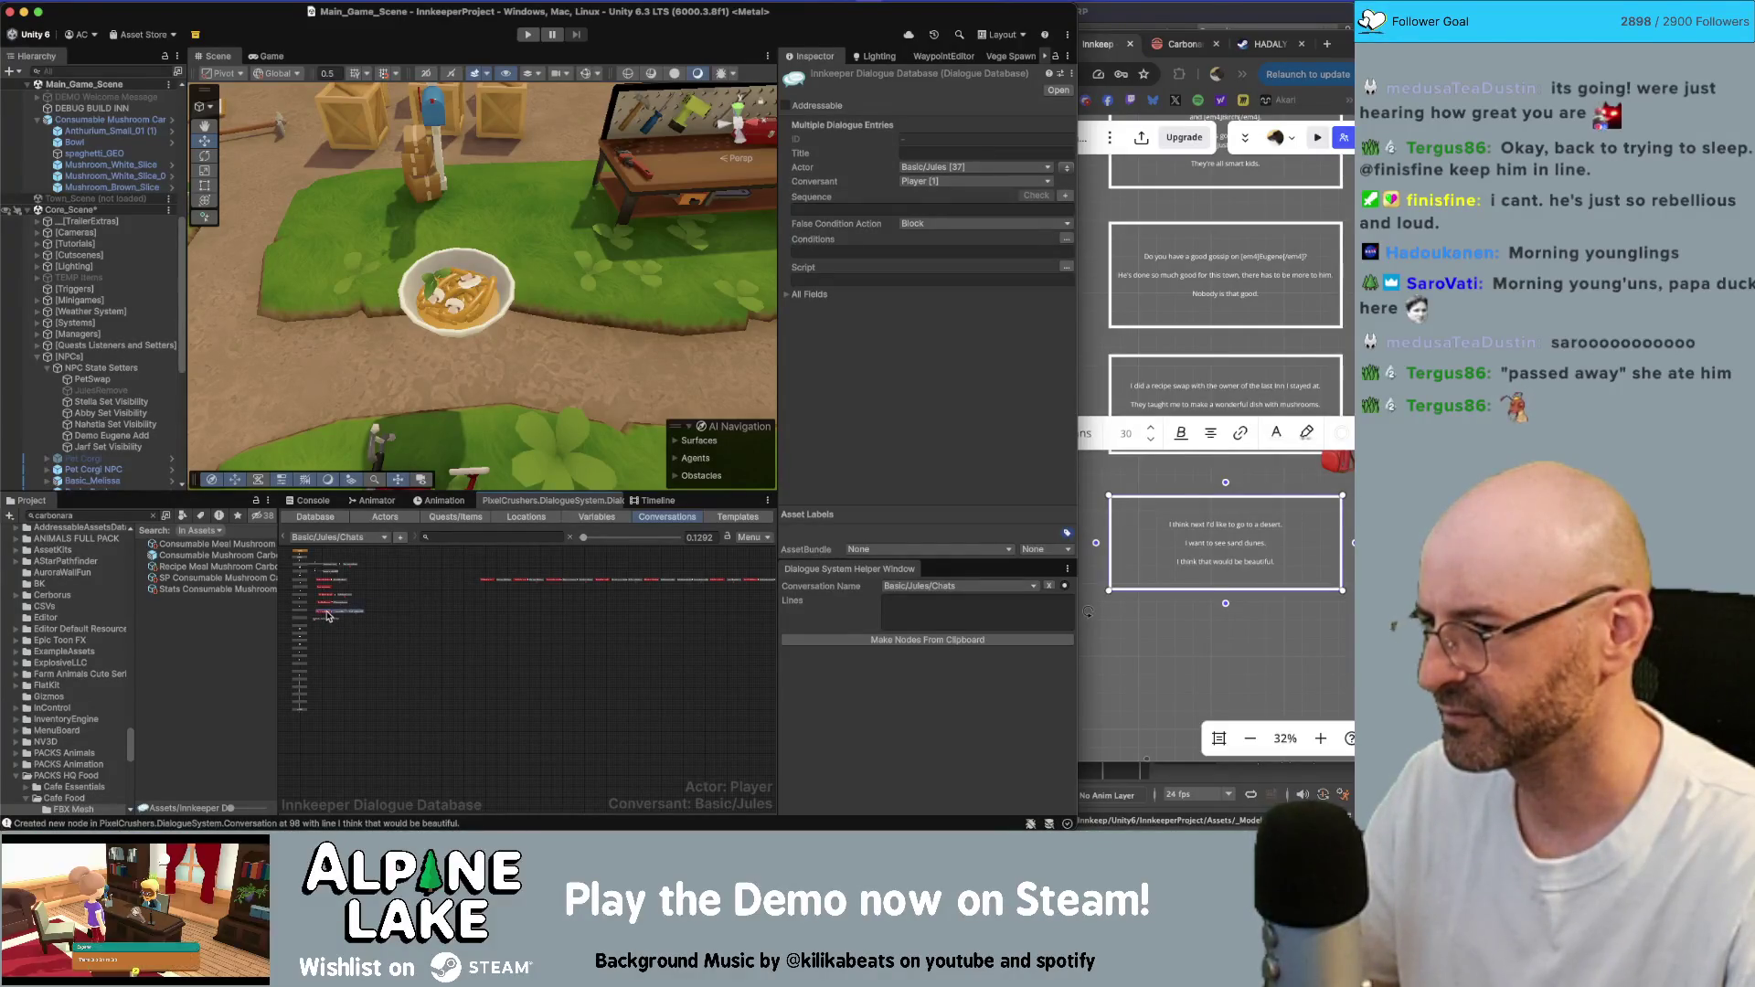
left_click_drag(457, 567, 515, 601)
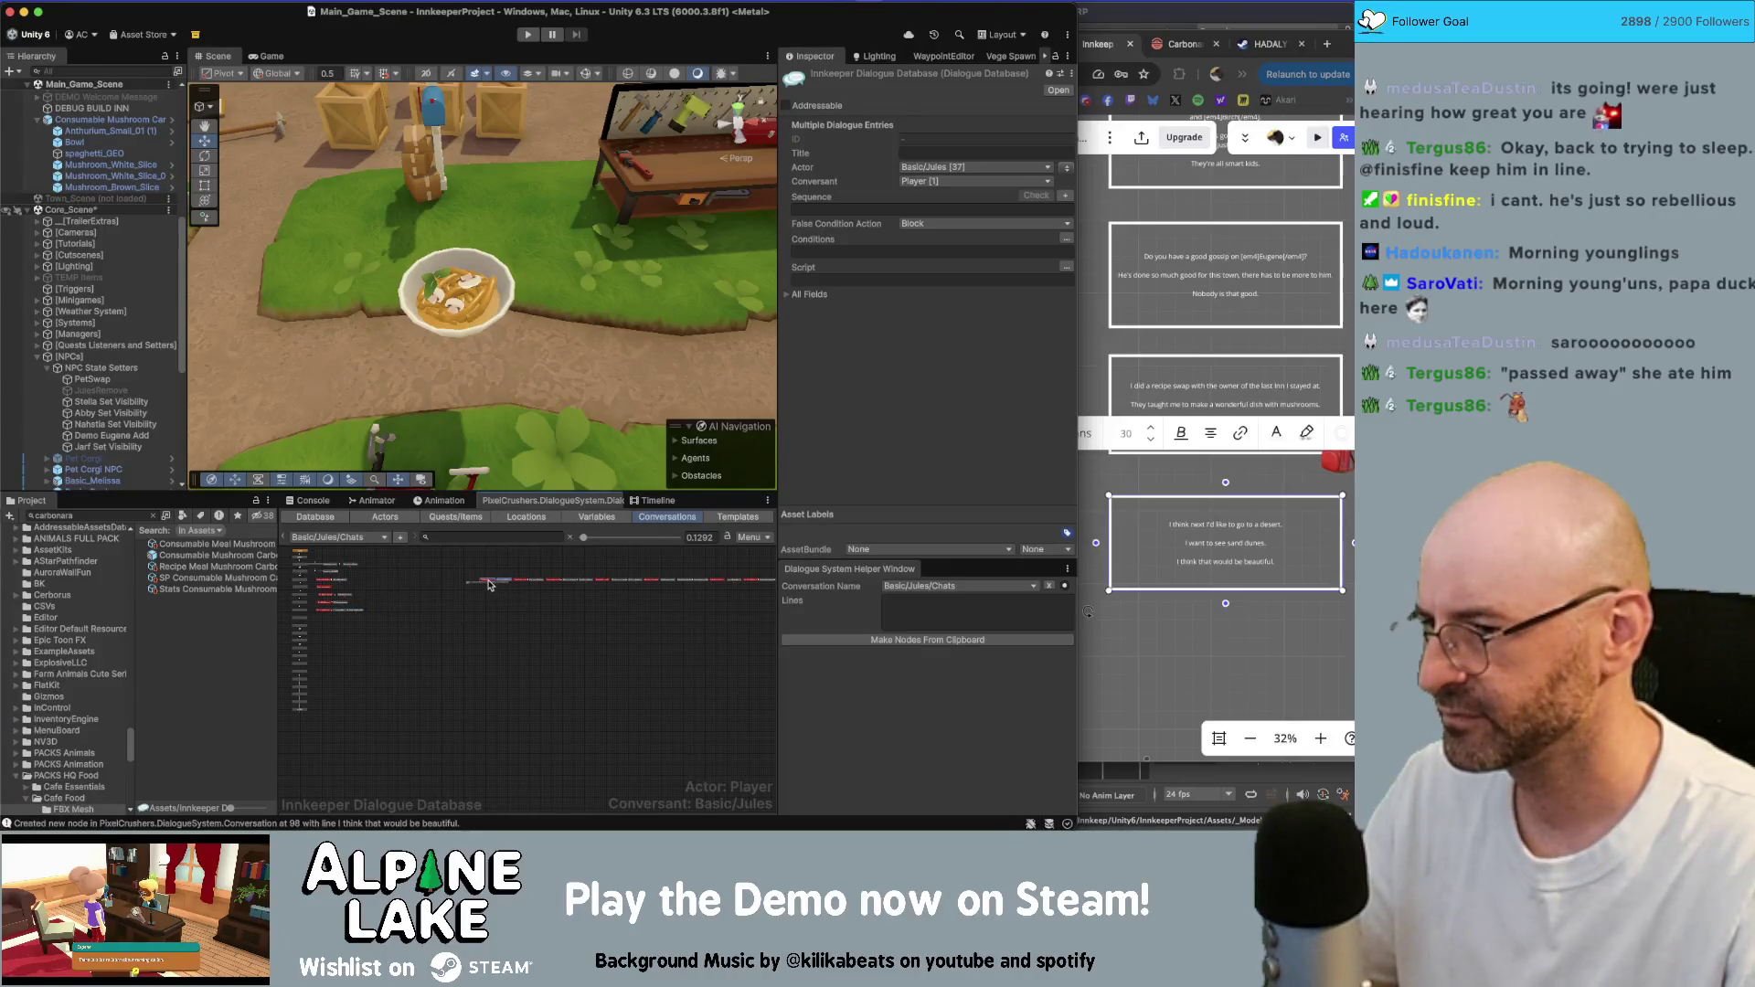
left_click_drag(326, 624, 324, 625)
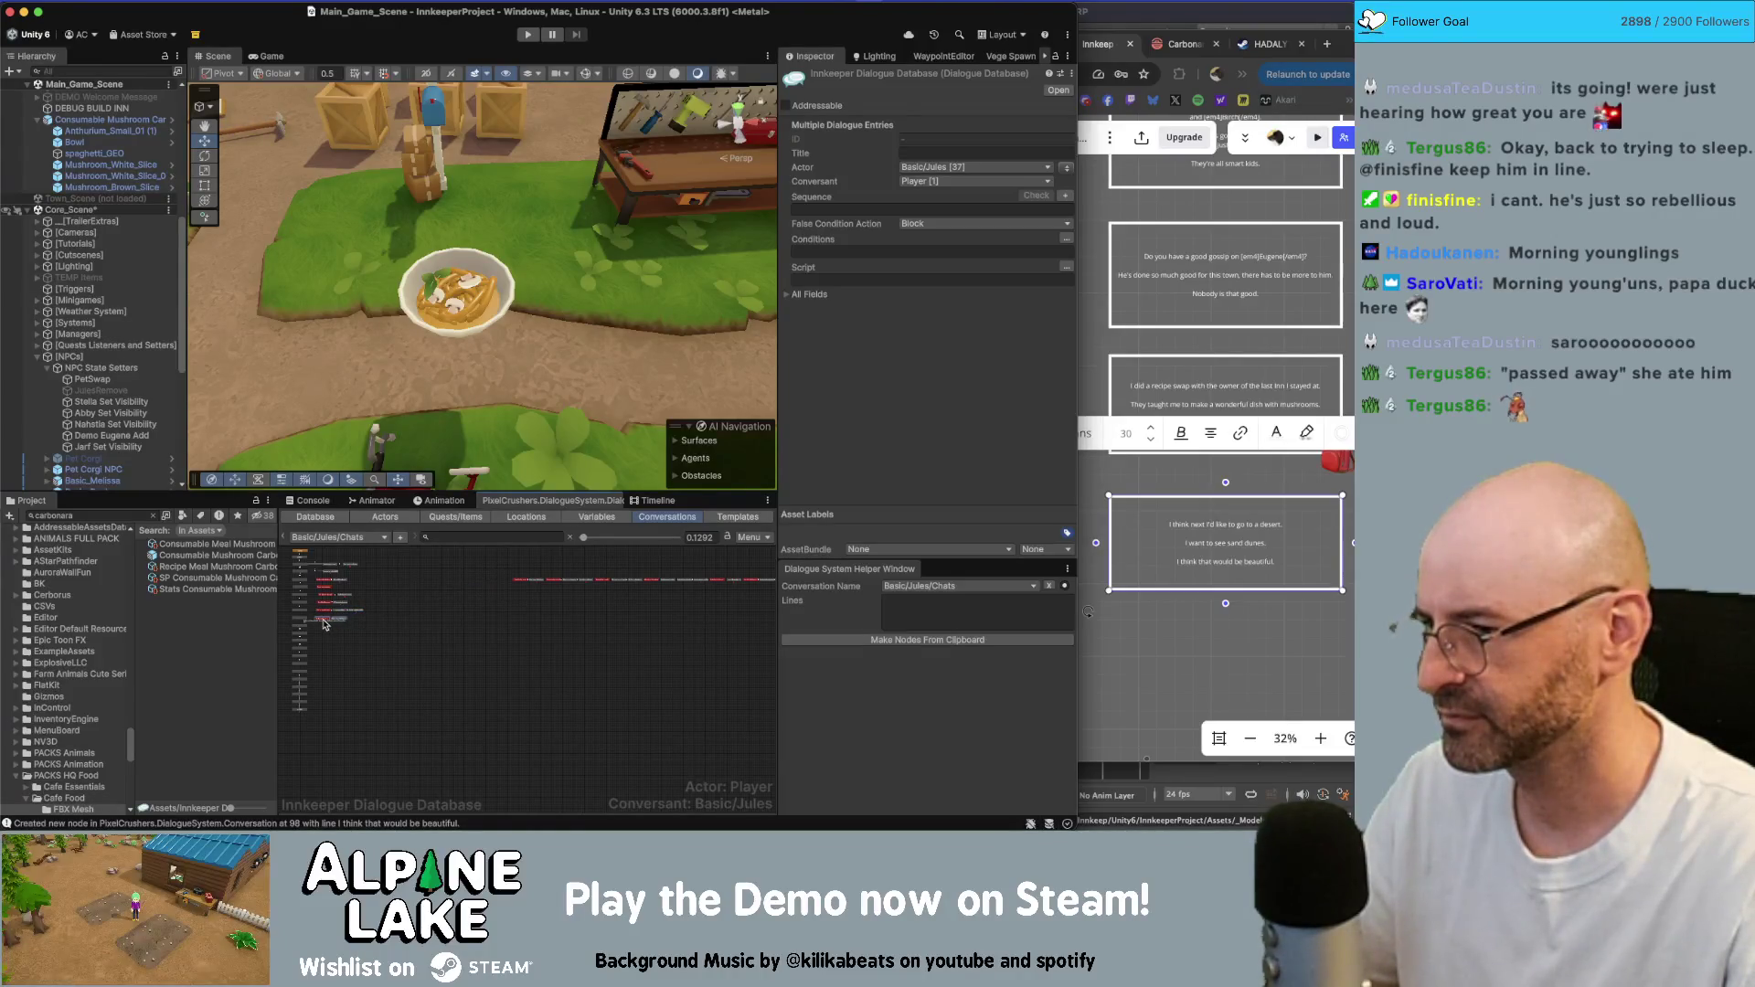
scroll(393, 620, "down", 3)
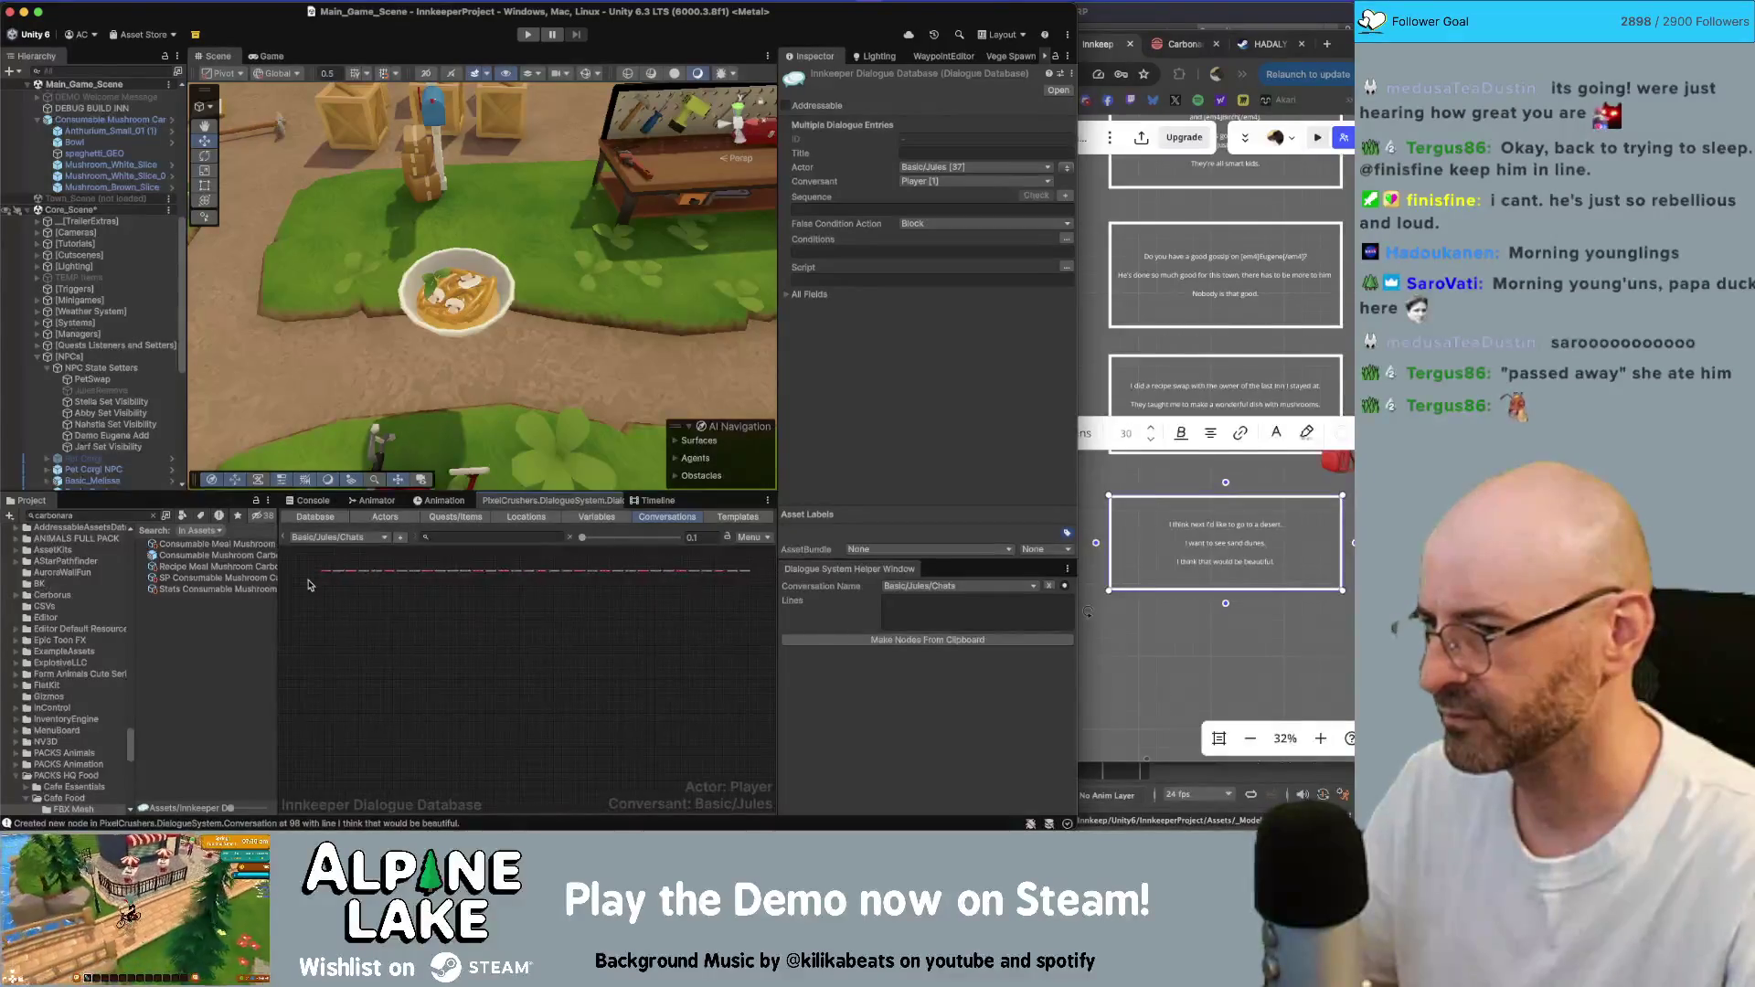
left_click_drag(304, 583, 574, 582)
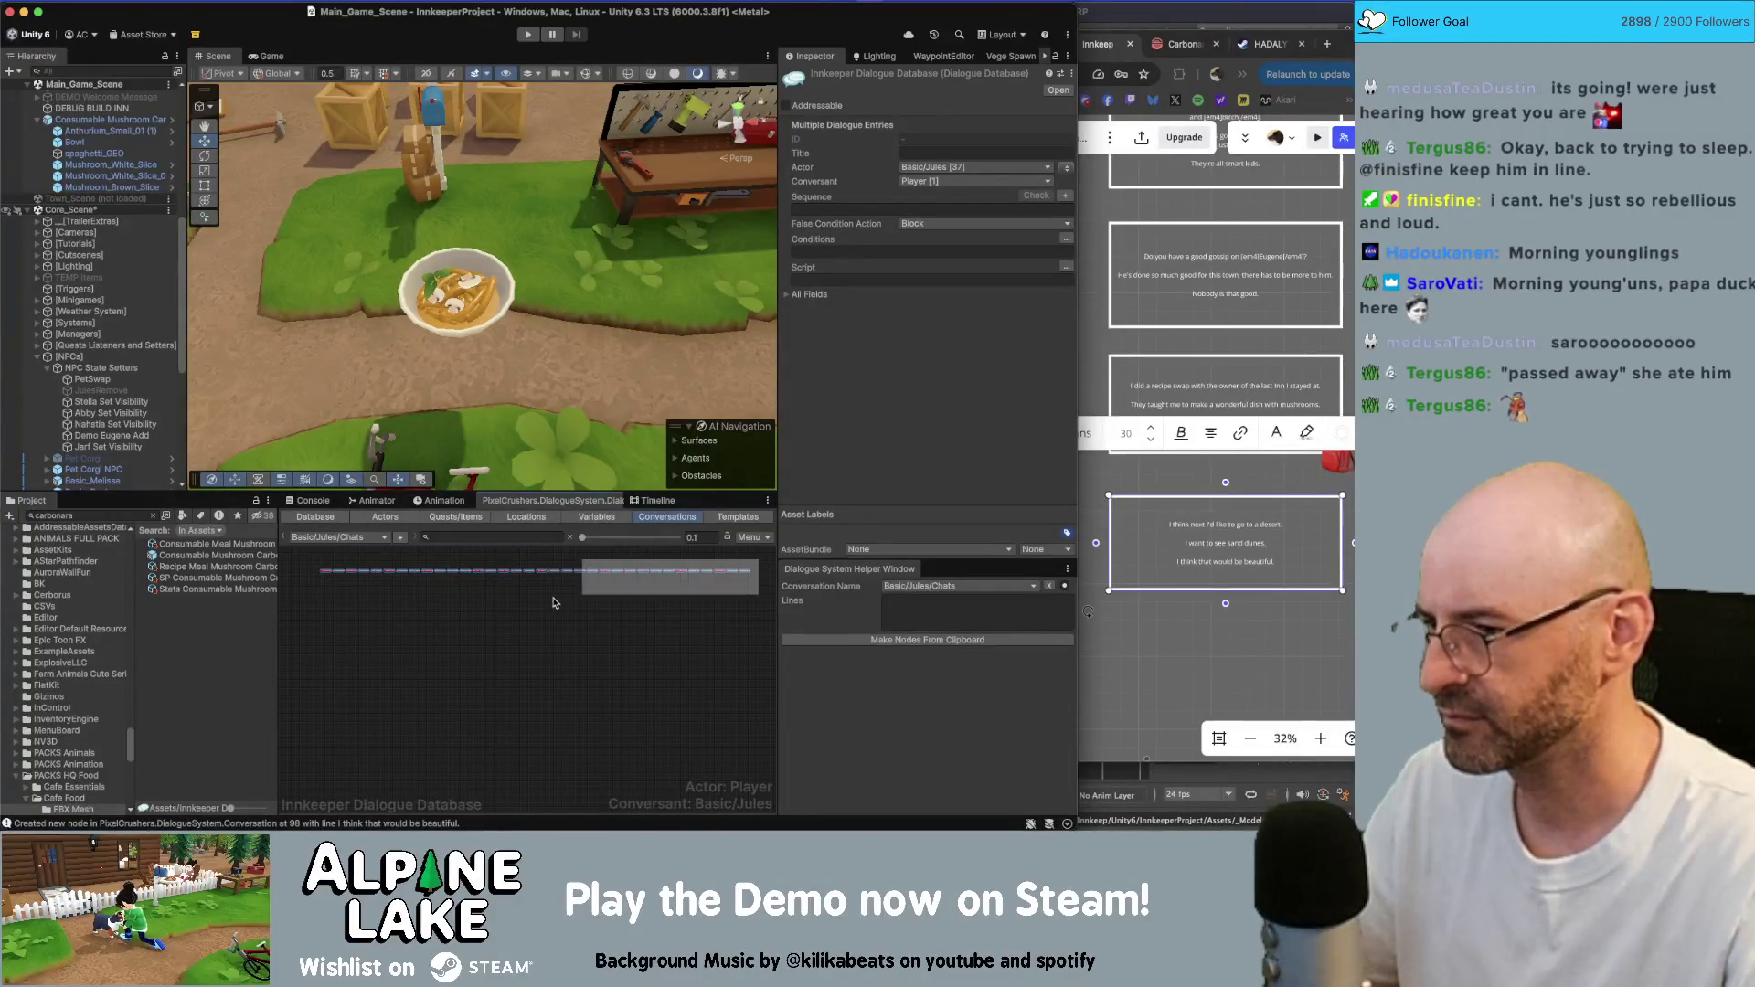